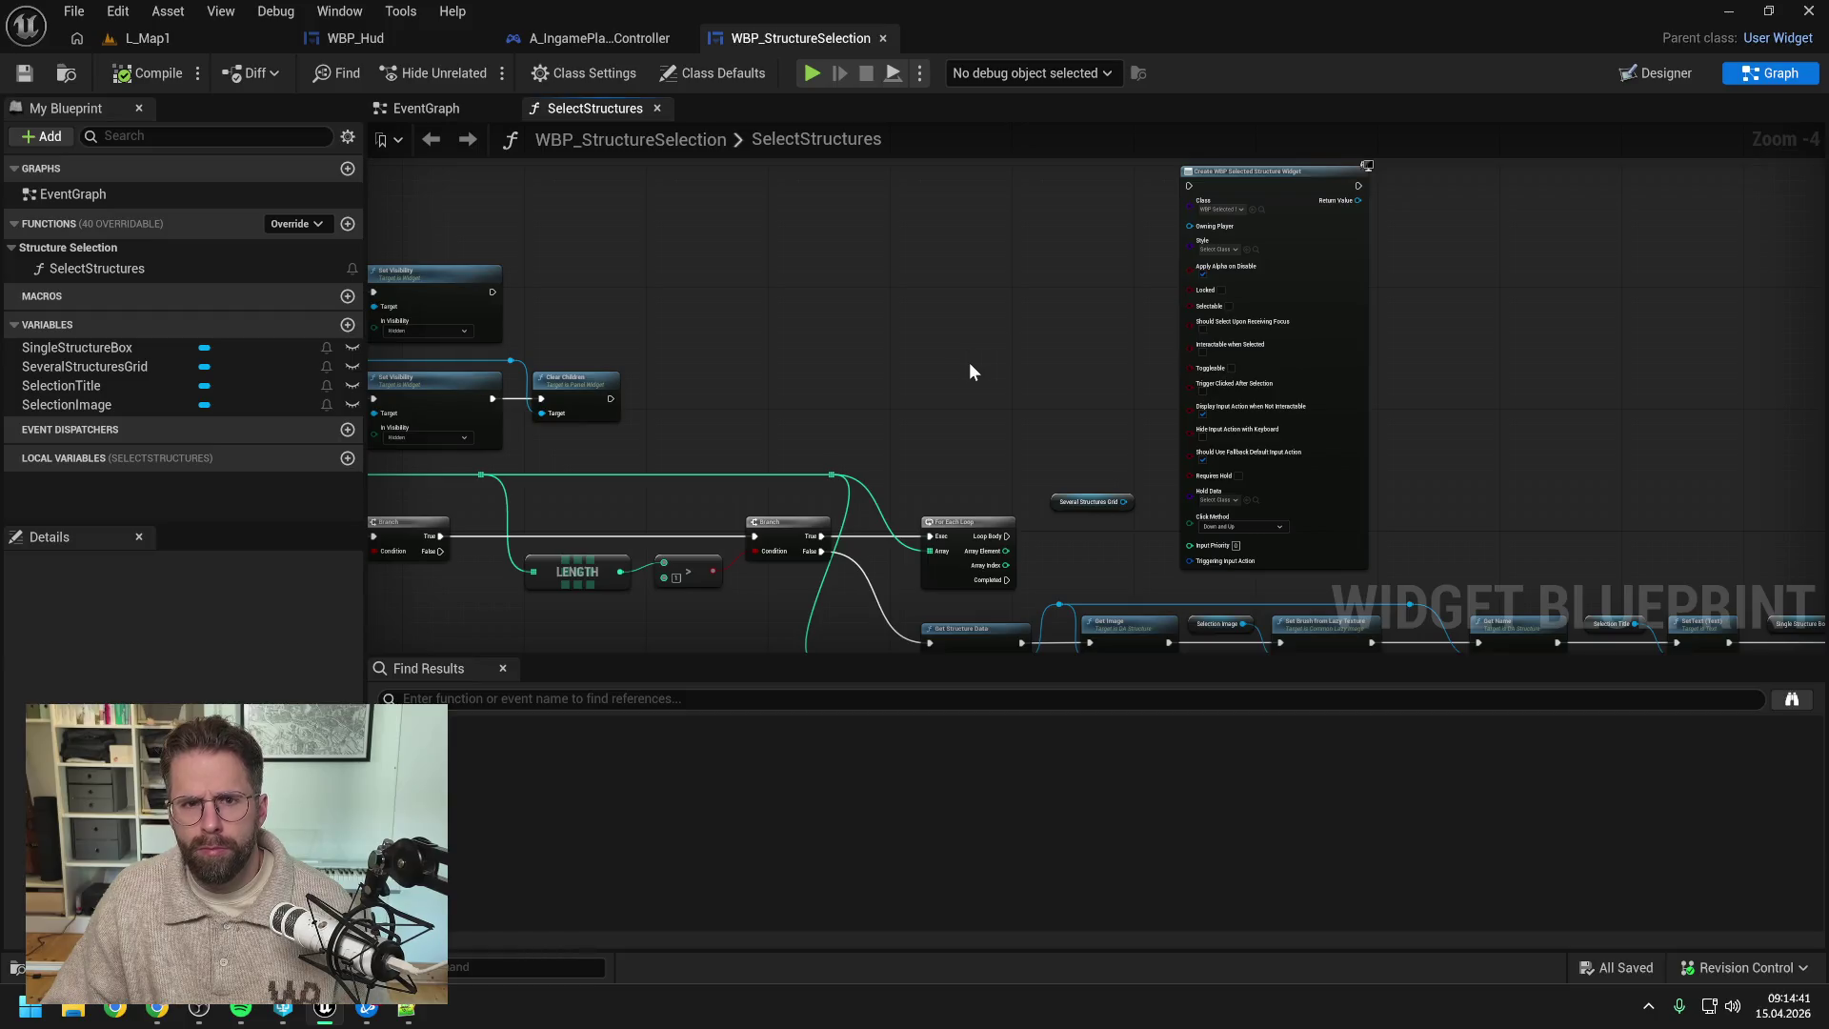
- Find WBP_SelectedStructure in the Content Drawer and rename it WBP_SelectedStructureButton
{"action": "key", "text": "ctrl+space"}
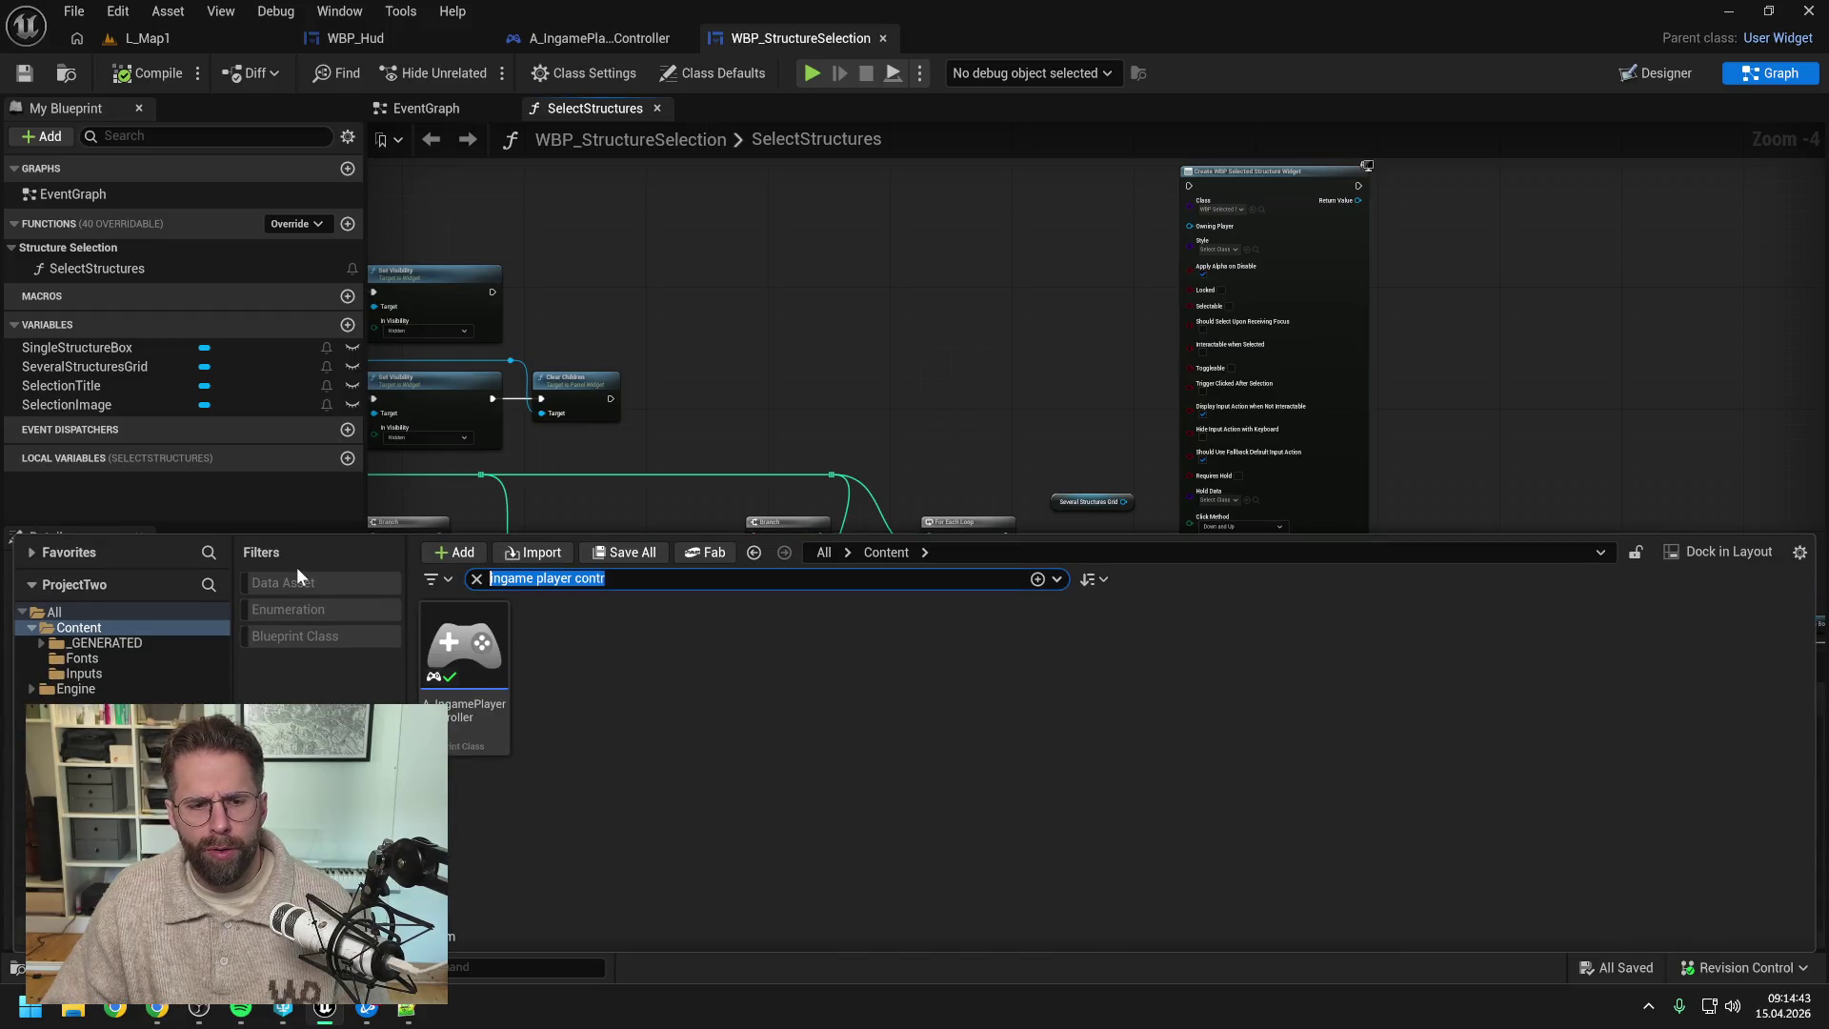
{"action": "type", "text": "selec"}
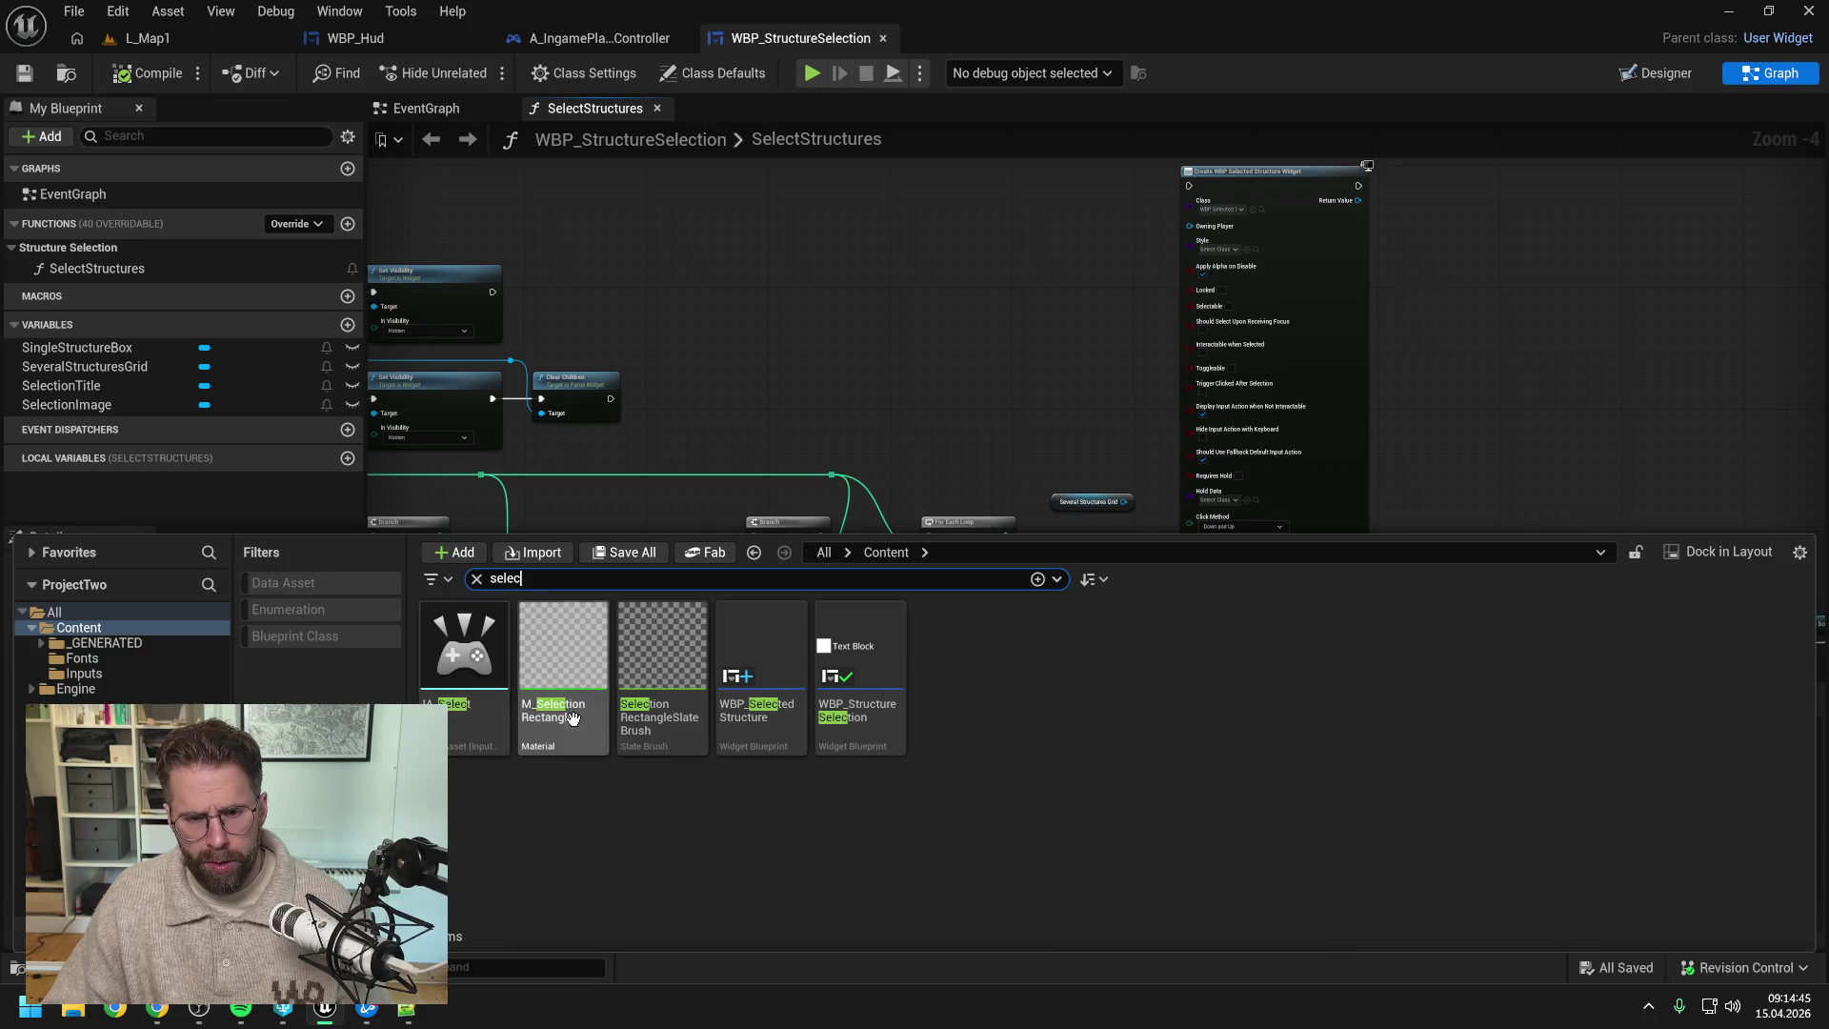
{"action": "left_click", "coordinate": [770, 738]}
{"action": "key", "text": "F2"}
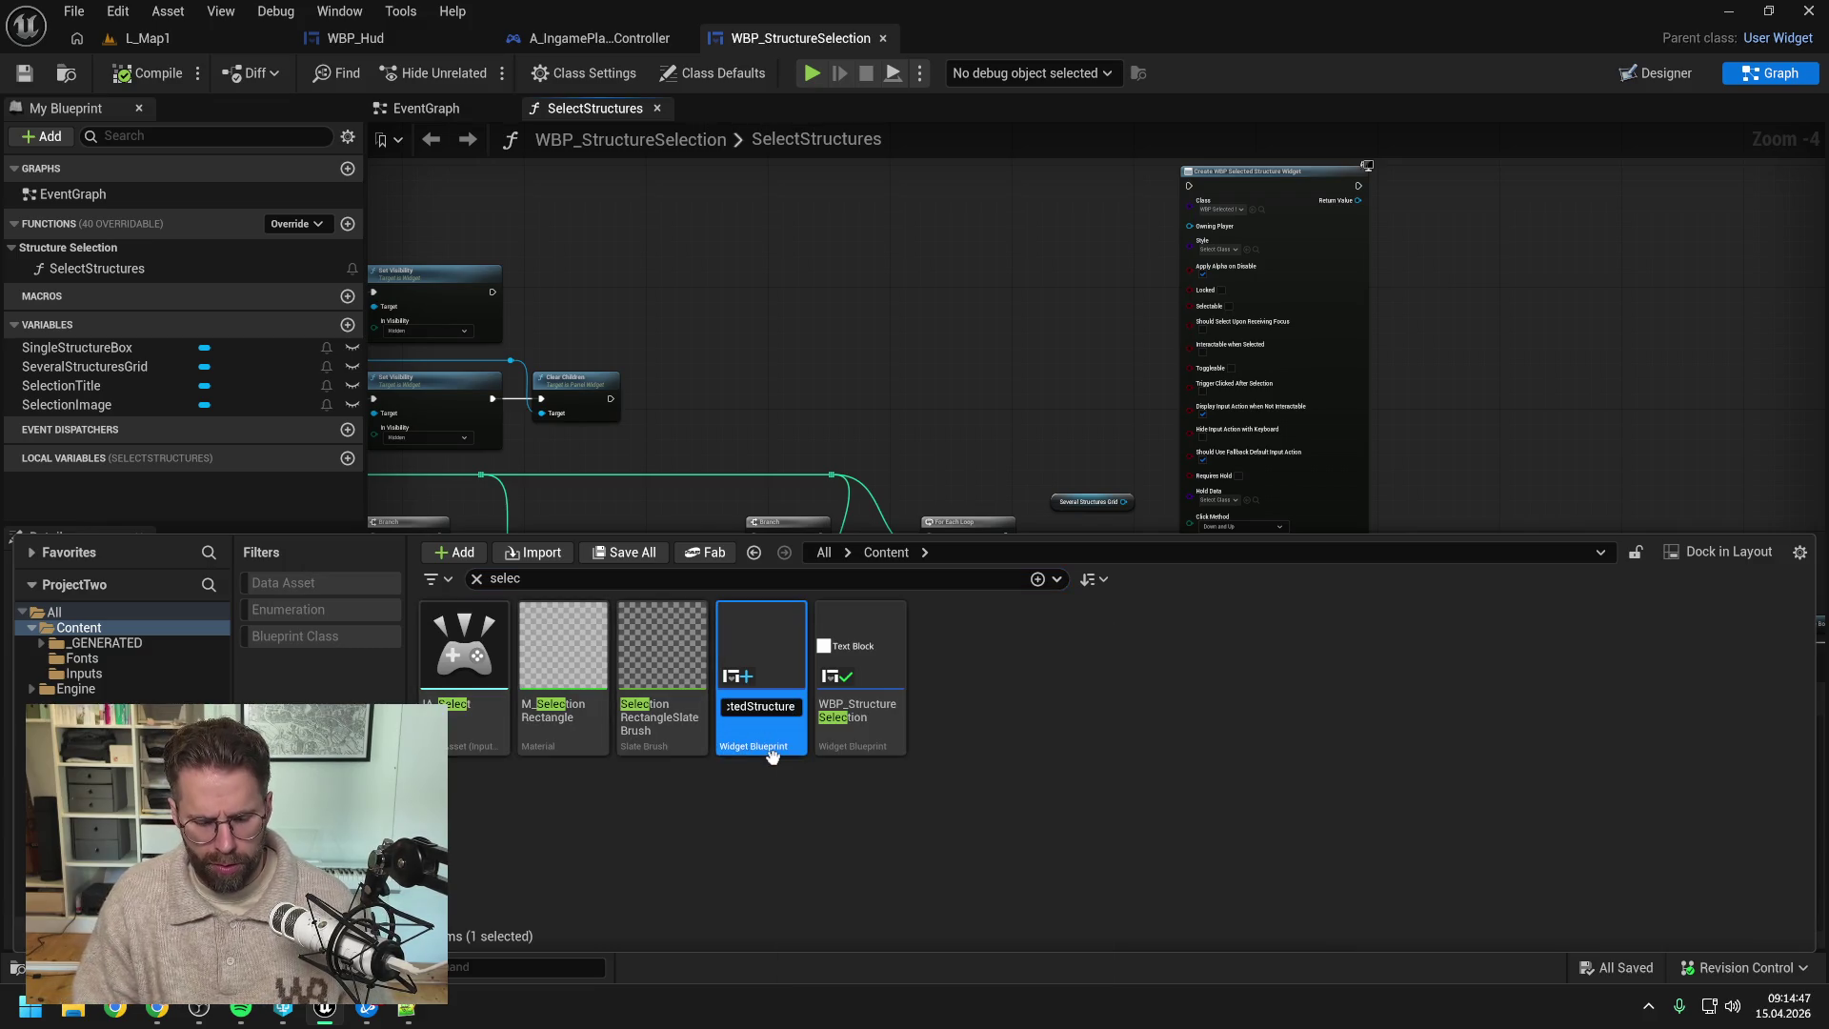
{"action": "key", "text": "Return"}
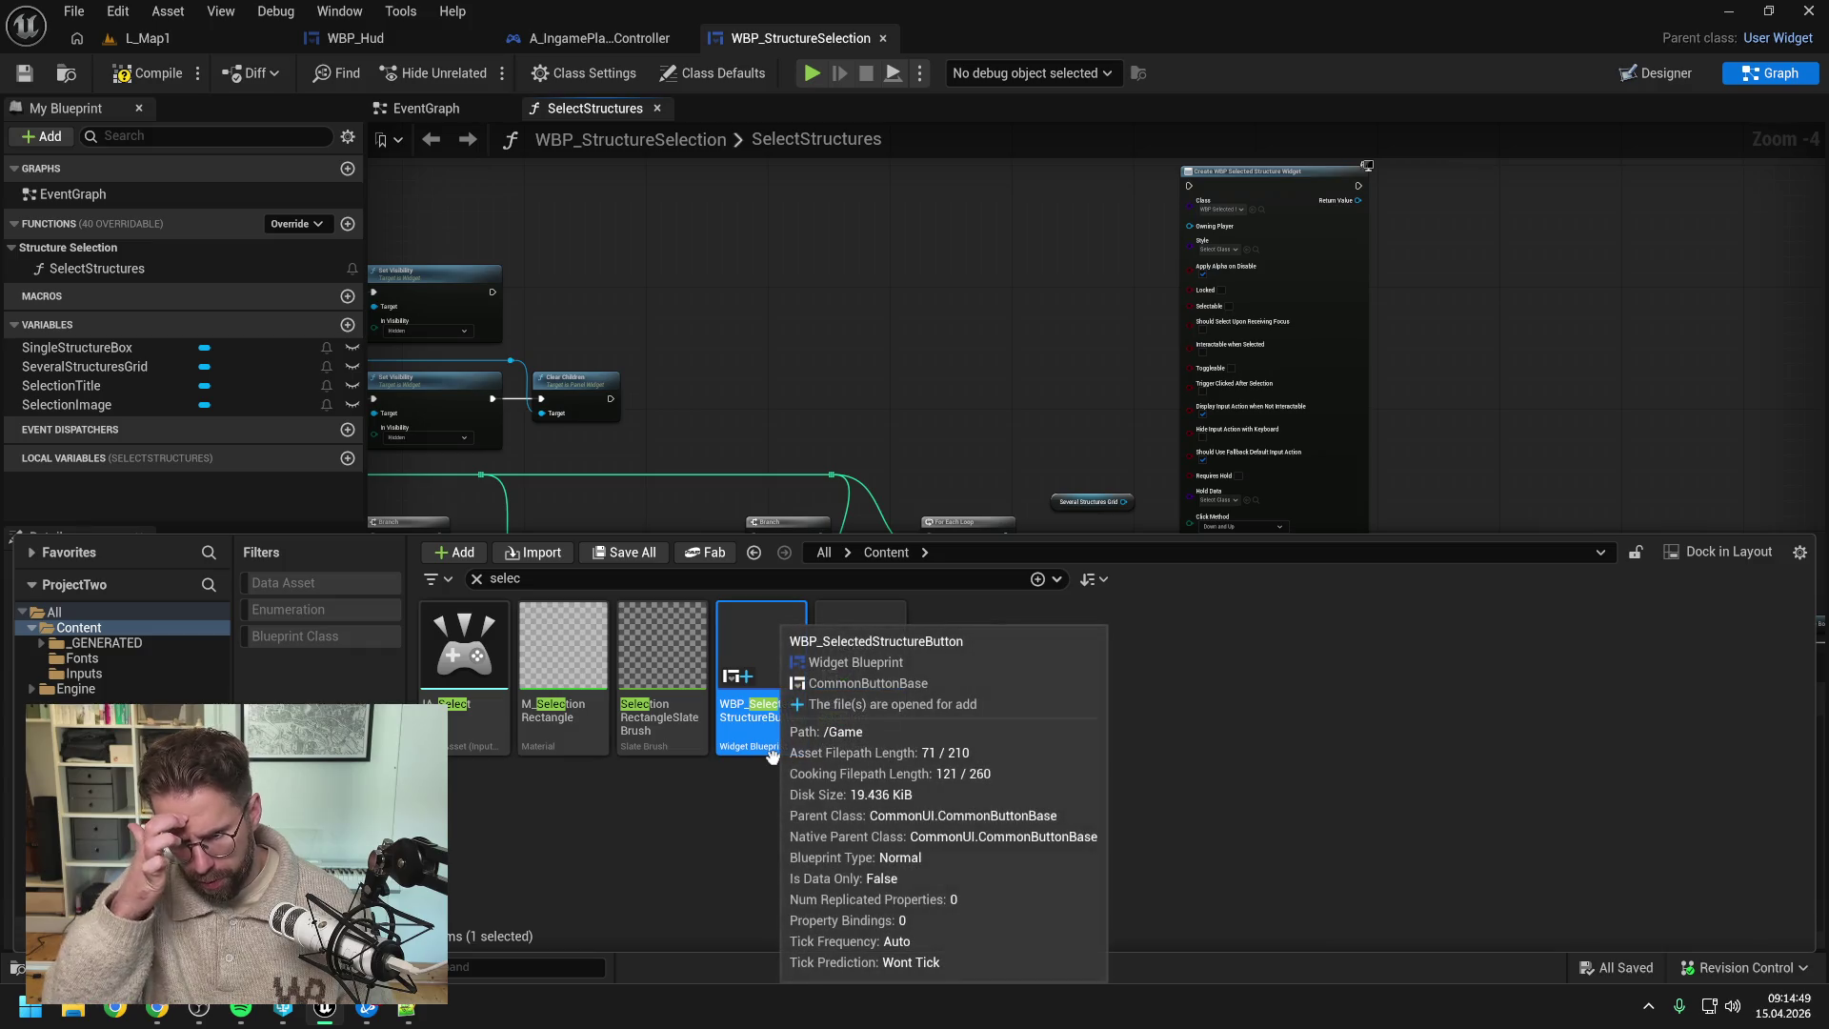
{"action": "left_click", "coordinate": [823, 805]}
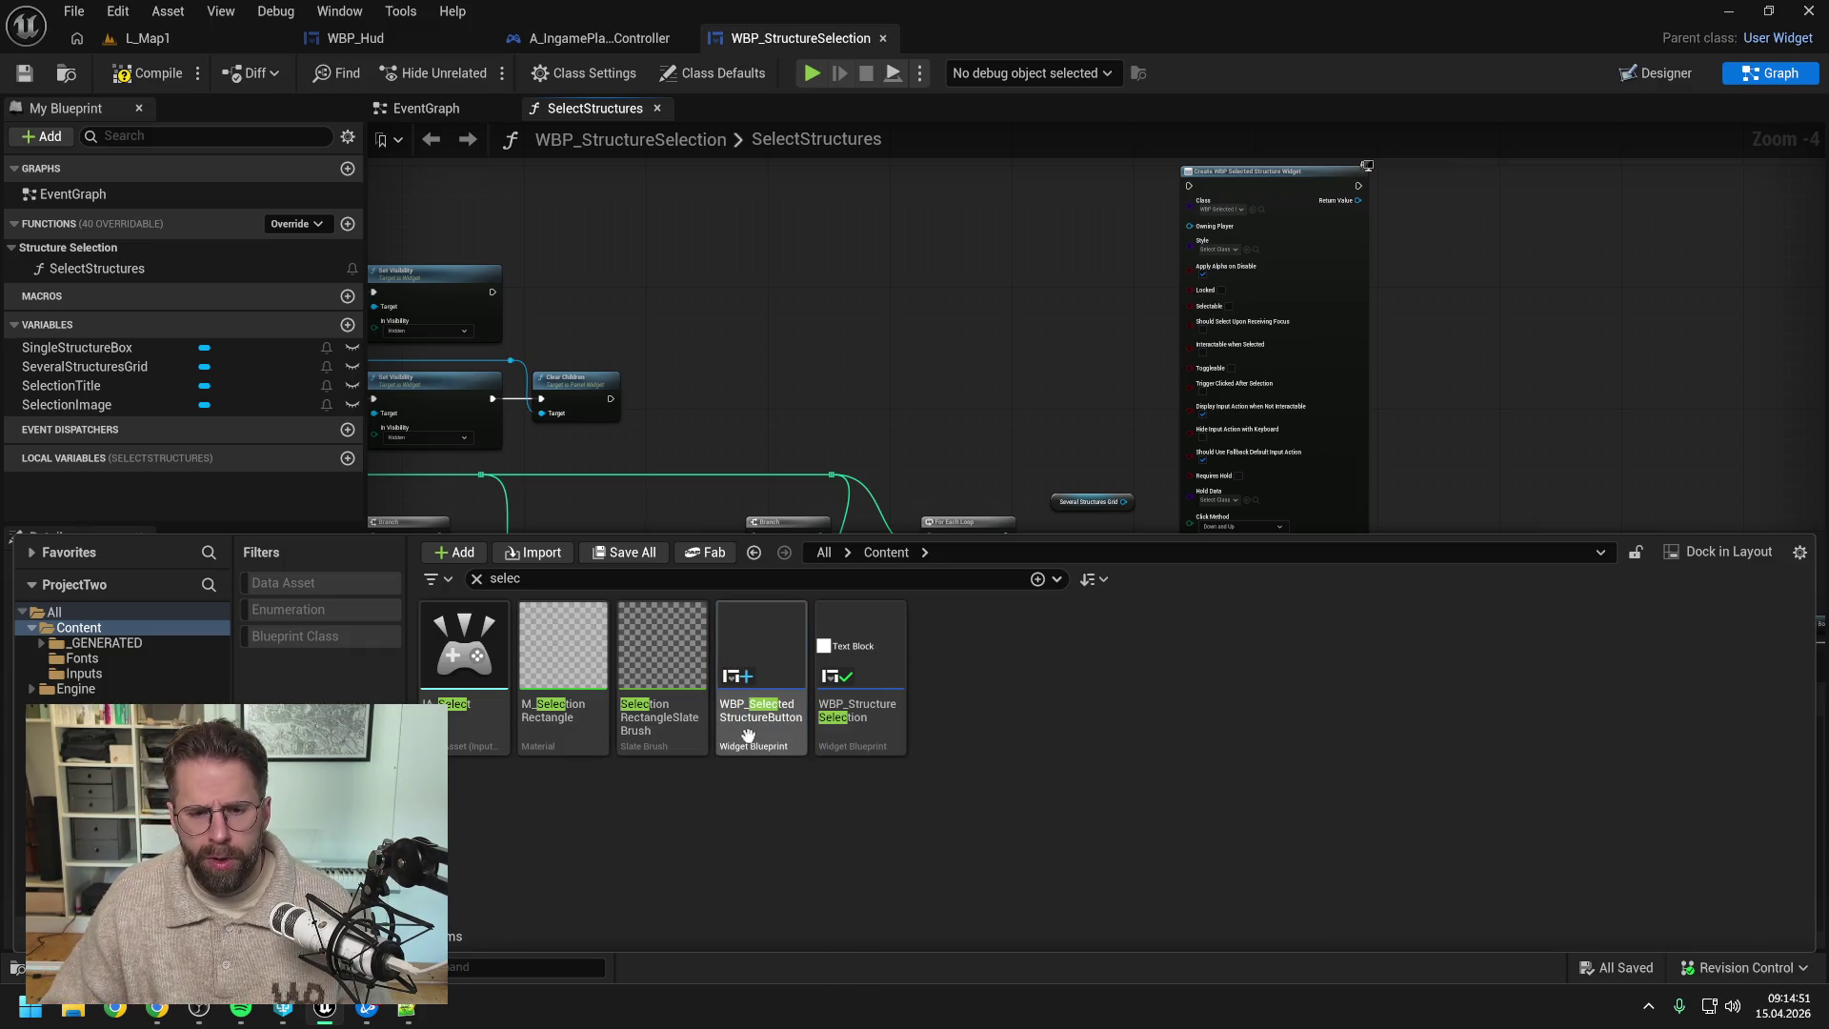
{"action": "left_click", "coordinate": [953, 405]}
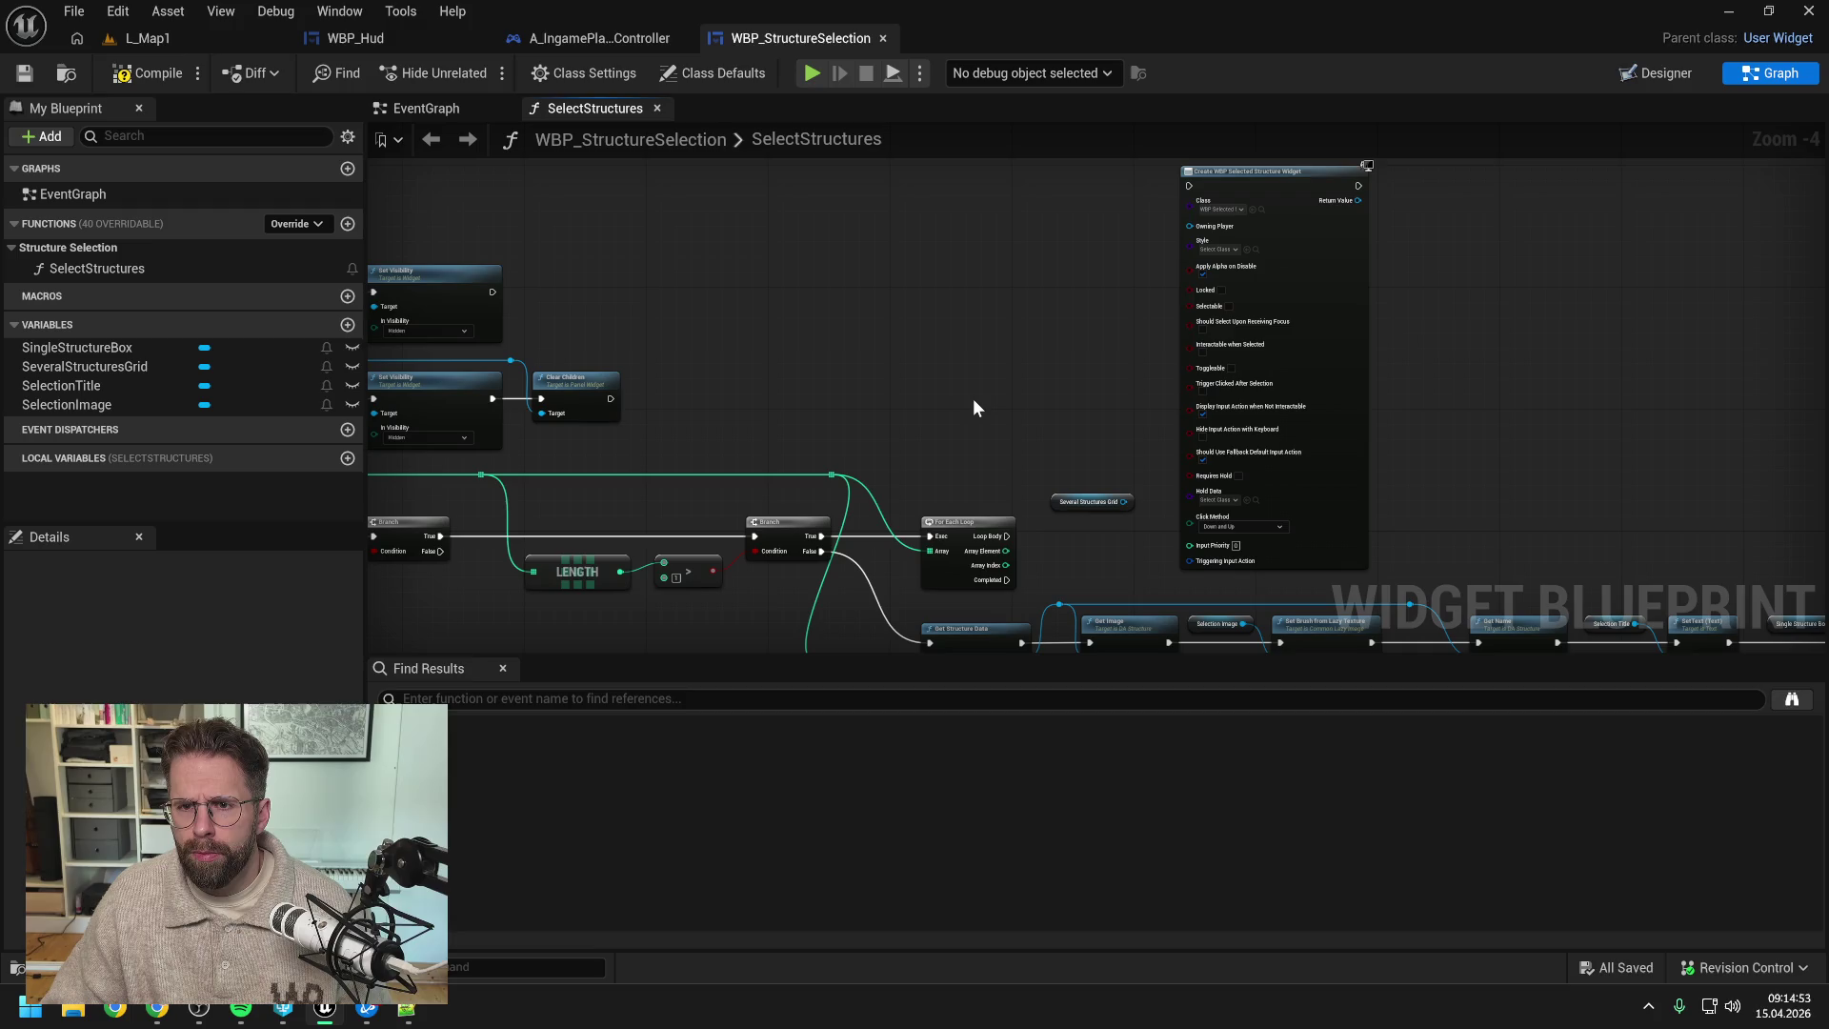
- Delete the old widget-creation node from SelectStructures and compile the blueprint
{"action": "right_click", "coordinate": [1232, 183]}
{"action": "left_click", "coordinate": [1306, 338]}
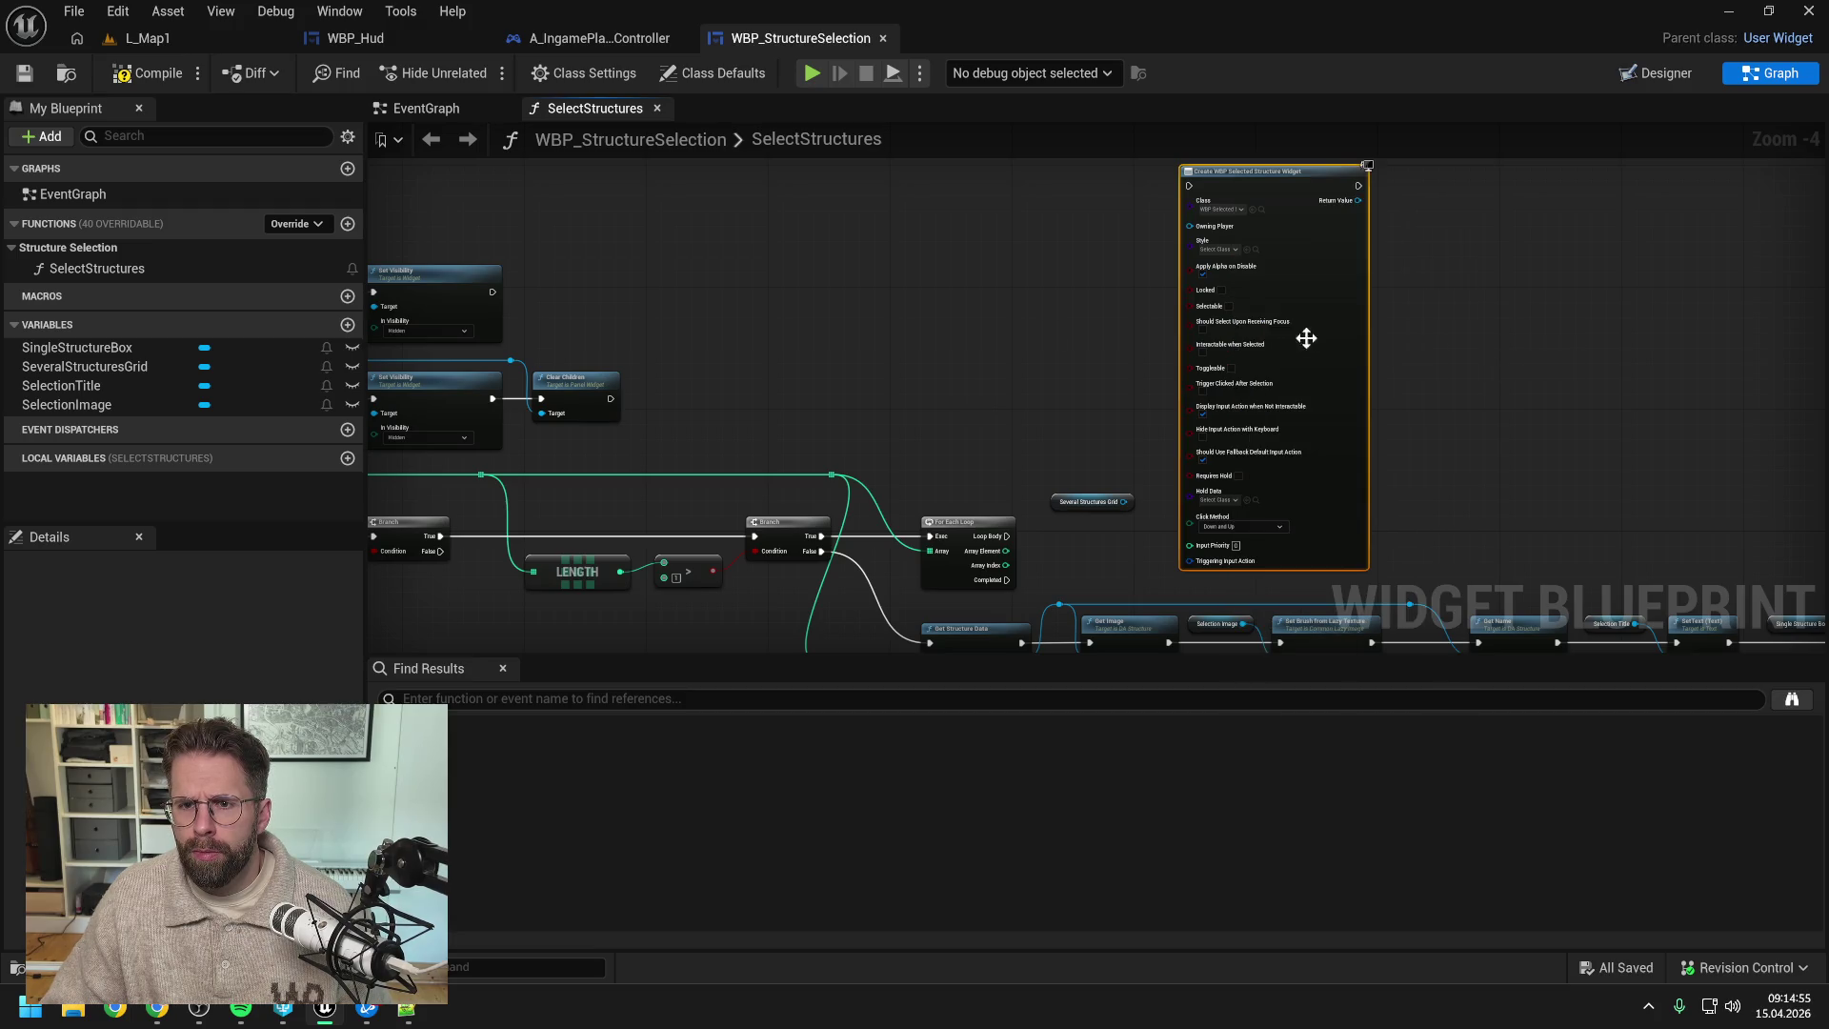
{"action": "left_click", "coordinate": [1244, 311]}
{"action": "key", "text": "Delete"}
{"action": "left_click", "coordinate": [152, 77]}
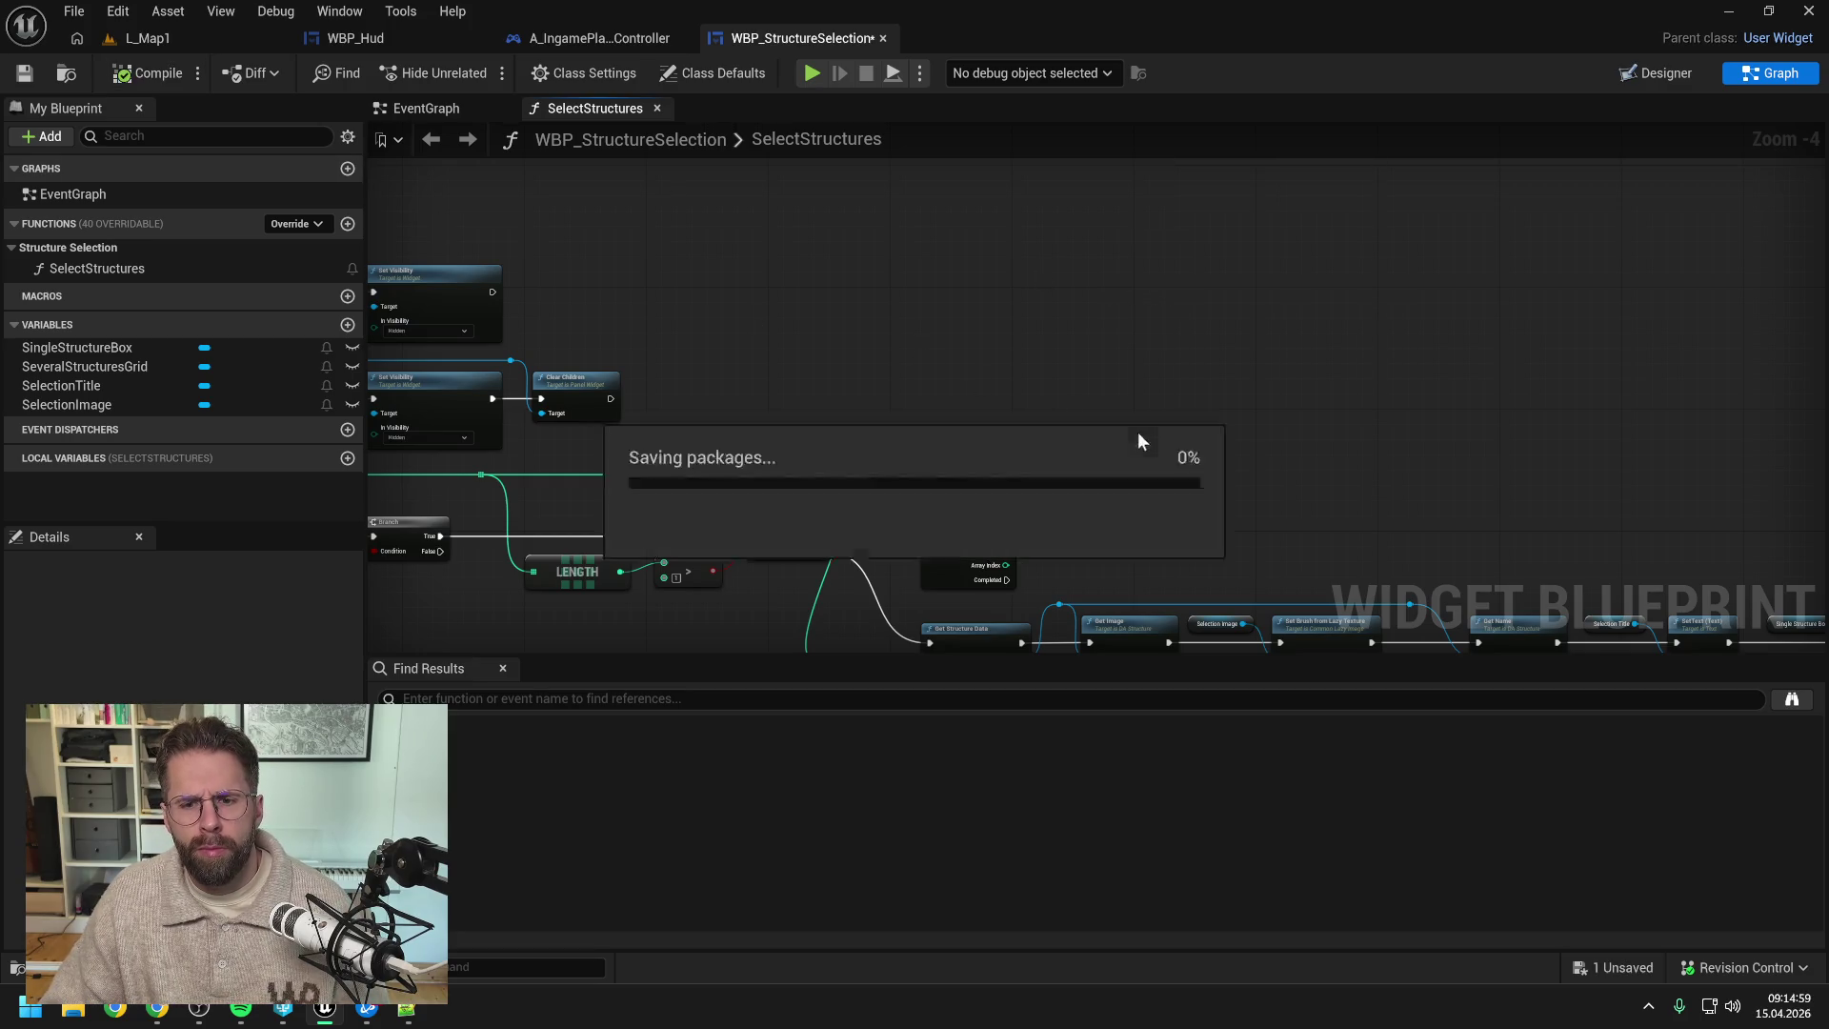
- Add a new Create Widget node beside the loop and select it with the loop and grid nodes
{"action": "right_click", "coordinate": [1235, 481]}
{"action": "type", "text": "create wid"}
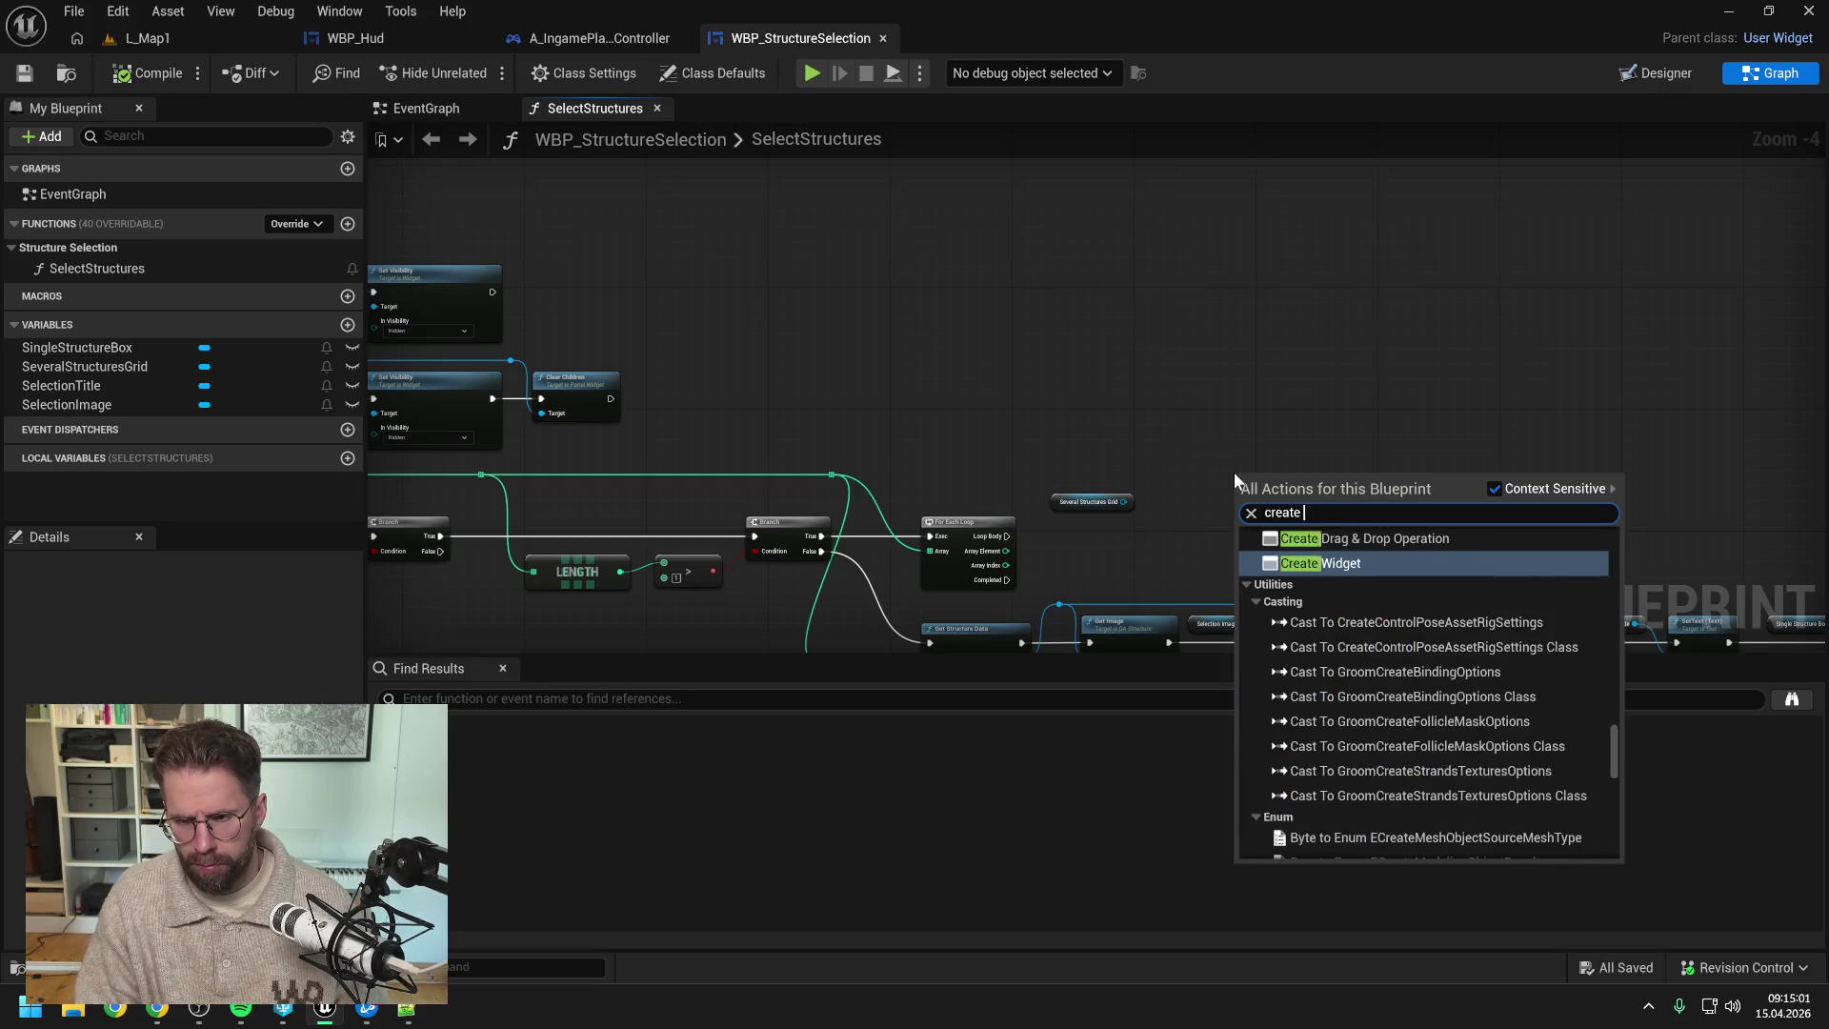
{"action": "left_click", "coordinate": [1288, 553]}
{"action": "left_click_drag", "start_coordinate": [1289, 478], "coordinate": [1257, 447]}
{"action": "left_click_drag", "start_coordinate": [1186, 518], "coordinate": [1210, 438]}
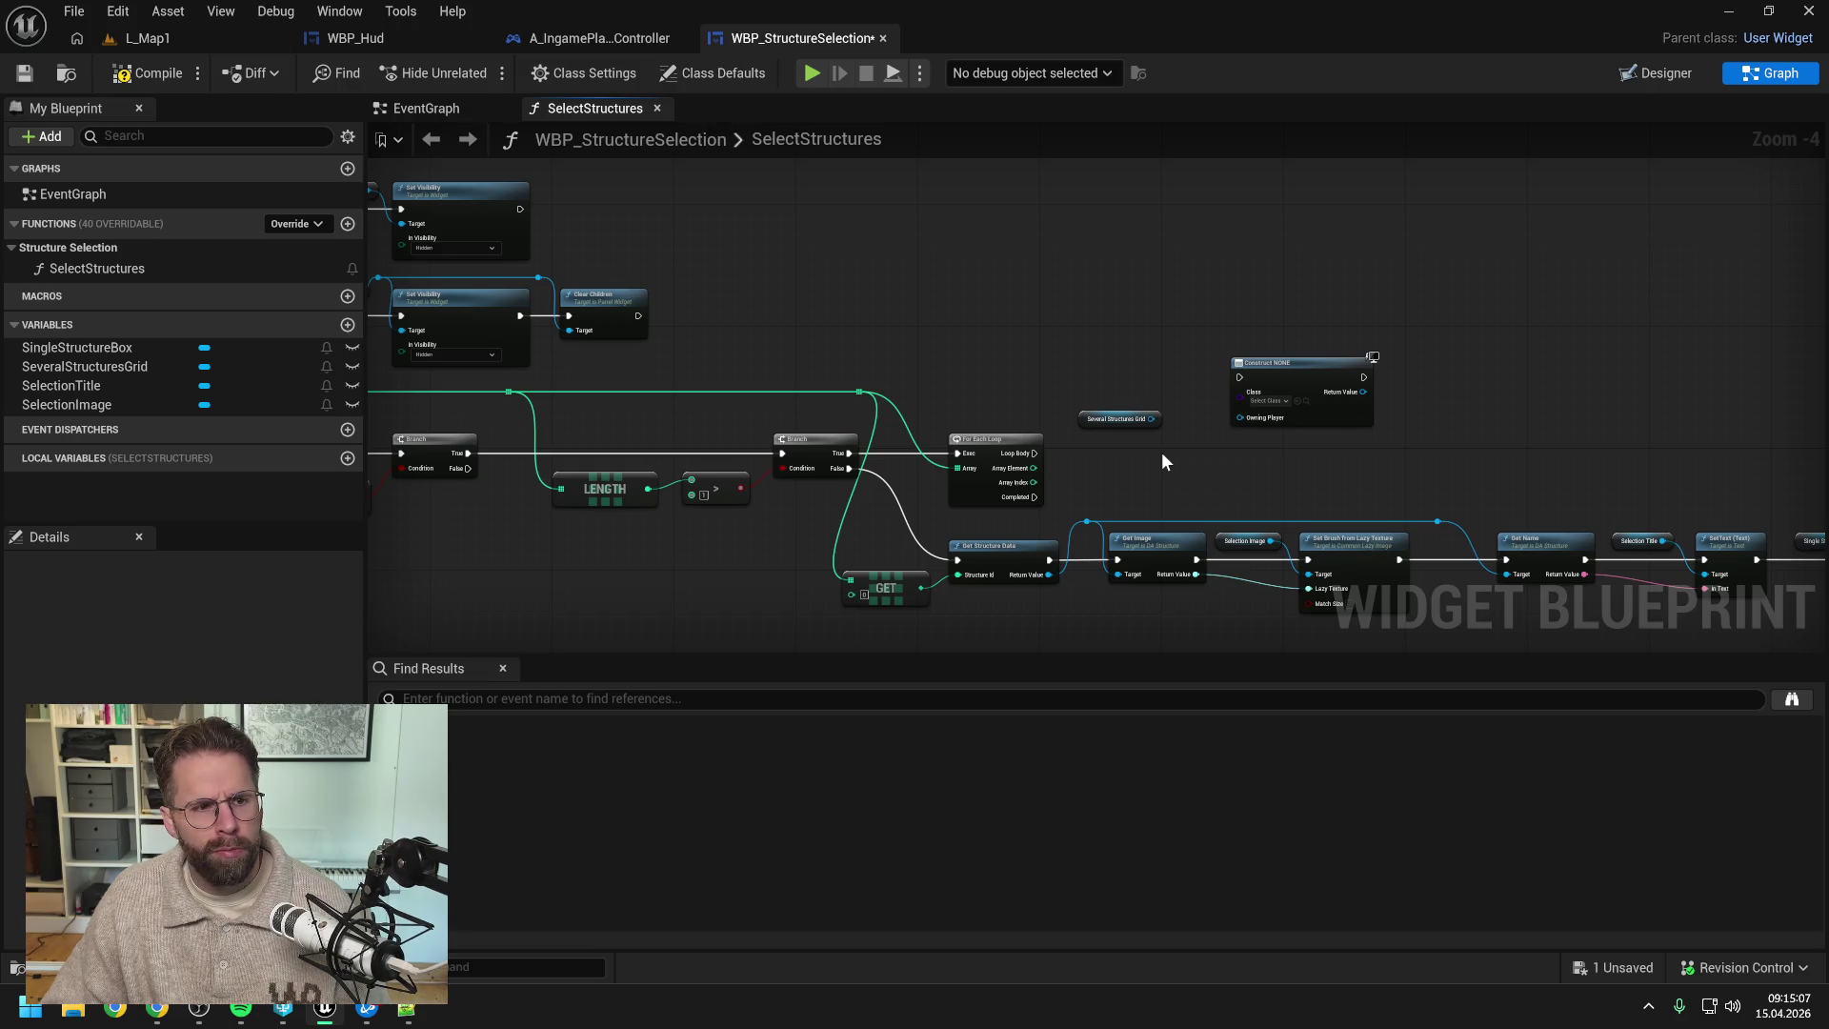
{"action": "left_click_drag", "start_coordinate": [959, 324], "coordinate": [1295, 476]}
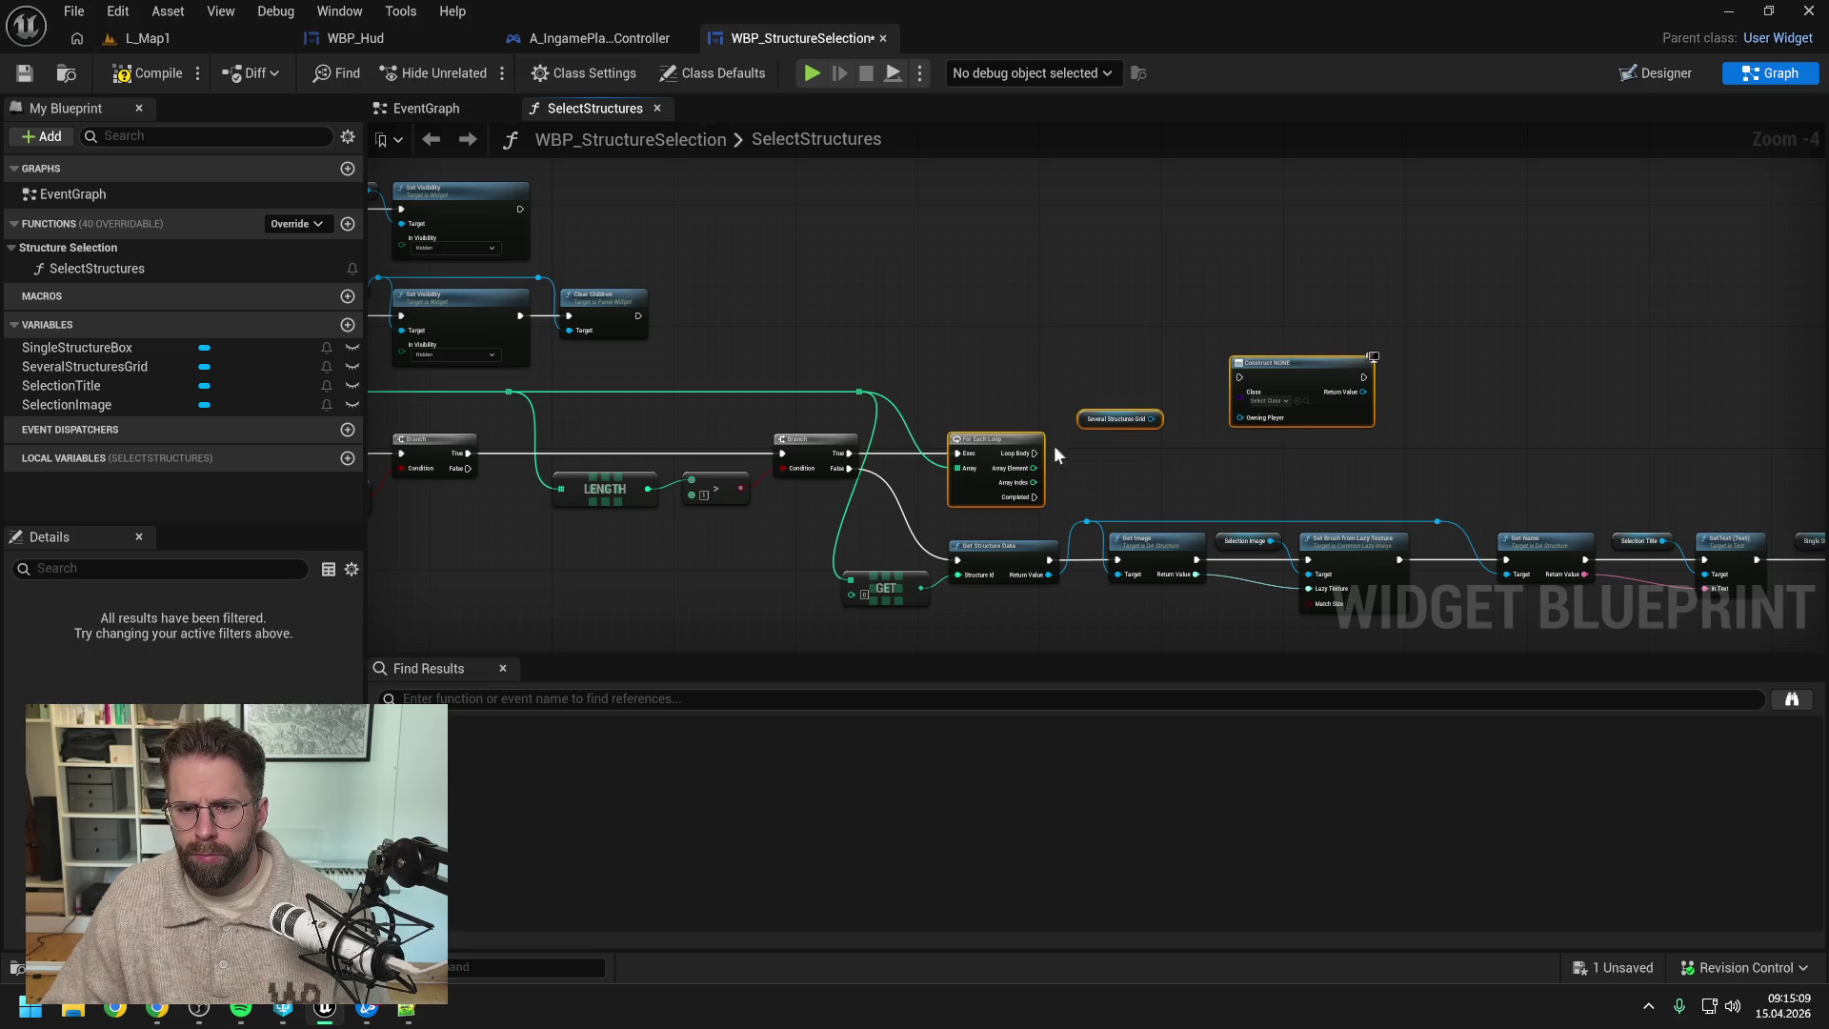
- Collapse the selected nodes into a function named FillSeveralStructuresGrid and save
{"action": "right_click", "coordinate": [1005, 439]}
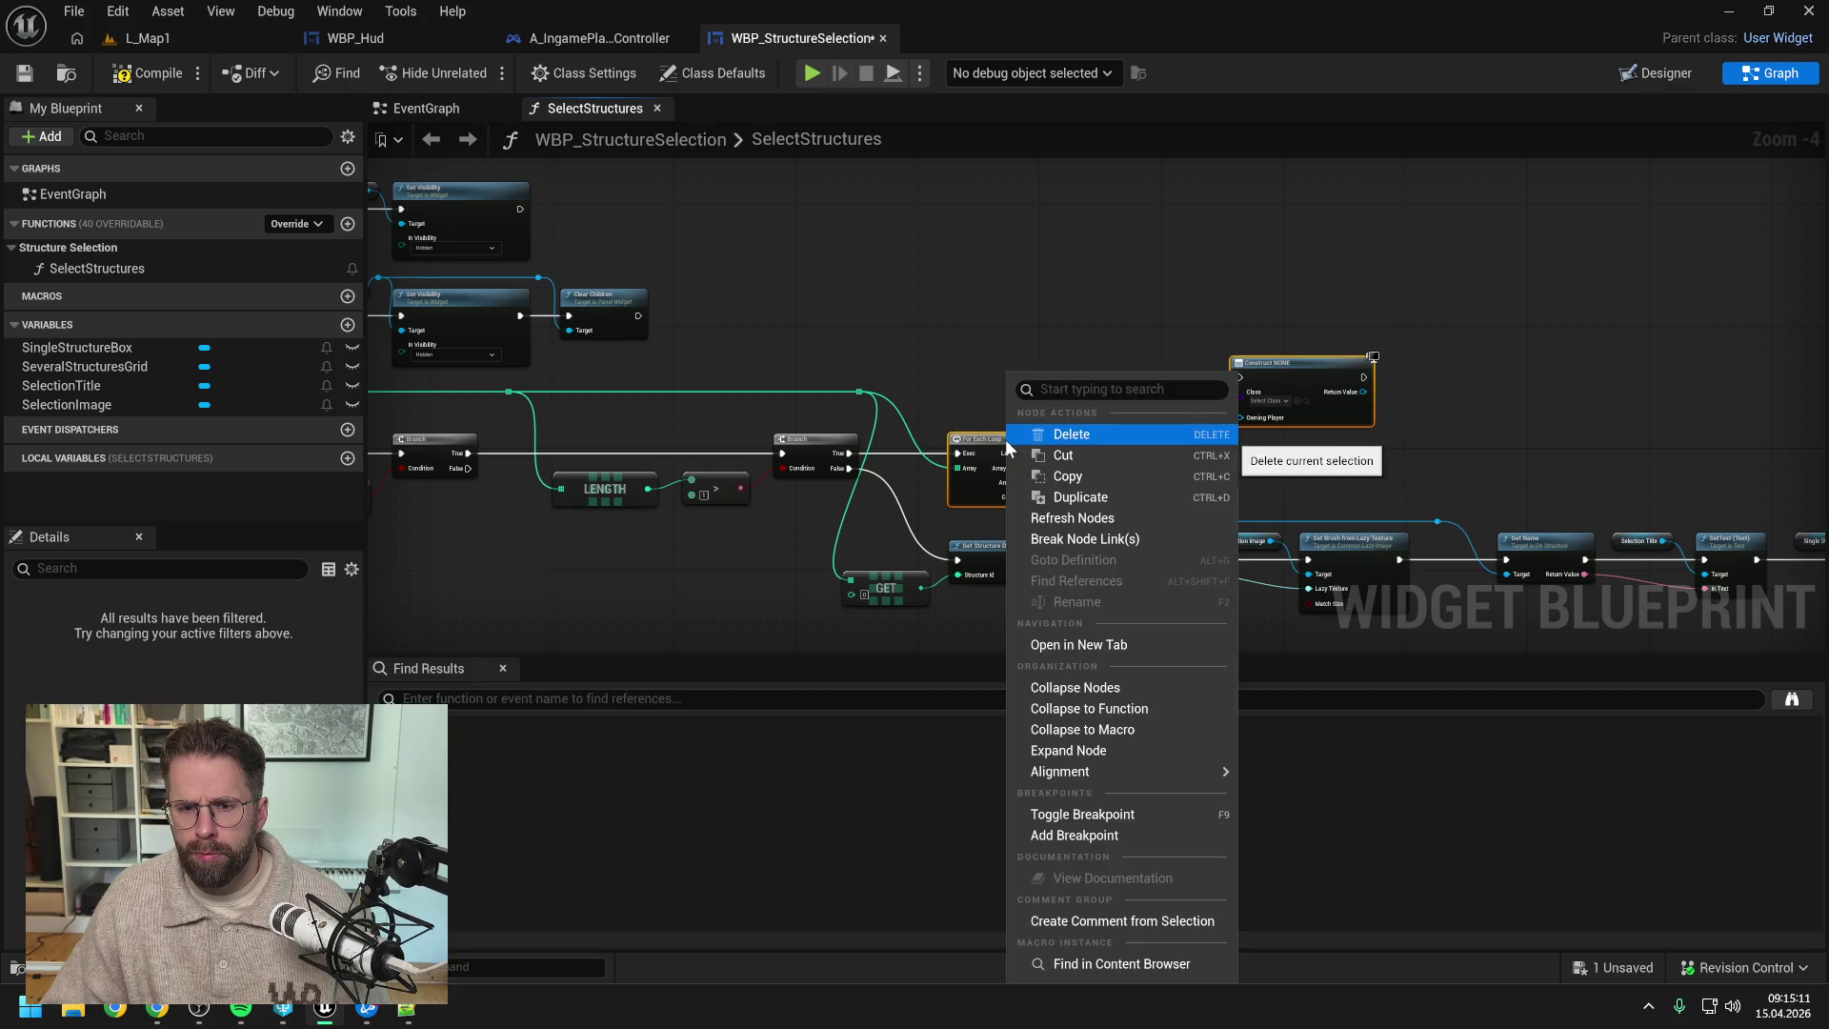
{"action": "left_click", "coordinate": [1123, 711]}
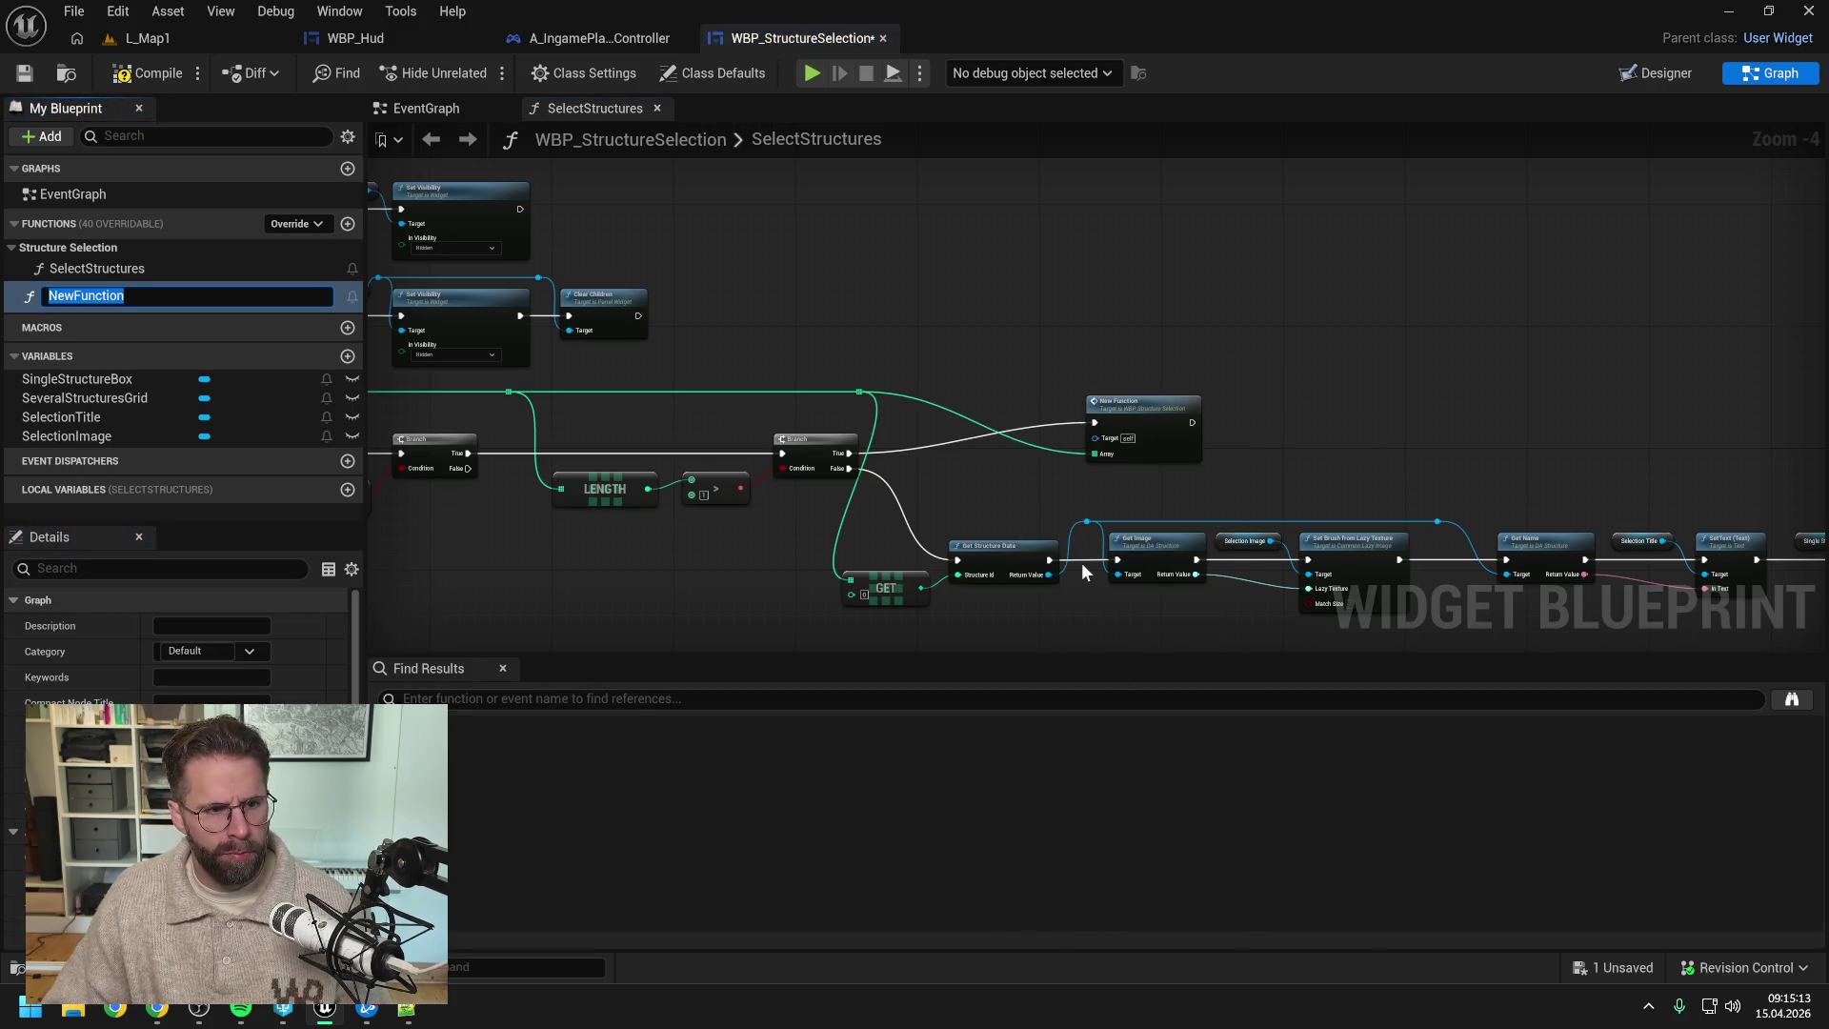
{"action": "type", "text": "Fill"}
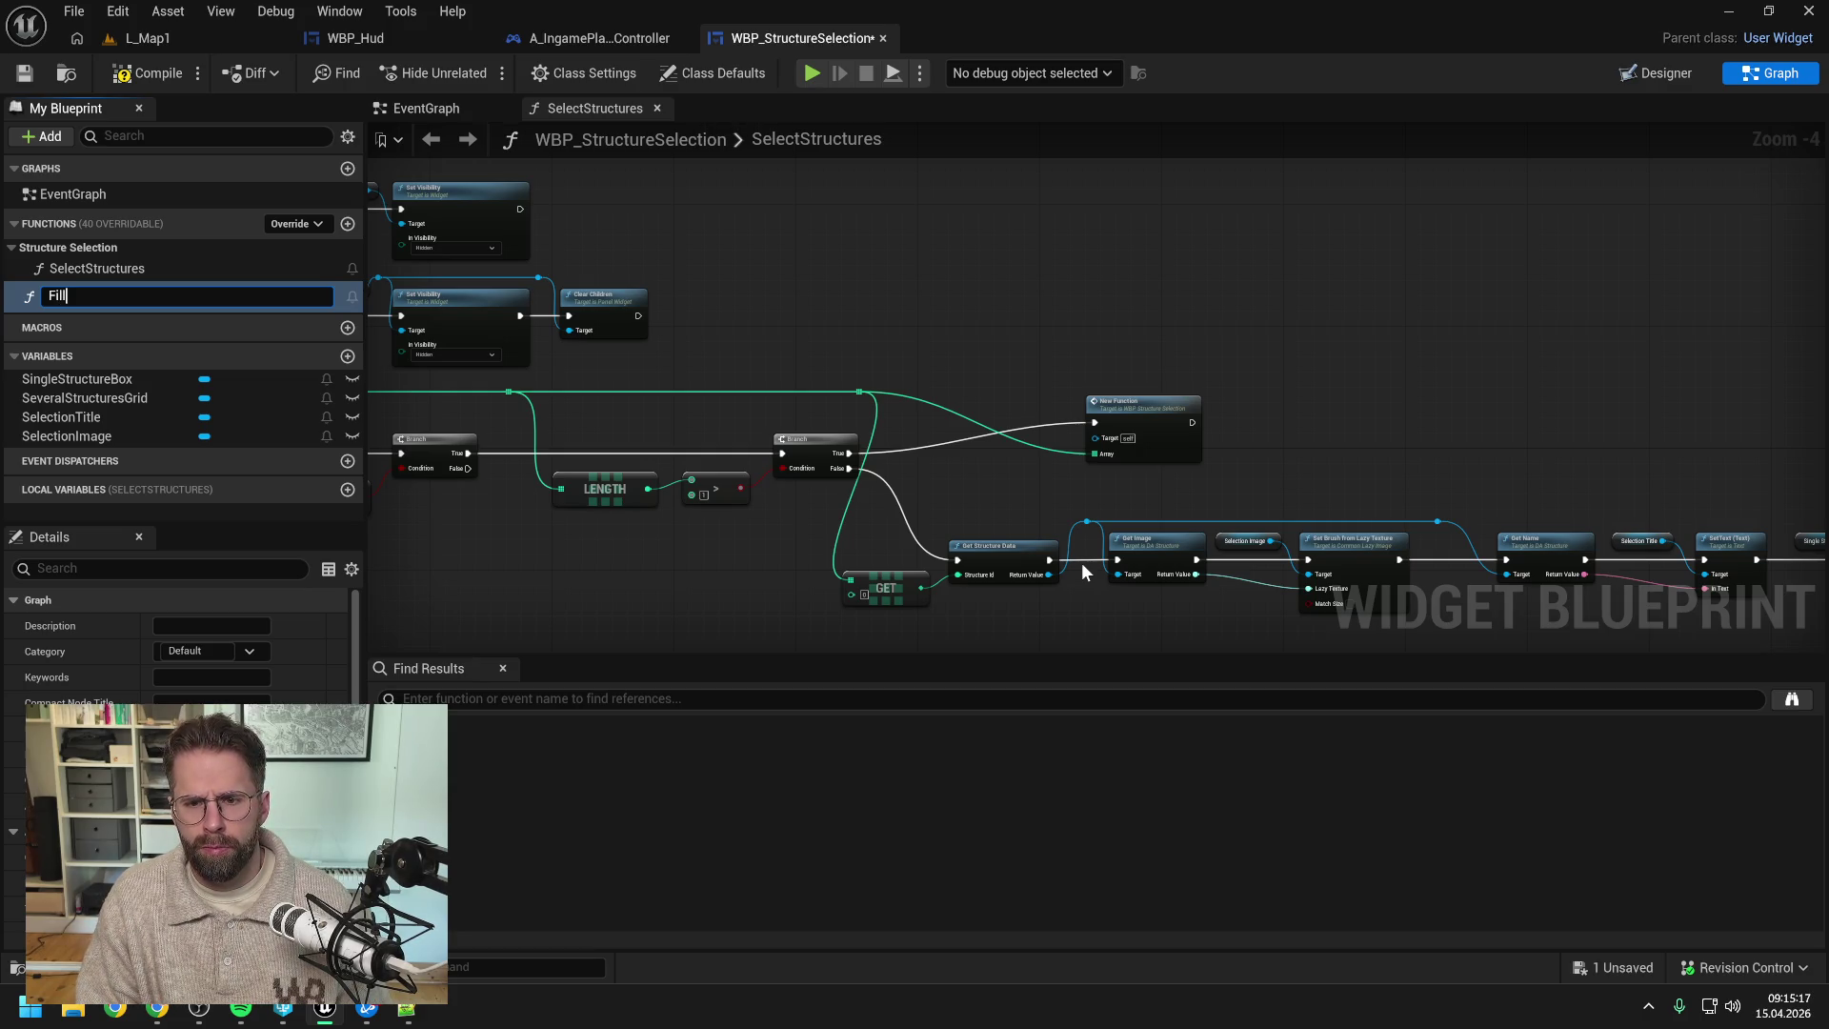
{"action": "type", "text": "Seve"}
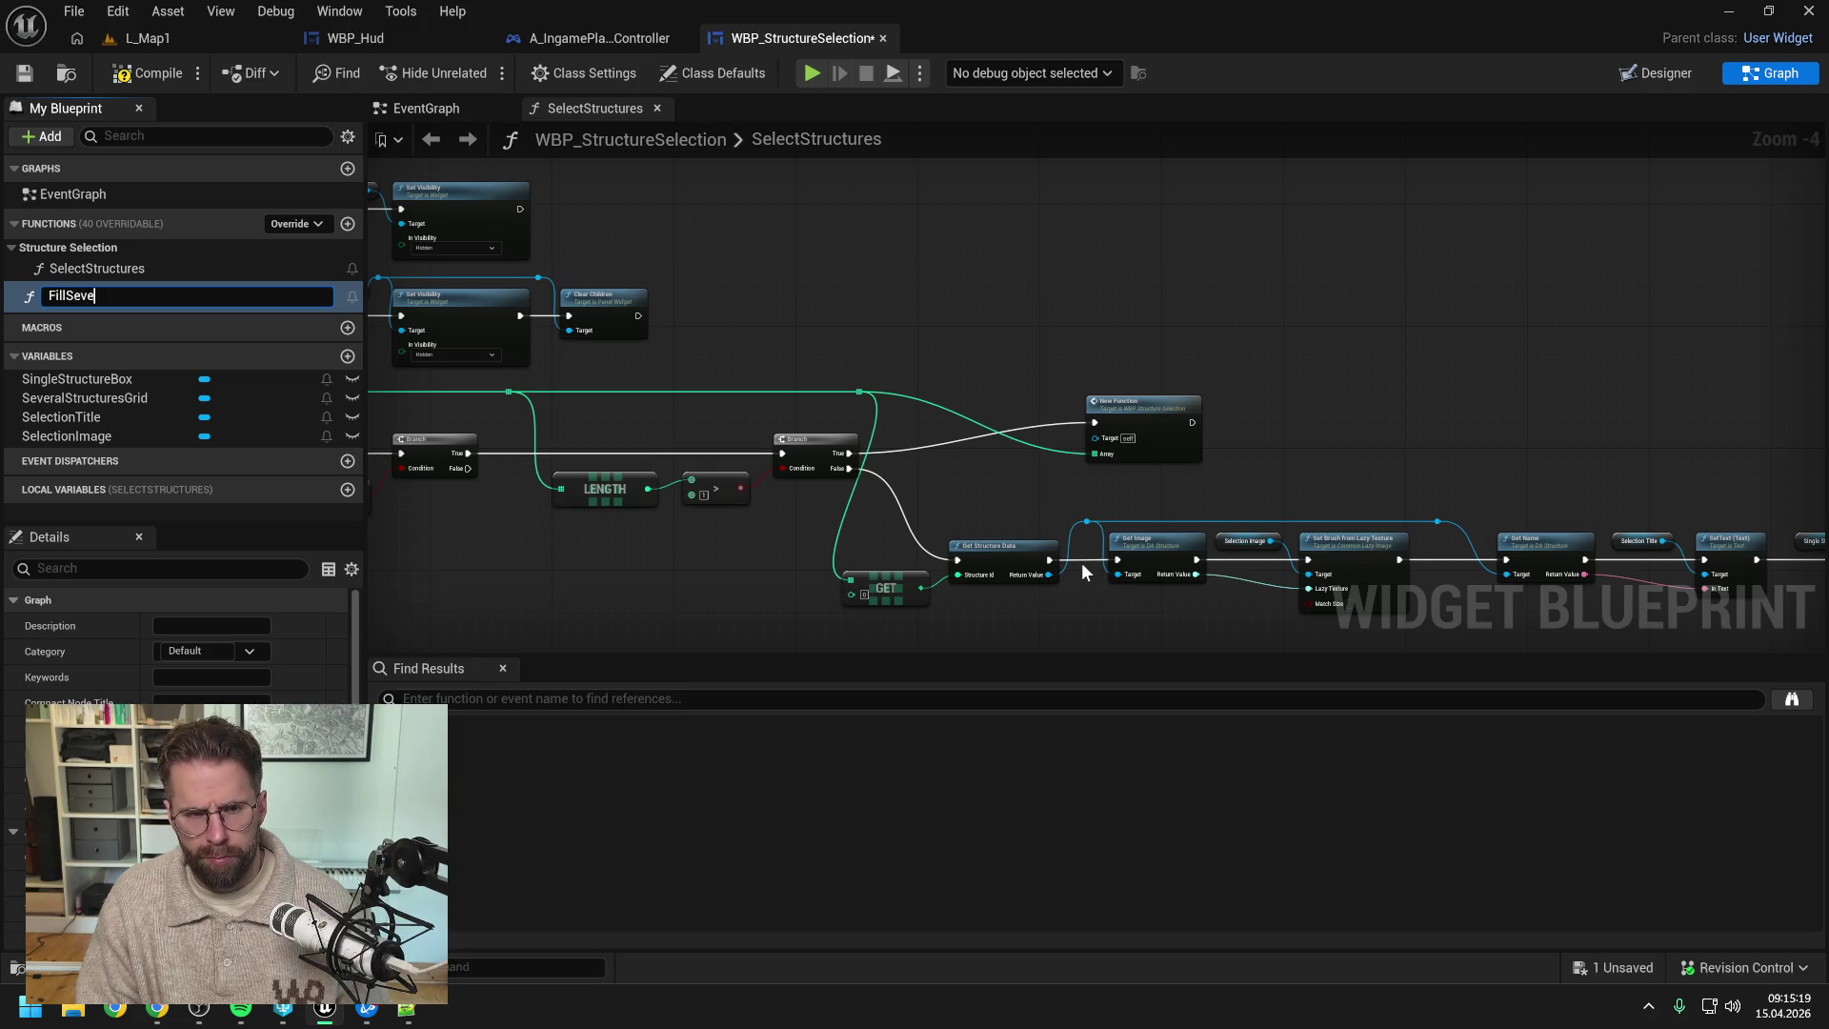
{"action": "type", "text": "ralStructuresGrid"}
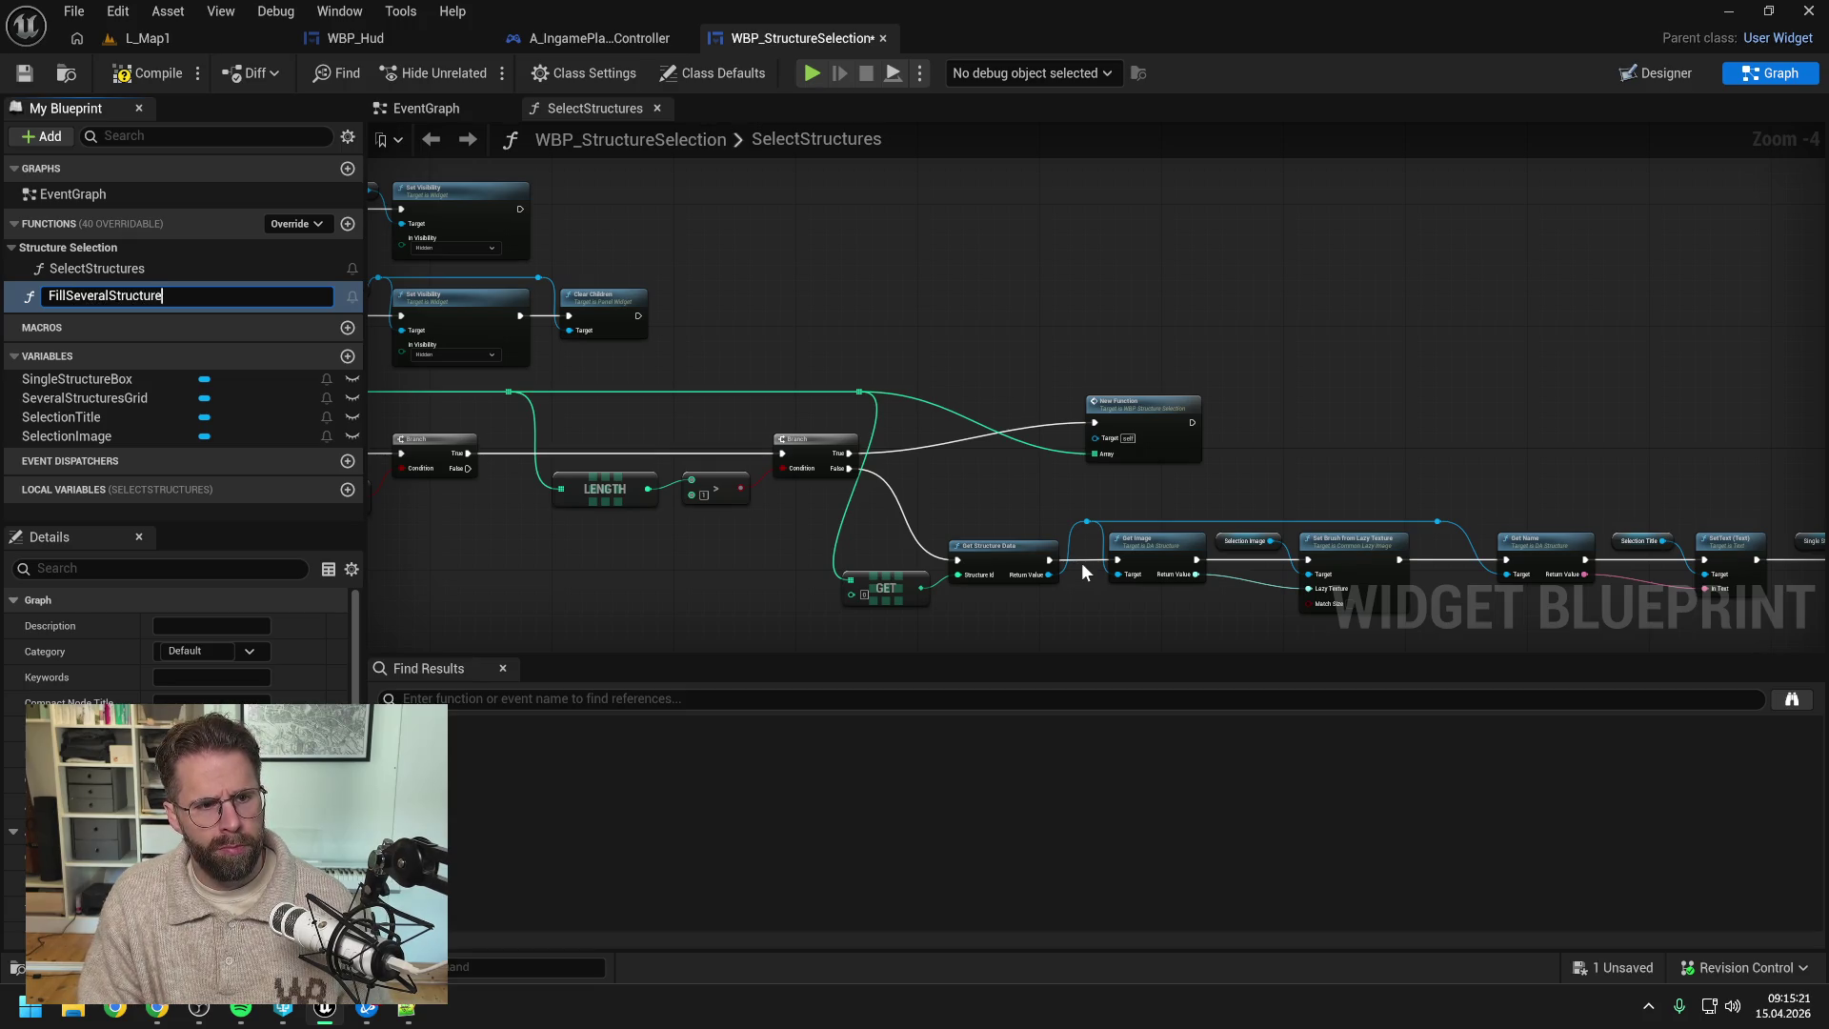
{"action": "key", "text": "Return"}
{"action": "key", "text": "ctrl+s"}
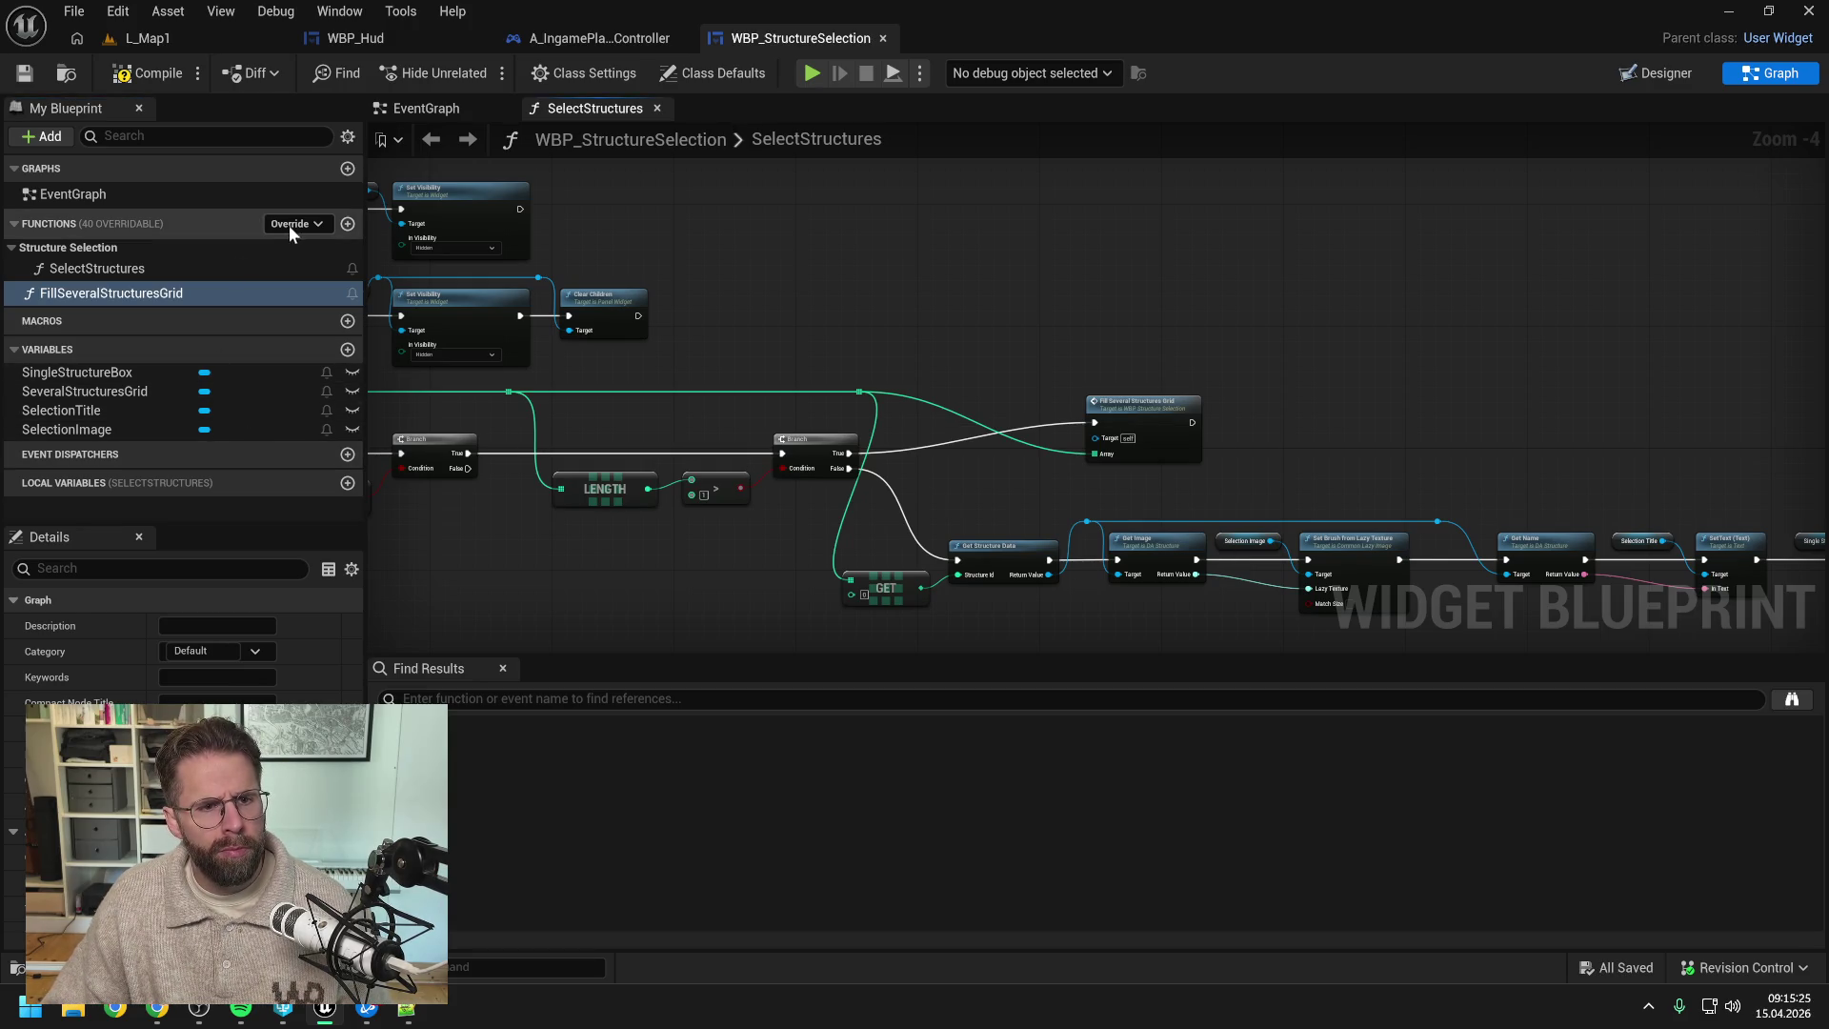
- Set the FillSeveralStructuresGrid function's category to Private and save
{"action": "left_click", "coordinate": [286, 225]}
{"action": "left_click", "coordinate": [311, 233]}
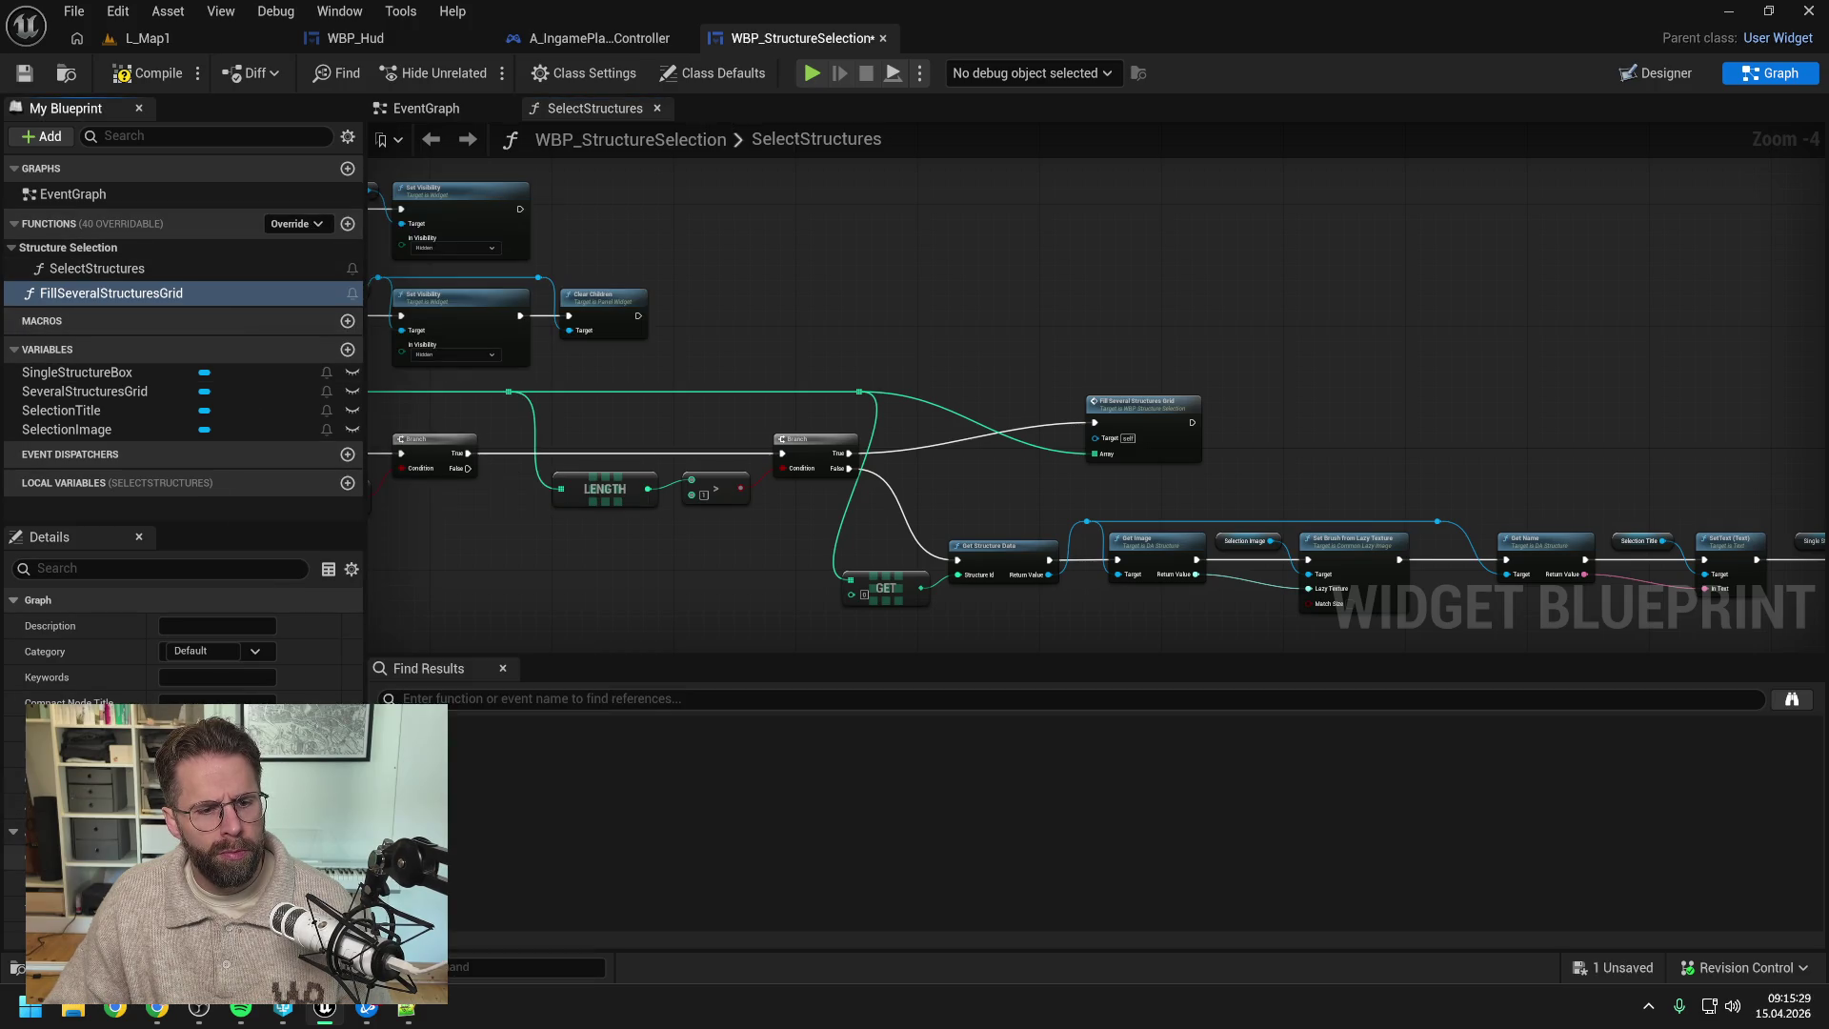
{"action": "left_click", "coordinate": [65, 650]}
{"action": "type", "text": "Private"}
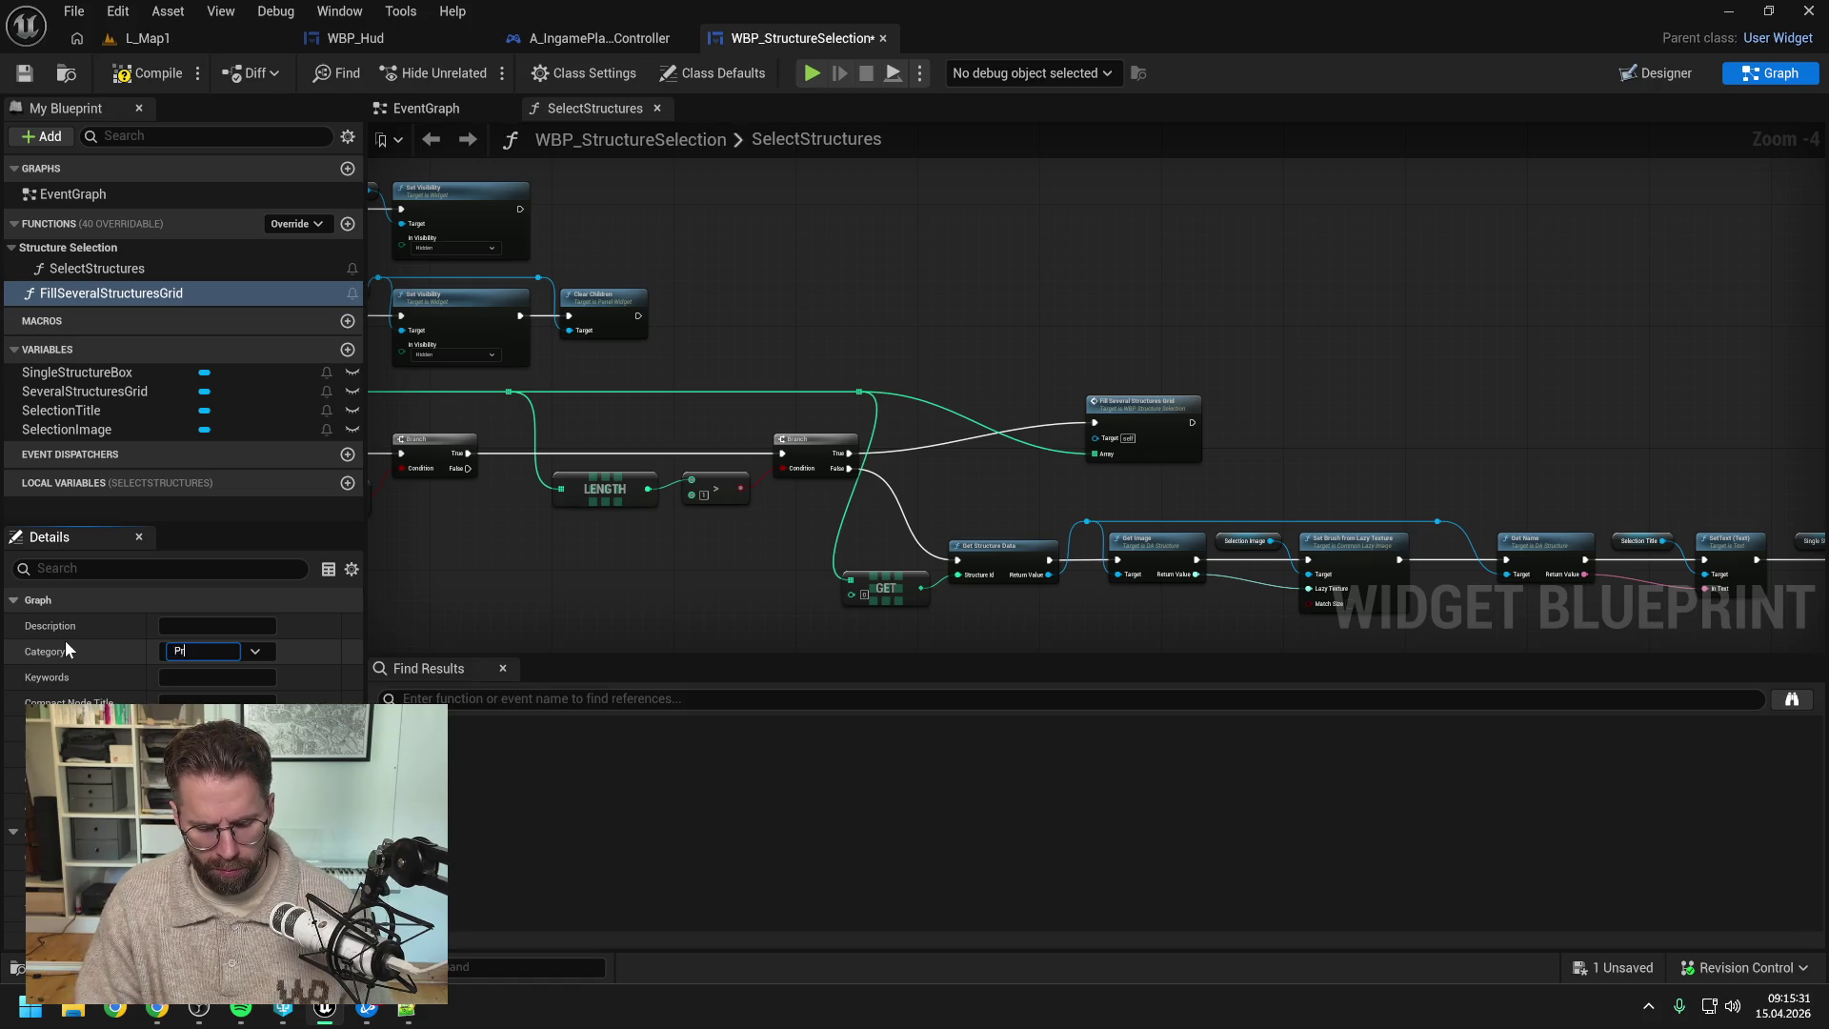
{"action": "key", "text": "Return"}
{"action": "key", "text": "ctrl+s"}
- Rename the function's array input to Structure Ids and save
{"action": "left_click_drag", "start_coordinate": [1155, 426], "coordinate": [1016, 449]}
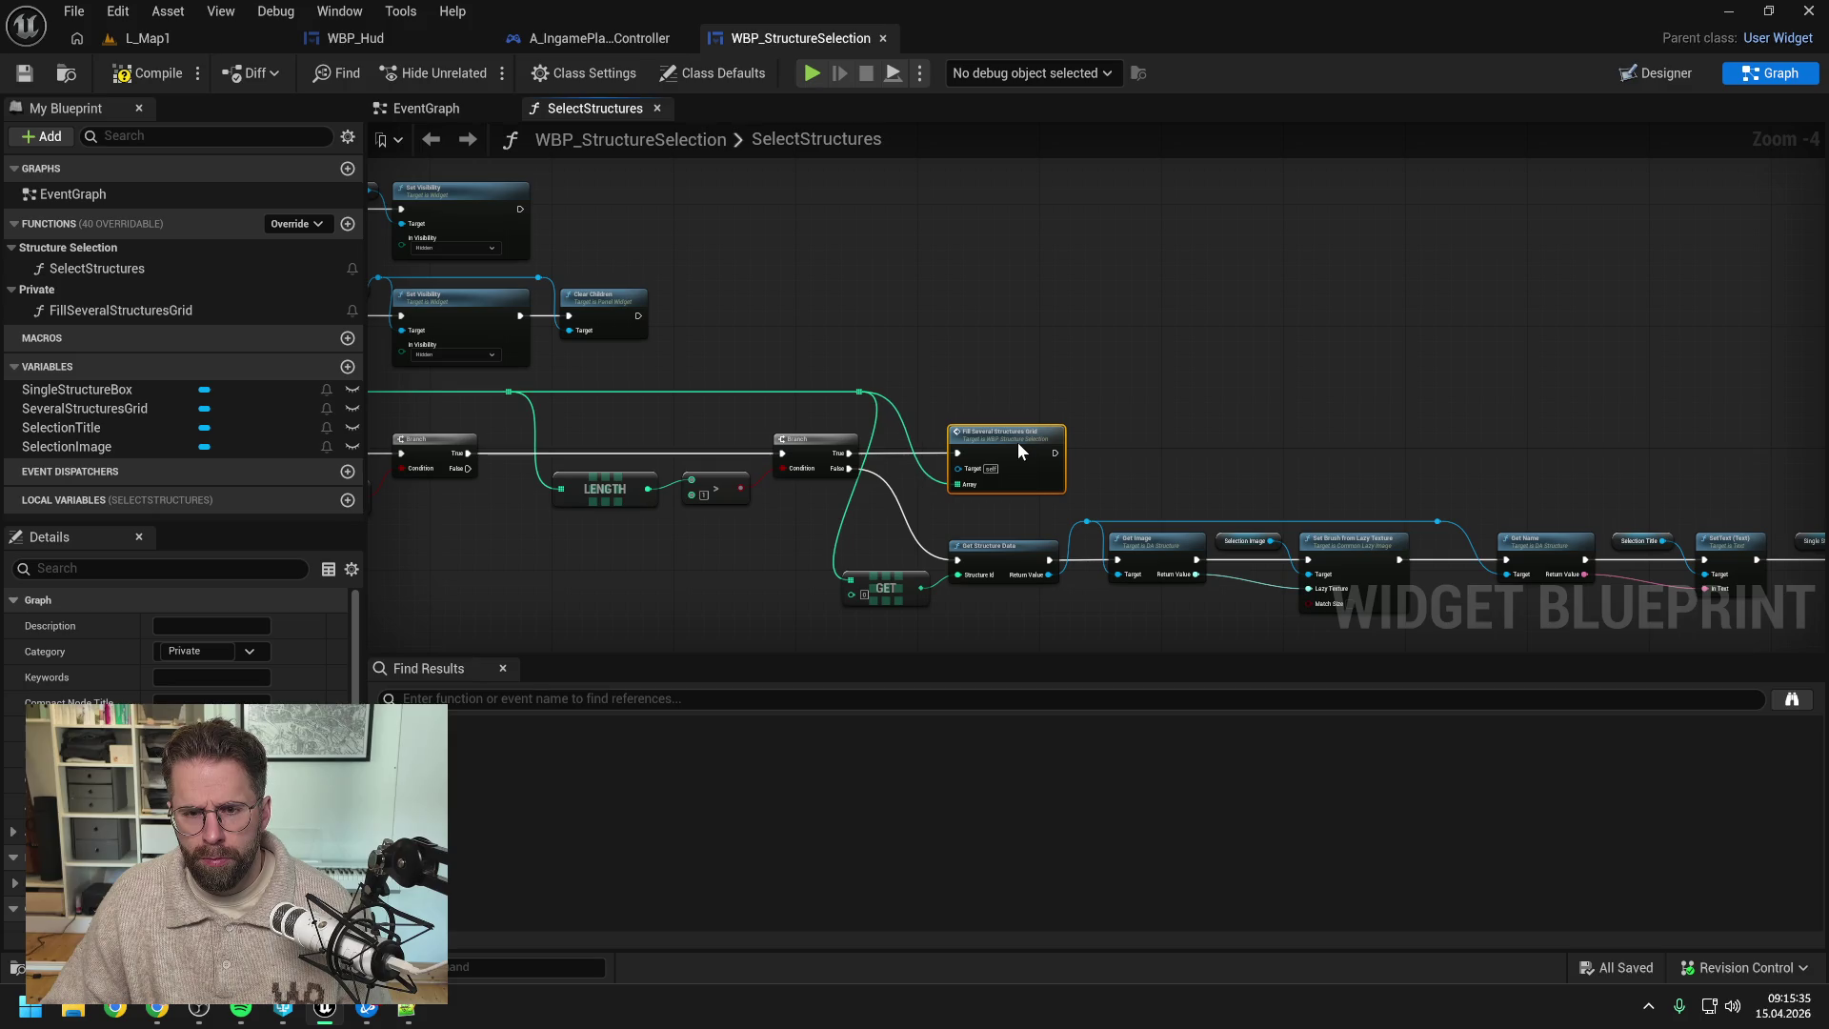
{"action": "scroll", "coordinate": [181, 657], "scroll_direction": "down", "scroll_amount": 1}
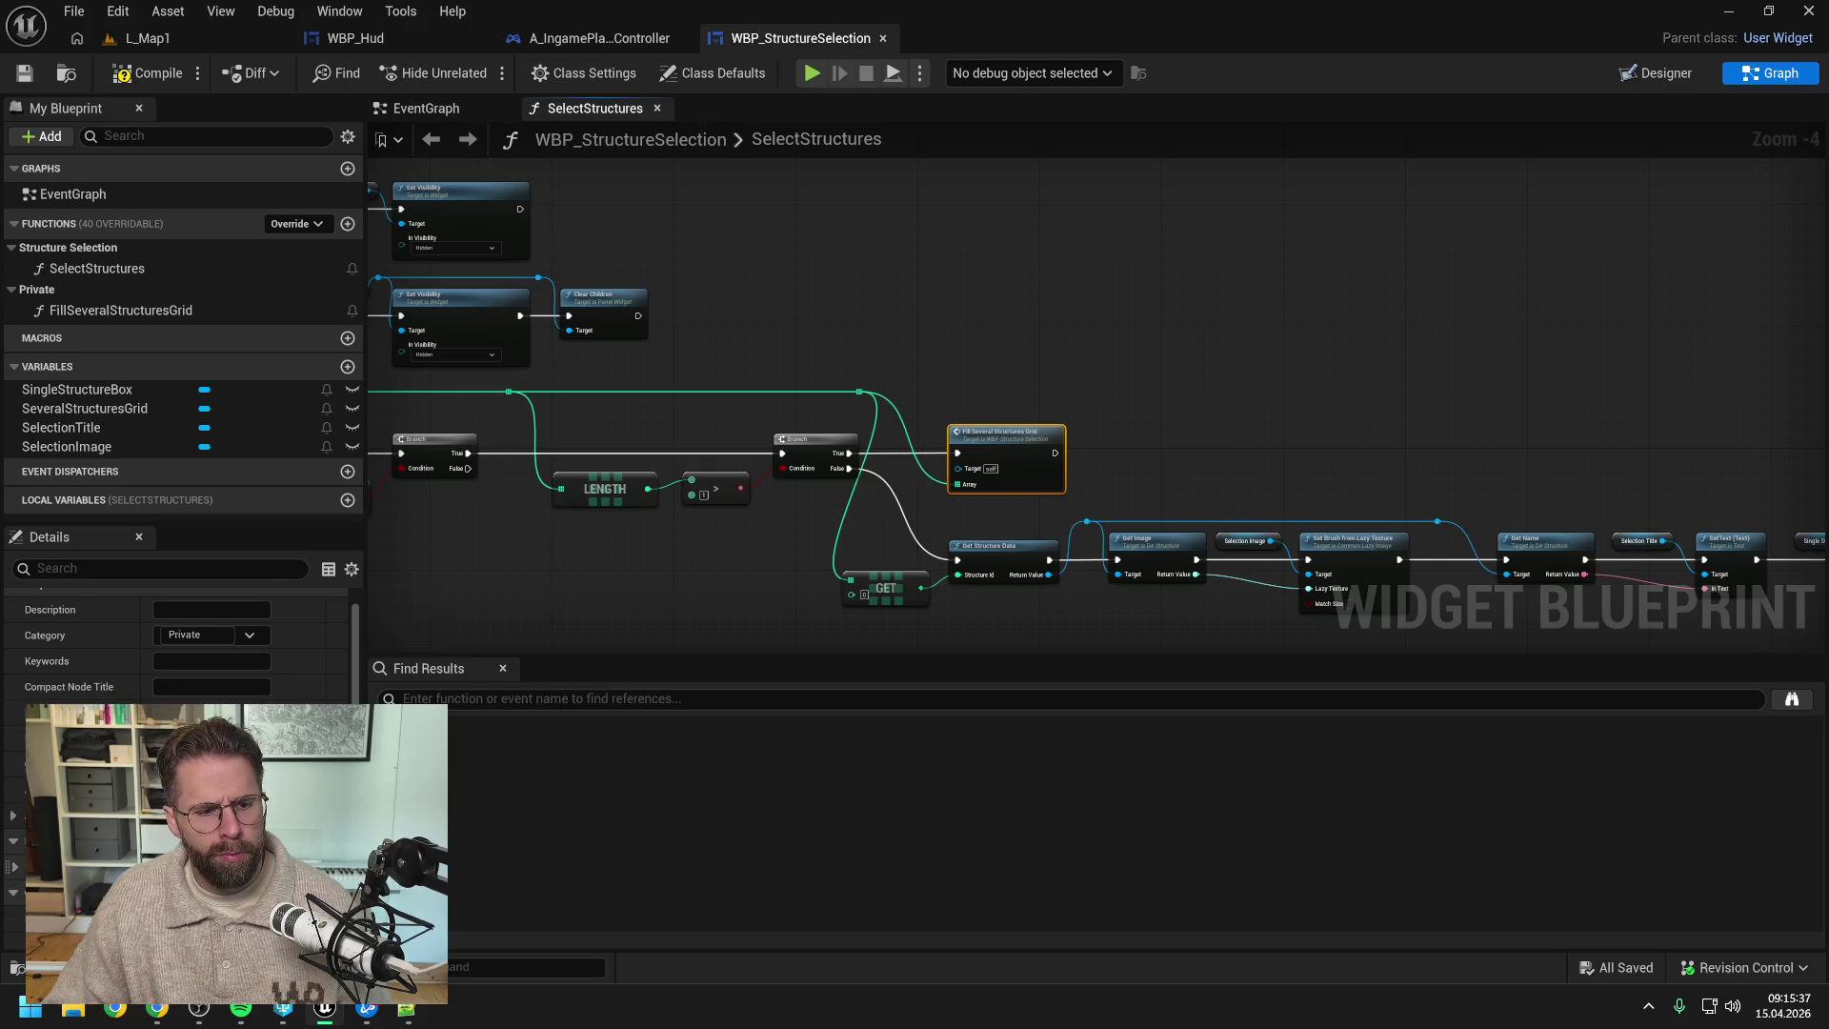
{"action": "key", "text": "Return"}
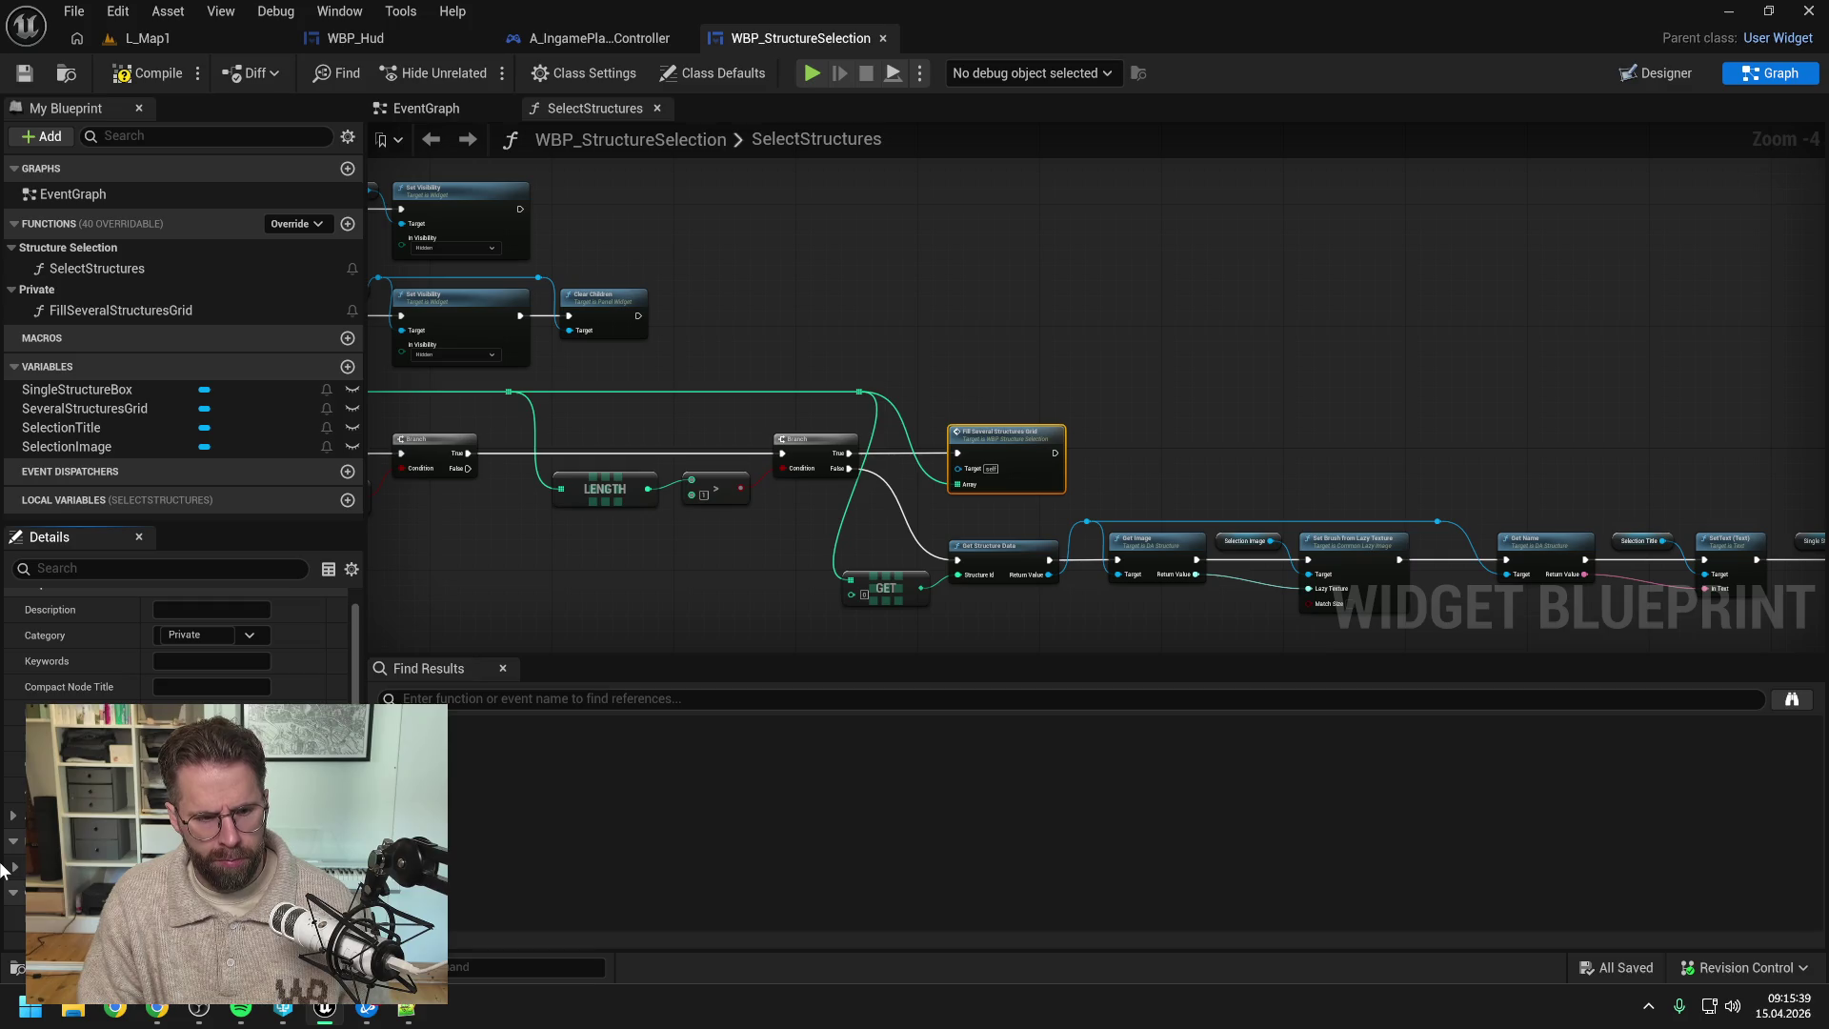
{"action": "key", "text": "ctrl+s"}
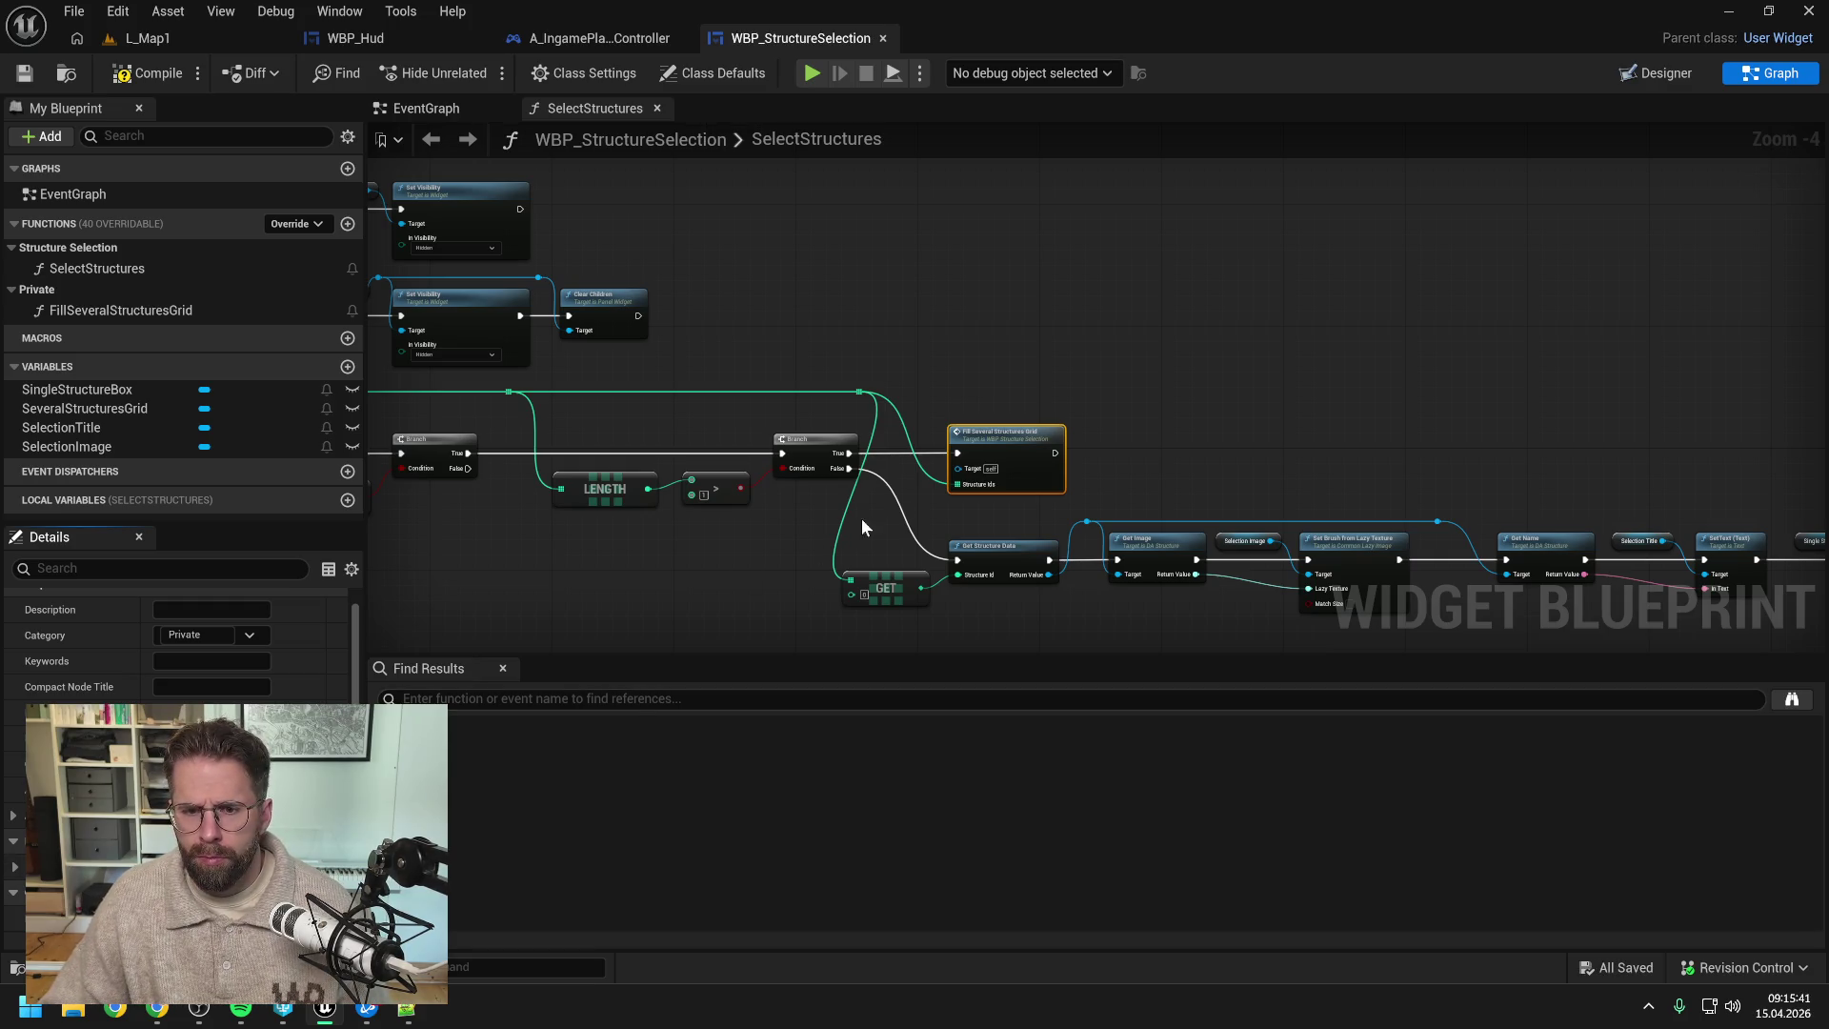
- Open the FillSeveralStructuresGrid graph, move the entry node off the loop, and save
{"action": "double_click", "coordinate": [1012, 436]}
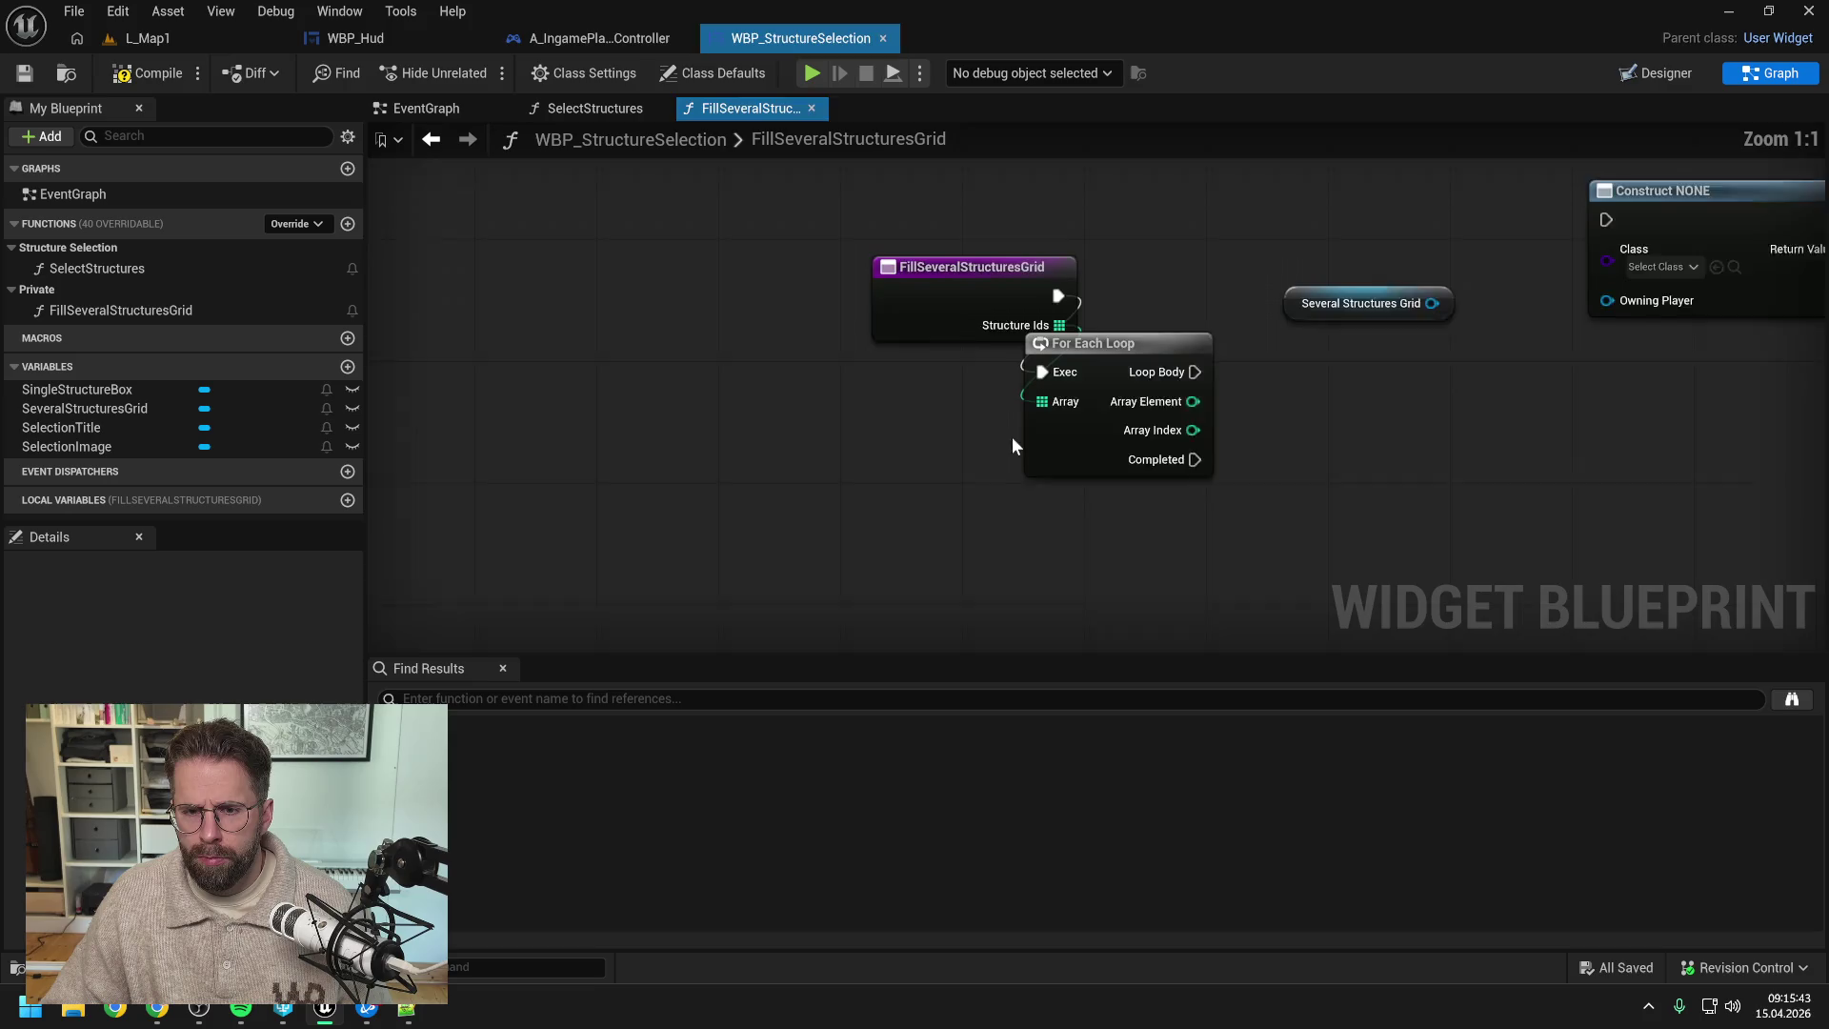
{"action": "scroll", "coordinate": [1069, 438], "scroll_direction": "down", "scroll_amount": 2}
{"action": "left_click_drag", "start_coordinate": [840, 366], "coordinate": [742, 425]}
{"action": "left_click", "coordinate": [947, 322]}
{"action": "key", "text": "ctrl+s"}
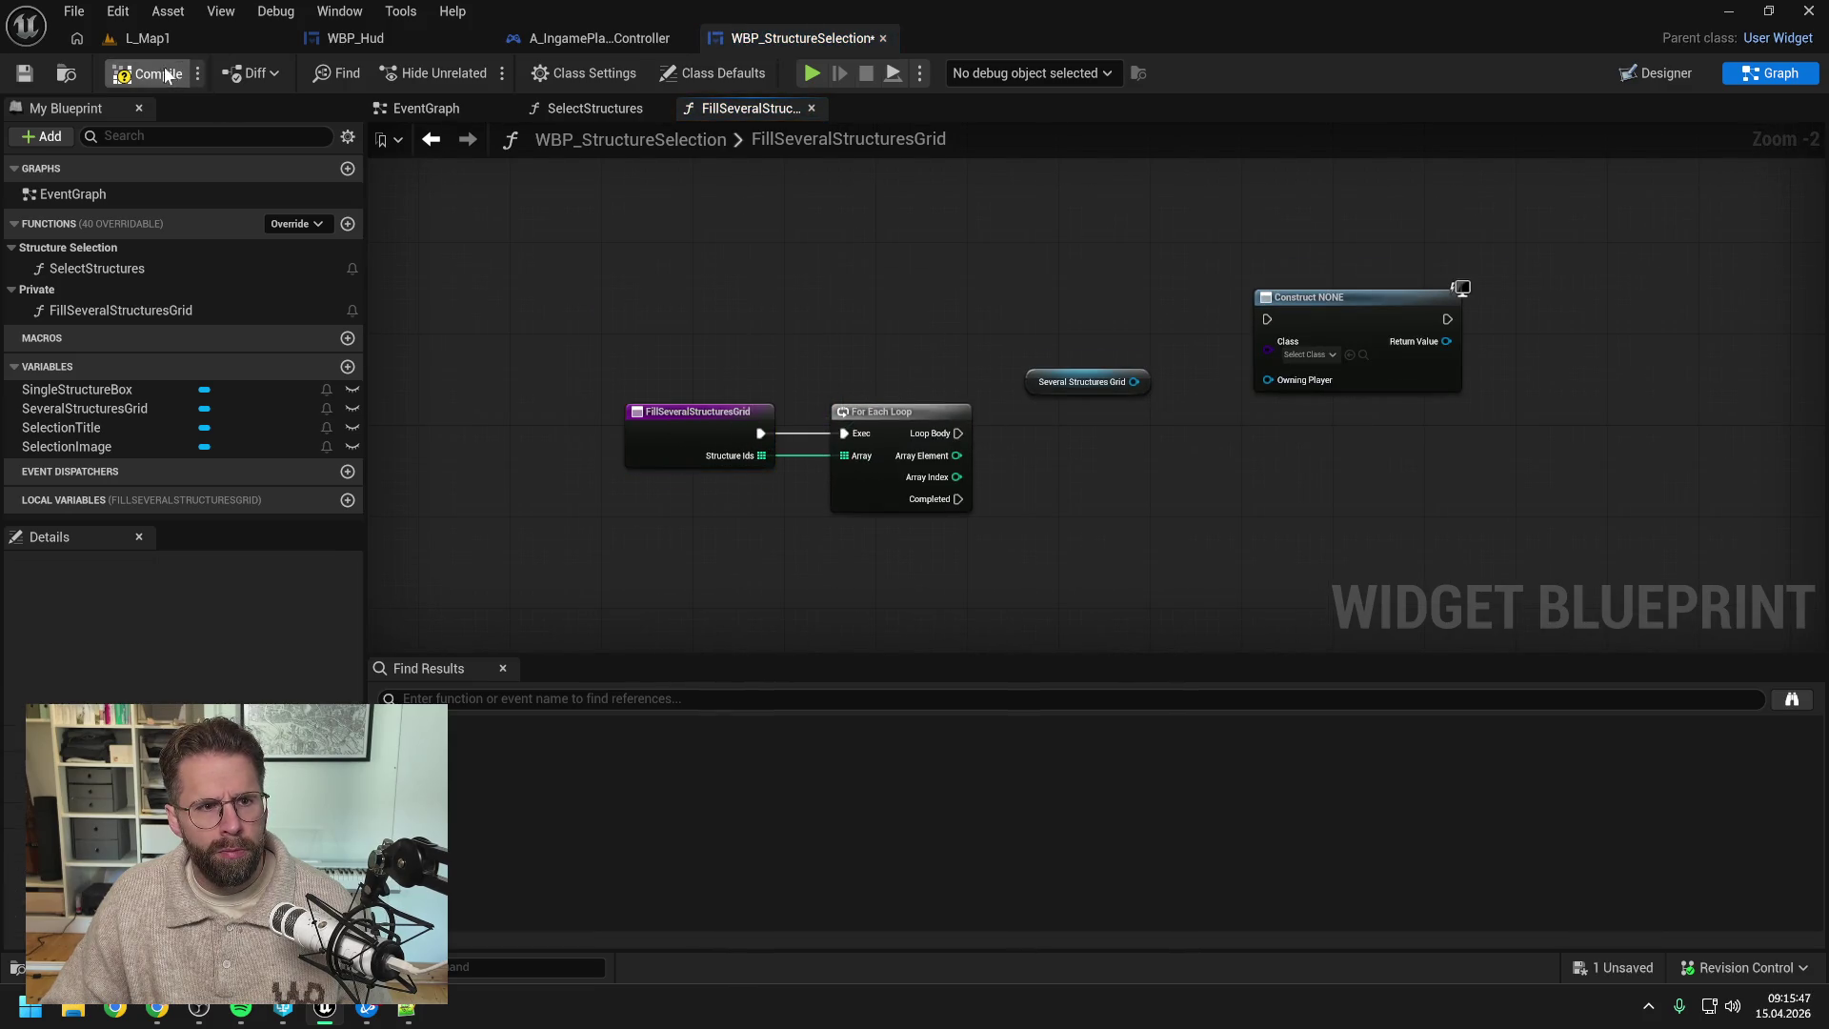
- Rearrange the Construct and Several Structures Grid nodes in the function graph
{"action": "scroll", "coordinate": [1012, 300], "scroll_direction": "down", "scroll_amount": 1}
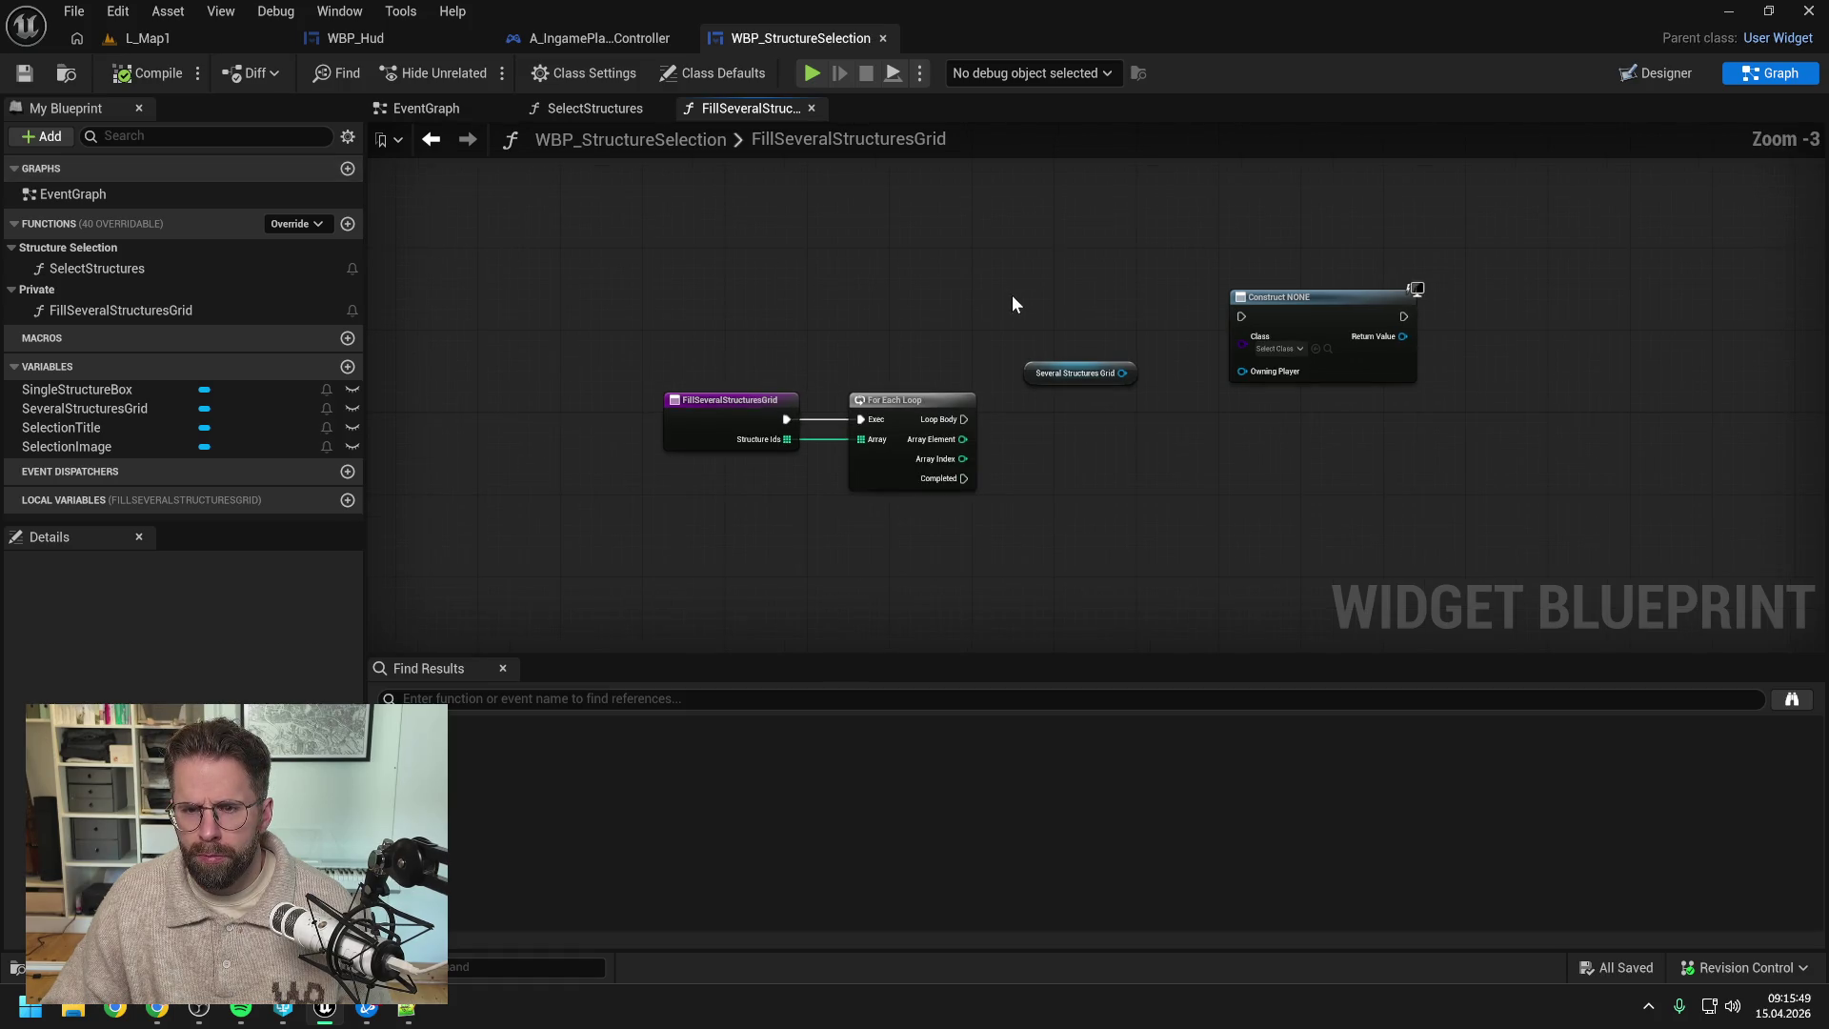
{"action": "left_click_drag", "start_coordinate": [1343, 314], "coordinate": [1334, 425]}
{"action": "left_click_drag", "start_coordinate": [1252, 352], "coordinate": [1162, 329]}
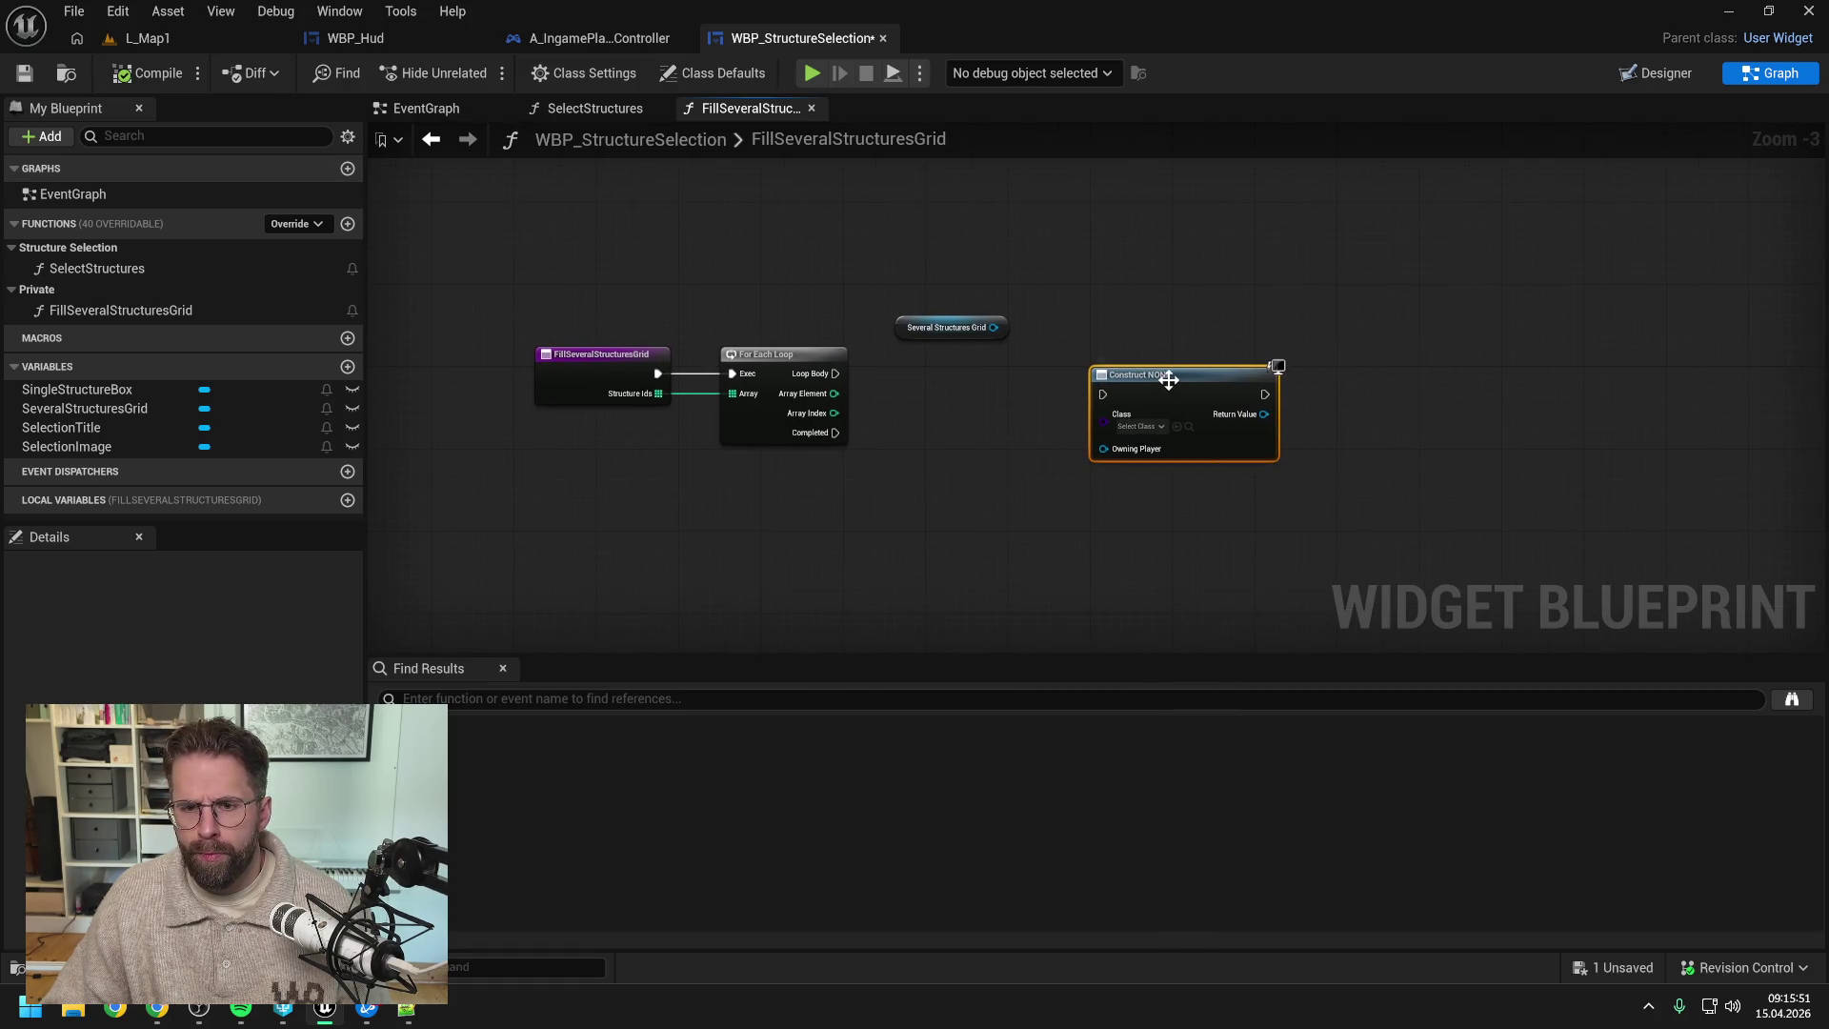
{"action": "left_click", "coordinate": [969, 368]}
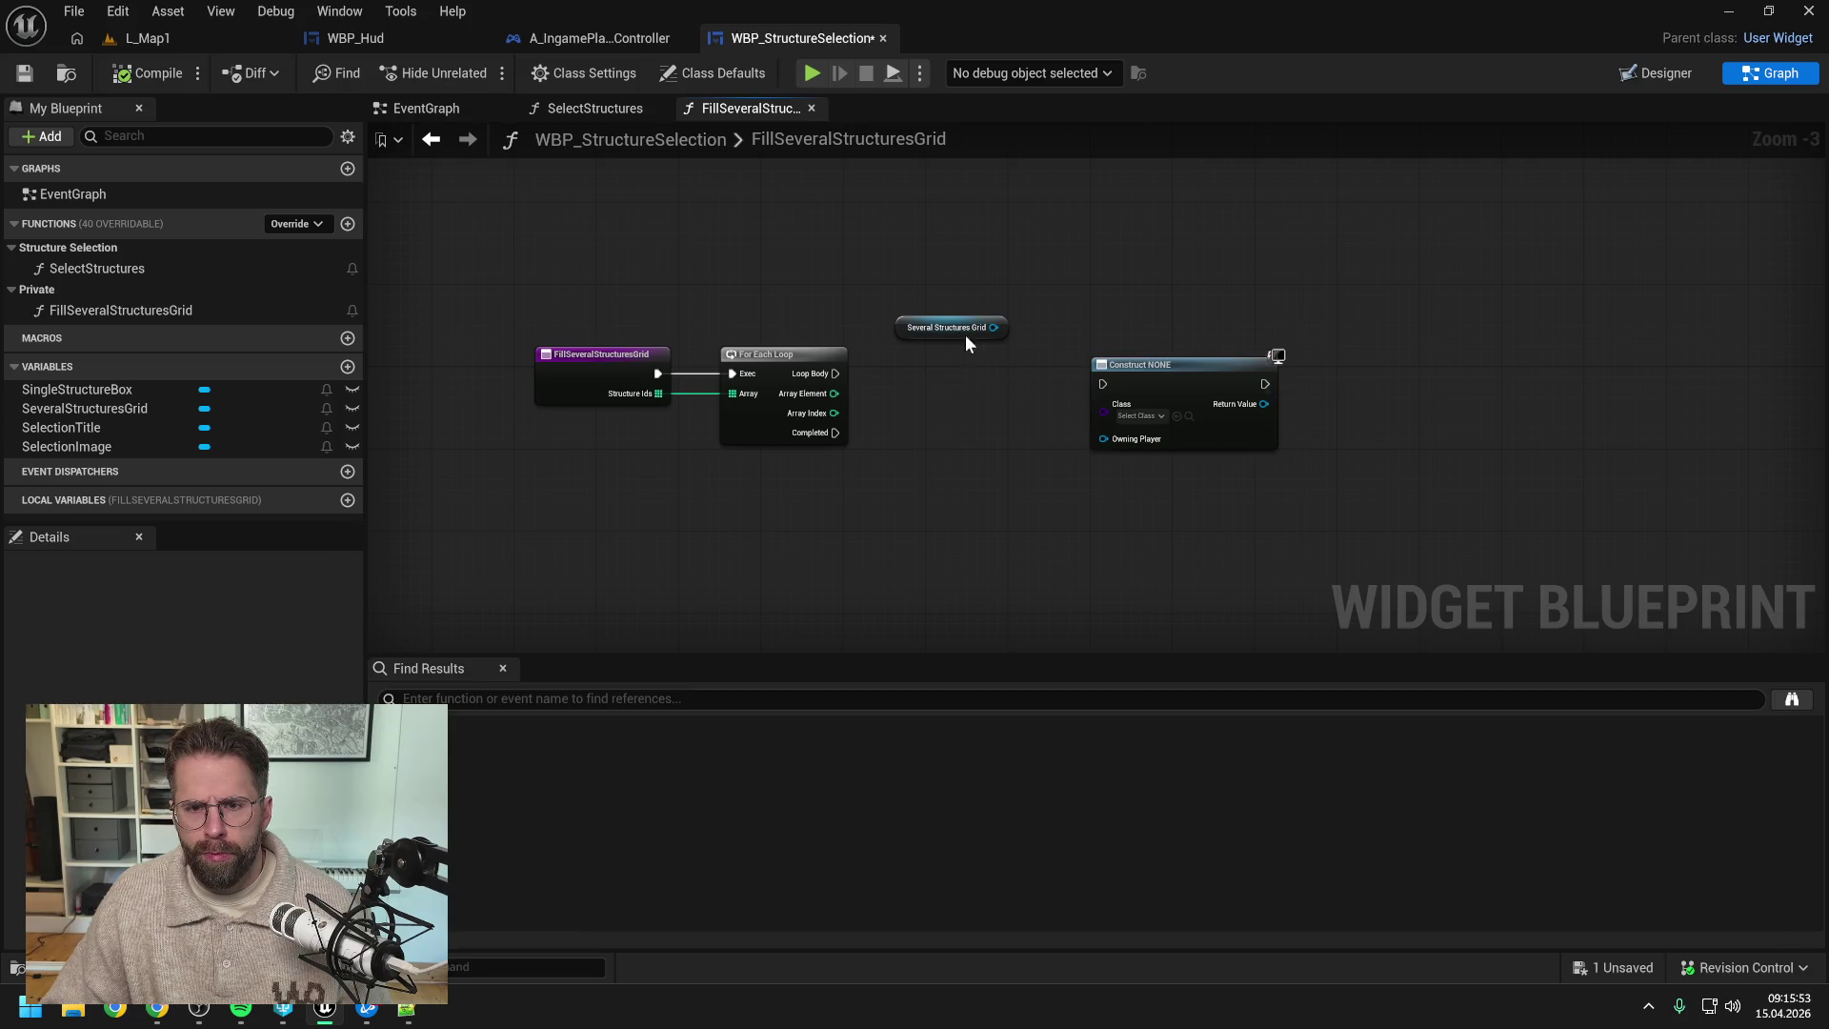
{"action": "left_click_drag", "start_coordinate": [965, 334], "coordinate": [1002, 362]}
{"action": "left_click", "coordinate": [1153, 303]}
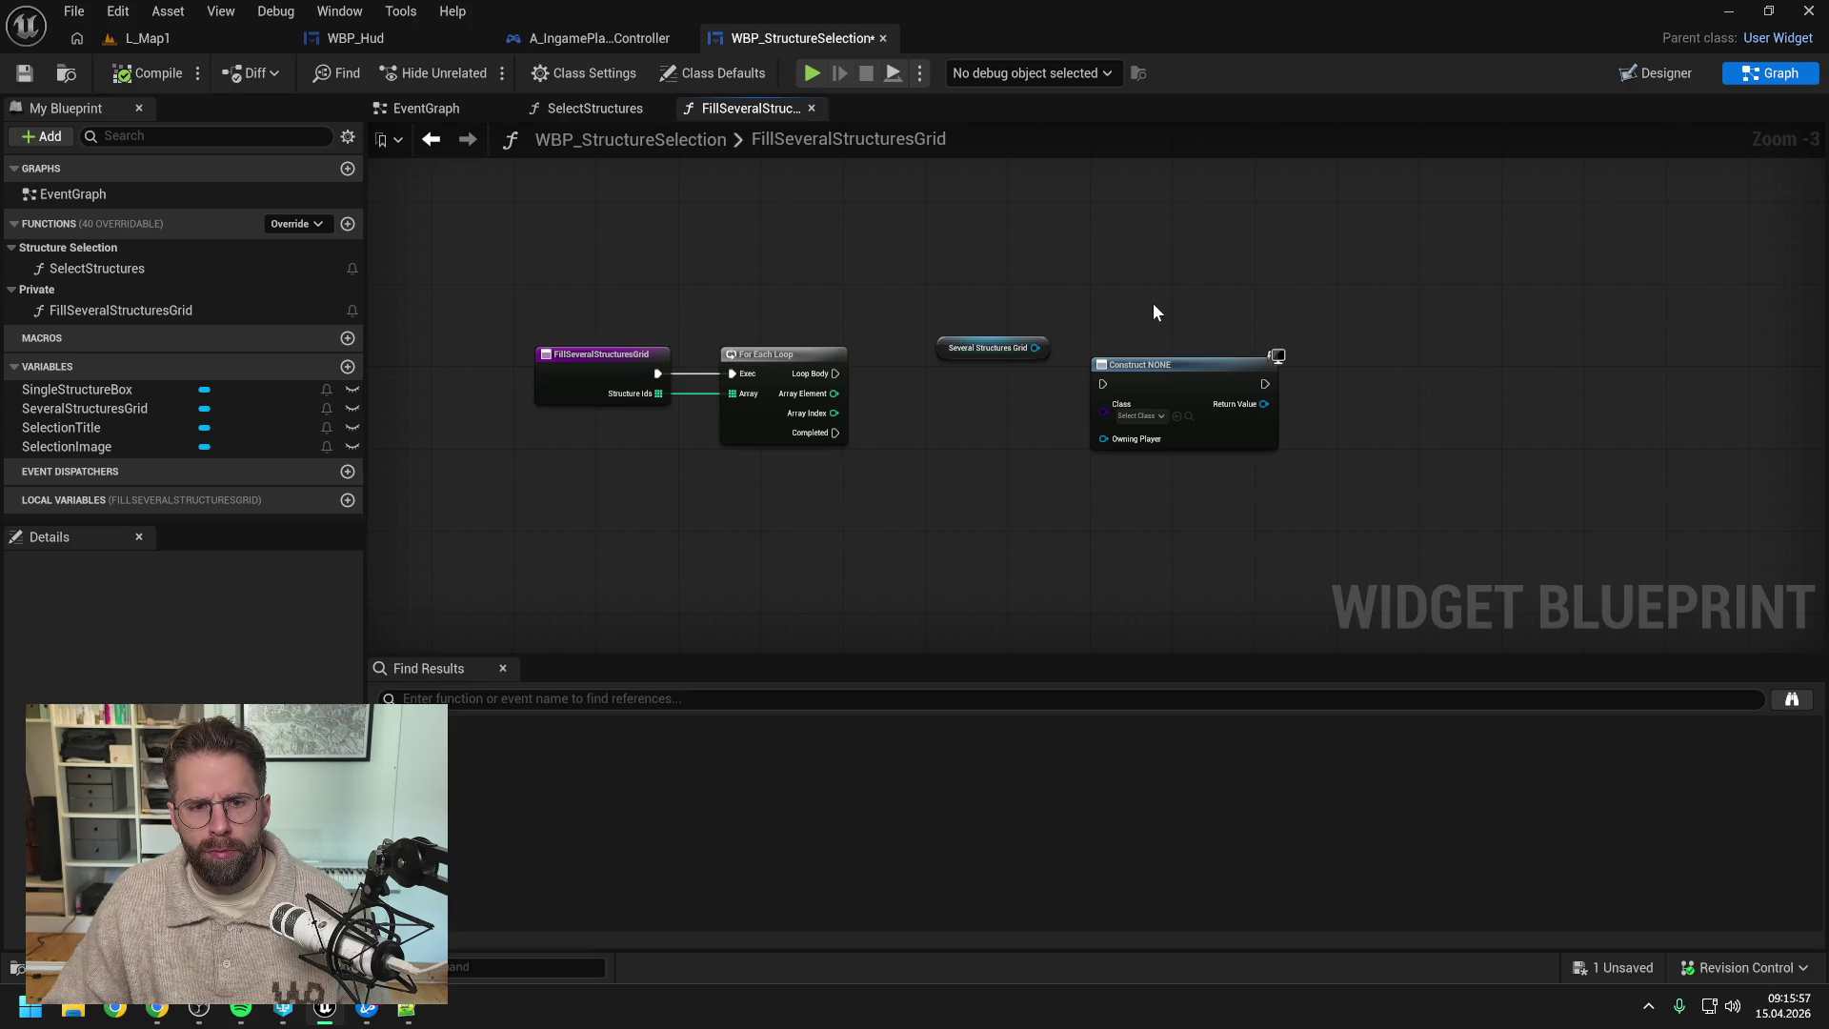
- Reopen FillSeveralStructuresGrid from its node in SelectStructures and shift the construct node right
{"action": "left_click", "coordinate": [606, 112]}
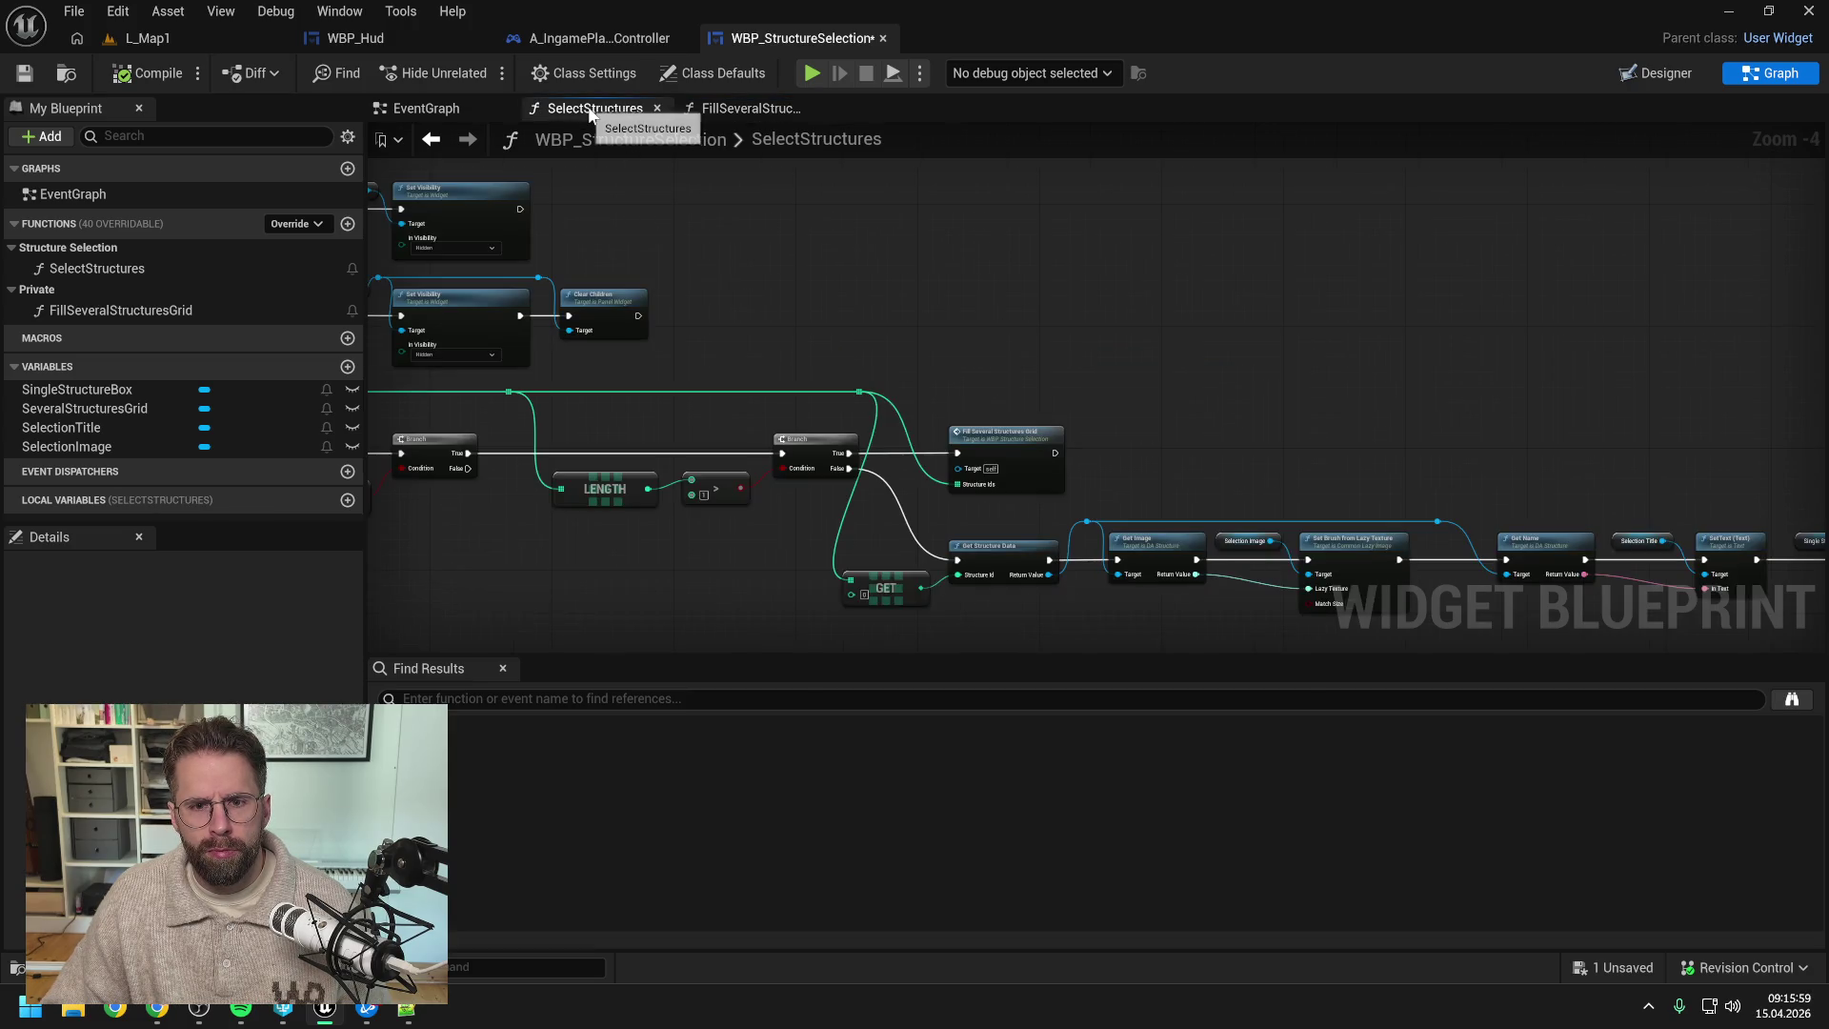
{"action": "mouse_move", "coordinate": [833, 332]}
{"action": "left_mouse_down"}
{"action": "mouse_move", "coordinate": [1139, 343]}
{"action": "mouse_move", "coordinate": [1051, 334]}
{"action": "left_mouse_up"}
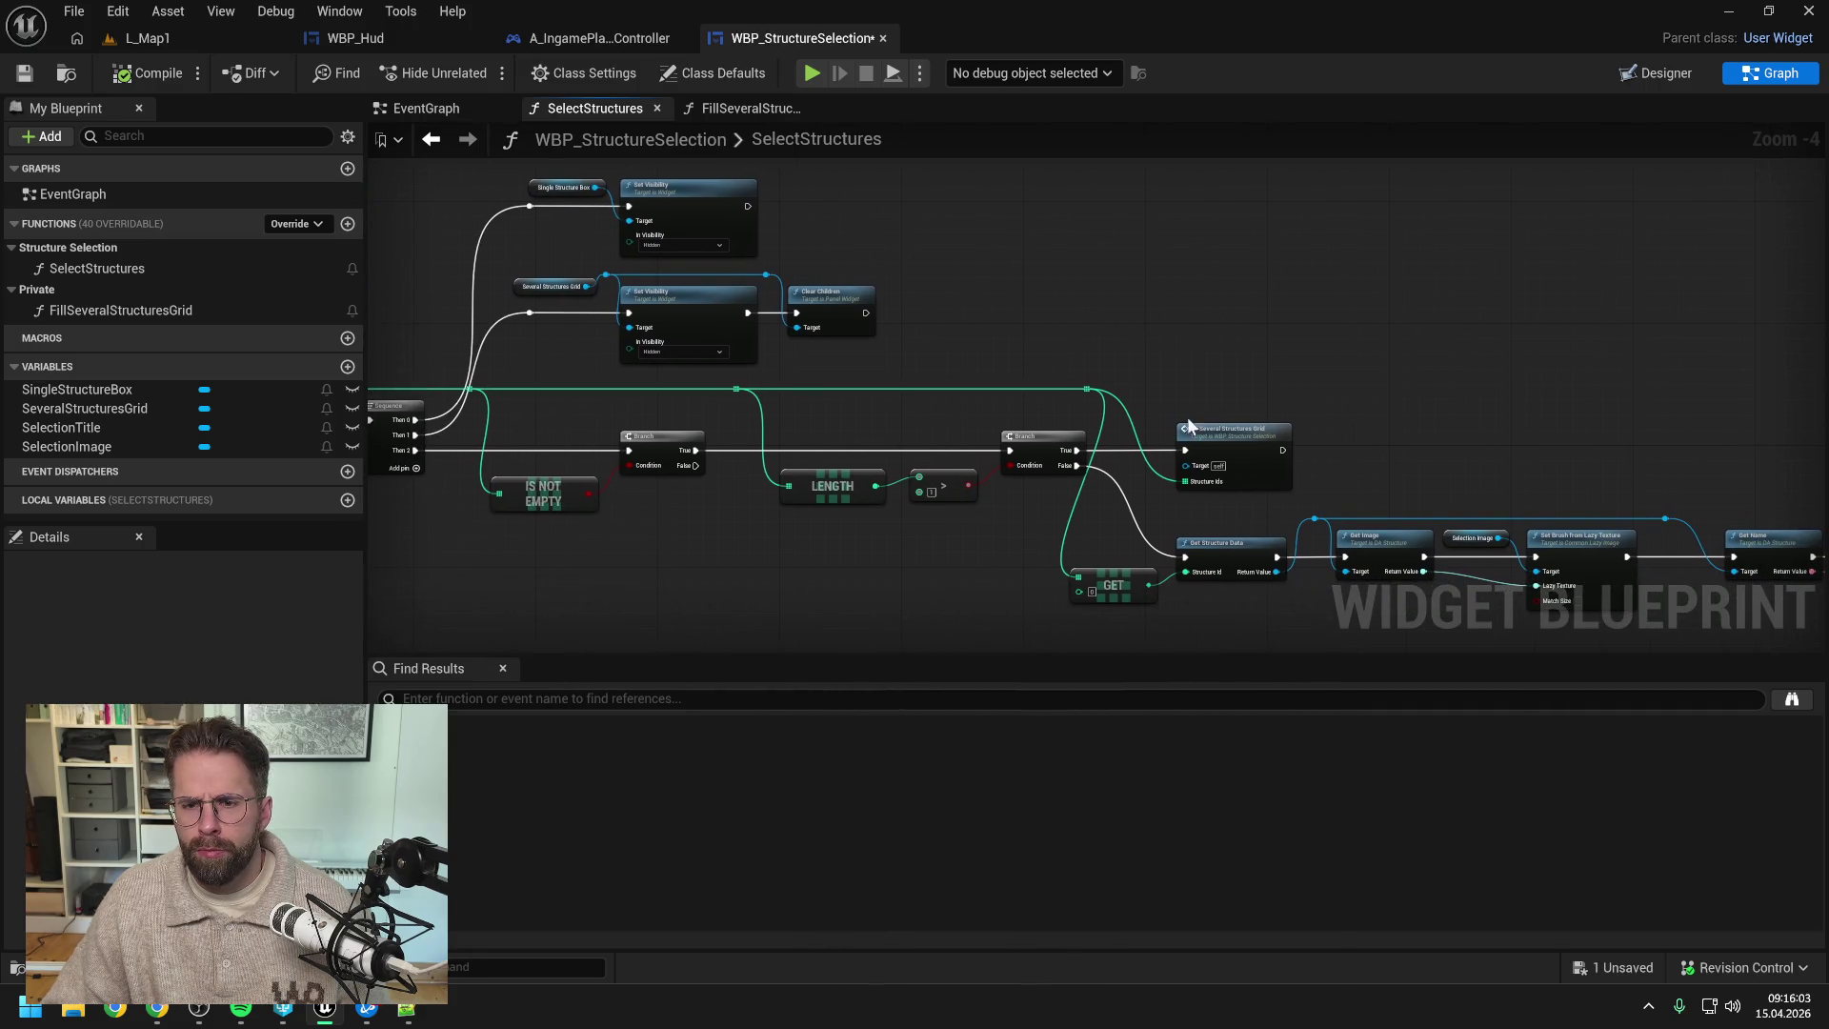
{"action": "double_click", "coordinate": [1236, 444]}
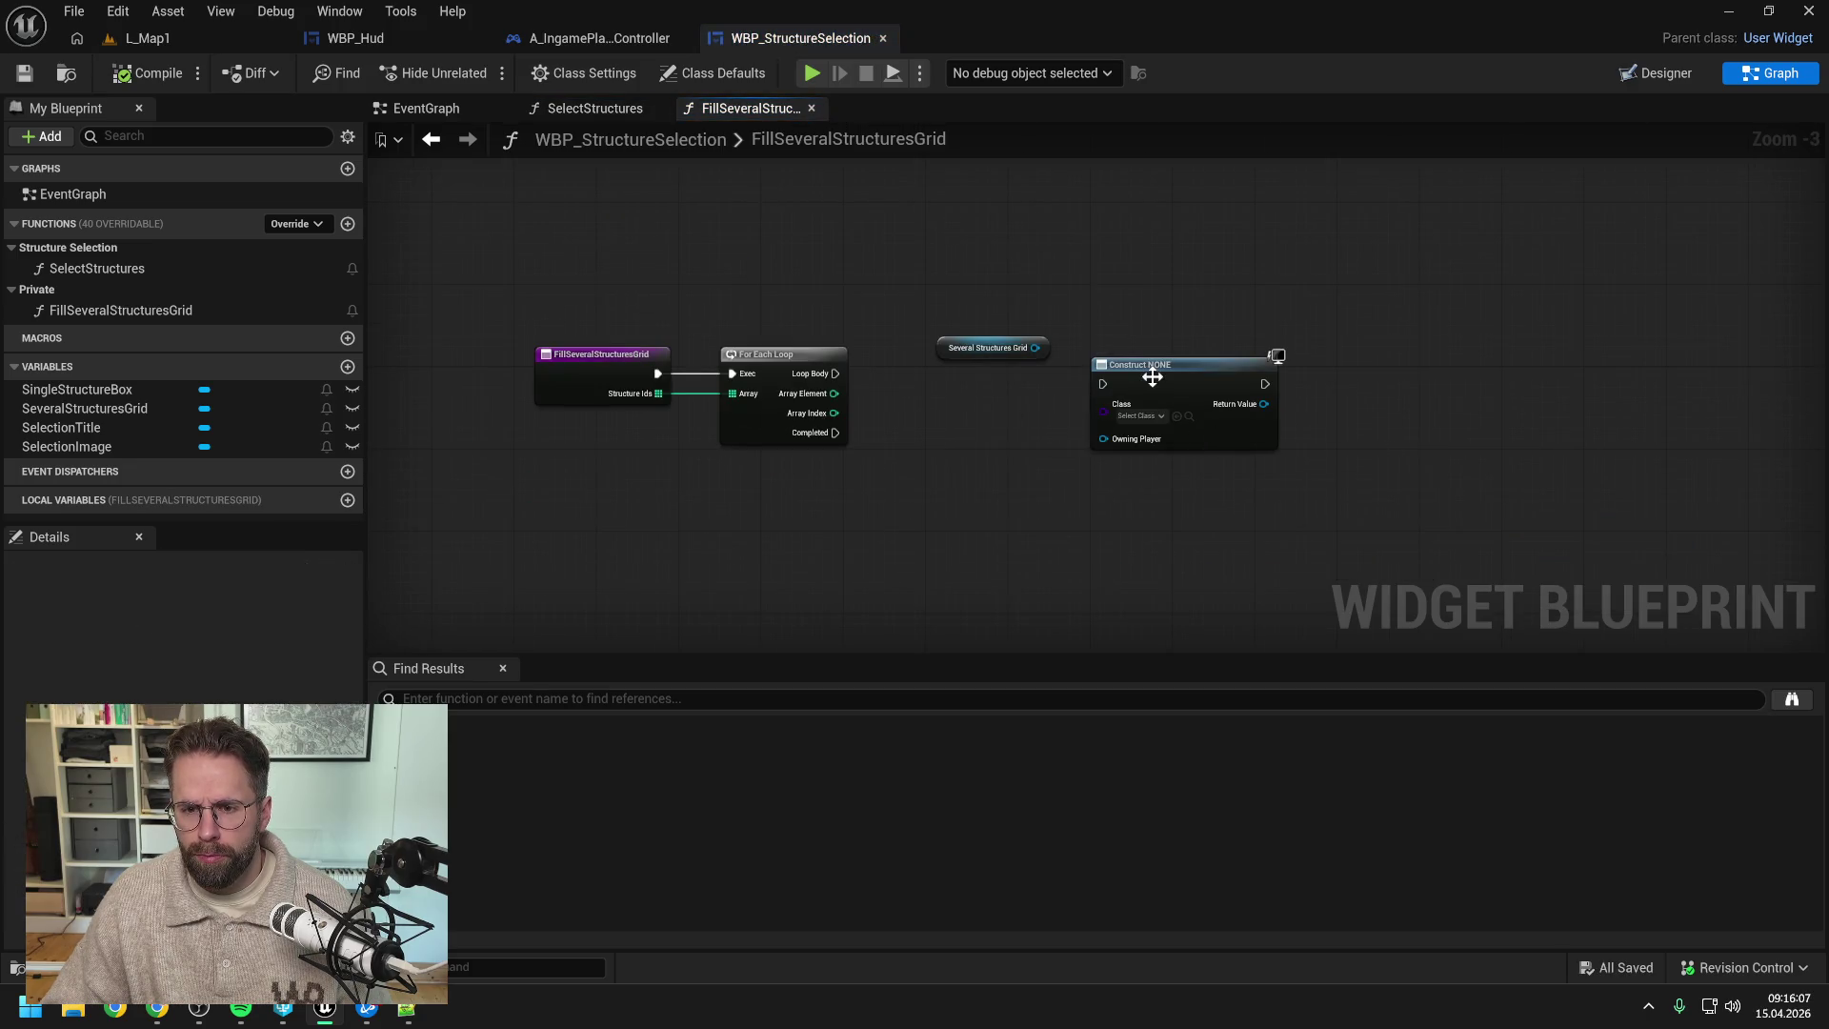
{"action": "left_click_drag", "start_coordinate": [1156, 377], "coordinate": [1251, 366]}
- Set the construct node's Class to WBP_SelectedStructureButton, searching 'selected'
{"action": "left_click", "coordinate": [1231, 407]}
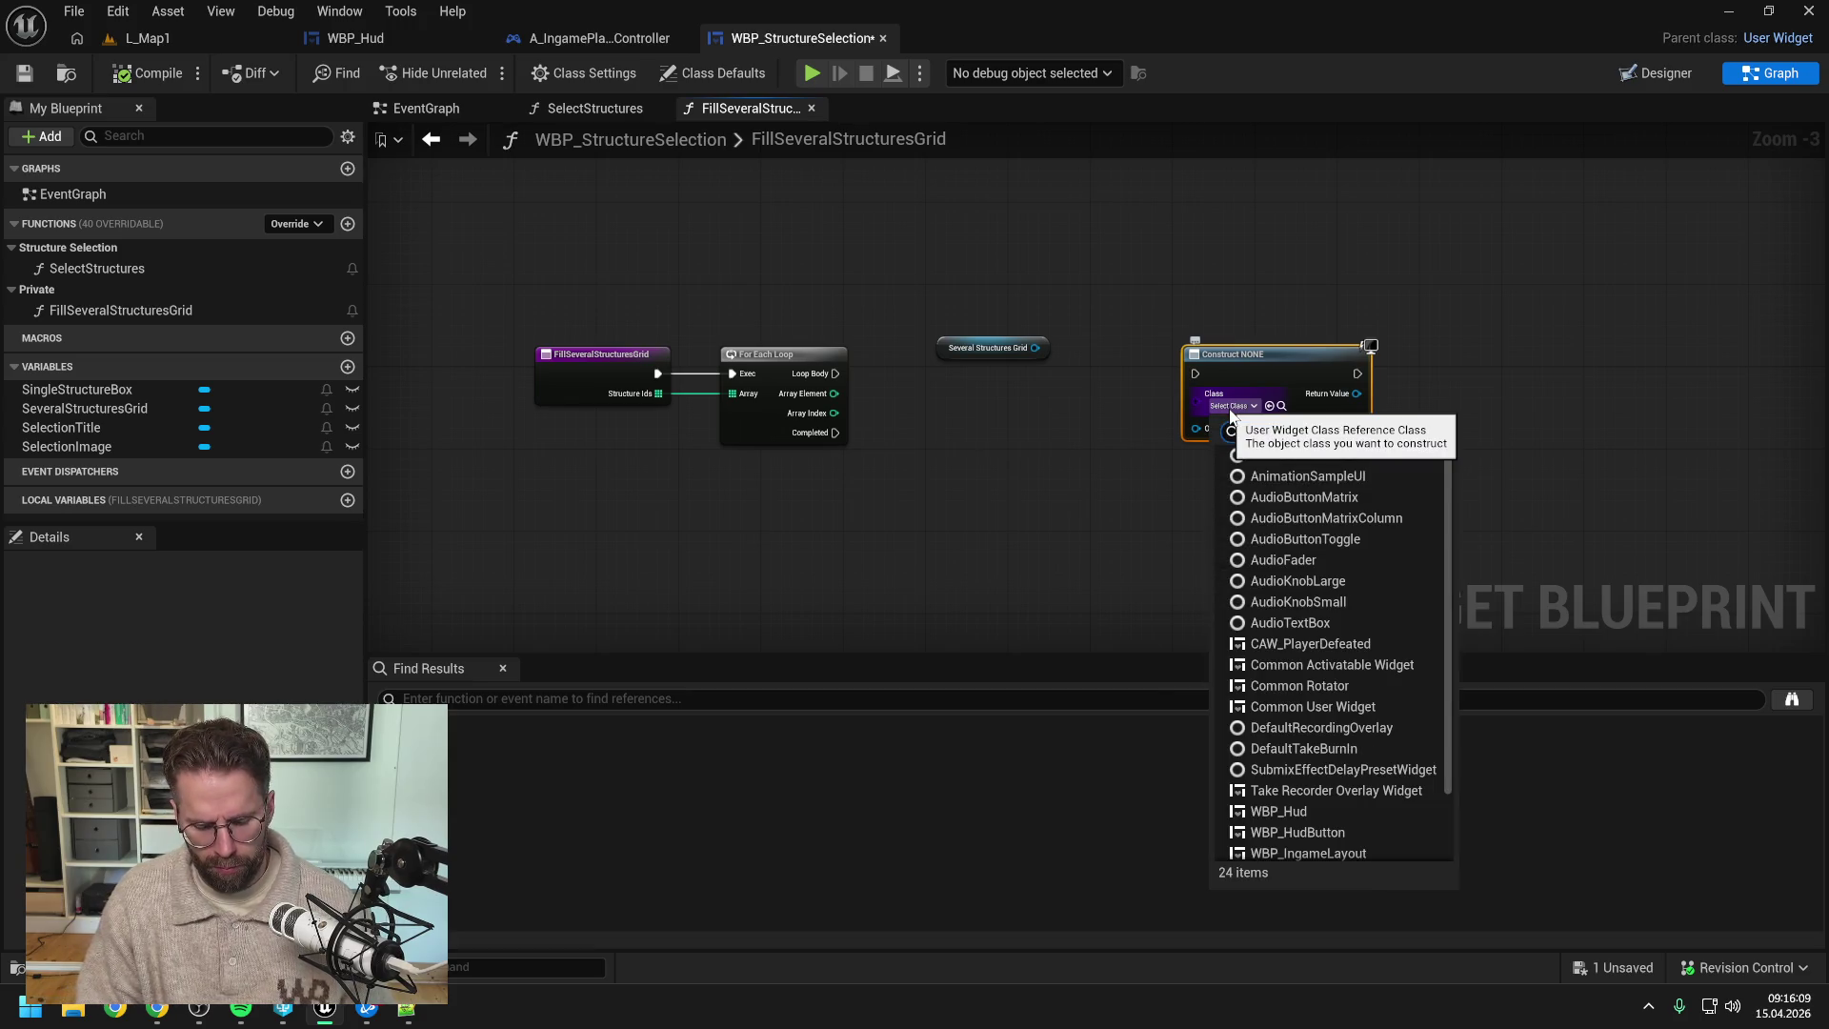
{"action": "type", "text": "selected"}
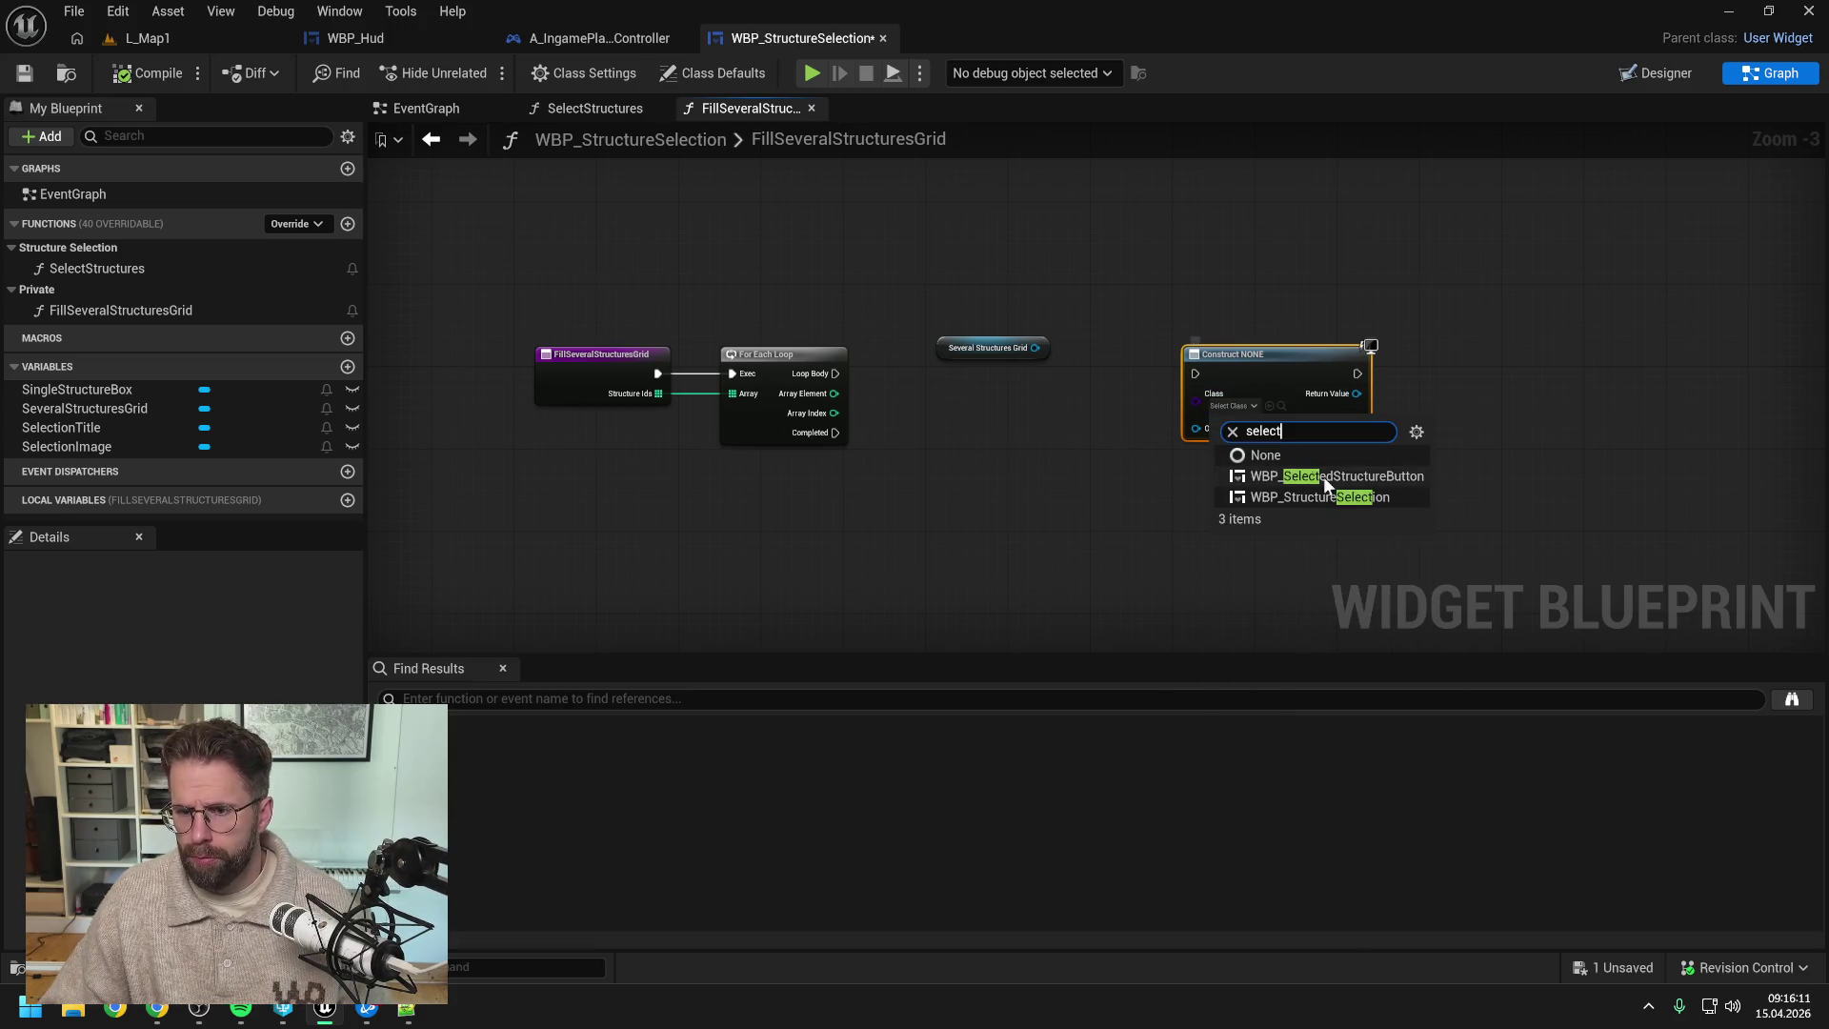
{"action": "left_click", "coordinate": [1331, 473]}
{"action": "left_click", "coordinate": [1059, 431]}
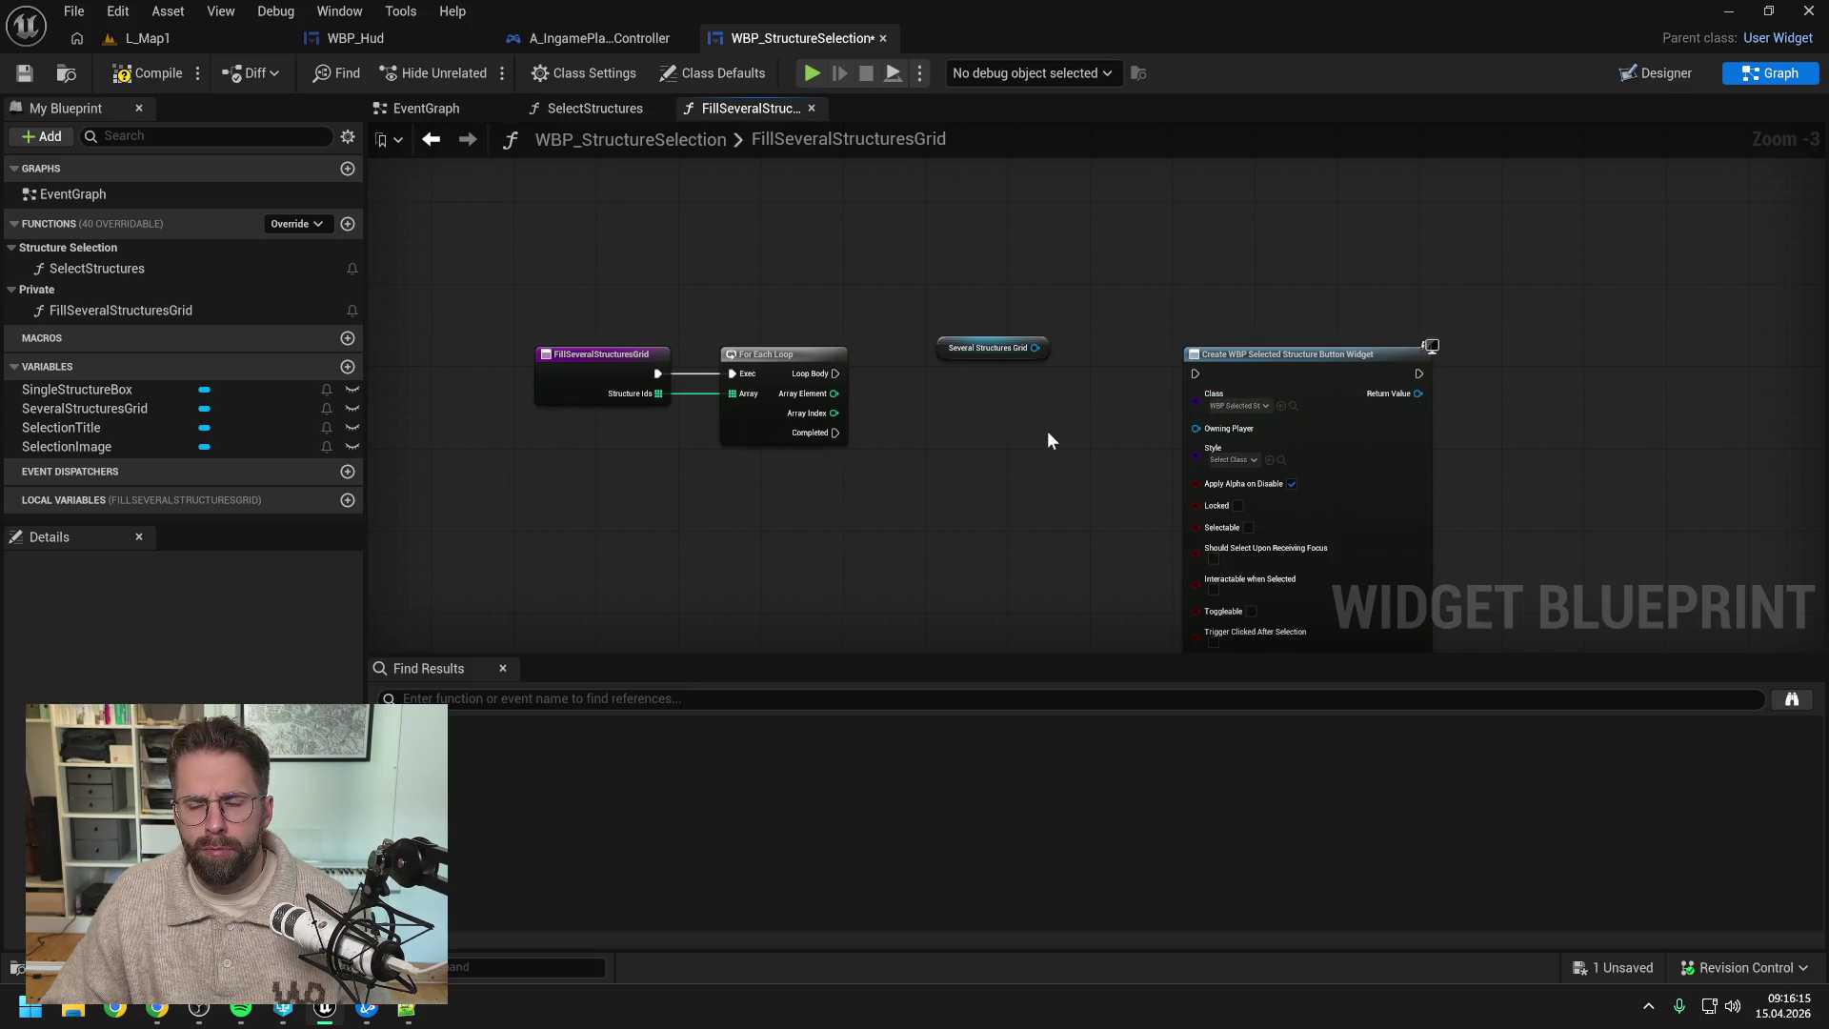
{"action": "scroll", "coordinate": [1048, 431], "scroll_direction": "down", "scroll_amount": 2}
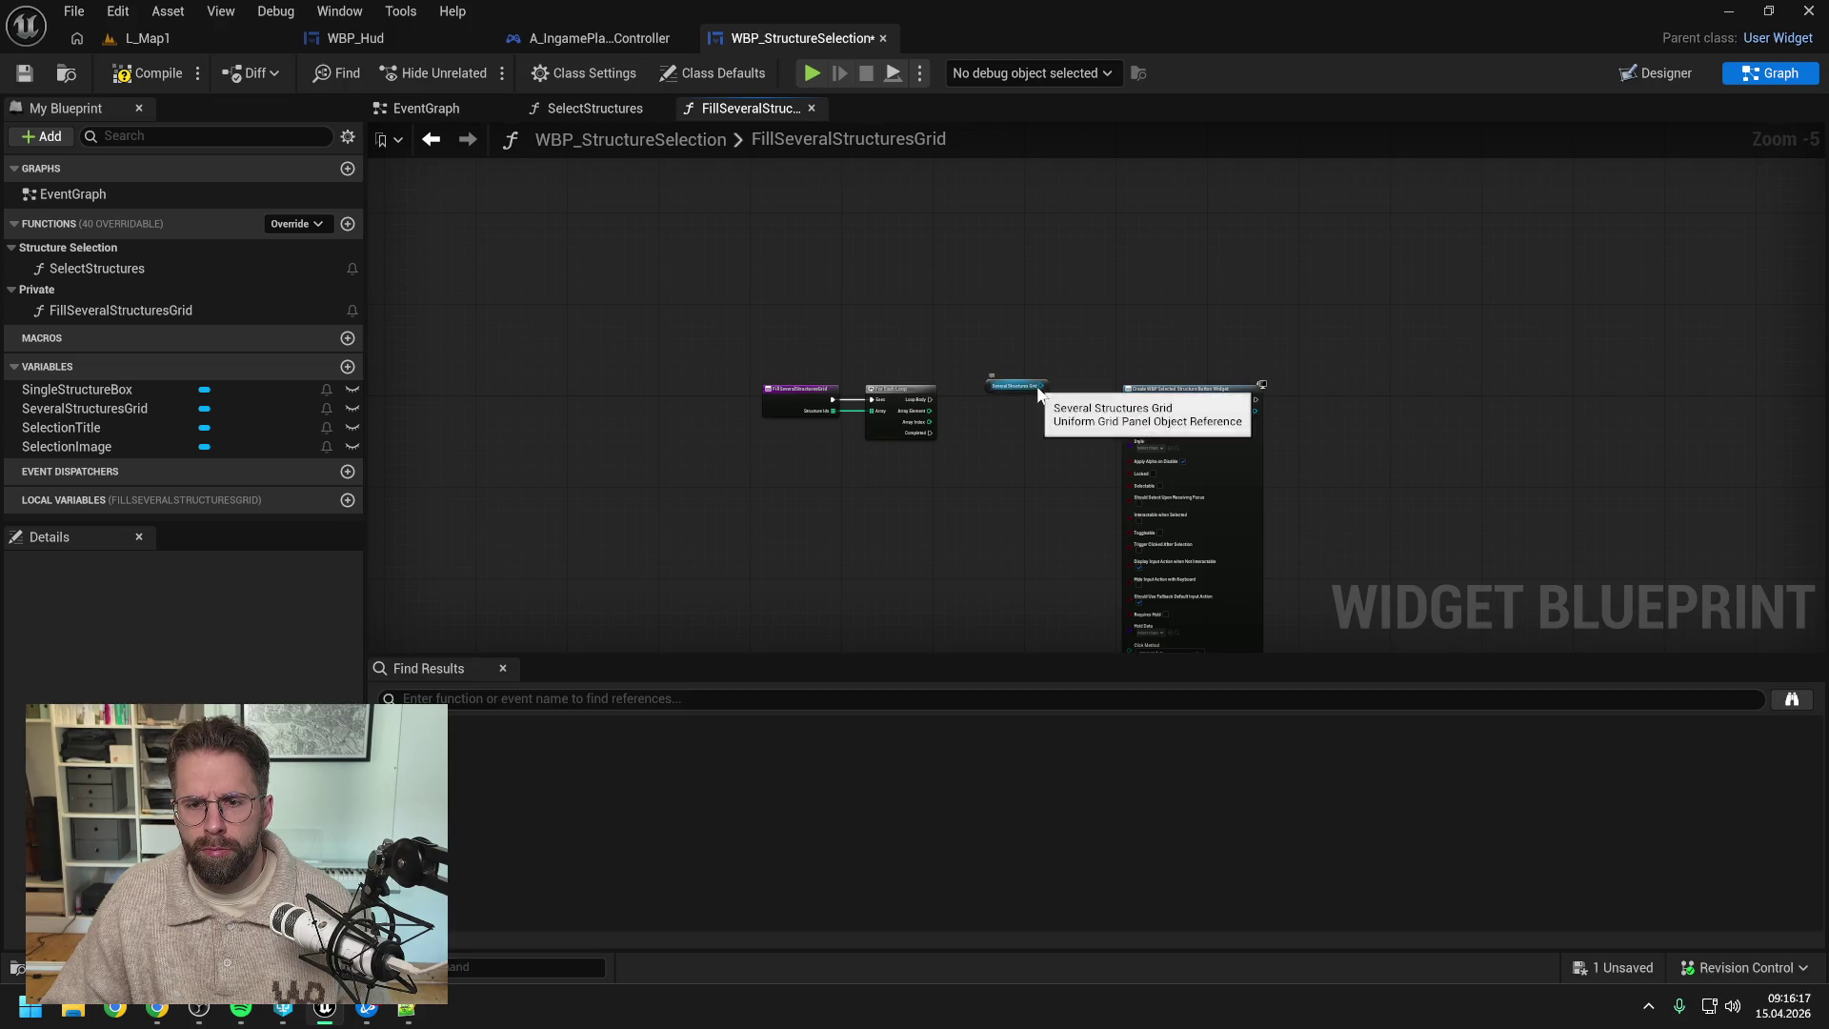
- Add an Add Child to Uniform Grid node from Several Structures Grid beside the create widget node
{"action": "left_click_drag", "start_coordinate": [1039, 392], "coordinate": [1055, 409]}
{"action": "type", "text": "add"}
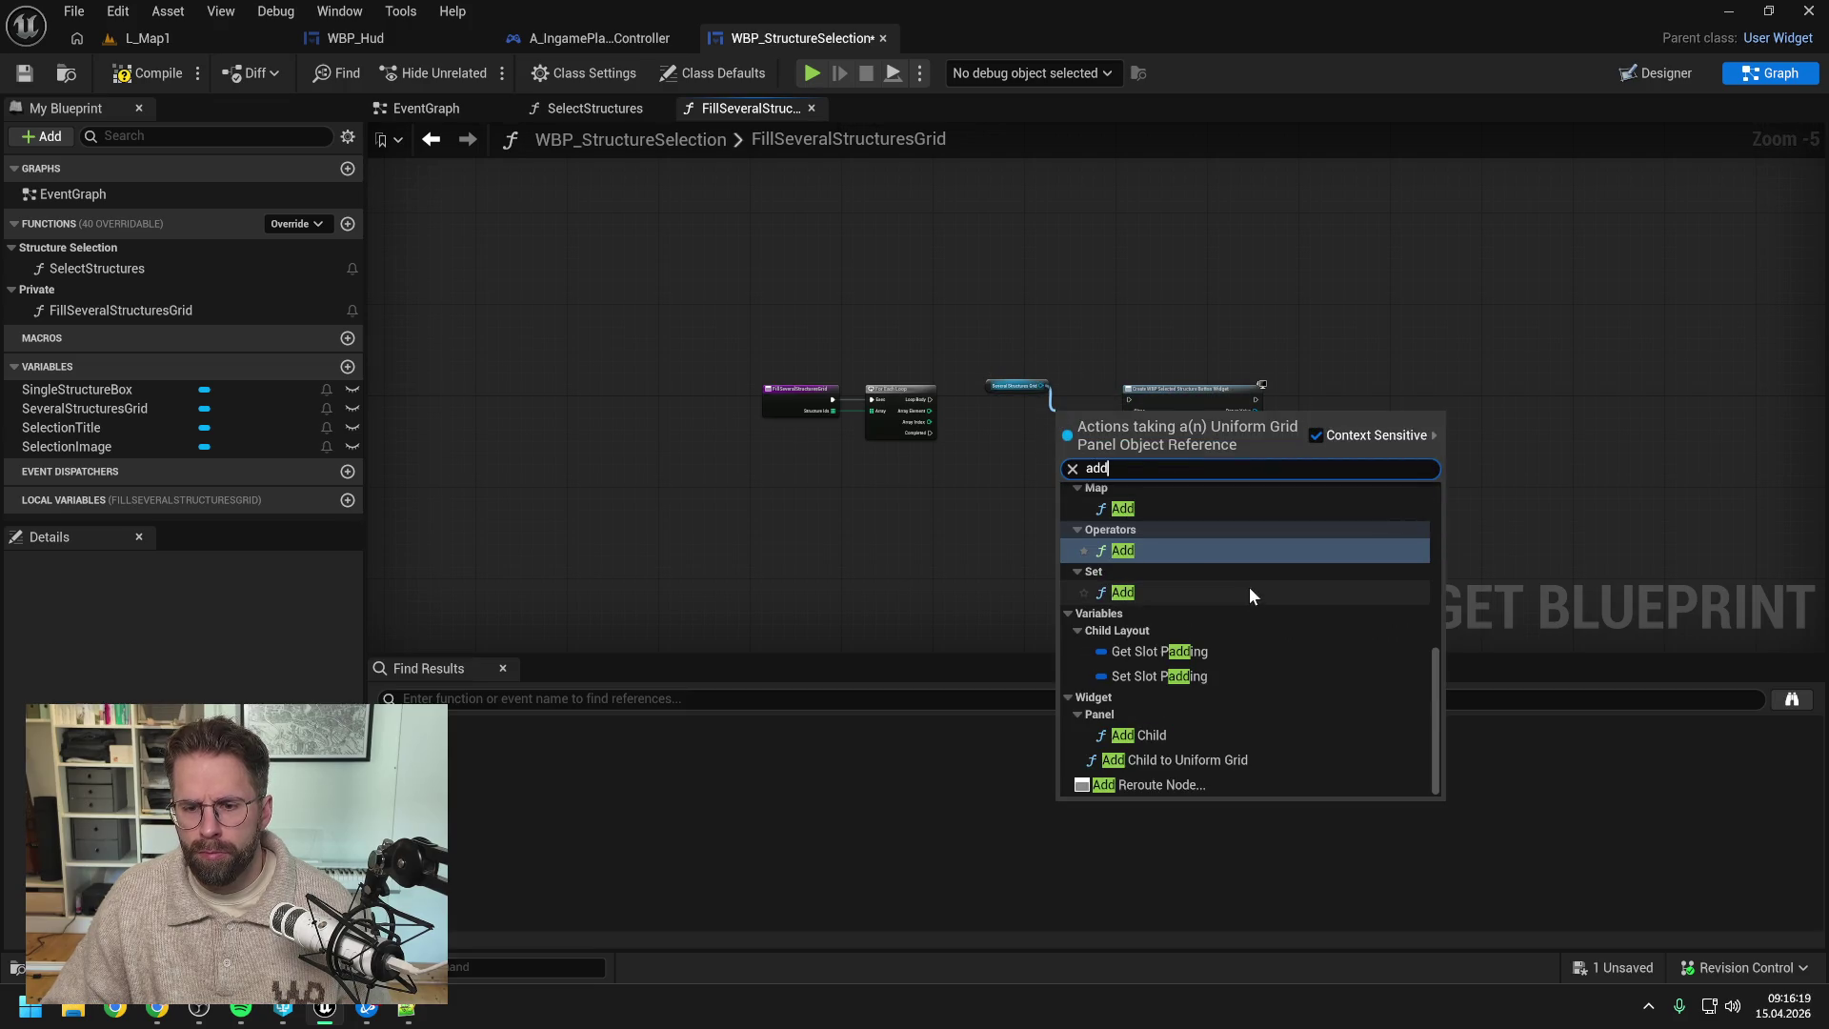
{"action": "left_click", "coordinate": [1232, 760]}
{"action": "left_click_drag", "start_coordinate": [1174, 420], "coordinate": [1260, 393]}
{"action": "scroll", "coordinate": [1172, 443], "scroll_direction": "up", "scroll_amount": 2}
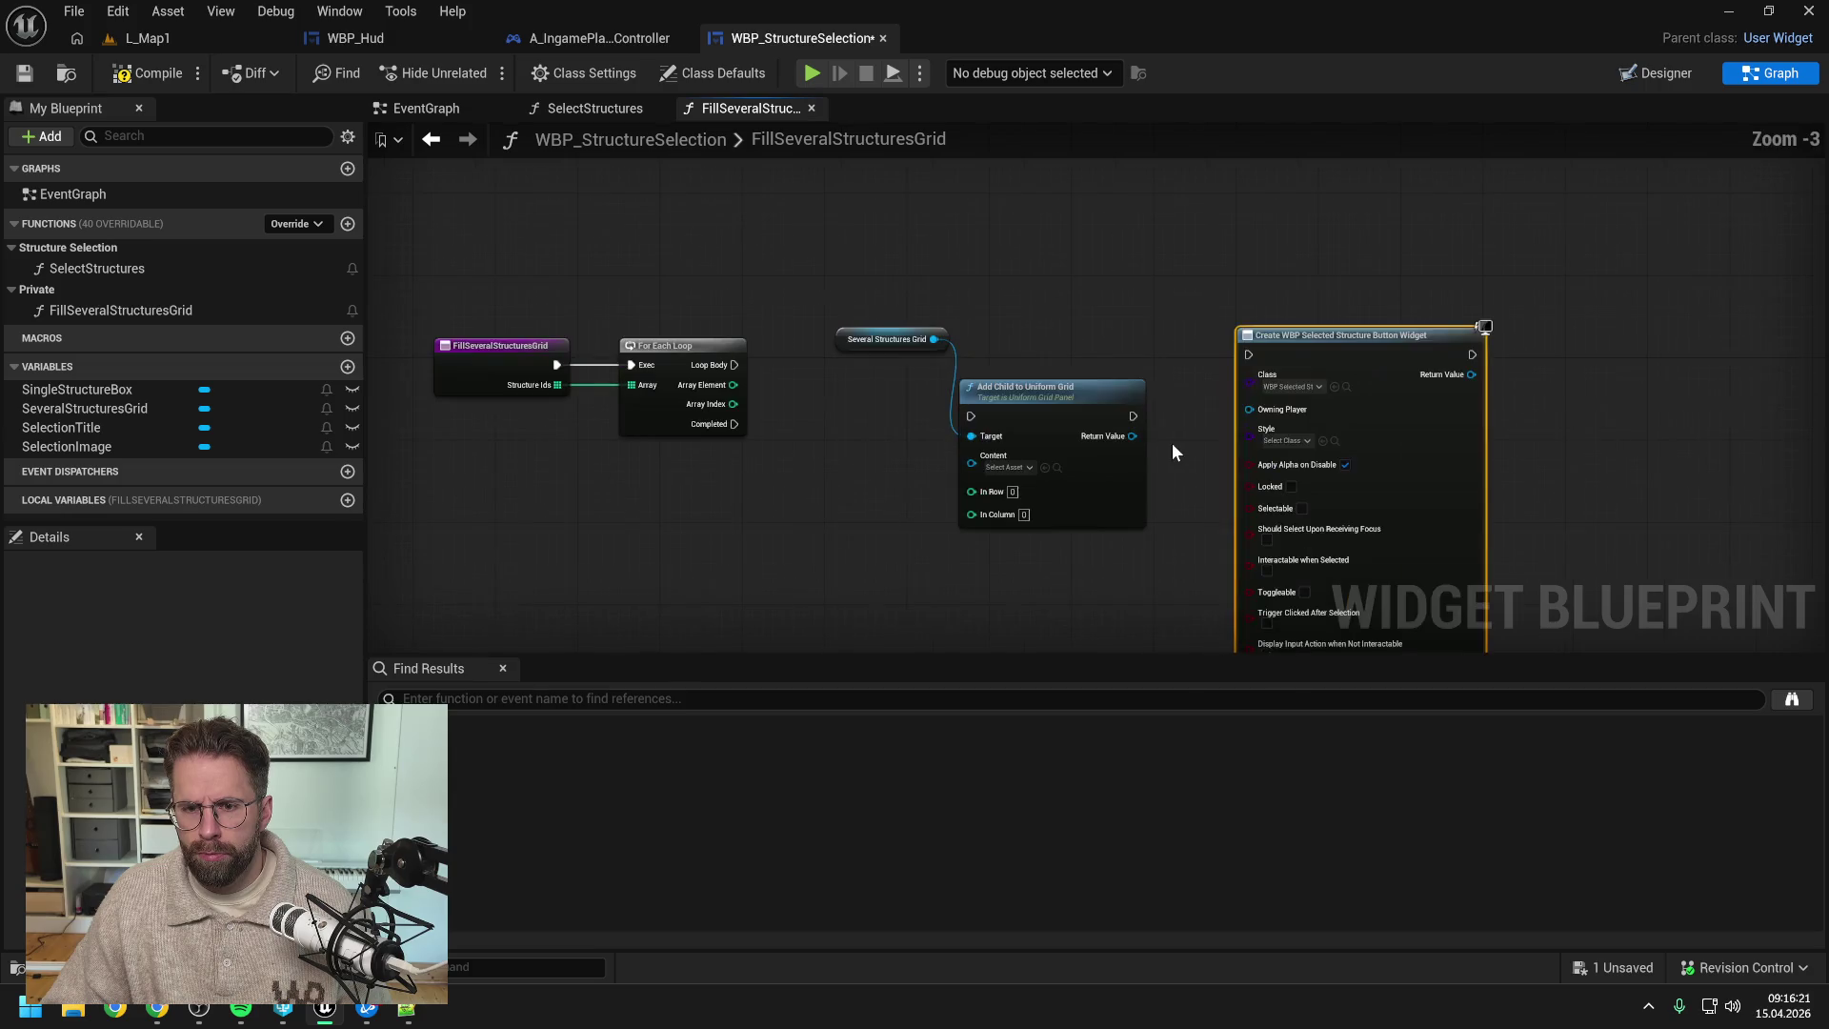
{"action": "left_click_drag", "start_coordinate": [1078, 400], "coordinate": [1098, 349]}
{"action": "left_click", "coordinate": [895, 461]}
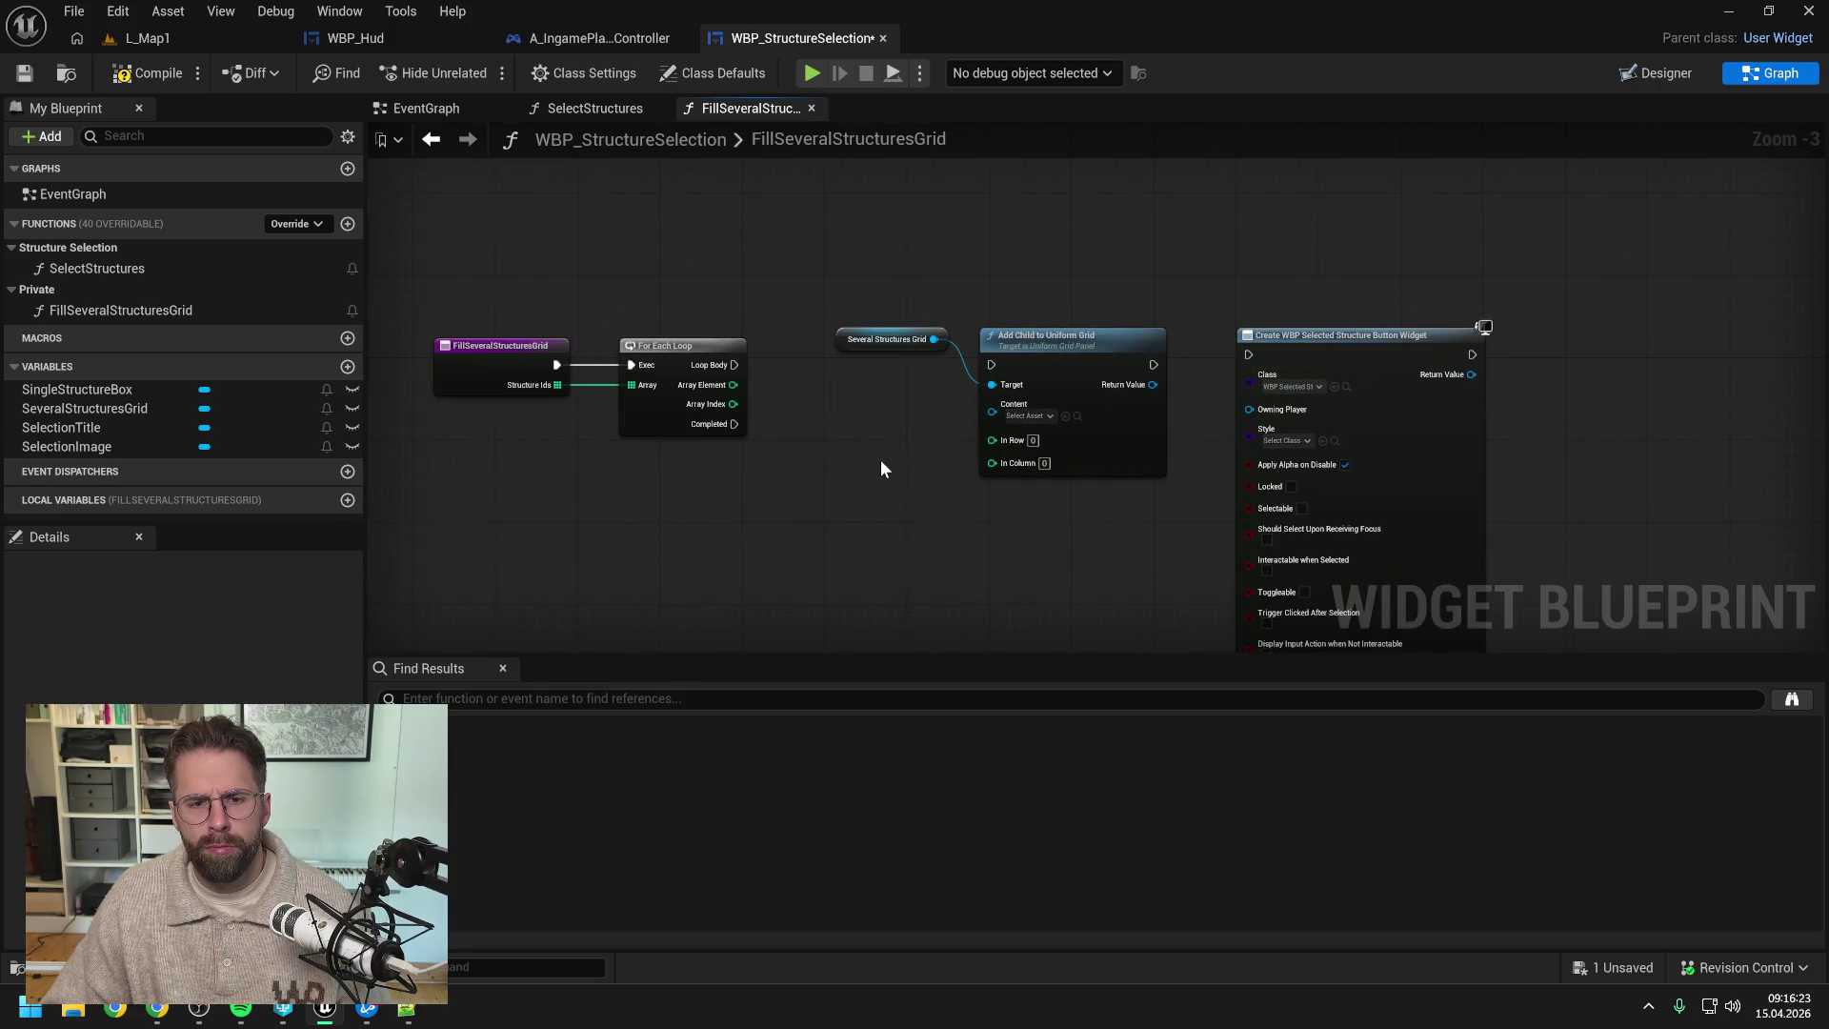
- Wire Loop Body and Array Index into Add Child, then run the create widget node from Loop Body
{"action": "left_click_drag", "start_coordinate": [734, 365], "coordinate": [991, 365]}
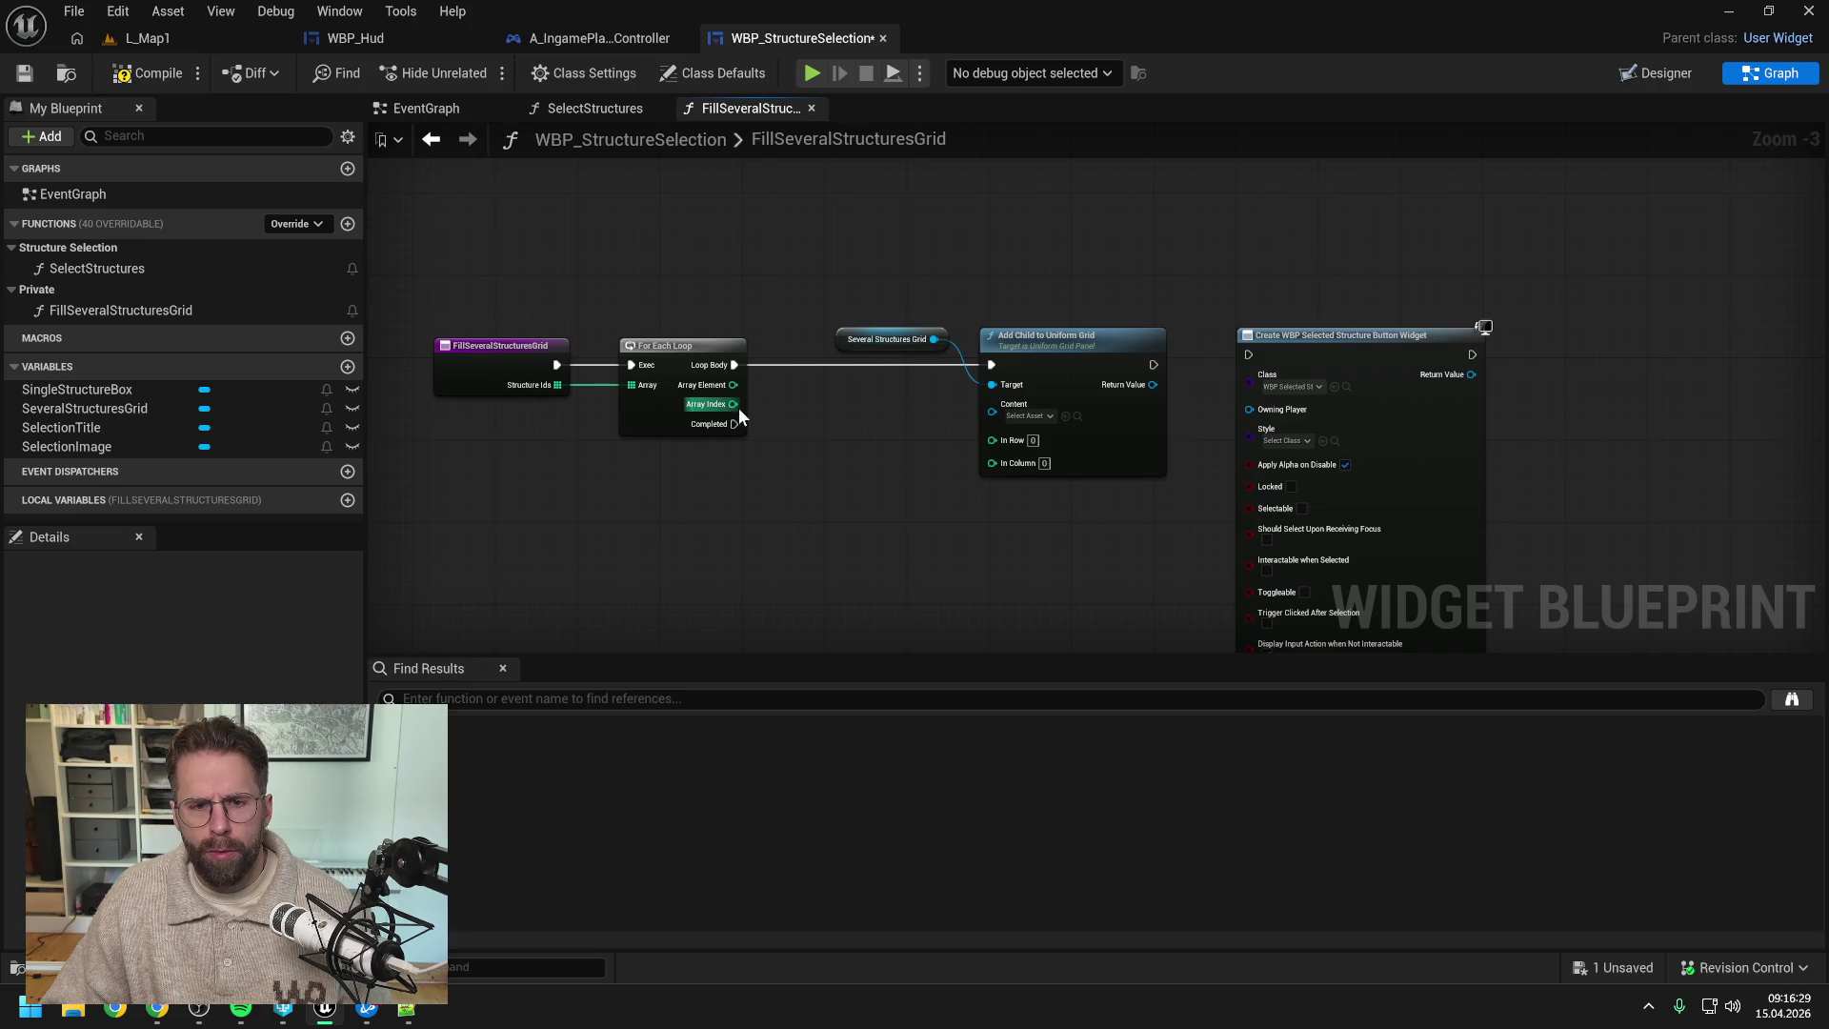
{"action": "left_click_drag", "start_coordinate": [733, 404], "coordinate": [998, 464]}
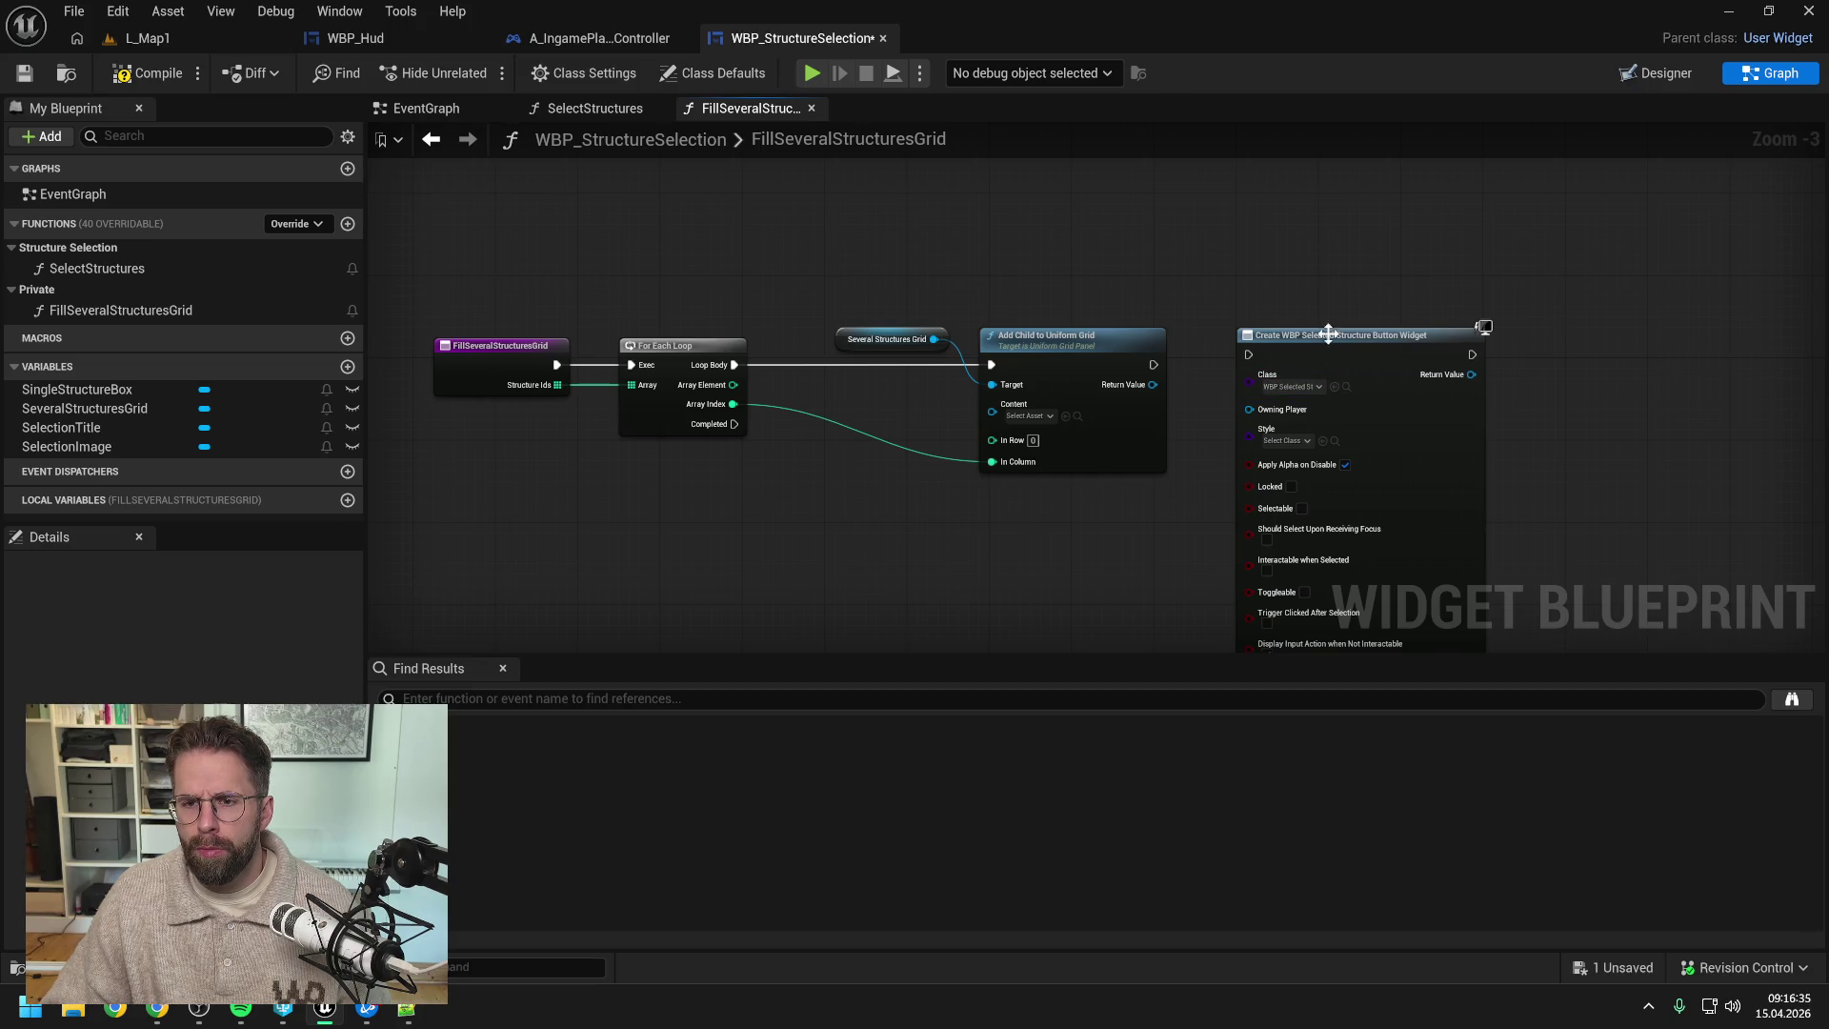
{"action": "left_click_drag", "start_coordinate": [1324, 331], "coordinate": [873, 476]}
{"action": "mouse_move", "coordinate": [838, 319]}
{"action": "left_mouse_down"}
{"action": "mouse_move", "coordinate": [1068, 379]}
{"action": "mouse_move", "coordinate": [1388, 379]}
{"action": "left_mouse_up"}
{"action": "left_click_drag", "start_coordinate": [954, 480], "coordinate": [1014, 346]}
{"action": "left_click_drag", "start_coordinate": [733, 365], "coordinate": [858, 365]}
- Route the Array Index wire over the create widget node with two reroute points
{"action": "double_click", "coordinate": [1244, 460]}
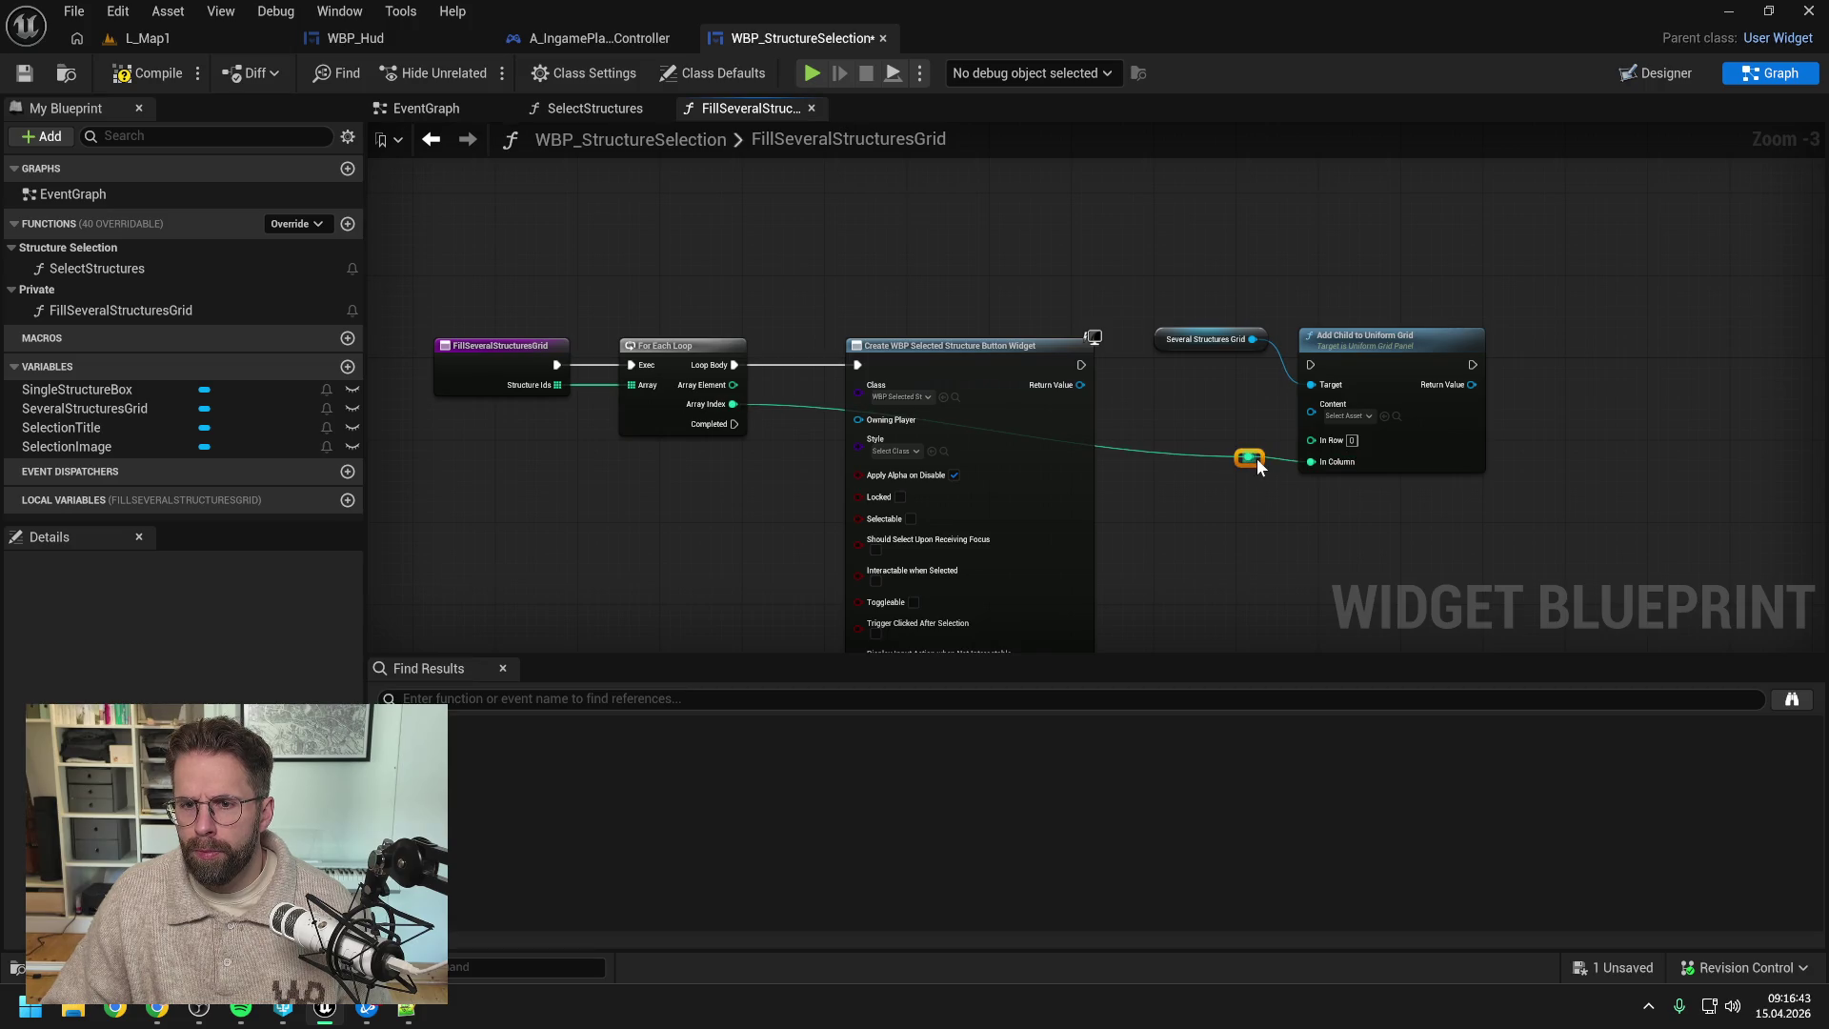
{"action": "right_click", "coordinate": [1258, 471]}
{"action": "left_click", "coordinate": [1251, 484]}
{"action": "left_click_drag", "start_coordinate": [1257, 464], "coordinate": [1275, 311]}
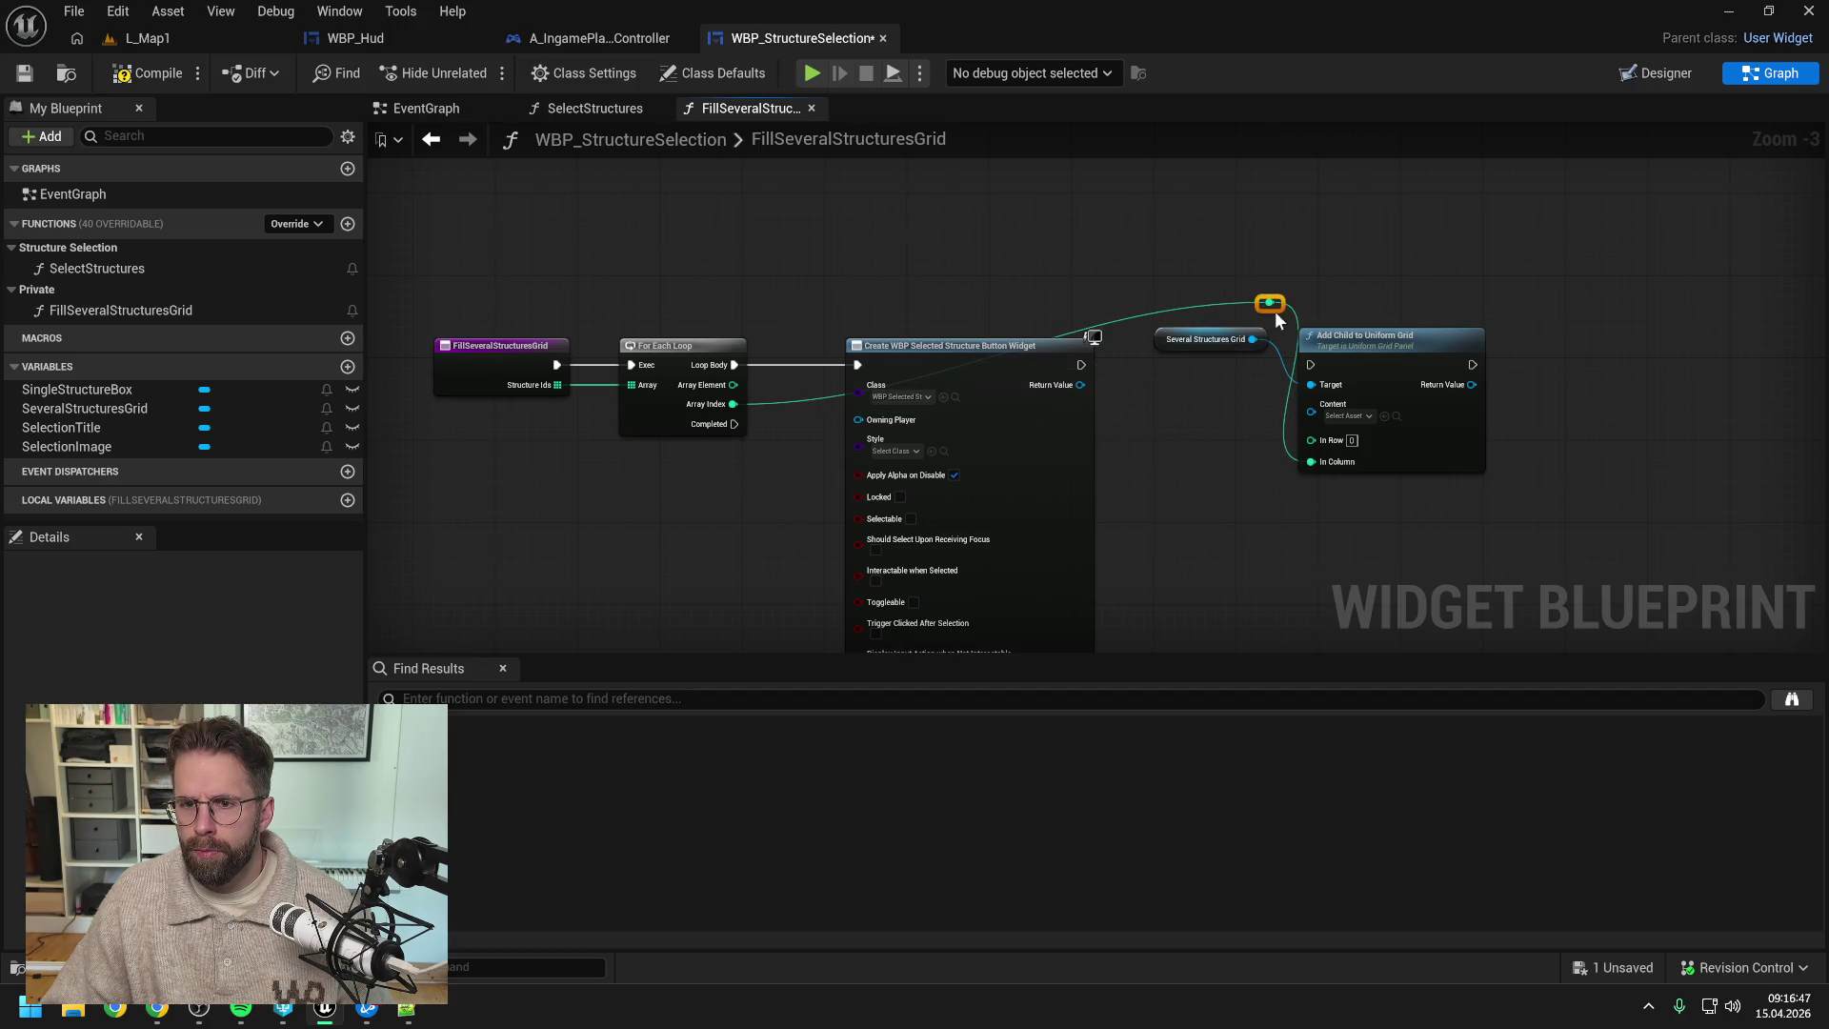
{"action": "double_click", "coordinate": [1199, 305]}
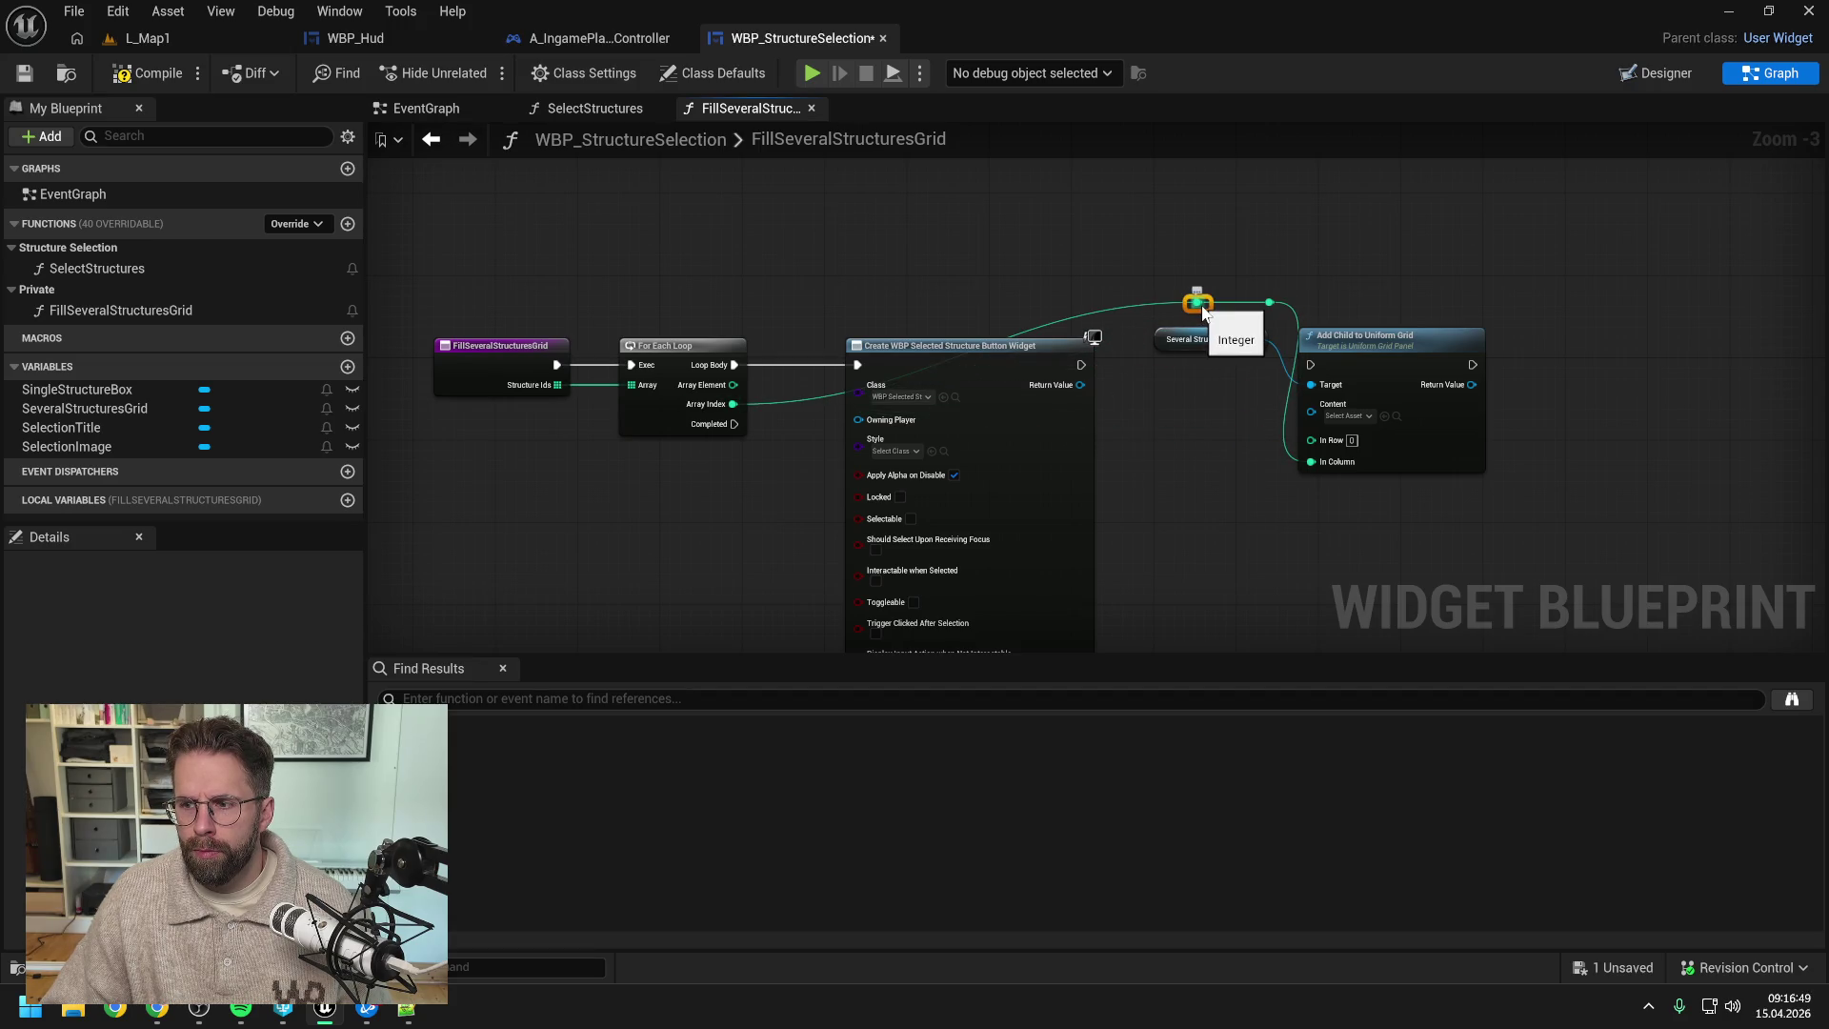
{"action": "left_click_drag", "start_coordinate": [1203, 305], "coordinate": [792, 305]}
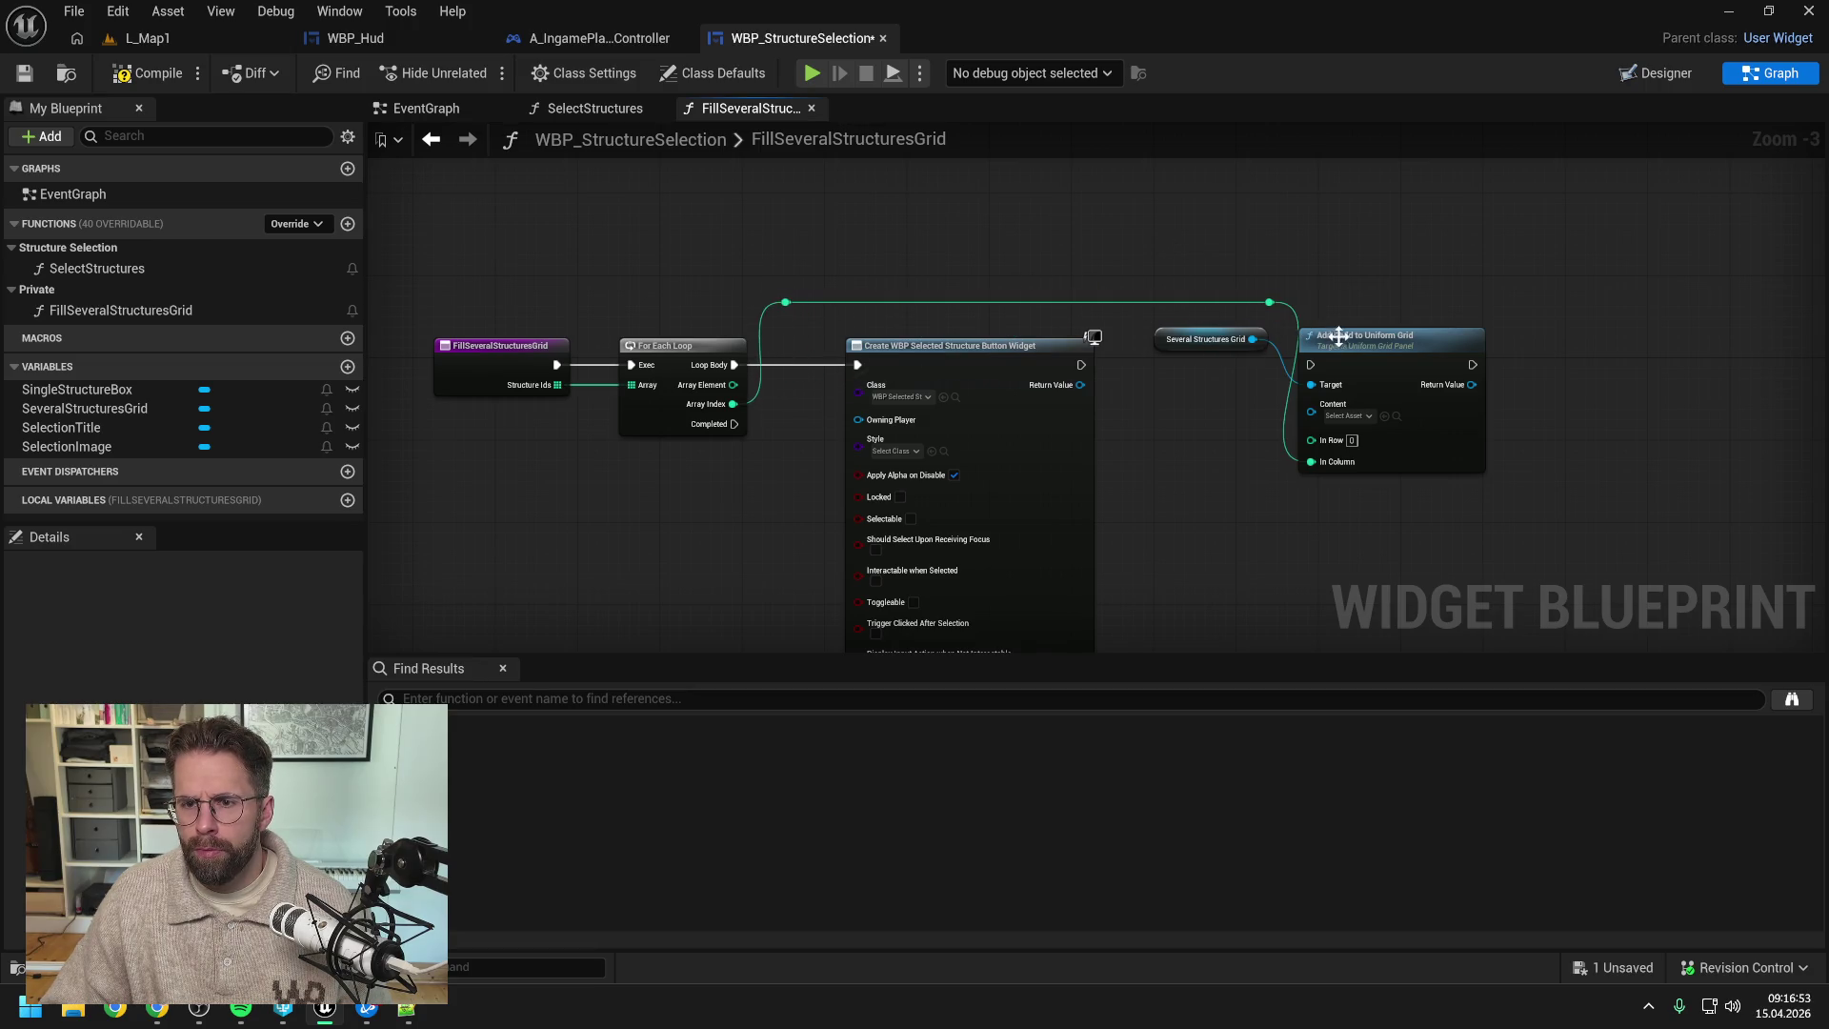
- Chain the create widget node's execution into Add Child and save the blueprint
{"action": "left_click_drag", "start_coordinate": [1338, 335], "coordinate": [1358, 336]}
{"action": "left_click_drag", "start_coordinate": [1081, 365], "coordinate": [1331, 365]}
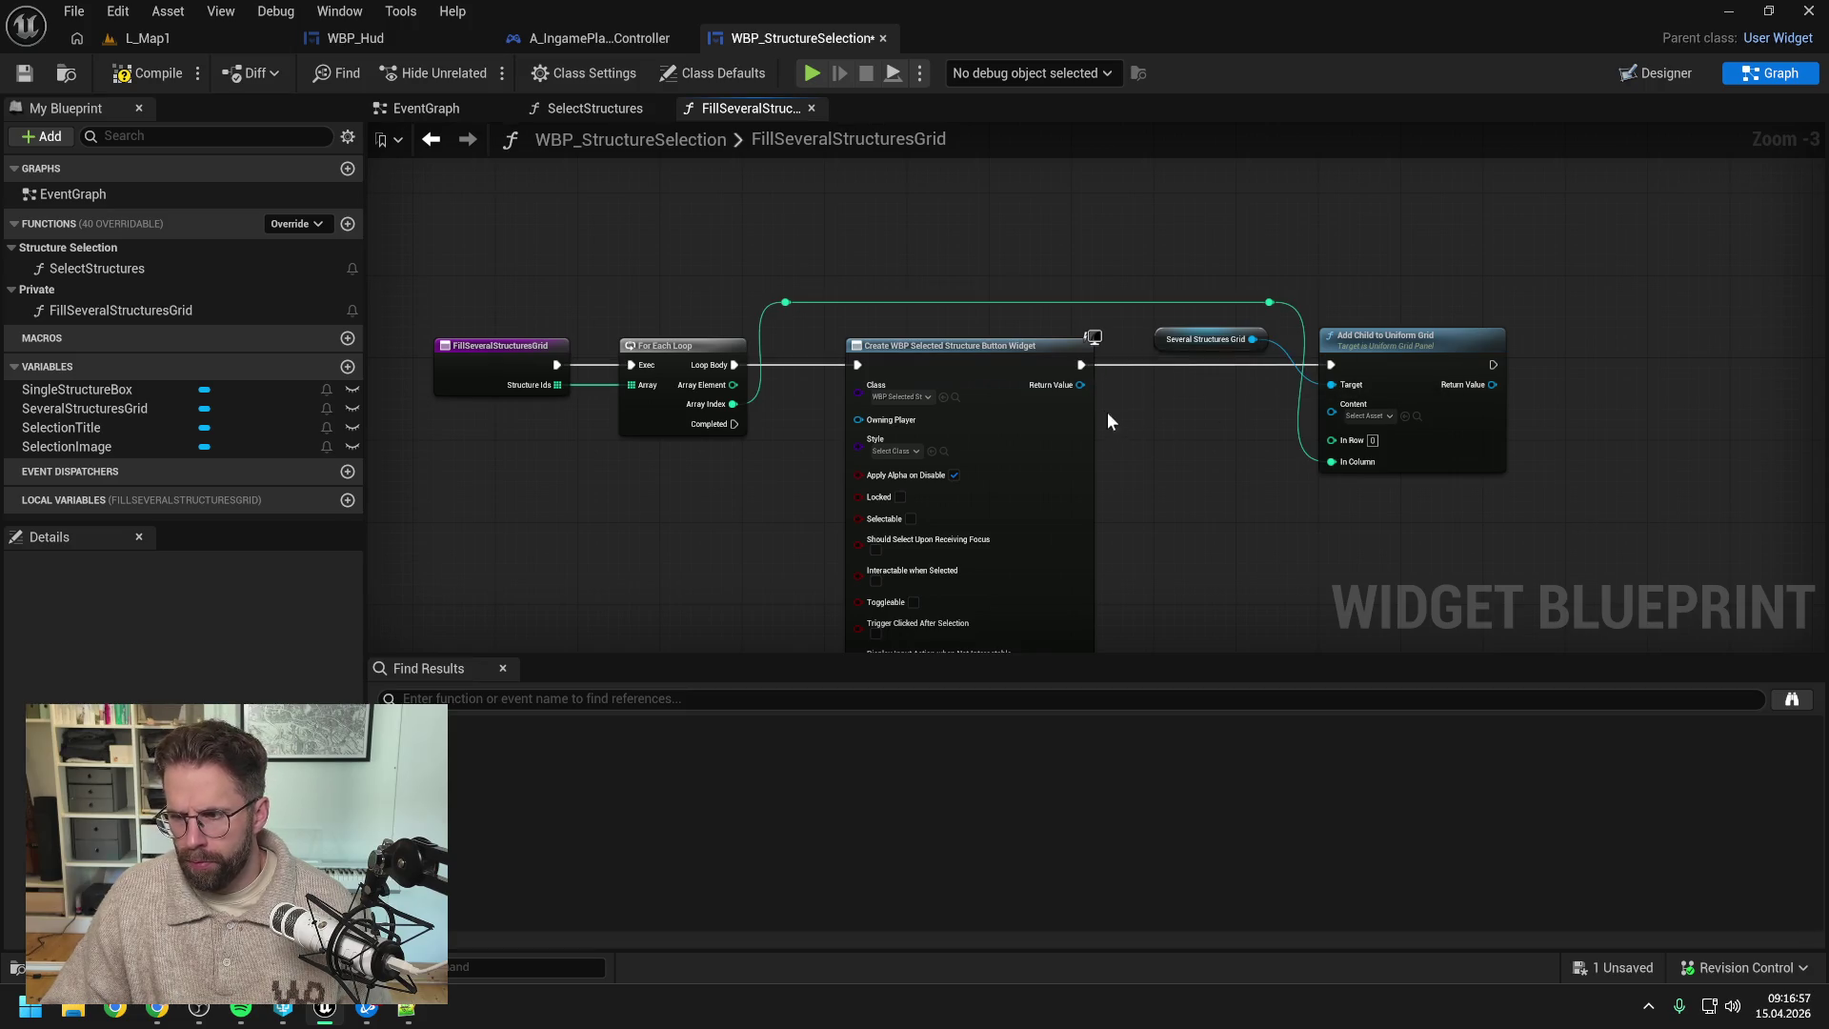
{"action": "left_click_drag", "start_coordinate": [1081, 394], "coordinate": [1332, 411]}
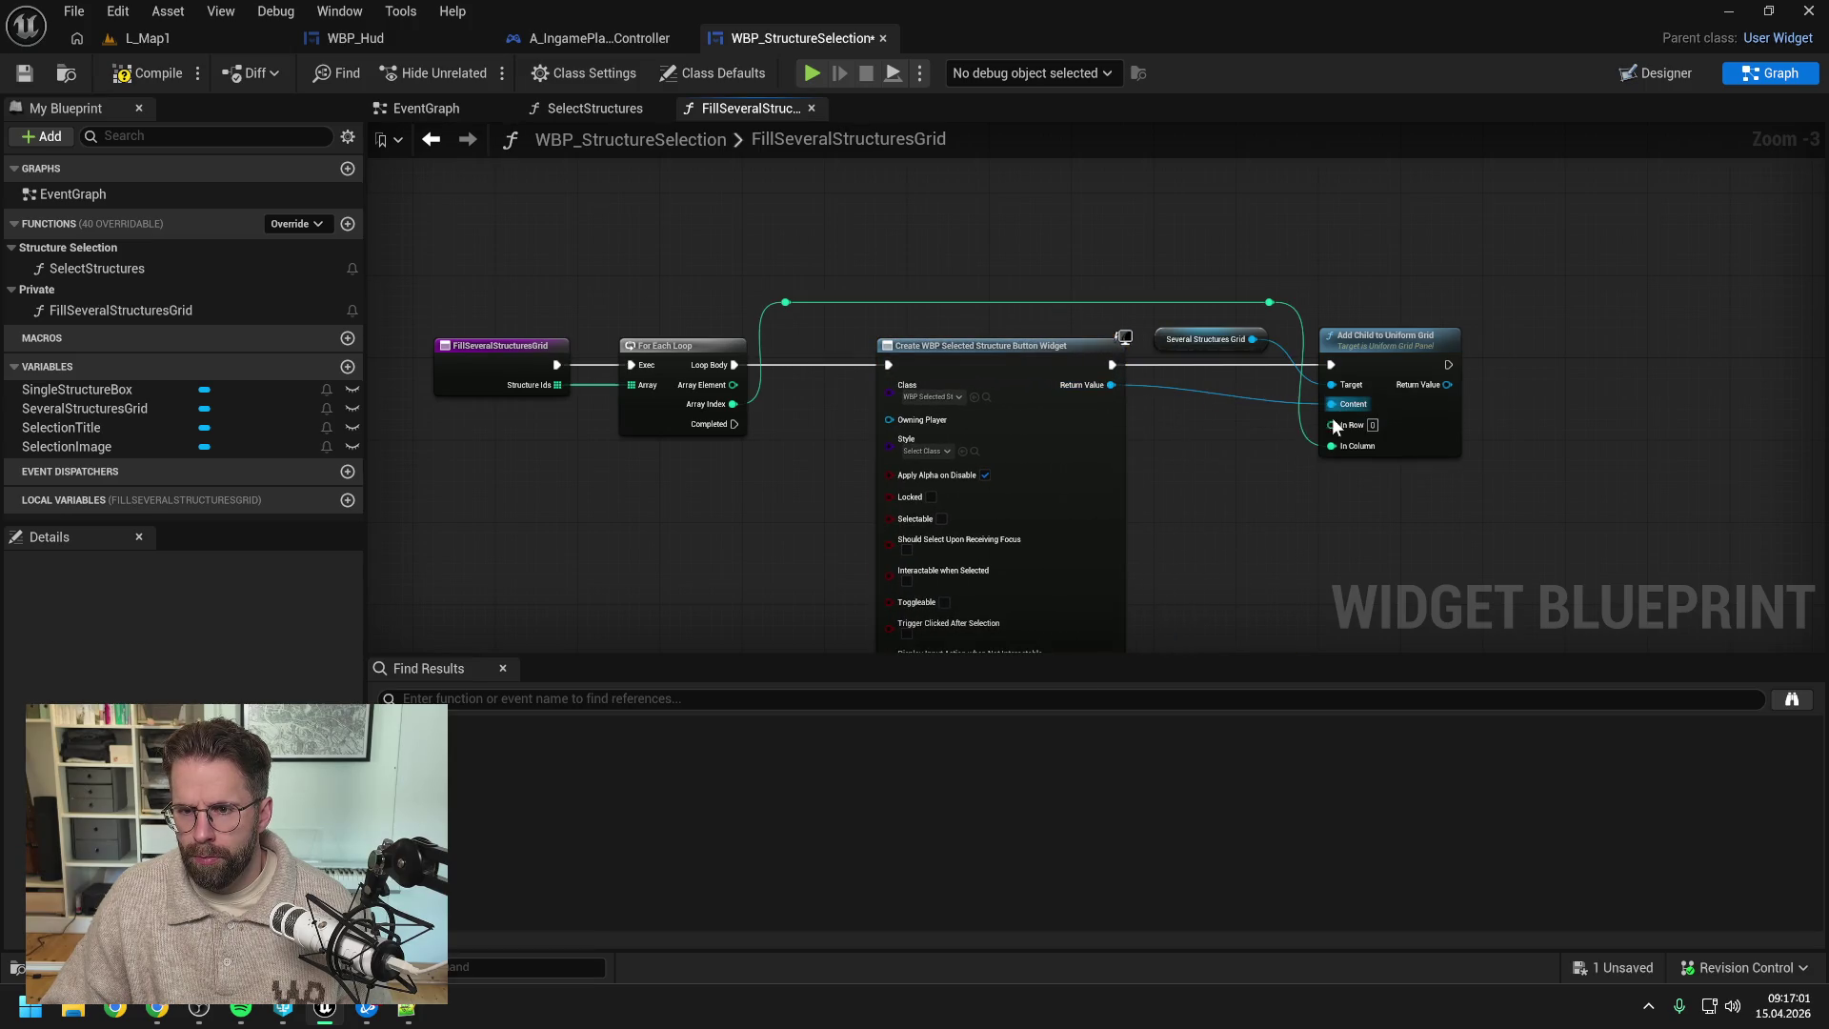
{"action": "key", "text": "ctrl+s"}
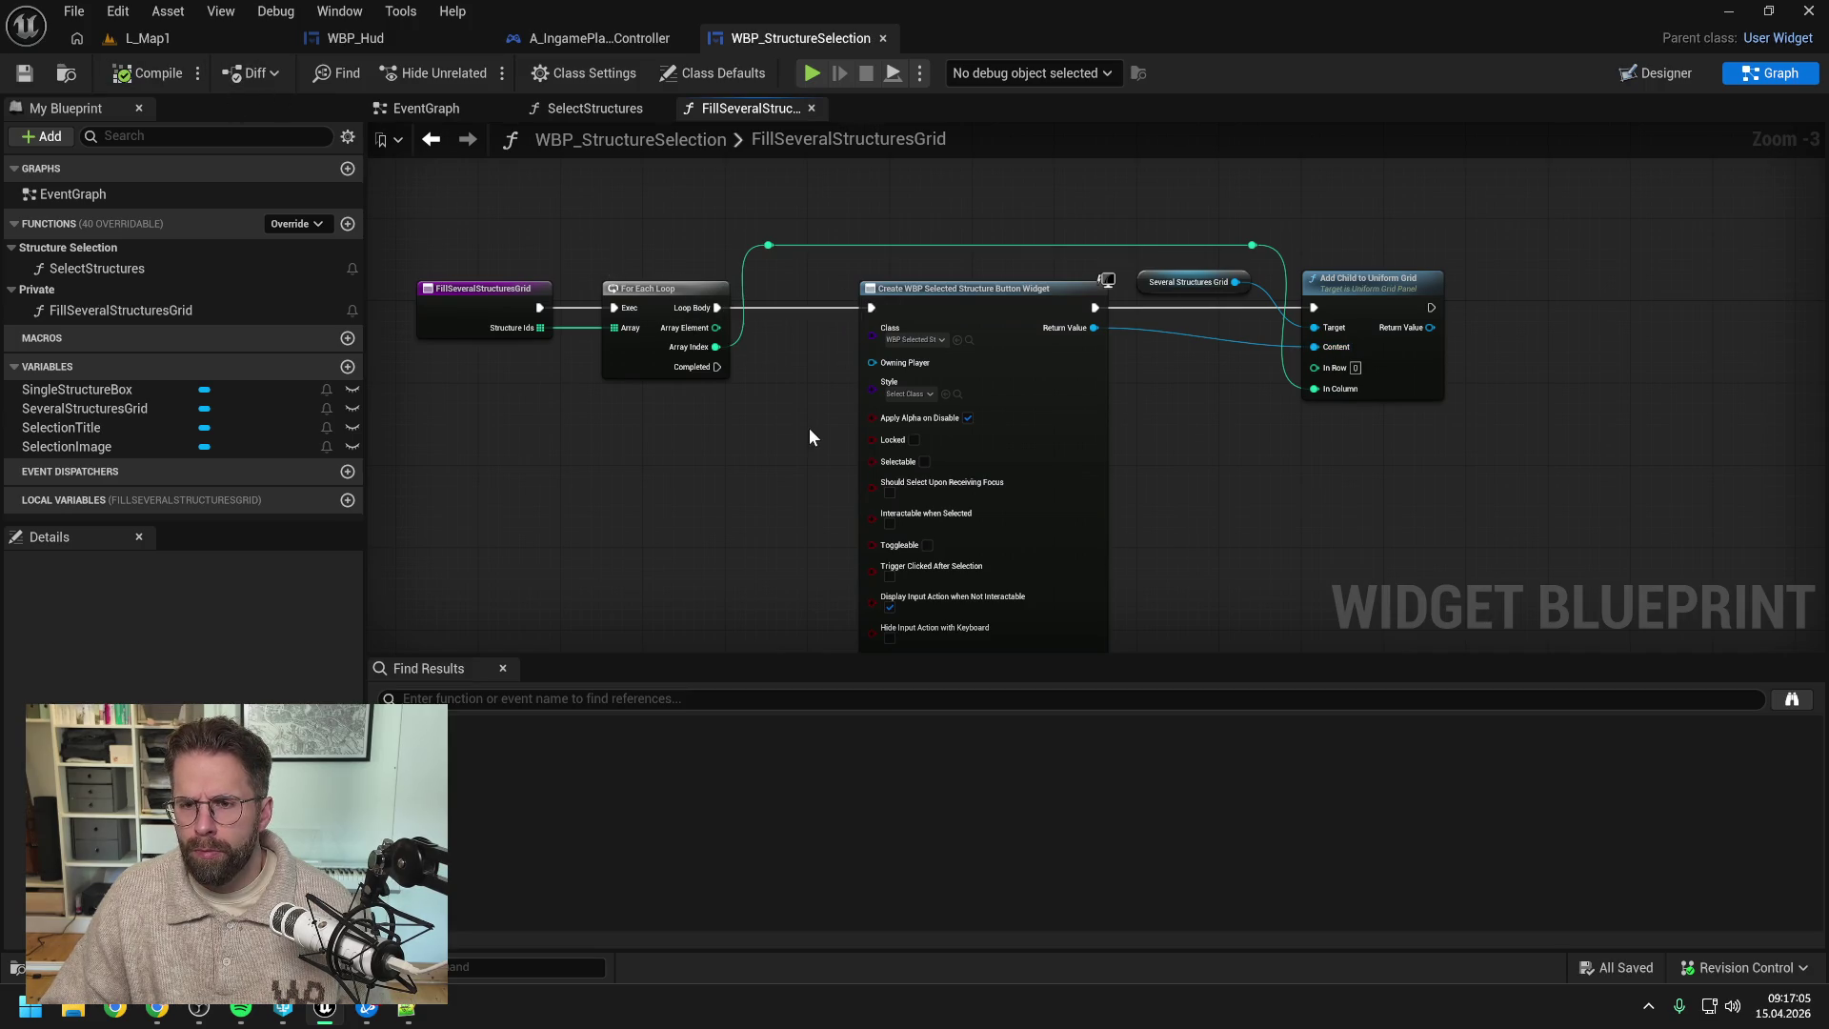
{"action": "left_click_drag", "start_coordinate": [806, 446], "coordinate": [869, 396]}
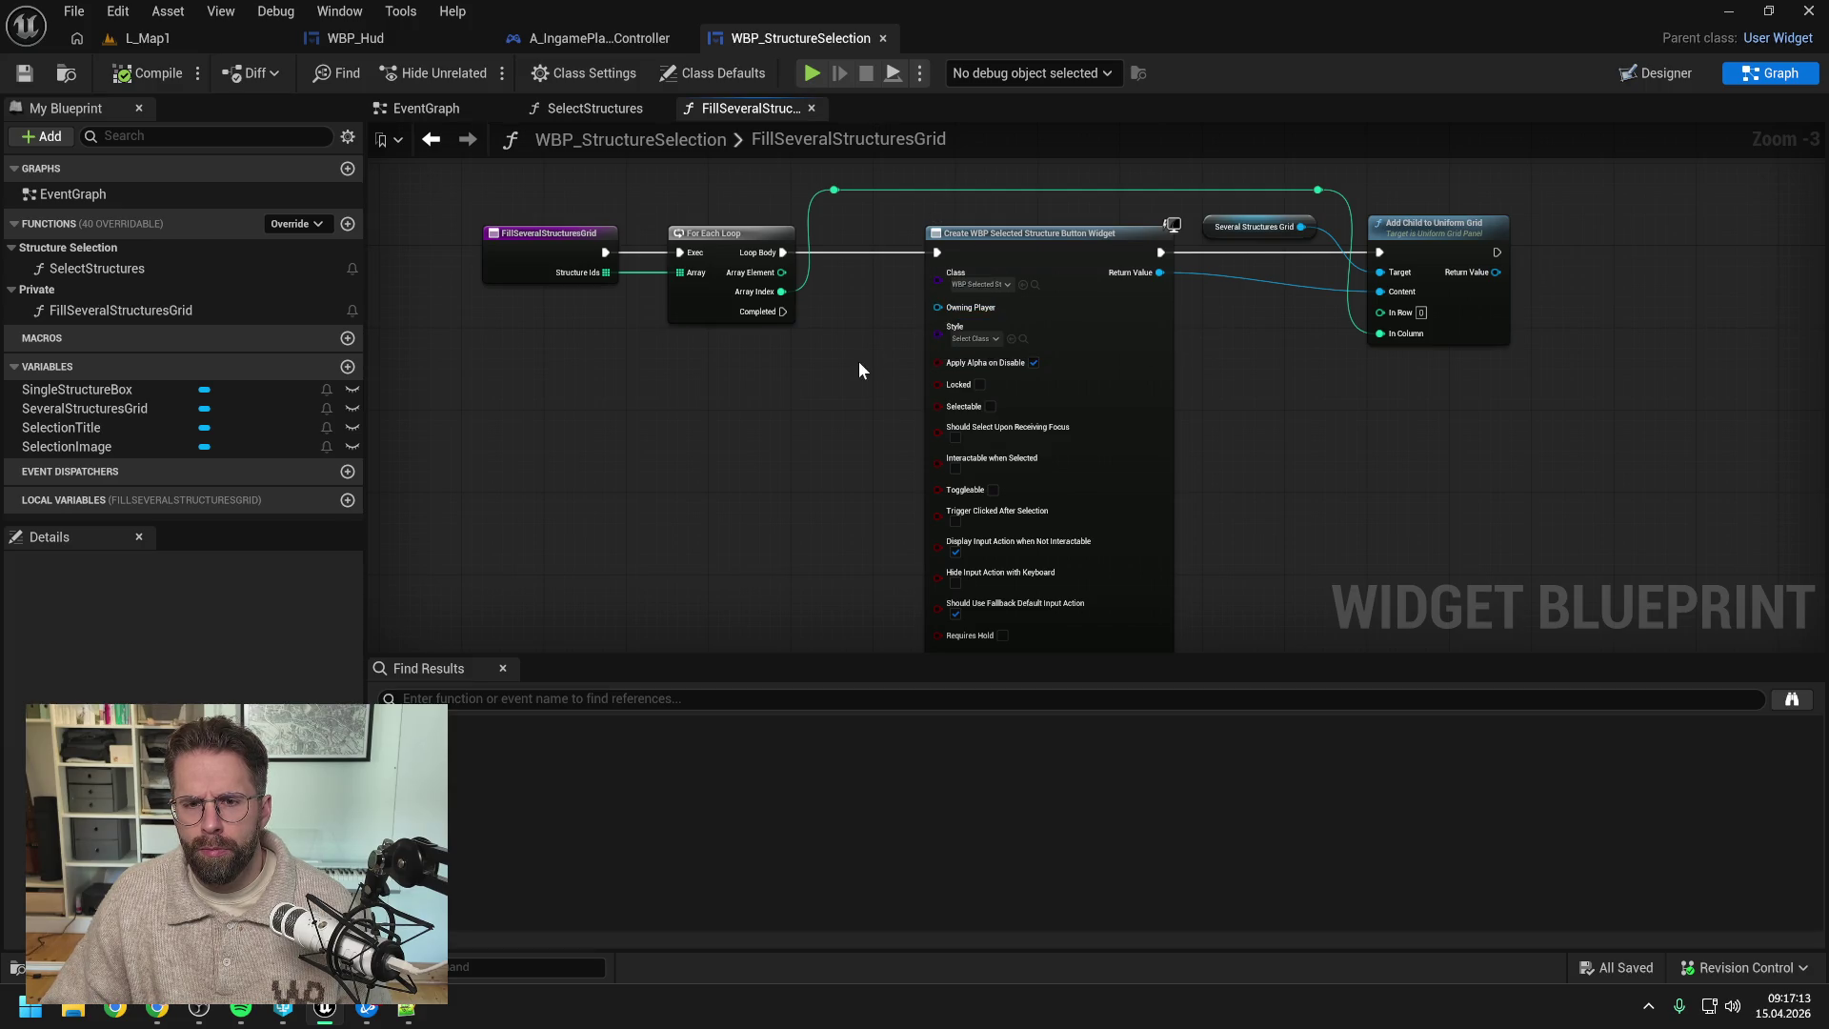
{"action": "mouse_move", "coordinate": [860, 368]}
{"action": "left_mouse_down"}
{"action": "mouse_move", "coordinate": [877, 244]}
{"action": "mouse_move", "coordinate": [898, 352]}
{"action": "mouse_move", "coordinate": [882, 345]}
{"action": "left_mouse_up"}
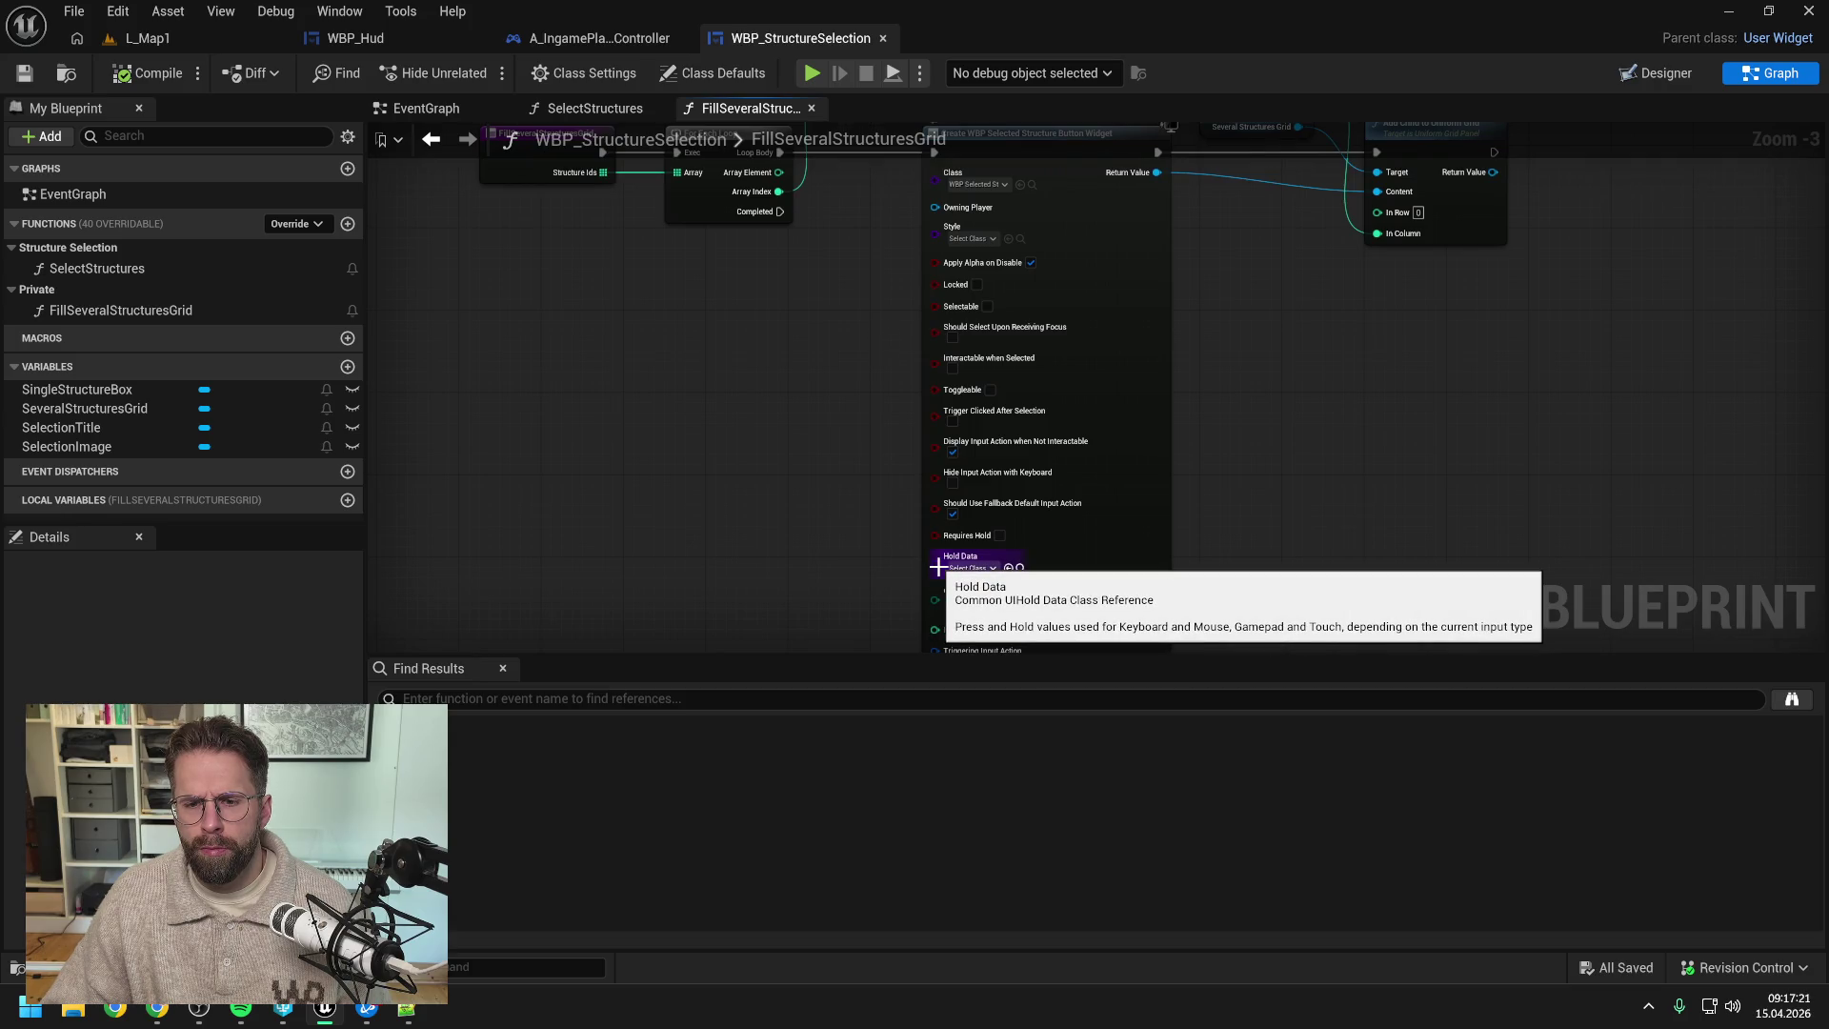
{"action": "mouse_move", "coordinate": [821, 398]}
{"action": "left_mouse_down"}
{"action": "mouse_move", "coordinate": [849, 470]}
{"action": "mouse_move", "coordinate": [817, 469]}
{"action": "left_mouse_up"}
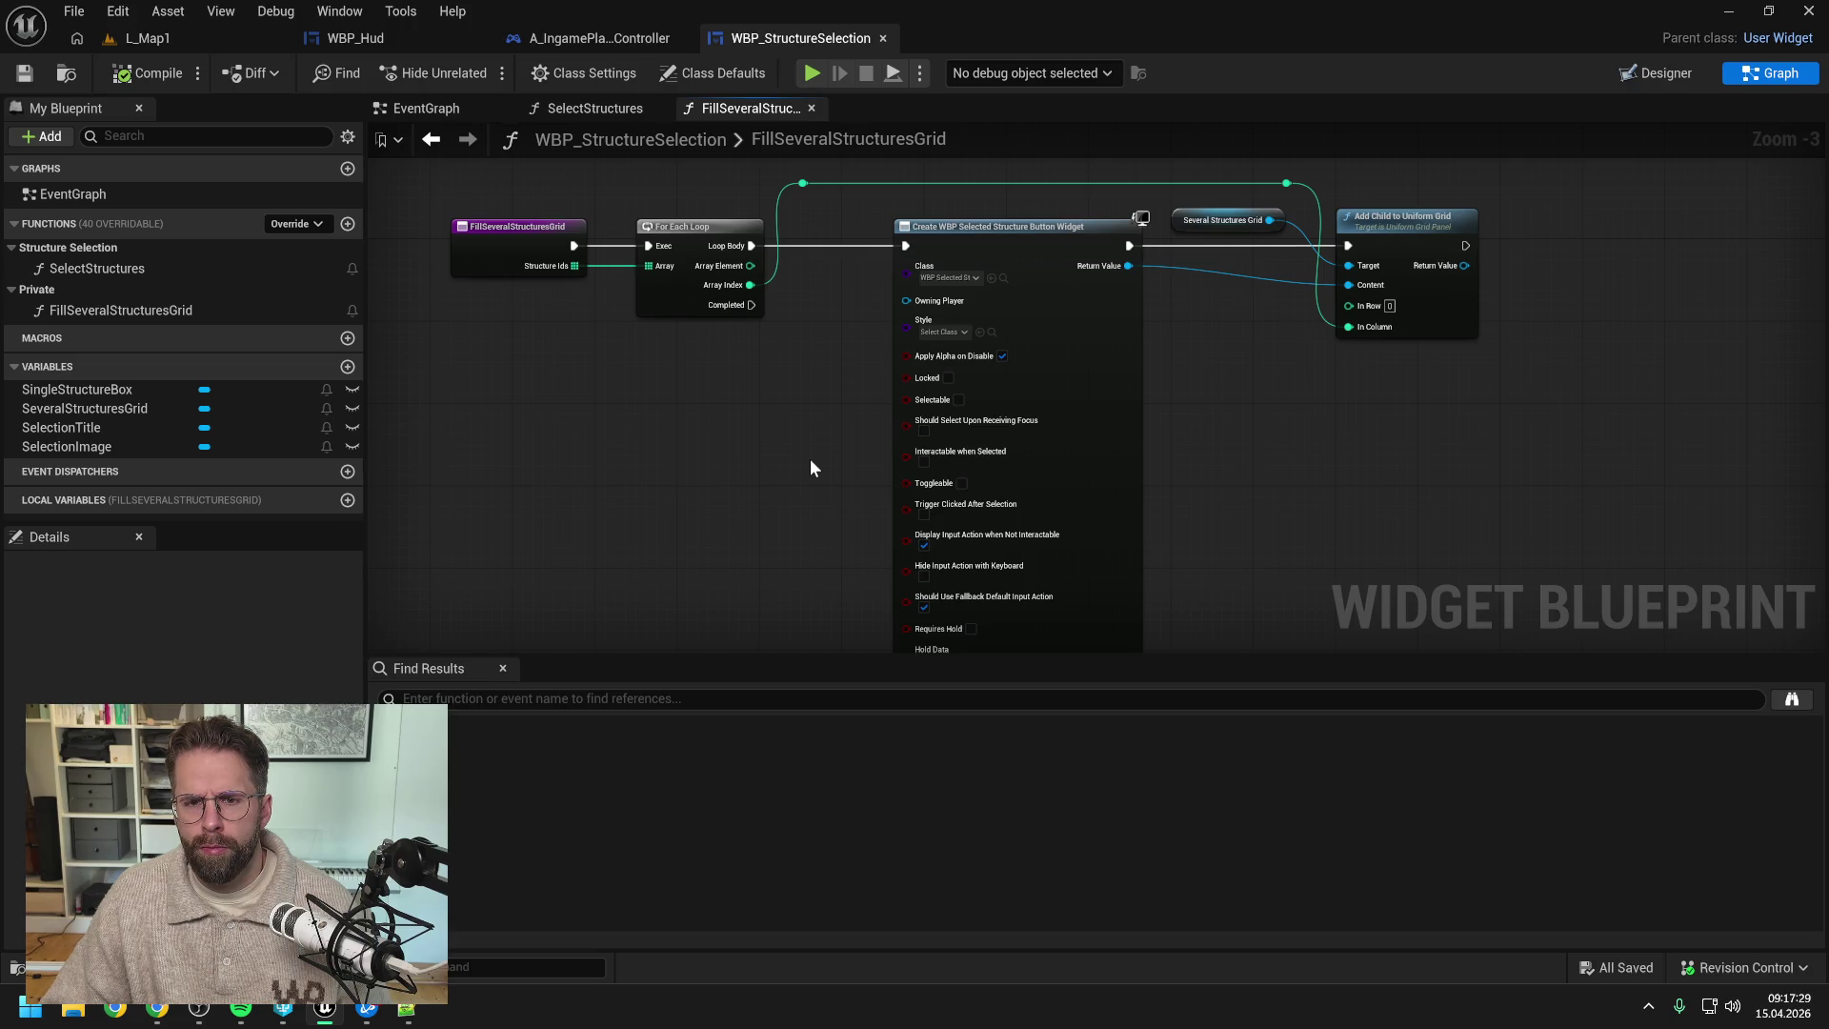
{"action": "key", "text": "ctrl+space"}
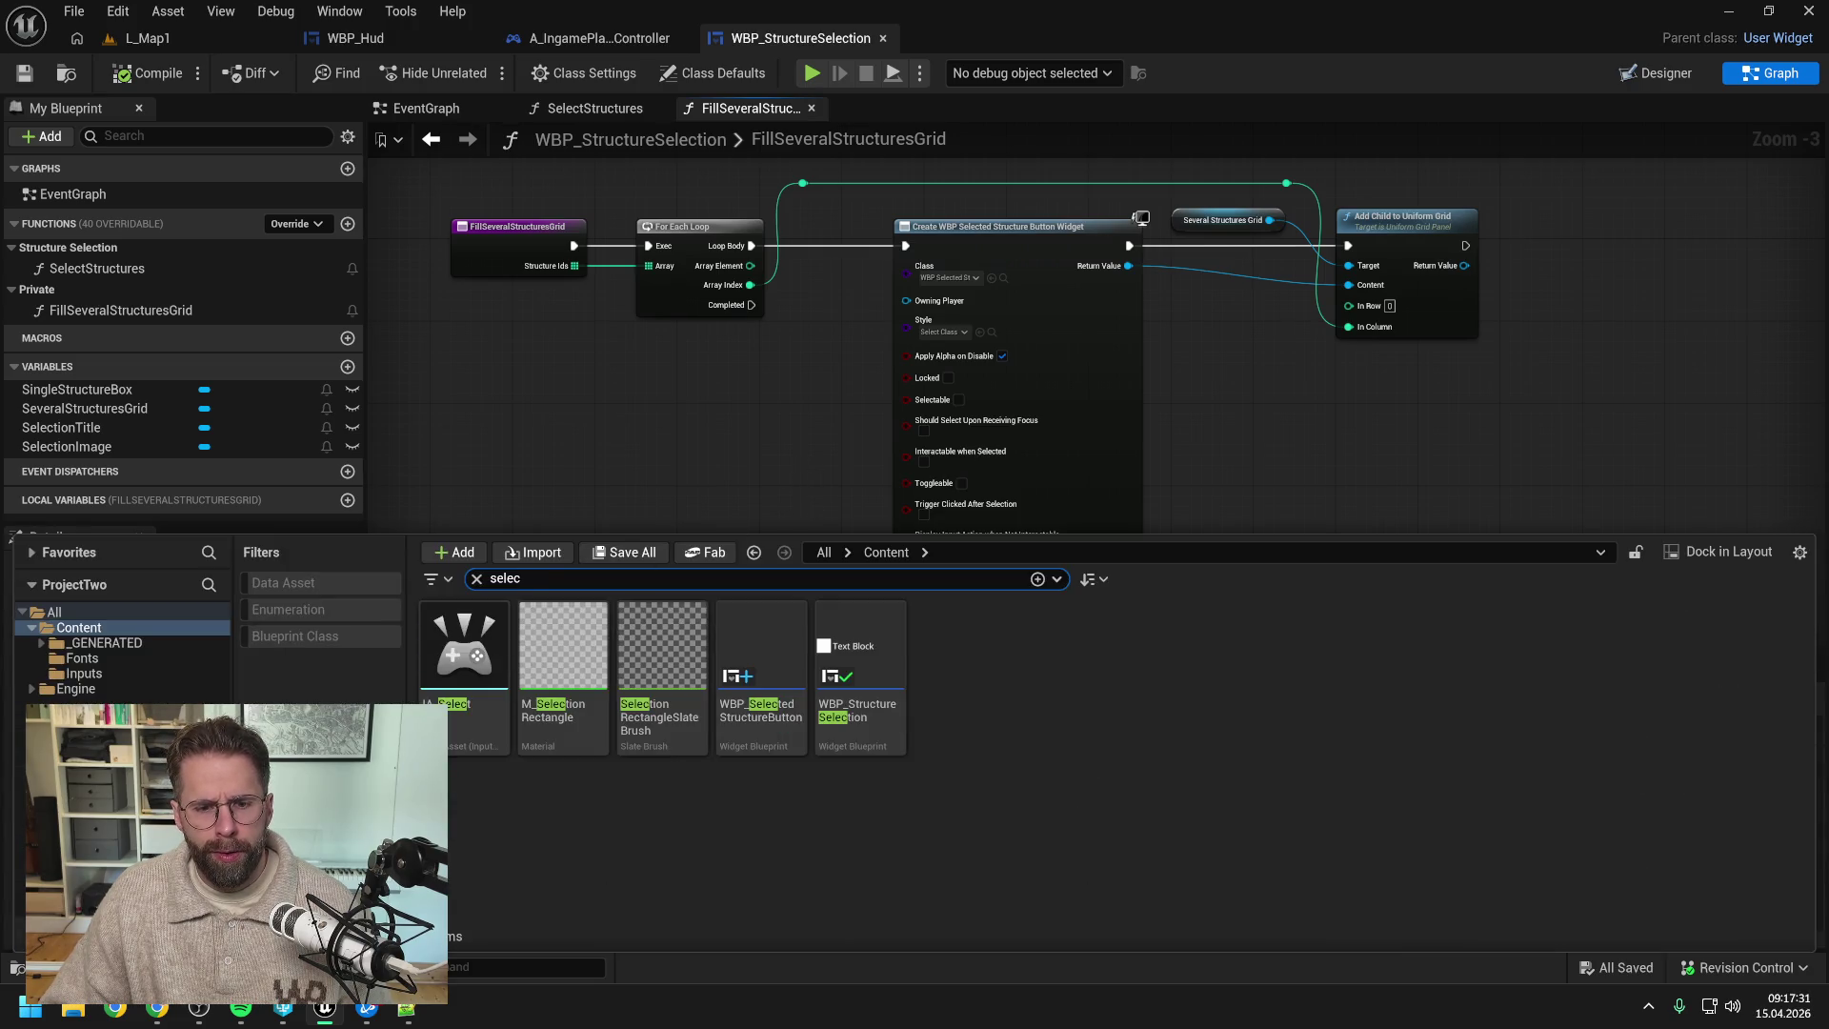
- Open WBP_SelectedStructureButton and add an Integer variable named StructureId
{"action": "double_click", "coordinate": [760, 667]}
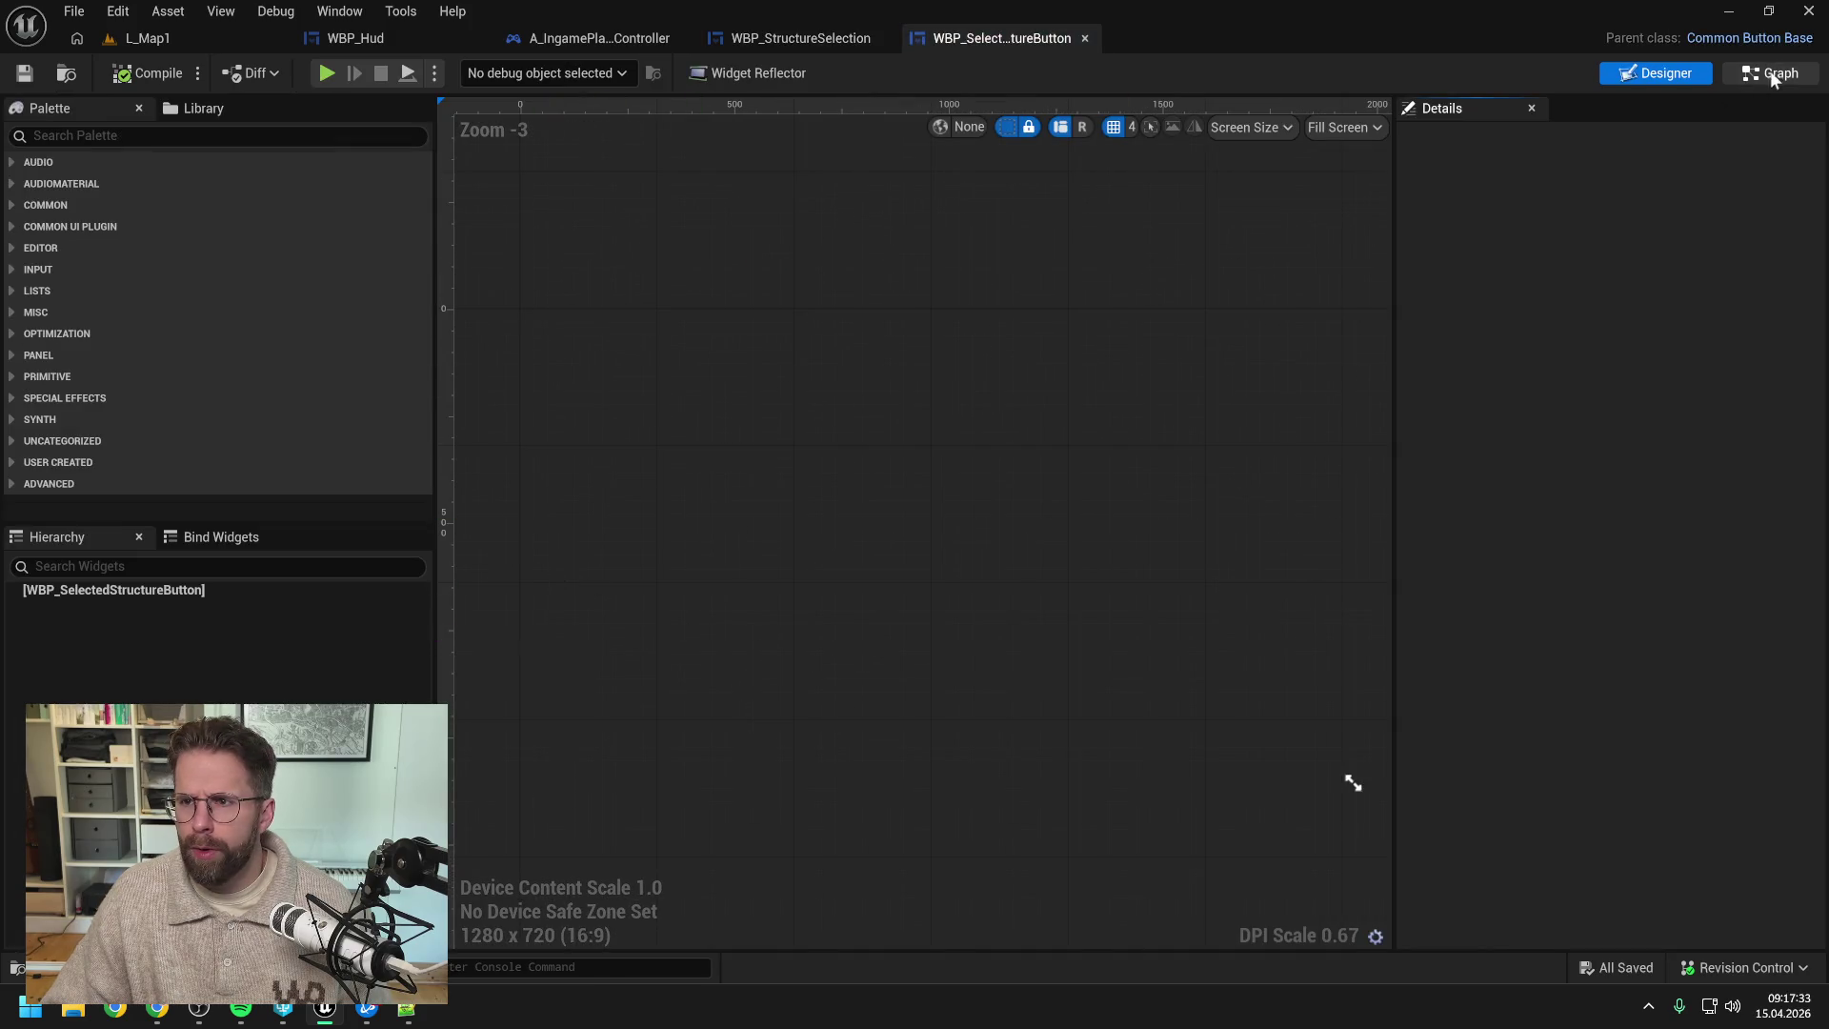
{"action": "left_click", "coordinate": [1770, 76]}
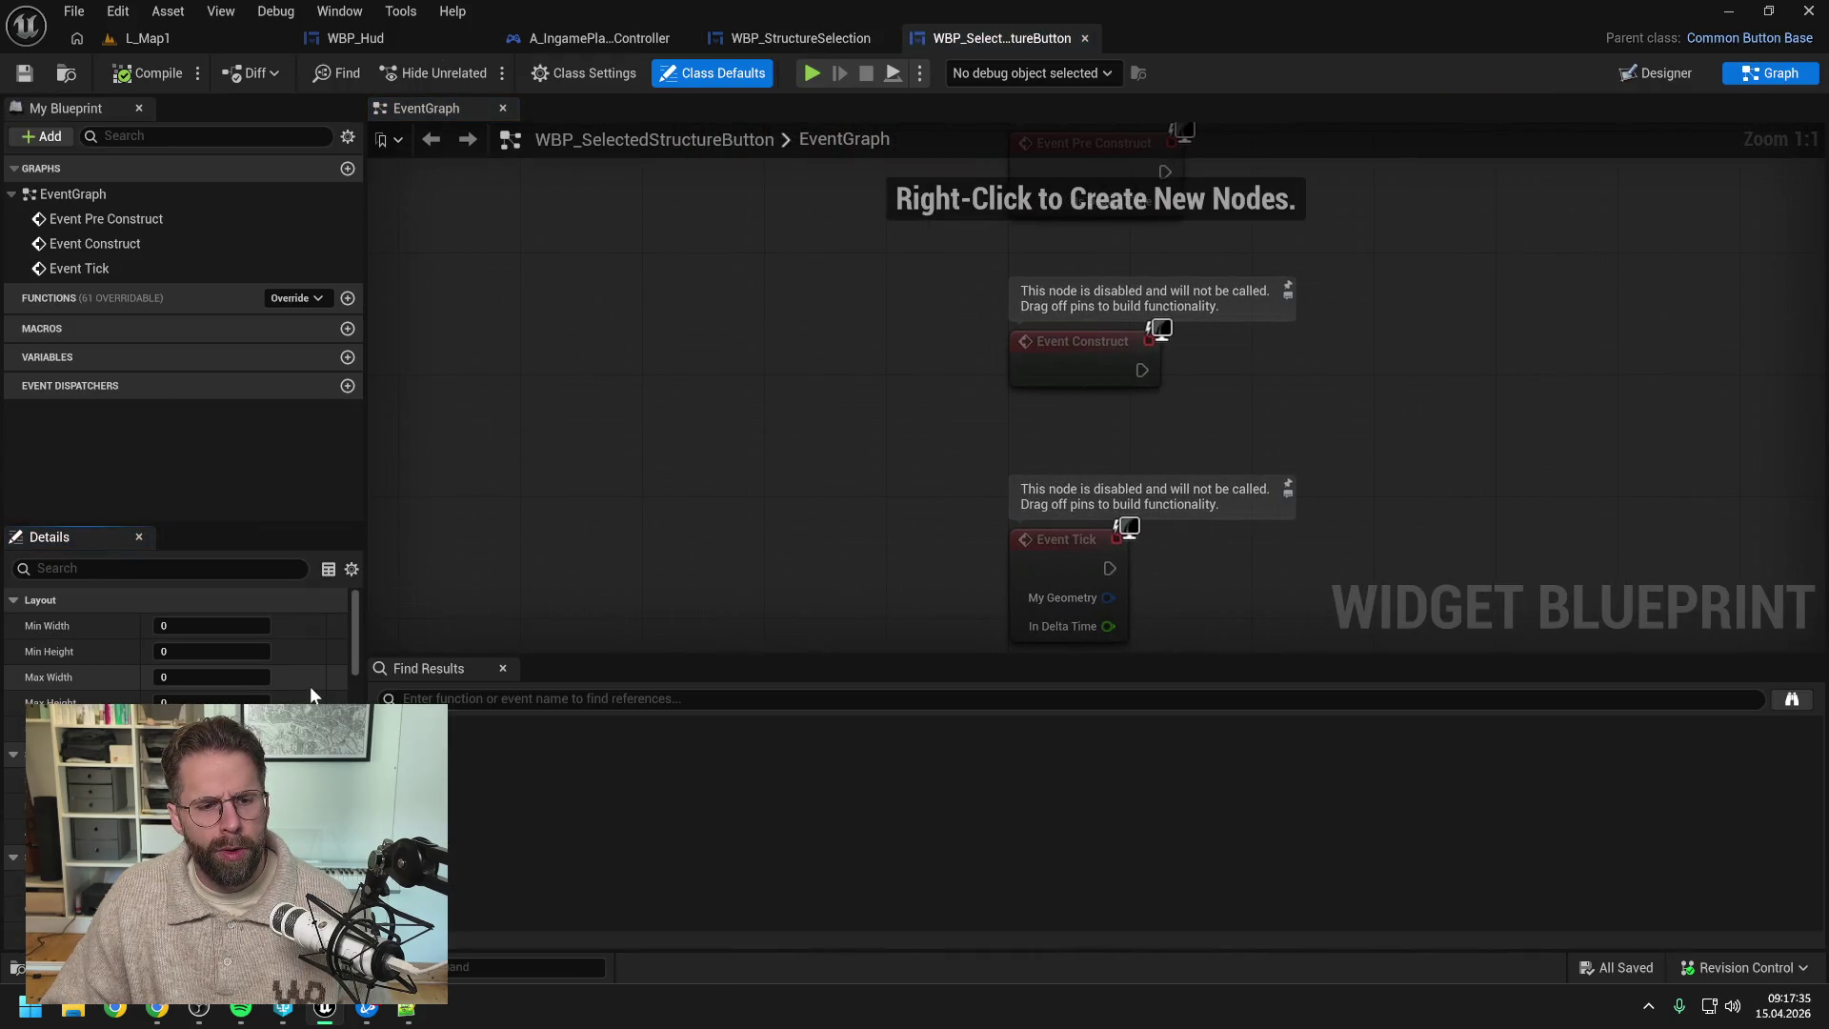
{"action": "left_click", "coordinate": [347, 358]}
{"action": "left_click", "coordinate": [240, 382]}
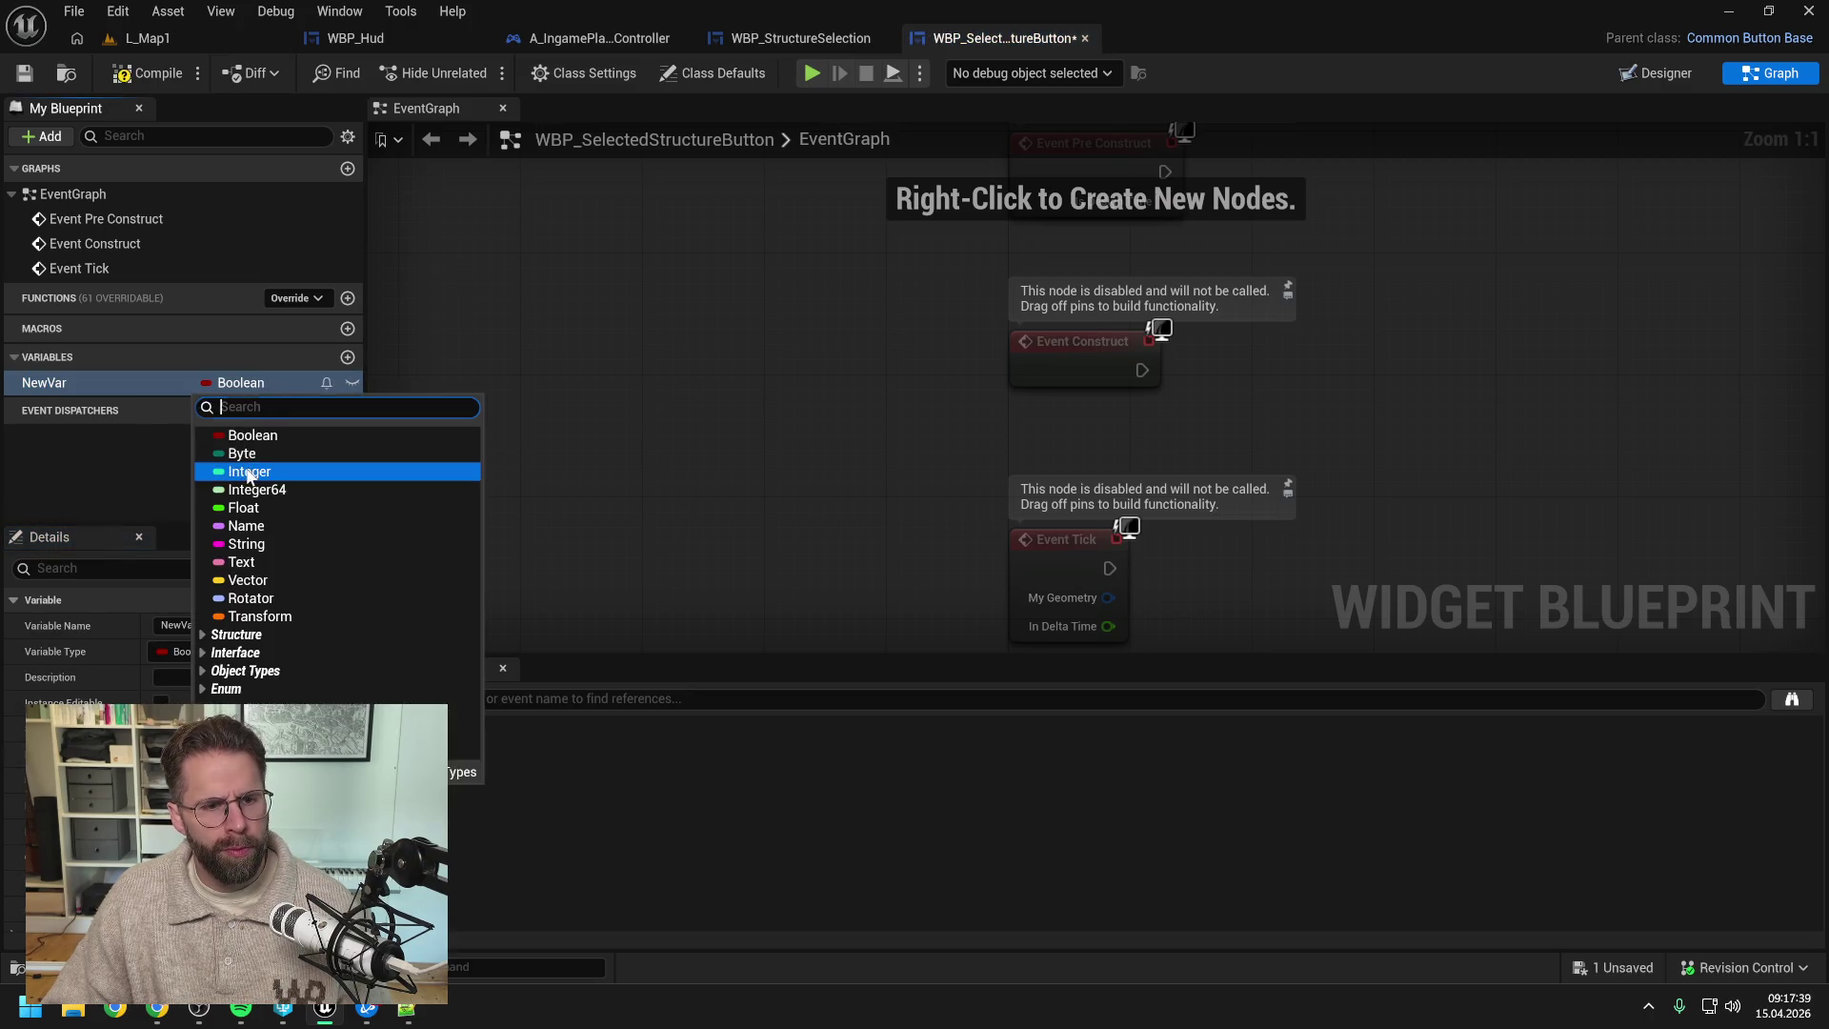
{"action": "left_click", "coordinate": [238, 491]}
{"action": "left_click", "coordinate": [88, 385]}
{"action": "type", "text": "Struc"}
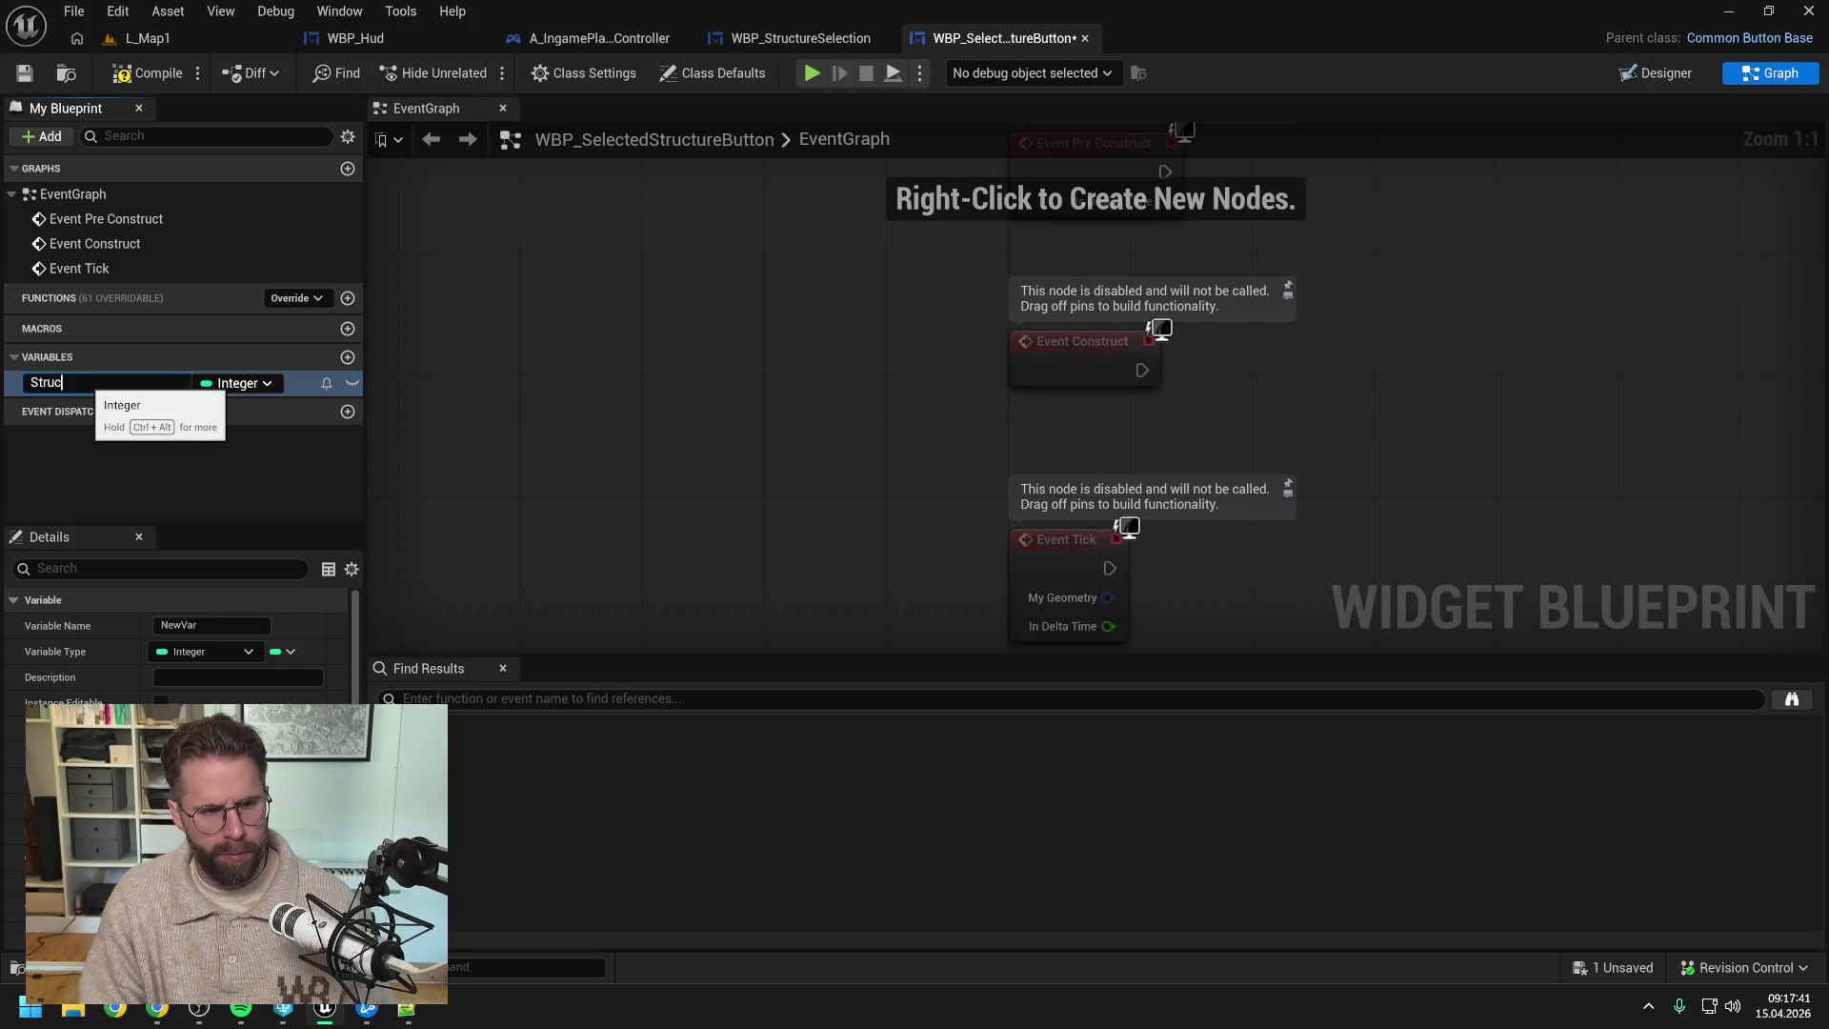
{"action": "type", "text": "tureId"}
{"action": "key", "text": "Return"}
- Make StructureId instance editable, then compile and save the button blueprint
{"action": "key", "text": "ctrl+s"}
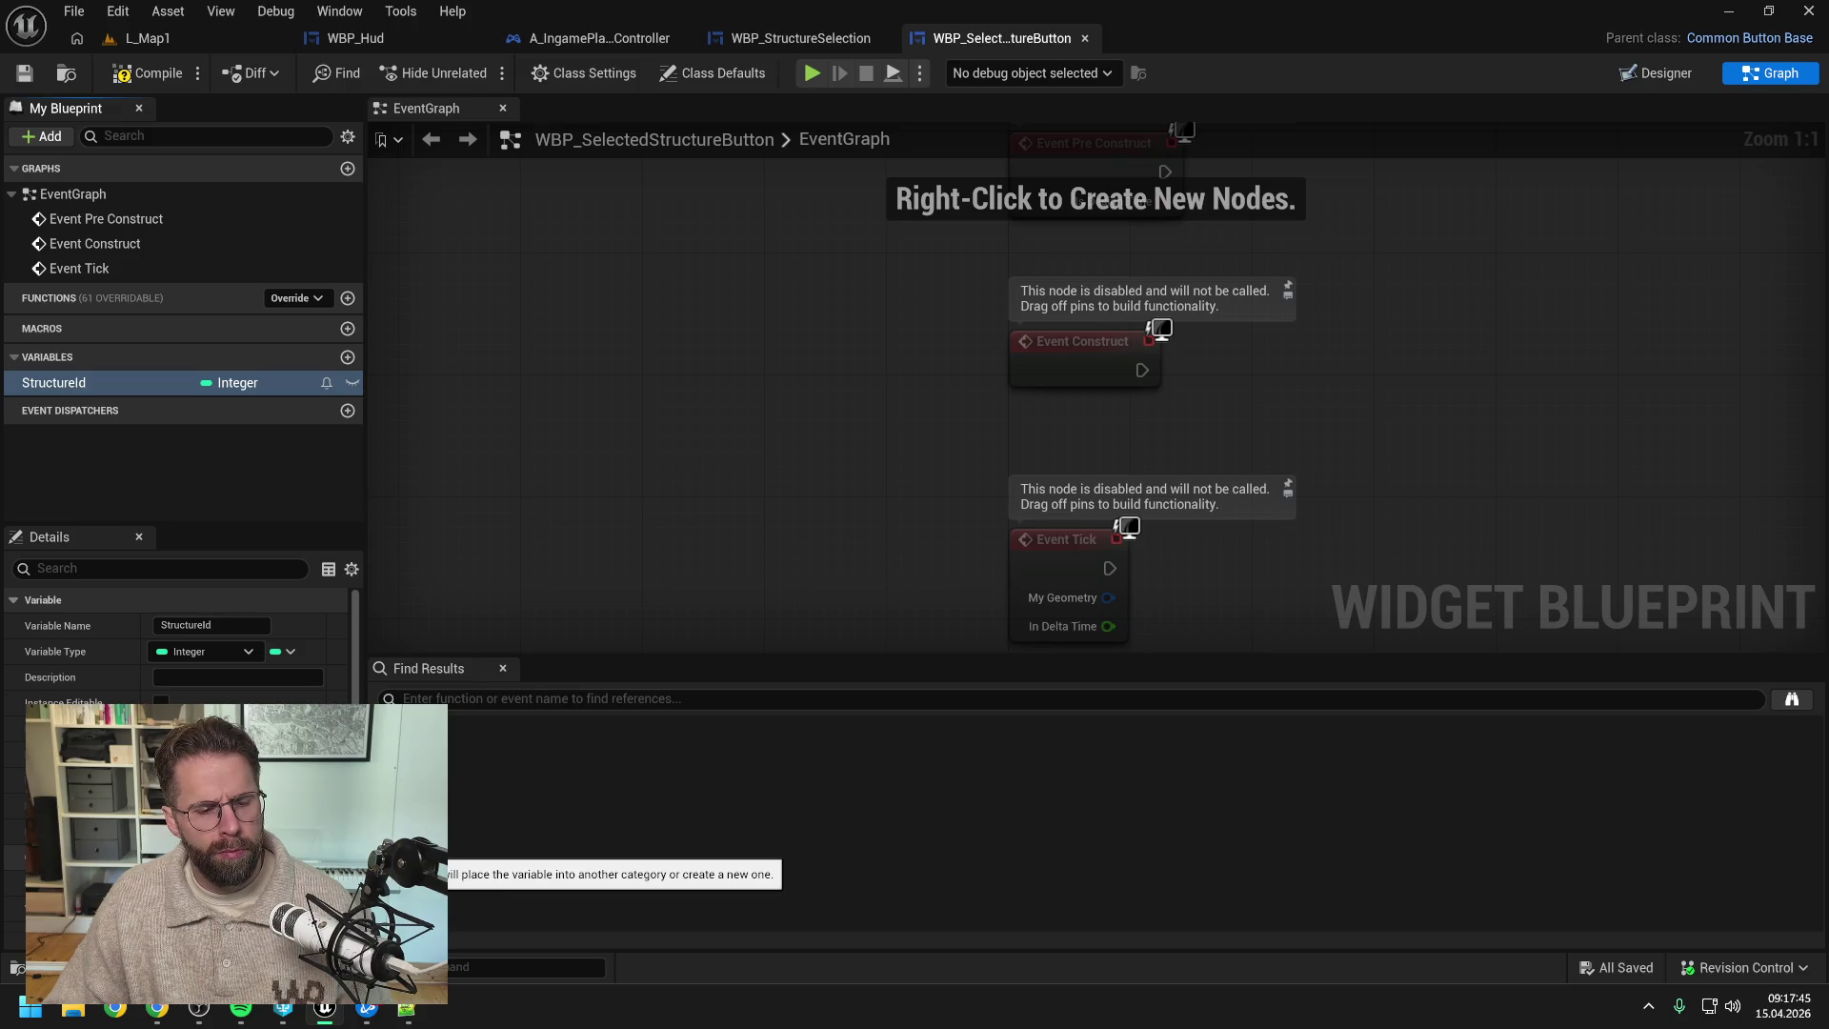
{"action": "scroll", "coordinate": [164, 646], "scroll_direction": "down", "scroll_amount": 2}
{"action": "left_click", "coordinate": [161, 643]}
{"action": "left_click", "coordinate": [148, 73]}
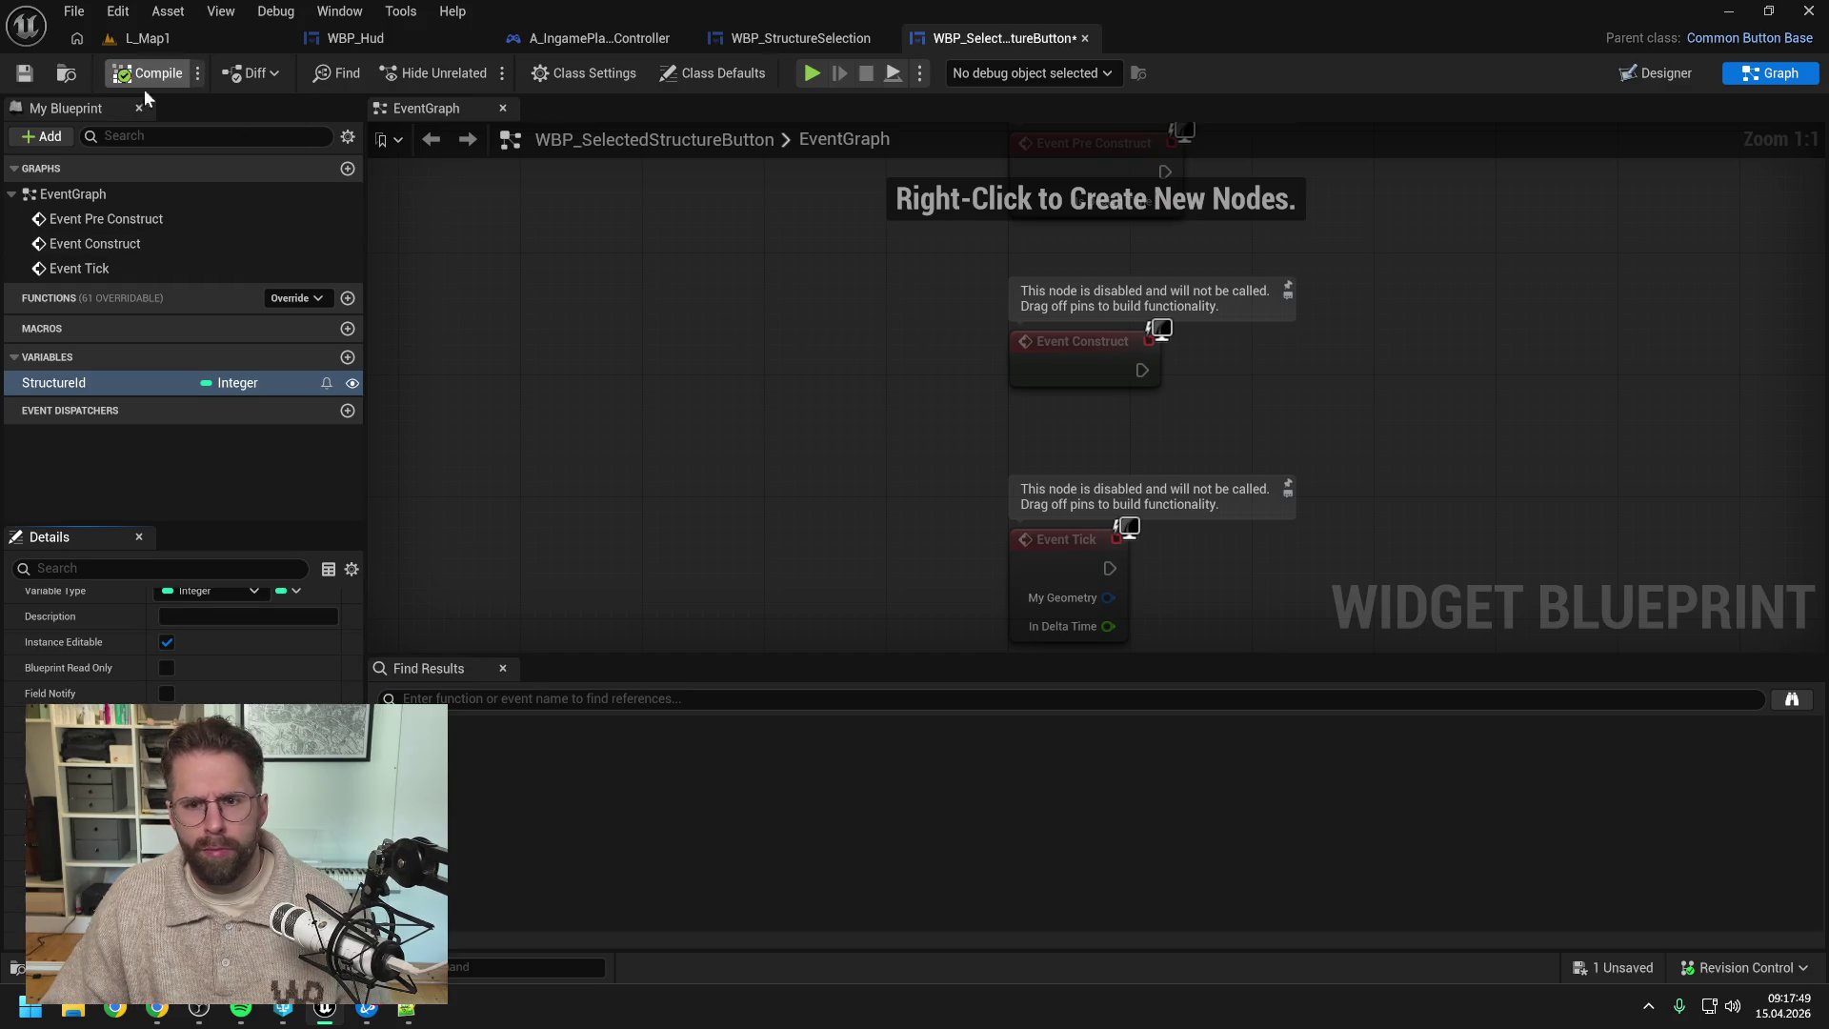
{"action": "key", "text": "ctrl+s"}
- Delete the three disabled event nodes, compile and save, and return to WBP_StructureSelection
{"action": "scroll", "coordinate": [859, 265], "scroll_direction": "down", "scroll_amount": 3}
{"action": "scroll", "coordinate": [859, 265], "scroll_direction": "down", "scroll_amount": 1}
{"action": "left_click_drag", "start_coordinate": [860, 265], "coordinate": [1037, 450]}
{"action": "key", "text": "Delete"}
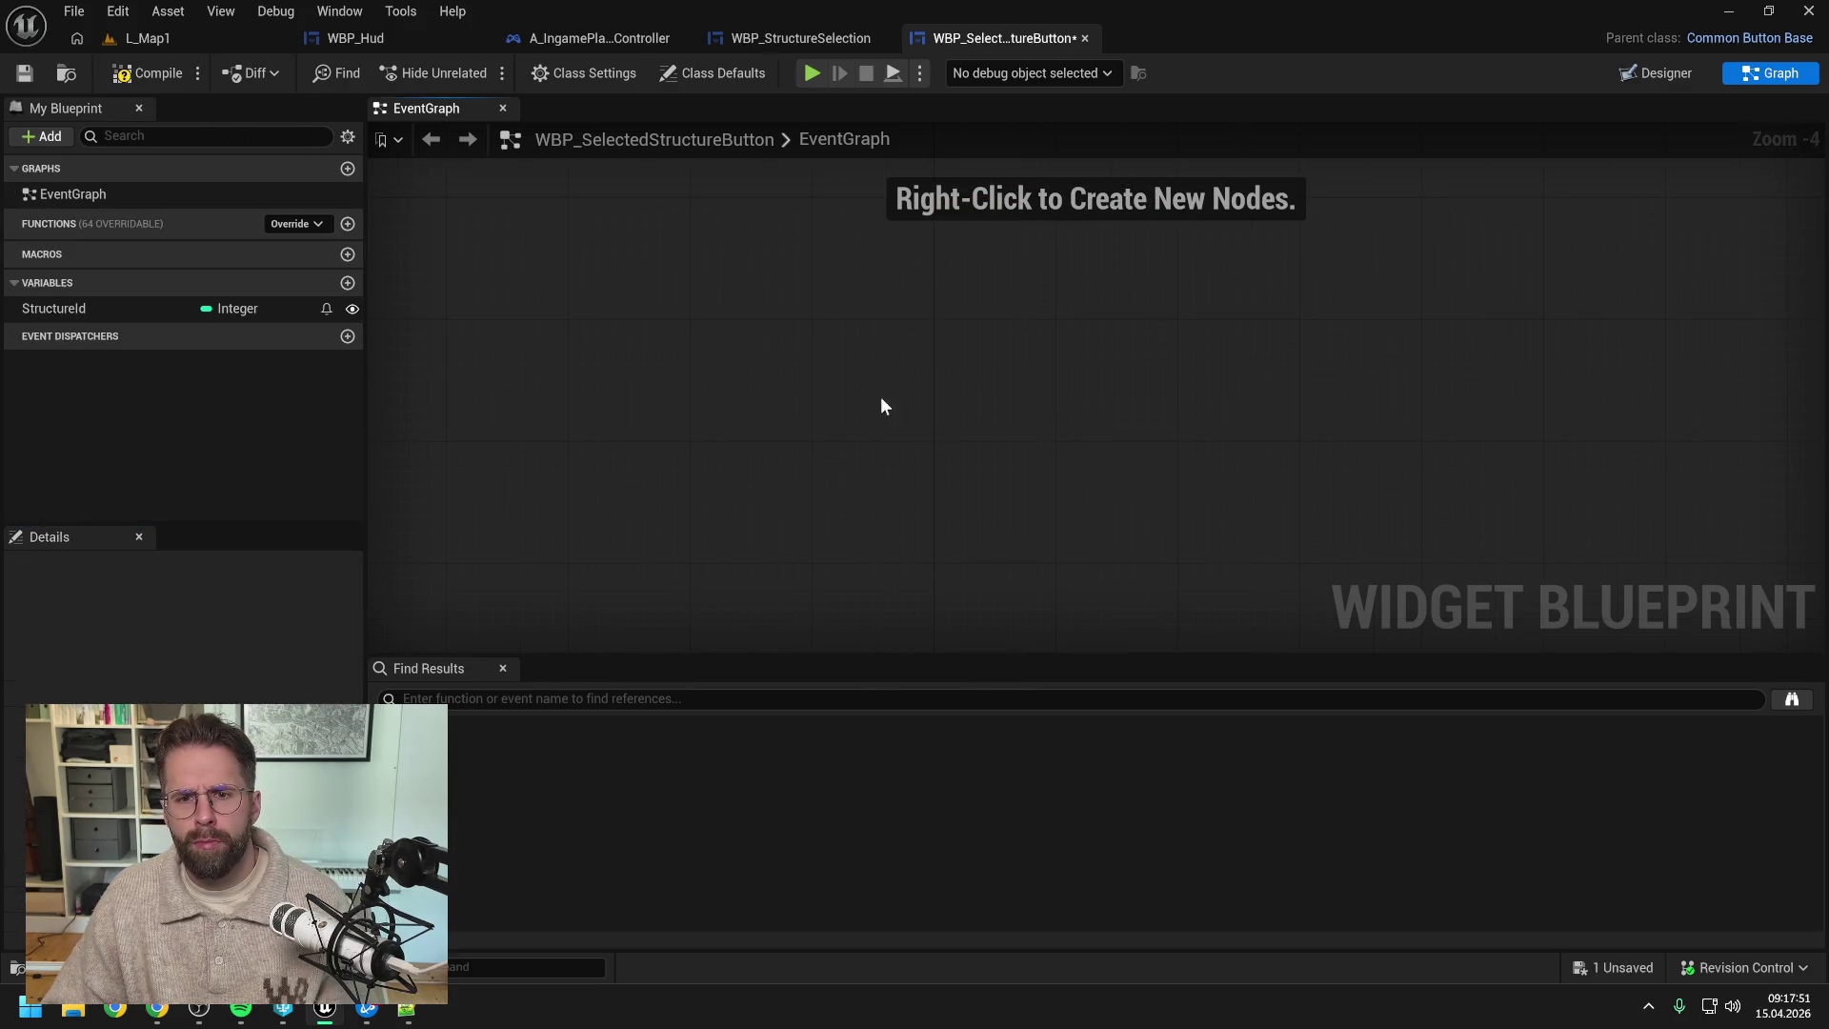
{"action": "left_click", "coordinate": [136, 76]}
{"action": "key", "text": "ctrl+s"}
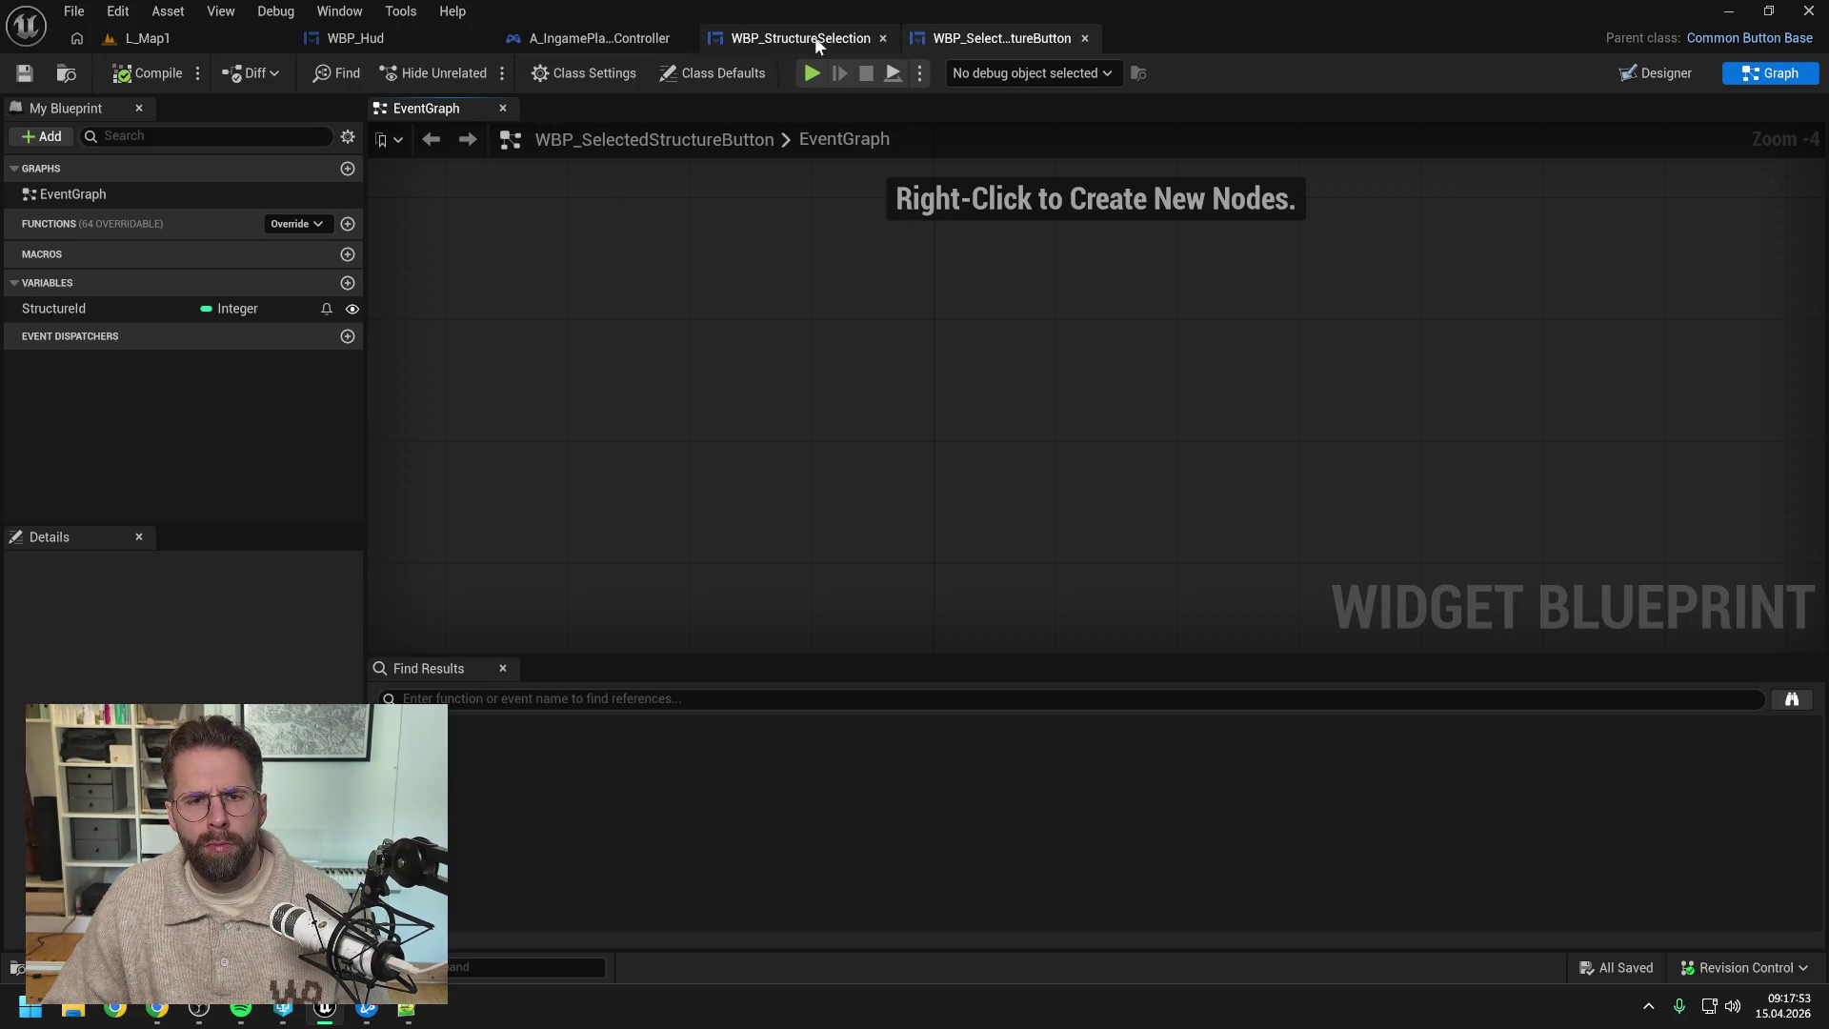
{"action": "left_click", "coordinate": [816, 44]}
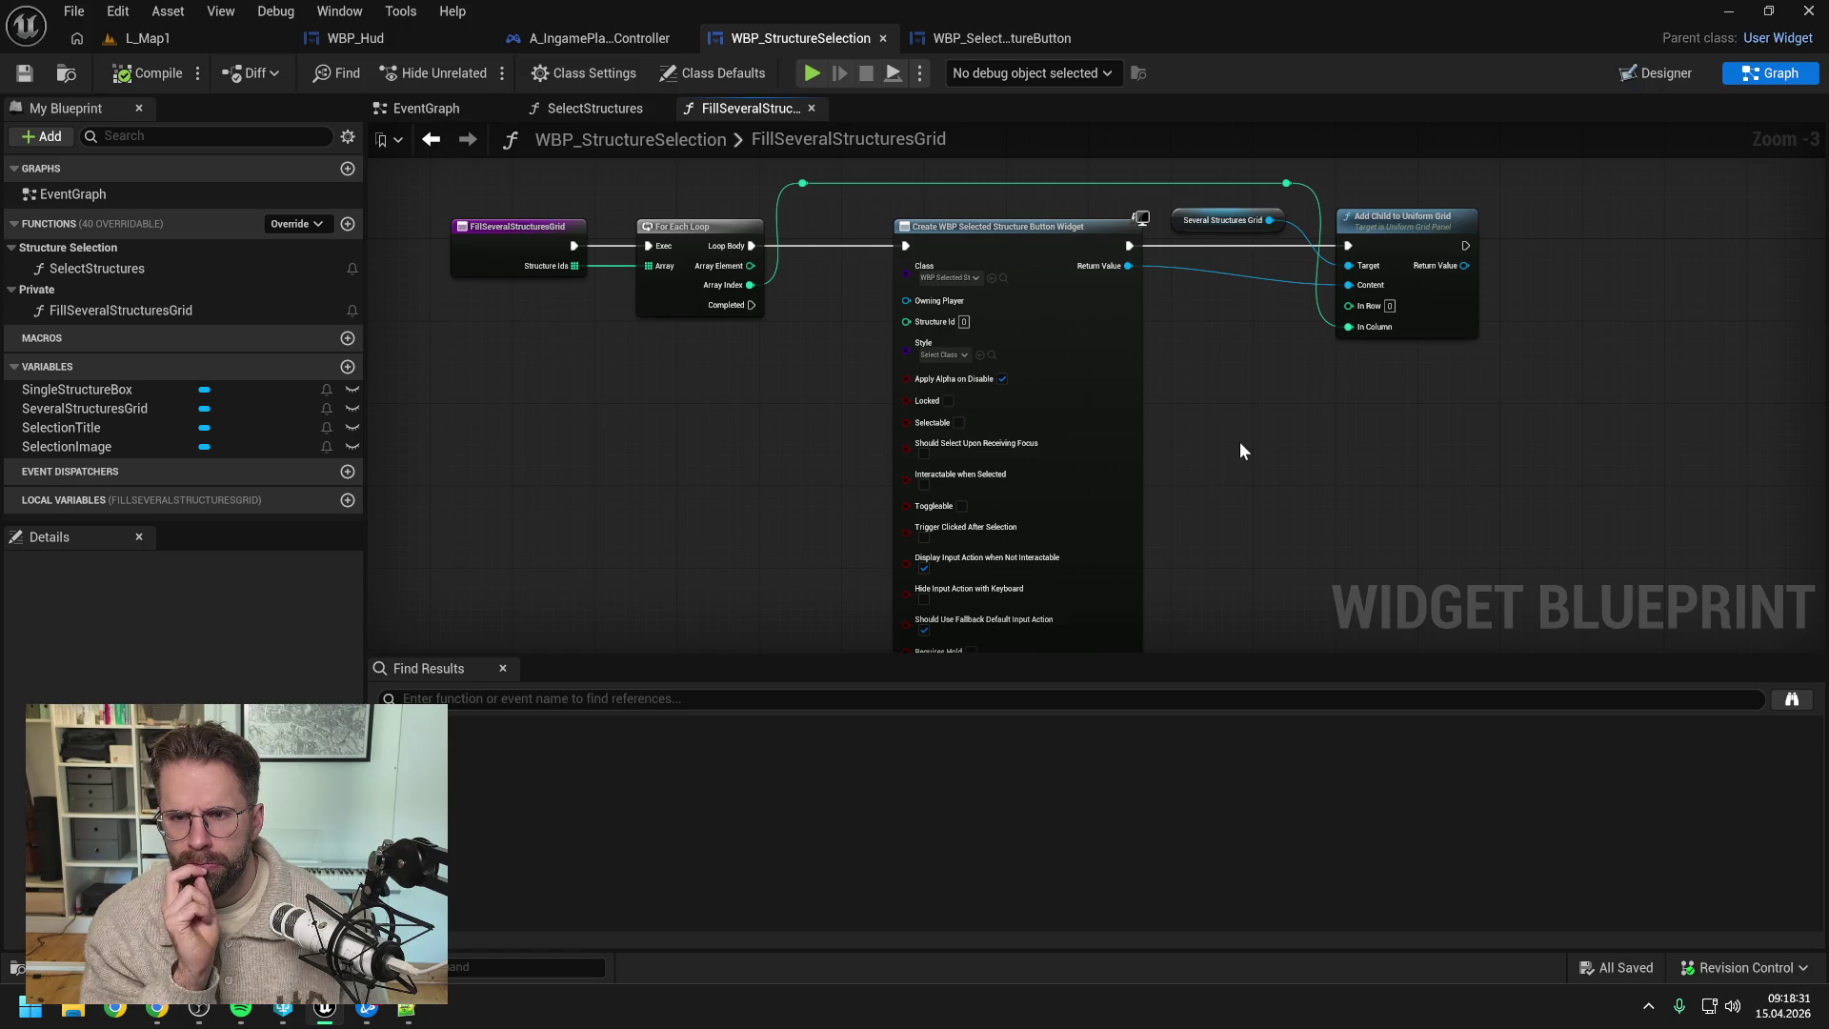
- Lift the Return Value and Target wires over the nodes with two aligned reroute points, then compile
{"action": "scroll", "coordinate": [1260, 421], "scroll_direction": "down", "scroll_amount": 1}
{"action": "left_click_drag", "start_coordinate": [1260, 421], "coordinate": [1089, 436]}
{"action": "double_click", "coordinate": [1042, 322]}
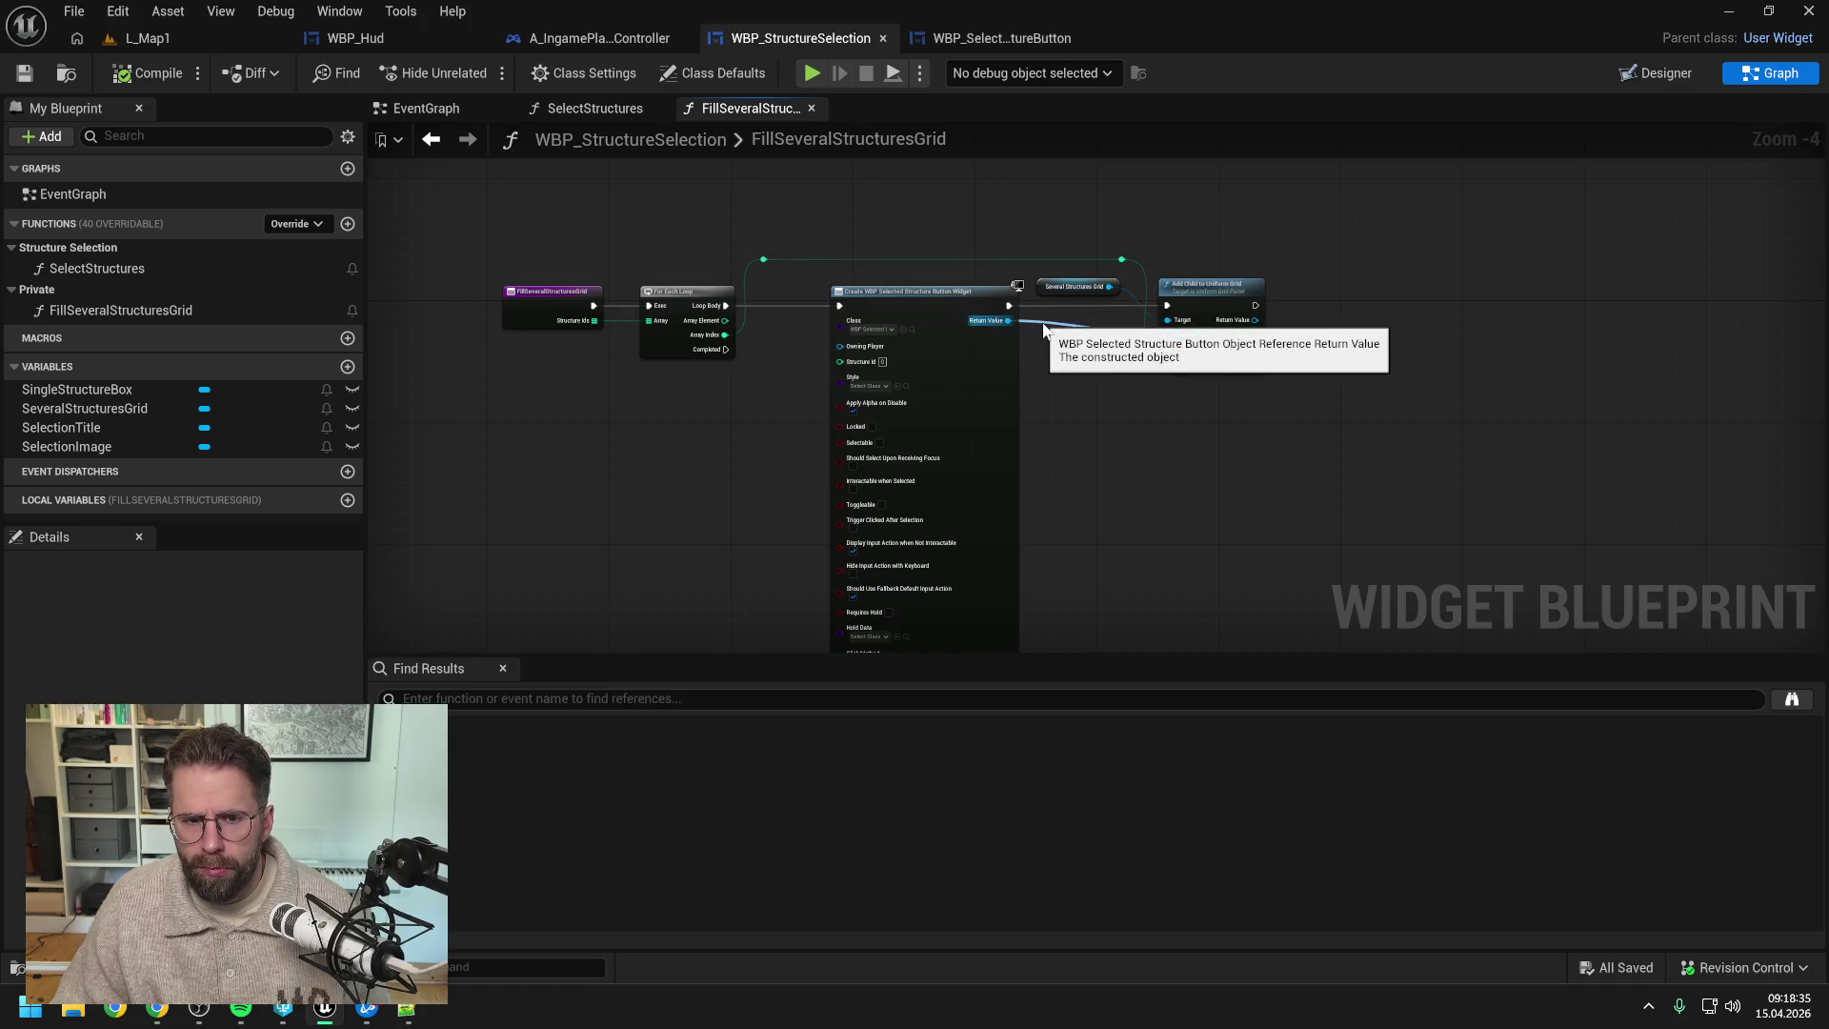
{"action": "left_click_drag", "start_coordinate": [1047, 323], "coordinate": [1033, 248]}
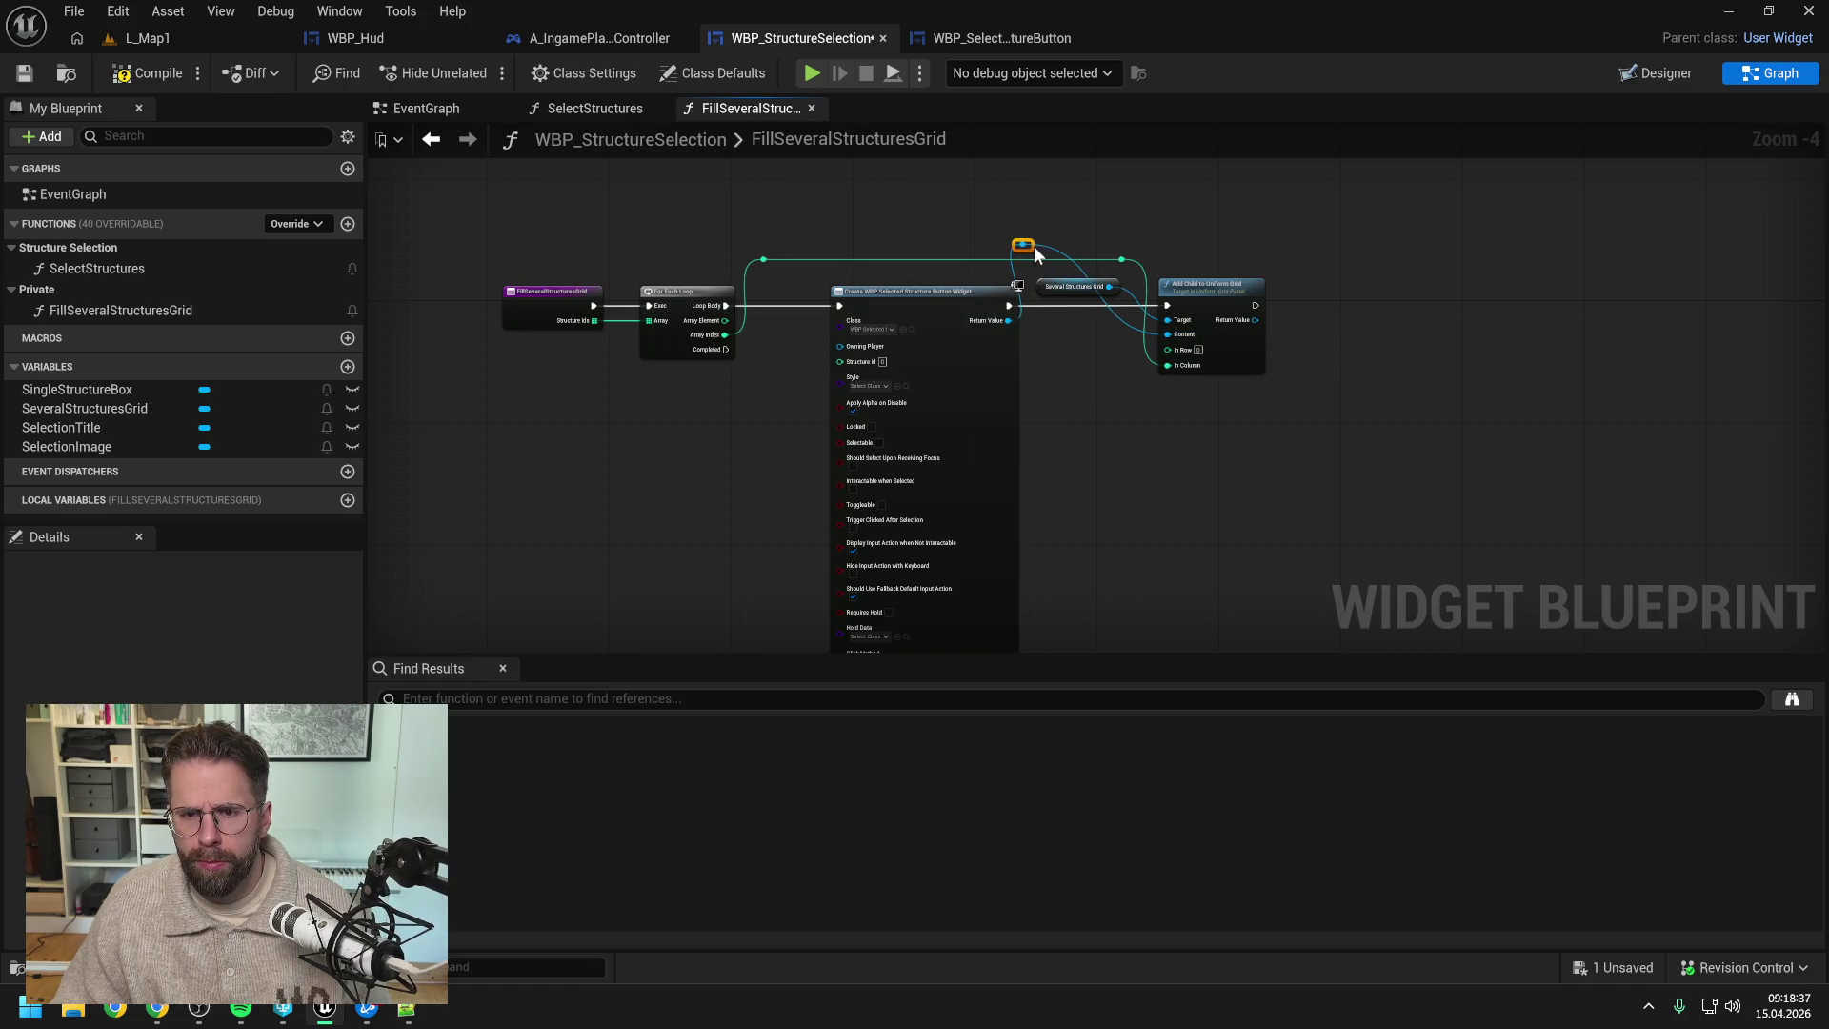
{"action": "double_click", "coordinate": [1121, 313]}
{"action": "left_click_drag", "start_coordinate": [1122, 309], "coordinate": [1130, 250]}
{"action": "left_click", "coordinate": [1022, 245]}
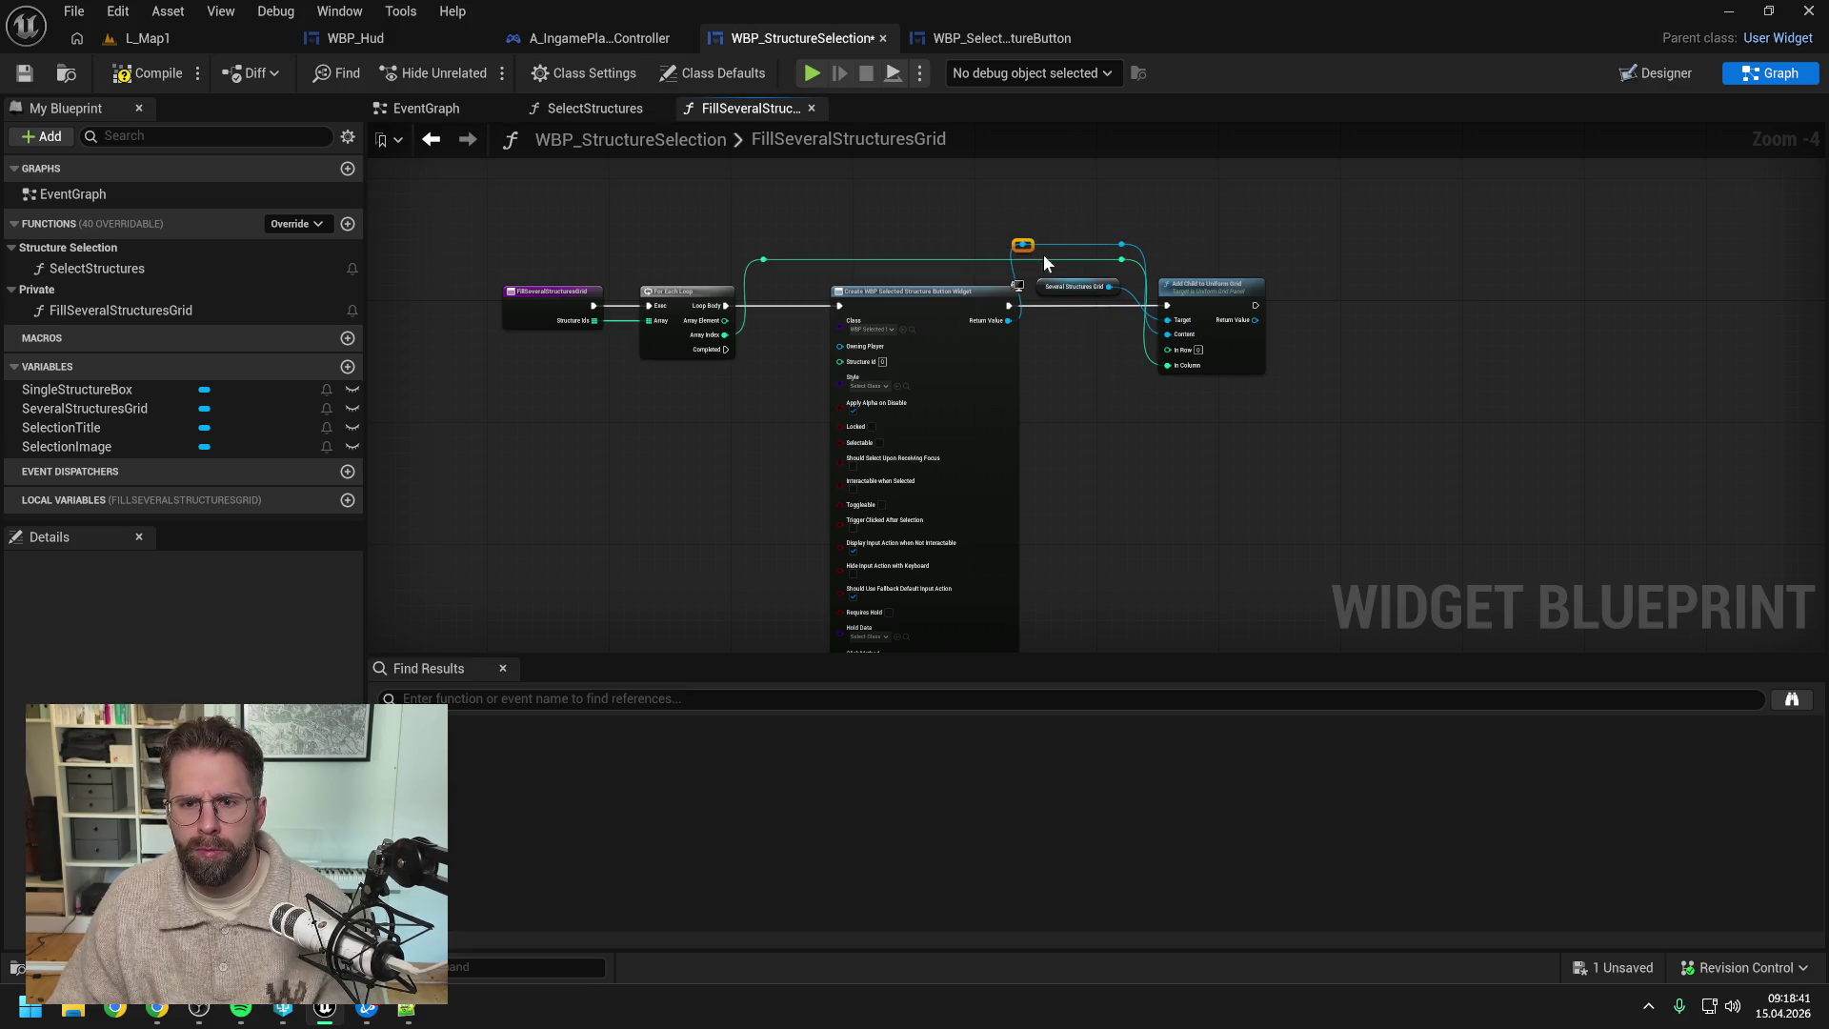
{"action": "left_click", "coordinate": [1208, 215]}
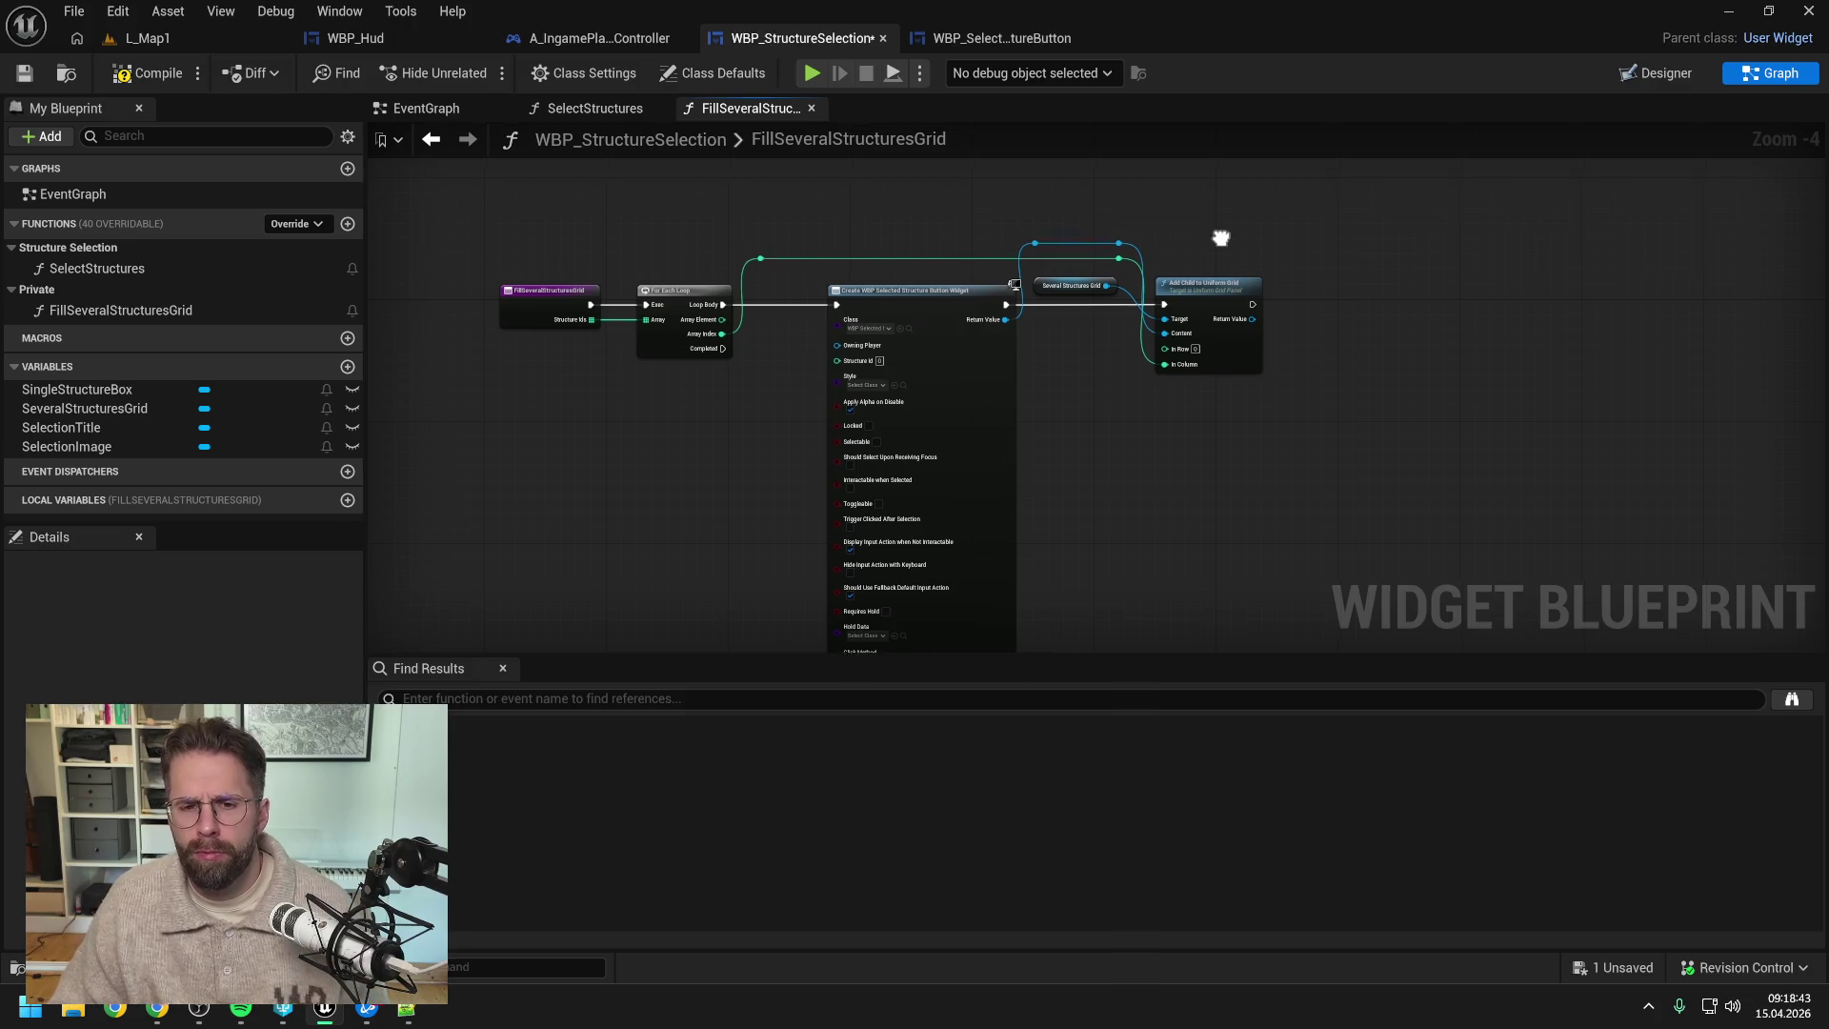
{"action": "left_click", "coordinate": [147, 73]}
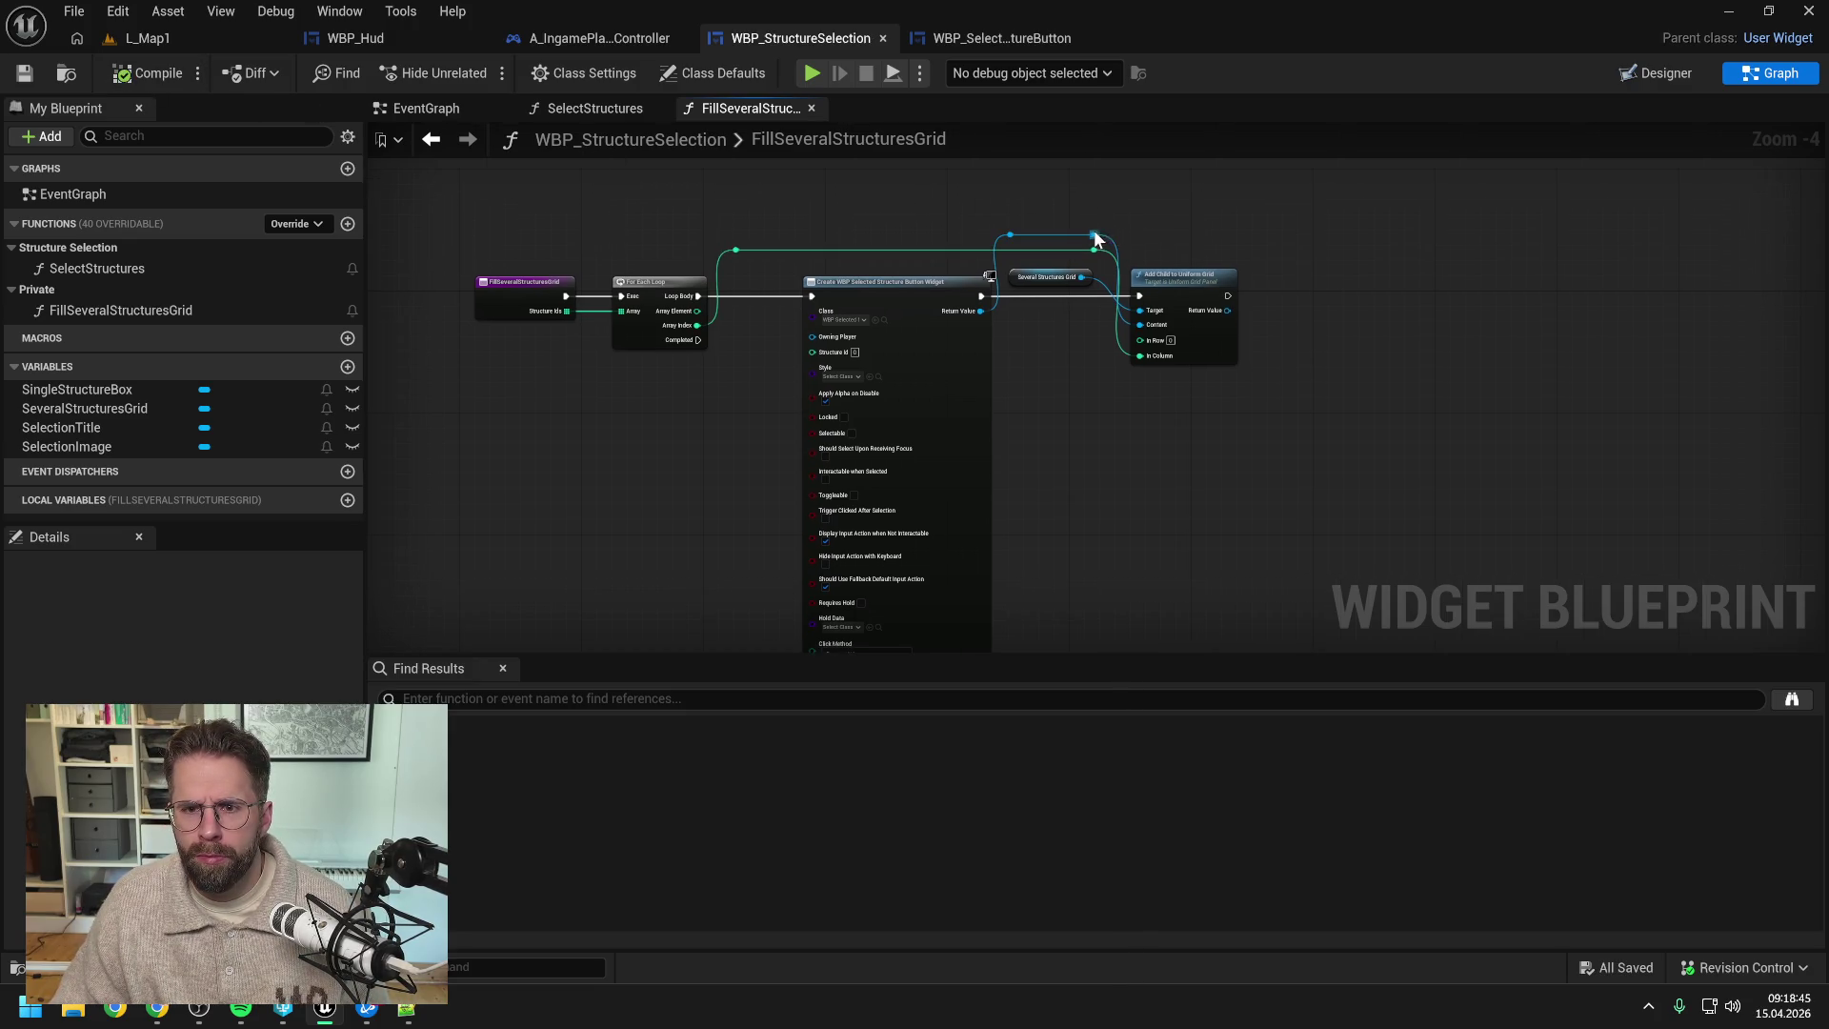
- Add a Bind Event to On Clicked node from the created button's wire, searching 'bind event'
{"action": "left_click_drag", "start_coordinate": [1094, 234], "coordinate": [1284, 294]}
{"action": "type", "text": "bind"}
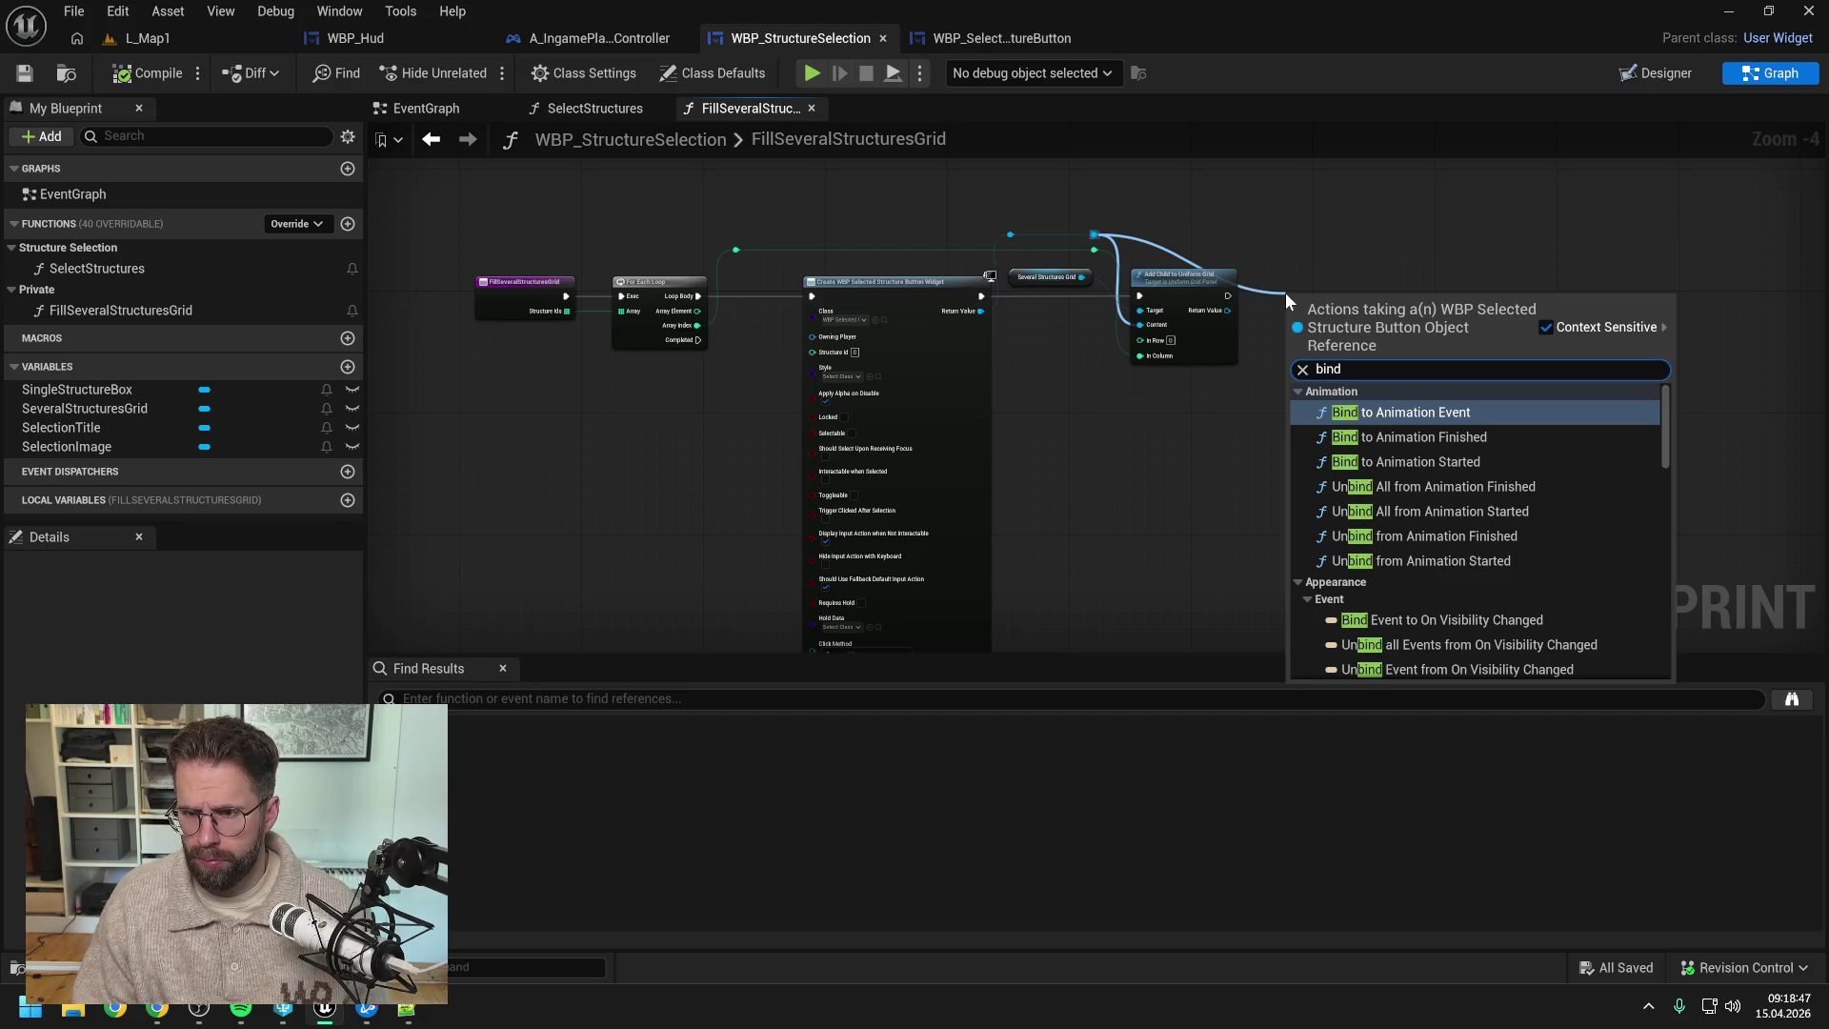
{"action": "type", "text": " p"}
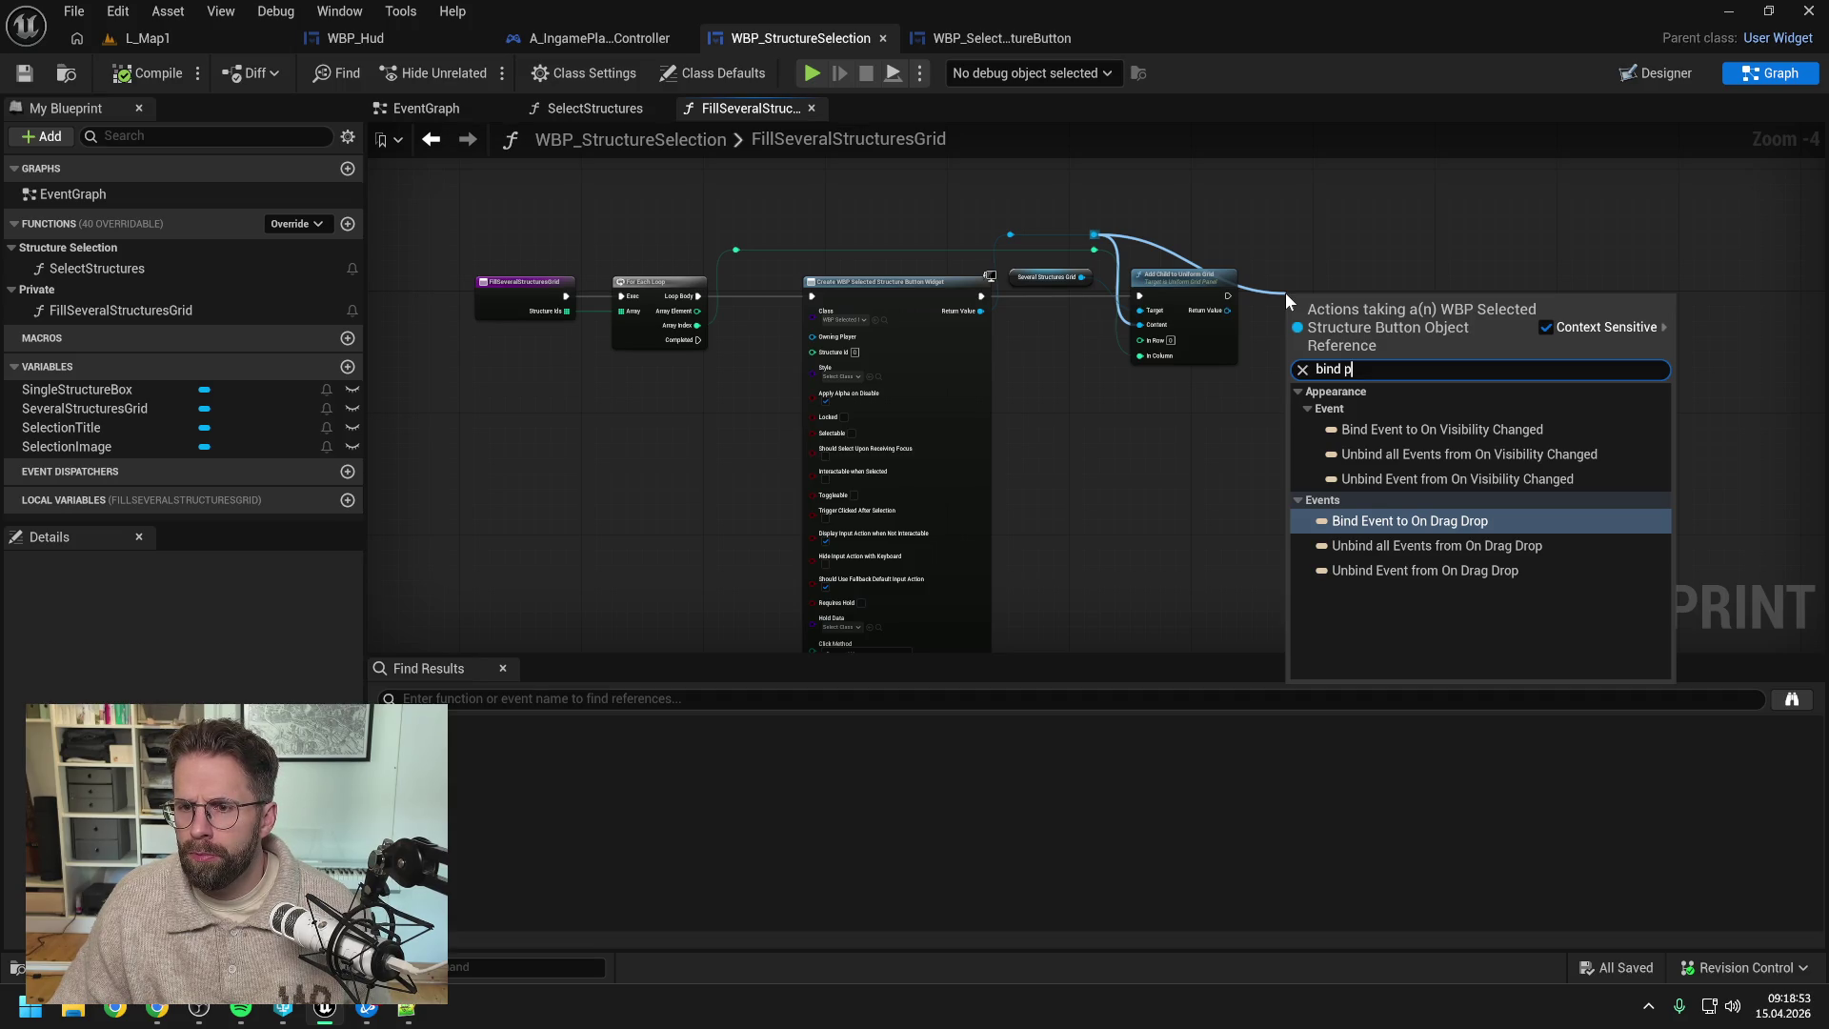
{"action": "key", "text": "BackSpace"}
{"action": "key", "text": "BackSpace"}
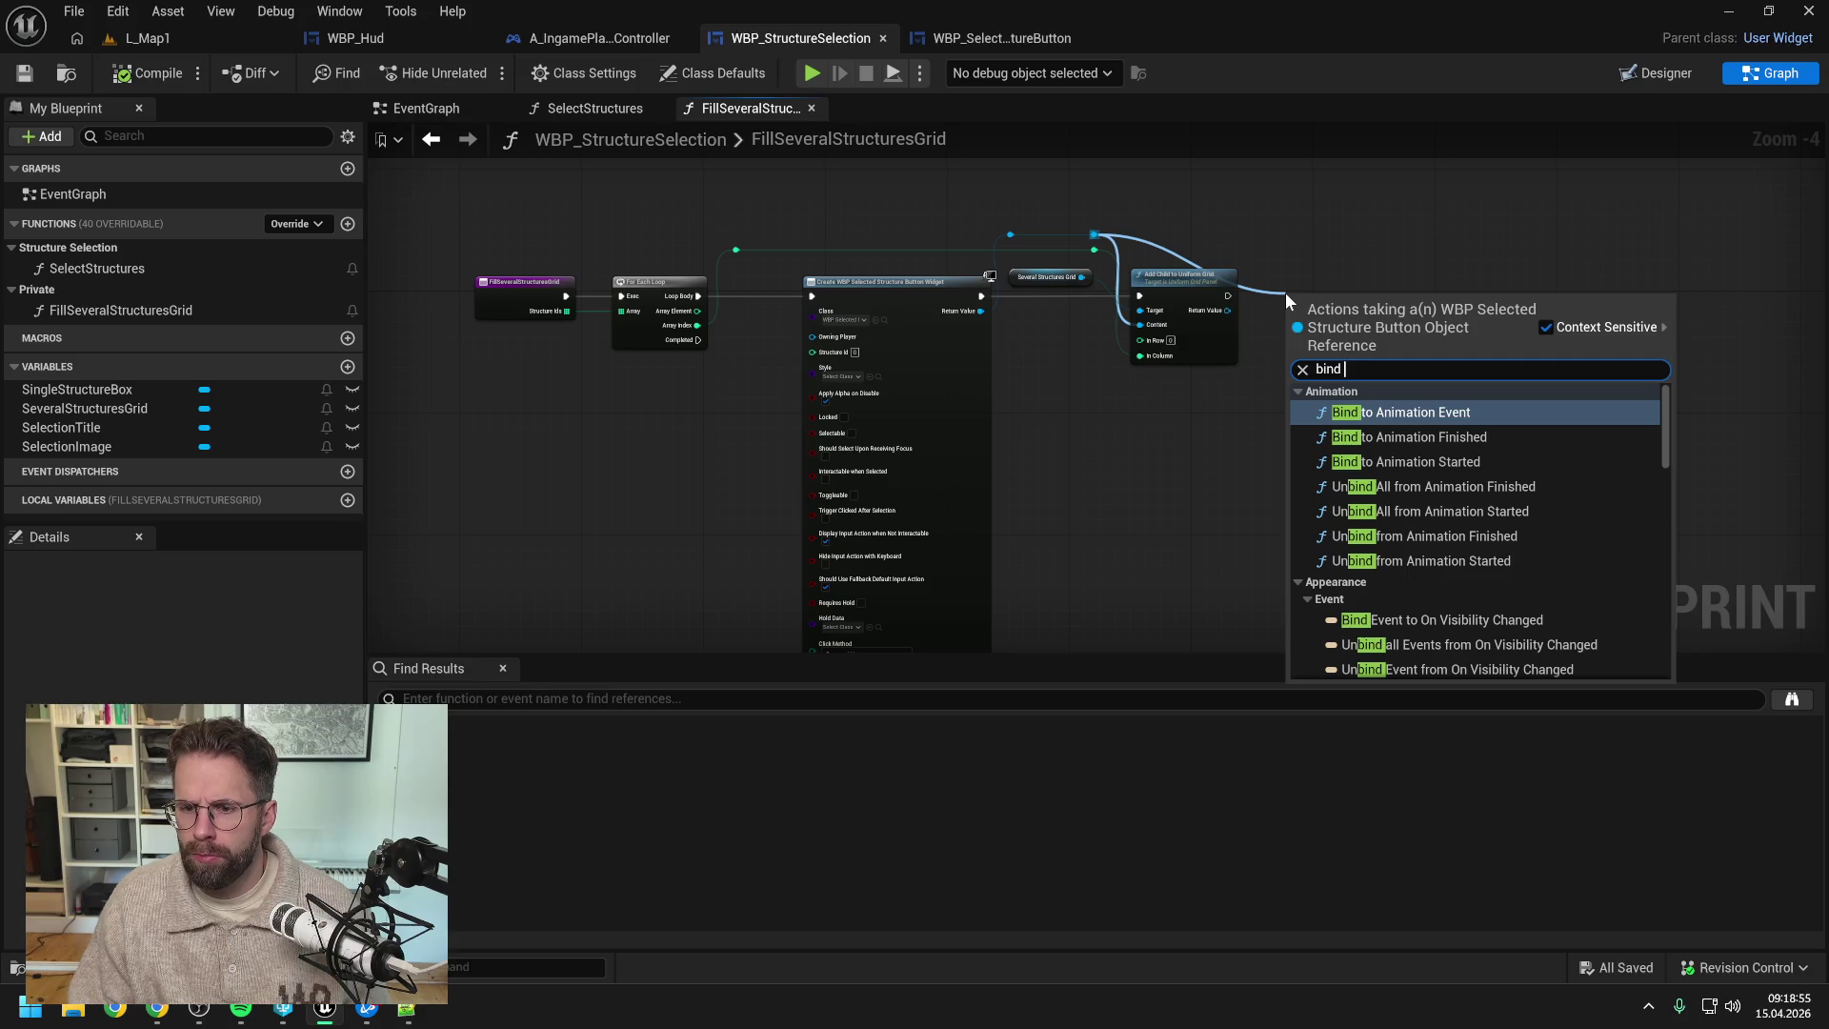
{"action": "type", "text": "event"}
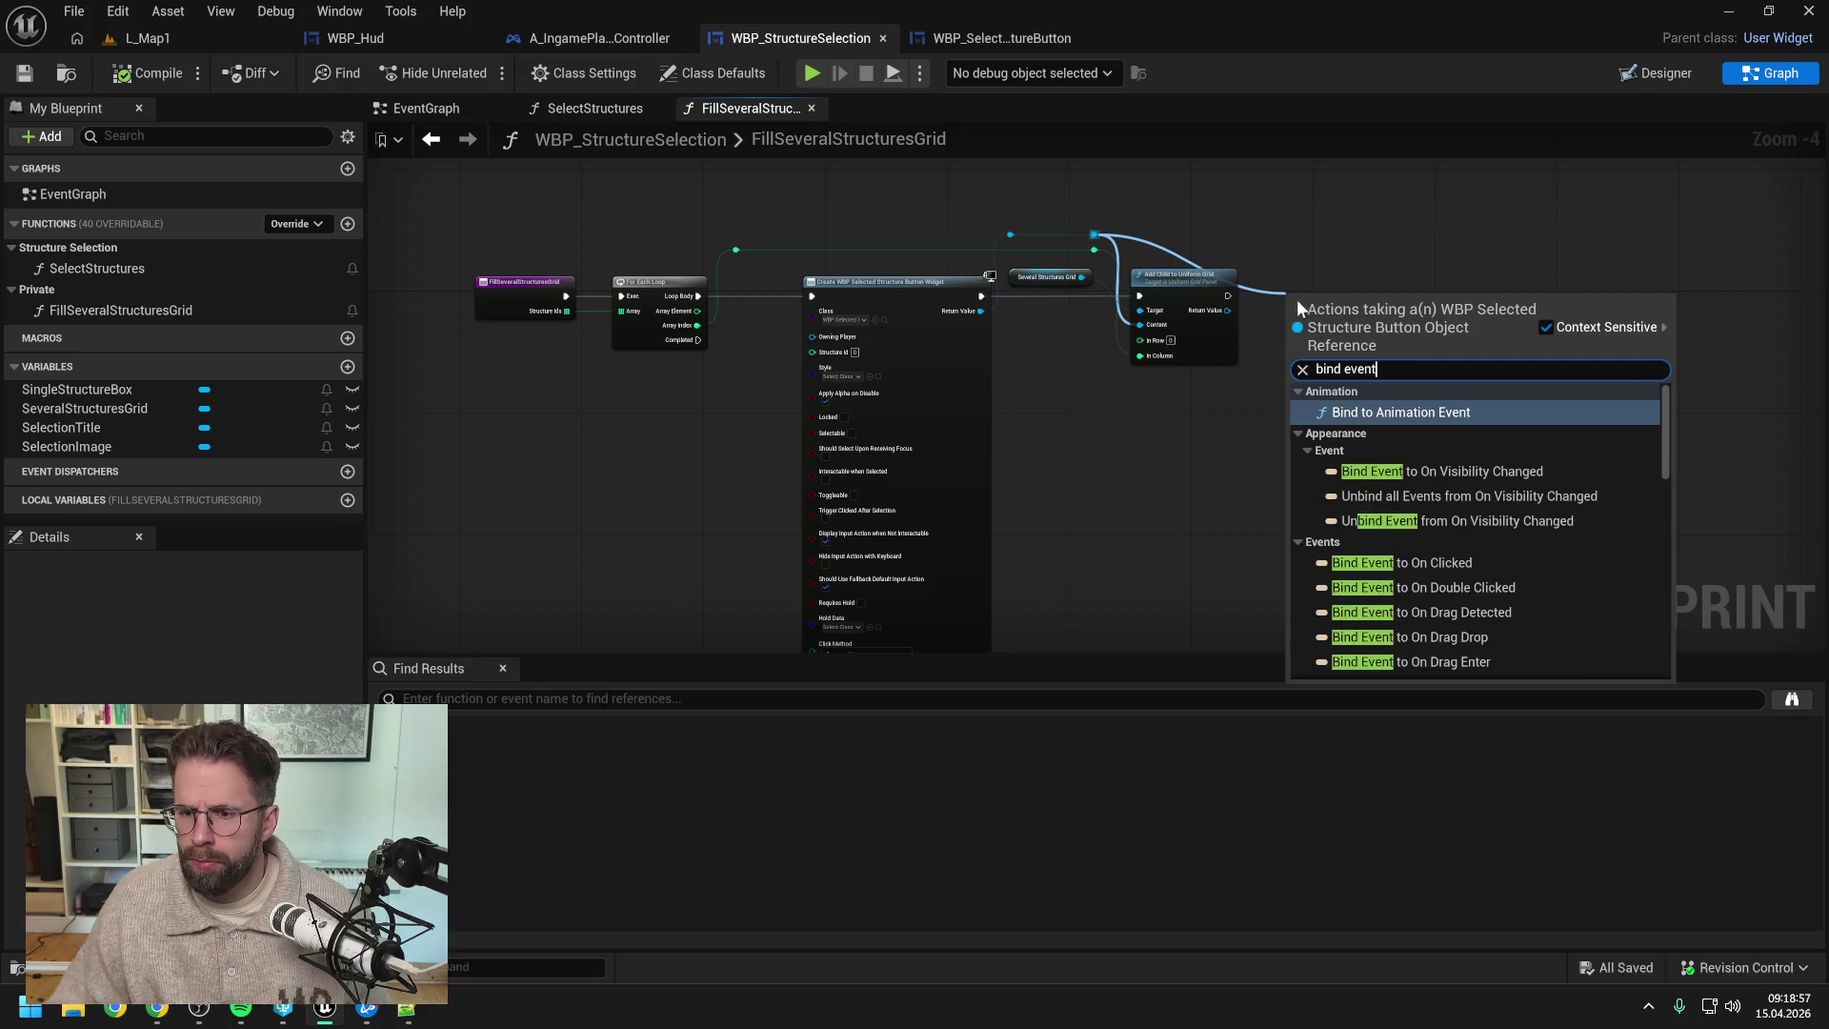
{"action": "scroll", "coordinate": [1498, 493], "scroll_direction": "down", "scroll_amount": 3}
{"action": "scroll", "coordinate": [1497, 498], "scroll_direction": "down", "scroll_amount": 2}
{"action": "scroll", "coordinate": [1496, 504], "scroll_direction": "down", "scroll_amount": 6}
{"action": "scroll", "coordinate": [1496, 494], "scroll_direction": "up", "scroll_amount": 6}
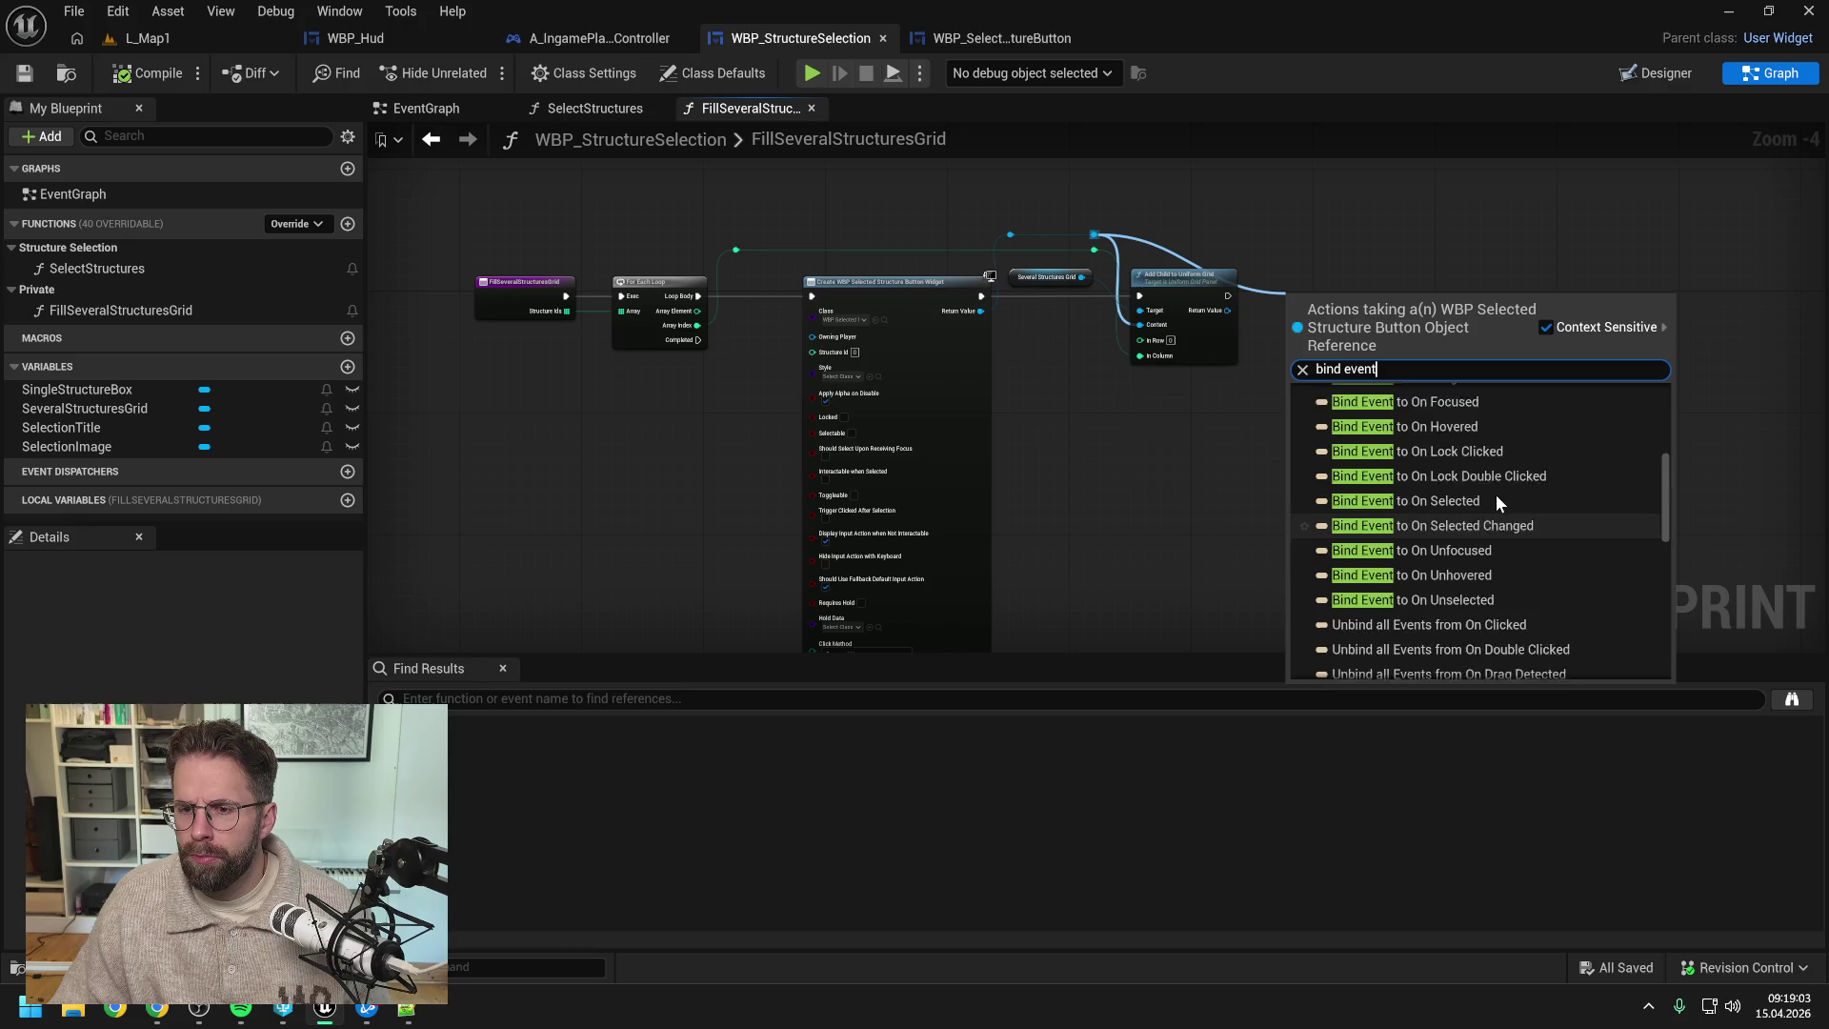
{"action": "left_click", "coordinate": [1473, 504]}
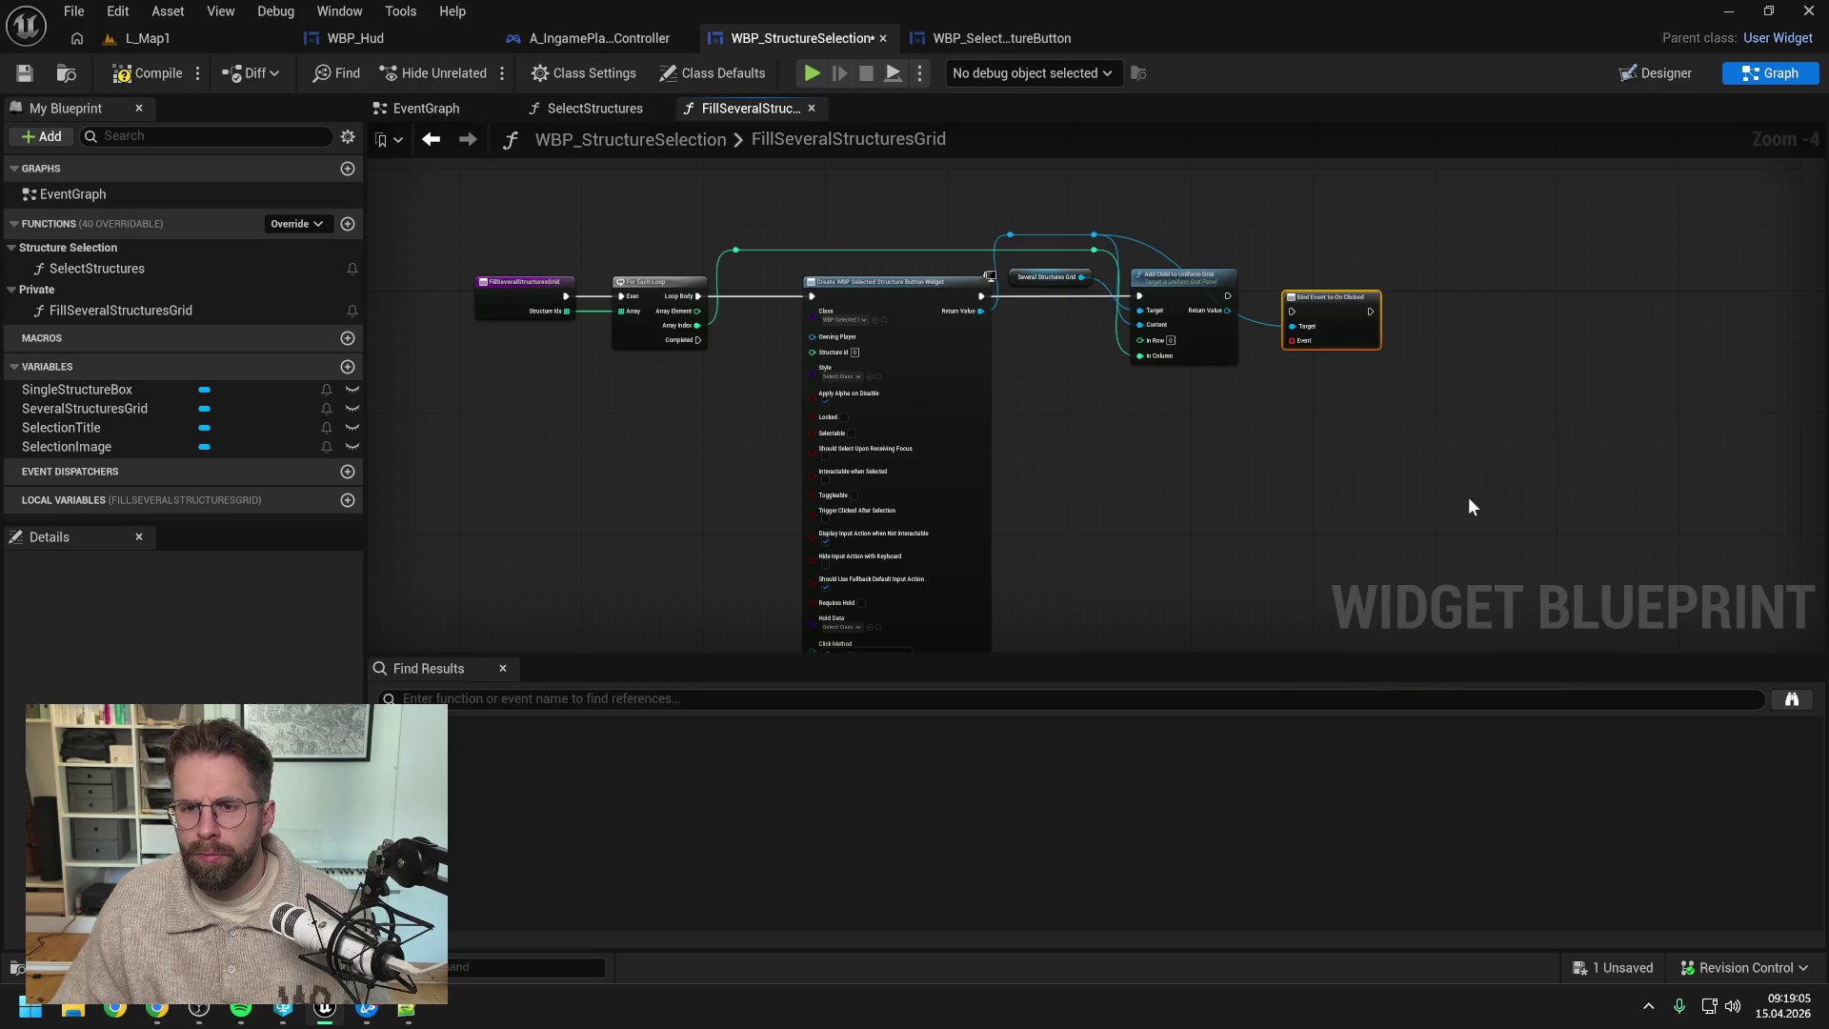
- Chain Bind Event after Add Child, reroute its Target wire, and compile
{"action": "left_click_drag", "start_coordinate": [1330, 311], "coordinate": [1361, 295]}
{"action": "mouse_move", "coordinate": [1229, 295]}
{"action": "left_mouse_down"}
{"action": "mouse_move", "coordinate": [1357, 290]}
{"action": "mouse_move", "coordinate": [1267, 240]}
{"action": "left_mouse_up"}
{"action": "double_click", "coordinate": [1277, 306]}
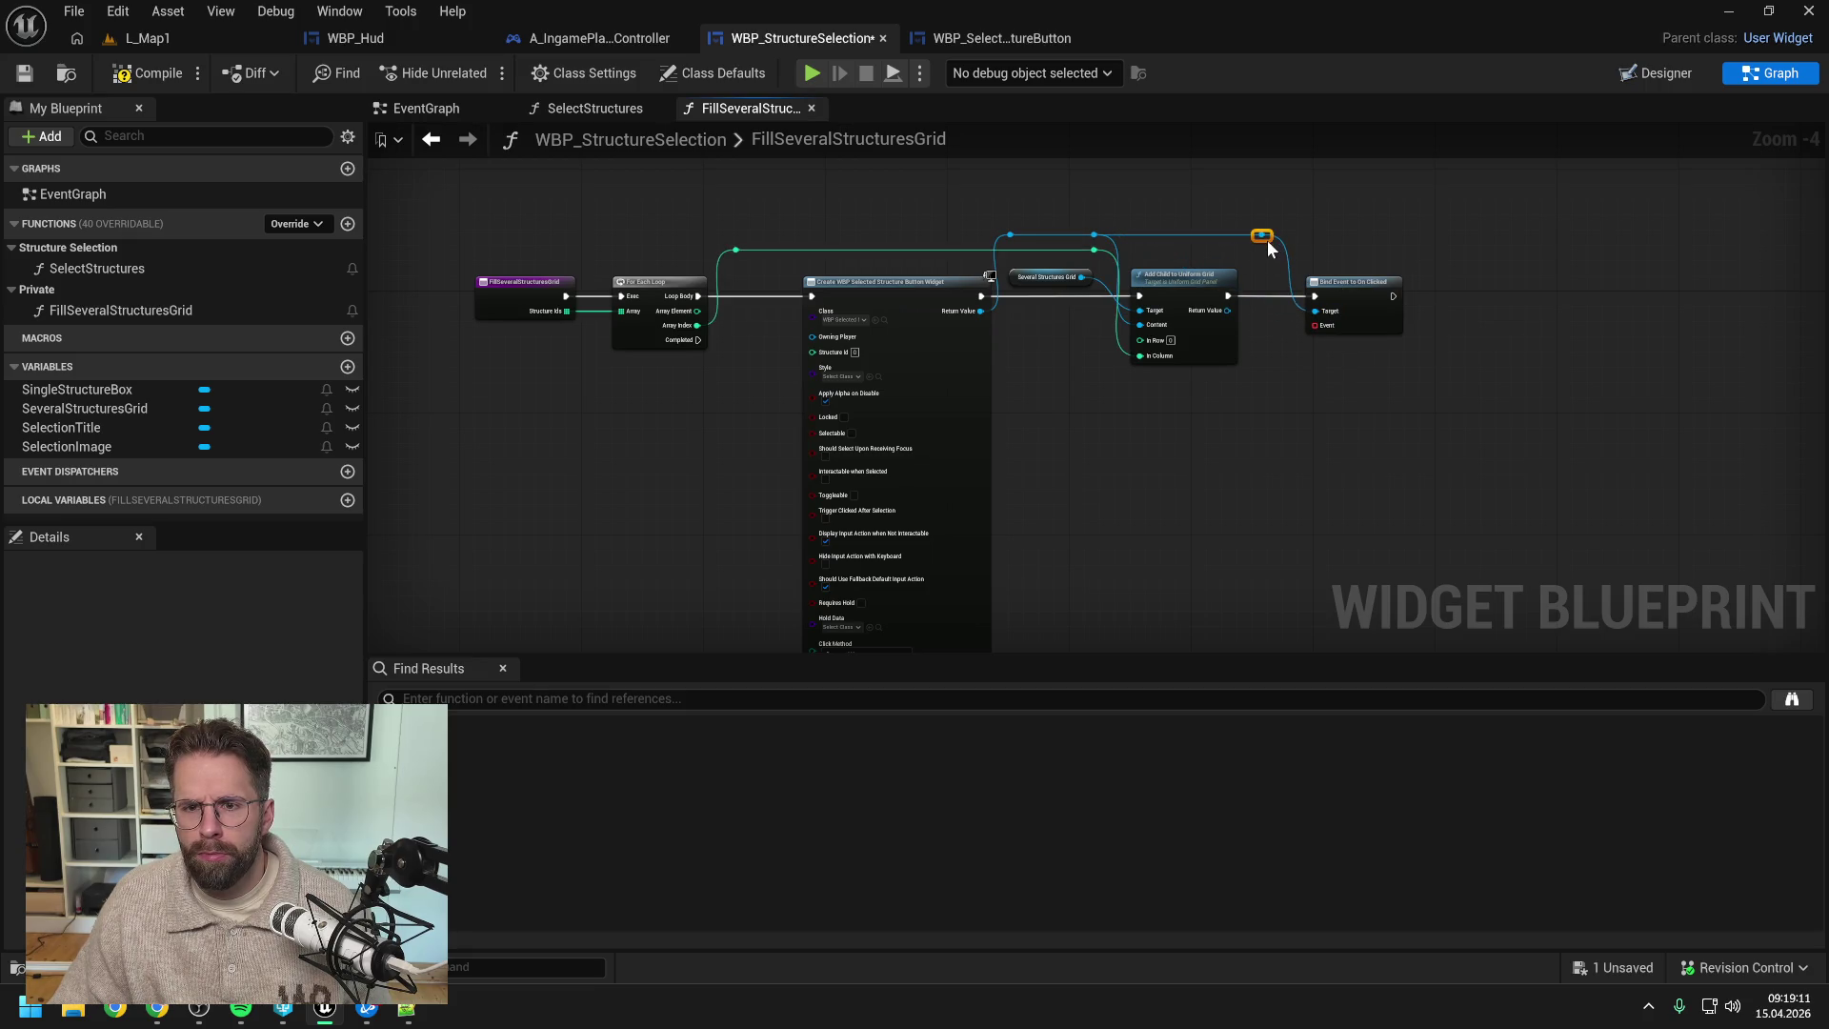
{"action": "left_click", "coordinate": [148, 74]}
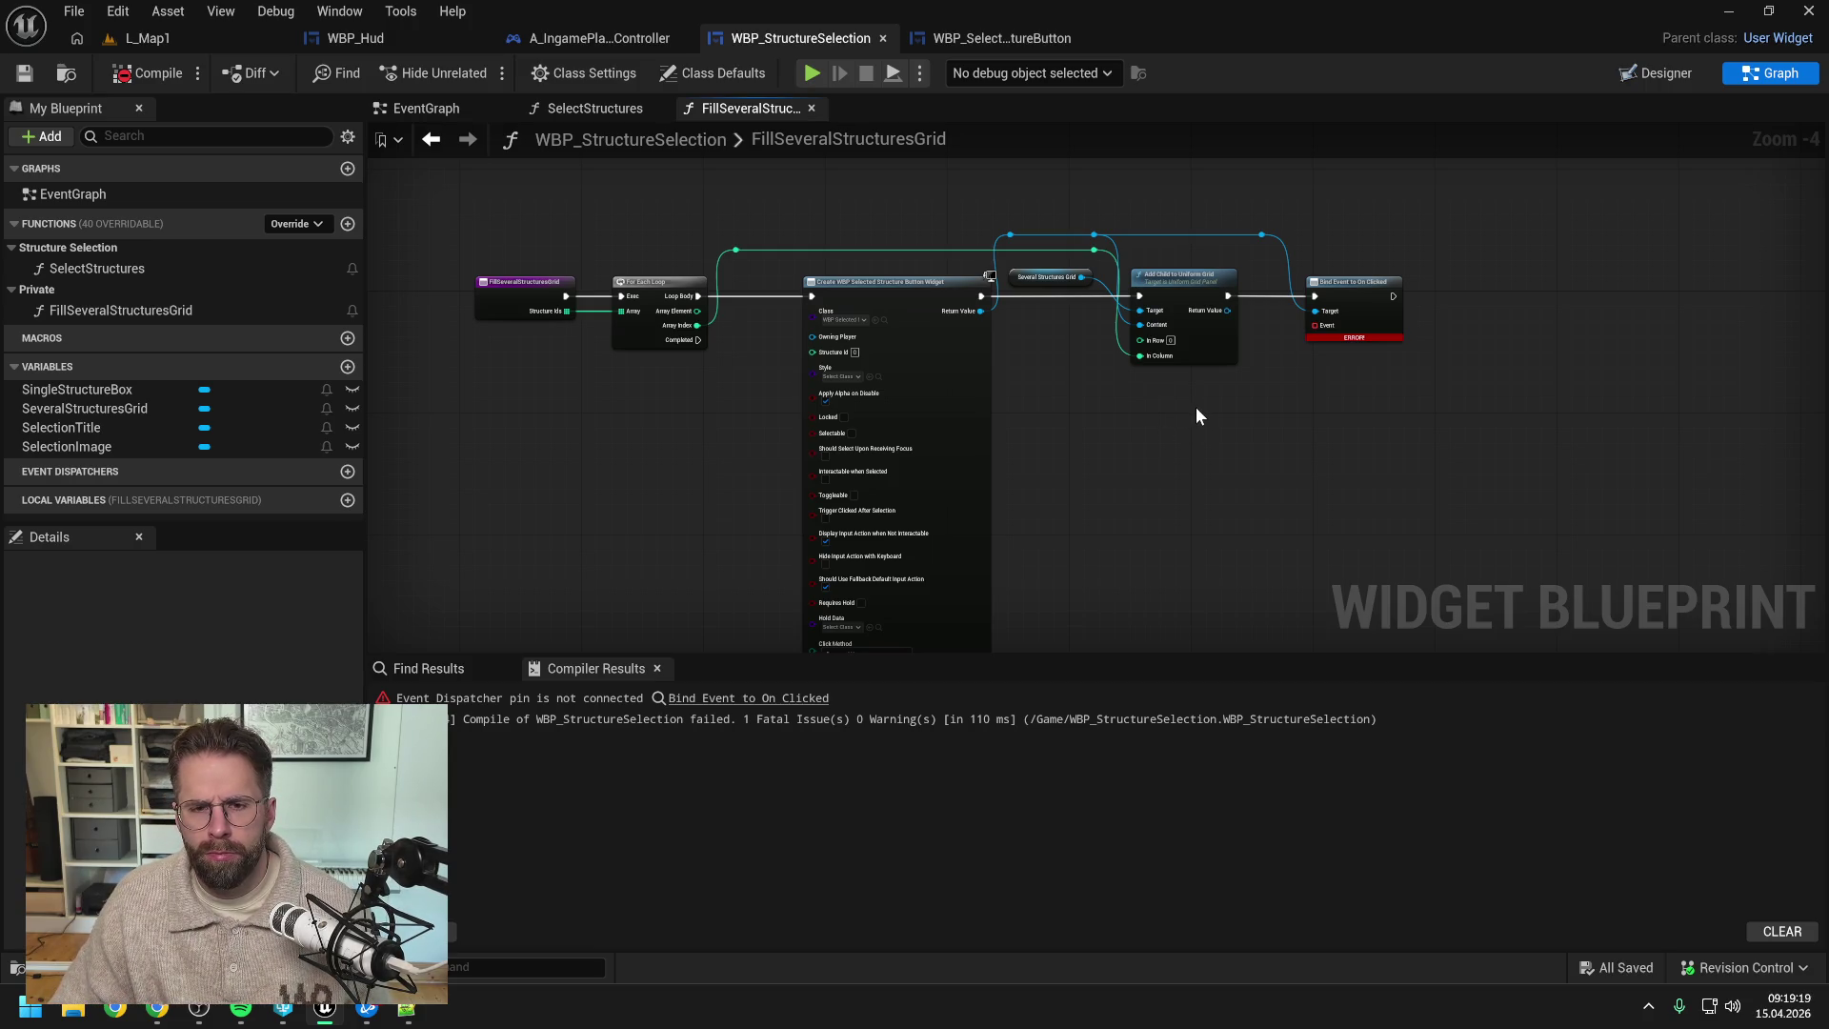
{"action": "left_click_drag", "start_coordinate": [1316, 325], "coordinate": [1283, 379]}
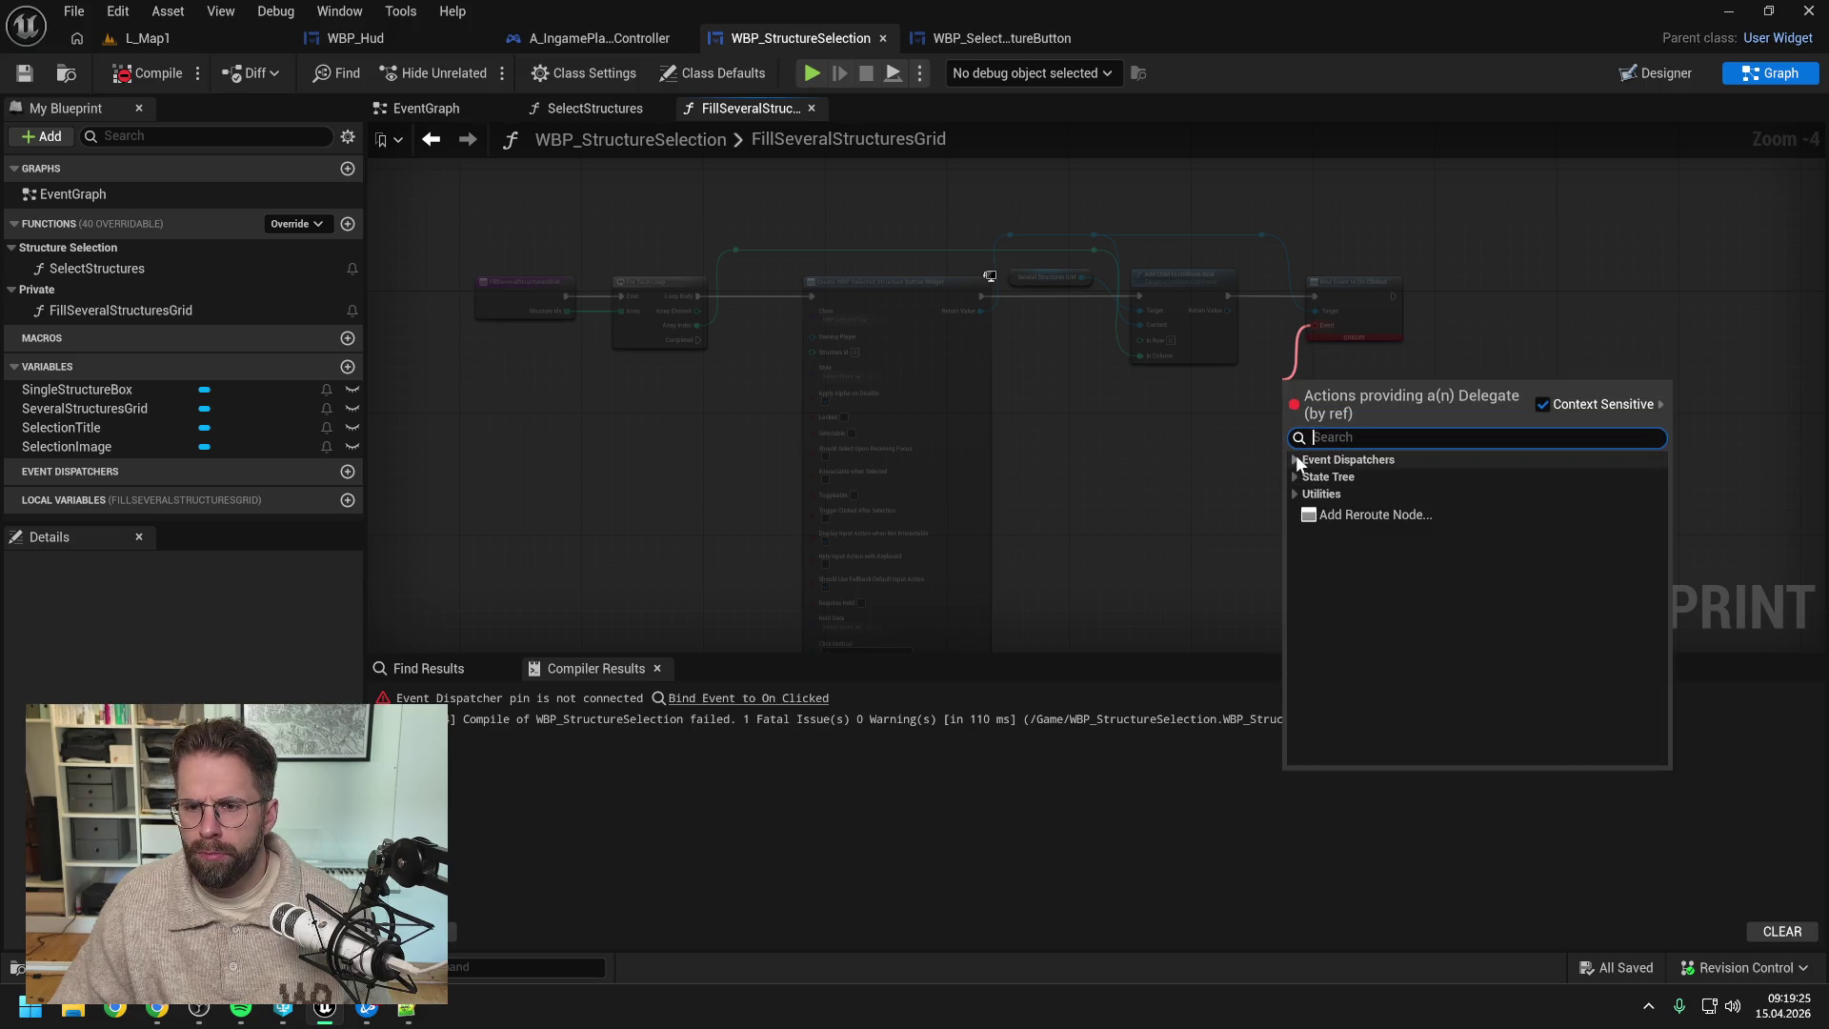
- Create a matching function HandleSelectedStructureButtonClicked via Create Event and move it into Private
{"action": "left_click", "coordinate": [1353, 482]}
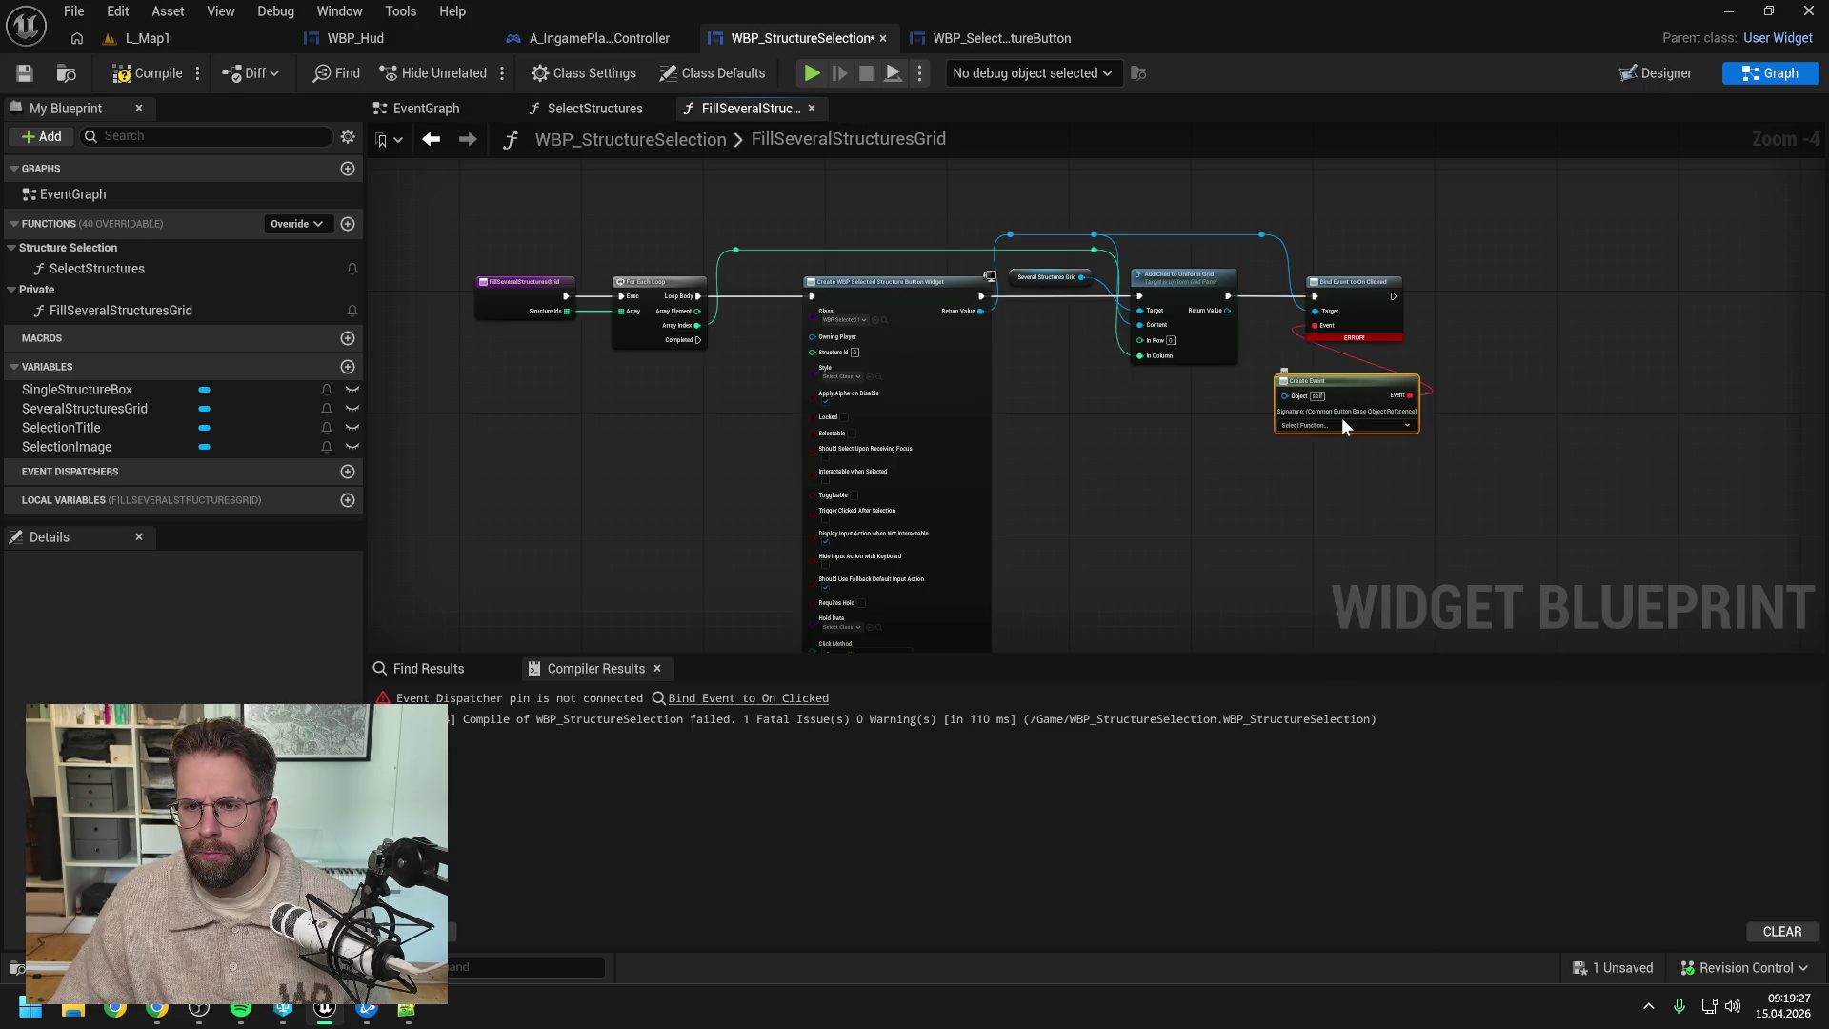
{"action": "left_click", "coordinate": [1340, 423]}
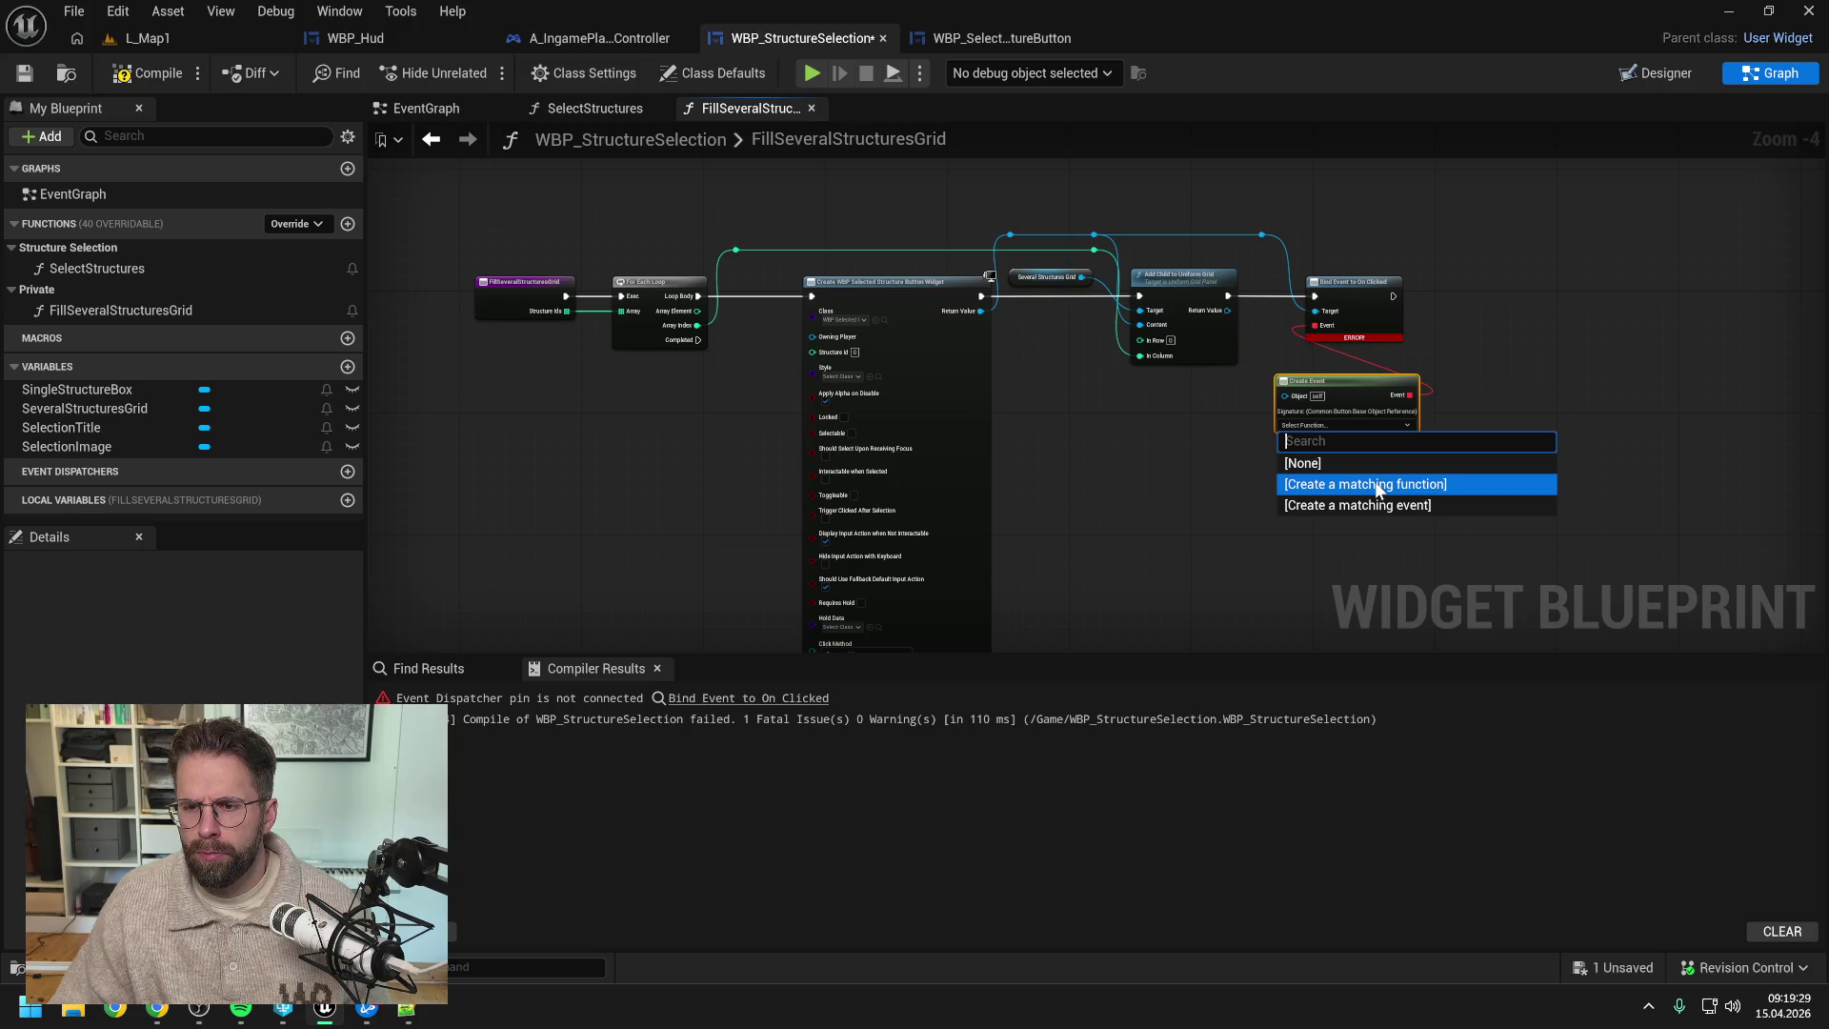
{"action": "left_click", "coordinate": [1375, 484]}
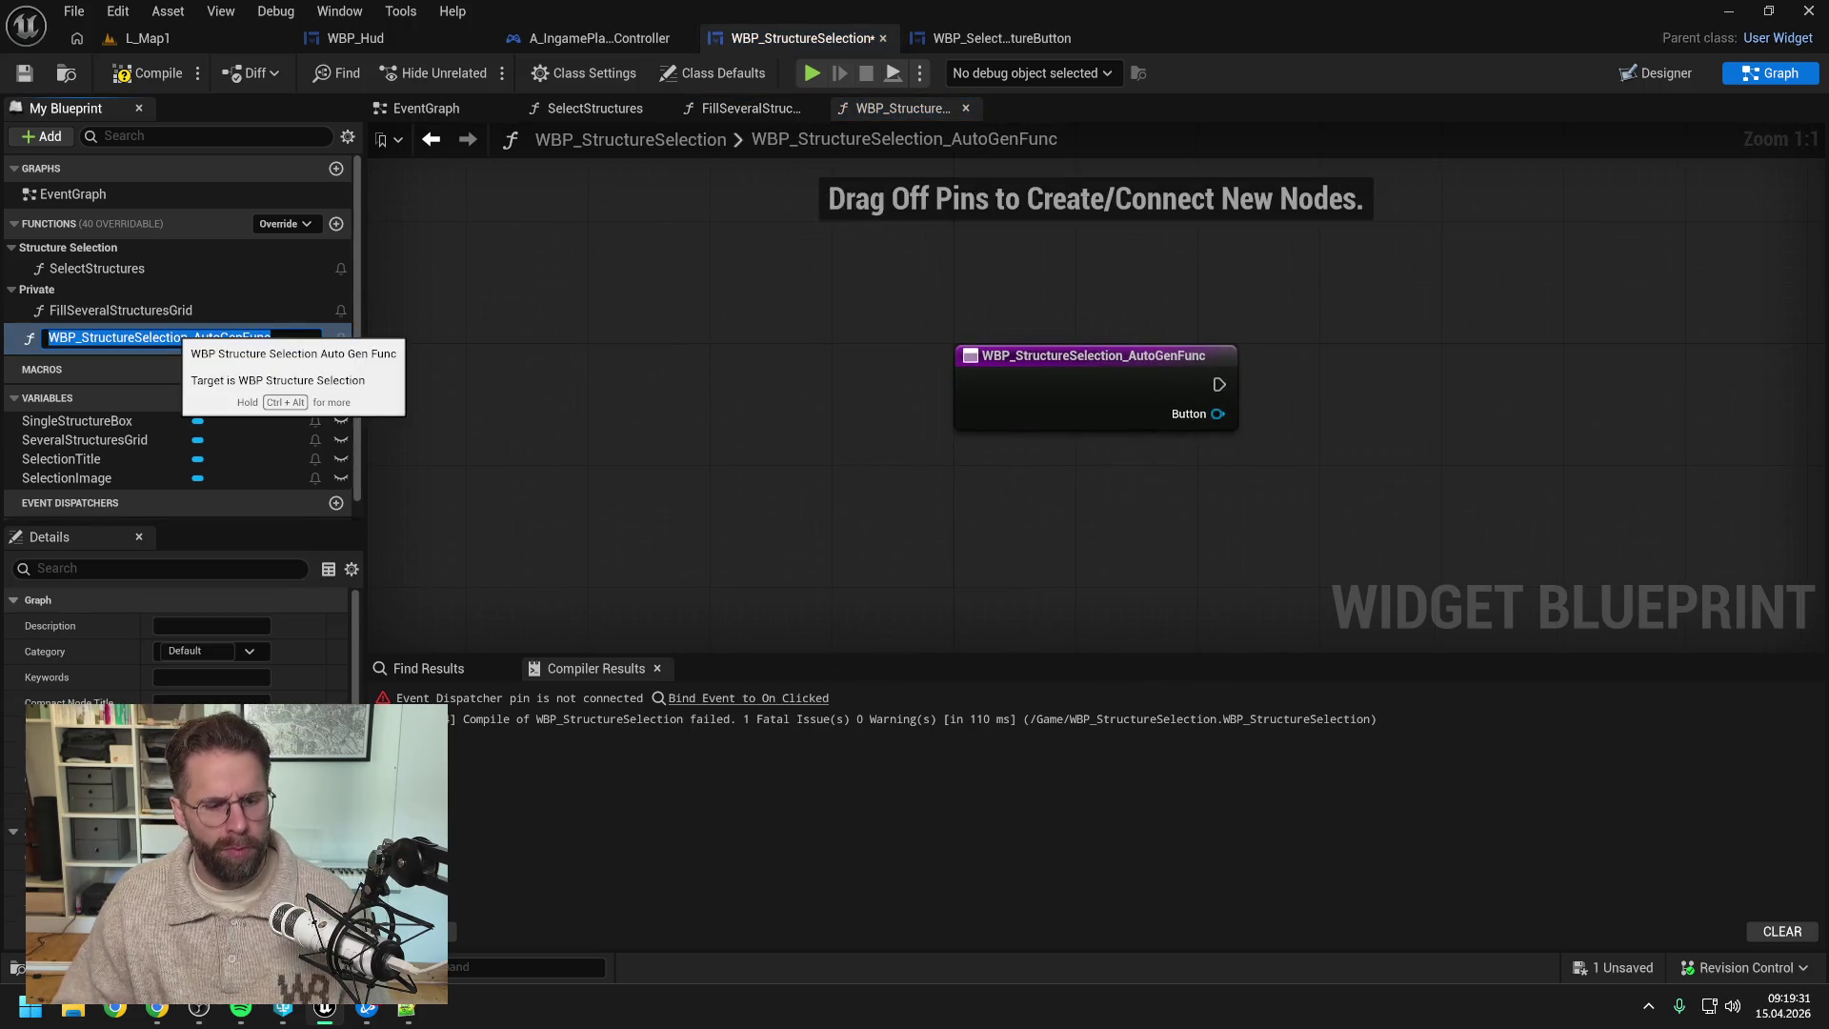
{"action": "type", "text": "Handle"}
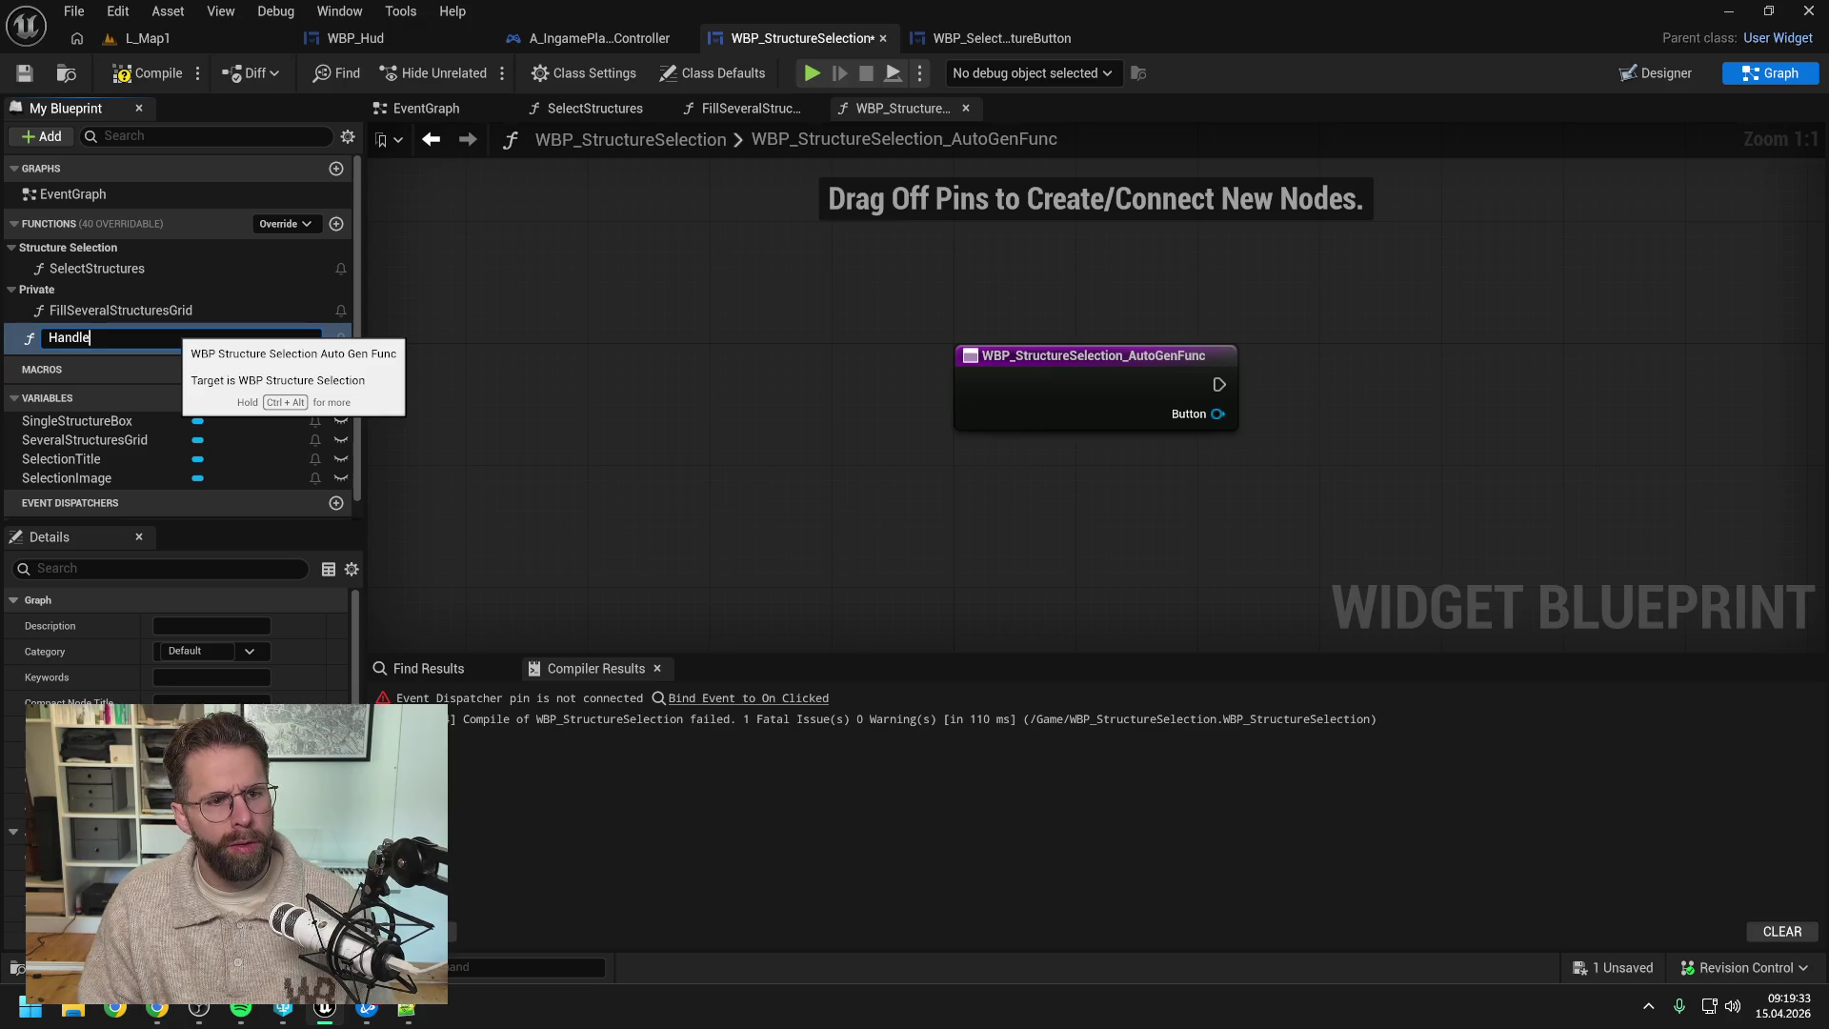
{"action": "type", "text": "Select"}
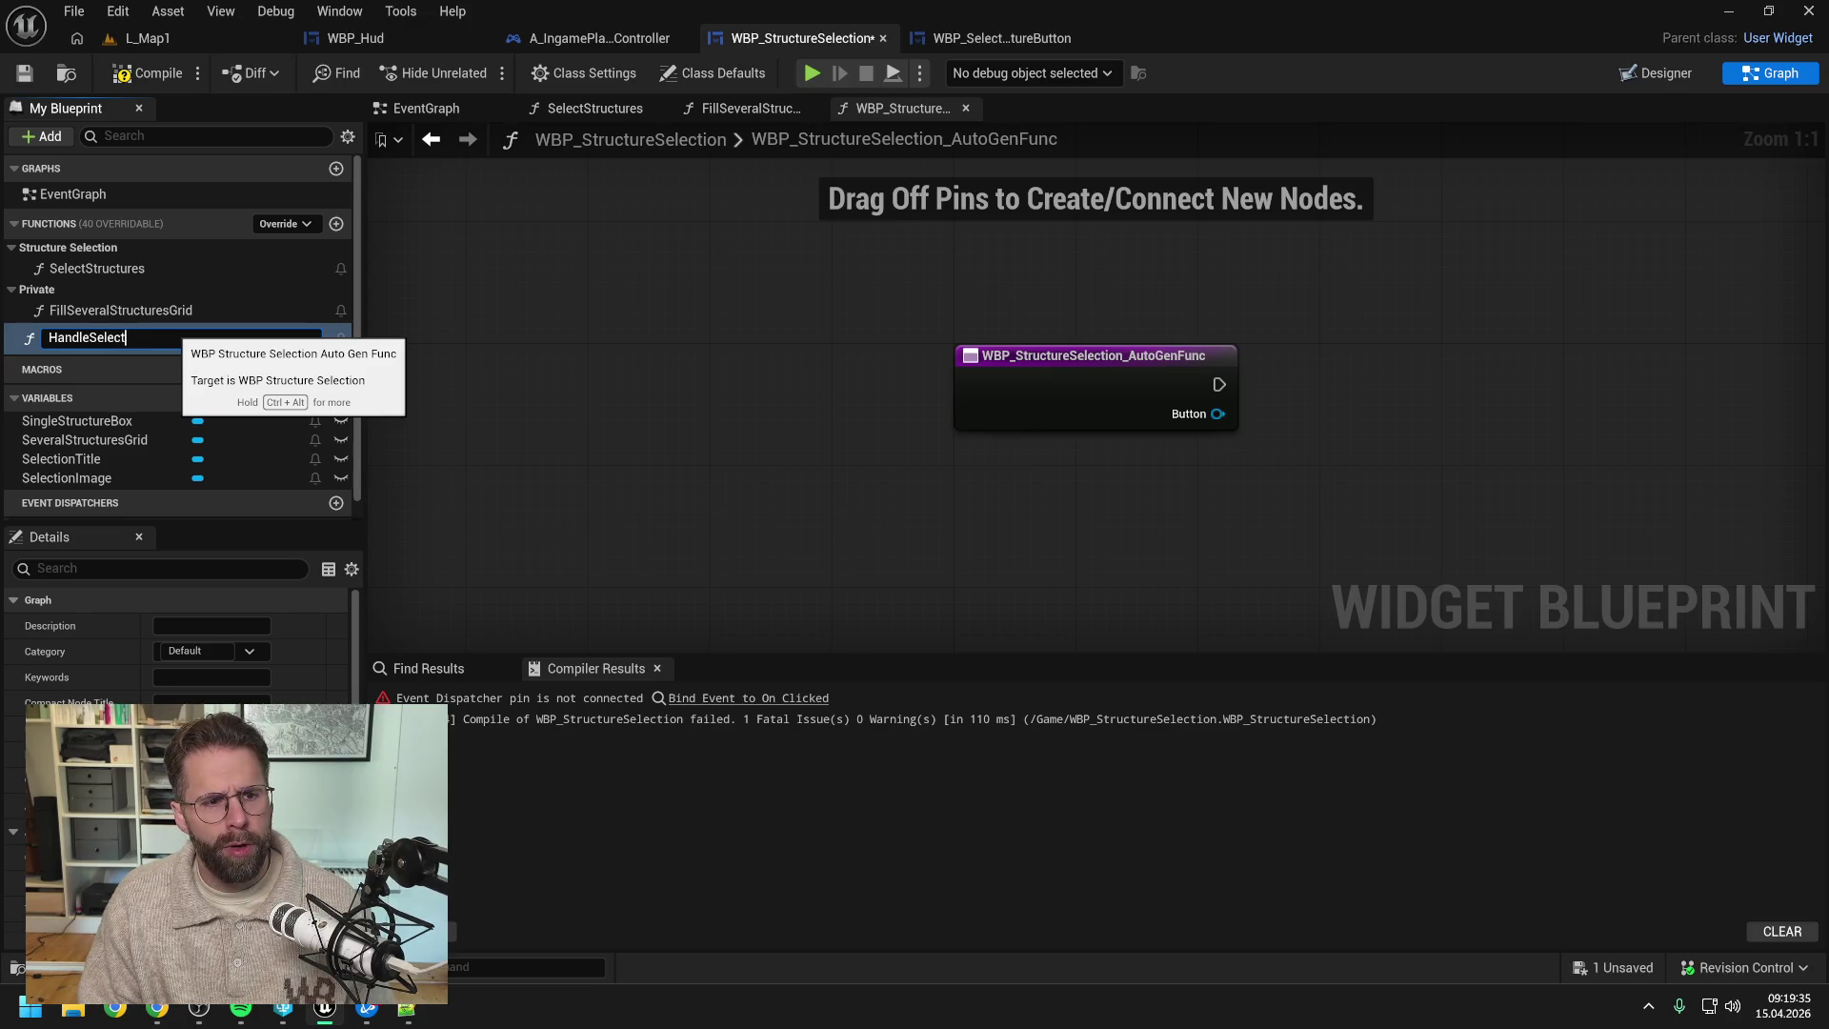
{"action": "type", "text": "edStruct"}
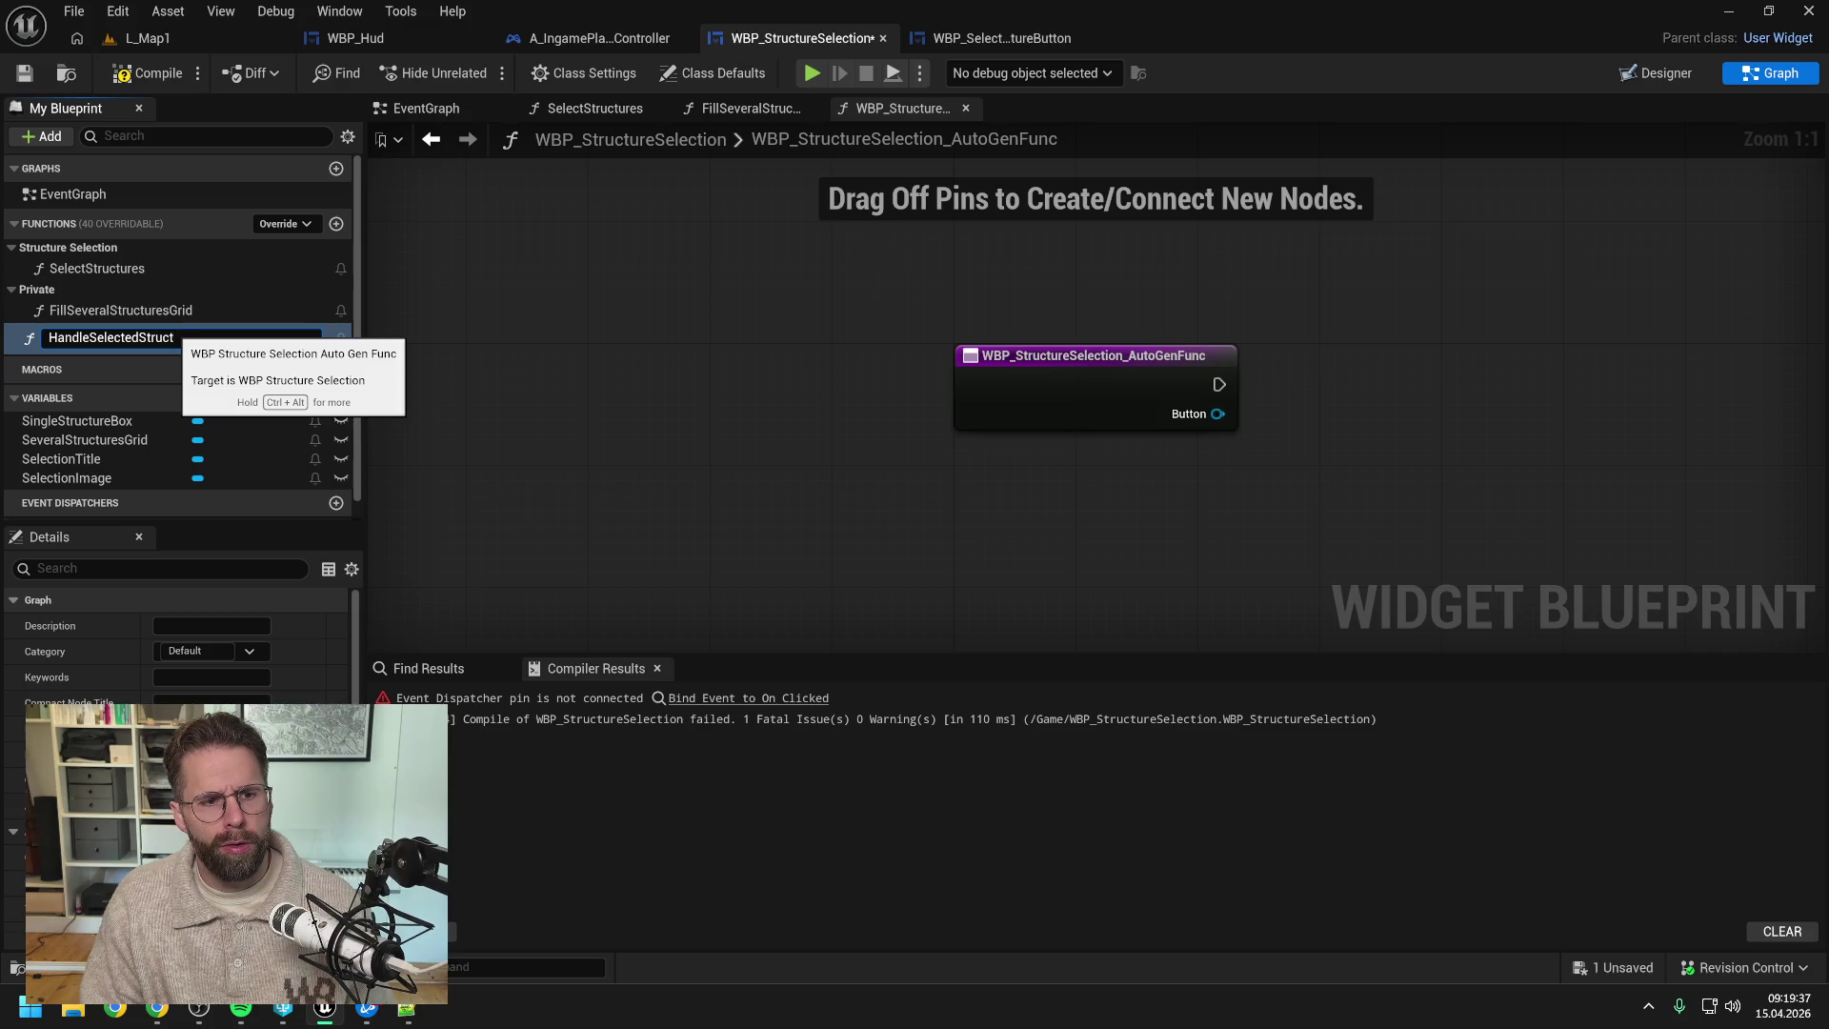
{"action": "type", "text": "ureButtonClicked"}
{"action": "key", "text": "Return"}
{"action": "left_click_drag", "start_coordinate": [132, 342], "coordinate": [49, 289]}
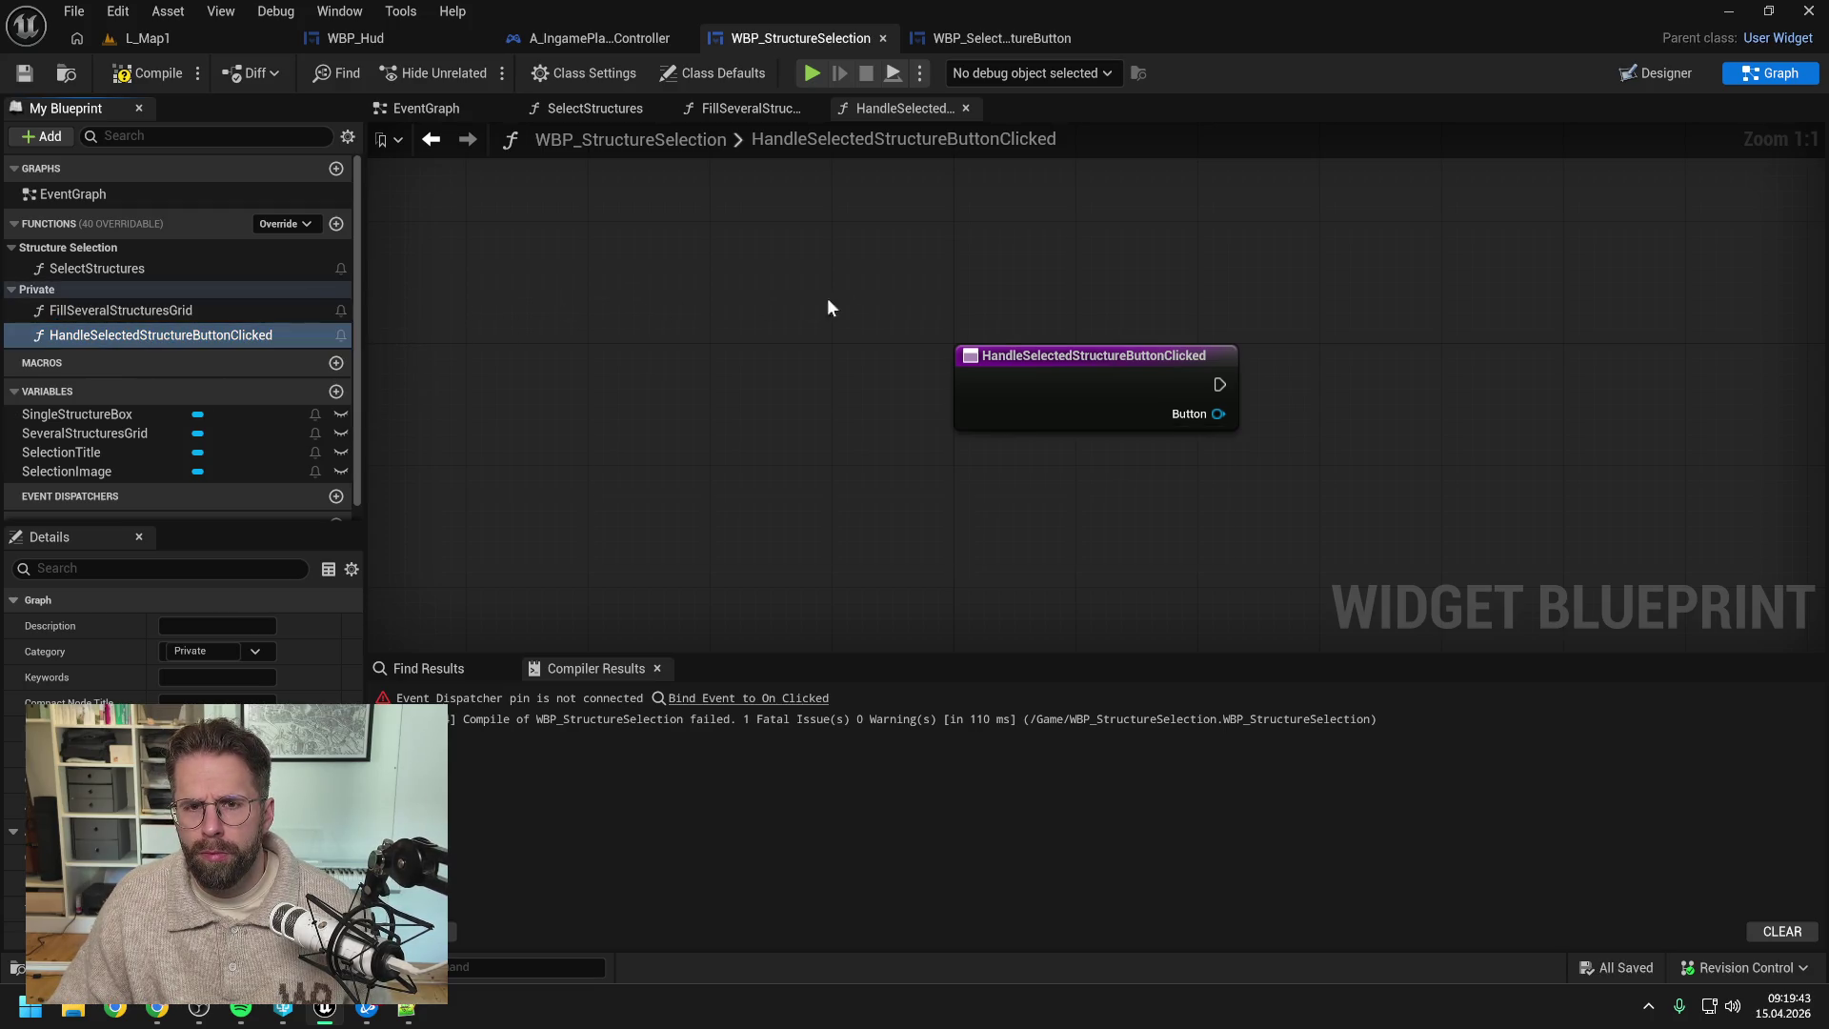
{"action": "left_click", "coordinate": [743, 107]}
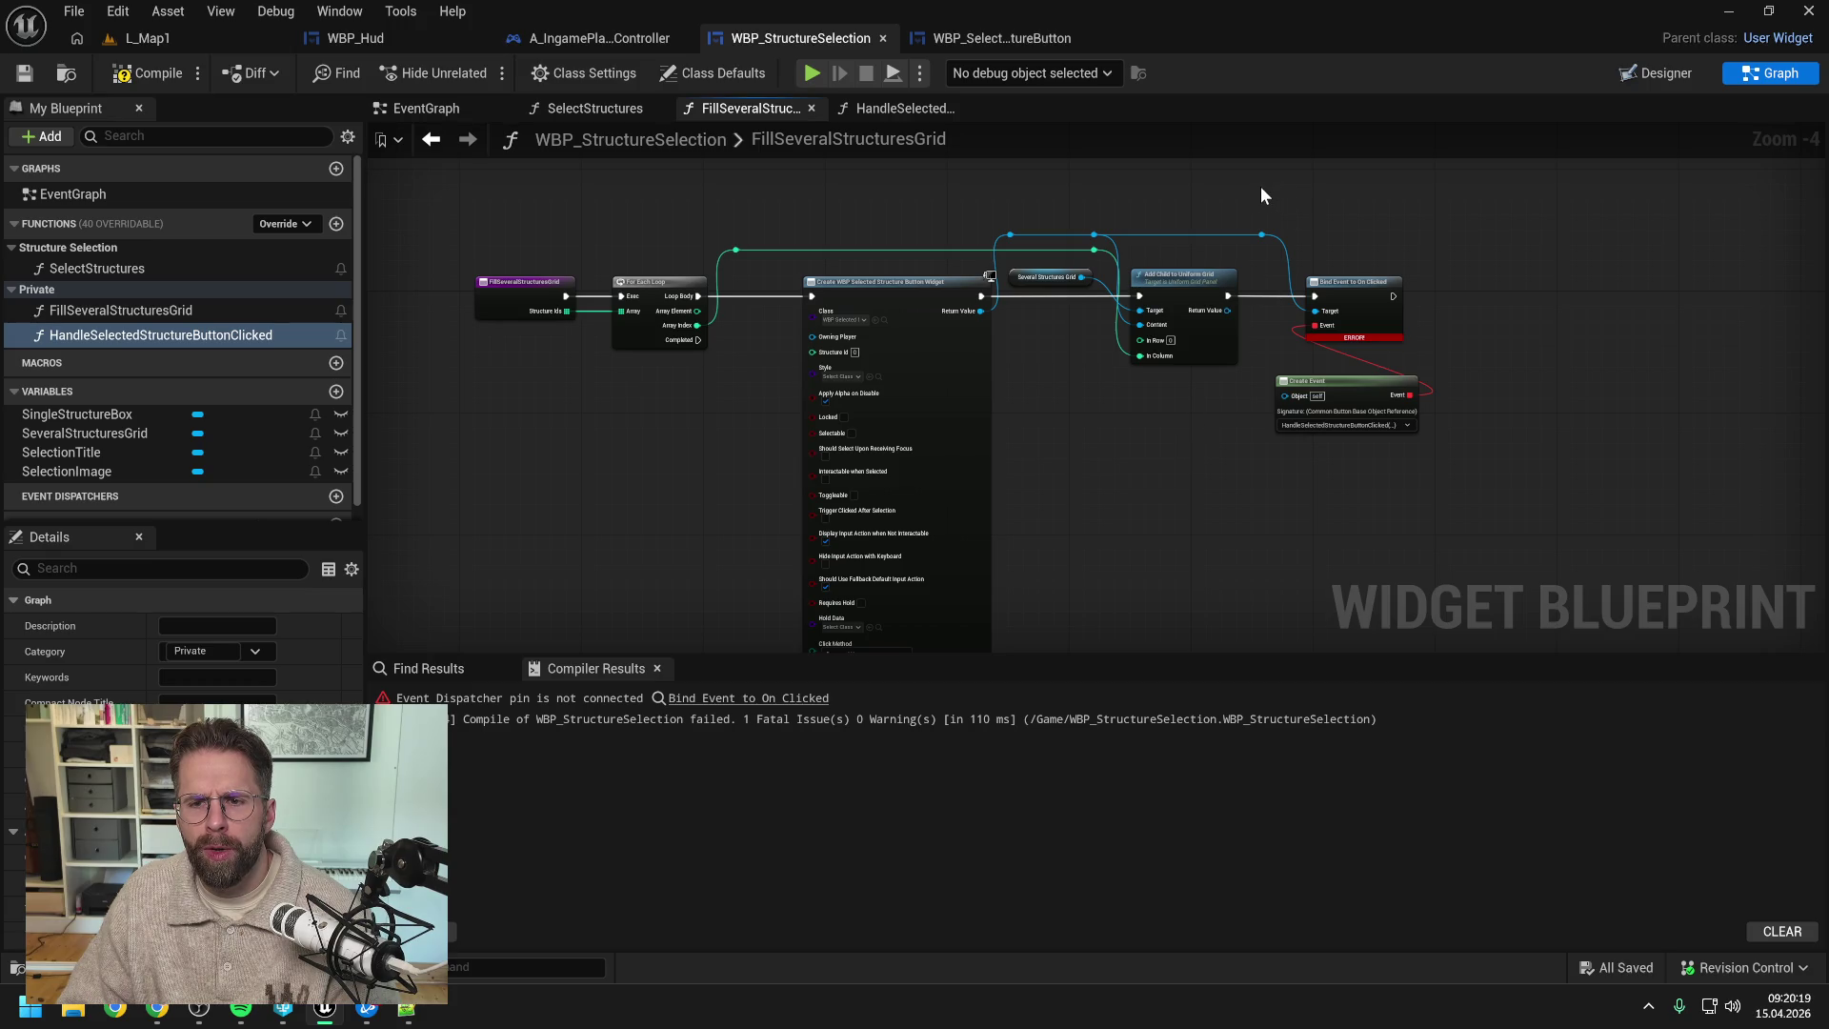
- Delete the Bind Event, Create Event and reroute nodes from FillSeveralStructuresGrid, then compile
{"action": "left_click_drag", "start_coordinate": [1260, 186], "coordinate": [1496, 459]}
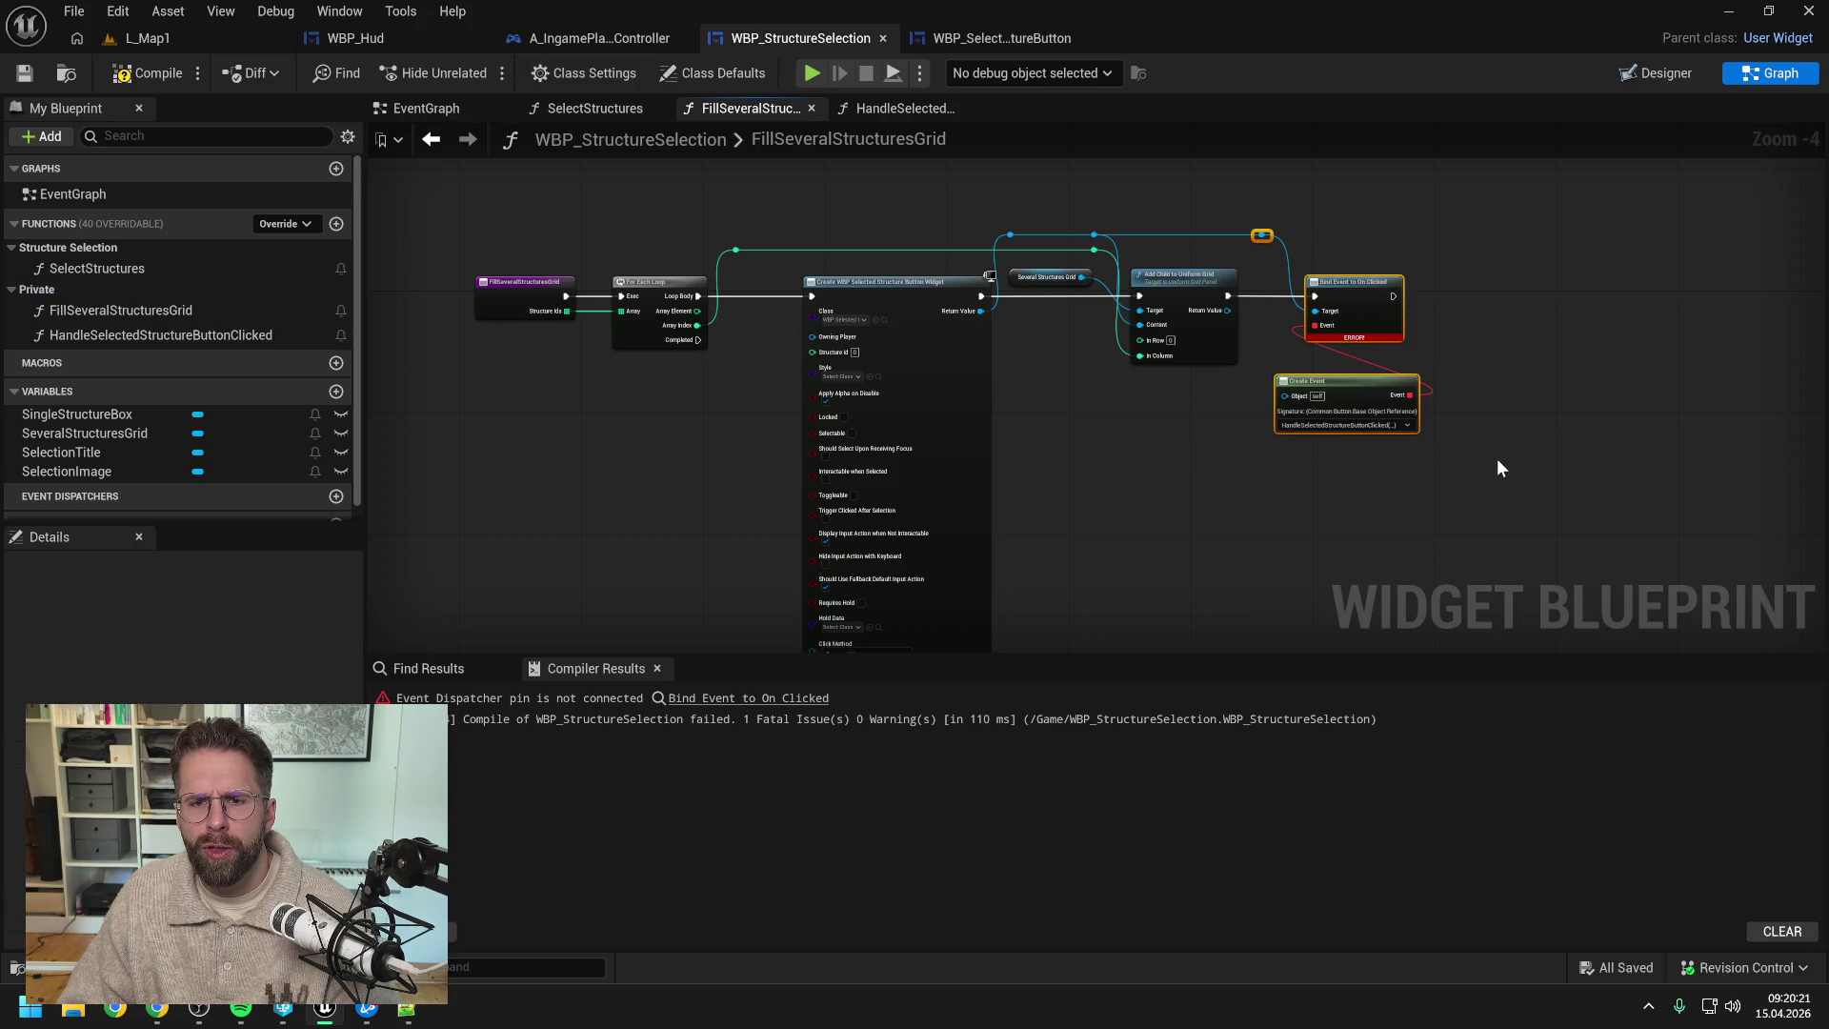
{"action": "key", "text": "Delete"}
{"action": "left_click_drag", "start_coordinate": [993, 191], "coordinate": [1157, 233]}
{"action": "key", "text": "Delete"}
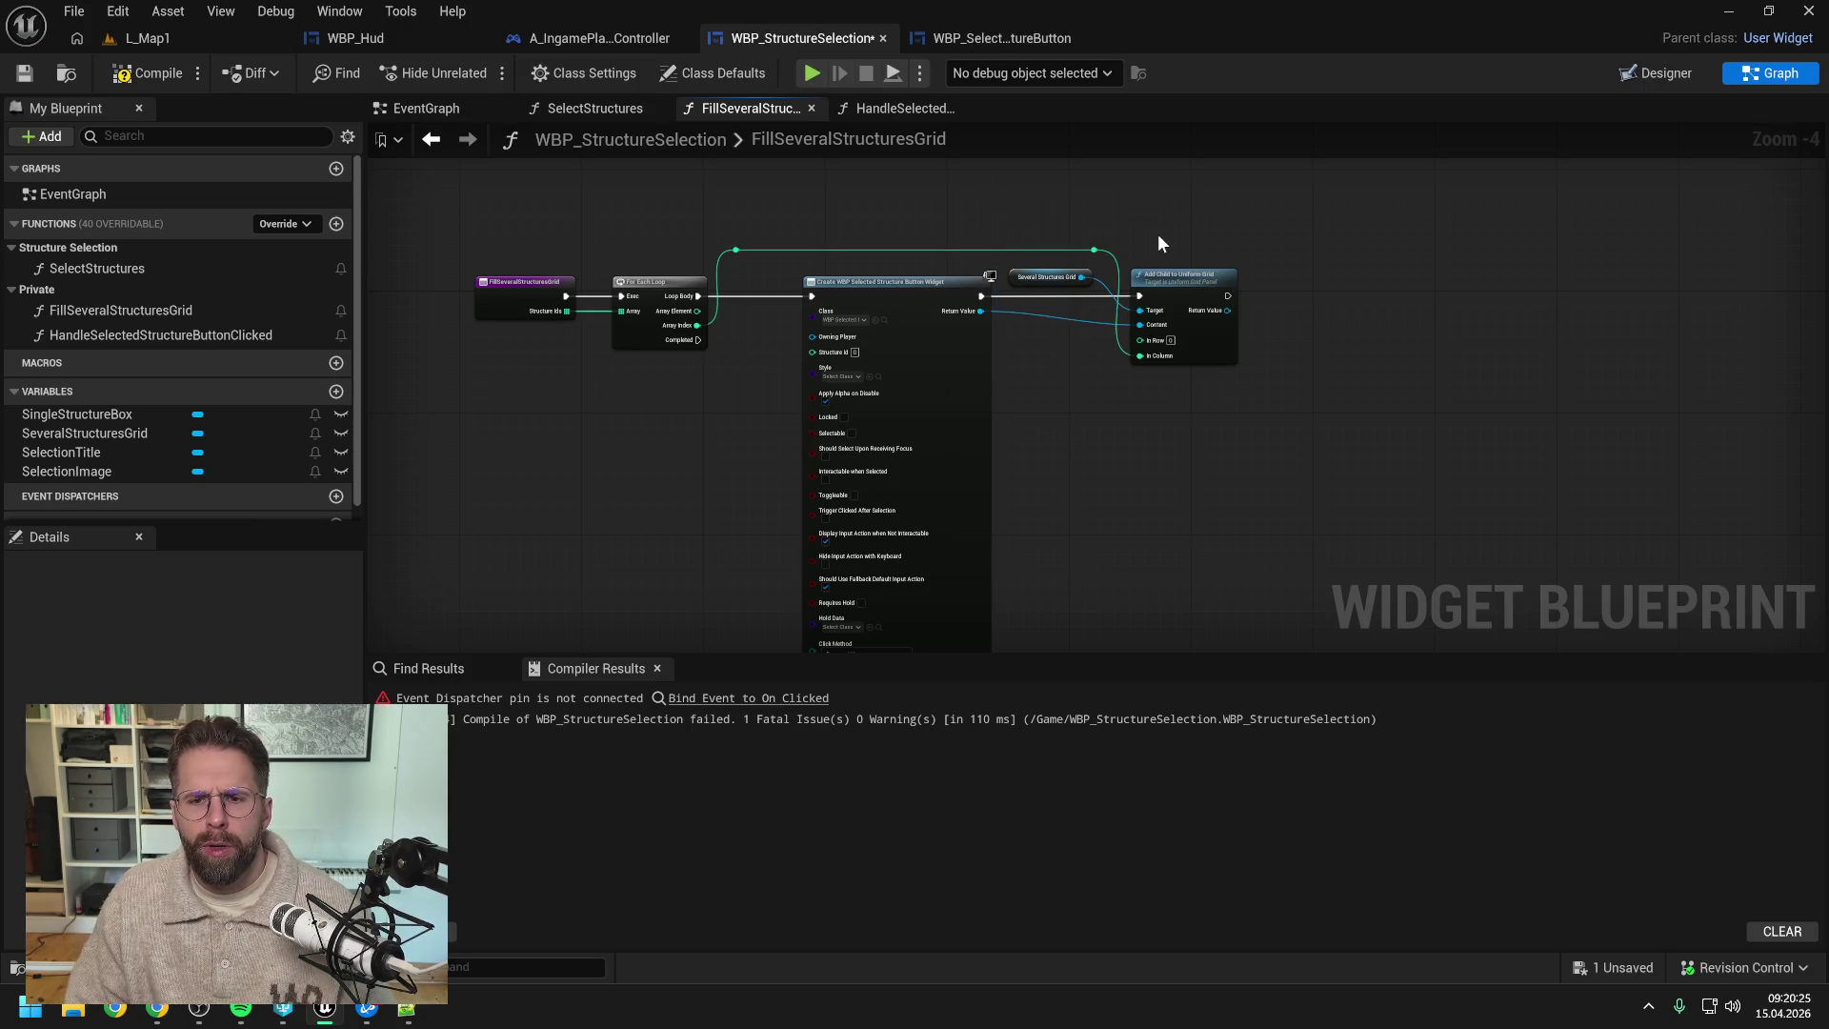
{"action": "left_click", "coordinate": [147, 73]}
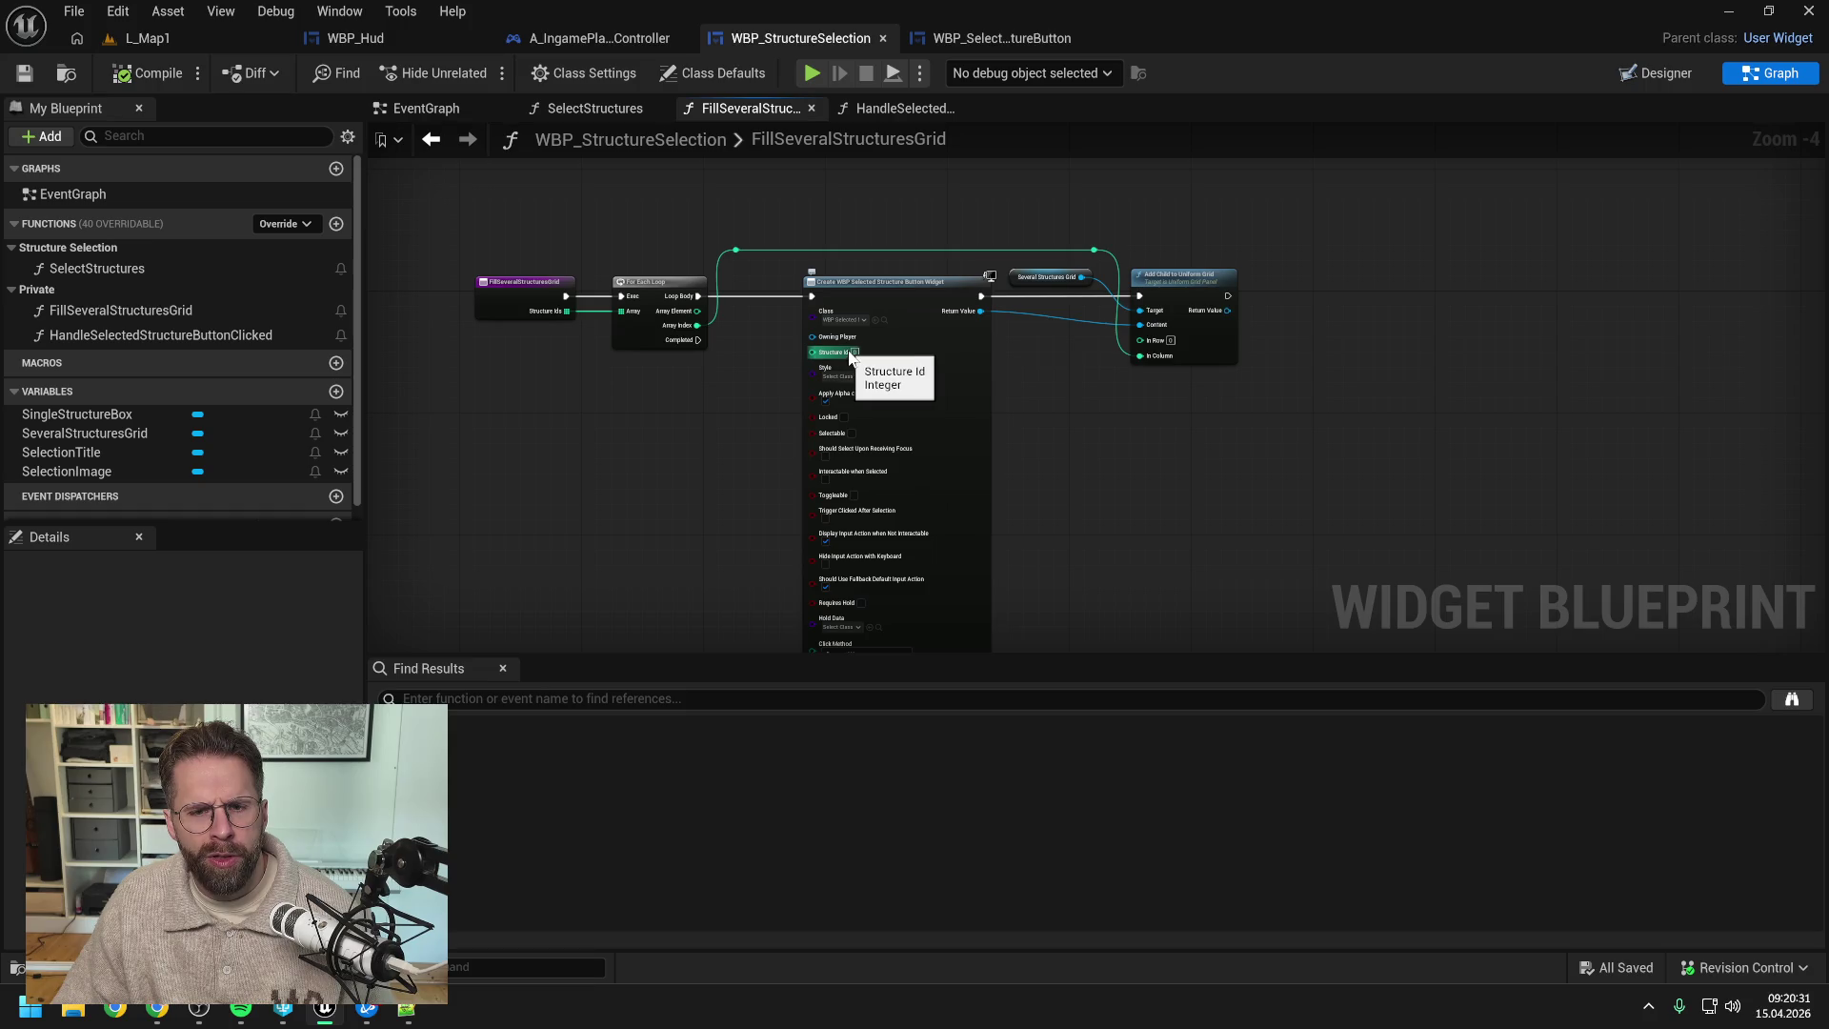
- Wire the loop's Array Element into the button widget's Structure Id input and save
{"action": "left_click_drag", "start_coordinate": [1100, 421], "coordinate": [1193, 394]}
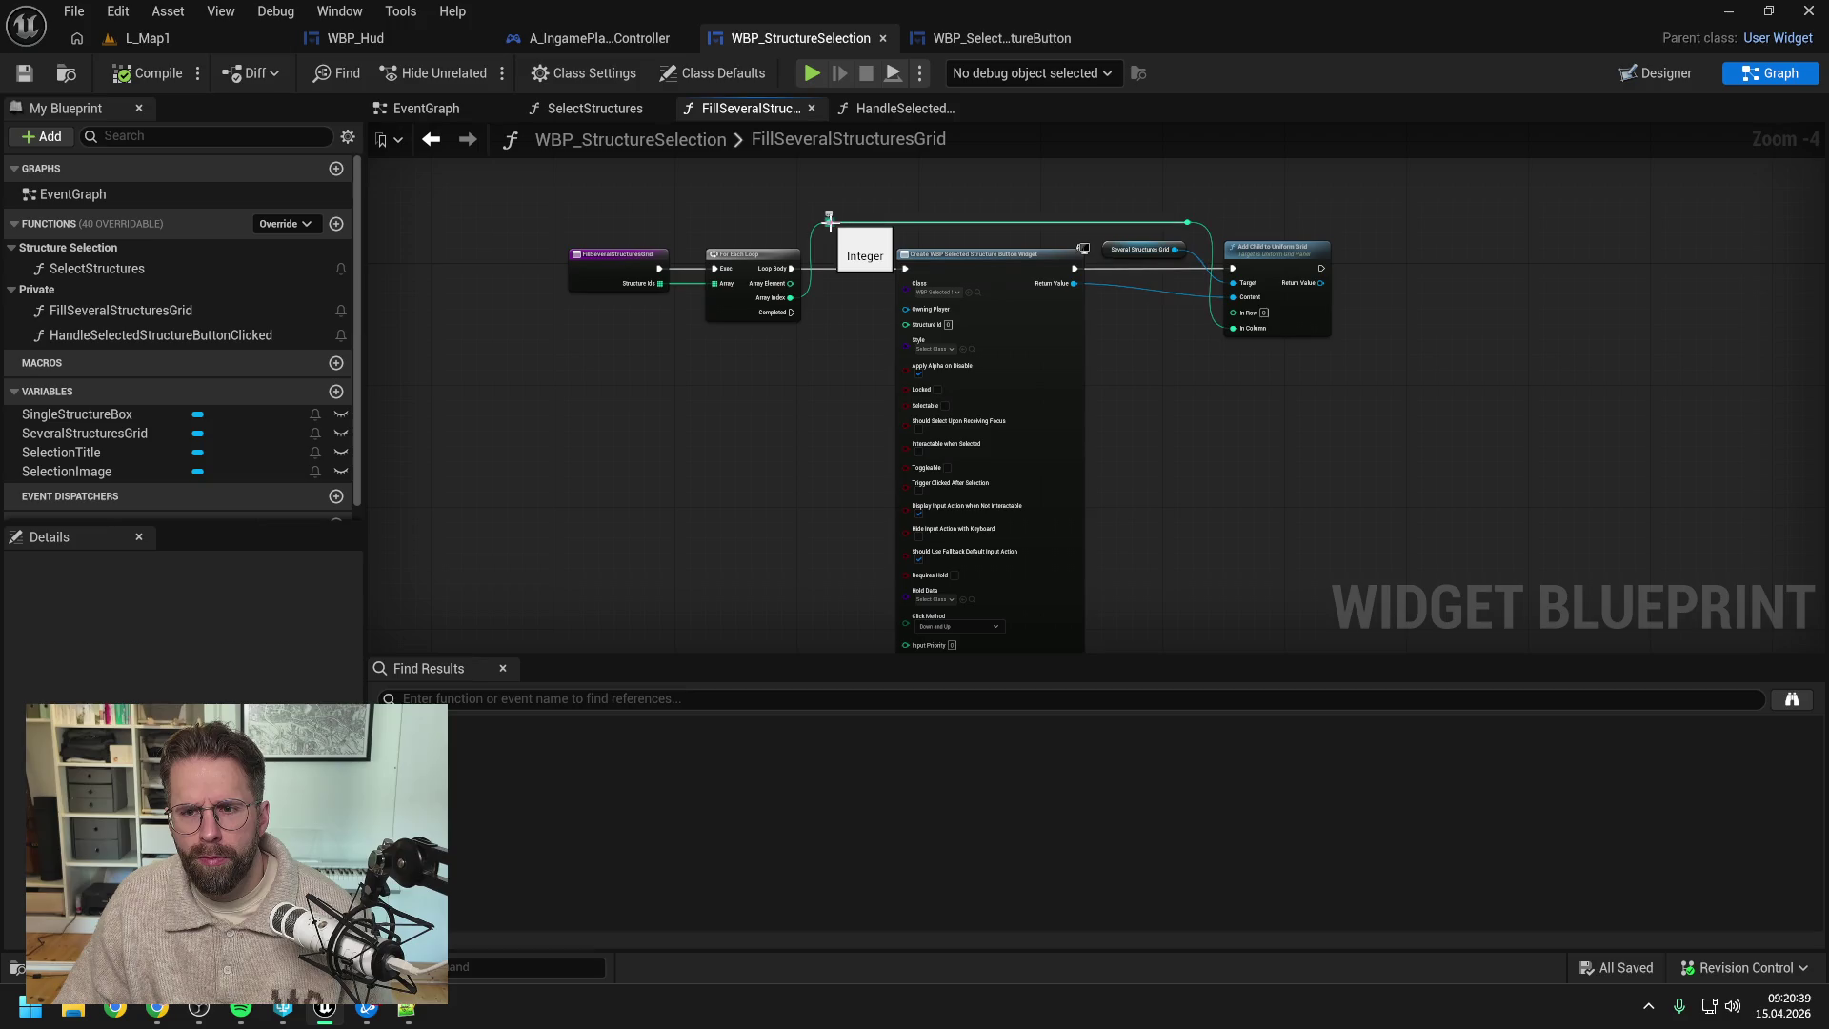
{"action": "left_click_drag", "start_coordinate": [790, 283], "coordinate": [907, 325]}
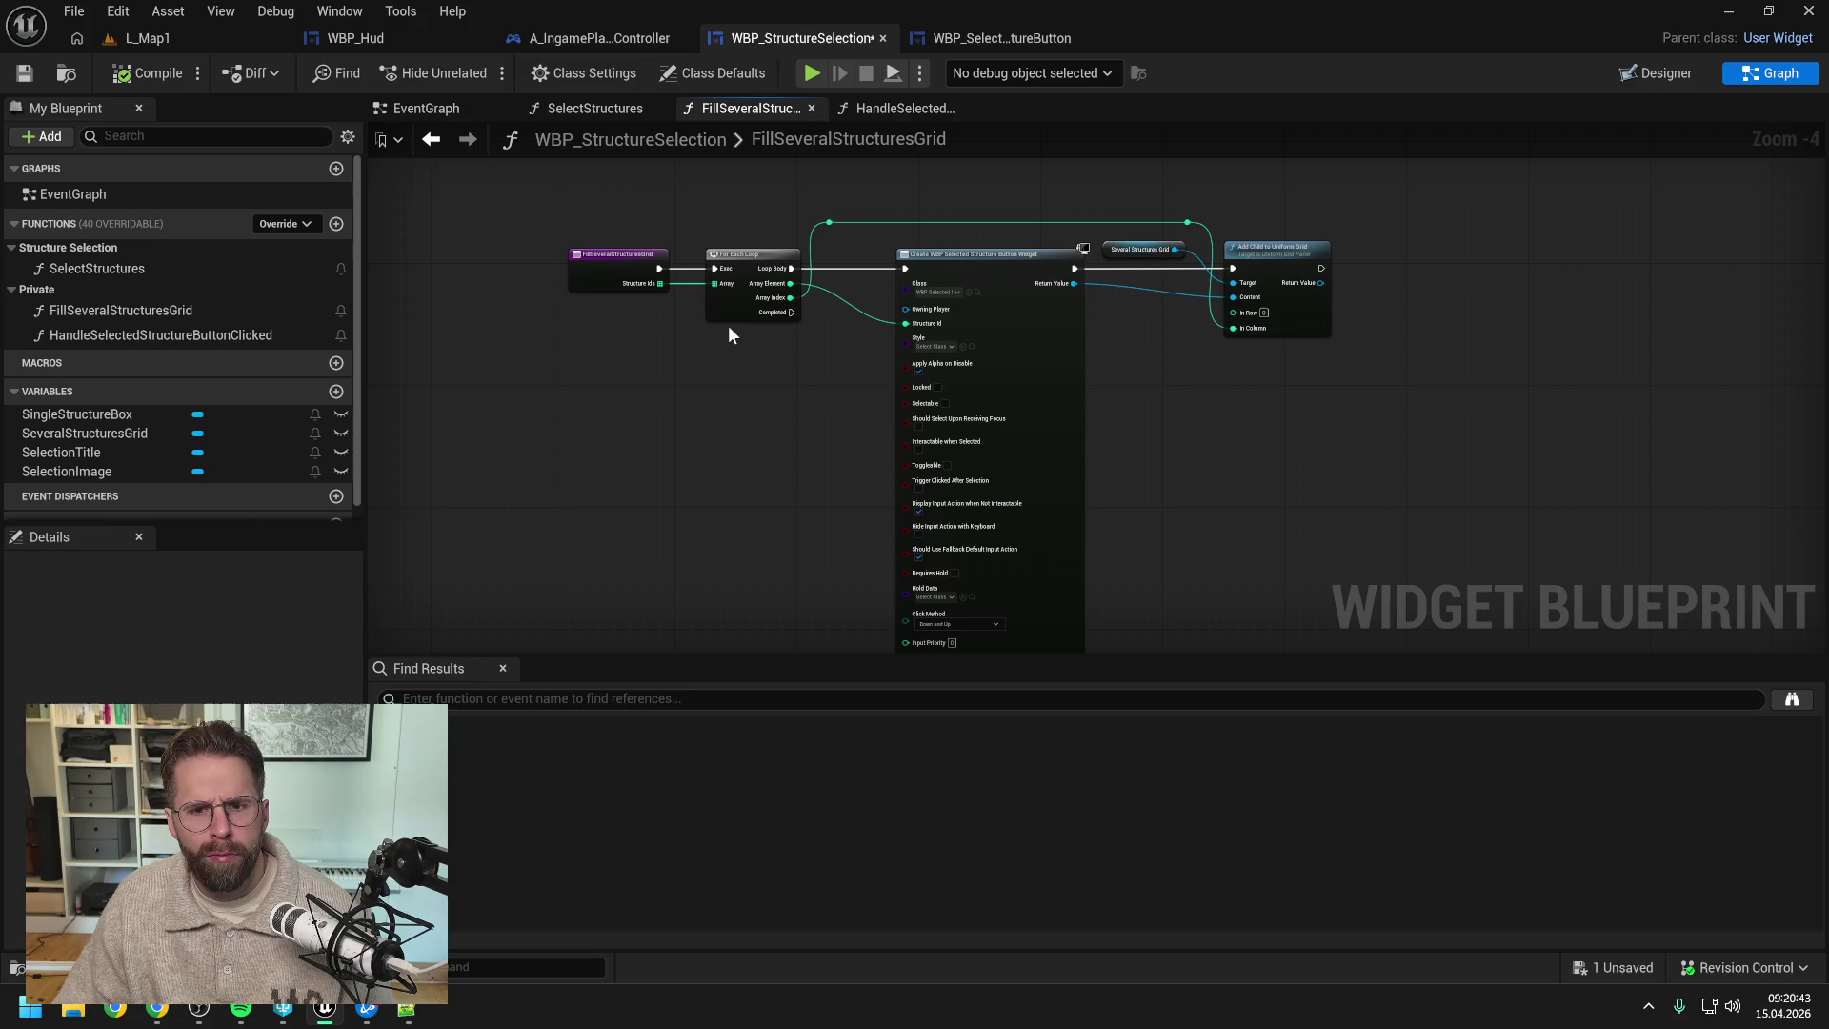
{"action": "key", "text": "ctrl+s"}
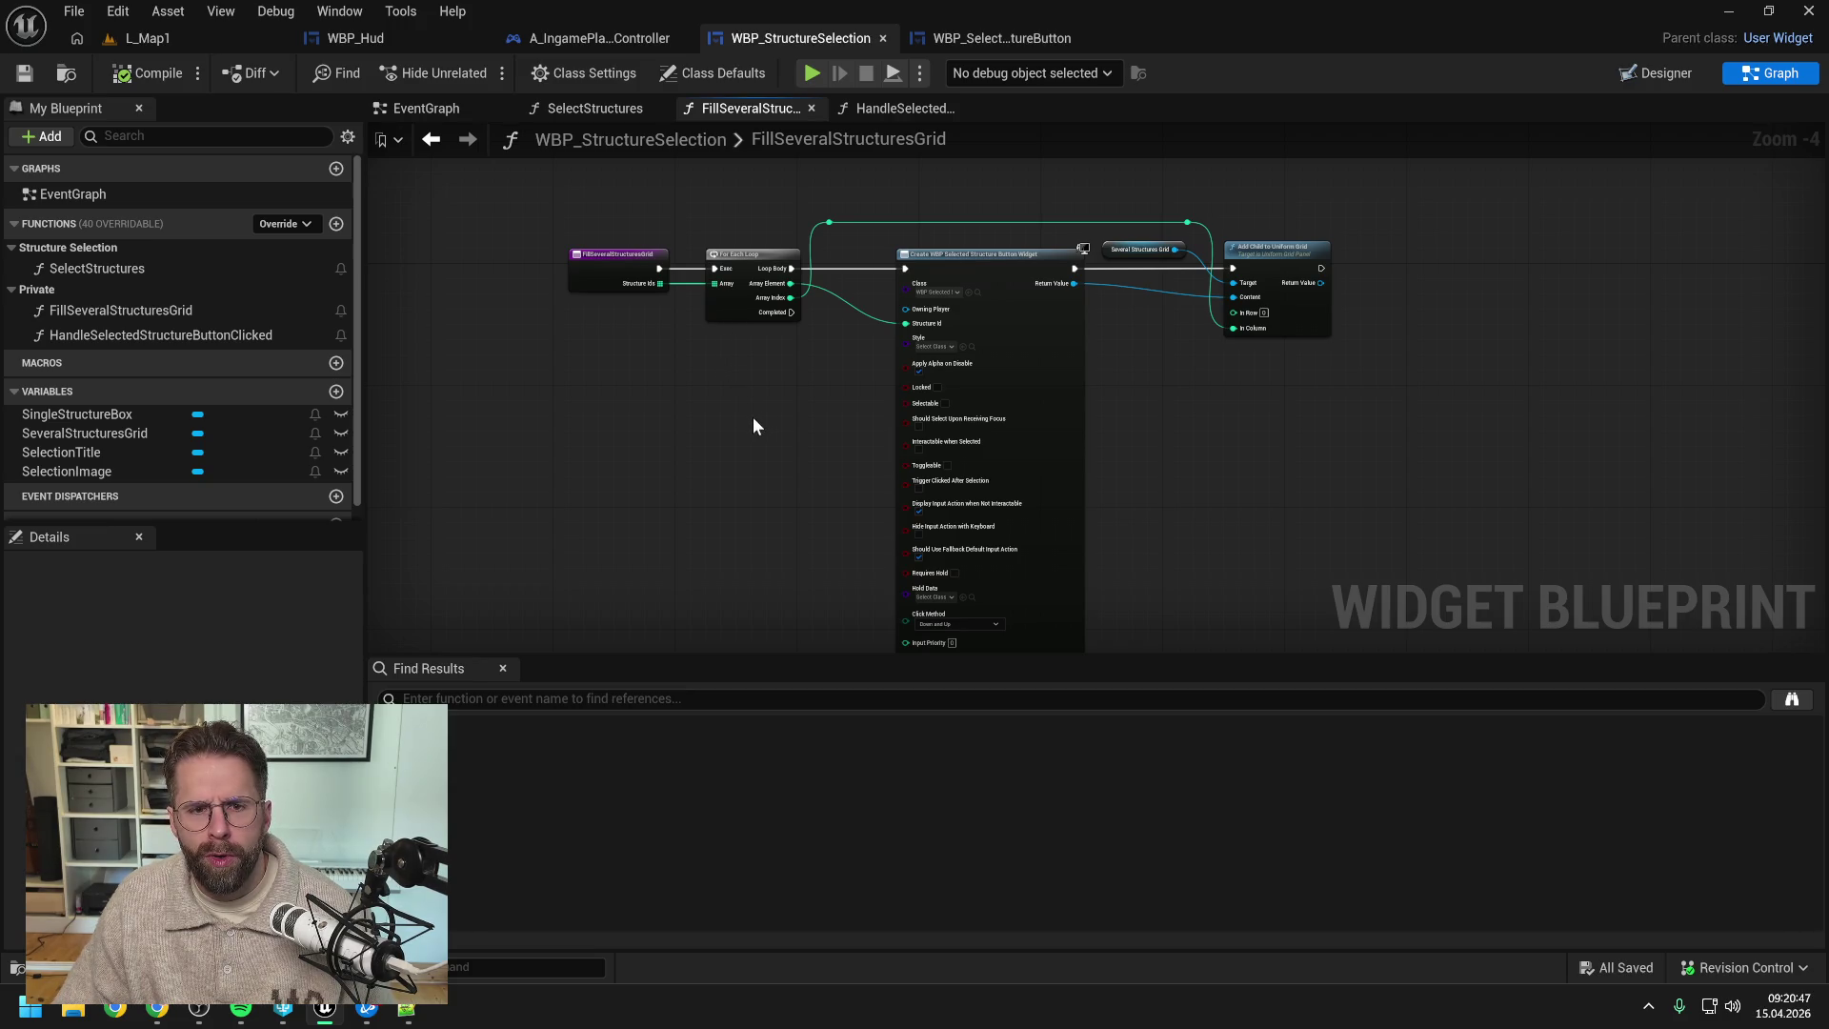
- Add a StructureSelection variable of type WBP Structure Selection object reference to WBP_SelectedStructureButton, and compile
{"action": "left_click", "coordinate": [991, 38]}
{"action": "left_click", "coordinate": [347, 283]}
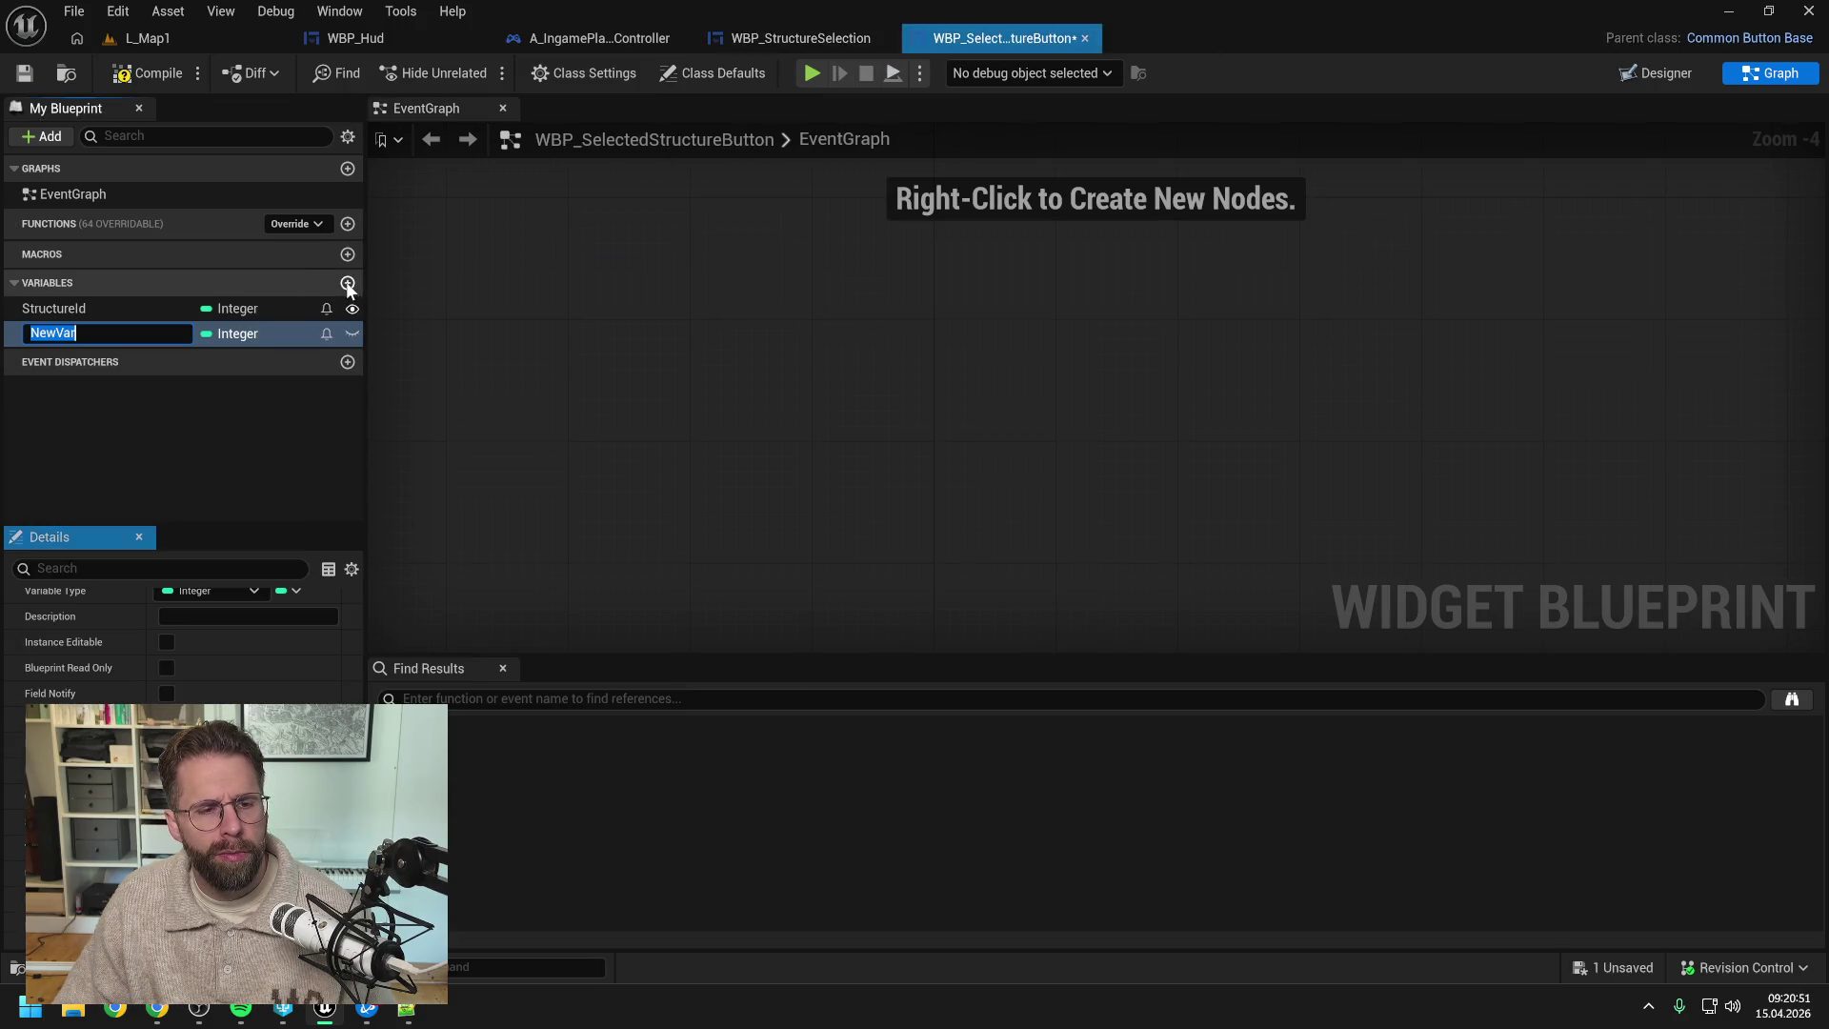
{"action": "left_click", "coordinate": [233, 333]}
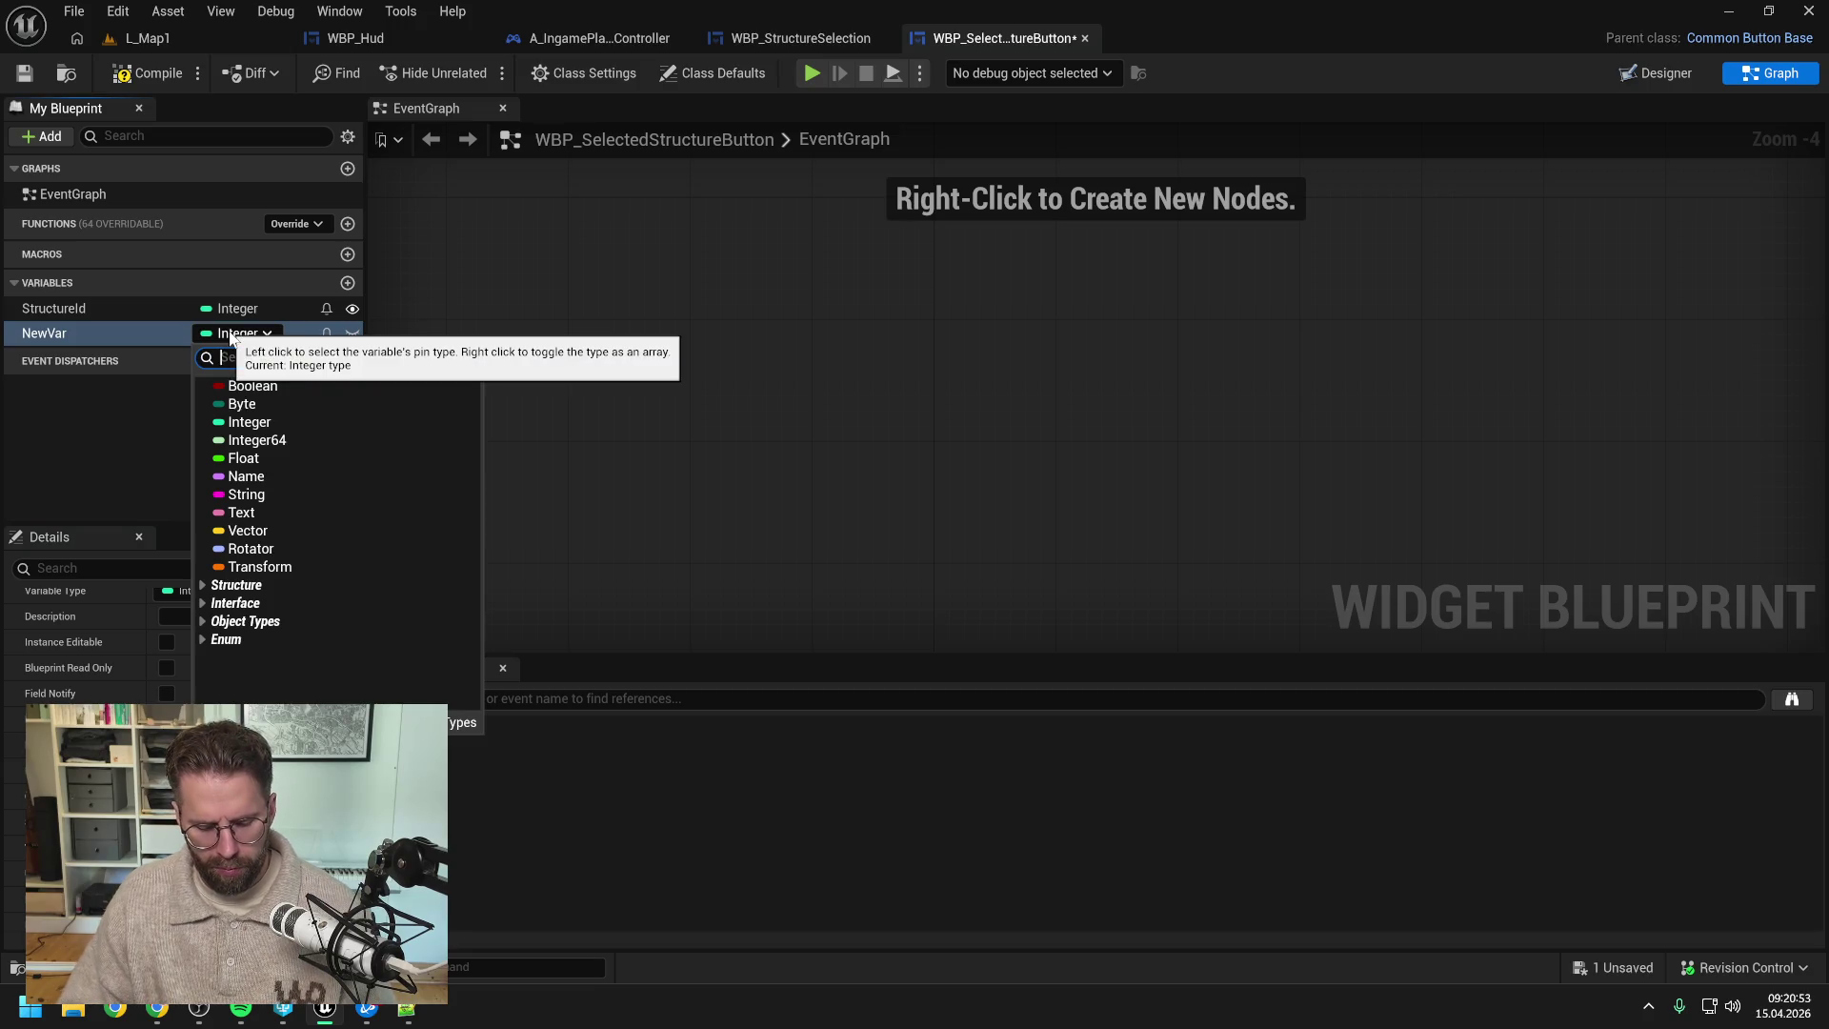
{"action": "type", "text": "str"}
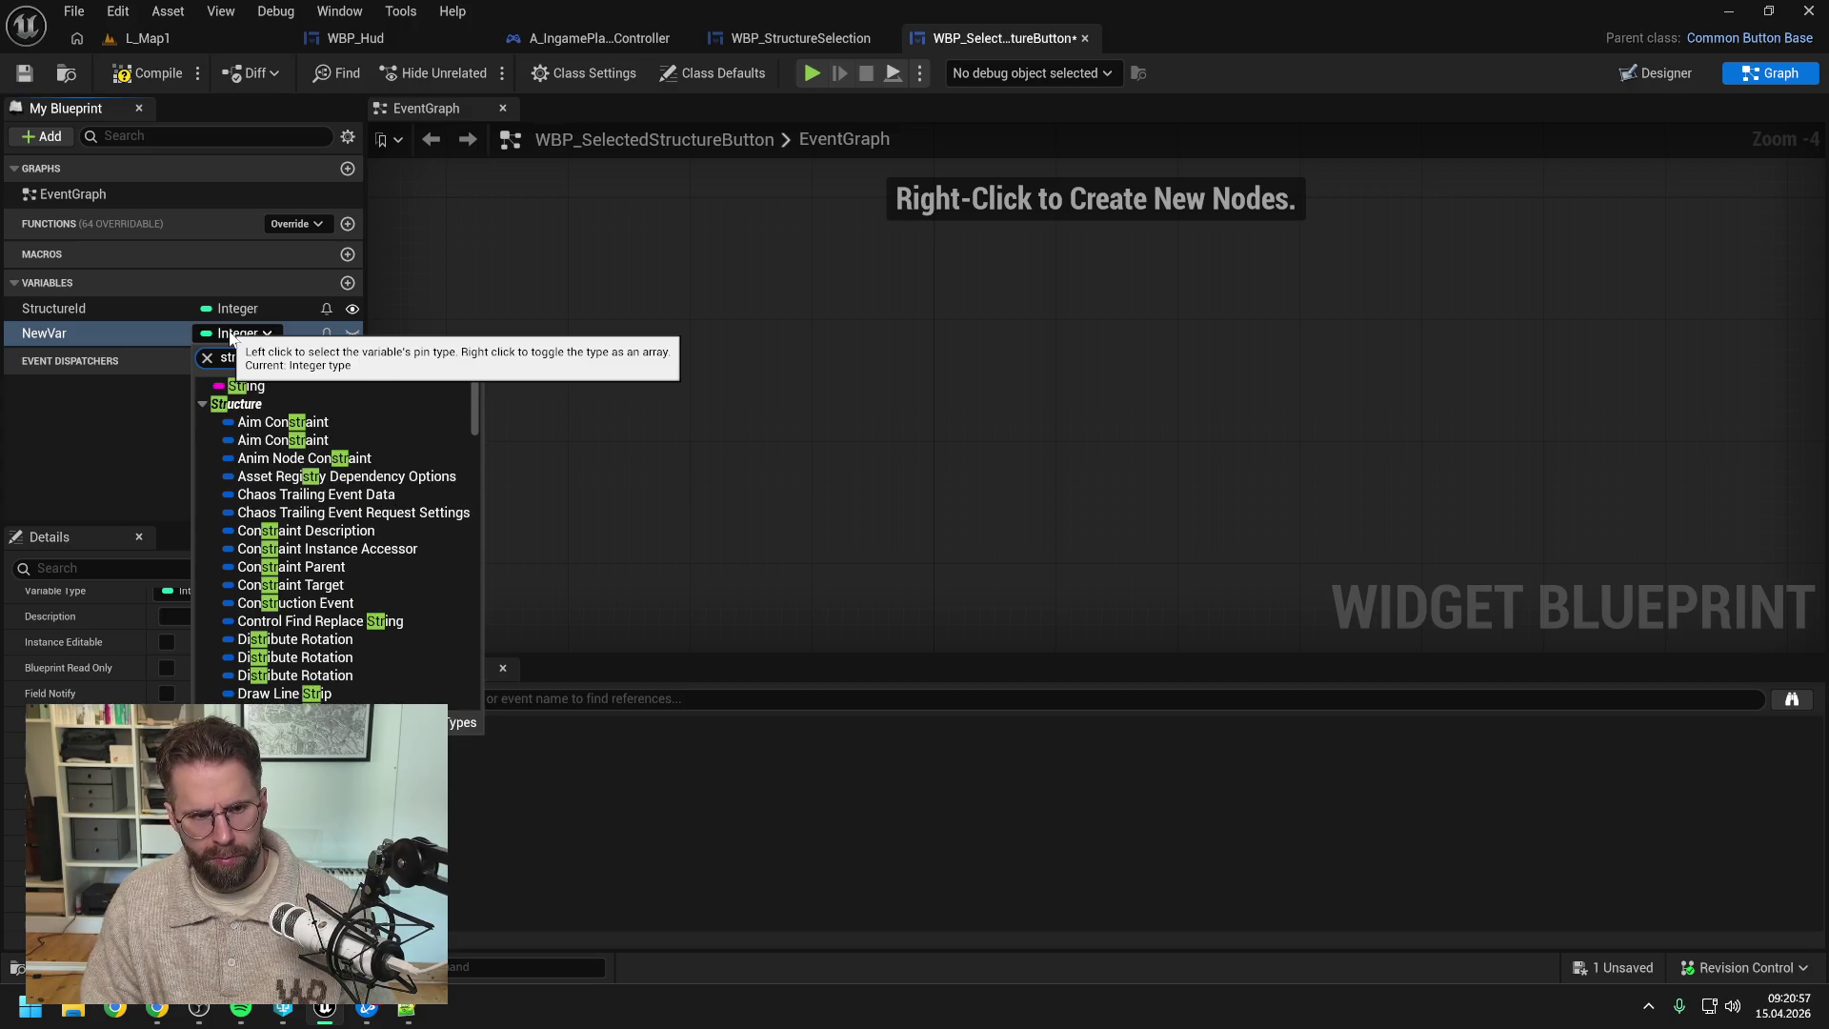
{"action": "type", "text": "ucture sel"}
{"action": "mouse_move", "coordinate": [327, 421]}
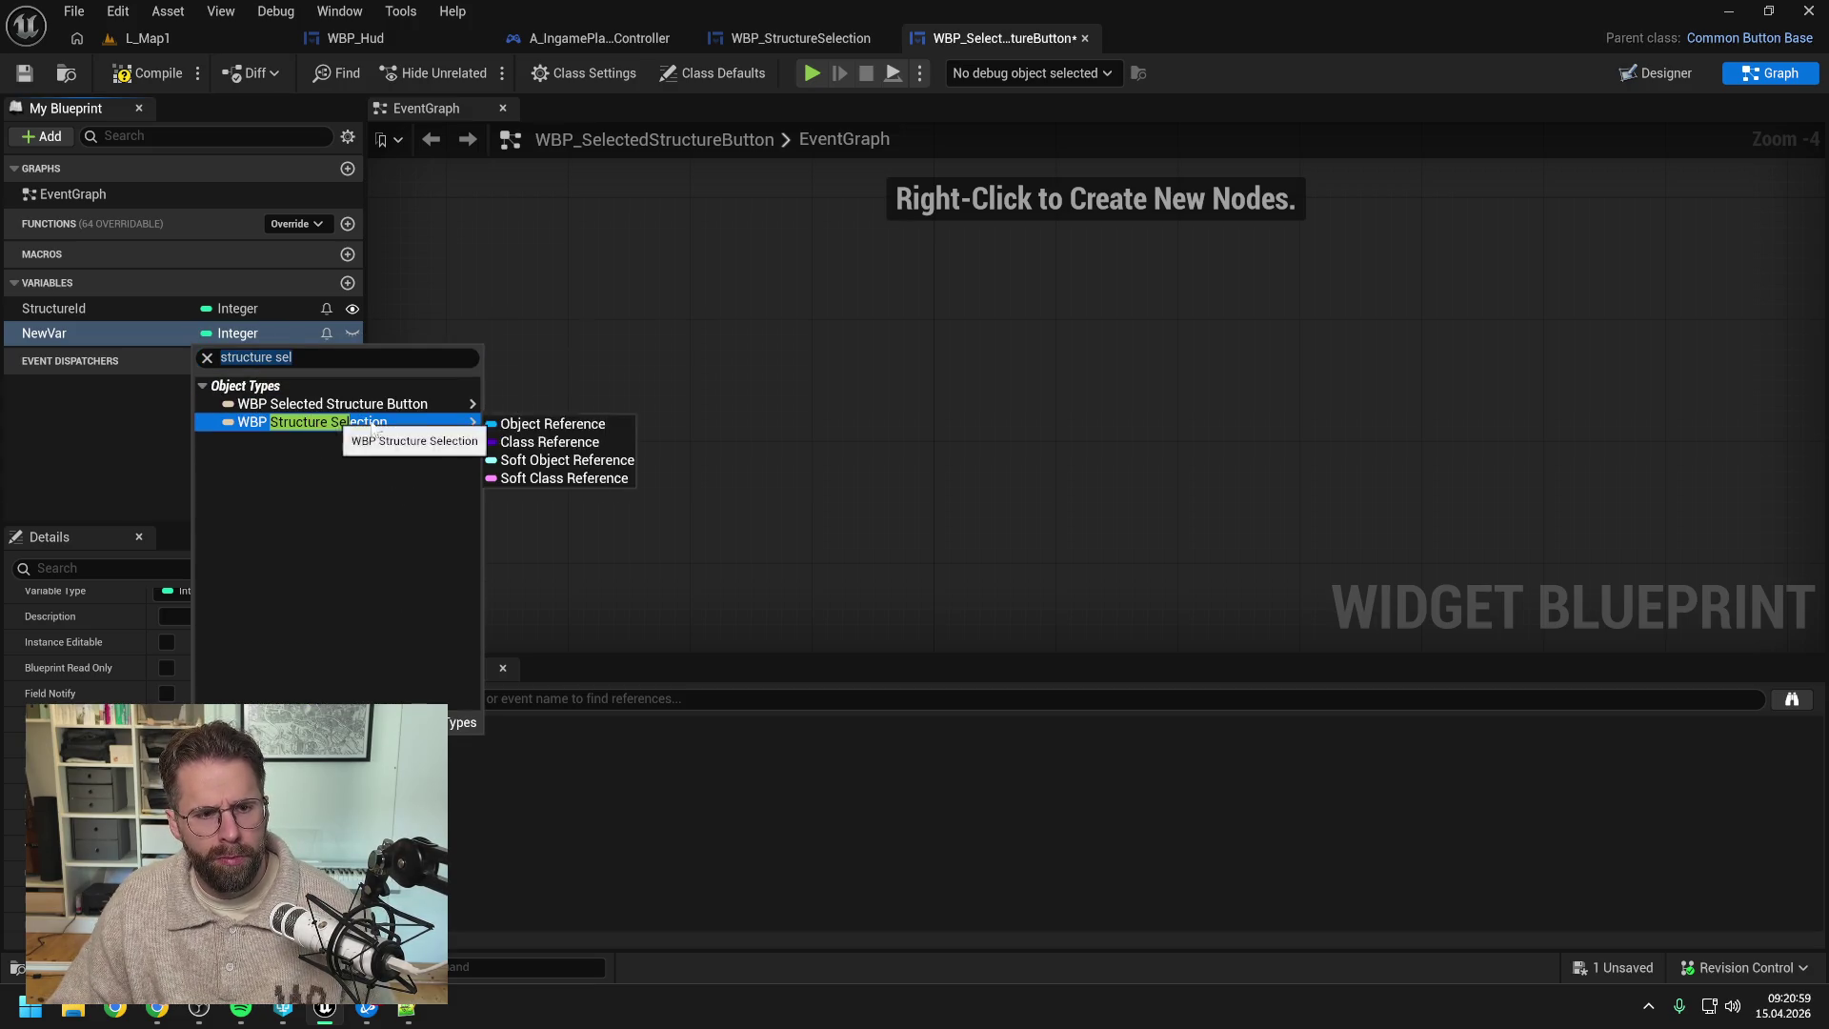
{"action": "left_click", "coordinate": [555, 411]}
{"action": "double_click", "coordinate": [98, 343]}
{"action": "type", "text": "StructureSelec"}
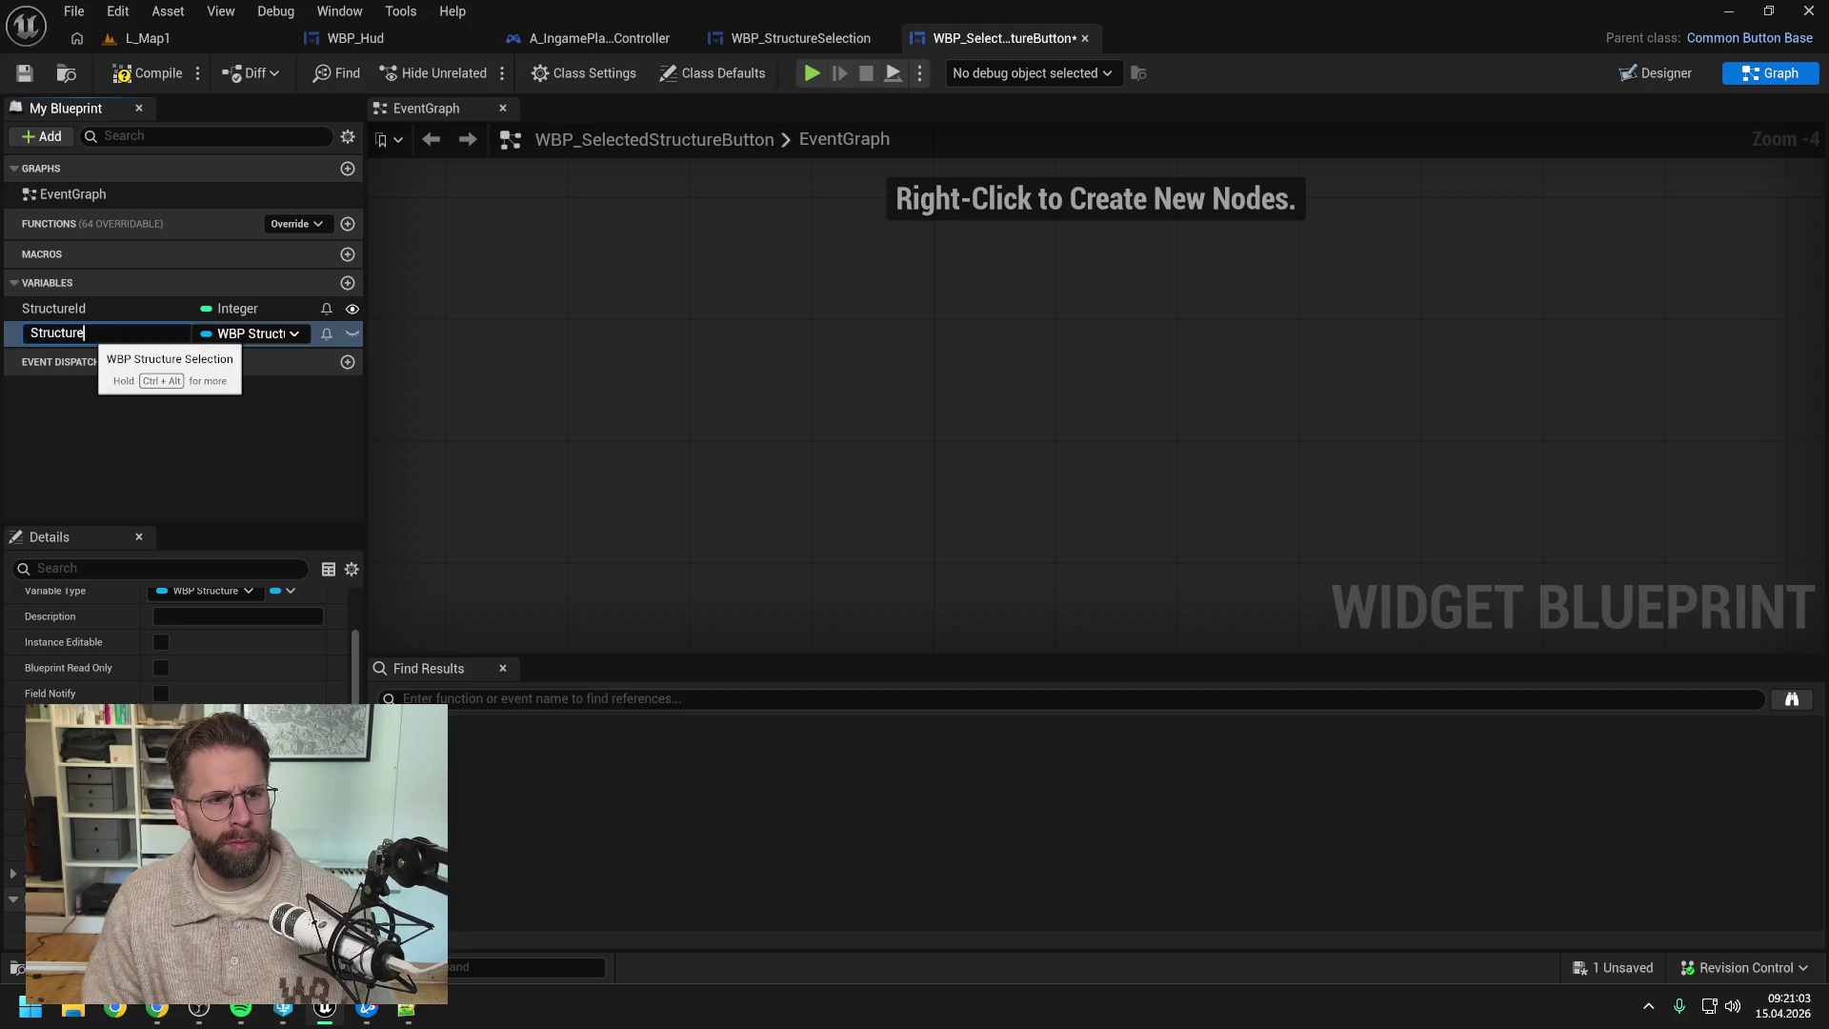
{"action": "type", "text": "tion"}
{"action": "key", "text": "Return"}
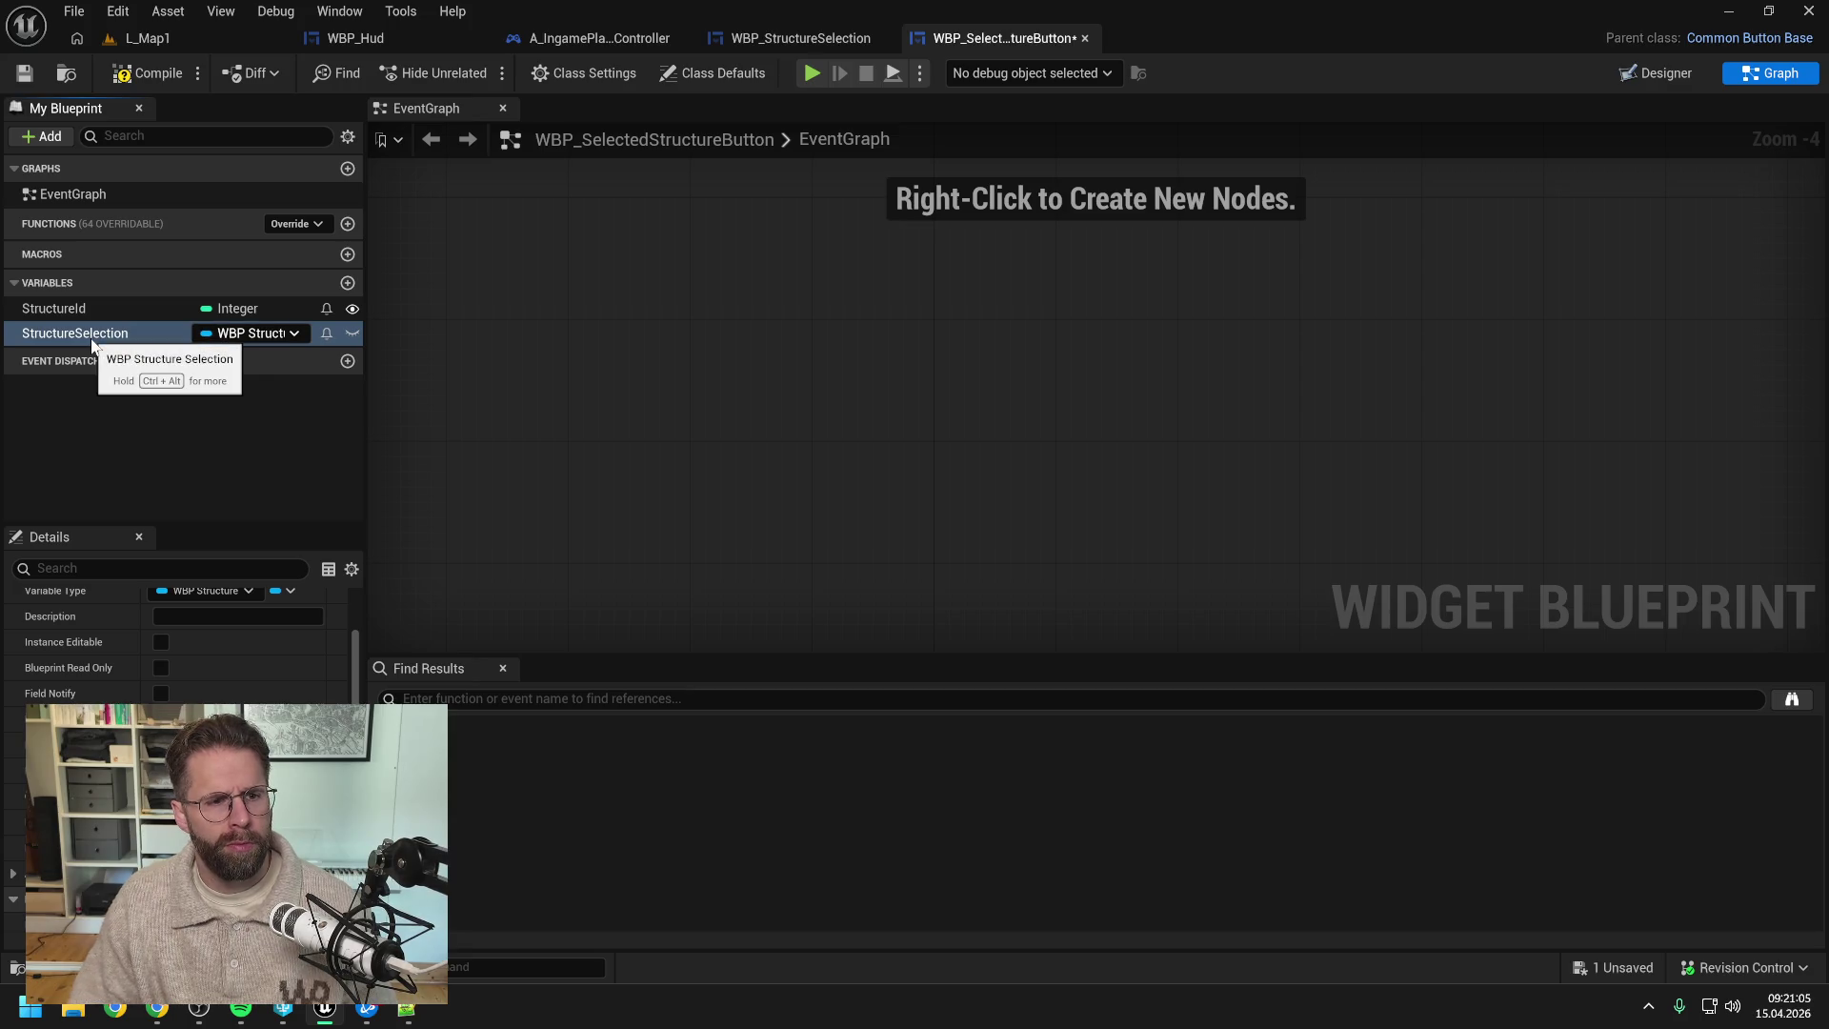
{"action": "left_click", "coordinate": [155, 70]}
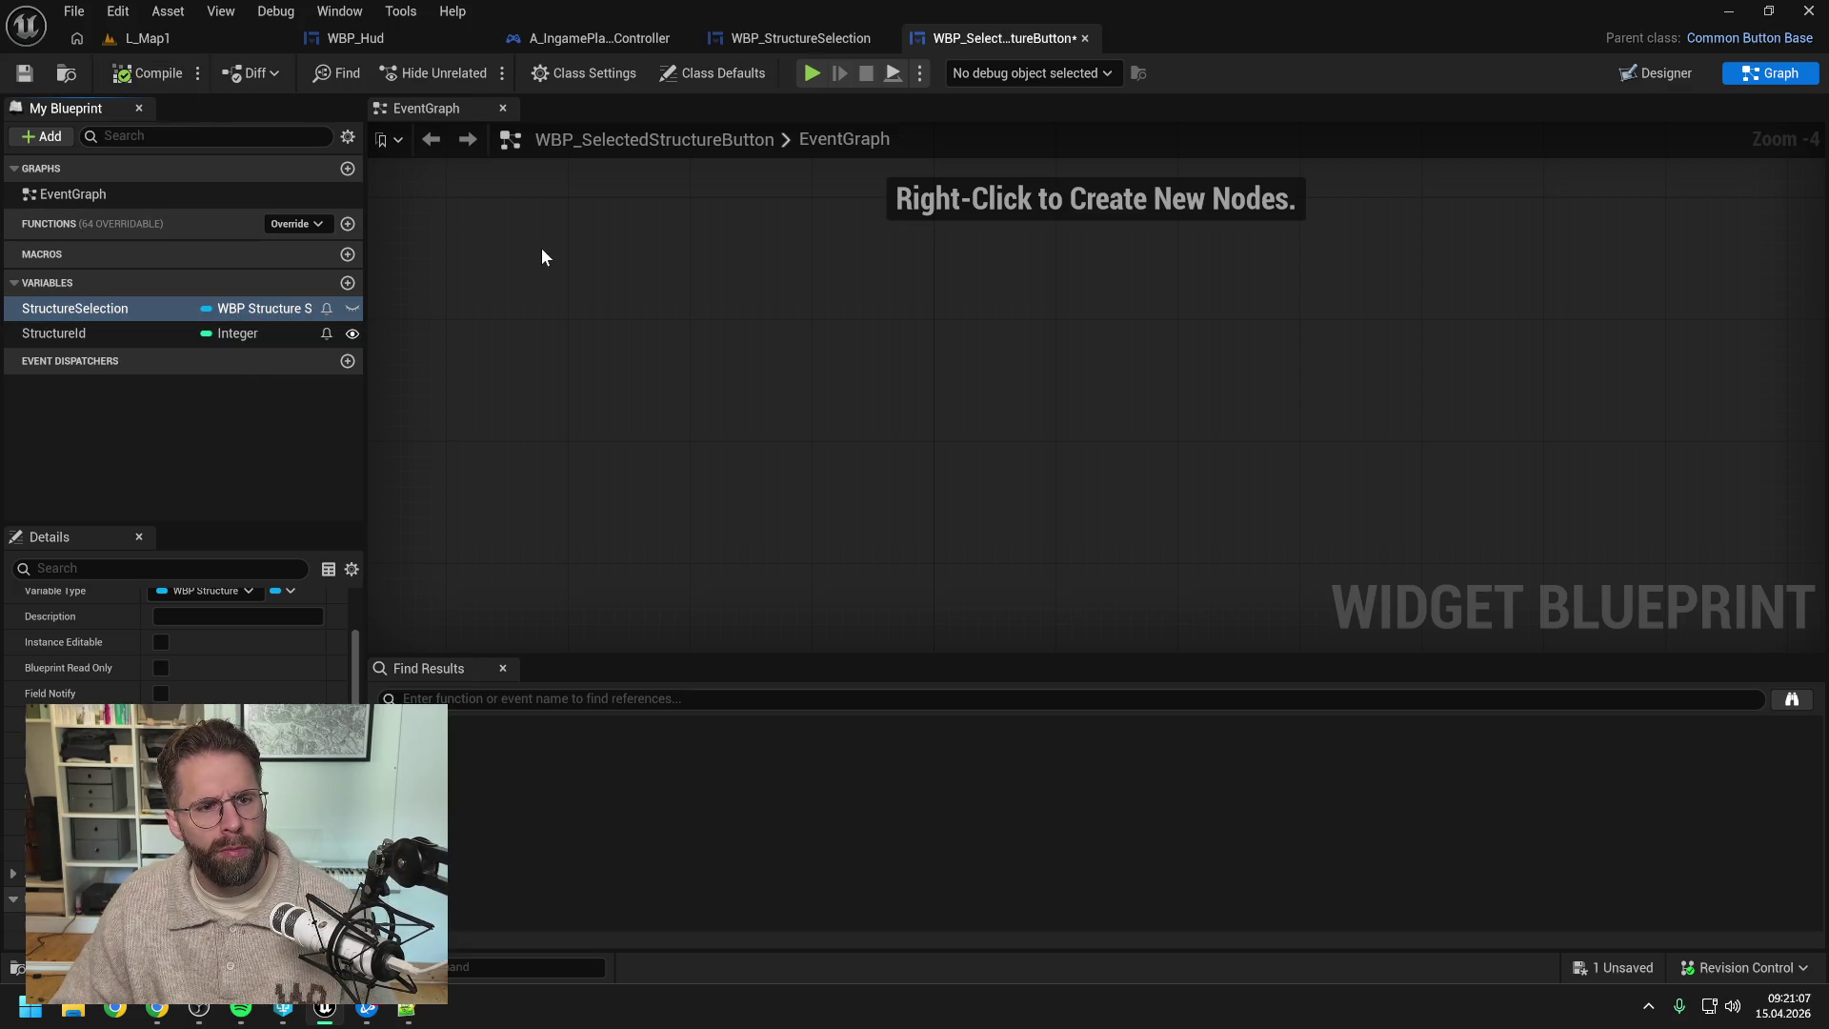
- Make StructureSelection Instance Editable, recompile, and refresh the grid's Create Widget node
{"action": "left_click", "coordinate": [158, 641]}
{"action": "left_click", "coordinate": [151, 73]}
{"action": "left_click", "coordinate": [756, 38]}
{"action": "right_click", "coordinate": [971, 257]}
{"action": "left_click", "coordinate": [1048, 409]}
- Place a Self node beside Create Widget's Structure Selection input
{"action": "right_click", "coordinate": [768, 383]}
{"action": "type", "text": "self"}
{"action": "key", "text": "Return"}
{"action": "mouse_move", "coordinate": [768, 383]}
{"action": "left_mouse_down"}
{"action": "mouse_move", "coordinate": [823, 285]}
{"action": "mouse_move", "coordinate": [916, 345]}
{"action": "mouse_move", "coordinate": [907, 330]}
{"action": "left_mouse_up"}
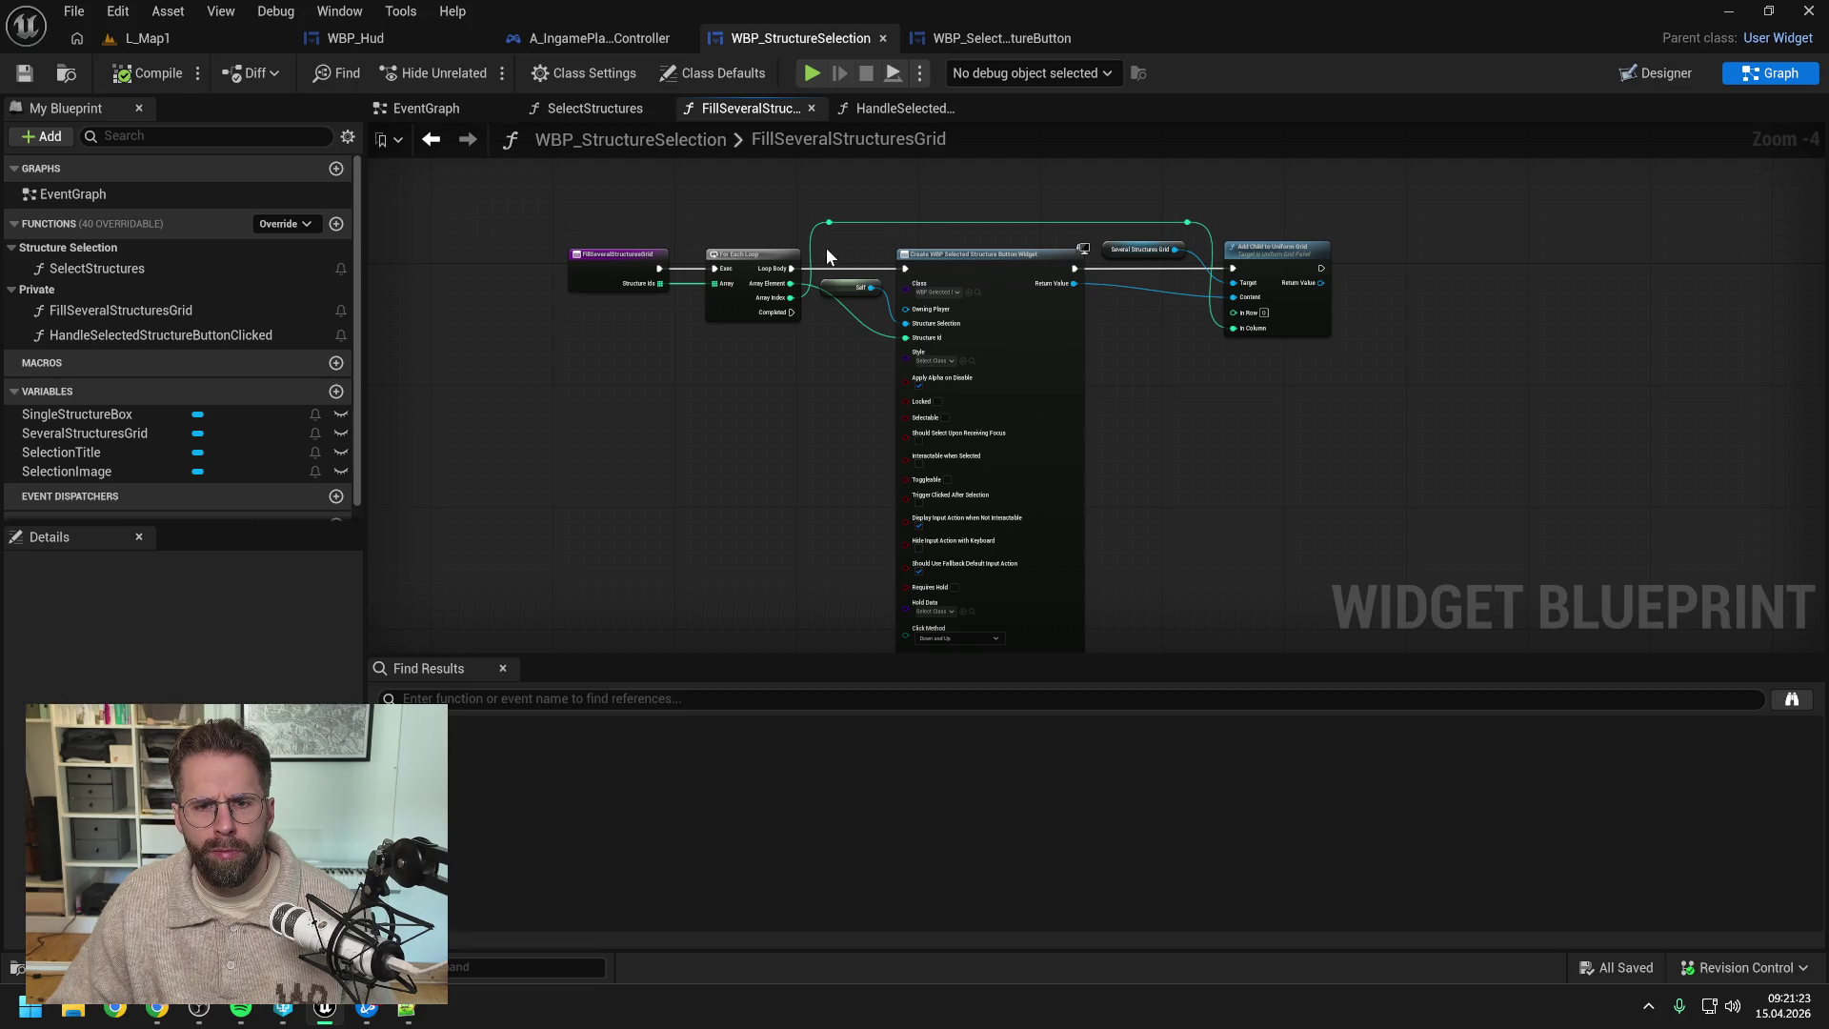
- Add a stray HandleSelectedStr function and delete the unneeded duplicate
{"action": "left_click", "coordinate": [337, 225]}
{"action": "type", "text": "Handle"}
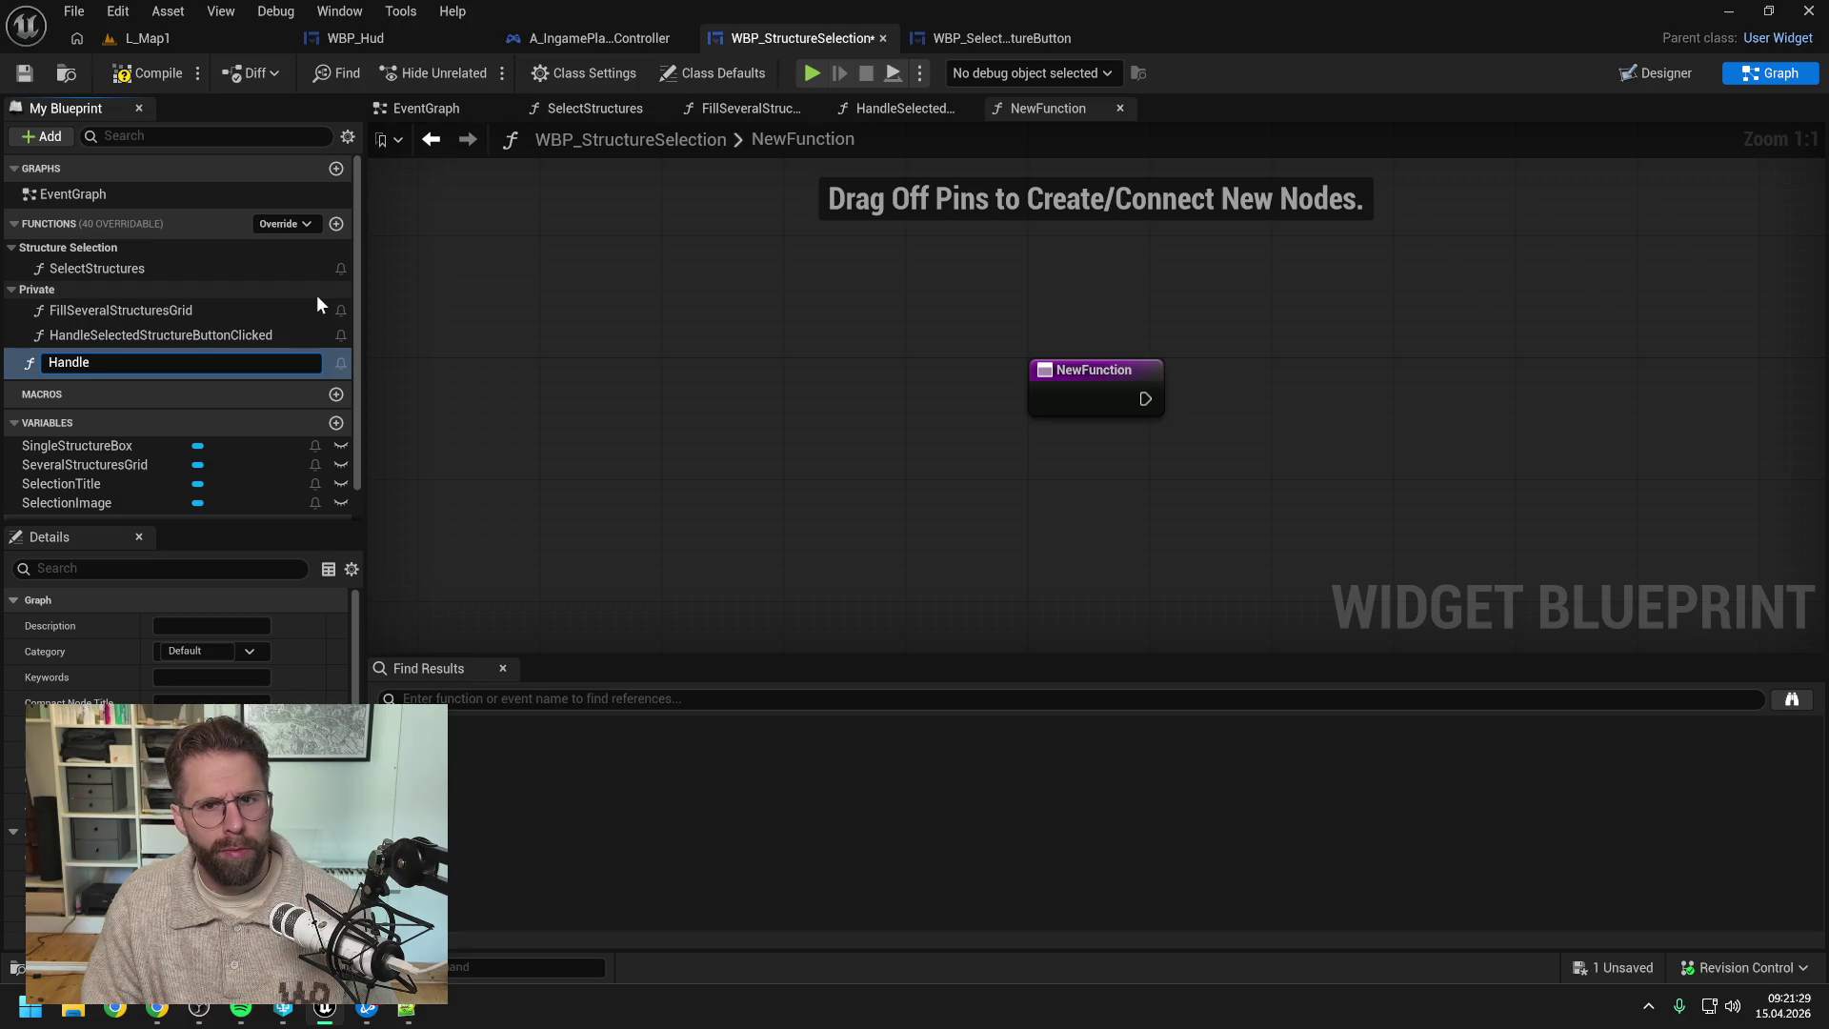
{"action": "type", "text": "Select"}
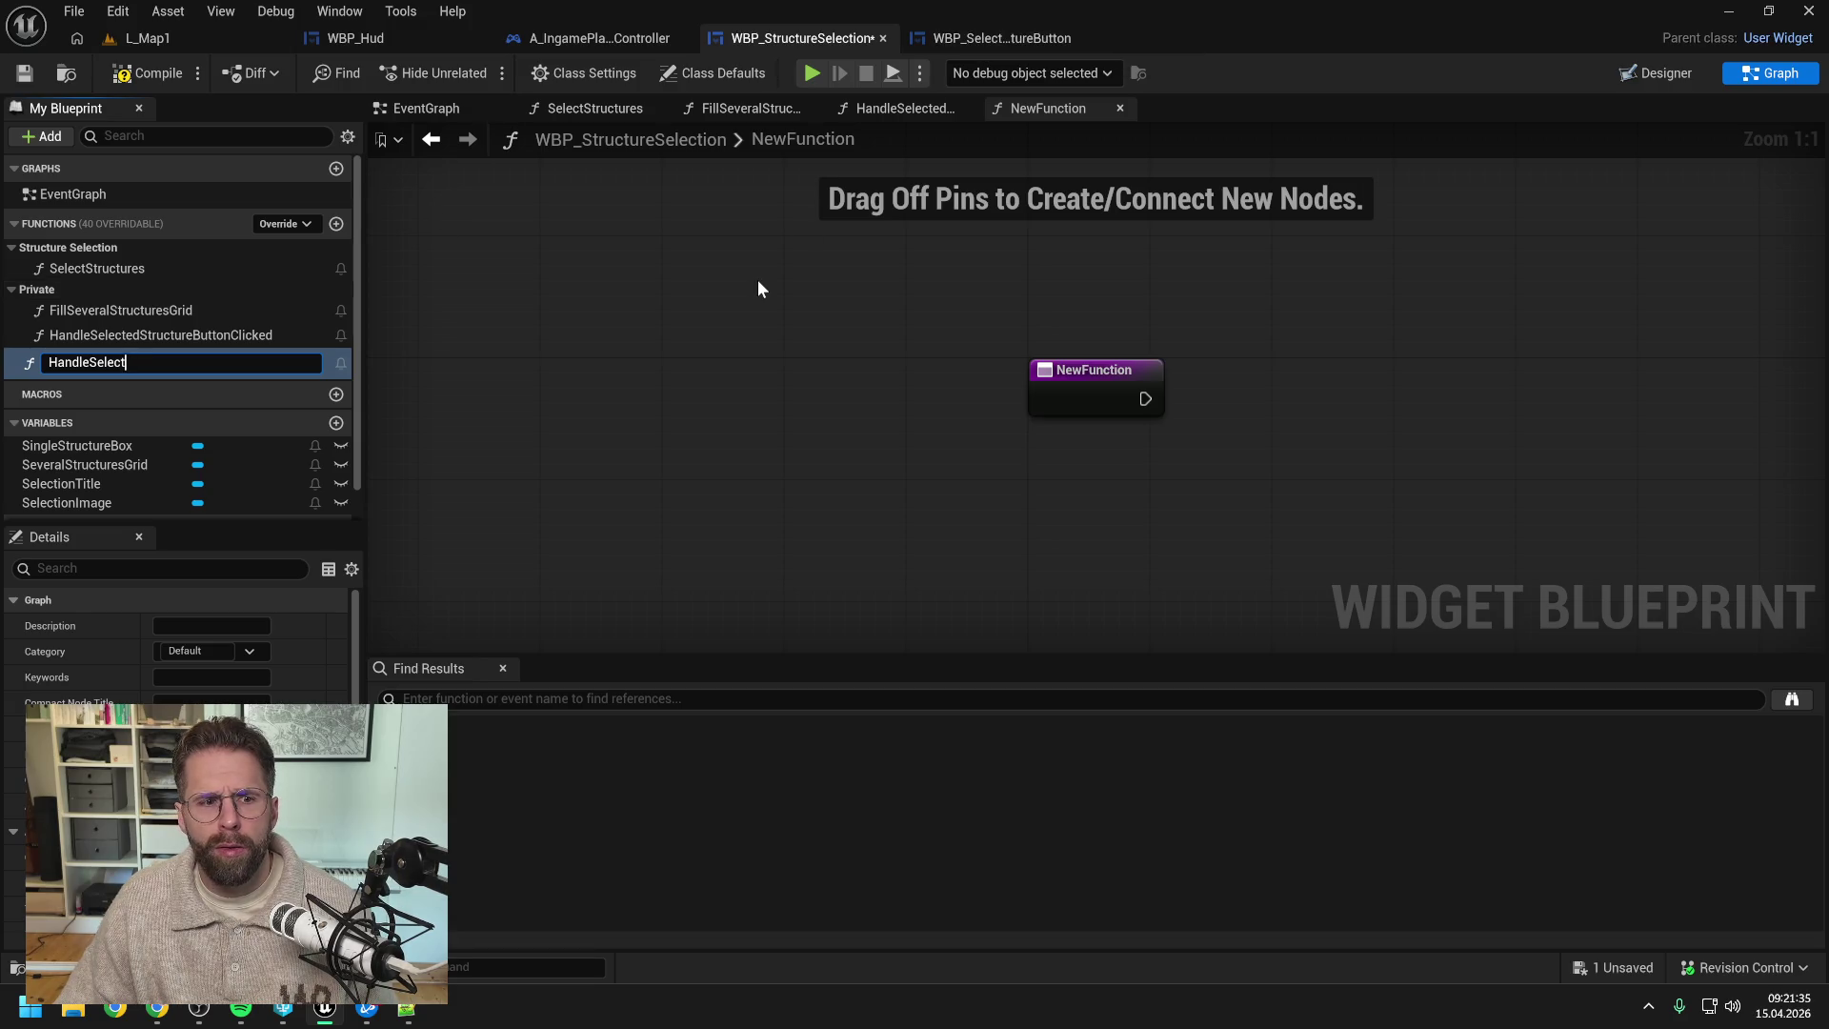
{"action": "type", "text": "edStr"}
{"action": "key", "text": "Return"}
{"action": "left_click", "coordinate": [198, 359]}
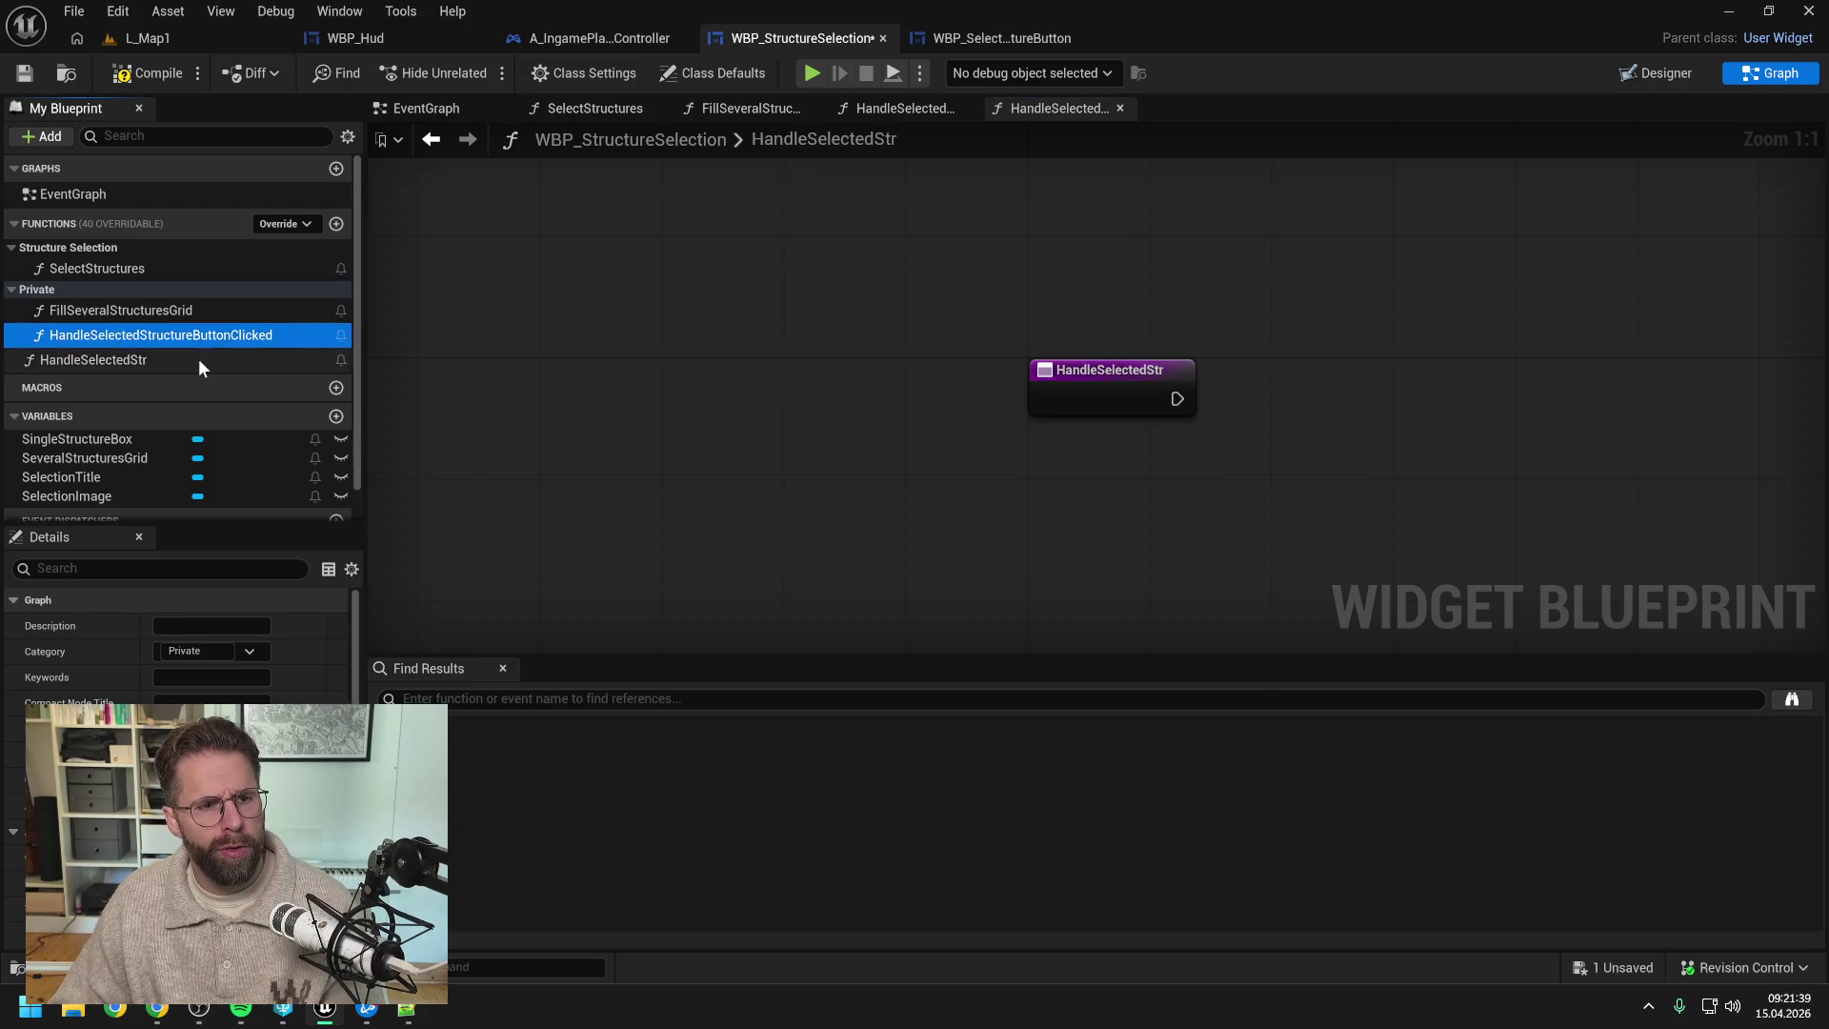
{"action": "key", "text": "Delete"}
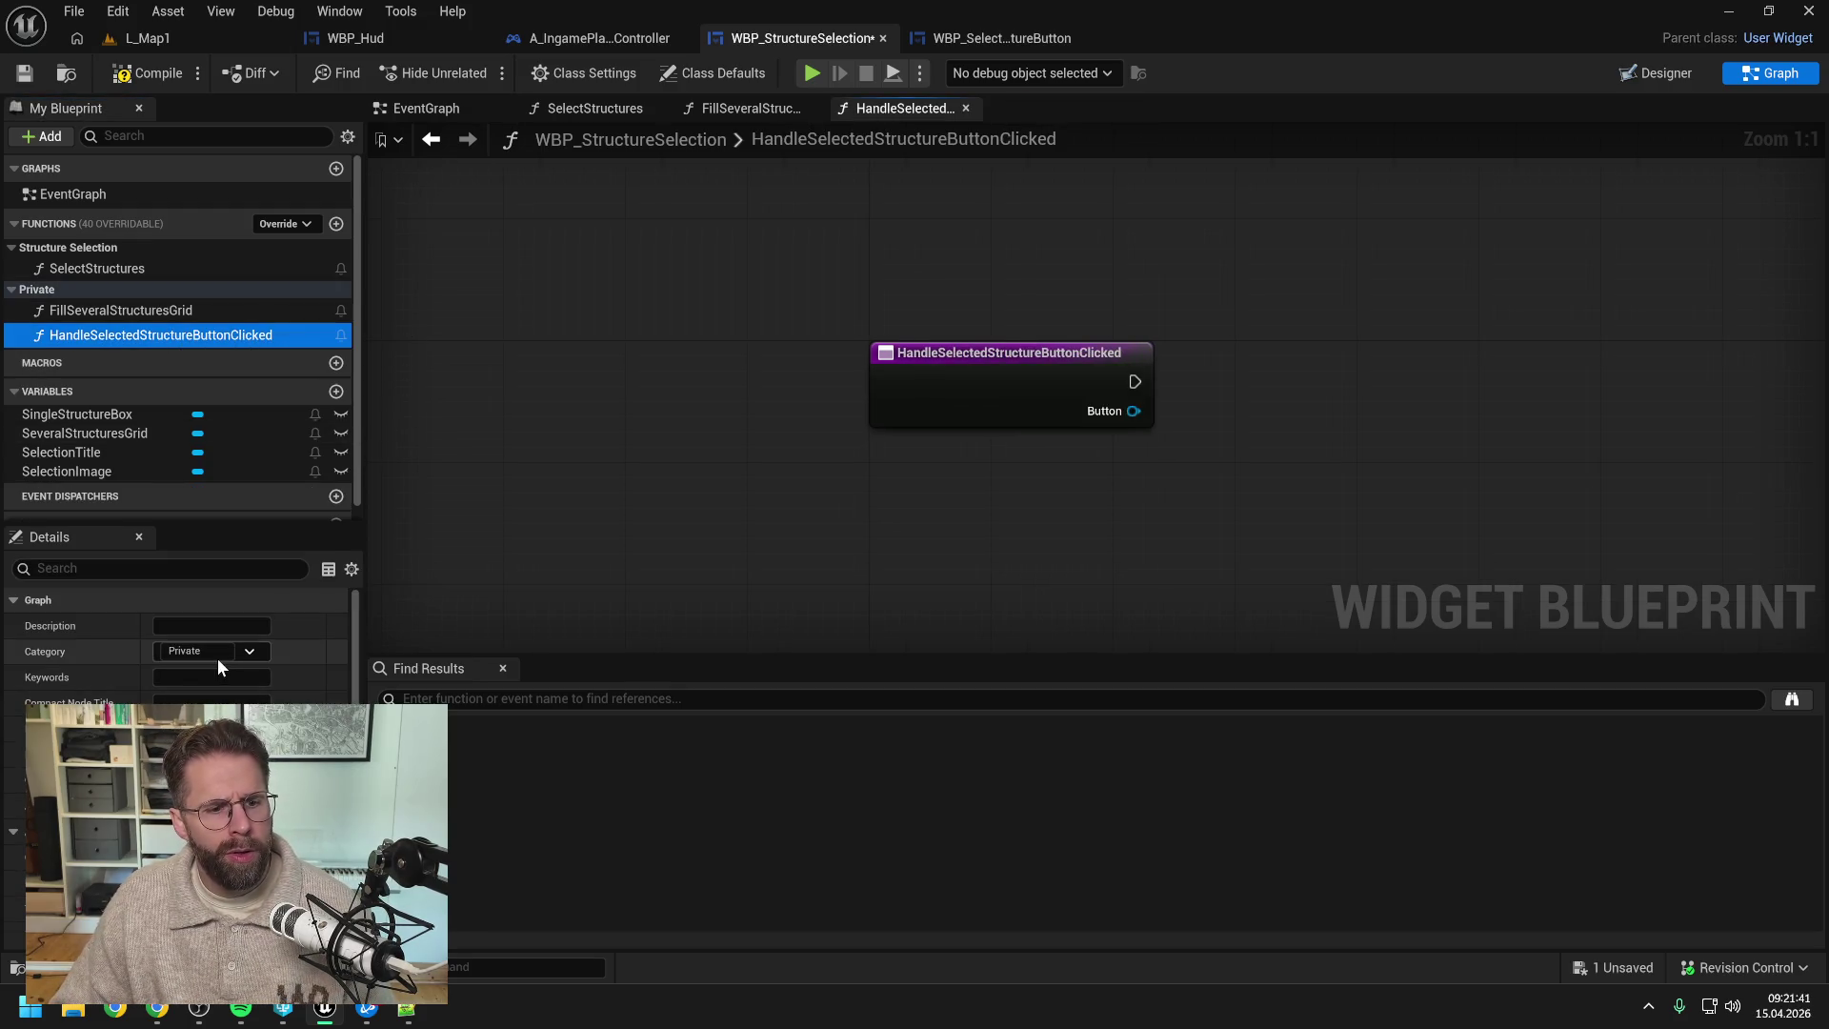
- Set HandleSelectedStructureButtonClicked's category to Structure Selection
{"action": "left_click", "coordinate": [249, 648]}
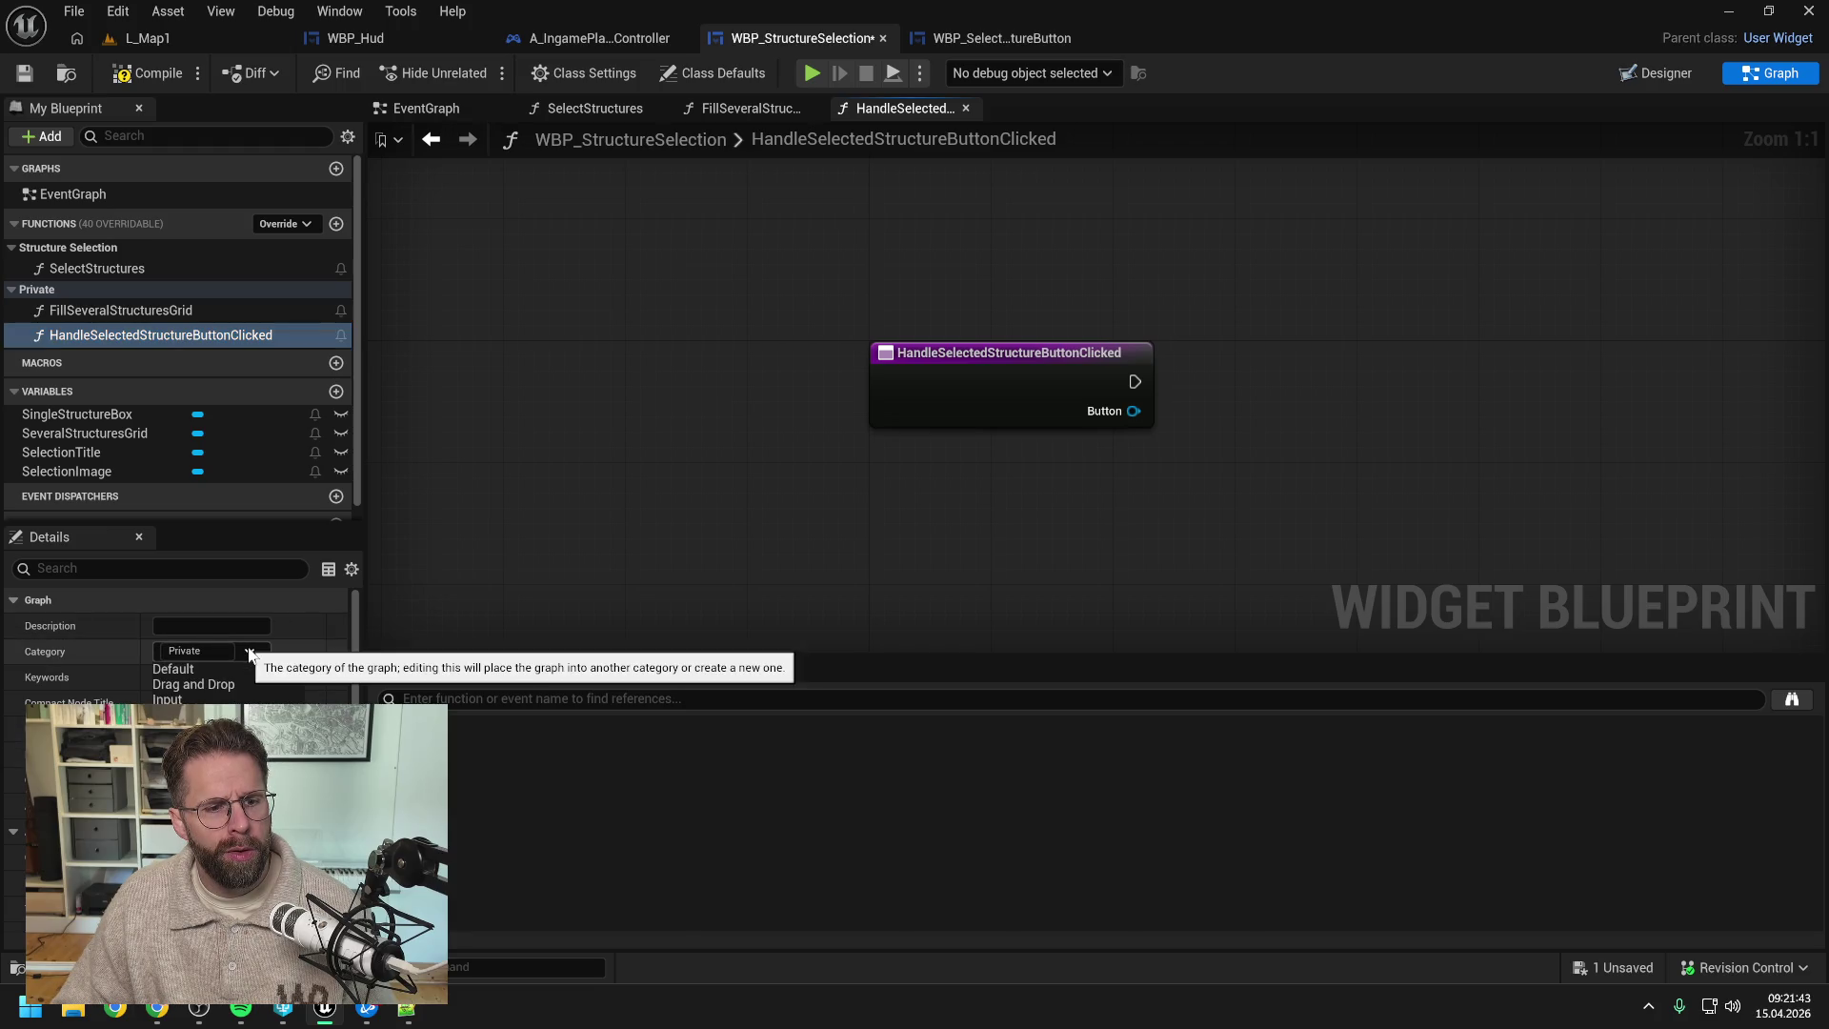
{"action": "left_click", "coordinate": [190, 651]}
{"action": "mouse_move", "coordinate": [77, 333]}
{"action": "left_mouse_down"}
{"action": "mouse_move", "coordinate": [90, 244]}
{"action": "mouse_move", "coordinate": [95, 319]}
{"action": "mouse_move", "coordinate": [93, 267]}
{"action": "left_mouse_up"}
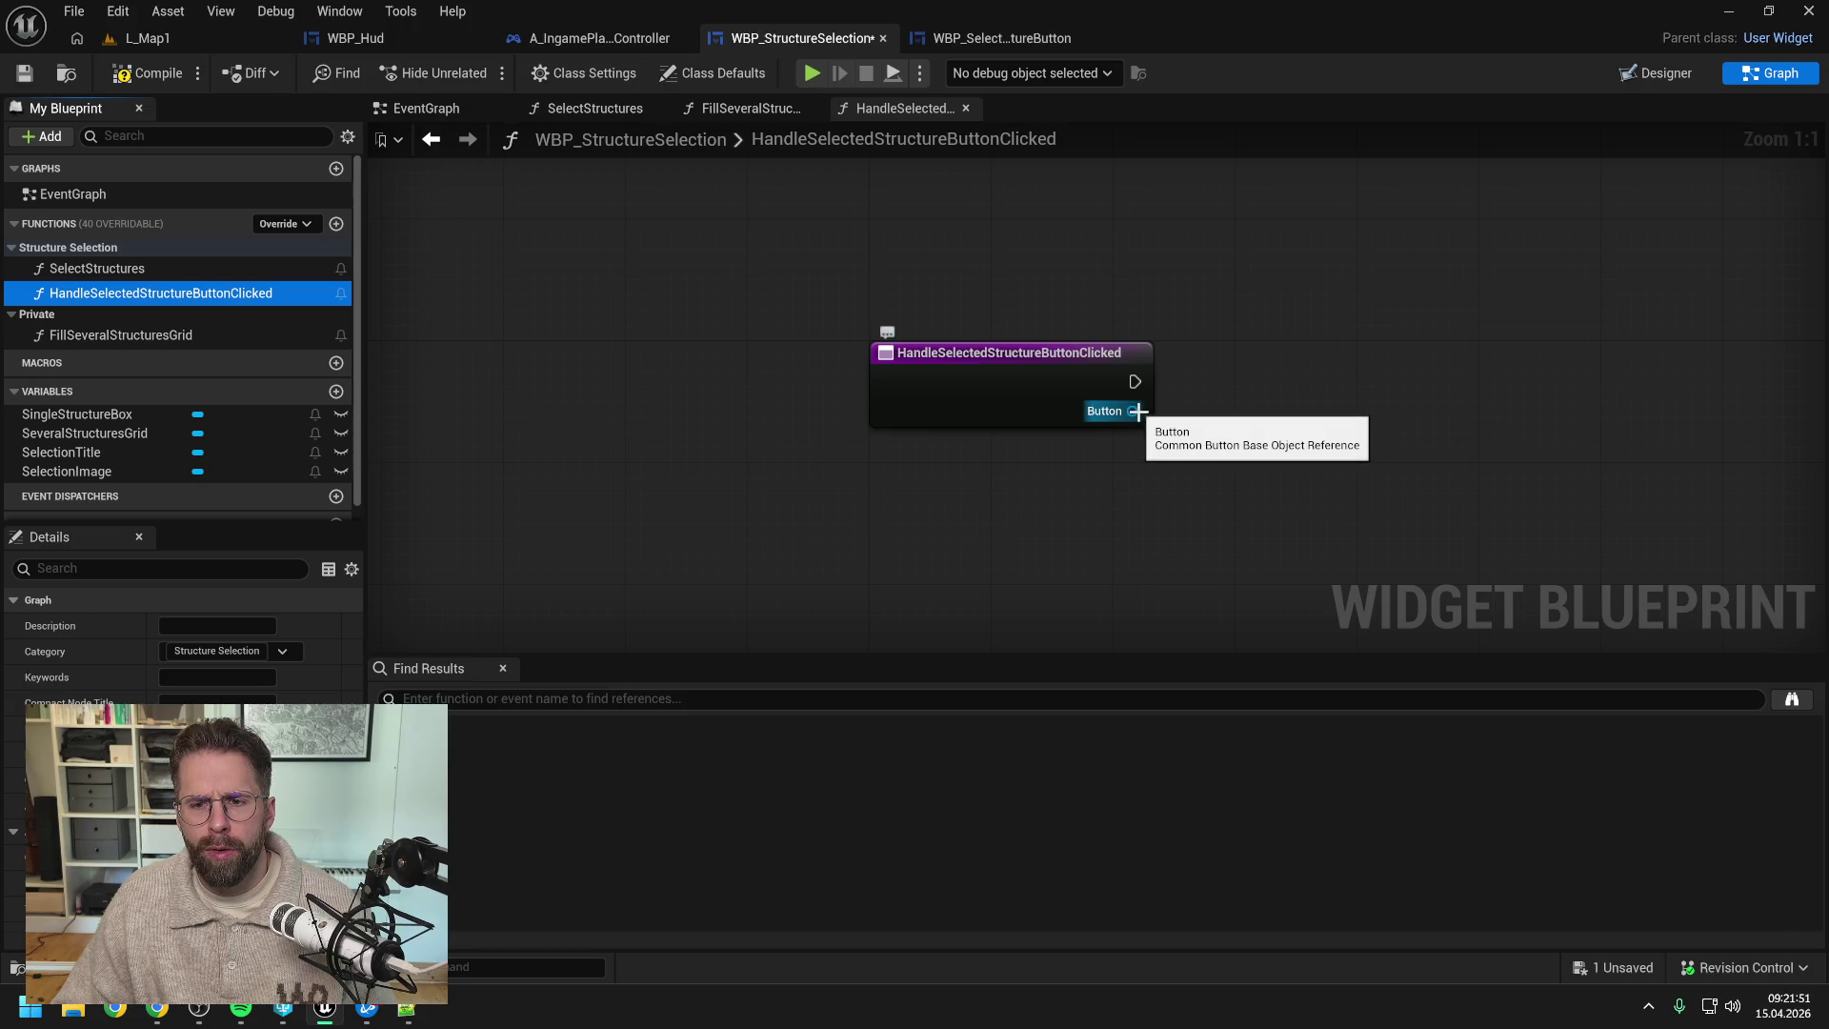
- Change the function's input to a WBP Selected Structure Button object reference, then compile and save
{"action": "scroll", "coordinate": [181, 638], "scroll_direction": "down", "scroll_amount": 5}
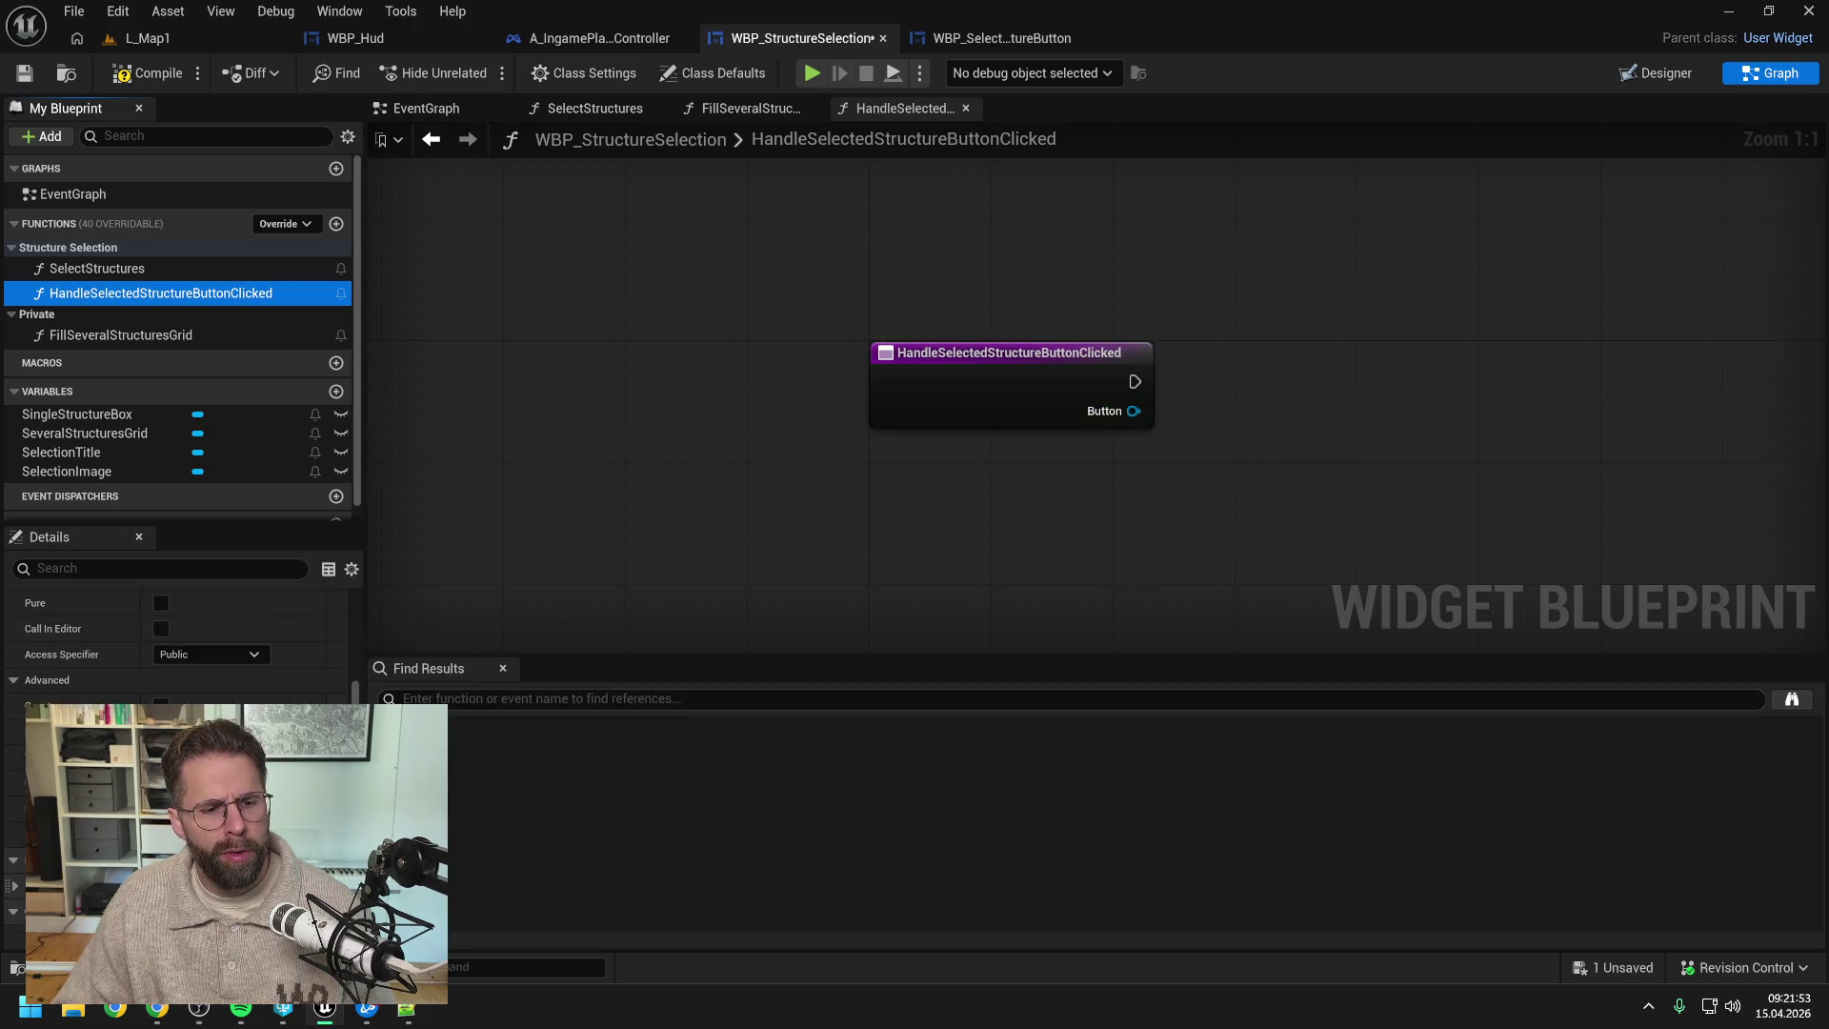
{"action": "left_click", "coordinate": [201, 716]}
{"action": "type", "text": "structure"}
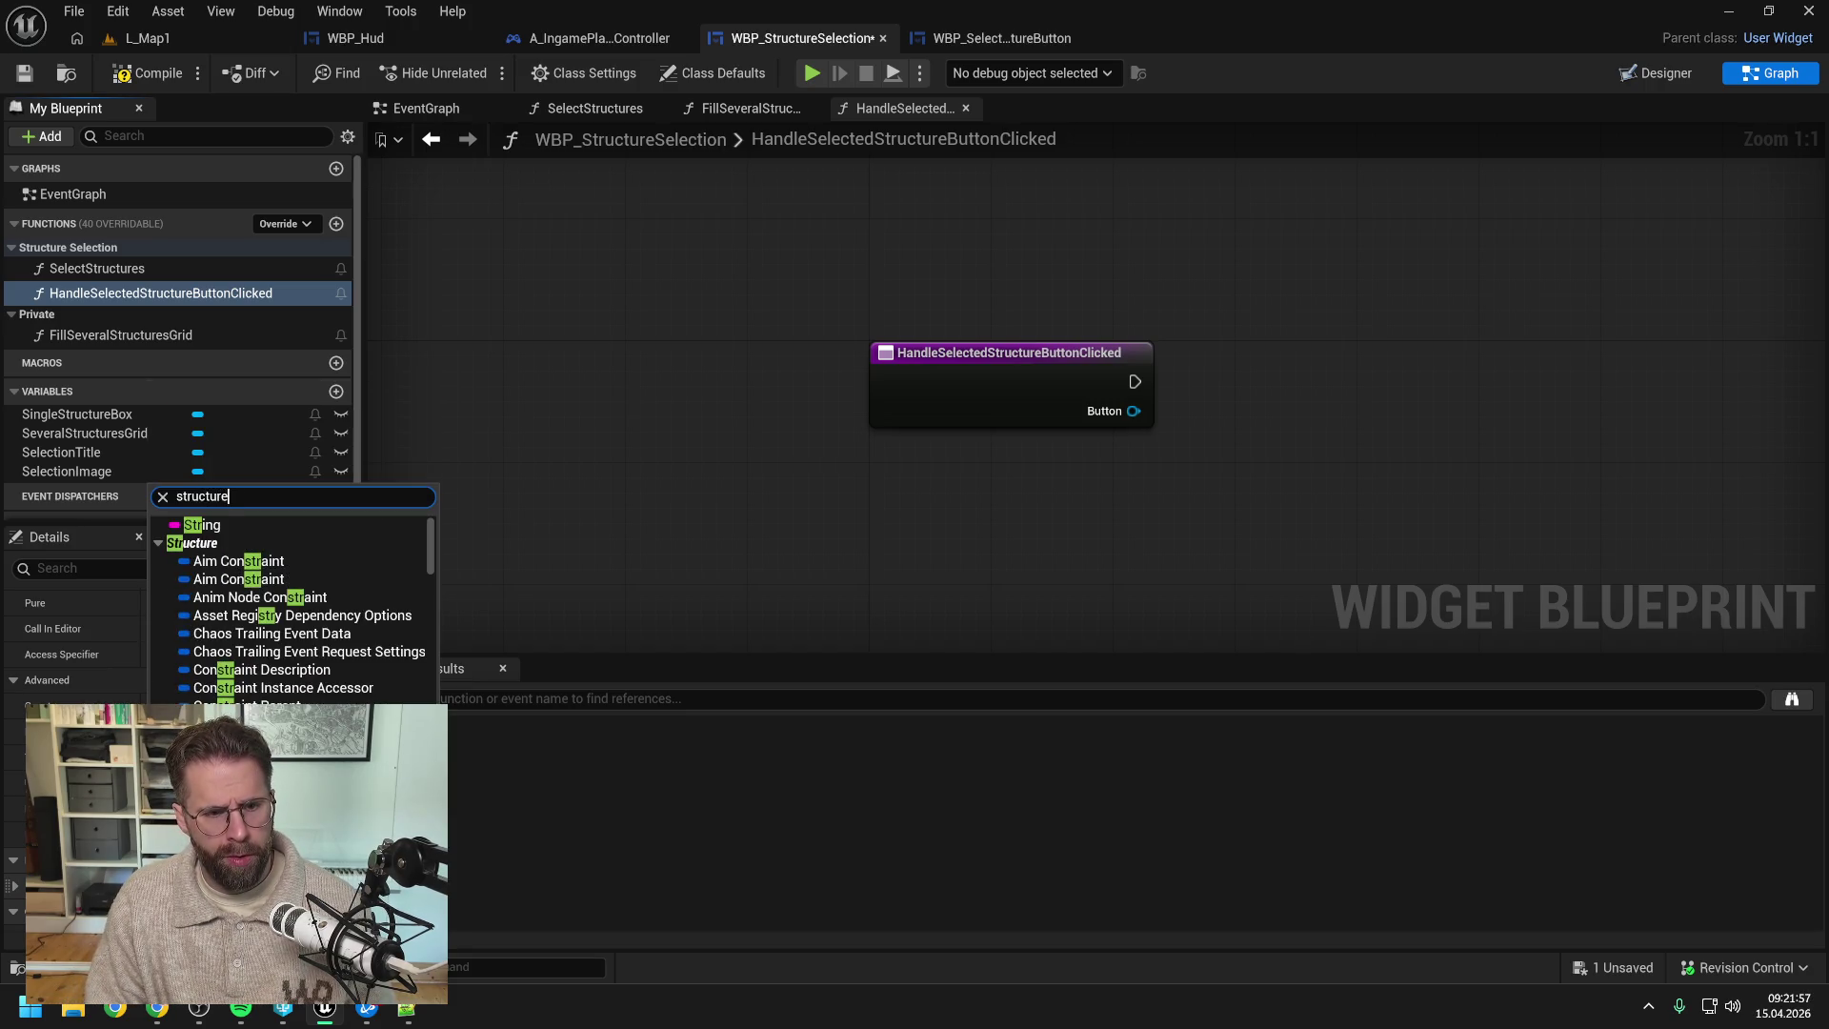
{"action": "type", "text": "s"}
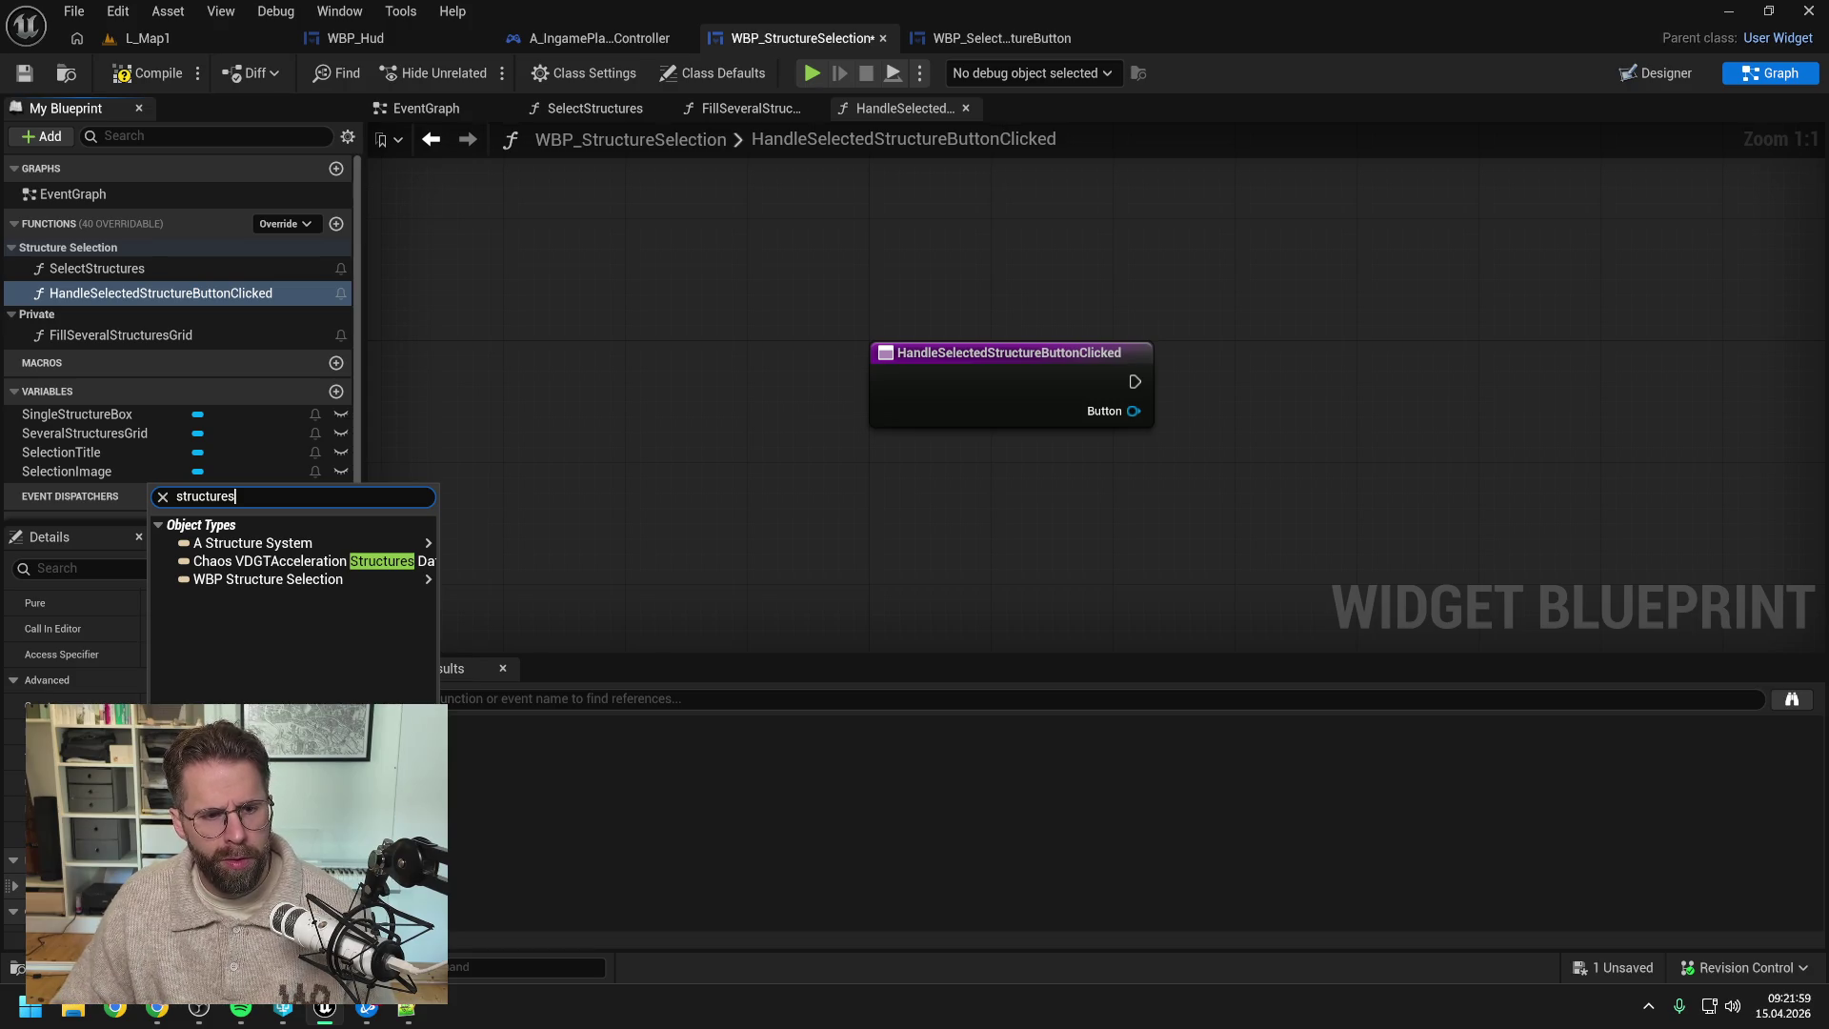
{"action": "key", "text": "ctrl+a"}
{"action": "type", "text": "selec"}
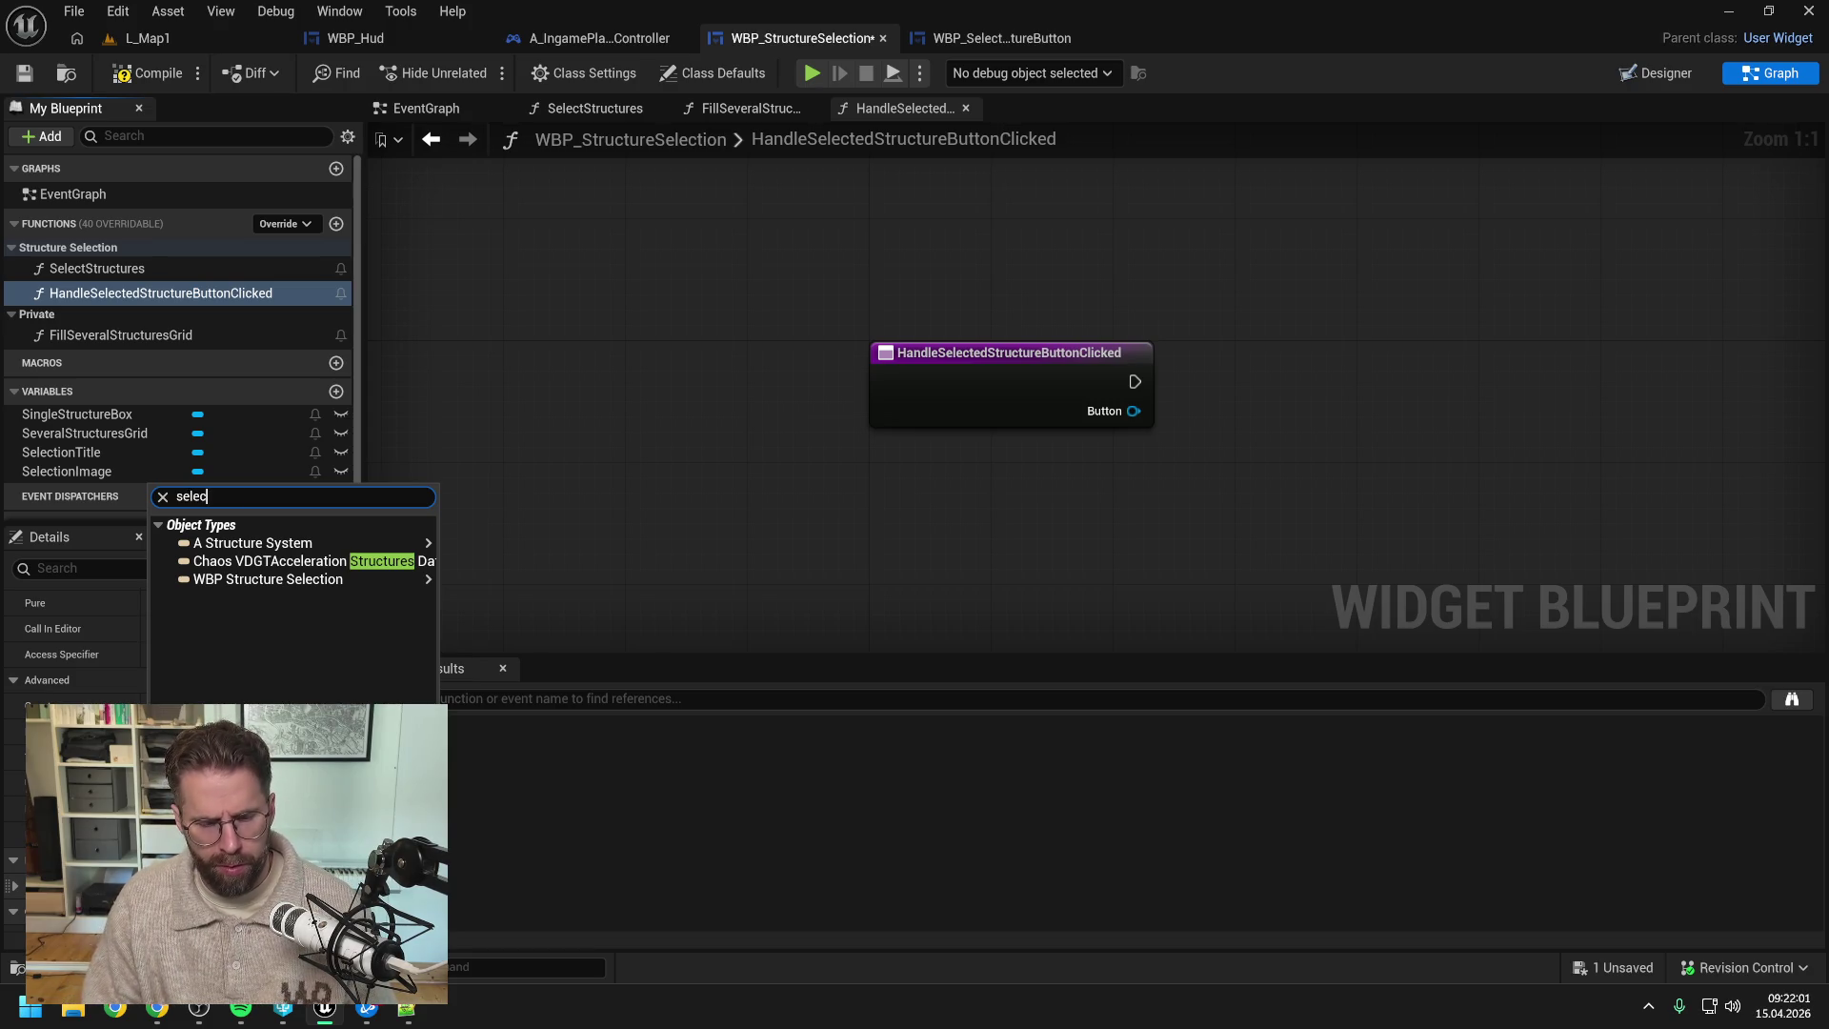
{"action": "type", "text": "teds"}
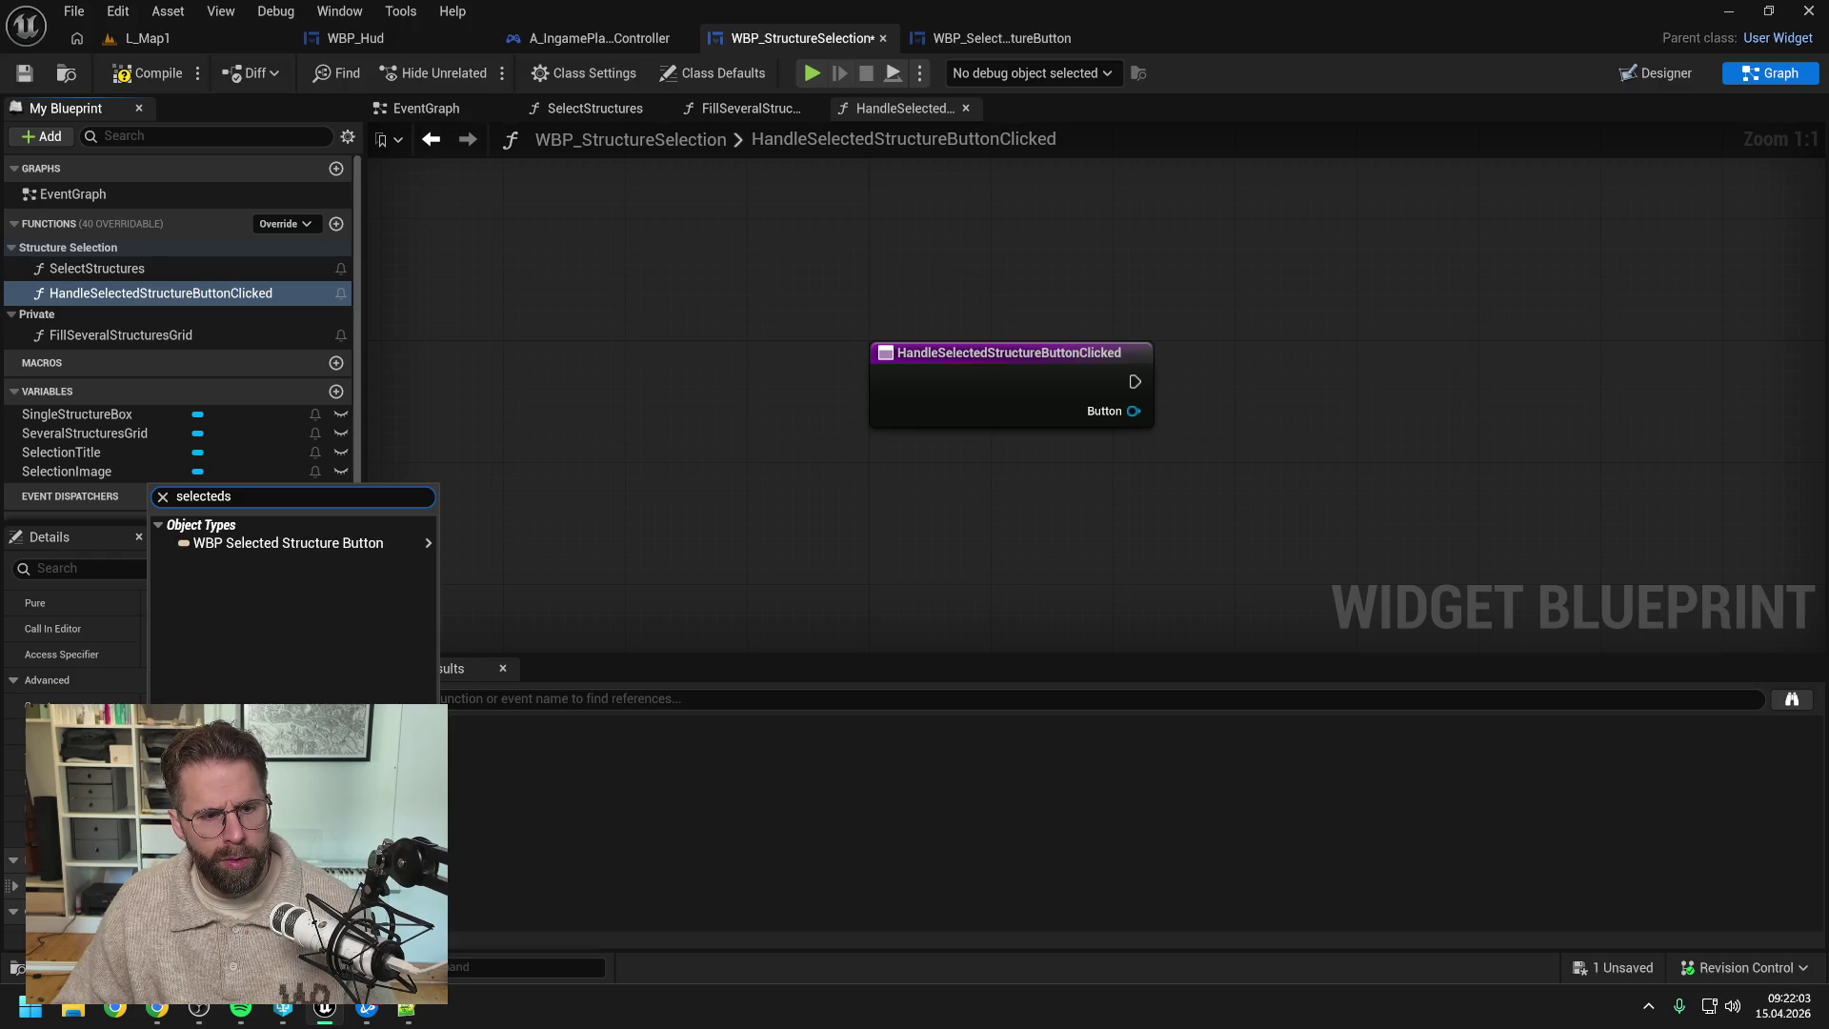
{"action": "mouse_move", "coordinate": [305, 547]}
{"action": "left_click", "coordinate": [518, 537]}
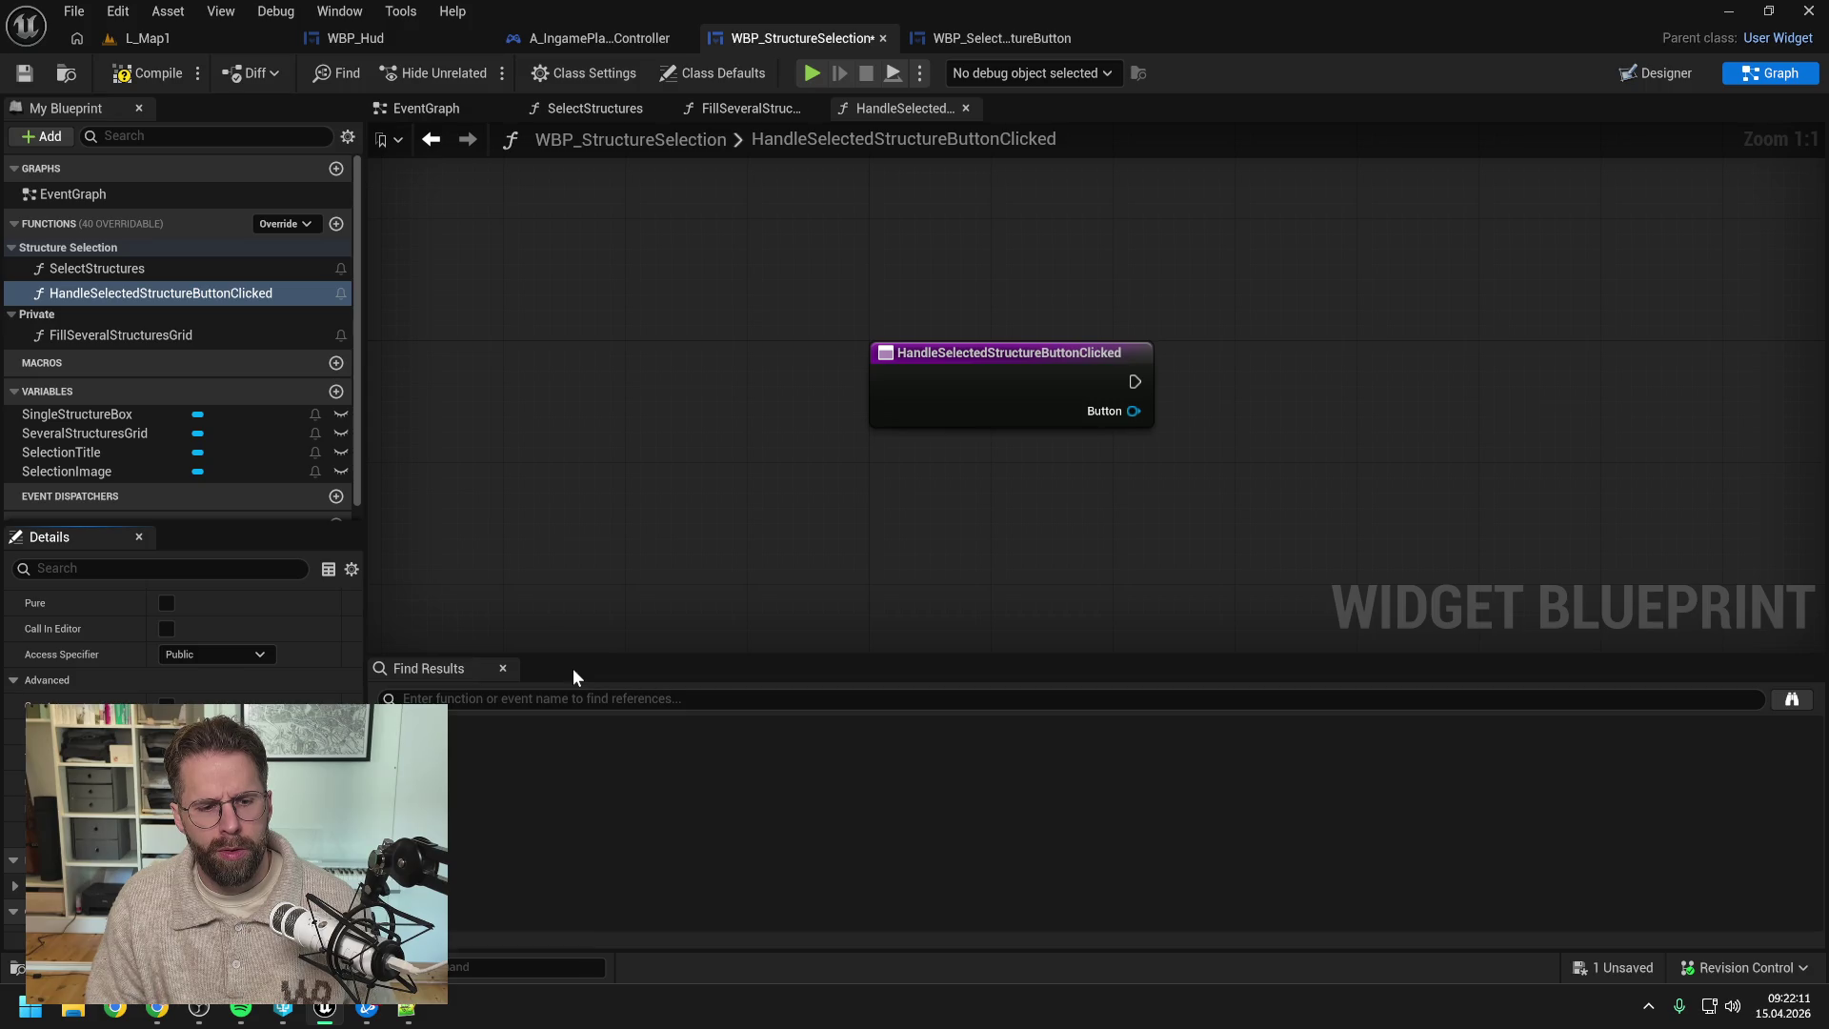
{"action": "left_click", "coordinate": [29, 76]}
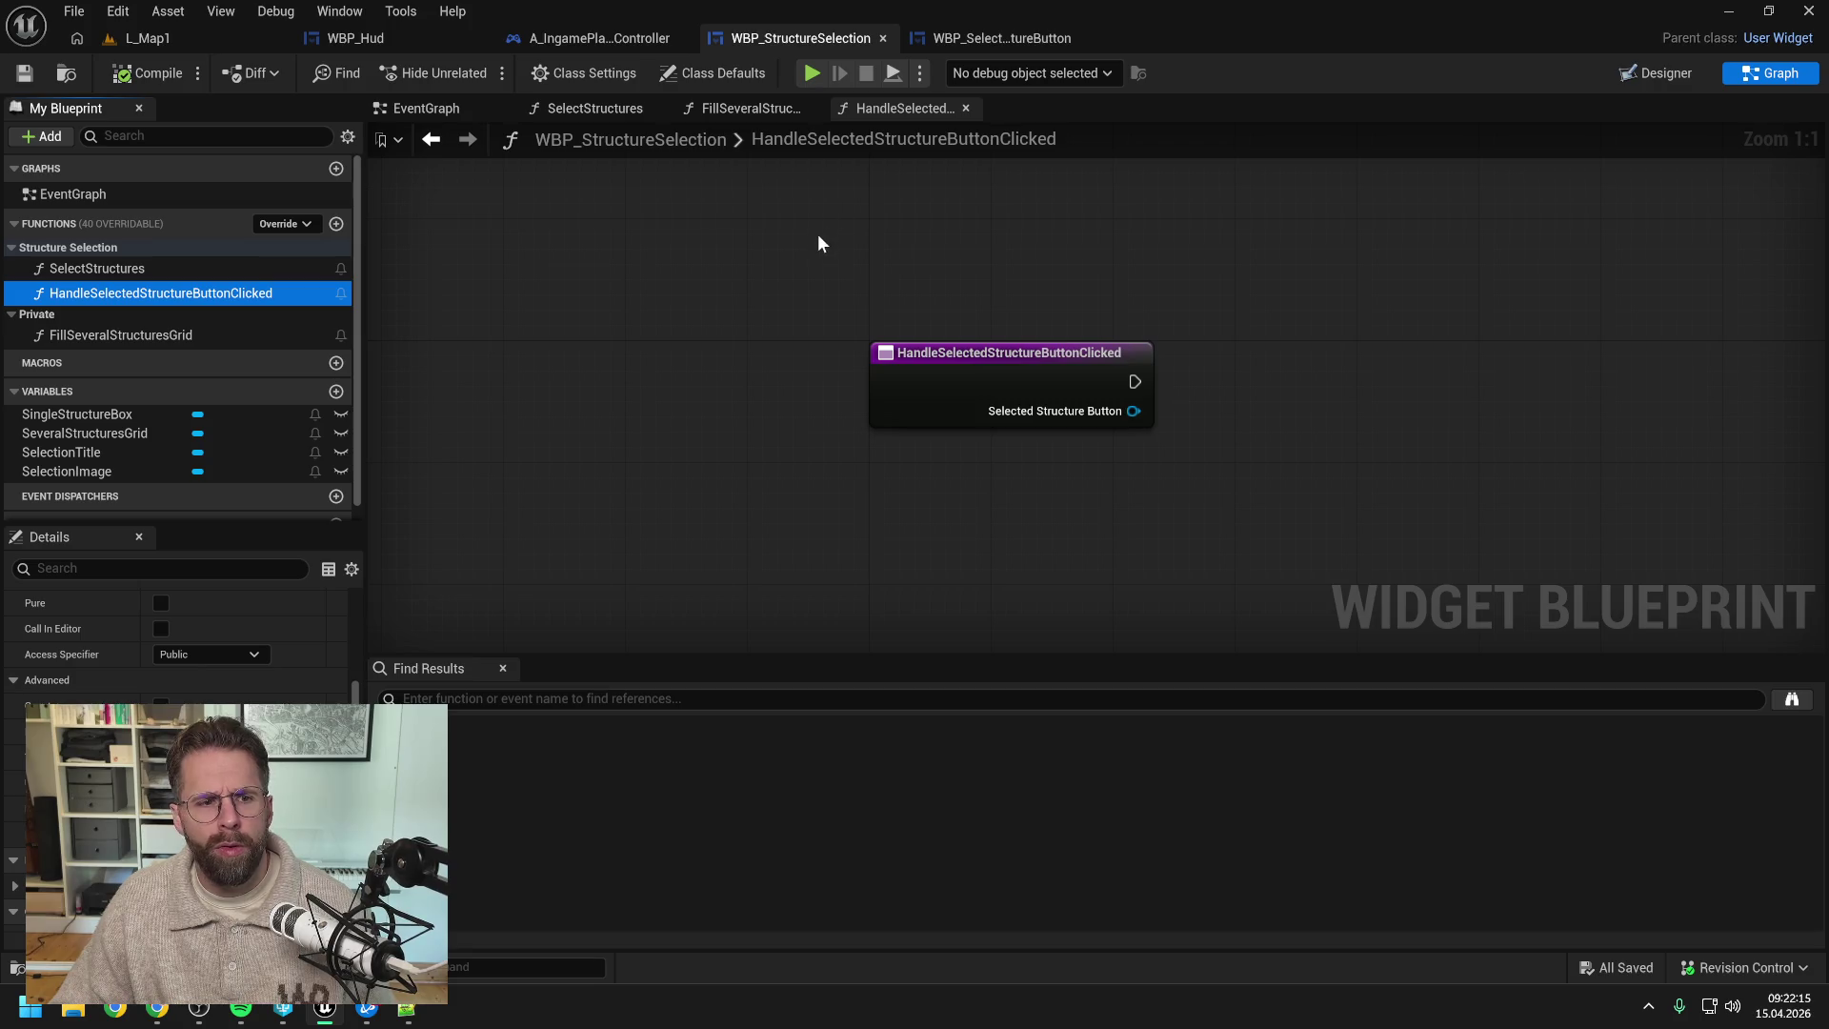
{"action": "left_click", "coordinate": [1025, 42]}
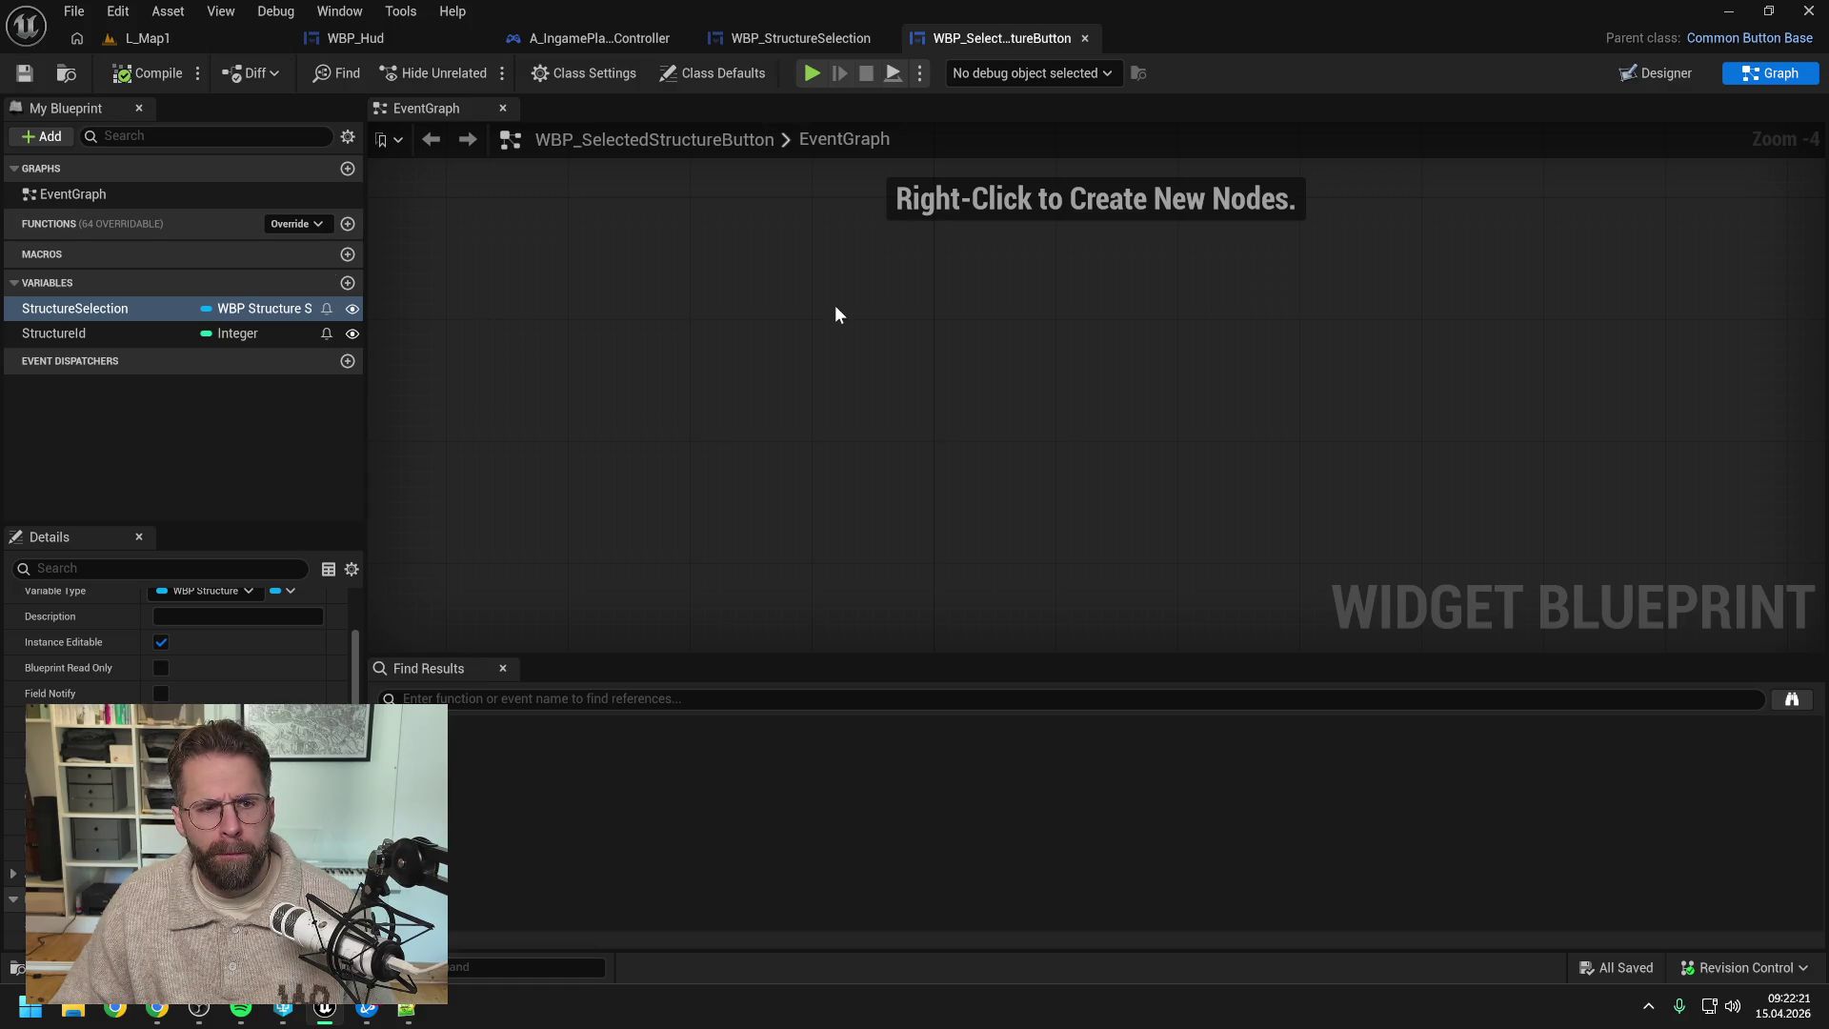
- In the Designer, set WBP_SelectedStructureButton's root Style to ClearButtonStyle
{"action": "left_click", "coordinate": [1656, 74]}
{"action": "left_click", "coordinate": [265, 595]}
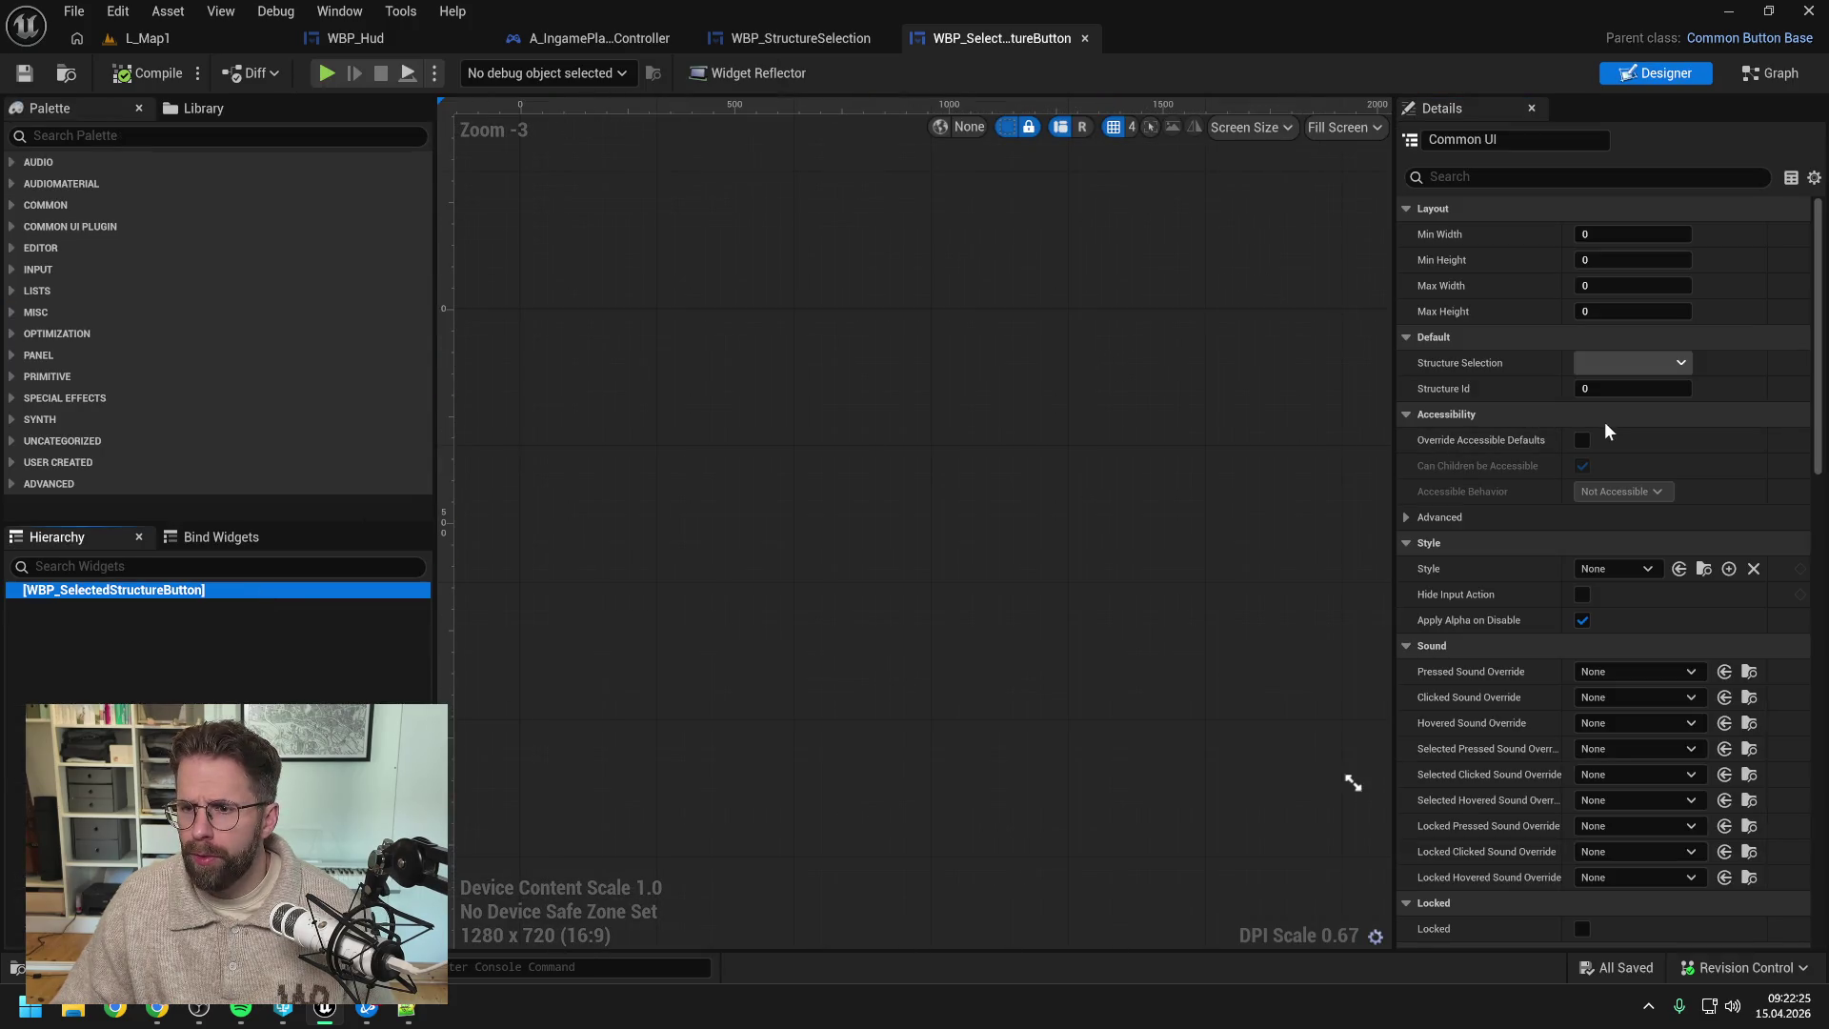
{"action": "left_click", "coordinate": [1615, 568]}
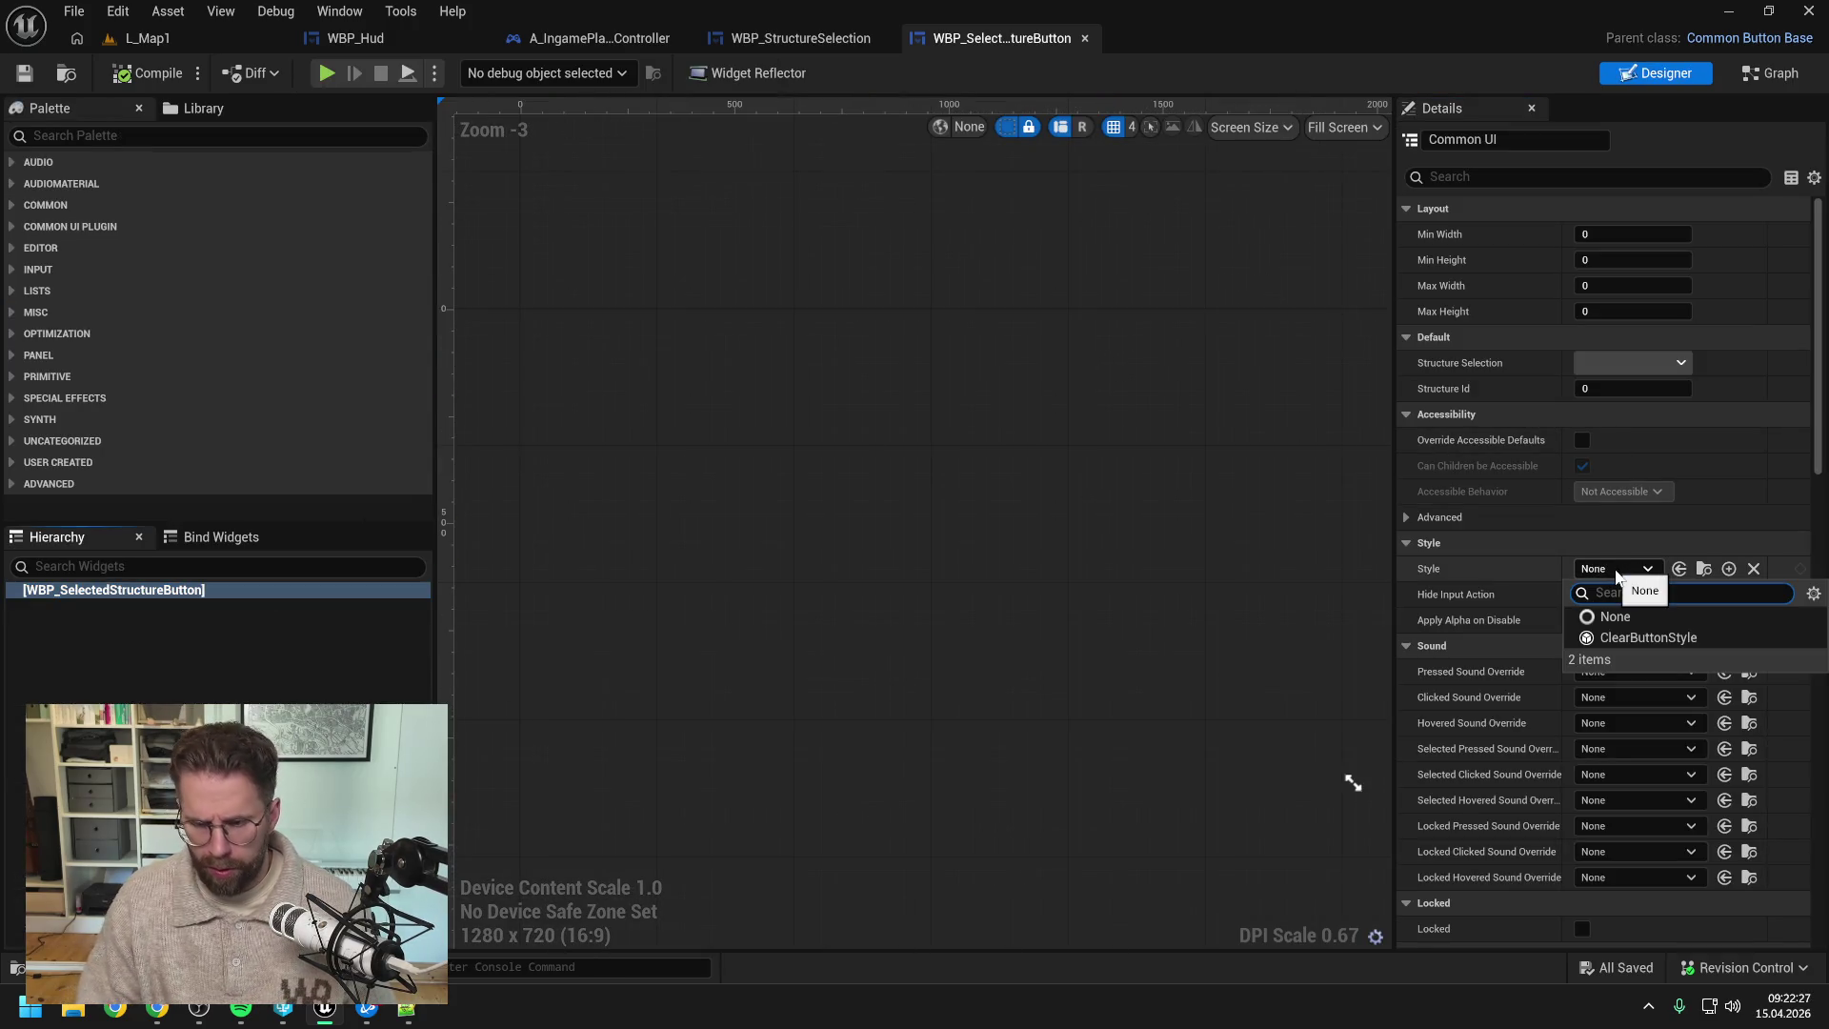
{"action": "left_click", "coordinate": [1637, 636]}
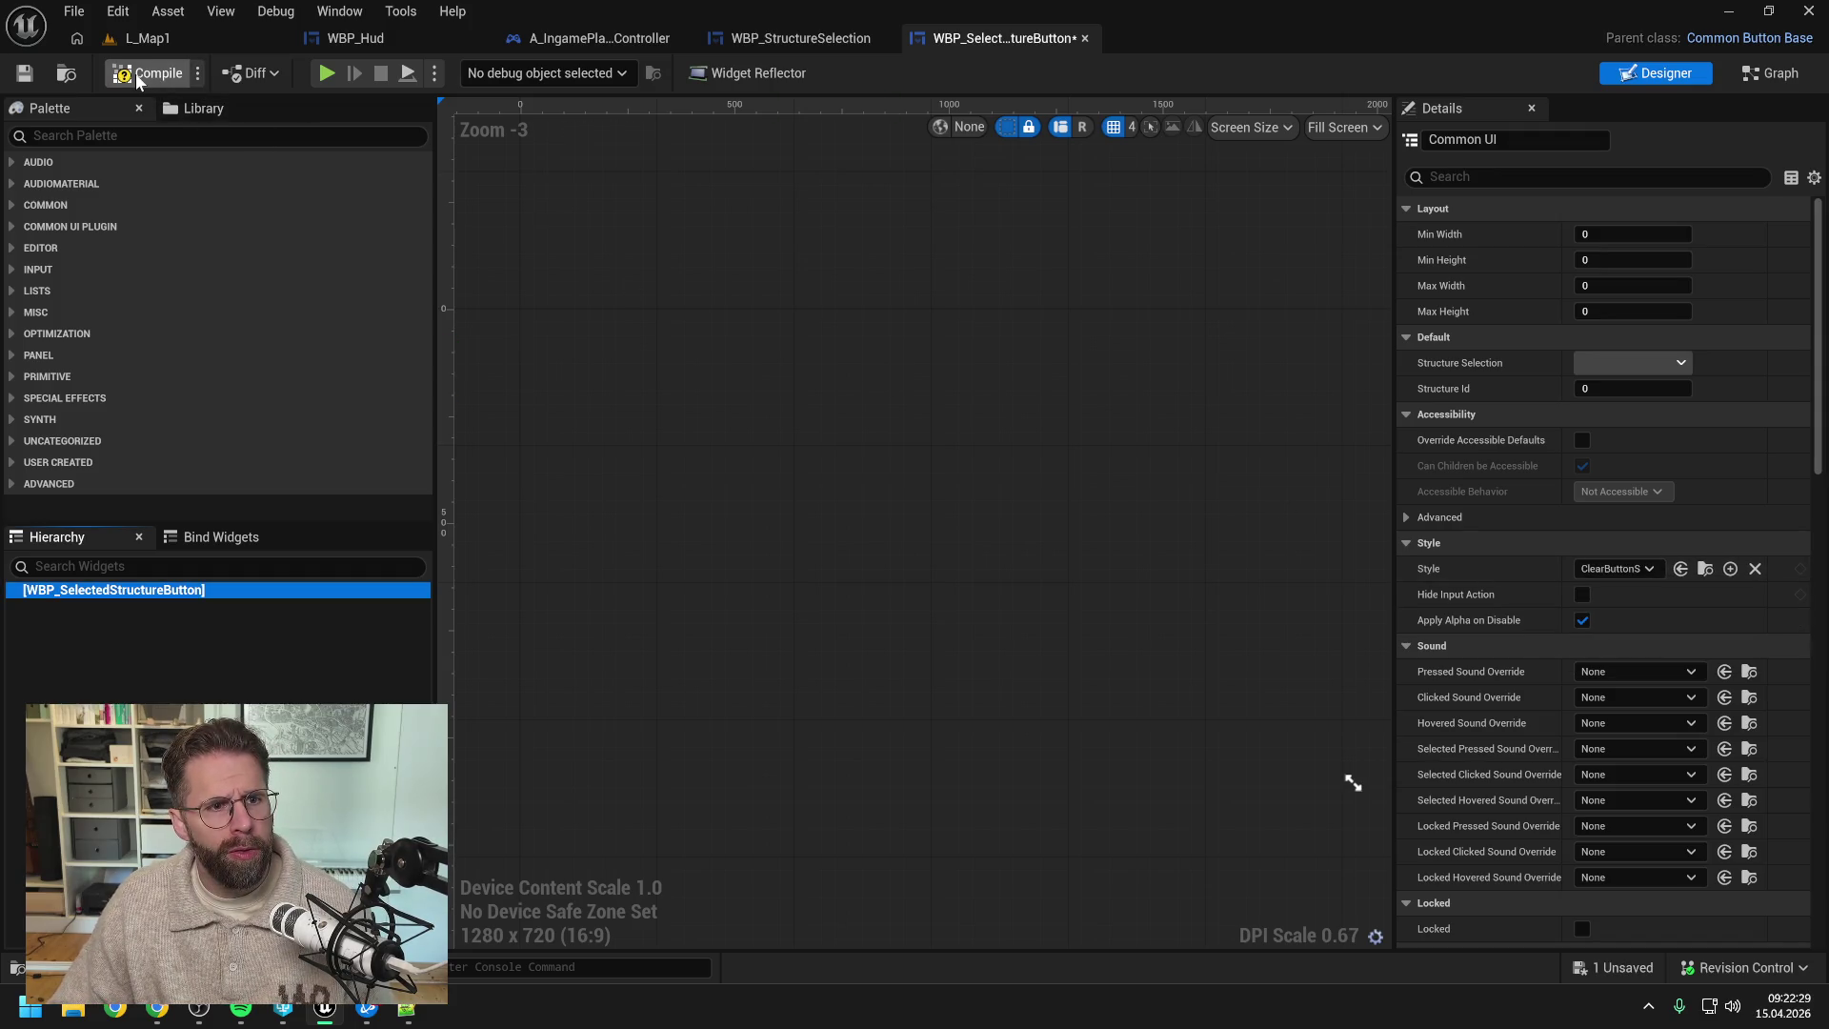
{"action": "left_click", "coordinate": [113, 136]}
{"action": "type", "text": "common"}
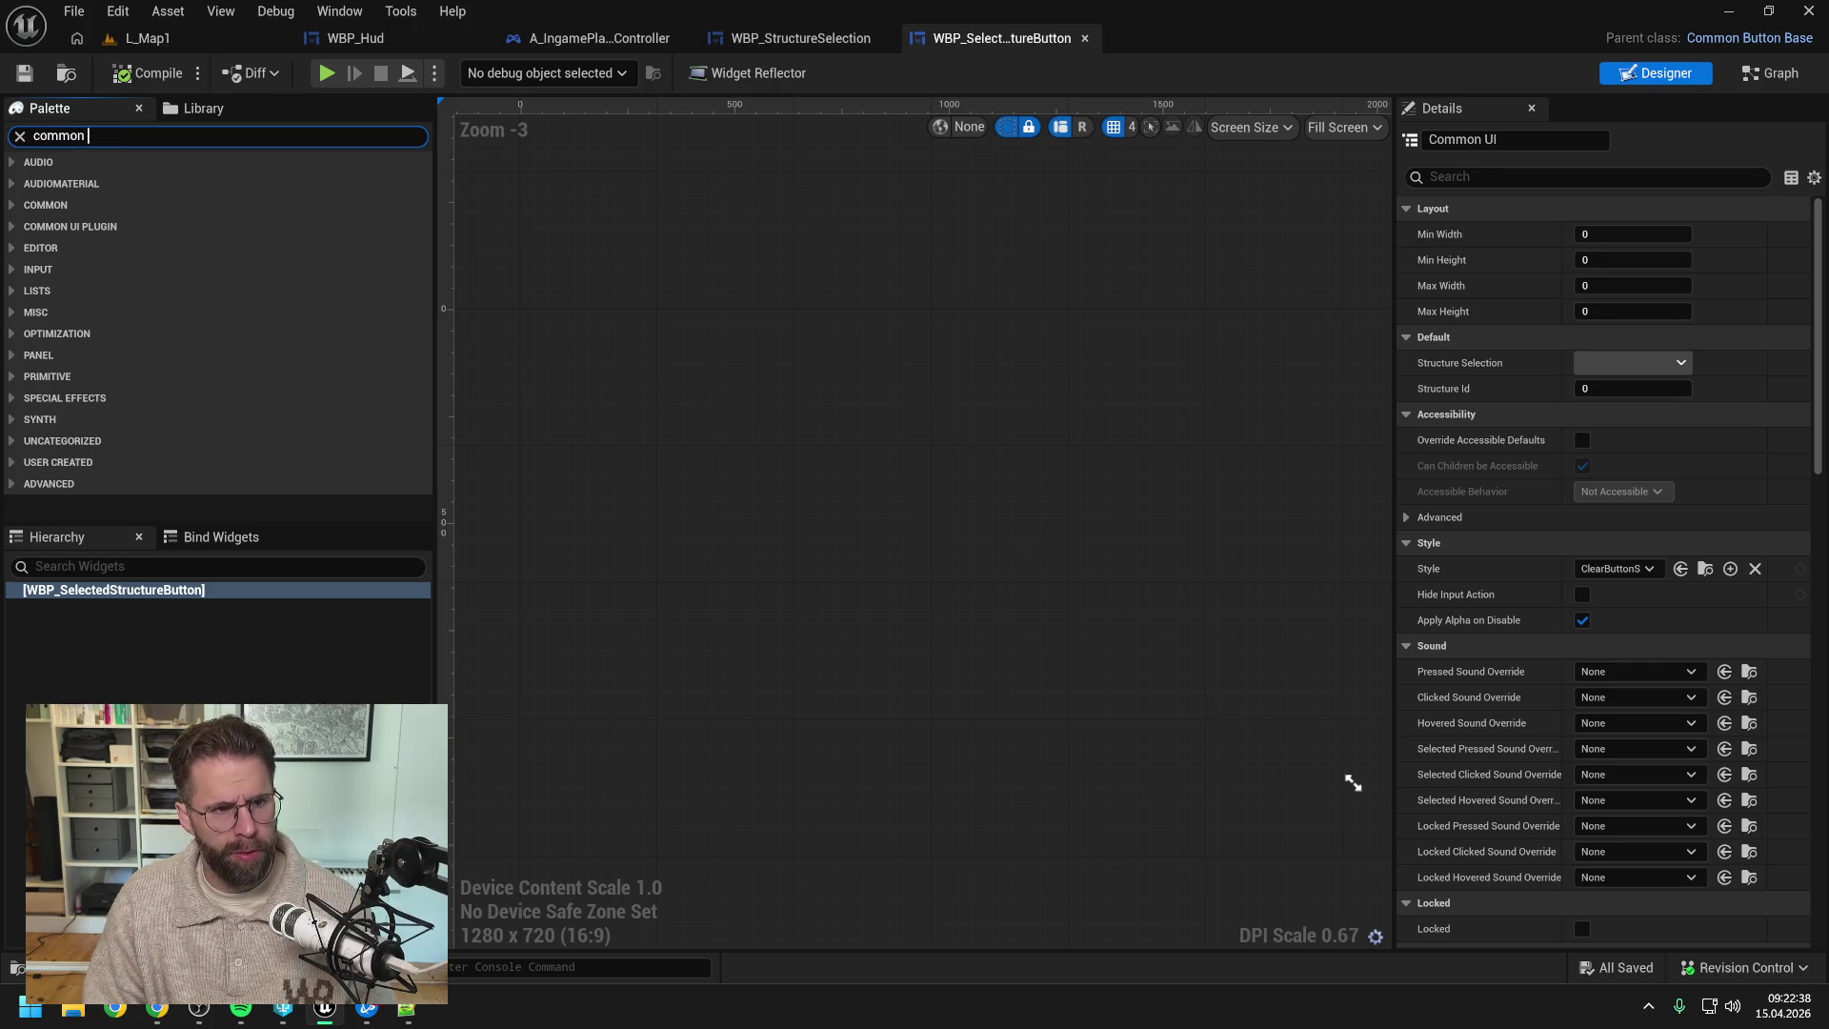
{"action": "type", "text": "im"}
- Add a Common Lazy Image inside the button and check SelectionImage's settings in WBP_StructureSelection
{"action": "key", "text": "Return"}
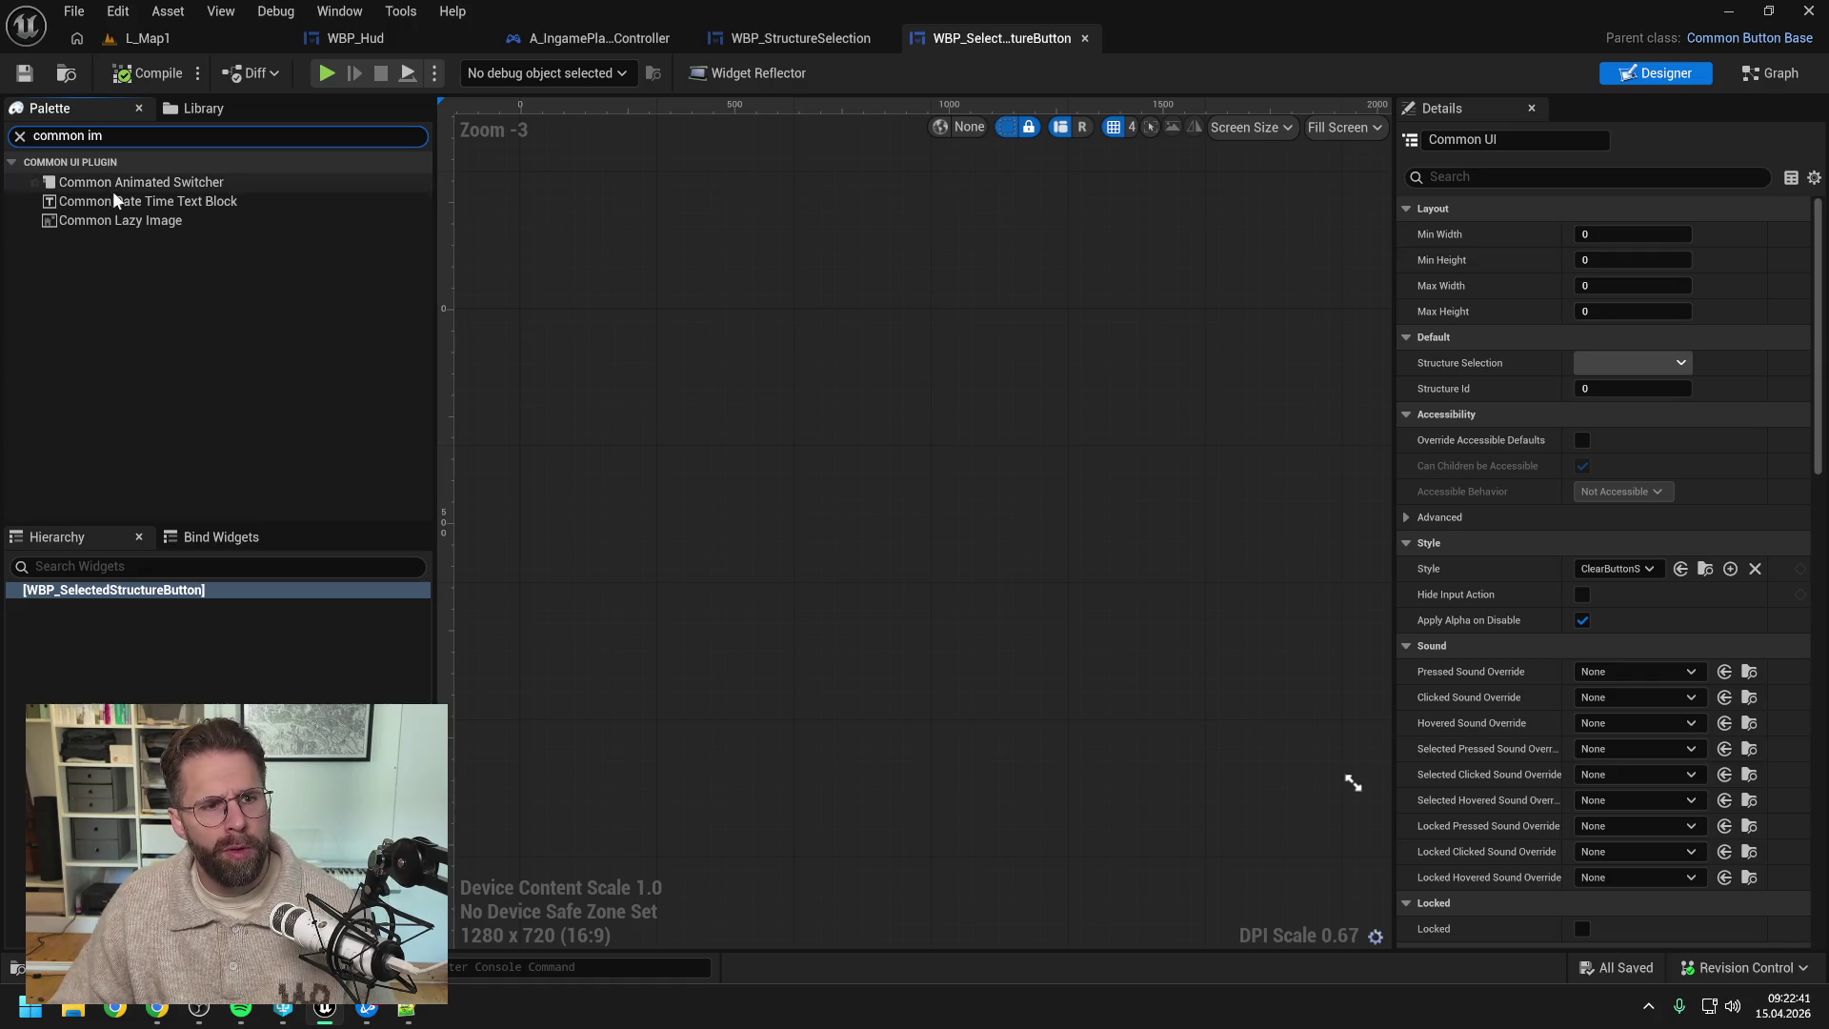
{"action": "mouse_move", "coordinate": [114, 221]}
{"action": "left_mouse_down"}
{"action": "mouse_move", "coordinate": [143, 552]}
{"action": "mouse_move", "coordinate": [173, 591]}
{"action": "left_mouse_up"}
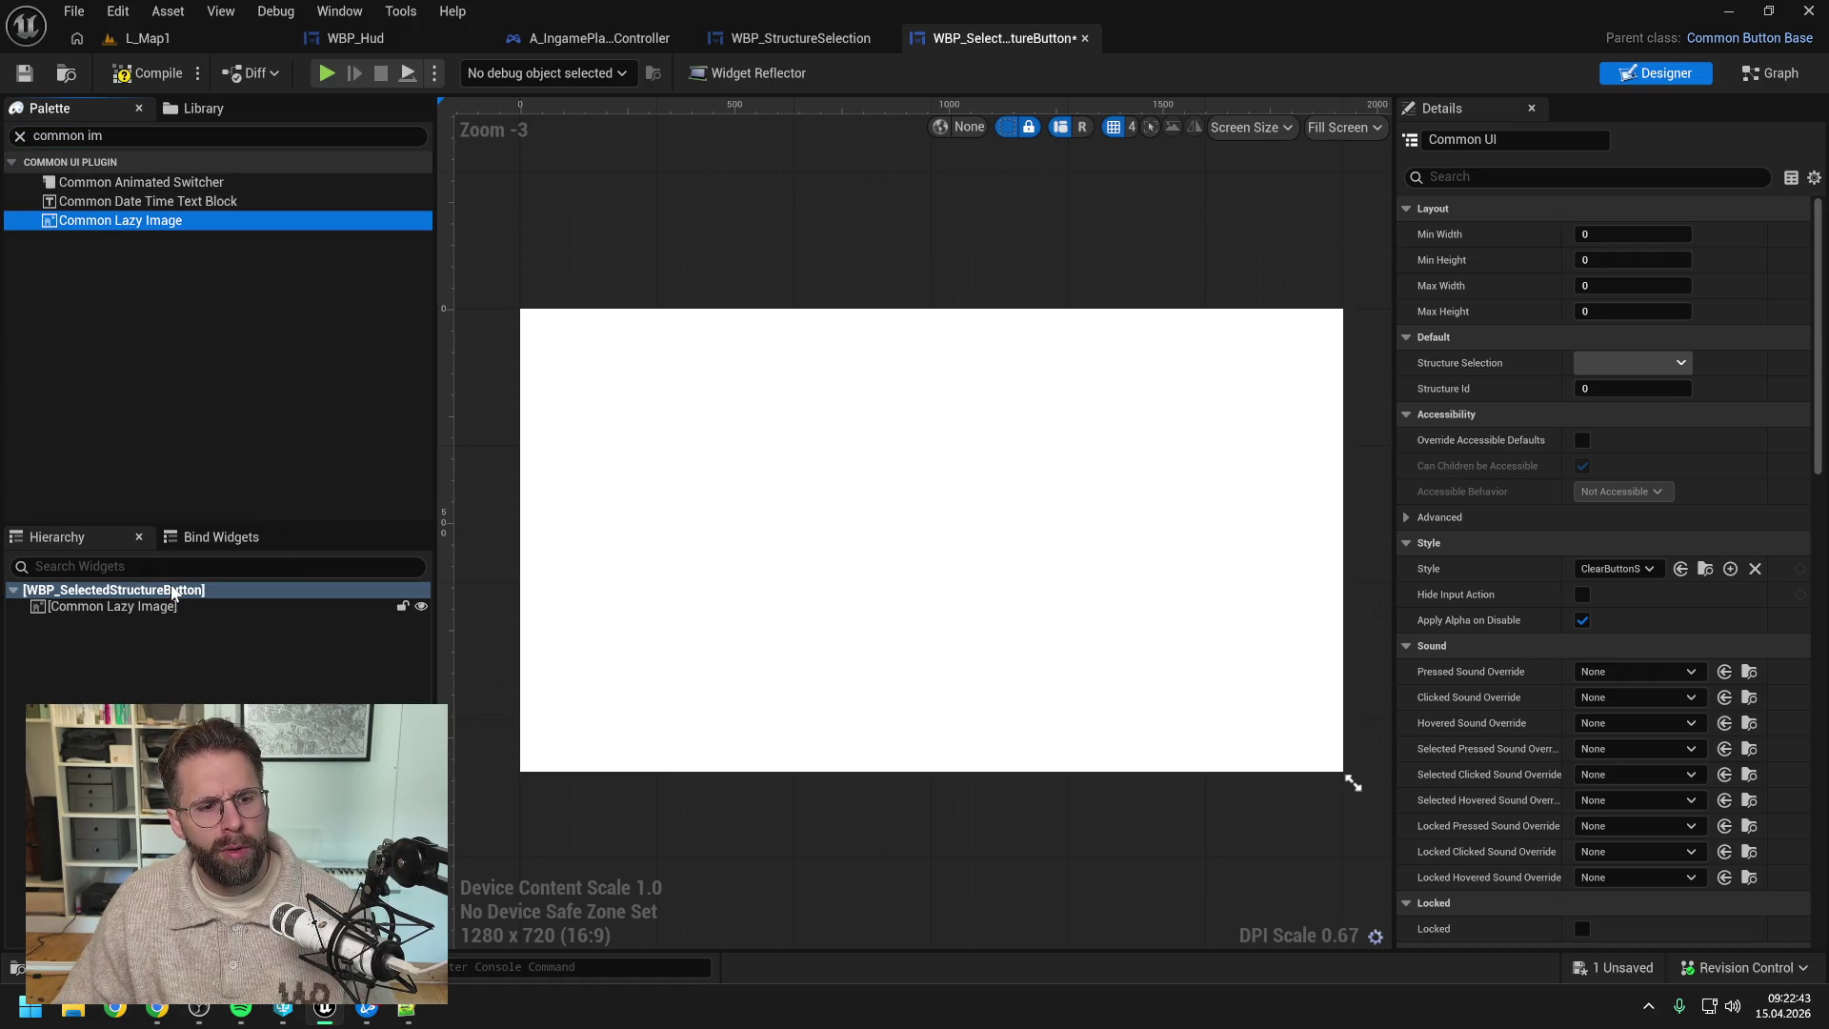
{"action": "left_click", "coordinate": [781, 38]}
{"action": "left_click", "coordinate": [1649, 76]}
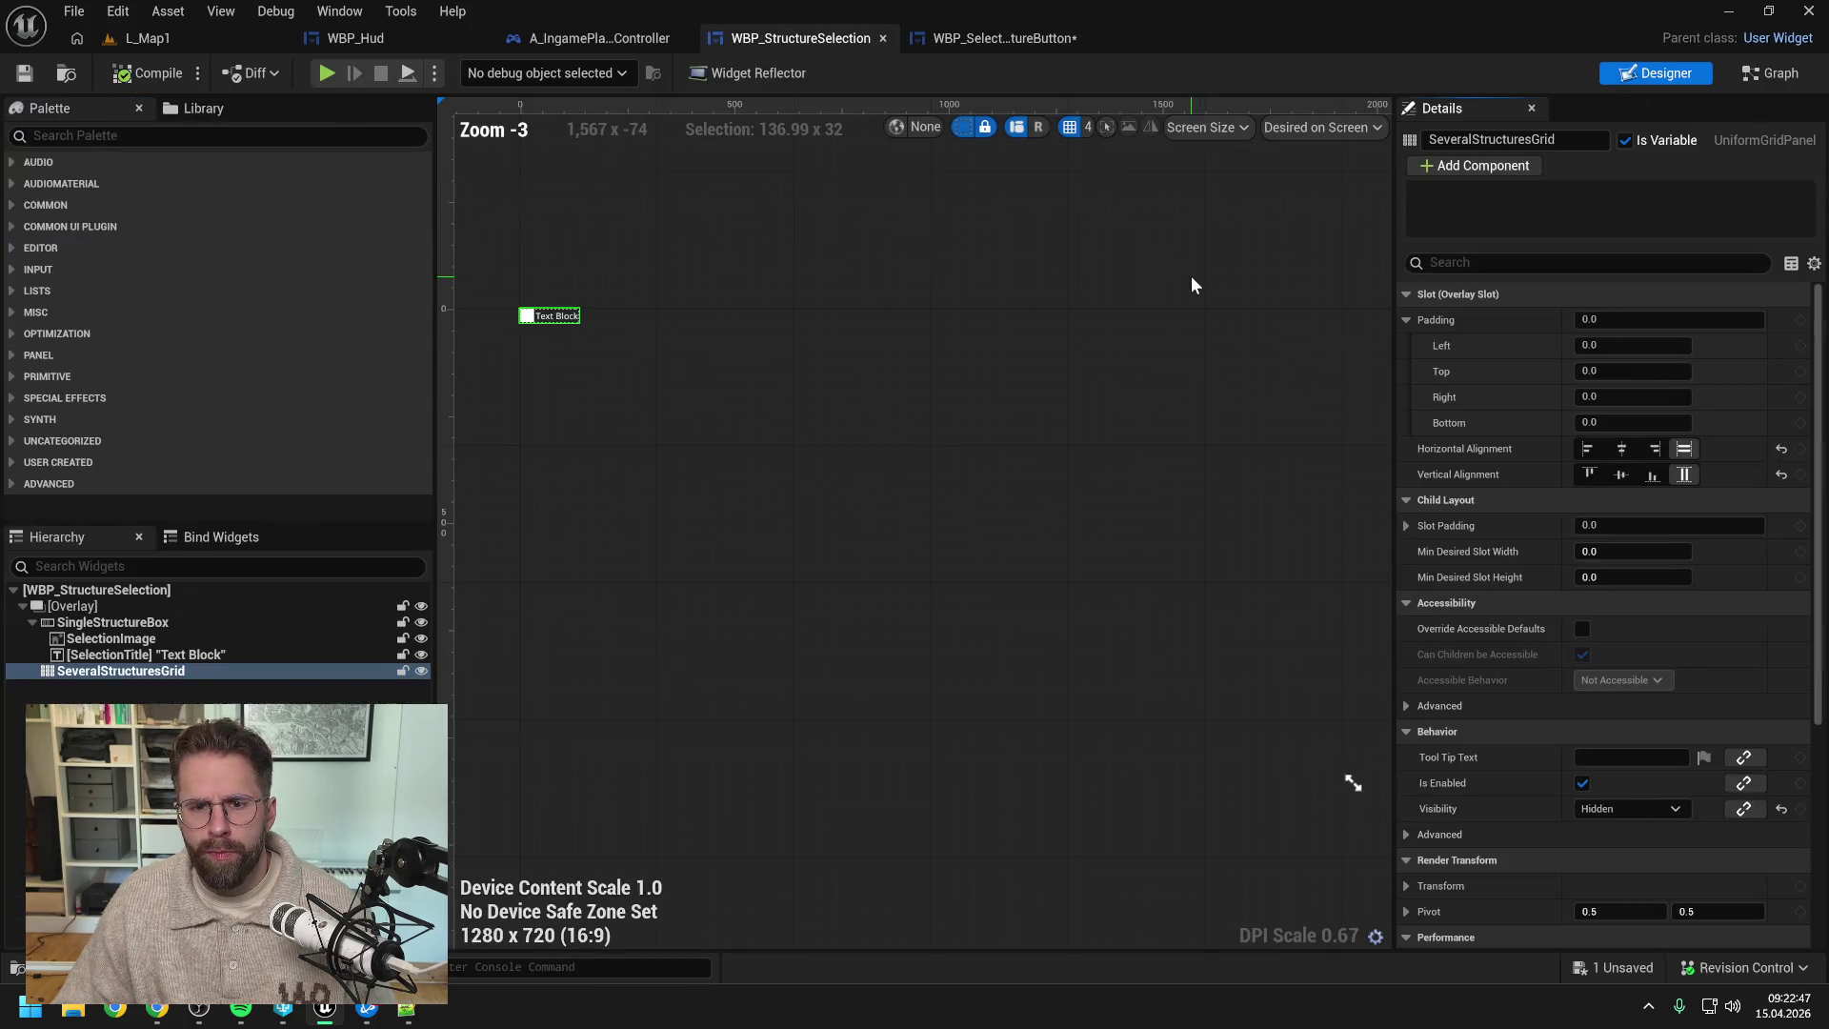
{"action": "left_click", "coordinate": [146, 640]}
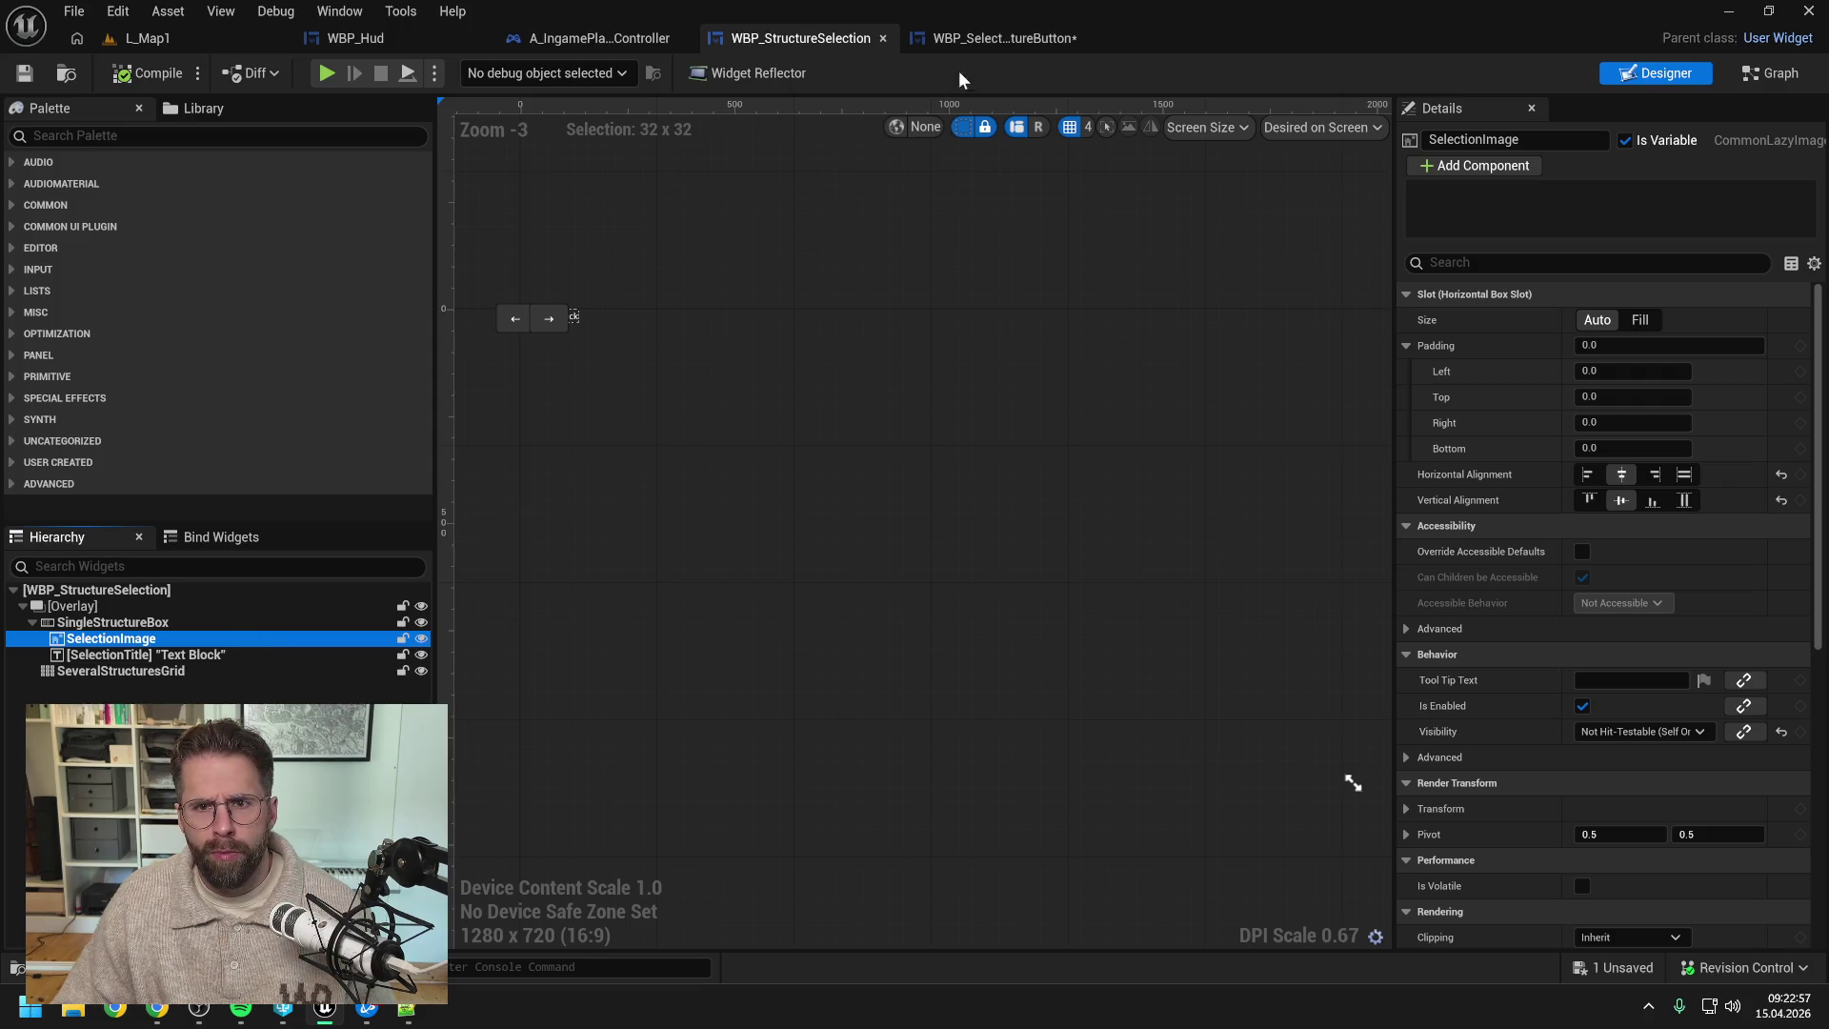
- Rename the button's SelectionImage lazy image widget to Image
{"action": "left_click", "coordinate": [991, 39]}
{"action": "left_click", "coordinate": [93, 607]}
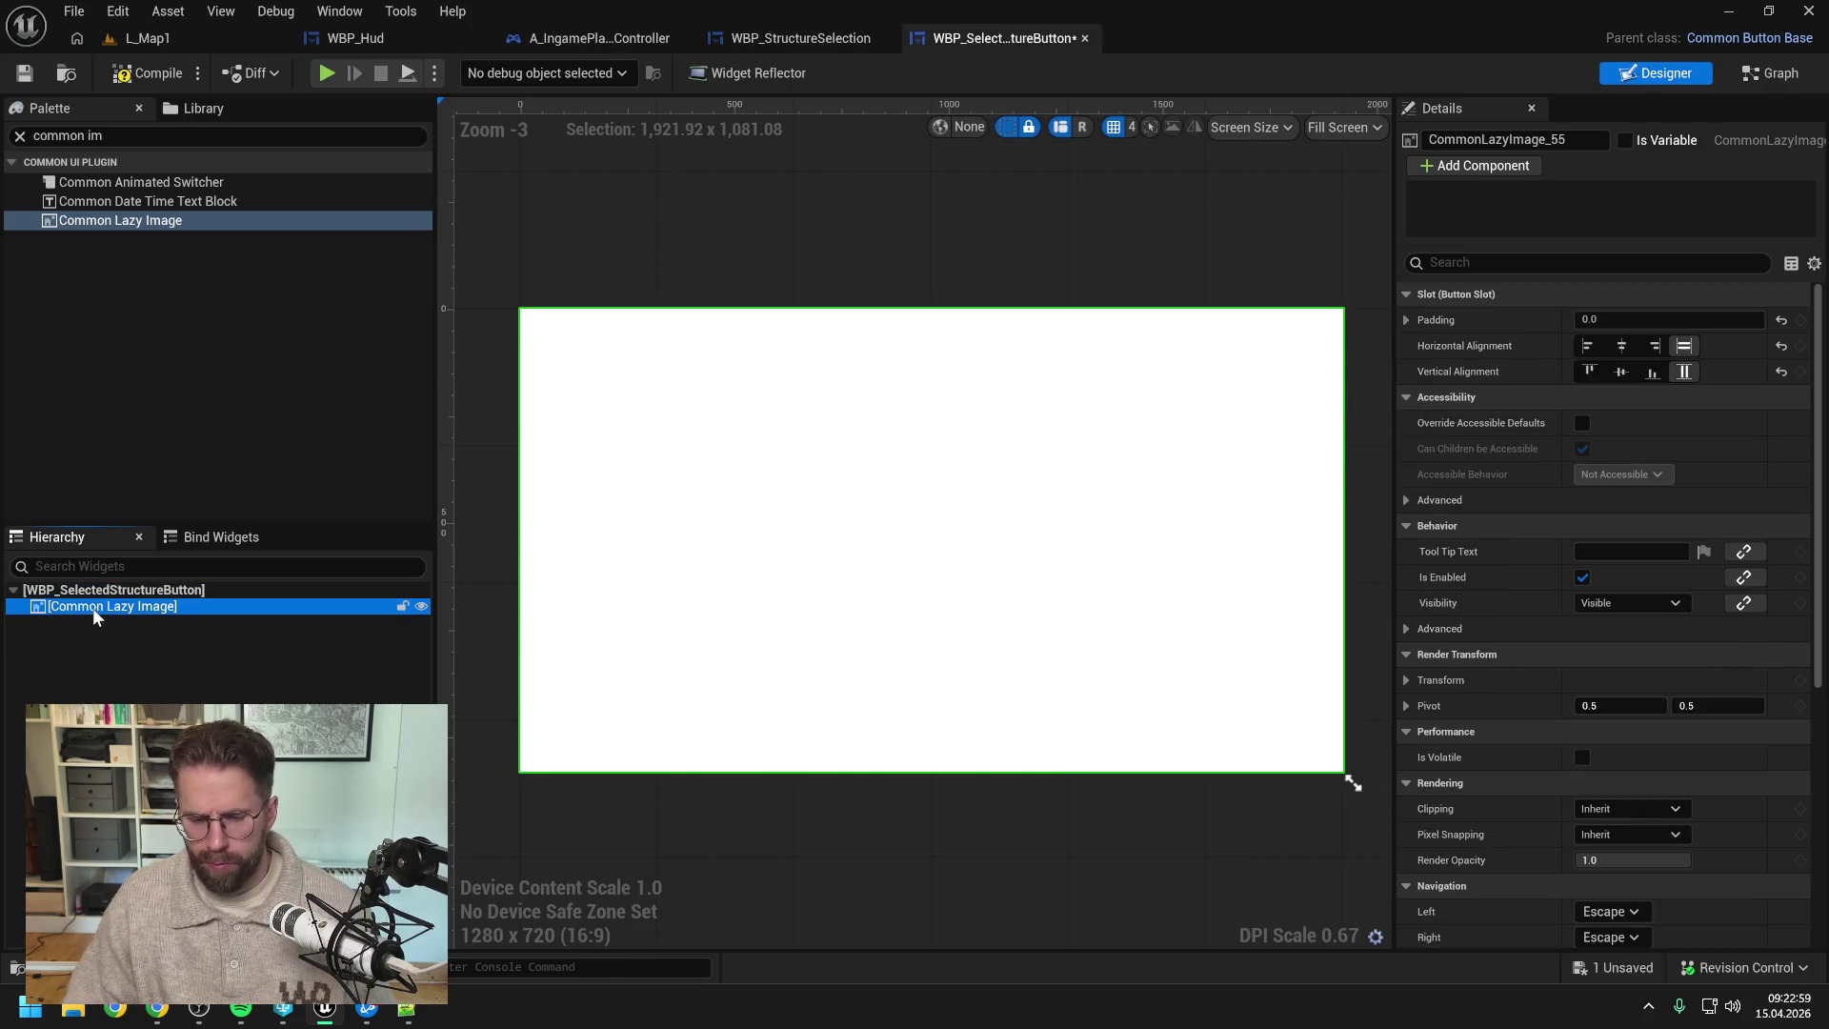
{"action": "key", "text": "Delete"}
{"action": "key", "text": "ctrl+z"}
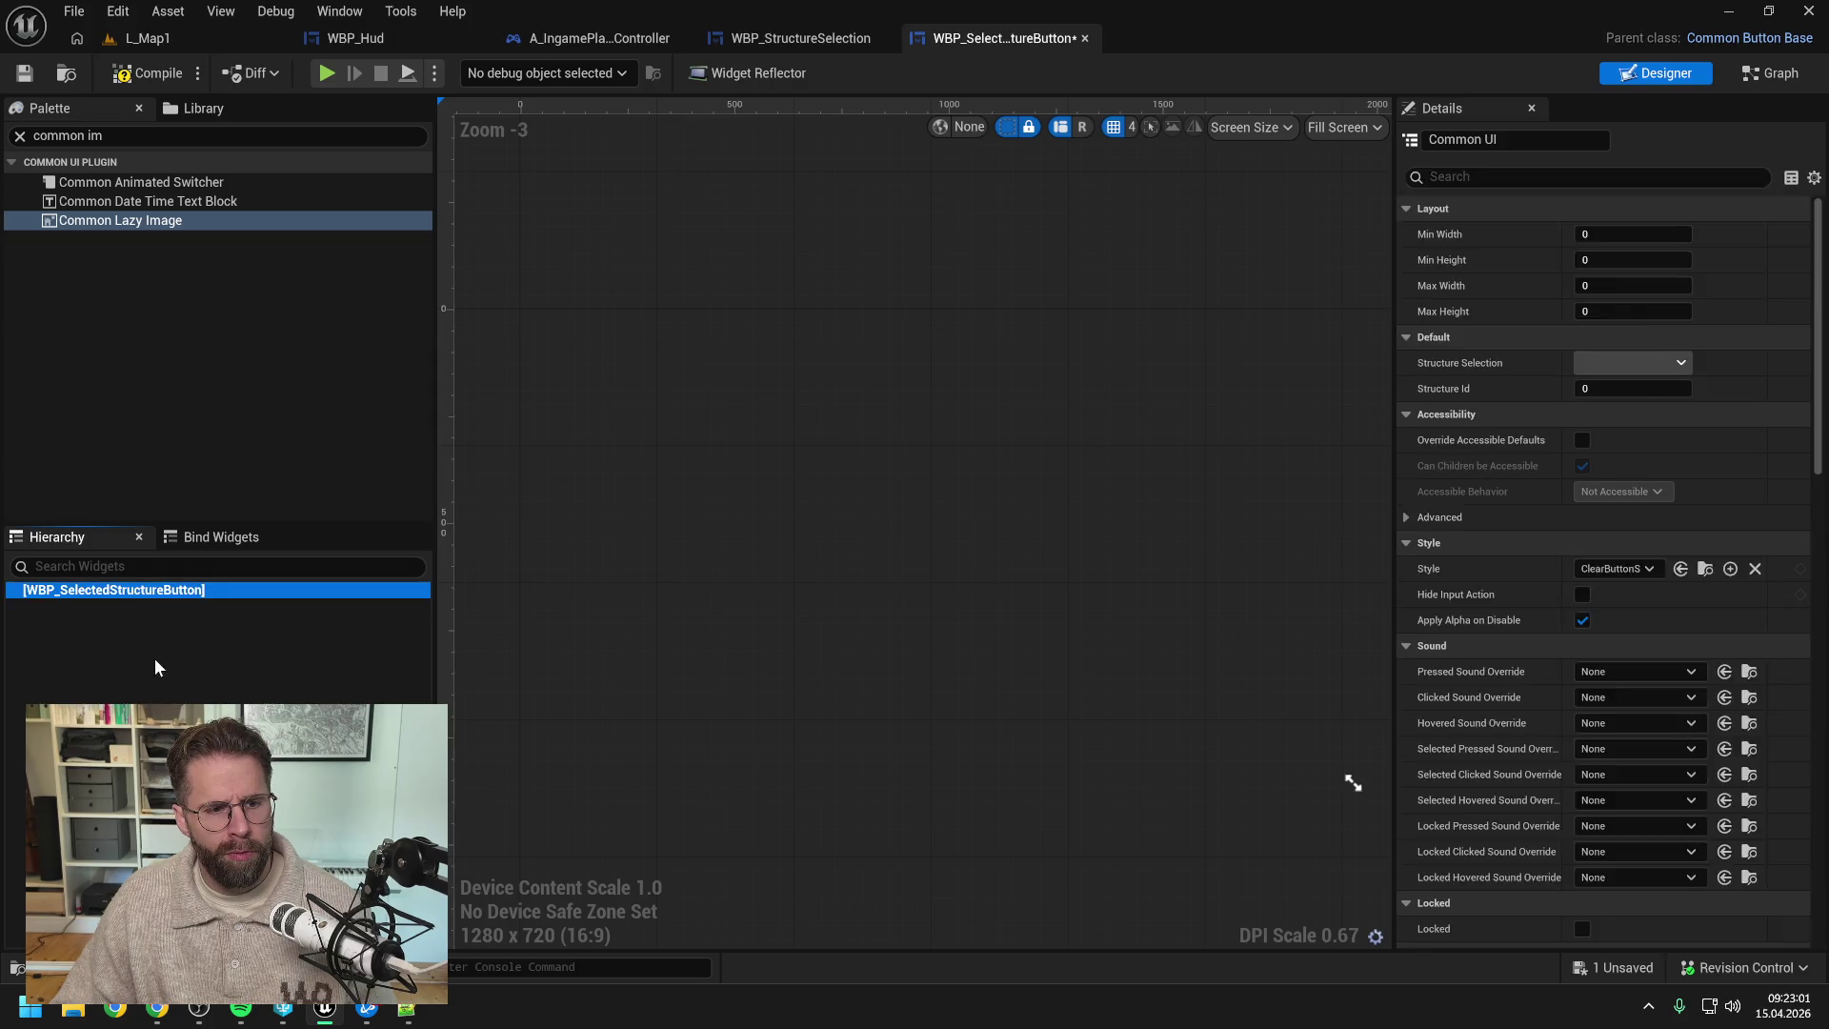
{"action": "left_click", "coordinate": [145, 684]}
{"action": "left_click", "coordinate": [99, 610]}
{"action": "left_click", "coordinate": [106, 610]}
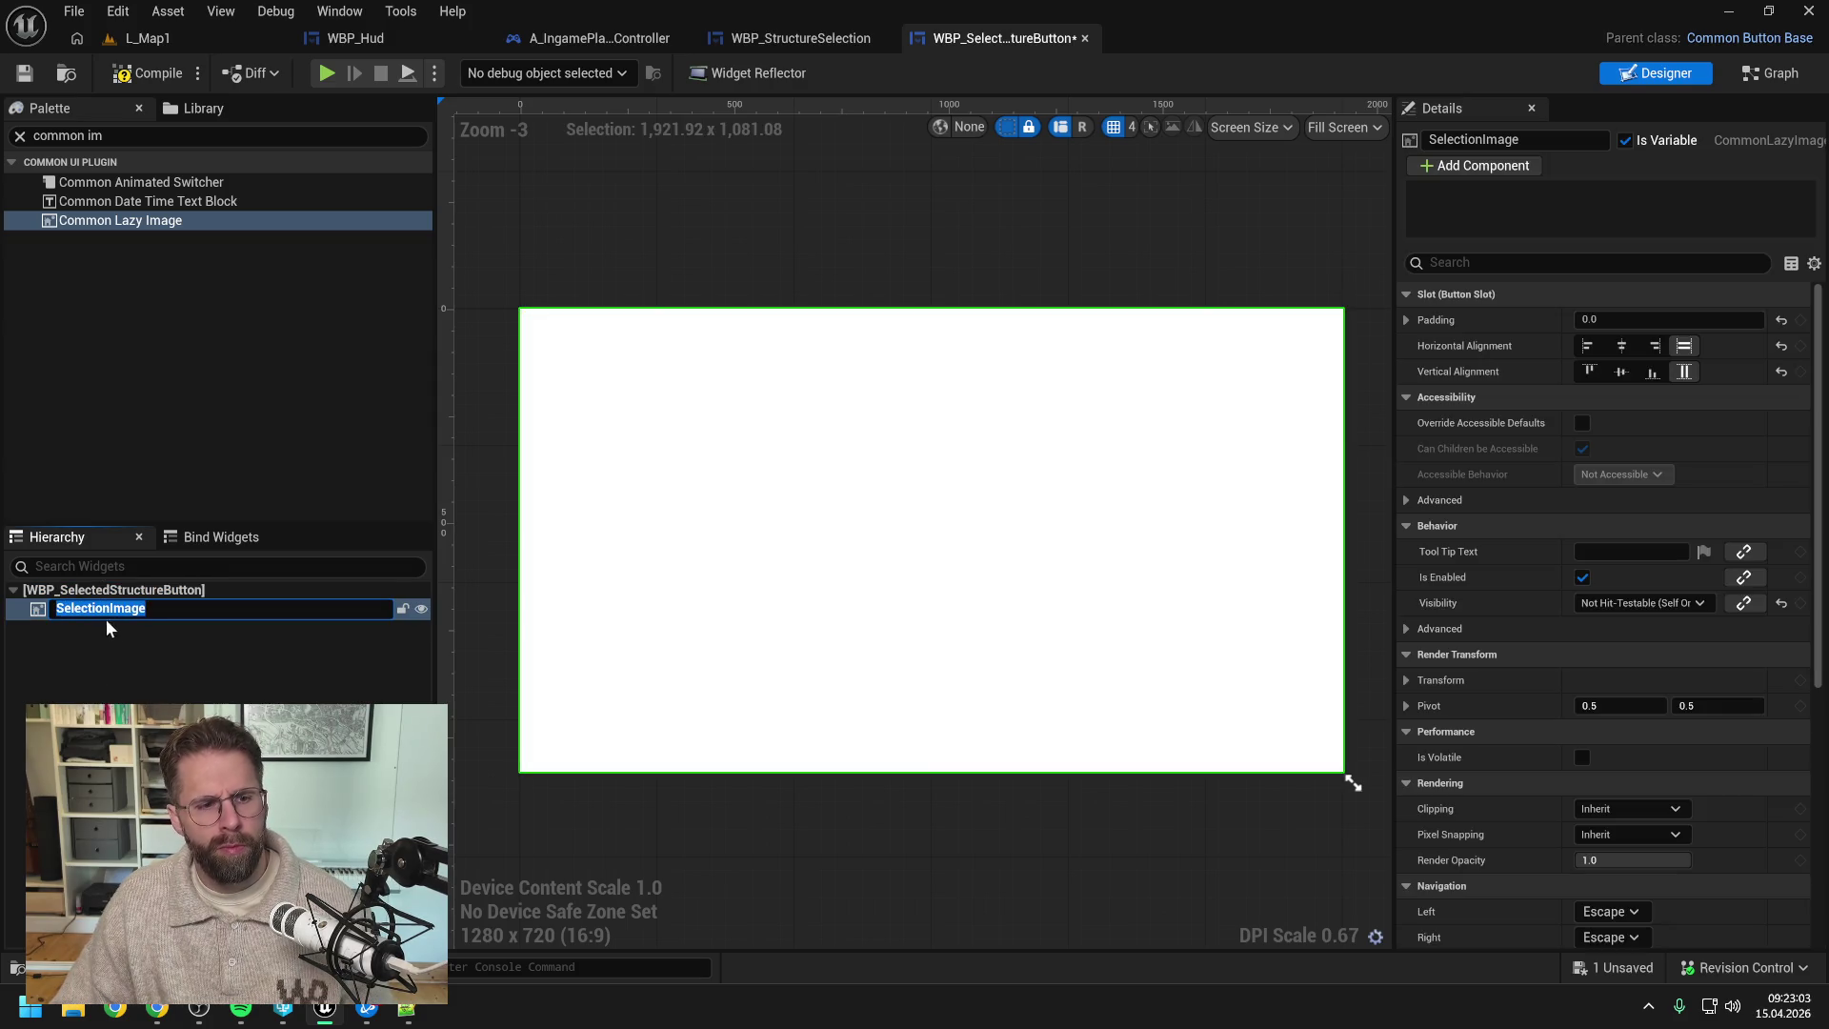
{"action": "left_click_drag", "start_coordinate": [106, 610], "coordinate": [11, 617]}
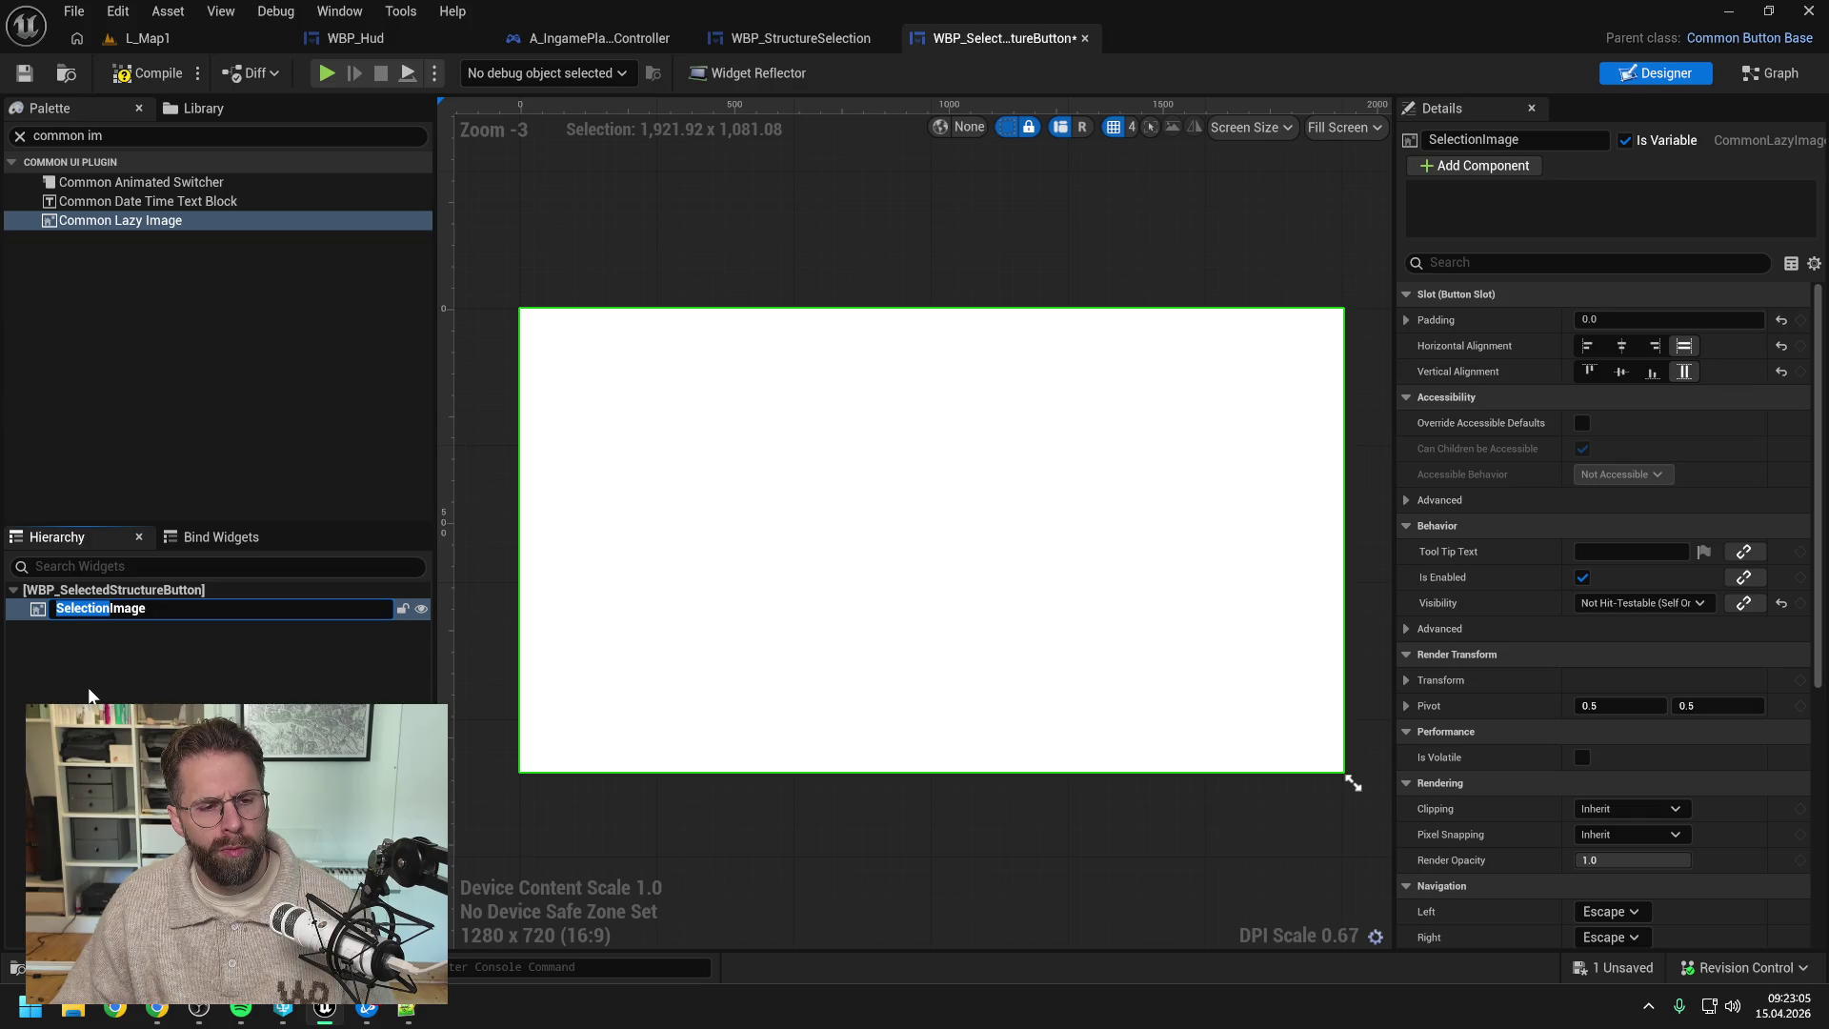
{"action": "key", "text": "BackSpace"}
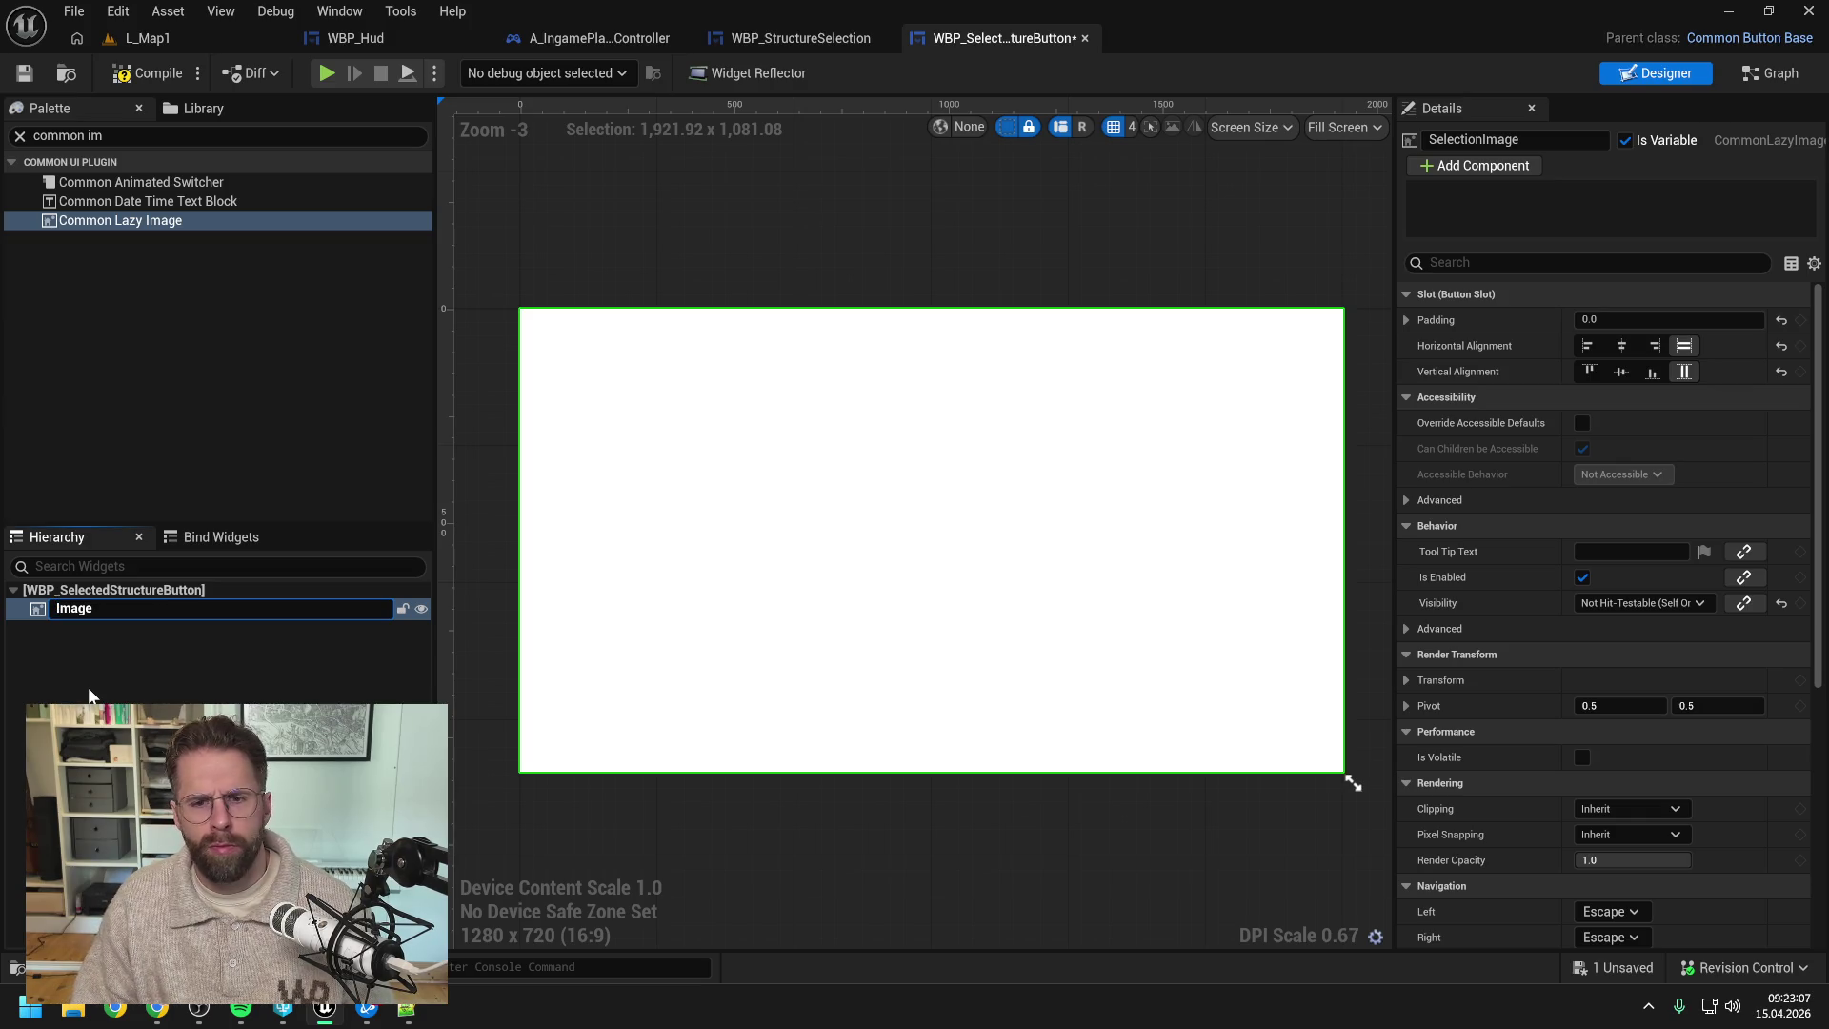
{"action": "key", "text": "Return"}
- Wrap Image in an Overlay, centre it both ways, preview at Desired on Screen, and compile
{"action": "right_click", "coordinate": [80, 610]}
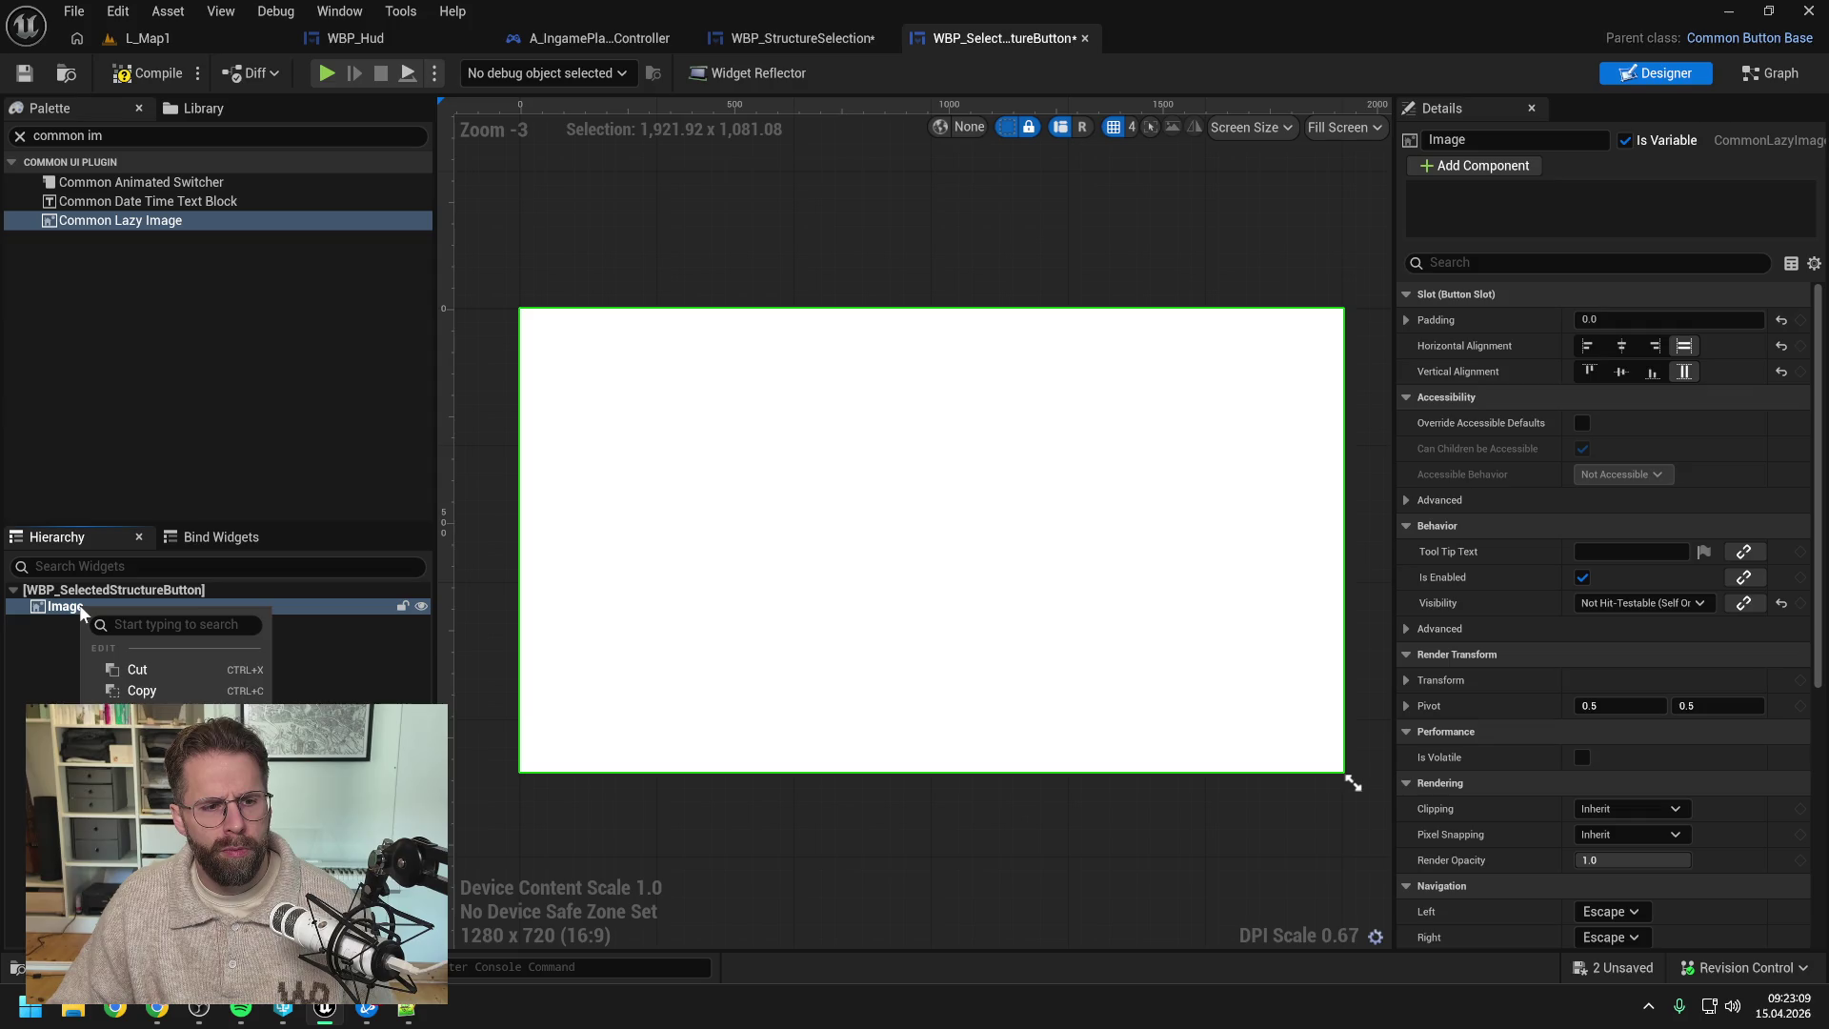
{"action": "mouse_move", "coordinate": [191, 810]}
{"action": "left_click", "coordinate": [482, 753]}
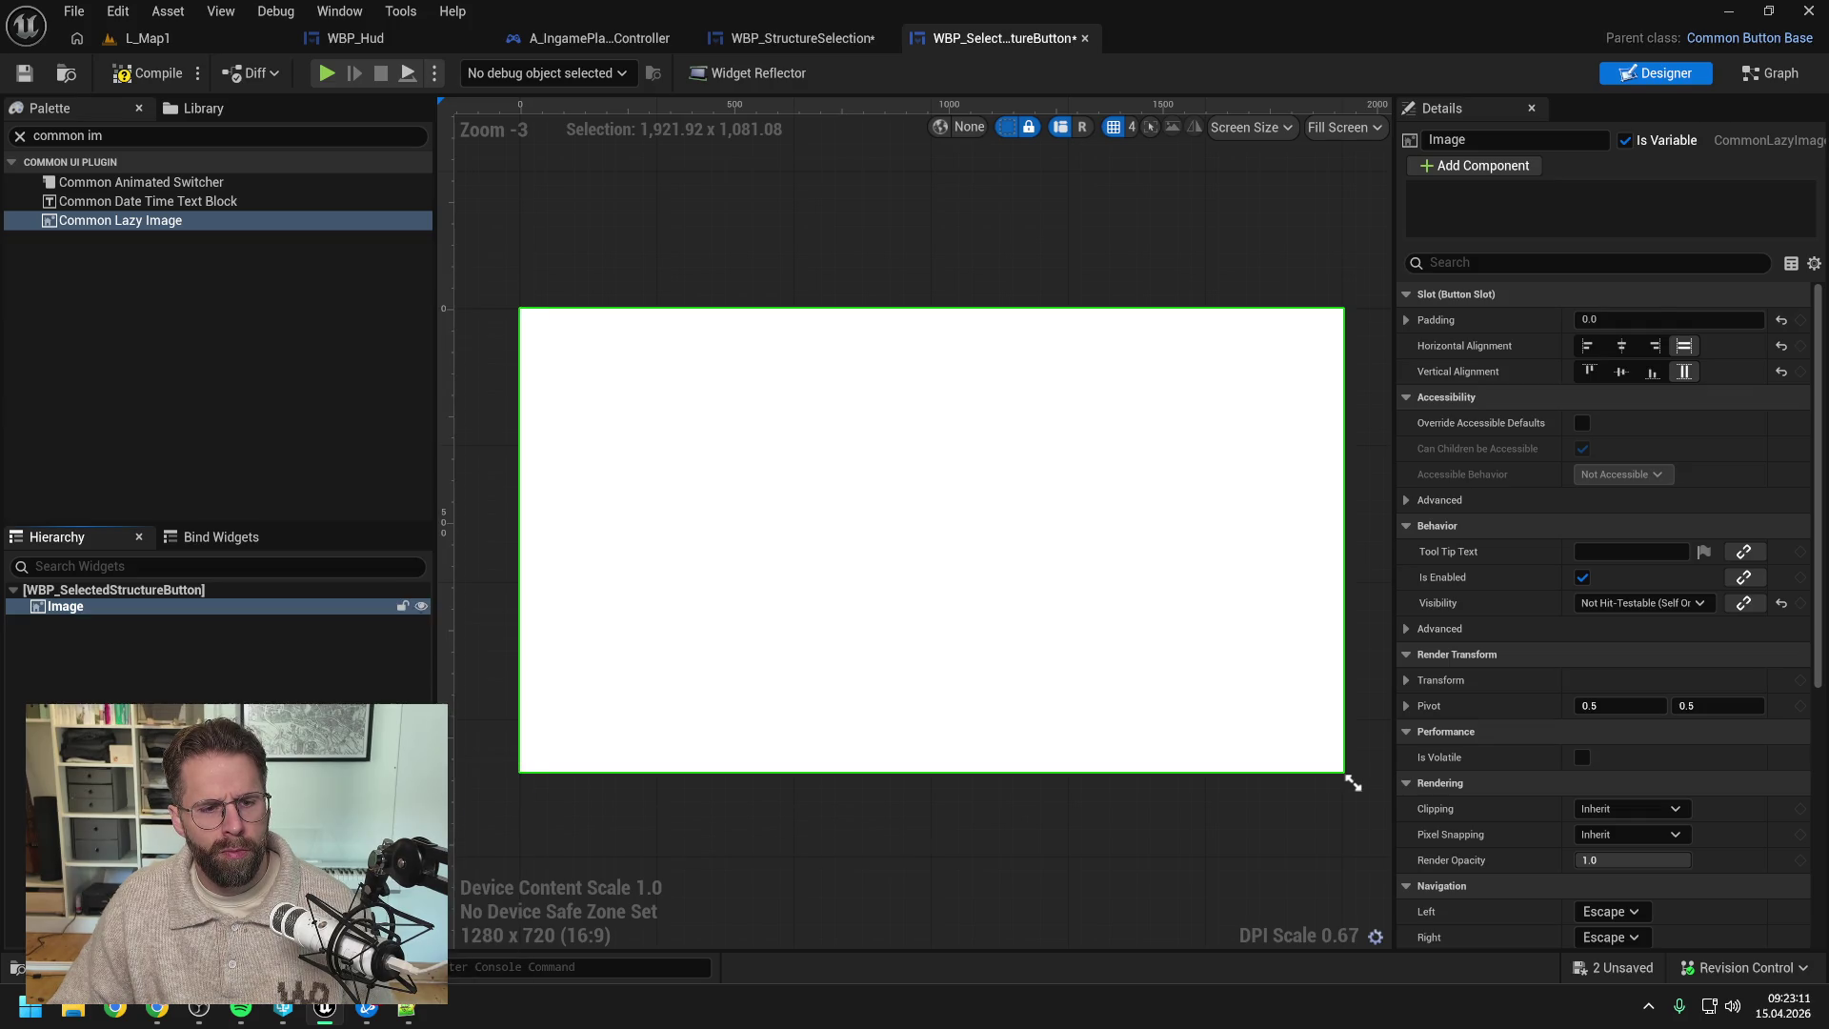
{"action": "left_click", "coordinate": [74, 622]}
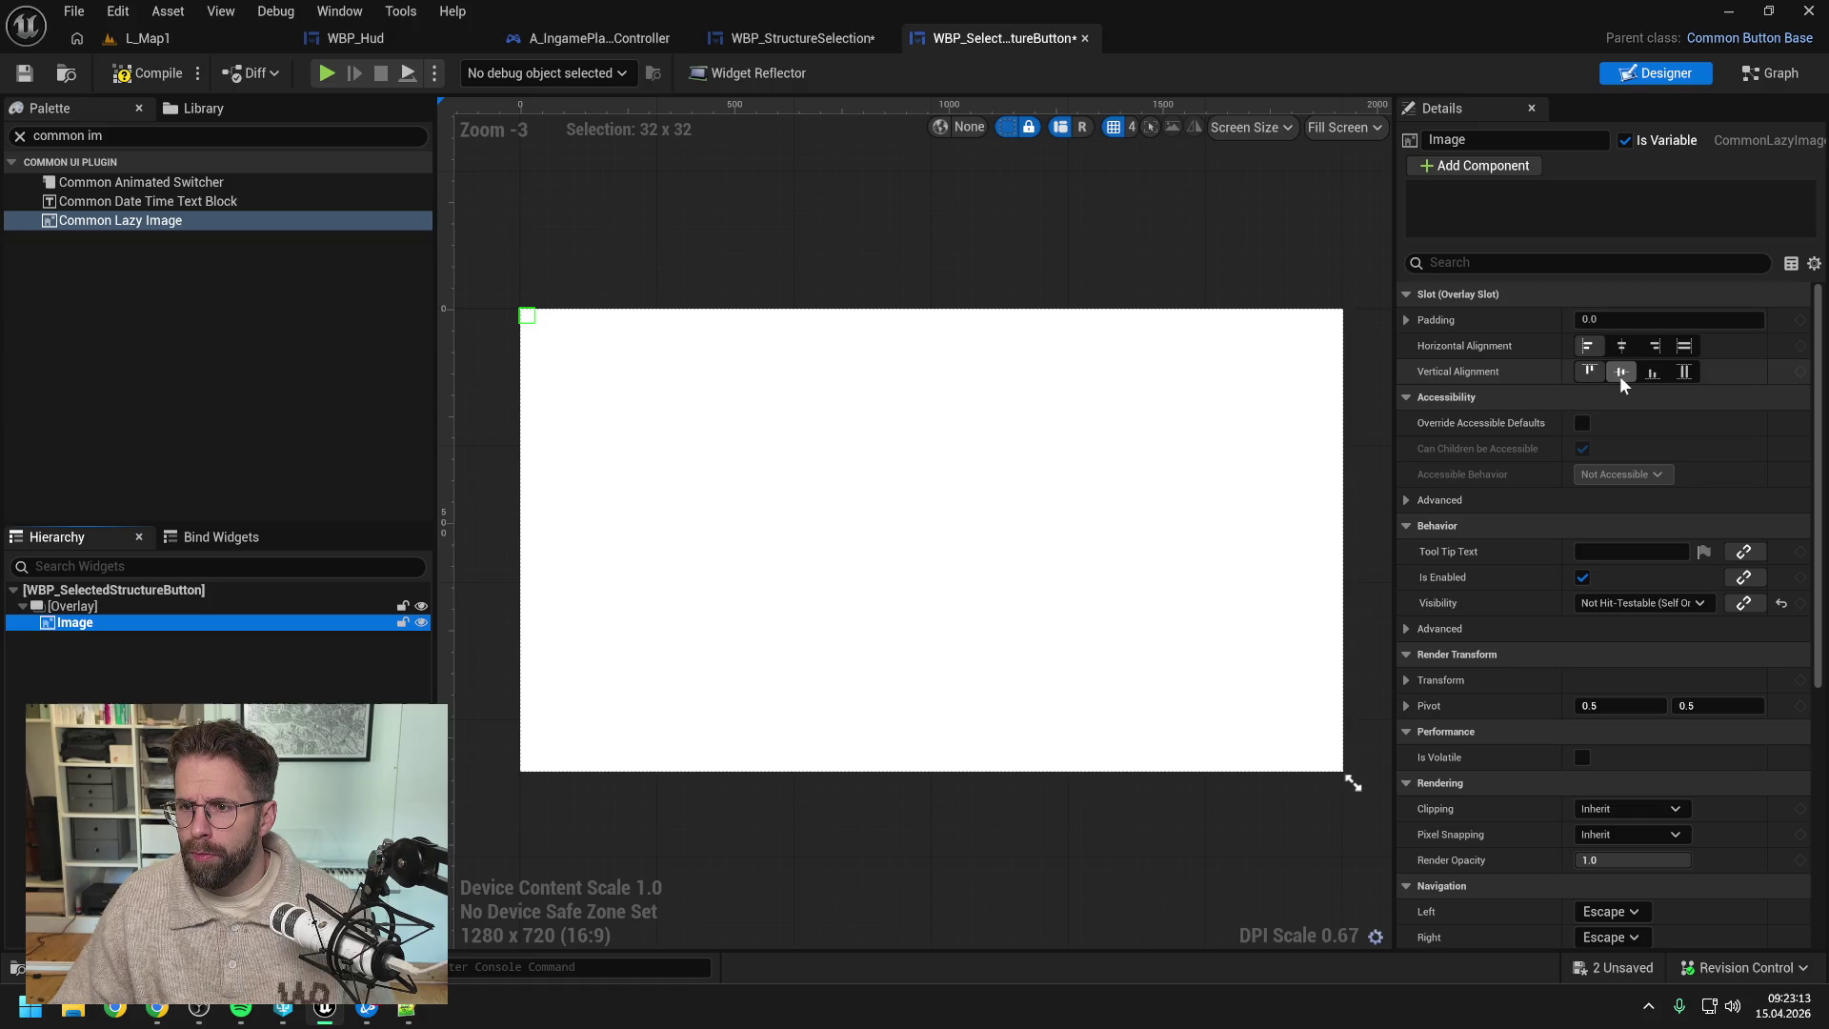
{"action": "left_click", "coordinate": [1621, 371]}
{"action": "left_click", "coordinate": [1624, 346]}
{"action": "left_click", "coordinate": [1369, 128]}
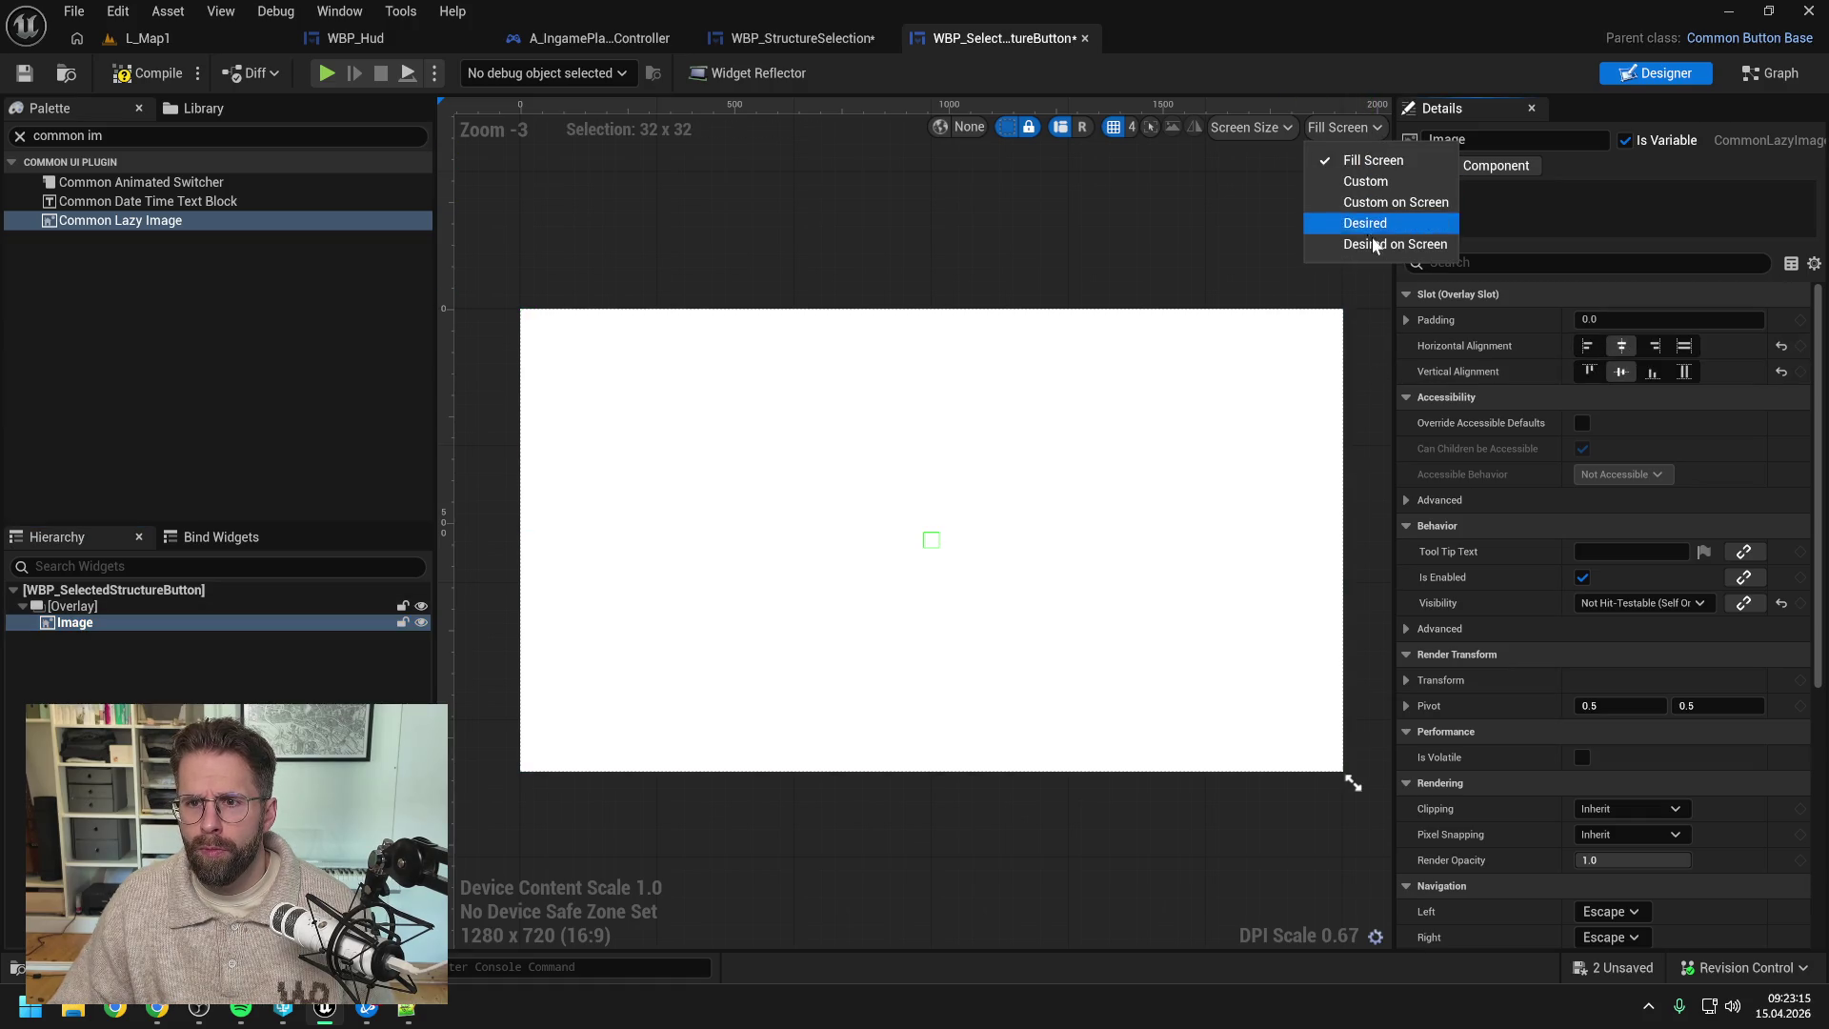
{"action": "left_click", "coordinate": [1353, 245]}
{"action": "left_click", "coordinate": [147, 73]}
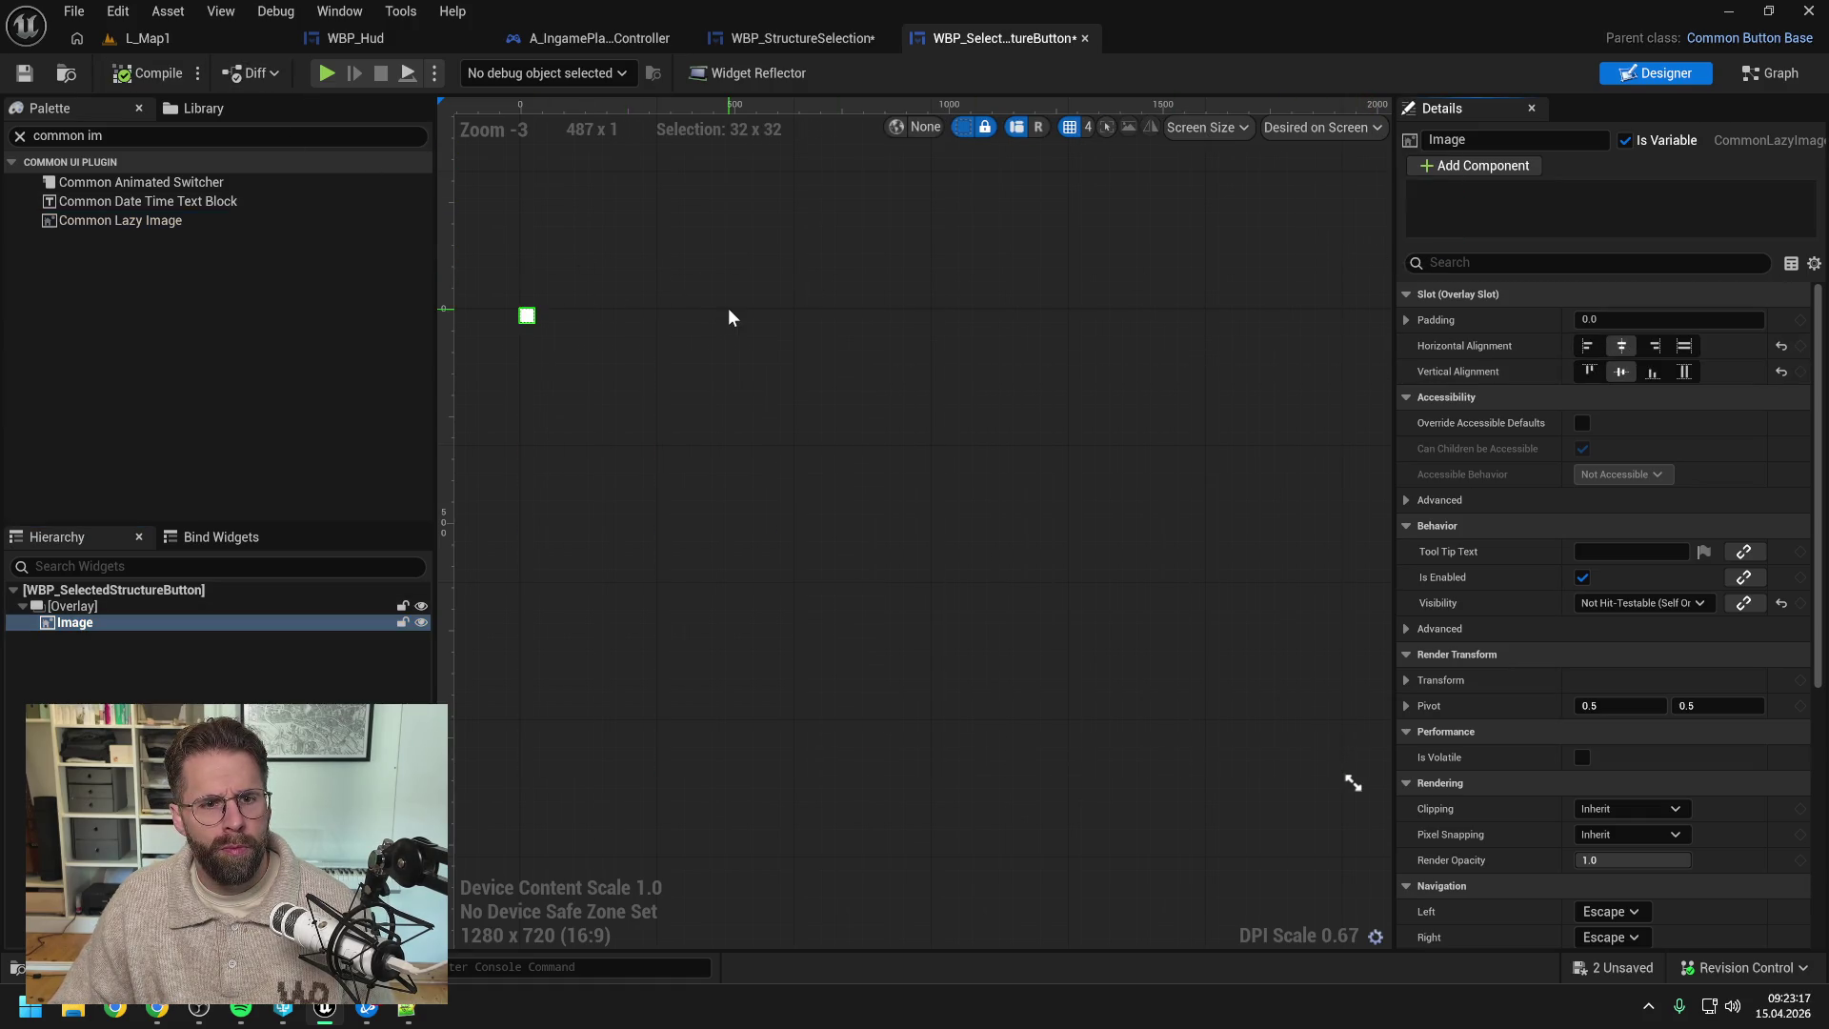
- Save all, then find SelectionImage's references and jump to its use in SelectStructures
{"action": "key", "text": "ctrl+shift+s"}
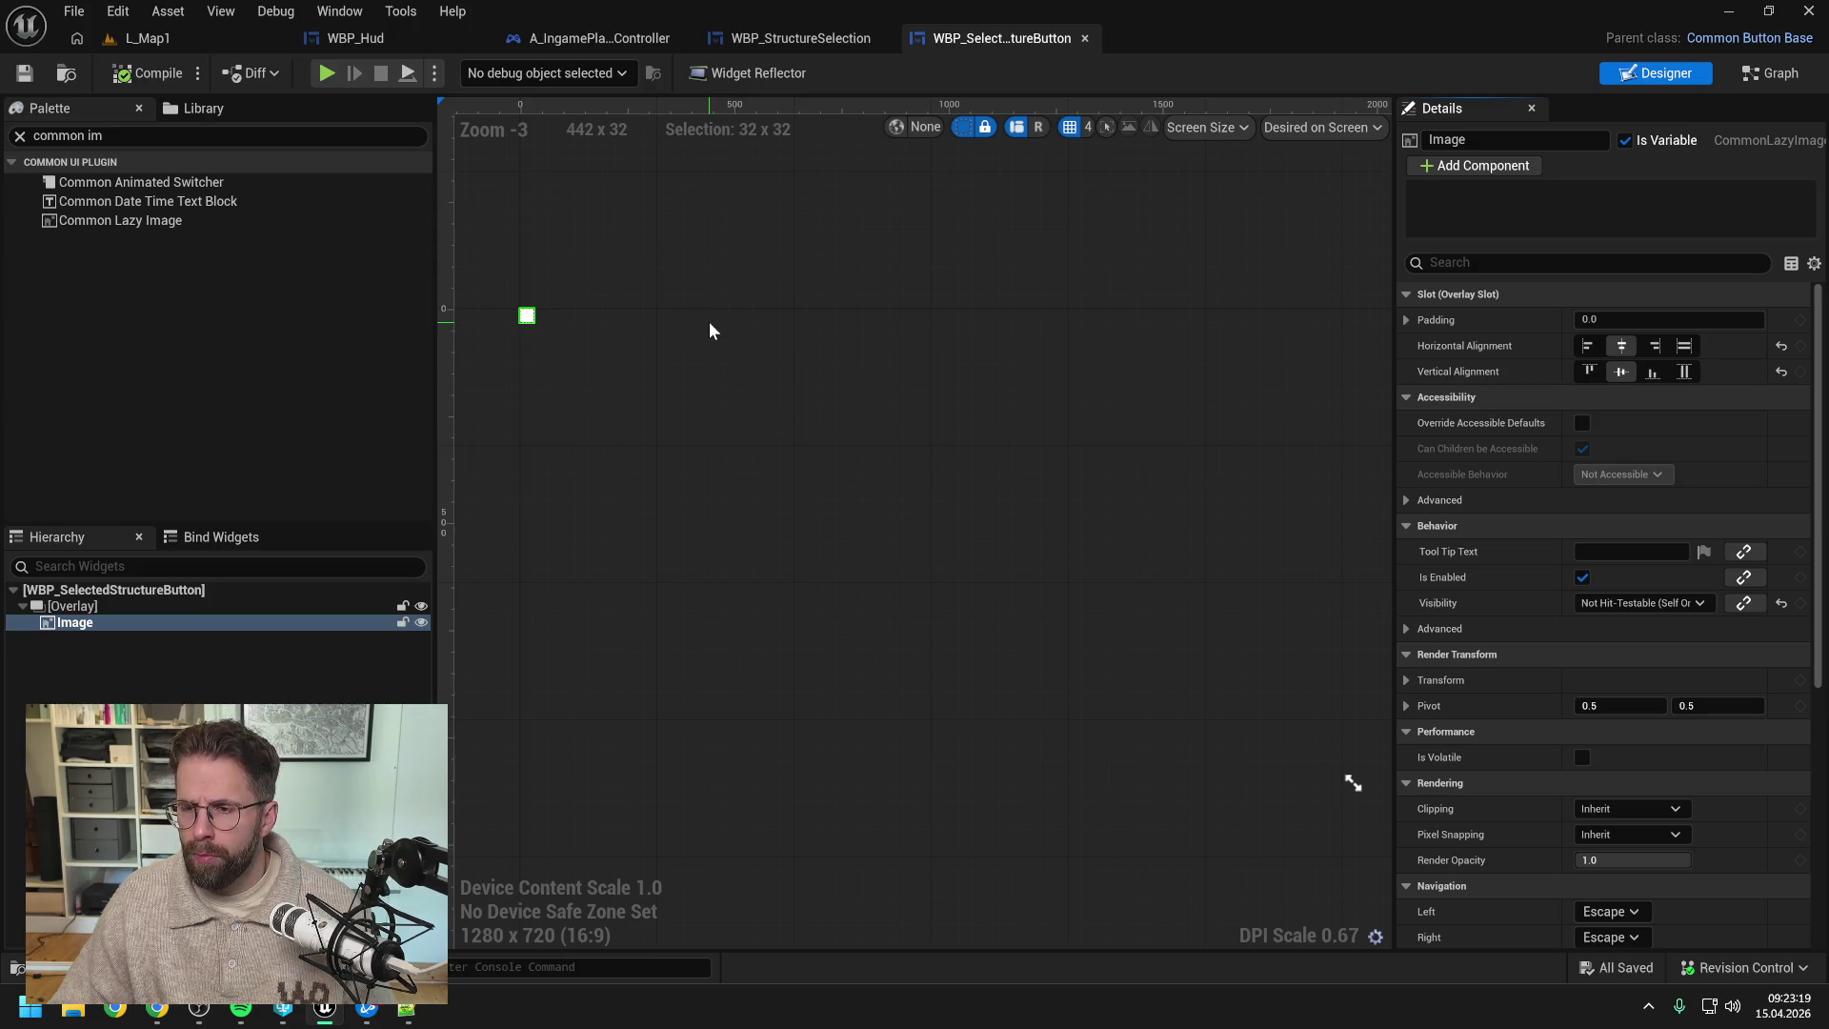
{"action": "left_click", "coordinate": [804, 39]}
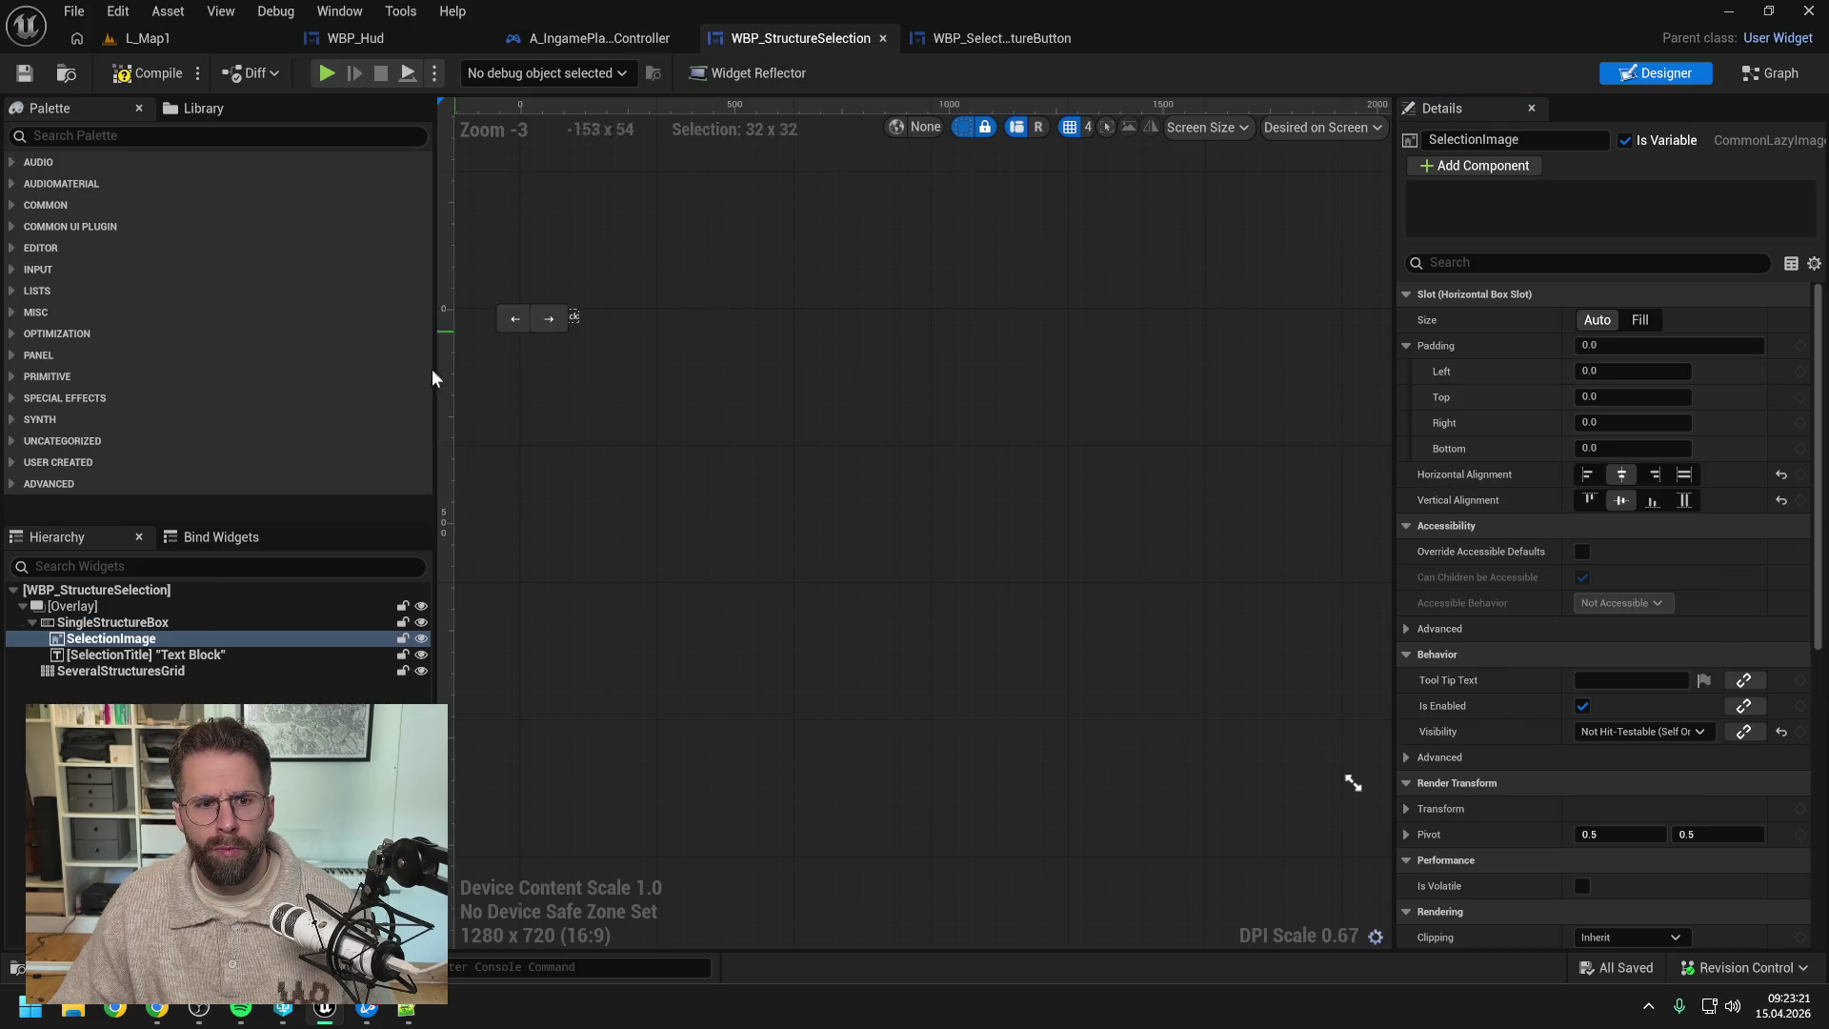
{"action": "right_click", "coordinate": [238, 640]}
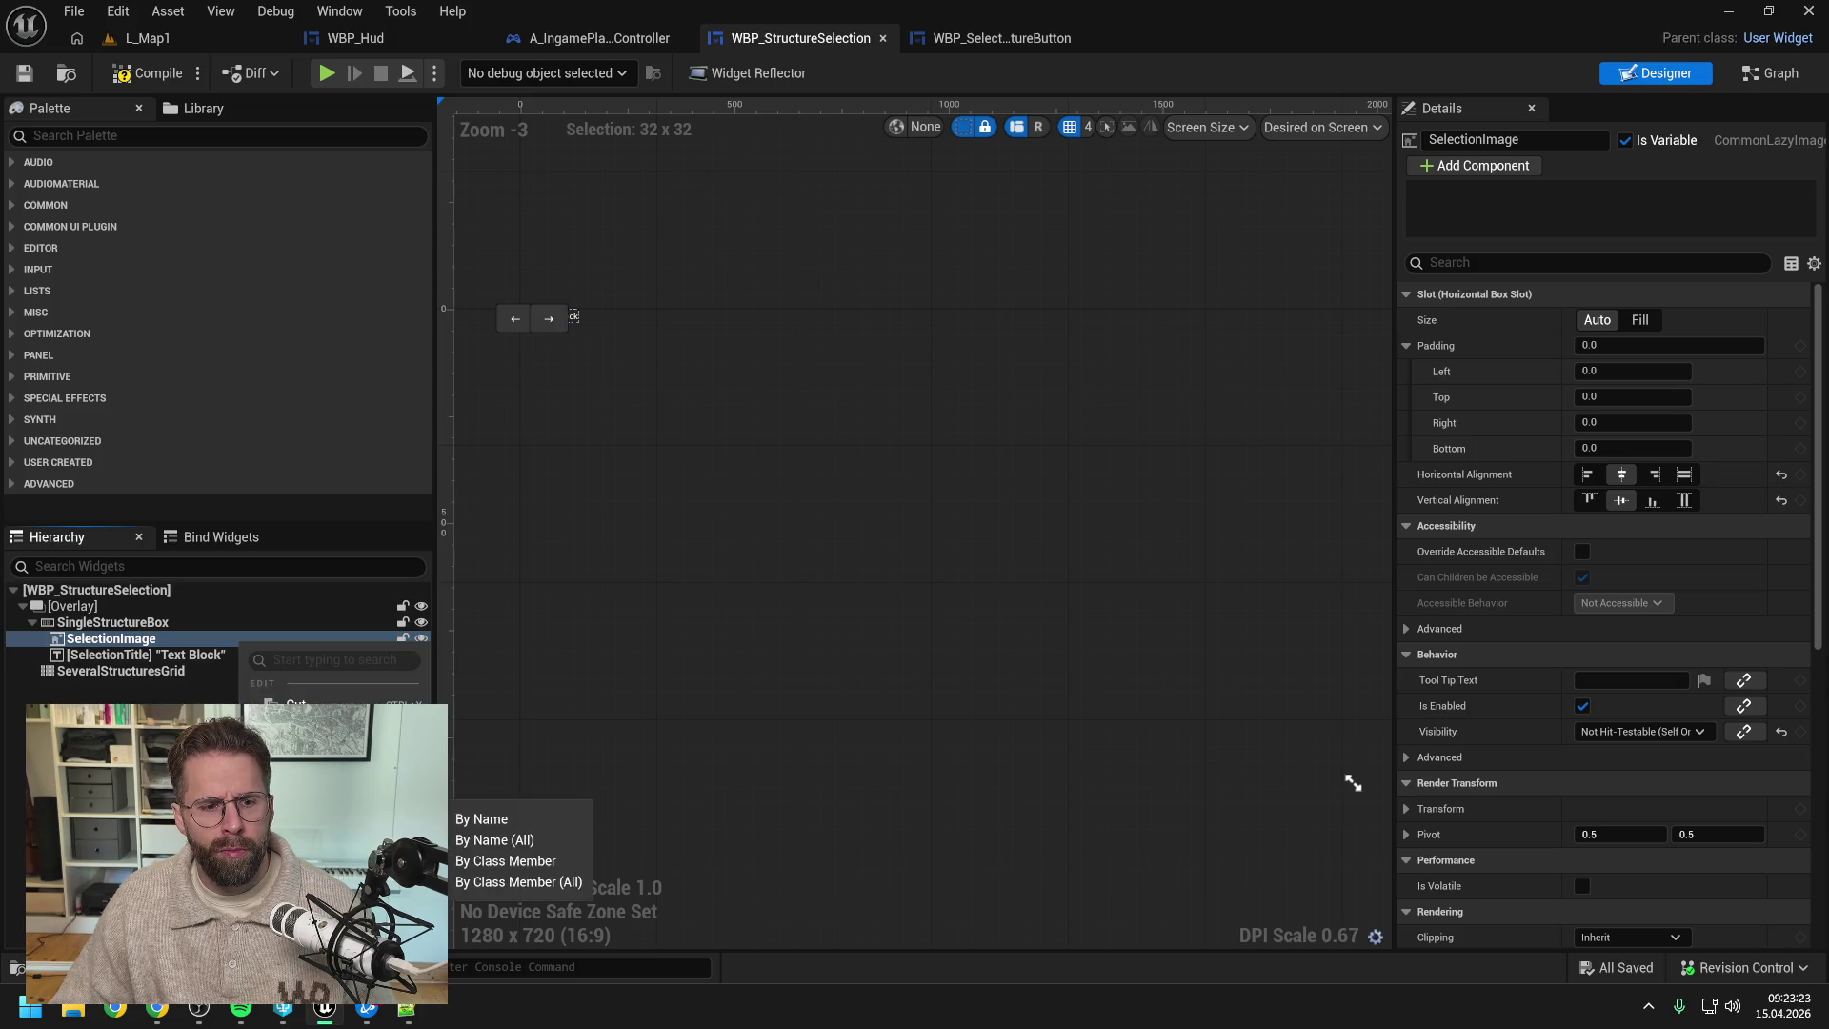
{"action": "left_click", "coordinate": [477, 818]}
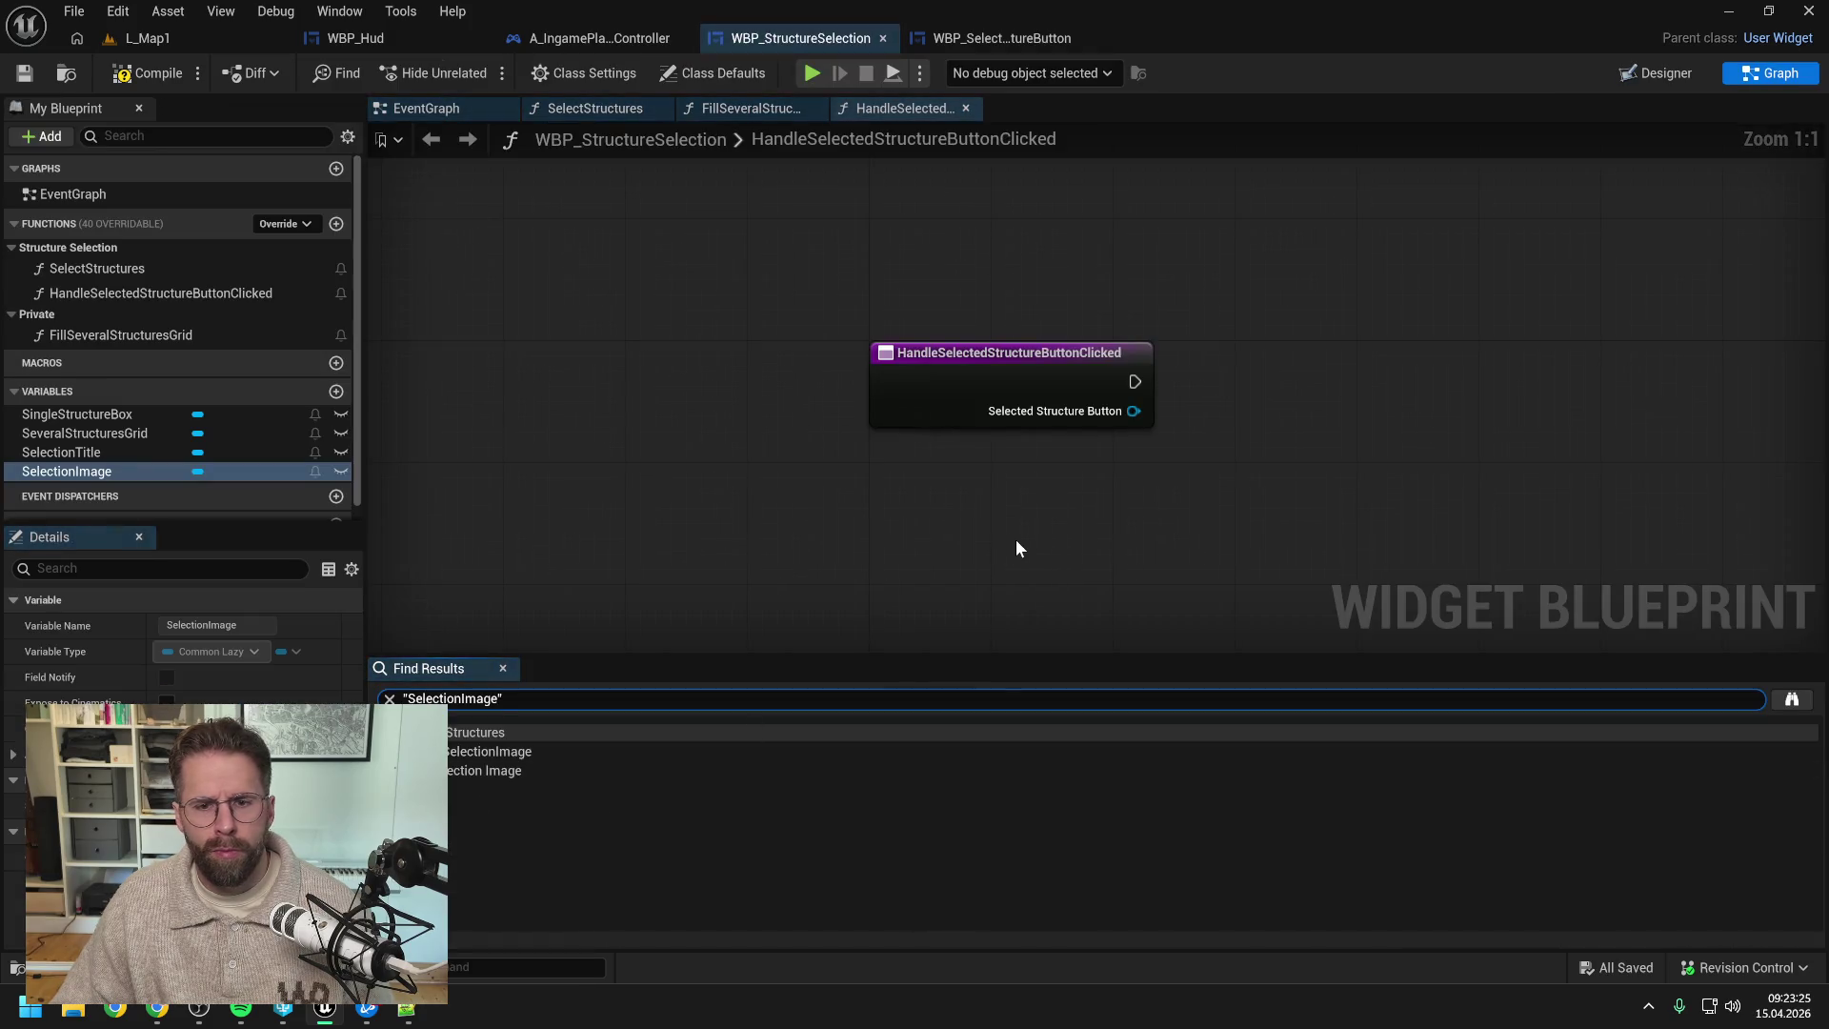
{"action": "double_click", "coordinate": [520, 753]}
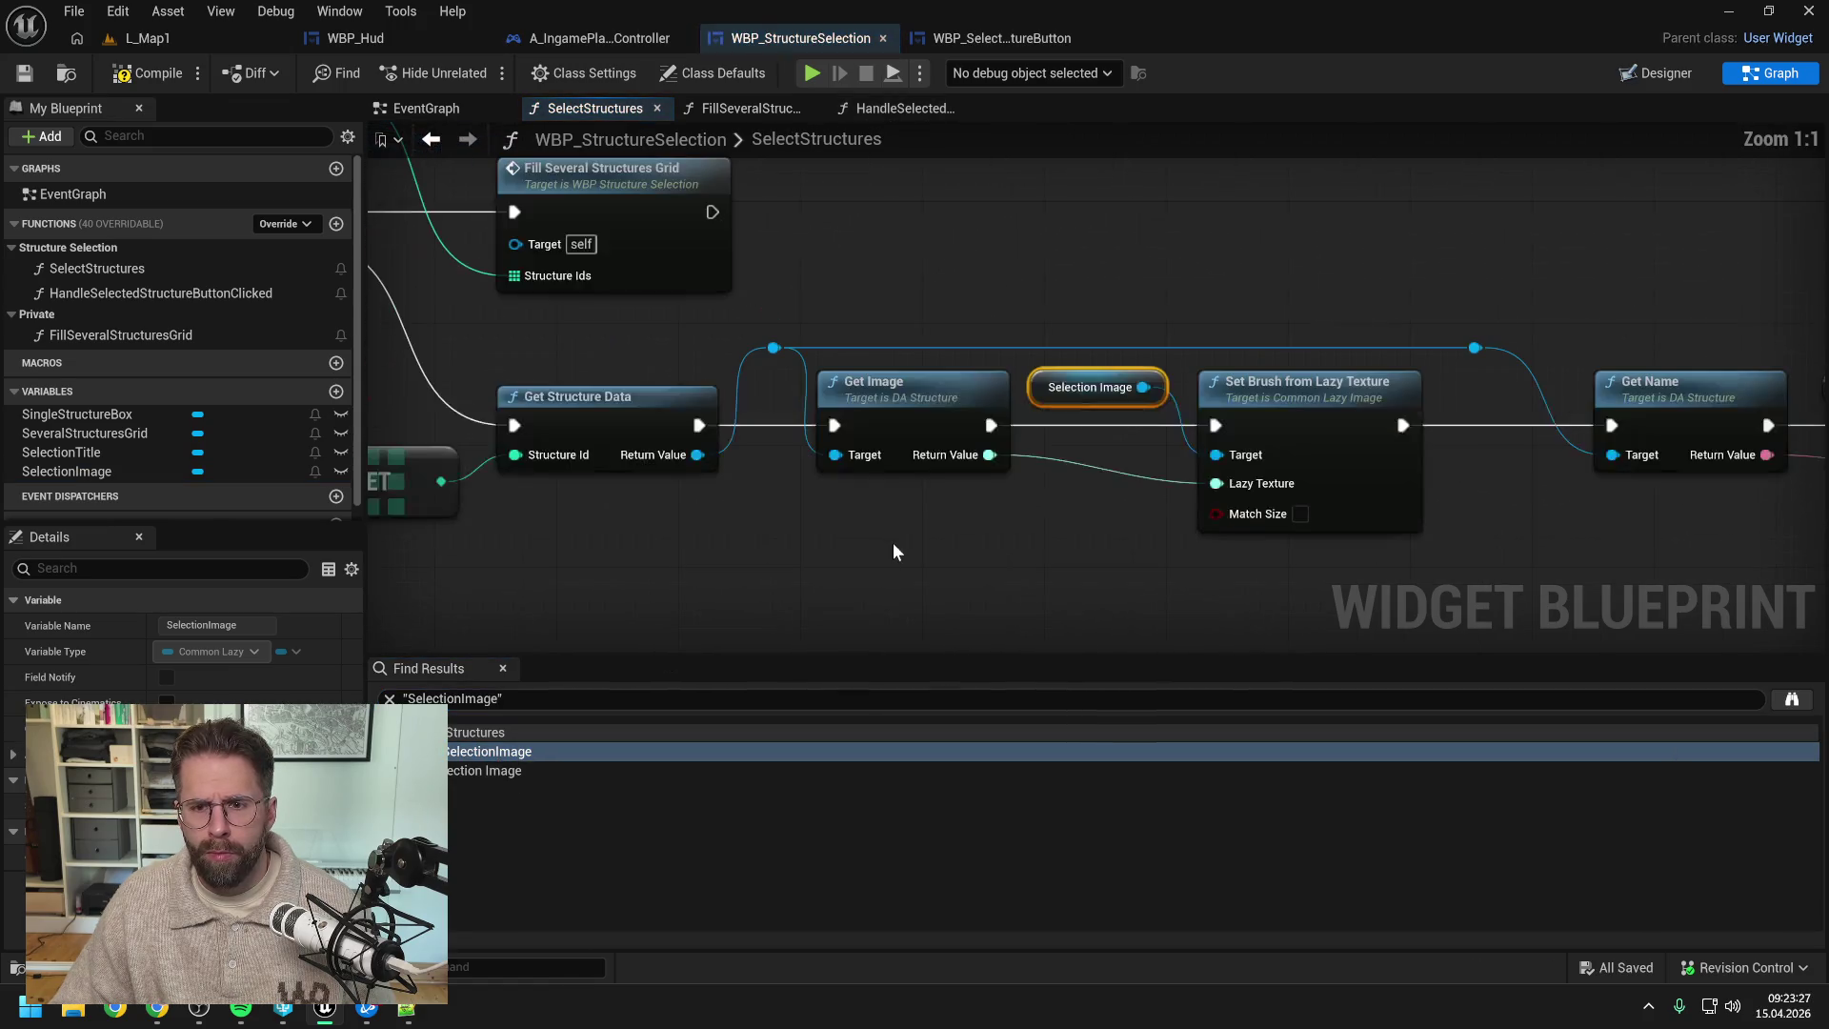
- Select the structure data and brush-setting nodes for copying into the button's event graph
{"action": "left_click", "coordinate": [951, 535]}
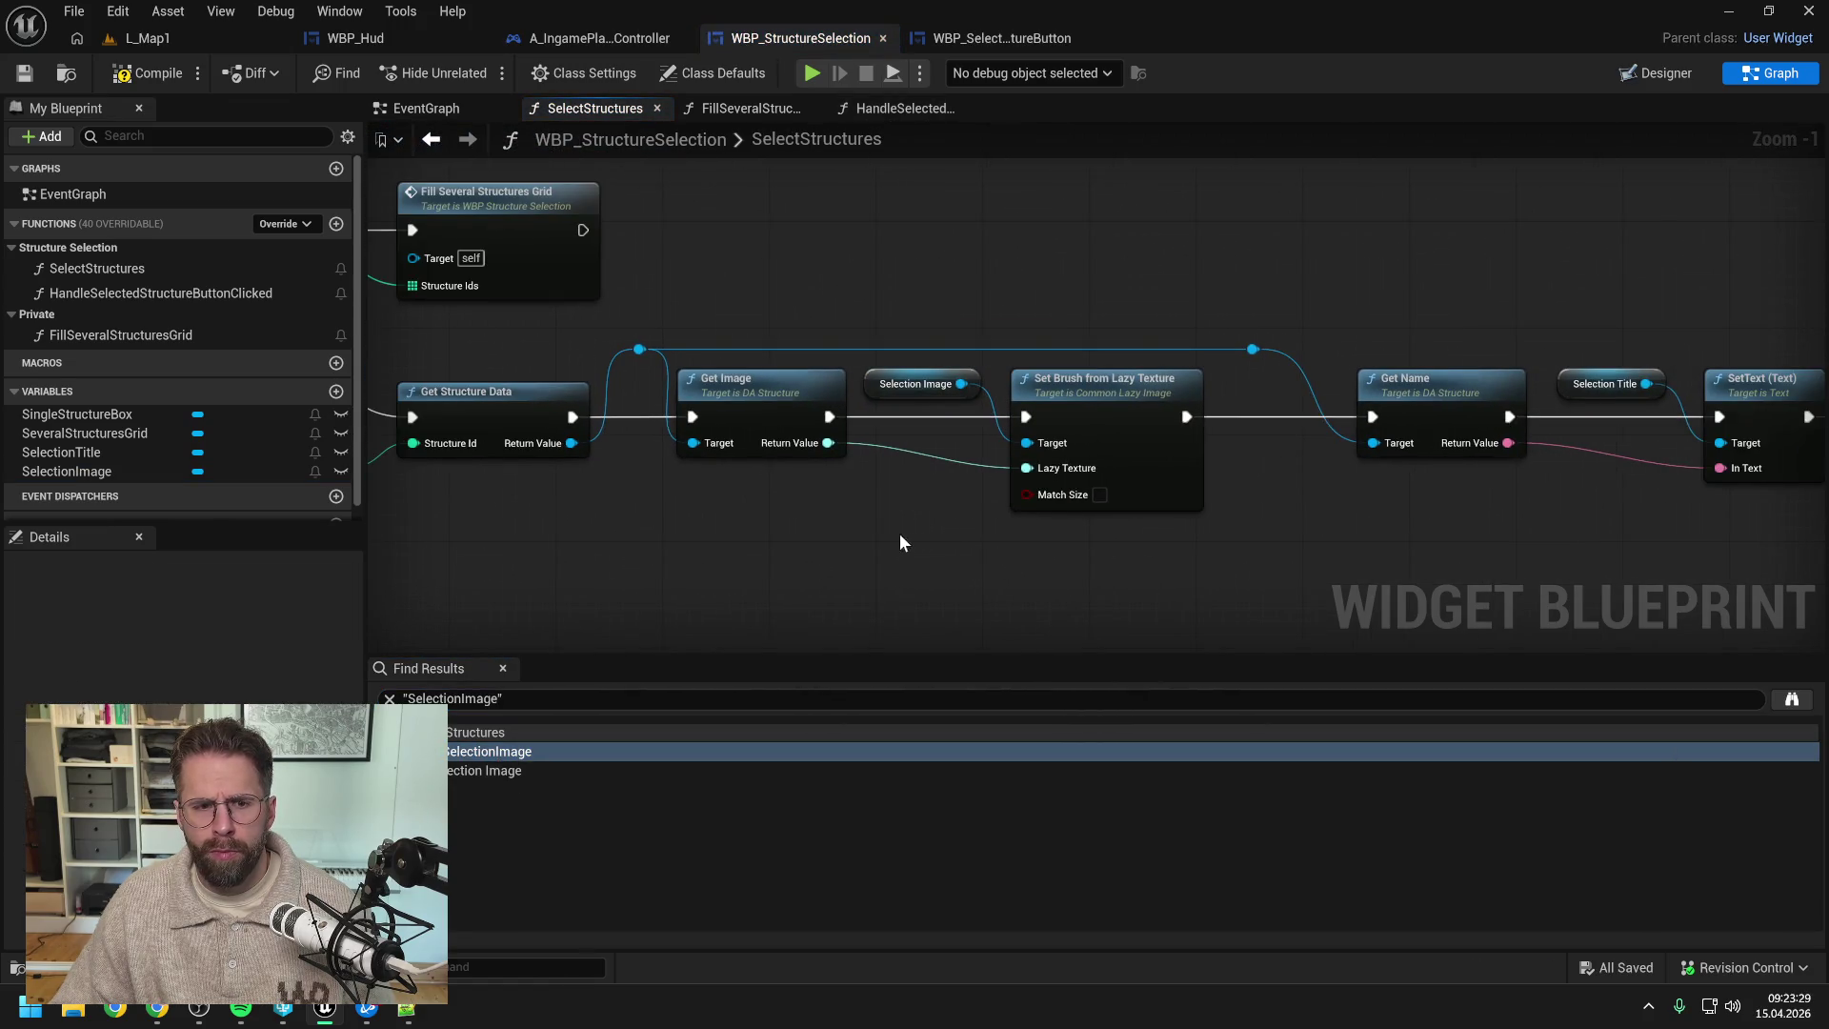
{"action": "scroll", "coordinate": [580, 324], "scroll_direction": "down", "scroll_amount": 1}
{"action": "mouse_move", "coordinate": [579, 324]}
{"action": "left_mouse_down"}
{"action": "mouse_move", "coordinate": [838, 321]}
{"action": "mouse_move", "coordinate": [764, 341]}
{"action": "mouse_move", "coordinate": [1038, 402]}
{"action": "mouse_move", "coordinate": [1289, 489]}
{"action": "left_mouse_up"}
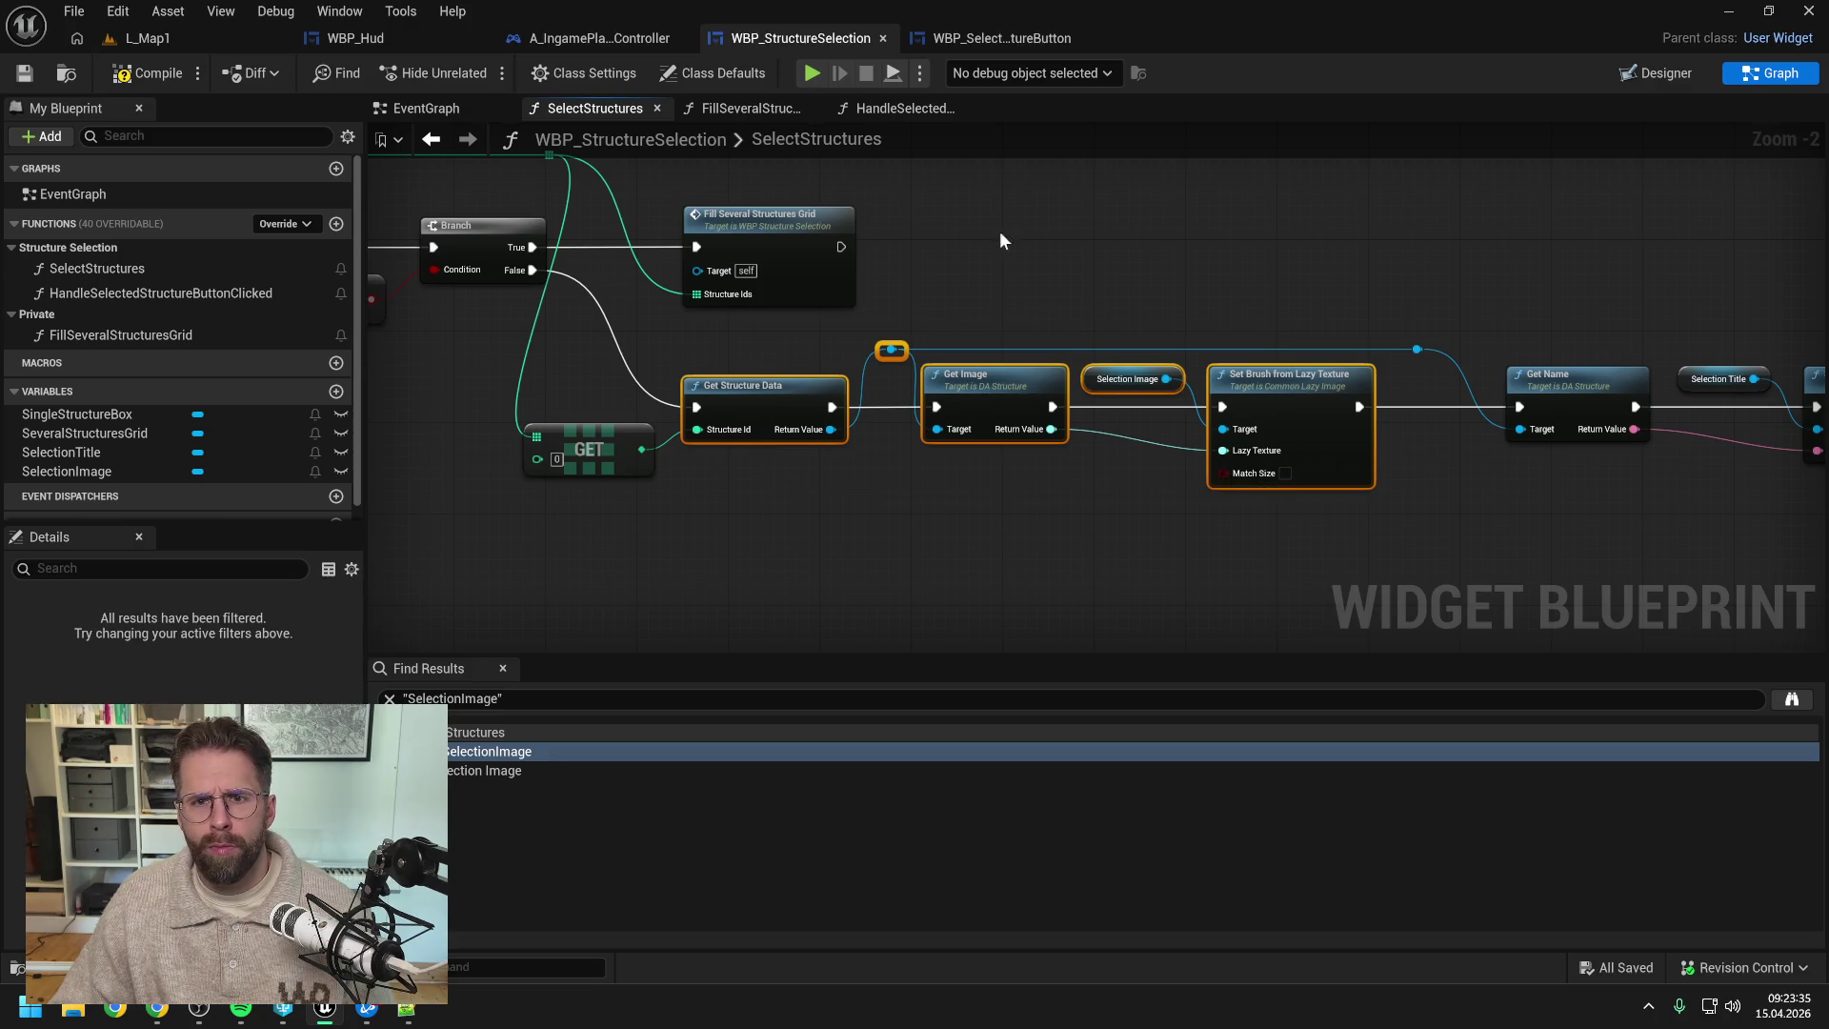
{"action": "left_click", "coordinate": [998, 38]}
{"action": "left_click", "coordinate": [1774, 74]}
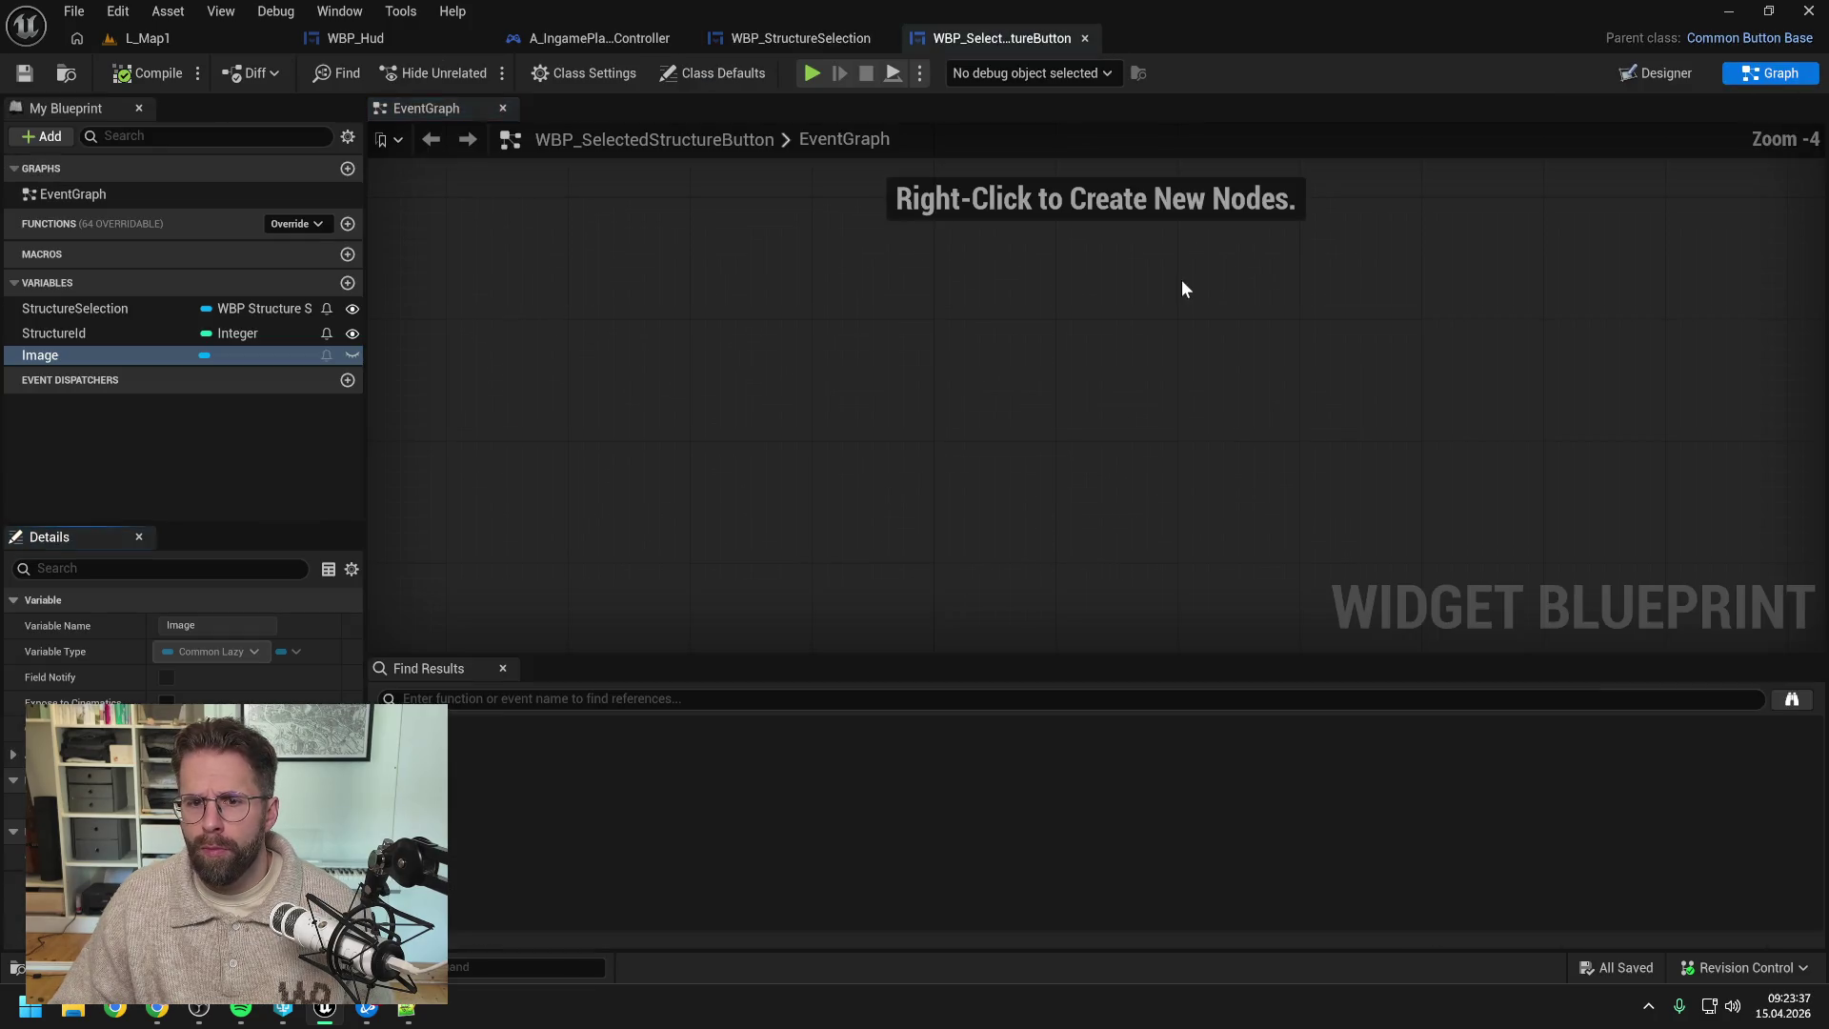
- Add Event Construct and connect it to the pasted Get Structure Data and brush nodes
{"action": "right_click", "coordinate": [649, 397]}
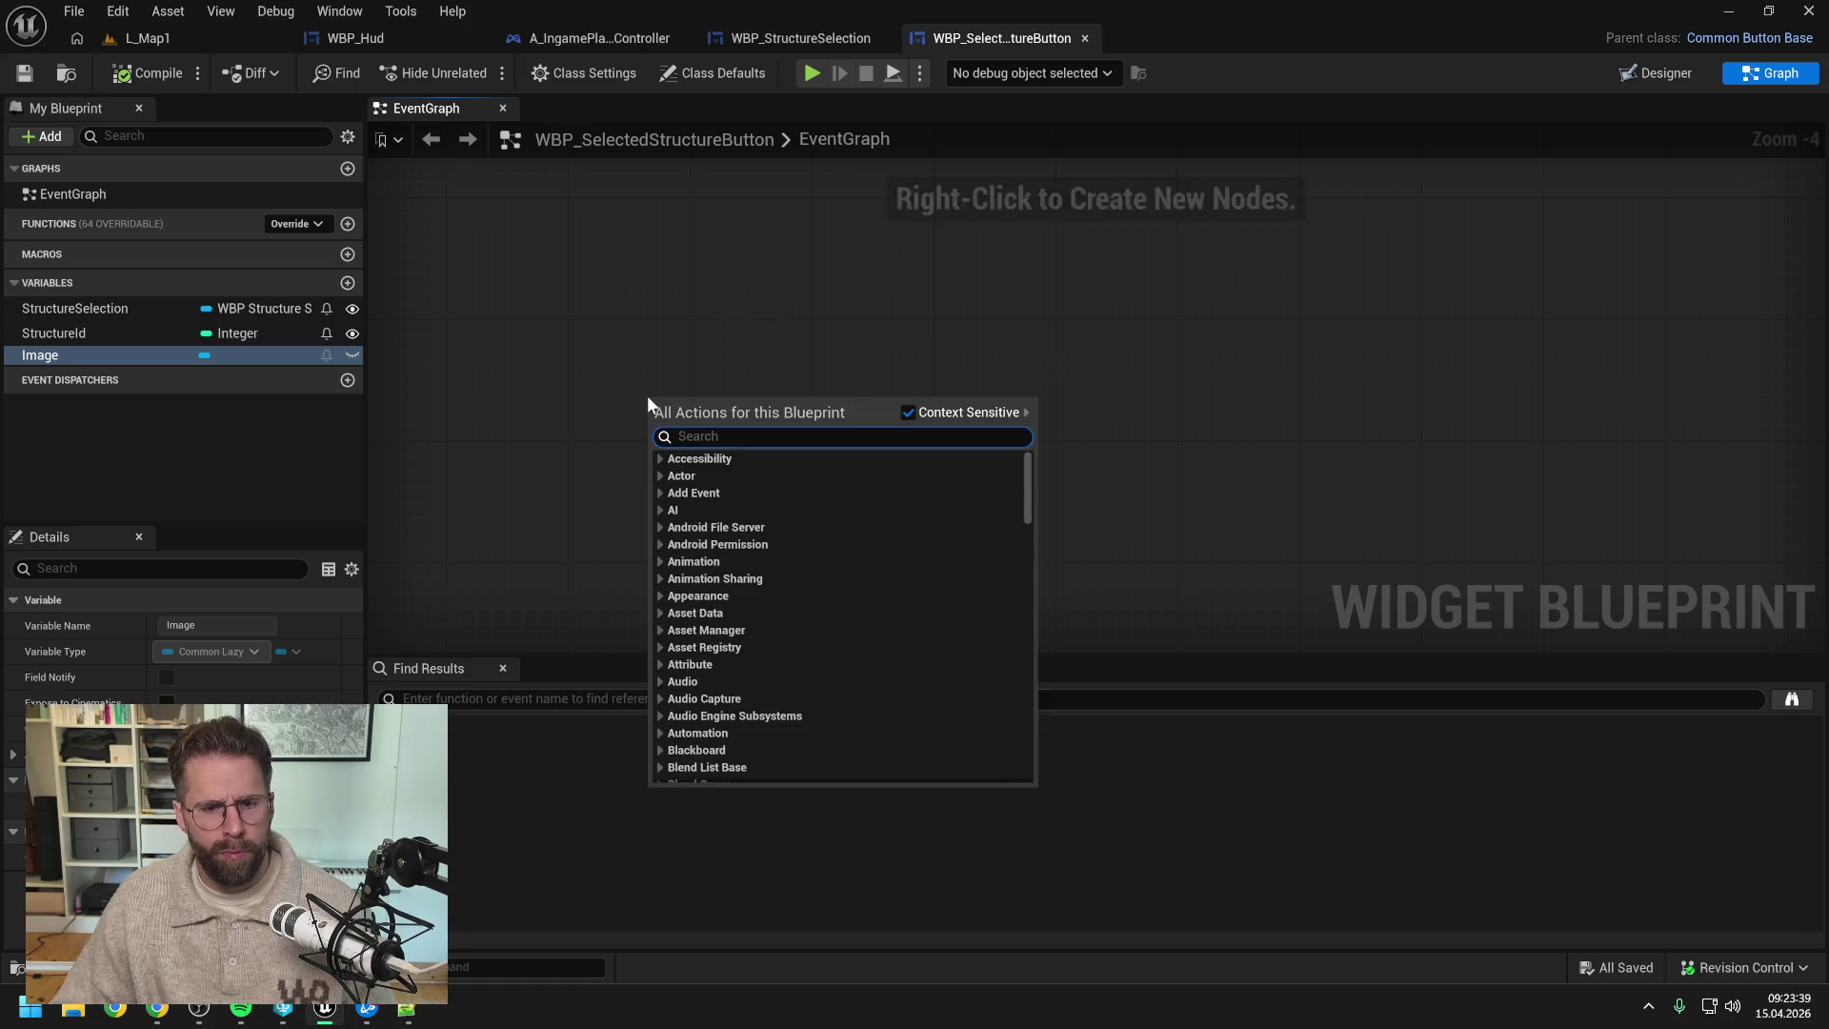
{"action": "type", "text": "construc"}
{"action": "key", "text": "Return"}
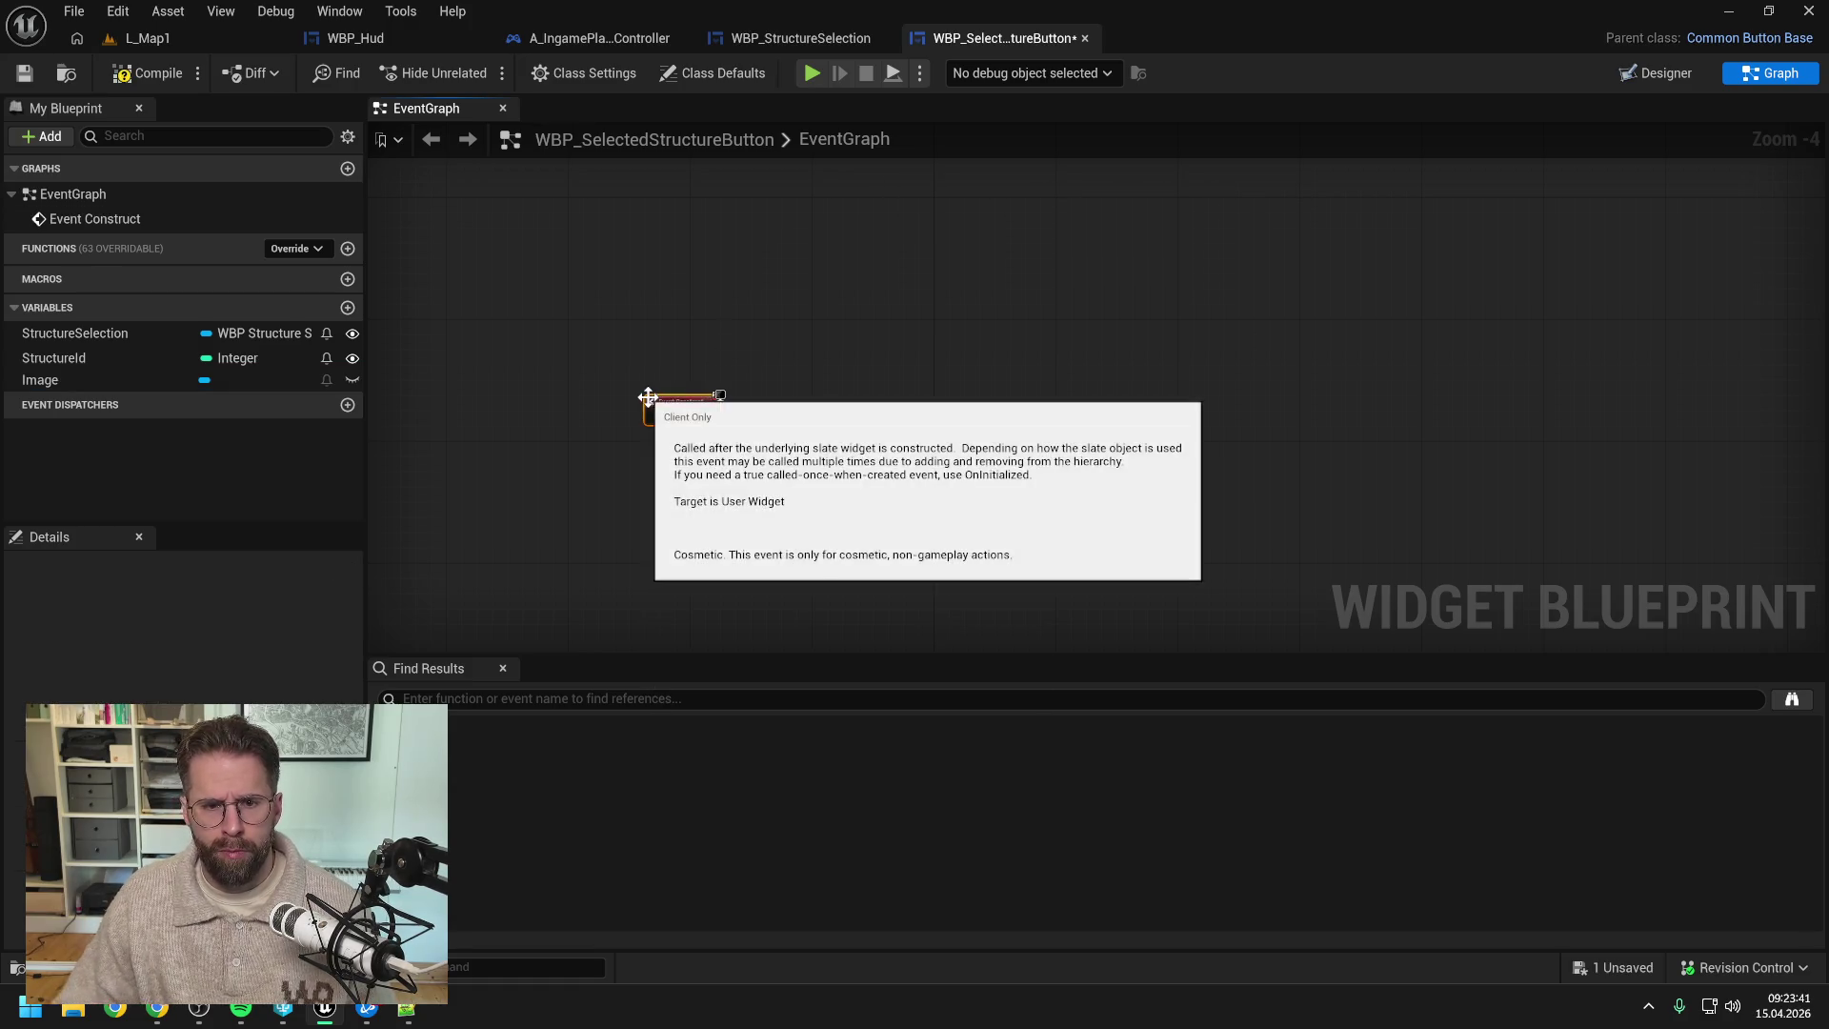
{"action": "key", "text": "ctrl+v"}
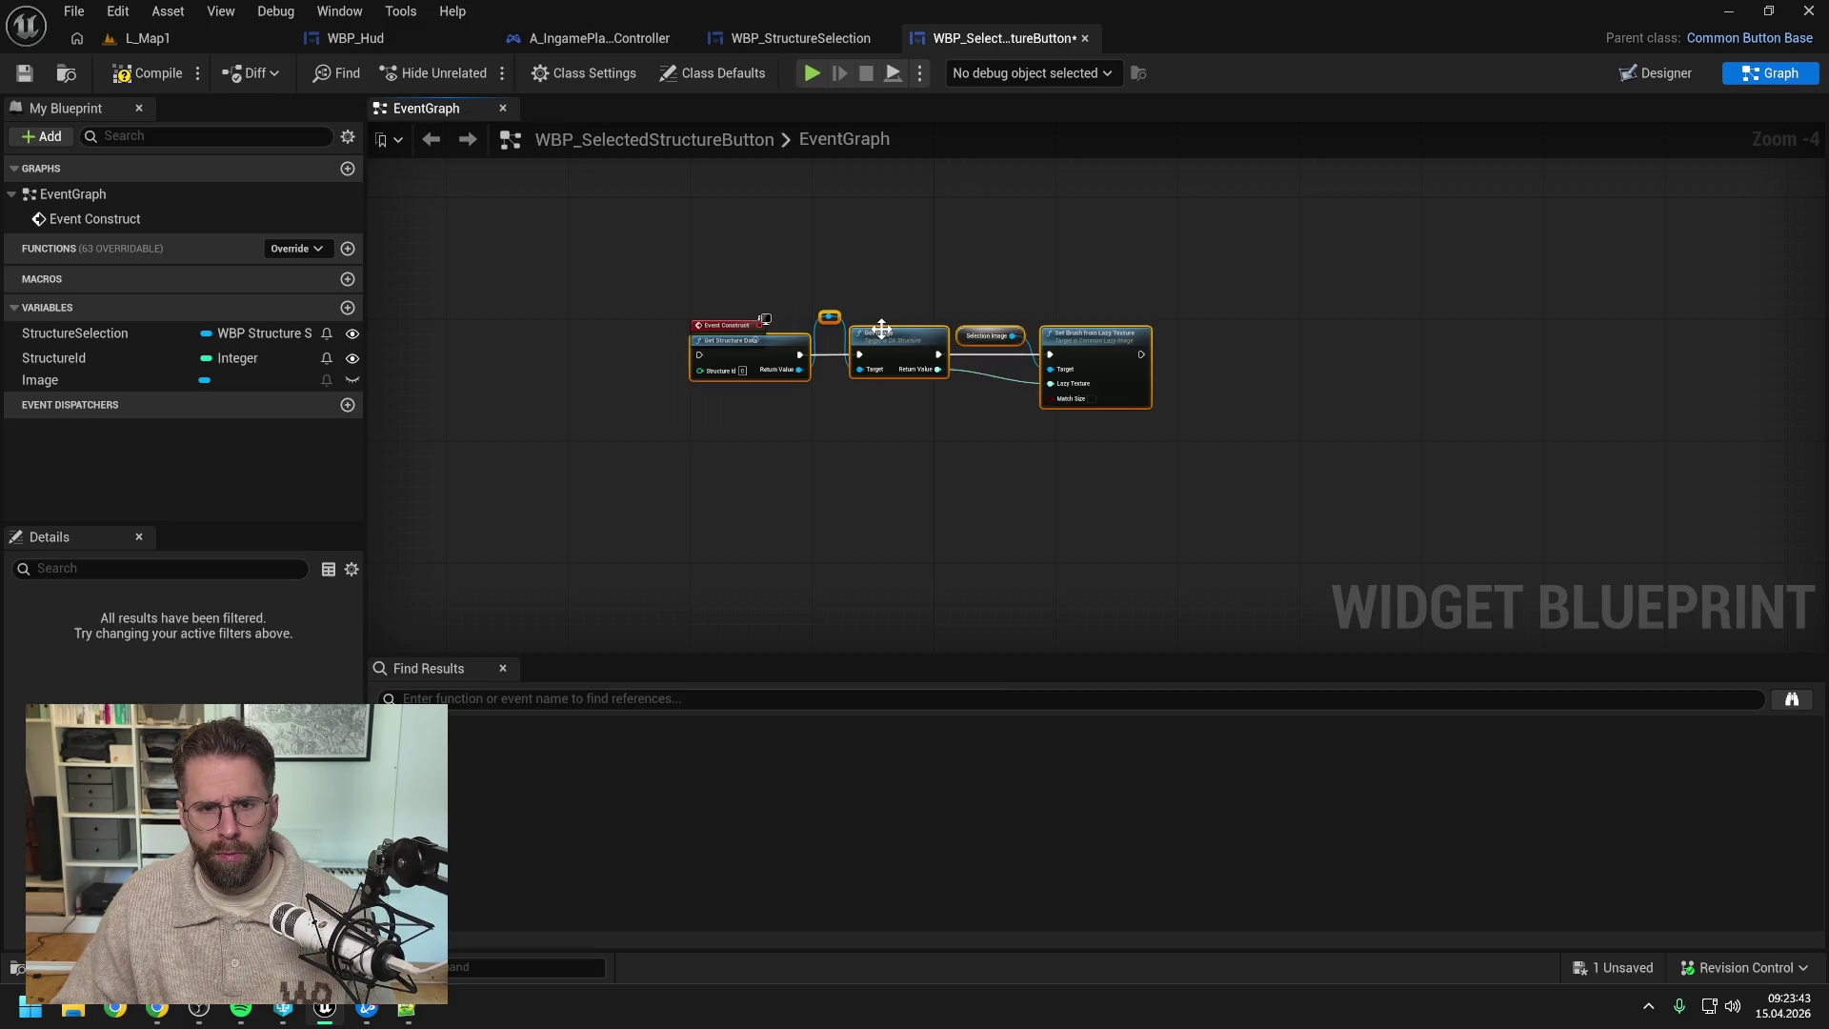
{"action": "mouse_move", "coordinate": [756, 355]}
{"action": "left_mouse_down"}
{"action": "mouse_move", "coordinate": [855, 340]}
{"action": "mouse_move", "coordinate": [821, 339]}
{"action": "left_mouse_up"}
{"action": "scroll", "coordinate": [757, 338], "scroll_direction": "up", "scroll_amount": 2}
{"action": "left_click", "coordinate": [438, 412]}
- Feed a StructureId getter into the structure data lookup and remove the reroute knot
{"action": "mouse_move", "coordinate": [53, 358]}
{"action": "left_mouse_down"}
{"action": "mouse_move", "coordinate": [712, 386]}
{"action": "mouse_move", "coordinate": [821, 362]}
{"action": "left_mouse_up"}
{"action": "left_click", "coordinate": [753, 394]}
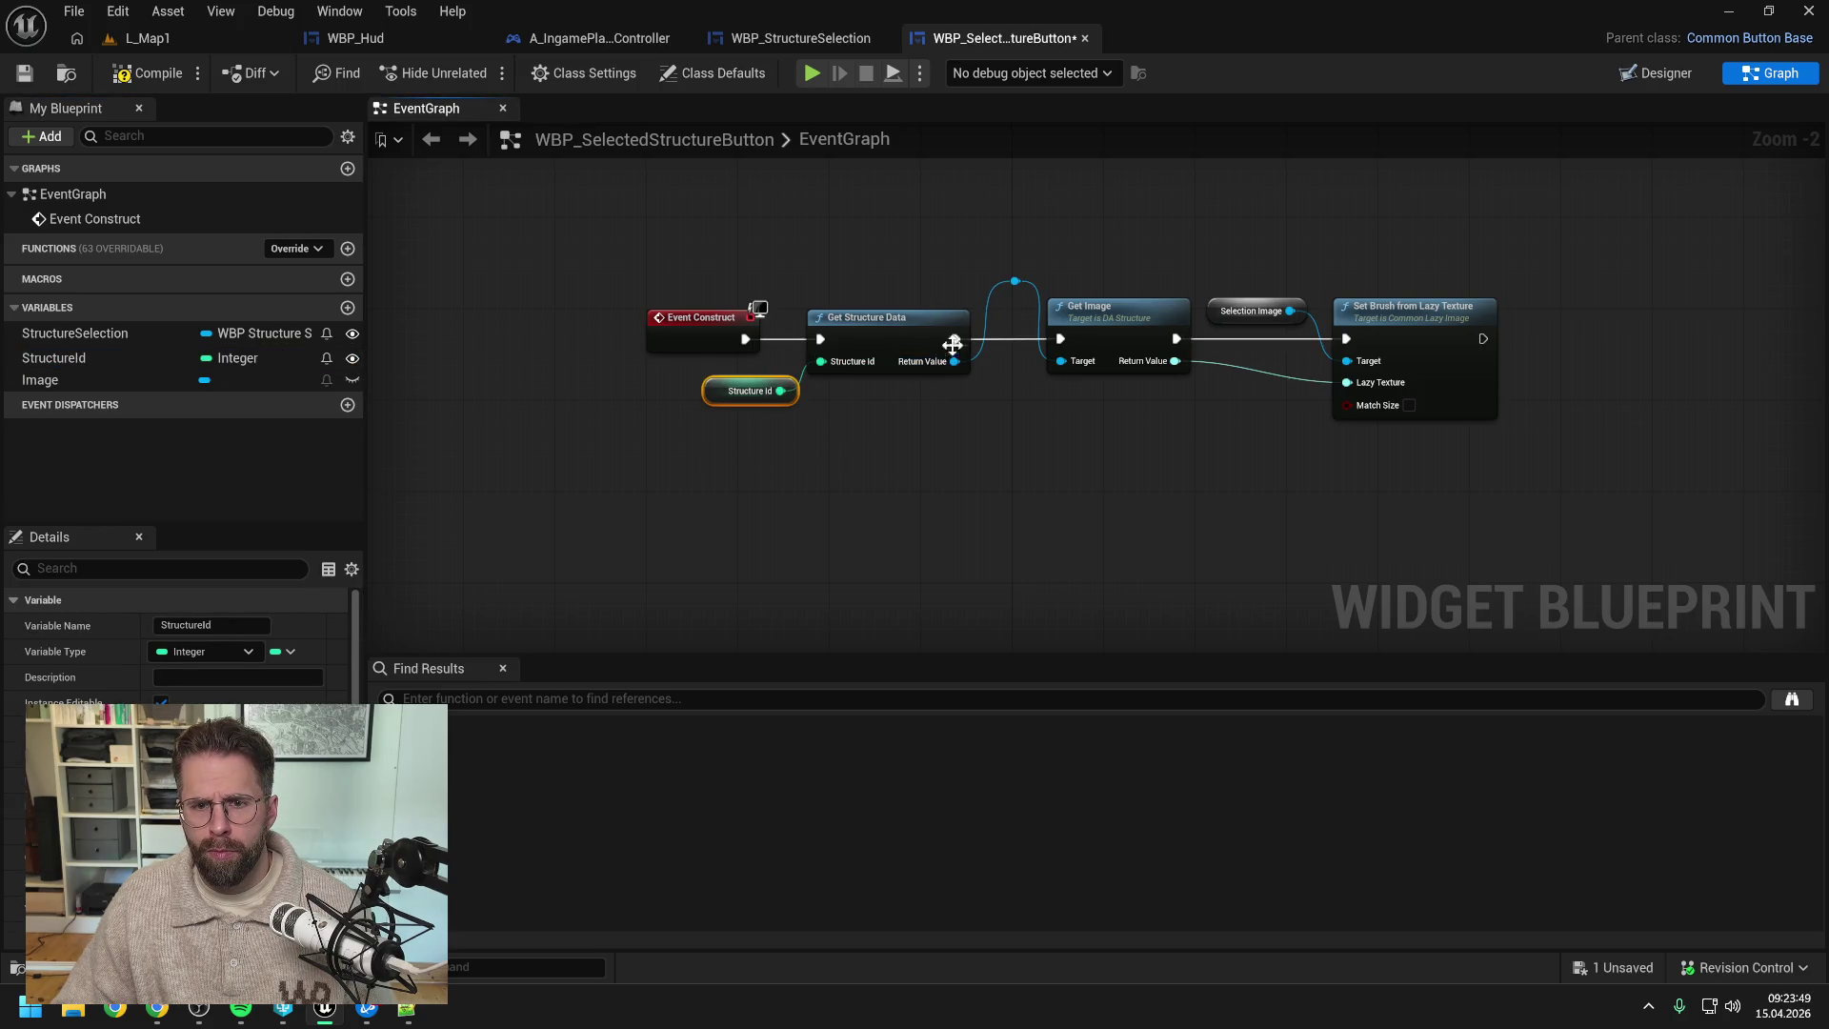
{"action": "left_click", "coordinate": [1016, 282]}
{"action": "key", "text": "Delete"}
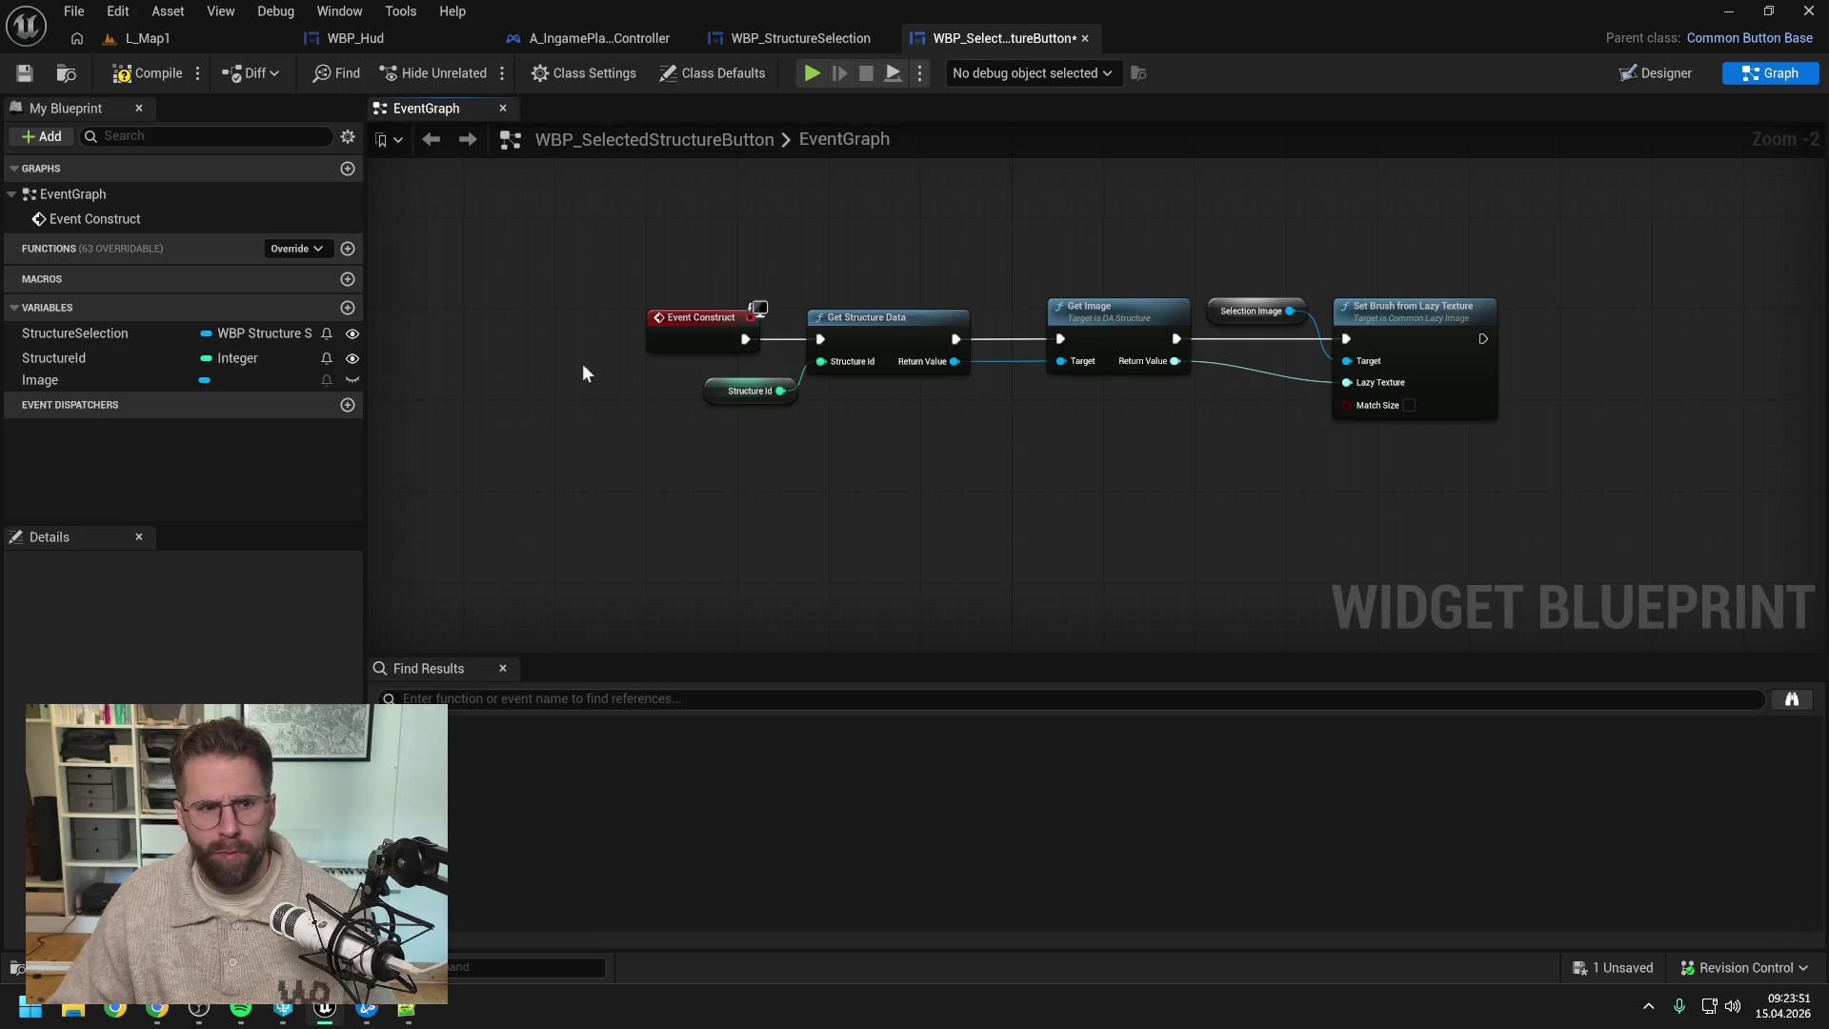
- Replace the Selection Image getter with the Image getter, then compile and save
{"action": "mouse_move", "coordinate": [100, 379]}
{"action": "left_mouse_down"}
{"action": "mouse_move", "coordinate": [1228, 254]}
{"action": "mouse_move", "coordinate": [1300, 284]}
{"action": "mouse_move", "coordinate": [1348, 368]}
{"action": "left_mouse_up"}
{"action": "left_click", "coordinate": [1245, 284]}
{"action": "left_click", "coordinate": [1251, 311]}
{"action": "key", "text": "Delete"}
{"action": "left_click_drag", "start_coordinate": [1267, 292], "coordinate": [1258, 322]}
{"action": "left_click_drag", "start_coordinate": [719, 392], "coordinate": [684, 391]}
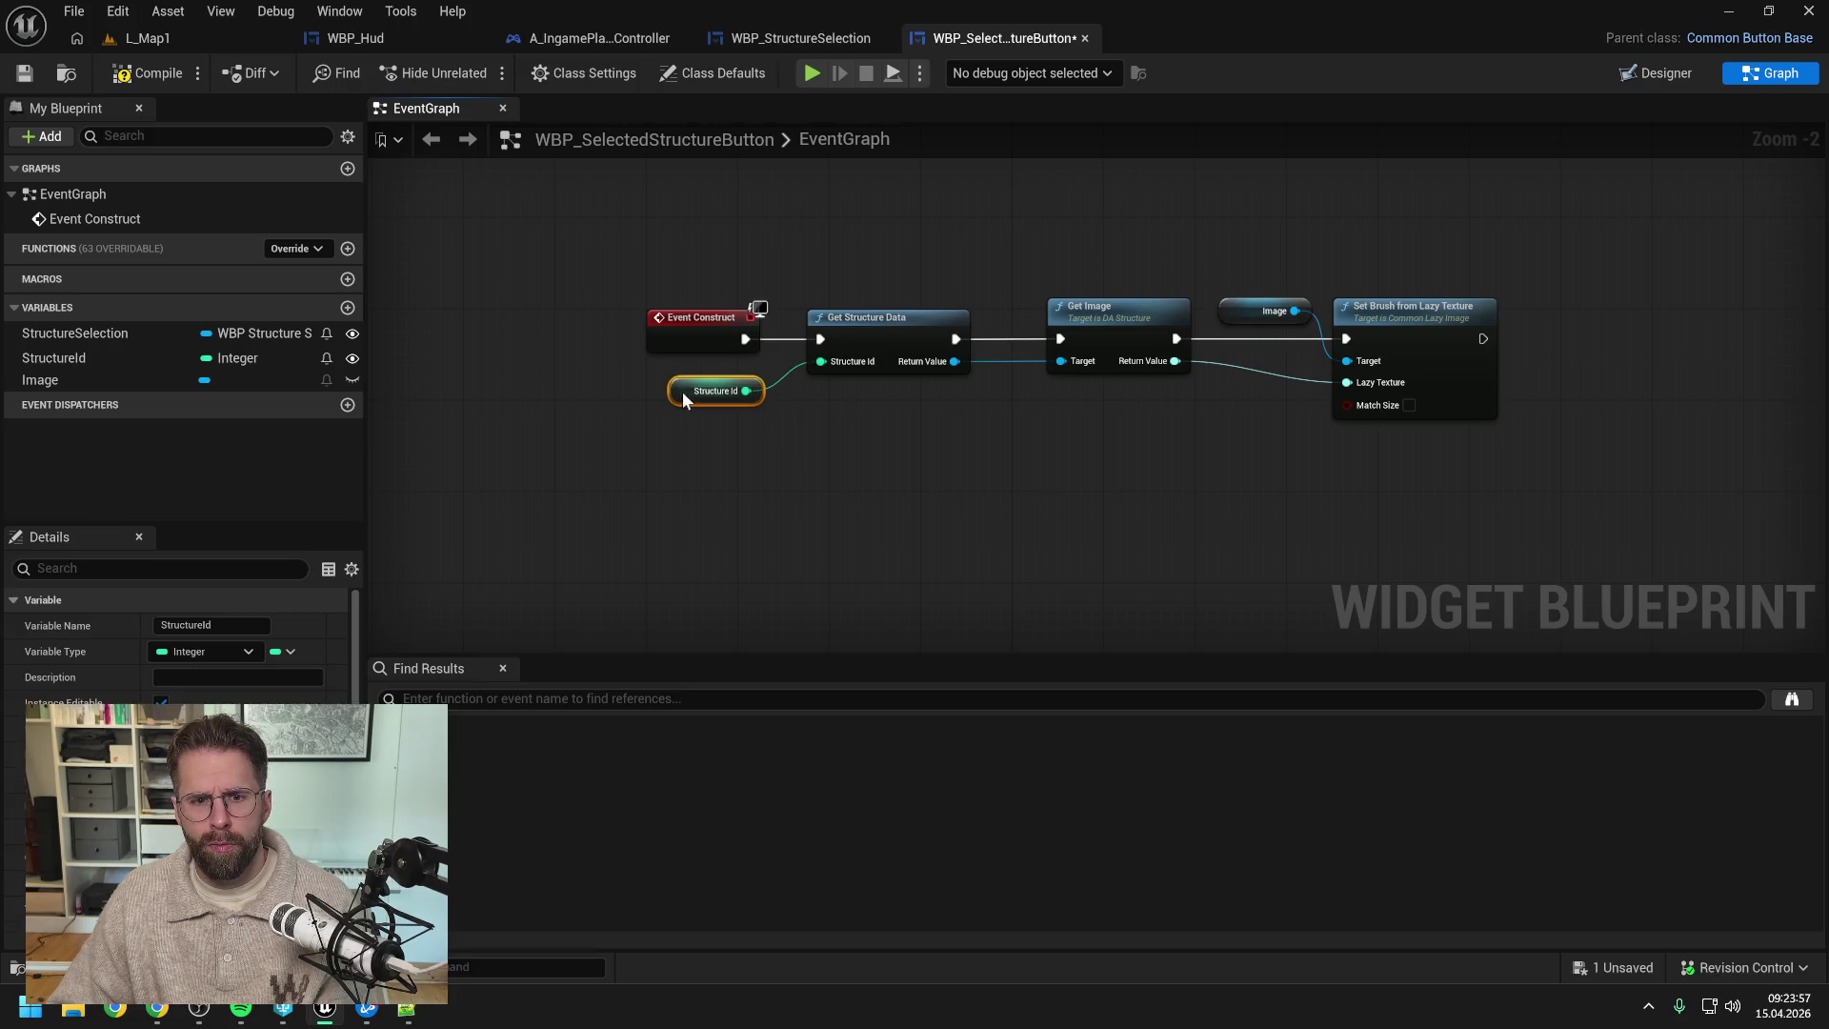
{"action": "left_click", "coordinate": [648, 410]}
{"action": "left_click", "coordinate": [147, 72]}
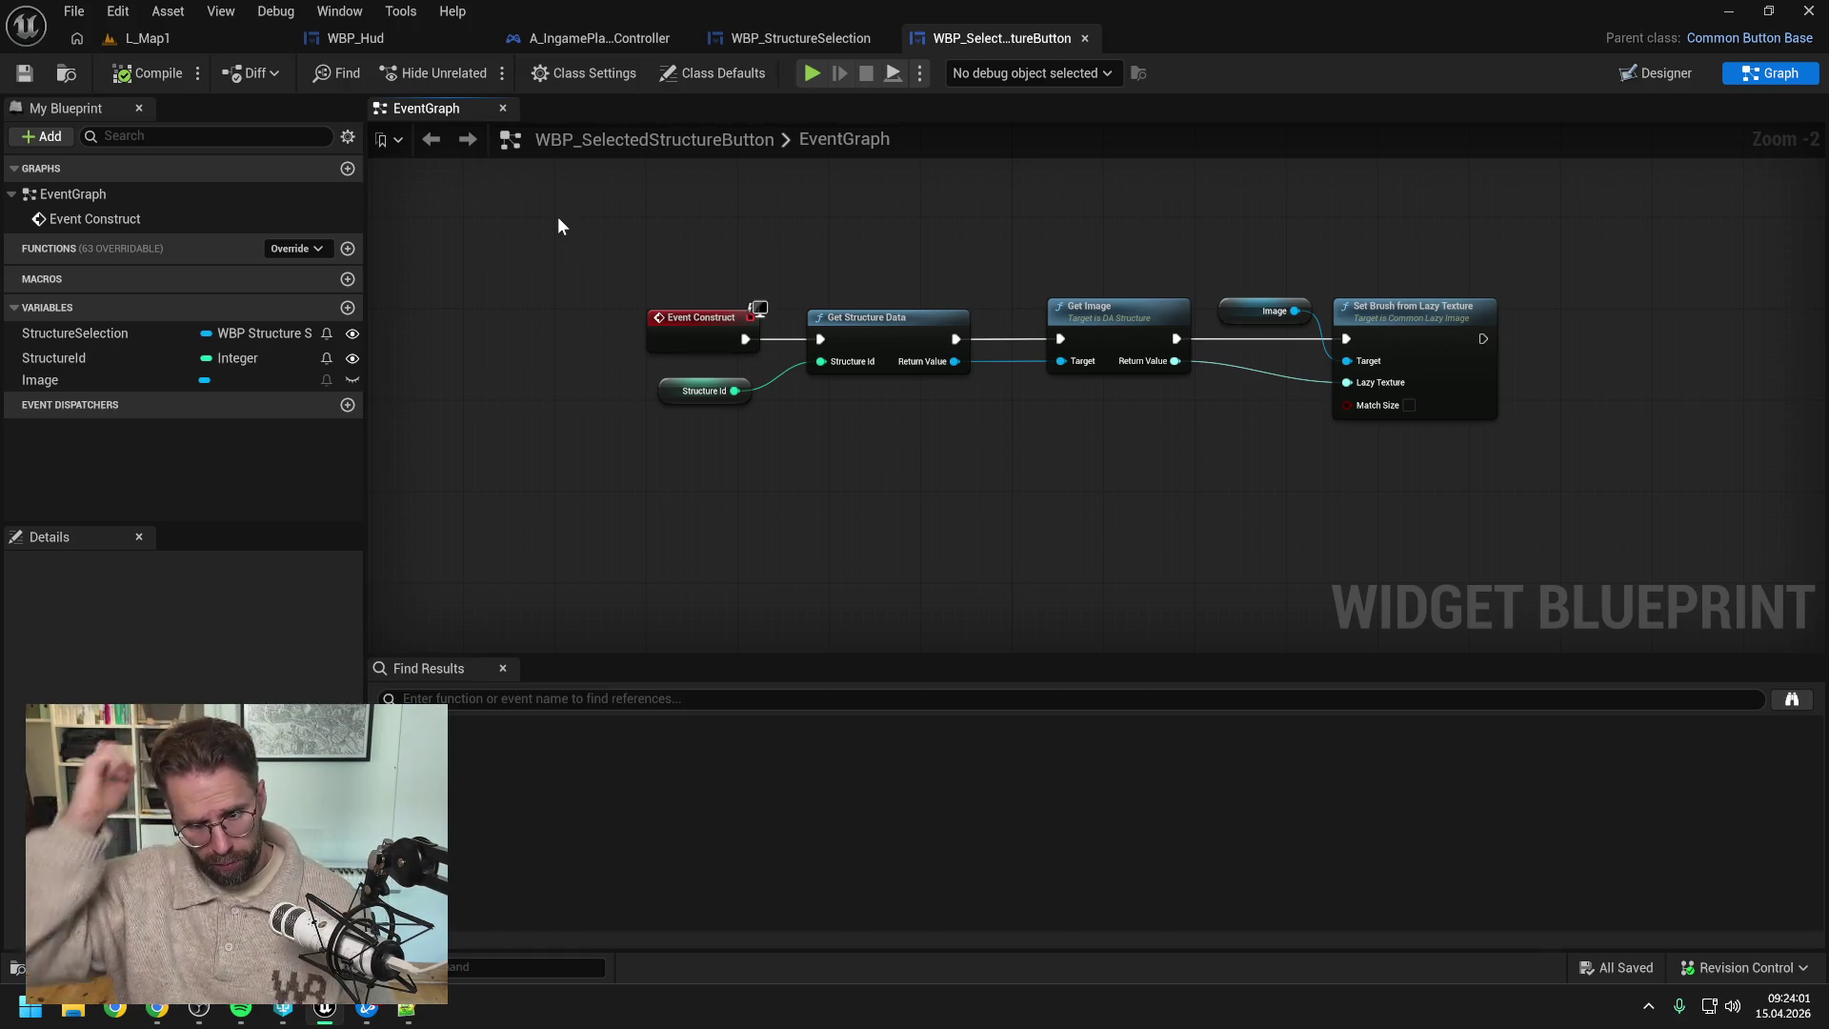
{"action": "left_click", "coordinate": [801, 38]}
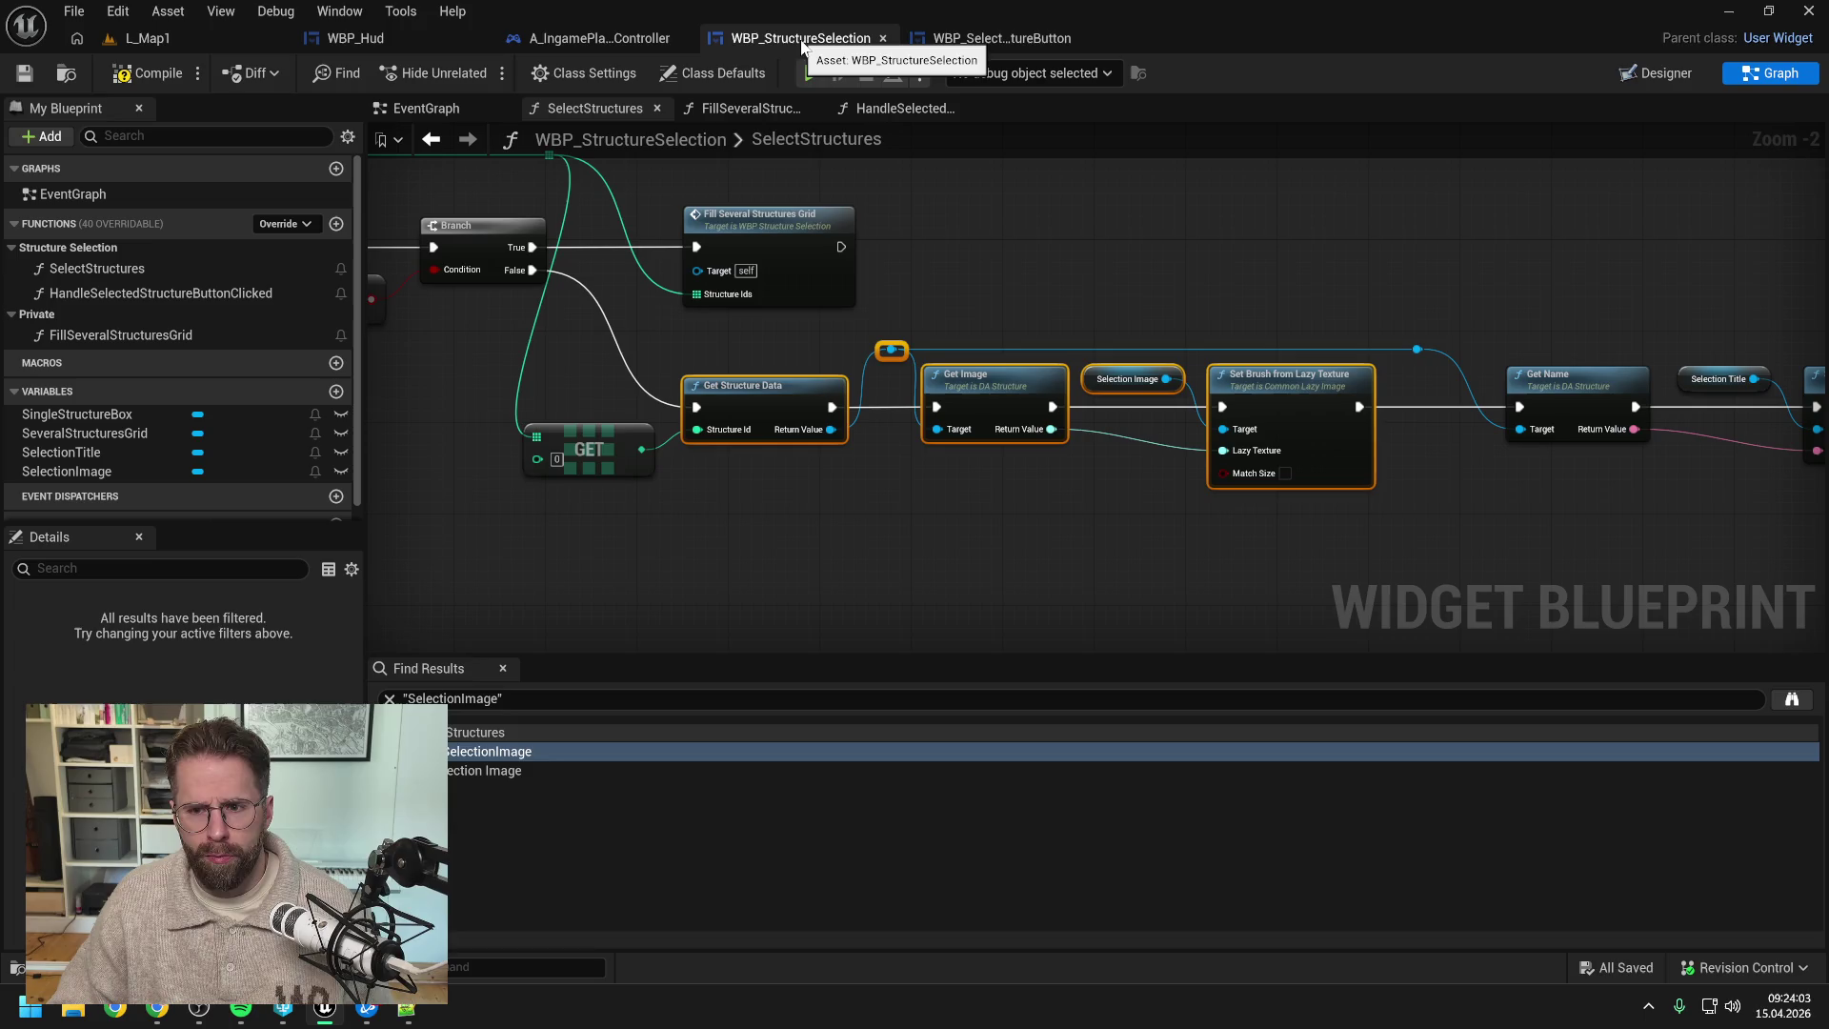
- Play L_Map1, select the structure via its button, and place two buildings
{"action": "left_click", "coordinate": [1116, 255]}
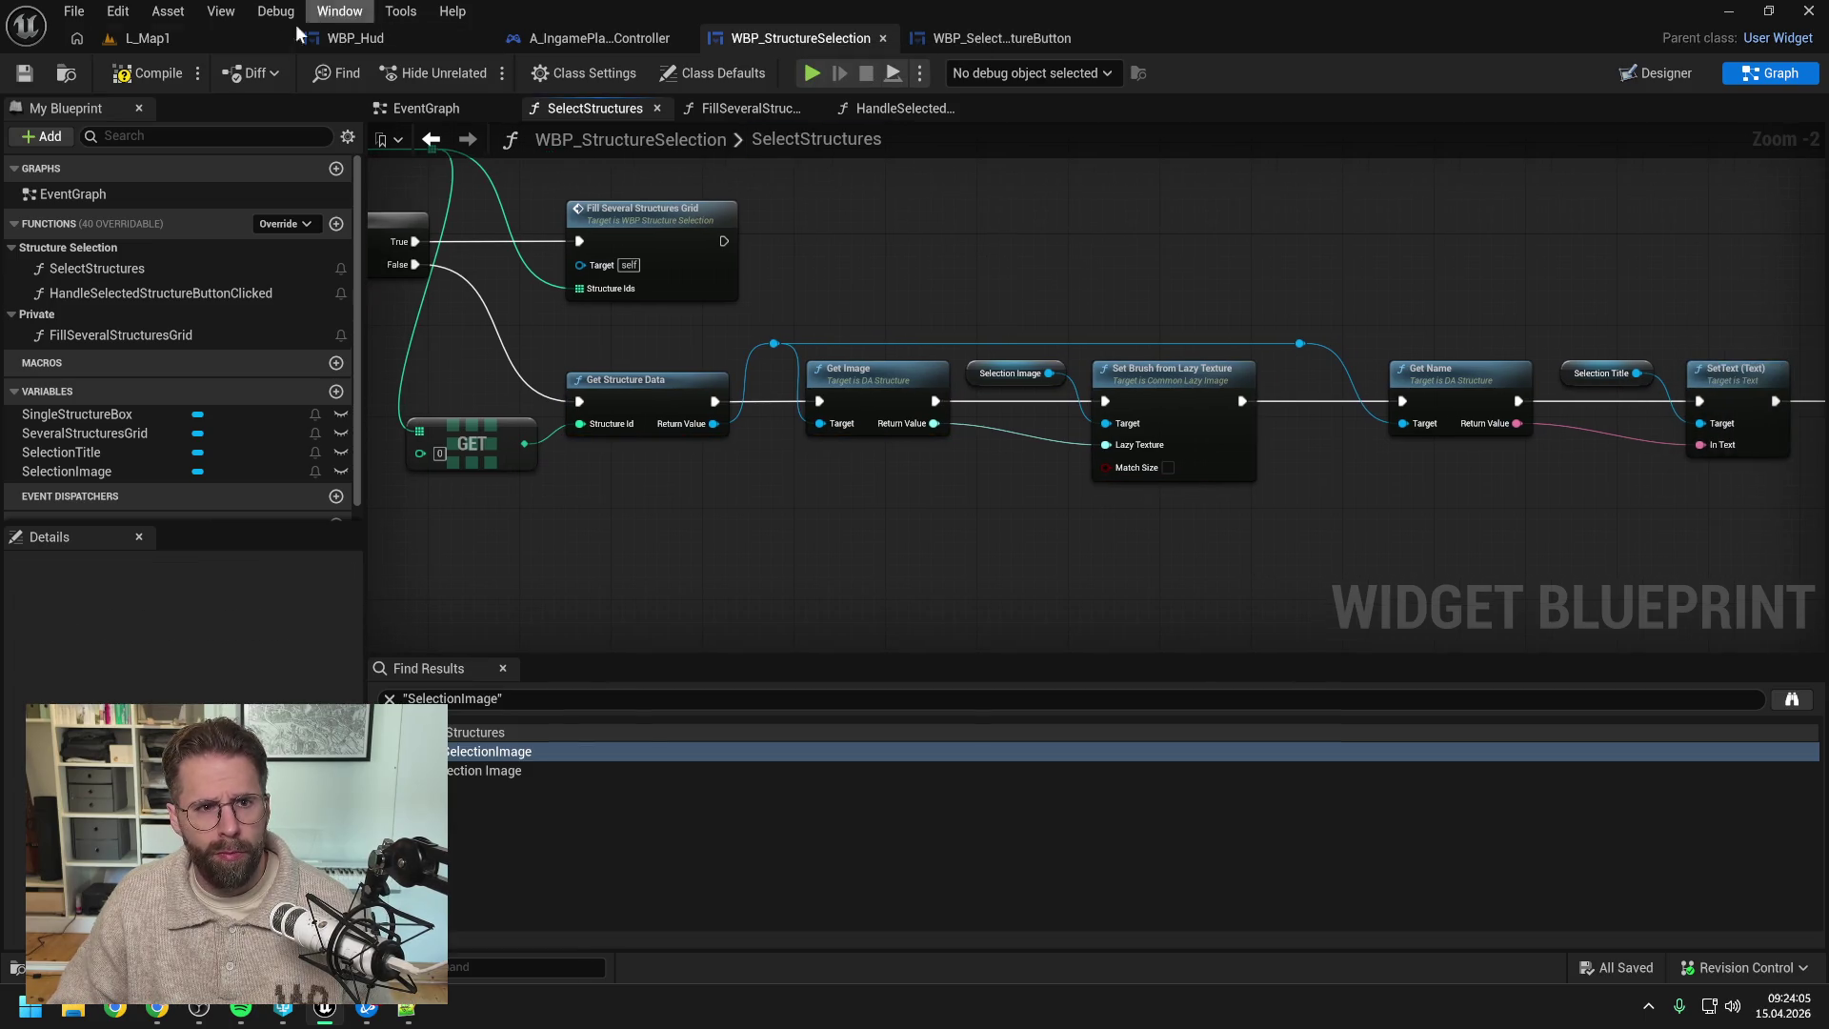
{"action": "left_click", "coordinate": [220, 40]}
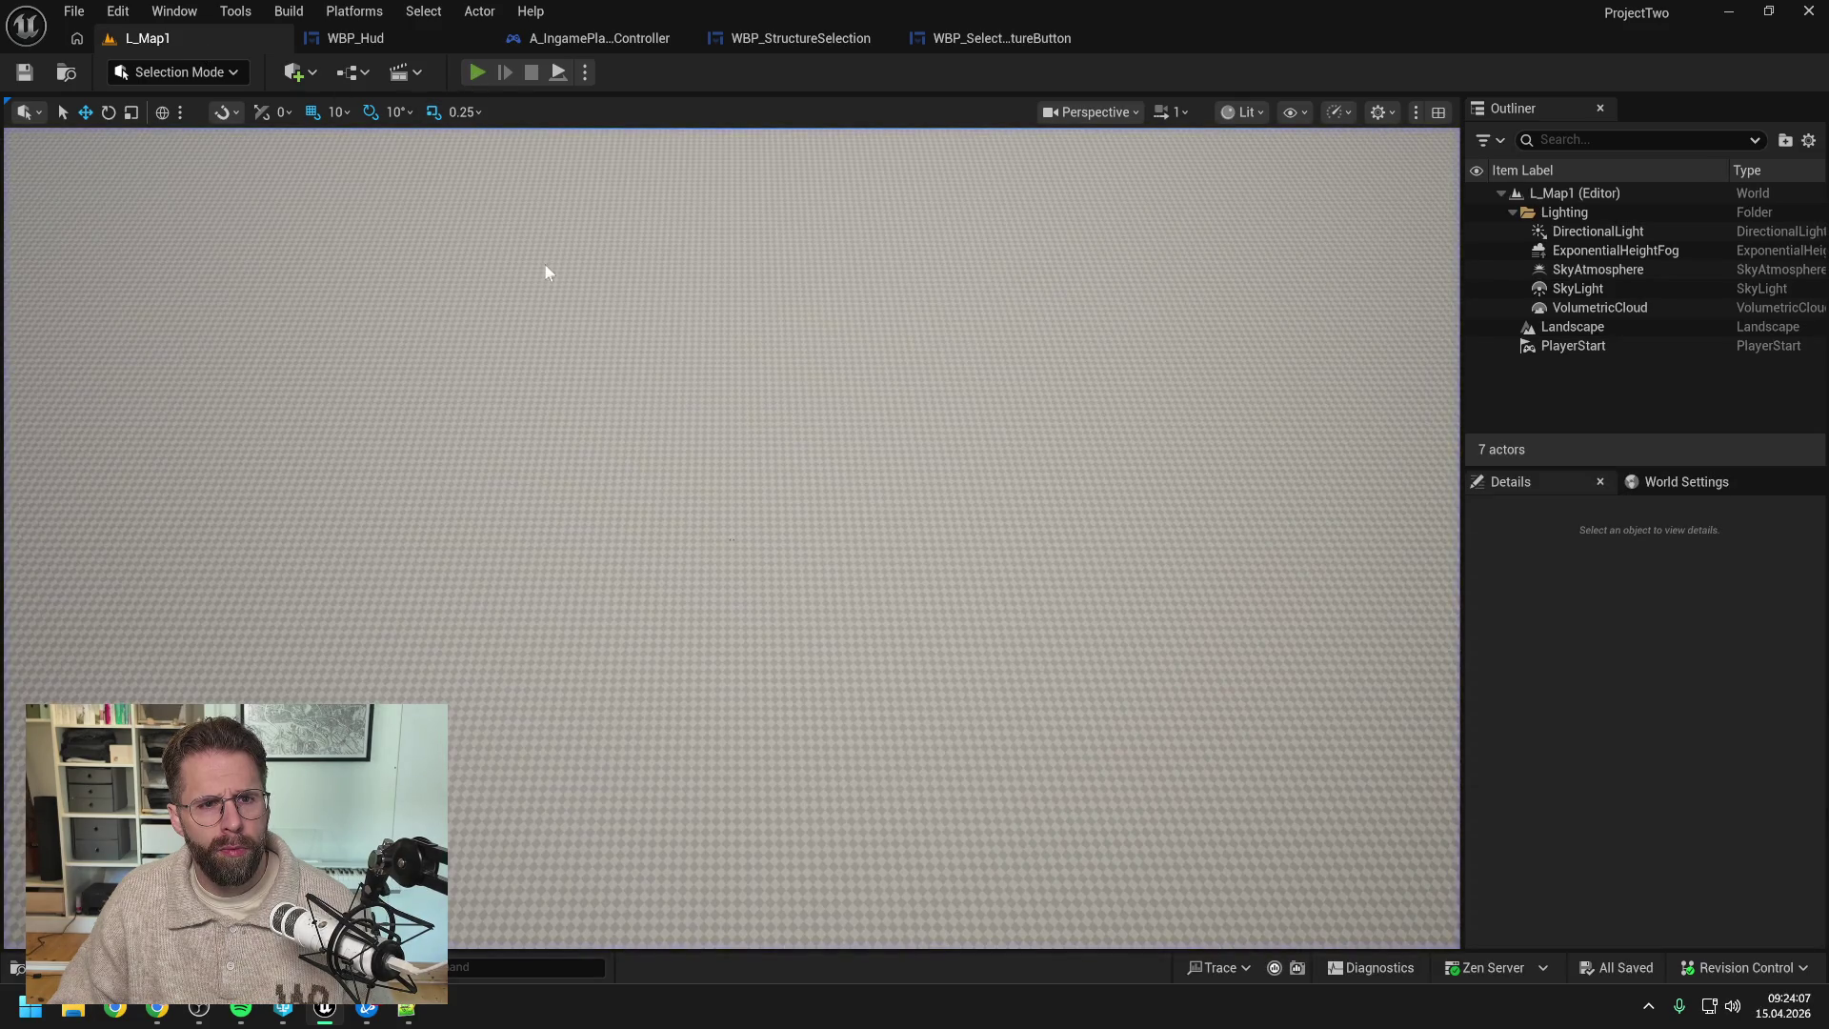
{"action": "key", "text": "alt+p"}
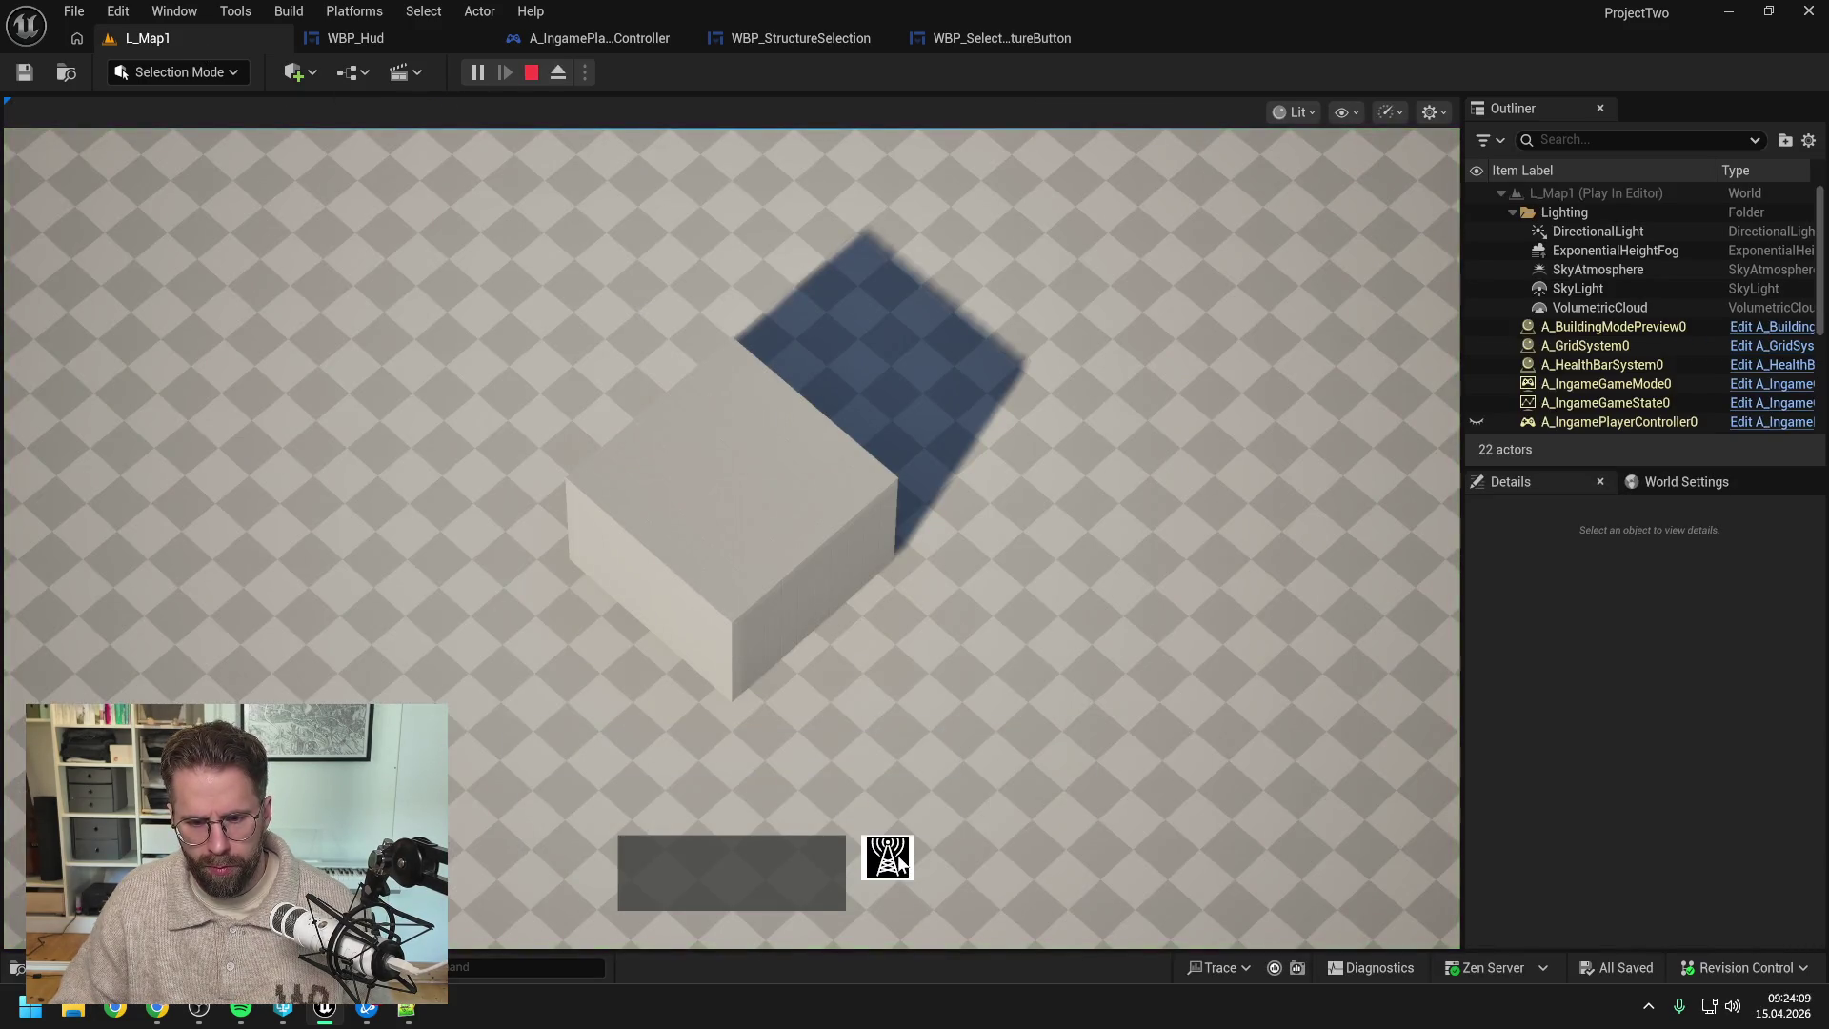
{"action": "left_click", "coordinate": [888, 857]}
{"action": "left_click", "coordinate": [1110, 465]}
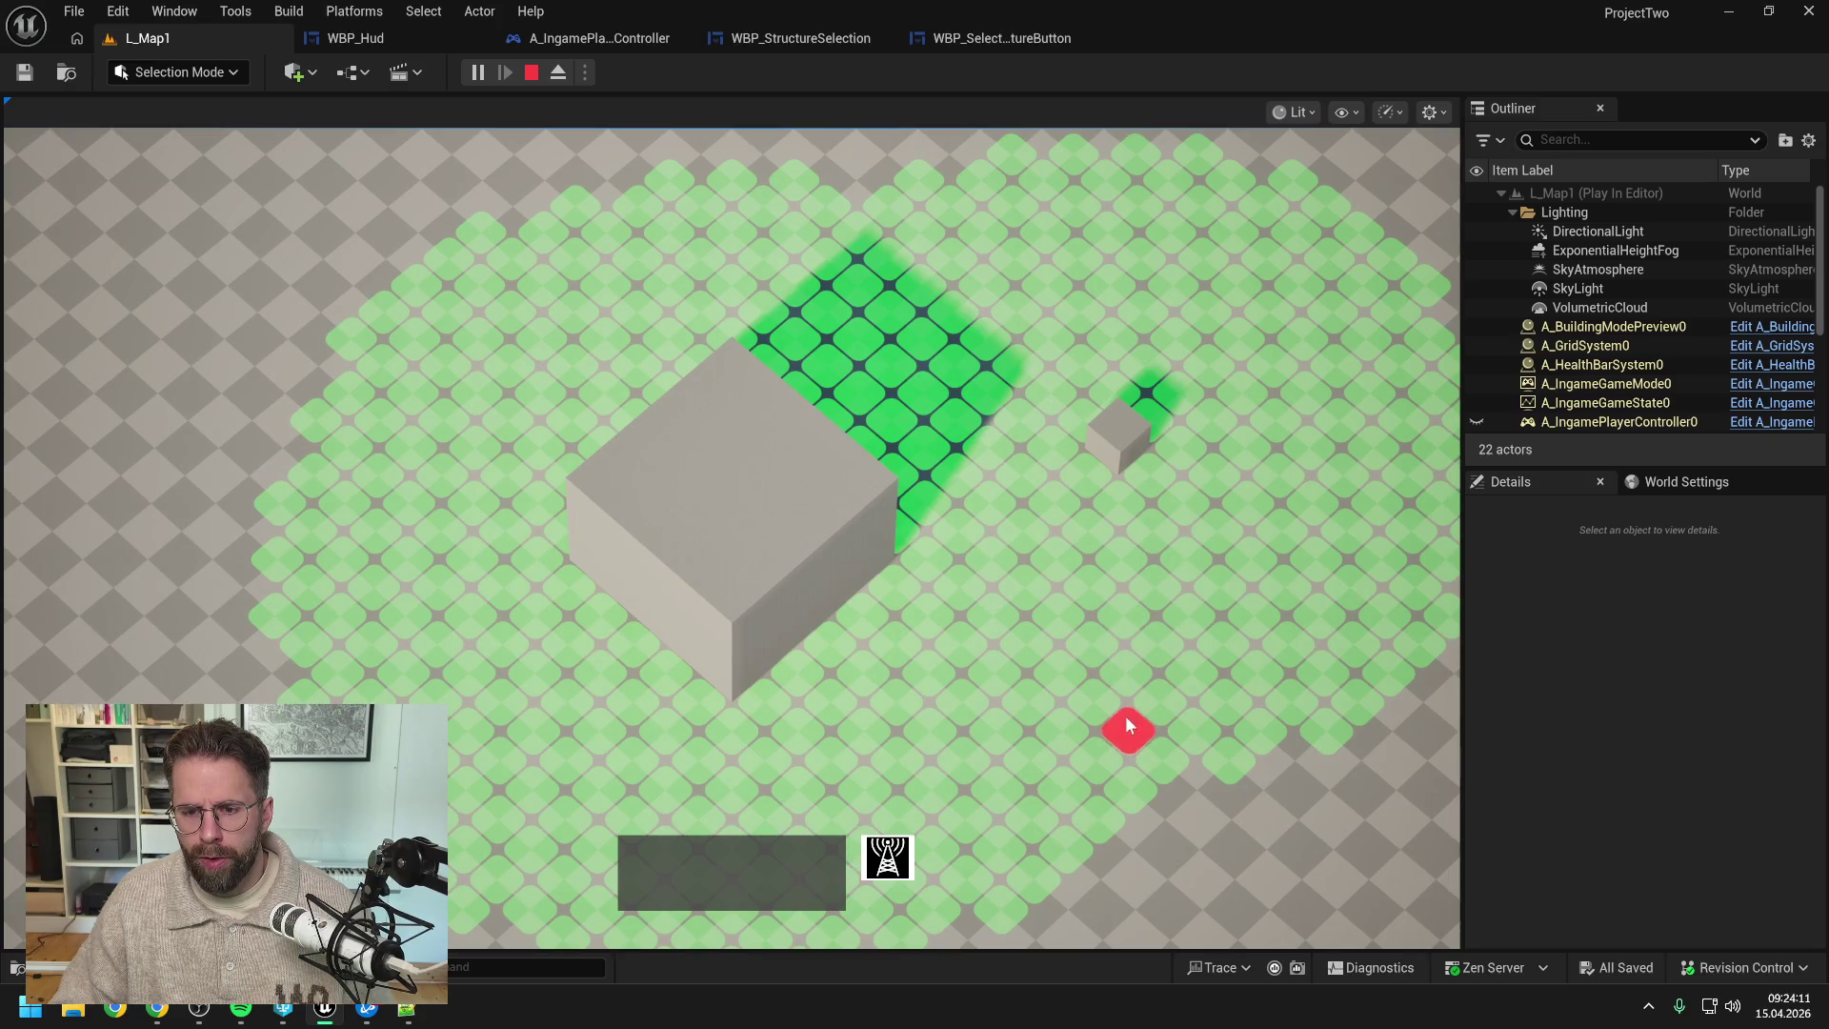
{"action": "left_click", "coordinate": [1129, 781]}
{"action": "right_click", "coordinate": [1256, 620]}
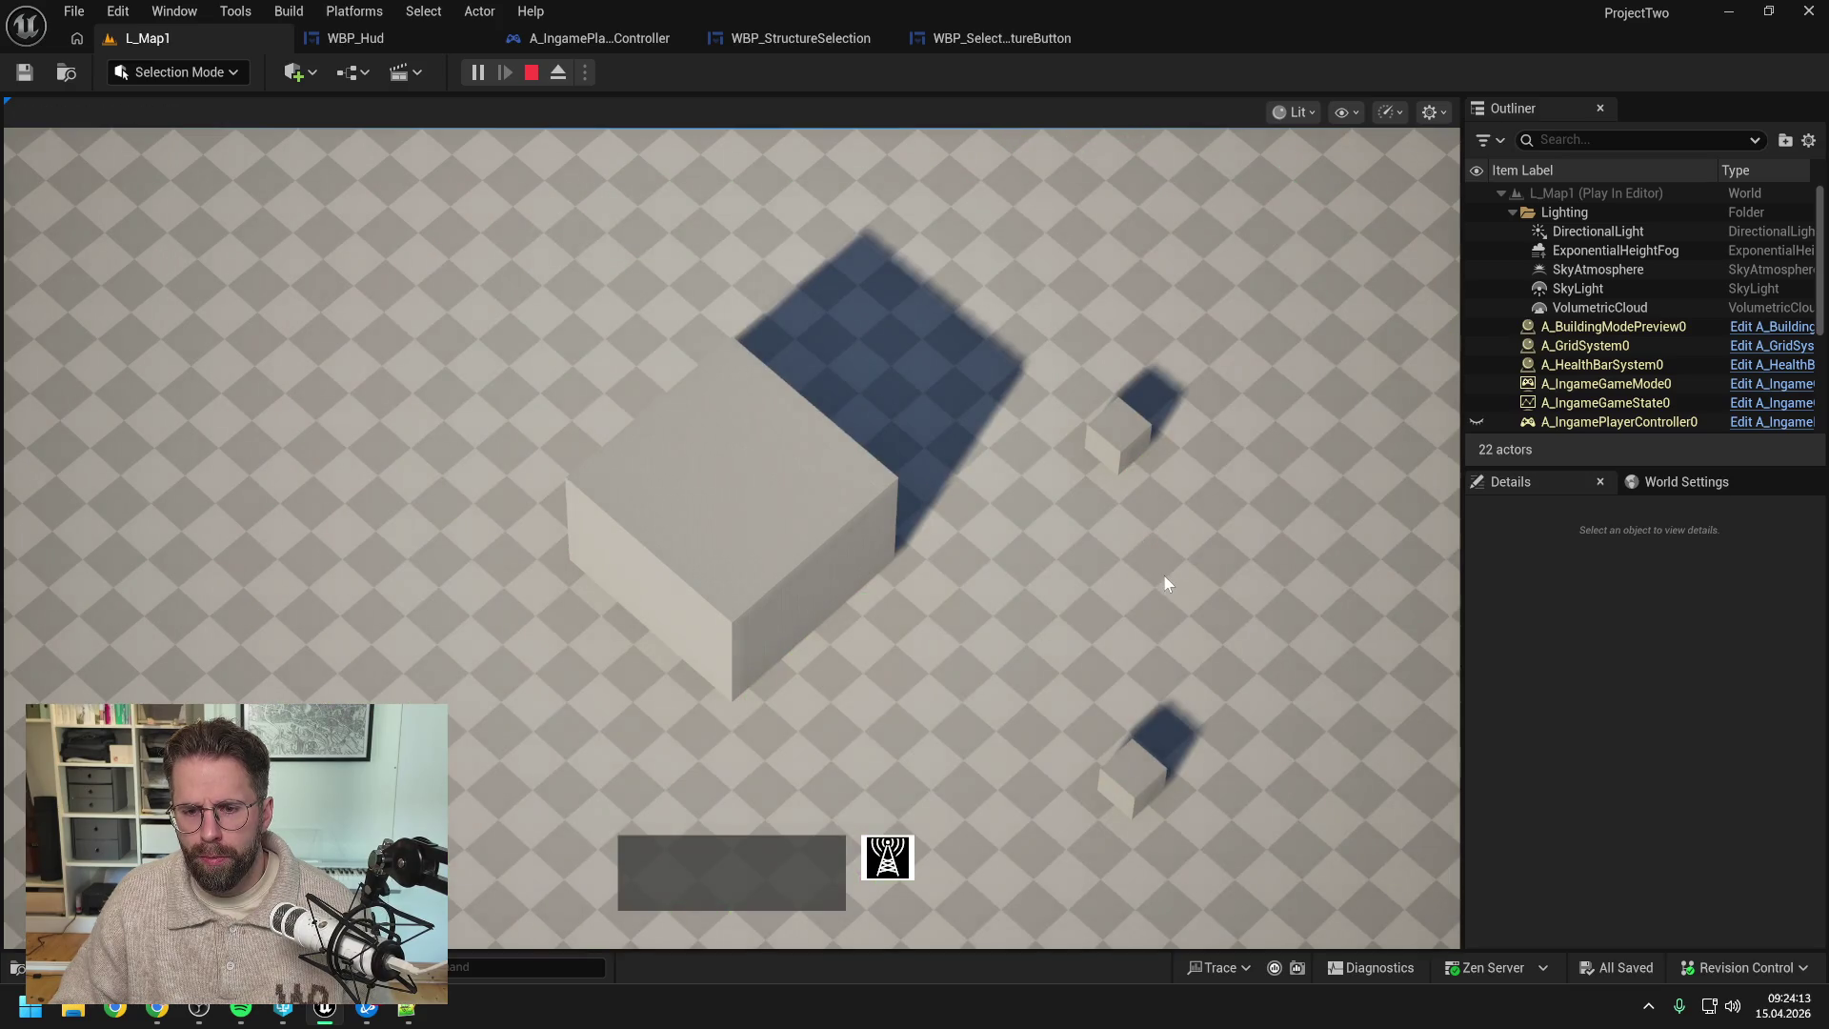
- Box-select the placed cubes, stop the play session, and reopen WBP_SelectedStructureButton
{"action": "mouse_move", "coordinate": [885, 210]}
{"action": "left_mouse_down"}
{"action": "mouse_move", "coordinate": [967, 339]}
{"action": "mouse_move", "coordinate": [1130, 707]}
{"action": "left_mouse_up"}
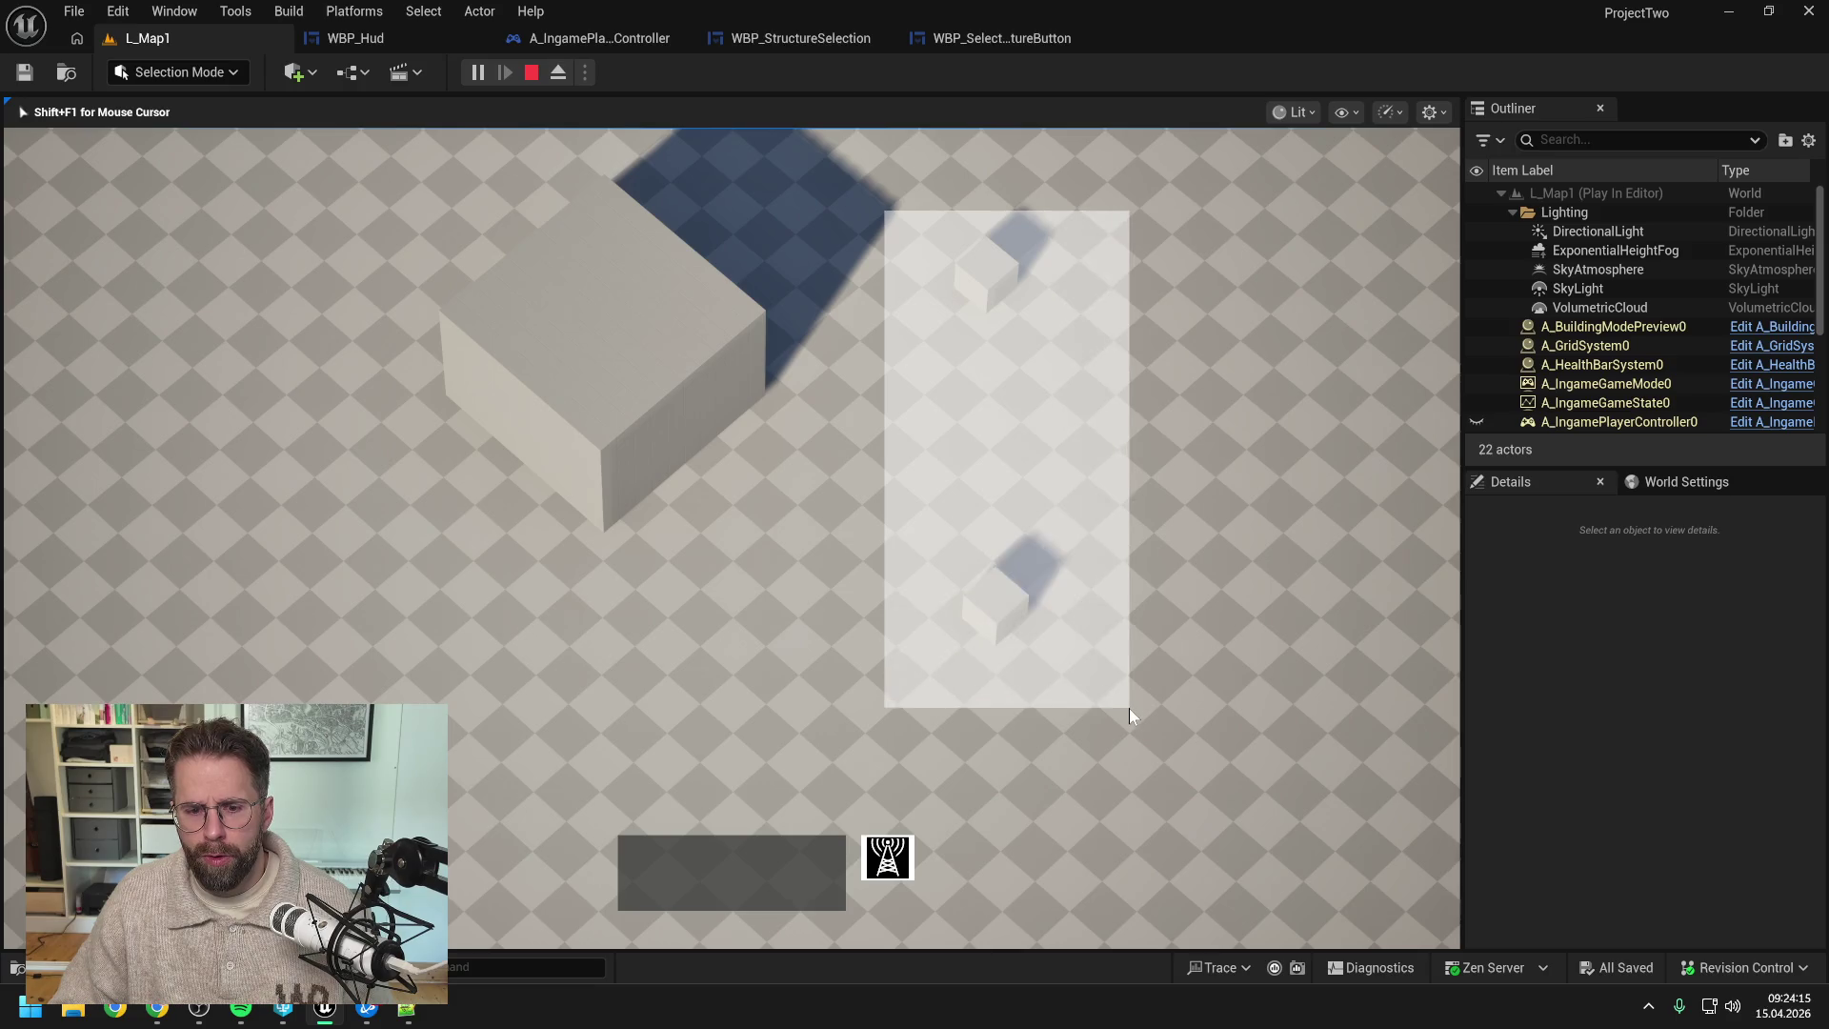
{"action": "mouse_move", "coordinate": [852, 193]}
{"action": "left_mouse_down"}
{"action": "mouse_move", "coordinate": [1188, 686]}
{"action": "mouse_move", "coordinate": [1132, 735]}
{"action": "left_mouse_up"}
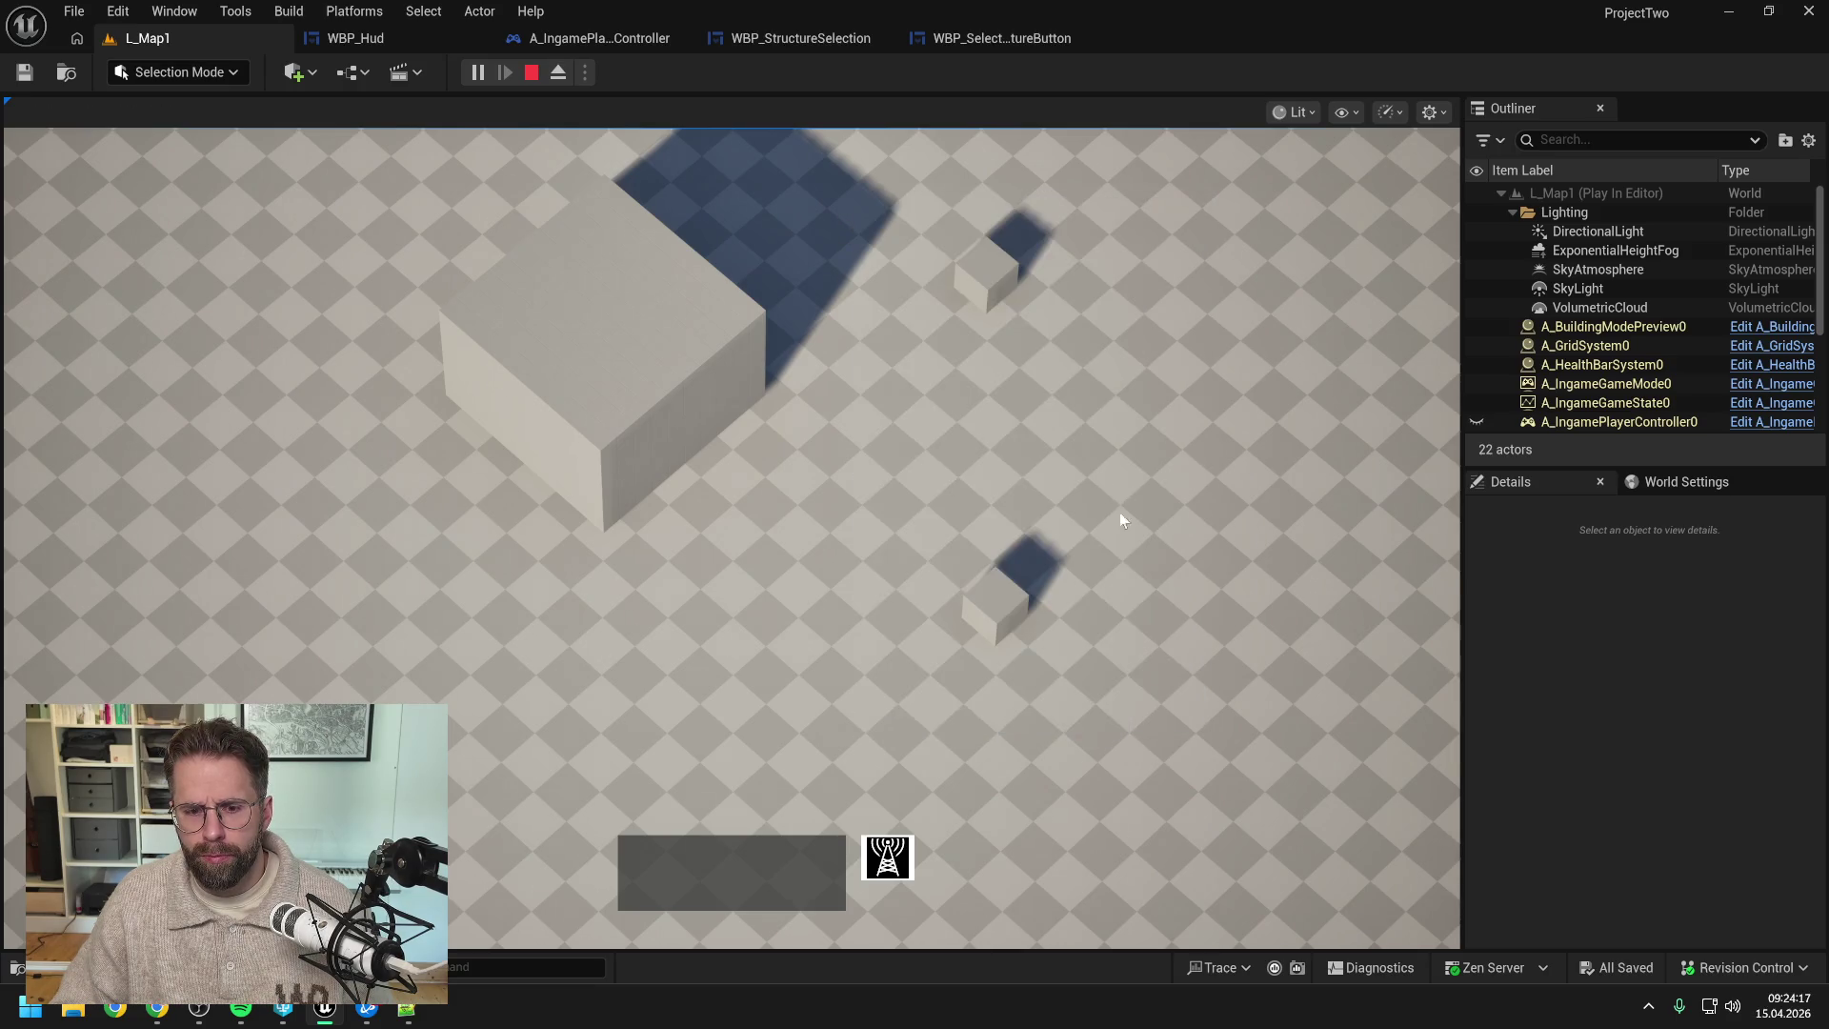
{"action": "key", "text": "Escape"}
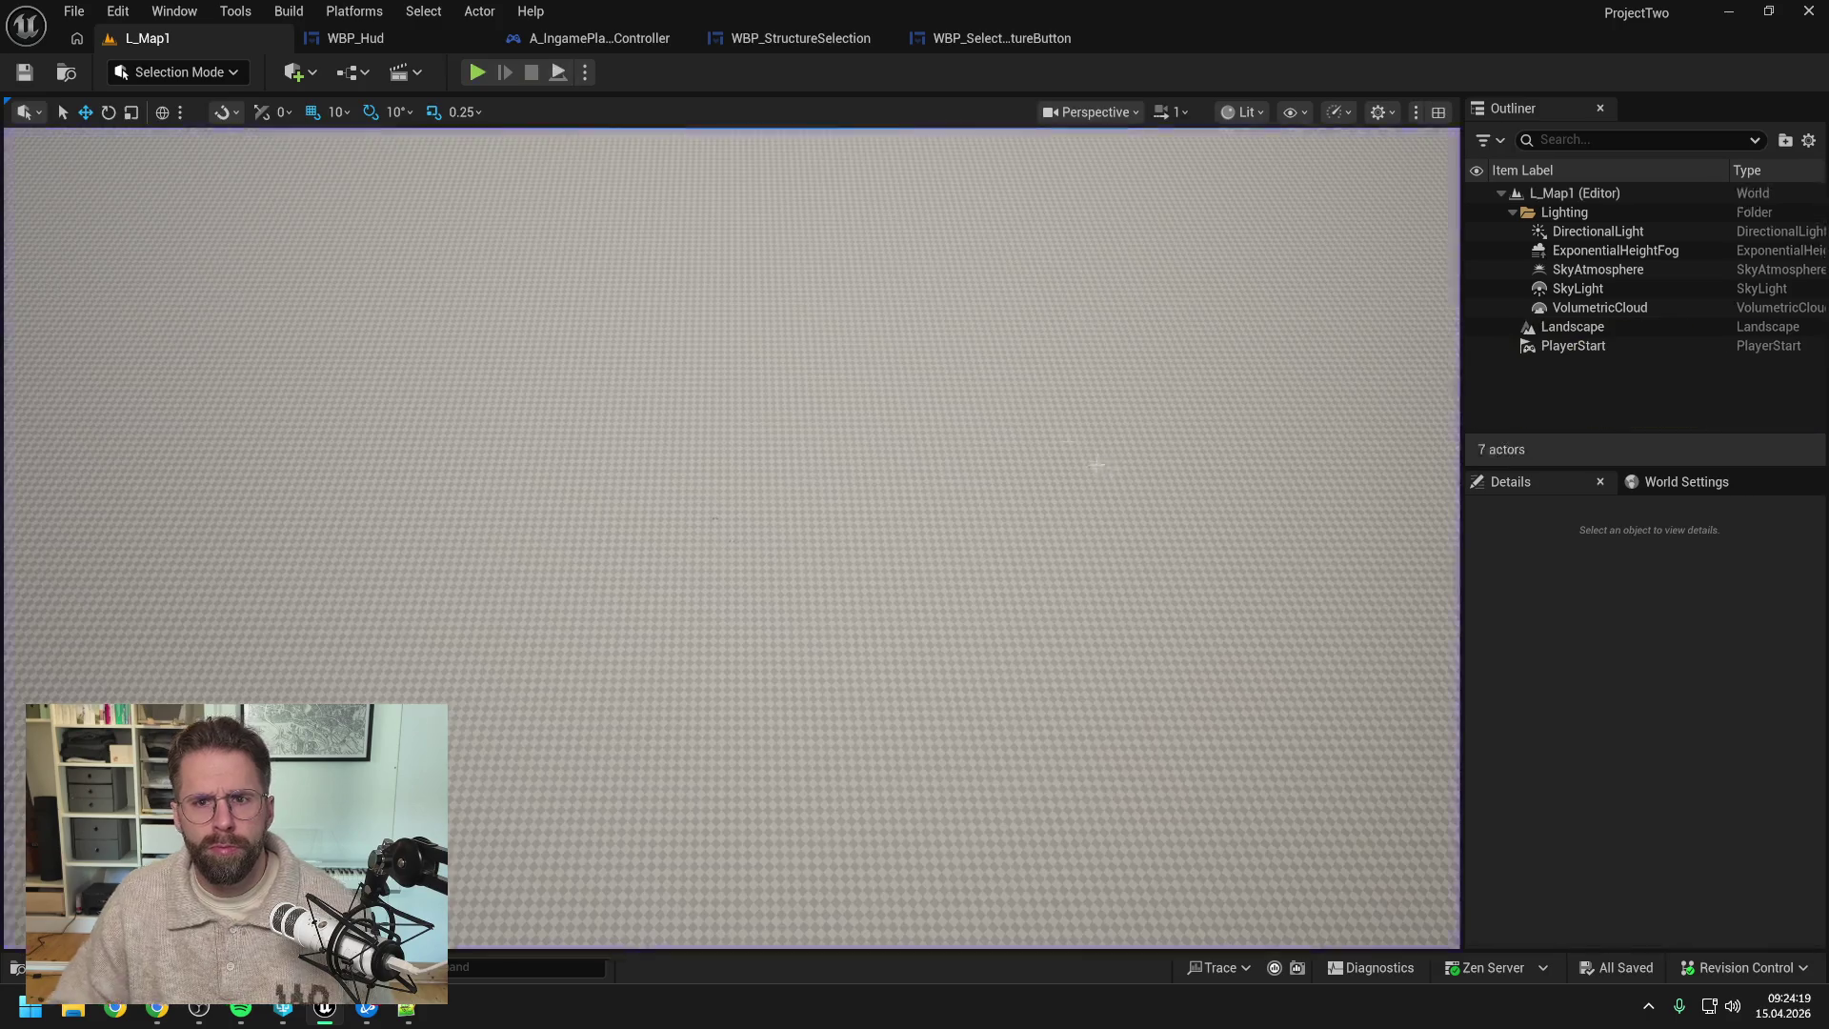
{"action": "left_click", "coordinate": [963, 34]}
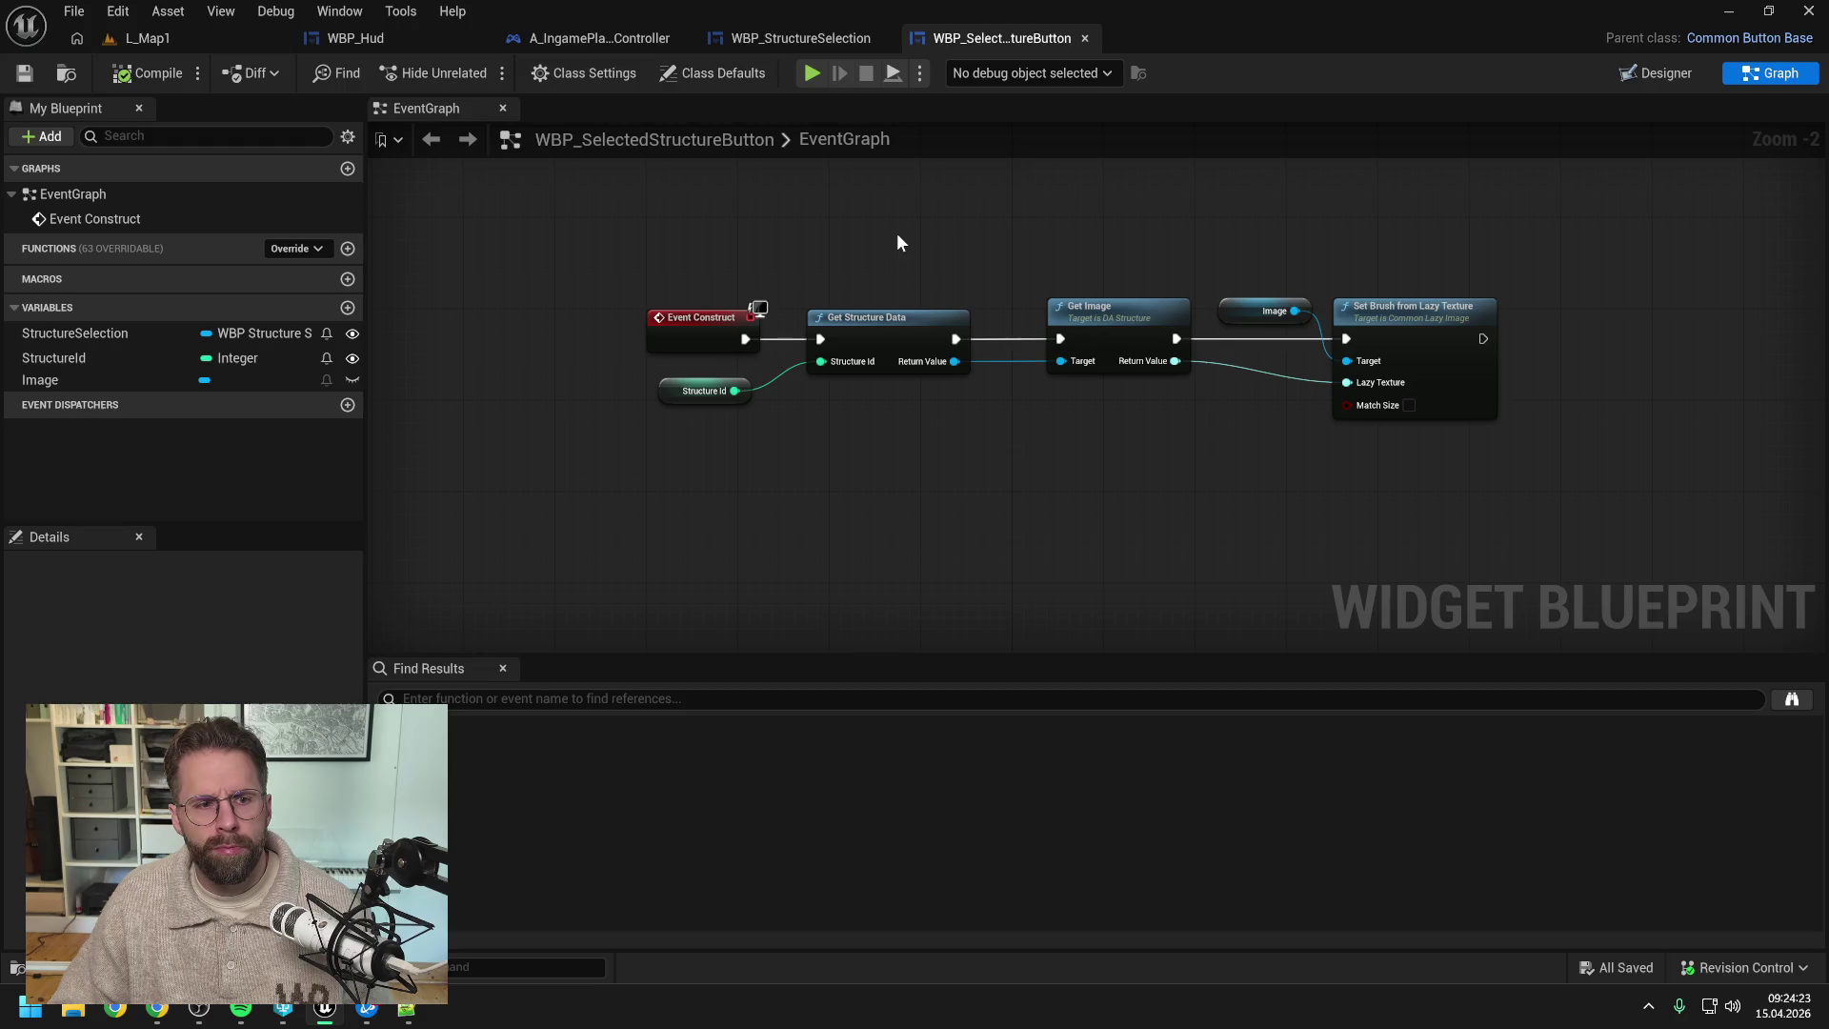
- Set a breakpoint on the Fill Several Structures Grid node in WBP_StructureSelection
{"action": "left_click", "coordinate": [808, 36]}
{"action": "left_click_drag", "start_coordinate": [809, 254], "coordinate": [1067, 343]}
{"action": "left_click", "coordinate": [982, 362]}
{"action": "key", "text": "F9"}
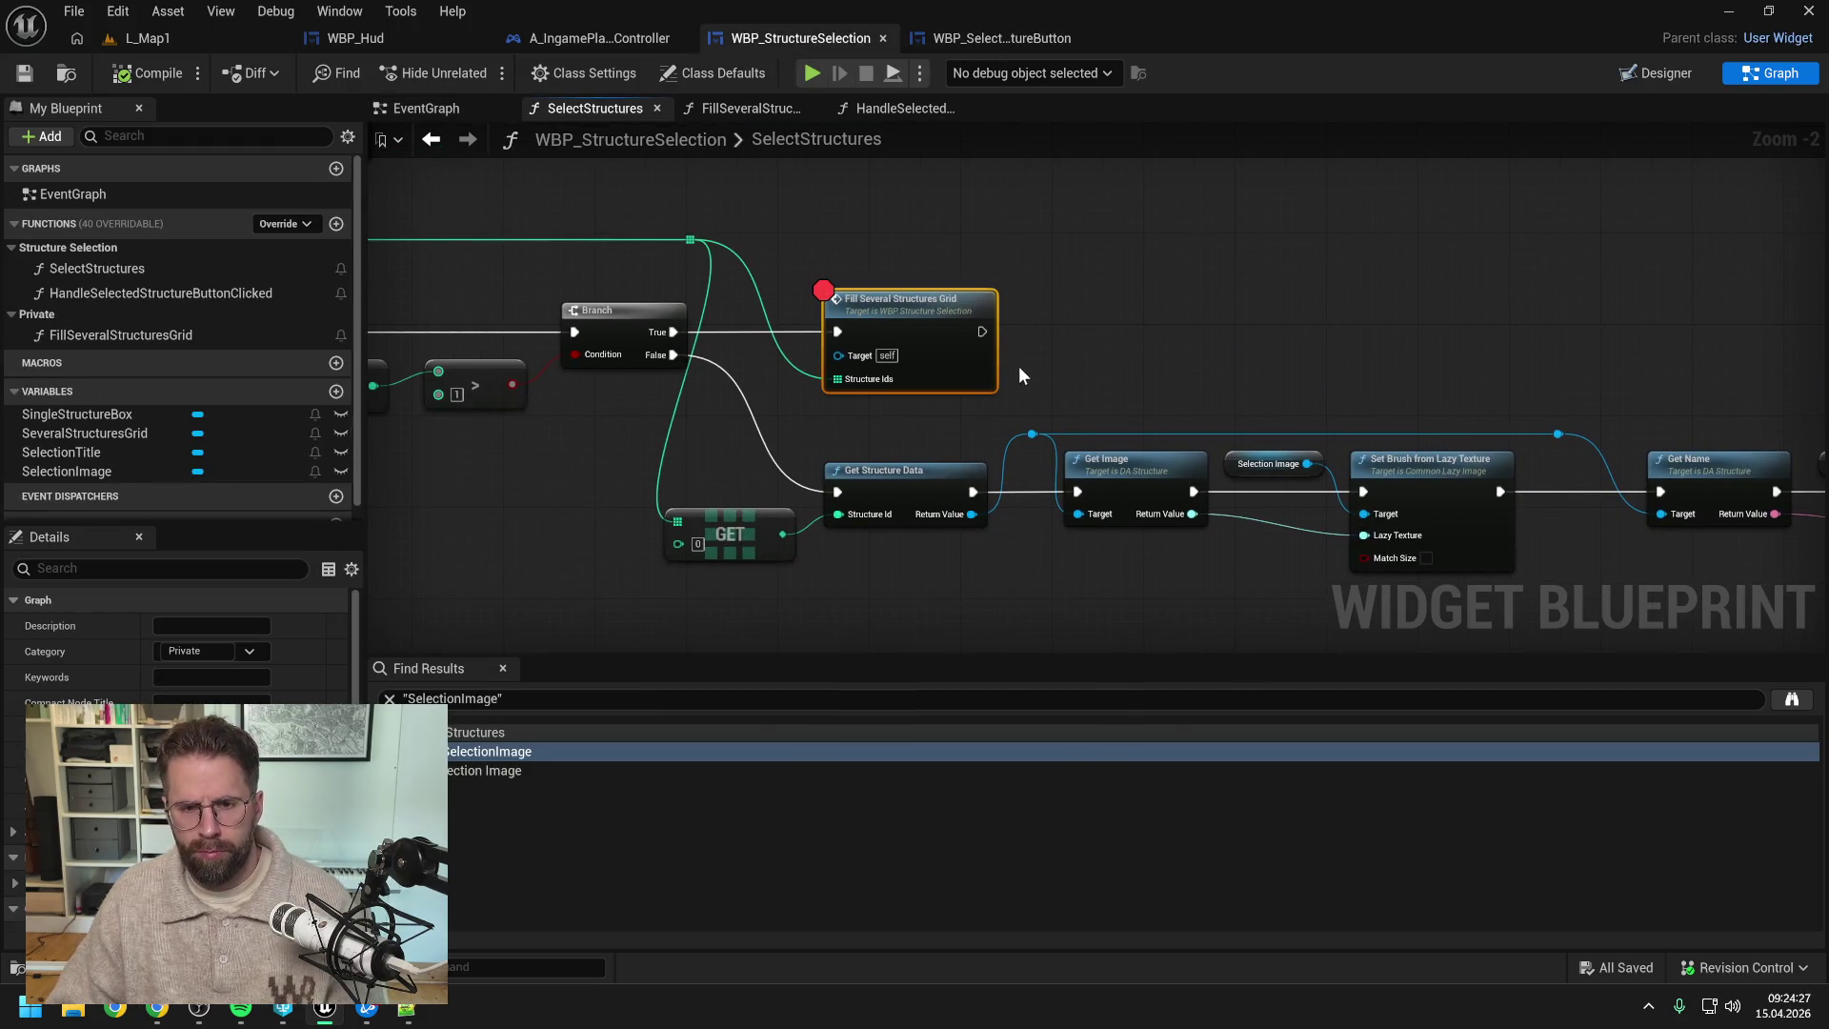
- Play L_Map1, place a small cube and box-select the cubes to hit the breakpoint
{"action": "left_click", "coordinate": [133, 36]}
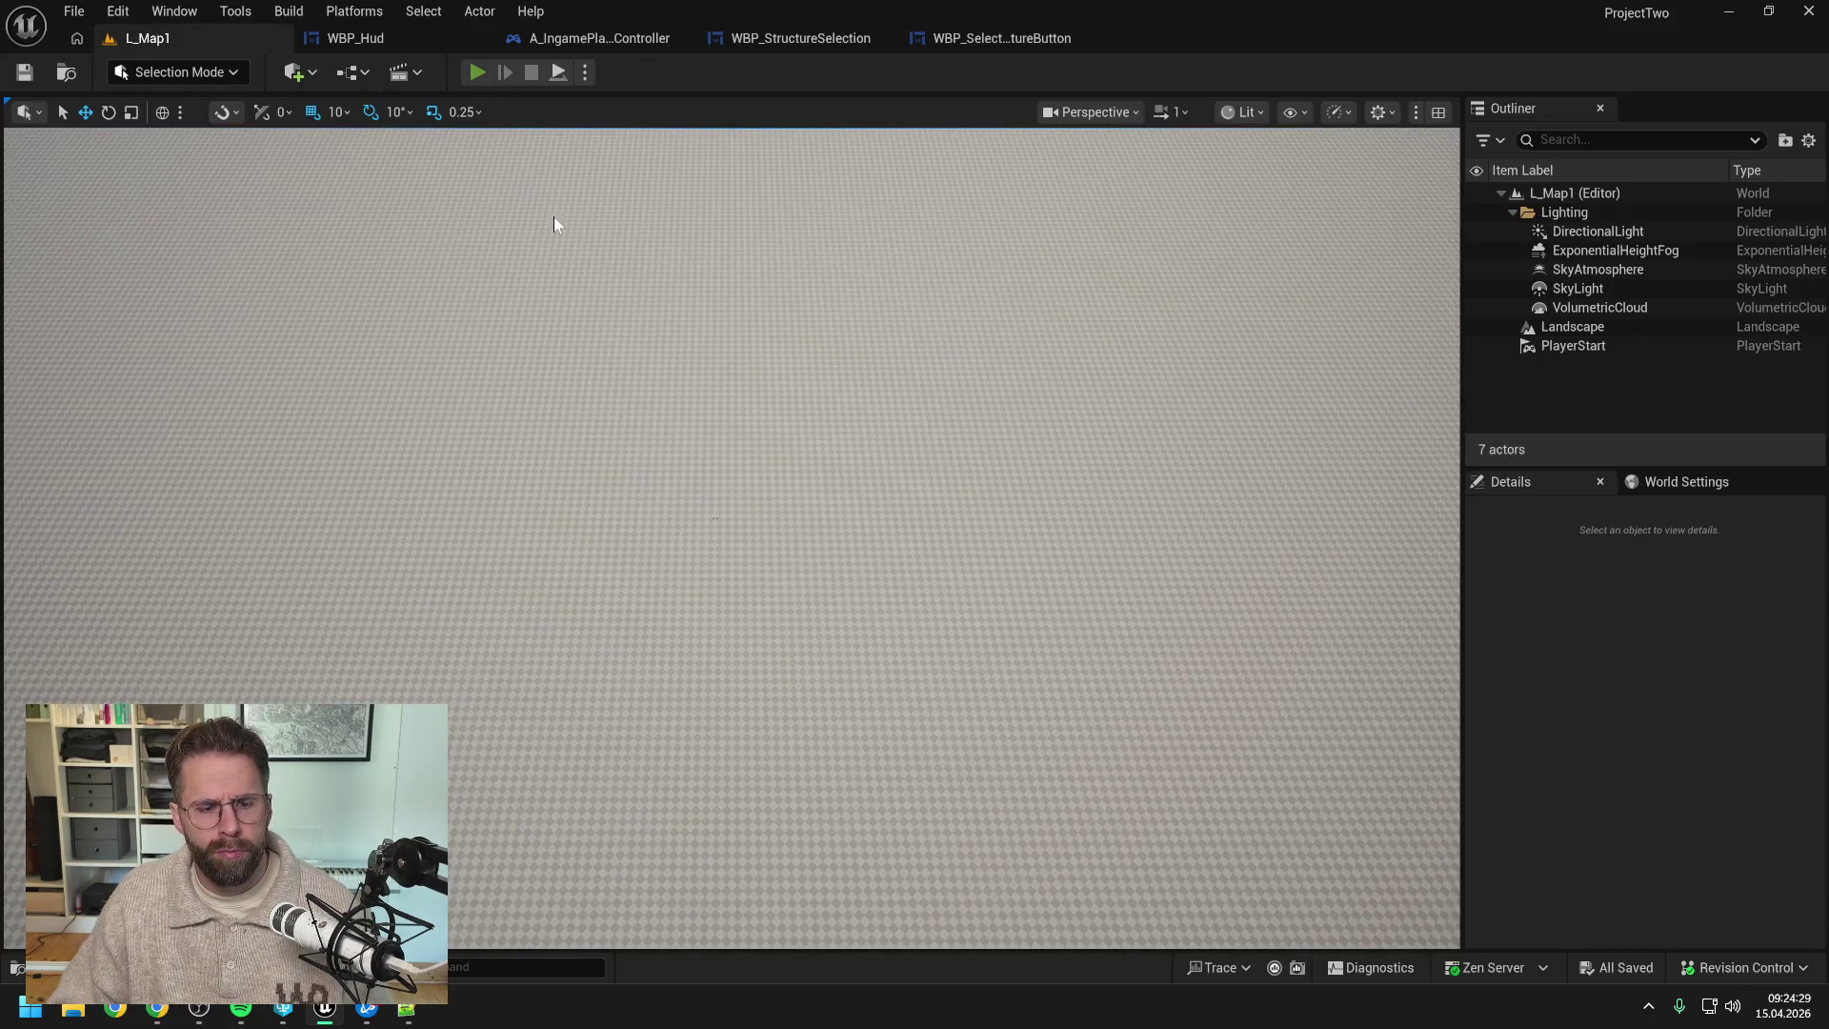
{"action": "key", "text": "alt+p"}
{"action": "left_click", "coordinate": [887, 856]}
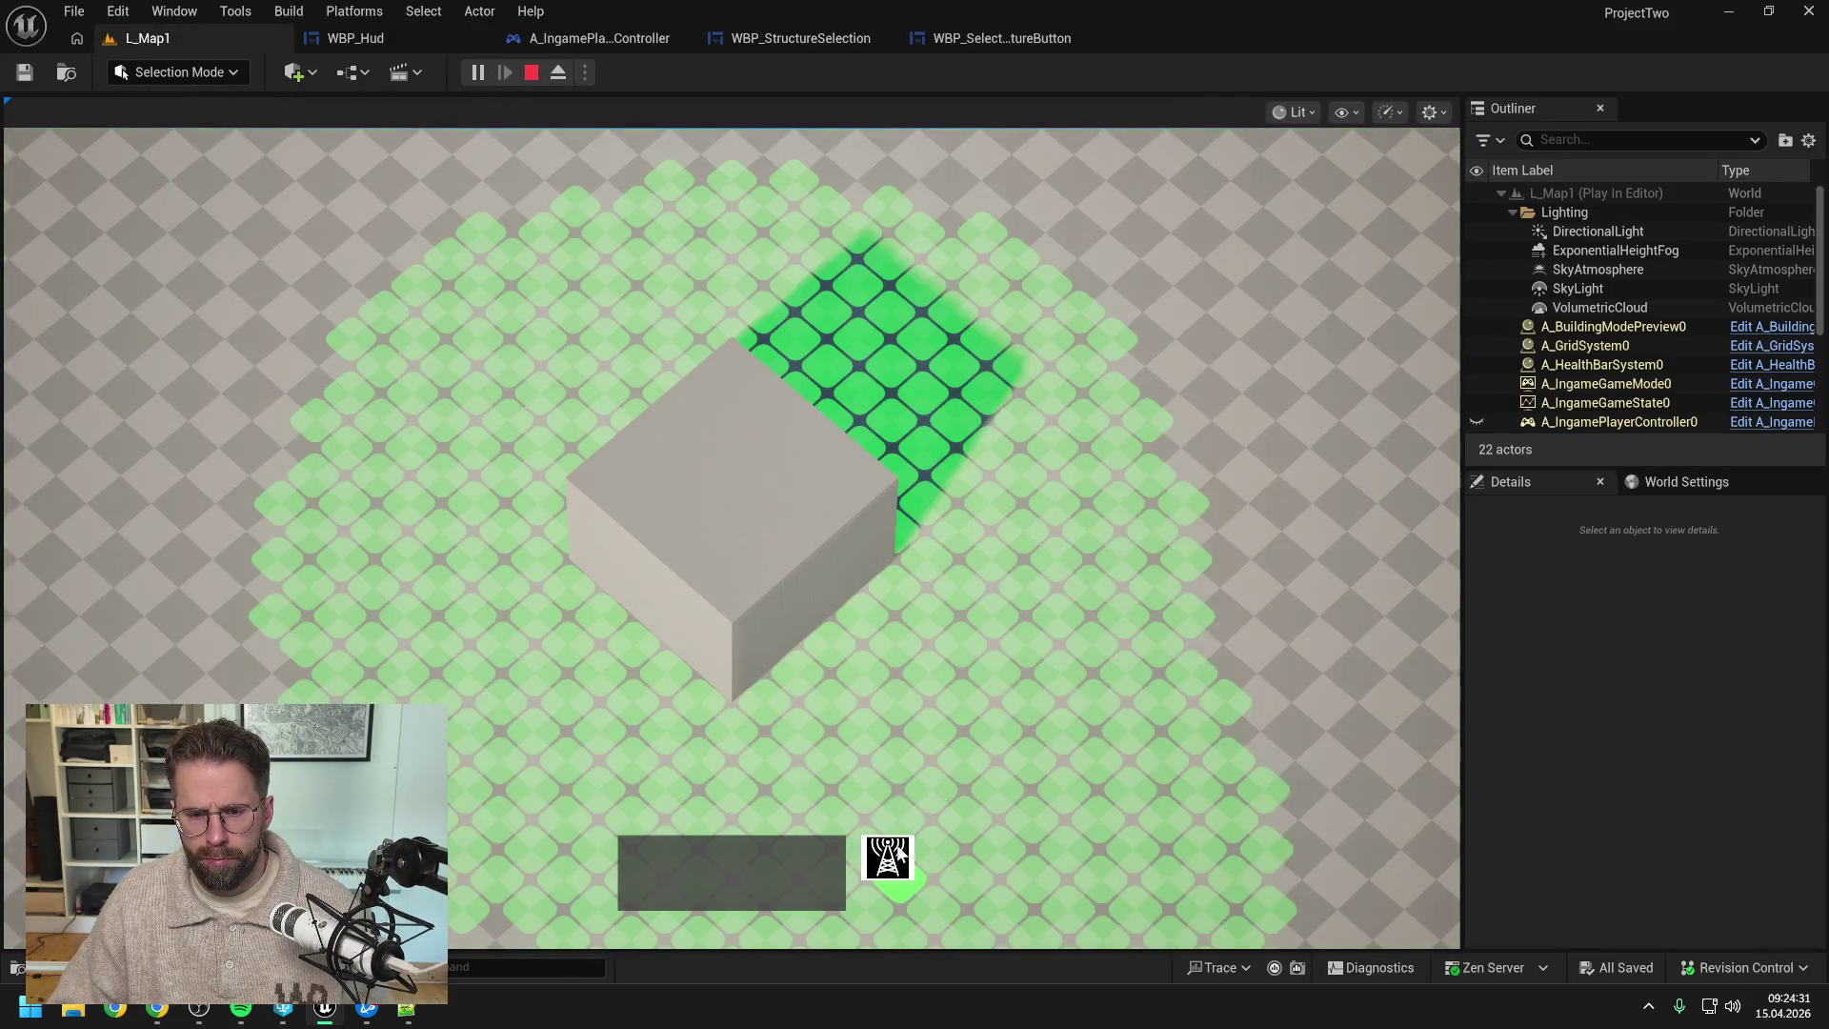
{"action": "left_click", "coordinate": [887, 856]}
{"action": "left_click", "coordinate": [891, 855]}
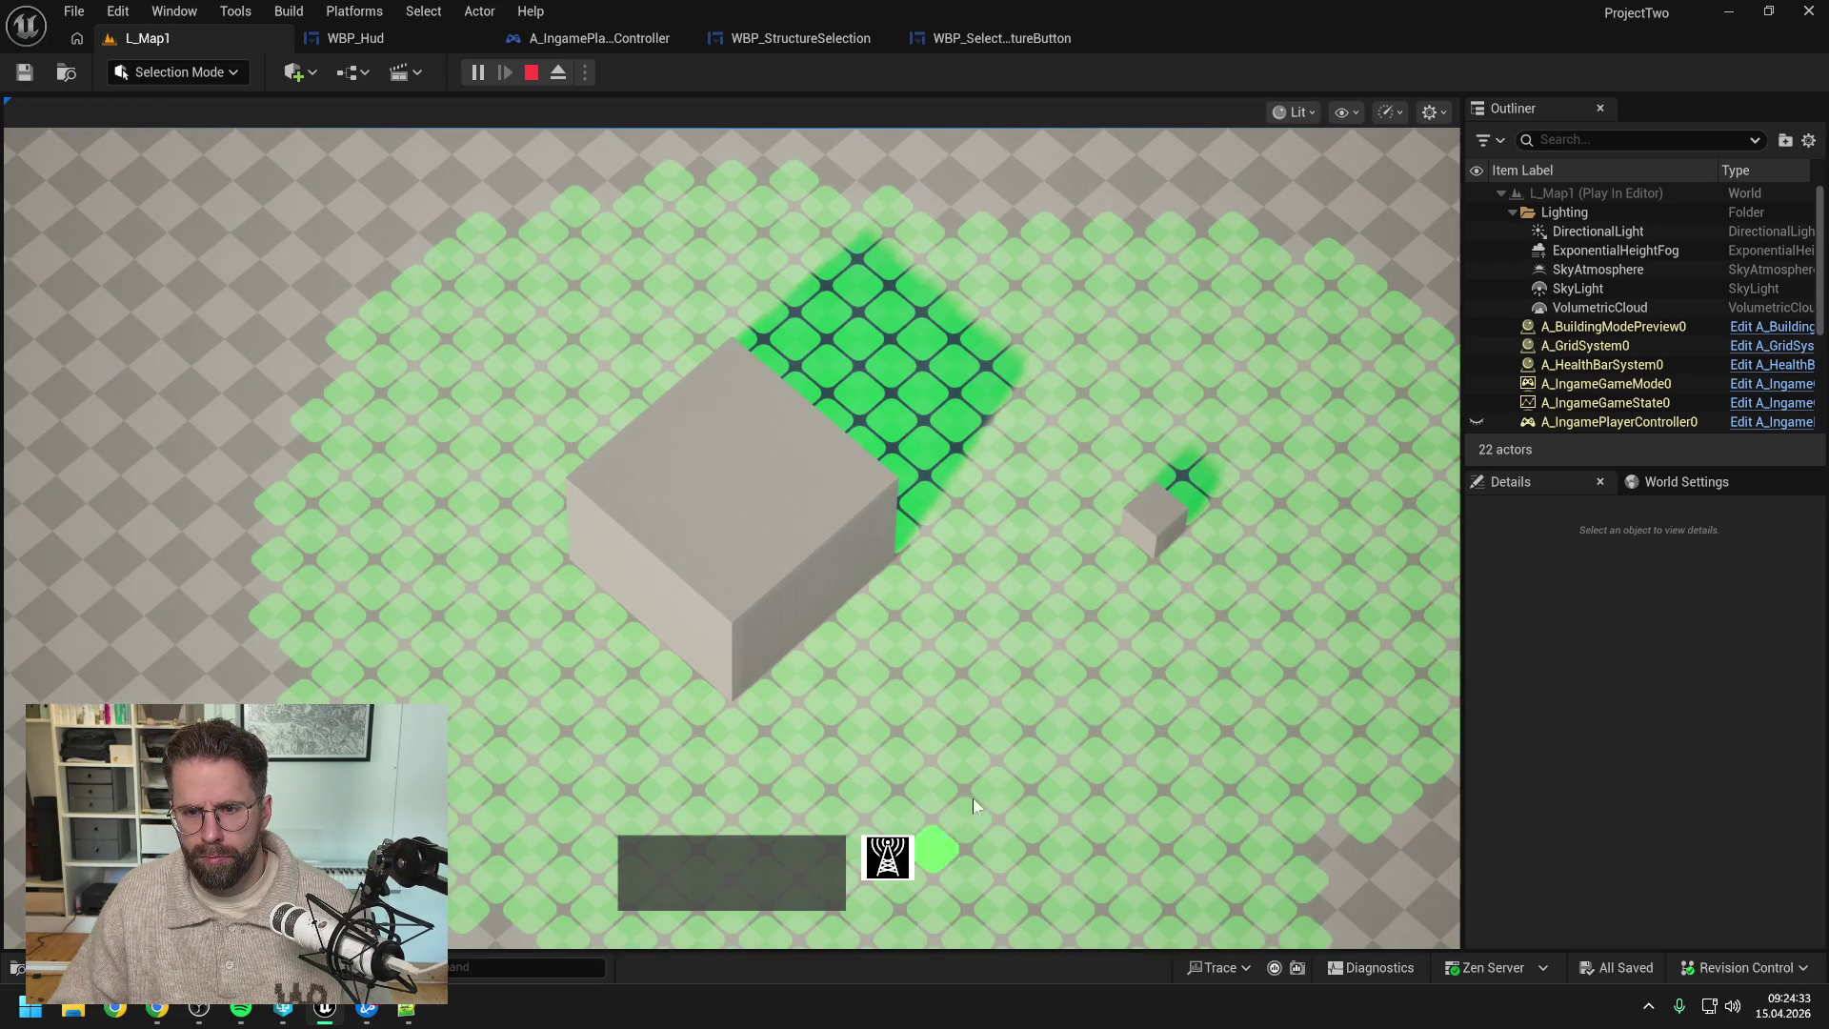
{"action": "left_click", "coordinate": [1013, 306]}
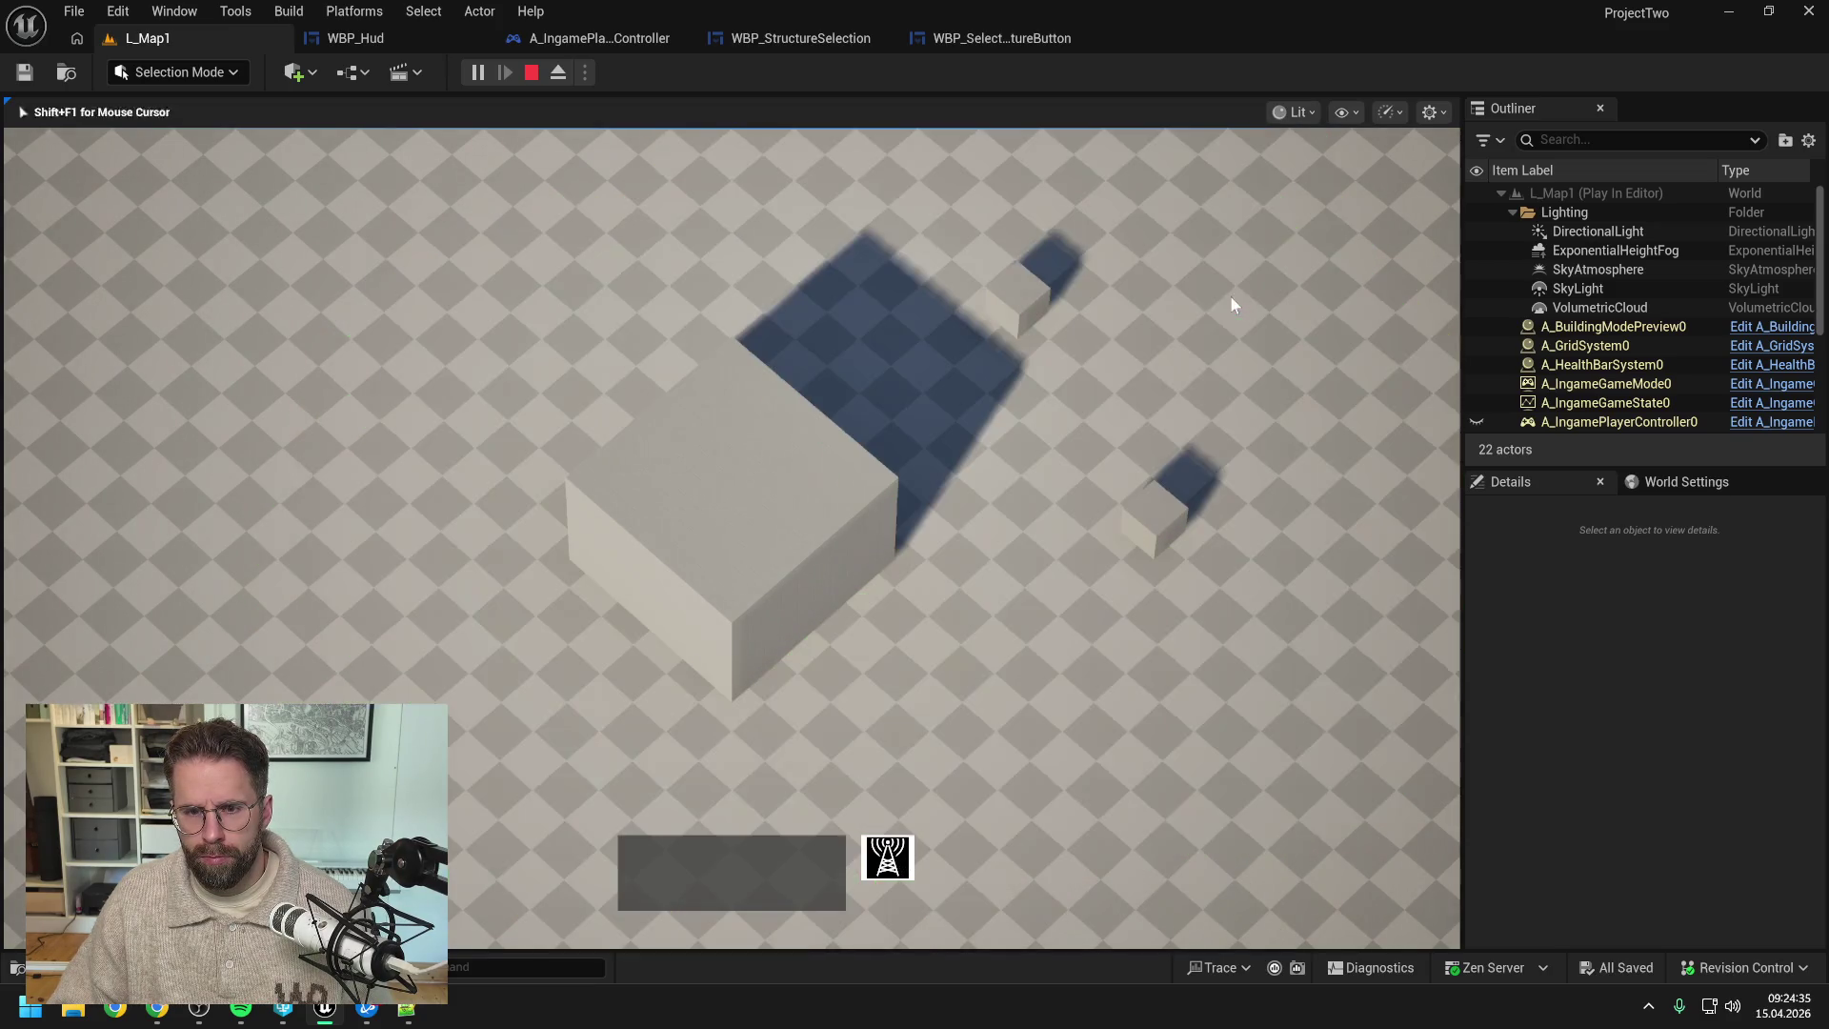
{"action": "left_click_drag", "start_coordinate": [991, 221], "coordinate": [1269, 614]}
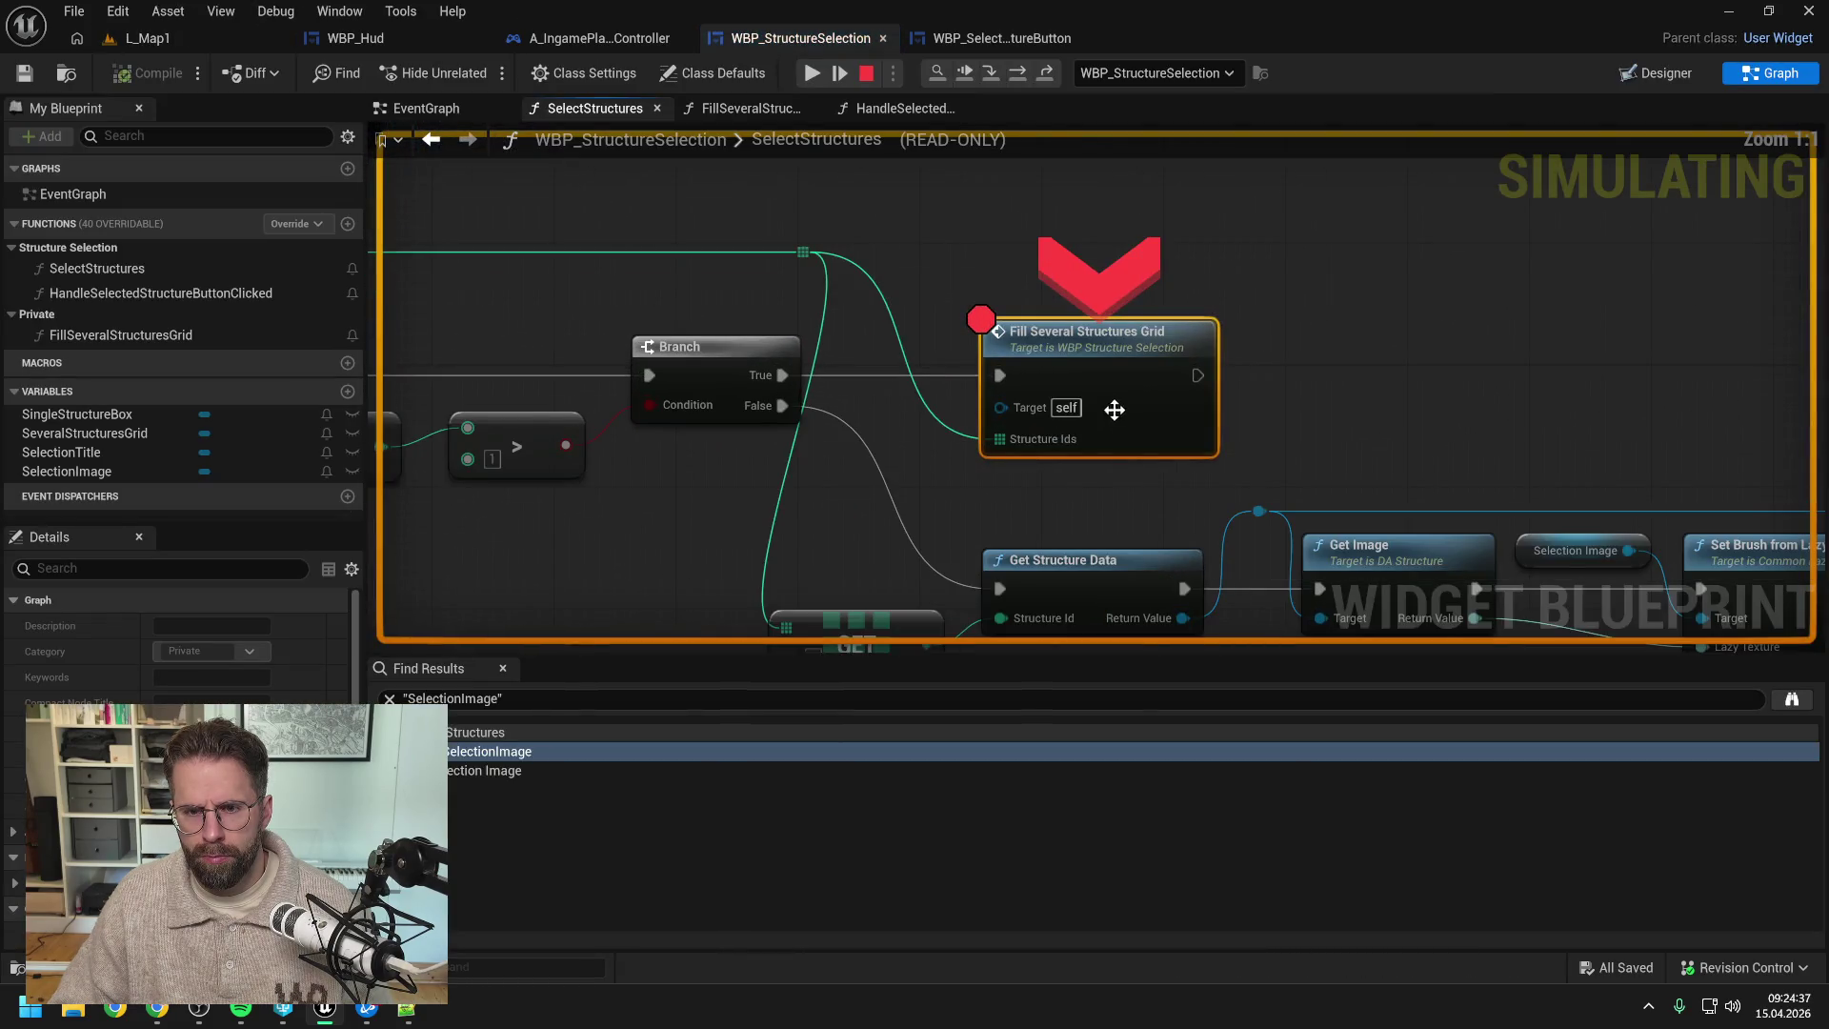
- Step into FillSeveralStructuresGrid through its For Each Loop, stop debugging, and return to SelectStructures
{"action": "left_click", "coordinate": [996, 70]}
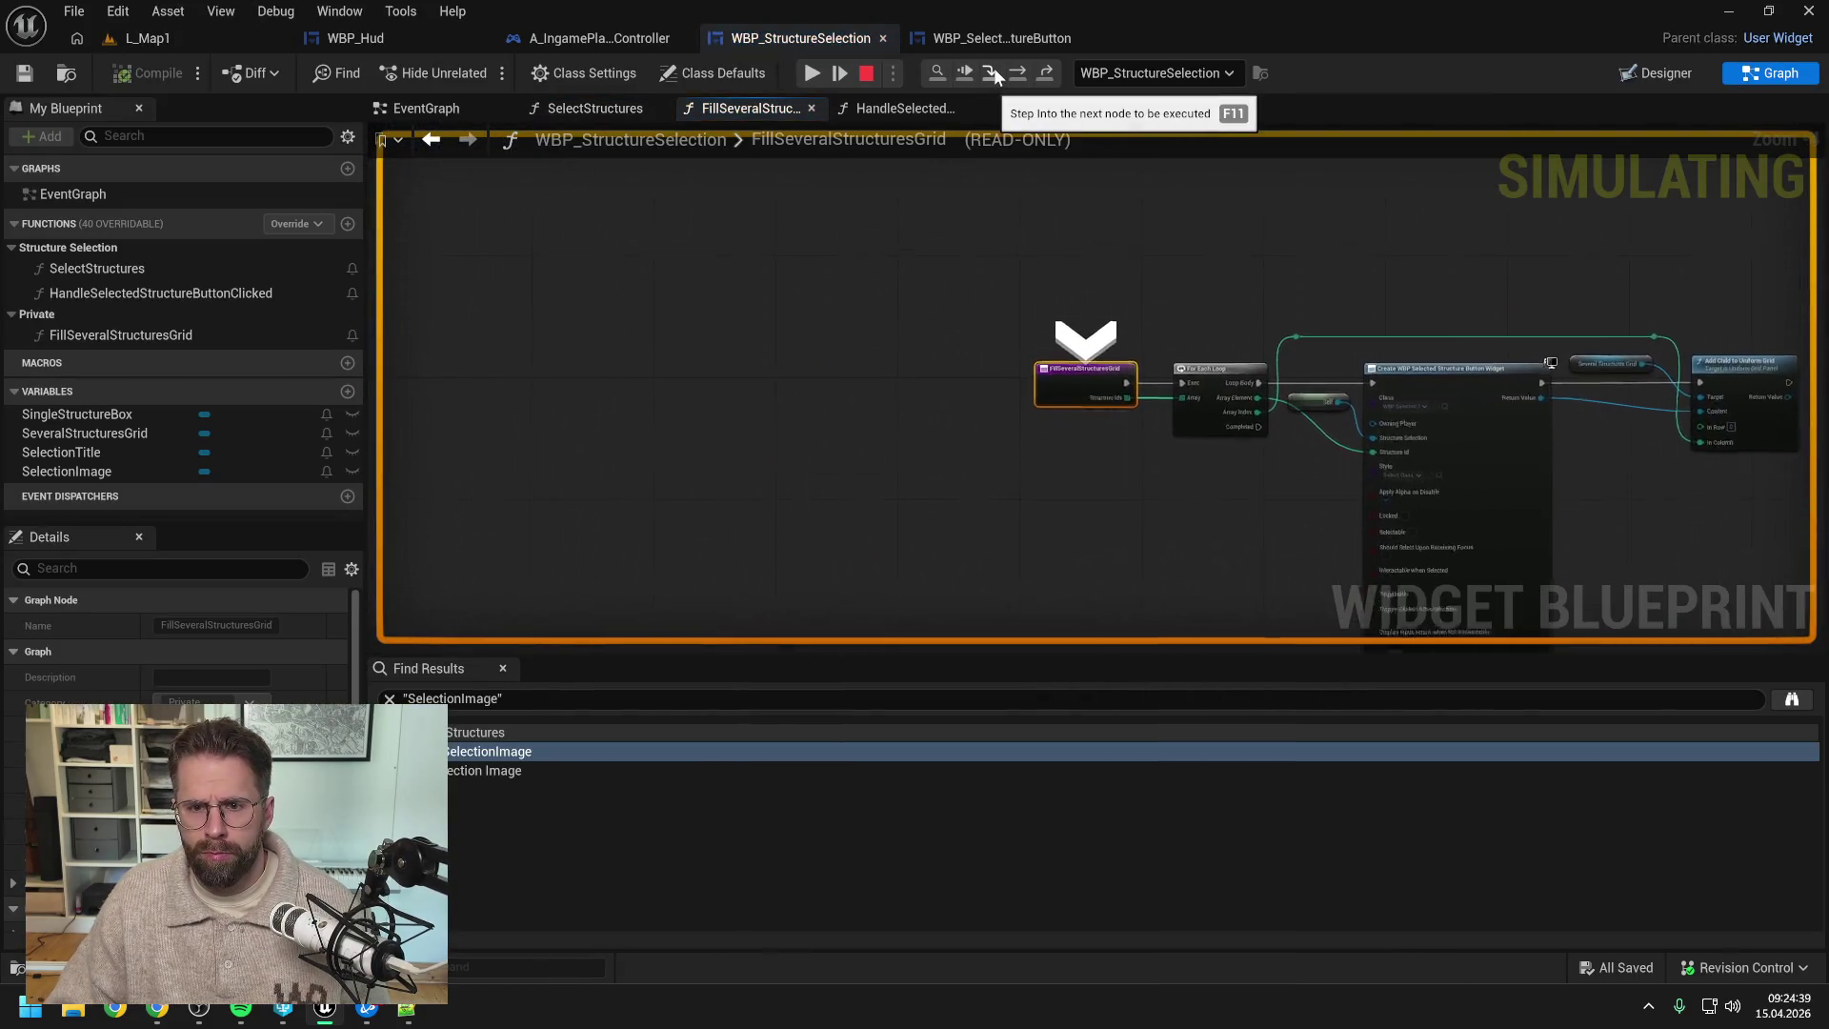
{"action": "left_click", "coordinate": [1018, 74]}
{"action": "left_click", "coordinate": [1018, 75]}
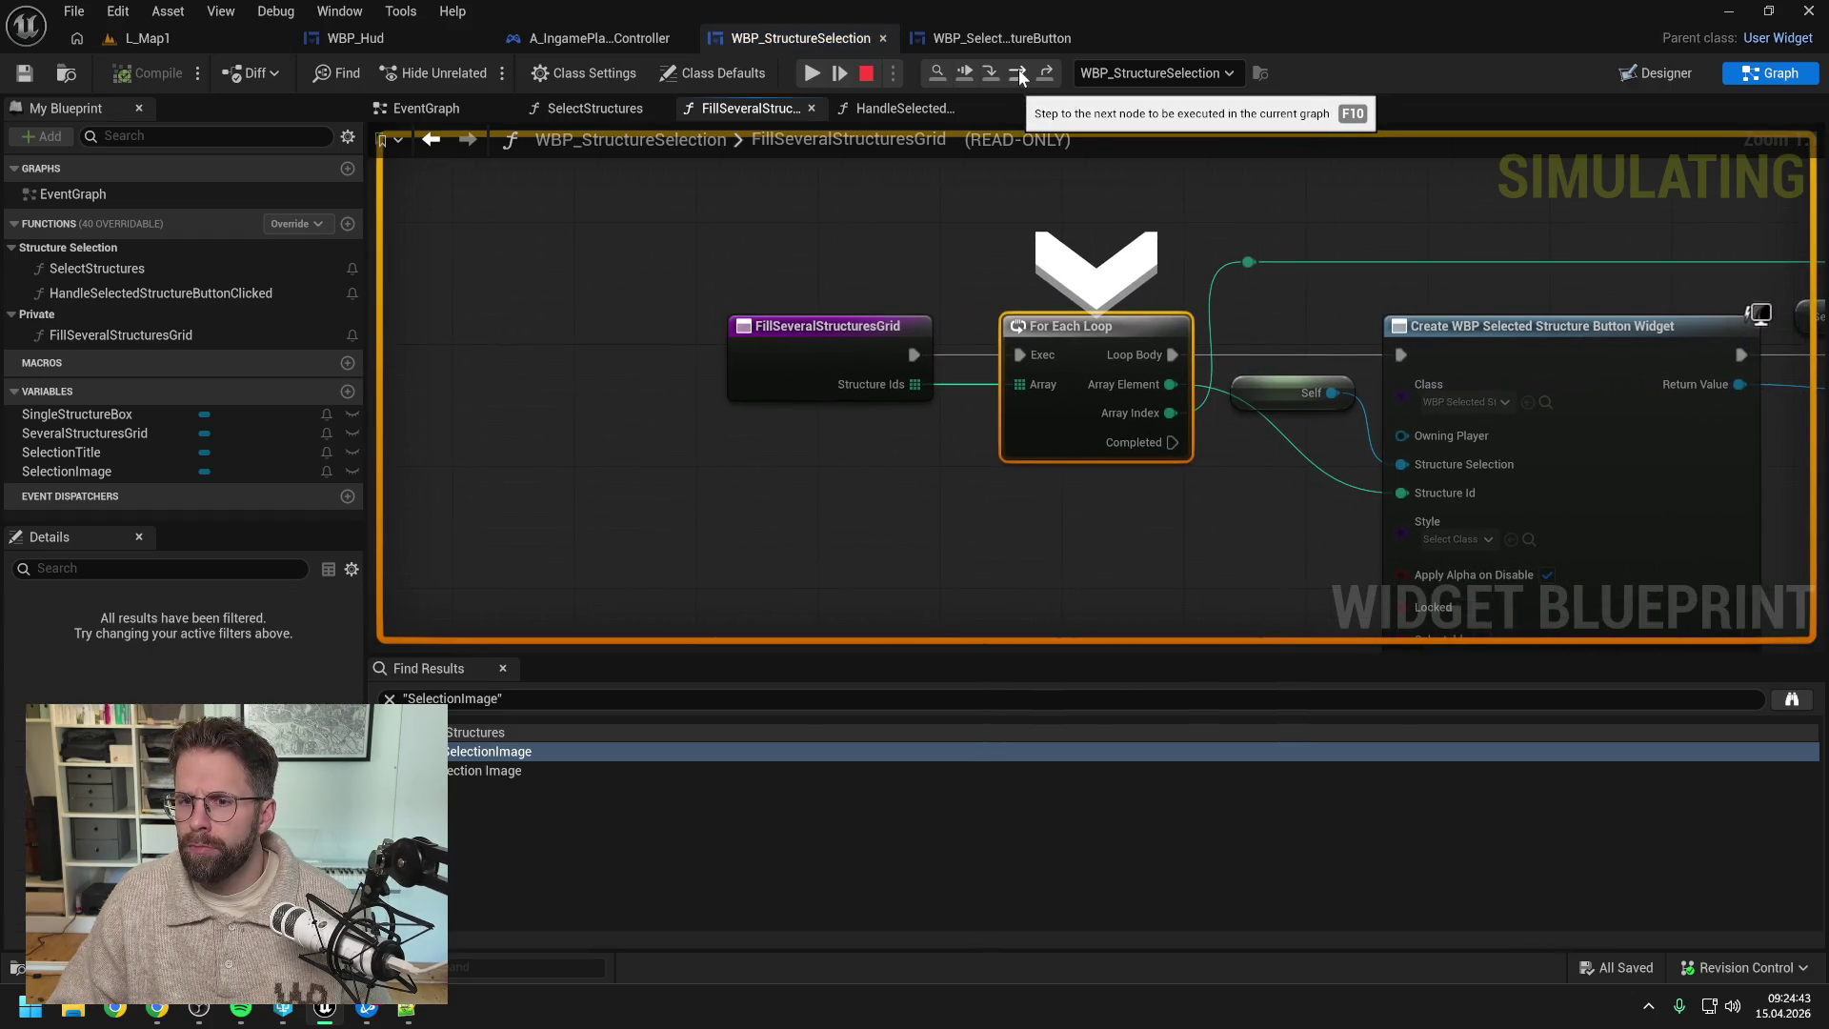
{"action": "scroll", "coordinate": [920, 290], "scroll_direction": "down", "scroll_amount": 1}
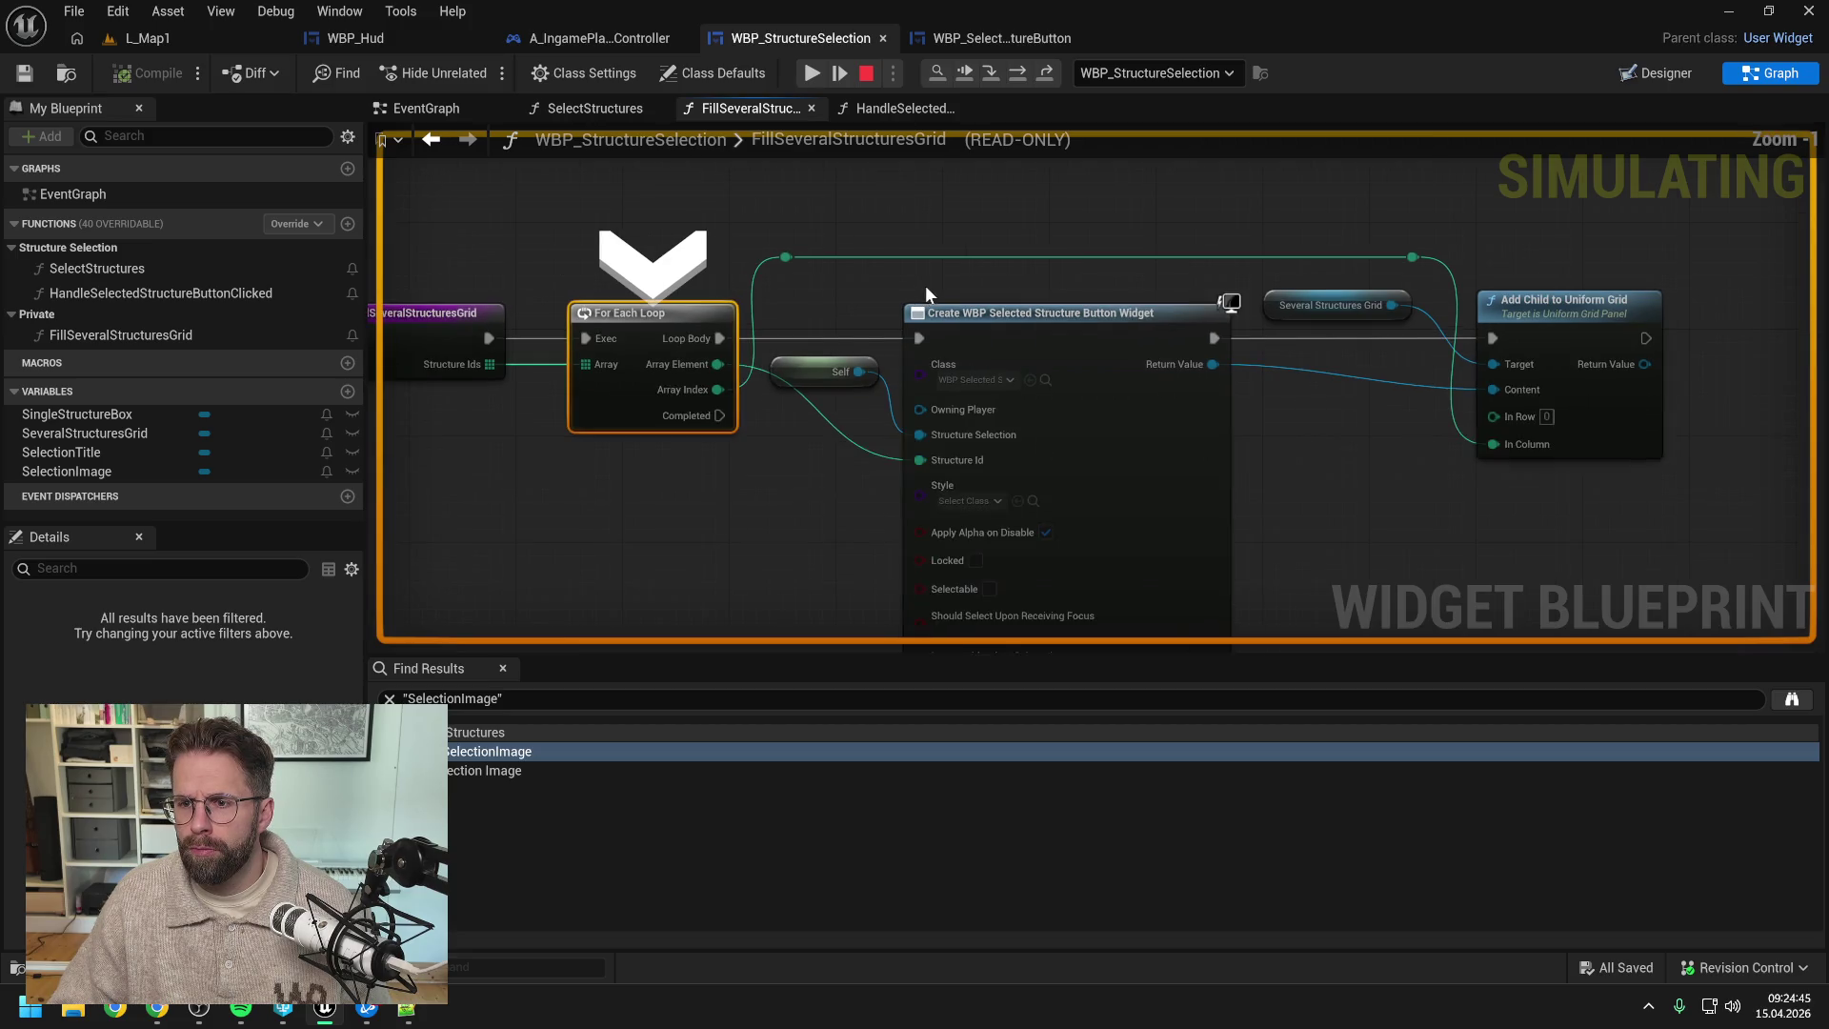
{"action": "left_click", "coordinate": [866, 74]}
{"action": "scroll", "coordinate": [889, 242], "scroll_direction": "down", "scroll_amount": 2}
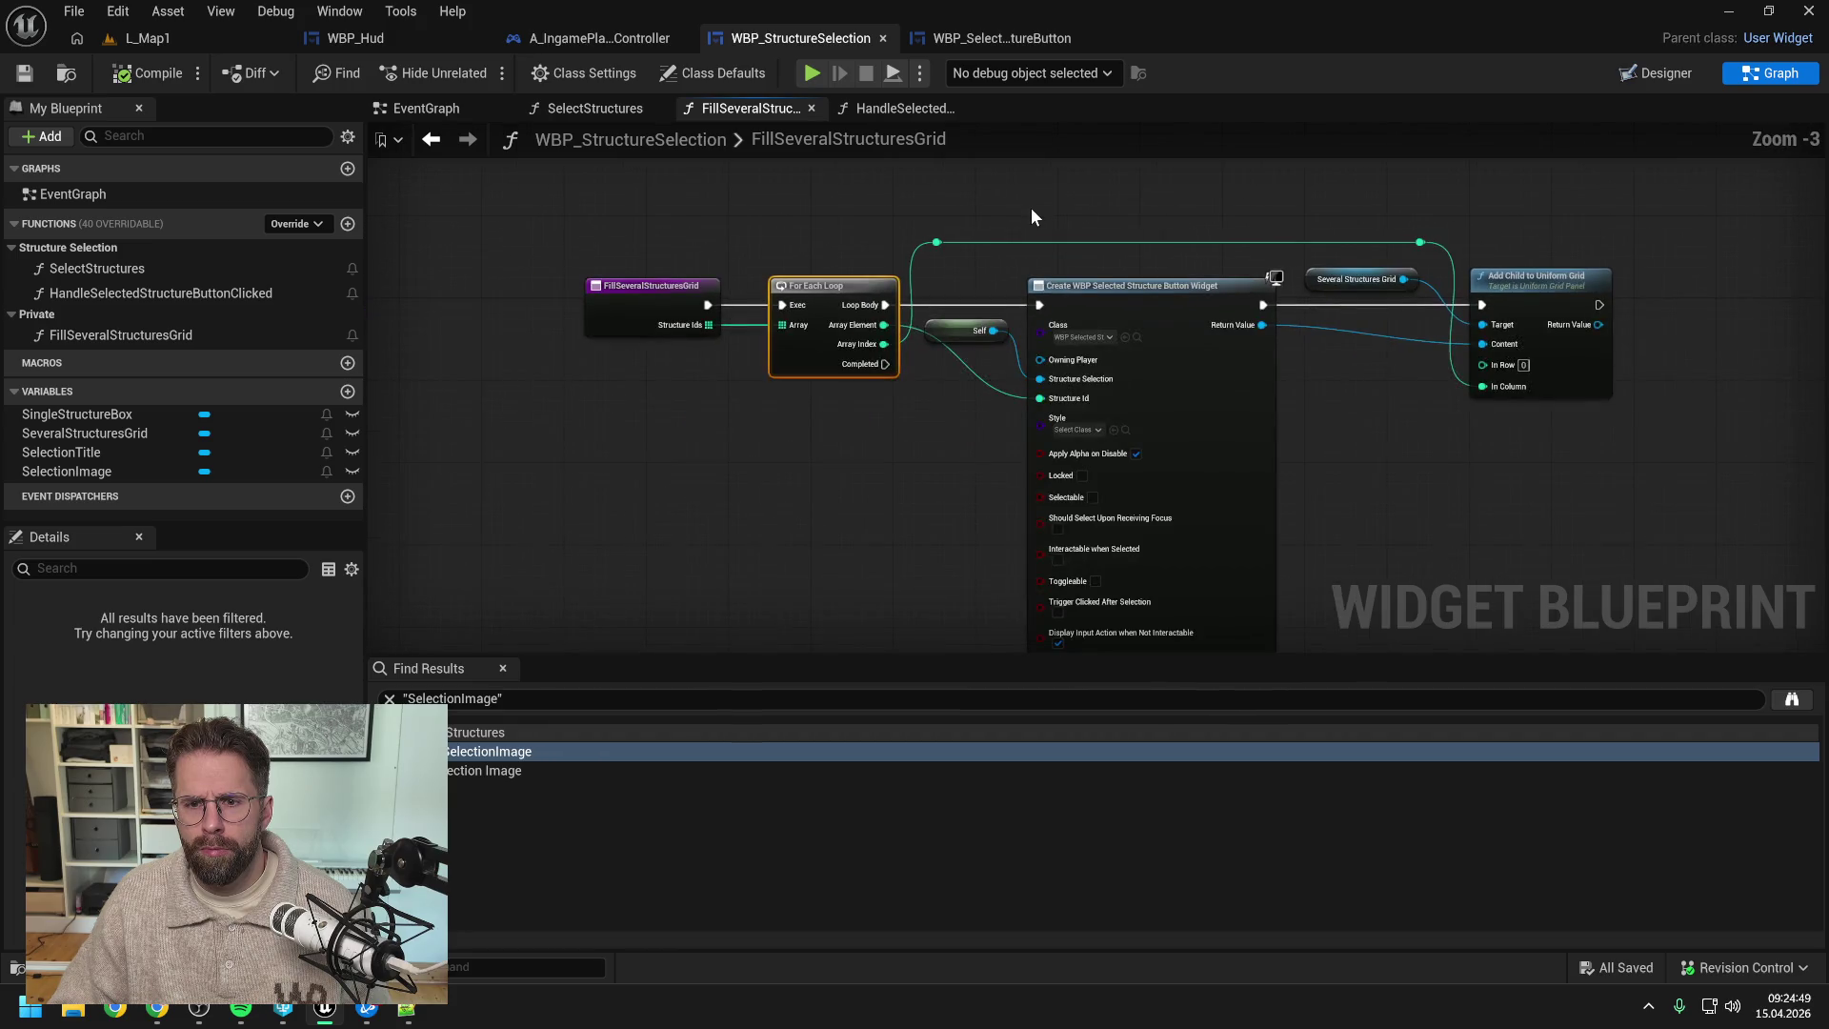
{"action": "left_click", "coordinate": [599, 112]}
{"action": "scroll", "coordinate": [1246, 282], "scroll_direction": "down", "scroll_amount": 2}
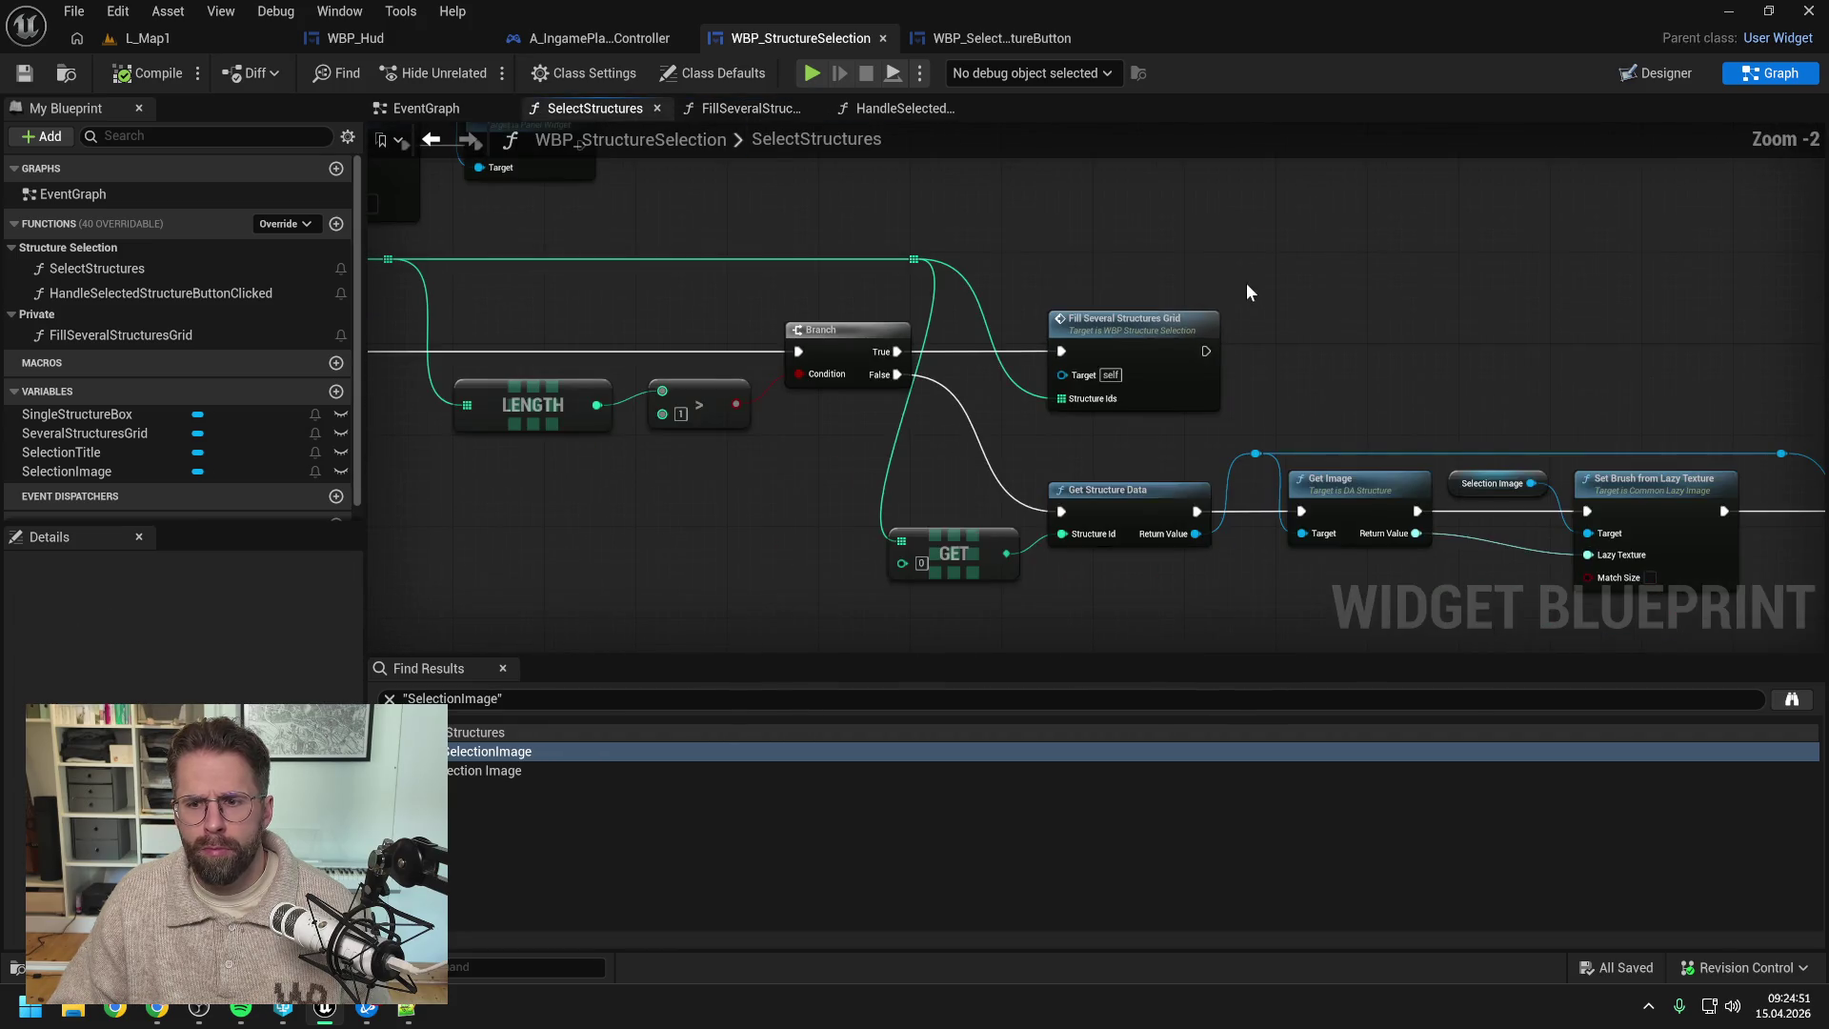
- Add a Set Visibility node for SeveralStructuresGrid, wired after Fill Several Structures Grid
{"action": "left_click_drag", "start_coordinate": [968, 263], "coordinate": [1212, 298]}
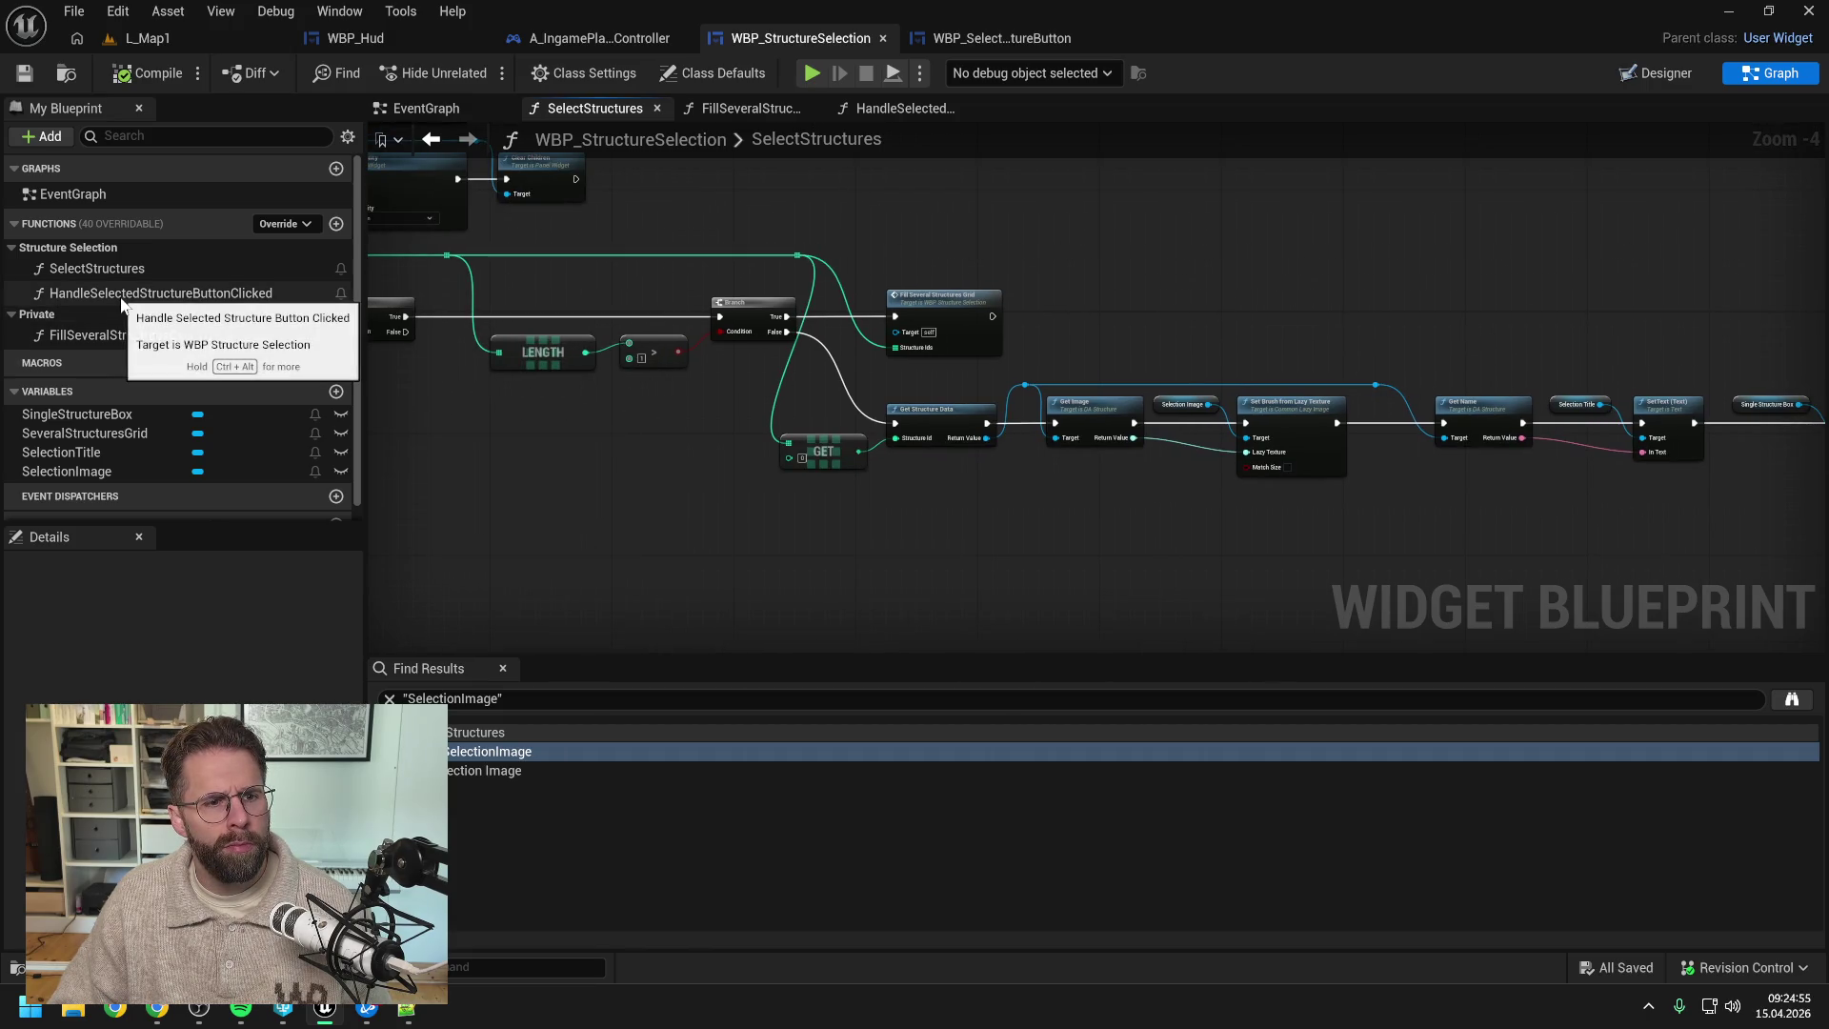
{"action": "mouse_move", "coordinate": [157, 432]}
{"action": "left_mouse_down"}
{"action": "mouse_move", "coordinate": [1111, 329]}
{"action": "mouse_move", "coordinate": [1045, 290]}
{"action": "mouse_move", "coordinate": [1018, 298]}
{"action": "left_mouse_up"}
{"action": "left_click", "coordinate": [1103, 326]}
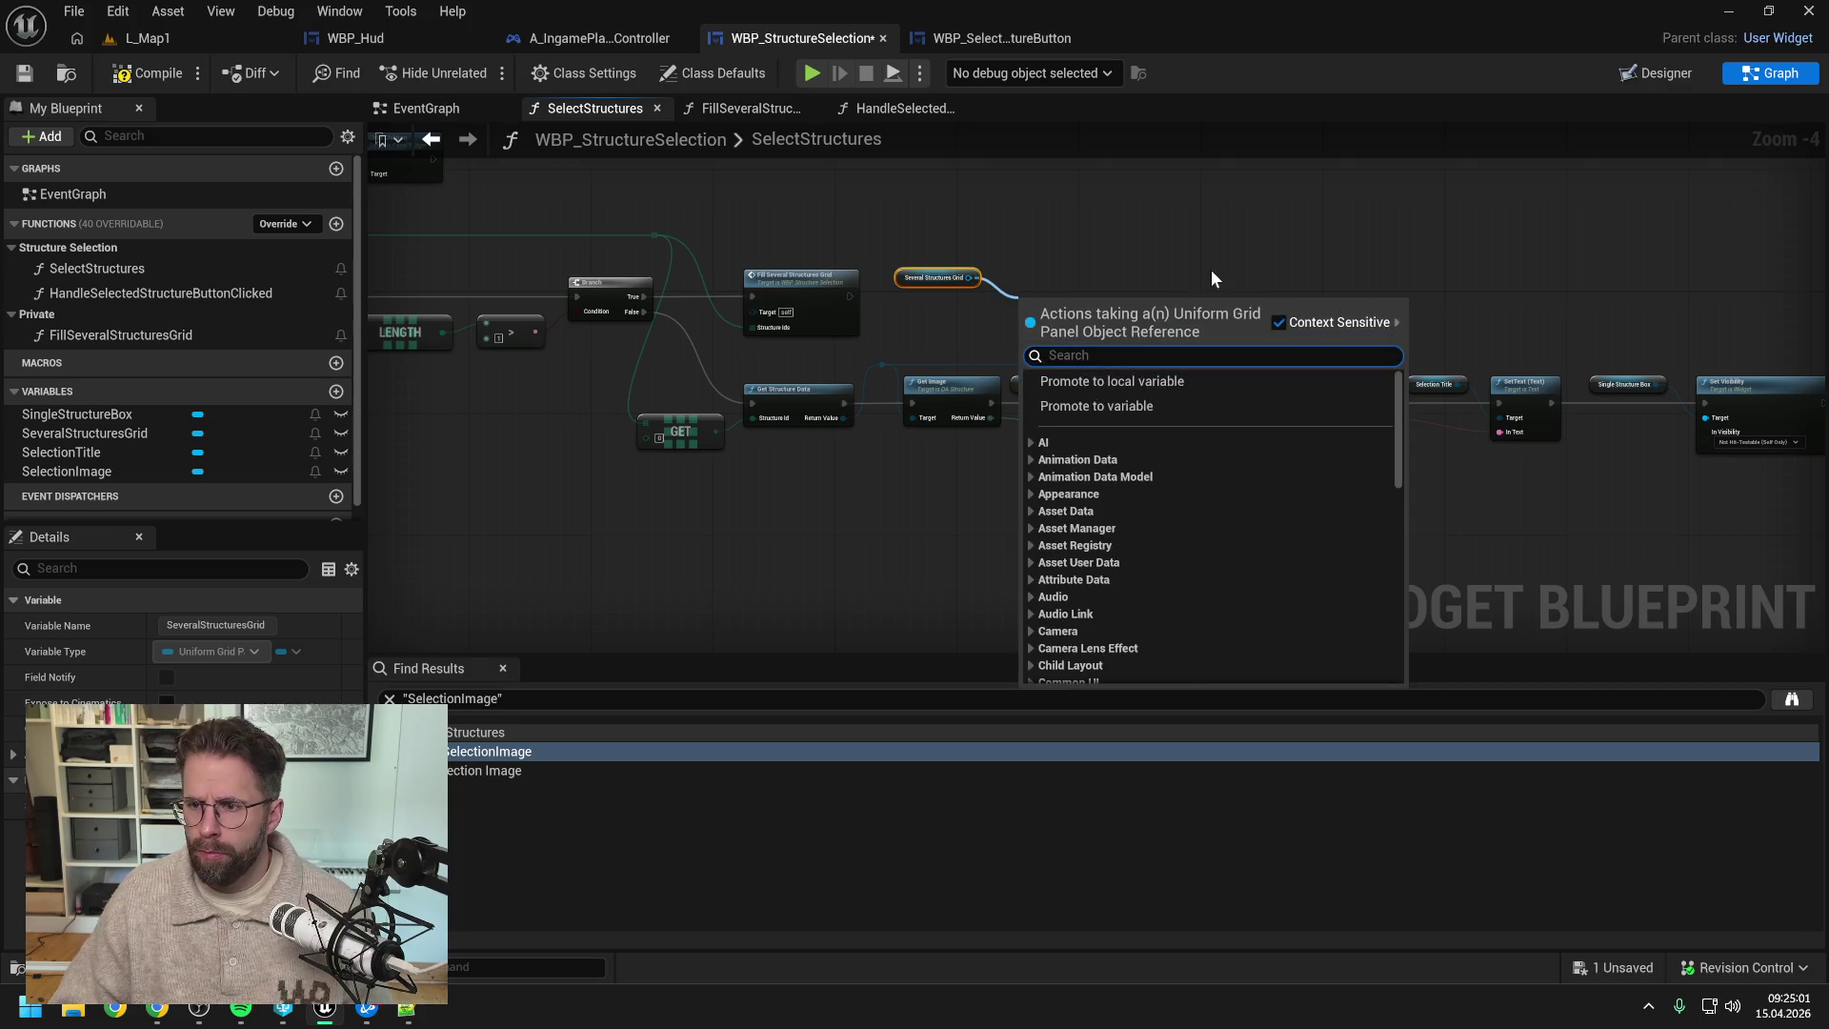
{"action": "type", "text": "set vis"}
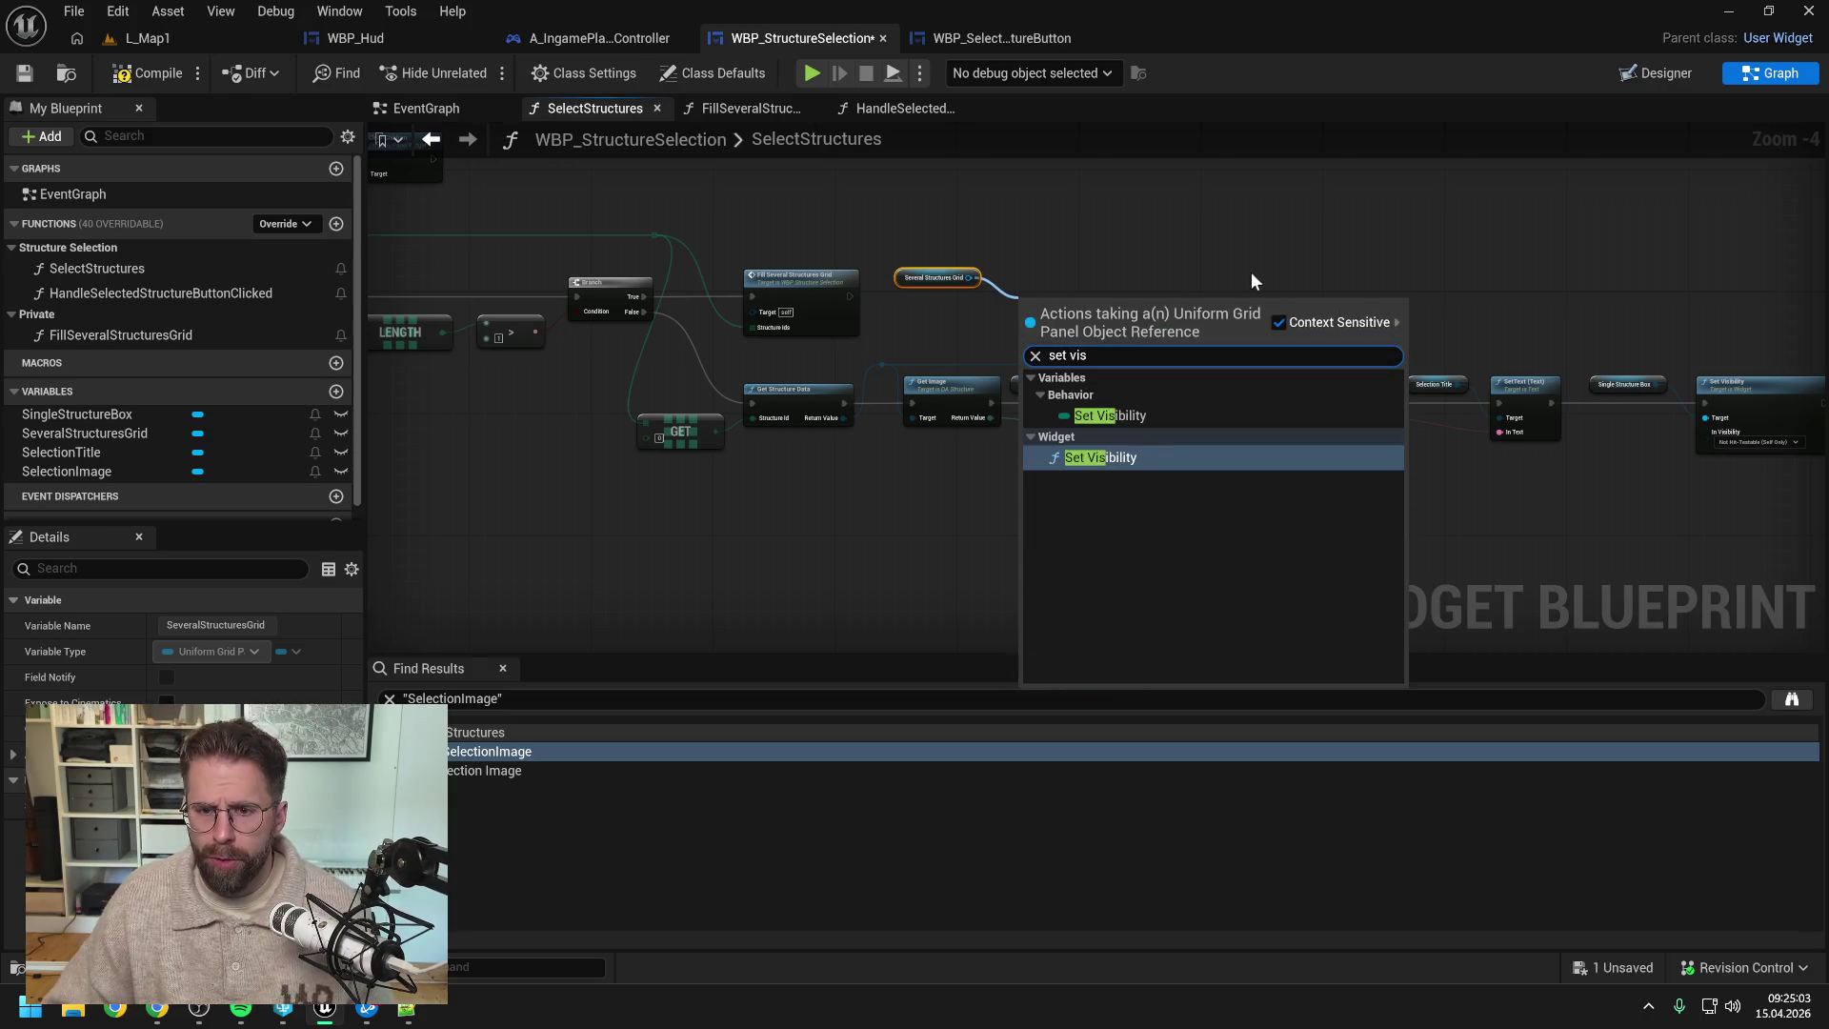
{"action": "left_click", "coordinate": [1133, 460]}
{"action": "left_click_drag", "start_coordinate": [848, 296], "coordinate": [1067, 282]}
- Set its visibility to Not Hit-Testable (Self Only), compile, and return to L_Map1
{"action": "left_click", "coordinate": [1061, 332]}
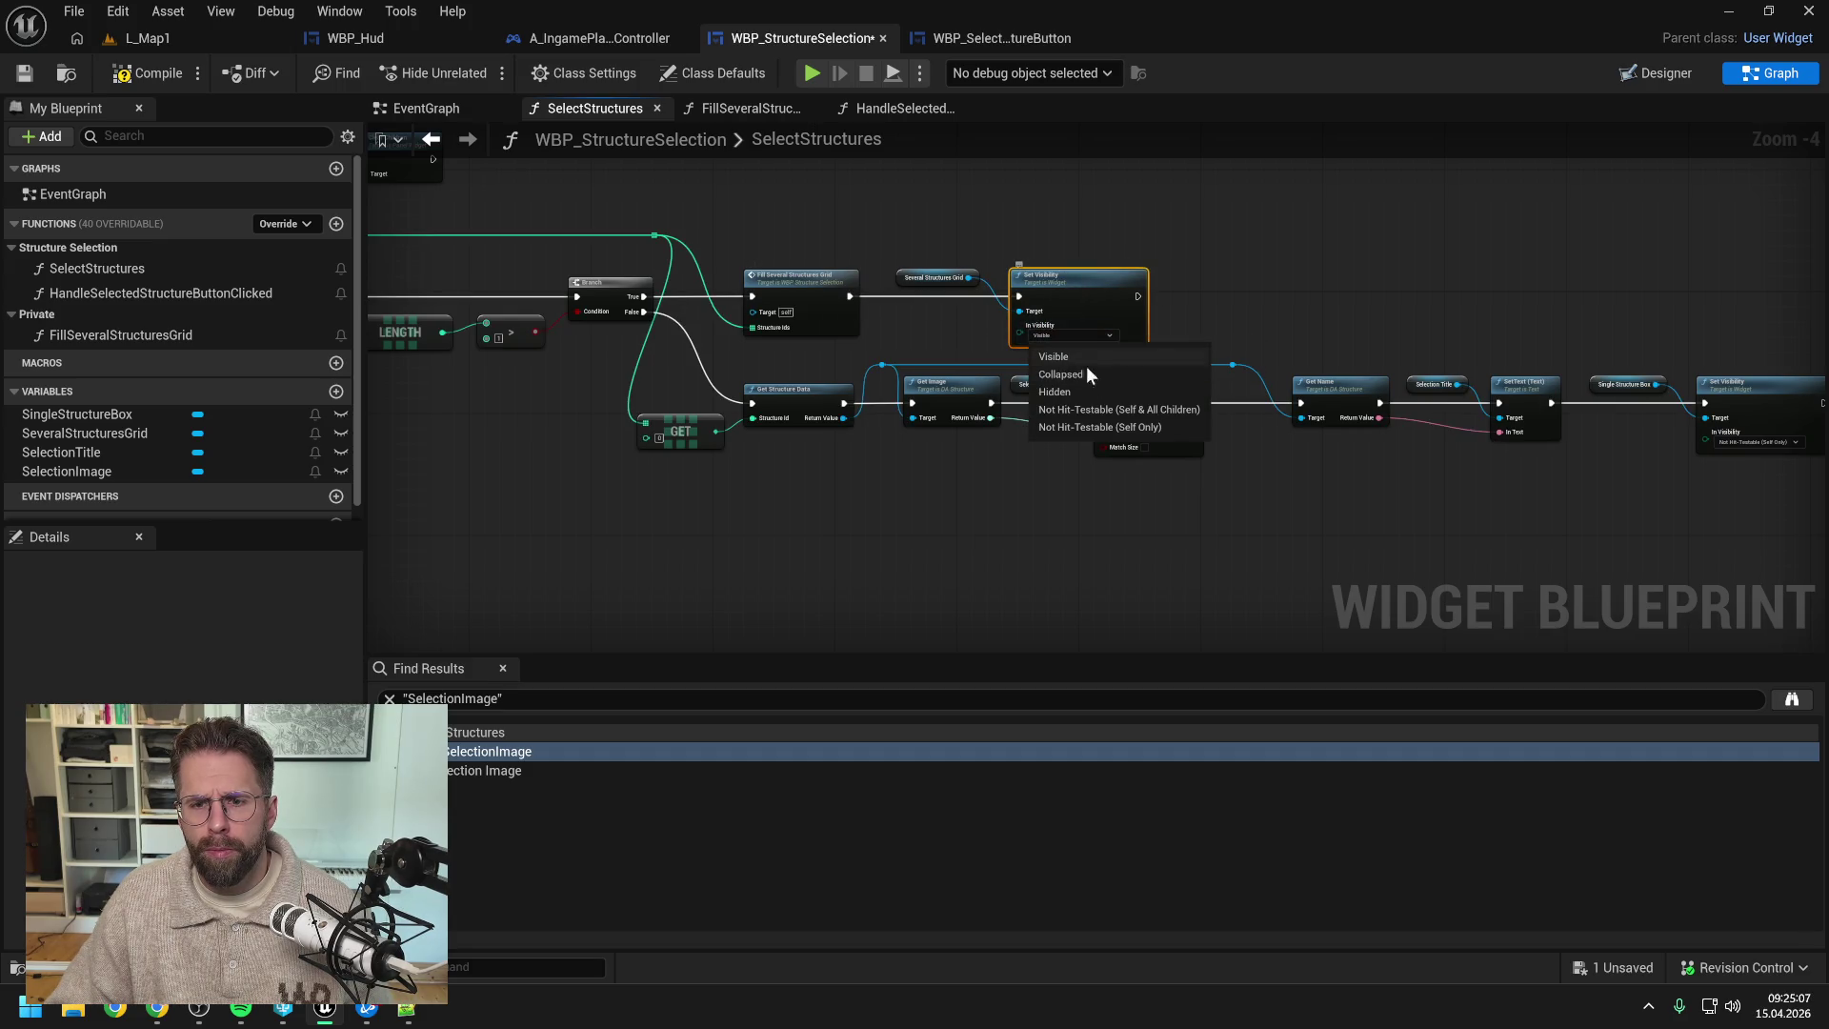
{"action": "left_click", "coordinate": [1112, 421]}
{"action": "left_click", "coordinate": [163, 77]}
{"action": "left_click", "coordinate": [168, 42]}
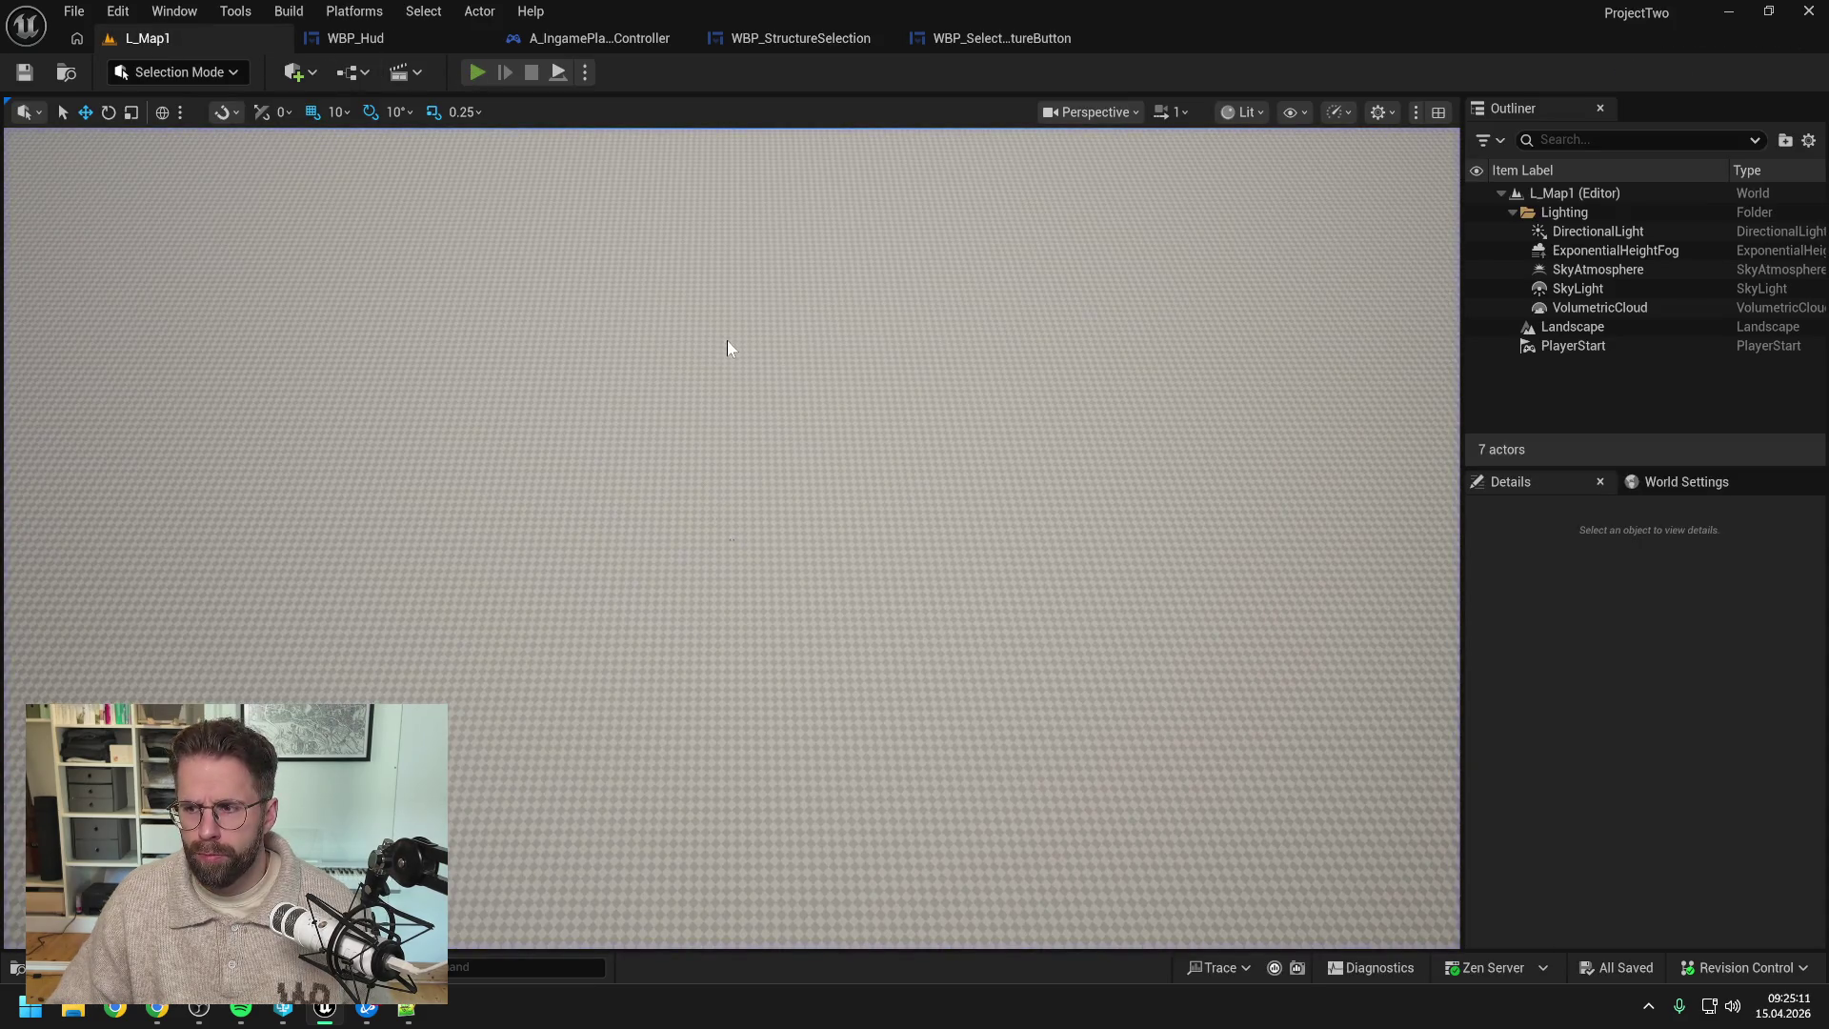
- Play L_Map1, pick the structure in the HUD and place another small cube on the grid
{"action": "key", "text": "alt+p"}
{"action": "left_click", "coordinate": [1139, 449]}
{"action": "left_click", "coordinate": [1152, 763]}
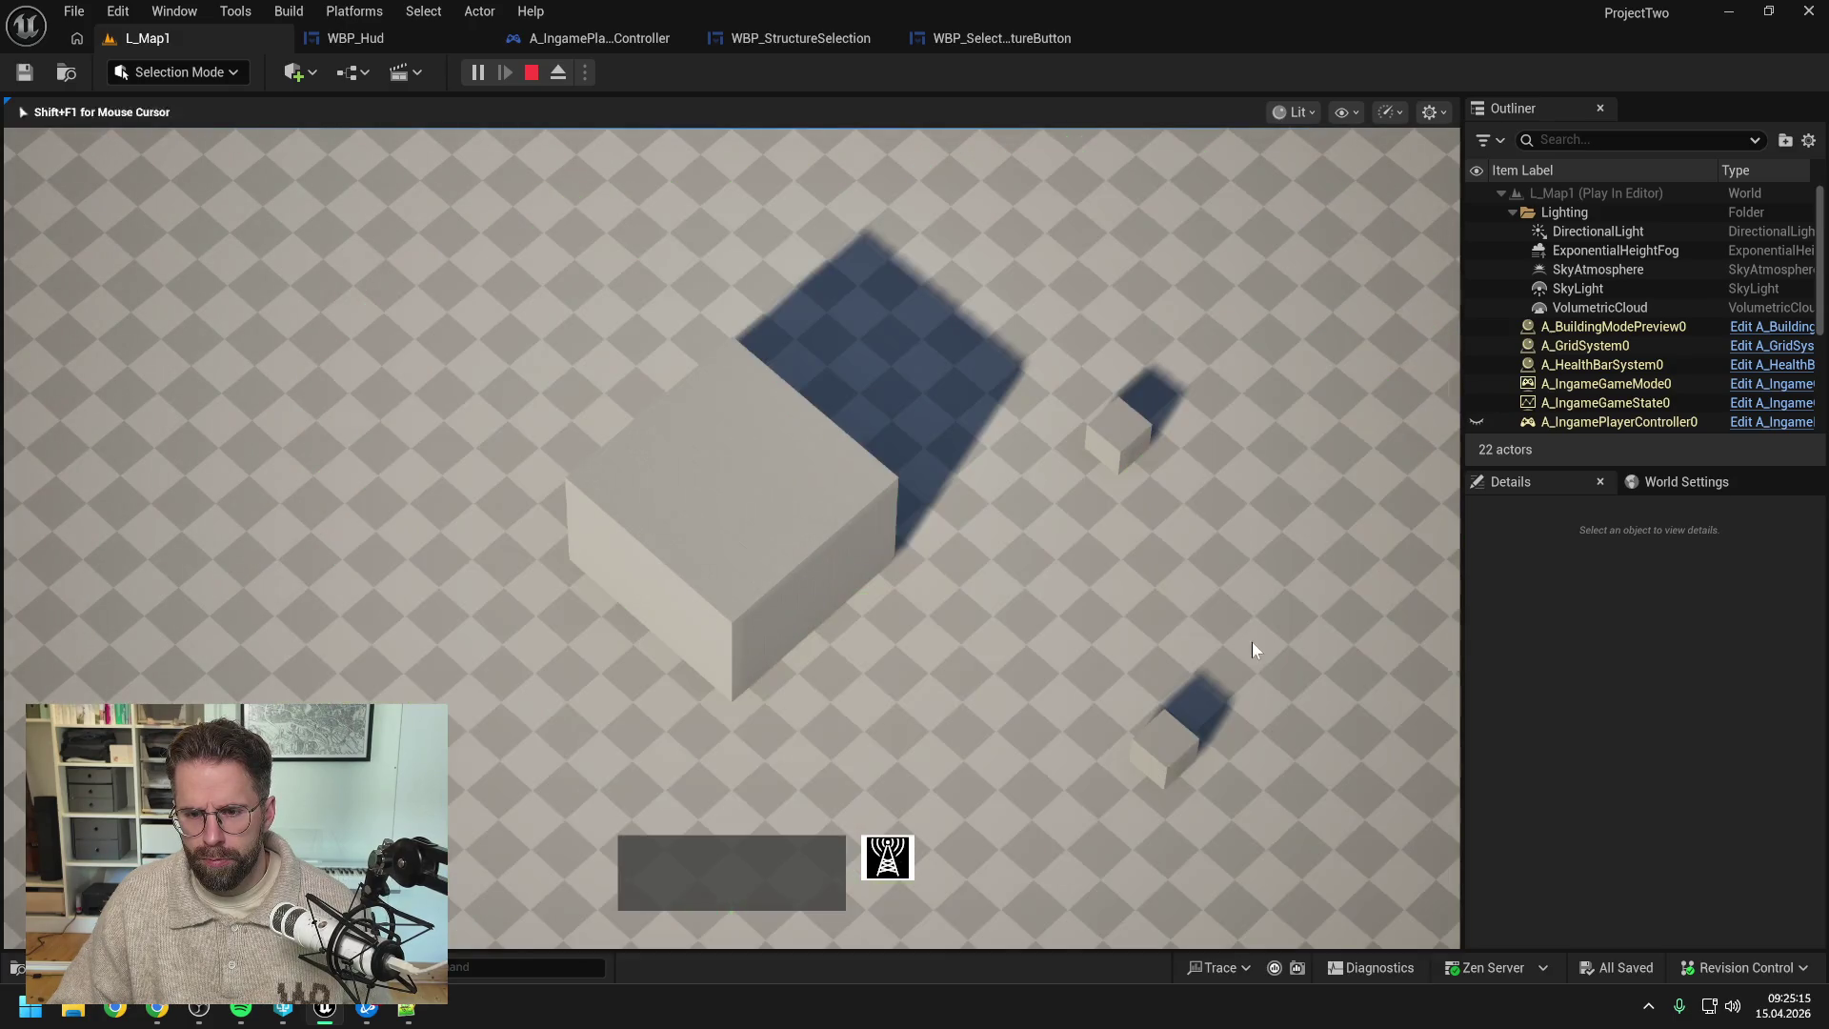
{"action": "key", "text": "s"}
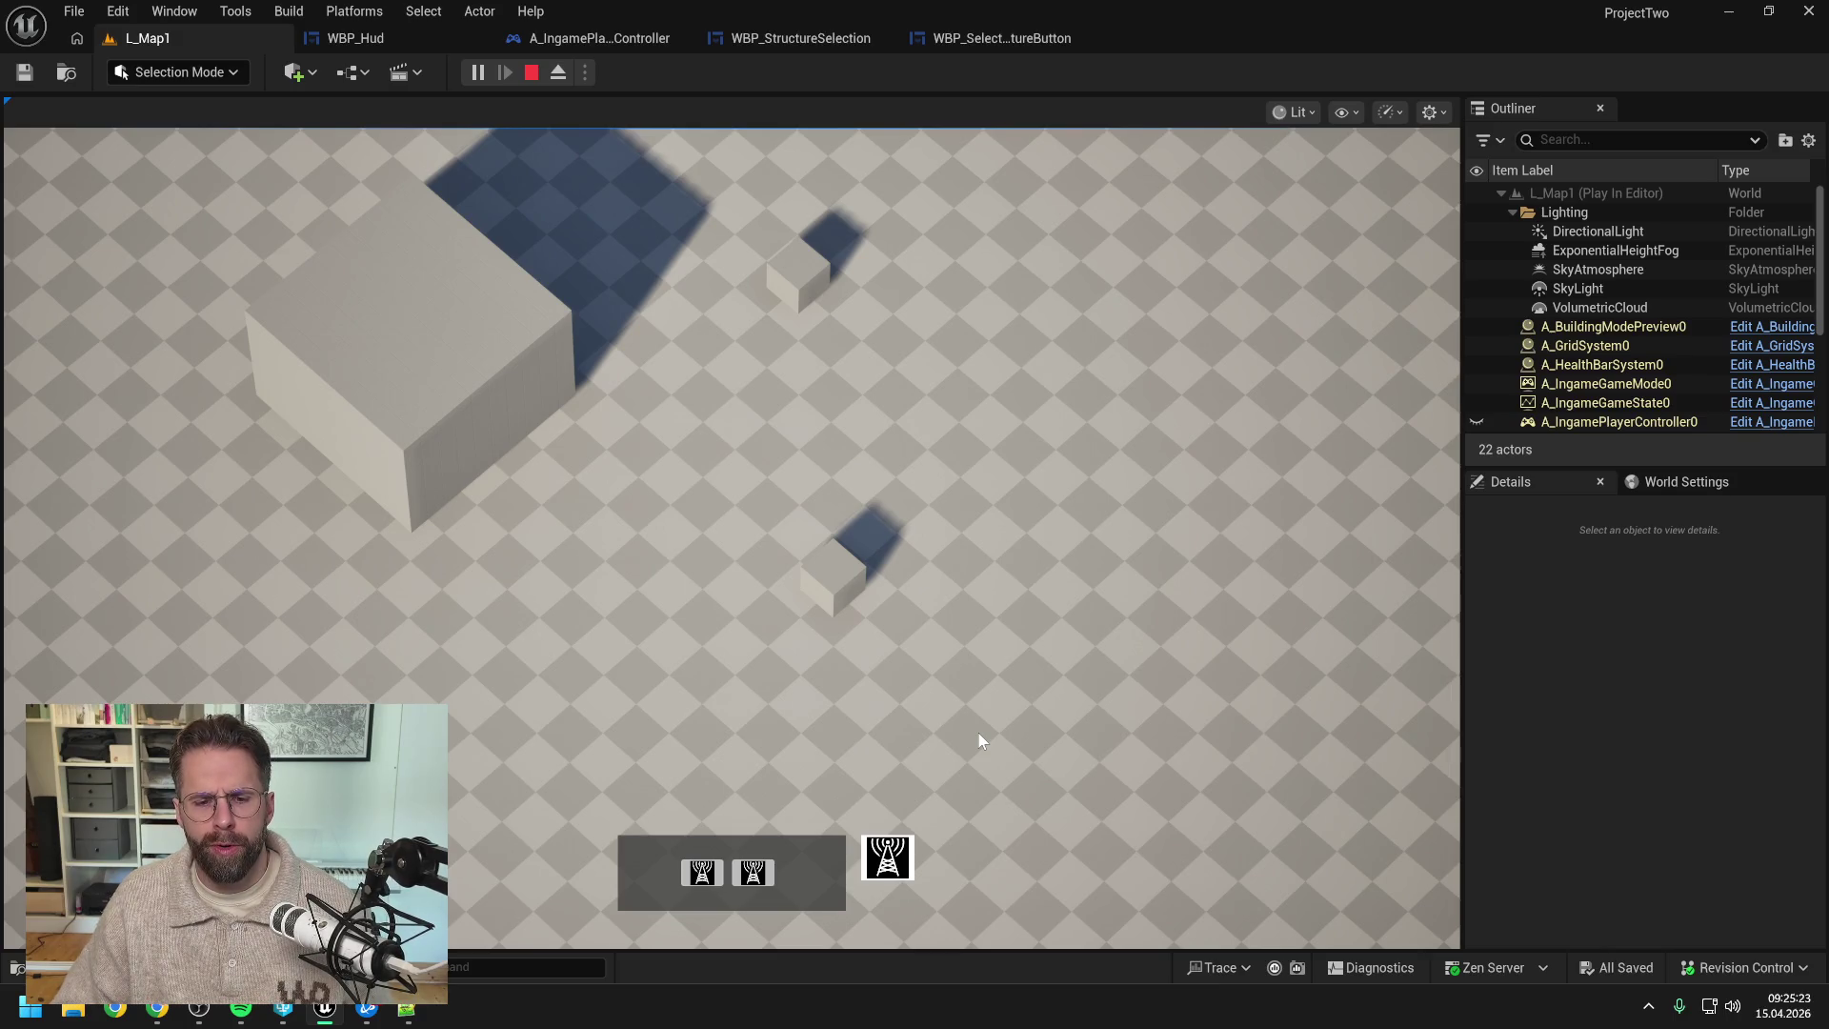
- Stop play and open the FillSeveralStructuresGrid function in WBP_StructureSelection
{"action": "key", "text": "Escape"}
{"action": "left_click", "coordinate": [989, 38]}
{"action": "left_click", "coordinate": [795, 39]}
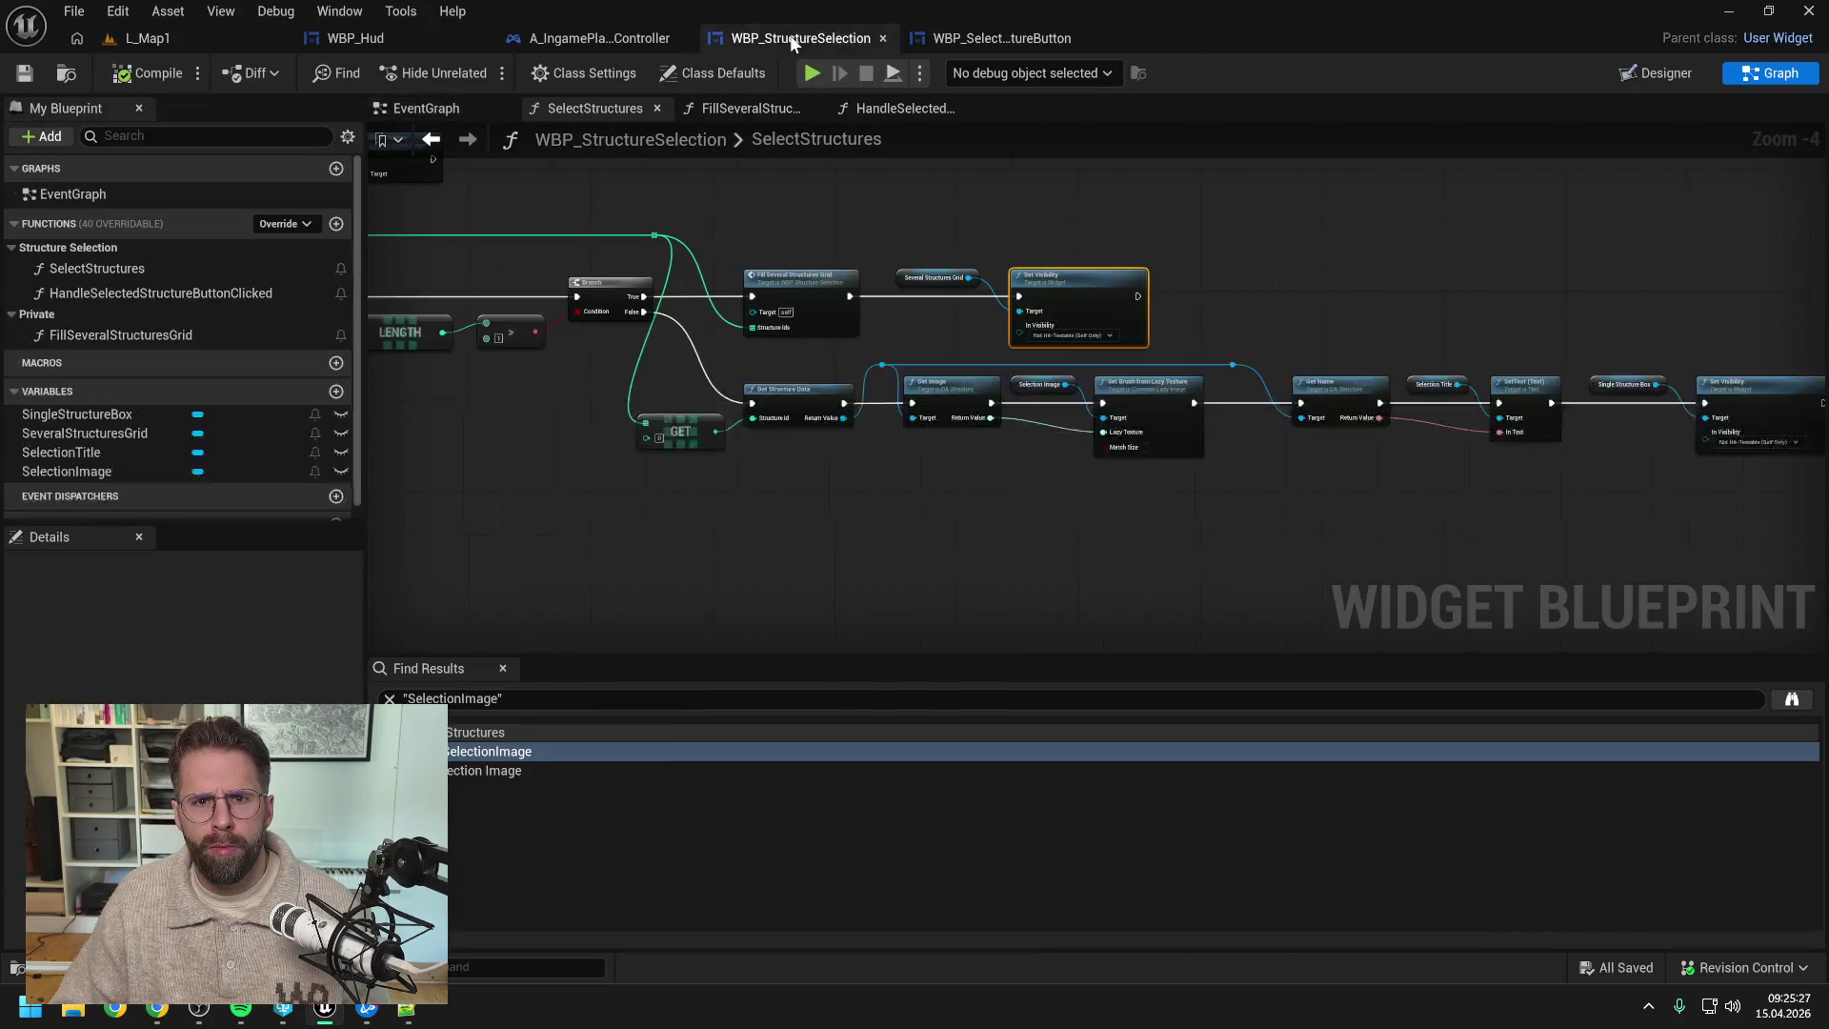
{"action": "left_click", "coordinate": [1340, 271]}
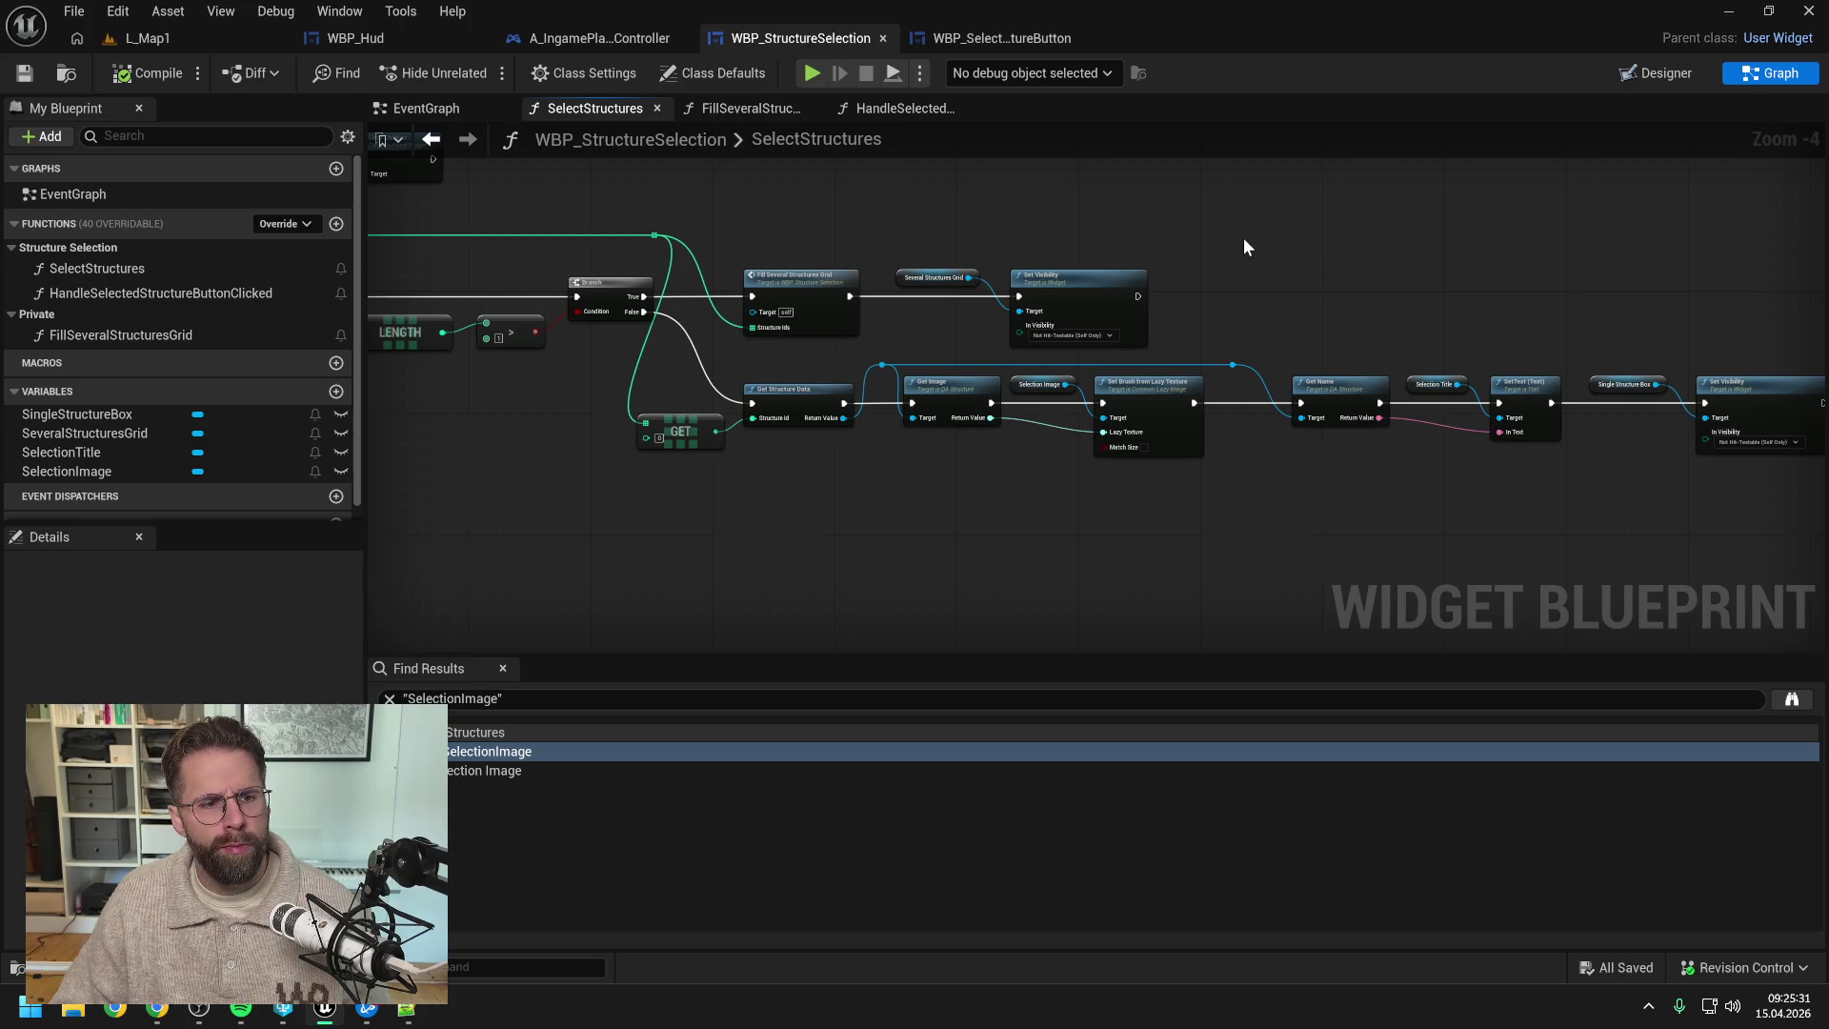
{"action": "left_click", "coordinate": [903, 110]}
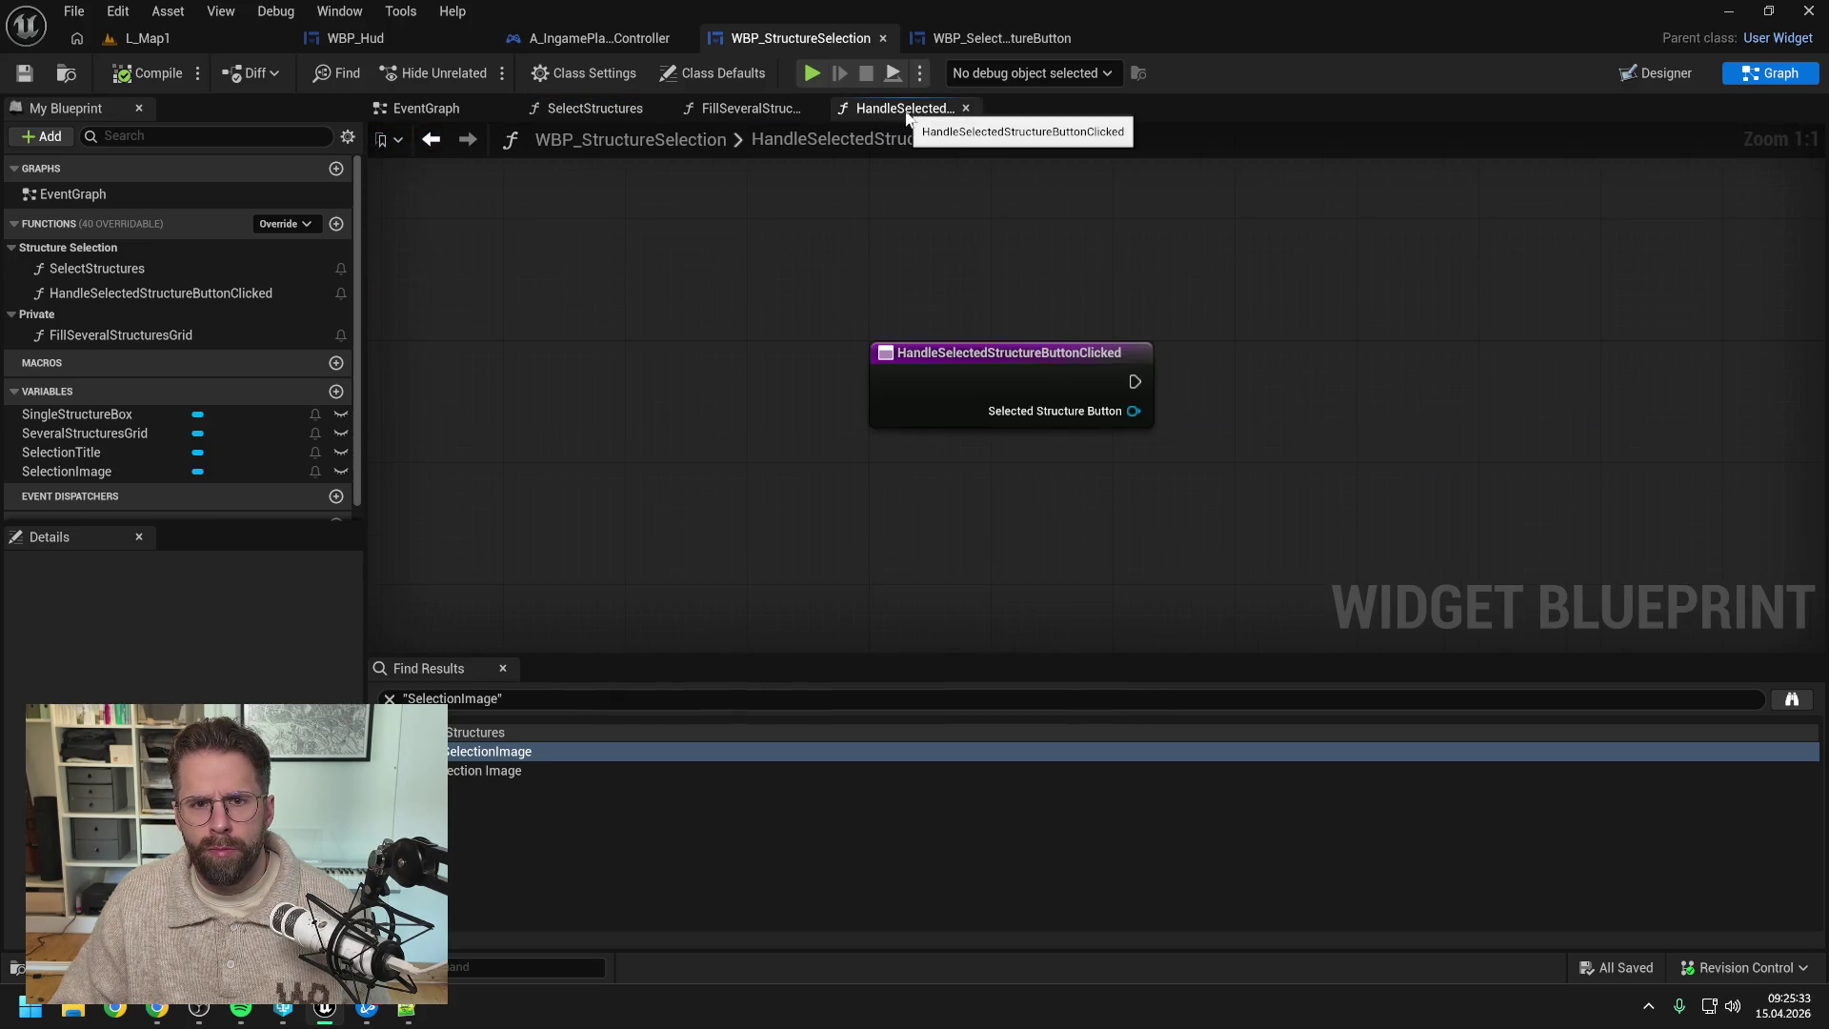
{"action": "left_click", "coordinate": [745, 108]}
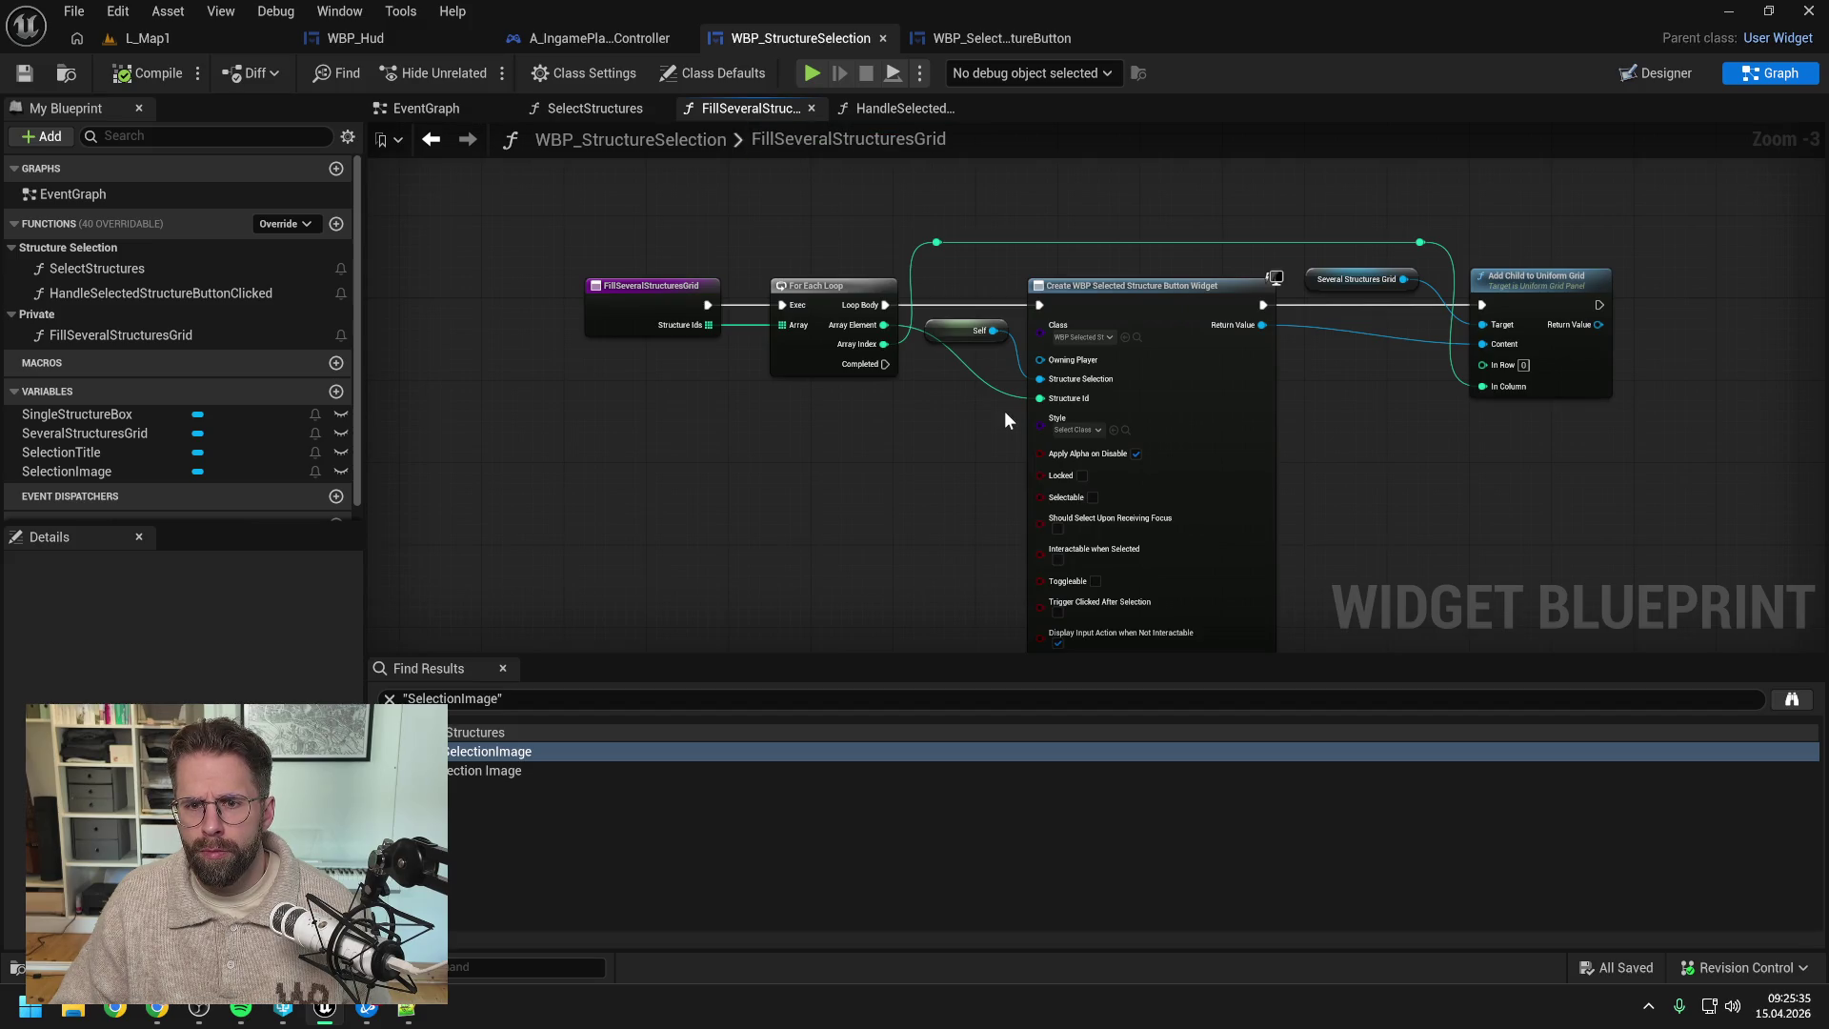
- Set the Create Widget node's style to ClearButtonStyle, save, and return to L_Map1
{"action": "left_click", "coordinate": [1084, 430]}
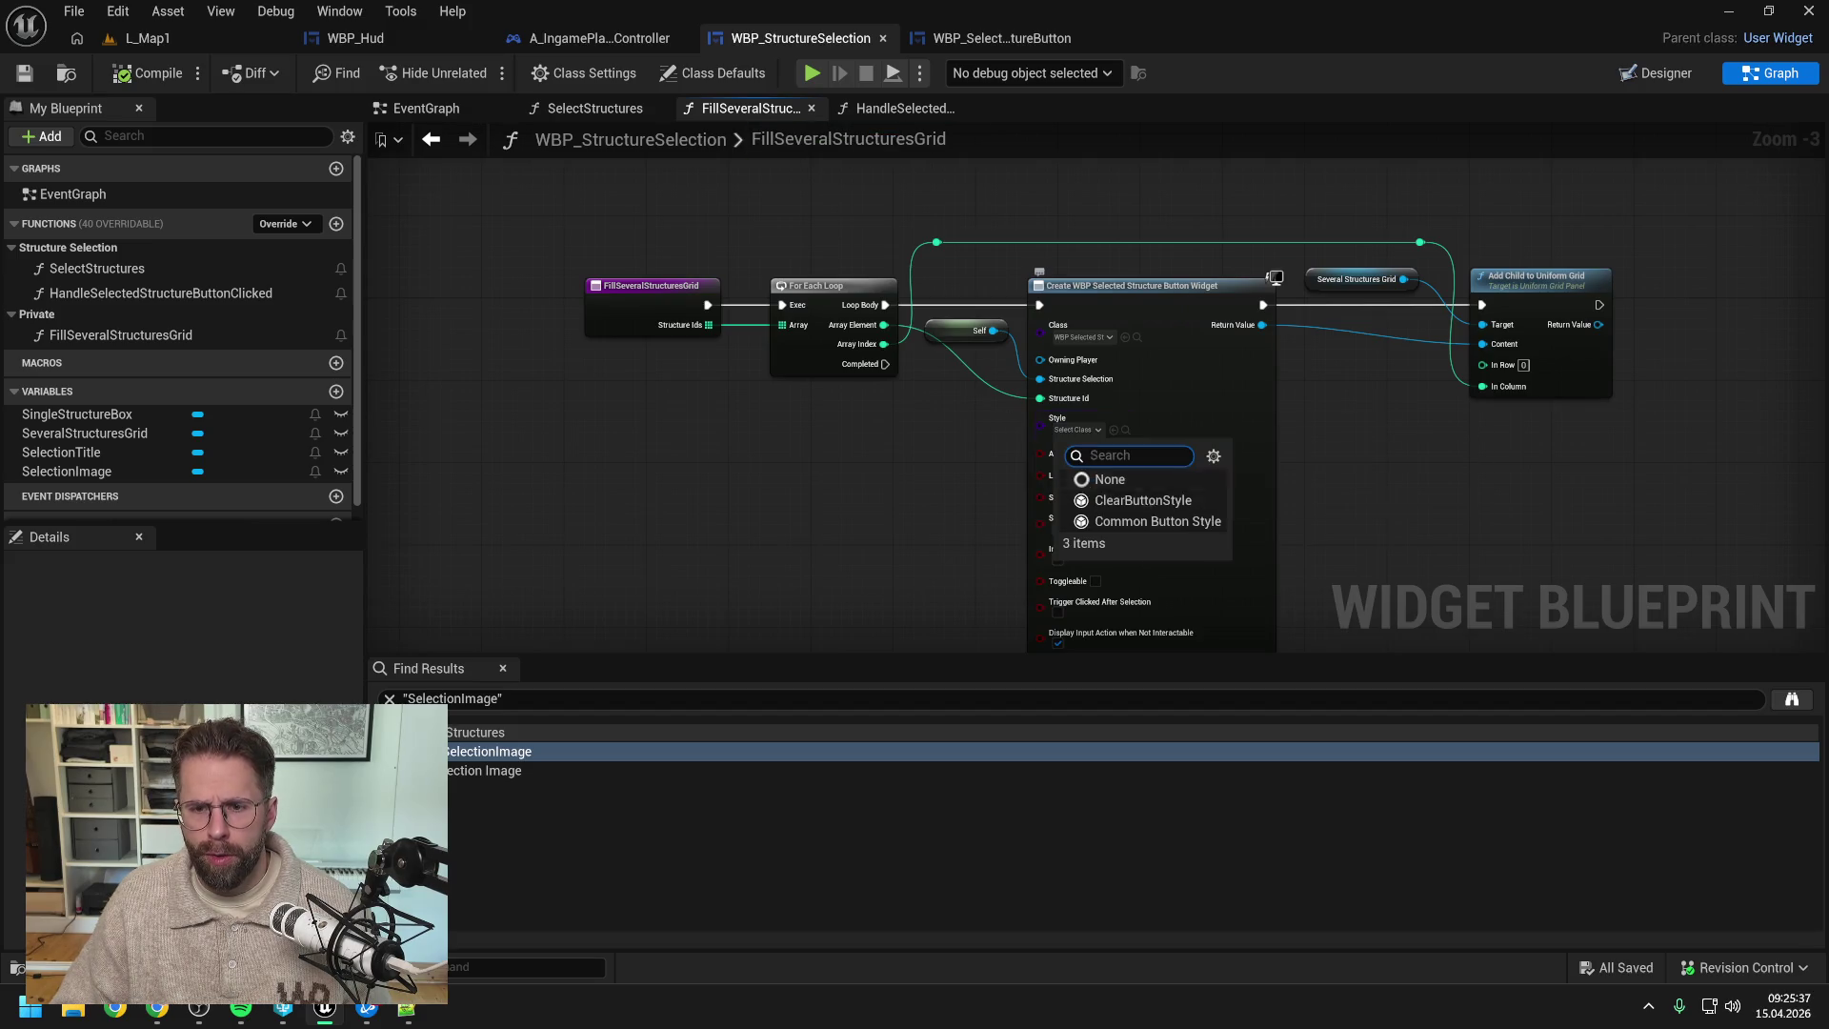
{"action": "left_click", "coordinate": [1144, 501]}
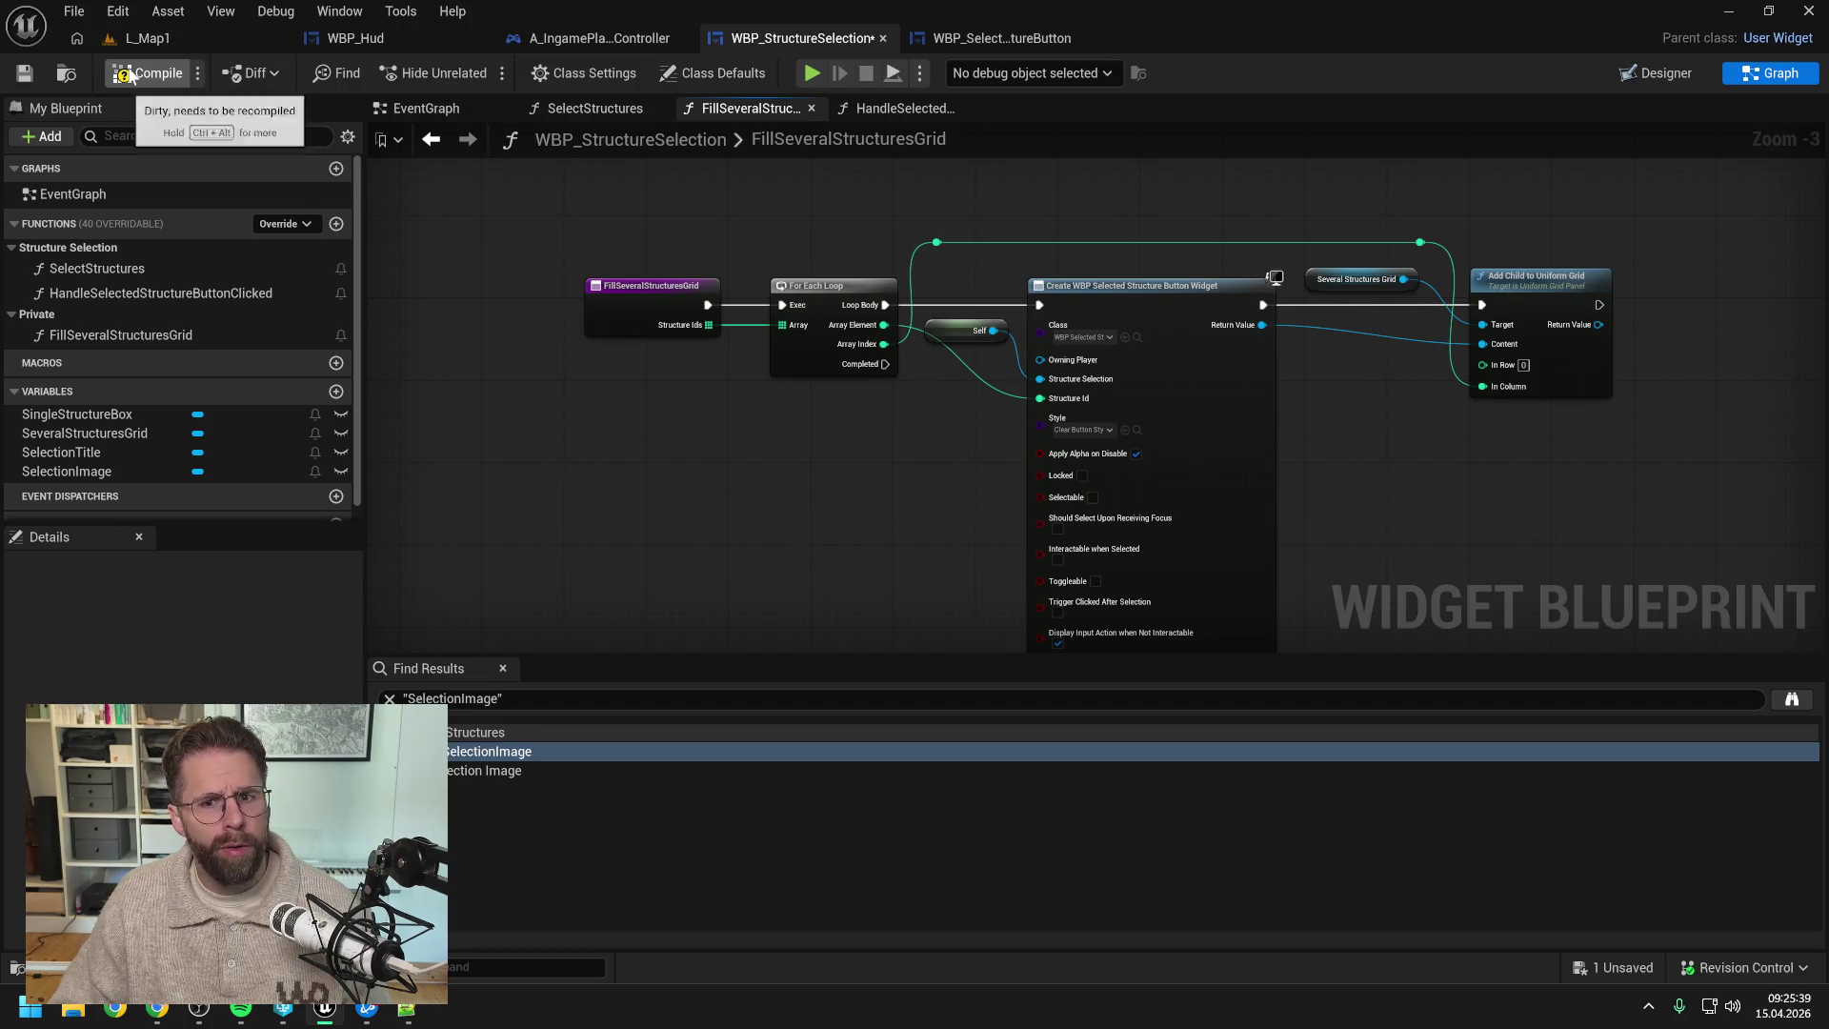
{"action": "key", "text": "ctrl+s"}
{"action": "left_click", "coordinate": [171, 38]}
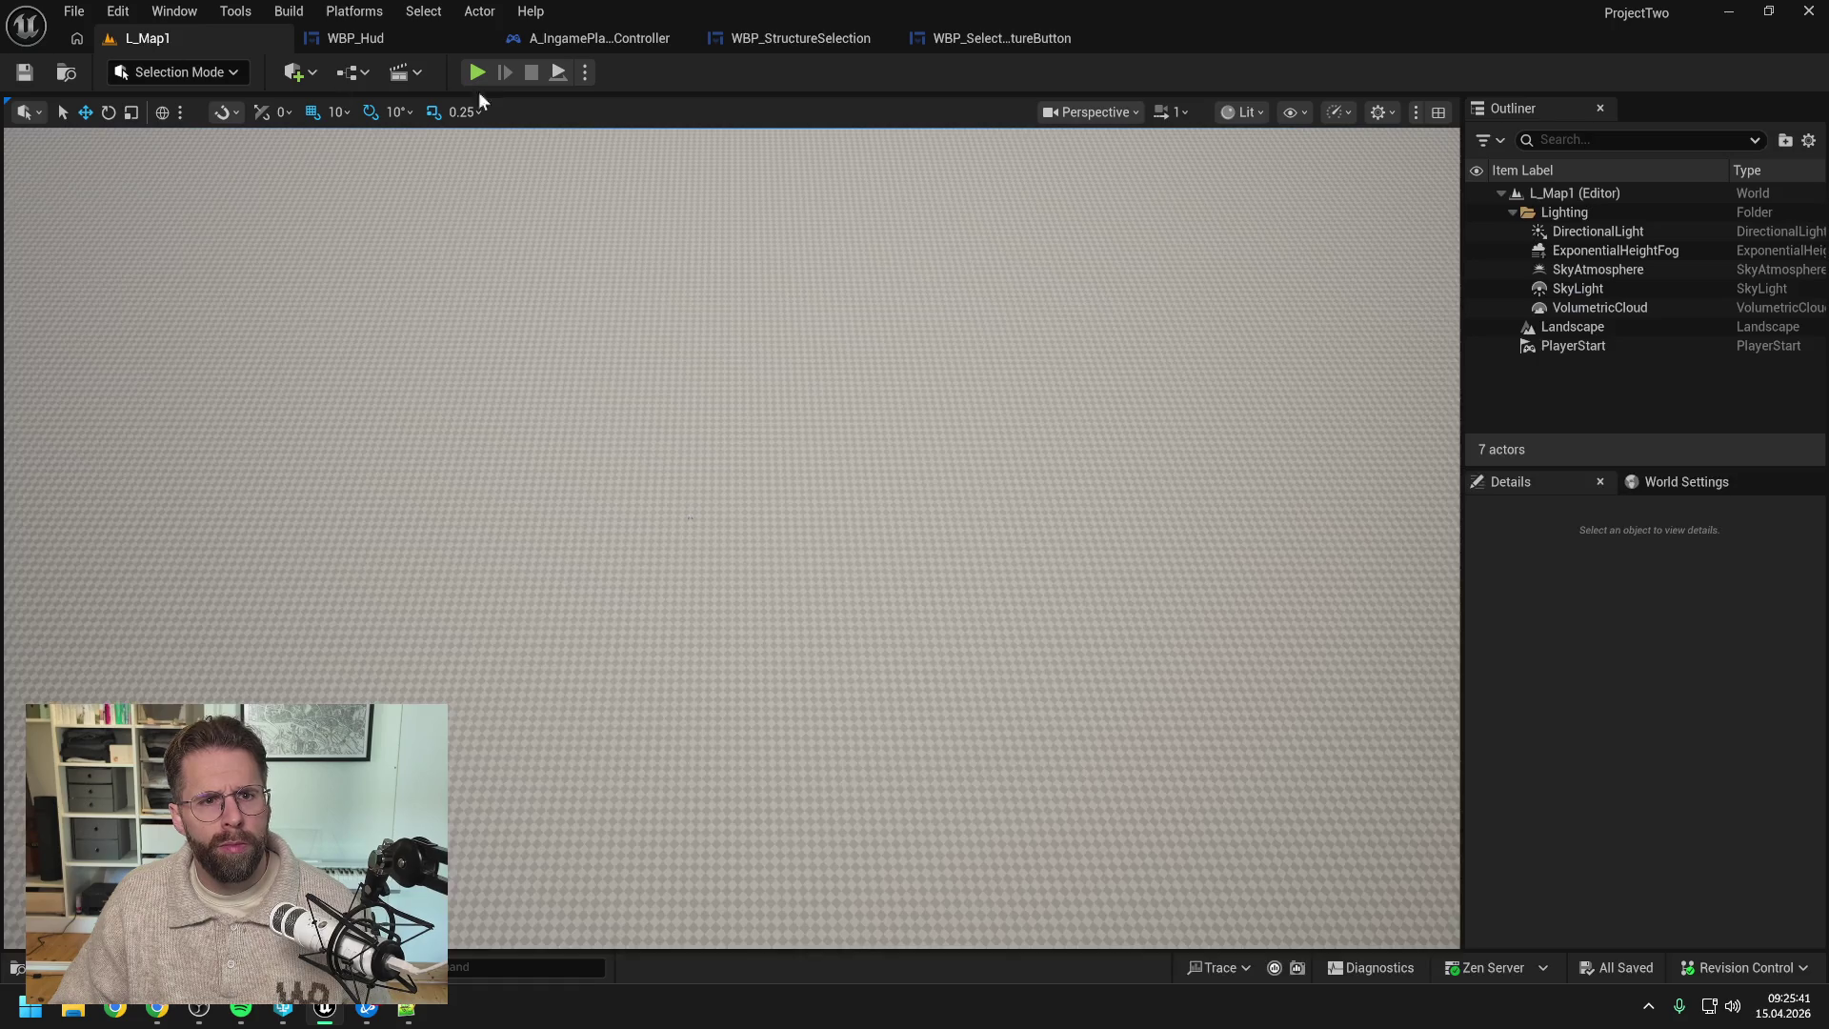
- Place two small structures in play, then alternately box-select them and select the main hall, and stop
{"action": "key", "text": "alt+p"}
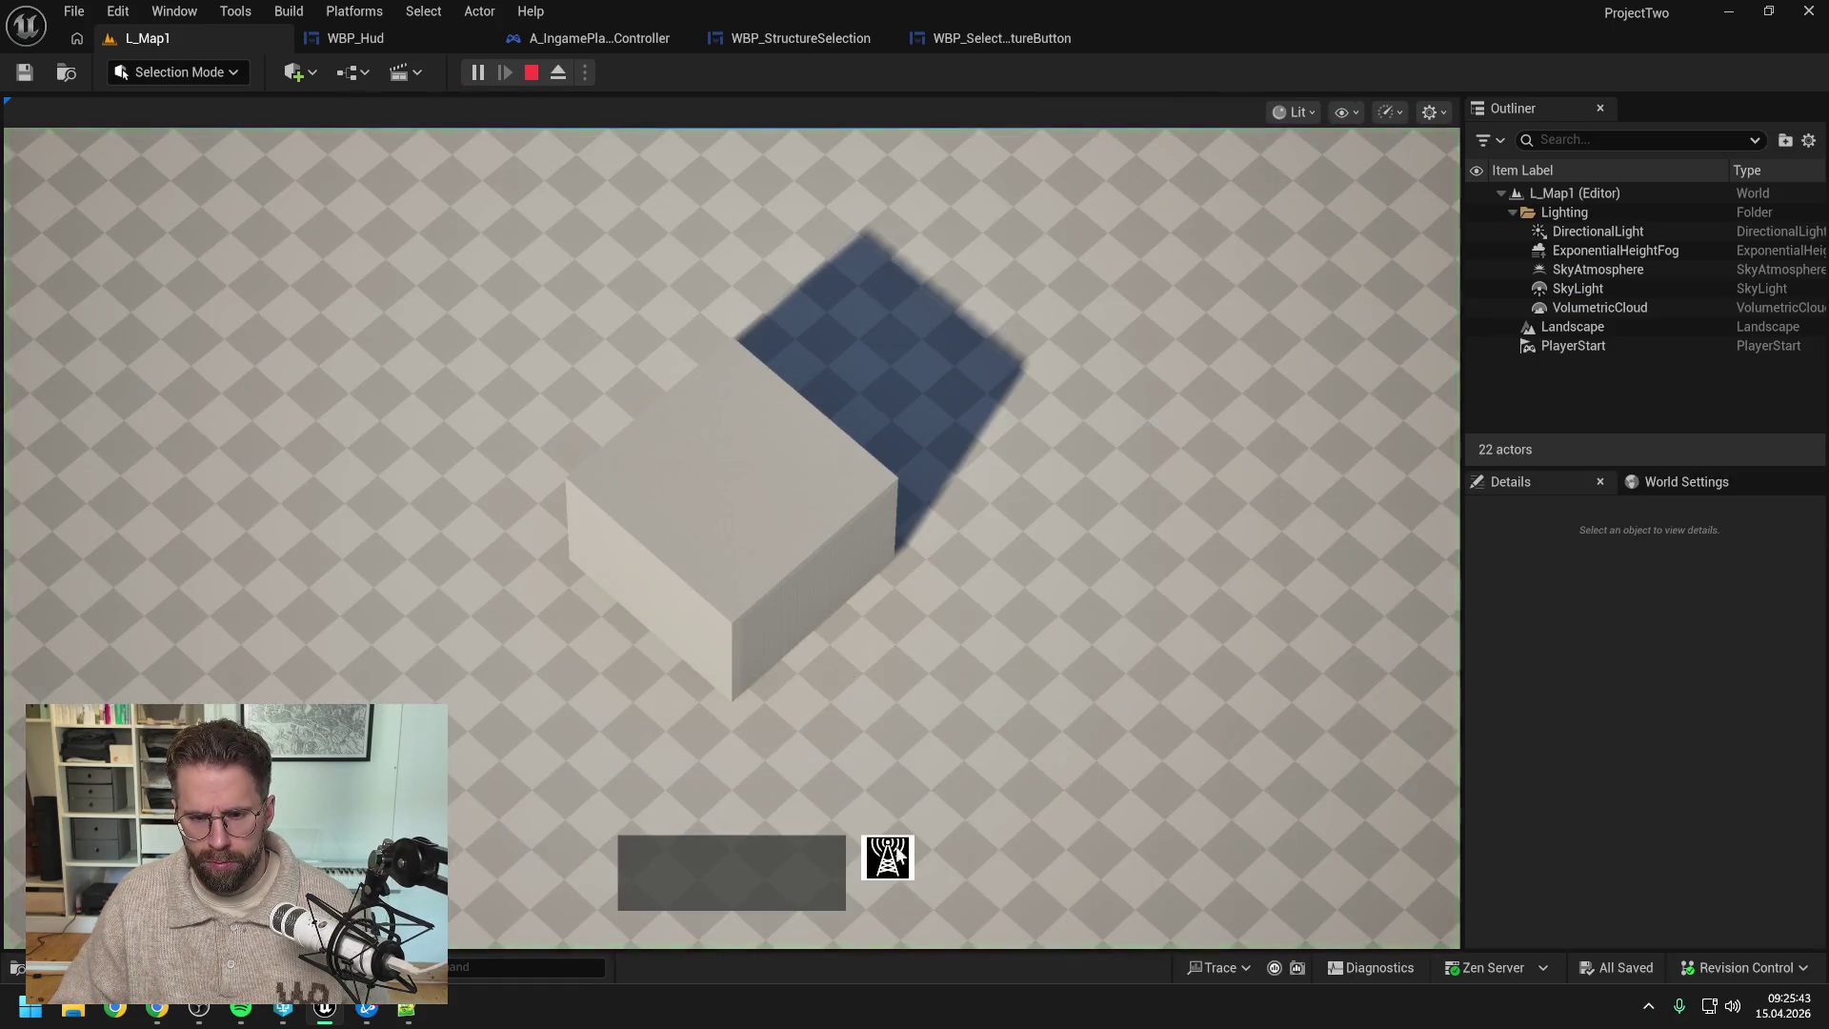
{"action": "left_click", "coordinate": [1083, 381]}
{"action": "left_click", "coordinate": [1128, 692]}
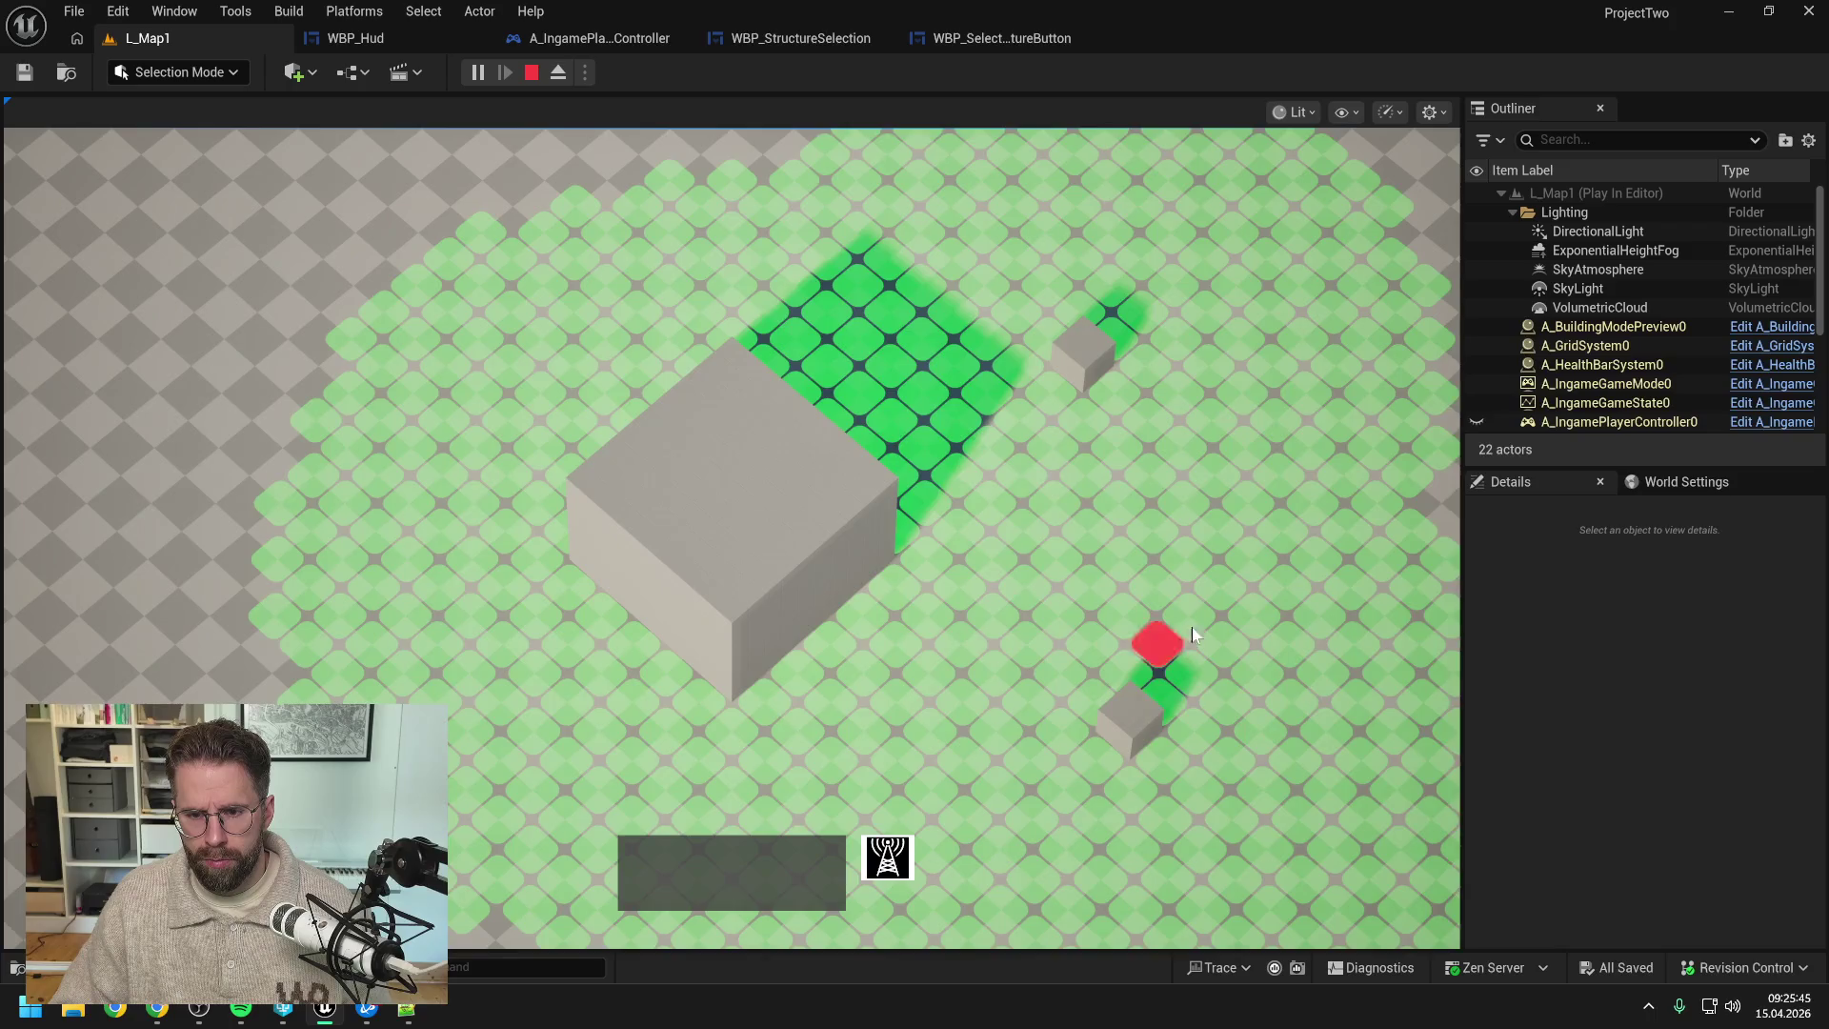
{"action": "right_click", "coordinate": [1170, 649]}
{"action": "left_click_drag", "start_coordinate": [998, 267], "coordinate": [1243, 811]}
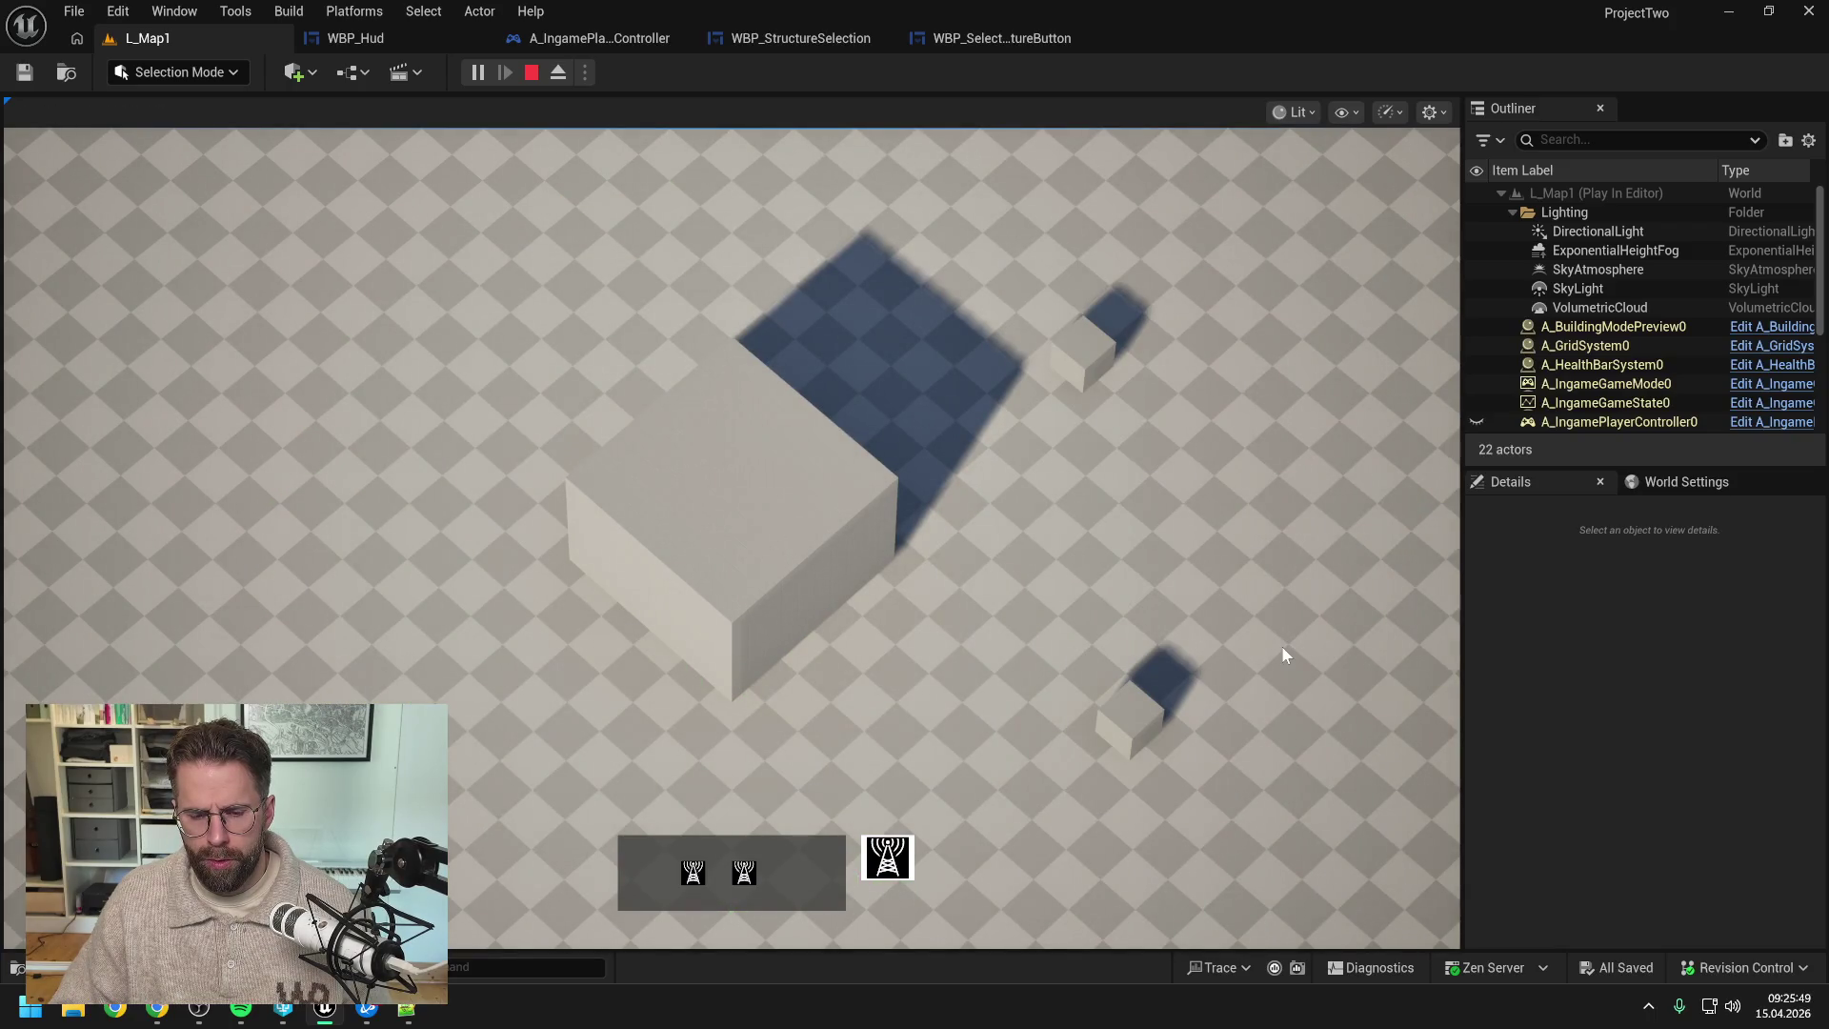
{"action": "left_click", "coordinate": [673, 552]}
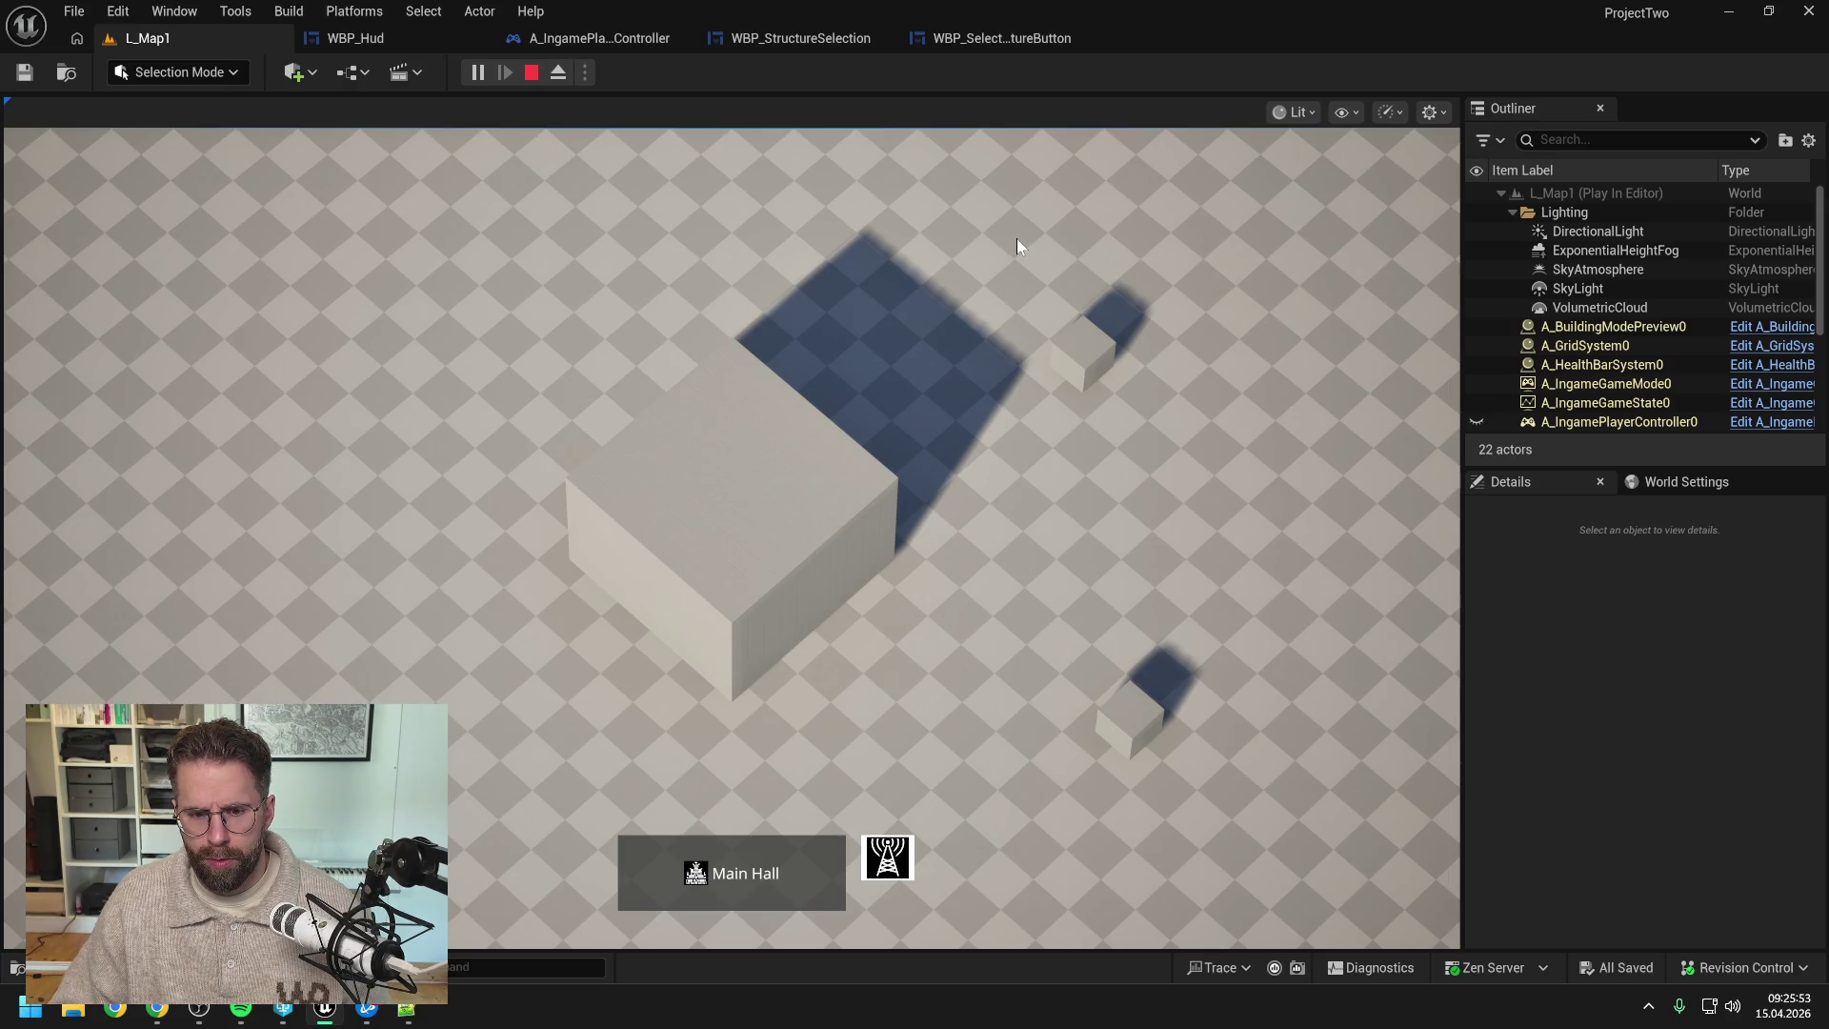
{"action": "mouse_move", "coordinate": [1016, 238]}
{"action": "left_mouse_down"}
{"action": "mouse_move", "coordinate": [1294, 701]}
{"action": "mouse_move", "coordinate": [1312, 813]}
{"action": "left_mouse_up"}
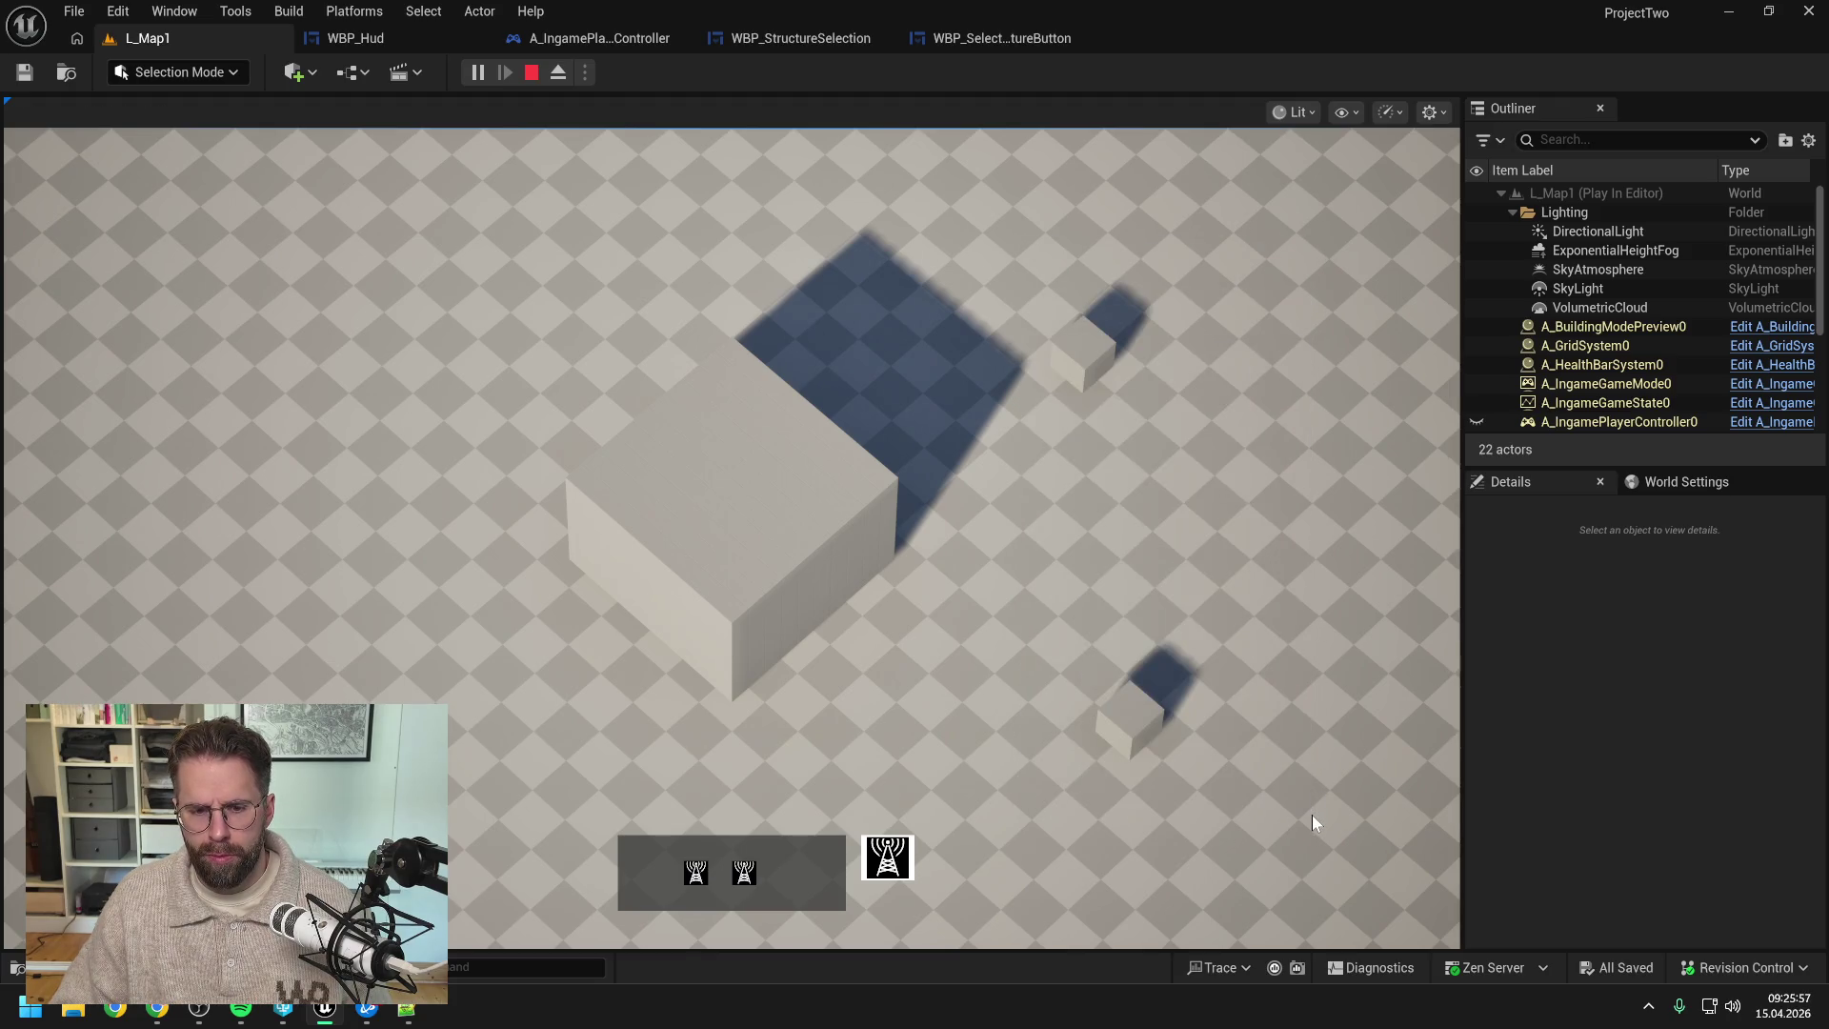
{"action": "left_click", "coordinate": [732, 535]}
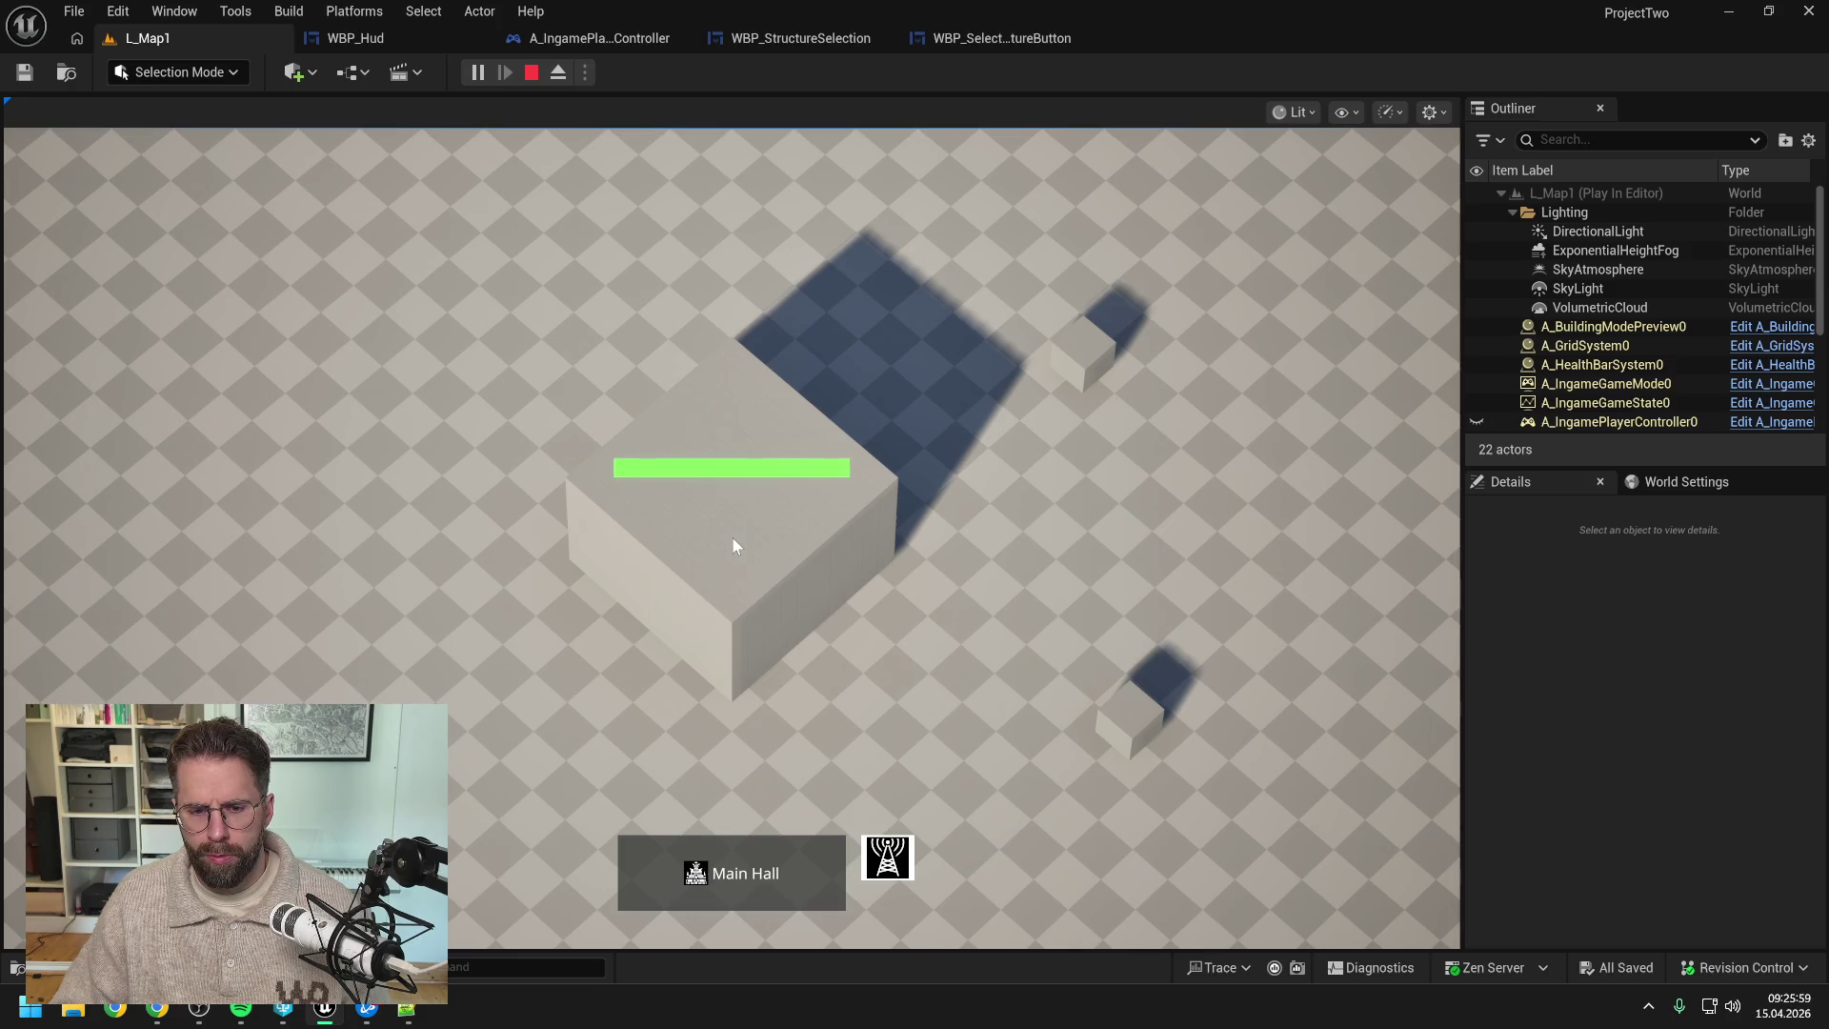
{"action": "left_click_drag", "start_coordinate": [1000, 251], "coordinate": [1321, 821]}
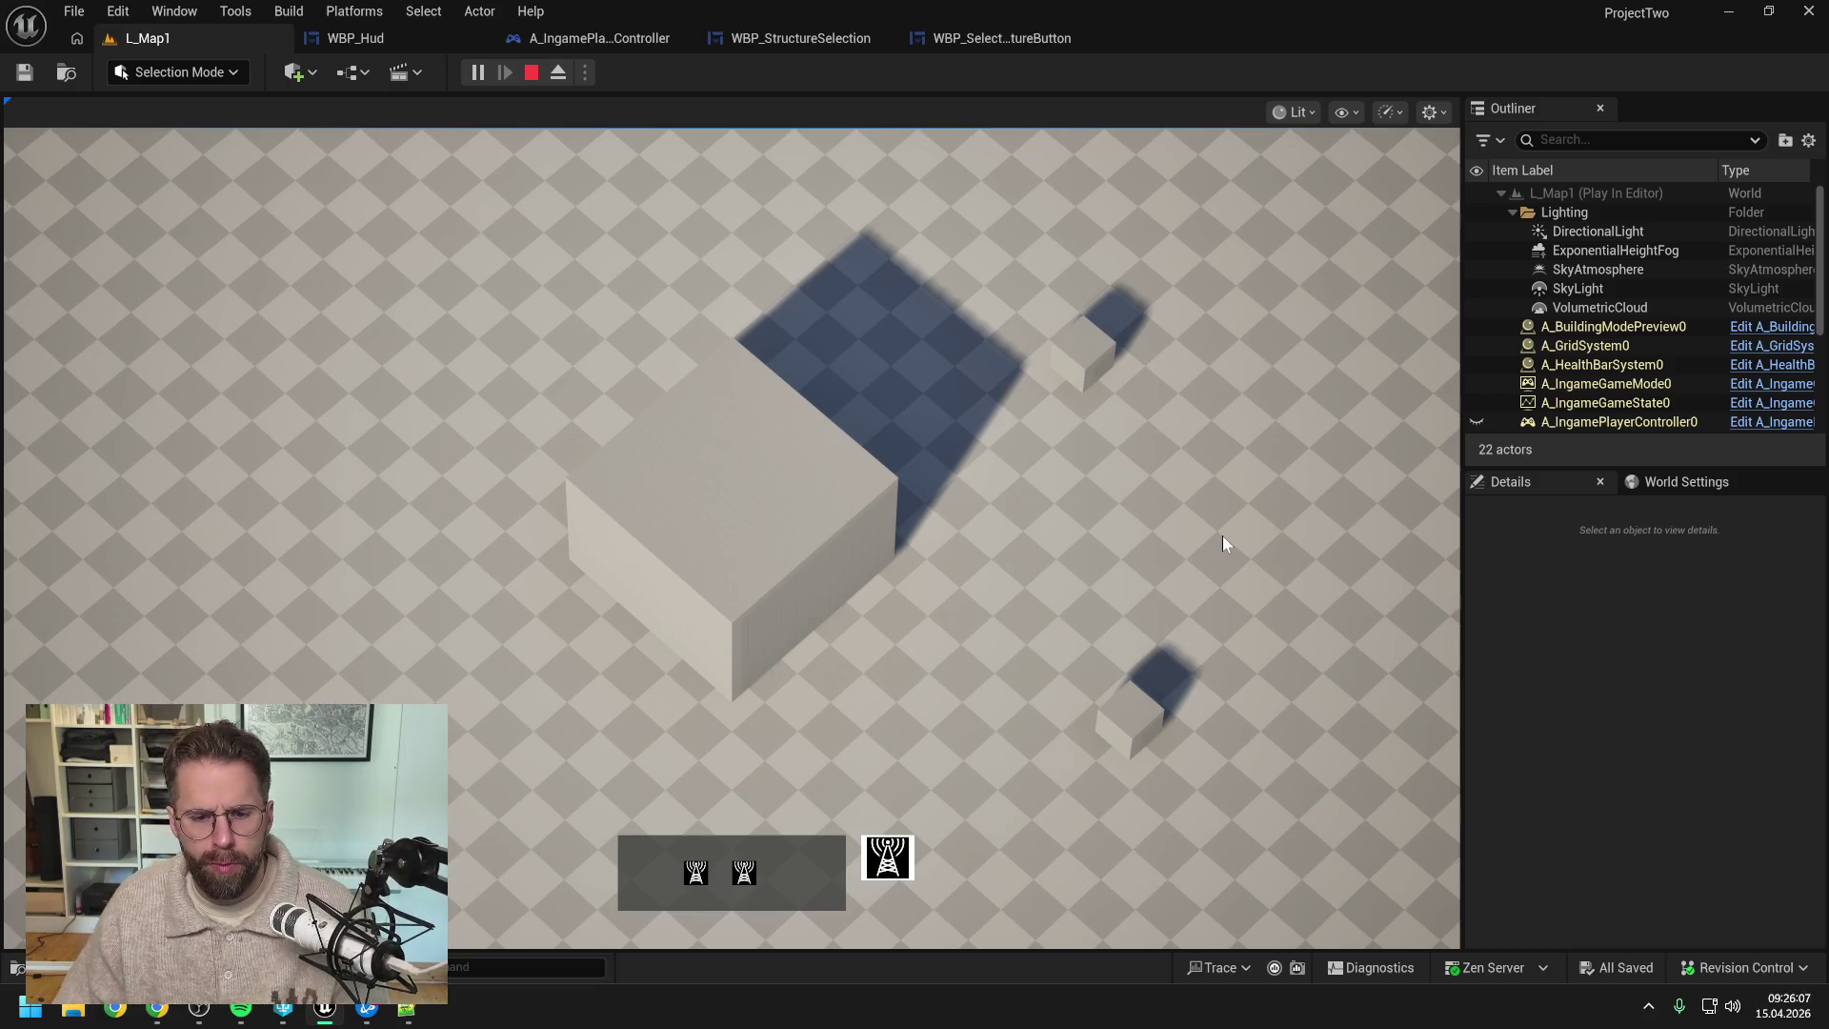
{"action": "key", "text": "Escape"}
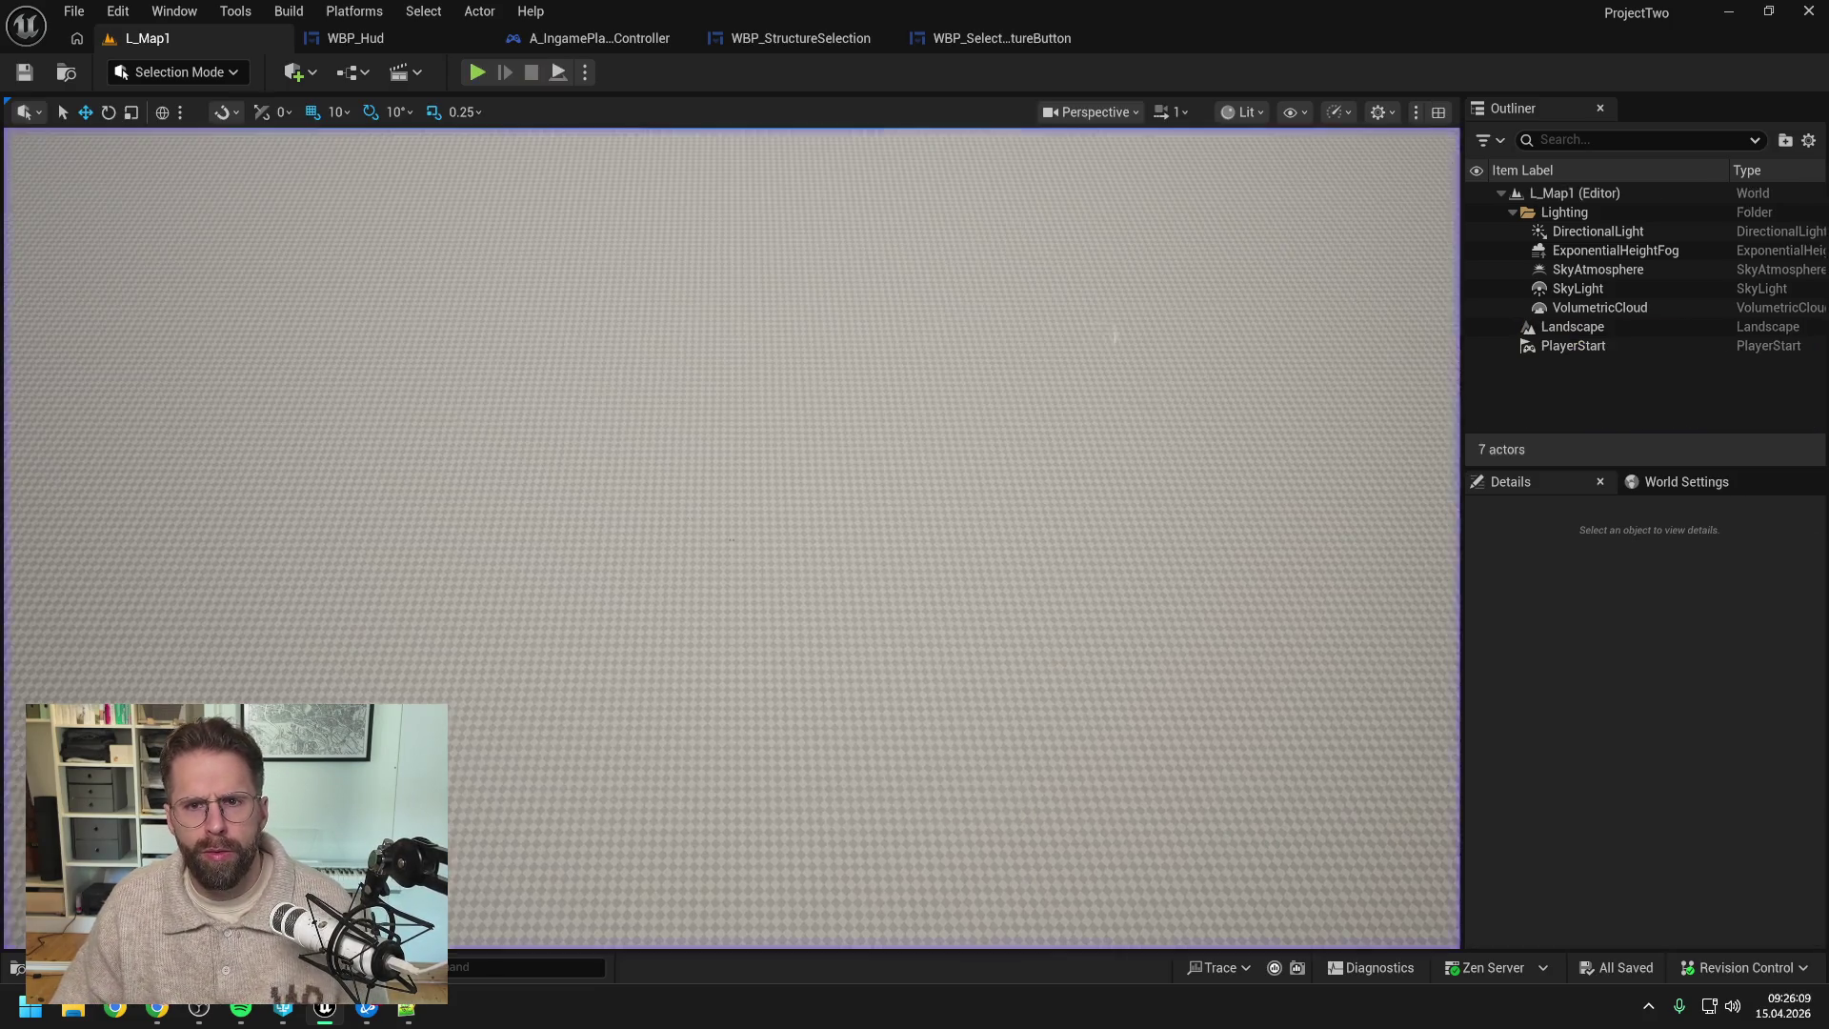
- Centre SeveralStructuresGrid horizontally and vertically in the WBP_StructureSelection Designer and save
{"action": "left_click", "coordinate": [979, 45]}
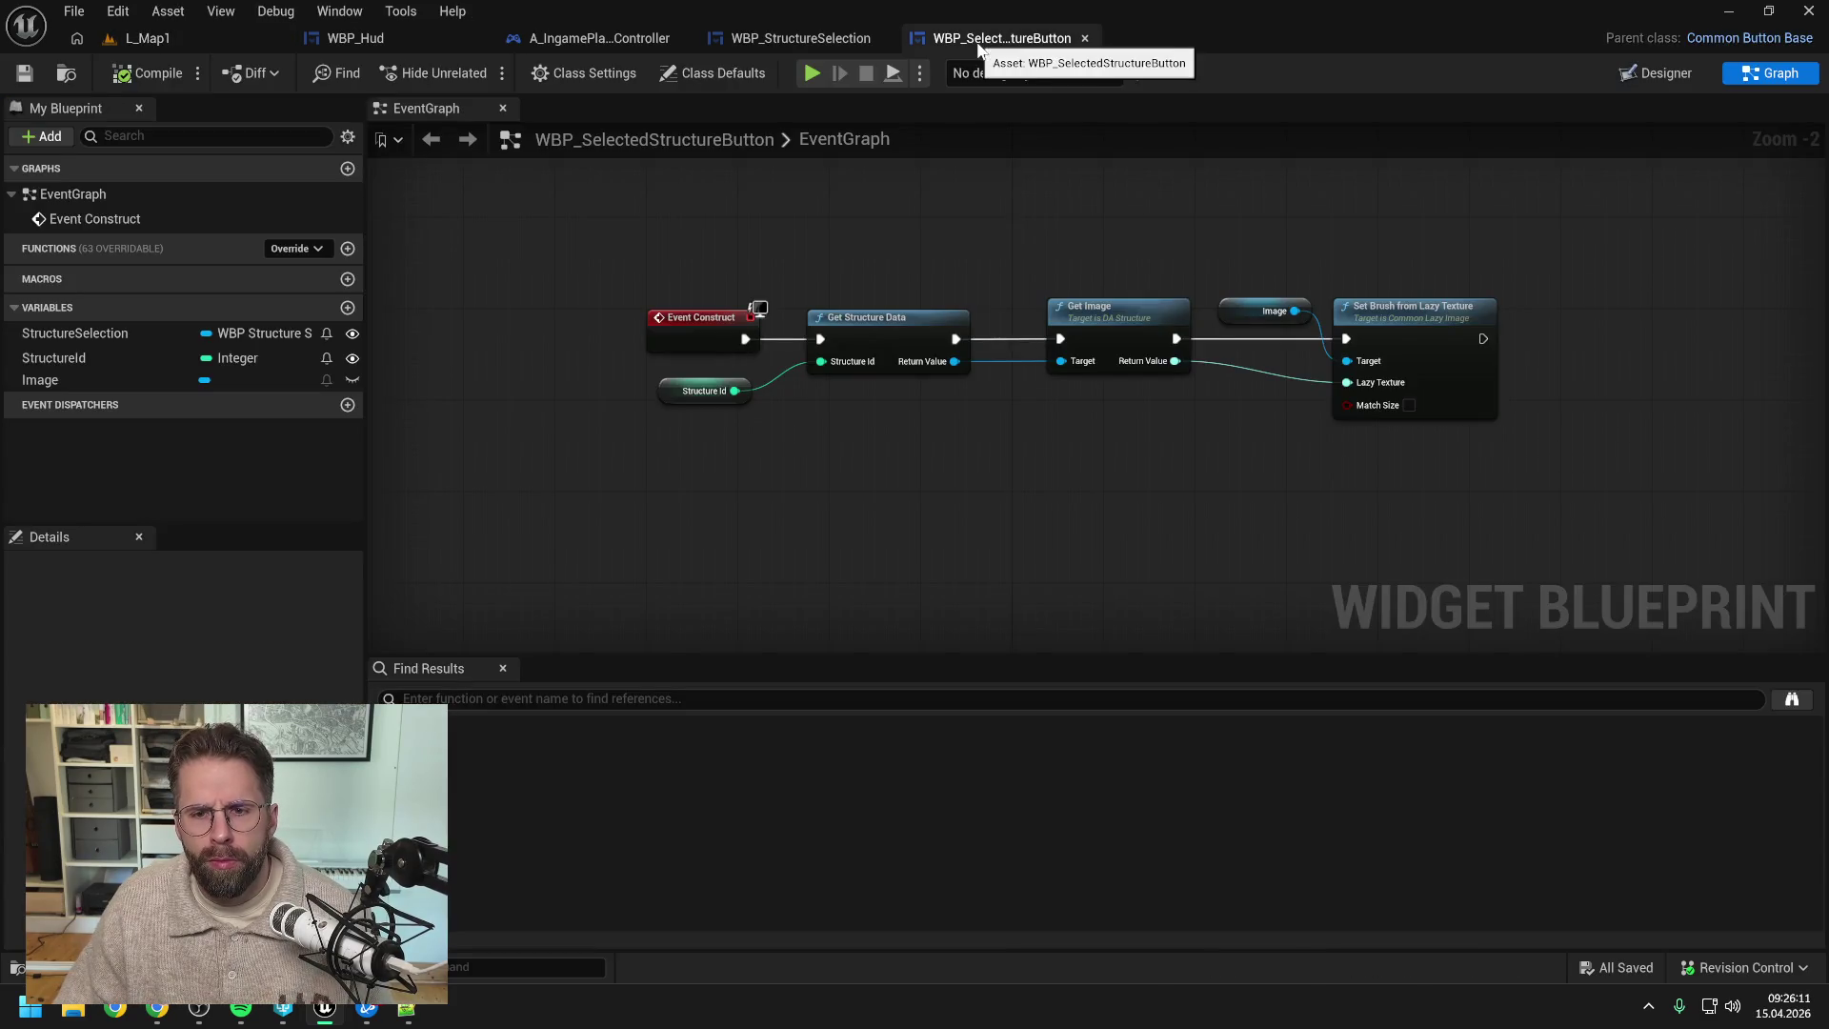
{"action": "left_click", "coordinate": [787, 42]}
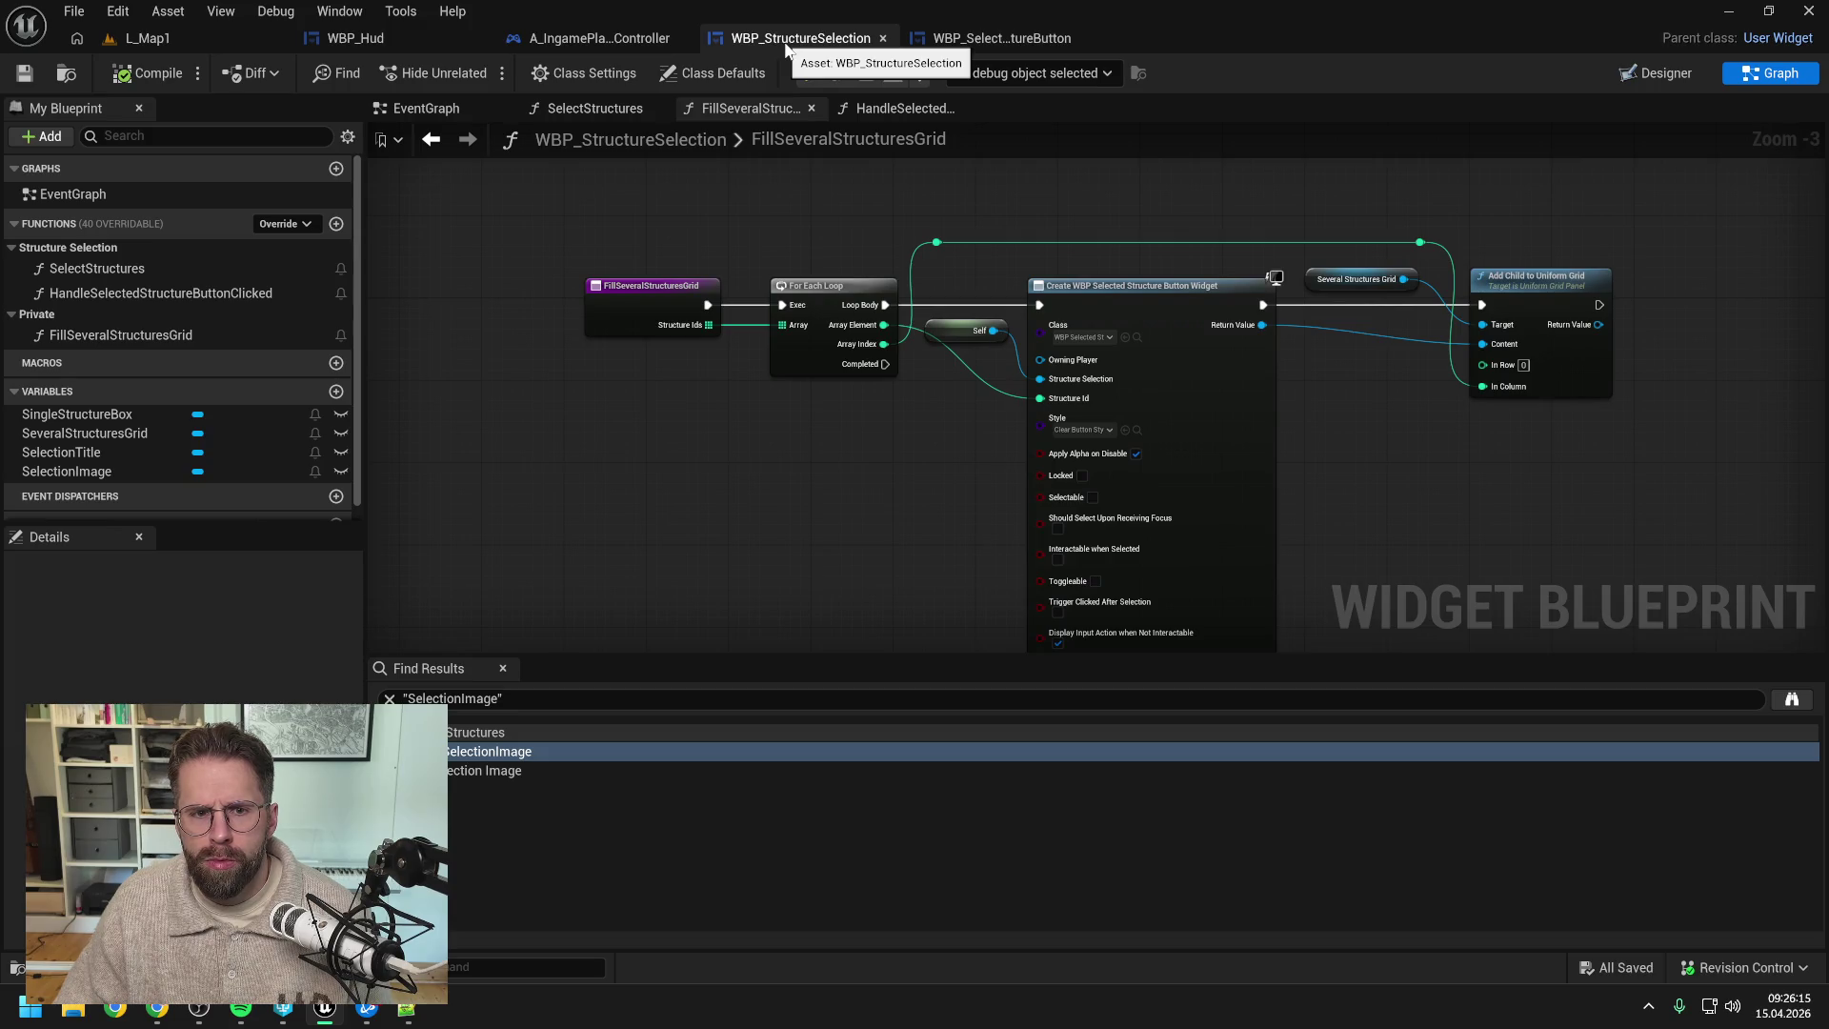
{"action": "left_click", "coordinate": [1656, 72]}
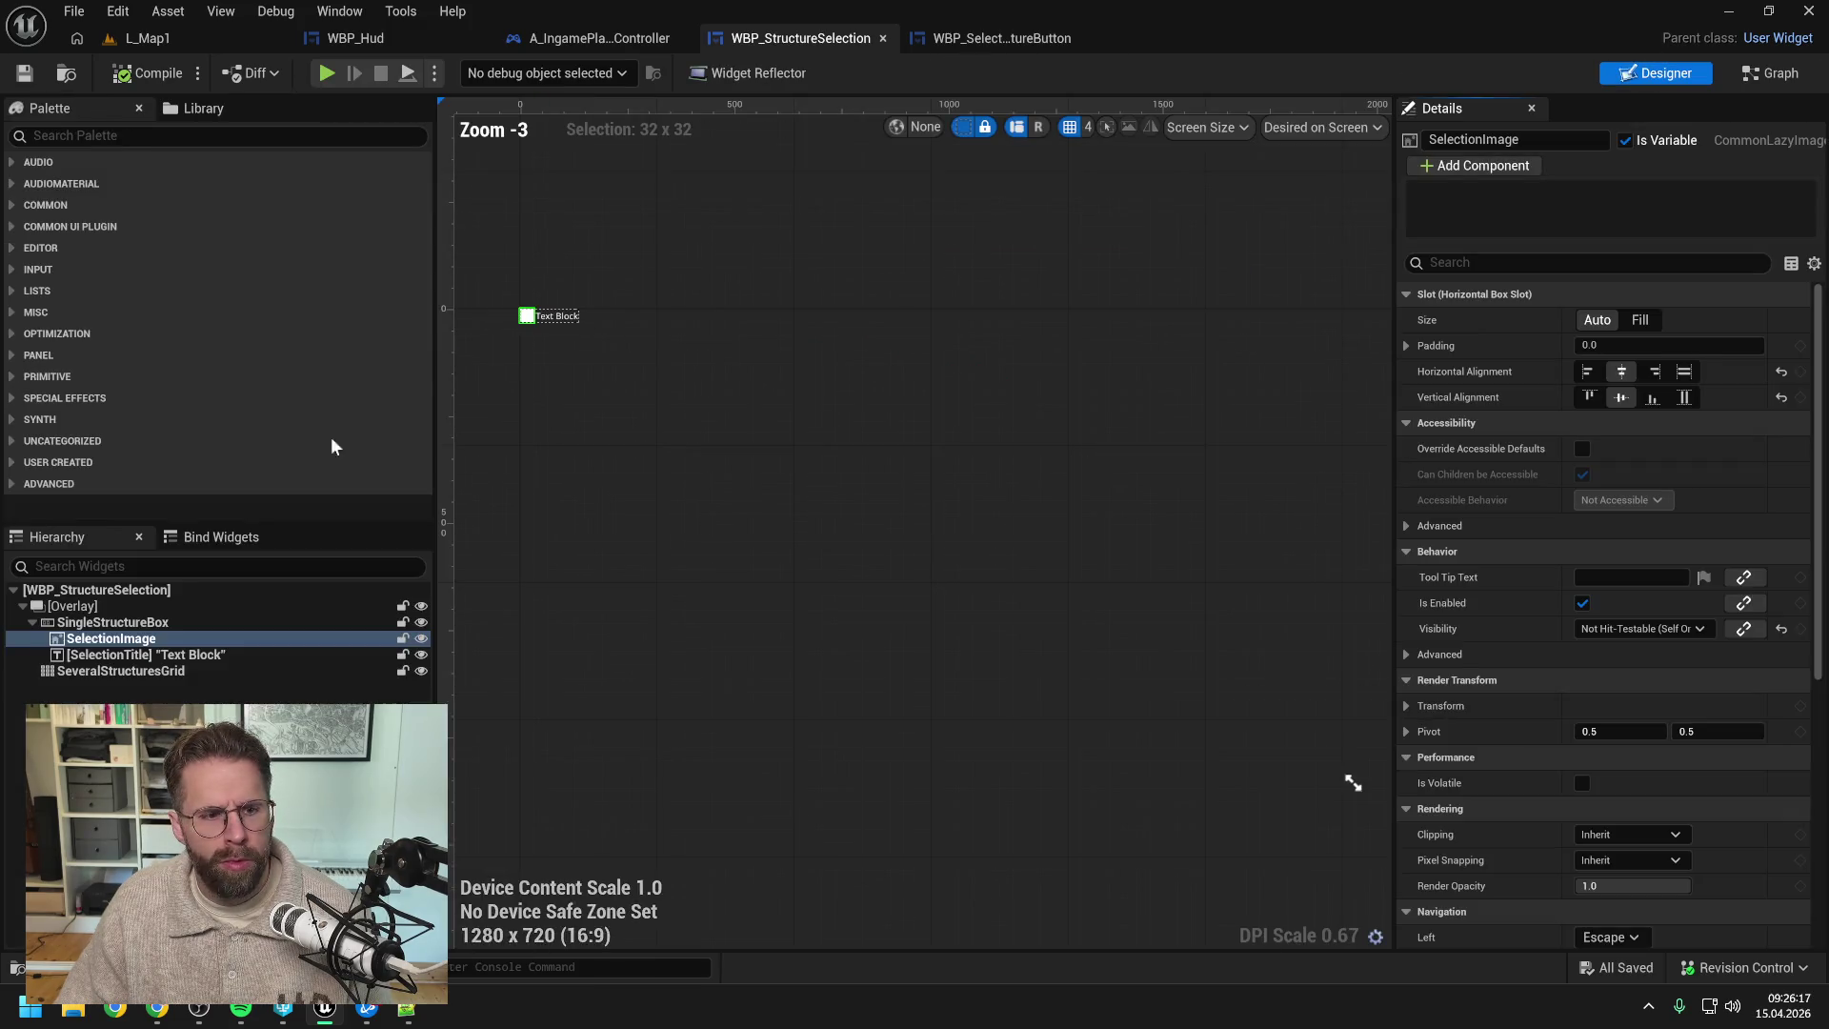
{"action": "left_click", "coordinate": [122, 670]}
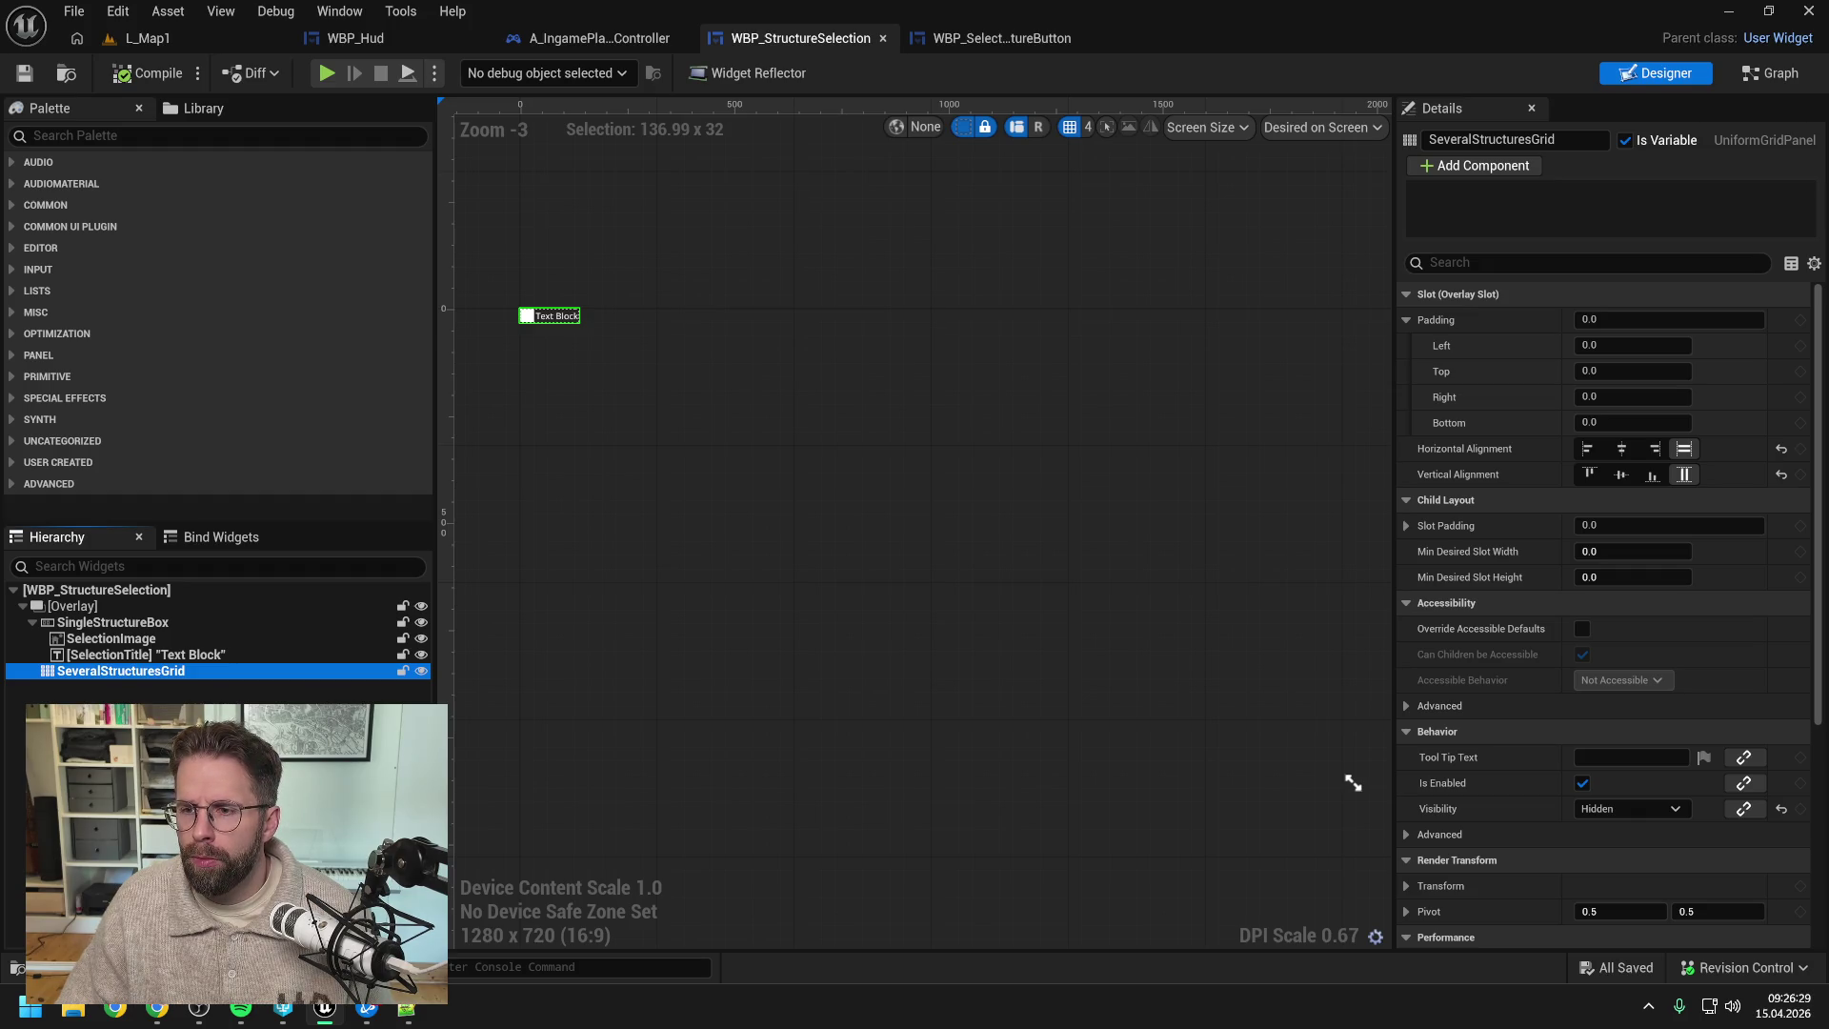
{"action": "left_click", "coordinate": [1622, 449]}
{"action": "left_click", "coordinate": [1623, 471]}
{"action": "key", "text": "ctrl+s"}
- Centre SingleStructureBox horizontally and vertically, save, and return to L_Map1
{"action": "left_click", "coordinate": [112, 623]}
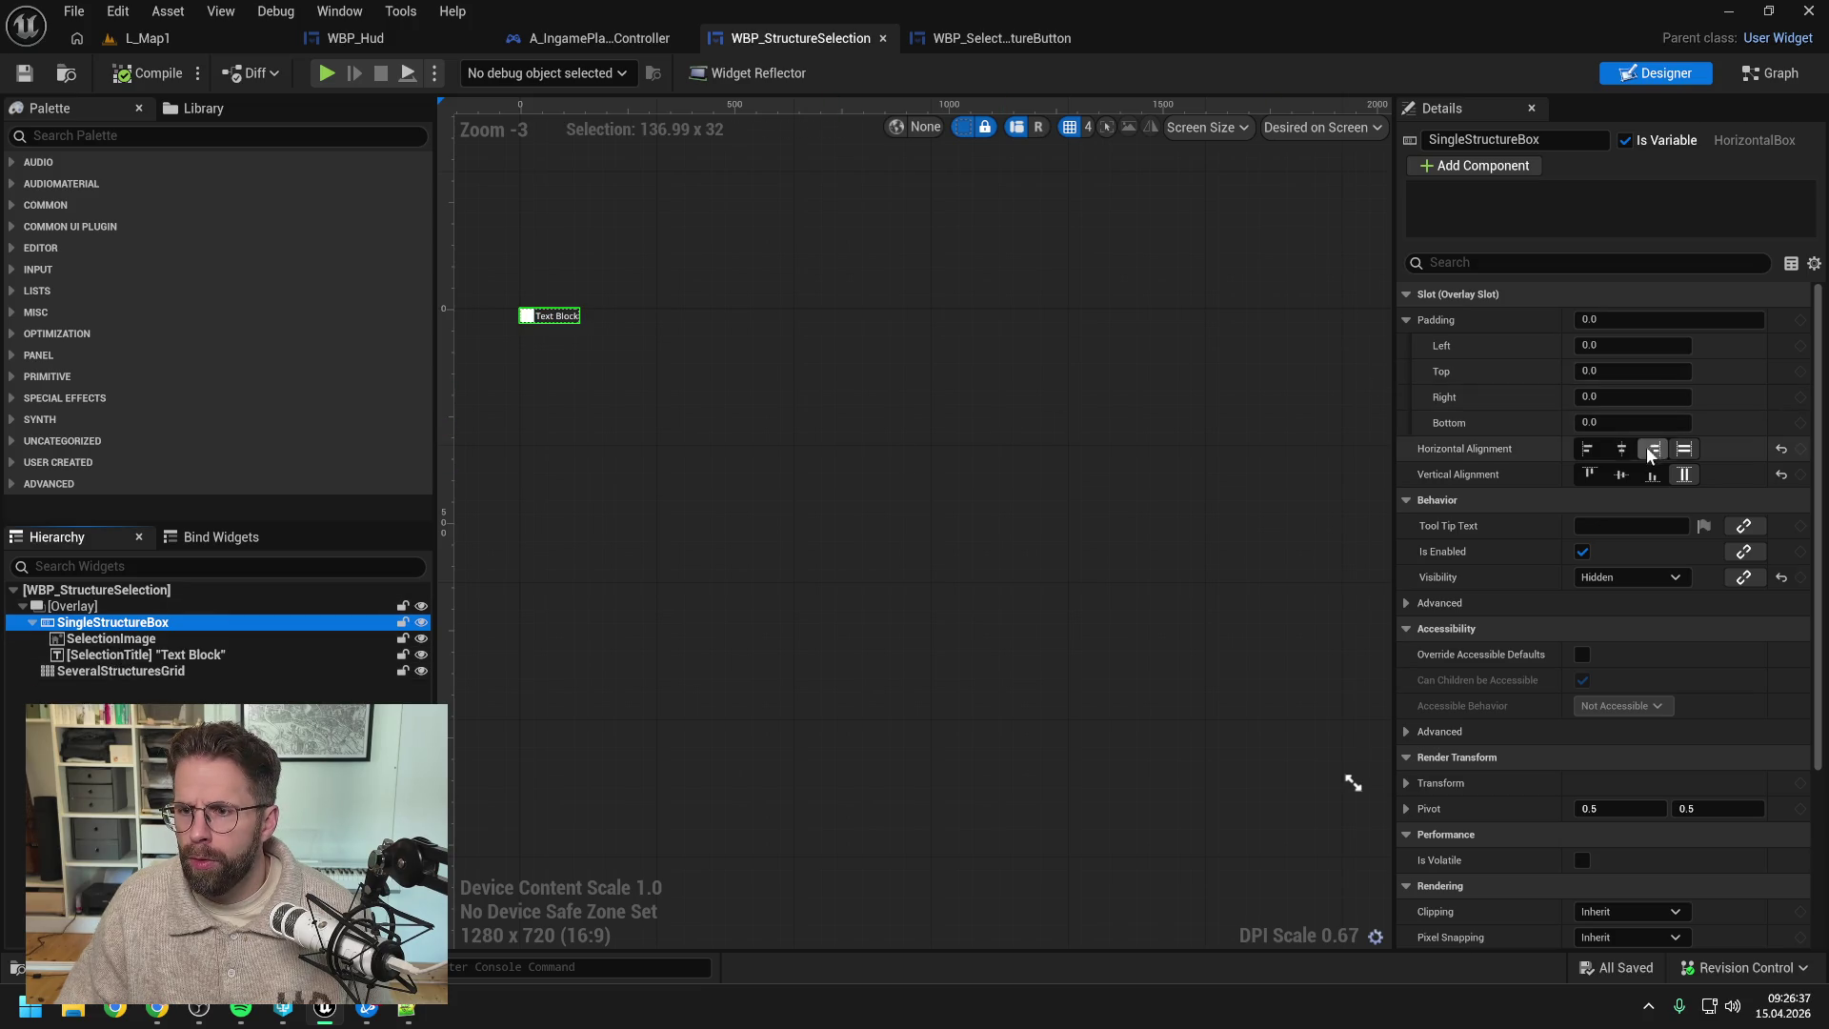
{"action": "left_click", "coordinate": [1621, 448]}
{"action": "left_click", "coordinate": [1622, 473]}
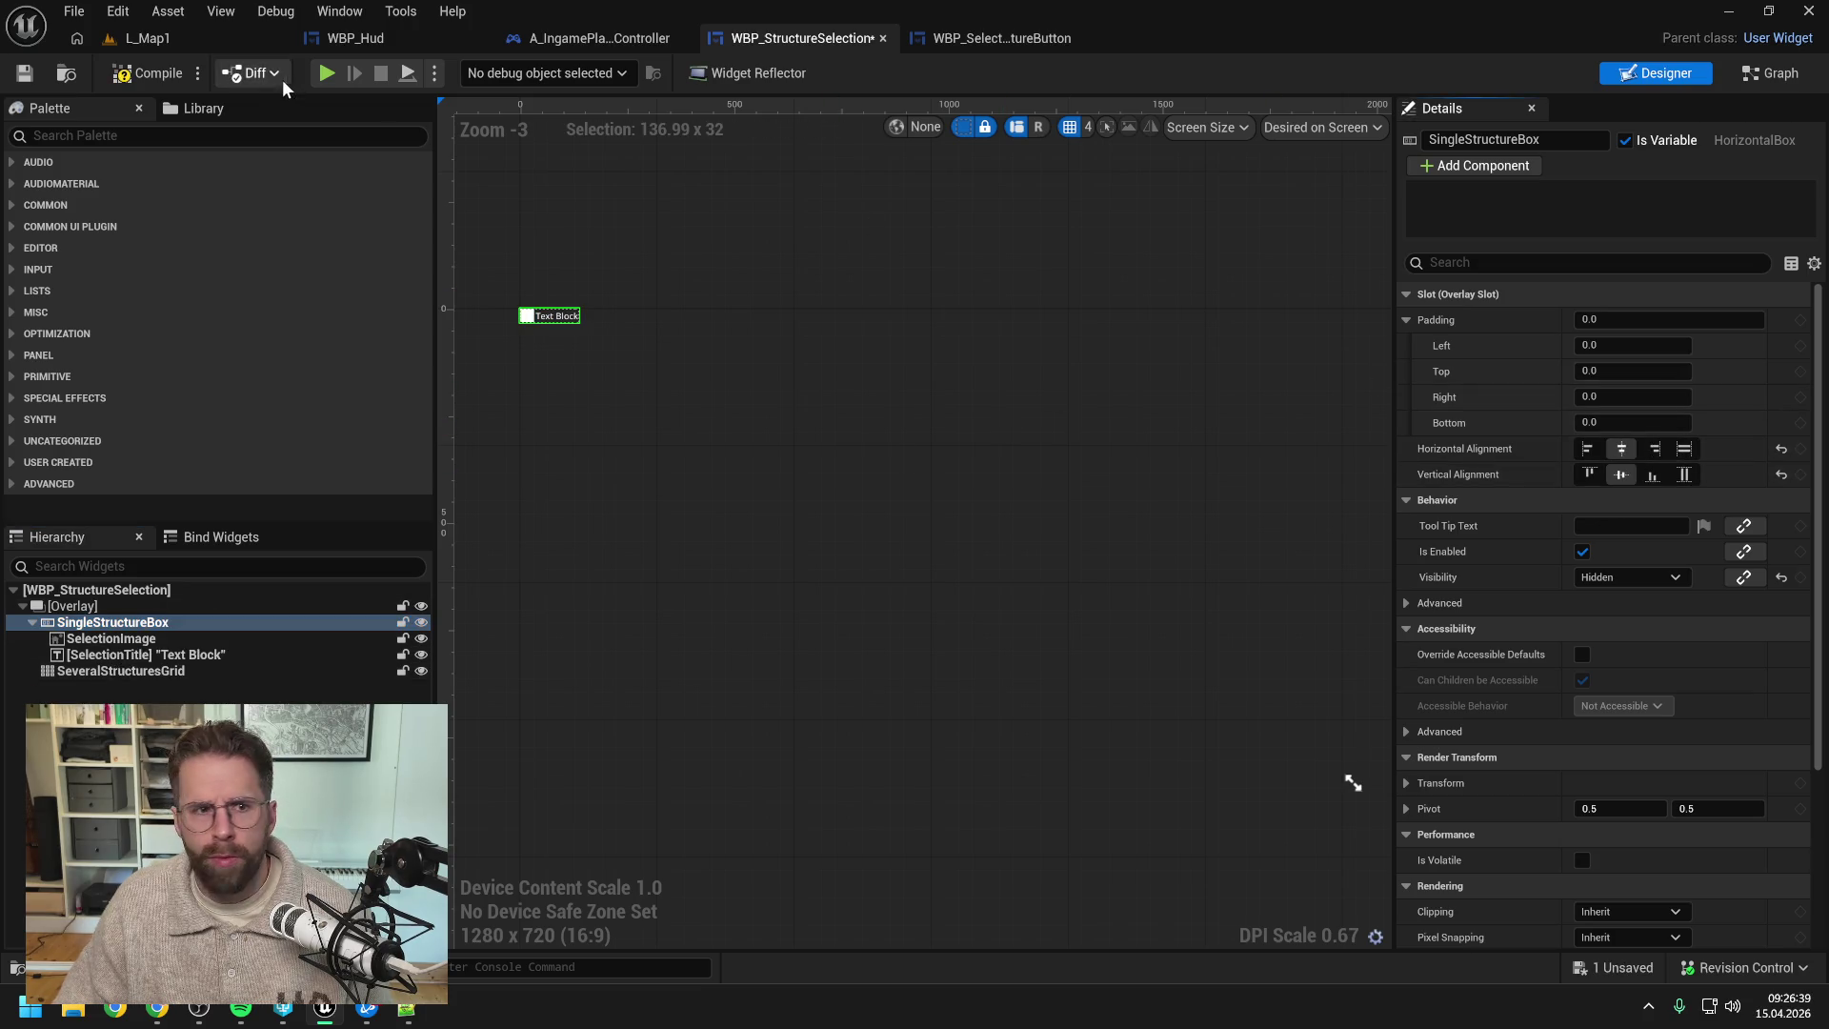
{"action": "key", "text": "ctrl+s"}
{"action": "left_click", "coordinate": [158, 41]}
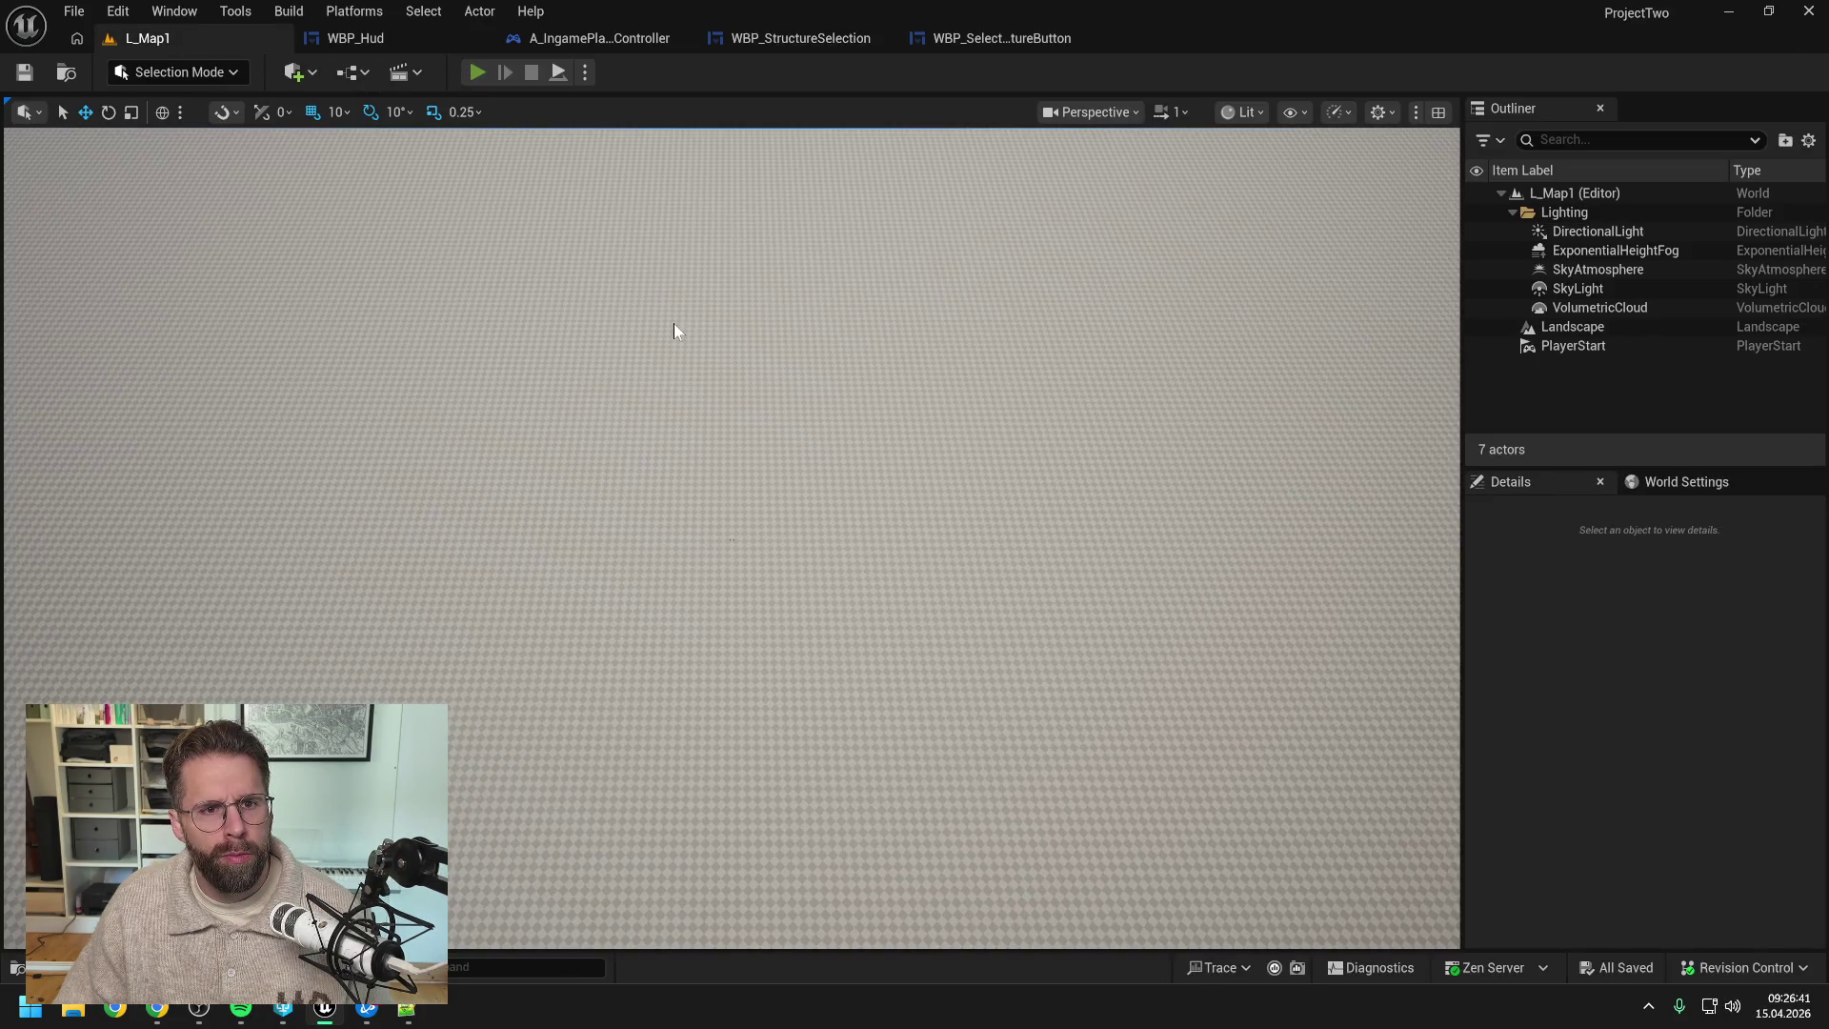
- Play-test by placing two small structures, selecting the main hall and small ones, then reopen WBP_StructureSelection
{"action": "key", "text": "alt+p"}
{"action": "left_click", "coordinate": [887, 857]}
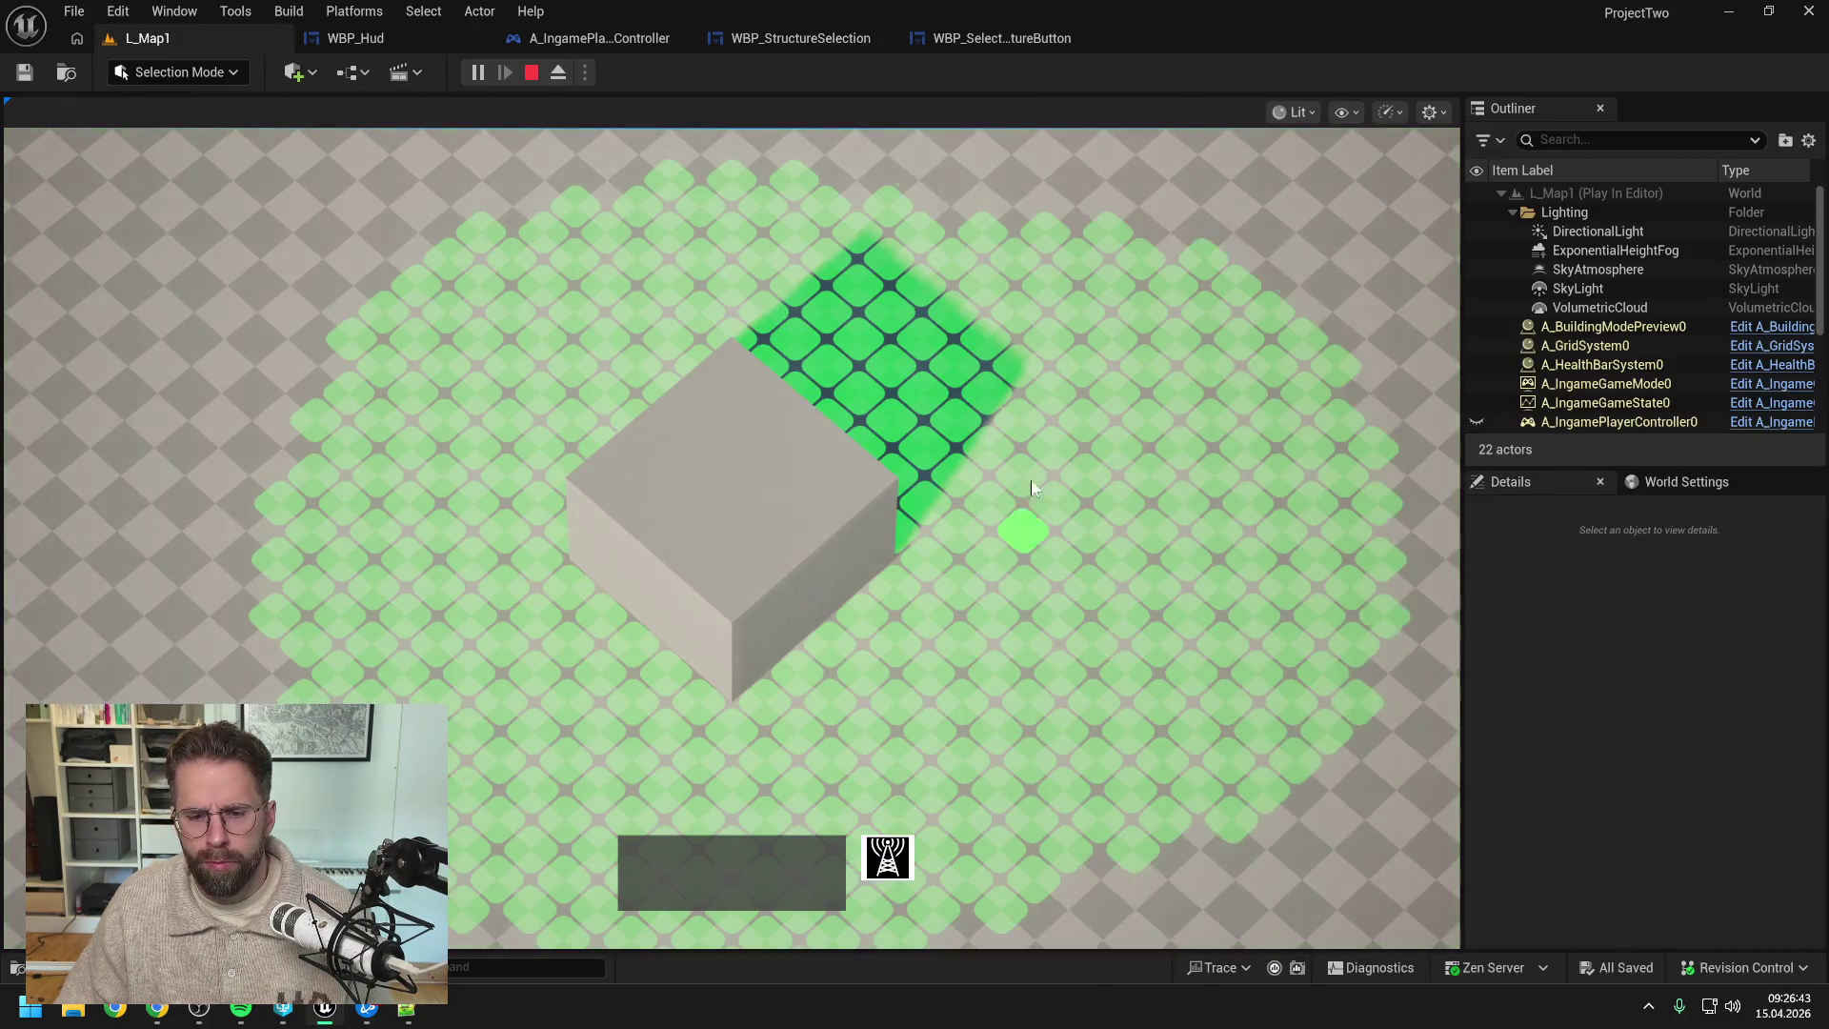
{"action": "left_click", "coordinate": [1048, 381]}
{"action": "left_click", "coordinate": [1096, 686]}
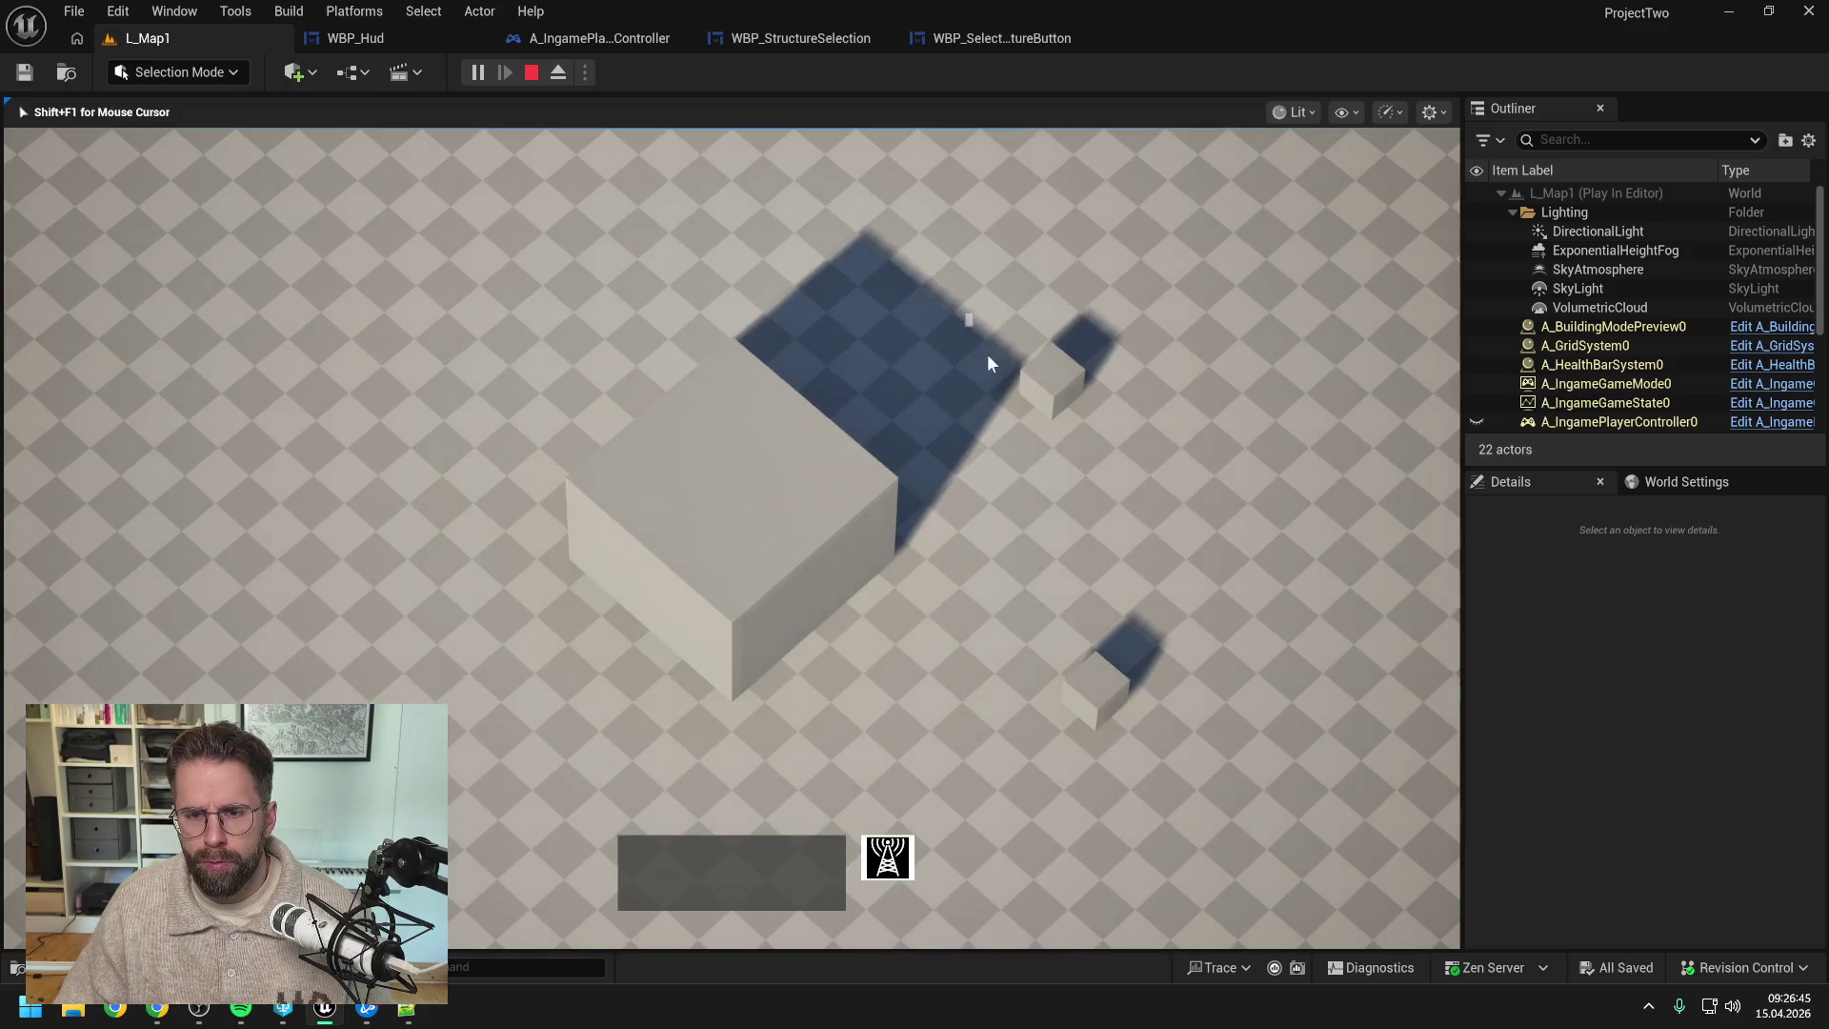
{"action": "left_click", "coordinate": [762, 565]}
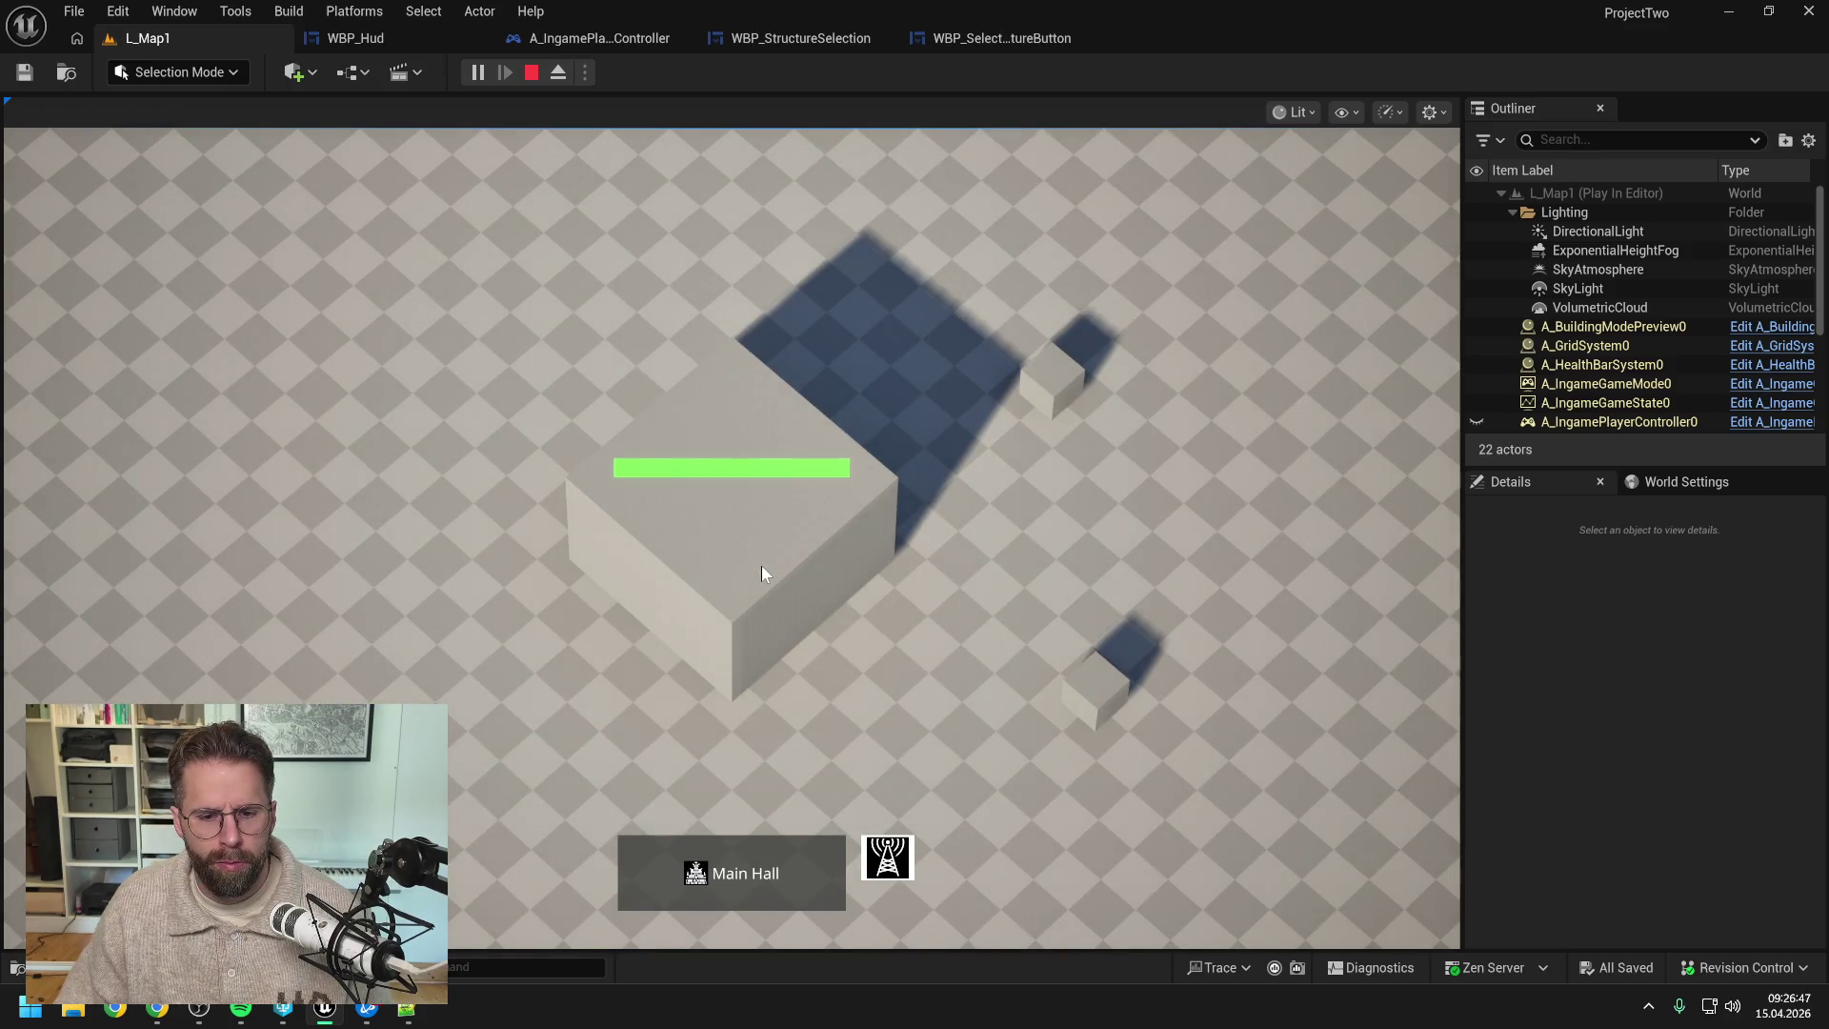
{"action": "left_click", "coordinate": [1032, 328]}
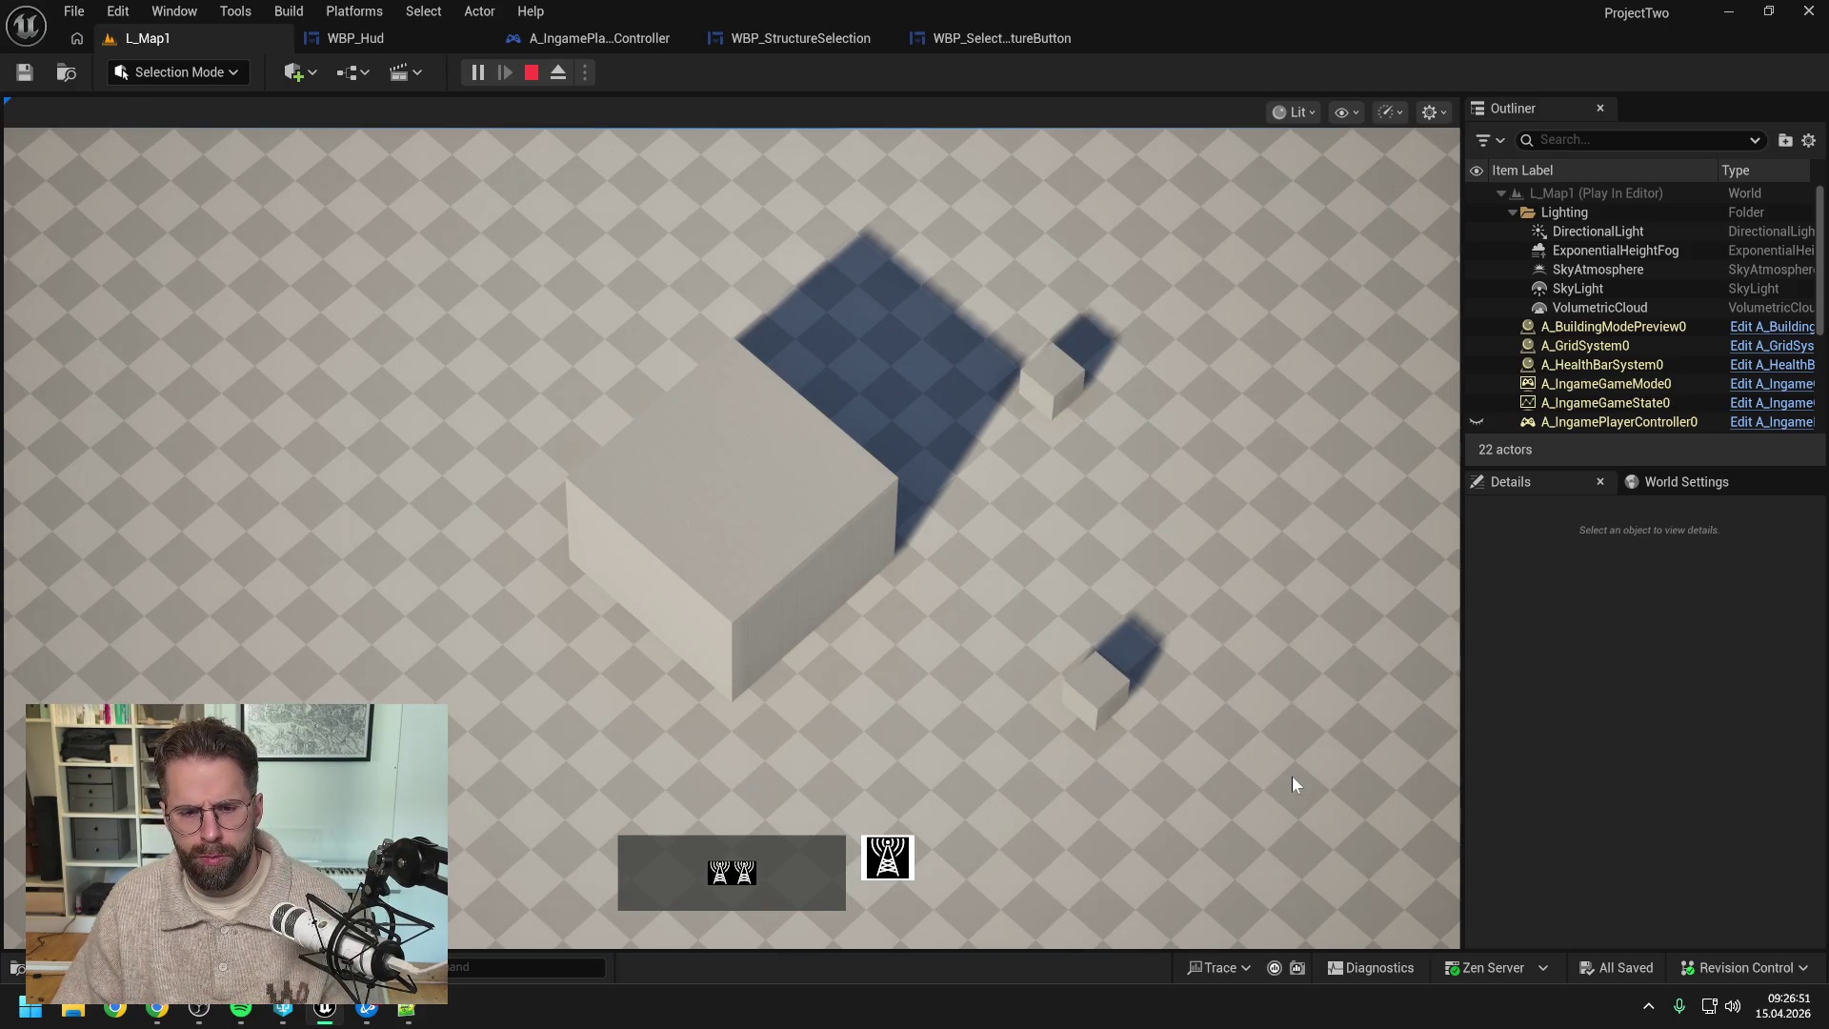
{"action": "key", "text": "Escape"}
{"action": "left_click", "coordinate": [1008, 37]}
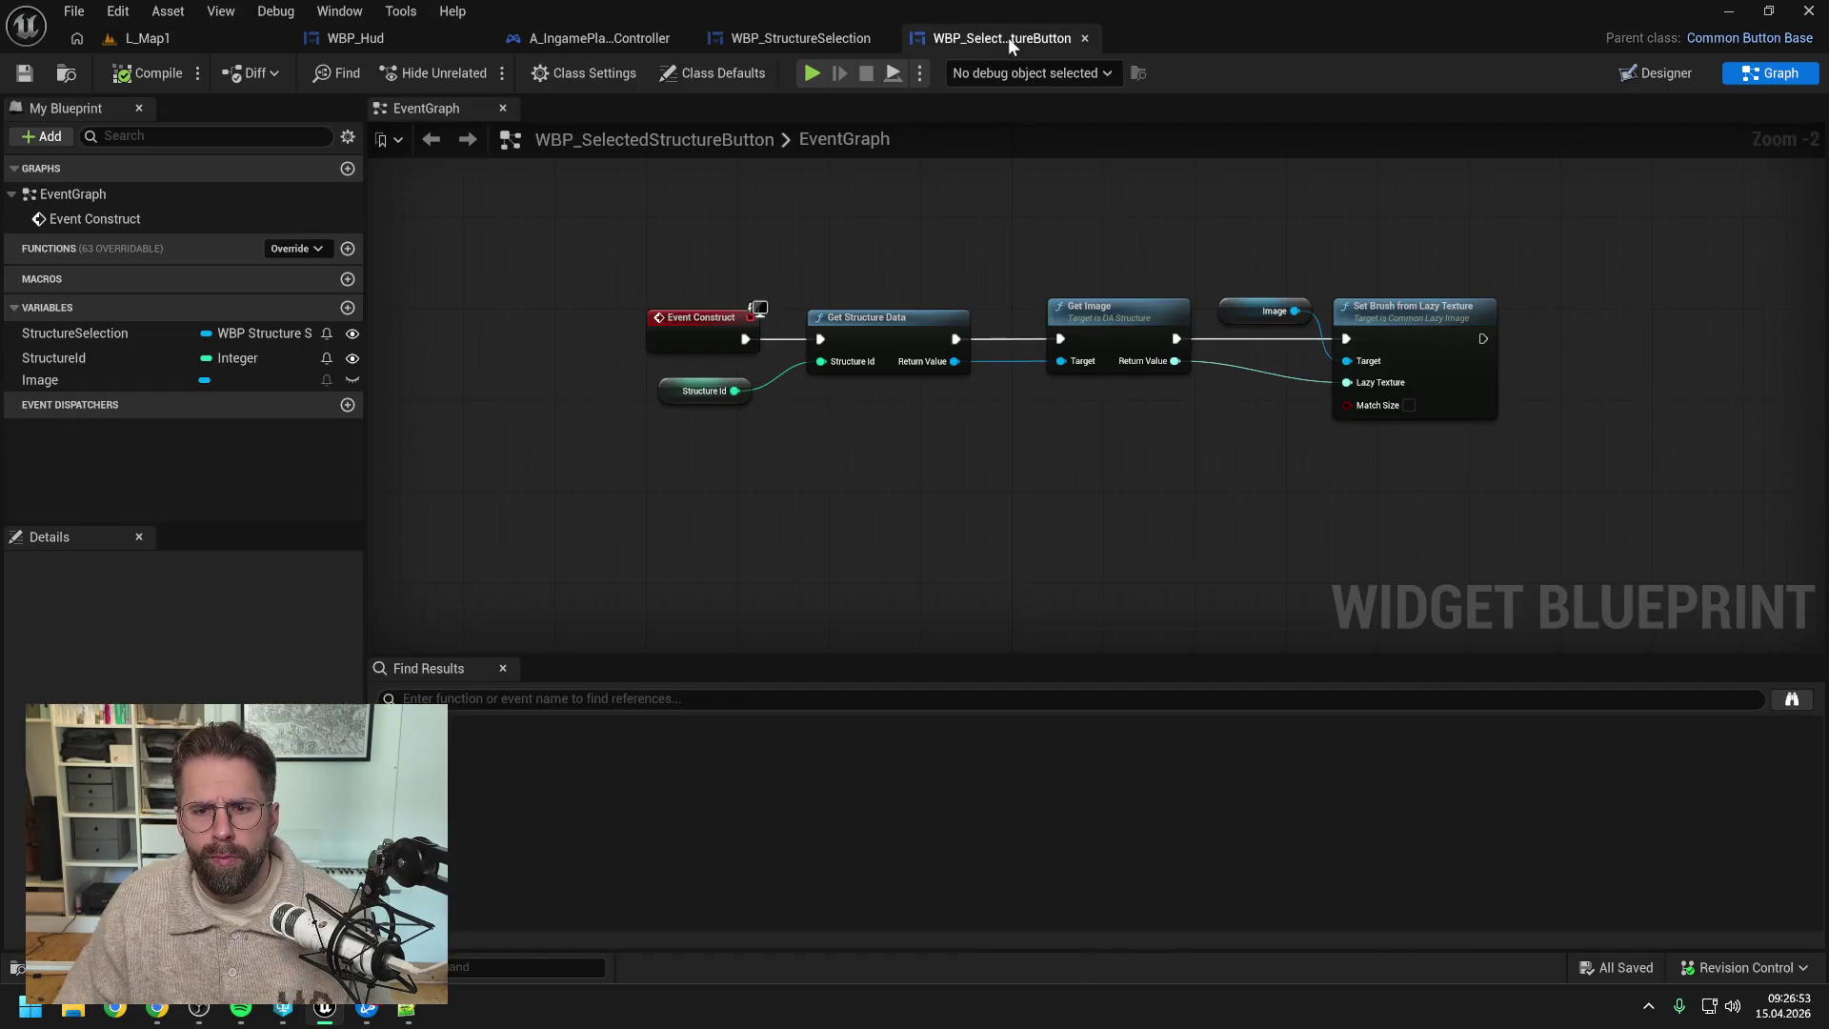
{"action": "left_click", "coordinate": [798, 38]}
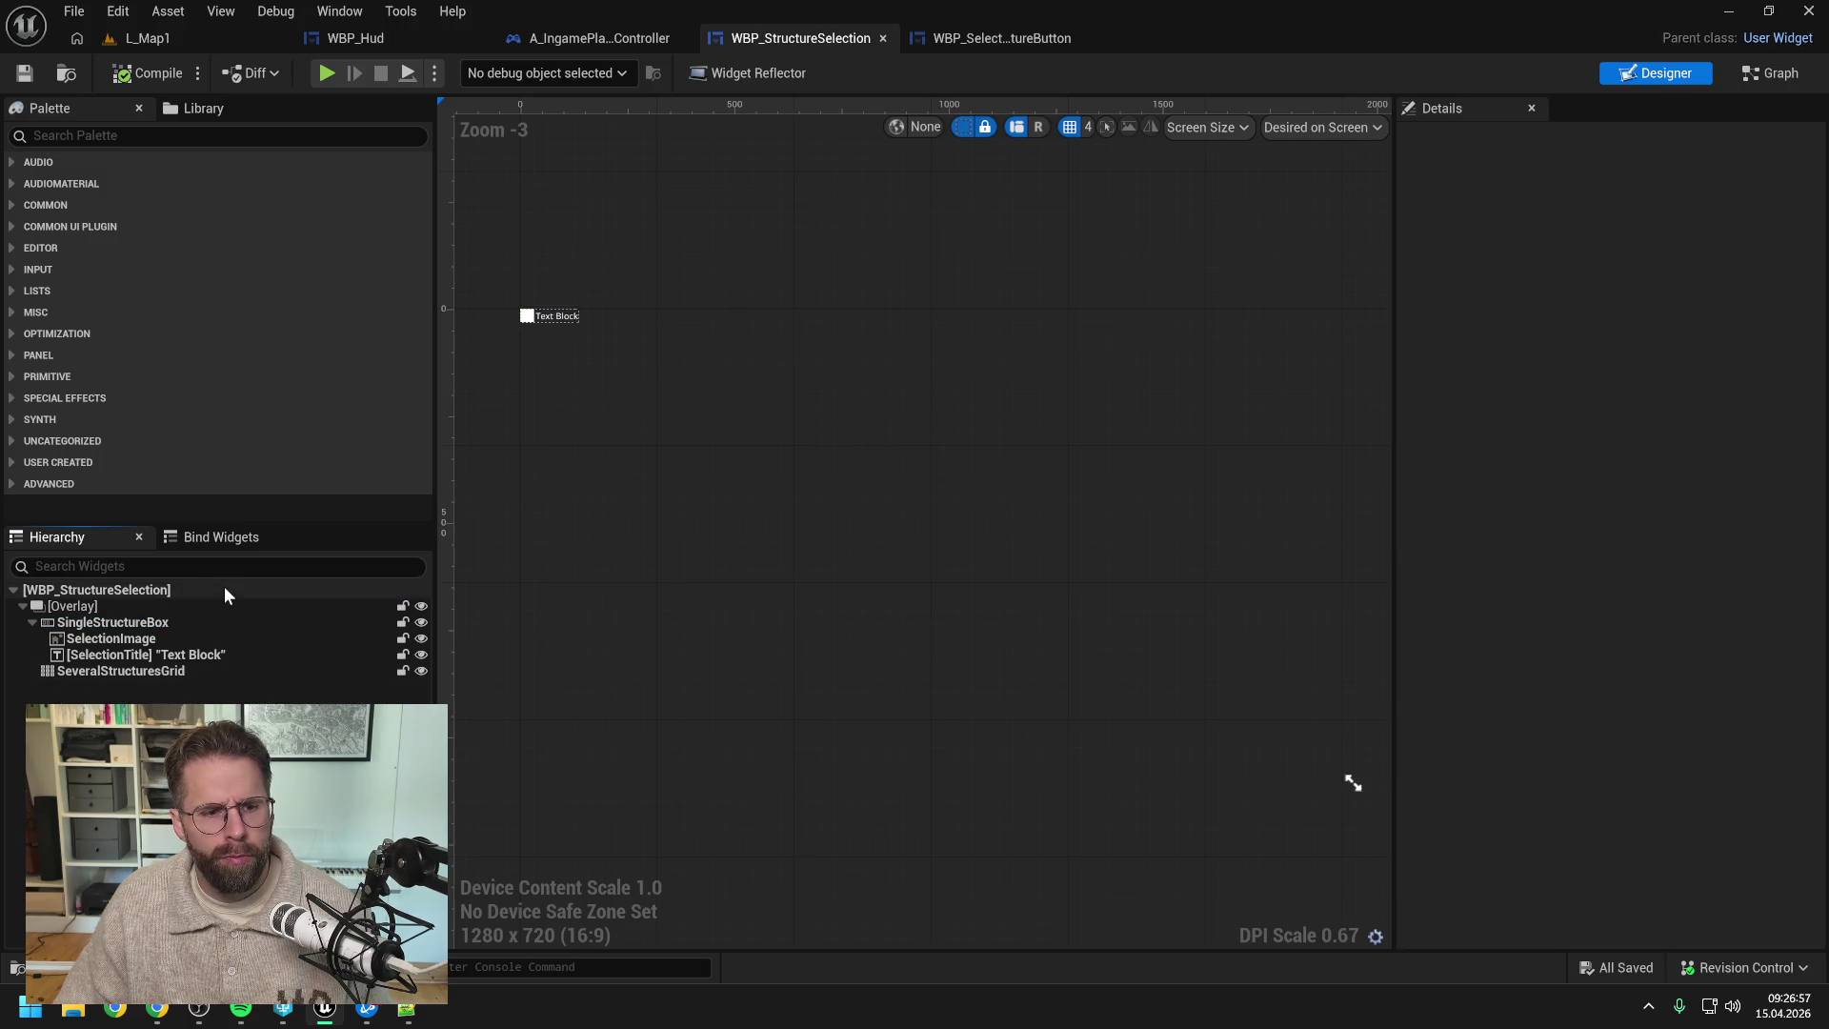
- Set SeveralStructuresGrid's slot padding to 10 and return to L_Map1
{"action": "left_click", "coordinate": [353, 671]}
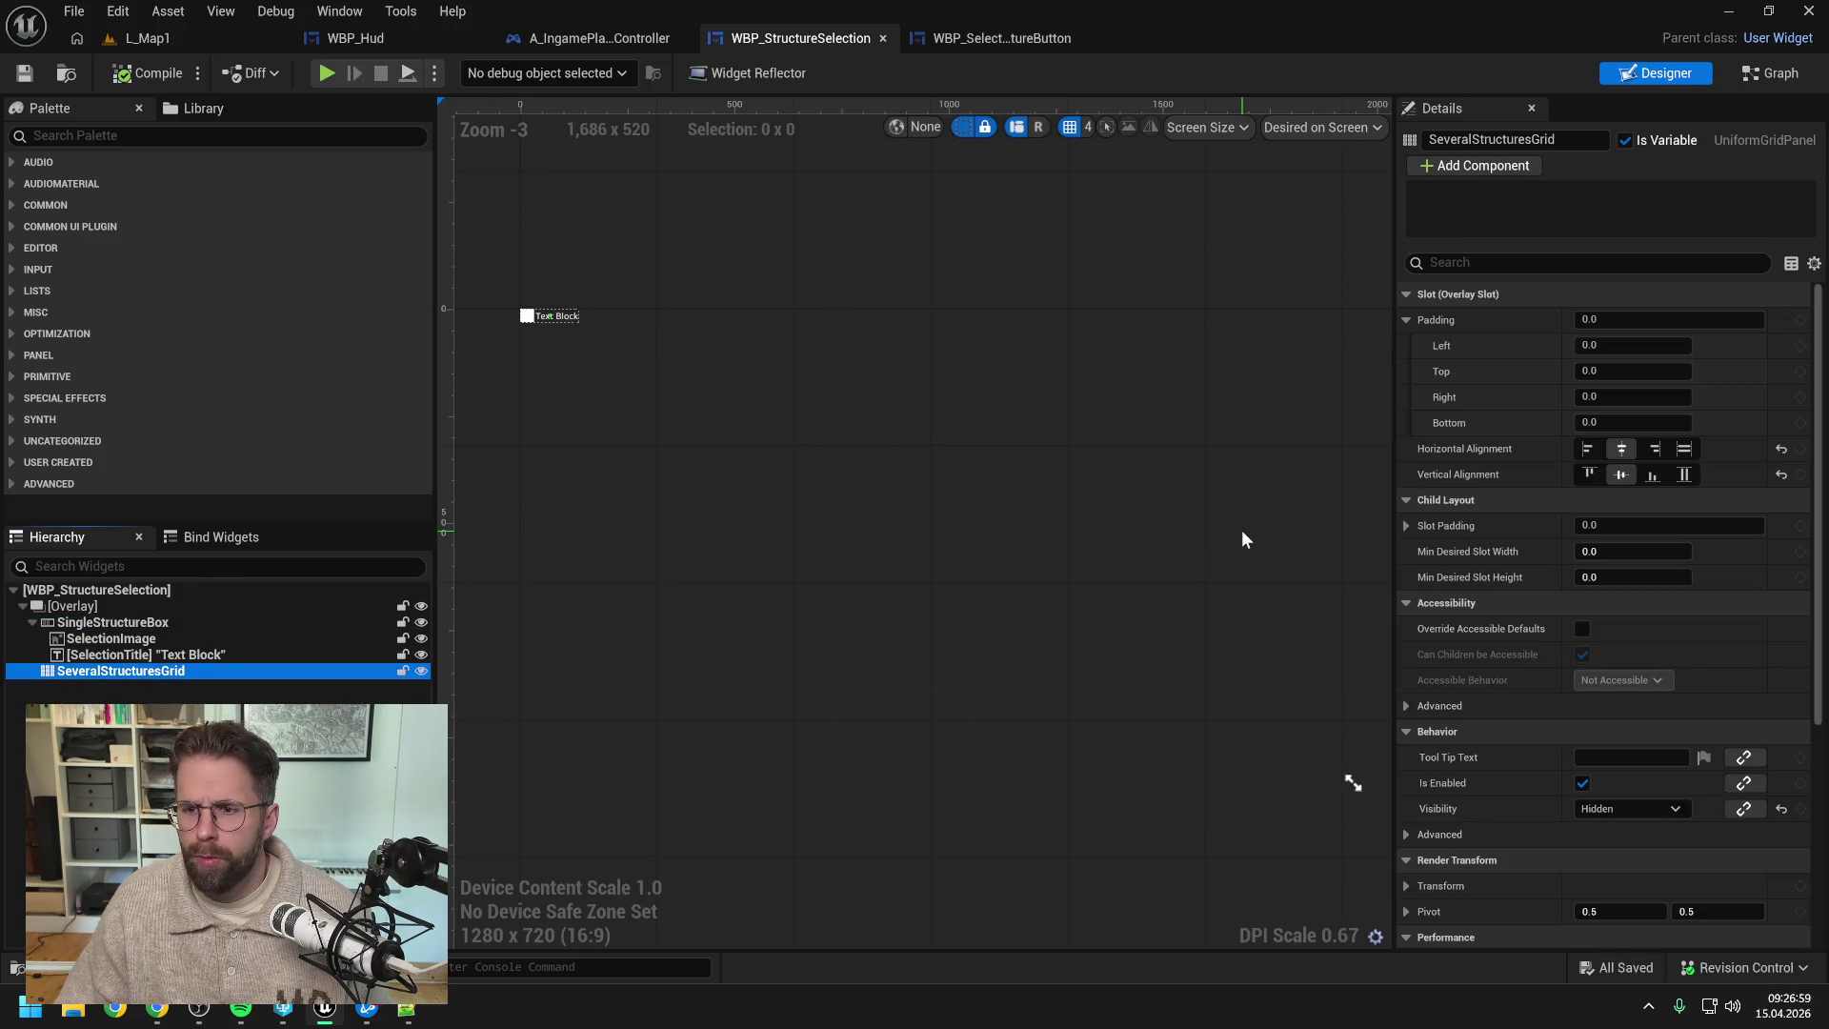
{"action": "left_click", "coordinate": [1620, 525]}
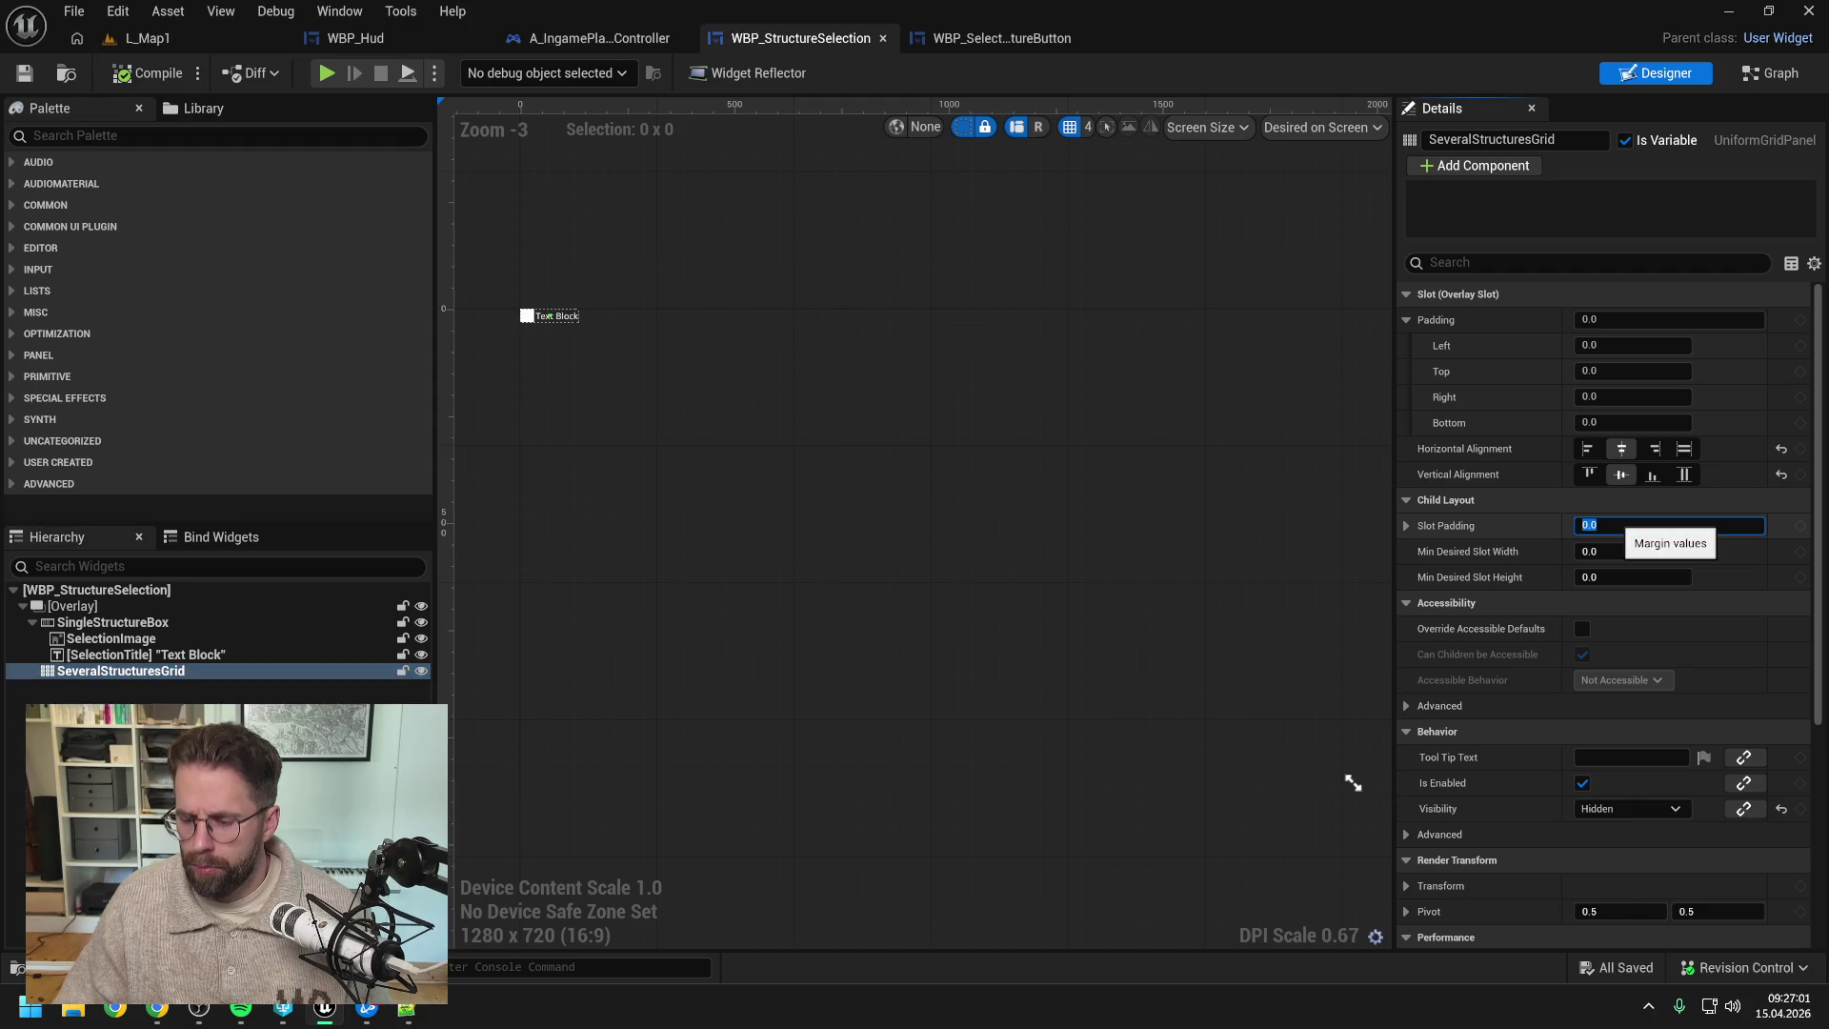
{"action": "type", "text": "10"}
{"action": "key", "text": "Return"}
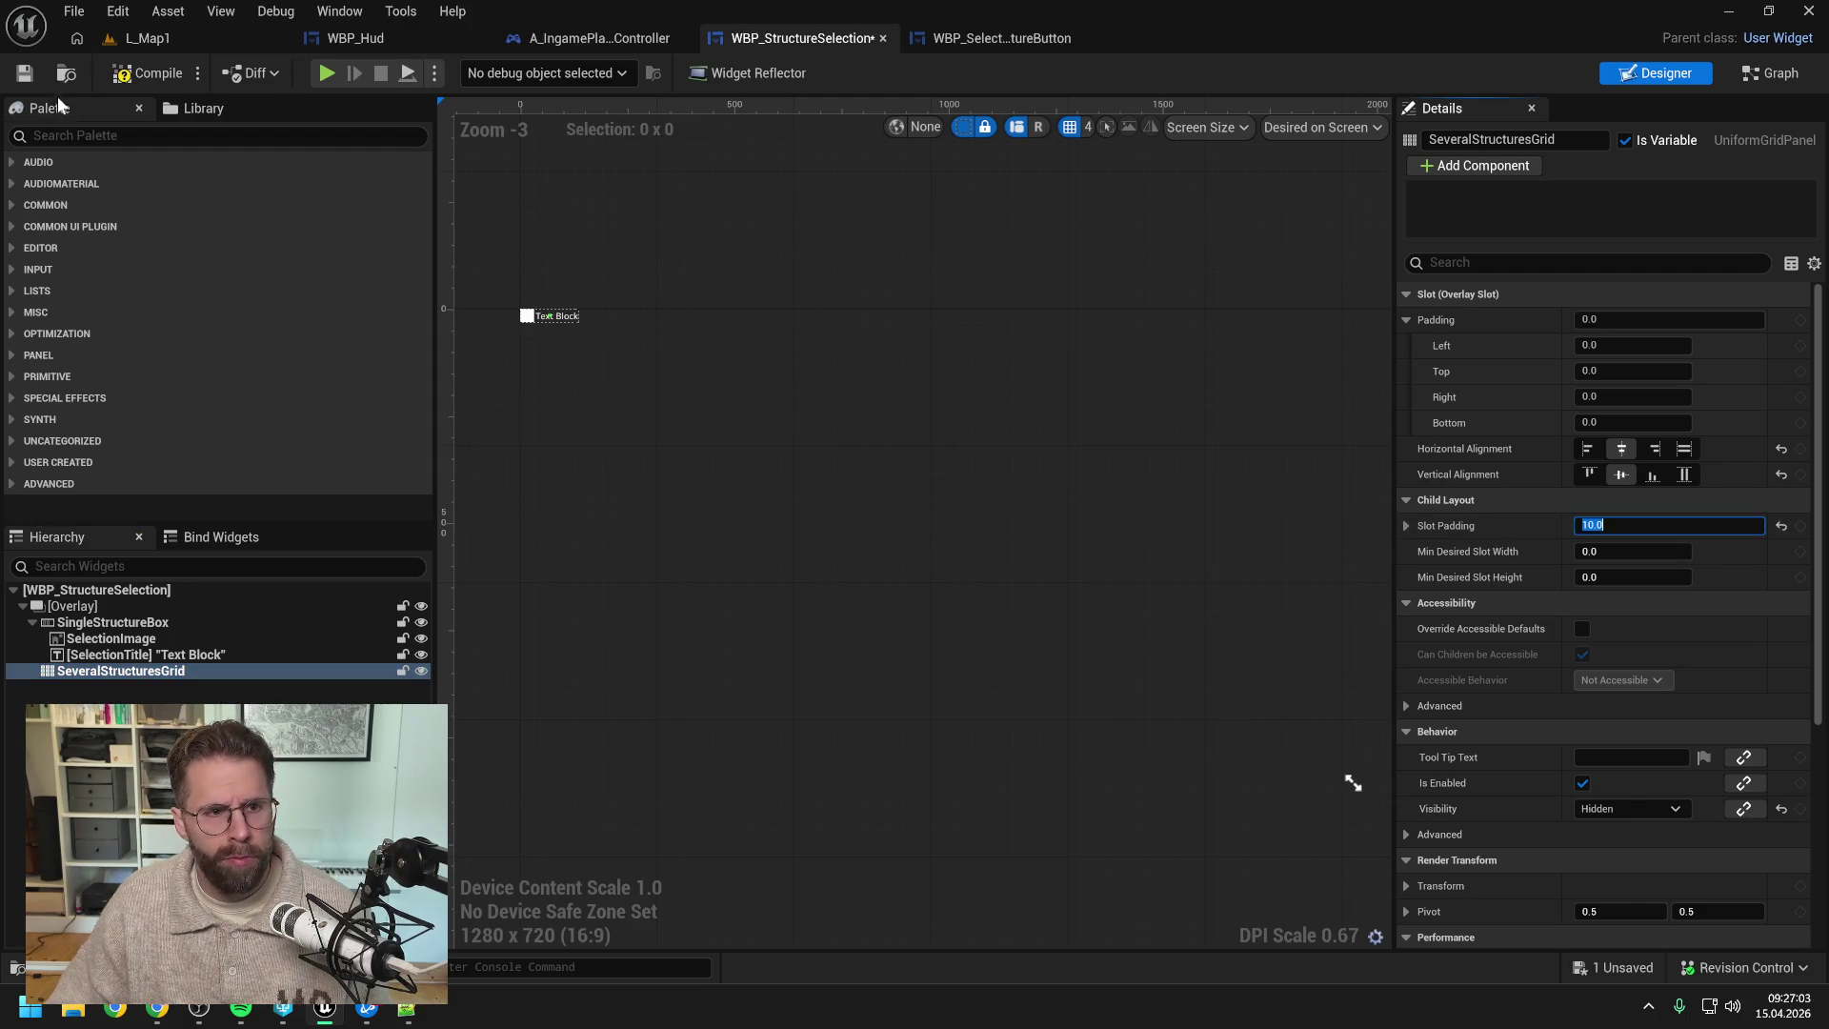
{"action": "left_click", "coordinate": [158, 38]}
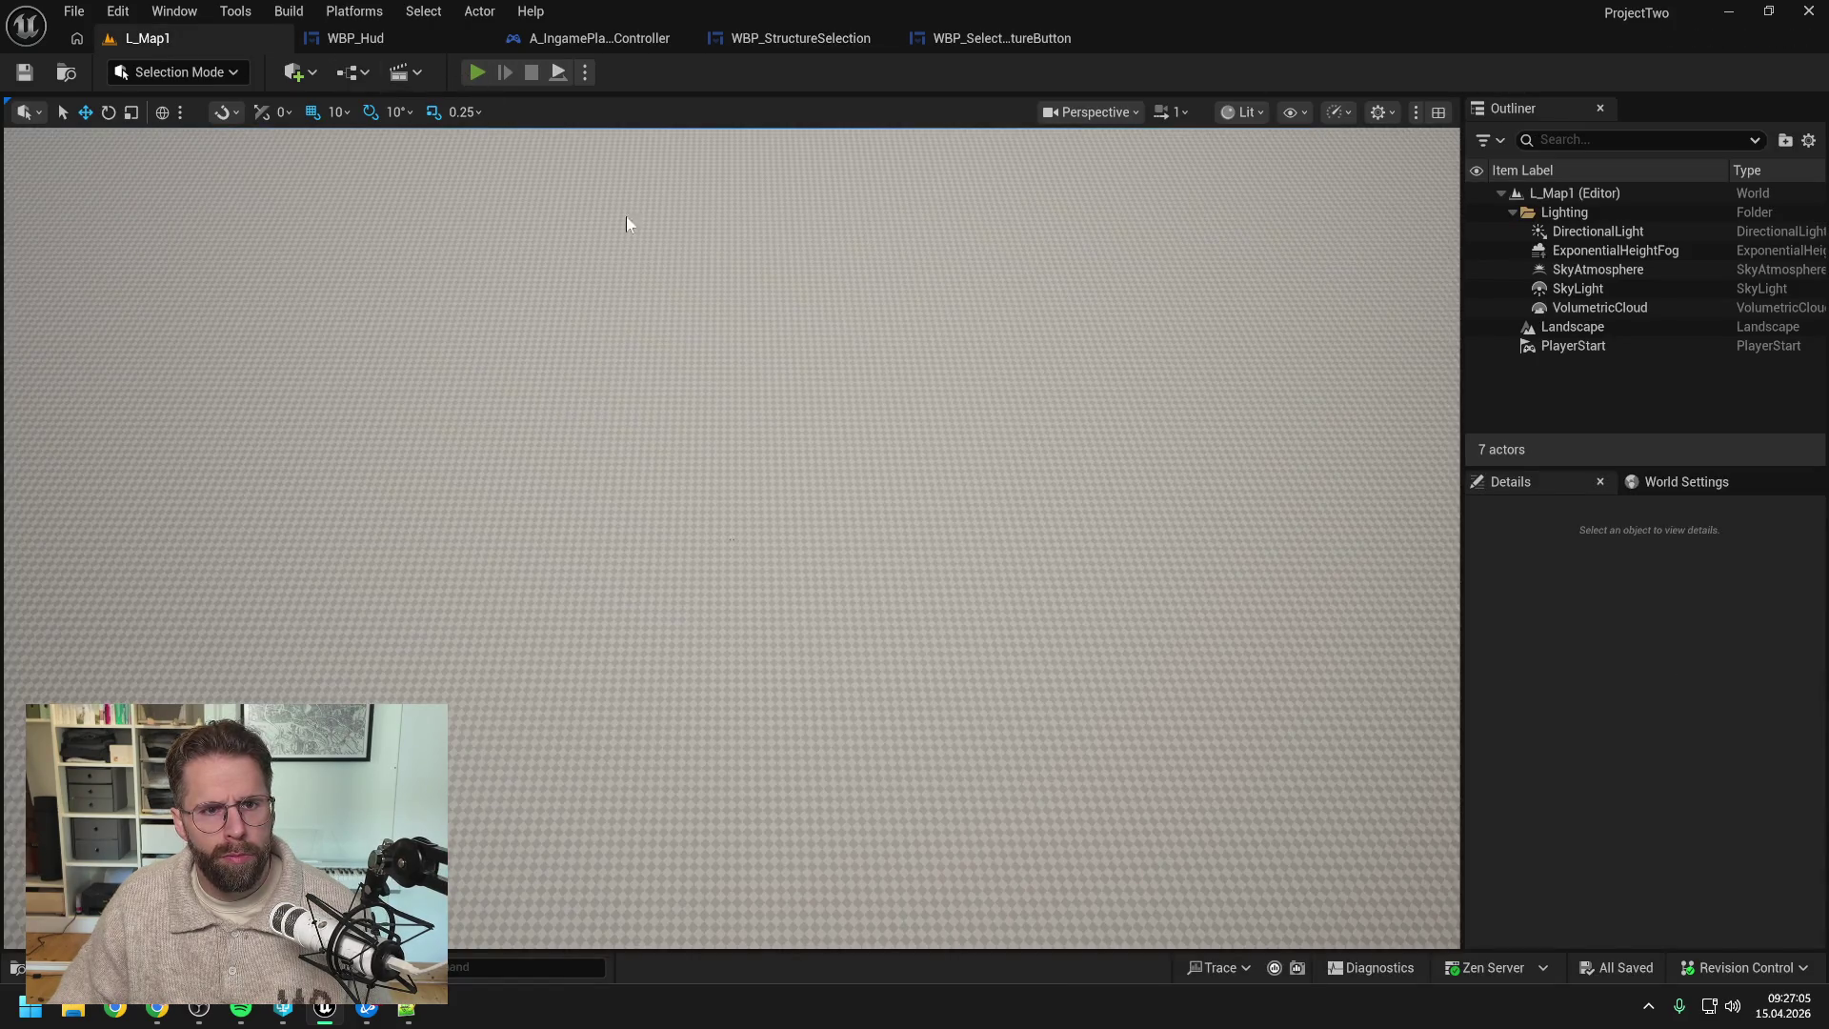
- Play-test placing a small structure, then stop and reopen the WBP_StructureSelection layout
{"action": "key", "text": "alt+p"}
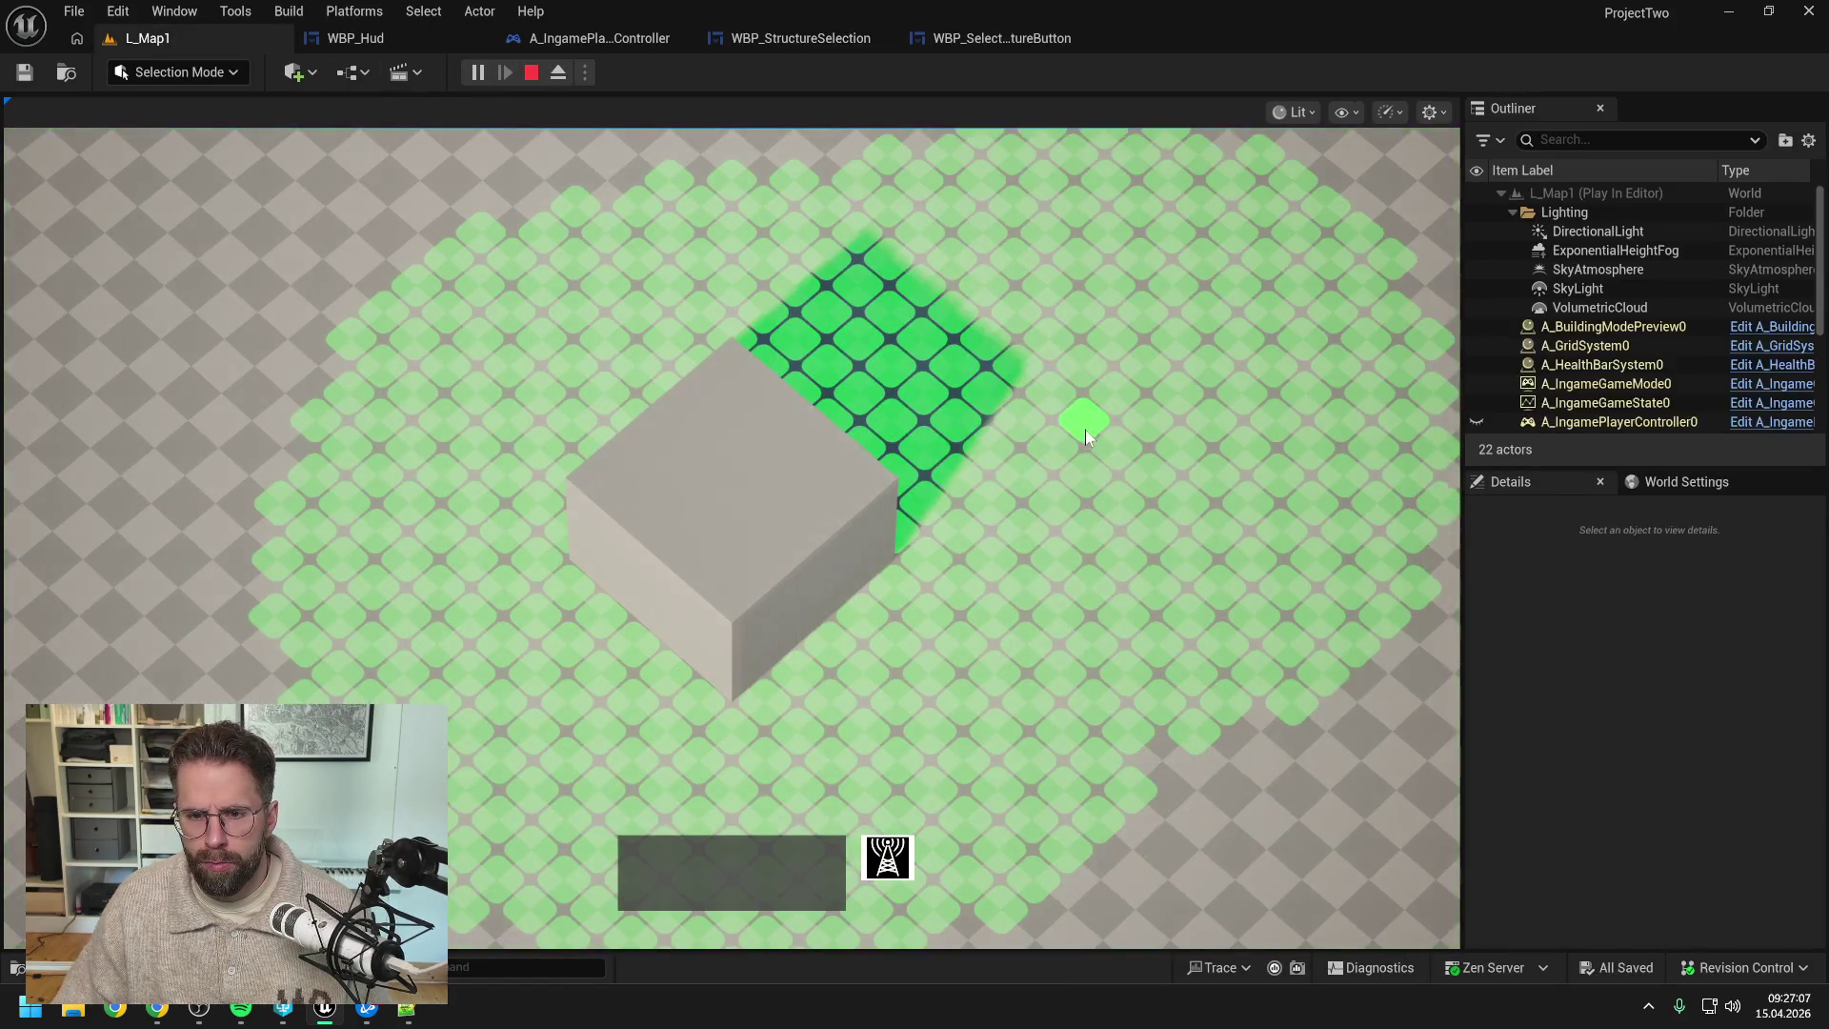
{"action": "left_click", "coordinate": [1124, 728]}
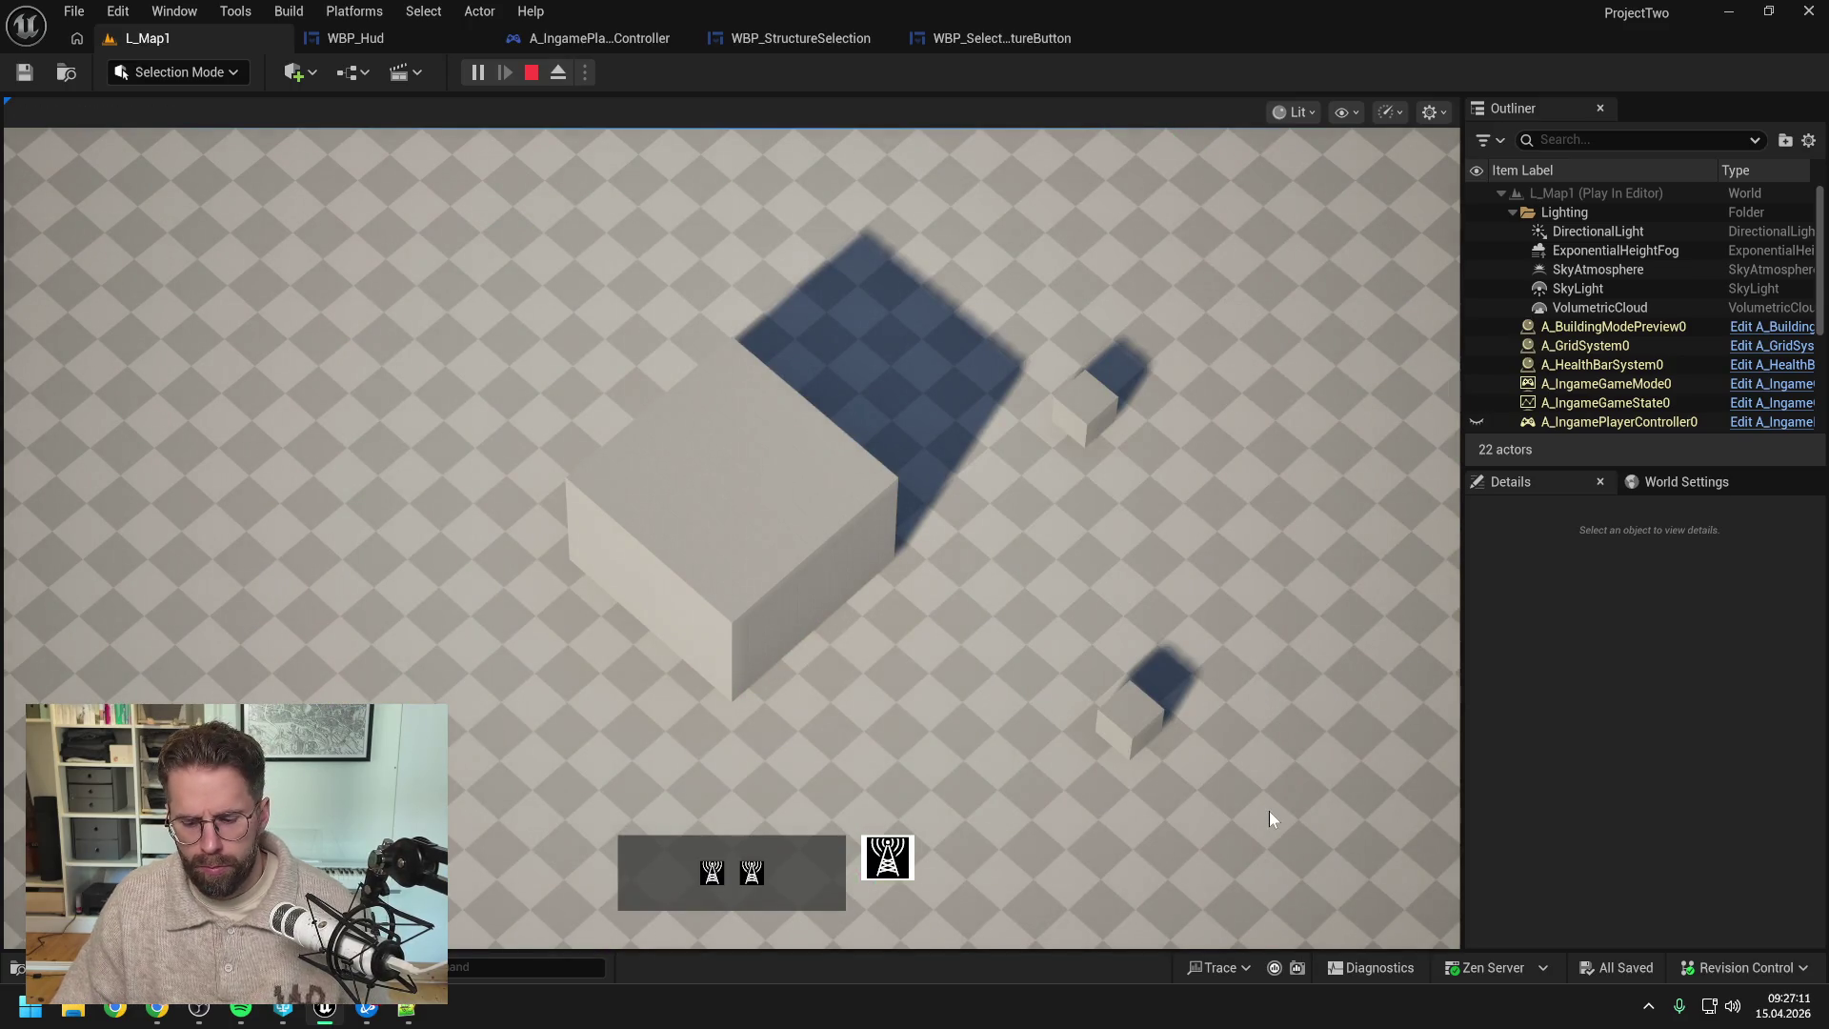
{"action": "key", "text": "Escape"}
{"action": "left_click", "coordinate": [982, 39]}
{"action": "left_click", "coordinate": [801, 39]}
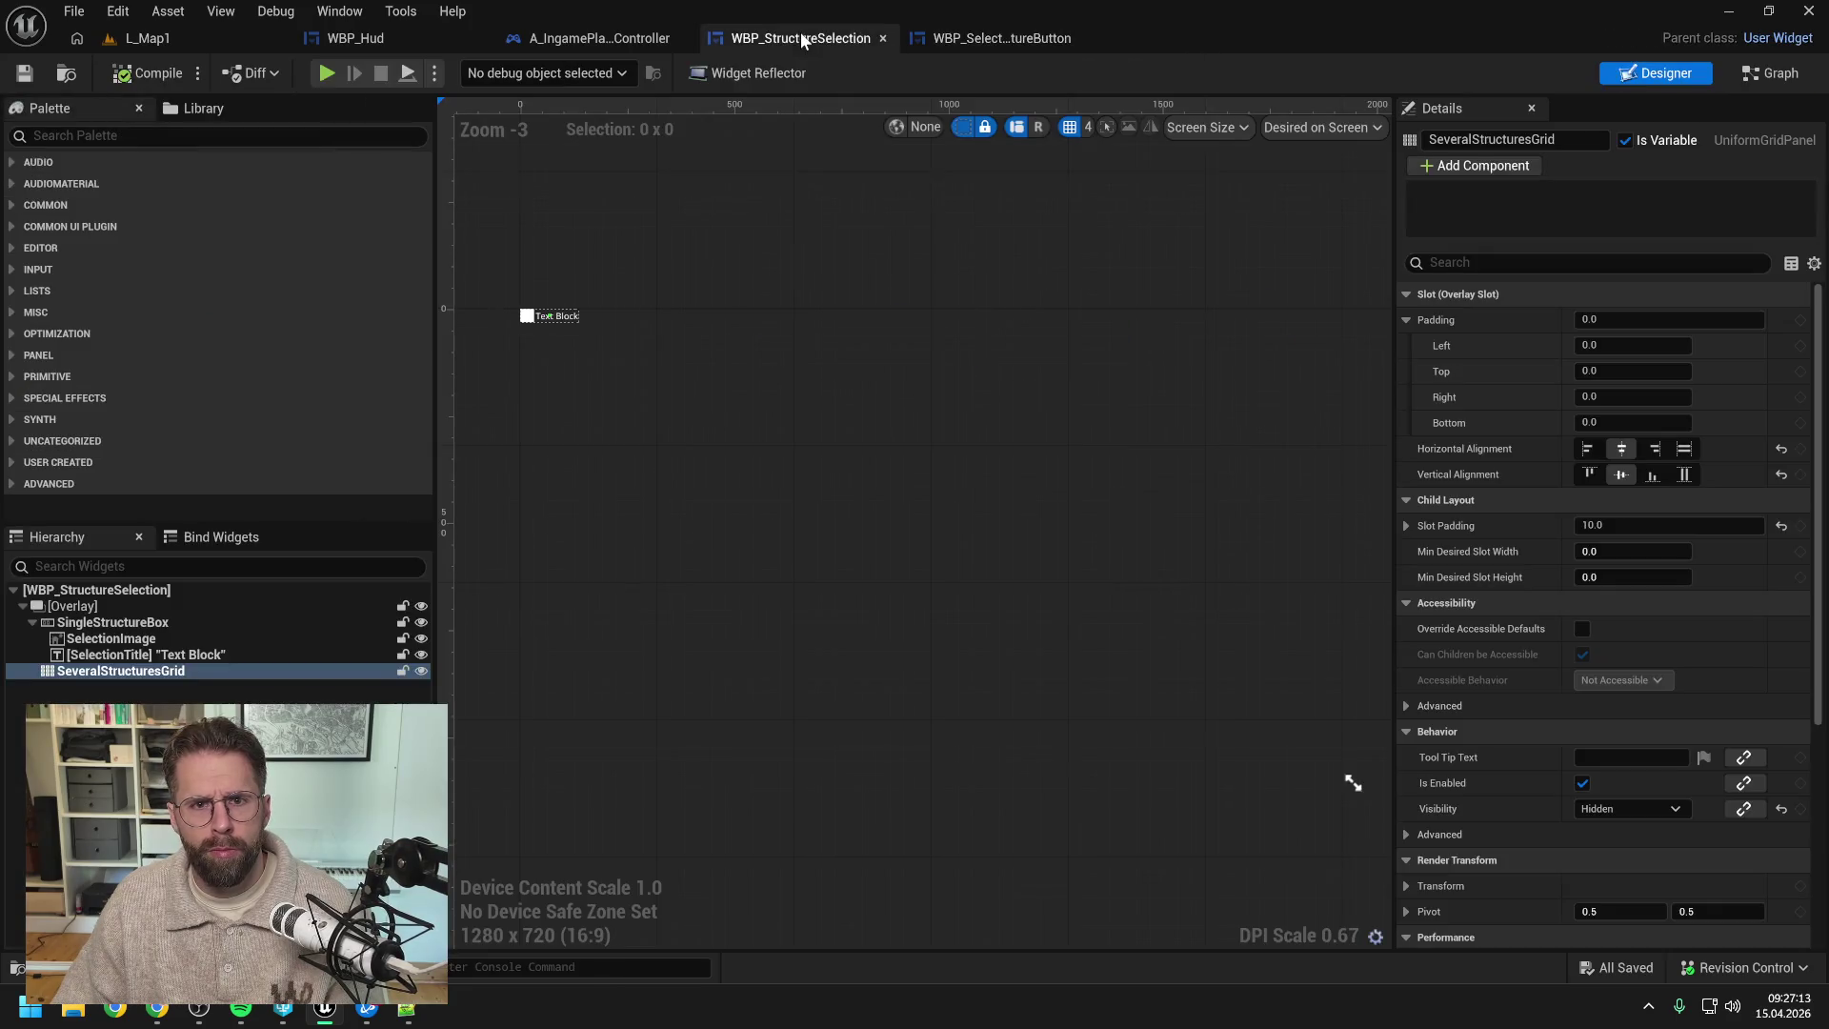
- Change the grid's slot padding to 5, compile and save, and return to L_Map1
{"action": "left_click", "coordinate": [1649, 525]}
{"action": "type", "text": "5"}
{"action": "key", "text": "Return"}
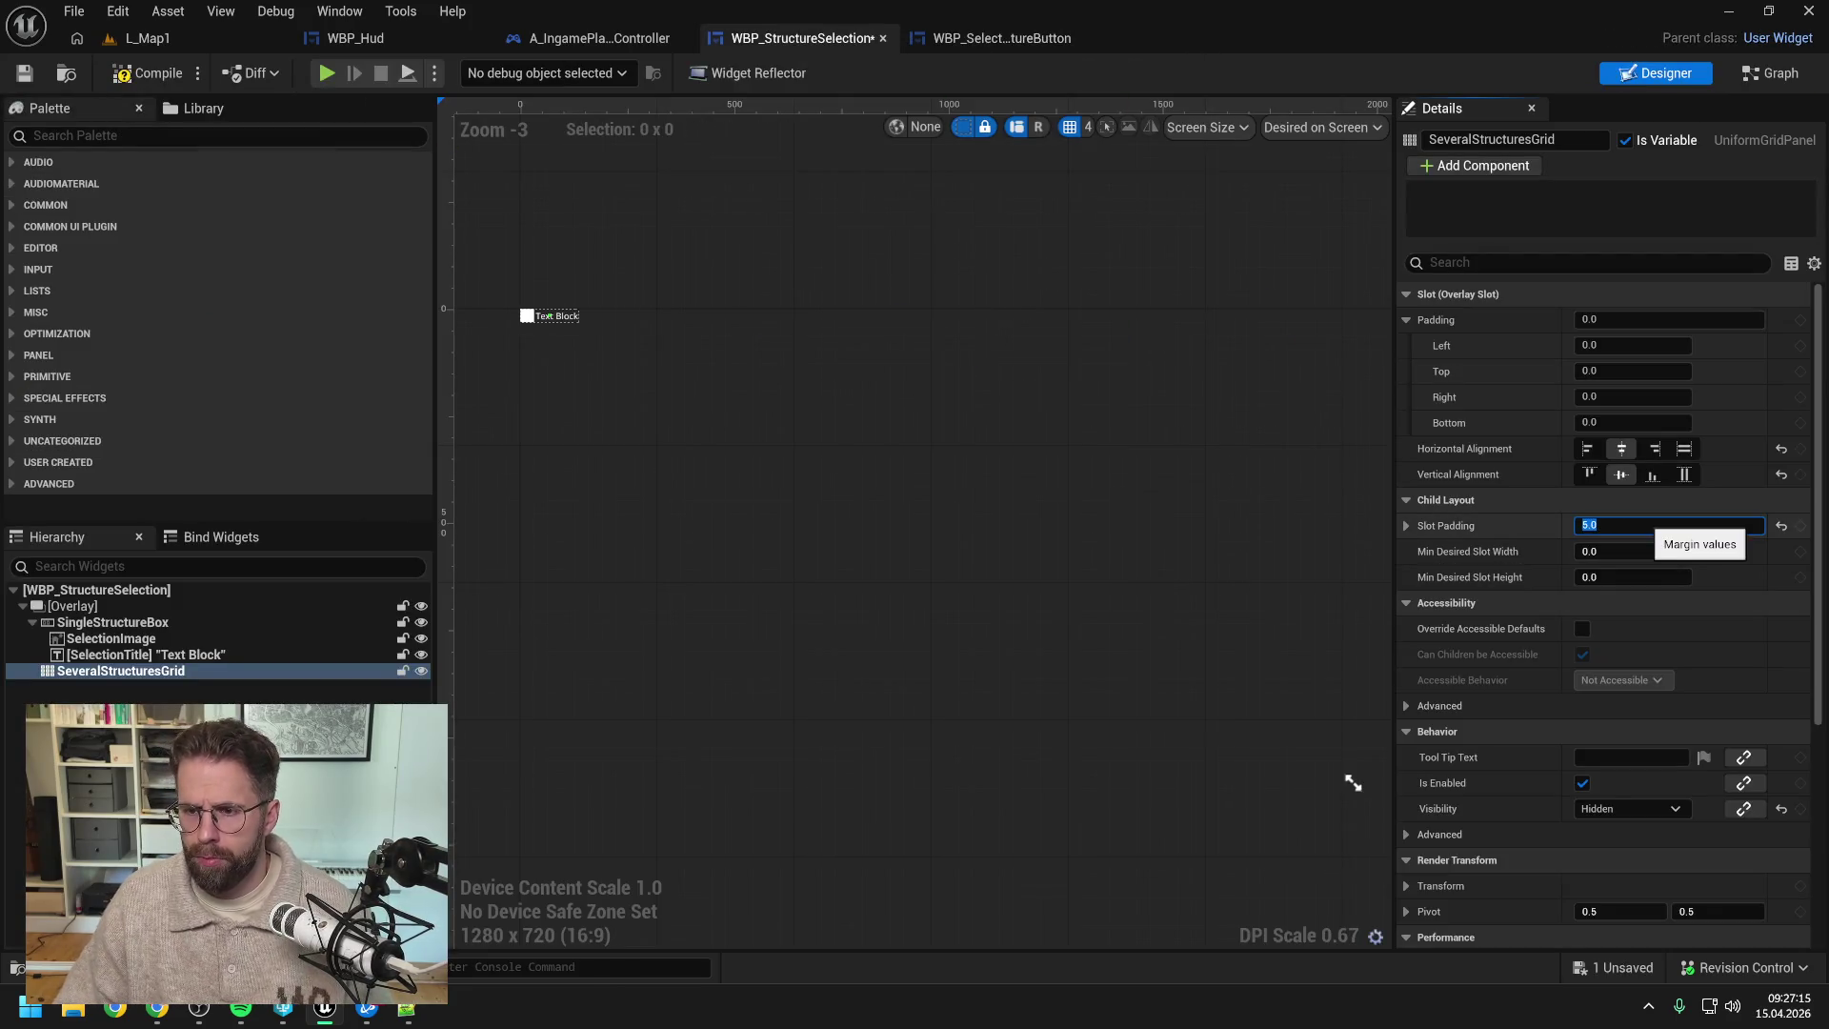
{"action": "left_click", "coordinate": [169, 78]}
{"action": "left_click", "coordinate": [189, 39]}
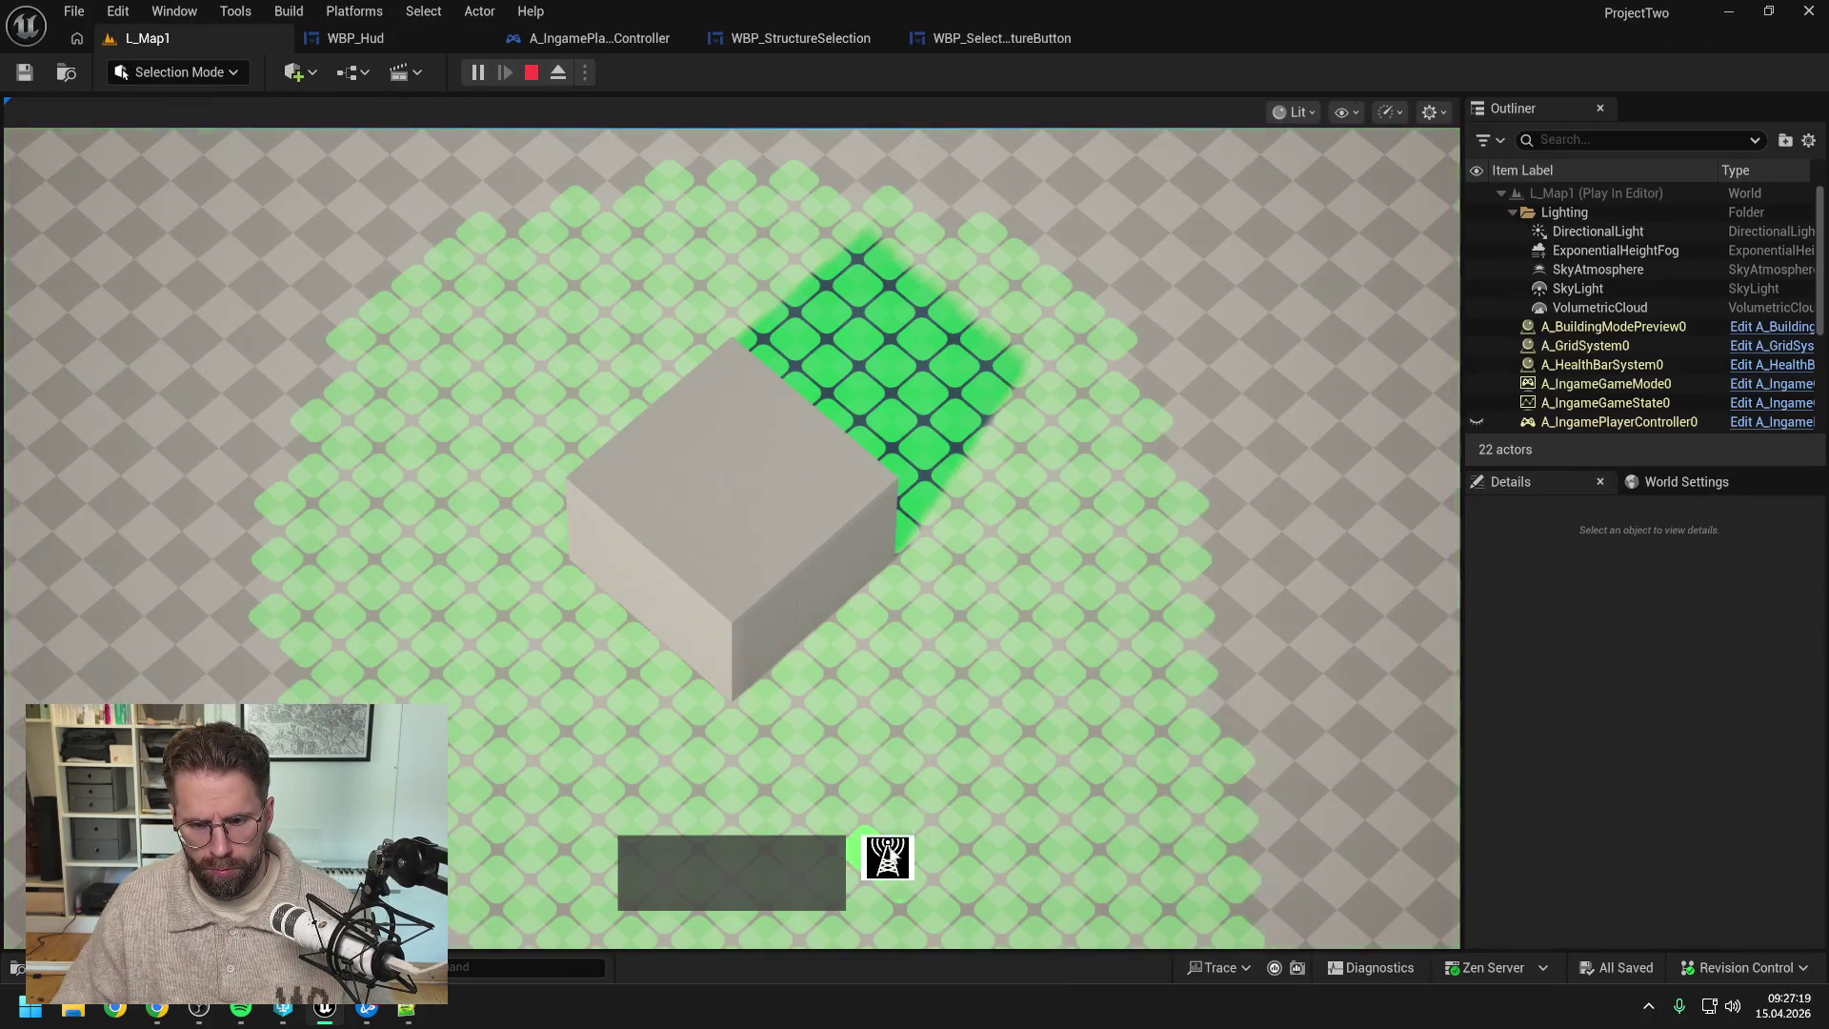
- Place two more small structures, stop play, and briefly revisit the widget layout
{"action": "left_click", "coordinate": [1094, 419]}
{"action": "left_click", "coordinate": [1094, 703]}
{"action": "right_click", "coordinate": [1082, 705]}
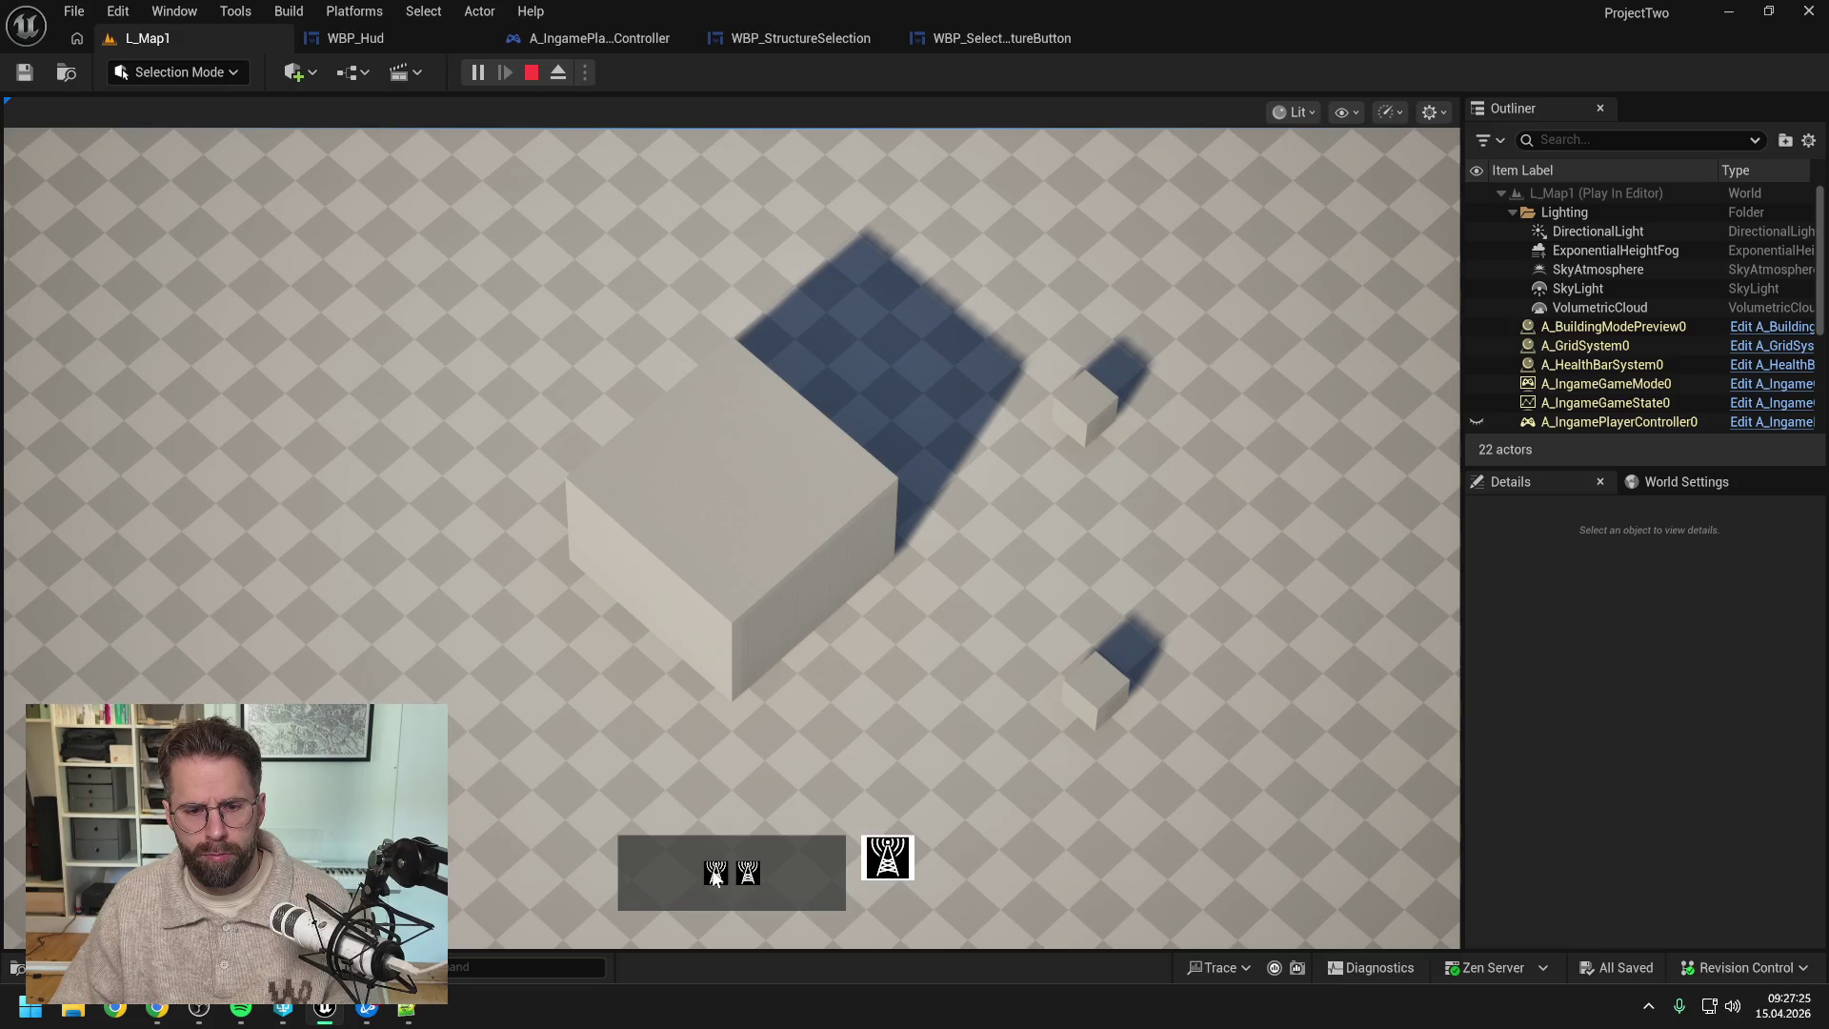
{"action": "key", "text": "Escape"}
{"action": "left_click", "coordinate": [991, 40]}
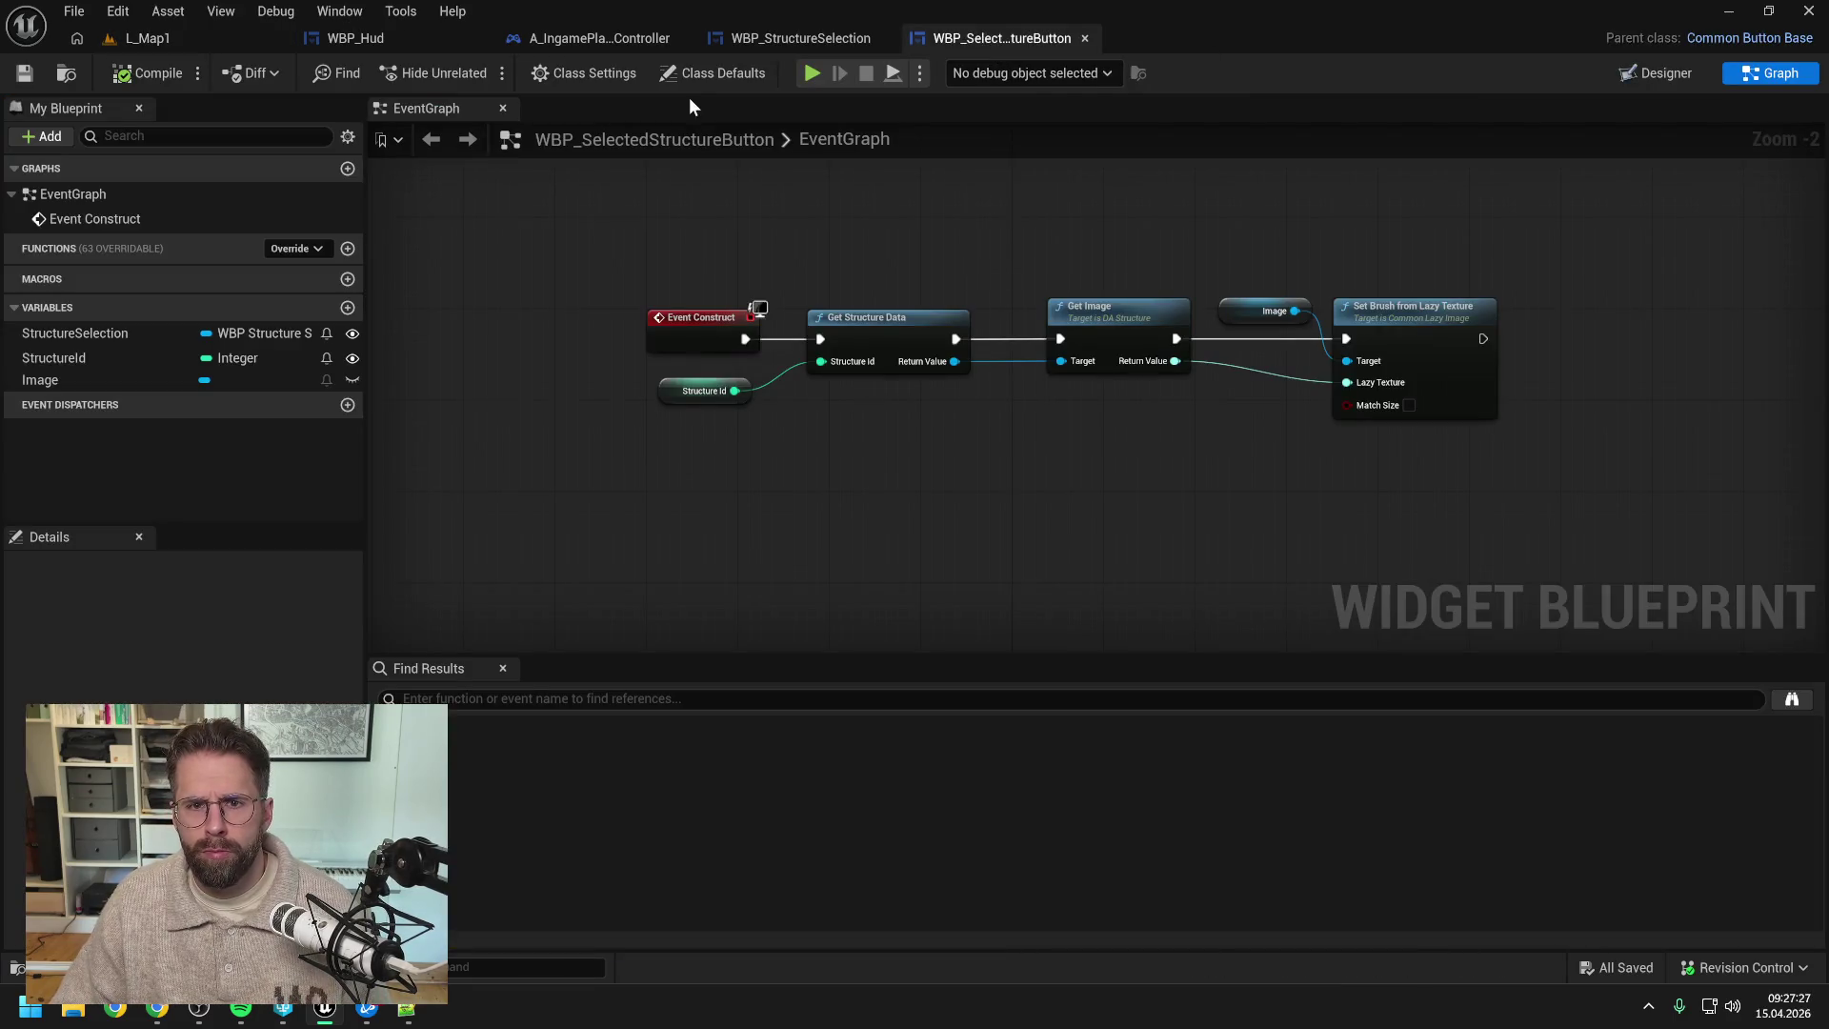
{"action": "left_click", "coordinate": [747, 40]}
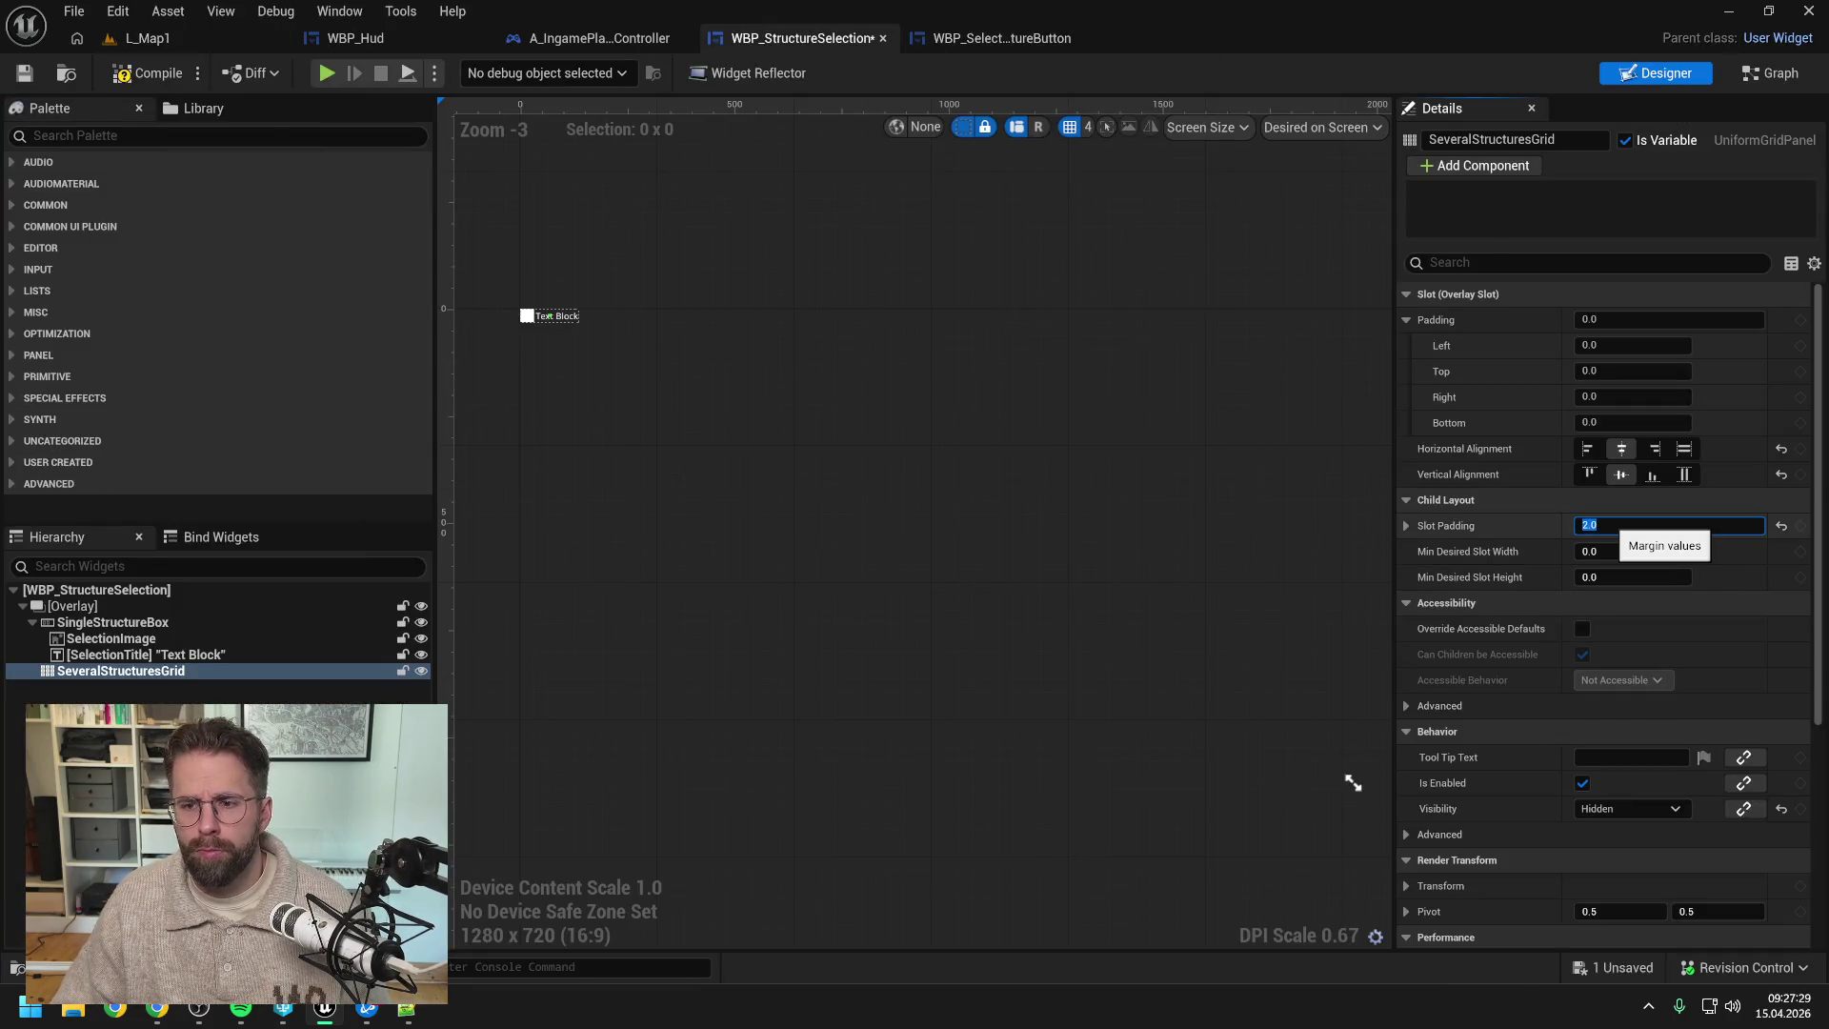
{"action": "left_click", "coordinate": [156, 38]}
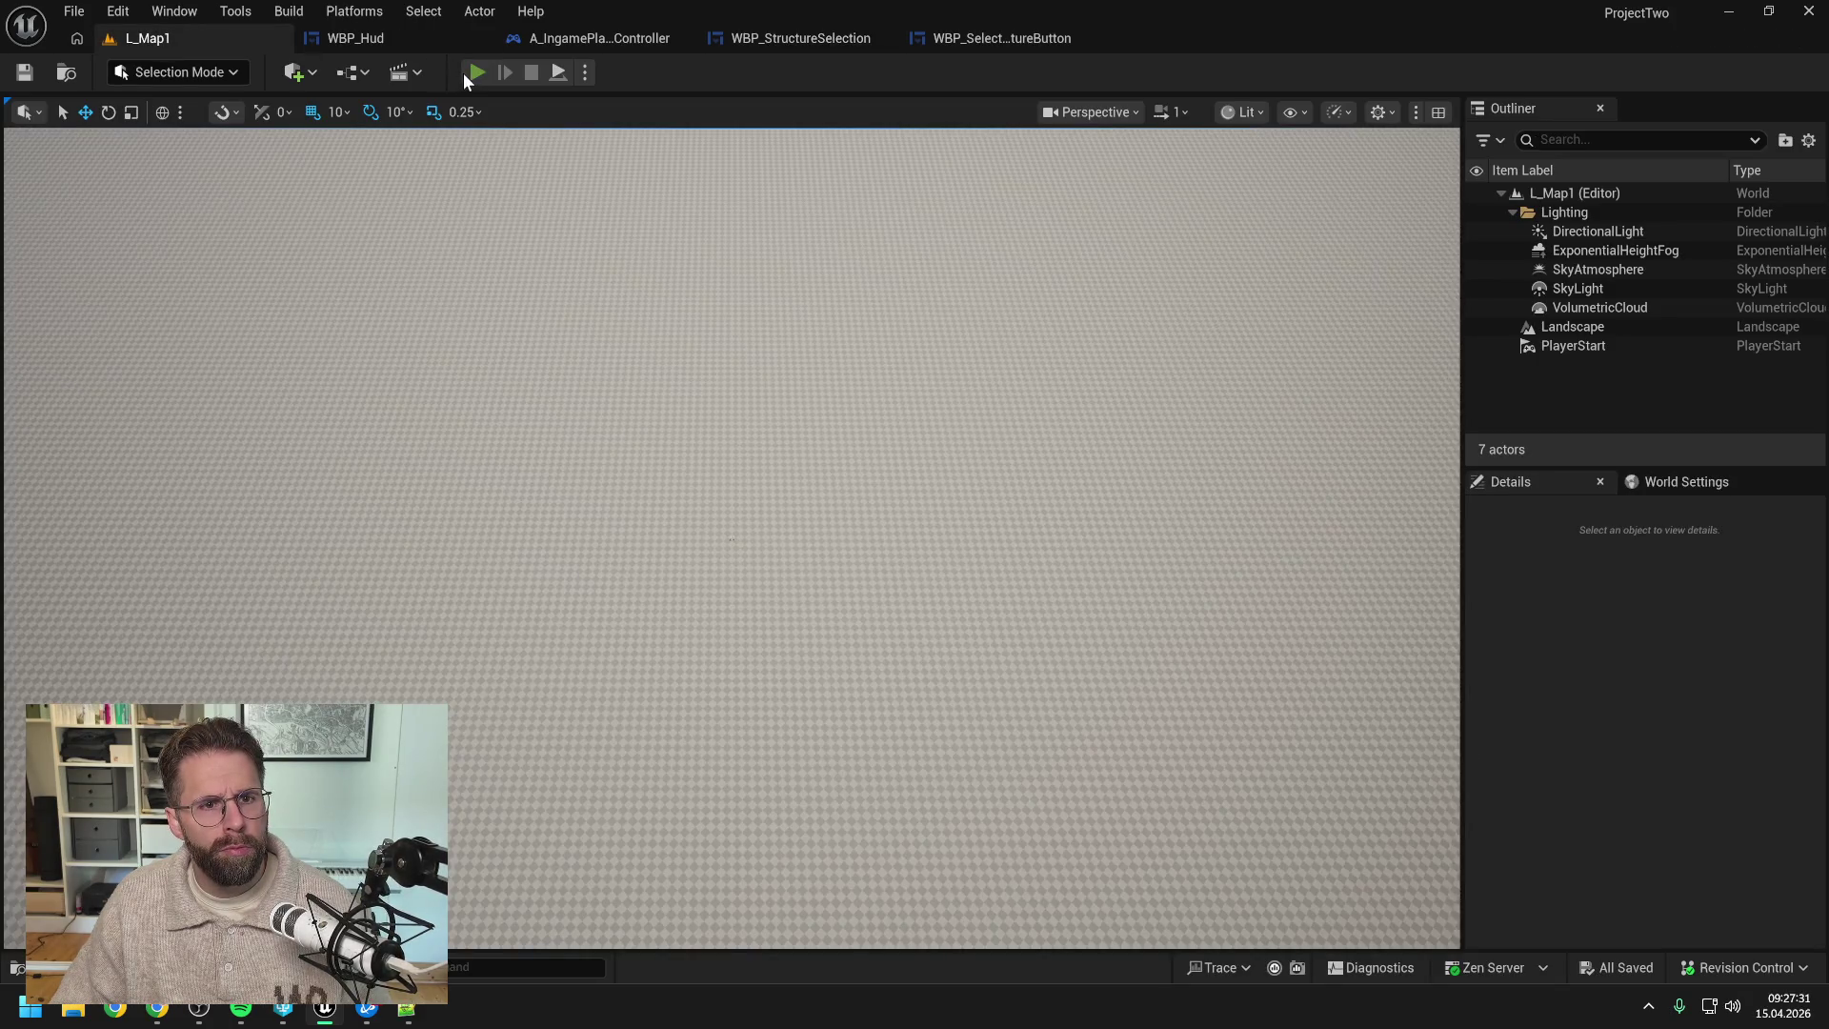
- Play again, place a small structure, and box-select the placed structures and those near the big cube
{"action": "key", "text": "alt+p"}
{"action": "left_click", "coordinate": [887, 863]}
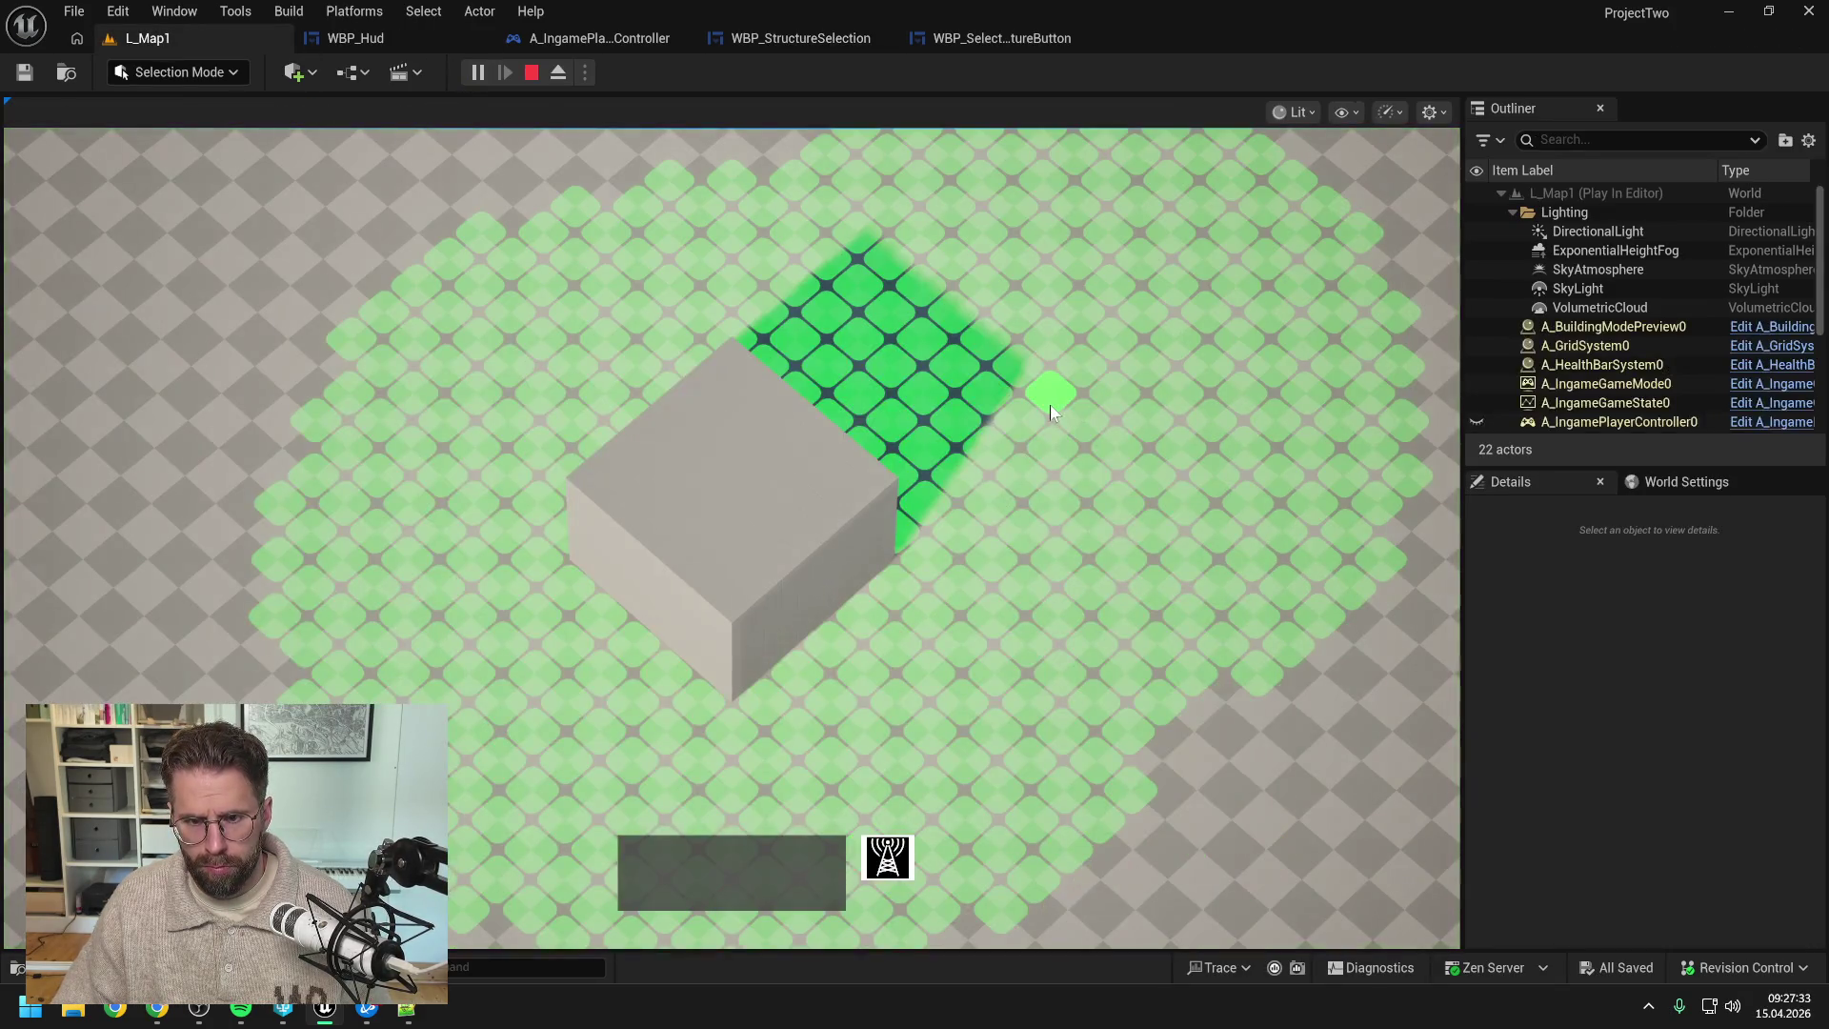
{"action": "left_click", "coordinate": [1080, 711]}
{"action": "left_click_drag", "start_coordinate": [1013, 318], "coordinate": [1214, 762]}
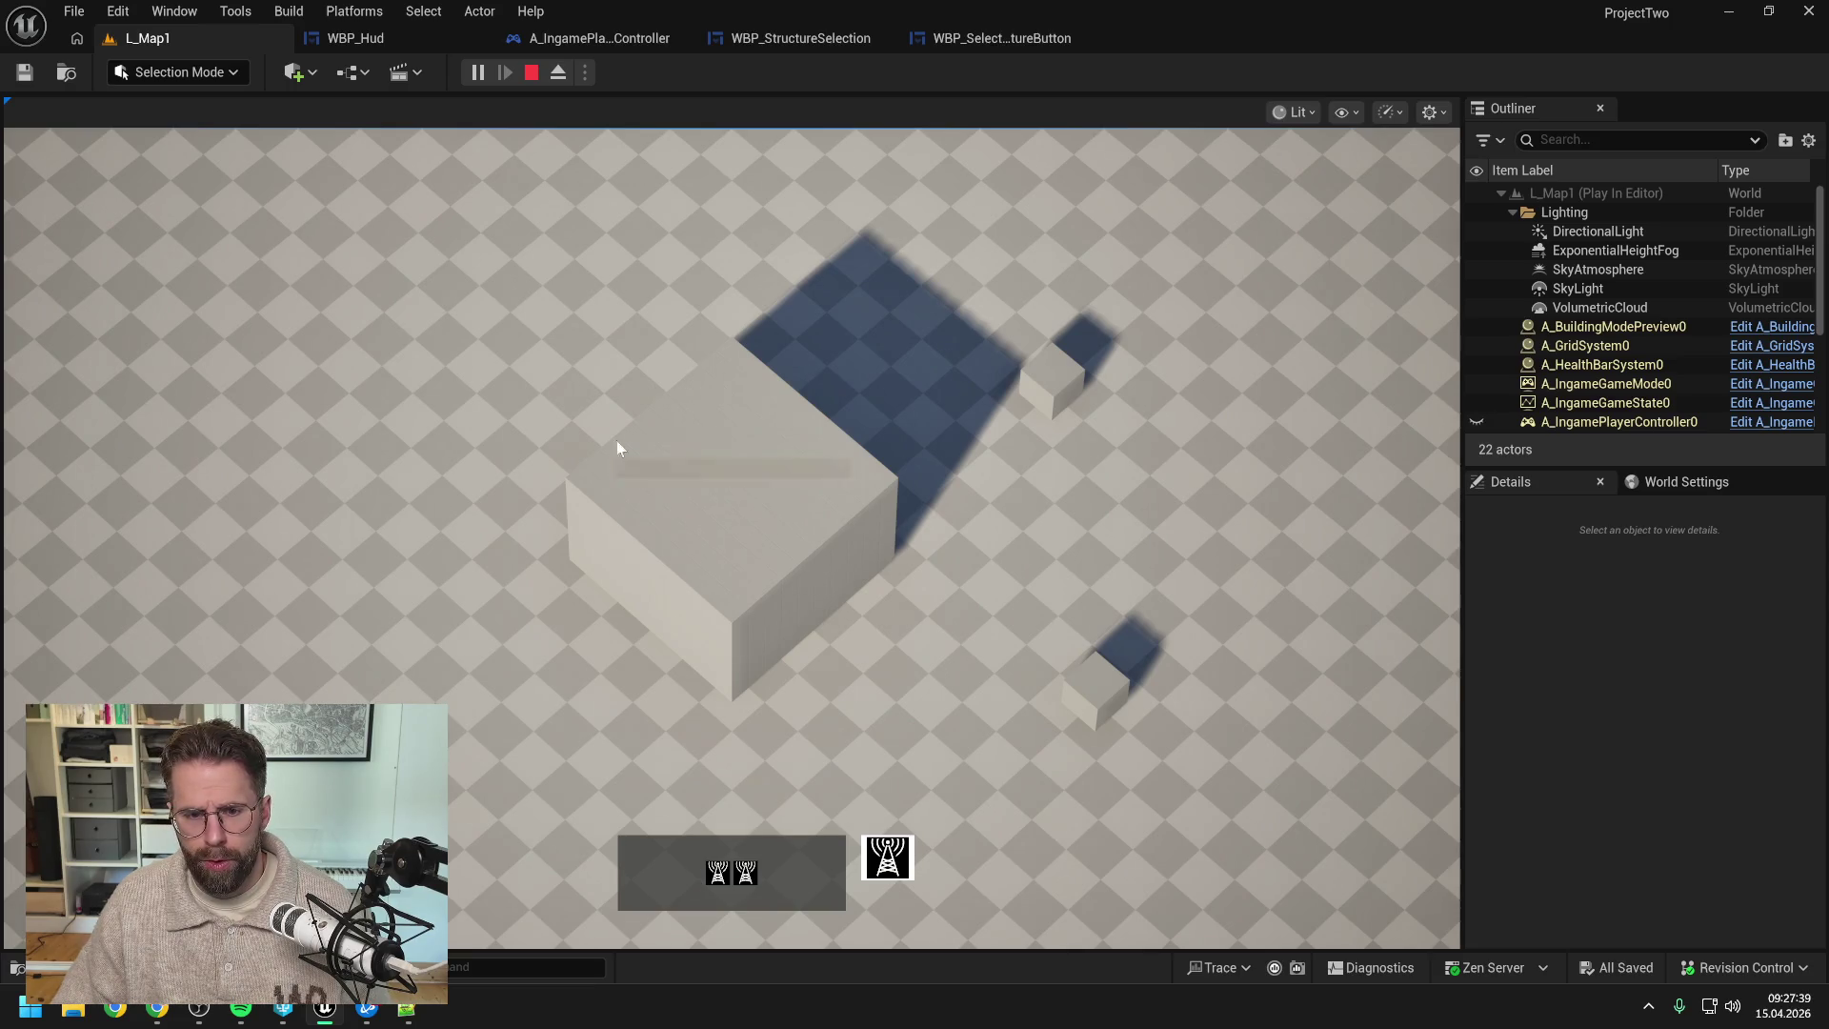
{"action": "left_click_drag", "start_coordinate": [518, 389], "coordinate": [709, 558]}
{"action": "left_click_drag", "start_coordinate": [1006, 312], "coordinate": [1192, 621]}
{"action": "left_click", "coordinate": [1105, 664]}
- Box-select each small cube, the Main Hall, and both generators, then stop and reopen the widget layout
{"action": "left_click_drag", "start_coordinate": [1003, 350], "coordinate": [1107, 412]}
{"action": "left_click_drag", "start_coordinate": [995, 591], "coordinate": [1131, 737]}
{"action": "left_click_drag", "start_coordinate": [523, 388], "coordinate": [919, 645]}
{"action": "left_click_drag", "start_coordinate": [1021, 295], "coordinate": [1238, 741]}
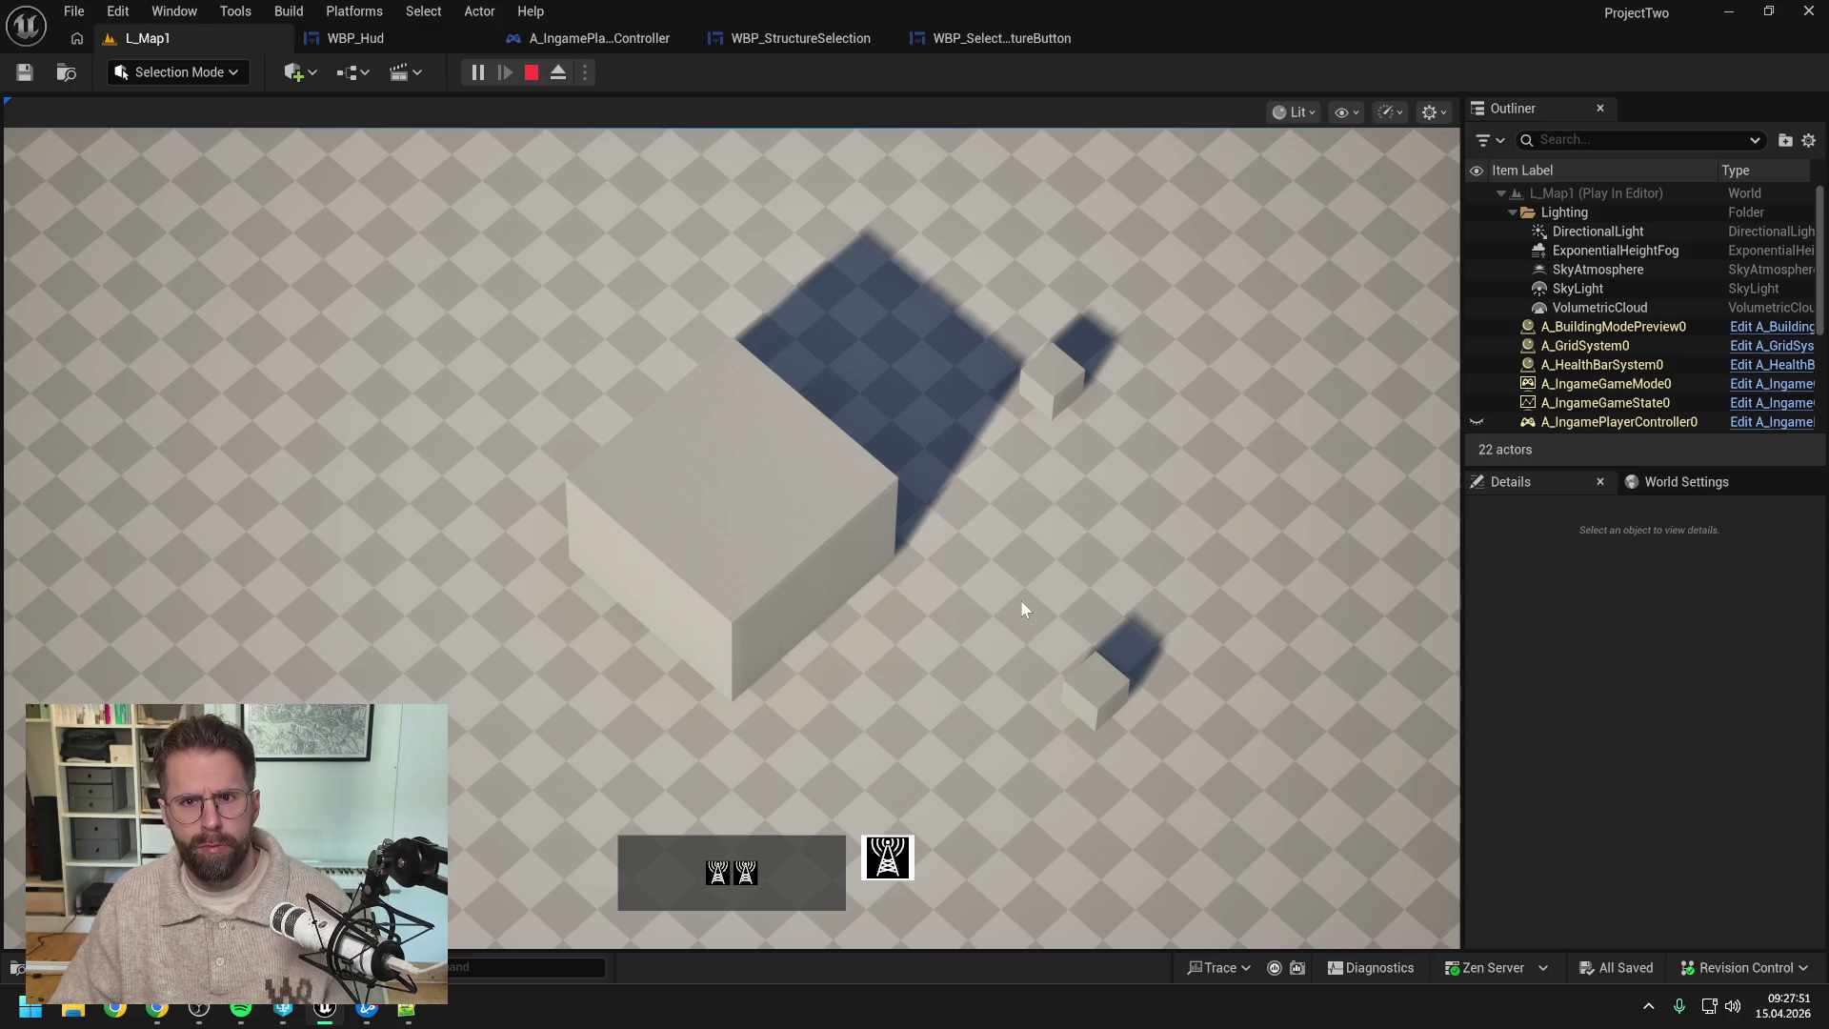
{"action": "key", "text": "Escape"}
{"action": "left_click", "coordinate": [978, 36]}
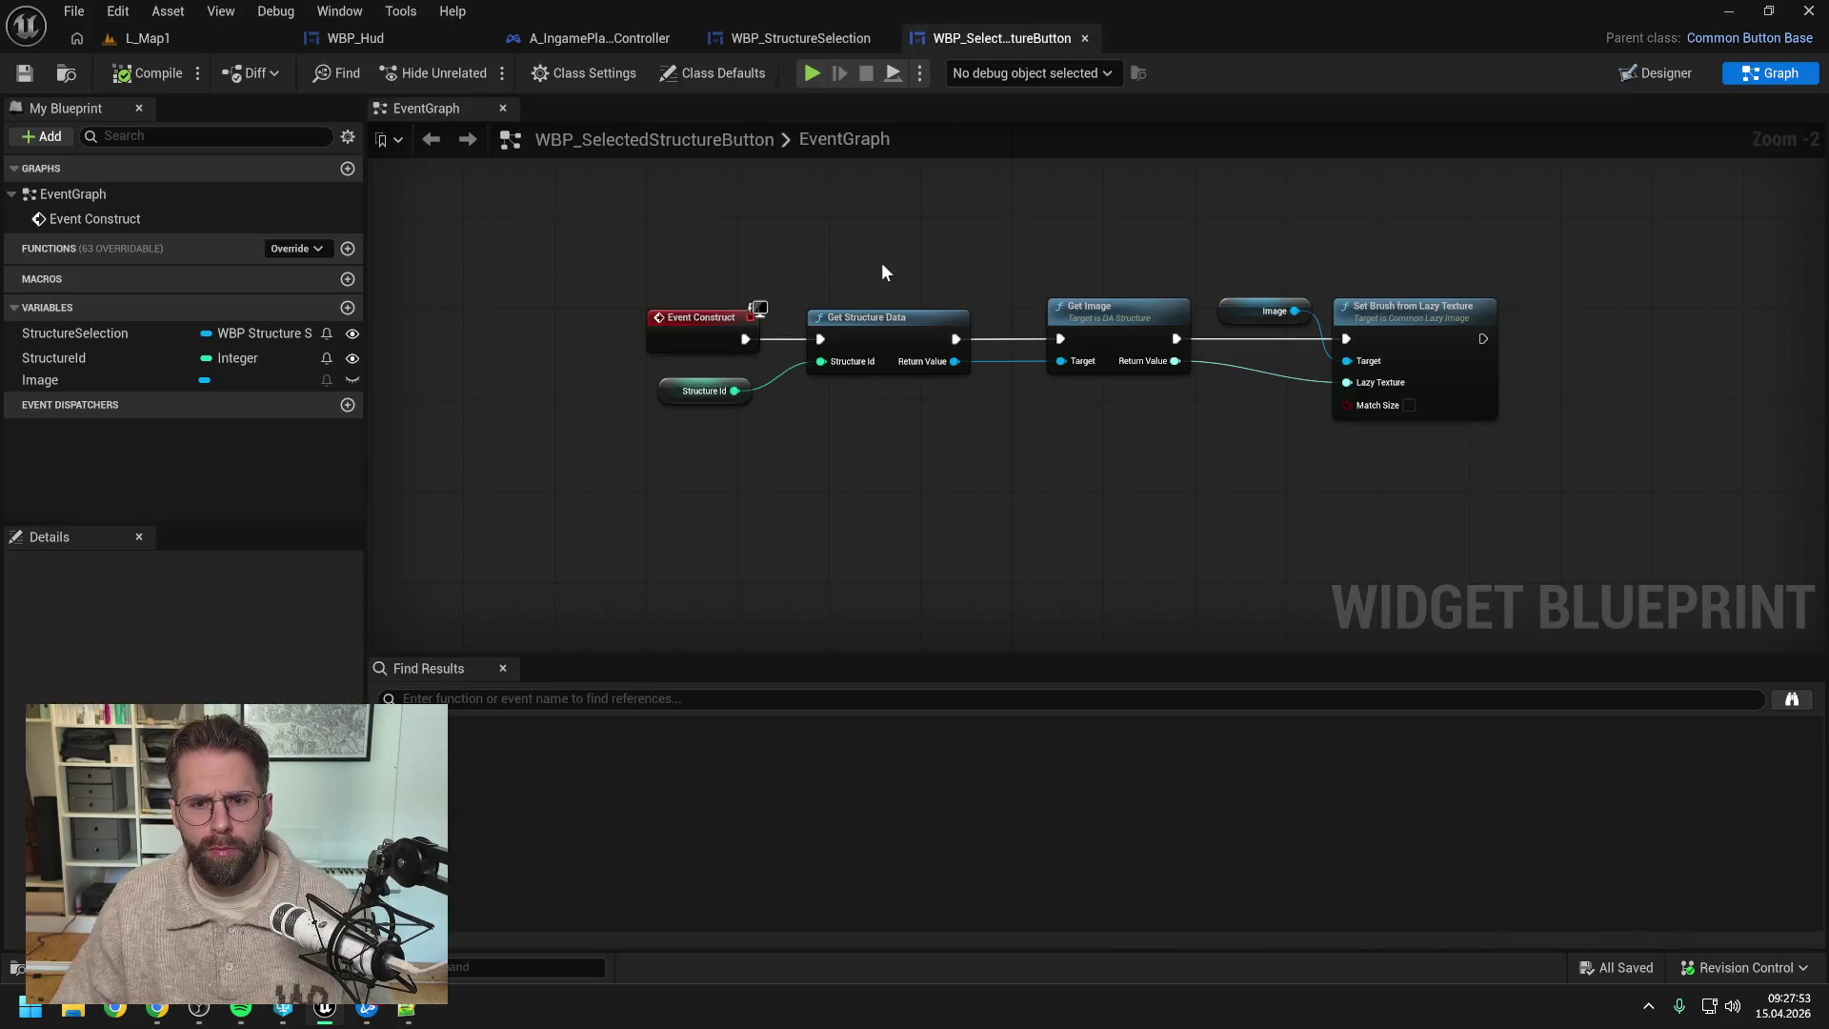
{"action": "left_click", "coordinate": [790, 38]}
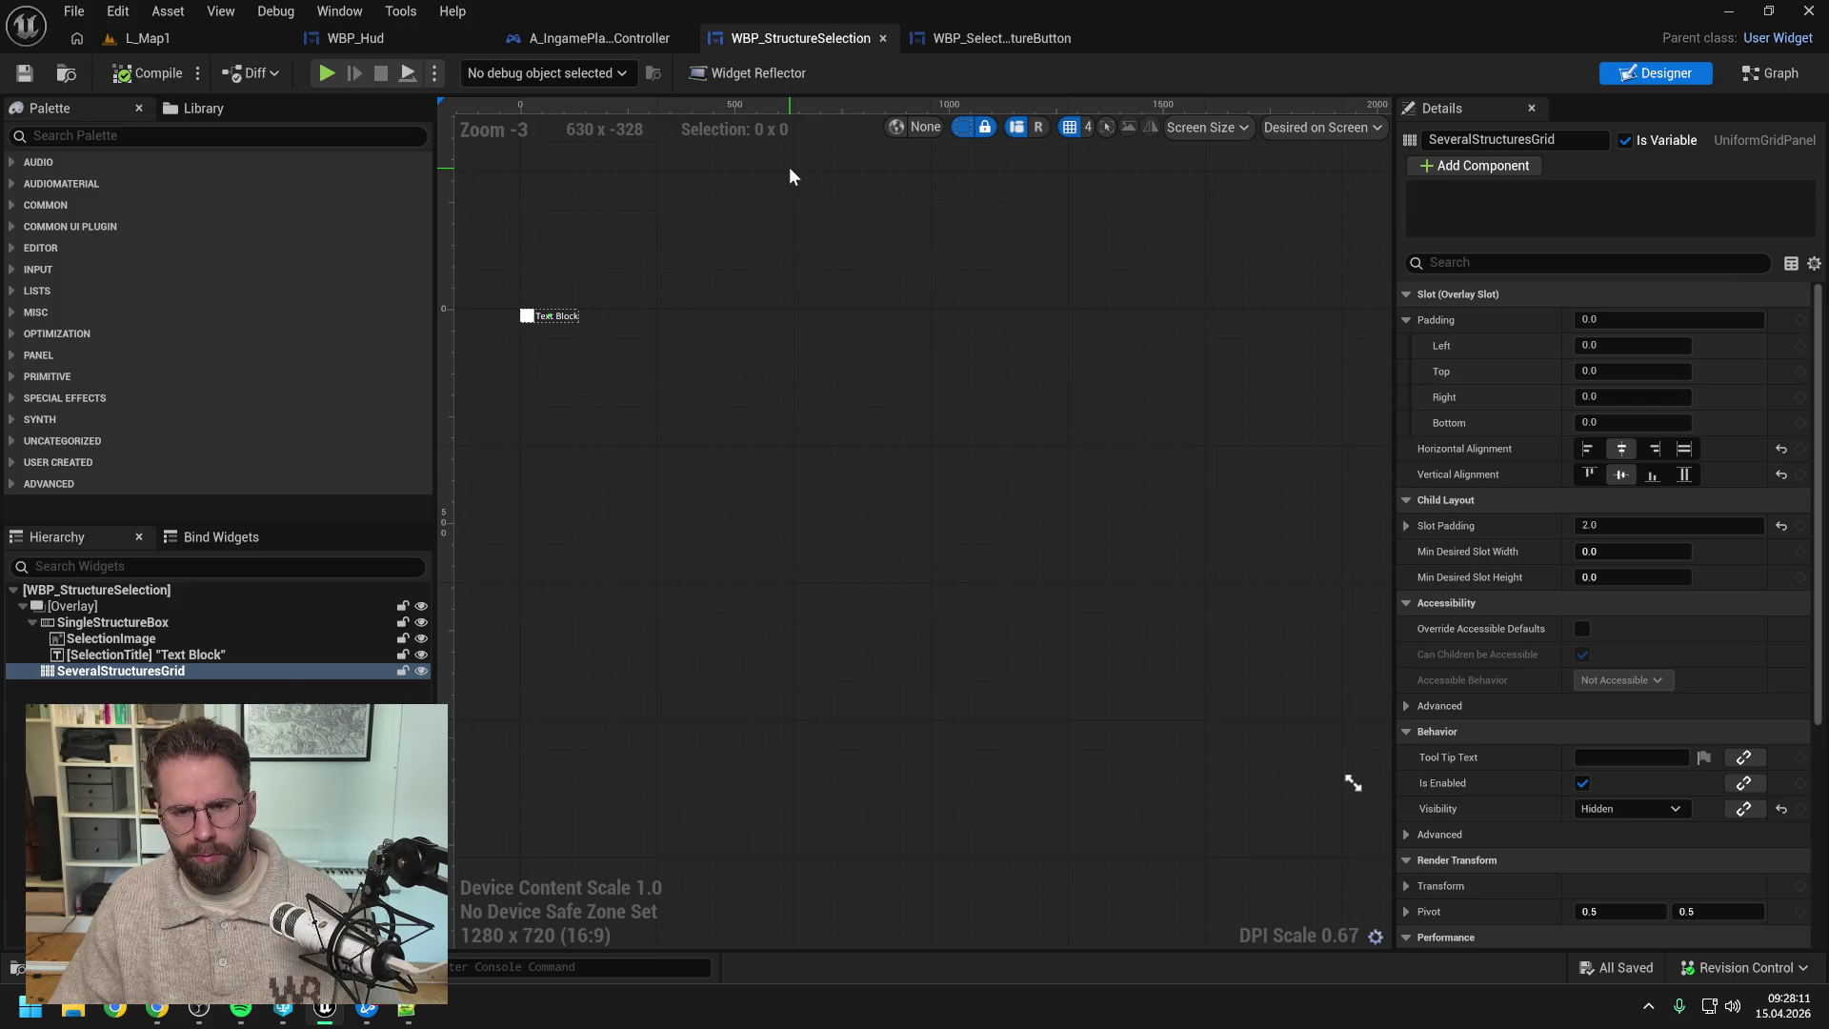
{"action": "left_click", "coordinate": [1035, 38]}
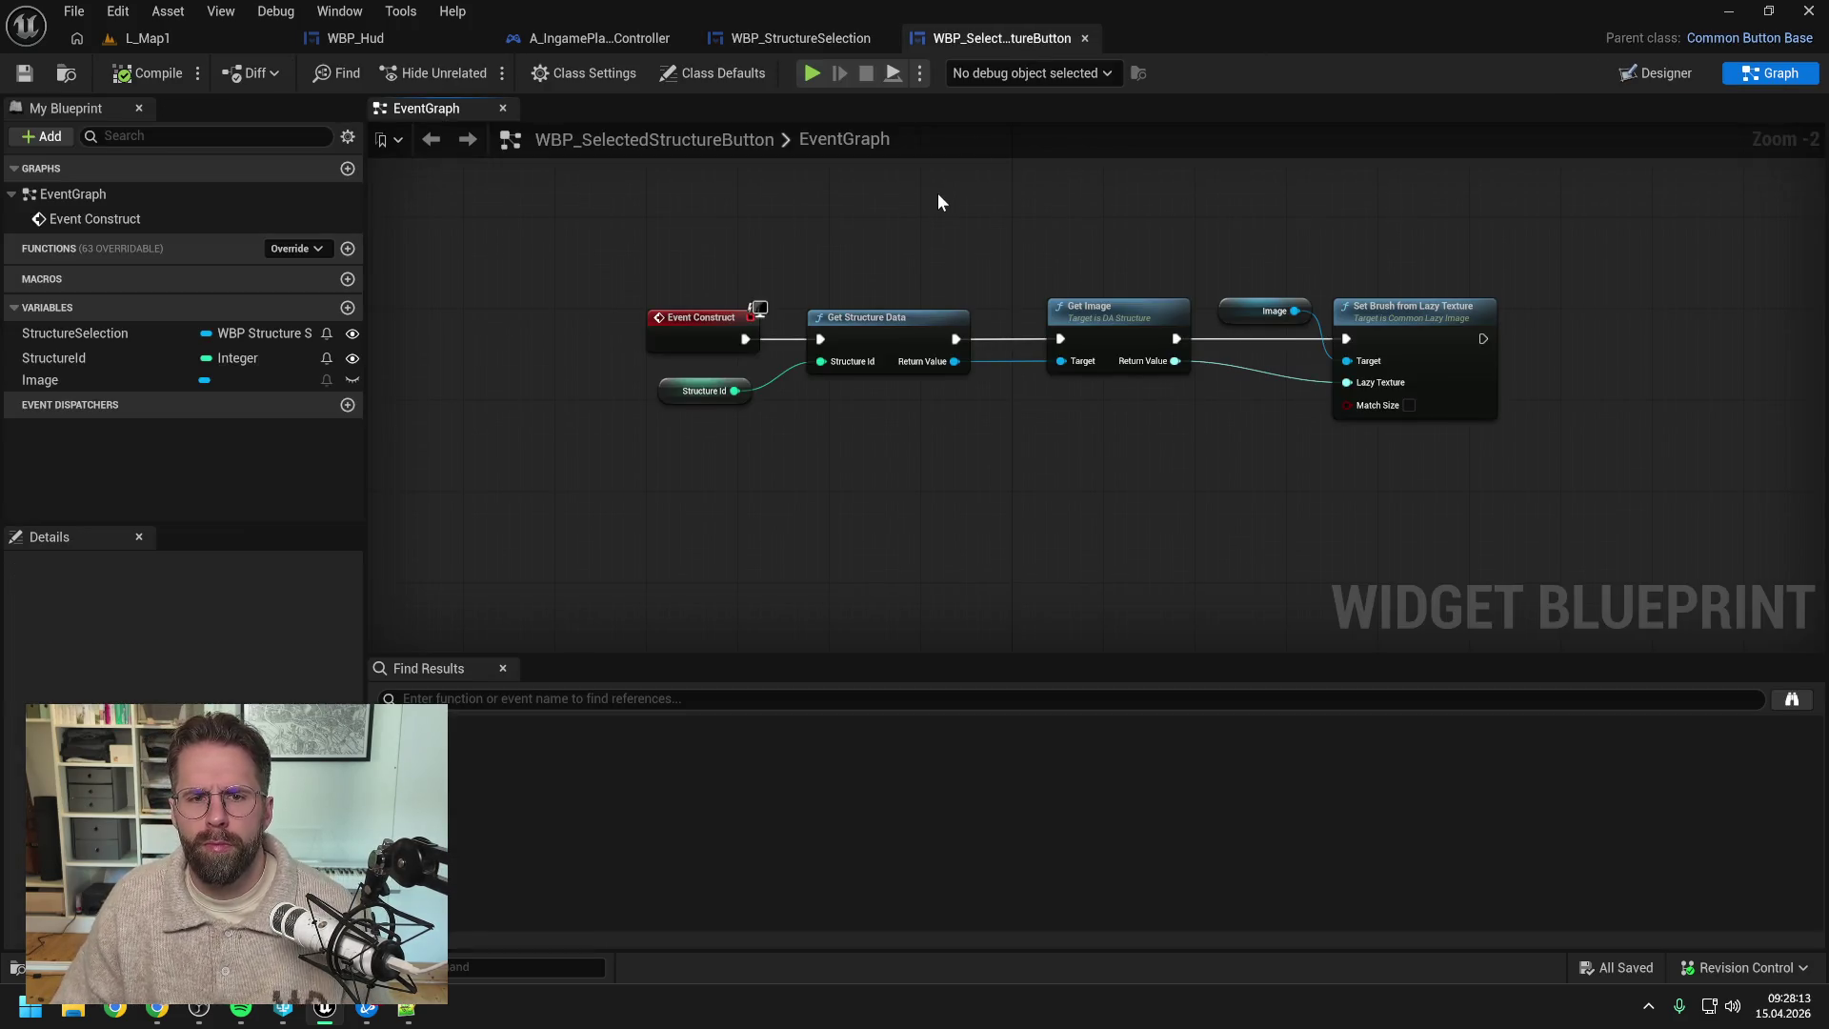
{"action": "left_click", "coordinate": [824, 38]}
{"action": "left_click", "coordinate": [610, 38]}
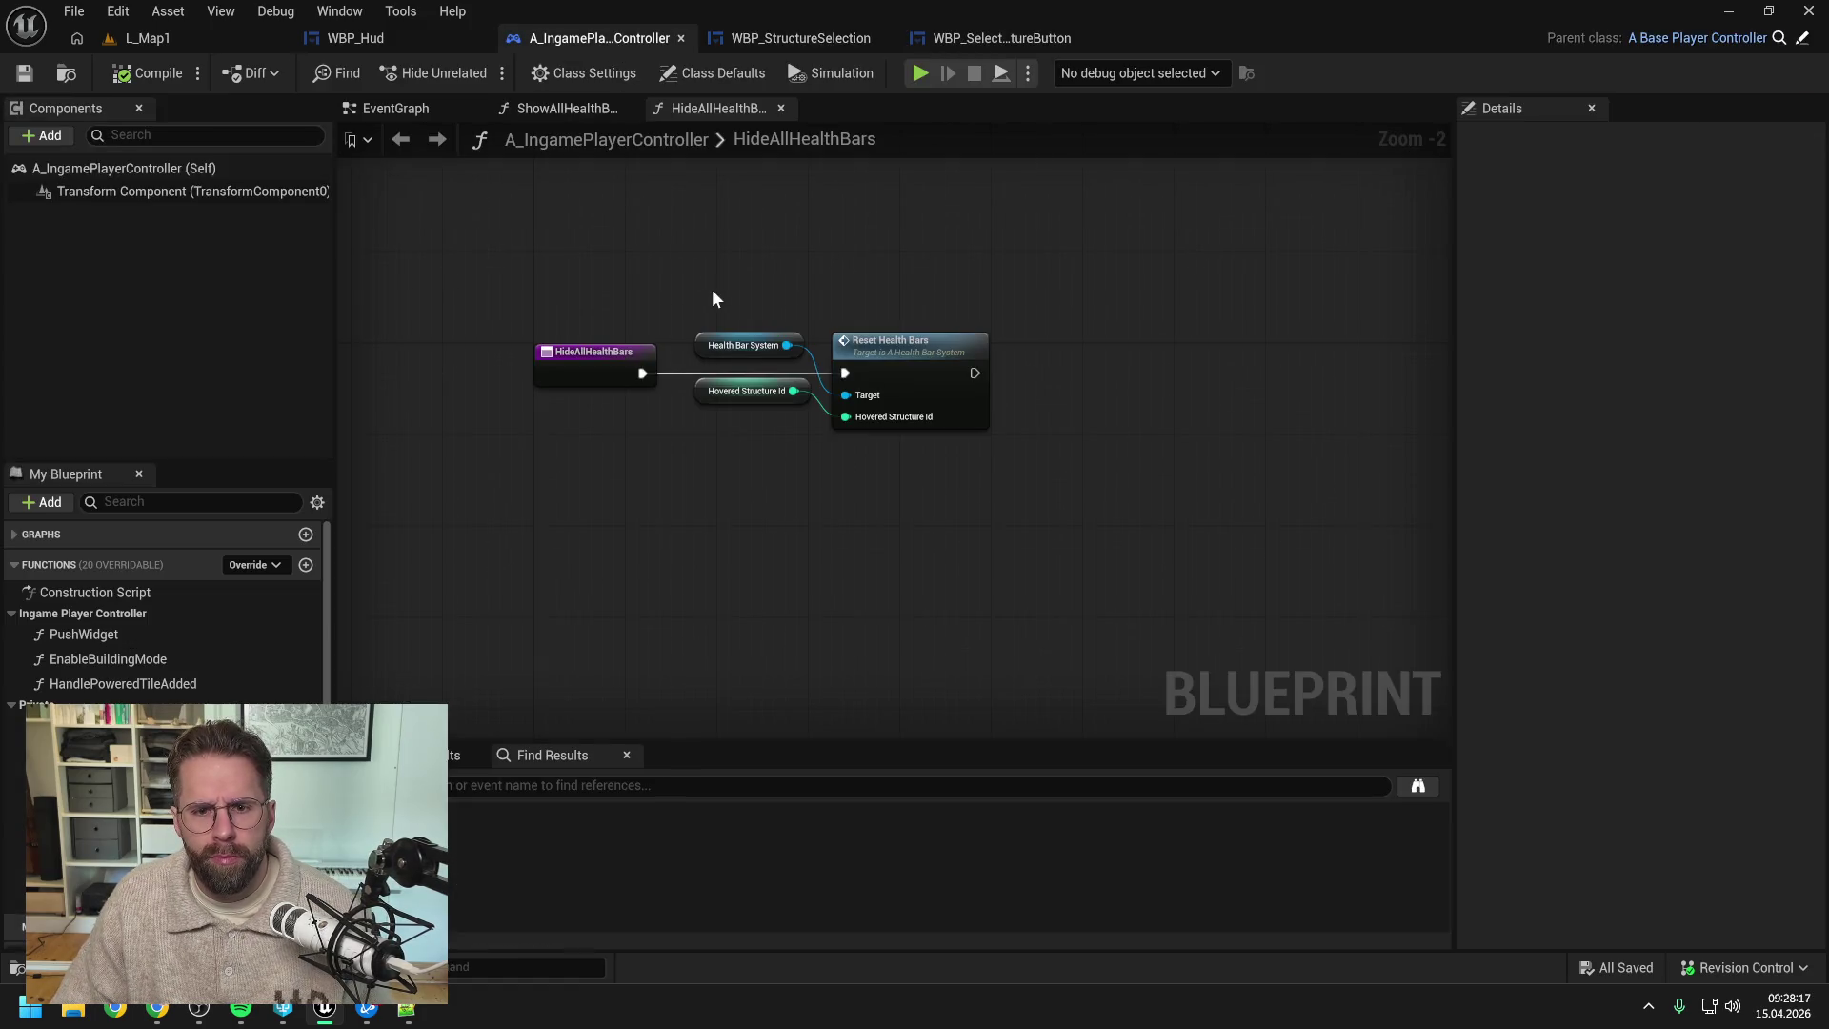
{"action": "left_click", "coordinate": [391, 36]}
{"action": "scroll", "coordinate": [1140, 310], "scroll_direction": "down", "scroll_amount": 3}
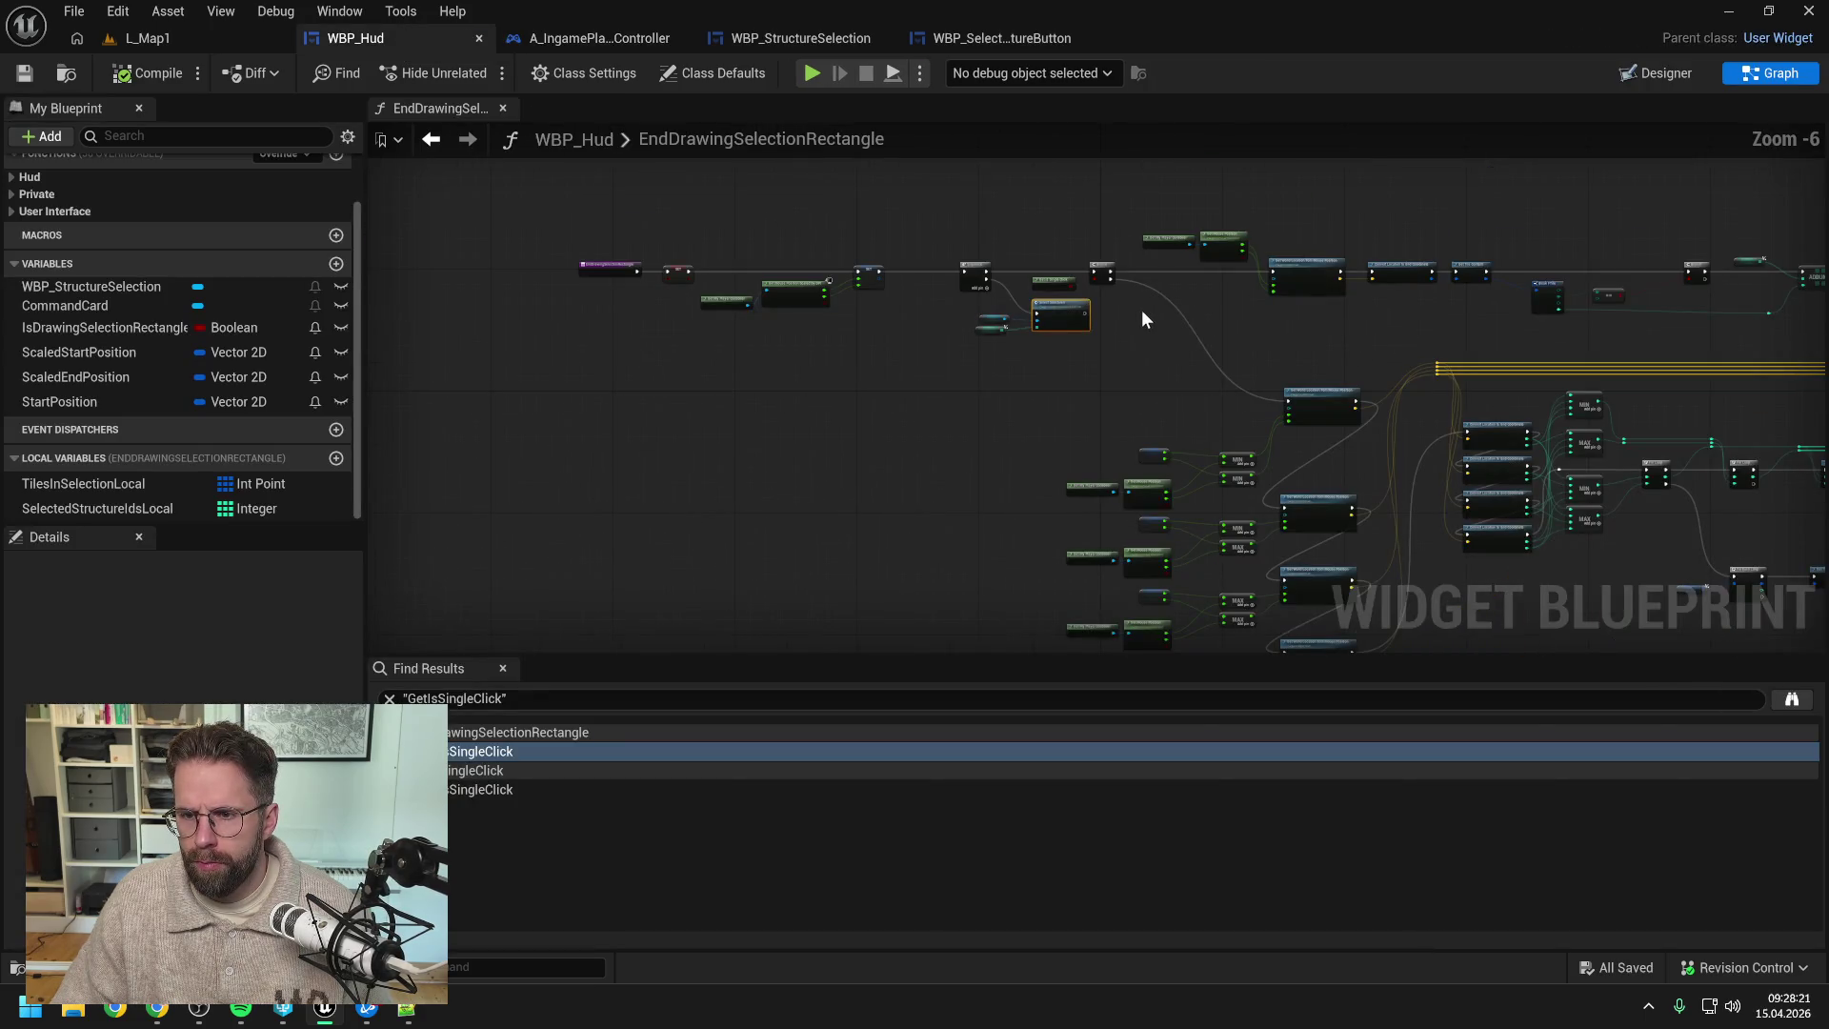
{"action": "left_click_drag", "start_coordinate": [1365, 323], "coordinate": [914, 276]}
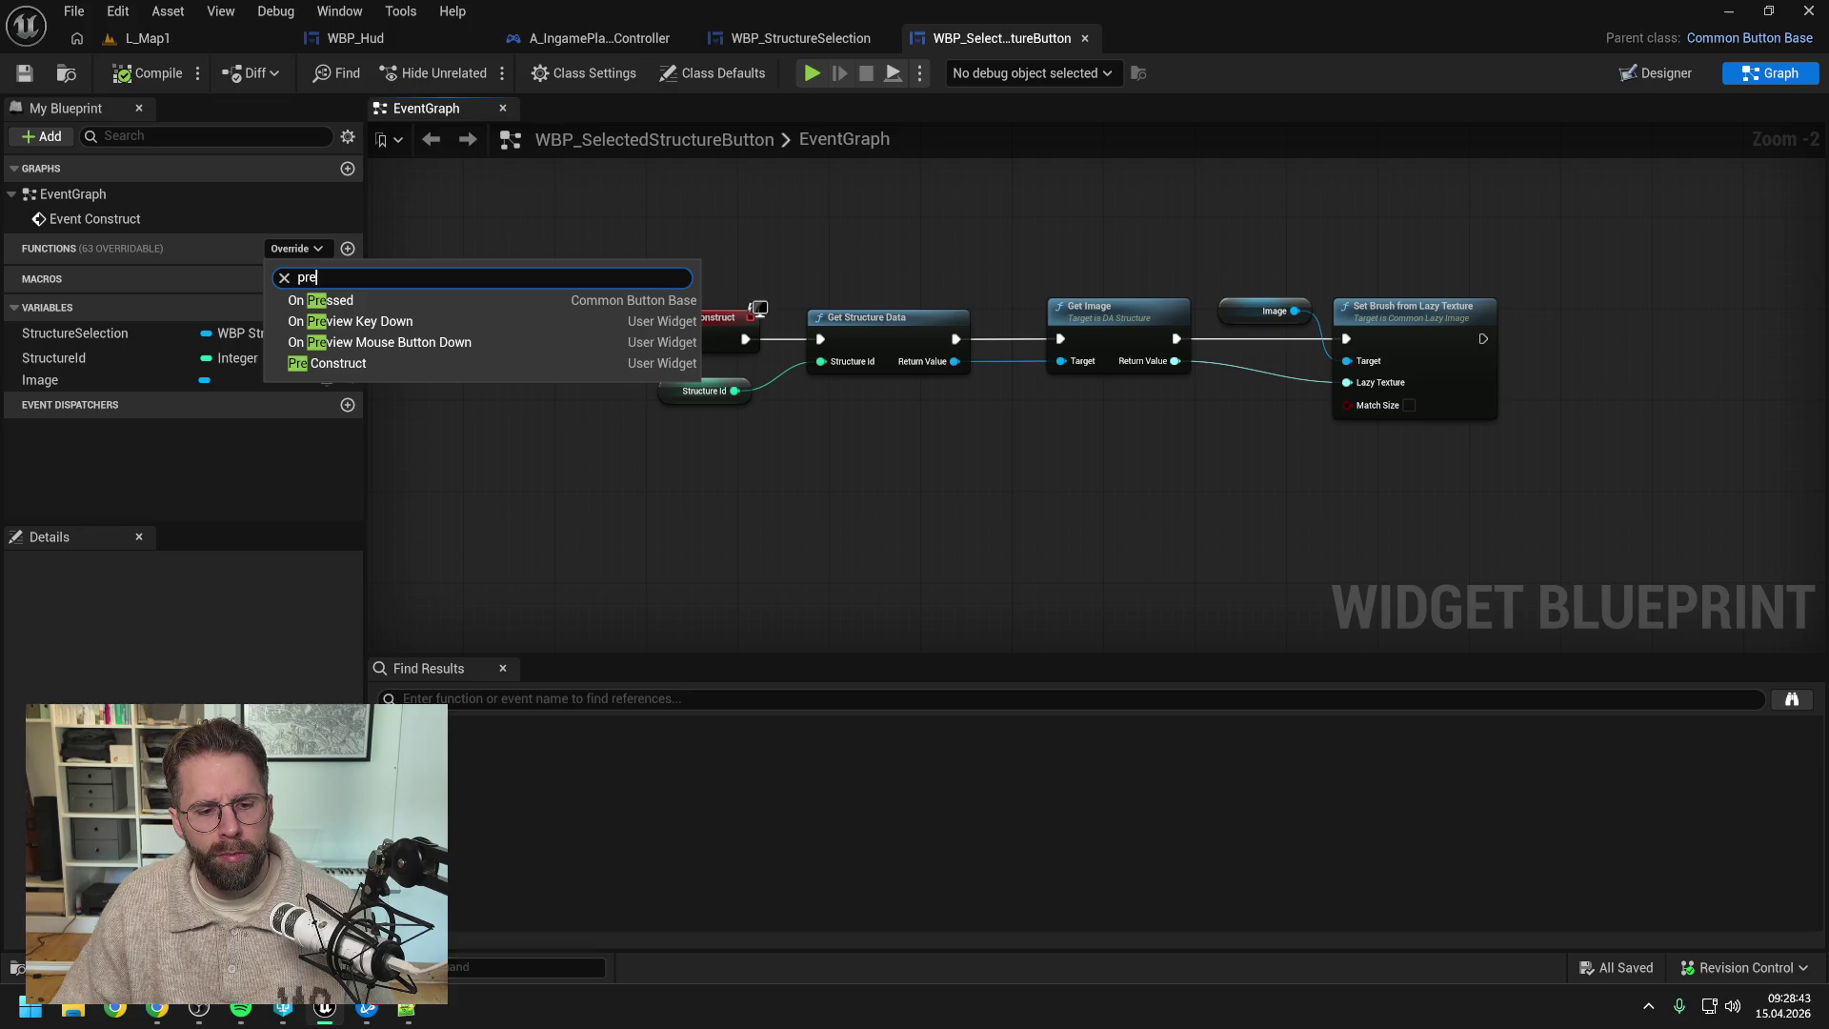
{"action": "left_click", "coordinate": [518, 549]}
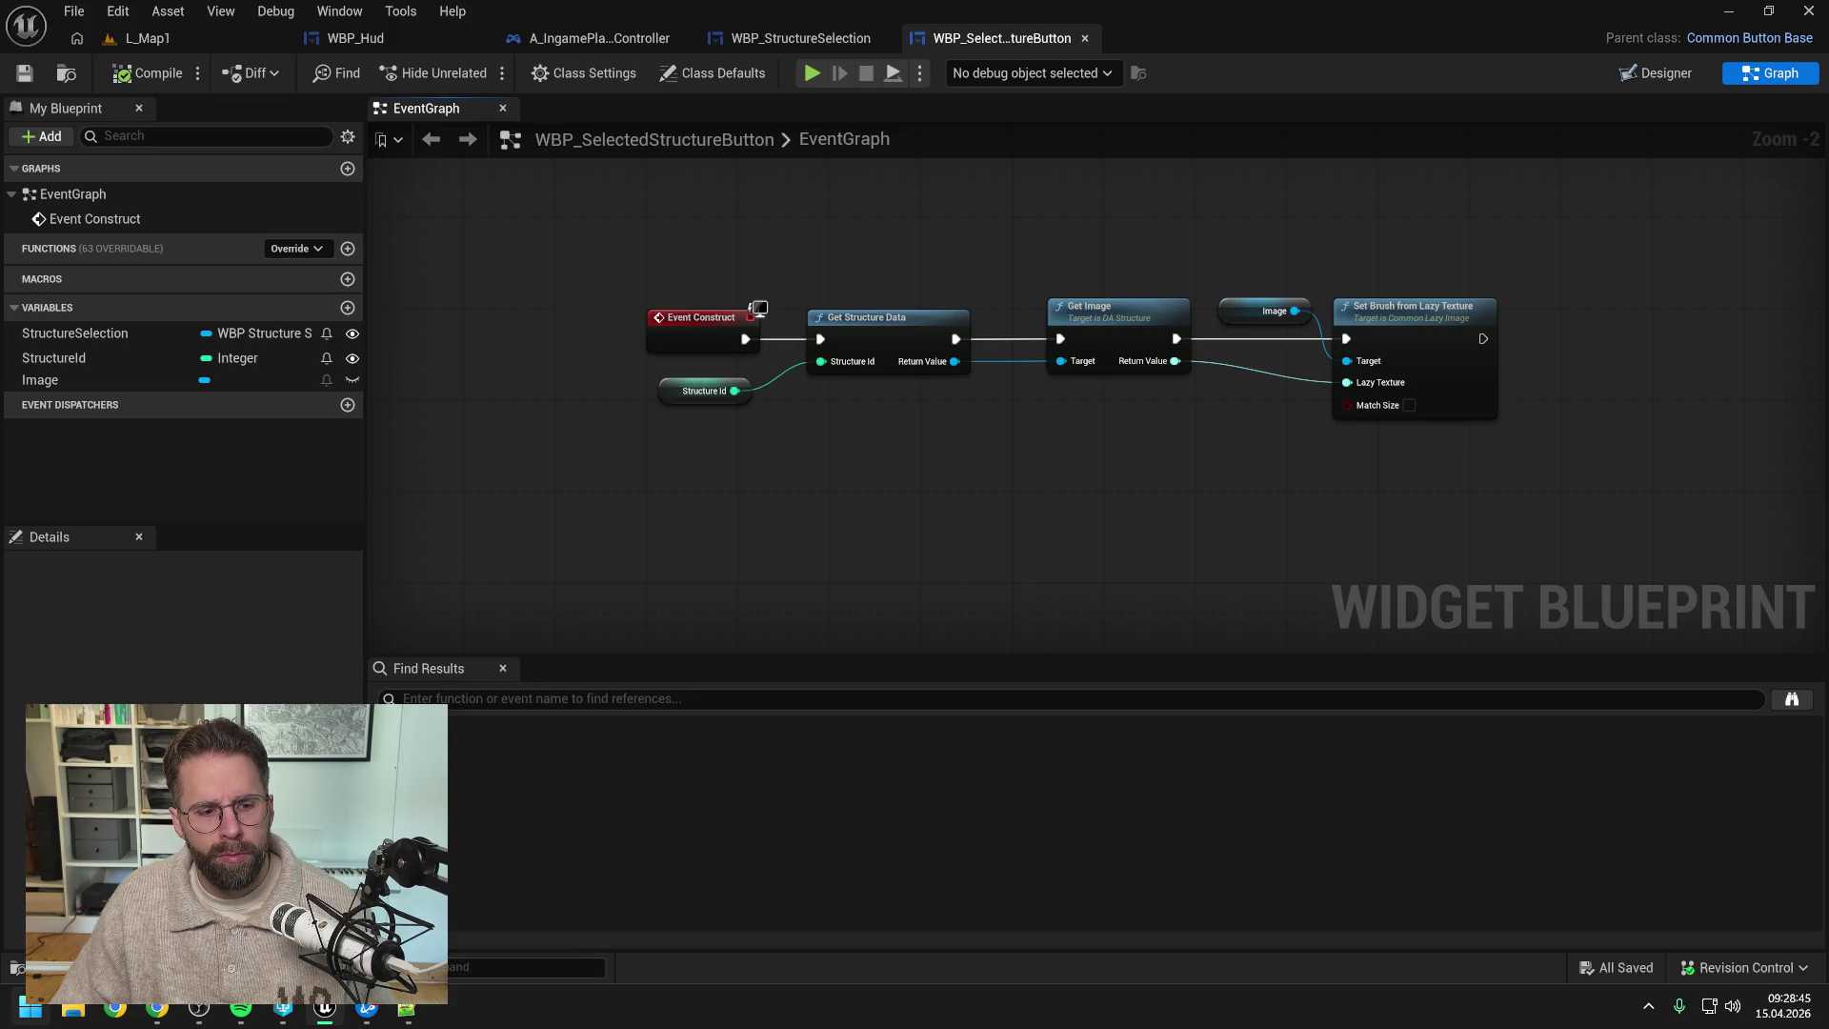
{"action": "key", "text": "super"}
- Launch StarCraft II from Battle.net and create a melee lobby on 10000 Feet LE
{"action": "type", "text": "batt"}
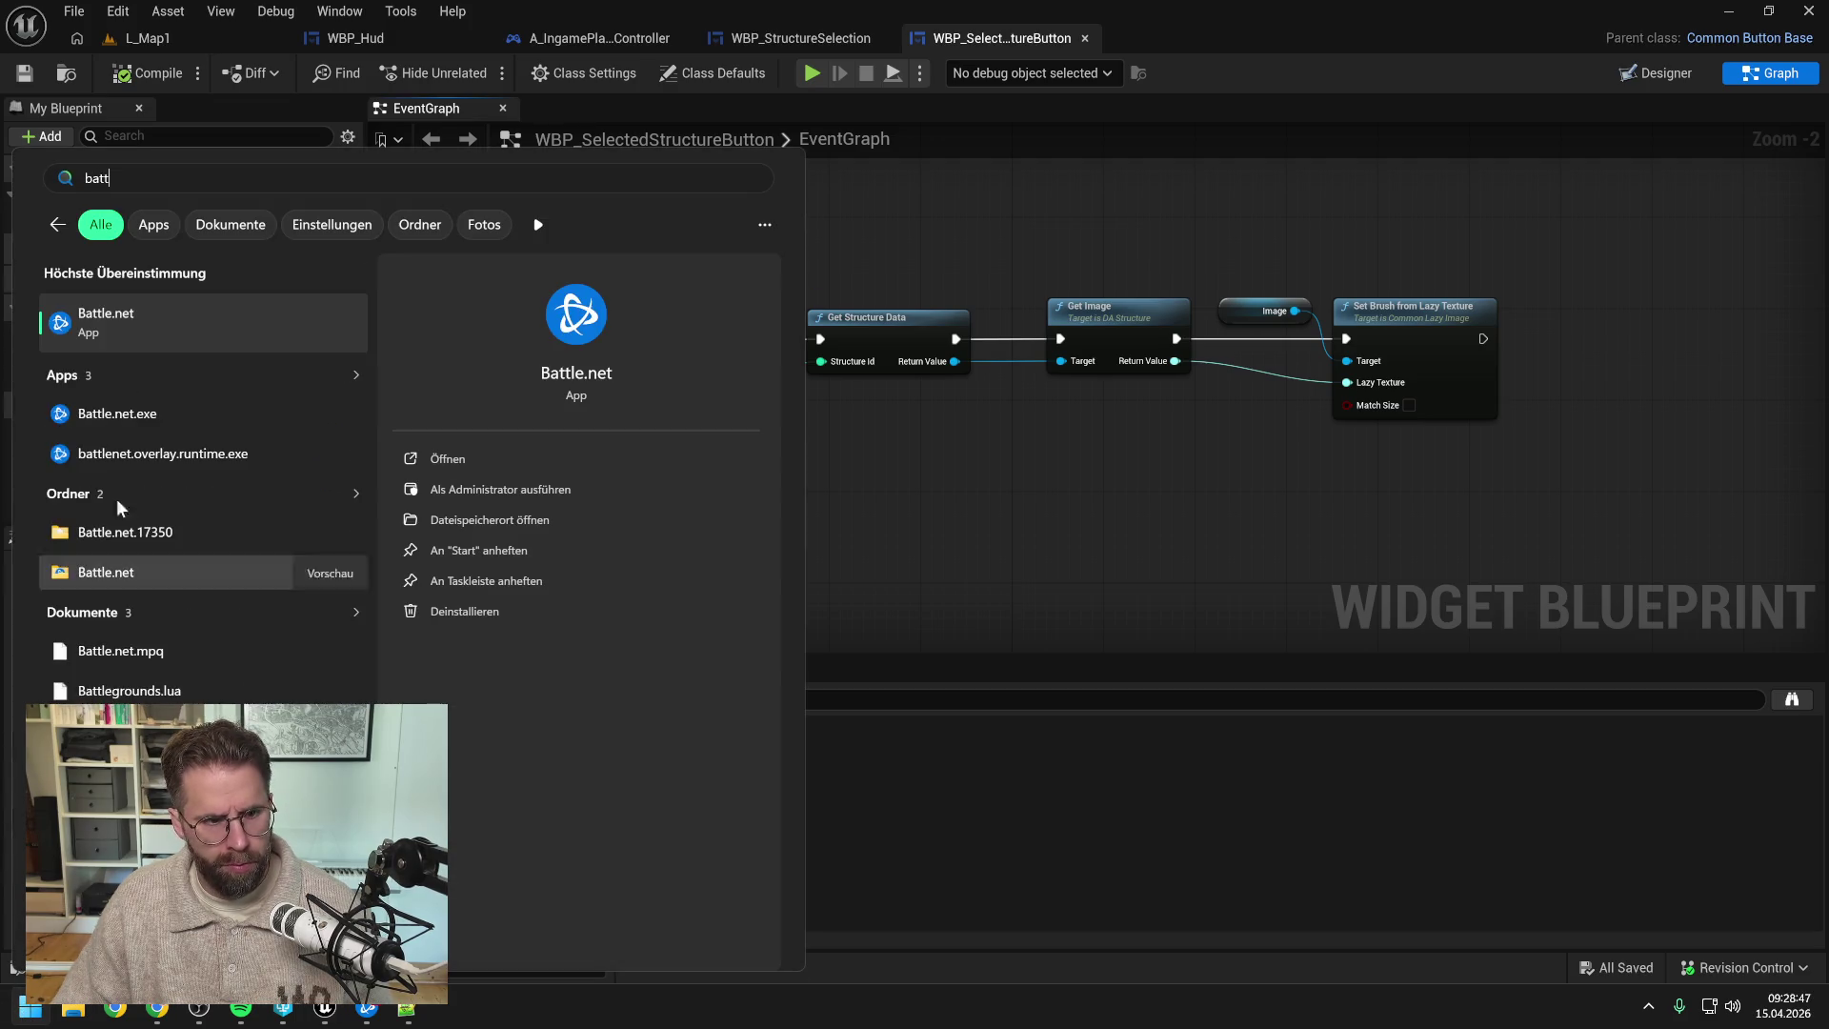
{"action": "key", "text": "Return"}
{"action": "left_click", "coordinate": [524, 806]}
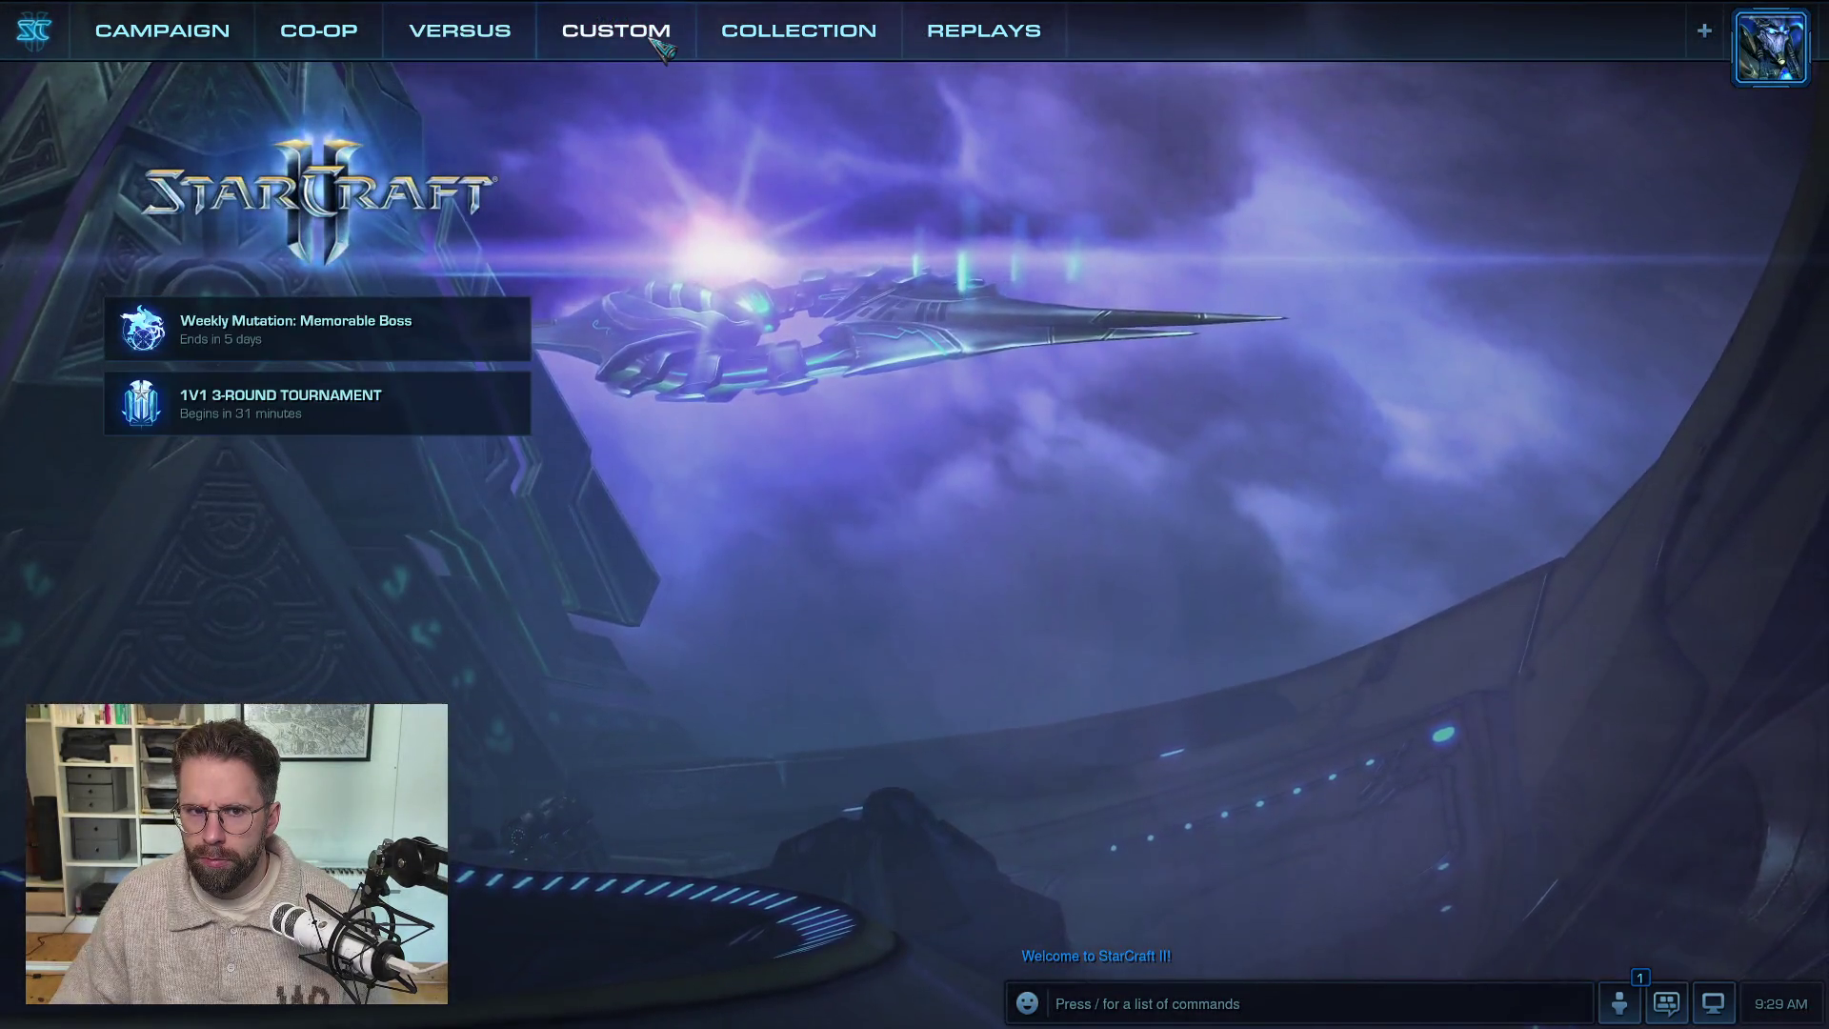
{"action": "left_click", "coordinate": [648, 36]}
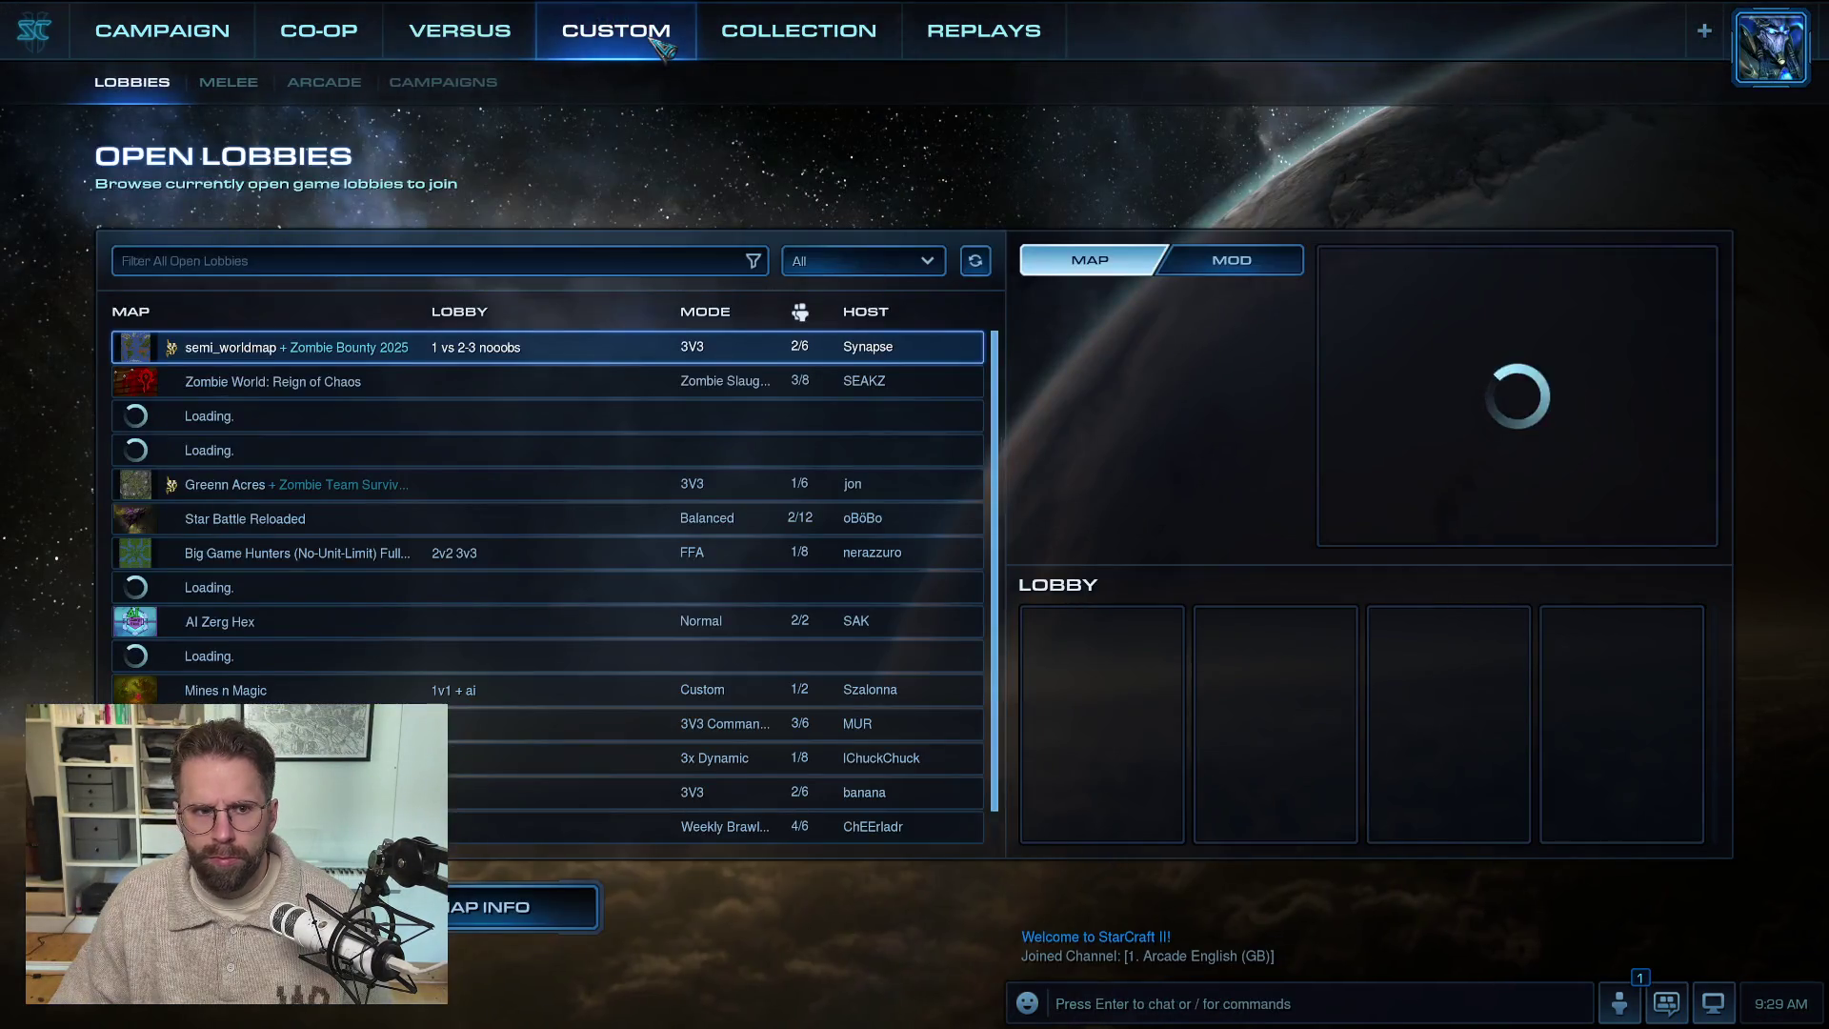
{"action": "left_click", "coordinate": [230, 82]}
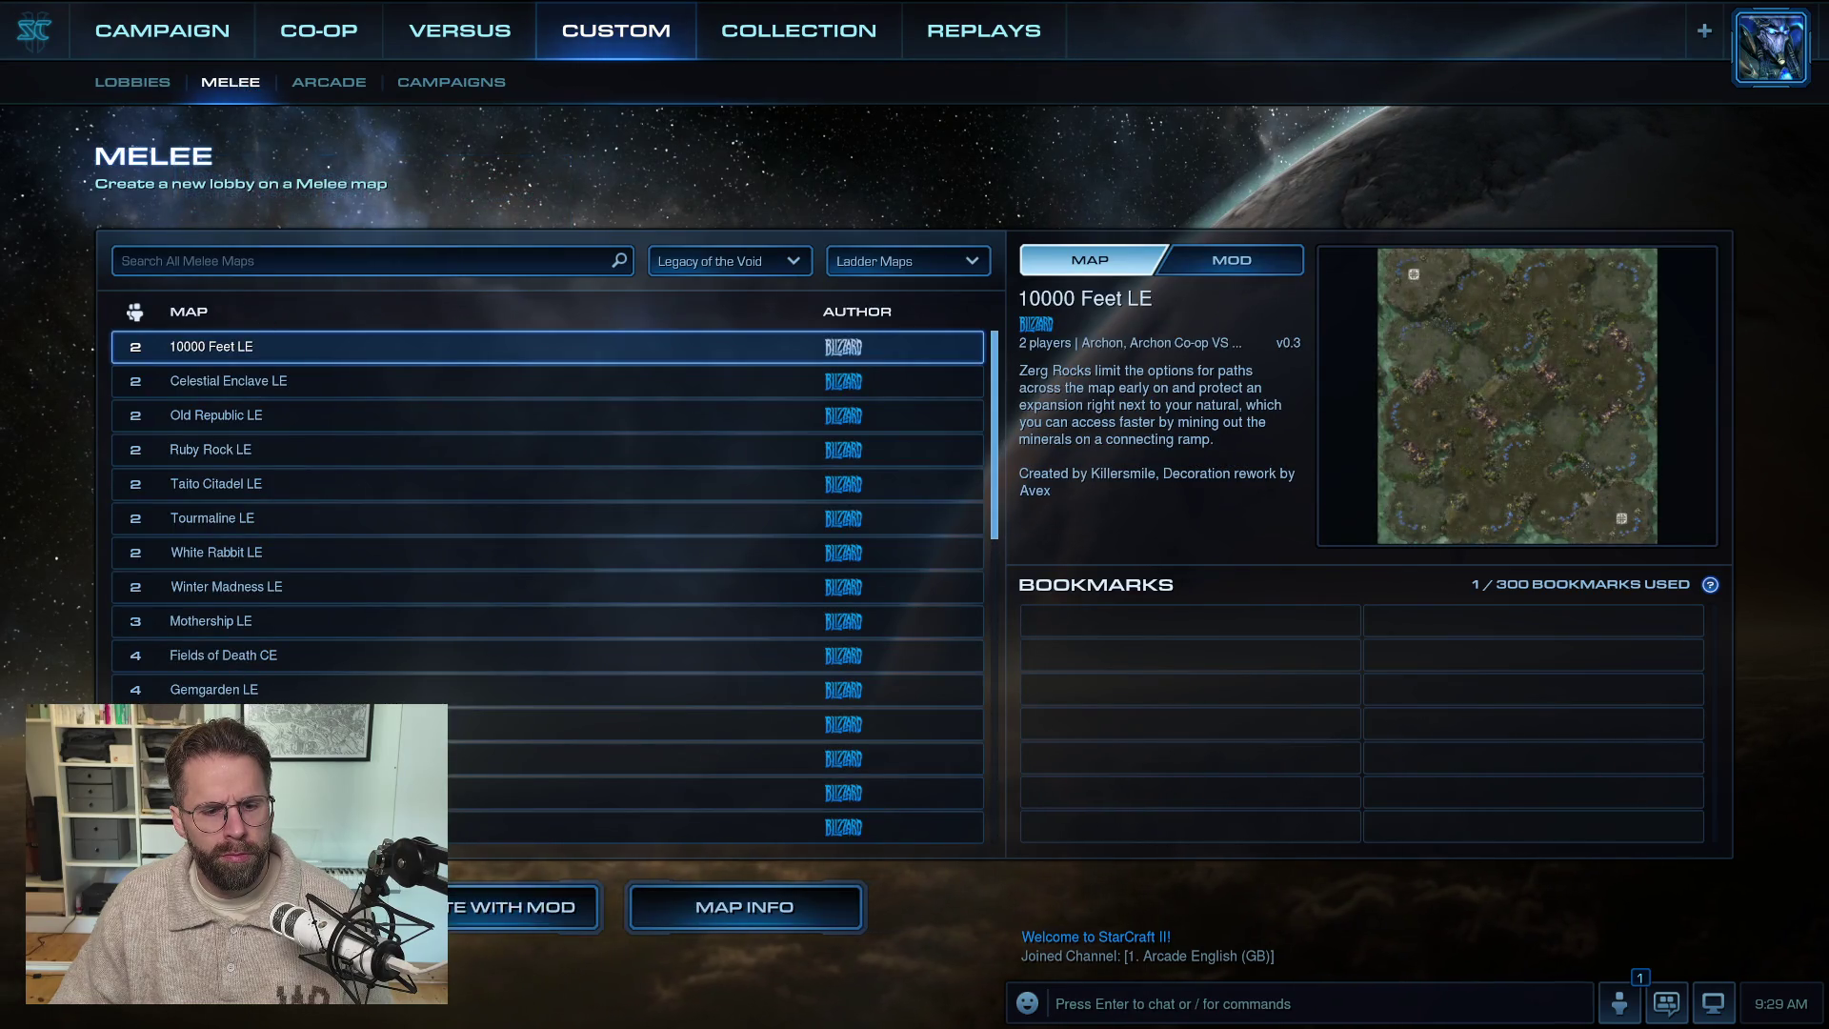
{"action": "key", "text": "Return"}
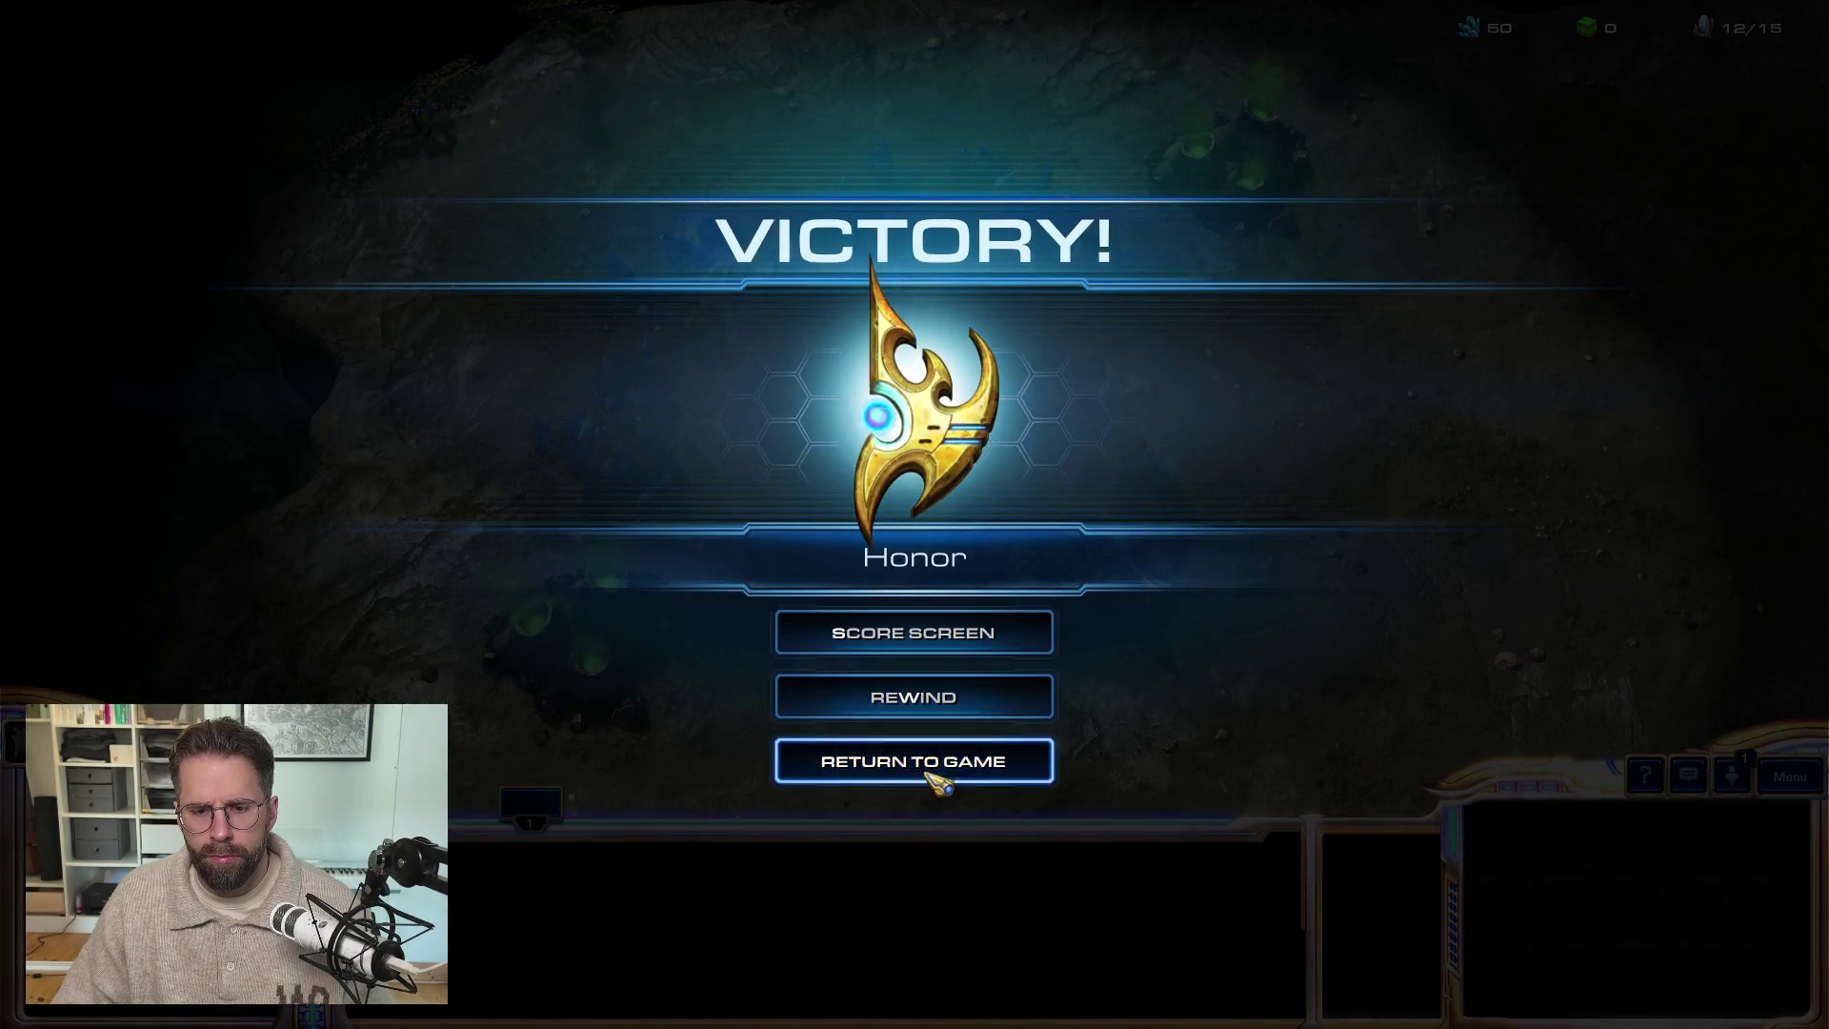
- Resume the game and have a probe warp in two pylons on open ground
{"action": "left_click", "coordinate": [931, 762]}
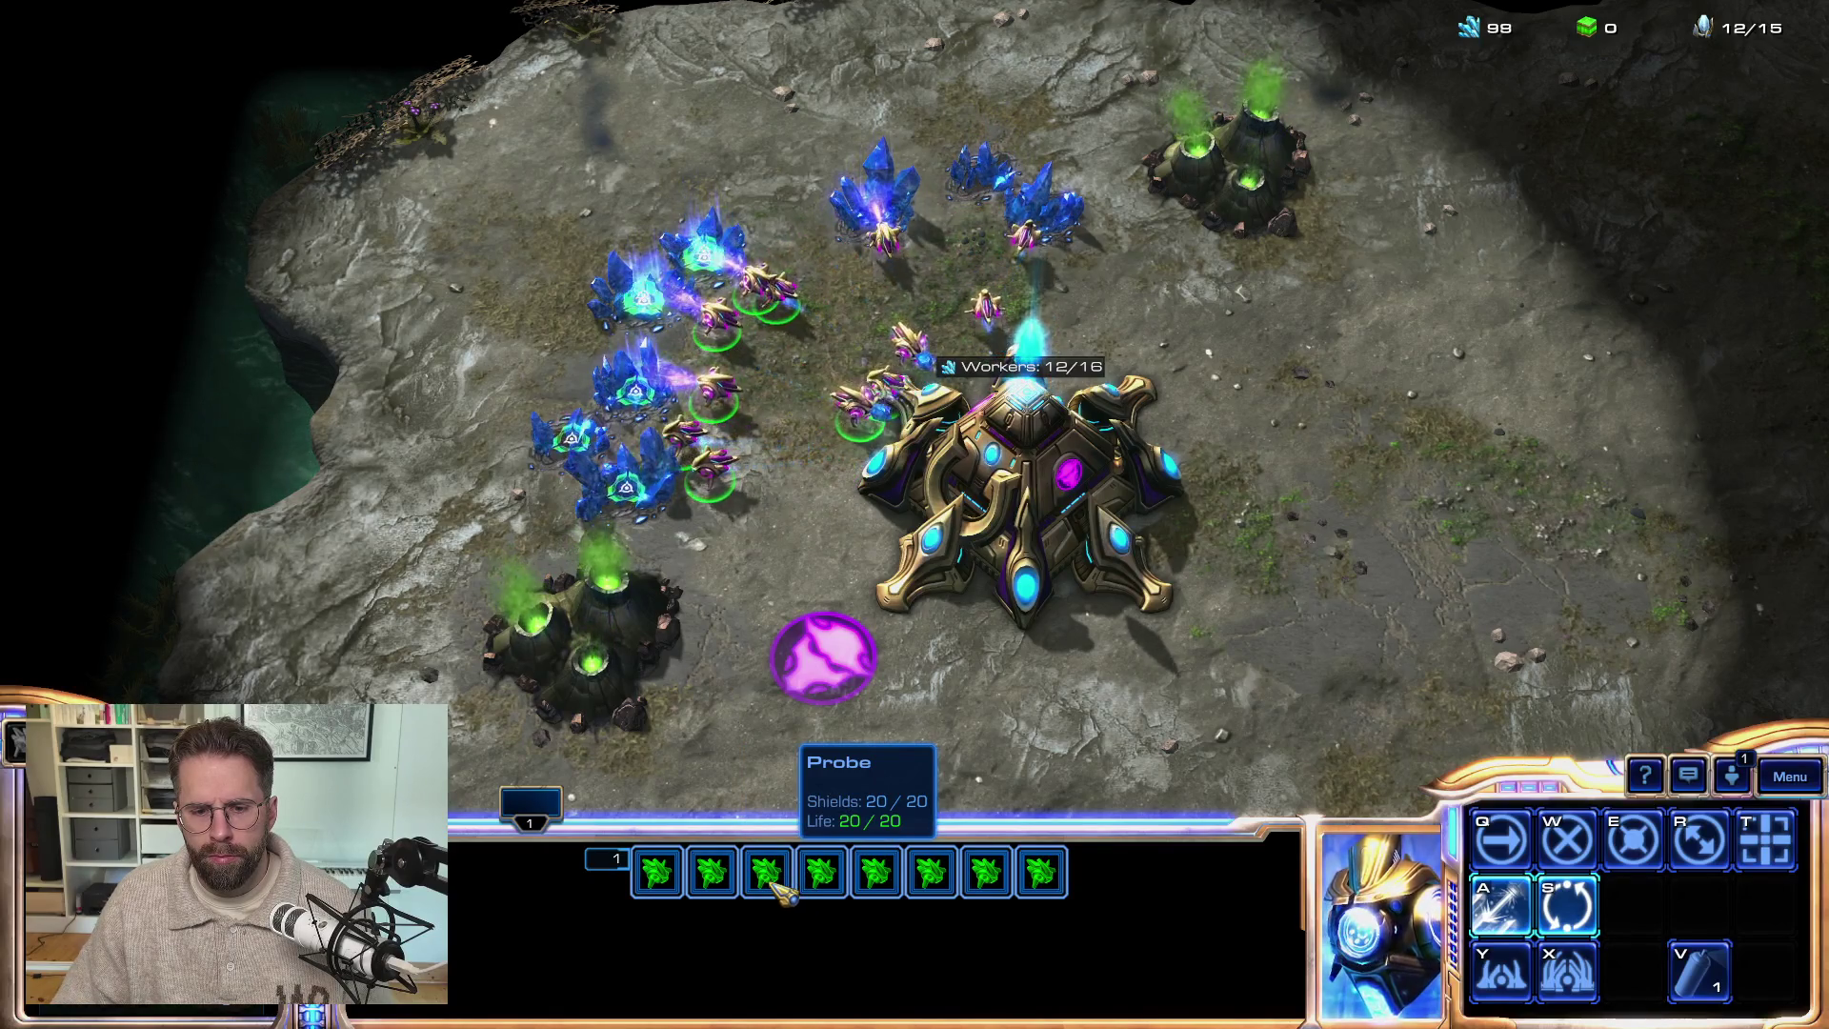
{"action": "left_click", "coordinate": [772, 884]}
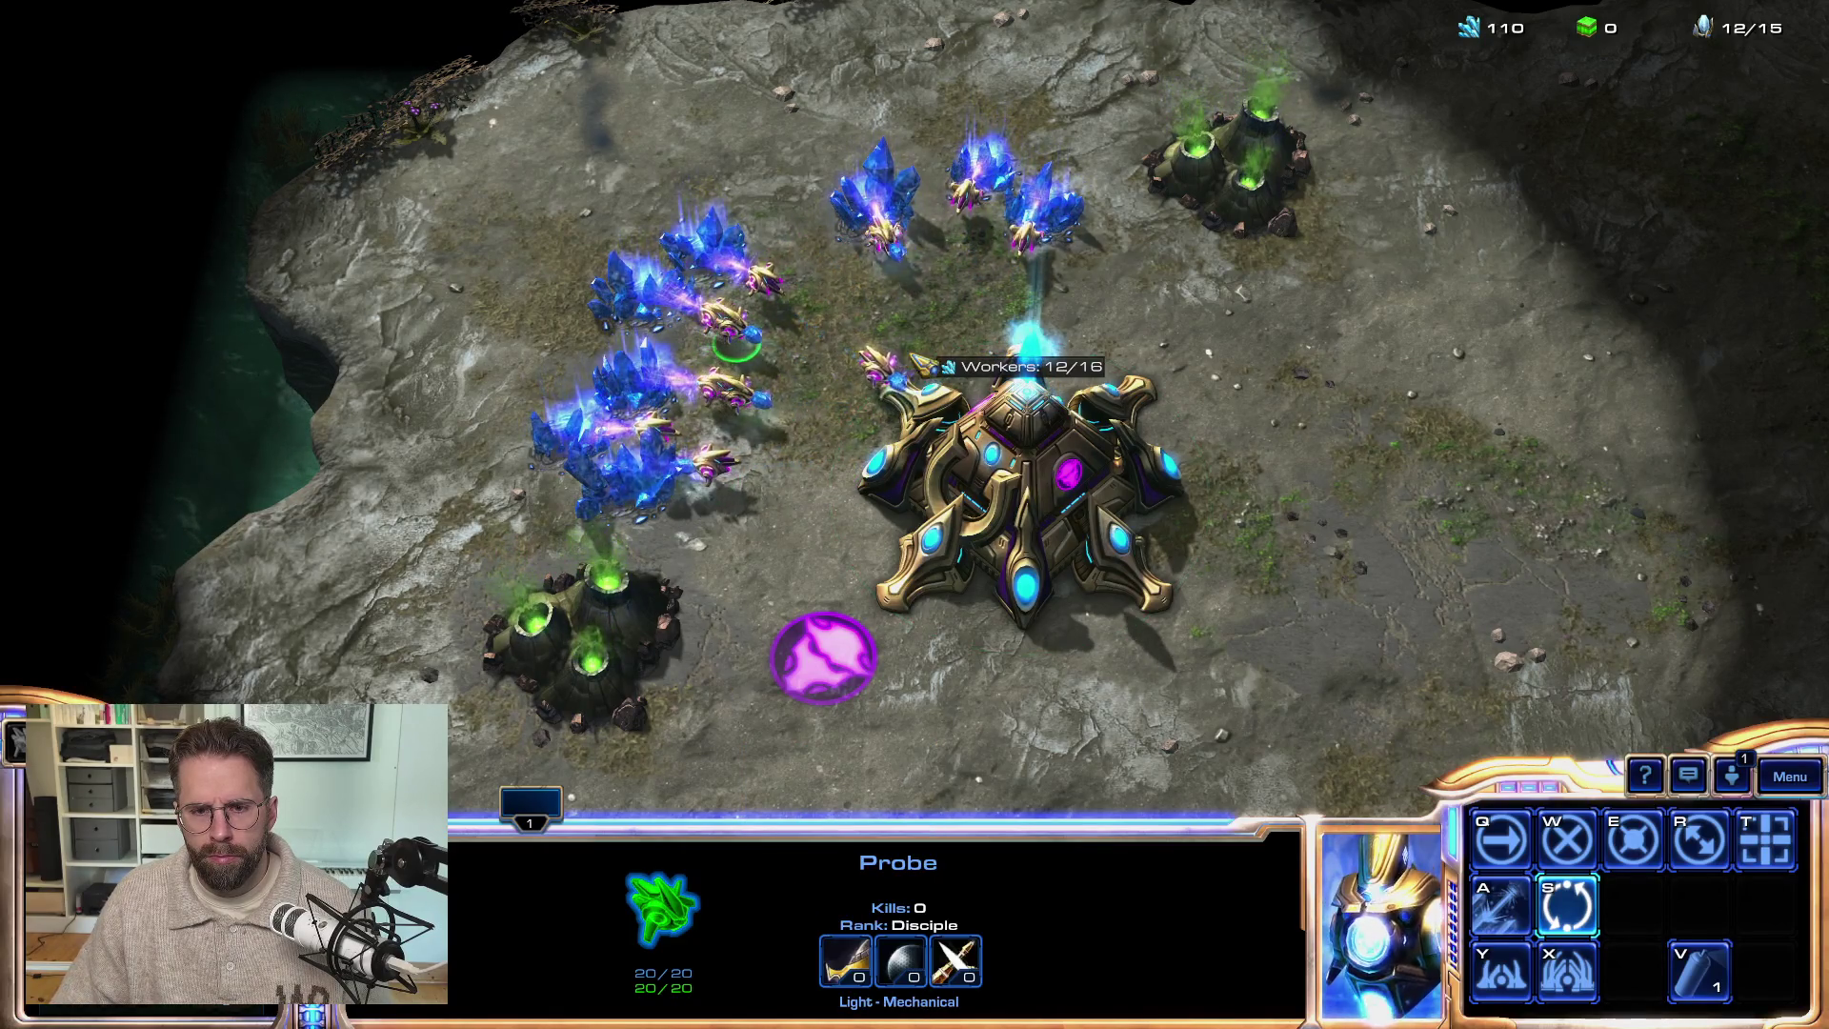
{"action": "right_click", "coordinate": [1351, 461]}
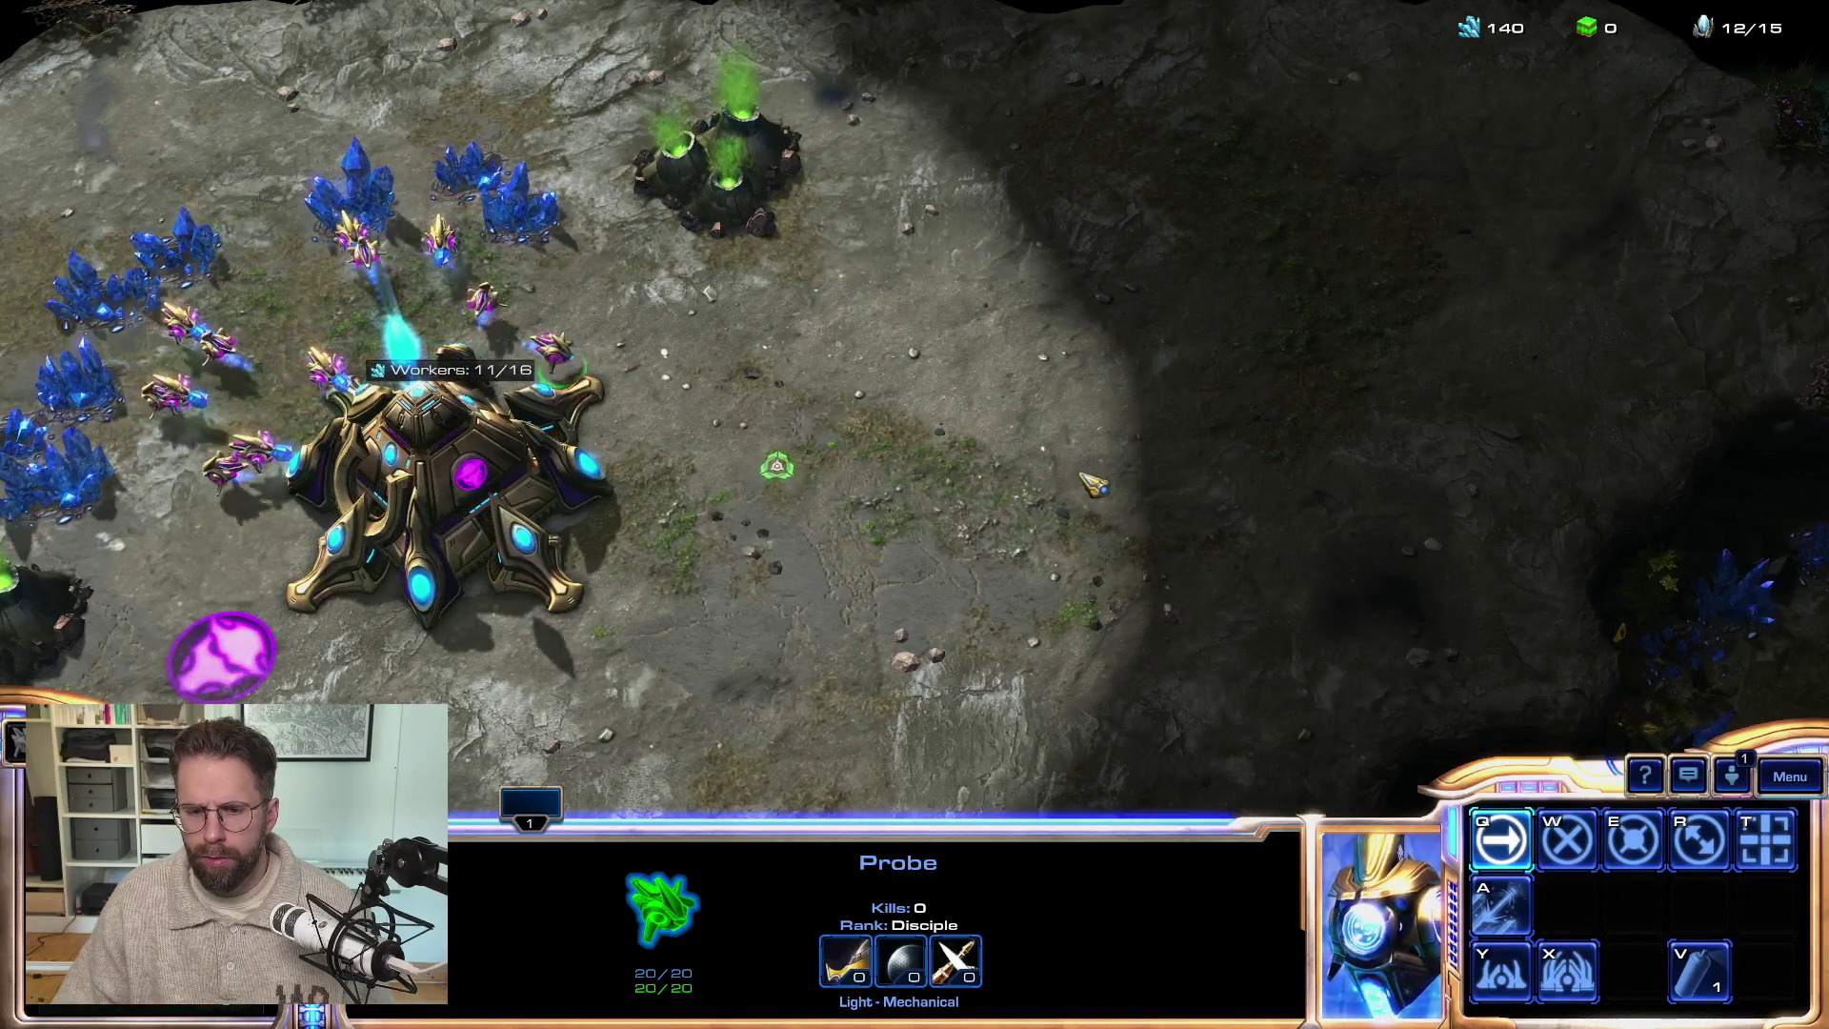
{"action": "key", "text": "y"}
{"action": "key", "text": "w"}
{"action": "left_click", "coordinate": [968, 435]}
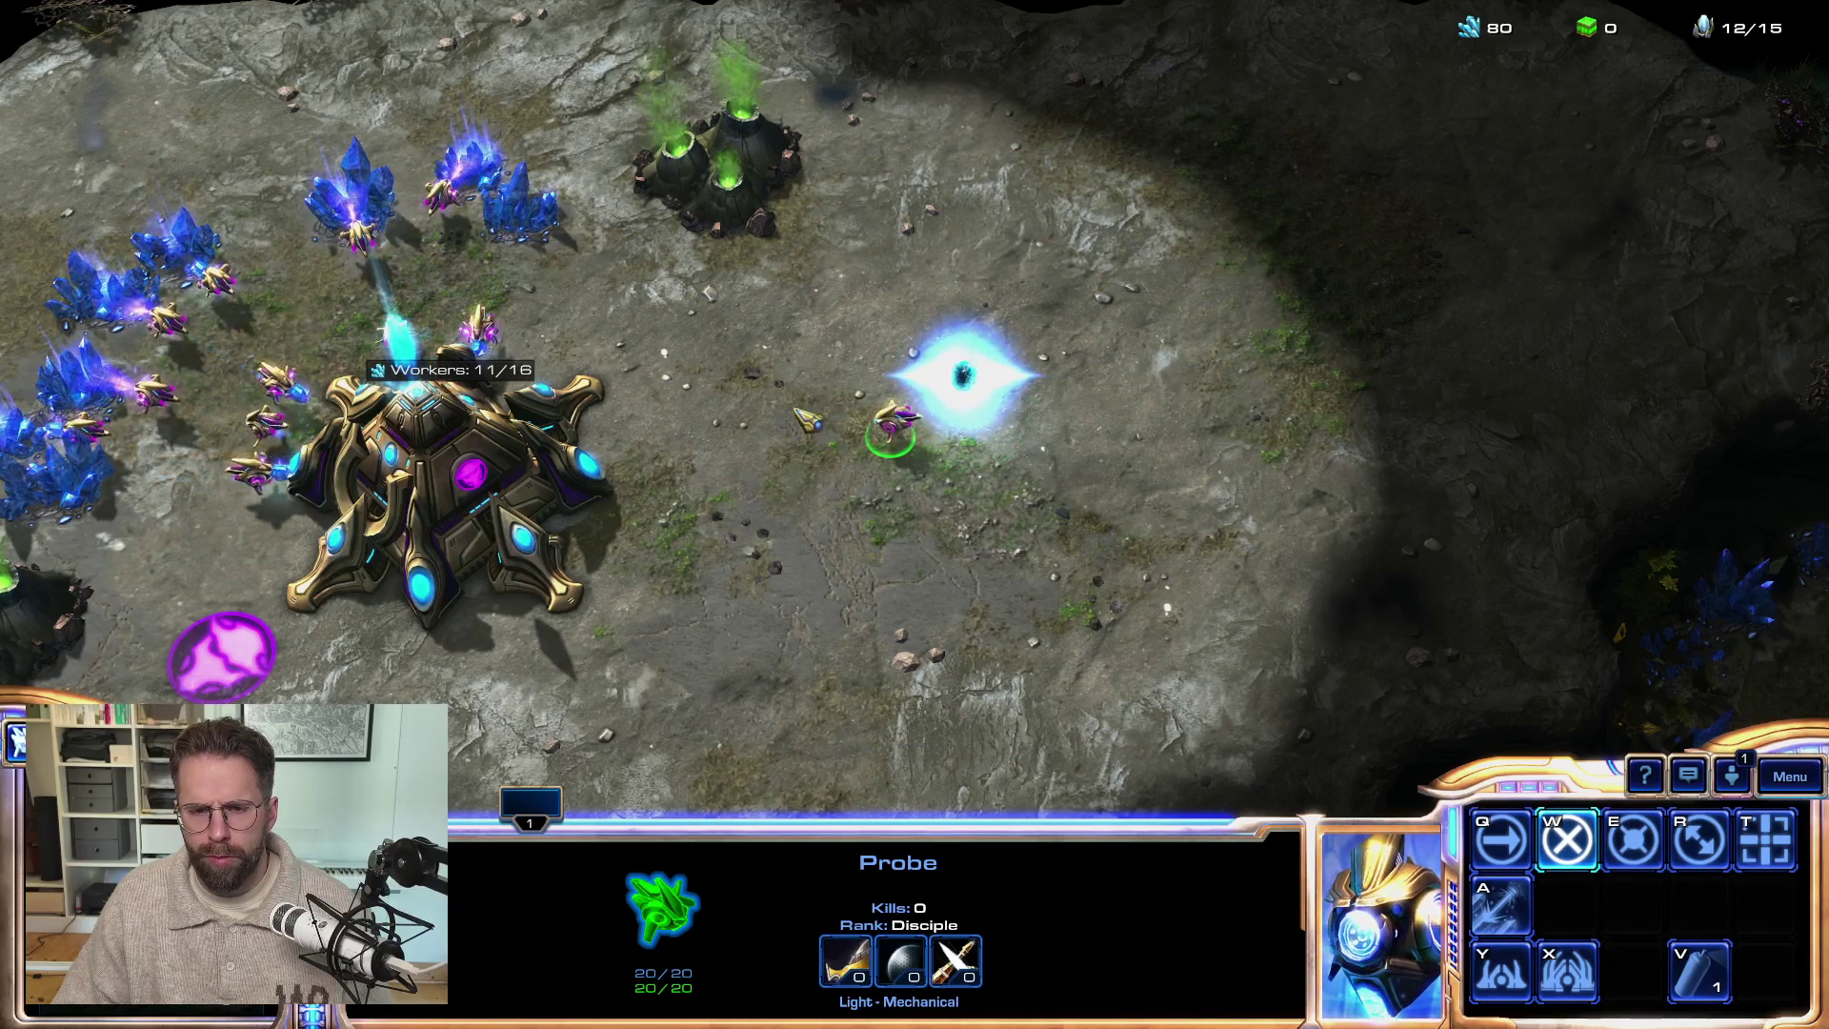
{"action": "right_click", "coordinate": [821, 631]}
{"action": "key", "text": "y"}
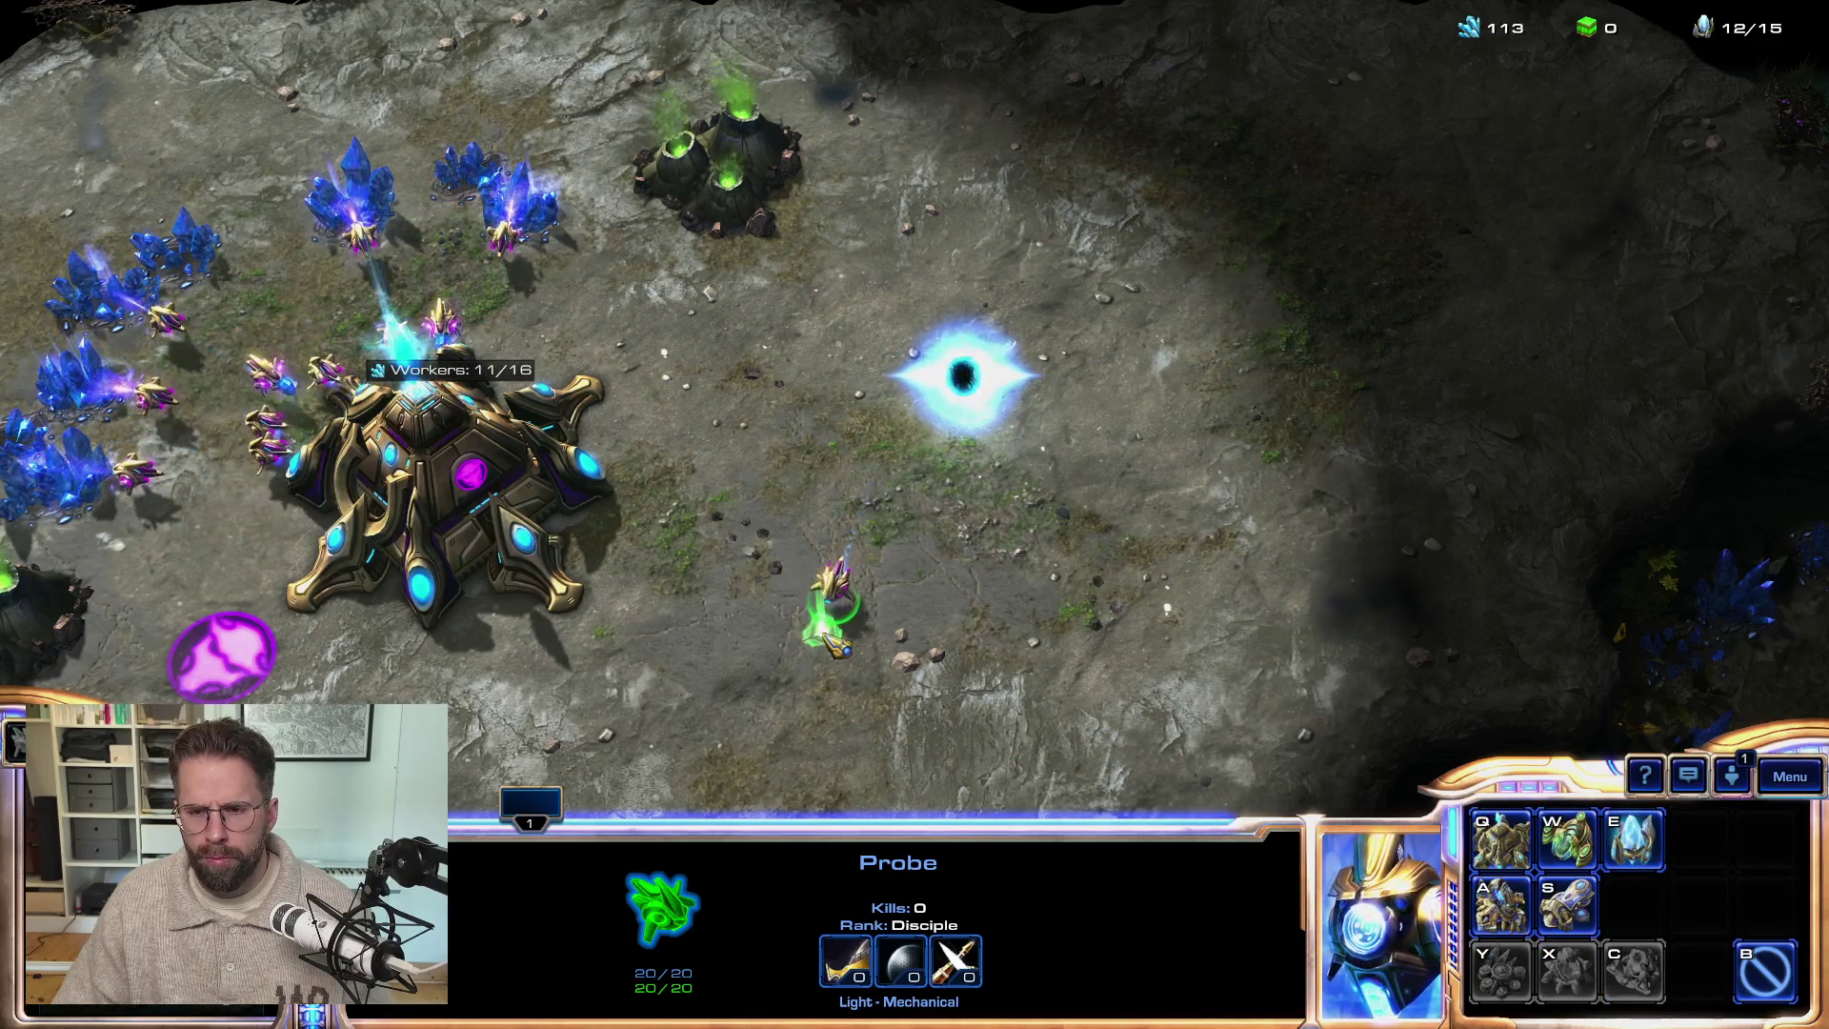
{"action": "key", "text": "e"}
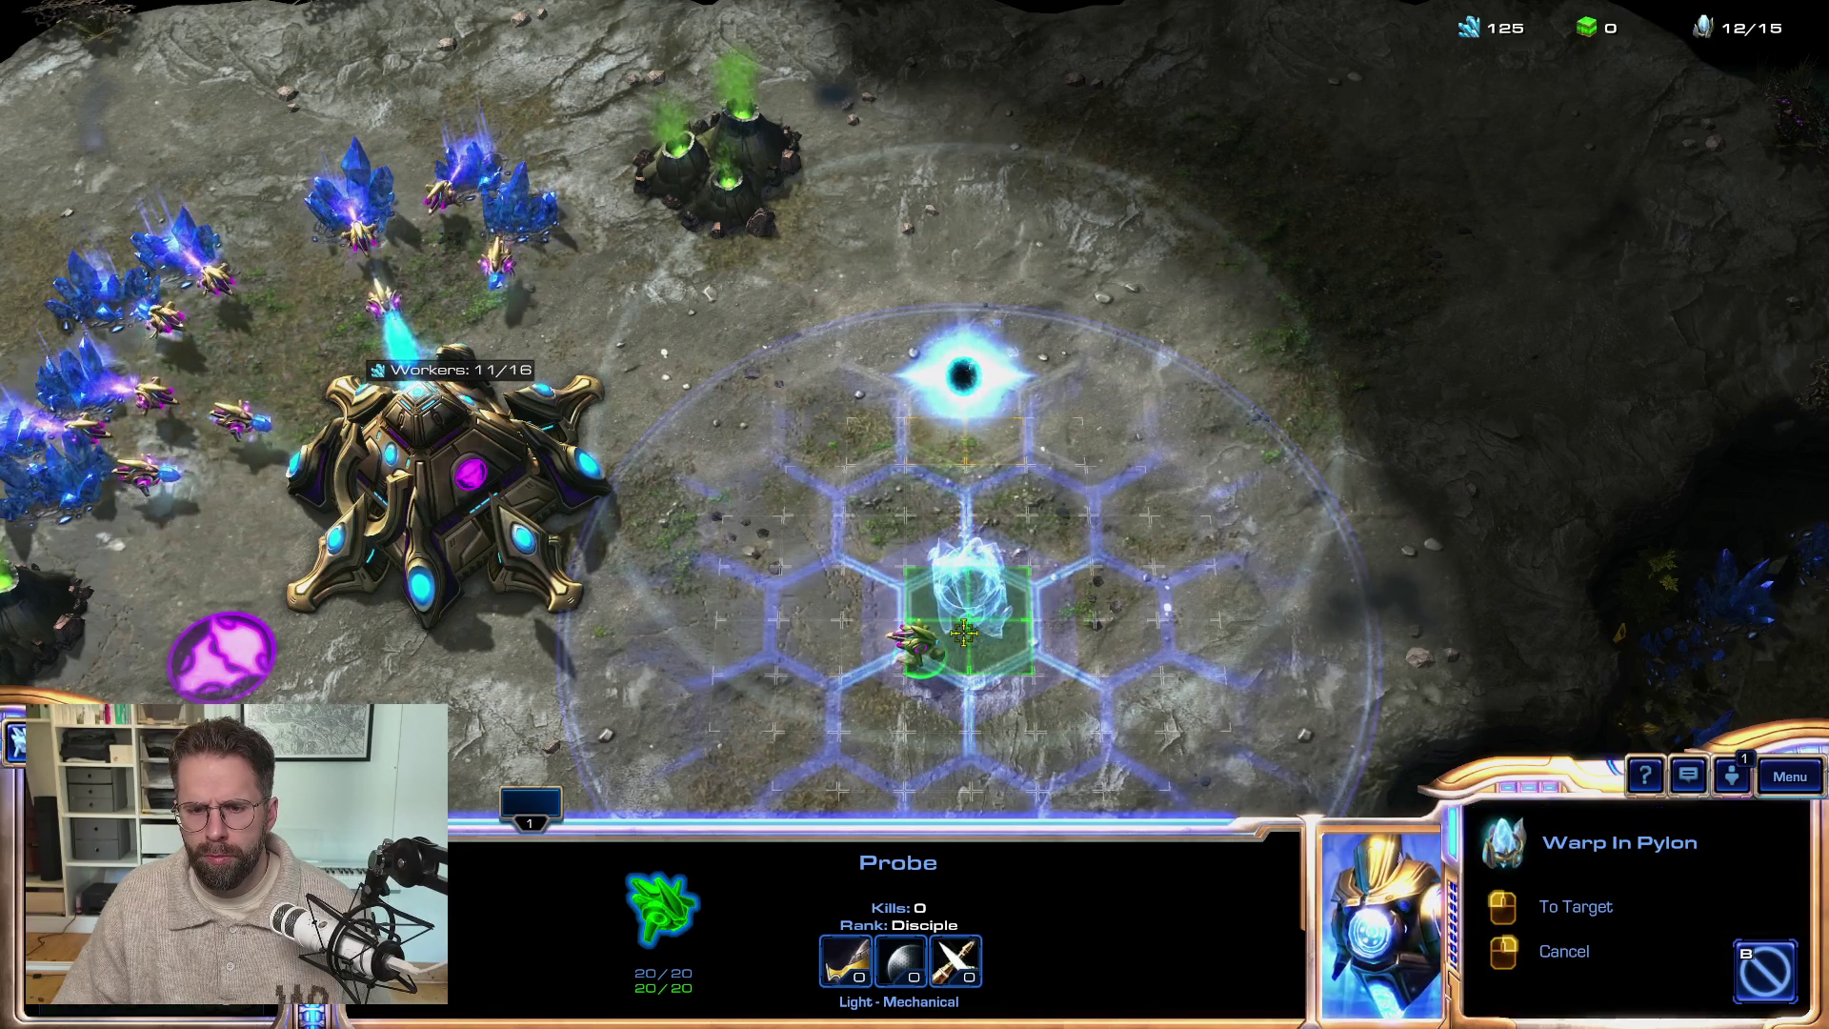
{"action": "left_click", "coordinate": [964, 631]}
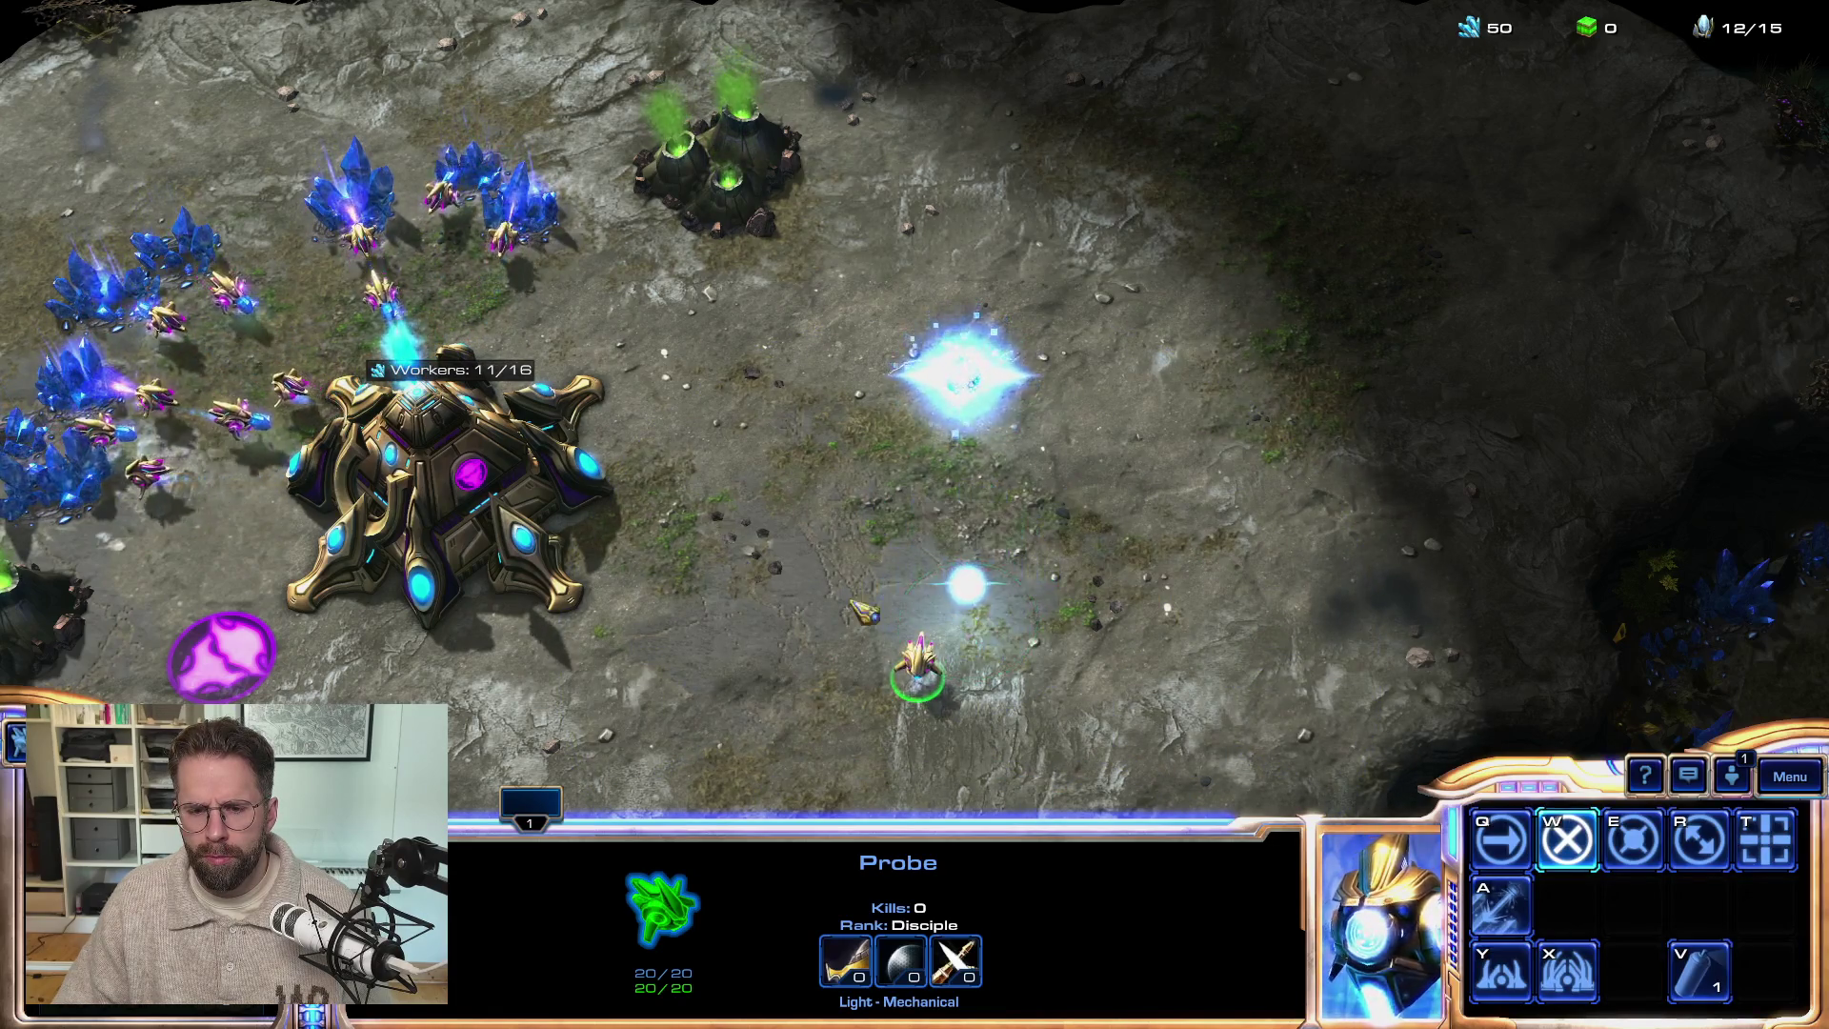
- Select a mineral-line probe, open the in-game menu, and switch back to the Unreal editor
{"action": "key", "text": "1"}
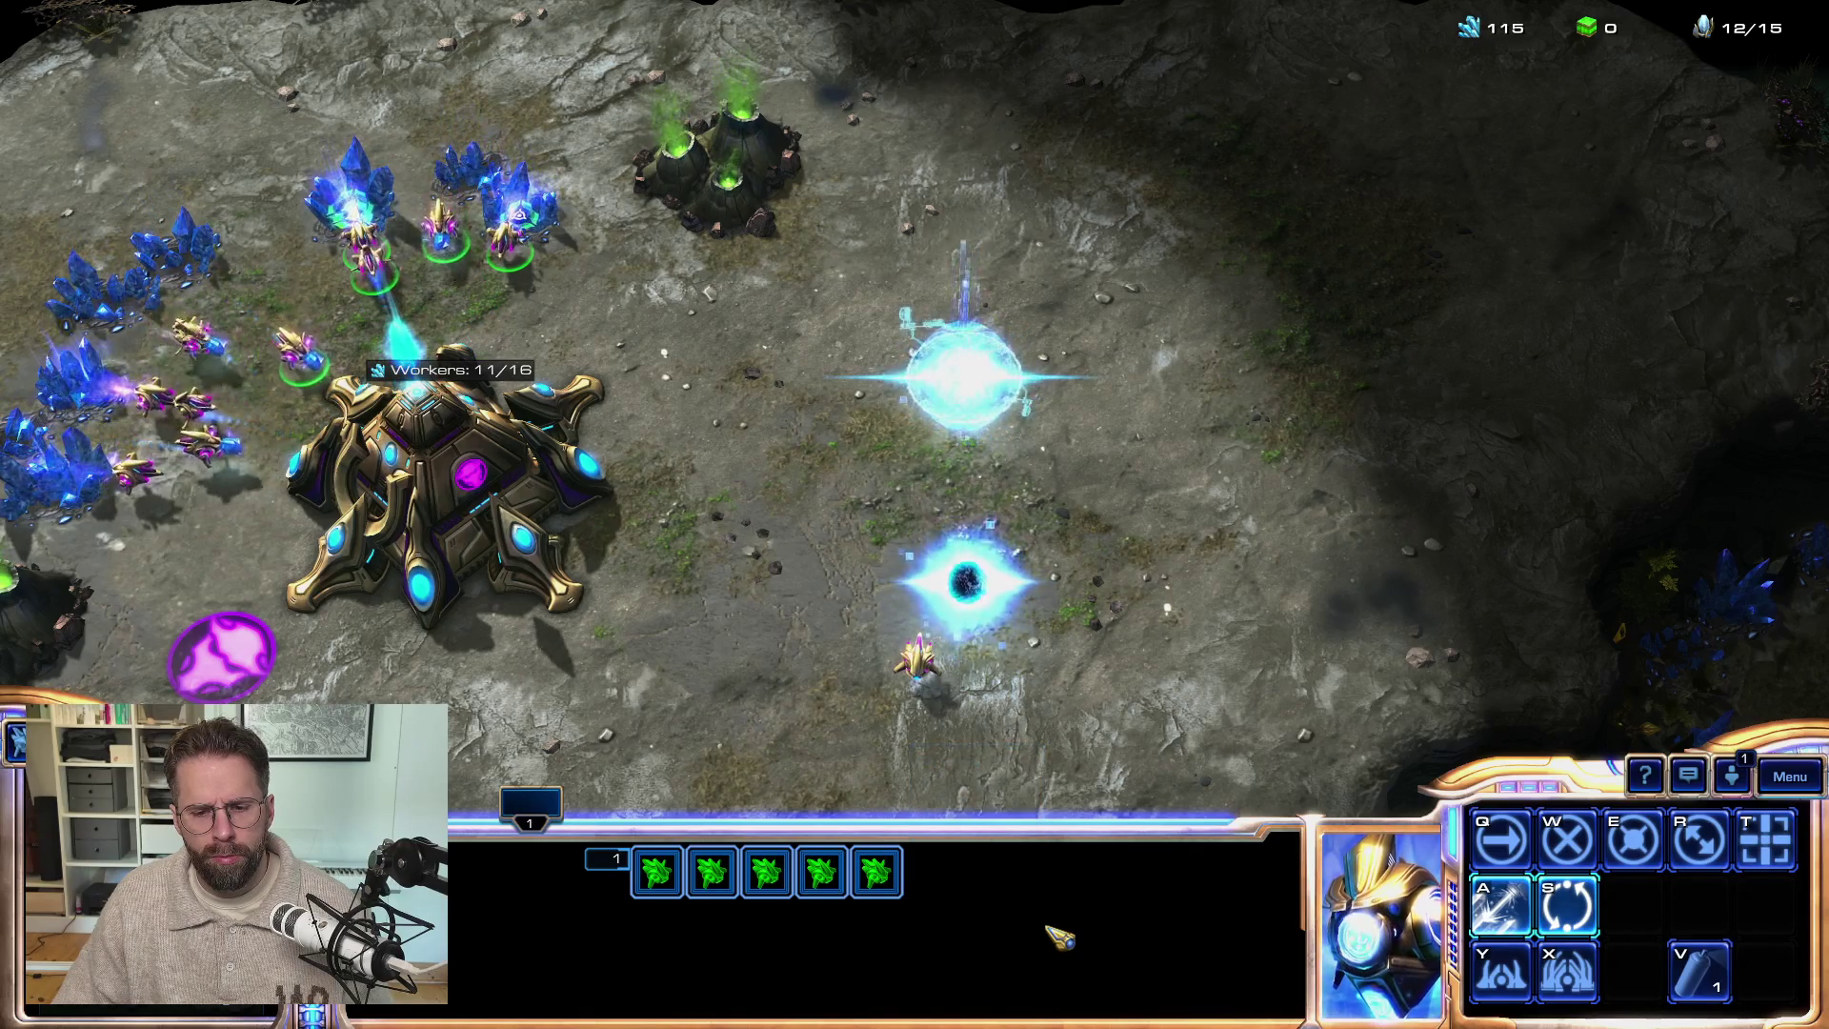
{"action": "left_click", "coordinate": [896, 882]}
{"action": "key", "text": "F10"}
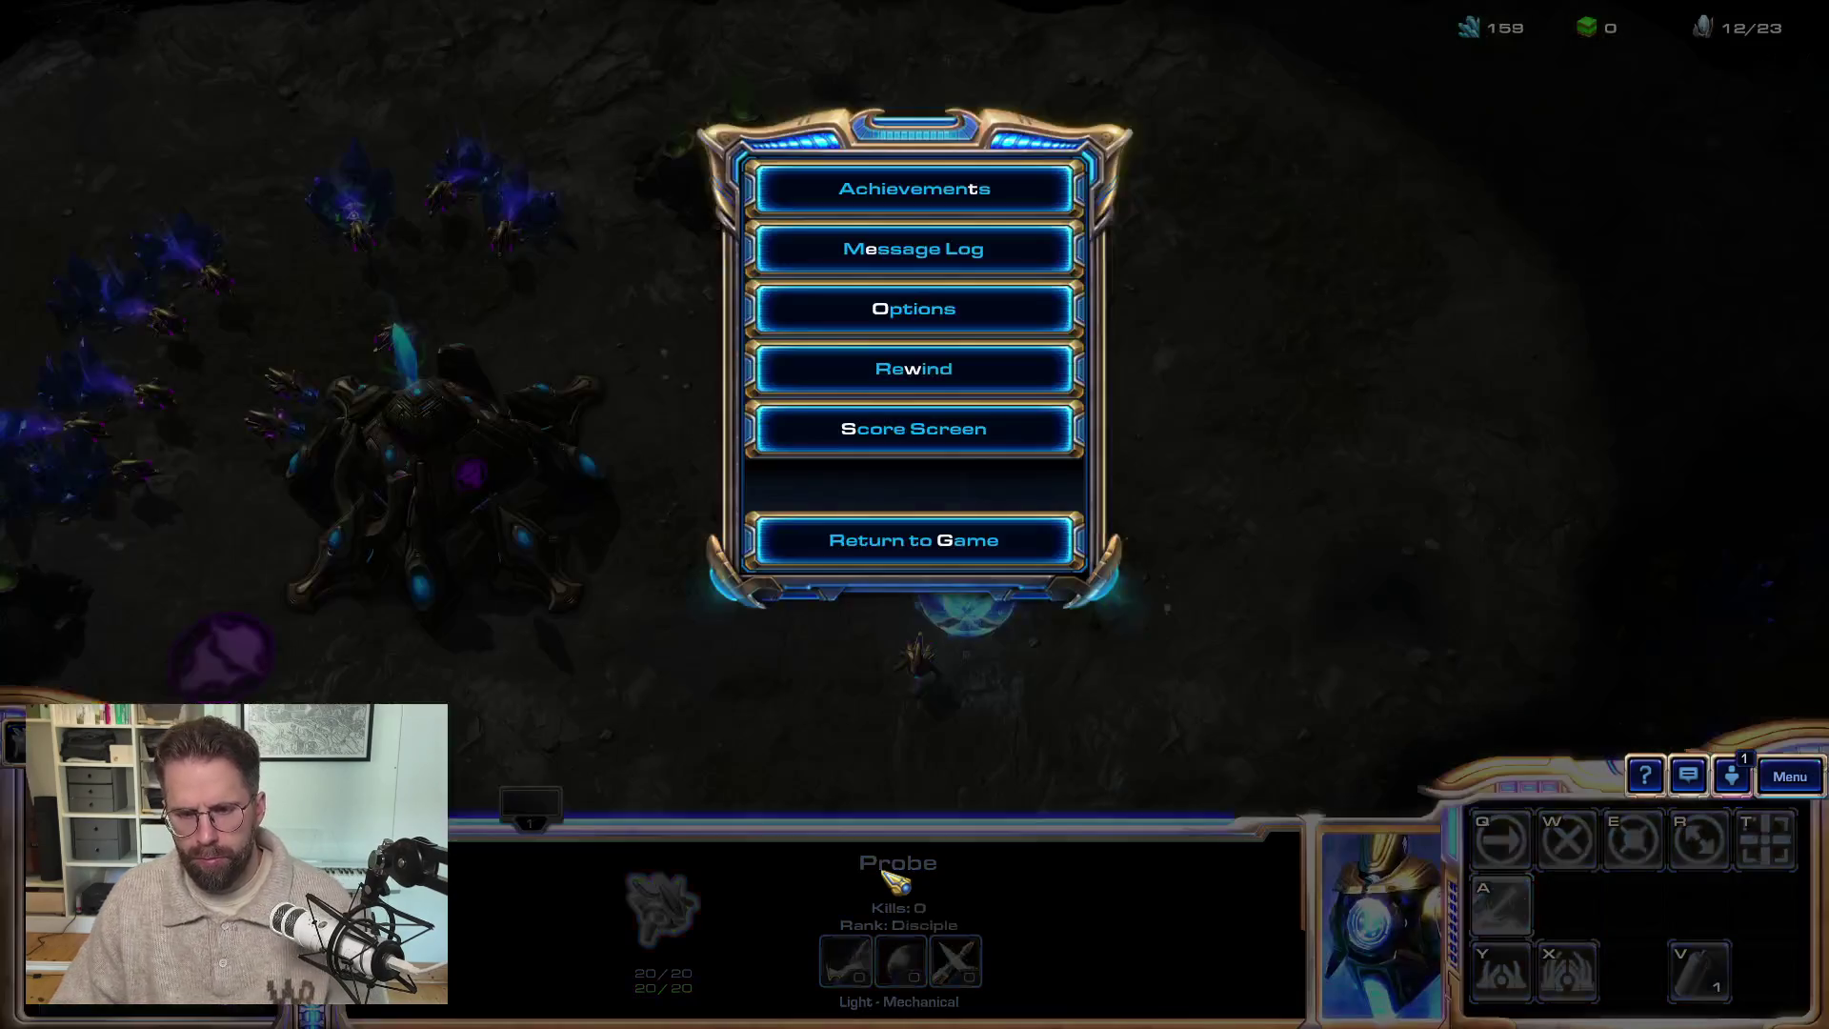
{"action": "key", "text": "alt+Tab"}
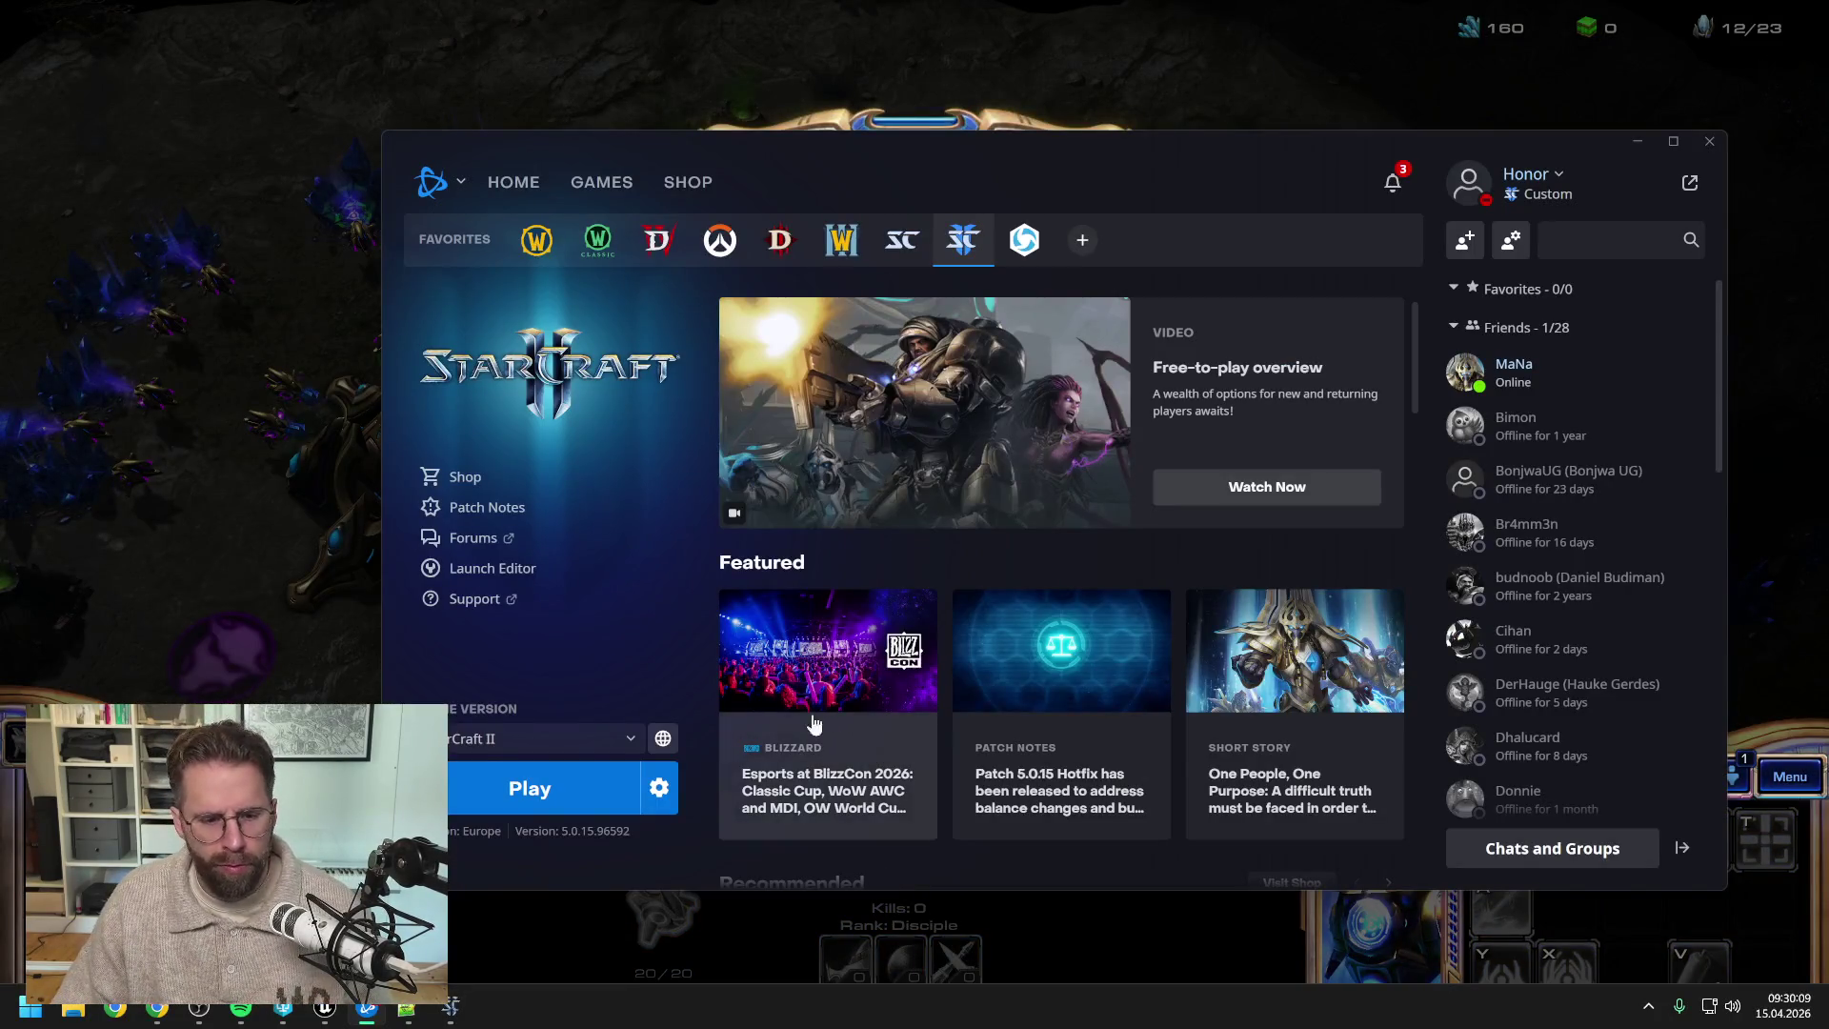
{"action": "left_click", "coordinate": [329, 1009]}
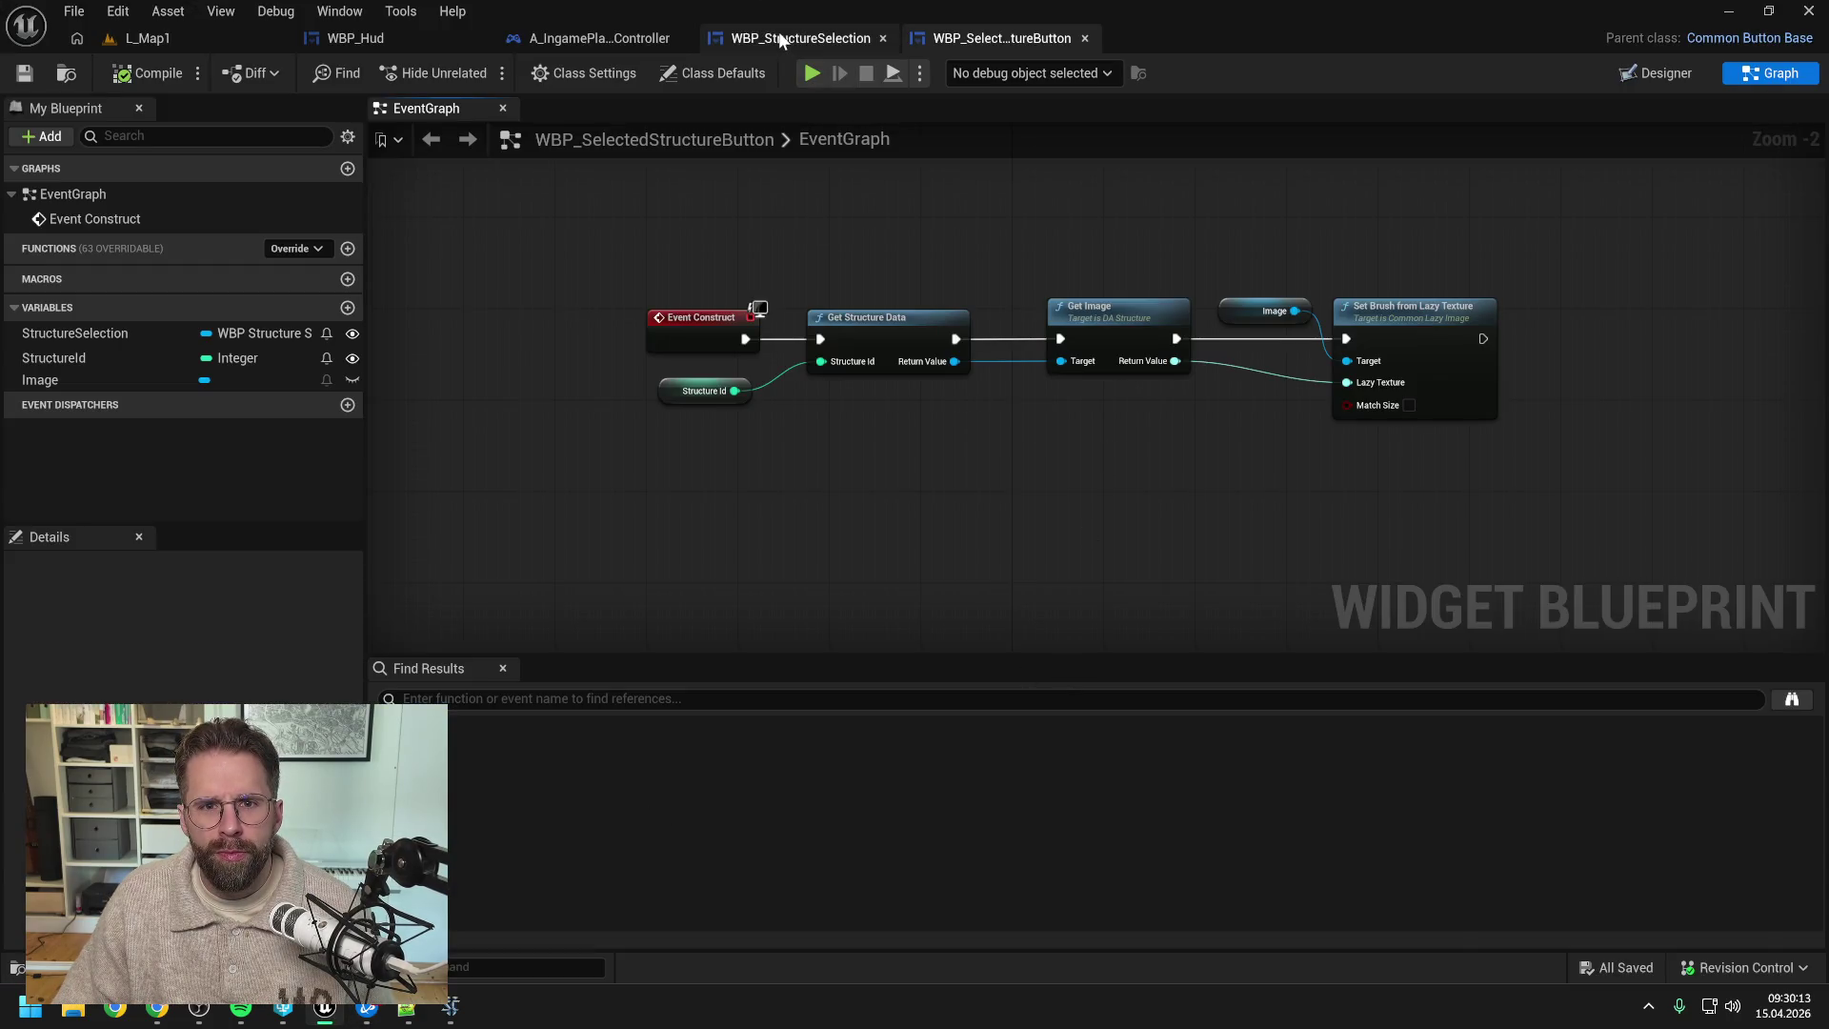
- Add an On Released event override to the button's event graph and compile
{"action": "left_click", "coordinate": [779, 37]}
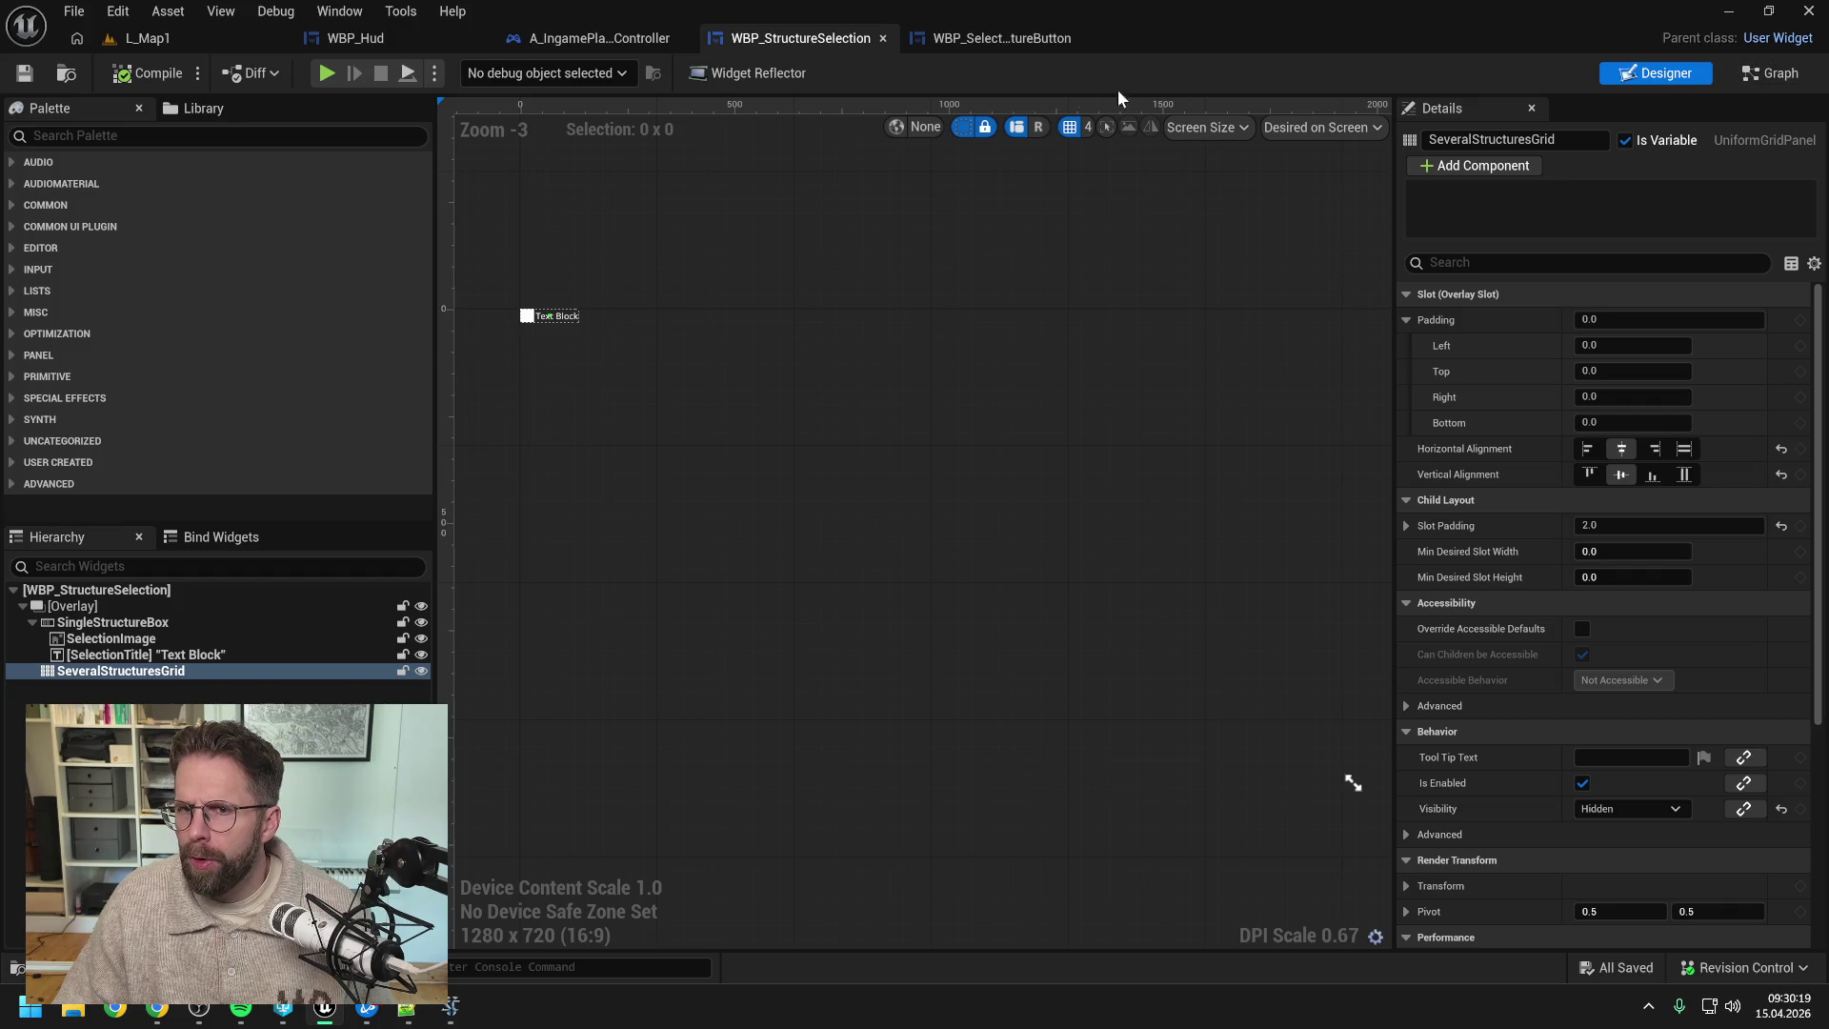
{"action": "left_click", "coordinate": [1010, 38]}
{"action": "left_click_drag", "start_coordinate": [1065, 222], "coordinate": [897, 233]}
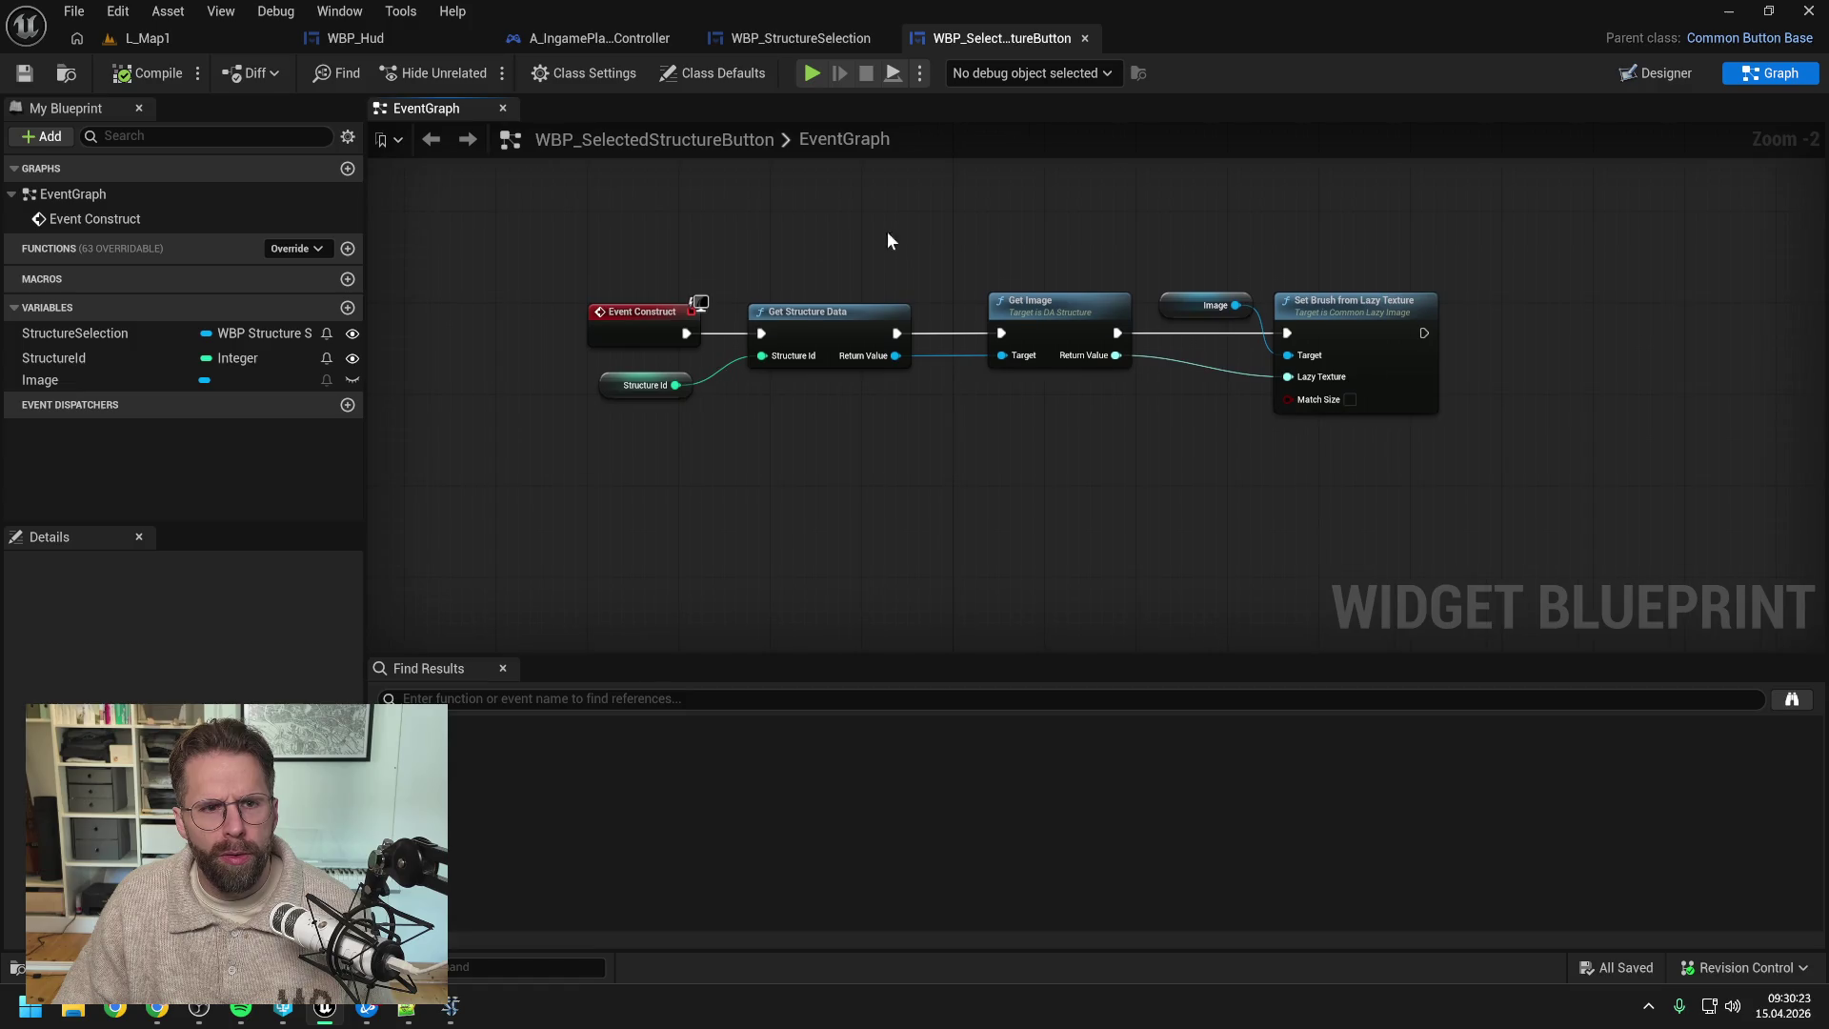
{"action": "left_click", "coordinate": [313, 247]}
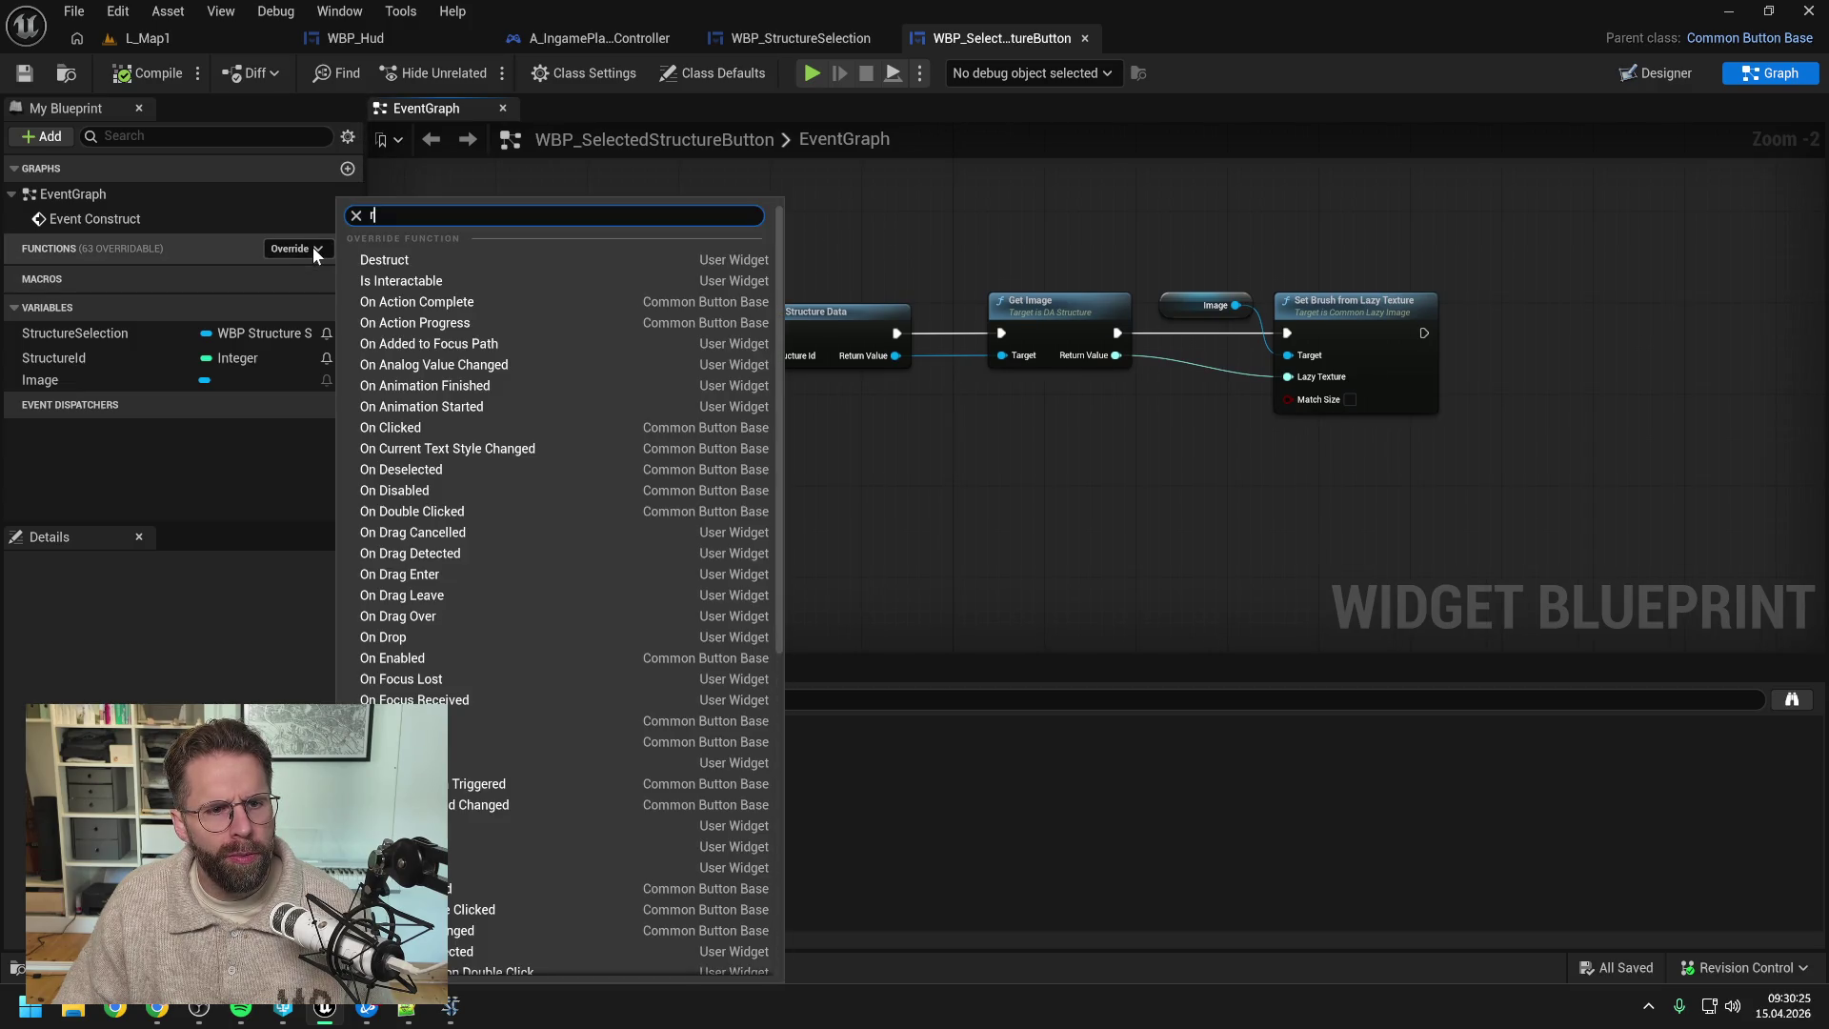
{"action": "type", "text": "re"}
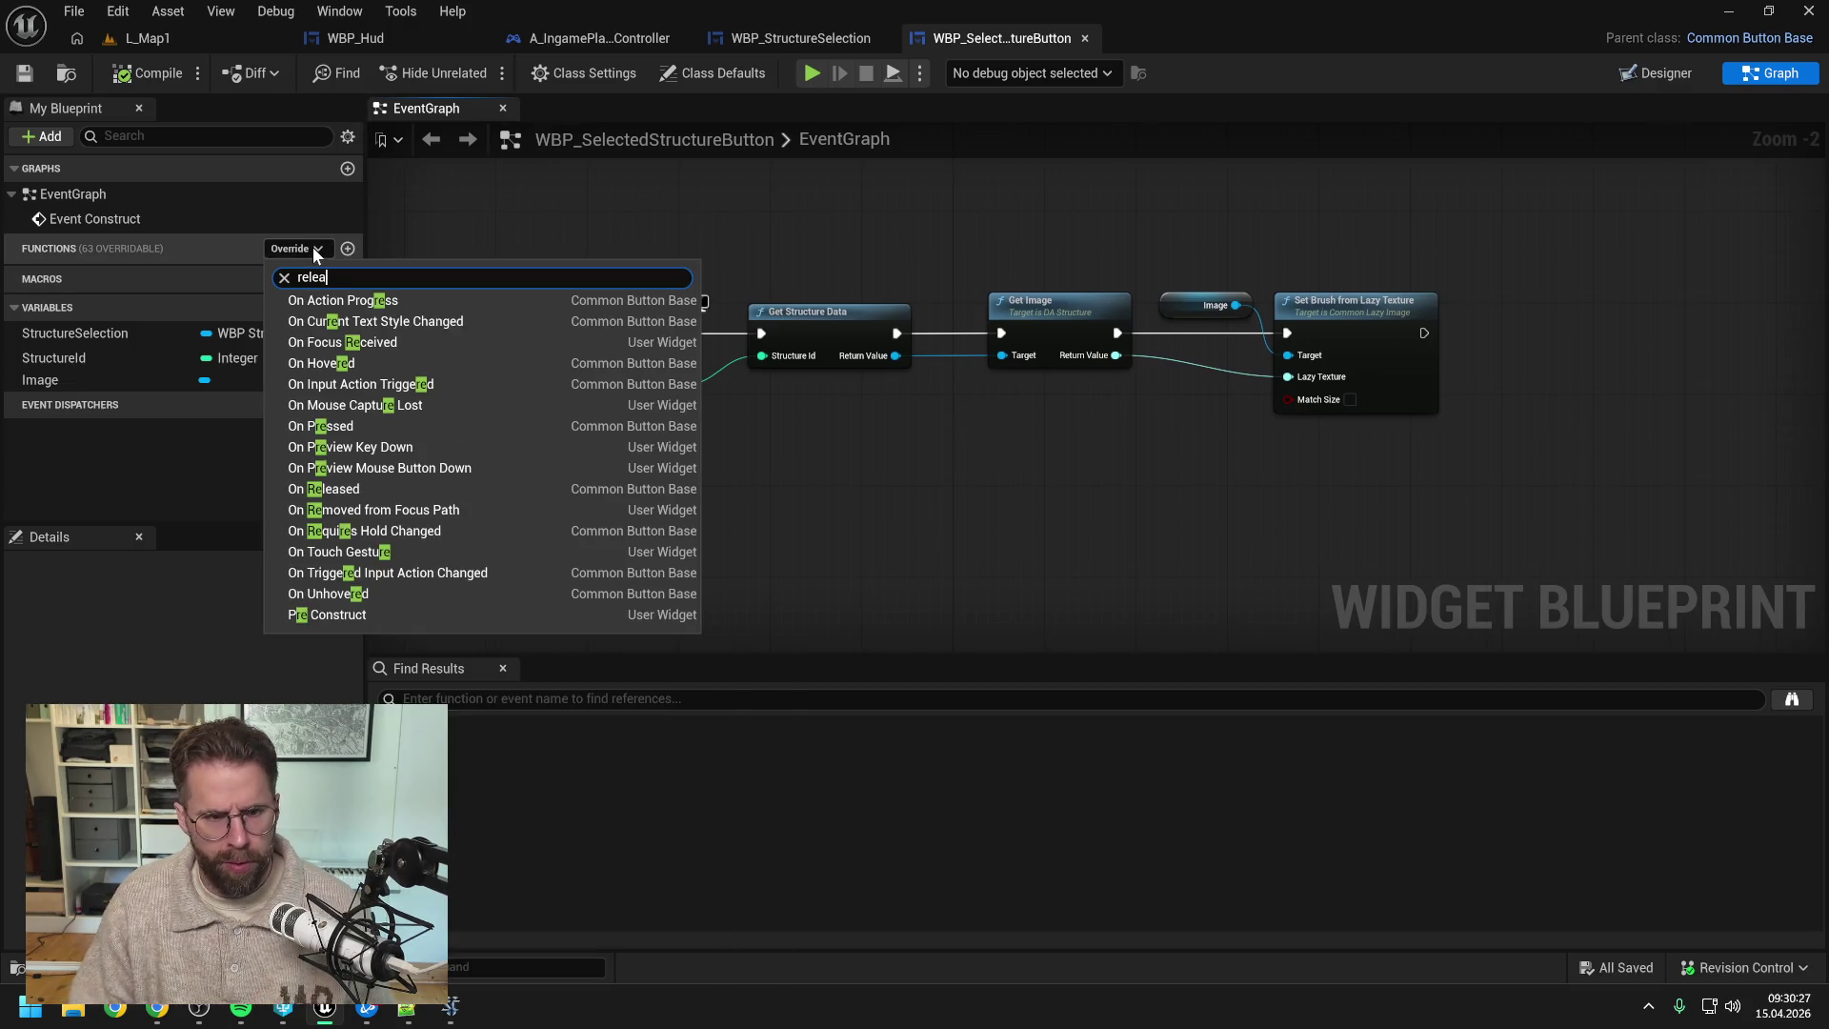
{"action": "type", "text": "lea"}
{"action": "left_click", "coordinate": [333, 299]}
{"action": "left_click", "coordinate": [907, 395]}
{"action": "left_click", "coordinate": [148, 74]}
- Have On Released call HandleSelectedStructureButtonClicked on a StructureSelection getter
{"action": "mouse_move", "coordinate": [122, 357]}
{"action": "left_mouse_down"}
{"action": "mouse_move", "coordinate": [1025, 480]}
{"action": "mouse_move", "coordinate": [975, 432]}
{"action": "mouse_move", "coordinate": [1109, 476]}
{"action": "left_mouse_up"}
{"action": "left_click", "coordinate": [1012, 474]}
{"action": "type", "text": "handle"}
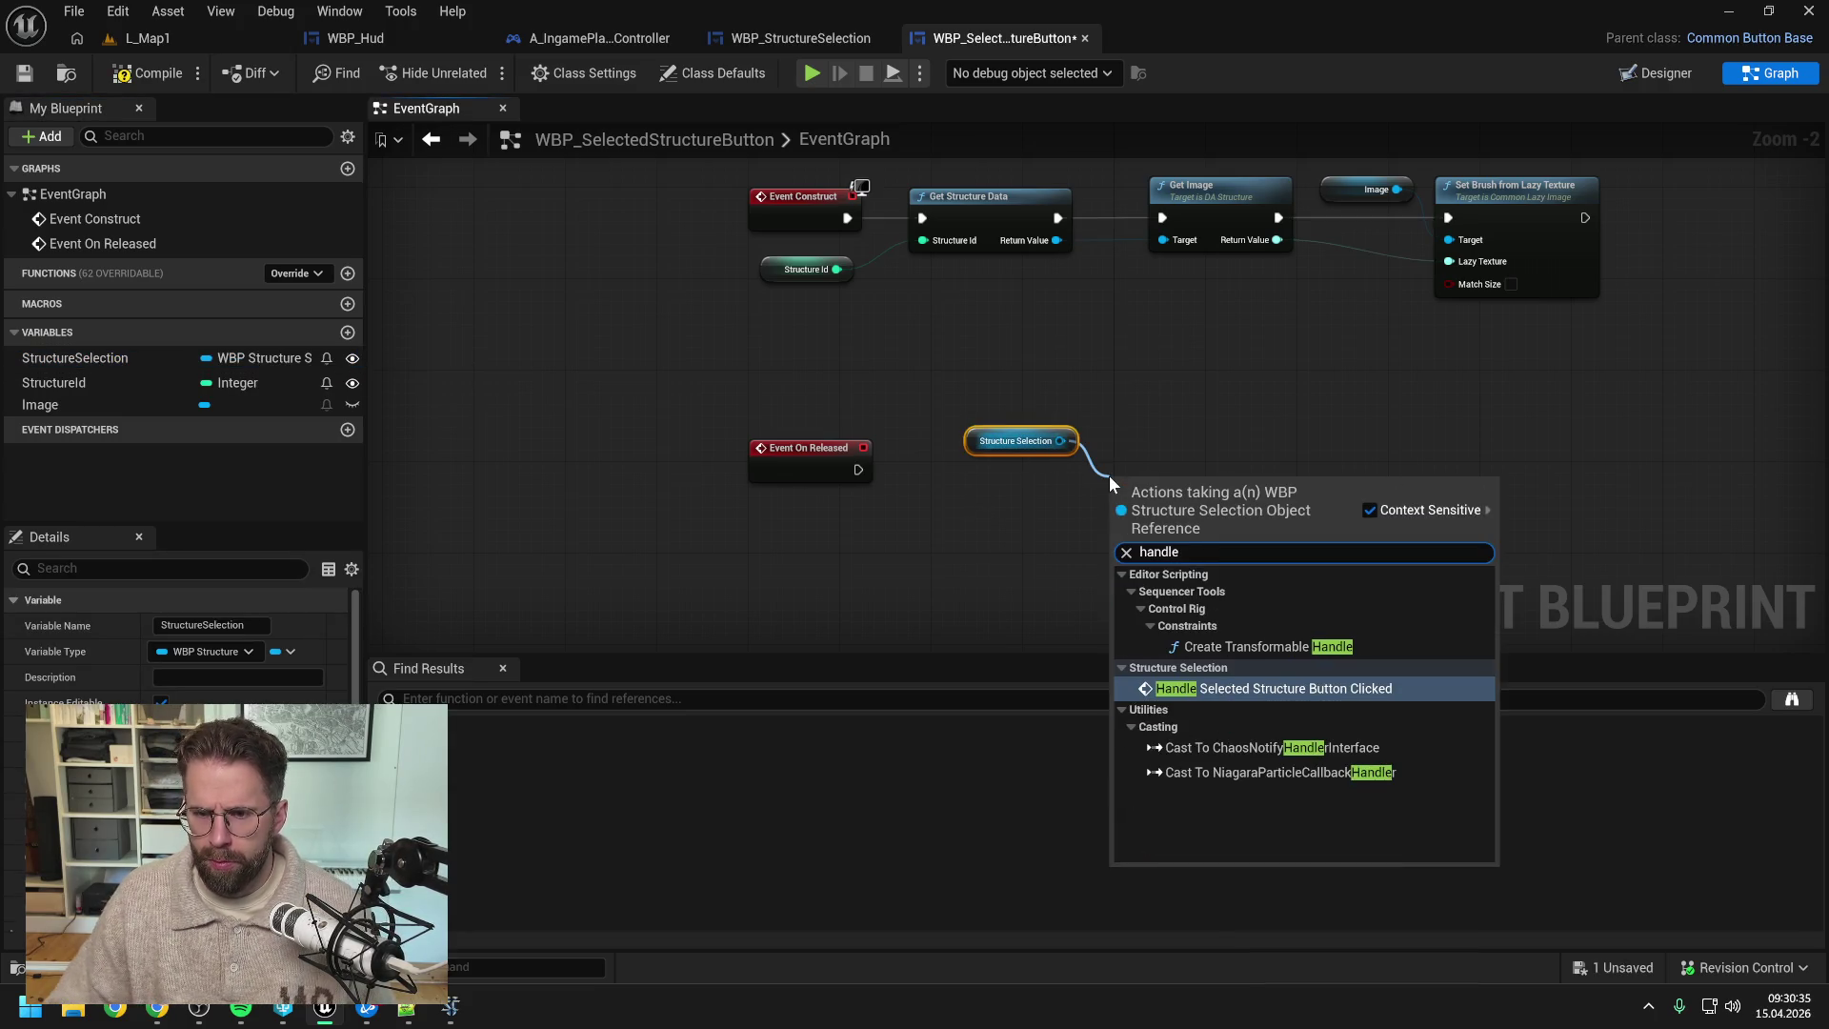
{"action": "left_click", "coordinate": [1182, 690]}
{"action": "mouse_move", "coordinate": [856, 470]}
{"action": "left_mouse_down"}
{"action": "mouse_move", "coordinate": [1118, 516]}
{"action": "mouse_move", "coordinate": [1168, 455]}
{"action": "left_mouse_up"}
- Pass a Self reference as the selected structure button, then compile
{"action": "right_click", "coordinate": [1003, 511]}
{"action": "type", "text": "self"}
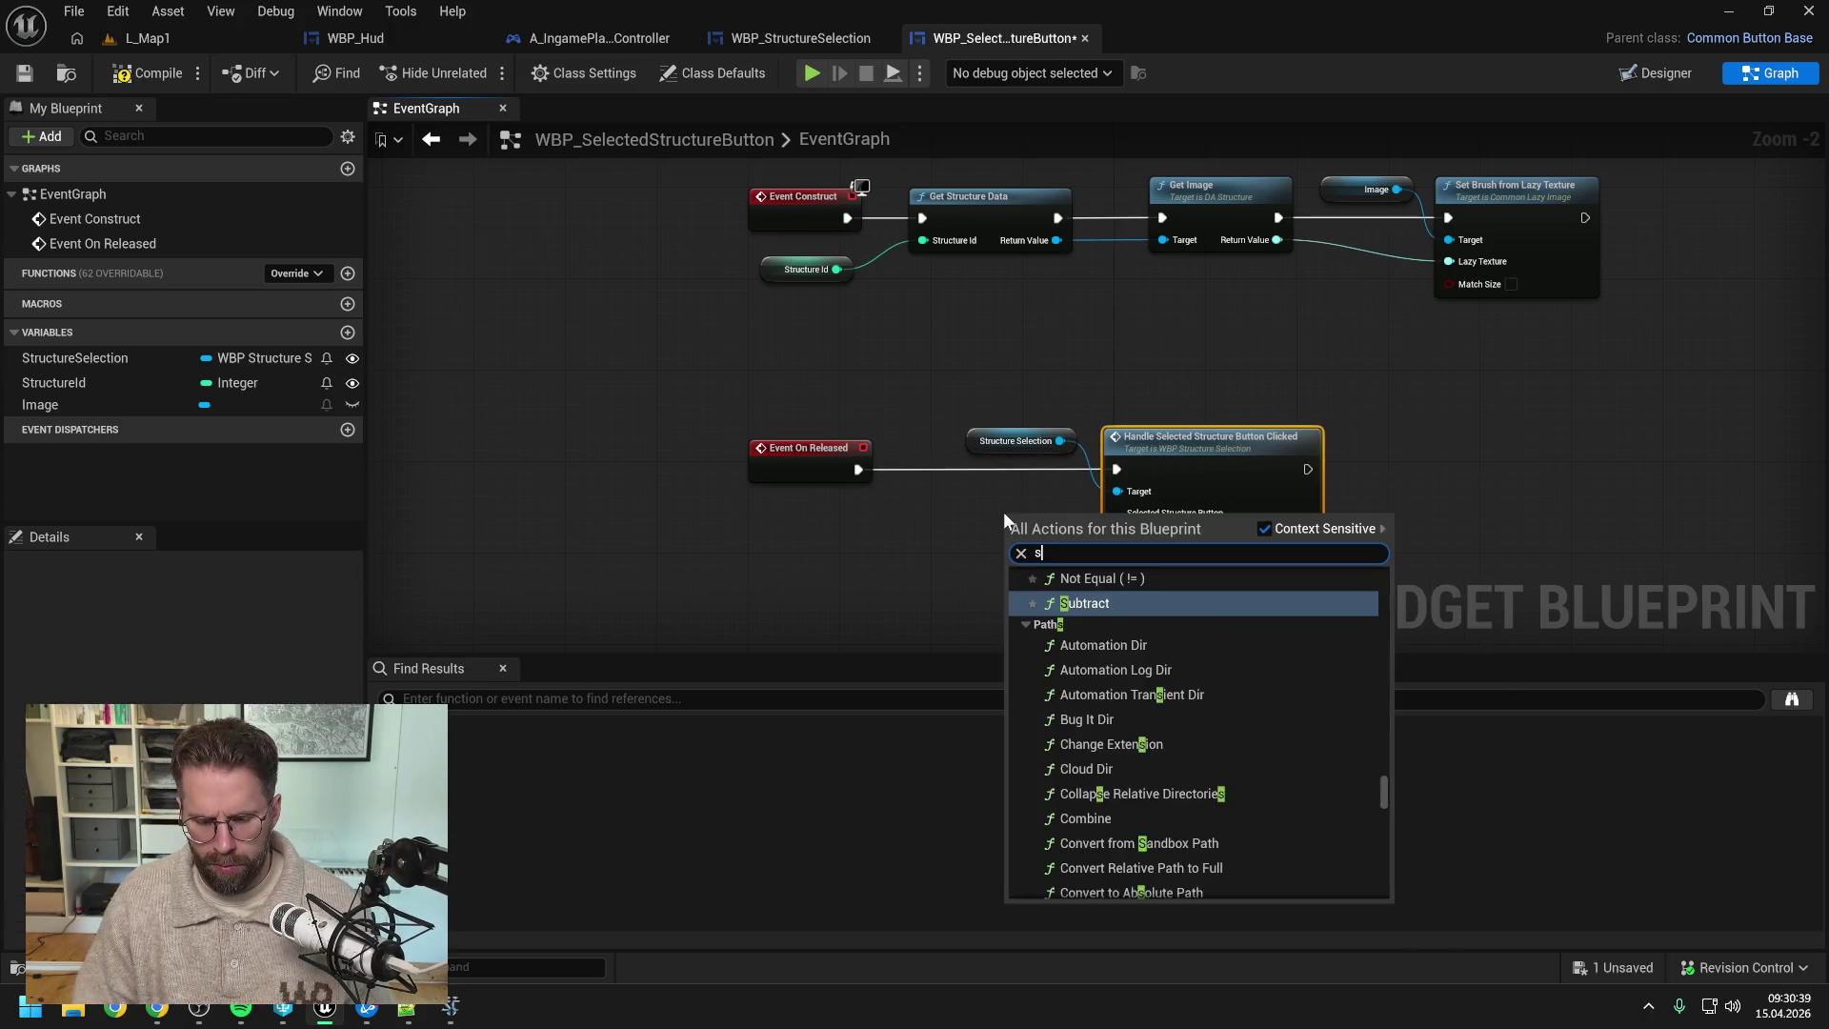
{"action": "key", "text": "Return"}
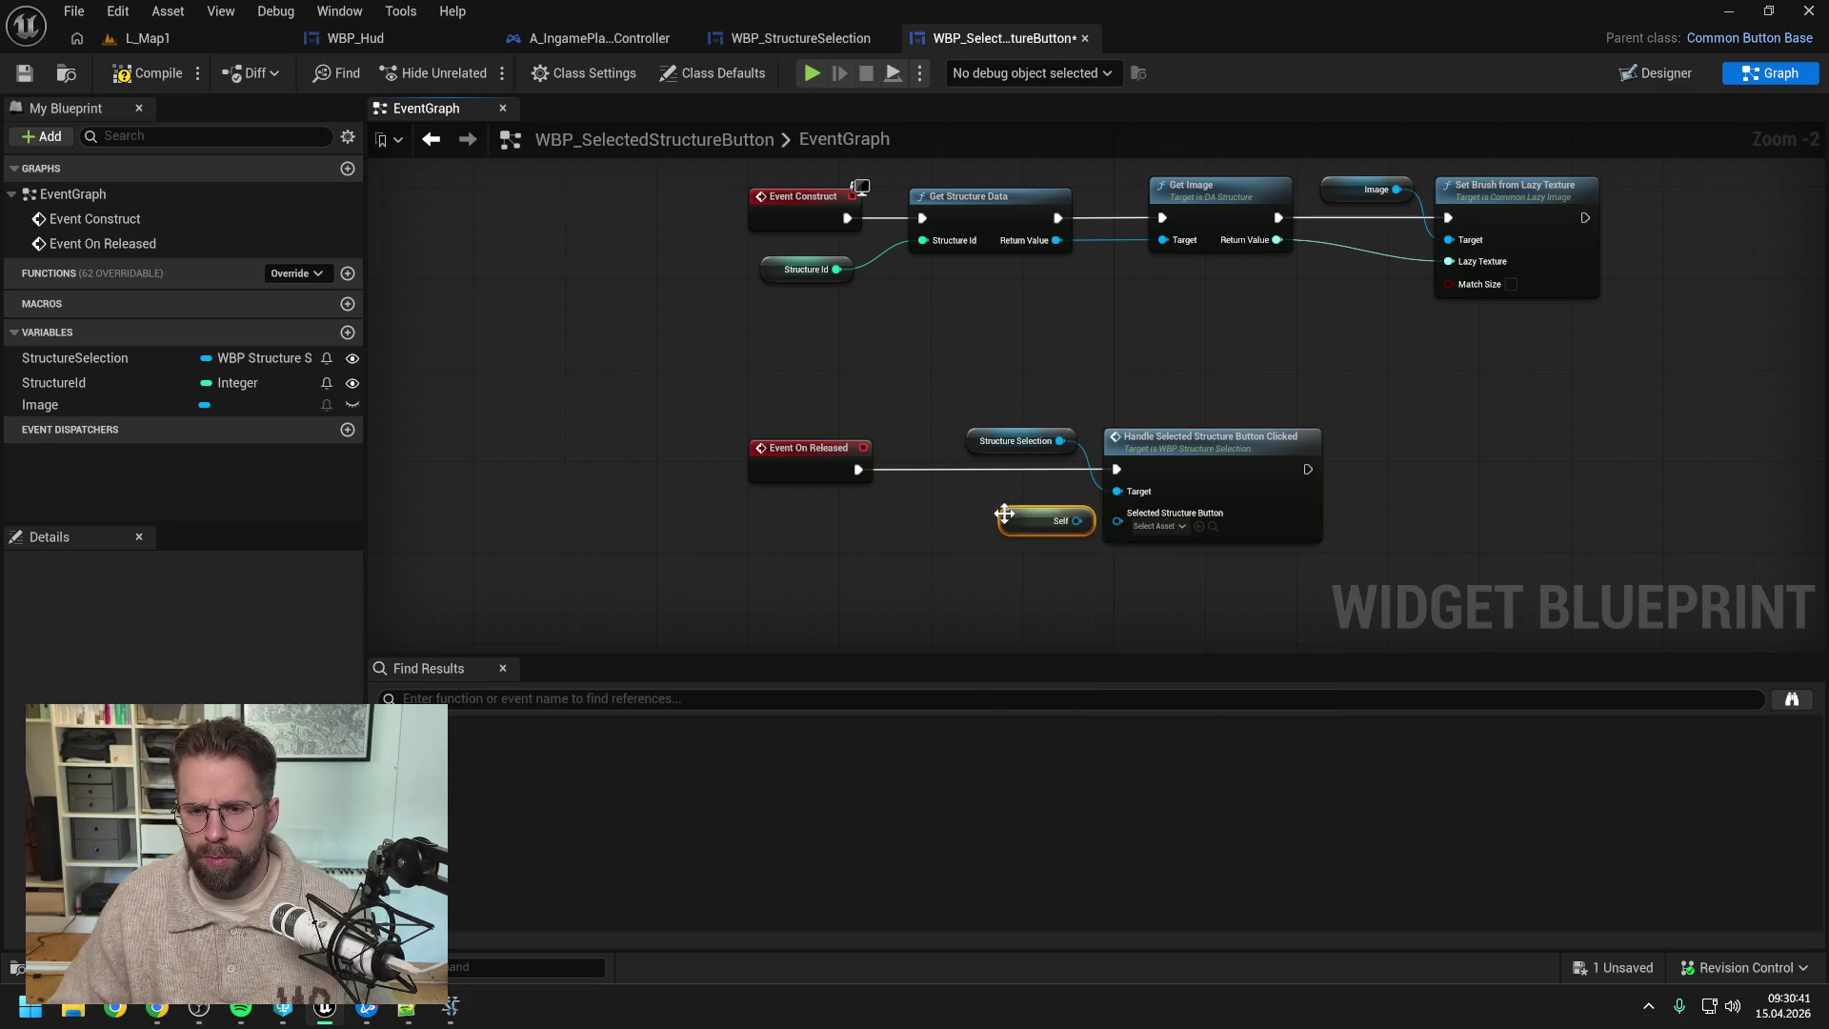
{"action": "left_click", "coordinate": [1064, 567]}
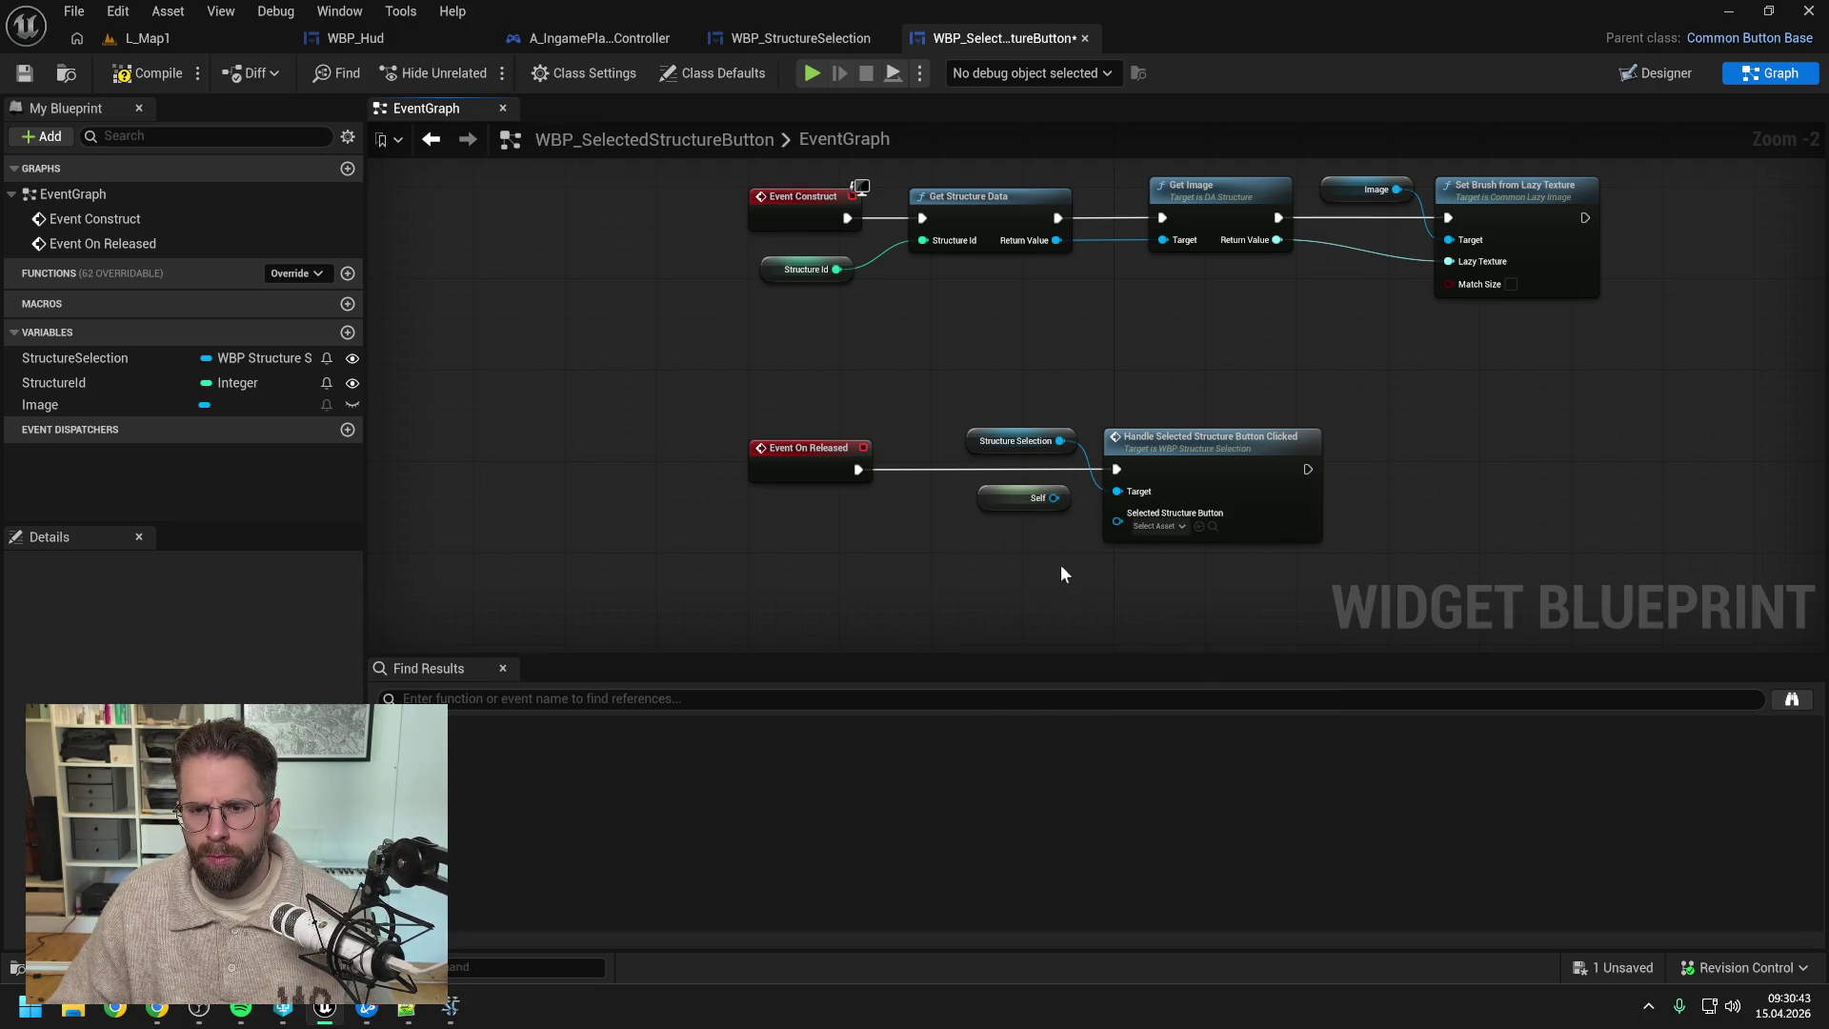
{"action": "left_click_drag", "start_coordinate": [1063, 567], "coordinate": [966, 539]}
{"action": "left_click_drag", "start_coordinate": [957, 470], "coordinate": [1023, 485]}
{"action": "left_click", "coordinate": [153, 74]}
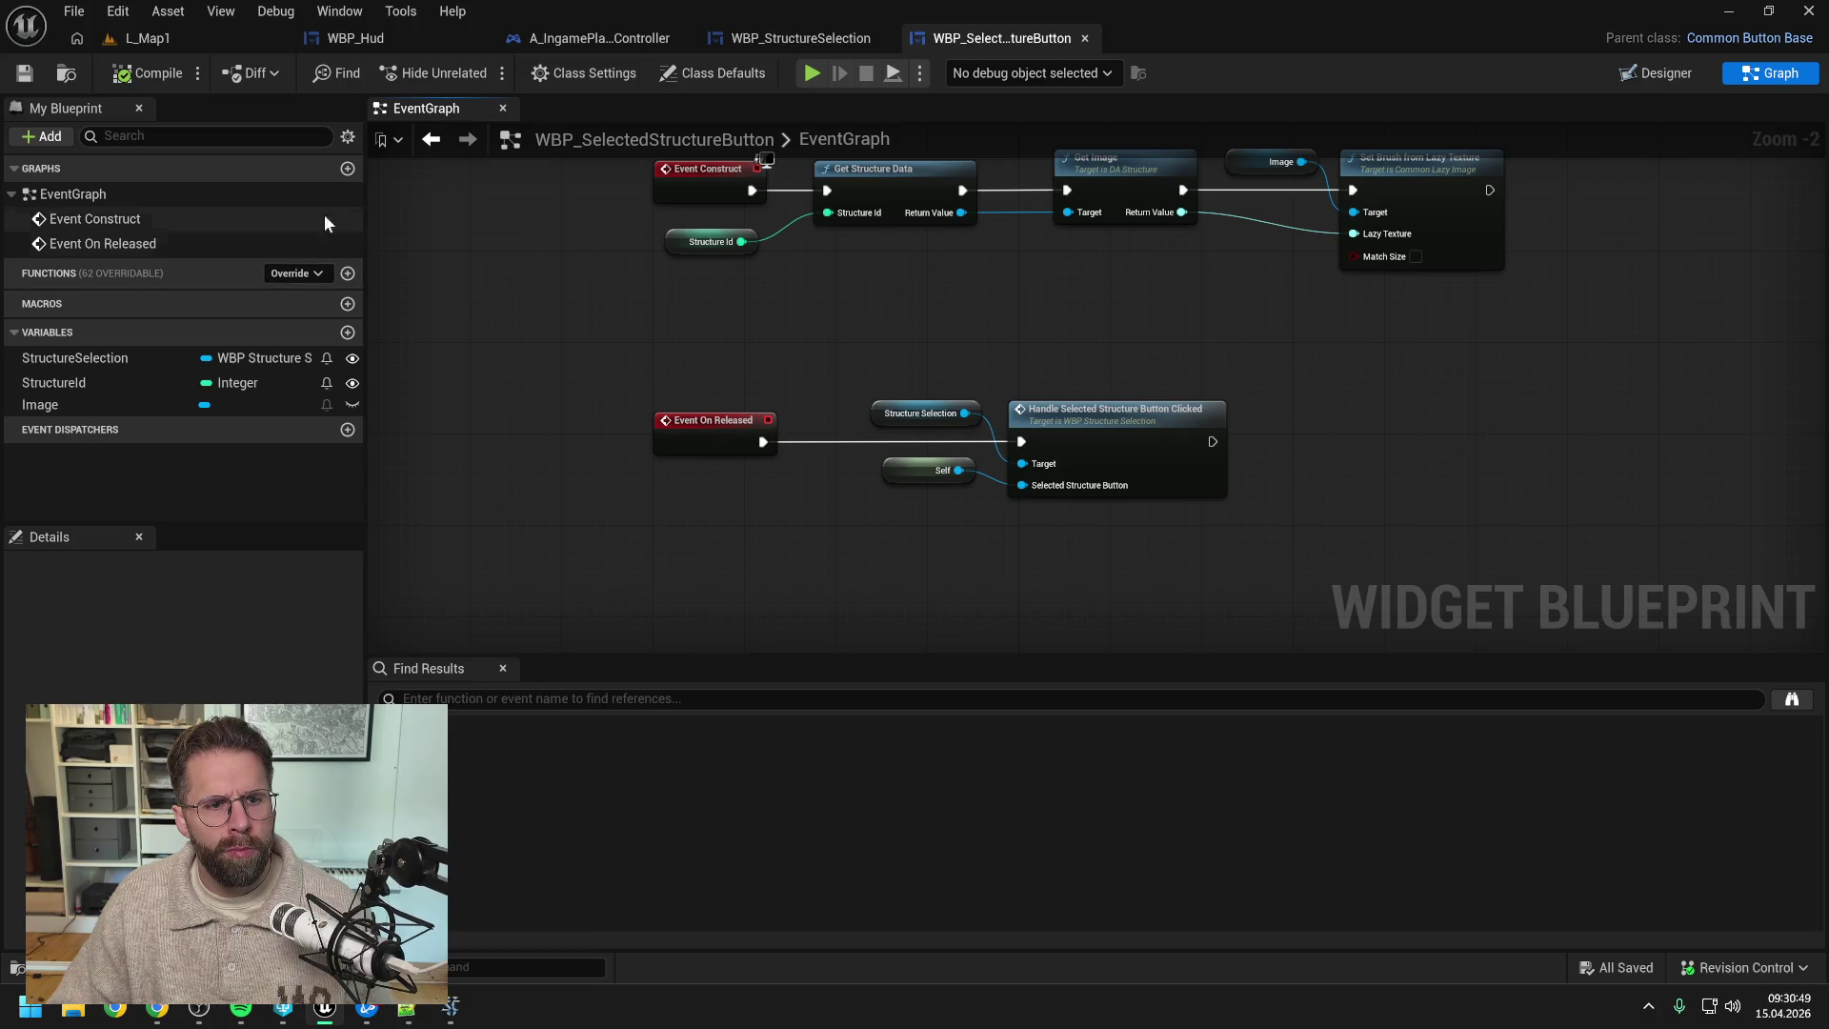
{"action": "left_click", "coordinate": [348, 274]}
- Name the new function GetStructureId and give it a Return Node with an Integer output
{"action": "type", "text": "GetStructureId"}
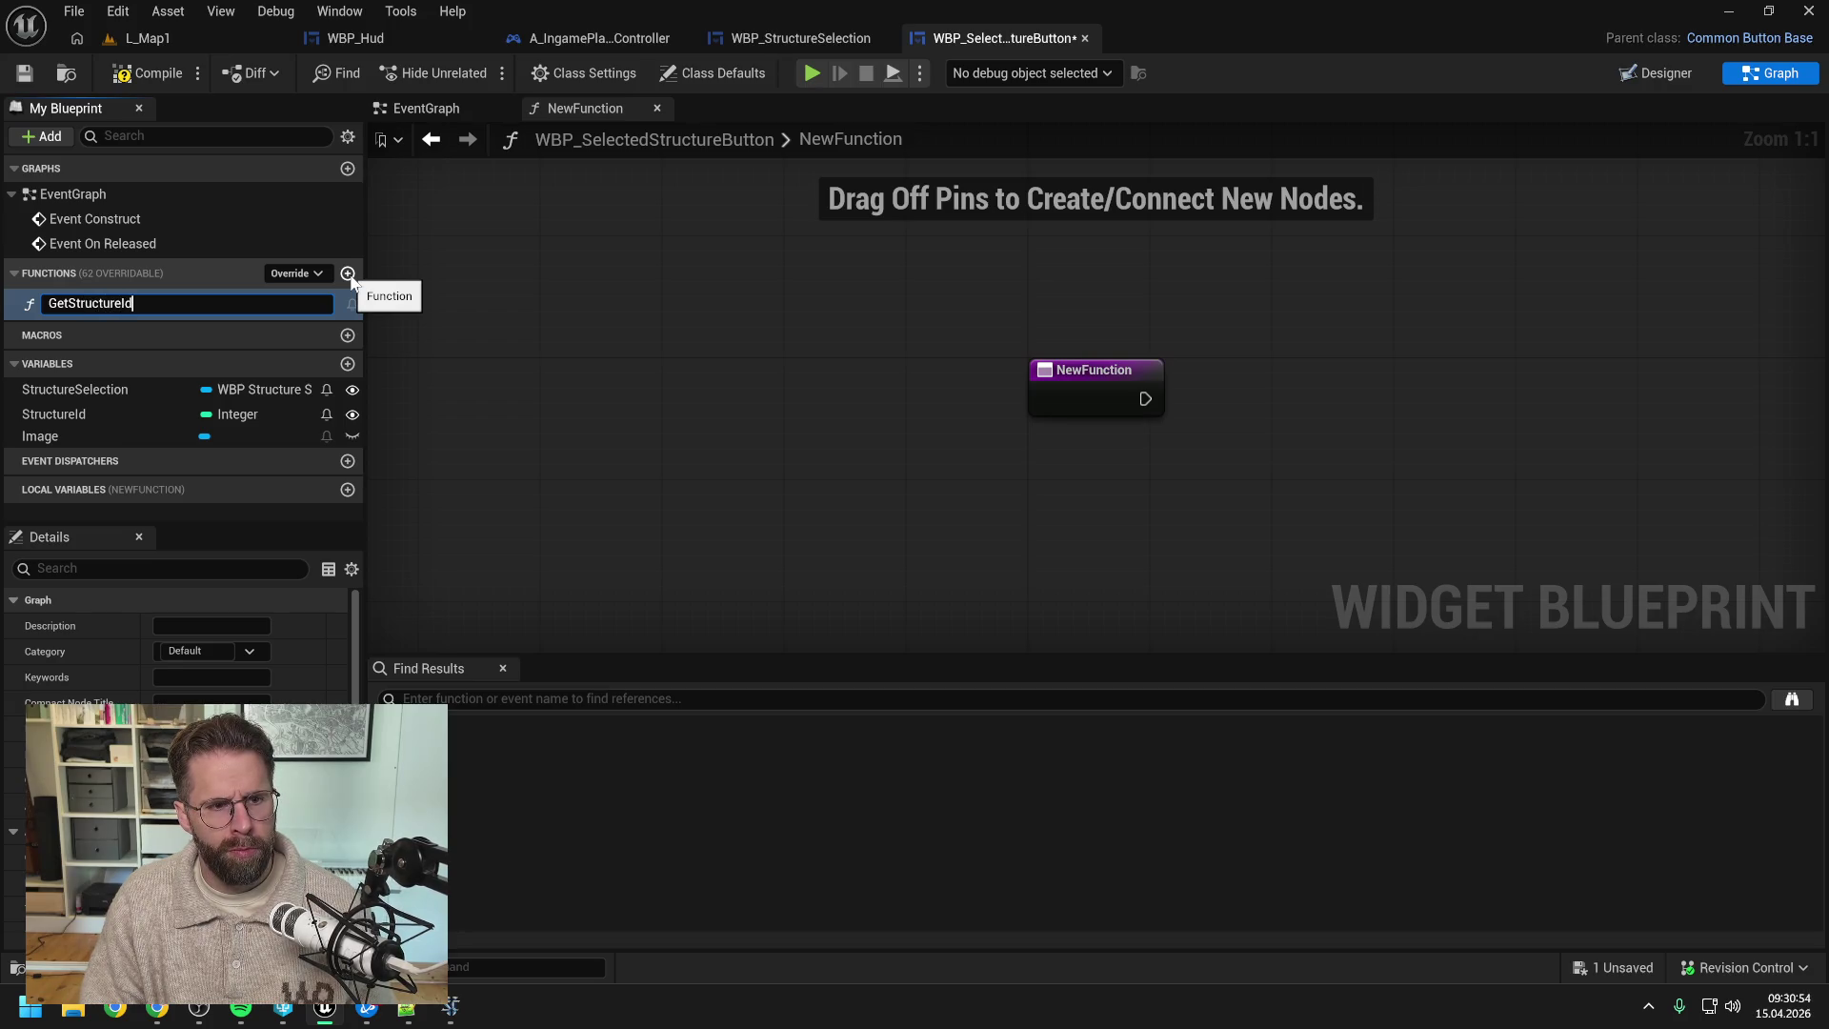
{"action": "key", "text": "Return"}
{"action": "key", "text": "ctrl+s"}
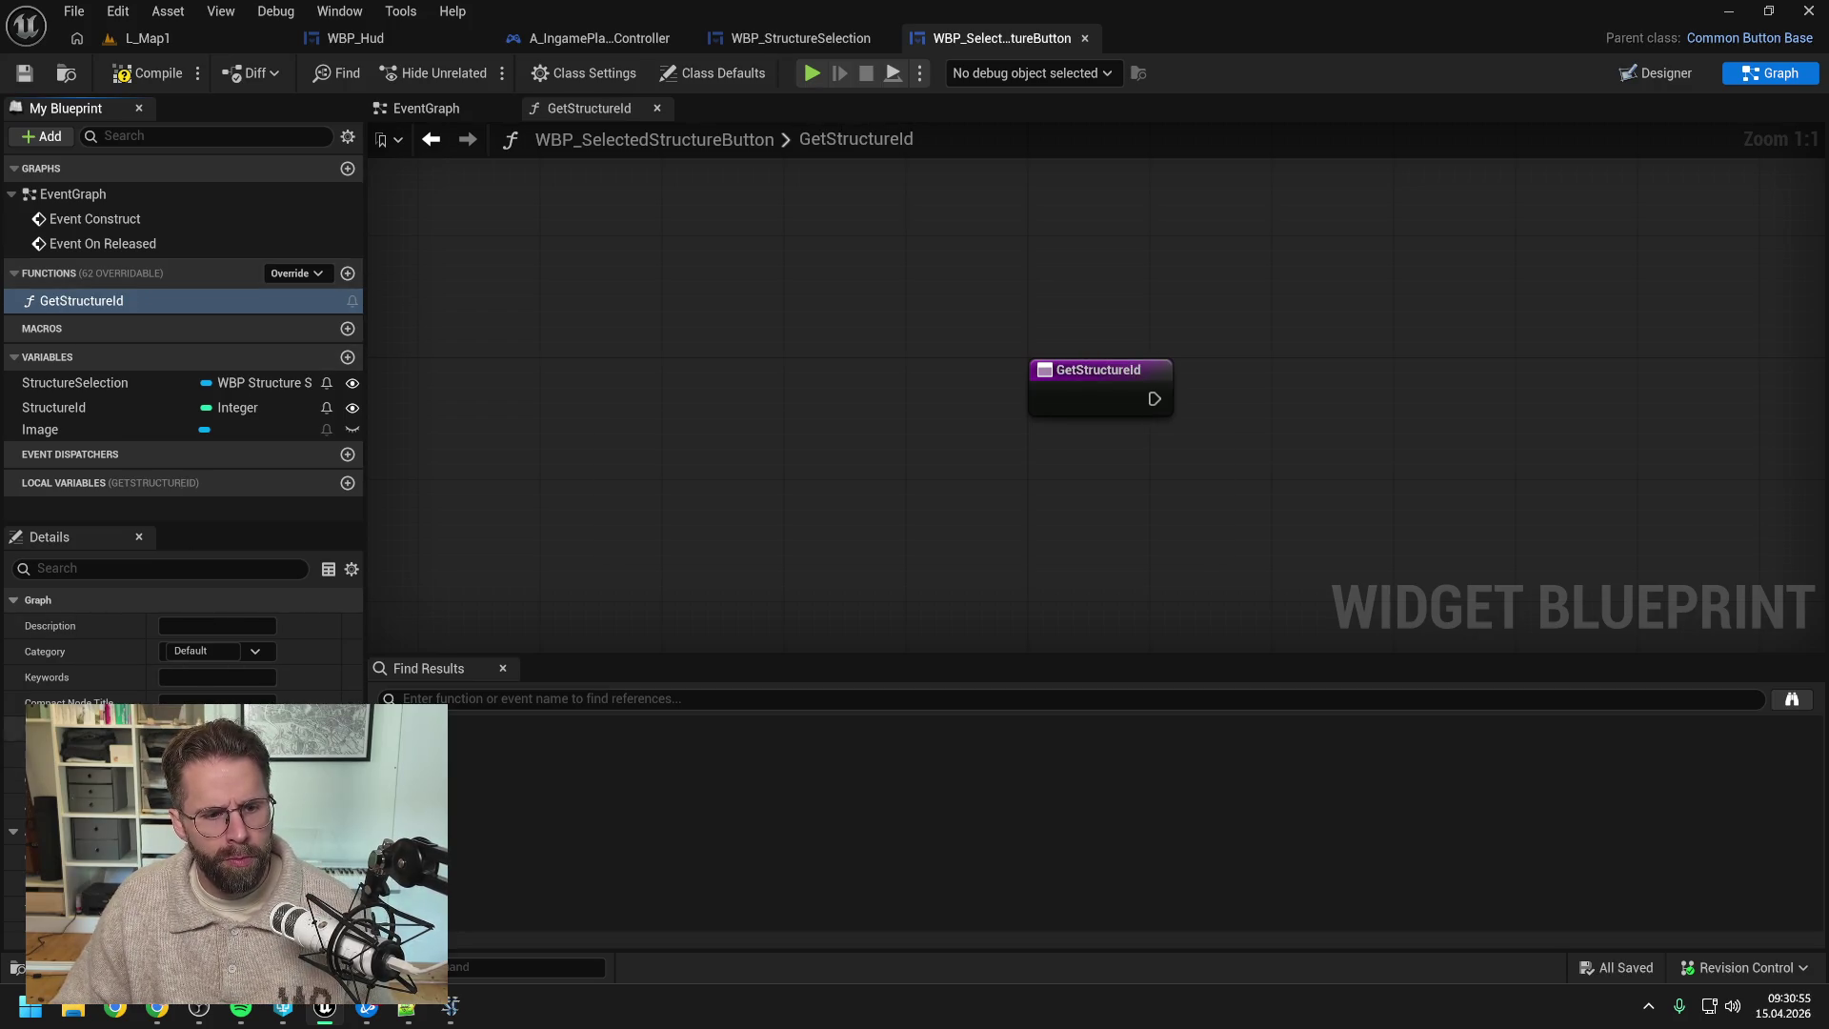
{"action": "right_click", "coordinate": [1307, 395]}
{"action": "type", "text": "return"}
{"action": "key", "text": "Return"}
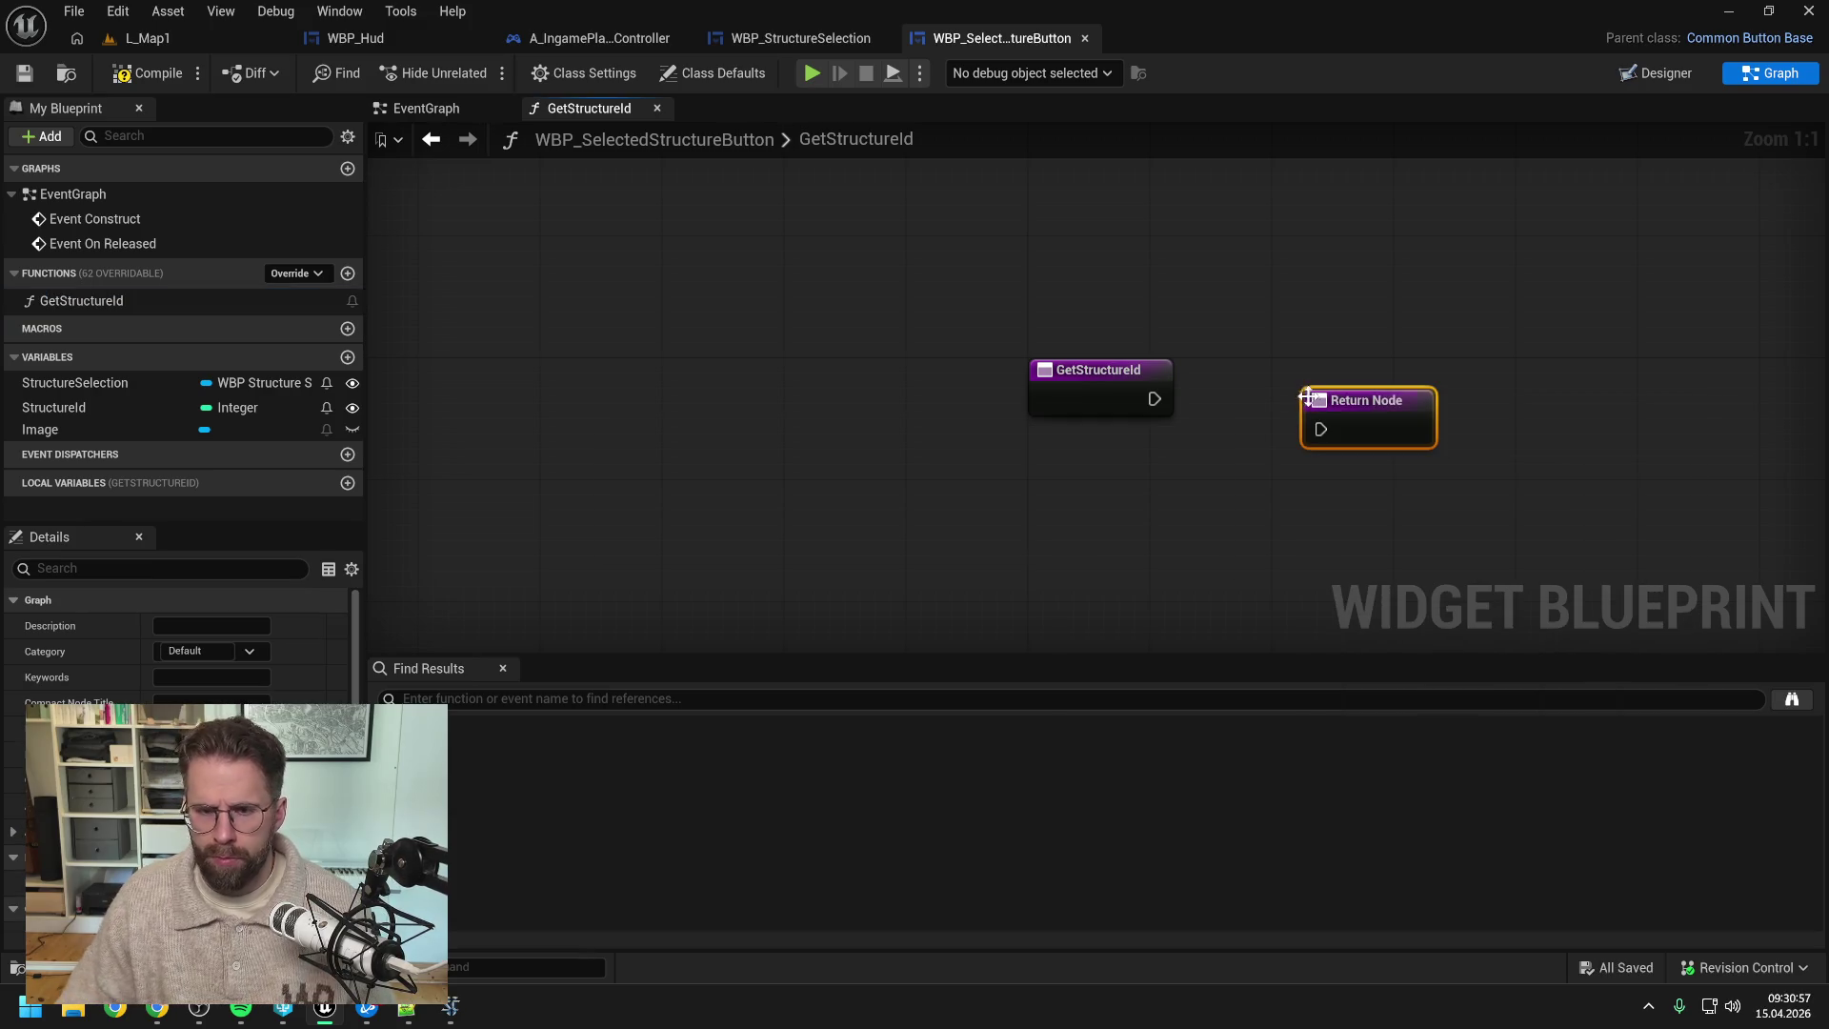
{"action": "left_click", "coordinate": [348, 886]}
{"action": "left_click", "coordinate": [200, 919]}
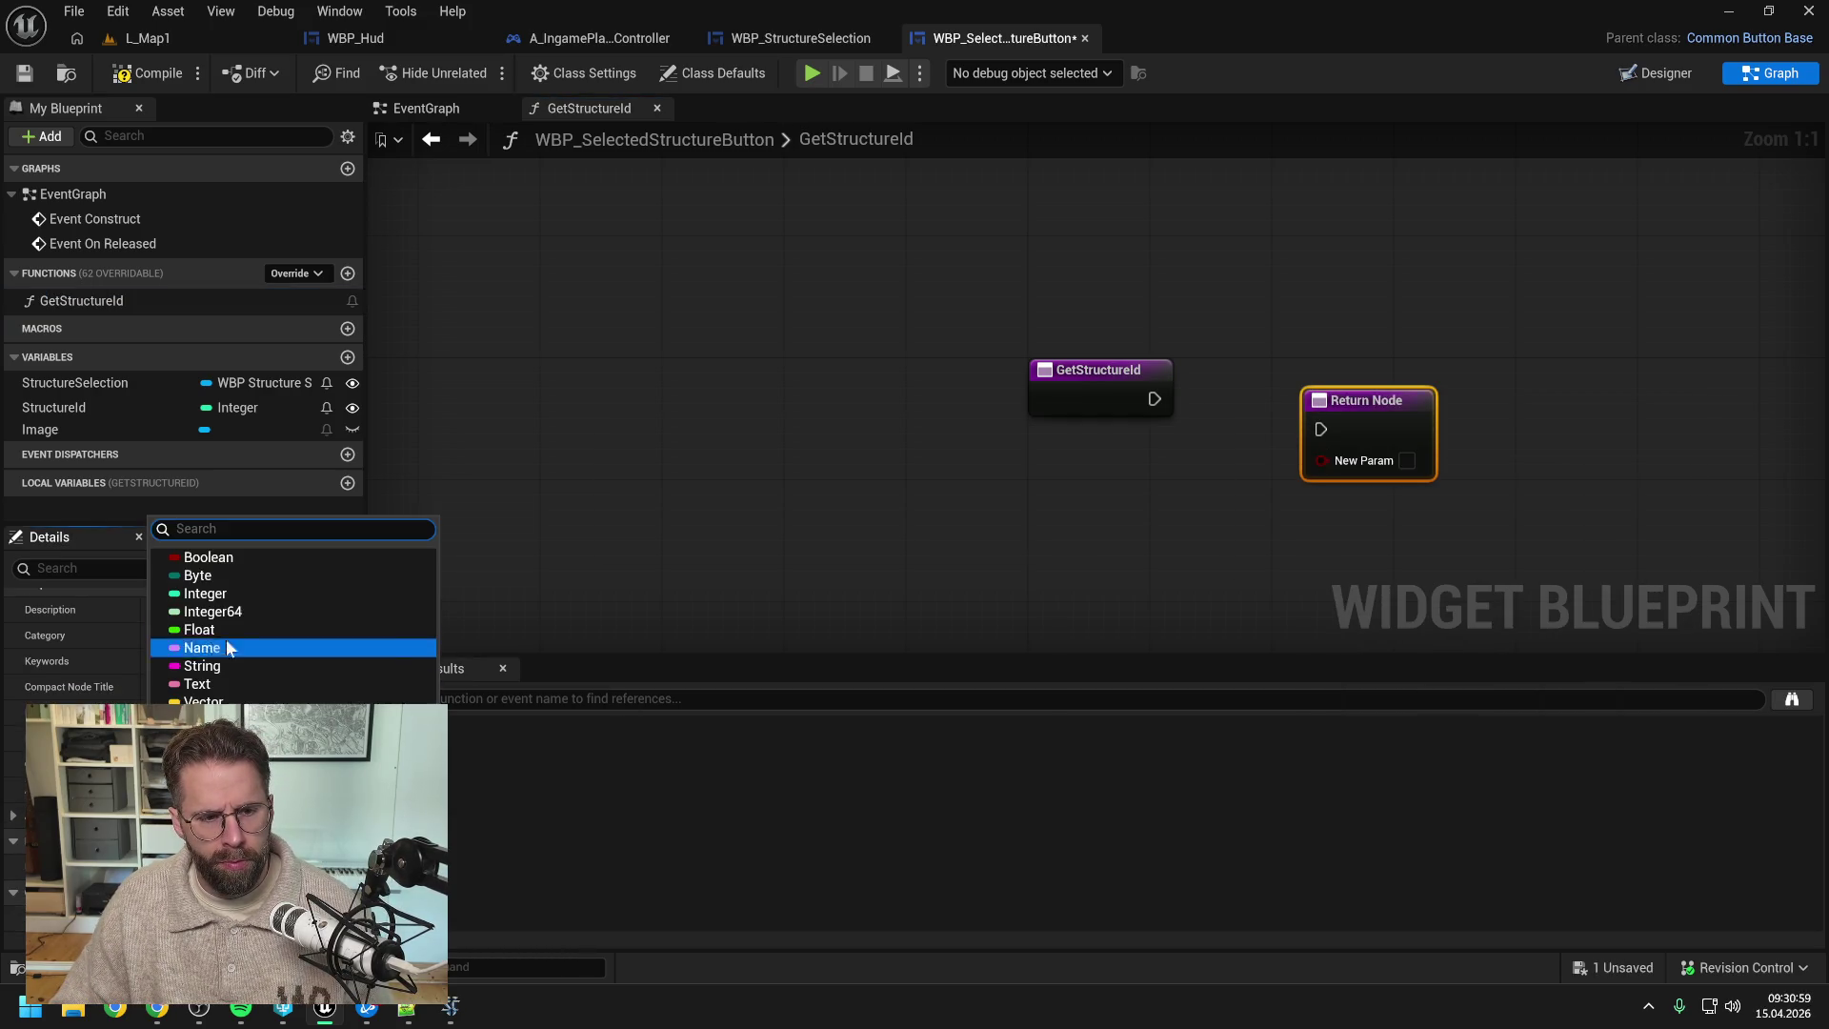
{"action": "left_click", "coordinate": [205, 593]}
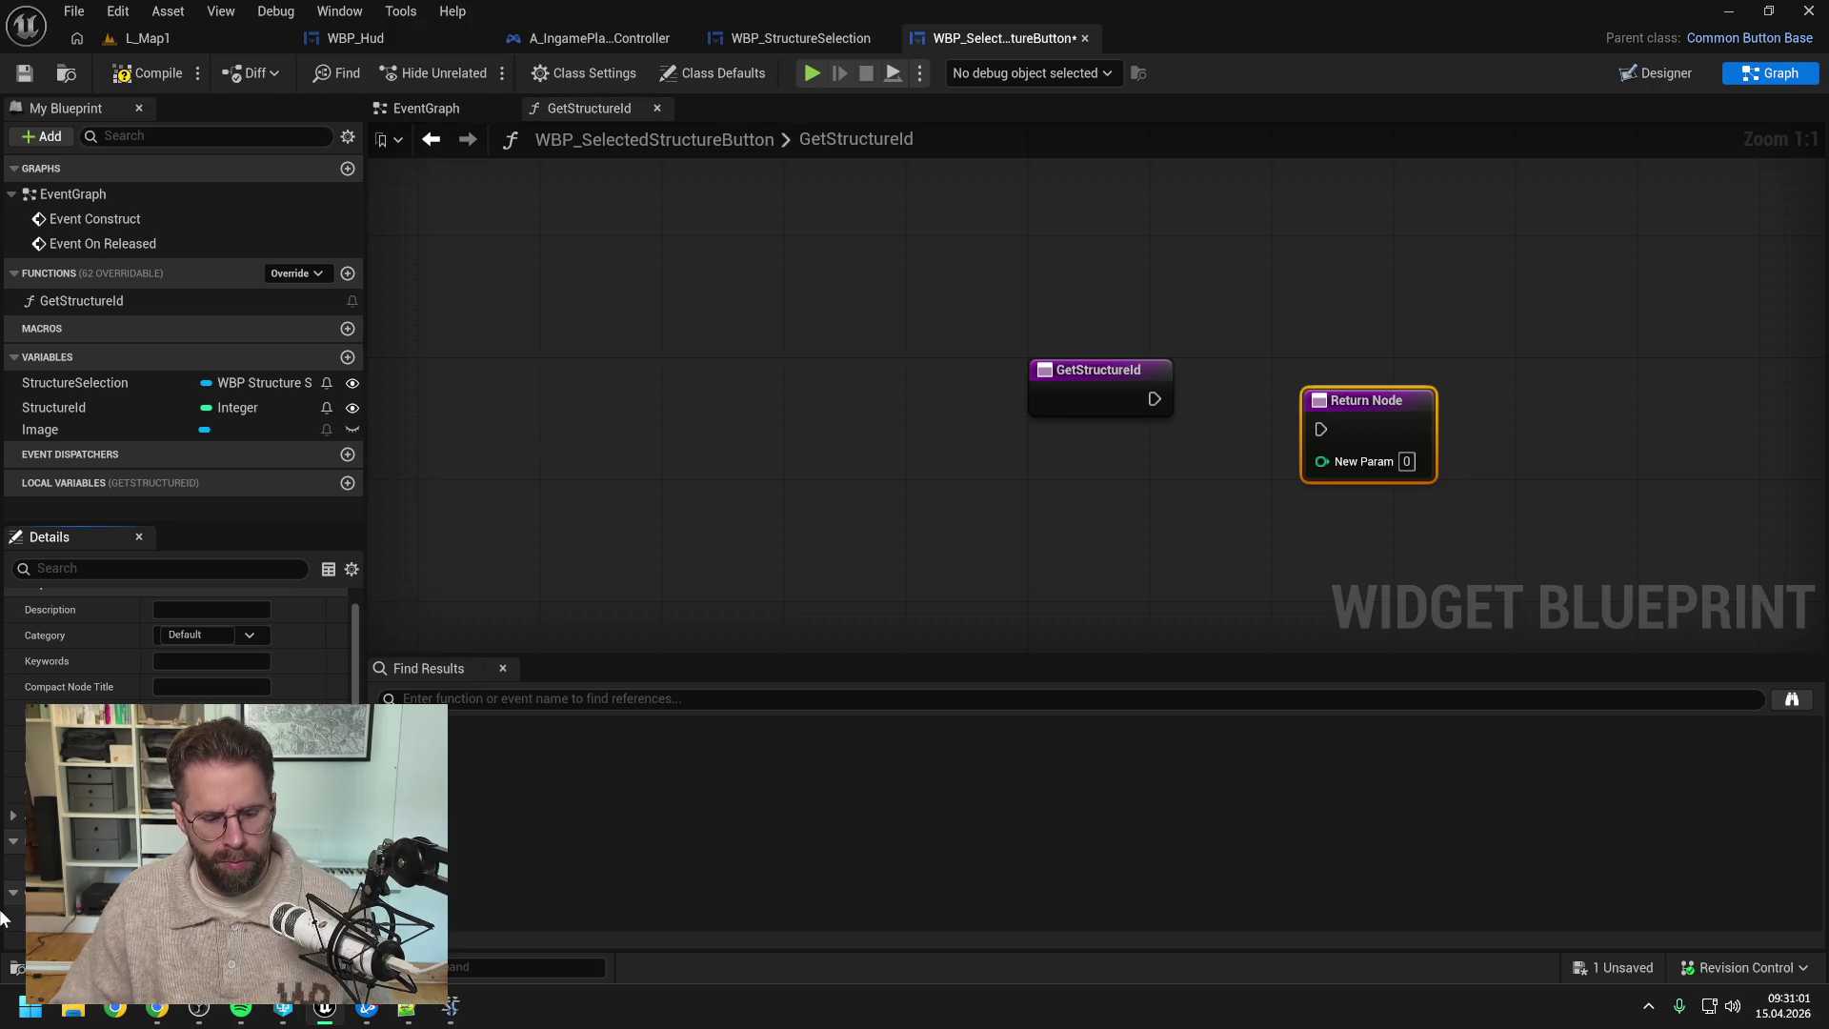
{"action": "key", "text": "ctrl+s"}
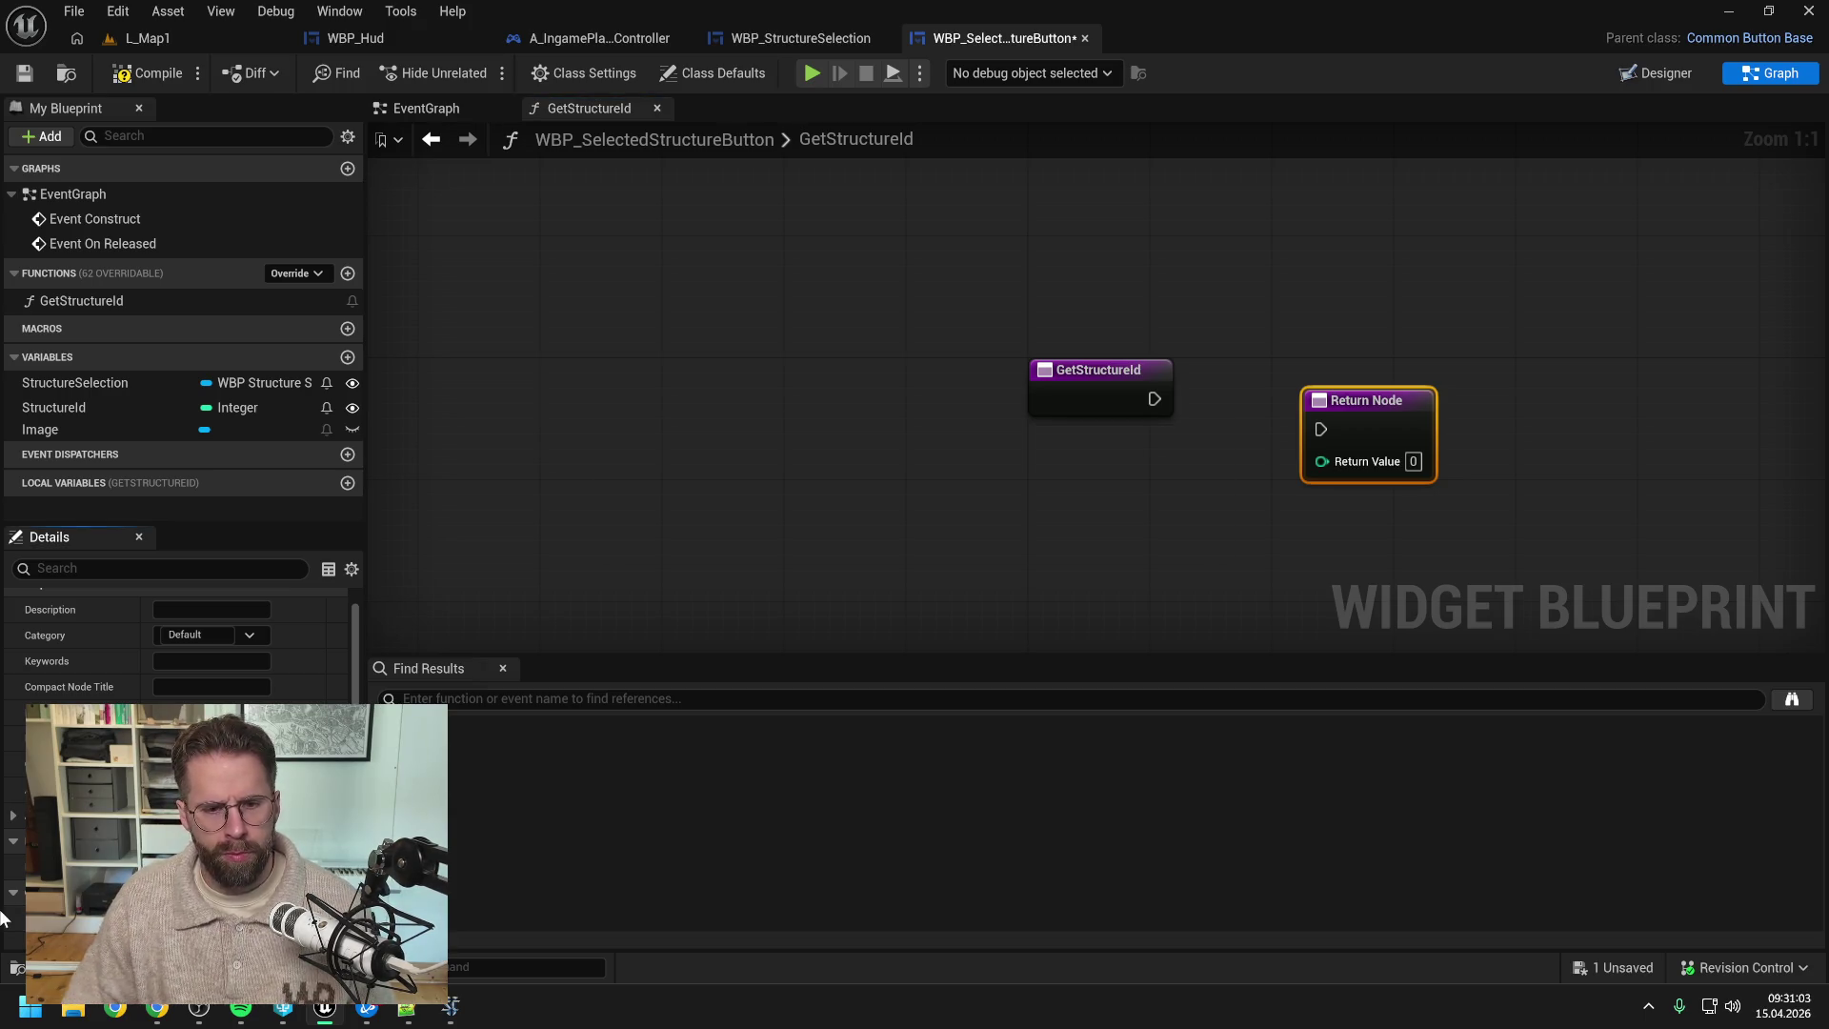
- Wire the function entry to the return node and return the StructureId variable
{"action": "mouse_move", "coordinate": [1155, 398]}
{"action": "left_mouse_down"}
{"action": "mouse_move", "coordinate": [1321, 429]}
{"action": "mouse_move", "coordinate": [1342, 379]}
{"action": "left_mouse_up"}
{"action": "mouse_move", "coordinate": [57, 407]}
{"action": "left_mouse_down"}
{"action": "mouse_move", "coordinate": [571, 494]}
{"action": "mouse_move", "coordinate": [1058, 476]}
{"action": "left_mouse_up"}
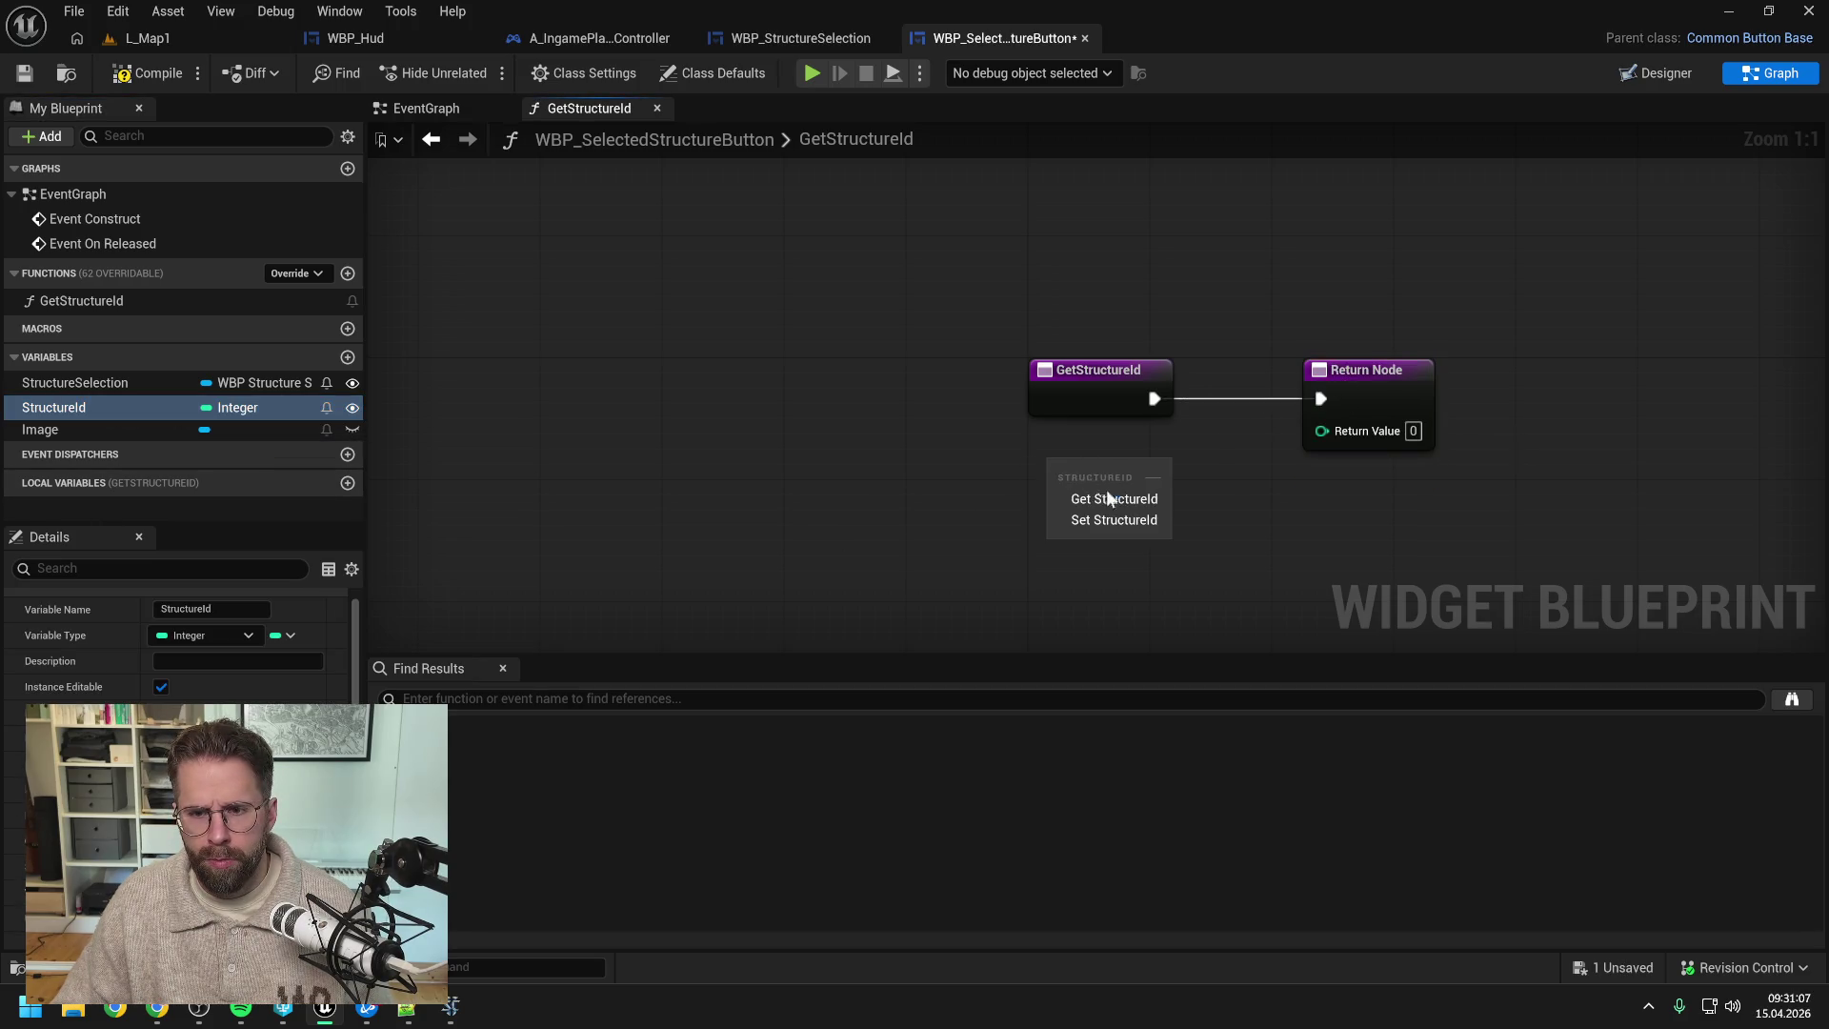
{"action": "left_click", "coordinate": [1096, 491]}
{"action": "left_click_drag", "start_coordinate": [1318, 432], "coordinate": [1321, 431]}
{"action": "left_click", "coordinate": [1208, 270]}
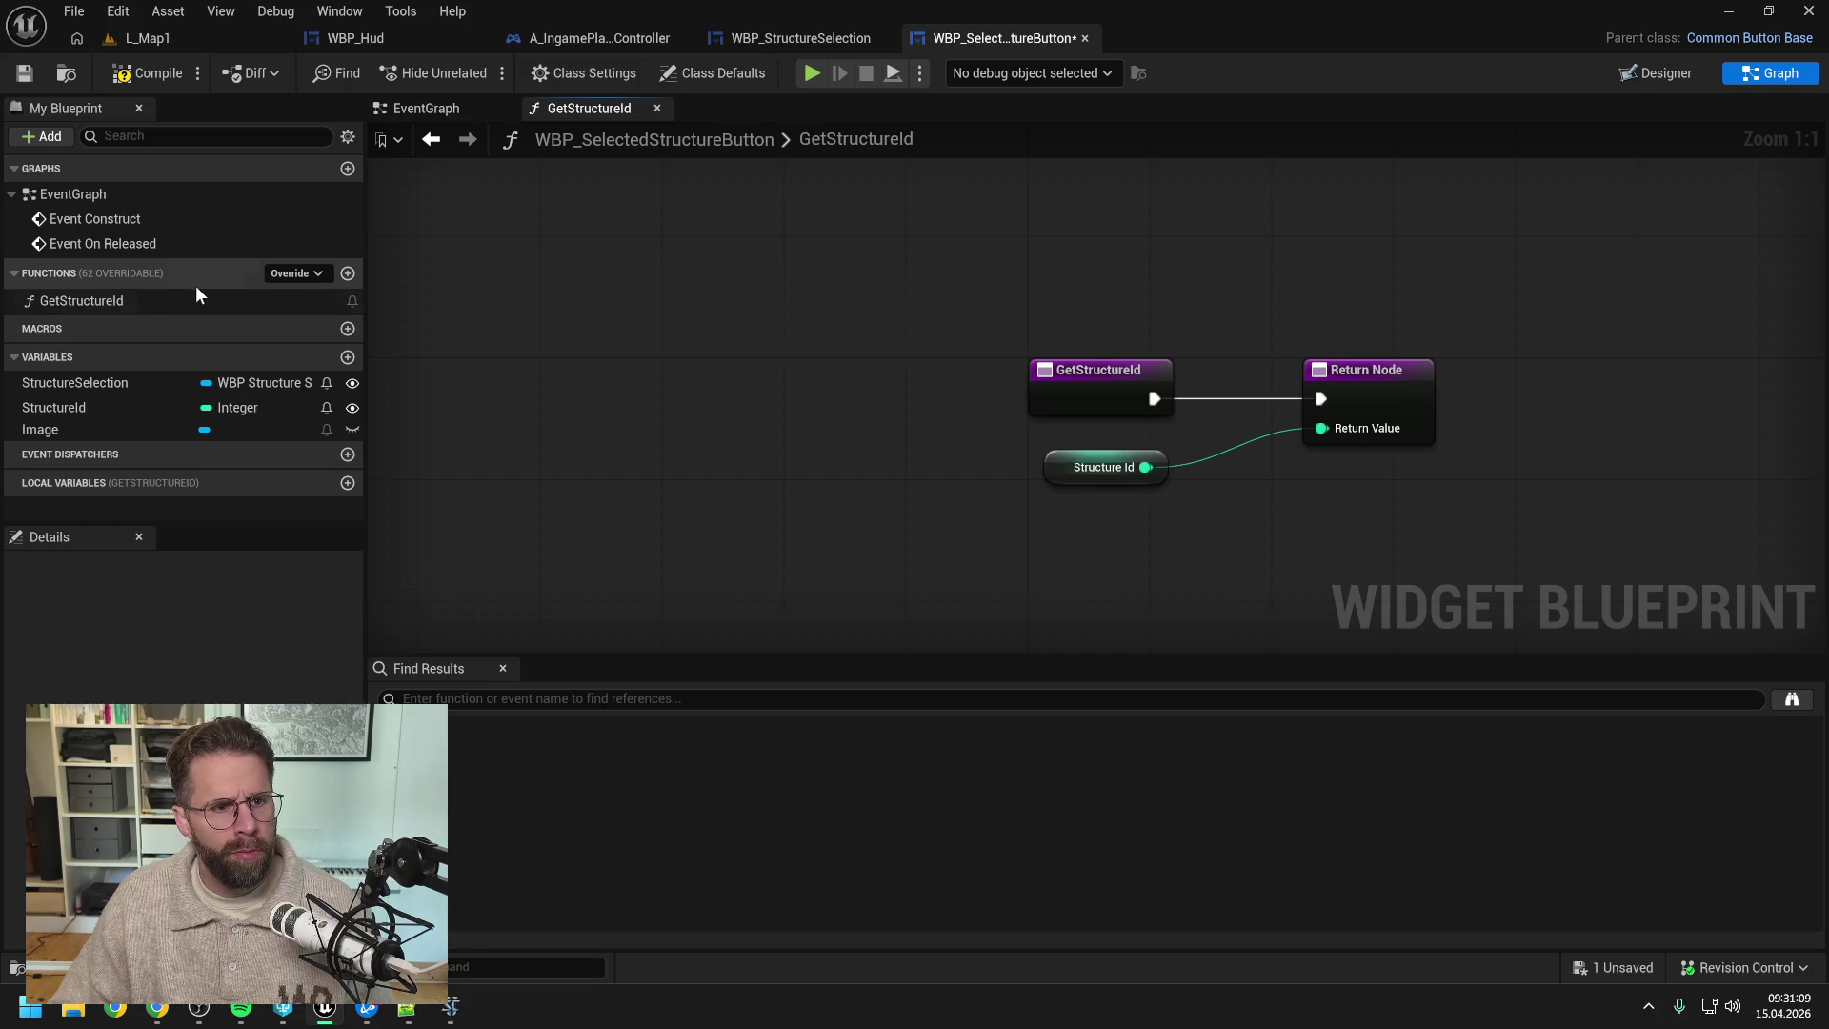
- File GetStructureId under the SelectedStructureButton category and compile
{"action": "left_click", "coordinate": [177, 301]}
{"action": "scroll", "coordinate": [143, 629], "scroll_direction": "down", "scroll_amount": 2}
{"action": "left_click", "coordinate": [196, 635]}
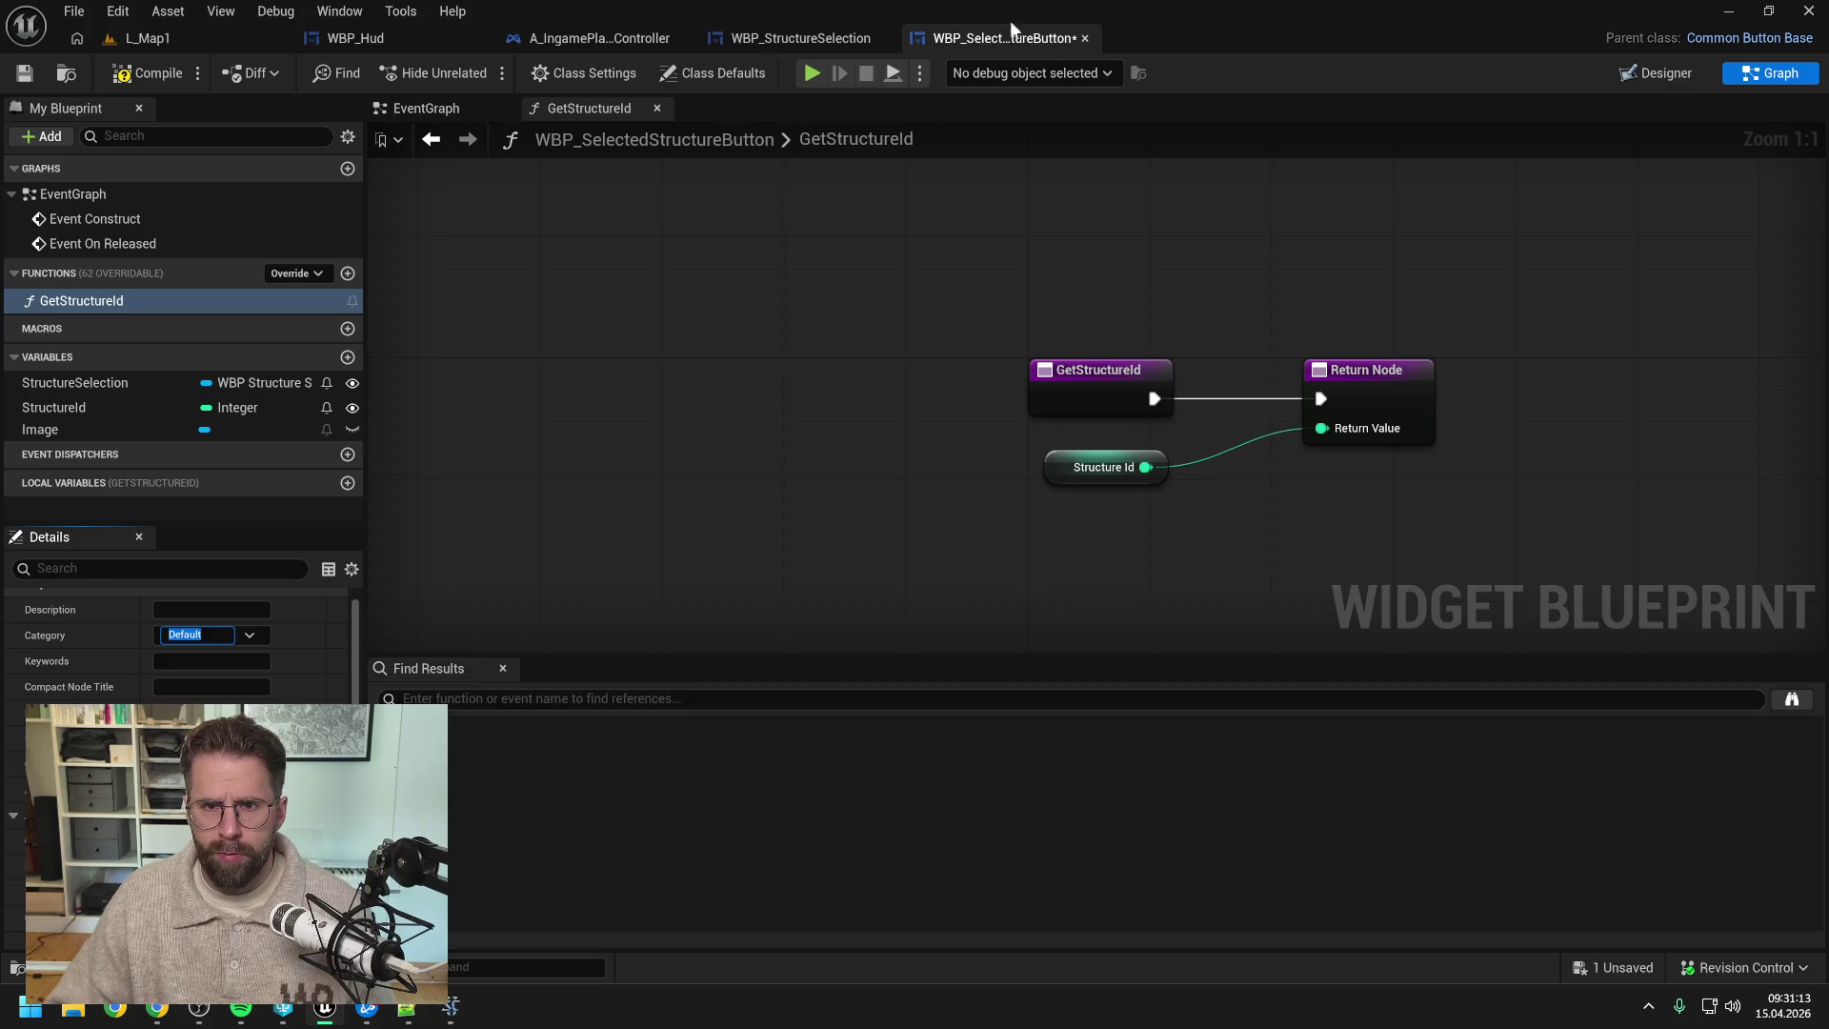
{"action": "type", "text": "SelectedStructureButto"}
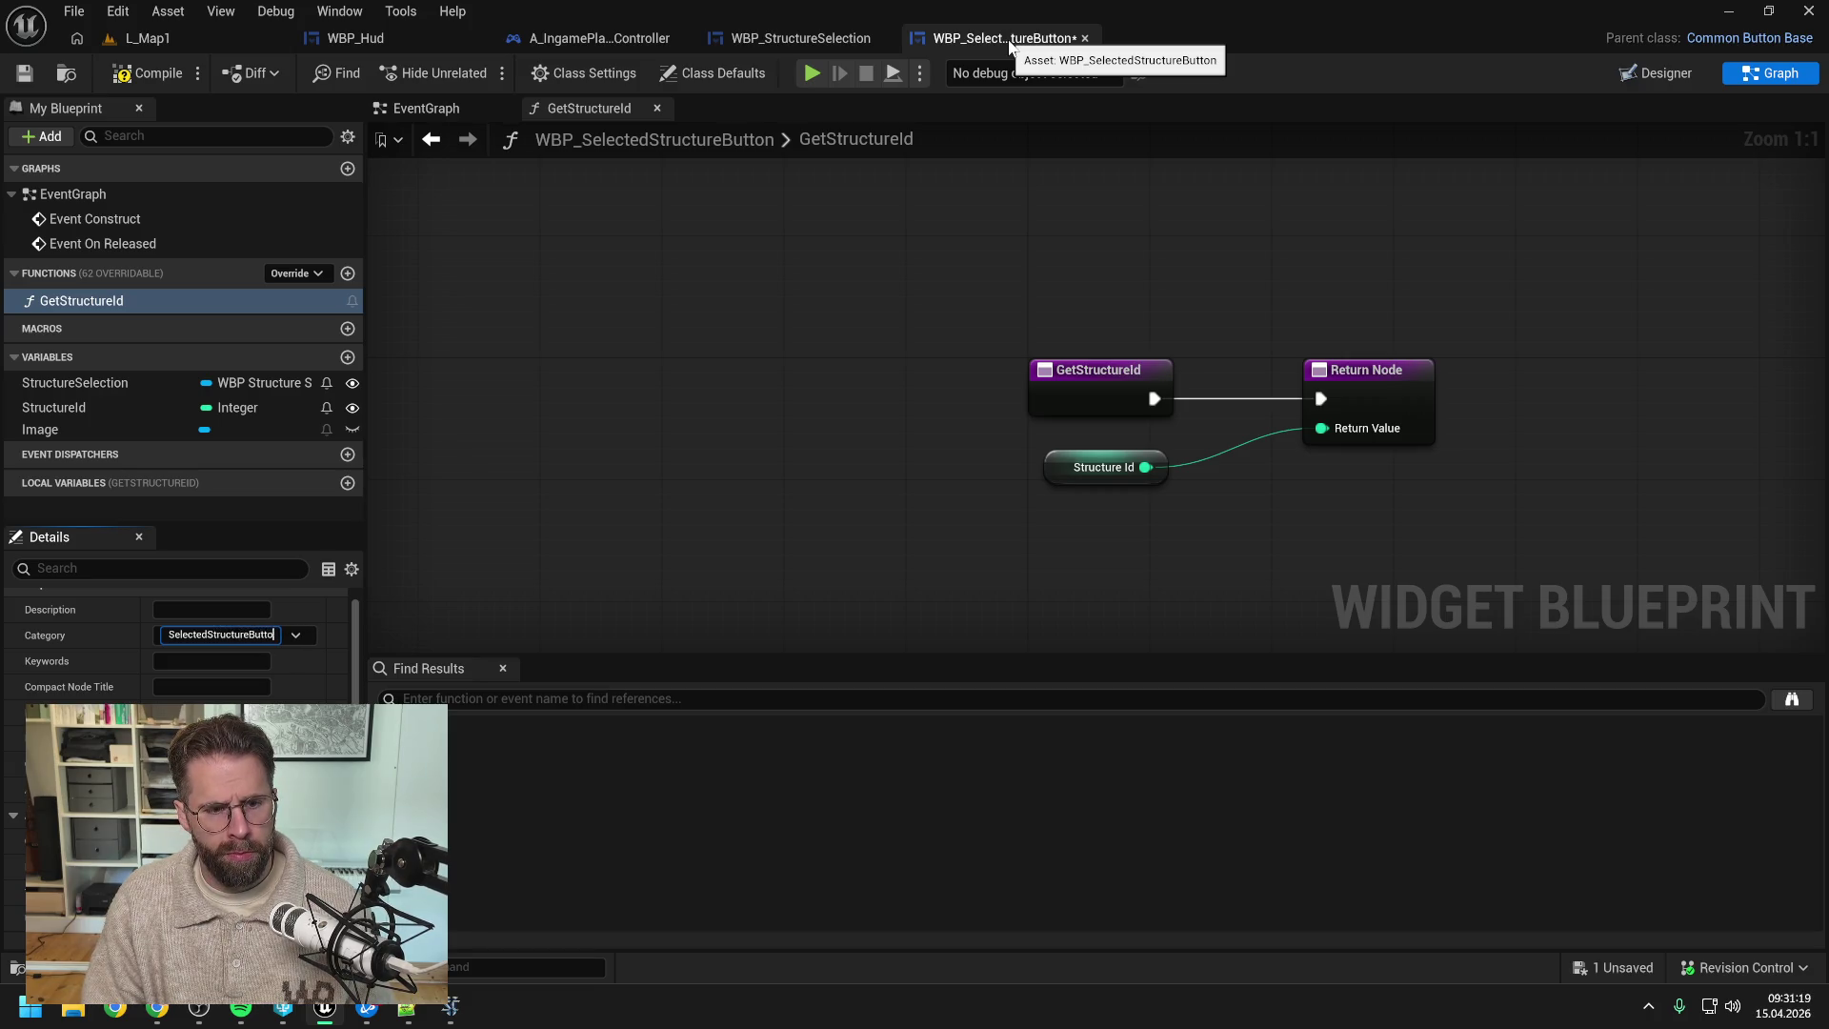
{"action": "type", "text": "n"}
{"action": "key", "text": "Return"}
{"action": "left_click", "coordinate": [164, 71]}
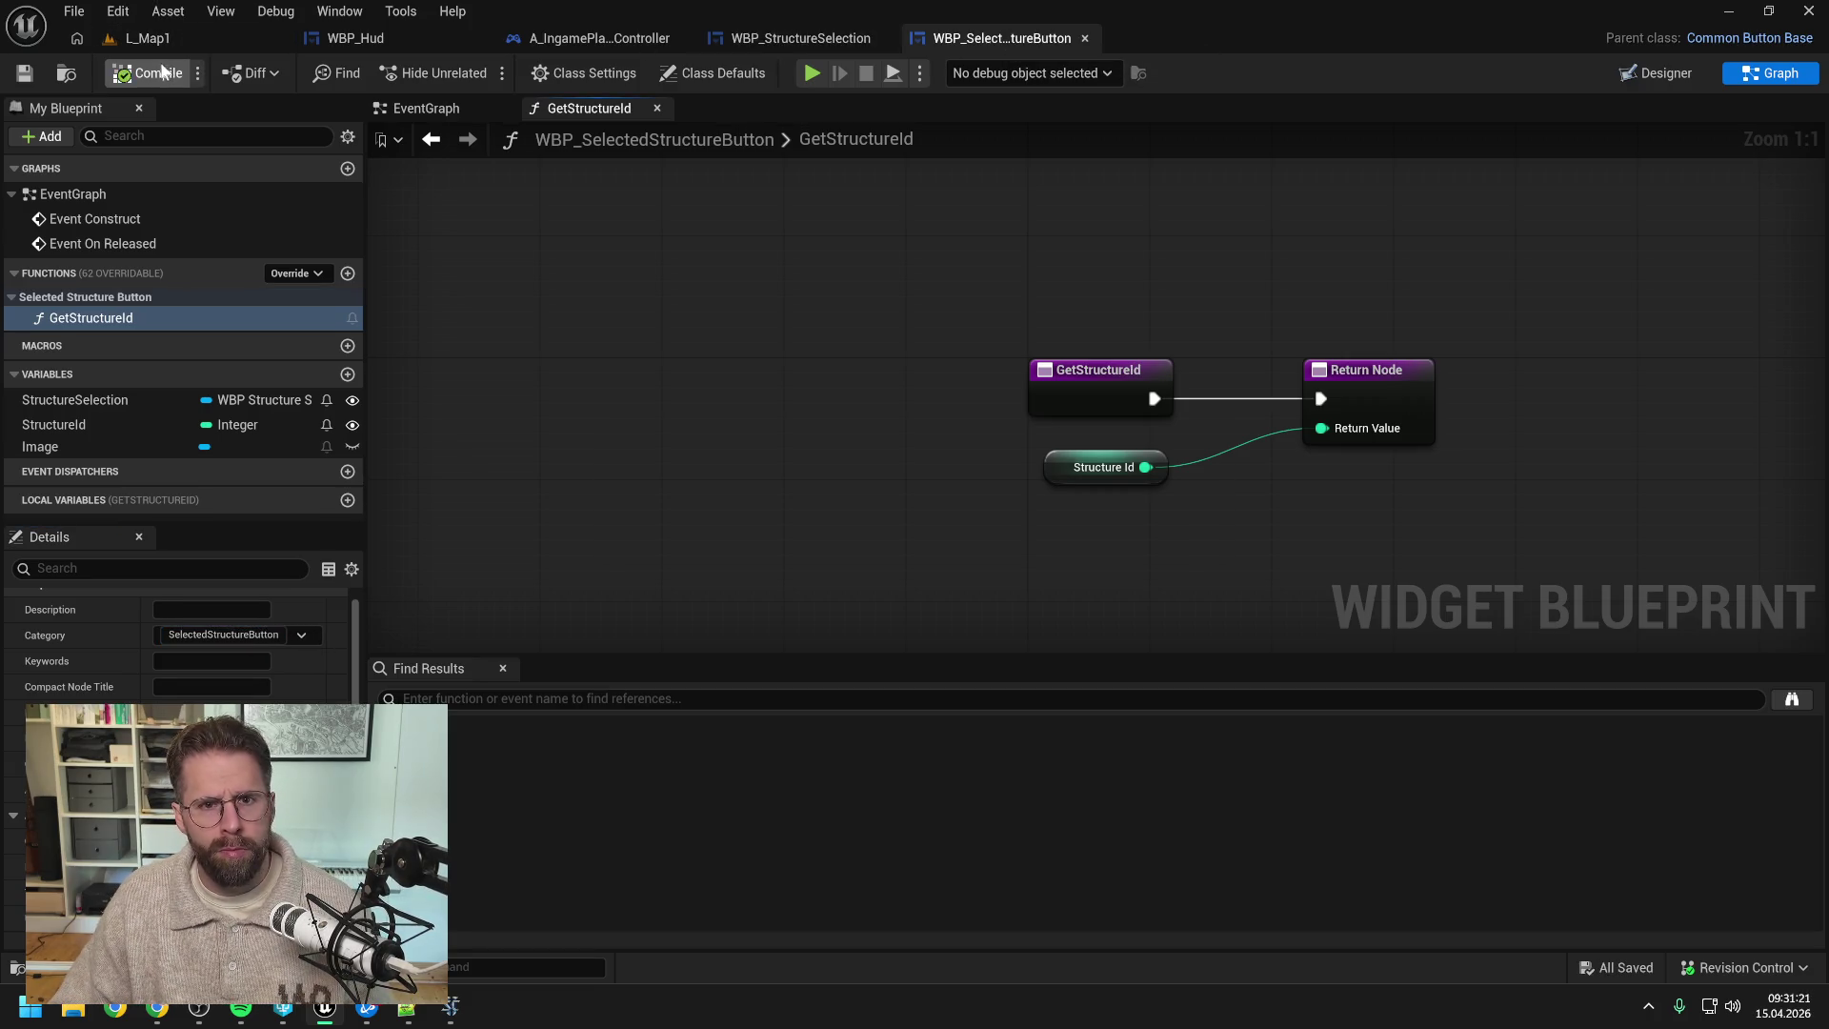
- In WBP_StructureSelection's HandleSelectedStructureButtonClicked, add a Get Structure Id call on the selected button, then save and compile
{"action": "left_click", "coordinate": [816, 38]}
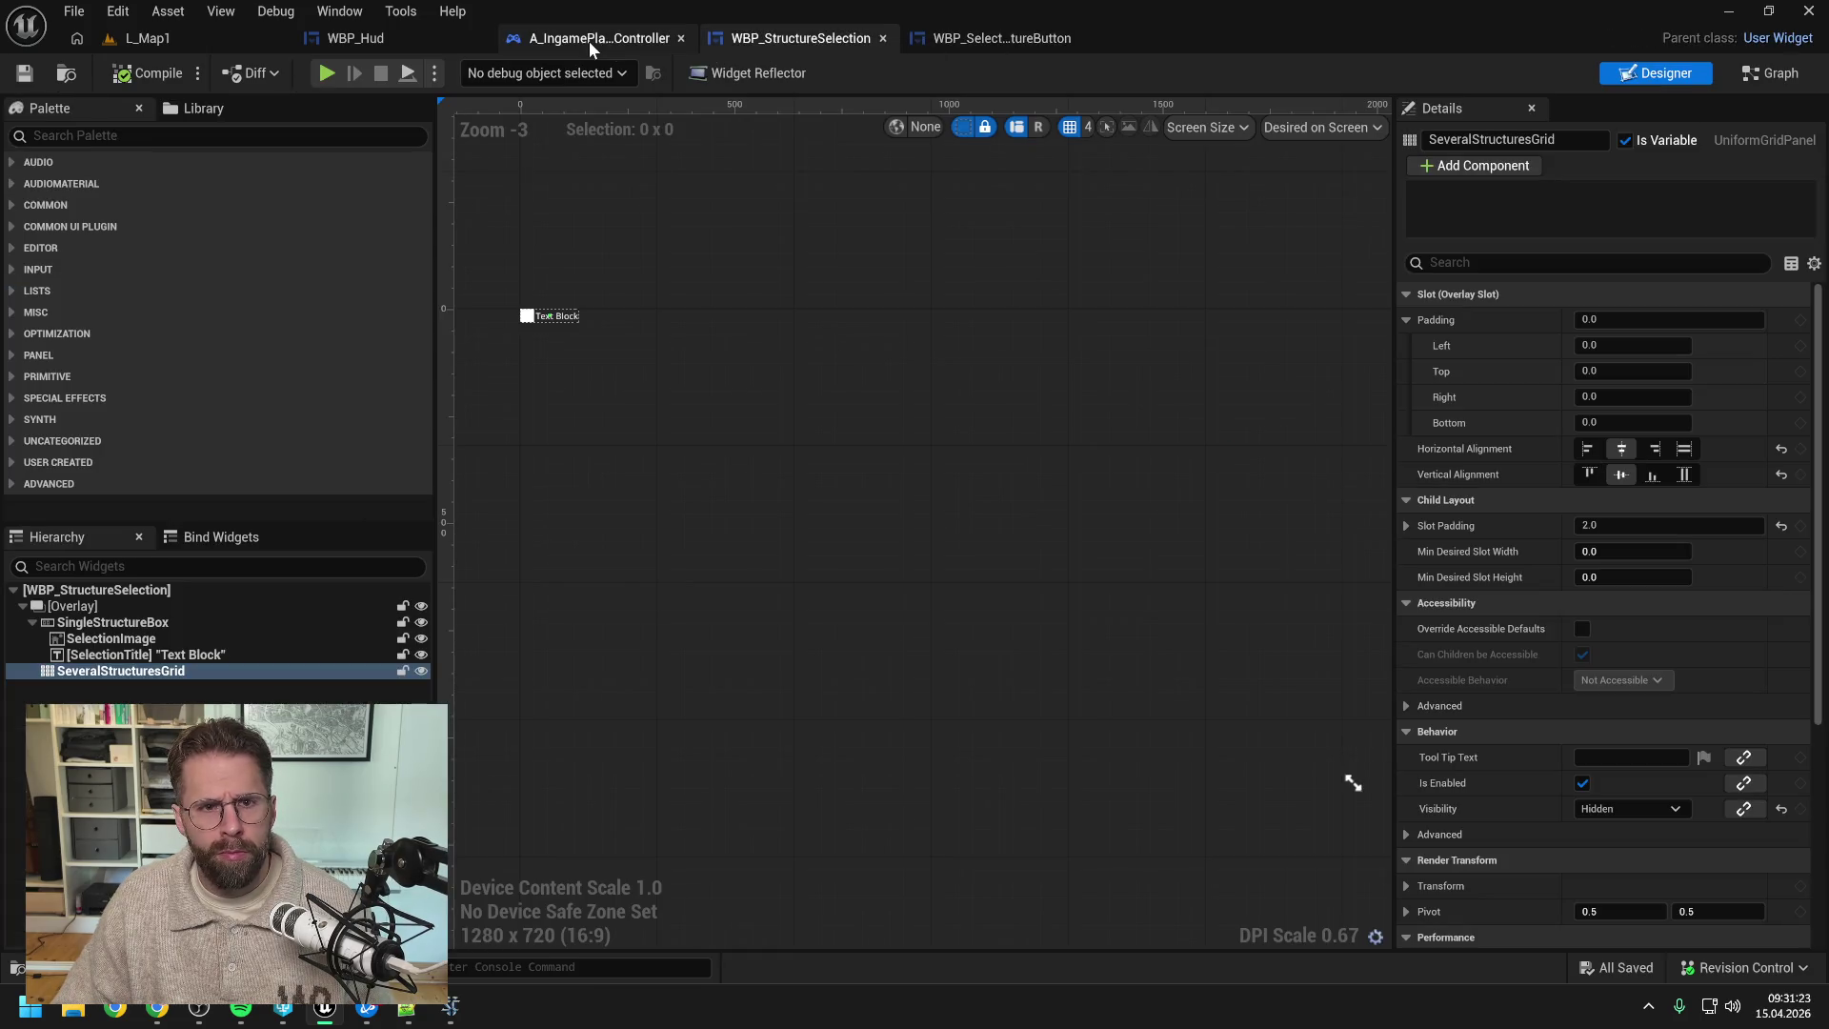
{"action": "left_click", "coordinate": [1769, 75]}
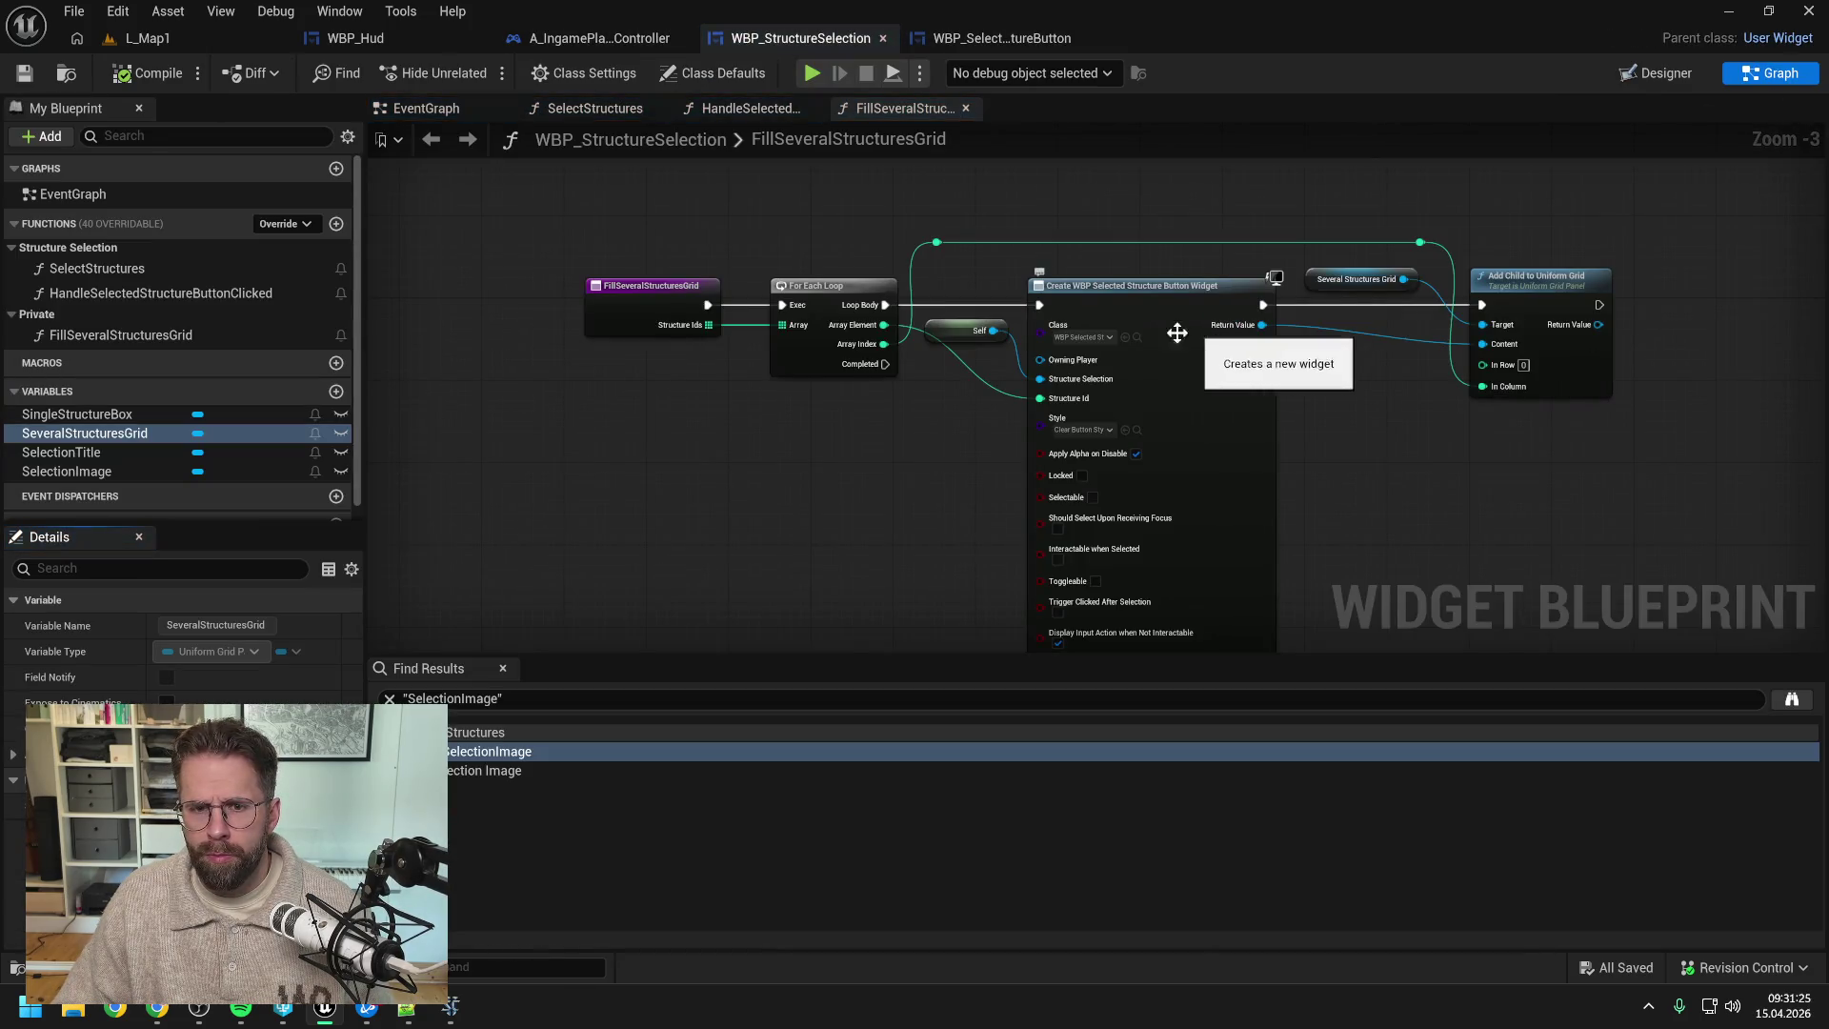
{"action": "double_click", "coordinate": [166, 291]}
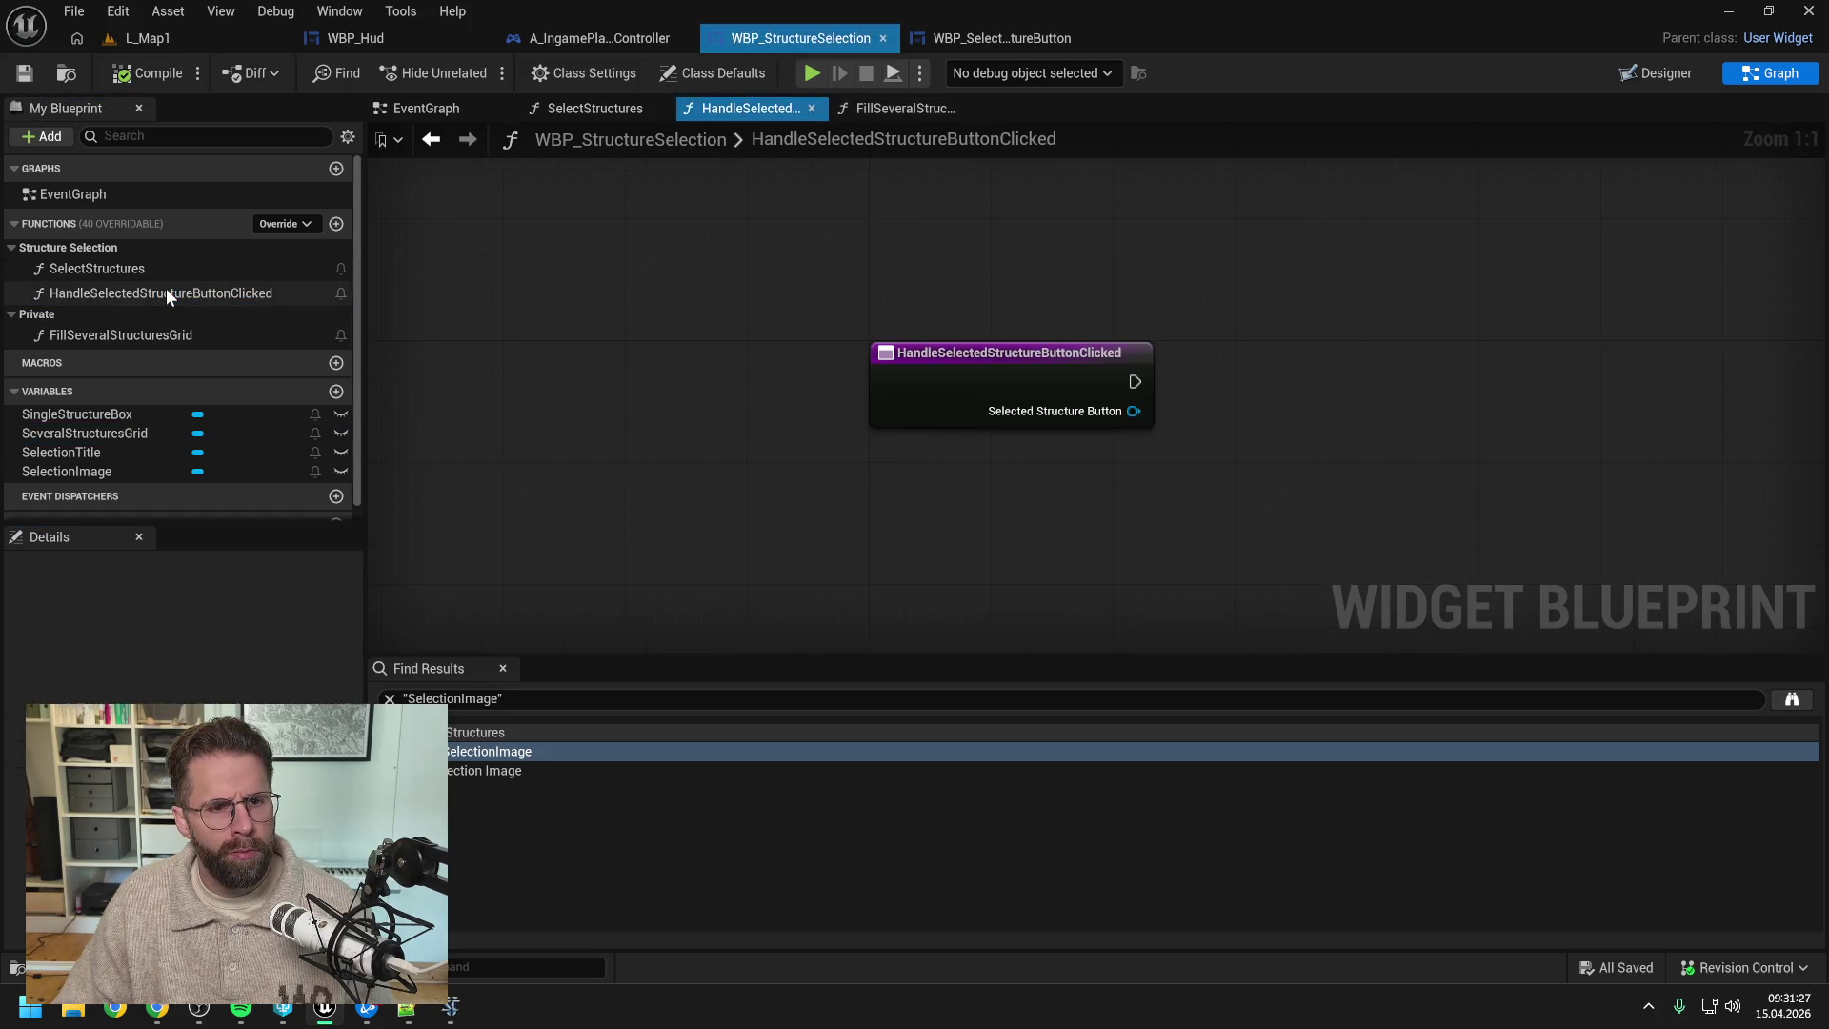
{"action": "left_click_drag", "start_coordinate": [1265, 324], "coordinate": [957, 330]}
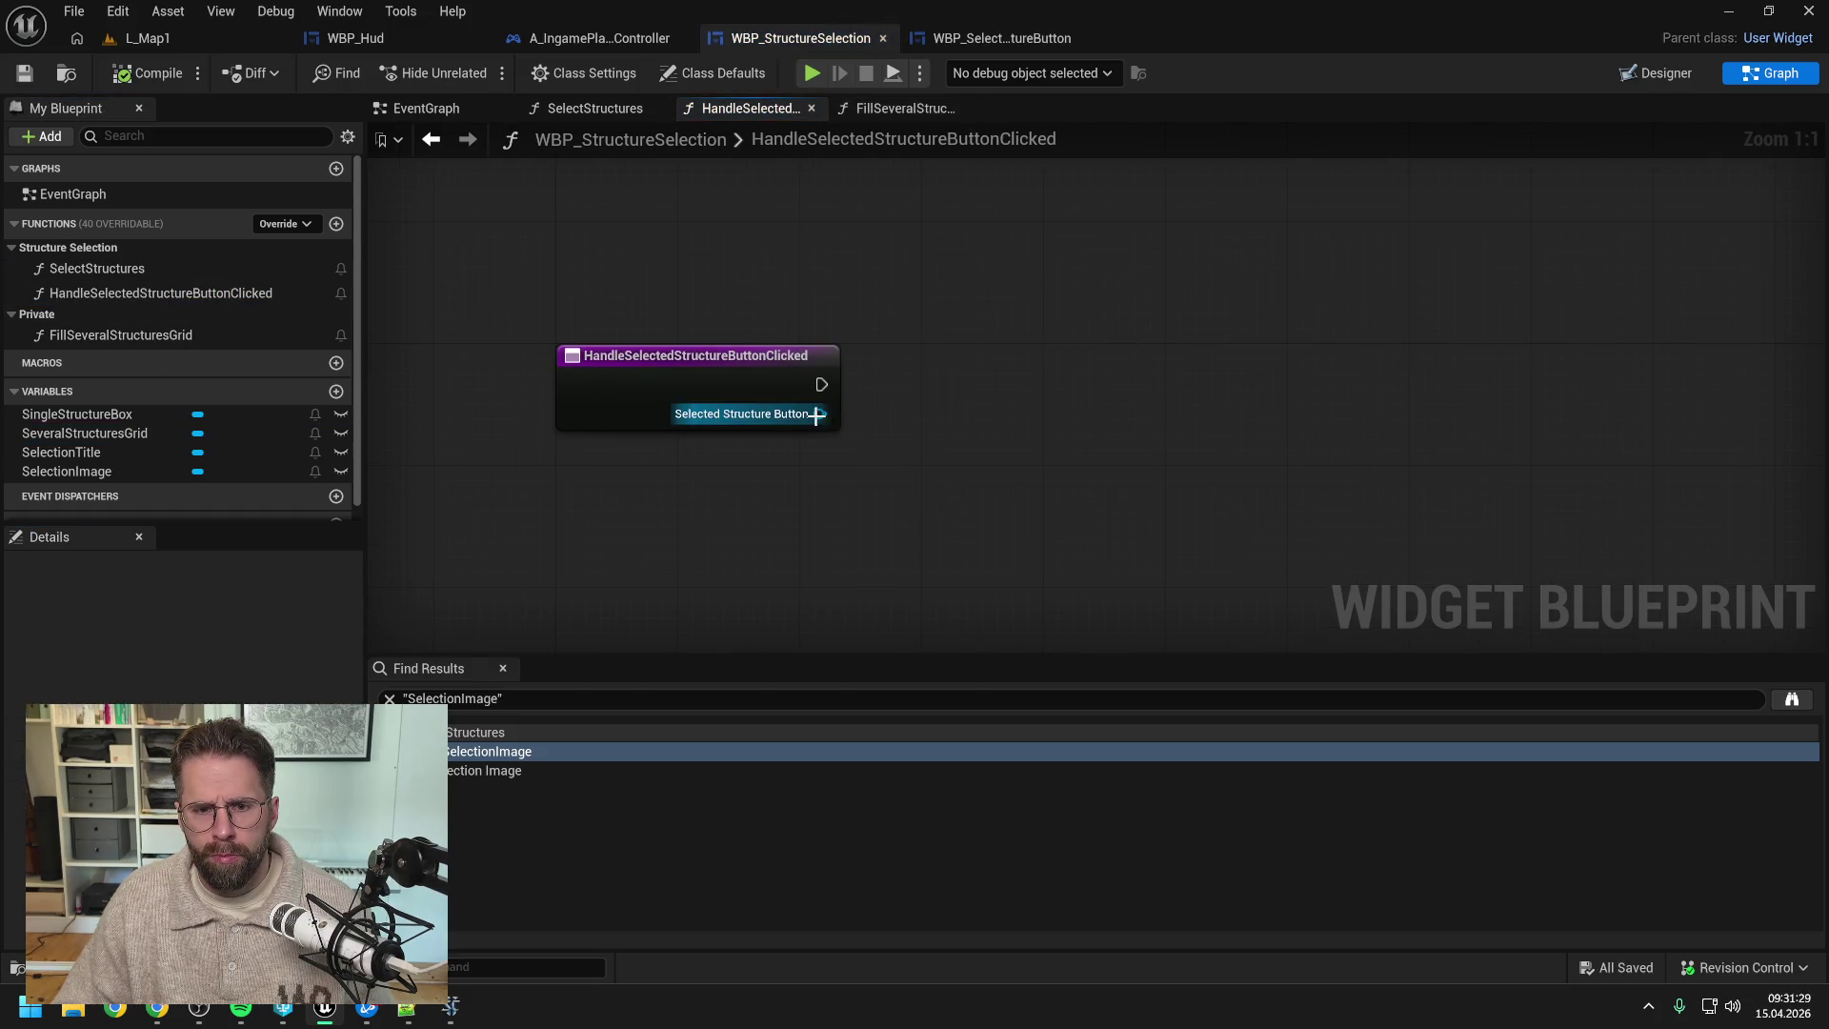
{"action": "left_click_drag", "start_coordinate": [817, 415], "coordinate": [970, 427]}
{"action": "type", "text": "get s"}
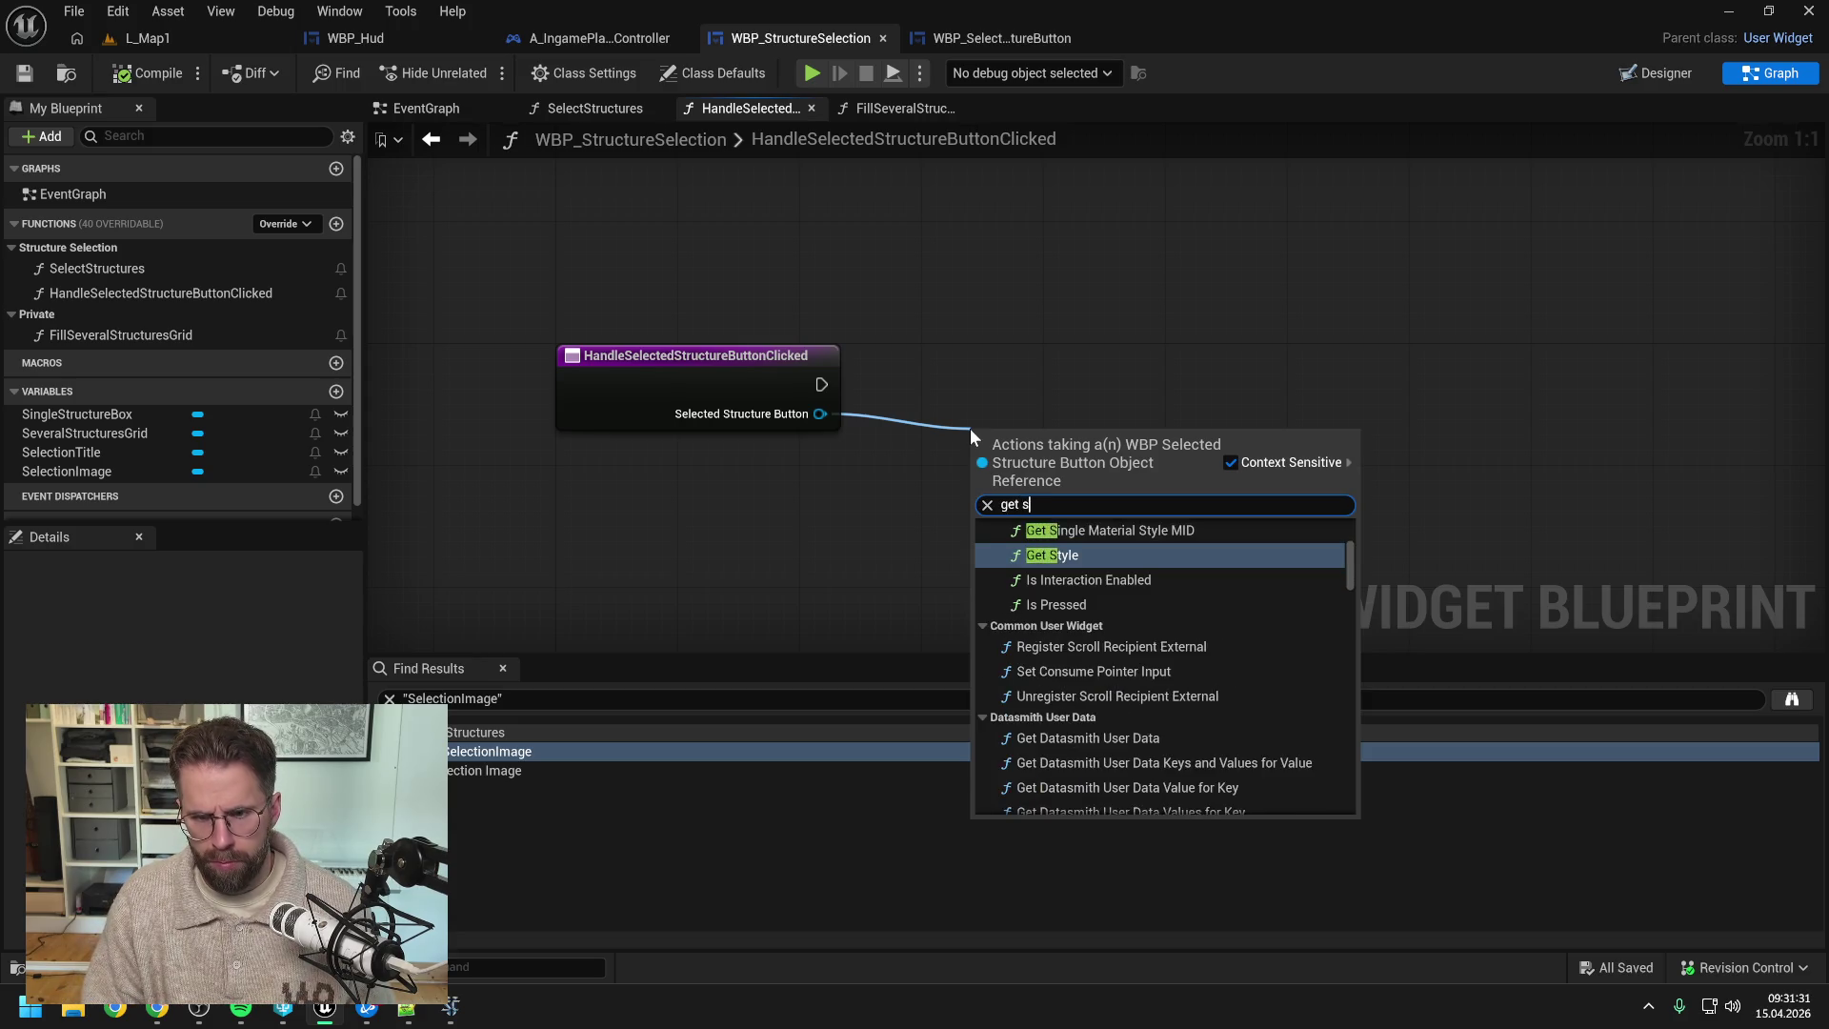
{"action": "type", "text": "elec"}
{"action": "key", "text": "BackSpace"}
{"action": "key", "text": "BackSpace"}
{"action": "key", "text": "BackSpace"}
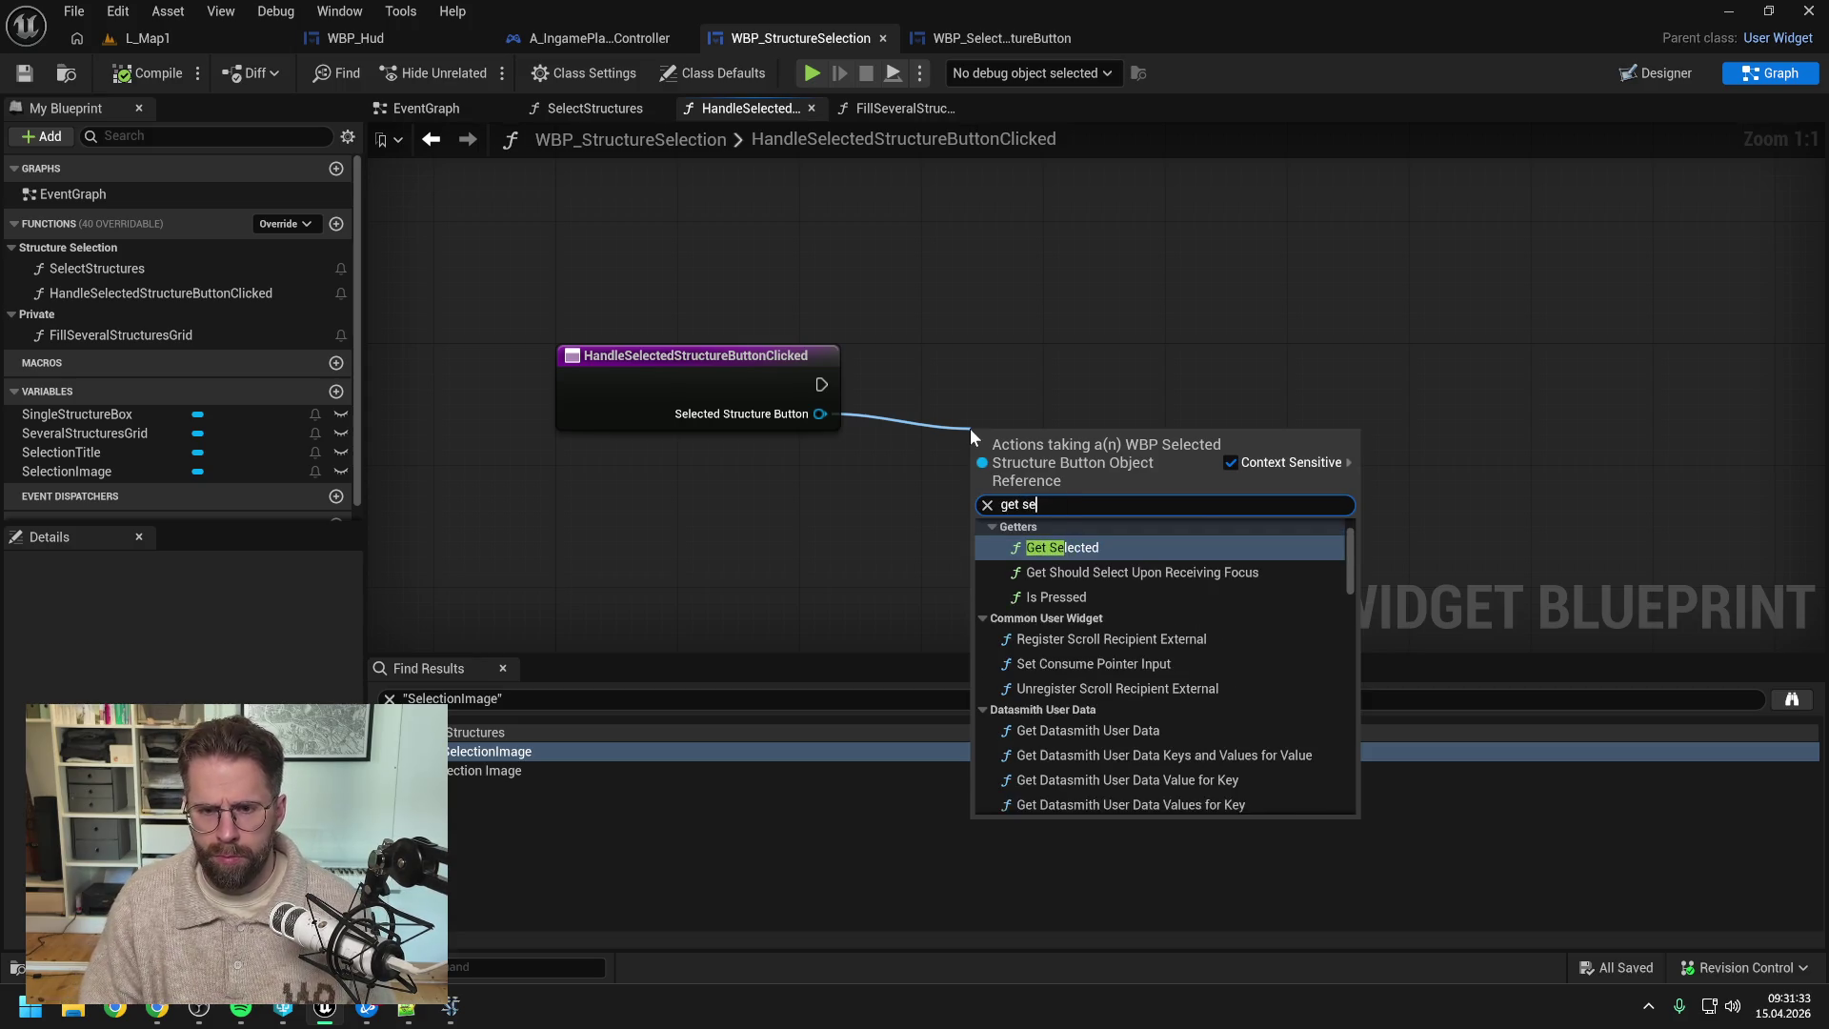
{"action": "type", "text": "truc"}
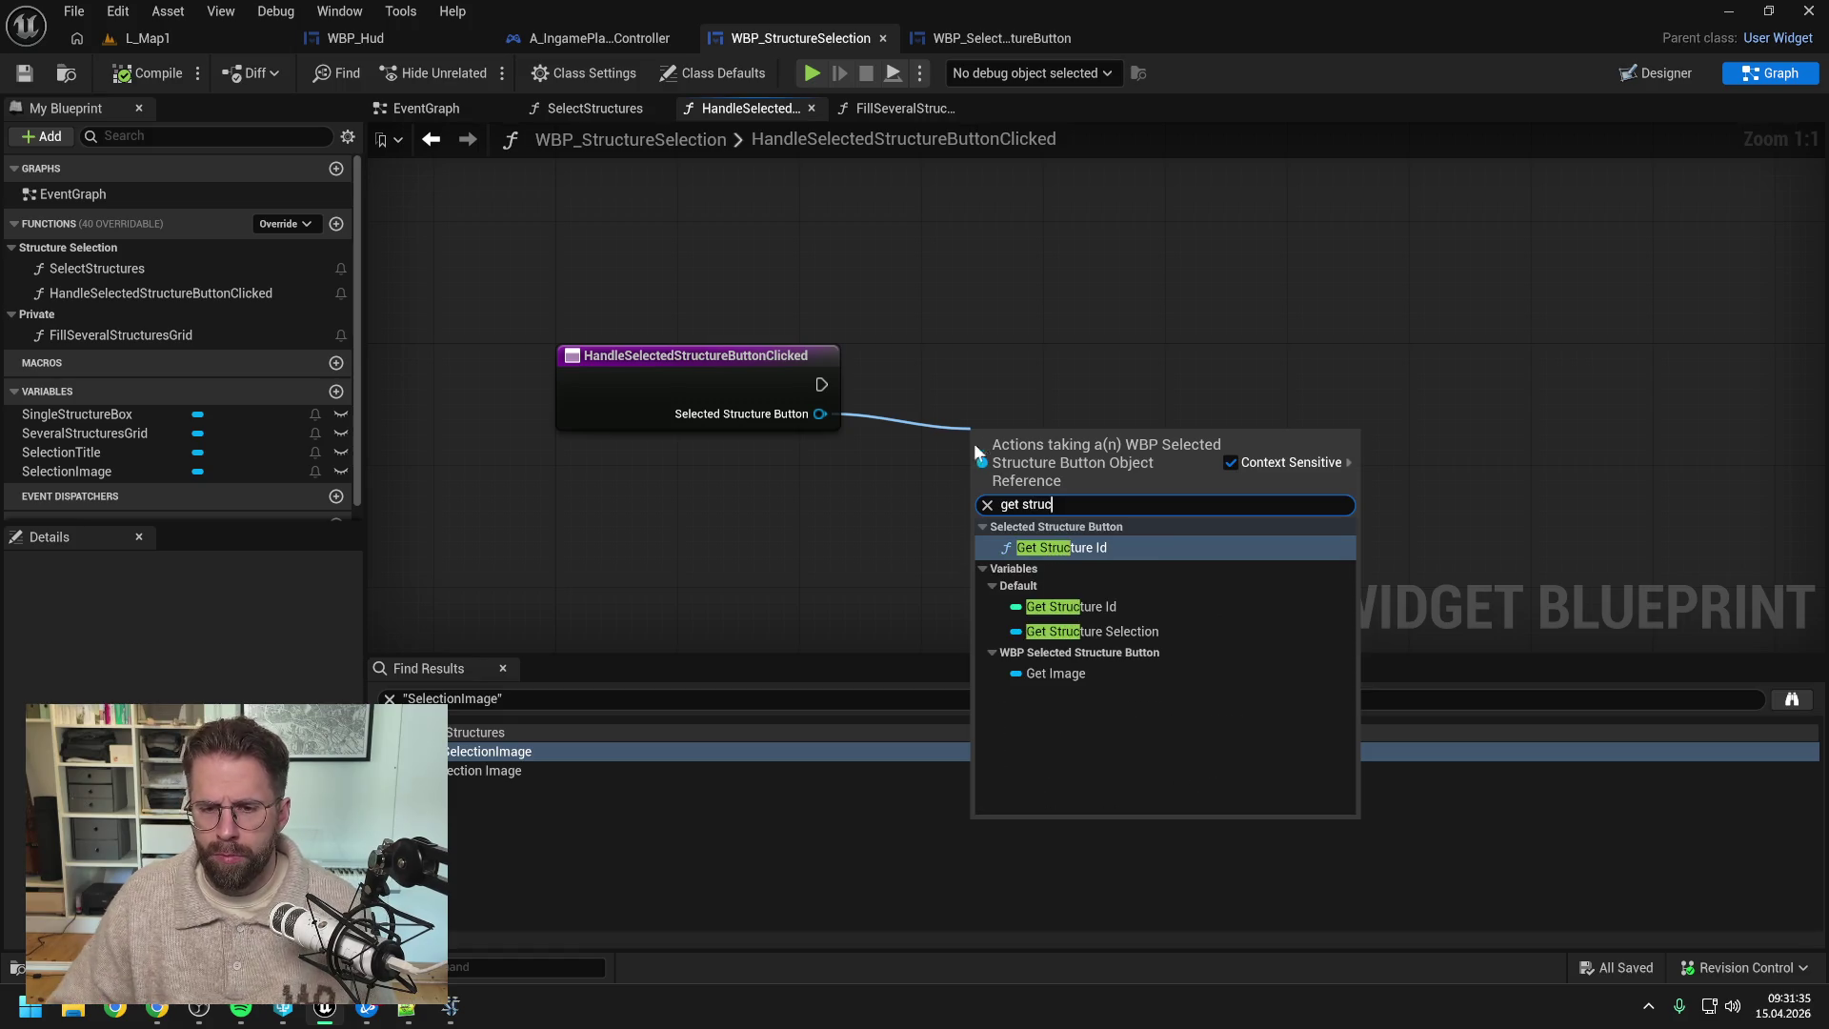
{"action": "left_click", "coordinate": [1061, 547]}
{"action": "left_click_drag", "start_coordinate": [1284, 391], "coordinate": [1115, 391]}
{"action": "key", "text": "ctrl+s"}
{"action": "left_click", "coordinate": [147, 74]}
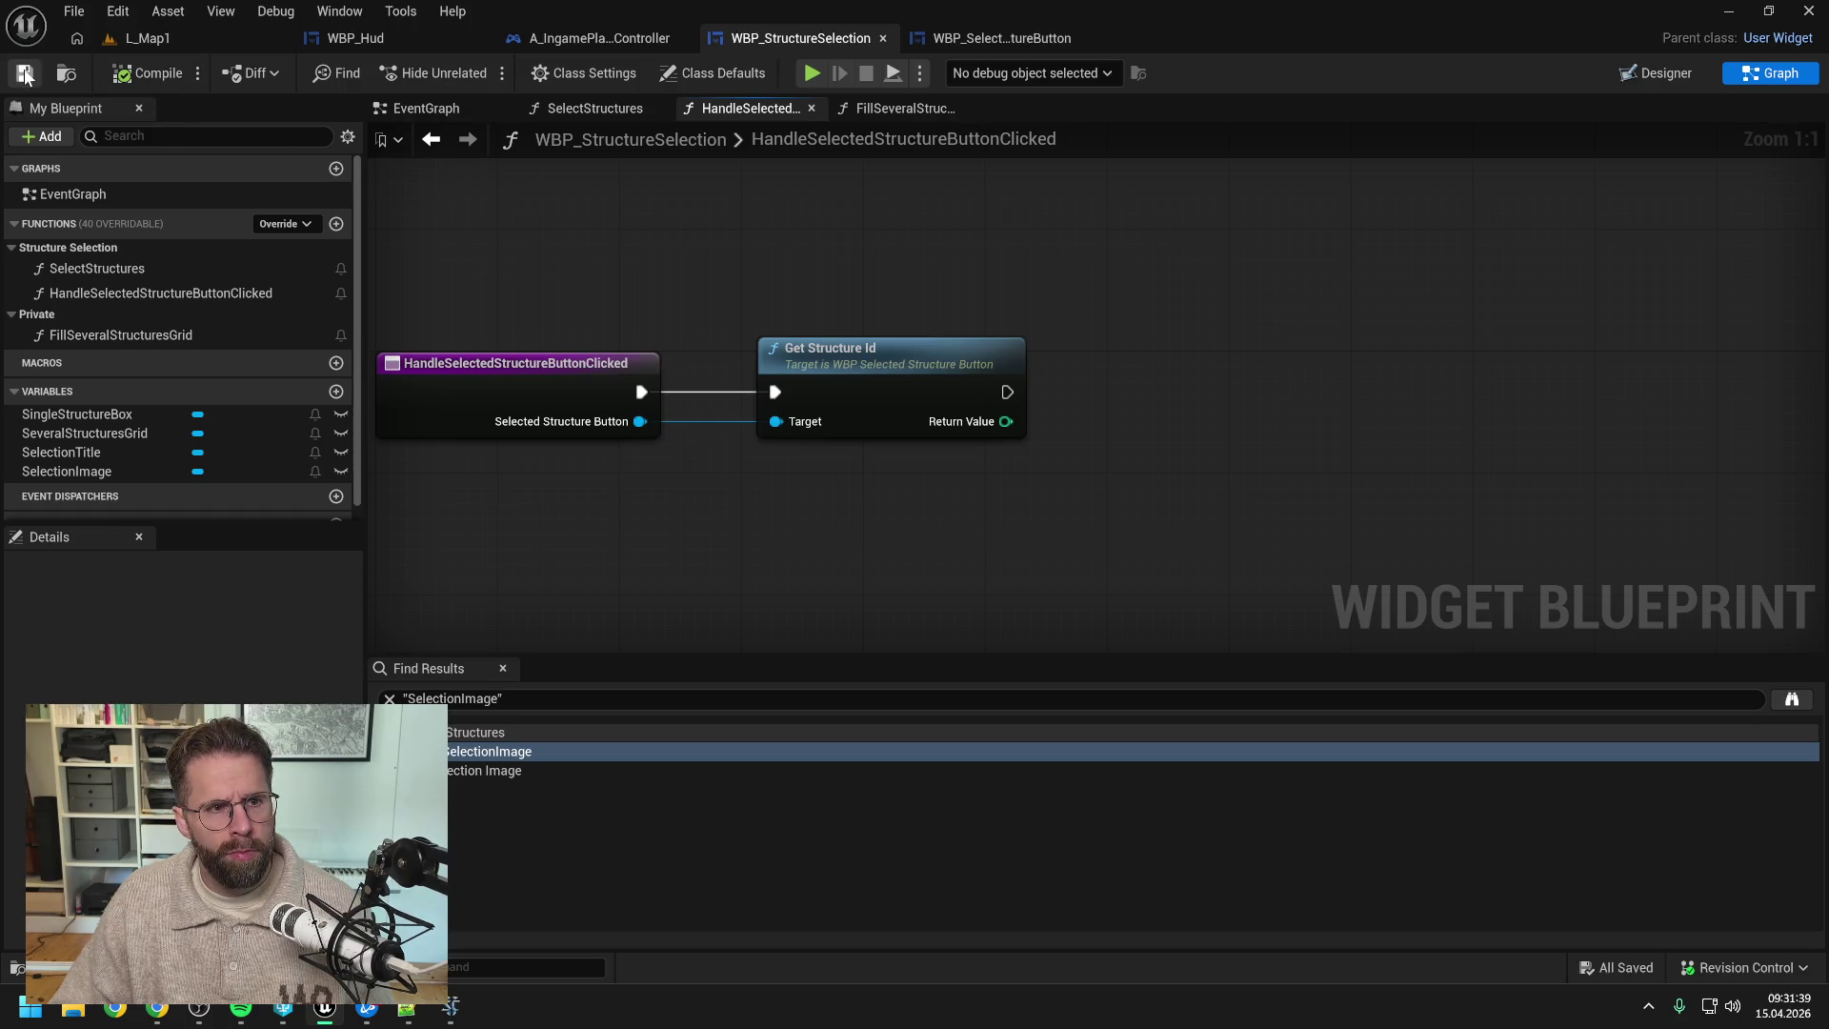
{"action": "scroll", "coordinate": [1015, 311], "scroll_direction": "down", "scroll_amount": 1}
- Inspect the SelectStructures function graph for its inputs
{"action": "right_click", "coordinate": [1094, 384]}
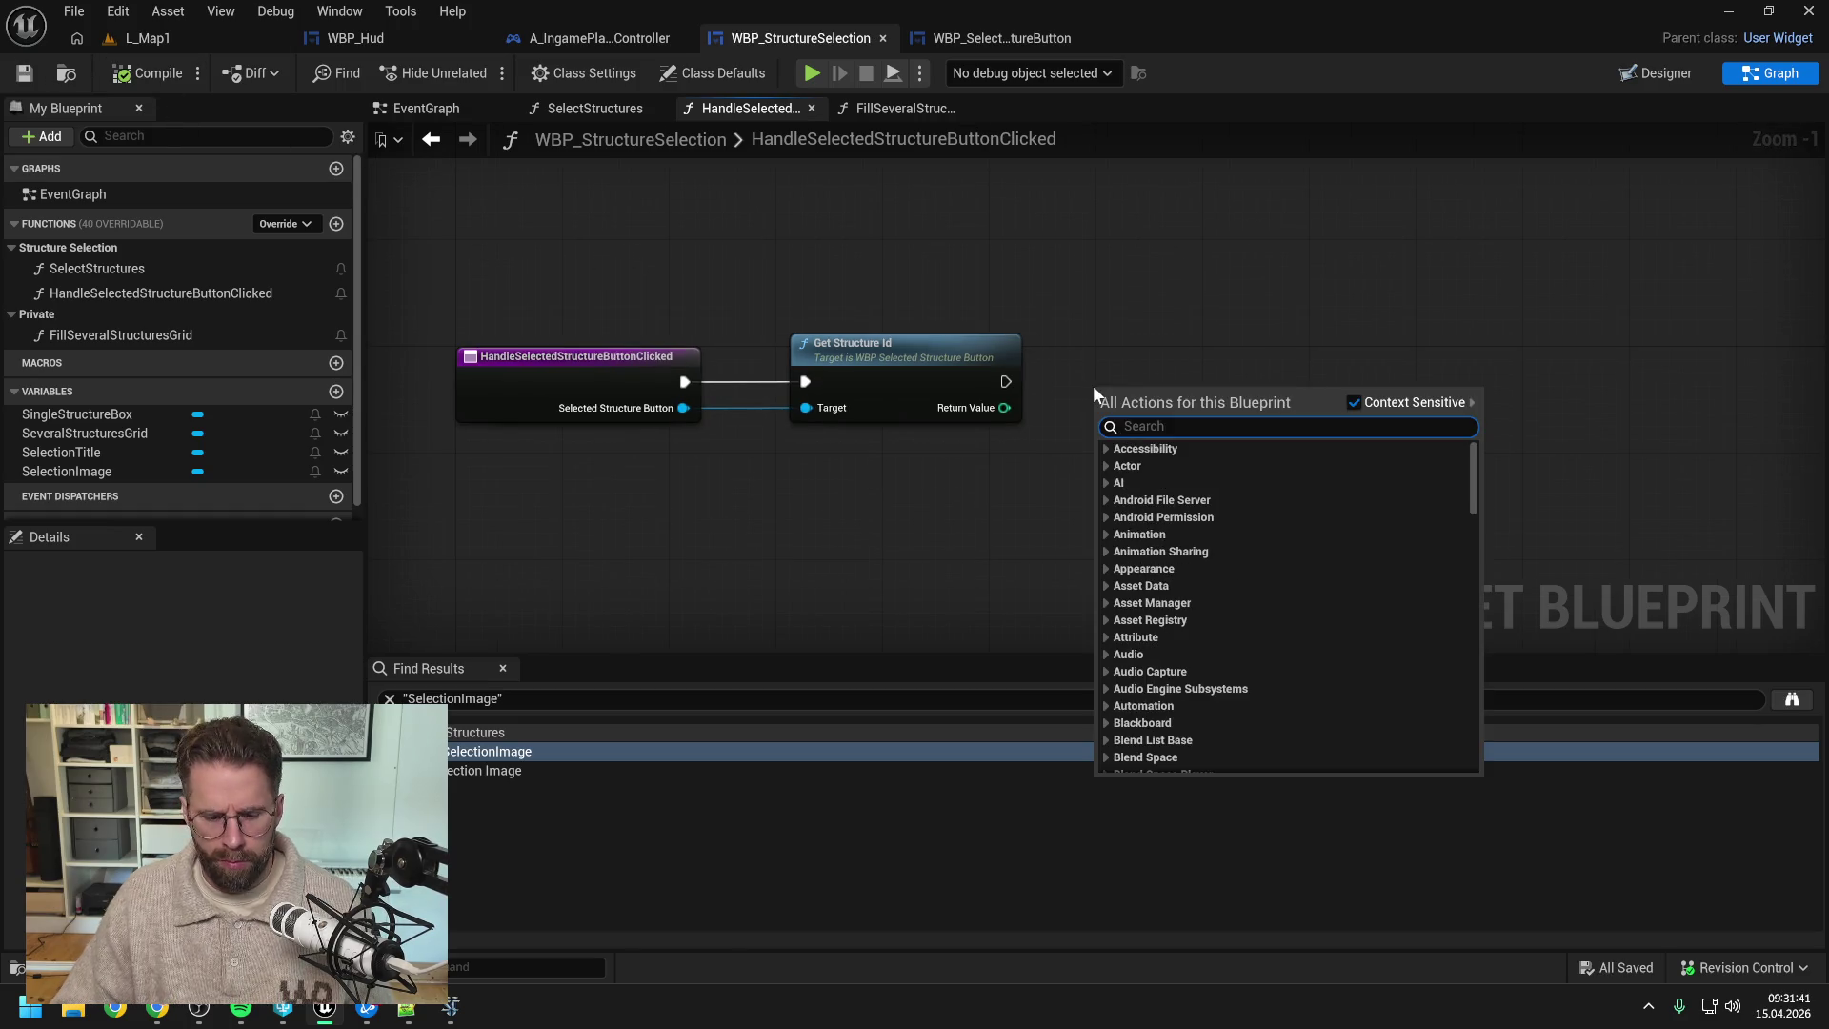
{"action": "left_click", "coordinate": [1111, 352]}
{"action": "right_click", "coordinate": [1111, 379]}
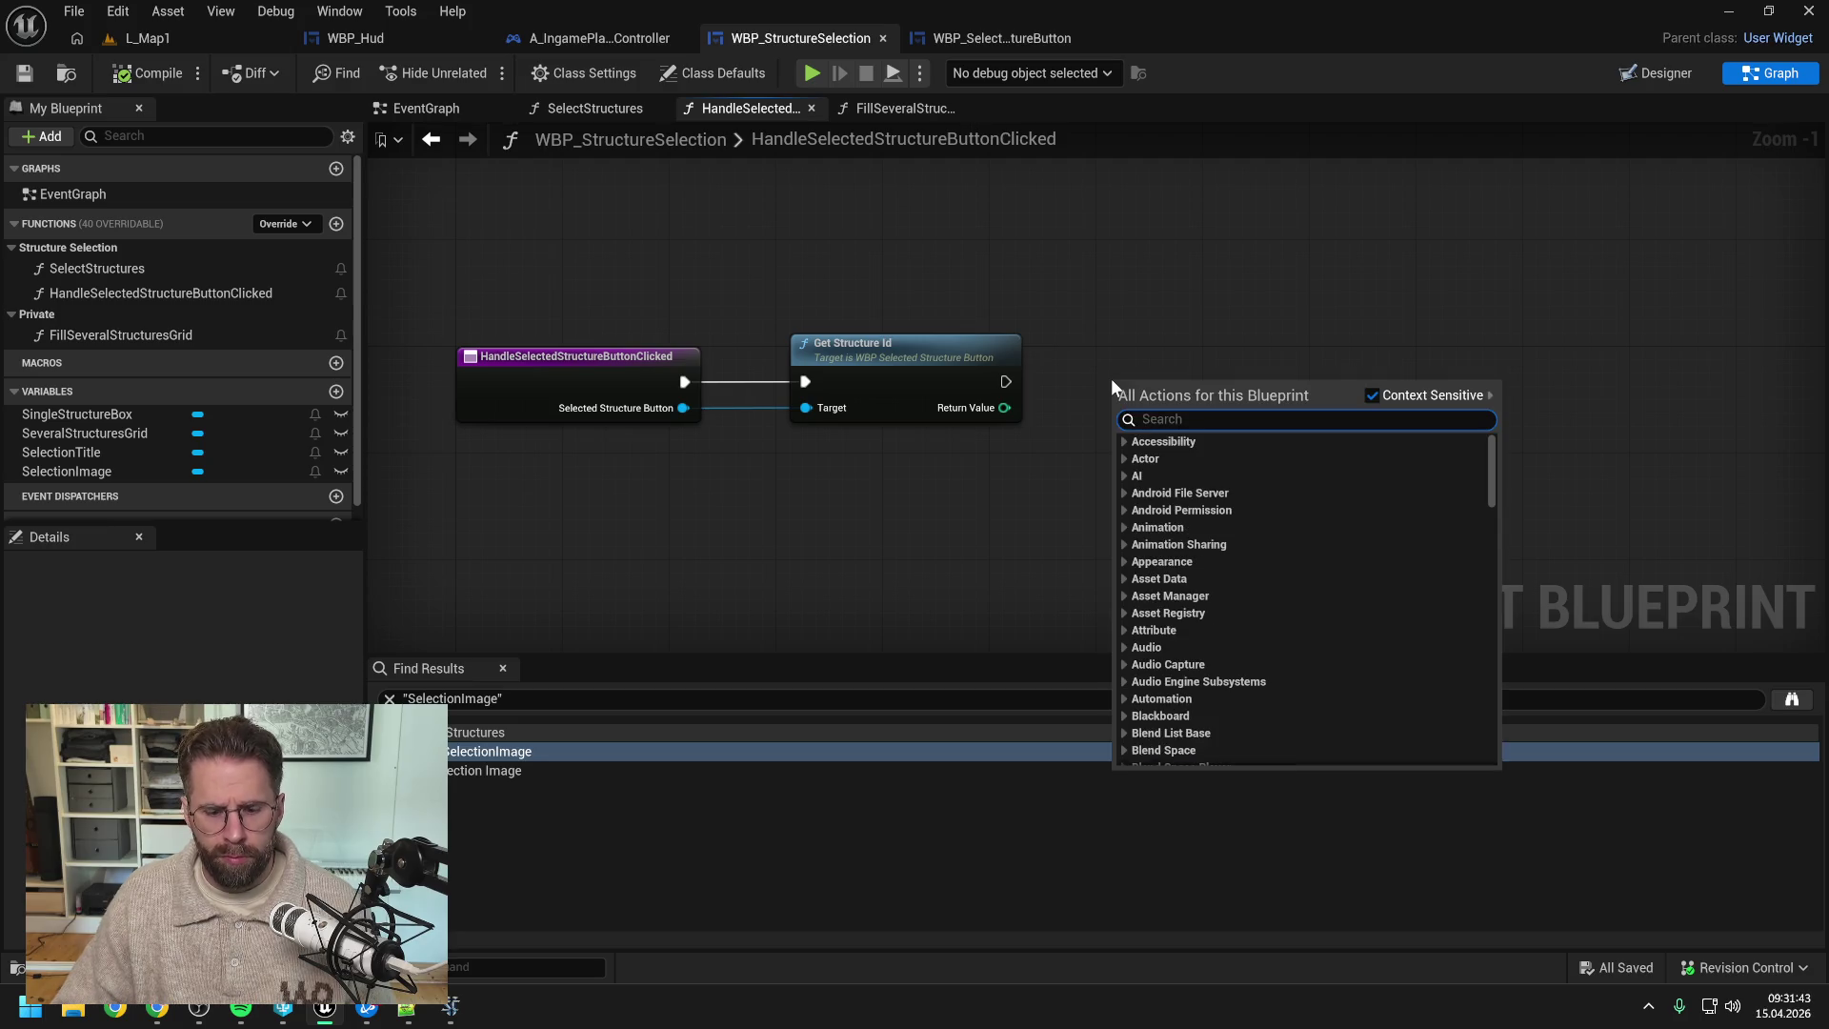
{"action": "left_click", "coordinate": [591, 68]}
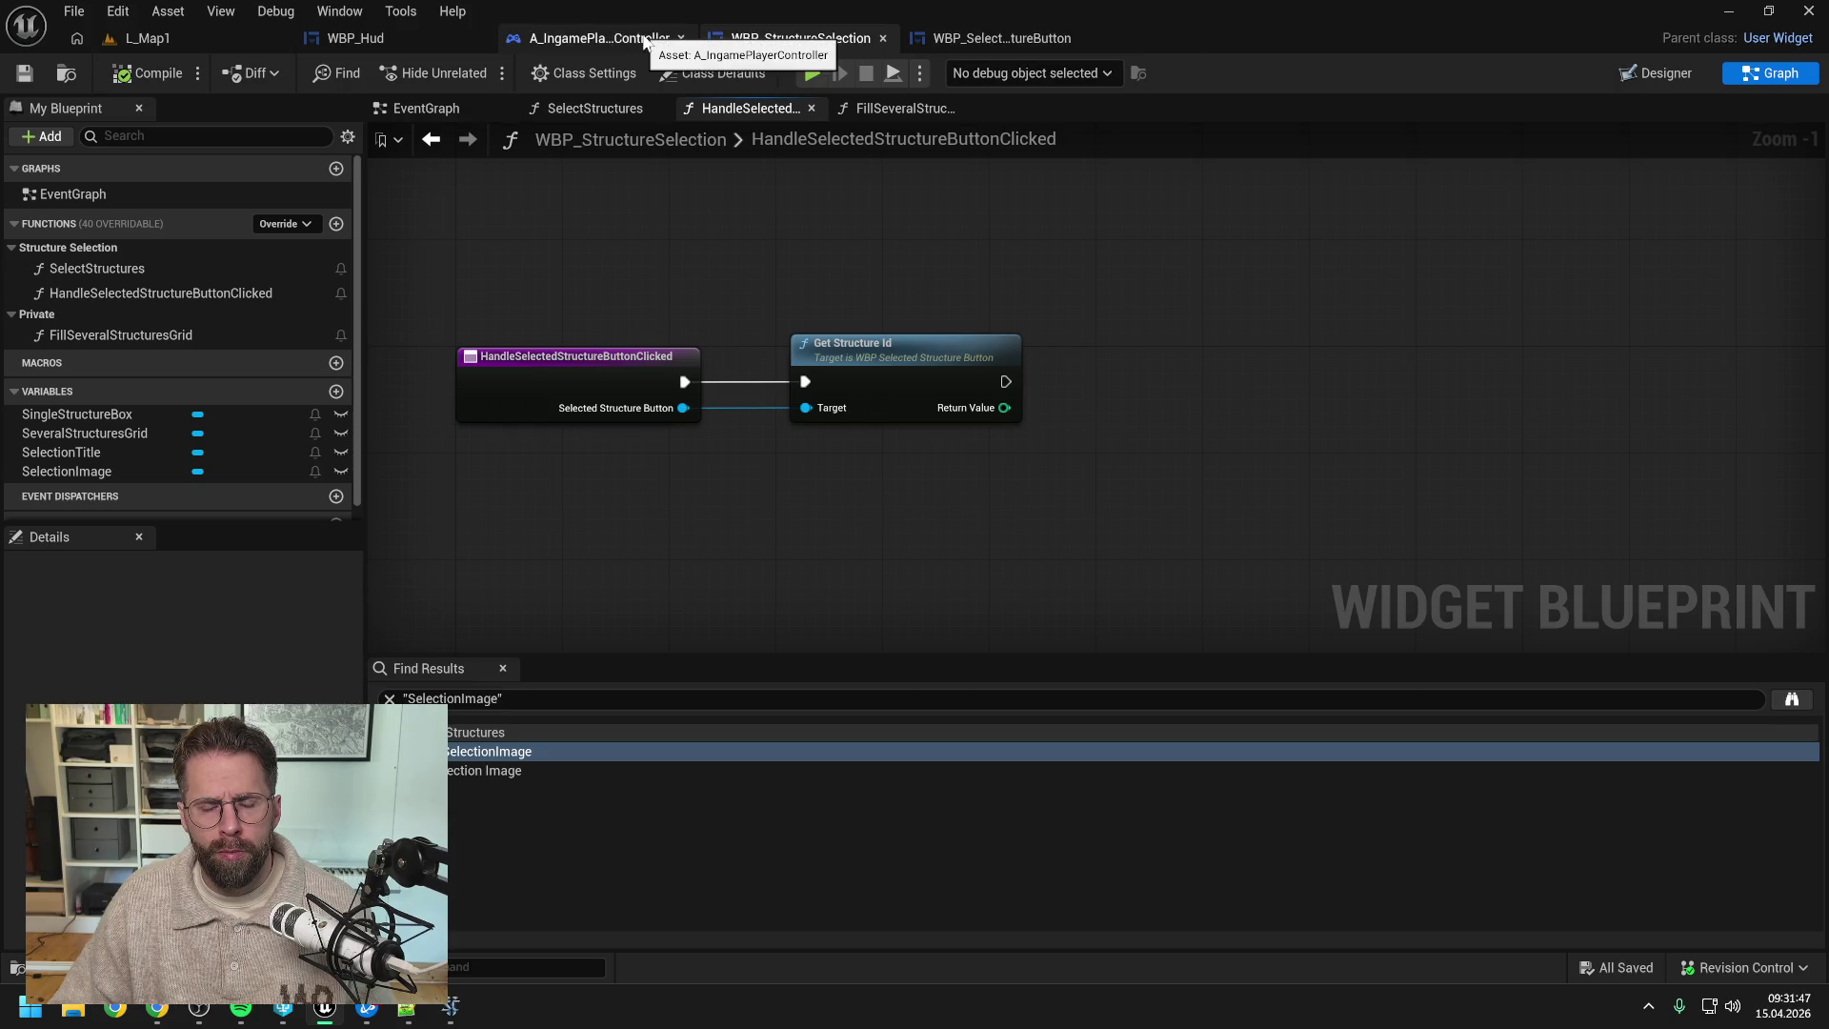
{"action": "left_click", "coordinate": [592, 107]}
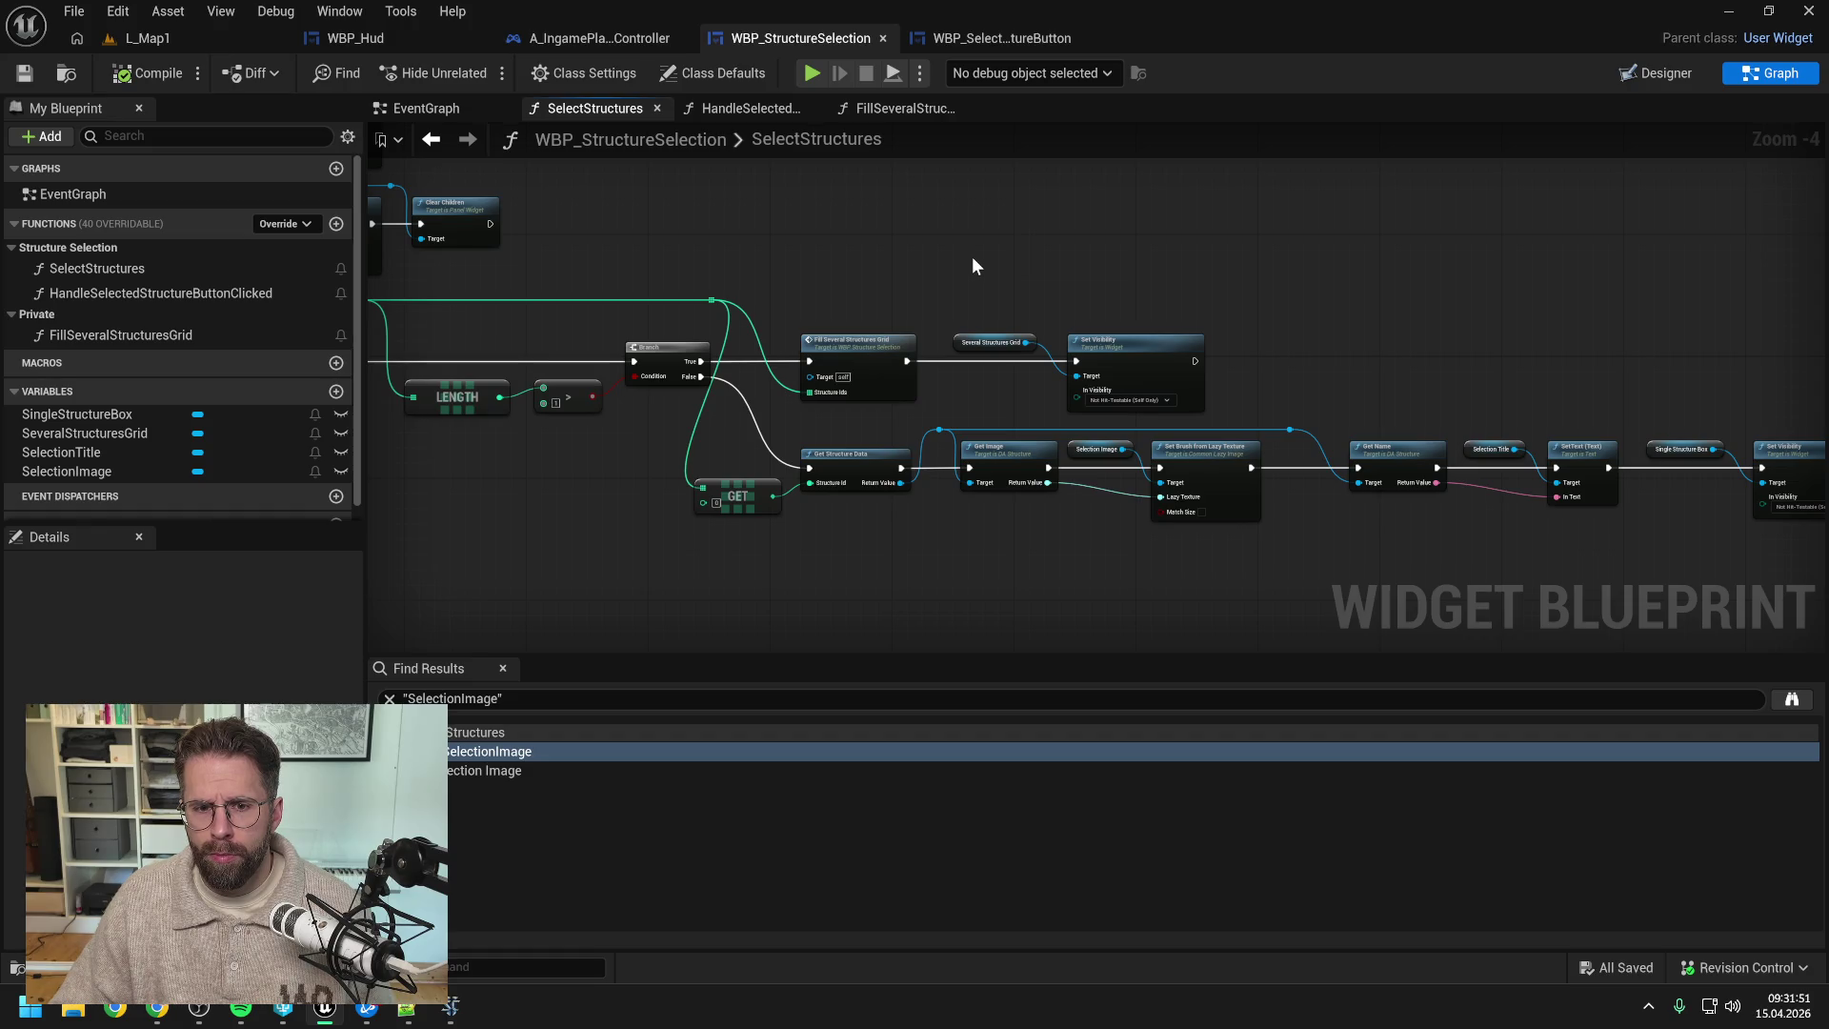
{"action": "left_click_drag", "start_coordinate": [785, 263], "coordinate": [1142, 267]}
{"action": "mouse_move", "coordinate": [947, 265]}
{"action": "left_mouse_down"}
{"action": "mouse_move", "coordinate": [1243, 272]}
{"action": "mouse_move", "coordinate": [1233, 312]}
{"action": "left_mouse_up"}
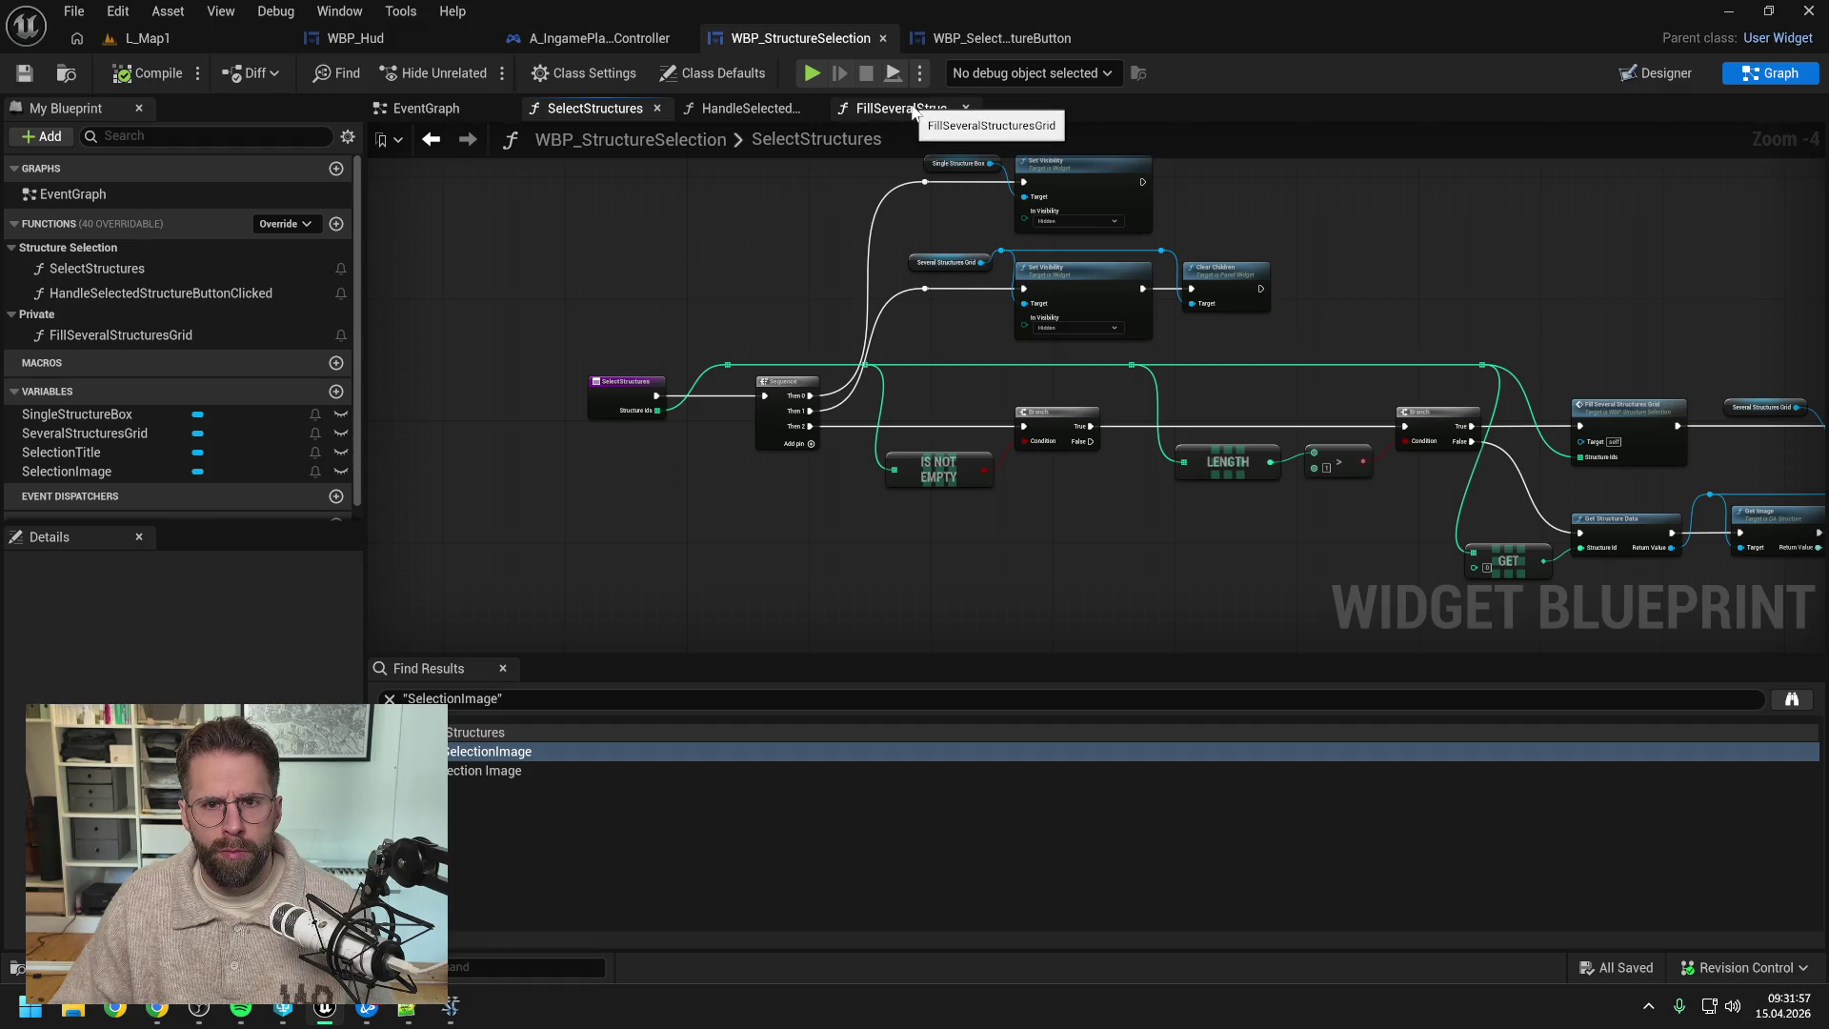
- Add a Select Structures node executed after Get Structure Id
{"action": "left_click", "coordinate": [748, 107]}
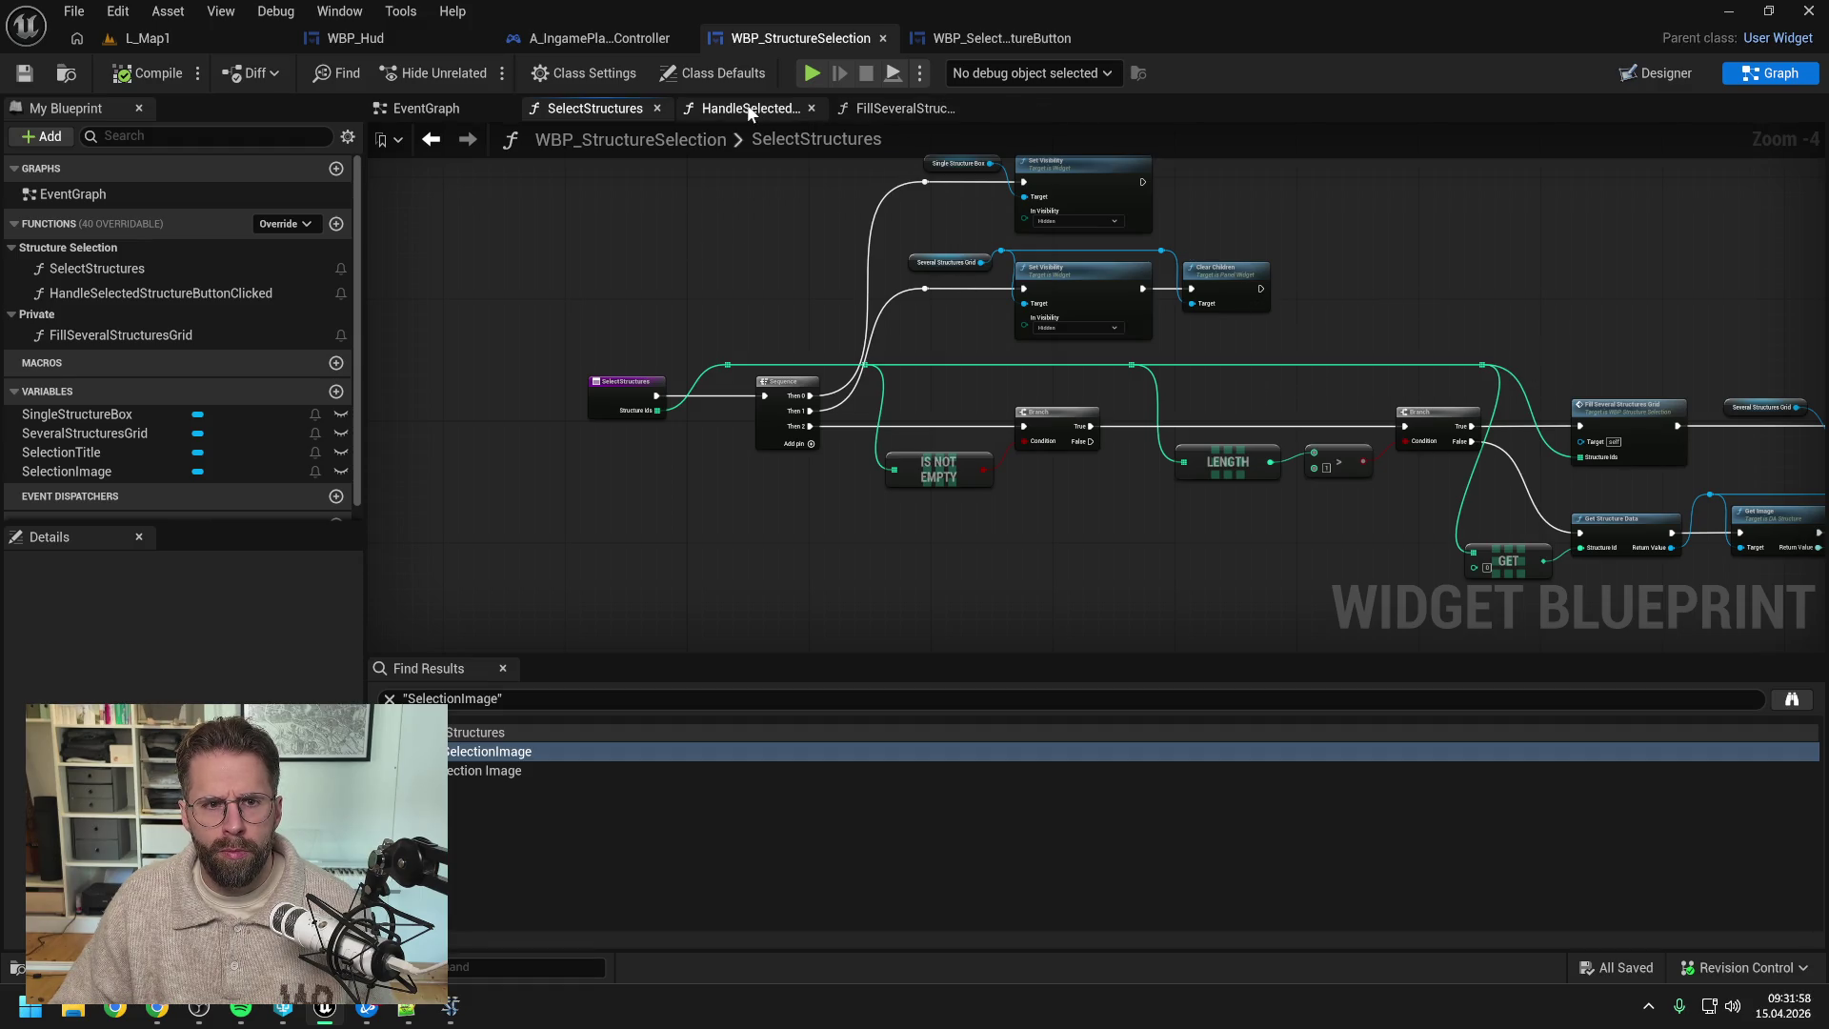
{"action": "right_click", "coordinate": [1115, 375]}
{"action": "type", "text": "select s"}
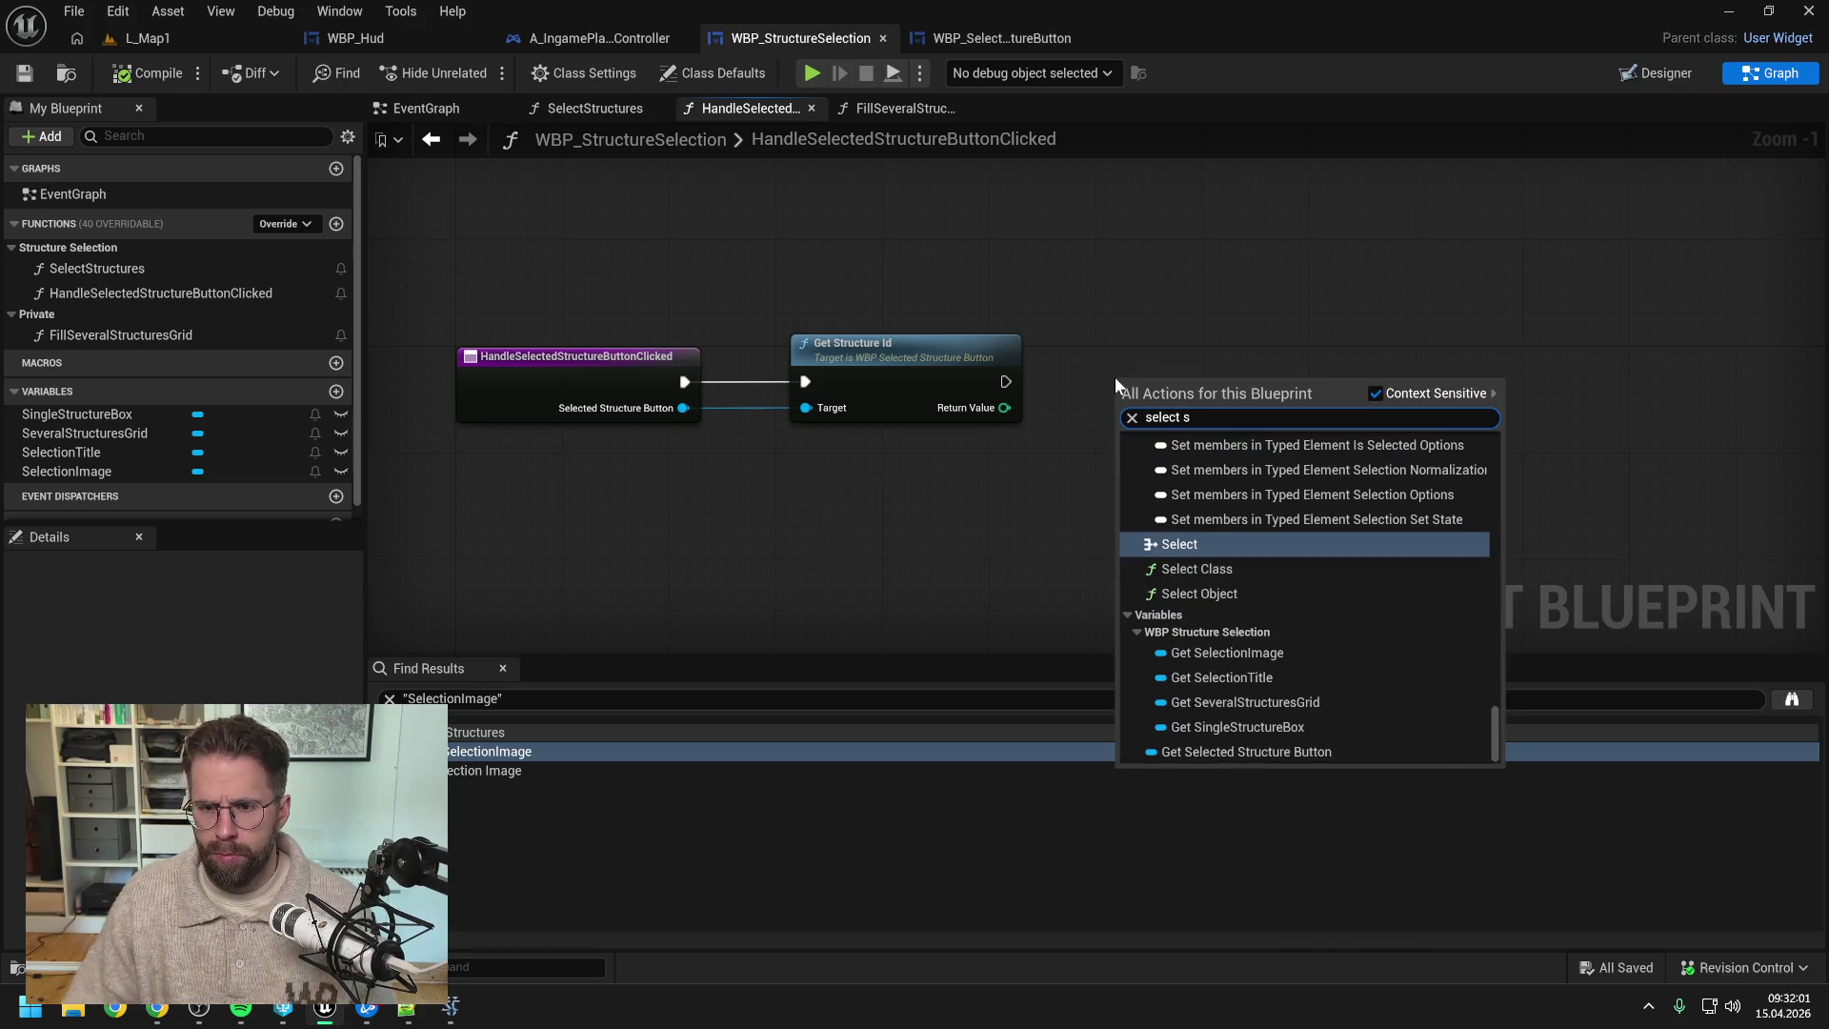
{"action": "type", "text": "t"}
{"action": "key", "text": "Return"}
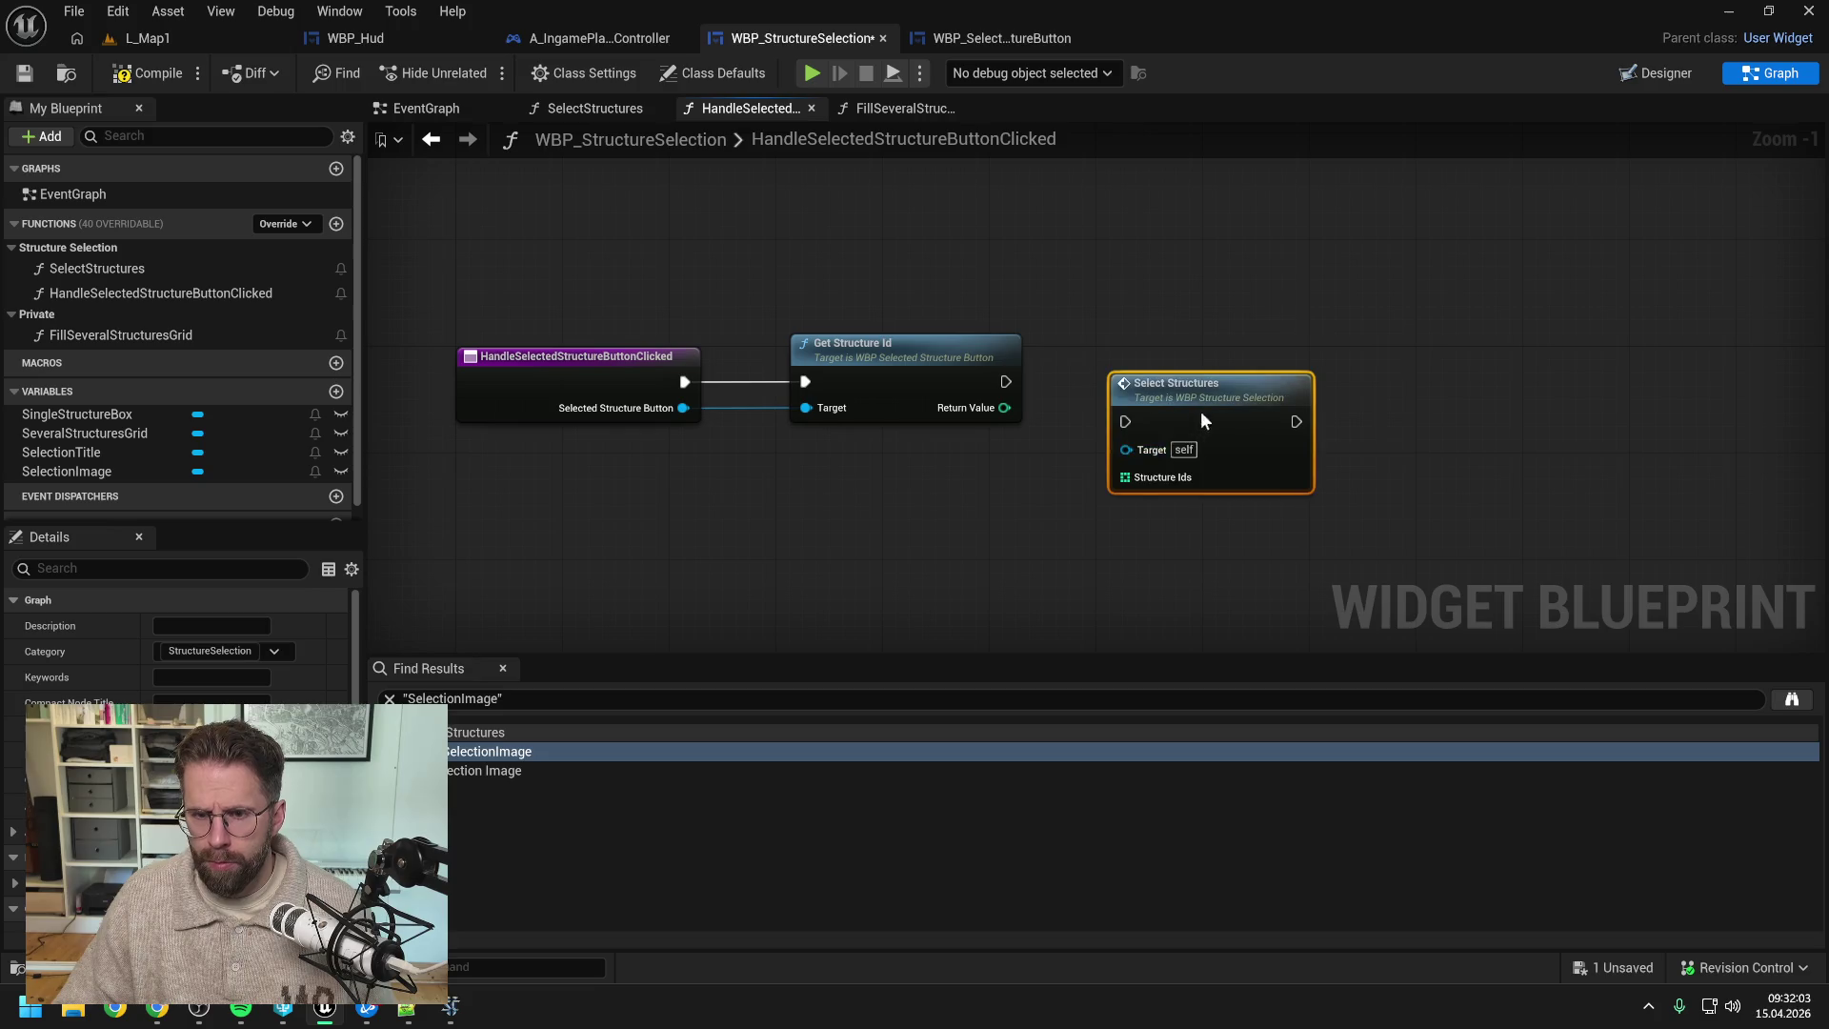
{"action": "left_click_drag", "start_coordinate": [1005, 381], "coordinate": [1315, 372]}
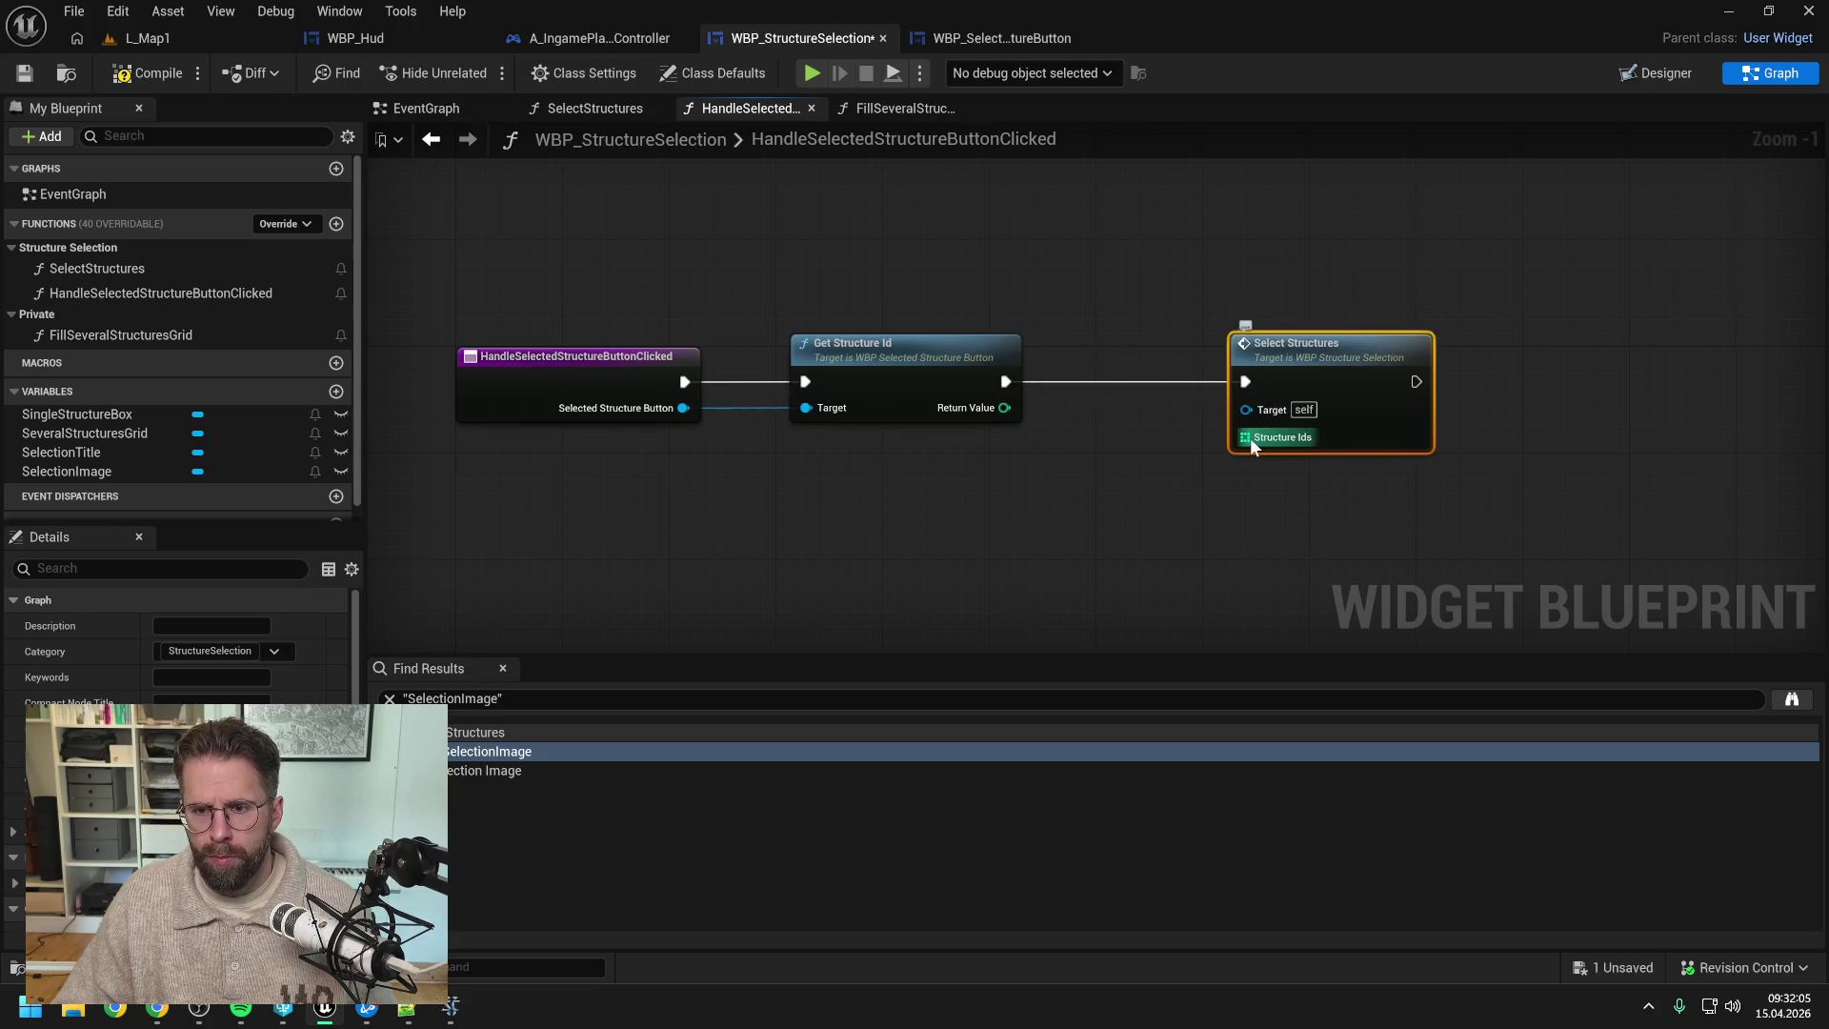
- Feed Structure Ids from a Make Array node holding the Return Value structure id
{"action": "left_click_drag", "start_coordinate": [1245, 437], "coordinate": [1180, 477]}
{"action": "type", "text": "make a"}
{"action": "key", "text": "Return"}
{"action": "left_click_drag", "start_coordinate": [1005, 407], "coordinate": [1193, 503]}
{"action": "left_click_drag", "start_coordinate": [1299, 386], "coordinate": [1338, 386]}
{"action": "left_click_drag", "start_coordinate": [1244, 493], "coordinate": [1151, 440]}
{"action": "left_click", "coordinate": [765, 198]}
- Compile and save, then start a play session in L_Map1
{"action": "left_click", "coordinate": [145, 72]}
{"action": "left_click", "coordinate": [168, 44]}
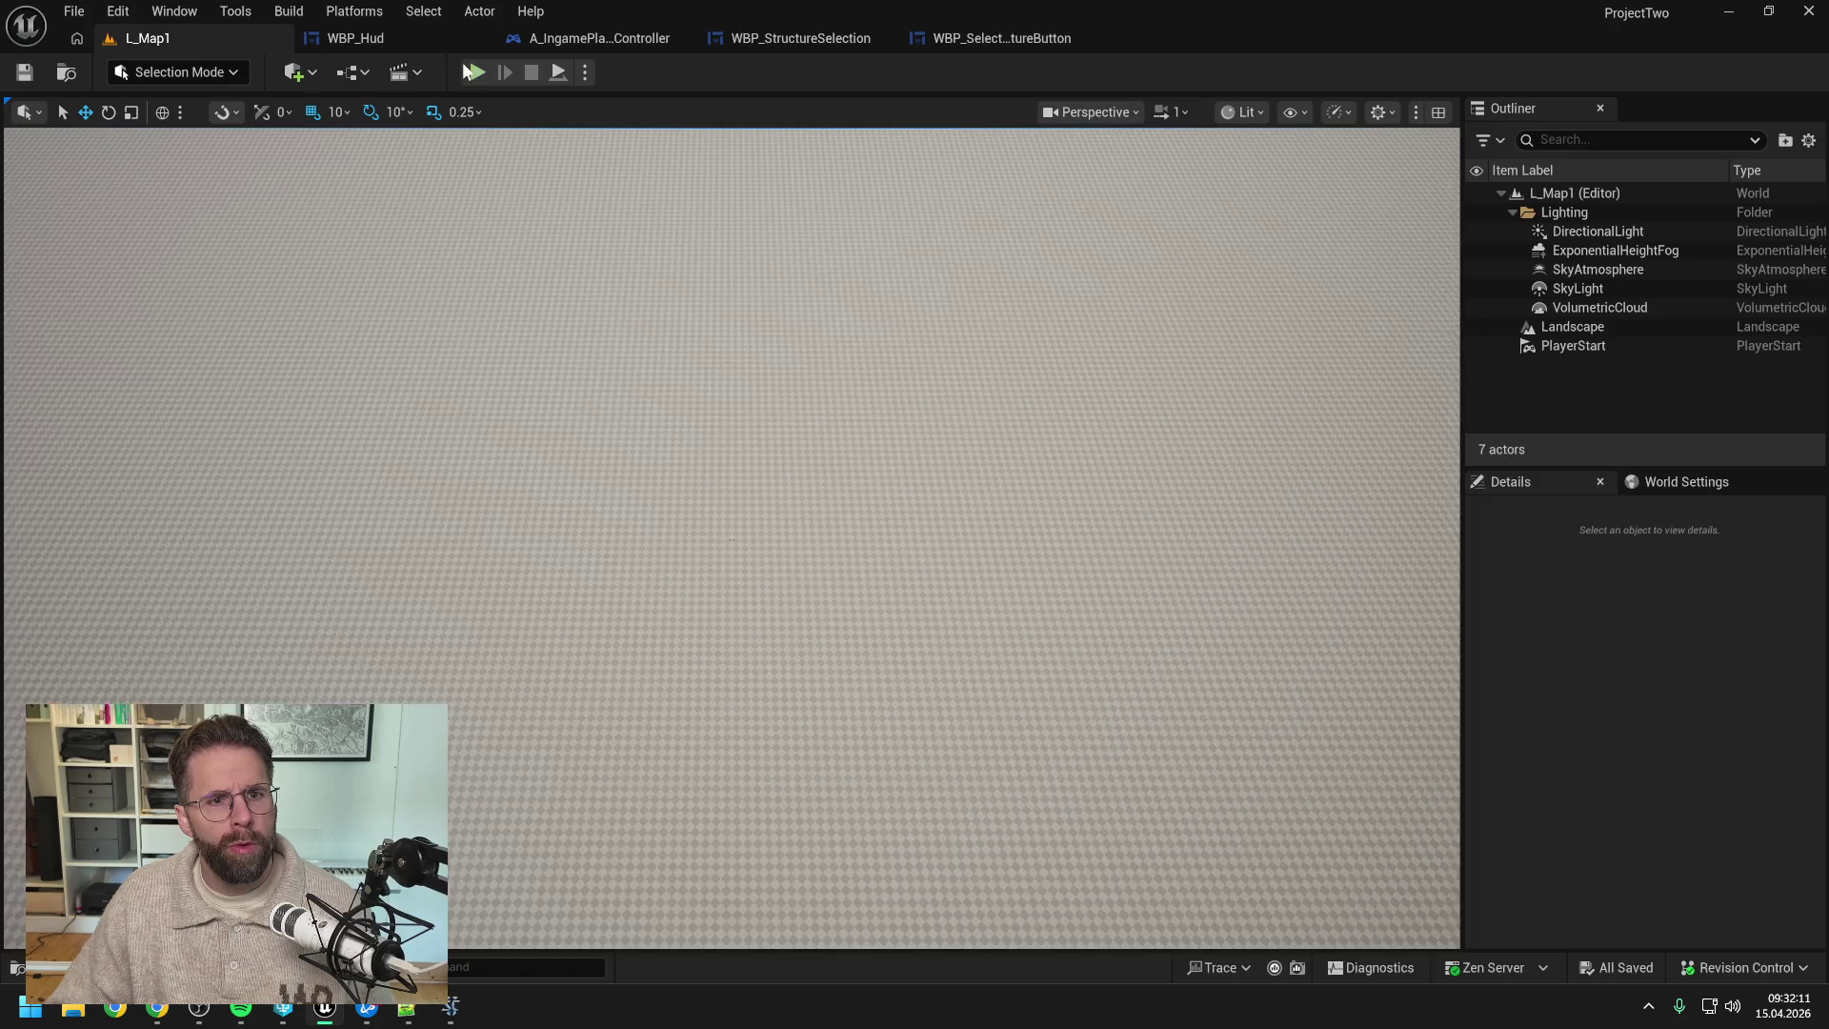
{"action": "key", "text": "alt+p"}
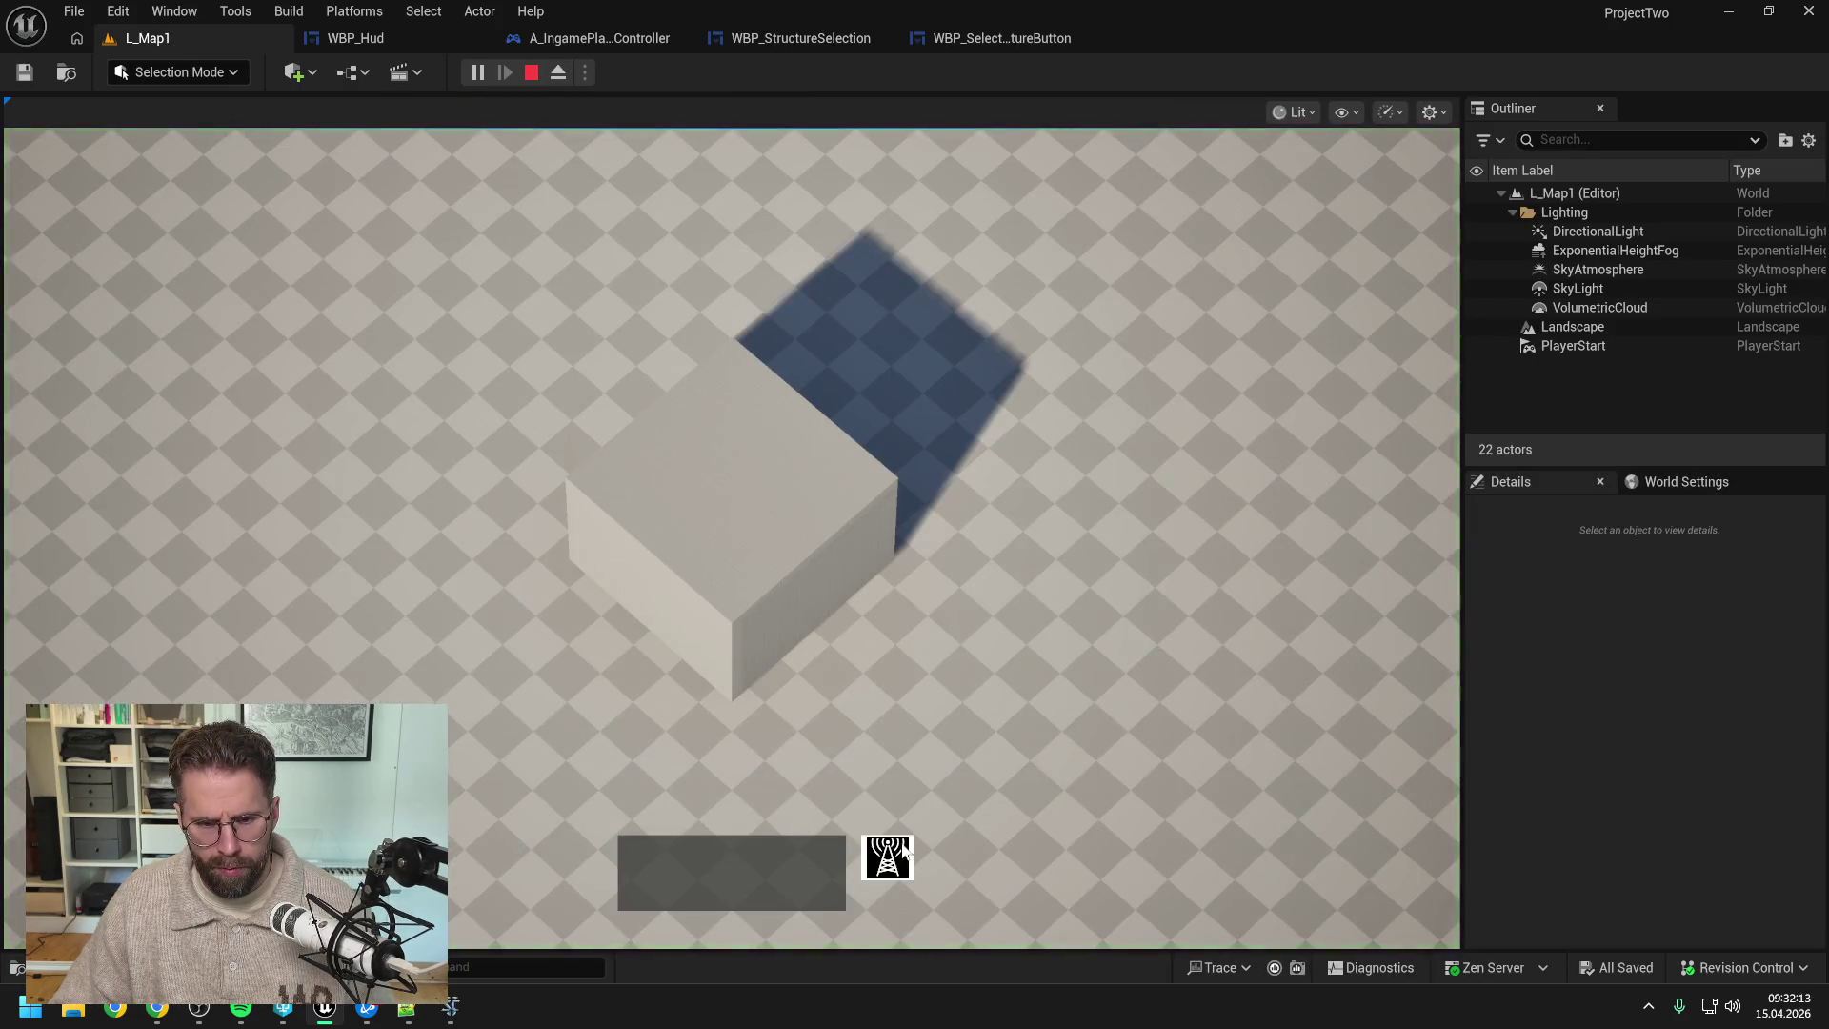
- Place two small structures, box-select them, and click an icon to select one Power Grid Generator
{"action": "left_click", "coordinate": [1106, 432]}
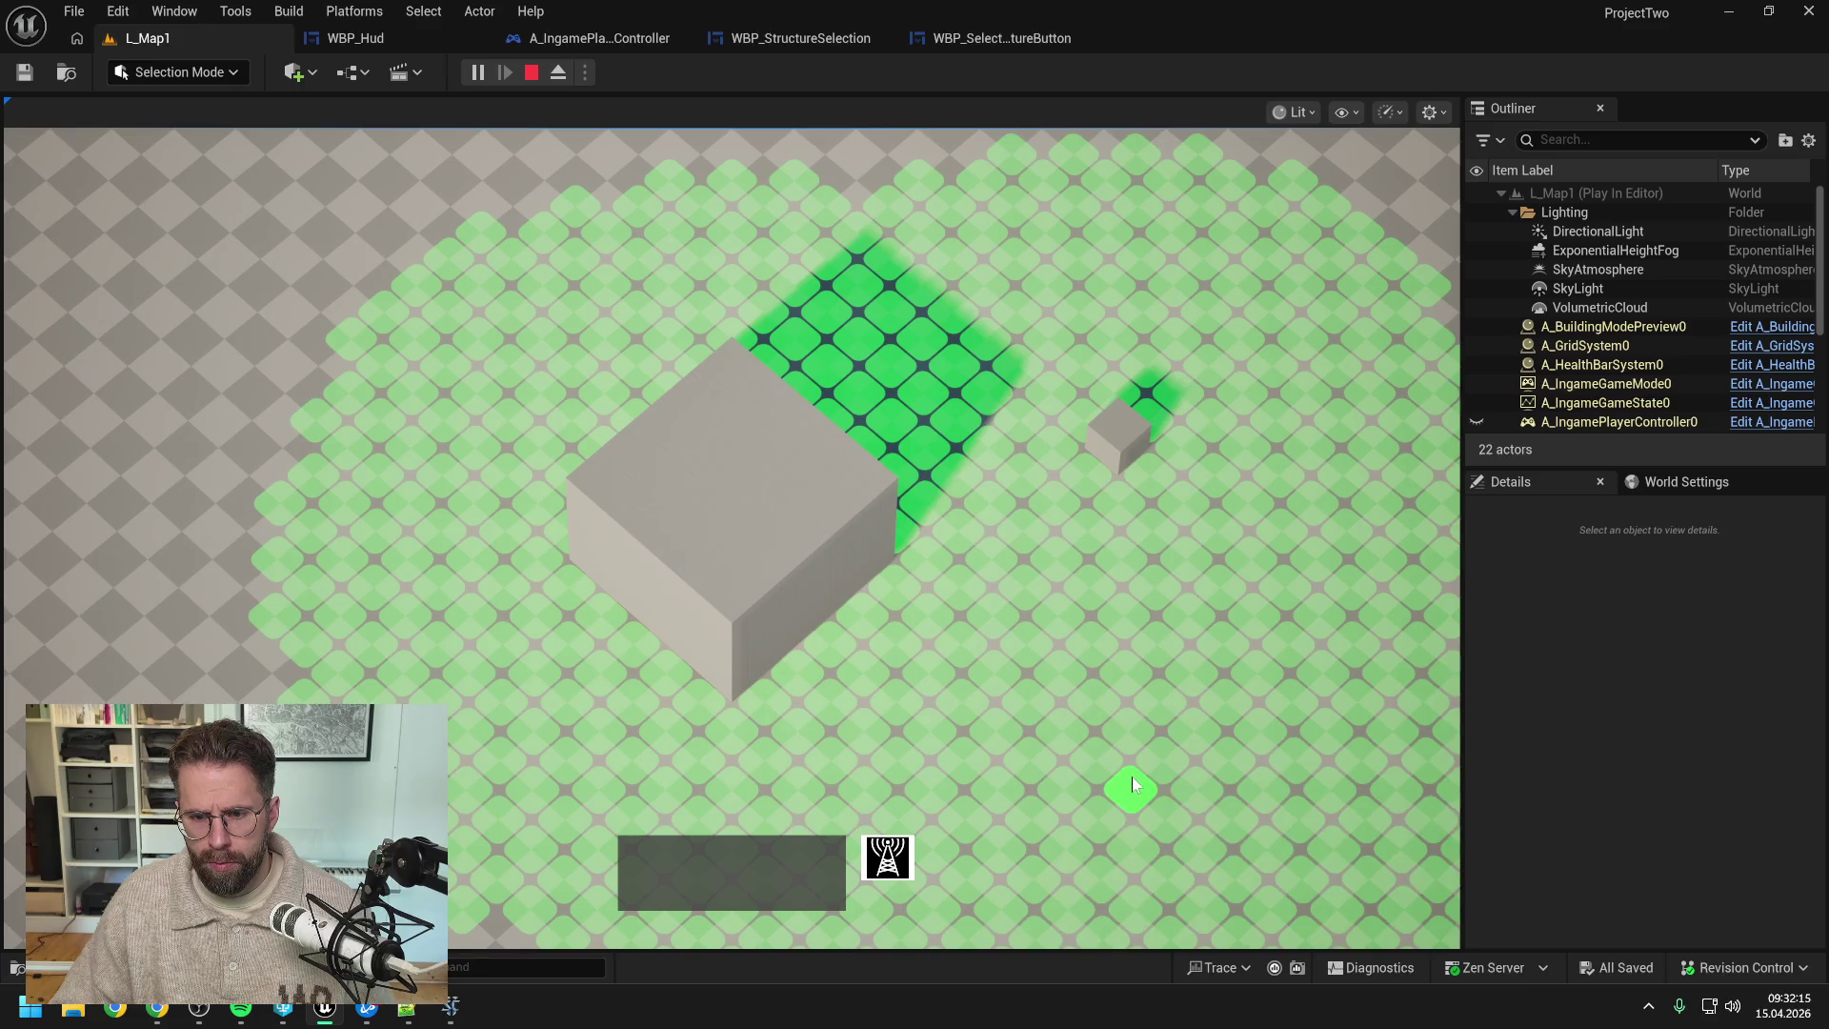
{"action": "left_click", "coordinate": [1130, 774]}
{"action": "left_click_drag", "start_coordinate": [1026, 360], "coordinate": [1289, 900]}
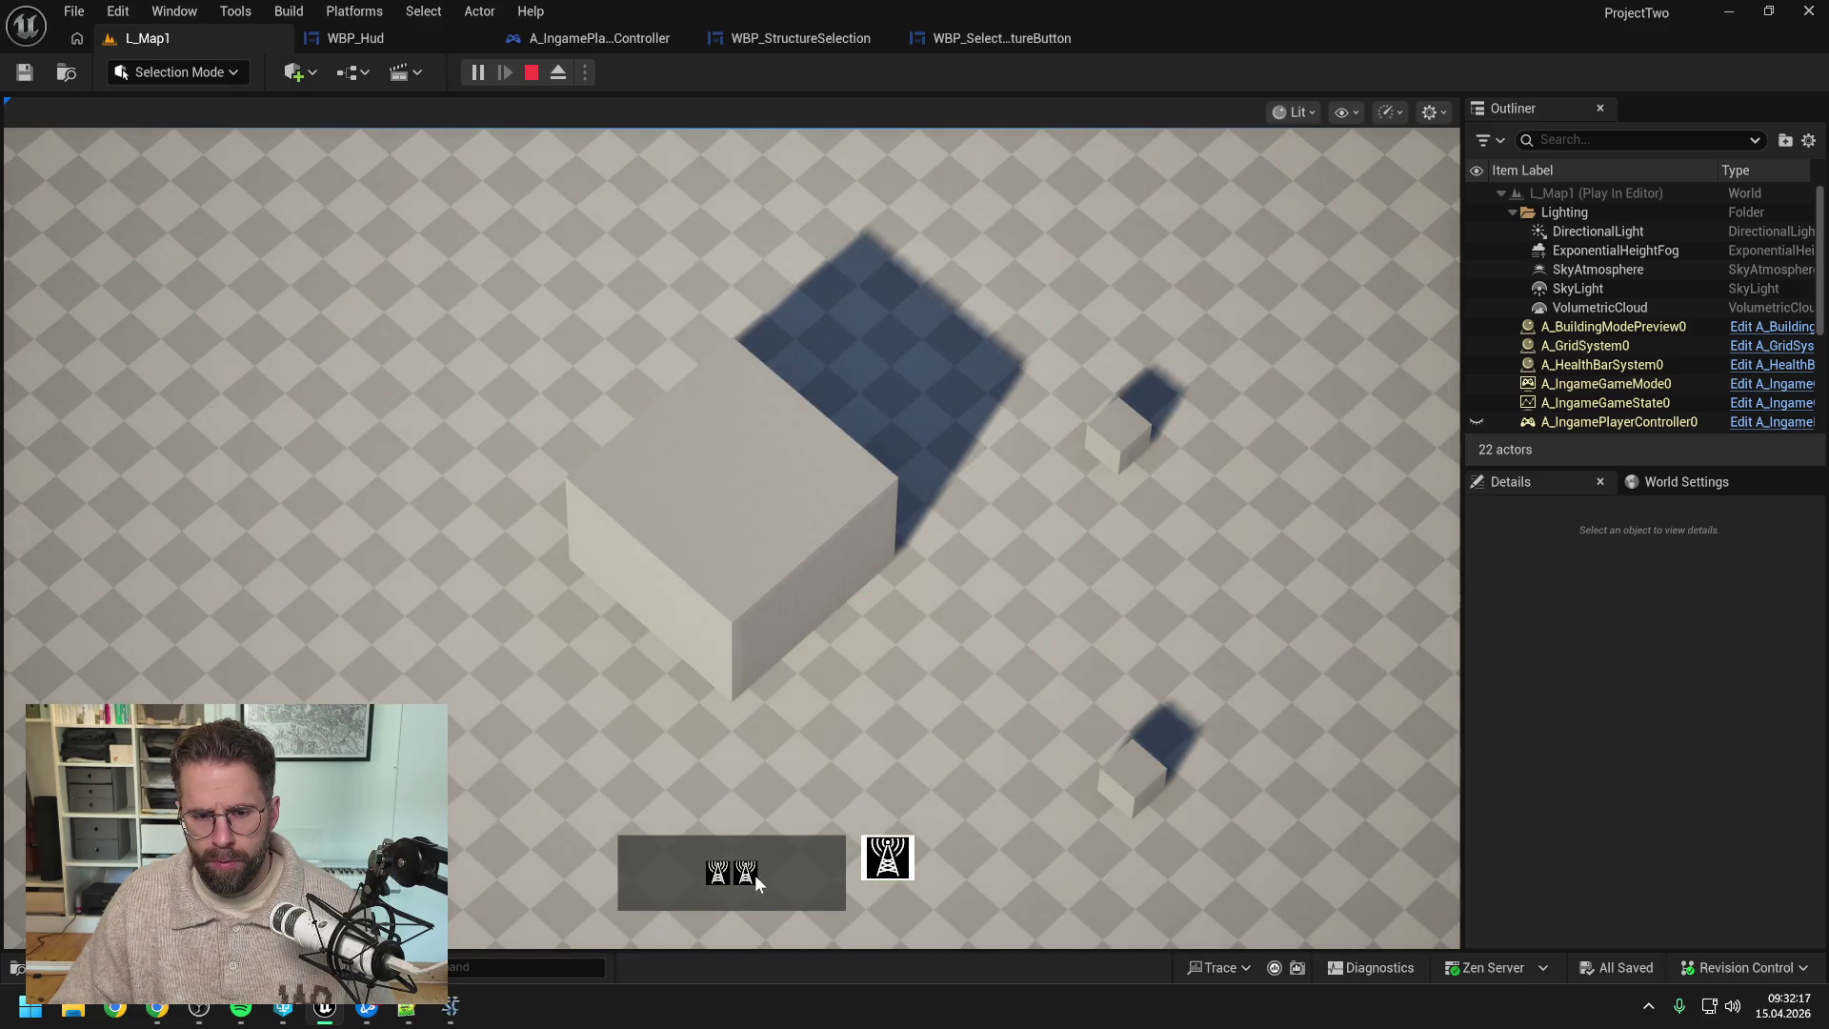
{"action": "left_click", "coordinate": [747, 873]}
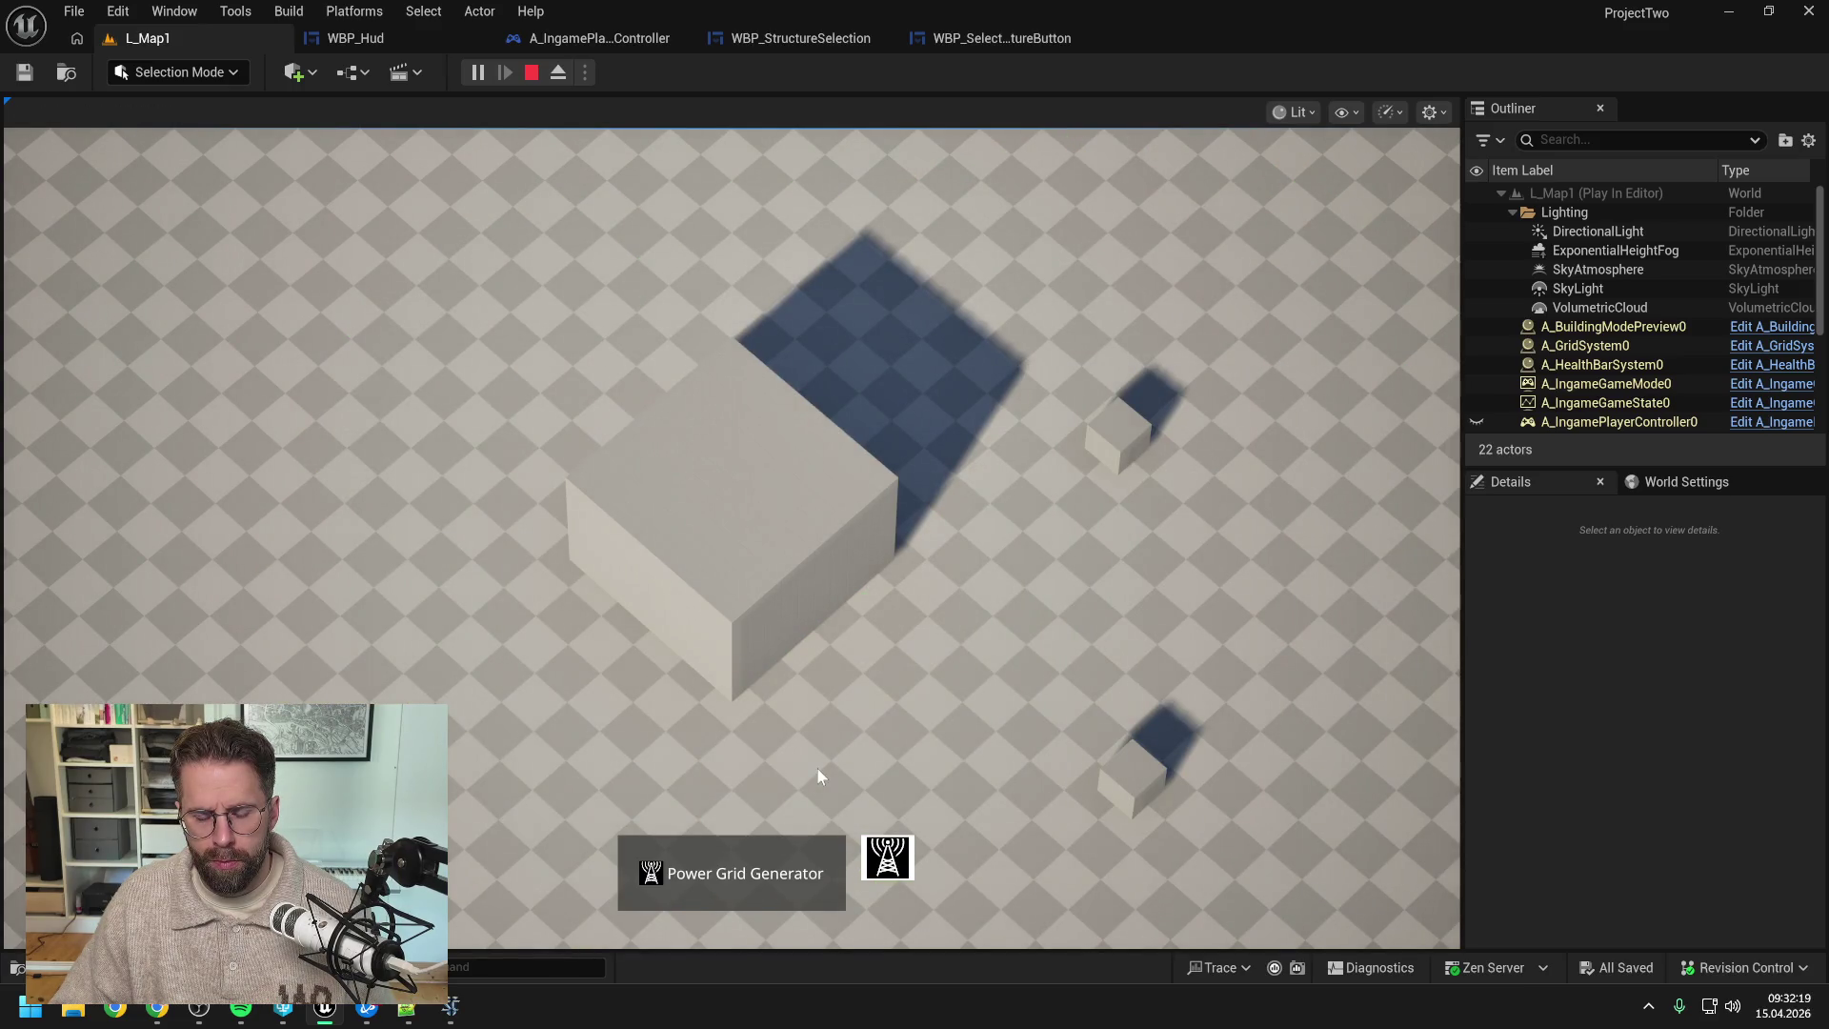
{"action": "left_click_drag", "start_coordinate": [1026, 360], "coordinate": [1277, 848]}
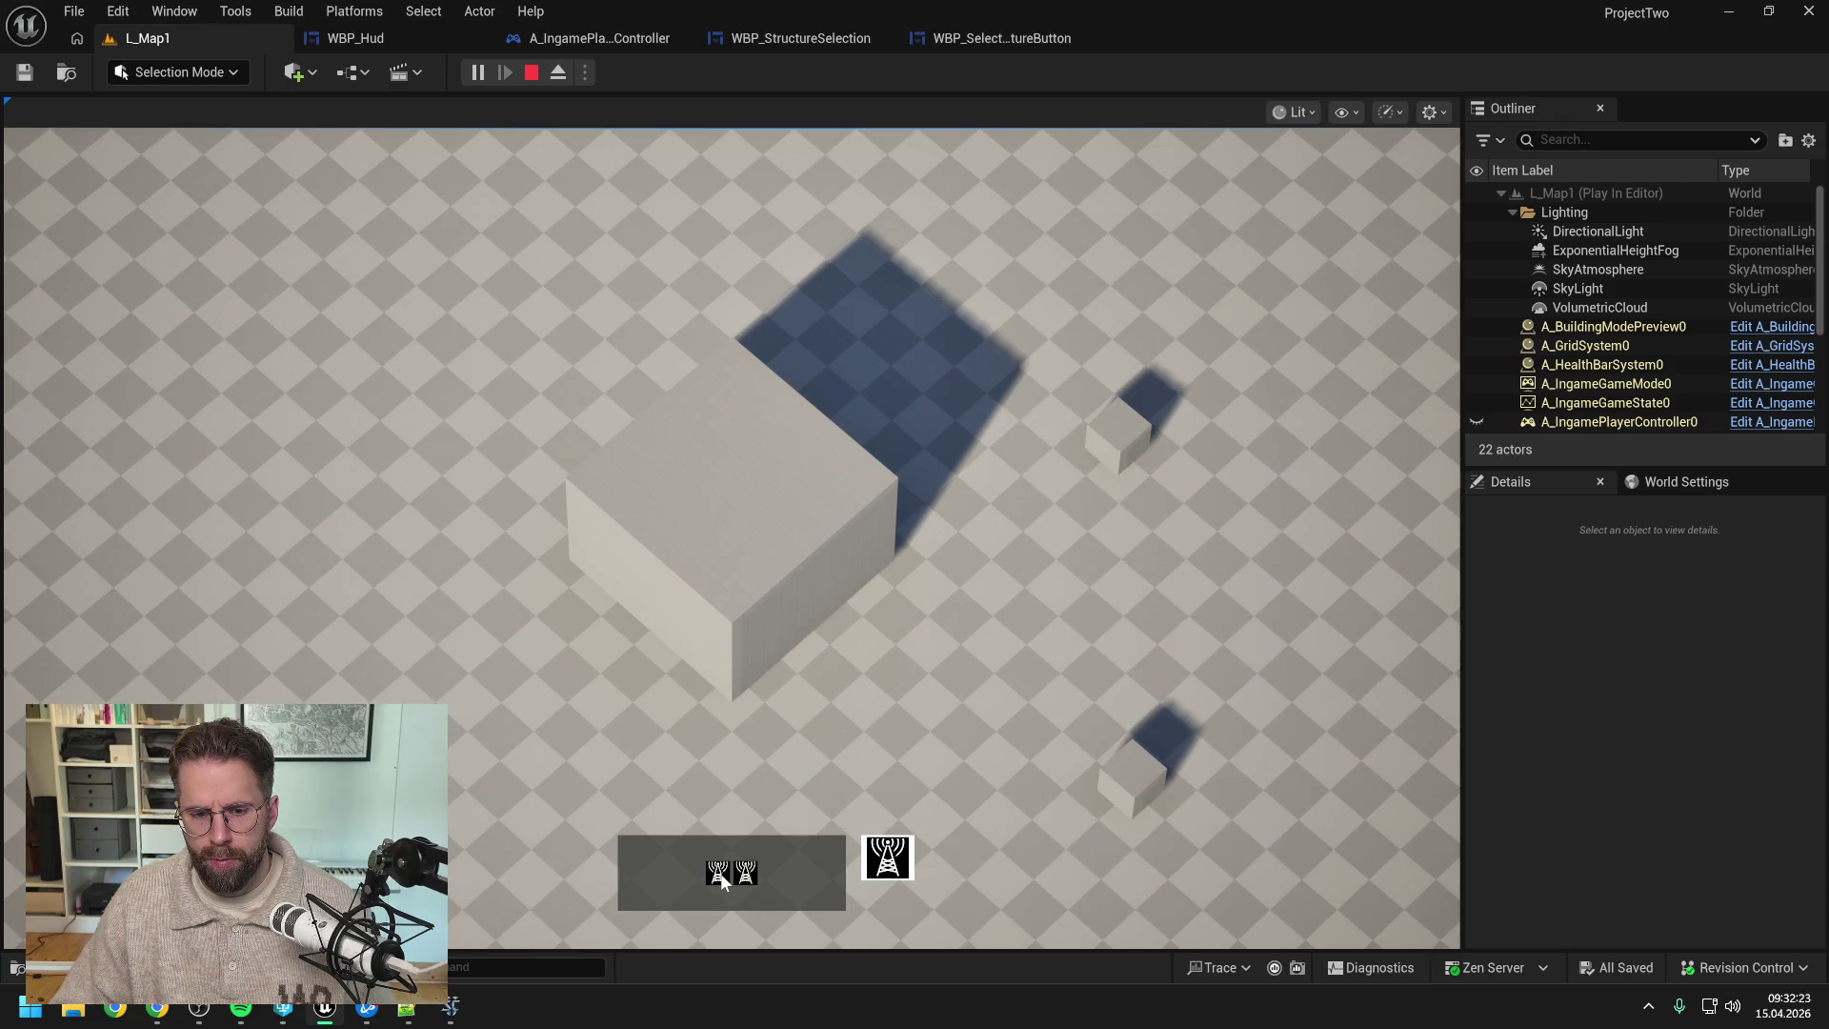
{"action": "left_click", "coordinate": [721, 877]}
{"action": "left_click_drag", "start_coordinate": [1026, 368], "coordinate": [1276, 837]}
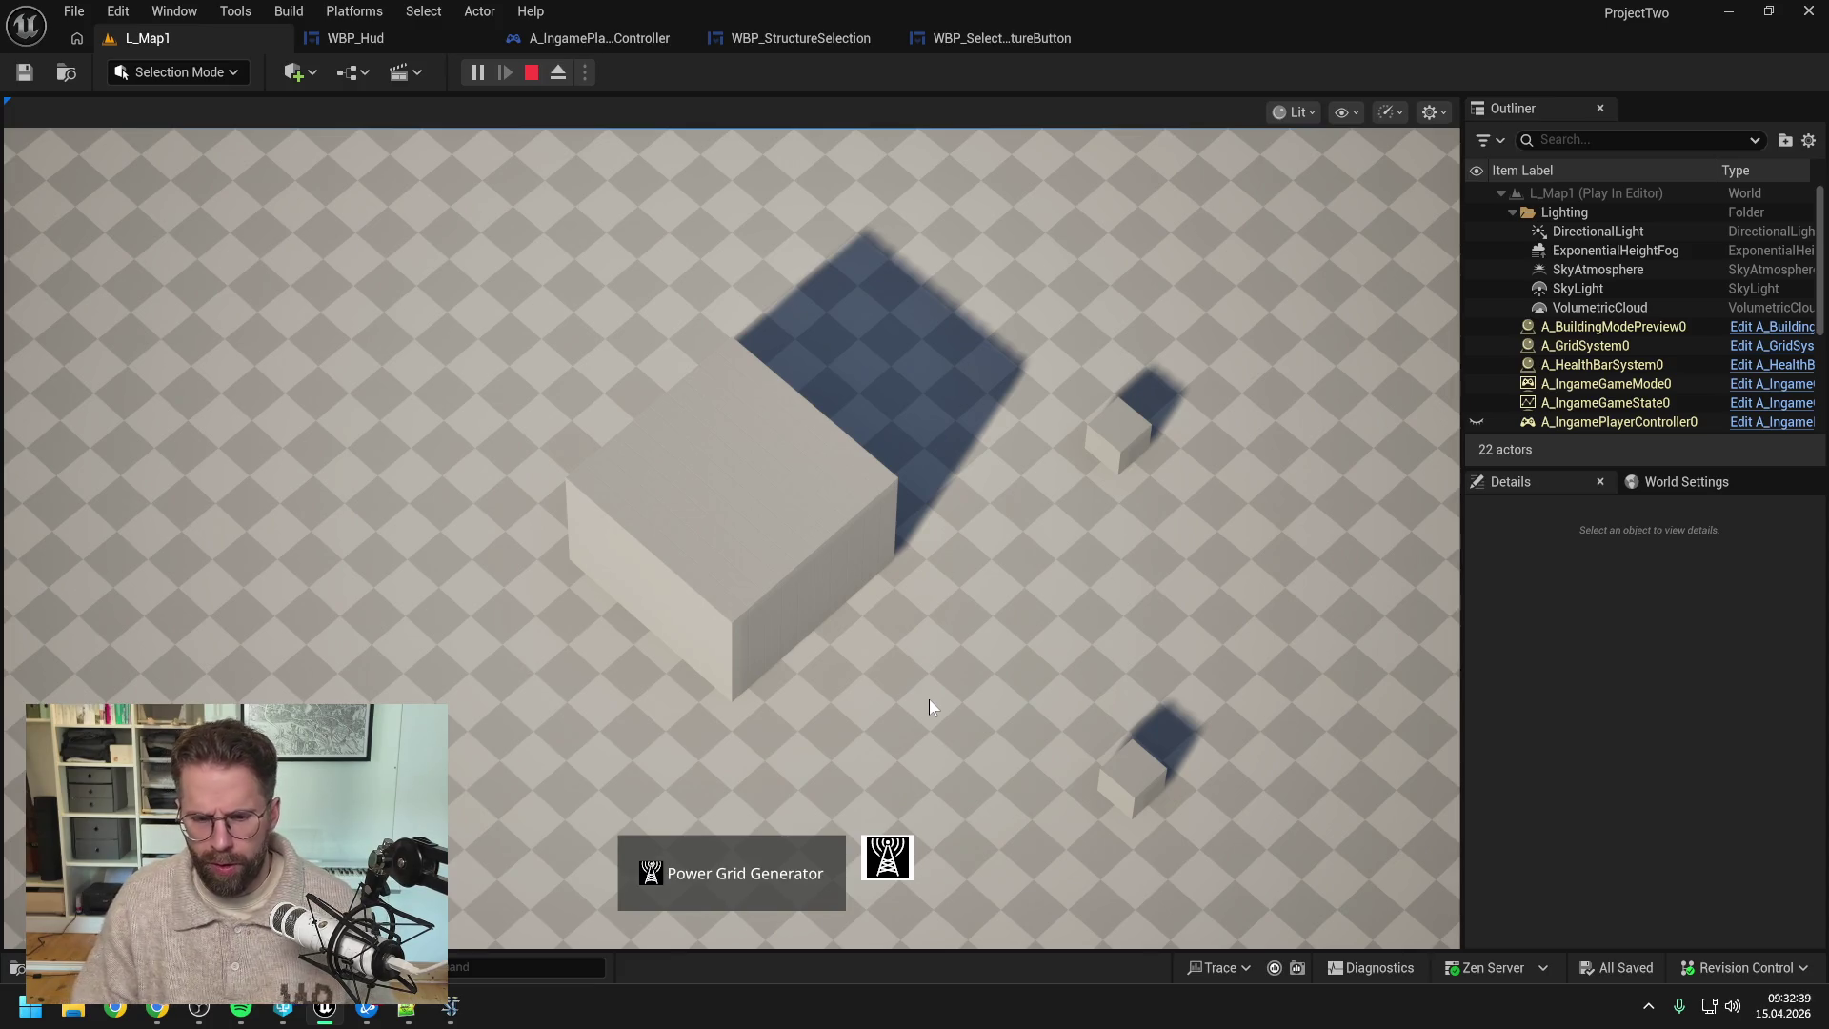
{"action": "key", "text": "Escape"}
- Add an Is Hovered node below Event On Released in WBP_SelectedStructureButton's EventGraph
{"action": "left_click", "coordinate": [1001, 39]}
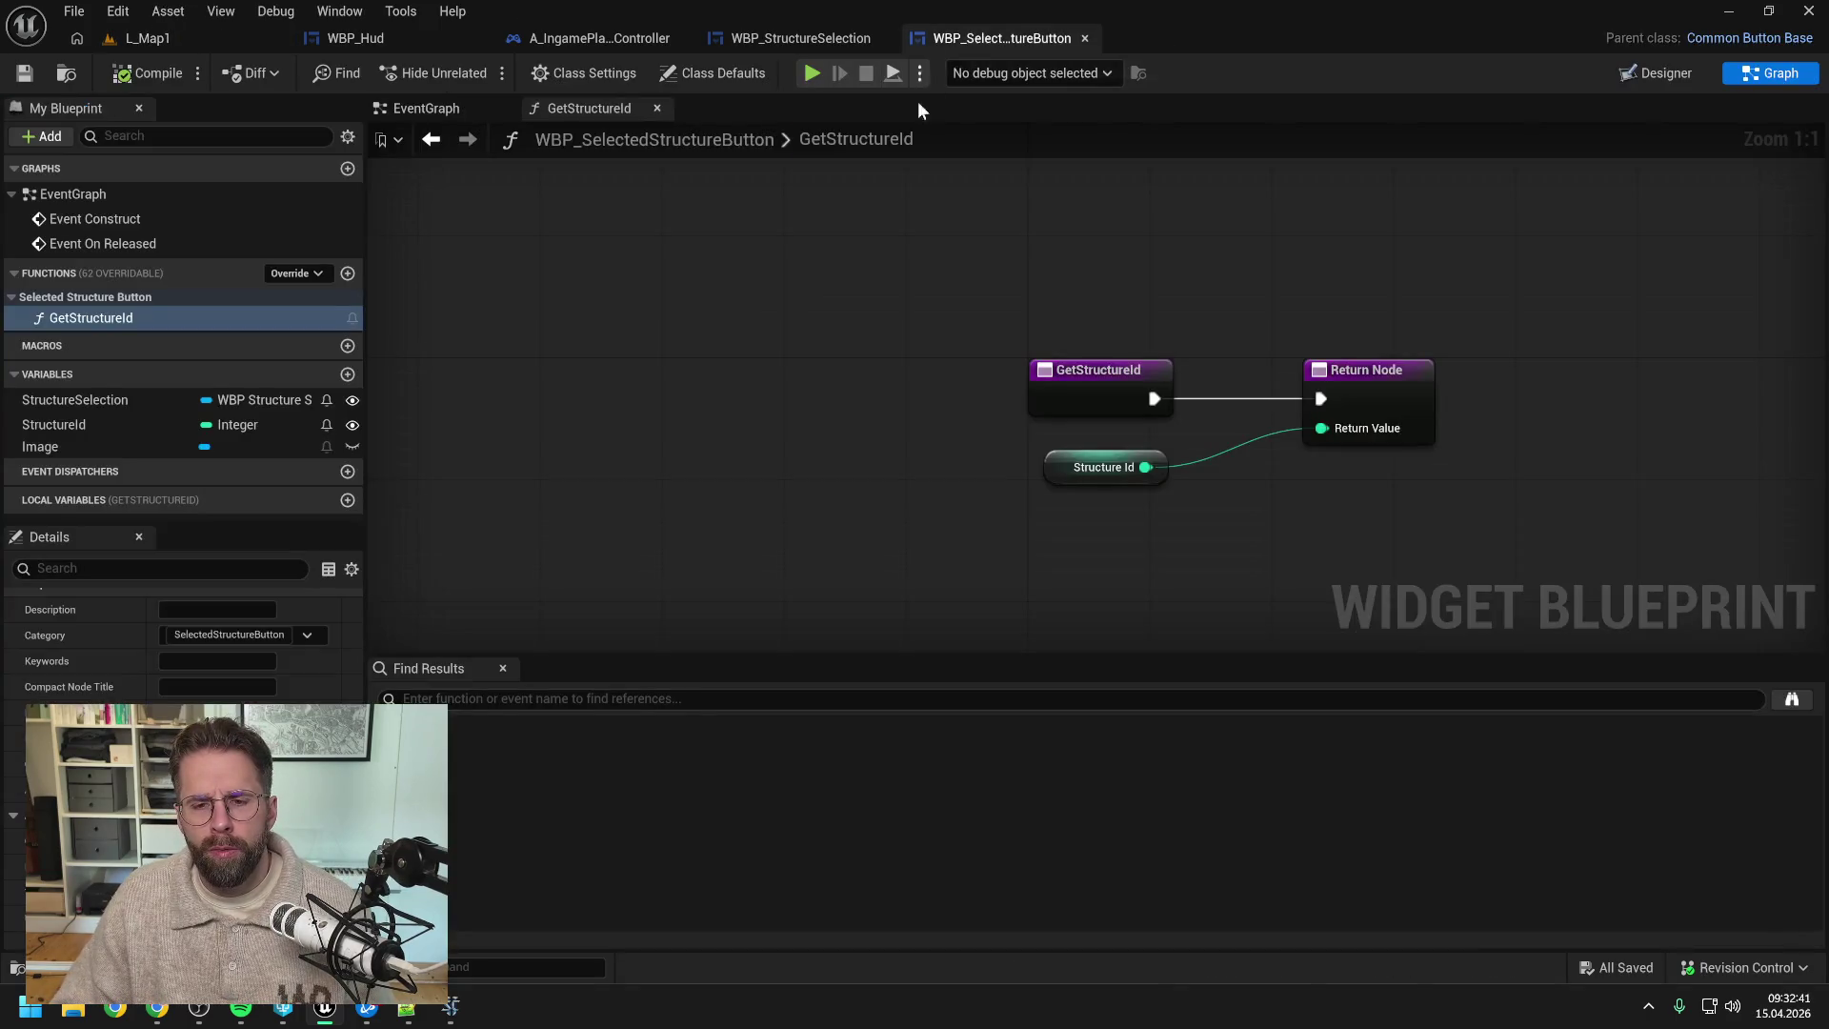
{"action": "left_click", "coordinate": [800, 38]}
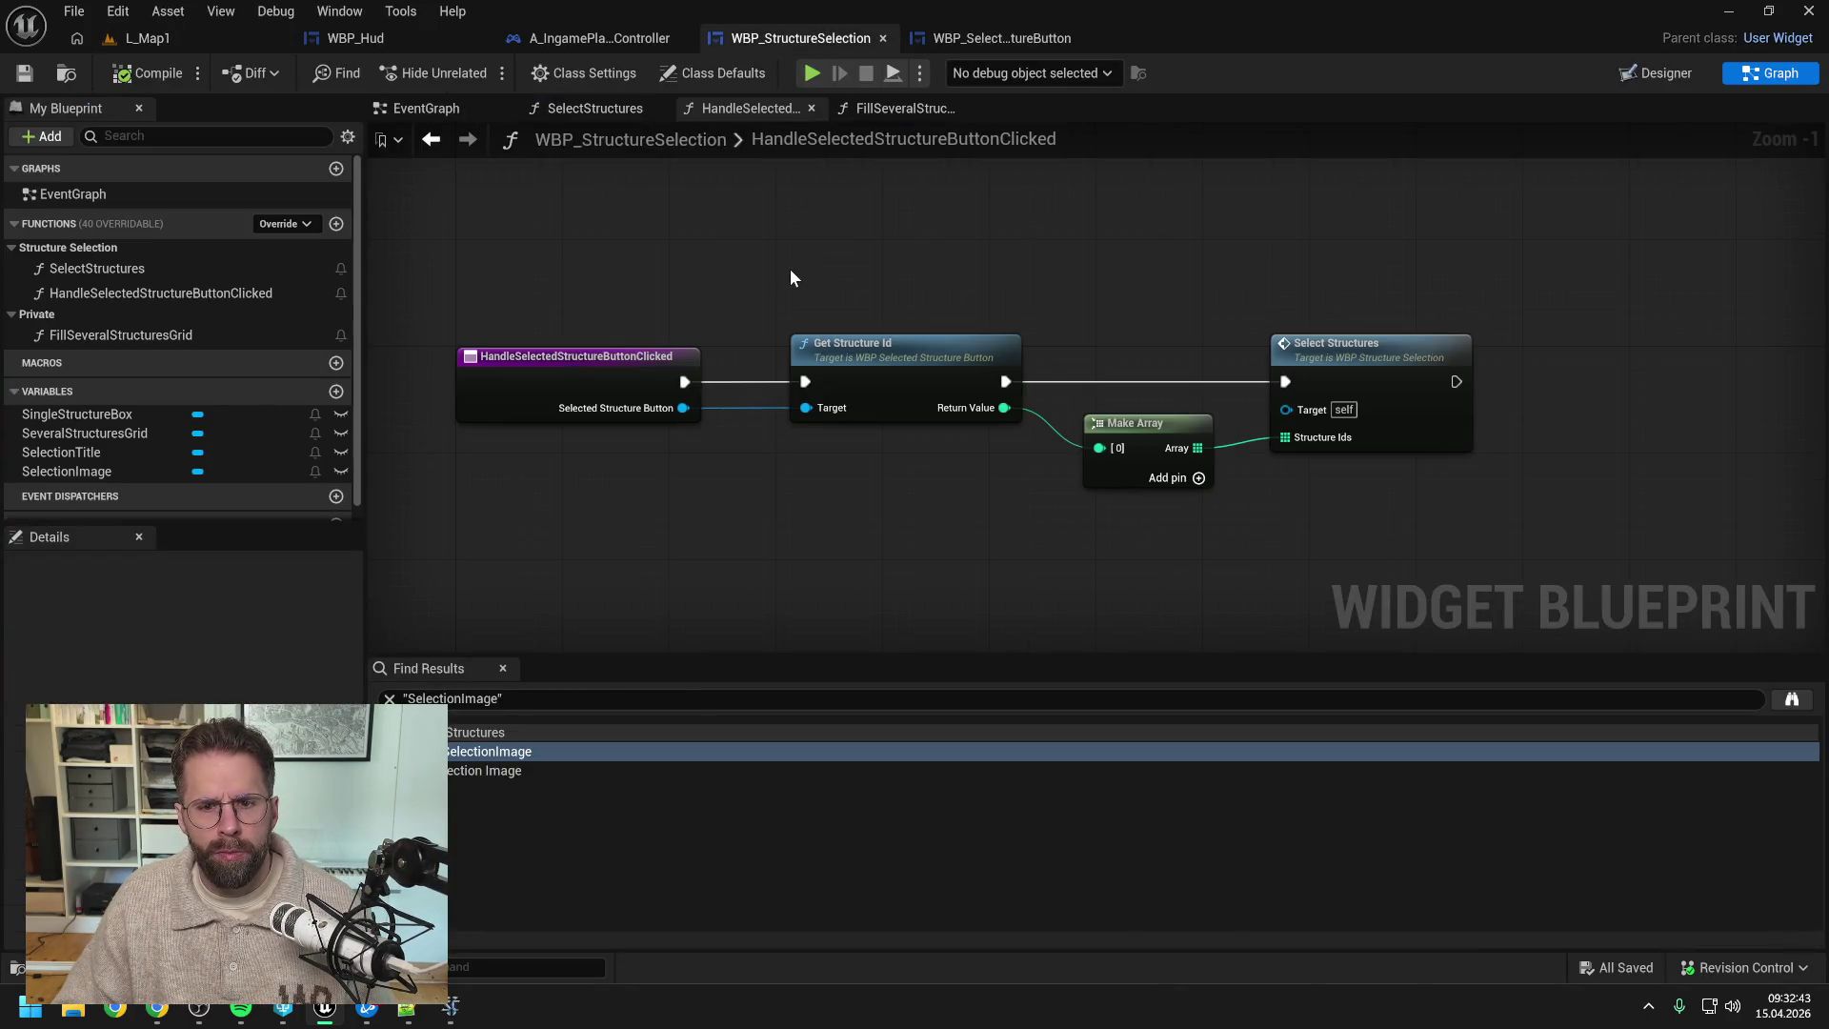
{"action": "left_click", "coordinate": [987, 33]}
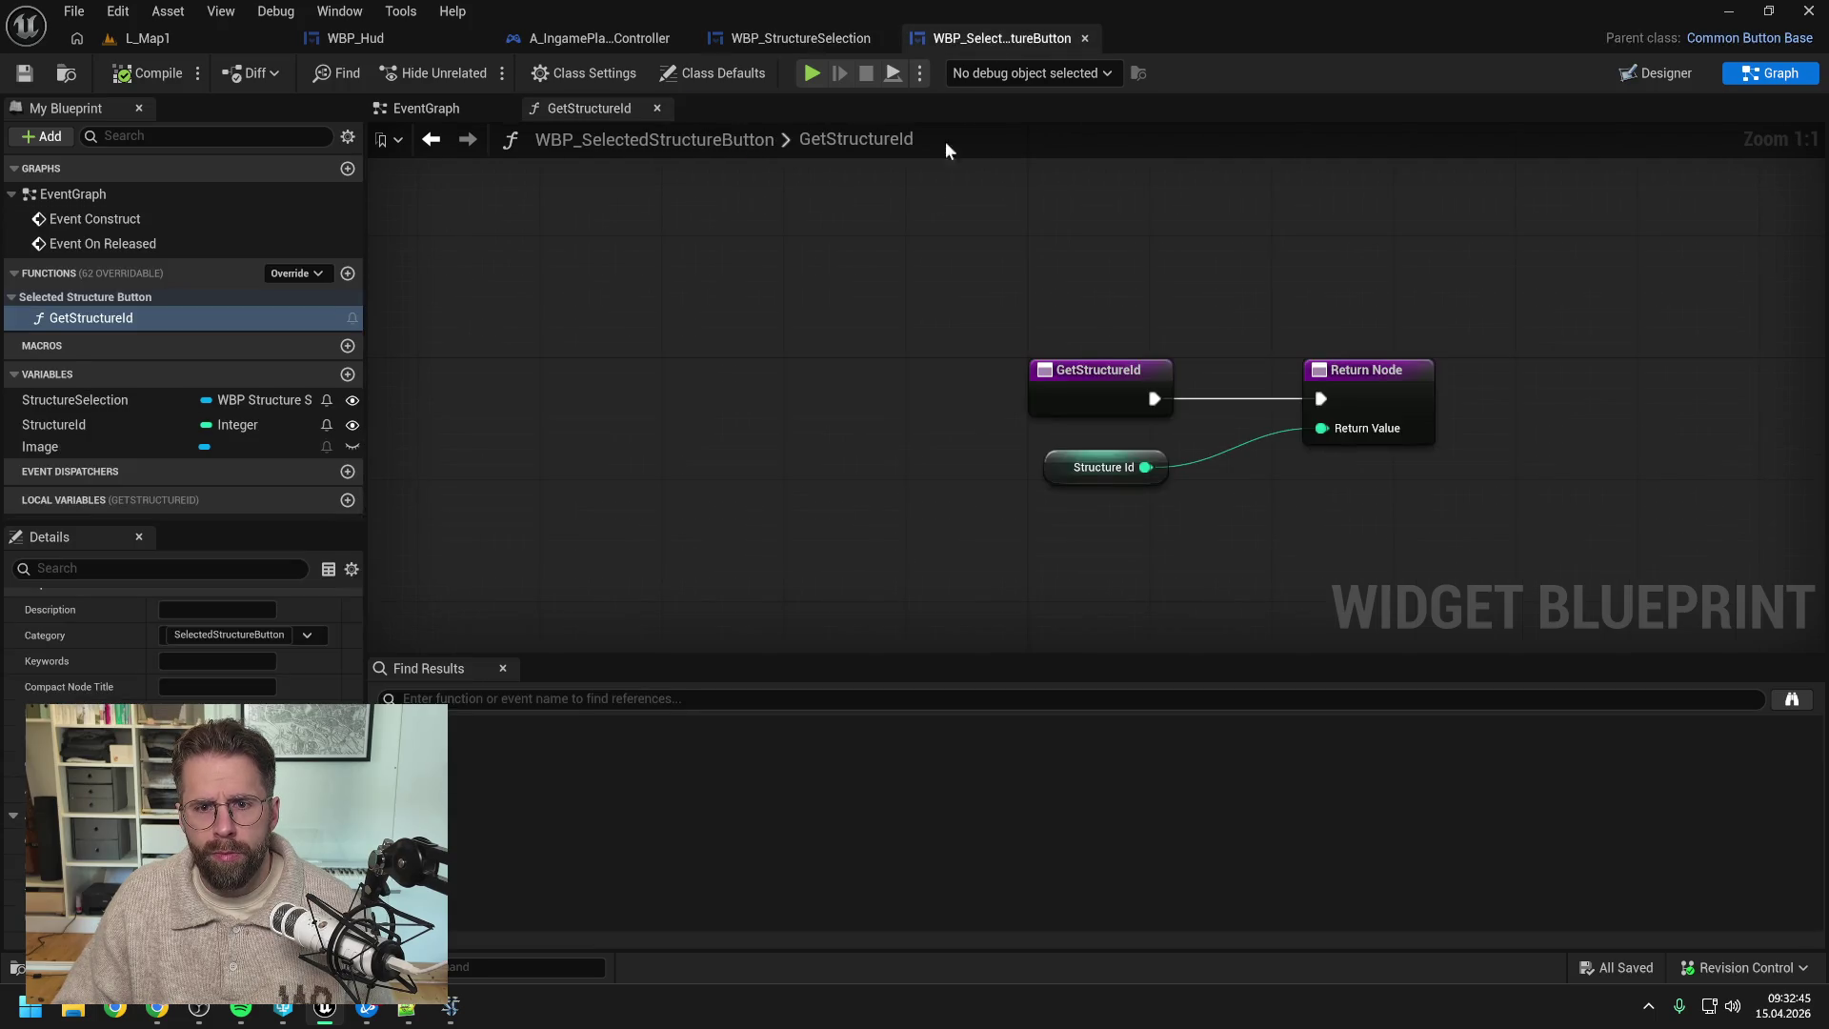
{"action": "left_click", "coordinate": [477, 110]}
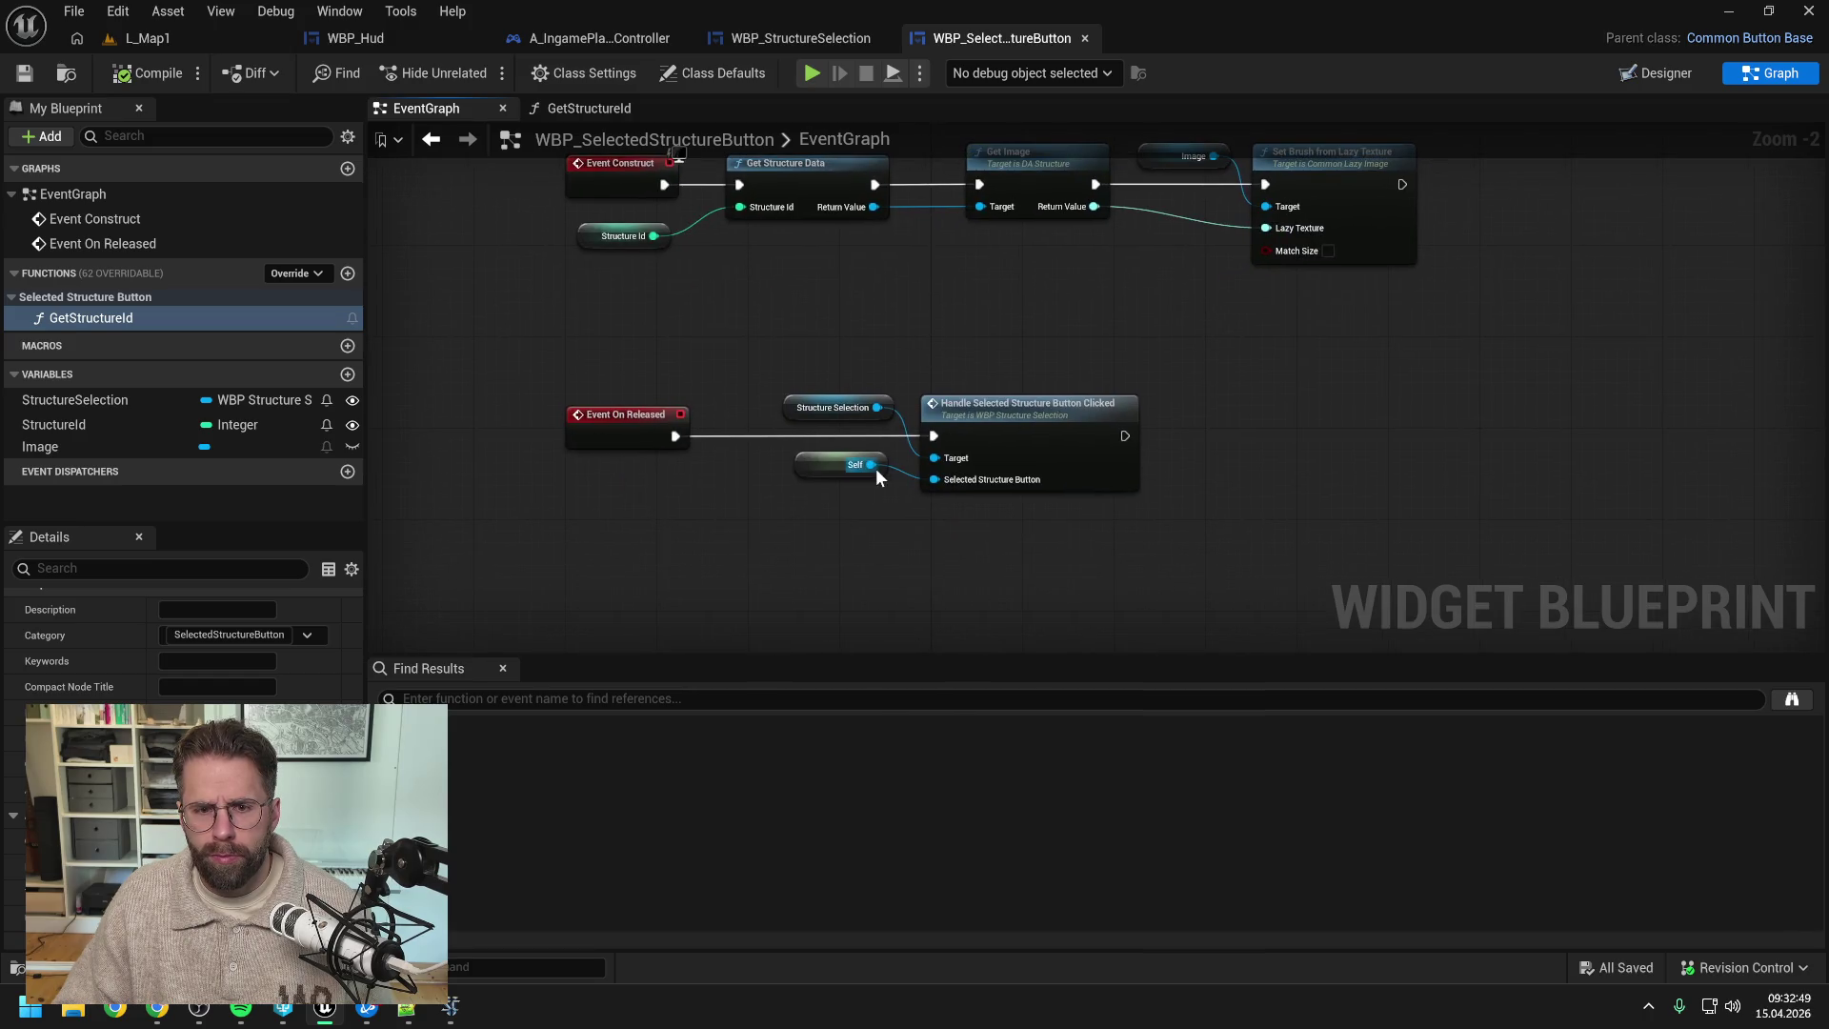
{"action": "right_click", "coordinate": [727, 516]}
{"action": "type", "text": "is hov"}
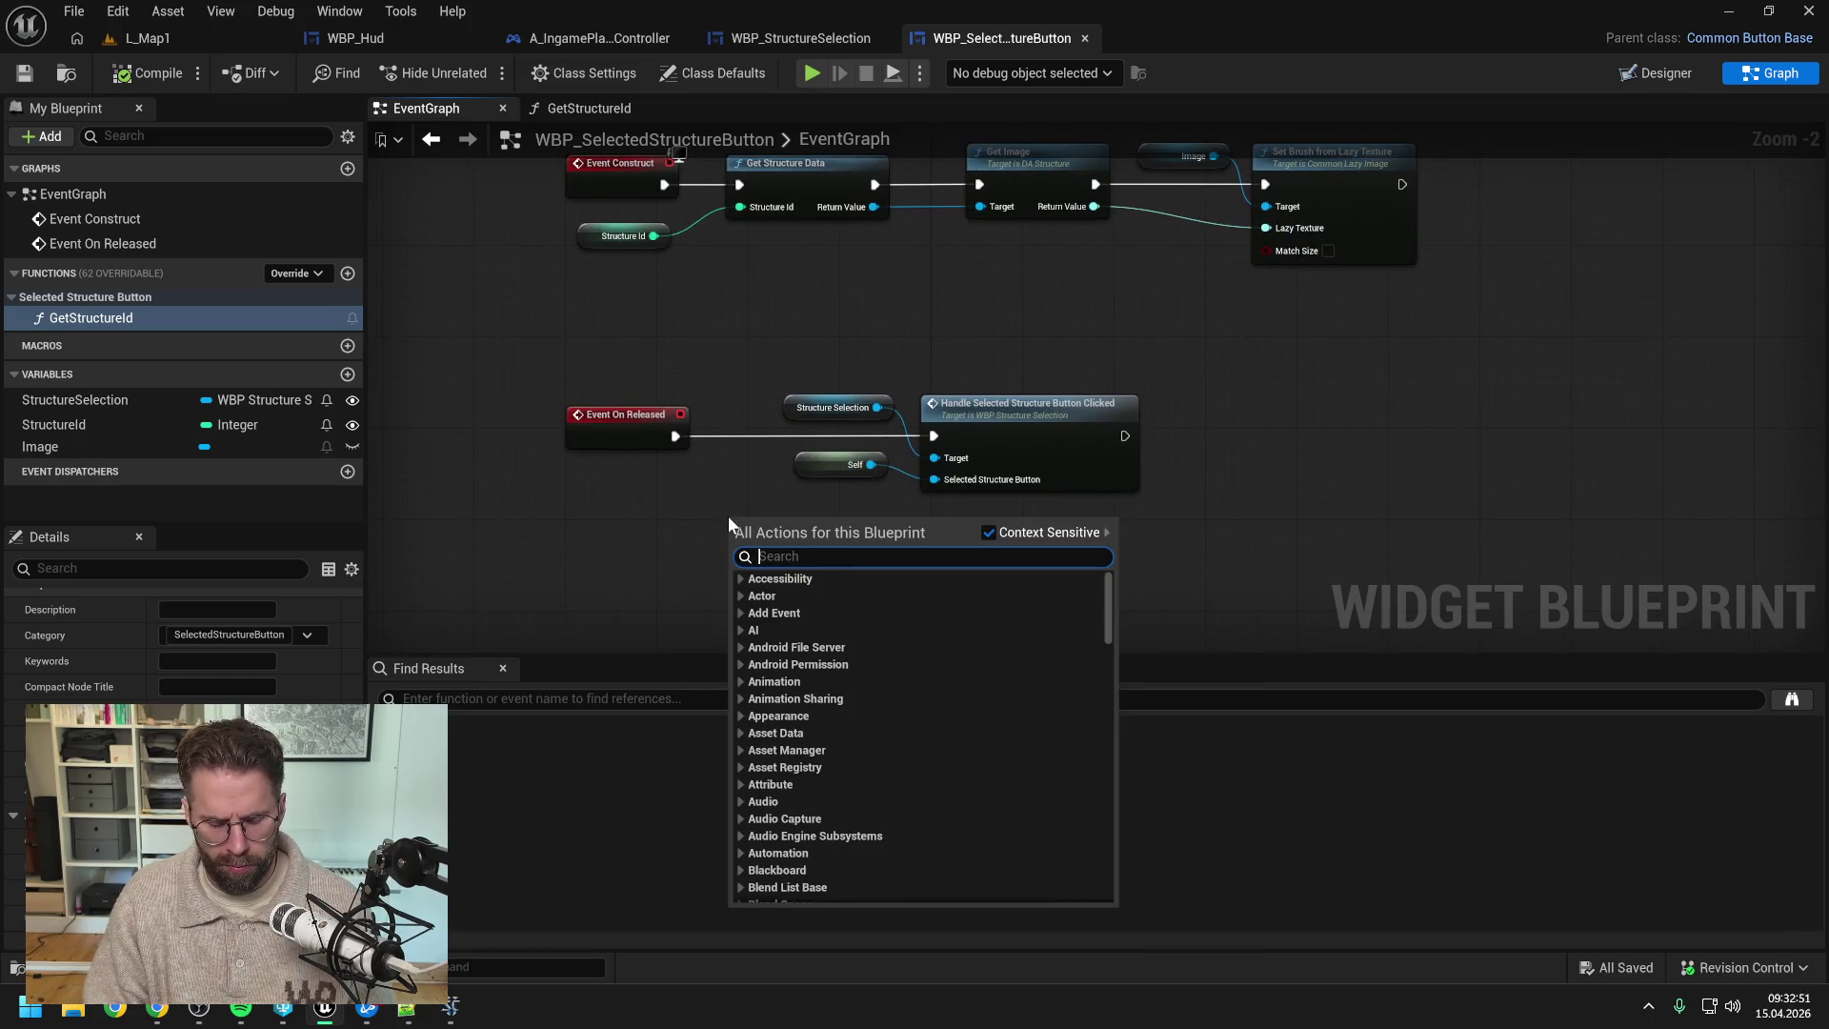
{"action": "left_click", "coordinate": [793, 606]}
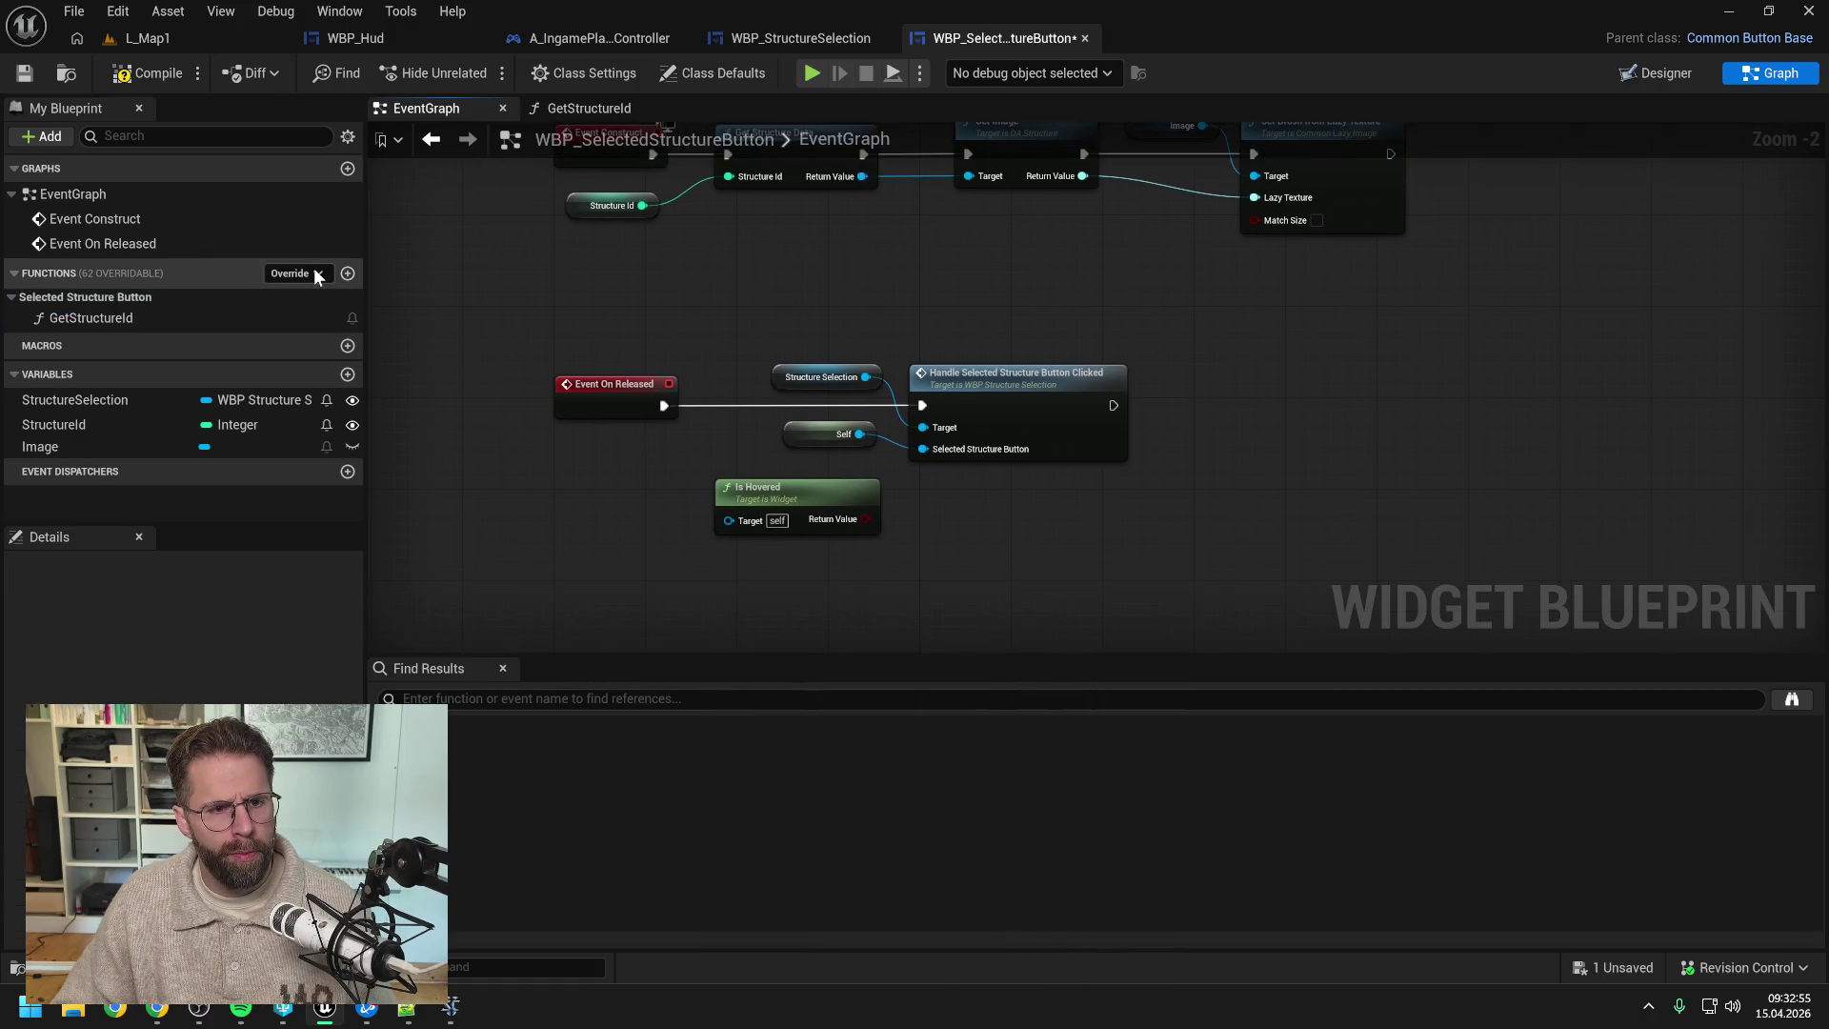
{"action": "left_click_drag", "start_coordinate": [746, 557], "coordinate": [738, 501]}
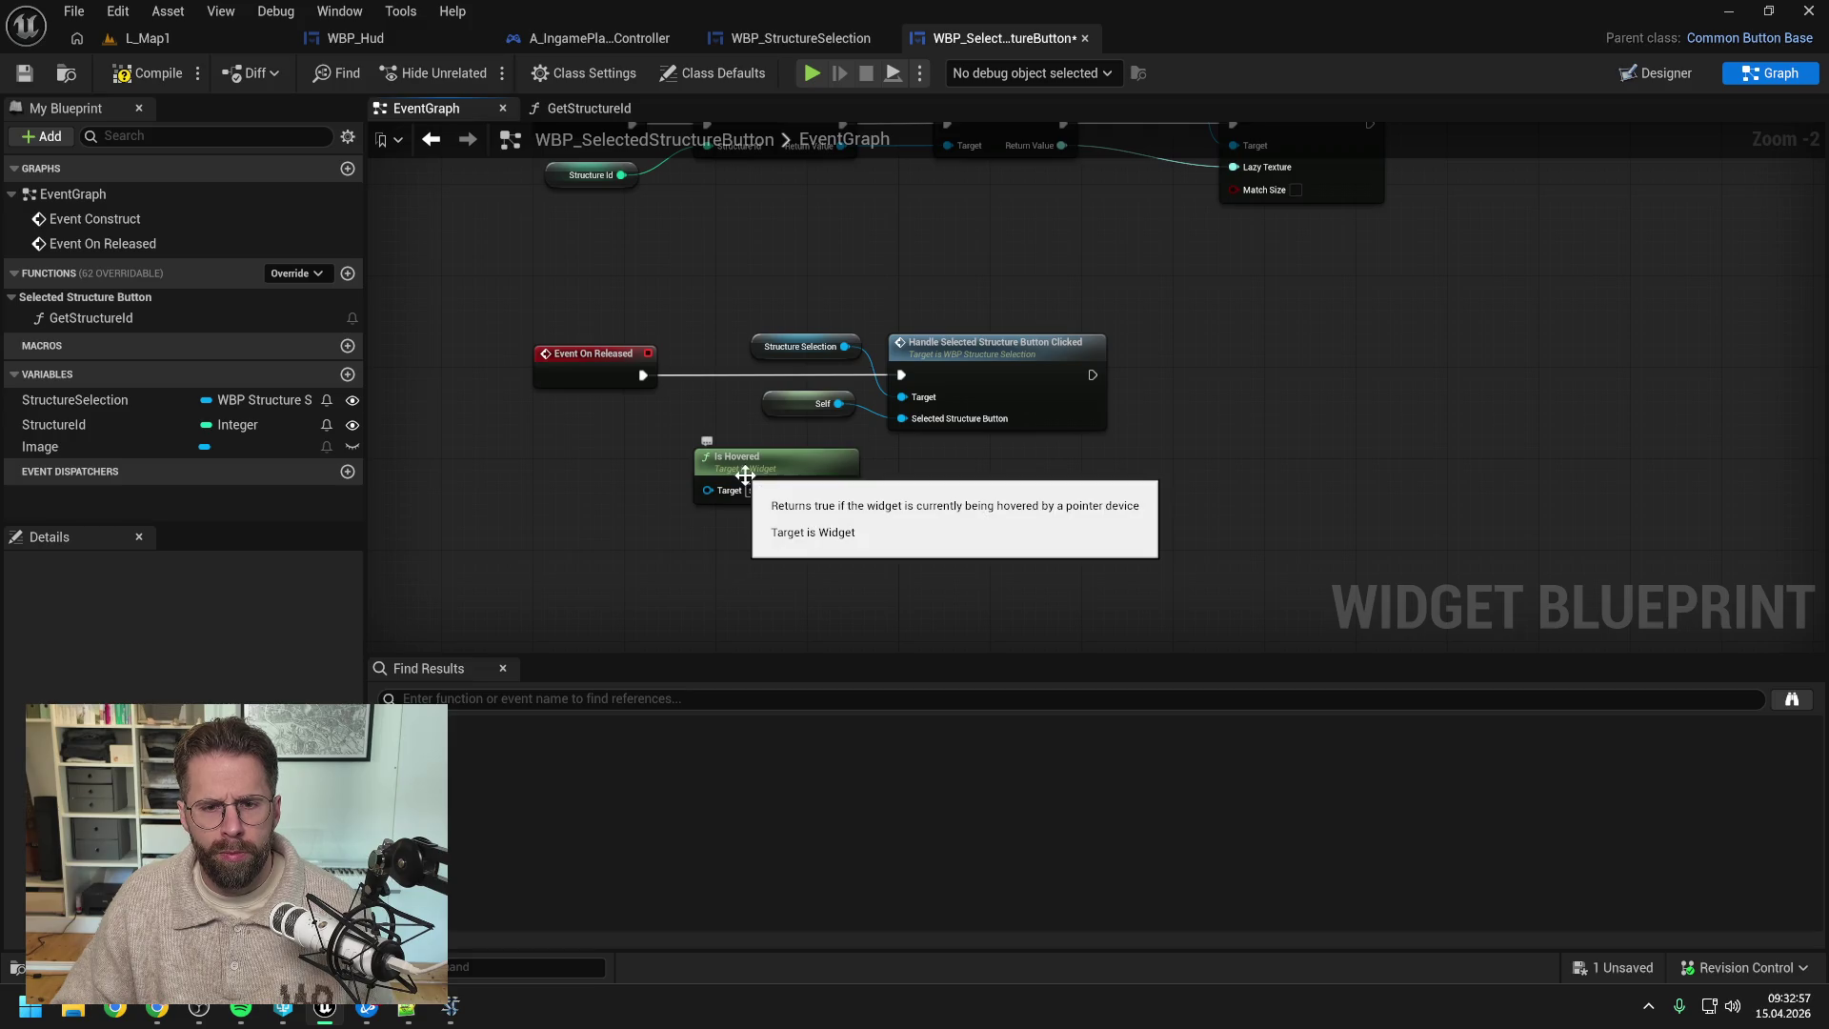
{"action": "mouse_move", "coordinate": [747, 475]}
{"action": "left_mouse_down"}
{"action": "mouse_move", "coordinate": [637, 448]}
{"action": "mouse_move", "coordinate": [747, 478]}
{"action": "left_mouse_up"}
- Route On Released through a Branch on Is Hovered, True calling Handle Selected, then compile and save
{"action": "type", "text": "branch"}
{"action": "key", "text": "Return"}
{"action": "left_click_drag", "start_coordinate": [643, 375], "coordinate": [753, 501]}
{"action": "mouse_move", "coordinate": [739, 289]}
{"action": "left_mouse_down"}
{"action": "mouse_move", "coordinate": [882, 365]}
{"action": "mouse_move", "coordinate": [1120, 408]}
{"action": "left_mouse_up"}
{"action": "mouse_move", "coordinate": [805, 479]}
{"action": "left_mouse_down"}
{"action": "mouse_move", "coordinate": [828, 353]}
{"action": "mouse_move", "coordinate": [976, 380]}
{"action": "left_mouse_up"}
{"action": "left_click_drag", "start_coordinate": [1172, 345], "coordinate": [1159, 345]}
{"action": "left_click_drag", "start_coordinate": [874, 375], "coordinate": [1073, 375]}
{"action": "left_click", "coordinate": [157, 73]}
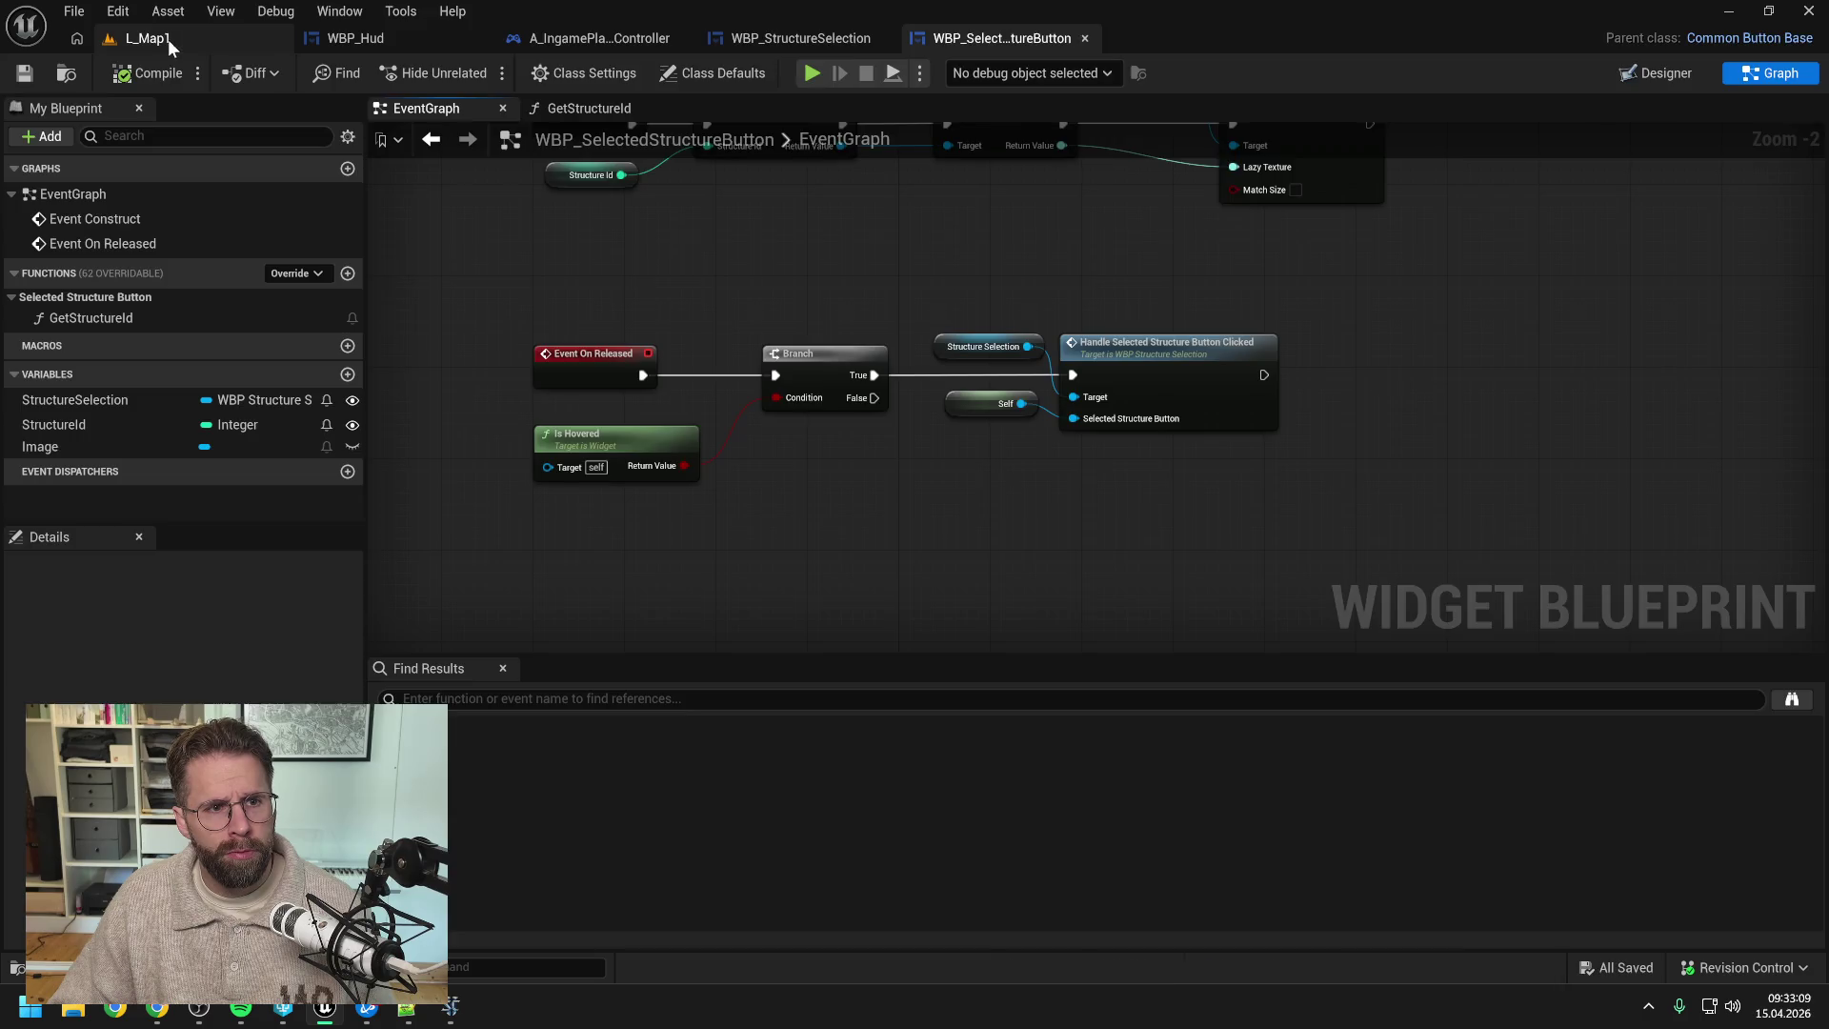
{"action": "left_click", "coordinate": [168, 38]}
{"action": "key", "text": "alt+p"}
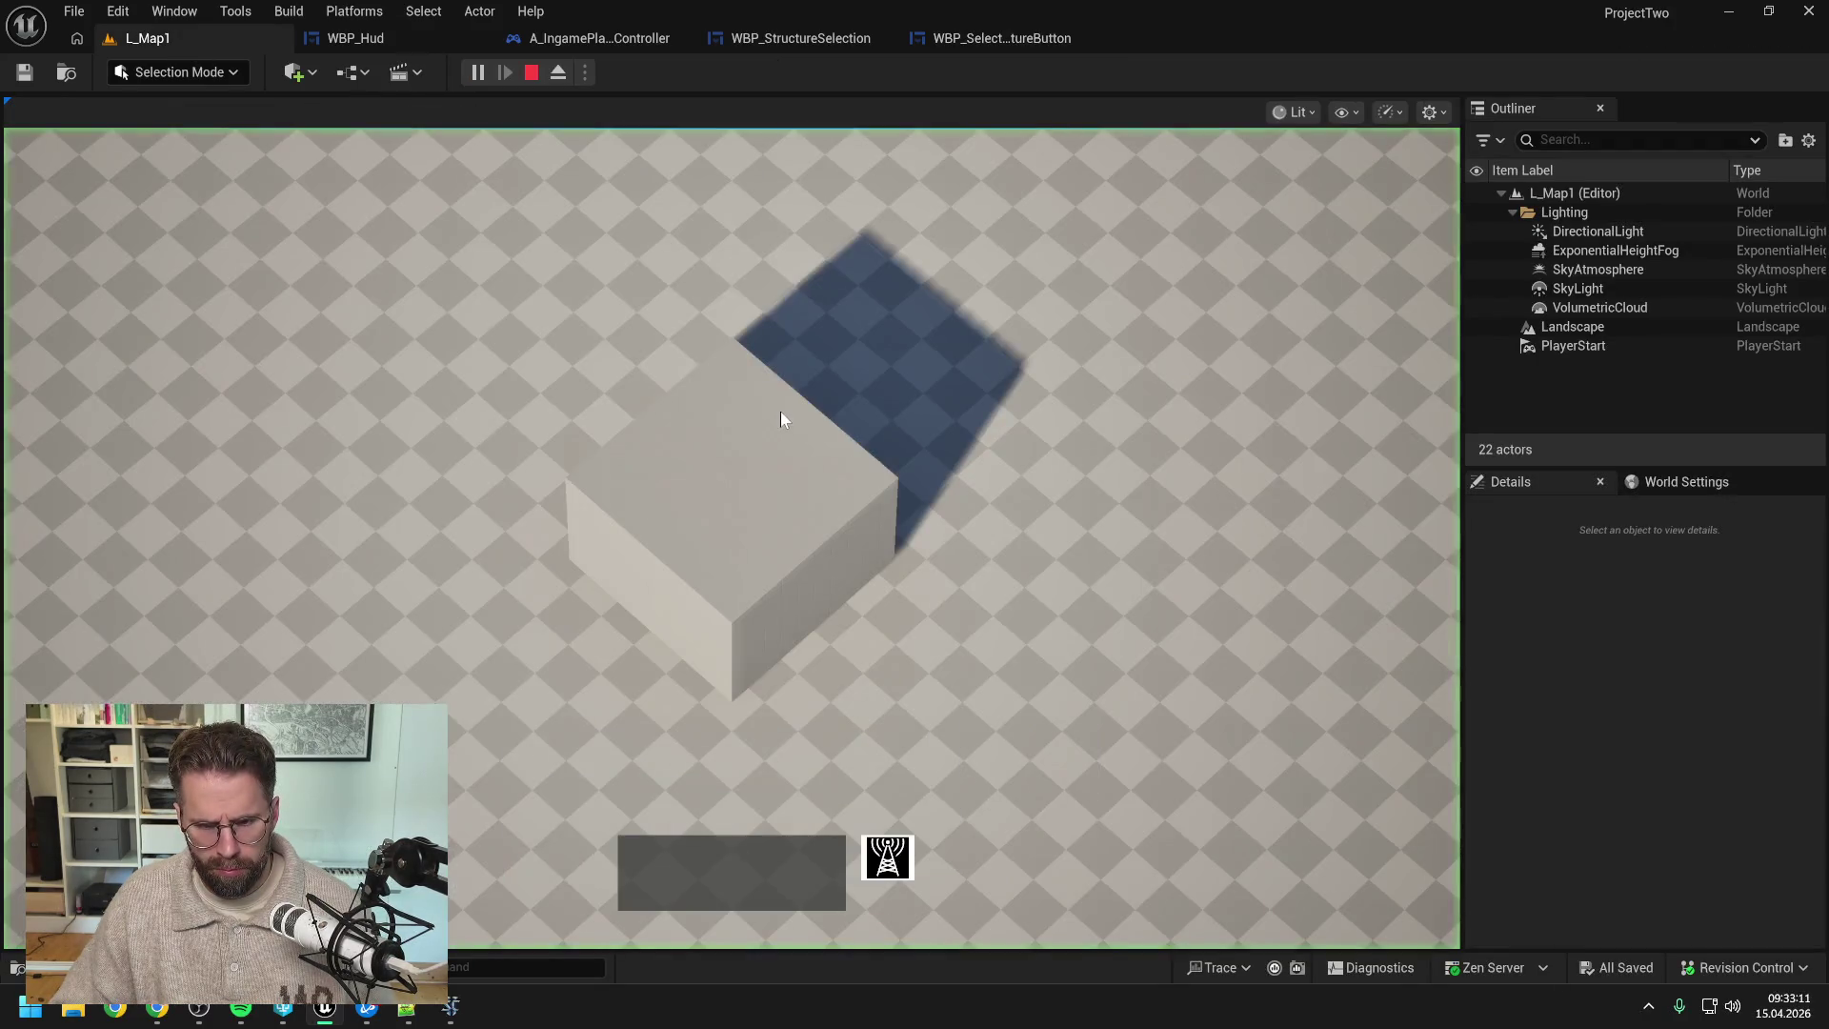
{"action": "left_click", "coordinate": [1105, 426]}
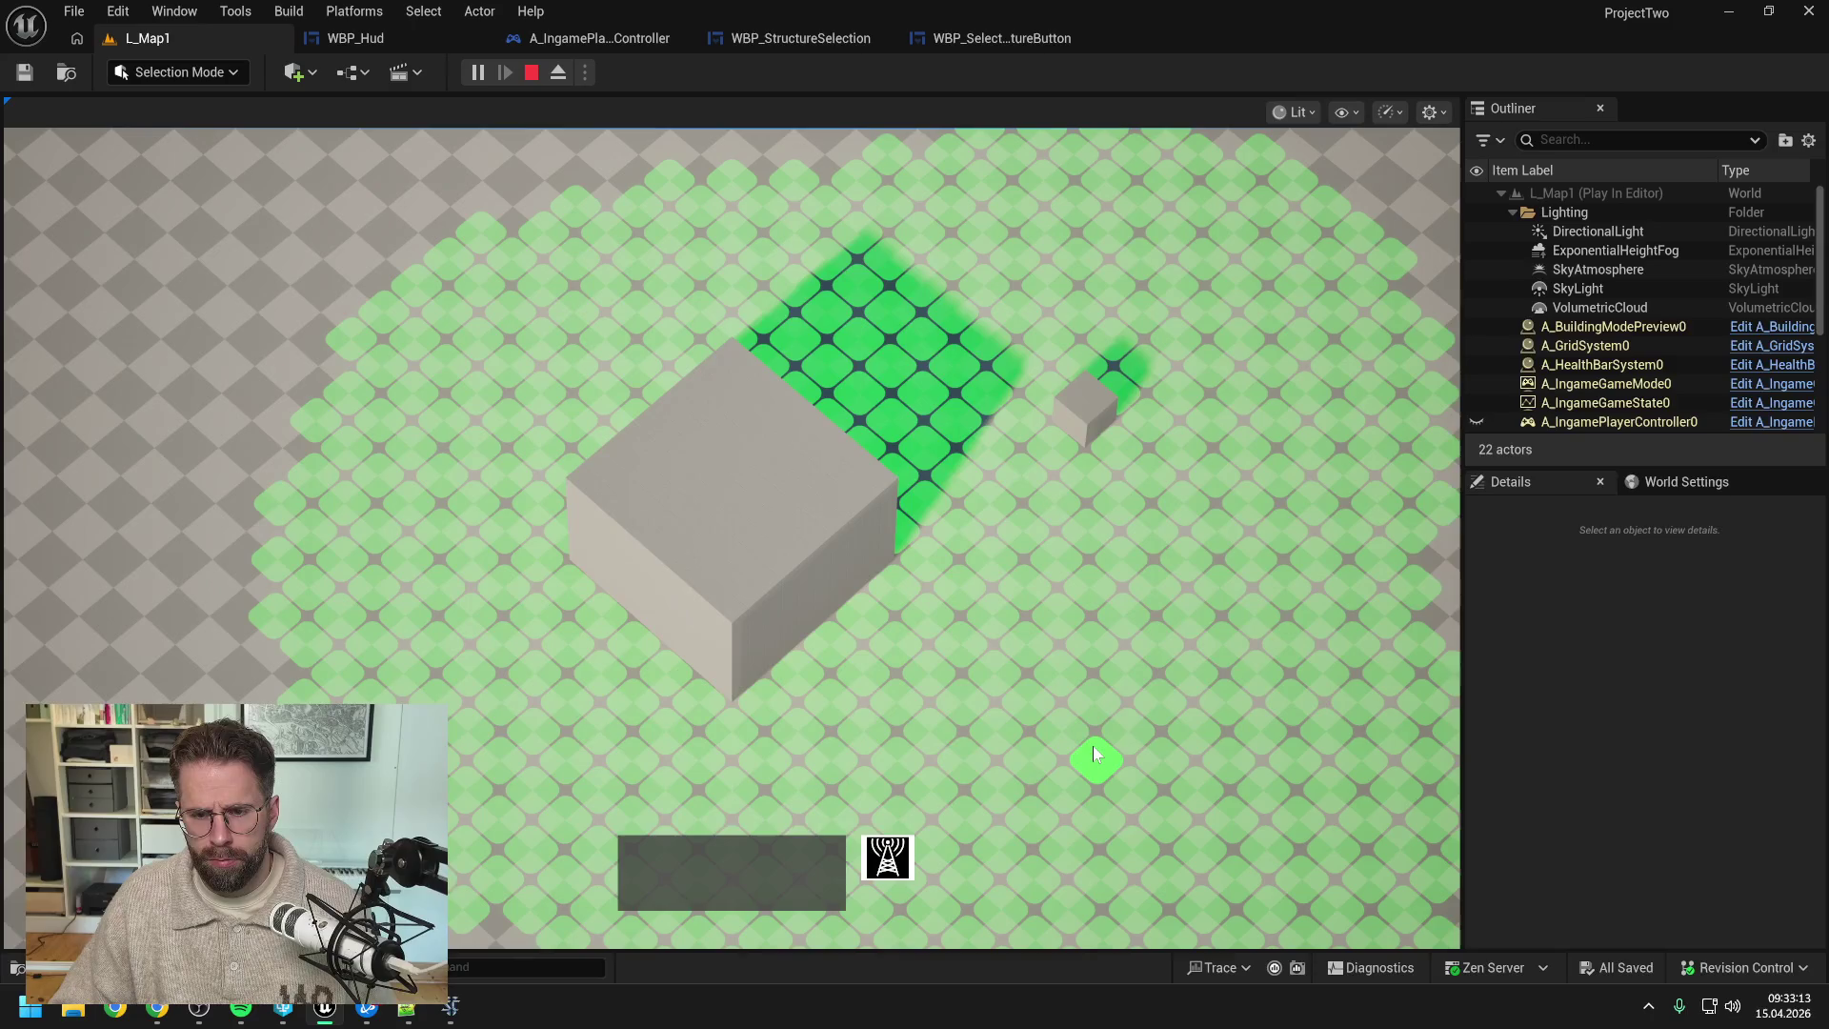
{"action": "left_click", "coordinate": [1094, 746]}
{"action": "right_click", "coordinate": [1128, 701]}
{"action": "left_click_drag", "start_coordinate": [1176, 707], "coordinate": [1226, 819]}
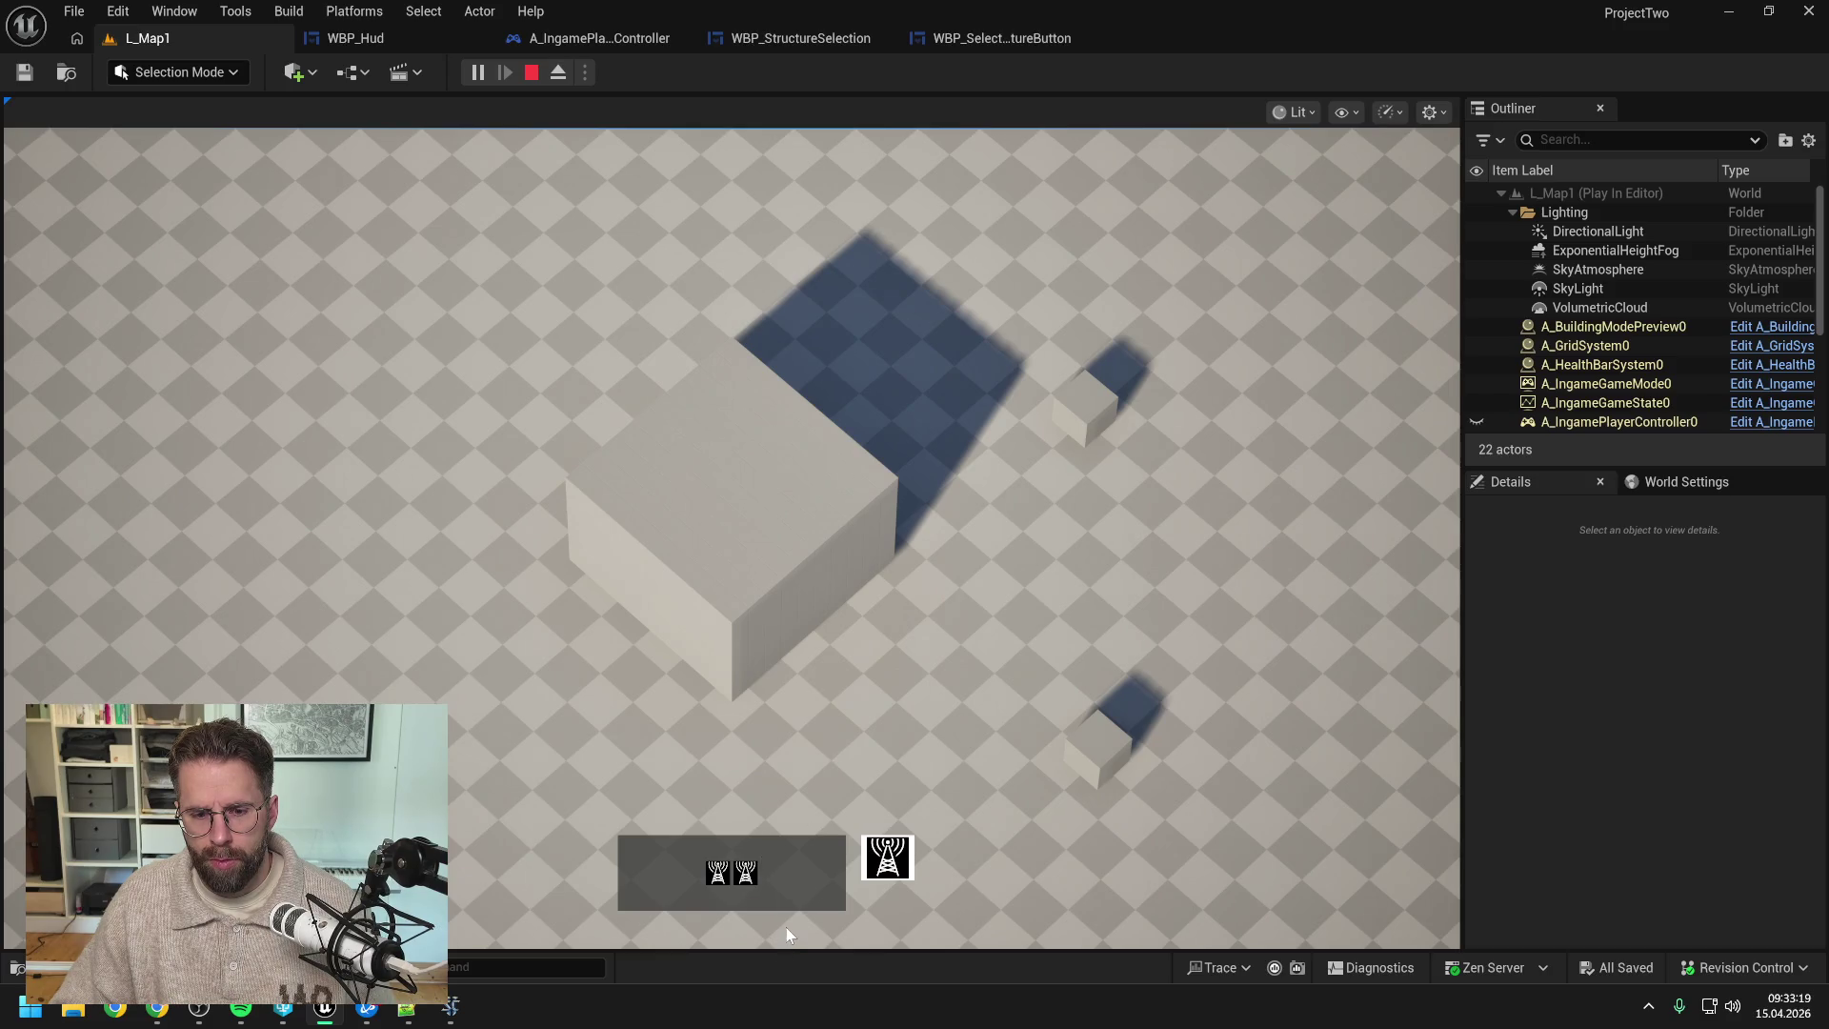
{"action": "left_click", "coordinate": [744, 874]}
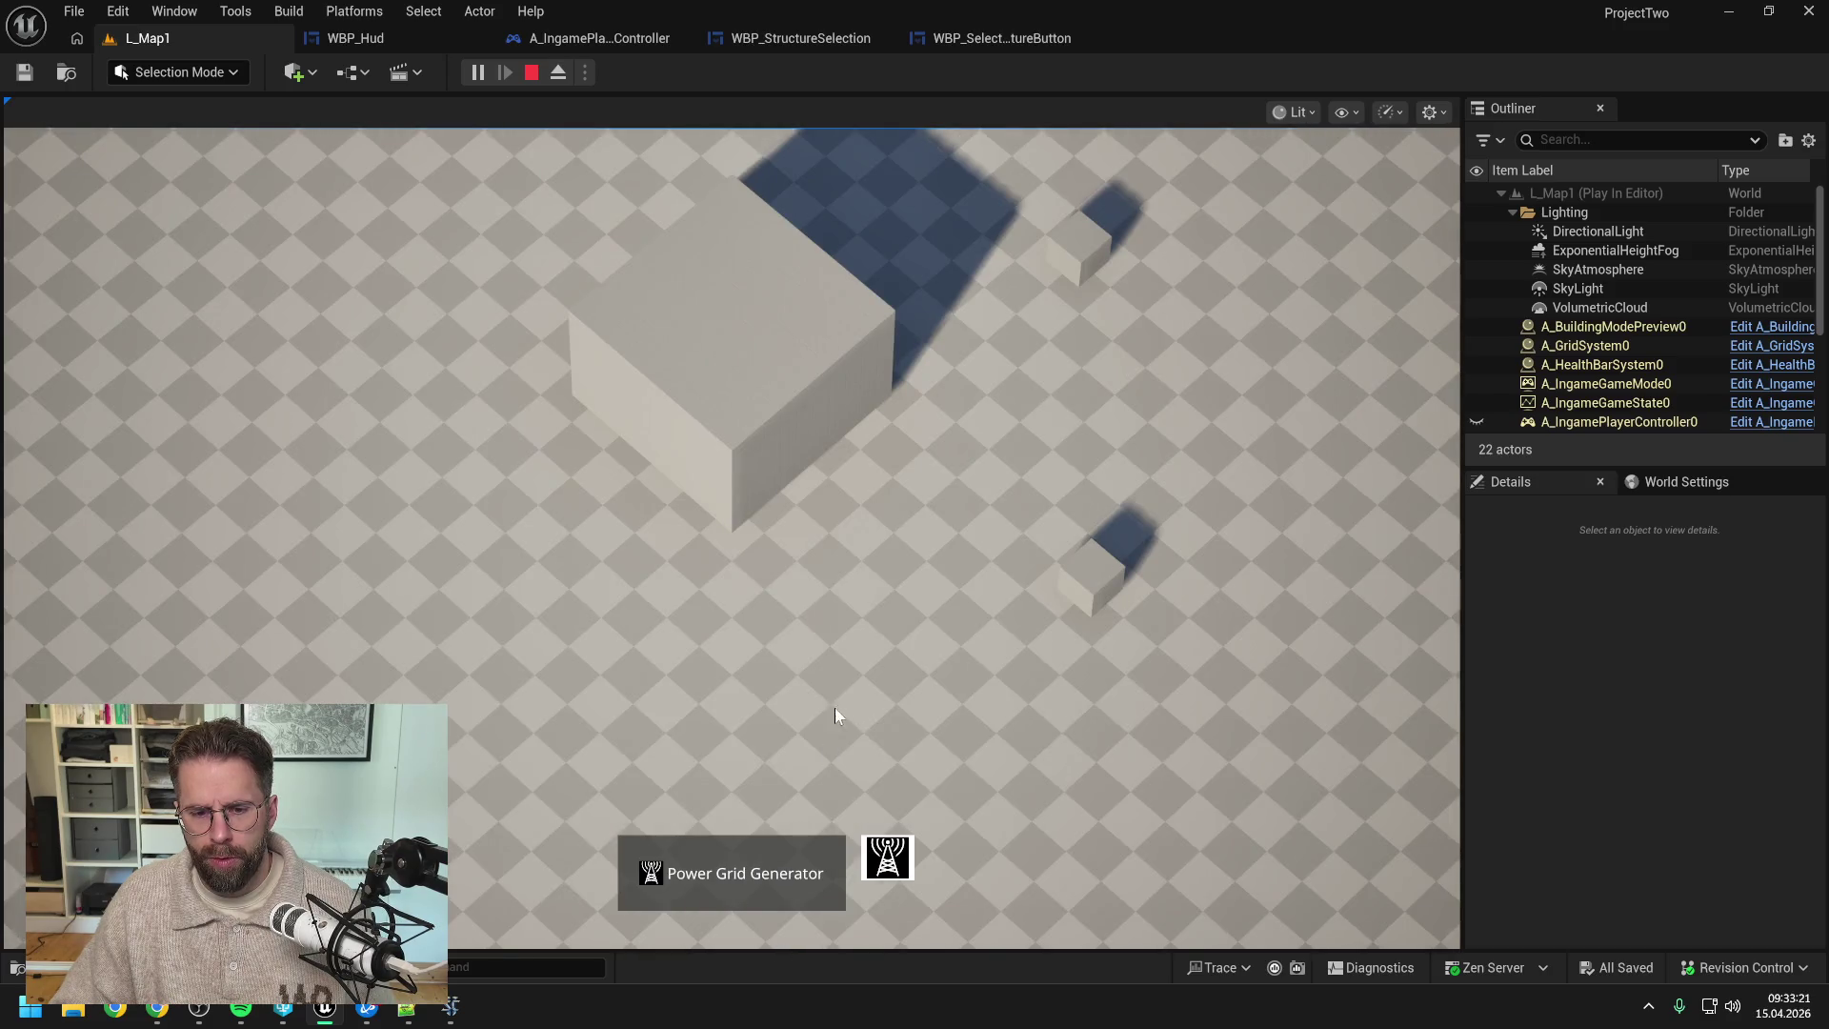
{"action": "key", "text": "w"}
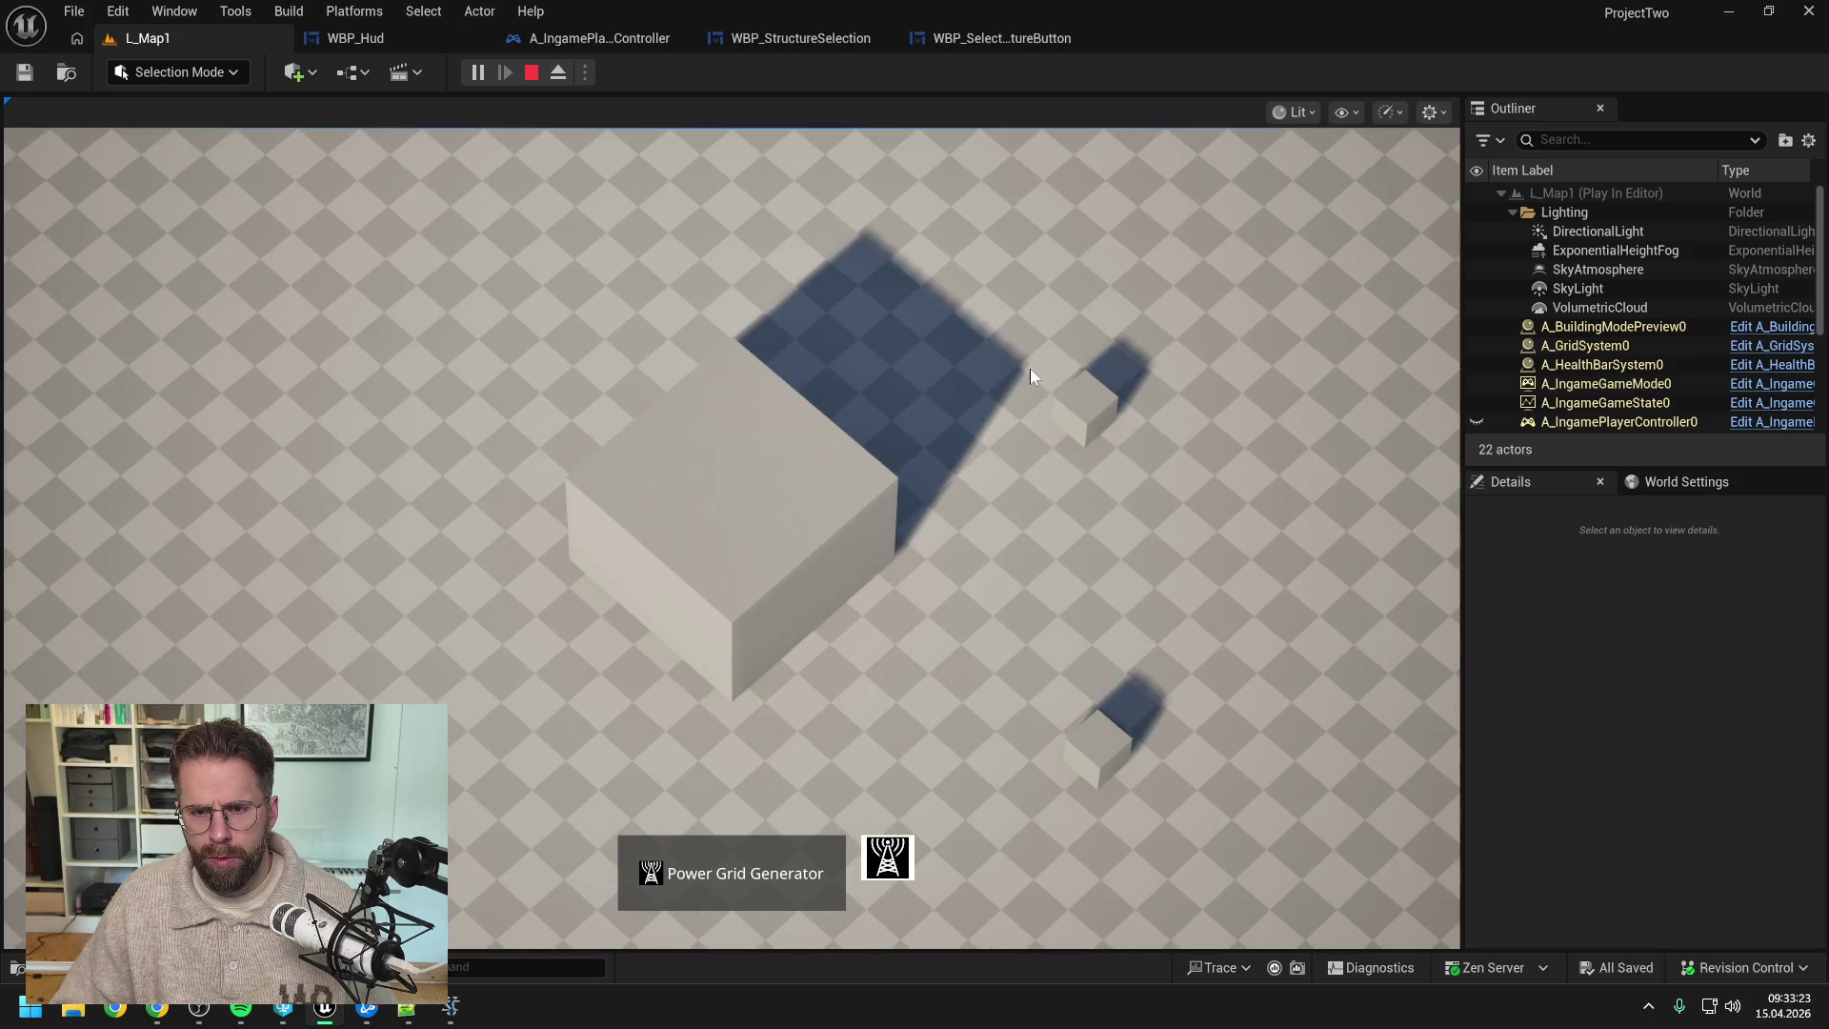
{"action": "left_click_drag", "start_coordinate": [1031, 368], "coordinate": [1232, 798]}
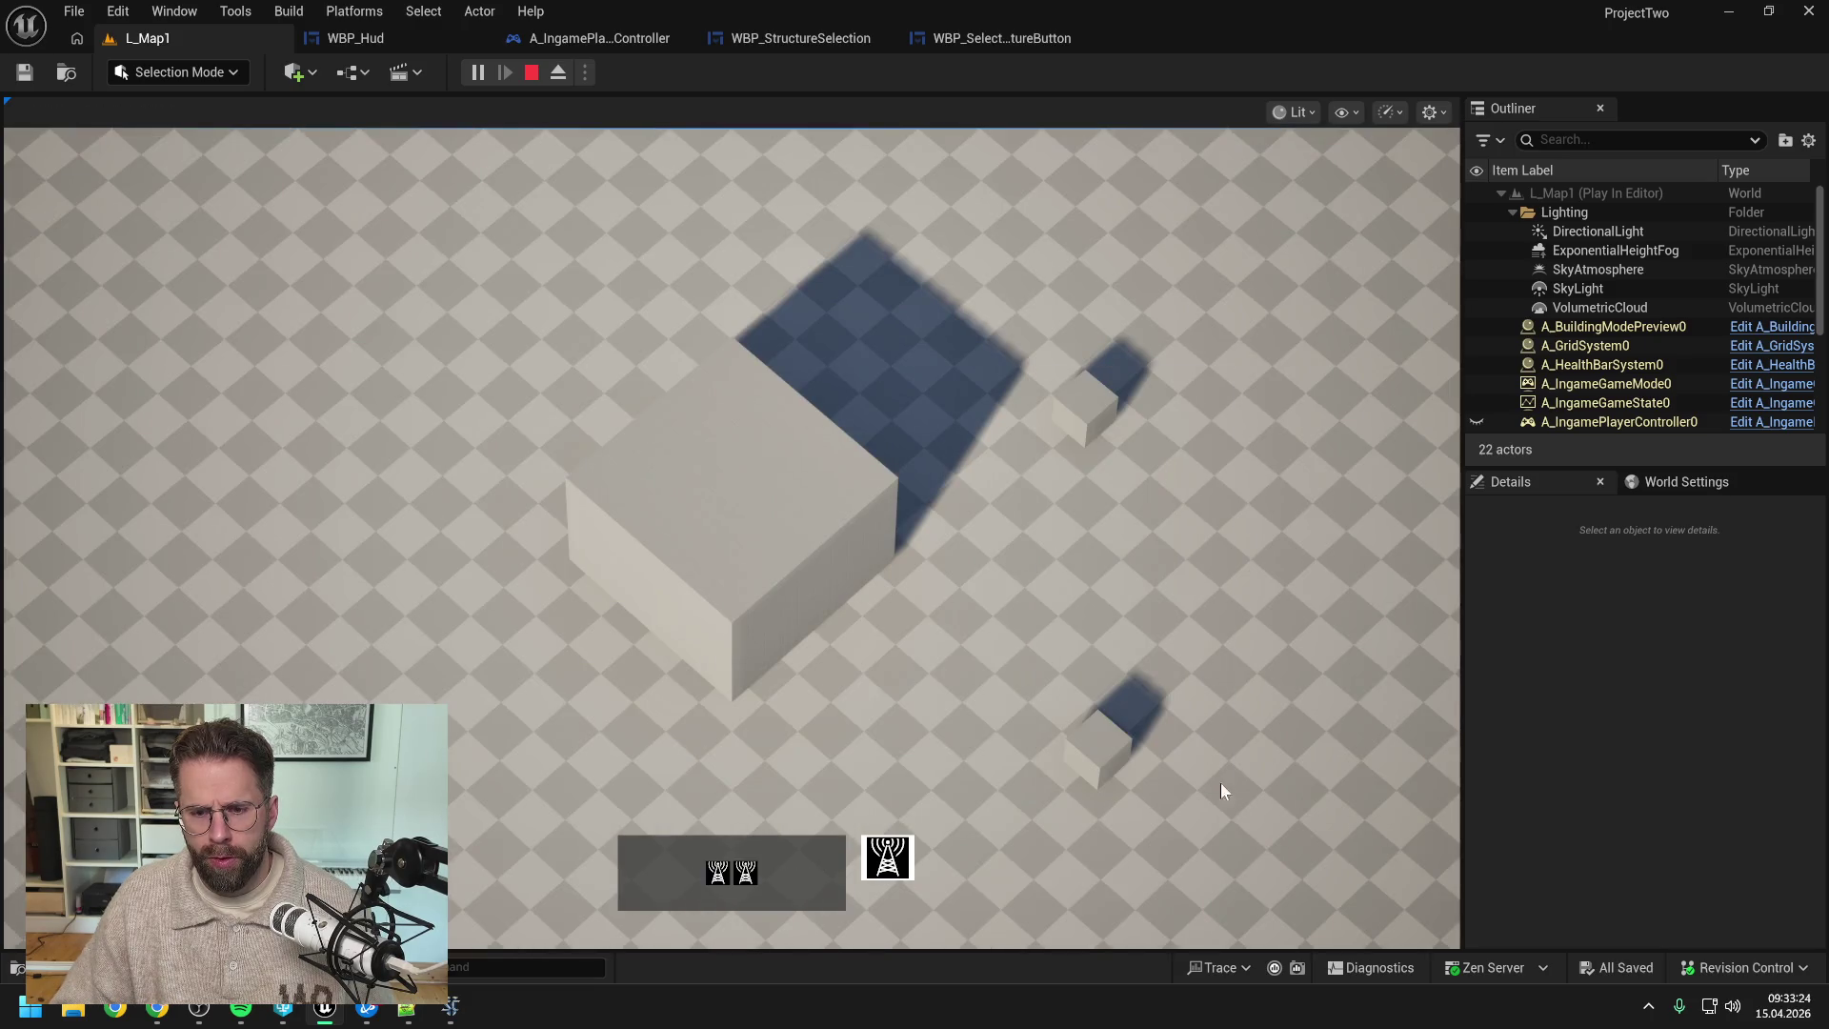
{"action": "left_click", "coordinate": [722, 871]}
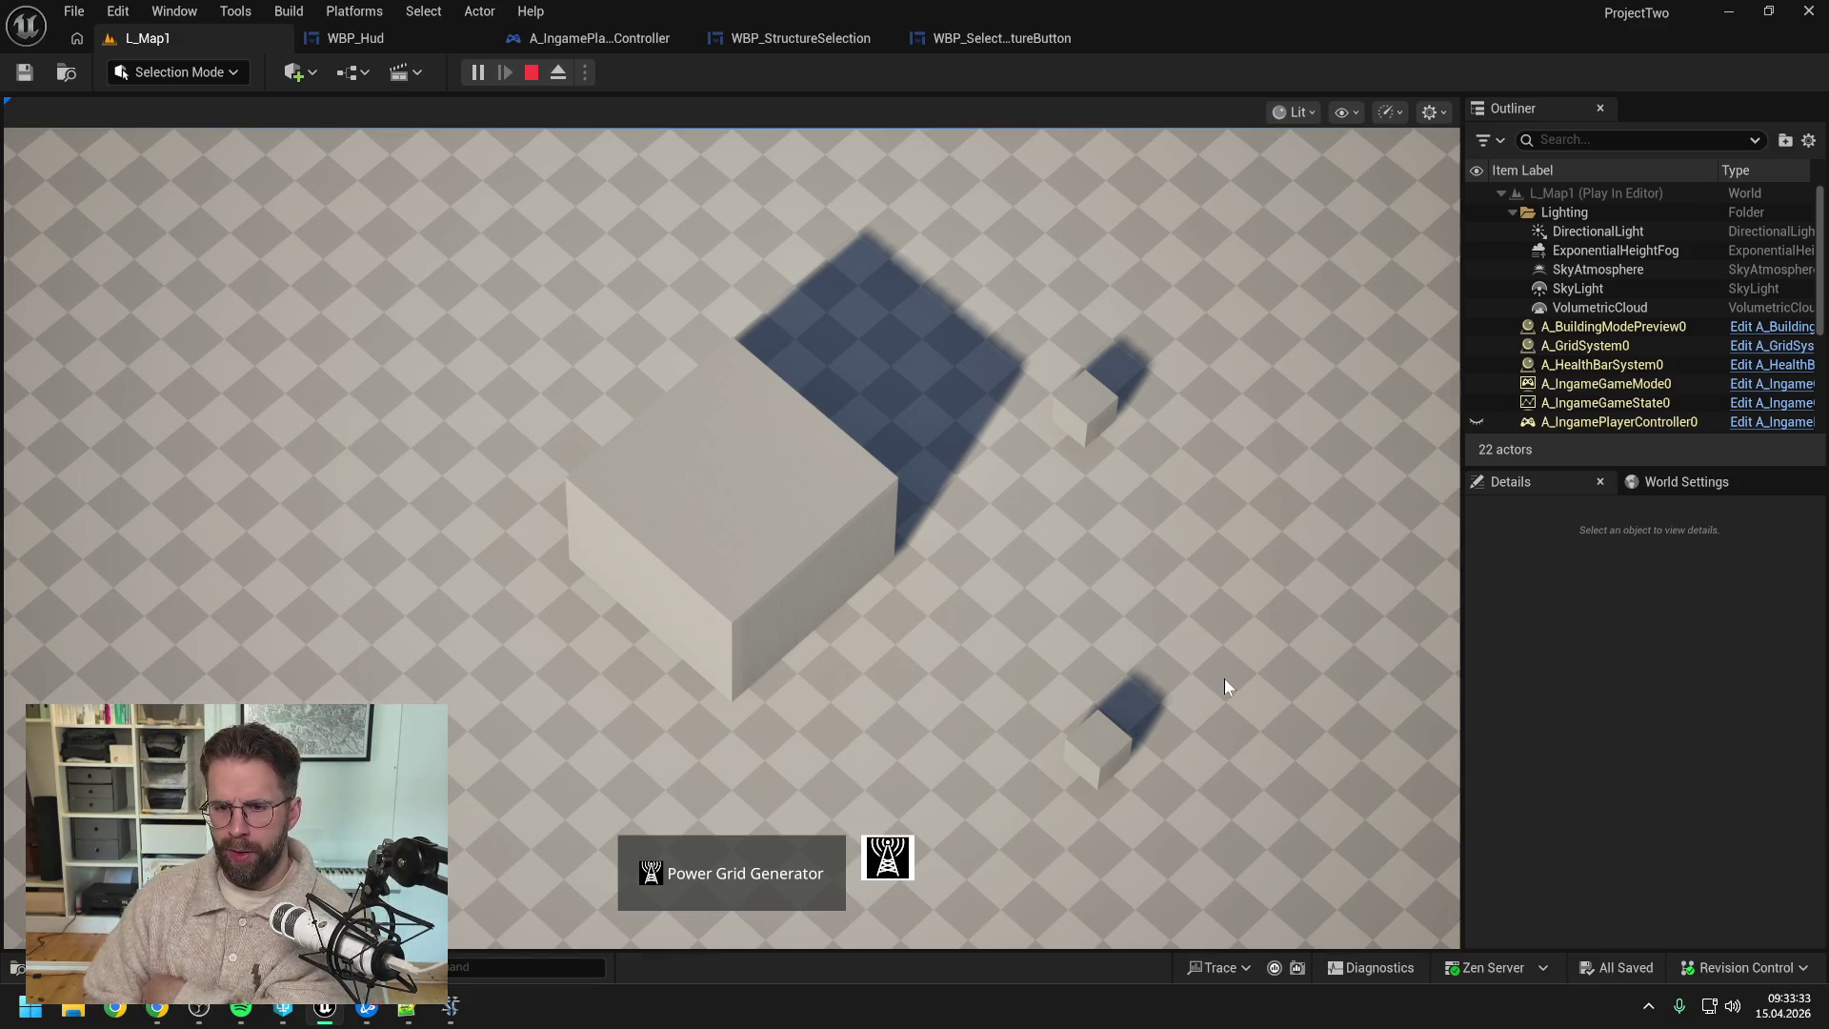
{"action": "mouse_move", "coordinate": [1086, 424]}
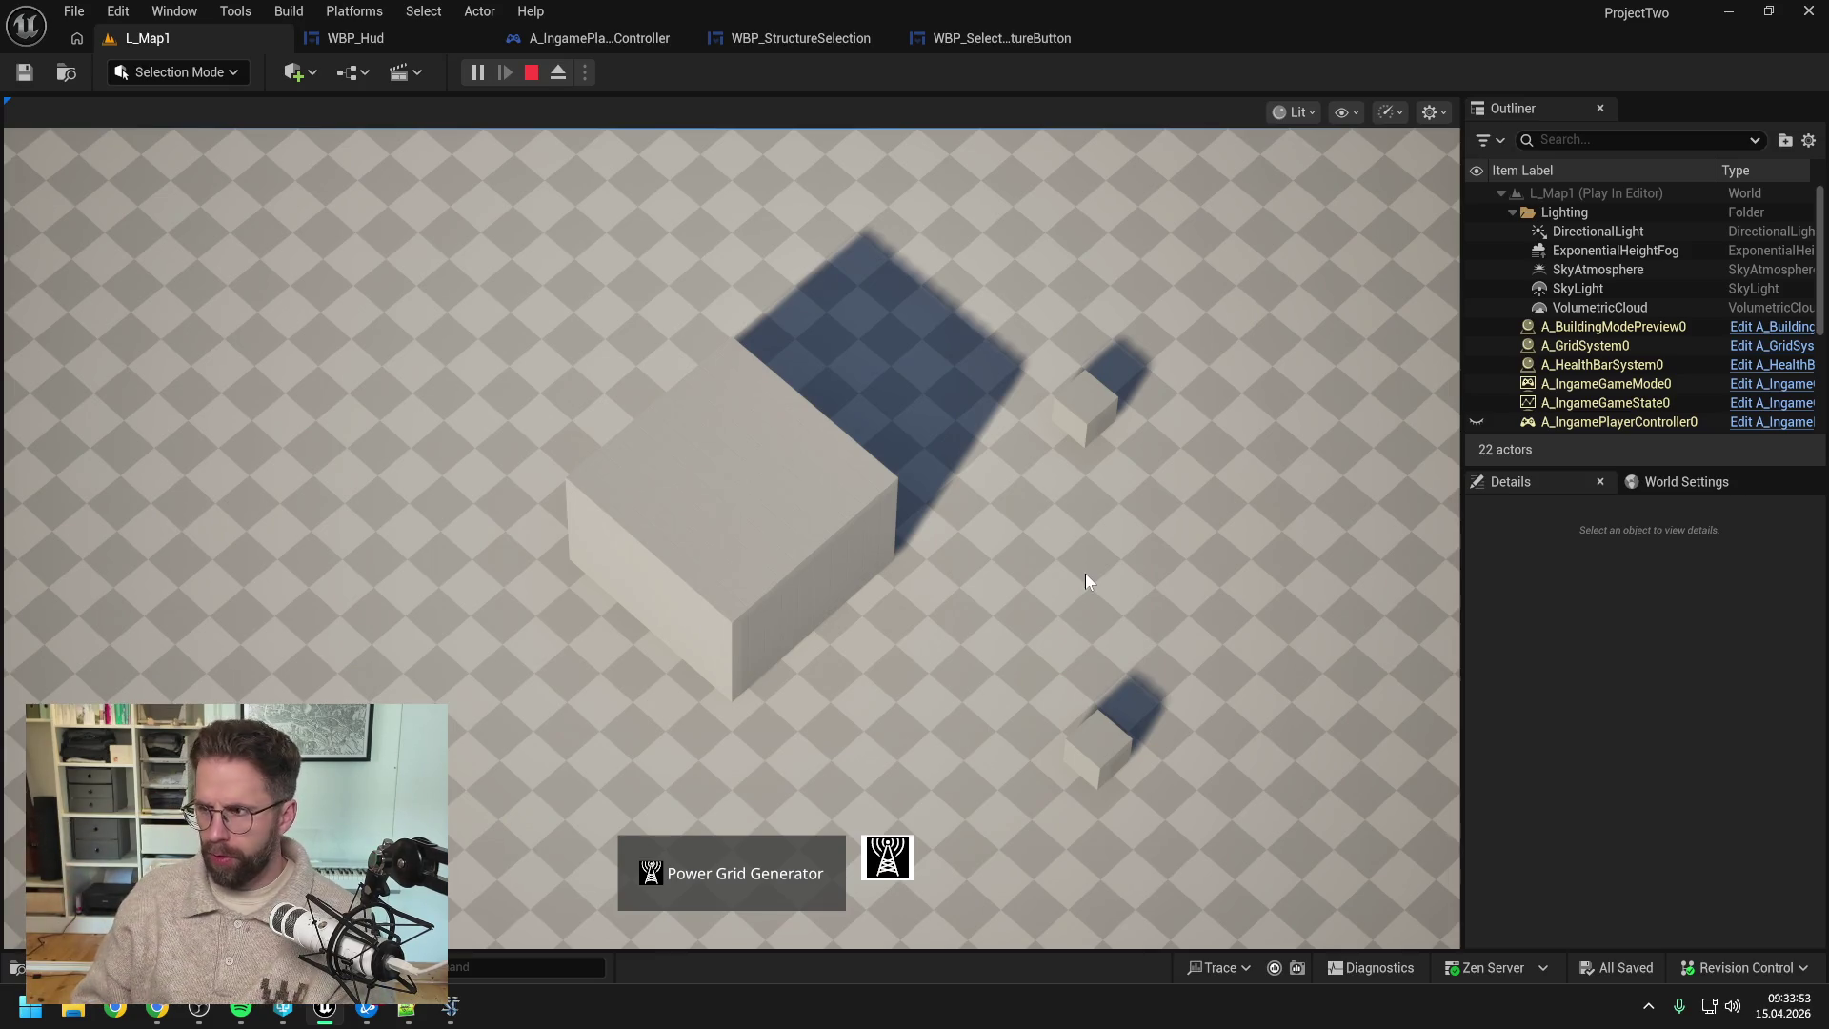
{"action": "key", "text": "Escape"}
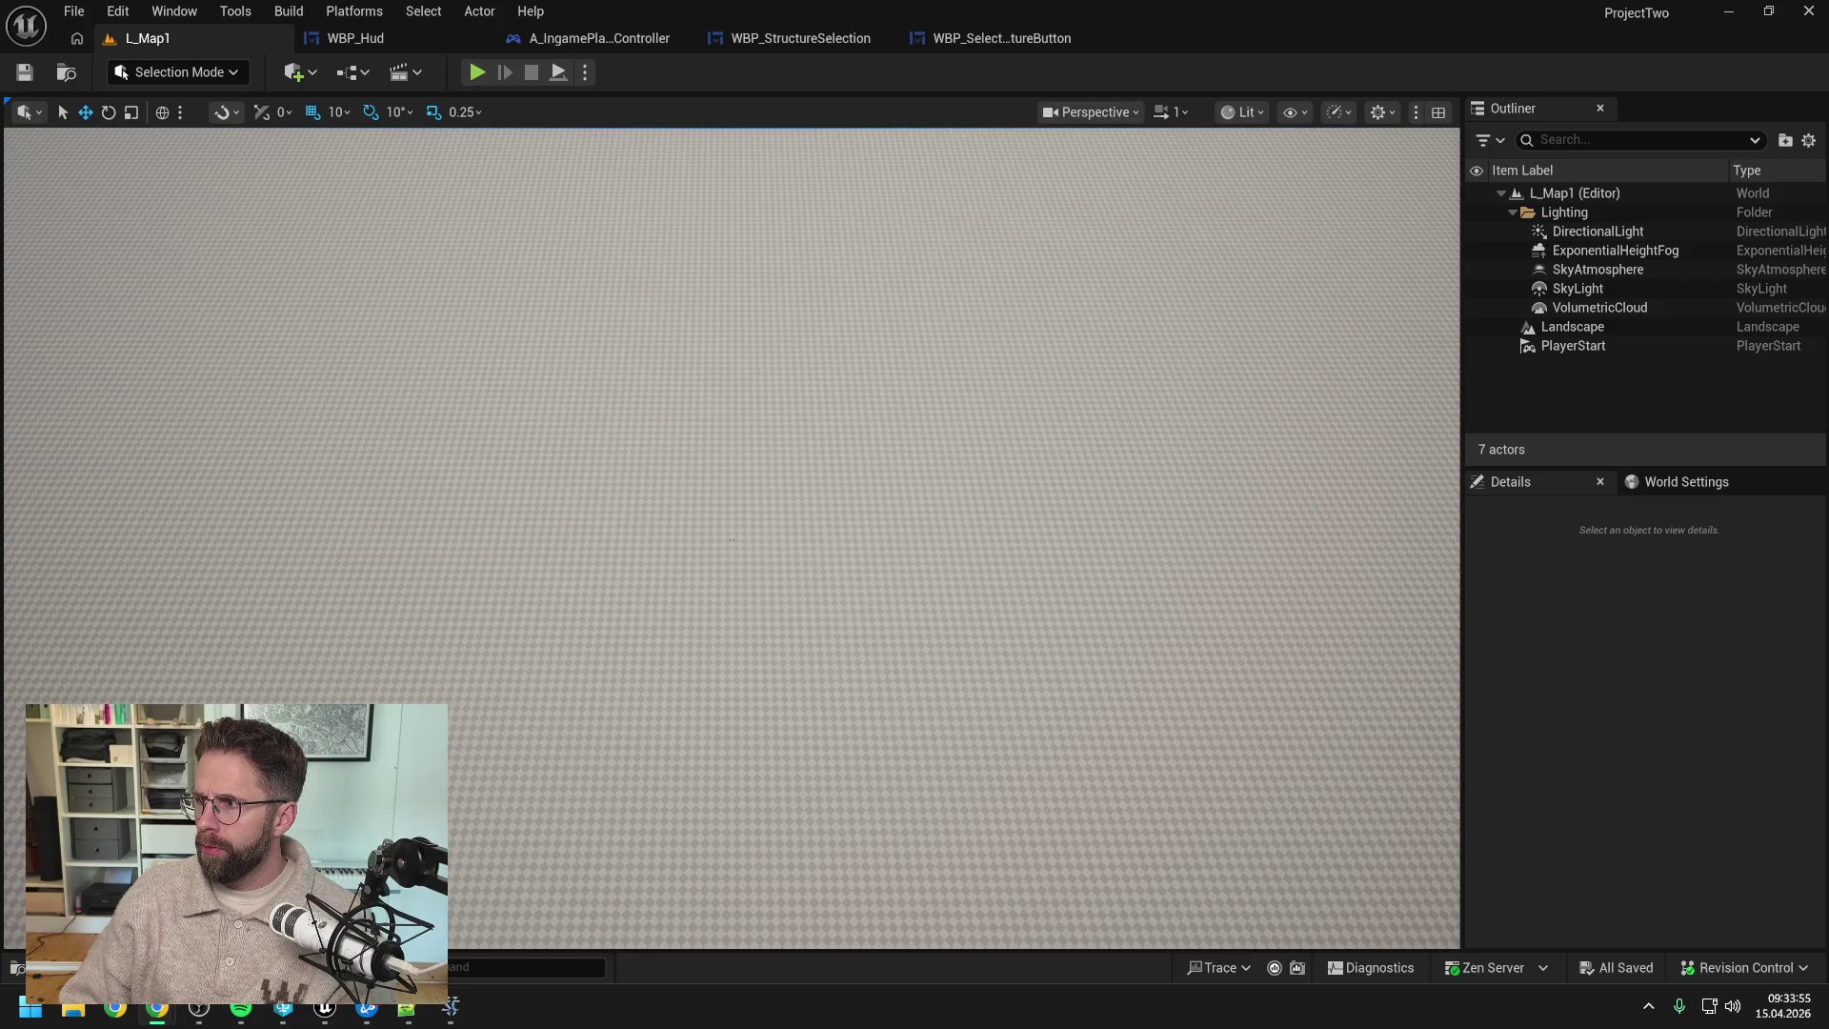
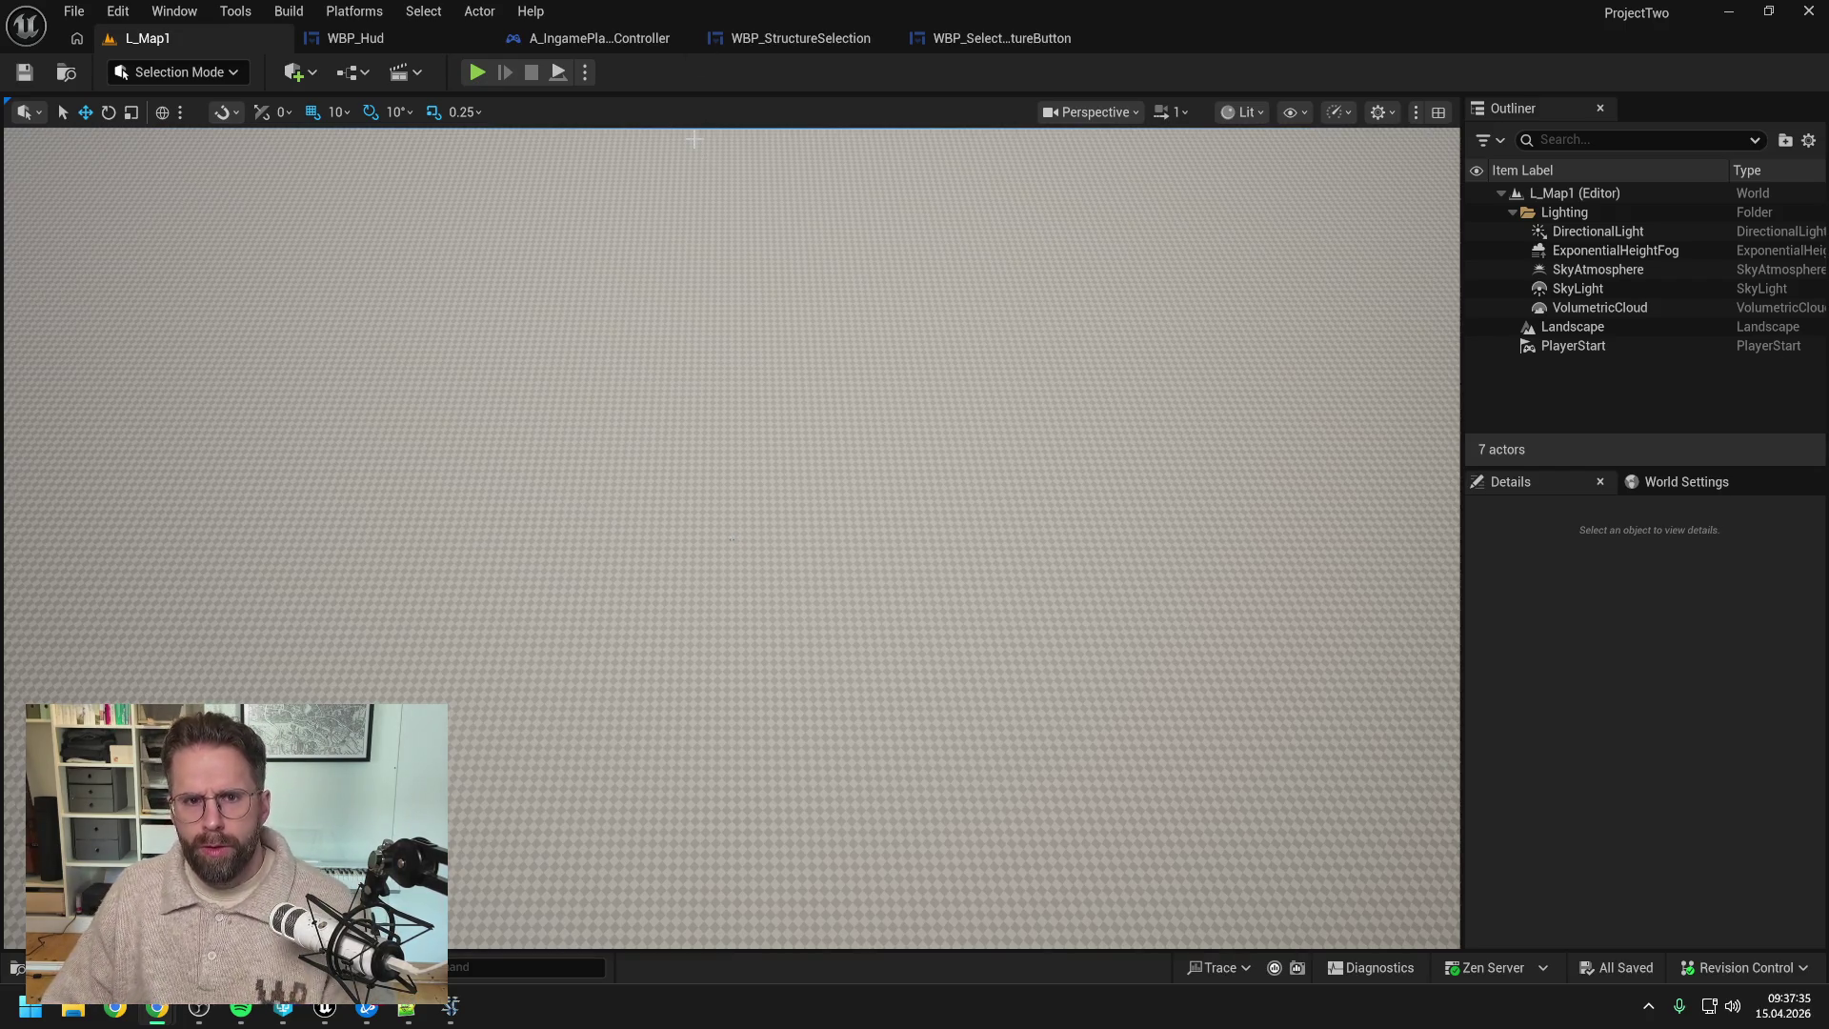
- Start Play-In-Editor on L_Map1 and zoom out to see the building's green health bar
{"action": "left_click", "coordinate": [473, 74]}
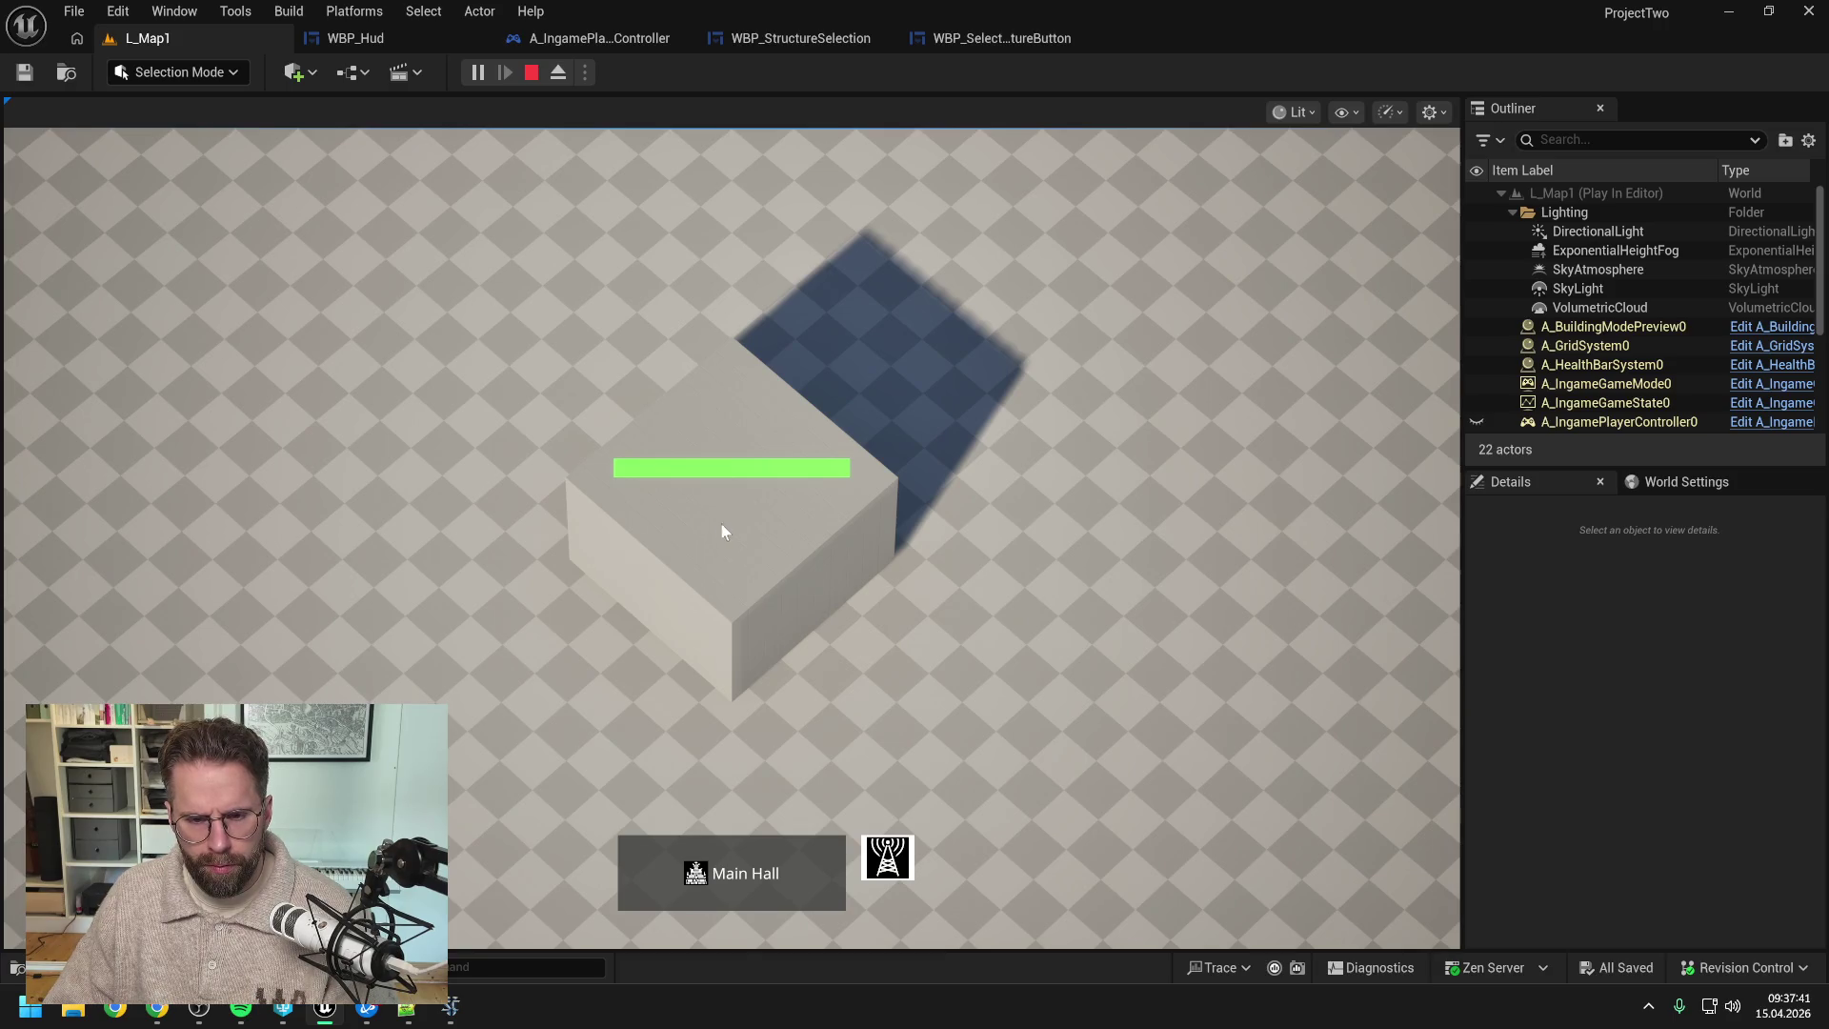
{"action": "scroll", "coordinate": [876, 570], "scroll_direction": "down", "scroll_amount": 2}
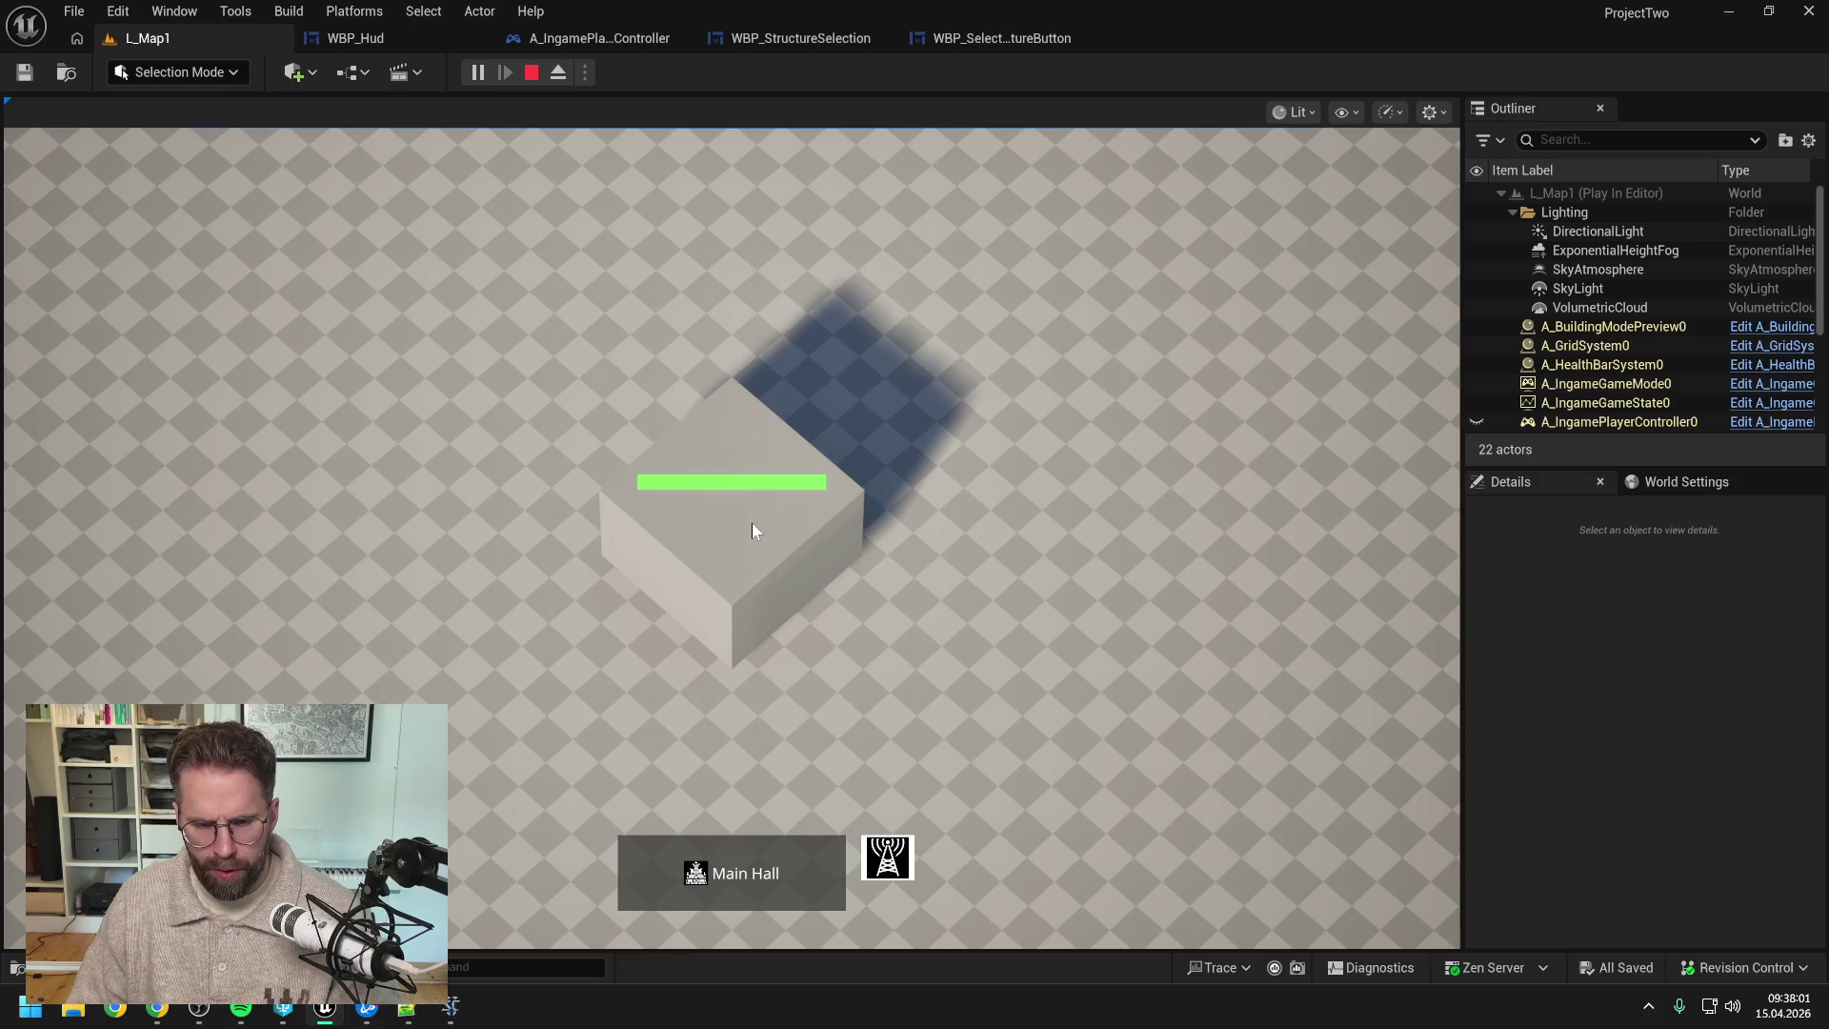
- Stop the play session, resume the StarCraft II match, and select the Pylons and Nexus
{"action": "key", "text": "Escape"}
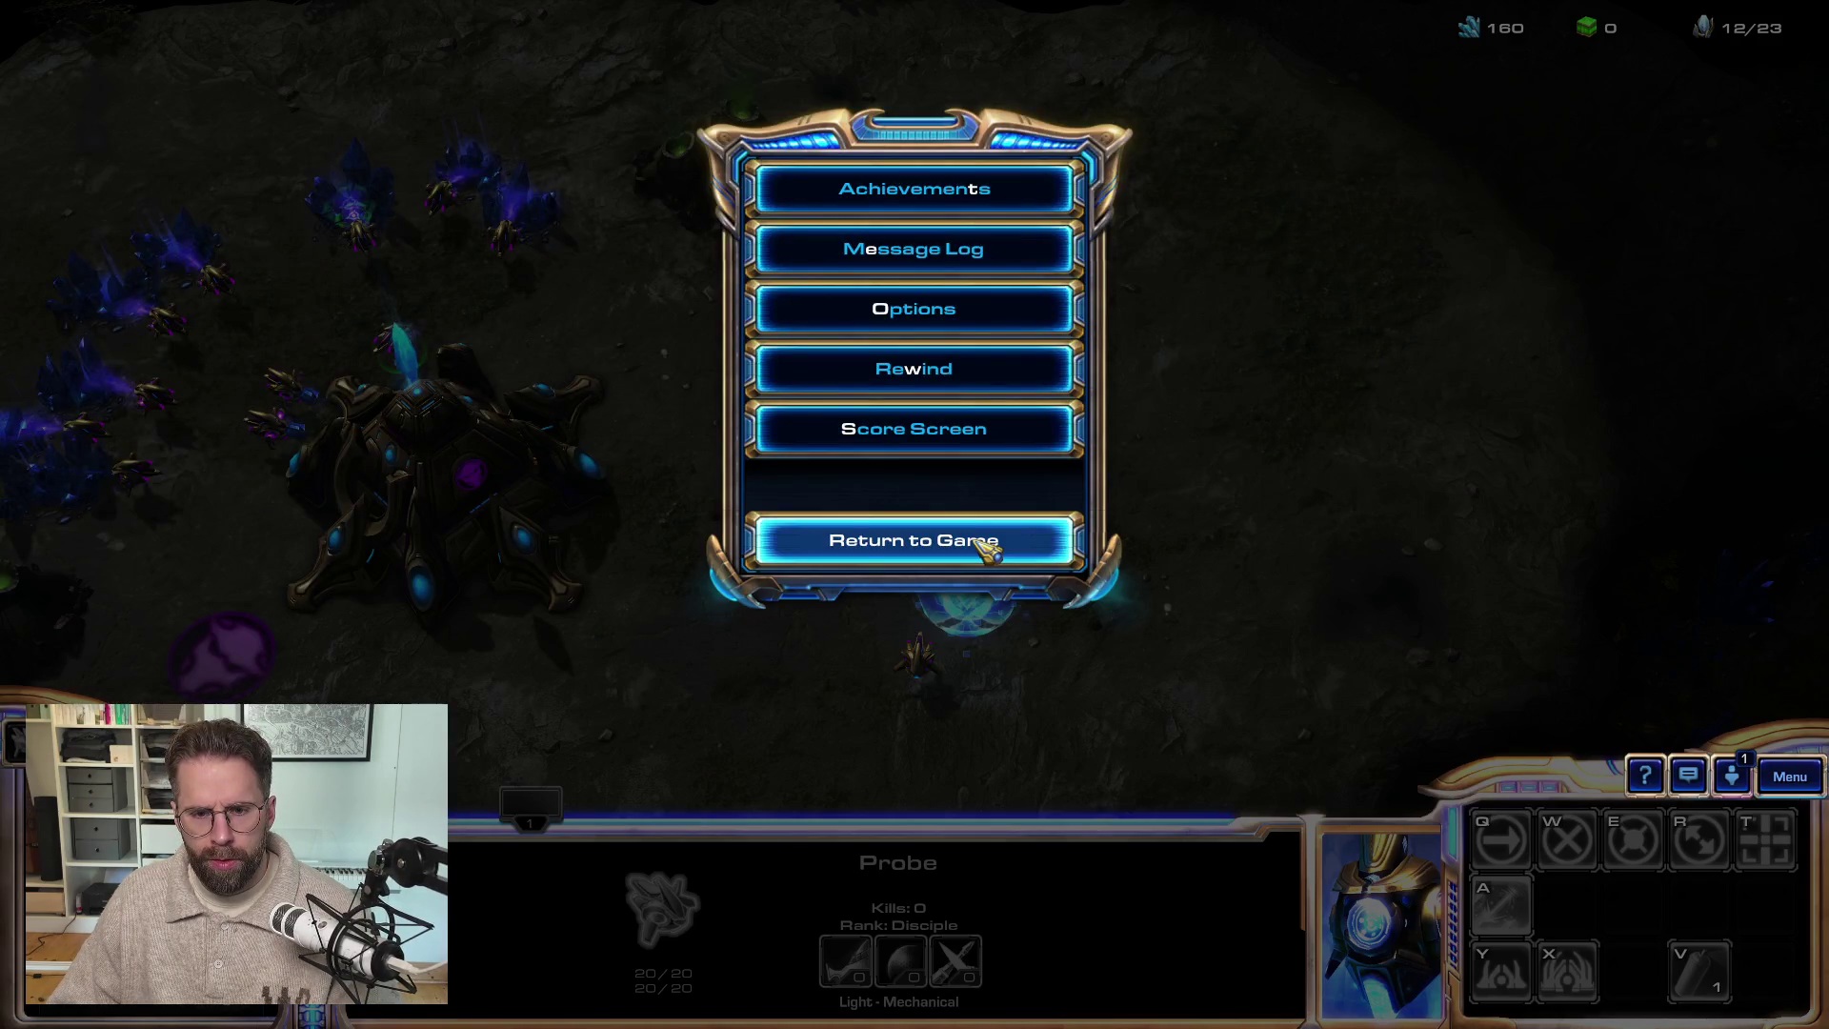
{"action": "left_click", "coordinate": [978, 540]}
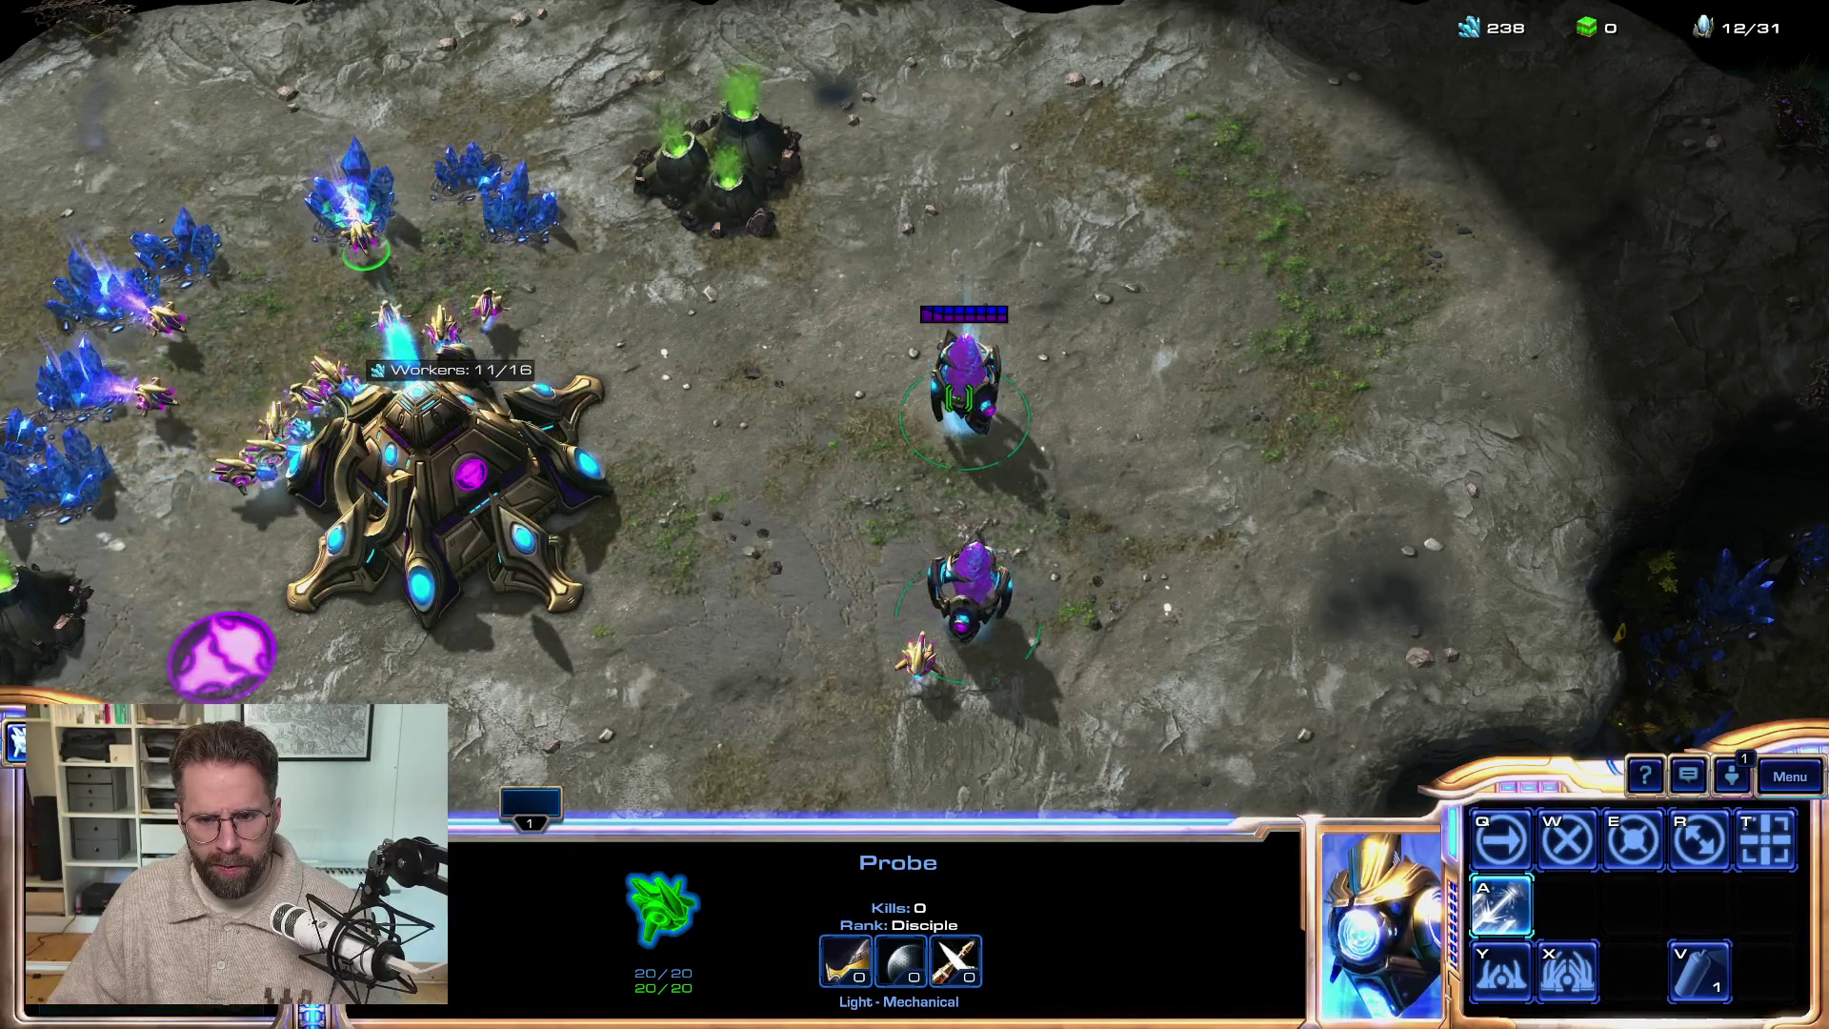
{"action": "left_click", "coordinate": [961, 394]}
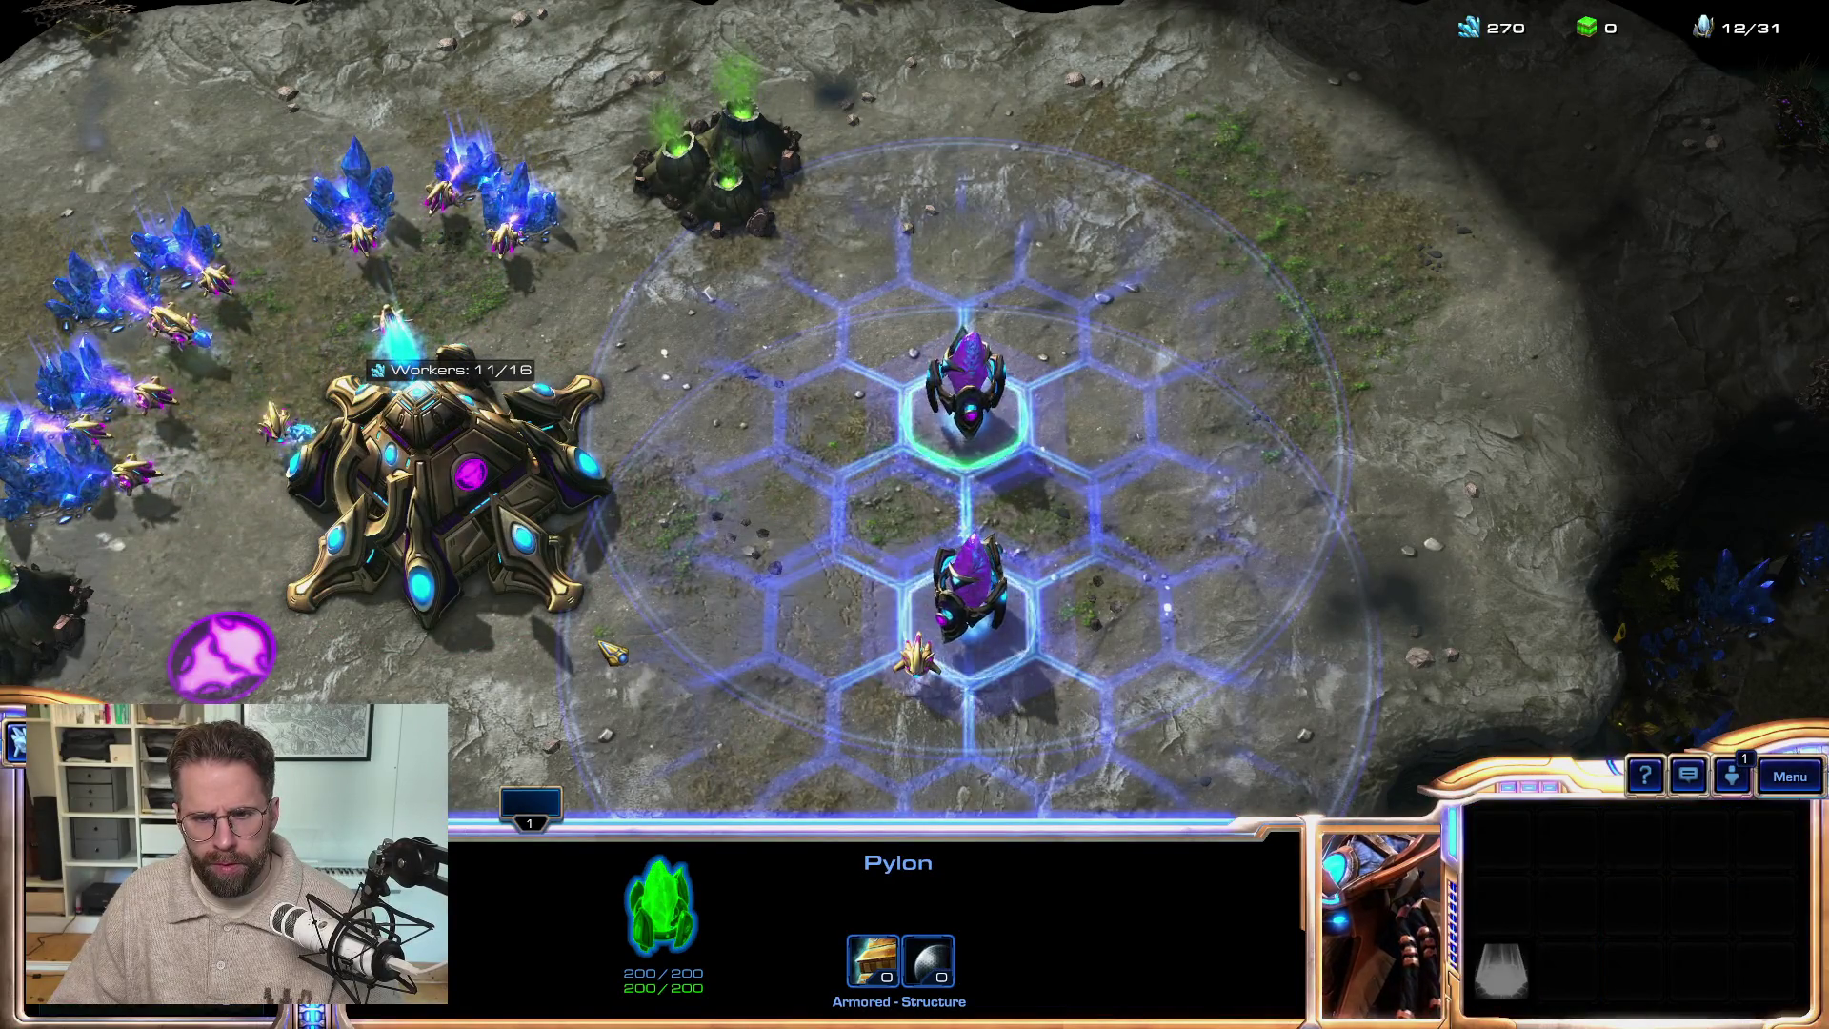
{"action": "left_click", "coordinate": [469, 494]}
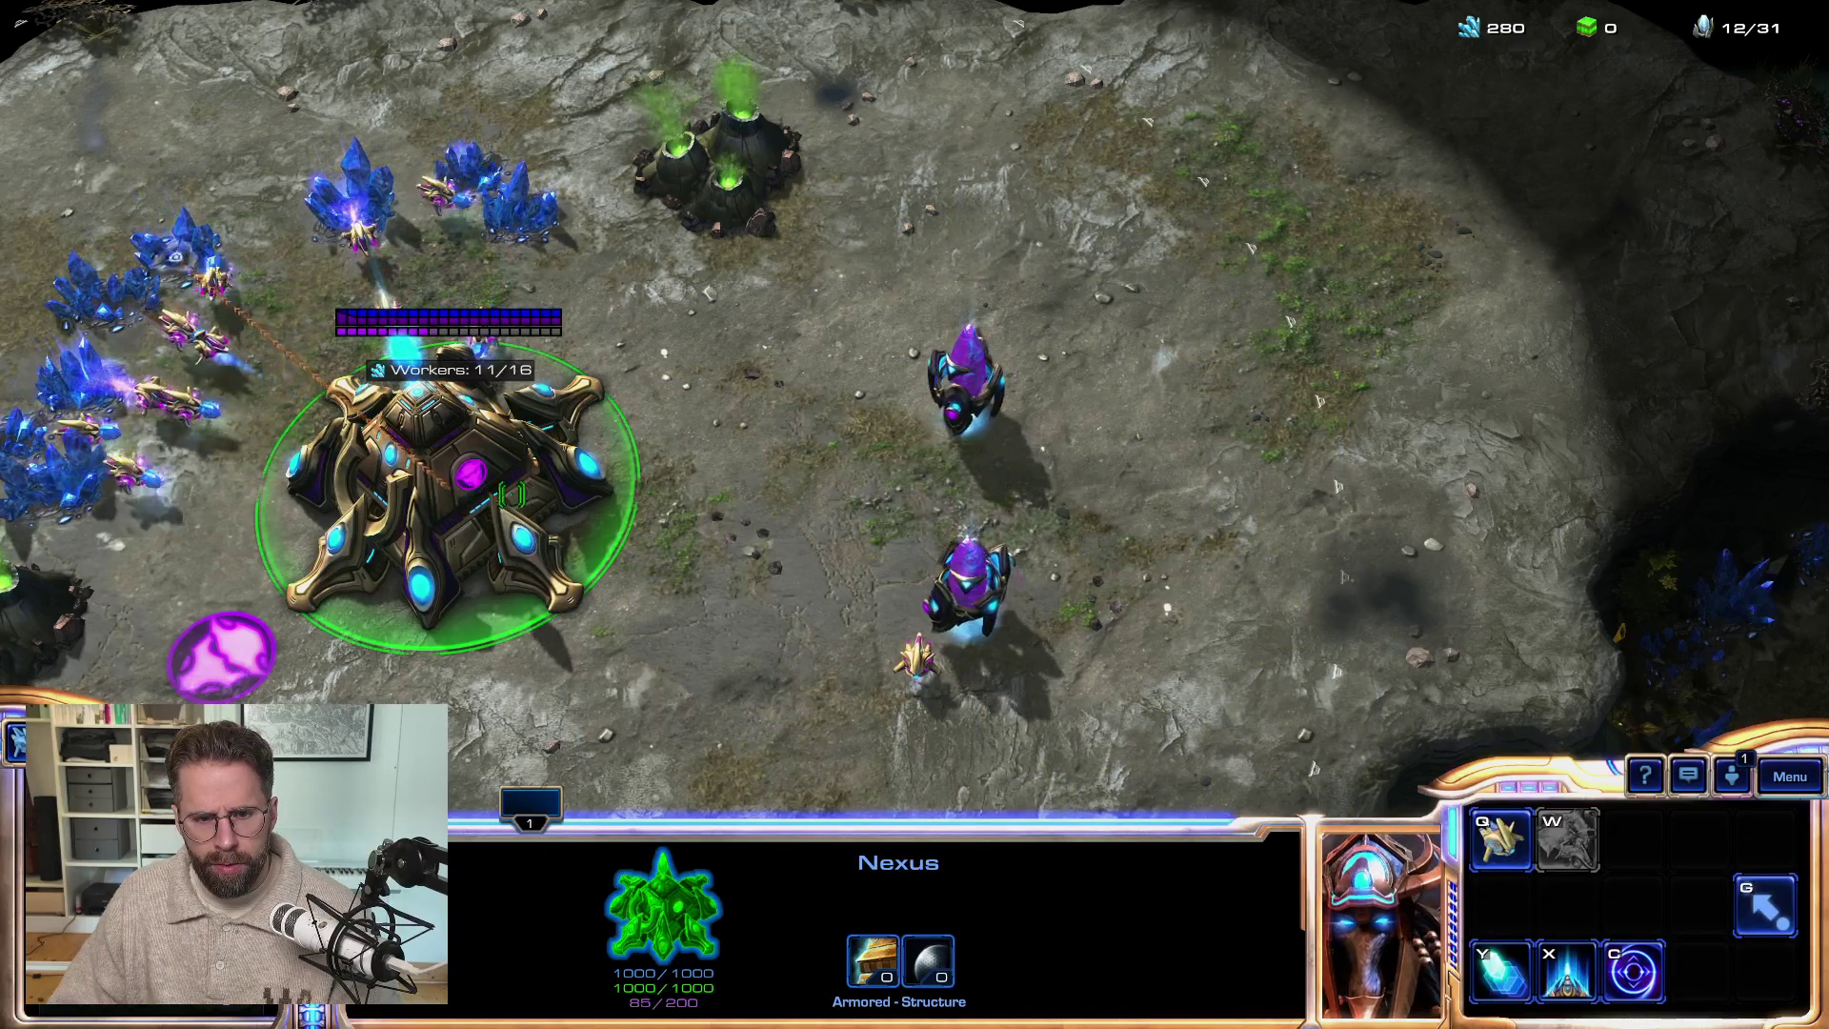
{"action": "double_click", "coordinate": [955, 606]}
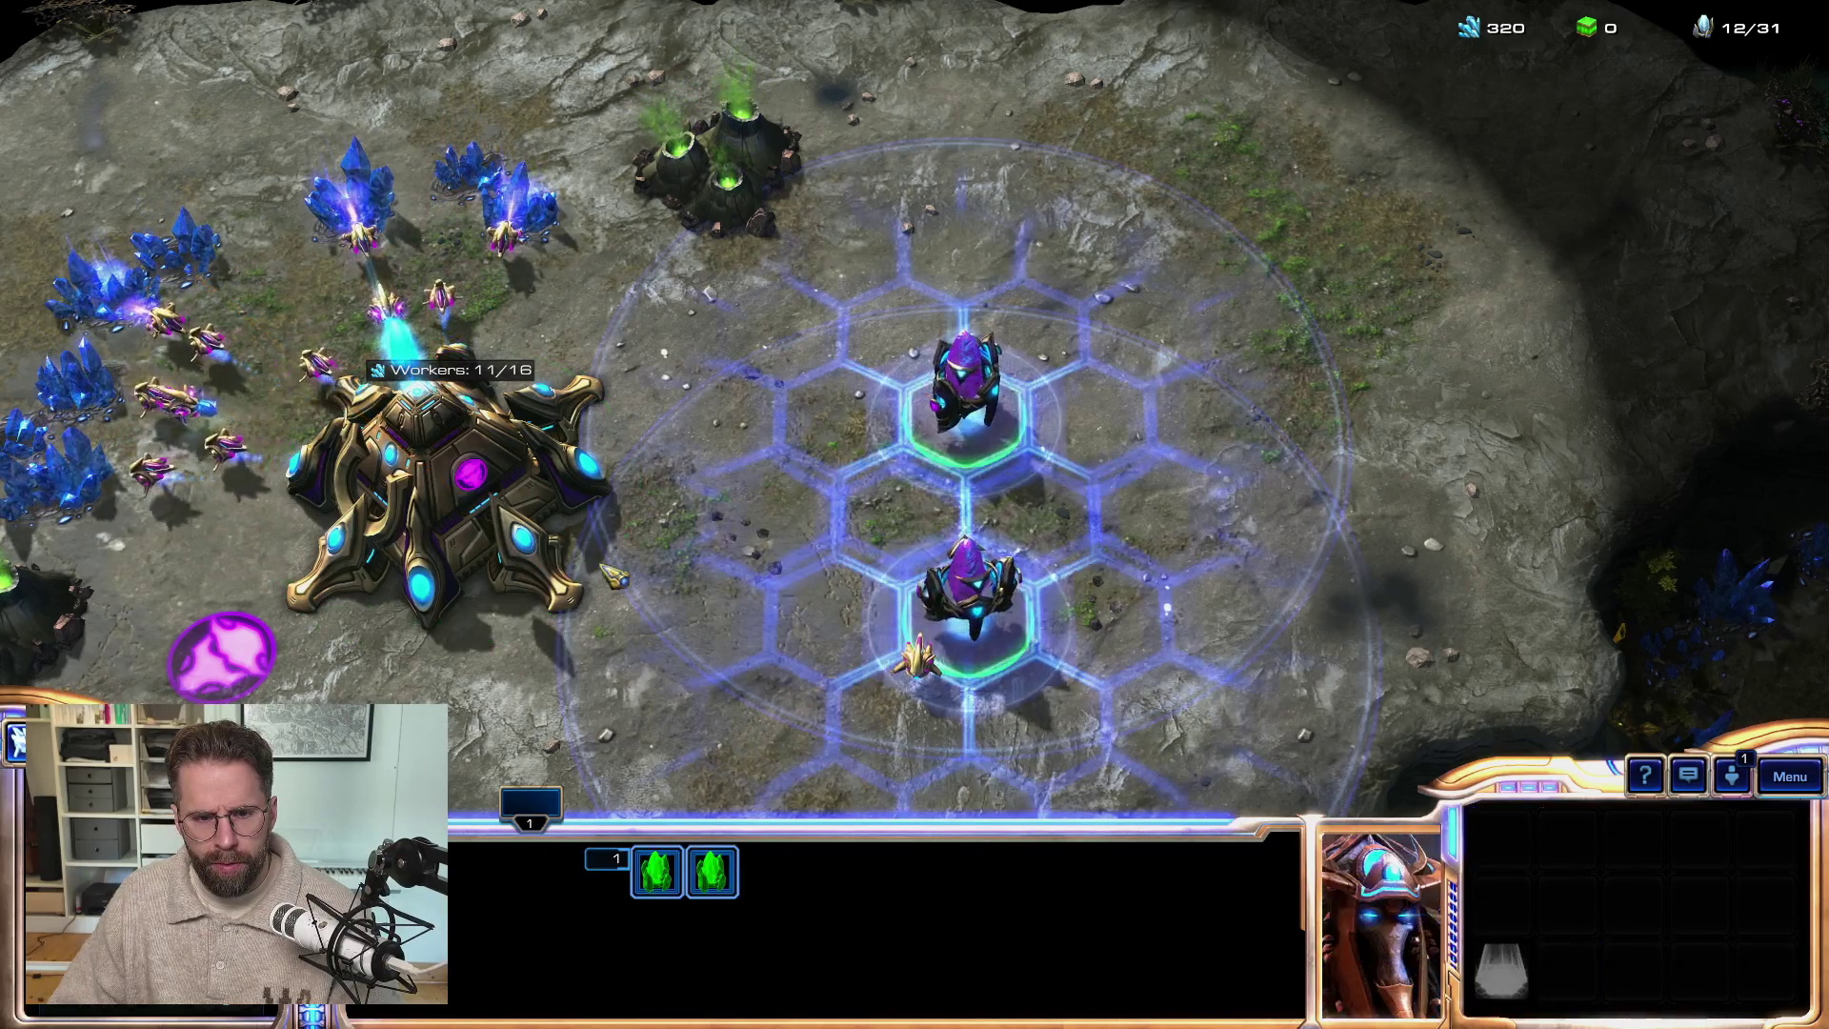
{"action": "left_click", "coordinate": [423, 485]}
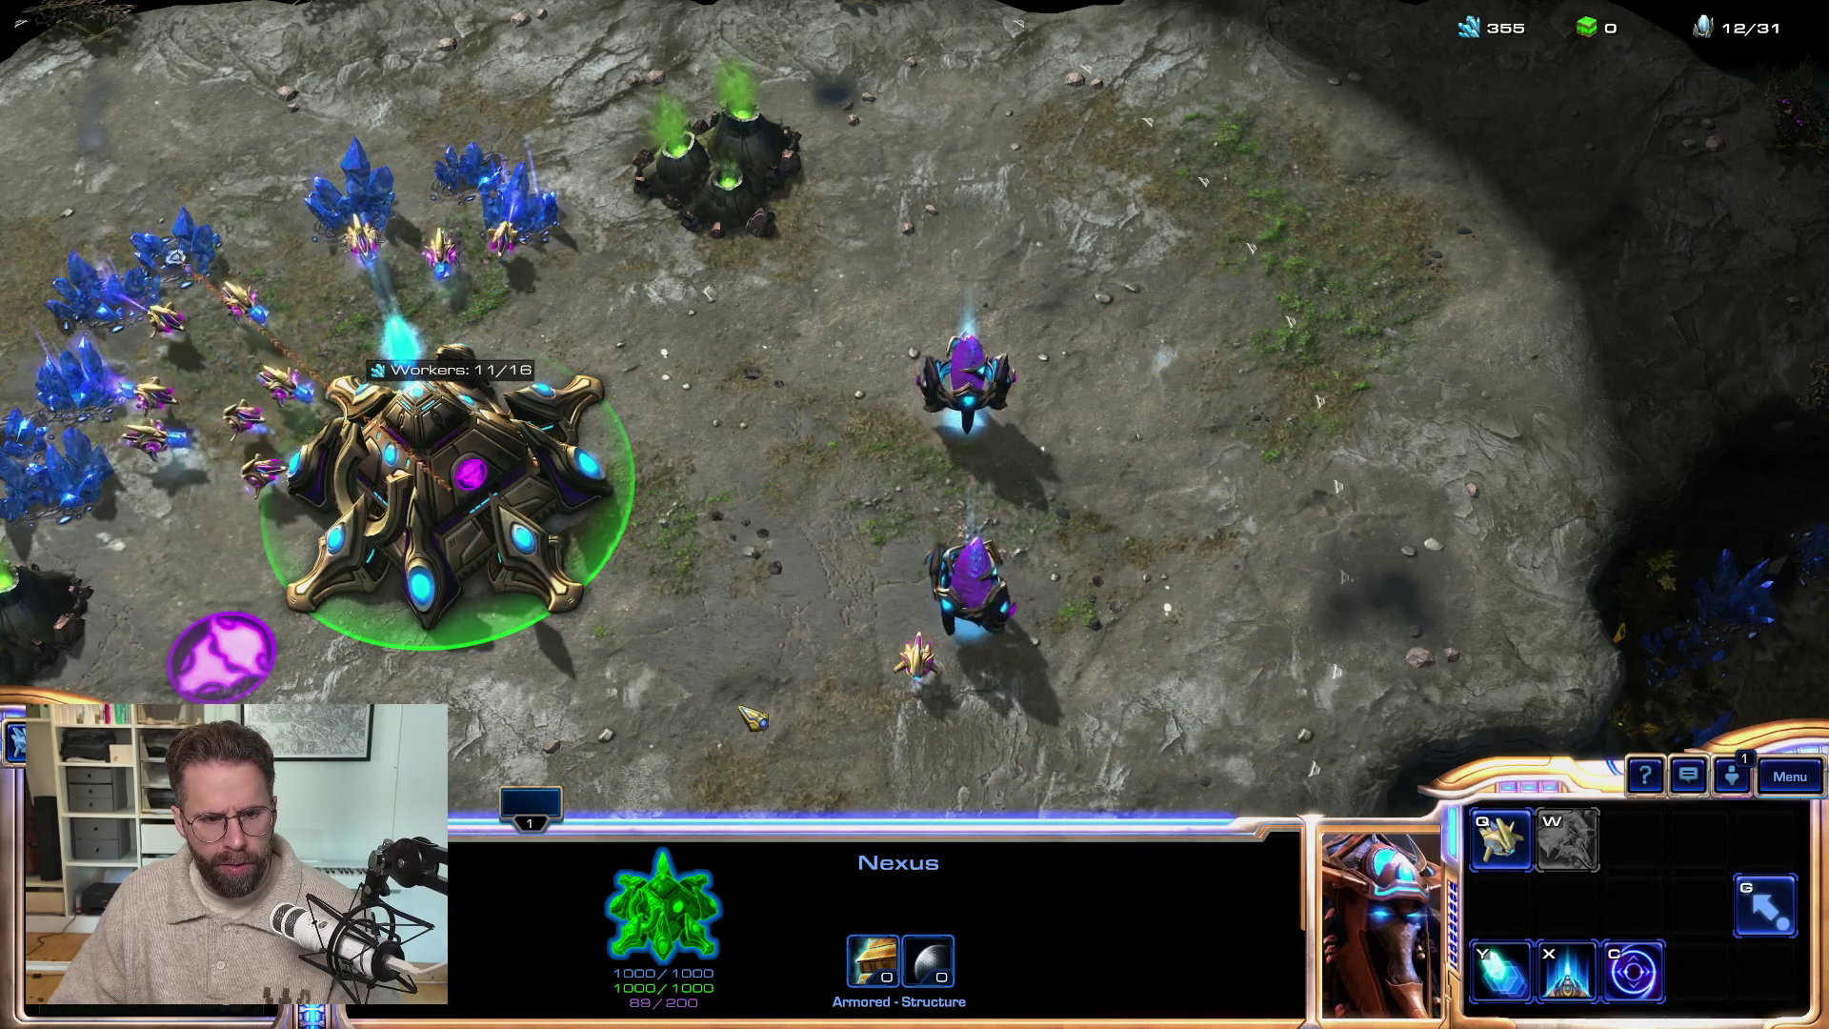
- Centre the camera on the Nexus, pan over the base, and box-select both Pylons, then the lower one
{"action": "key", "text": "1"}
{"action": "key", "text": "1"}
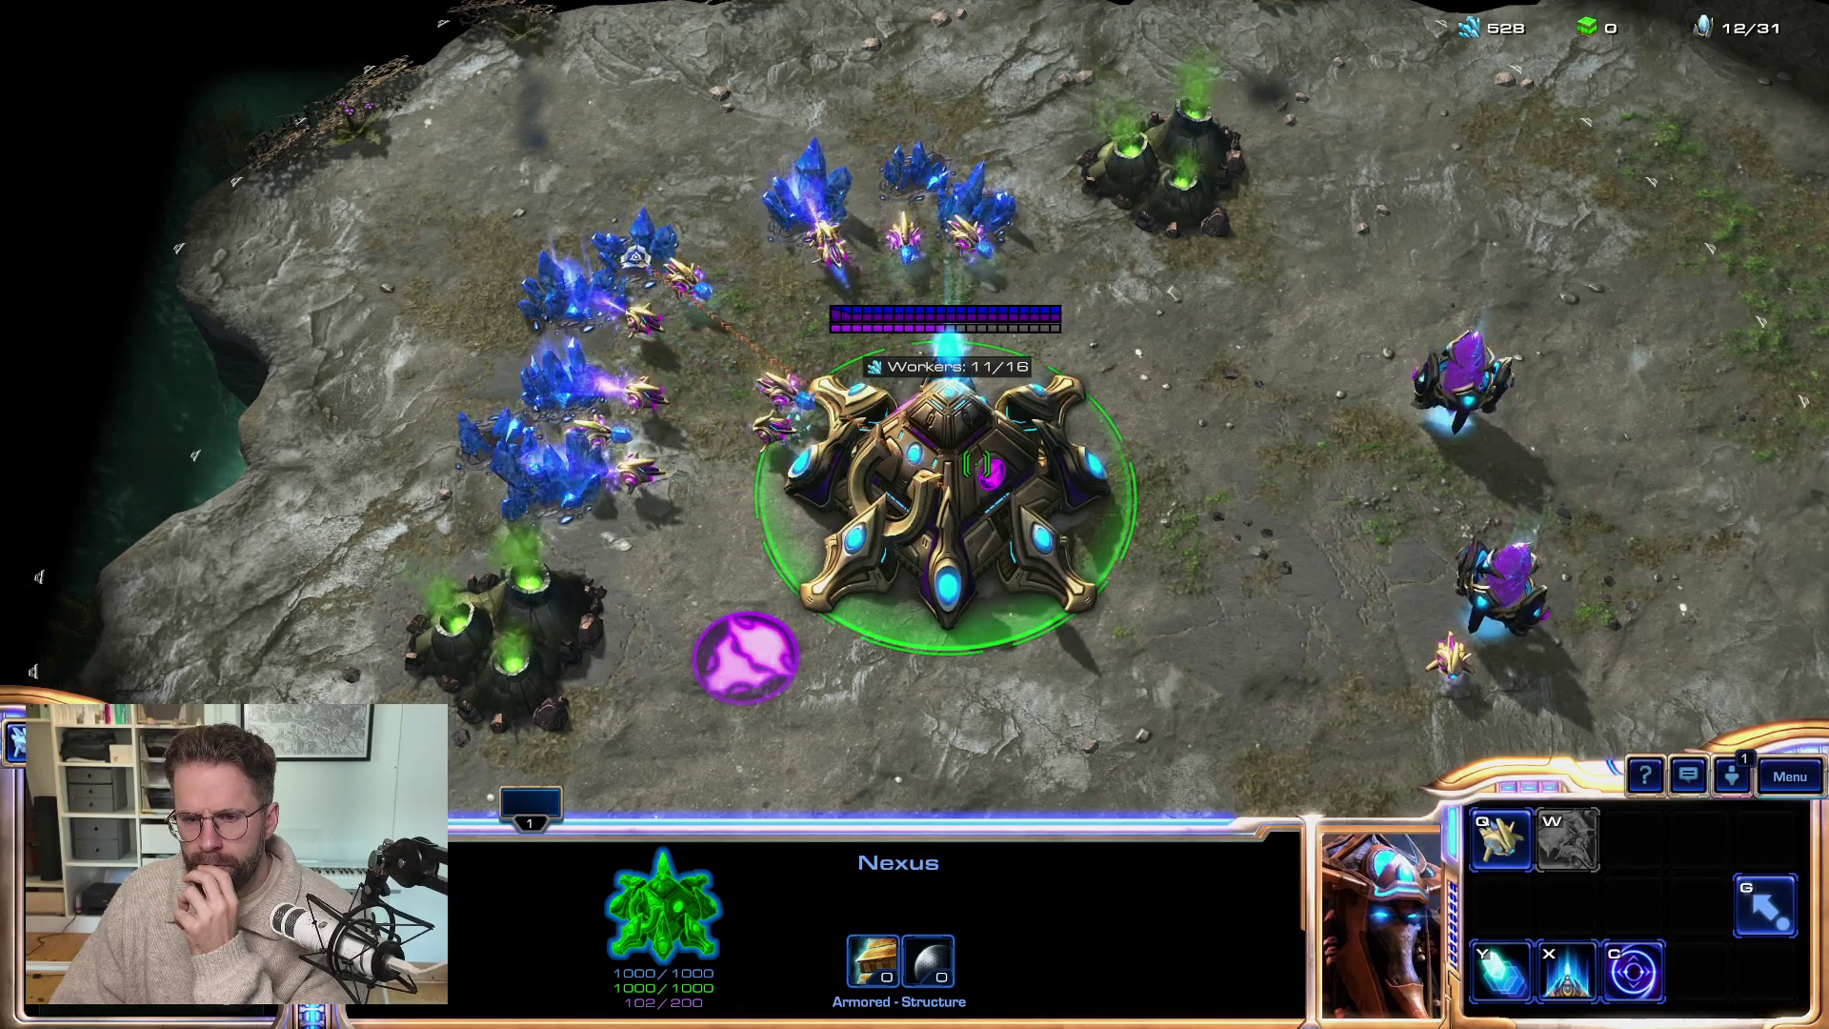
{"action": "key", "text": "F5"}
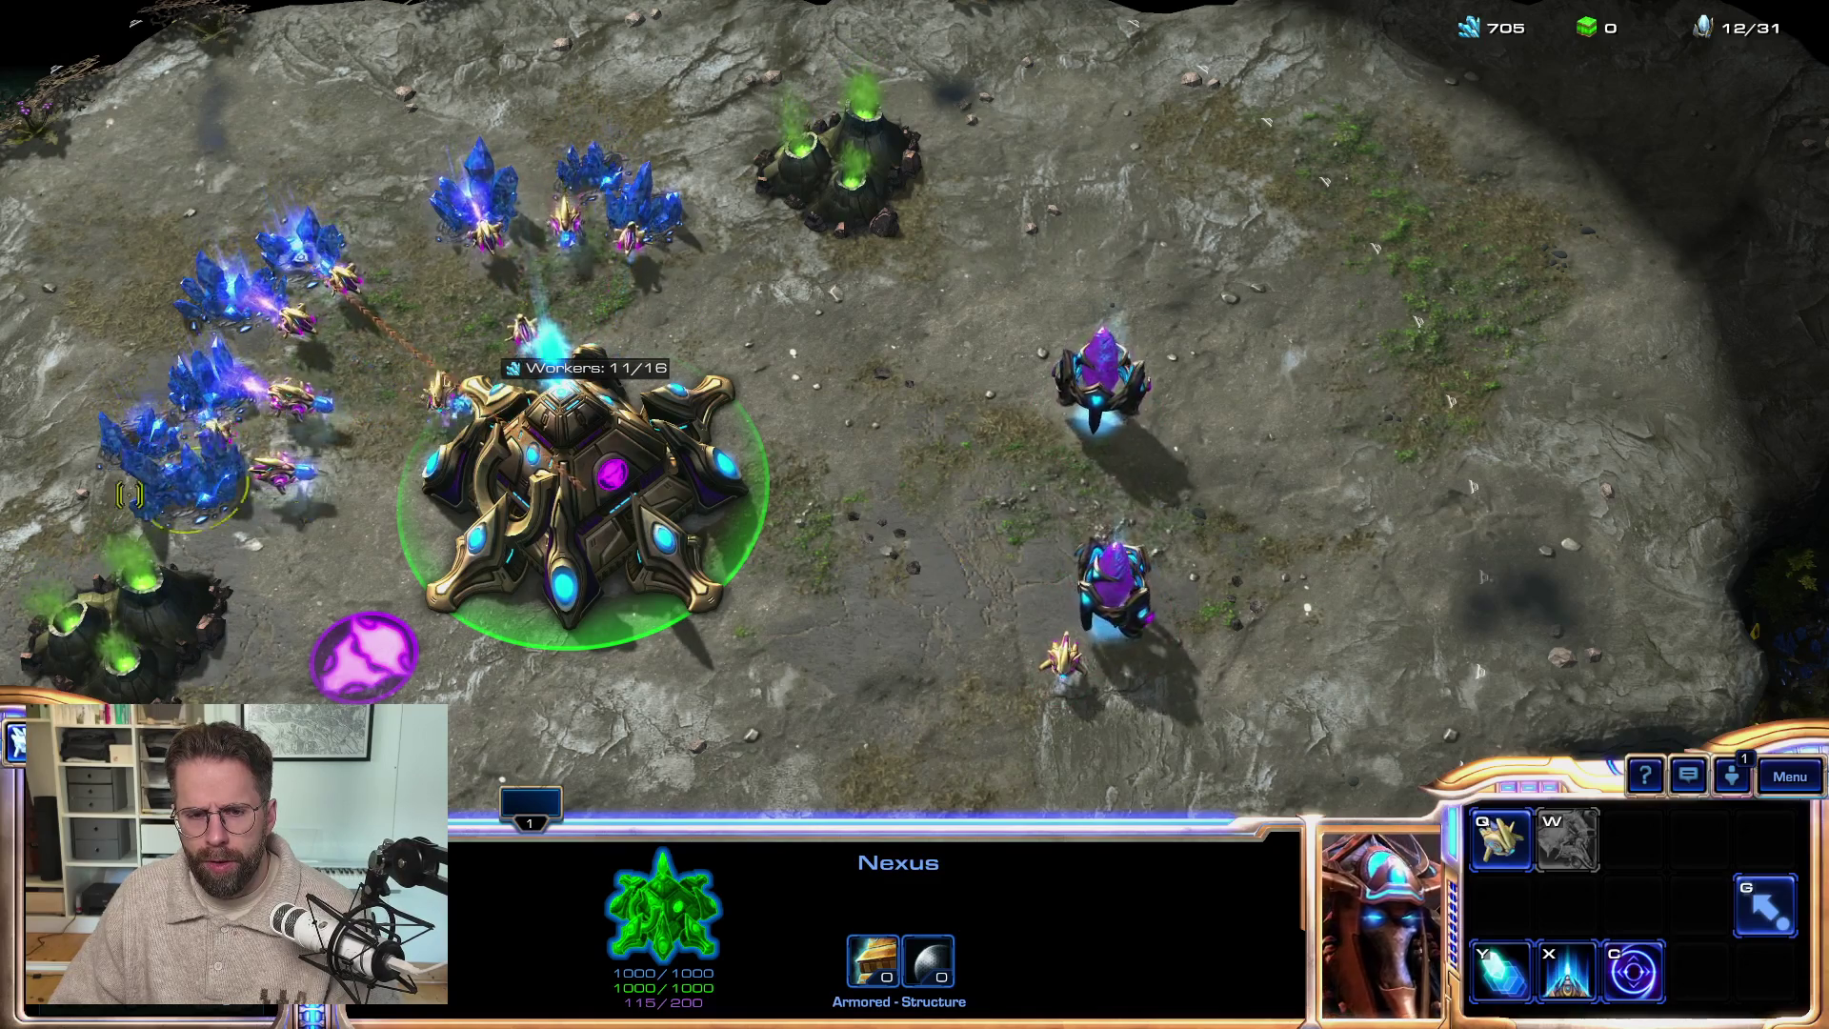
{"action": "key", "text": "Left"}
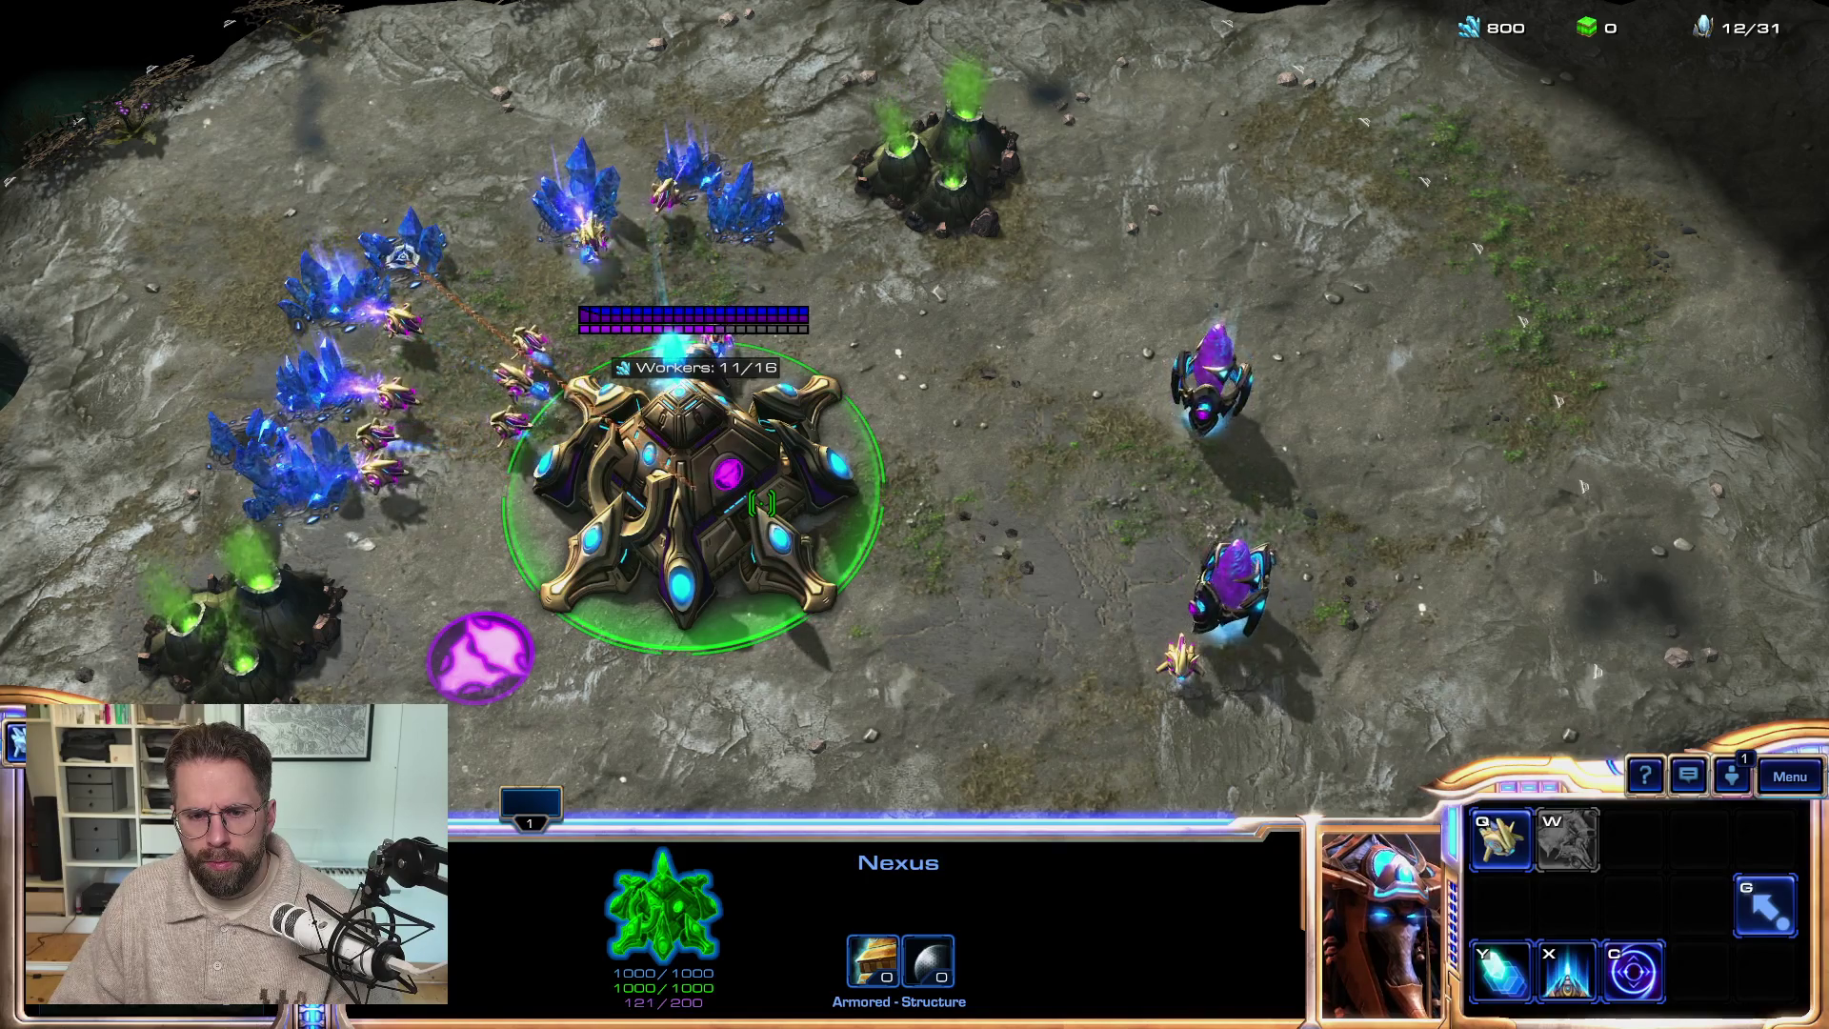
{"action": "left_click_drag", "start_coordinate": [1064, 329], "coordinate": [1306, 629]}
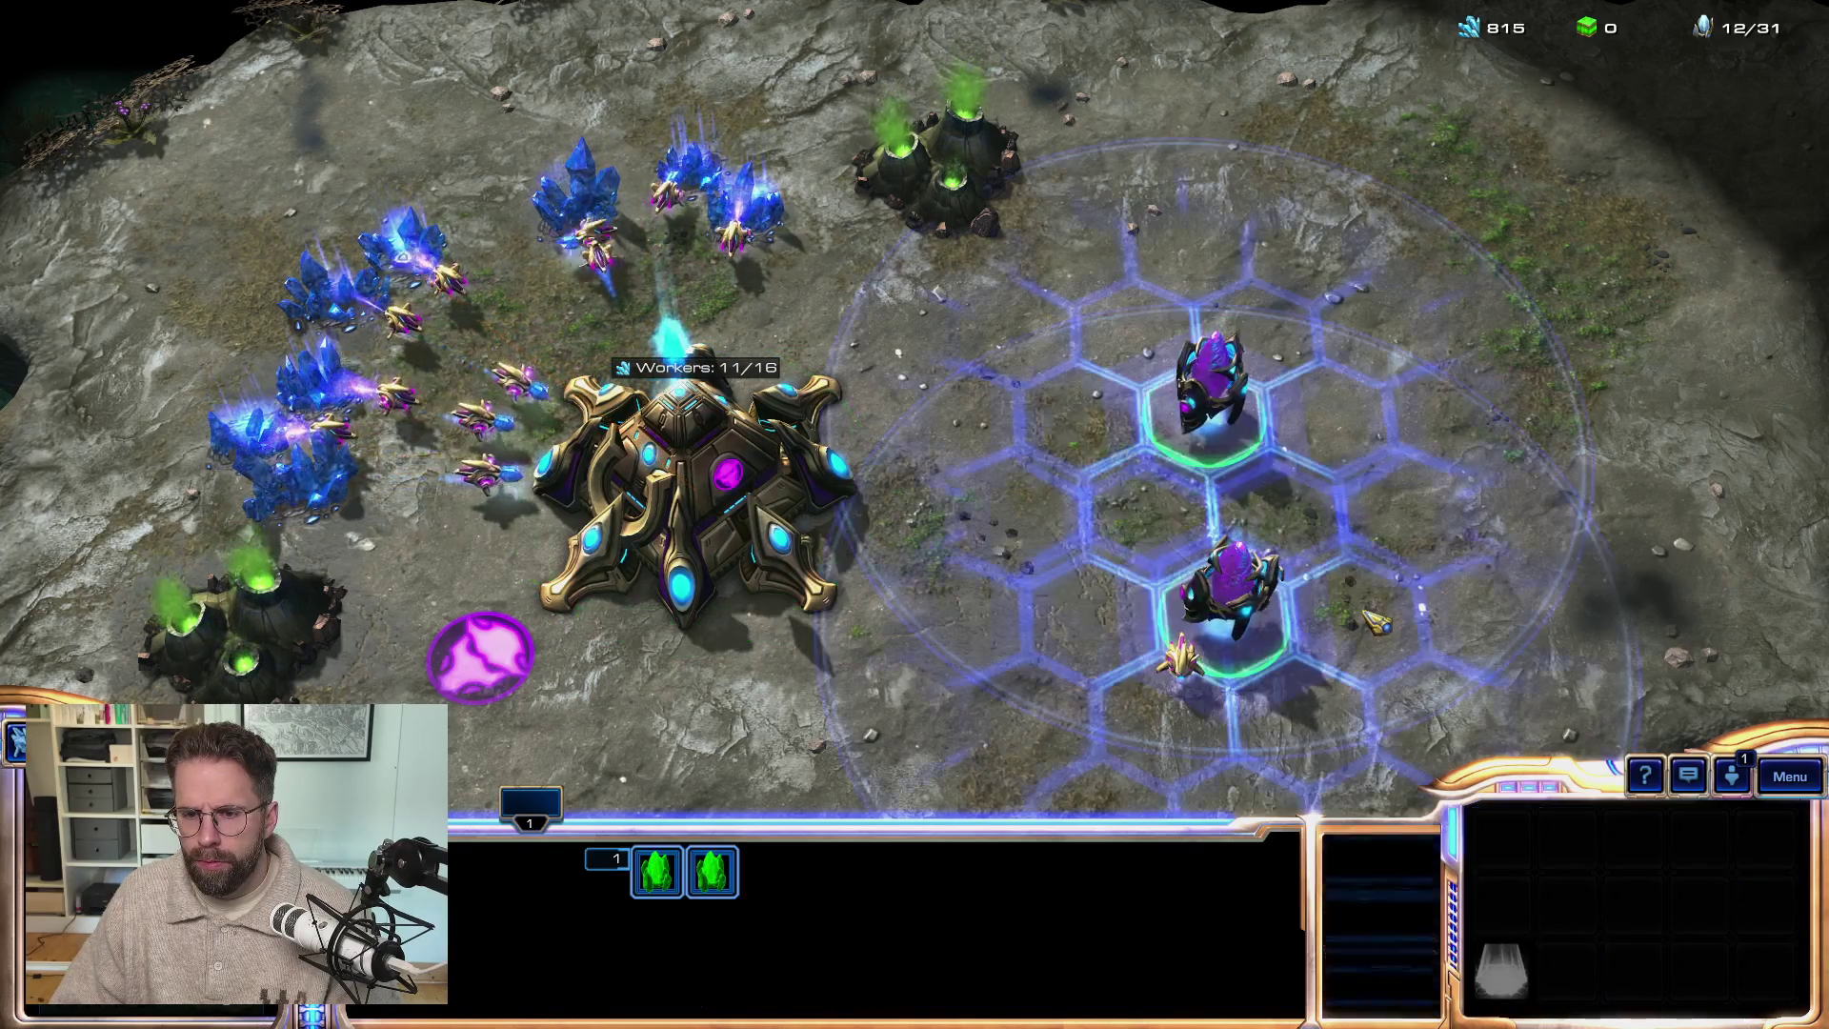
{"action": "left_click", "coordinate": [1231, 583]}
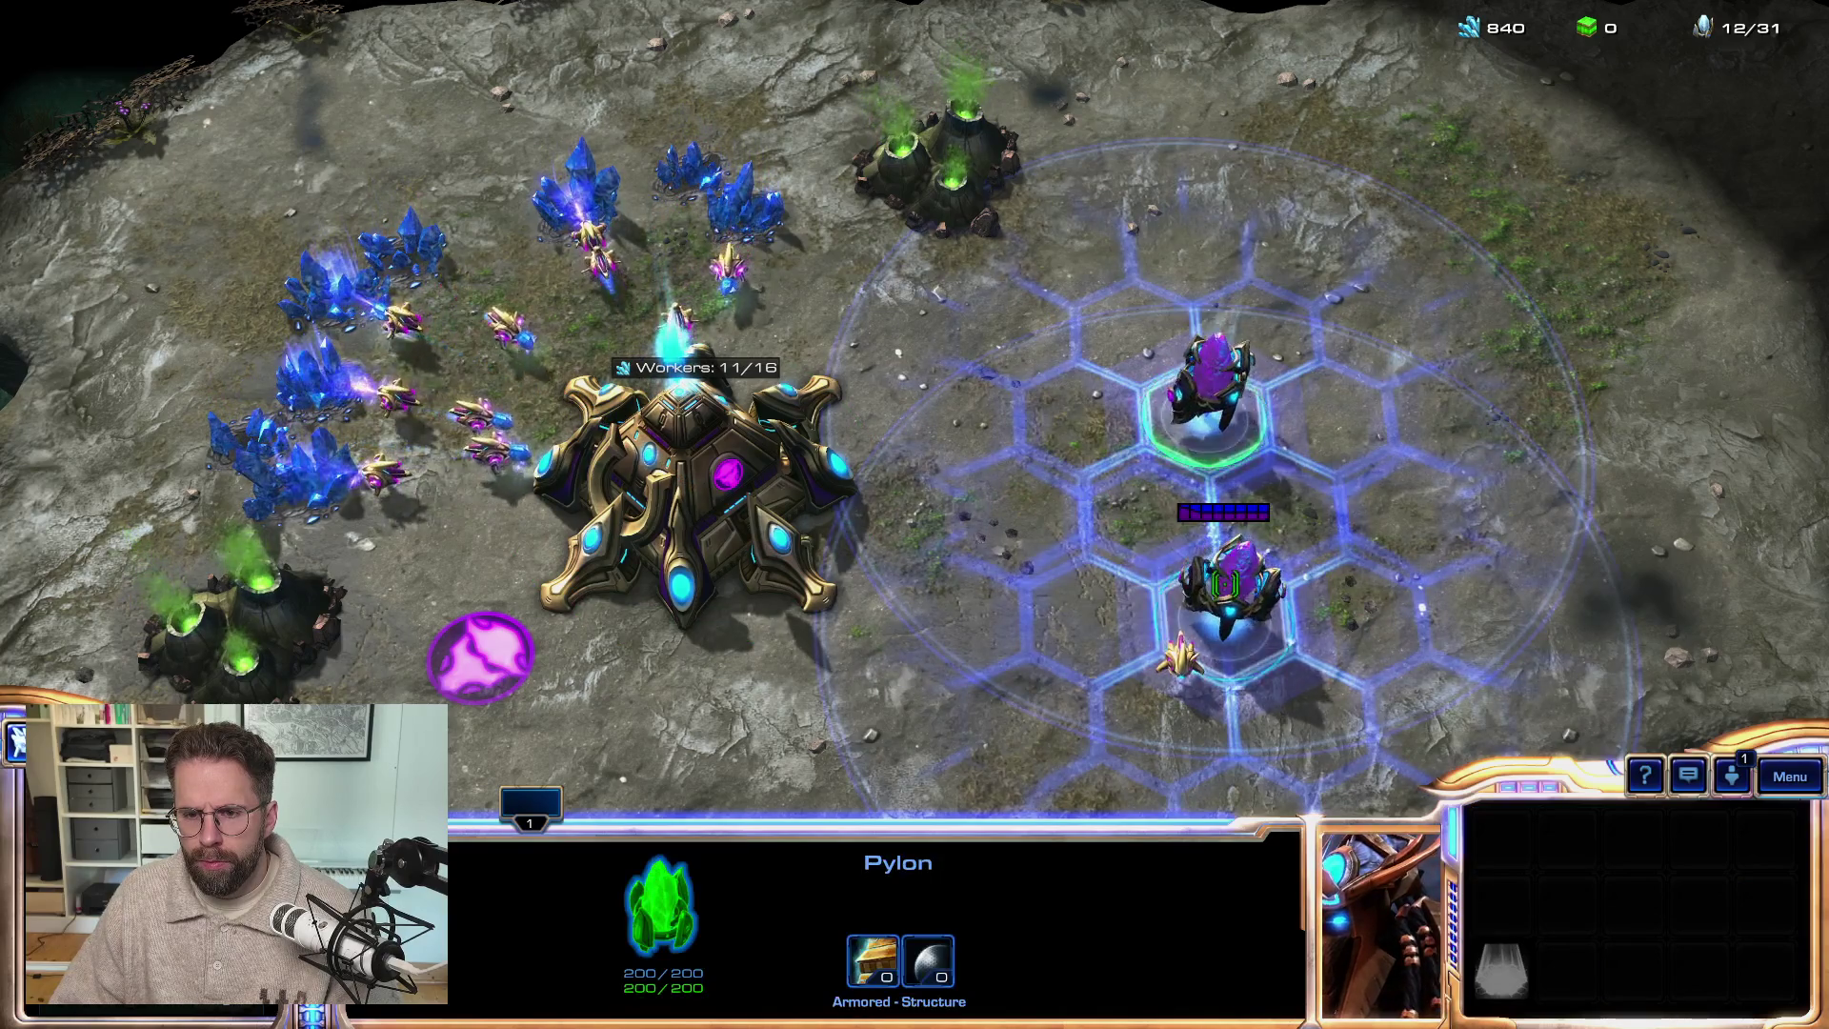
{"action": "key", "text": "F10"}
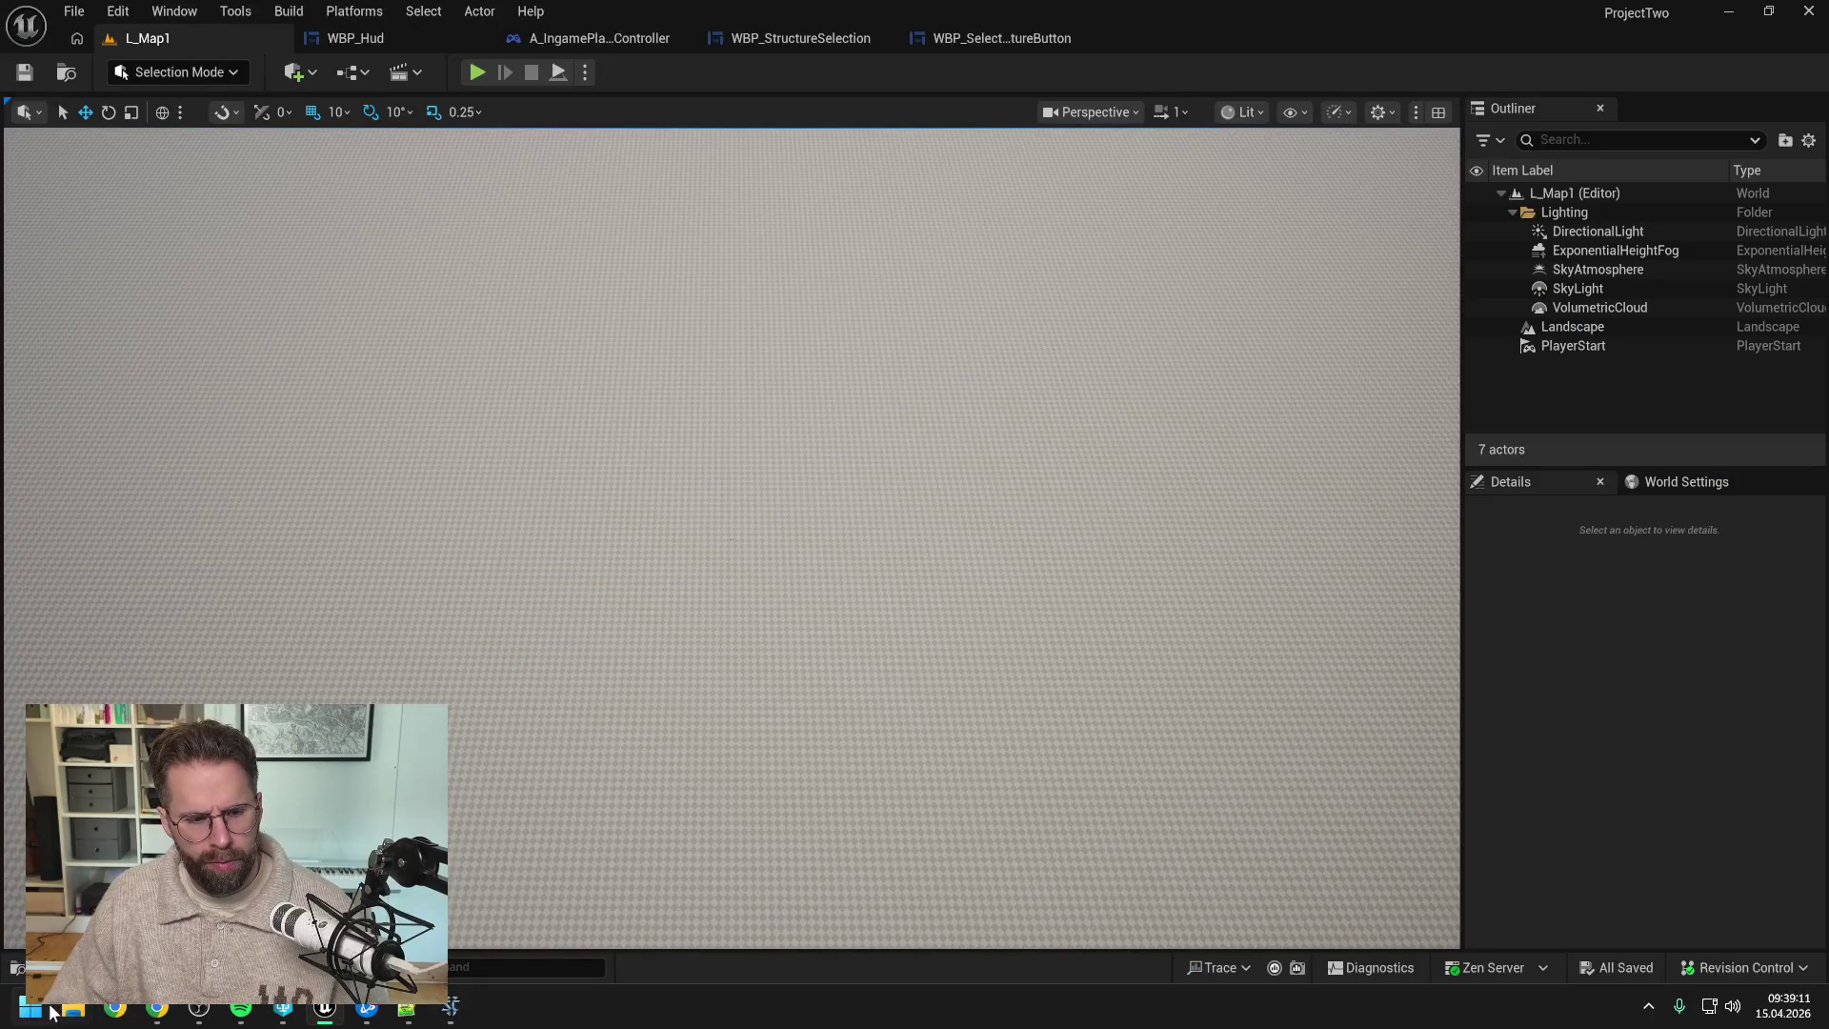
- Launch Steam from the Start menu search and start They Are Billions via a 'they' library search
{"action": "left_click", "coordinate": [50, 1008]}
{"action": "type", "text": "steam"}
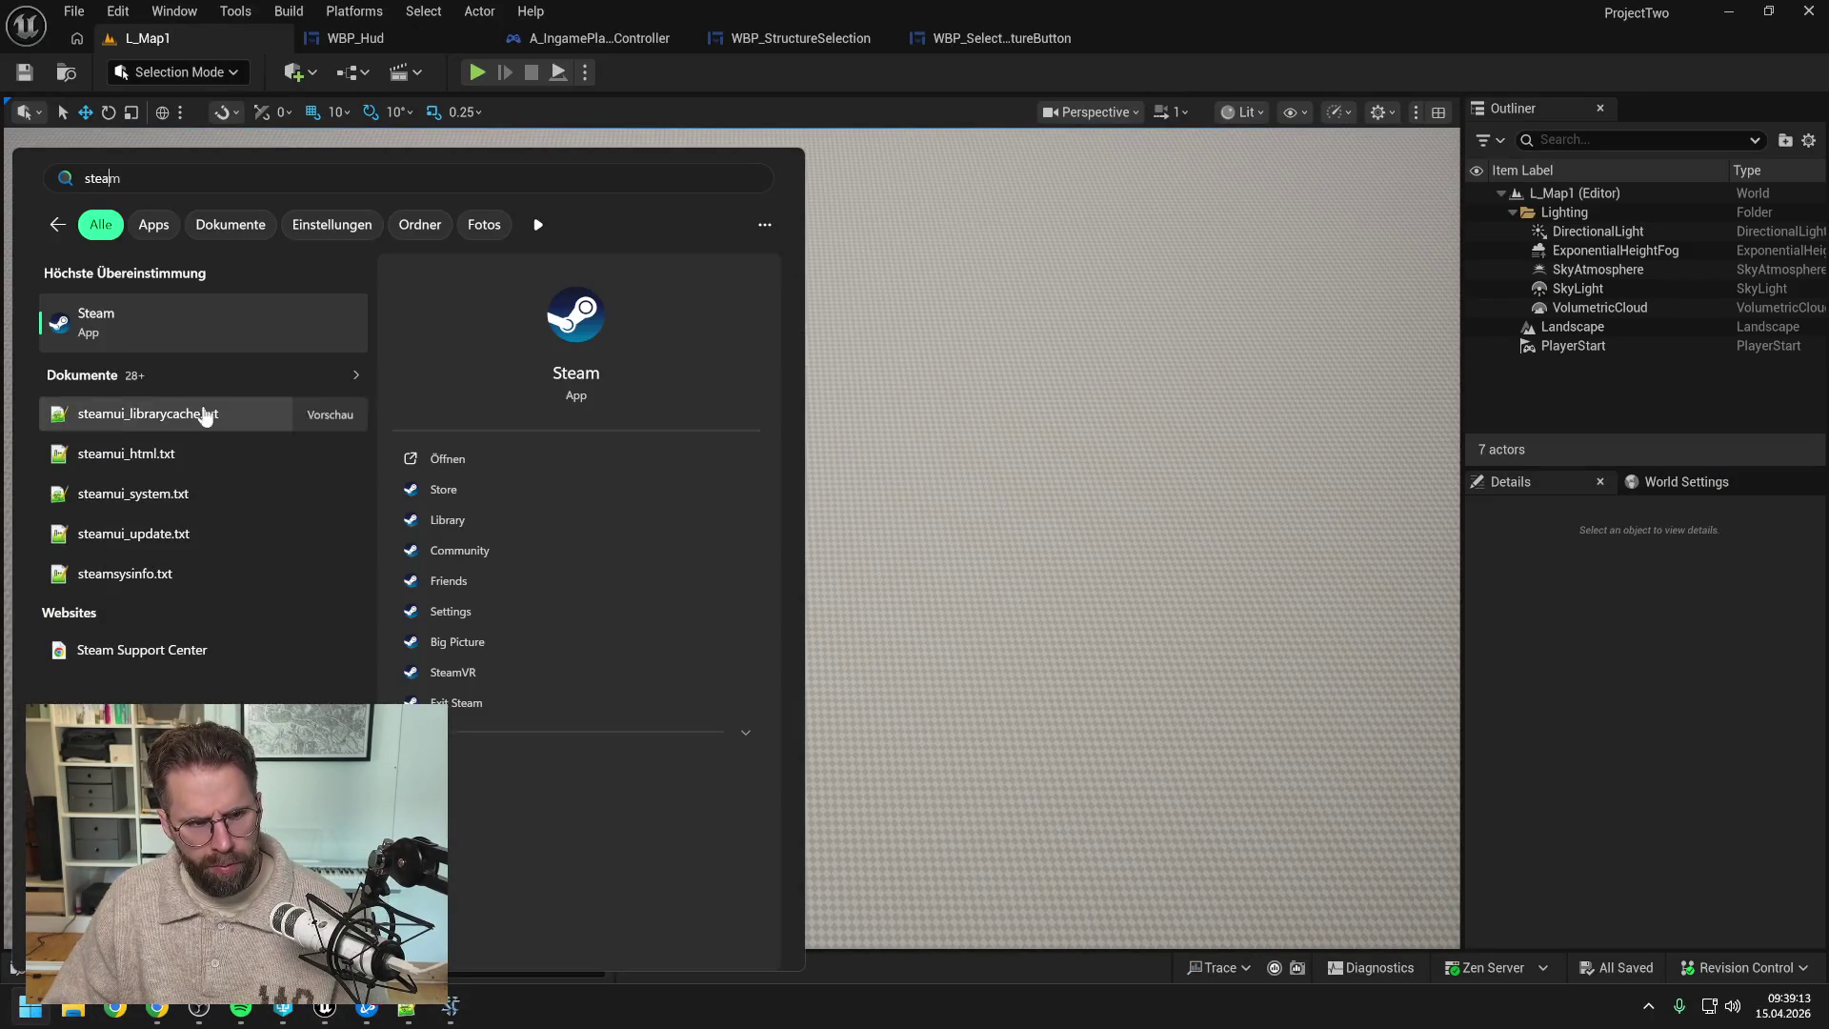
{"action": "left_click", "coordinate": [209, 329]}
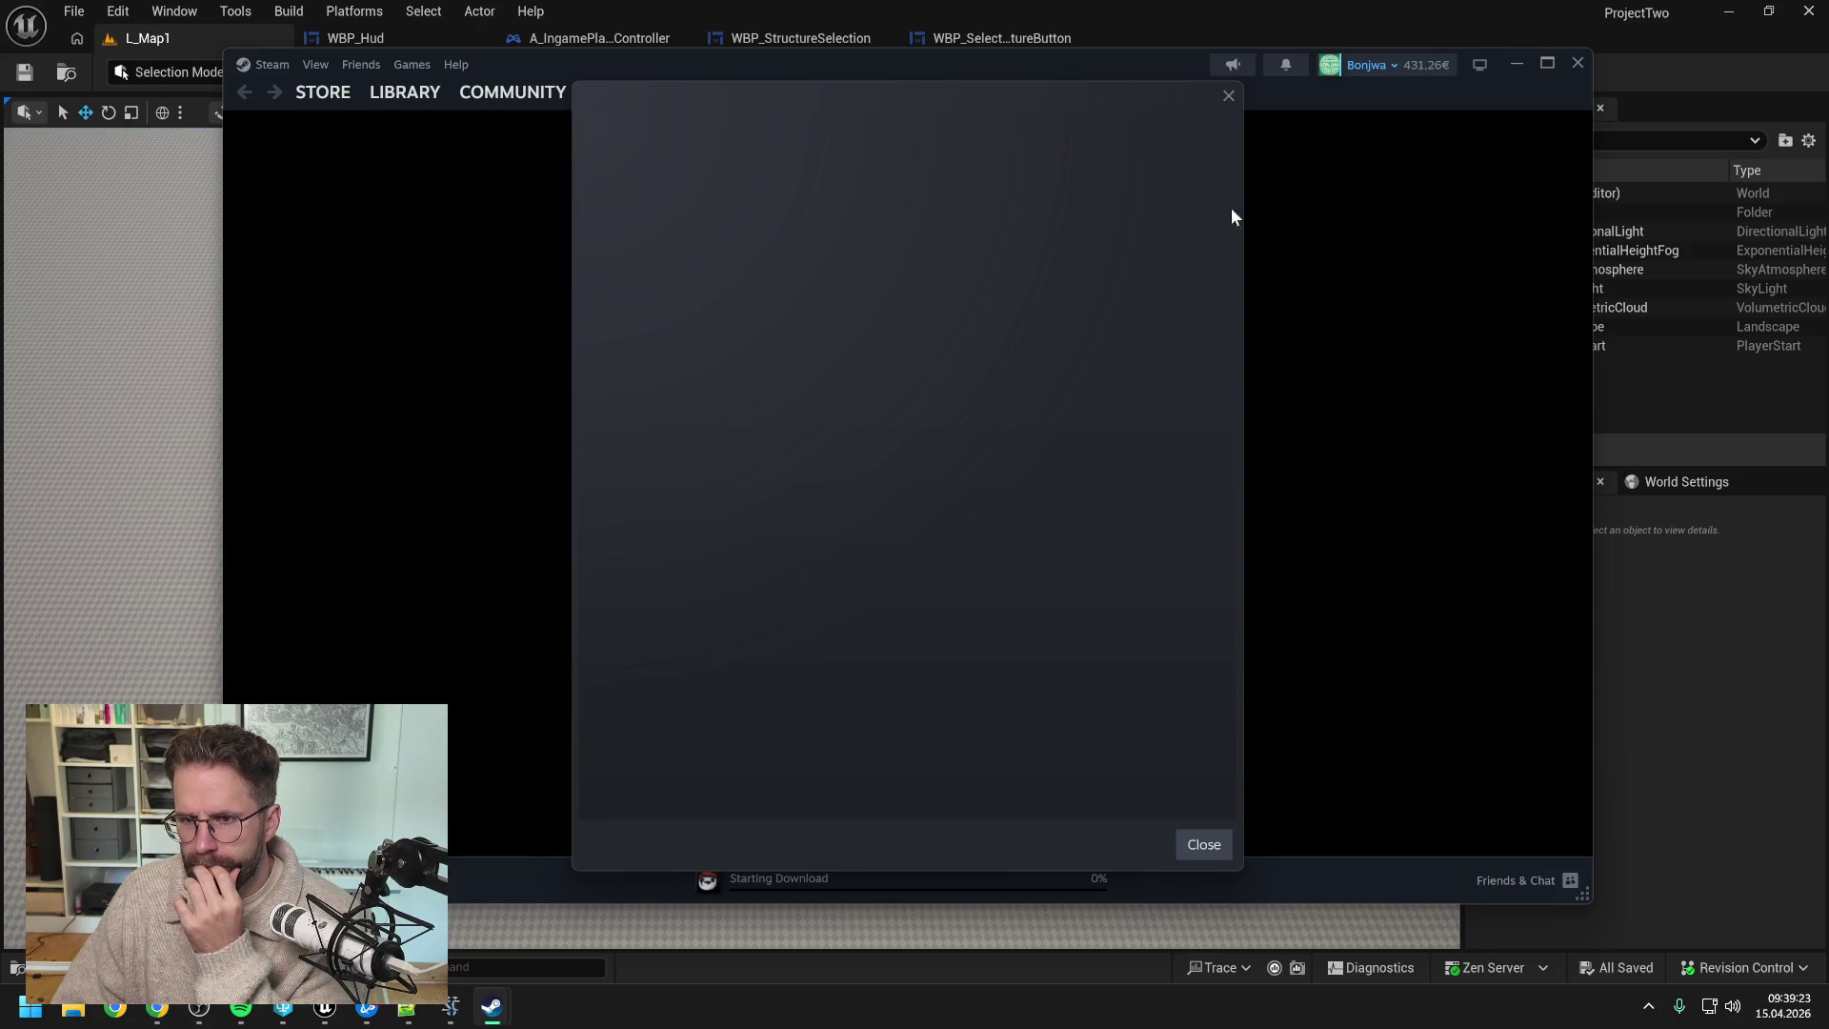
{"action": "left_click", "coordinate": [1229, 95]}
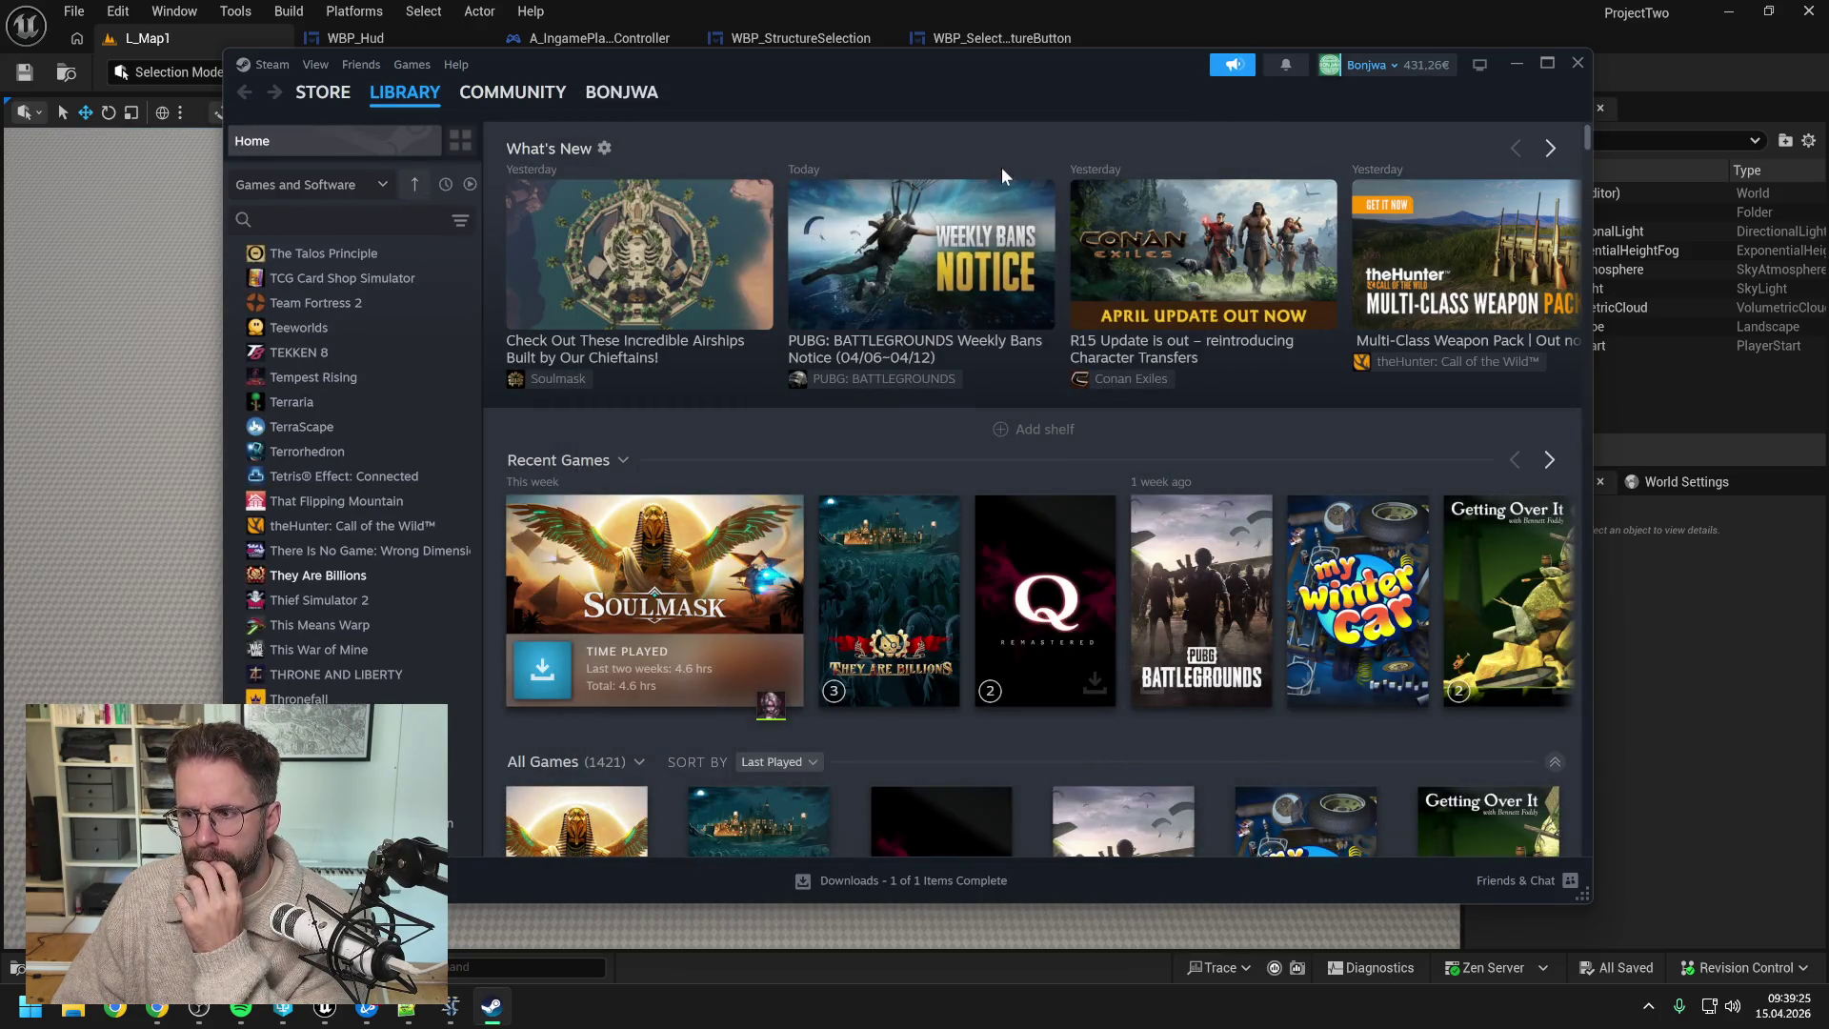
{"action": "mouse_move", "coordinate": [424, 99]}
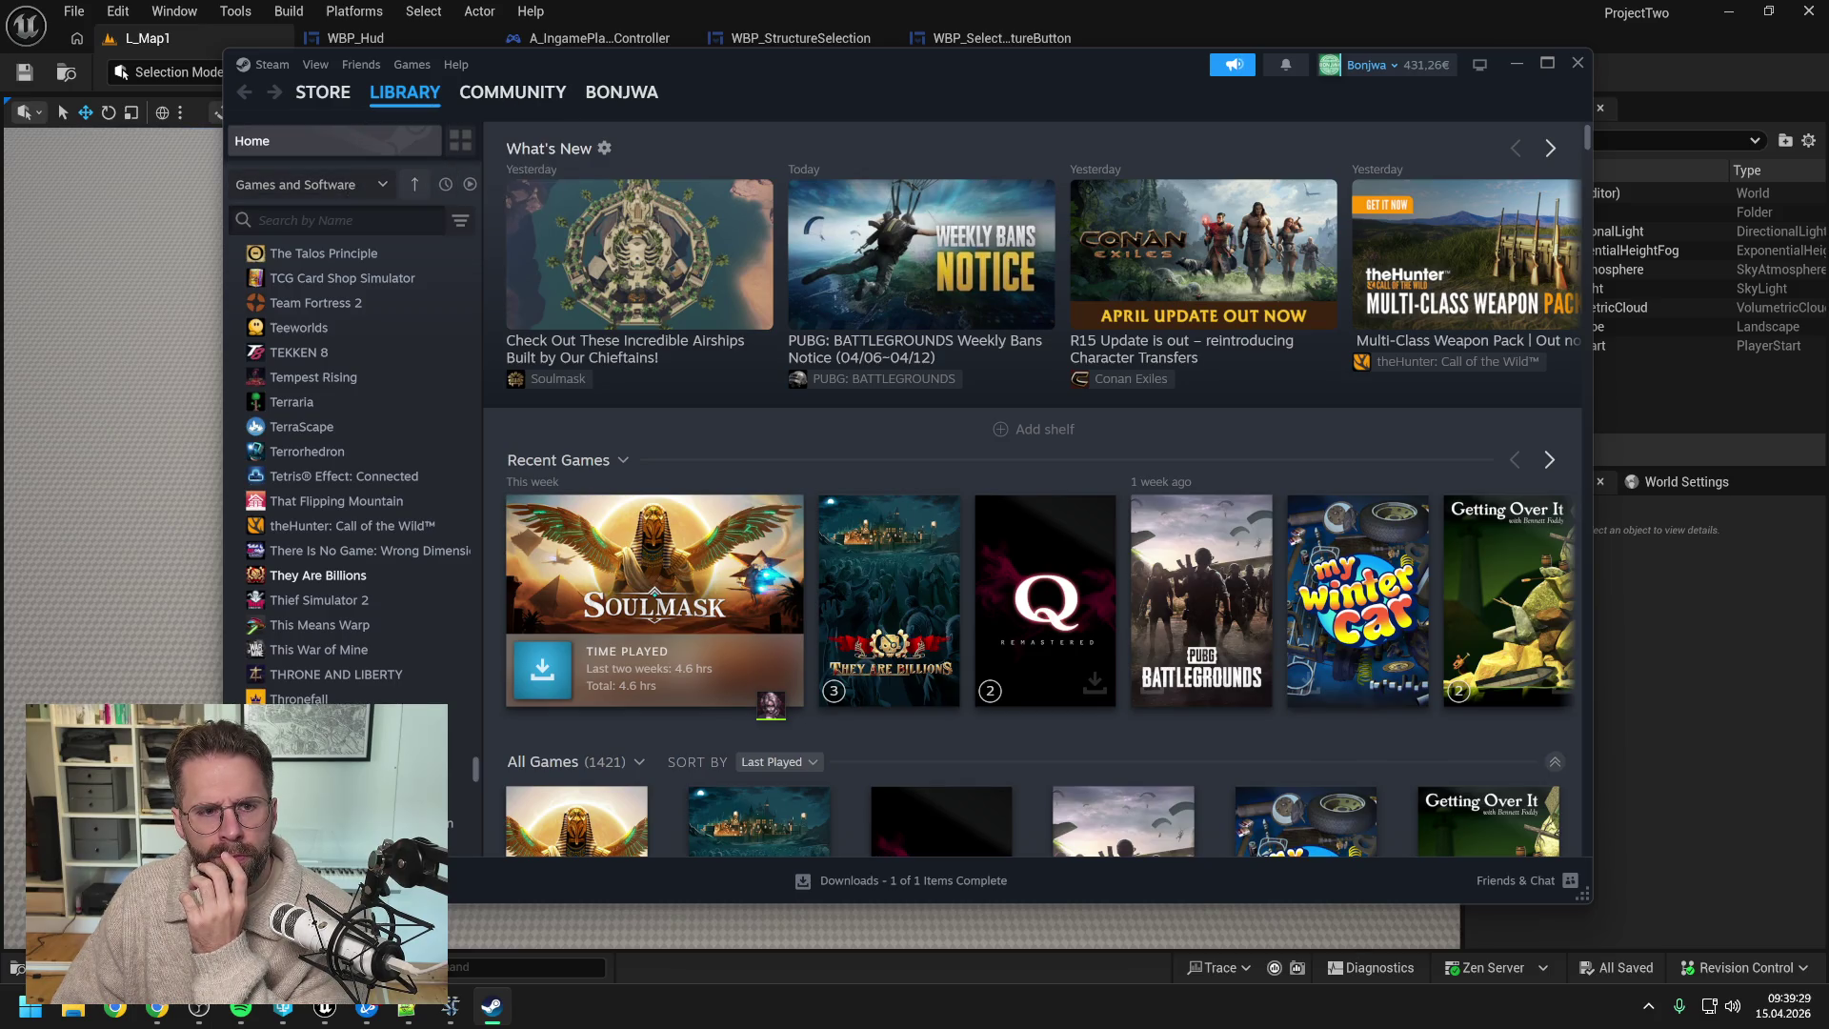
{"action": "type", "text": "they"}
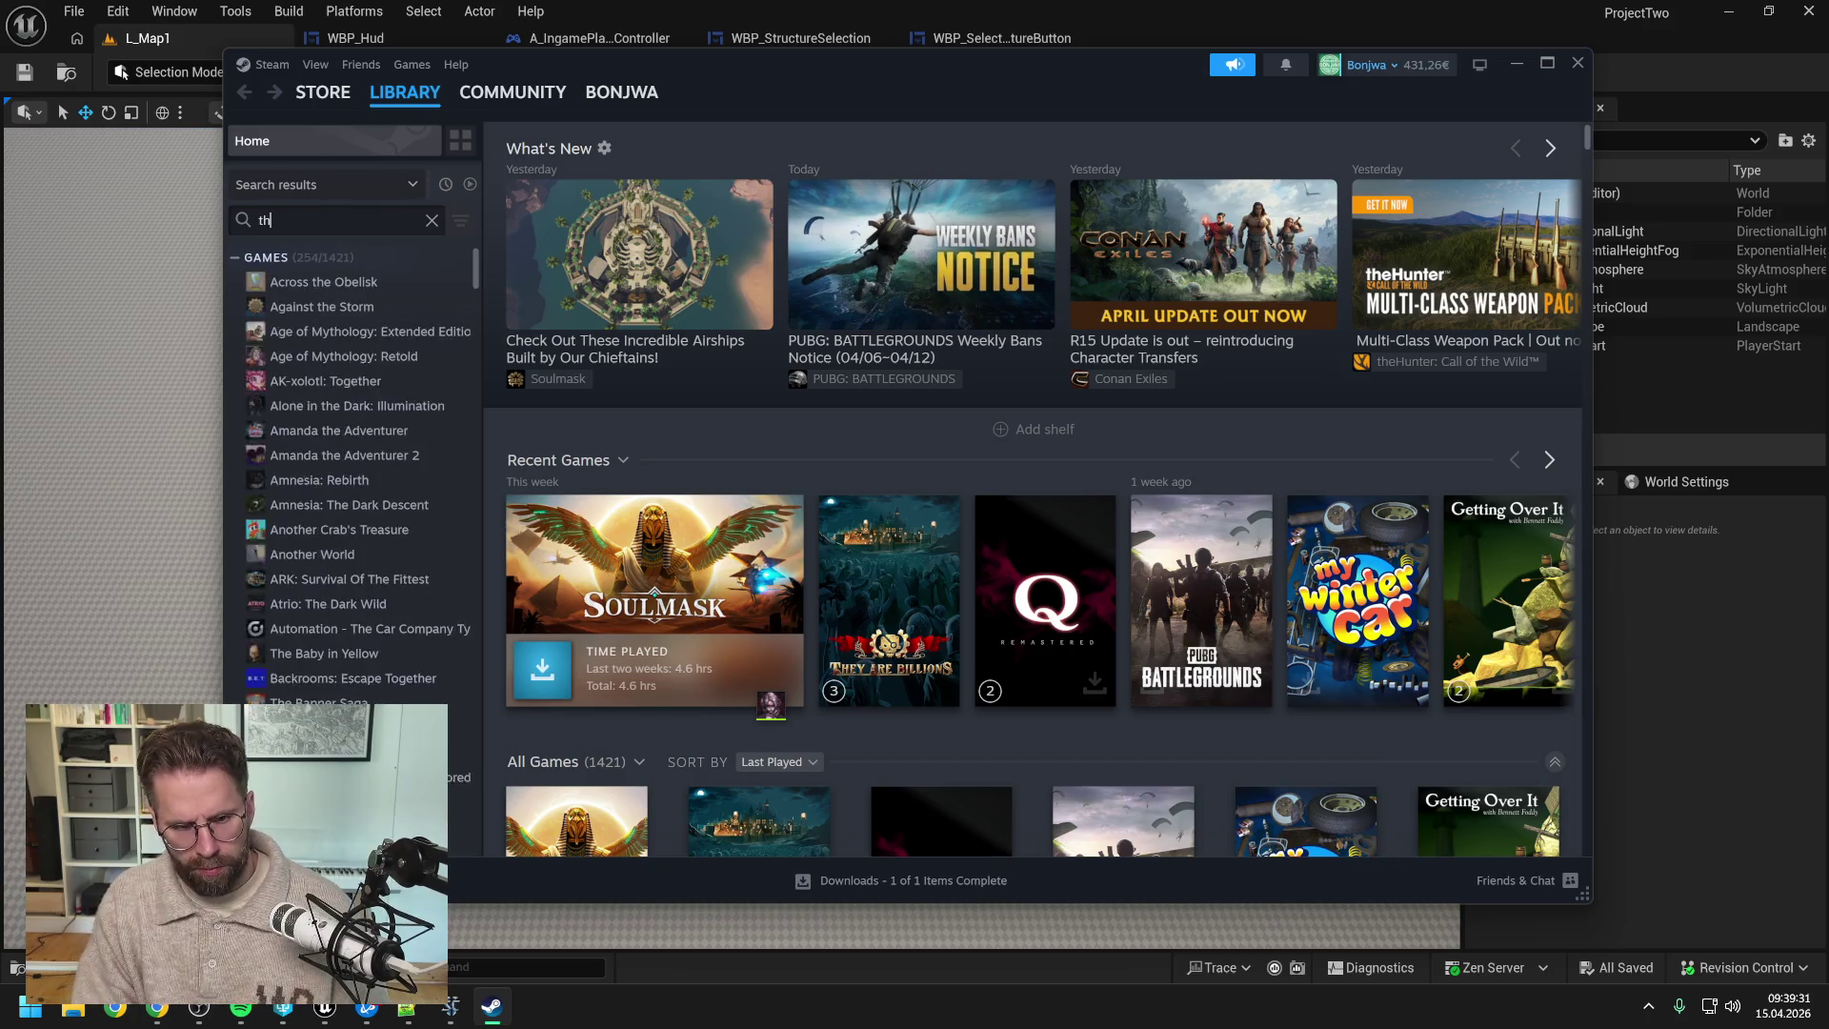
{"action": "double_click", "coordinate": [337, 290]}
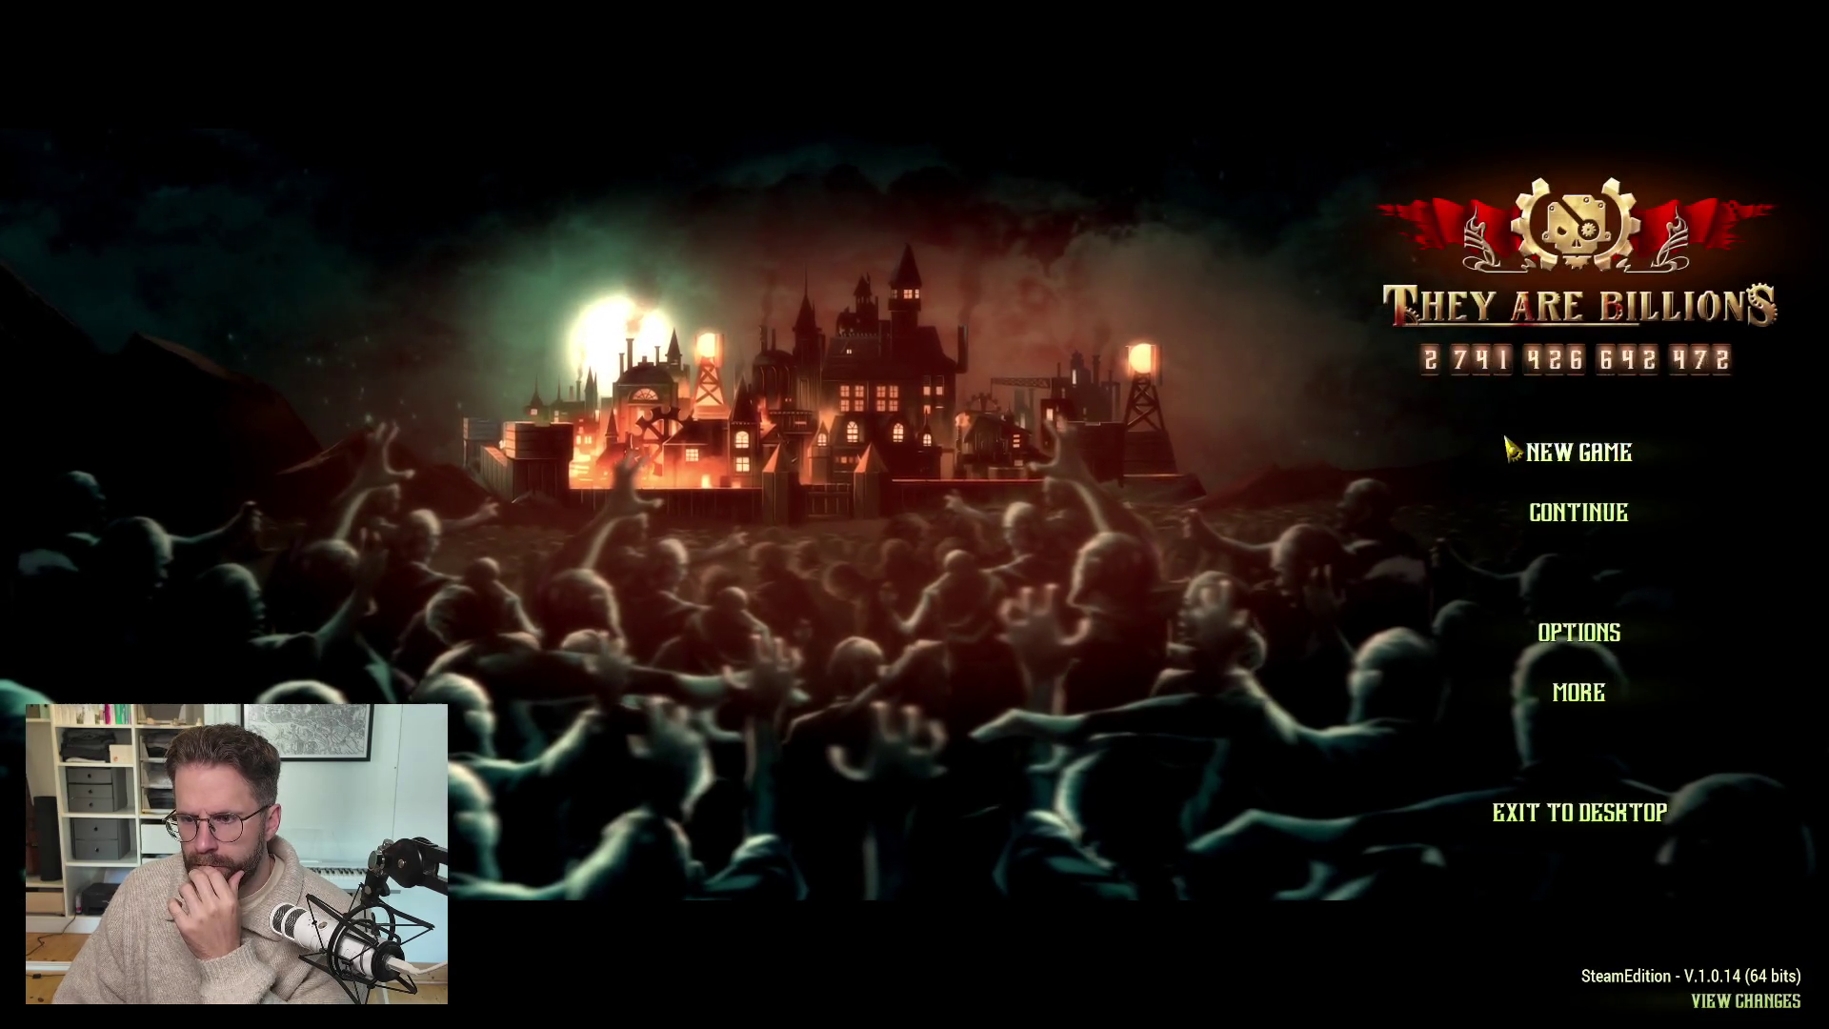
- Continue and load a saved colony game in They Are Billions
{"action": "left_click", "coordinate": [1577, 514]}
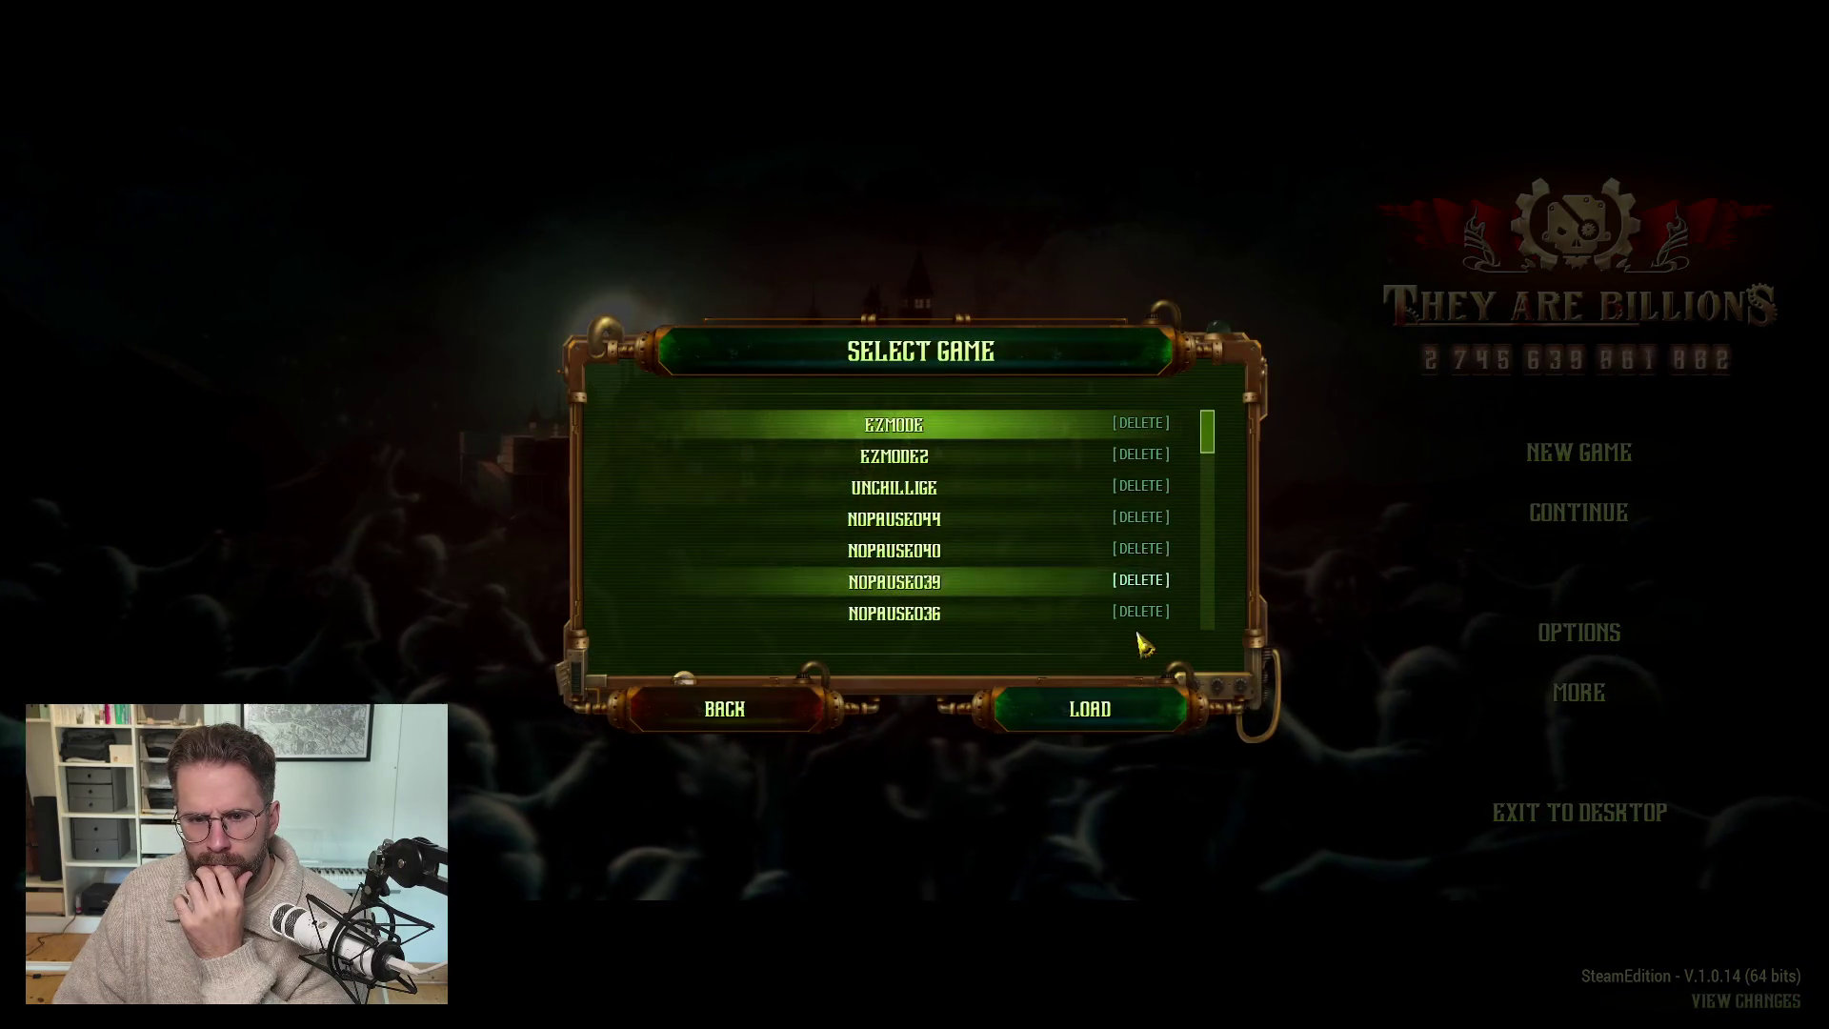
{"action": "left_click", "coordinate": [1090, 709]}
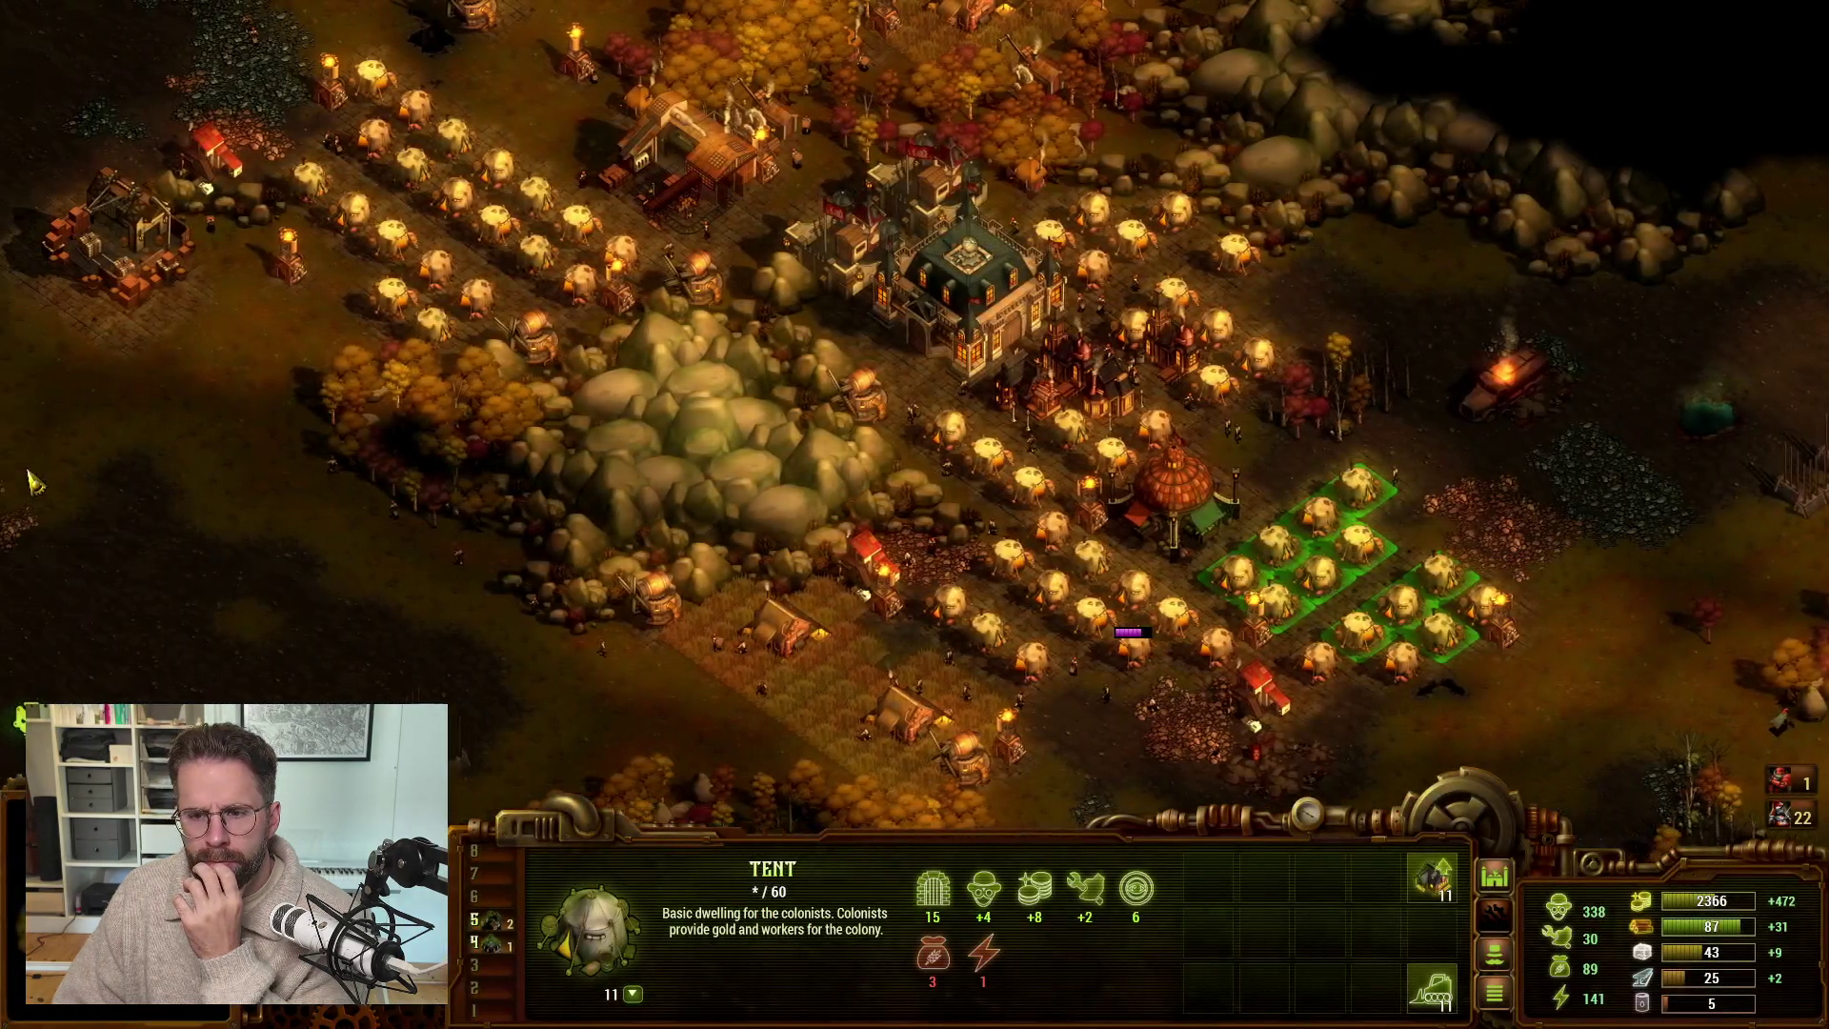
{"action": "mouse_move", "coordinate": [8, 200]}
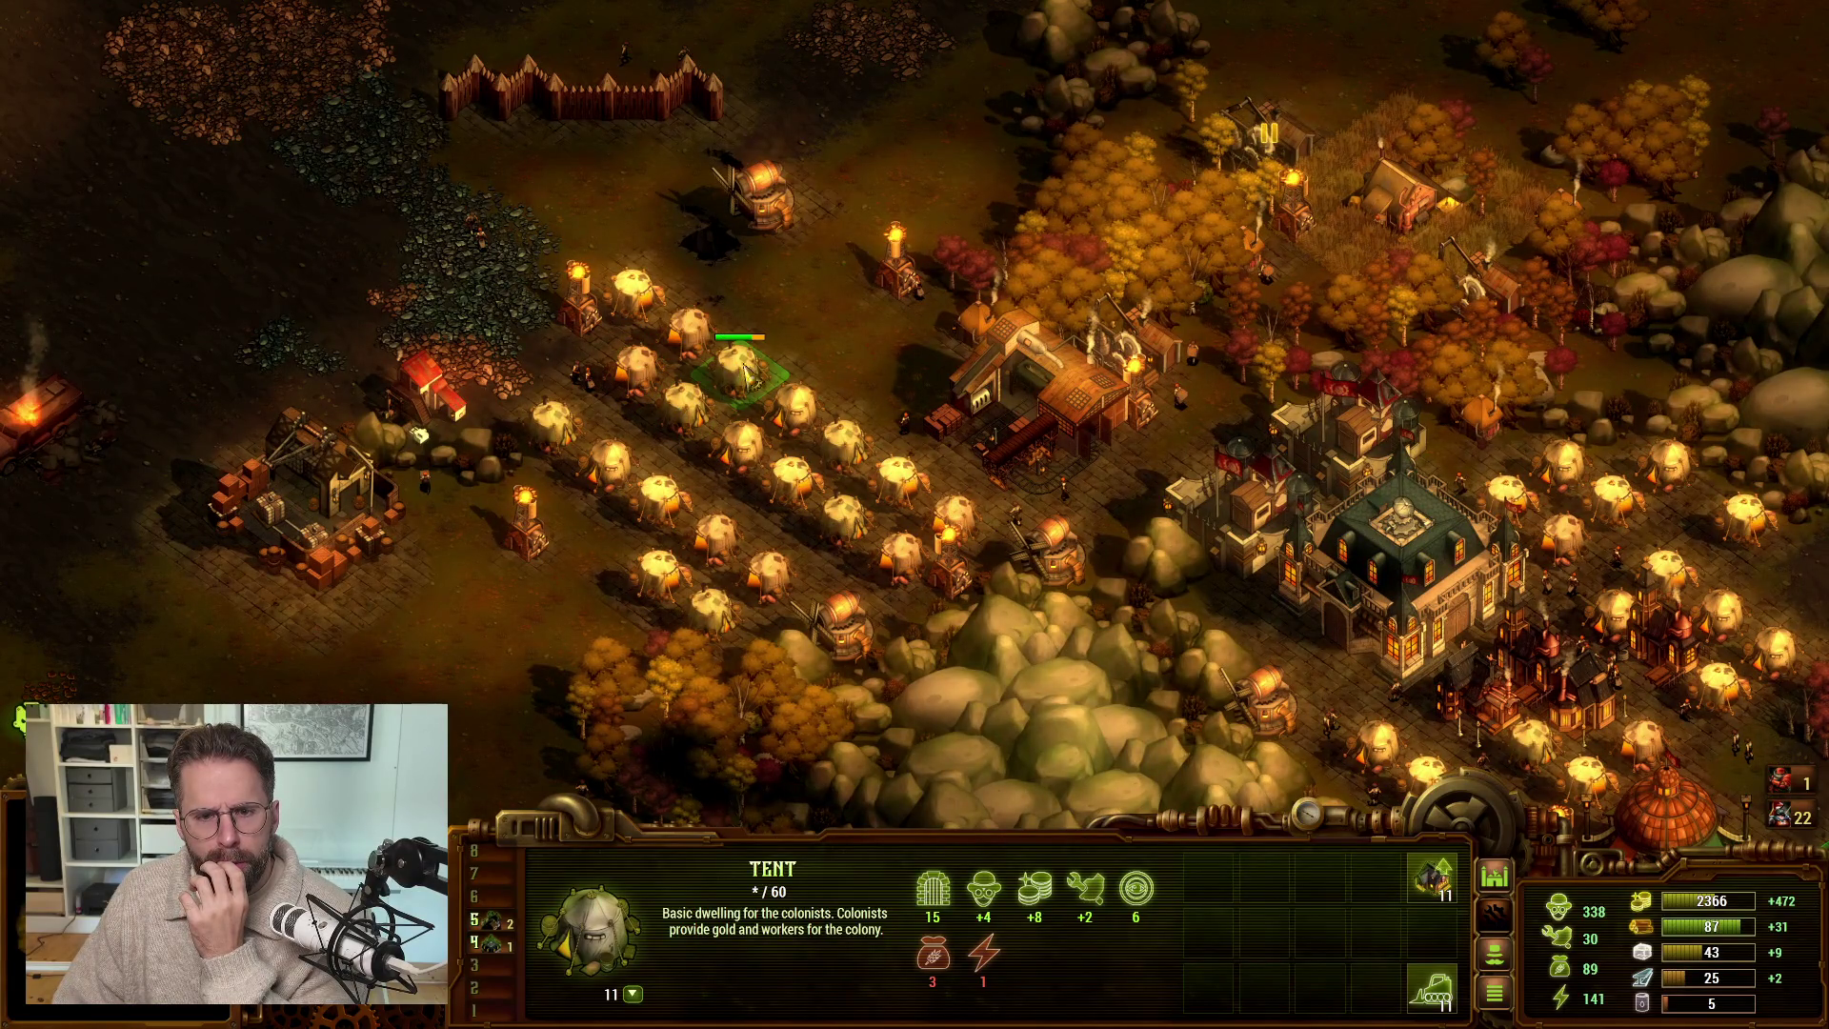
- Select three individual tents, then box-select a block of seven tents
{"action": "left_click", "coordinate": [810, 405]}
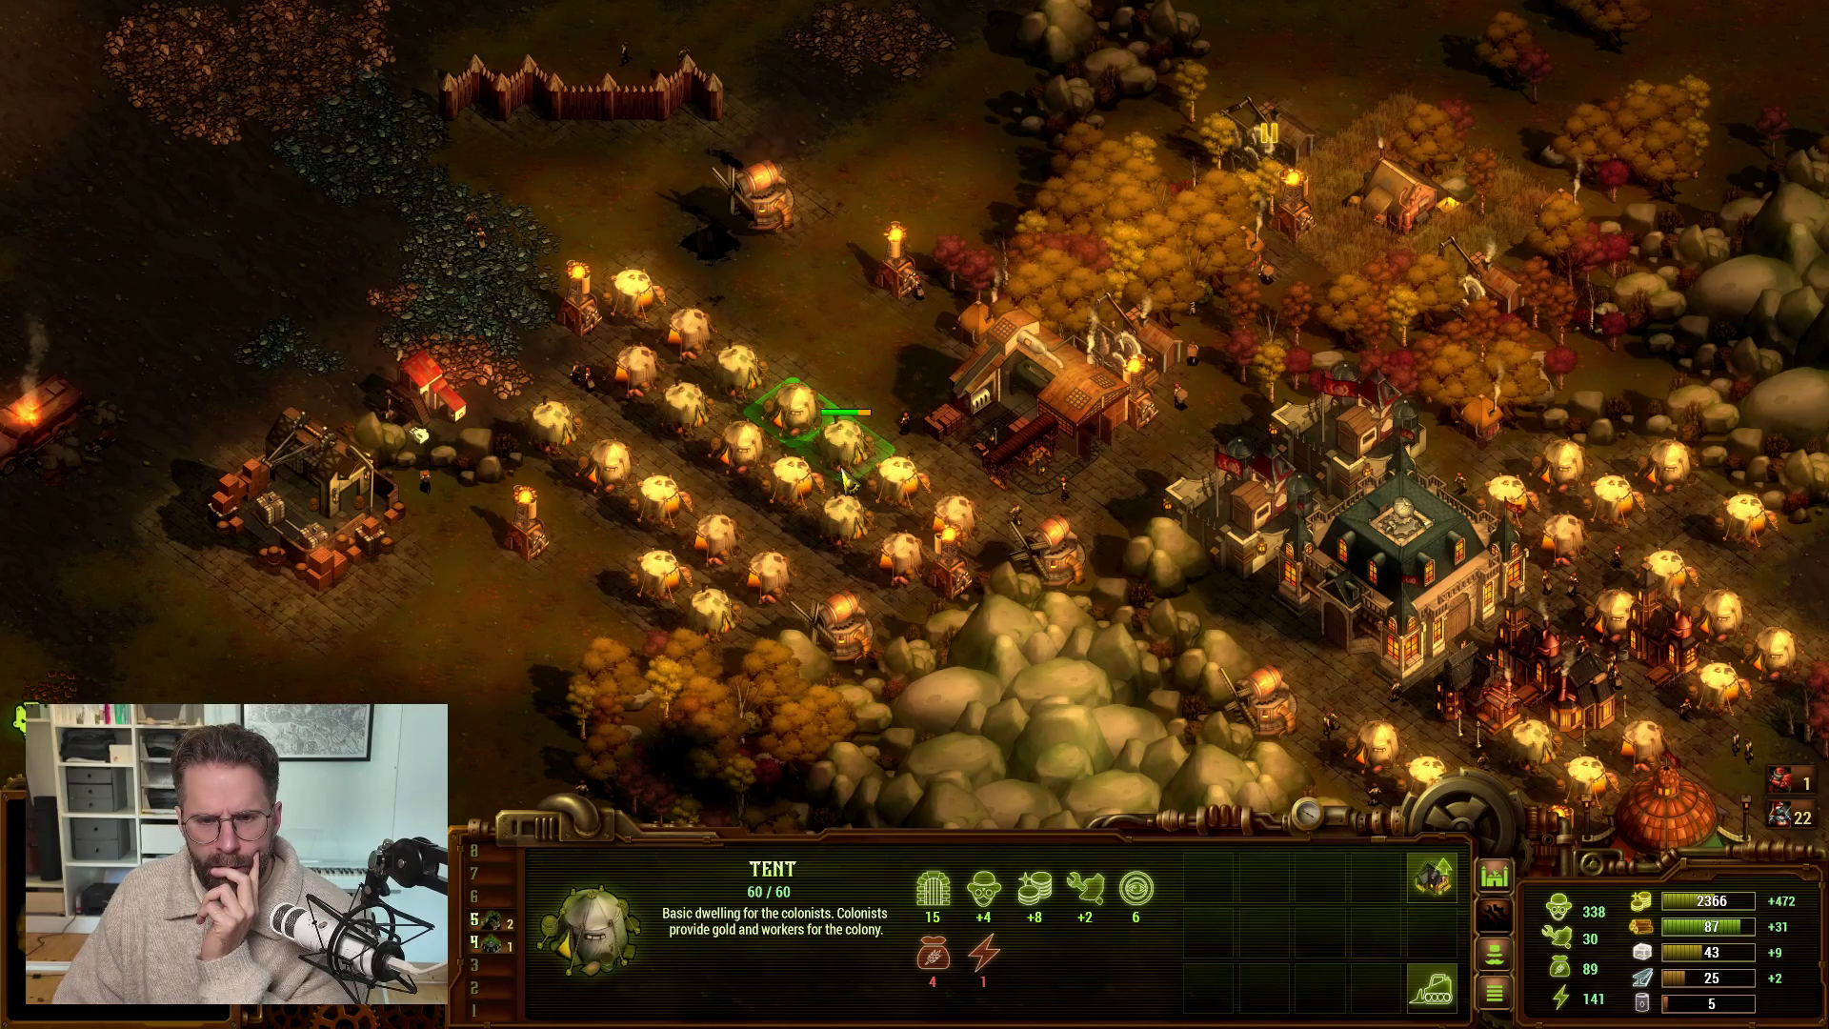
{"action": "left_click", "coordinate": [854, 461]}
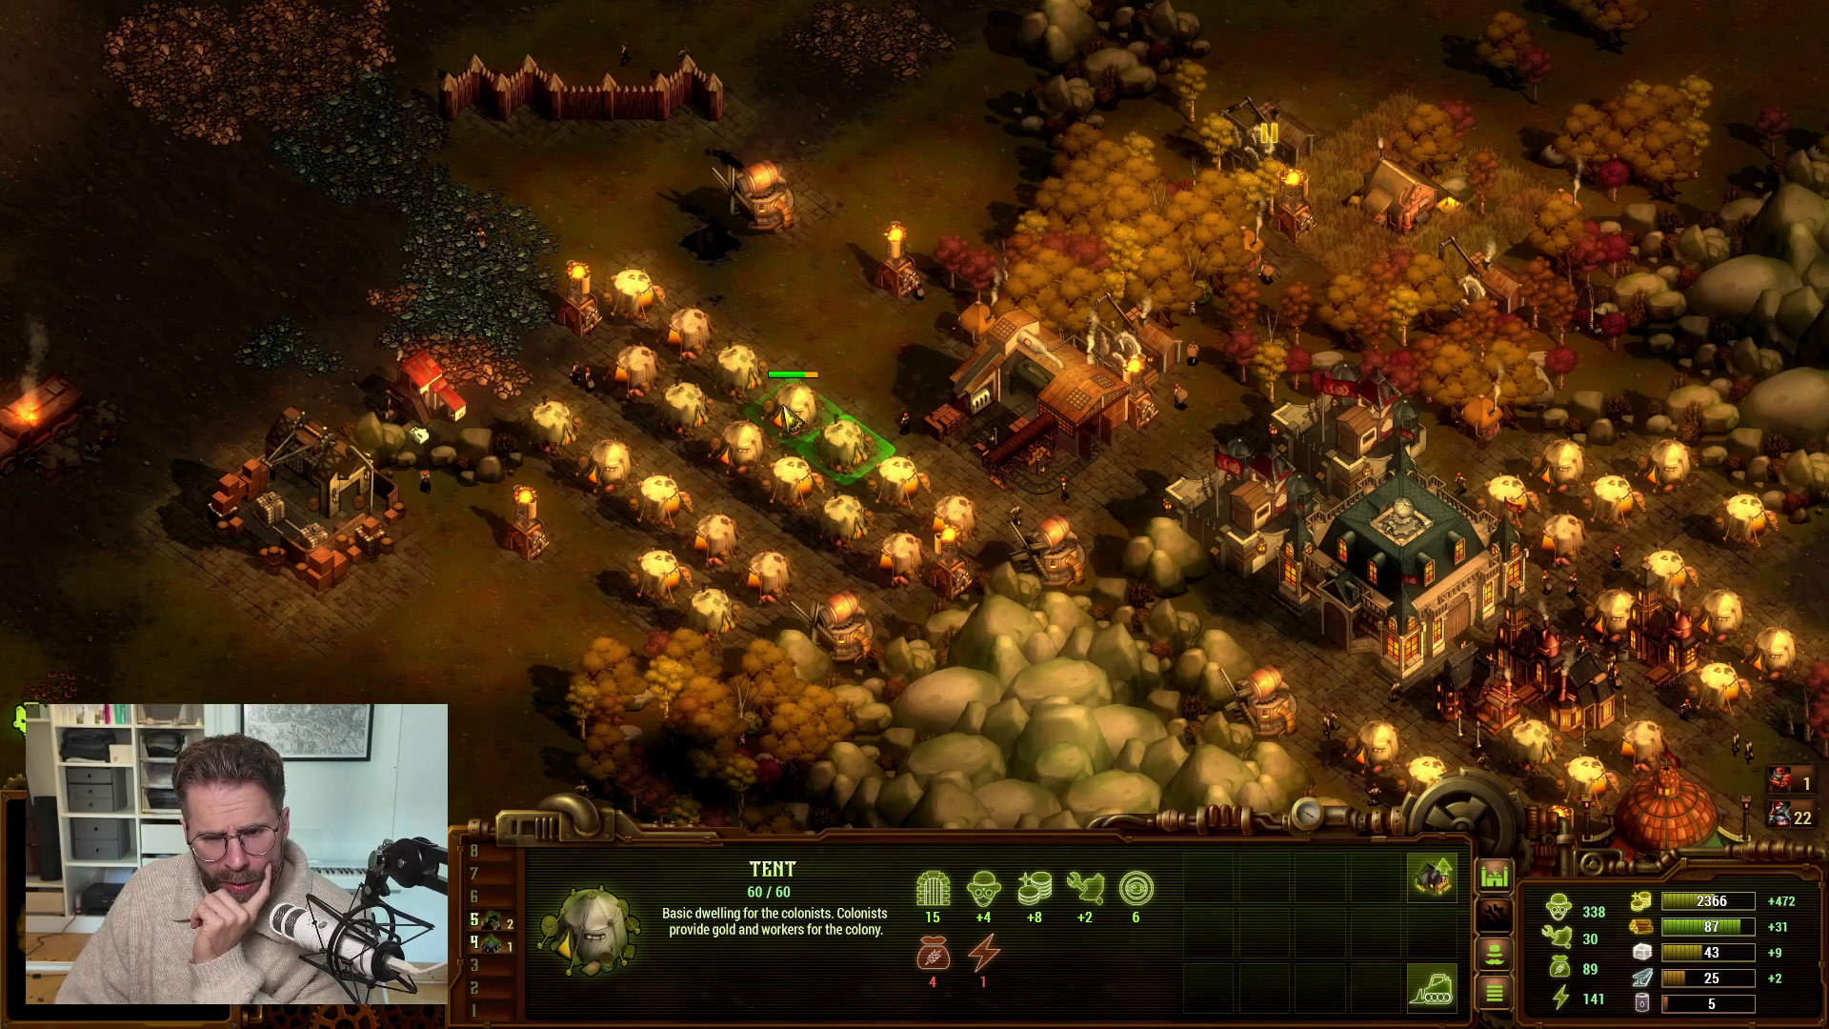
{"action": "left_click", "coordinate": [787, 416]}
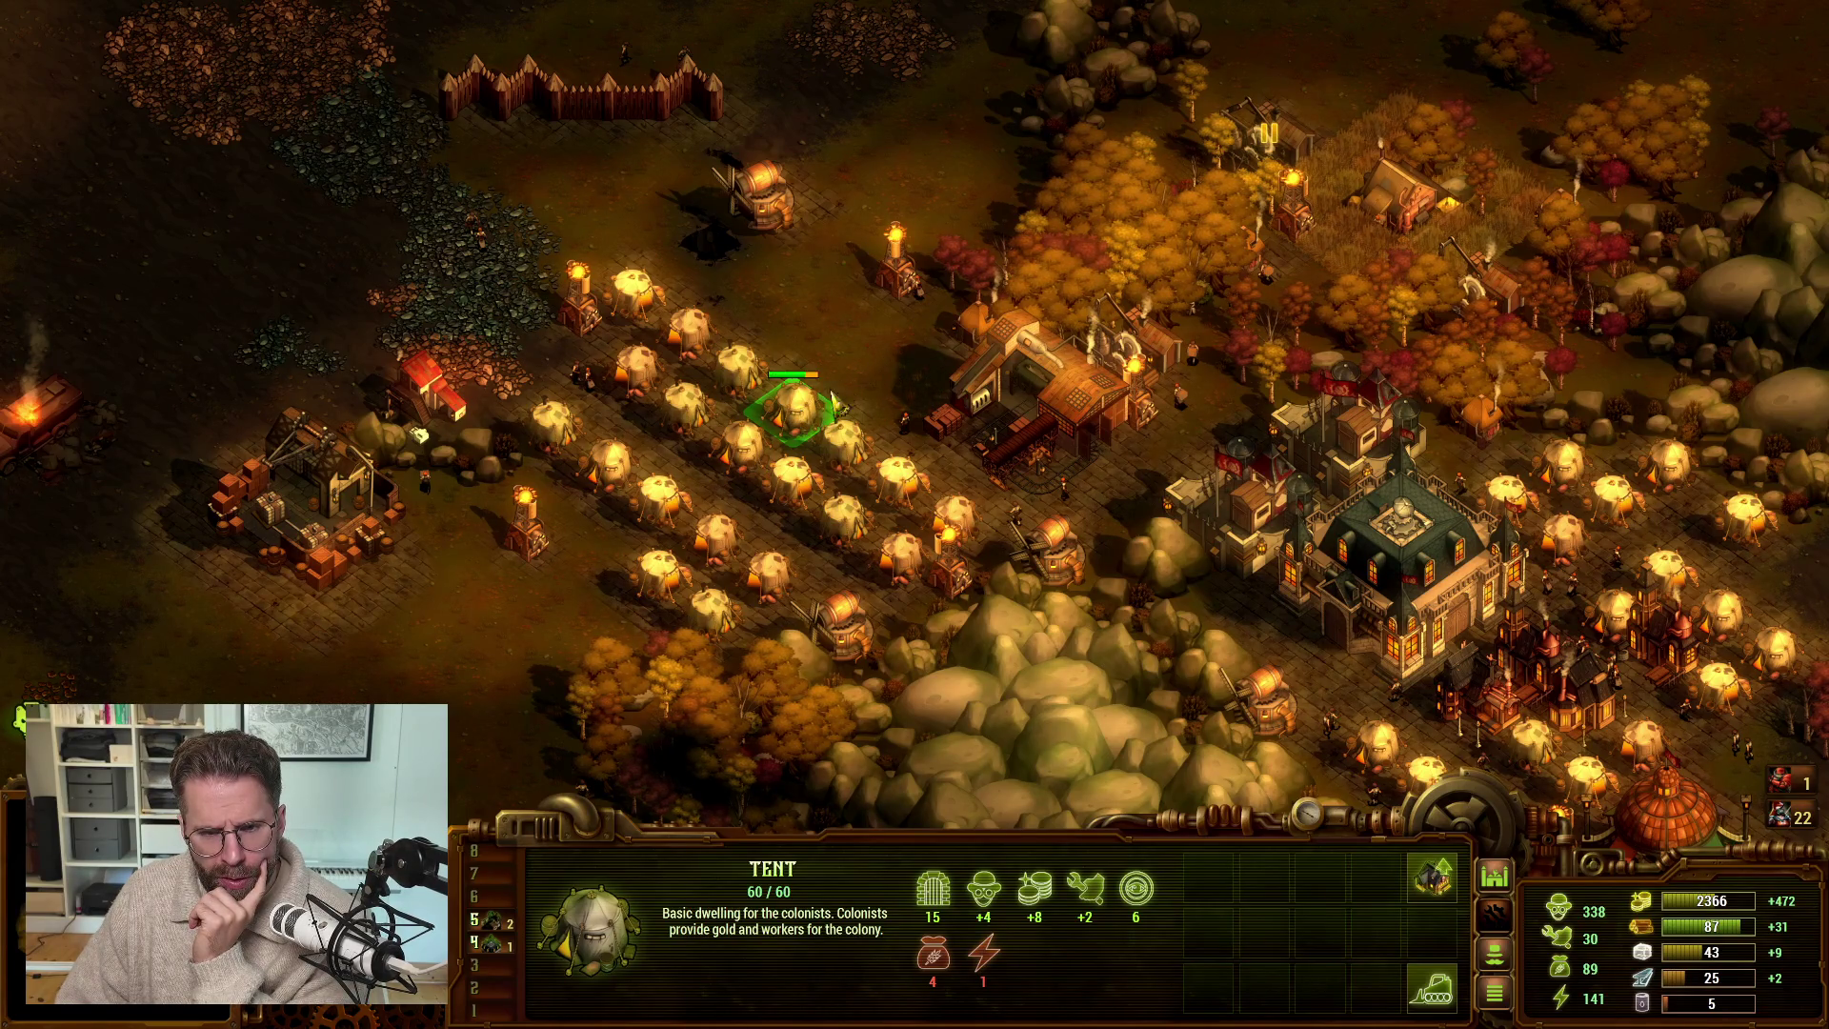
{"action": "mouse_move", "coordinate": [734, 328]}
{"action": "left_mouse_down"}
{"action": "mouse_move", "coordinate": [877, 448]}
{"action": "mouse_move", "coordinate": [910, 529]}
{"action": "left_mouse_up"}
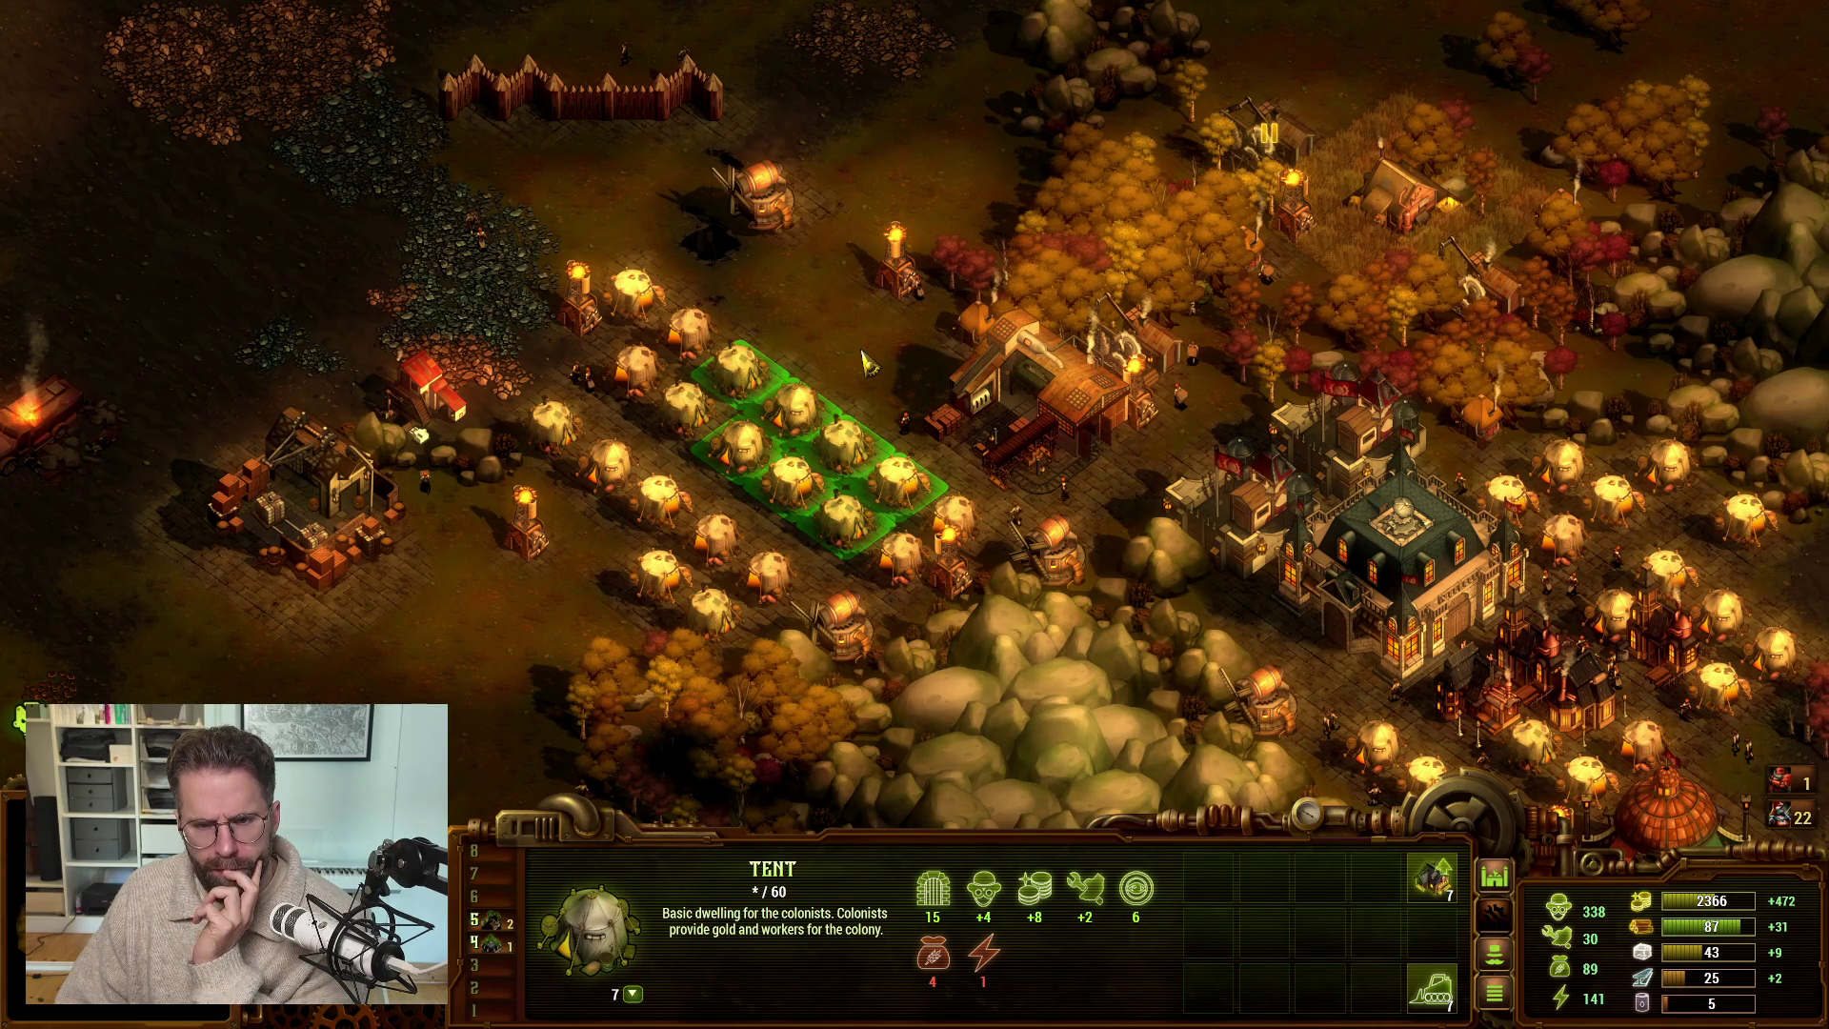
- Double-click a tent to select all 63 tents, pan around, and box-select the ranger
{"action": "scroll", "coordinate": [867, 362], "scroll_direction": "down", "scroll_amount": 3}
{"action": "double_click", "coordinate": [1313, 533]}
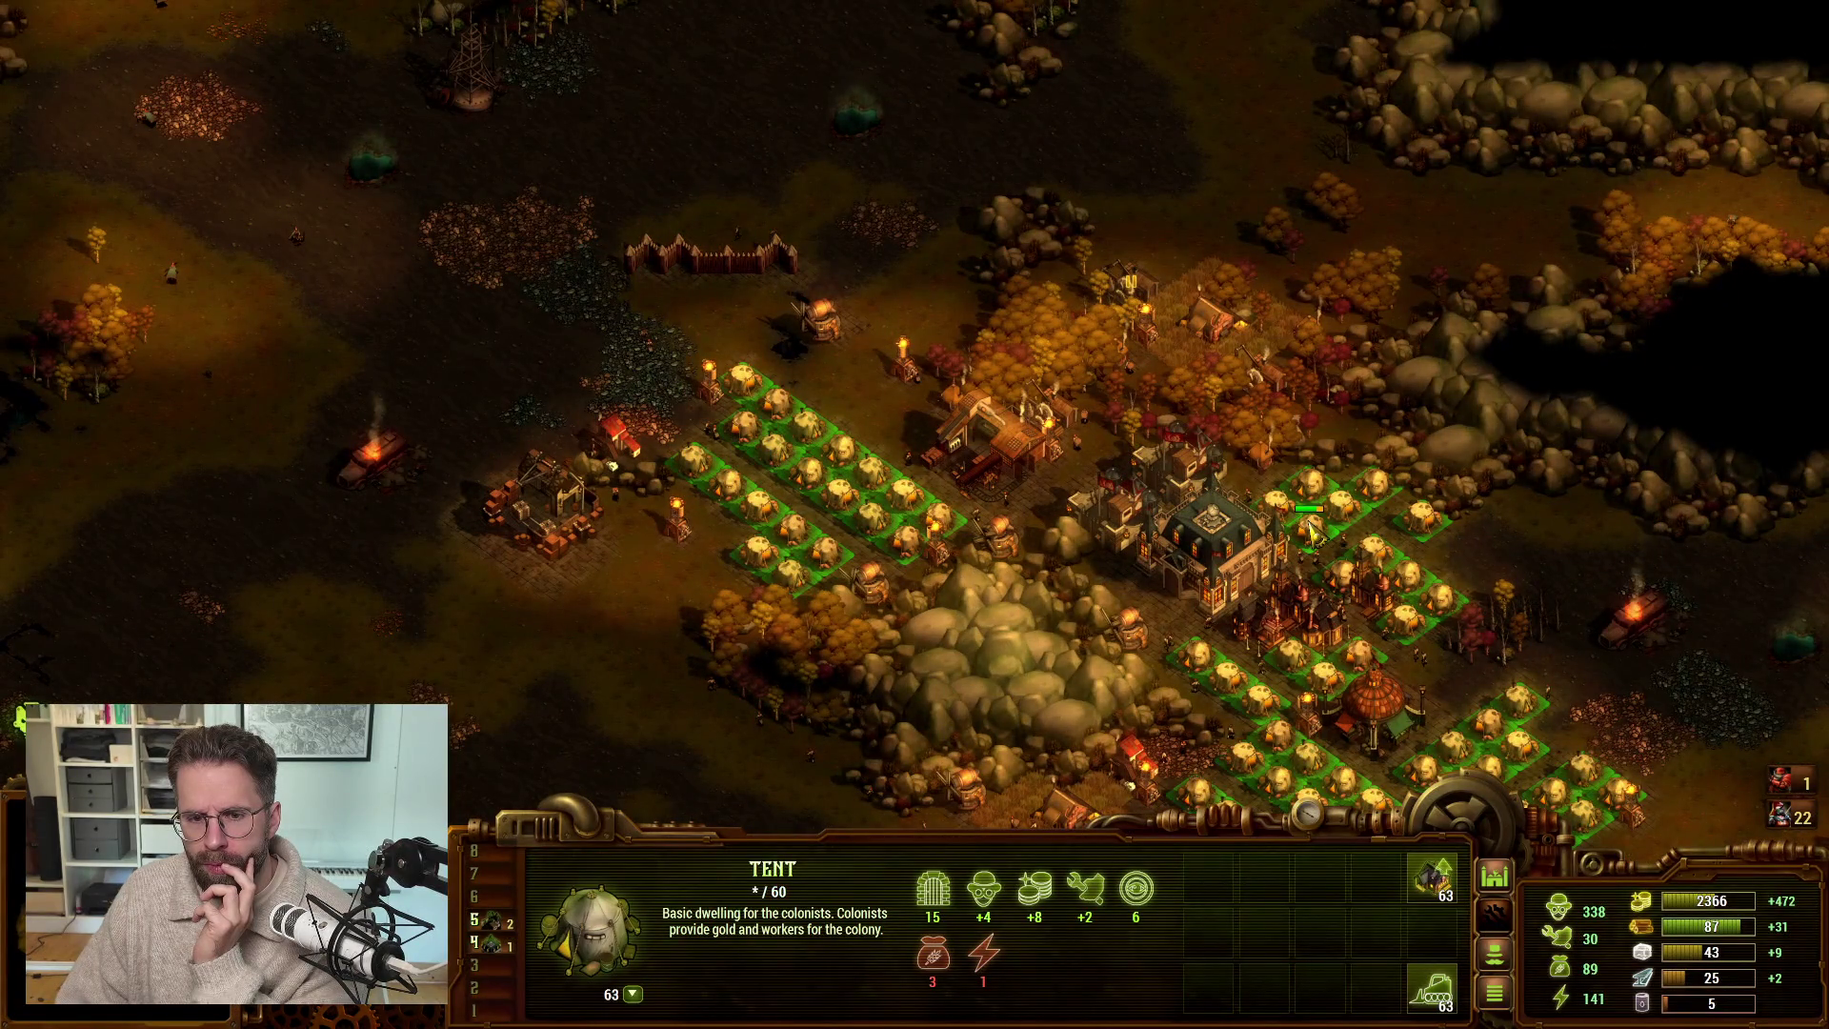
{"action": "key", "text": "s"}
{"action": "key", "text": "d"}
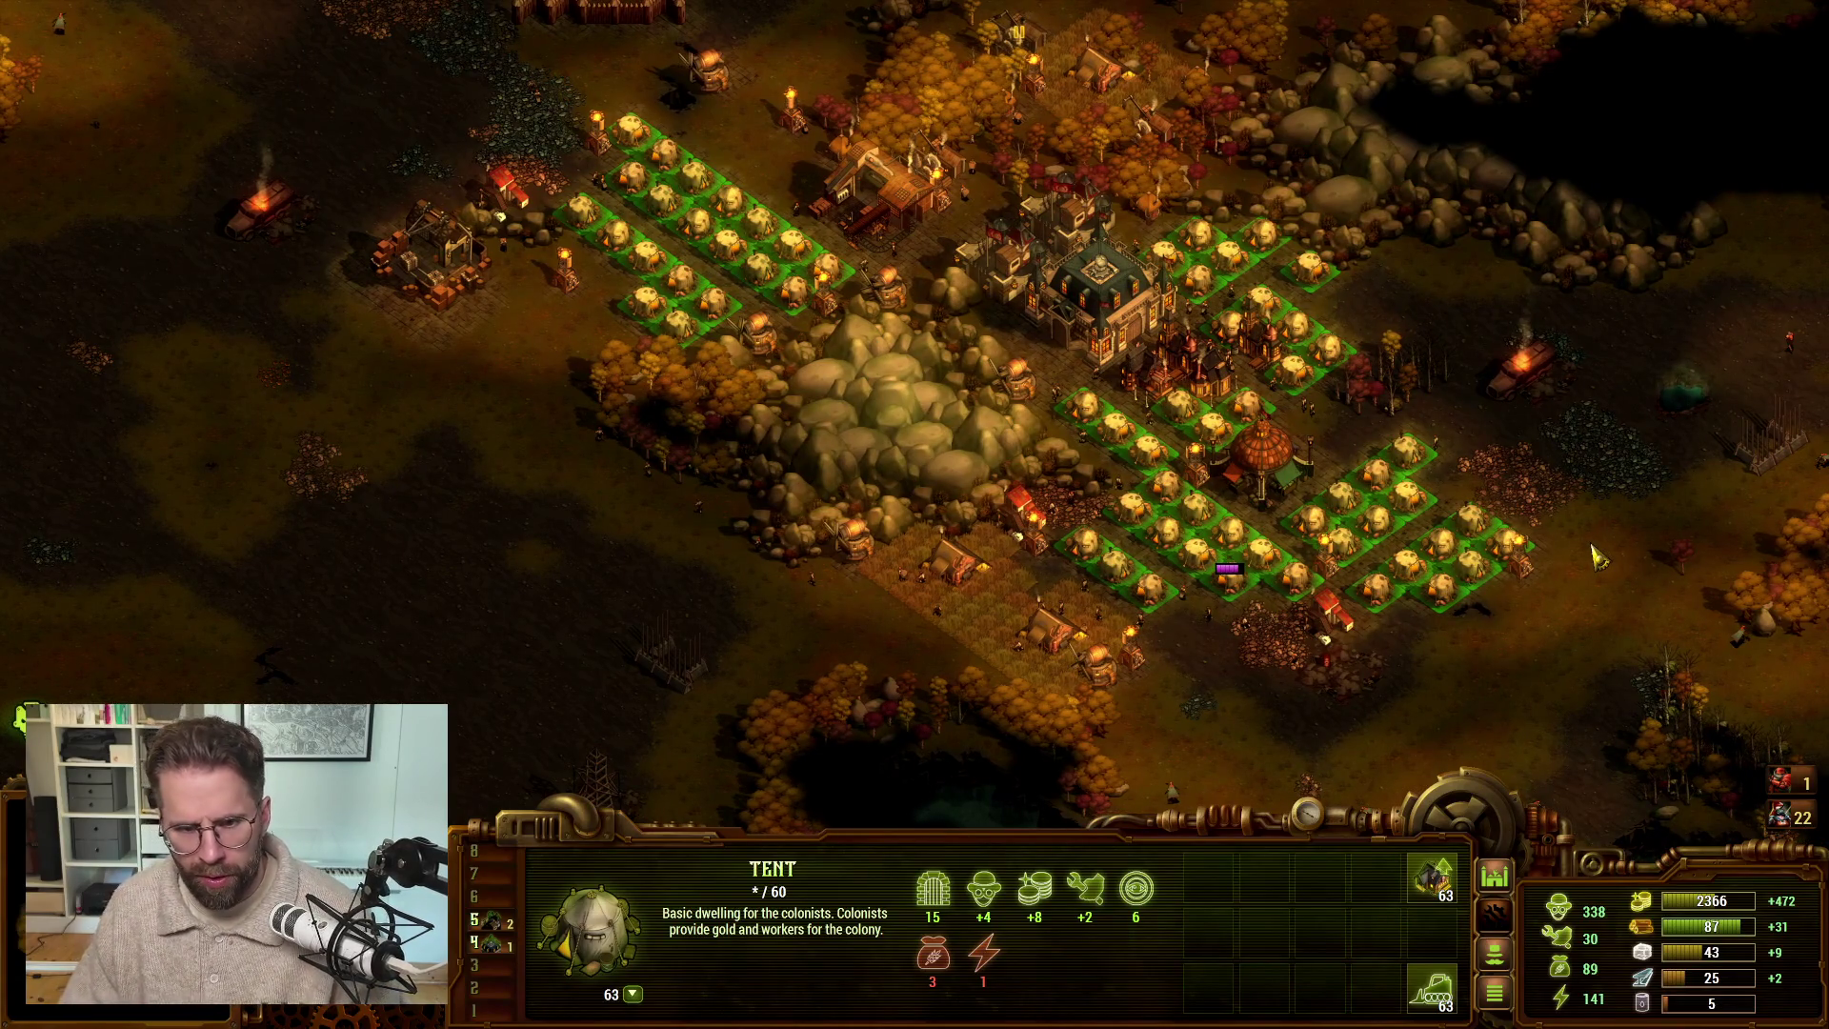
{"action": "key", "text": "w"}
{"action": "key", "text": "w"}
{"action": "key", "text": "a"}
{"action": "left_click_drag", "start_coordinate": [172, 186], "coordinate": [320, 288]}
{"action": "key", "text": "space"}
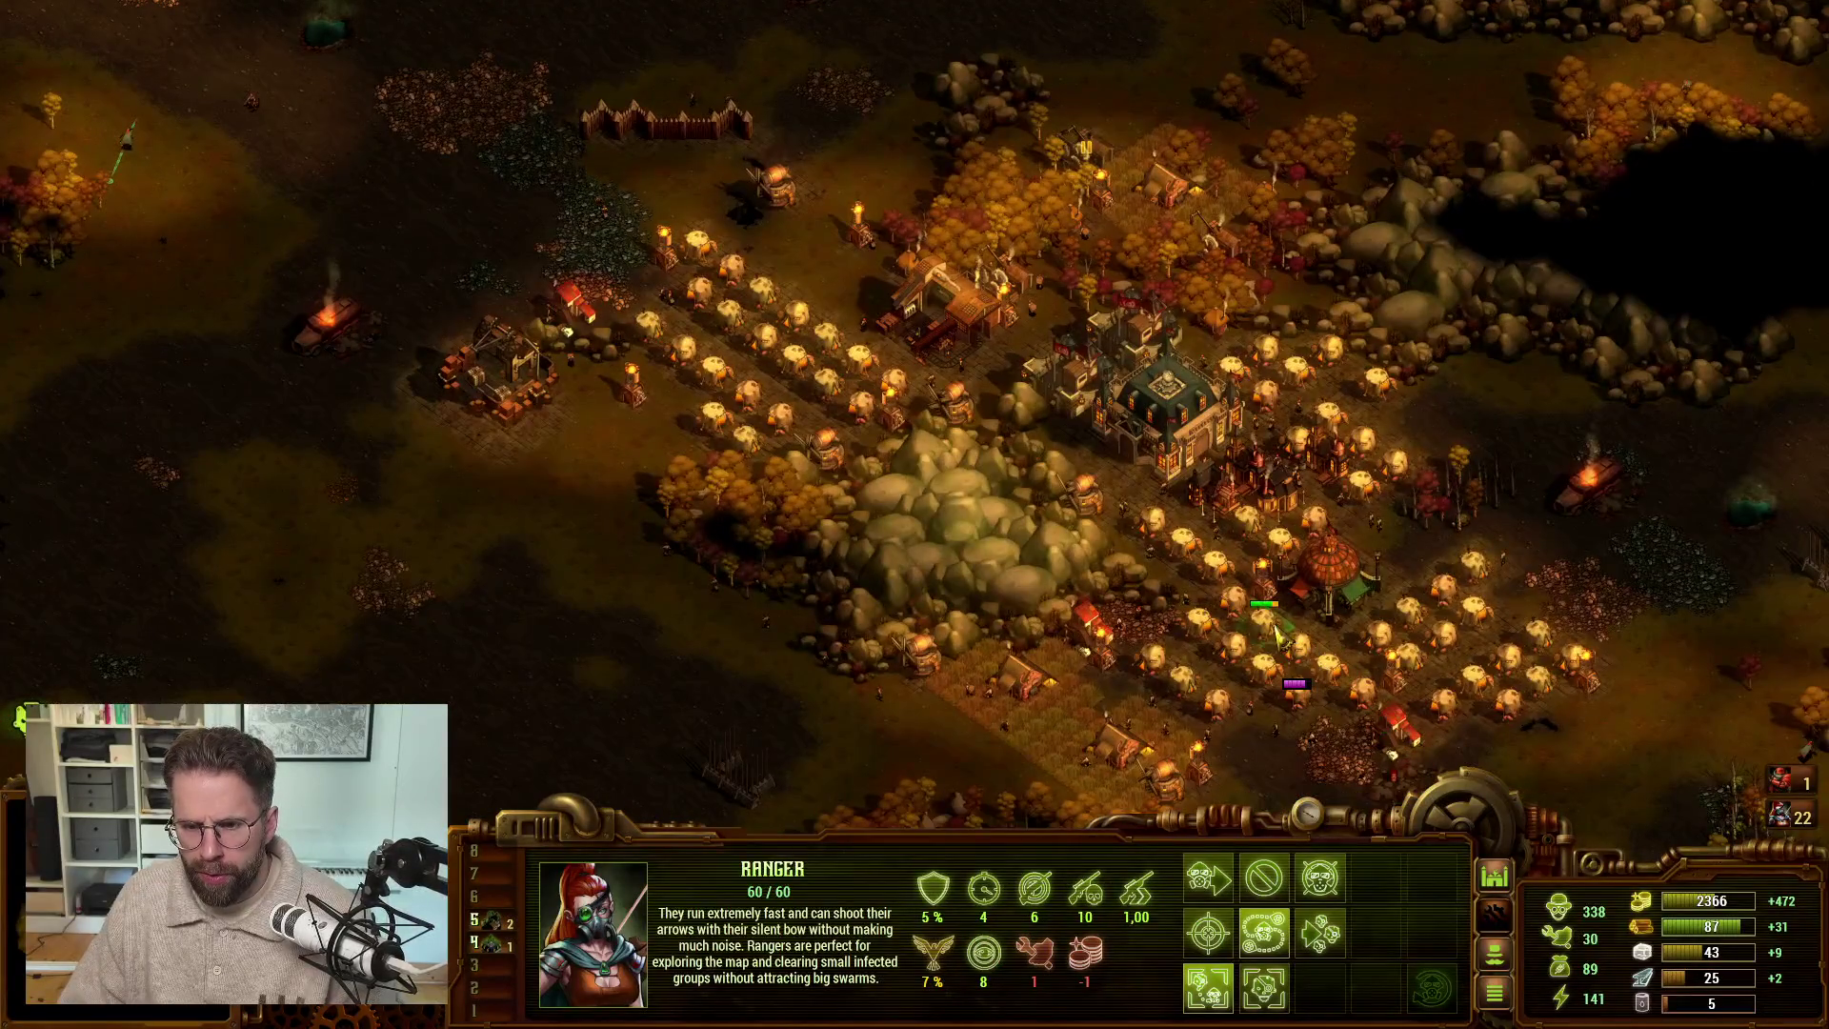
- Reselect every tent, pick a single tent, then select all tents on screen again while panning
{"action": "double_click", "coordinate": [1246, 611]}
{"action": "key", "text": "d"}
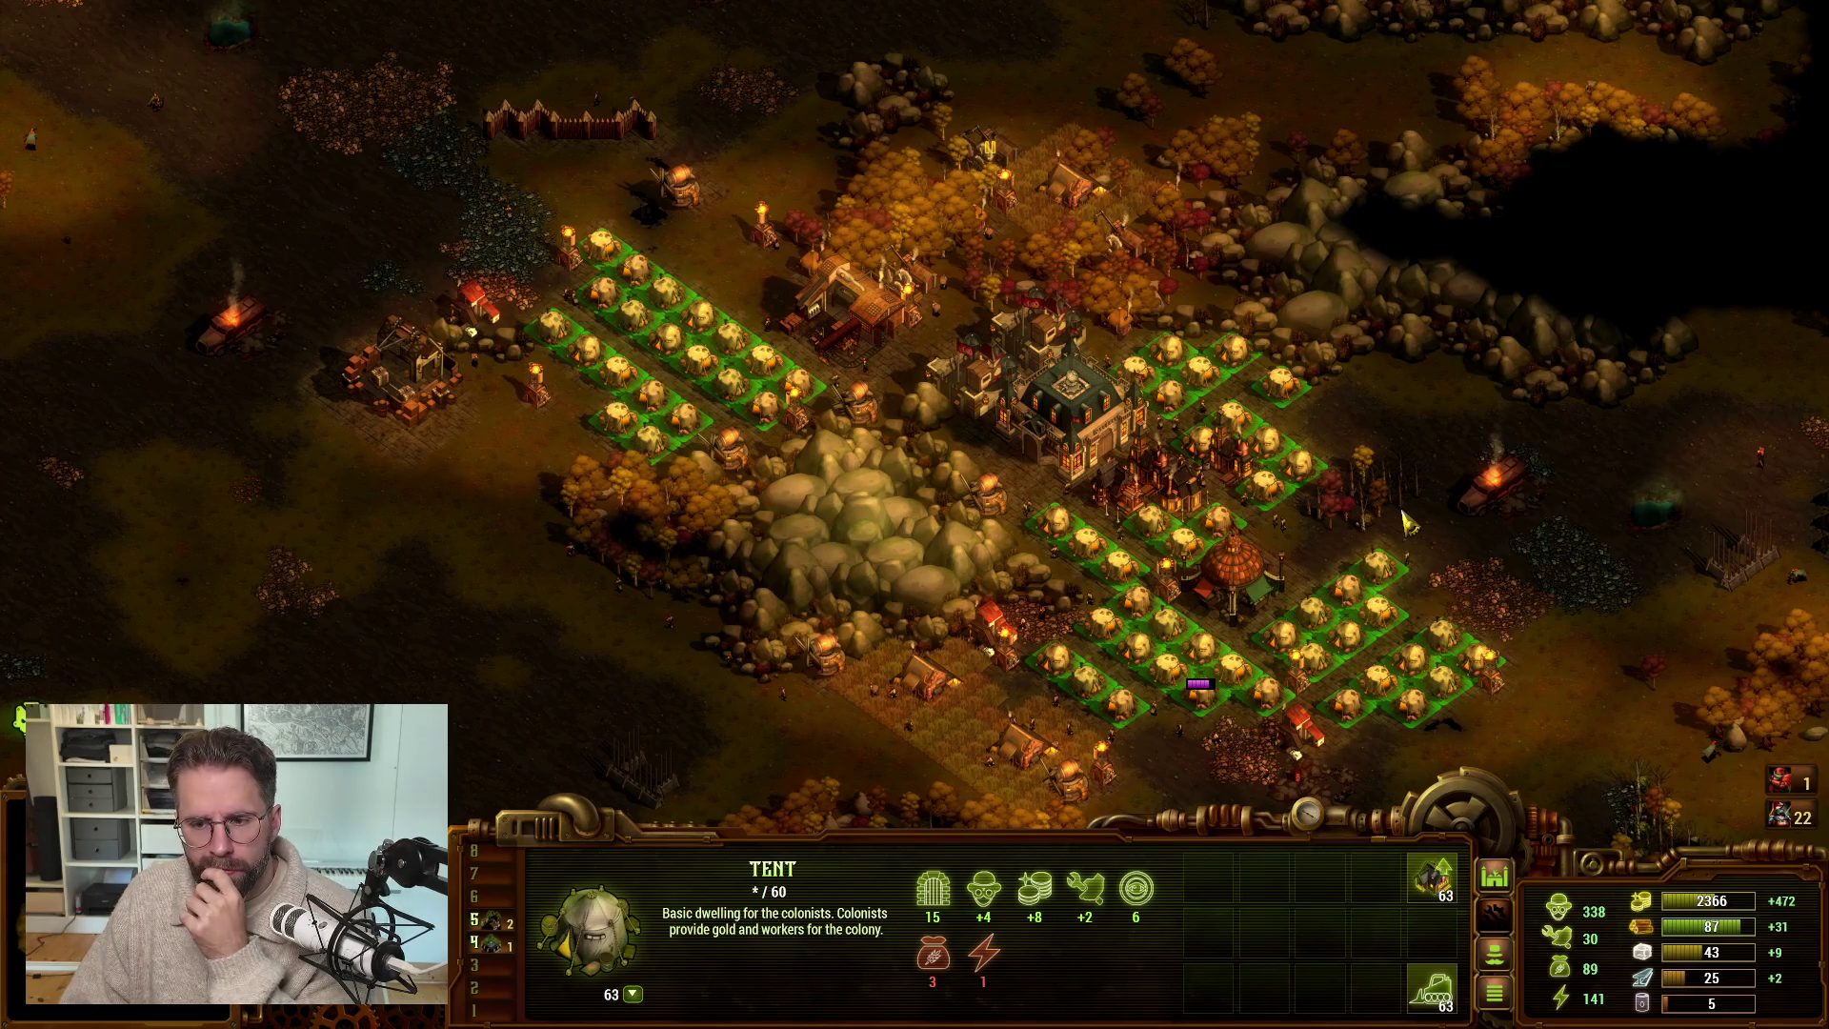
{"action": "left_click", "coordinate": [1132, 580]}
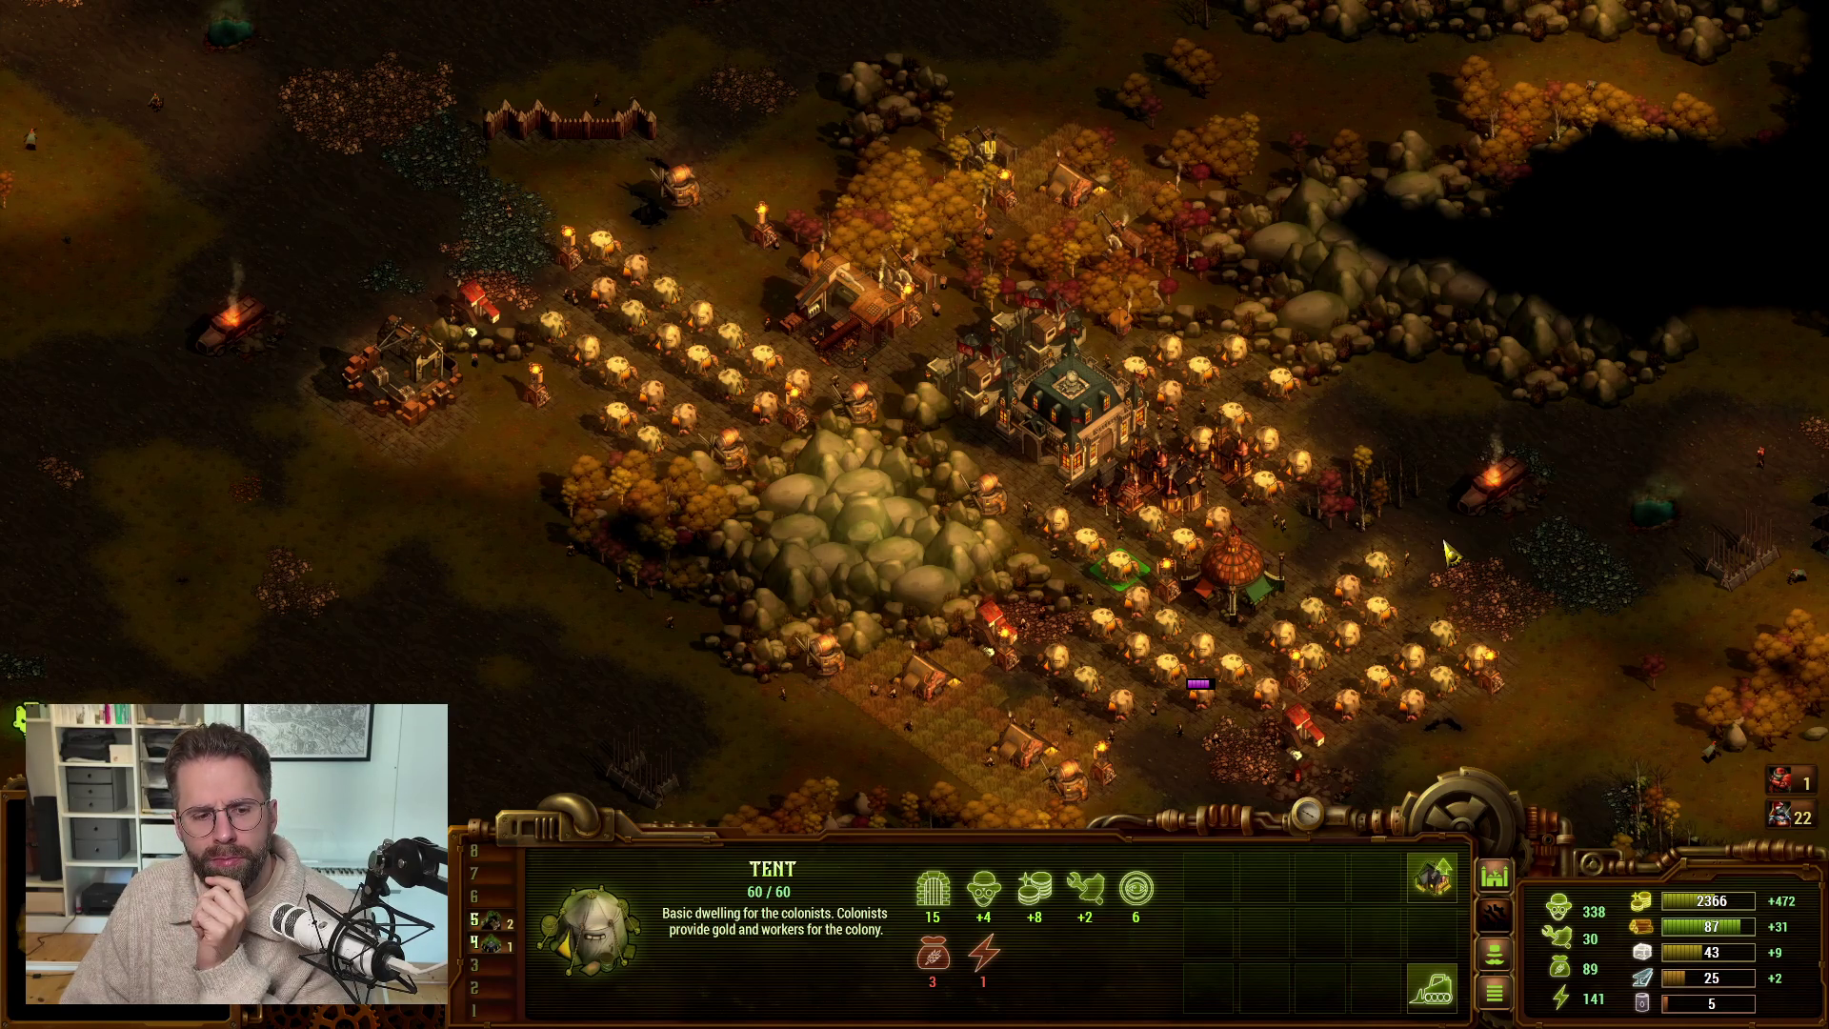
{"action": "double_click", "coordinate": [1166, 625]}
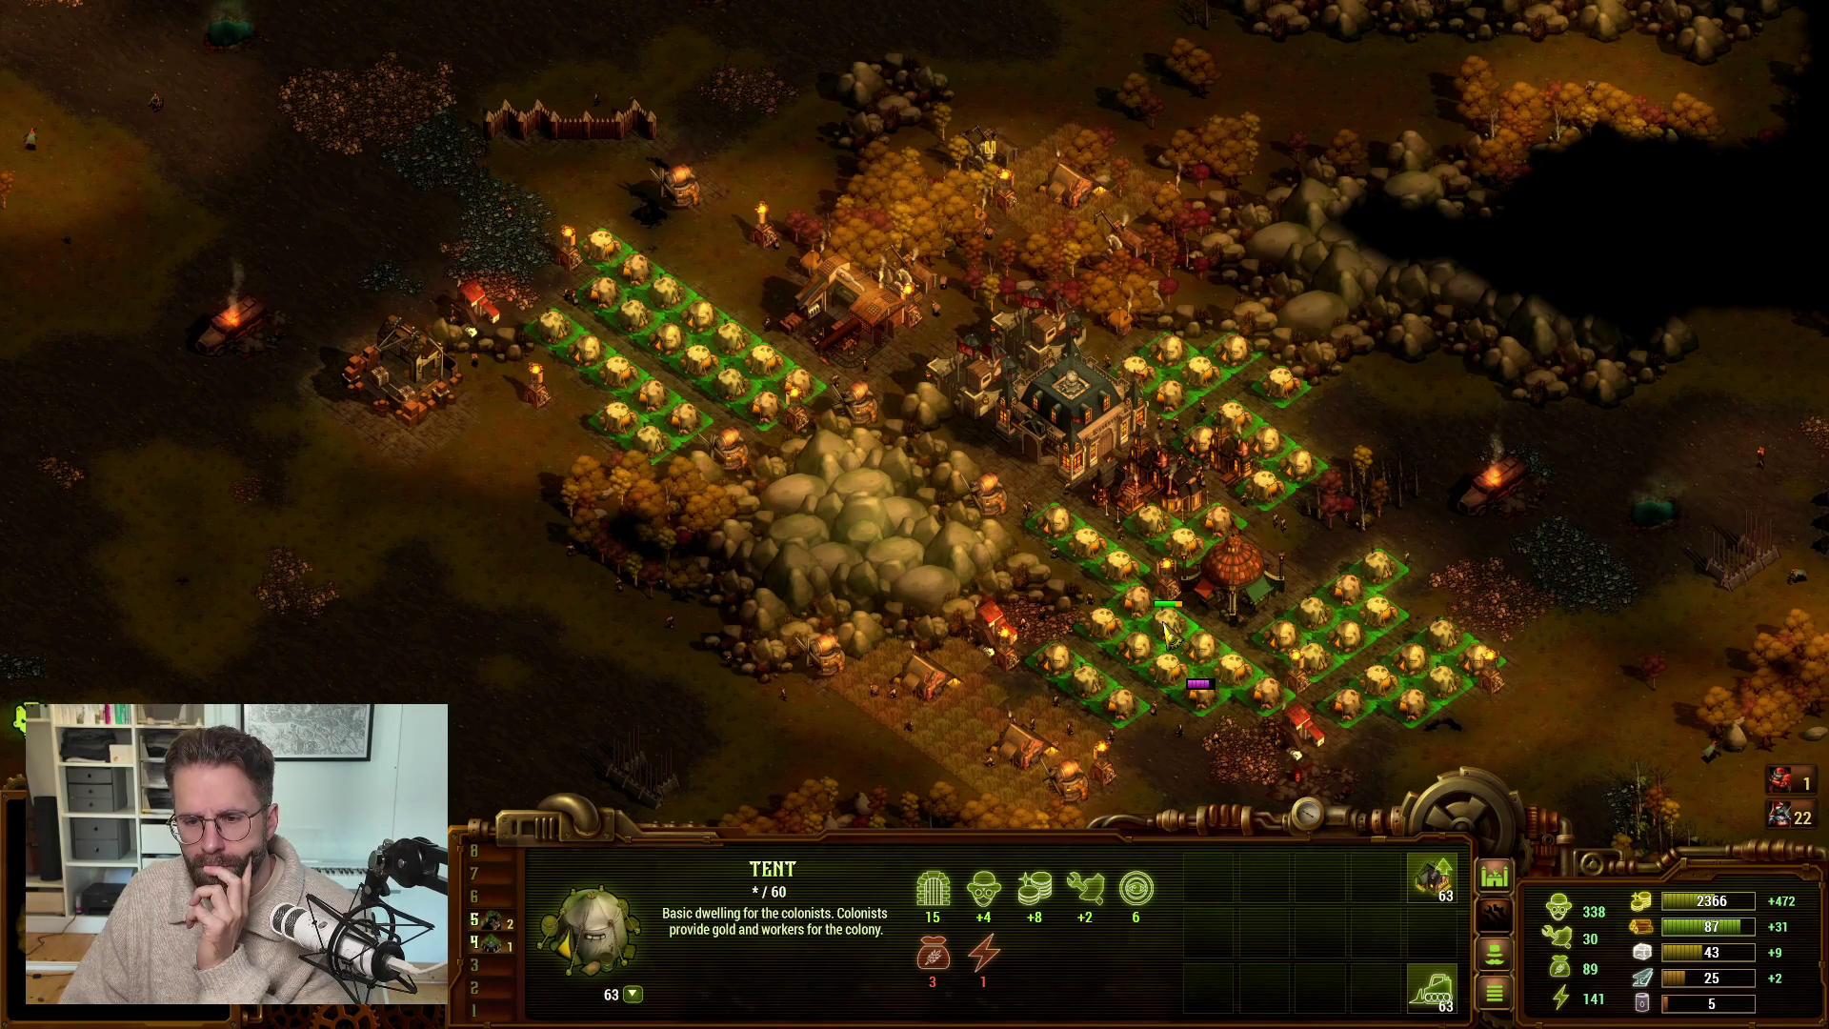
{"action": "key", "text": "Down"}
{"action": "key", "text": "Right"}
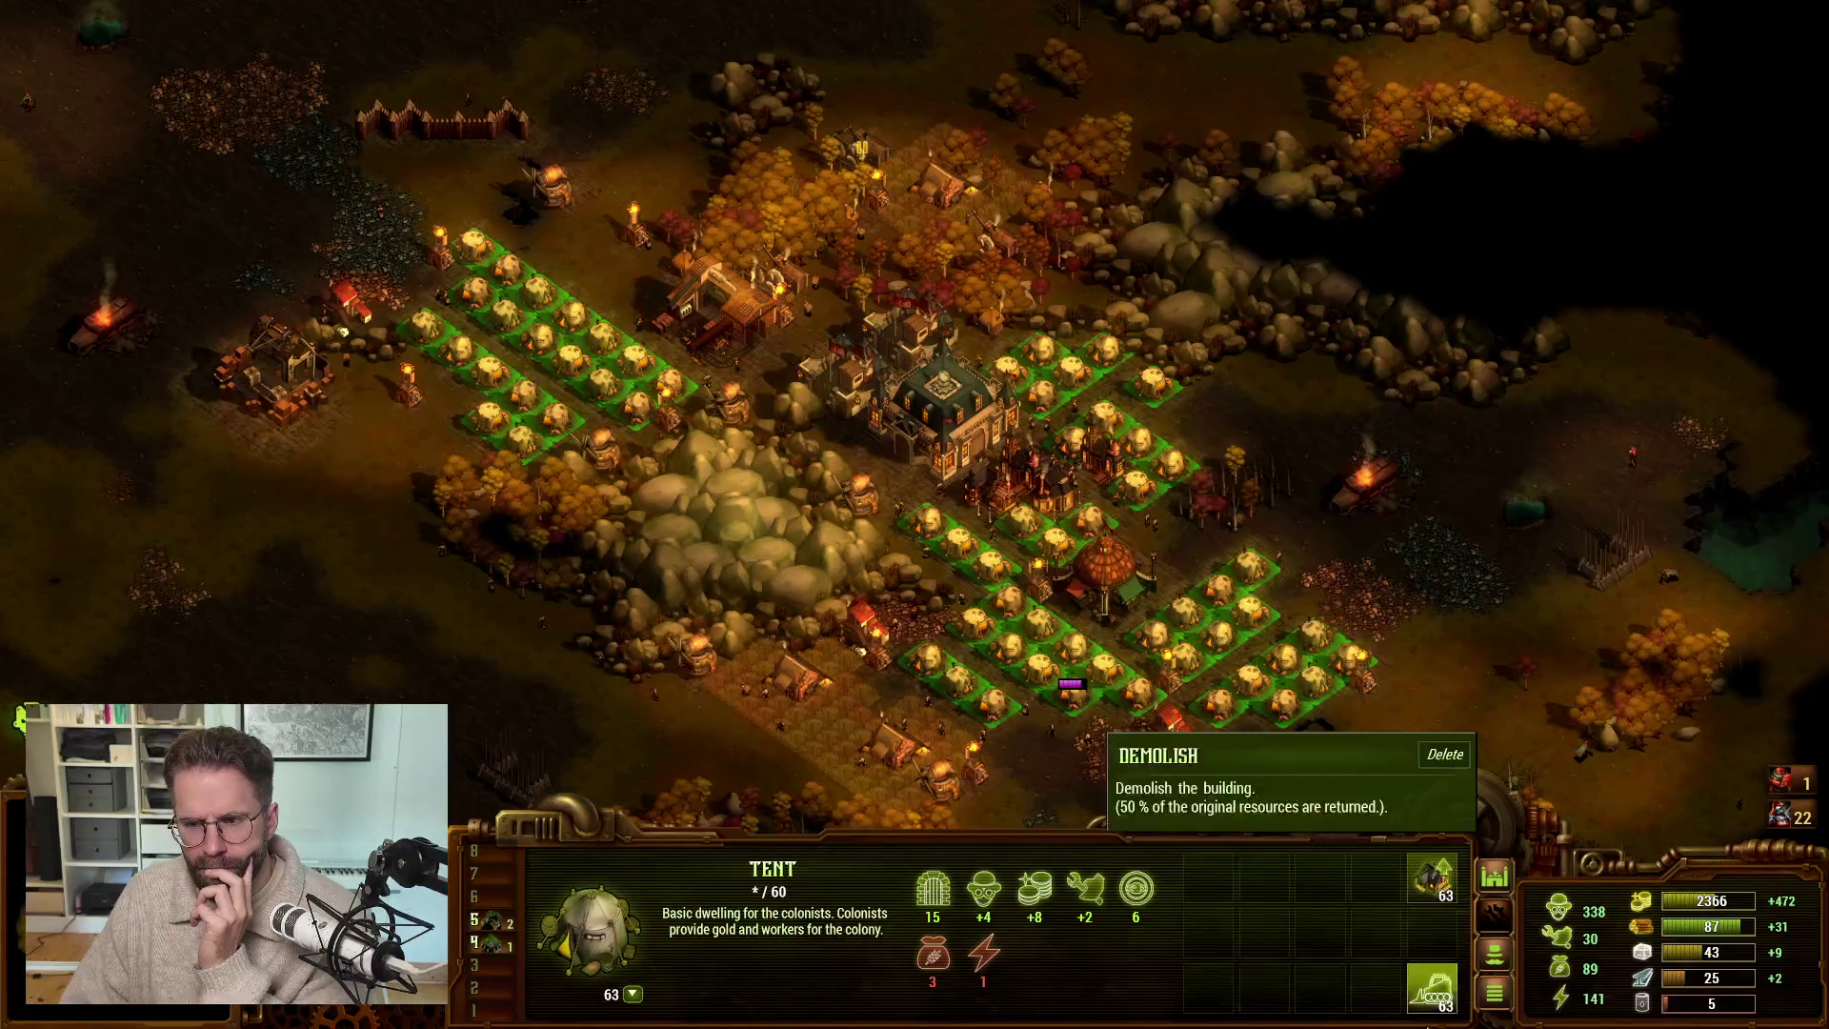
{"action": "key", "text": "Down"}
{"action": "key", "text": "Right"}
{"action": "key", "text": "Up"}
{"action": "key", "text": "Left"}
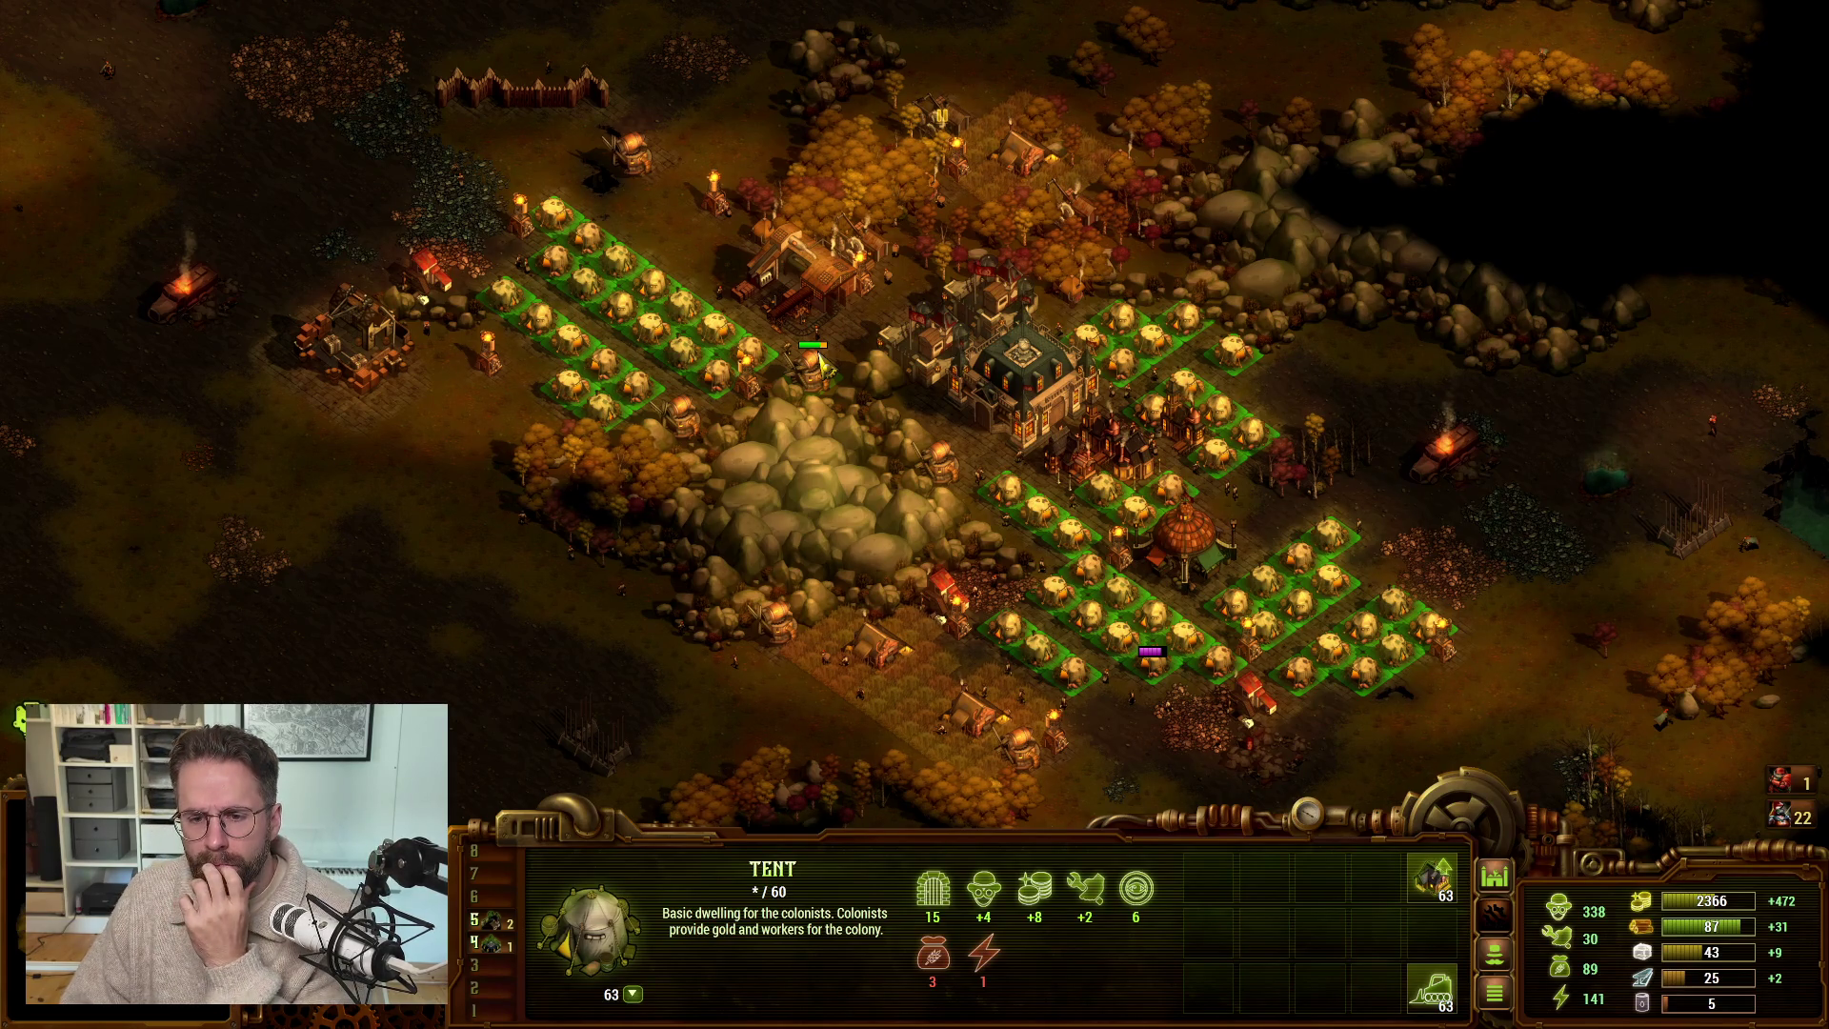
- Select three single tents, reselect all 63, and hold Alt to show their health bars
{"action": "left_click", "coordinate": [757, 357]}
{"action": "left_click", "coordinate": [1001, 491]}
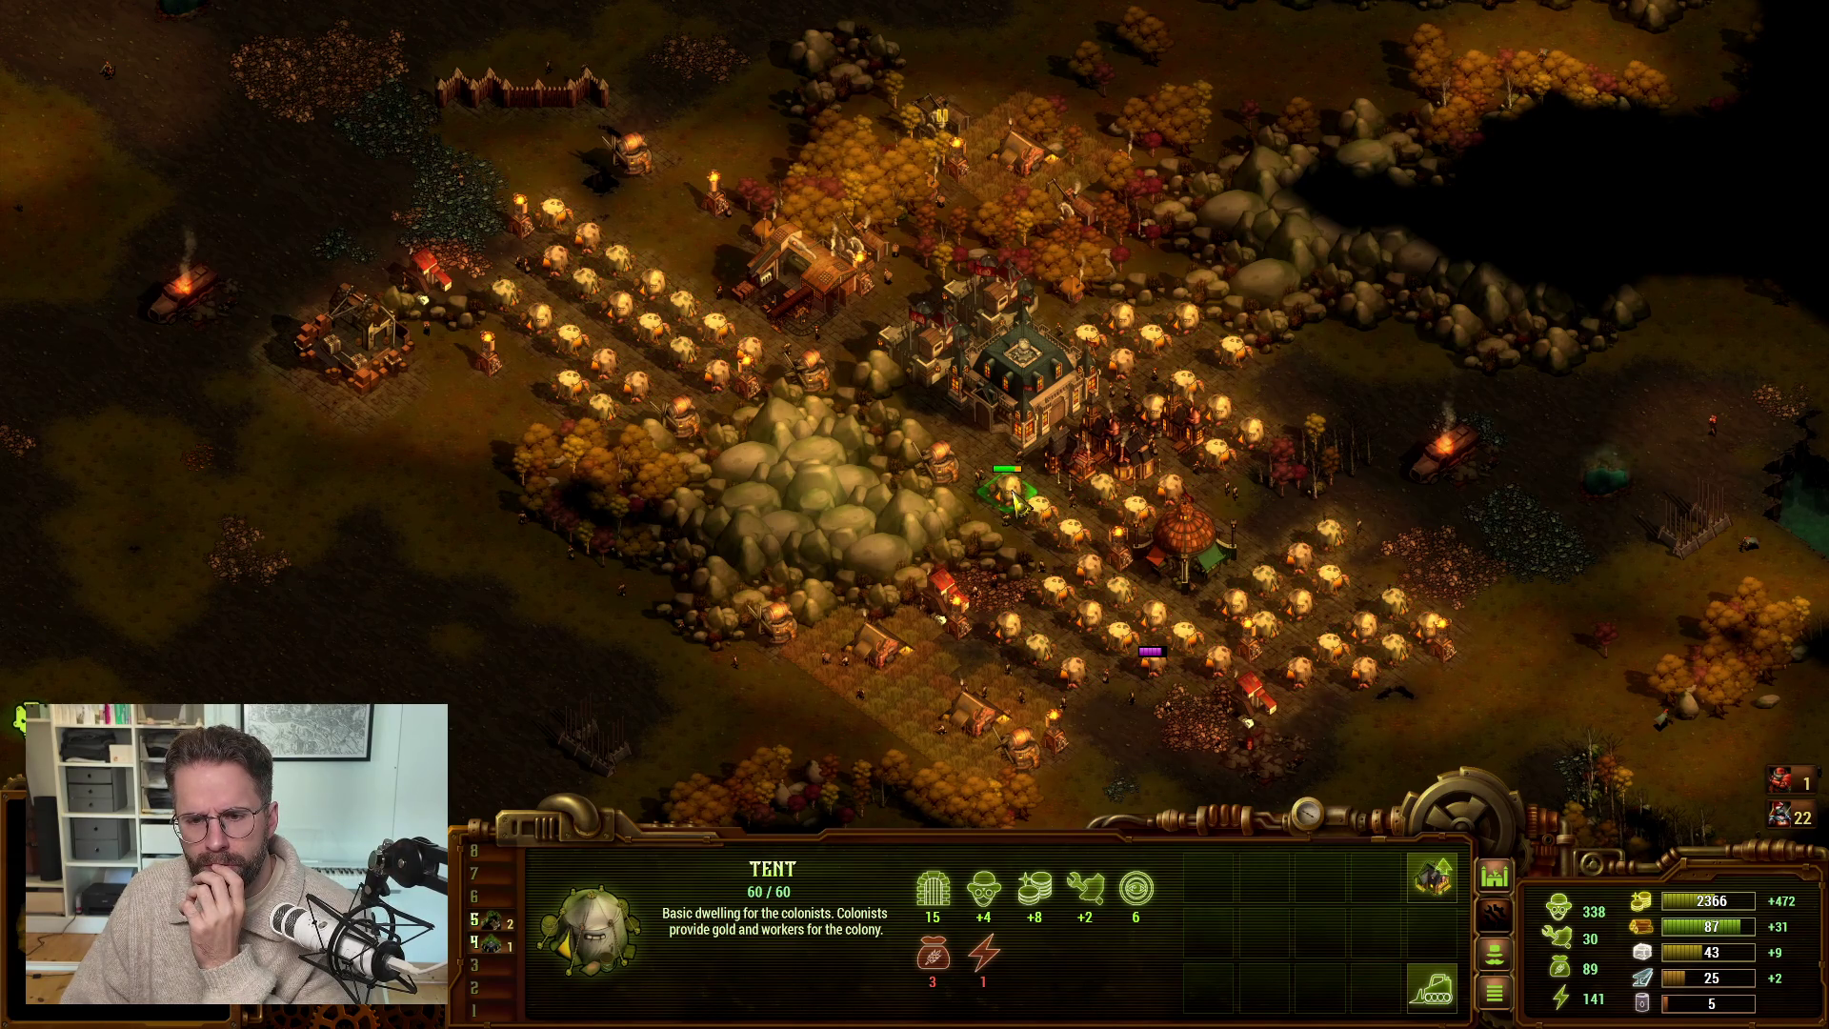
{"action": "left_click", "coordinate": [1276, 583]}
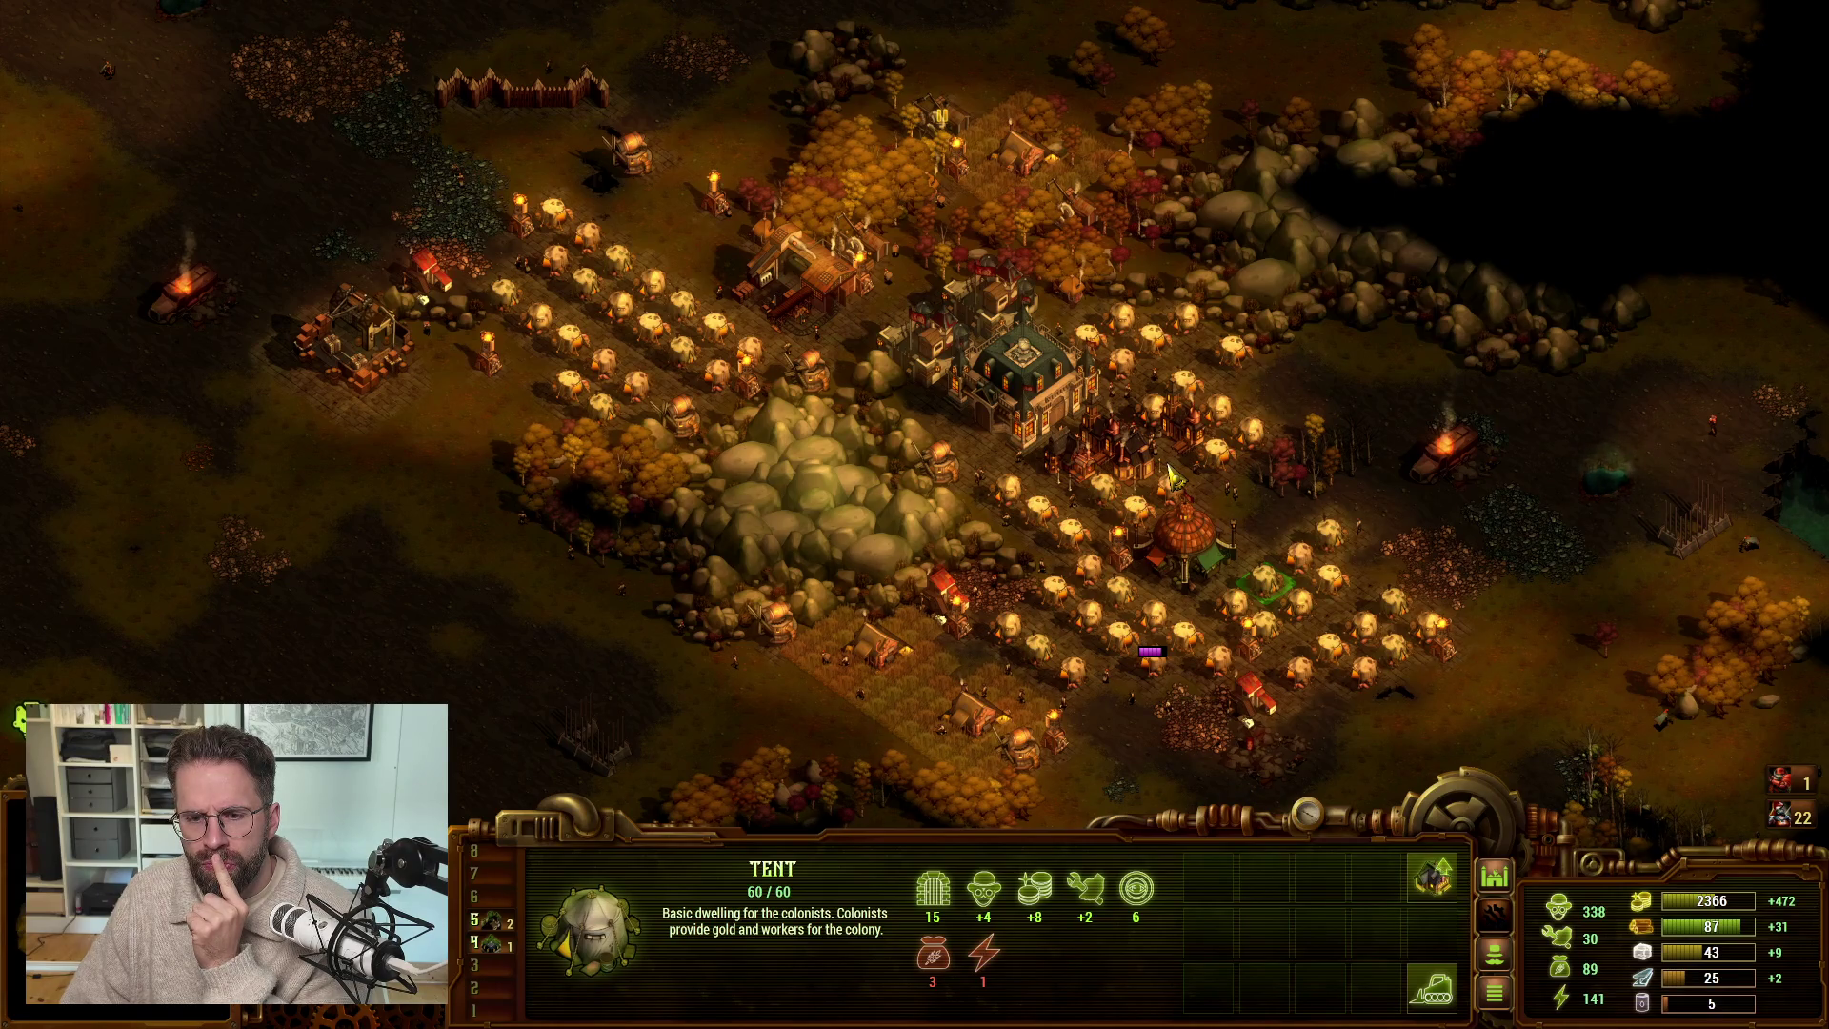
{"action": "double_click", "coordinate": [1143, 514]}
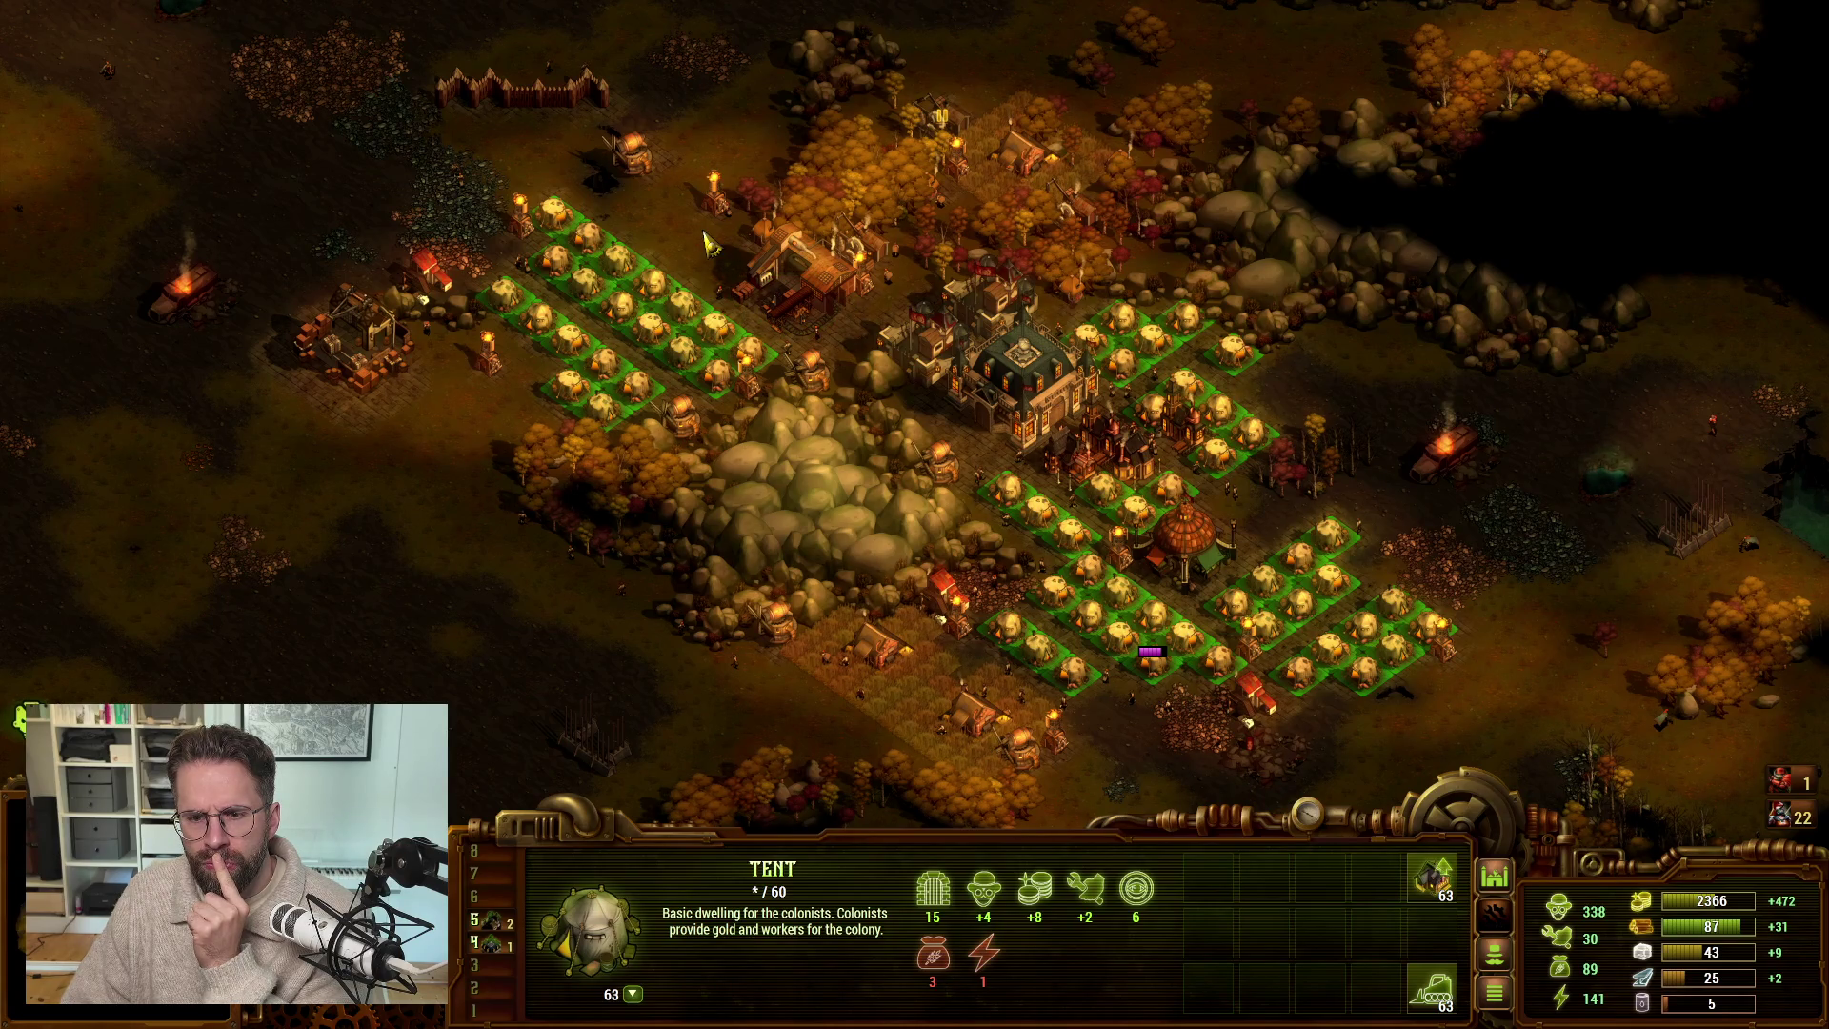
{"action": "scroll", "coordinate": [709, 246], "scroll_direction": "up", "scroll_amount": 2}
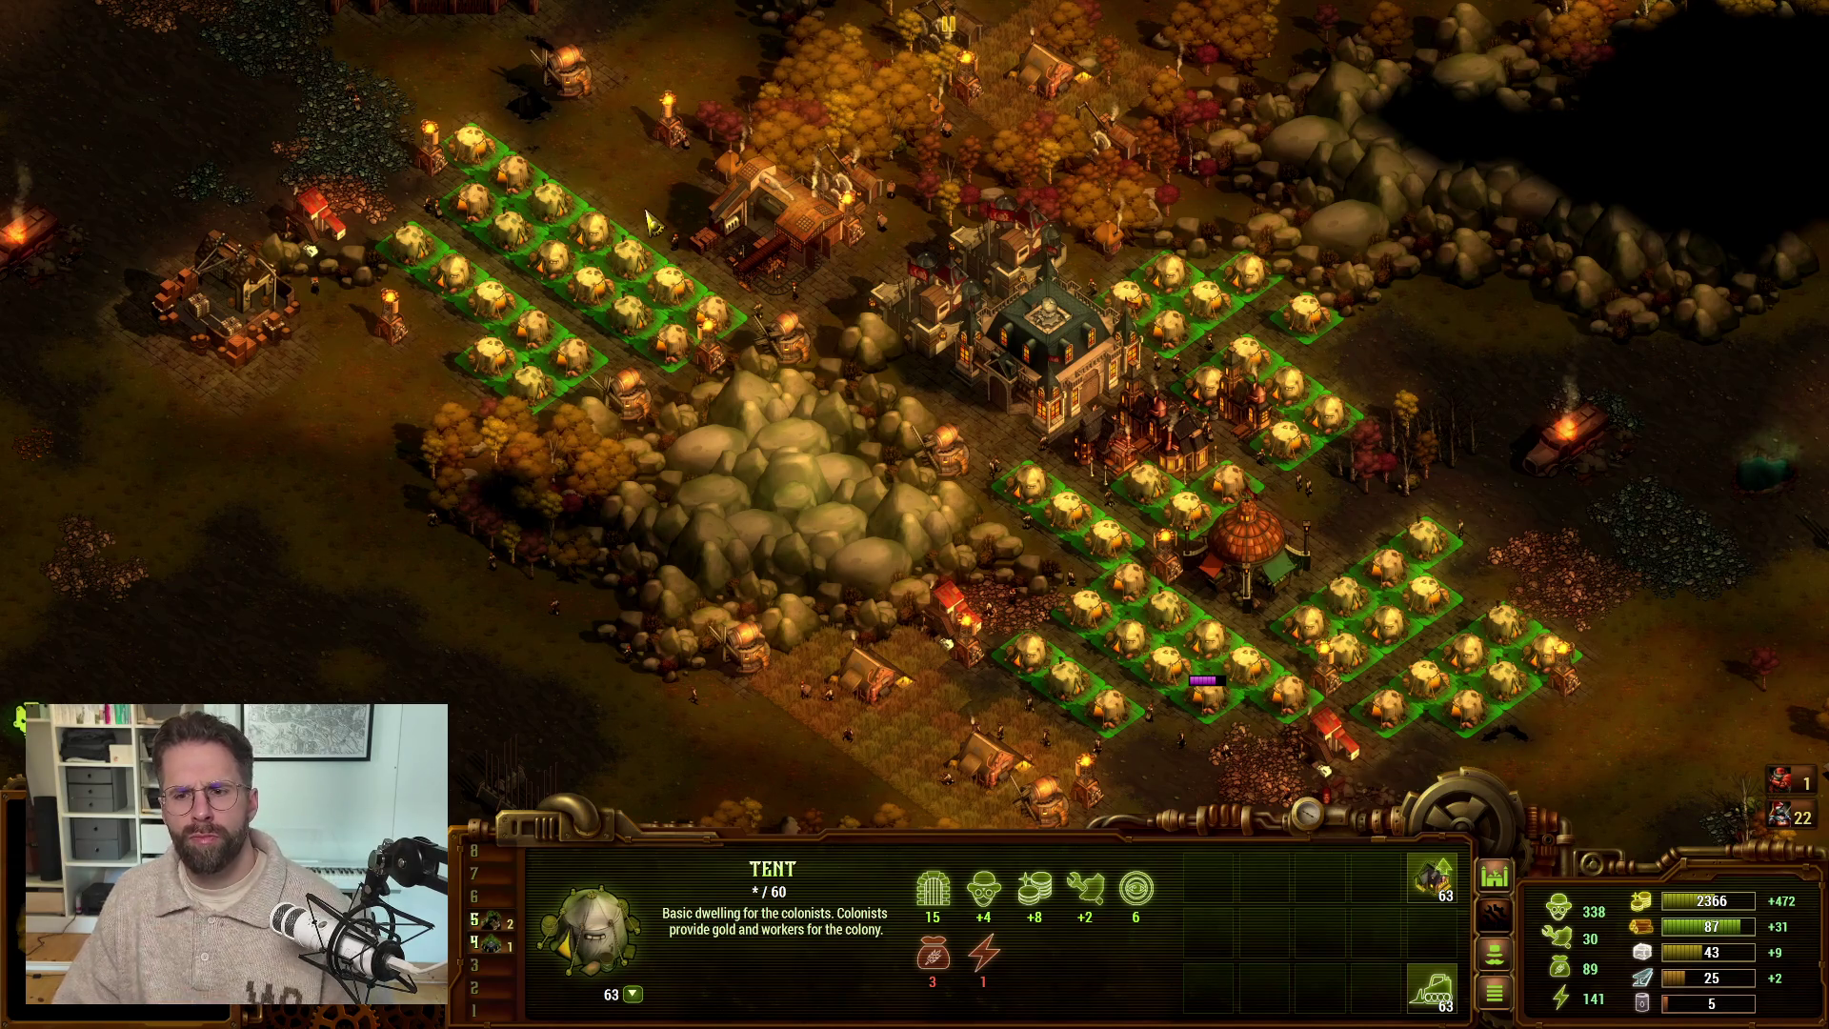
{"action": "key", "text": "alt"}
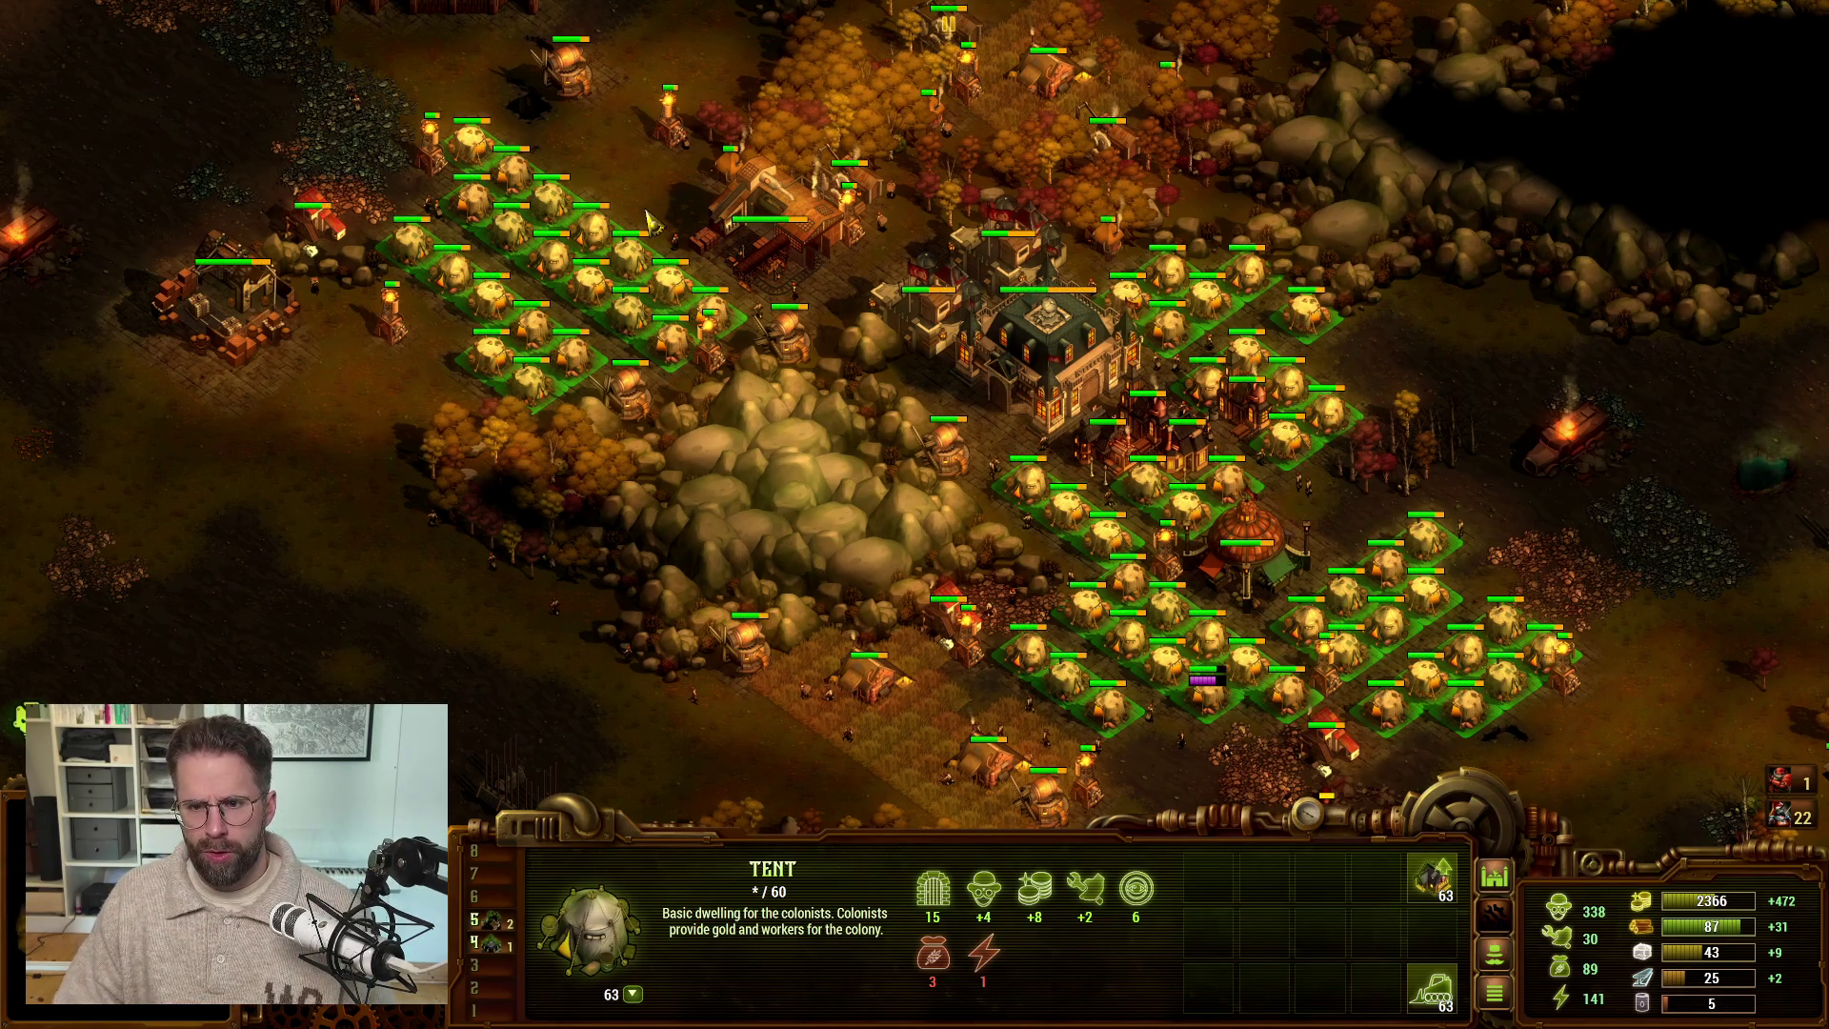
{"action": "key", "text": "d"}
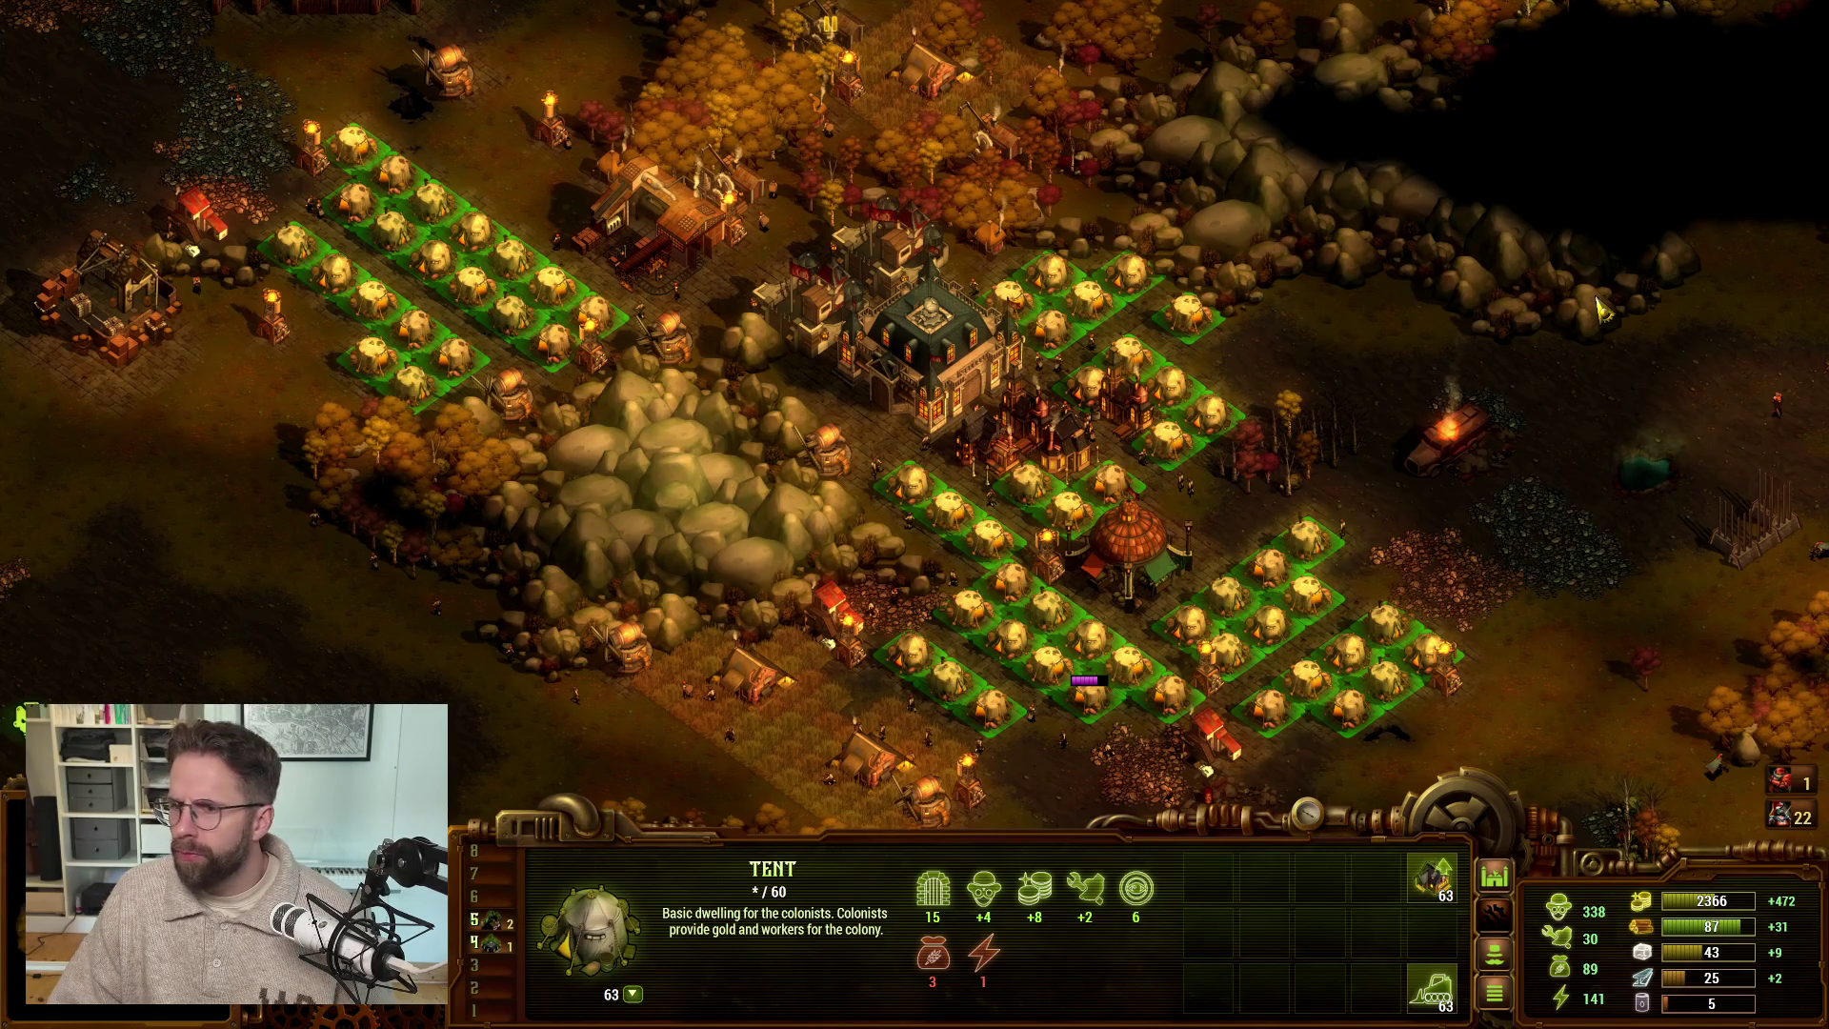
- Switch via Steam to the Claude chat window in Chrome
{"action": "key", "text": "alt+Tab"}
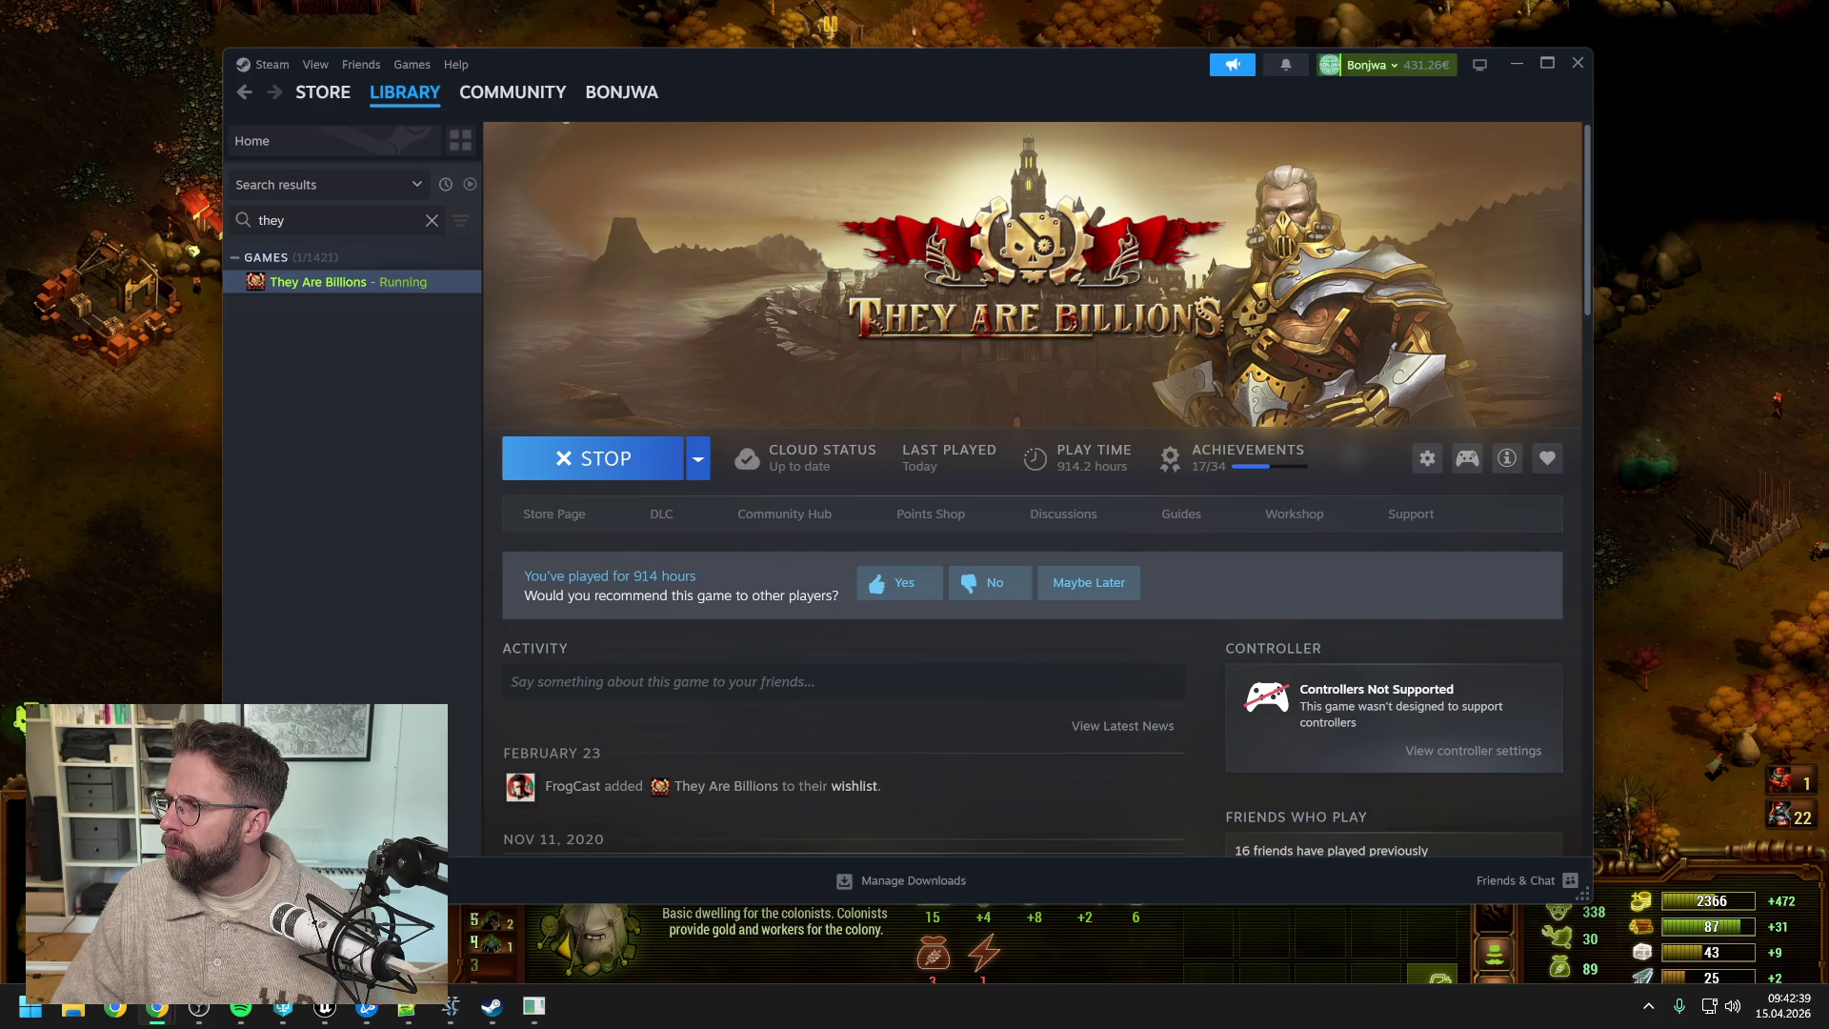
{"action": "key", "text": "alt+Tab"}
{"action": "left_click_drag", "start_coordinate": [1146, 76], "coordinate": [1146, 77]}
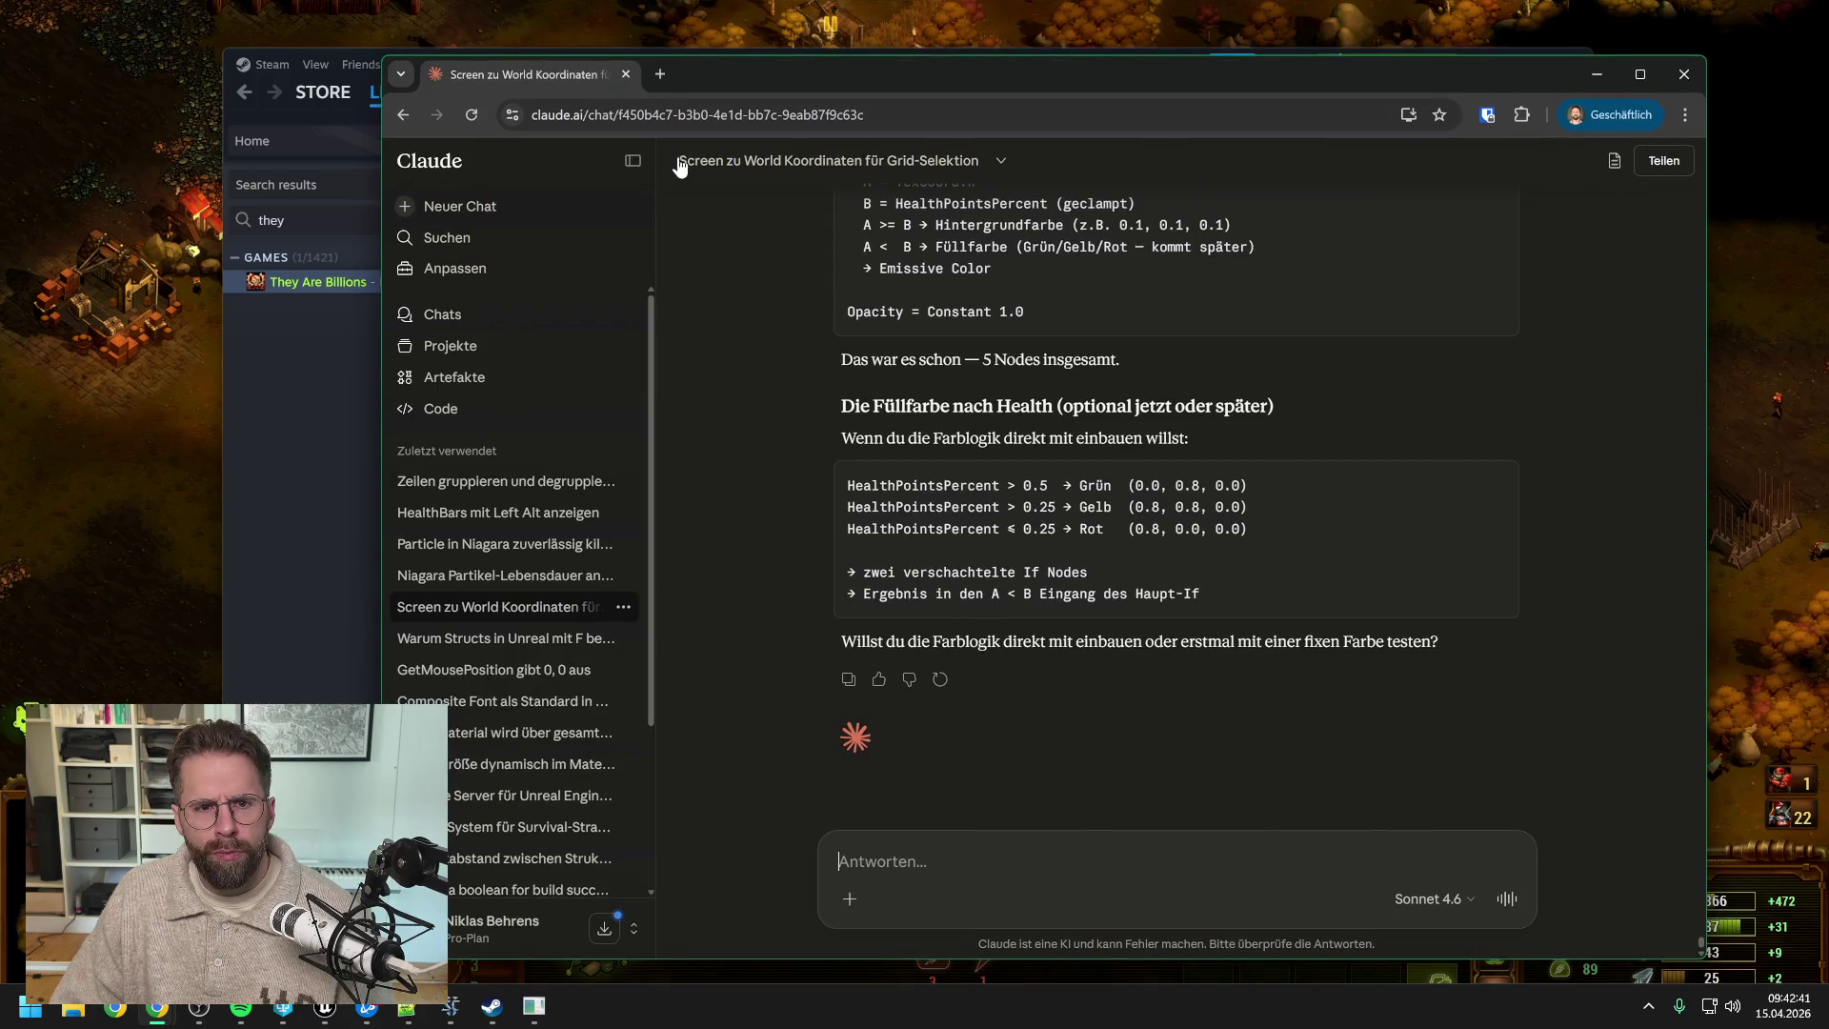
- Write the German request to mark currently selected buildings with a map visual and paste the game screenshot
{"action": "left_click", "coordinate": [631, 162]}
{"action": "left_click_drag", "start_coordinate": [818, 76], "coordinate": [737, 45]}
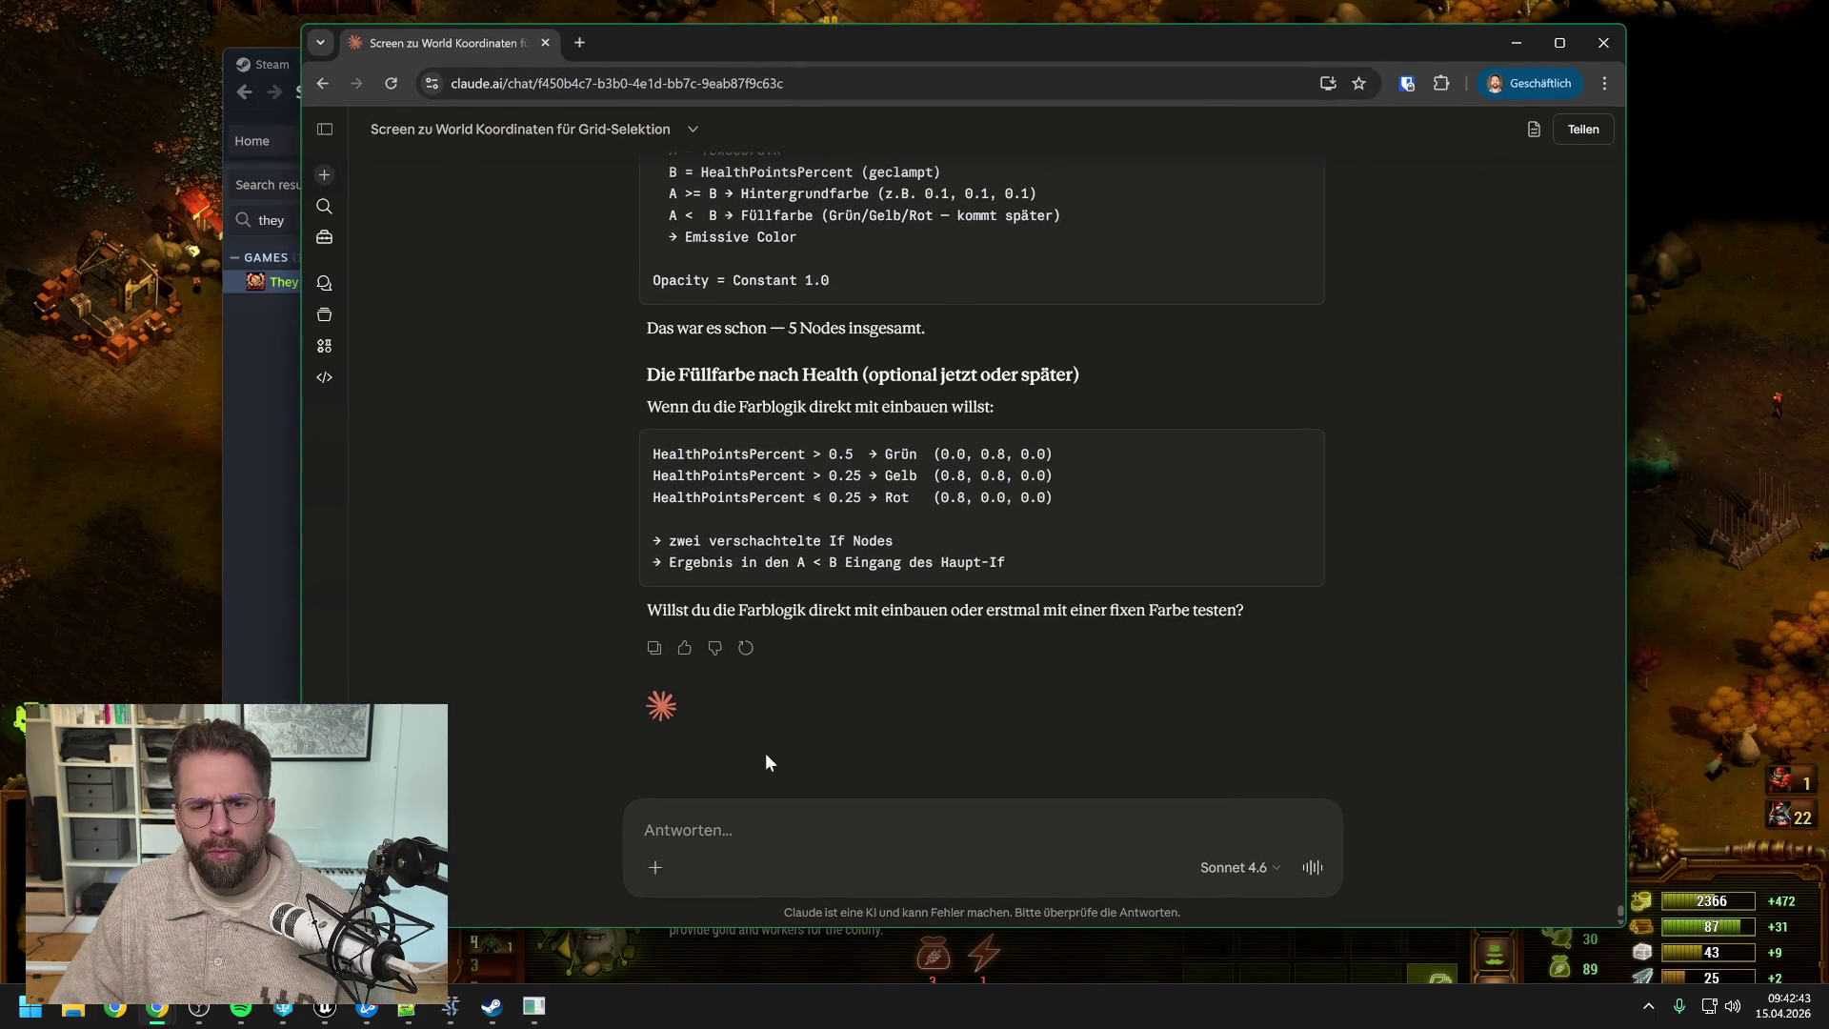
{"action": "type", "text": "Als nächste mö"}
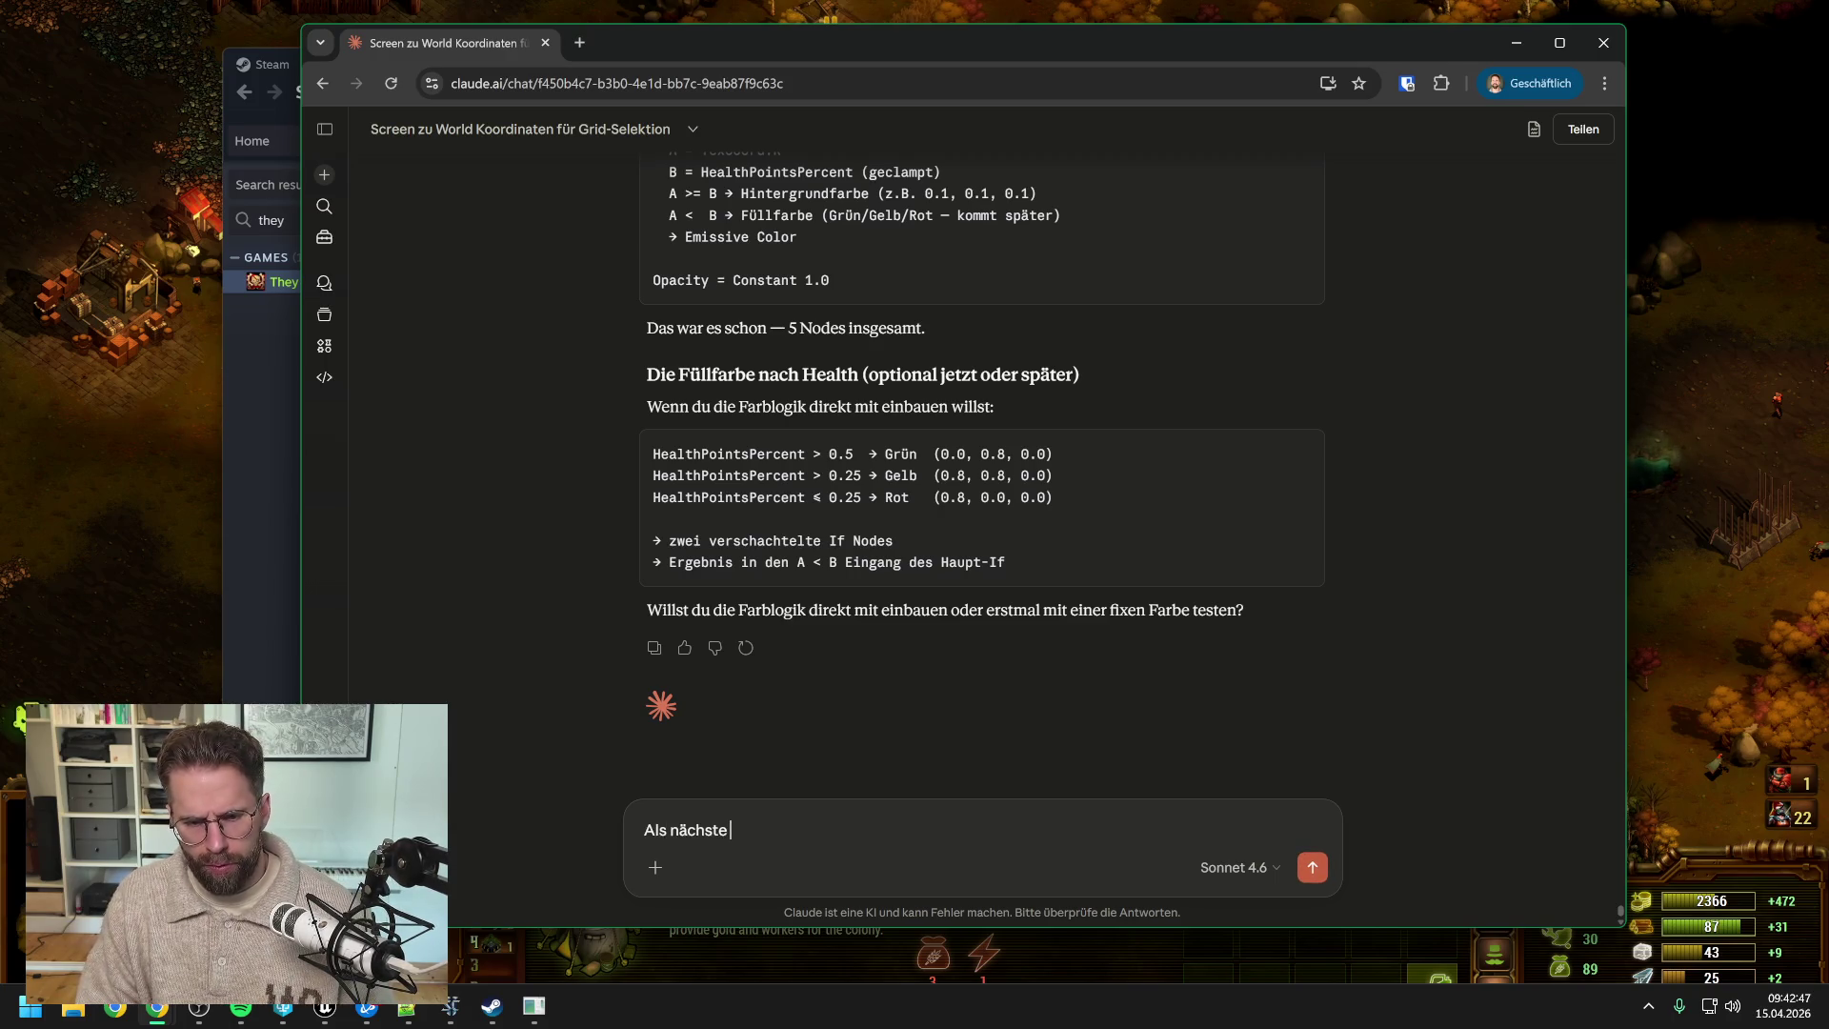
{"action": "type", "text": "chte ich"}
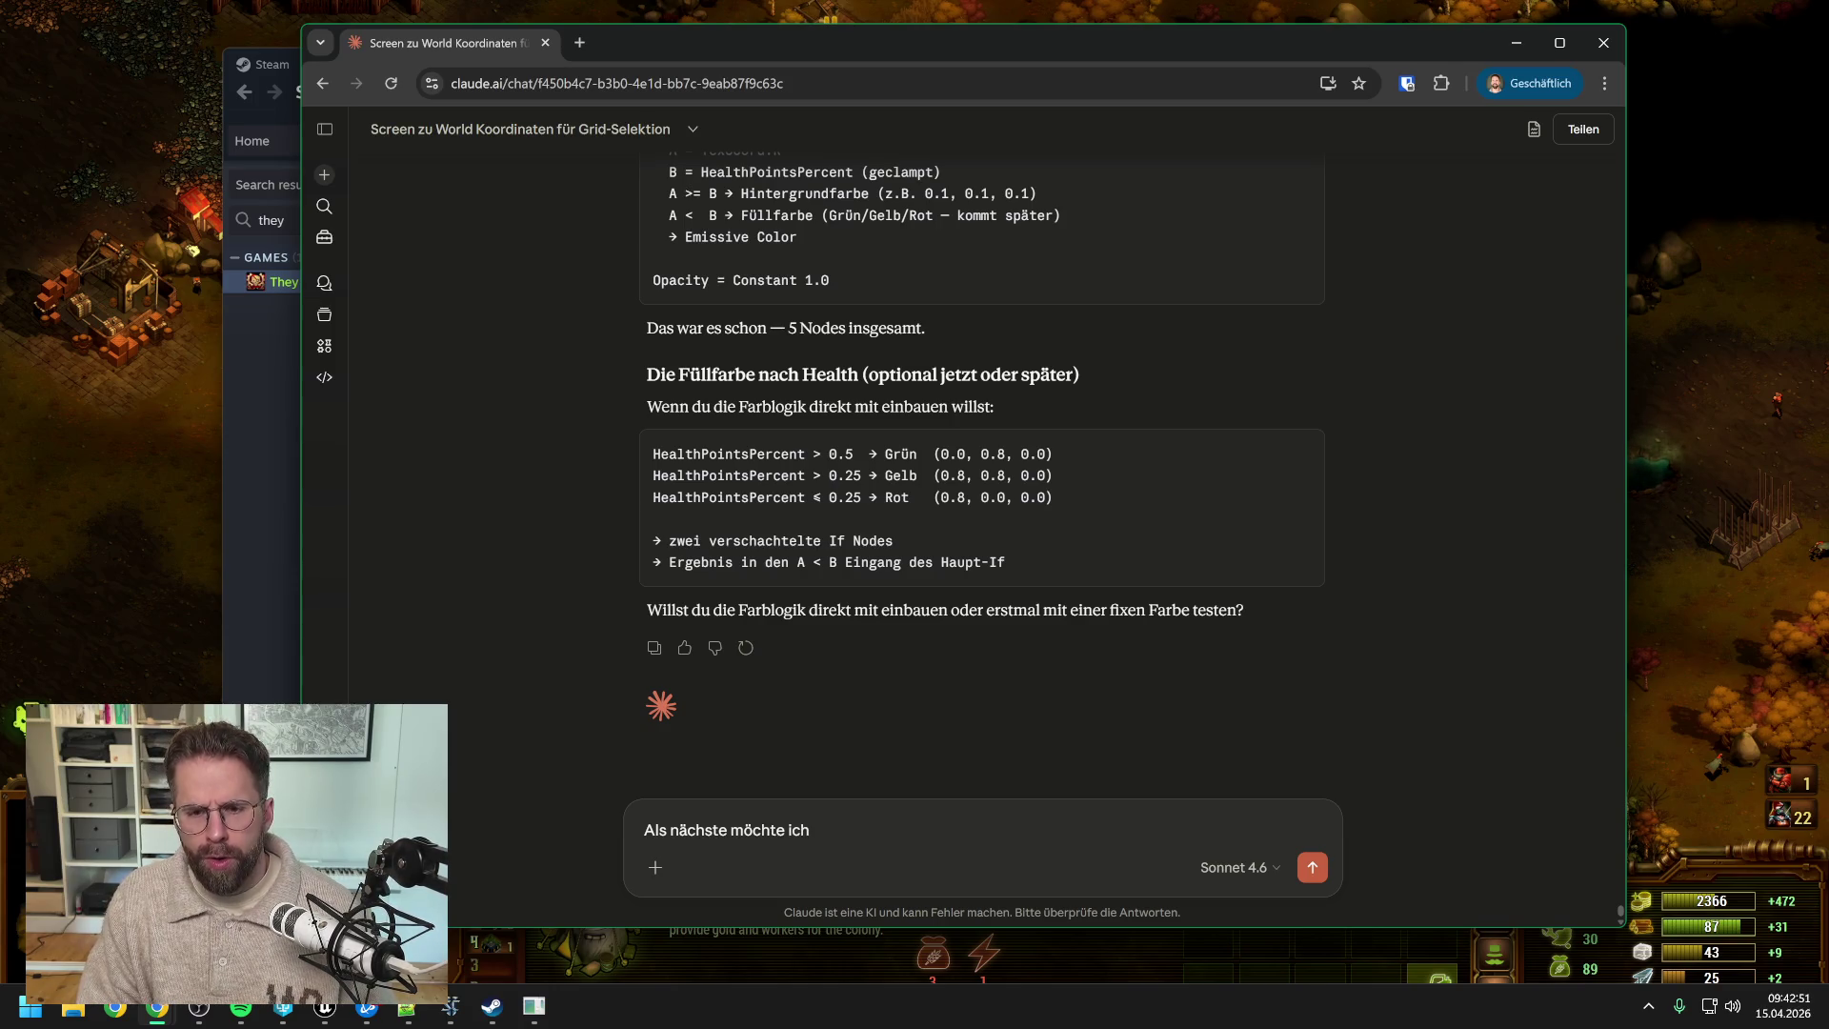
{"action": "type", "text": " Gebä"}
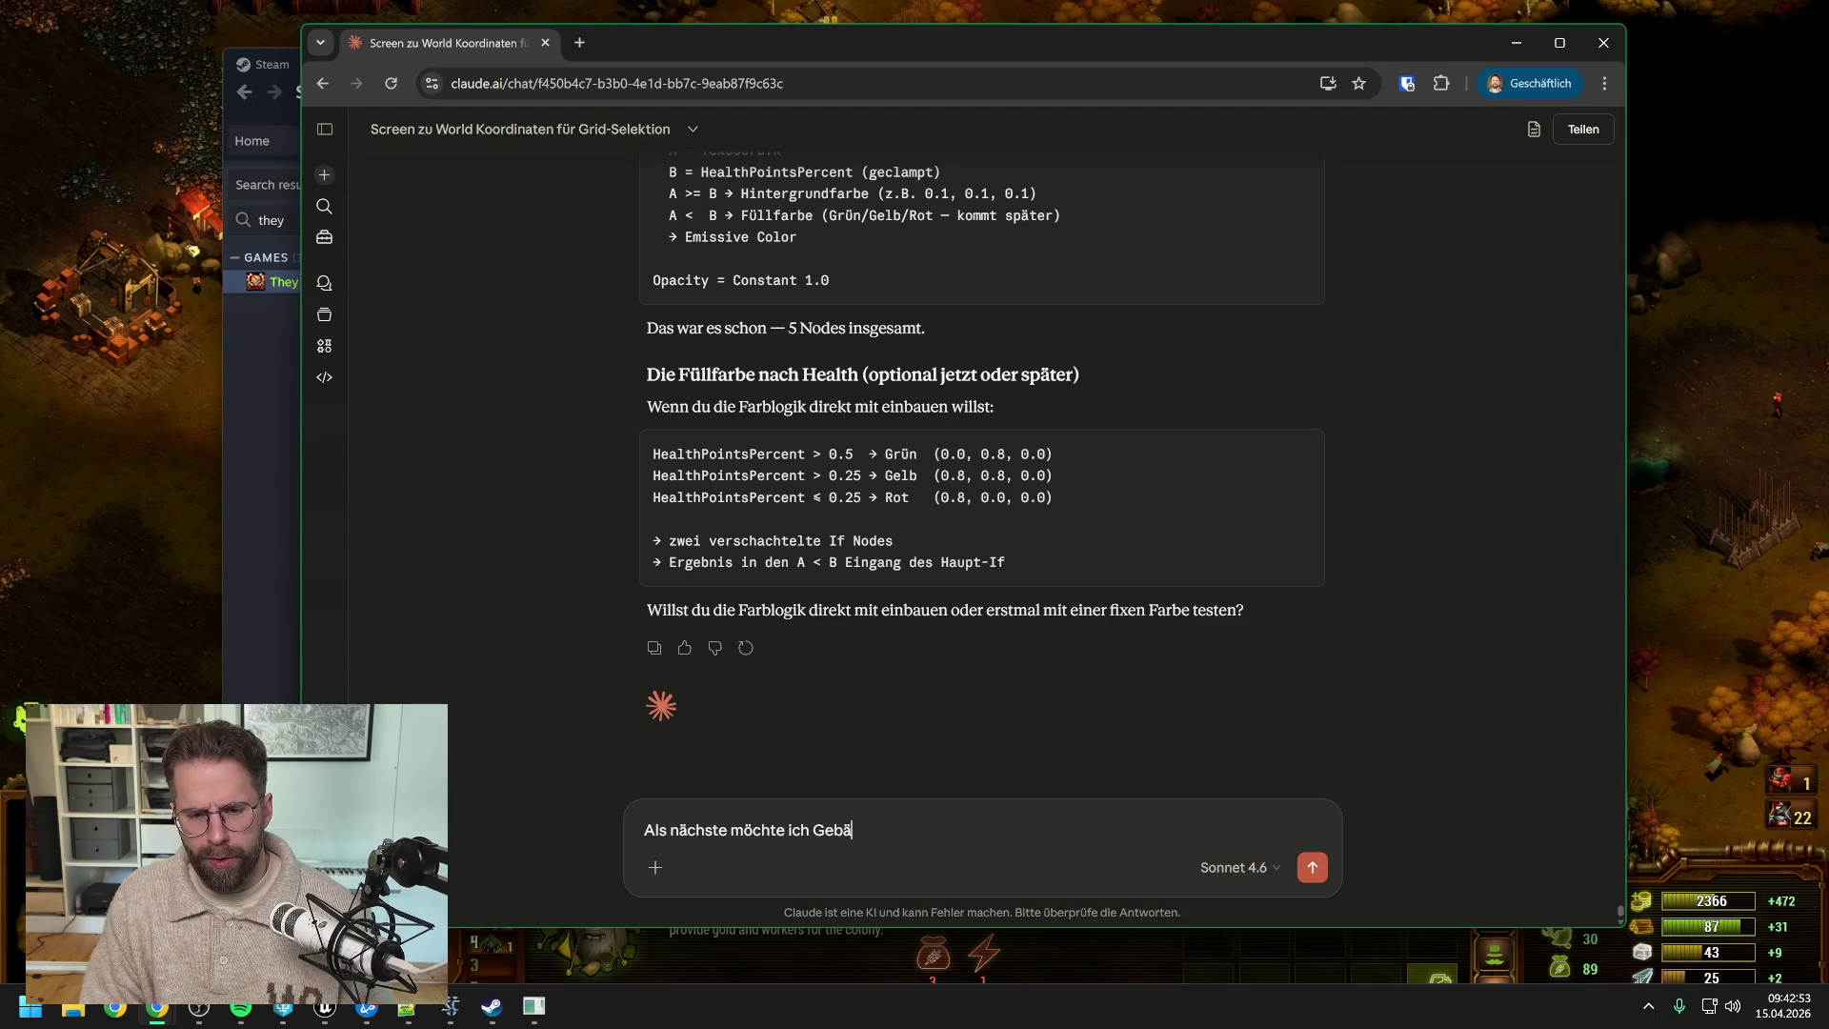
{"action": "type", "text": "ude markiere"}
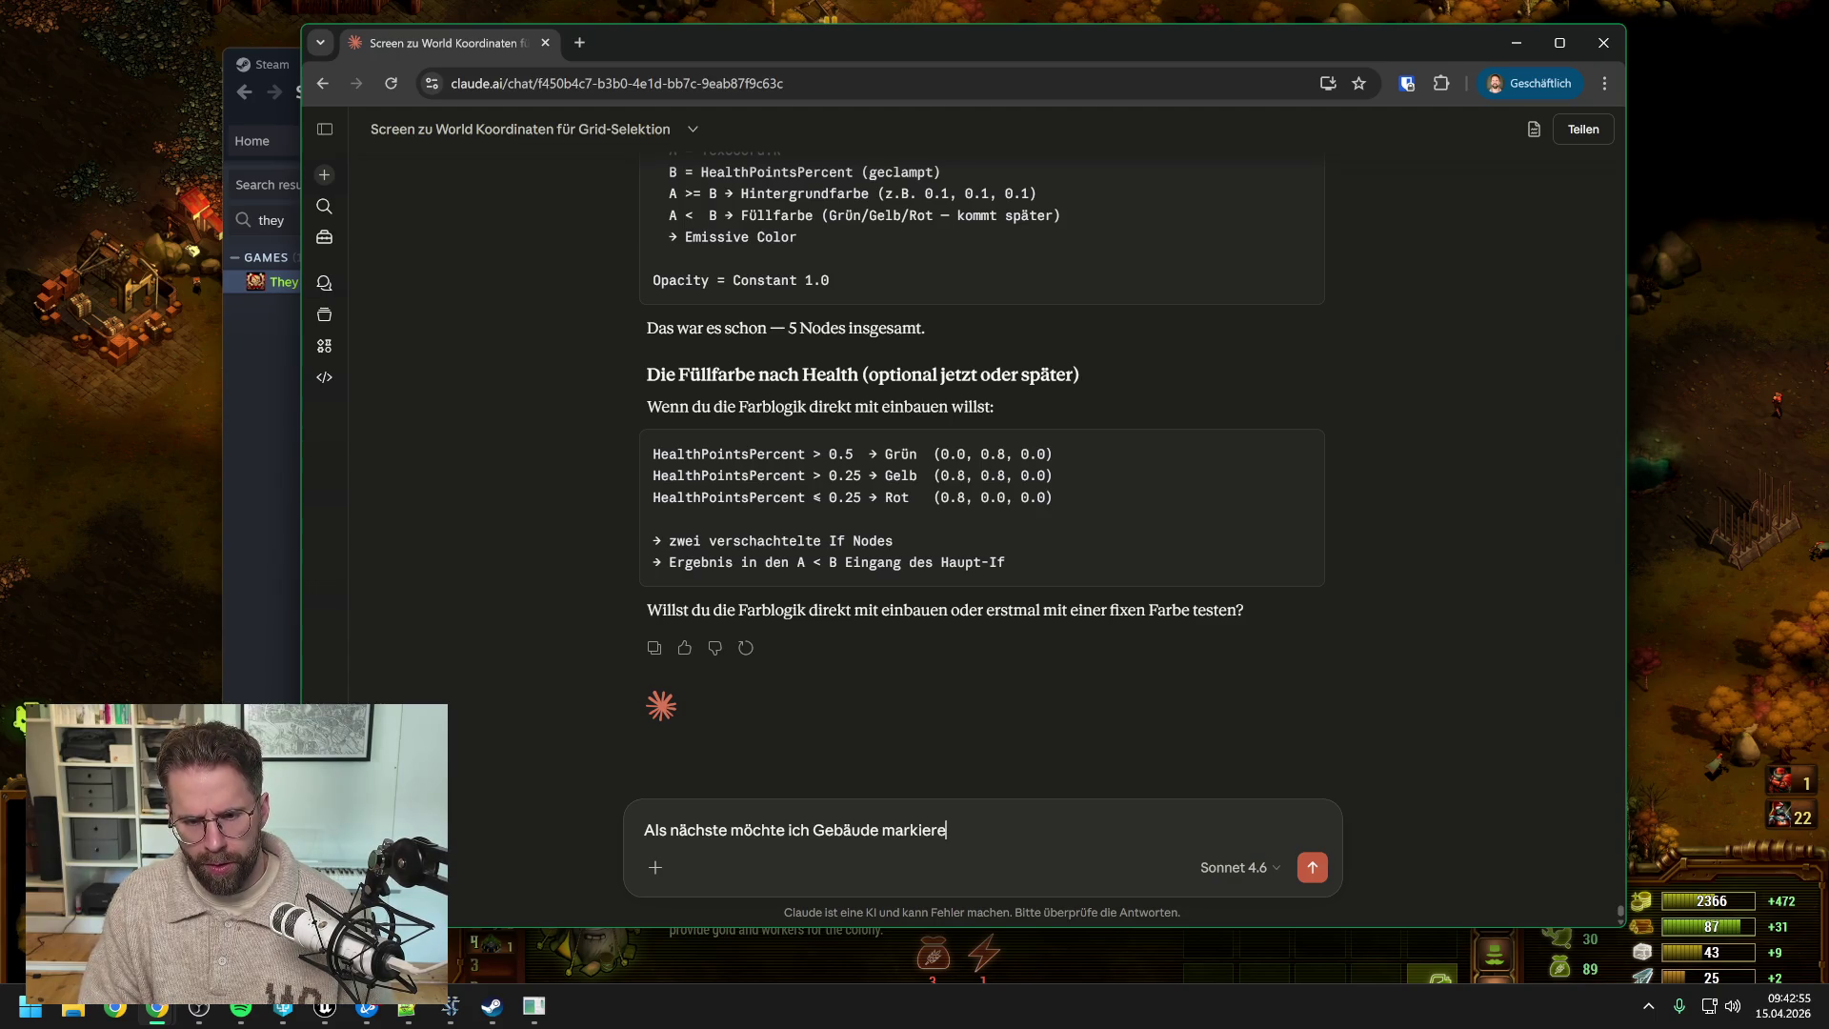
{"action": "key", "text": "BackSpace"}
{"action": "key", "text": "BackSpace"}
{"action": "key", "text": "BackSpace"}
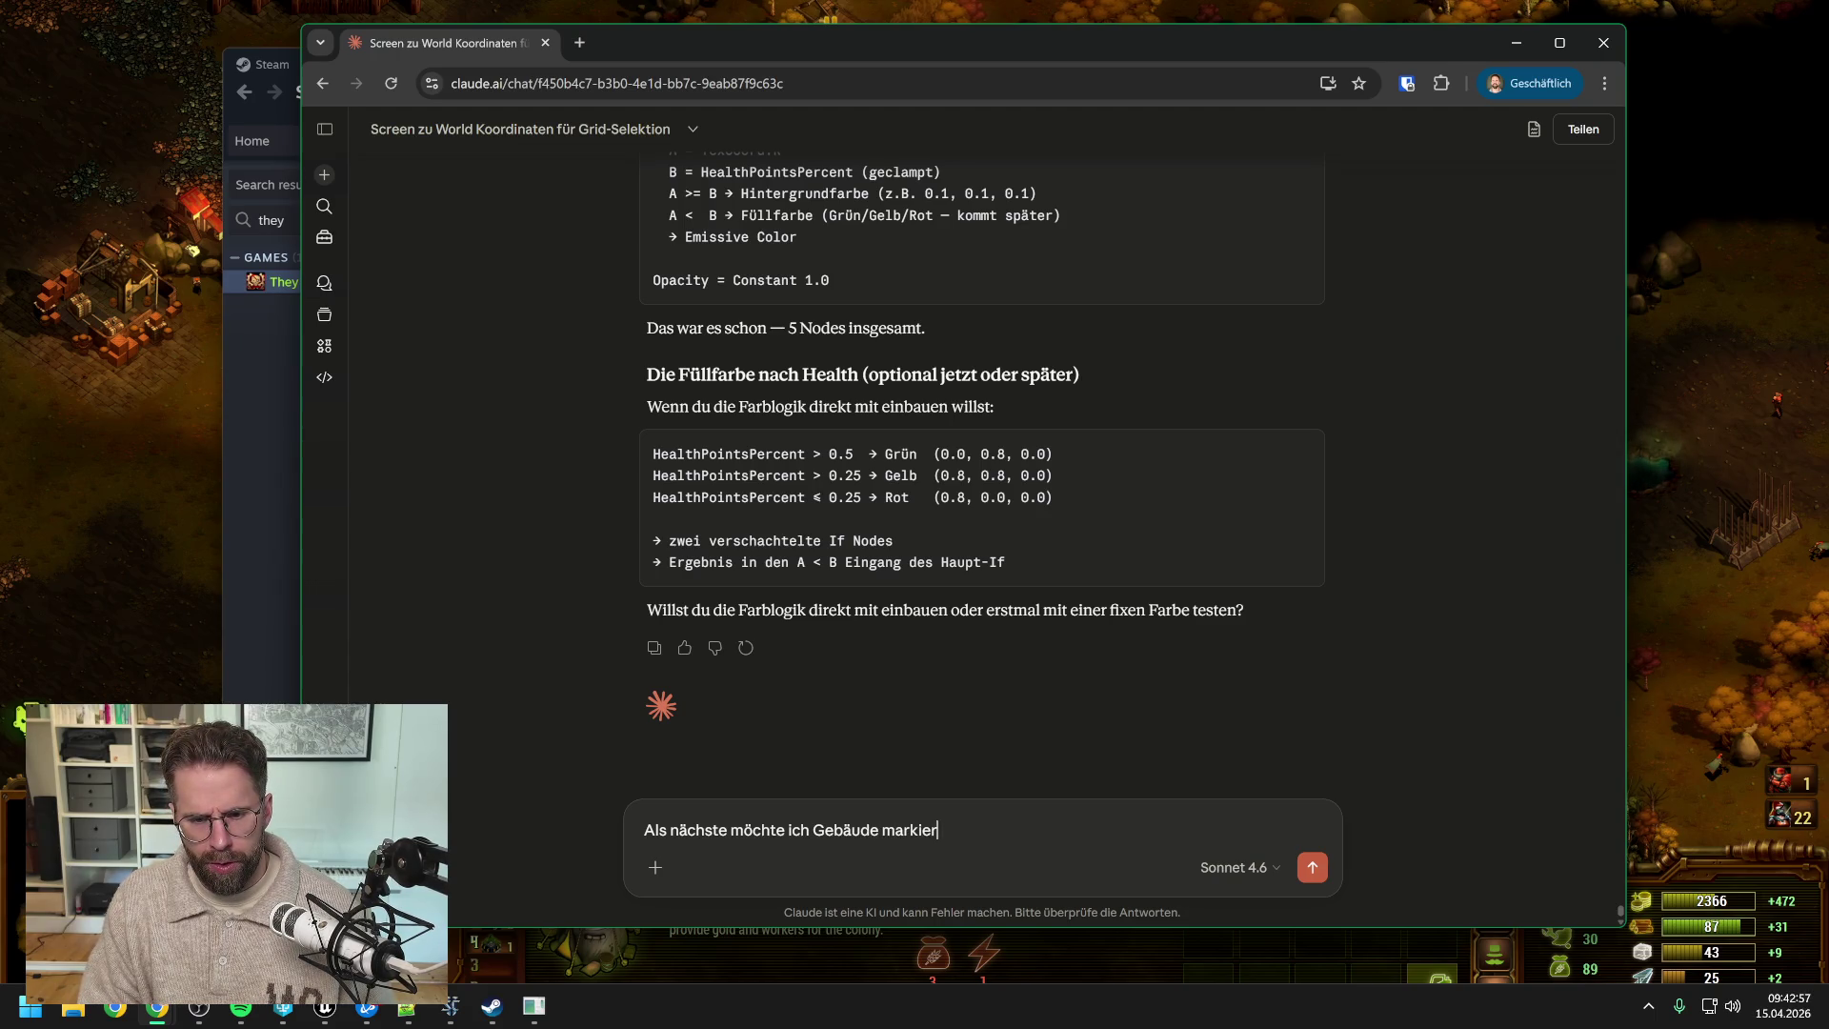
{"action": "key", "text": "BackSpace"}
{"action": "key", "text": "BackSpace"}
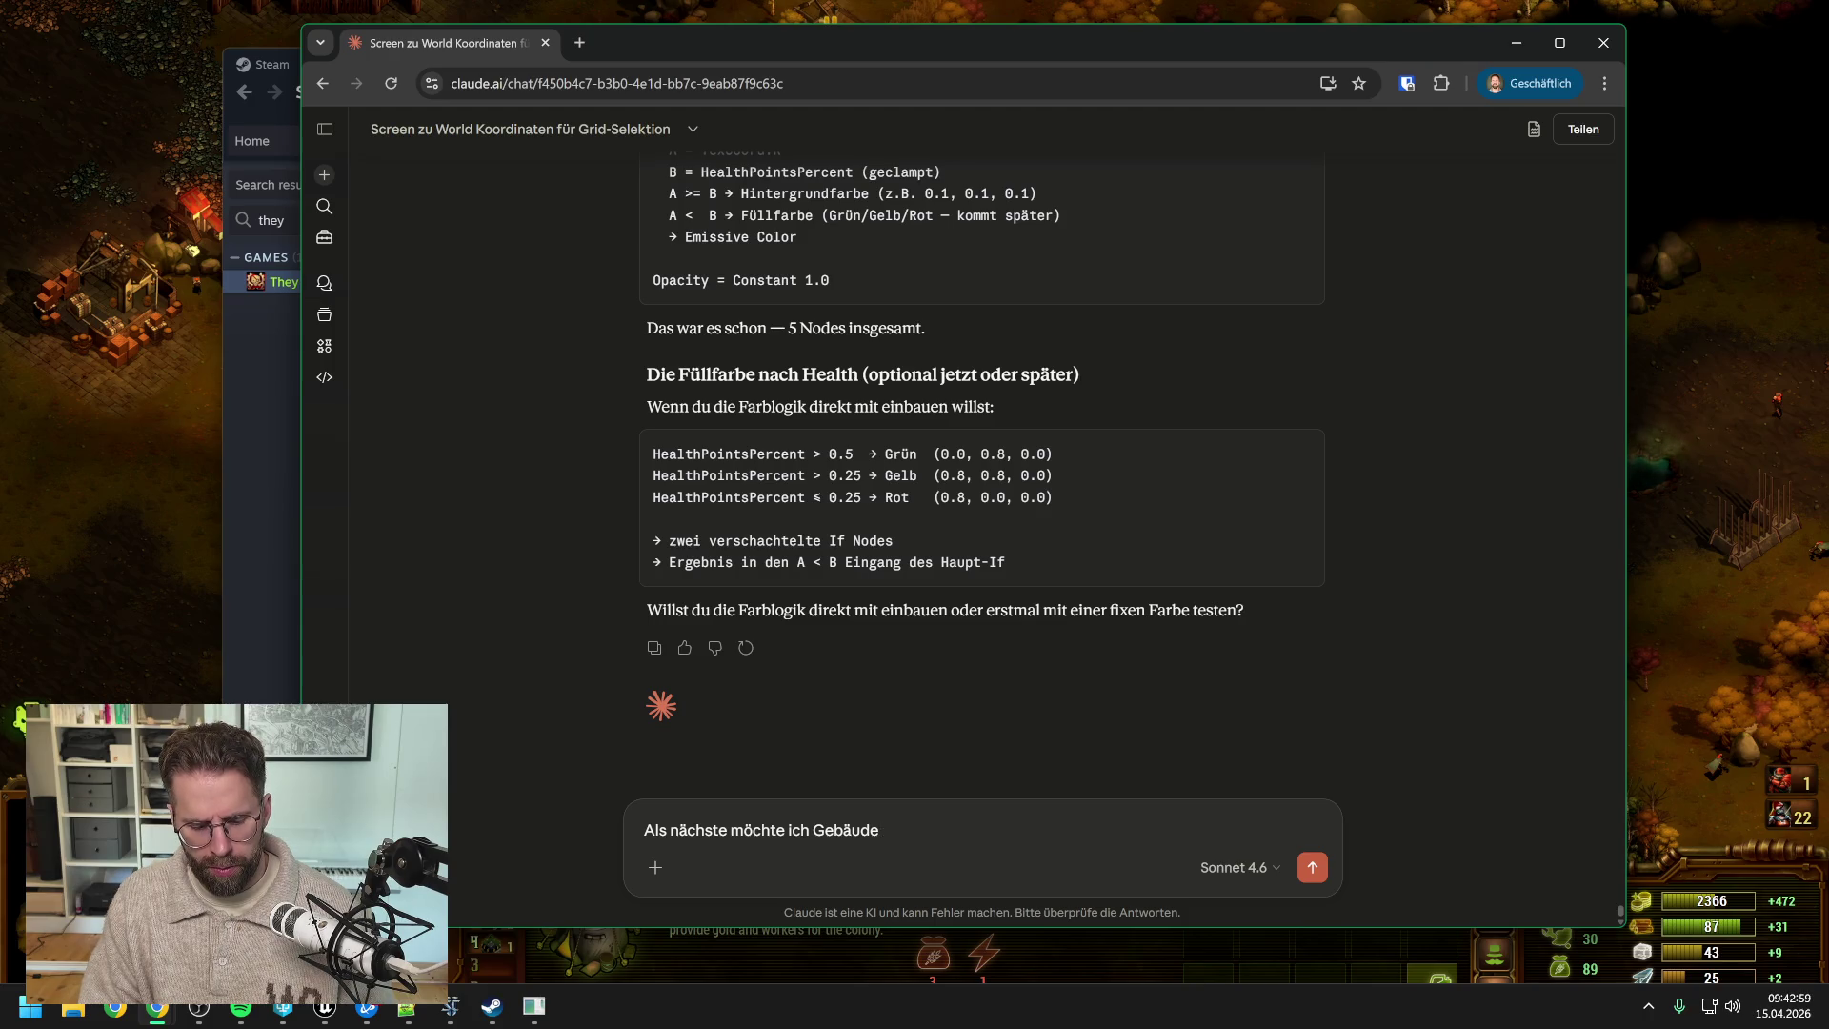
{"action": "type", "text": " mi"}
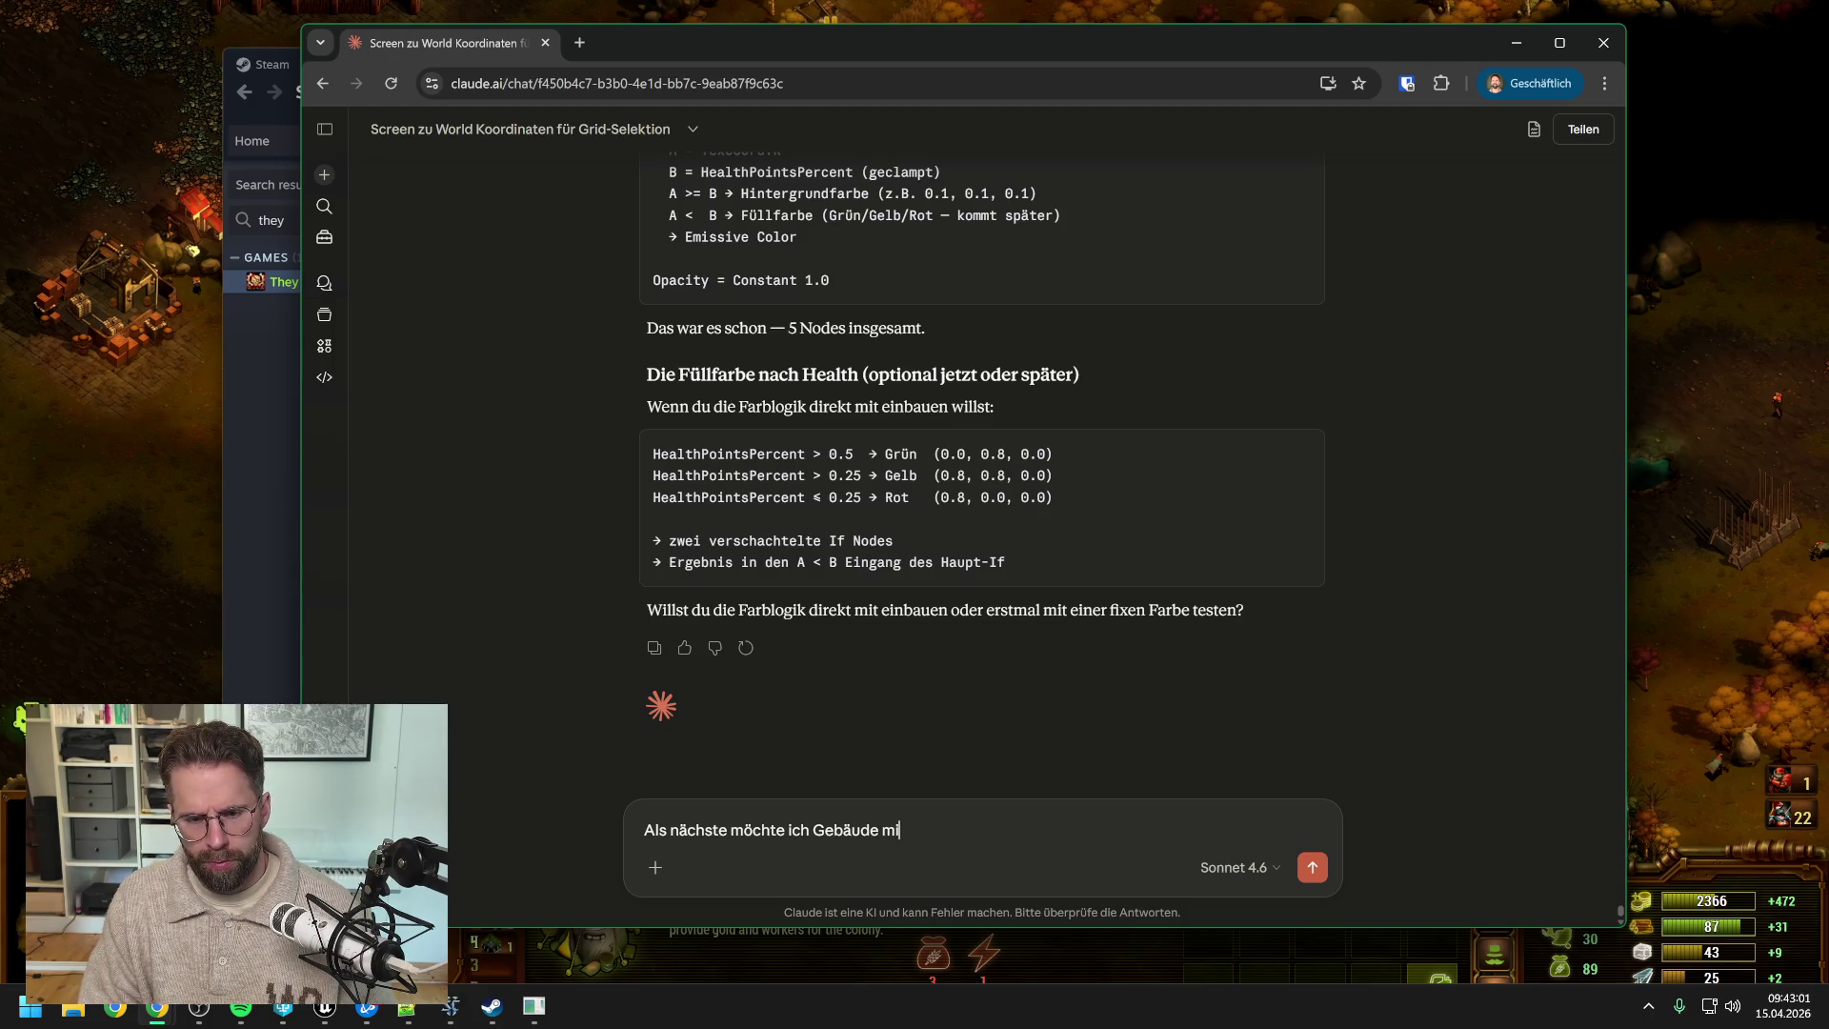
{"action": "type", "text": "t einem Visual"}
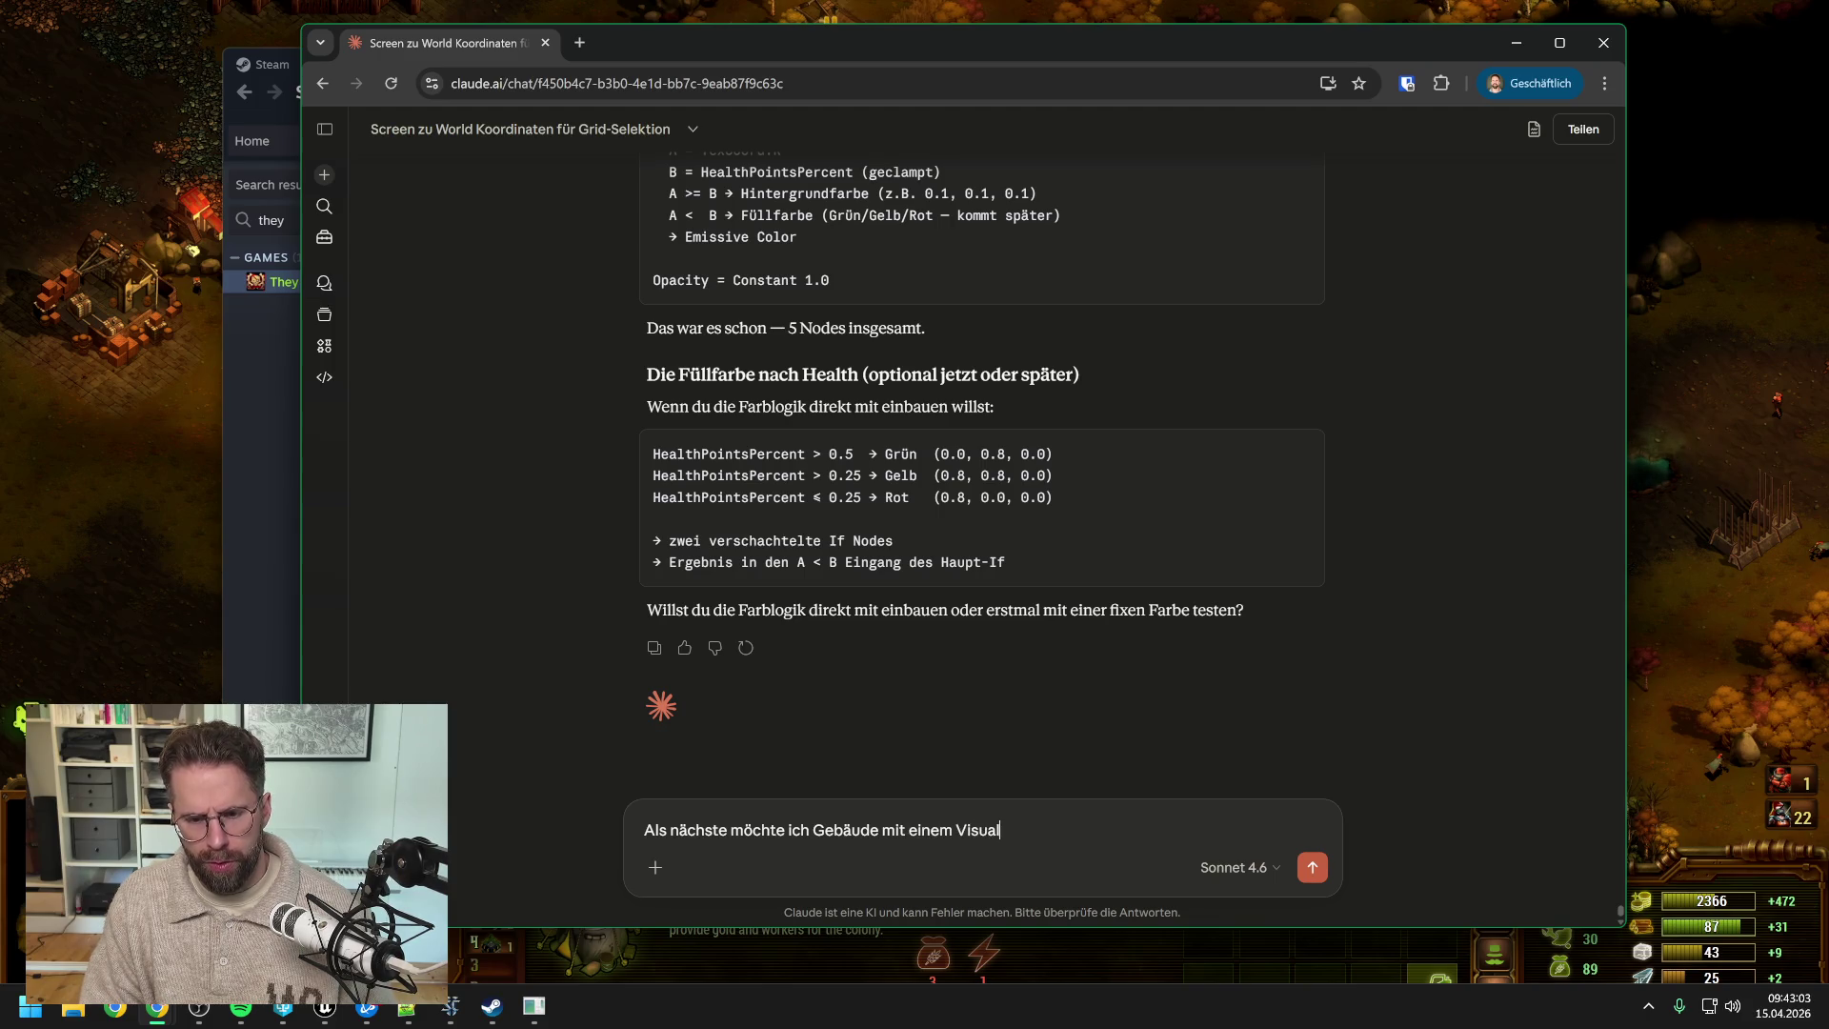
{"action": "type", "text": " auf der Map "}
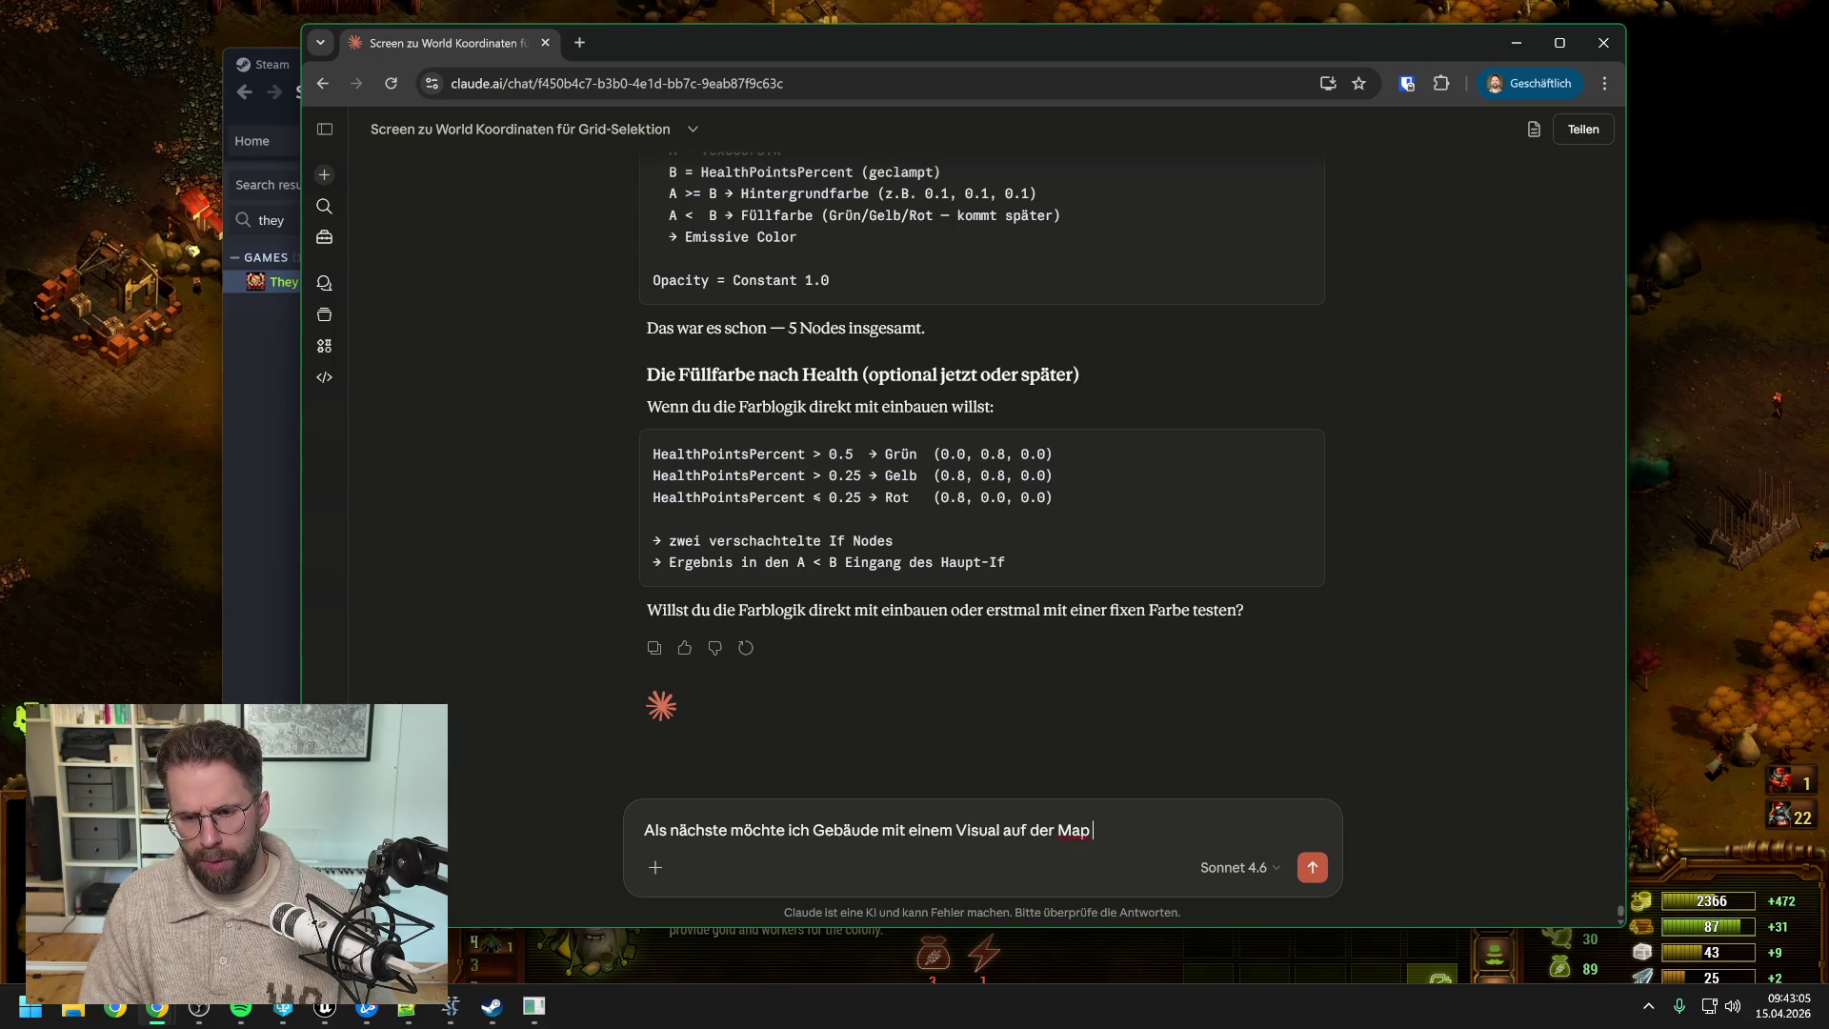
{"action": "type", "text": "markieren, die "}
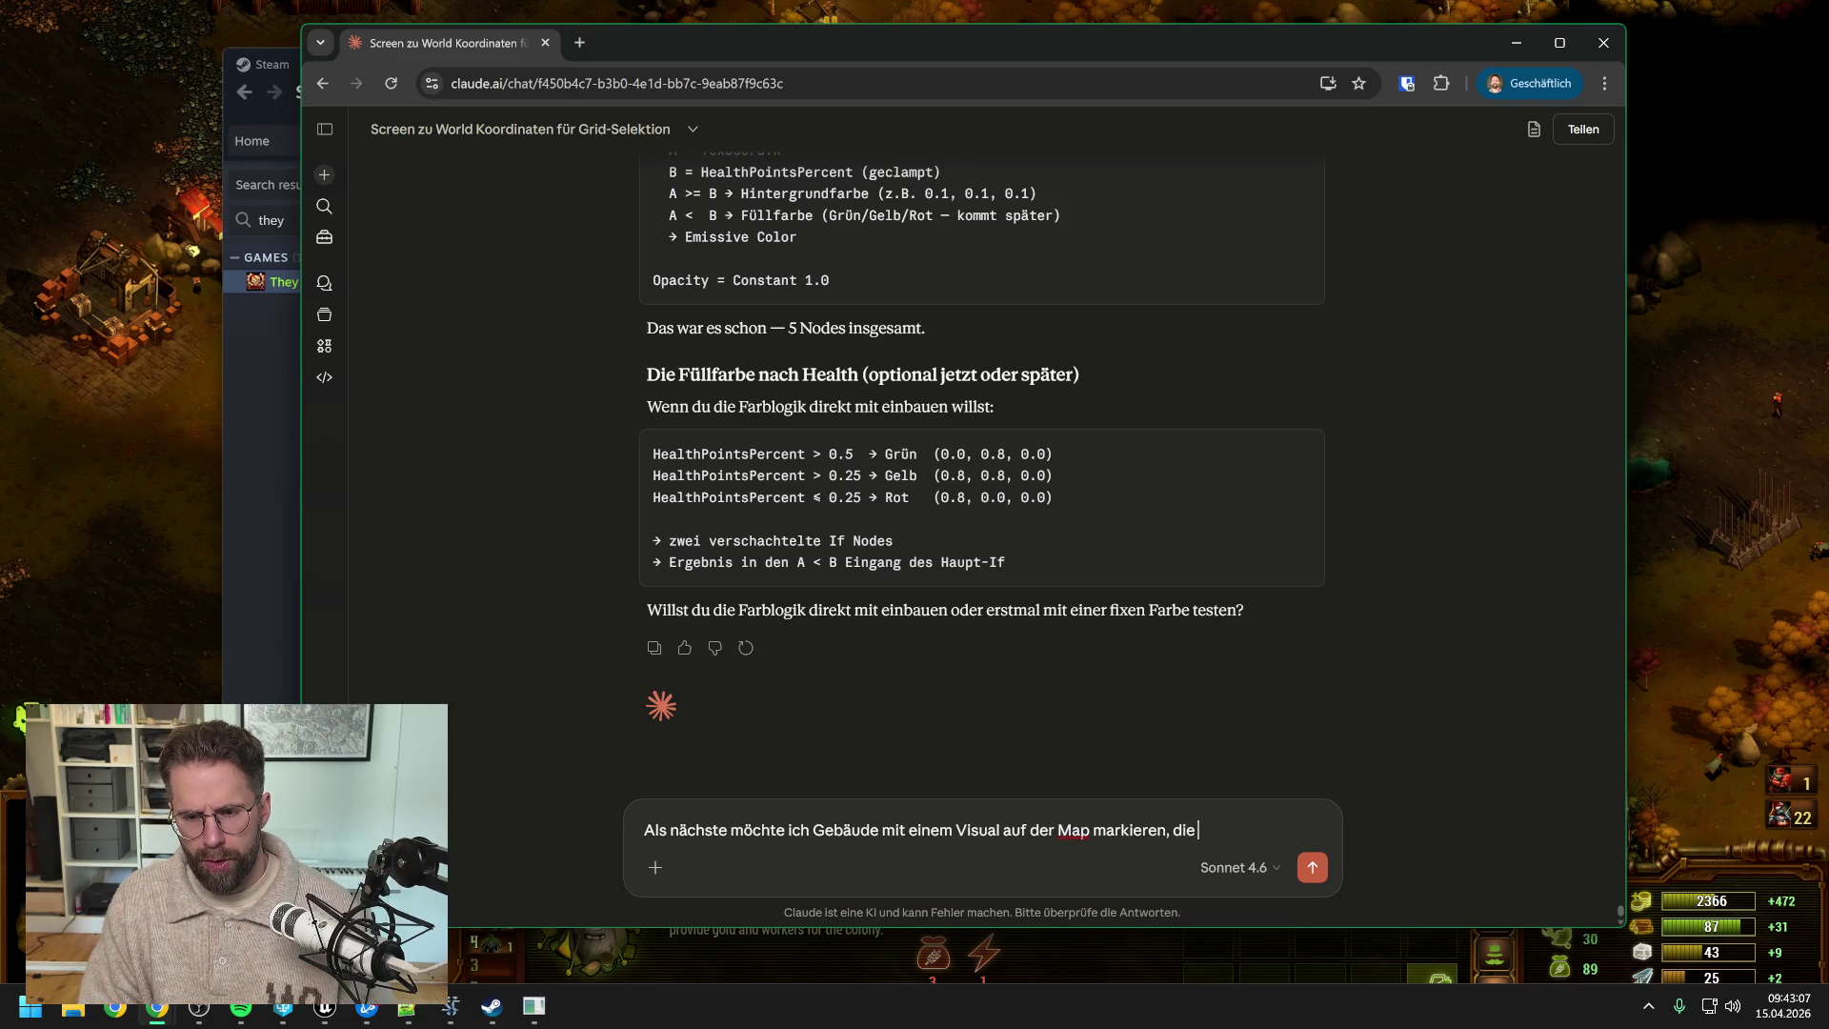
{"action": "type", "text": "aktuell s"}
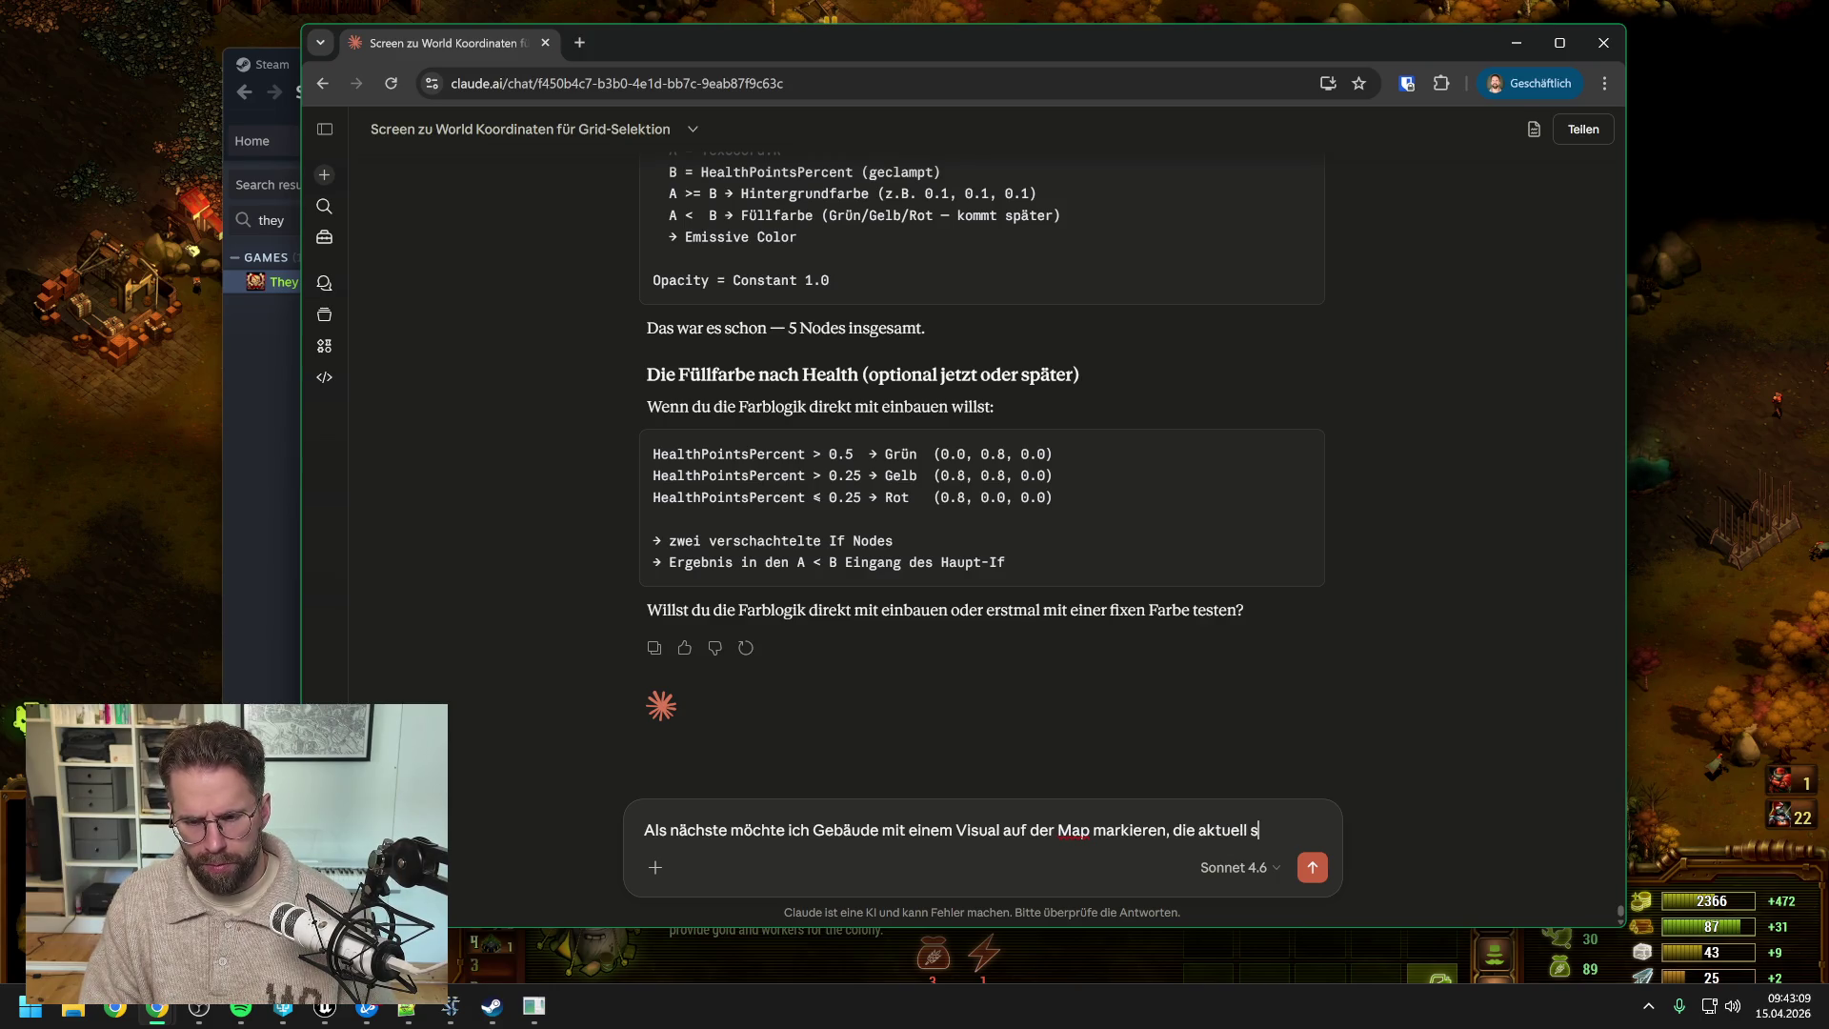
{"action": "type", "text": "elected sind."}
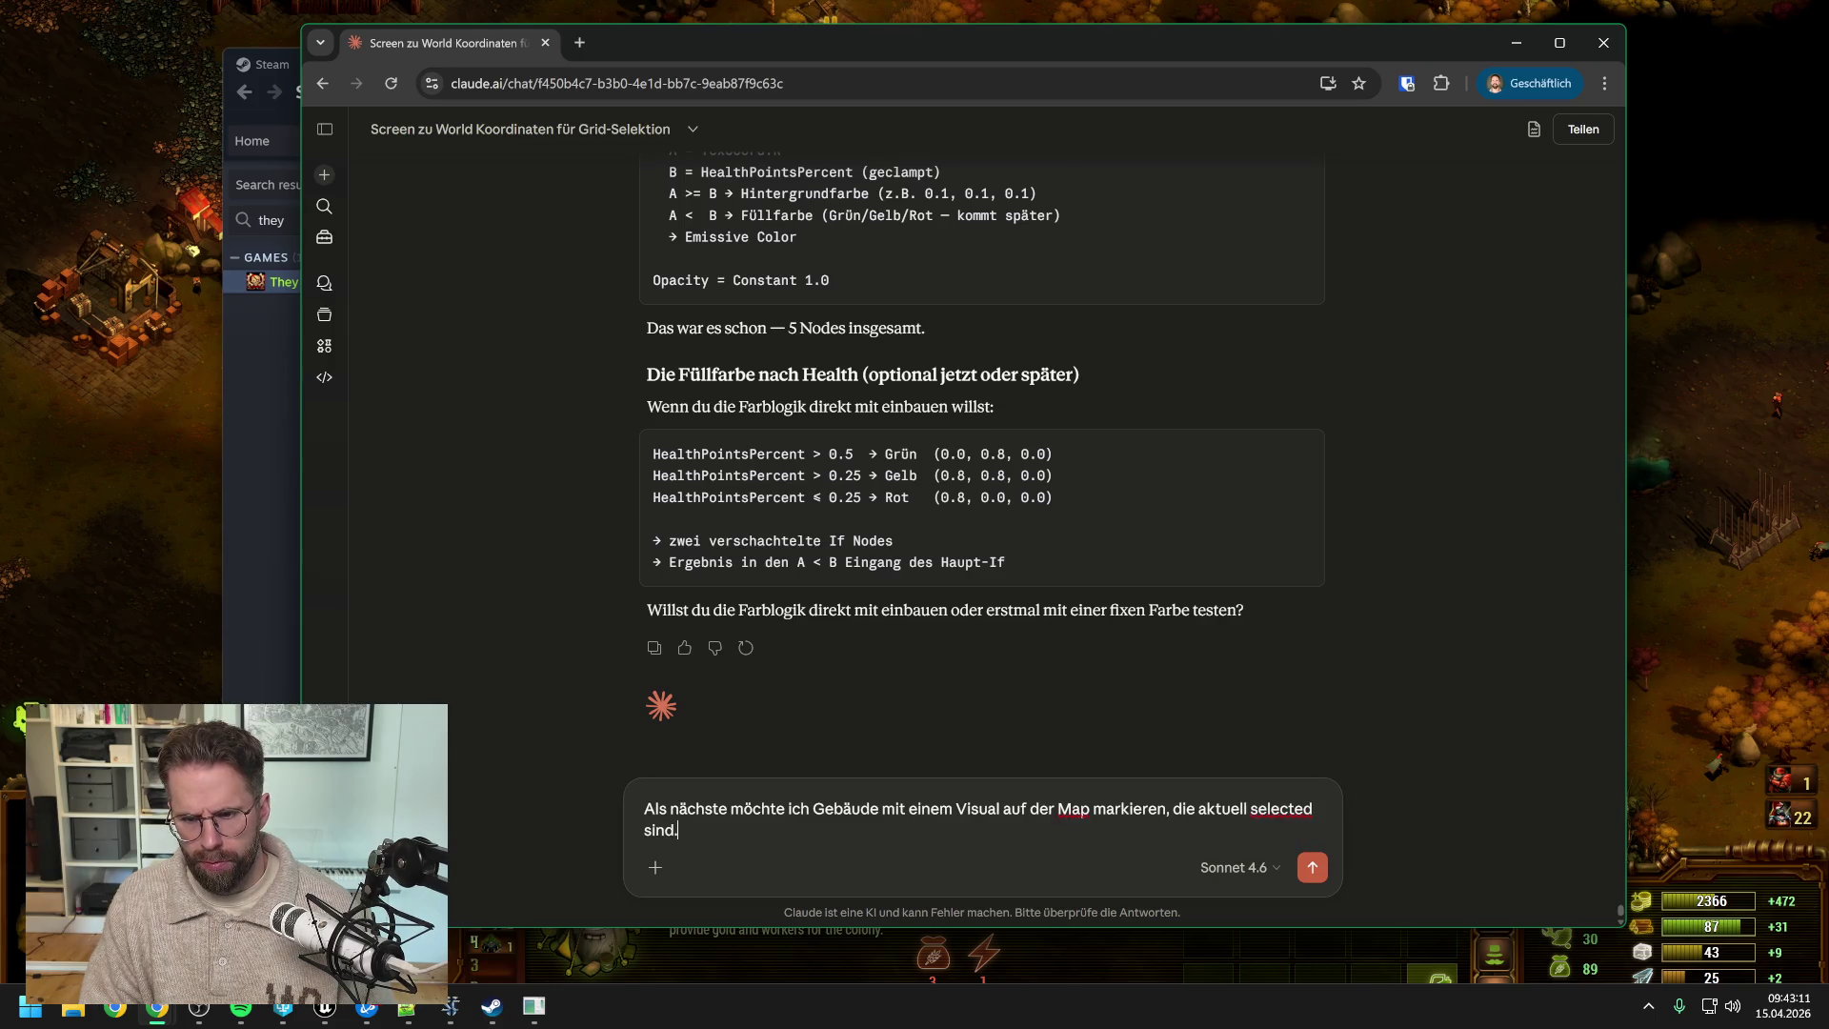
{"action": "key", "text": "ctrl+v"}
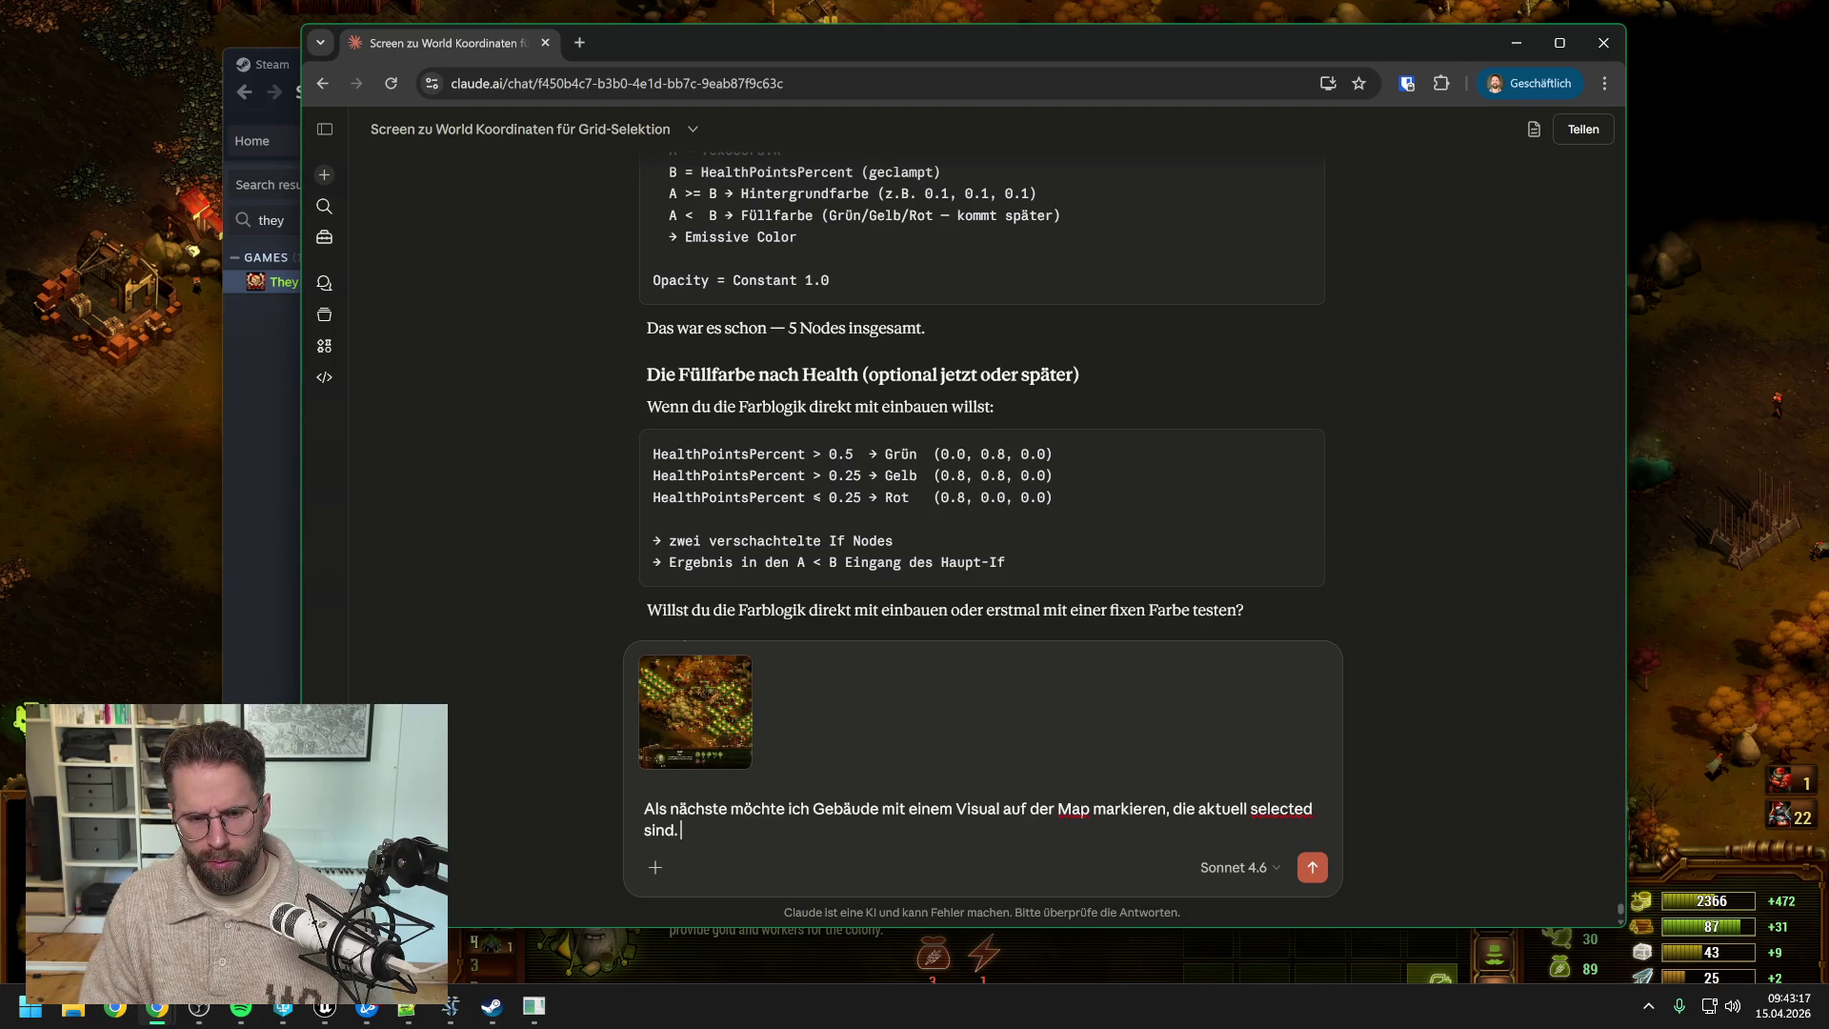
- Add 'Auf dem Screenshot sind aktuell die weißen Zelte mit einem abgerundeten grünen Rectangle selected.' and begin a new line
{"action": "type", "text": "Auf"}
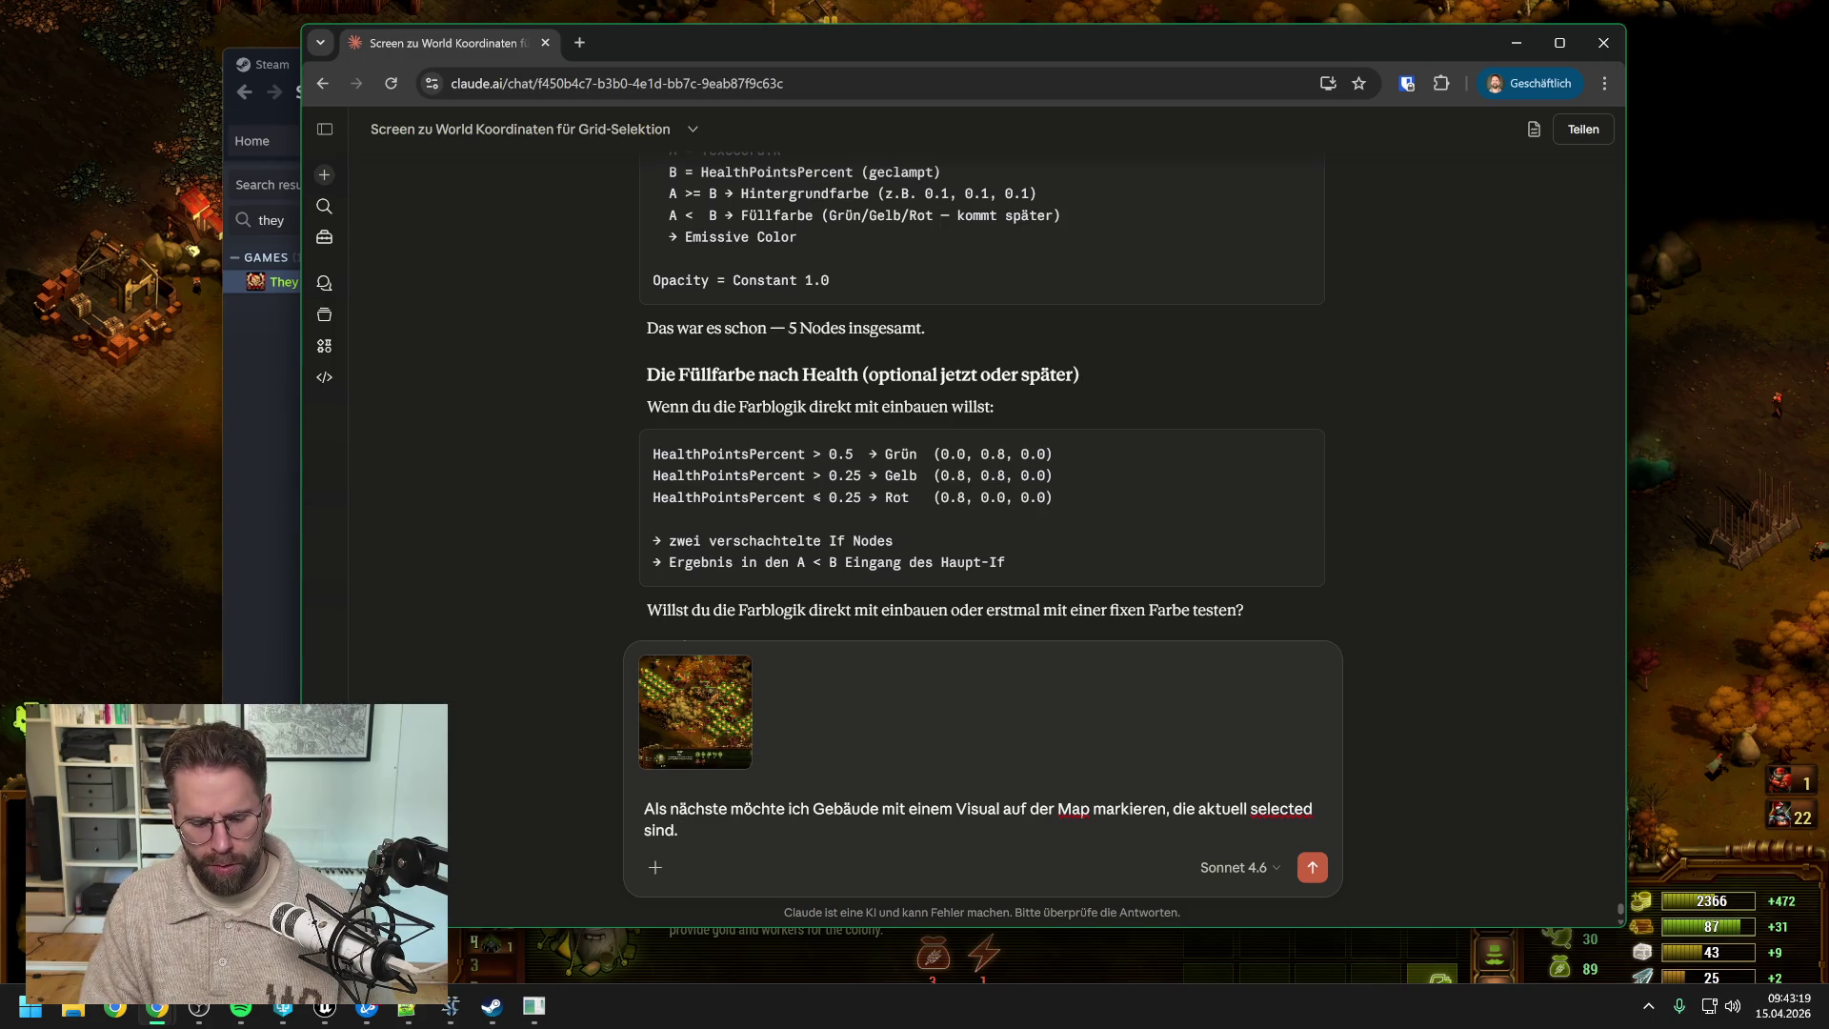
{"action": "type", "text": " dem Scr"}
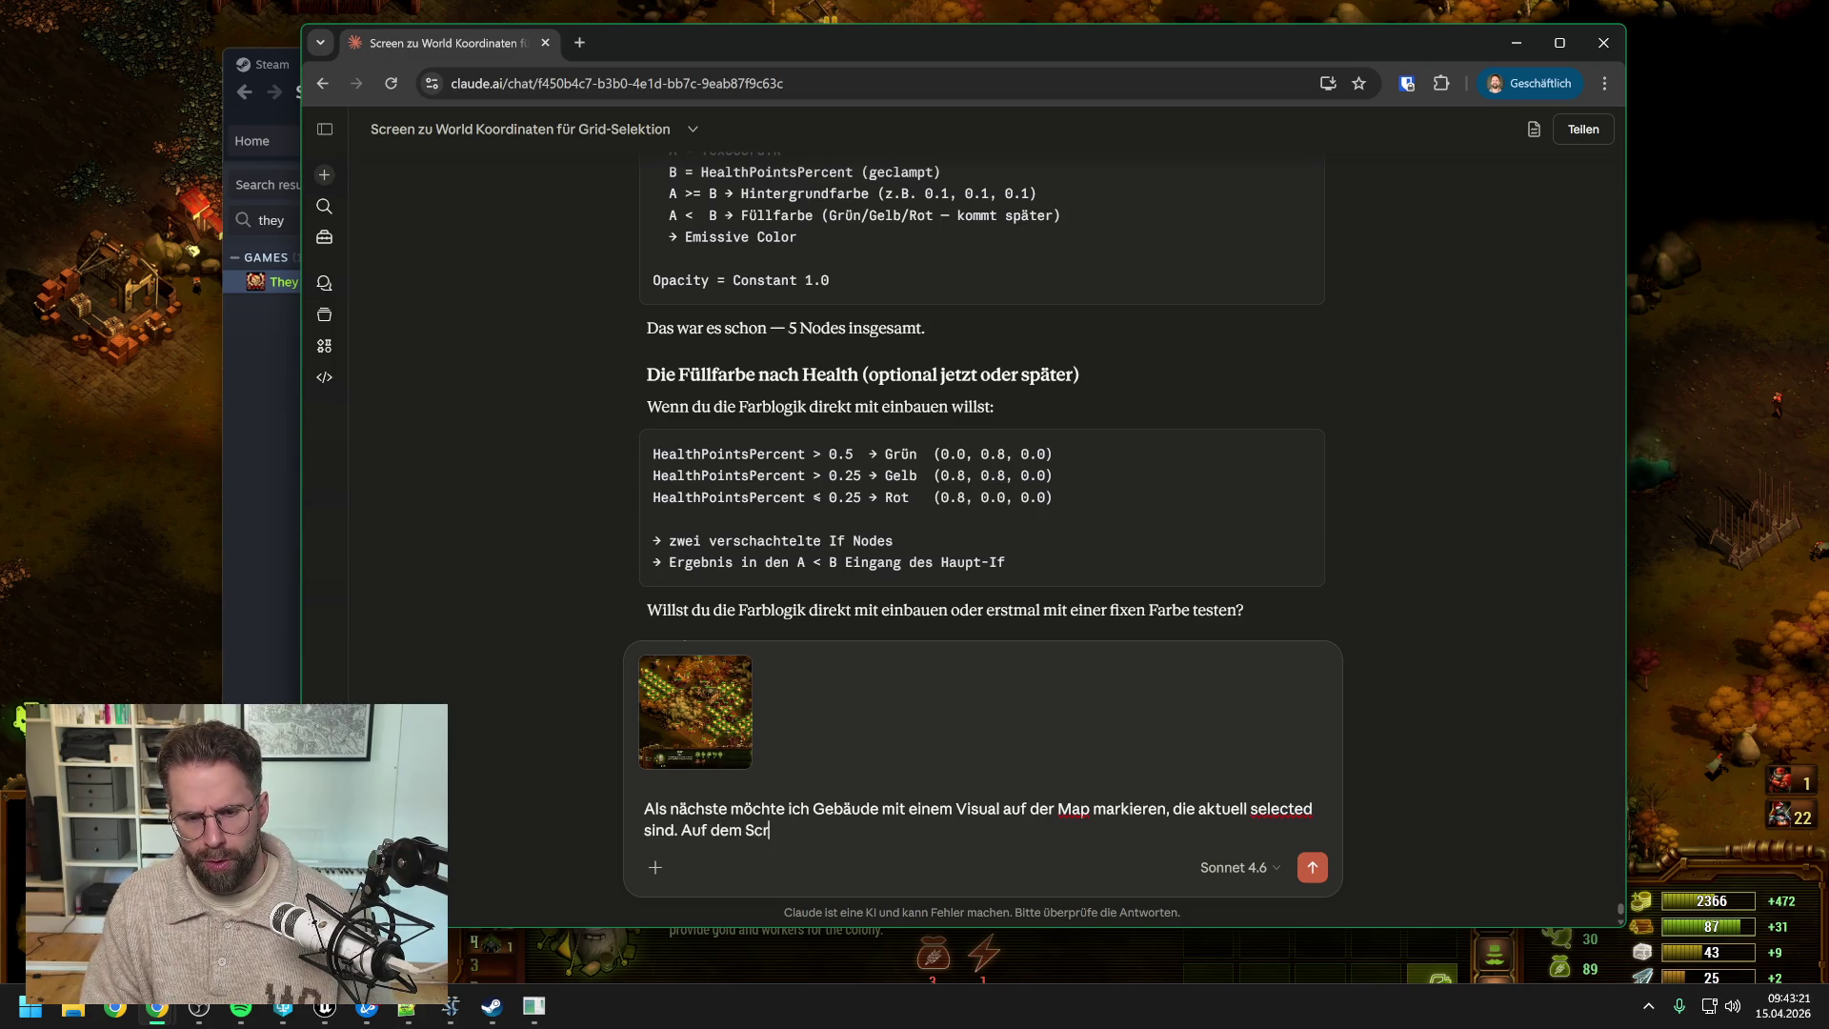
{"action": "type", "text": "eenshot sind aktue"}
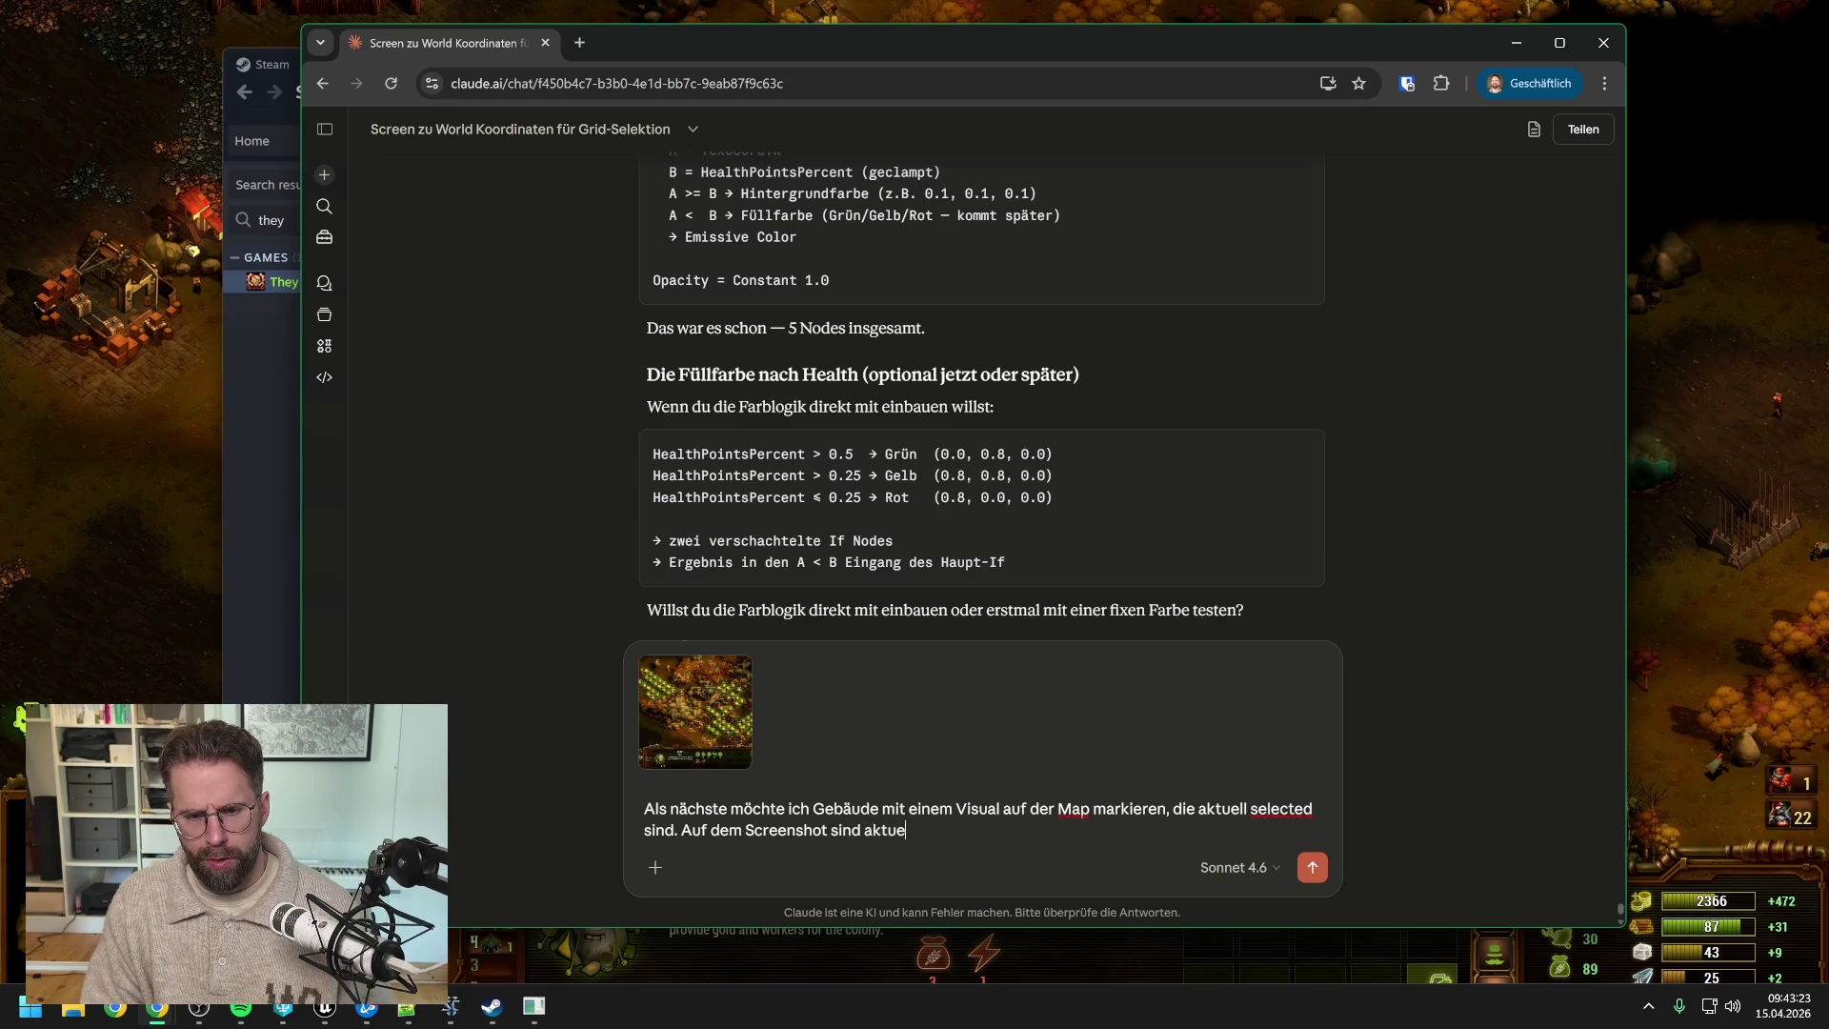
{"action": "type", "text": "ll die weißen"}
{"action": "key", "text": "BackSpace"}
{"action": "key", "text": "BackSpace"}
{"action": "key", "text": "BackSpace"}
{"action": "type", "text": "ßen S"}
{"action": "key", "text": "BackSpace"}
{"action": "type", "text": "Zelt"}
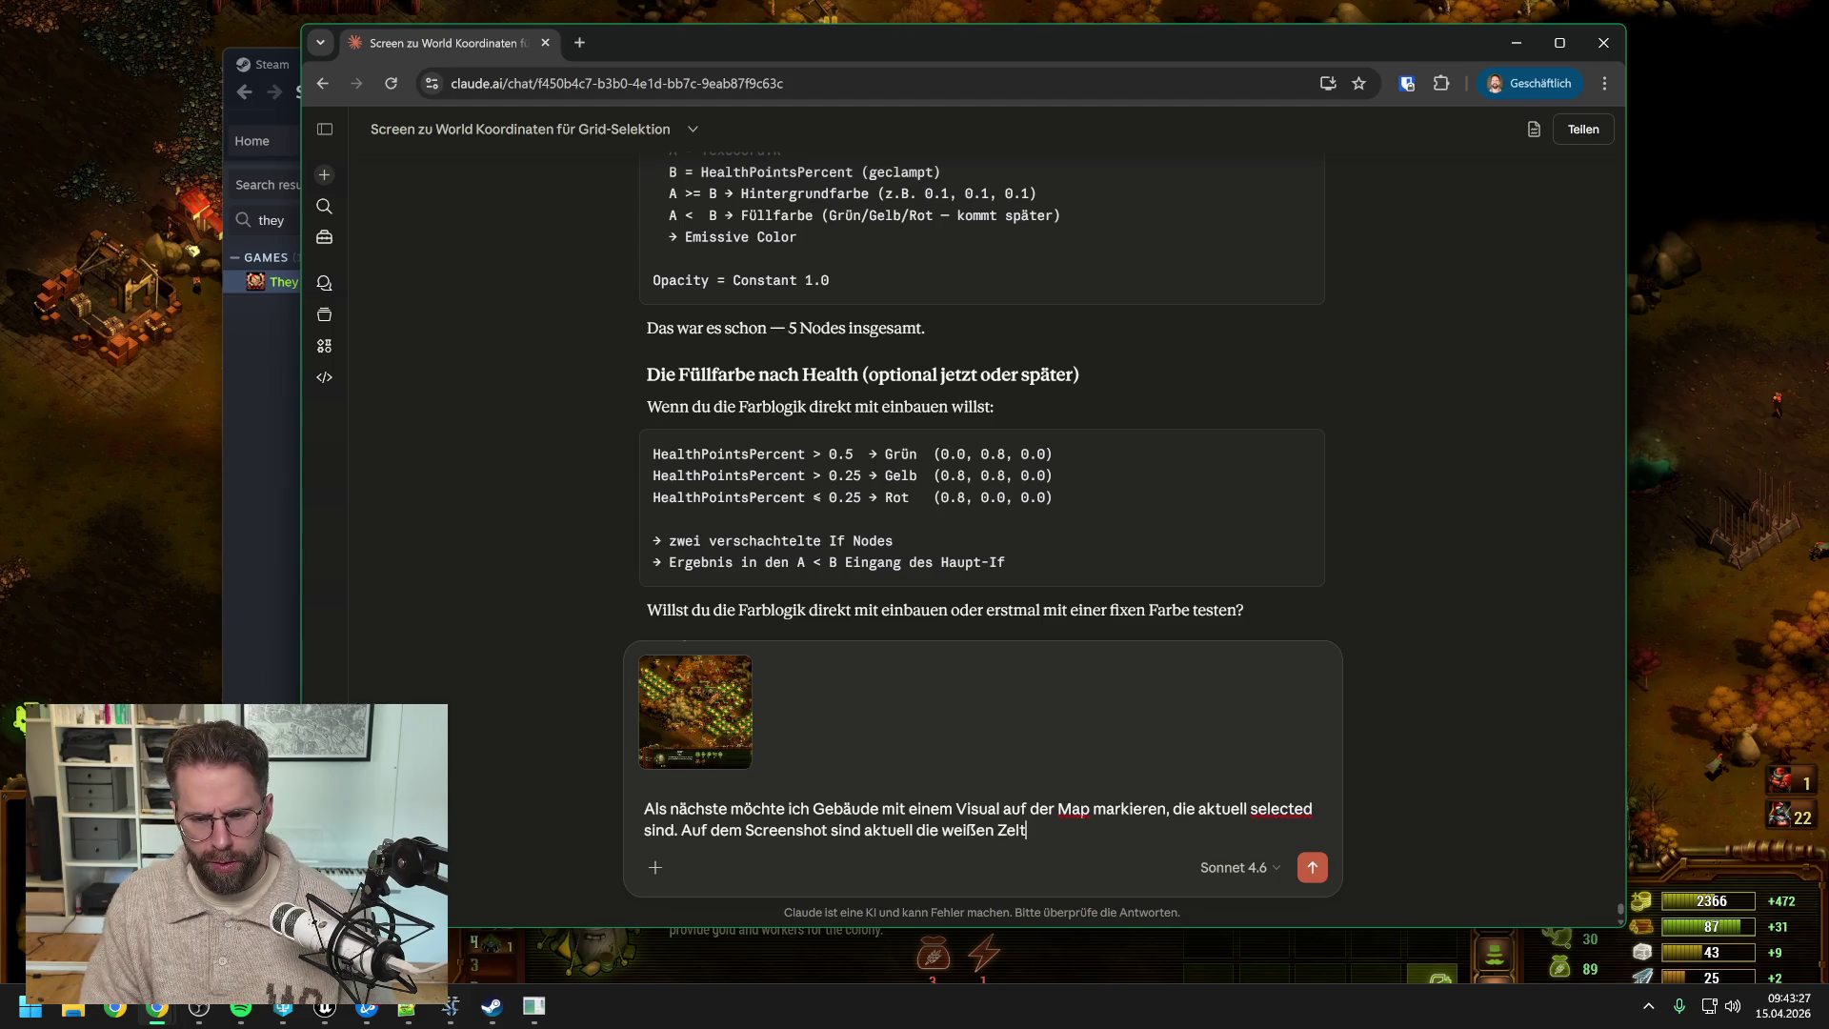
{"action": "type", "text": "e mit einem"}
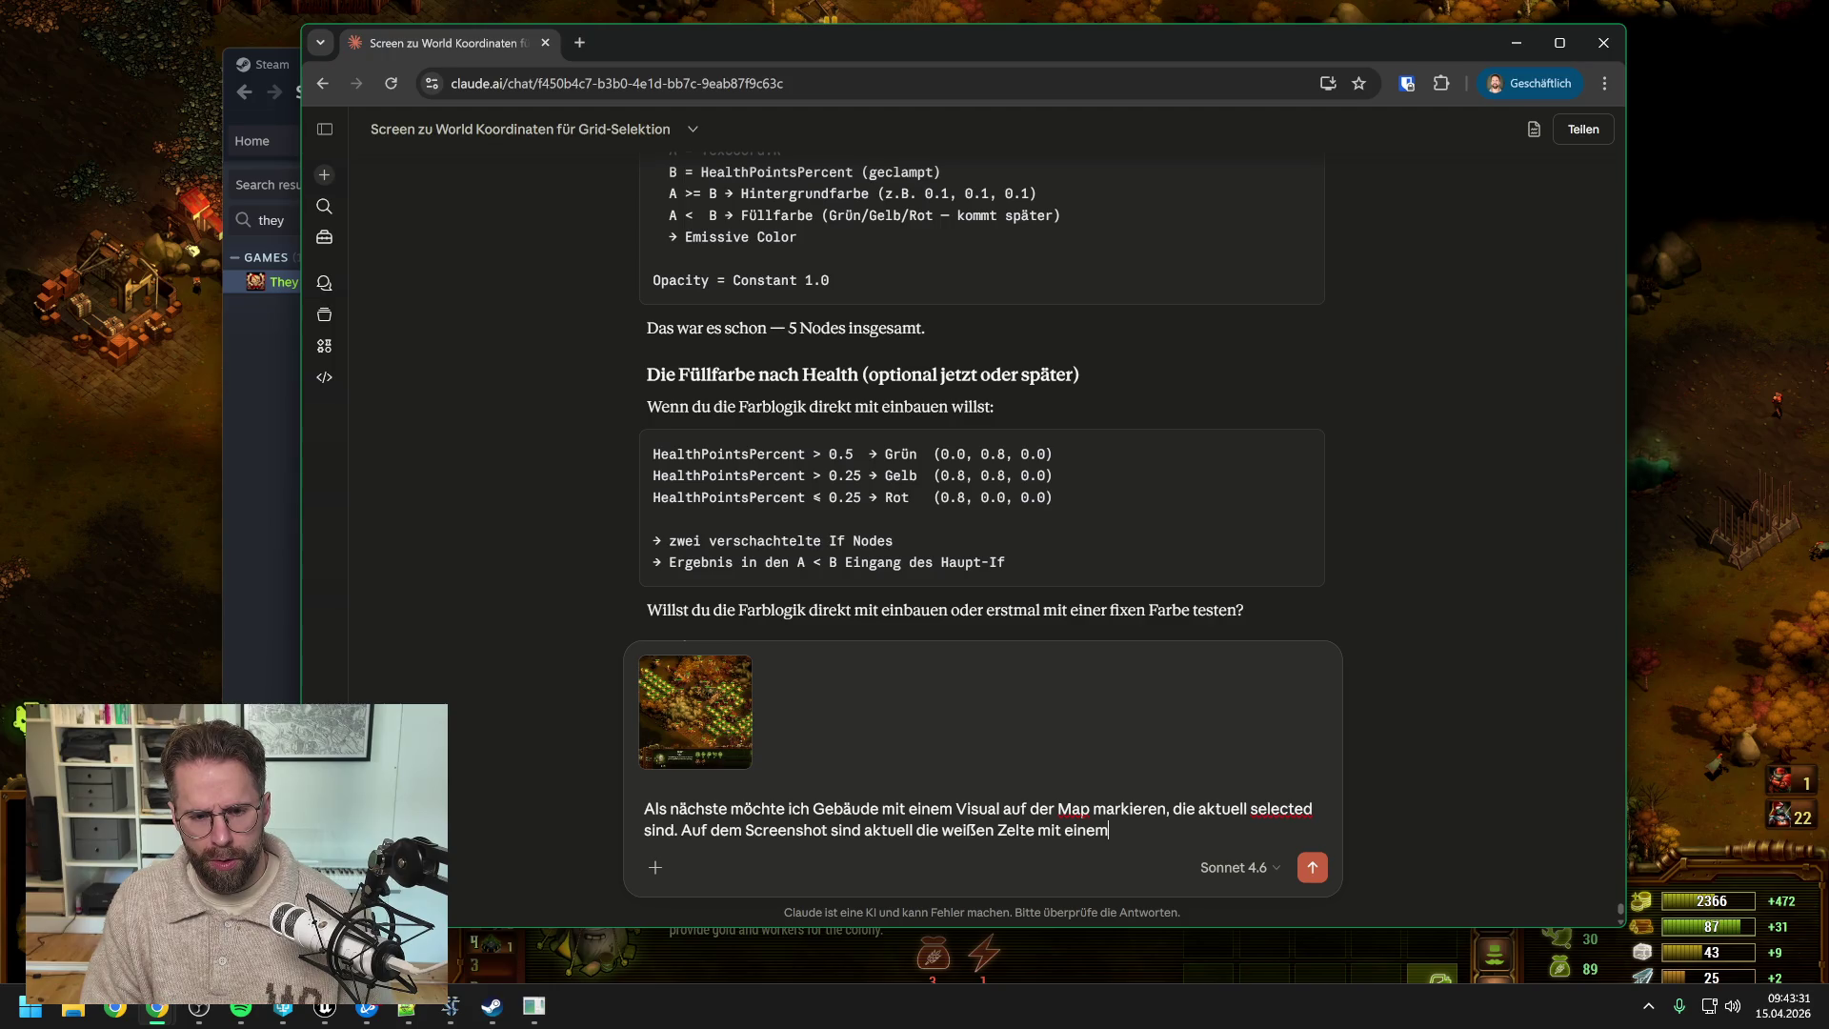
{"action": "type", "text": " abgerundete"}
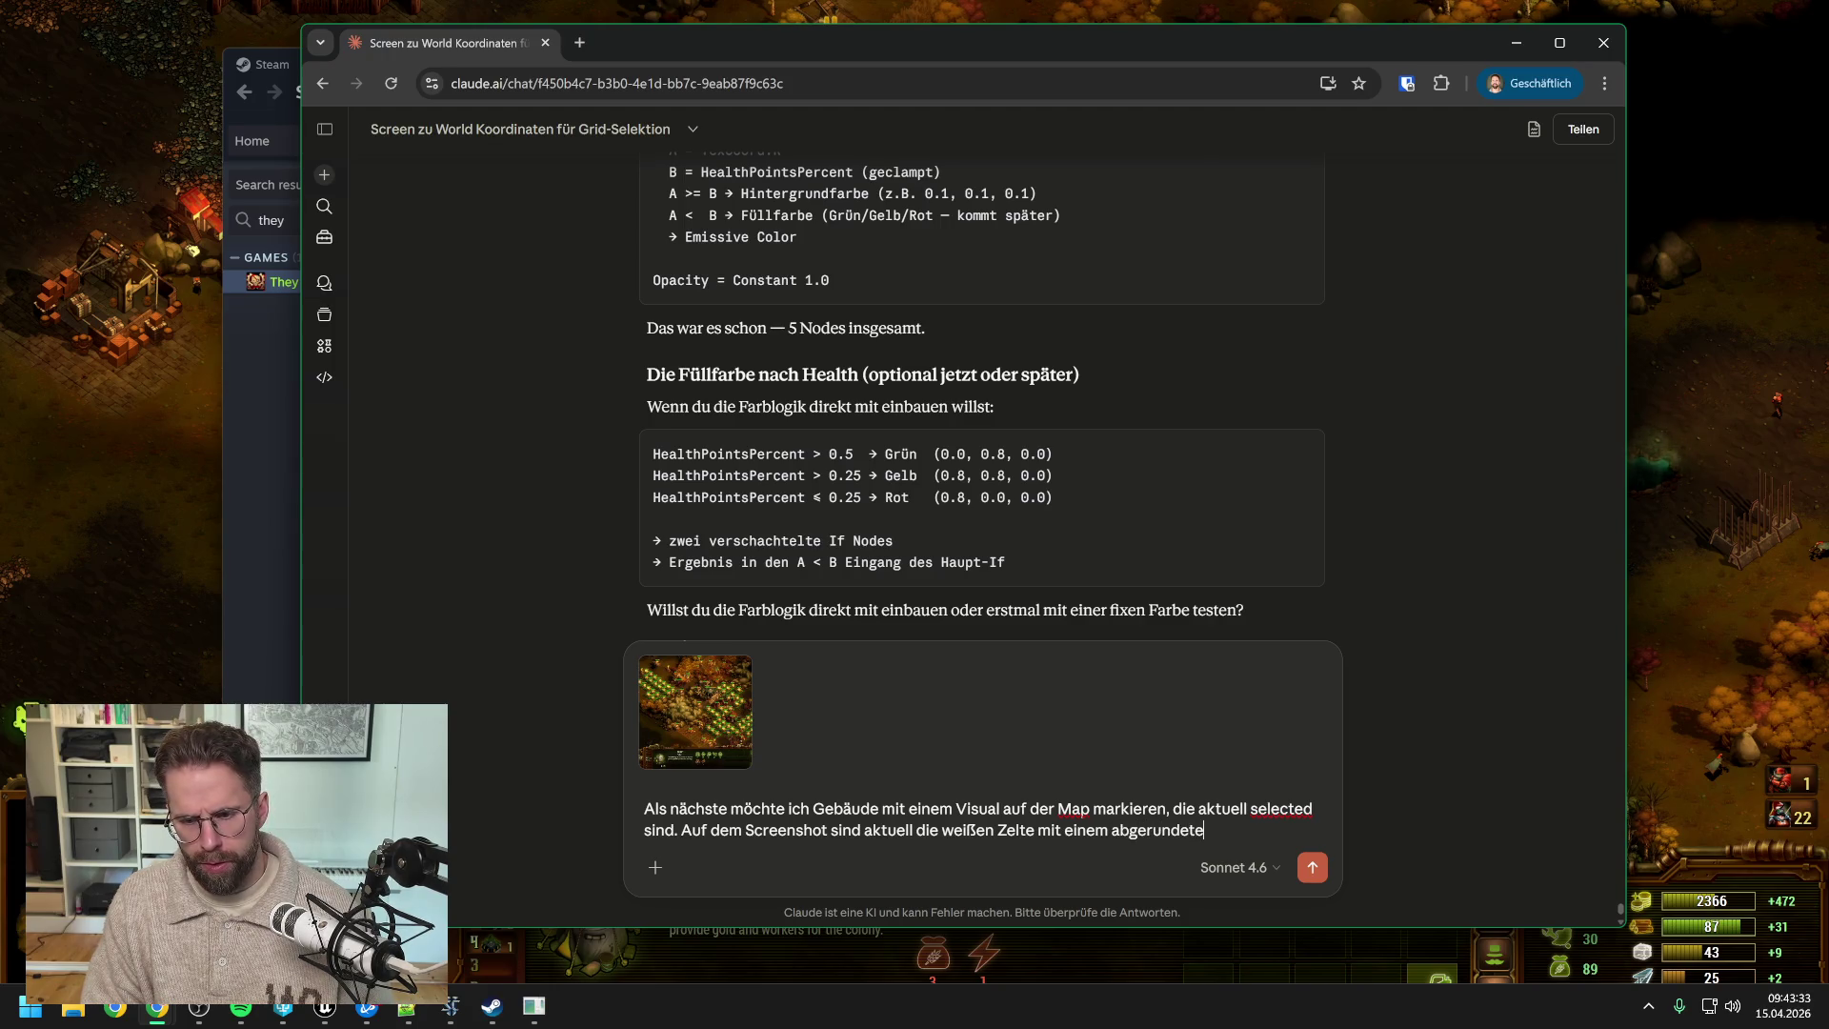
{"action": "type", "text": "n grünen Re"}
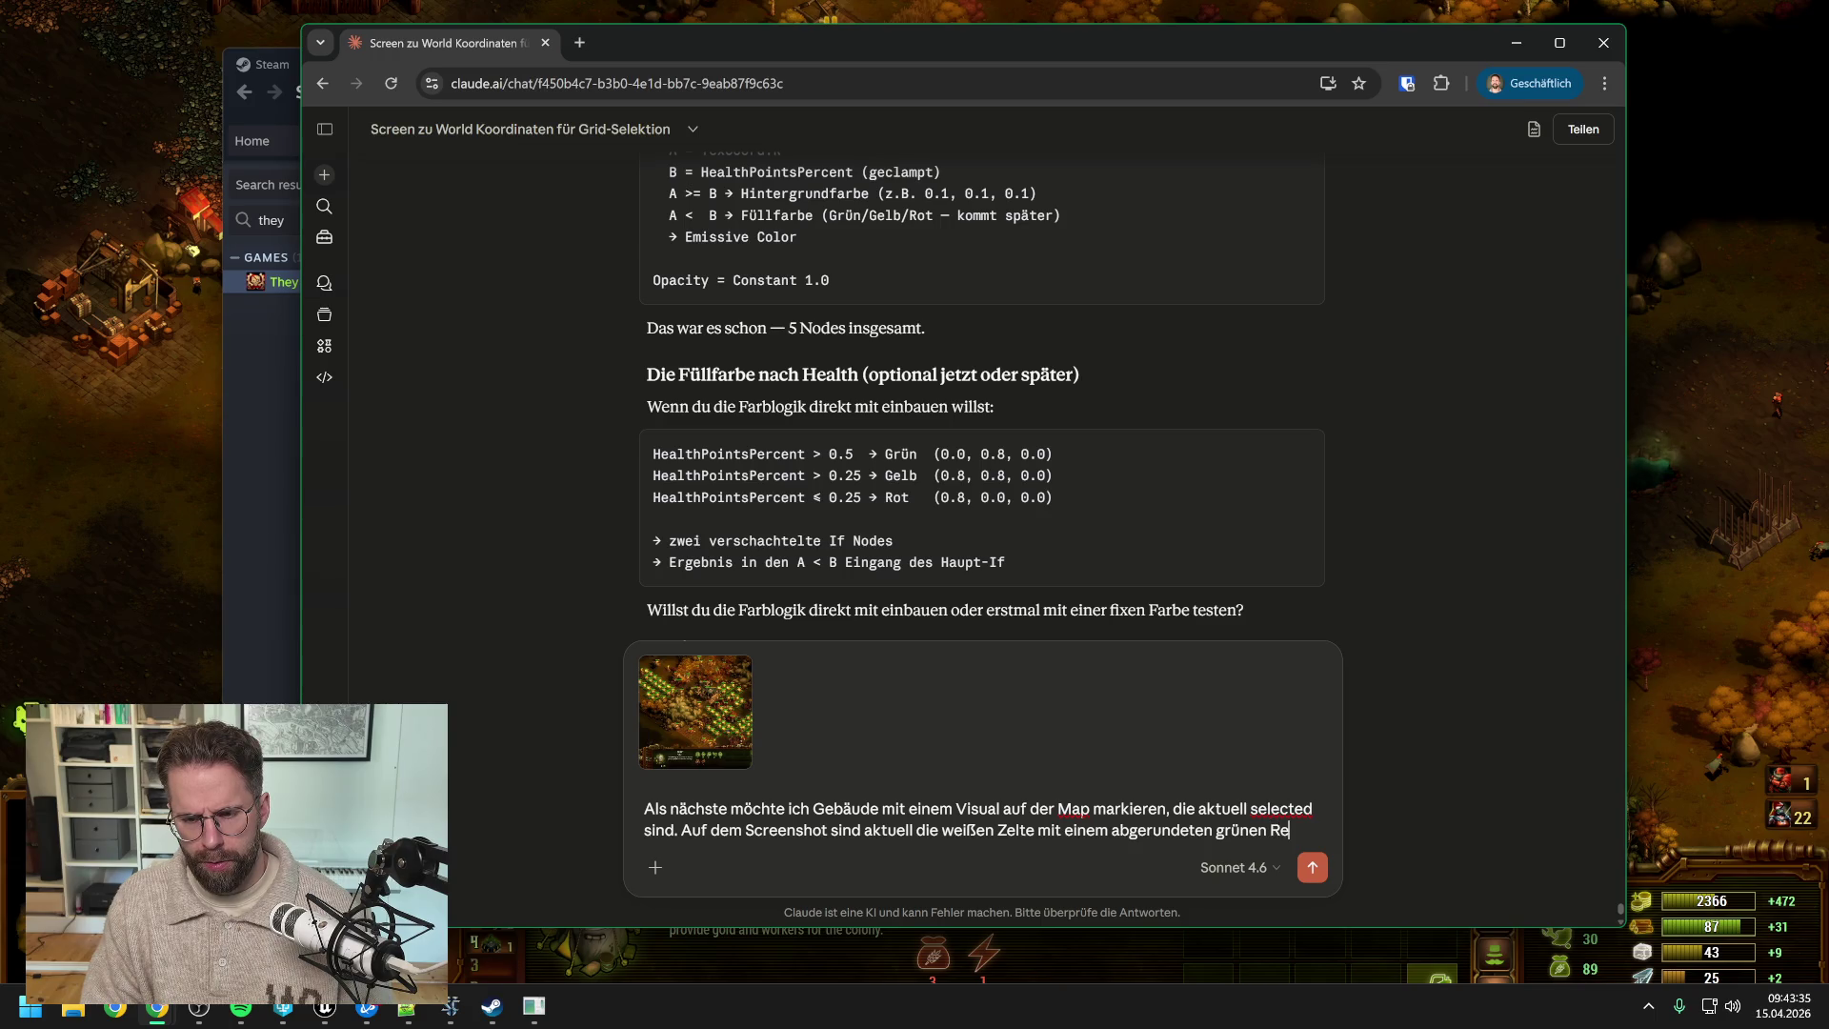
{"action": "type", "text": "ctangle selected."}
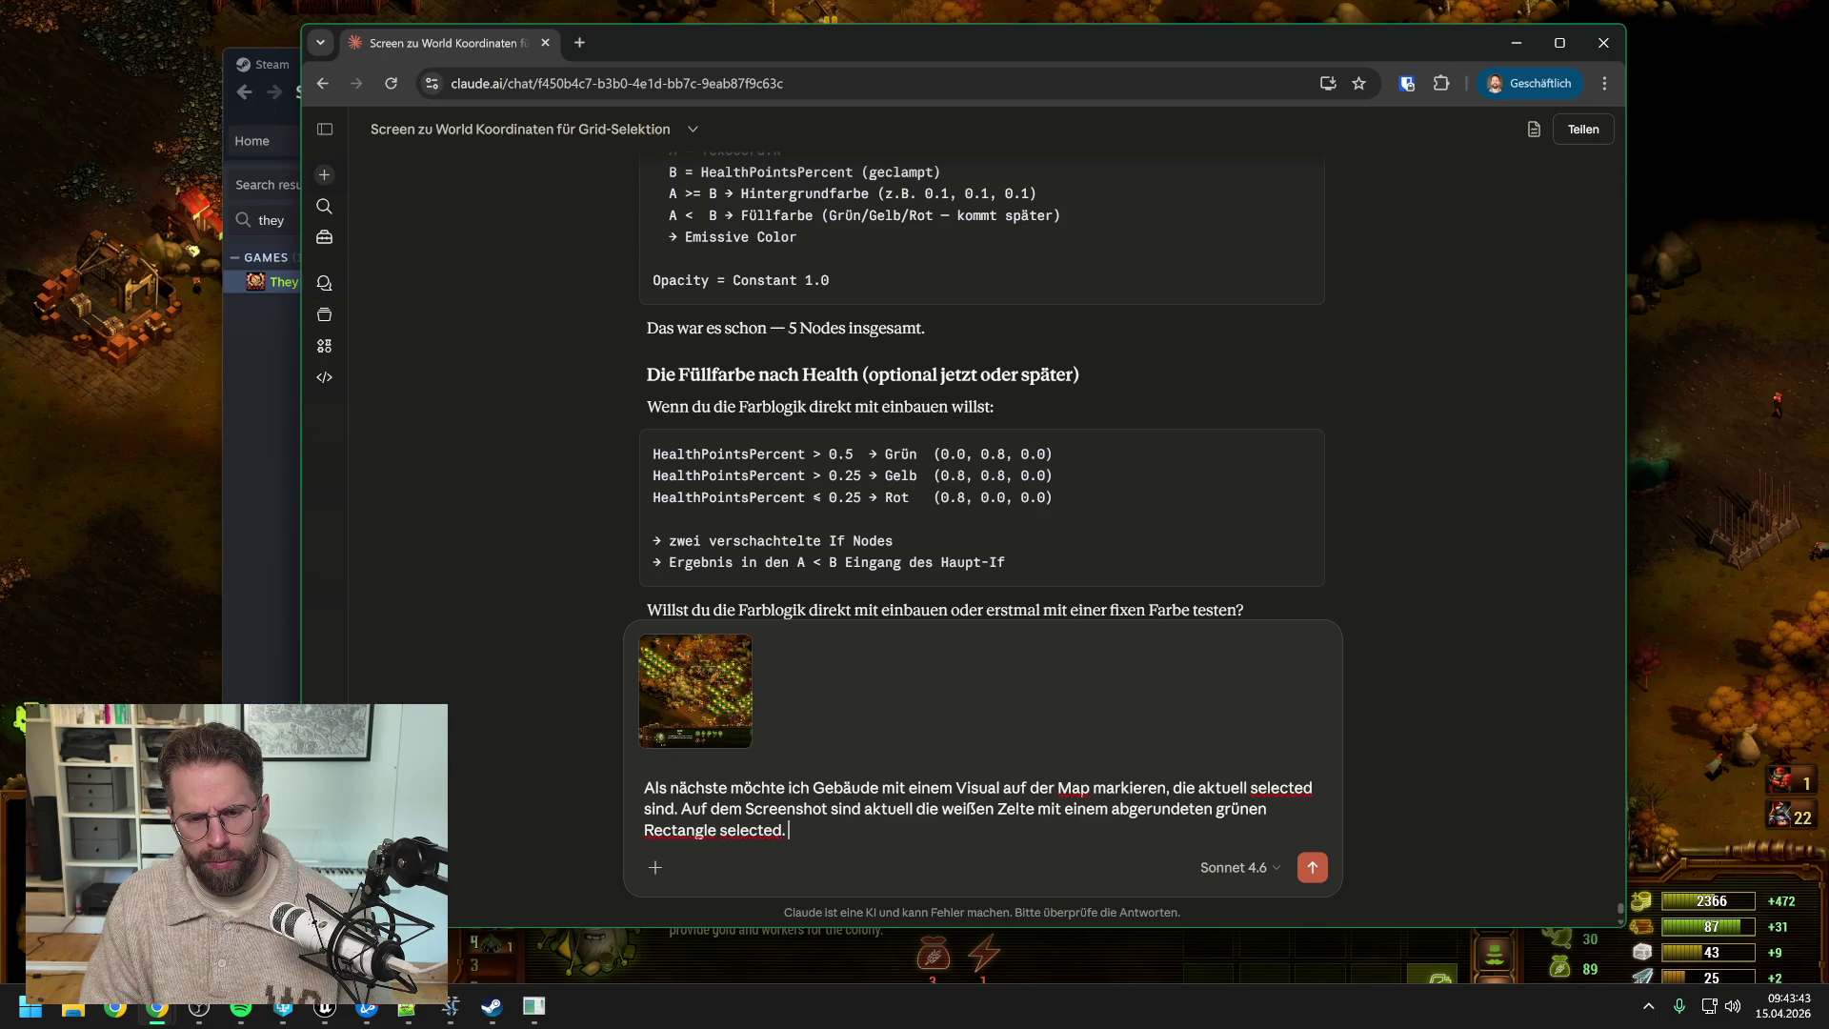
{"action": "key", "text": "shift+Return"}
- Ask whether to handle decals like health bars with a Niagara sprite emitter, and what alternatives exist, then send
{"action": "type", "text": "Ich überlege,"}
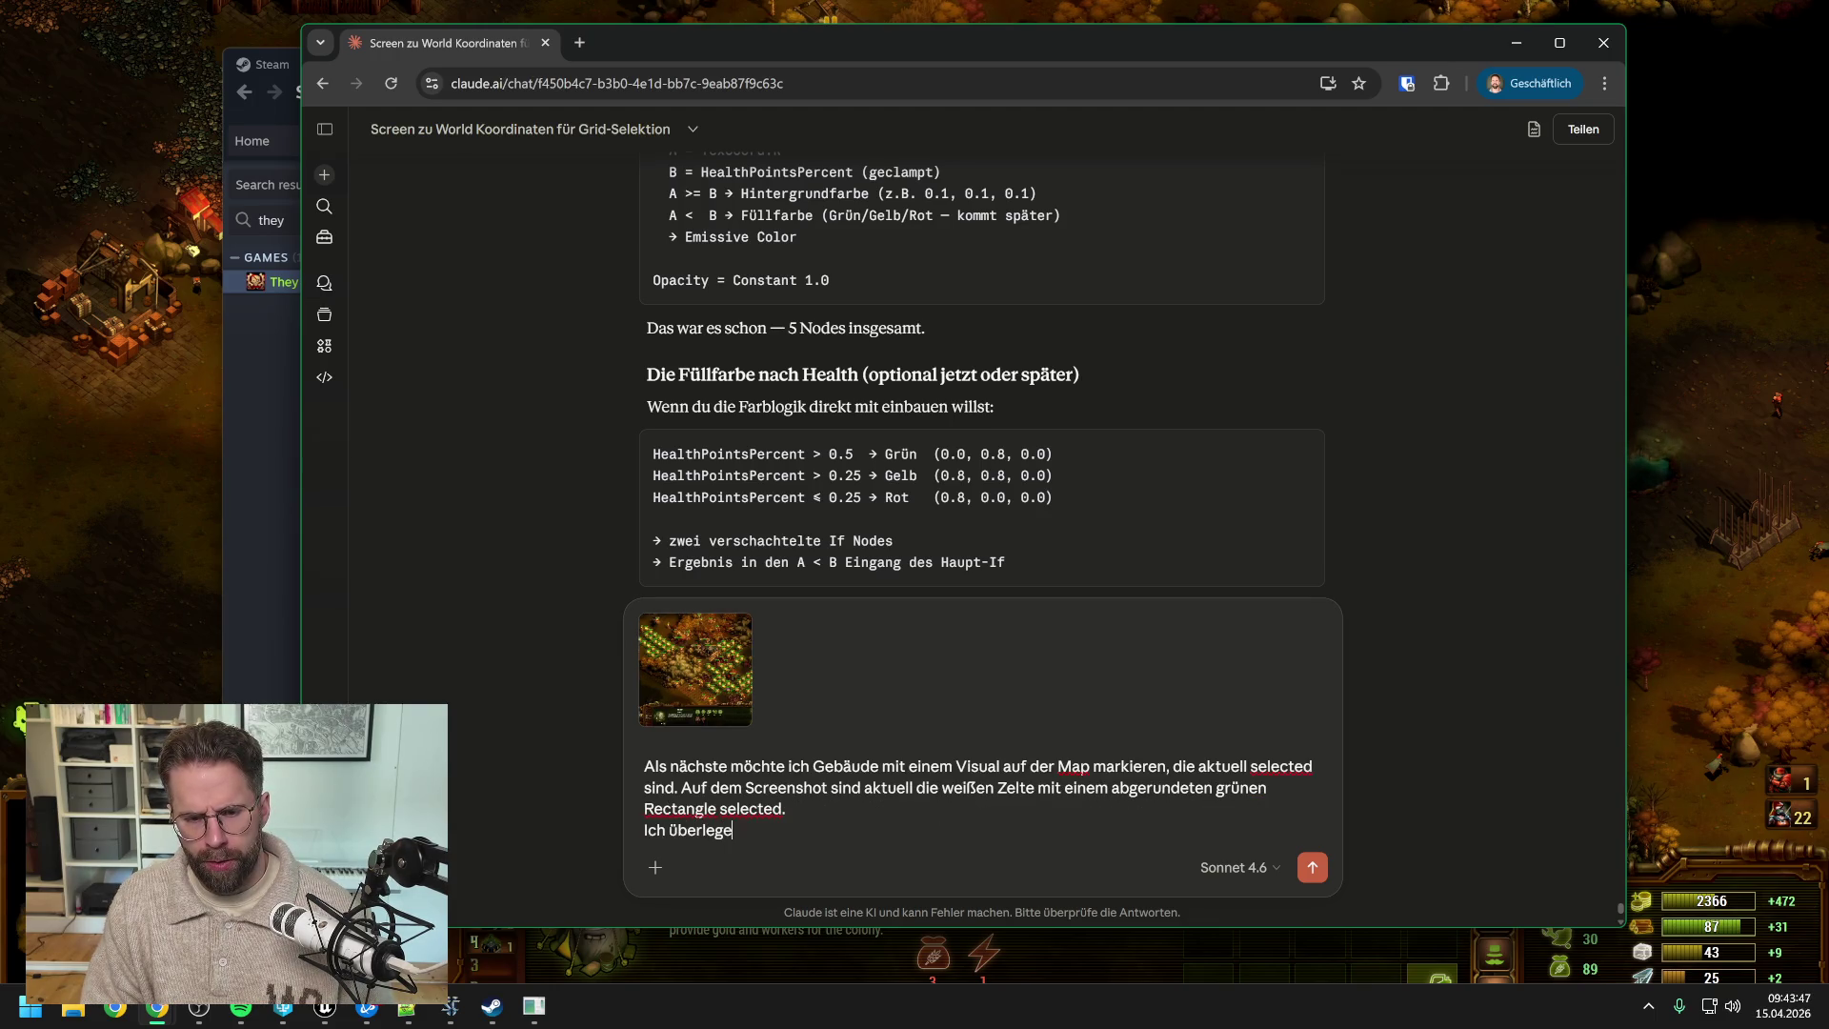
{"action": "type", "text": " ob wir das"}
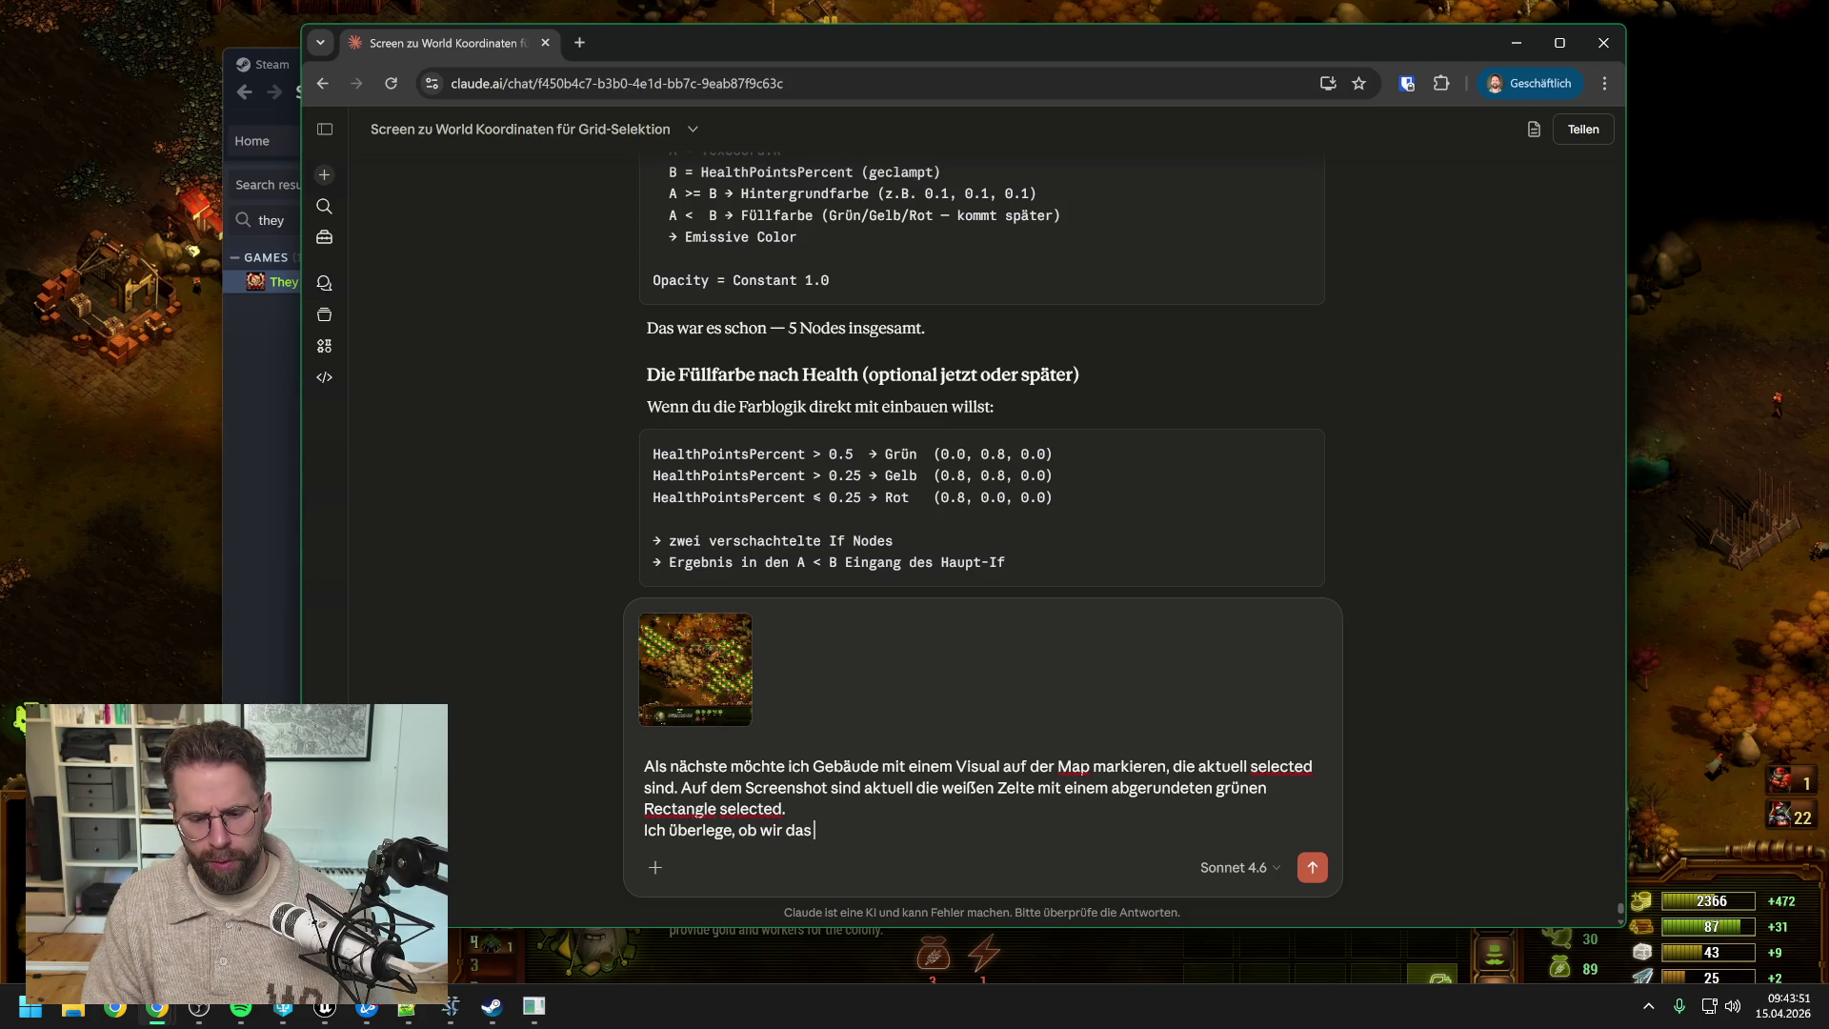
{"action": "type", "text": " nun ebenf"}
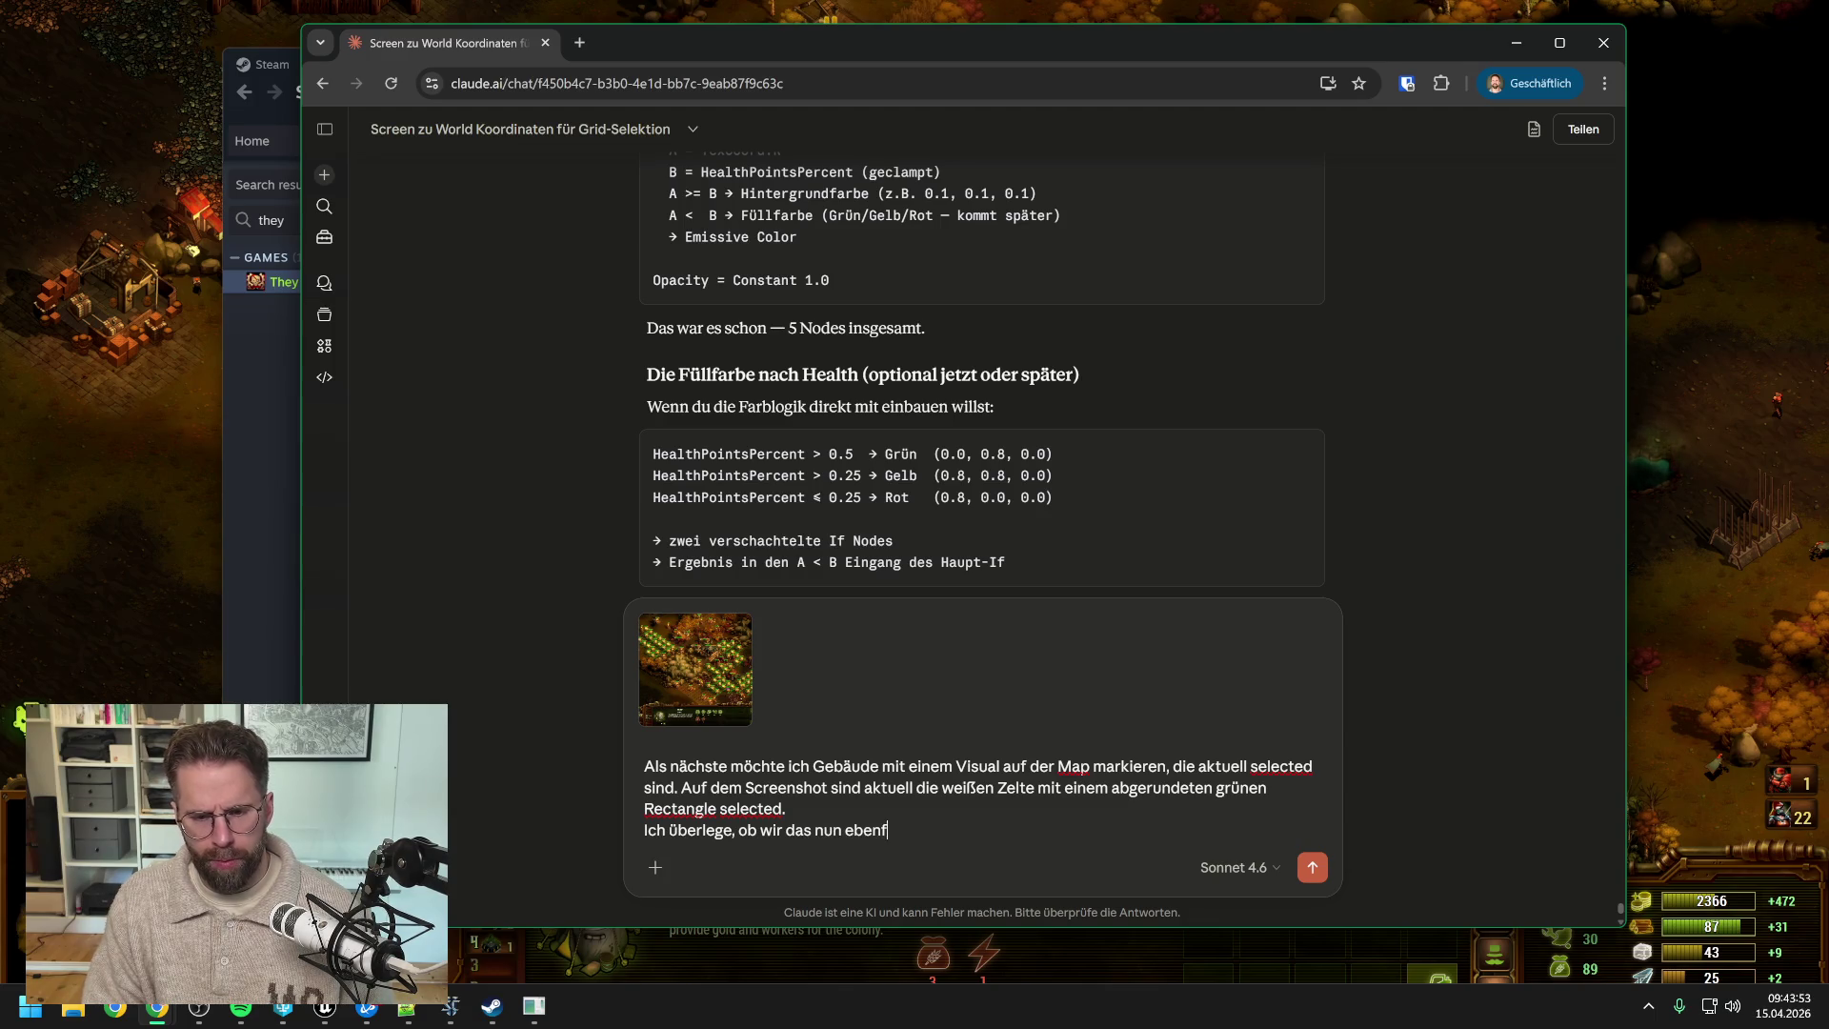
{"action": "type", "text": "alls wie die H"}
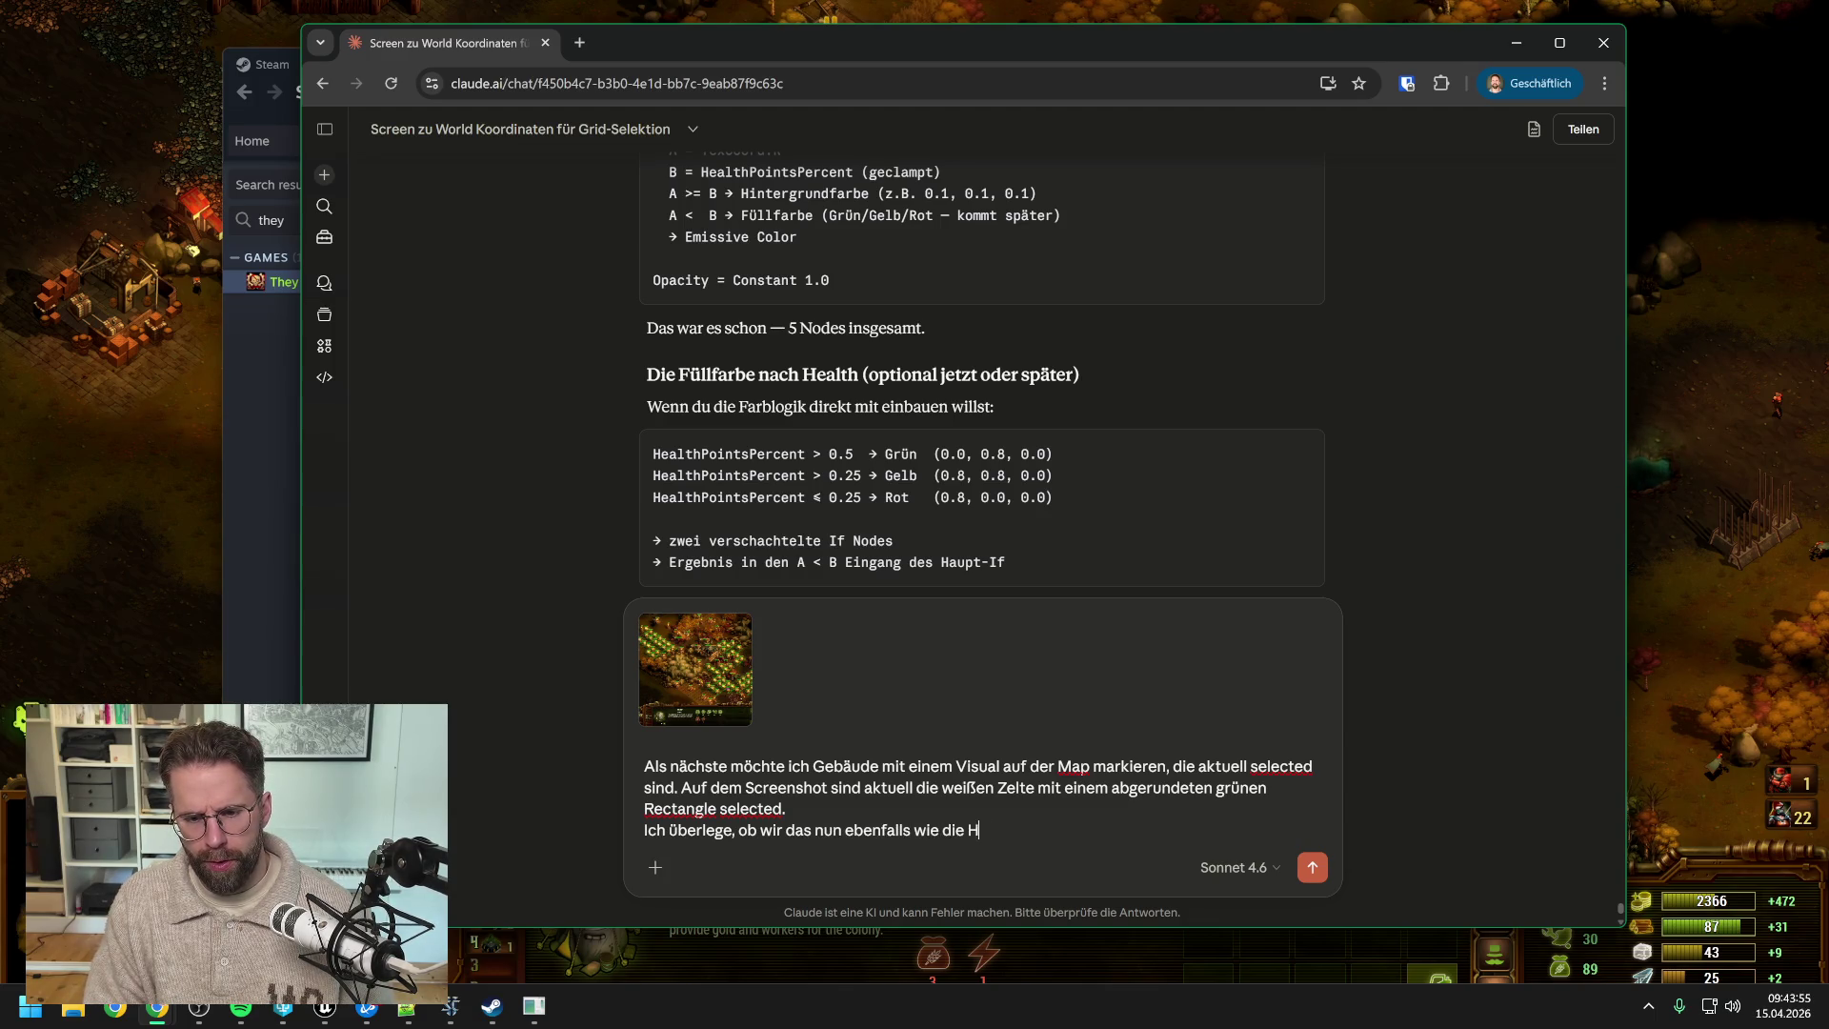
{"action": "type", "text": "ealth Bars üb"}
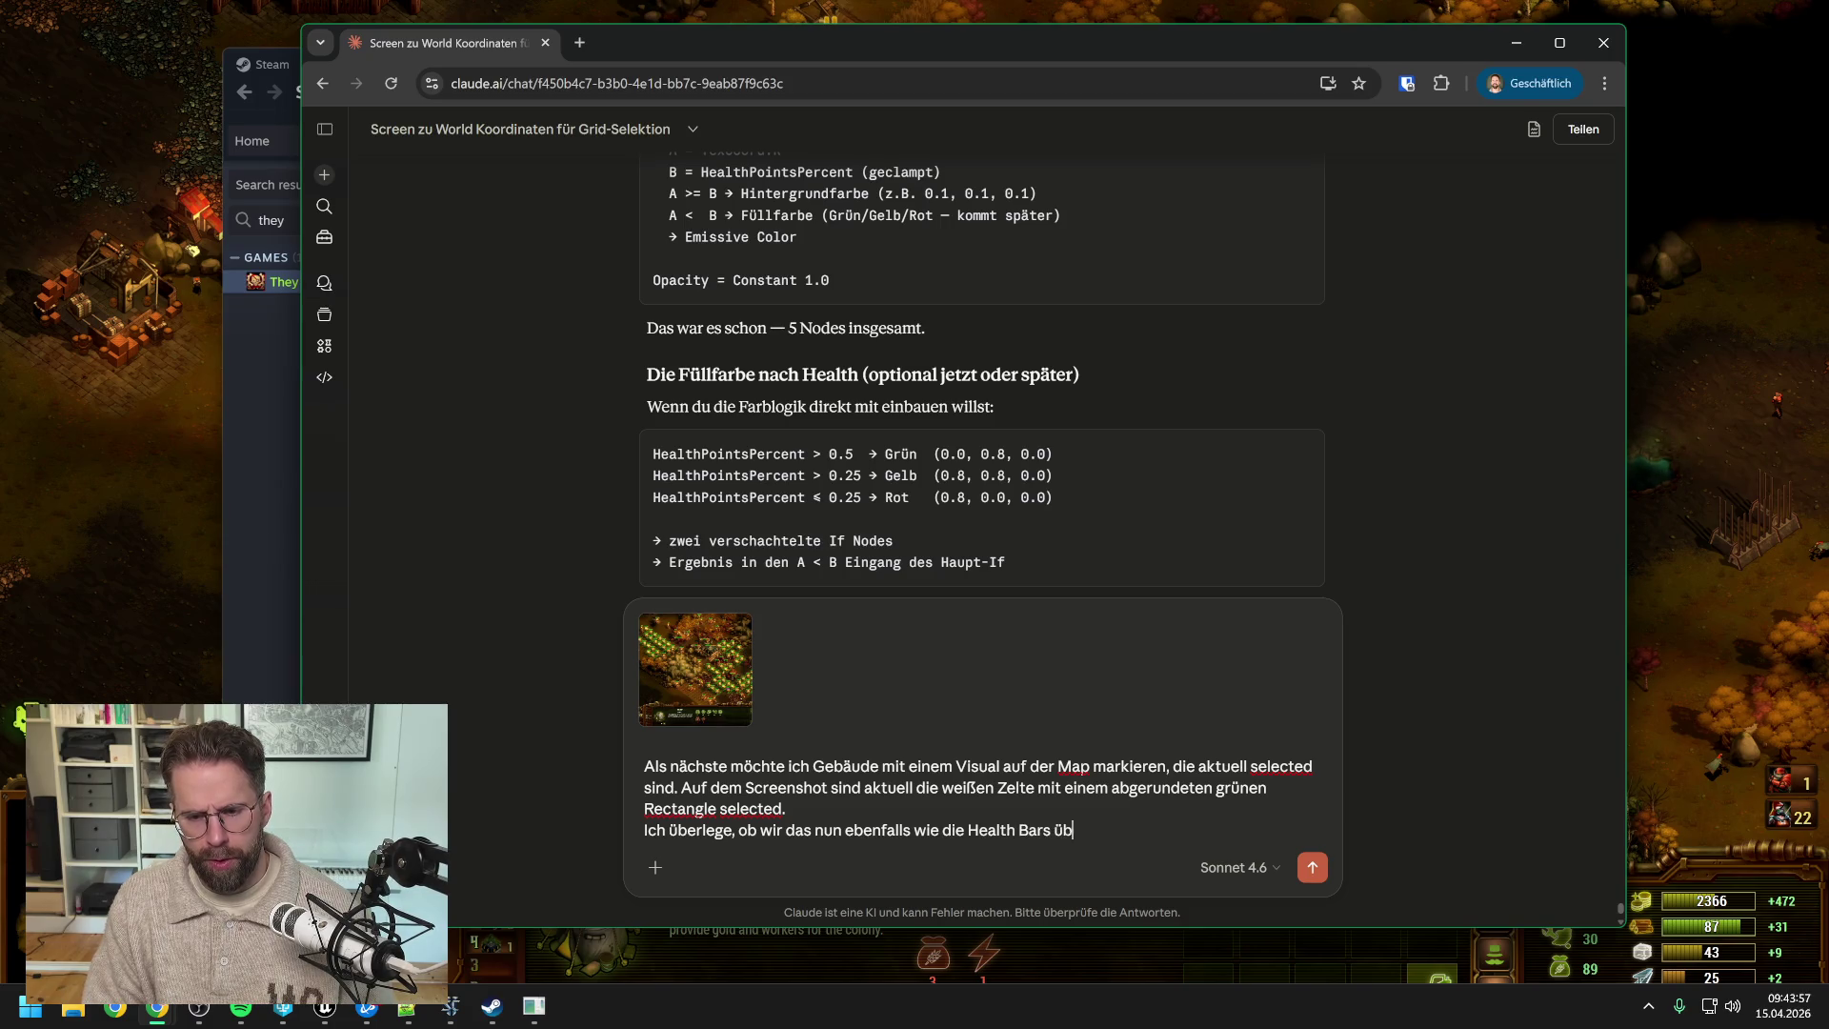
{"action": "type", "text": "er Niagara"}
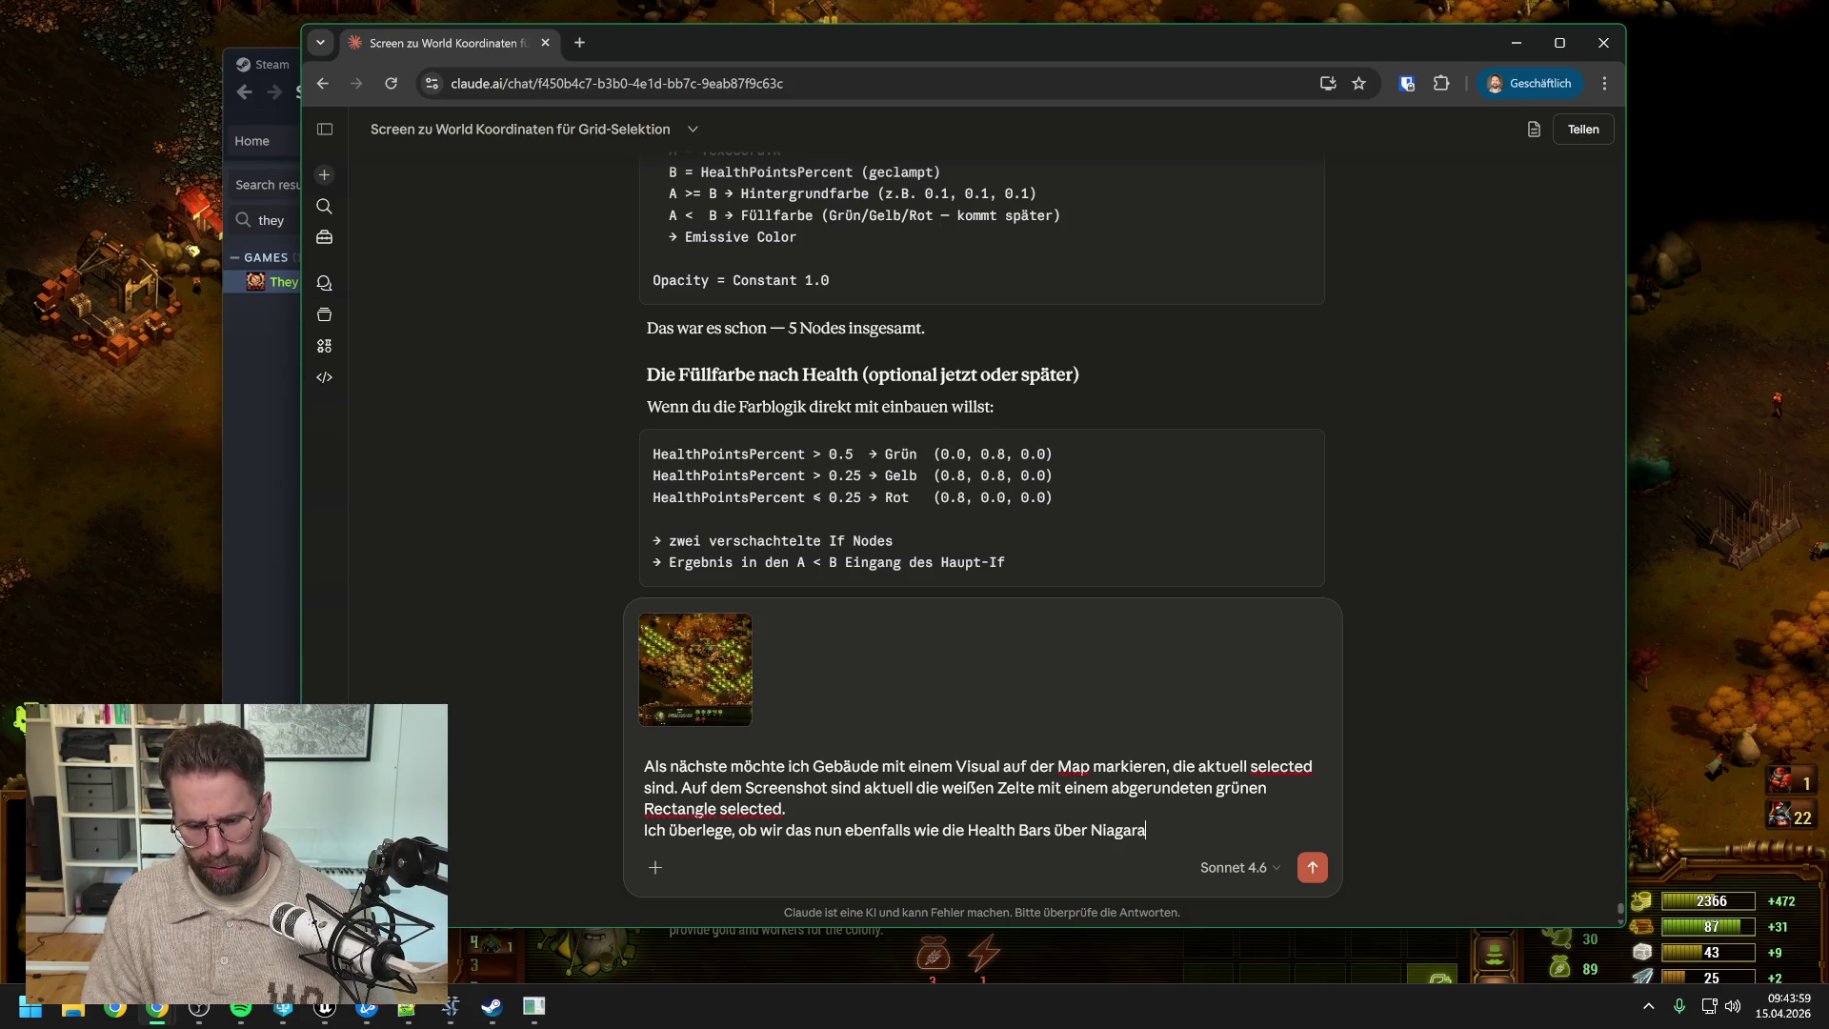
{"action": "type", "text": " handlen. Also"}
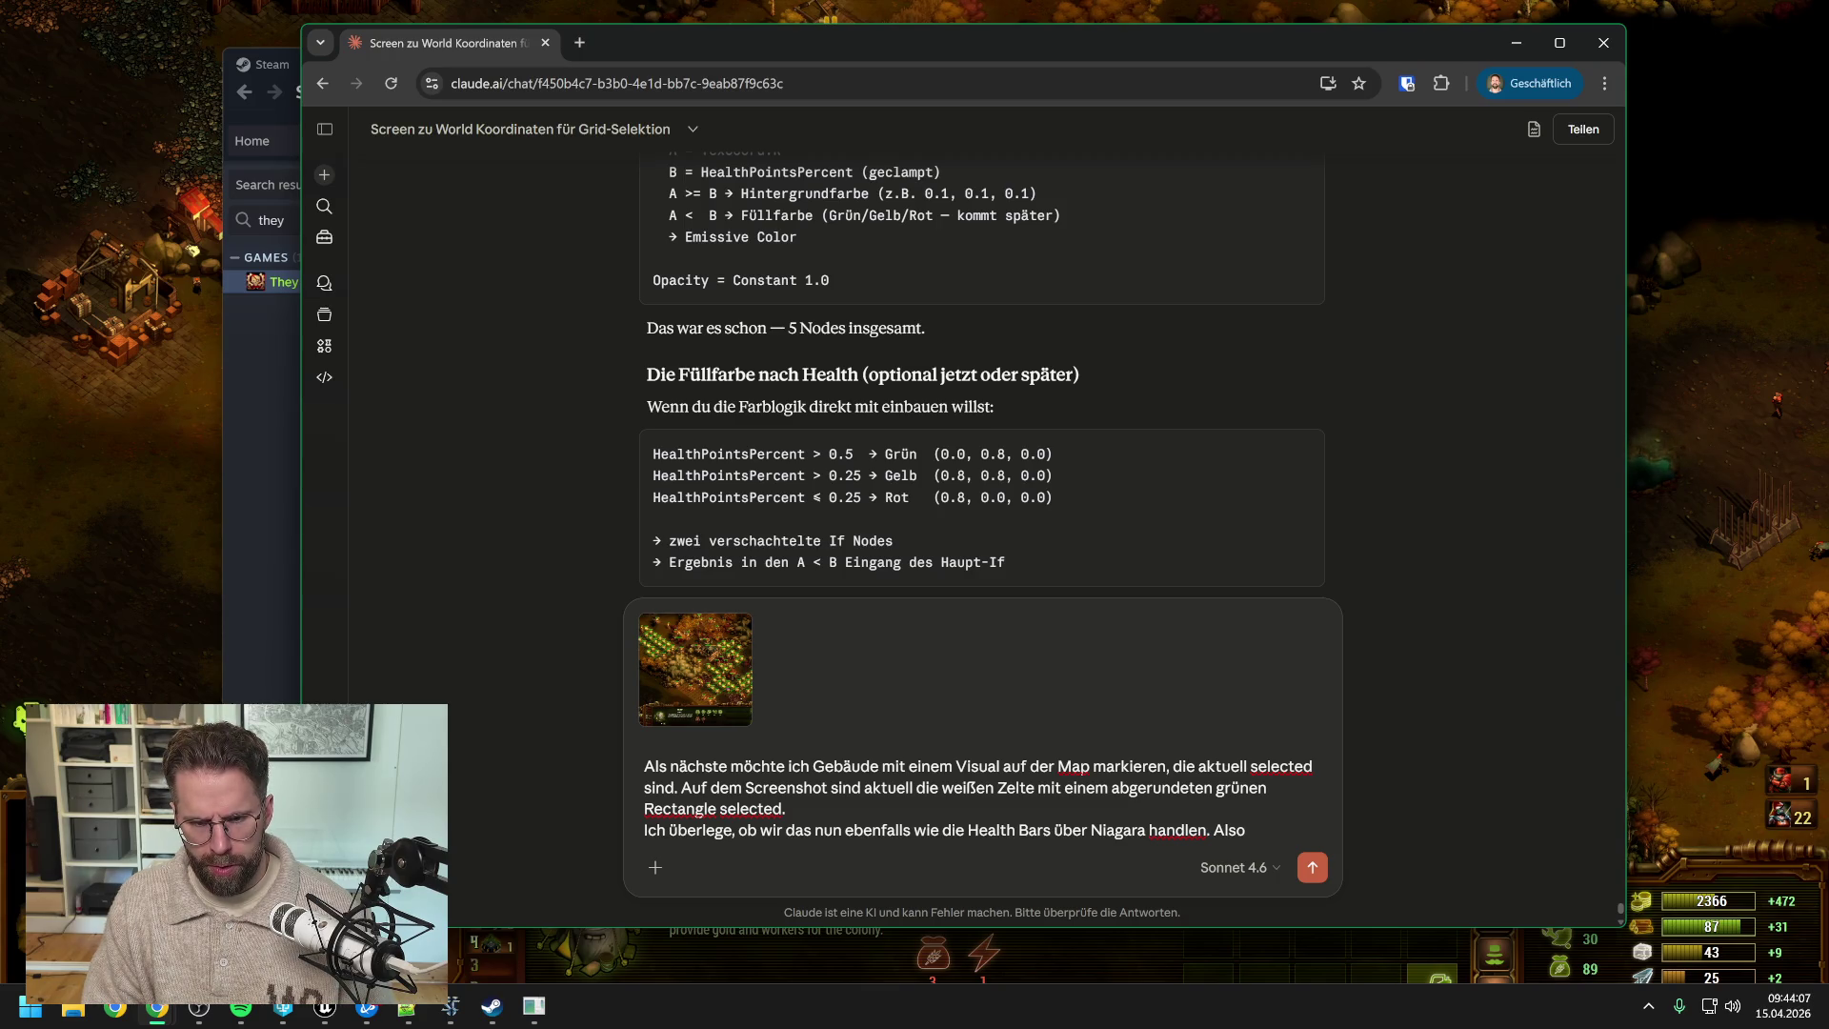
{"action": "type", "text": " einen eig"}
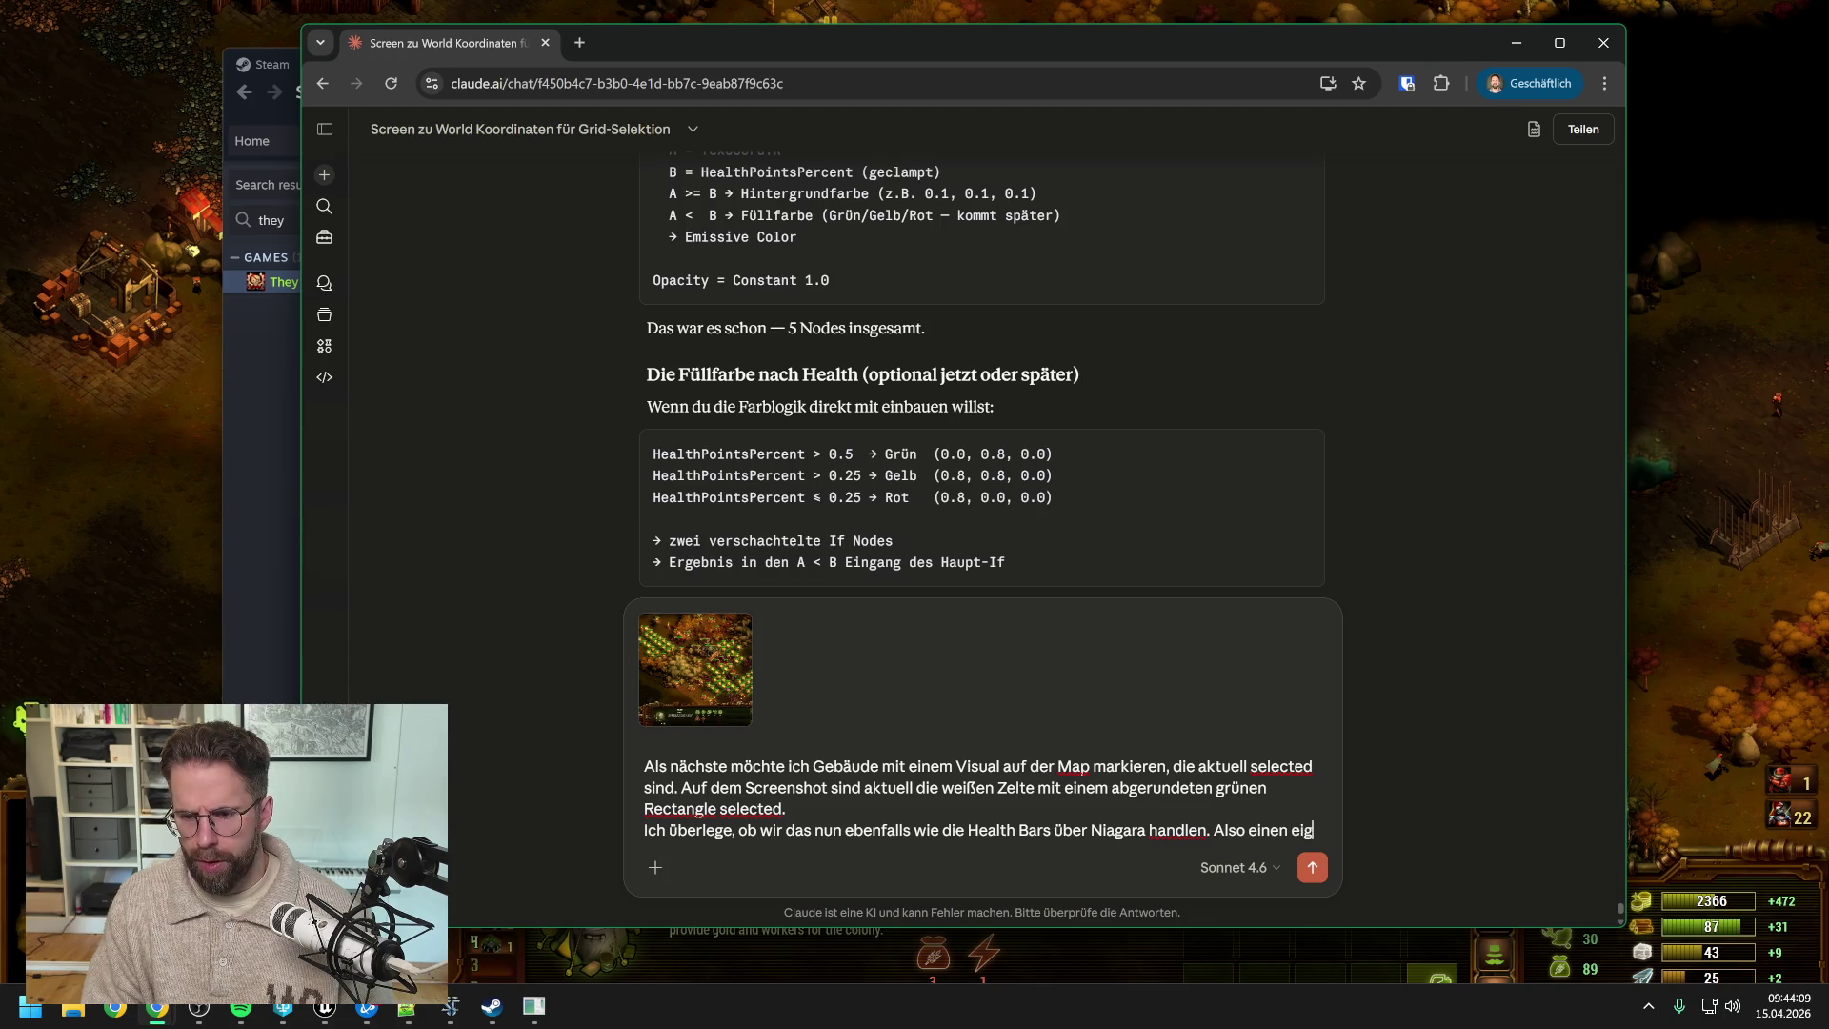
{"action": "type", "text": "enen Emitter bauen, "}
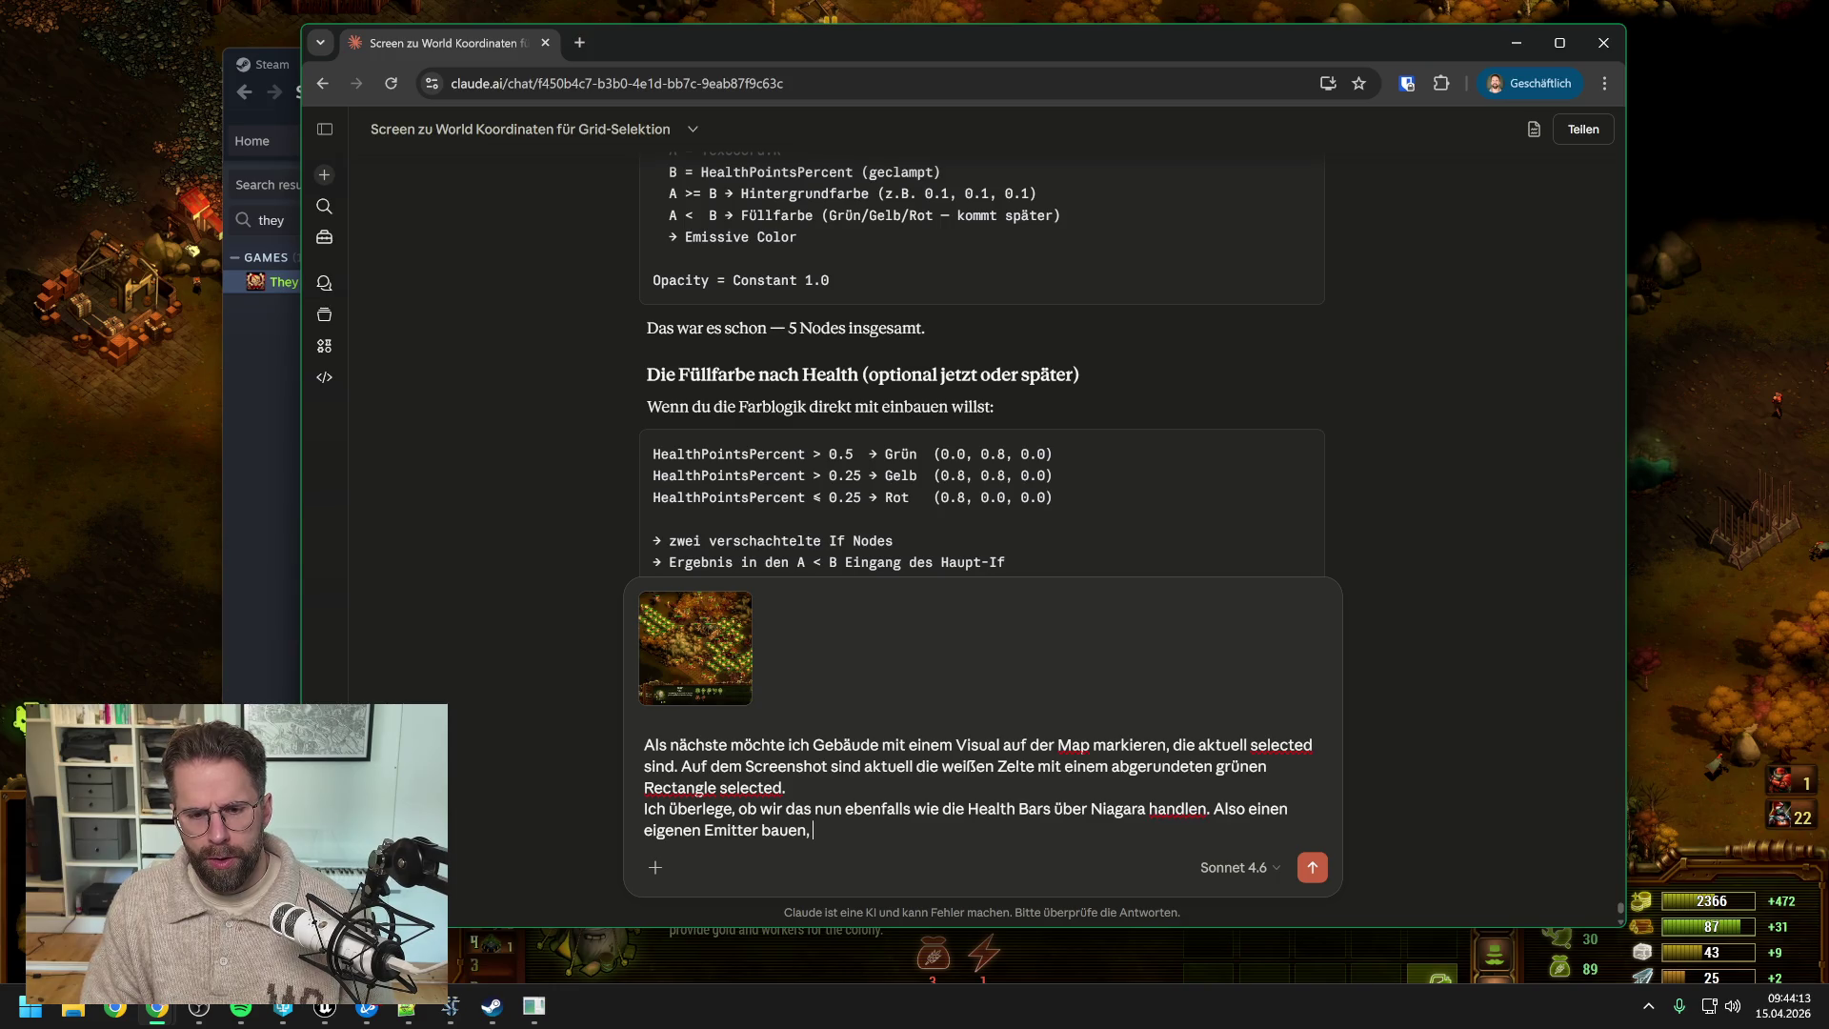
{"action": "type", "text": "der für jedes "}
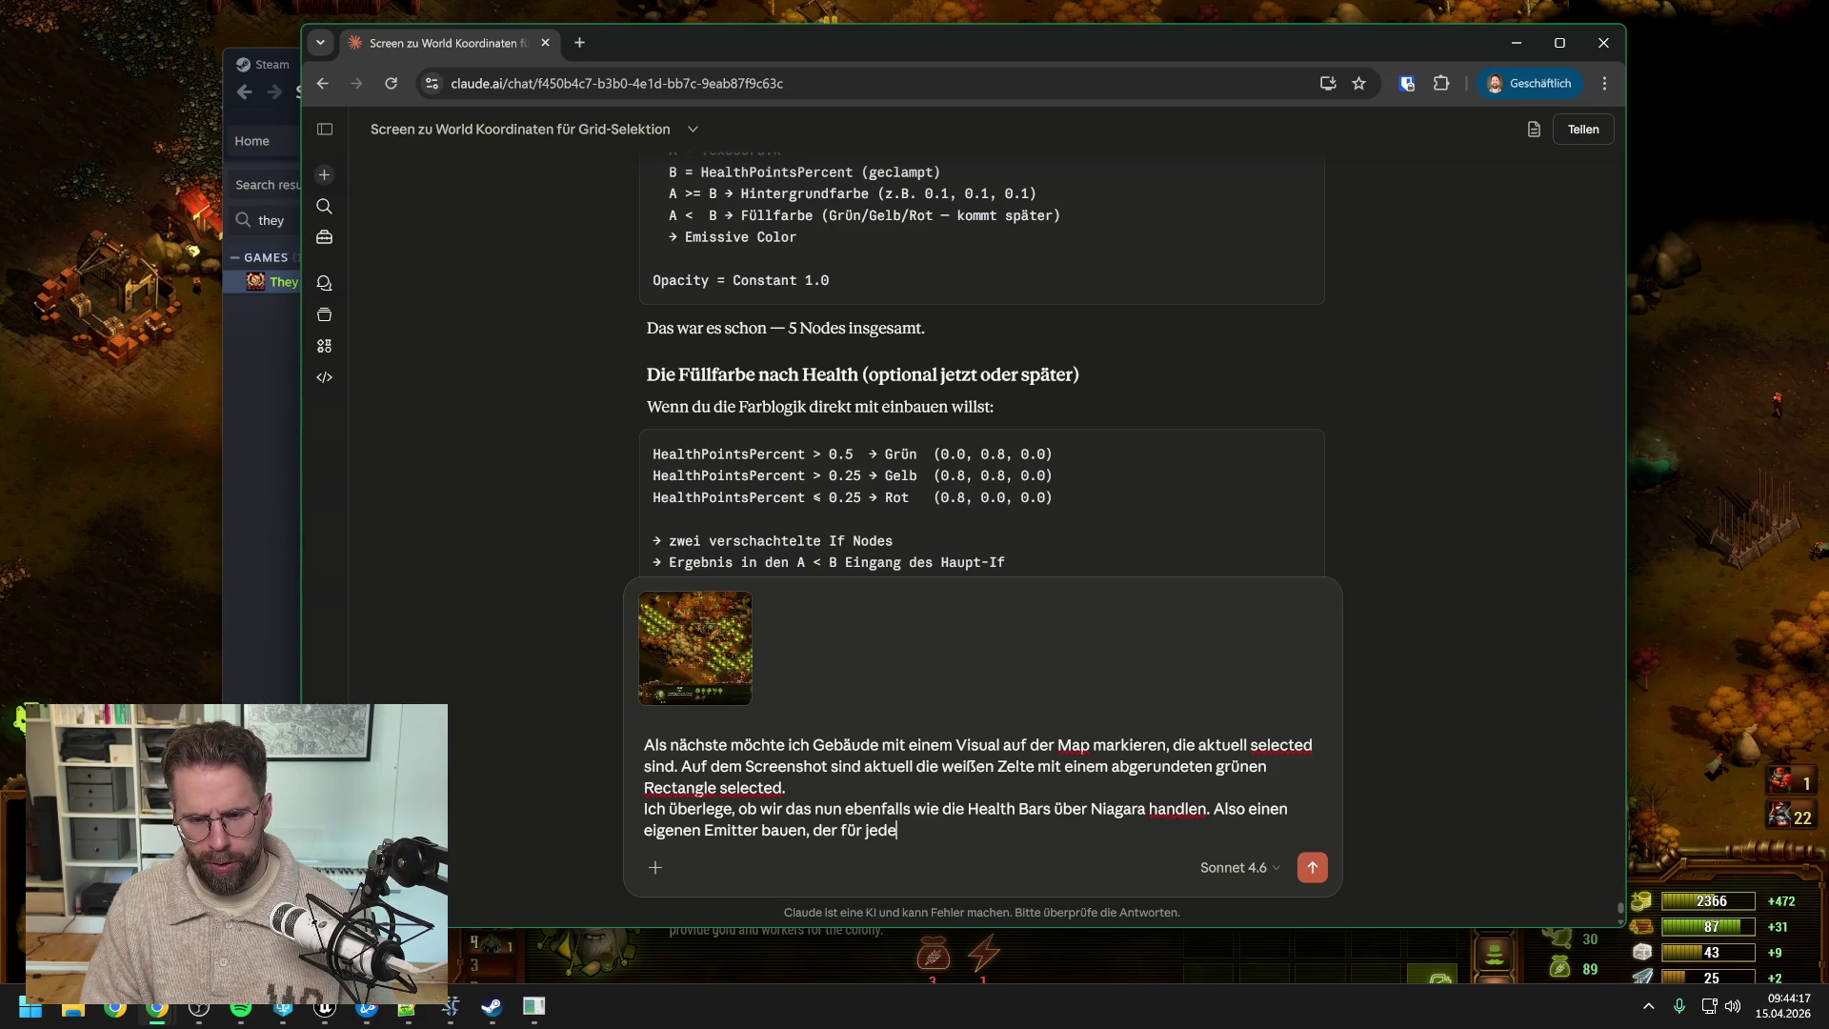
{"action": "type", "text": "\"Decal\""}
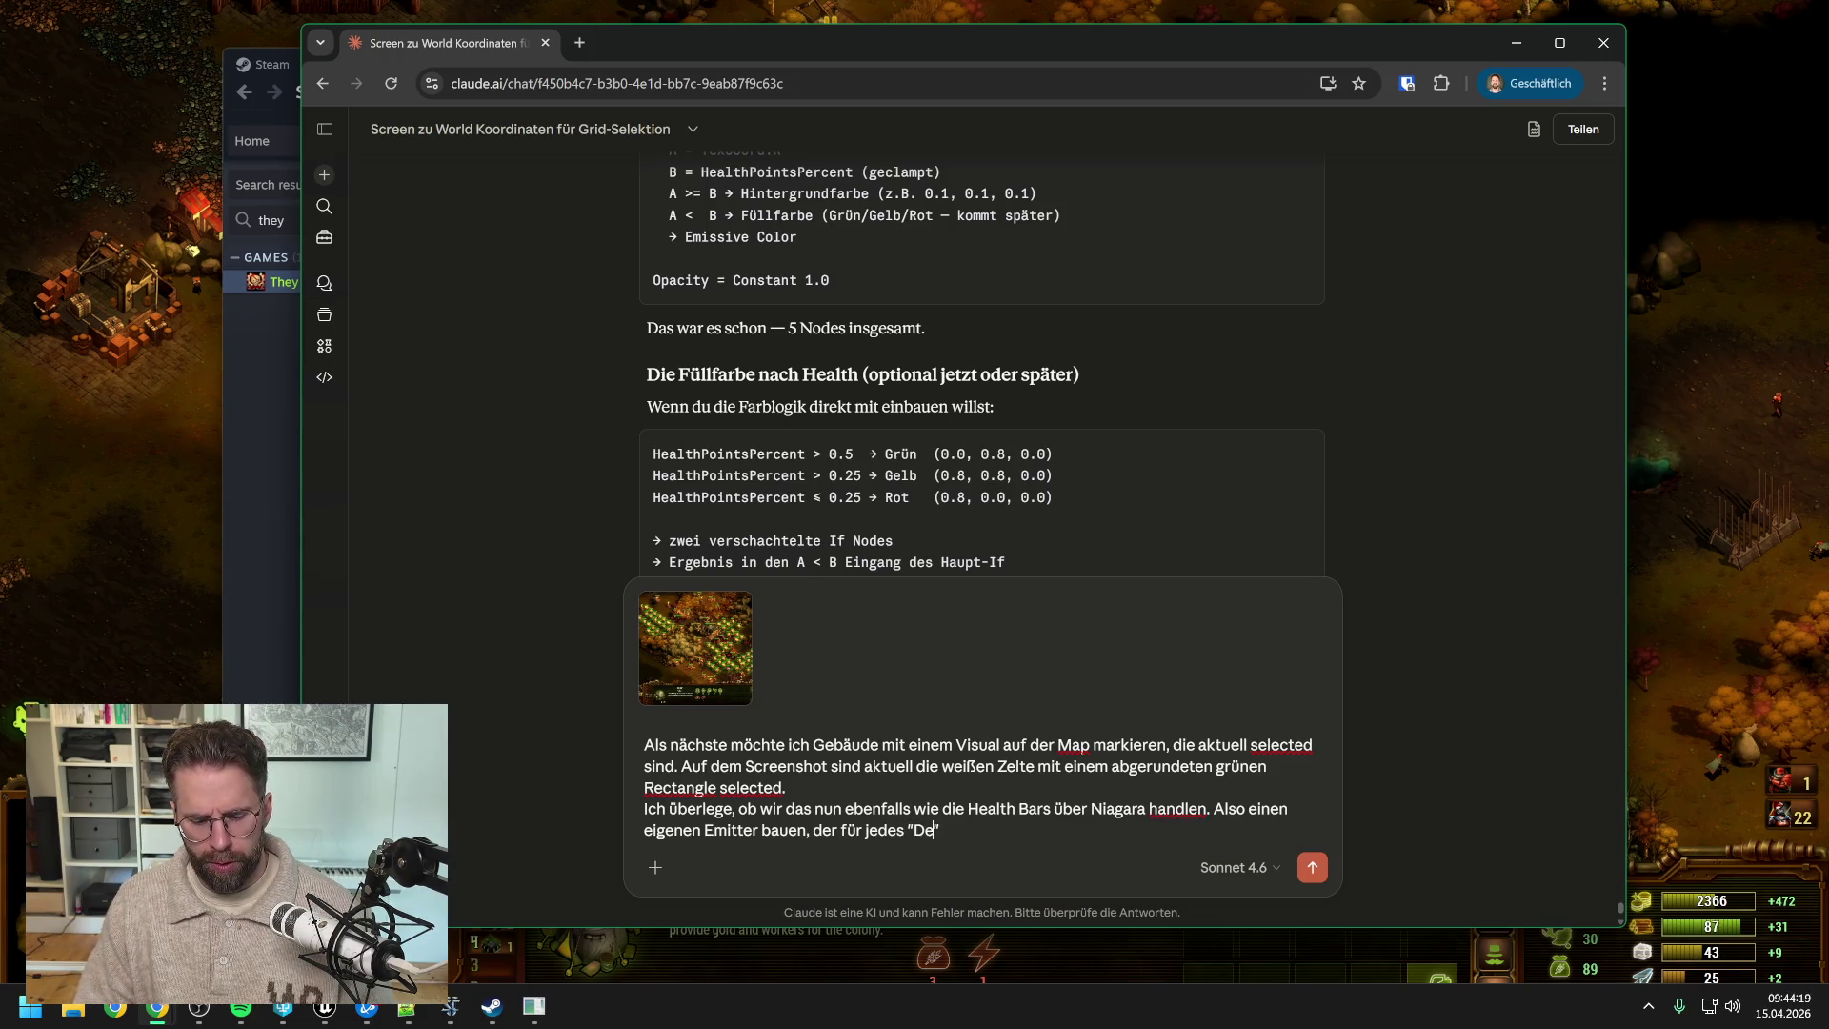
{"action": "type", "text": " ein "}
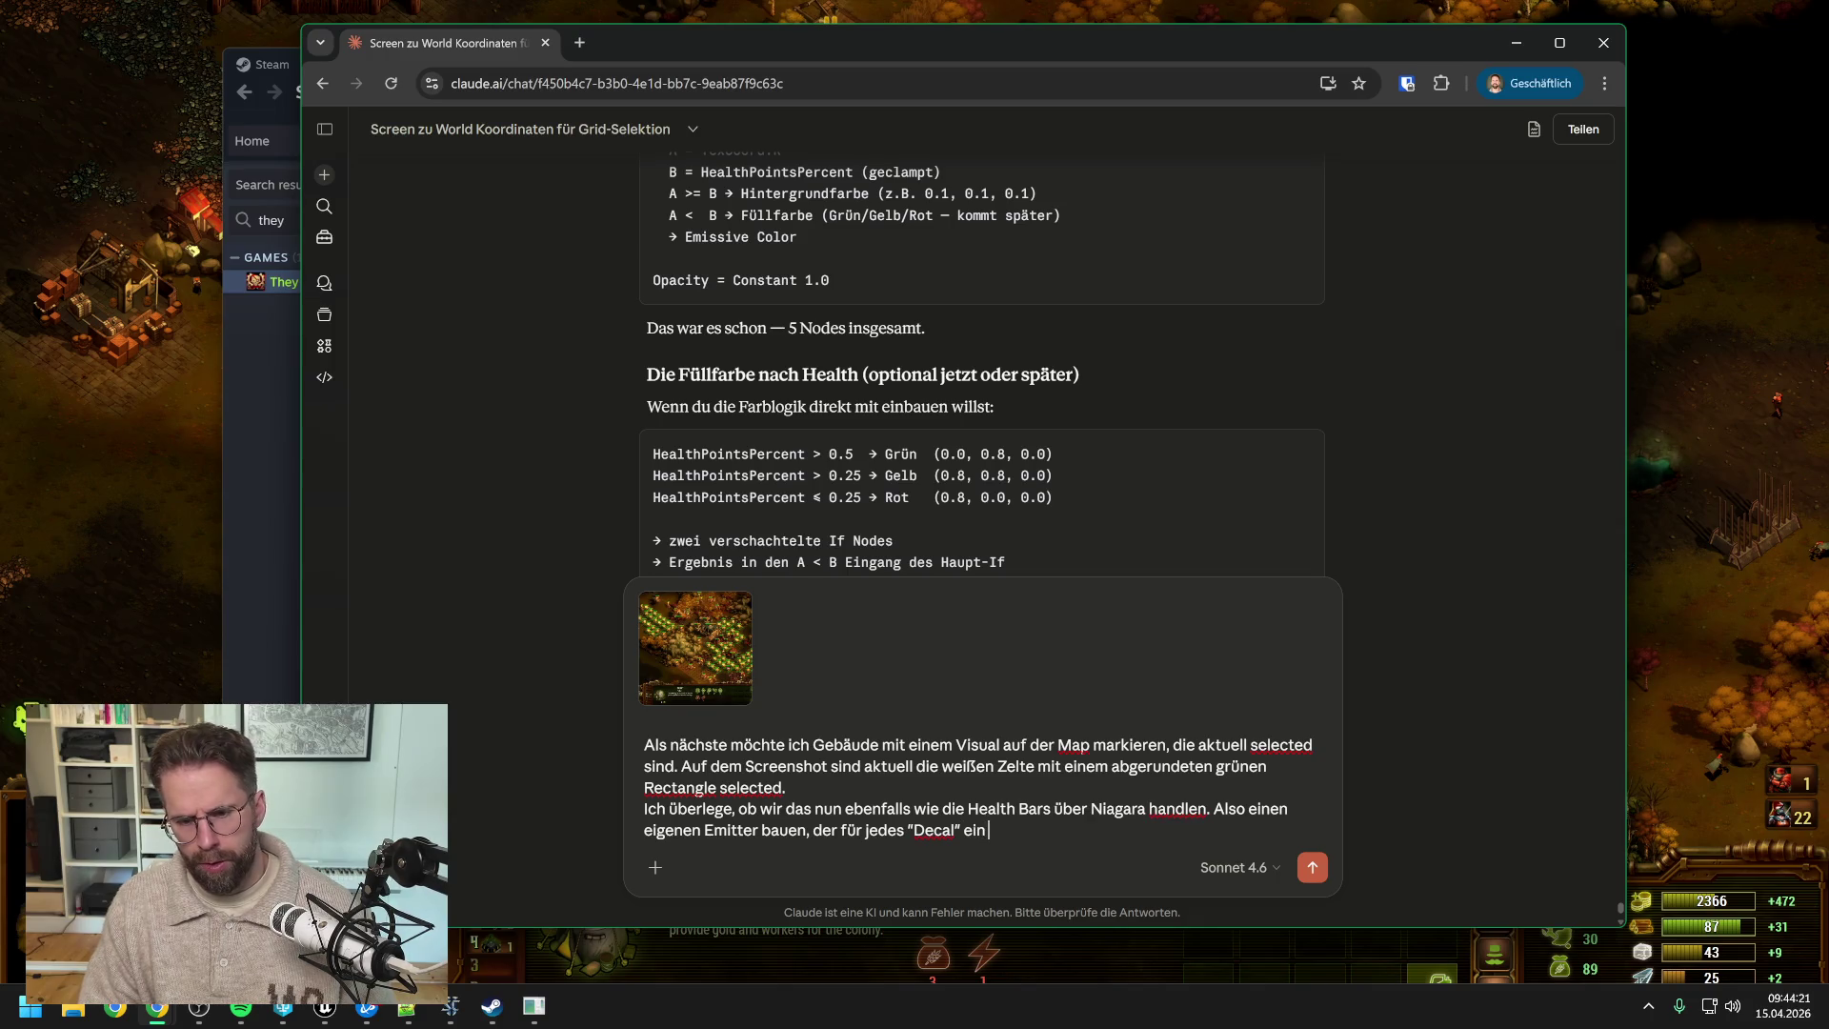
{"action": "type", "text": "en Sprite"}
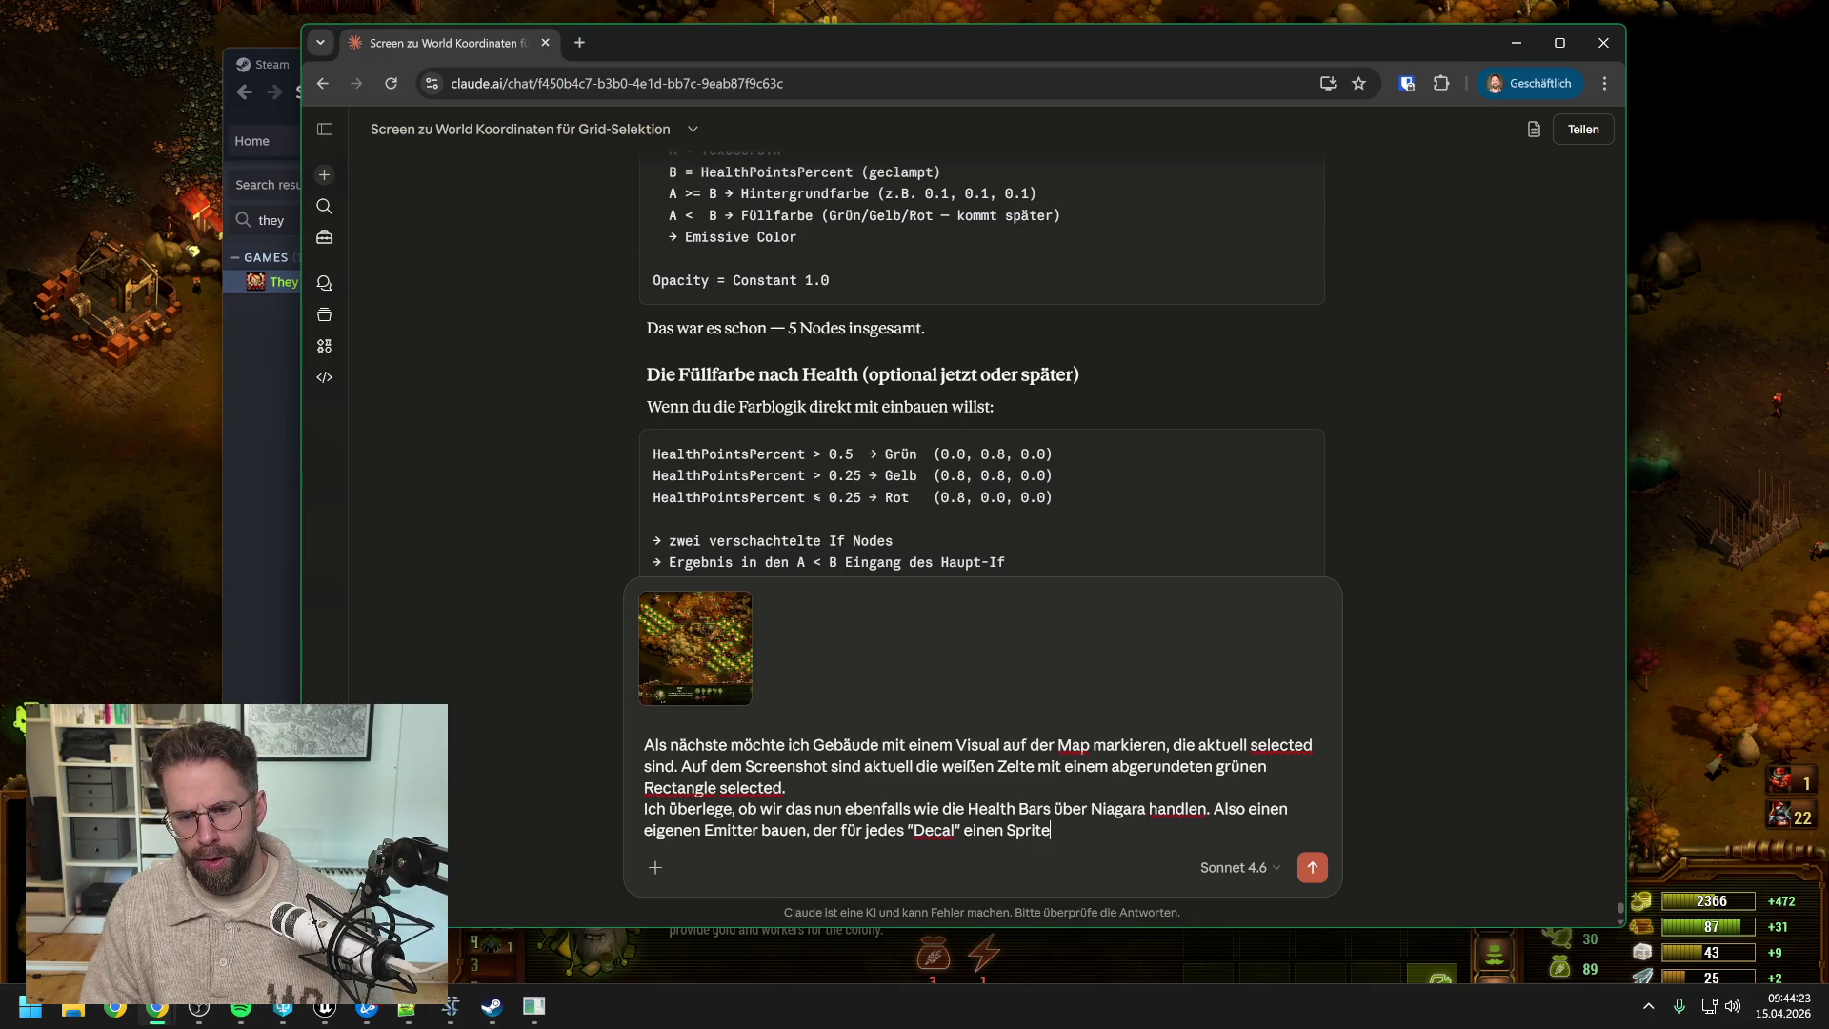
{"action": "type", "text": " spa"}
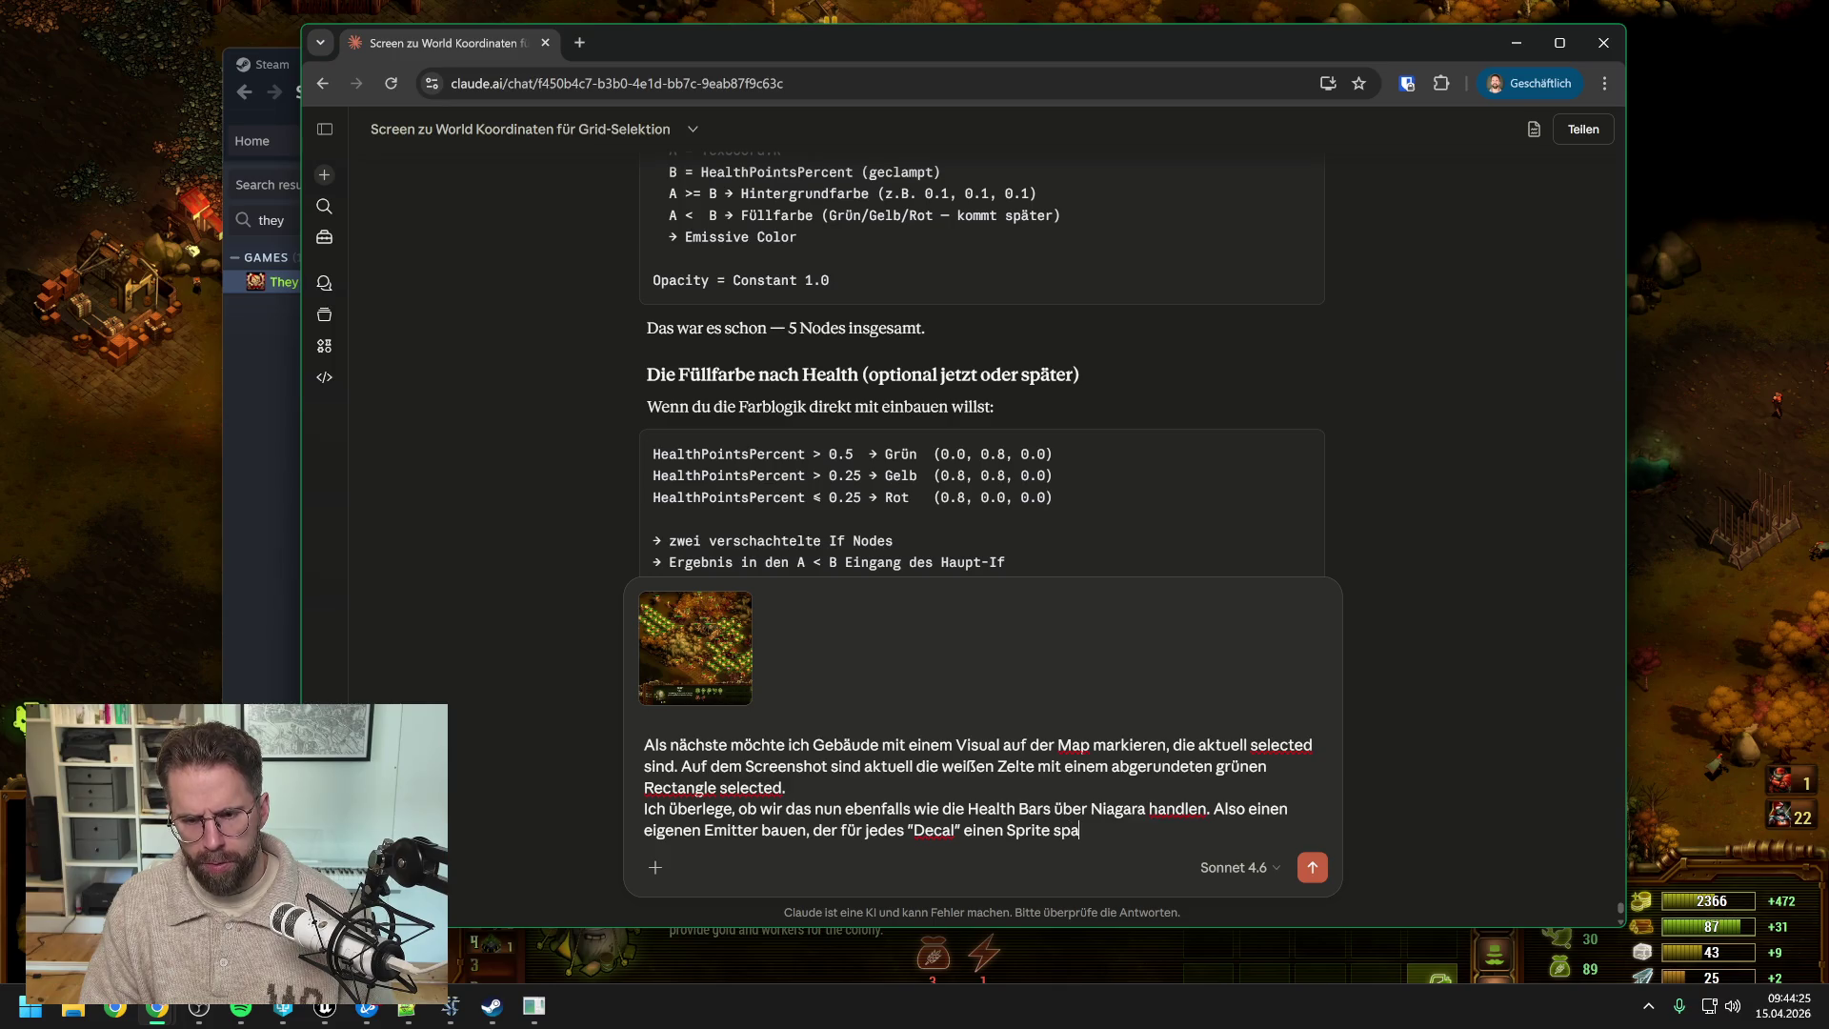
{"action": "type", "text": "wnt. Was hälst"}
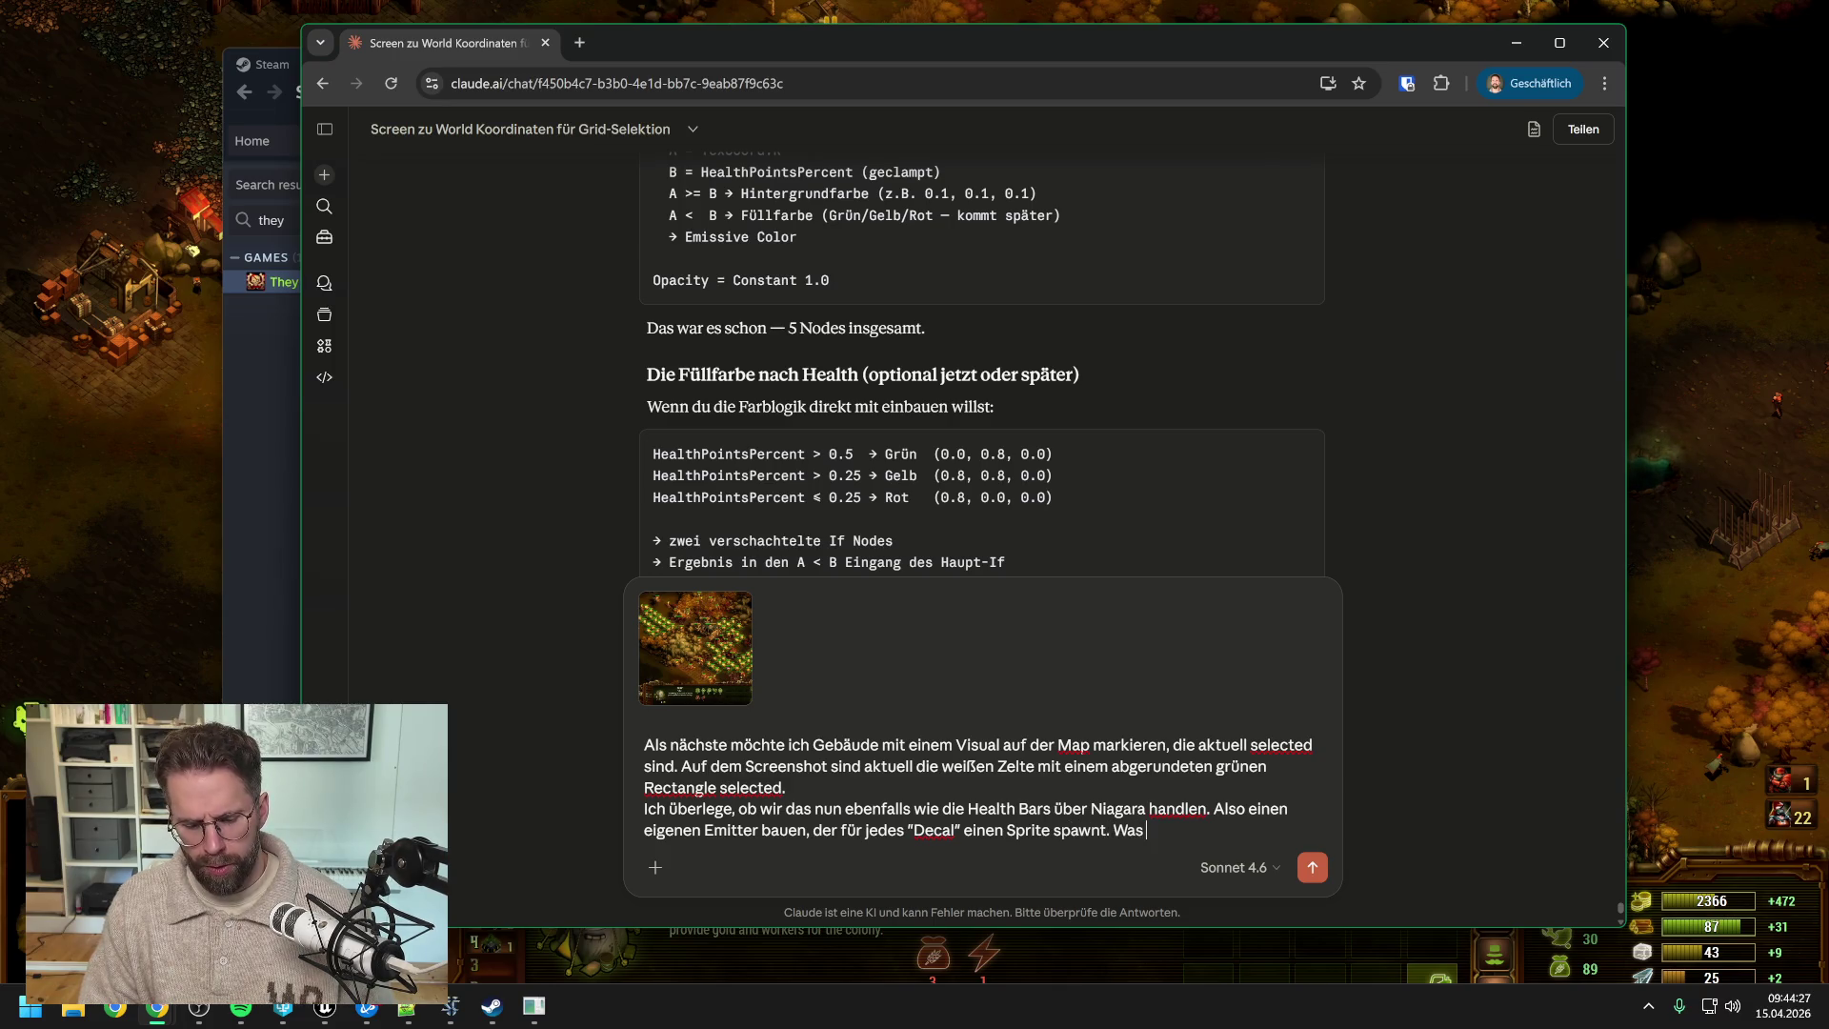
{"action": "key", "text": "BackSpace"}
{"action": "key", "text": "BackSpace"}
{"action": "type", "text": "t"}
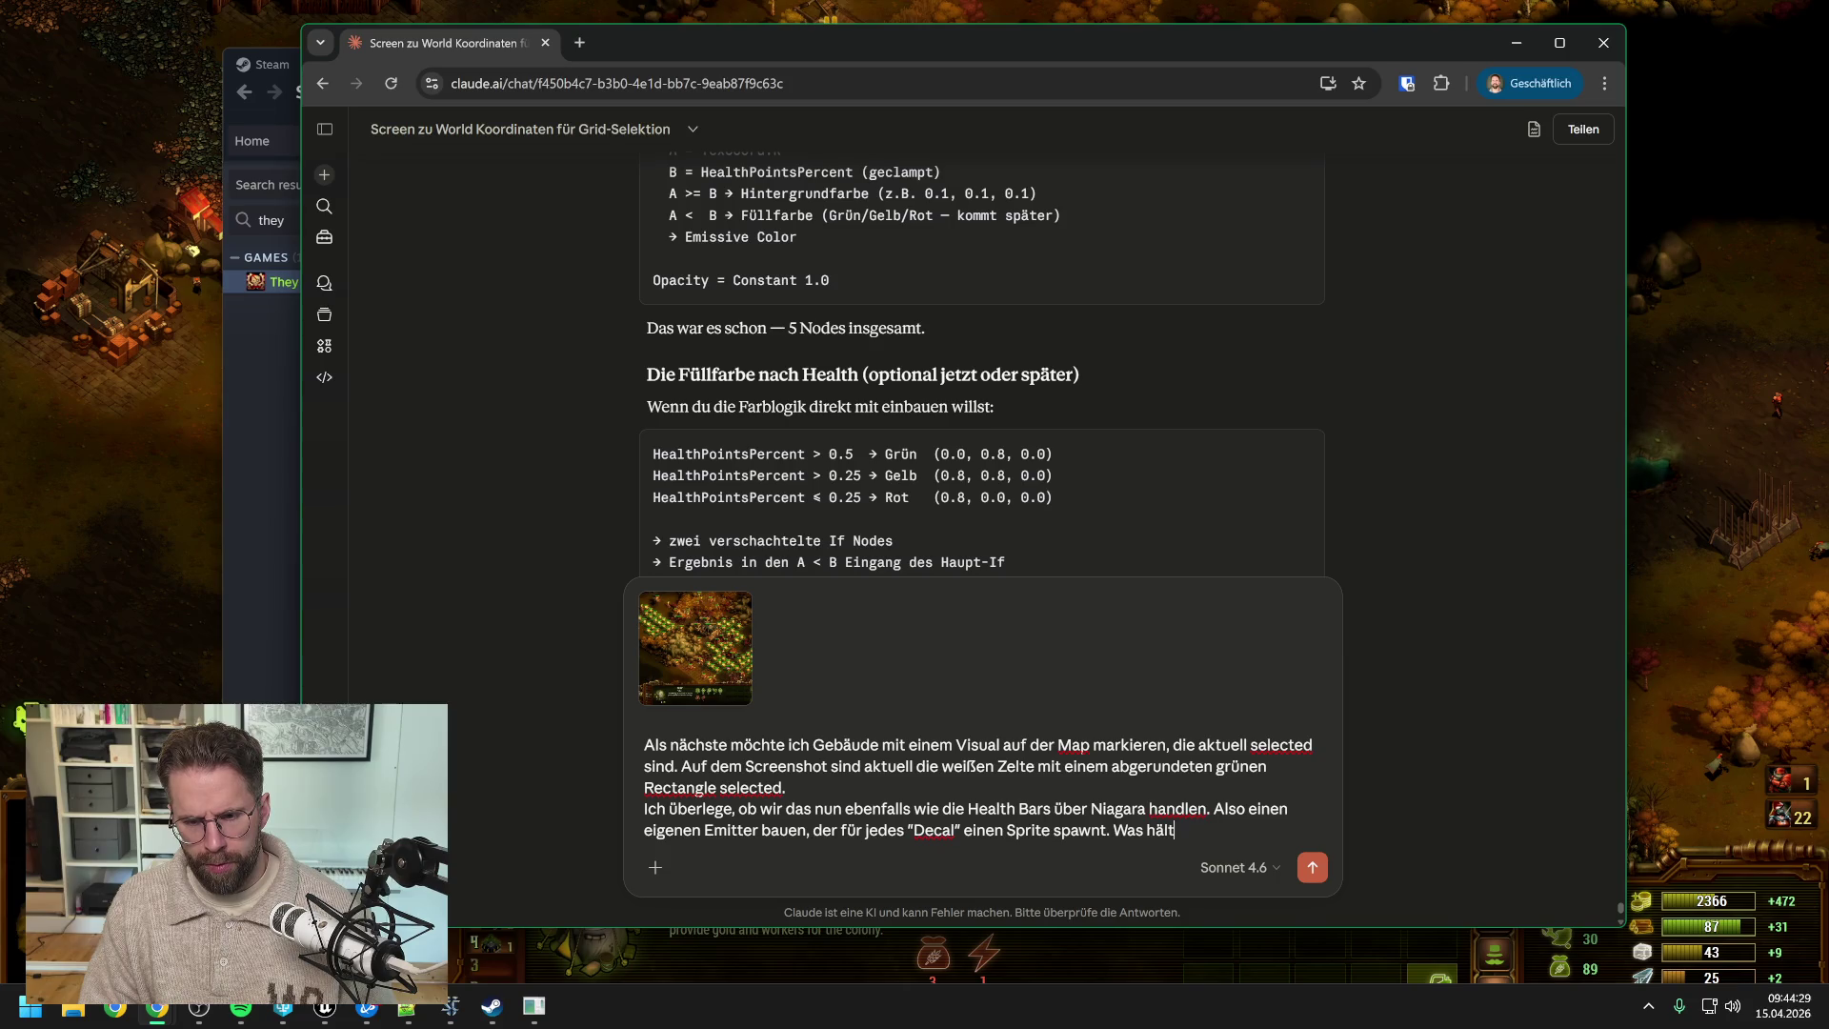
{"action": "type", "text": "st du davo"}
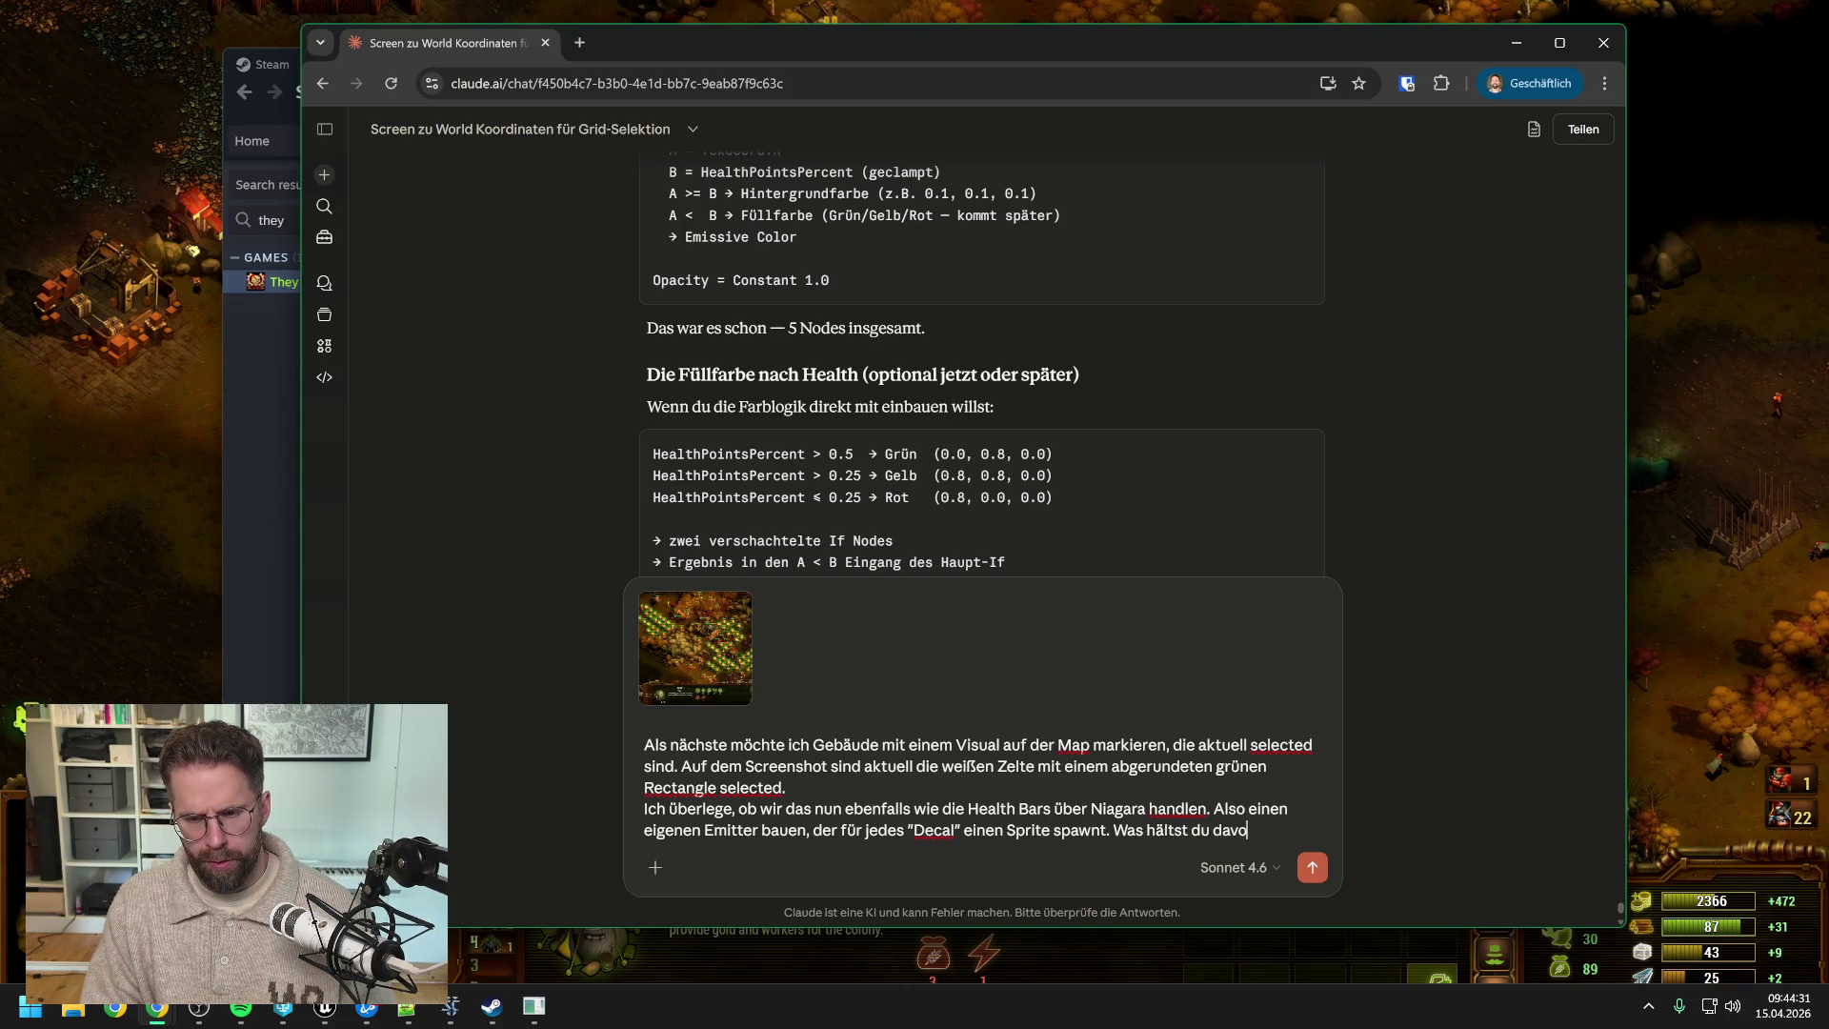
{"action": "type", "text": "n. Würde"}
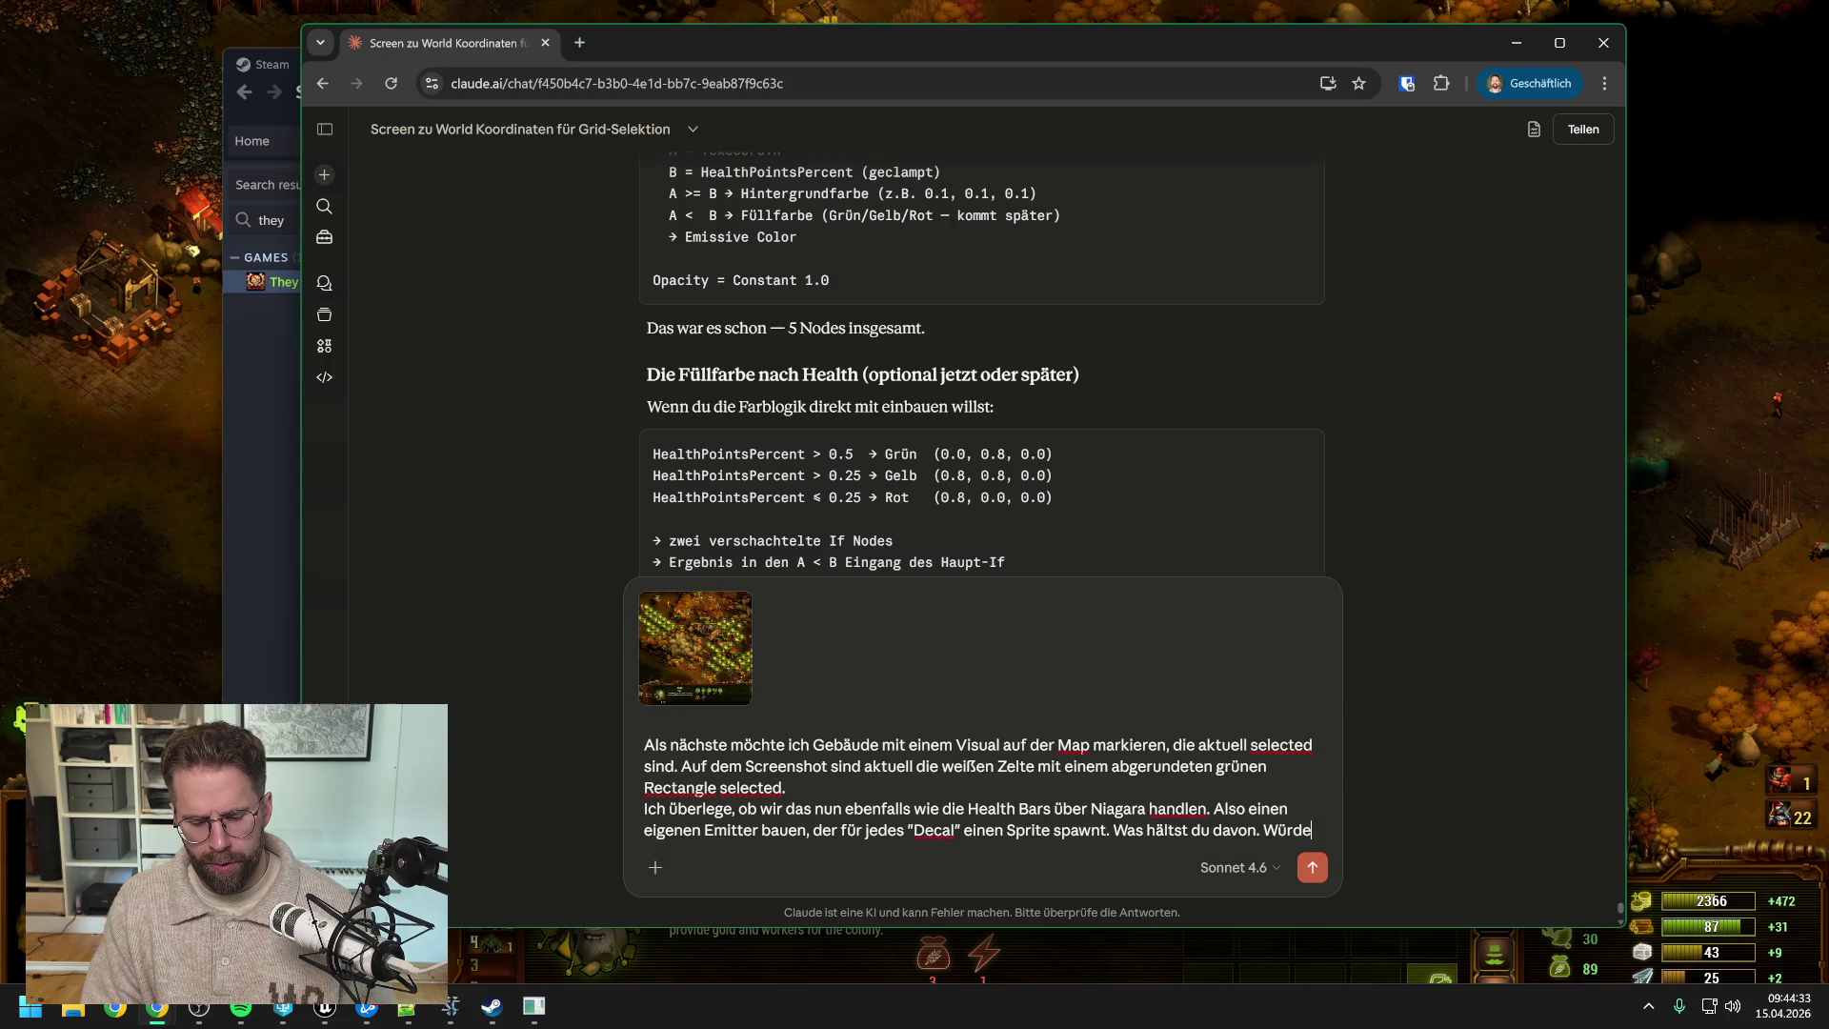
{"action": "type", "text": "st du es anders "}
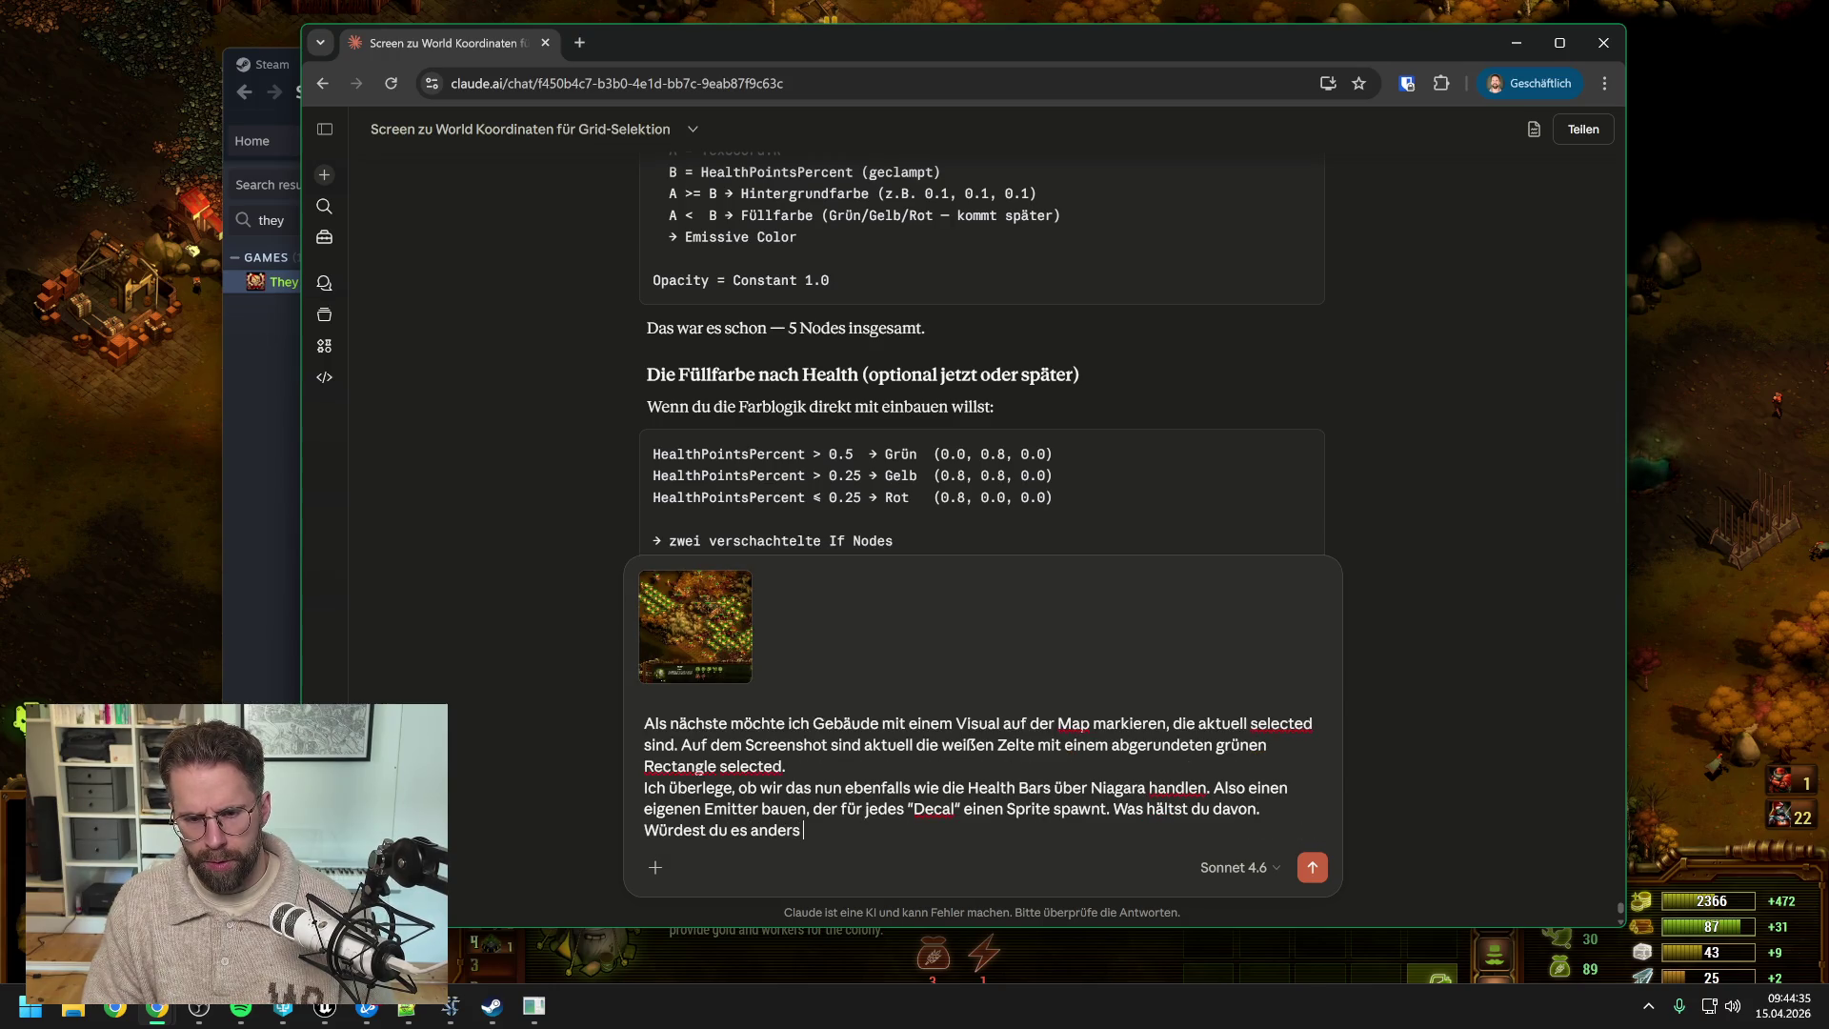
{"action": "type", "text": "machen, was sind die Altnera"}
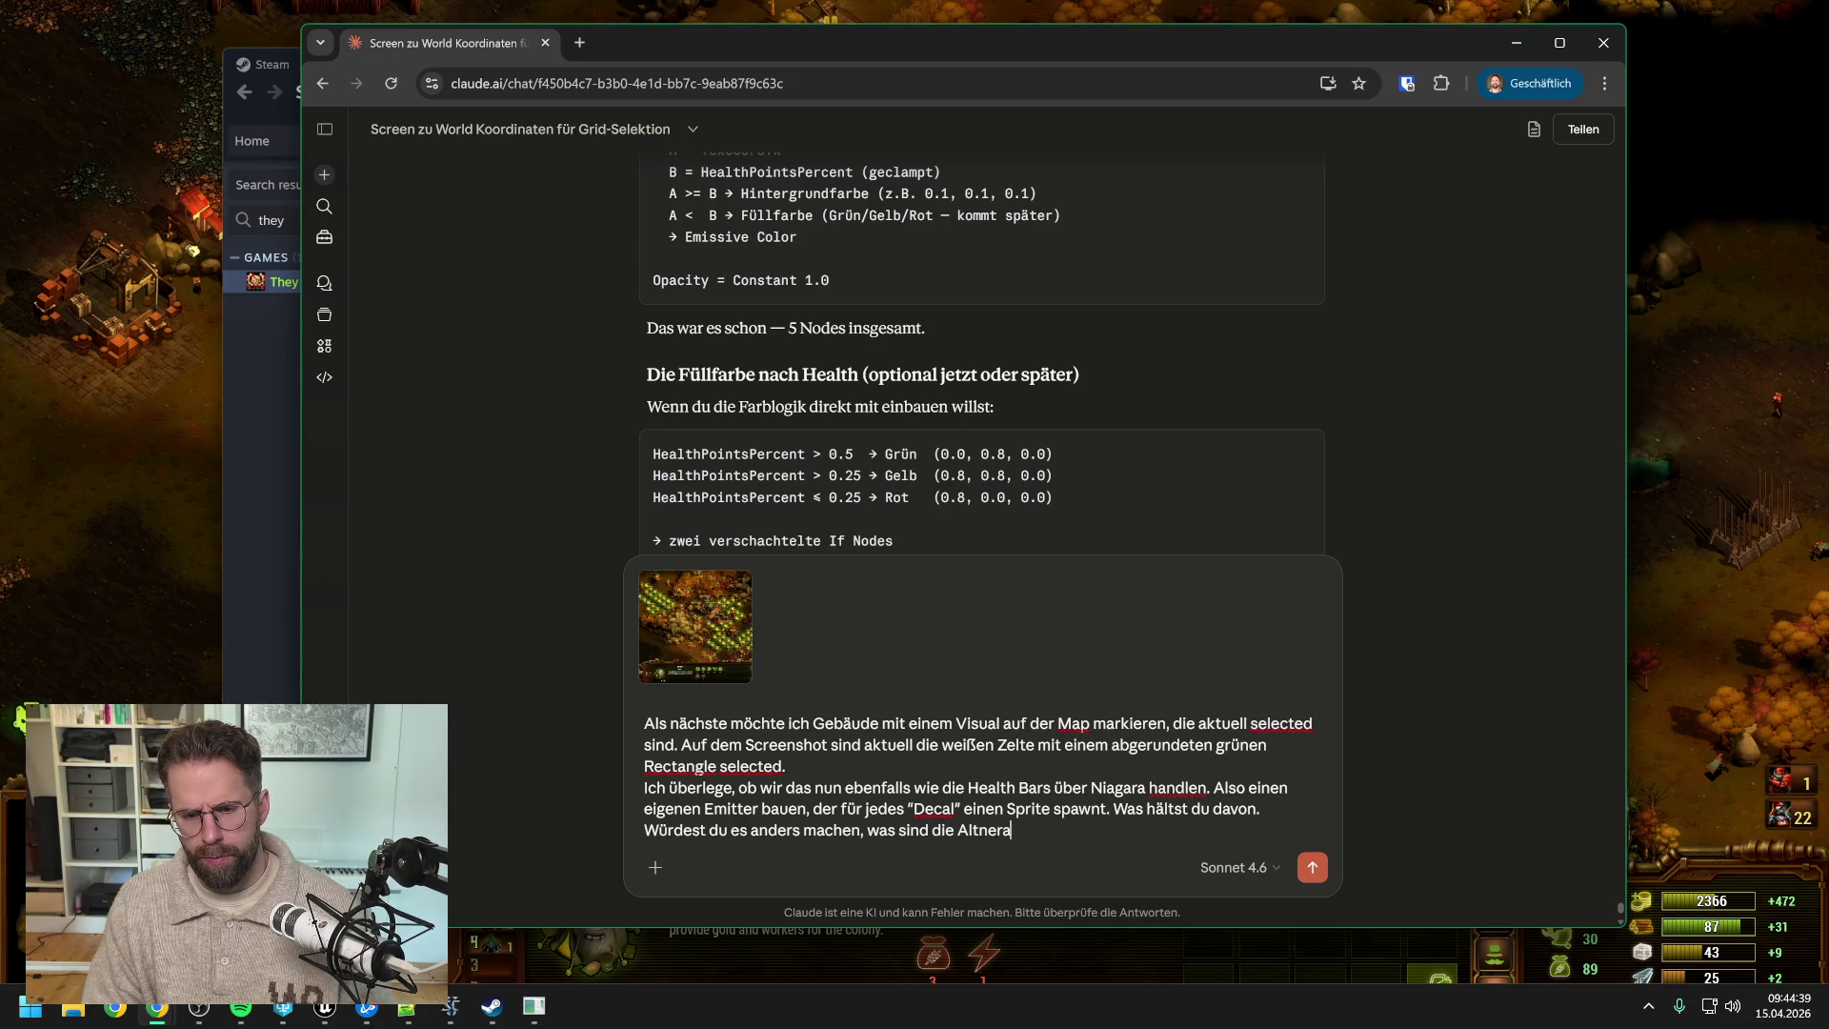
{"action": "key", "text": "BackSpace"}
{"action": "key", "text": "BackSpace"}
{"action": "type", "text": "ernativen?"}
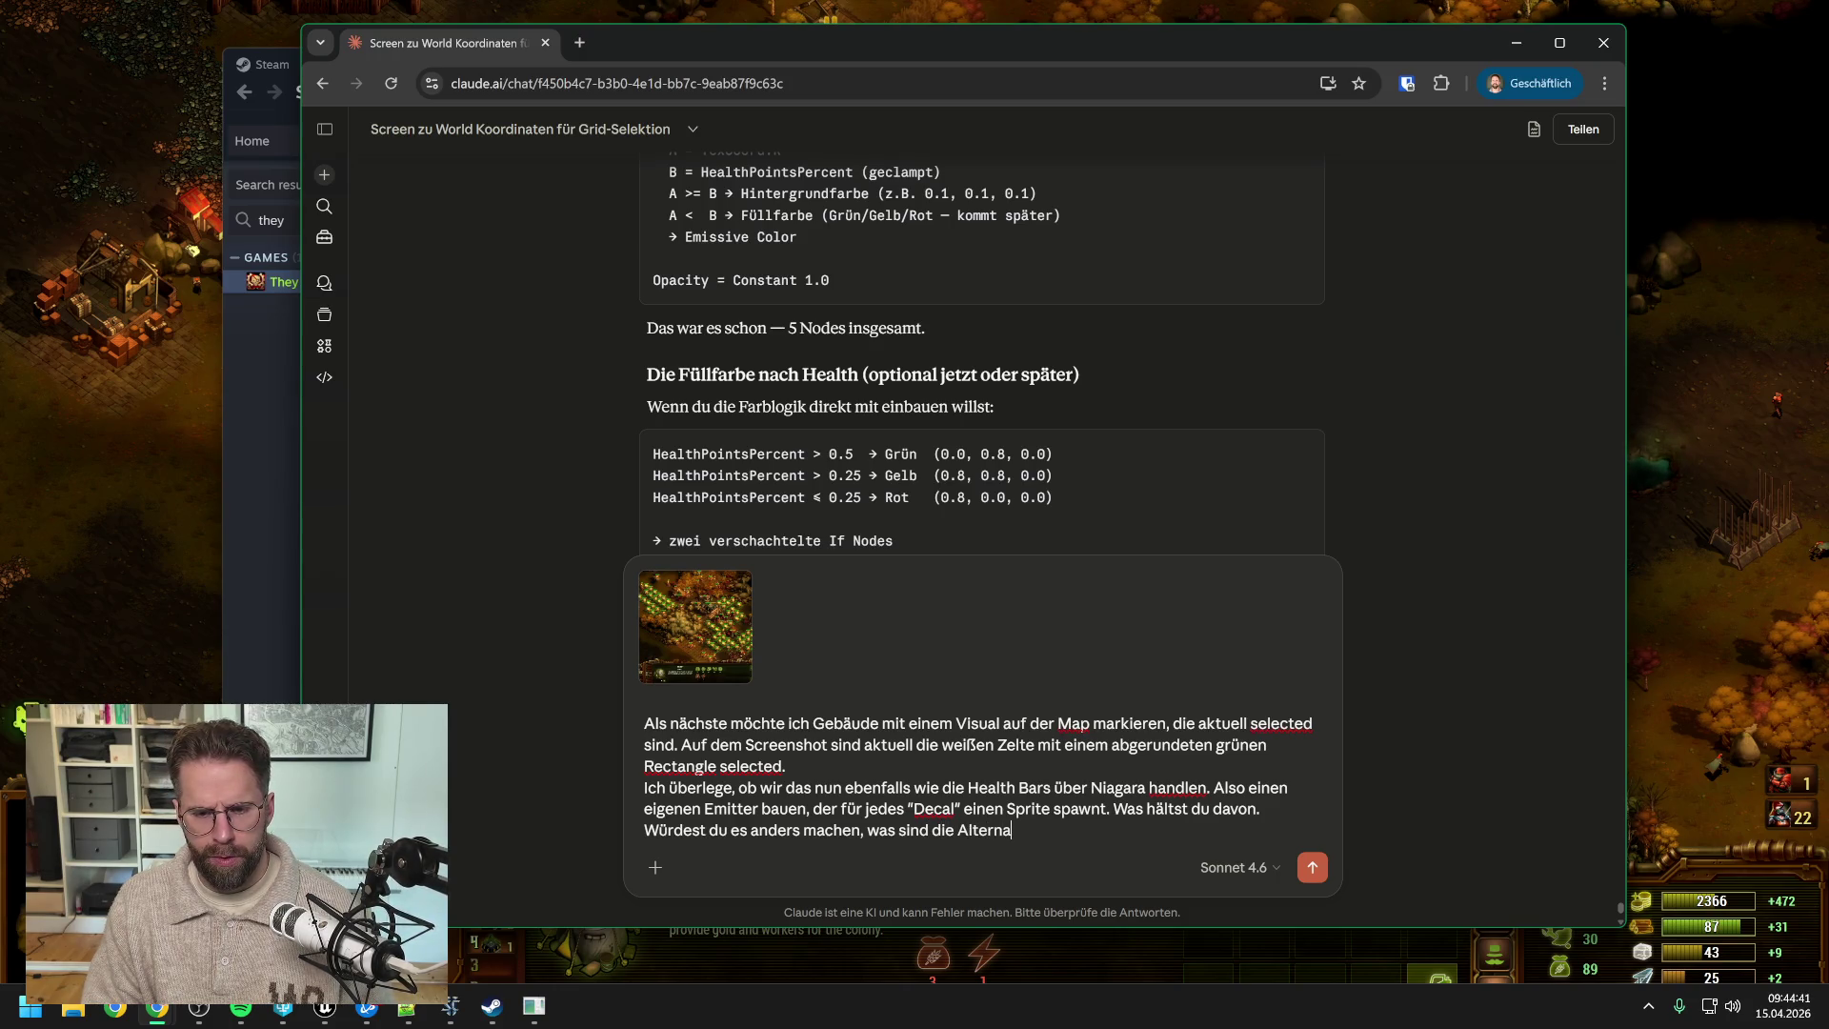
{"action": "key", "text": "Return"}
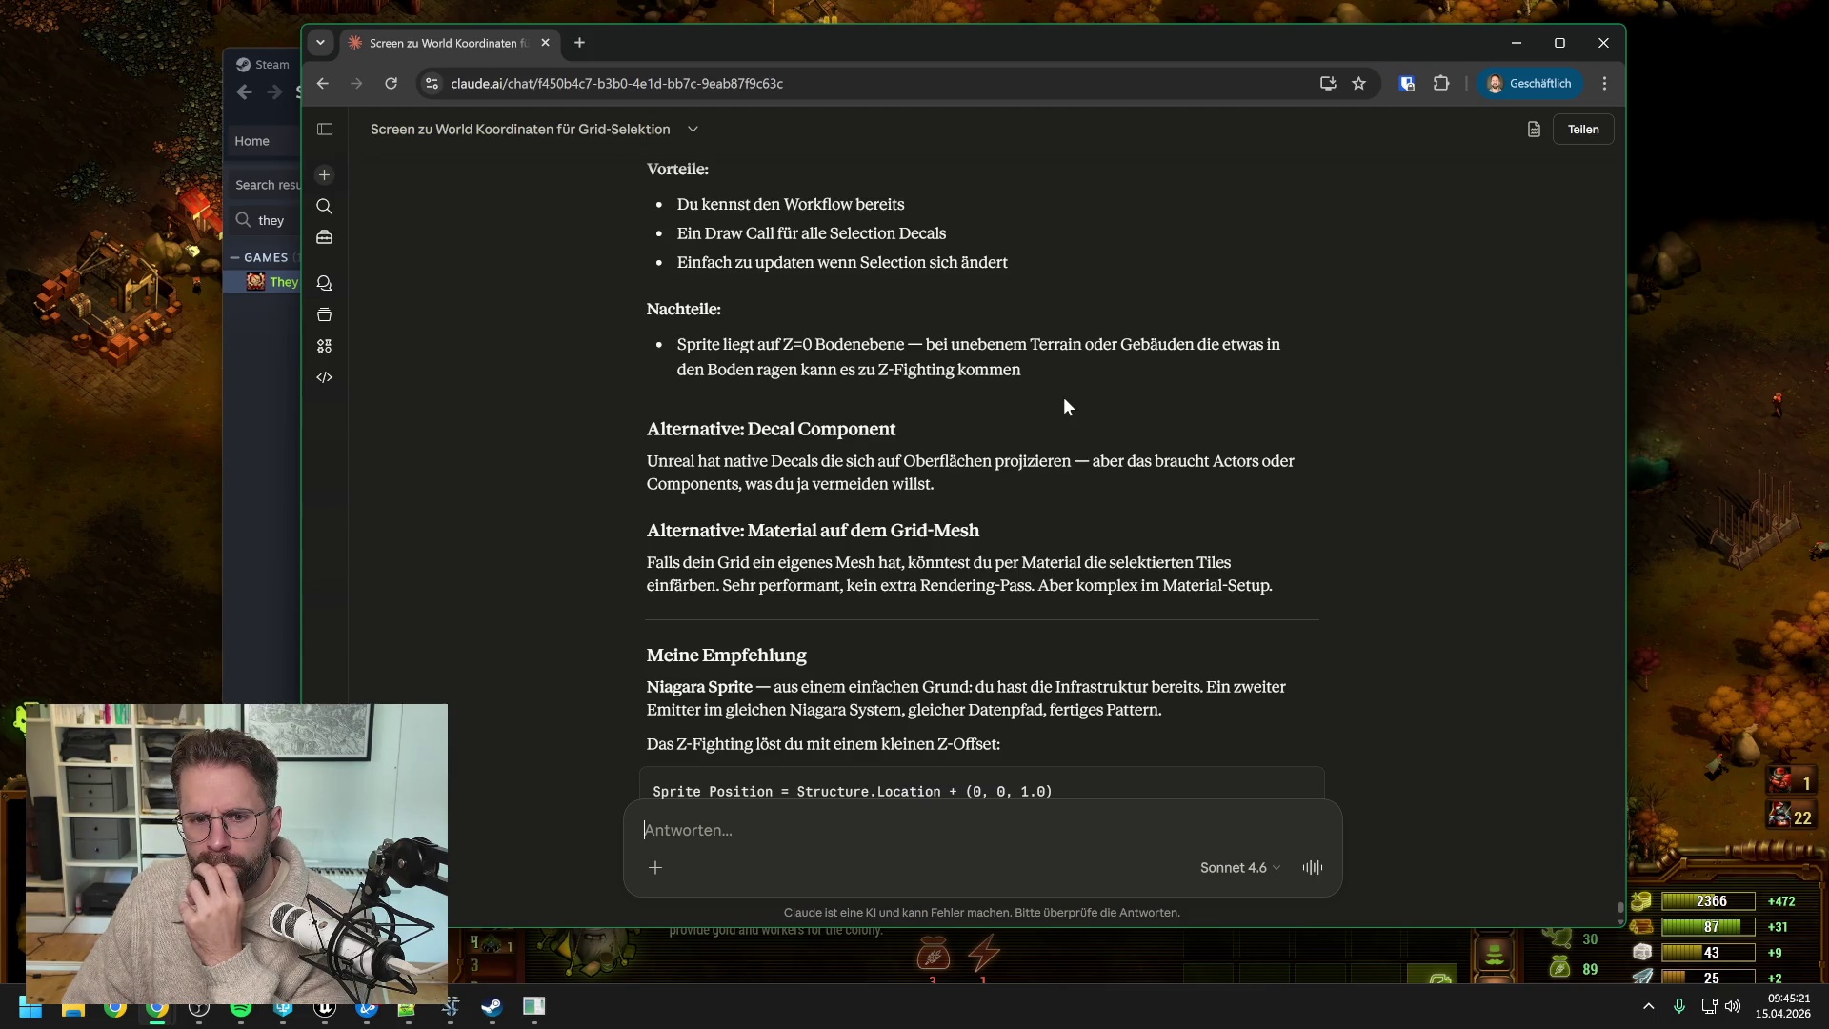
- Read Claude's reply recommending a second Niagara Sprite emitter, then return to the game
{"action": "scroll", "coordinate": [1064, 398], "scroll_direction": "down", "scroll_amount": 1}
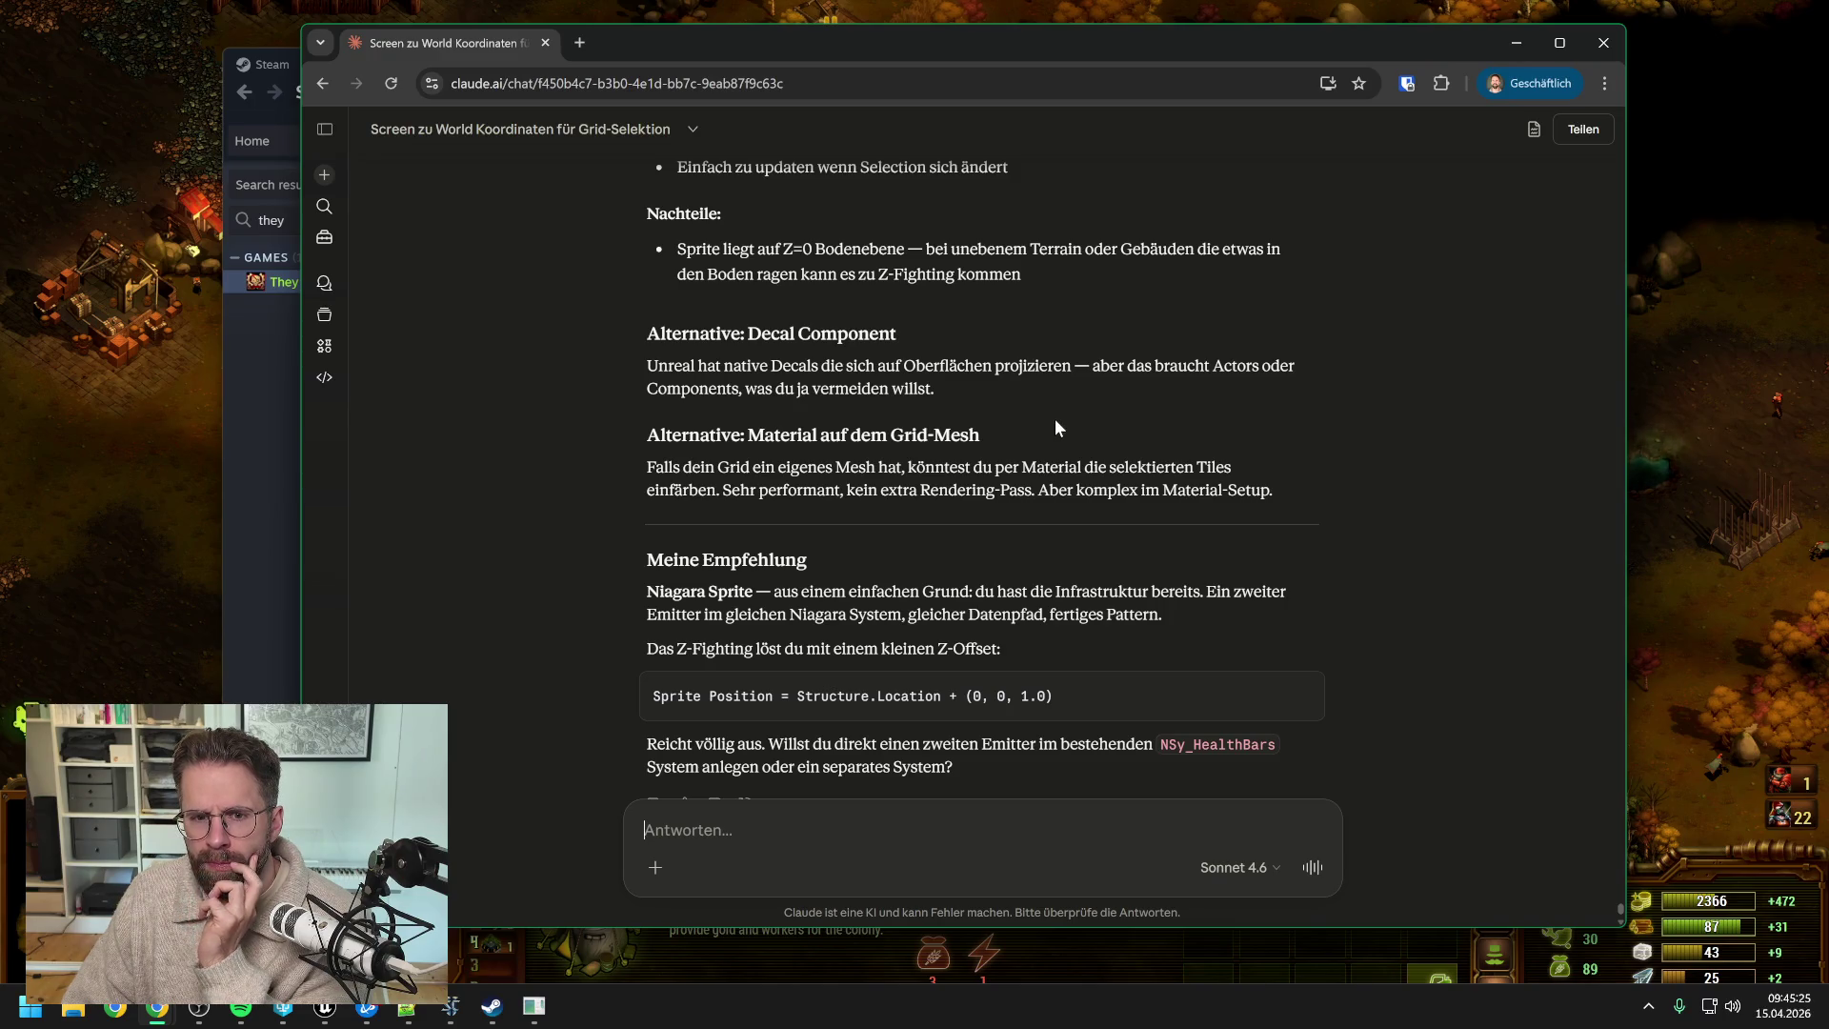
{"action": "scroll", "coordinate": [1055, 419], "scroll_direction": "down", "scroll_amount": 1}
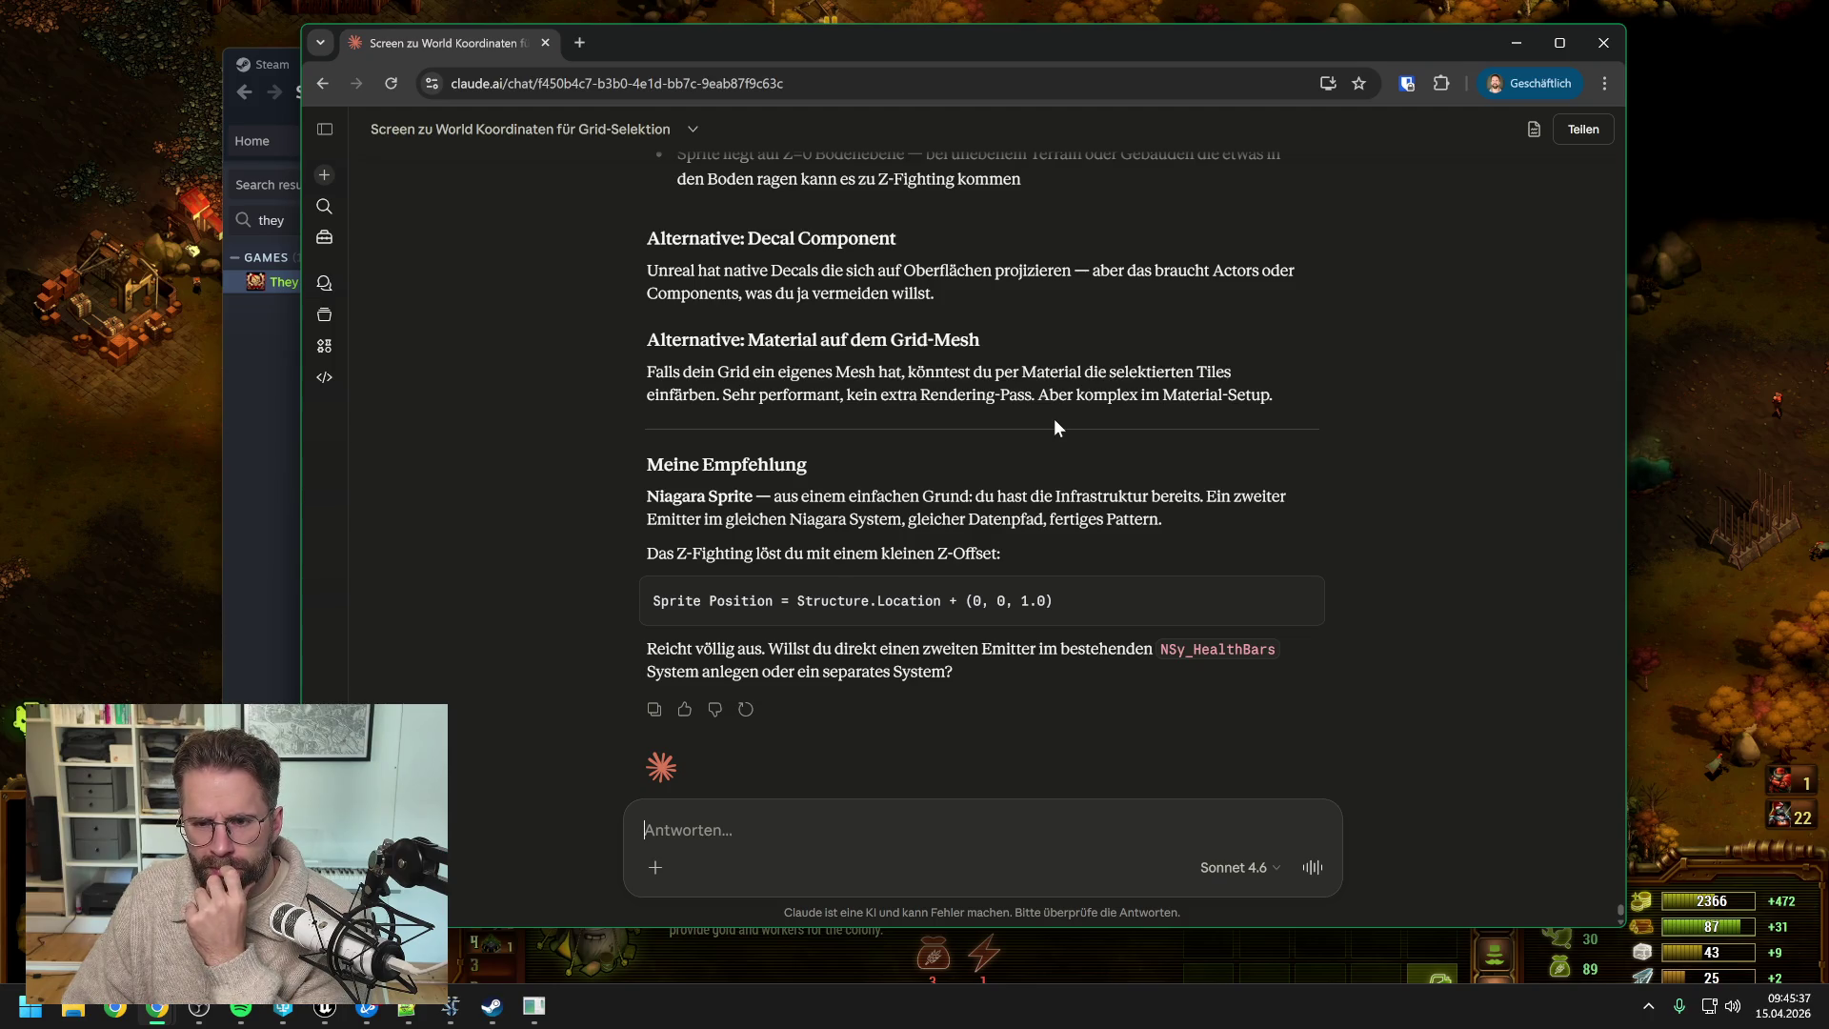
{"action": "scroll", "coordinate": [1053, 419], "scroll_direction": "down", "scroll_amount": 1}
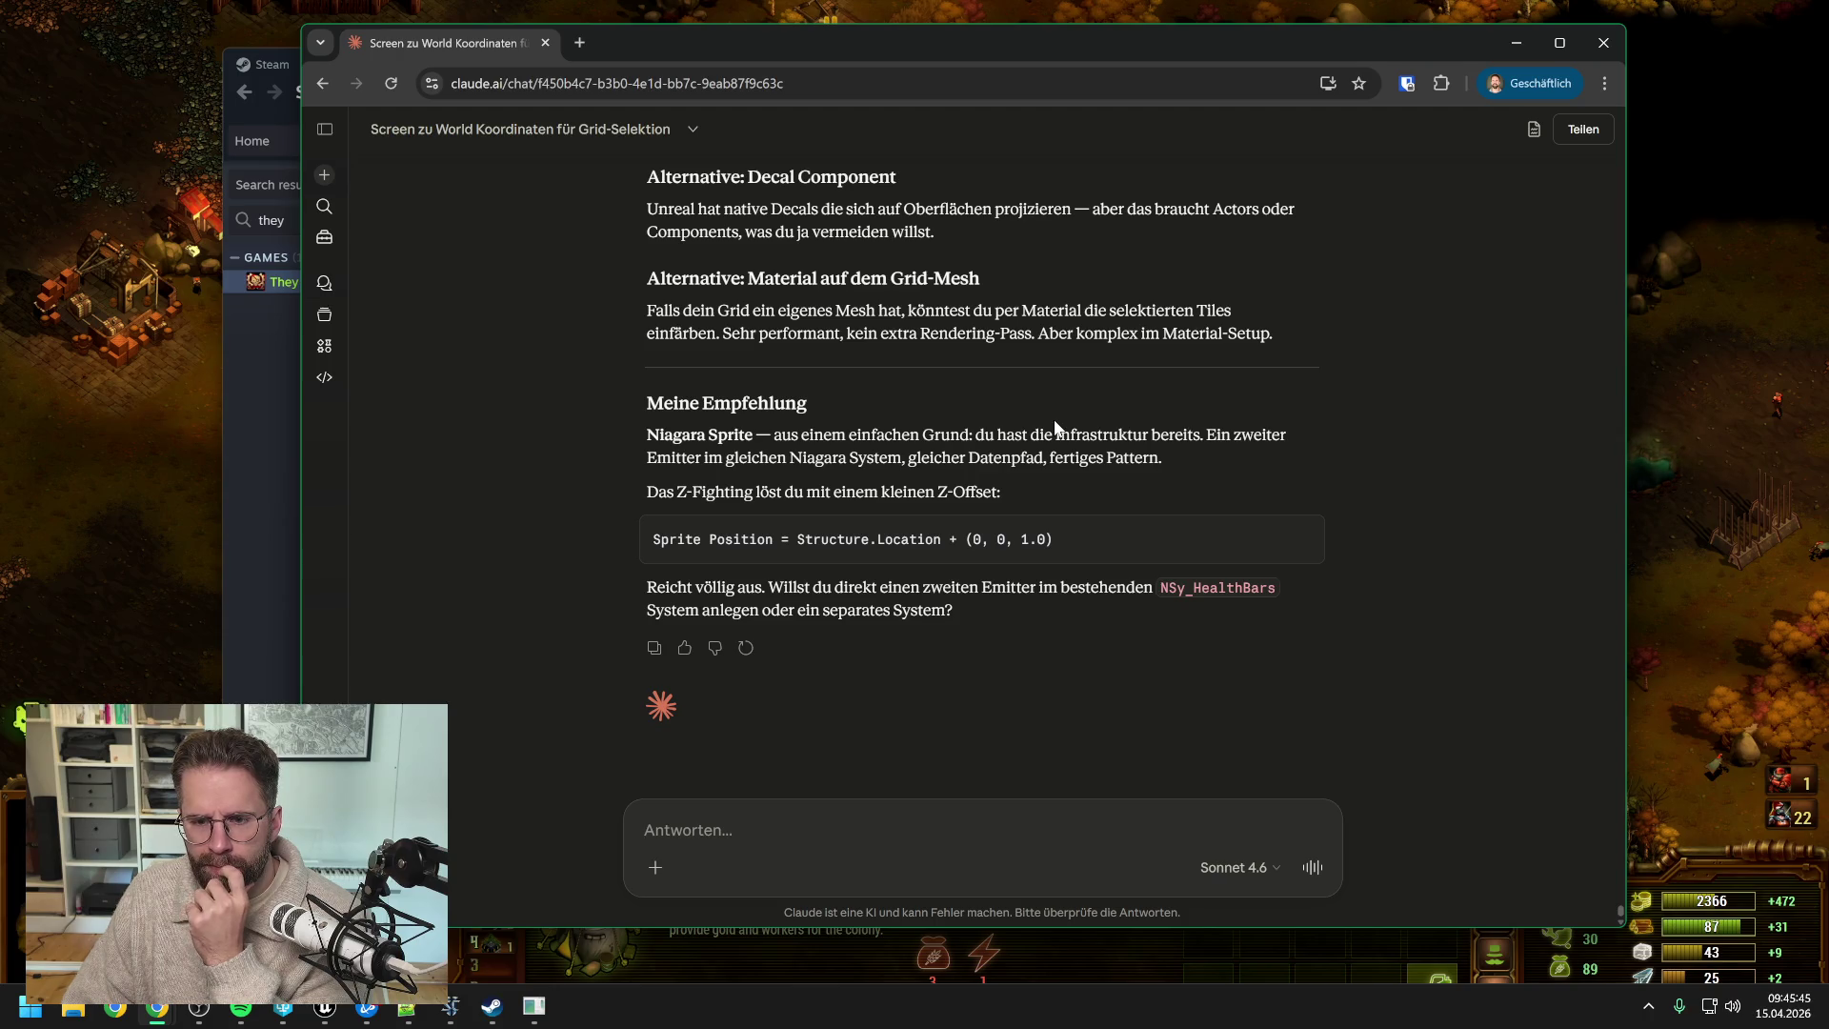
{"action": "scroll", "coordinate": [1054, 425], "scroll_direction": "up", "scroll_amount": 1}
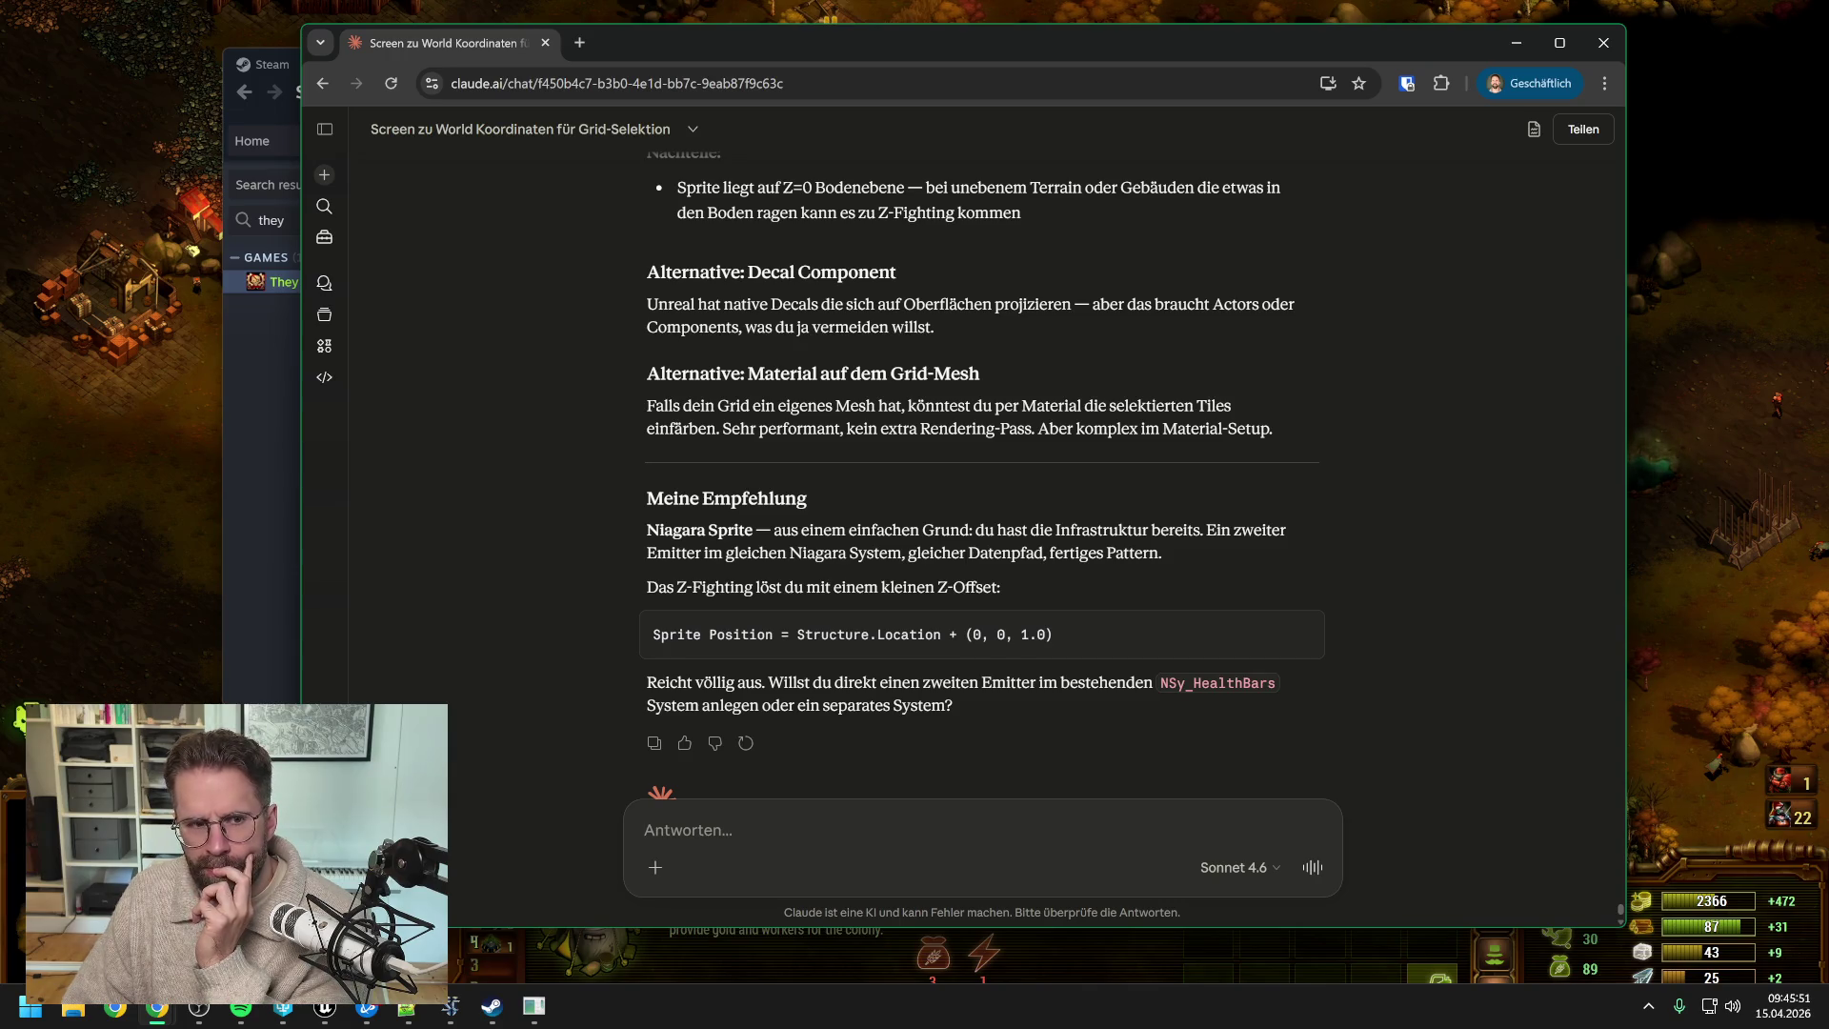
{"action": "left_click", "coordinate": [162, 440]}
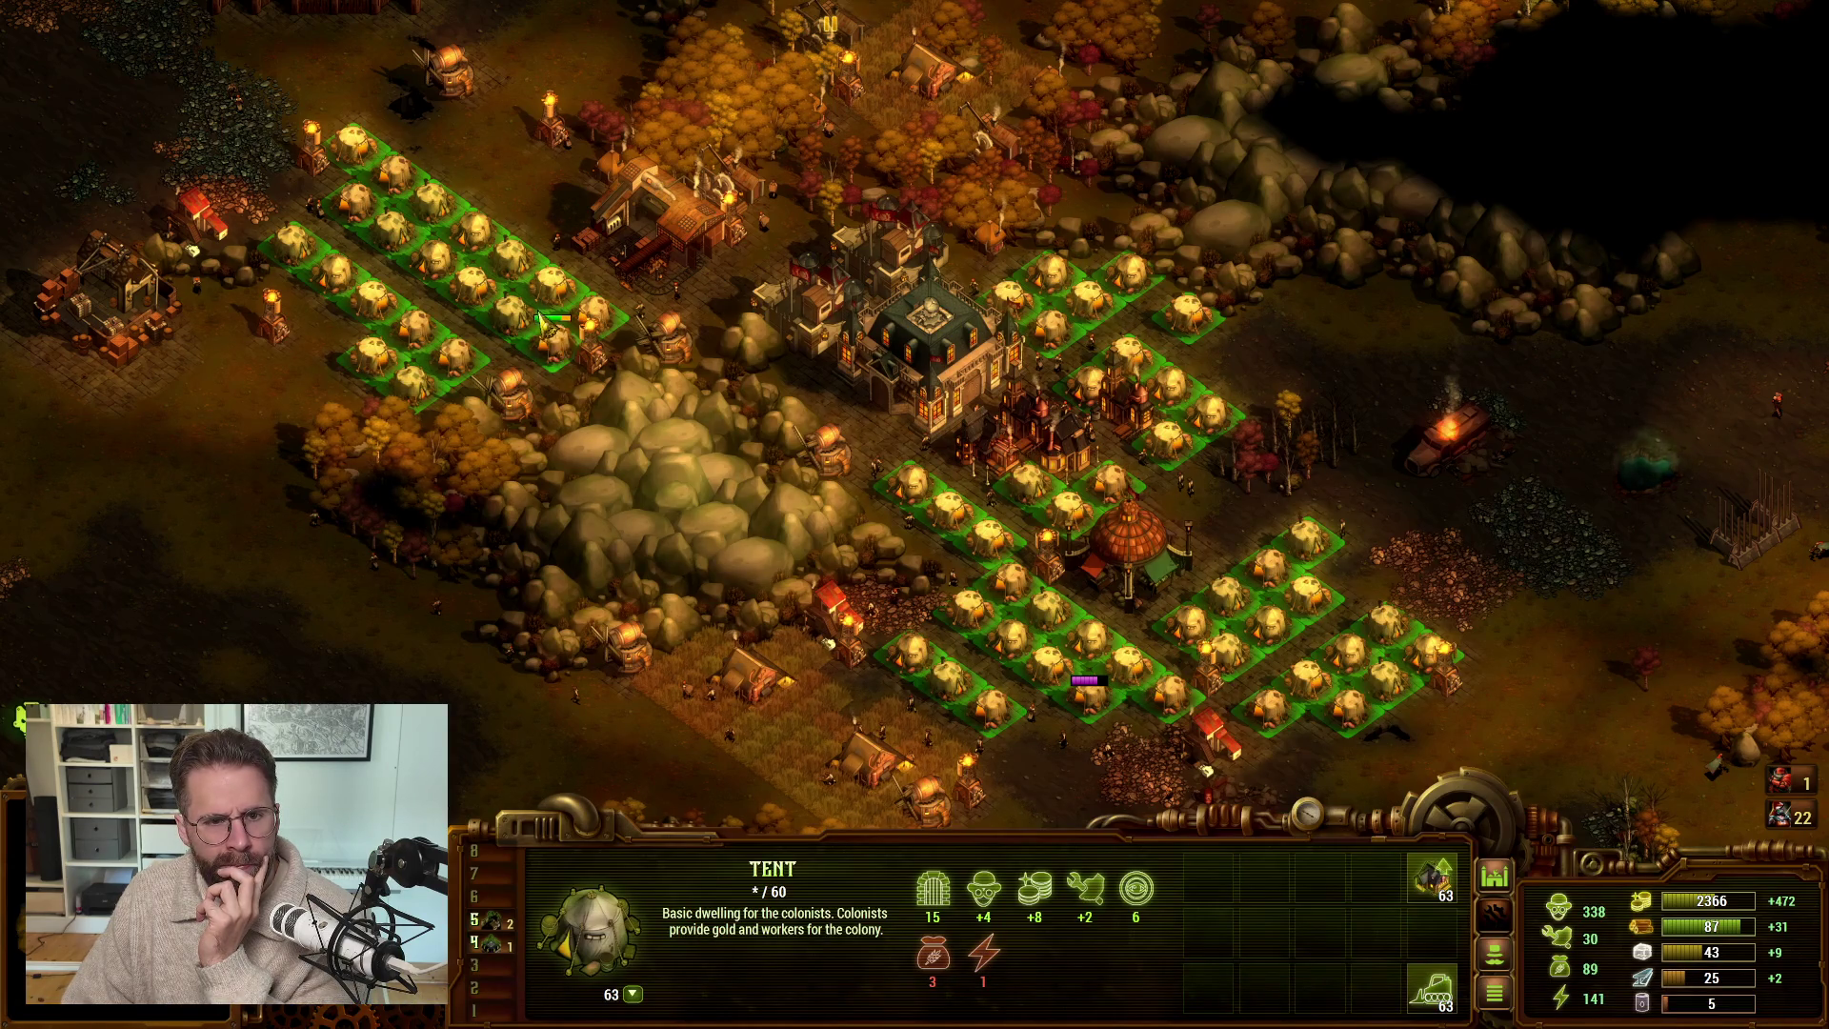
- Inspect the Quarry and two Tesla Towers, cancelling the extra quarry placement
{"action": "scroll", "coordinate": [548, 326], "scroll_direction": "up", "scroll_amount": 3}
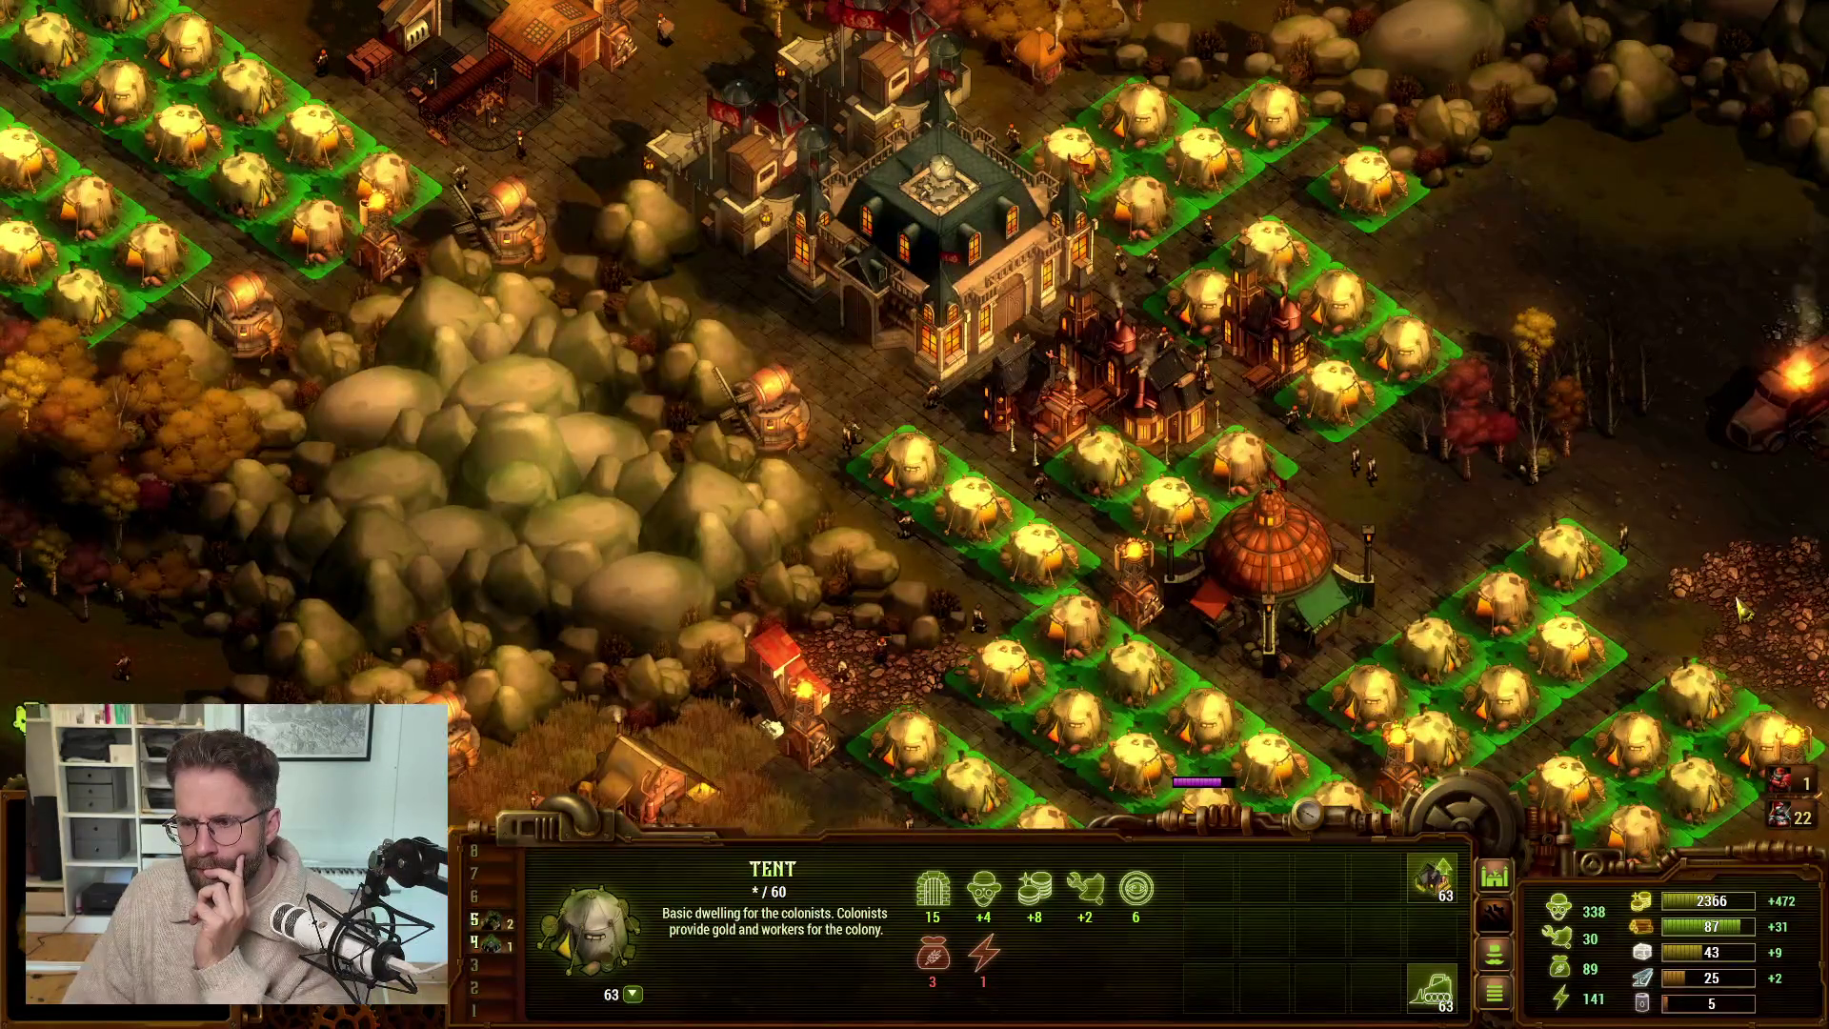
{"action": "scroll", "coordinate": [1736, 610], "scroll_direction": "down", "scroll_amount": 4}
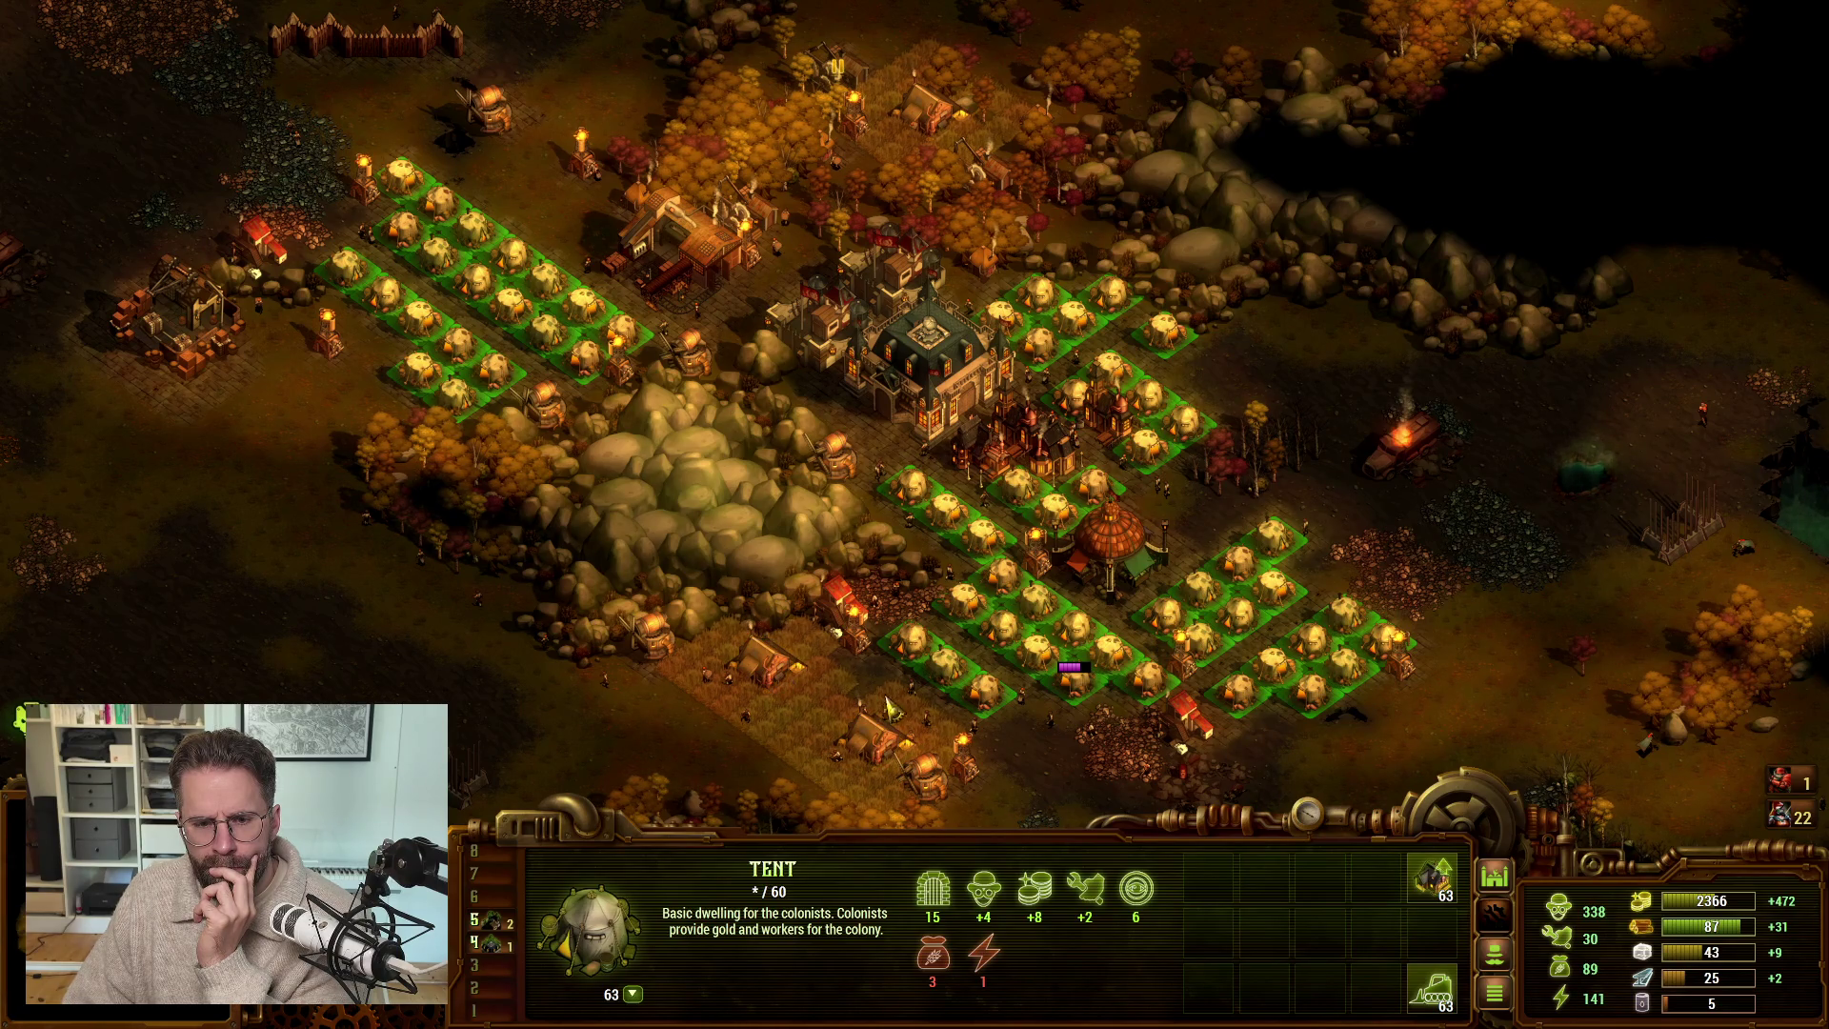
{"action": "scroll", "coordinate": [886, 755], "scroll_direction": "up", "scroll_amount": 5}
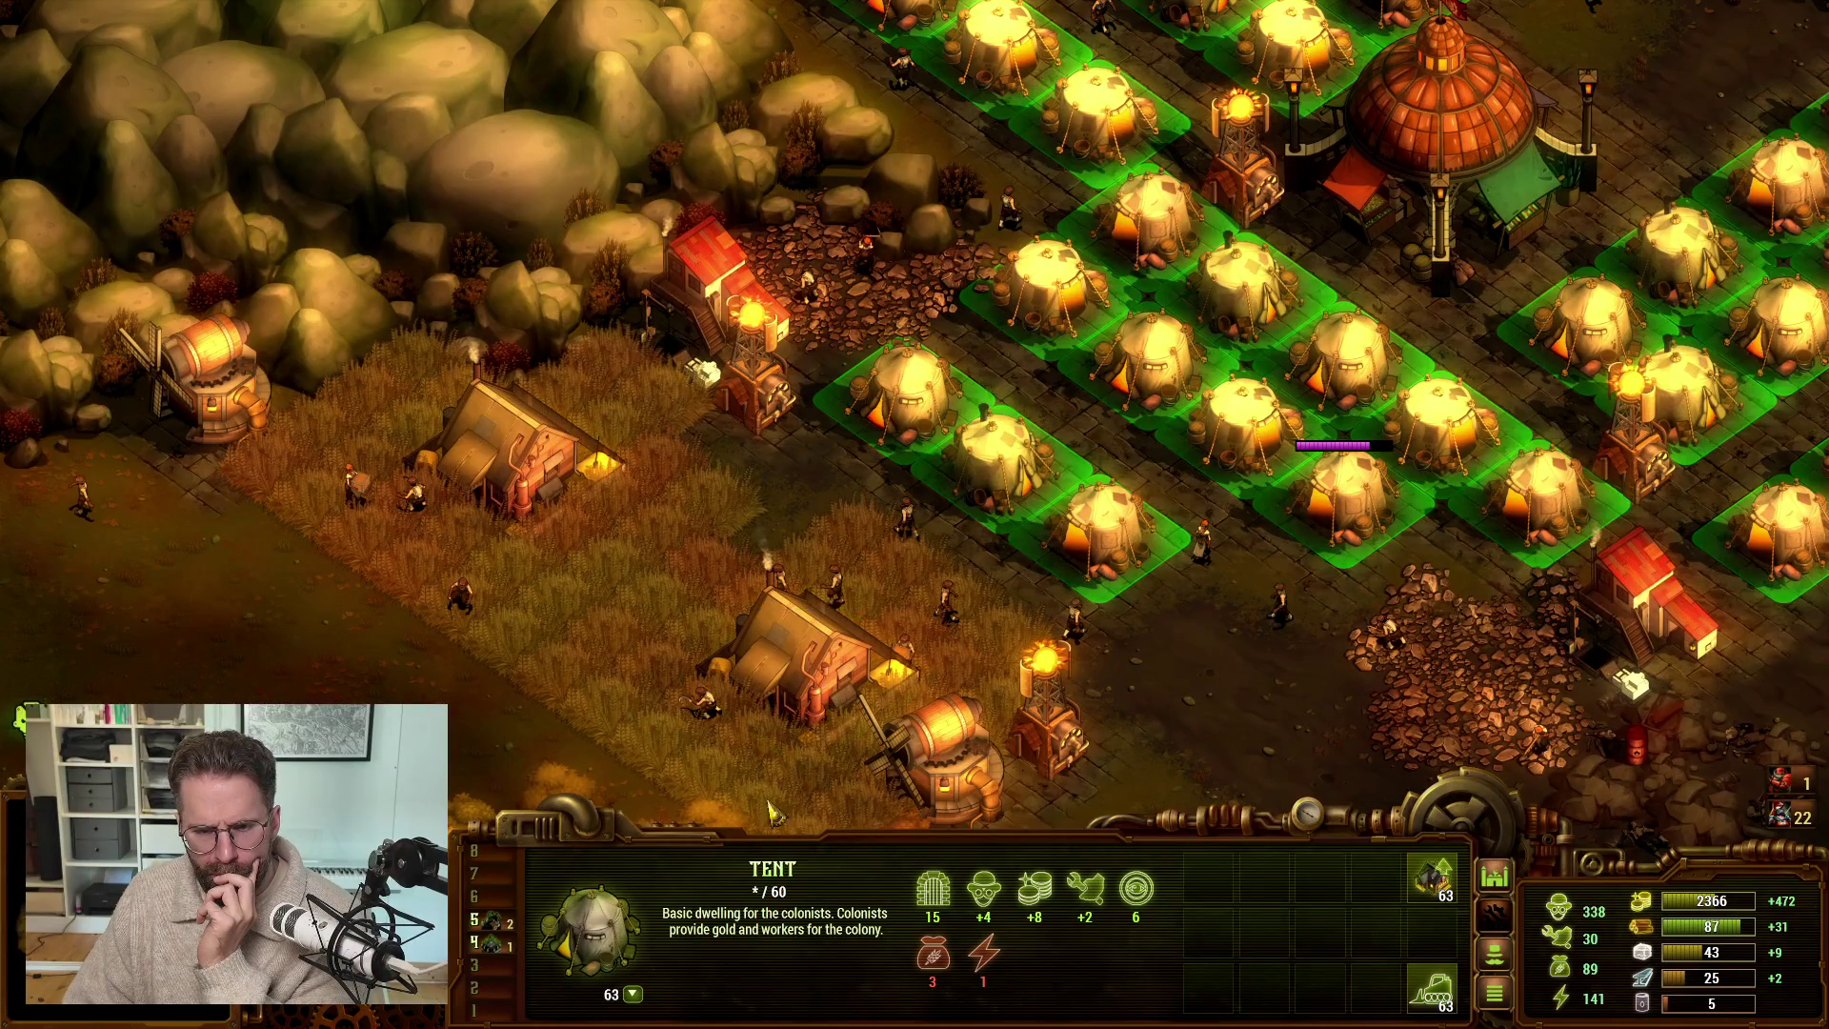
{"action": "key", "text": "s"}
{"action": "scroll", "coordinate": [984, 765], "scroll_direction": "down", "scroll_amount": 2}
{"action": "left_click", "coordinate": [1408, 543]}
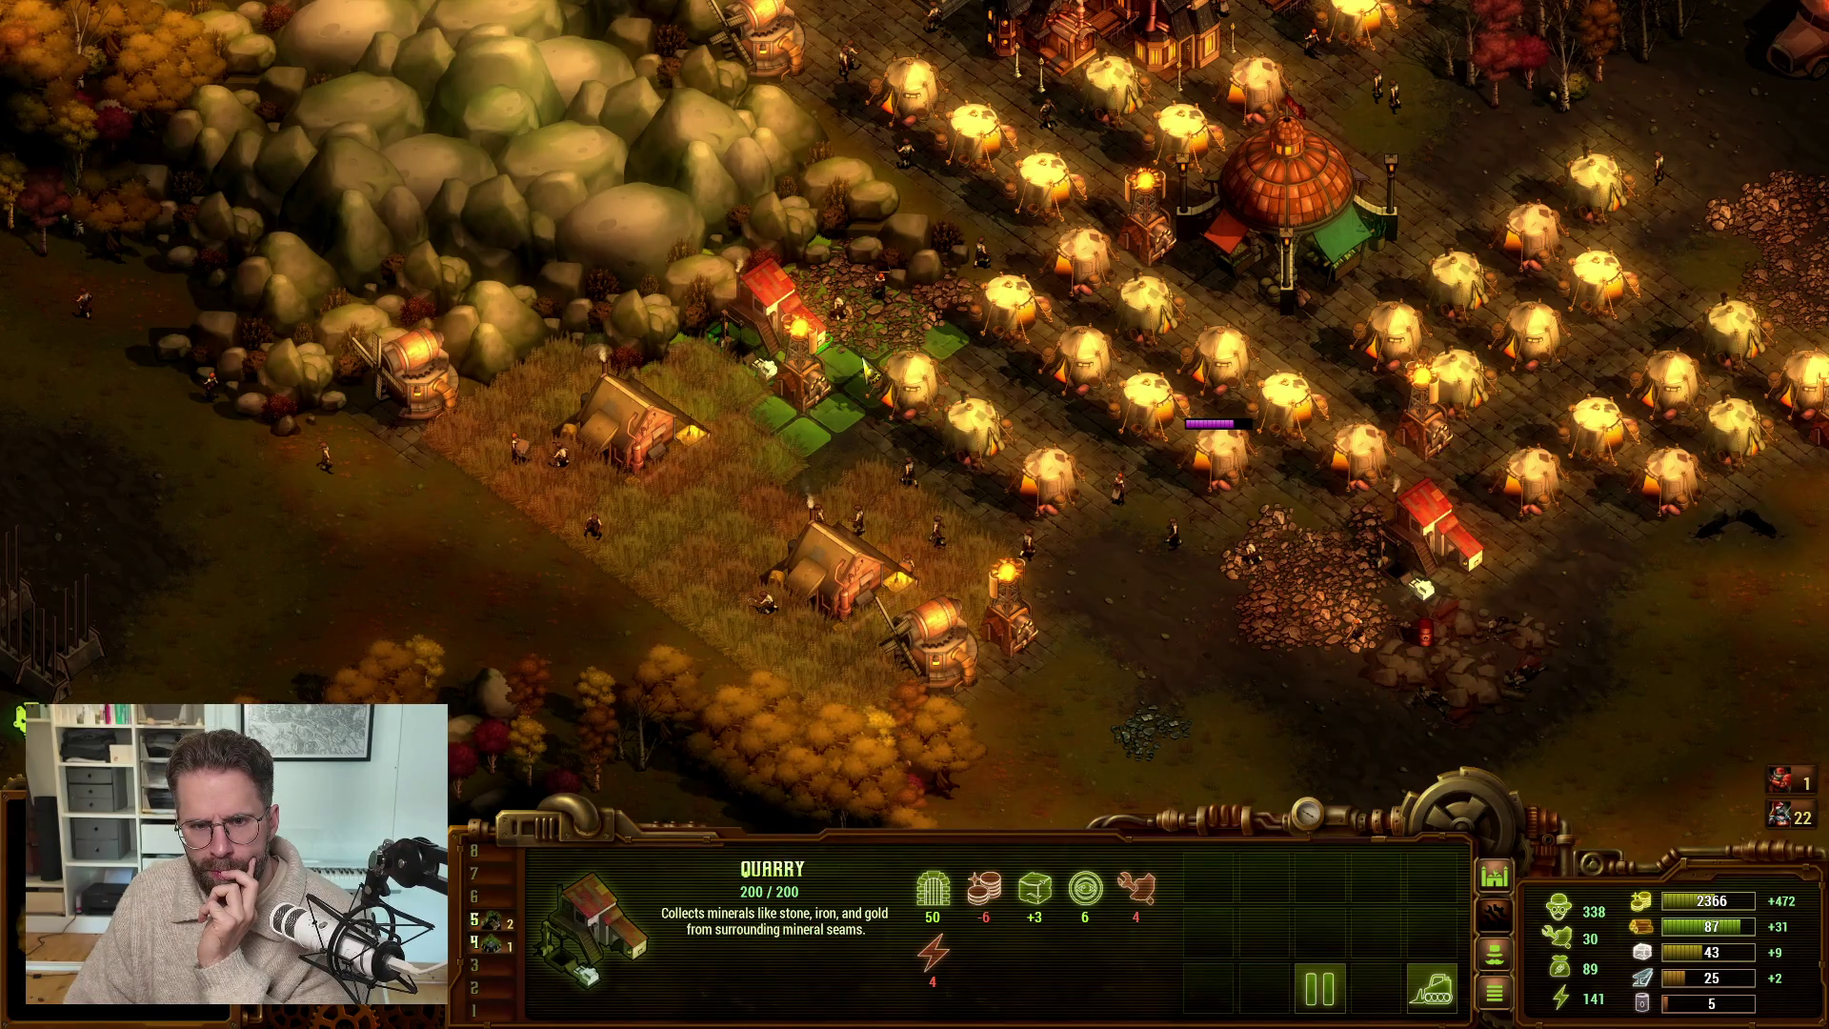
{"action": "scroll", "coordinate": [829, 428], "scroll_direction": "down", "scroll_amount": 2}
{"action": "key", "text": "t"}
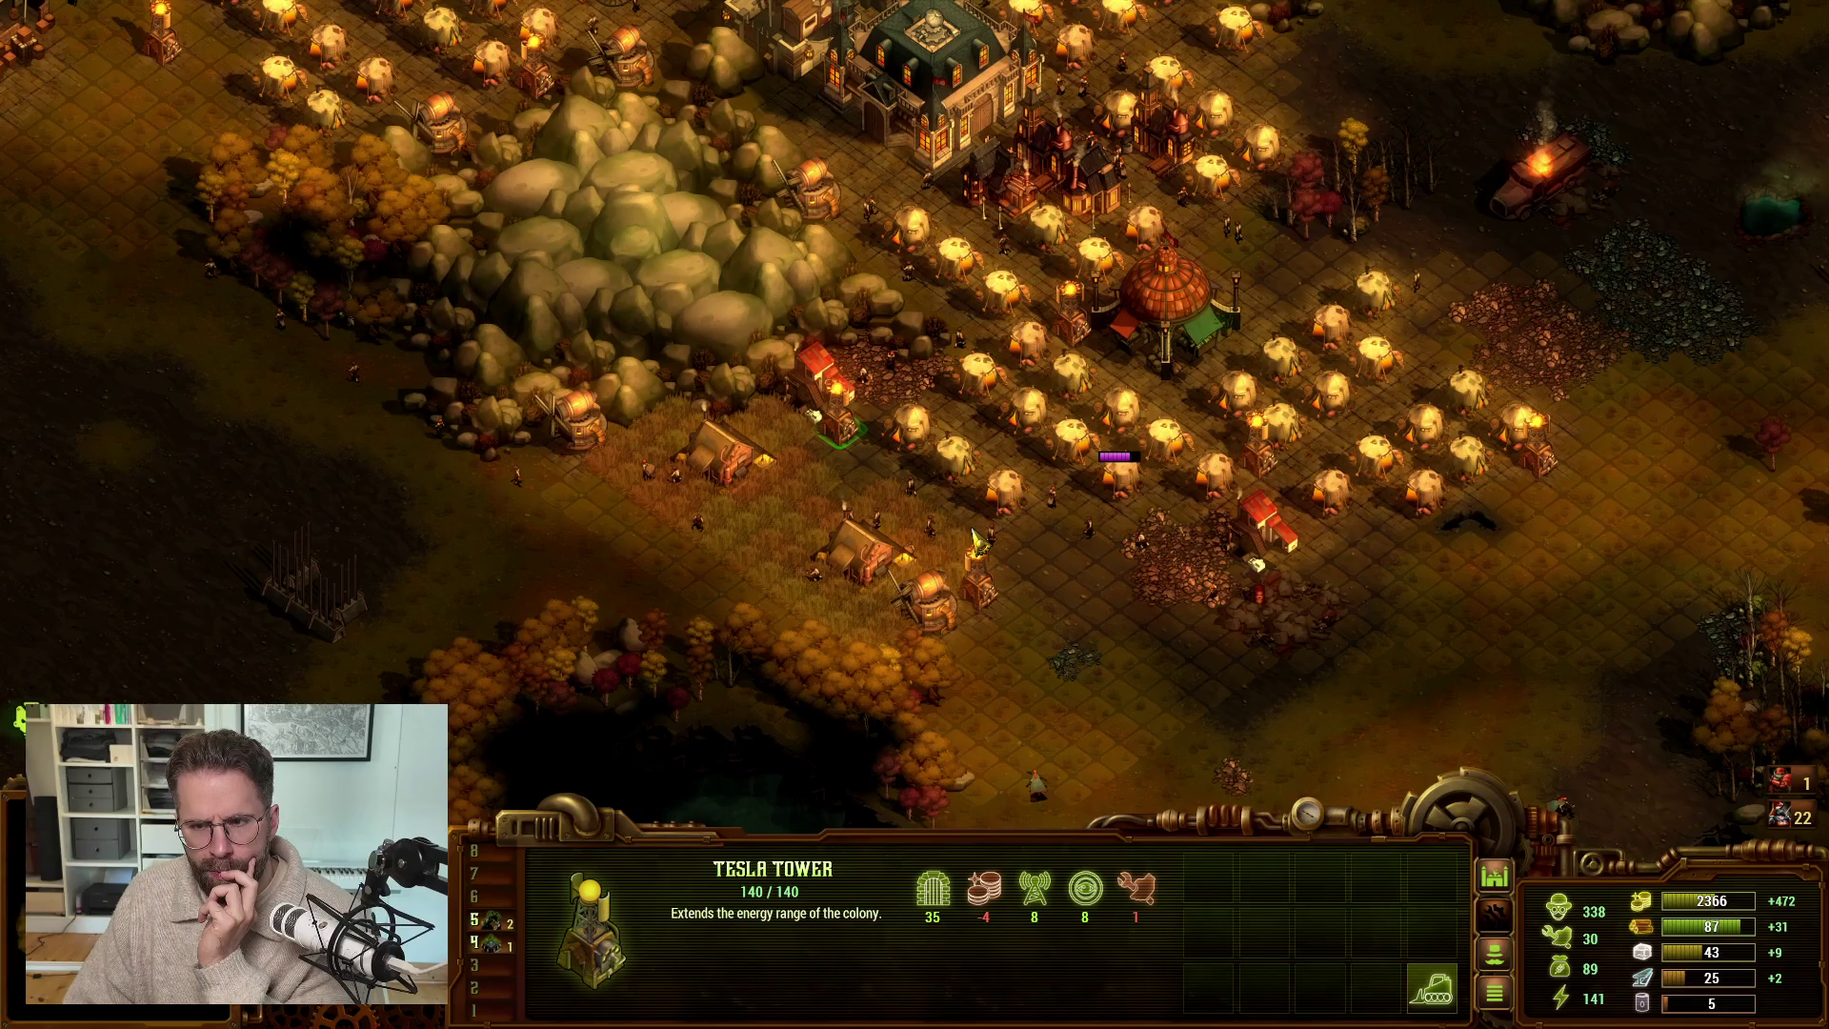
{"action": "left_click", "coordinate": [1210, 476]}
{"action": "left_click", "coordinate": [1536, 472]}
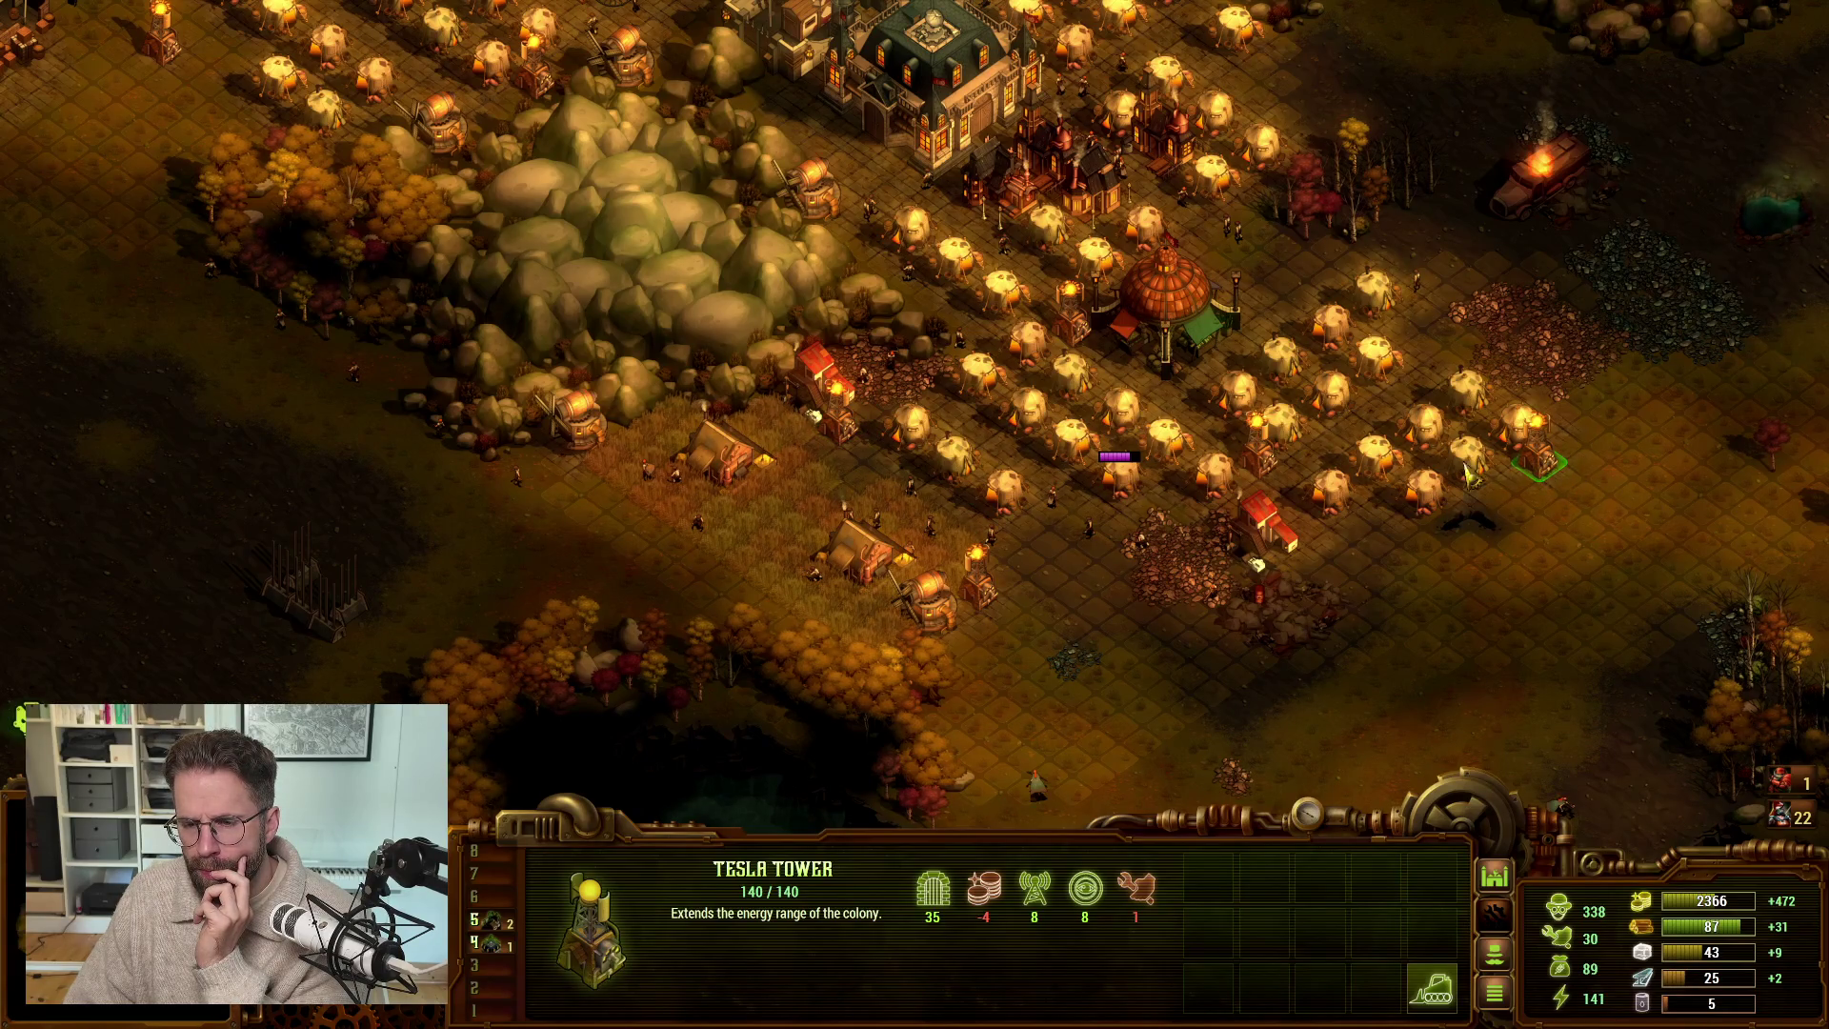
{"action": "left_click", "coordinate": [1264, 540]}
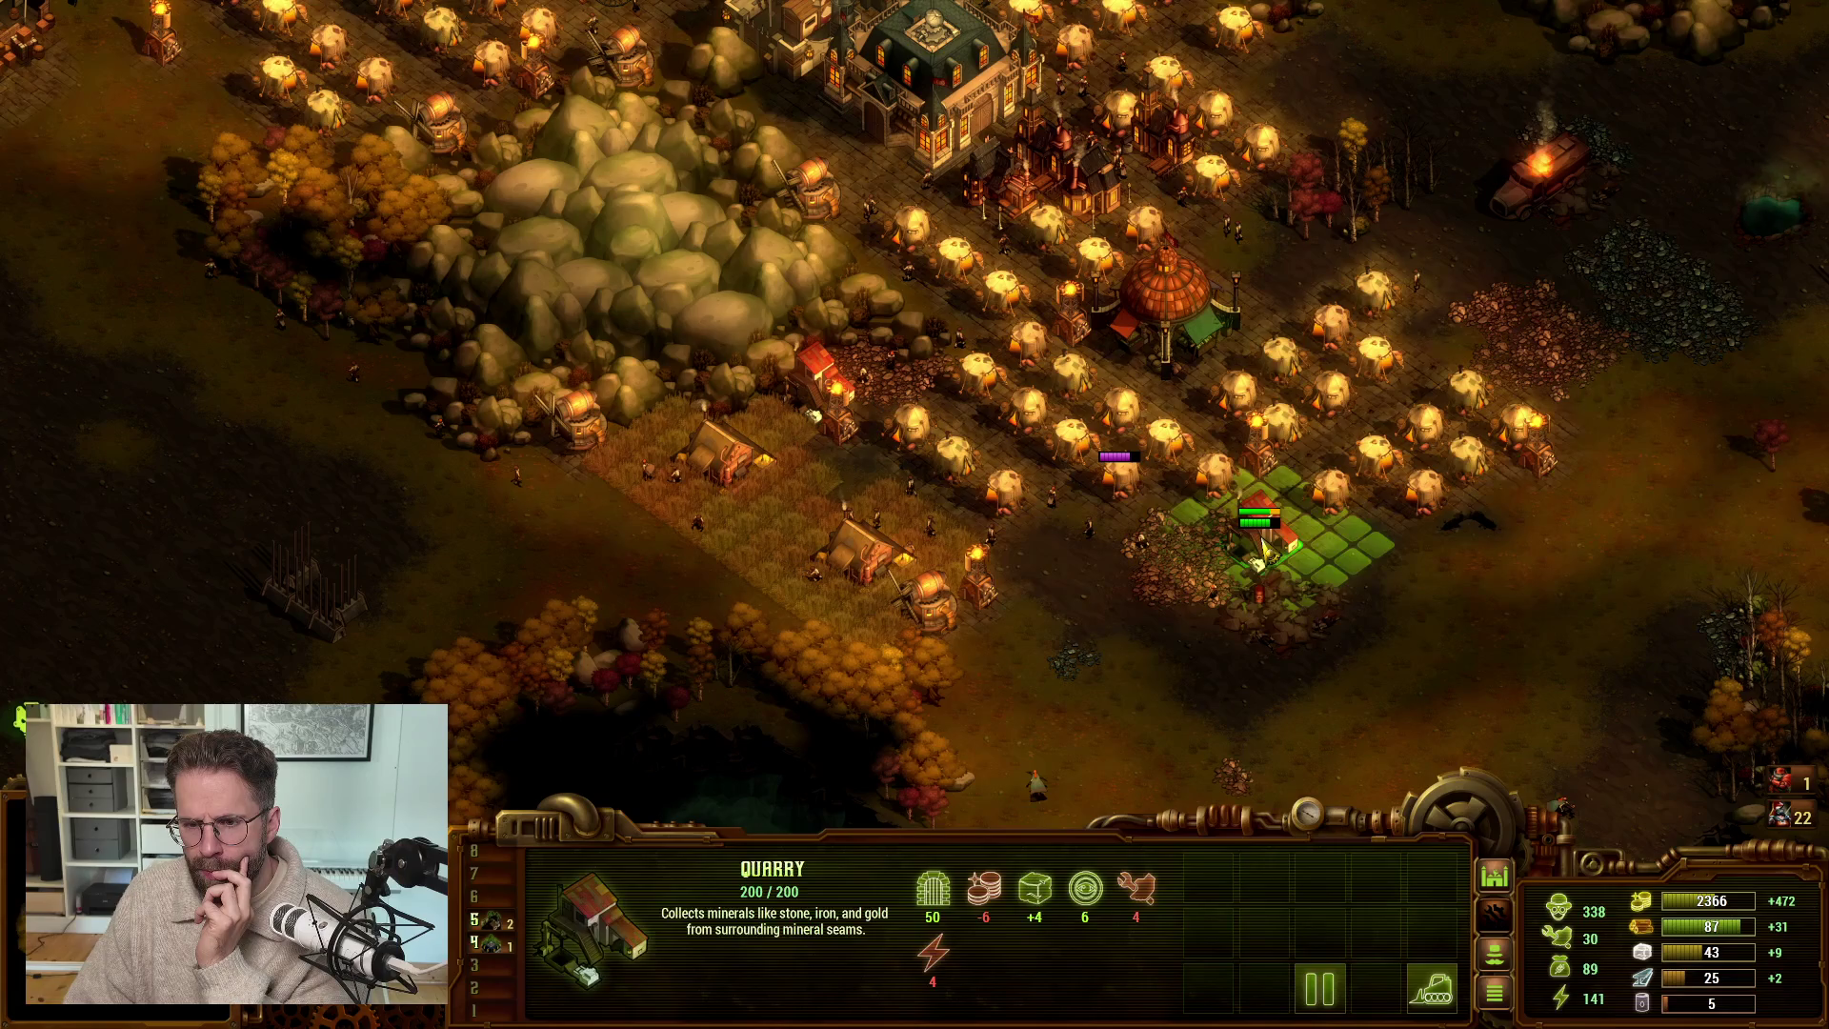
{"action": "key", "text": "d"}
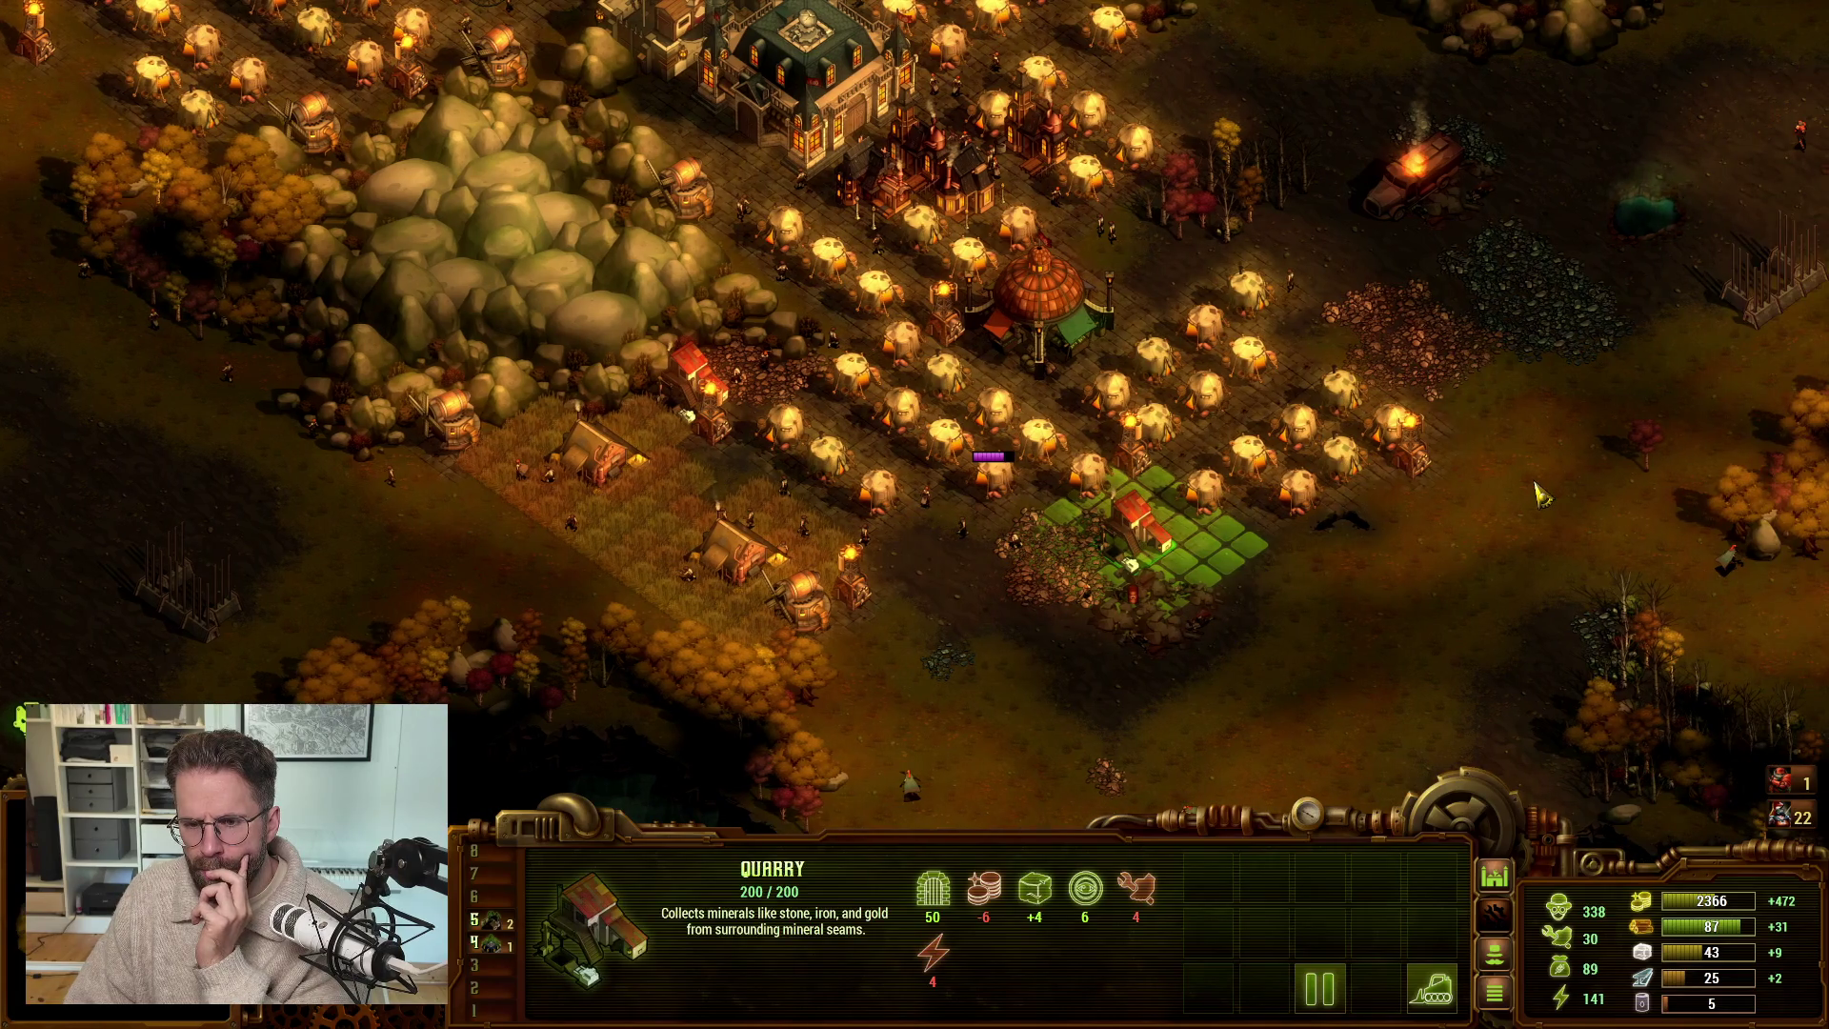
- Inspect a Tesla Tower, the Soldiers Center, Wood Workshop, Mill, Warehouse and its neighbouring Quarry
{"action": "left_click", "coordinate": [1409, 460]}
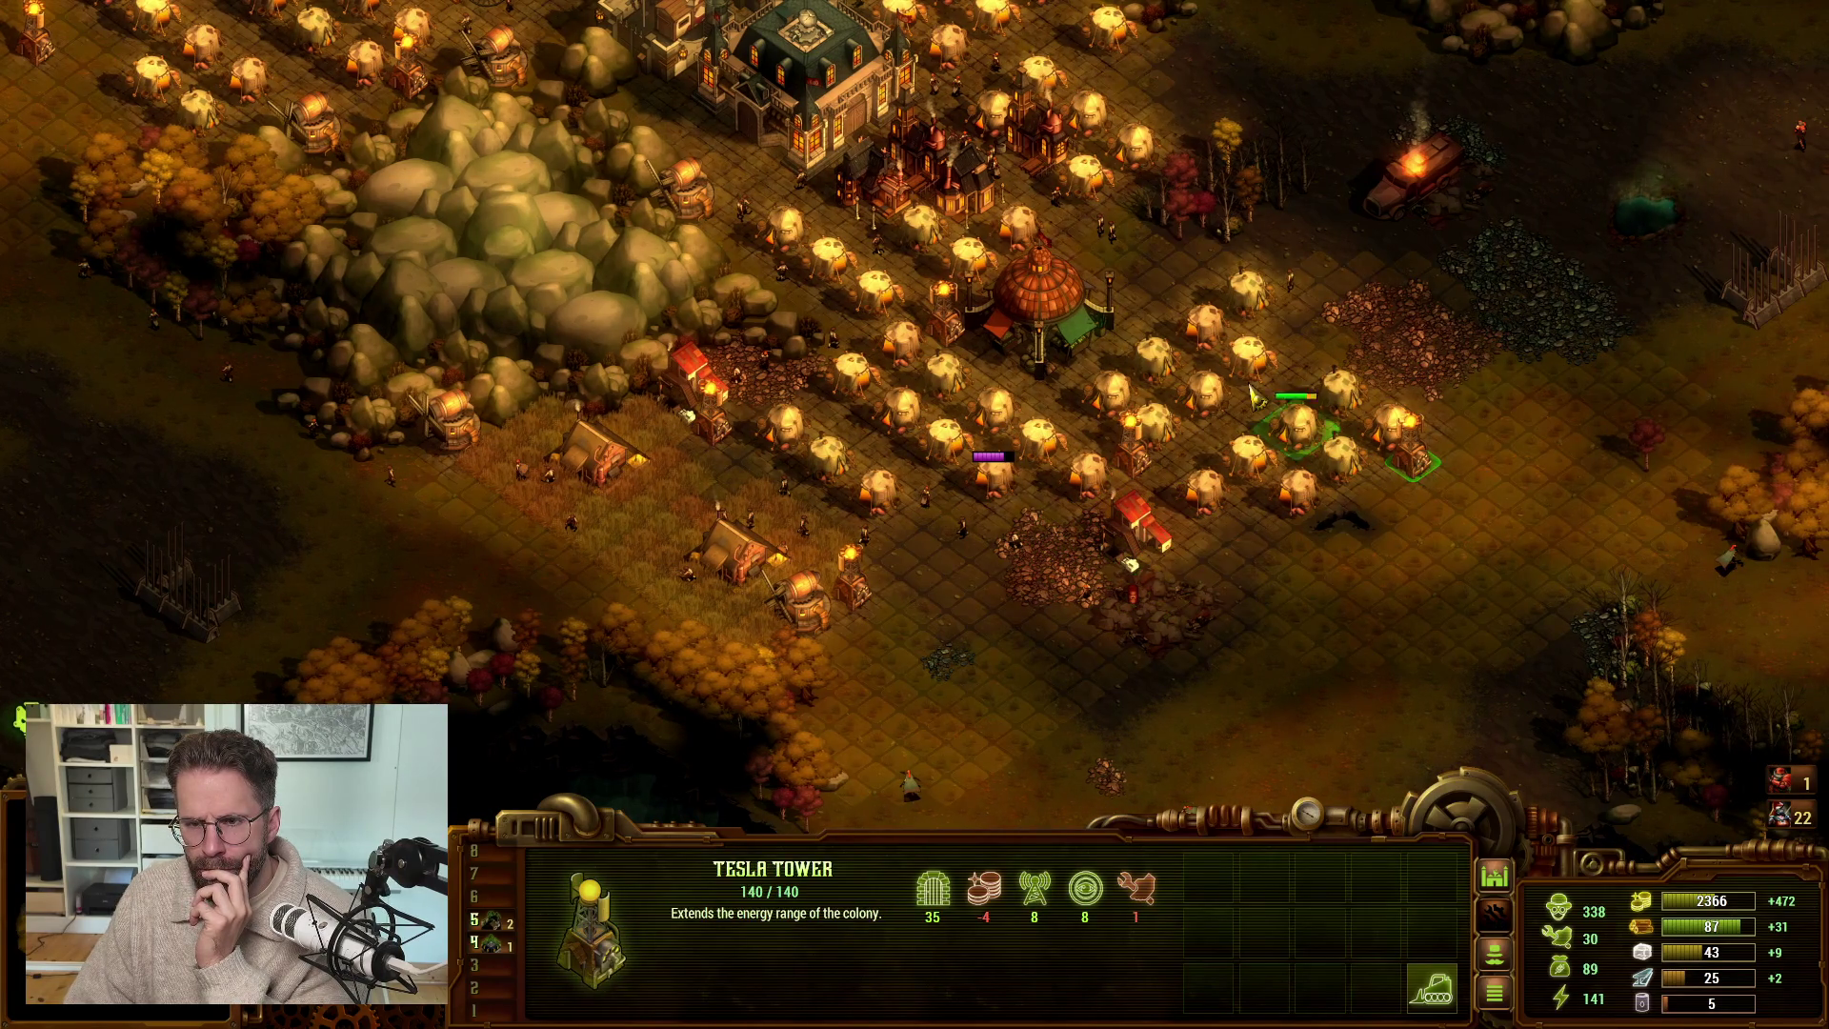
{"action": "key", "text": "w"}
{"action": "key", "text": "a"}
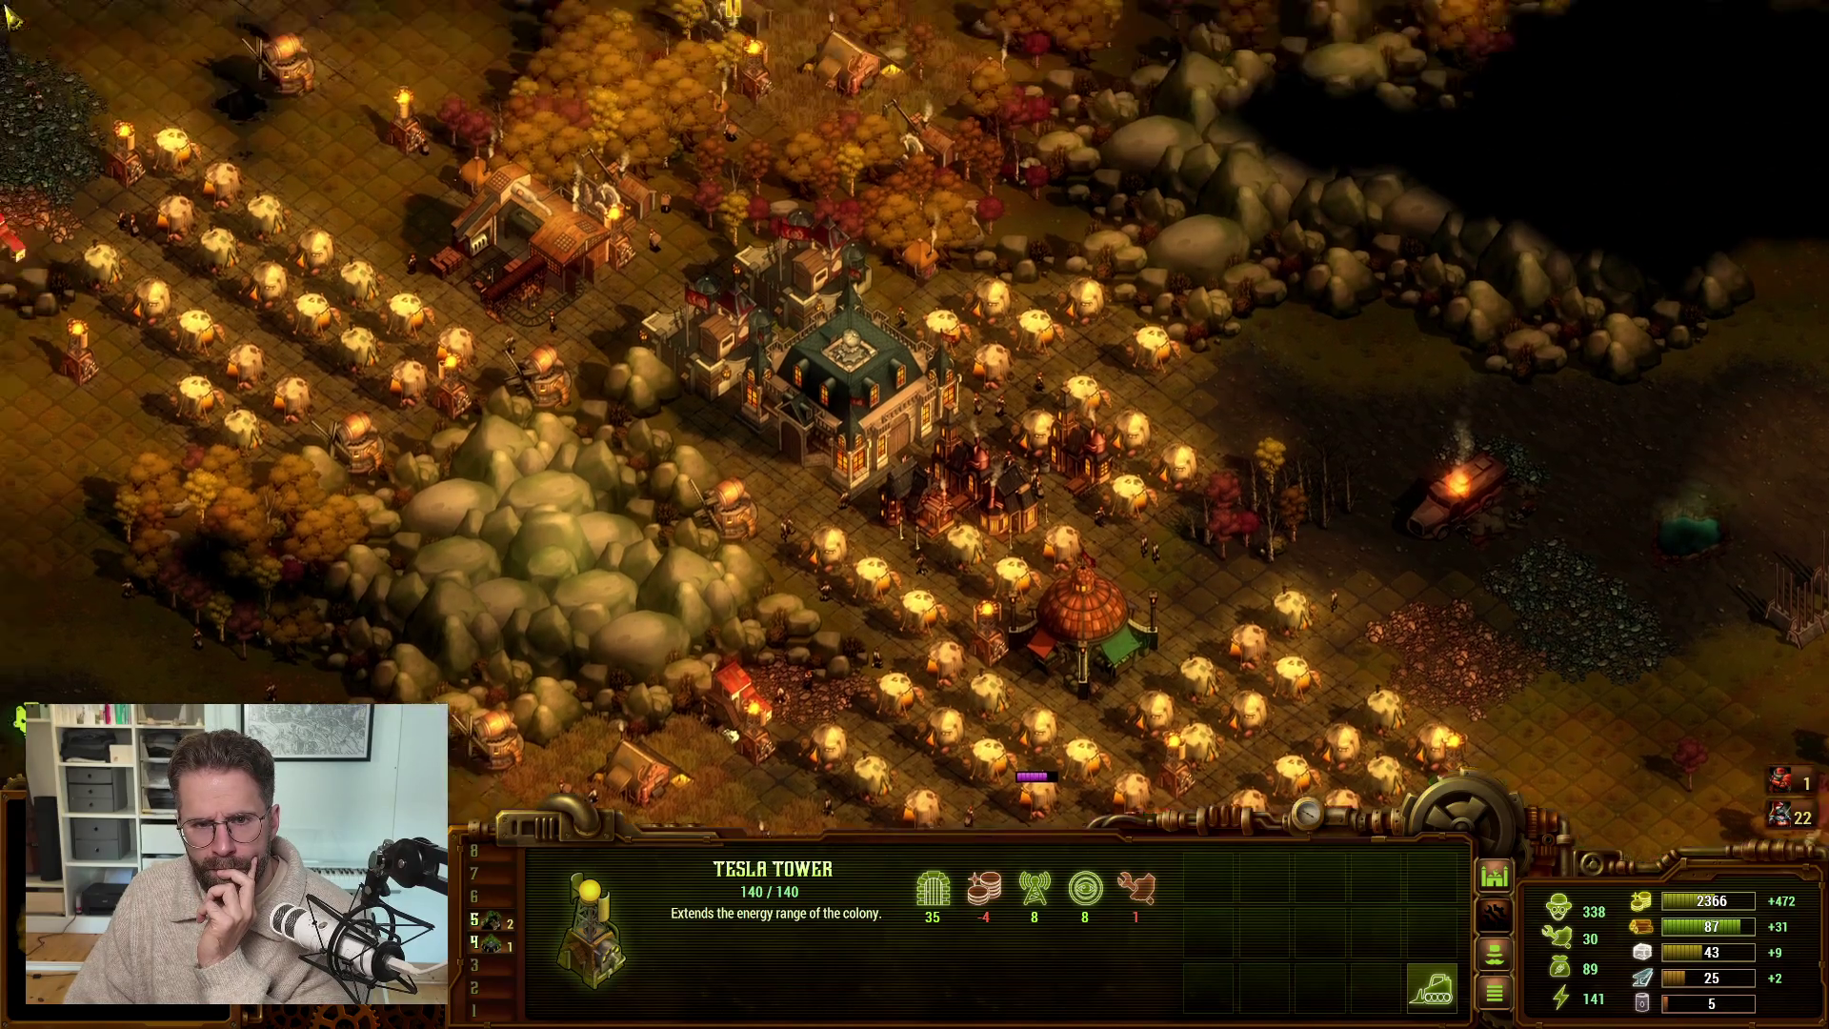
{"action": "left_click", "coordinate": [953, 329]}
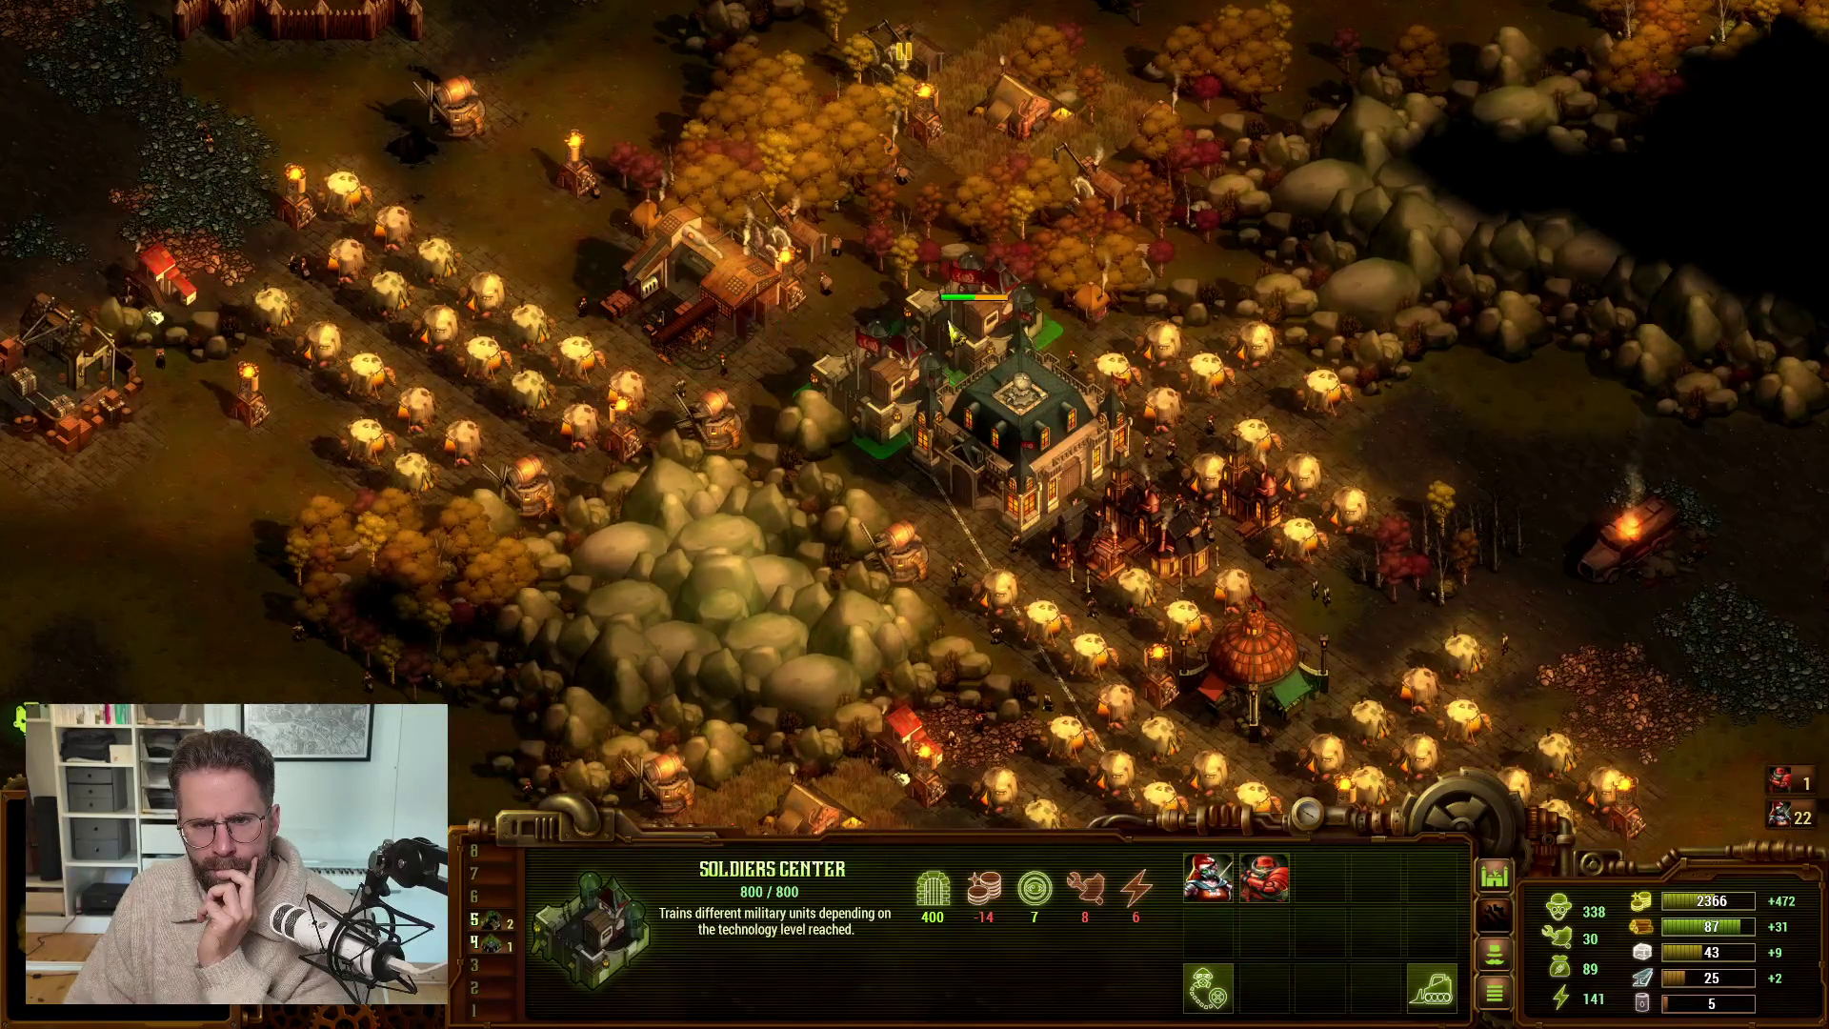
{"action": "left_click", "coordinate": [696, 291]}
{"action": "key", "text": "a"}
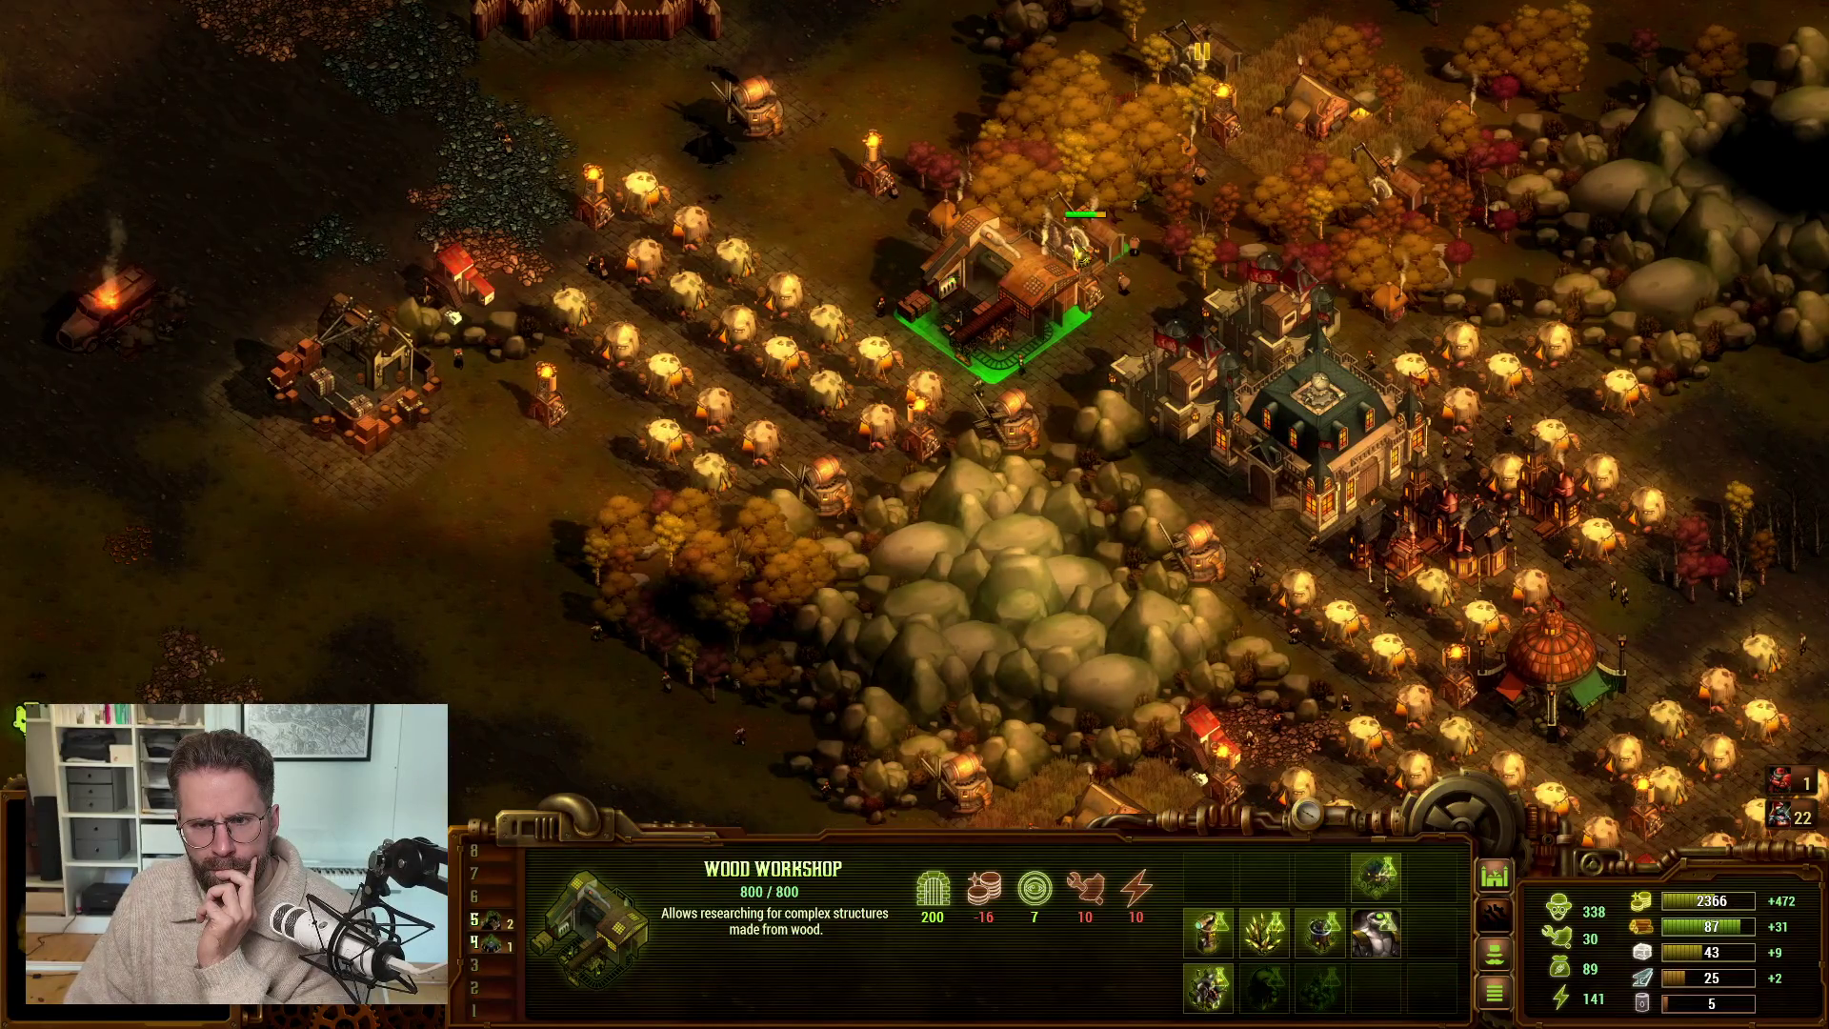
{"action": "left_click", "coordinate": [834, 486]}
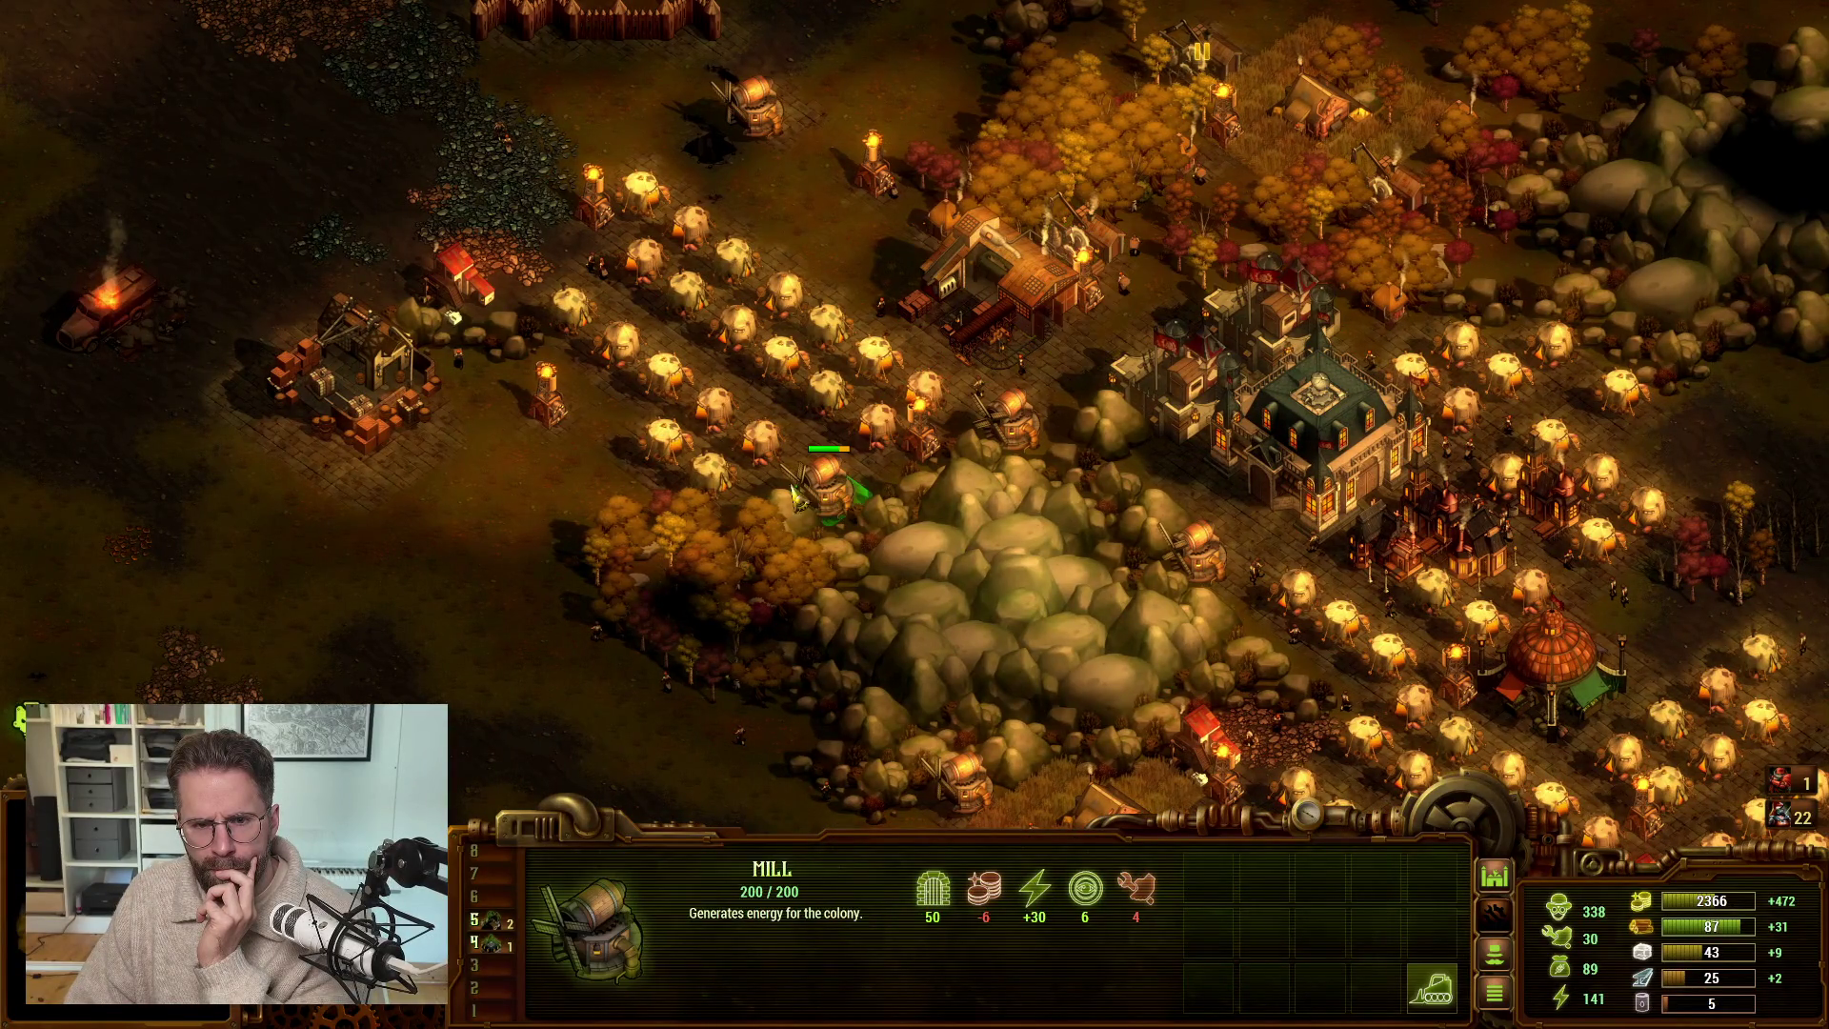
{"action": "key", "text": "a"}
{"action": "left_click", "coordinate": [629, 377]}
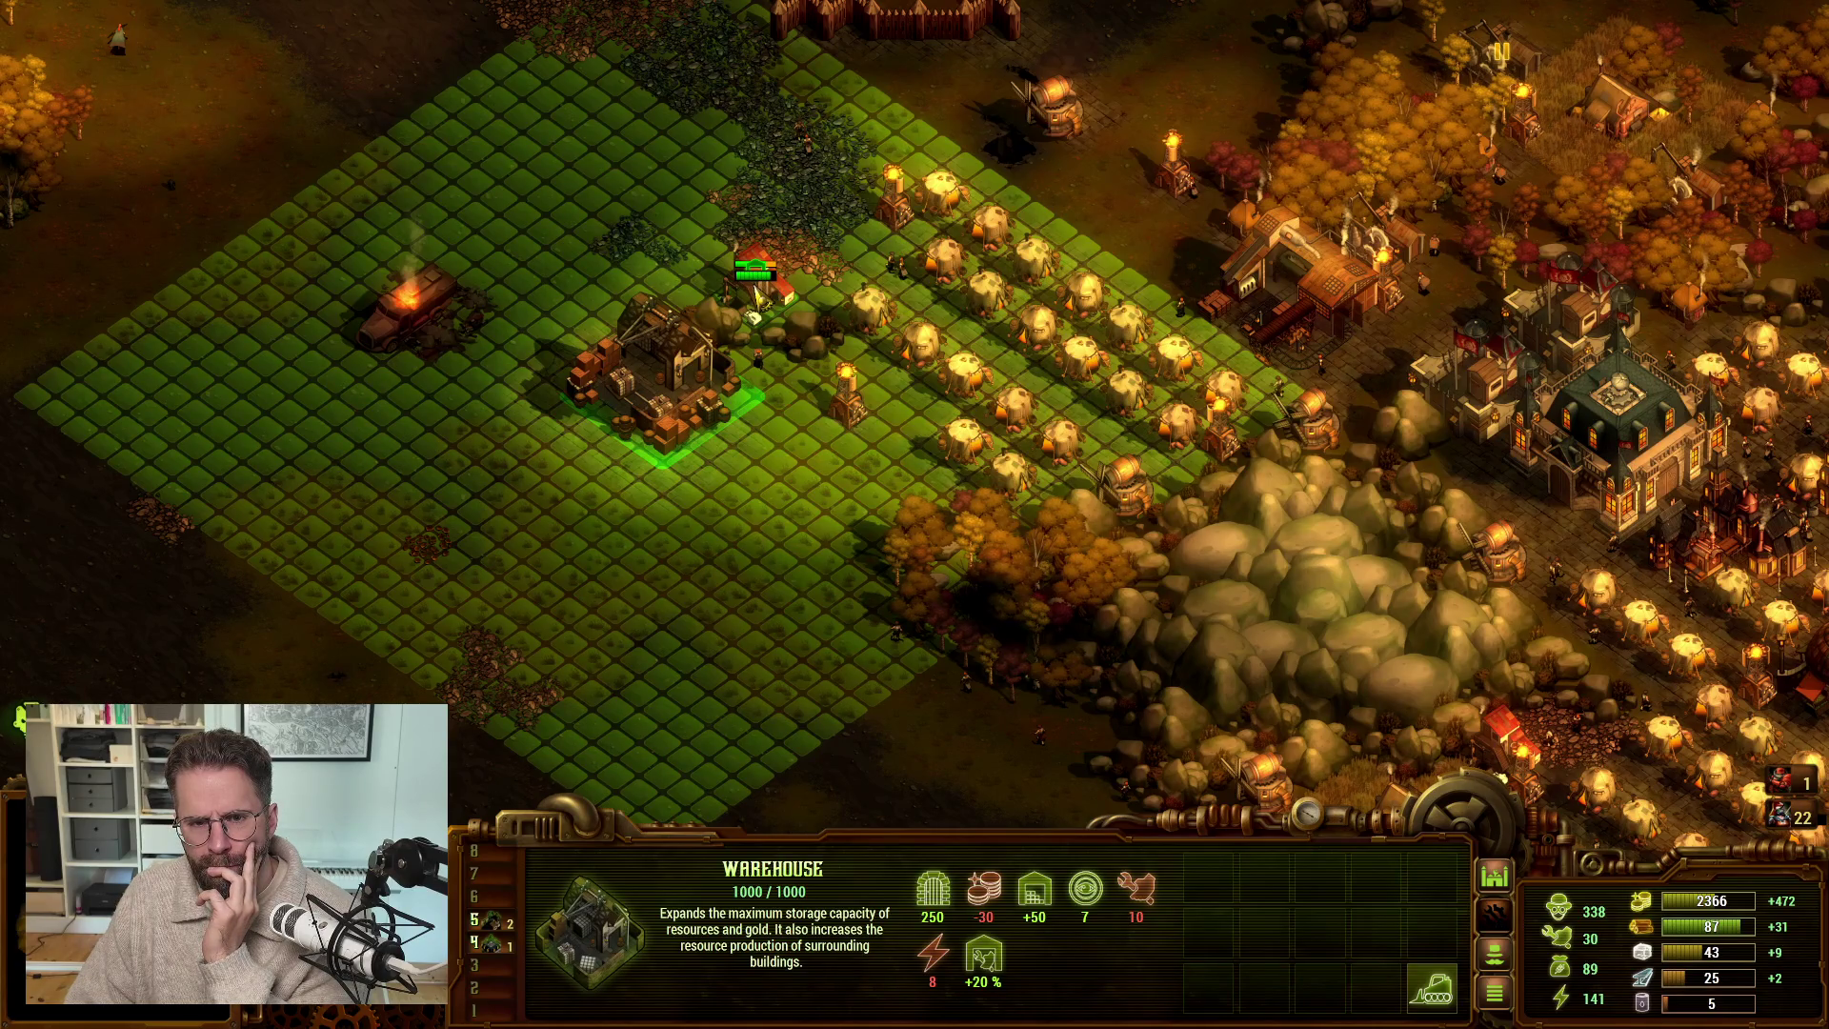
{"action": "left_click", "coordinate": [757, 295]}
{"action": "key", "text": "w"}
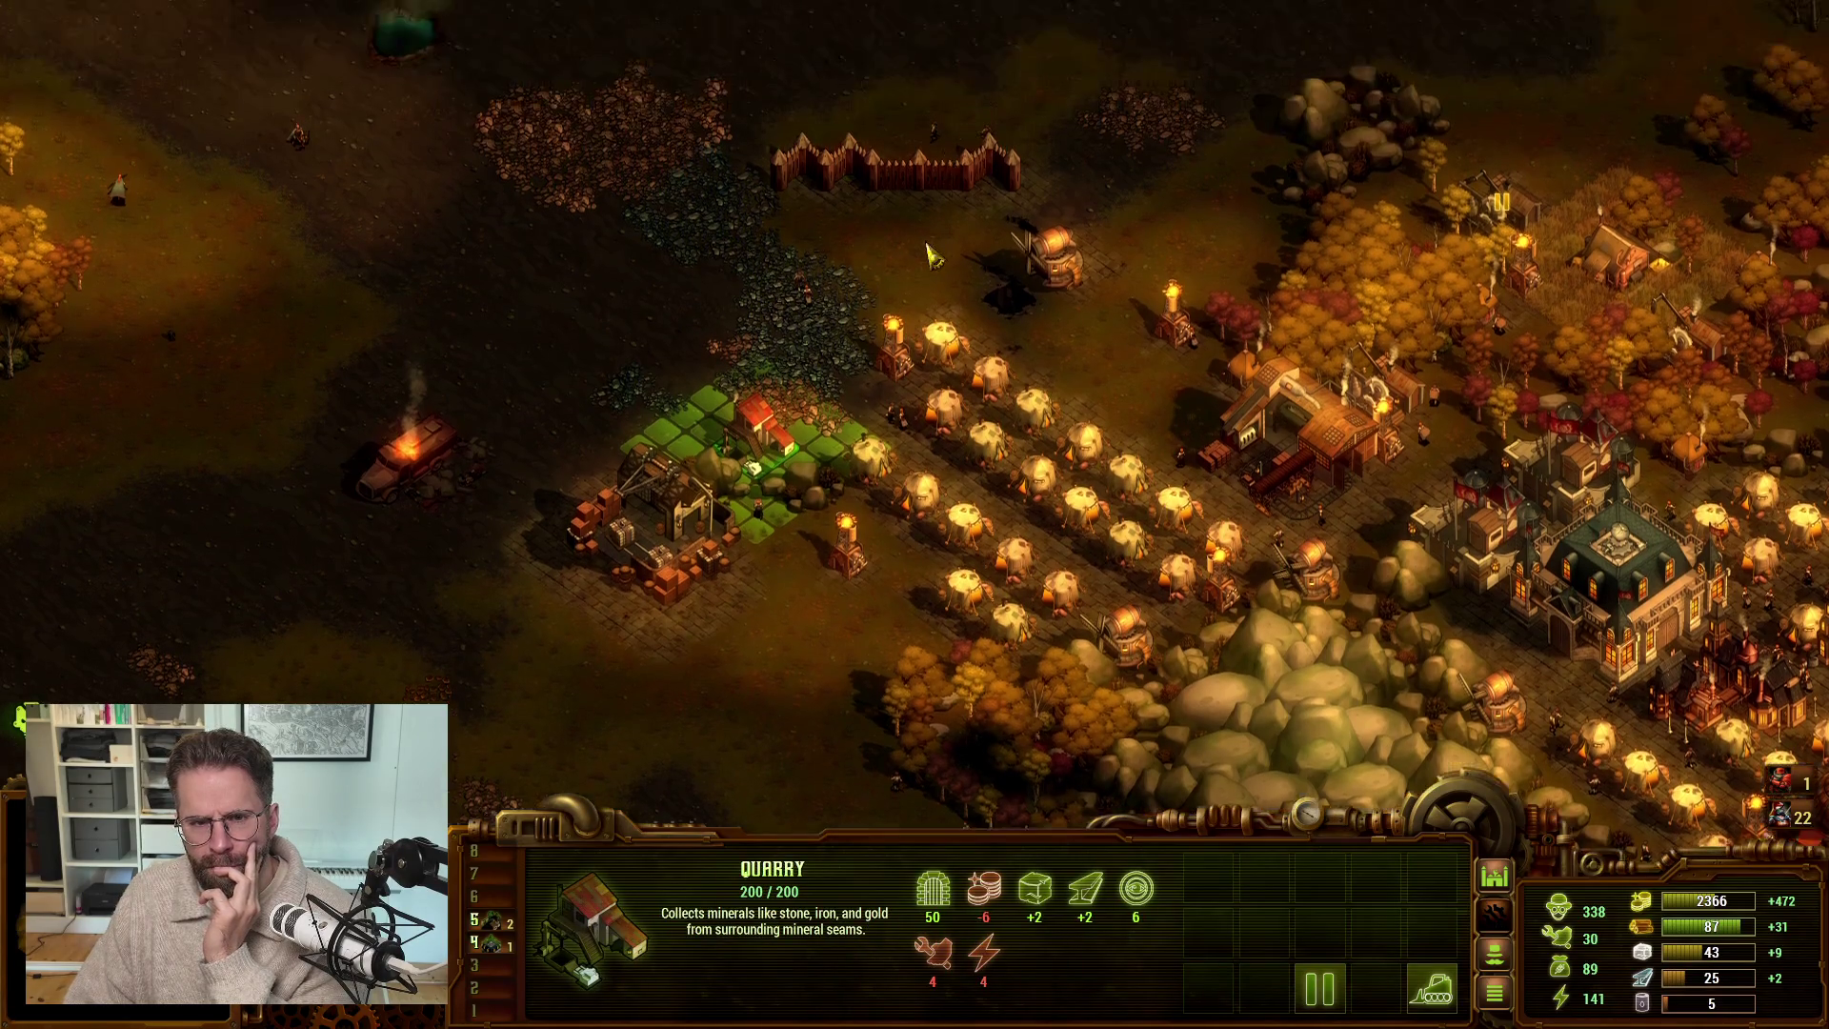
{"action": "key", "text": "d"}
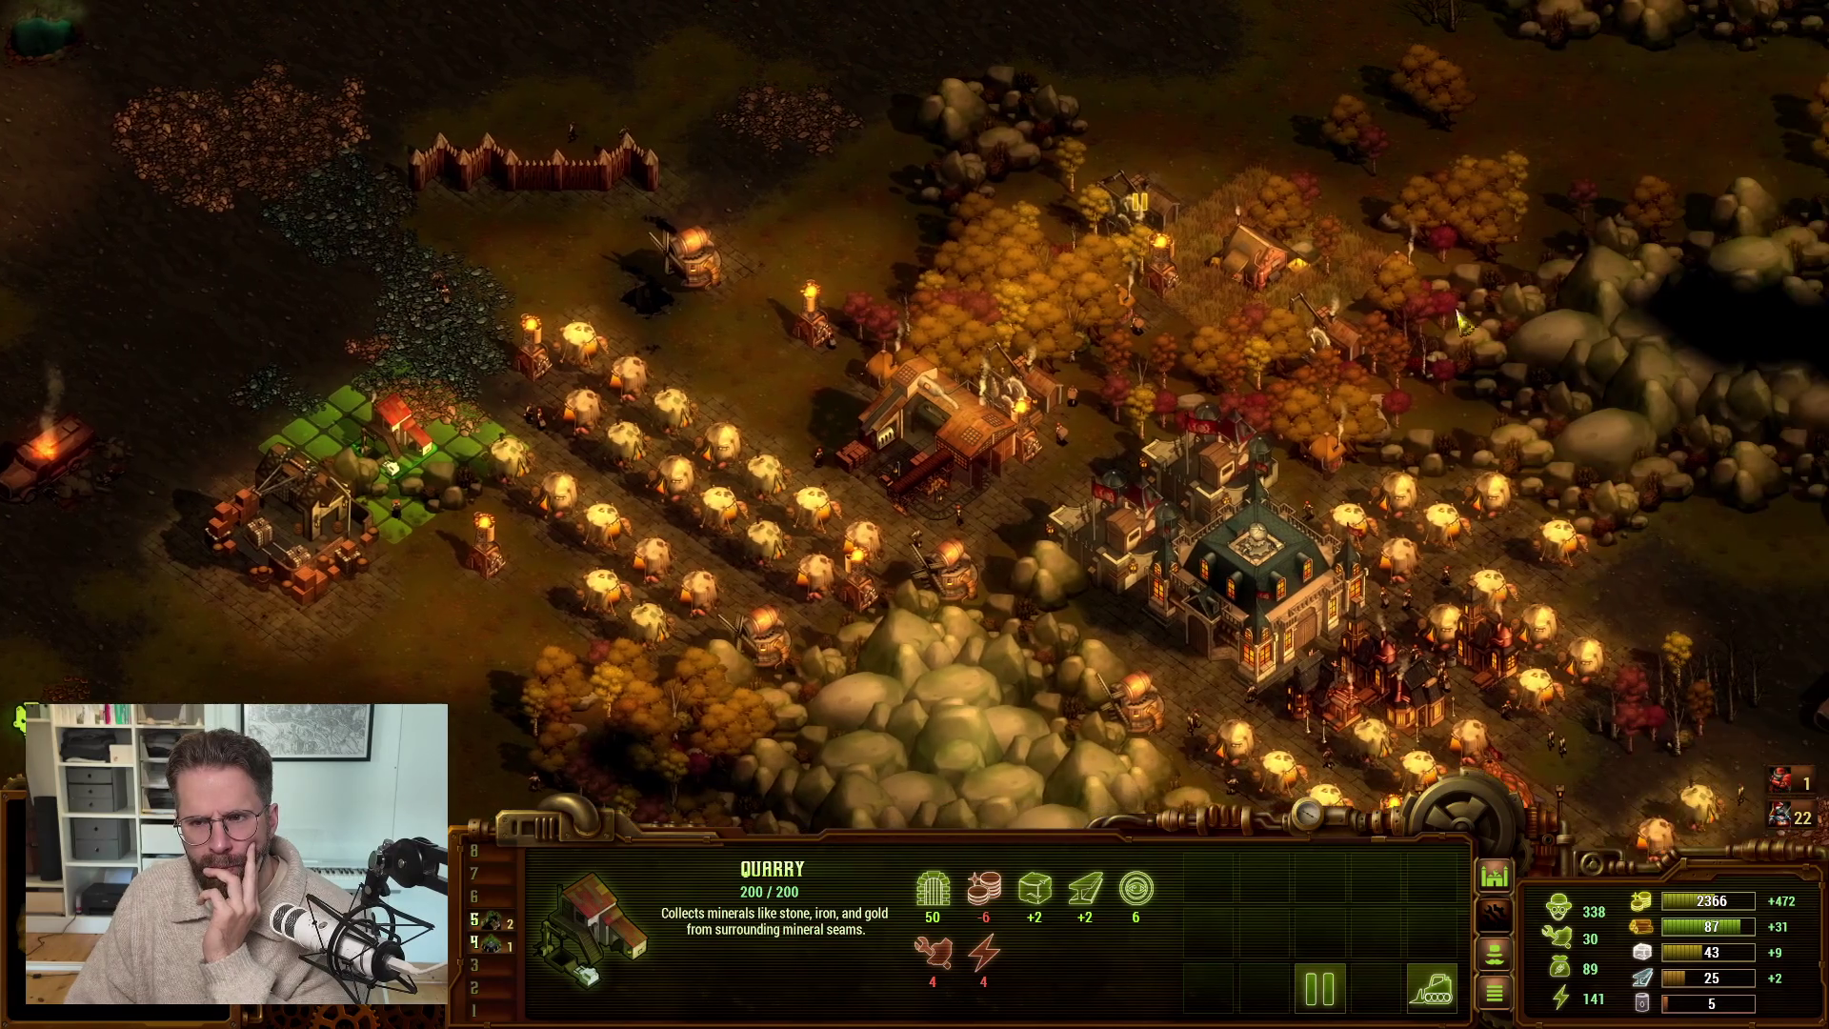
- Inspect the Farm, Hunter Cottage, Quarry, Command Center and a Tent, then return to the Claude chat
{"action": "left_click", "coordinate": [1275, 262]}
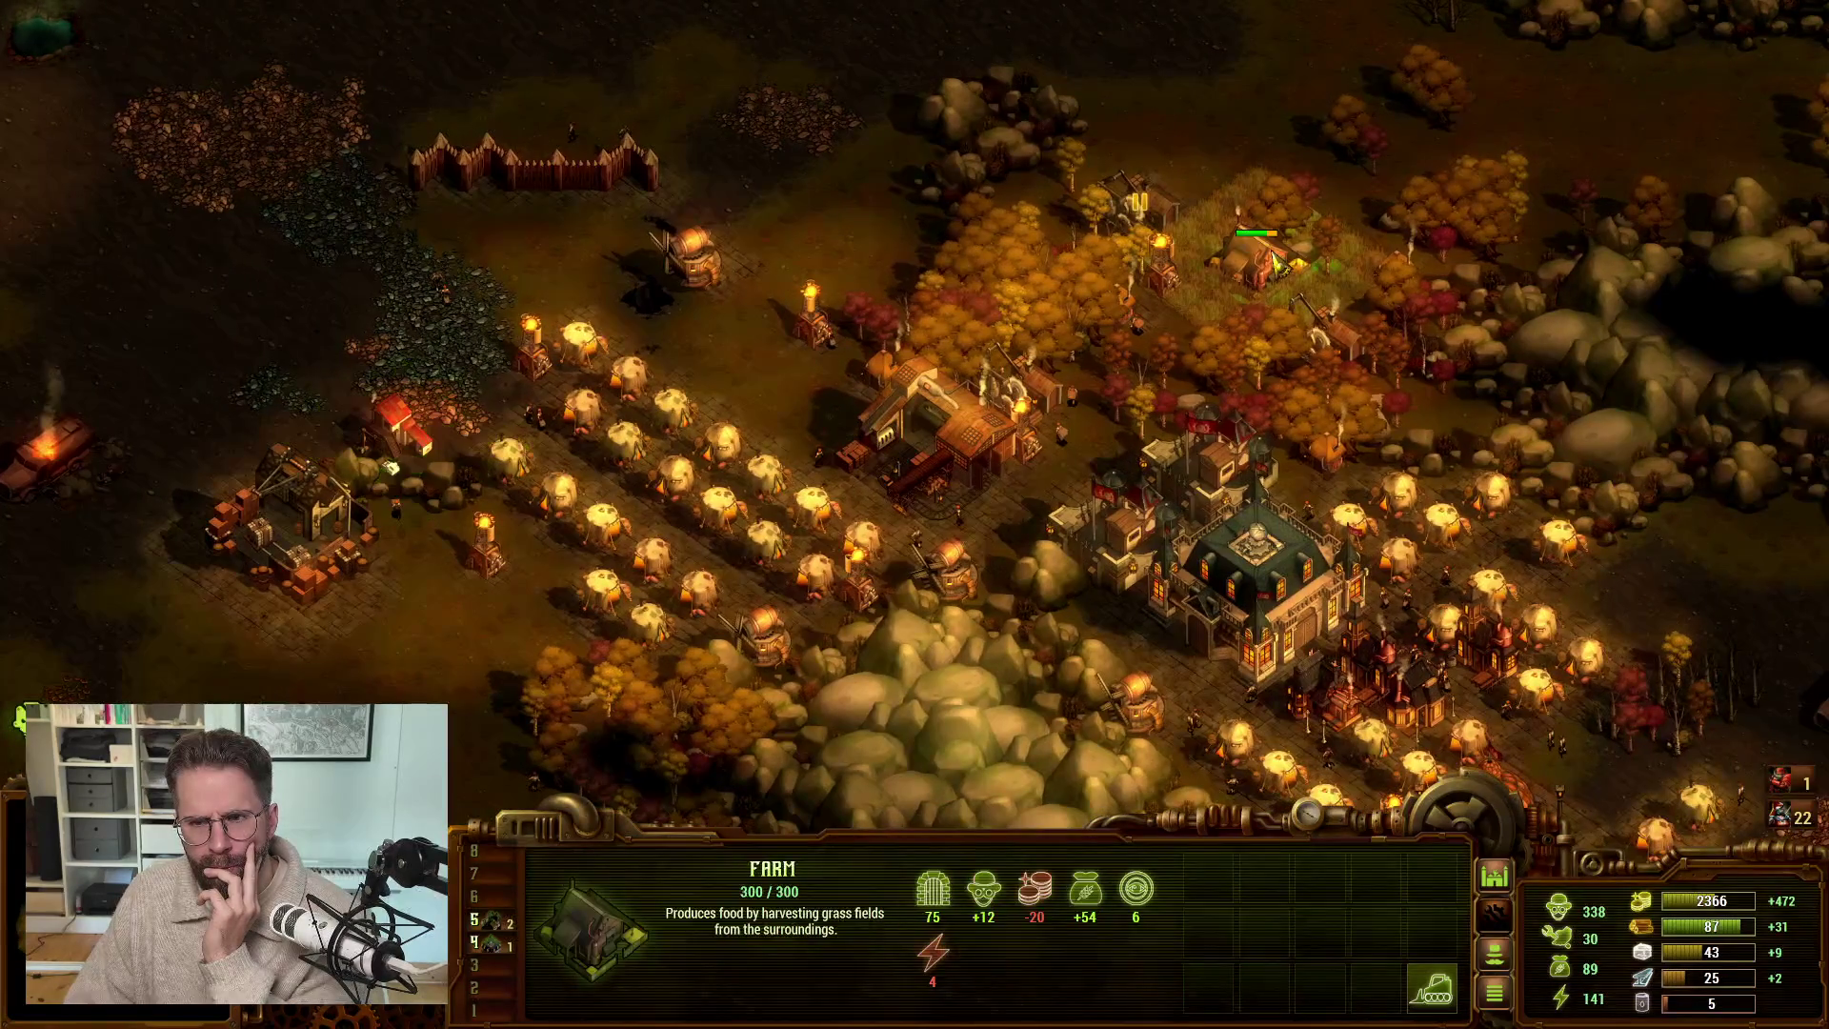
{"action": "key", "text": "s"}
{"action": "left_click", "coordinate": [1399, 166]}
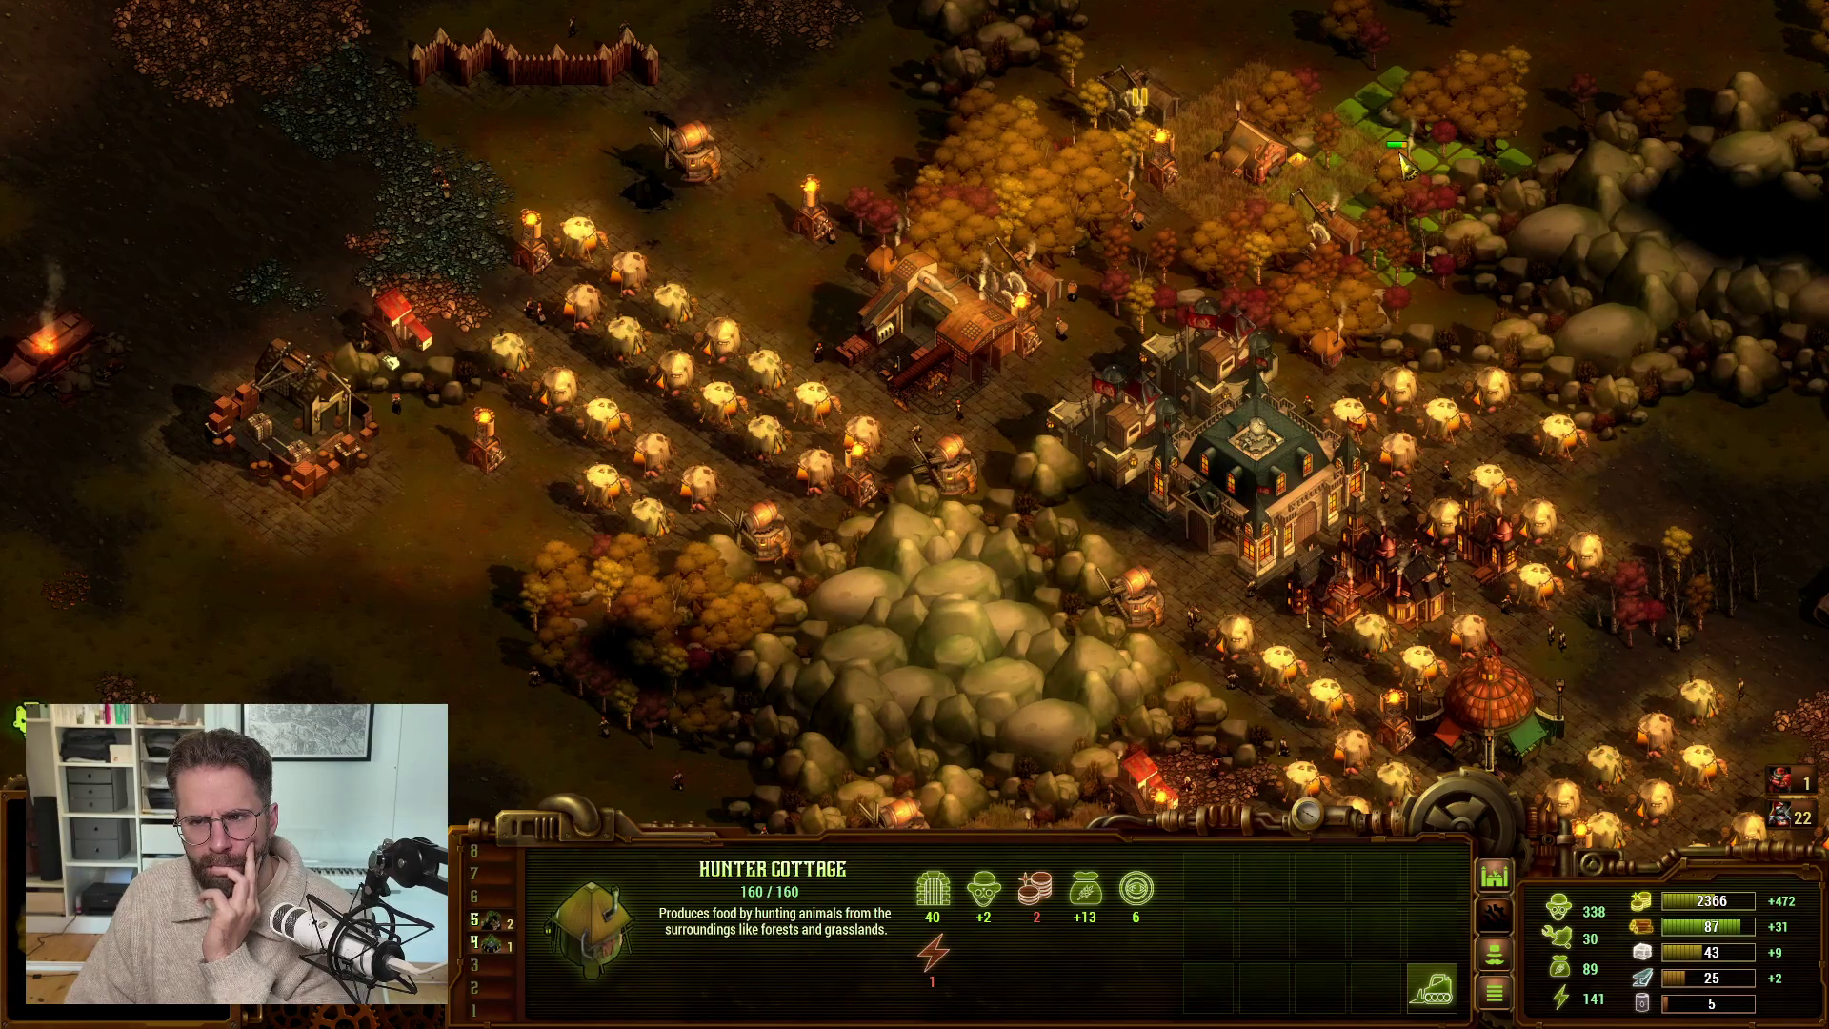
{"action": "key", "text": "w"}
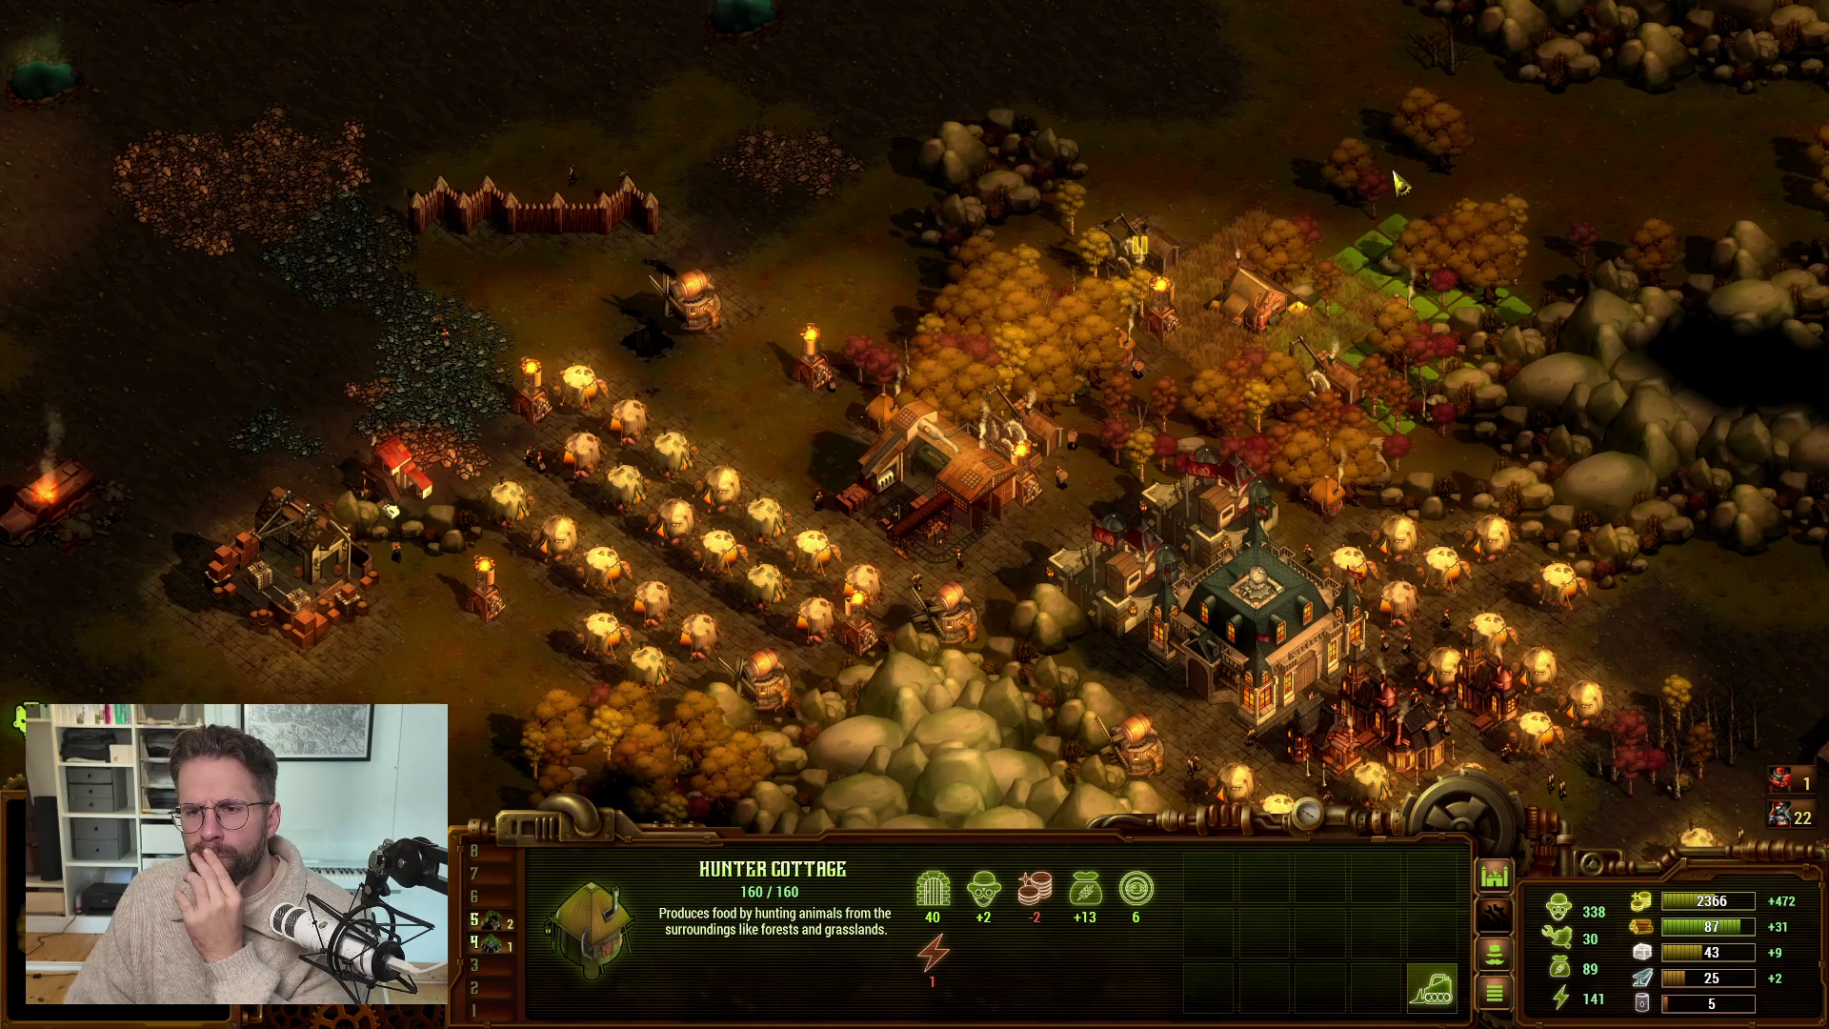
{"action": "key", "text": "s"}
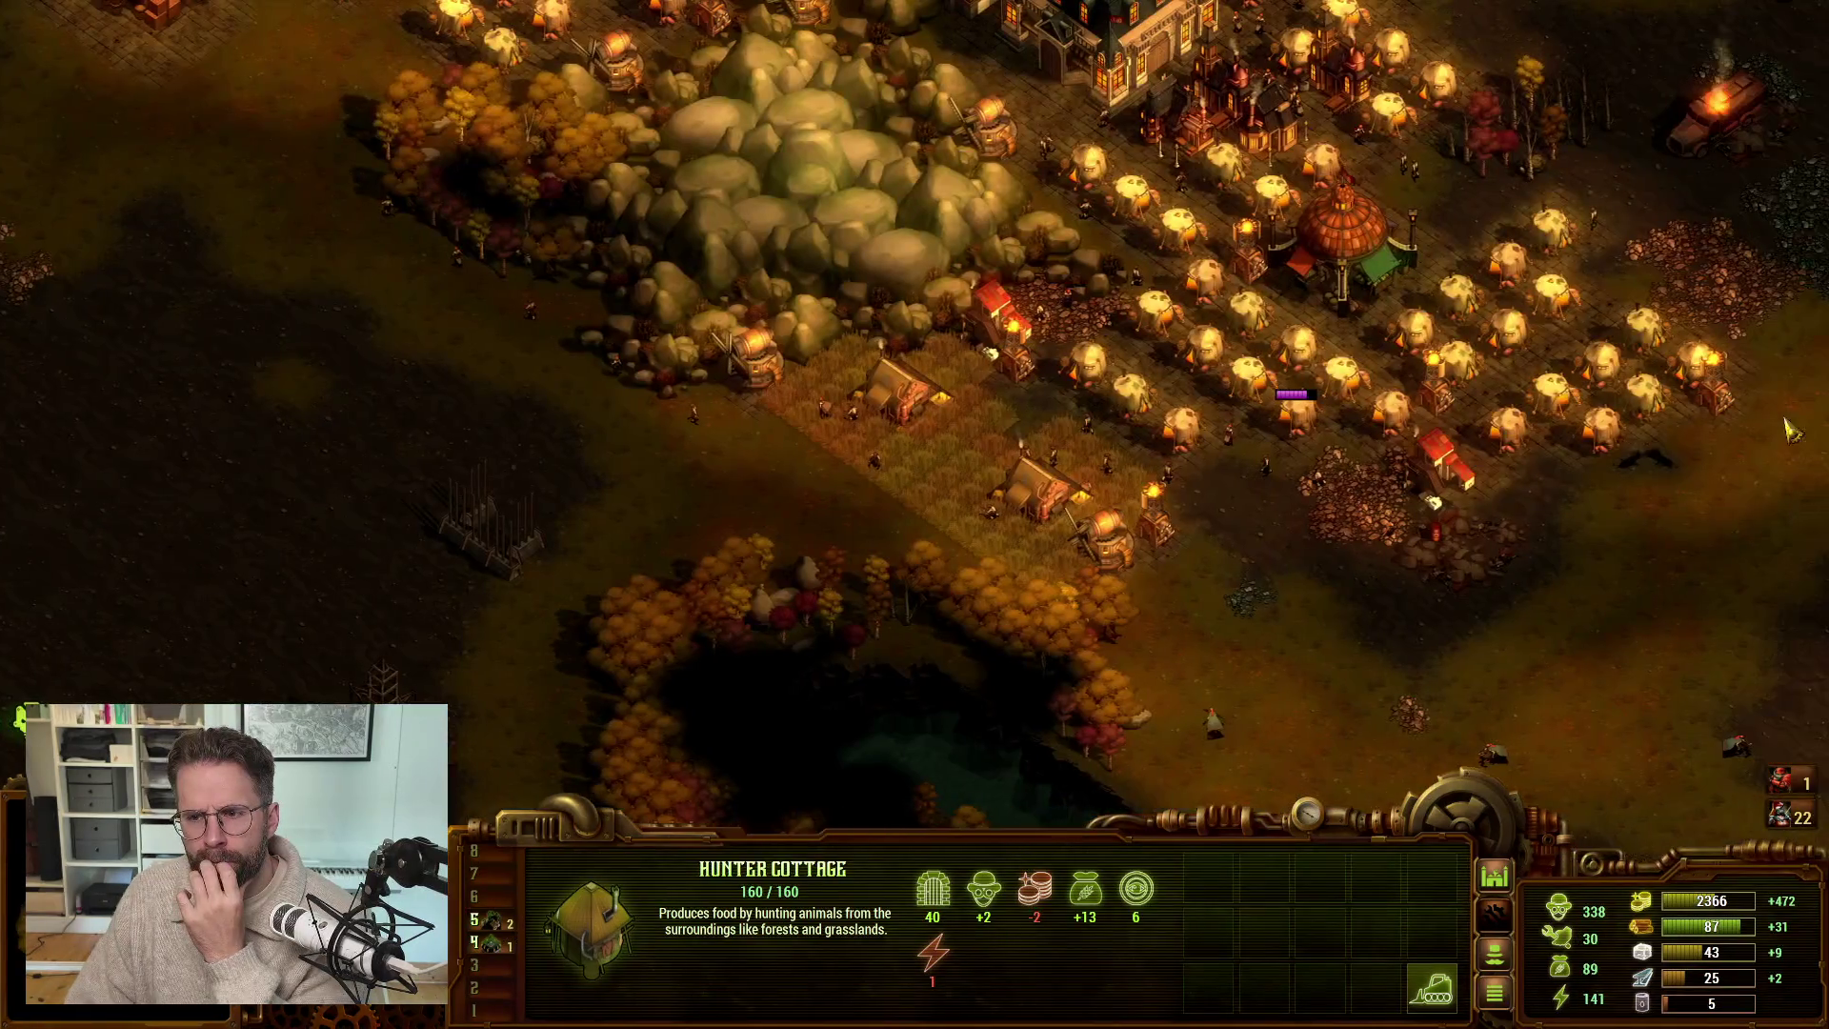
{"action": "left_click", "coordinate": [1428, 487]}
{"action": "key", "text": "d"}
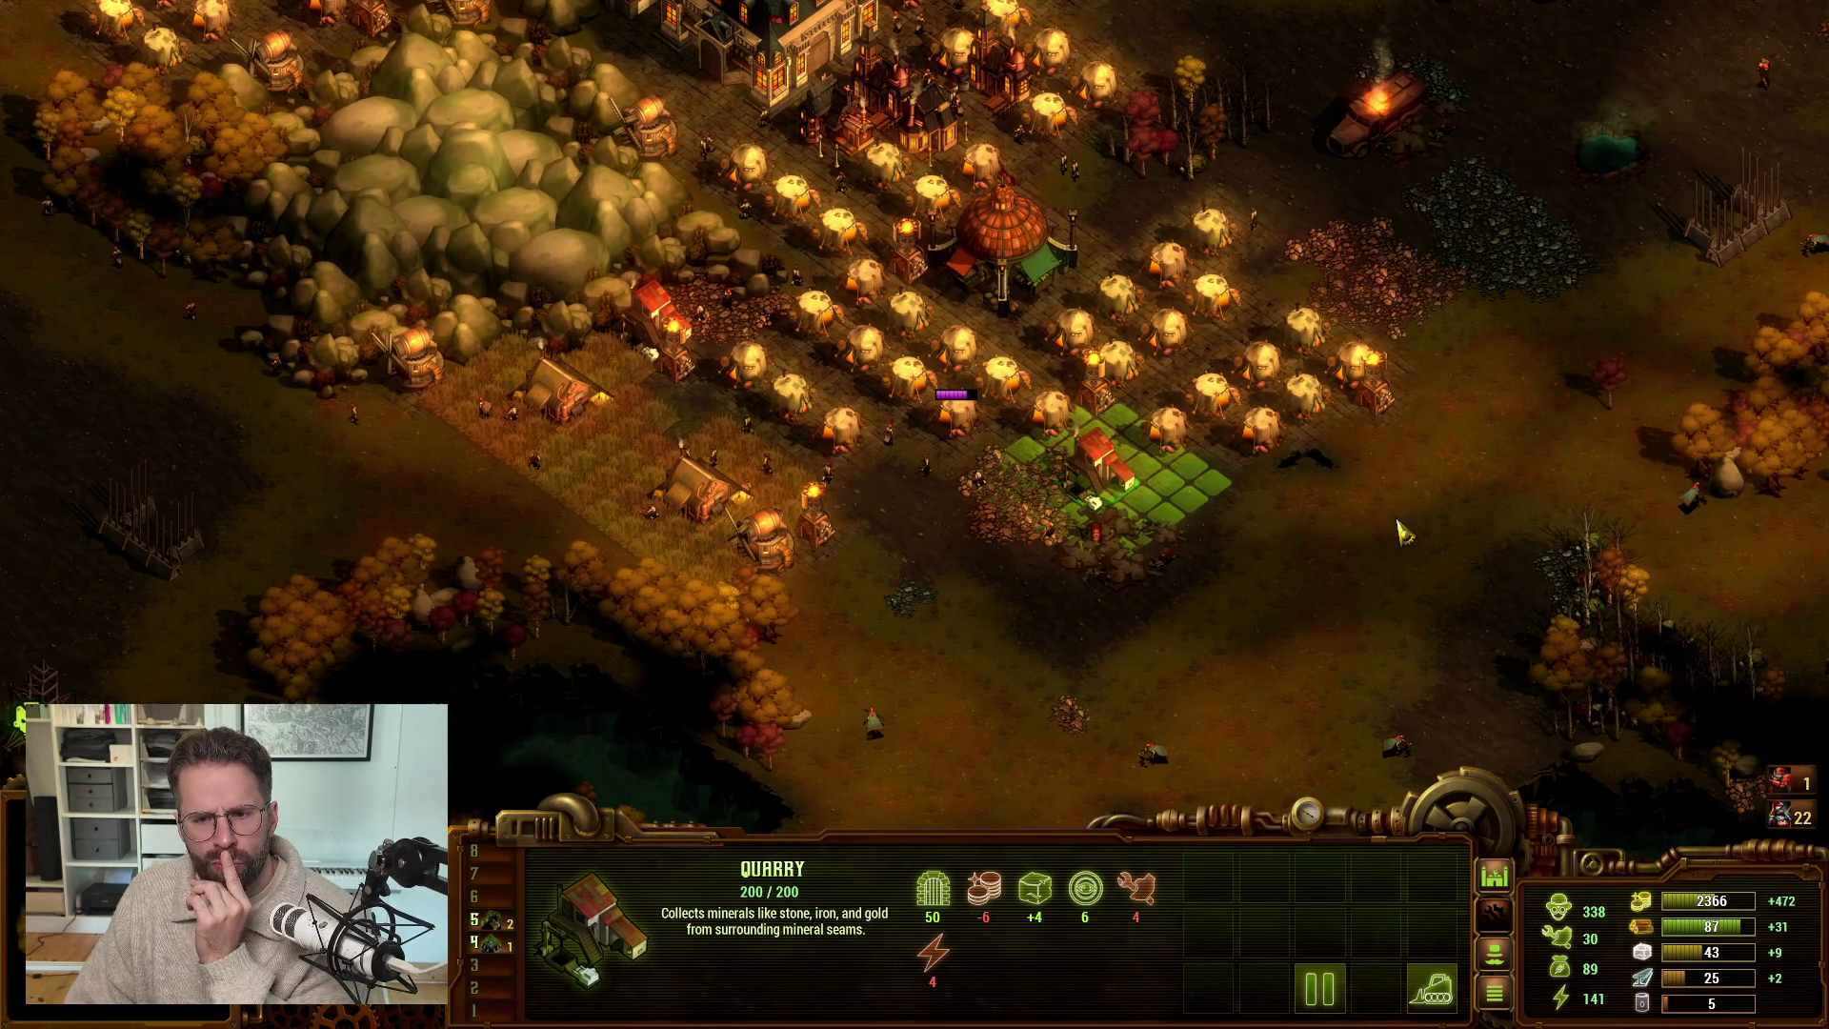
{"action": "mouse_move", "coordinate": [10, 455]}
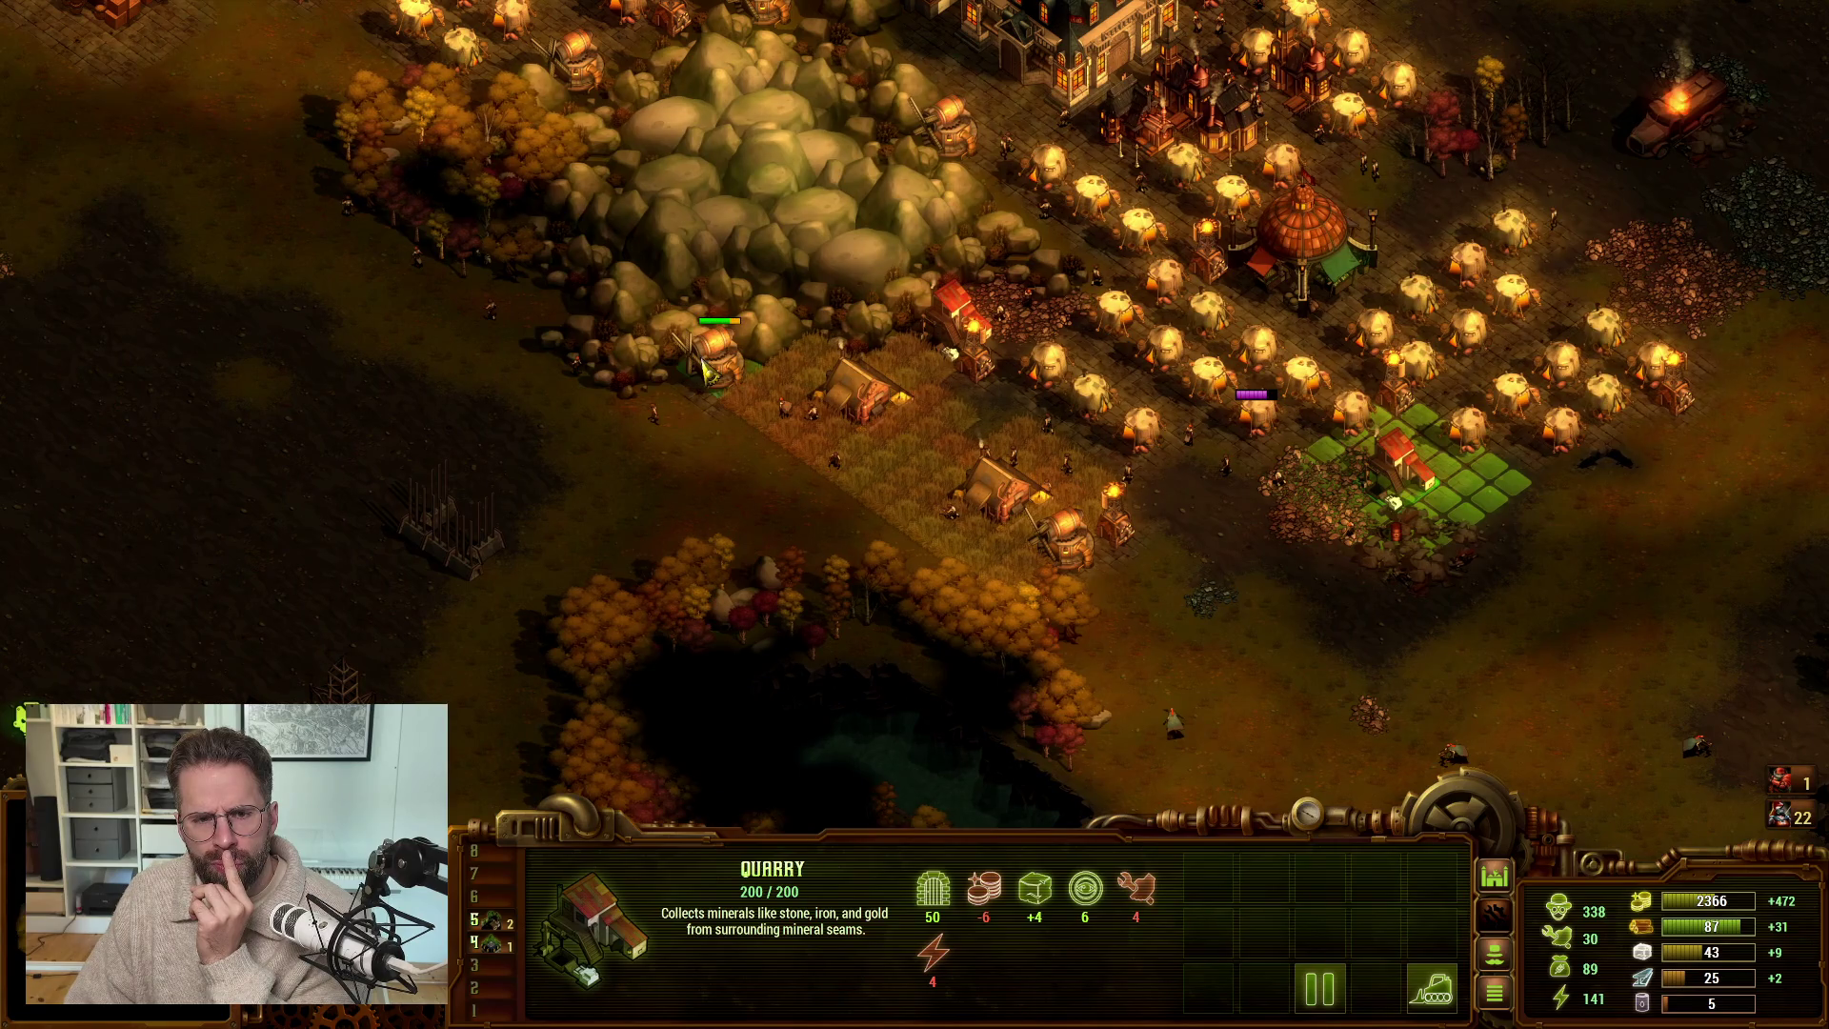
{"action": "key", "text": "w"}
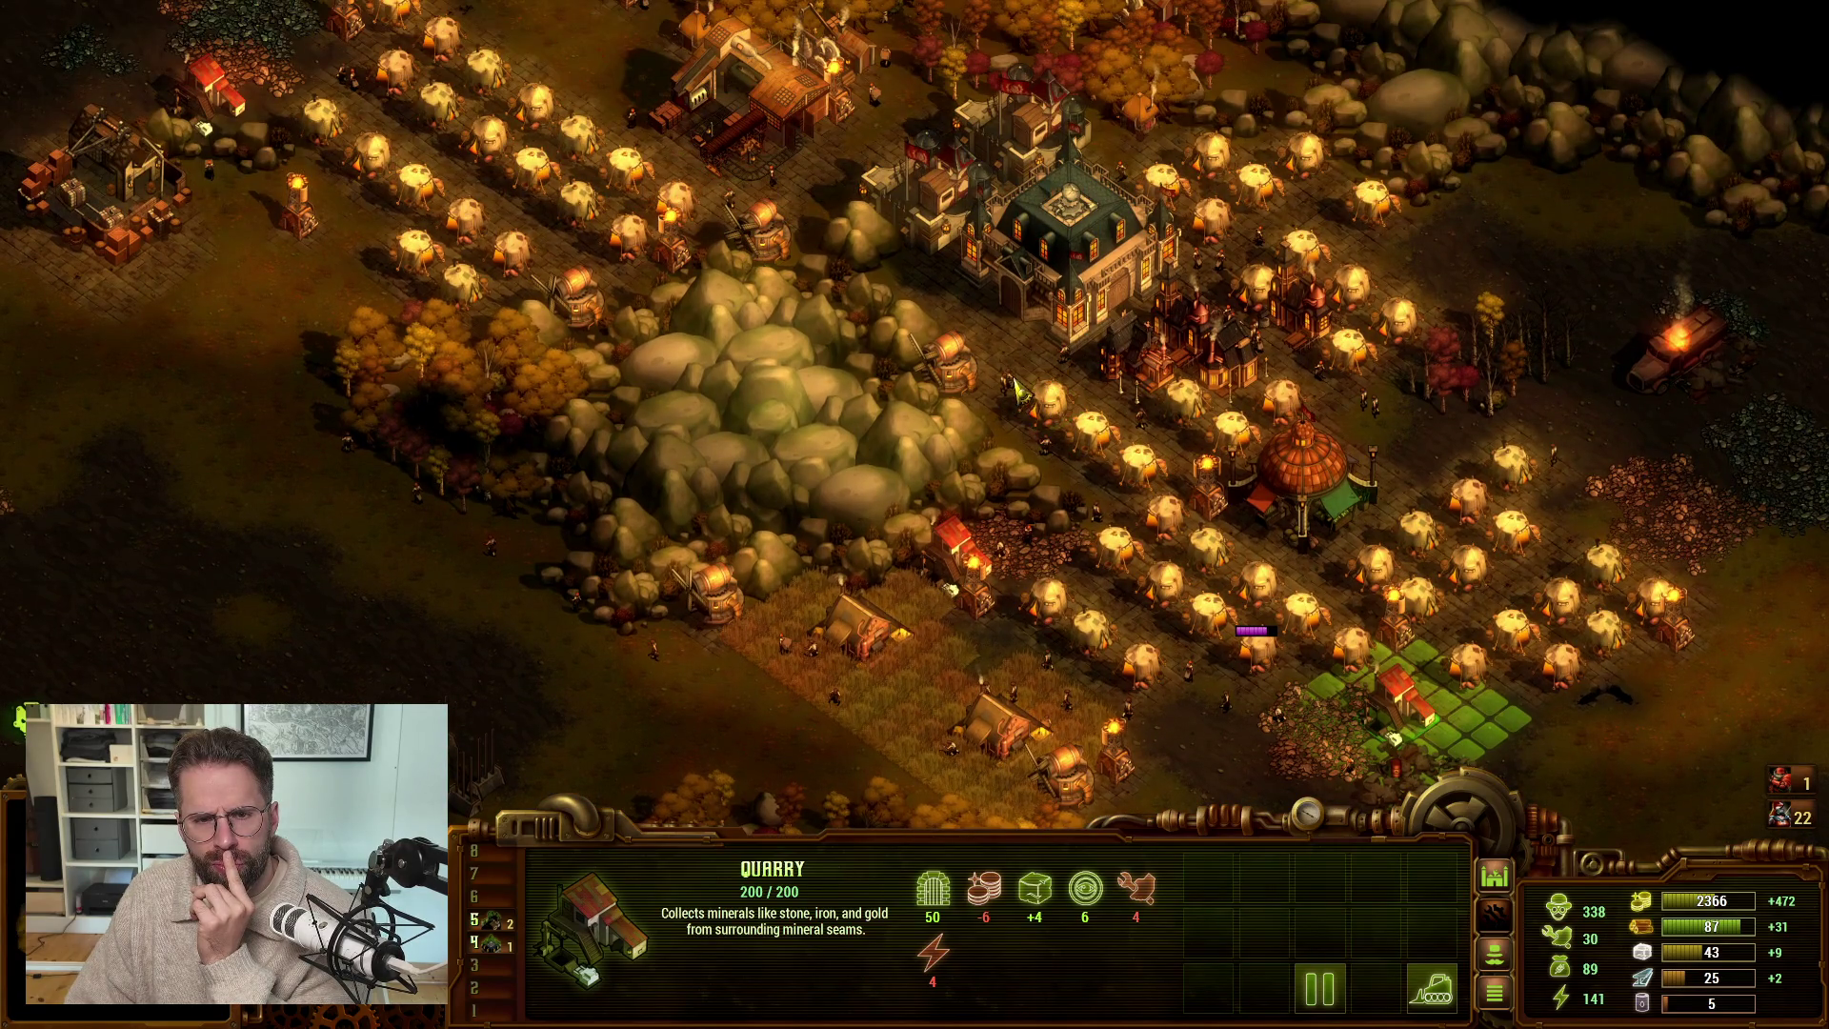
{"action": "key", "text": "w"}
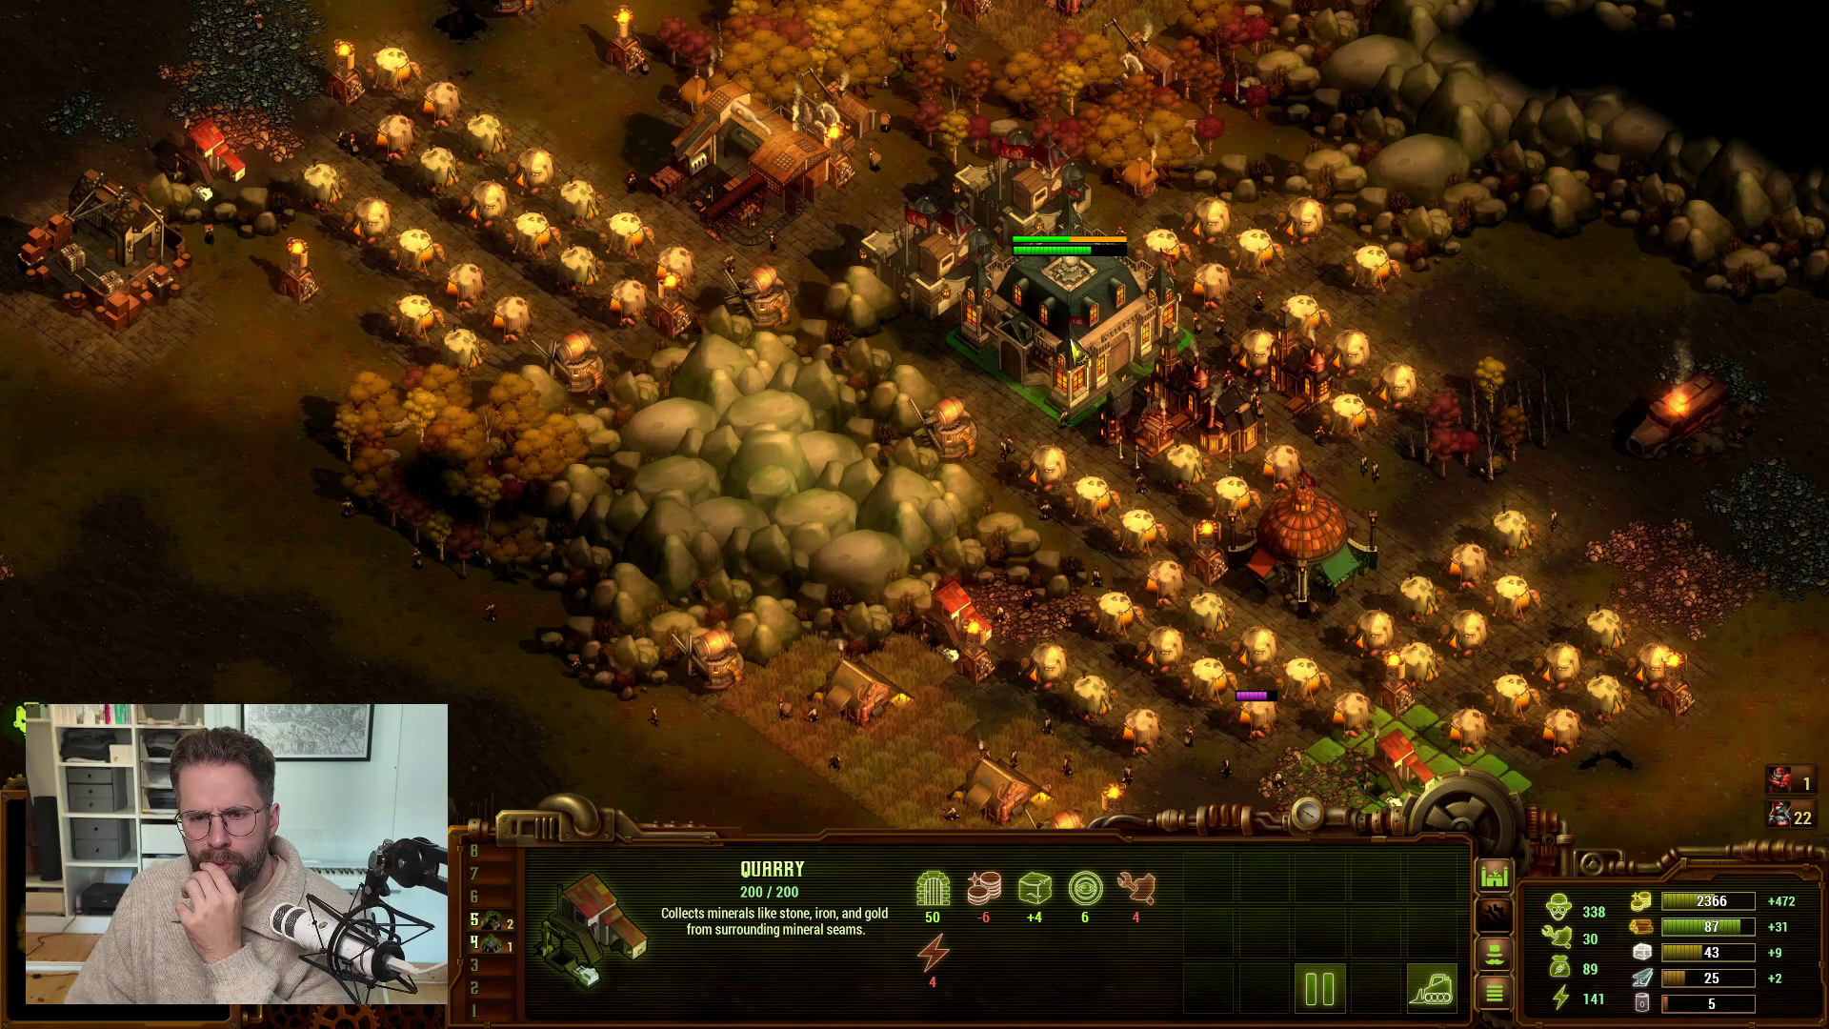
{"action": "left_click", "coordinate": [1075, 350]}
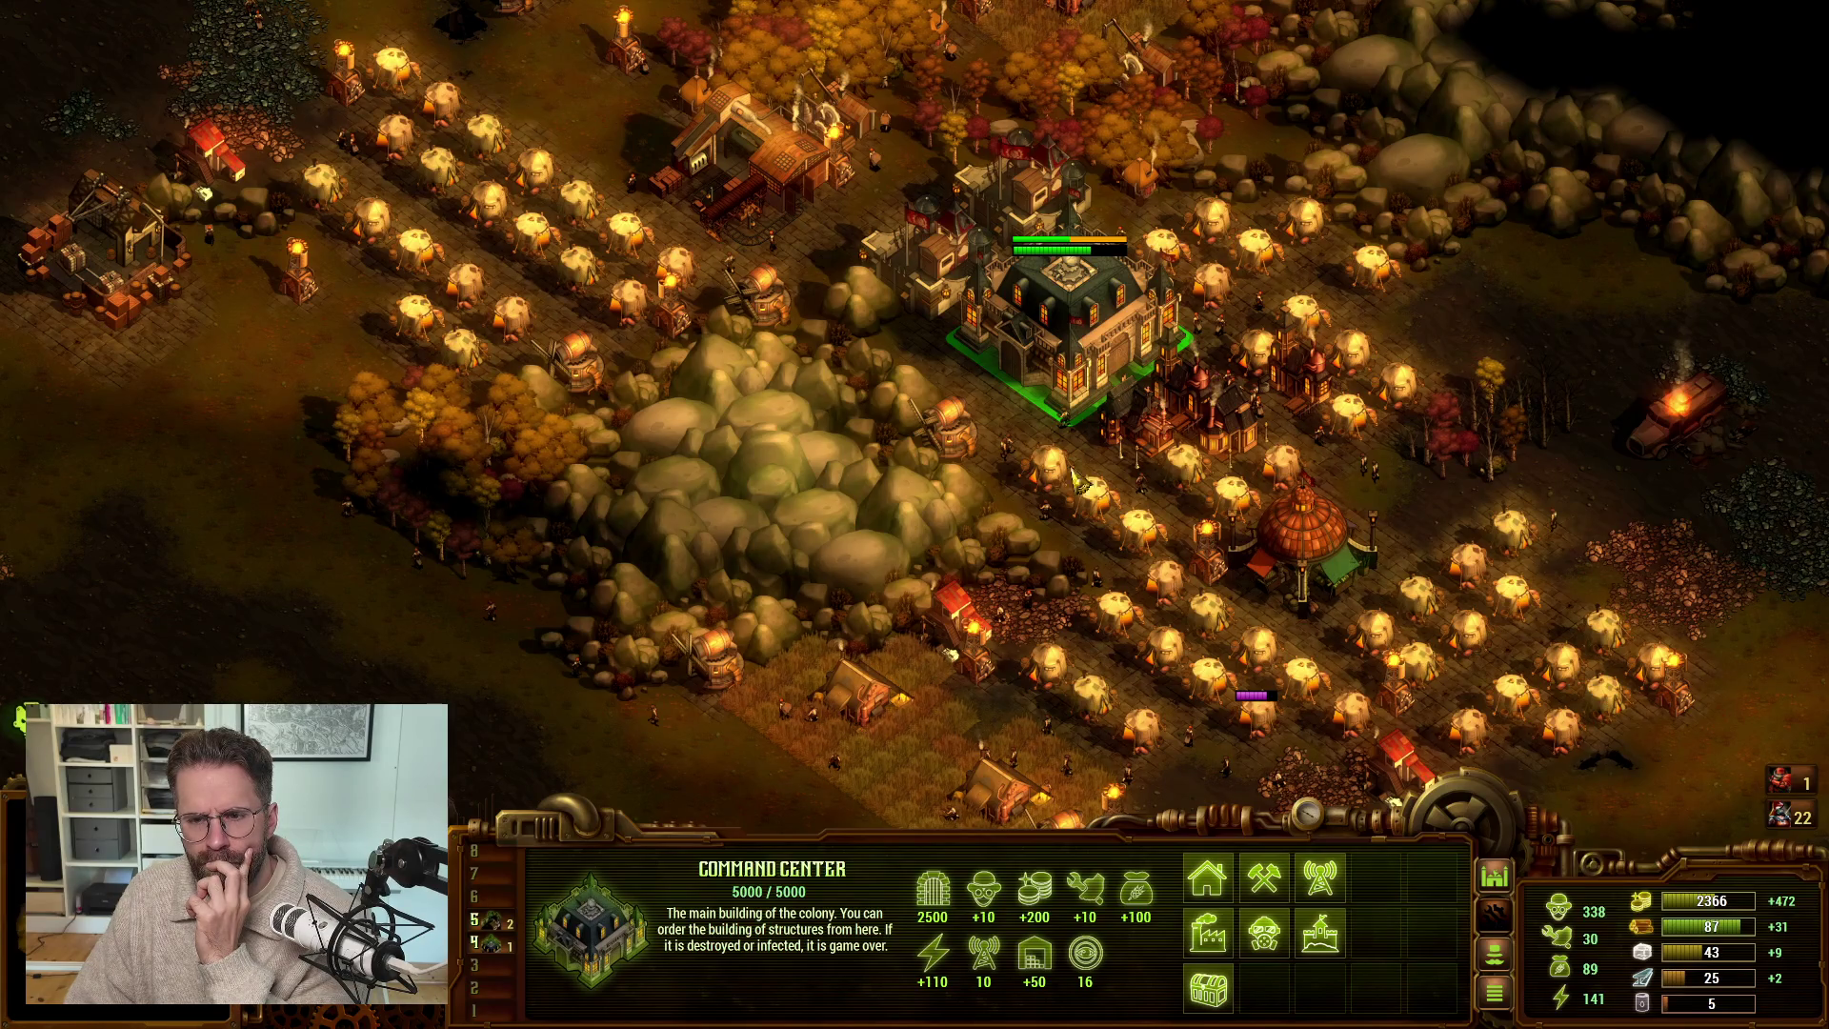
{"action": "left_click", "coordinate": [1146, 542]}
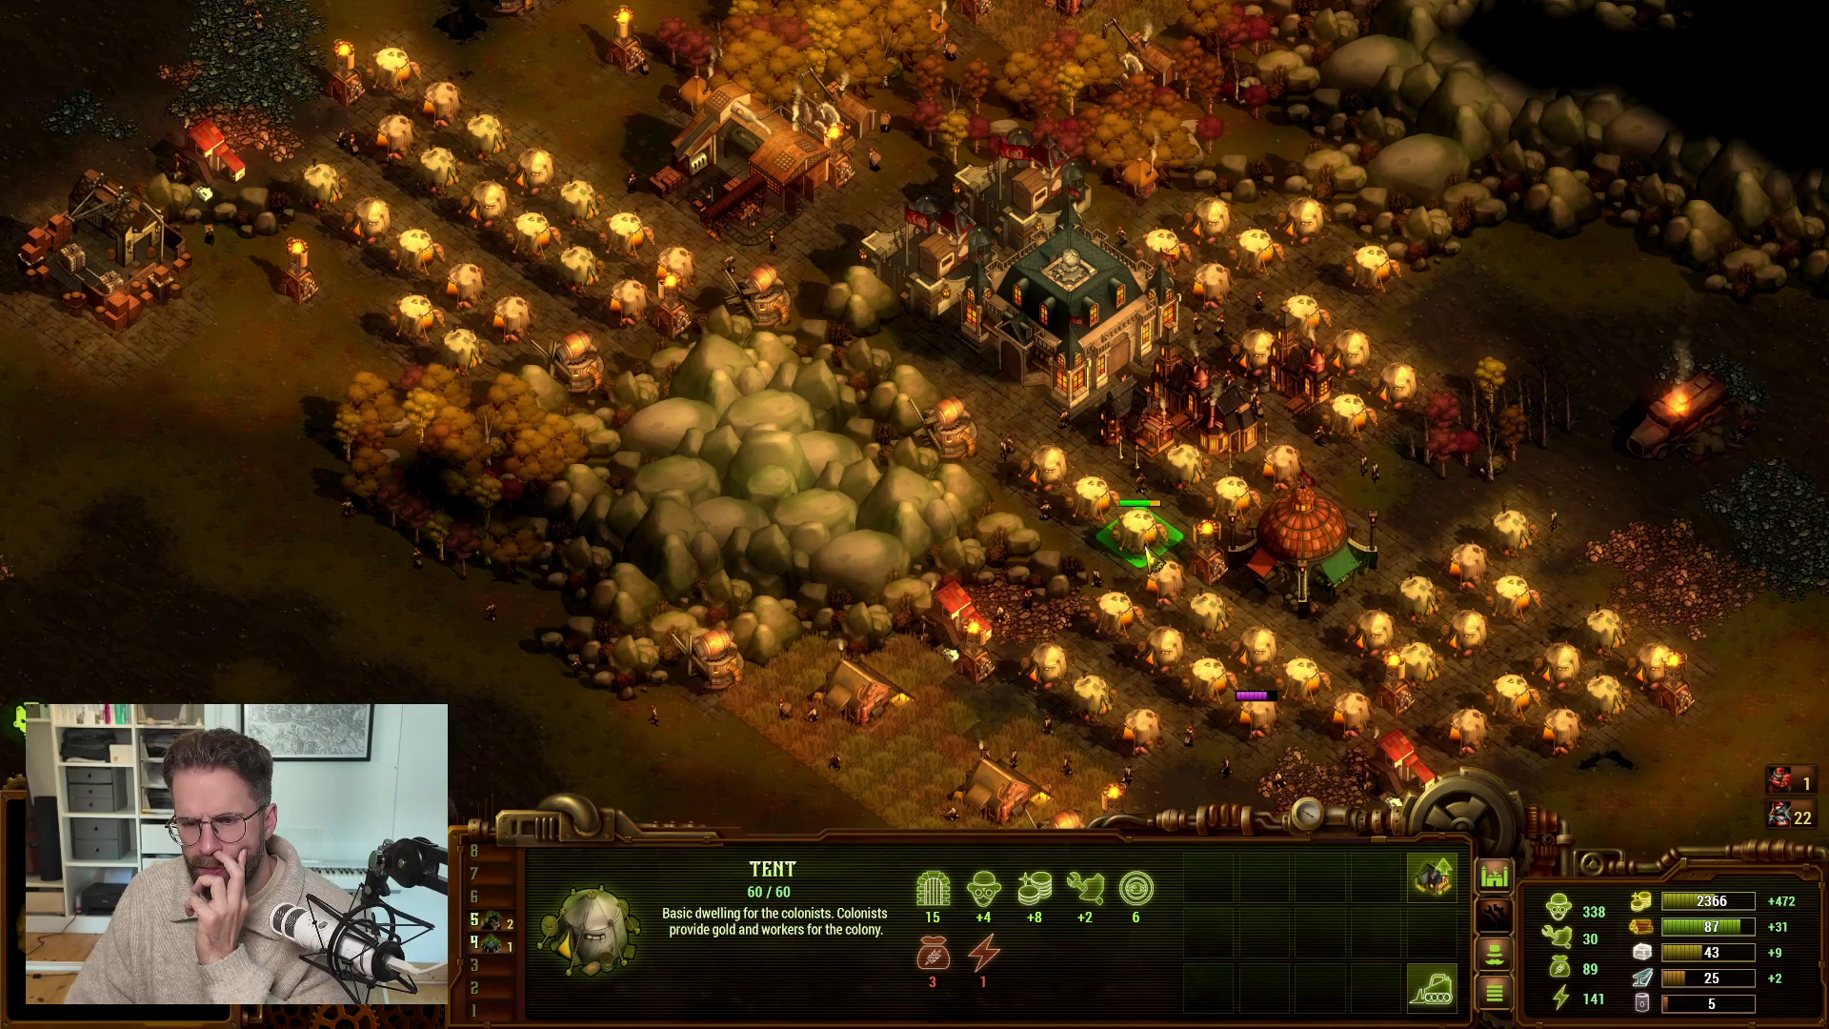
{"action": "key", "text": "alt+Tab"}
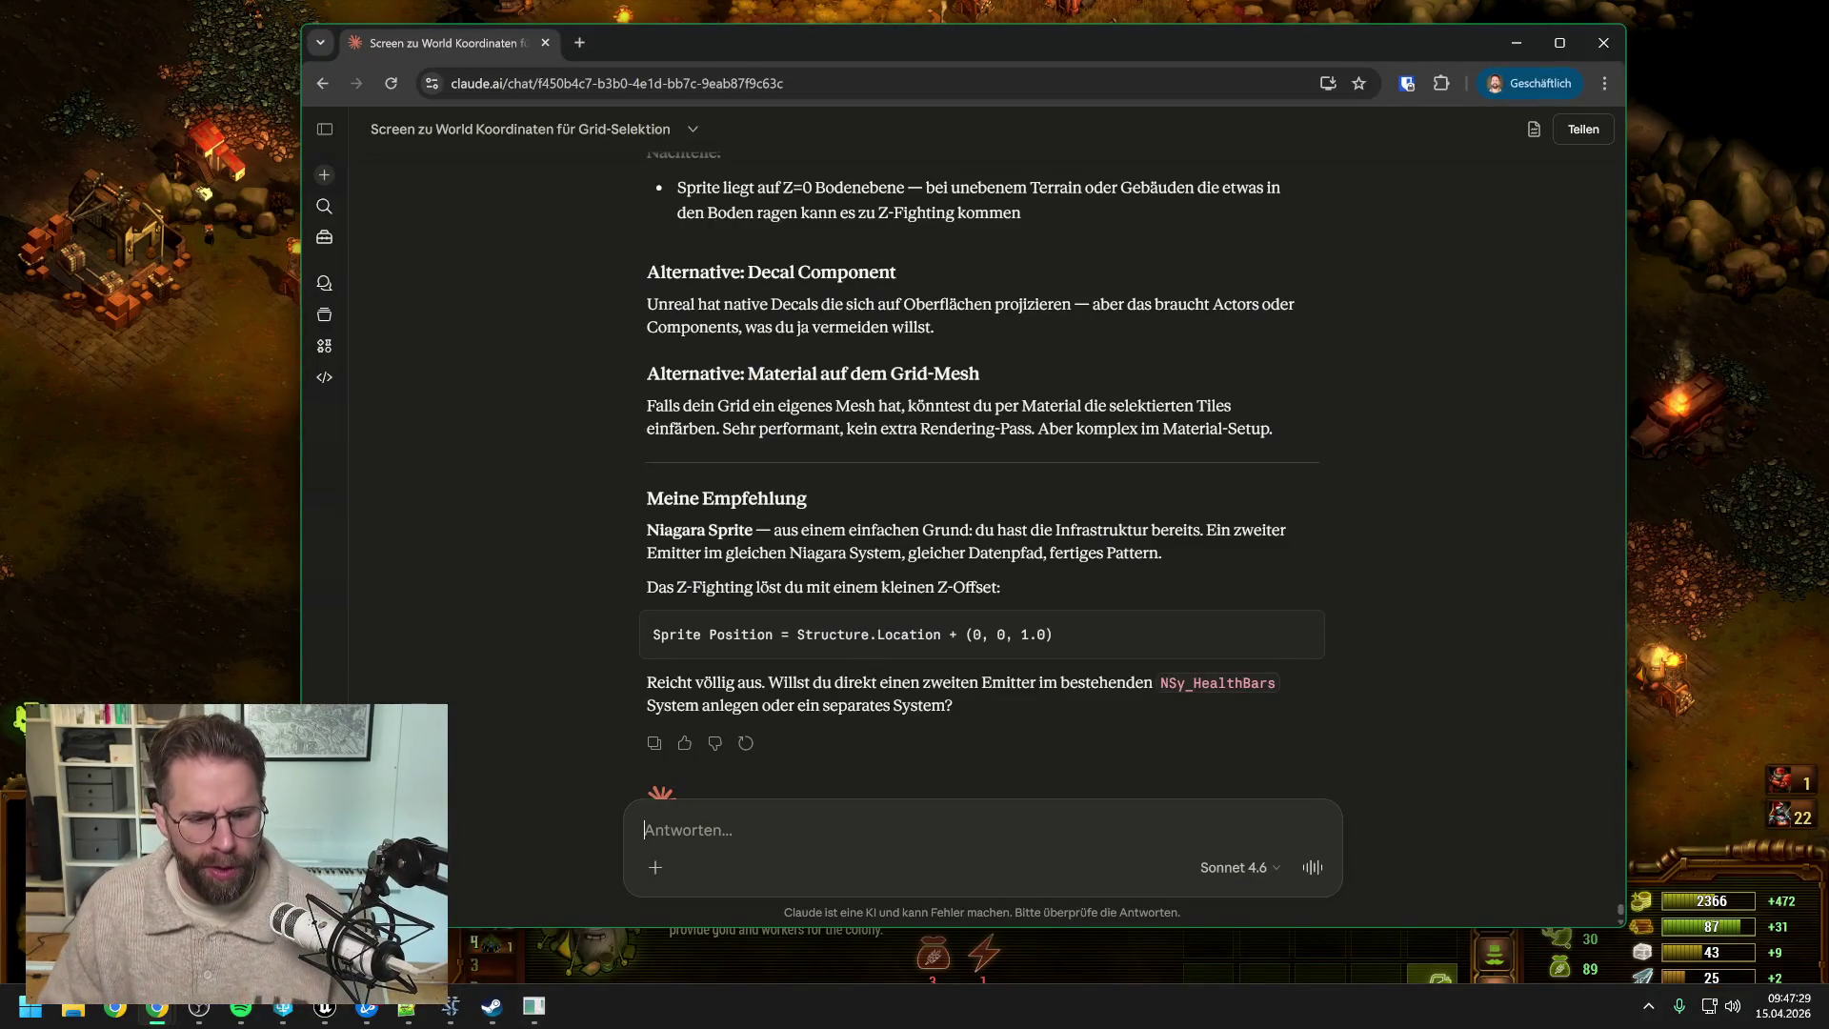
- Search the Content Drawer for 'health bar' and open the A_HealthBarSystem Blueprint
{"action": "left_click", "coordinate": [324, 1012]}
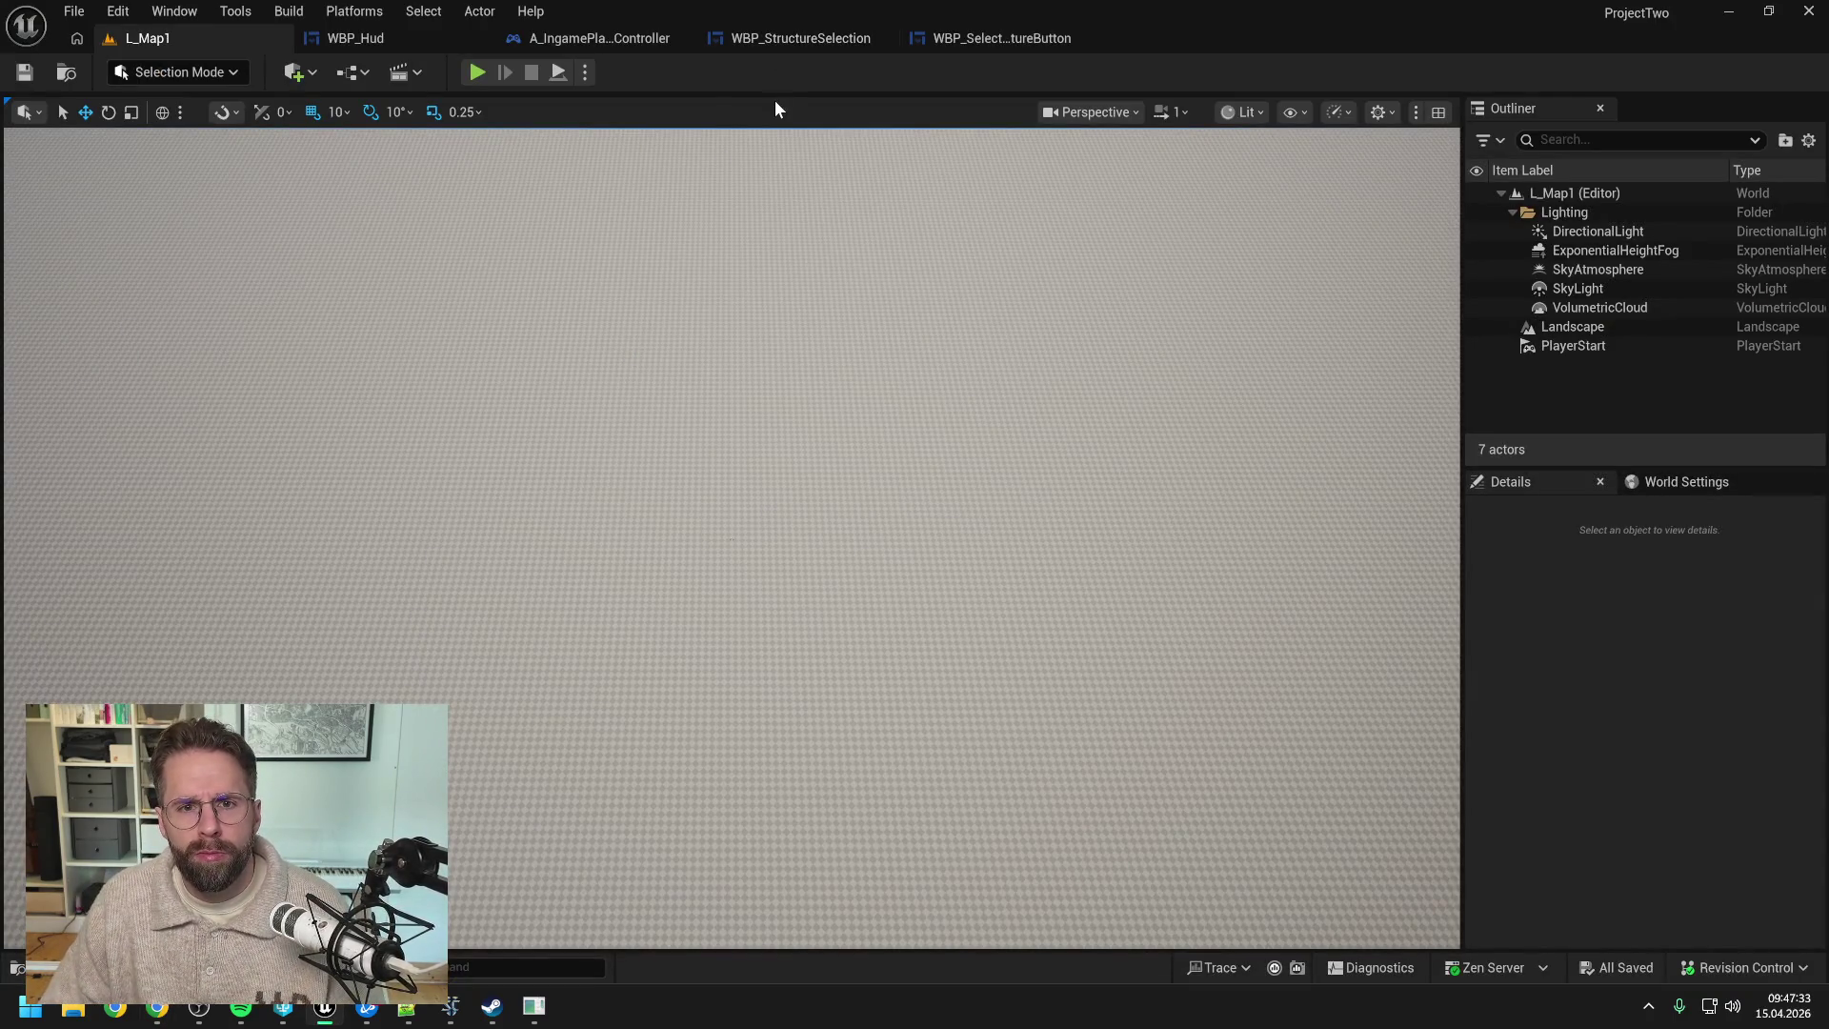
{"action": "key", "text": "ctrl+space"}
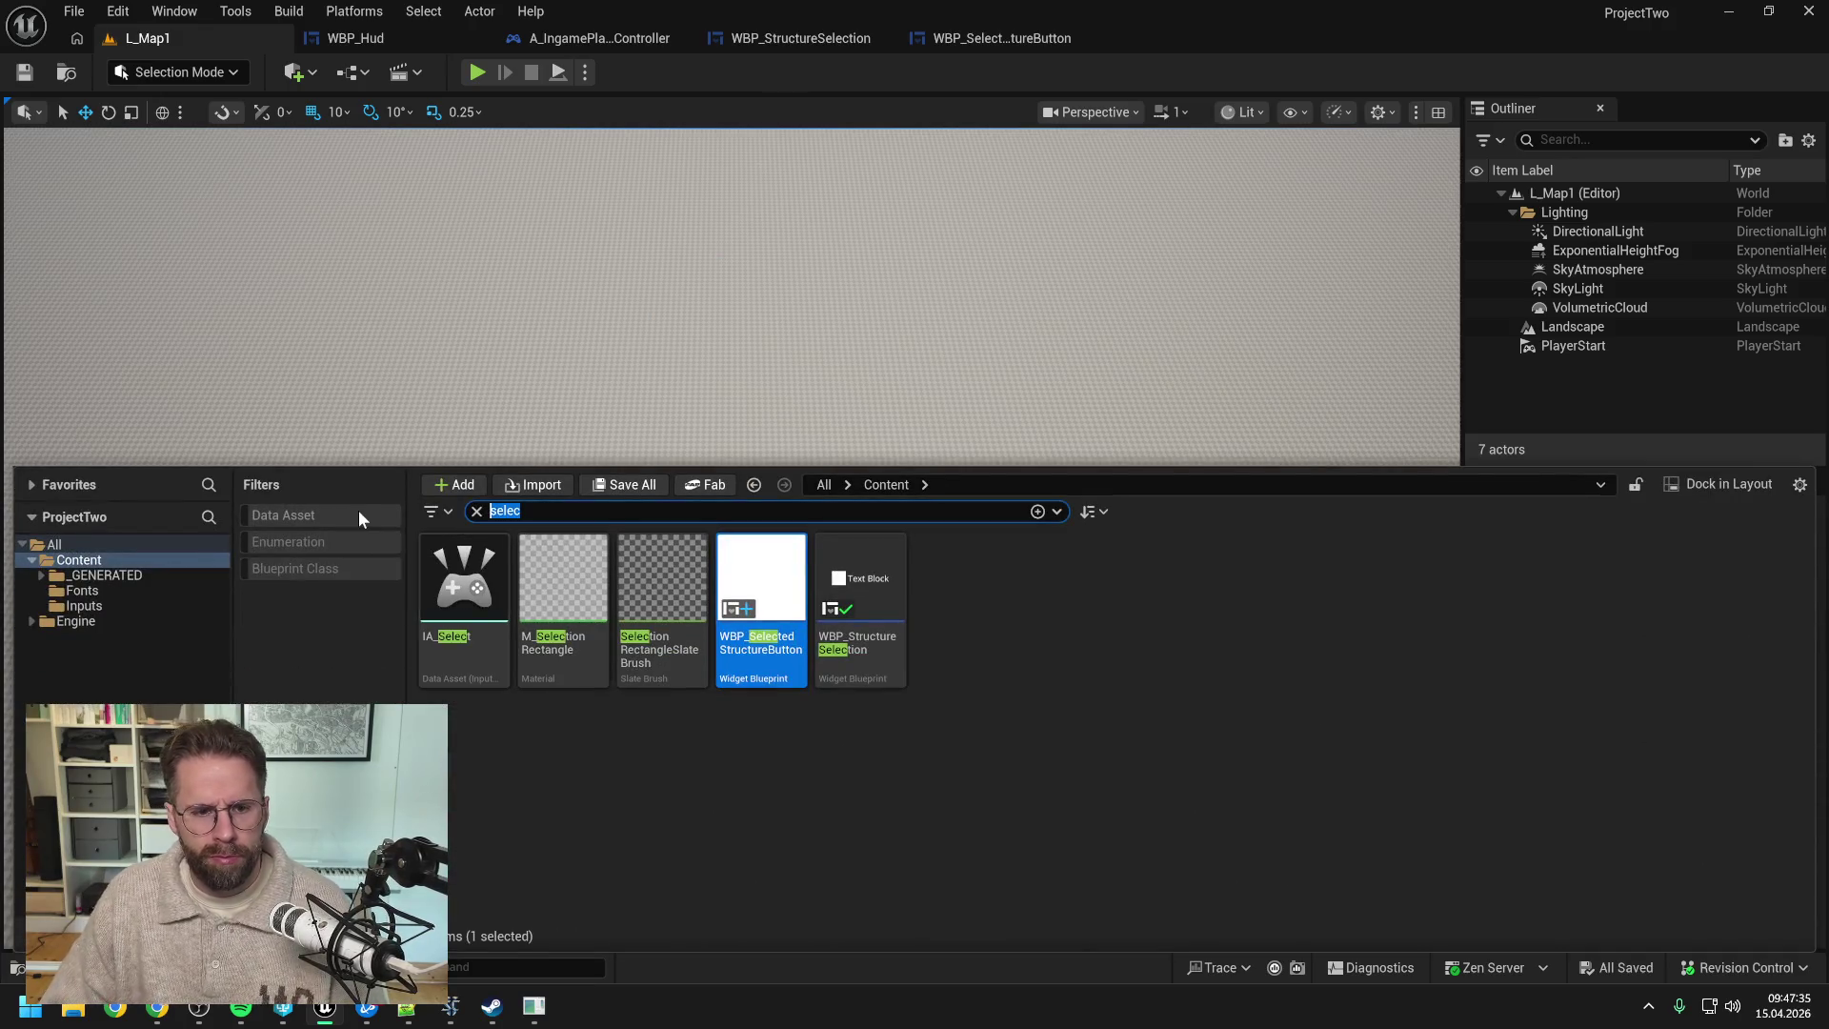
{"action": "type", "text": "health bar"}
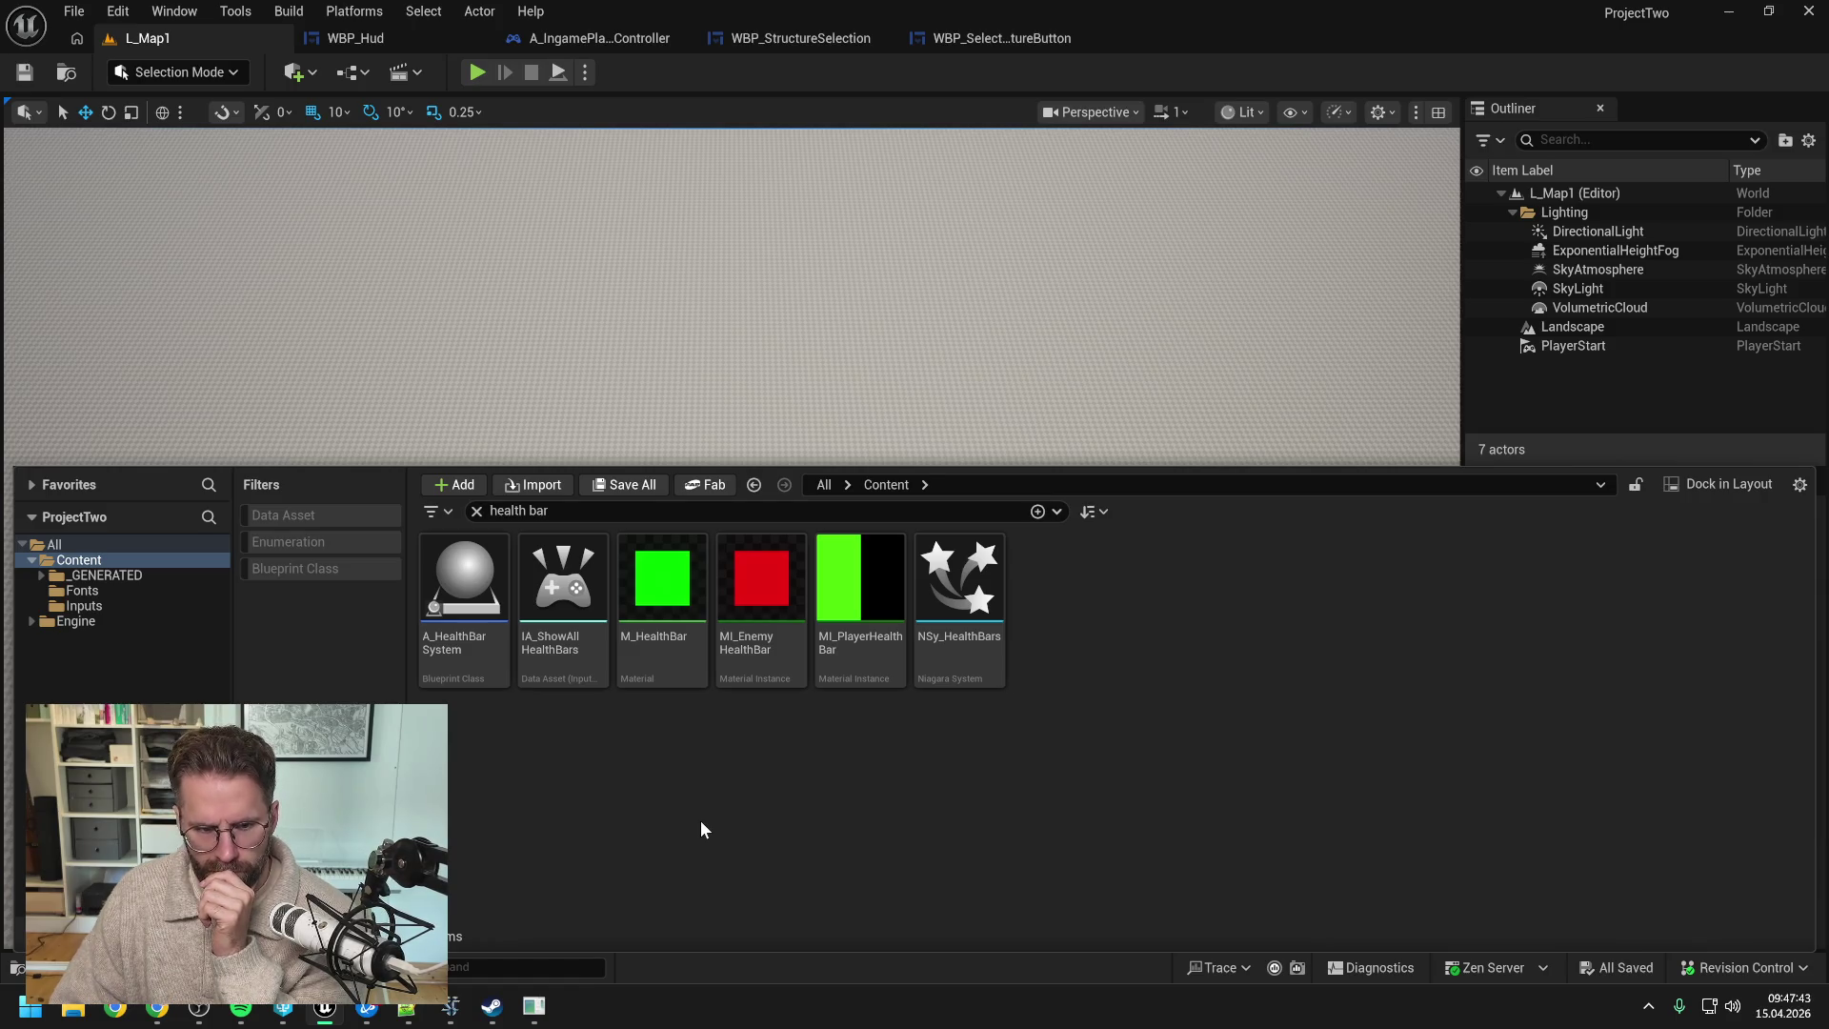
{"action": "mouse_move", "coordinate": [459, 650]}
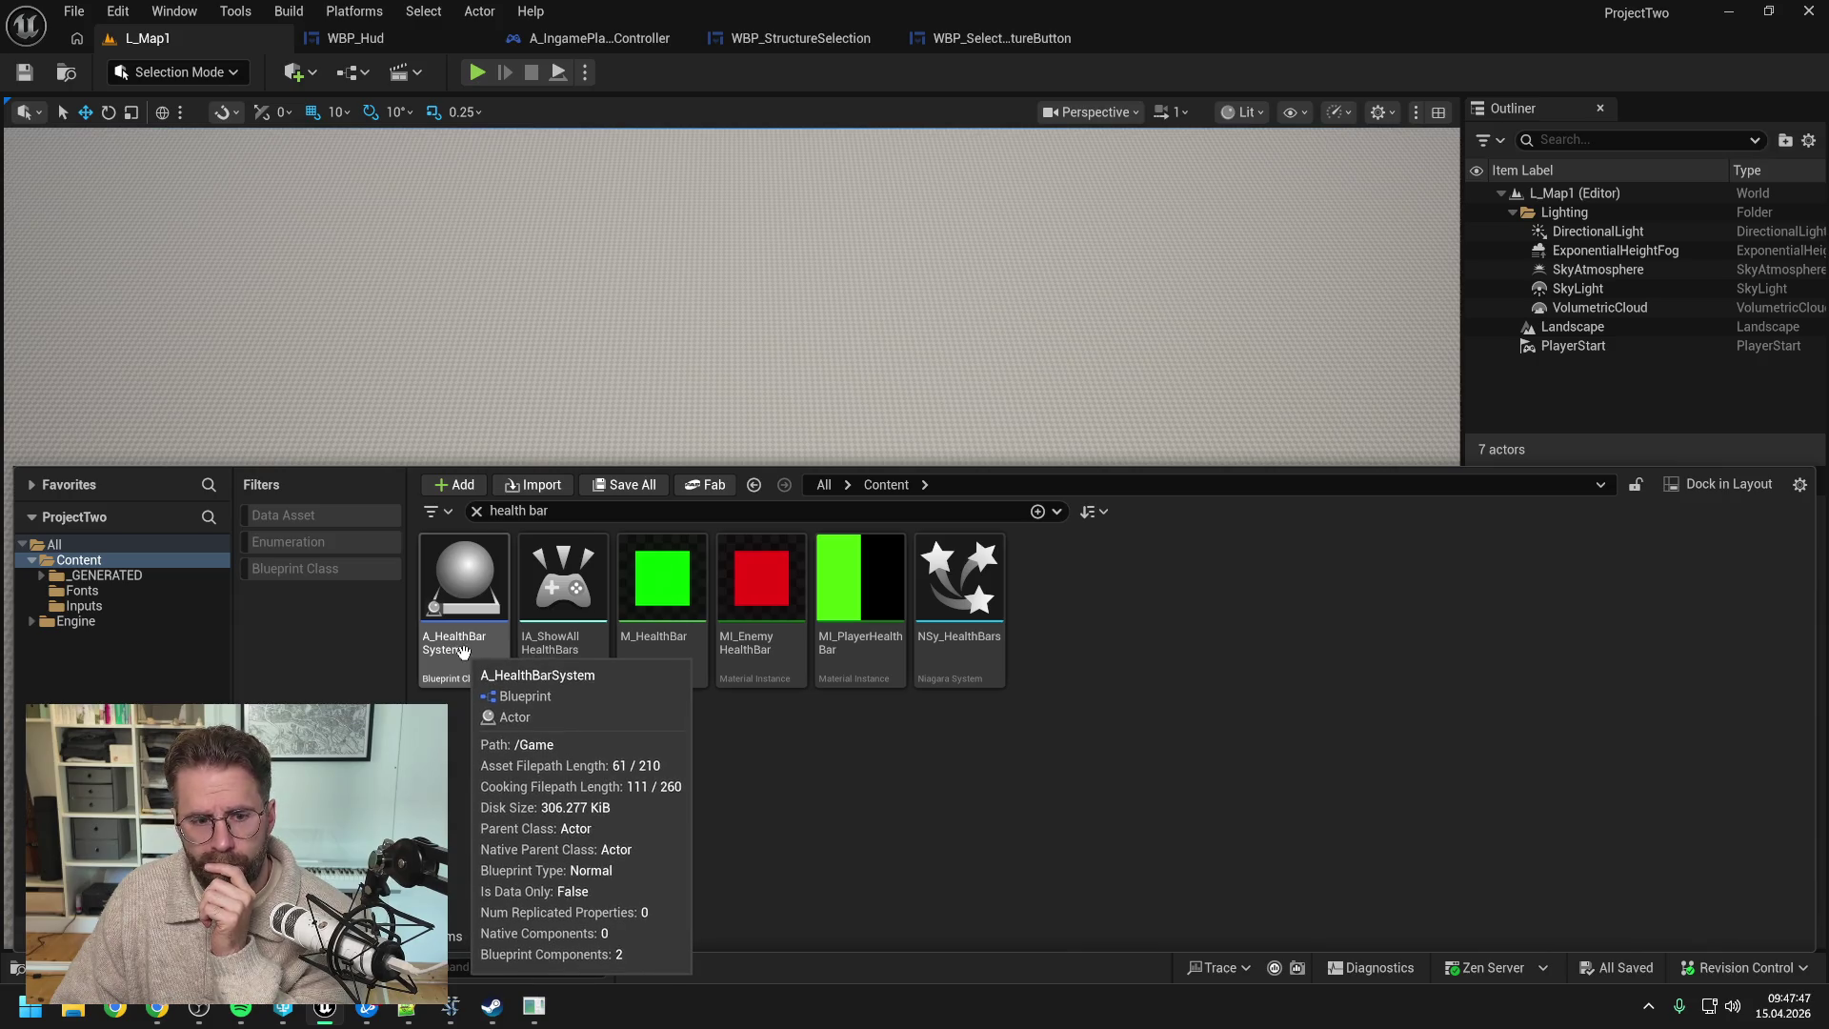
{"action": "double_click", "coordinate": [466, 660]}
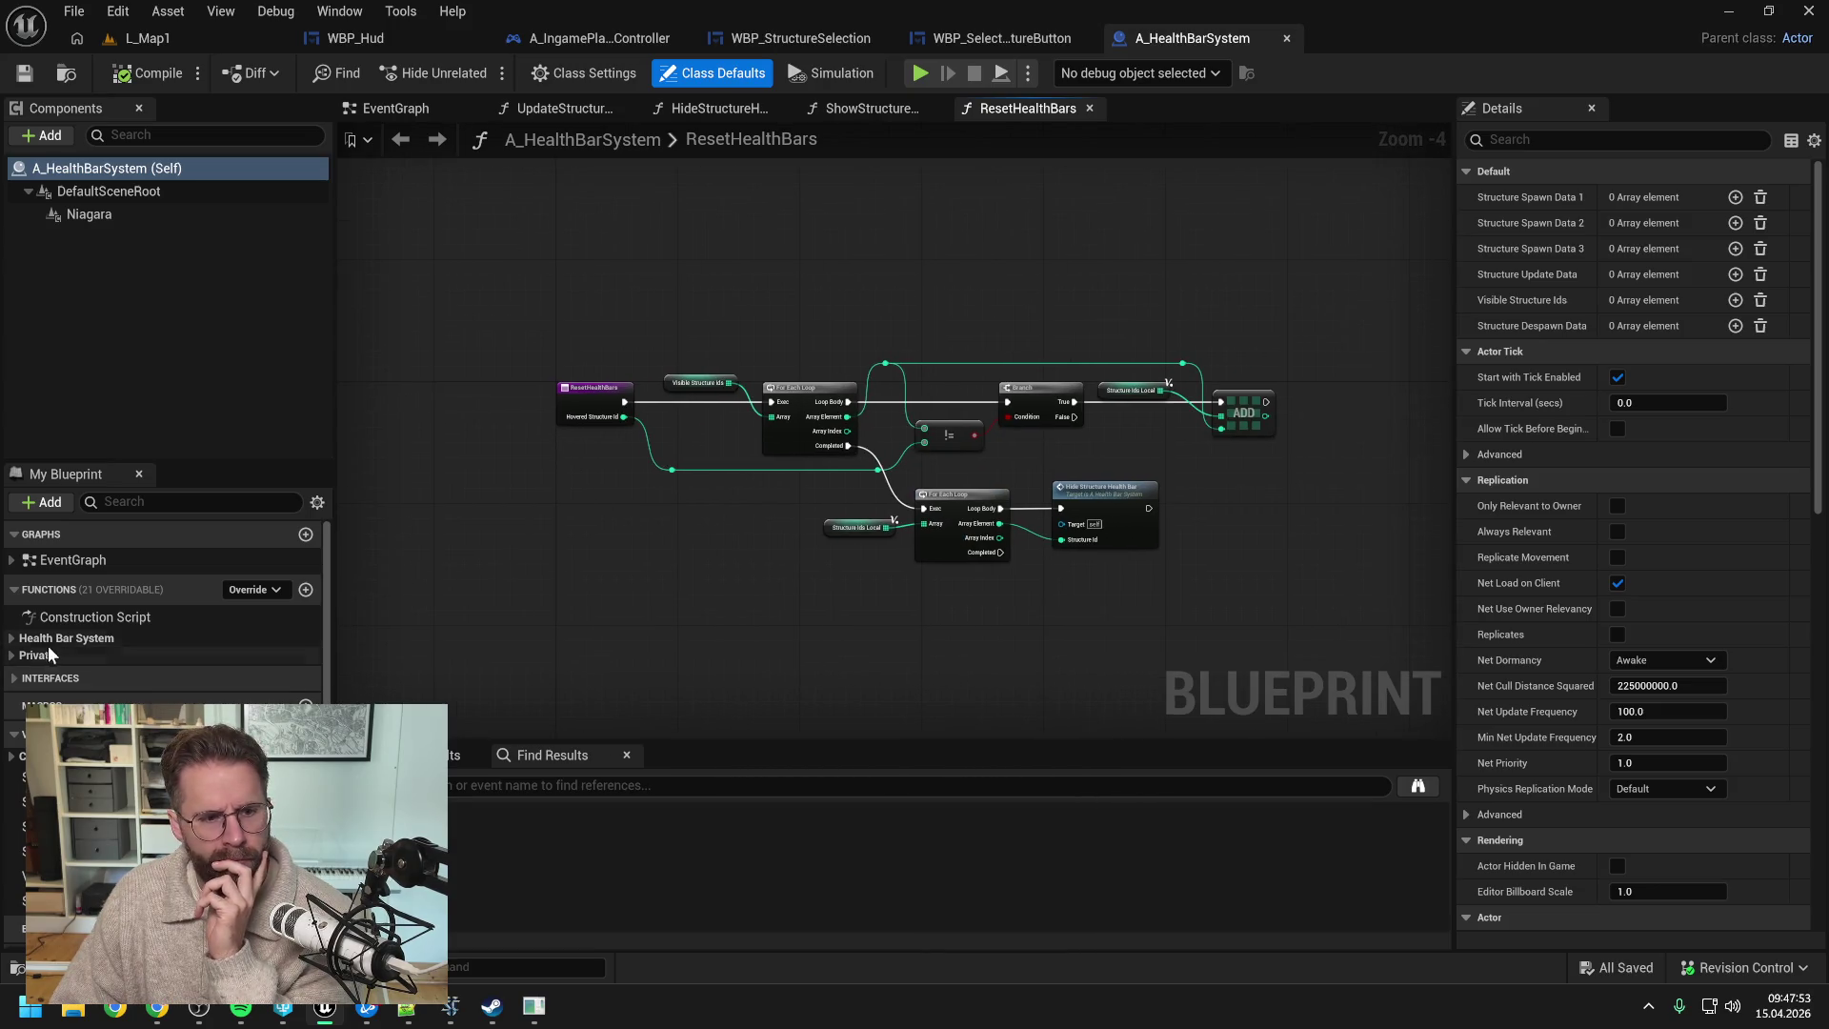
{"action": "left_click", "coordinate": [13, 640]}
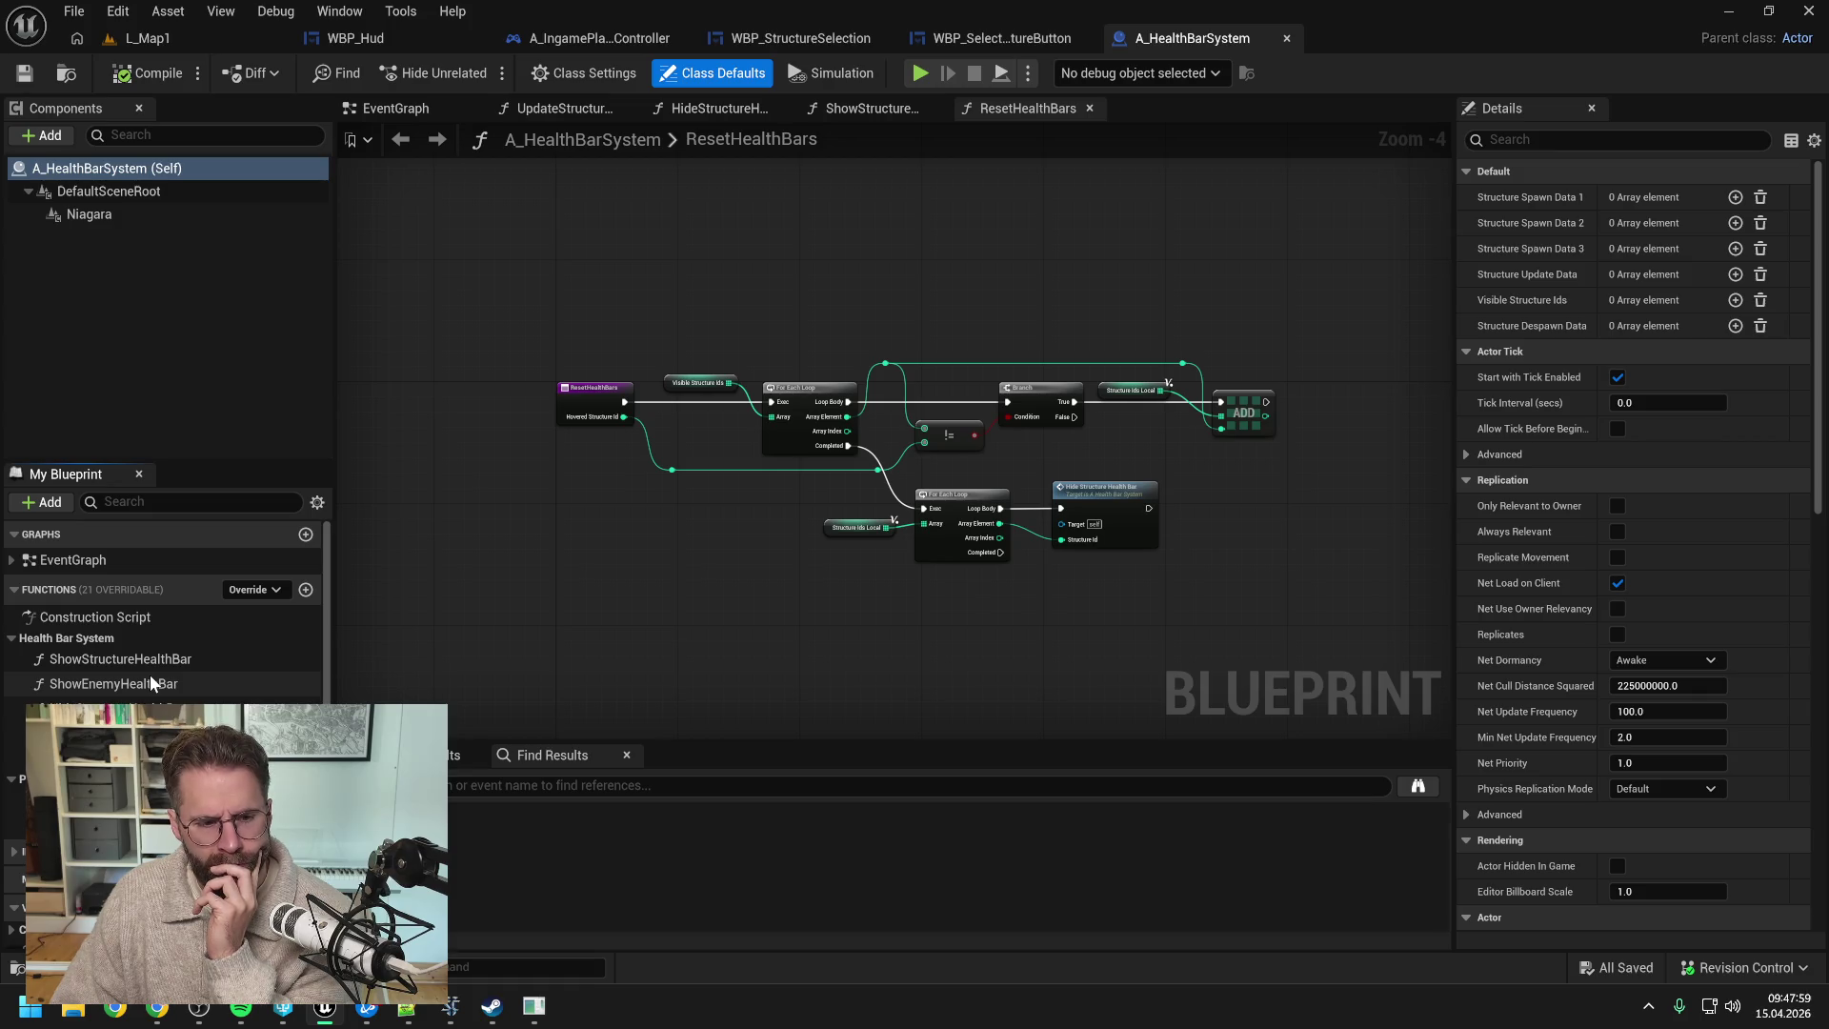
{"action": "scroll", "coordinate": [150, 674], "scroll_direction": "down", "scroll_amount": 2}
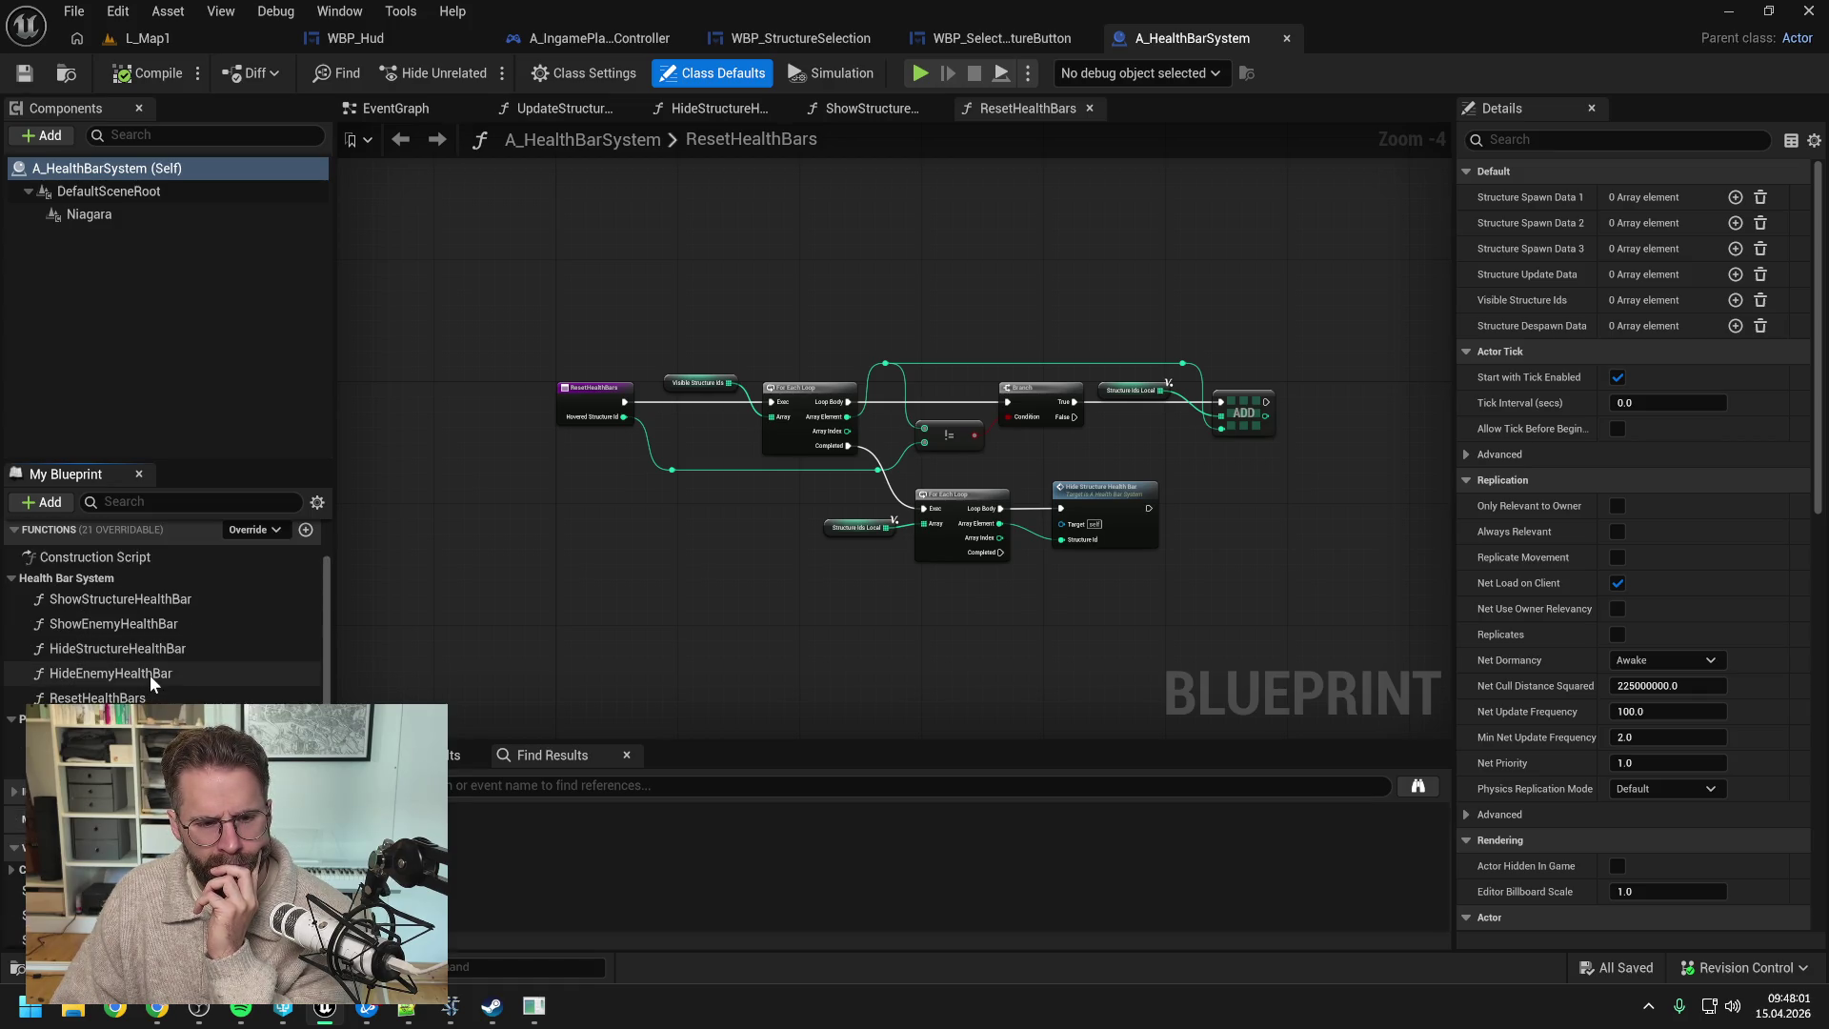
{"action": "scroll", "coordinate": [151, 677], "scroll_direction": "up", "scroll_amount": 1}
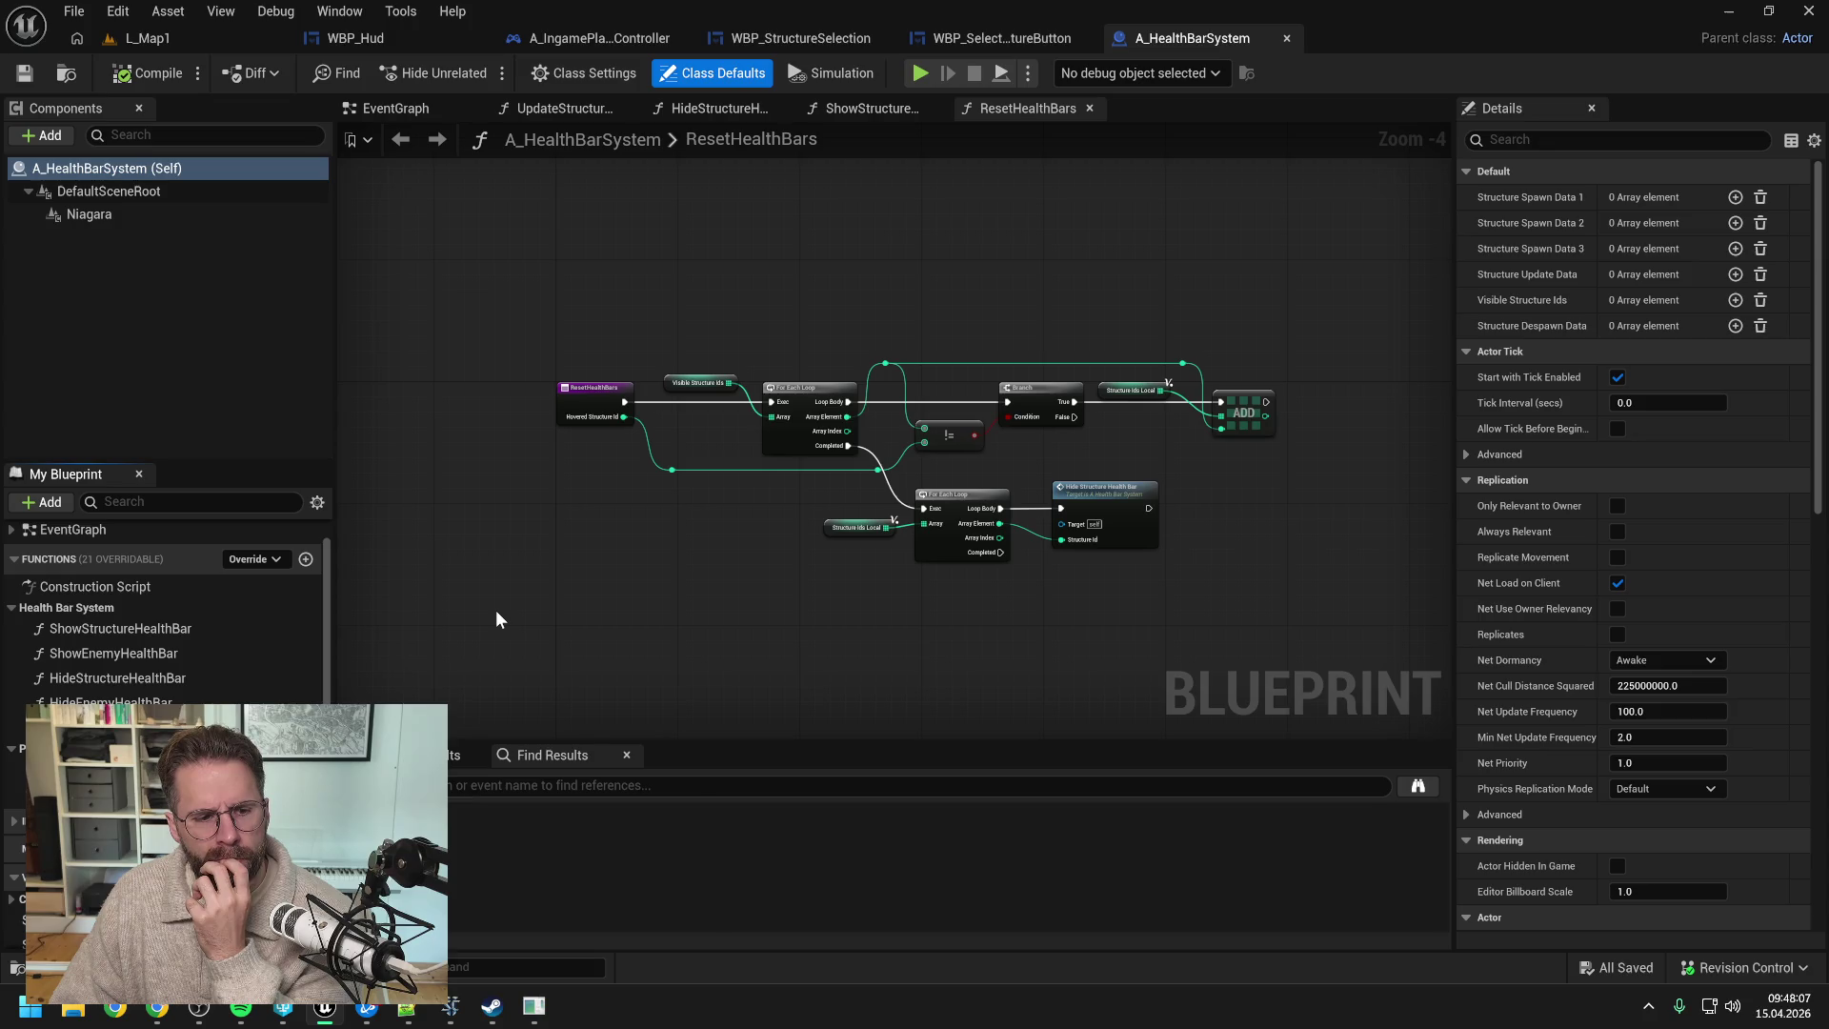
{"action": "scroll", "coordinate": [135, 679], "scroll_direction": "down", "scroll_amount": 3}
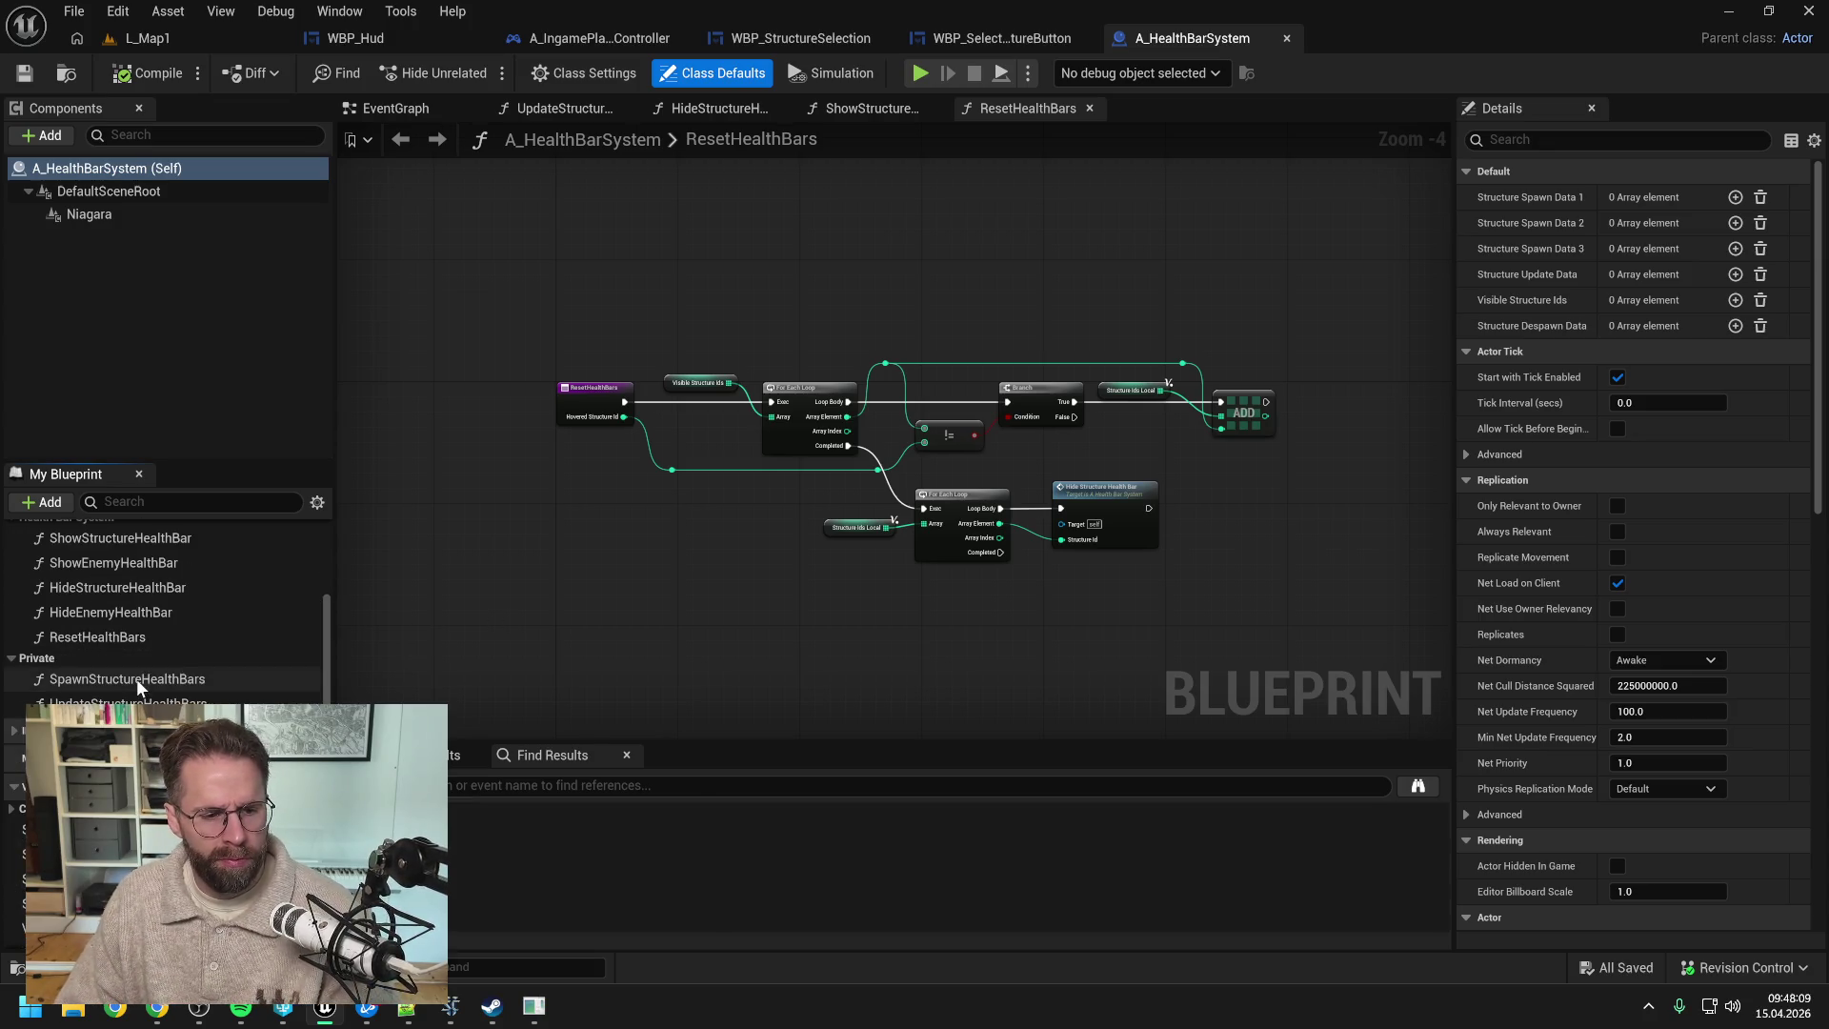
{"action": "scroll", "coordinate": [138, 682], "scroll_direction": "down", "scroll_amount": 3}
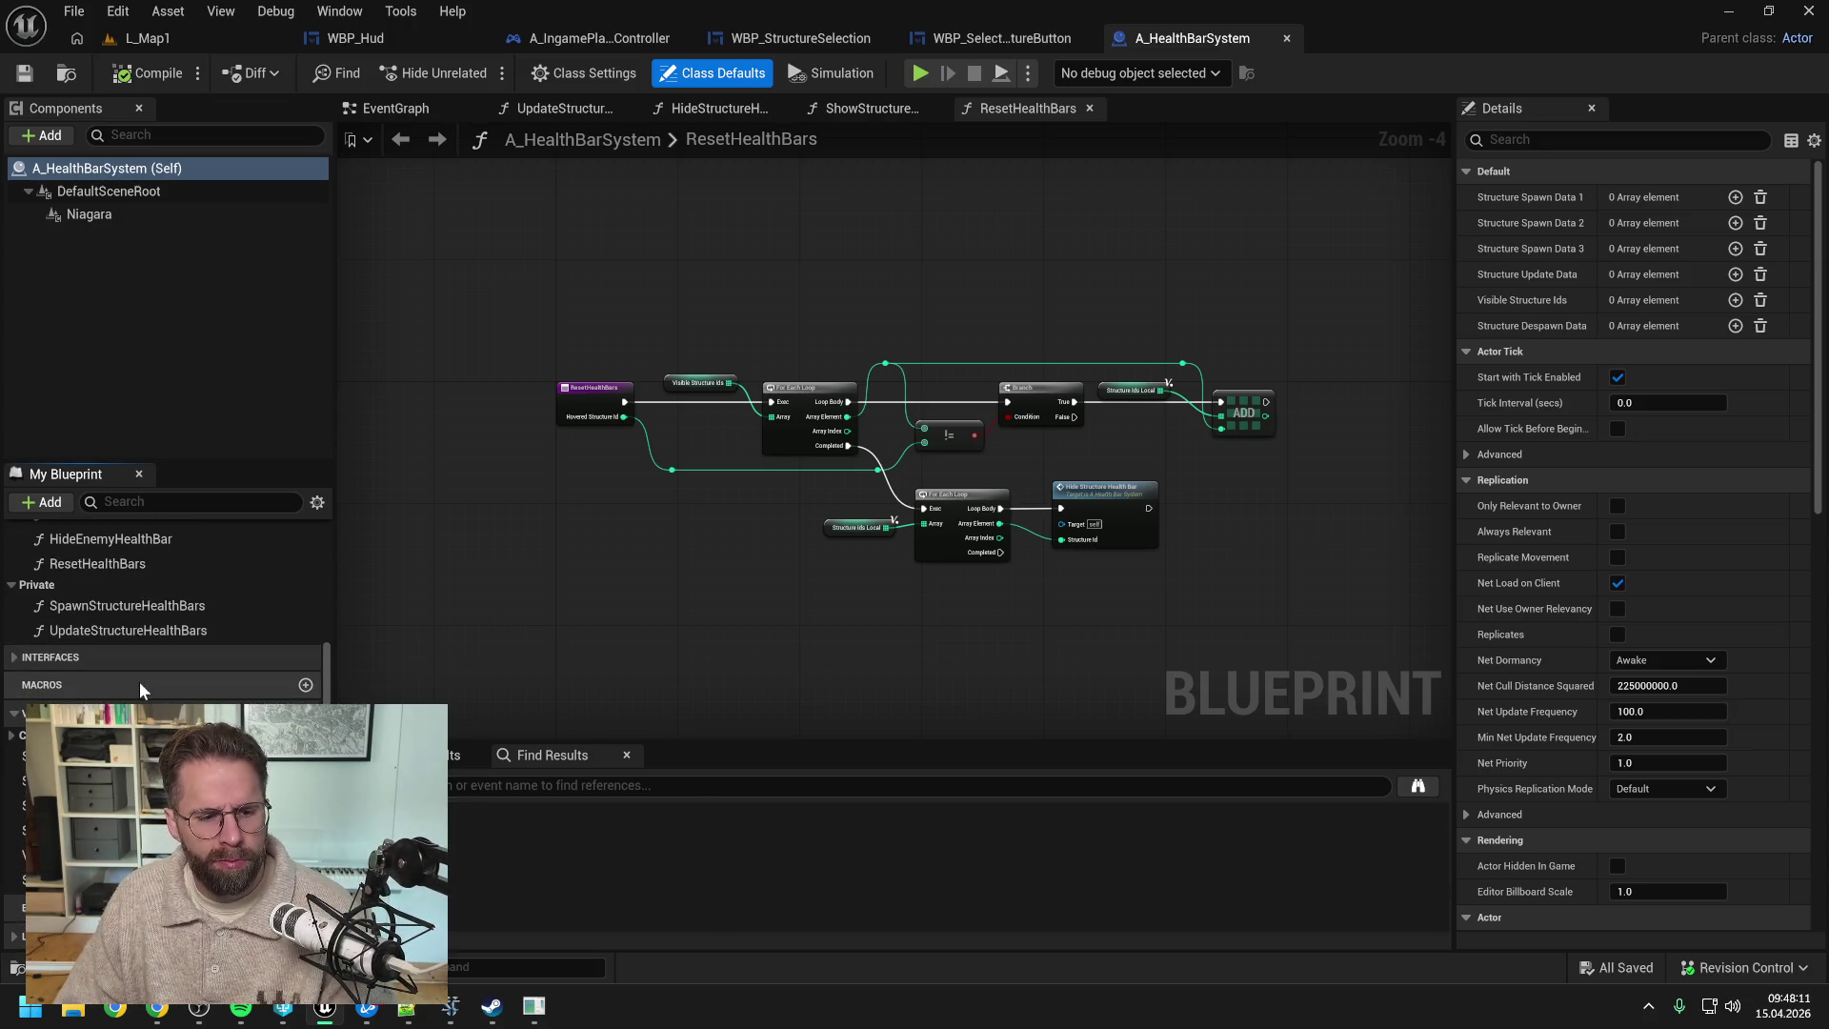
{"action": "scroll", "coordinate": [146, 684], "scroll_direction": "up", "scroll_amount": 5}
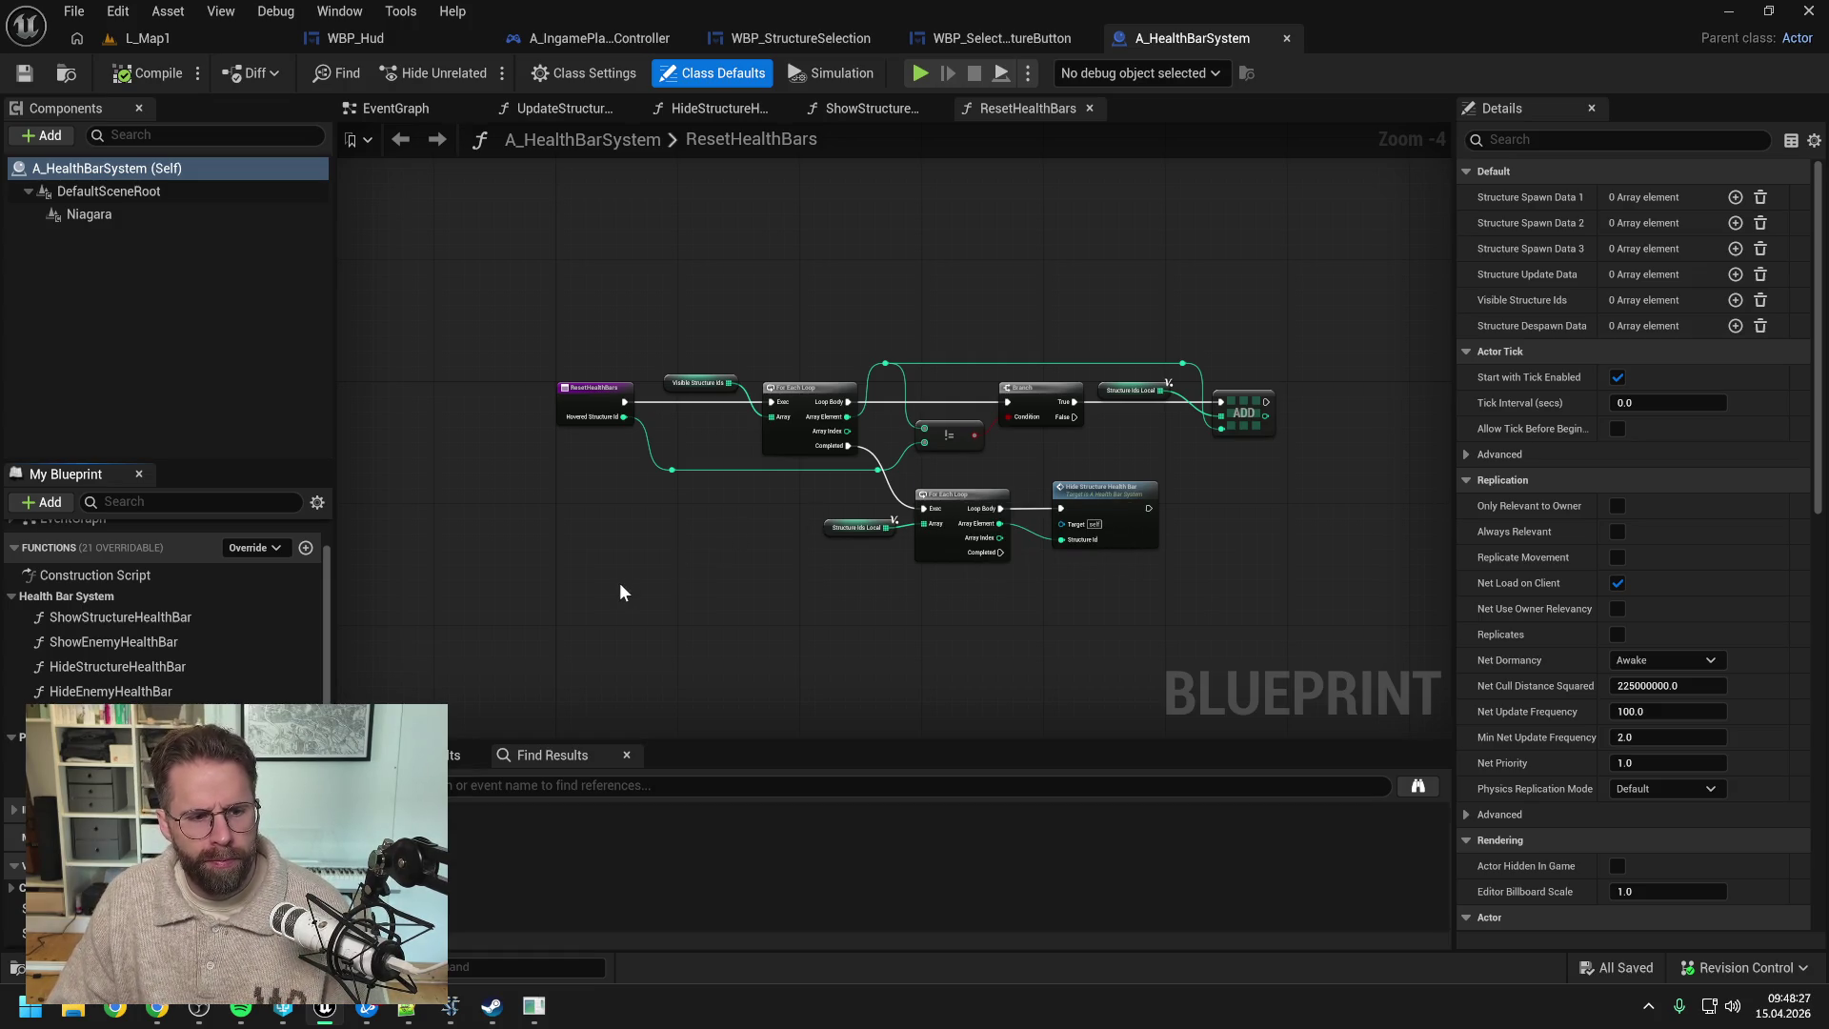
- Rename the A_HealthBarSystem asset to A_NiagaraInterface and check it out
{"action": "key", "text": "ctrl+space"}
{"action": "left_click", "coordinate": [467, 736]}
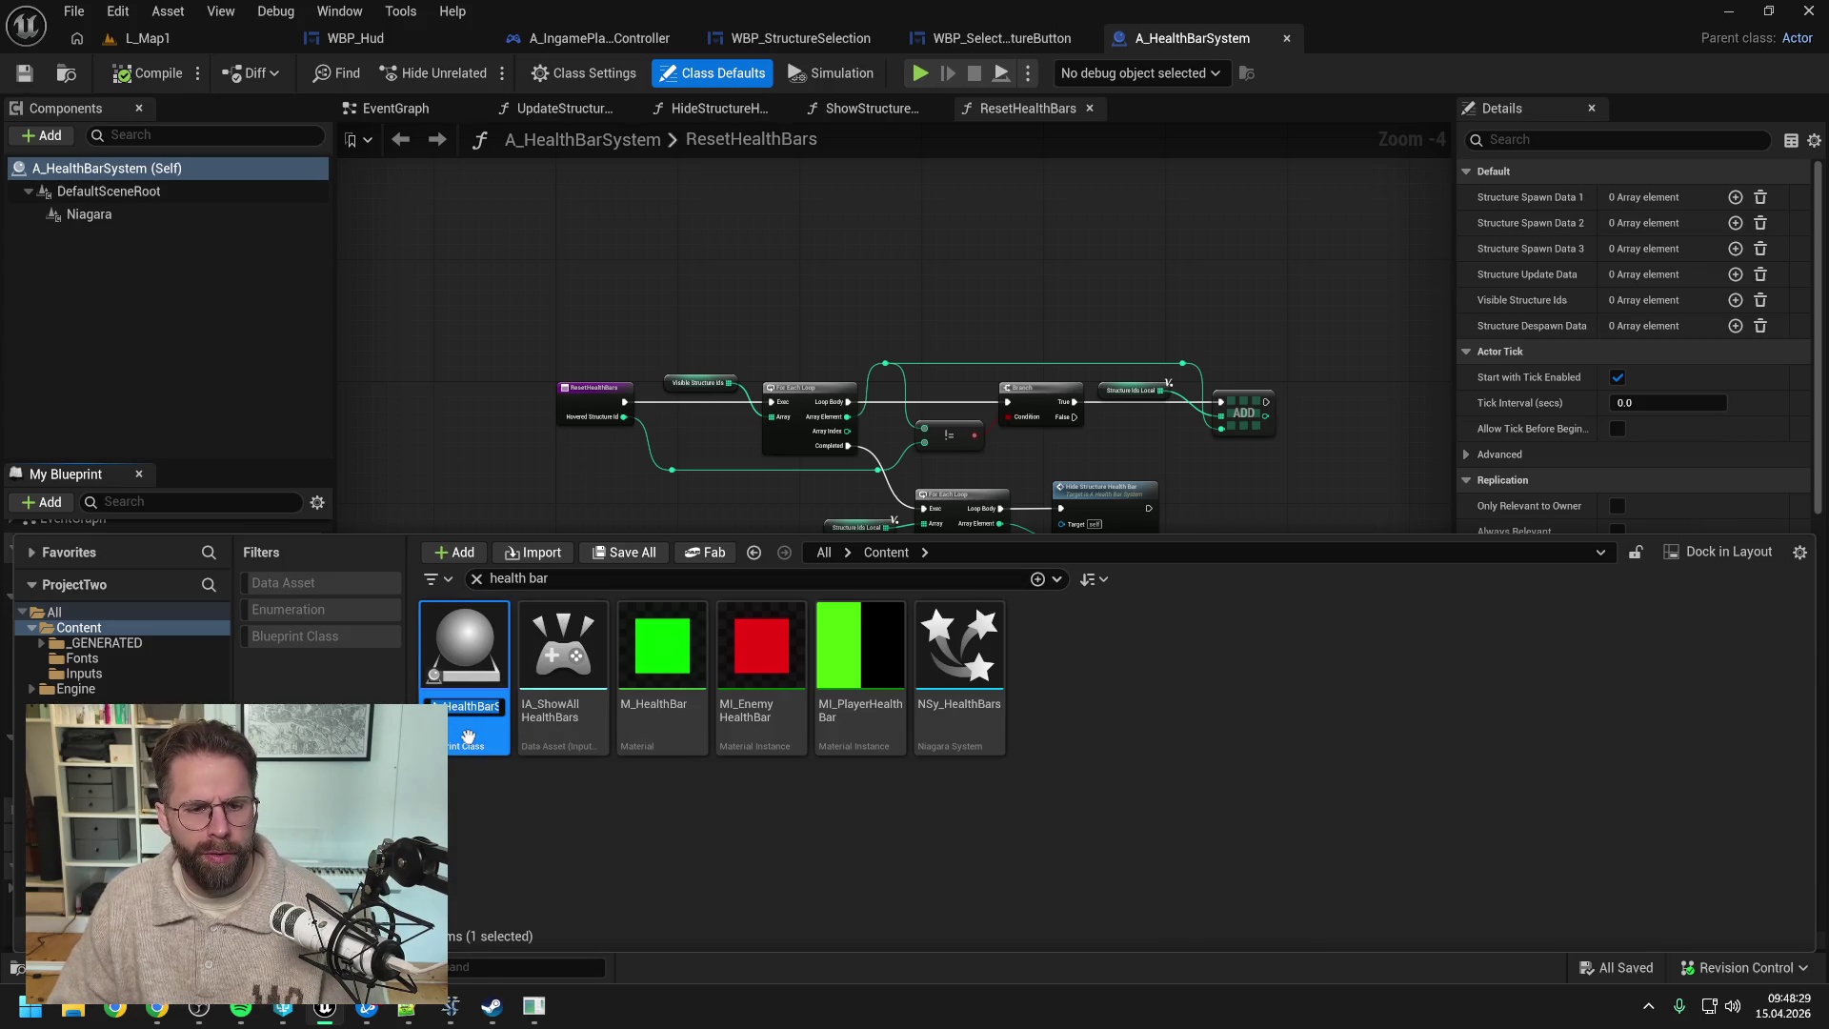
{"action": "key", "text": "BackSpace"}
{"action": "key", "text": "BackSpace"}
{"action": "key", "text": "BackSpace"}
{"action": "type", "text": "iag"}
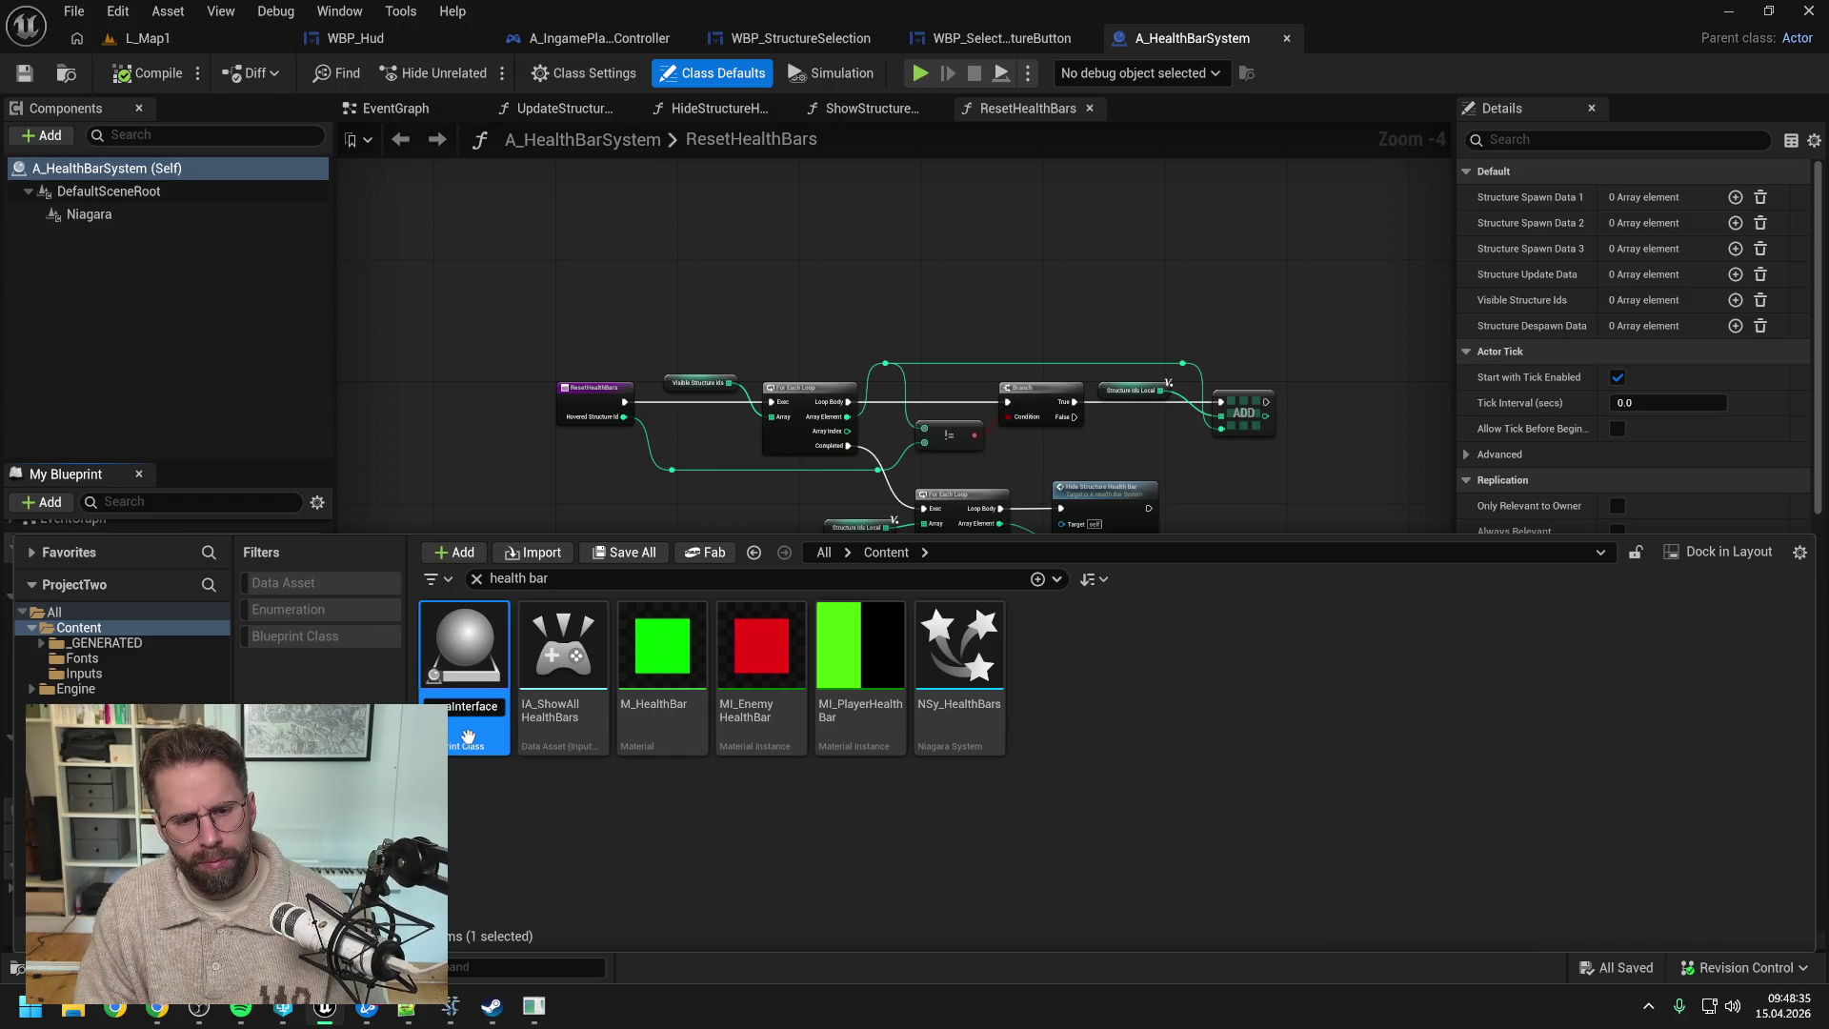
{"action": "key", "text": "Return"}
{"action": "left_click", "coordinate": [983, 715]}
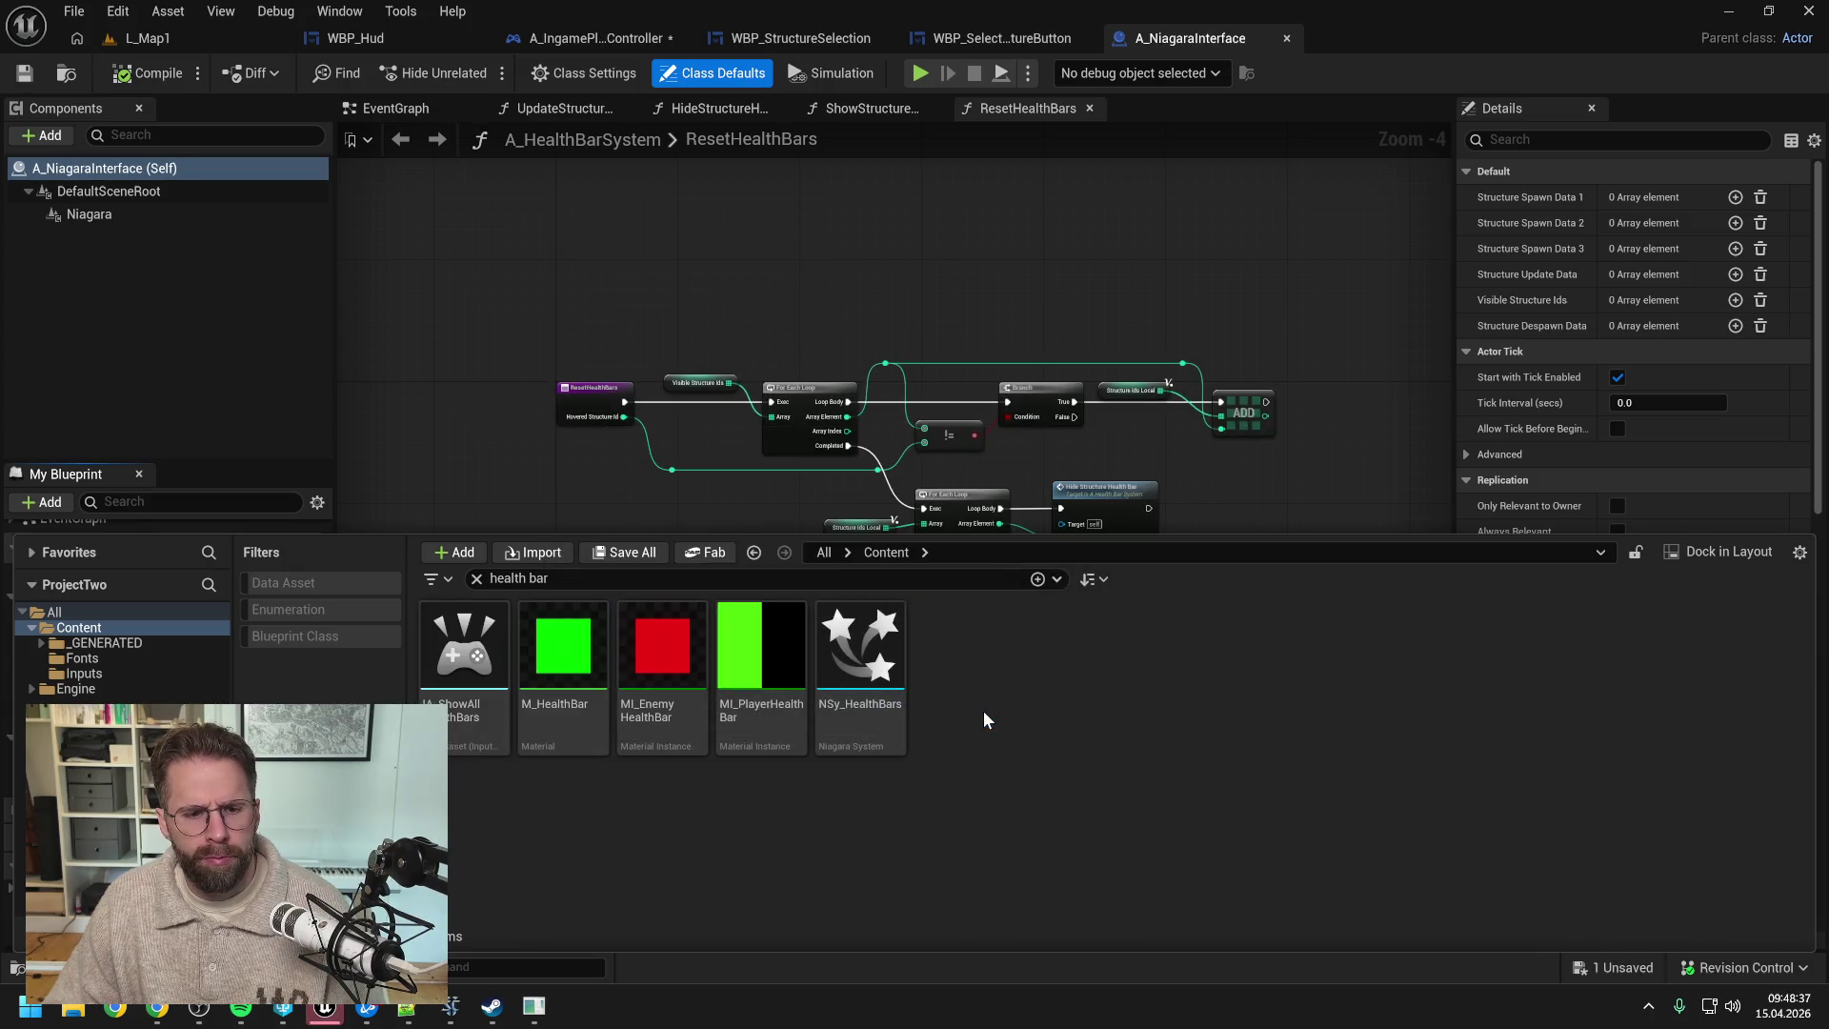
- Update redirector references on the Content folder and delete the unreferenced redirectors
{"action": "right_click", "coordinate": [86, 628]}
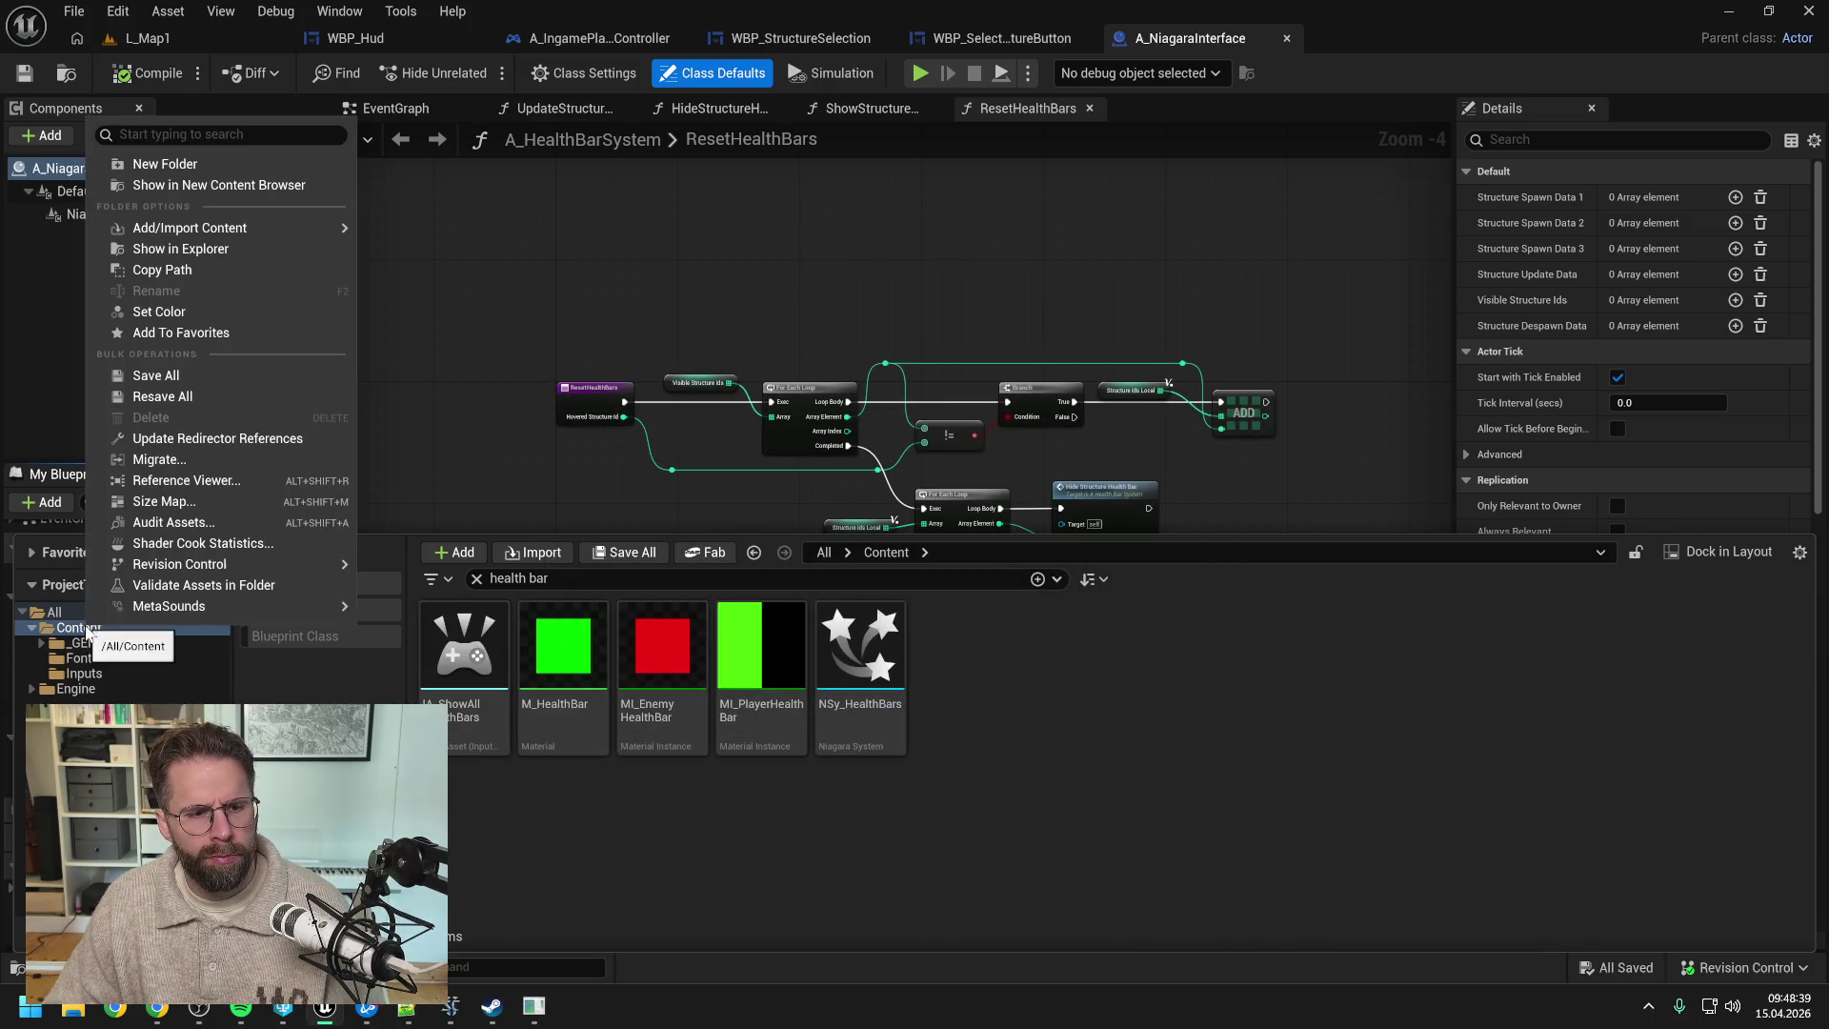
{"action": "left_click", "coordinate": [204, 440]}
{"action": "left_click", "coordinate": [667, 844]}
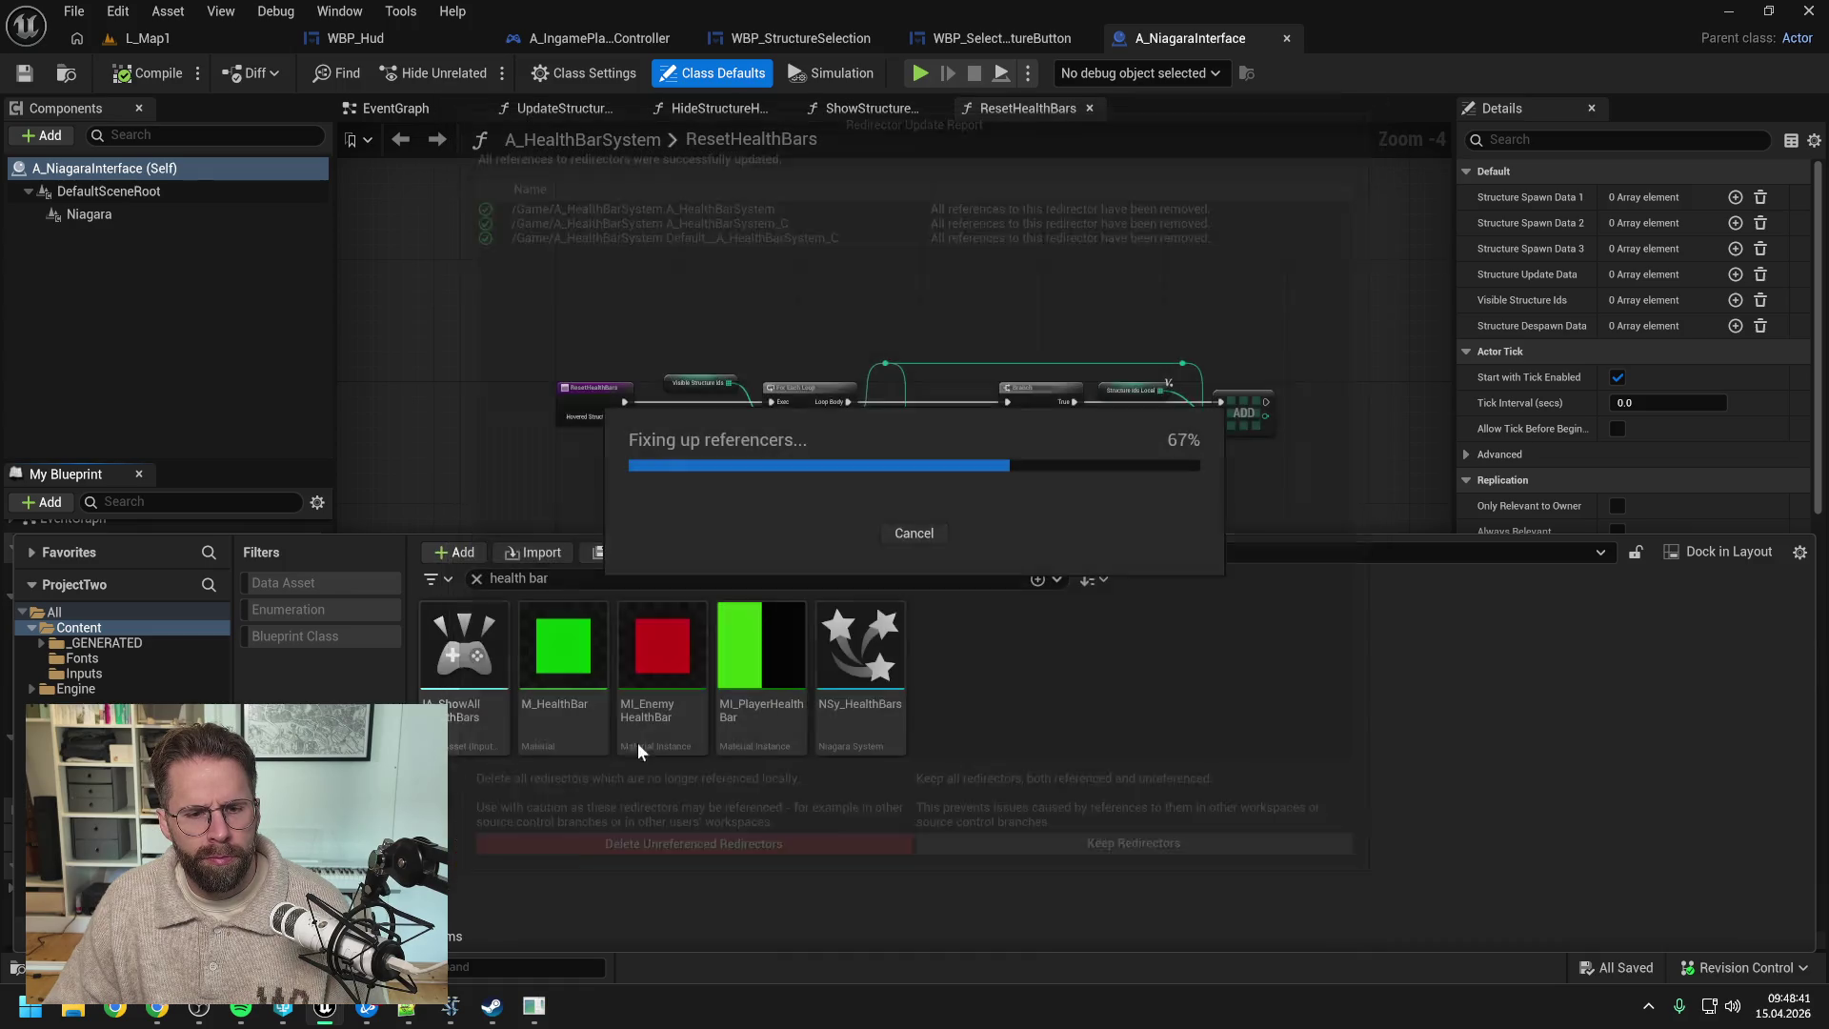
{"action": "left_click", "coordinate": [450, 410]}
{"action": "left_click", "coordinate": [143, 617]}
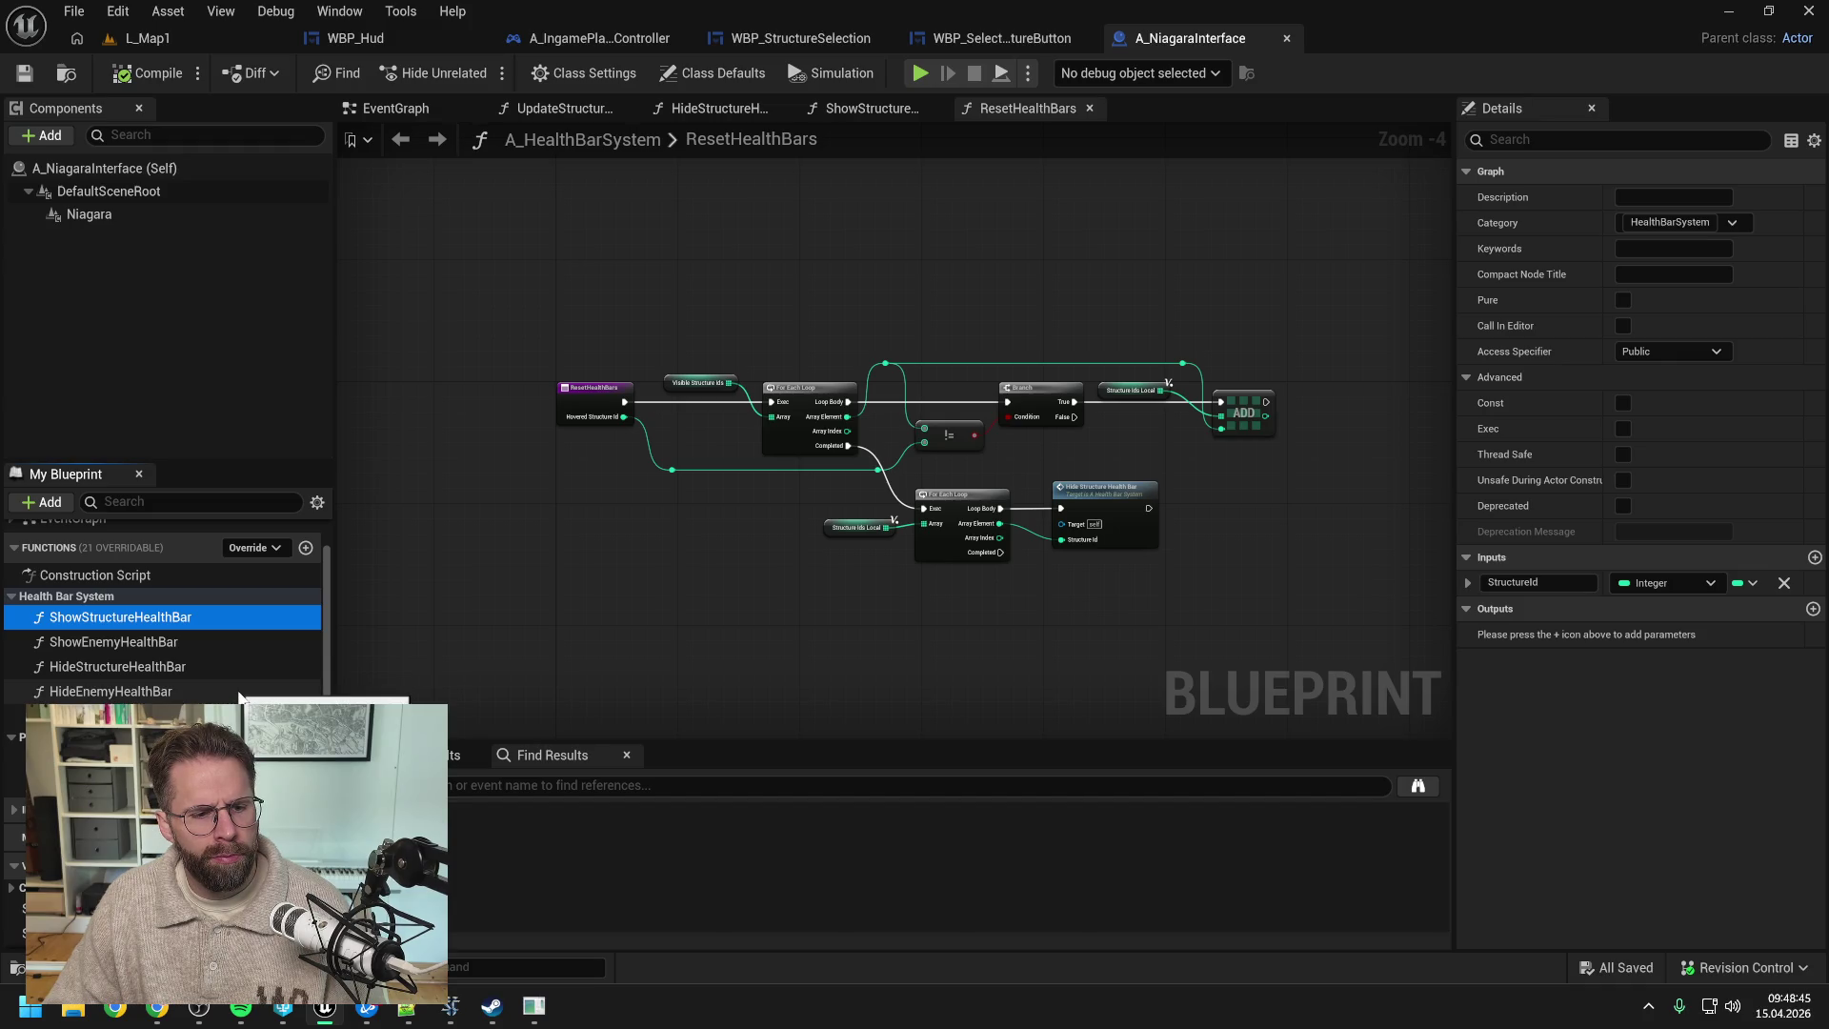
- File ShowStructureHealthBar and ShowEnemyHealthBar under the NiagaraInterface category
{"action": "left_click", "coordinate": [1668, 223]}
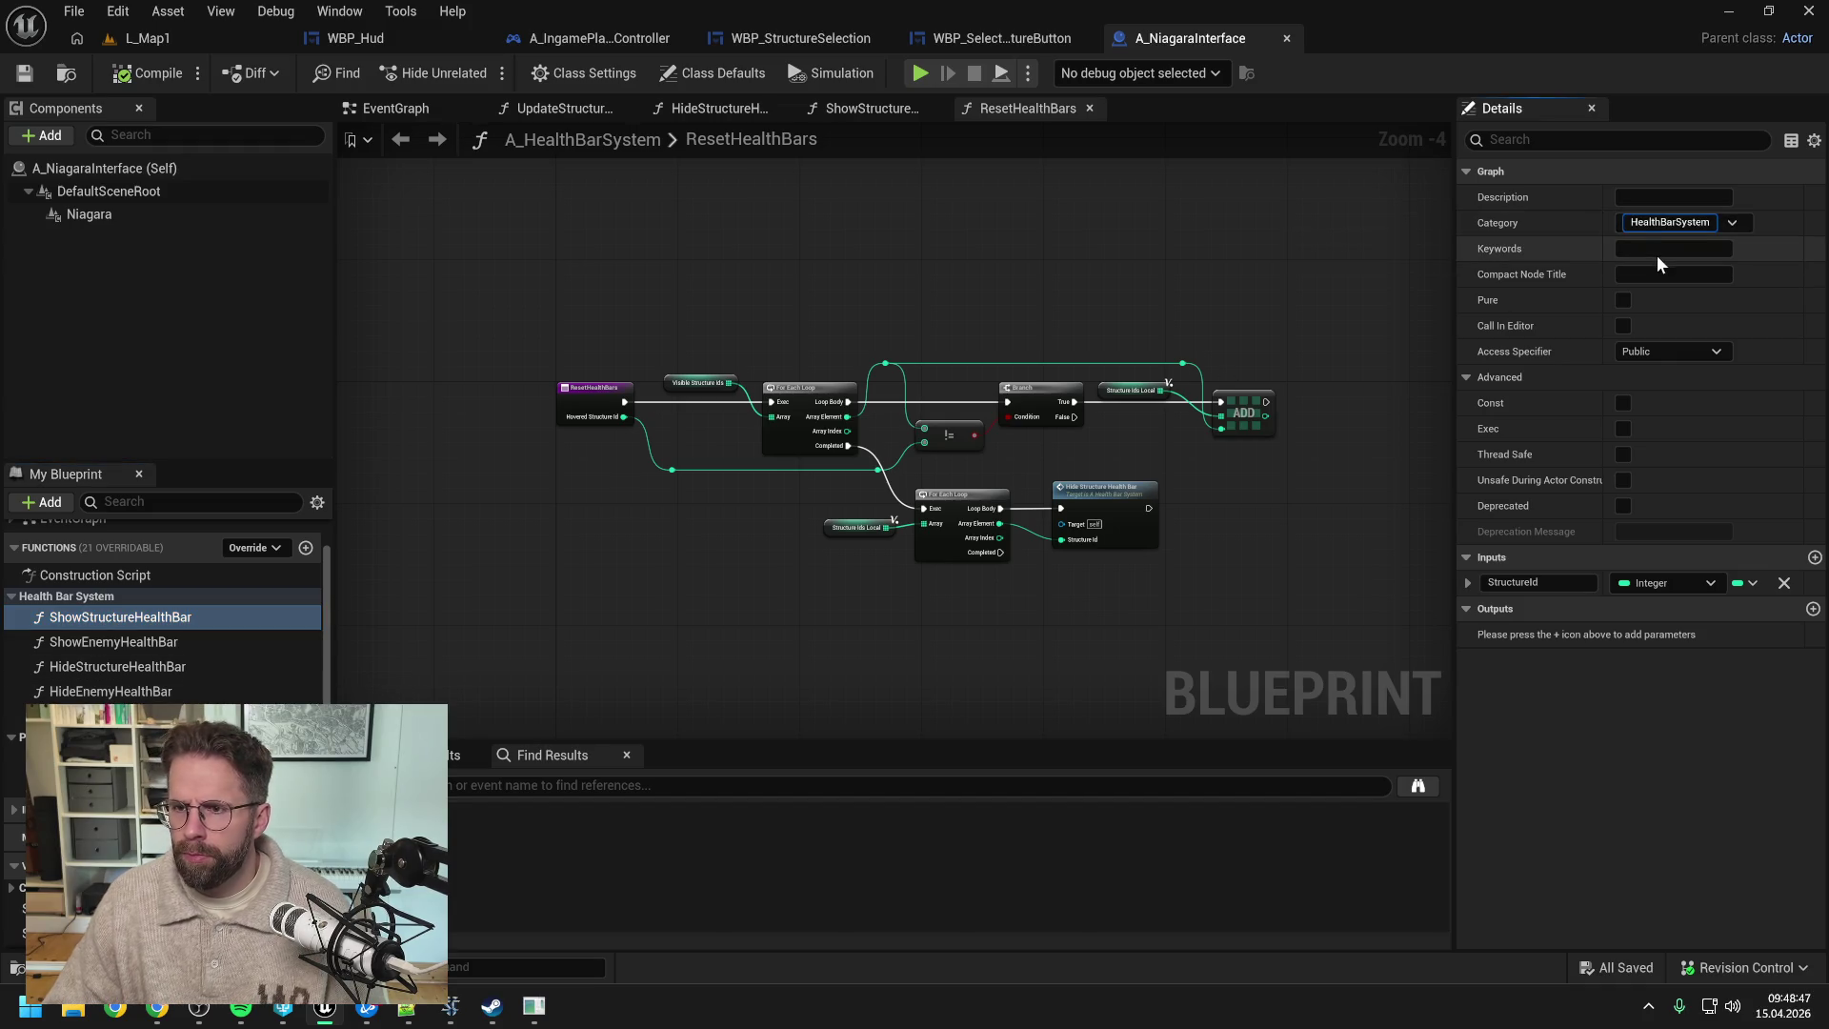
{"action": "type", "text": "Niagara"}
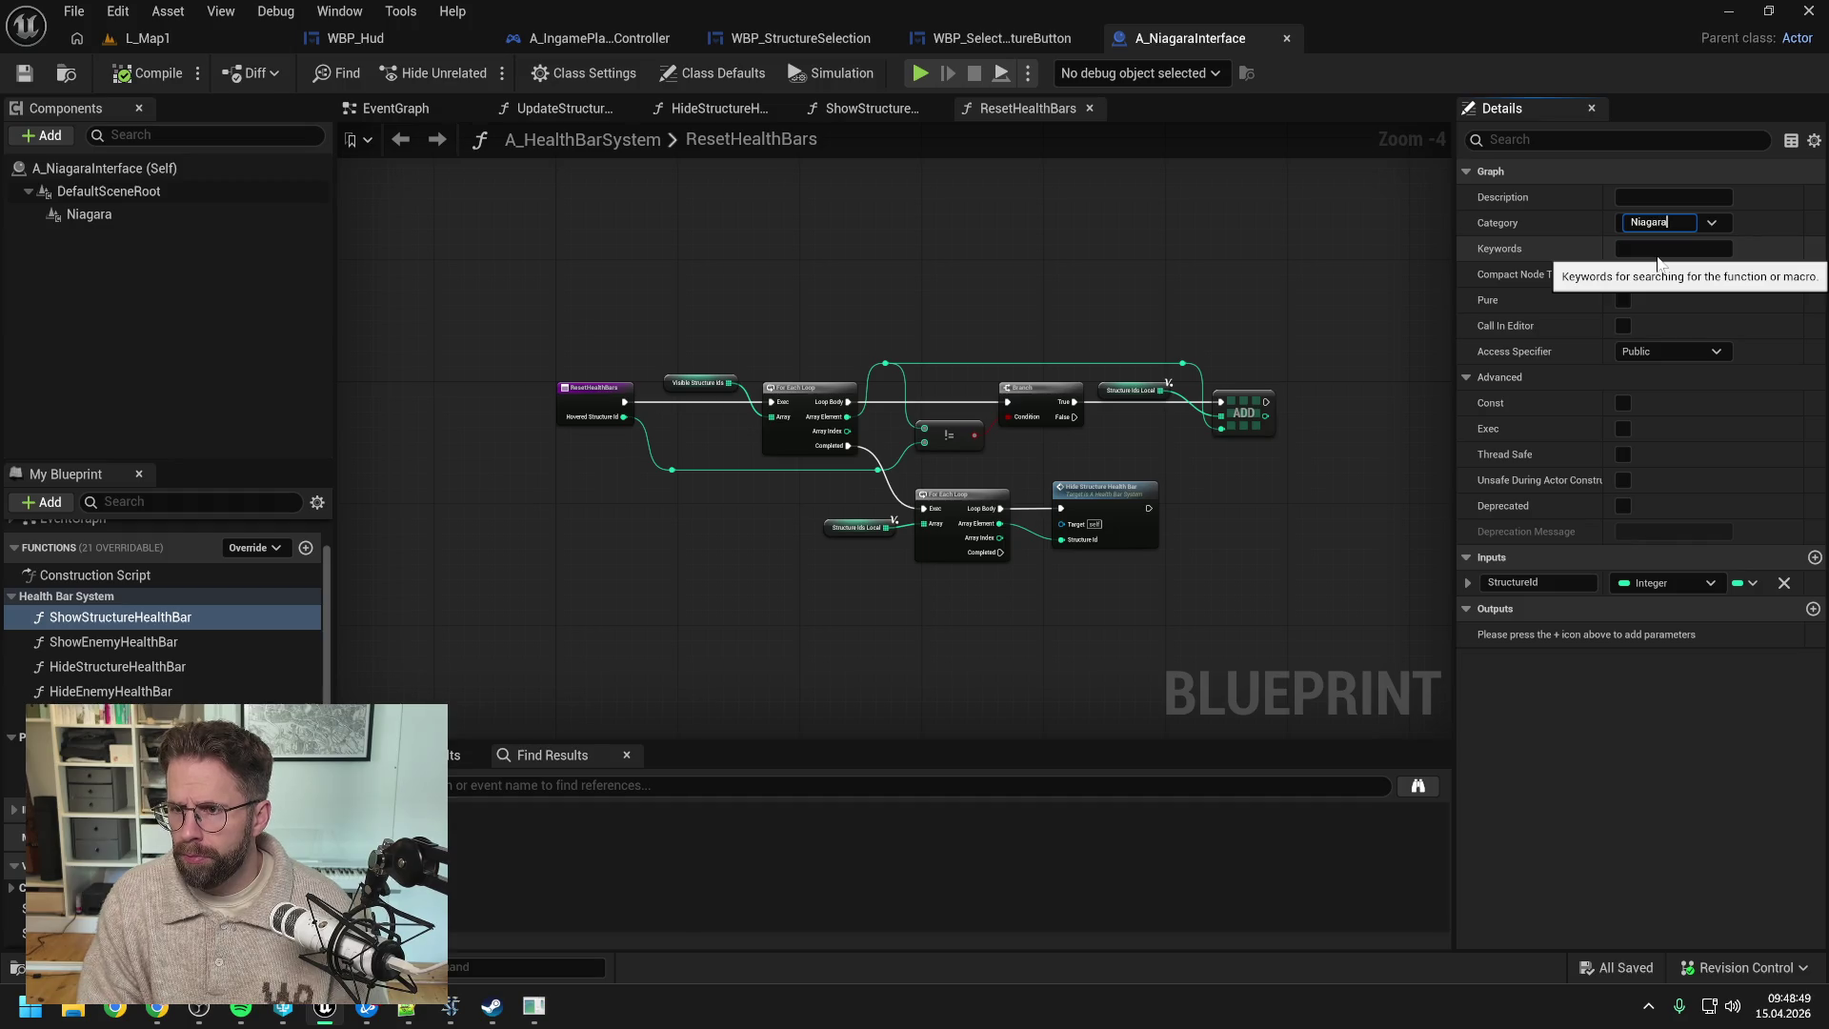
{"action": "type", "text": "Interface"}
{"action": "key", "text": "Return"}
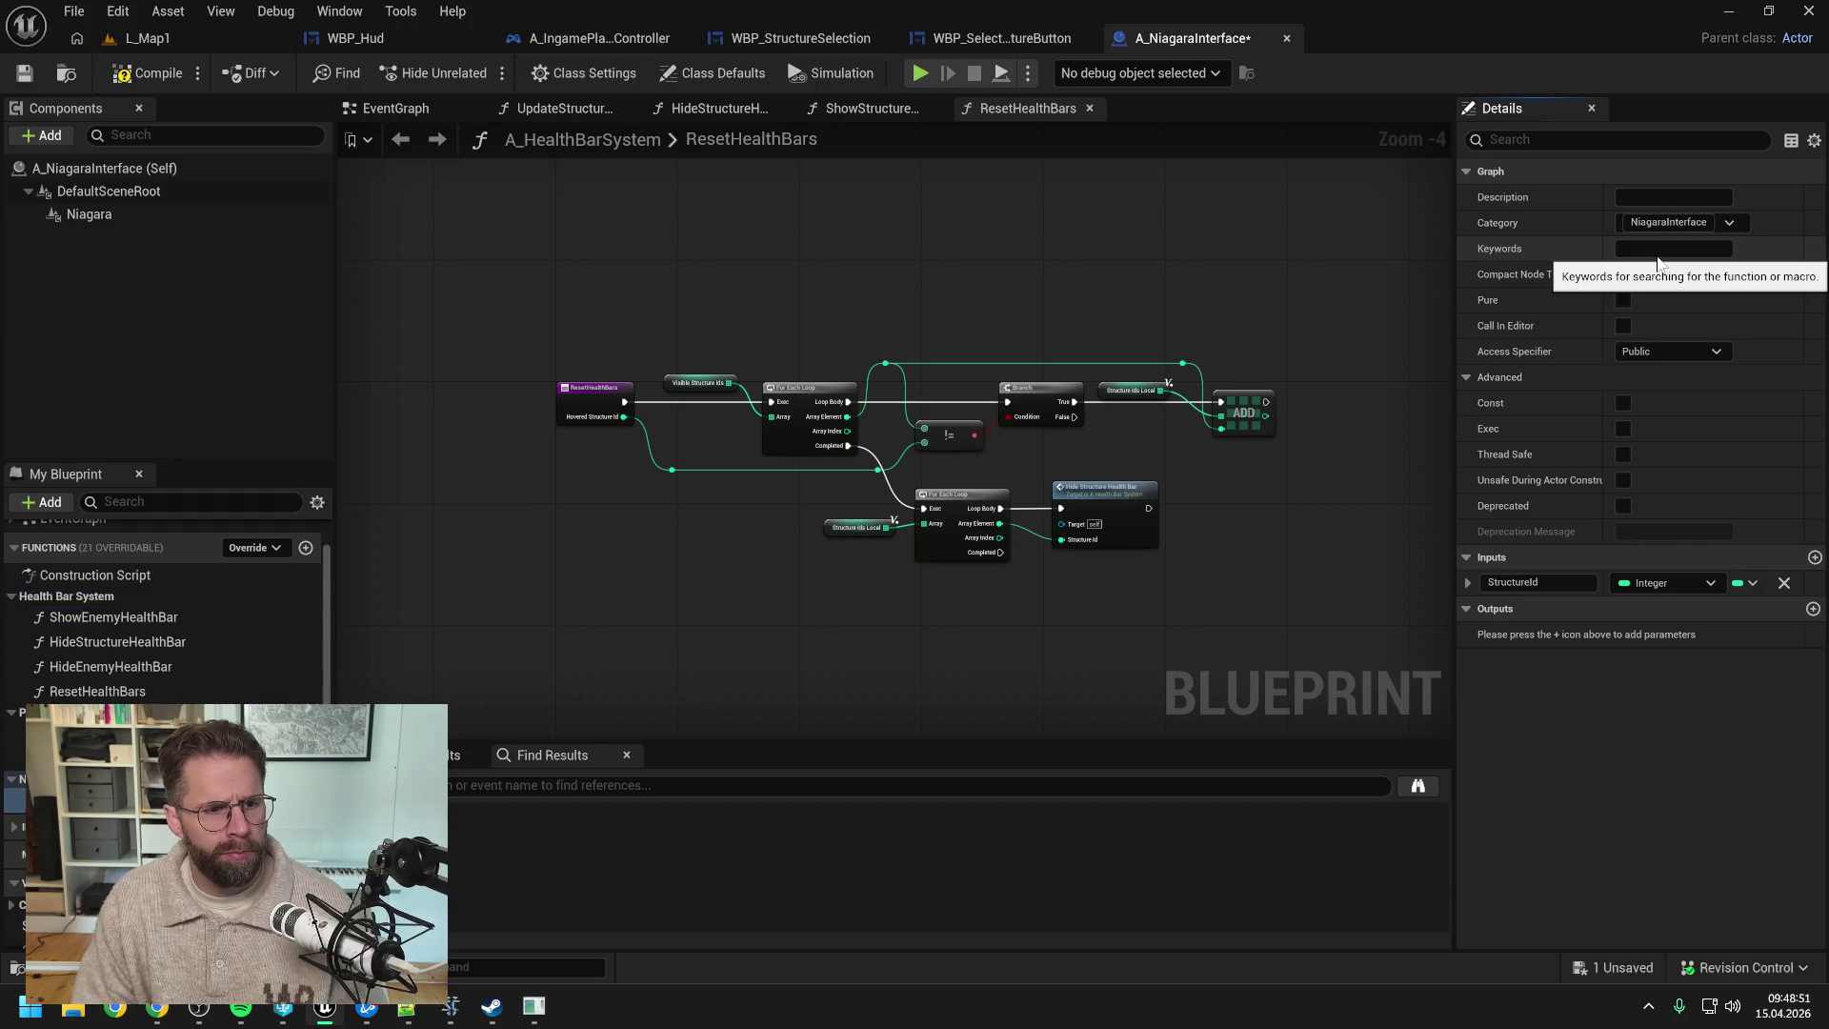
{"action": "left_click", "coordinate": [91, 617]}
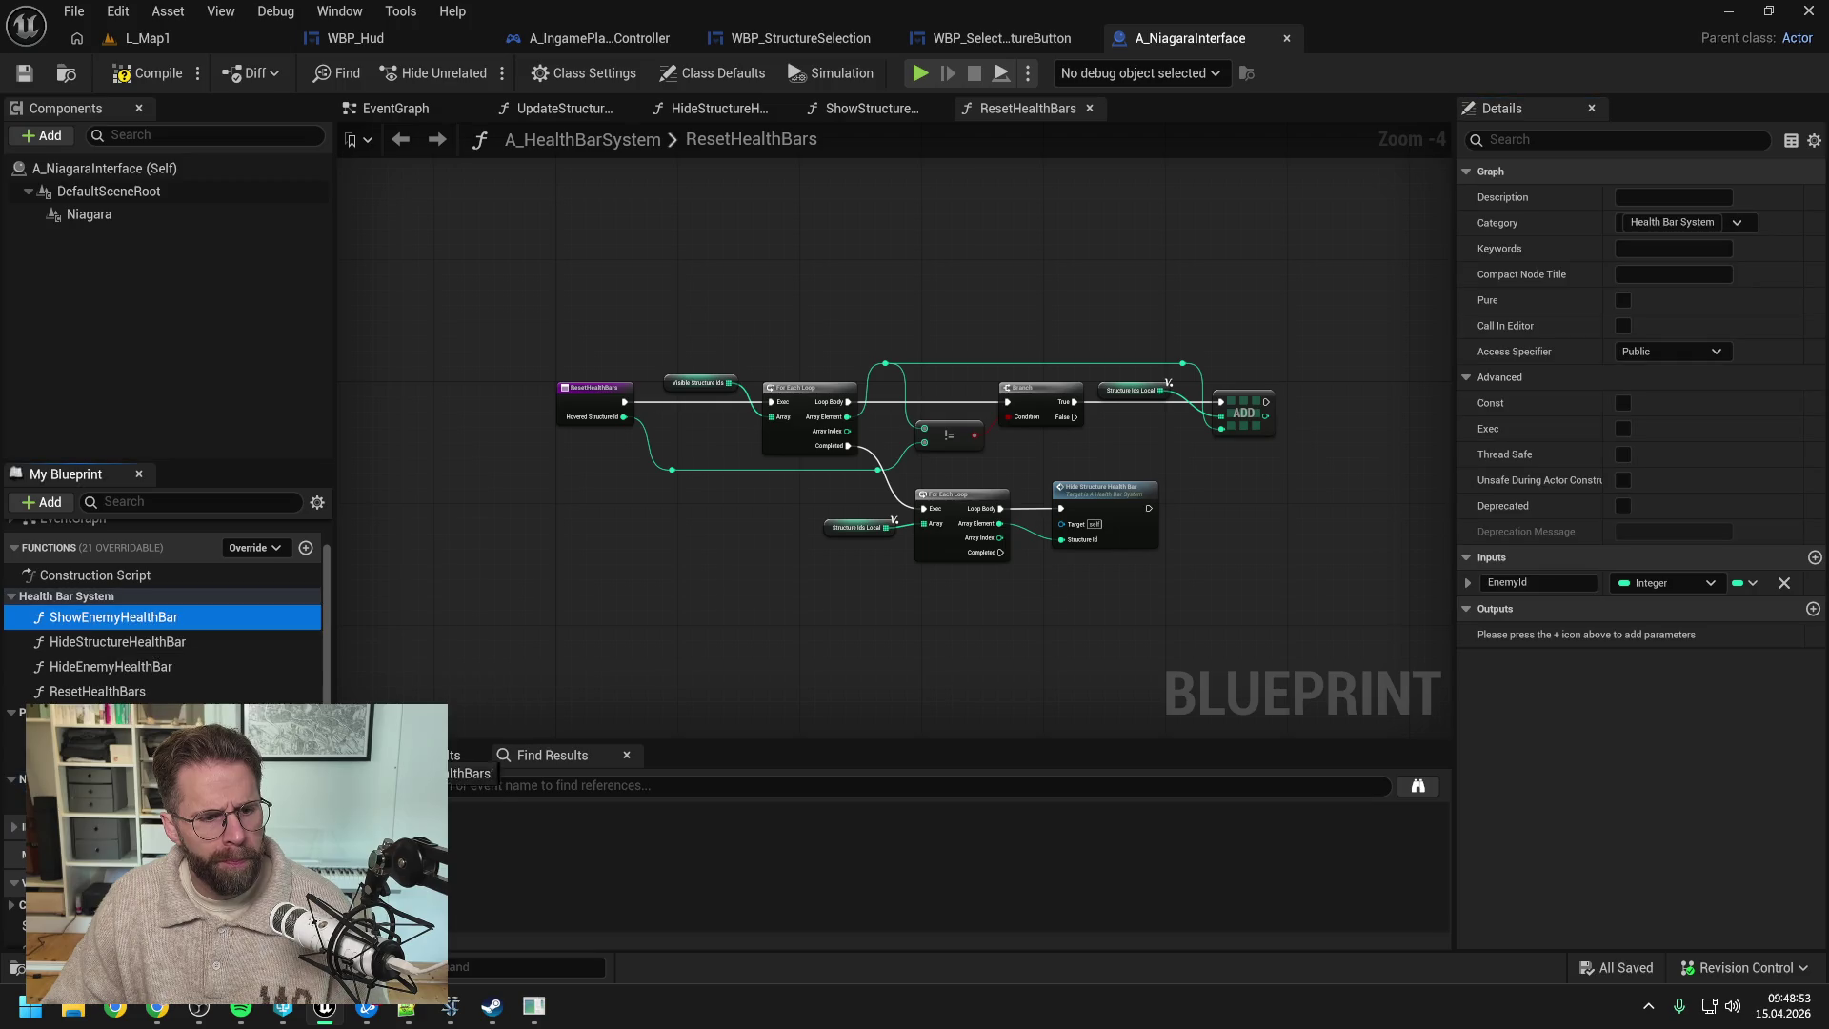
{"action": "mouse_move", "coordinate": [91, 616]}
{"action": "left_mouse_down"}
{"action": "mouse_move", "coordinate": [58, 779]}
{"action": "mouse_move", "coordinate": [76, 725]}
{"action": "mouse_move", "coordinate": [57, 754]}
{"action": "left_mouse_up"}
- Move the Niagara Interface category to the top of the functions list, then save and compile
{"action": "left_click", "coordinate": [100, 619]}
{"action": "left_click", "coordinate": [99, 640]}
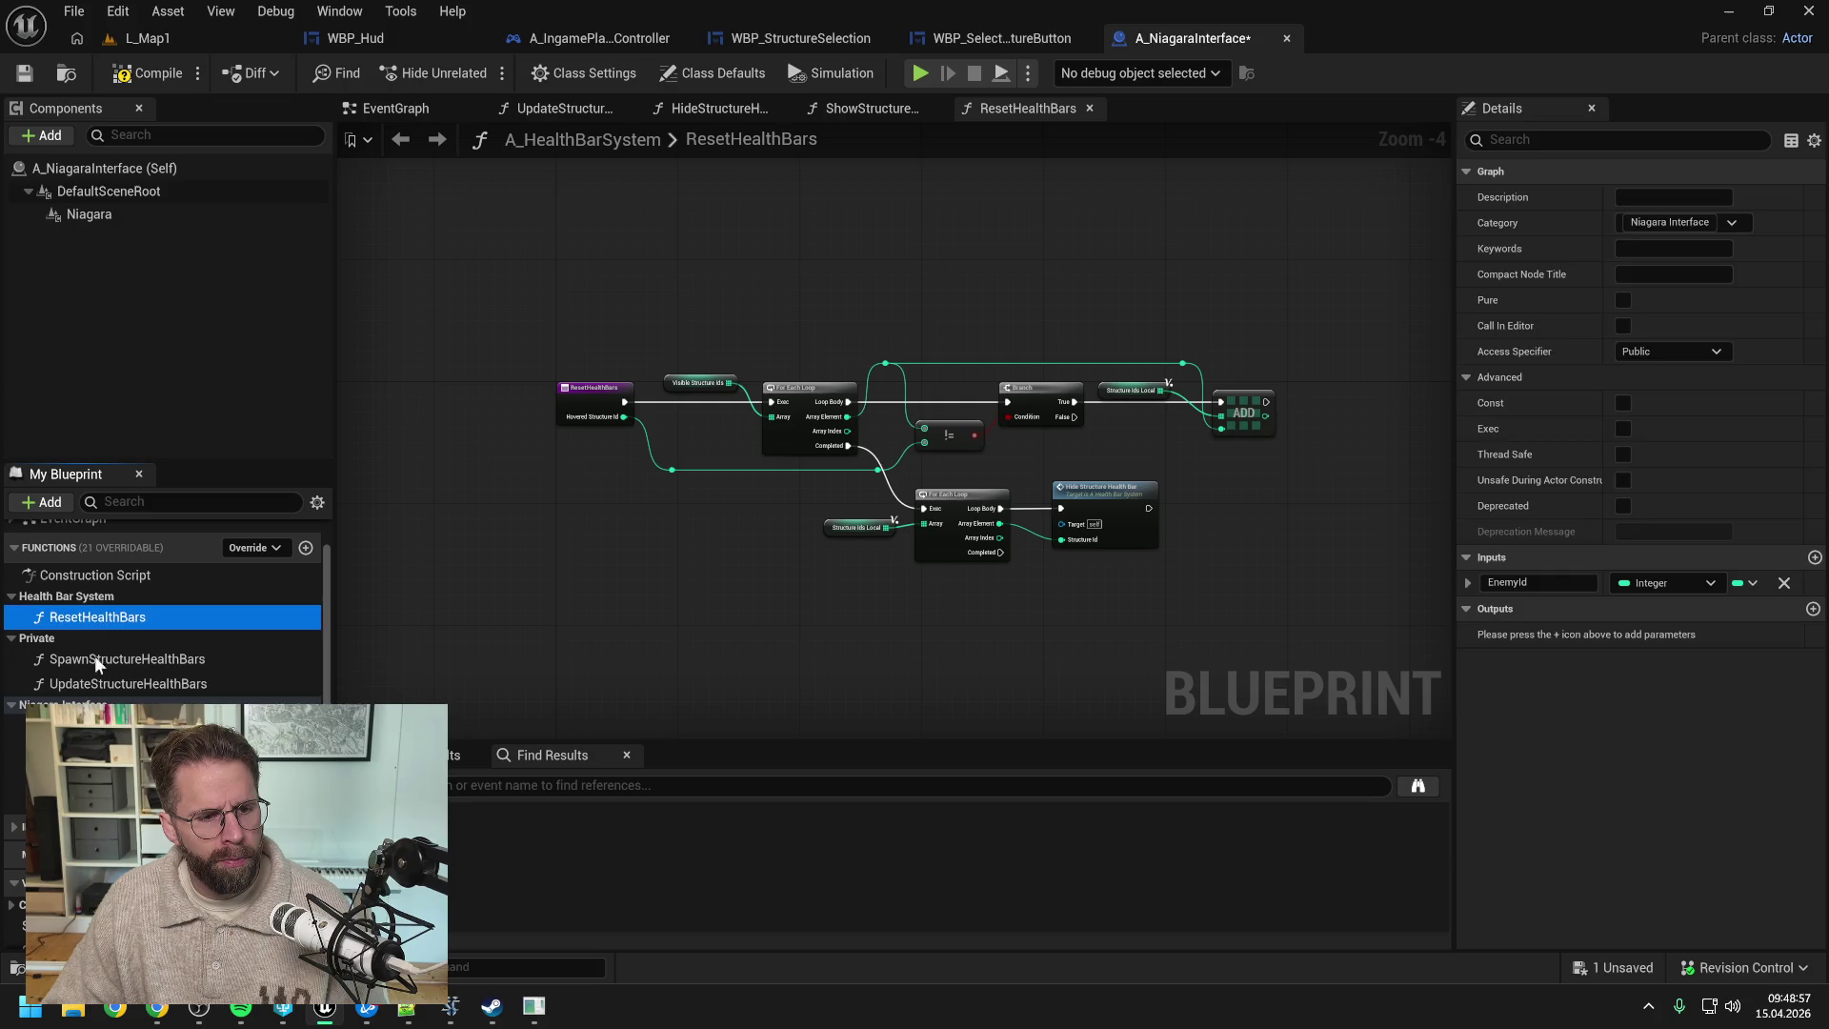
{"action": "left_click_drag", "start_coordinate": [65, 671], "coordinate": [59, 600]}
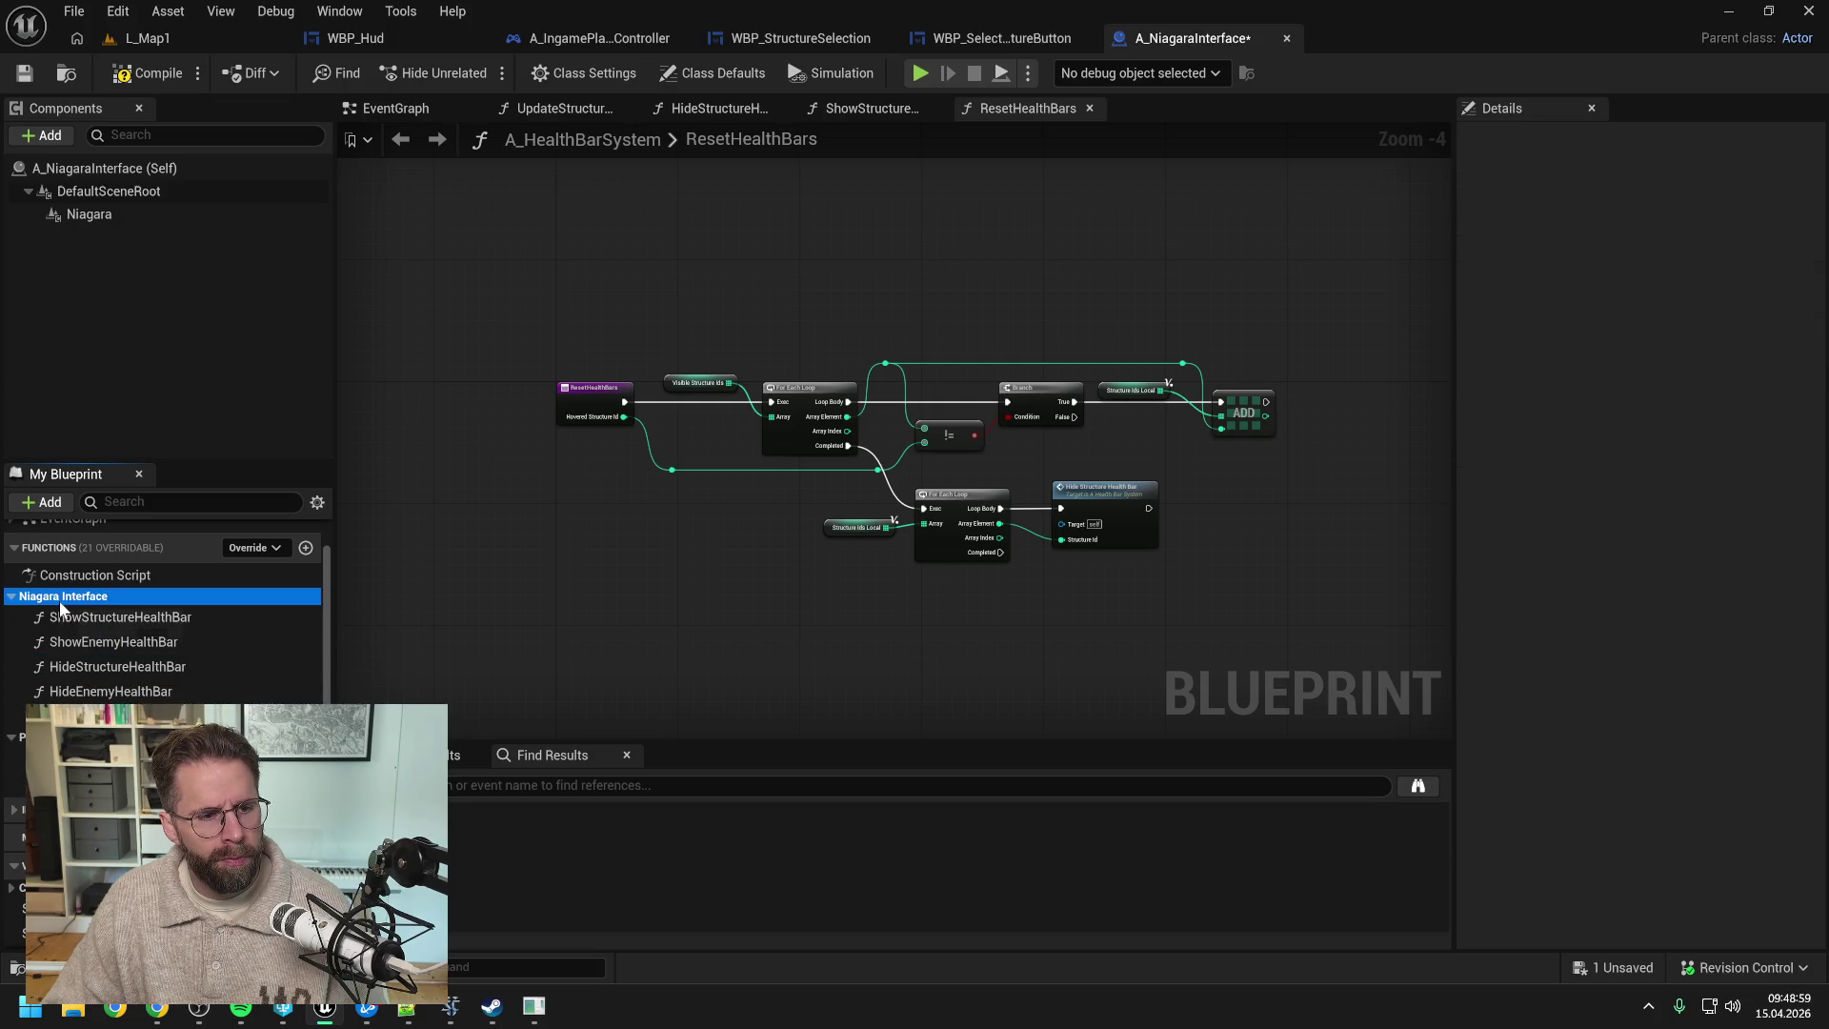
{"action": "key", "text": "ctrl+s"}
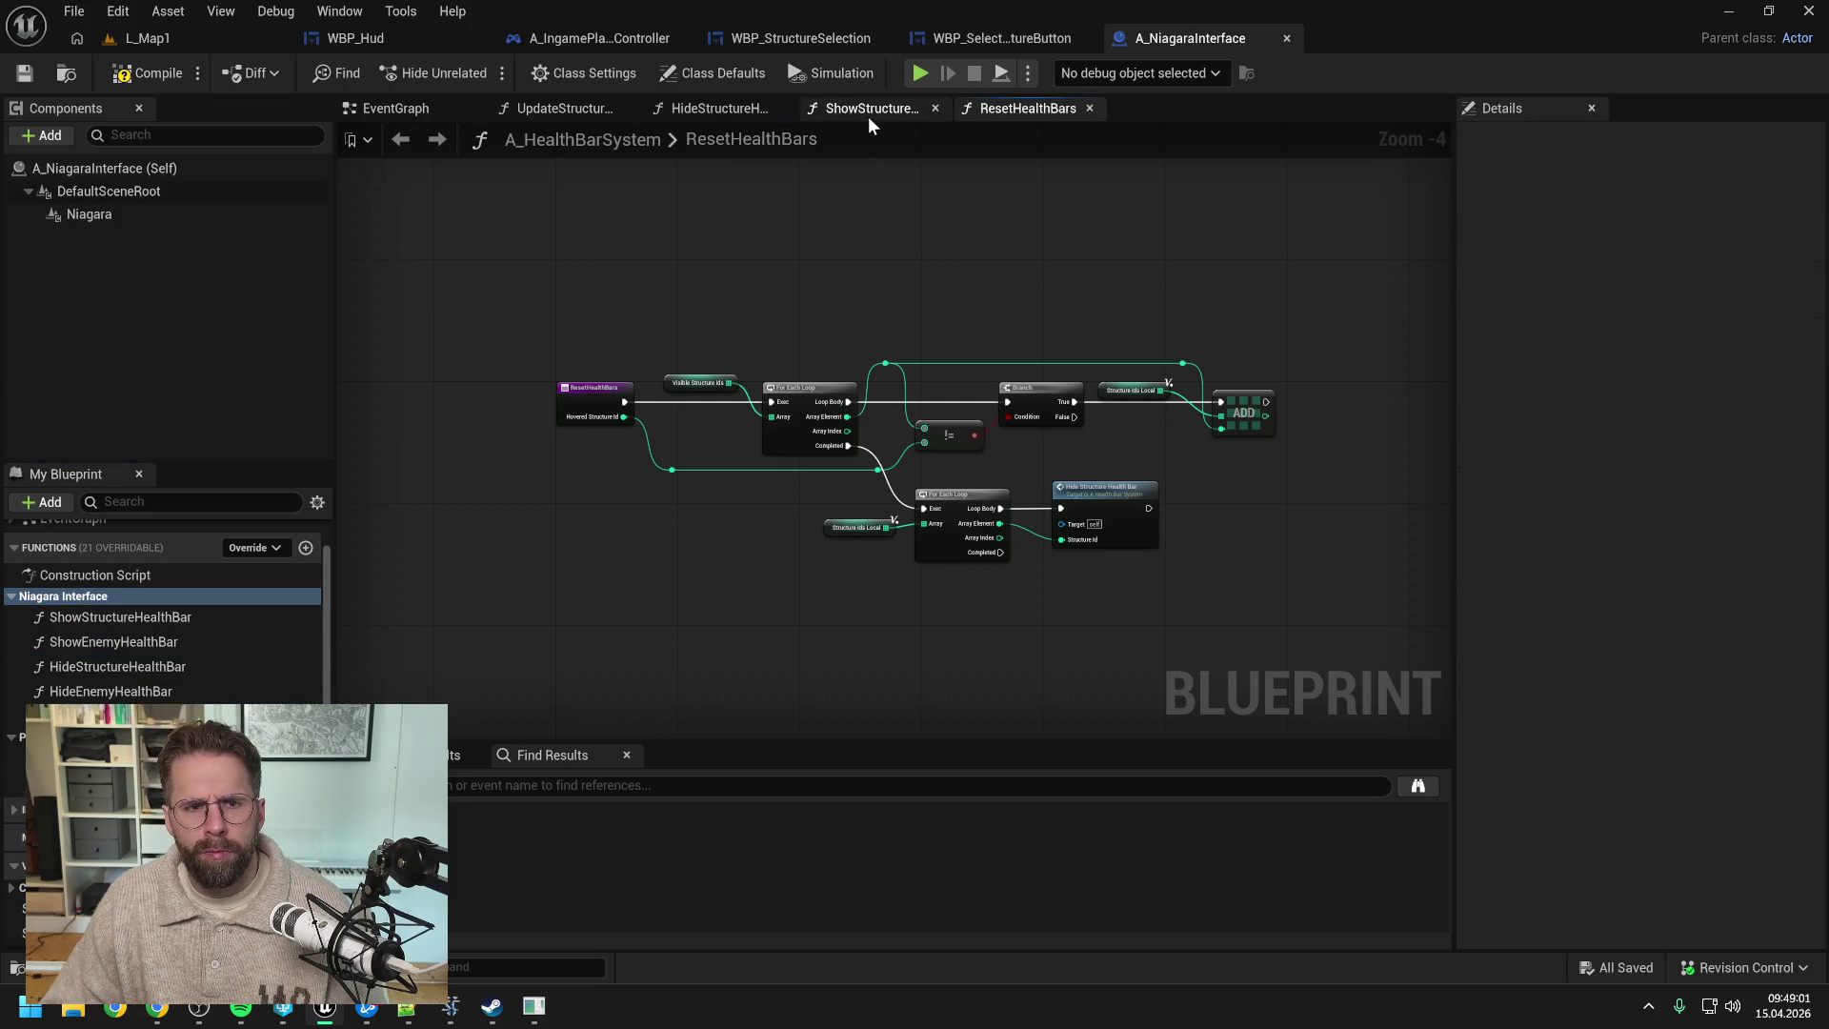
{"action": "left_click", "coordinate": [157, 90]}
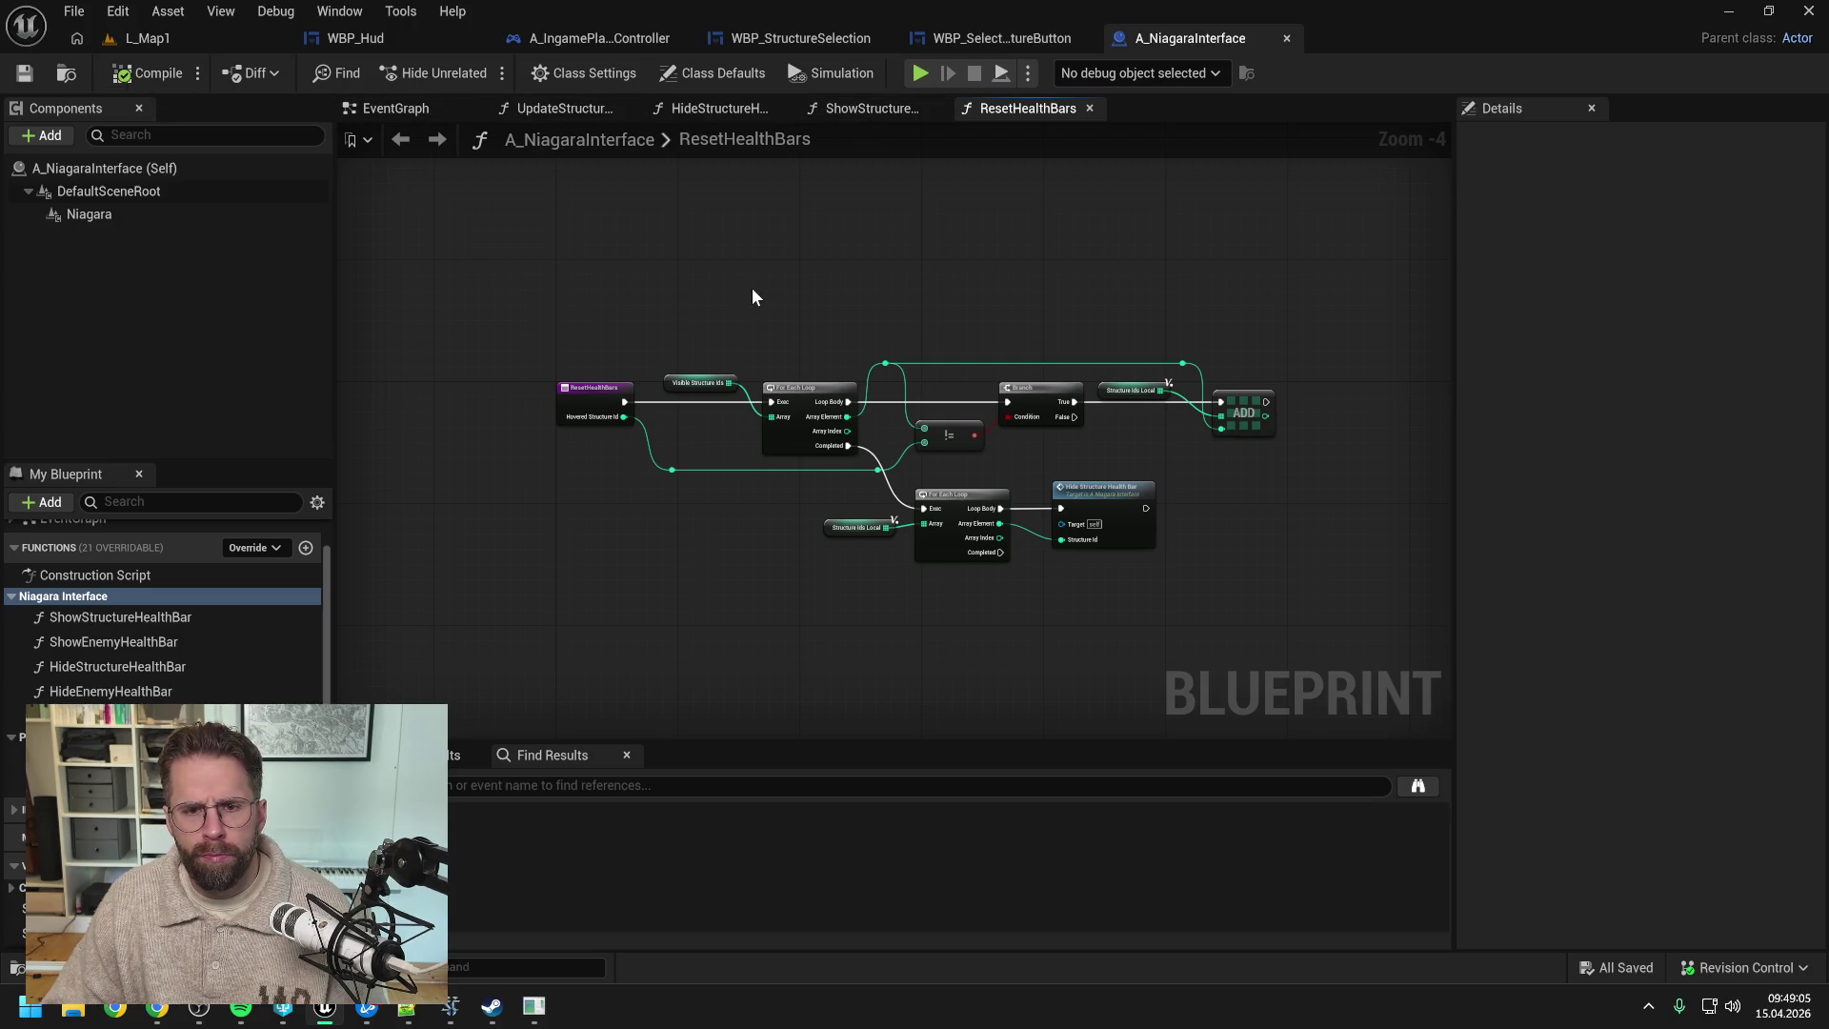
{"action": "scroll", "coordinate": [215, 696], "scroll_direction": "down", "scroll_amount": 3}
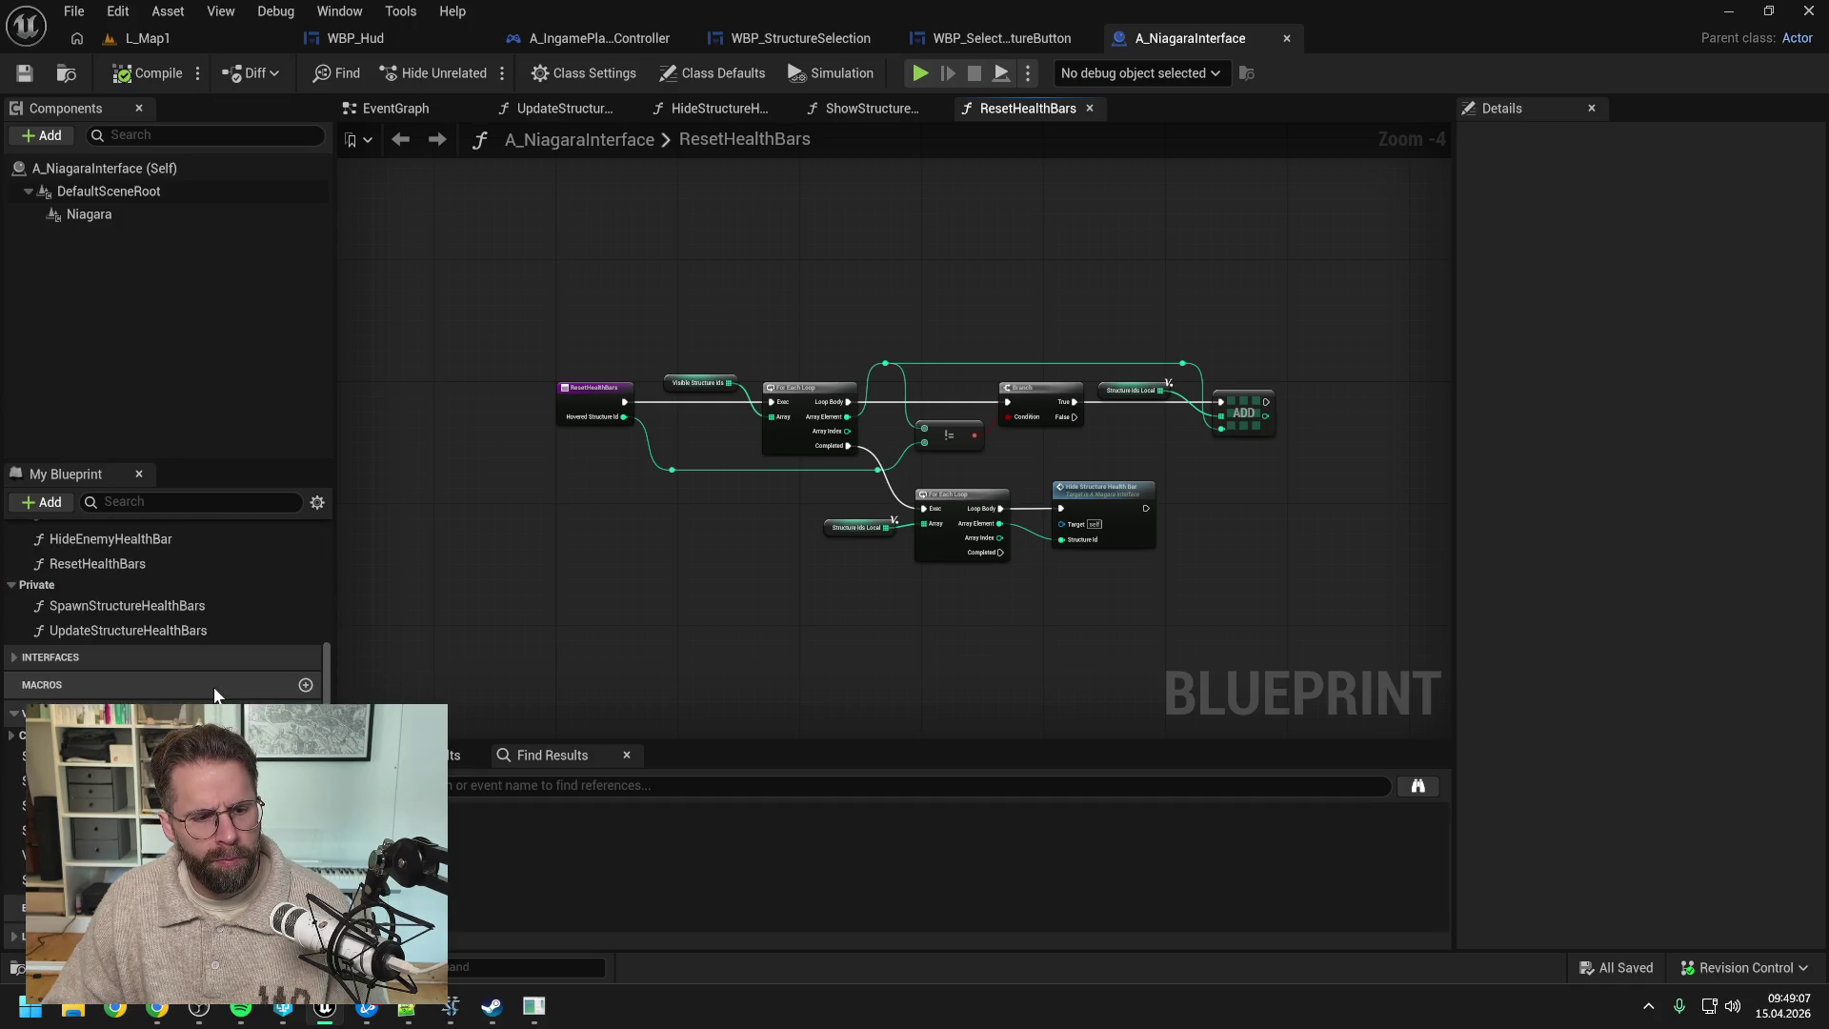
{"action": "scroll", "coordinate": [215, 695], "scroll_direction": "up", "scroll_amount": 3}
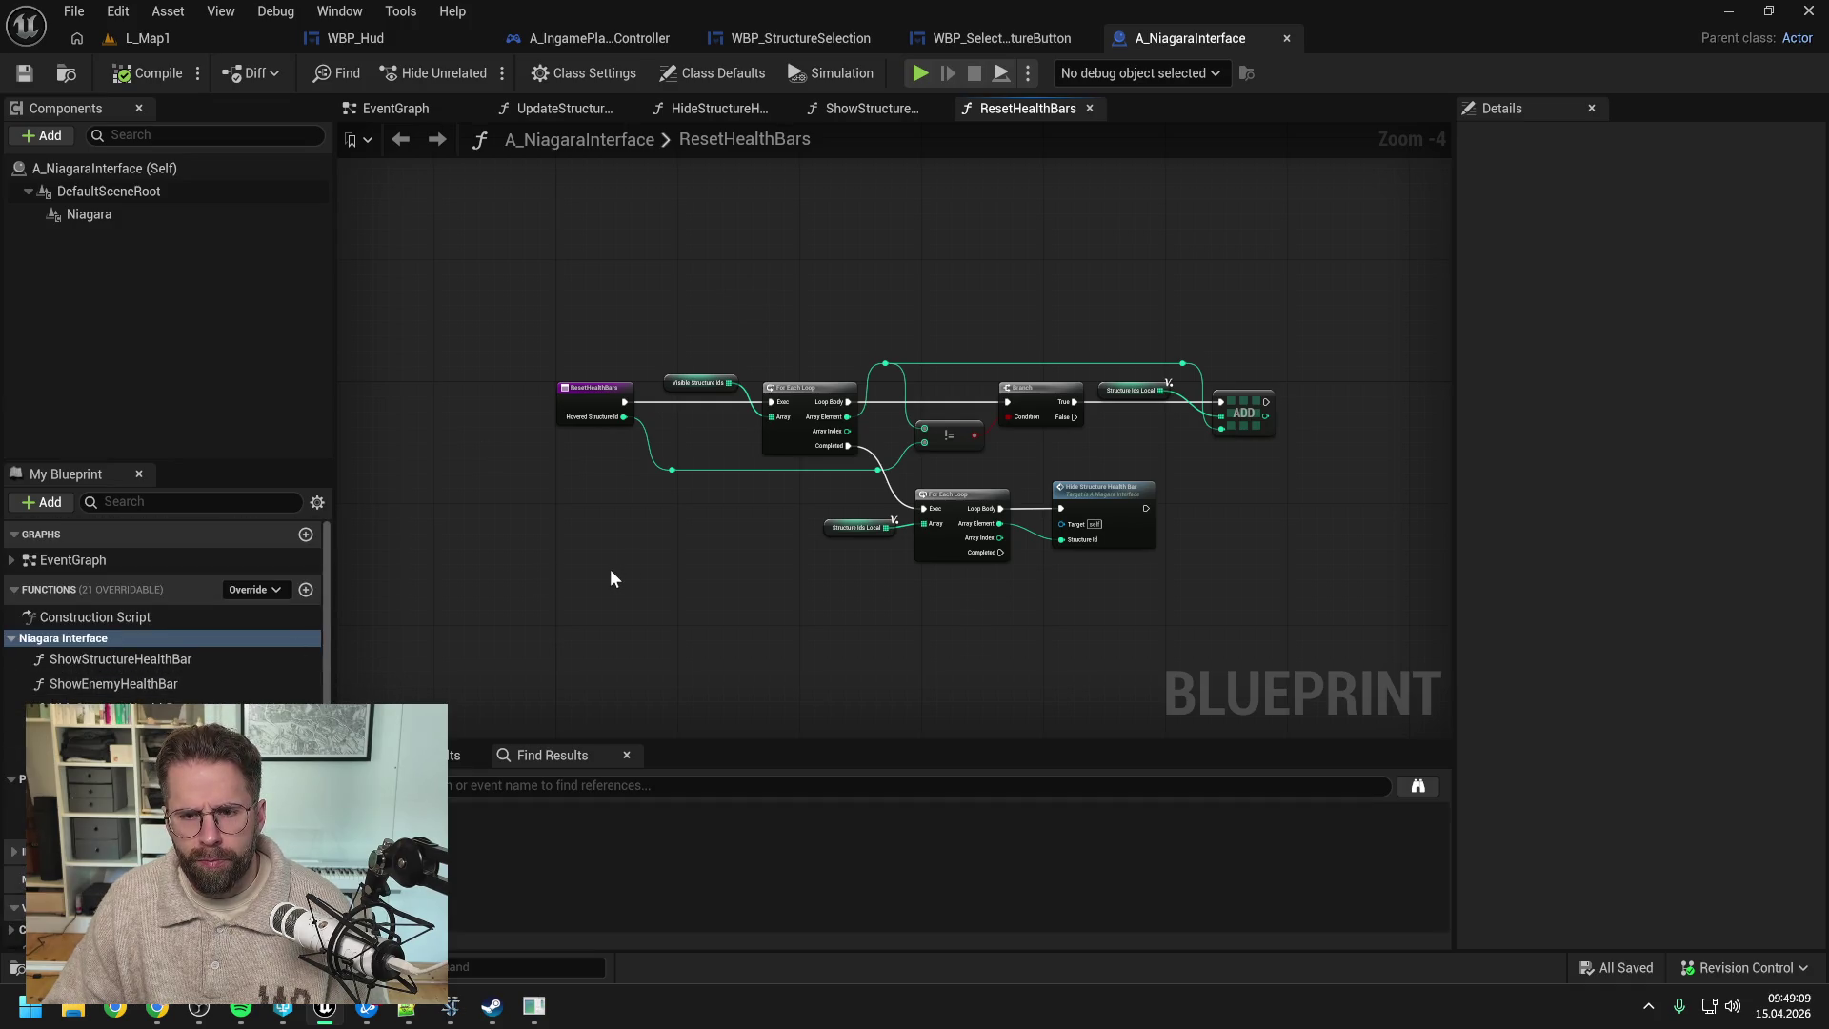
- Flip through the structure graphs to the EventGraph, pan to see both event chains, and add a function
{"action": "left_click", "coordinate": [894, 107]}
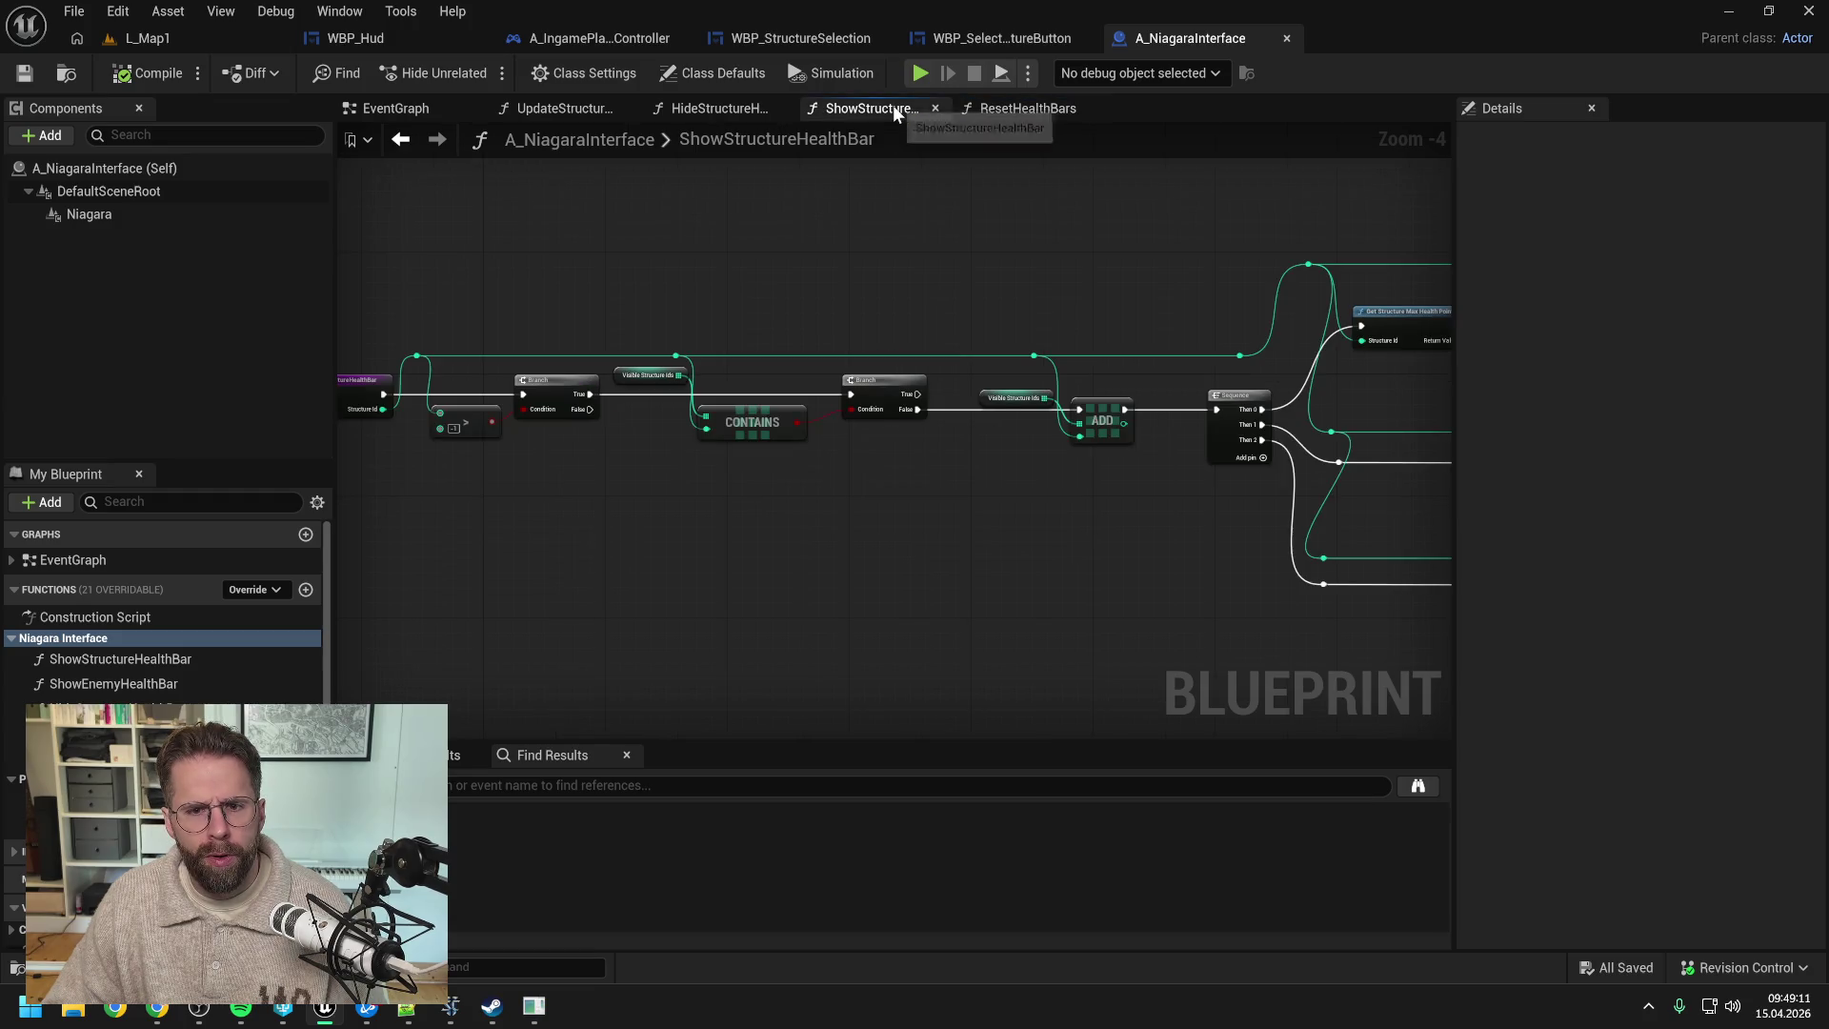
{"action": "left_click", "coordinate": [714, 109]}
{"action": "left_click", "coordinate": [573, 106]}
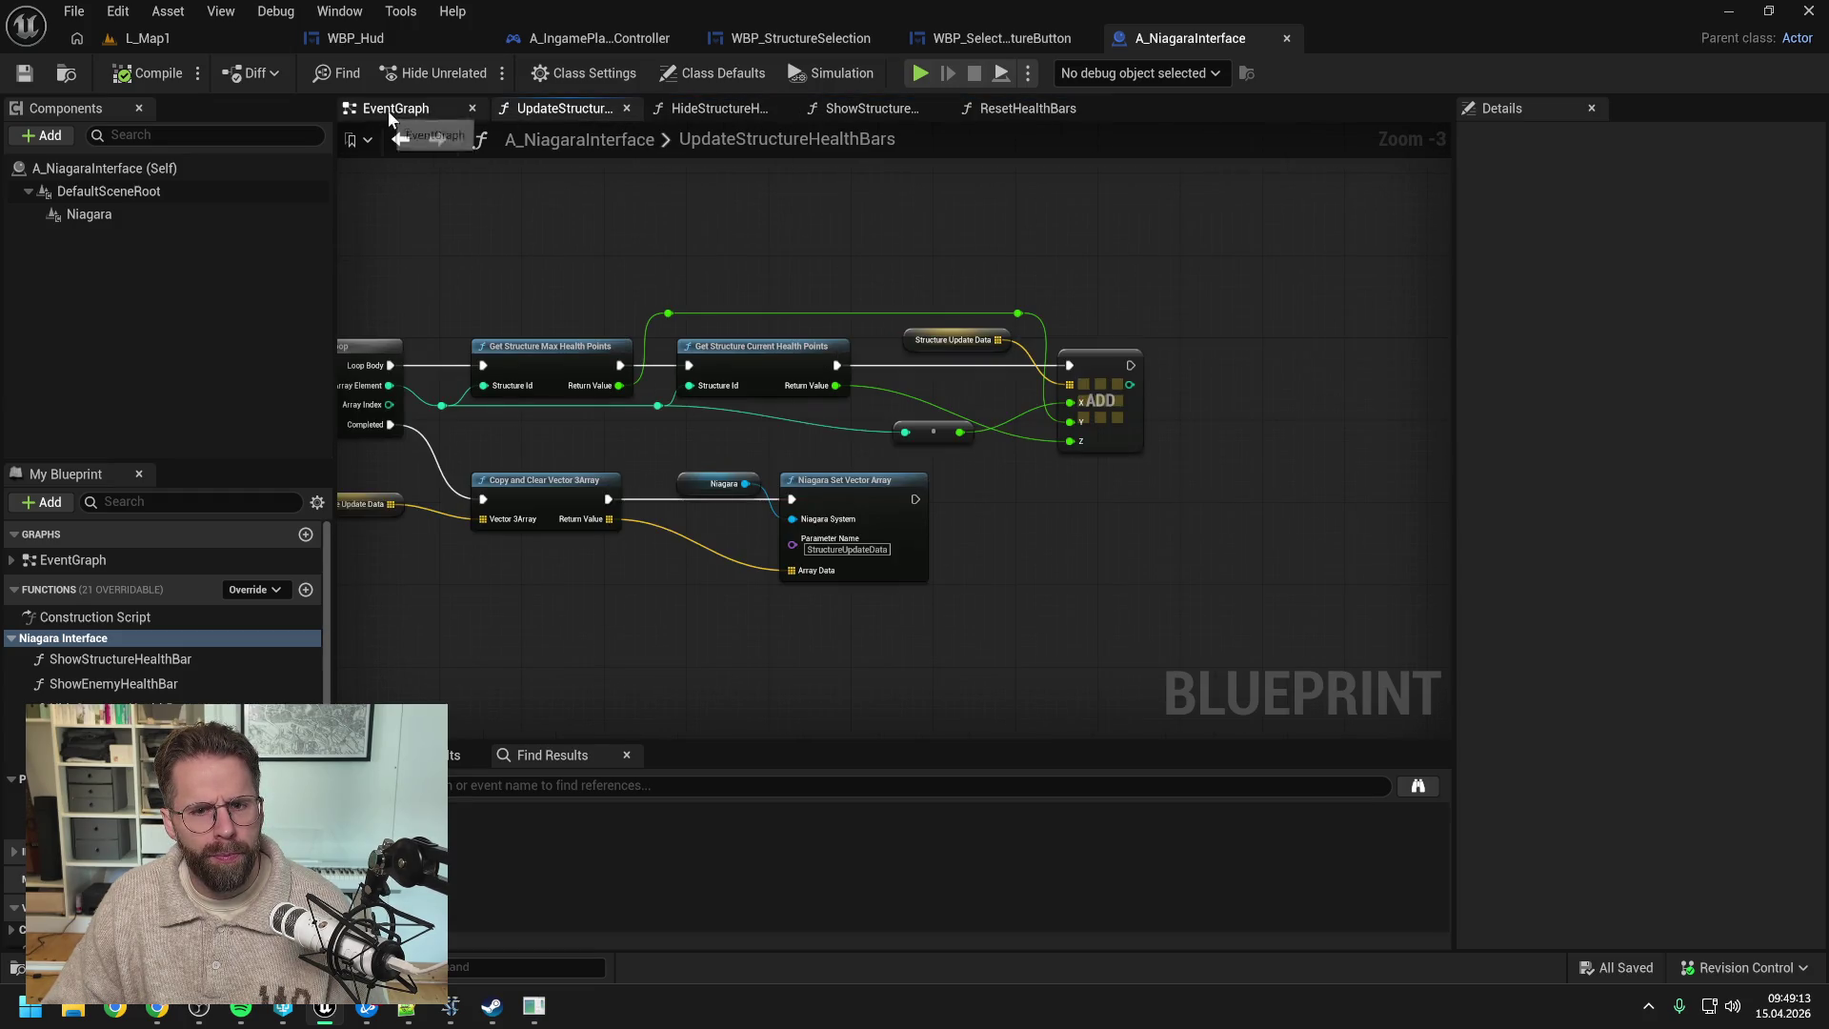
{"action": "left_click", "coordinate": [388, 111]}
{"action": "scroll", "coordinate": [611, 243], "scroll_direction": "down", "scroll_amount": 2}
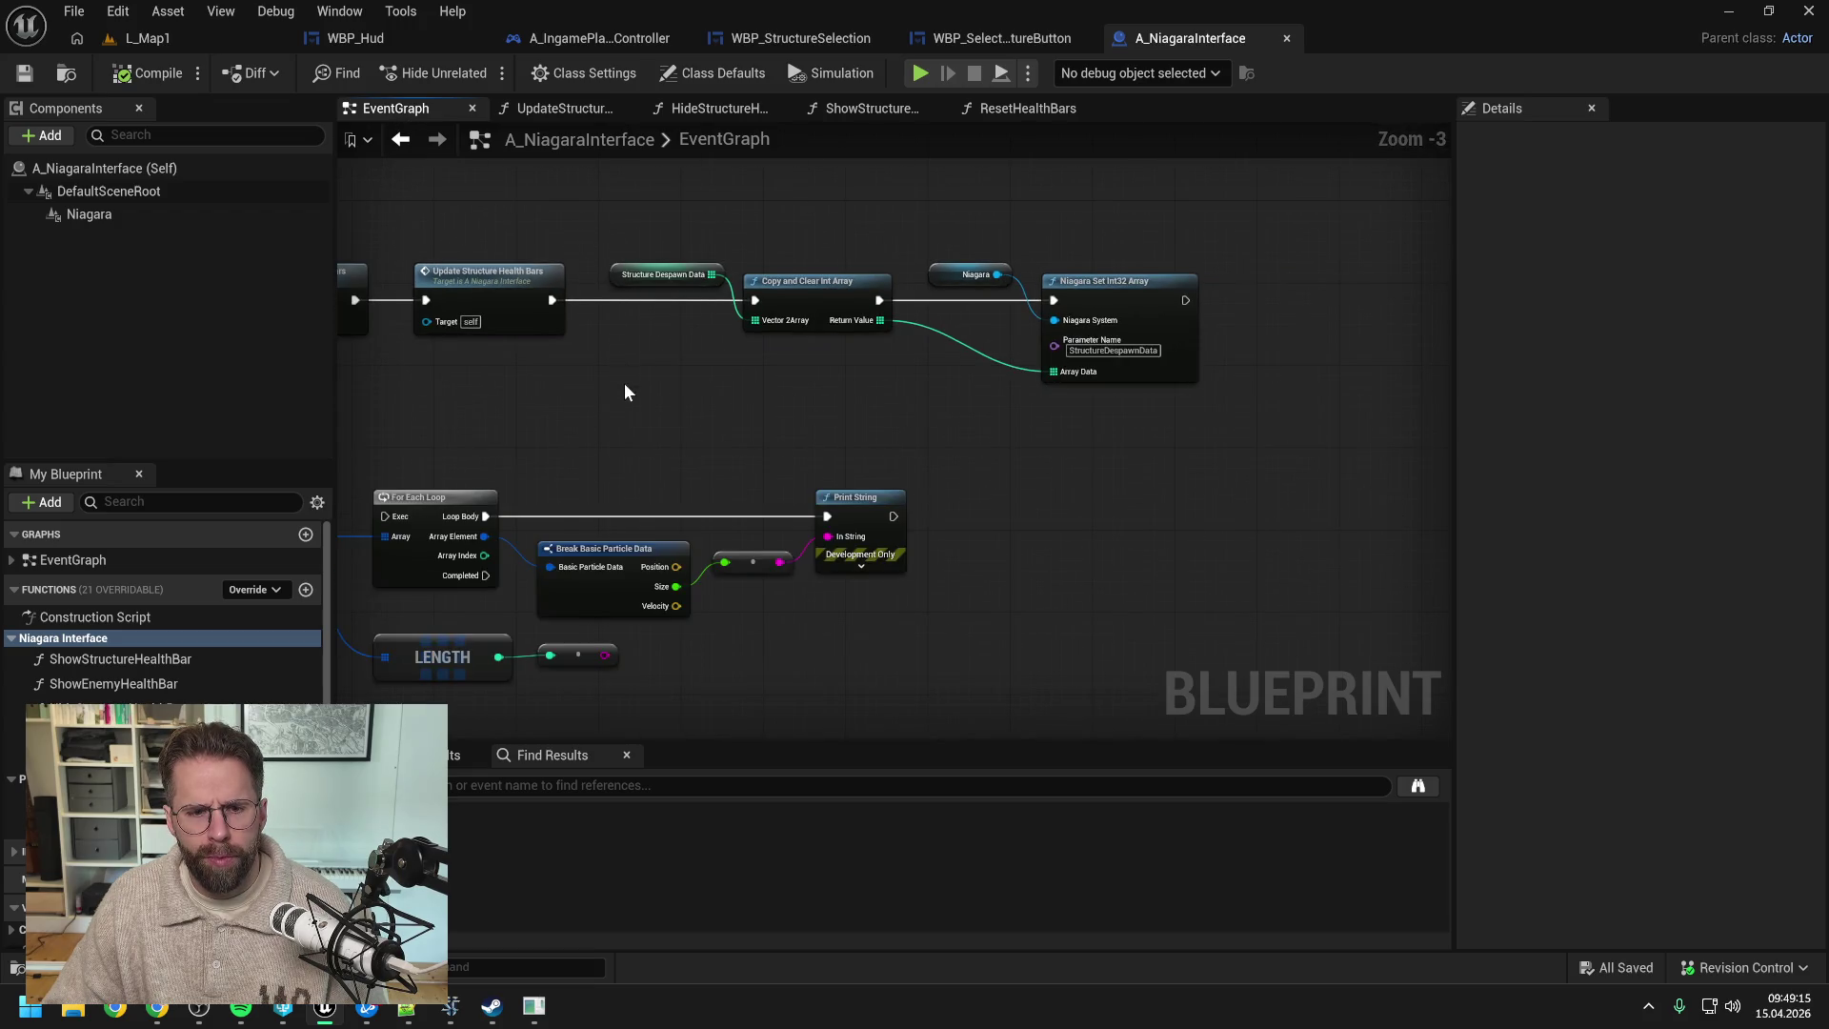
{"action": "left_click_drag", "start_coordinate": [626, 383], "coordinate": [889, 377]}
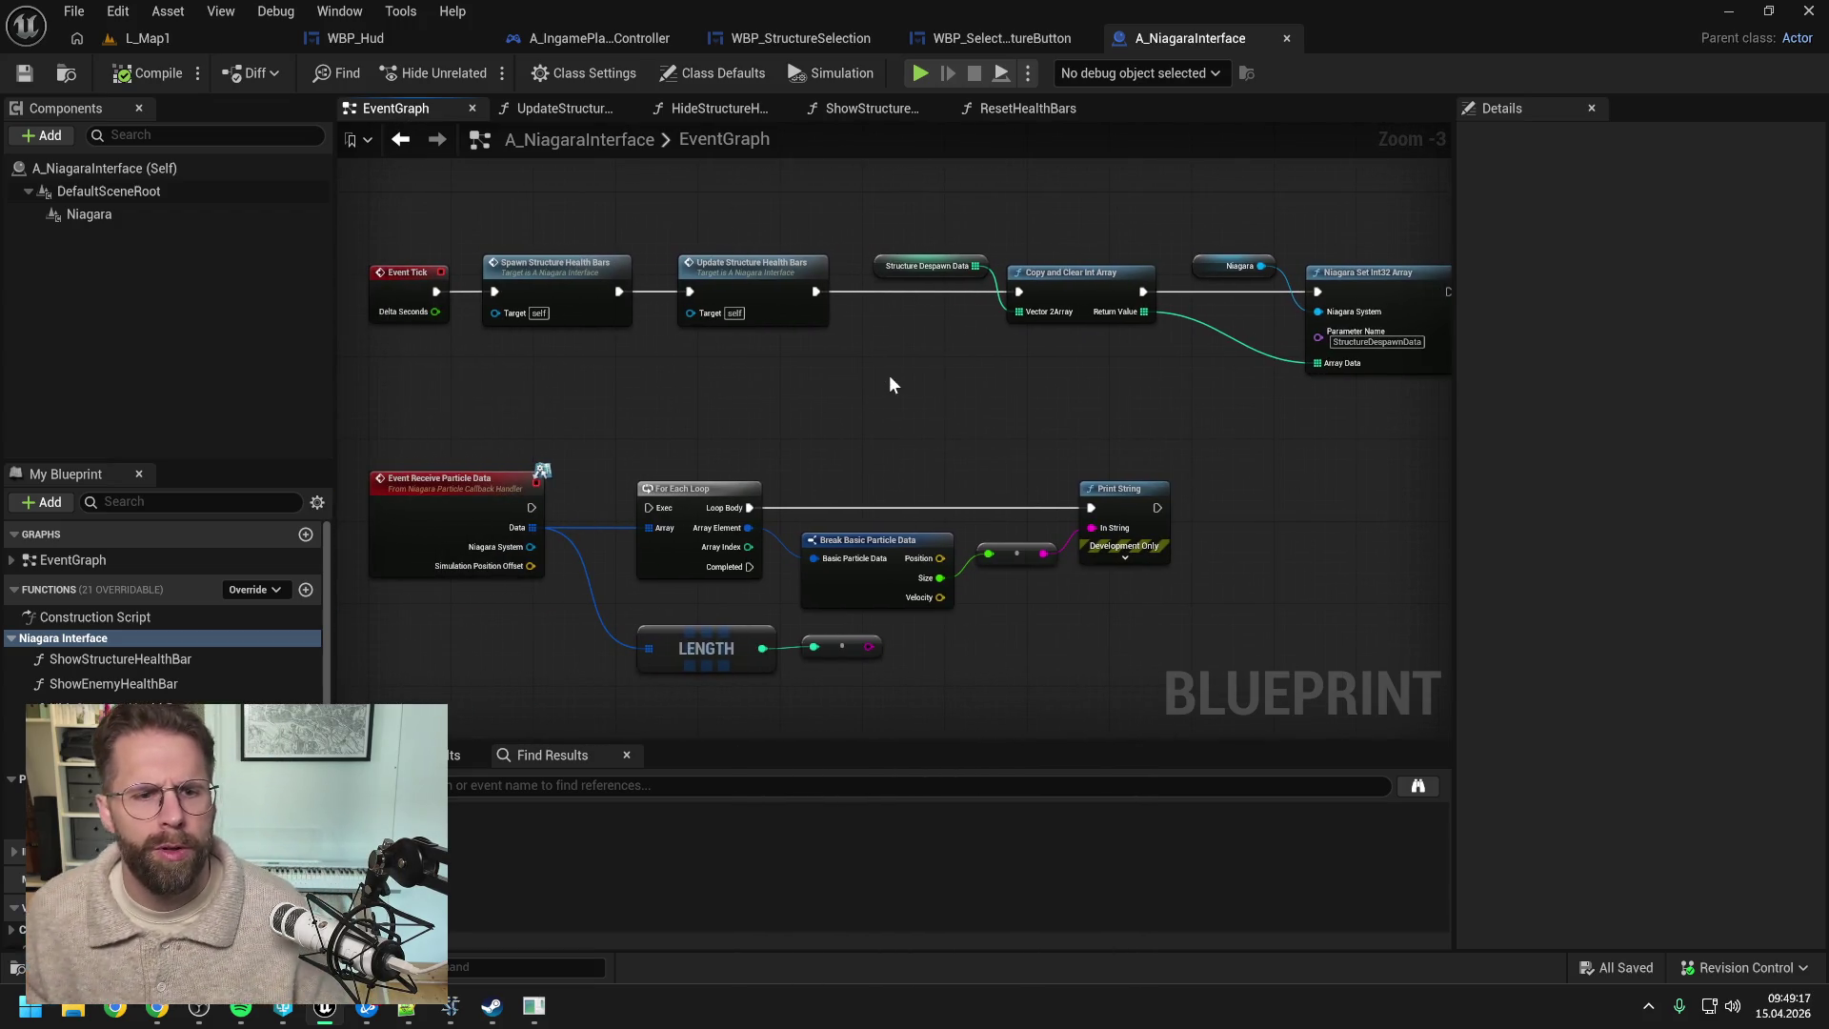
{"action": "scroll", "coordinate": [886, 383], "scroll_direction": "down", "scroll_amount": 1}
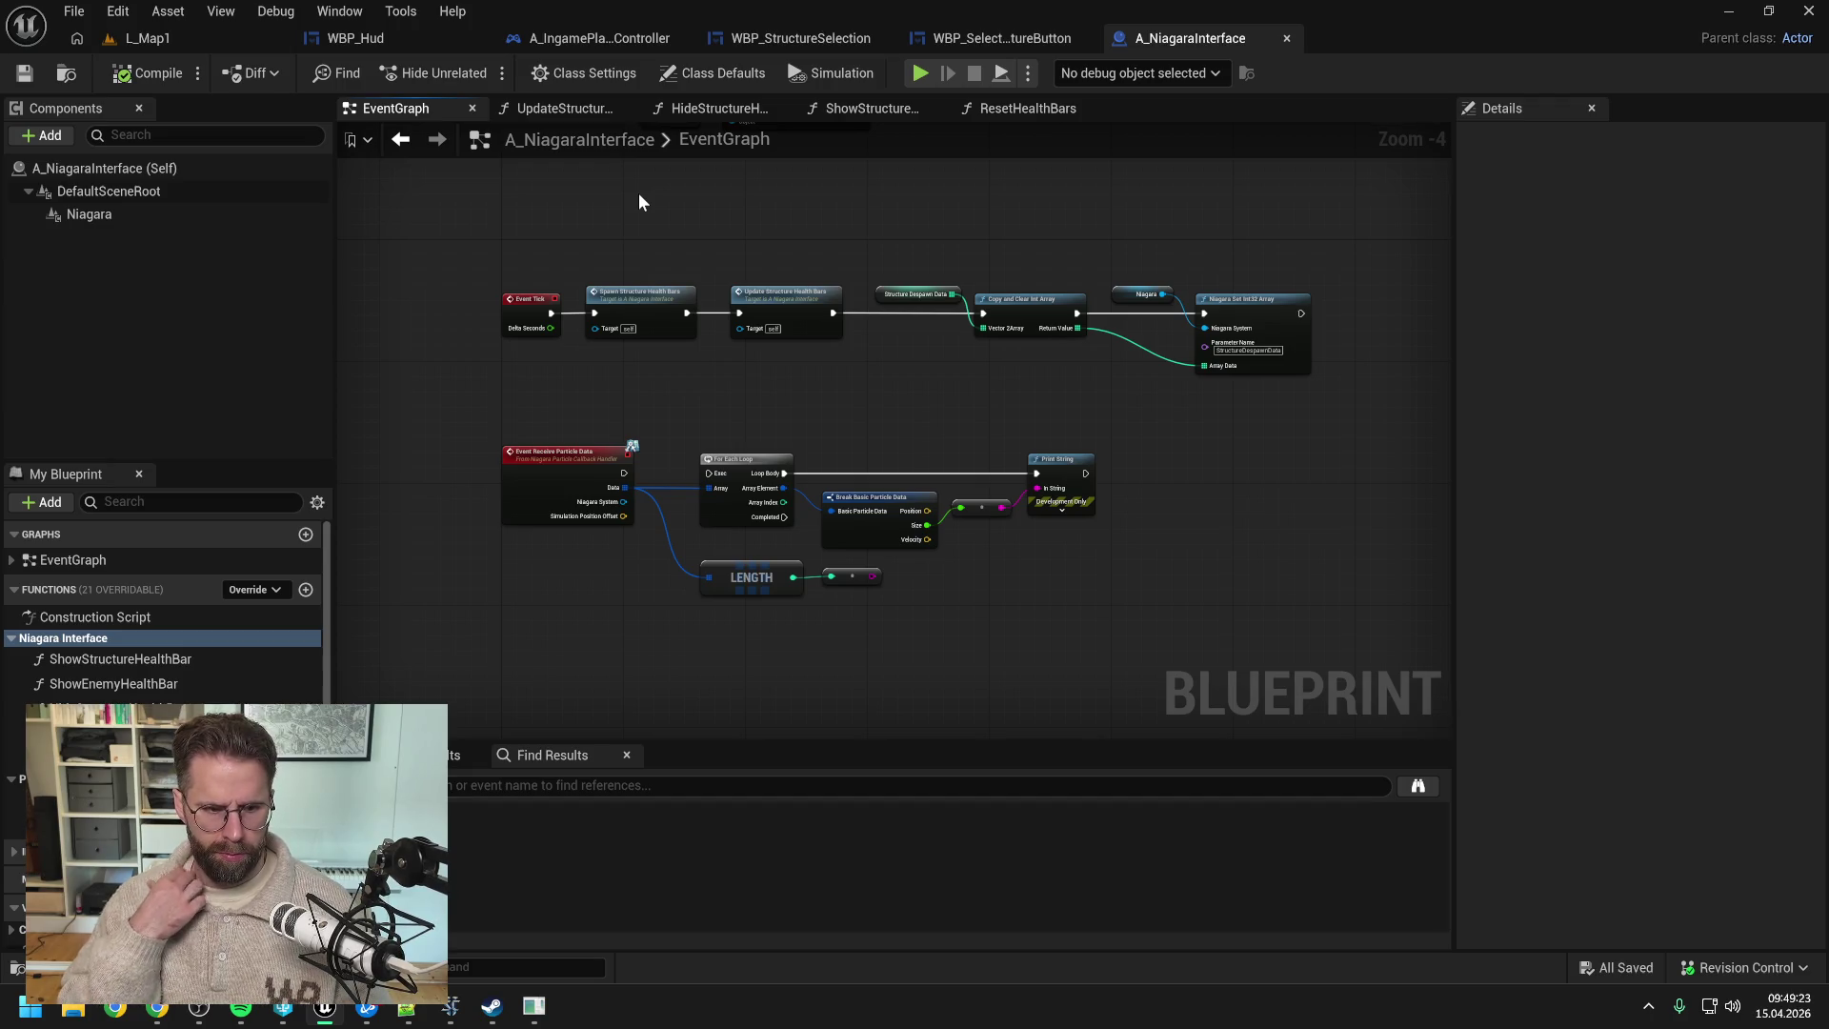
{"action": "left_click", "coordinate": [306, 590]}
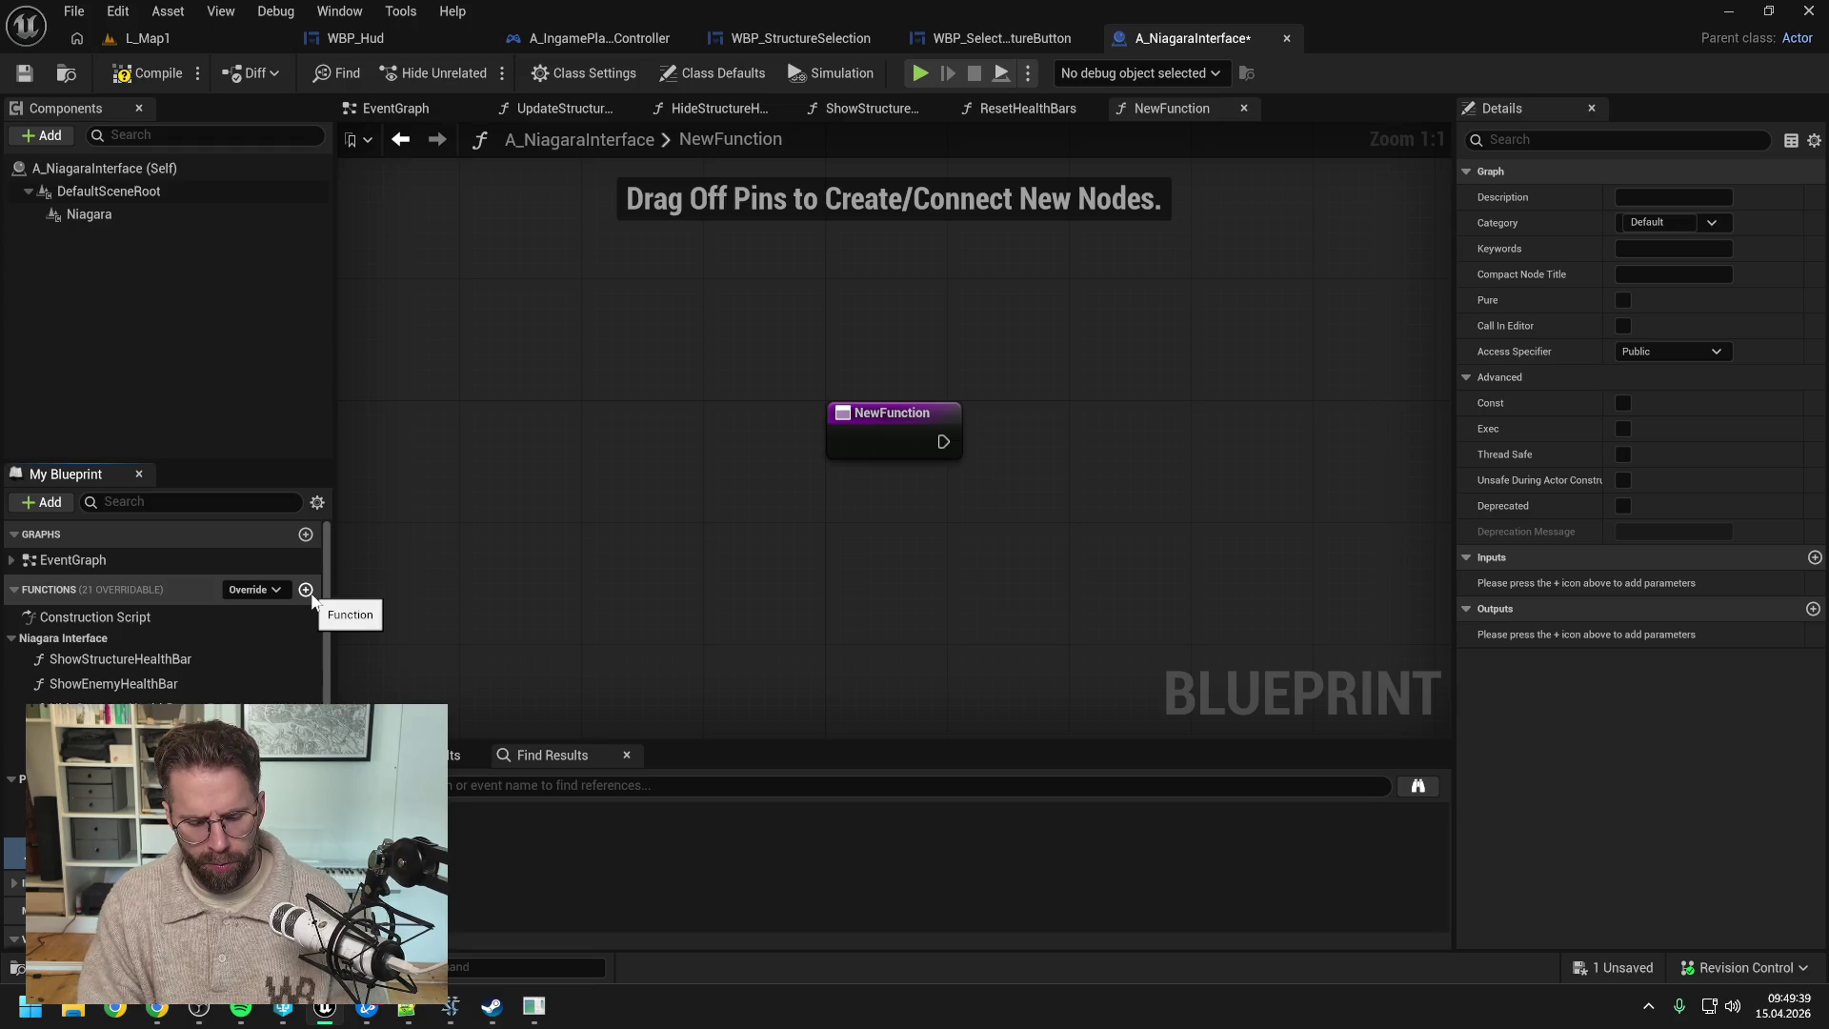
- Name the new function ShowStructureHoveredDecal, save, and file it under Niagara Interface
{"action": "key", "text": "Return"}
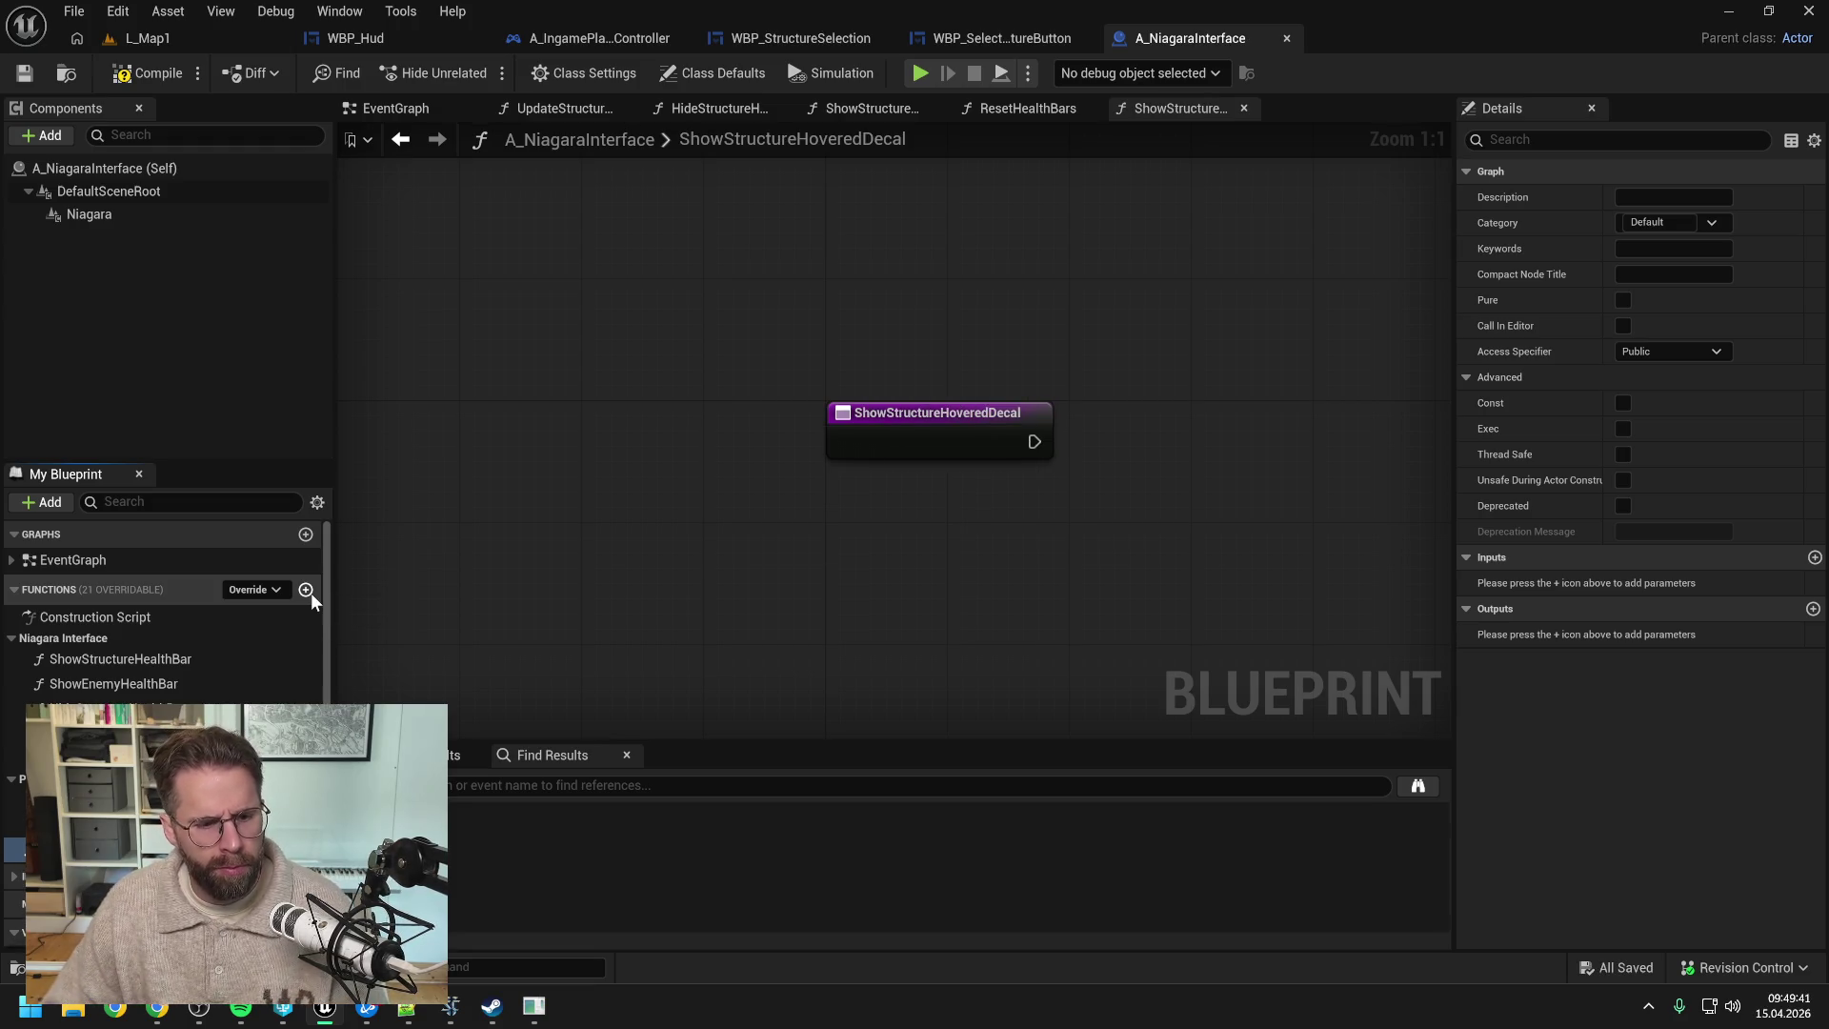
{"action": "key", "text": "ctrl+s"}
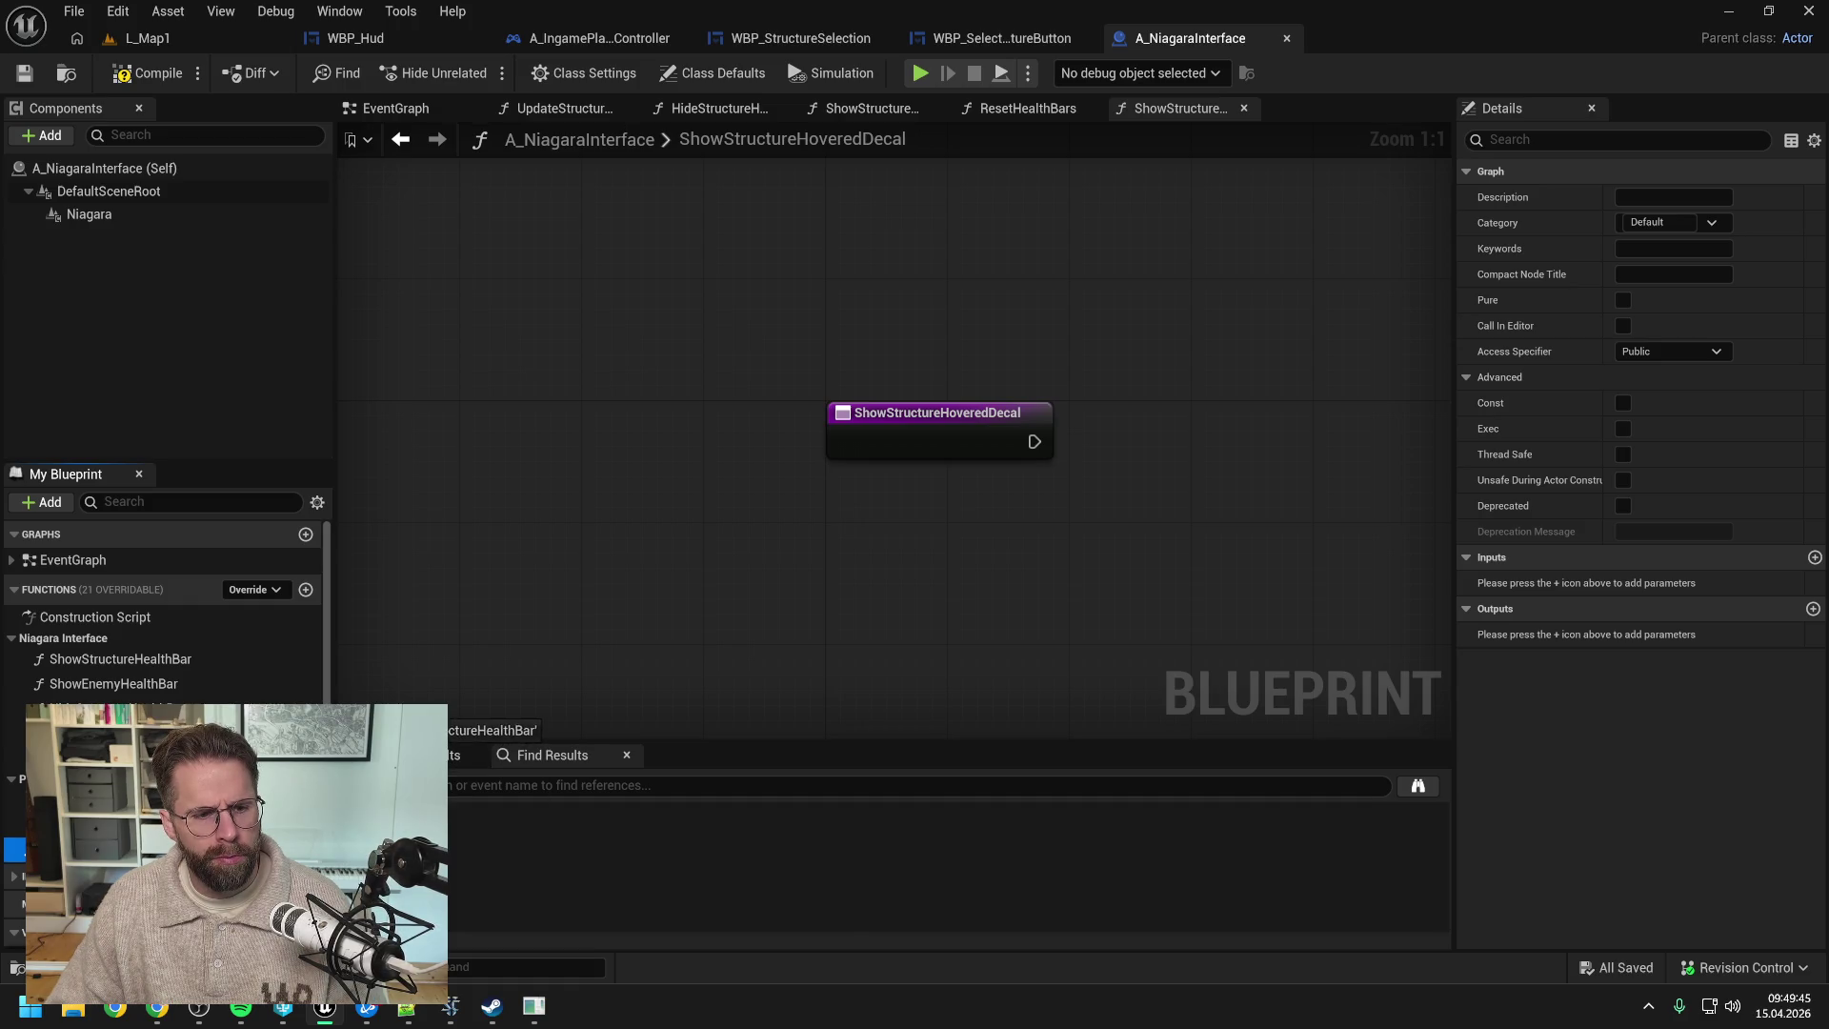
{"action": "left_click_drag", "start_coordinate": [286, 710], "coordinate": [63, 638]}
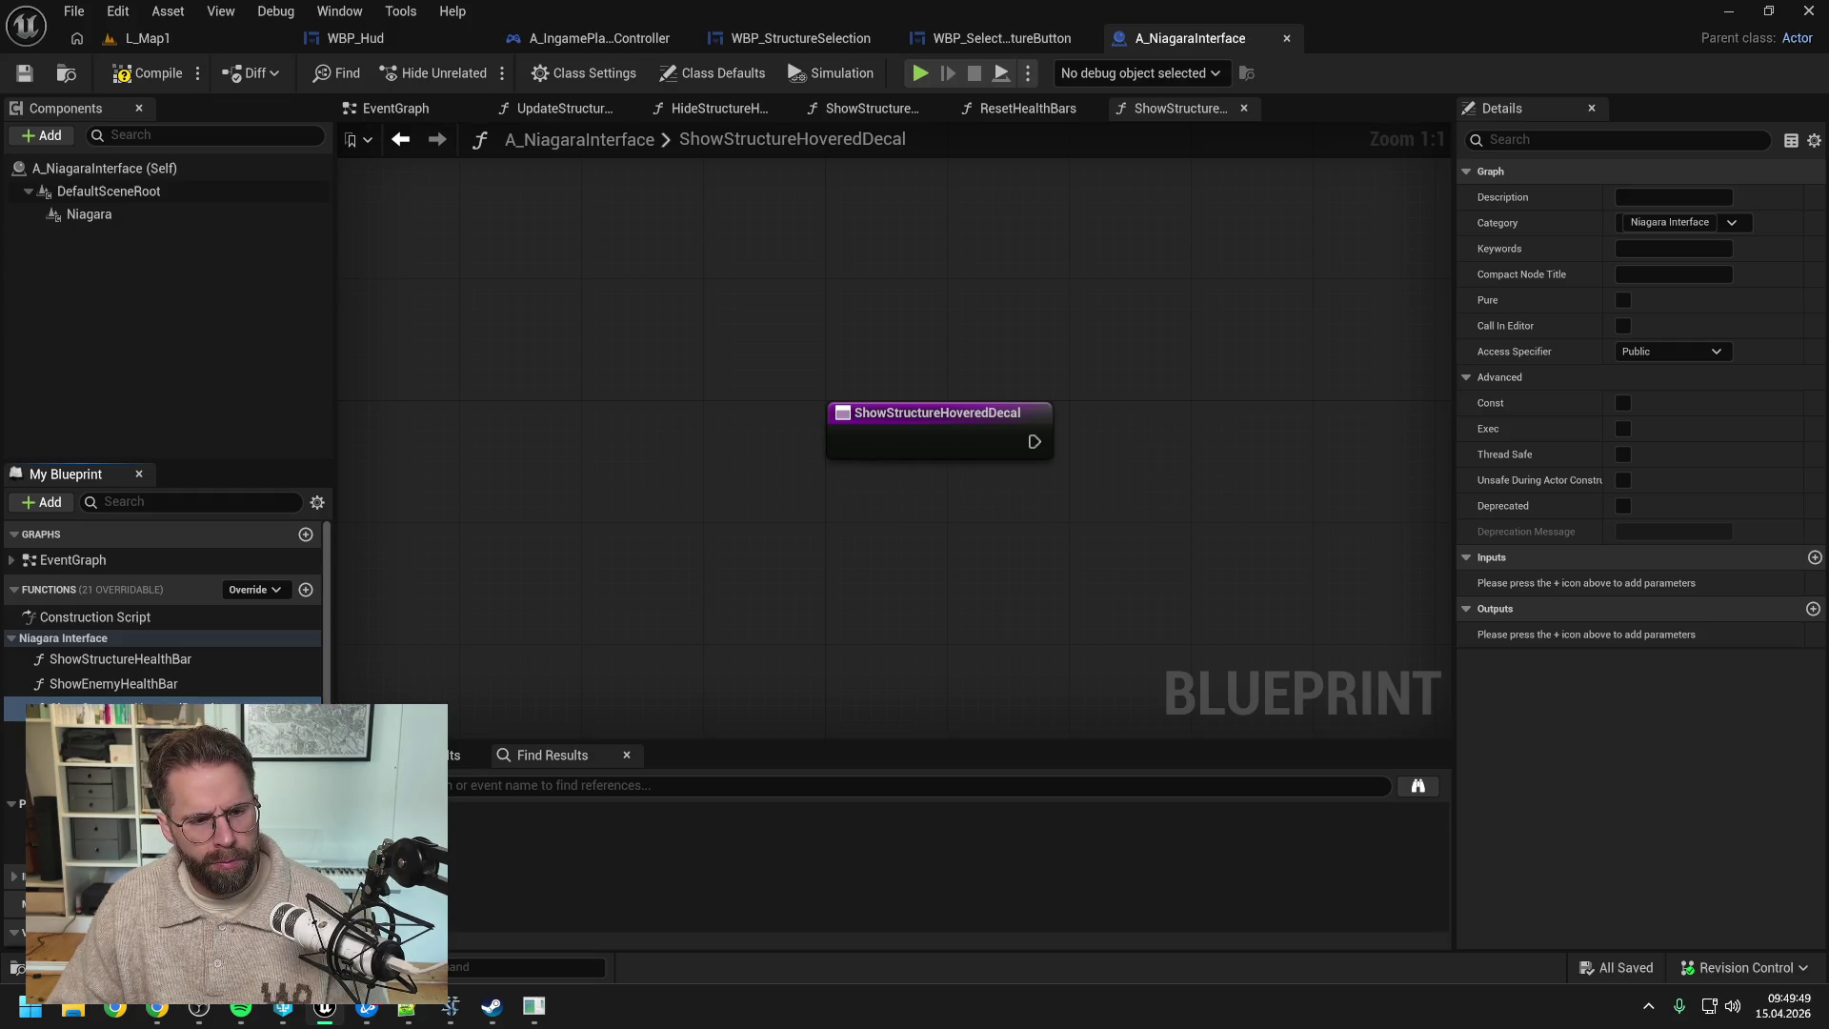
- Give ShowStructureHoveredDecal an Integer input named StructureId, save, and create another new function
{"action": "left_click", "coordinate": [150, 660]}
{"action": "left_click", "coordinate": [115, 709]}
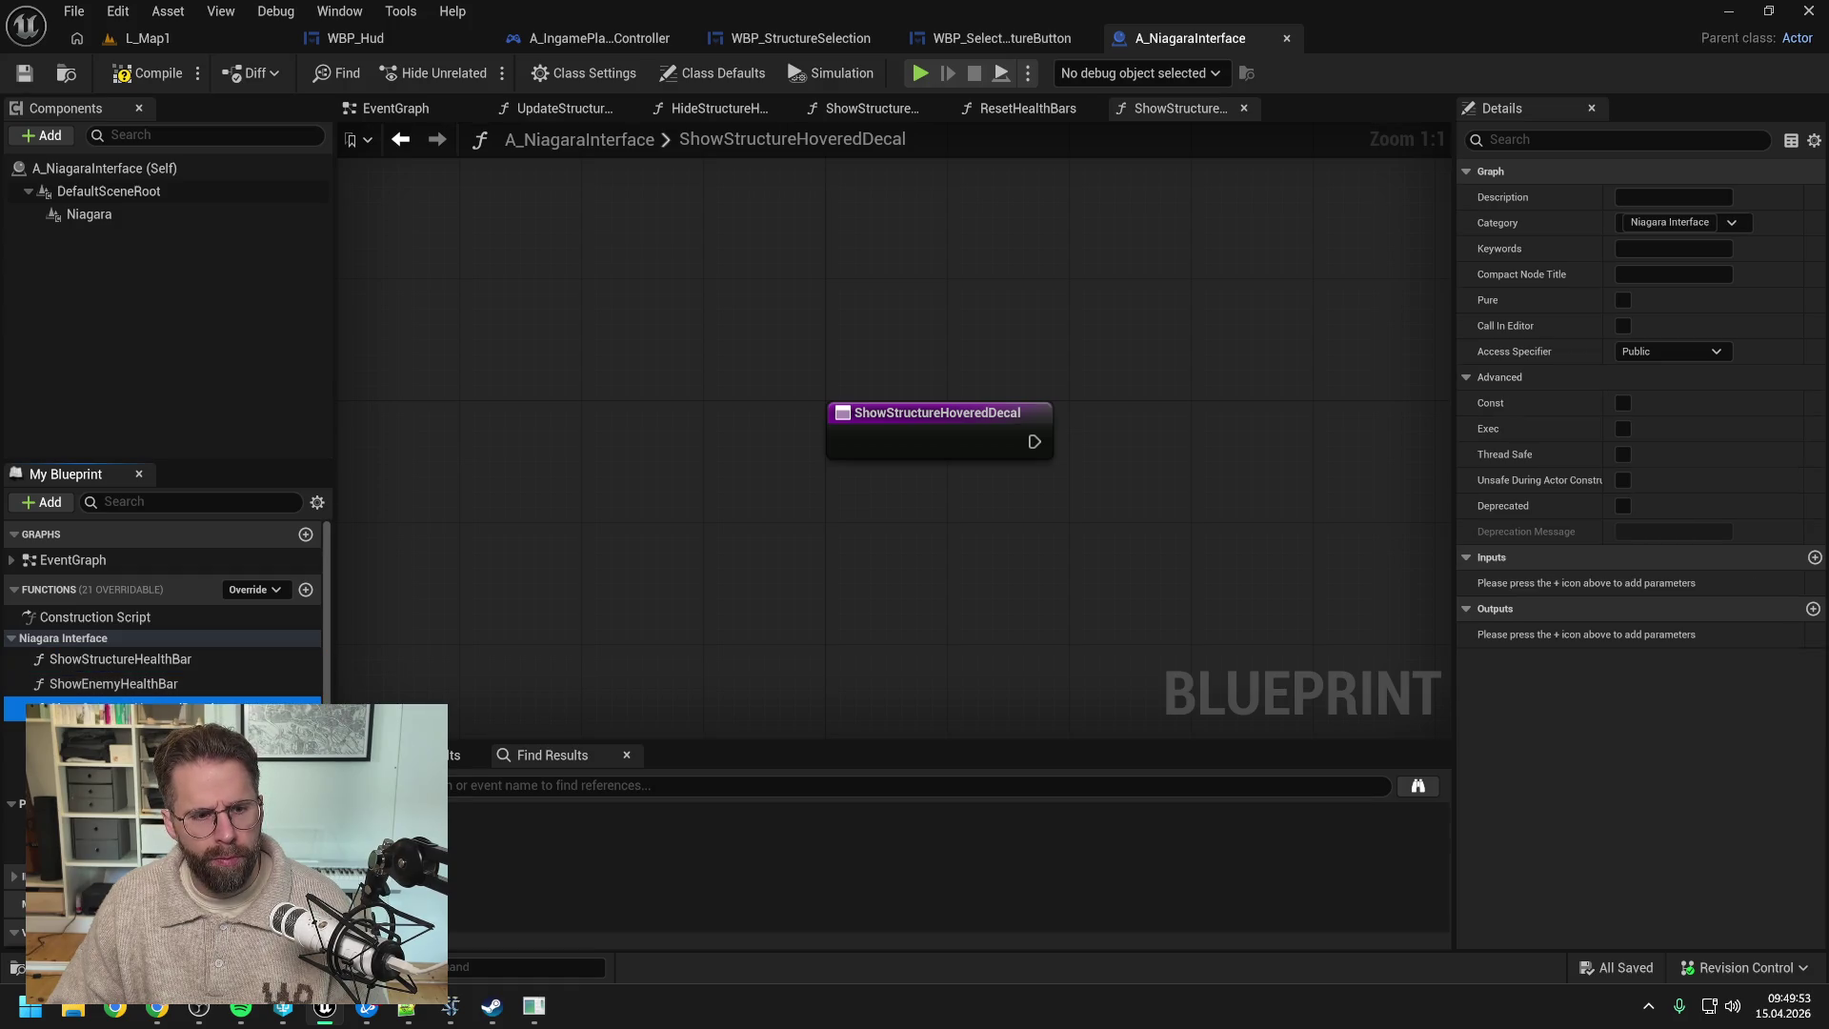
{"action": "left_click", "coordinate": [1815, 558]}
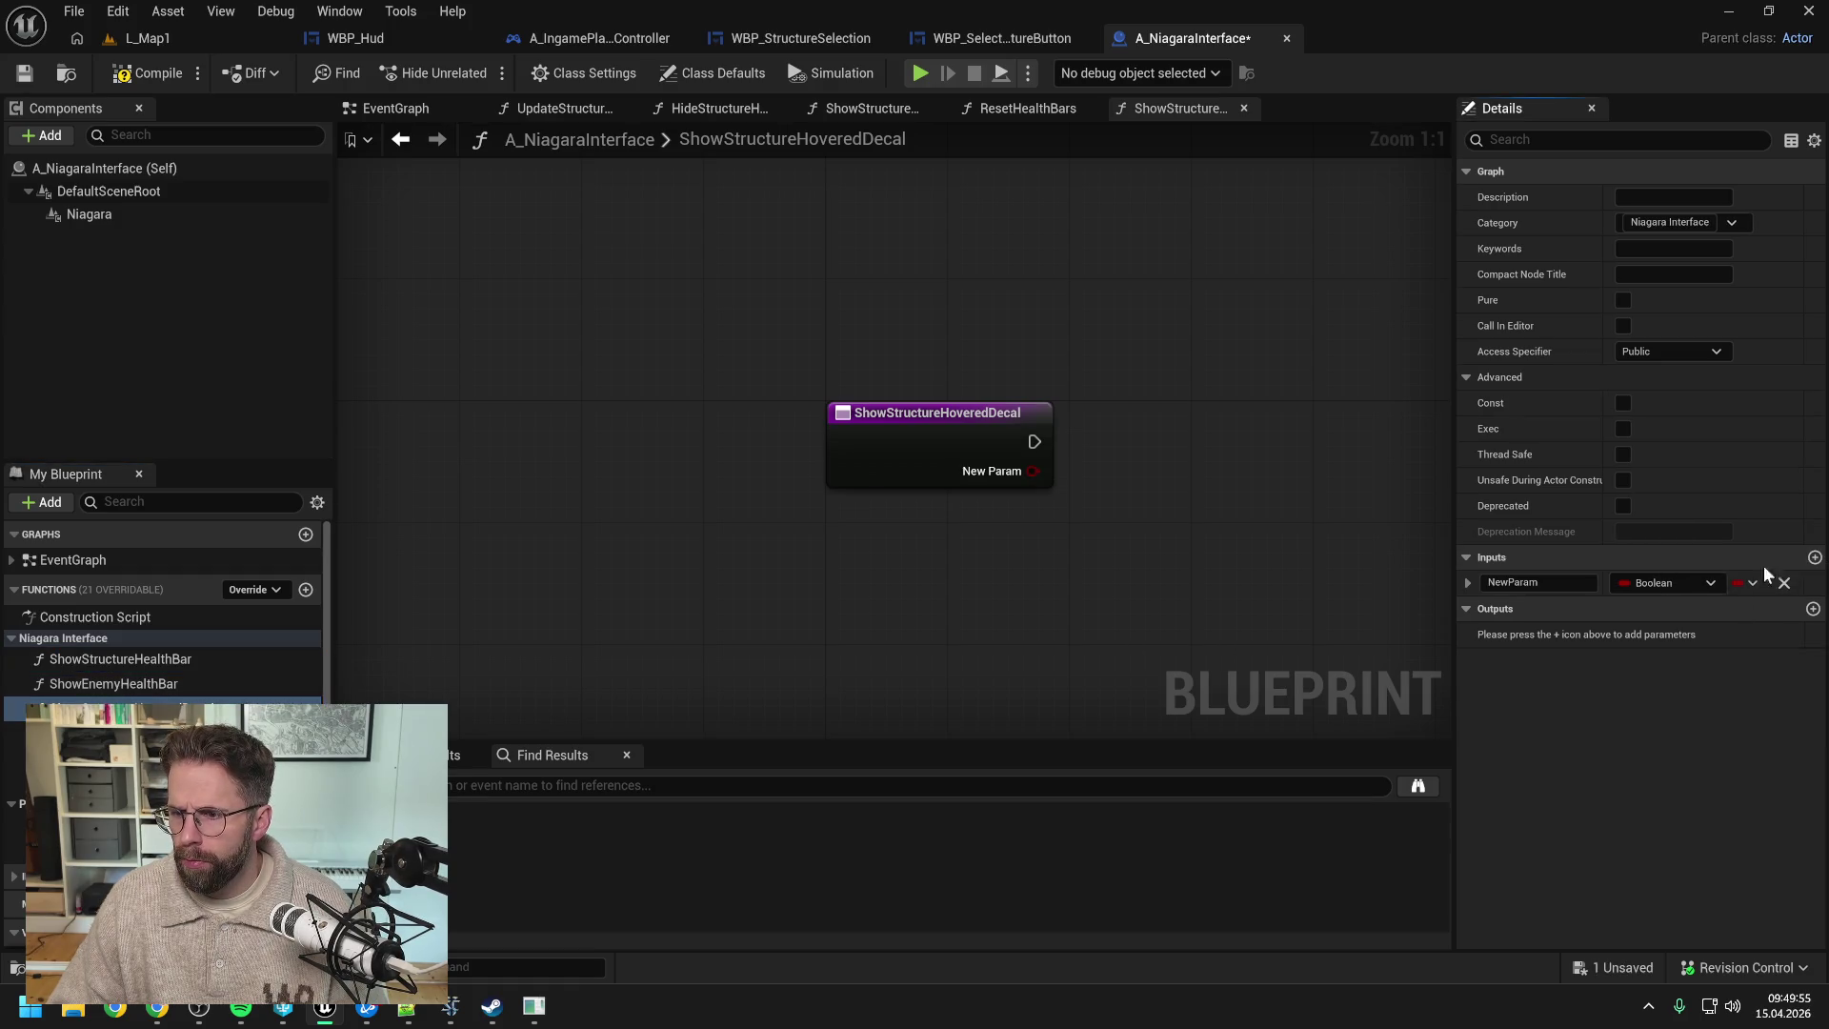
{"action": "left_click", "coordinate": [1678, 585]}
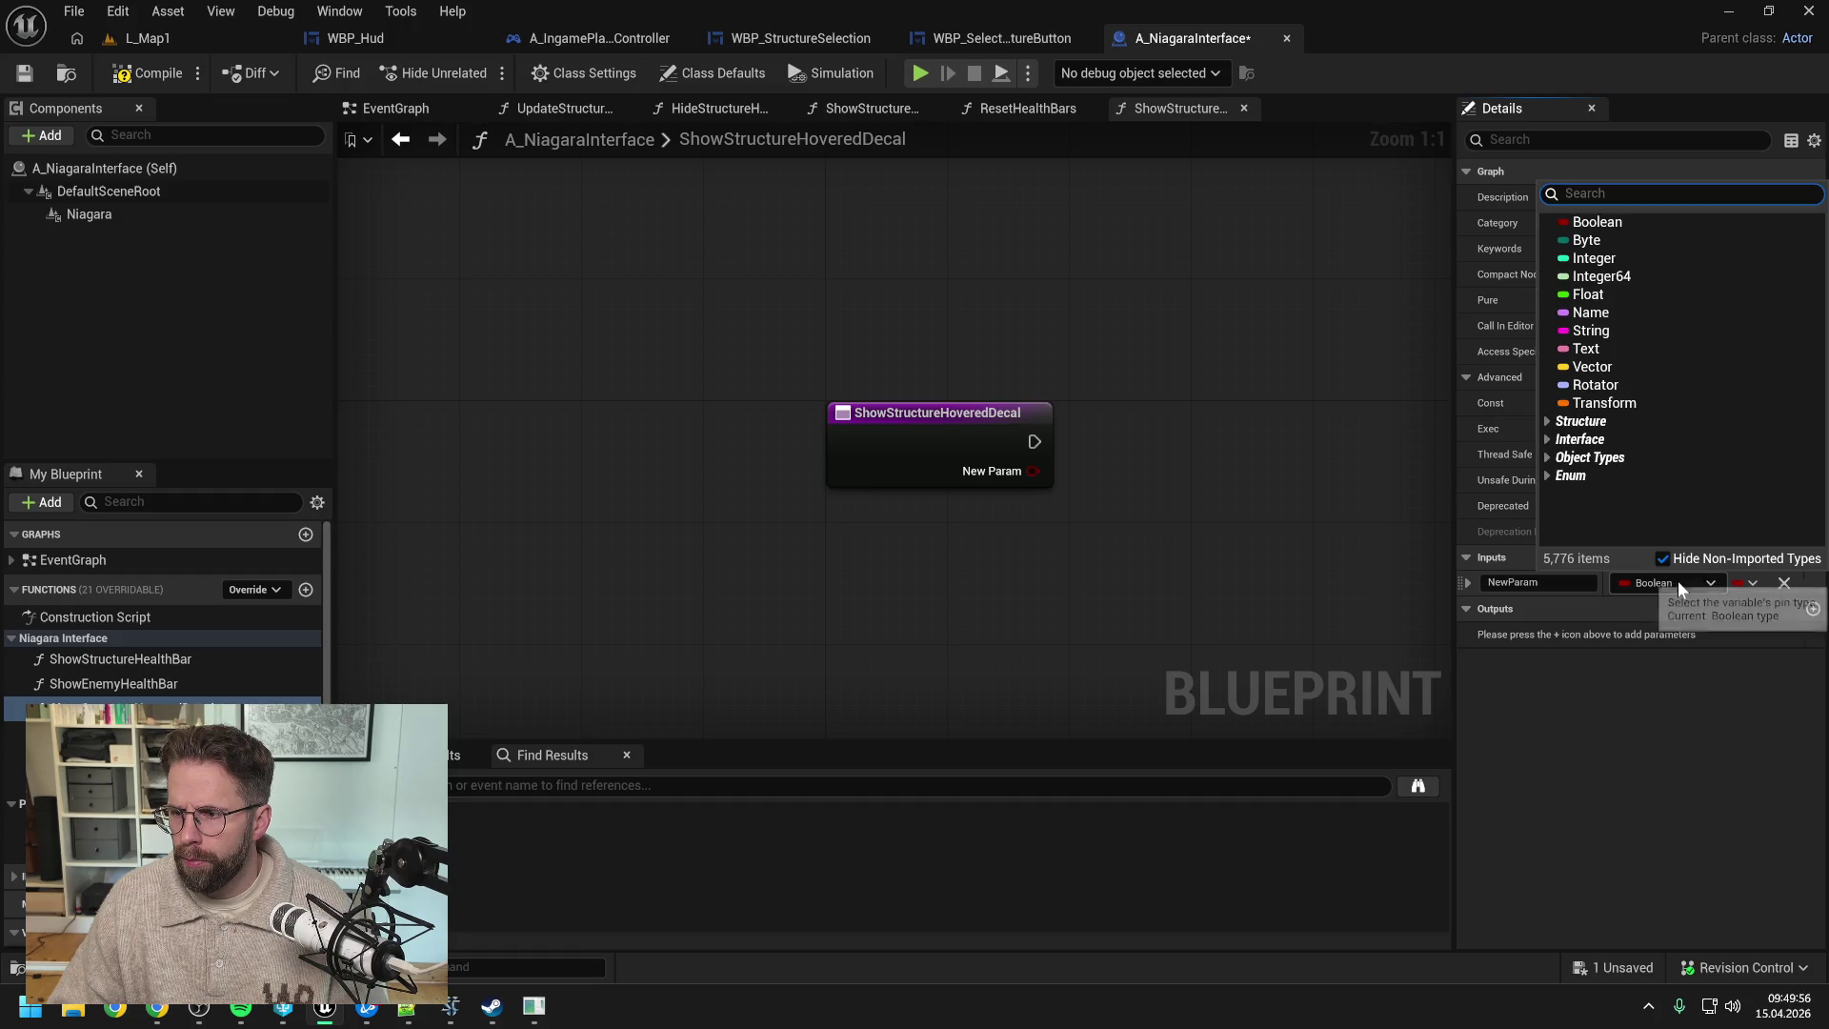
{"action": "left_click", "coordinate": [1614, 259]}
{"action": "left_click", "coordinate": [1524, 582]}
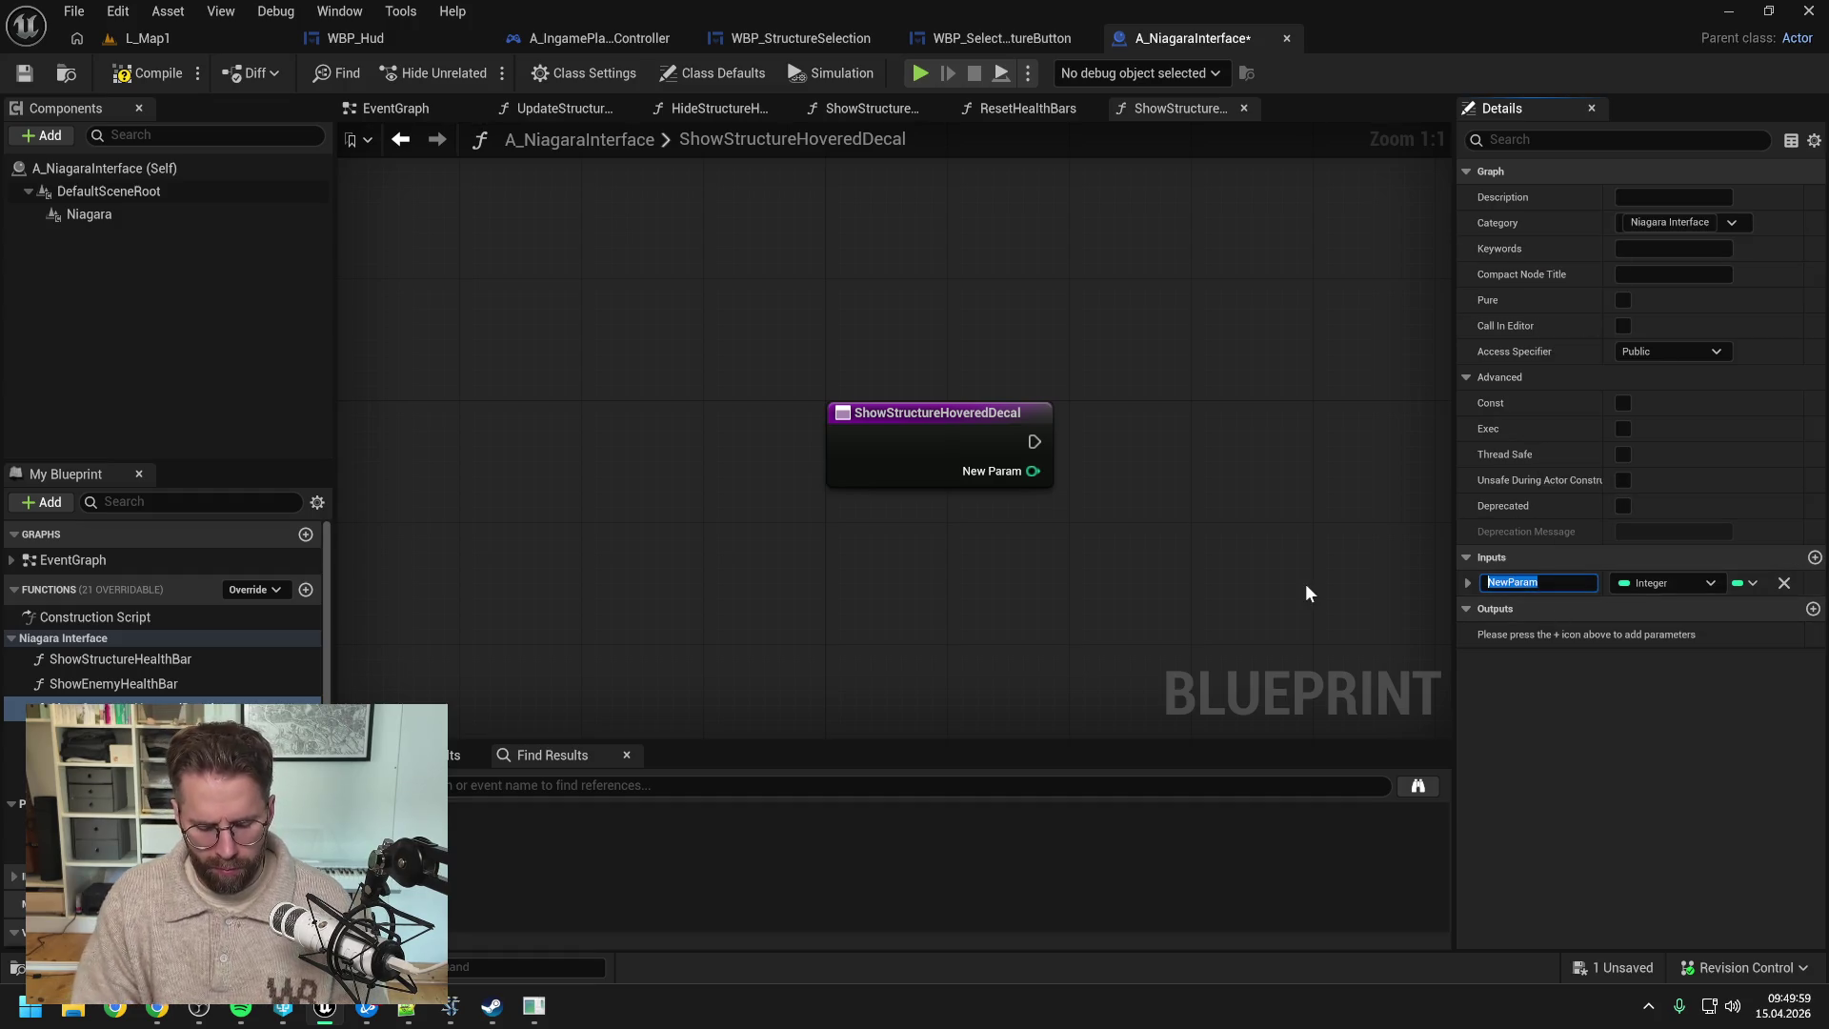
{"action": "type", "text": "Struc"}
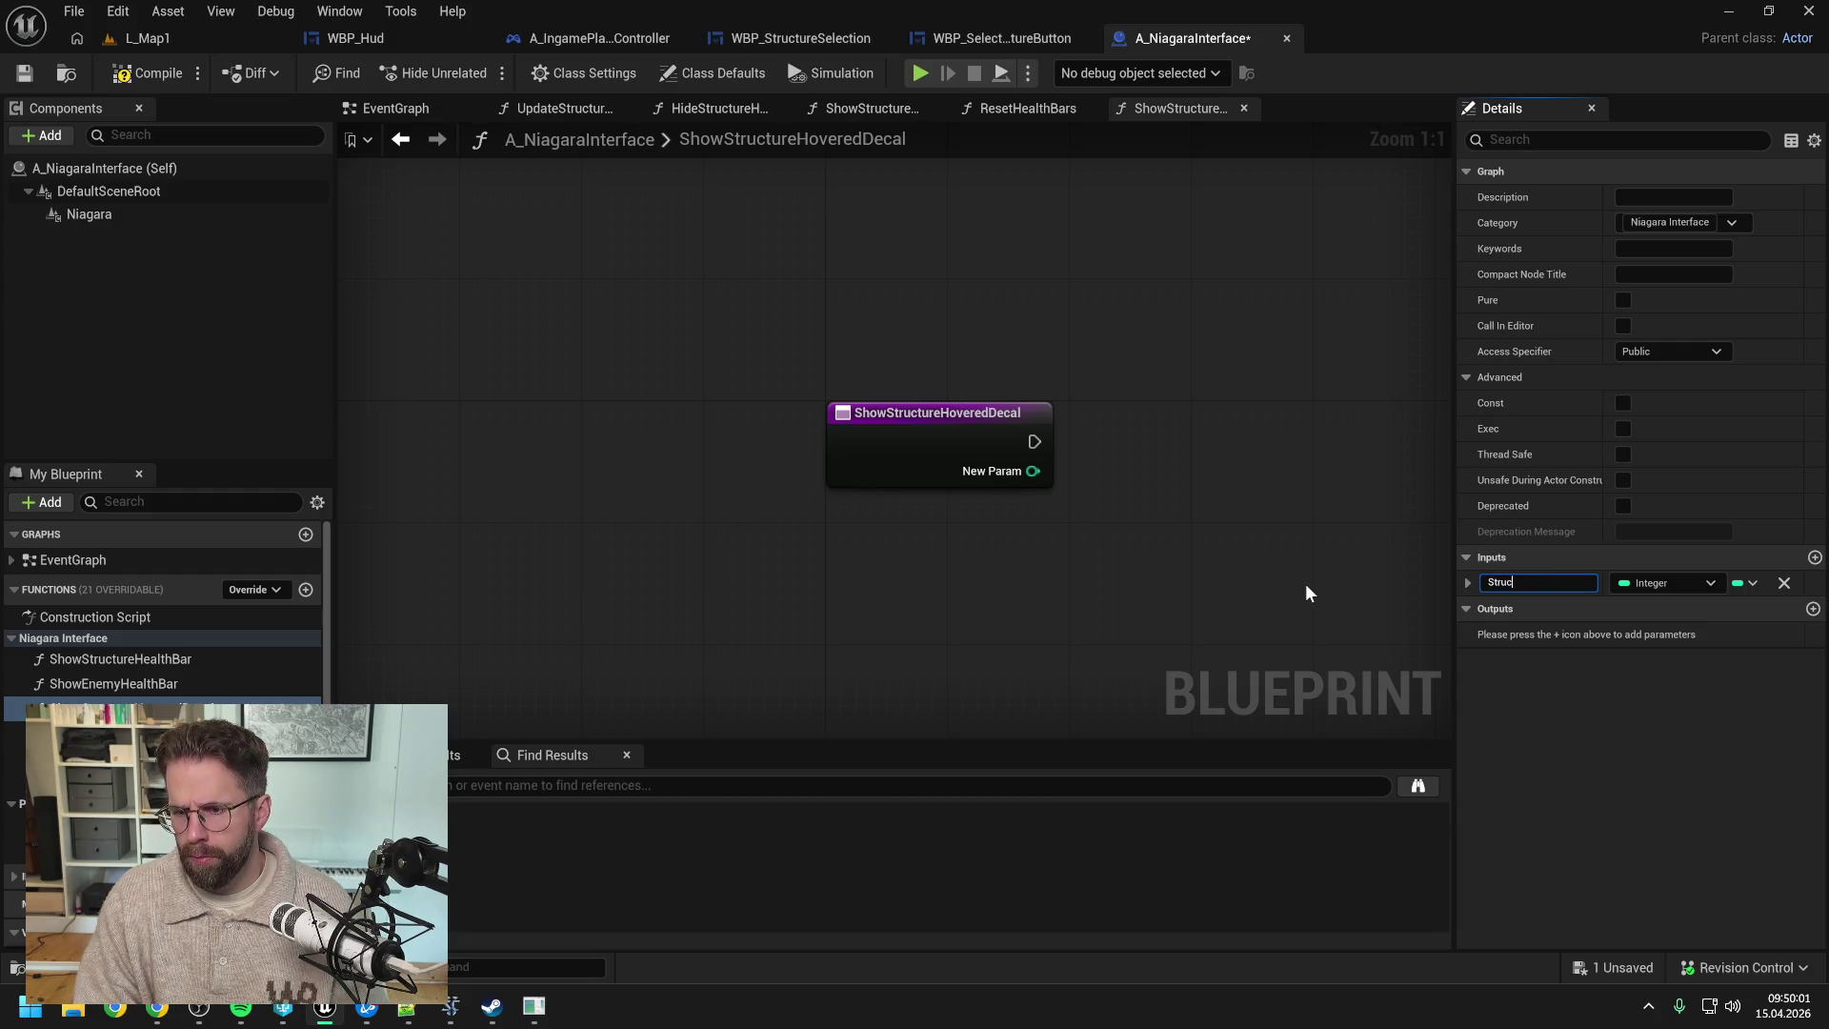
{"action": "type", "text": "tureId"}
{"action": "key", "text": "Return"}
{"action": "key", "text": "ctrl+s"}
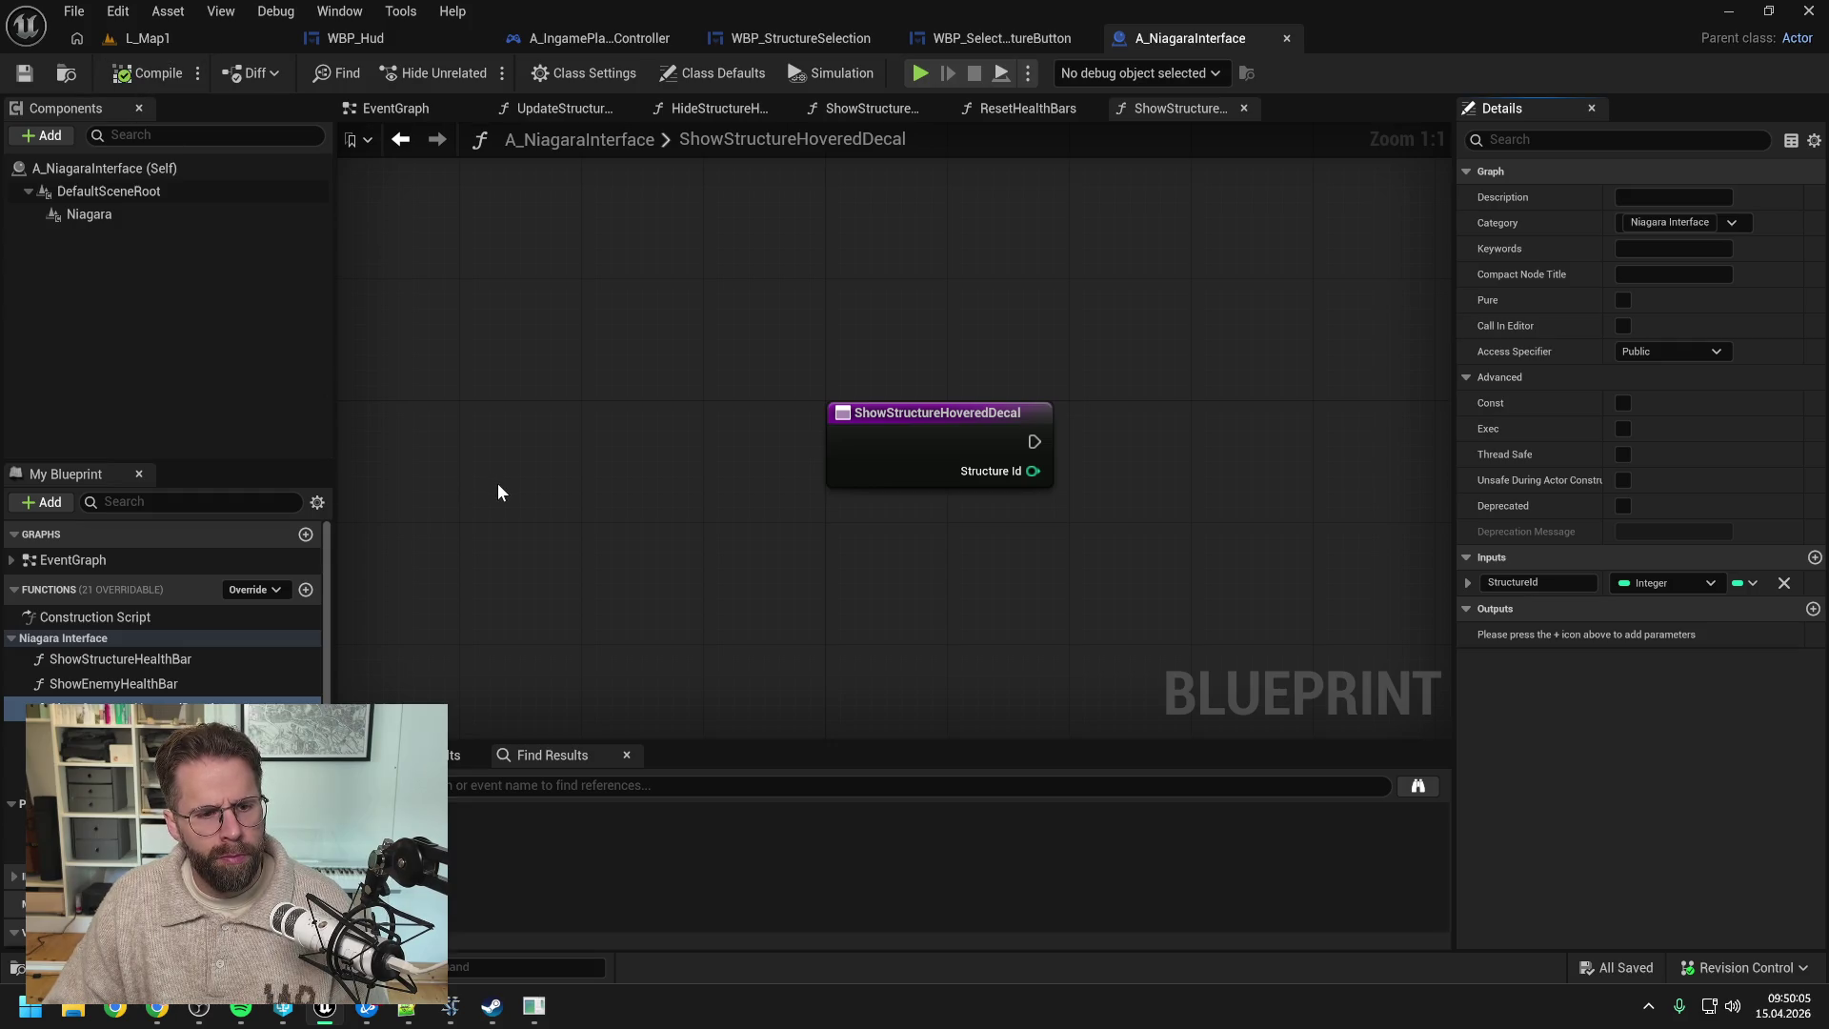
{"action": "left_click", "coordinate": [306, 591]}
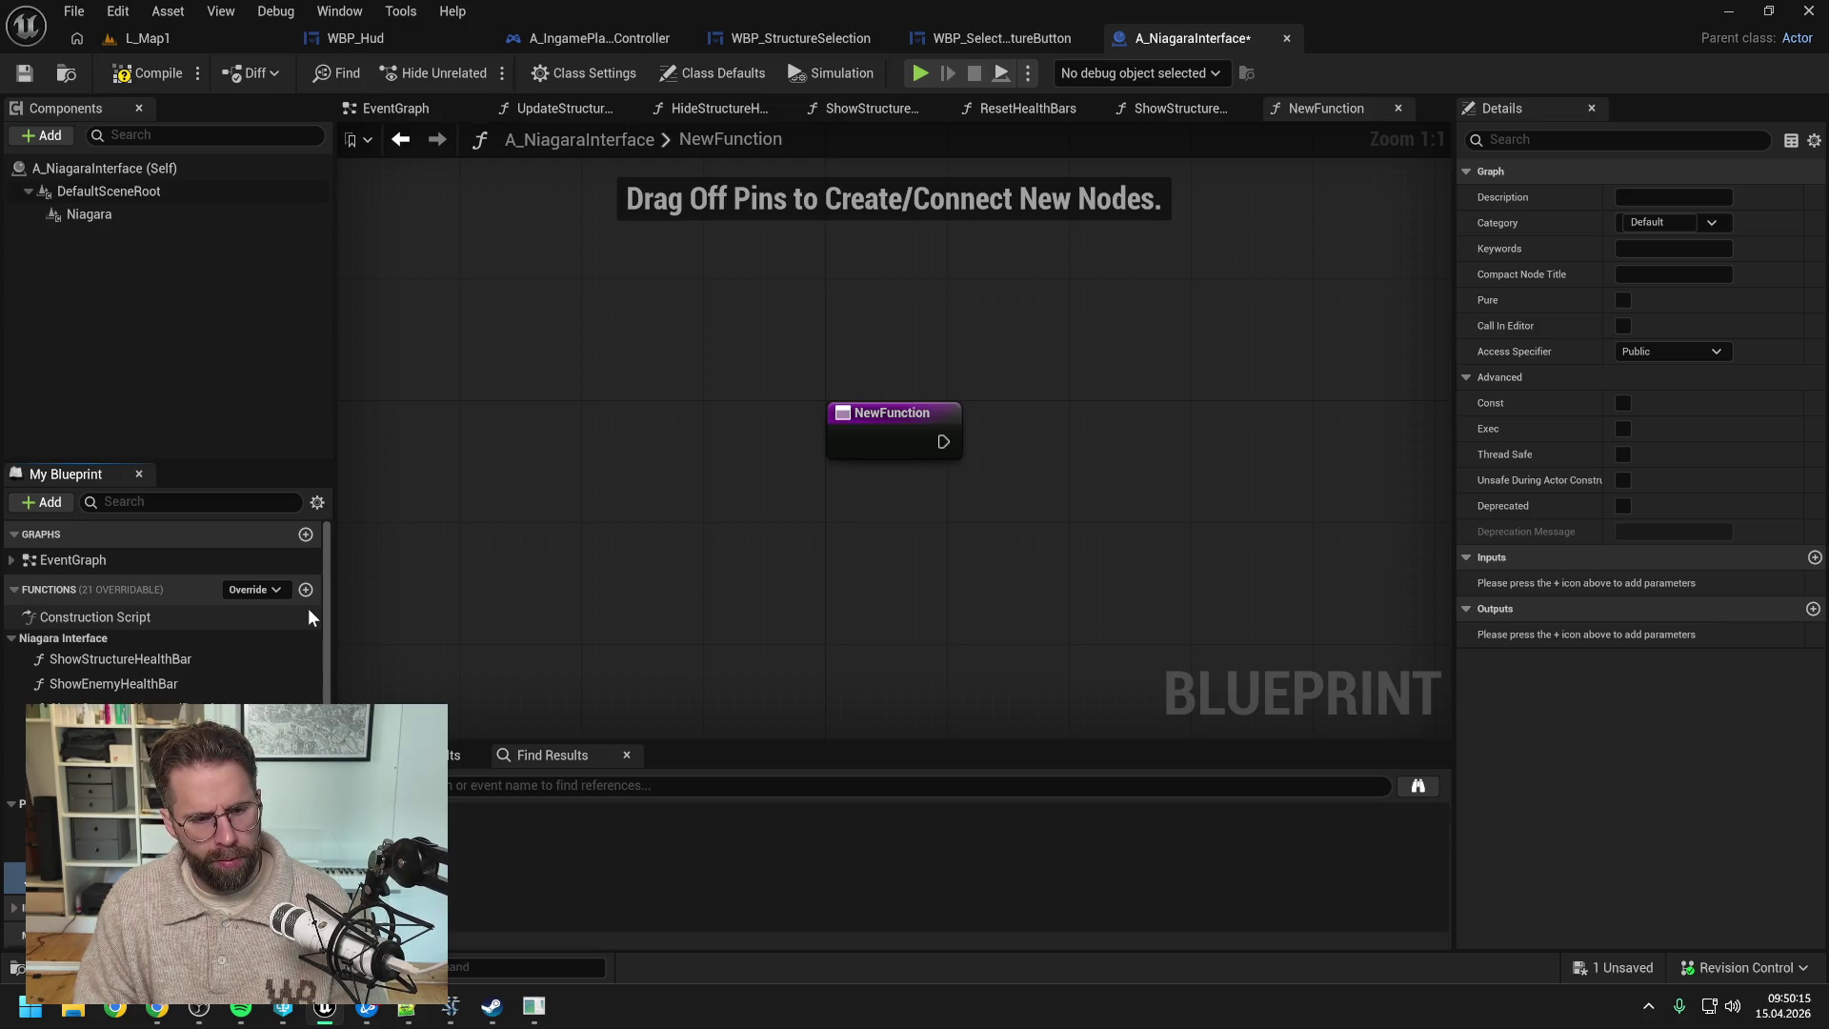
- Name the function ShowStructureSelectedDecal and move it into the Niagara Interface category
{"action": "key", "text": "Return"}
{"action": "key", "text": "ctrl+s"}
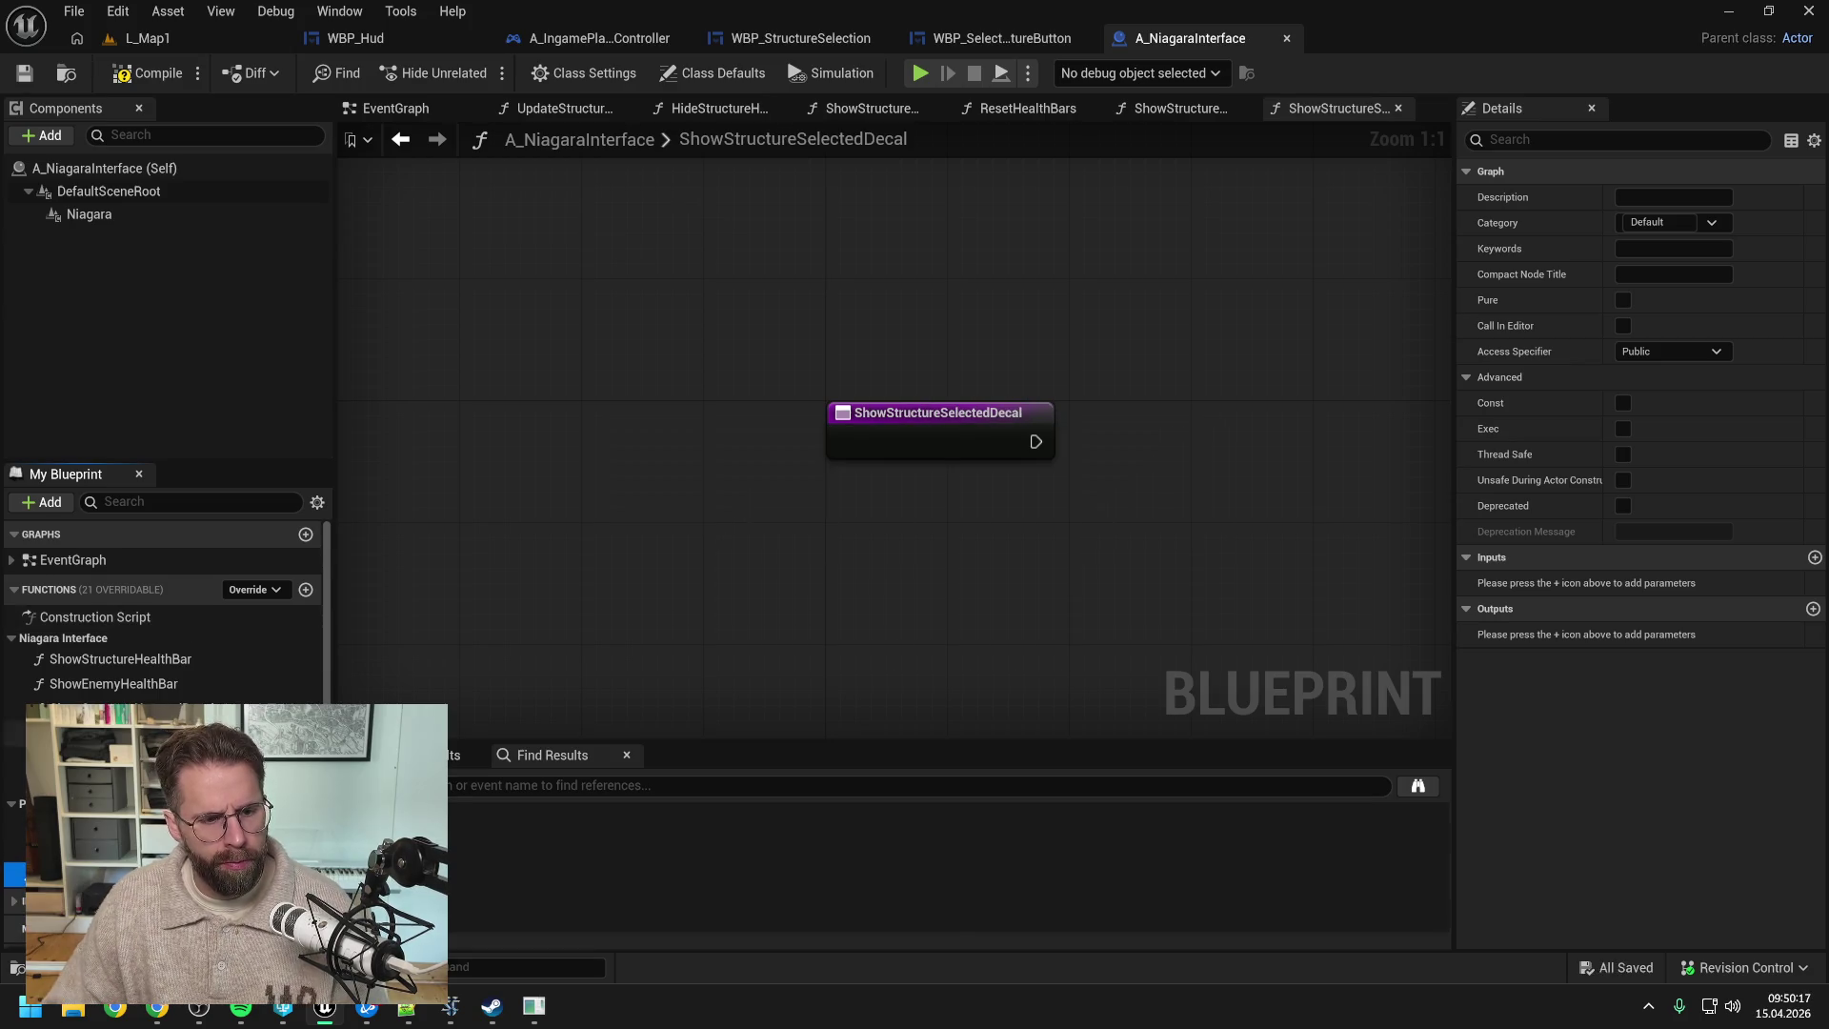
{"action": "left_click_drag", "start_coordinate": [96, 874], "coordinate": [63, 638]}
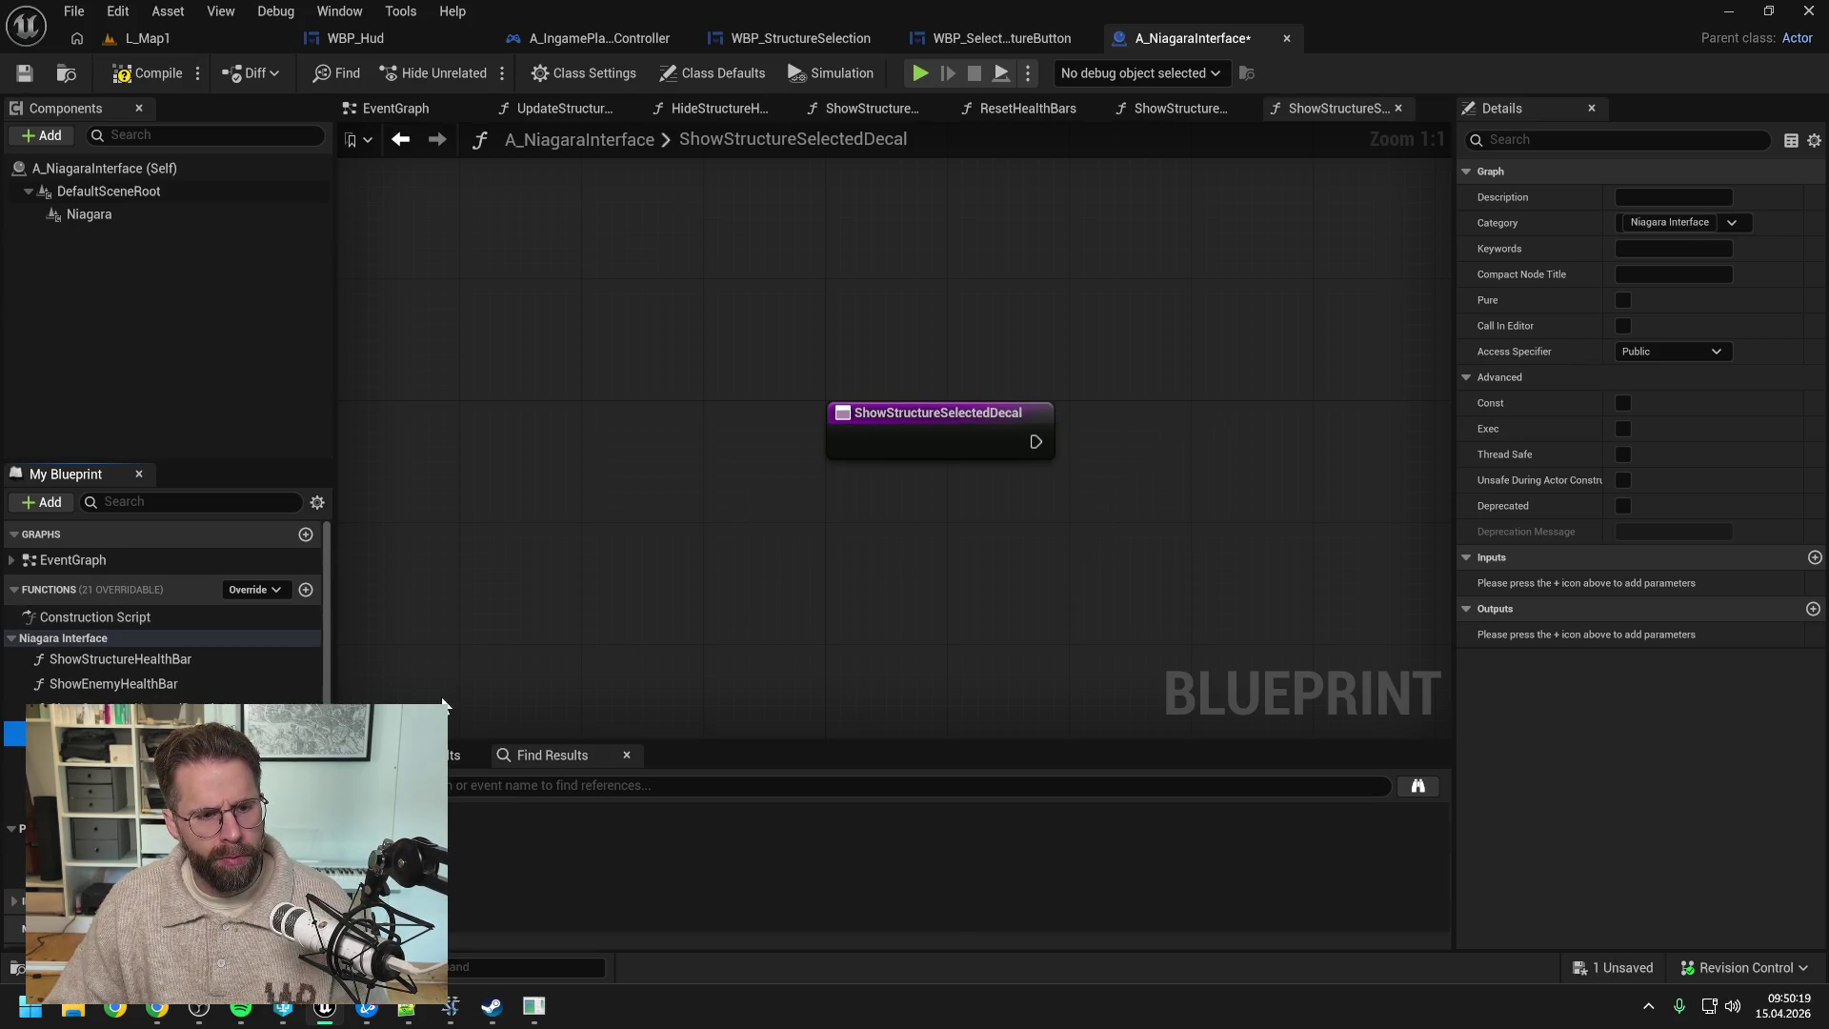
- Add a StructureId input to ShowStructureSelectedDecal, save, and compile
{"action": "left_click", "coordinate": [1815, 558]}
{"action": "type", "text": "StructureId"}
{"action": "key", "text": "Return"}
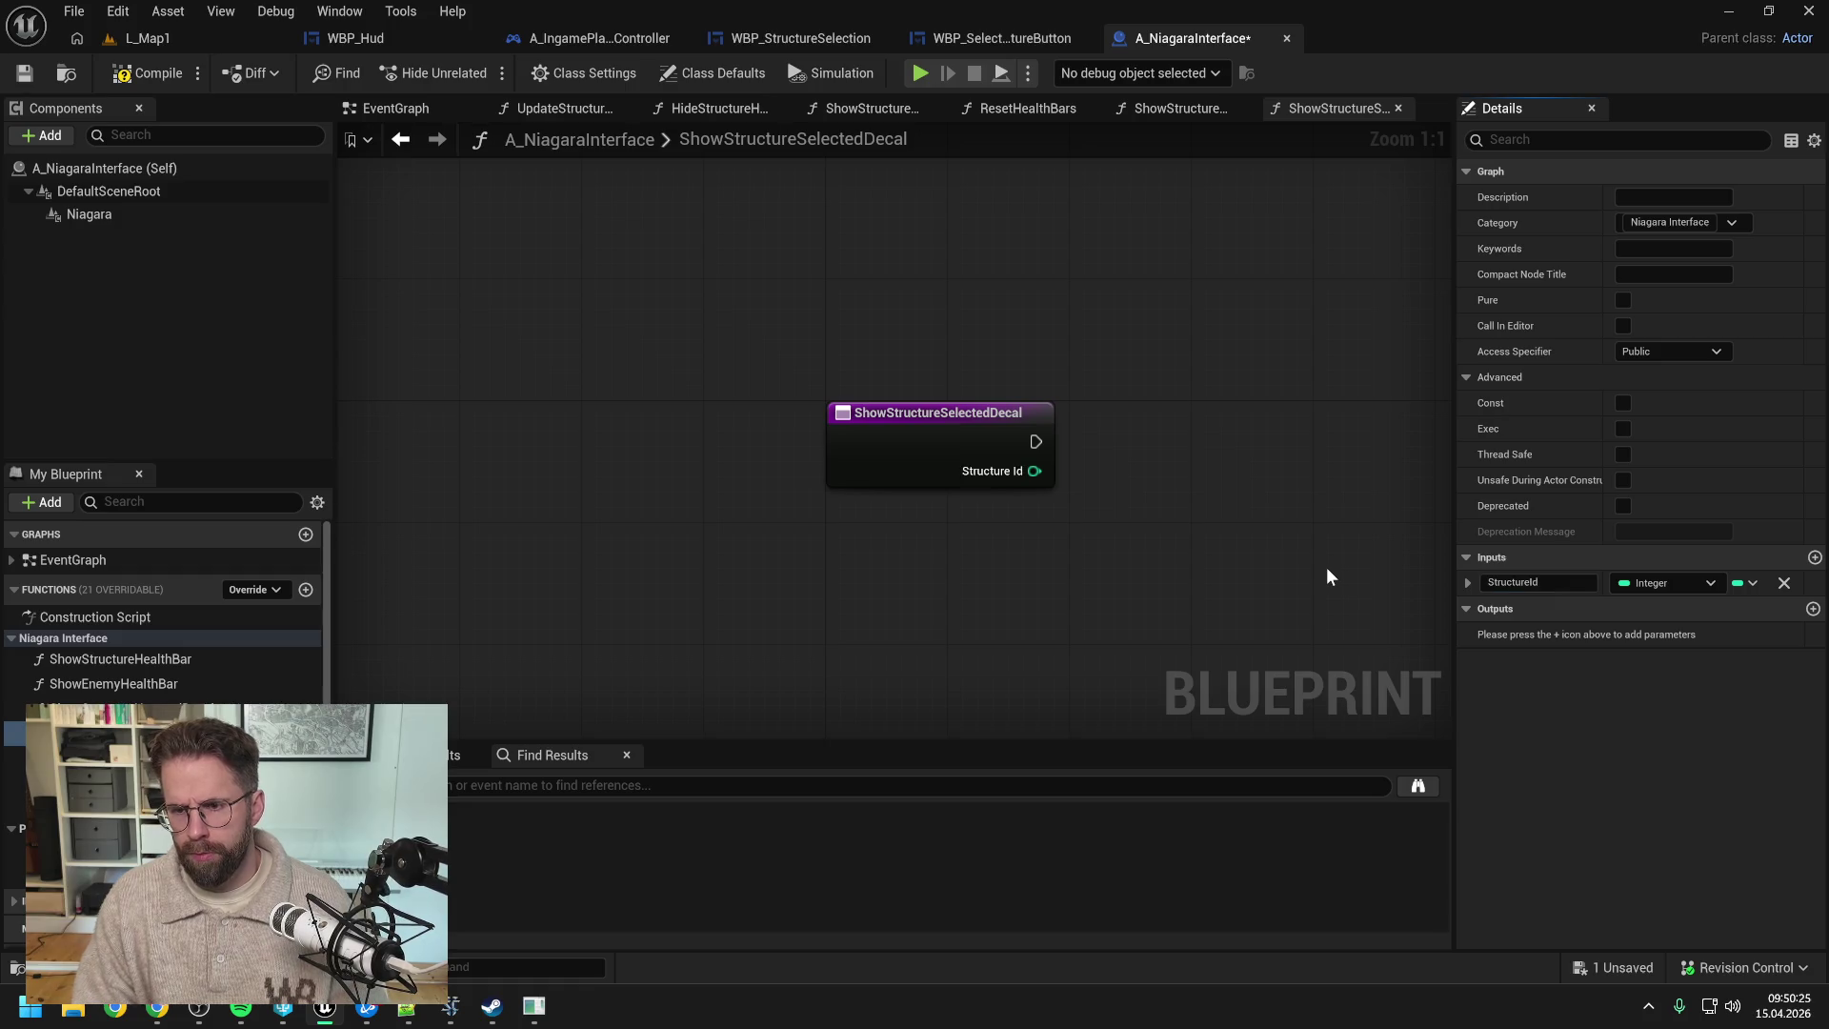
{"action": "key", "text": "ctrl+s"}
{"action": "left_click", "coordinate": [147, 73]}
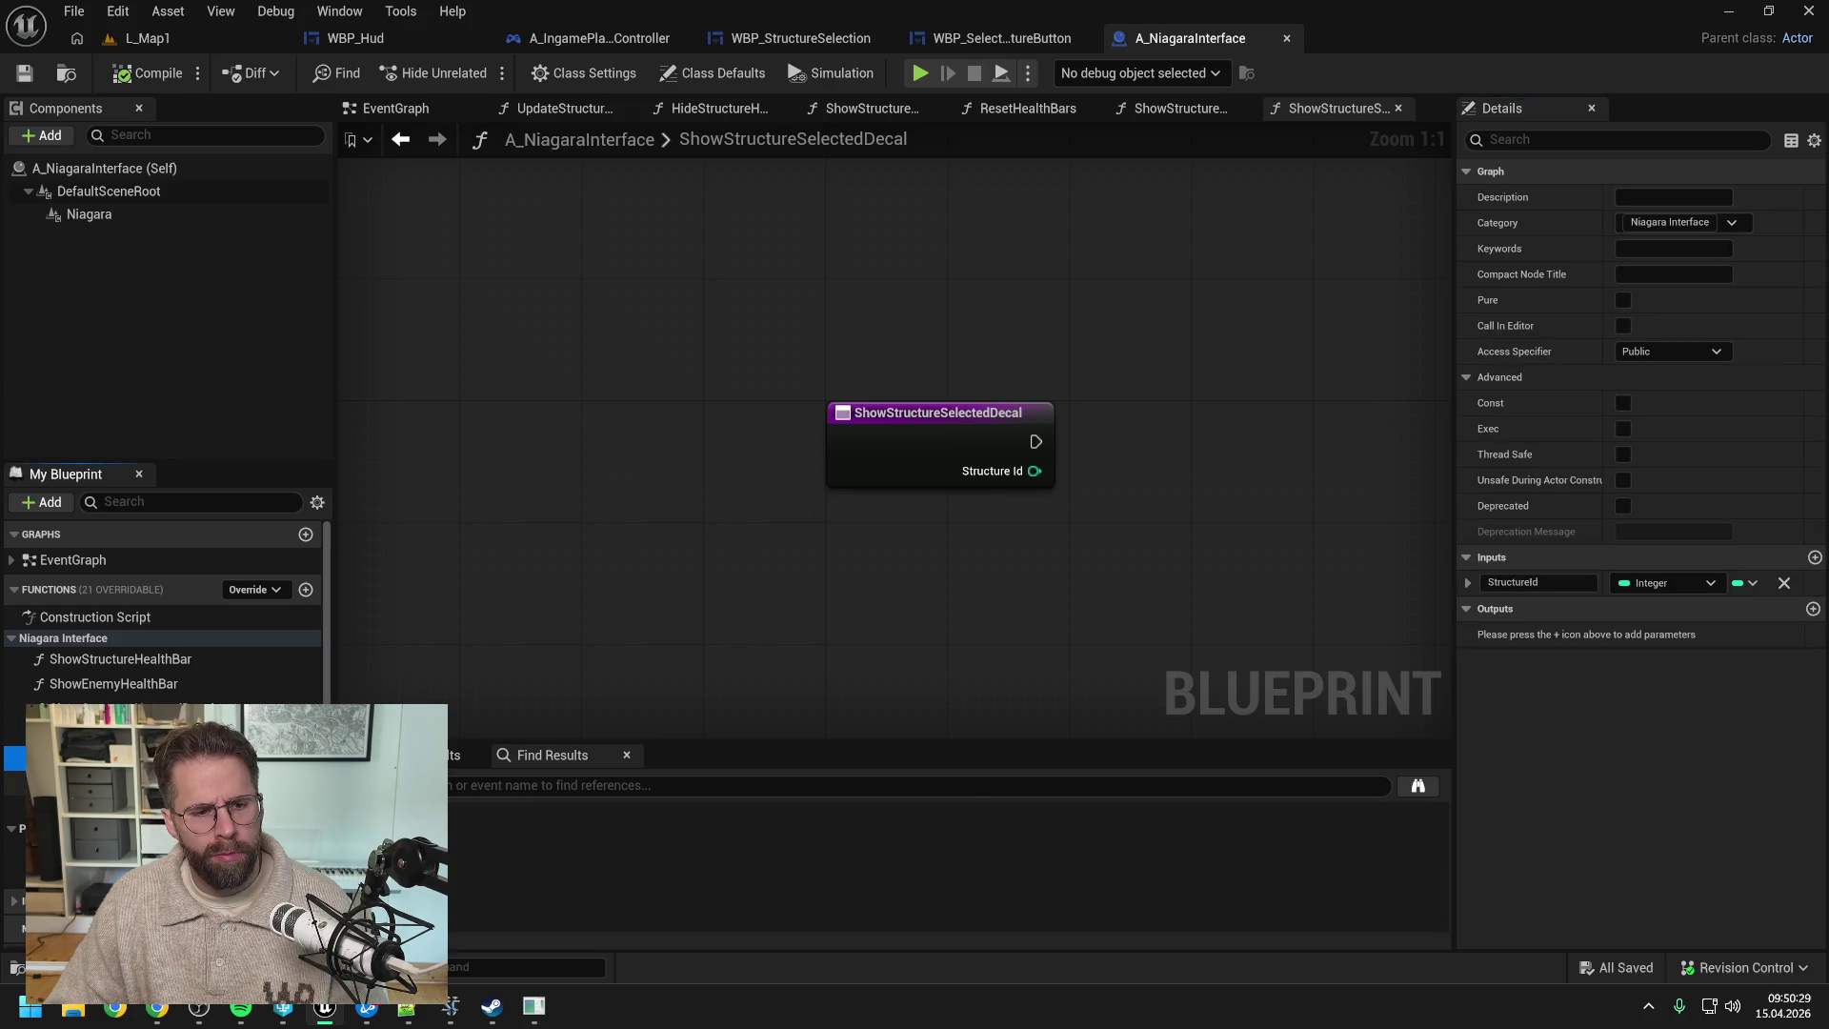
- Create another new function named HideStructureSelectedDecal
{"action": "left_click", "coordinate": [95, 783]}
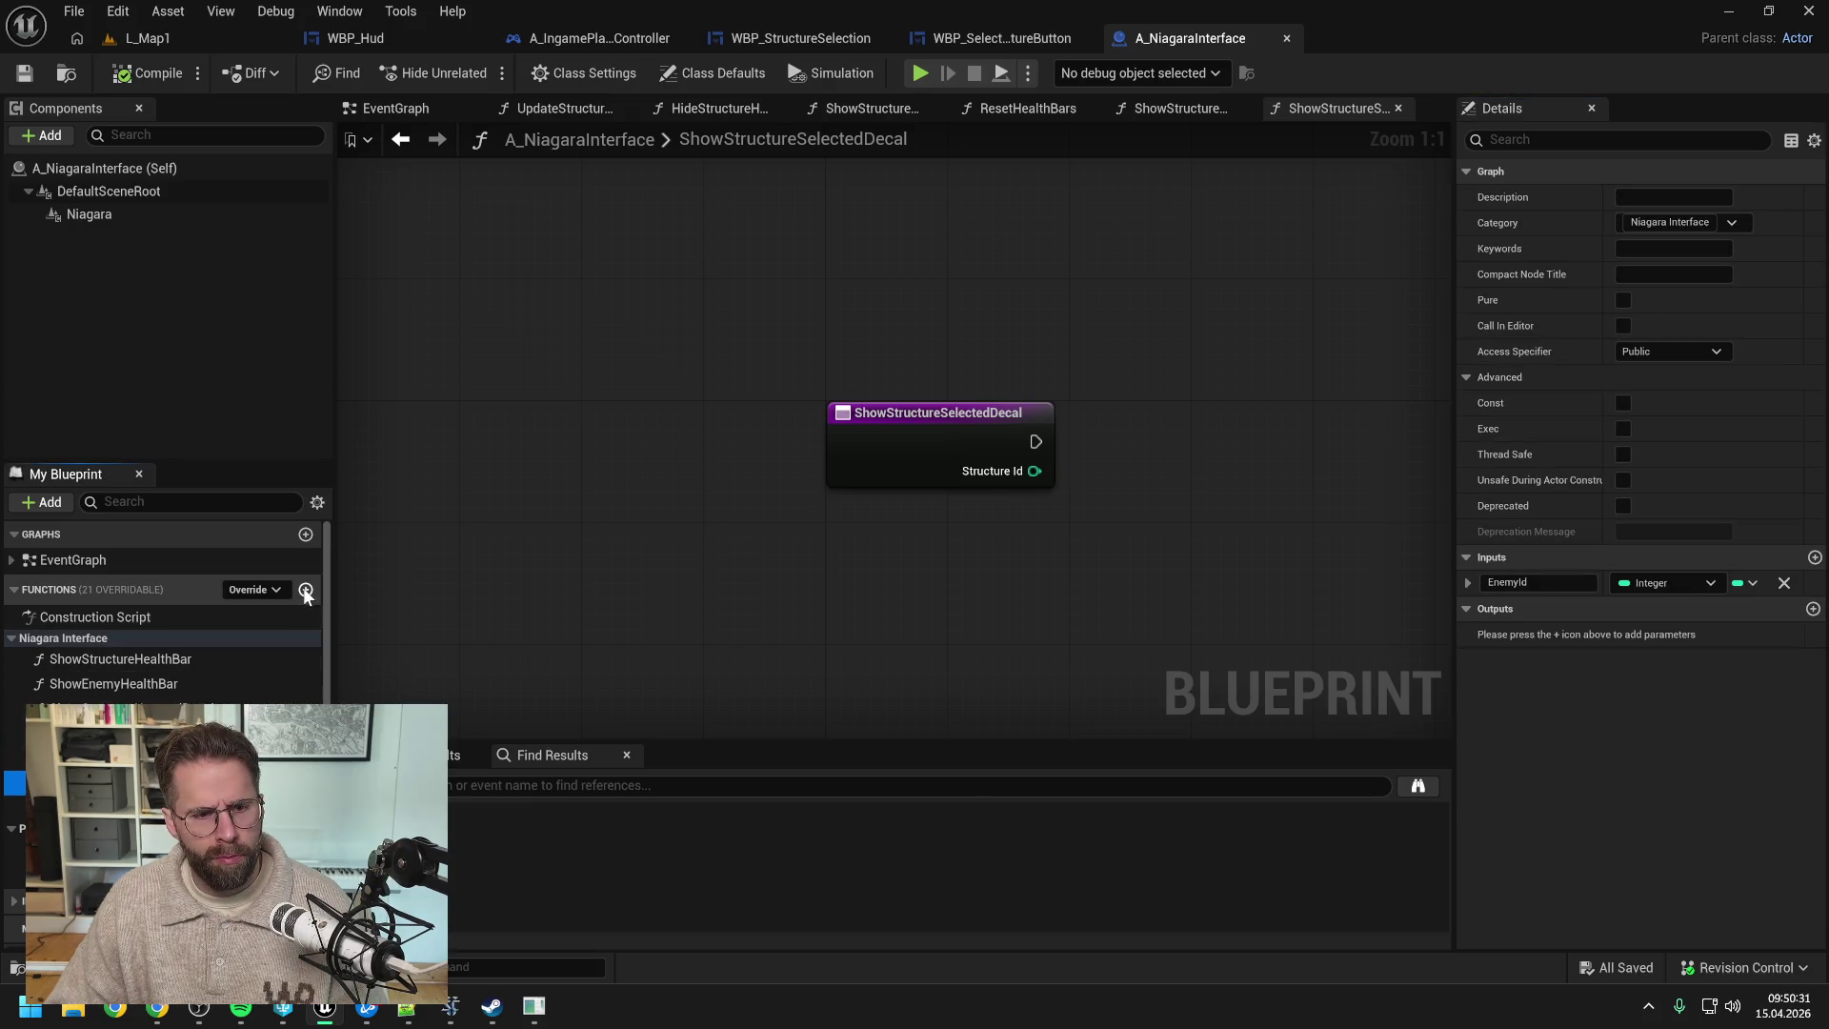
{"action": "left_click", "coordinate": [306, 589]}
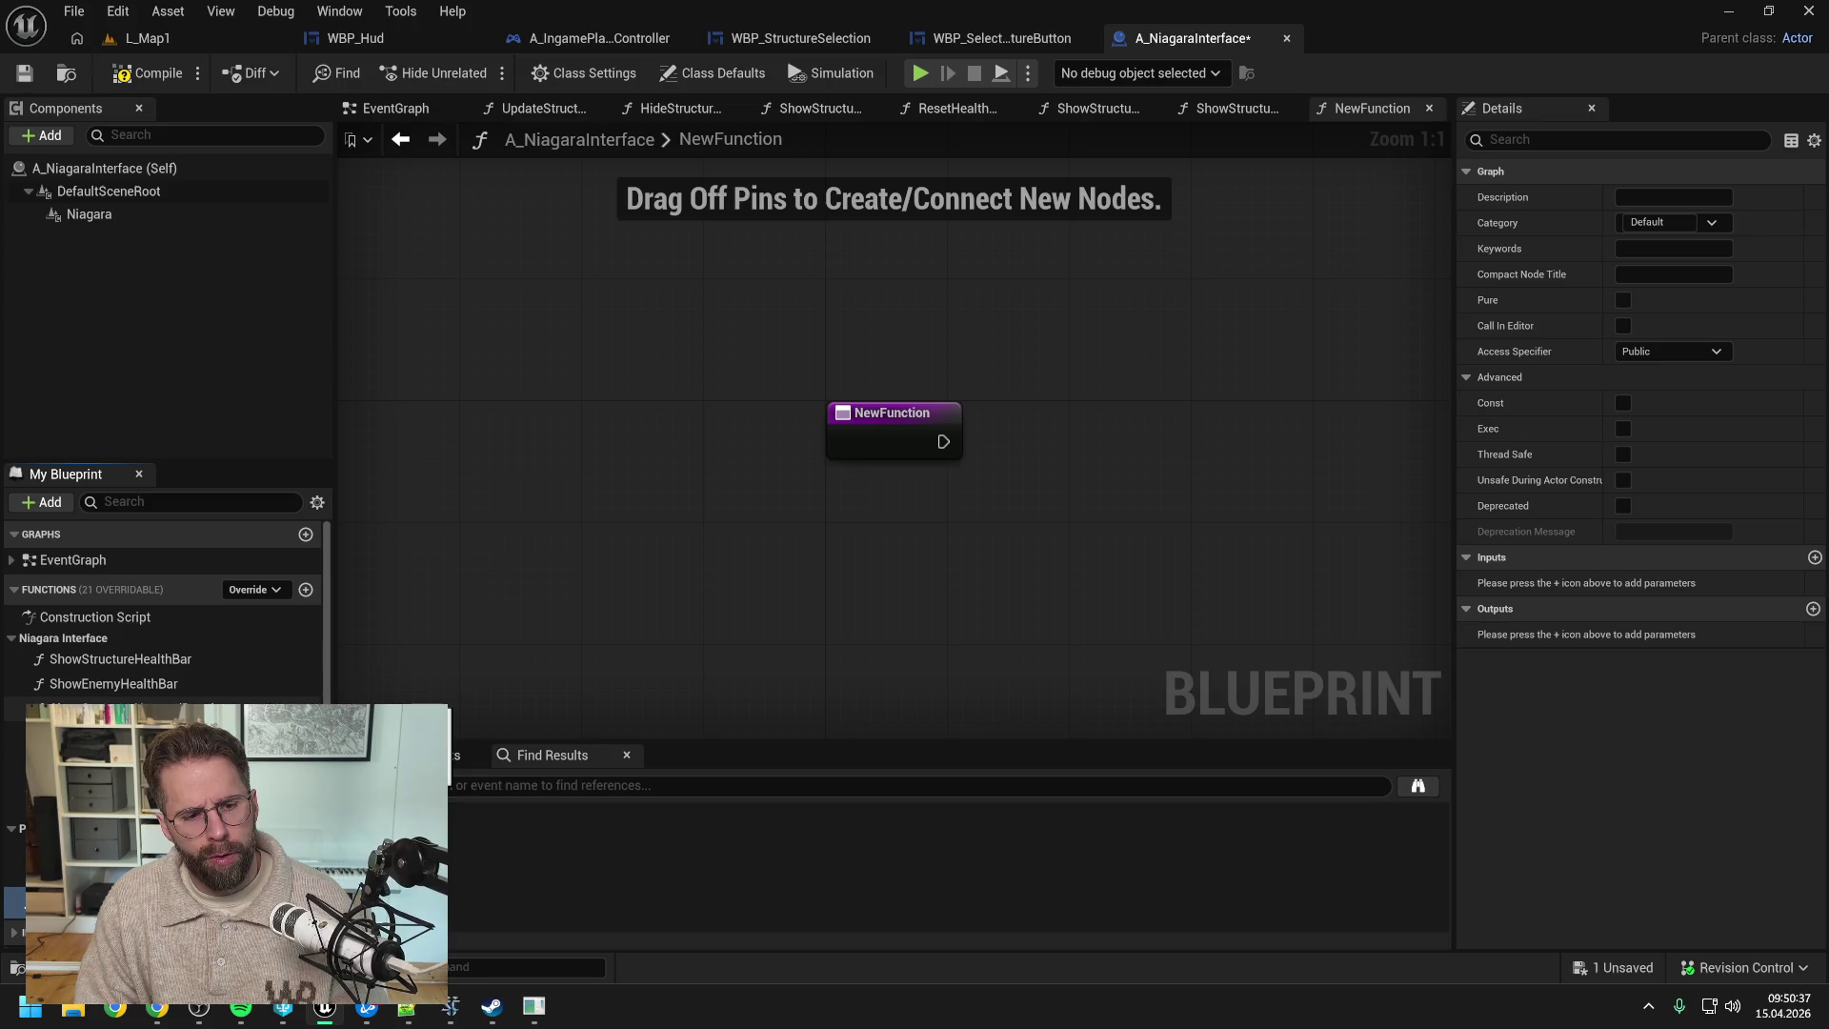
{"action": "key", "text": "Return"}
- Save and move HideStructureSelectedDecal into the Niagara Interface category
{"action": "key", "text": "ctrl+s"}
{"action": "left_click", "coordinate": [14, 899]}
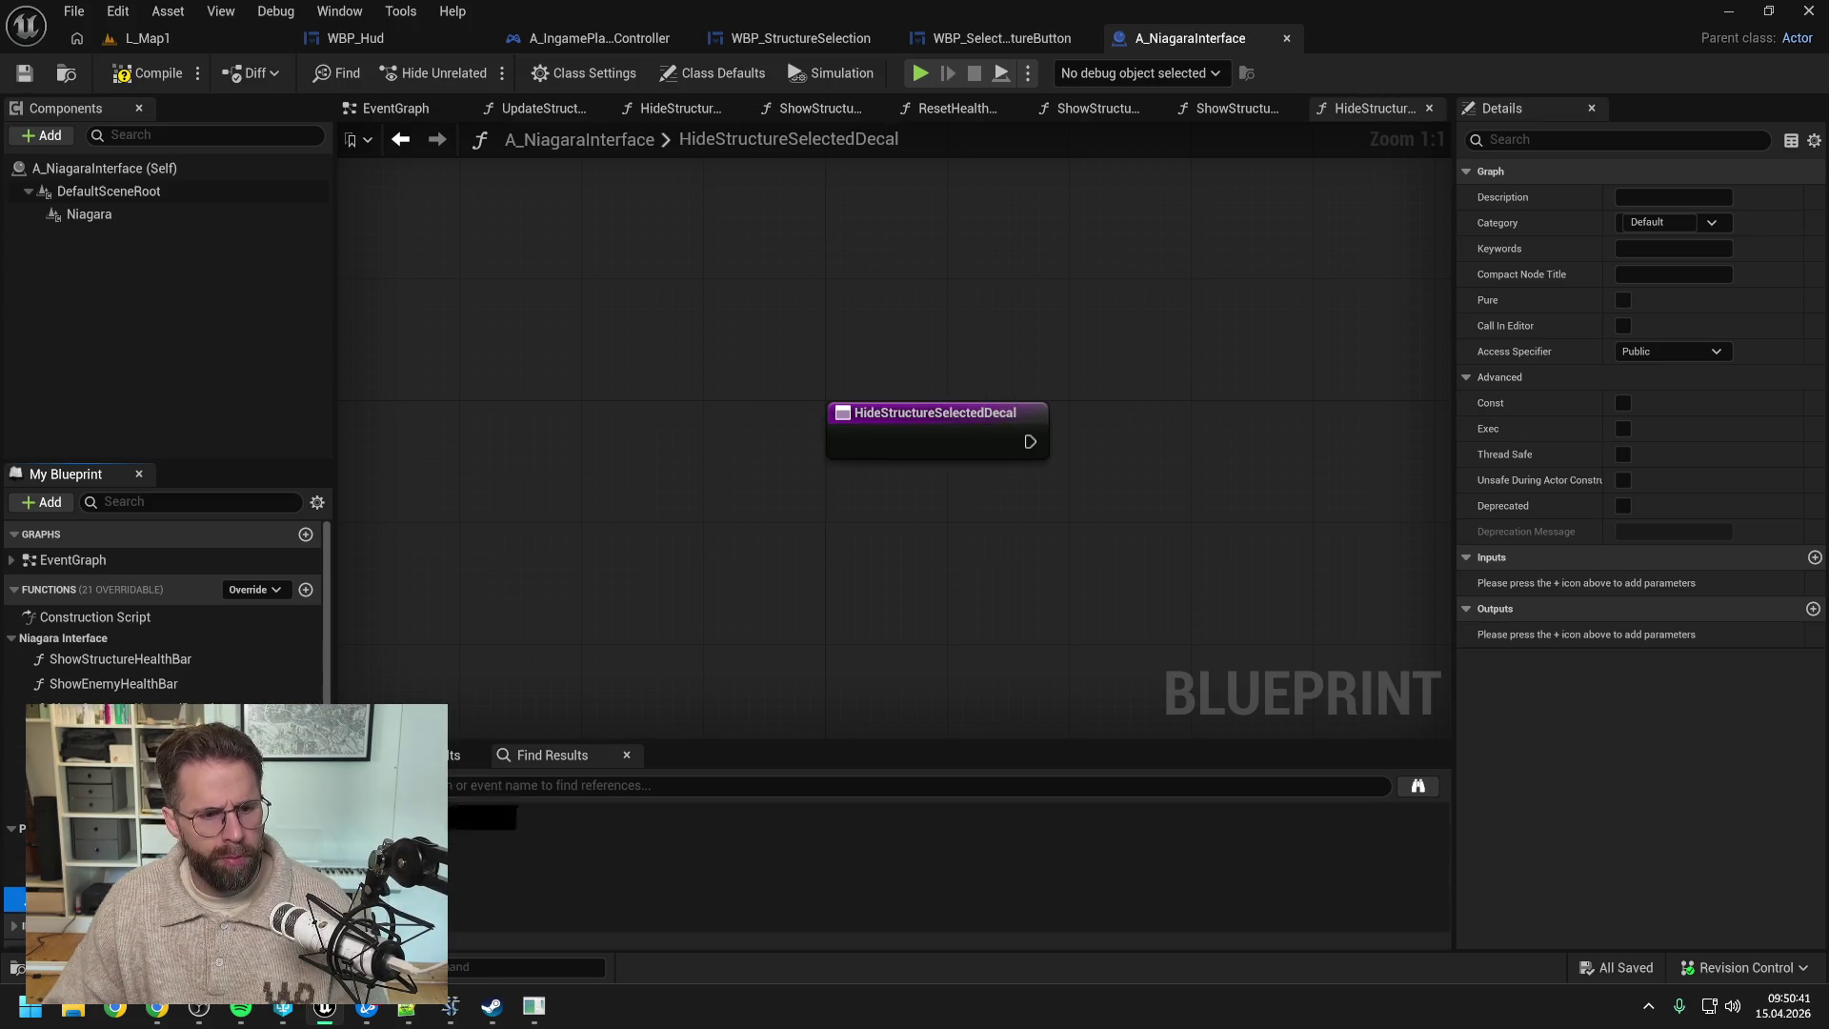
{"action": "left_click_drag", "start_coordinate": [15, 898], "coordinate": [63, 638]}
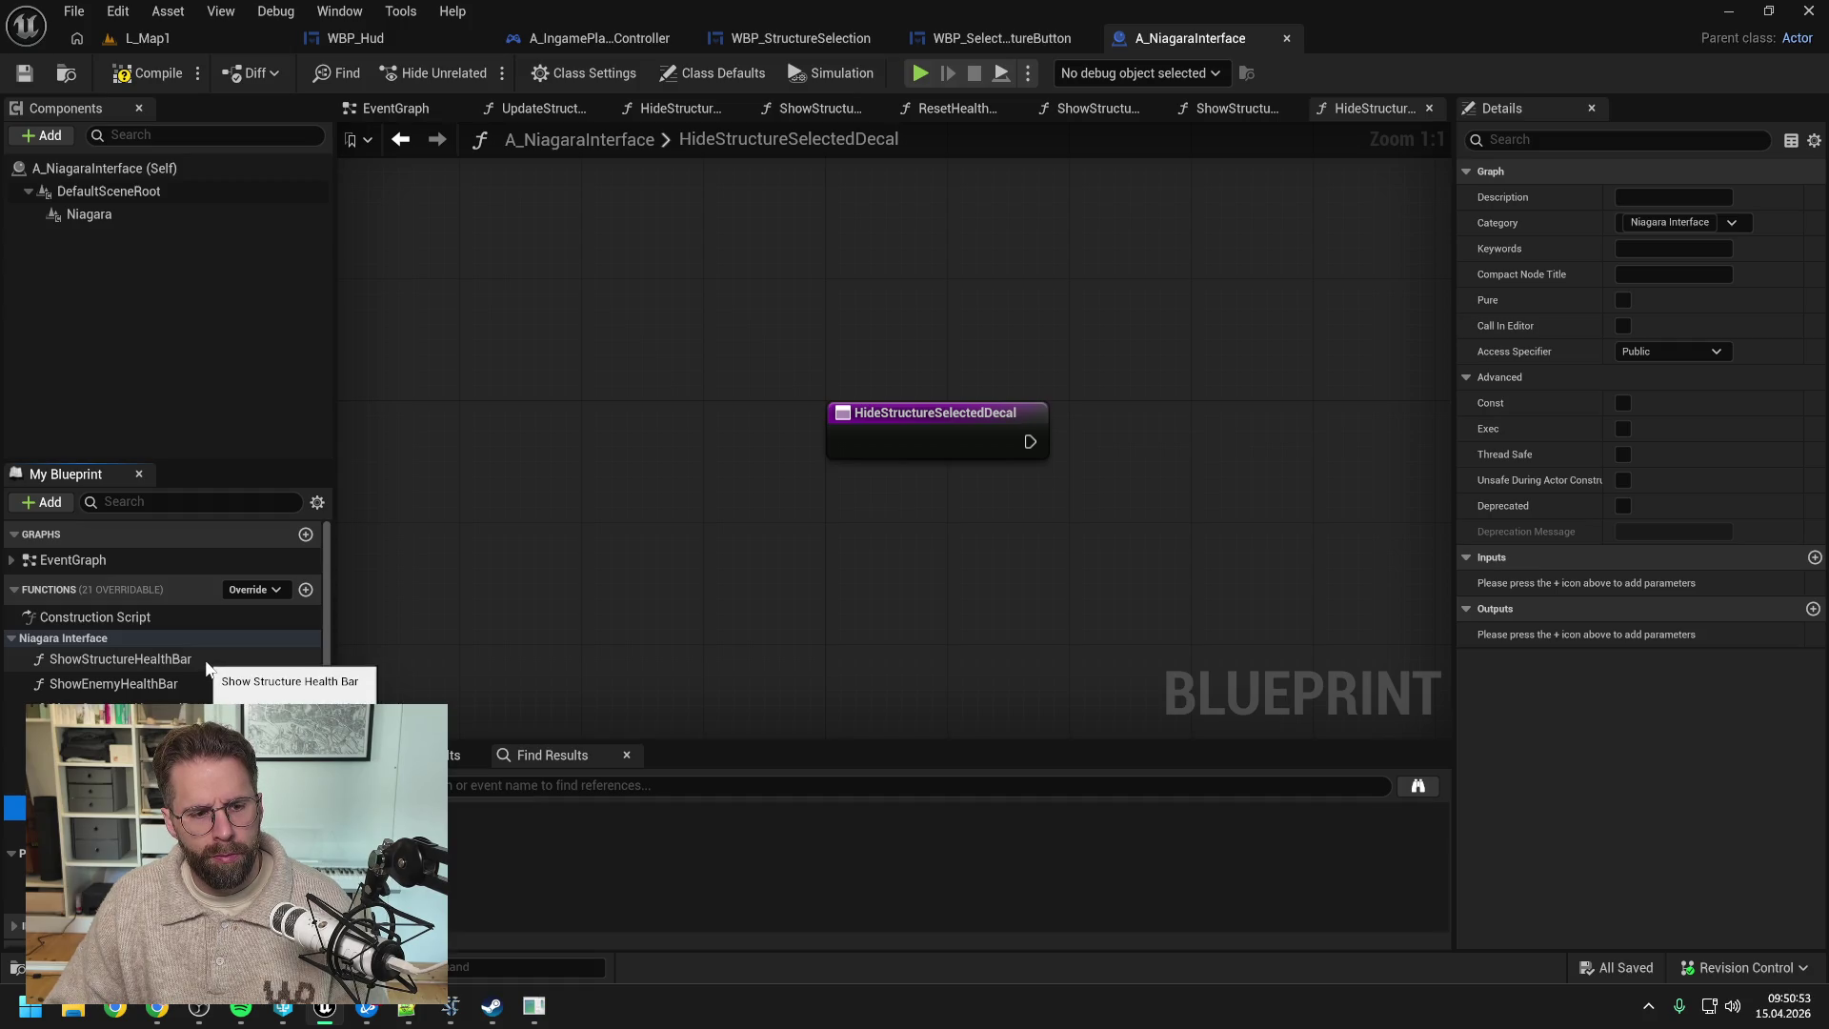
{"action": "scroll", "coordinate": [219, 662], "scroll_direction": "down", "scroll_amount": 4}
{"action": "scroll", "coordinate": [219, 661], "scroll_direction": "up", "scroll_amount": 3}
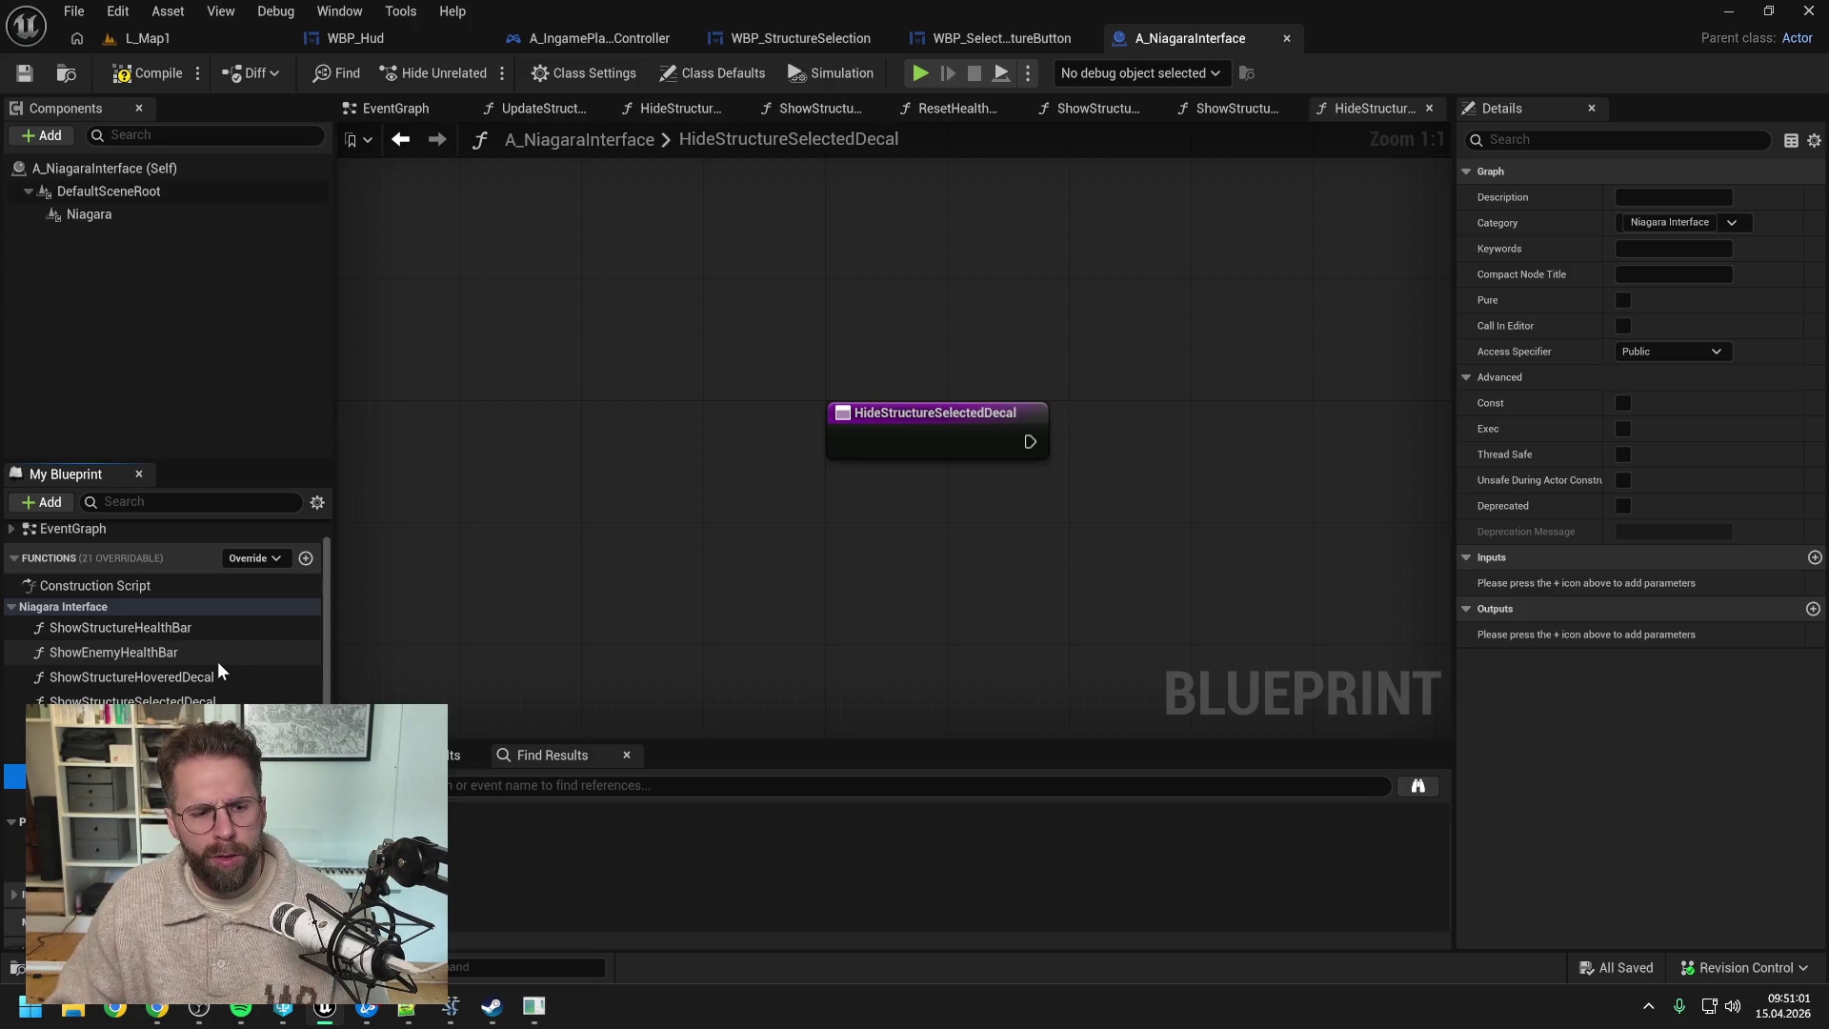
- Add a StructureId input to HideStructureSelectedDecal, save, and duplicate the function
{"action": "left_click", "coordinate": [1815, 558]}
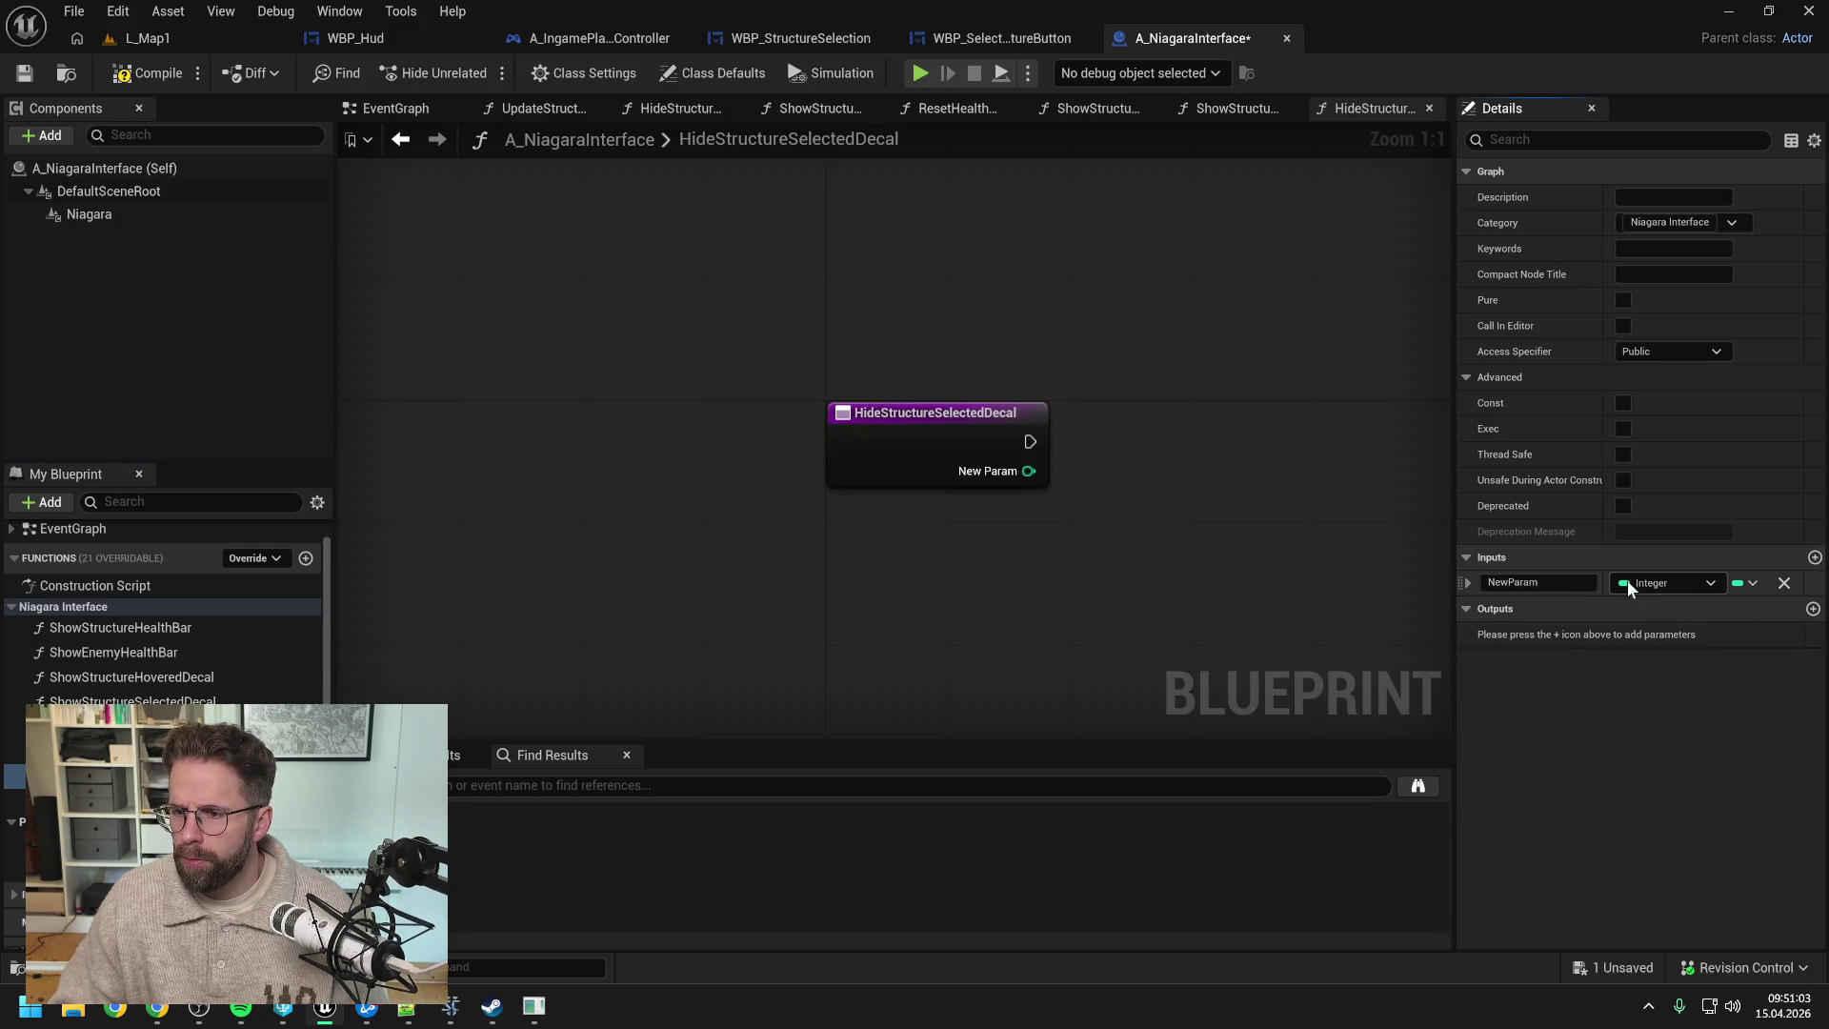
{"action": "type", "text": "Struct"}
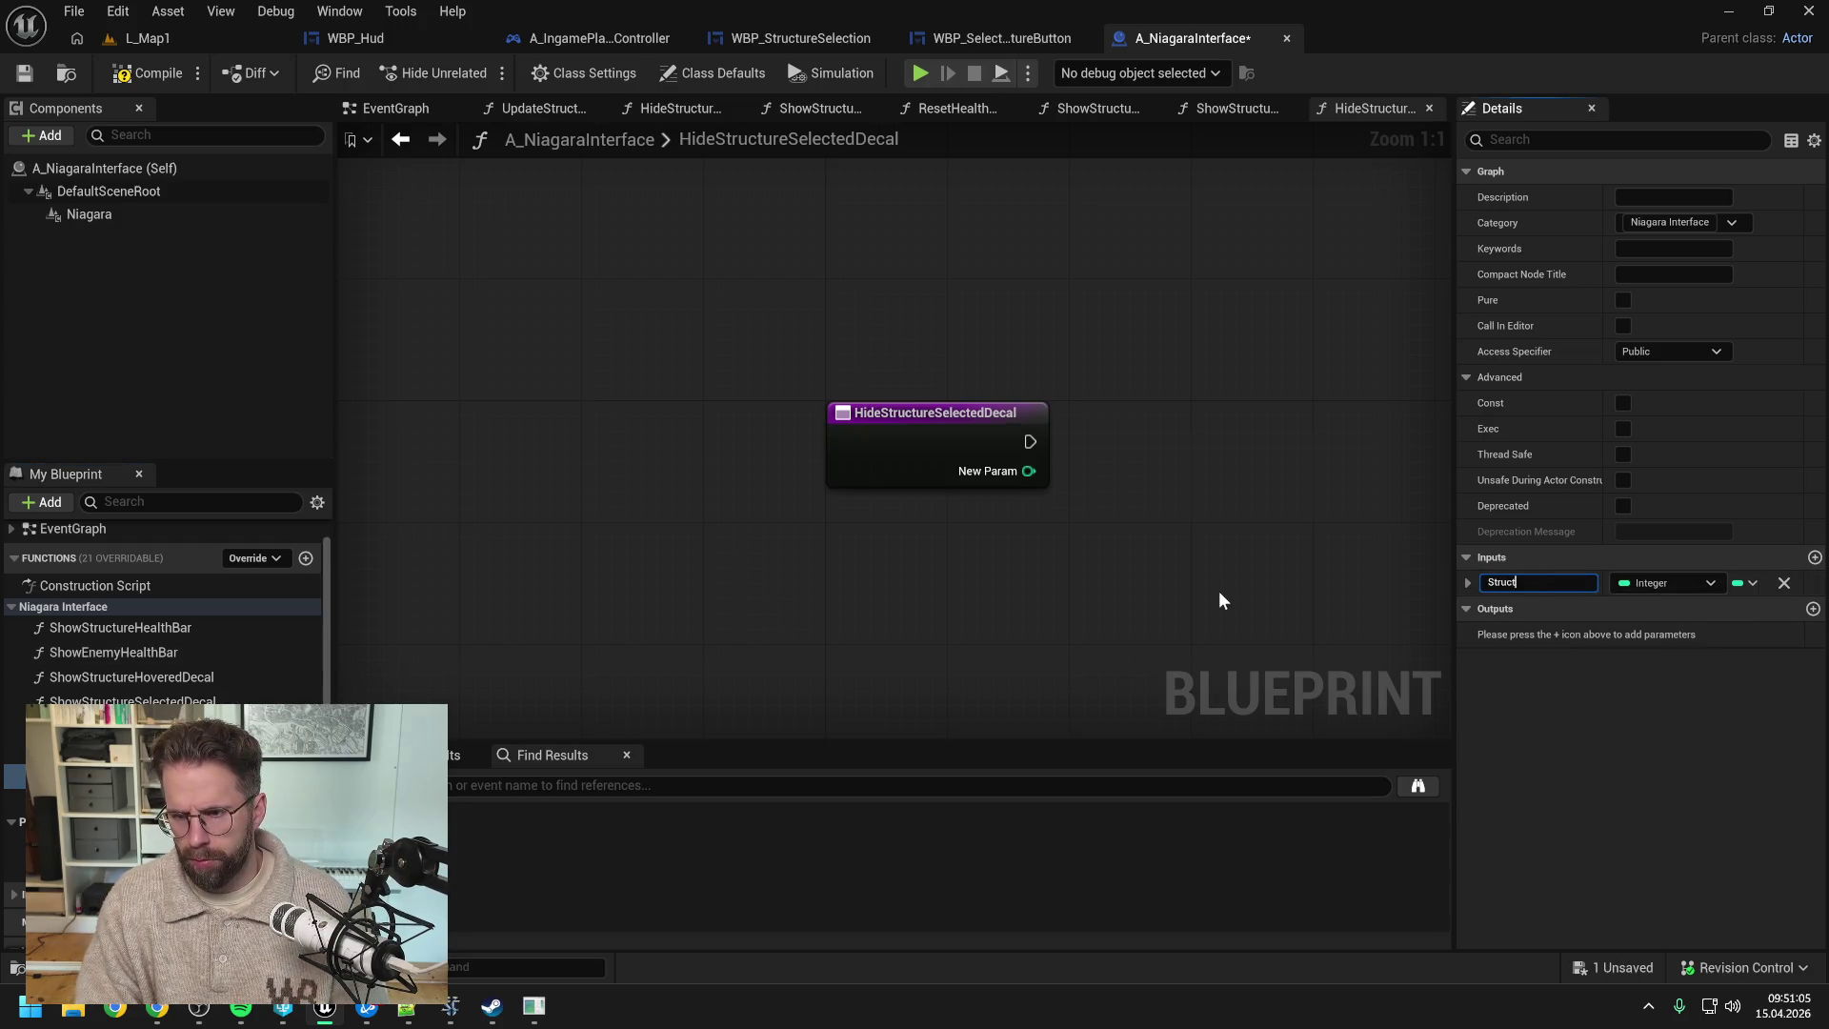
{"action": "type", "text": "ureId"}
{"action": "key", "text": "Return"}
{"action": "key", "text": "ctrl+s"}
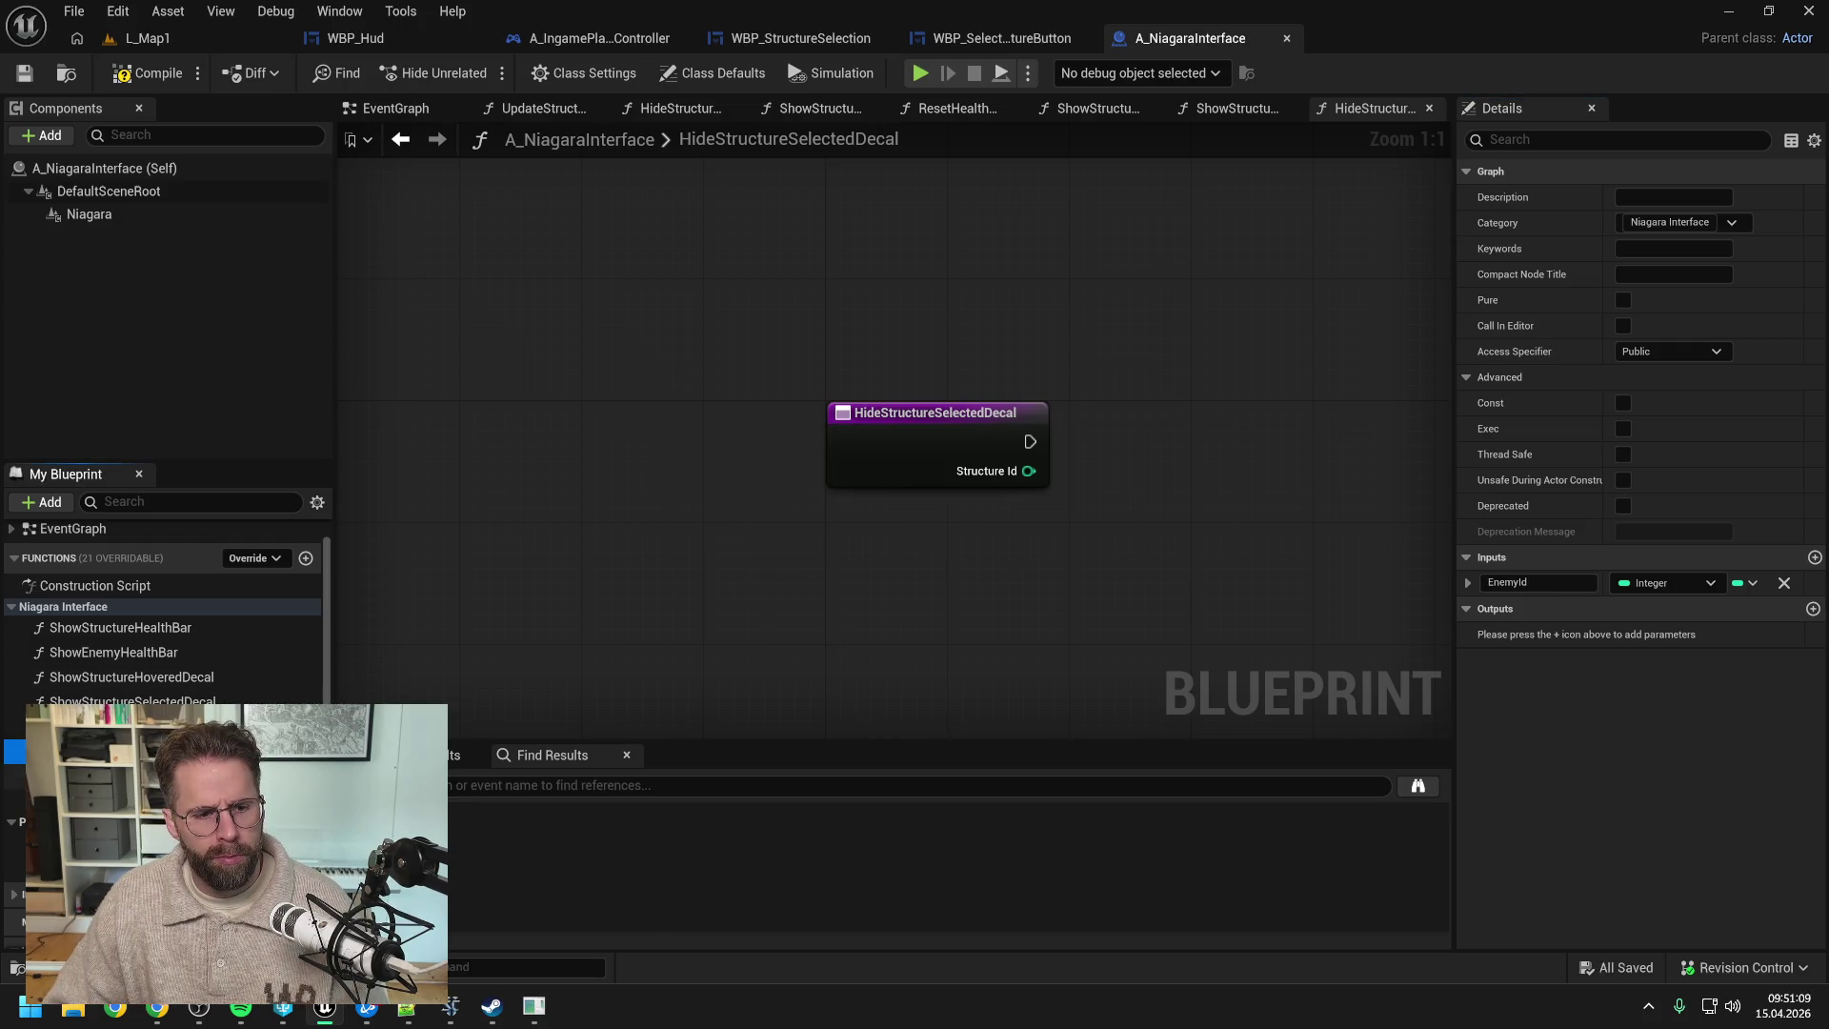
{"action": "key", "text": "ctrl+w"}
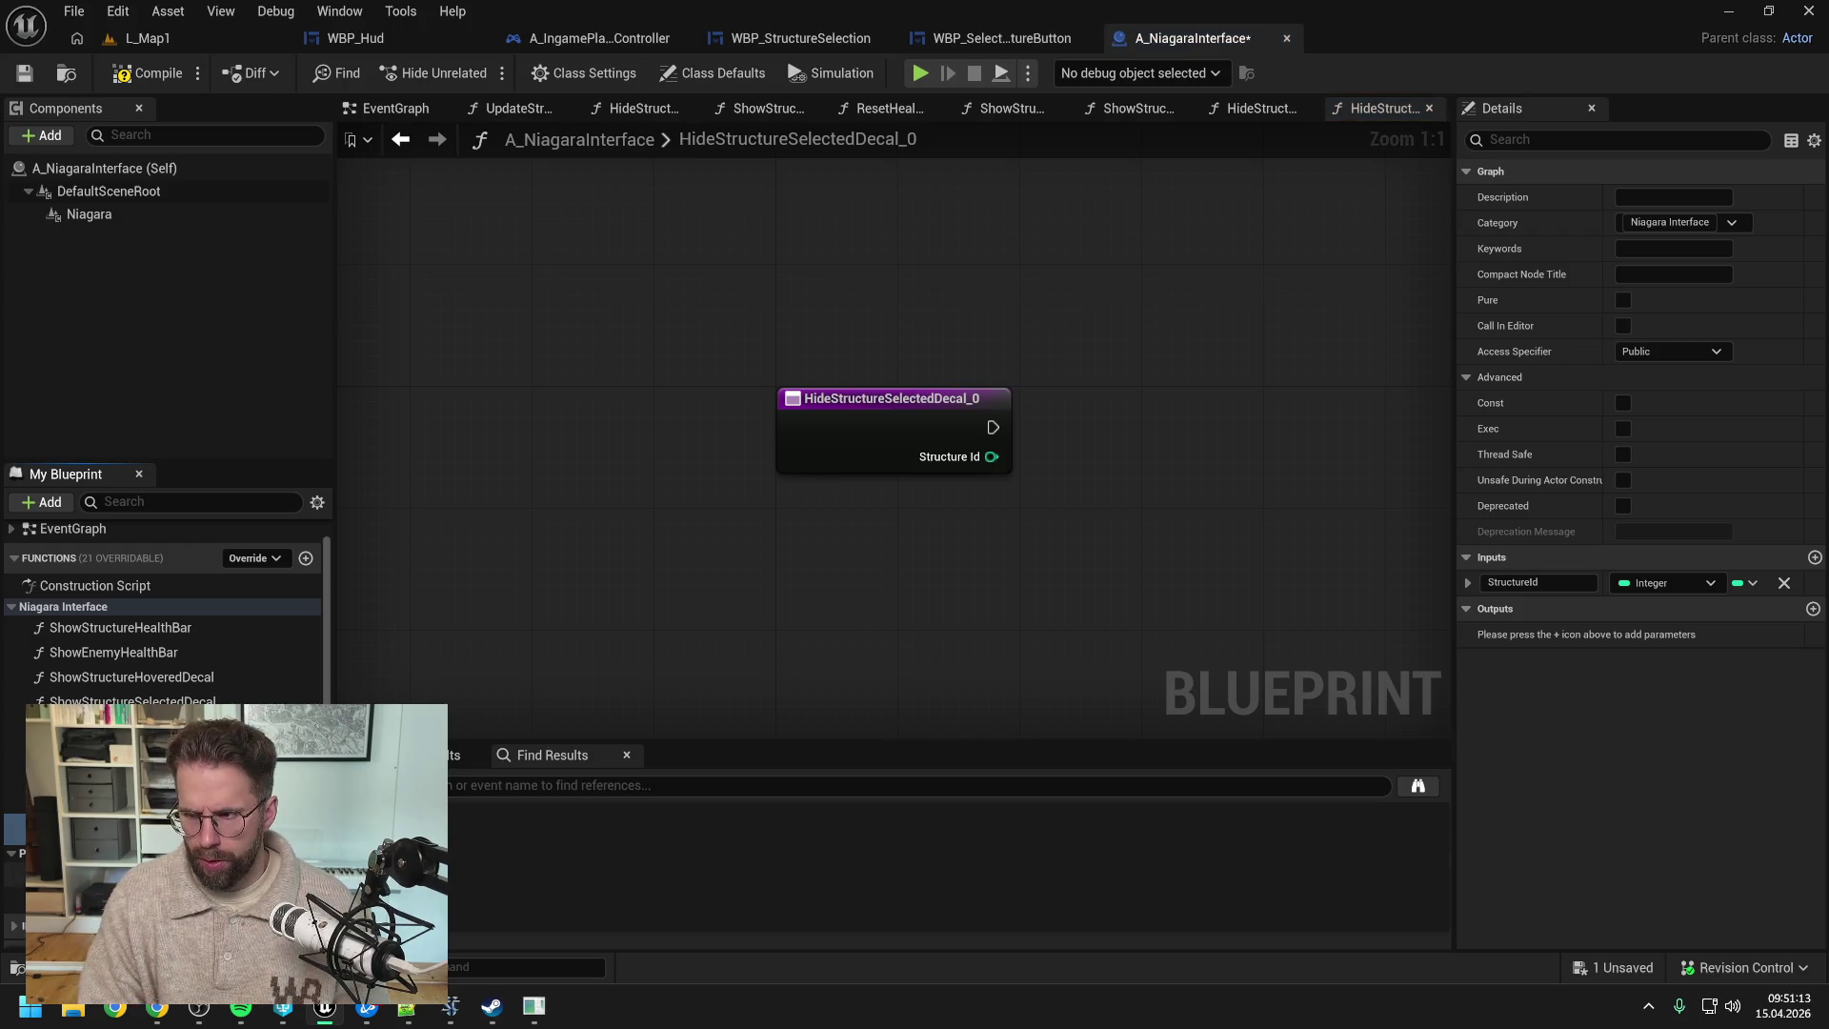
- Rename the duplicate to HideStructureHoveredDecal
{"action": "key", "text": "Return"}
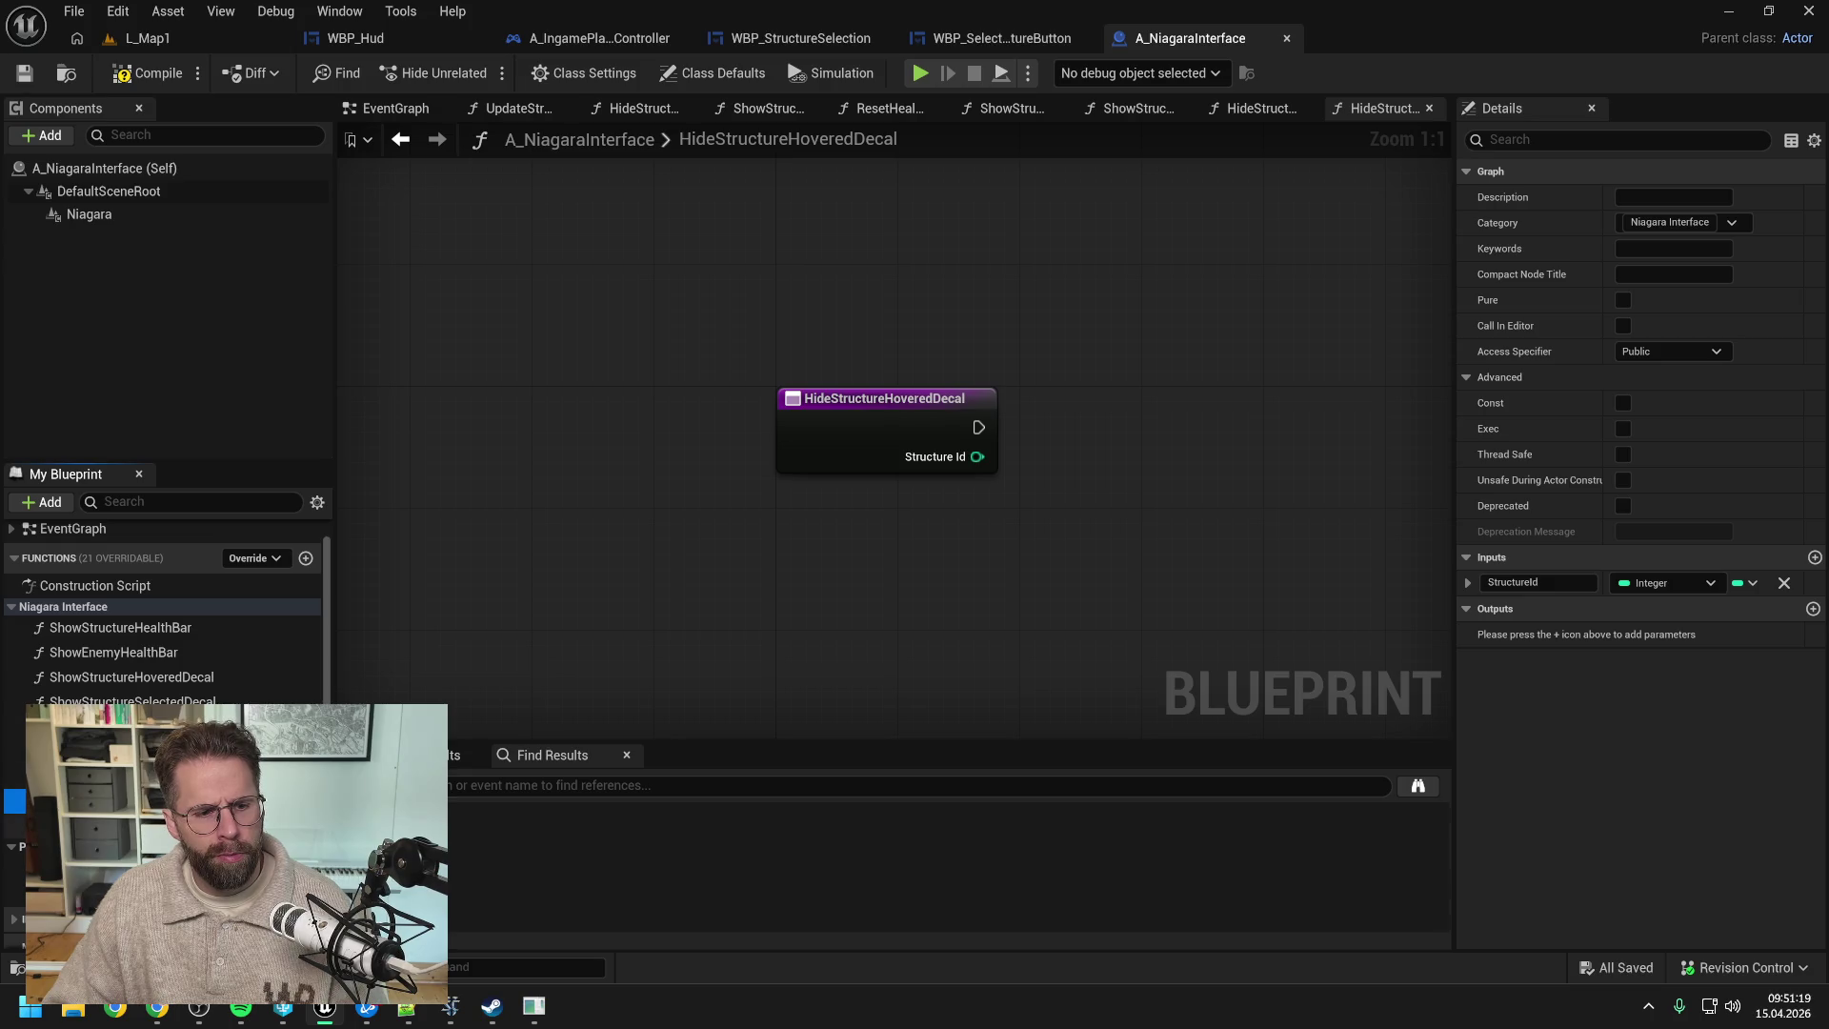
{"action": "type", "text": "Hovered"}
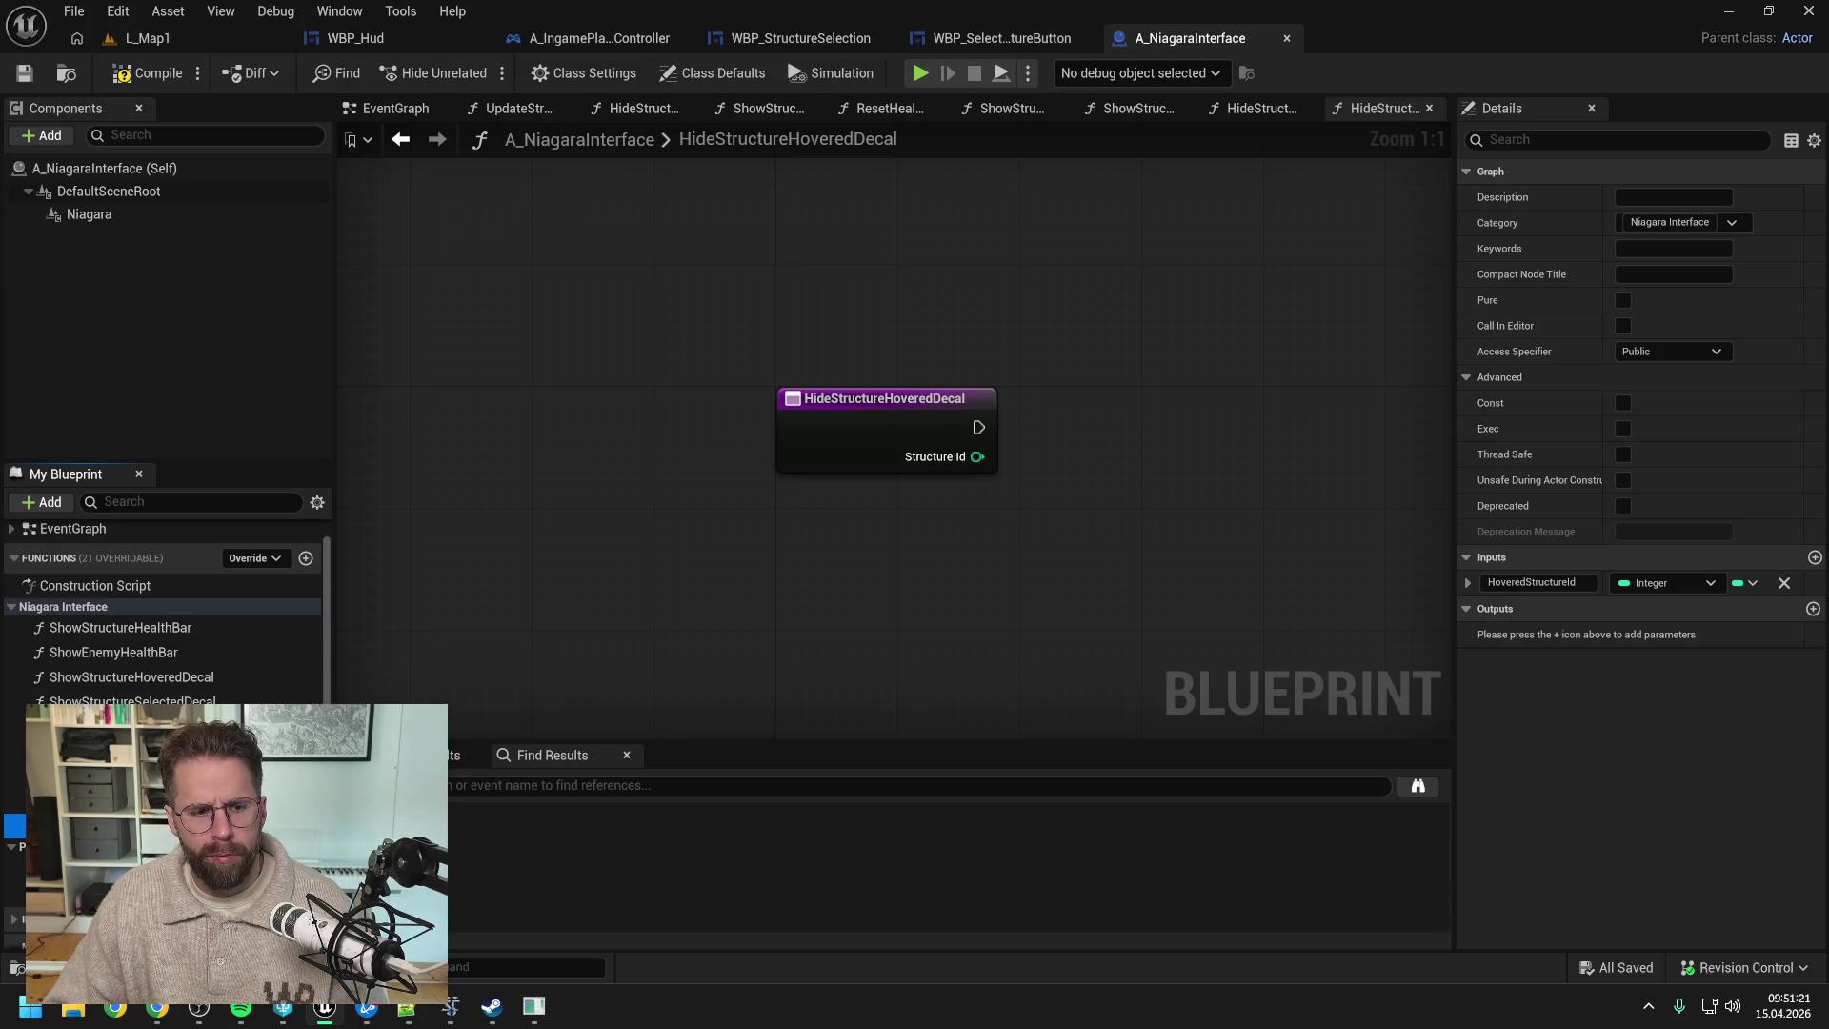
{"action": "left_click", "coordinate": [890, 108]}
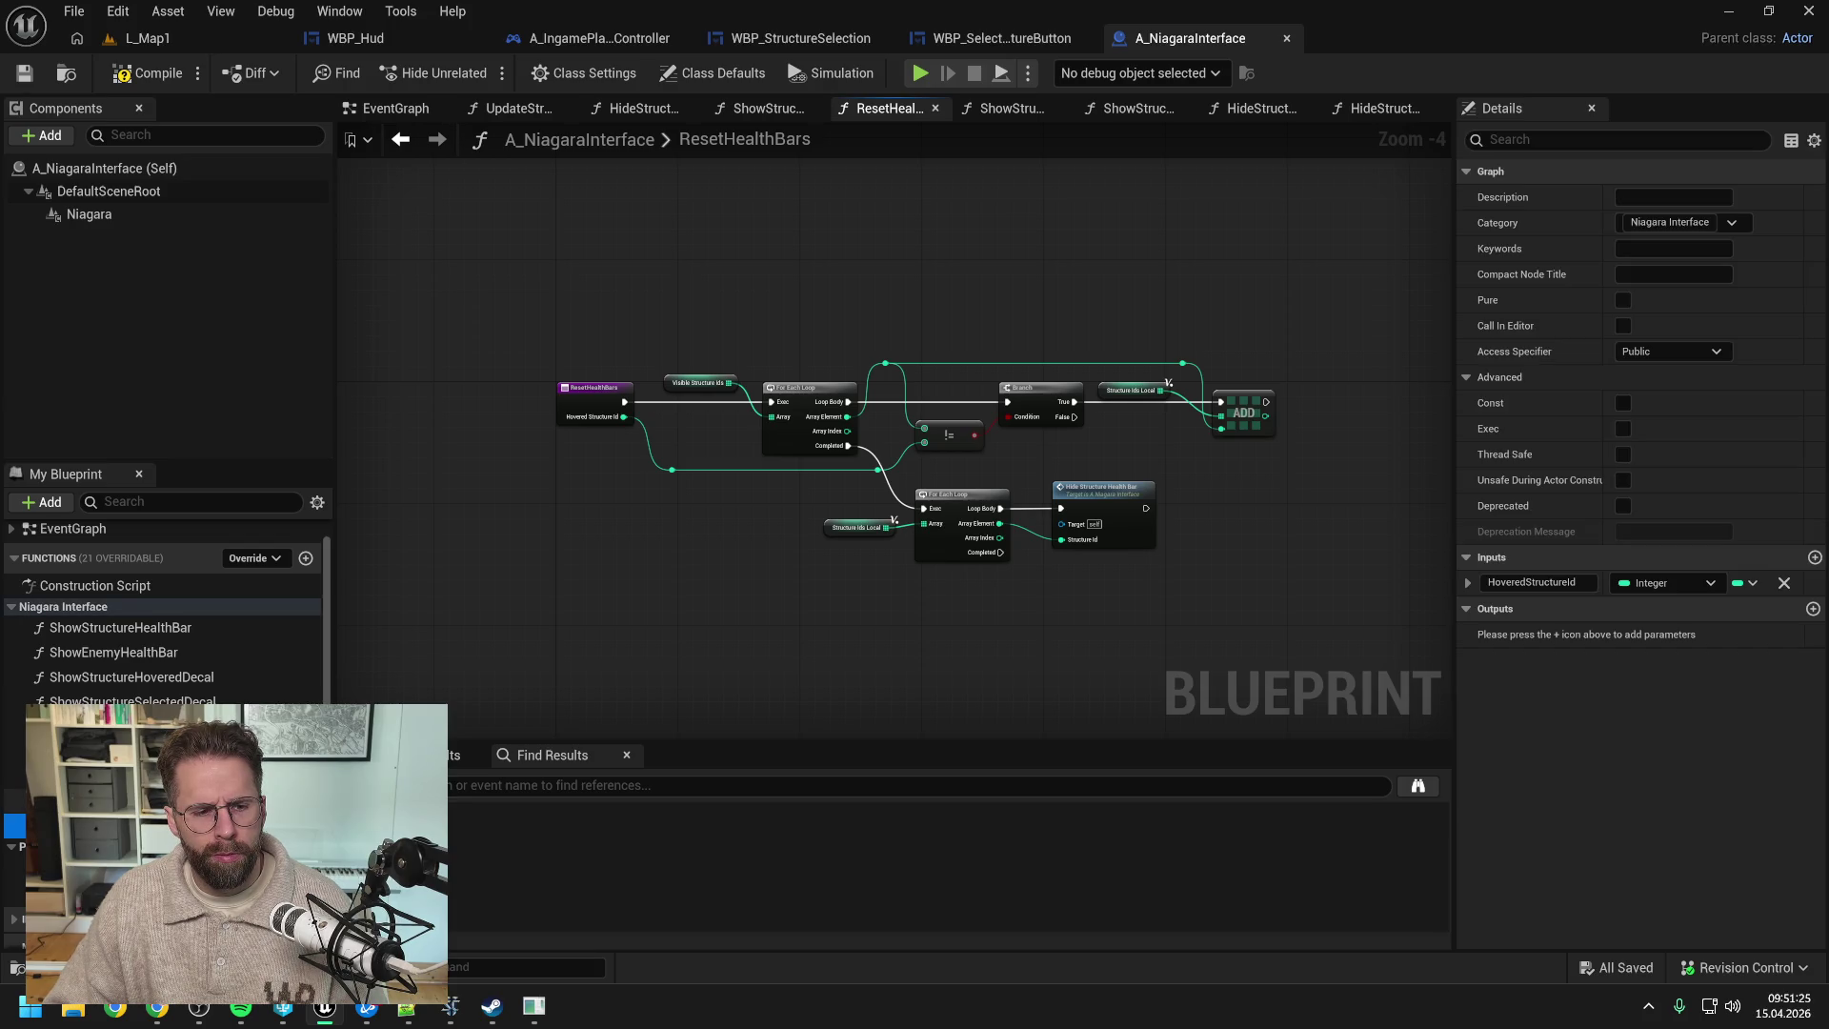
{"action": "key", "text": "ctrl+z"}
{"action": "key", "text": "ctrl+y"}
- Delete the accidental duplicate of ResetHealthBars
{"action": "key", "text": "ctrl+w"}
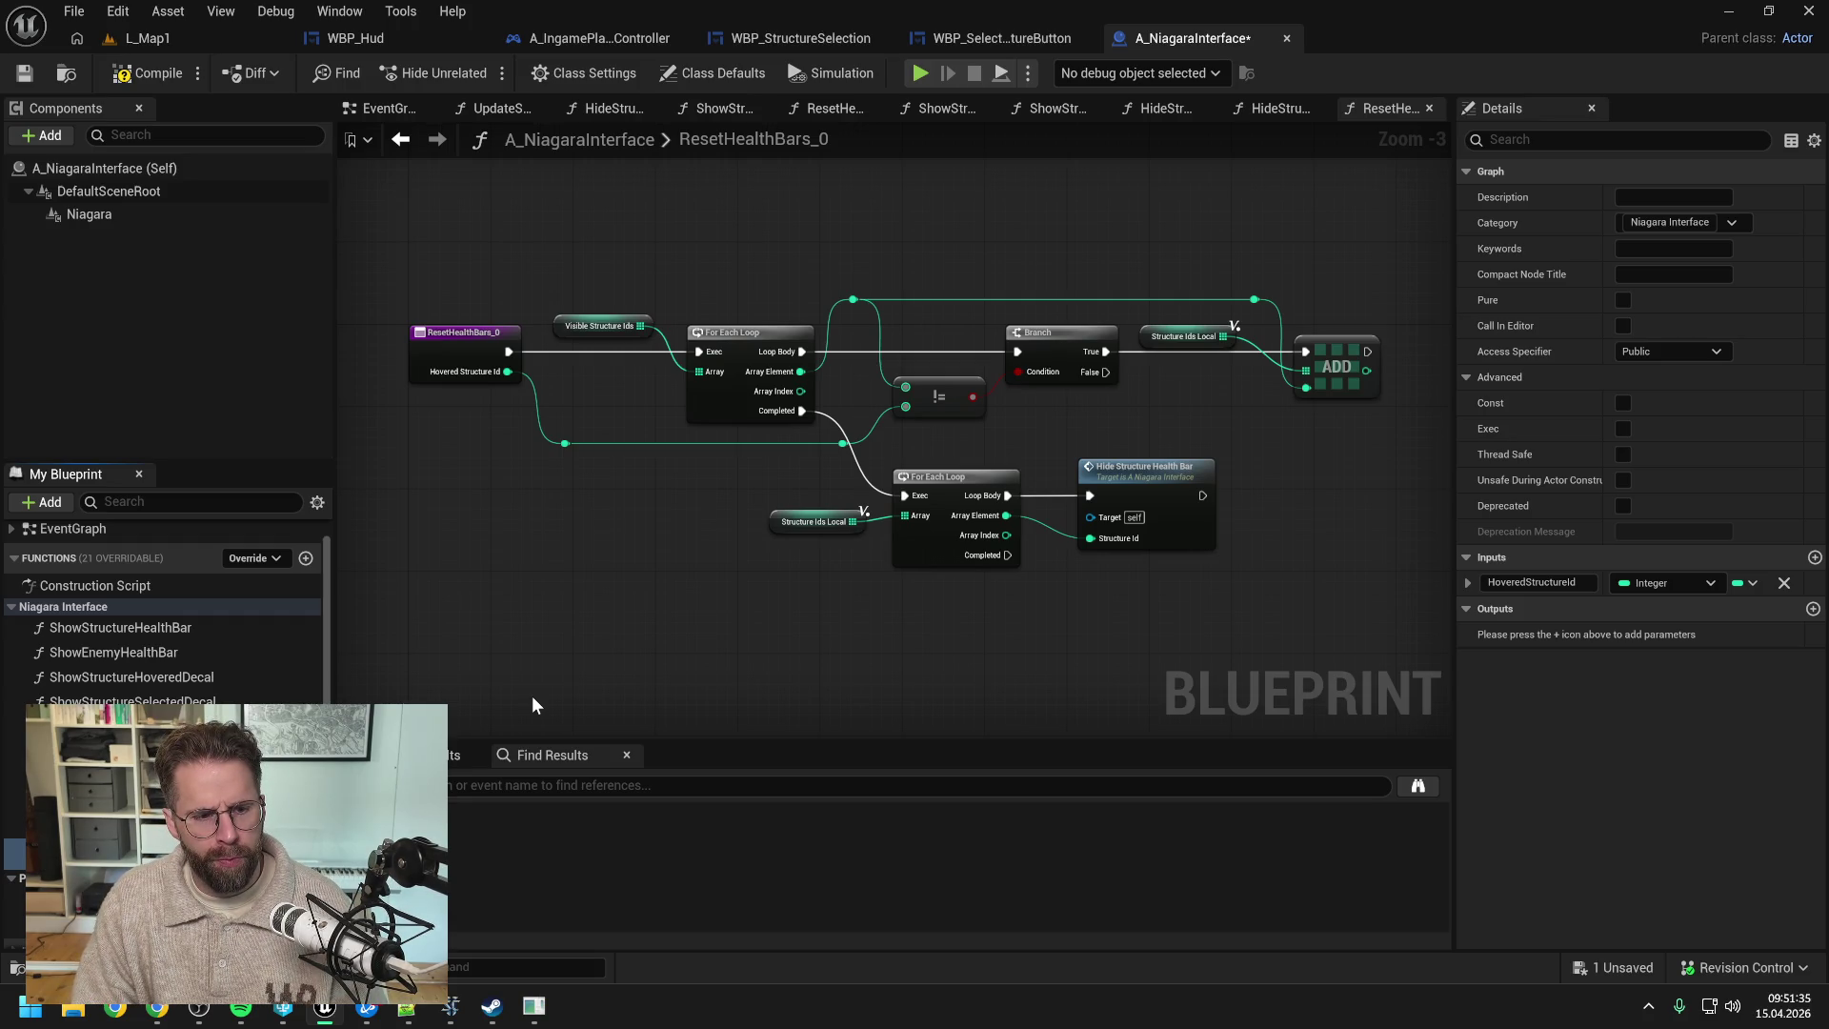
{"action": "type", "text": "Reset"}
{"action": "key", "text": "Return"}
{"action": "key", "text": "Delete"}
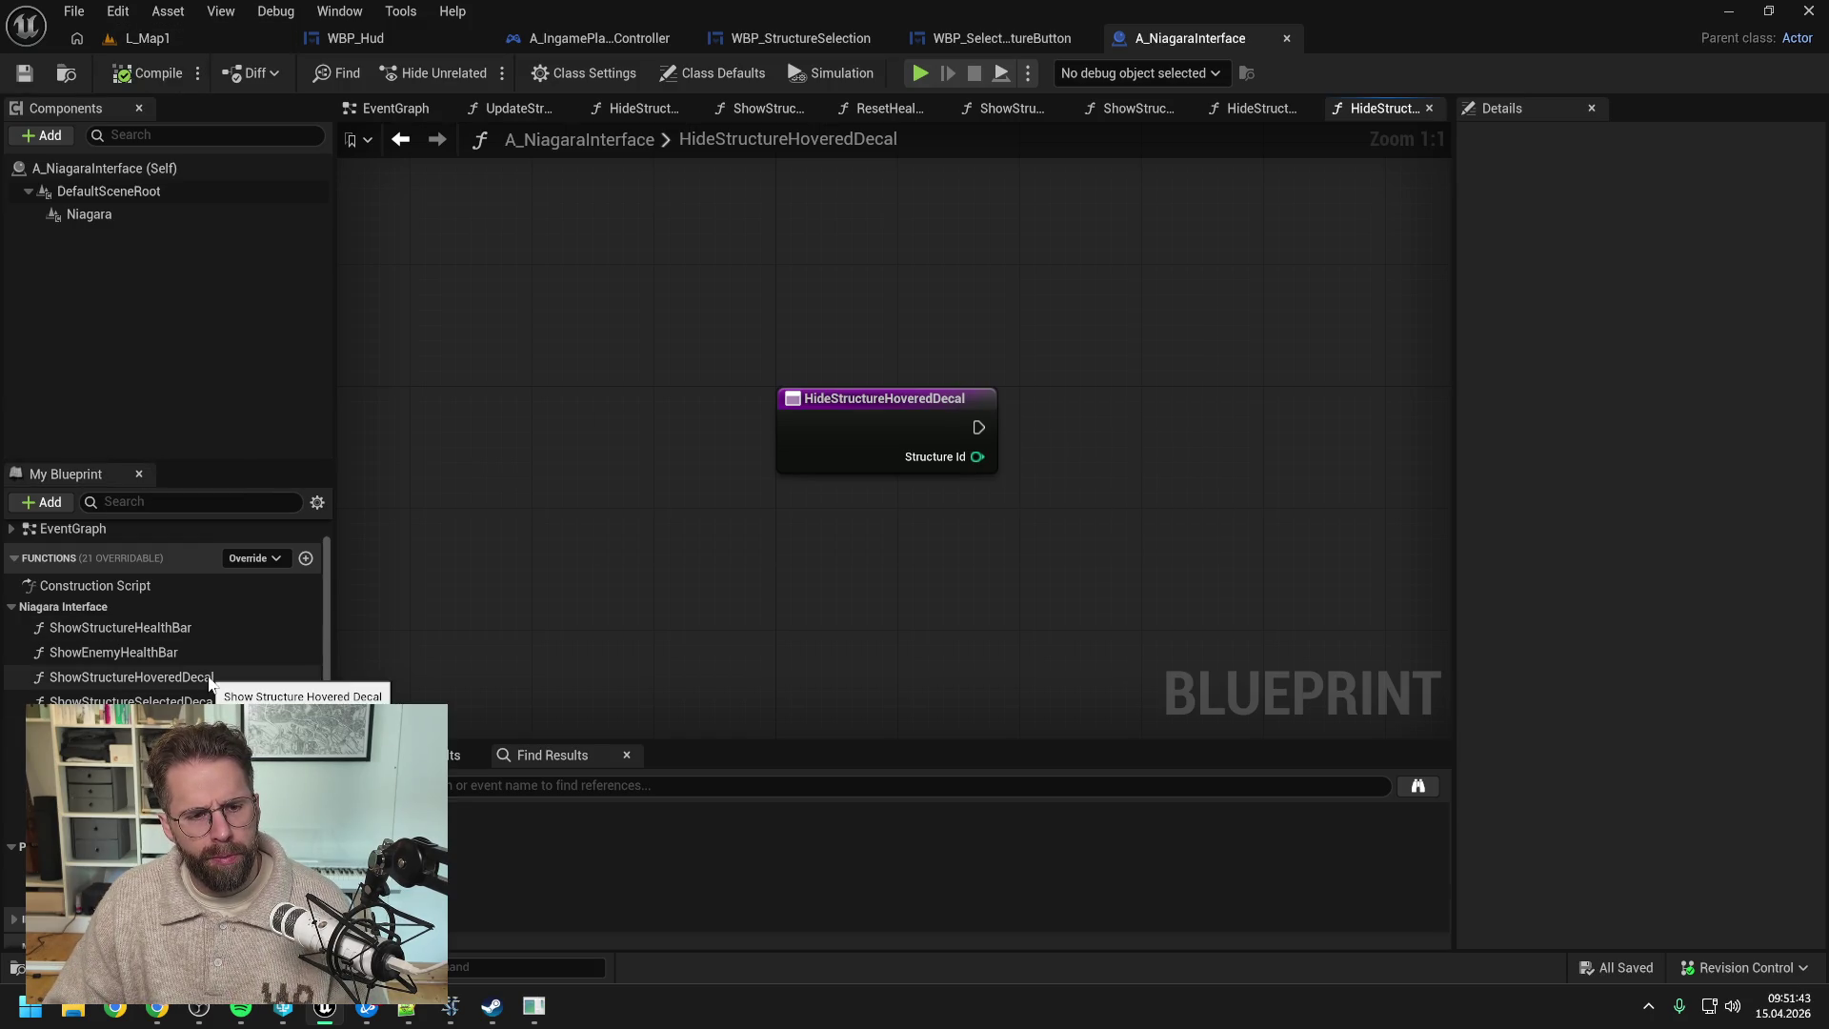
- Open the ShowStructureHoveredDecal graph and recentre its entry node
{"action": "double_click", "coordinate": [132, 677]}
{"action": "left_click_drag", "start_coordinate": [768, 484], "coordinate": [704, 490]}
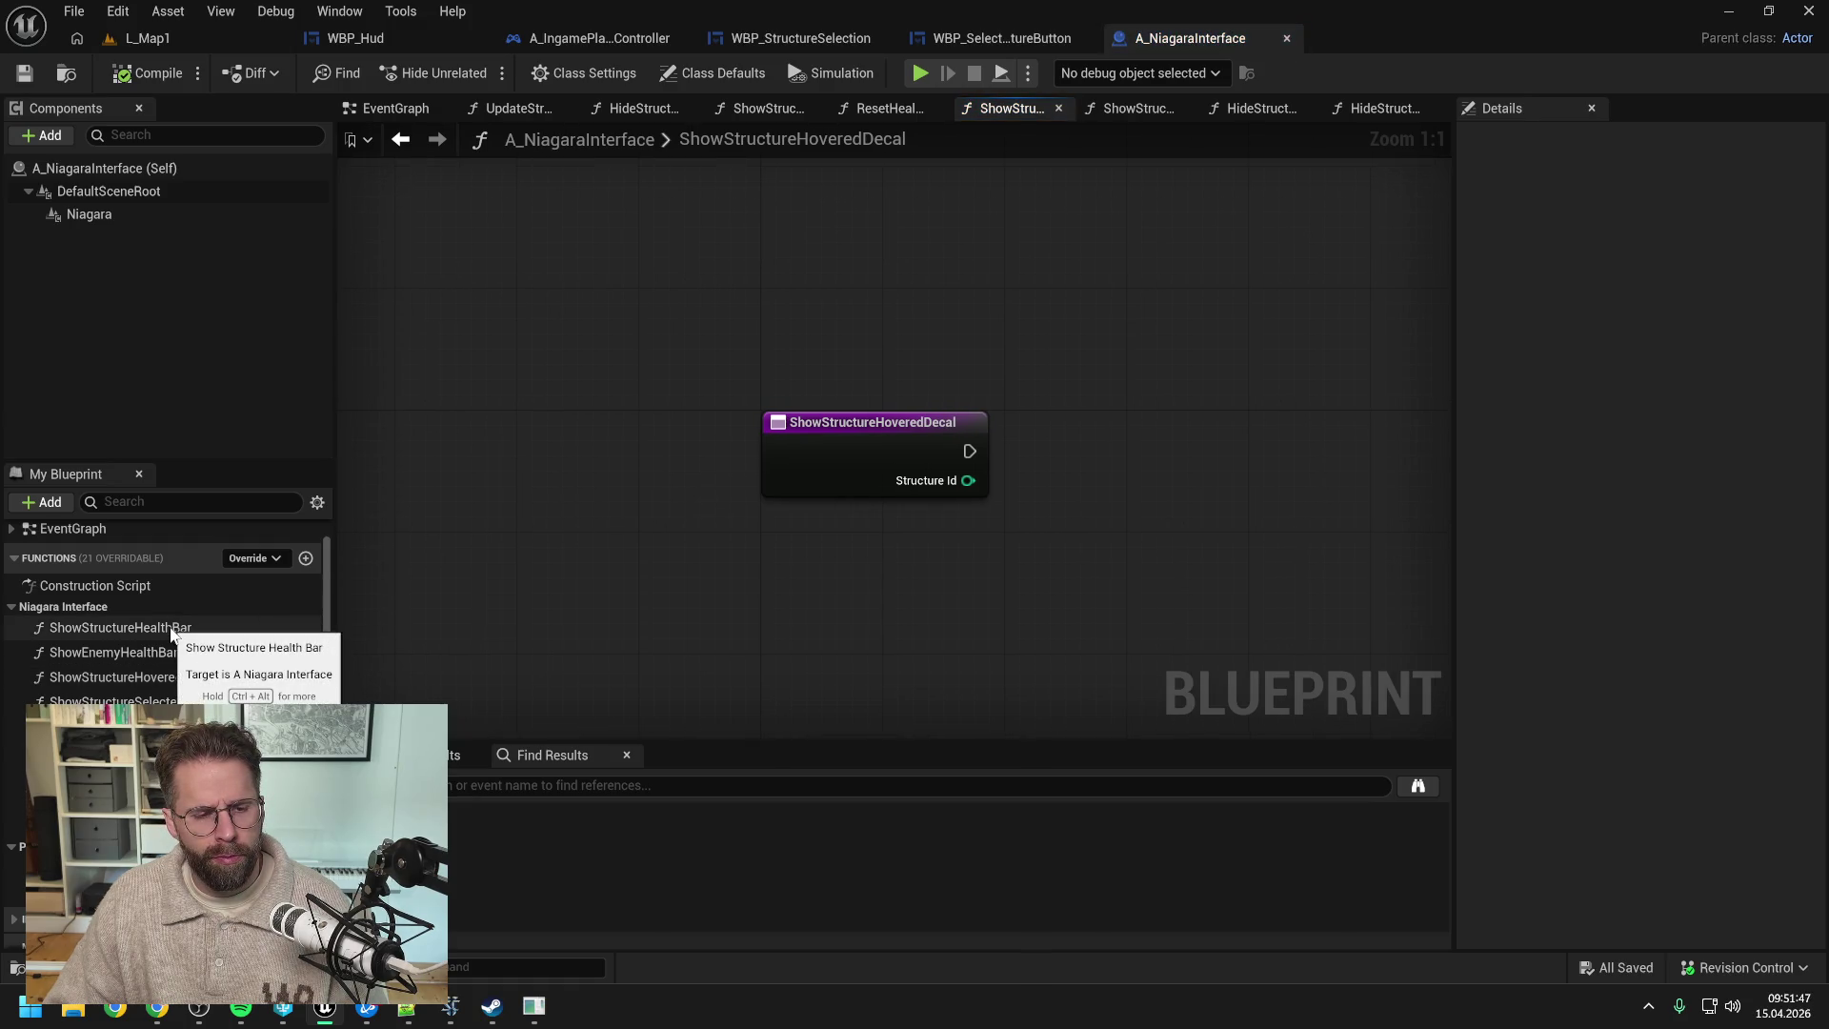
{"action": "left_click_drag", "start_coordinate": [838, 613], "coordinate": [702, 613]}
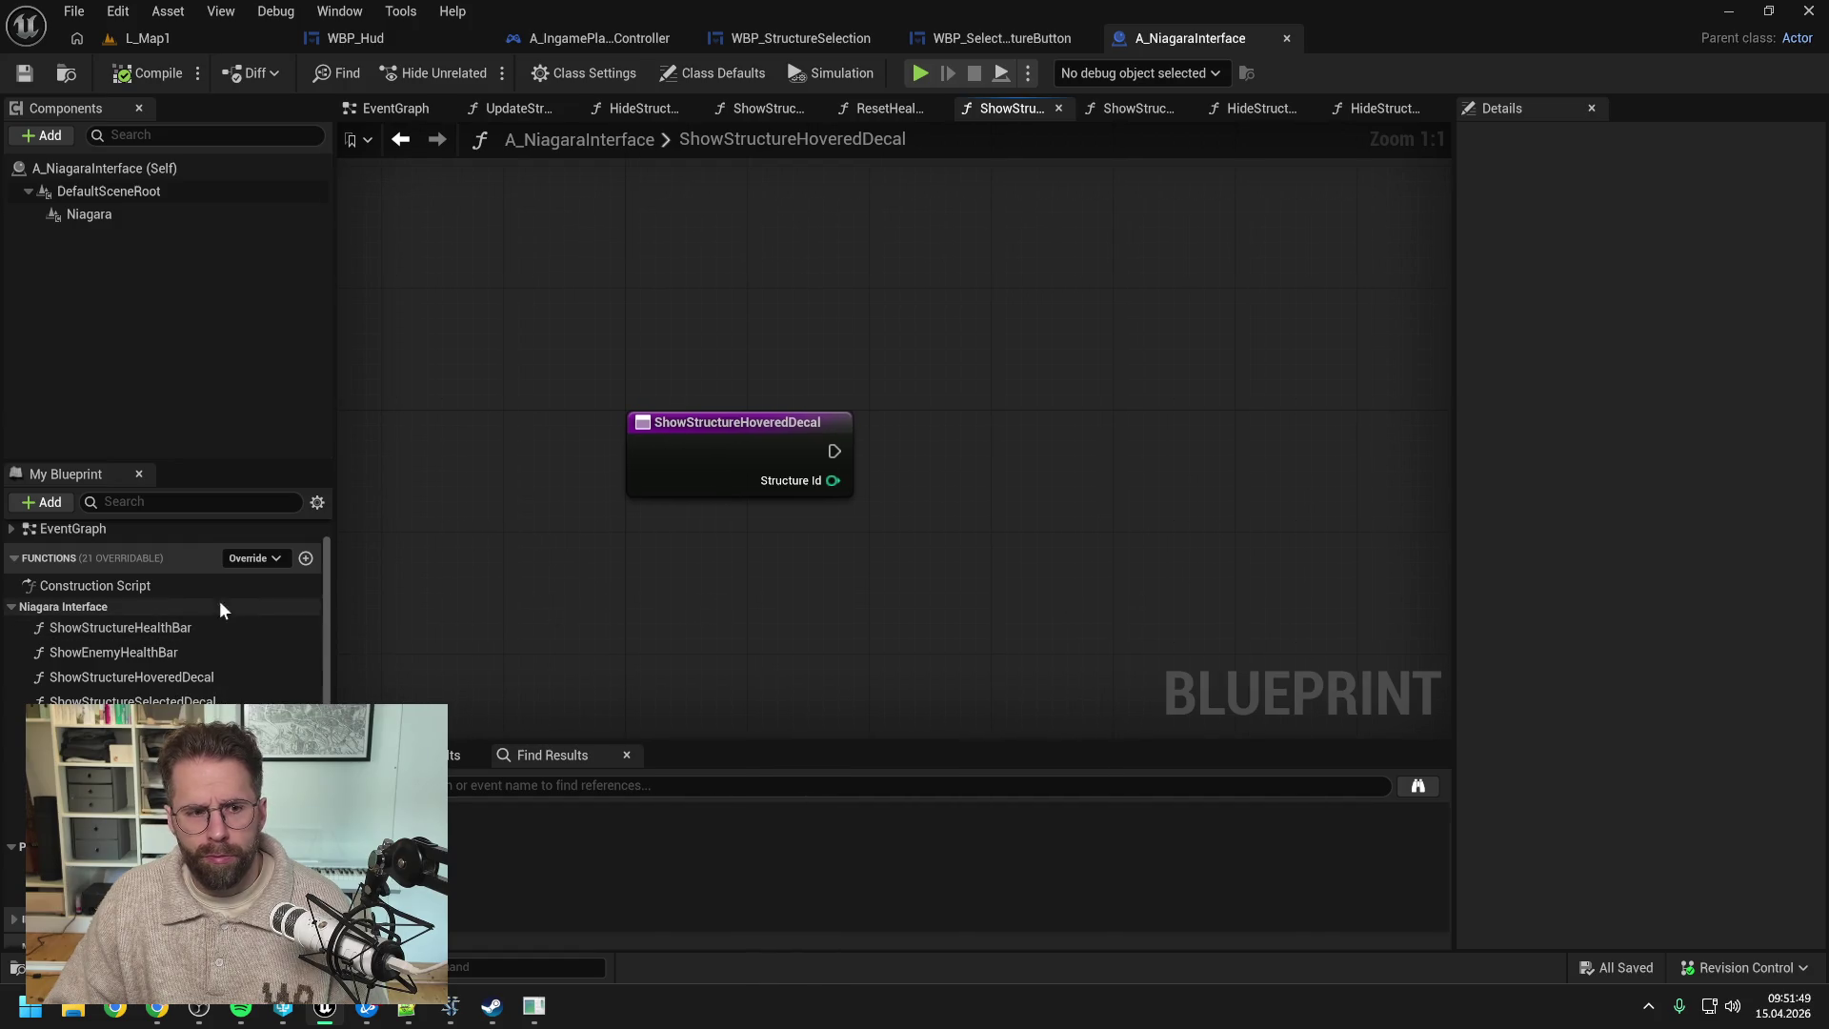
- Open ShowStructureHealthBar and zoom and pan to view its entire node graph
{"action": "double_click", "coordinate": [165, 628]}
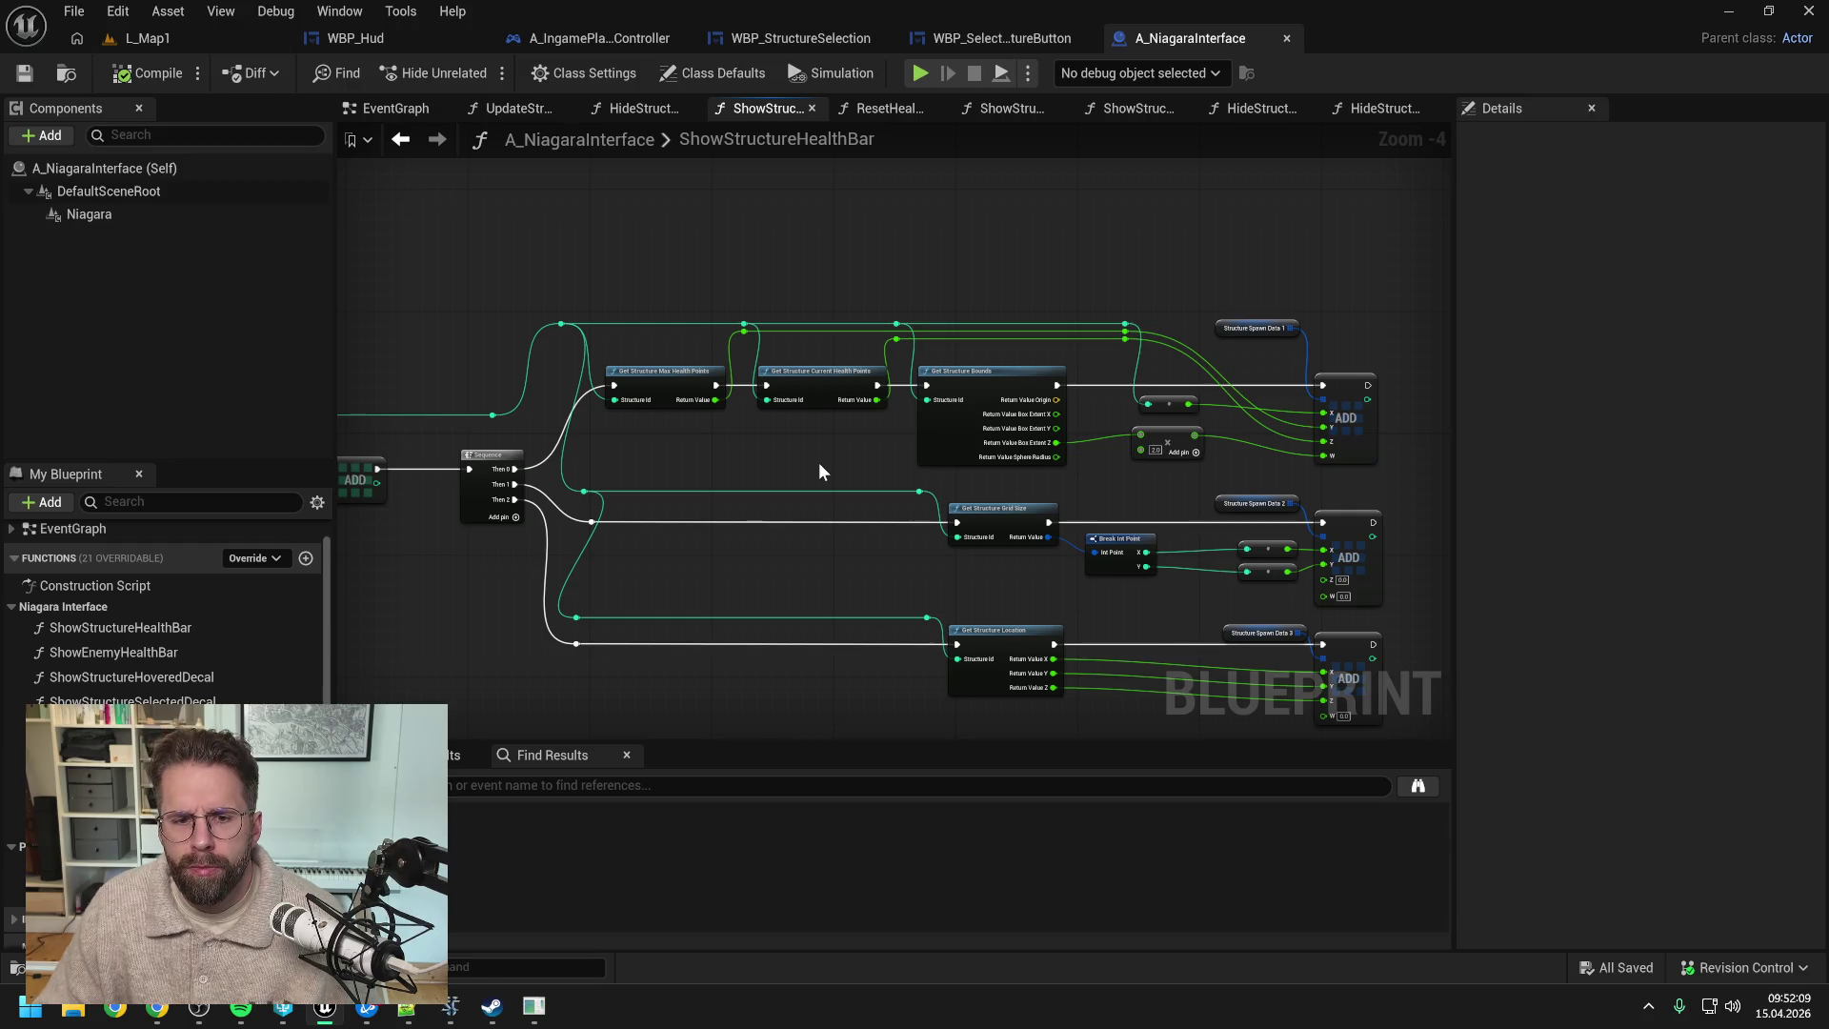
{"action": "scroll", "coordinate": [820, 461], "scroll_direction": "down", "scroll_amount": 1}
{"action": "left_click_drag", "start_coordinate": [815, 463], "coordinate": [962, 467]}
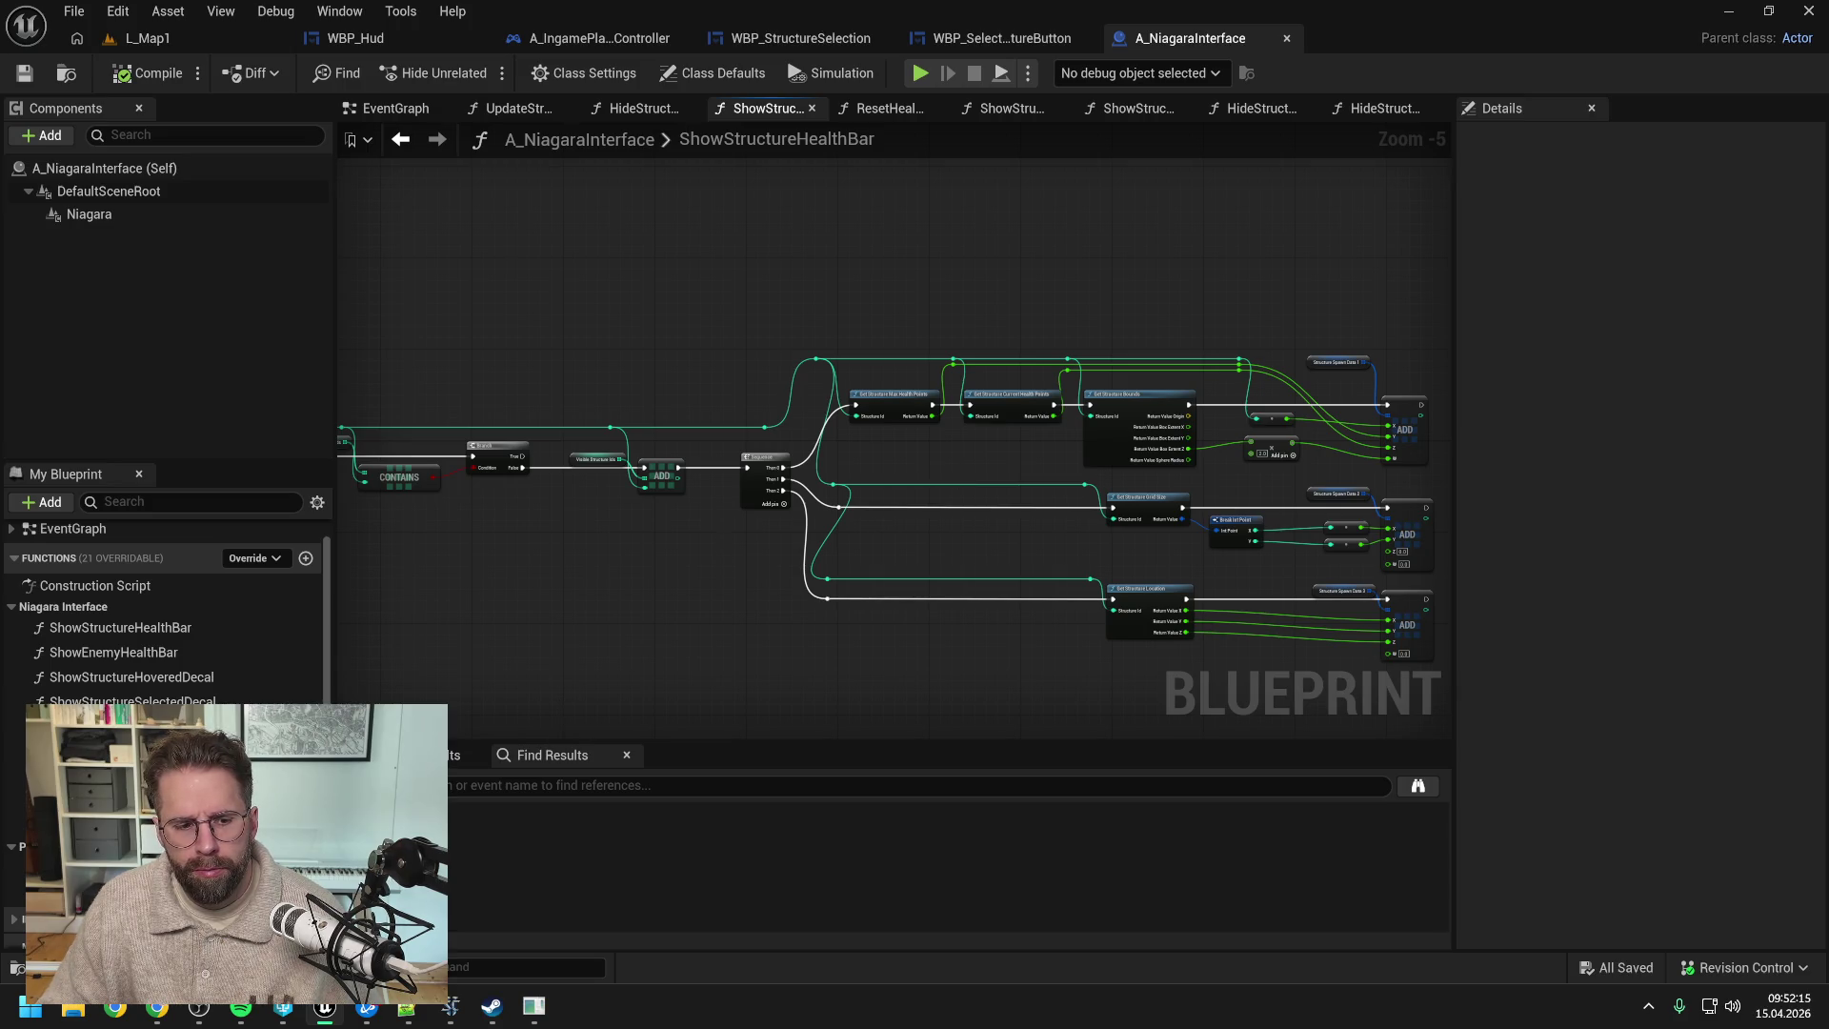
{"action": "left_click", "coordinate": [157, 1007]}
- Tell Claude (in German) you'll integrate it into the Niagara System, computing the decal box from occupied tiles
{"action": "scroll", "coordinate": [724, 591], "scroll_direction": "down", "scroll_amount": 1}
{"action": "scroll", "coordinate": [762, 581], "scroll_direction": "down", "scroll_amount": 1}
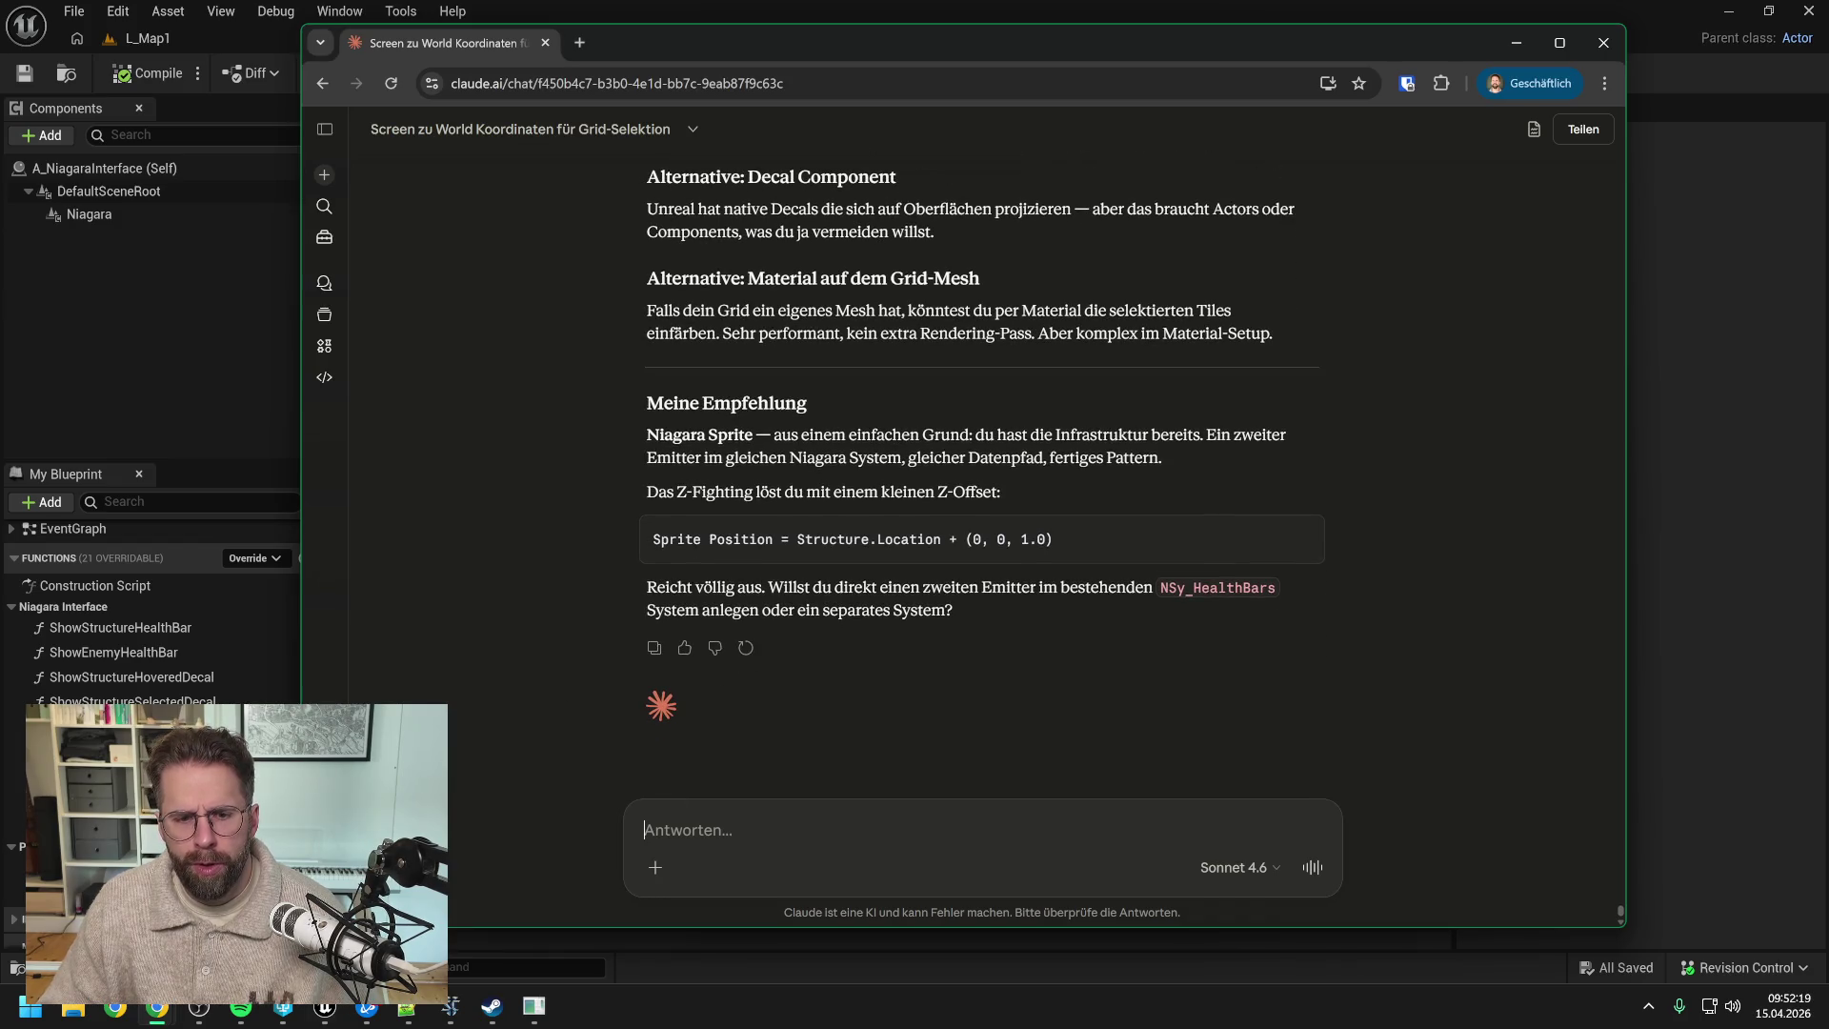
{"action": "type", "text": "Dann abu"}
{"action": "type", "text": " ic"}
{"action": "key", "text": "BackSpace"}
{"action": "key", "text": "BackSpace"}
{"action": "key", "text": "BackSpace"}
{"action": "type", "text": "baue ich das in mein bestehendes Niagara System ein. "}
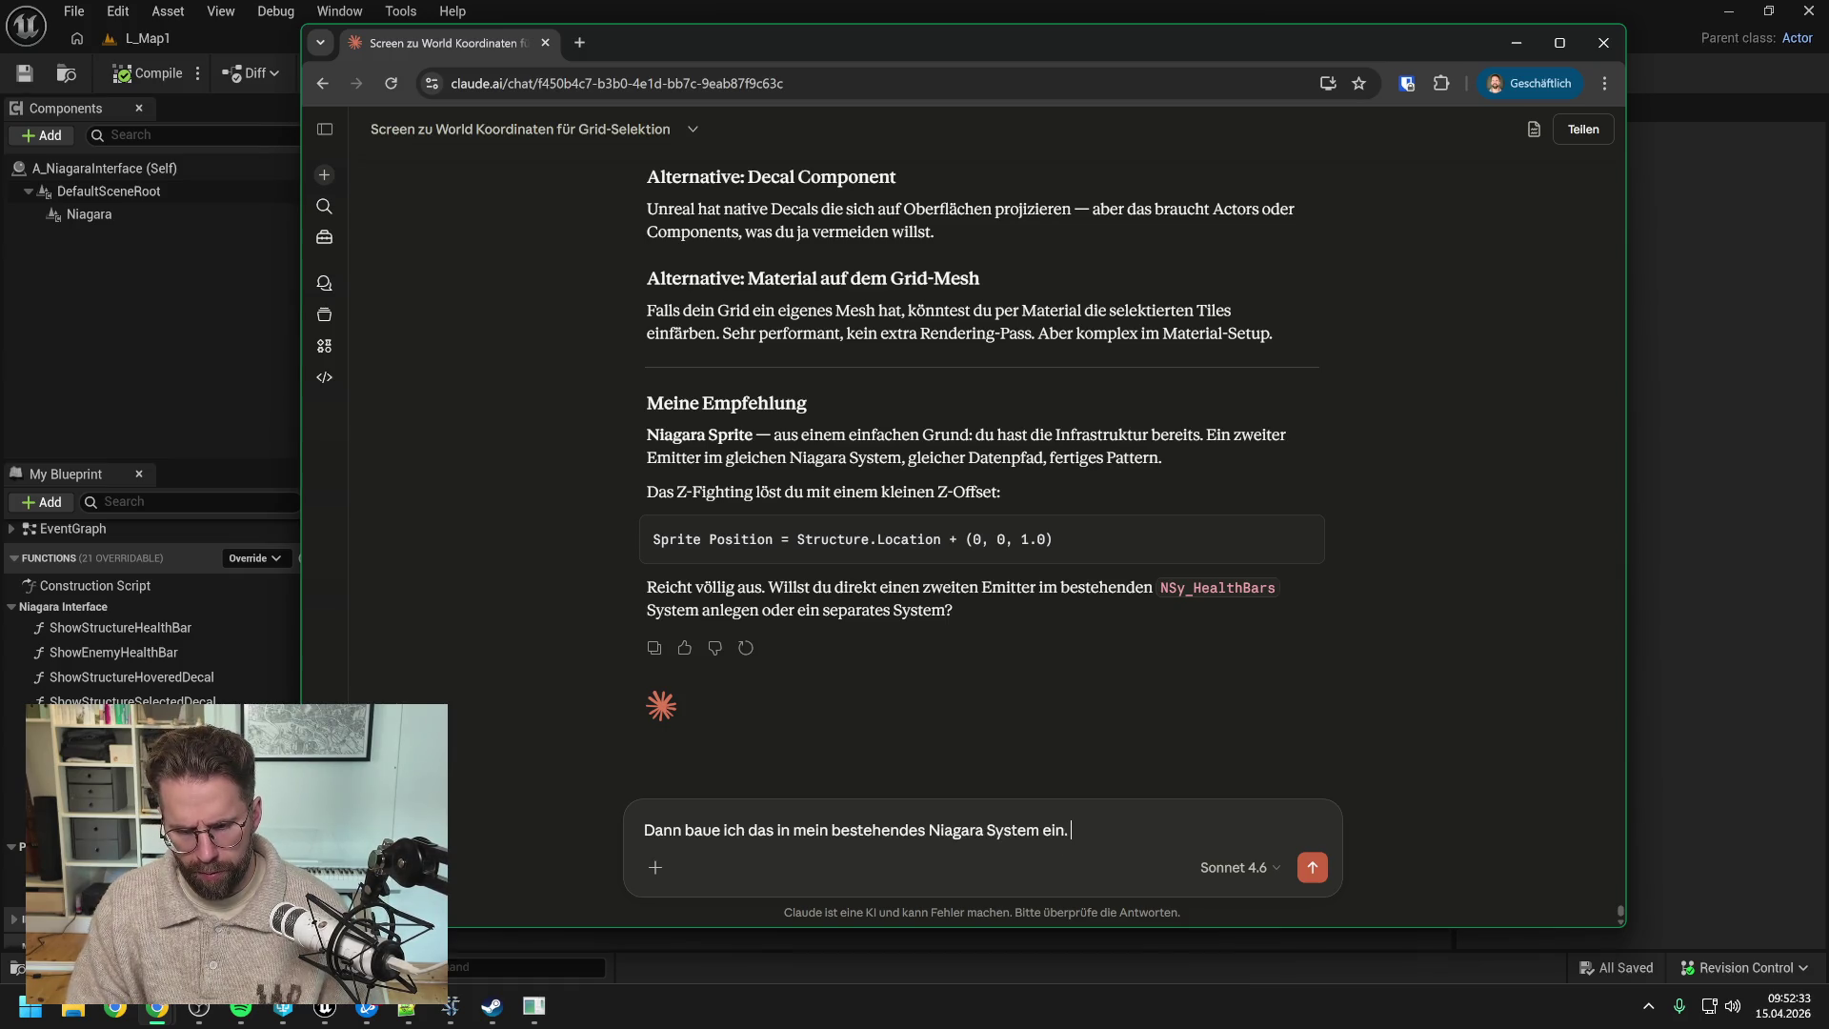
{"action": "type", "text": "Übe"}
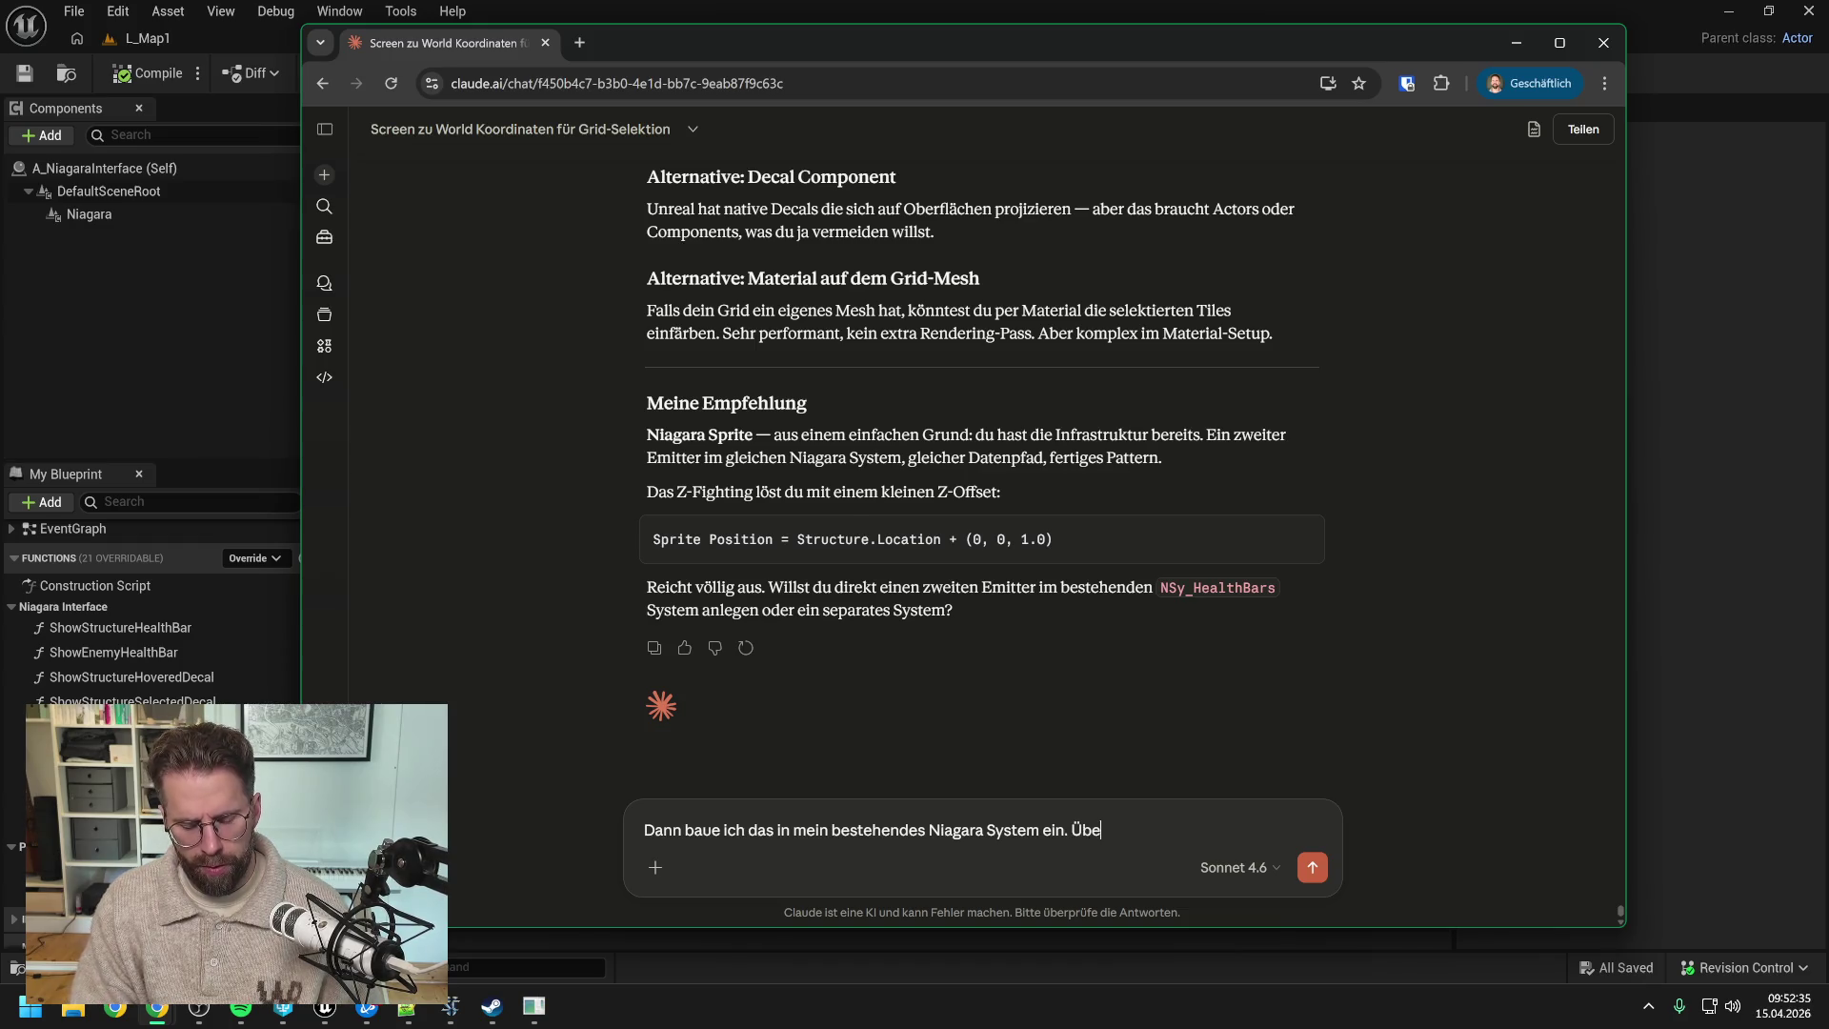
{"action": "type", "text": "rlege gerade, w"}
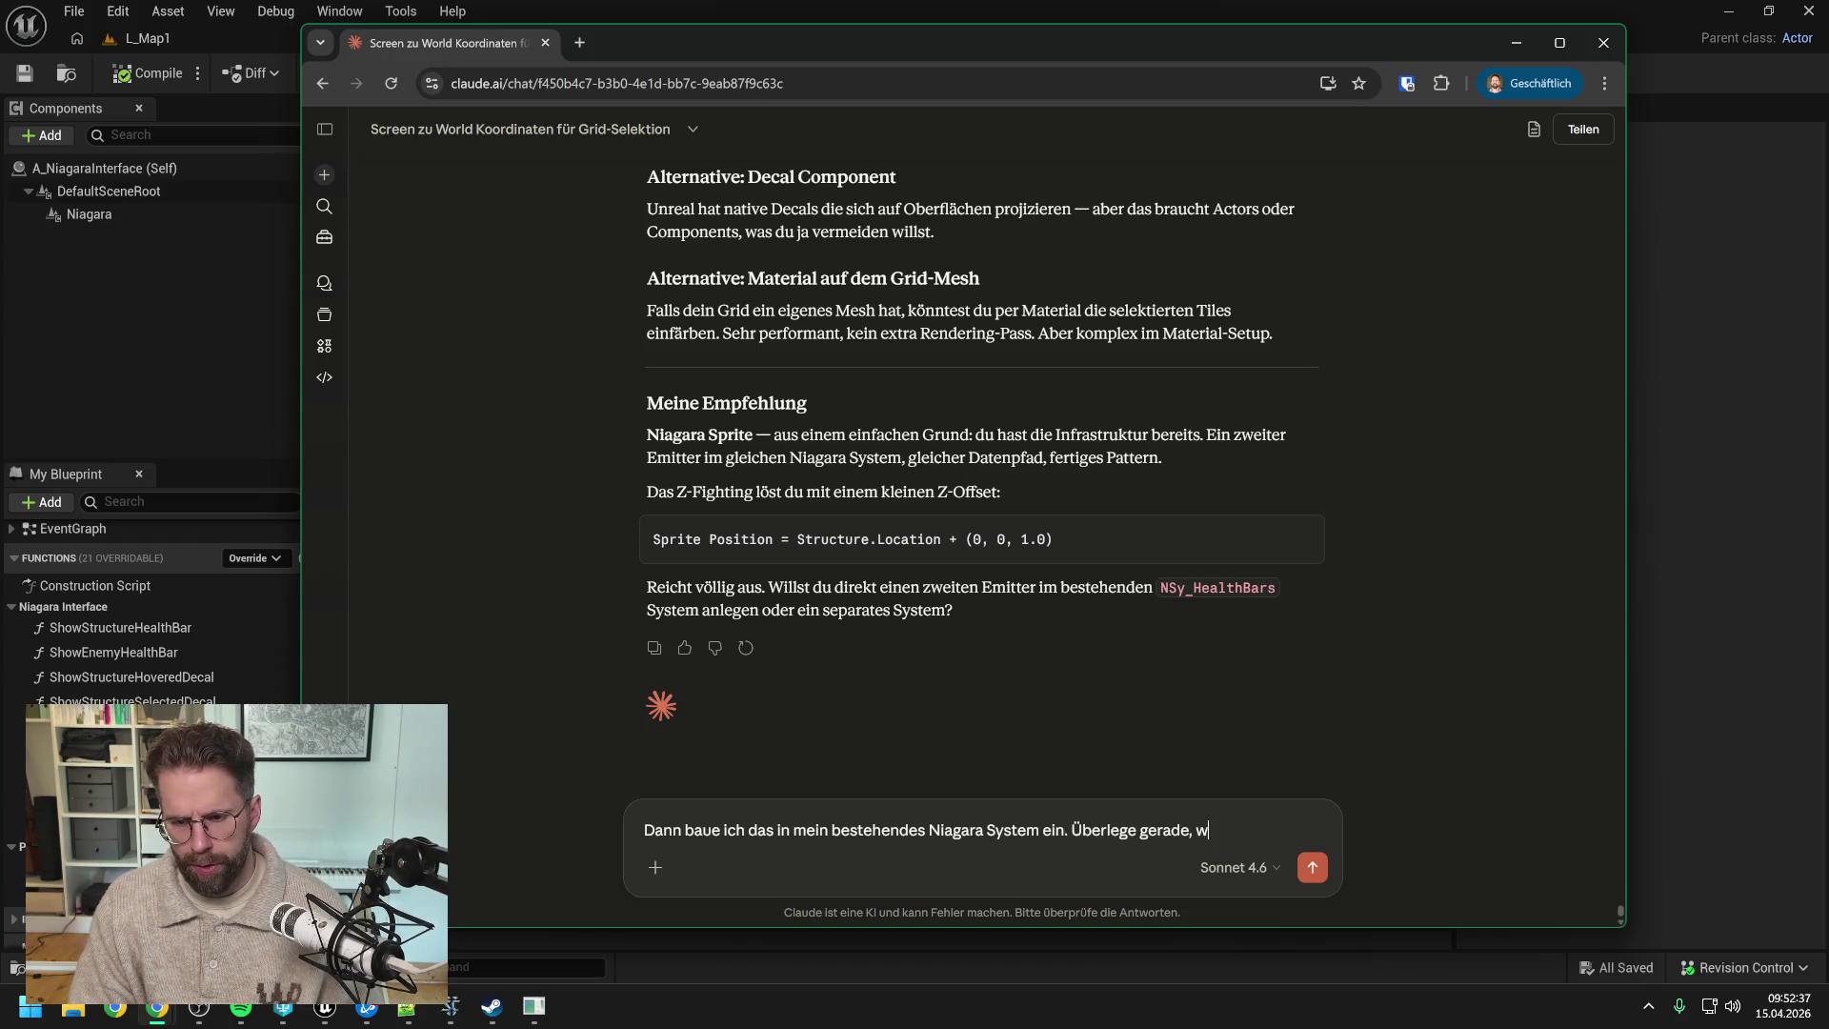
{"action": "type", "text": "elche Daten ich rüber schicke."}
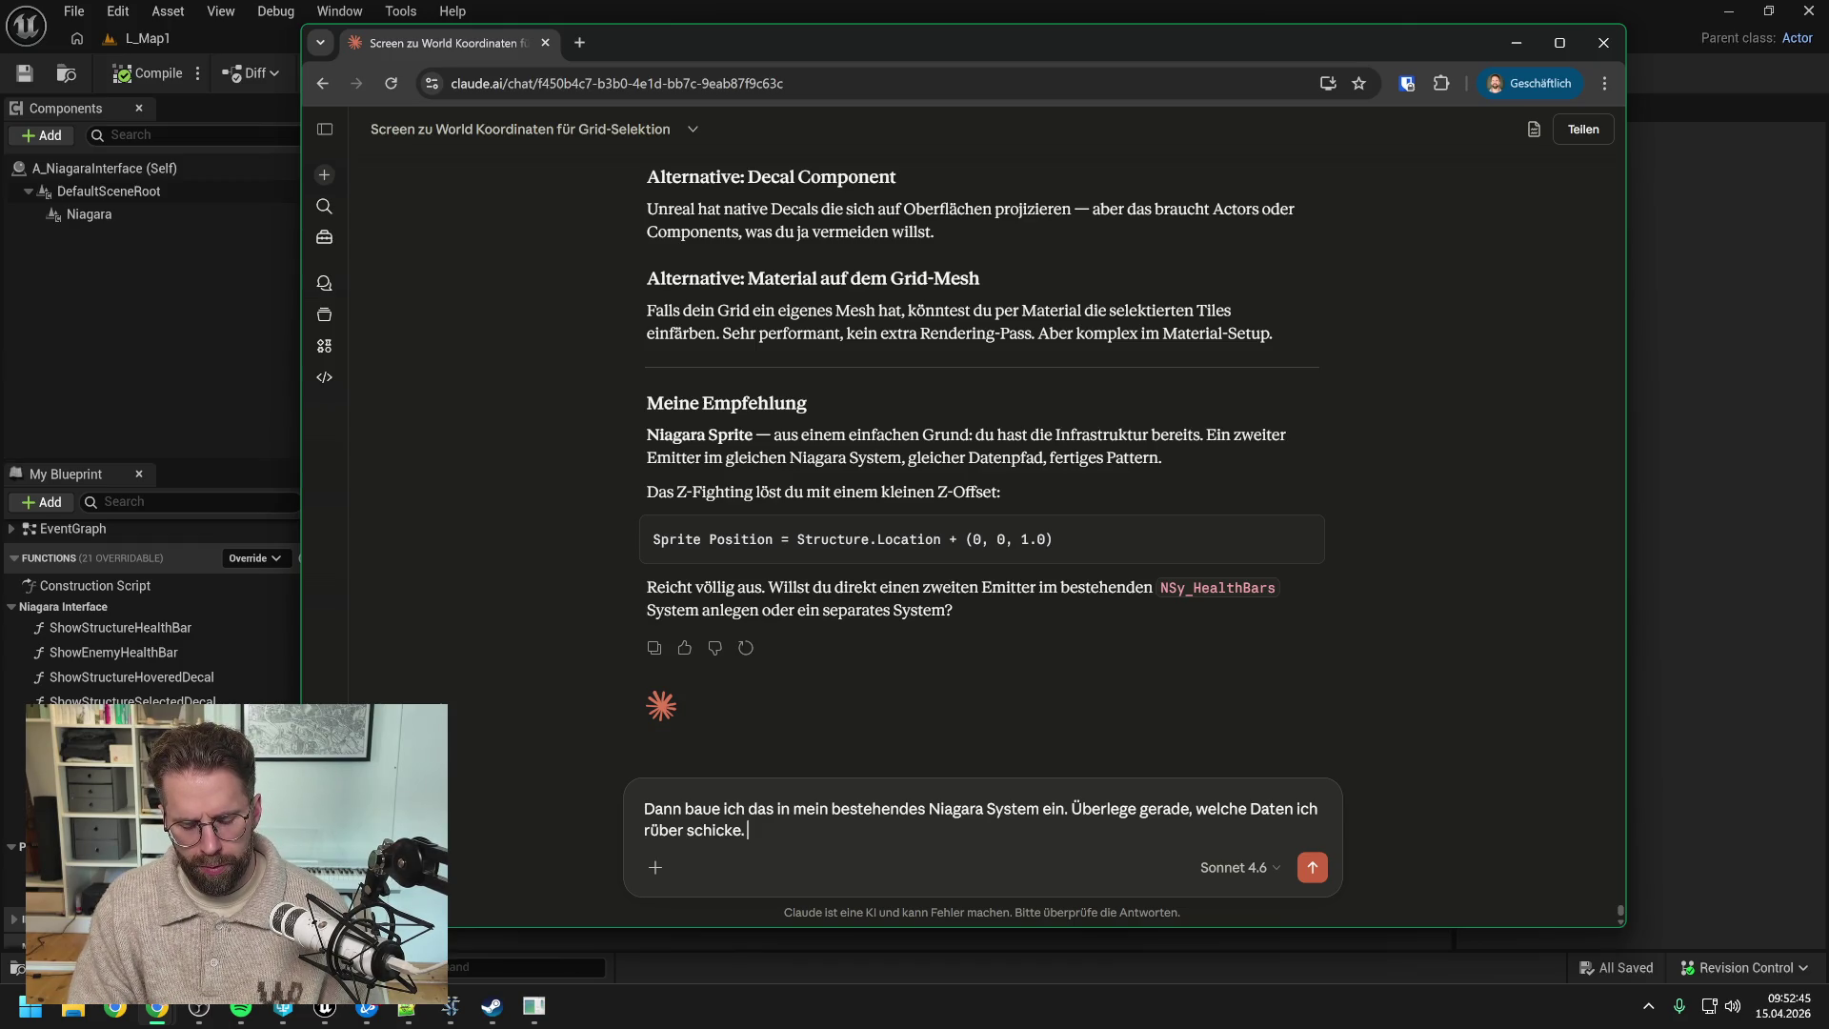
{"action": "type", "text": "Ich kö"}
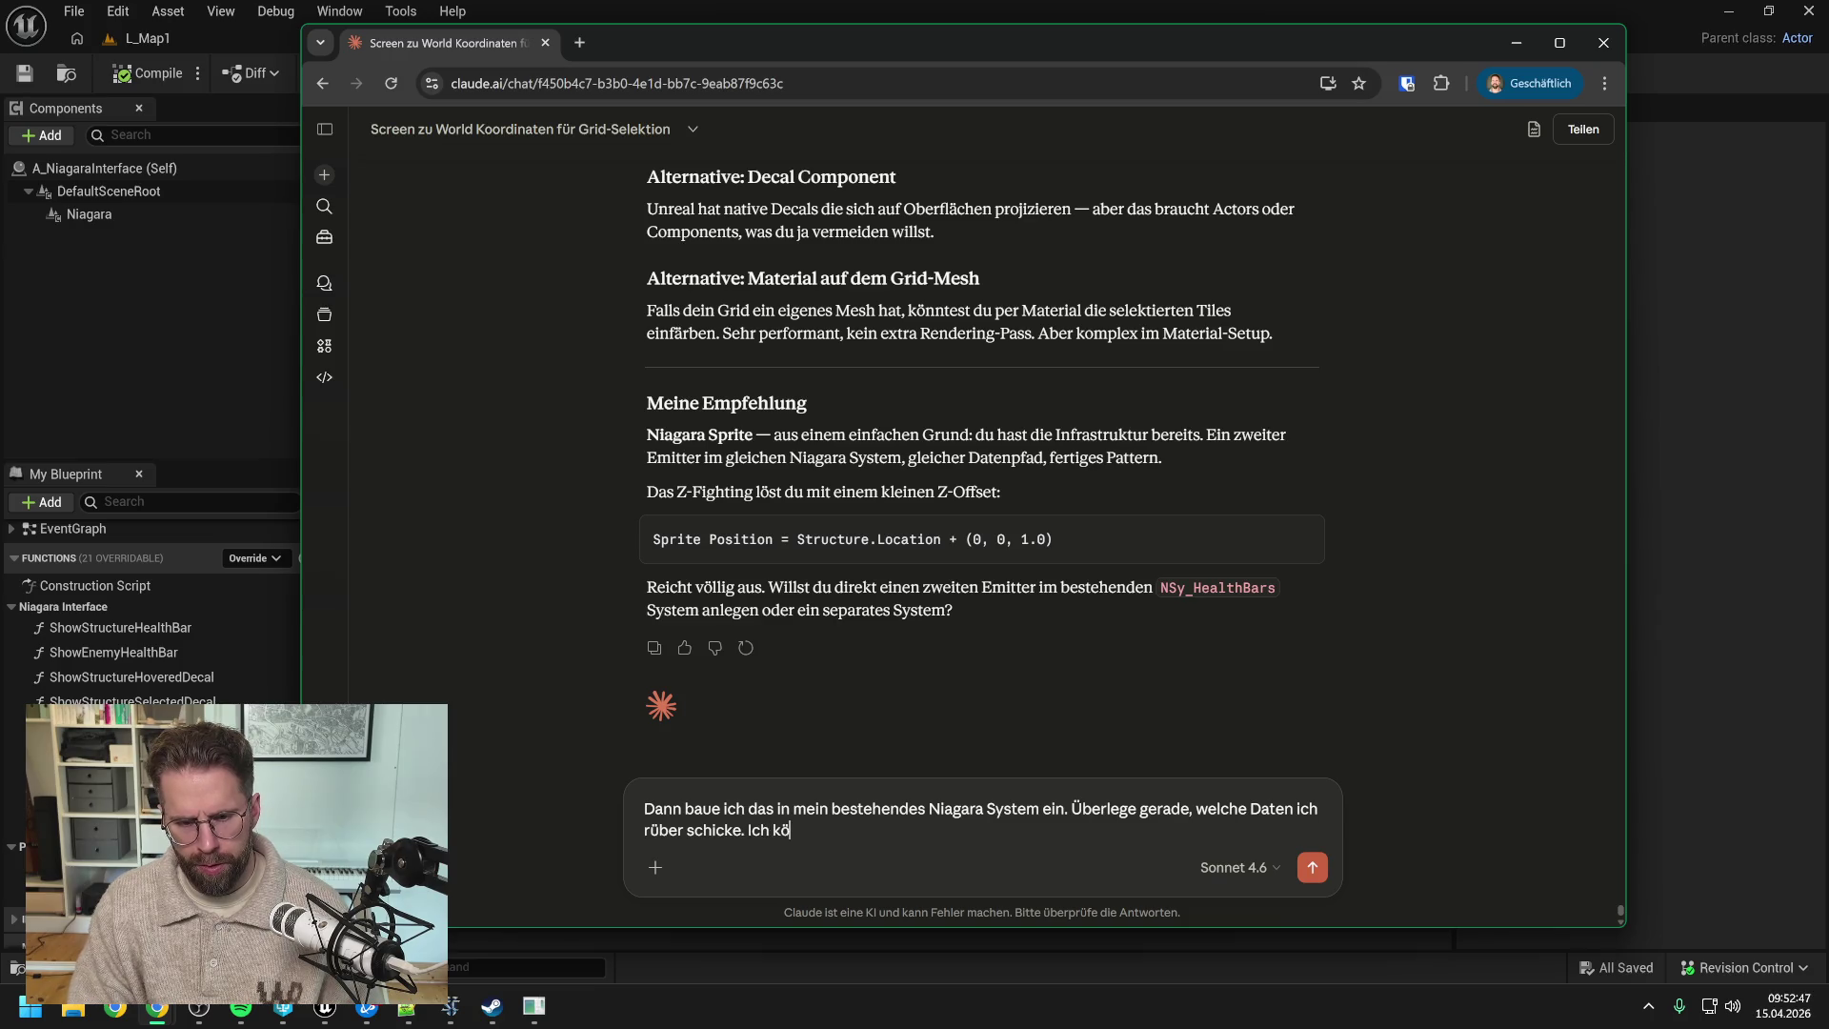
{"action": "type", "text": "nnte die genaue Box des Decals berechnen"}
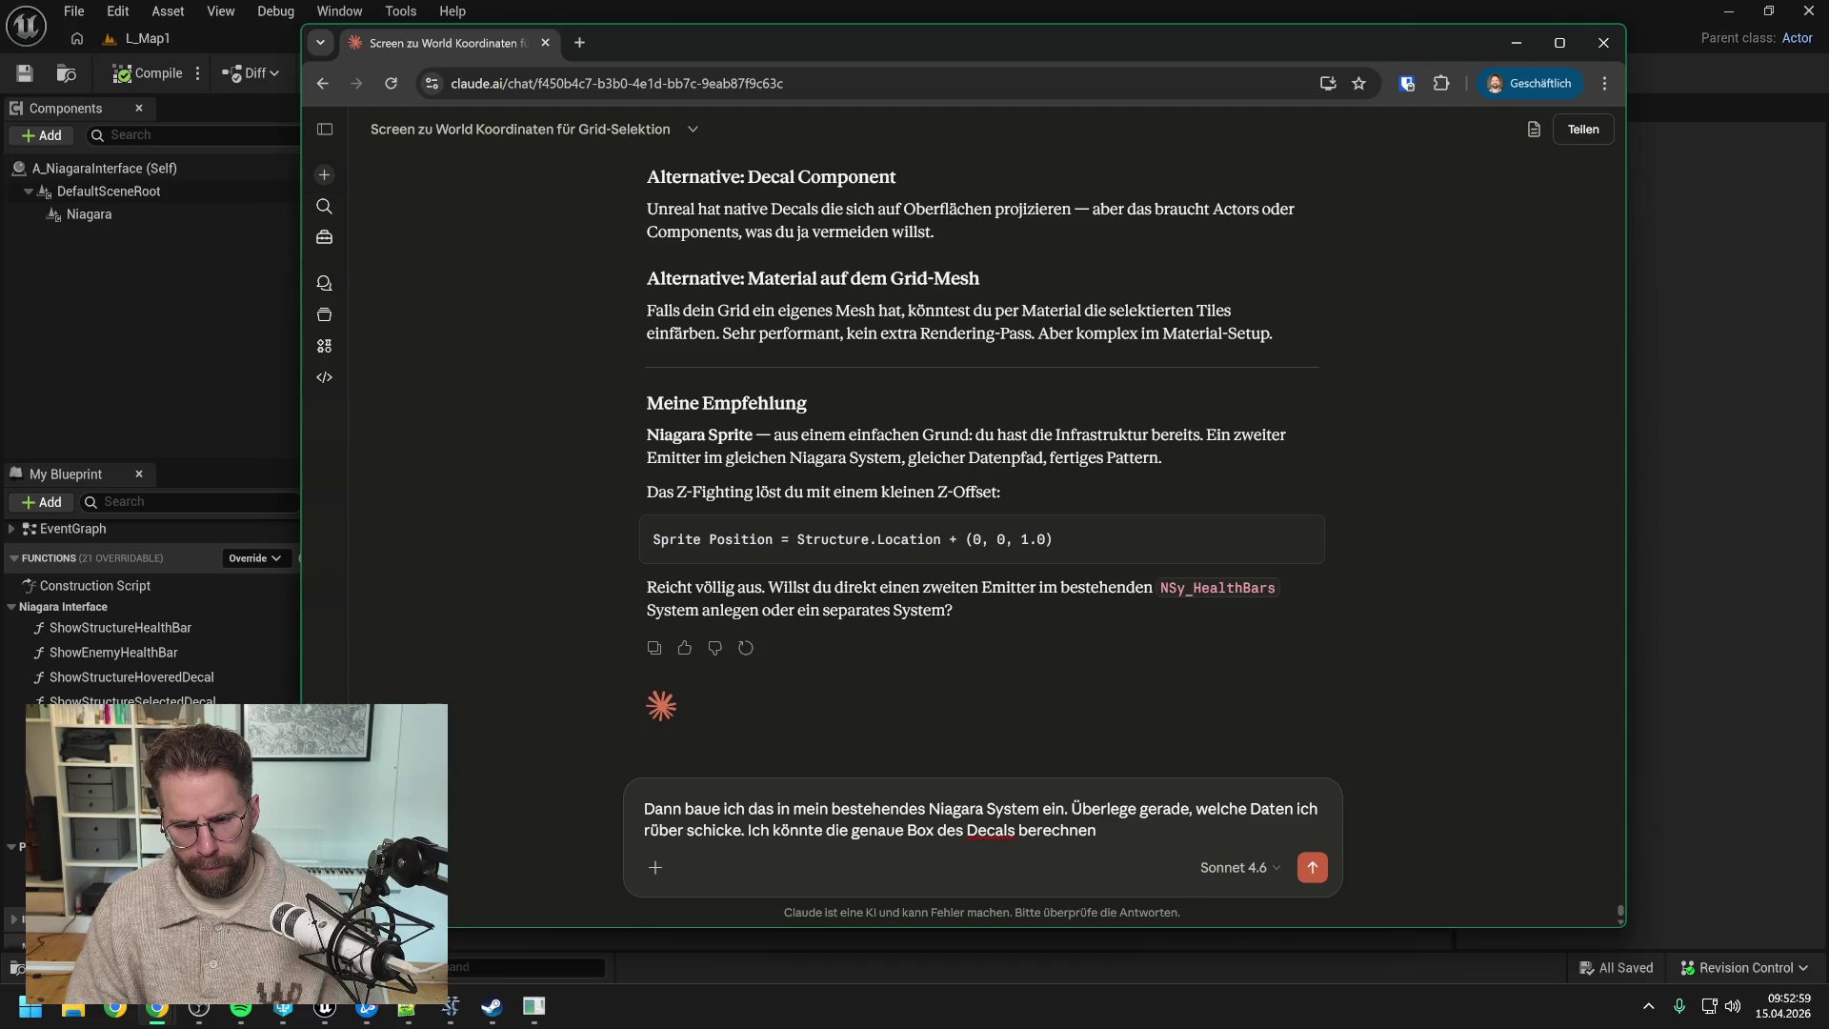
{"action": "type", "text": ", da wir ja genau wissen, wie"}
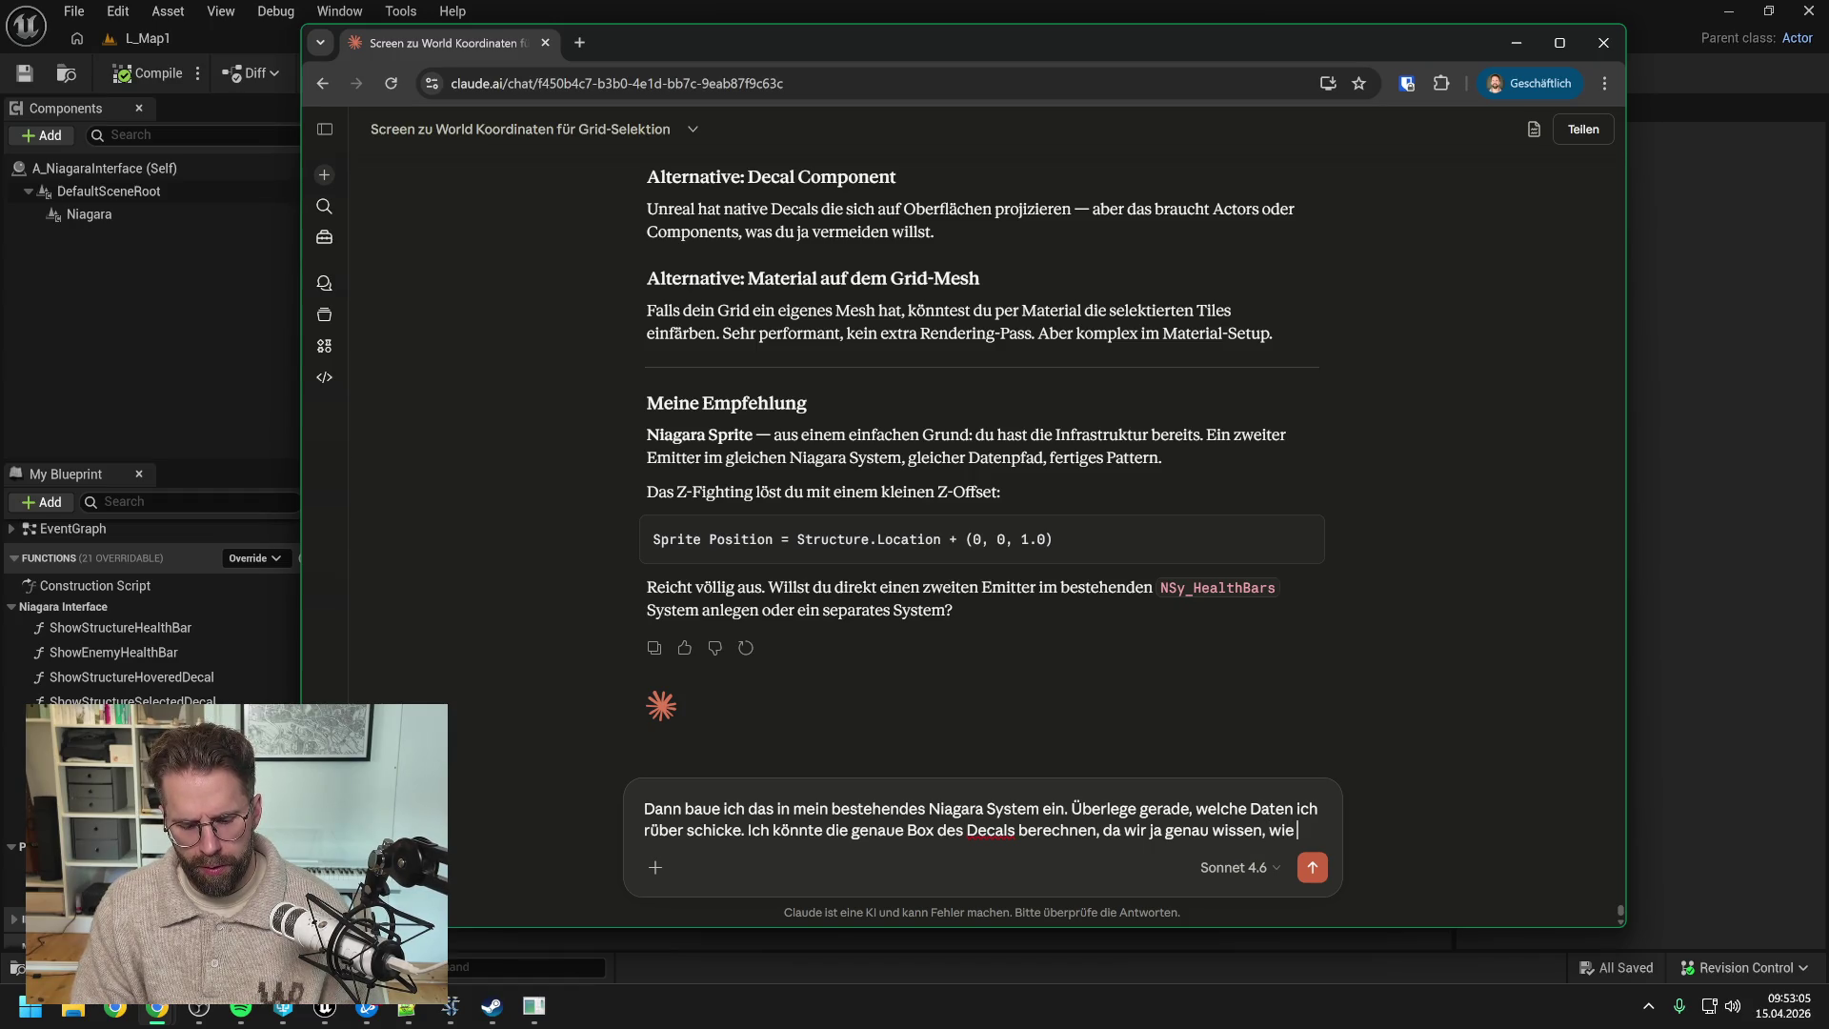
{"action": "key", "text": "BackSpace"}
{"action": "key", "text": "BackSpace"}
{"action": "type", "text": "elche"}
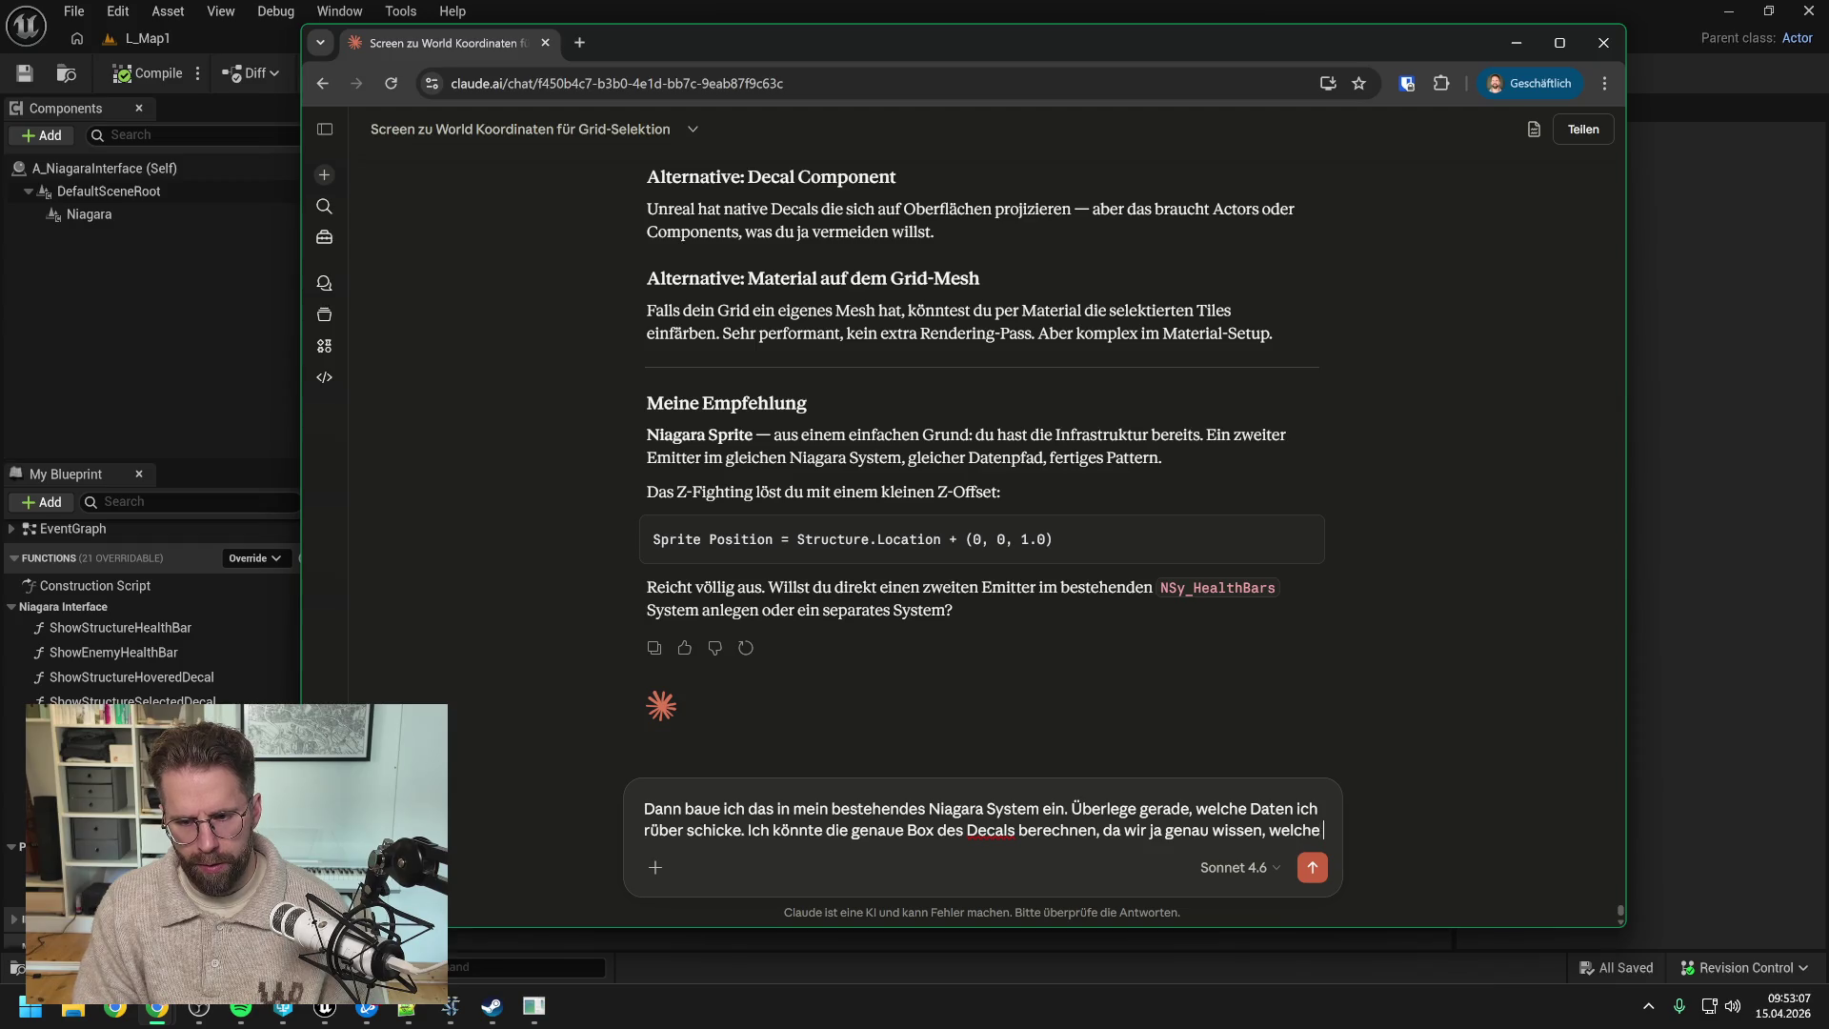
{"action": "type", "text": " Tiles ein Gebäude"}
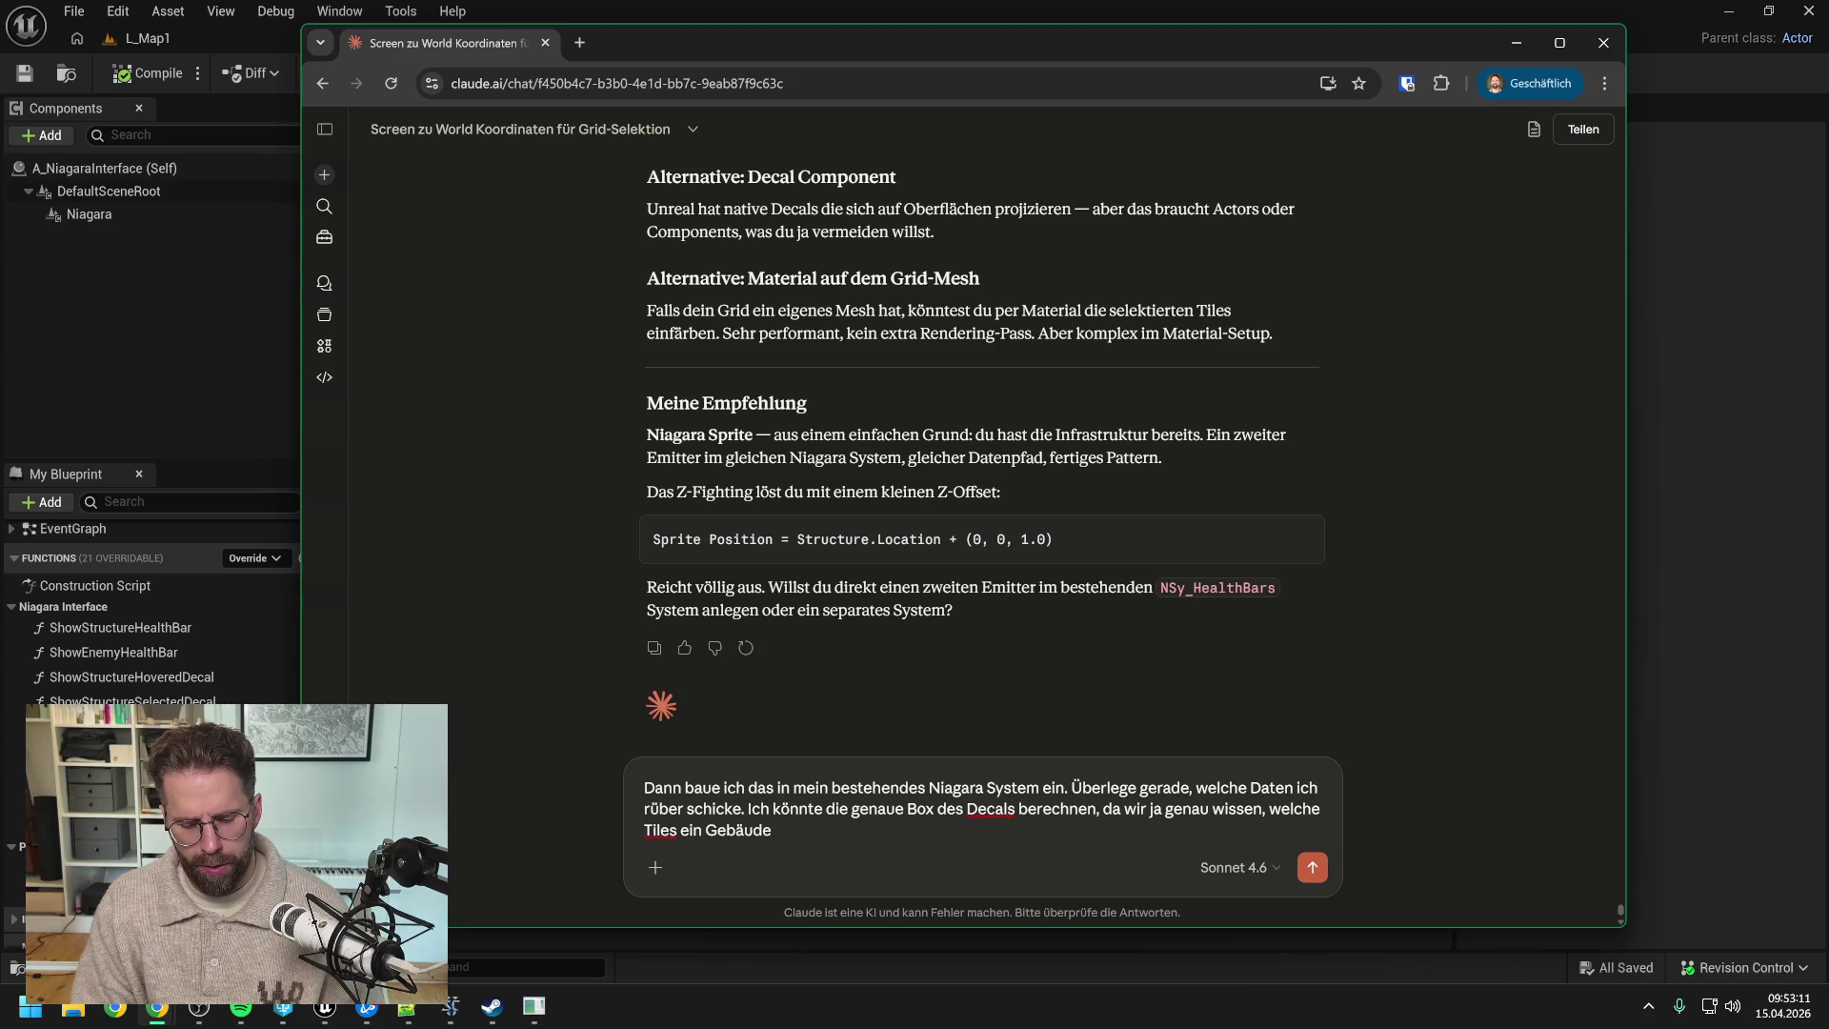
{"action": "type", "text": " einnimmt."}
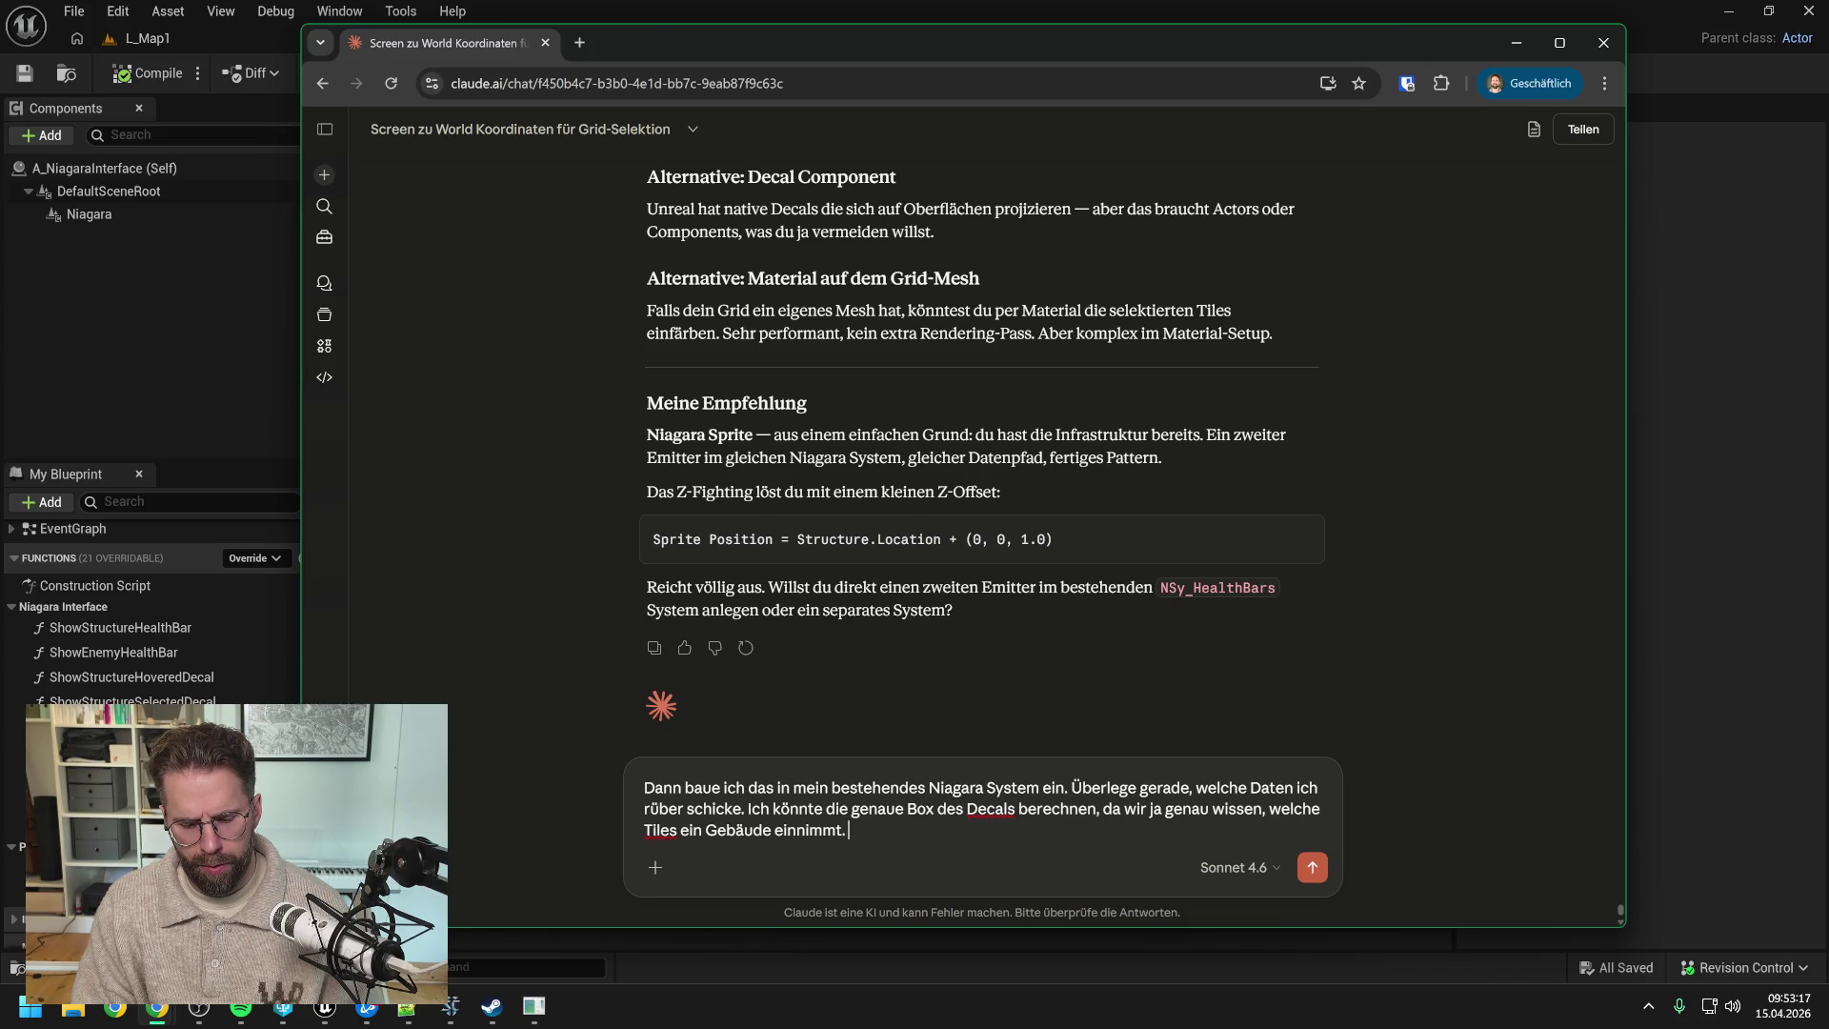
- Ask whether to send the box as centre plus x/y extent, or width, height and top-left corner
{"action": "type", "text": "Wi"}
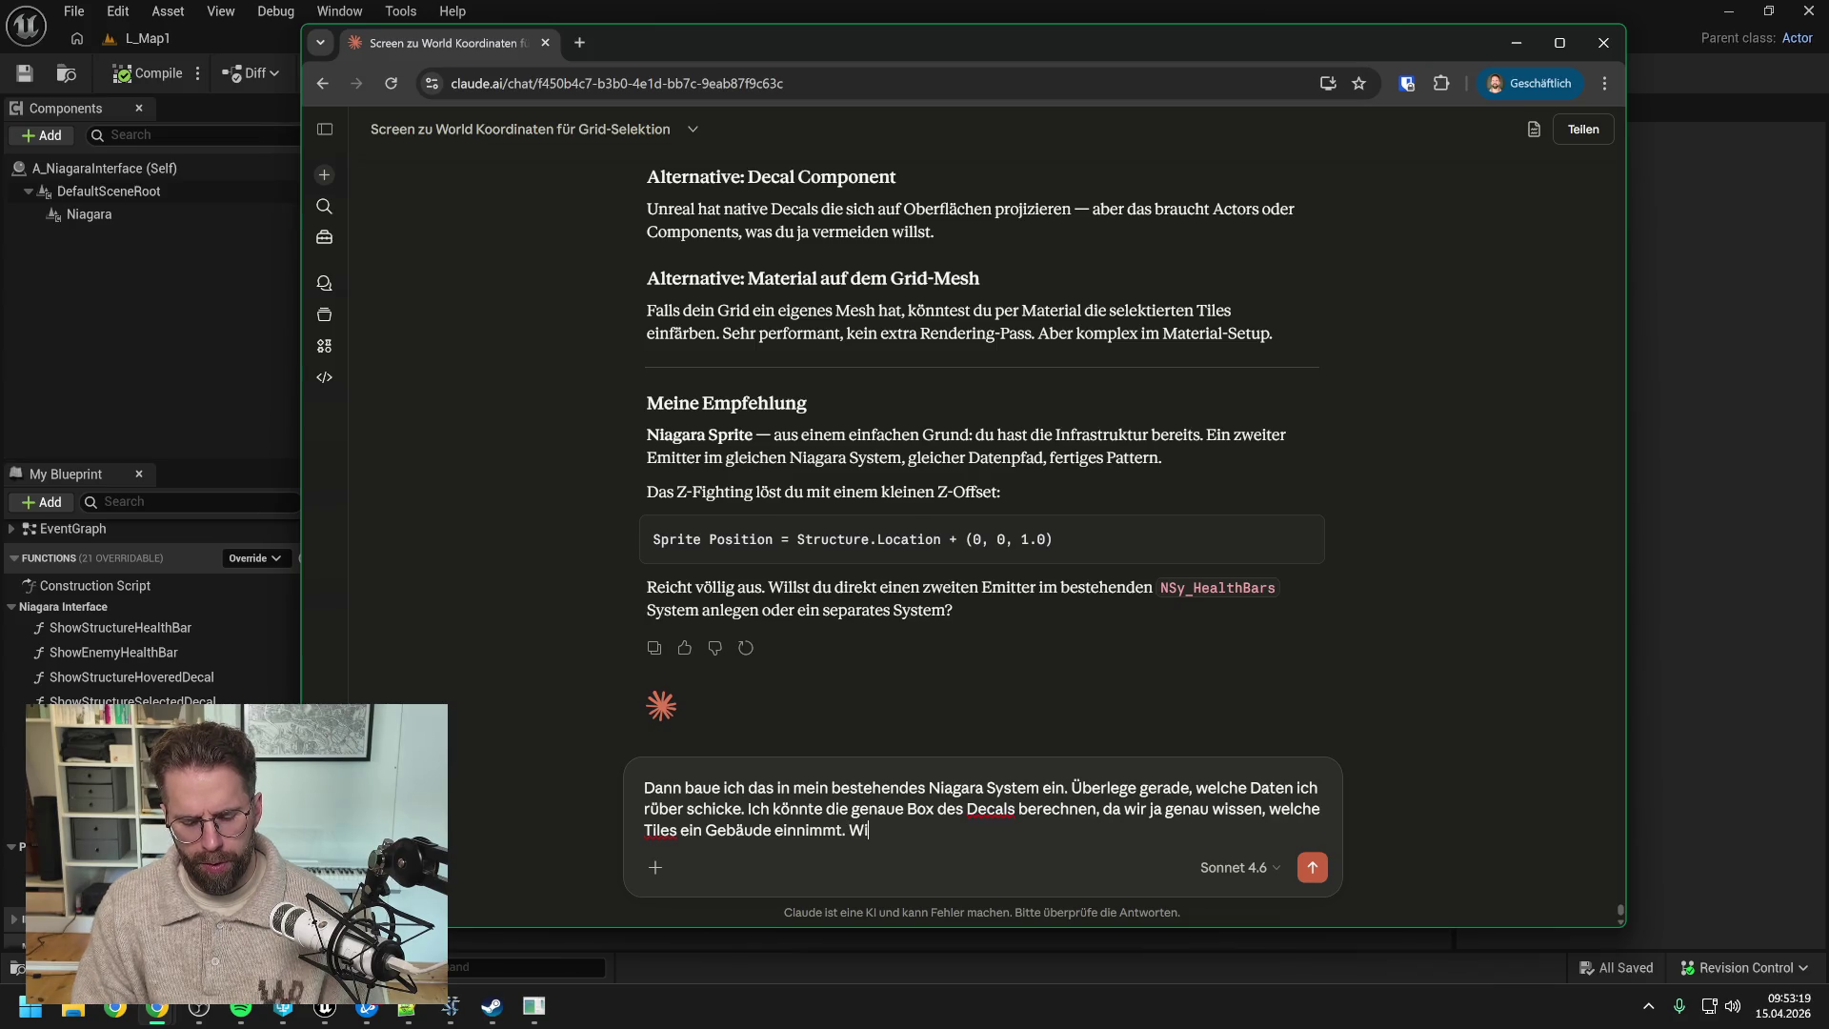
{"action": "type", "text": "e schicken wir die B"}
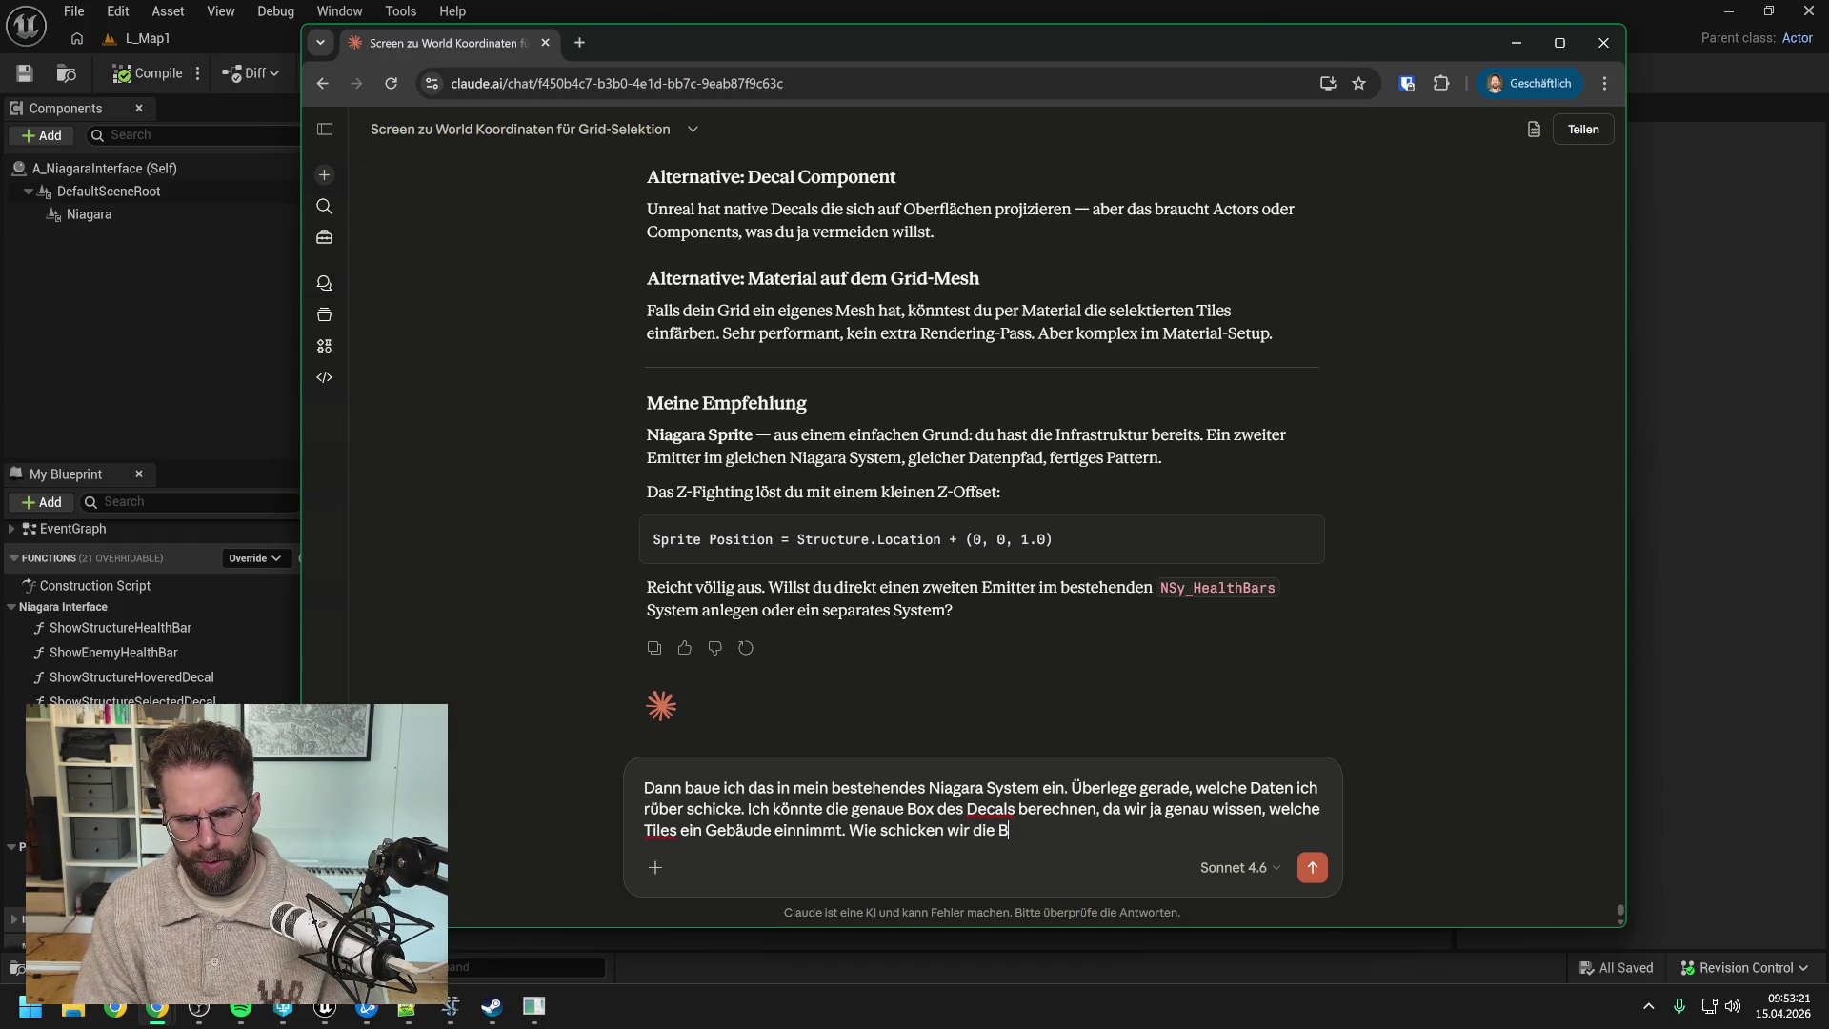
{"action": "type", "text": "ox am besten rüber"}
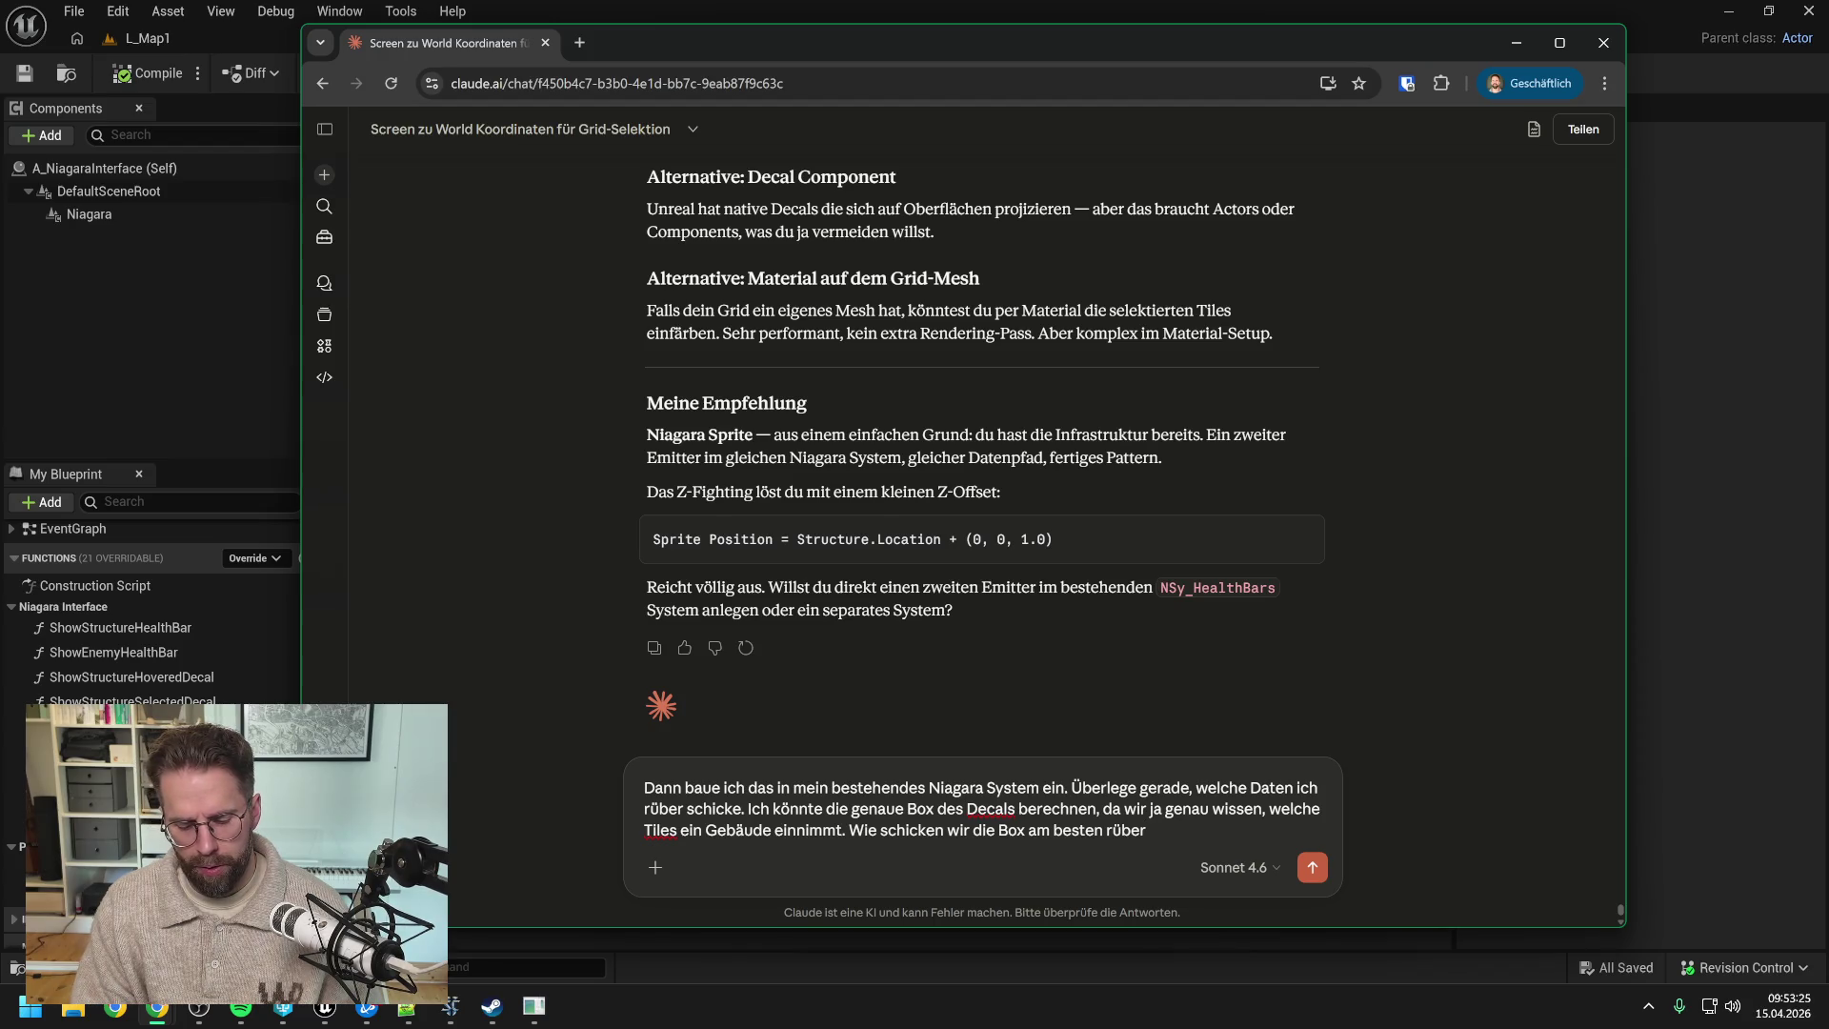
{"action": "type", "text": "?"}
{"action": "key", "text": "BackSpace"}
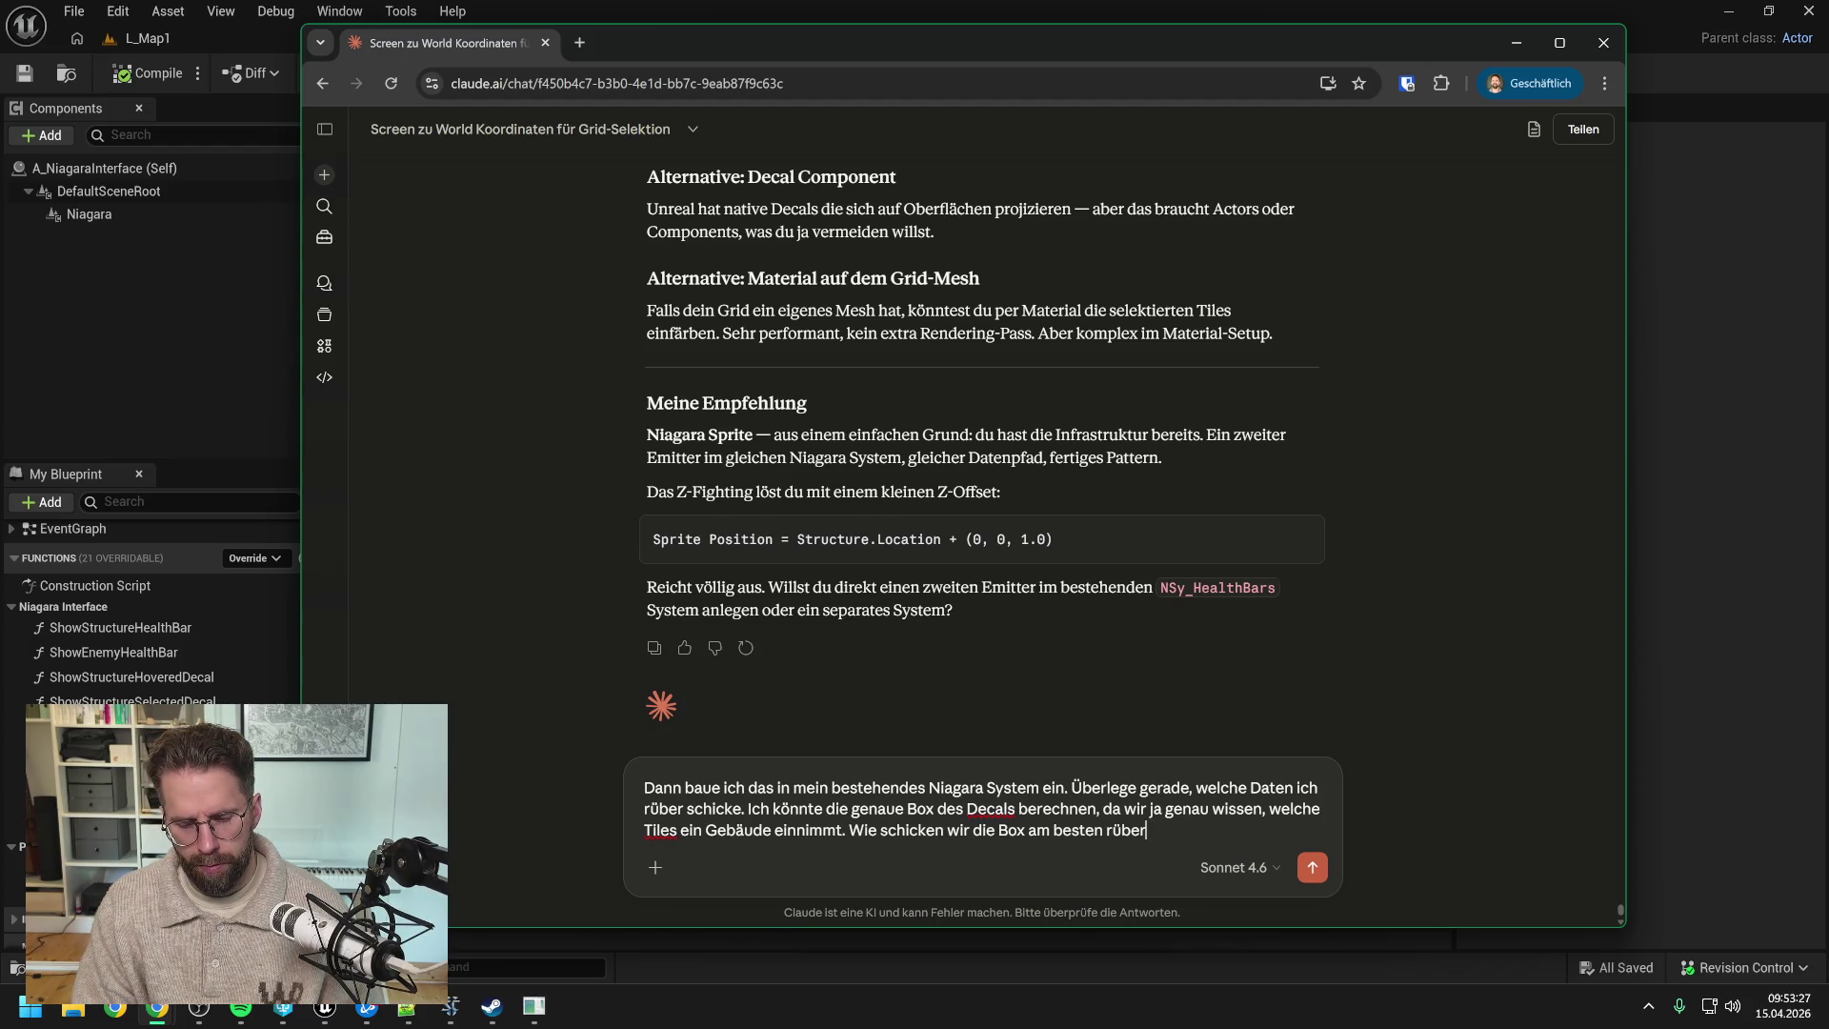
{"action": "type", "text": ", was meinst du"}
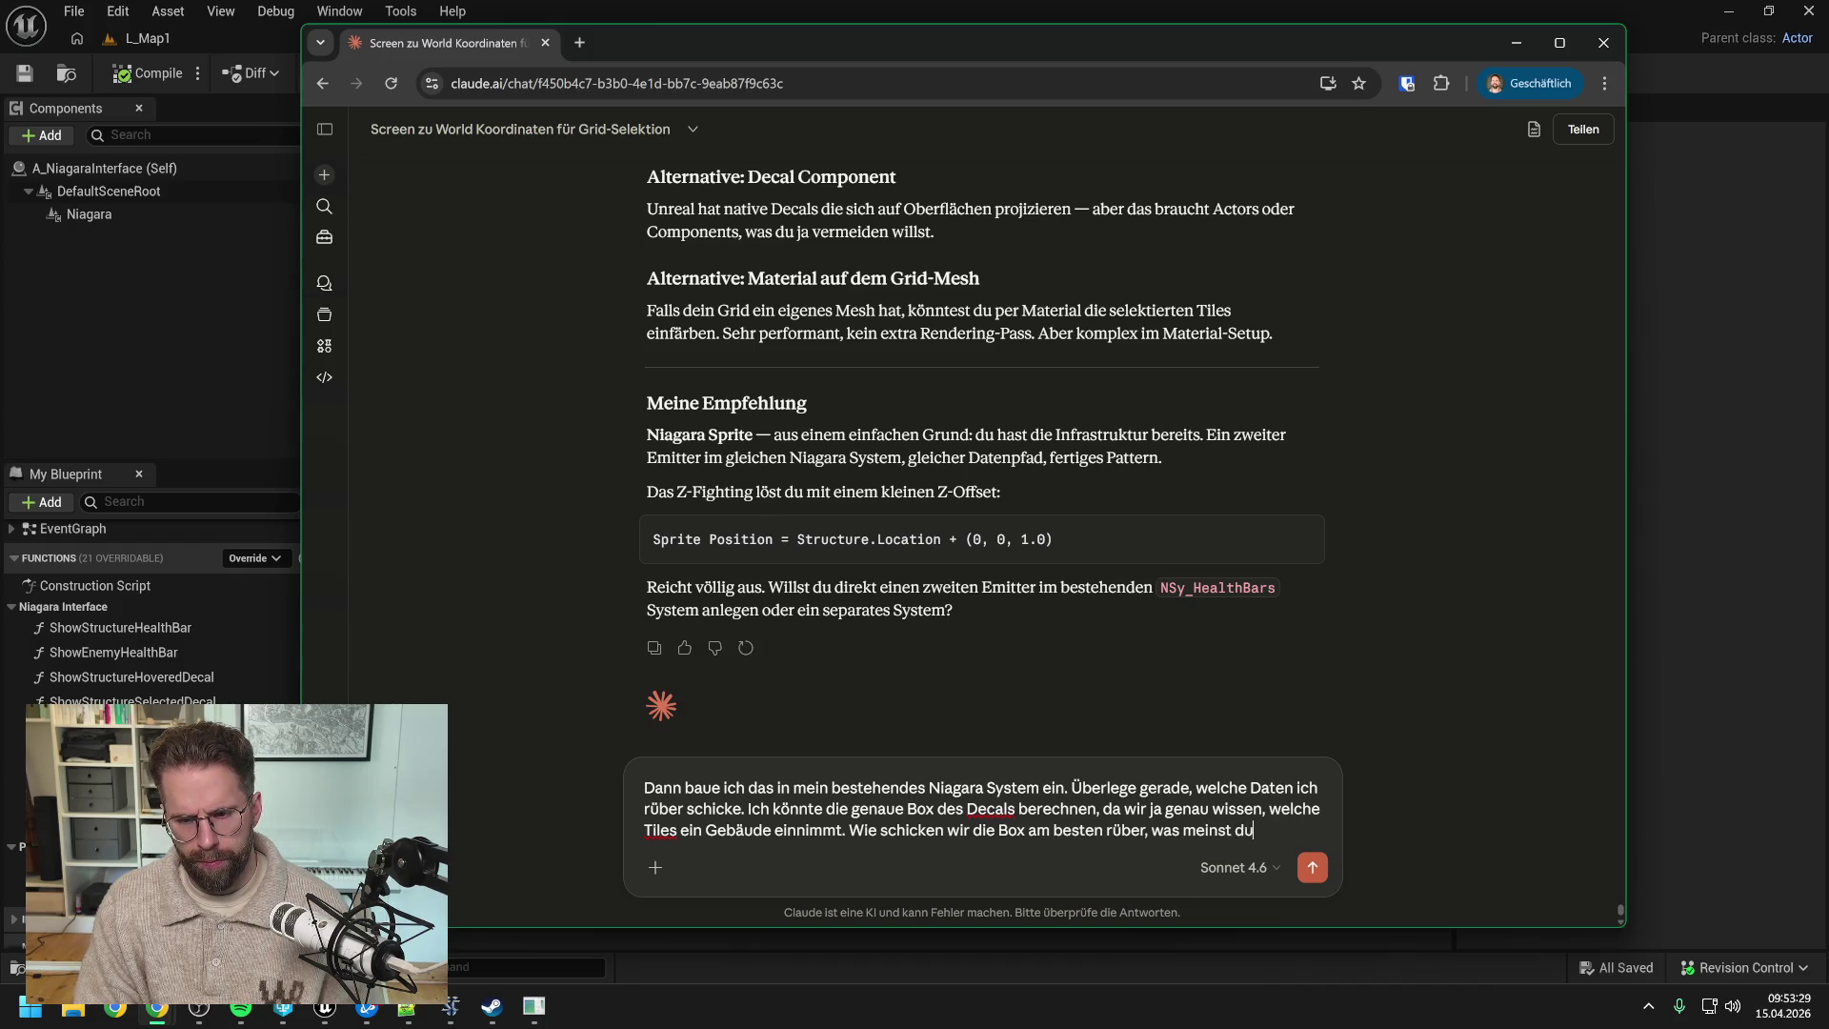
{"action": "type", "text": "? mittle"}
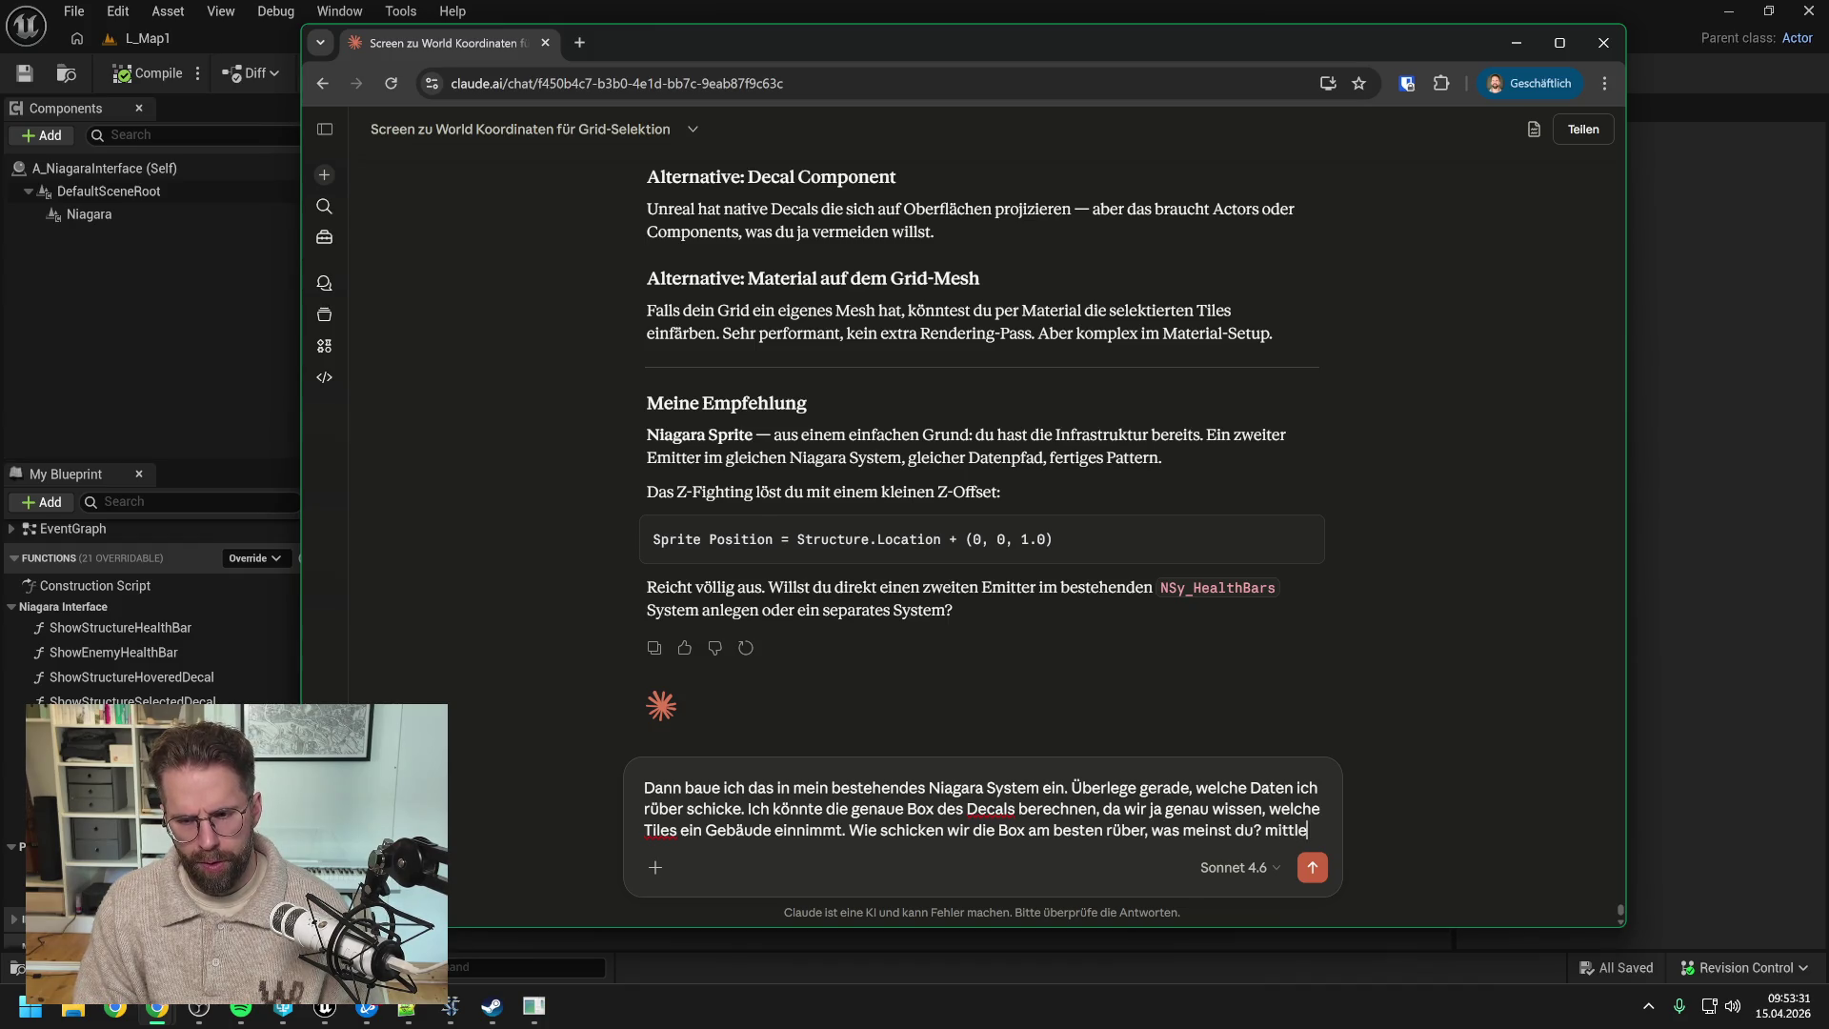
{"action": "type", "text": "punkt"}
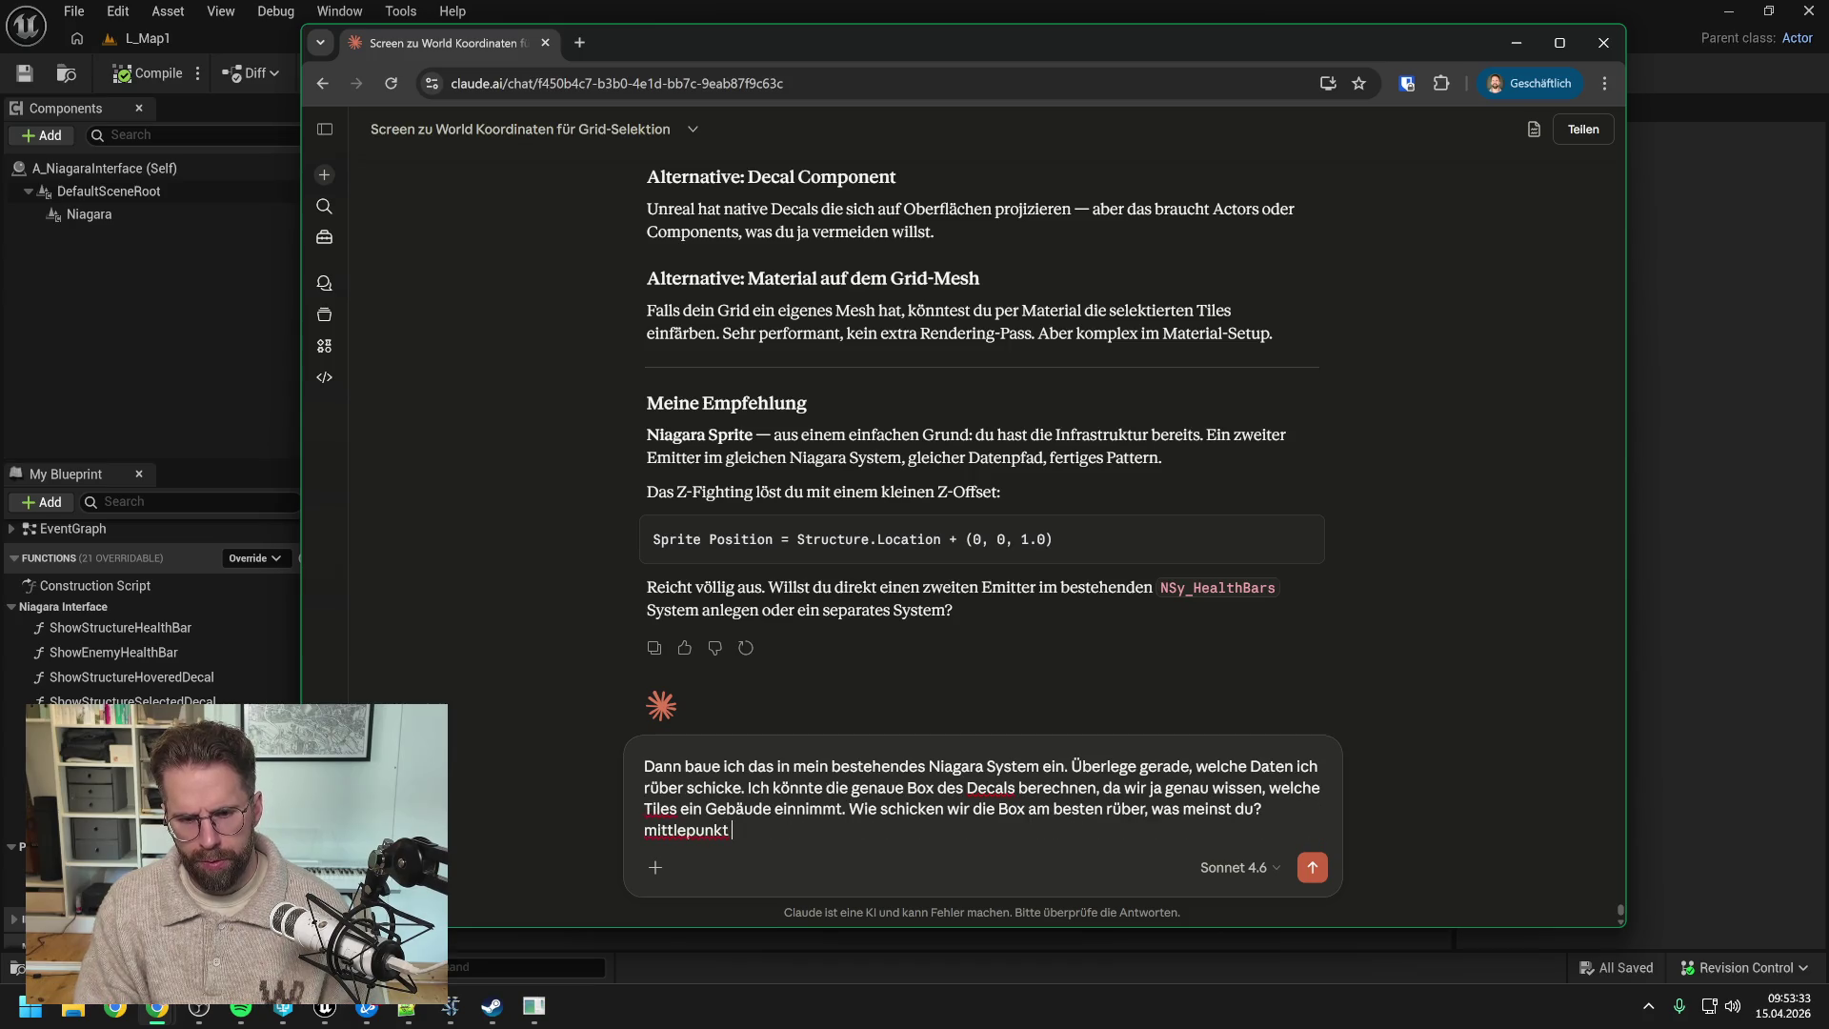
{"action": "key", "text": "BackSpace"}
{"action": "key", "text": "BackSpace"}
{"action": "key", "text": "BackSpace"}
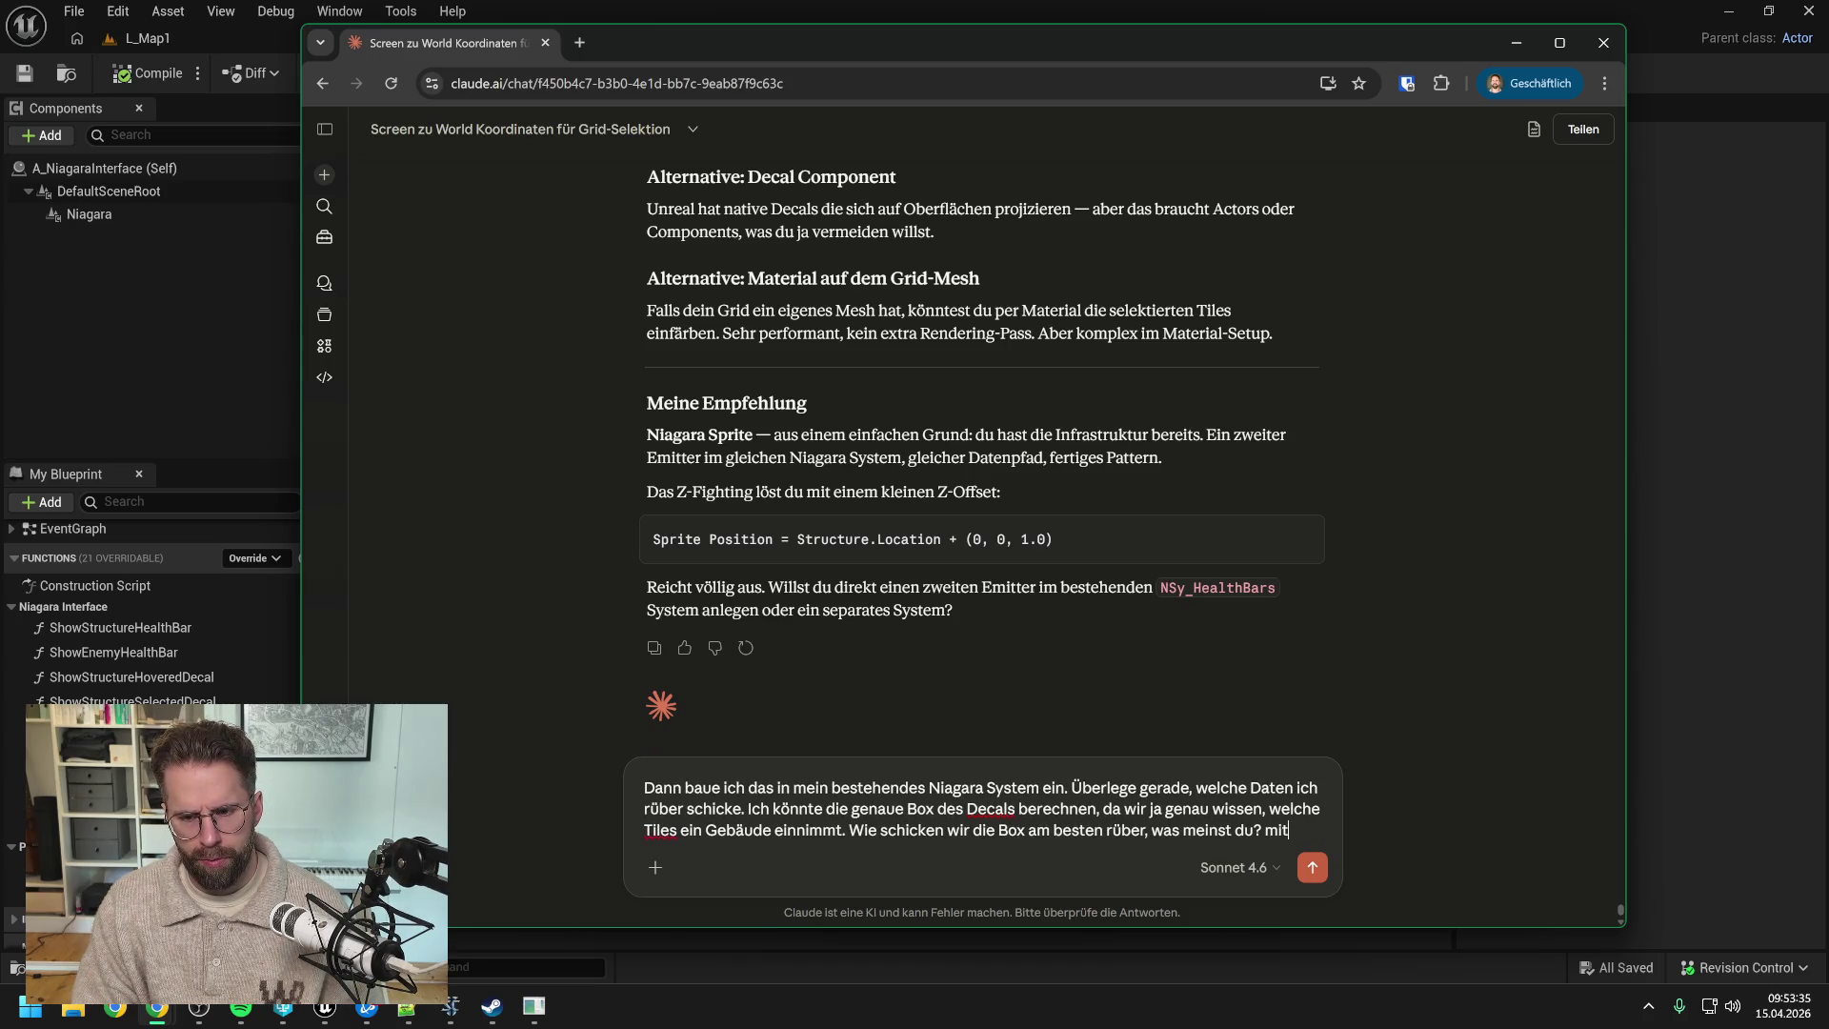
{"action": "type", "text": "telpunkt und"}
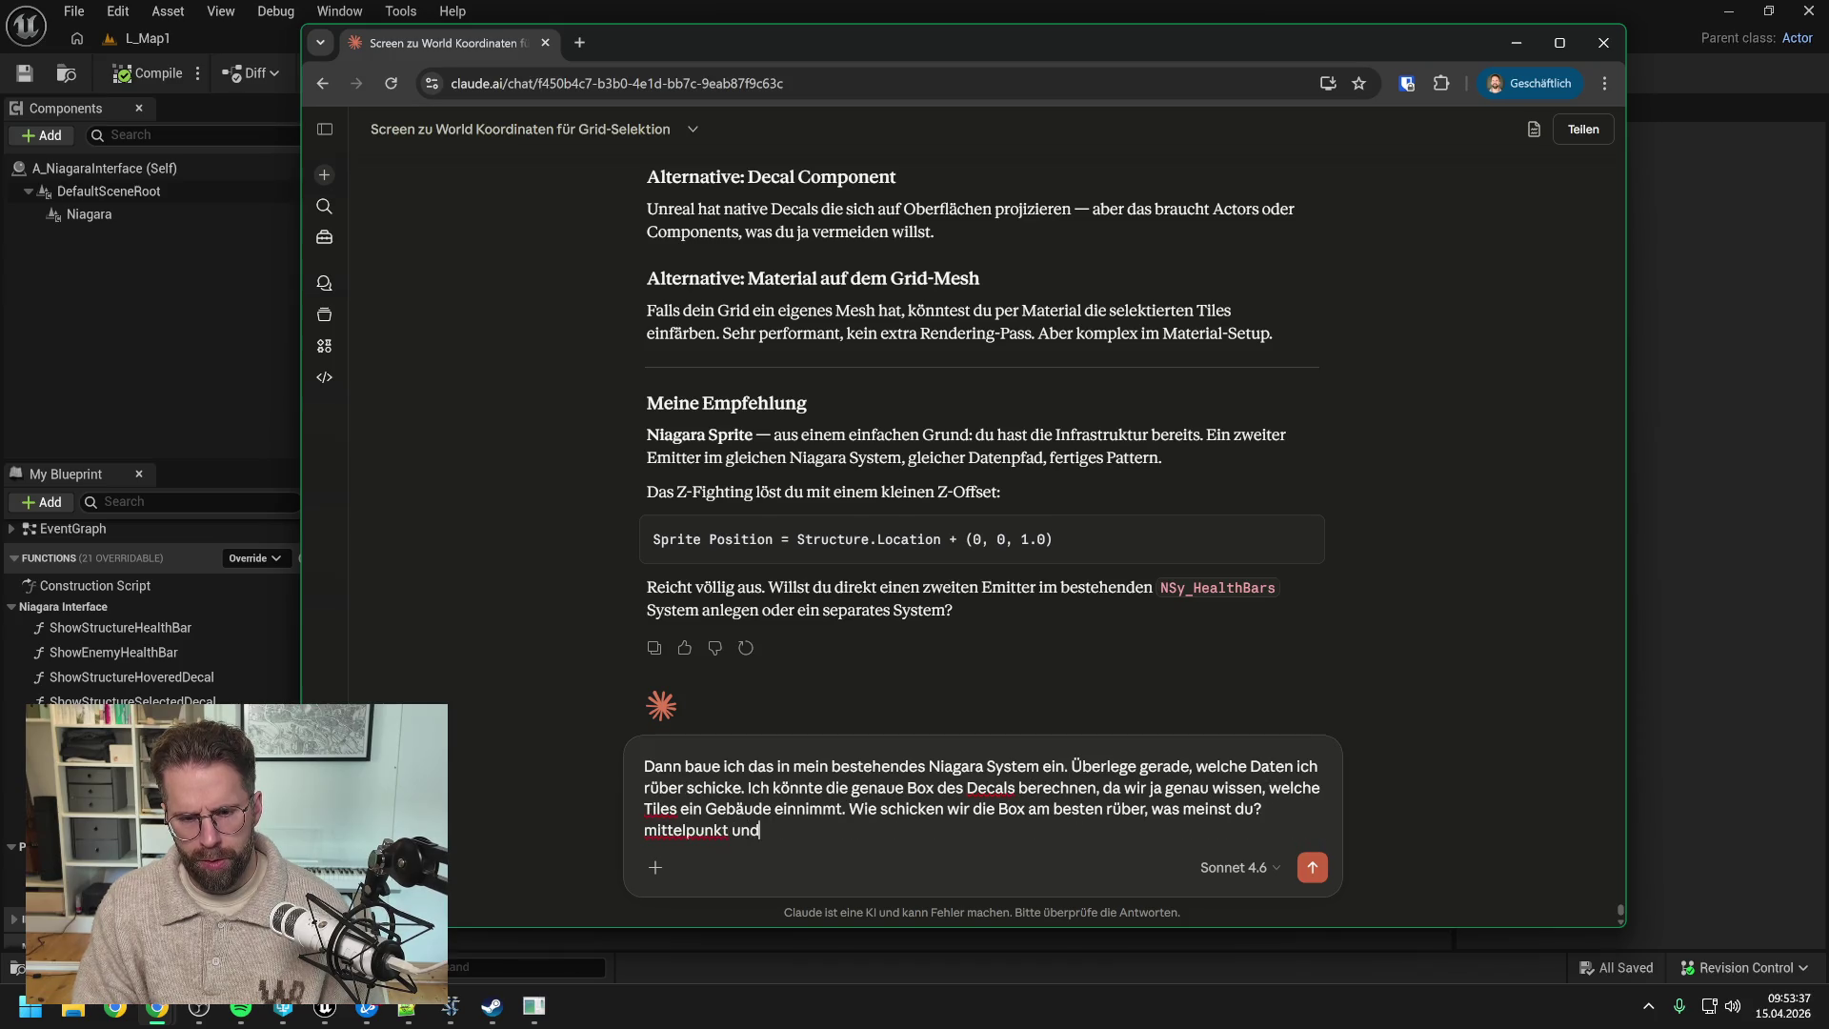
{"action": "type", "text": " x"}
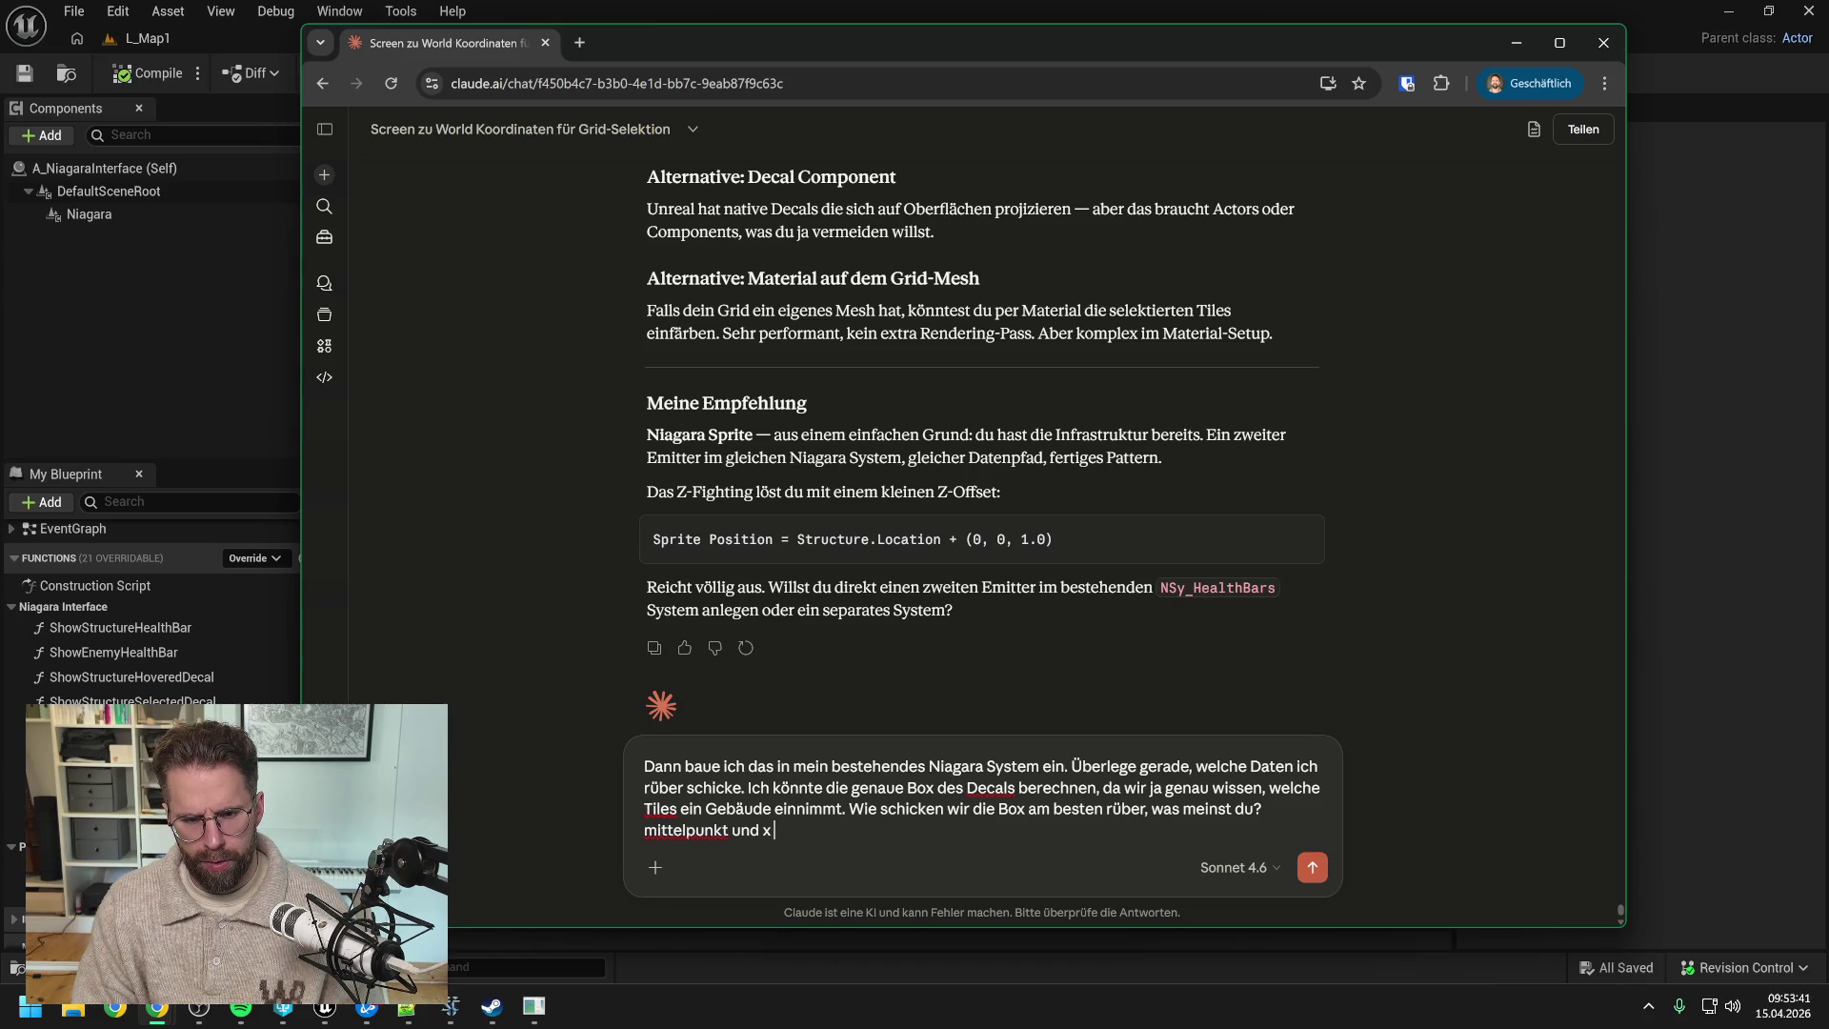
{"action": "type", "text": ", y, extend"}
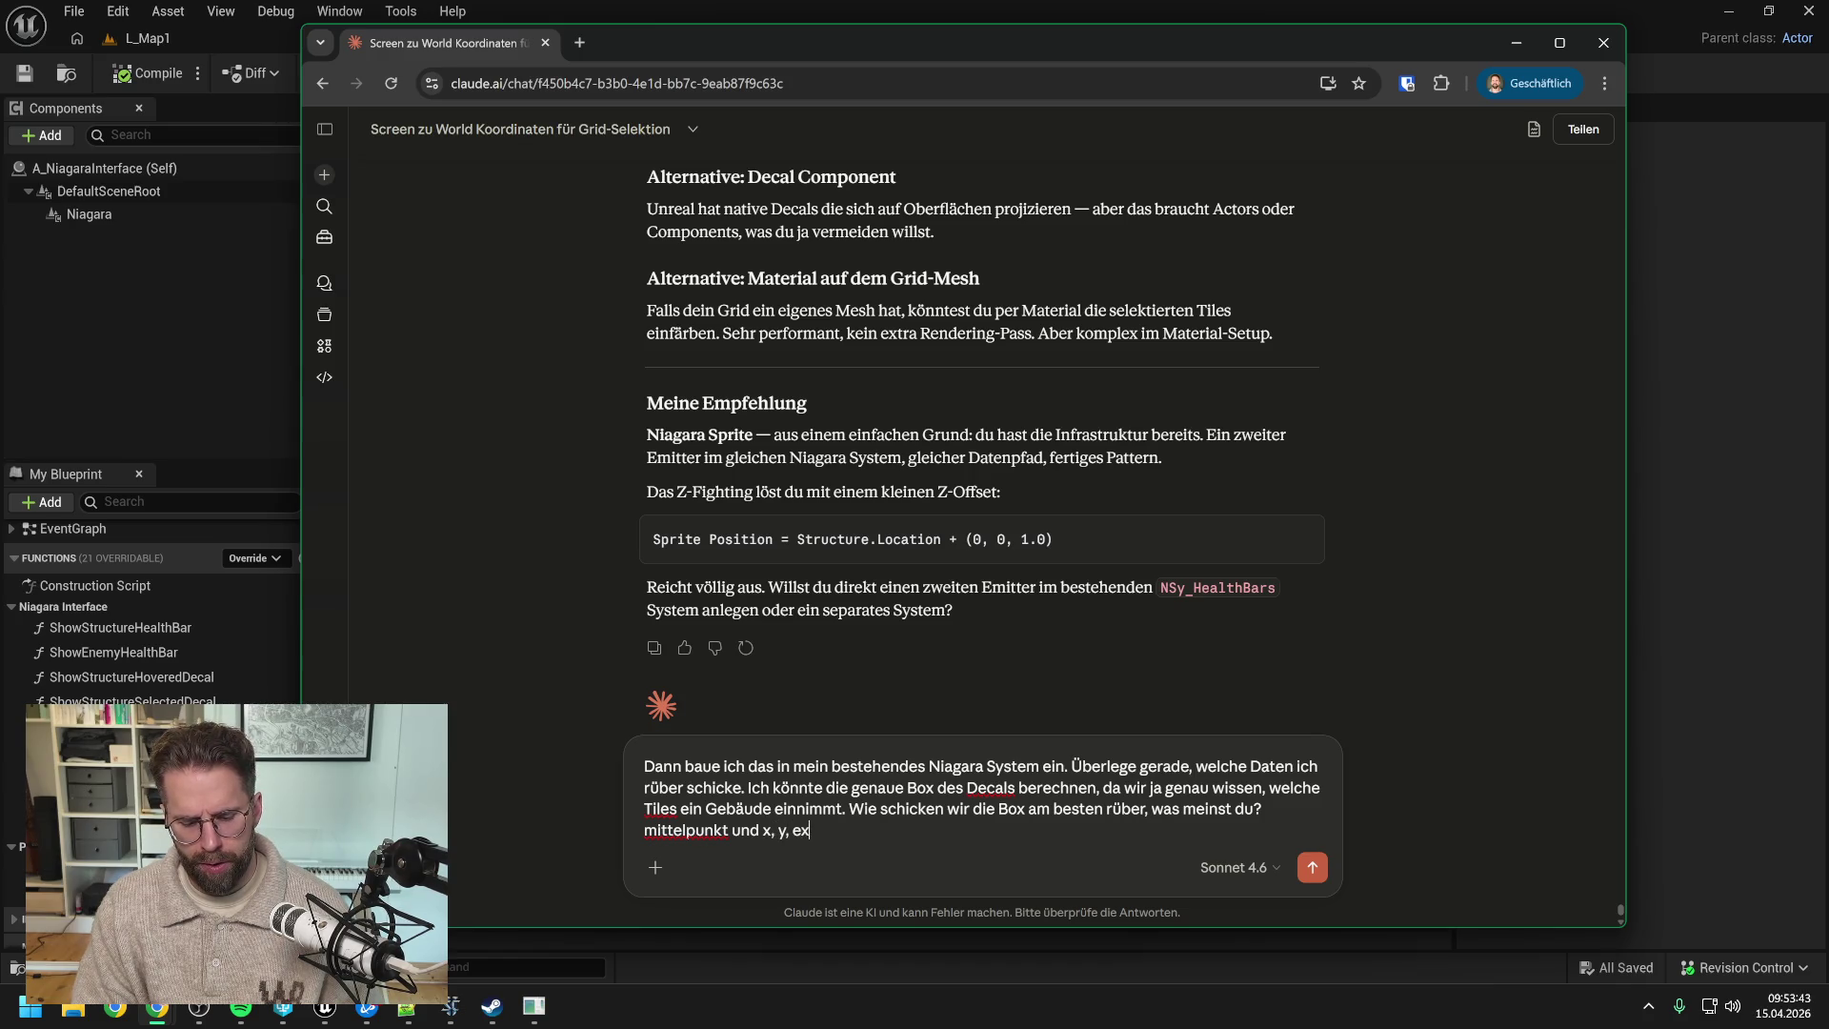
{"action": "key", "text": "BackSpace"}
{"action": "type", "text": "t oder "}
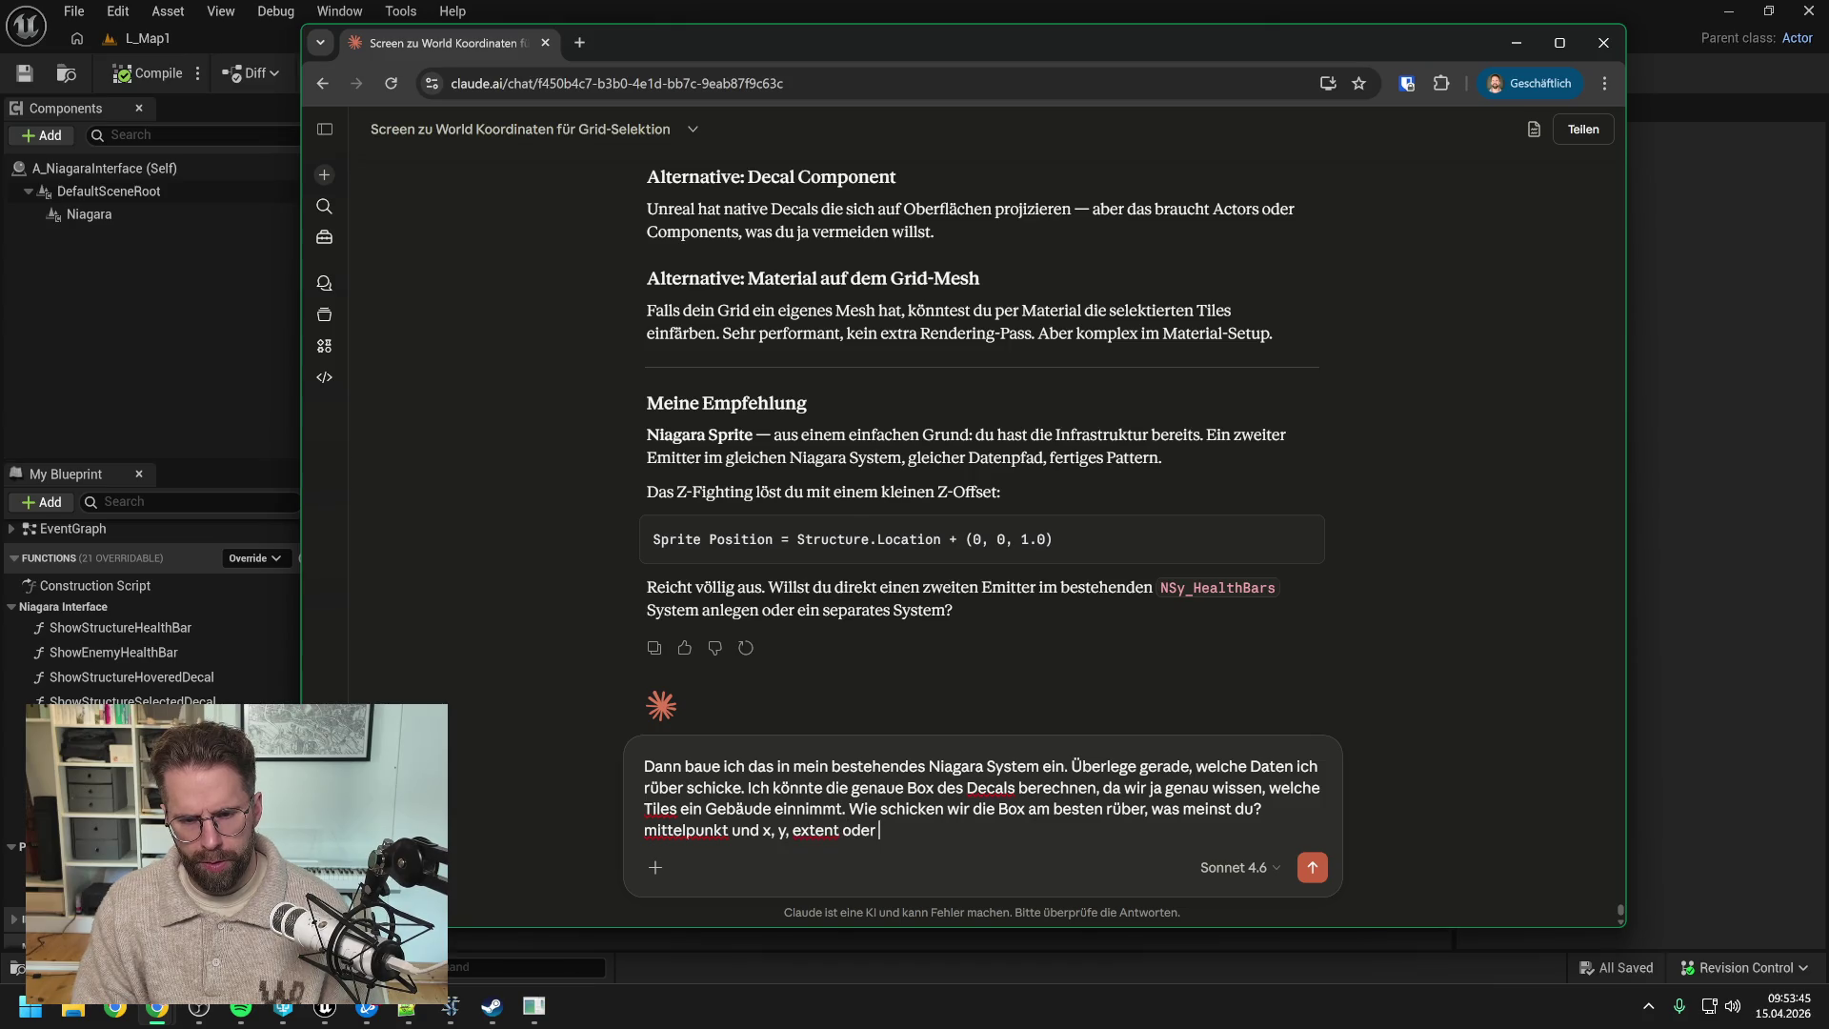
{"action": "type", "text": "b"}
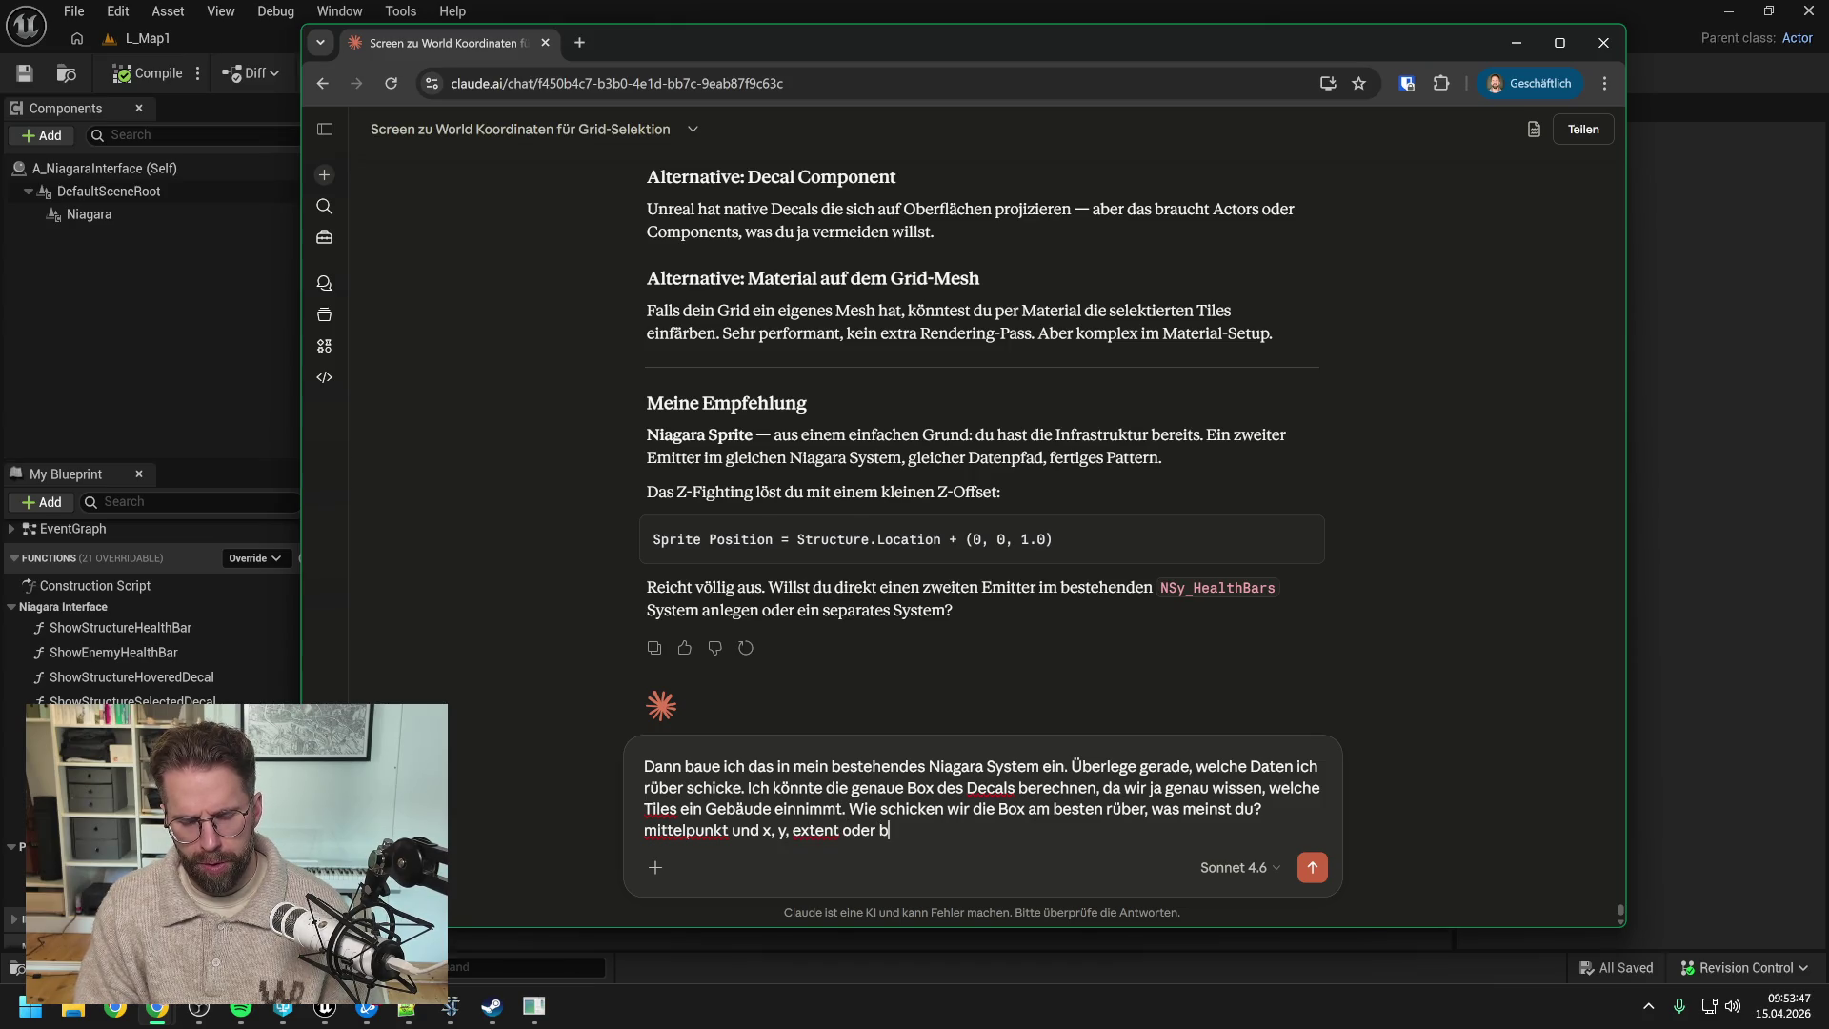
{"action": "type", "text": "reite"}
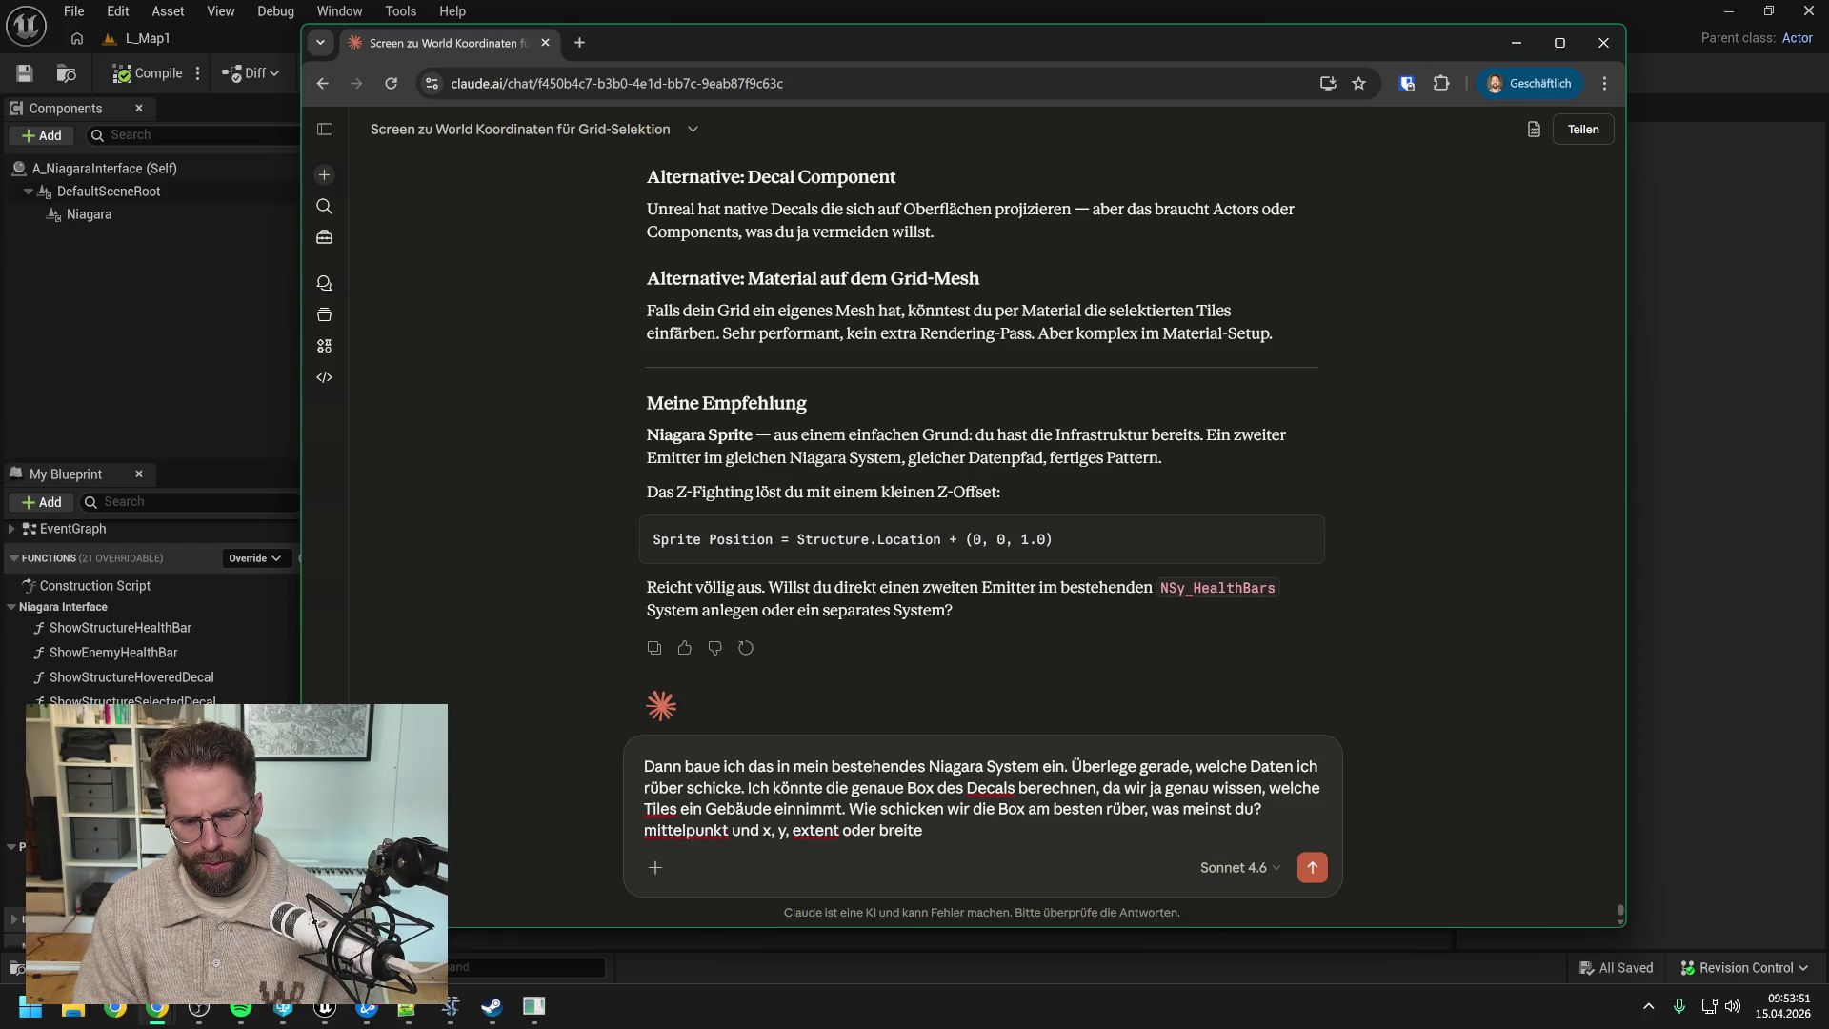
{"action": "type", "text": " mal höhe"}
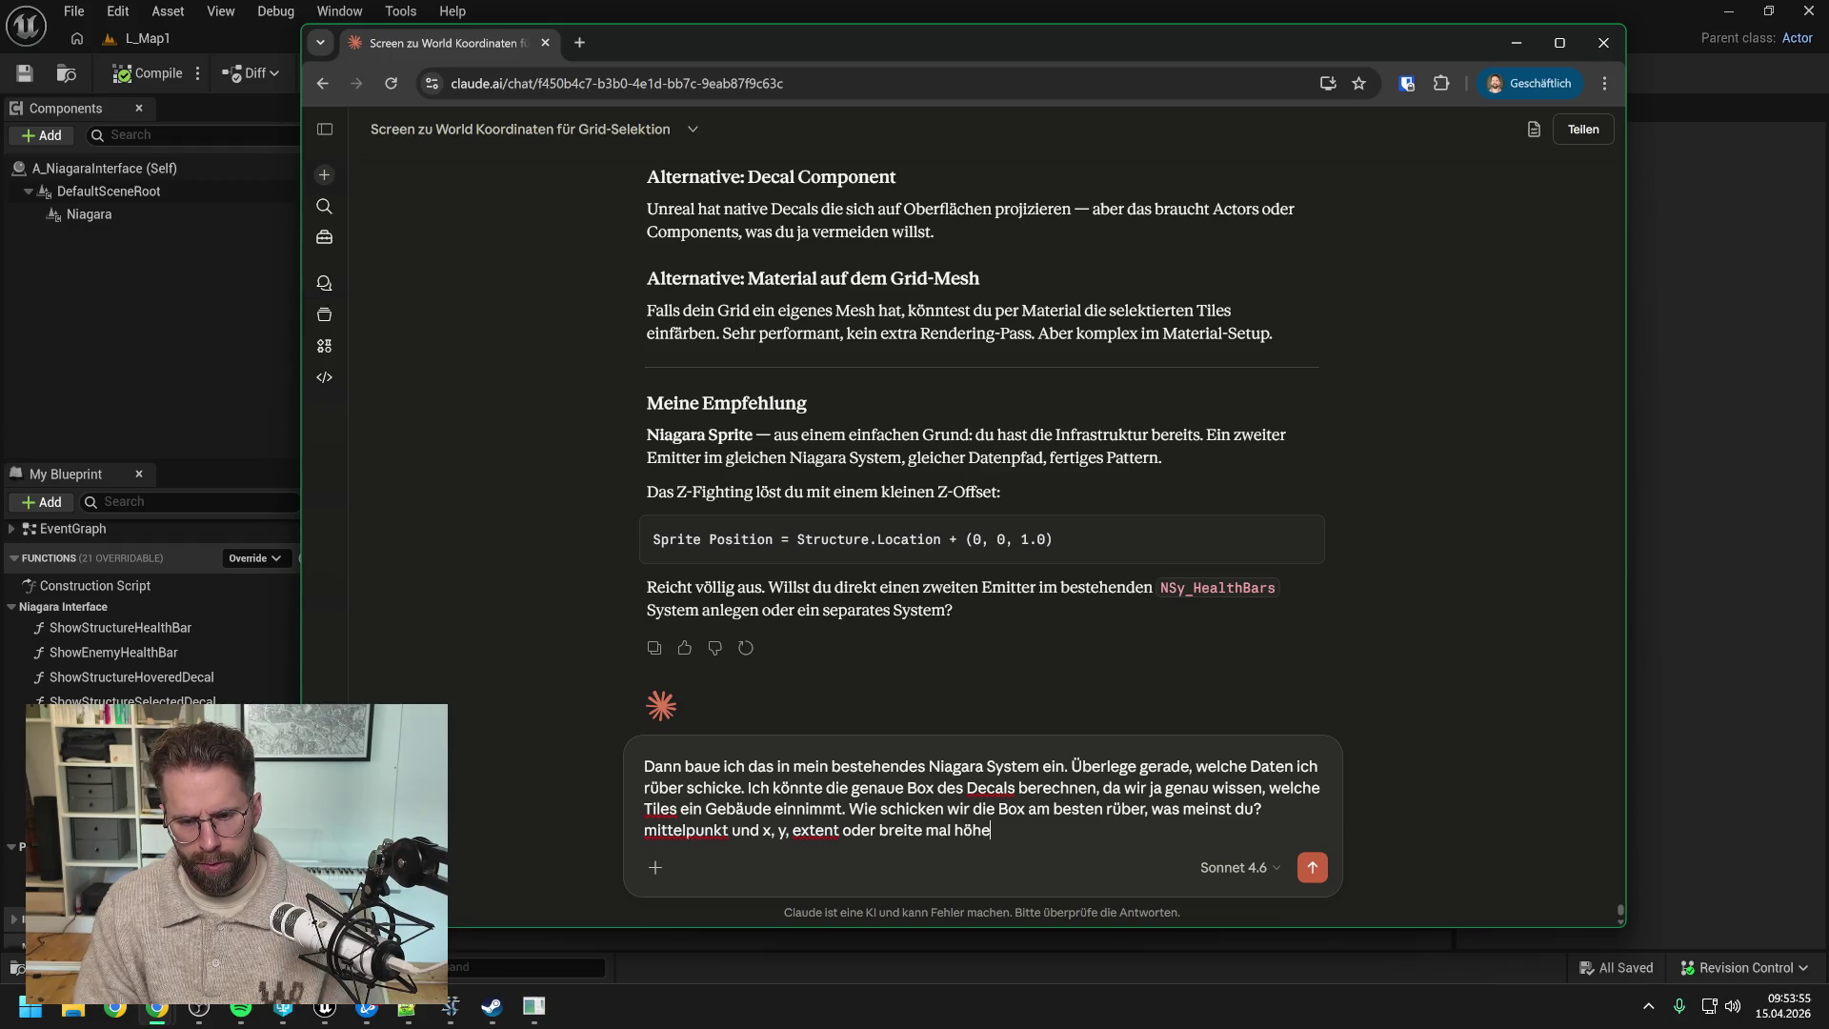
{"action": "type", "text": " und"}
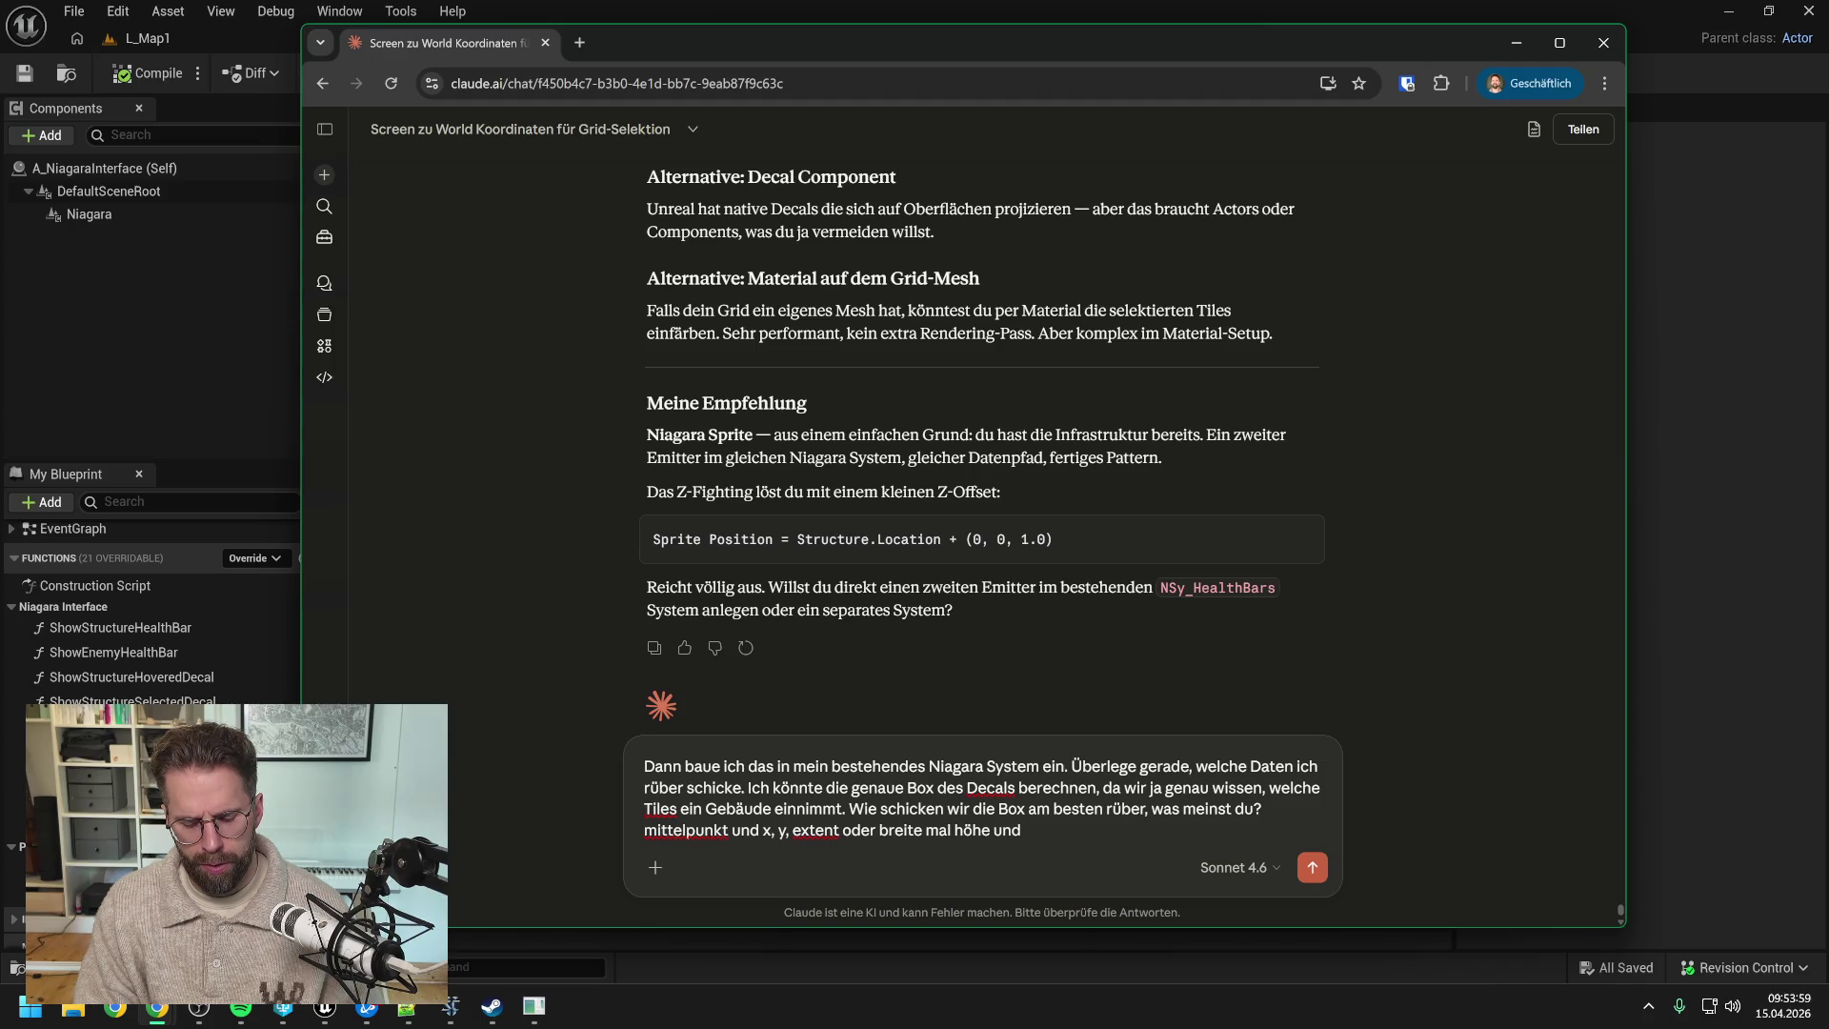
{"action": "type", "text": " links o"}
{"action": "key", "text": "BackSpace"}
{"action": "key", "text": "BackSpace"}
{"action": "key", "text": "BackSpace"}
{"action": "type", "text": "ecke links oben"}
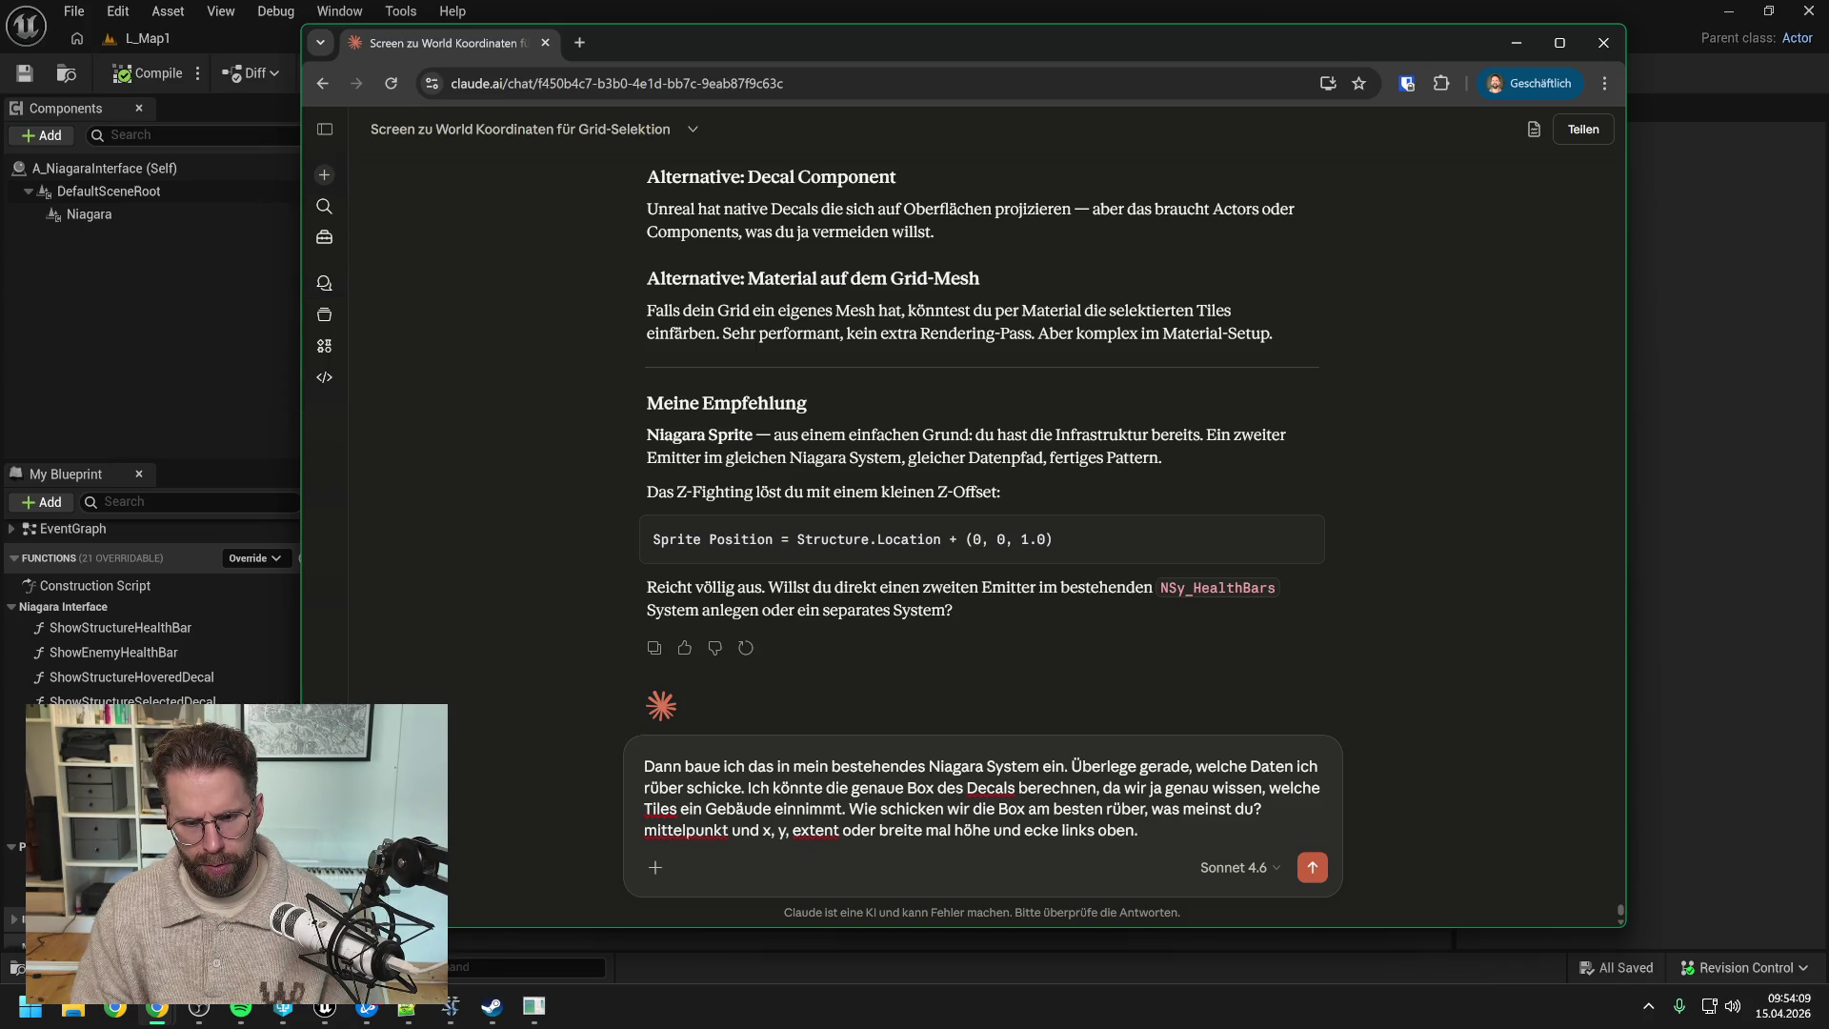
{"action": "key", "text": "BackSpace"}
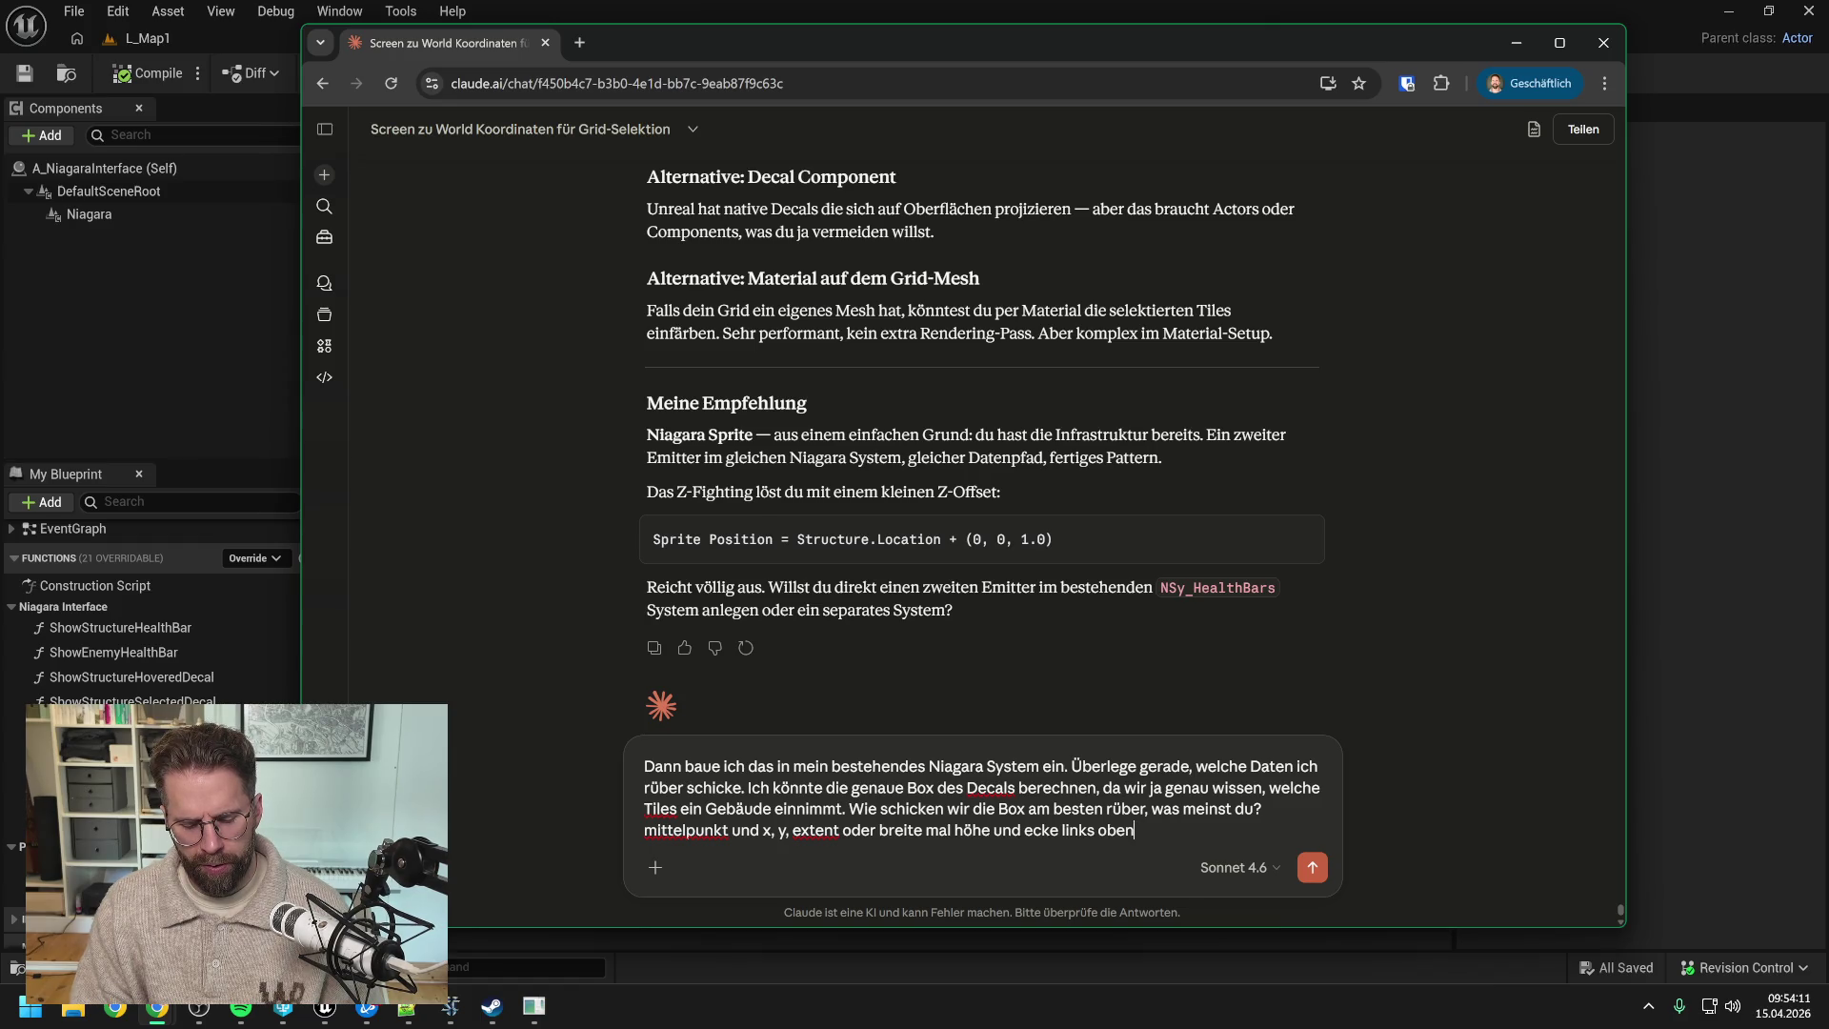
- Send the box-data question to Claude, read its centre-position plus SizeX/SizeY arrays advice, and return to Unreal
{"action": "type", "text": "?"}
{"action": "key", "text": "Return"}
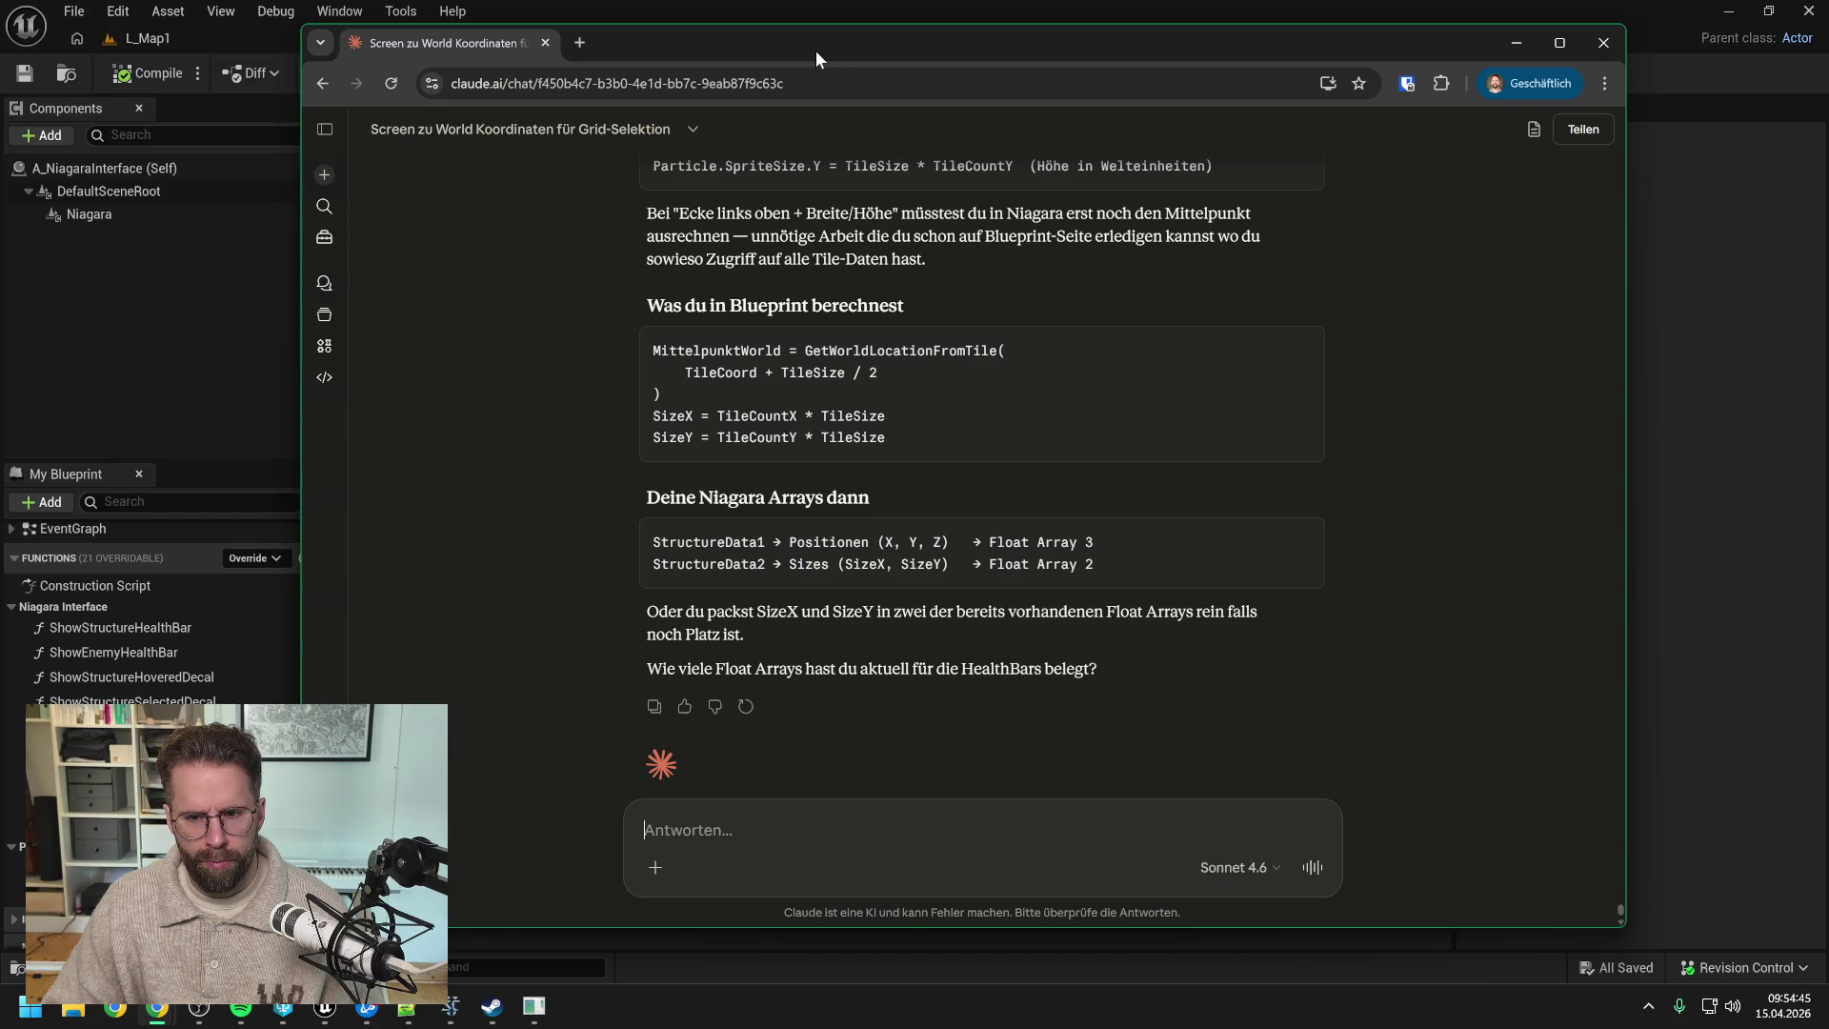
{"action": "key", "text": "alt+Tab"}
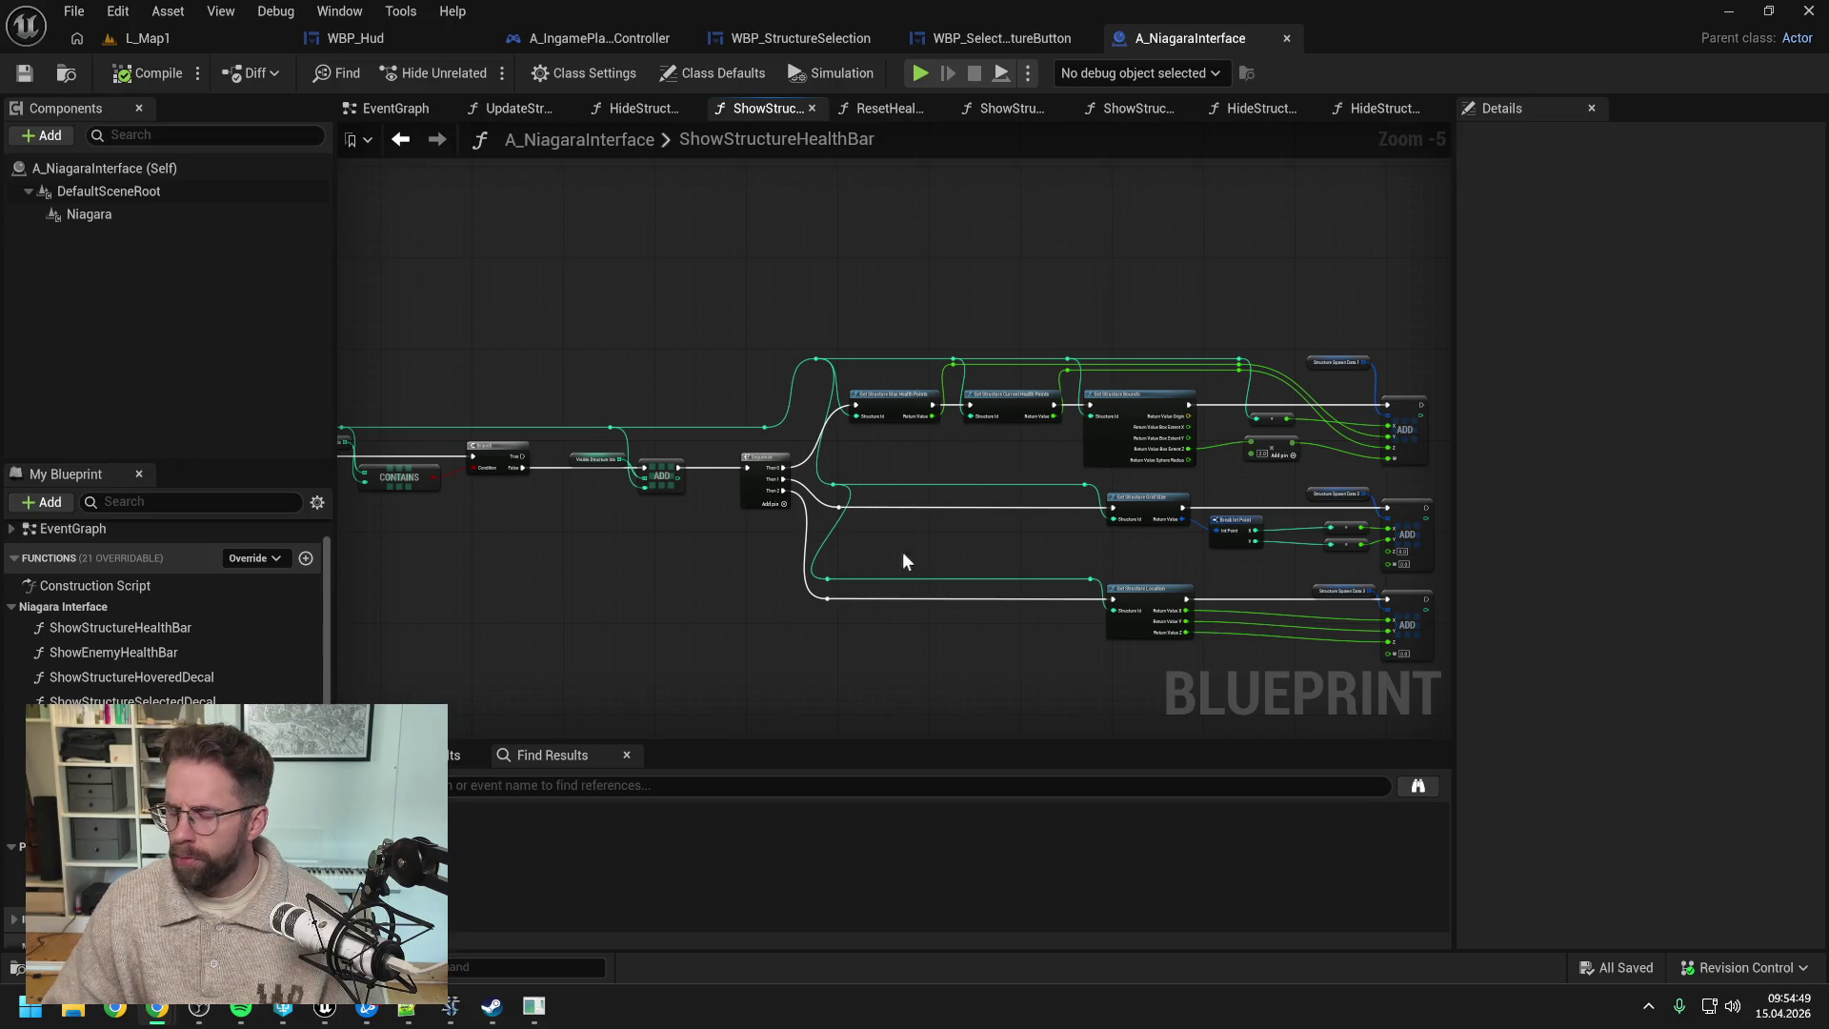
- Scroll the My Blueprint panel down to the Private, Interfaces and Macros sections
{"action": "scroll", "coordinate": [213, 667], "scroll_direction": "down", "scroll_amount": 5}
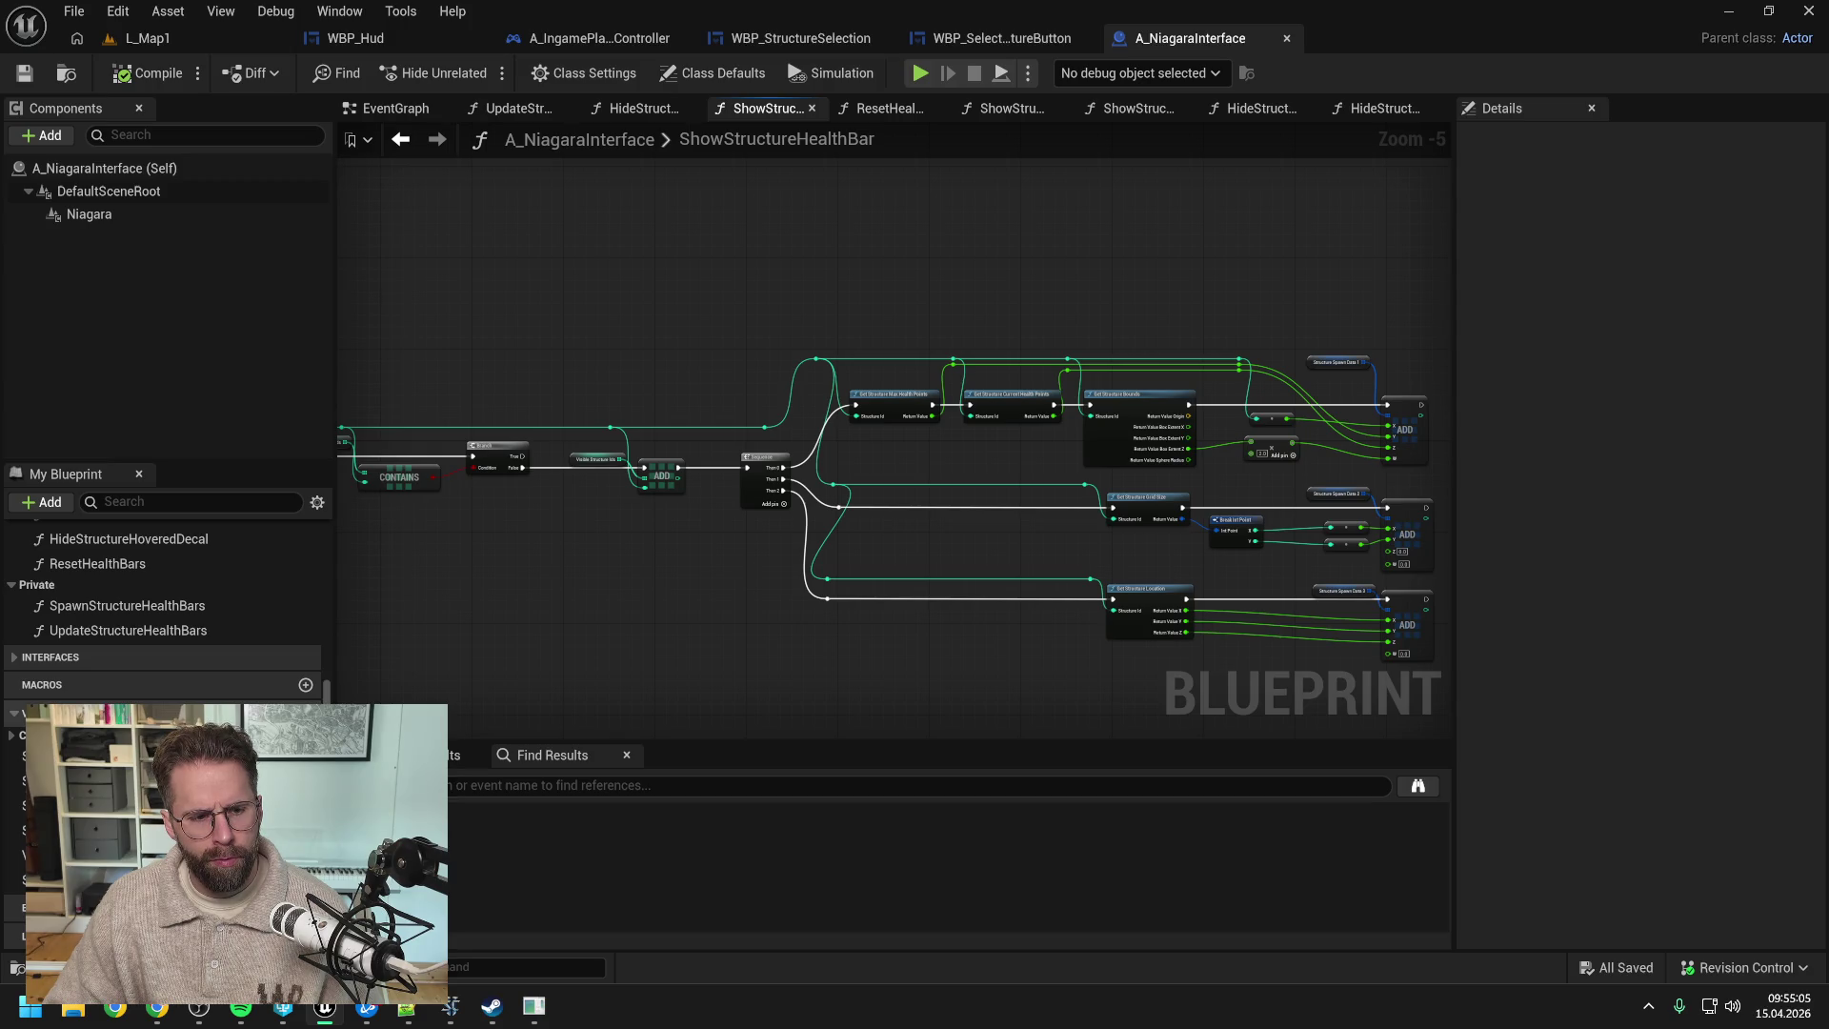
- Rename the structure variables to StructureHealthBarSpawnData1–3 and VisibleHealthBarStructureIds
{"action": "left_click", "coordinate": [15, 756]}
{"action": "key", "text": "F2"}
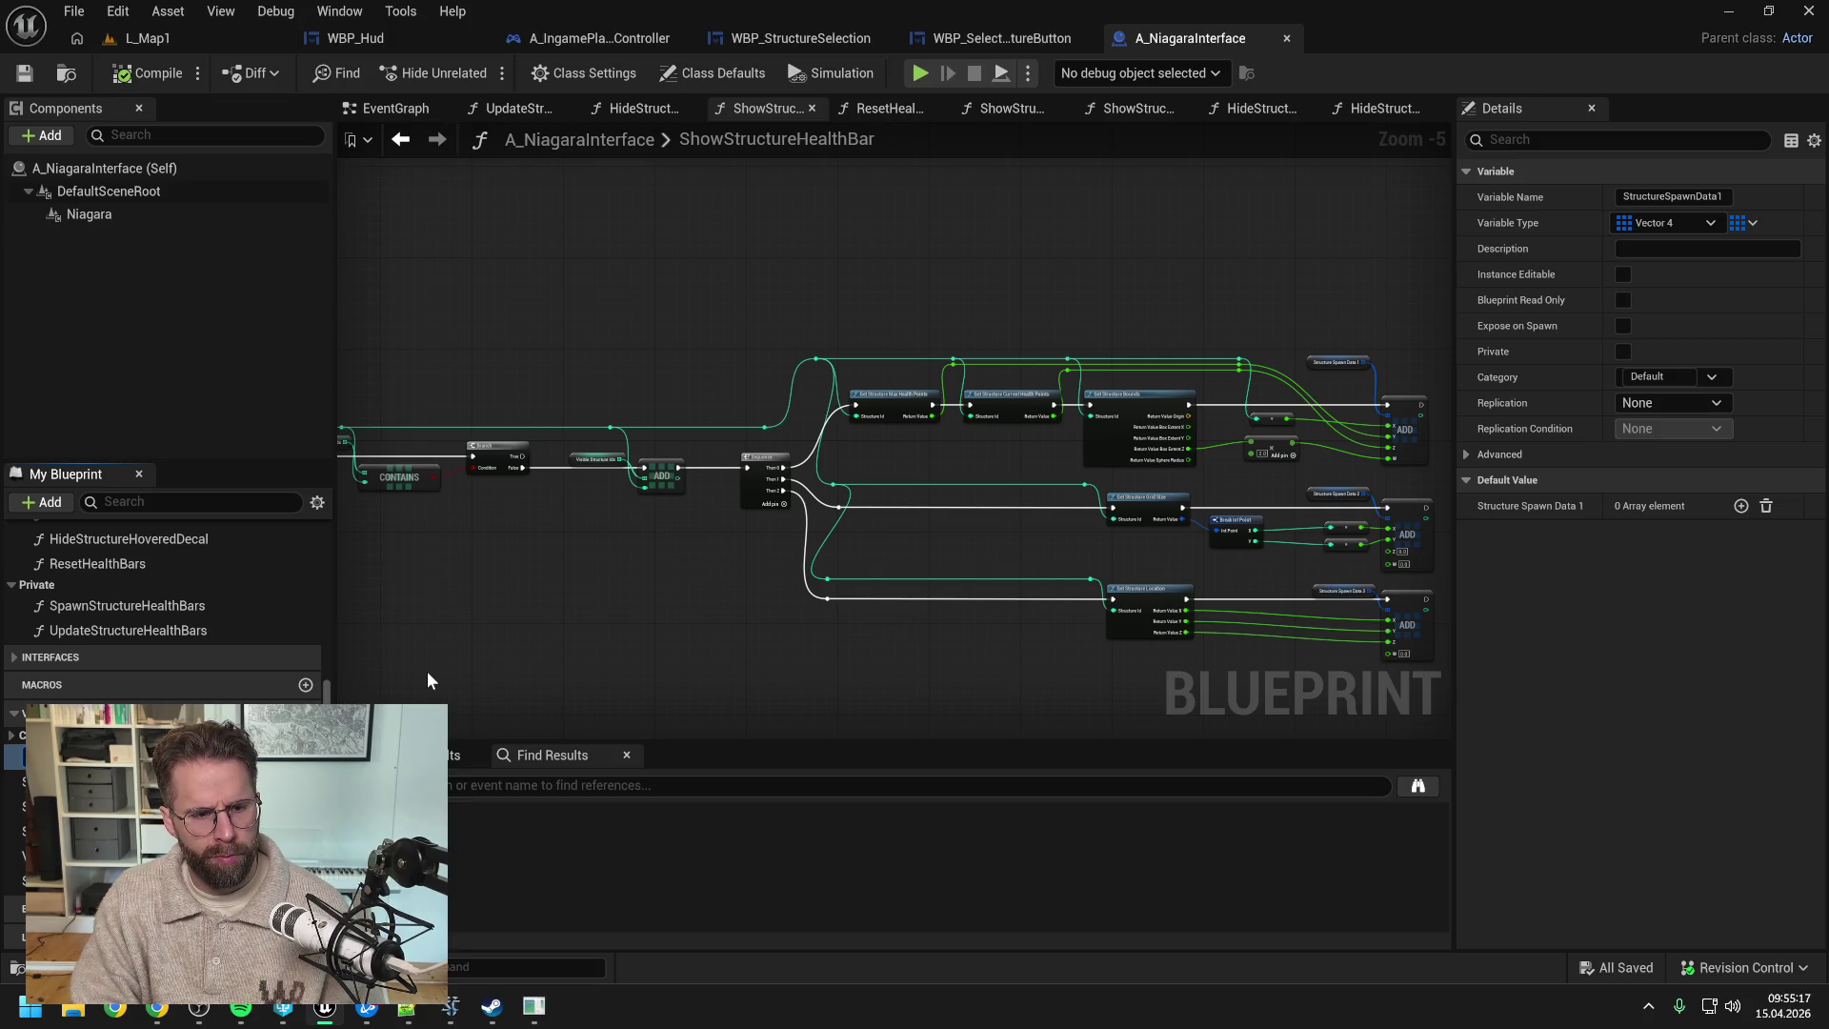
{"action": "key", "text": "Return"}
{"action": "left_click", "coordinate": [57, 780]}
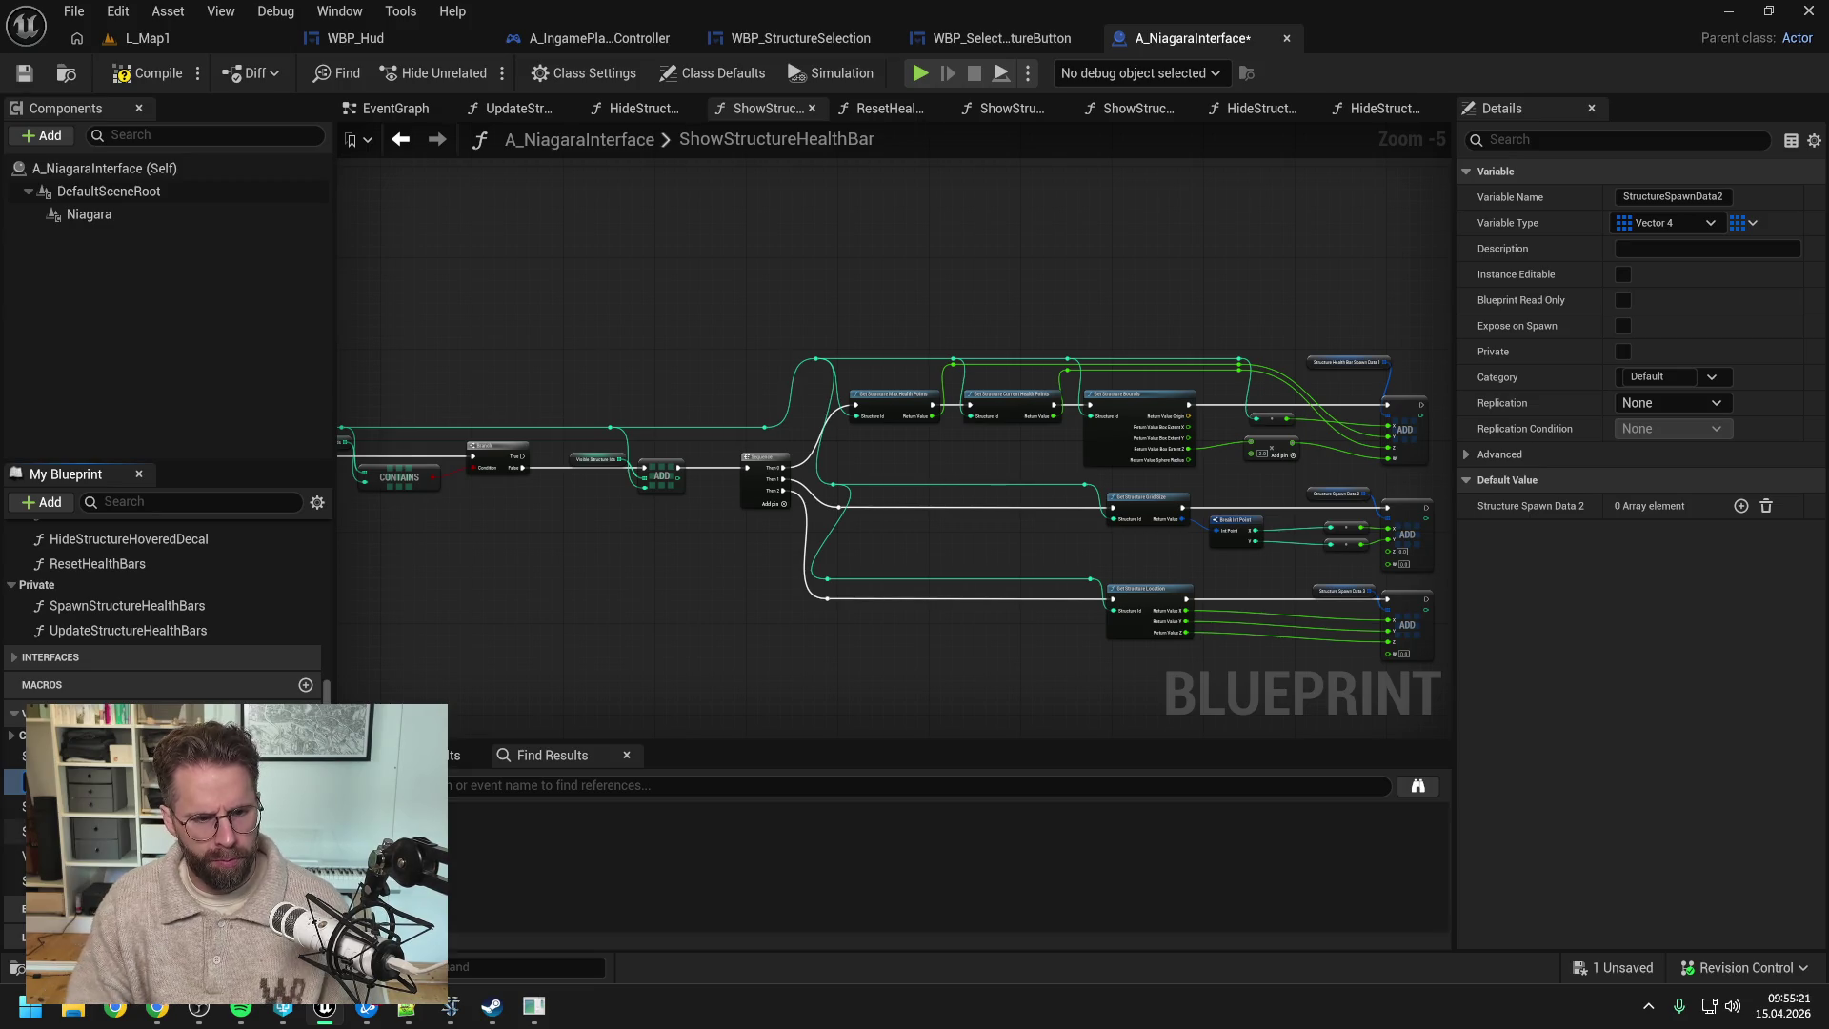
{"action": "key", "text": "Return"}
{"action": "key", "text": "ctrl+s"}
{"action": "left_click", "coordinate": [57, 806]}
{"action": "key", "text": "F2"}
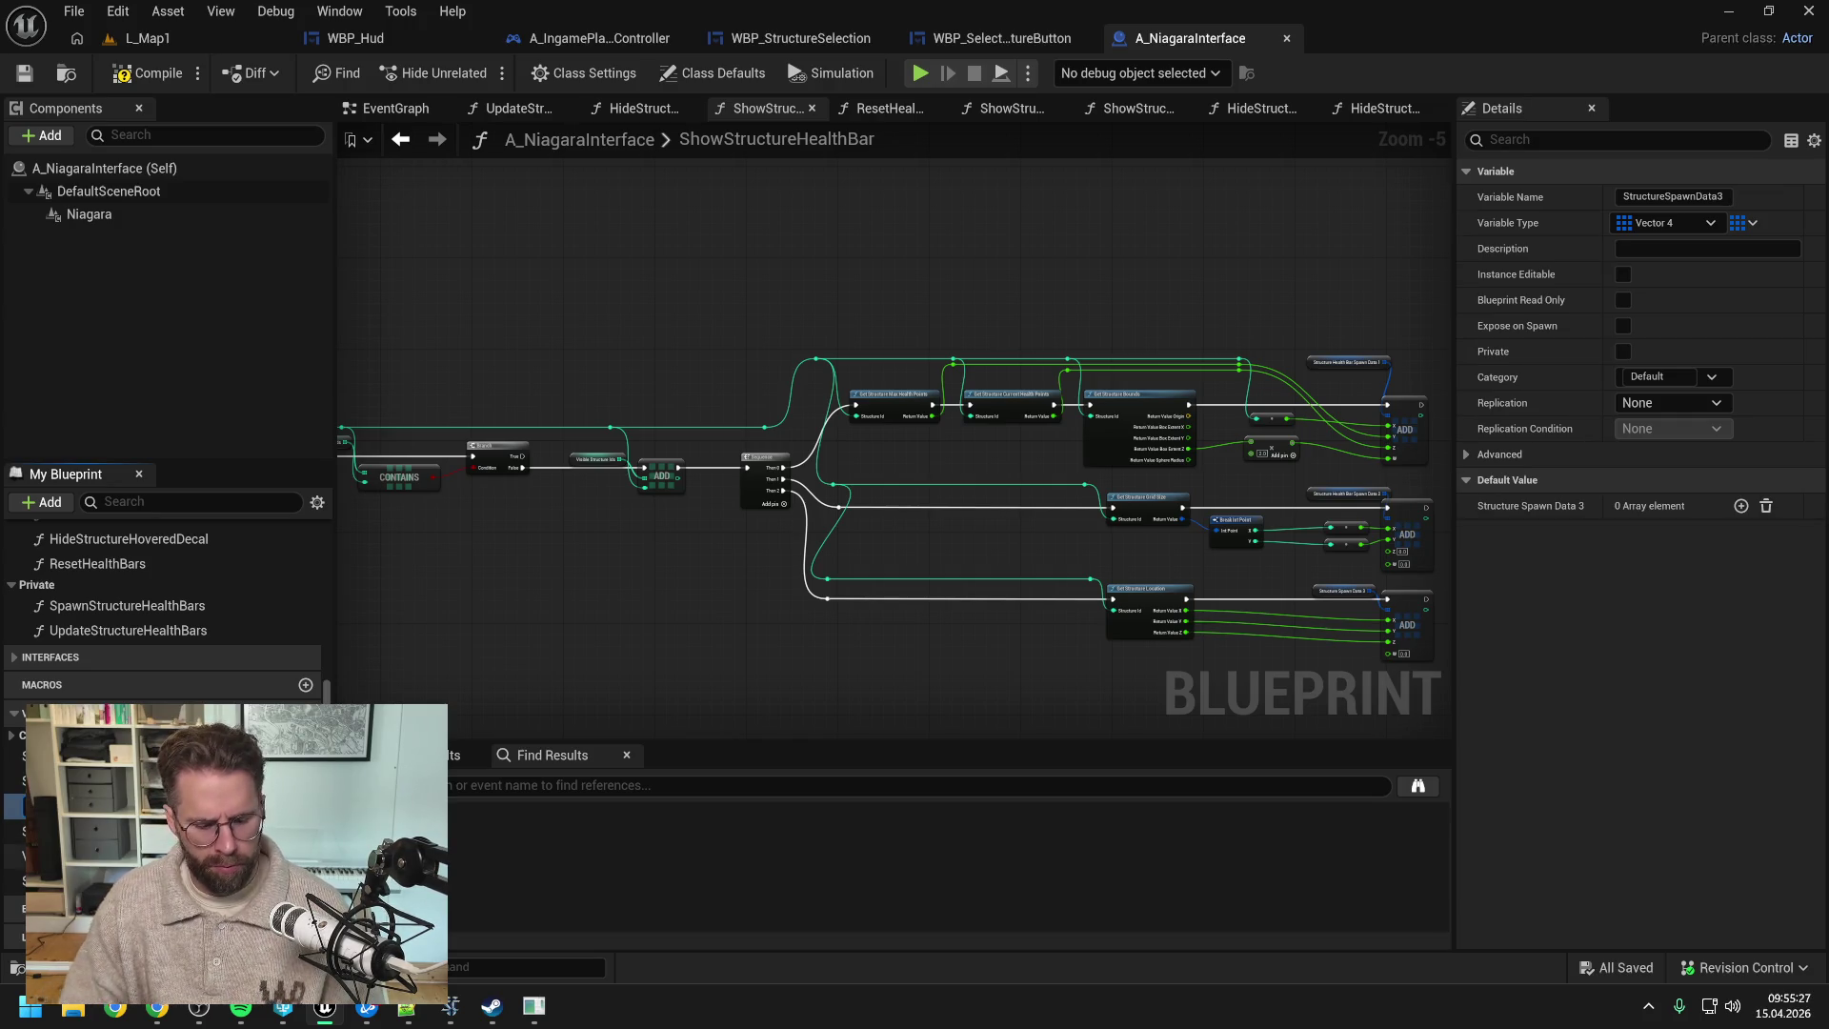
{"action": "key", "text": "Return"}
{"action": "left_click", "coordinate": [57, 829]}
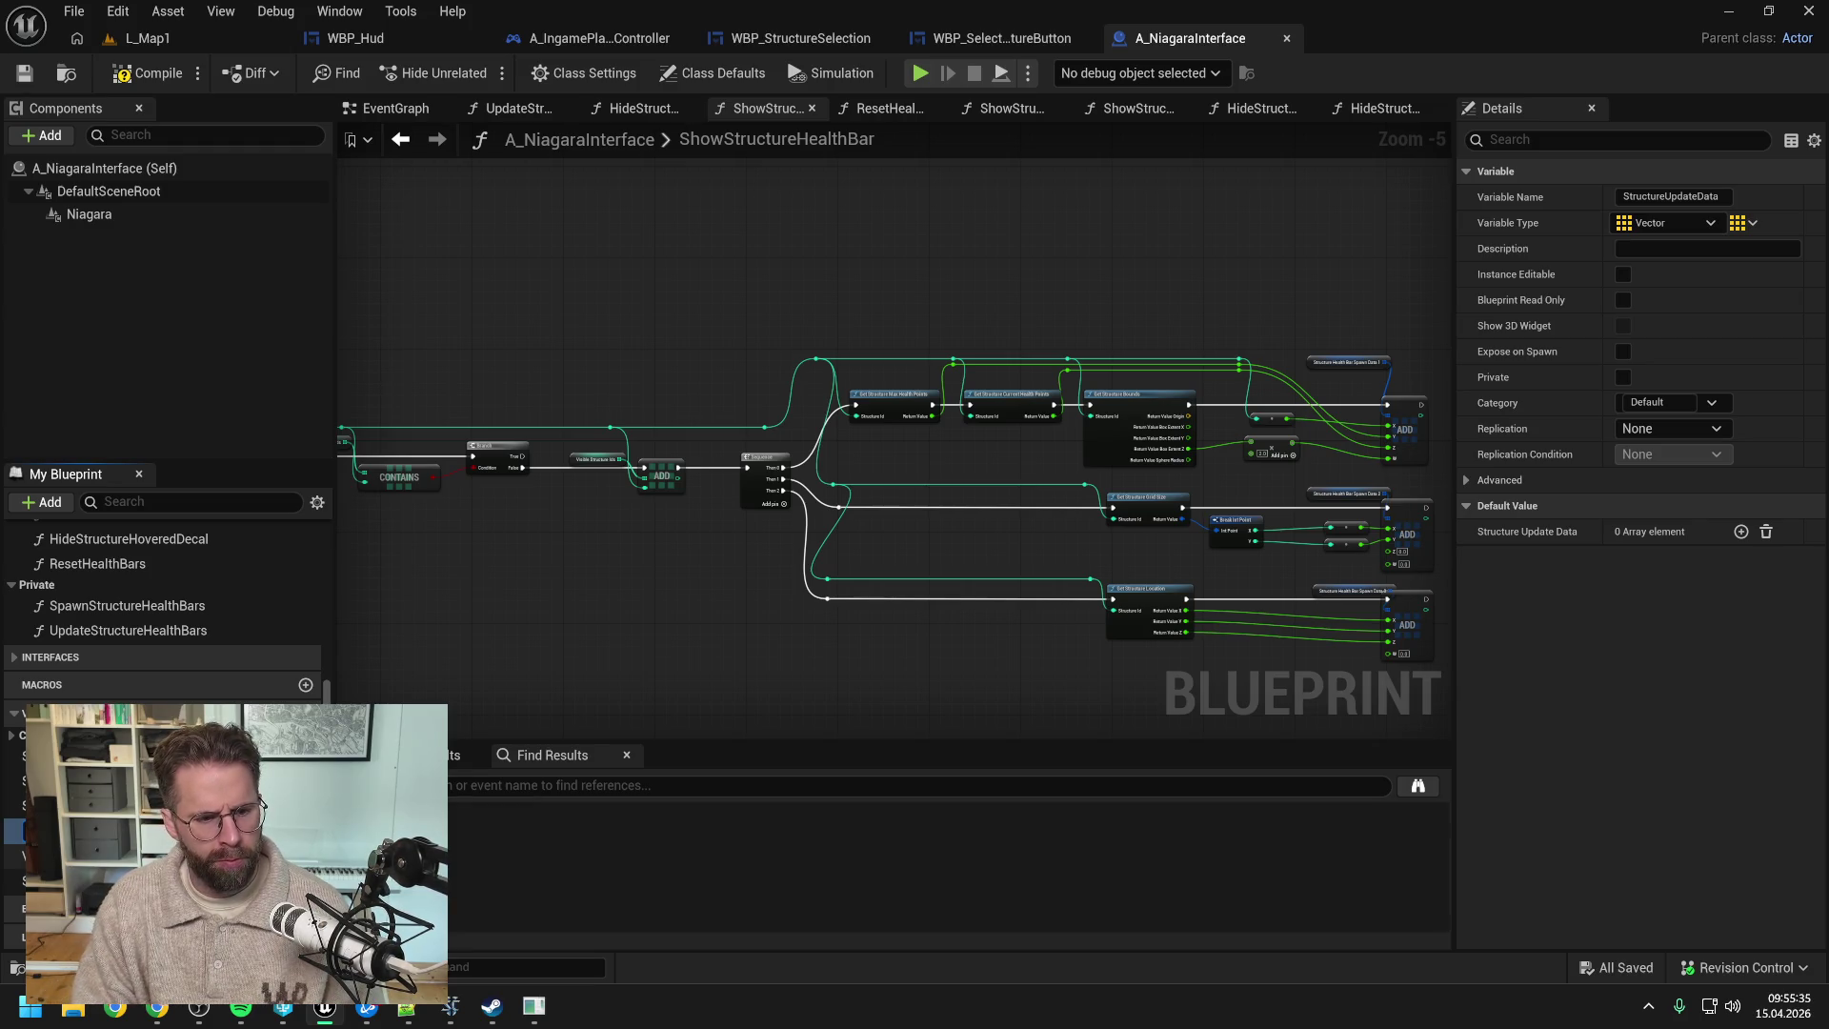
{"action": "left_click", "coordinate": [57, 855]}
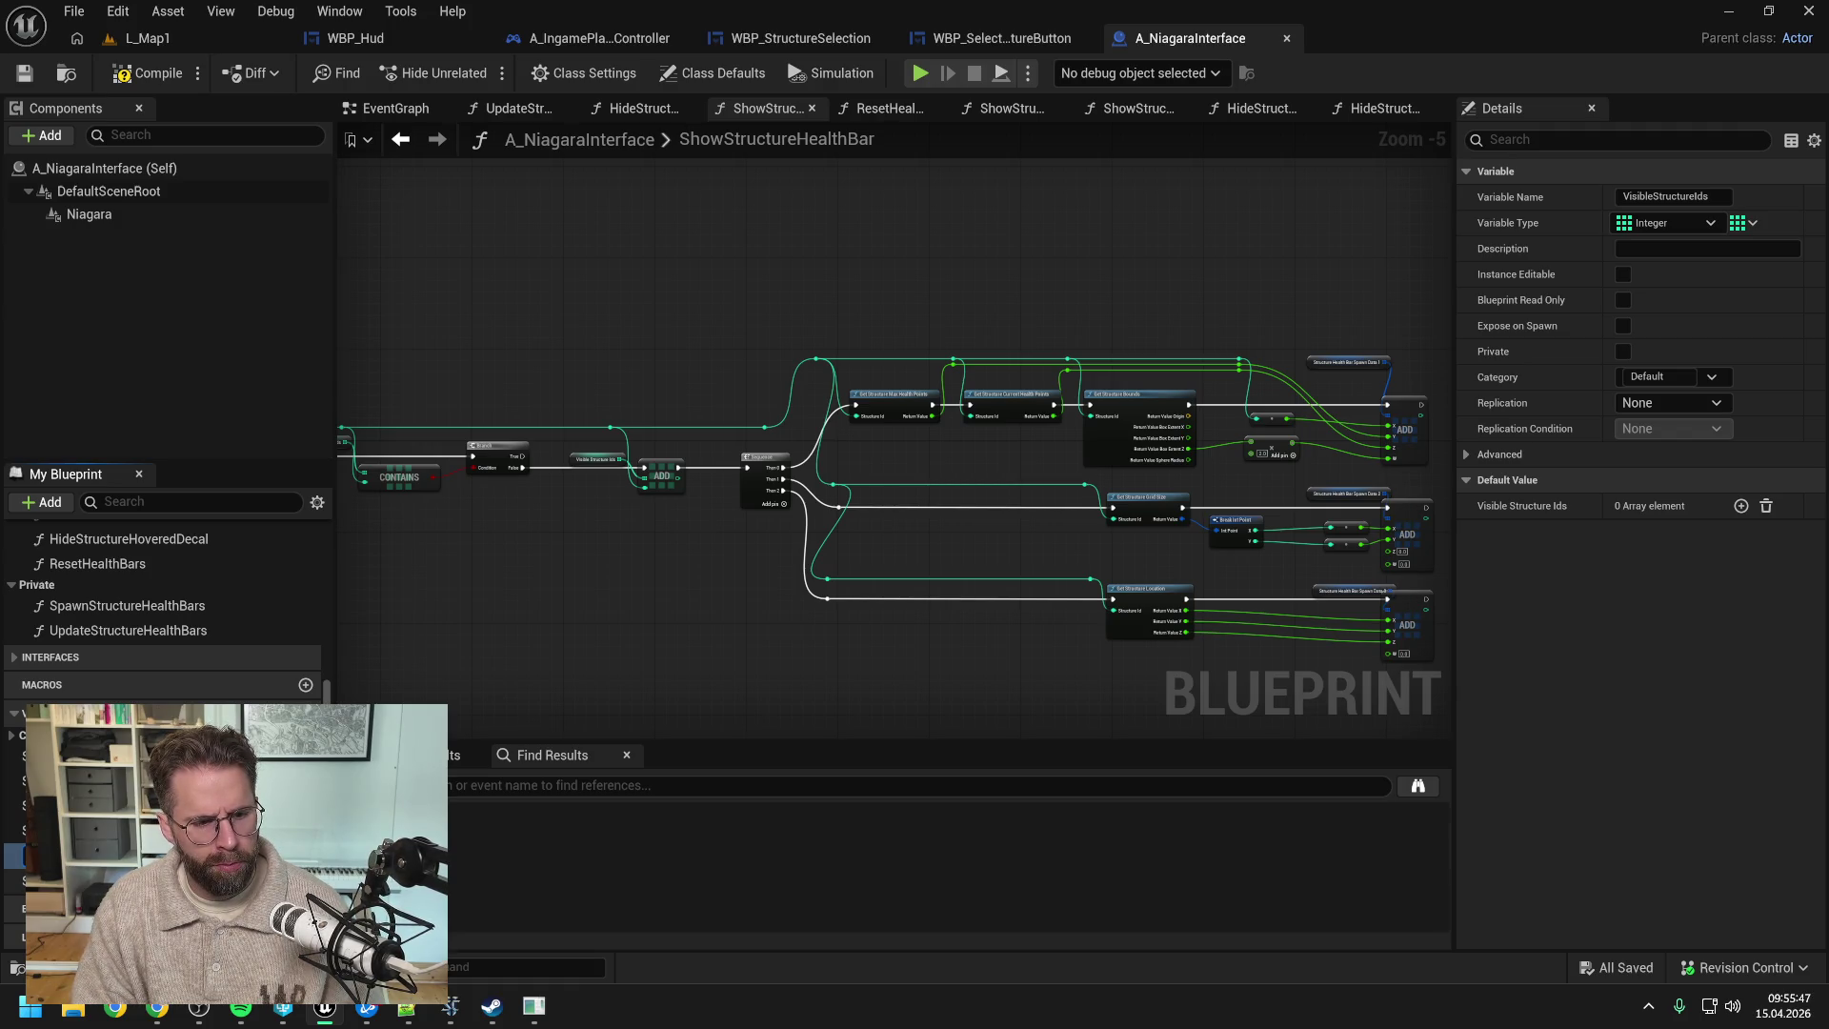
{"action": "key", "text": "Return"}
{"action": "left_click", "coordinate": [14, 880]}
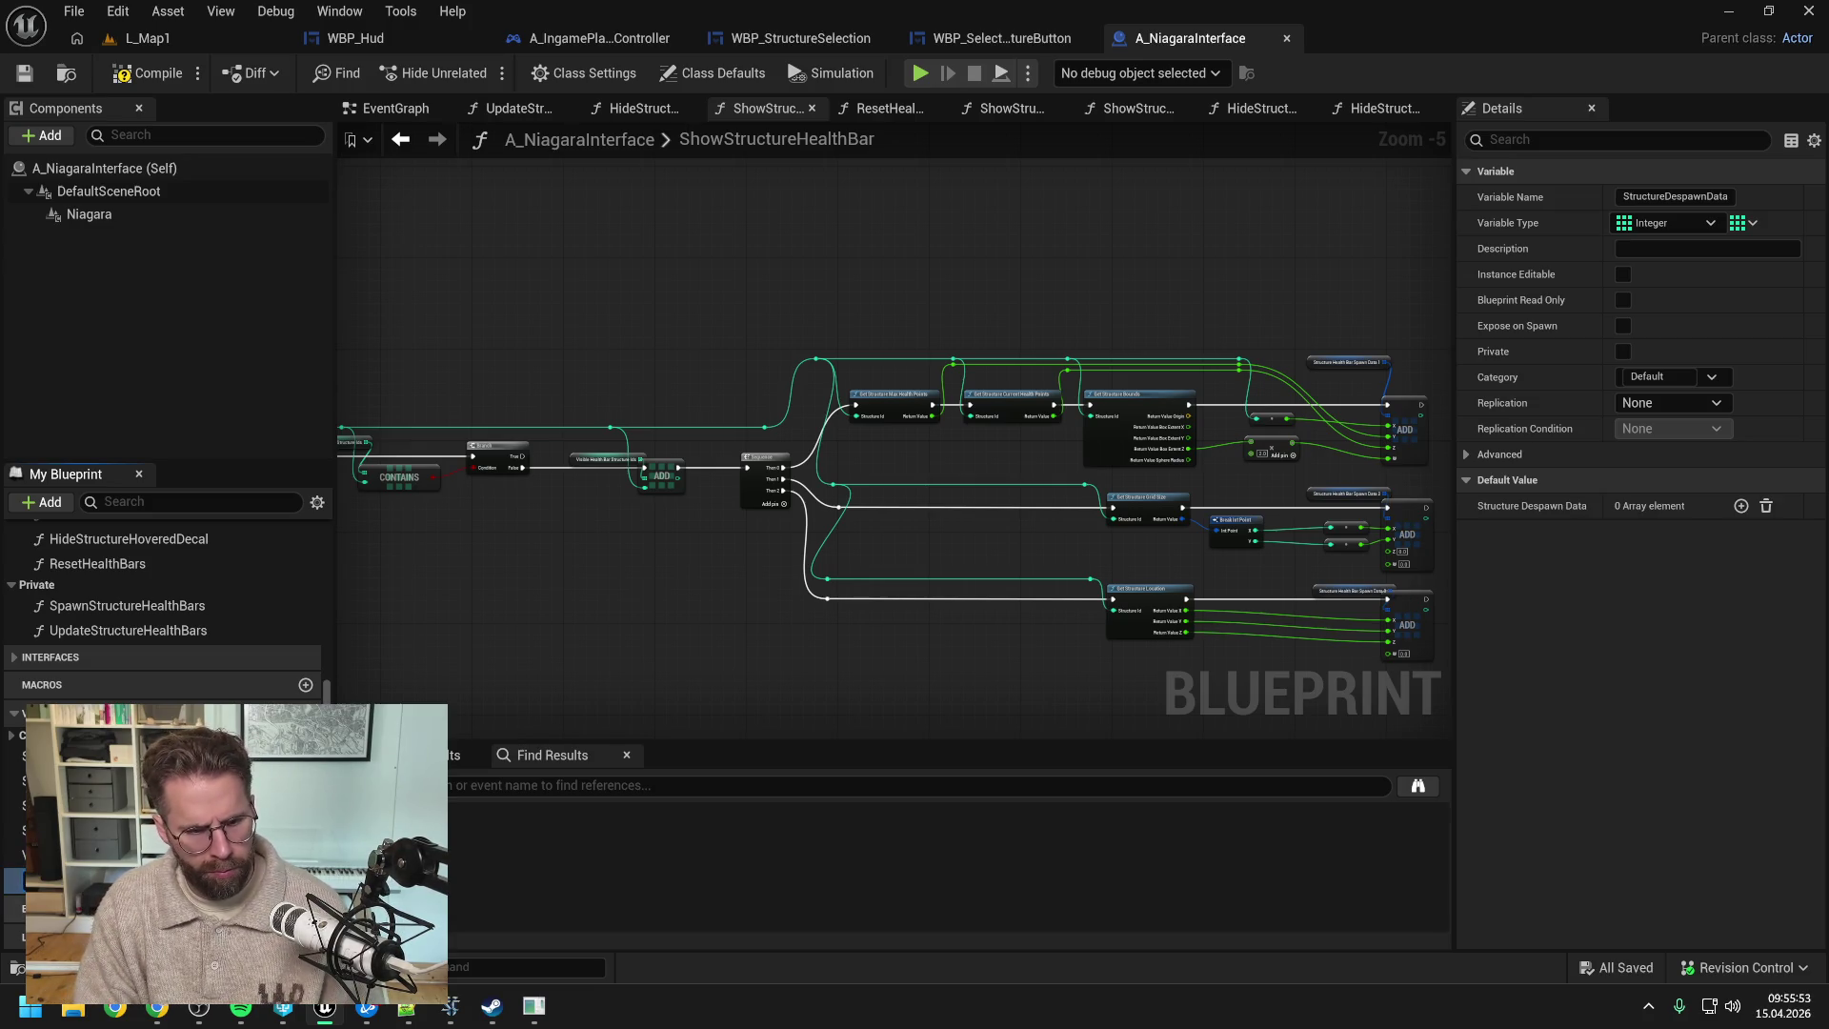
- File the health-bar spawn, visible-ID and despawn data variables under the HealthBars category
{"action": "left_click", "coordinate": [14, 755]}
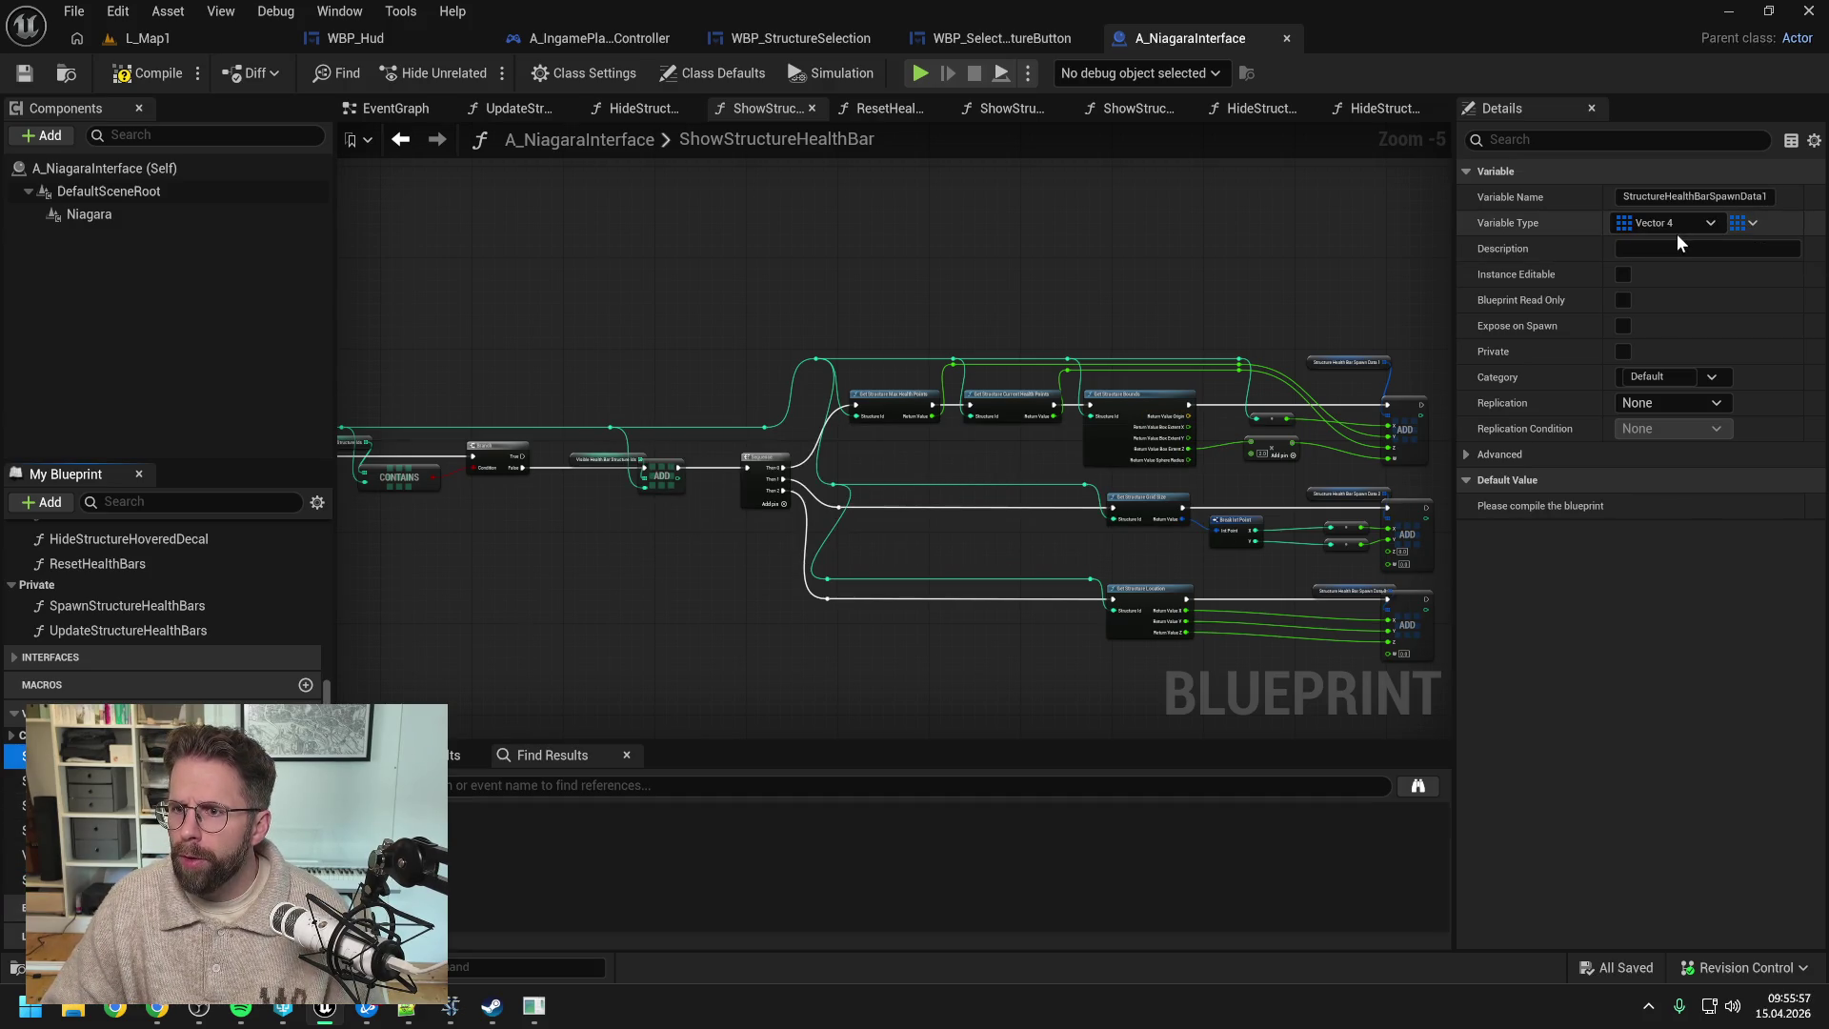
{"action": "left_click", "coordinate": [1646, 377]}
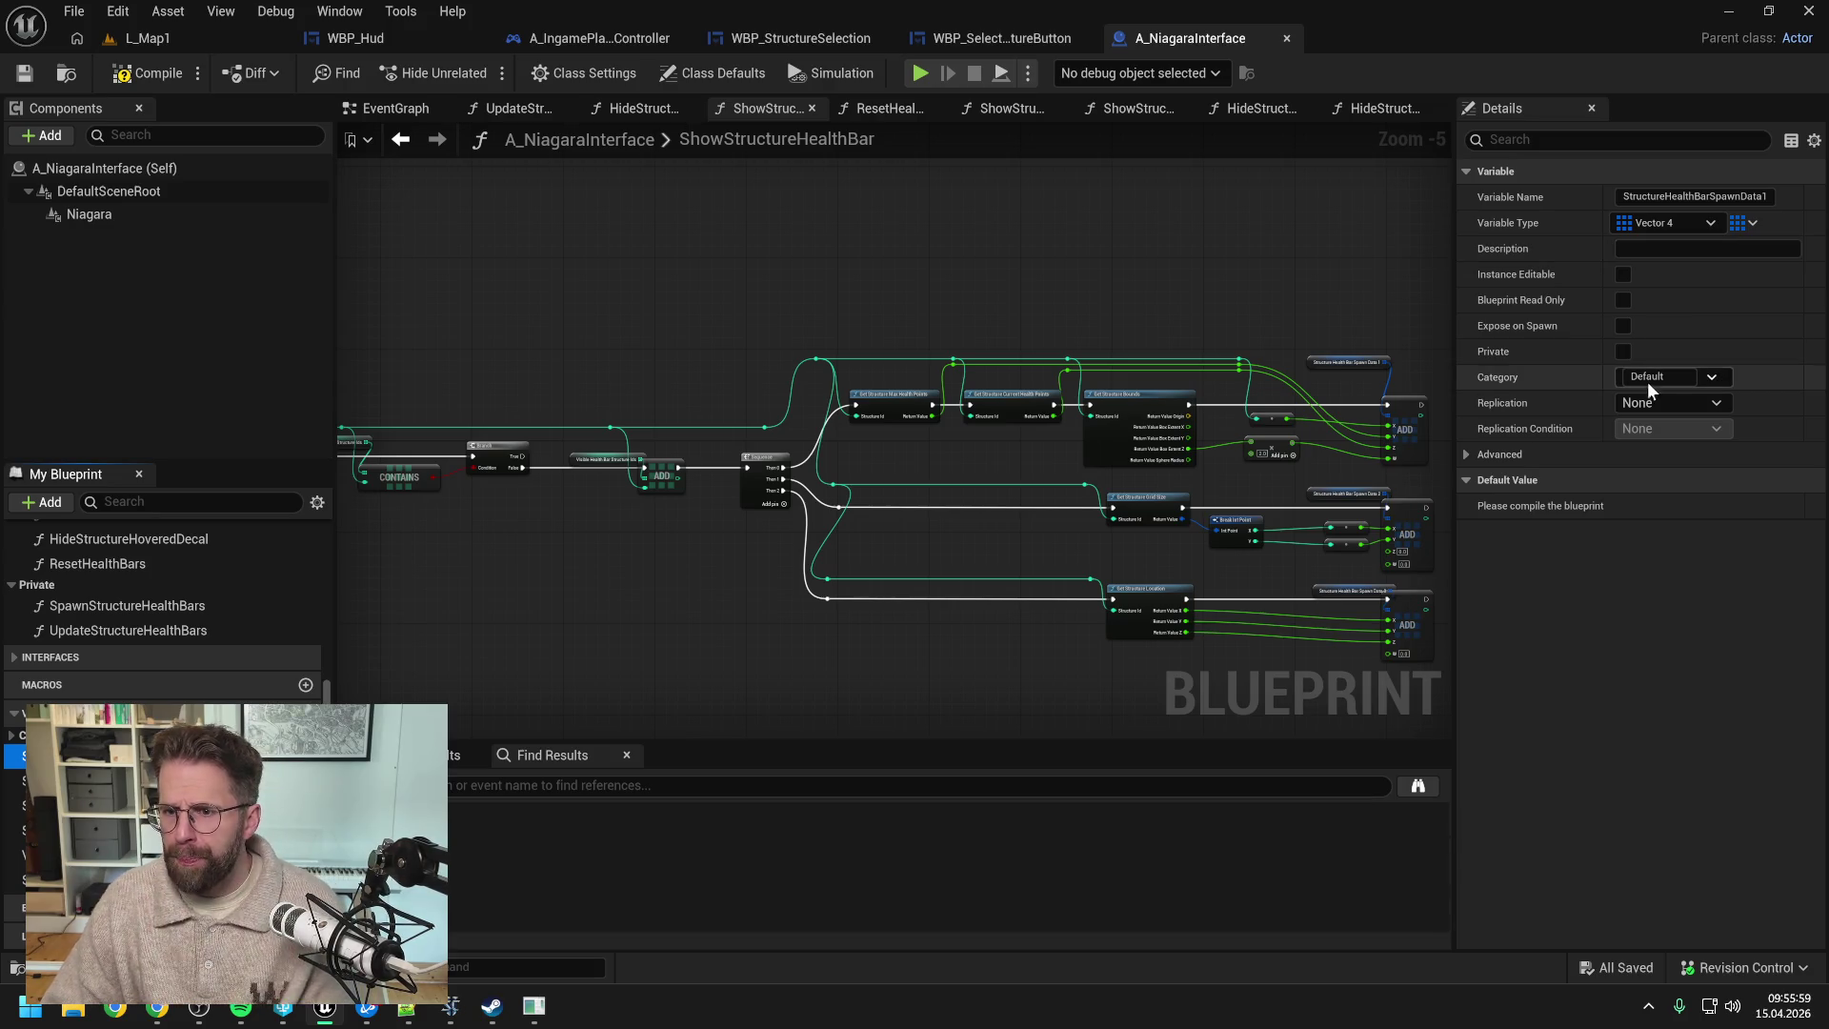
{"action": "type", "text": "HealthBars"}
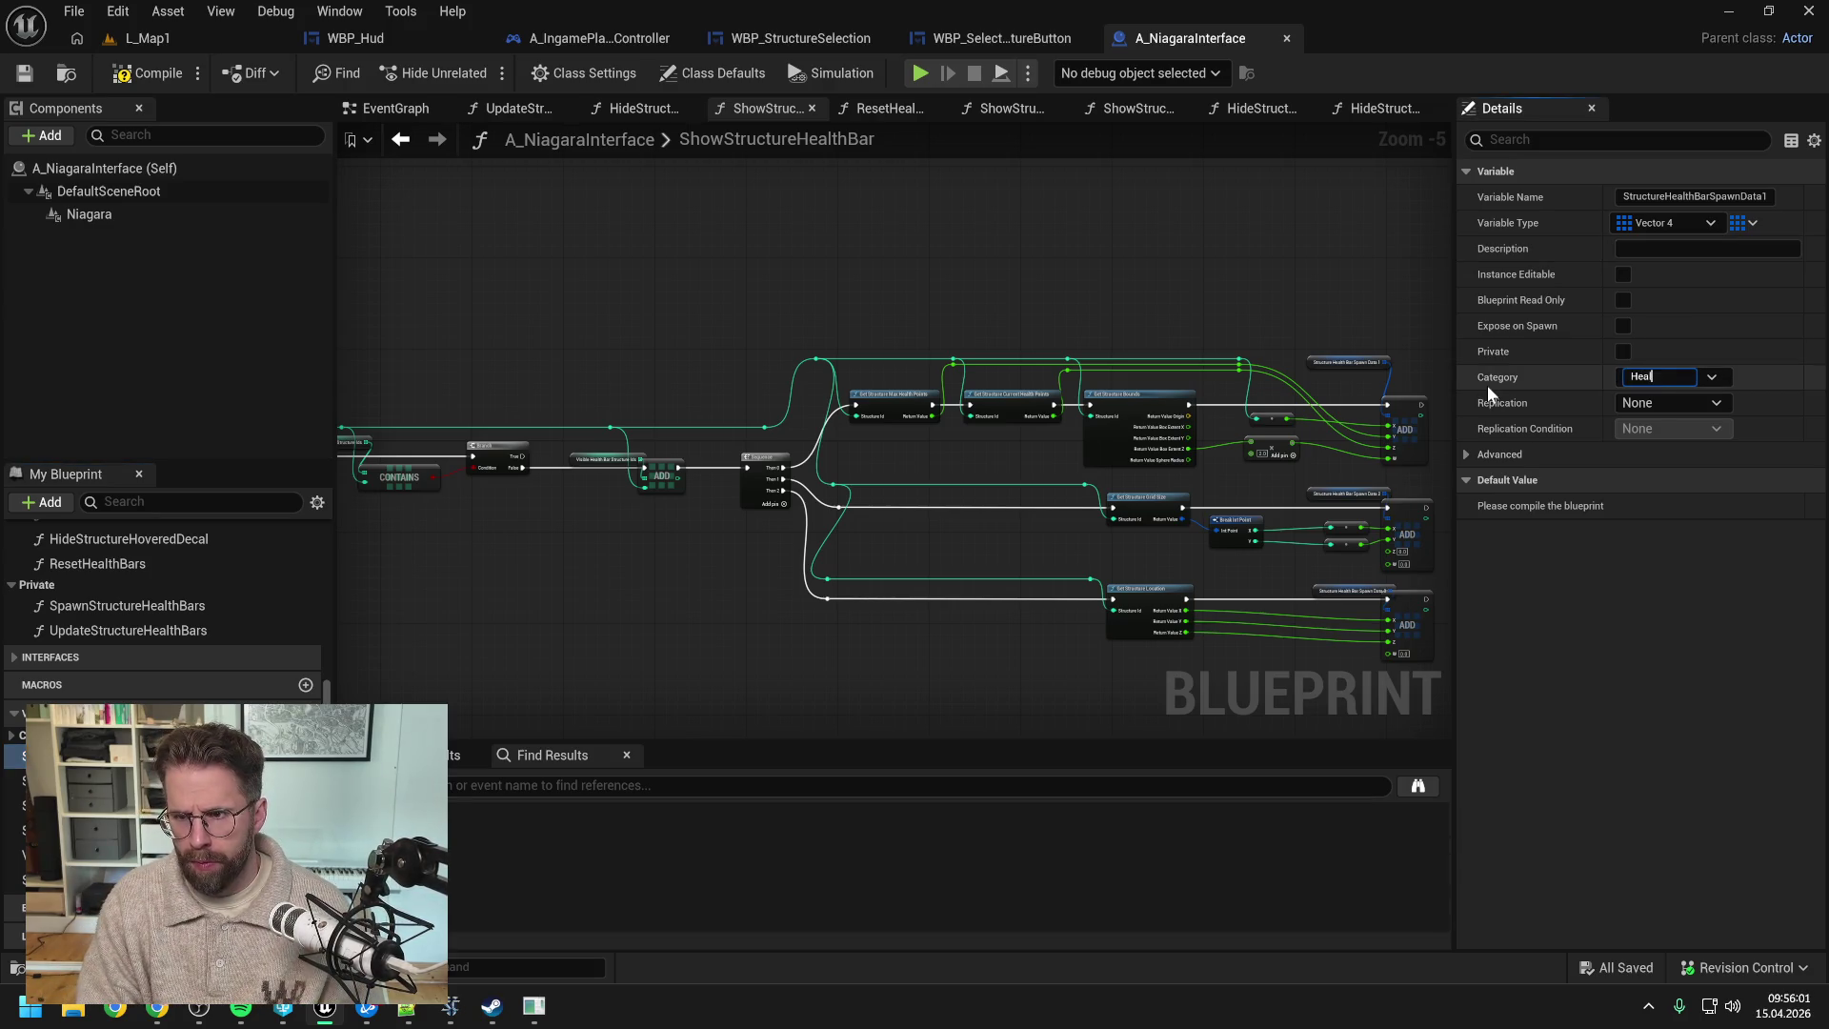
{"action": "key", "text": "Return"}
{"action": "key", "text": "ctrl+s"}
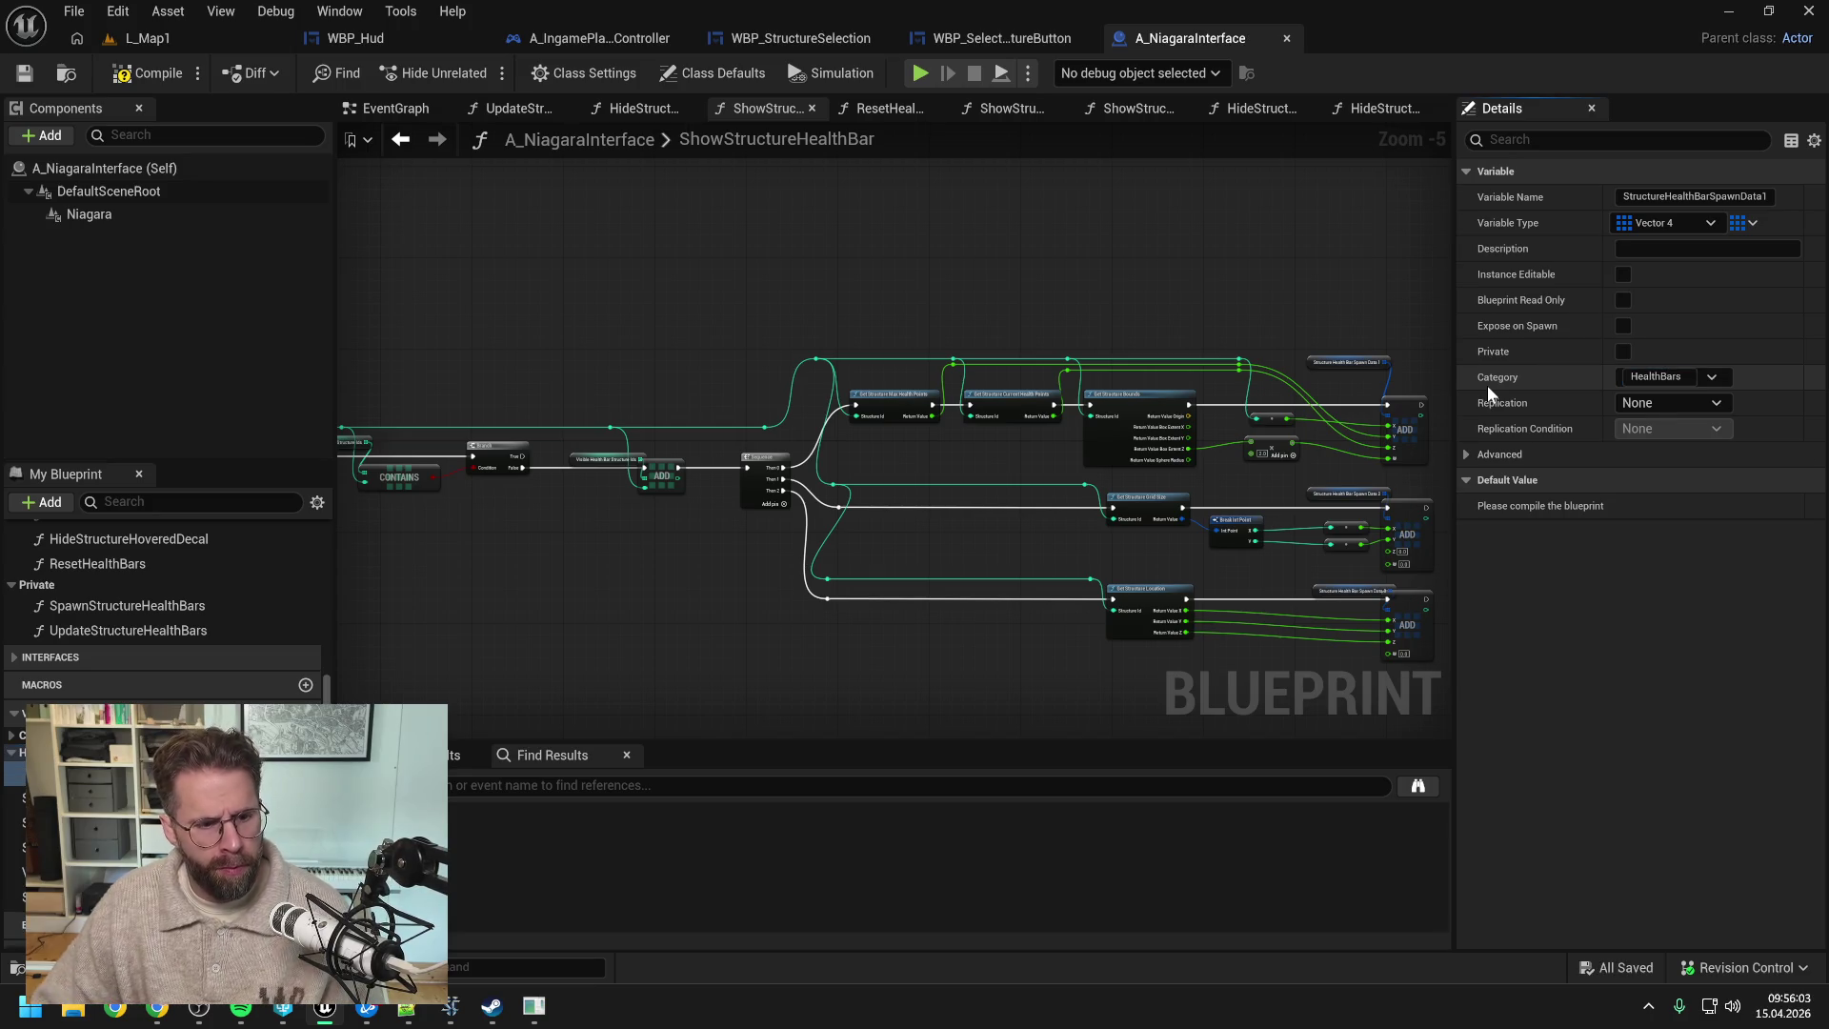
{"action": "left_click", "coordinate": [15, 823]}
{"action": "left_click", "coordinate": [15, 850]}
{"action": "left_click", "coordinate": [14, 872]}
{"action": "left_click", "coordinate": [14, 895]}
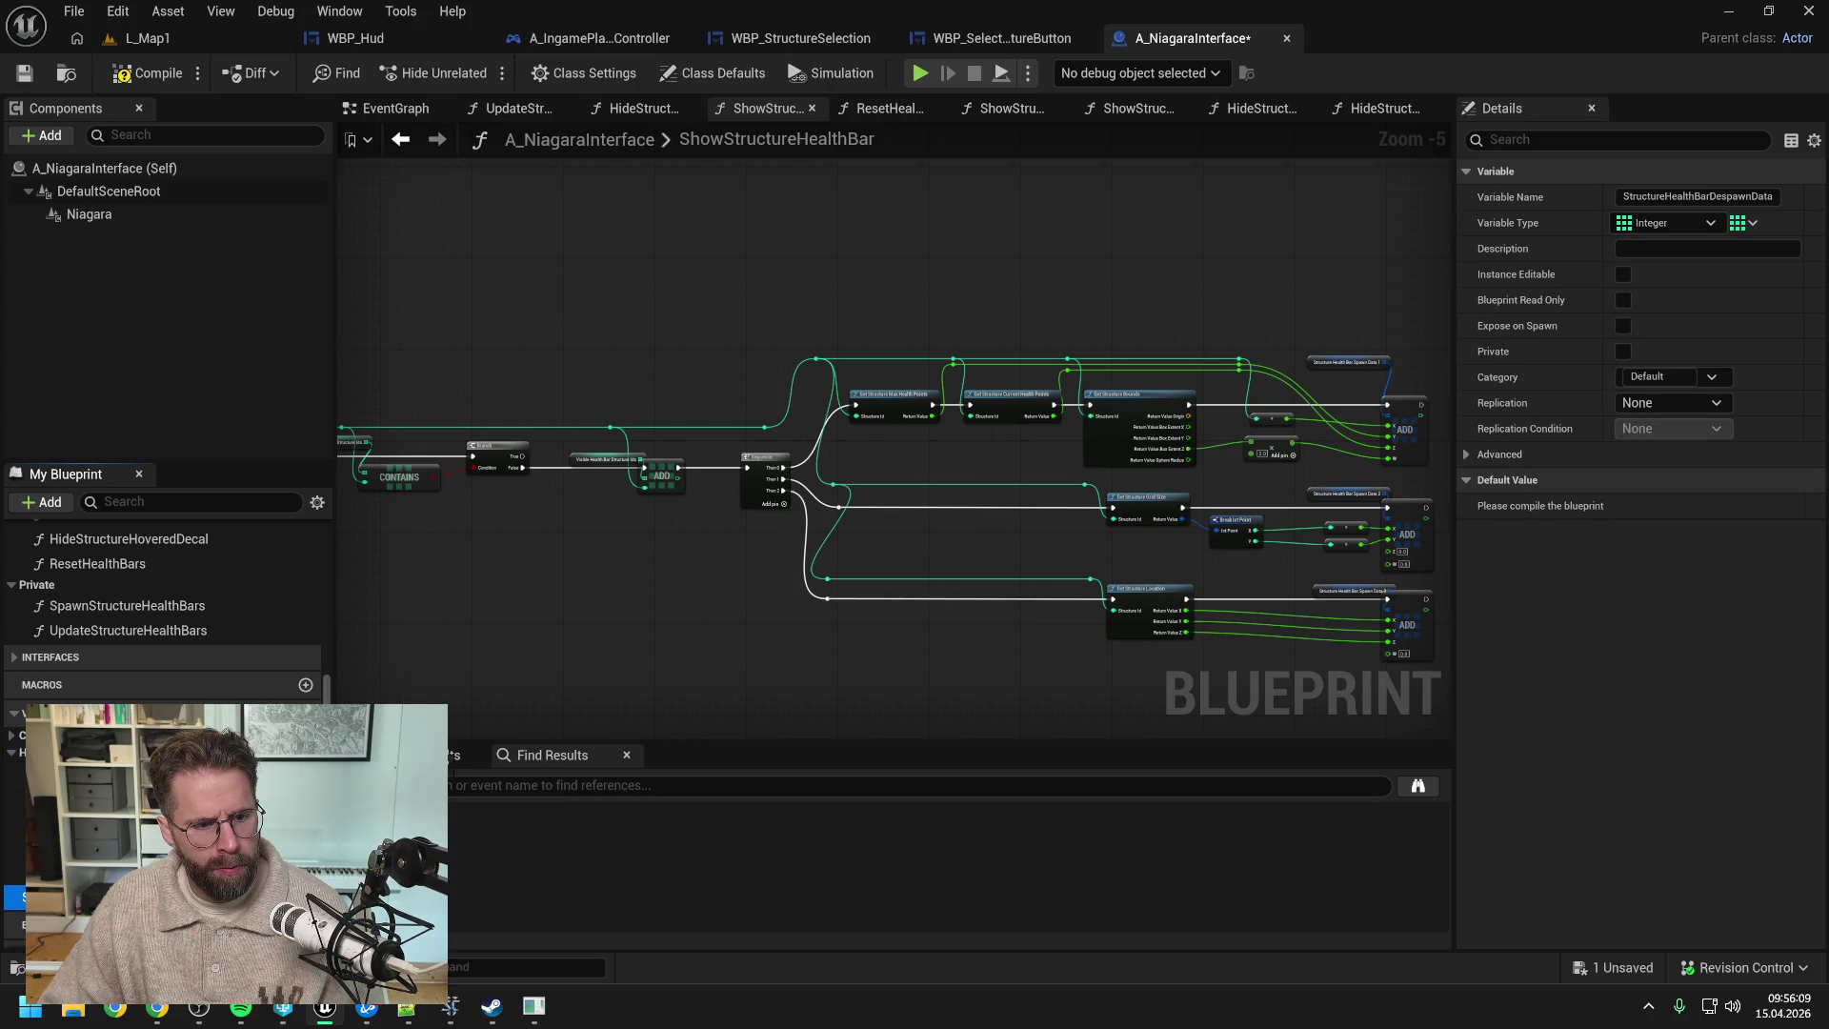
{"action": "scroll", "coordinate": [191, 587], "scroll_direction": "up", "scroll_amount": 4}
{"action": "left_click", "coordinate": [136, 551]}
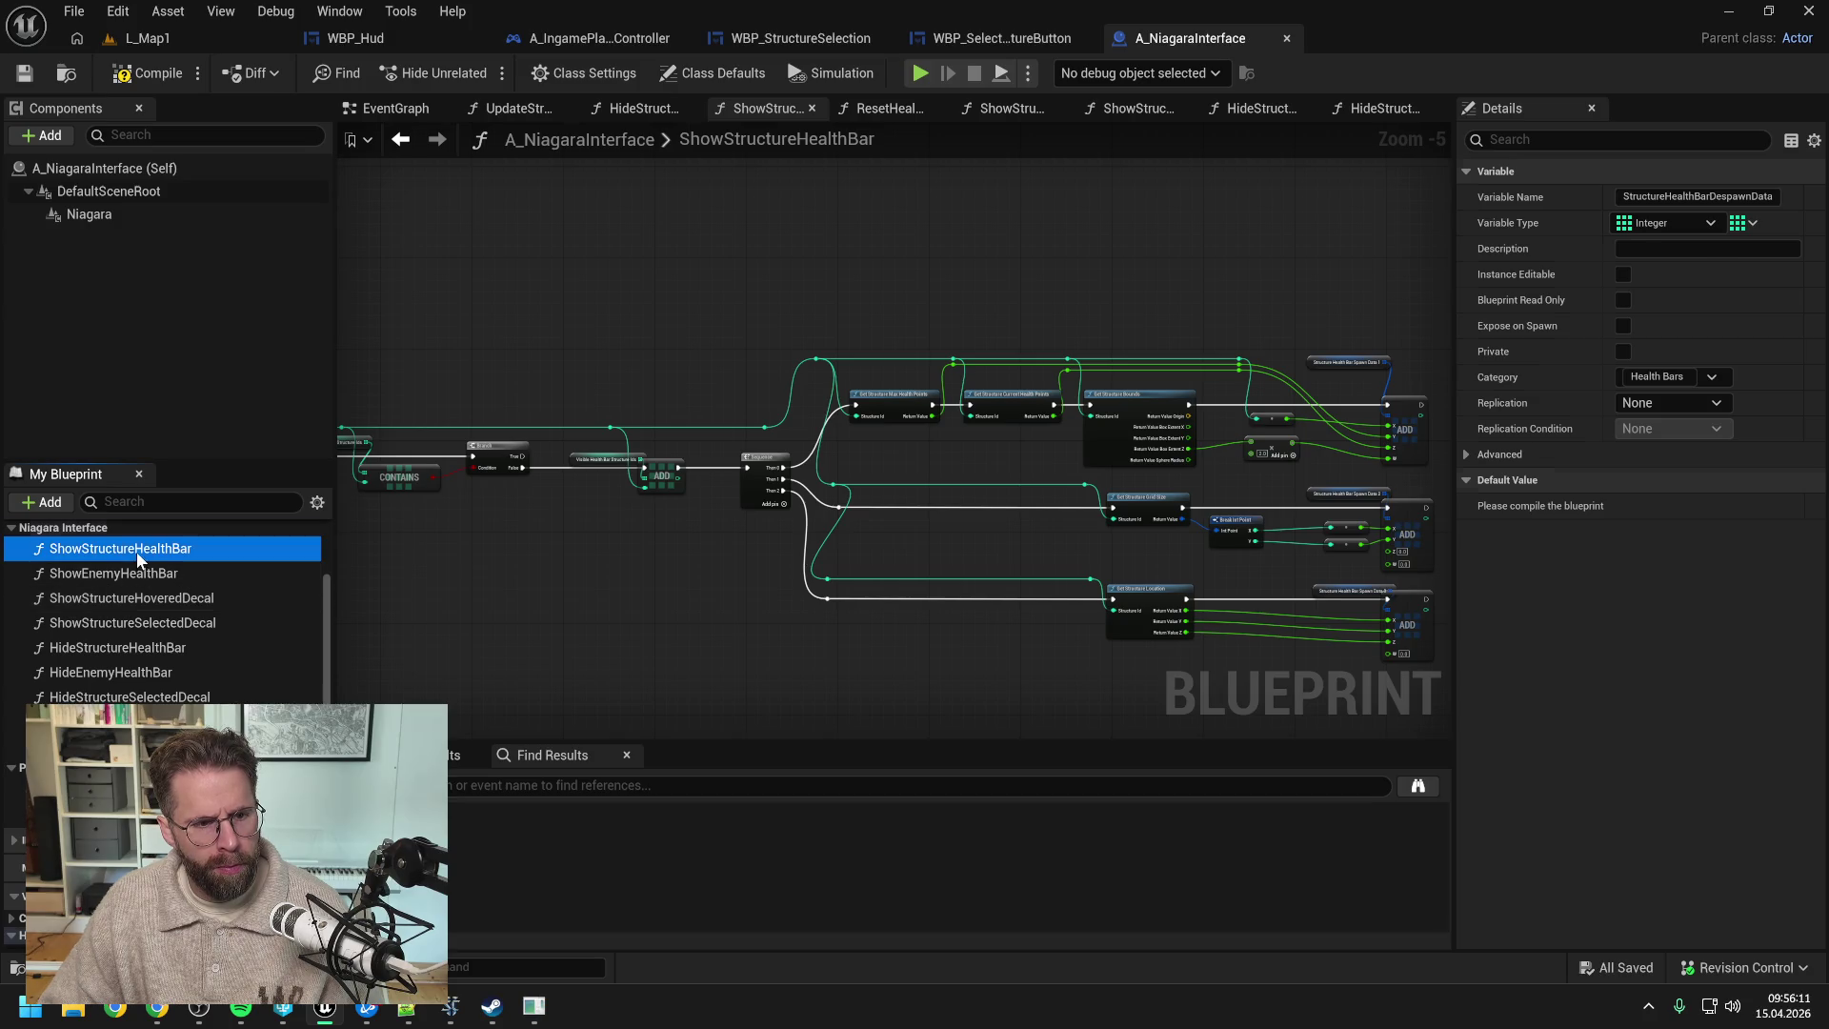
- Set ShowStructureHealthBar's category to 'NiagaraInterface | HealthBars' and move the other health-bar functions into it
{"action": "key", "text": "ctrl+s"}
{"action": "left_click", "coordinate": [1669, 223]}
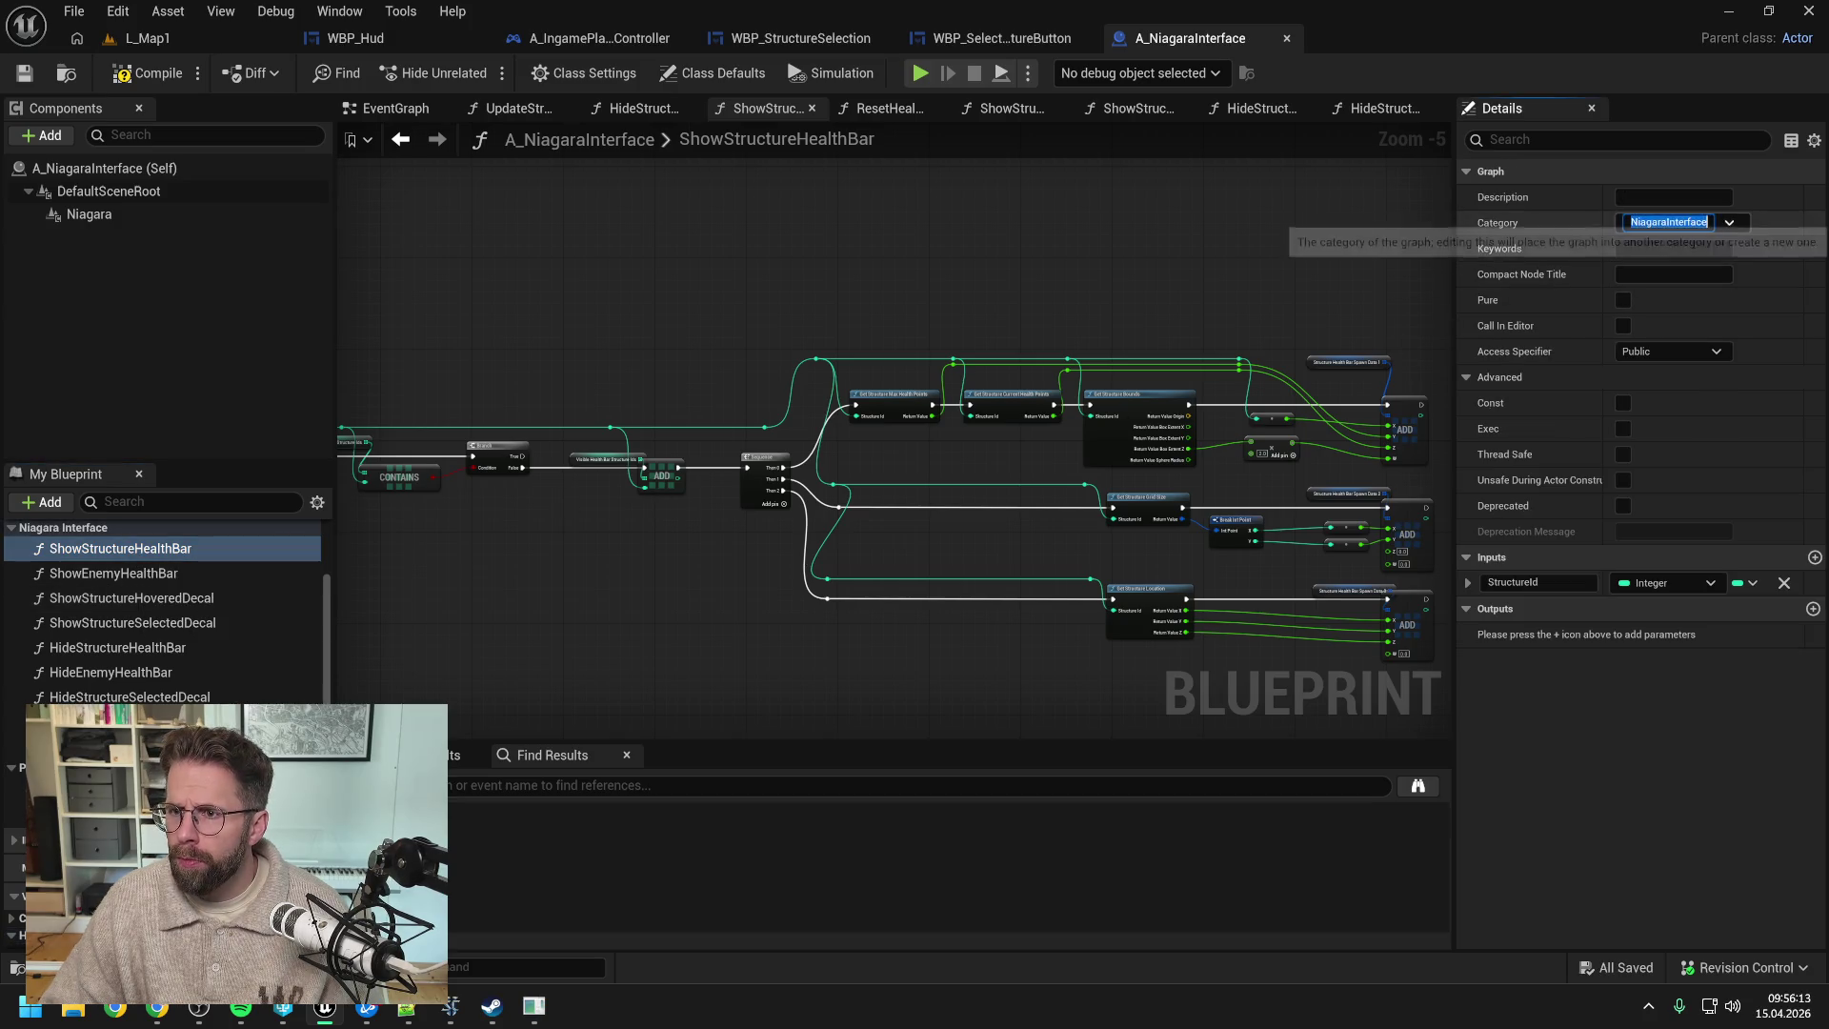
{"action": "type", "text": "| HealthBars"}
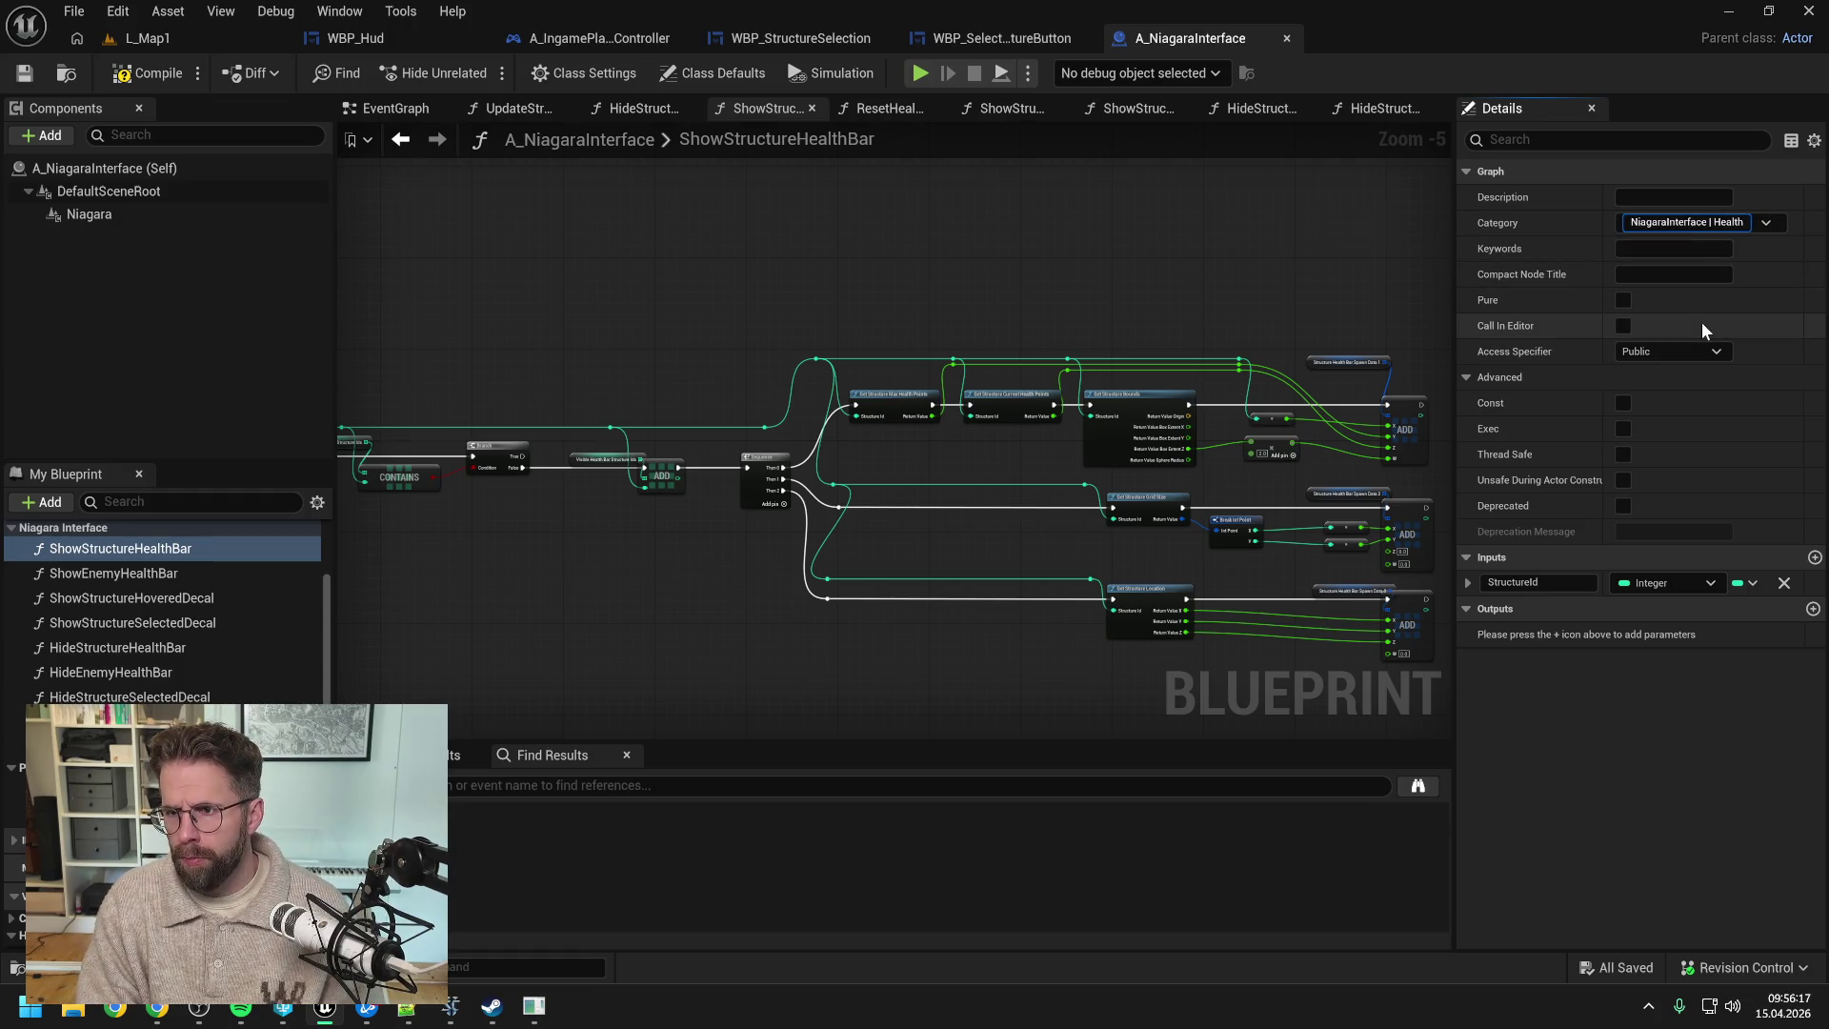
{"action": "key", "text": "Return"}
{"action": "key", "text": "ctrl+s"}
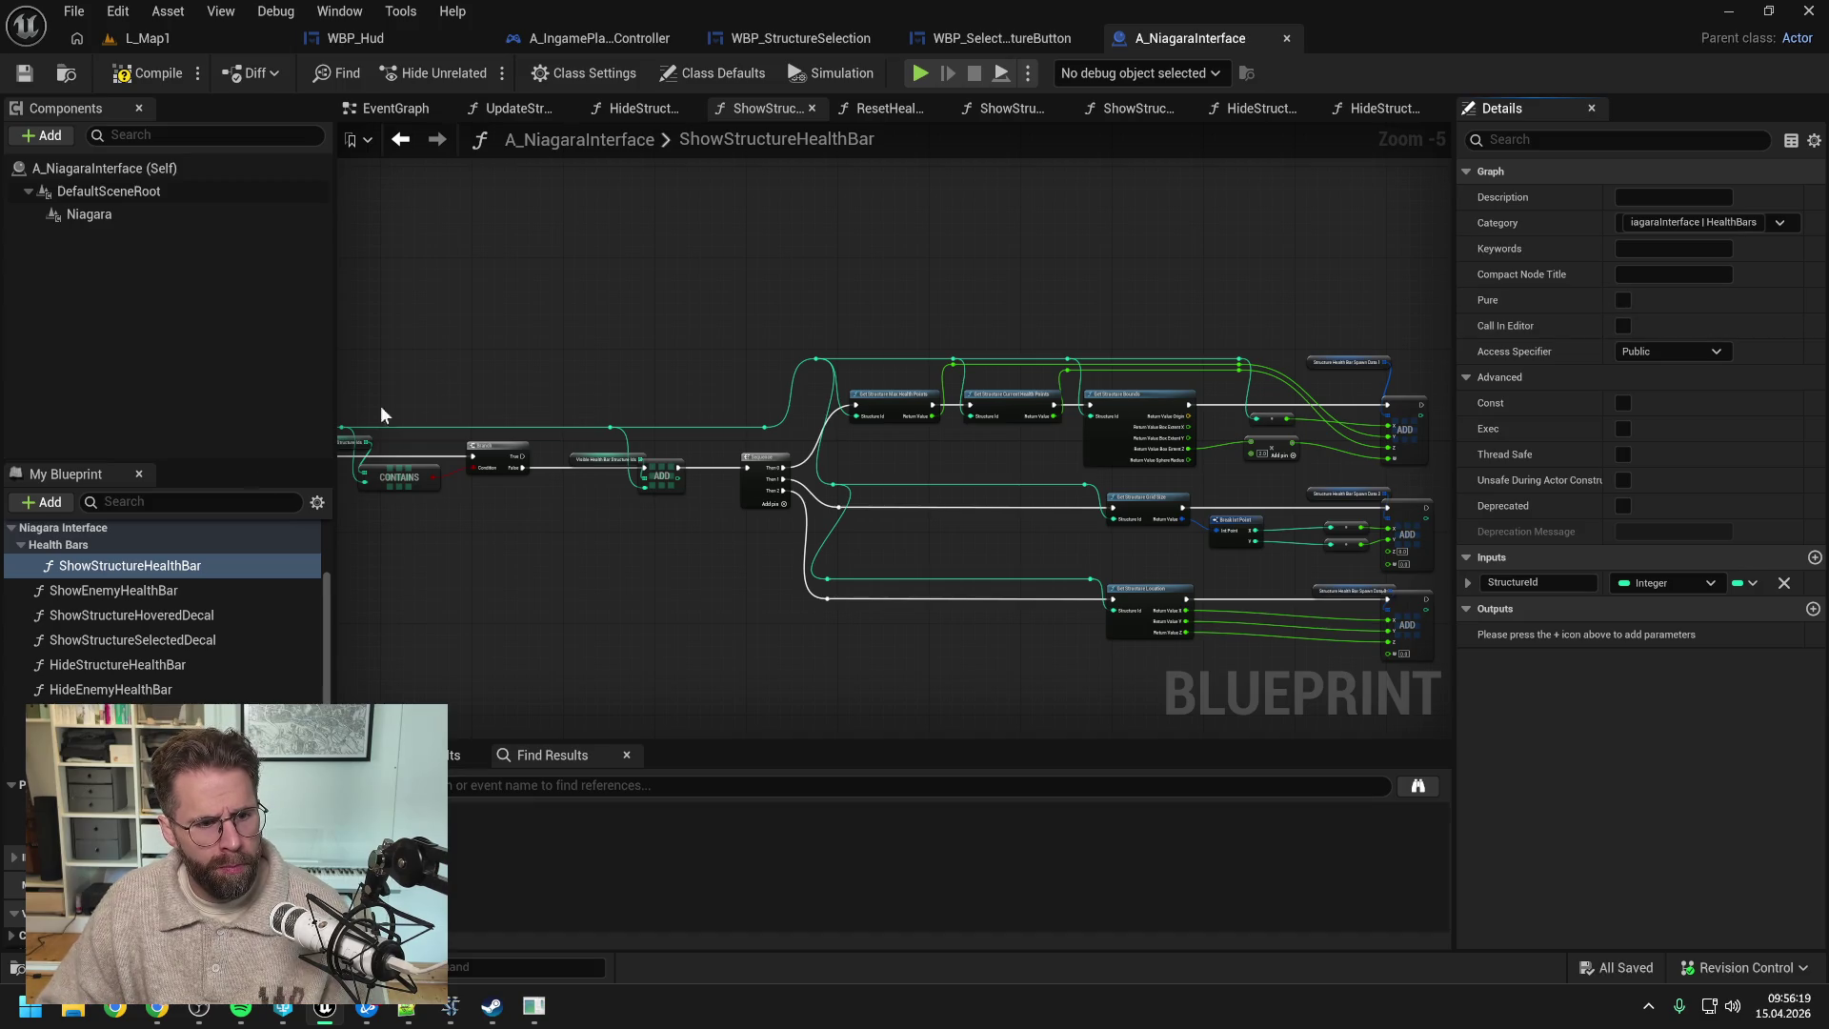
{"action": "left_click", "coordinate": [136, 593]}
{"action": "left_click_drag", "start_coordinate": [137, 593], "coordinate": [77, 542]}
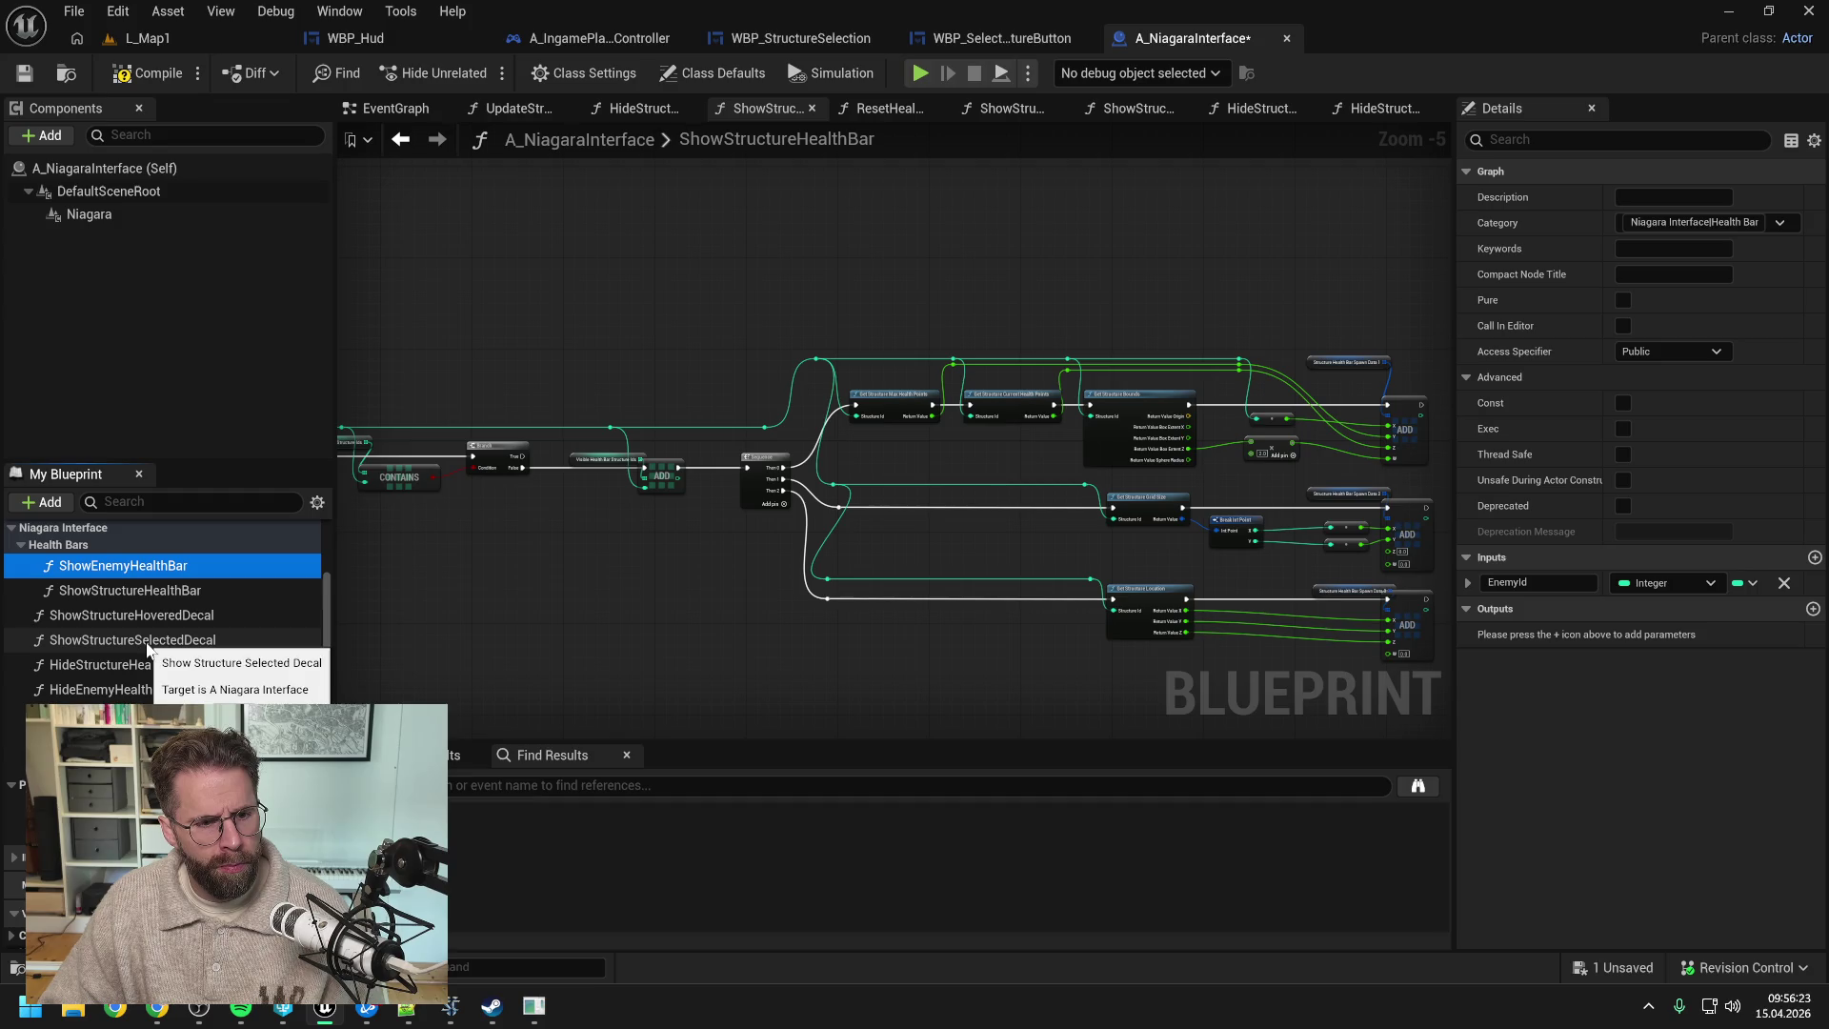
{"action": "left_click_drag", "start_coordinate": [148, 664], "coordinate": [91, 562]}
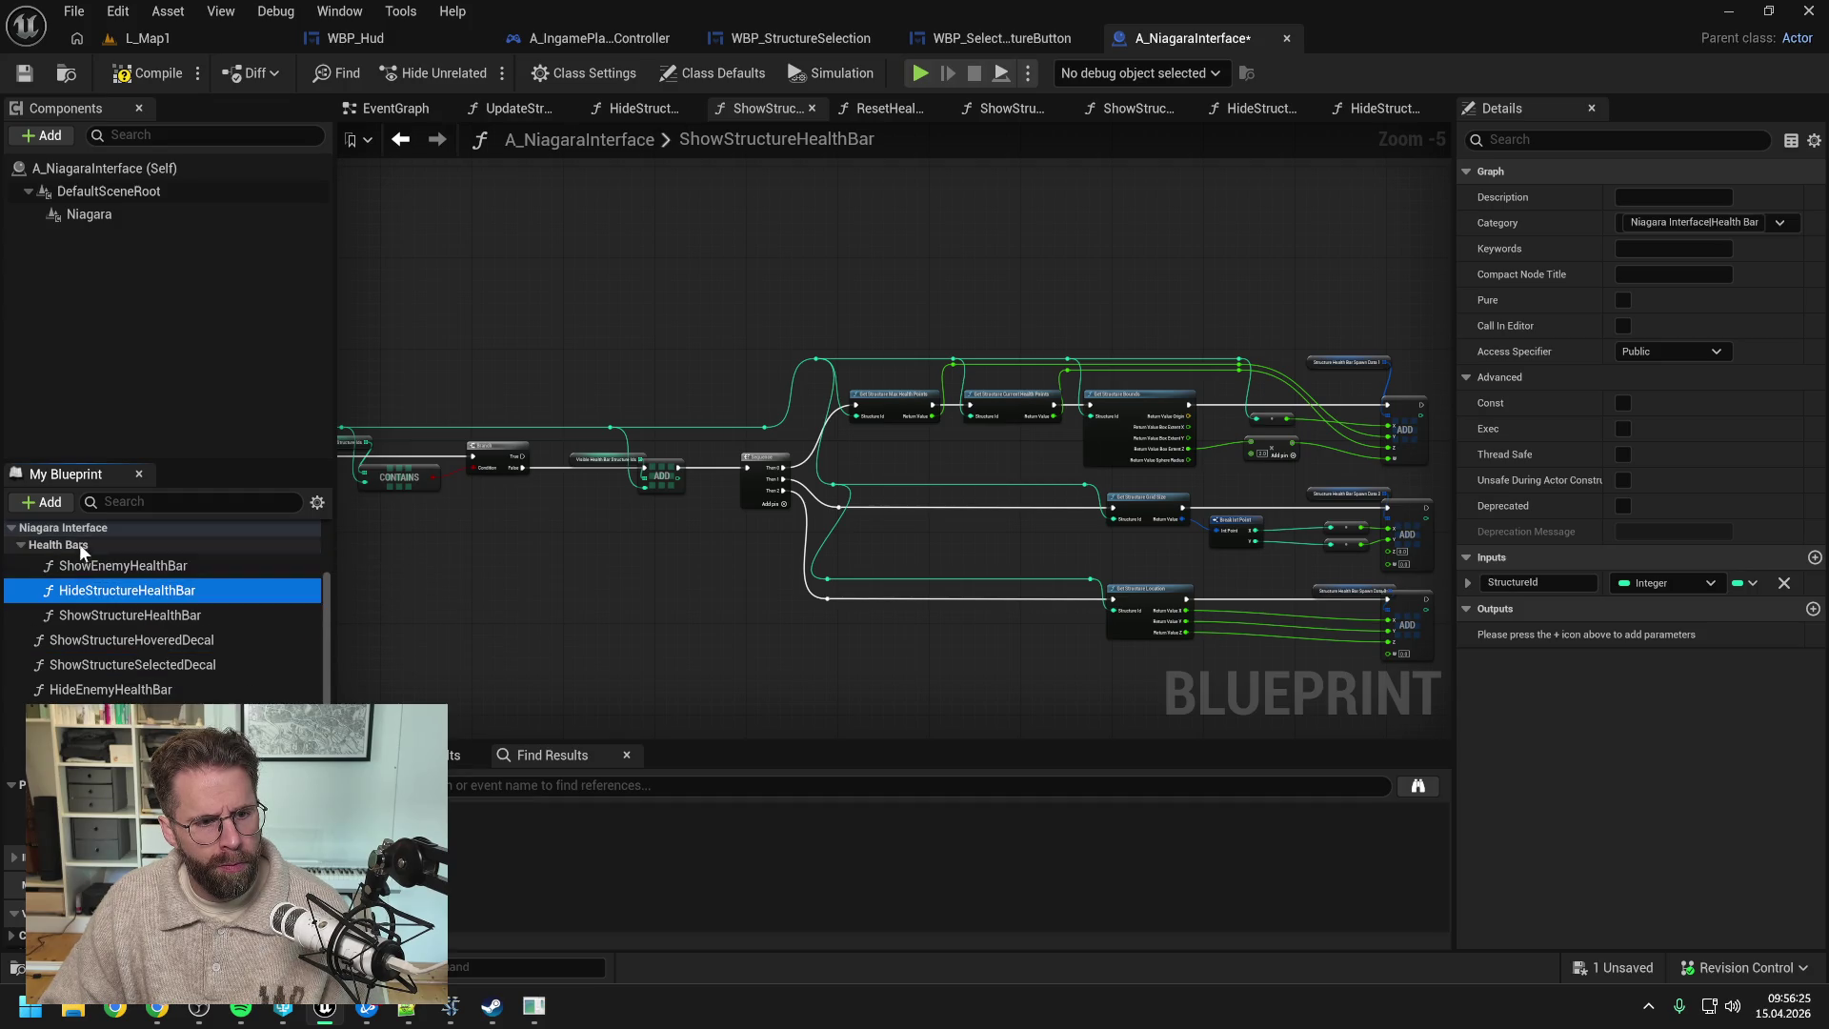
{"action": "left_click_drag", "start_coordinate": [105, 689], "coordinate": [72, 543]}
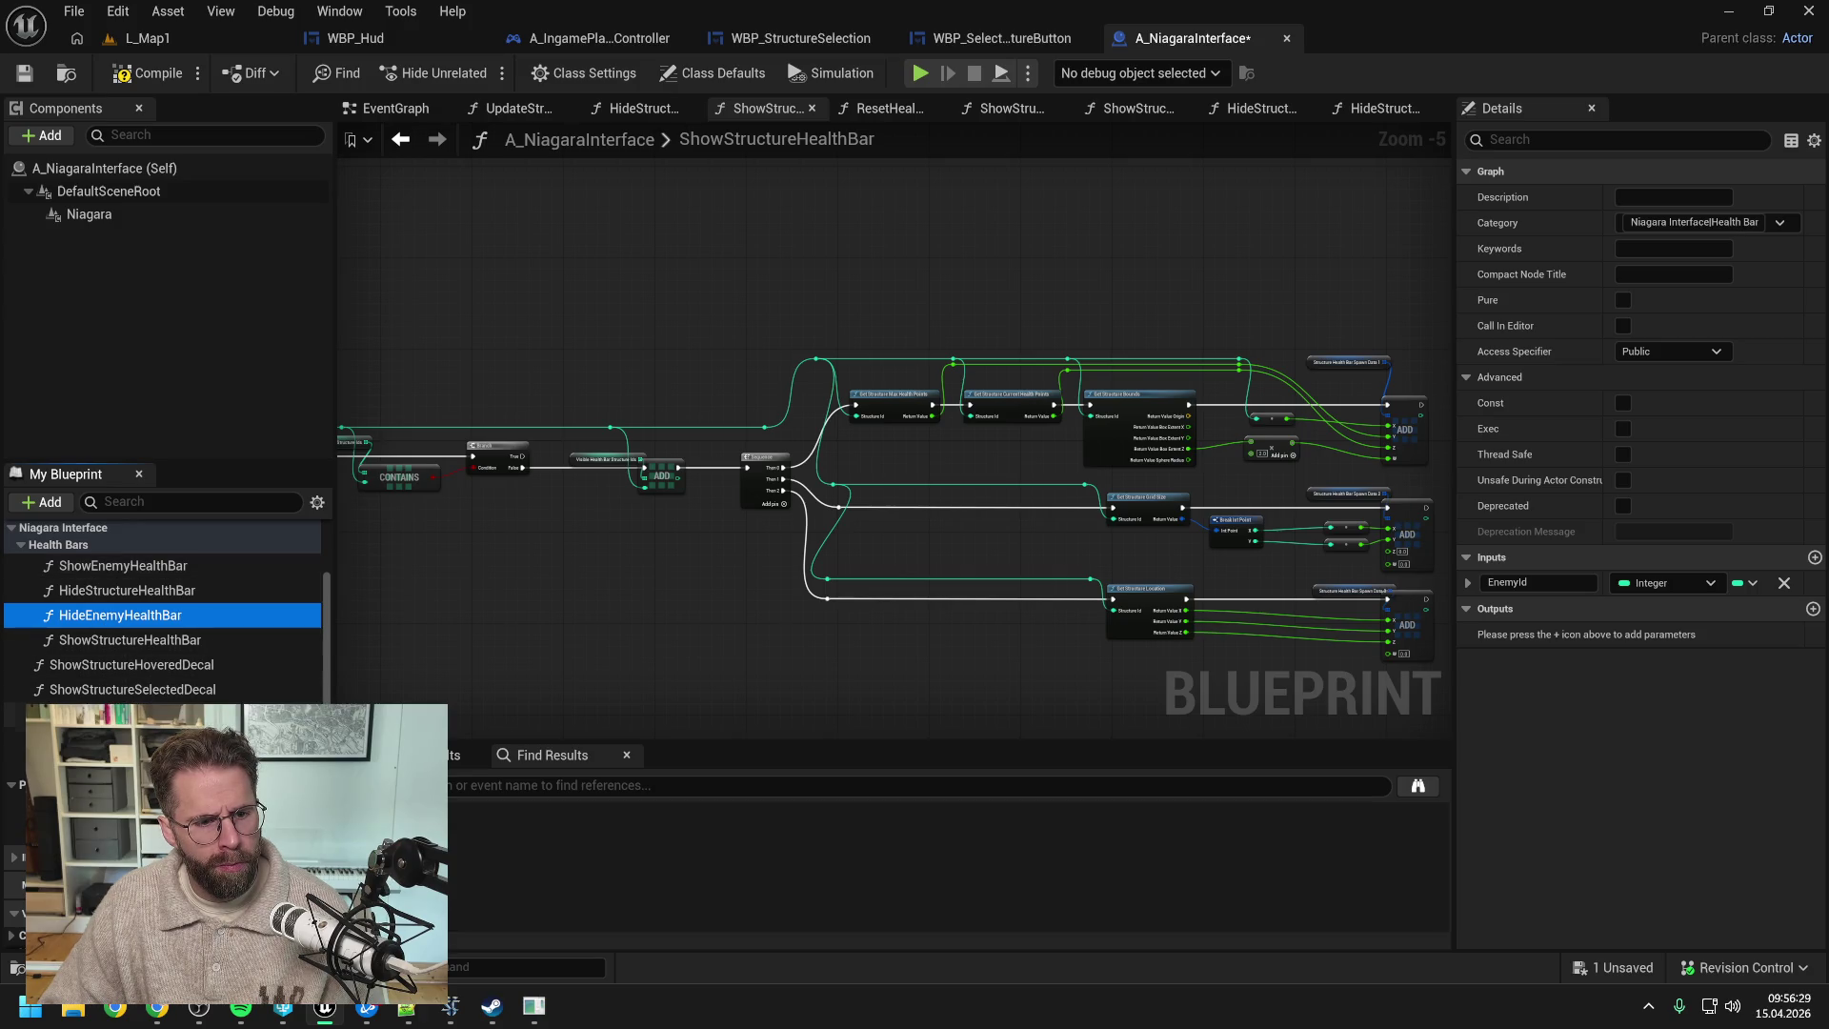
{"action": "mouse_move", "coordinate": [105, 713]}
{"action": "left_mouse_down"}
{"action": "mouse_move", "coordinate": [63, 553]}
{"action": "mouse_move", "coordinate": [40, 551]}
{"action": "left_mouse_up"}
{"action": "left_click", "coordinate": [21, 545]}
- Put ShowStructureHoveredDecal under 'Niagara Interface | Decals' and move the selected and hide decal functions there
{"action": "key", "text": "ctrl+s"}
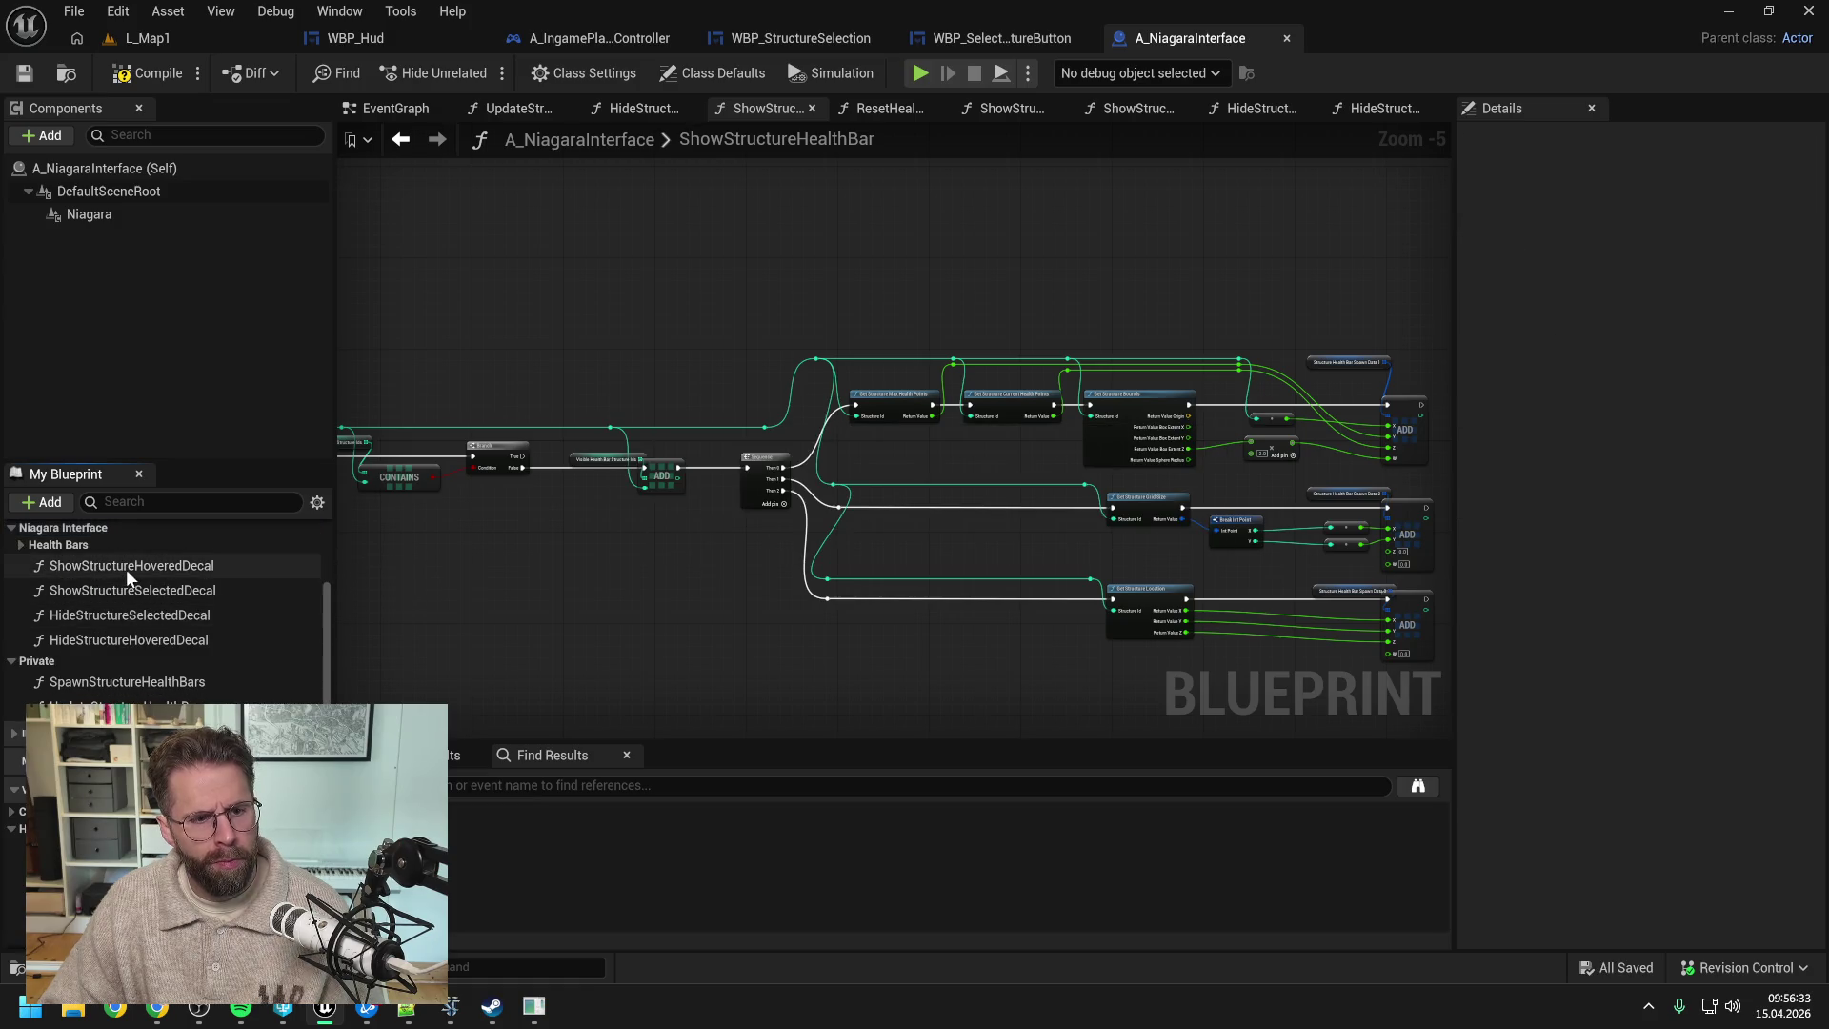
{"action": "left_click", "coordinate": [127, 567]}
{"action": "left_click", "coordinate": [1669, 221]}
{"action": "key", "text": "End"}
{"action": "type", "text": "| Decals"}
{"action": "key", "text": "Return"}
{"action": "key", "text": "ctrl+s"}
{"action": "left_click_drag", "start_coordinate": [96, 615], "coordinate": [54, 563]}
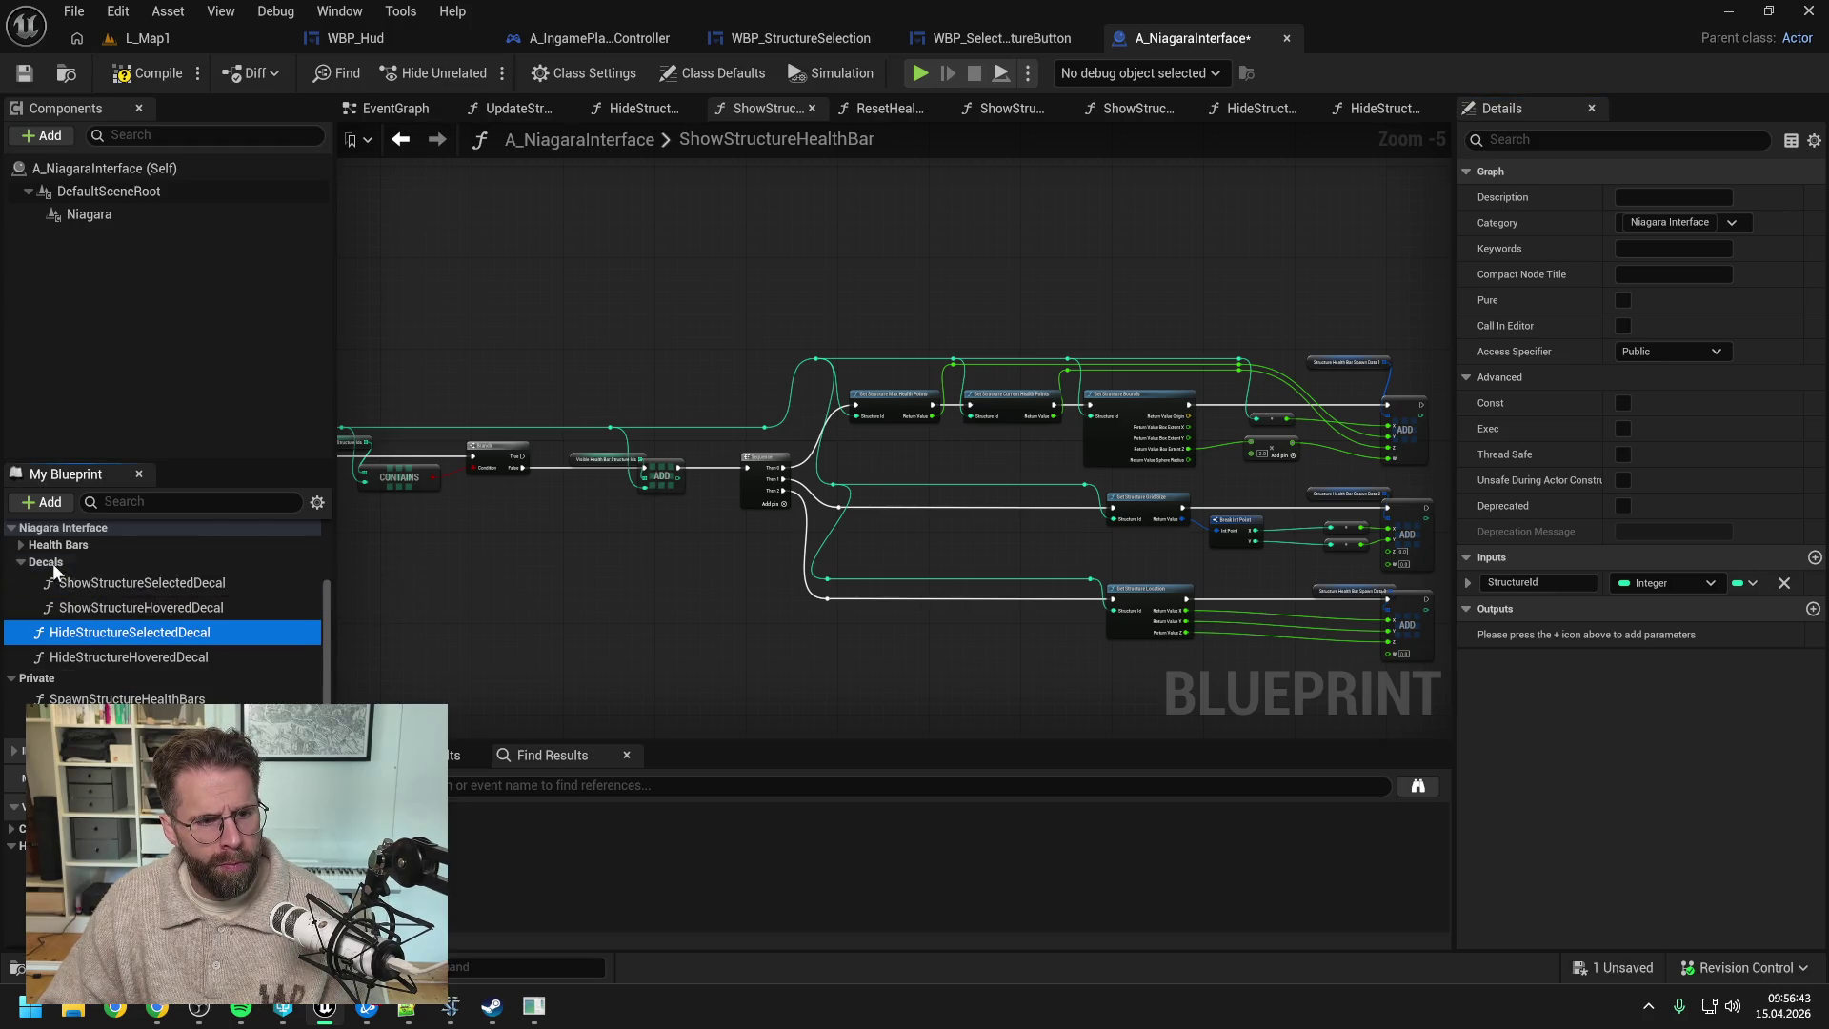
{"action": "left_click_drag", "start_coordinate": [74, 649], "coordinate": [59, 562]}
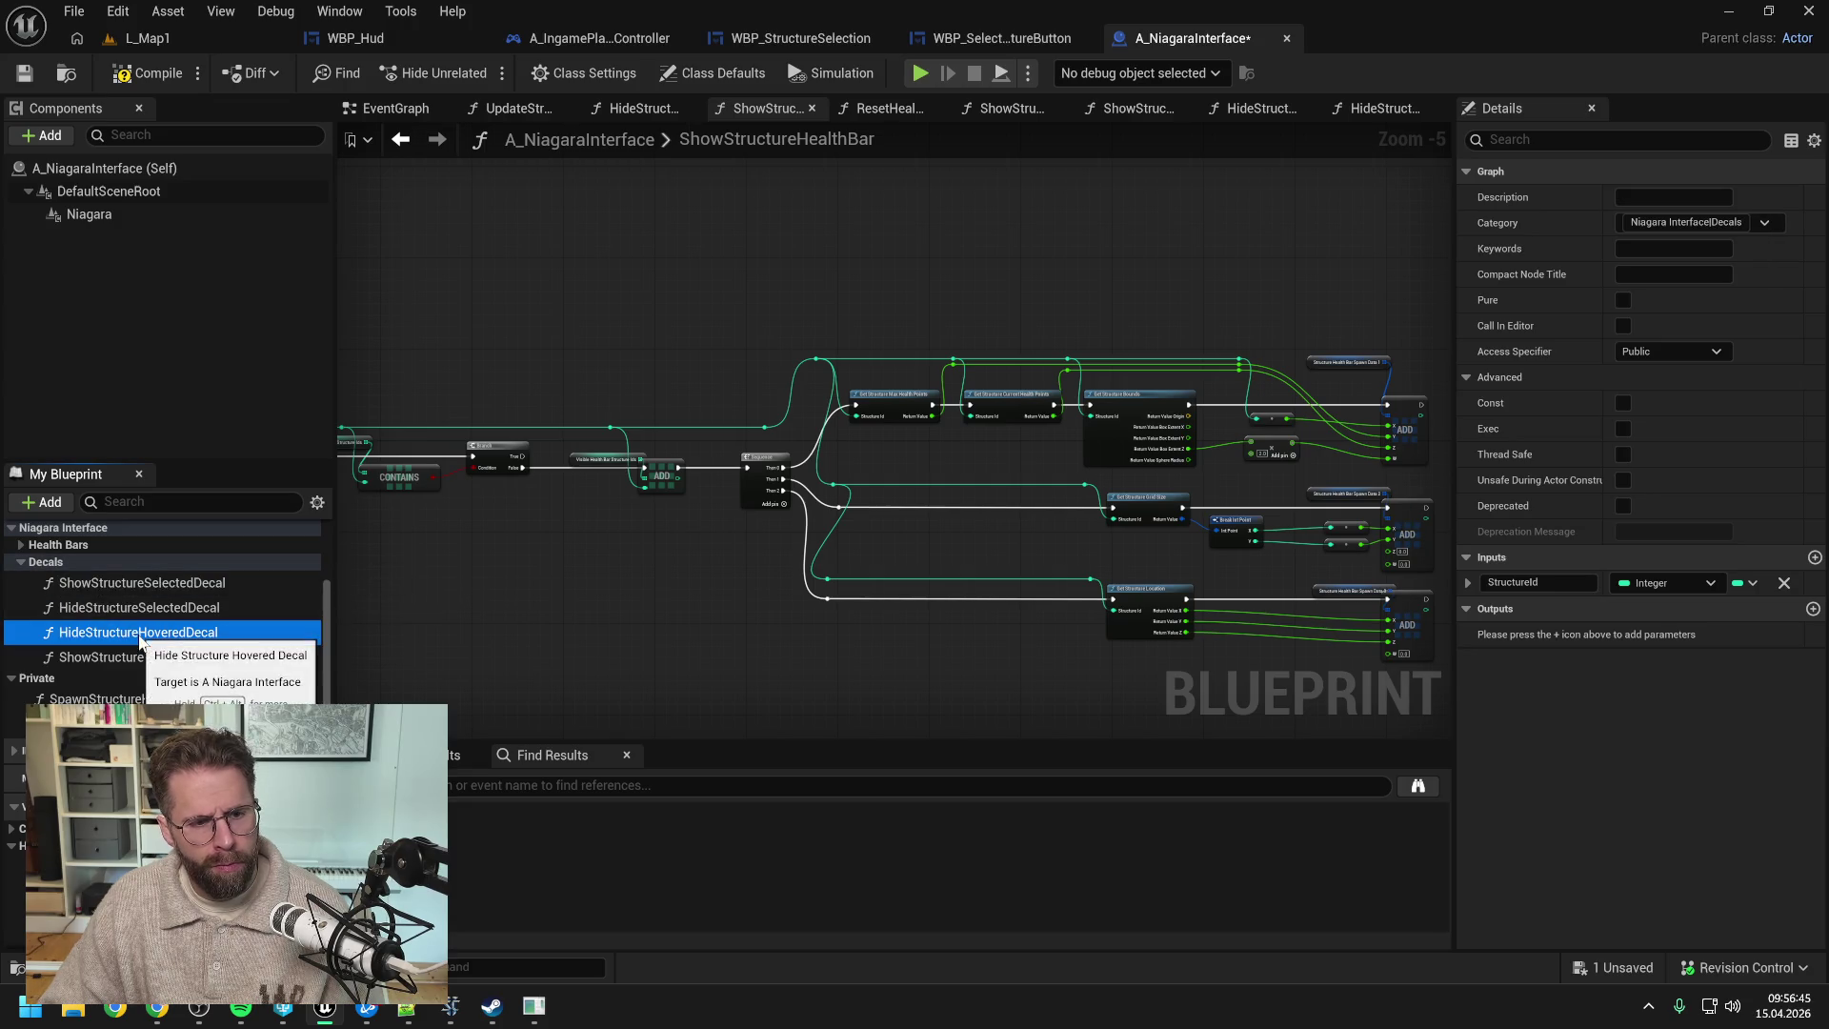
{"action": "key", "text": "ctrl+s"}
- Give SpawnStructureHealthBars the 'Private | HealthBars' category and save
{"action": "left_click", "coordinate": [114, 699]}
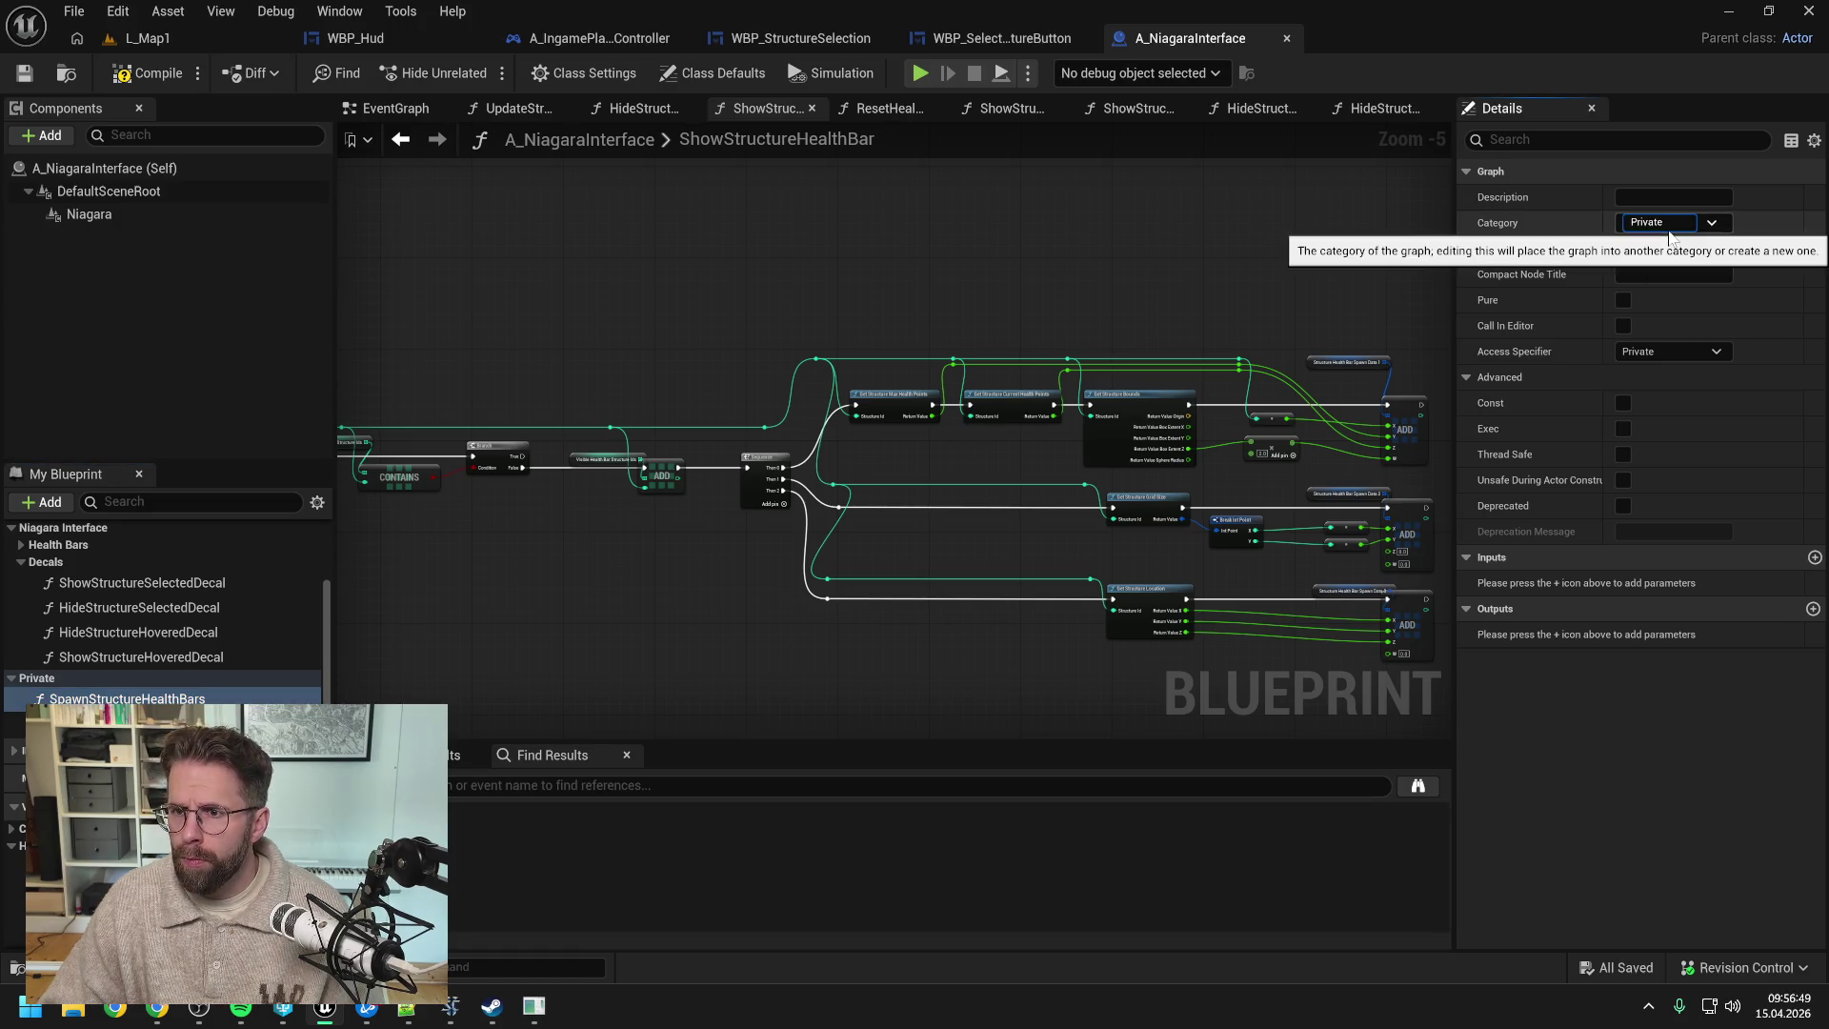
{"action": "type", "text": " | He"}
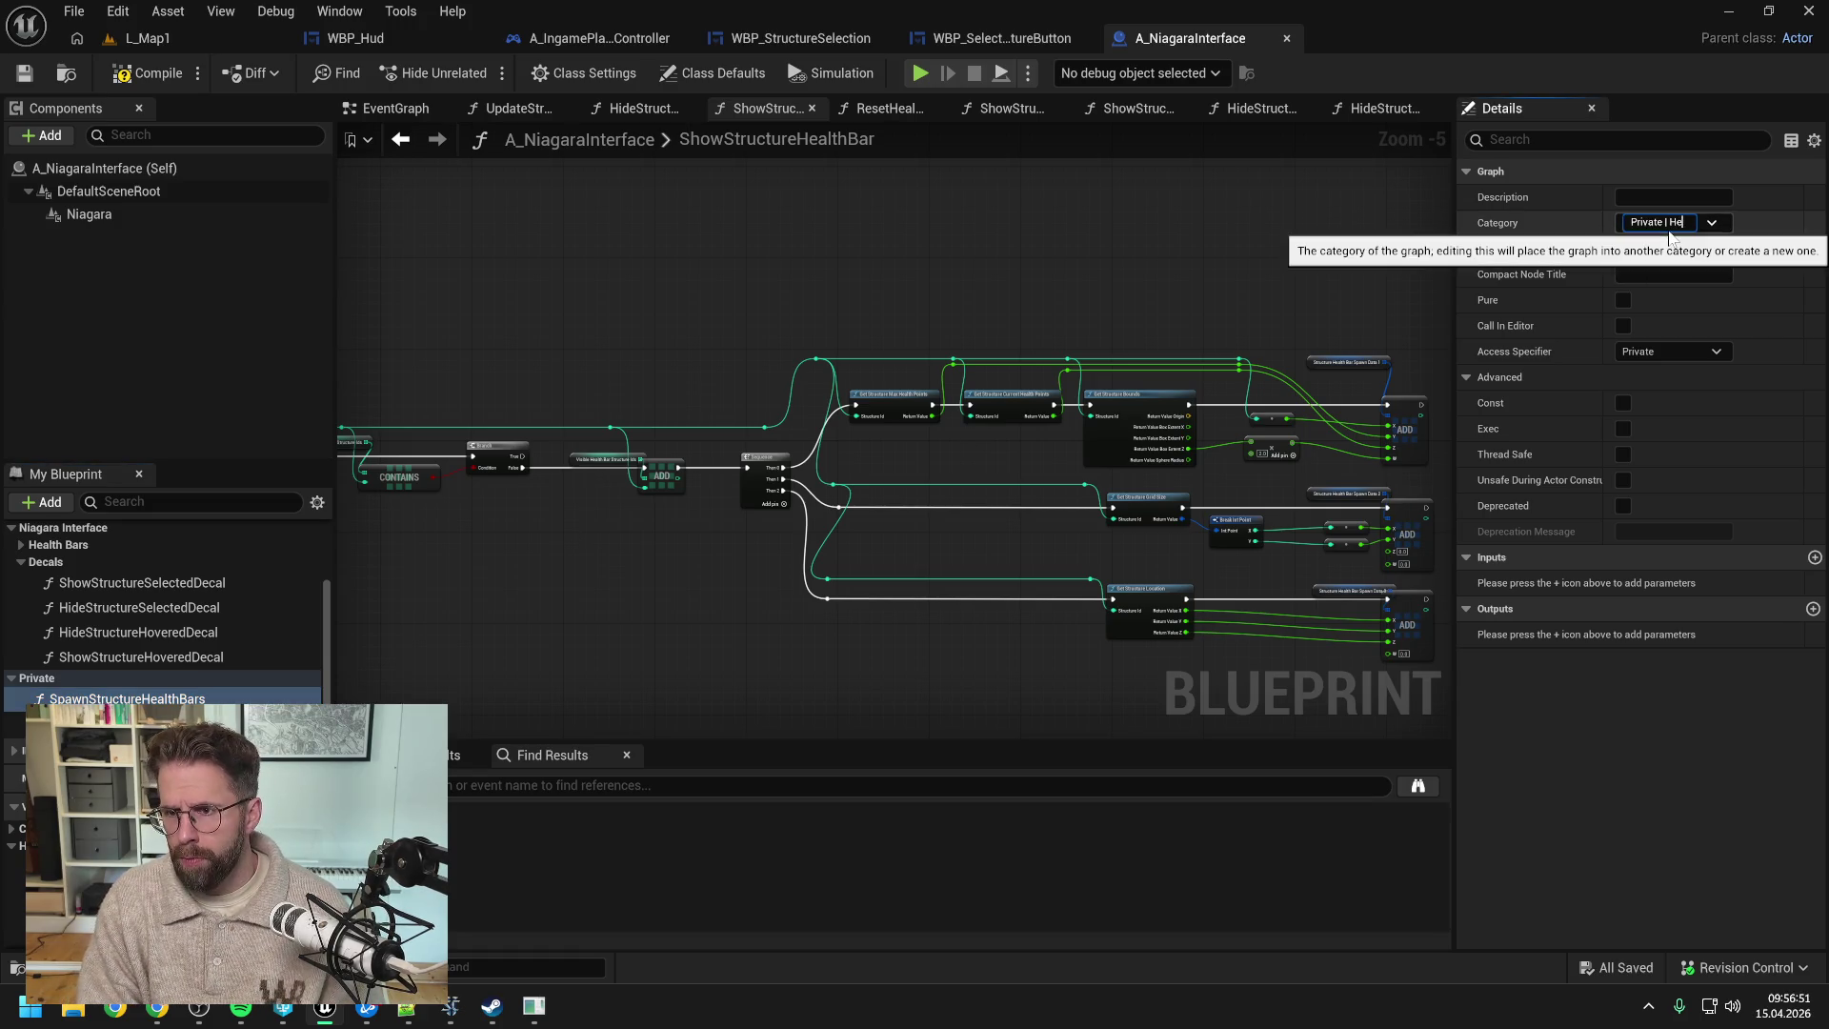
{"action": "type", "text": "althBars"}
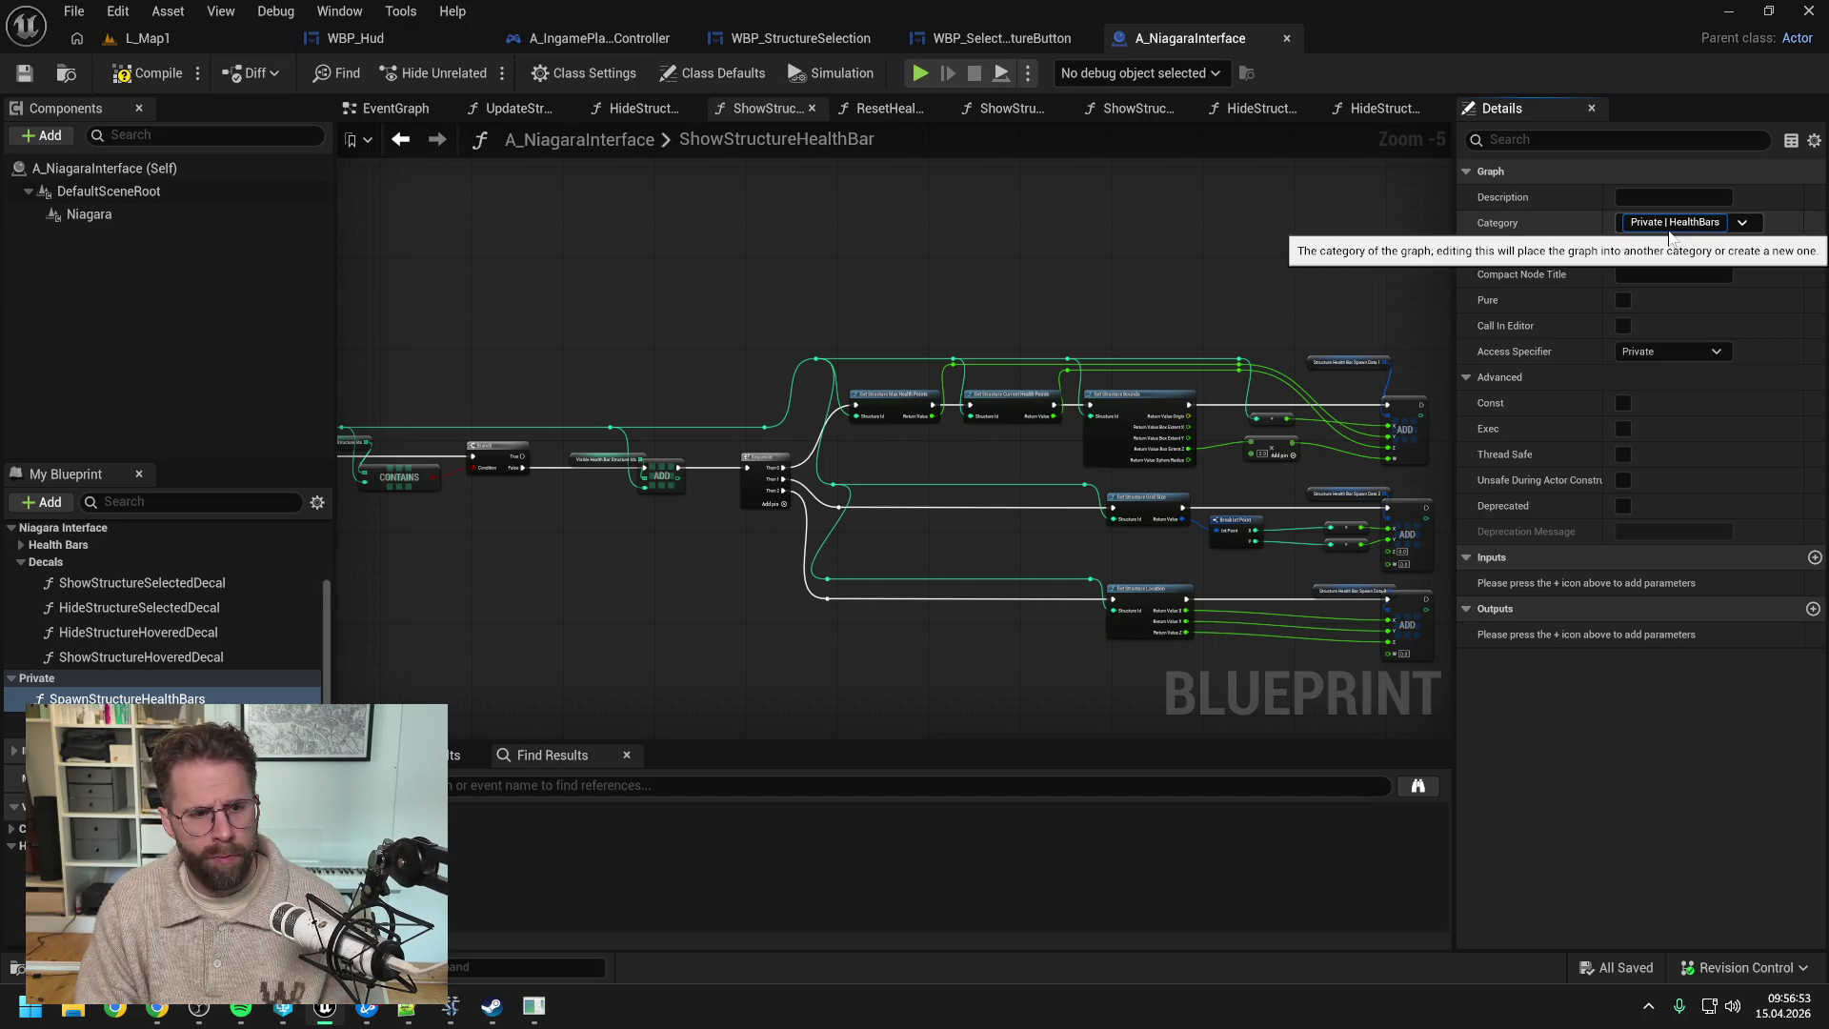
{"action": "key", "text": "Return"}
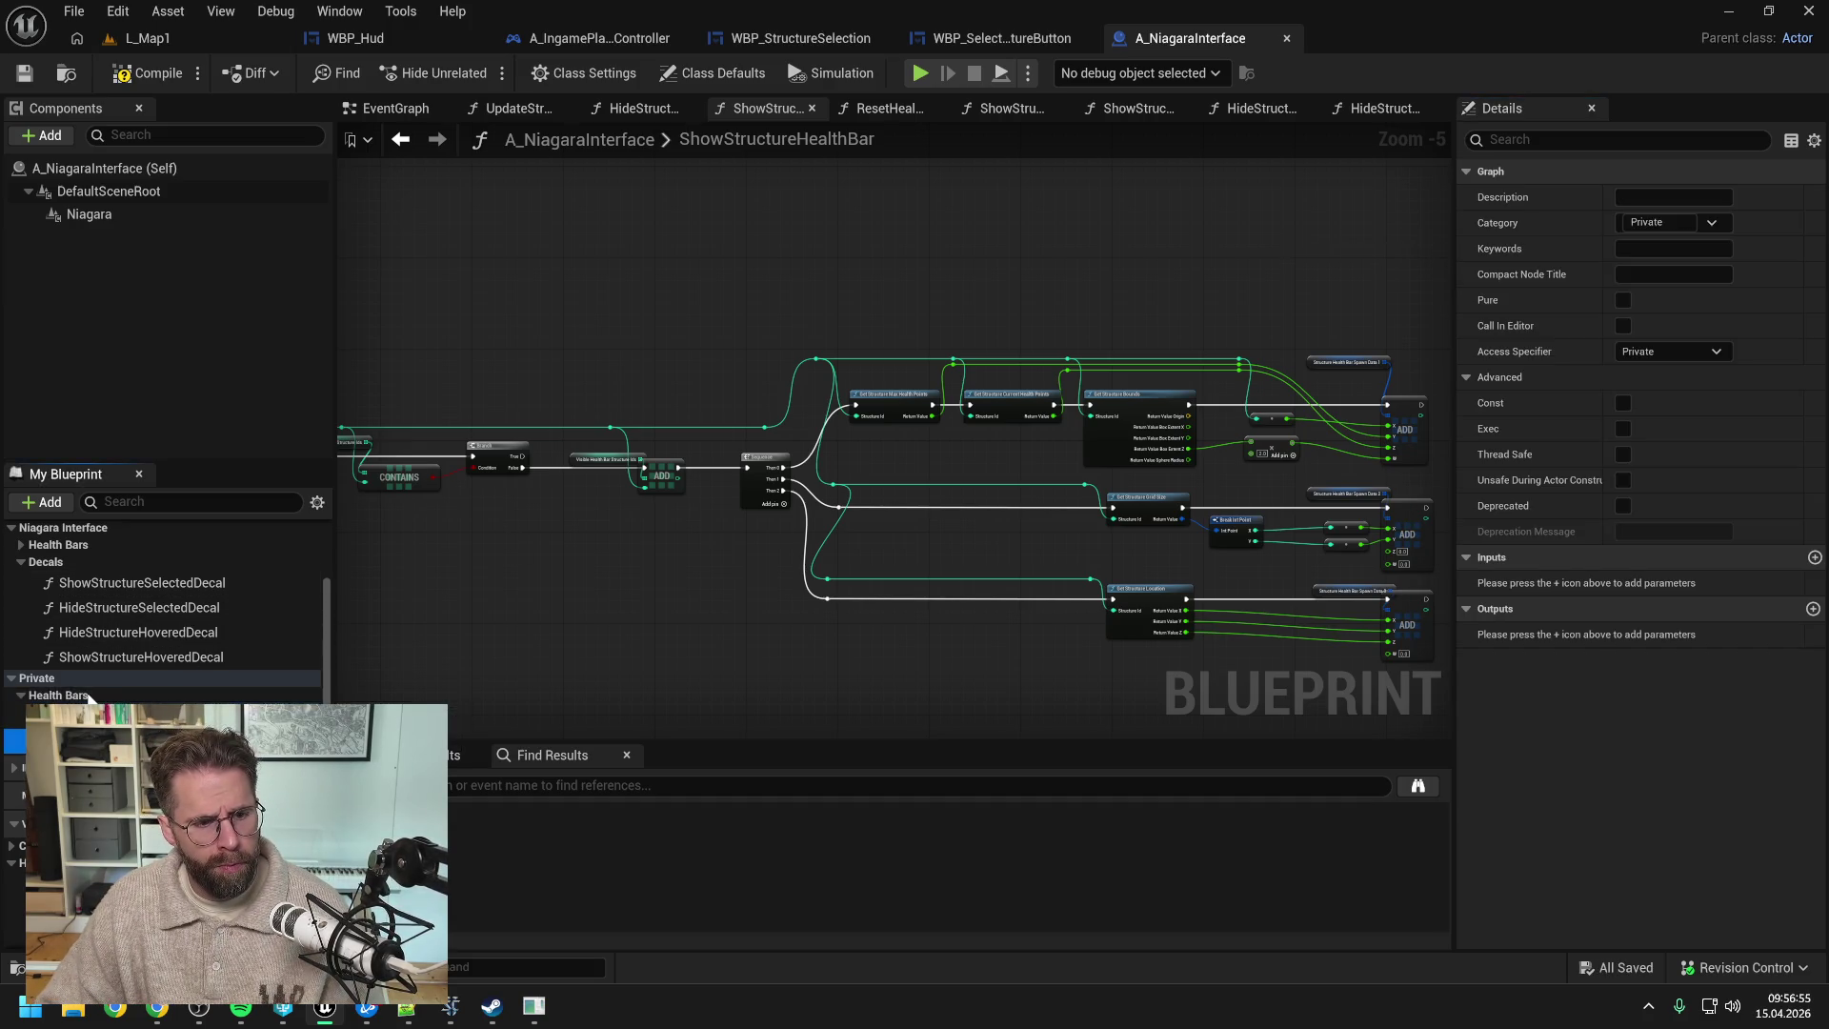
{"action": "key", "text": "ctrl+s"}
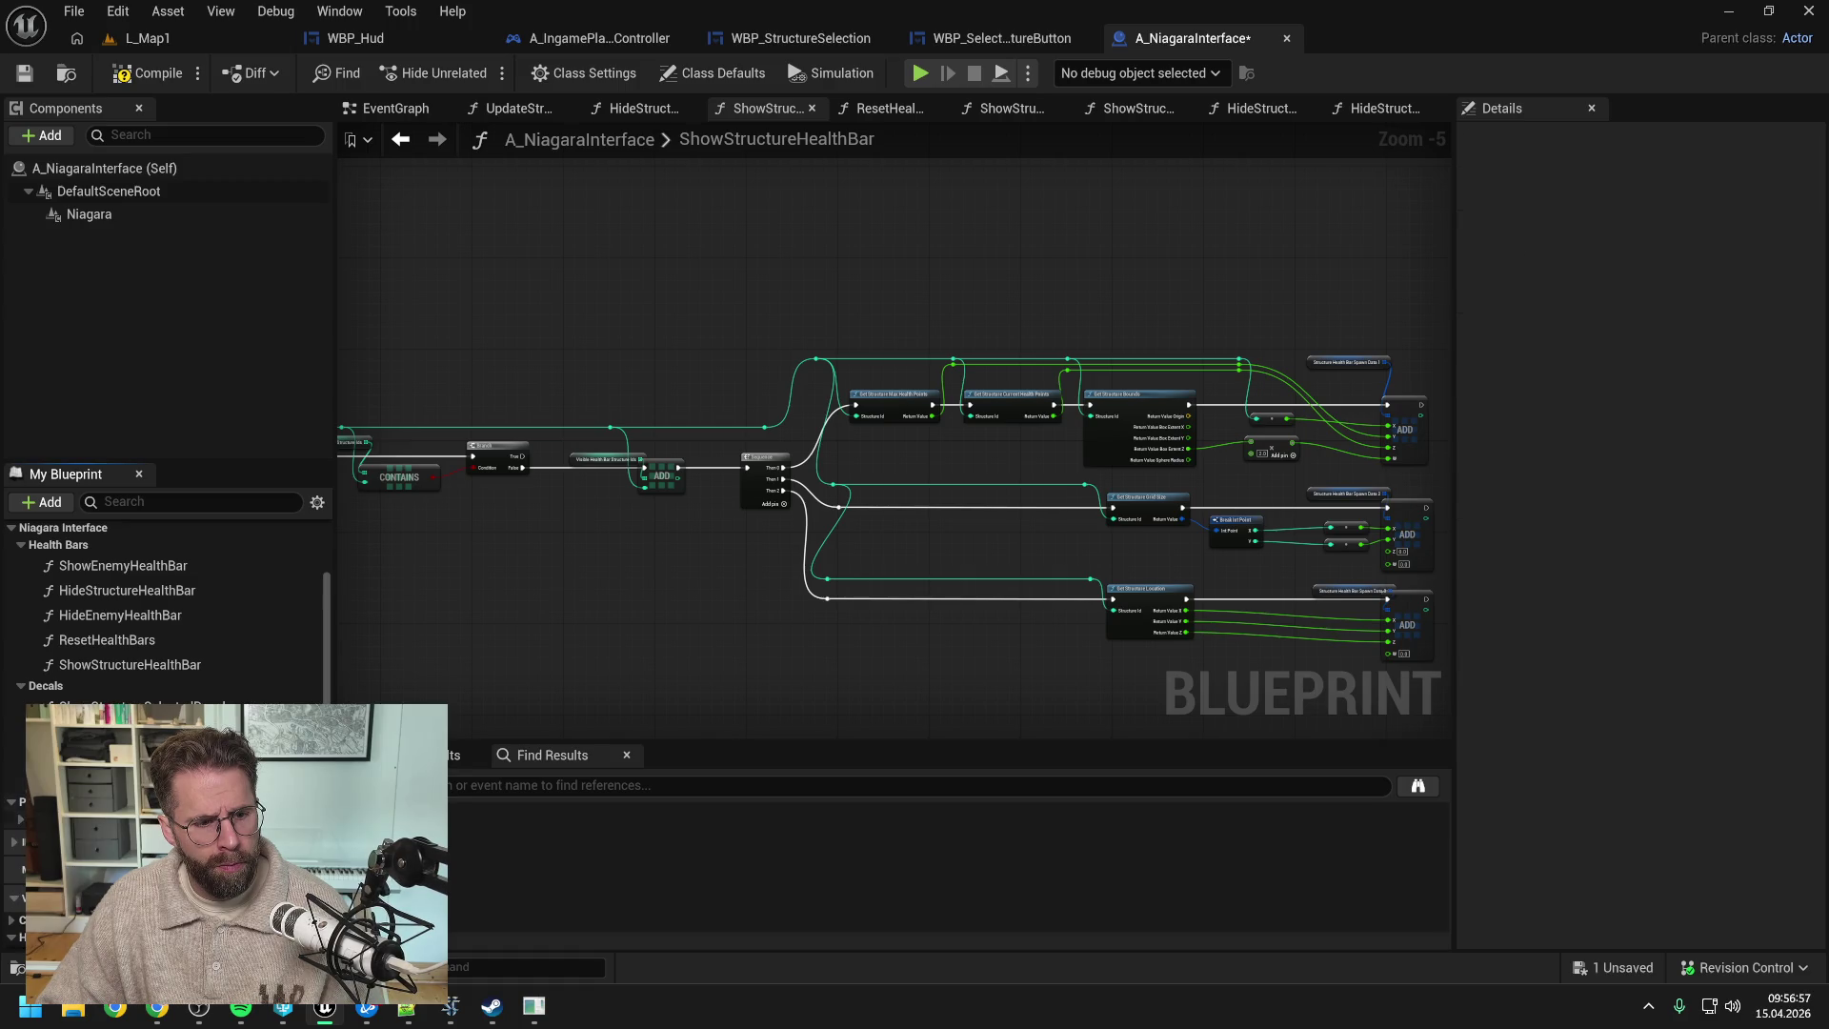
{"action": "scroll", "coordinate": [191, 676], "scroll_direction": "down", "scroll_amount": 3}
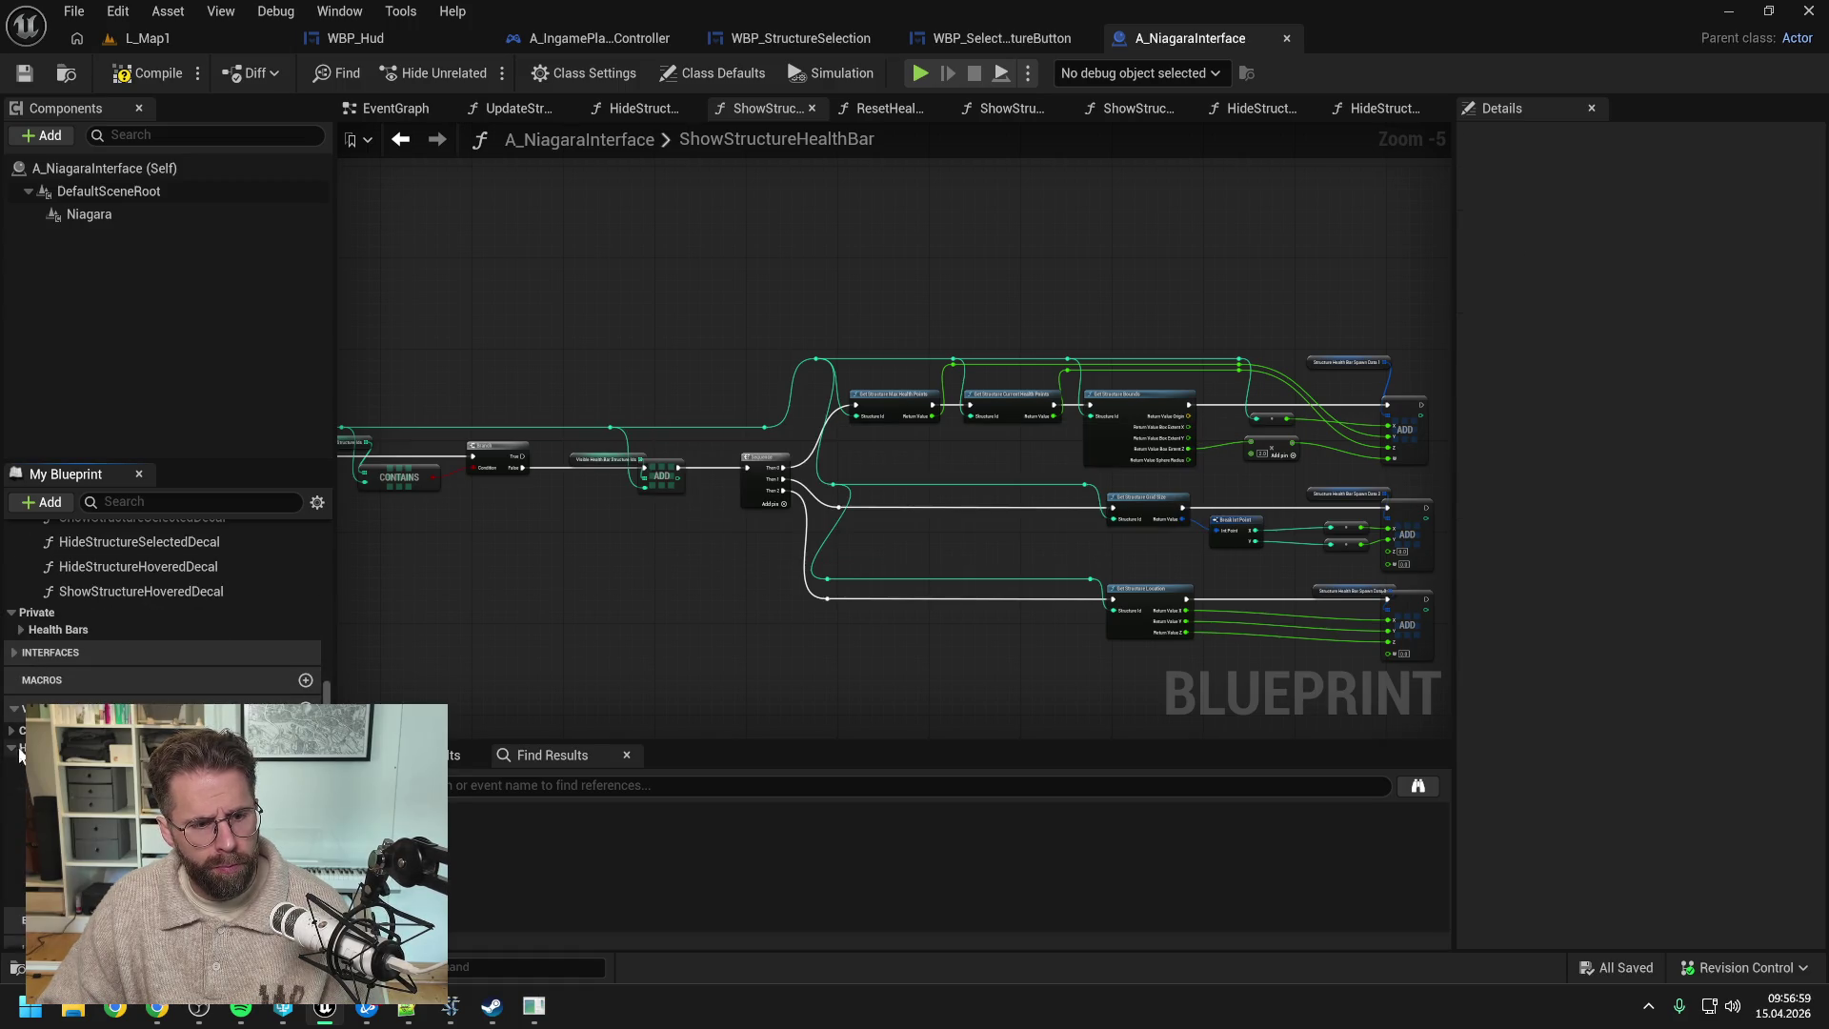
{"action": "scroll", "coordinate": [177, 665], "scroll_direction": "up", "scroll_amount": 3}
{"action": "scroll", "coordinate": [171, 664], "scroll_direction": "up", "scroll_amount": 2}
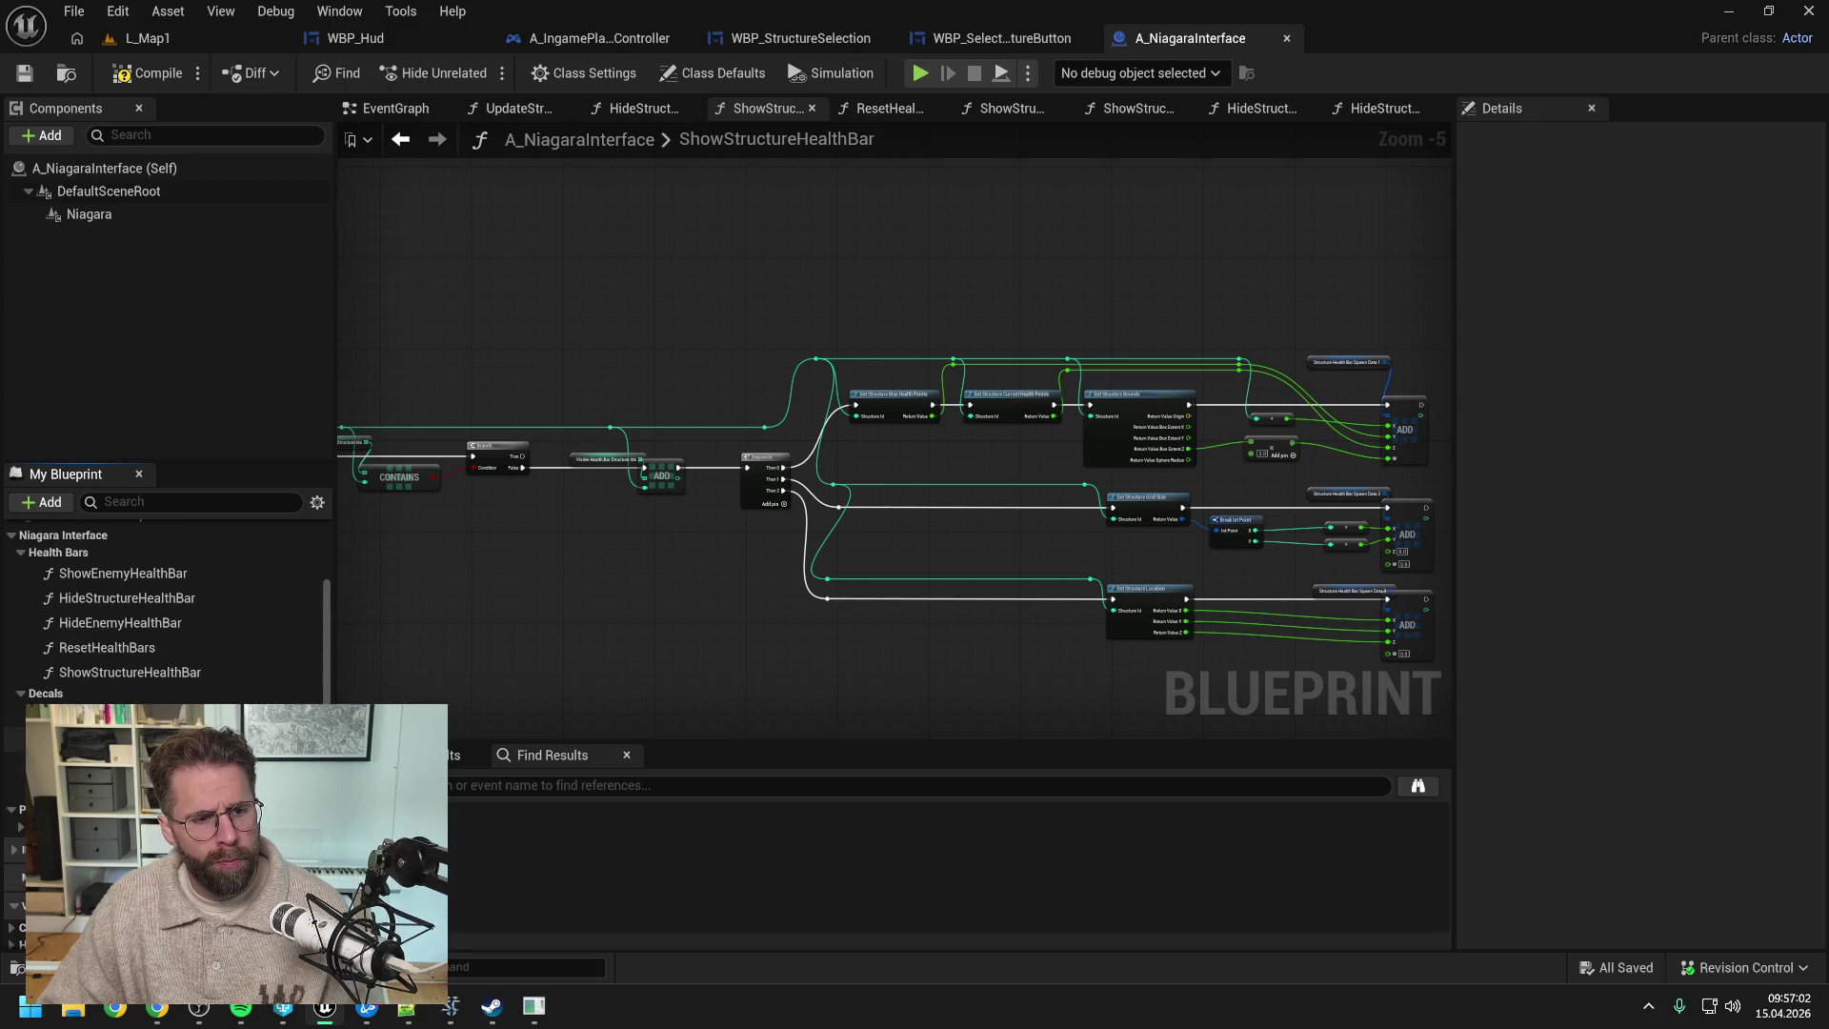
{"action": "left_click", "coordinate": [20, 553]}
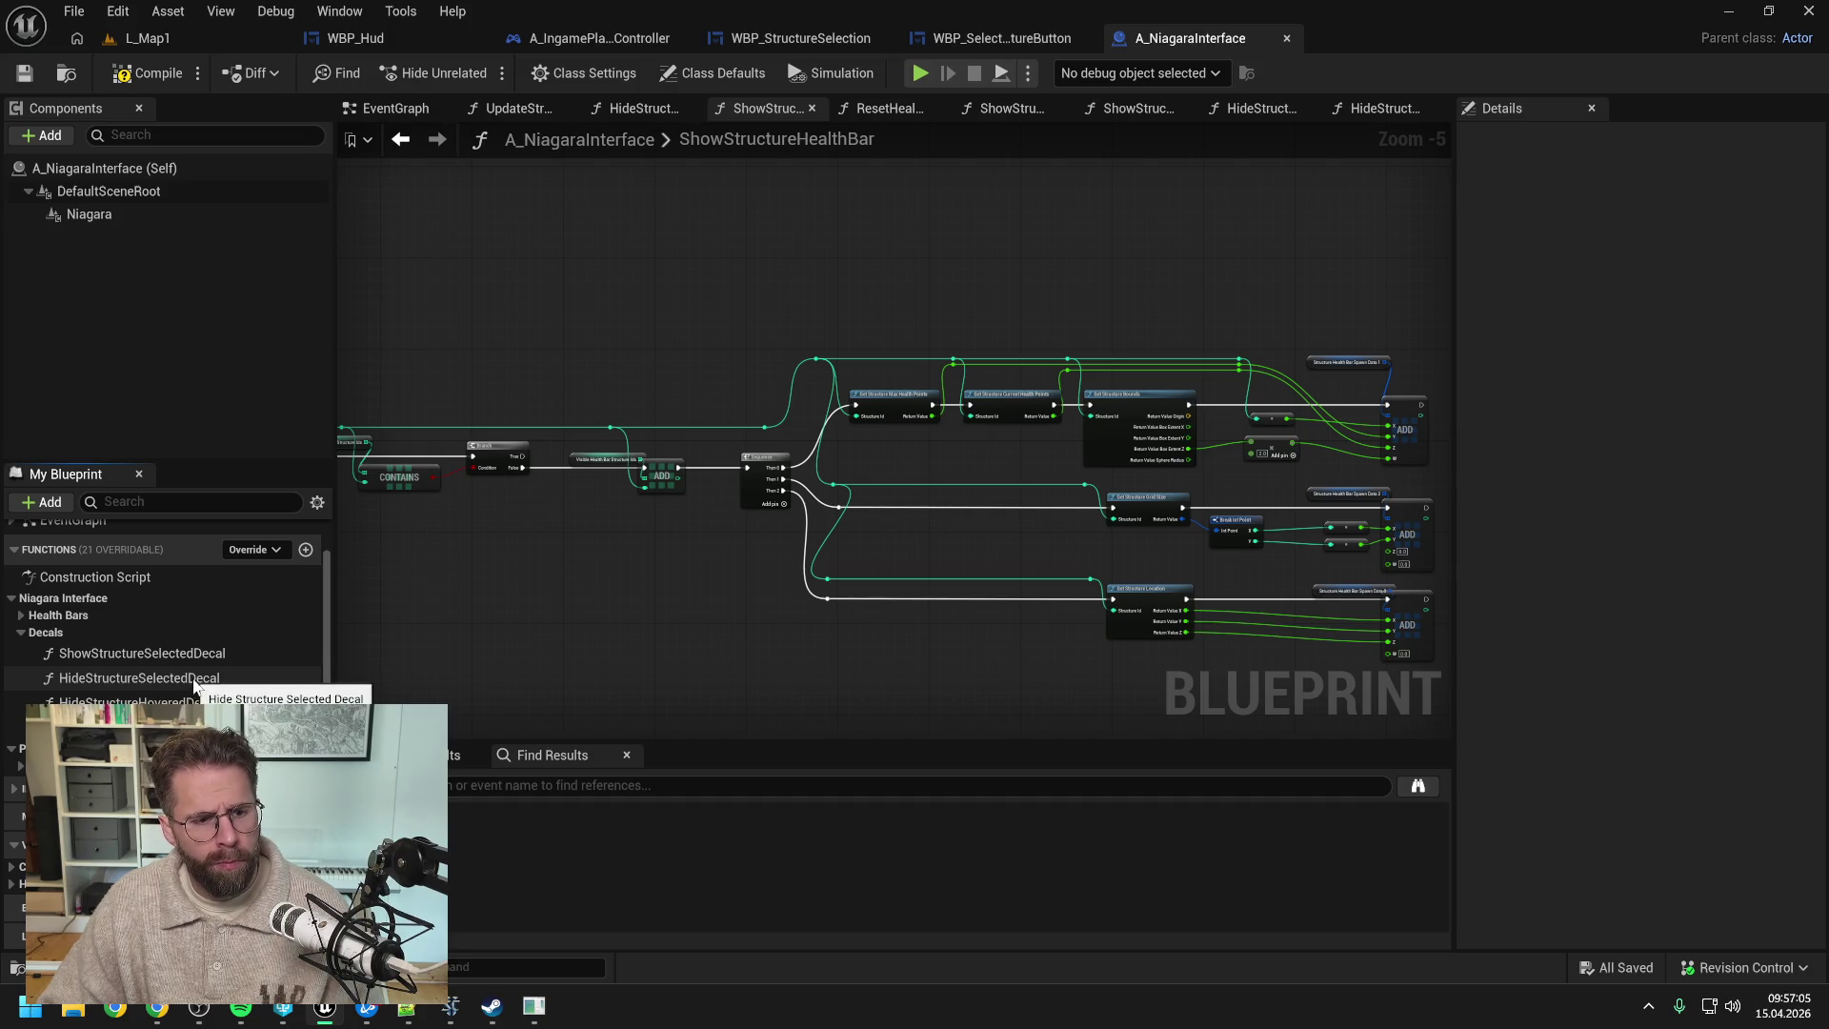
- Add a Vector 4 array variable named StructureDecalSpawnData1
{"action": "left_click", "coordinate": [306, 844]}
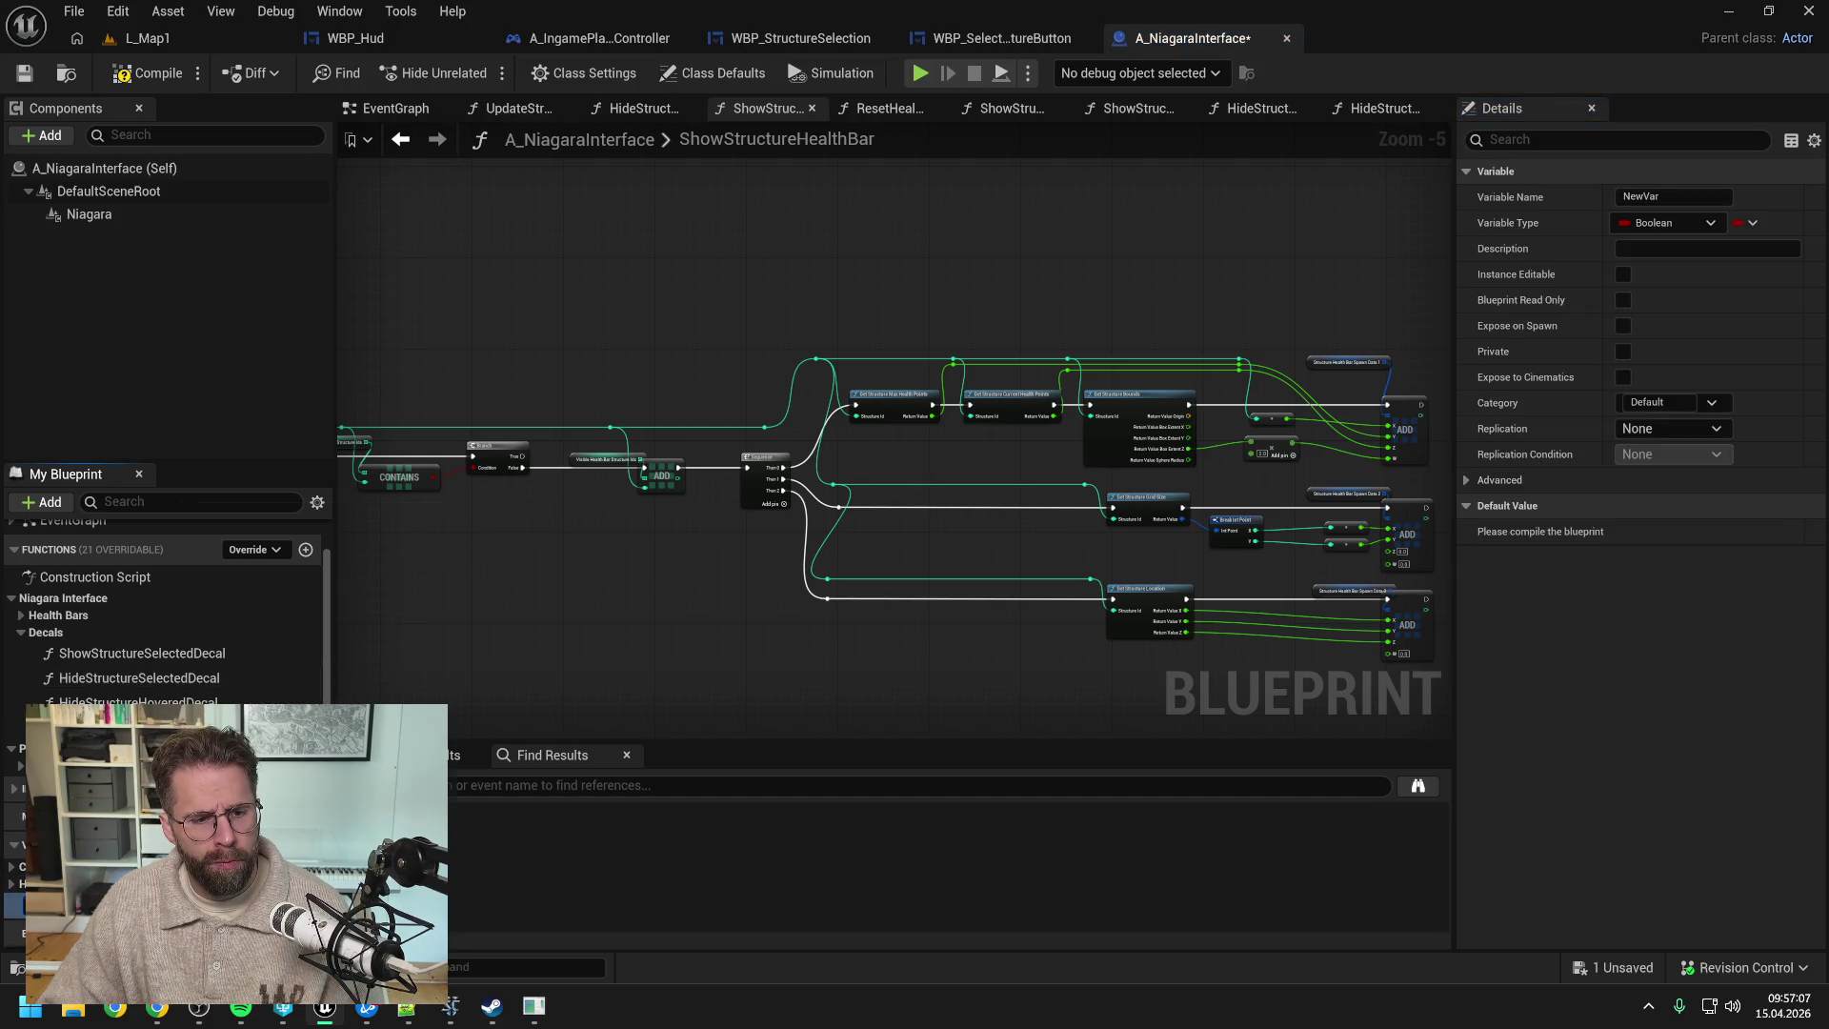
{"action": "left_click", "coordinate": [305, 903]}
{"action": "type", "text": "vector 4"}
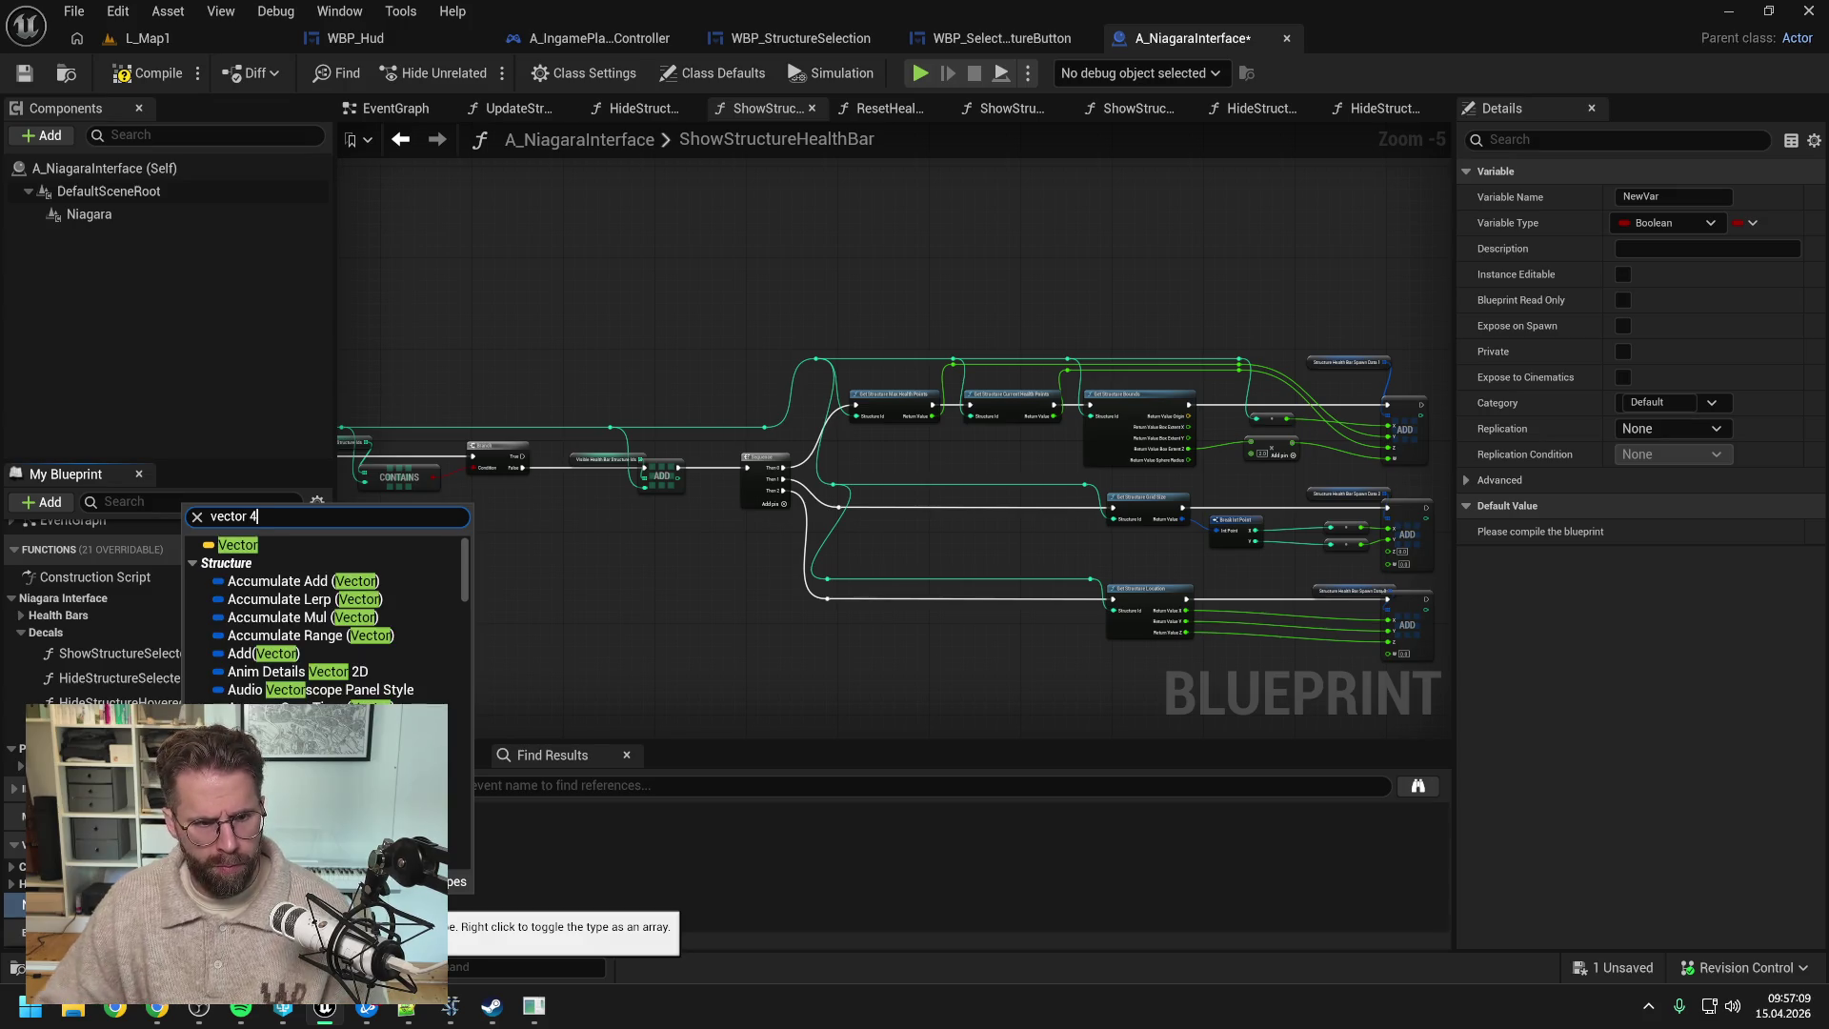
{"action": "scroll", "coordinate": [266, 616], "scroll_direction": "down", "scroll_amount": 5}
{"action": "left_click", "coordinate": [266, 616]}
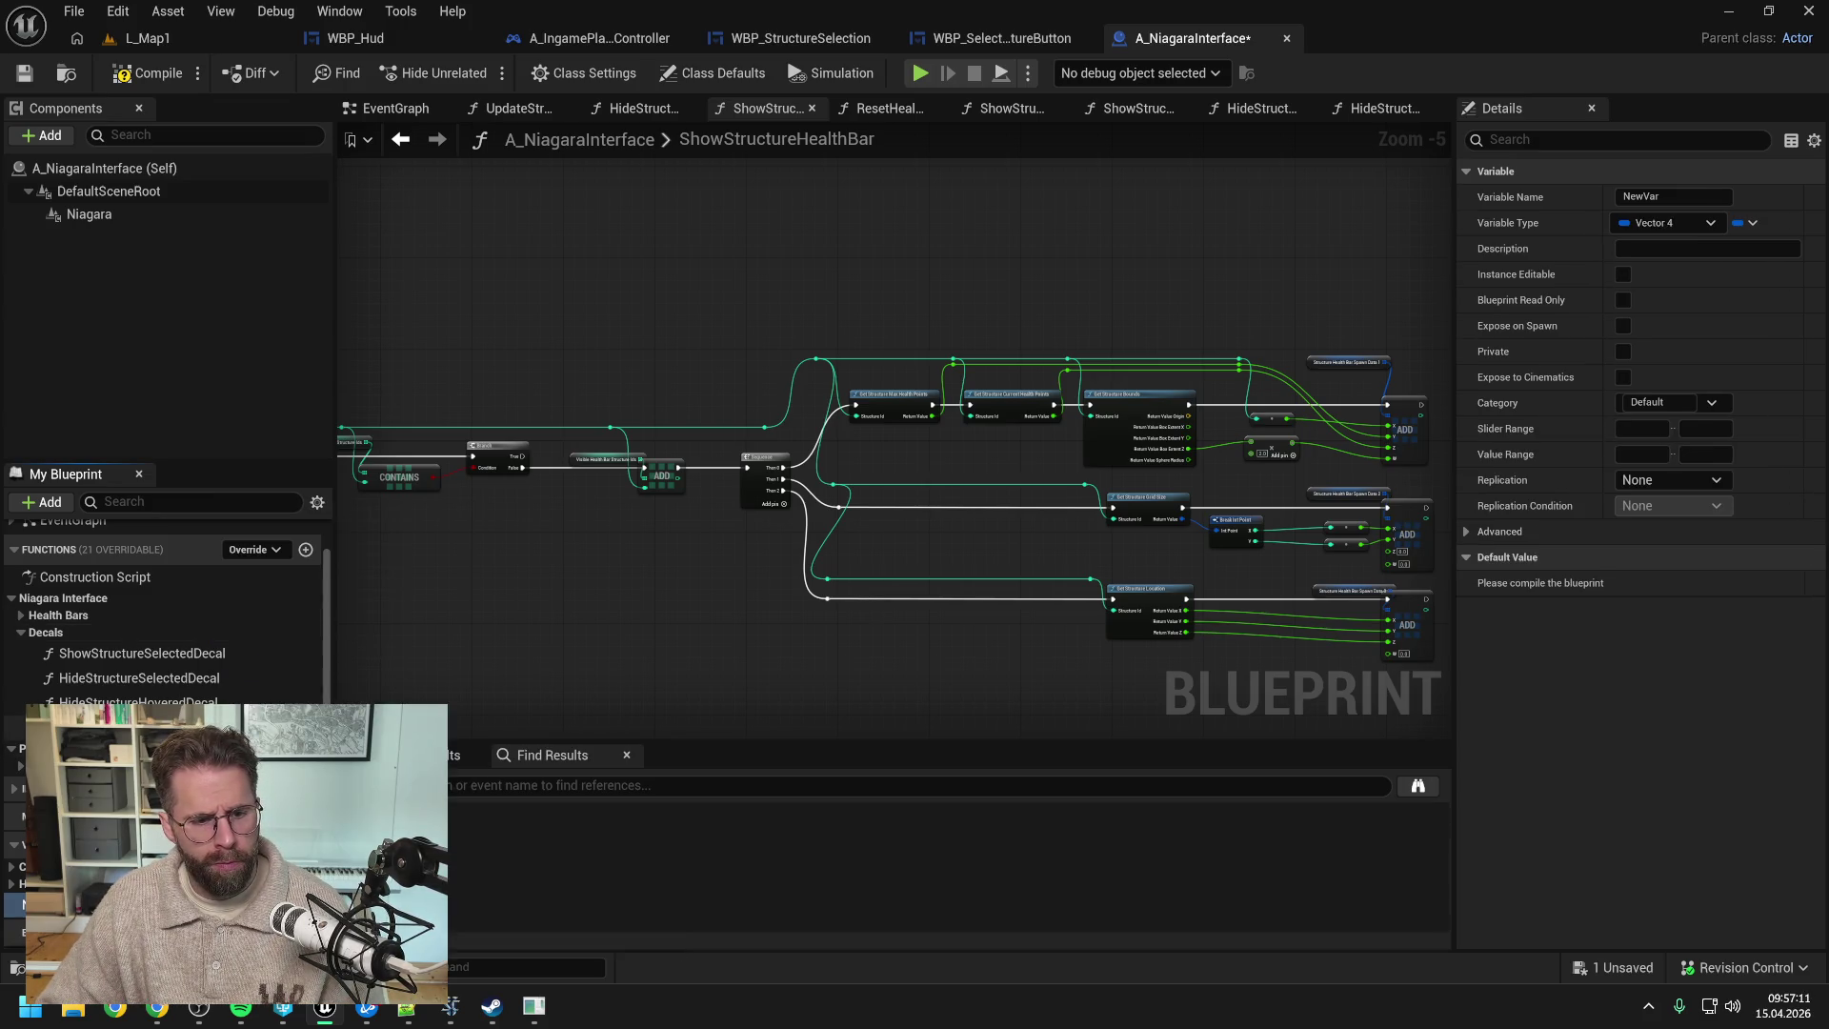
{"action": "right_click", "coordinate": [305, 904]}
{"action": "key", "text": "ctrl+s"}
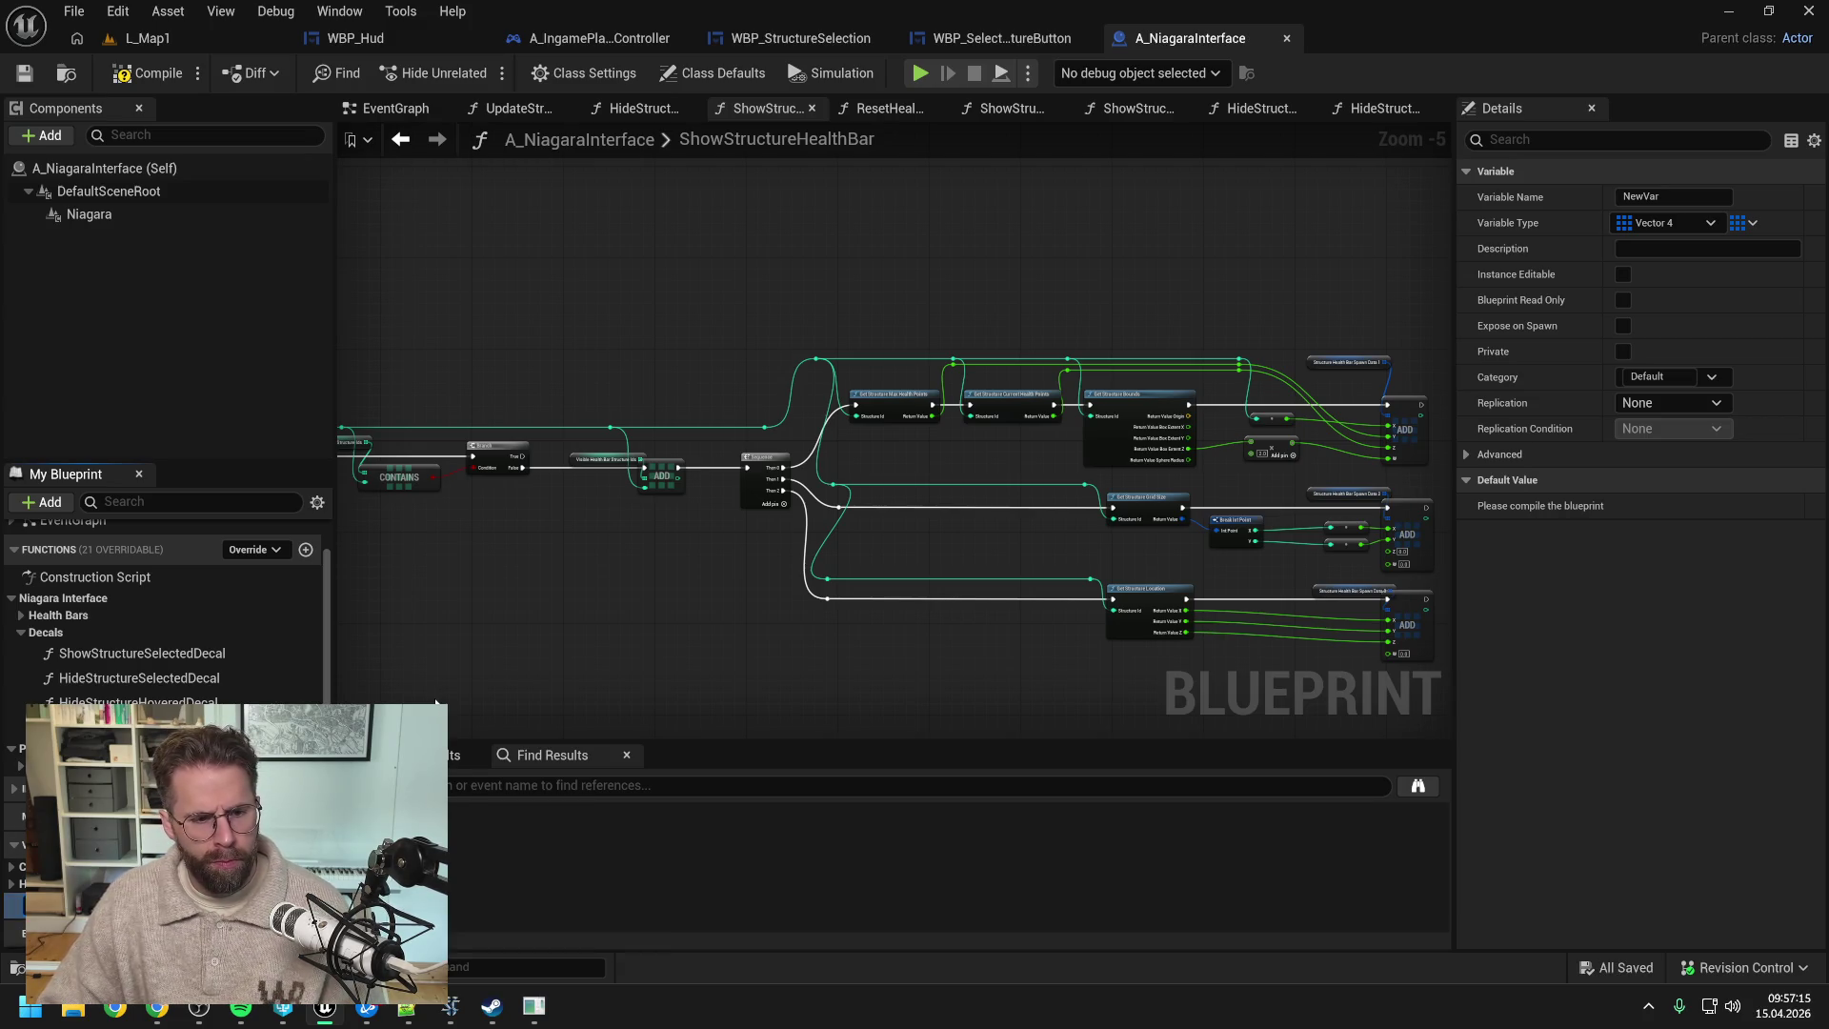
{"action": "scroll", "coordinate": [436, 703], "scroll_direction": "down", "scroll_amount": 2}
{"action": "scroll", "coordinate": [191, 648], "scroll_direction": "down", "scroll_amount": 1}
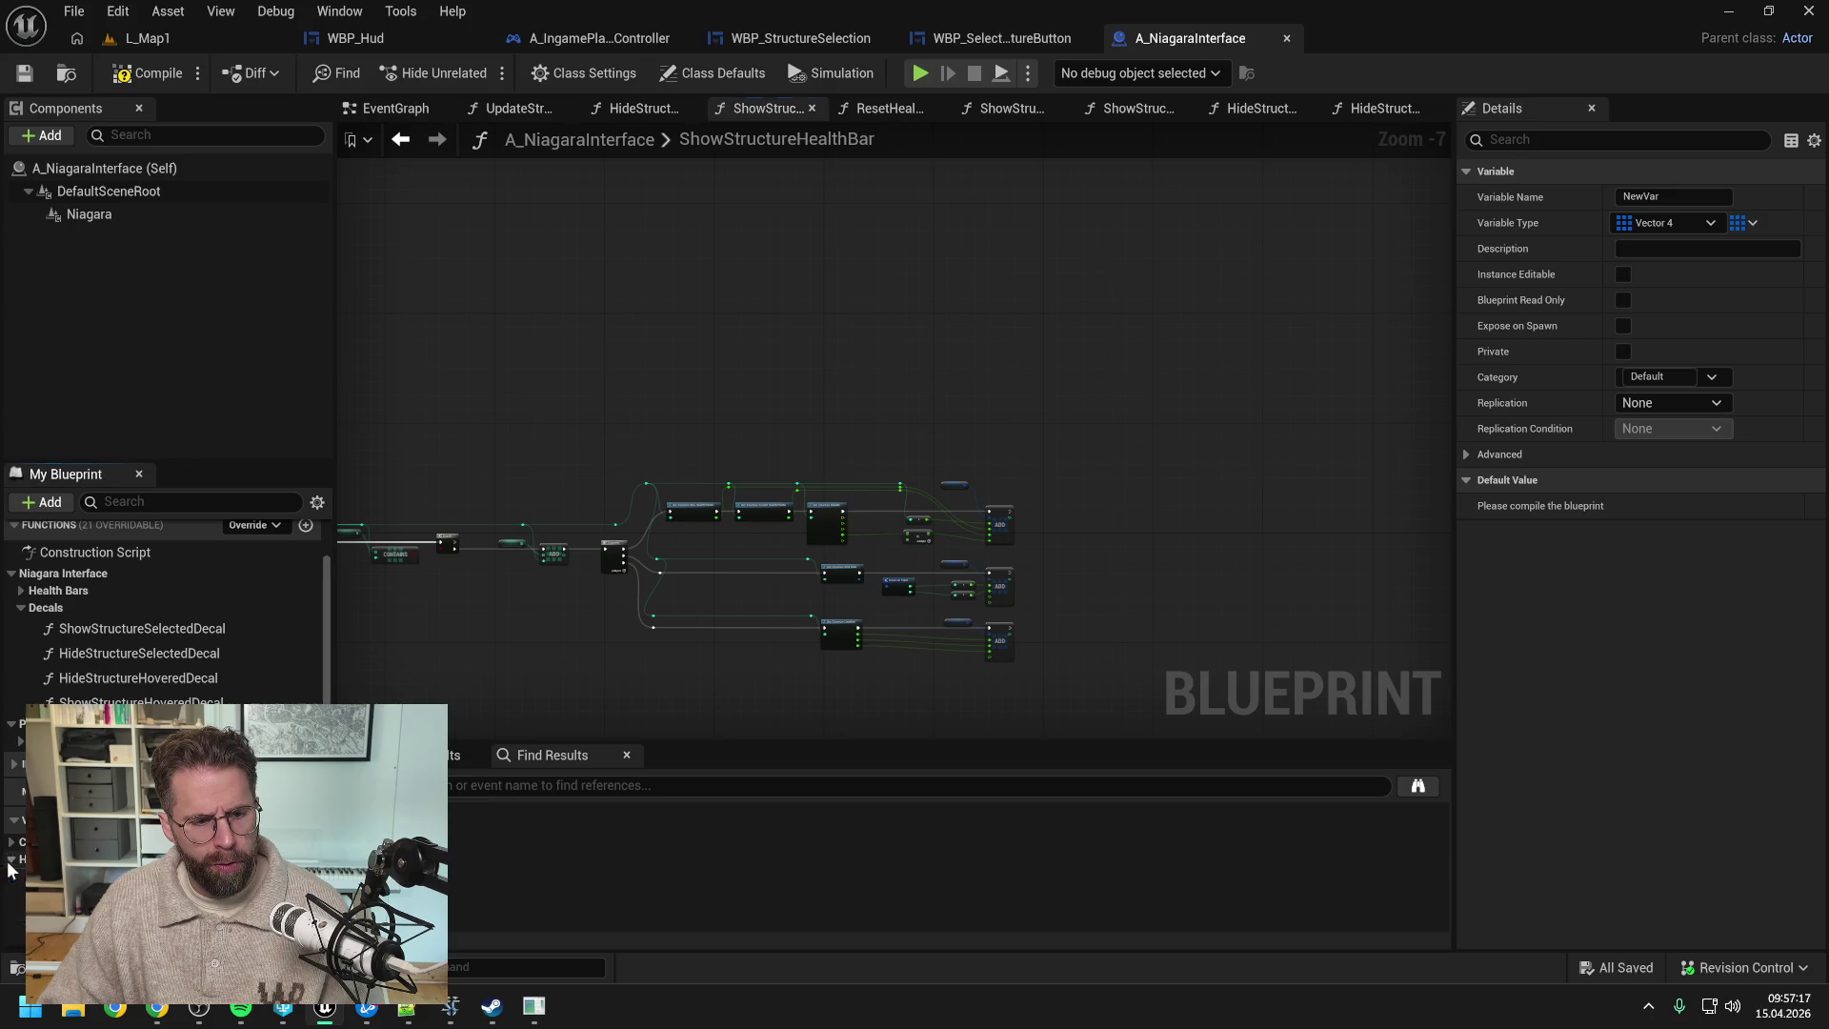
{"action": "scroll", "coordinate": [162, 610], "scroll_direction": "down", "scroll_amount": 3}
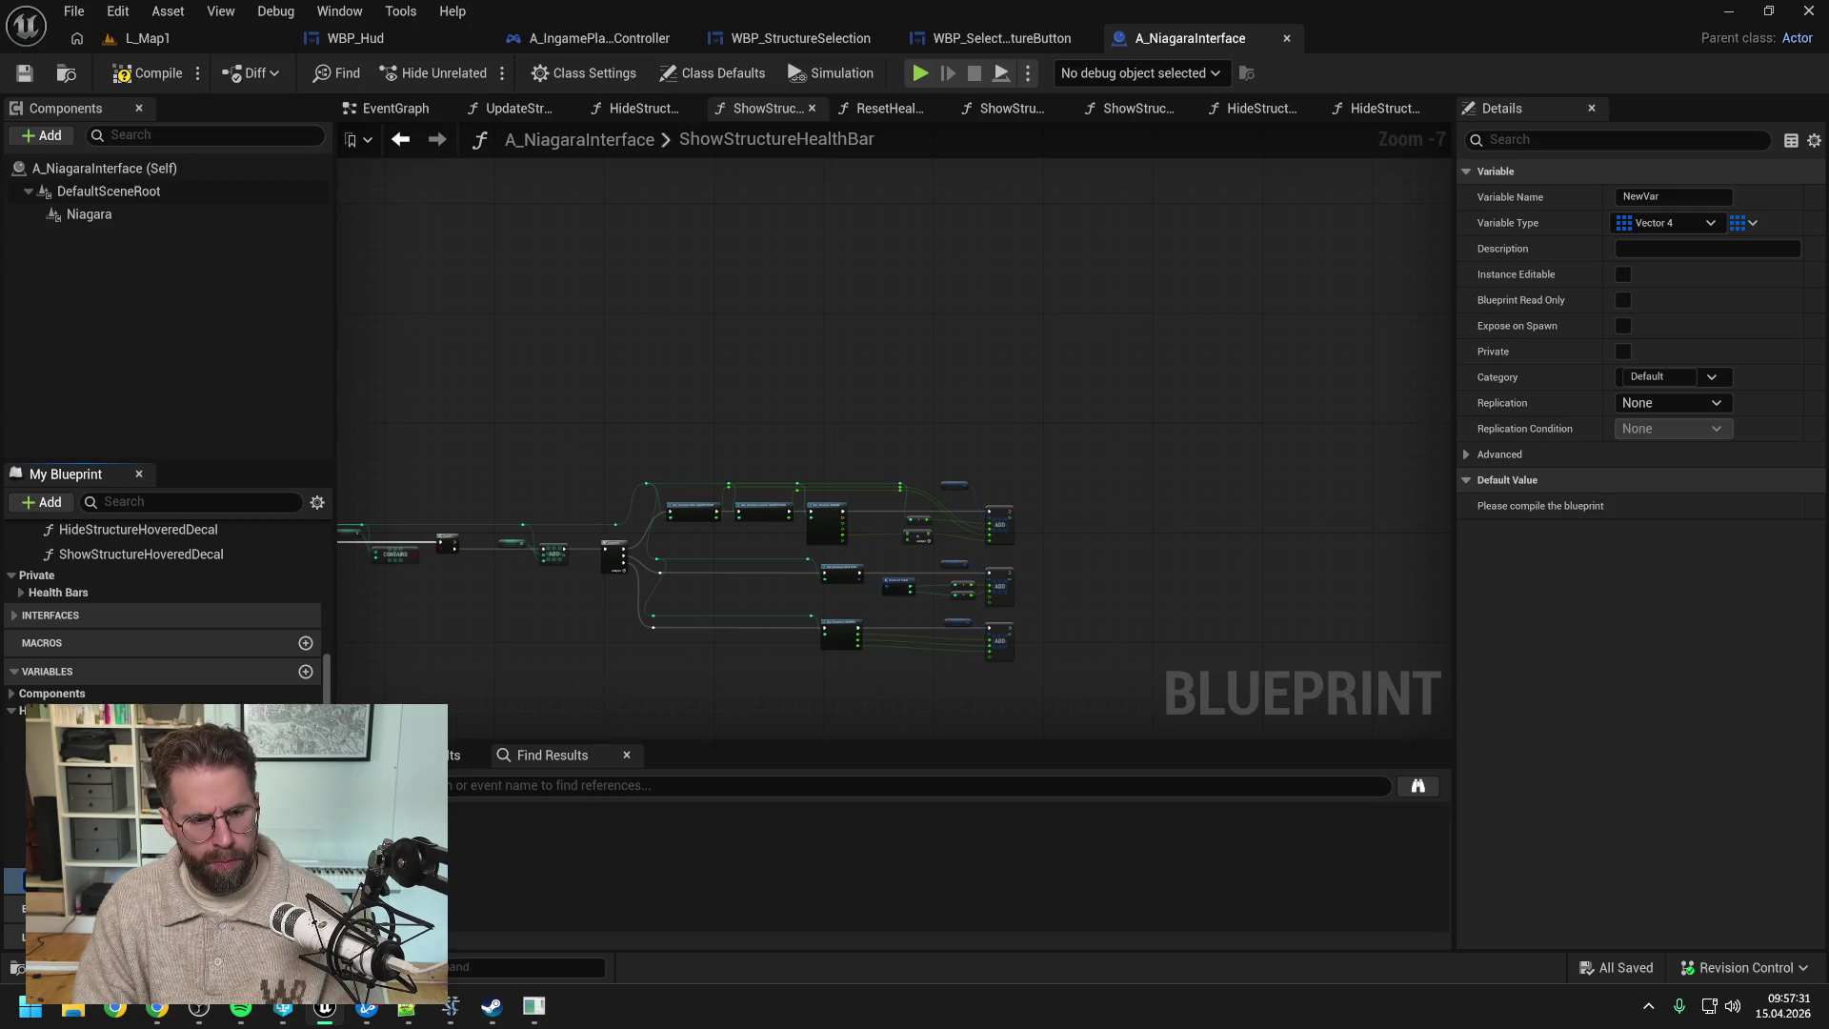
{"action": "key", "text": "Return"}
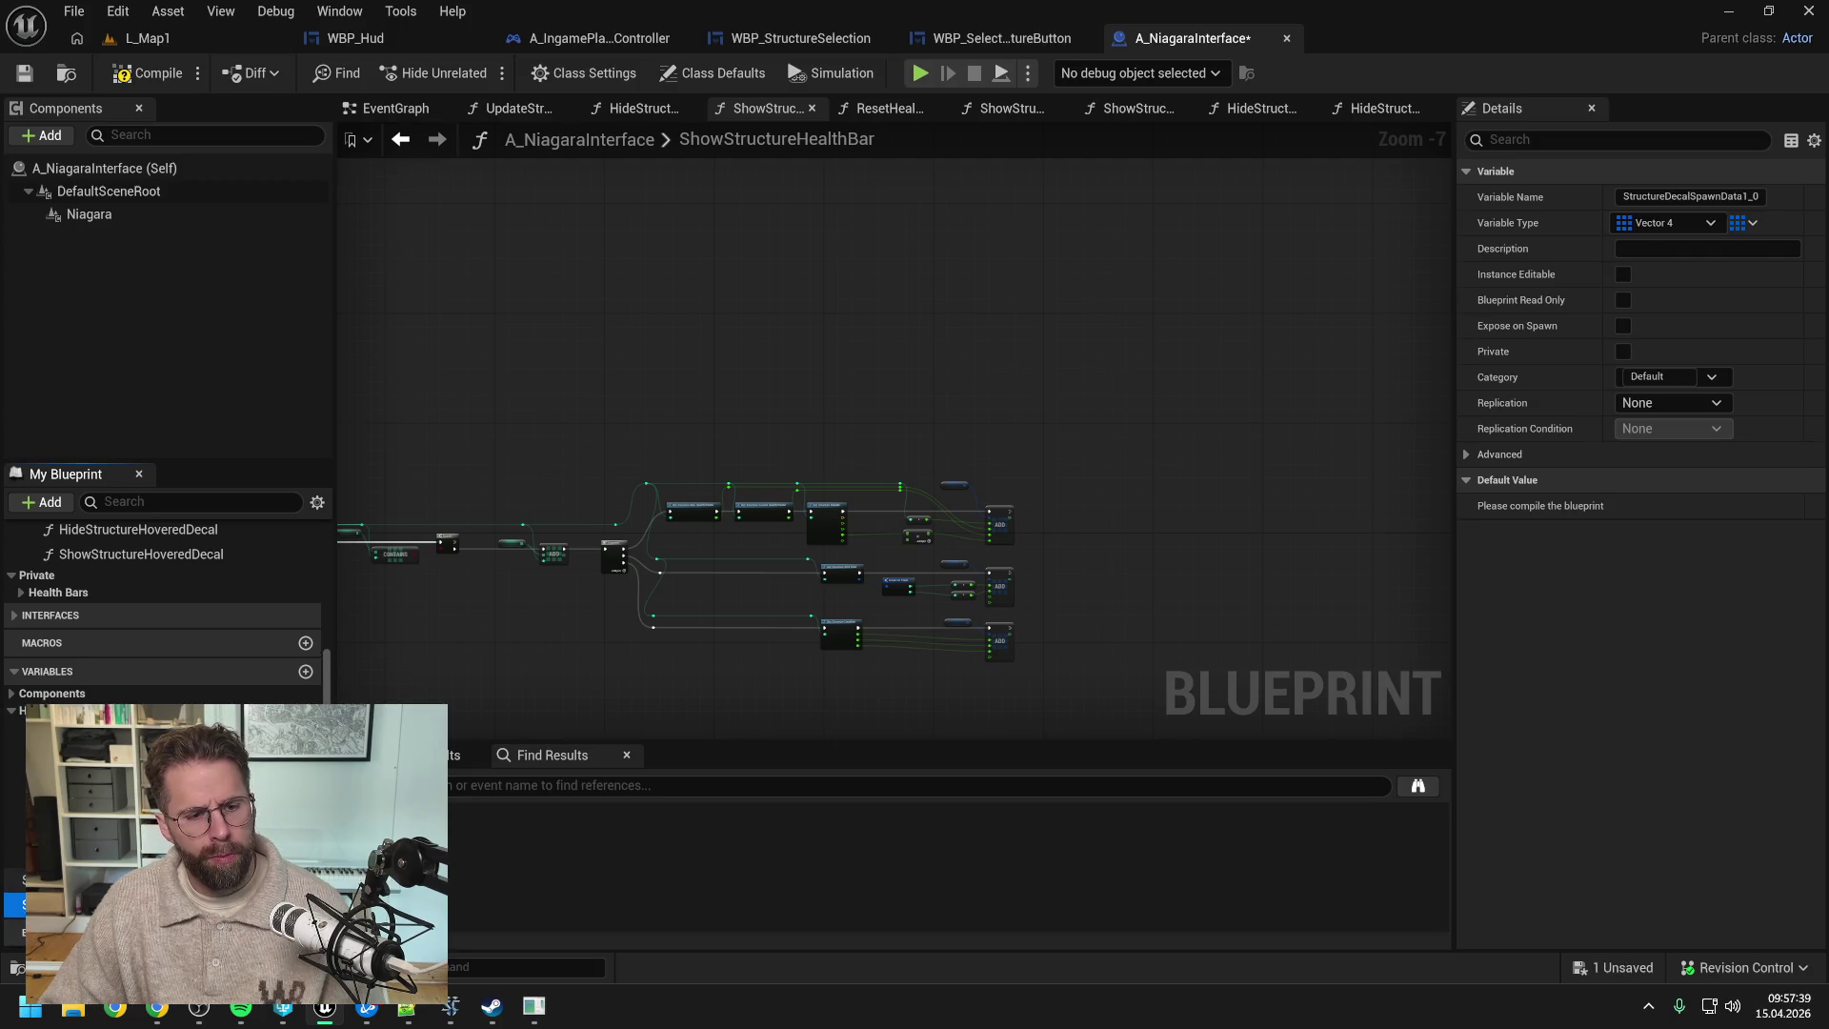
- Set StructureDecalSpawnData1's category to Decals and duplicate it as StructureDecalSpawnData2
{"action": "key", "text": "ctrl+w"}
{"action": "key", "text": "ctrl+s"}
{"action": "left_click", "coordinate": [14, 855]}
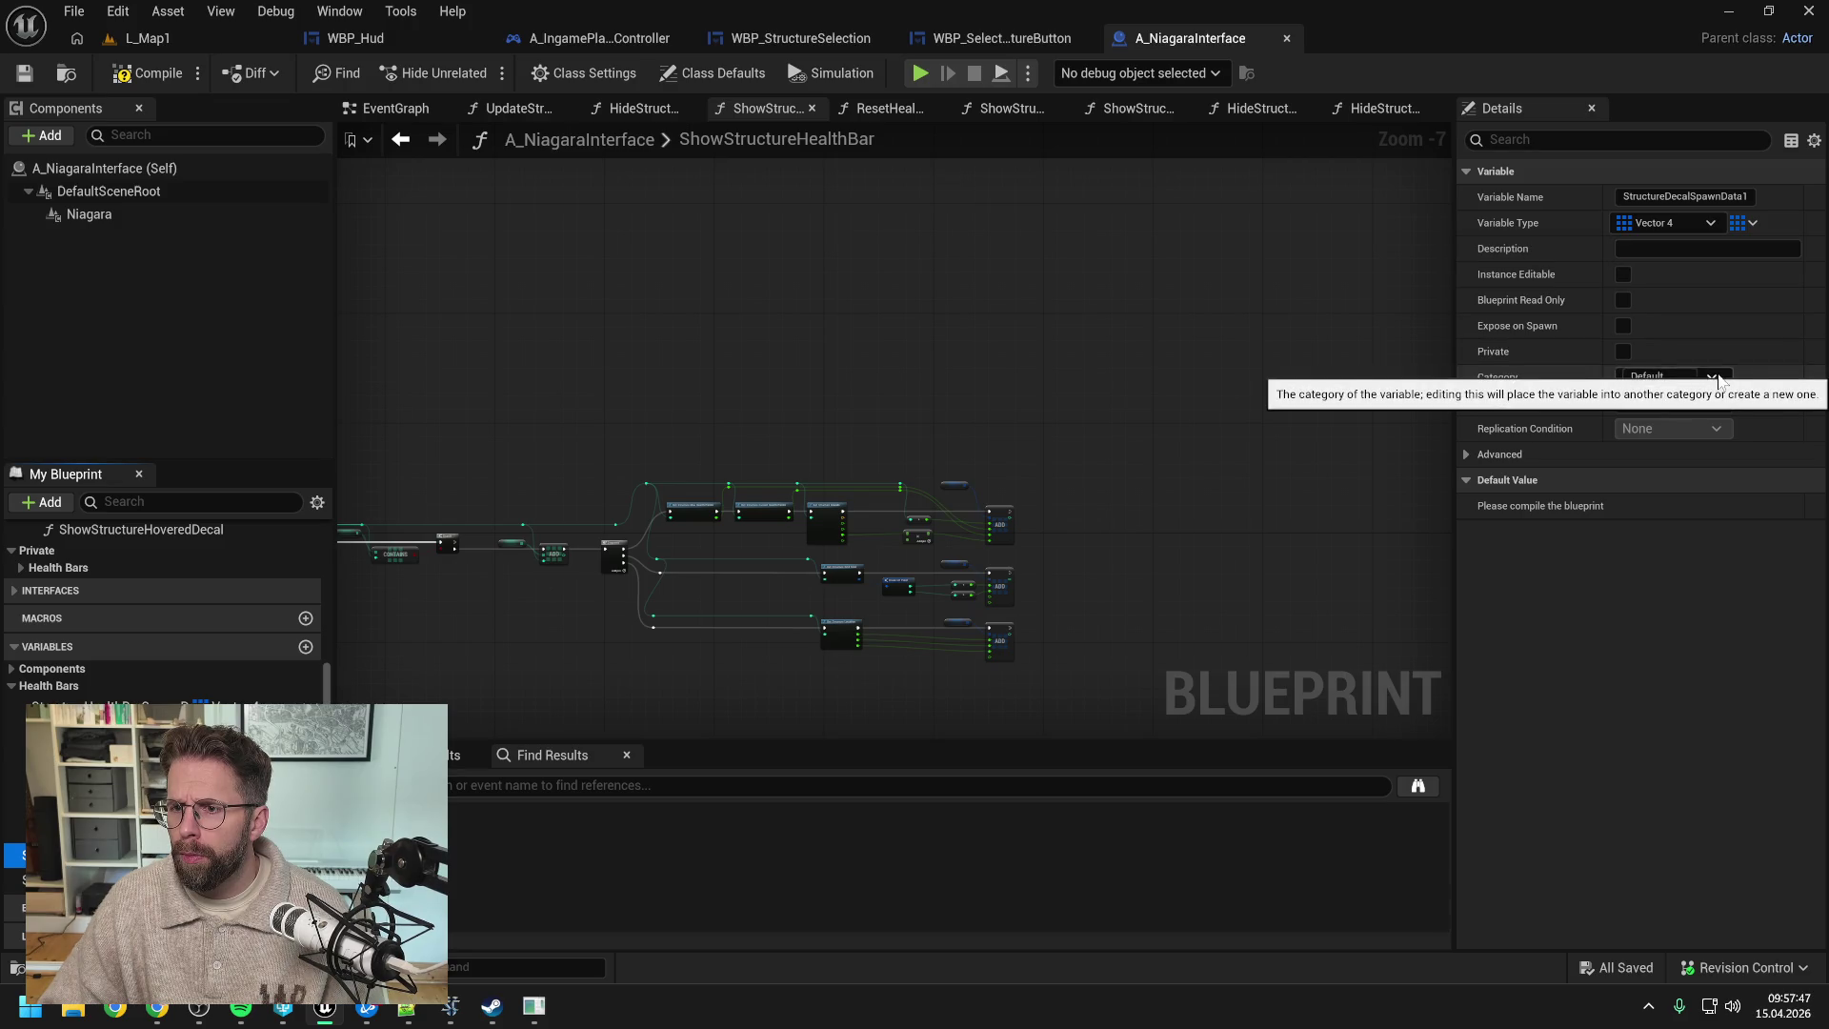
{"action": "type", "text": "Decals"}
{"action": "key", "text": "Return"}
{"action": "key", "text": "ctrl+s"}
{"action": "key", "text": "ctrl+d"}
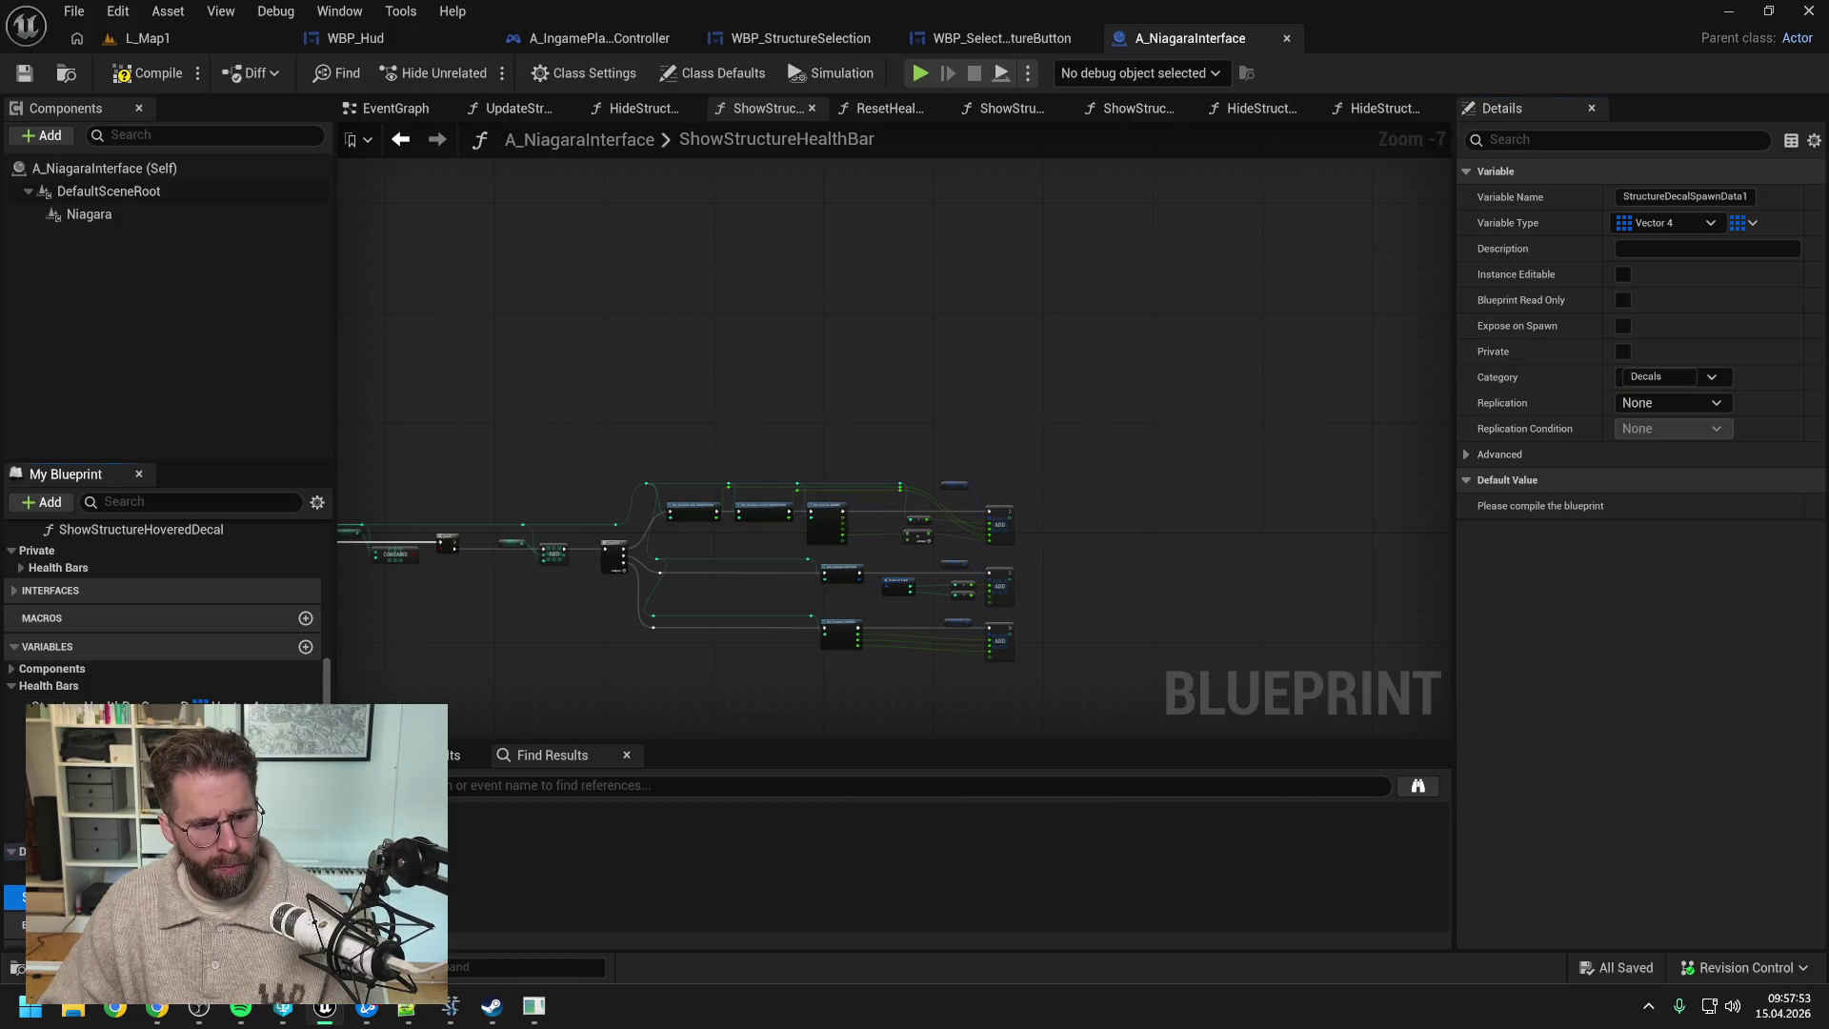
{"action": "key", "text": "ctrl+s"}
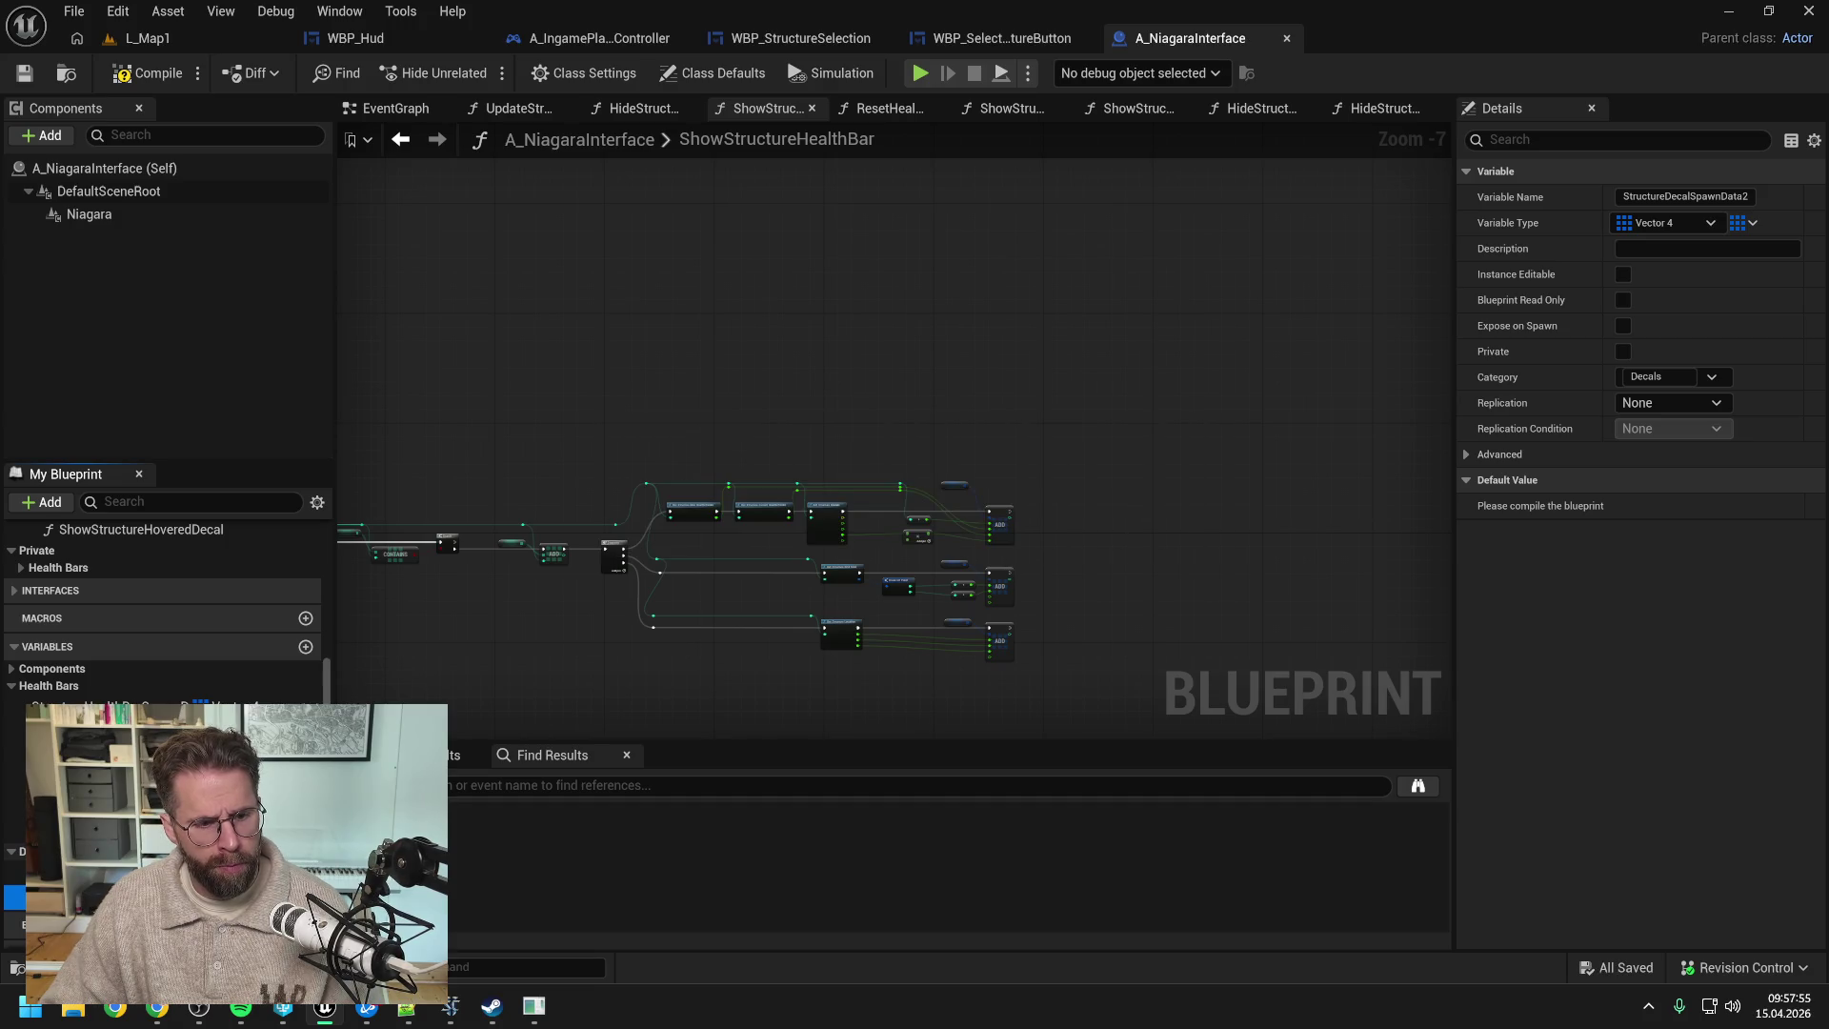
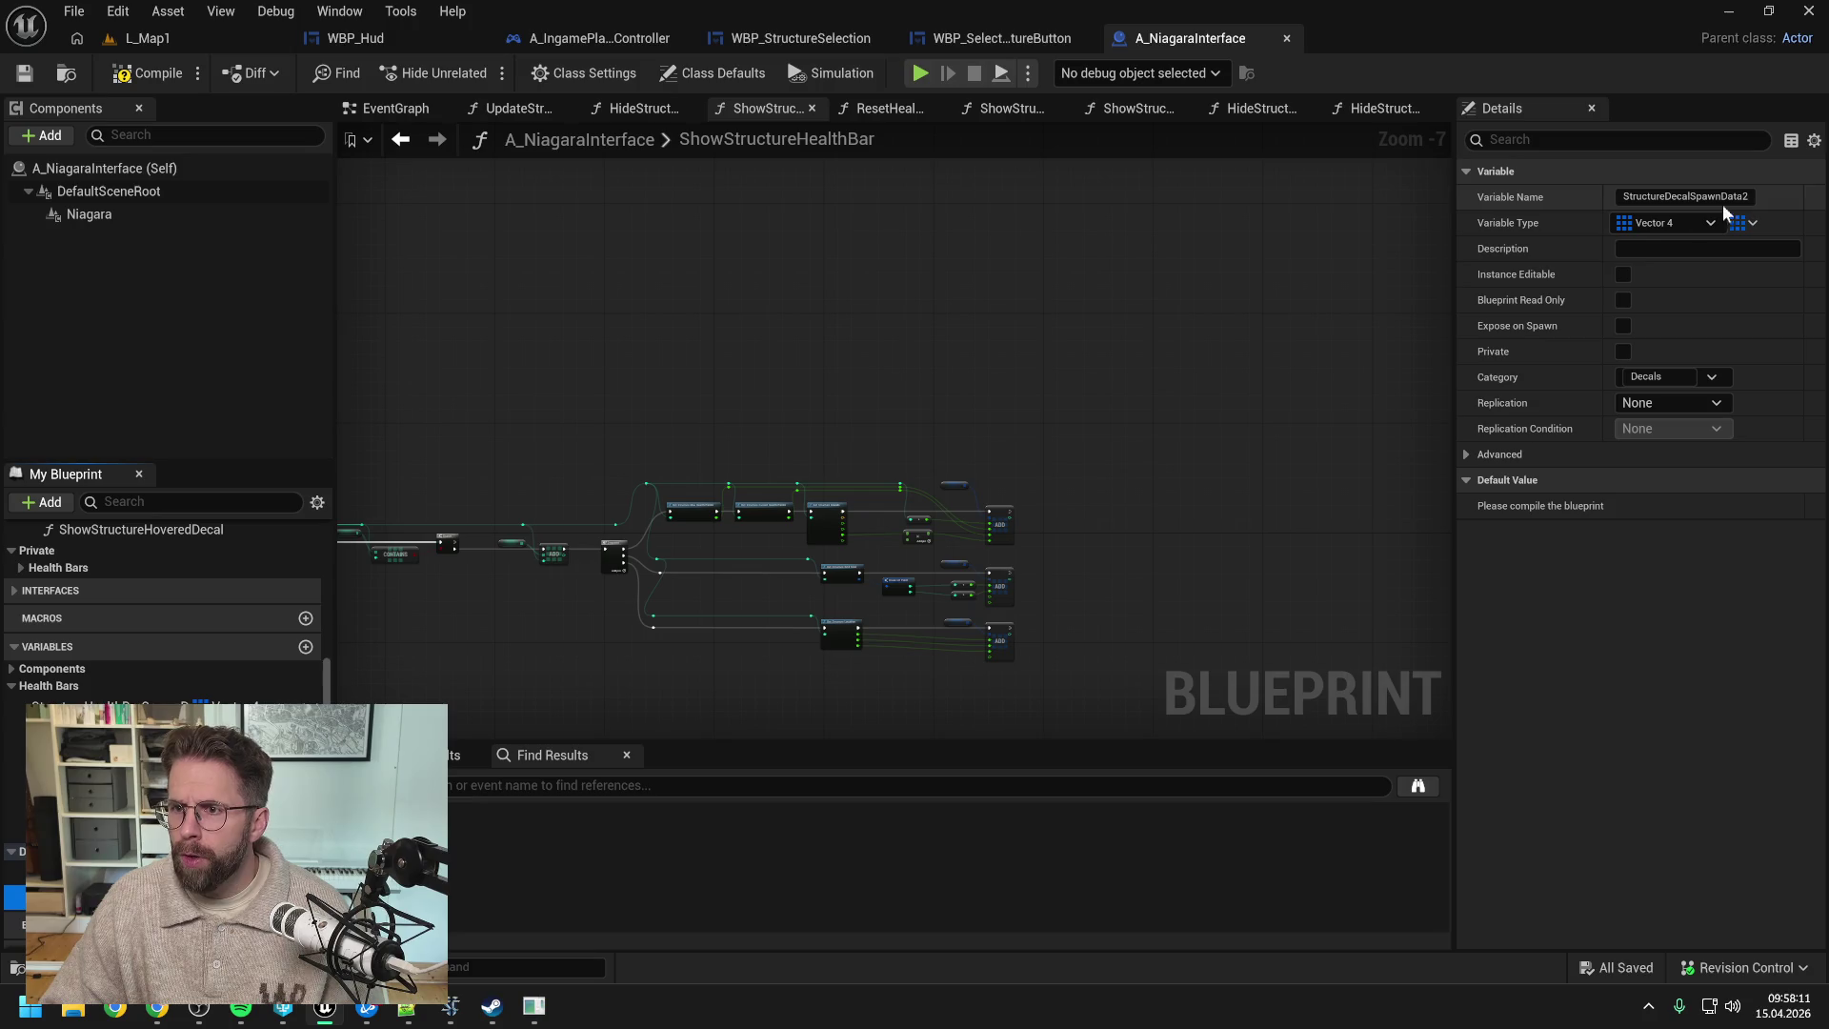
- Create the Integer variable VisibleDecalStructureIds, save the blueprint, and return to the EventGraph
{"action": "left_click", "coordinate": [304, 646]}
{"action": "left_click", "coordinate": [191, 924]}
{"action": "left_click", "coordinate": [228, 615]}
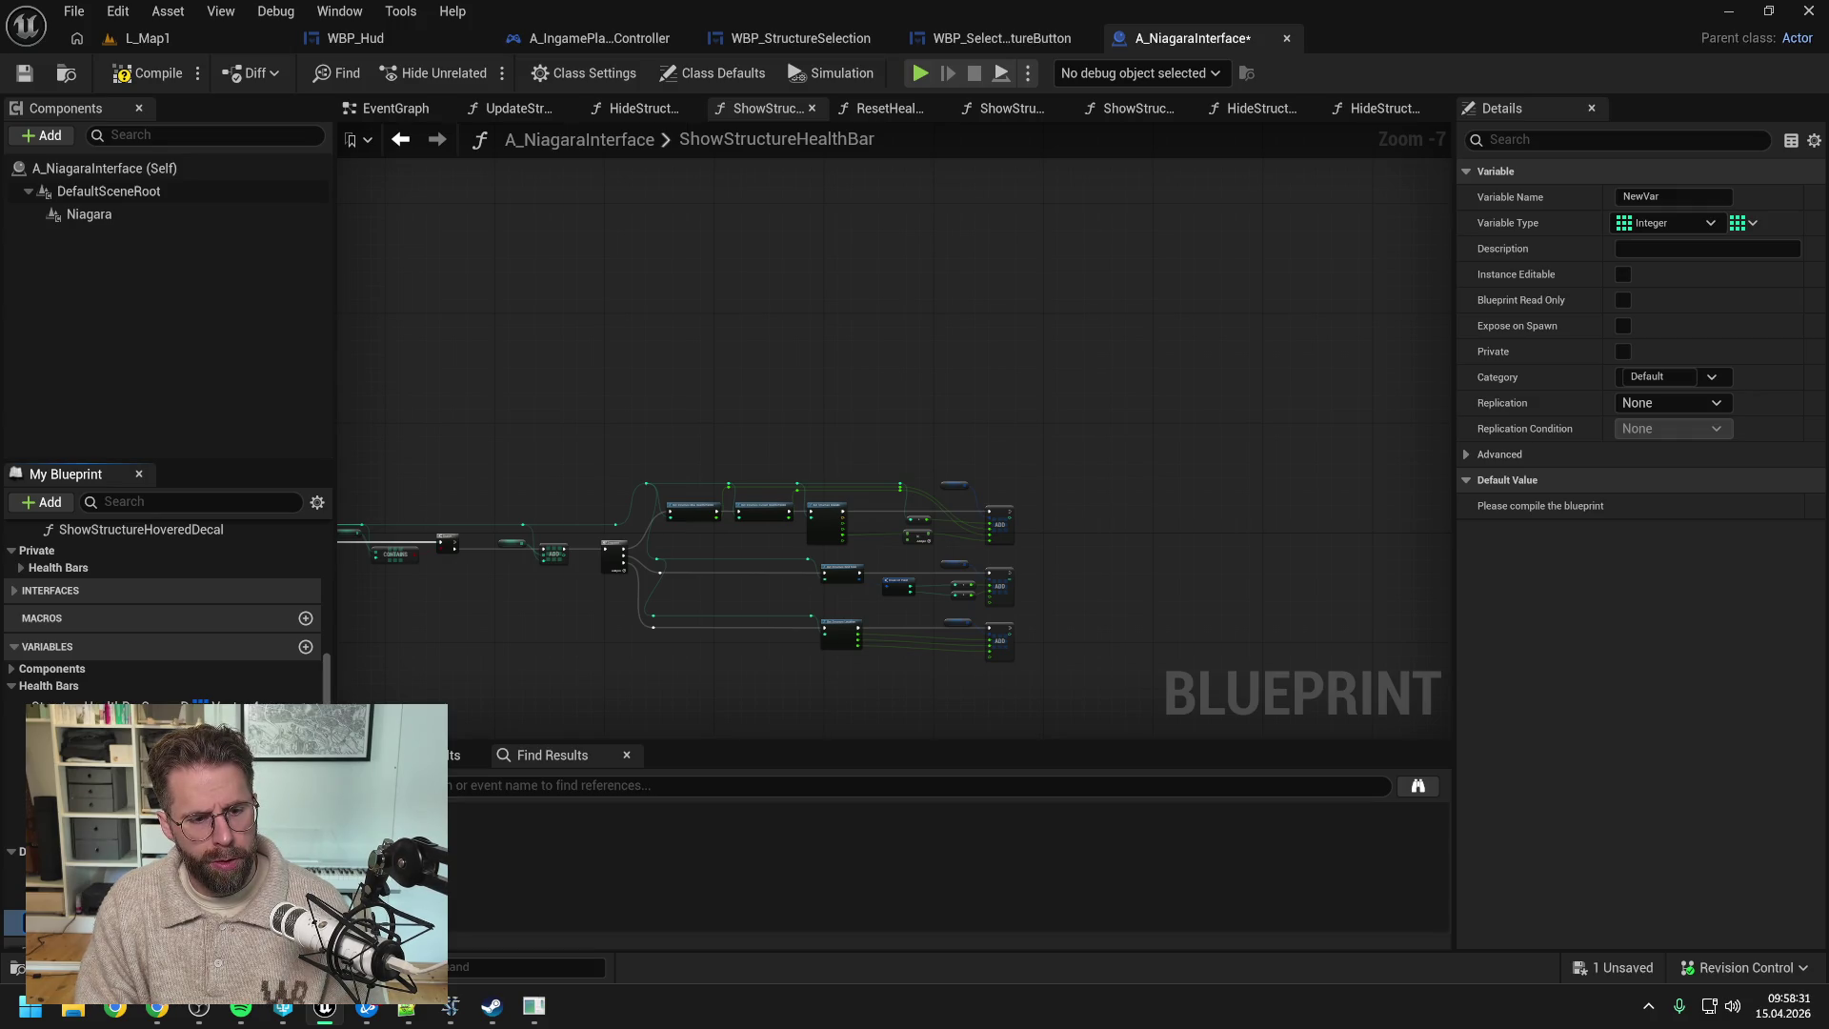
{"action": "key", "text": "Return"}
{"action": "key", "text": "ctrl+s"}
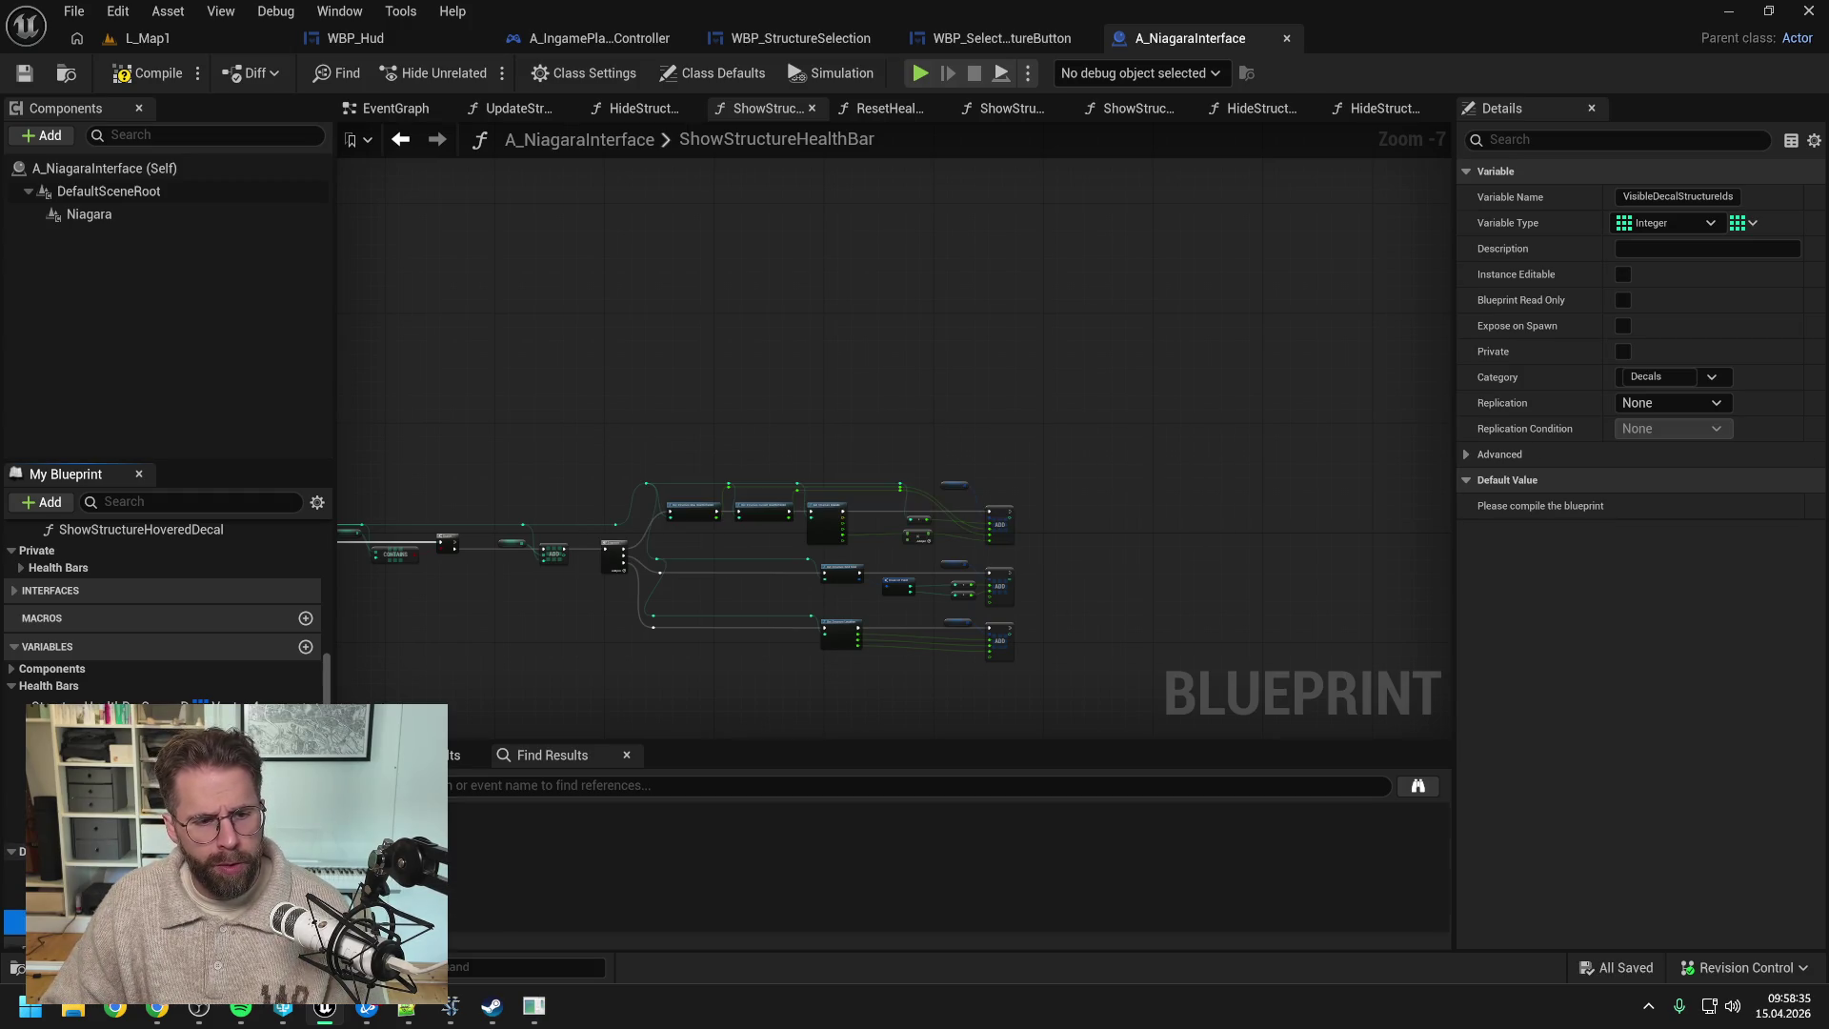
{"action": "scroll", "coordinate": [2, 716], "scroll_direction": "up", "scroll_amount": 2}
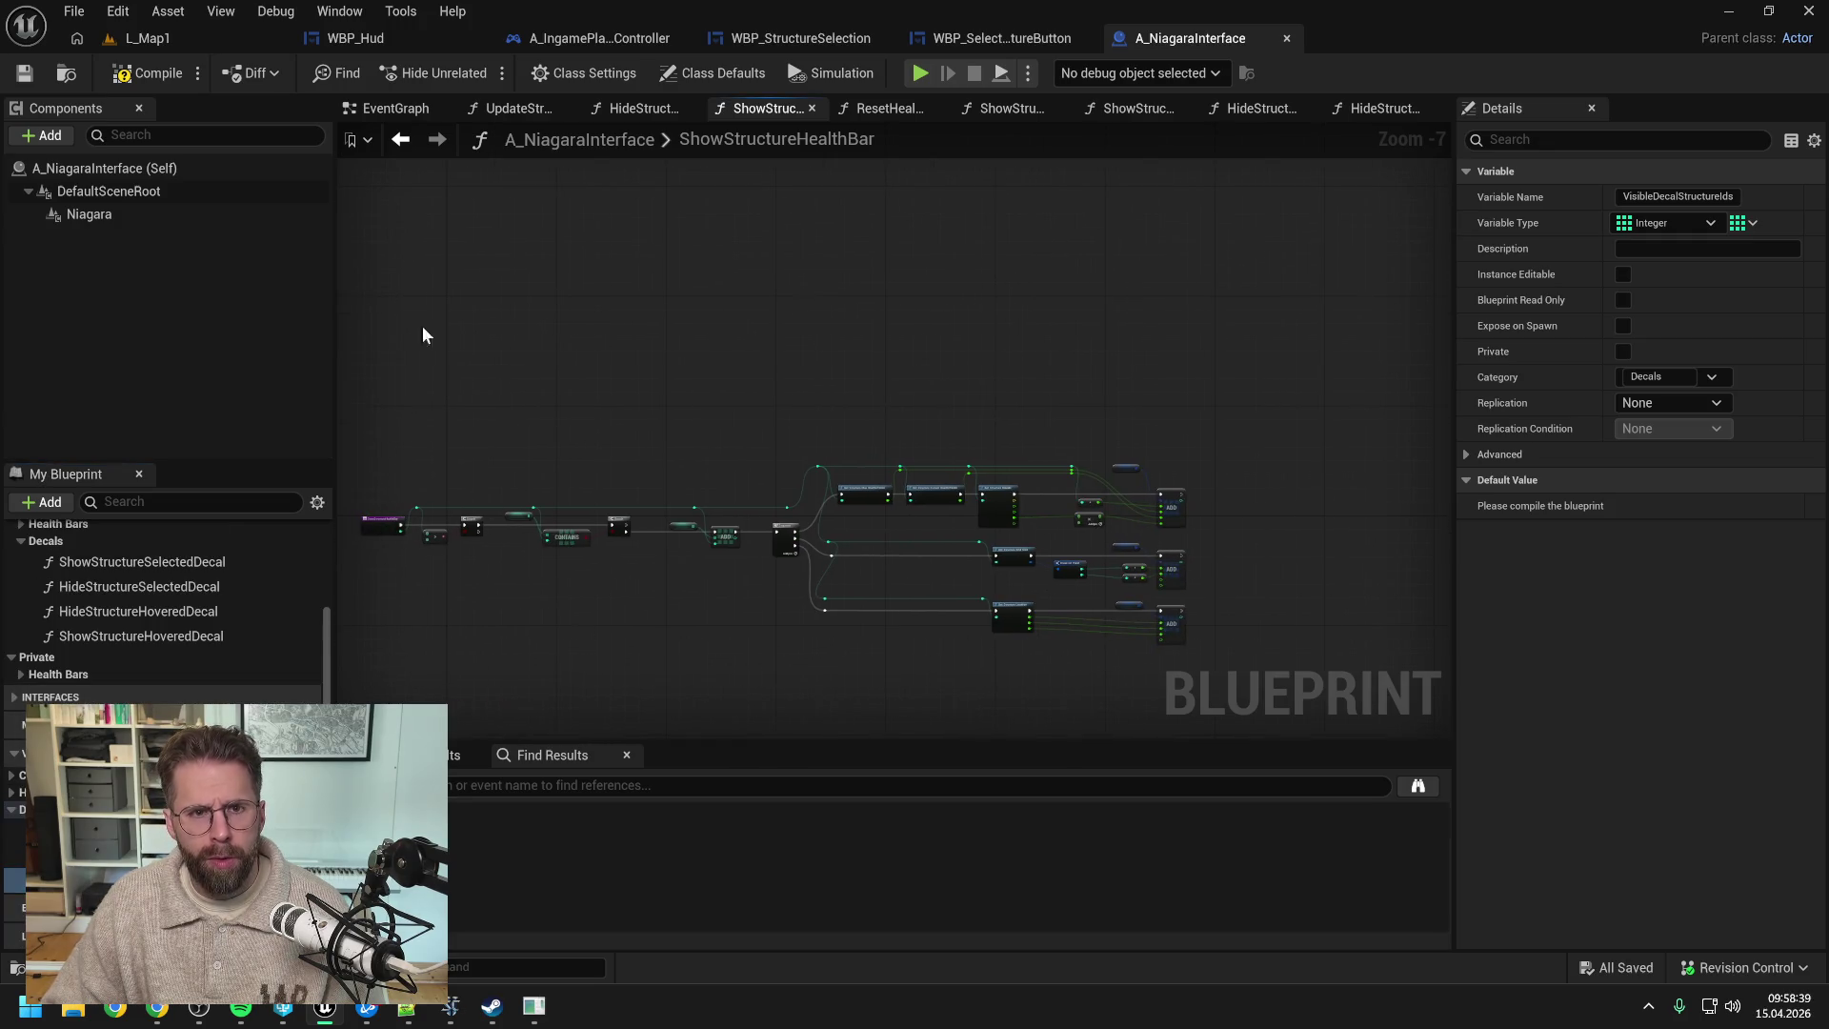
{"action": "left_click", "coordinate": [385, 111]}
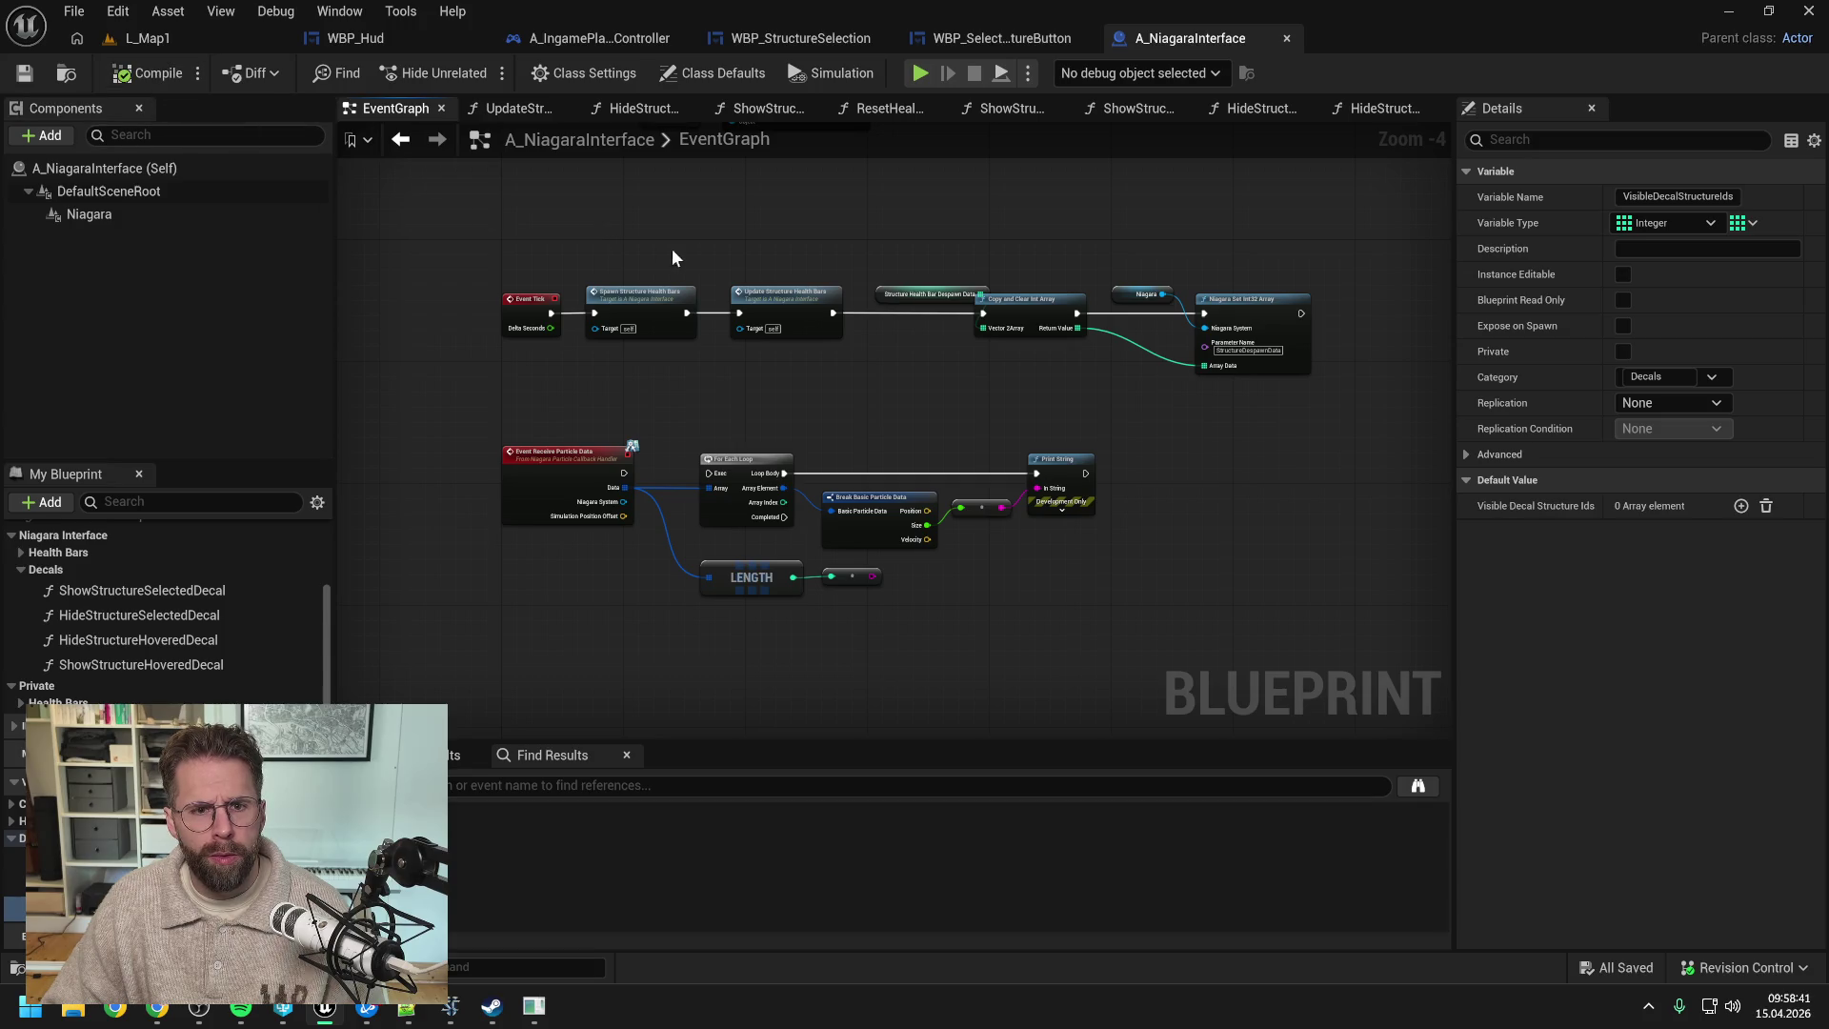
- Shift the Copy and Clear Int Array, Niagara getter and Set Int32 Array nodes right, then save
{"action": "scroll", "coordinate": [688, 245], "scroll_direction": "up", "scroll_amount": 1}
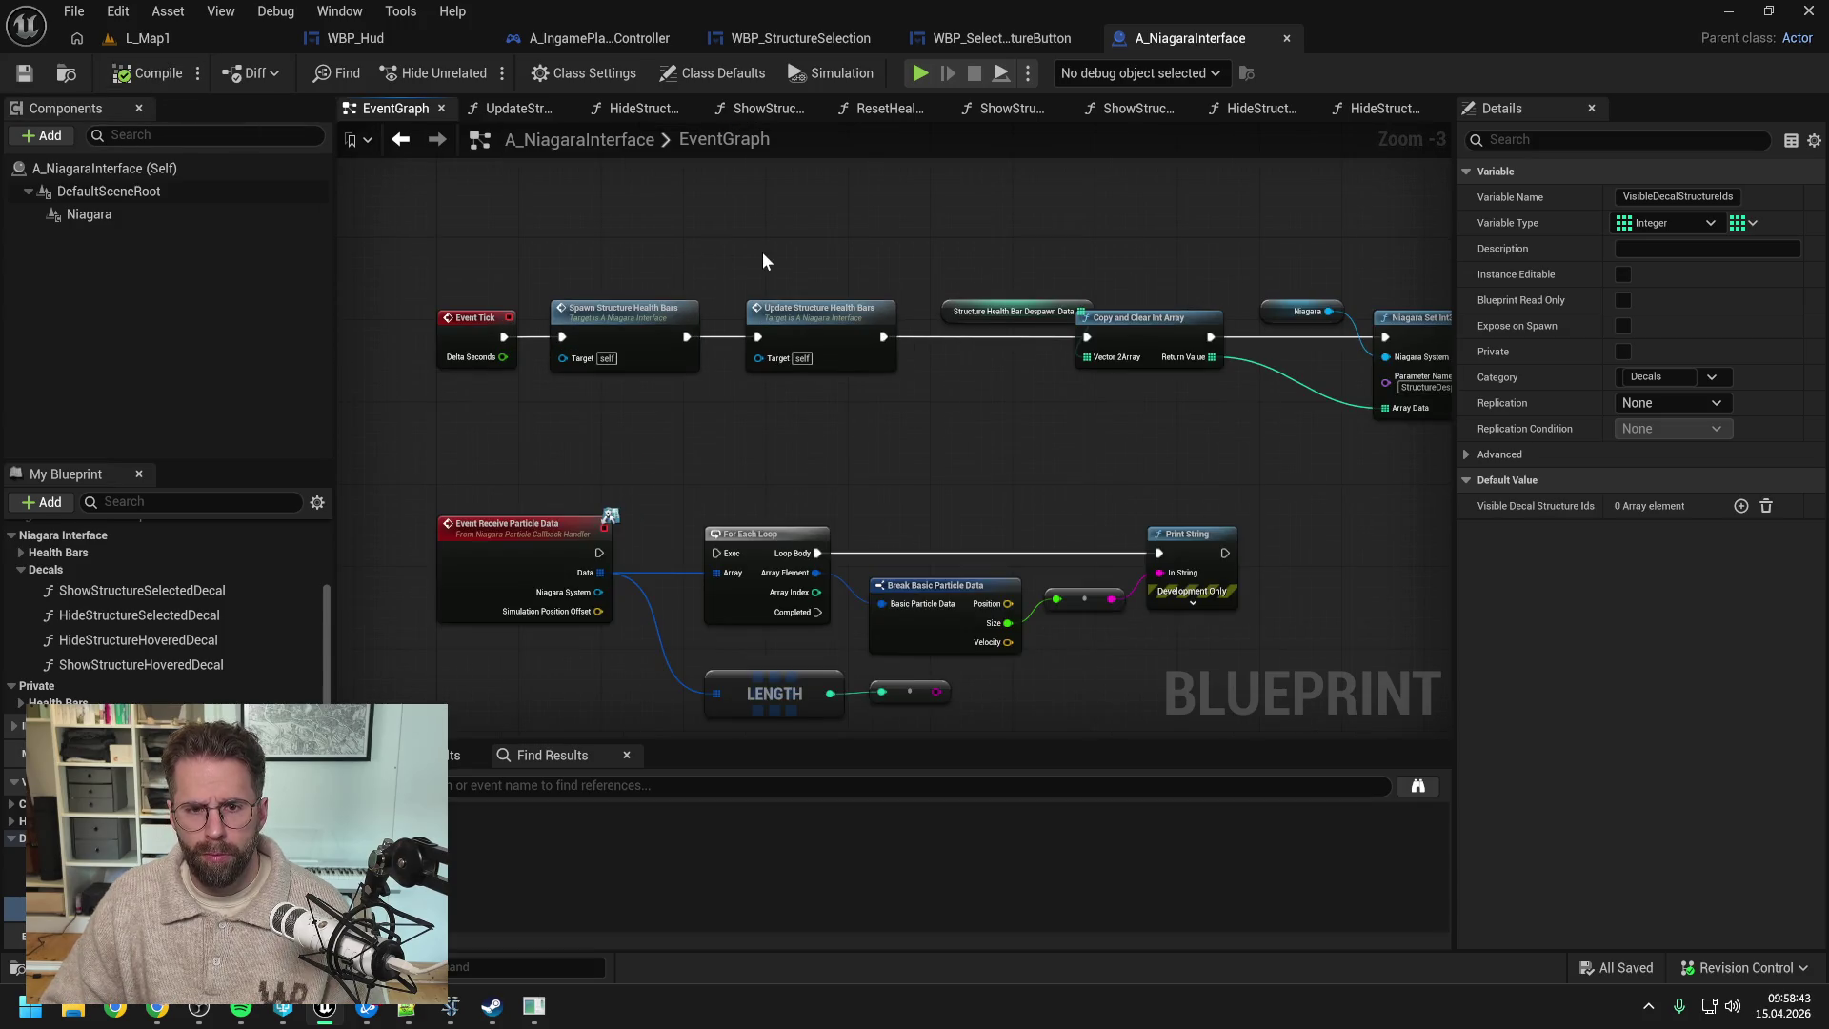
{"action": "scroll", "coordinate": [774, 248], "scroll_direction": "down", "scroll_amount": 1}
{"action": "left_click_drag", "start_coordinate": [1054, 303], "coordinate": [1073, 303]}
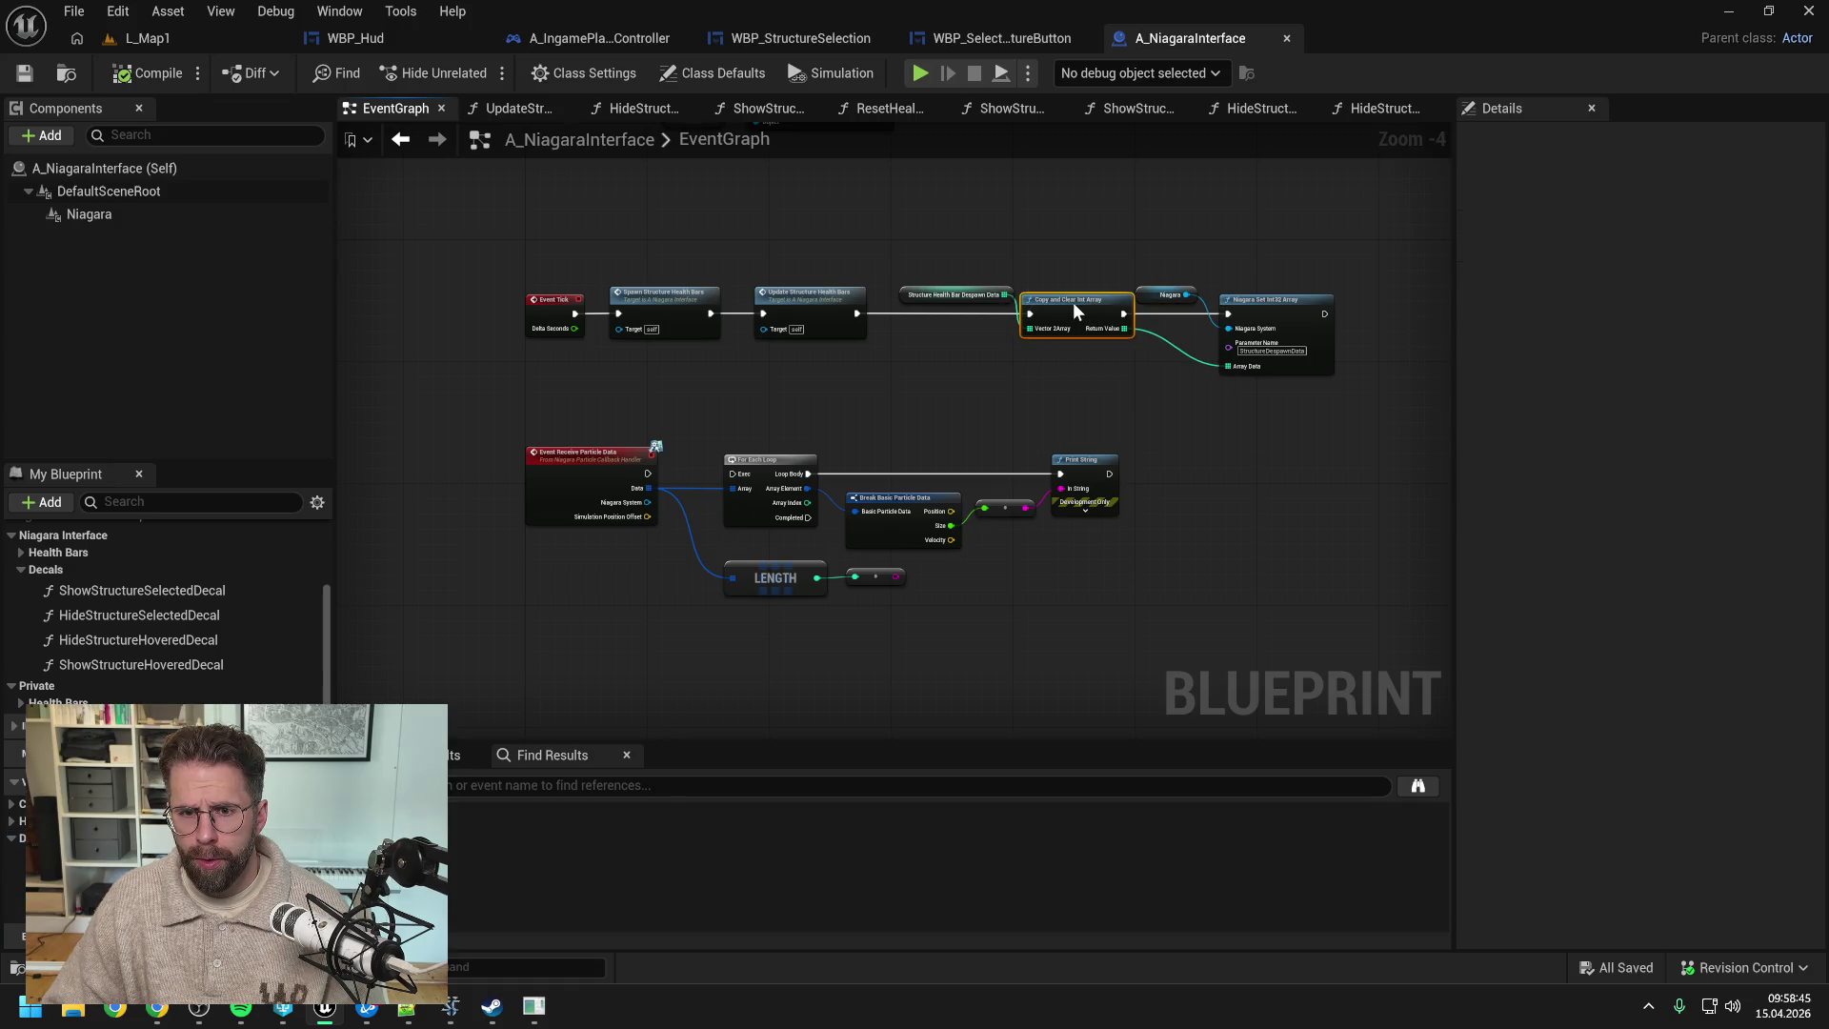
{"action": "left_click_drag", "start_coordinate": [1198, 246], "coordinate": [1290, 327]}
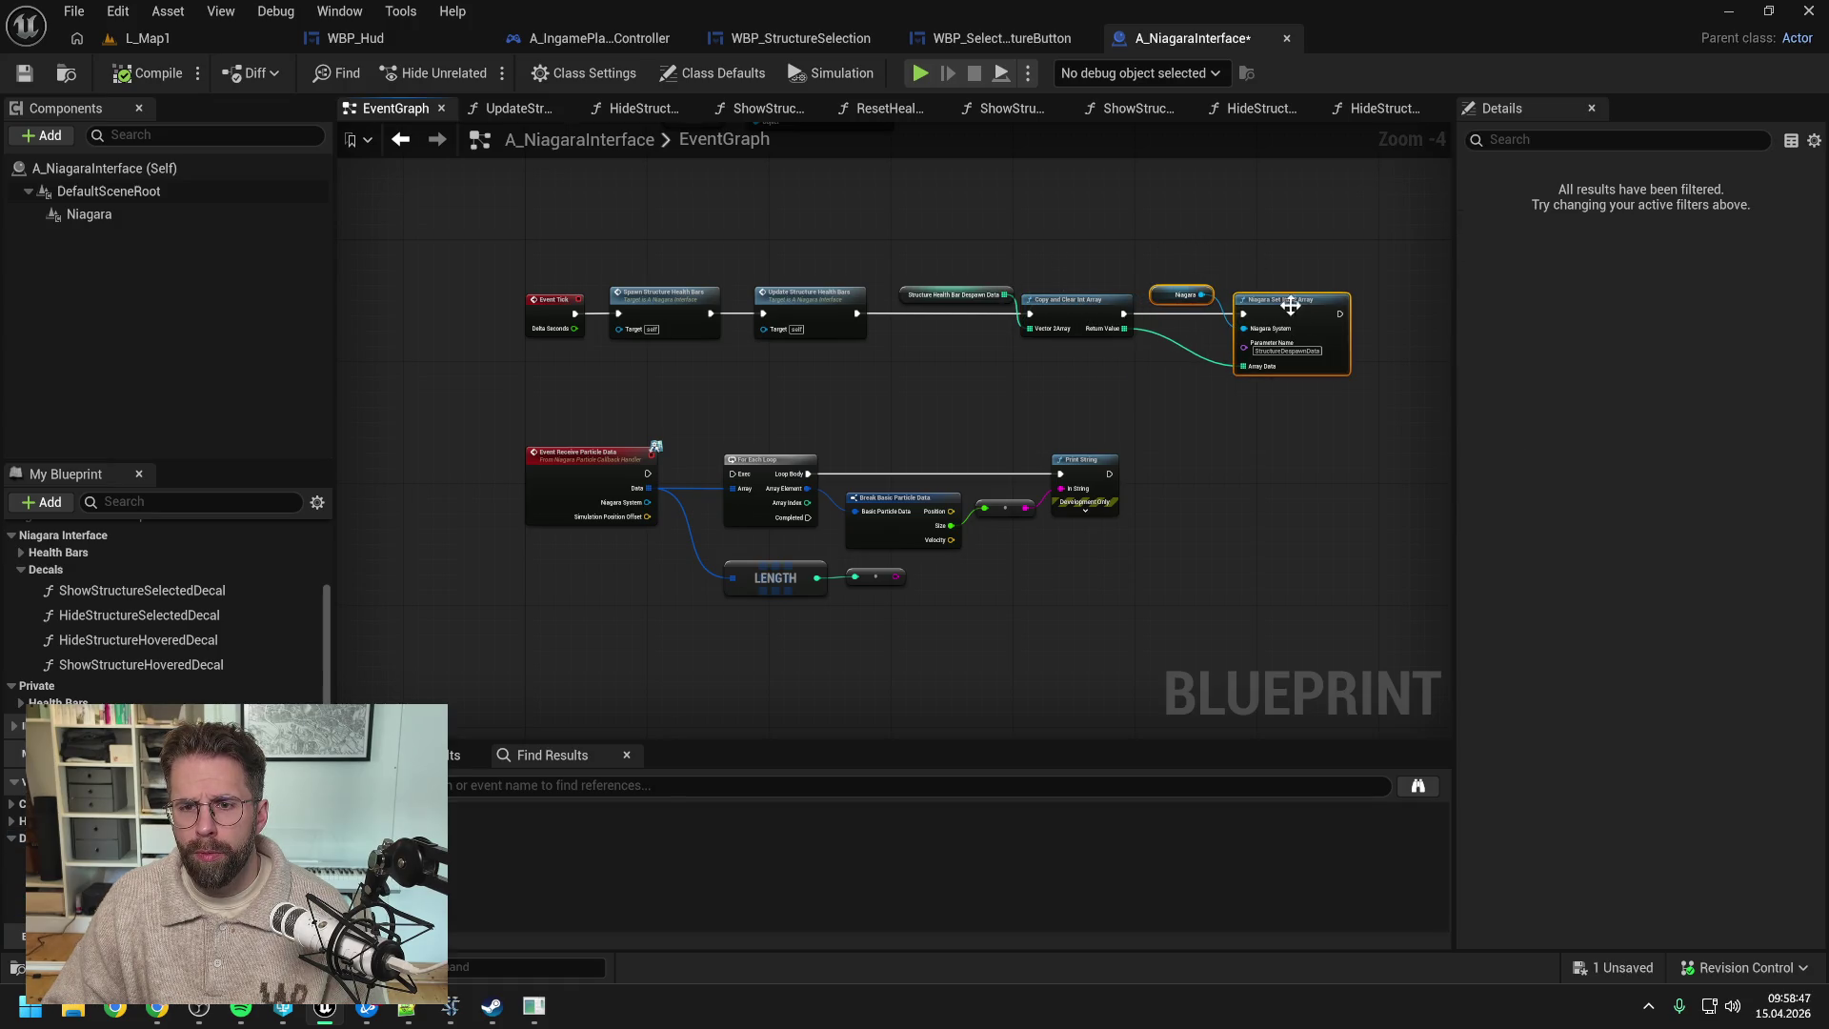
{"action": "left_click", "coordinate": [1143, 245]}
{"action": "key", "text": "ctrl+s"}
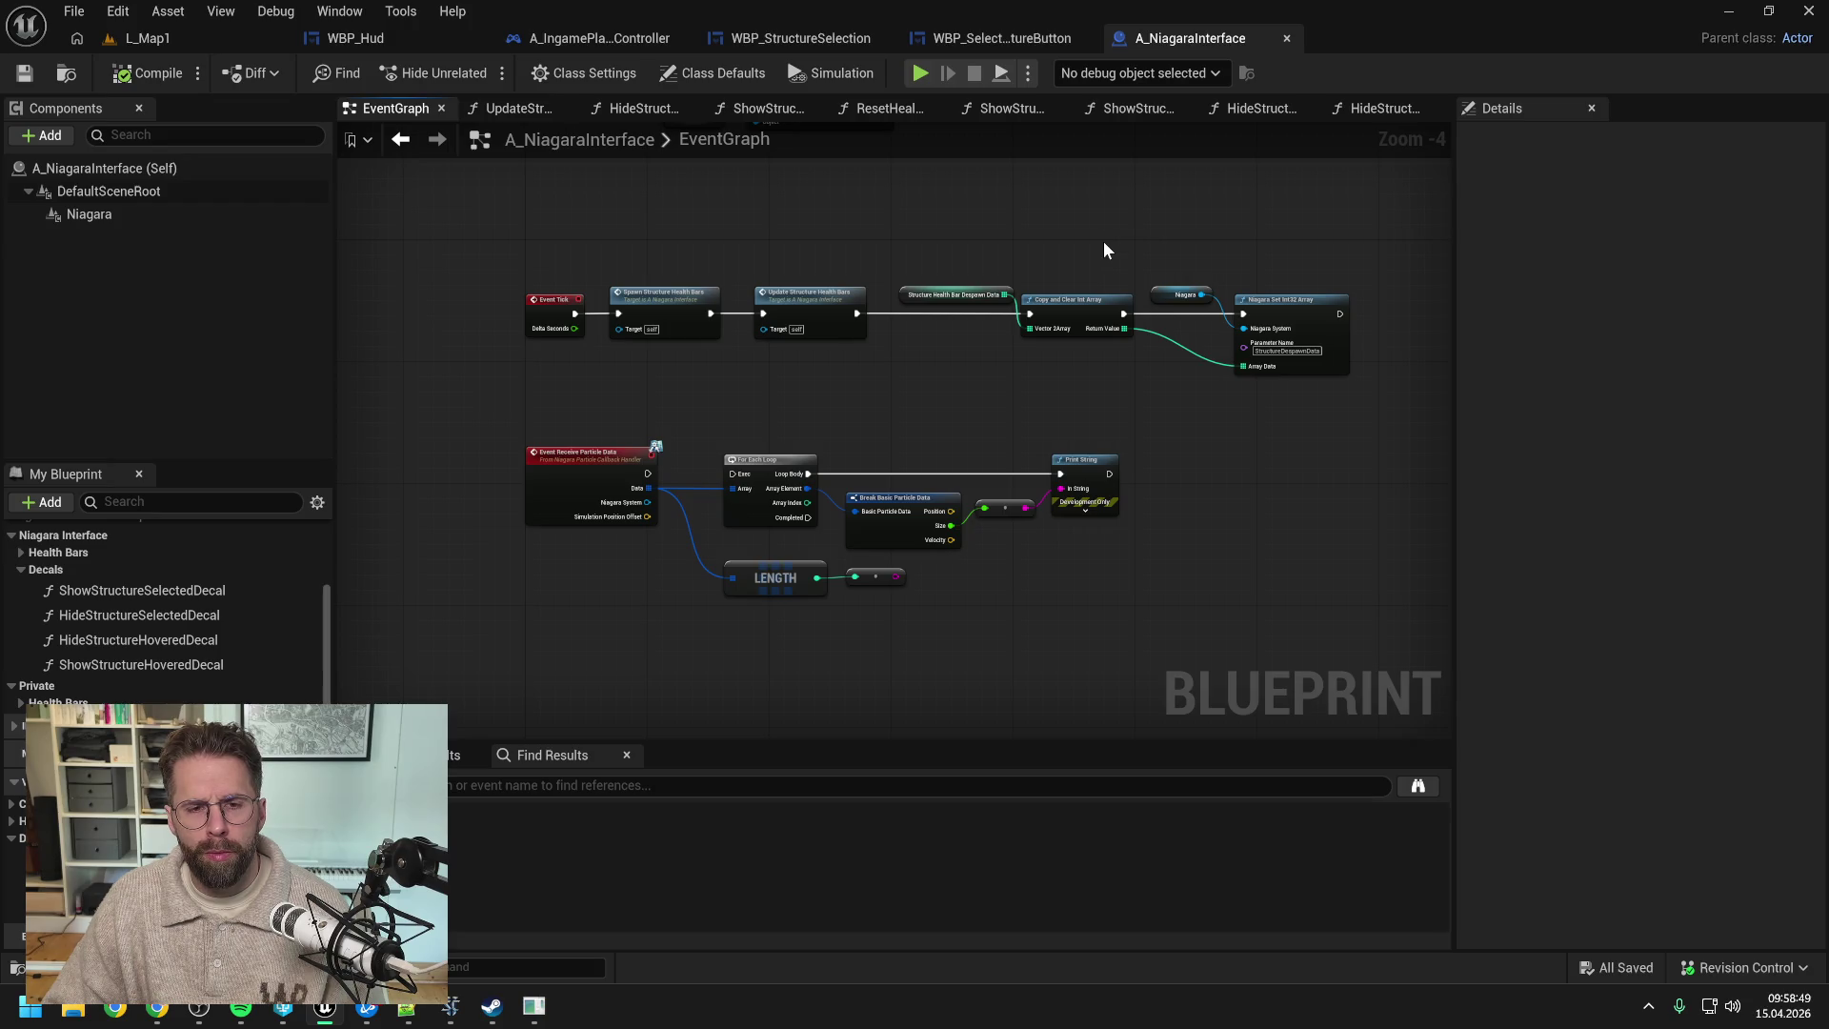
- Expand the private Health Bars category and add a new function to the blueprint
{"action": "left_click", "coordinate": [21, 703]}
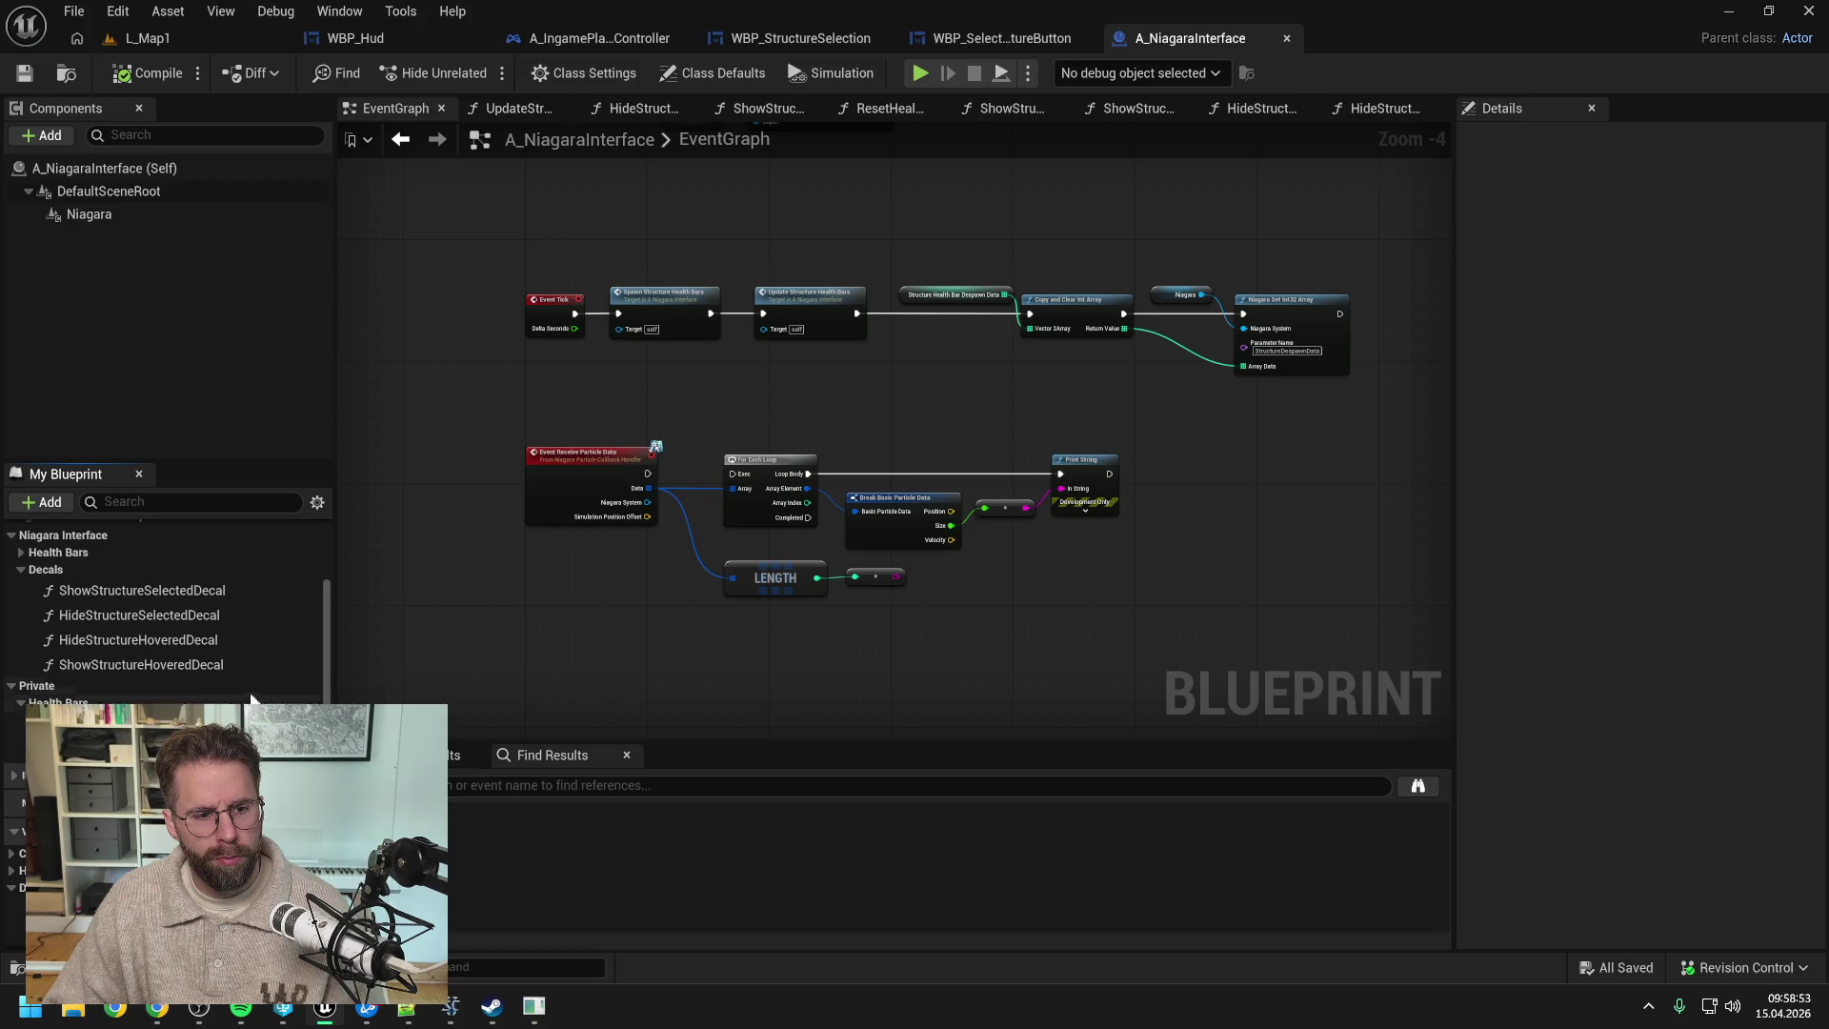
{"action": "scroll", "coordinate": [248, 675], "scroll_direction": "up", "scroll_amount": 1}
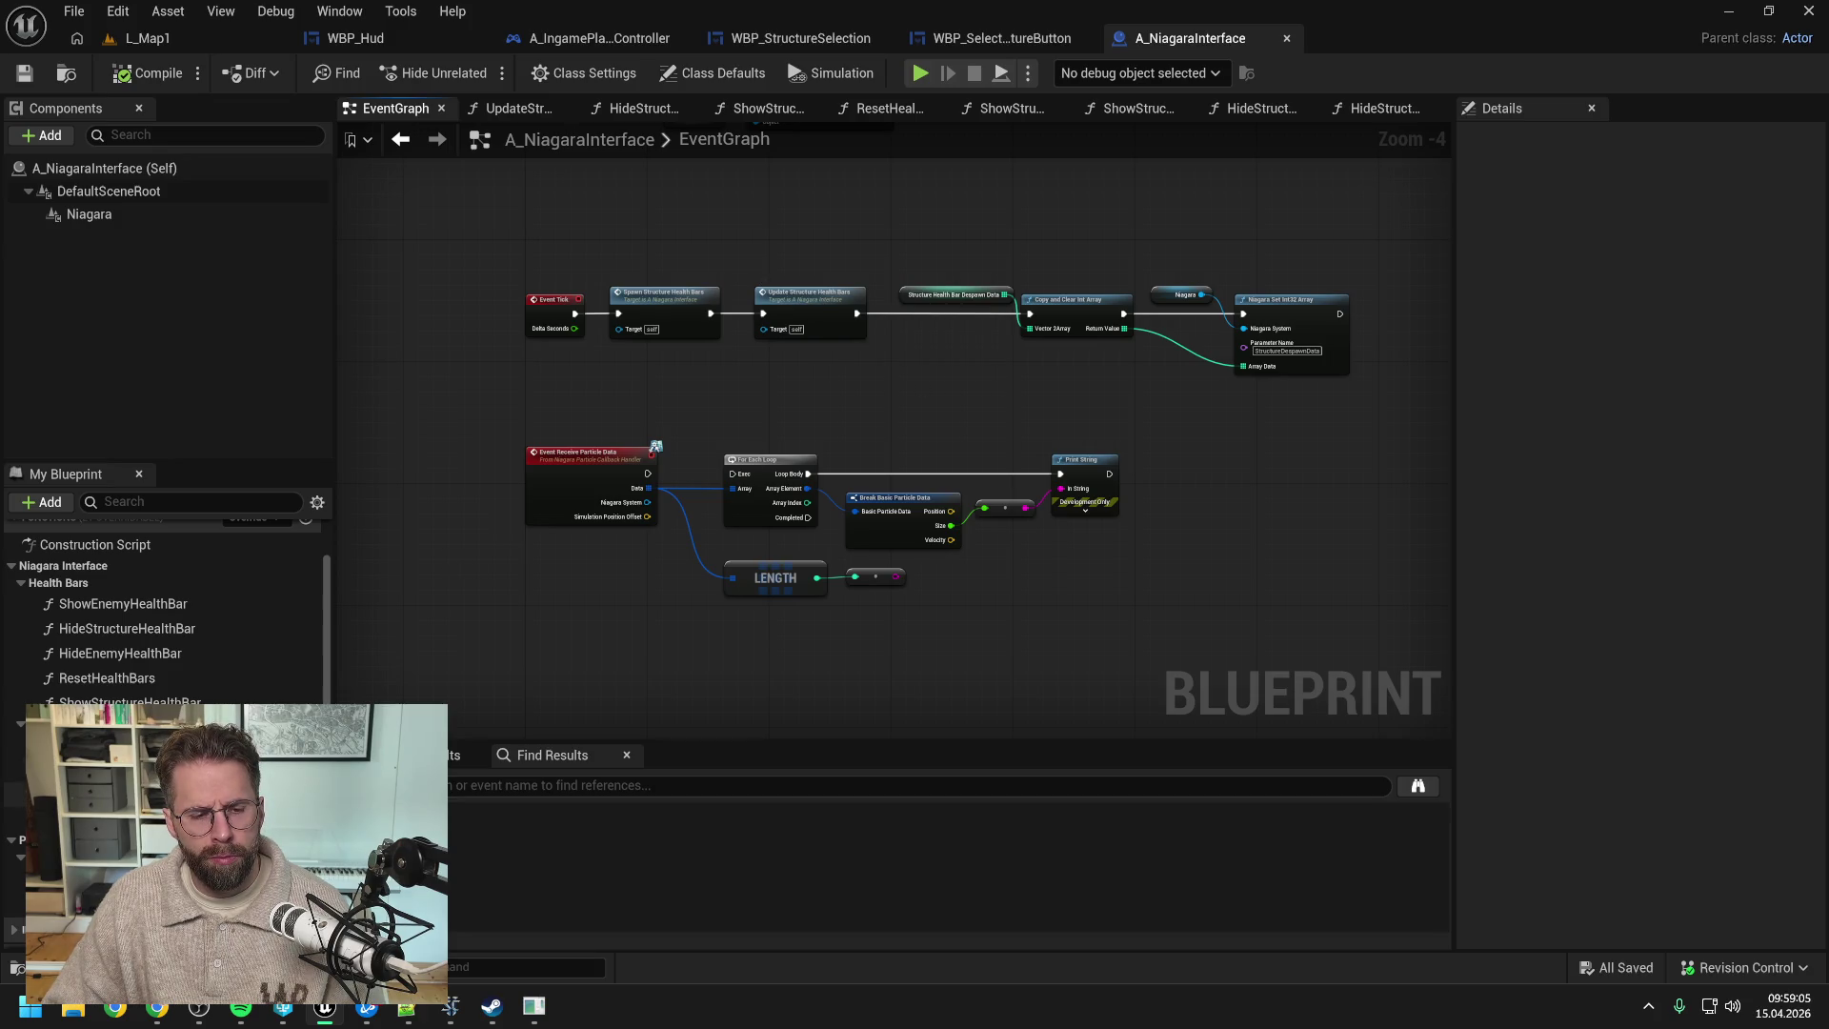
{"action": "scroll", "coordinate": [167, 591], "scroll_direction": "up", "scroll_amount": 3}
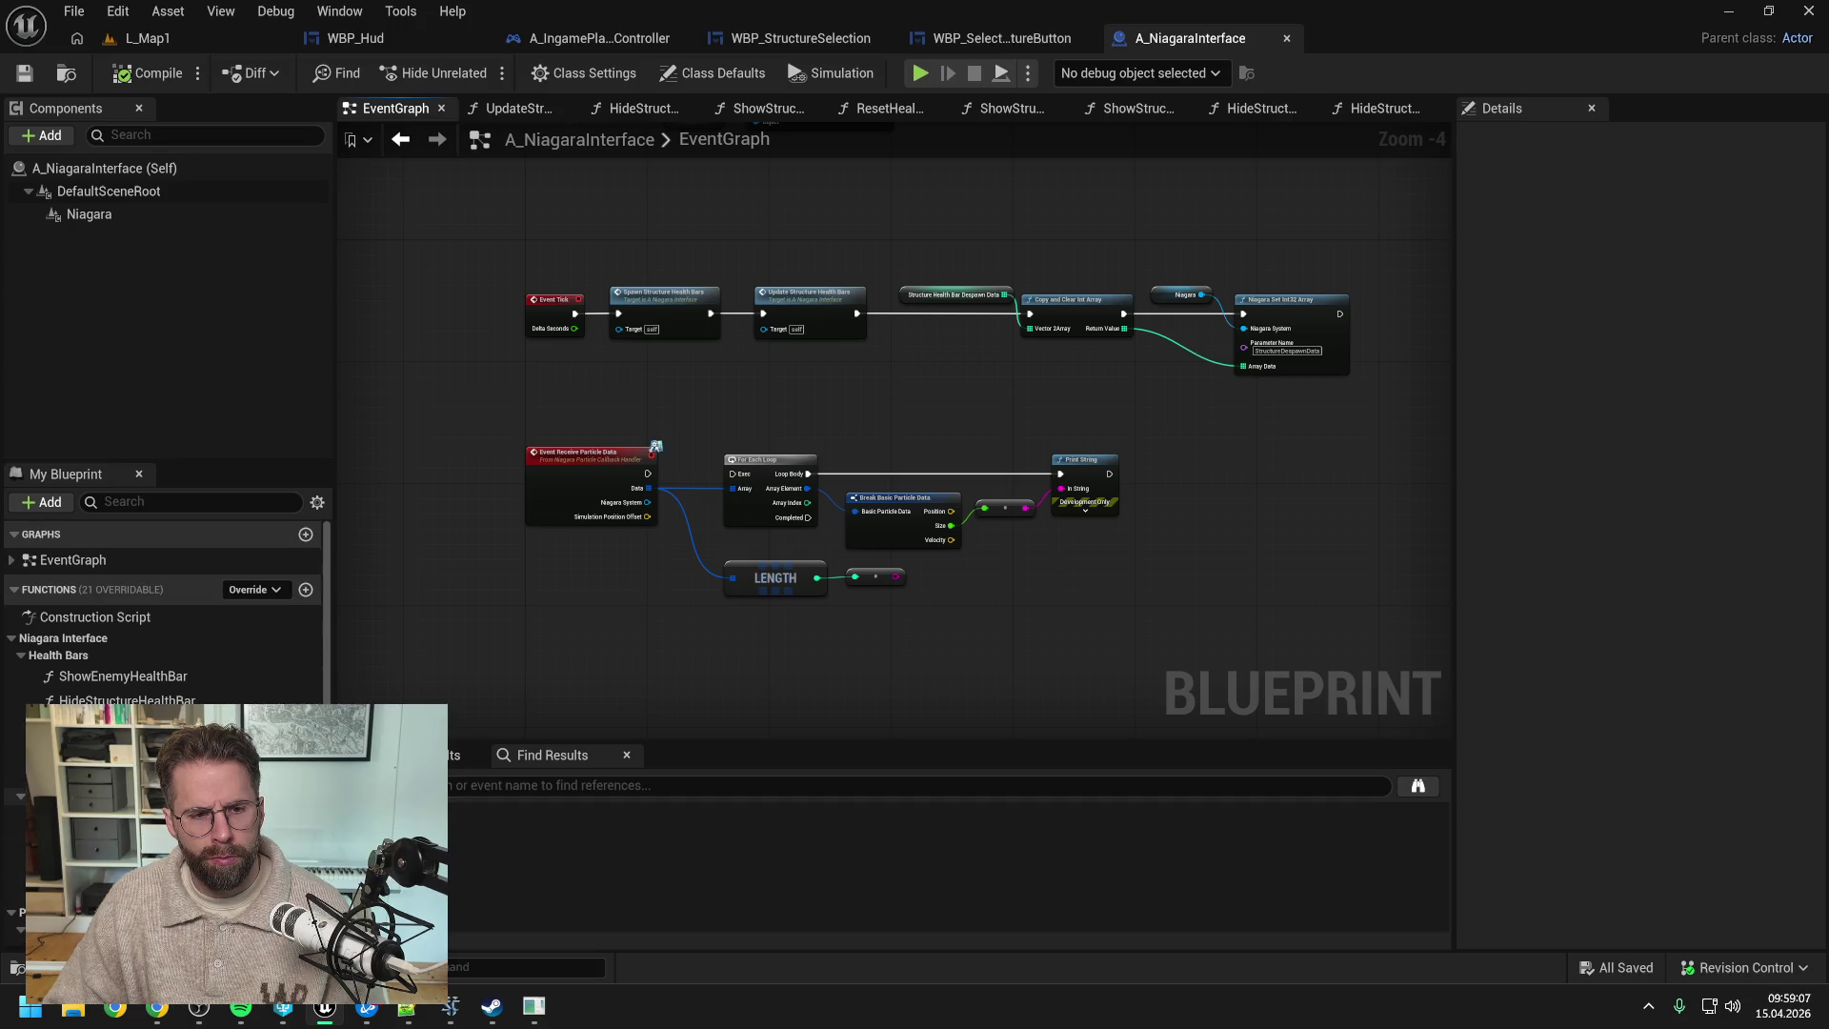
{"action": "left_click", "coordinate": [299, 589]}
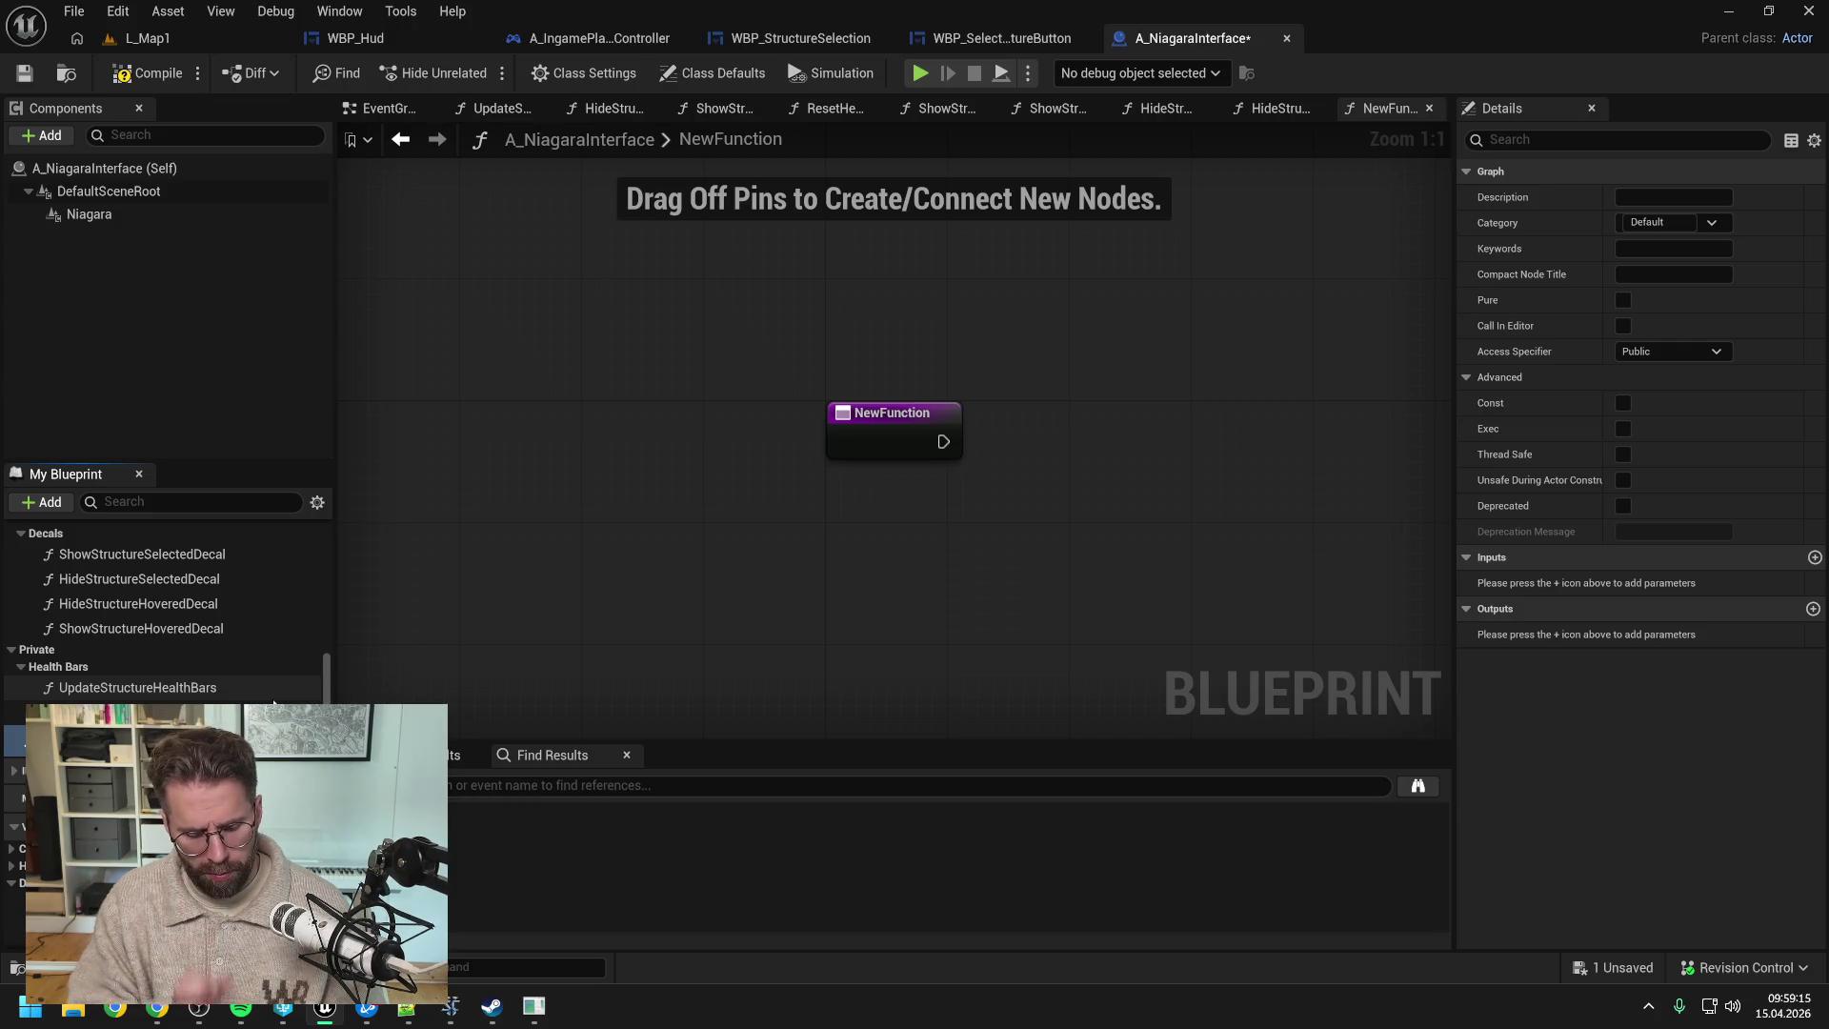
- Name the function ProcessStructureTick, file it under private Health Bars, and make it Private
{"action": "key", "text": "Return"}
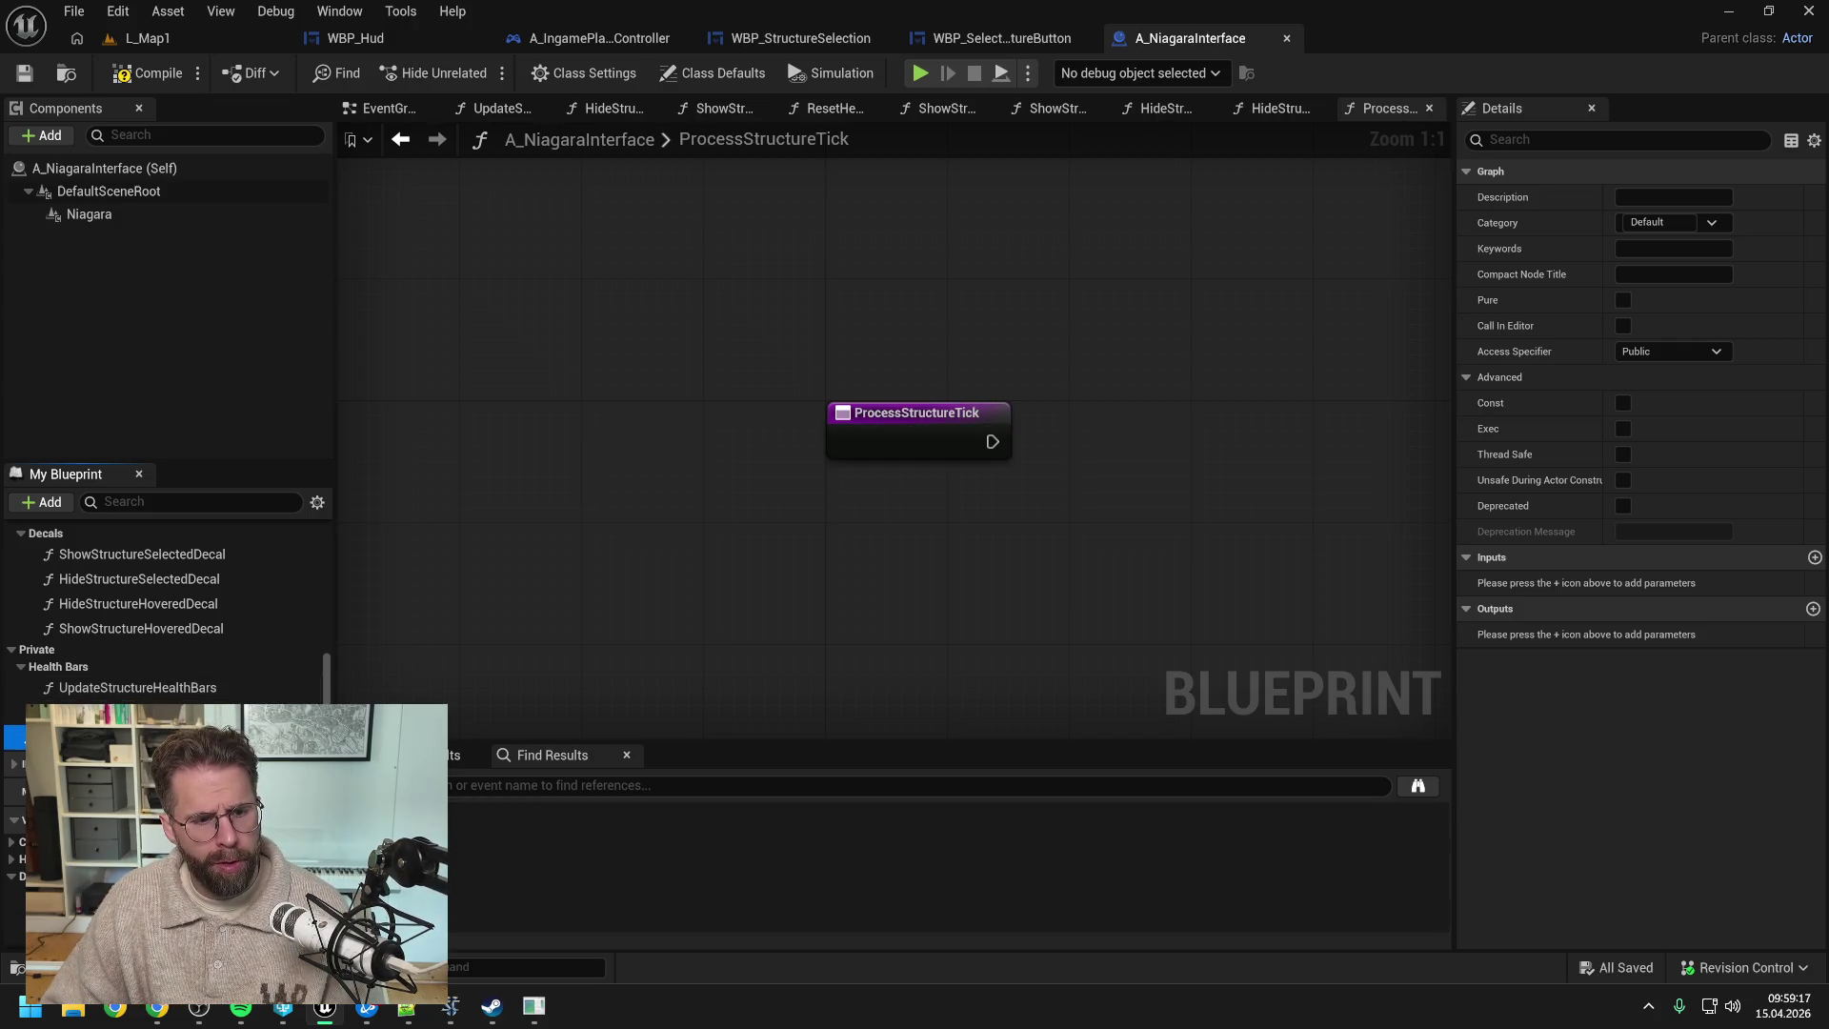
{"action": "left_click_drag", "start_coordinate": [274, 734], "coordinate": [89, 667]}
{"action": "key", "text": "ctrl+s"}
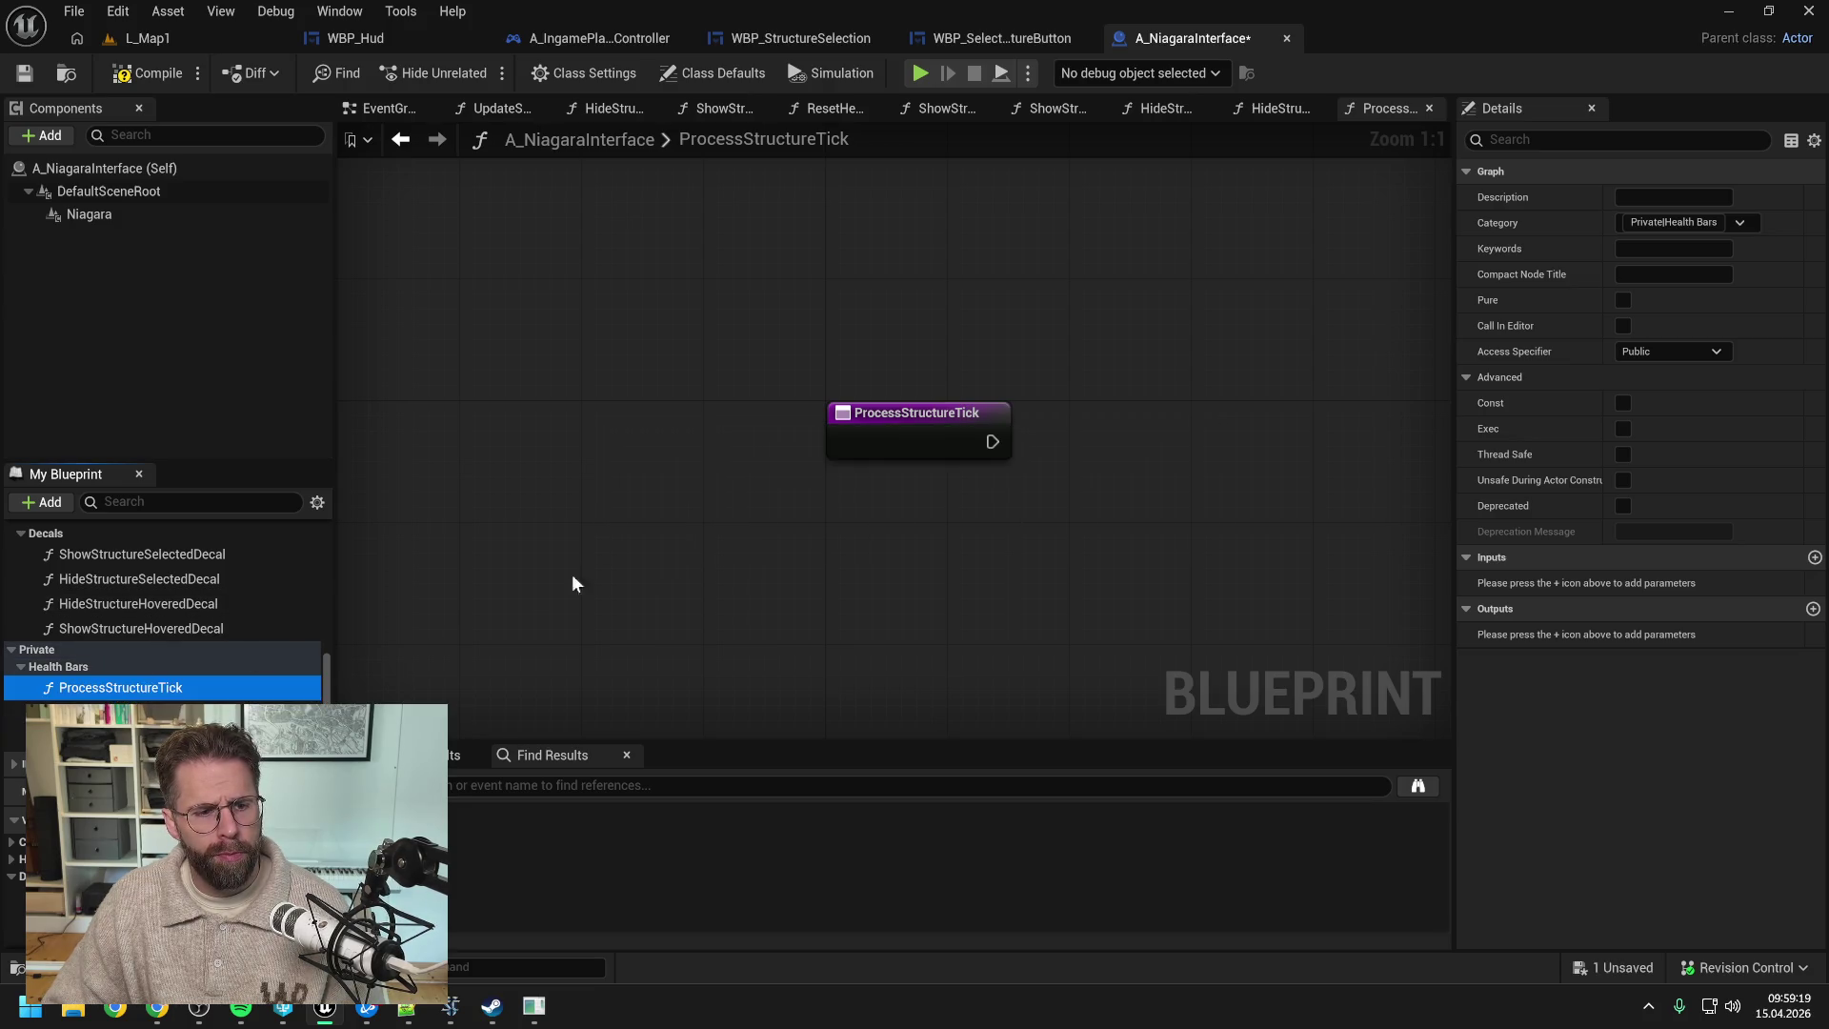
{"action": "left_click", "coordinate": [1668, 352]}
{"action": "left_click", "coordinate": [1639, 396]}
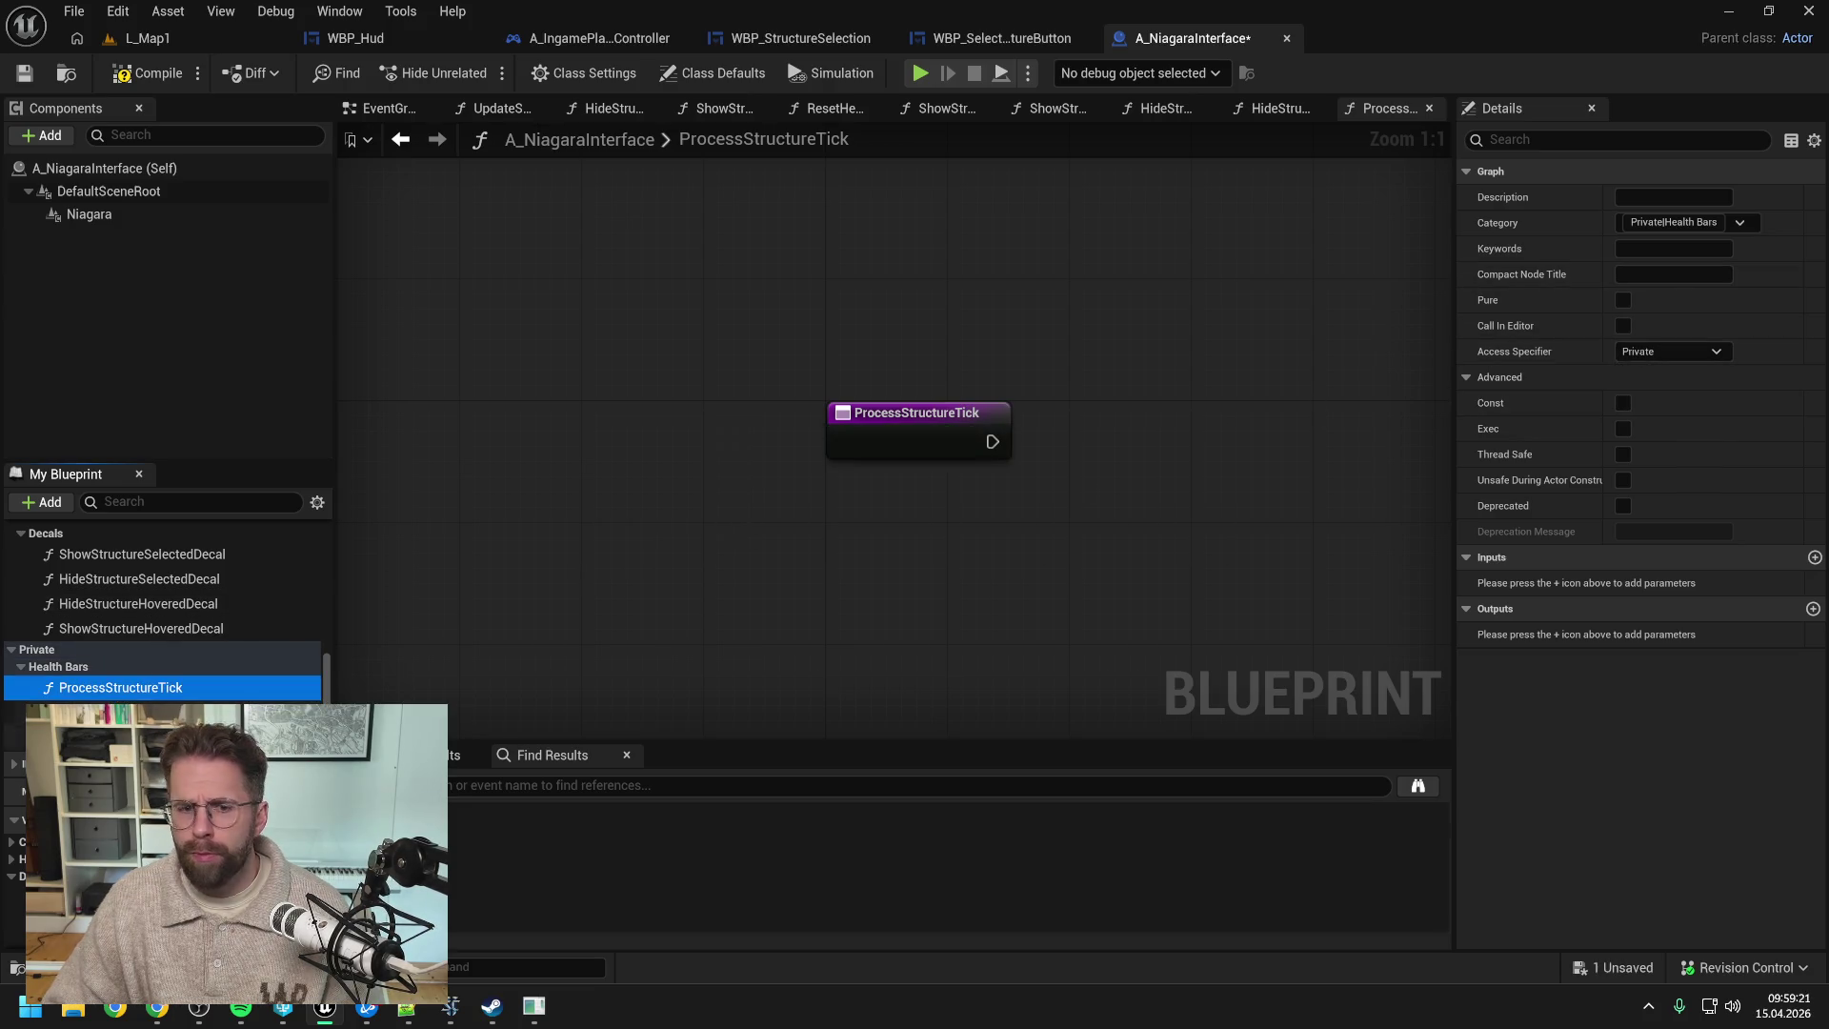
- Replace the EventGraph health bar chain with a ProcessStructureTick call wired after Event Tick
{"action": "left_click", "coordinate": [399, 140]}
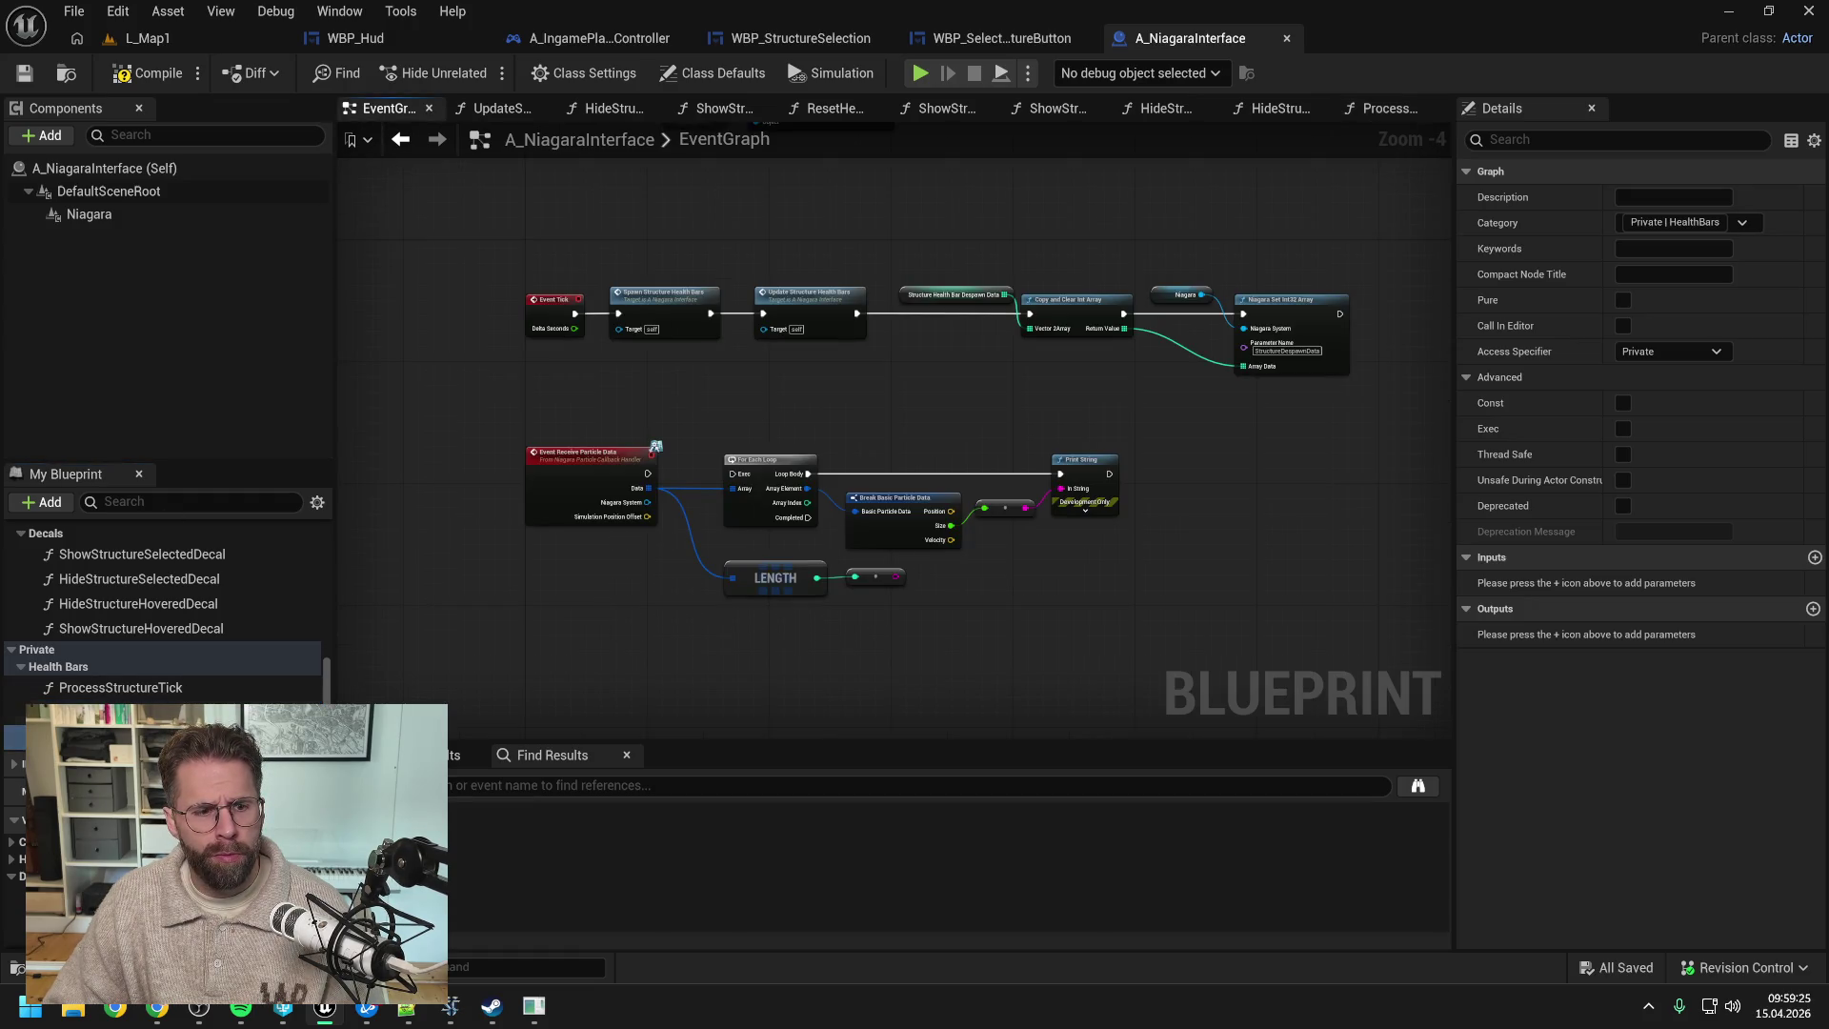
{"action": "left_click_drag", "start_coordinate": [106, 686], "coordinate": [705, 228]}
{"action": "mouse_move", "coordinate": [682, 351]}
{"action": "left_mouse_down"}
{"action": "mouse_move", "coordinate": [900, 240]}
{"action": "mouse_move", "coordinate": [1239, 340]}
{"action": "left_mouse_up"}
{"action": "key", "text": "Delete"}
{"action": "left_click_drag", "start_coordinate": [576, 313], "coordinate": [716, 253]}
{"action": "left_click_drag", "start_coordinate": [758, 234], "coordinate": [689, 294]}
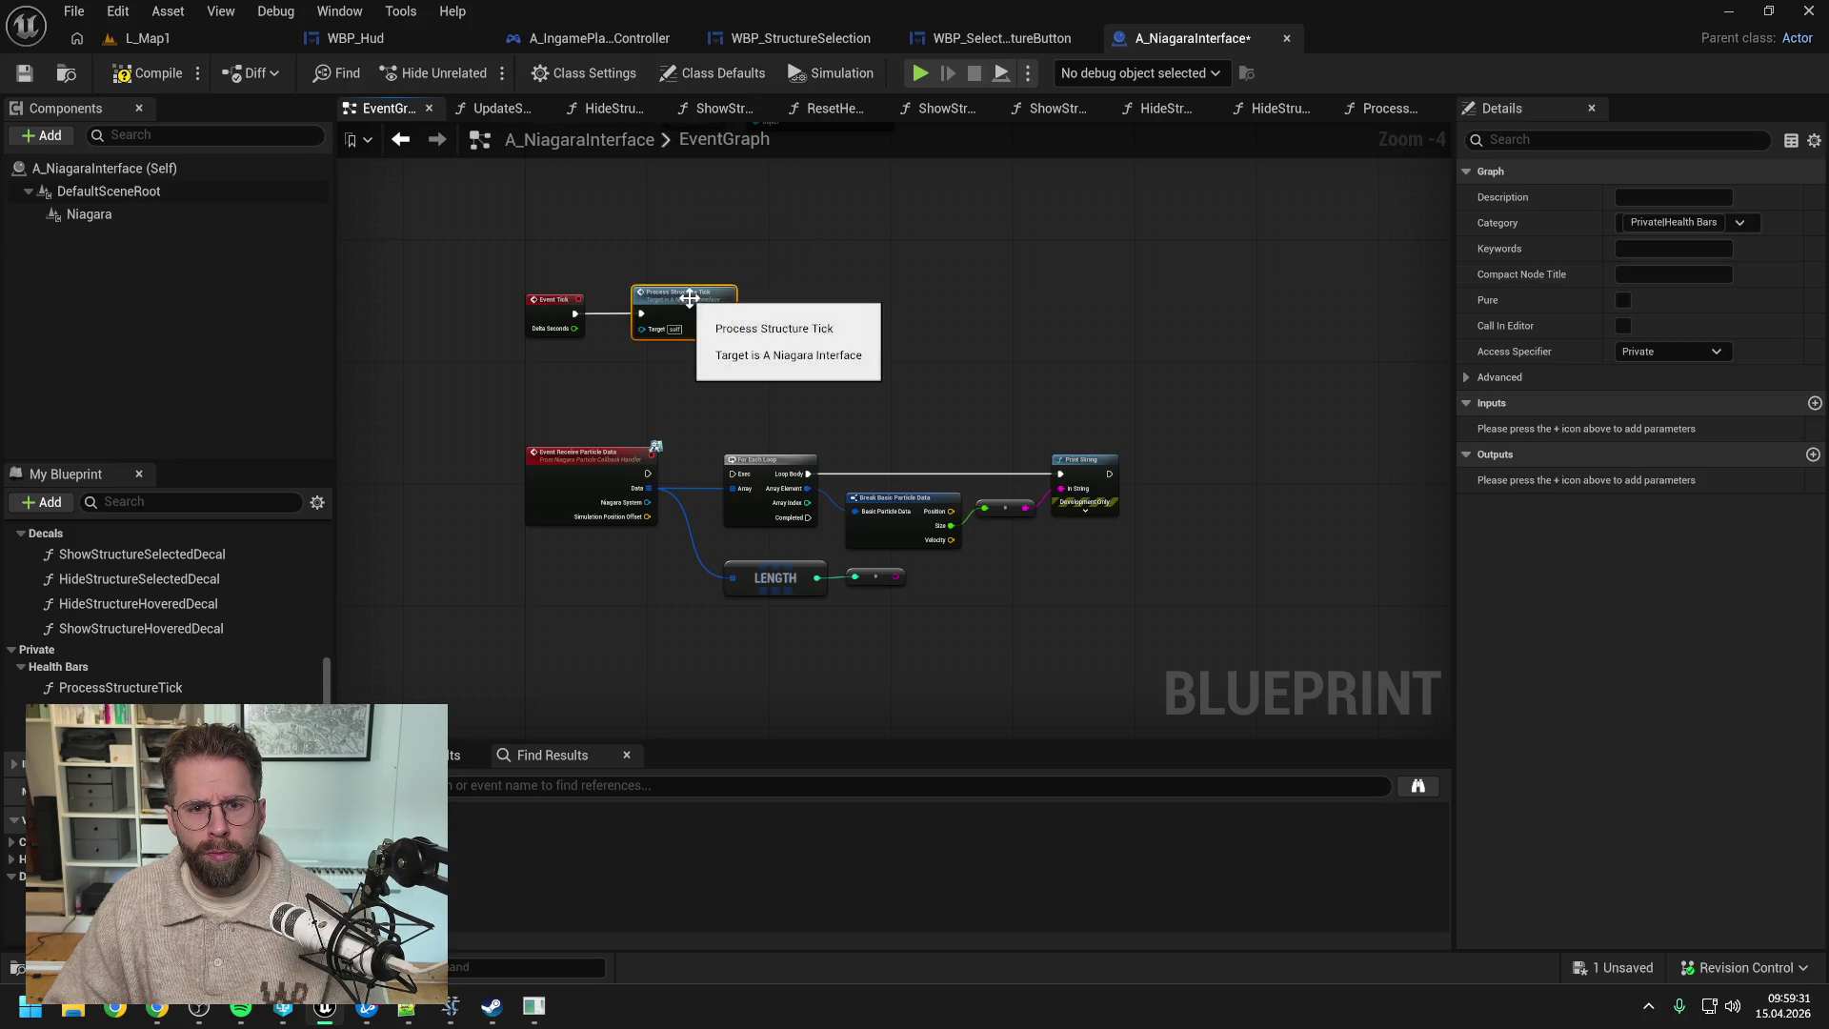
- Paste the health bar chain into ProcessStructureTick, wire it to the entry node, and save
{"action": "double_click", "coordinate": [689, 294]}
{"action": "key", "text": "ctrl+v"}
{"action": "left_click_drag", "start_coordinate": [902, 404], "coordinate": [947, 397]}
{"action": "left_click_drag", "start_coordinate": [644, 421], "coordinate": [704, 420]}
{"action": "left_click", "coordinate": [789, 318]}
{"action": "key", "text": "ctrl+s"}
- Duplicate ProcessStructureTick and rename the original to ProcessStructureHealthBarTick, then save
{"action": "left_click", "coordinate": [175, 684]}
{"action": "key", "text": "ctrl+d"}
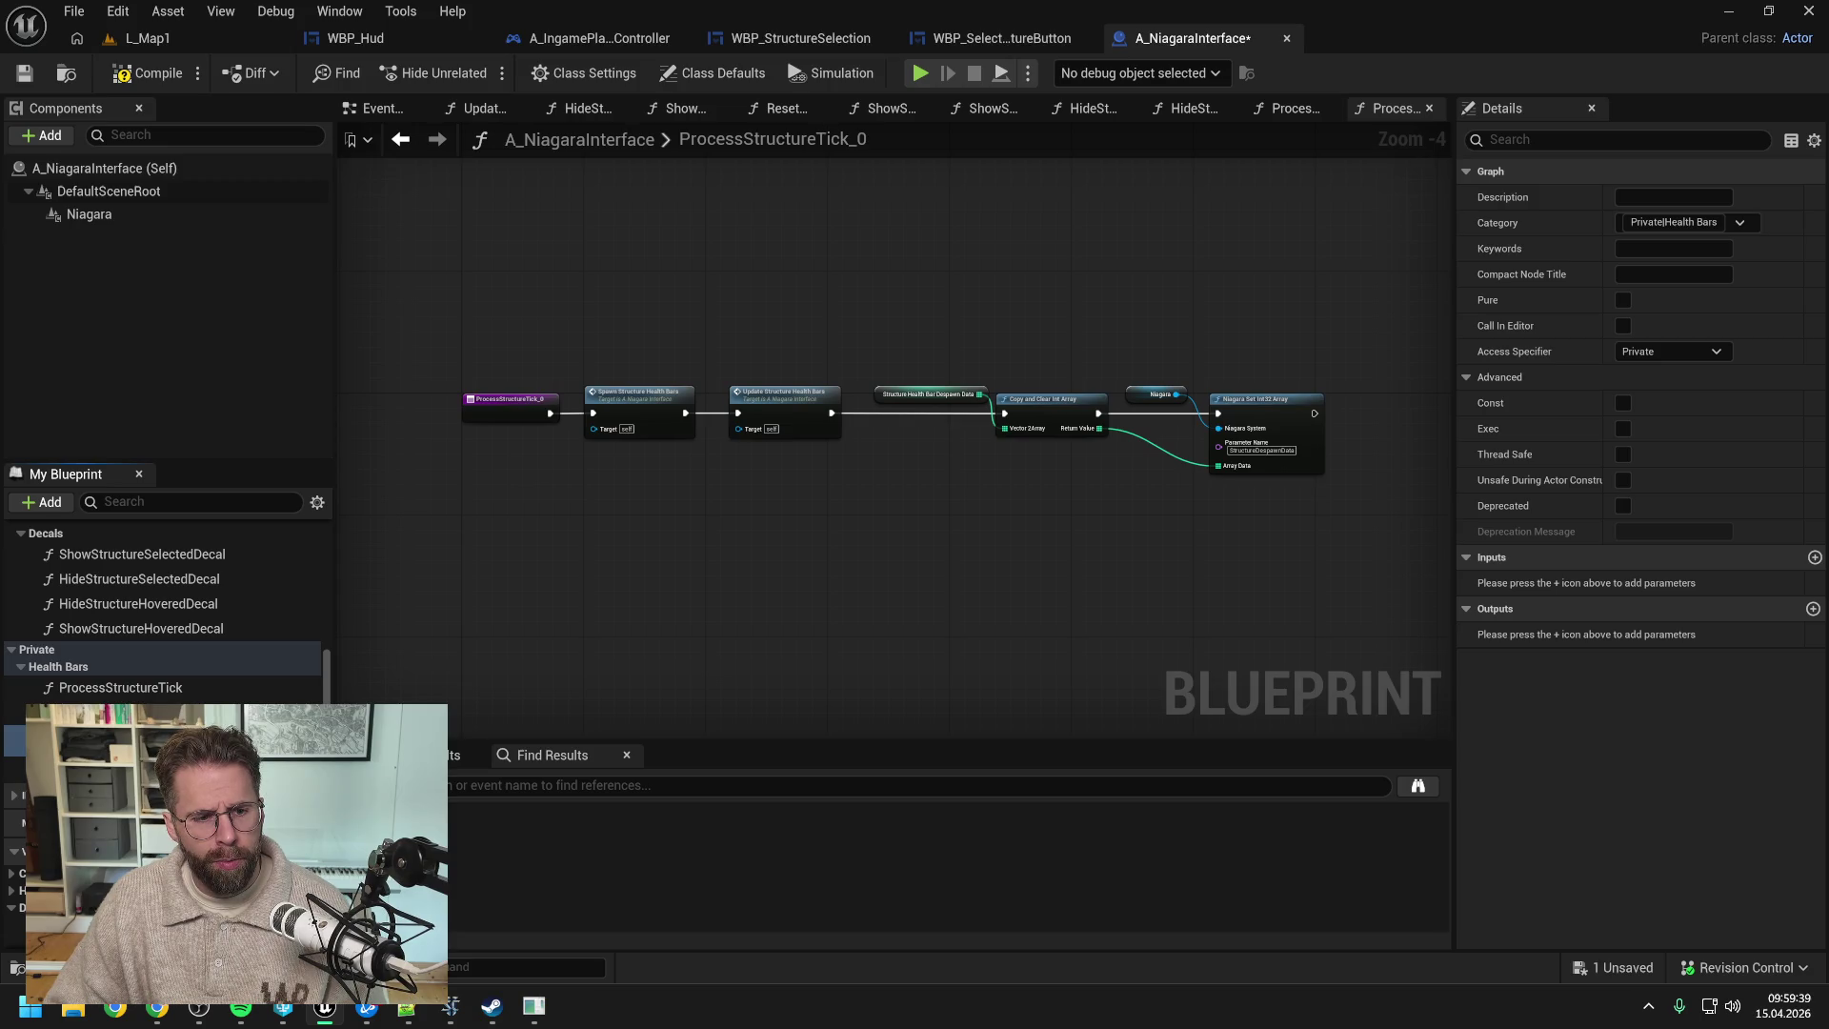
{"action": "left_click", "coordinate": [176, 686]}
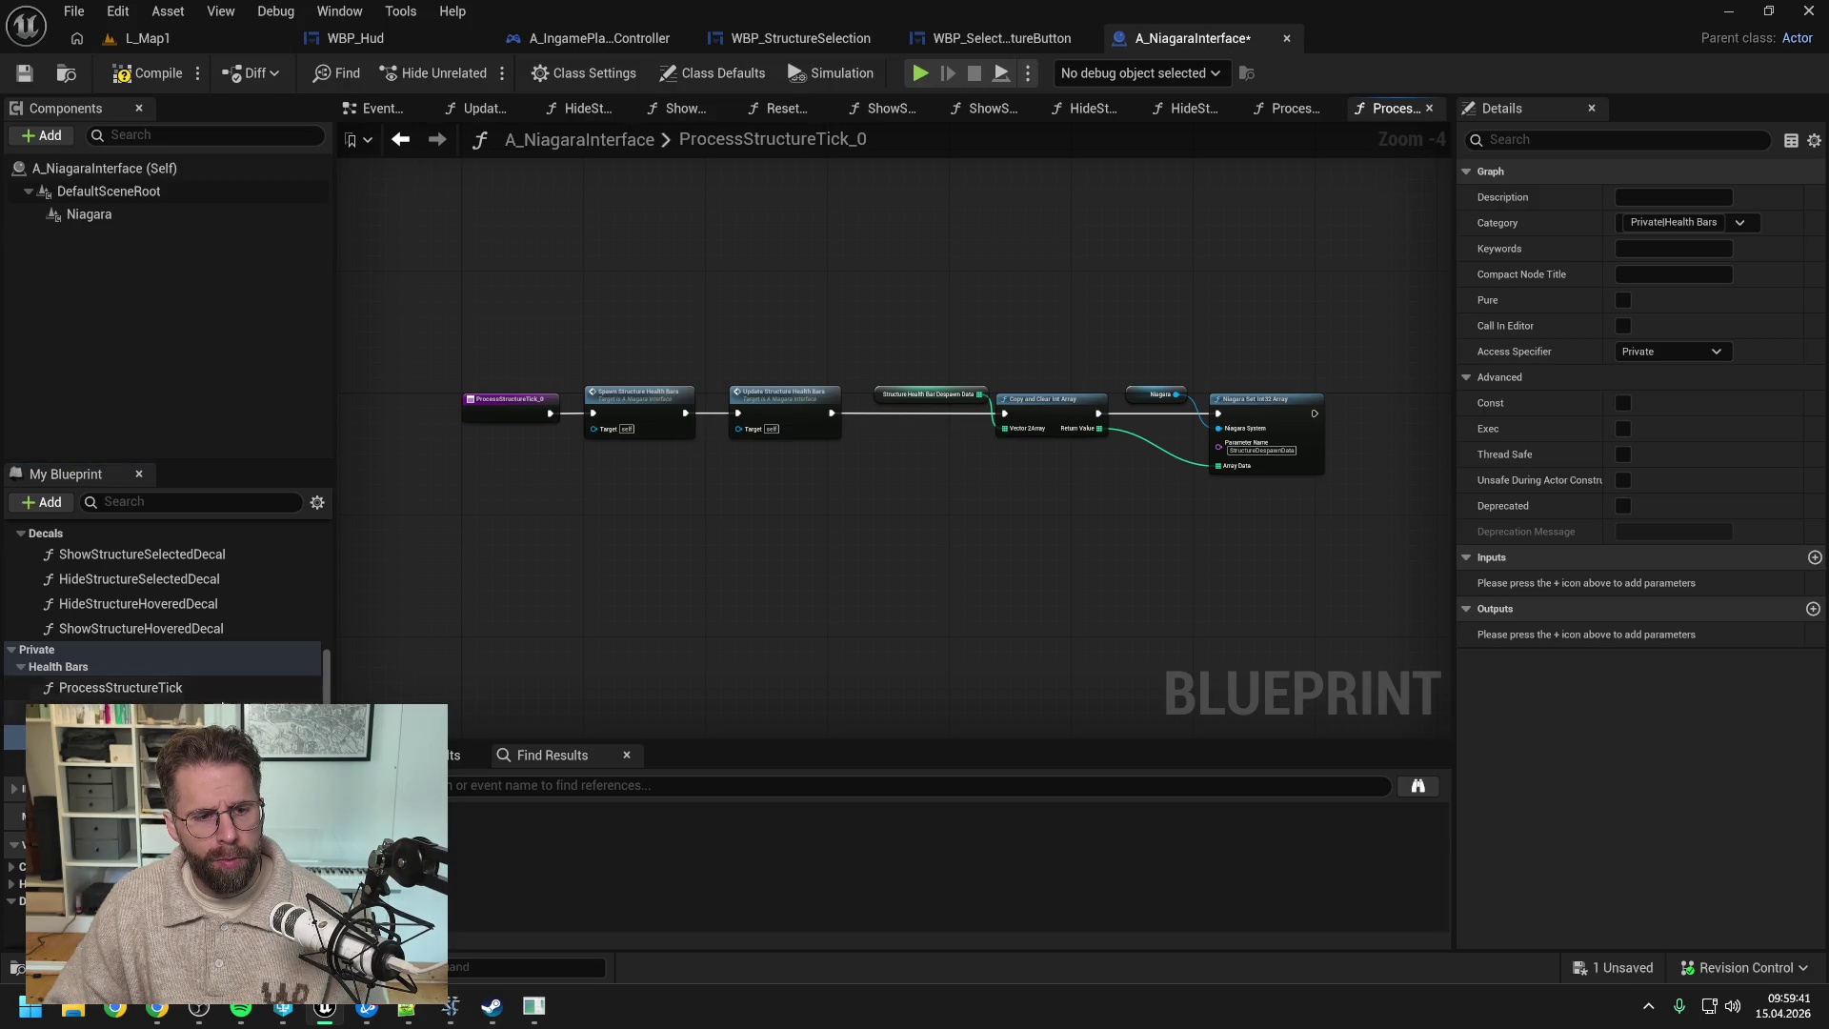
{"action": "key", "text": "F2"}
{"action": "left_click", "coordinate": [165, 690]}
{"action": "type", "text": "Health Bar"}
{"action": "key", "text": "Return"}
{"action": "key", "text": "ctrl+s"}
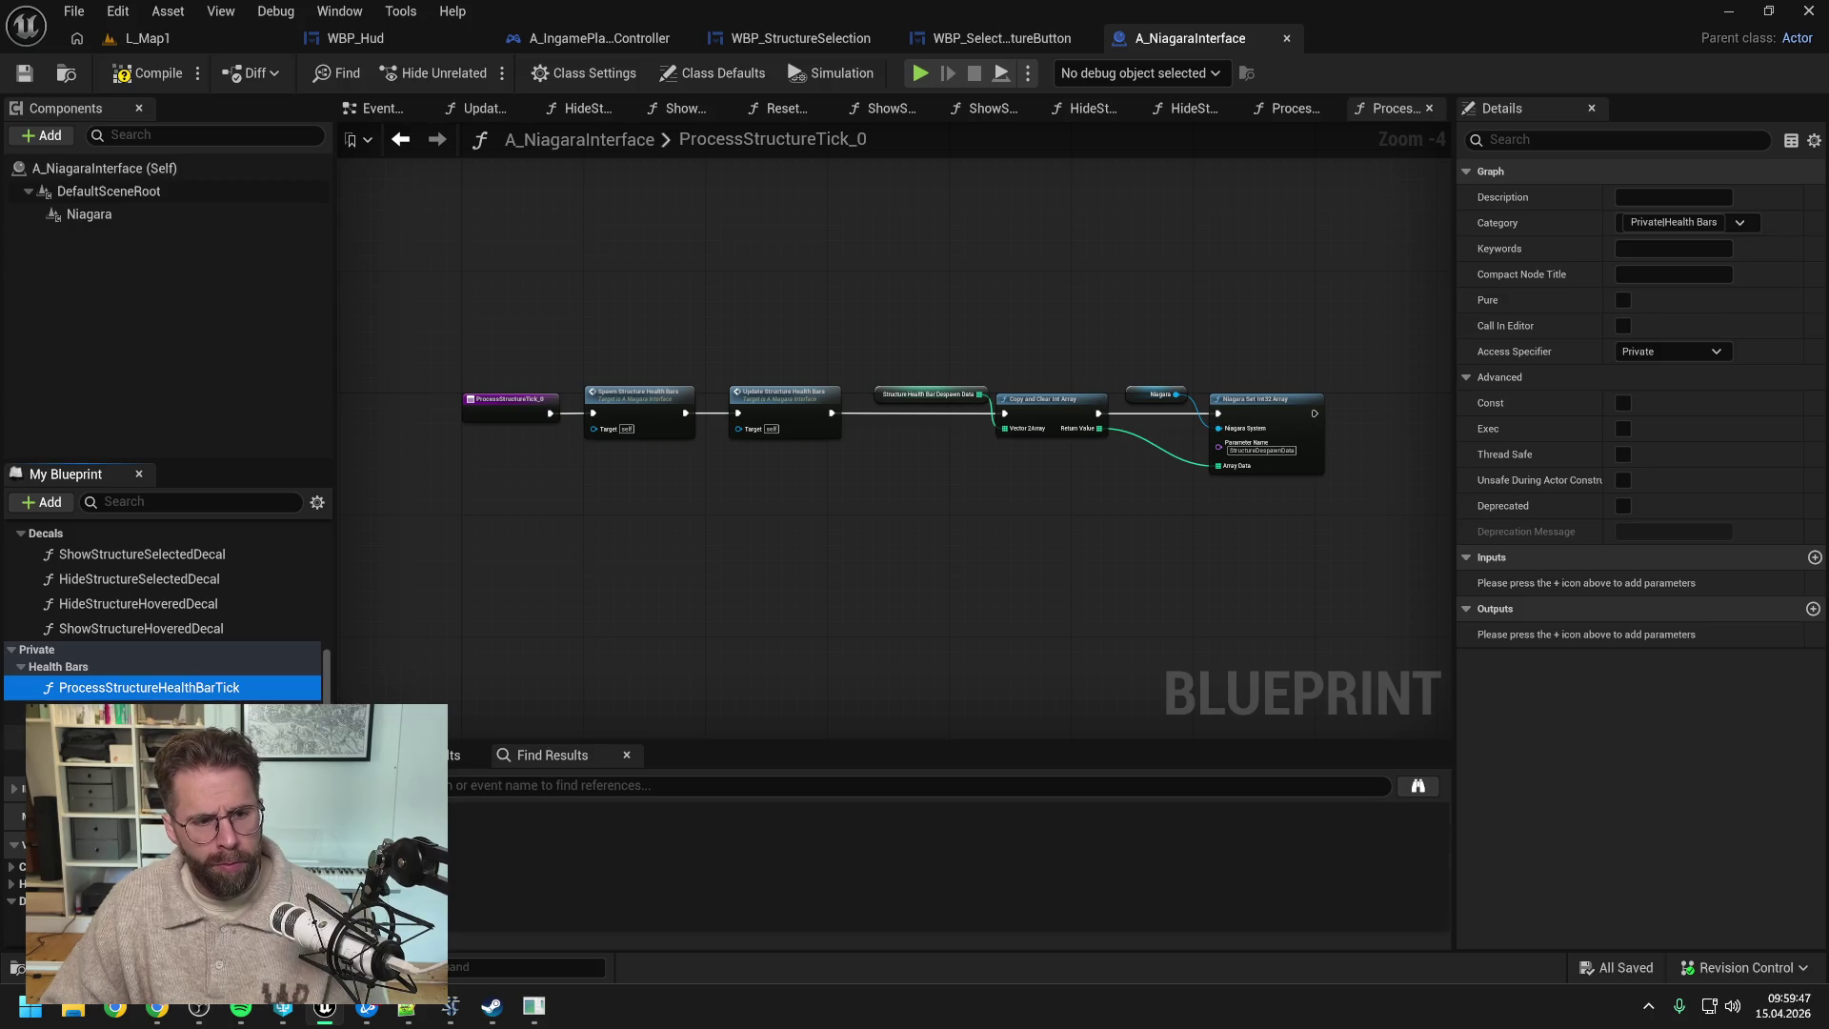
{"action": "left_click", "coordinate": [143, 740]}
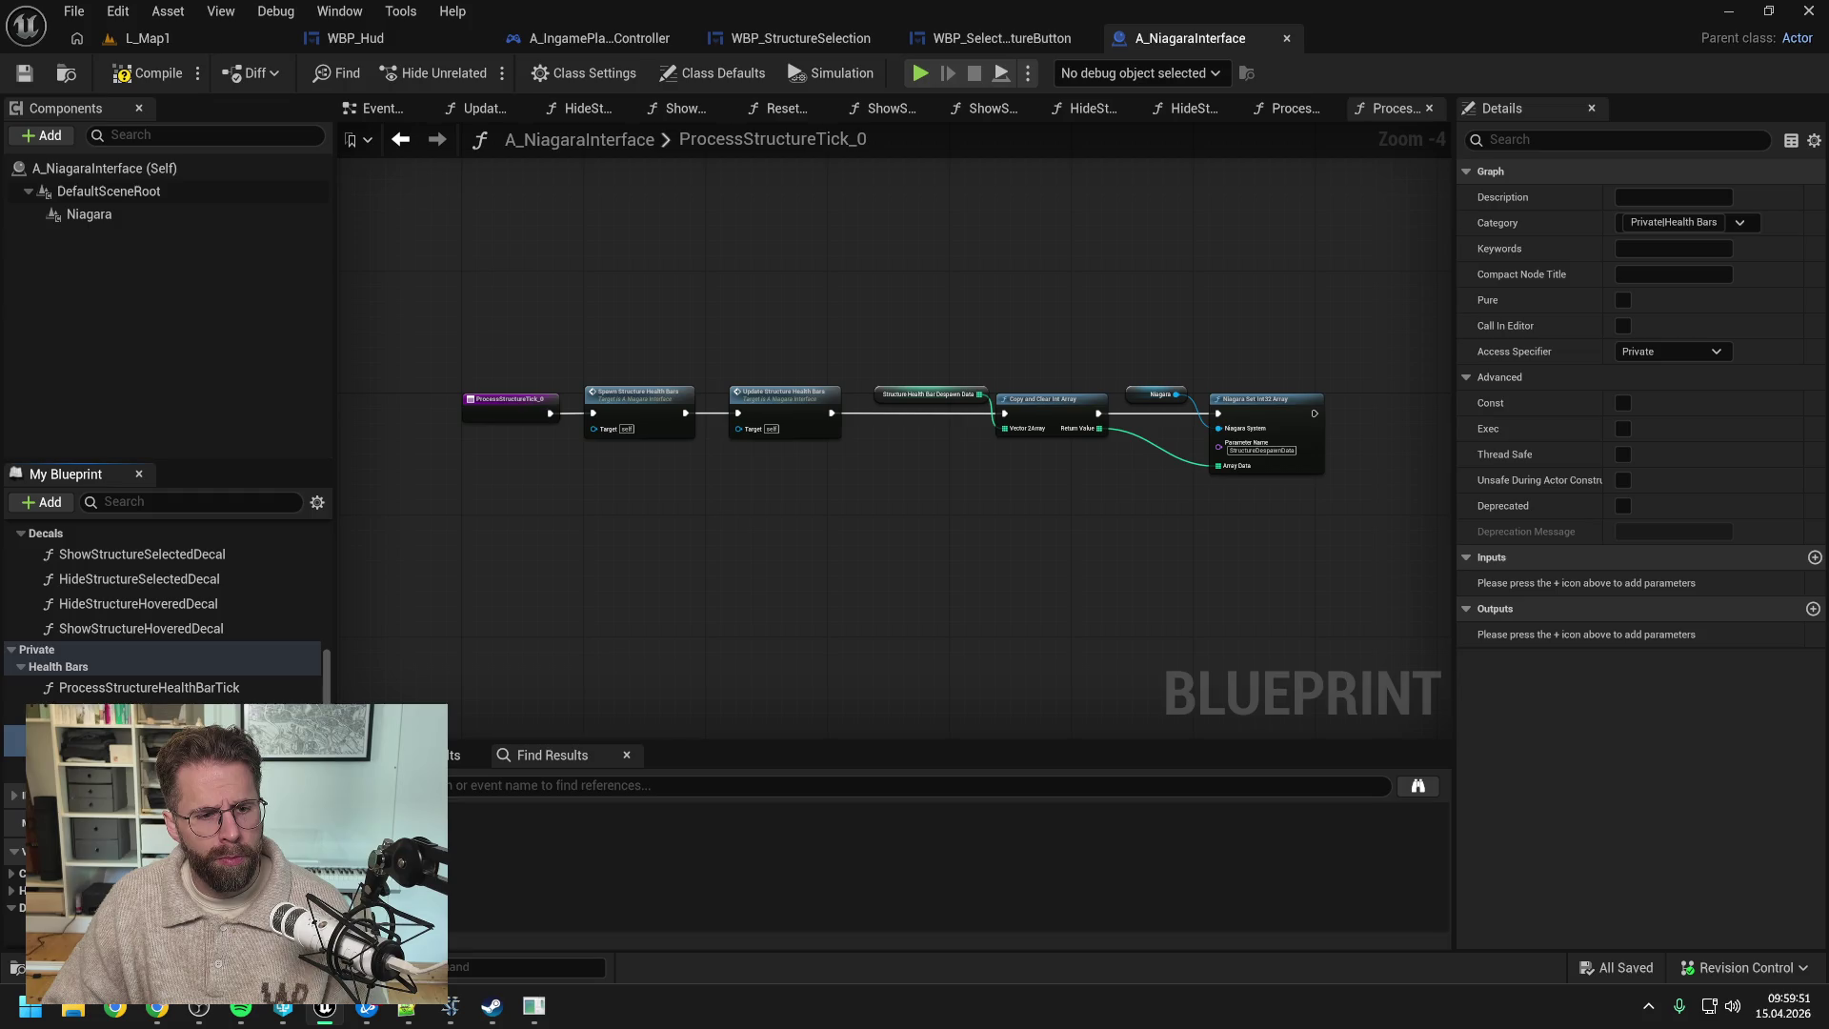
- Name the duplicate ProcessStructureDecalTick and set its category to Private|Decals, then save
{"action": "key", "text": "Return"}
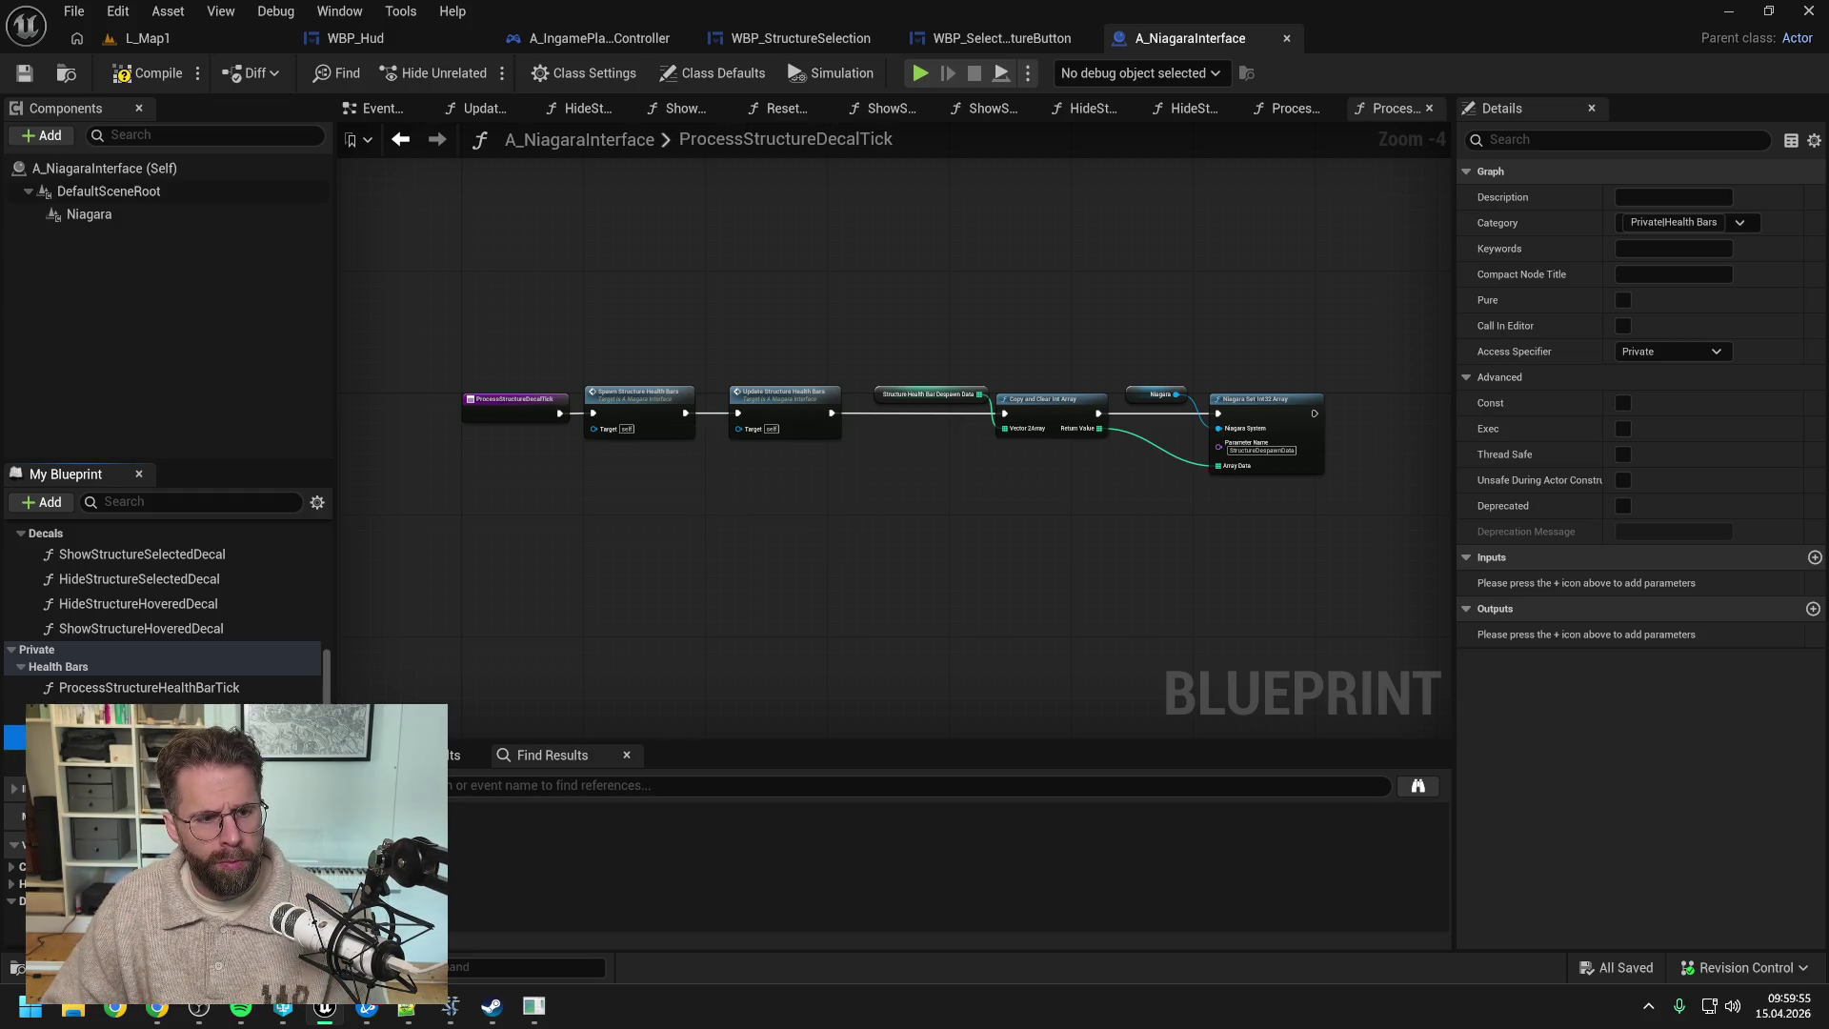
{"action": "left_click_drag", "start_coordinate": [106, 681], "coordinate": [57, 538]}
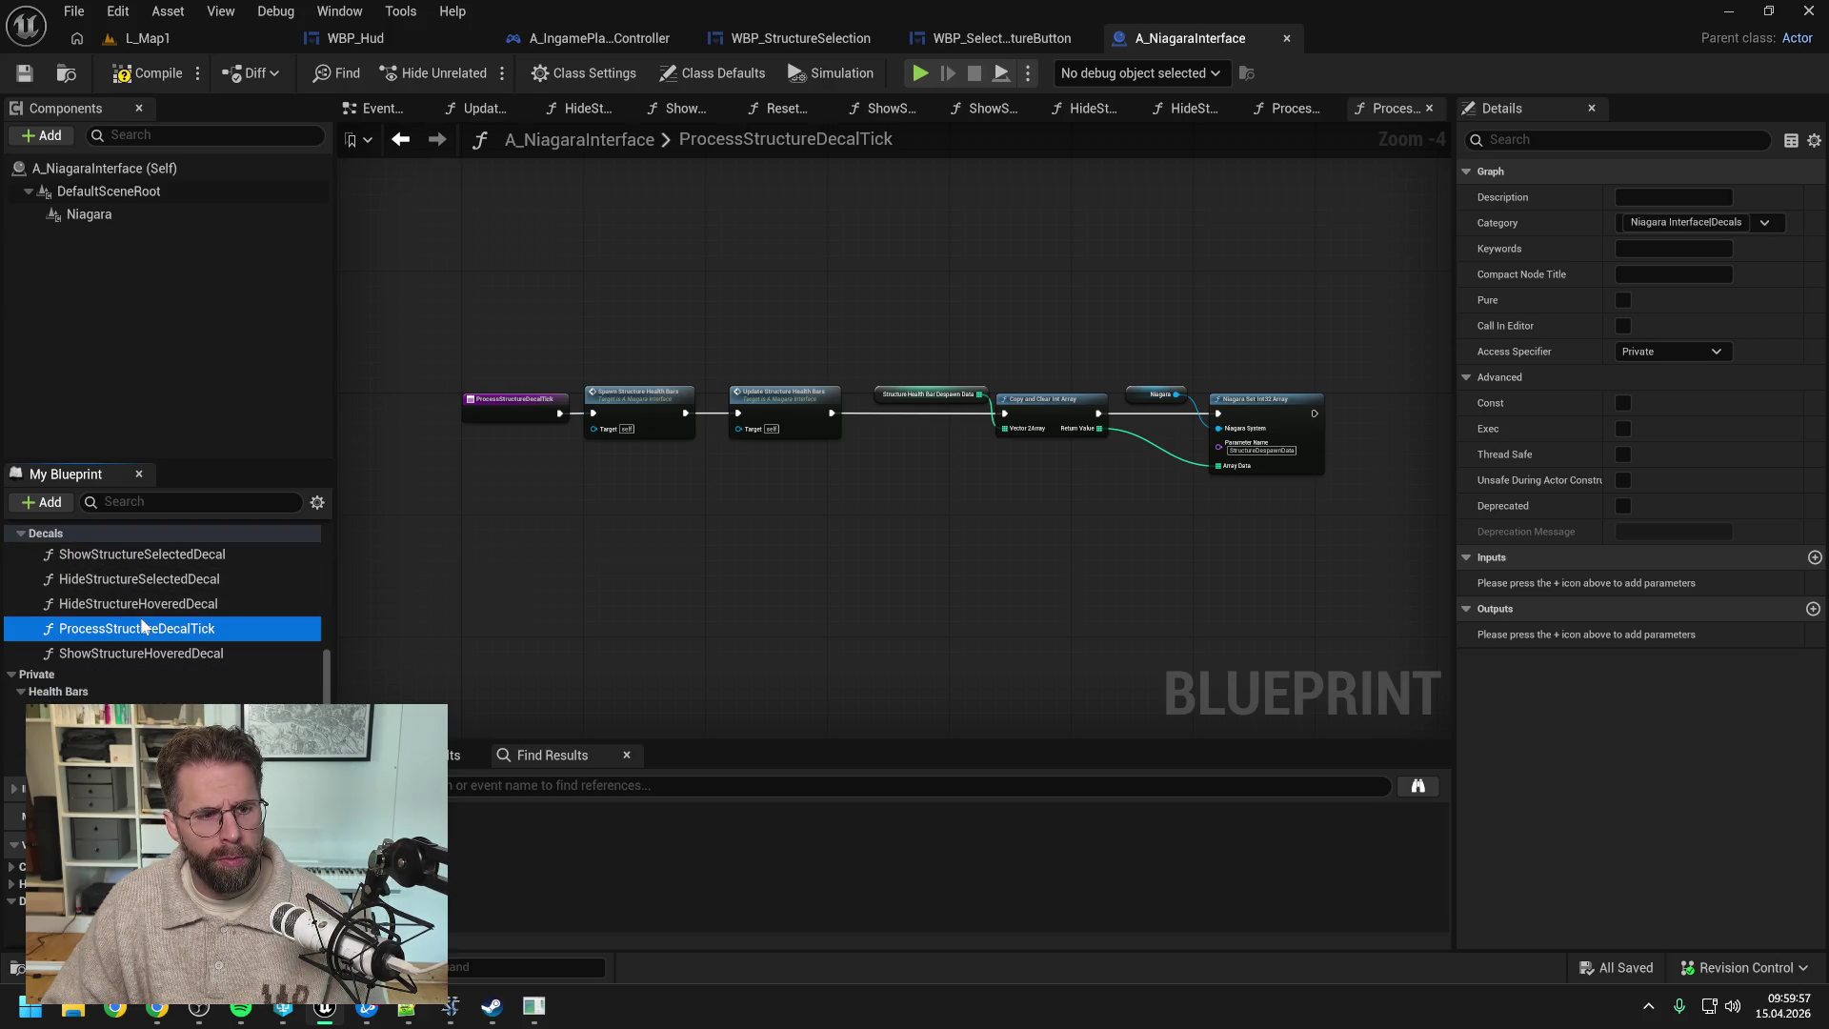
{"action": "left_click_drag", "start_coordinate": [143, 636], "coordinate": [59, 691]}
{"action": "left_click", "coordinate": [1667, 222]}
{"action": "left_click", "coordinate": [1668, 222]}
{"action": "key", "text": "shift+End"}
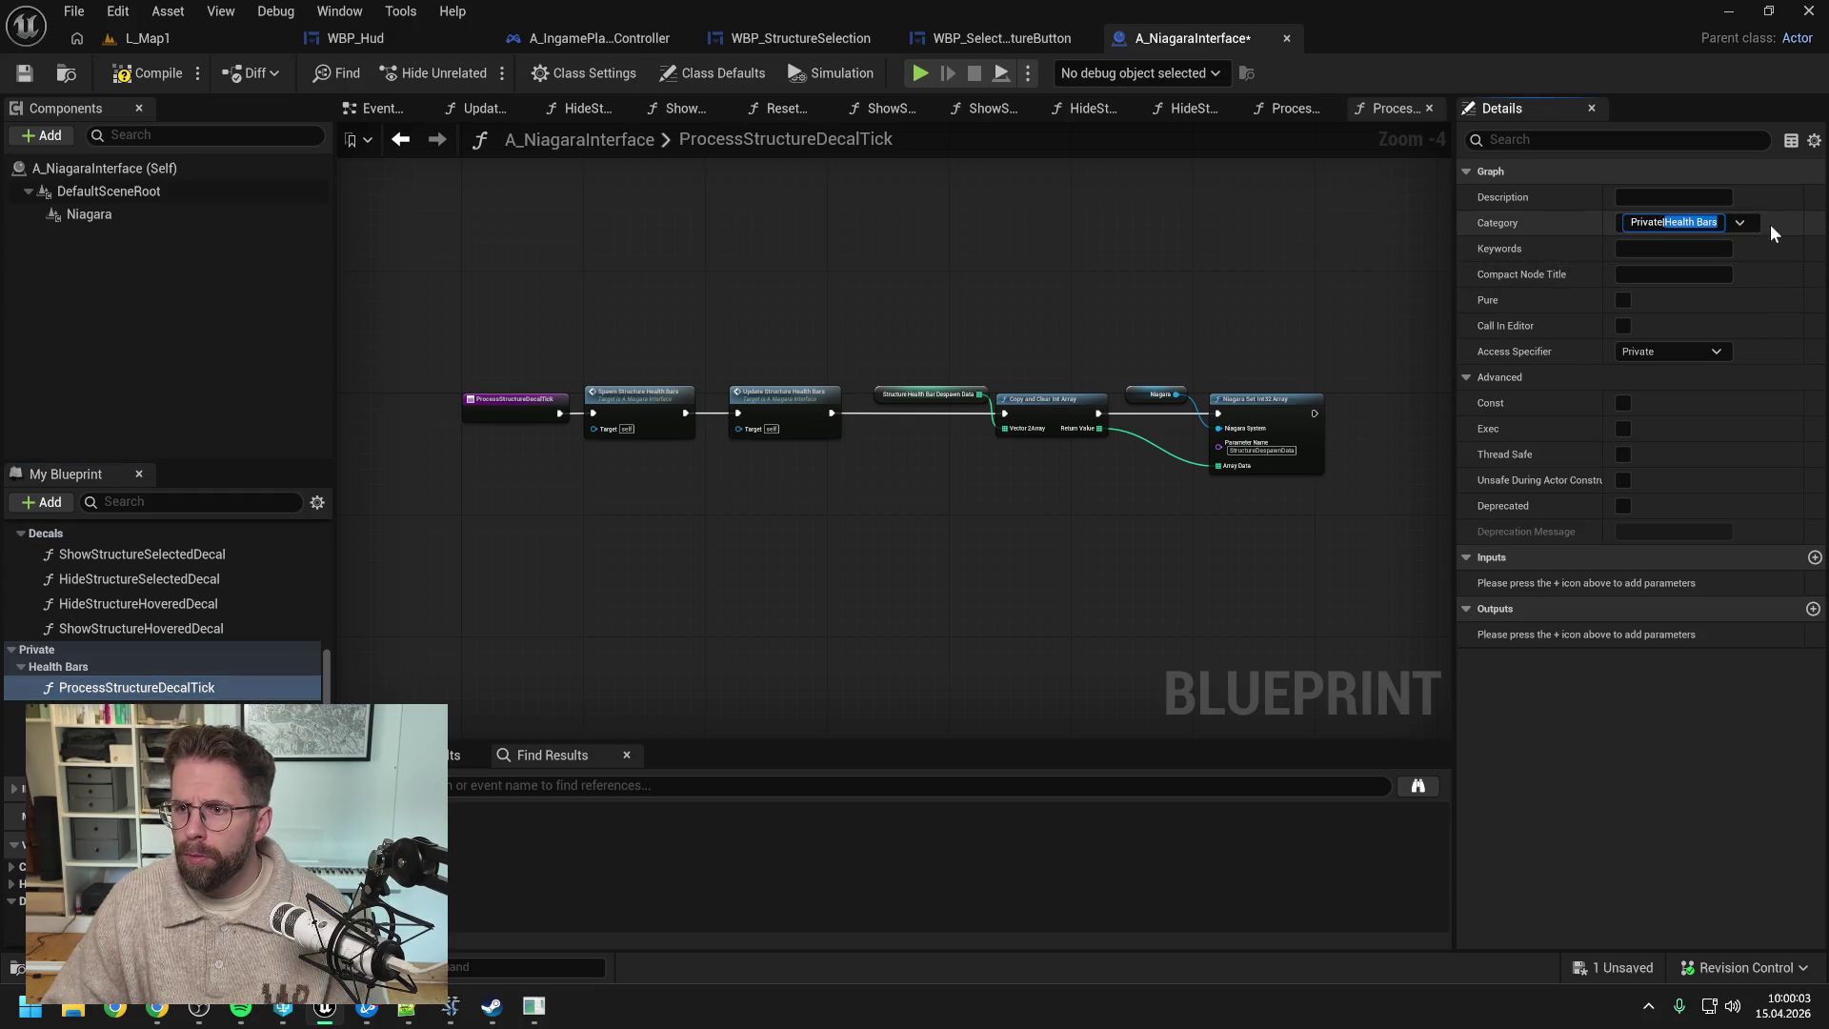
{"action": "type", "text": "Decals"}
{"action": "key", "text": "Return"}
{"action": "key", "text": "ctrl+s"}
- Call ProcessStructureDecalTick in Event Tick right after the health bar tick
{"action": "left_click_drag", "start_coordinate": [95, 687], "coordinate": [57, 669]}
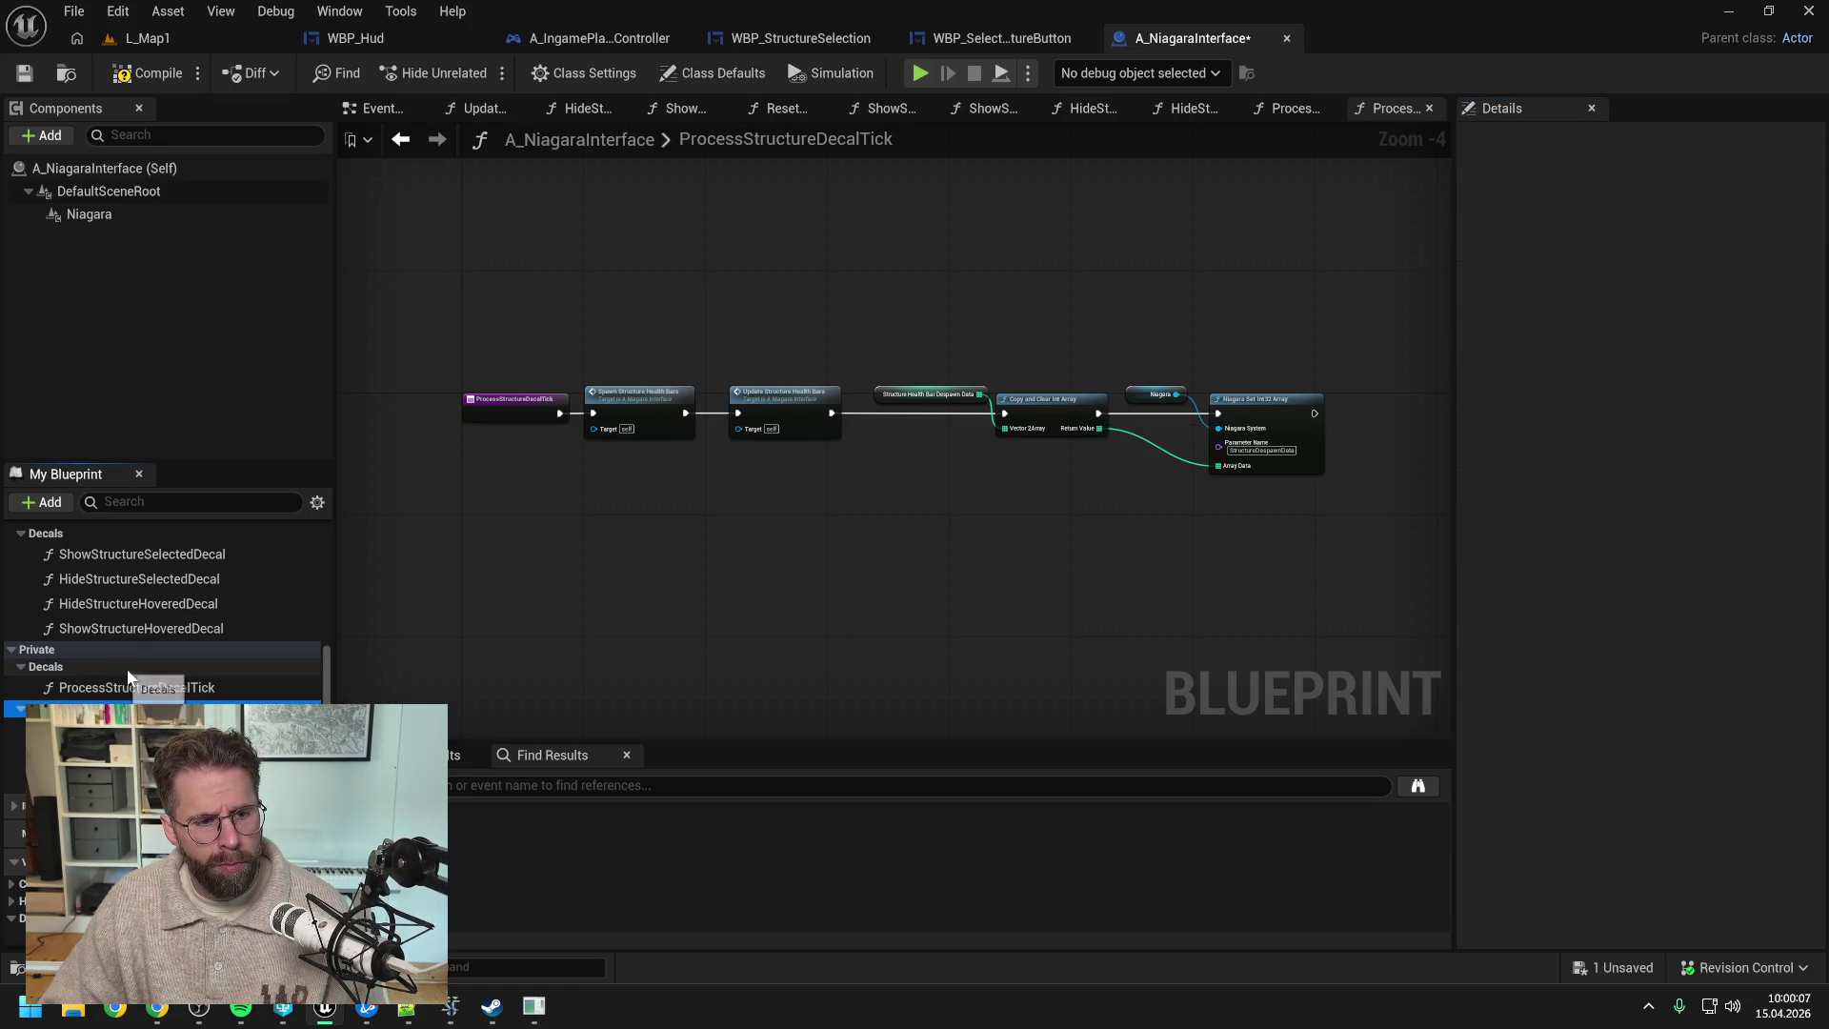
{"action": "scroll", "coordinate": [143, 665], "scroll_direction": "up", "scroll_amount": 3}
{"action": "scroll", "coordinate": [147, 667], "scroll_direction": "down", "scroll_amount": 2}
{"action": "key", "text": "ctrl+s"}
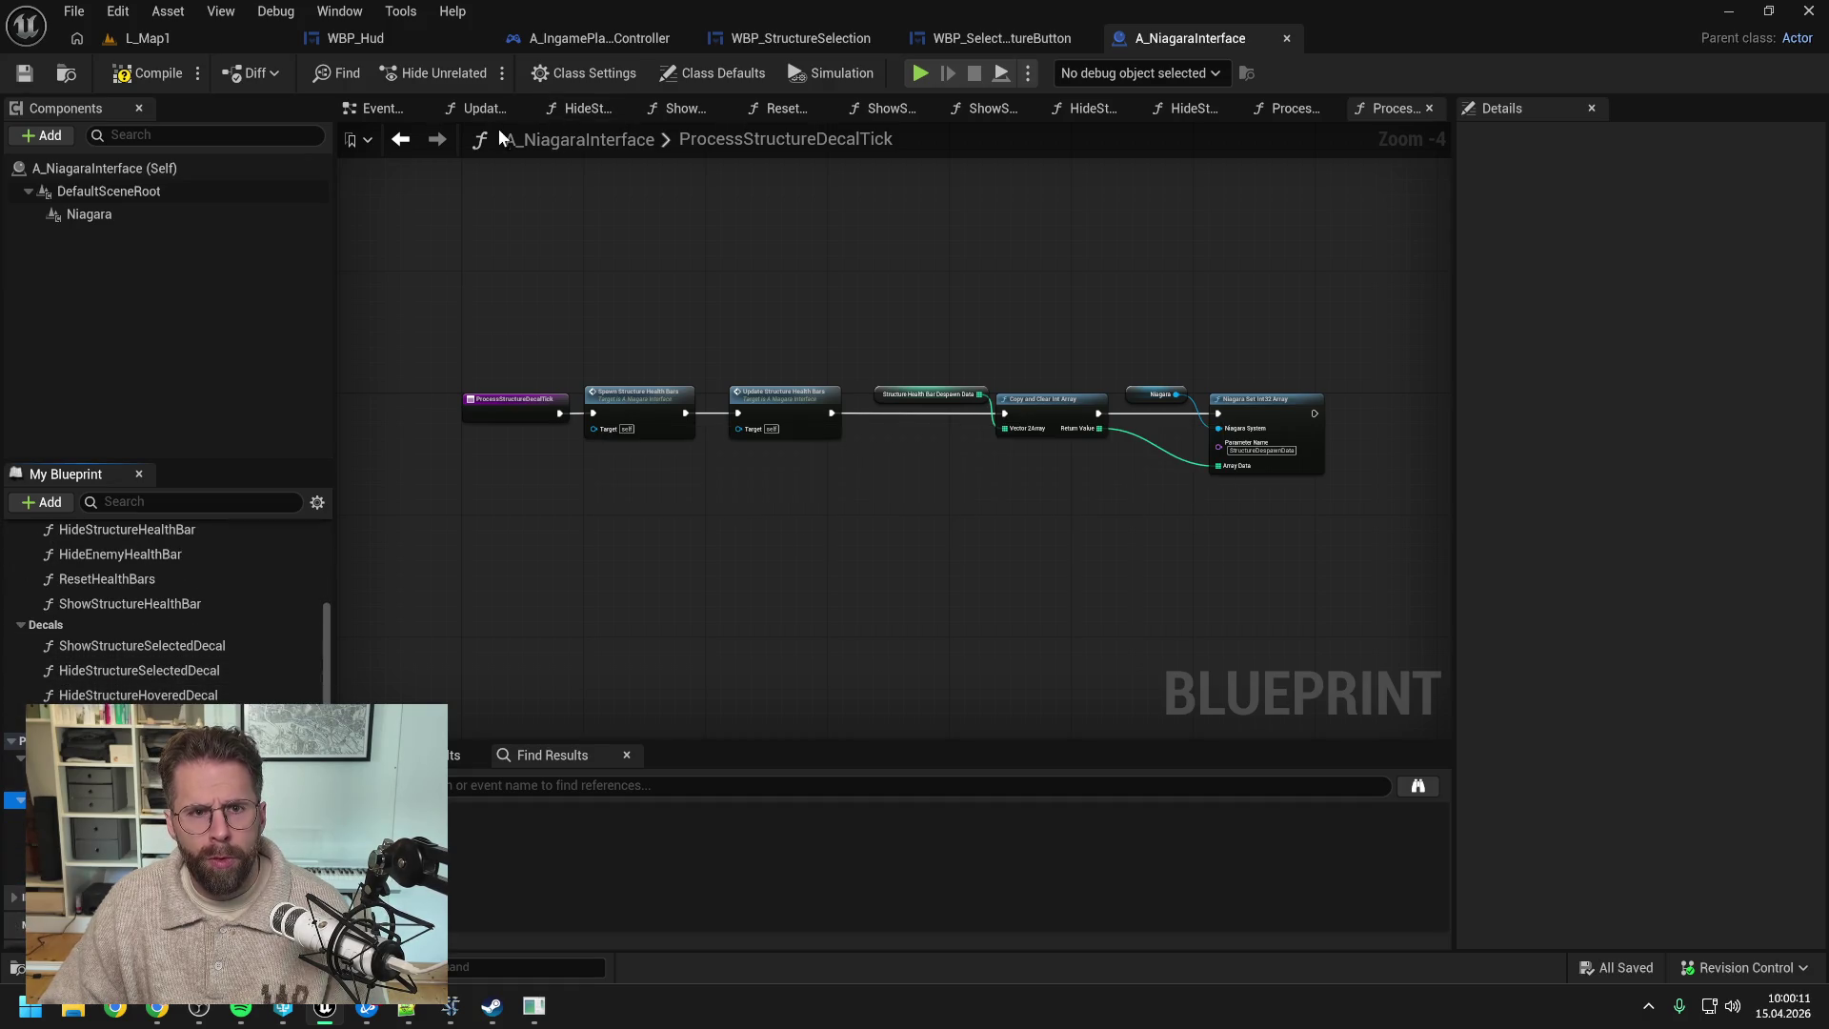
{"action": "left_click", "coordinate": [377, 108]}
{"action": "scroll", "coordinate": [189, 679], "scroll_direction": "up", "scroll_amount": 5}
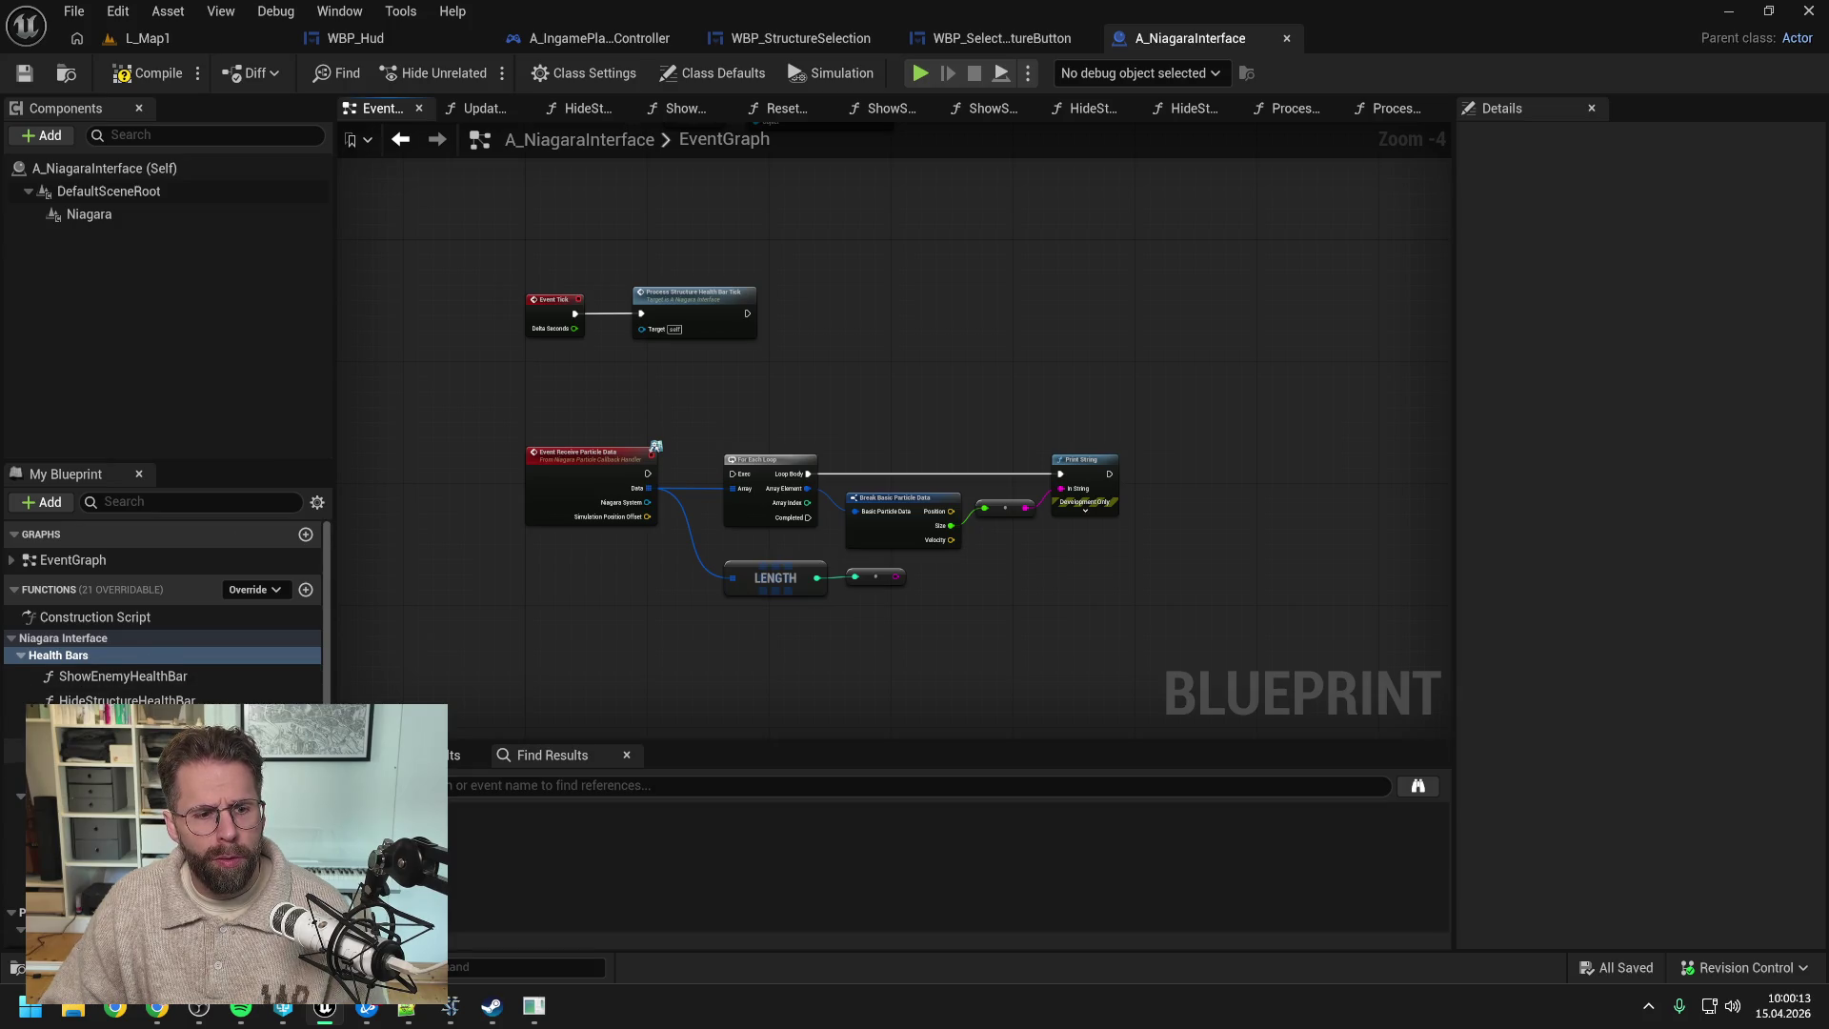
{"action": "scroll", "coordinate": [139, 655], "scroll_direction": "down", "scroll_amount": 1}
{"action": "scroll", "coordinate": [674, 312], "scroll_direction": "up", "scroll_amount": 1}
{"action": "left_click", "coordinate": [672, 313]}
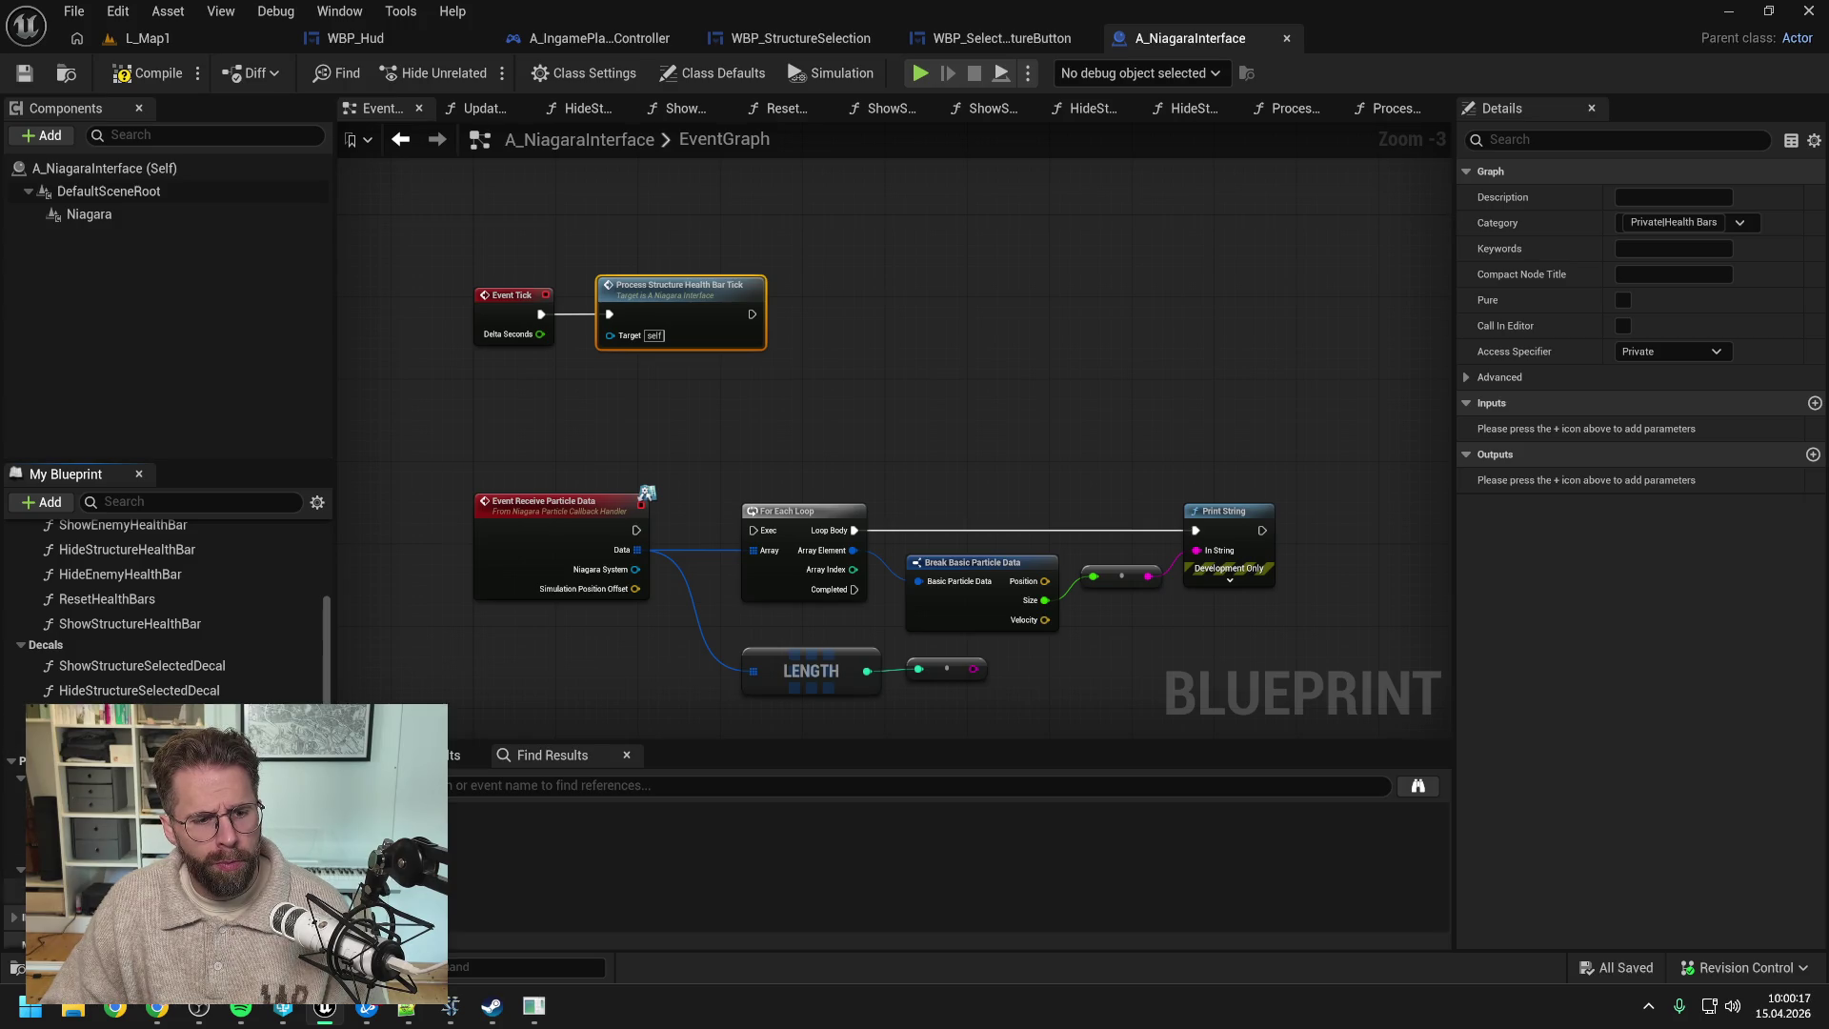
{"action": "mouse_move", "coordinate": [143, 714]}
{"action": "left_mouse_down"}
{"action": "mouse_move", "coordinate": [827, 270]}
{"action": "mouse_move", "coordinate": [820, 318]}
{"action": "mouse_move", "coordinate": [835, 304]}
{"action": "left_mouse_up"}
- Select the three-node Event Tick chain and open the ProcessStructureDecalTick graph
{"action": "scroll", "coordinate": [877, 282], "scroll_direction": "down", "scroll_amount": 3}
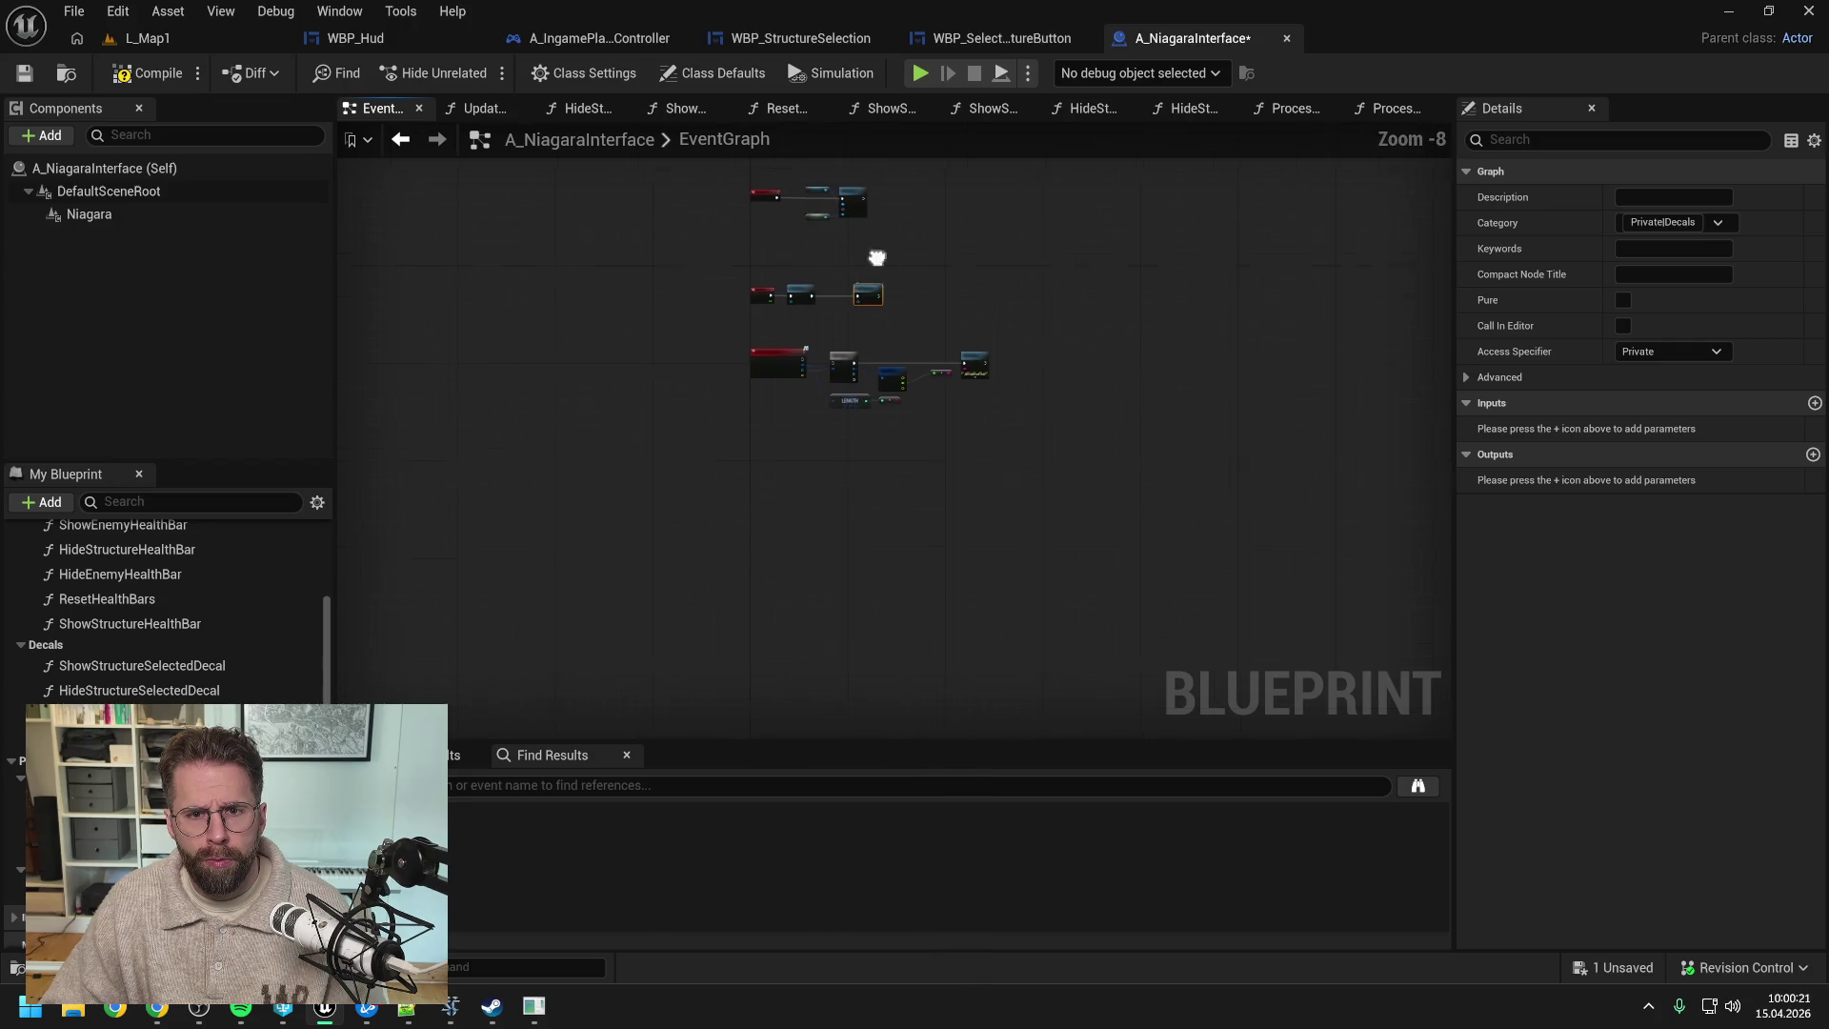
{"action": "scroll", "coordinate": [877, 256], "scroll_direction": "up", "scroll_amount": 3}
{"action": "scroll", "coordinate": [789, 516], "scroll_direction": "down", "scroll_amount": 3}
{"action": "left_click_drag", "start_coordinate": [706, 426], "coordinate": [1057, 636]}
{"action": "scroll", "coordinate": [865, 416], "scroll_direction": "up", "scroll_amount": 3}
{"action": "scroll", "coordinate": [888, 431], "scroll_direction": "down", "scroll_amount": 2}
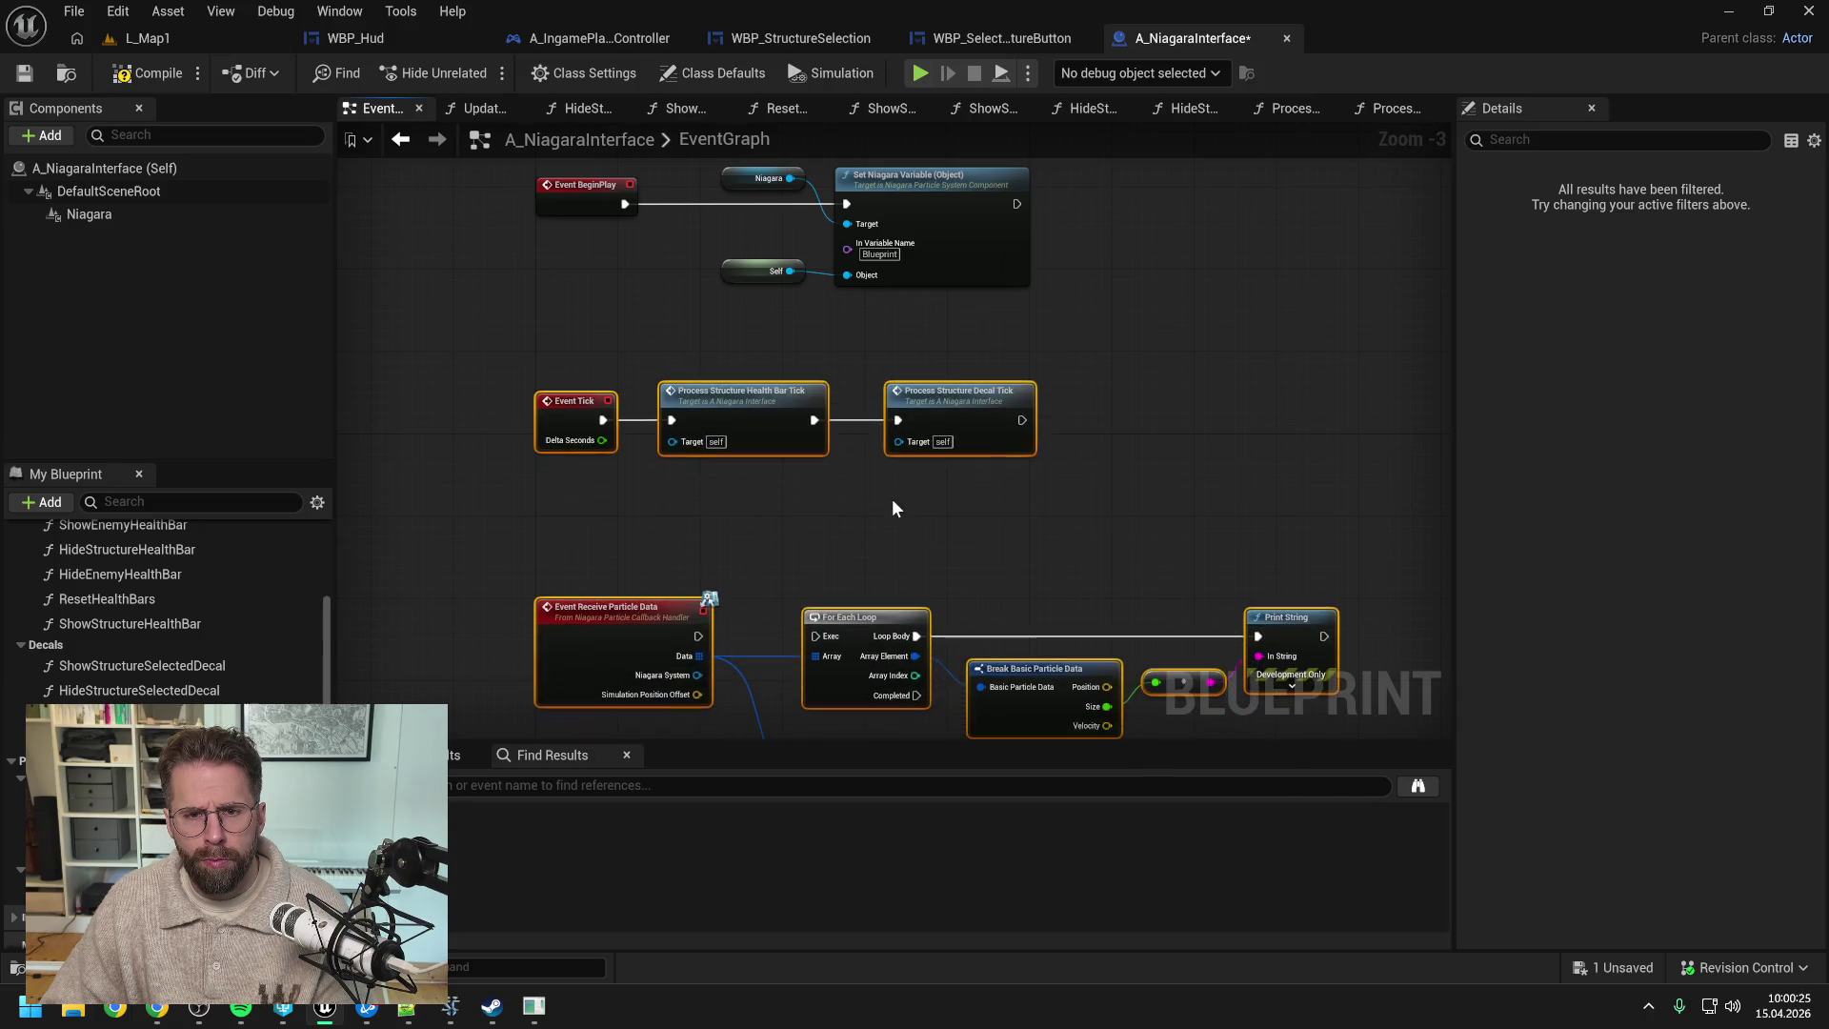
{"action": "double_click", "coordinate": [956, 395]}
{"action": "scroll", "coordinate": [660, 490], "scroll_direction": "up", "scroll_amount": 1}
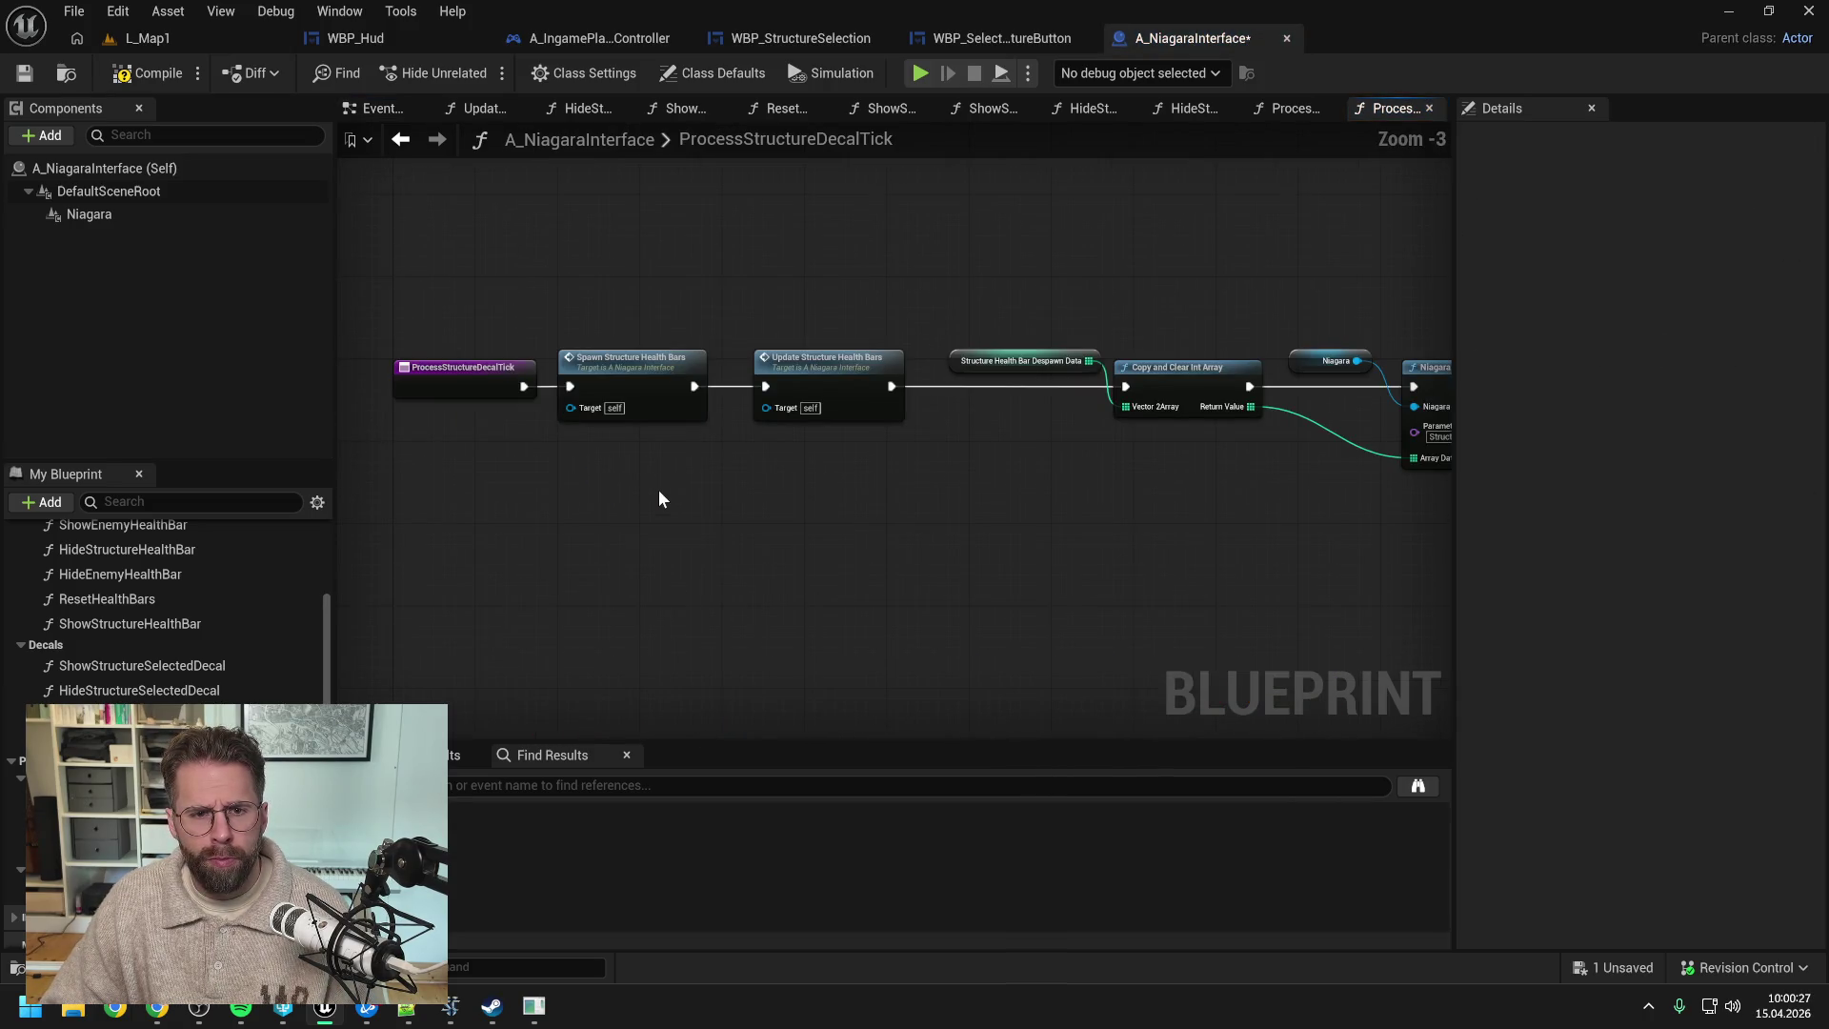
{"action": "scroll", "coordinate": [672, 494], "scroll_direction": "down", "scroll_amount": 1}
- Inspect a health bar function's properties and open the SpawnStructureHealthBars_0 graph
{"action": "left_click_drag", "start_coordinate": [638, 411], "coordinate": [645, 411]}
{"action": "left_click", "coordinate": [572, 514]}
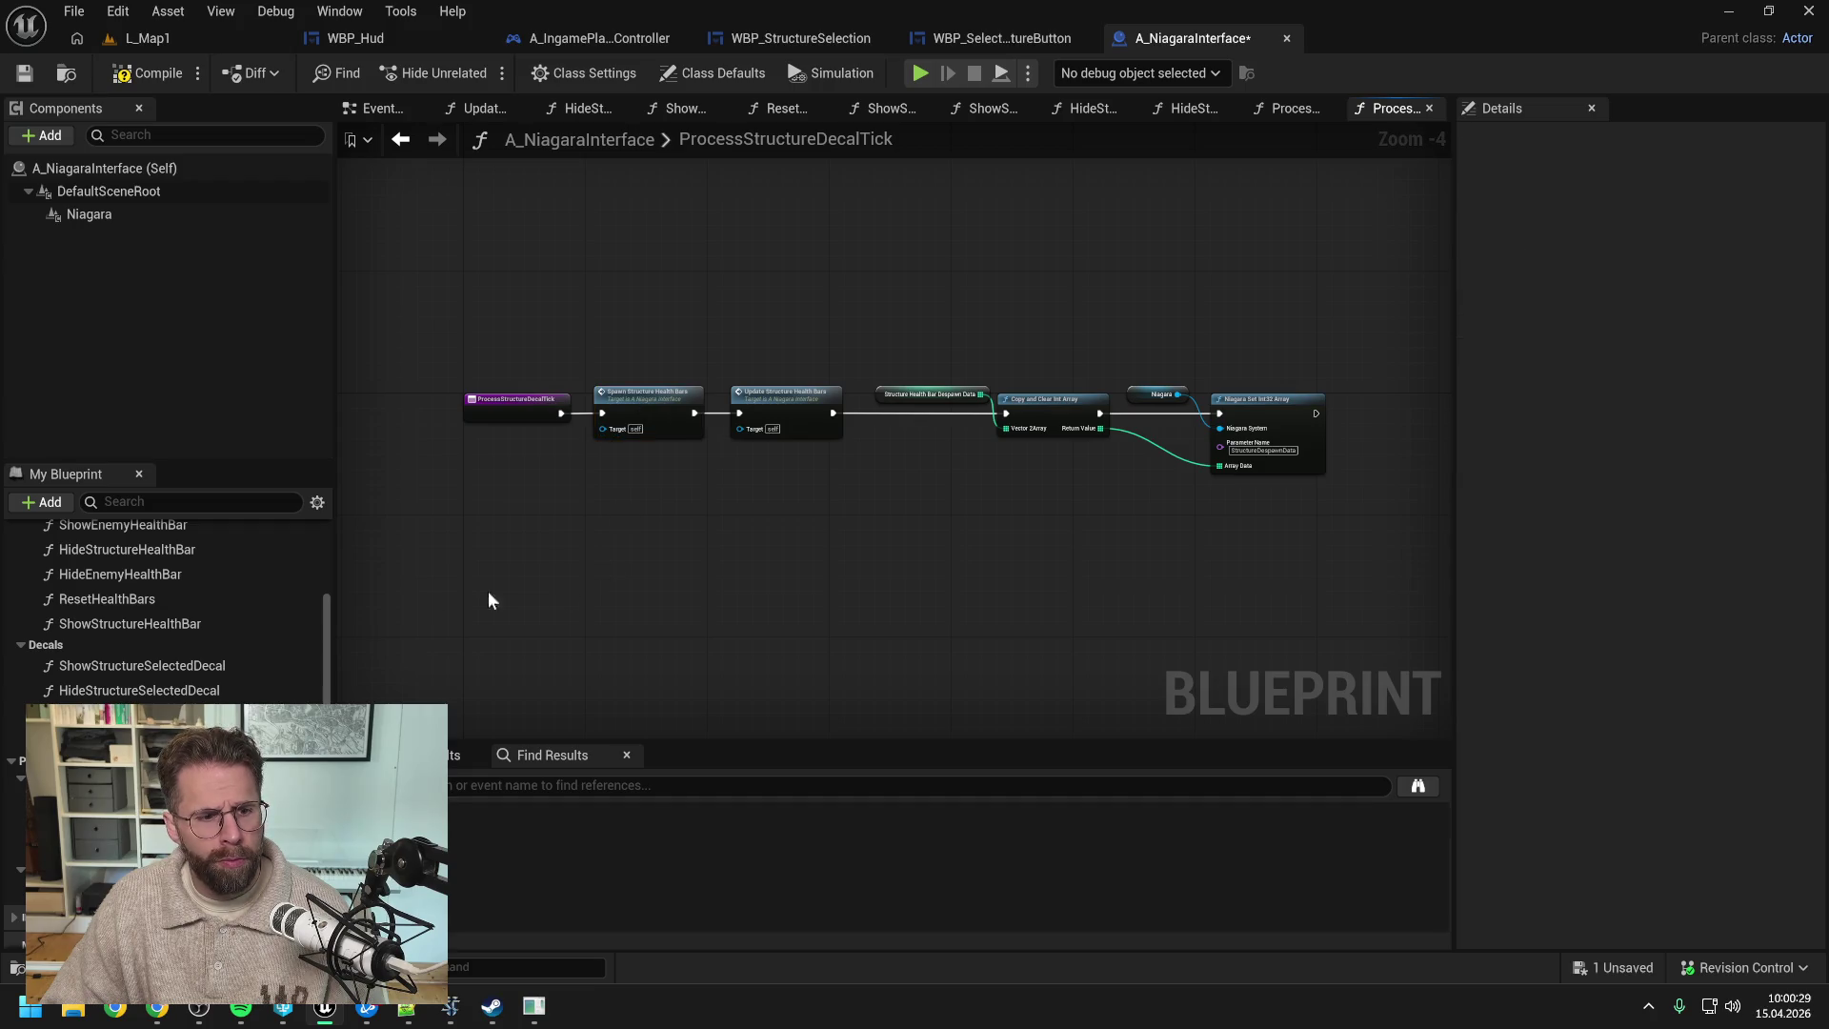
{"action": "scroll", "coordinate": [196, 654], "scroll_direction": "up", "scroll_amount": 1}
{"action": "scroll", "coordinate": [195, 676], "scroll_direction": "down", "scroll_amount": 3}
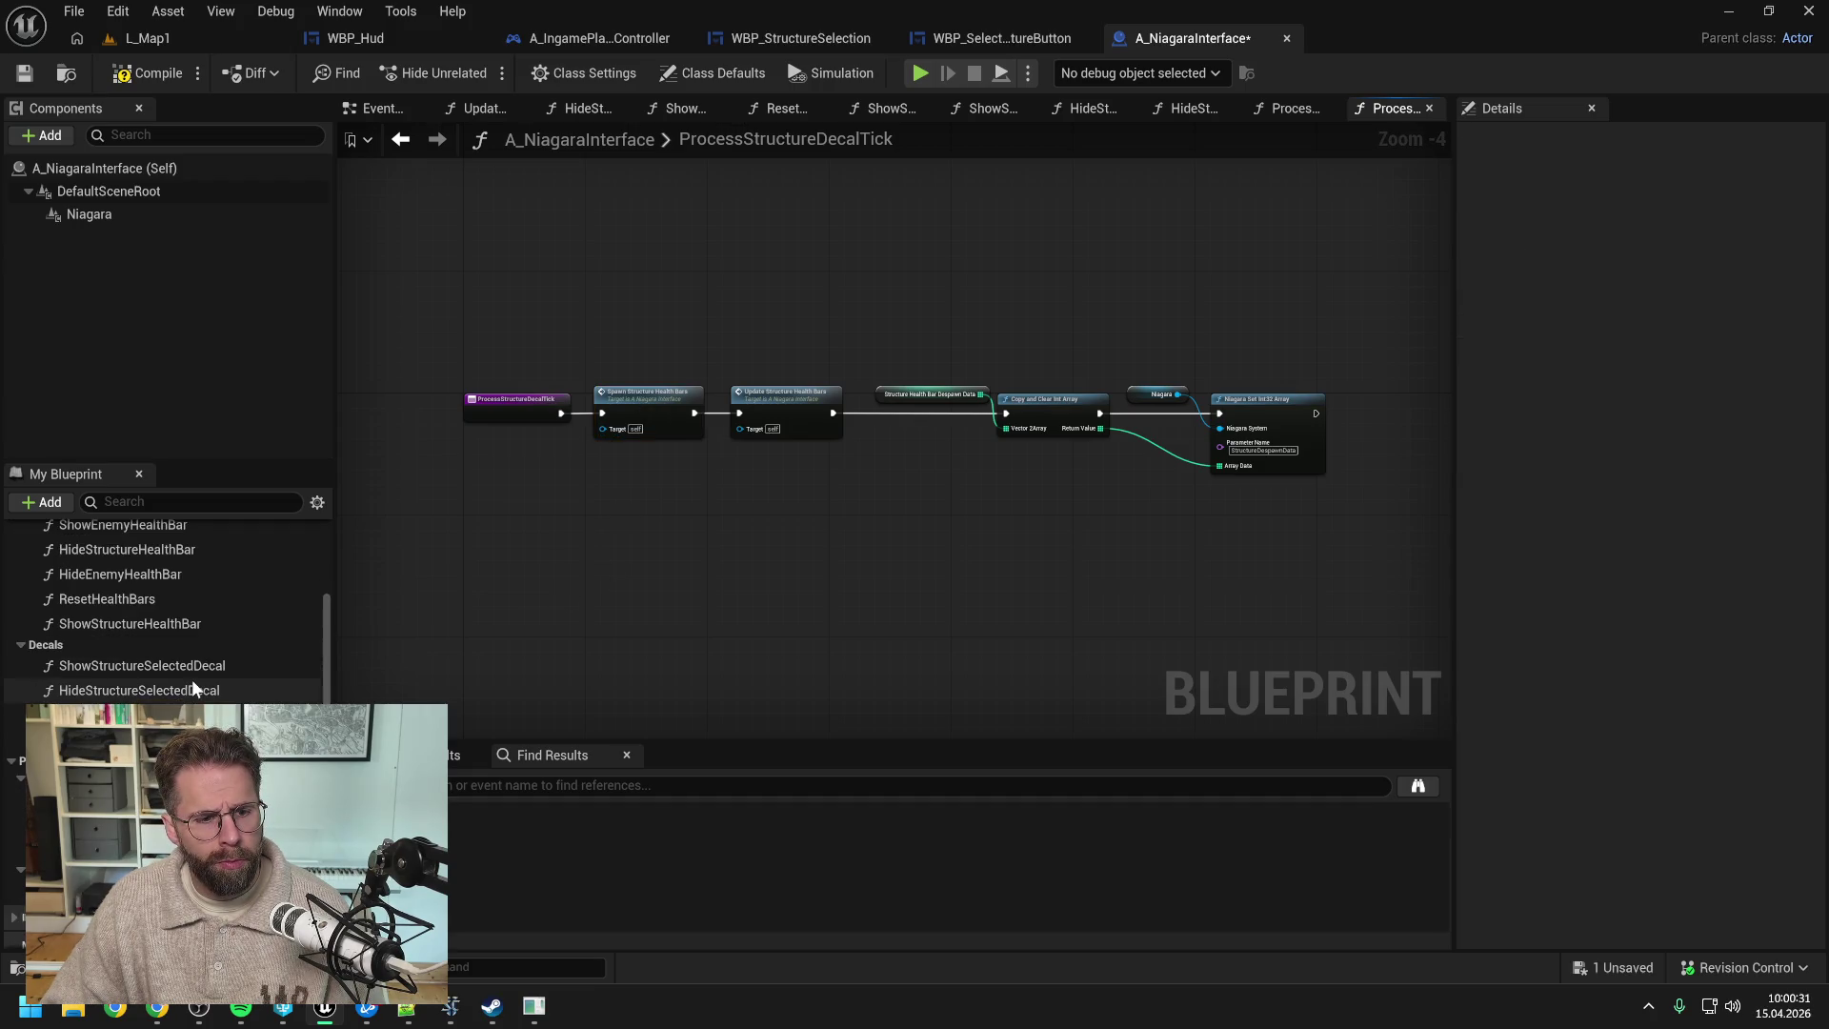
{"action": "left_click", "coordinate": [470, 684]}
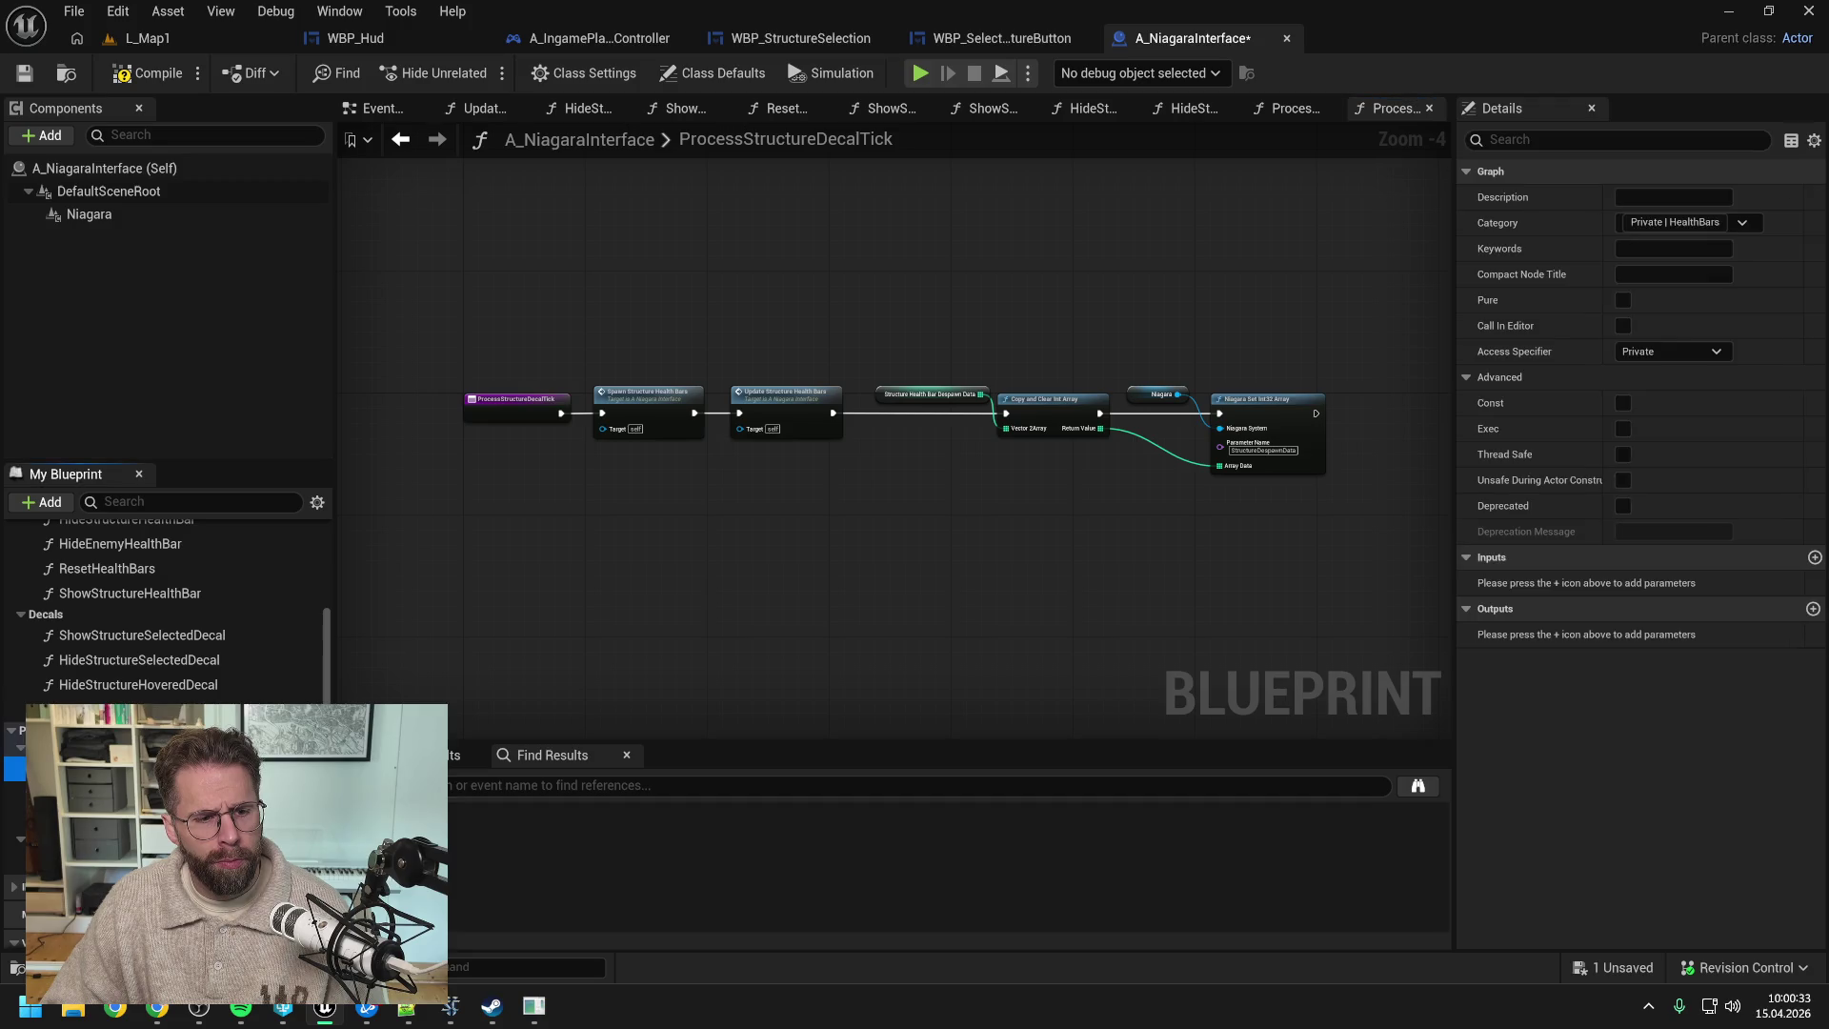
{"action": "double_click", "coordinate": [133, 886]}
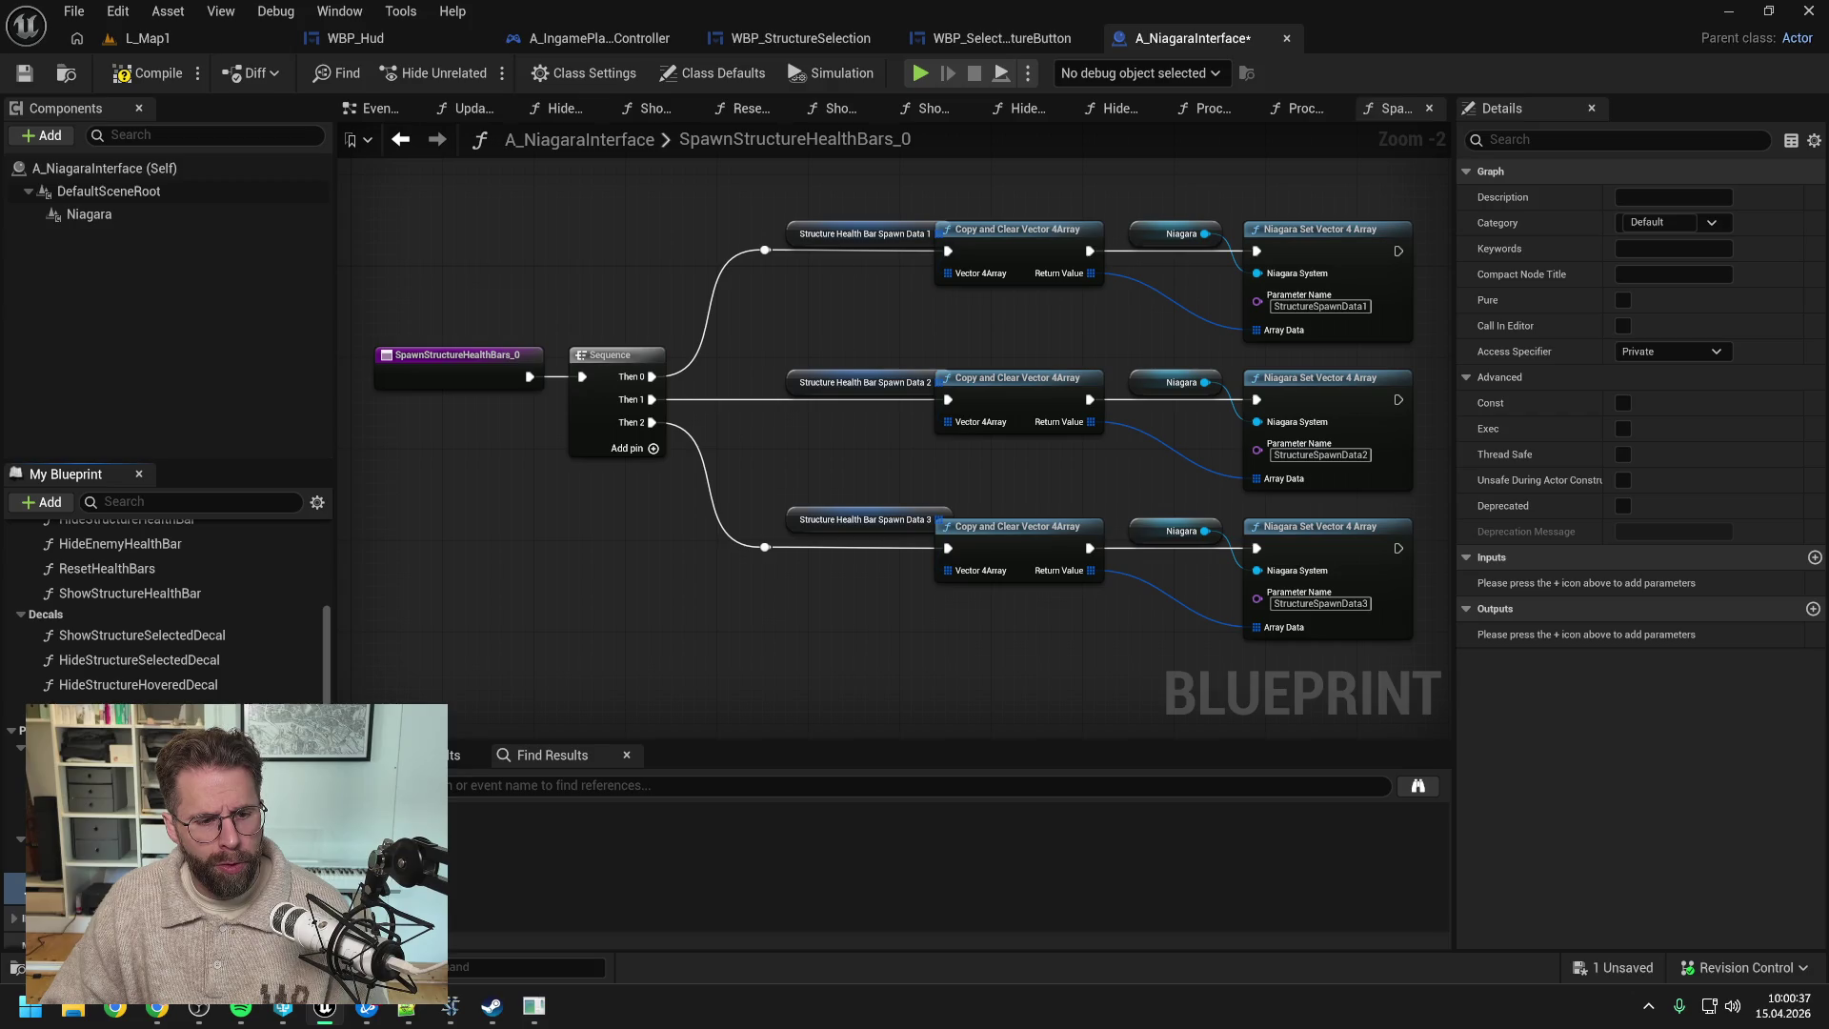
- Rename the copy SpawnStructureDecals under Private Decals and wire its call into ProcessStructureDecalTick's entry
{"action": "key", "text": "Return"}
{"action": "key", "text": "ctrl+s"}
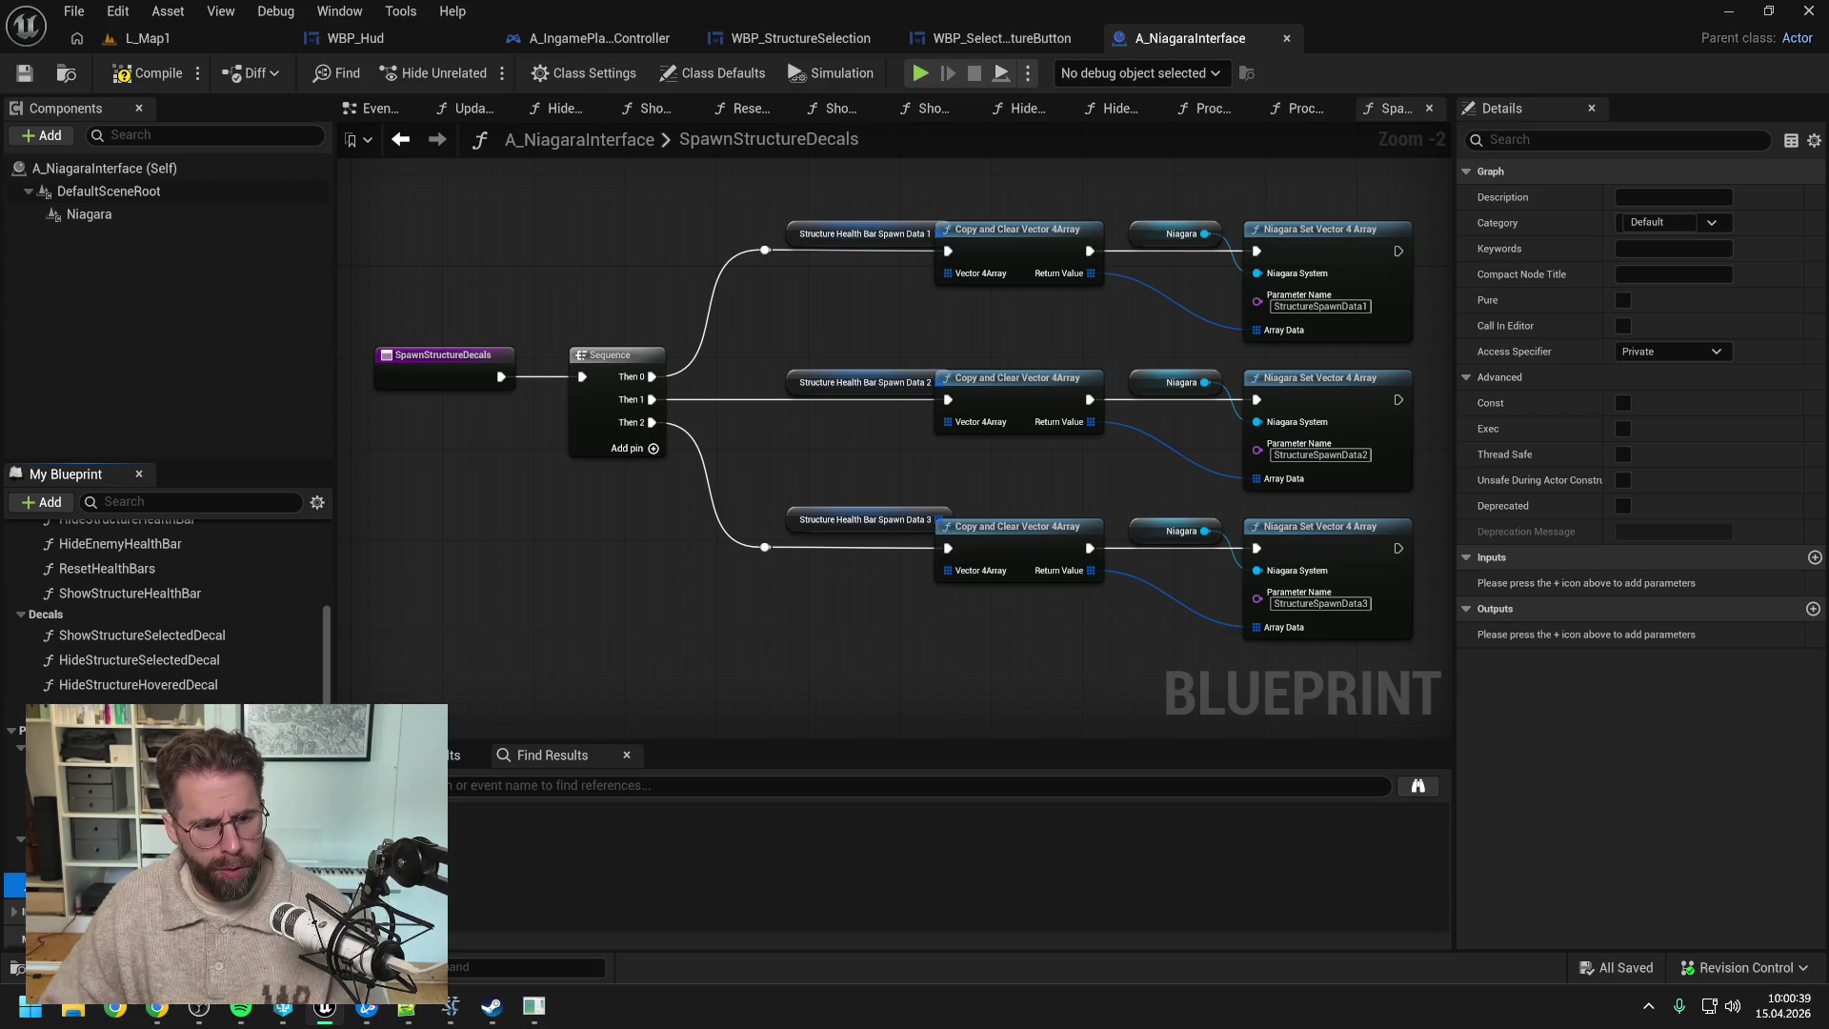
{"action": "left_click_drag", "start_coordinate": [133, 887], "coordinate": [133, 827]}
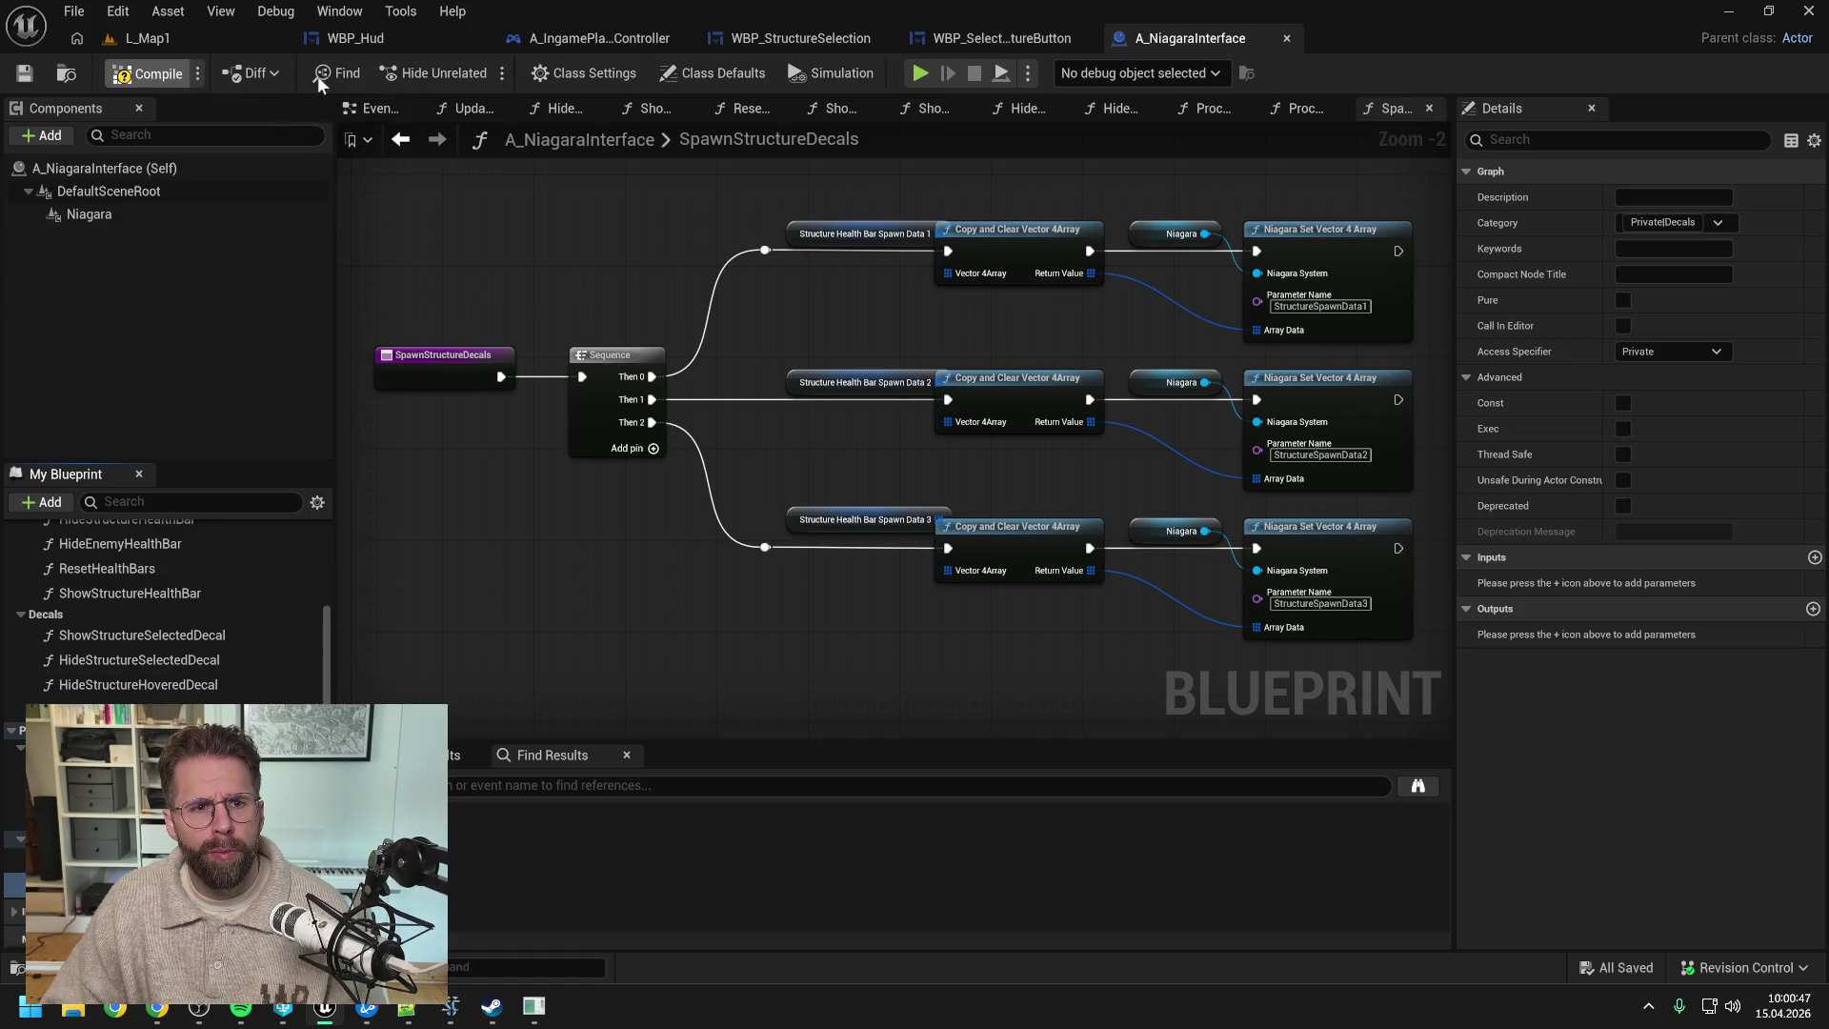
{"action": "left_click", "coordinate": [372, 109]}
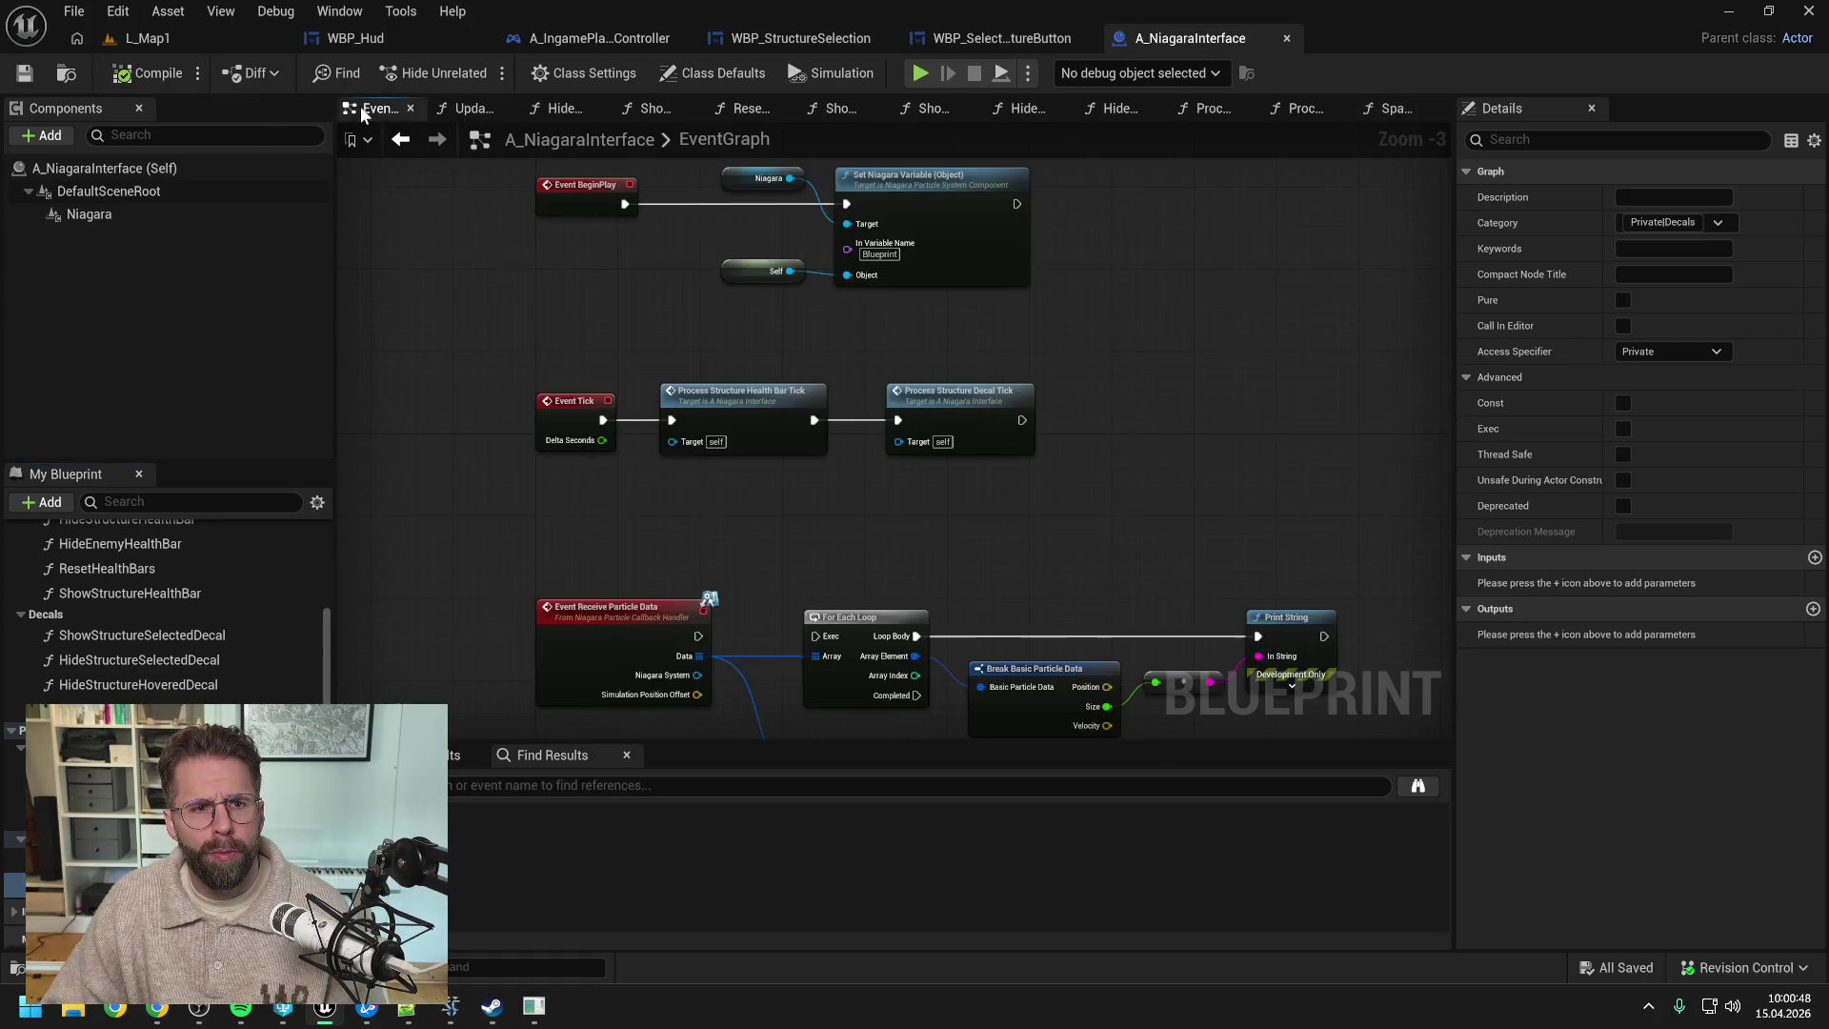
{"action": "double_click", "coordinate": [946, 425]}
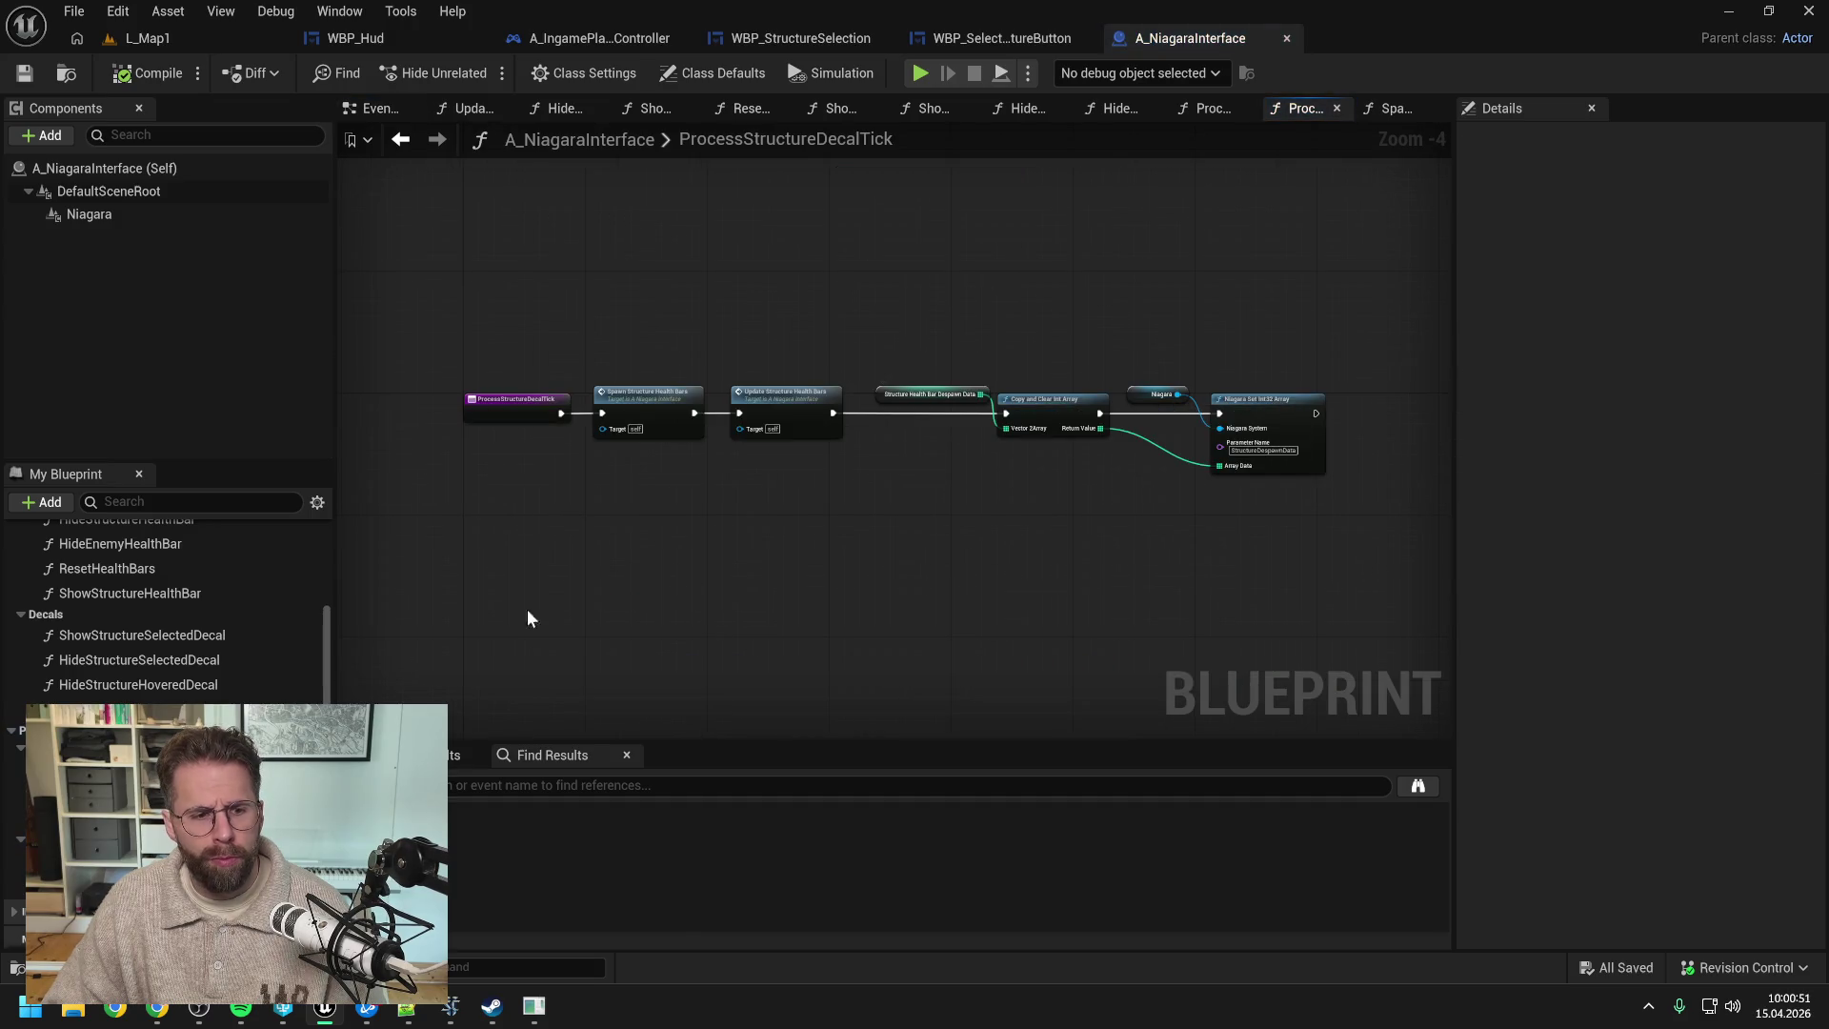
{"action": "mouse_move", "coordinate": [229, 732]}
{"action": "left_mouse_down"}
{"action": "mouse_move", "coordinate": [545, 608]}
{"action": "mouse_move", "coordinate": [661, 471]}
{"action": "left_mouse_up"}
{"action": "scroll", "coordinate": [661, 471], "scroll_direction": "up", "scroll_amount": 2}
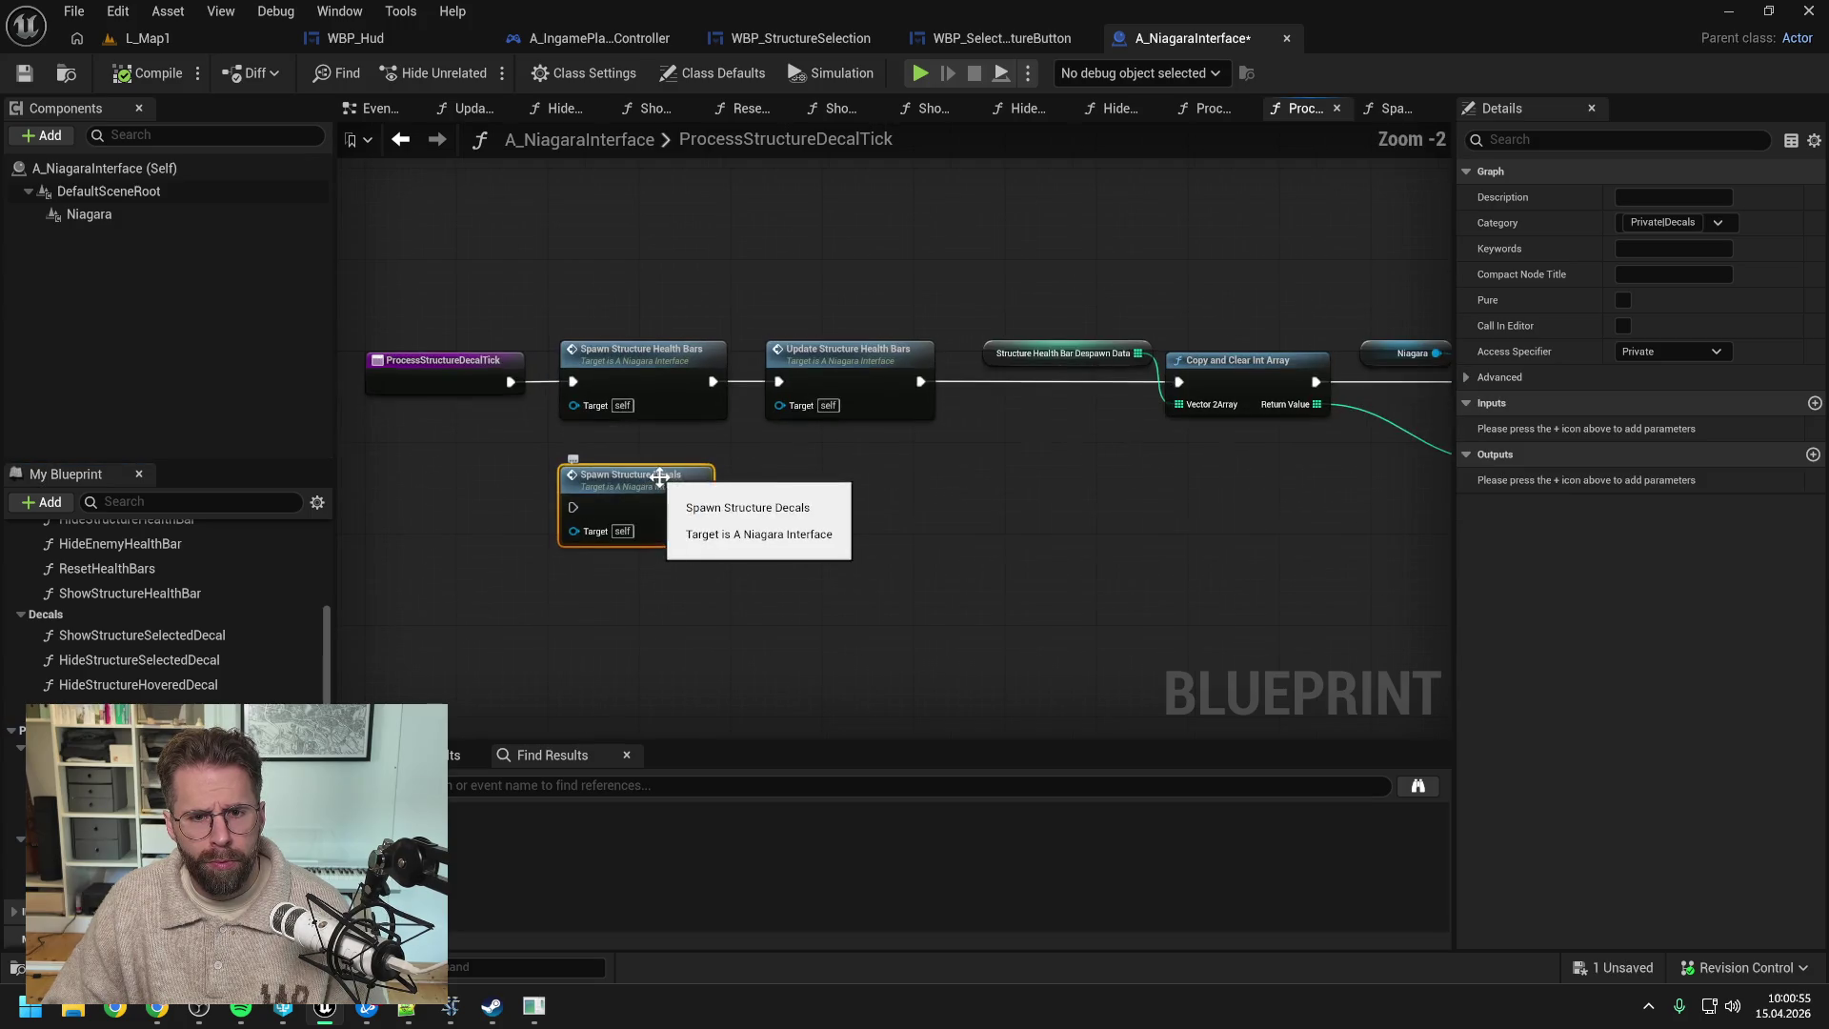
{"action": "mouse_move", "coordinate": [510, 382]}
{"action": "left_mouse_down"}
{"action": "mouse_move", "coordinate": [574, 505]}
{"action": "mouse_move", "coordinate": [658, 360]}
{"action": "left_mouse_up"}
- Delete the Spawn Structure Health Bars and Update Structure Health Bars nodes
{"action": "left_click", "coordinate": [654, 367]}
{"action": "key", "text": "Delete"}
{"action": "left_click", "coordinate": [842, 367]}
{"action": "key", "text": "Delete"}
{"action": "scroll", "coordinate": [720, 419], "scroll_direction": "down", "scroll_amount": 1}
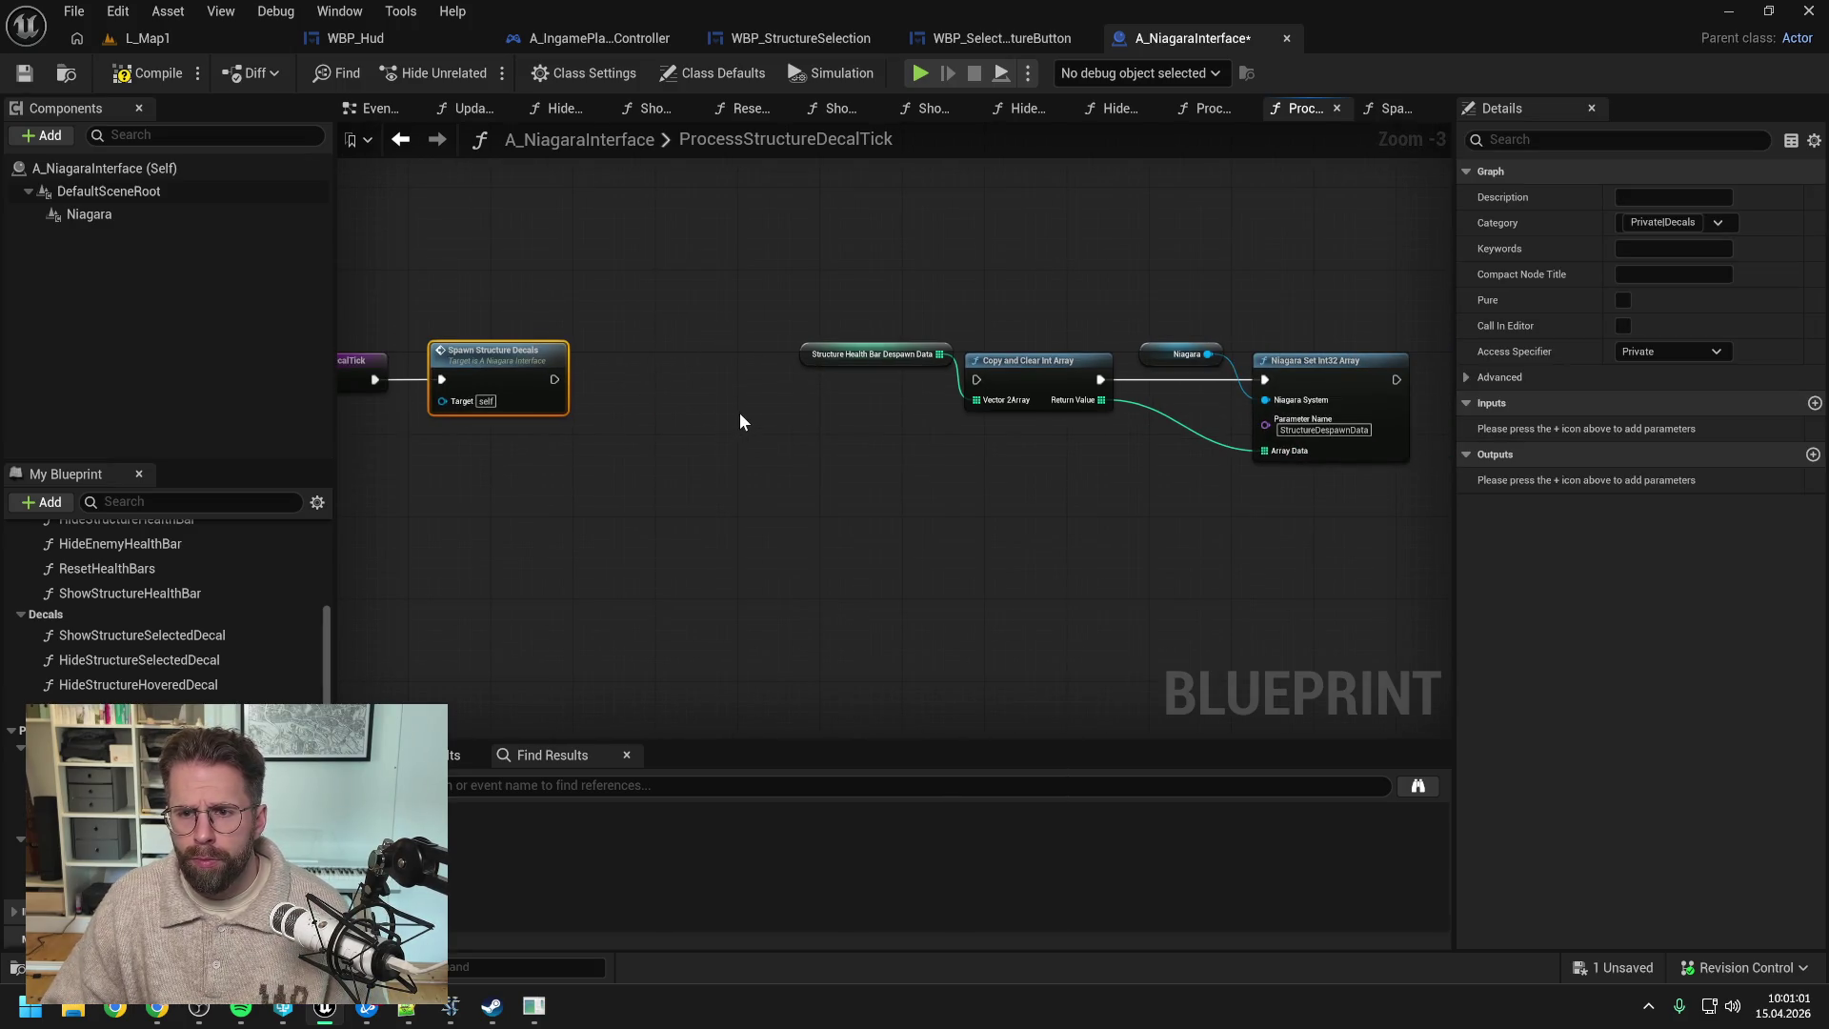
{"action": "scroll", "coordinate": [223, 672], "scroll_direction": "down", "scroll_amount": 5}
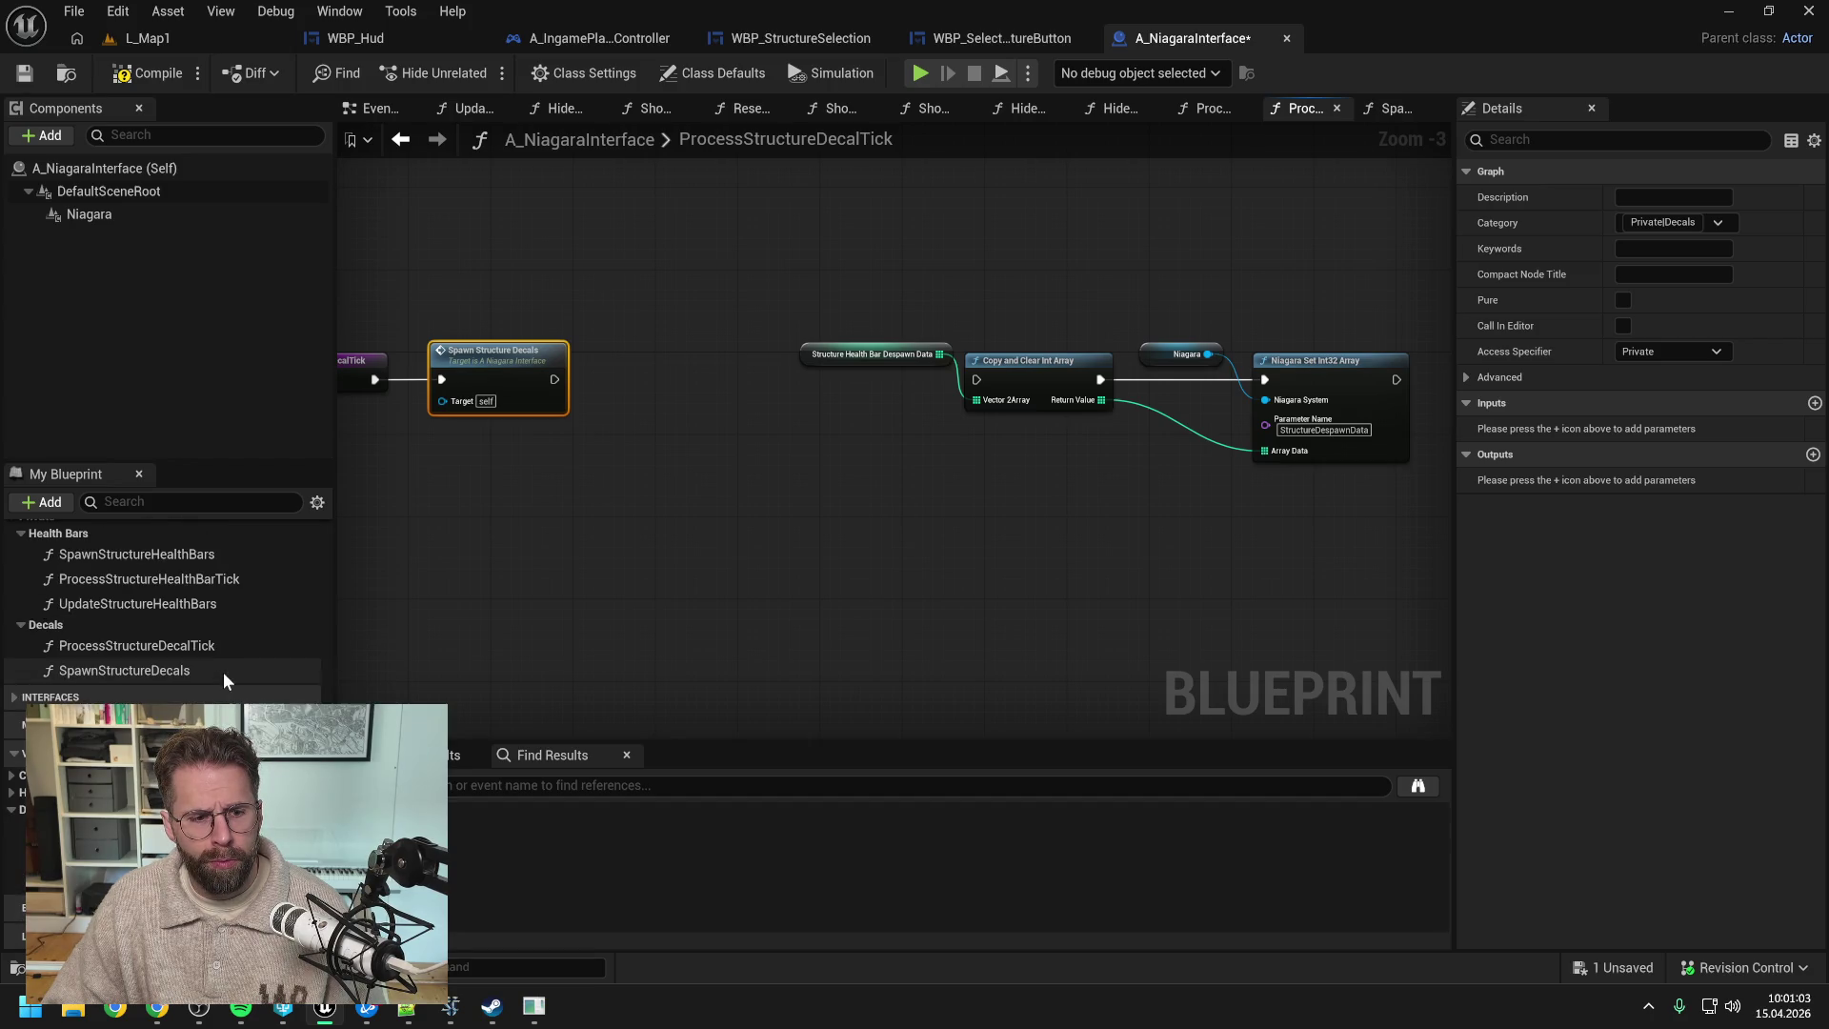
- Duplicate StructureHealthBarDespawnData into a new StructureDecalDespawnData variable
{"action": "key", "text": "ctrl+s"}
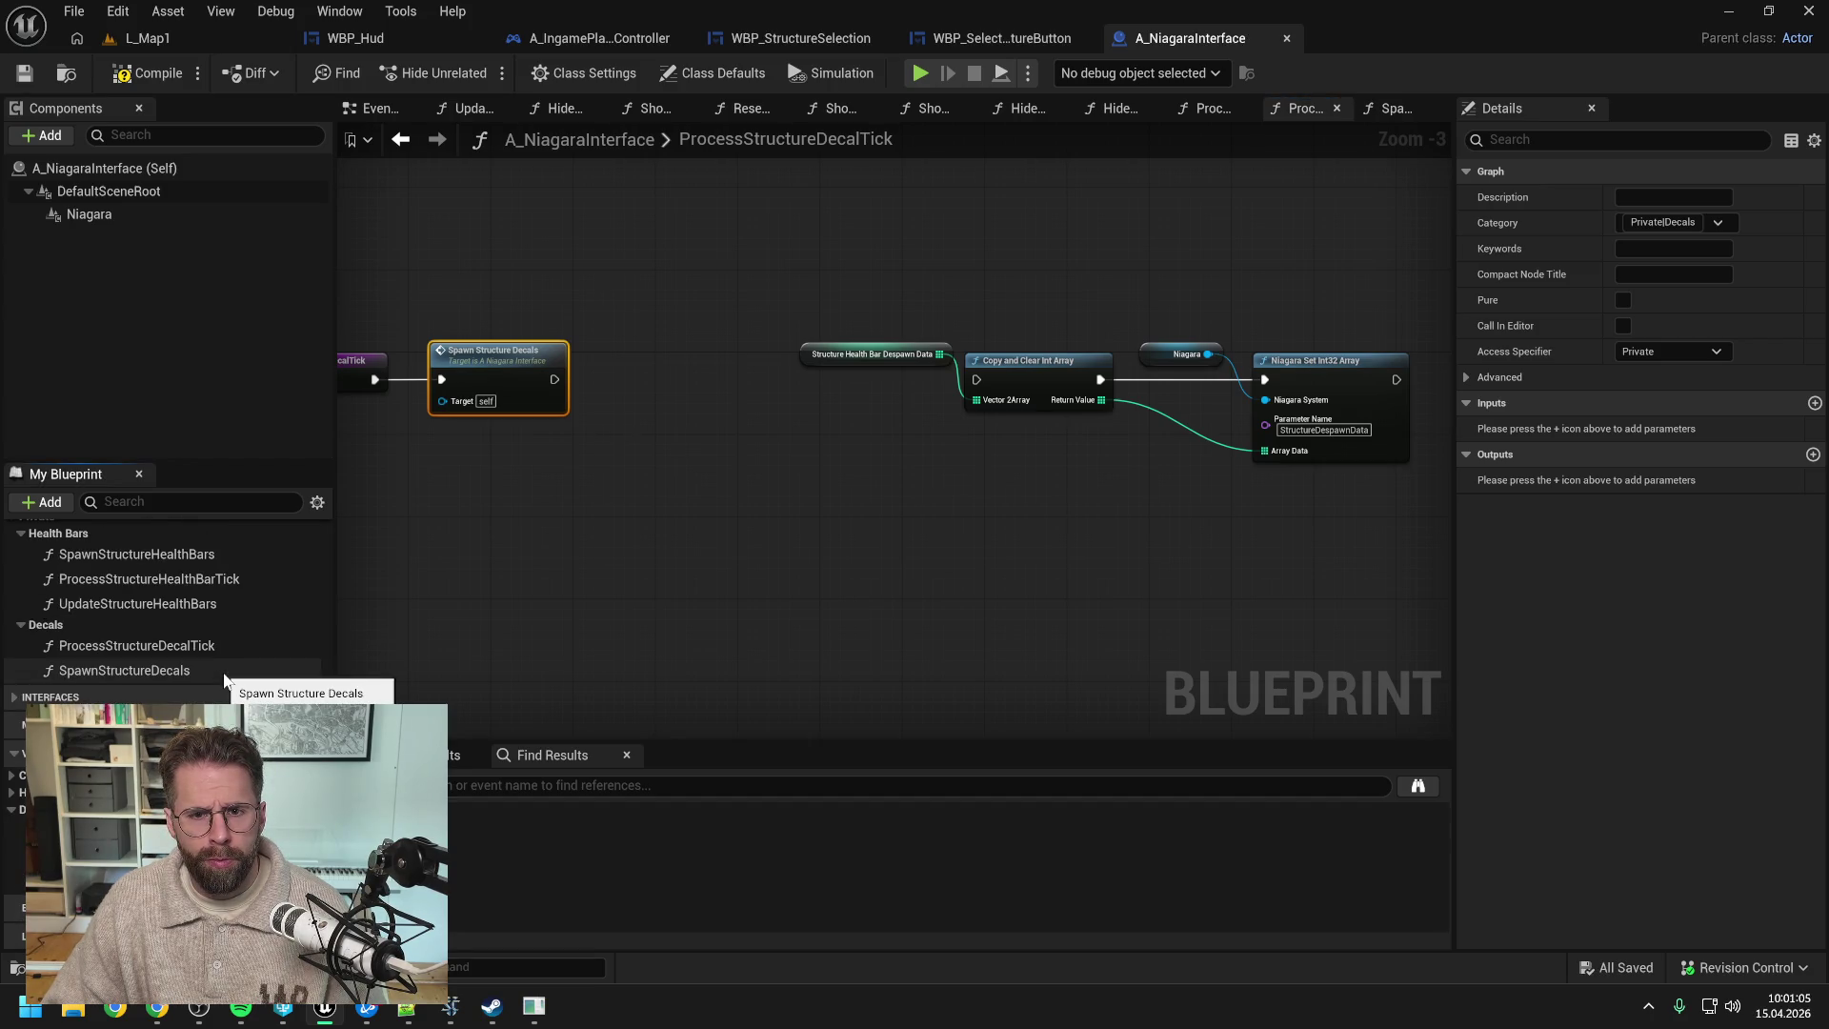
{"action": "left_click", "coordinate": [11, 793]}
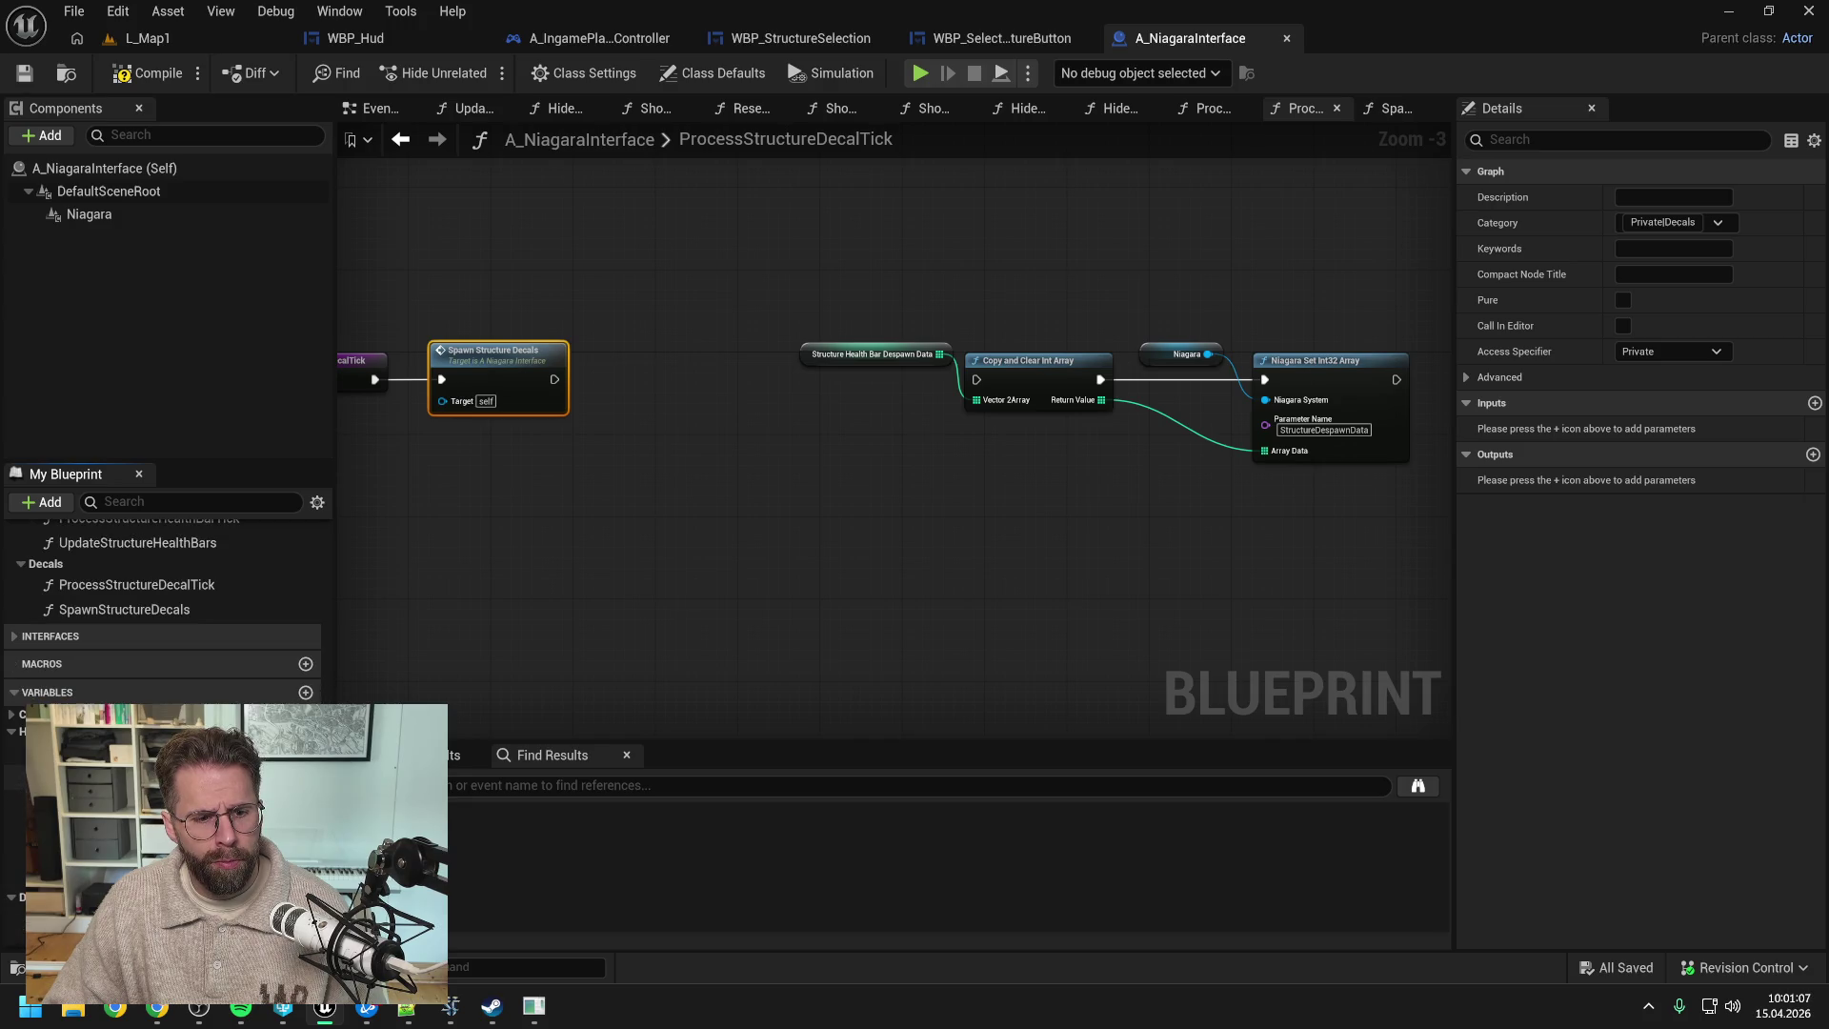
{"action": "left_click", "coordinate": [115, 837]}
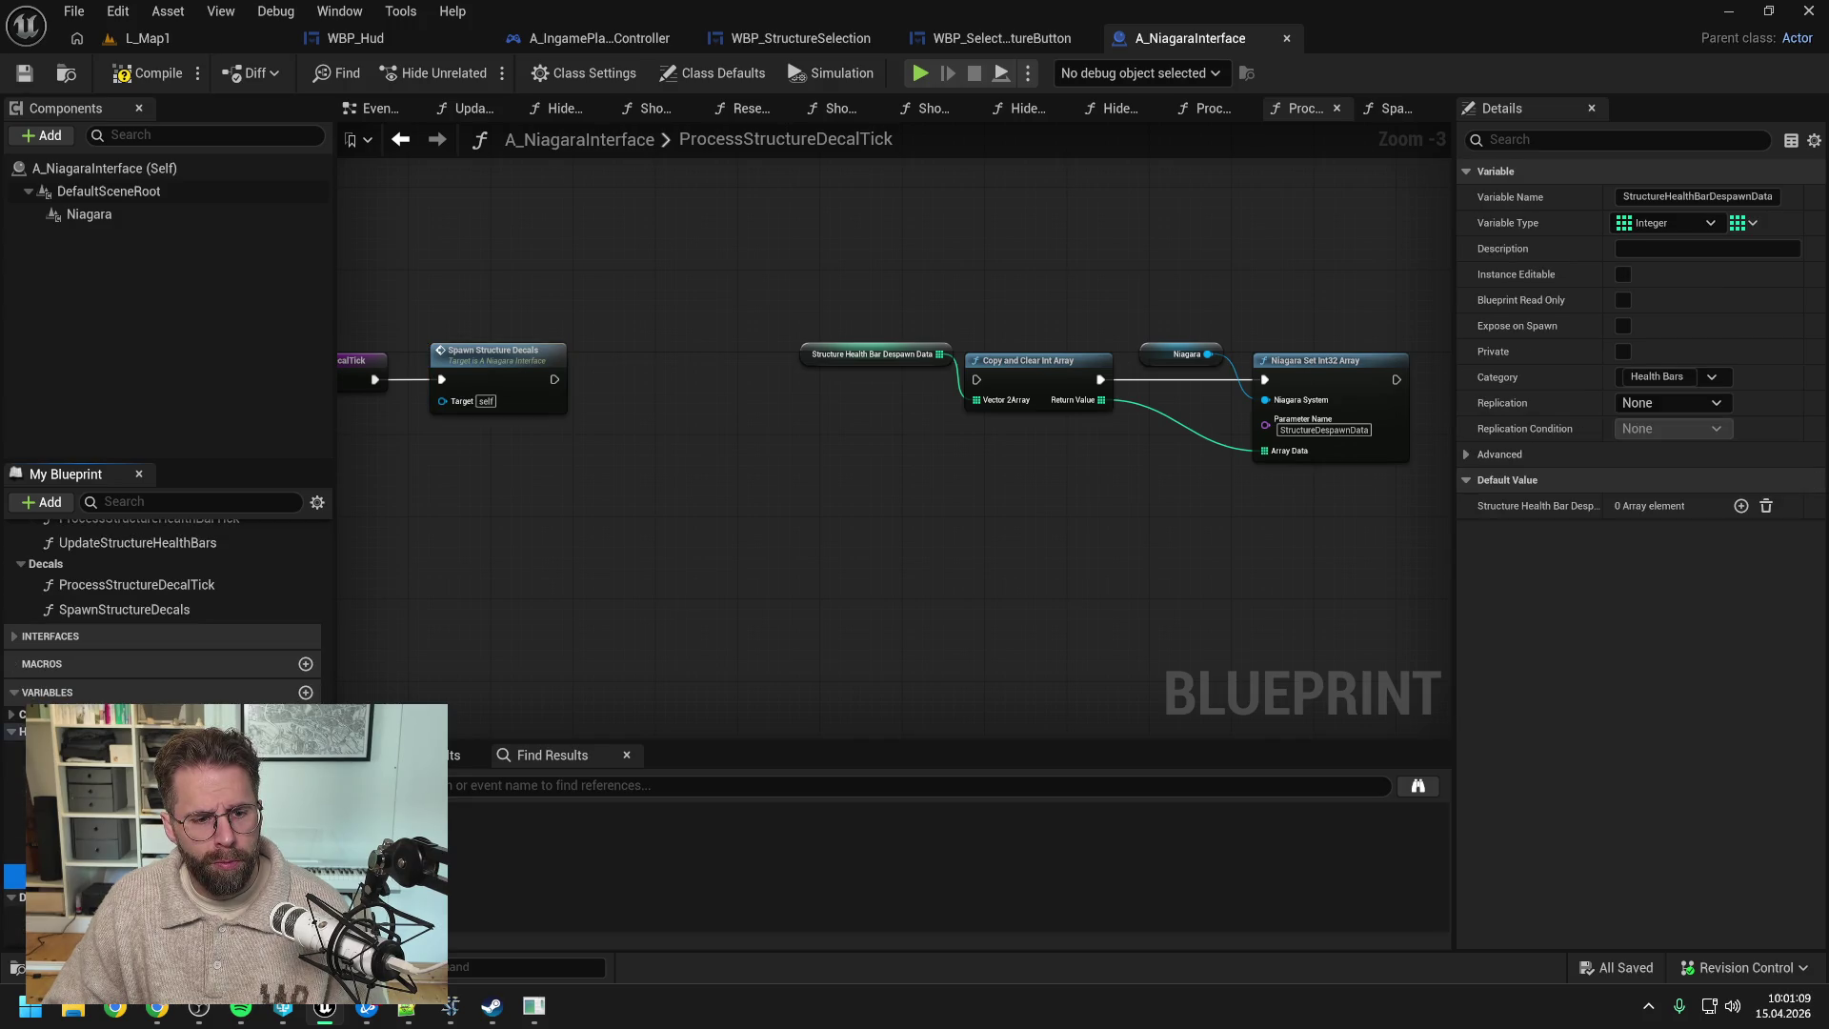
{"action": "key", "text": "ctrl+w"}
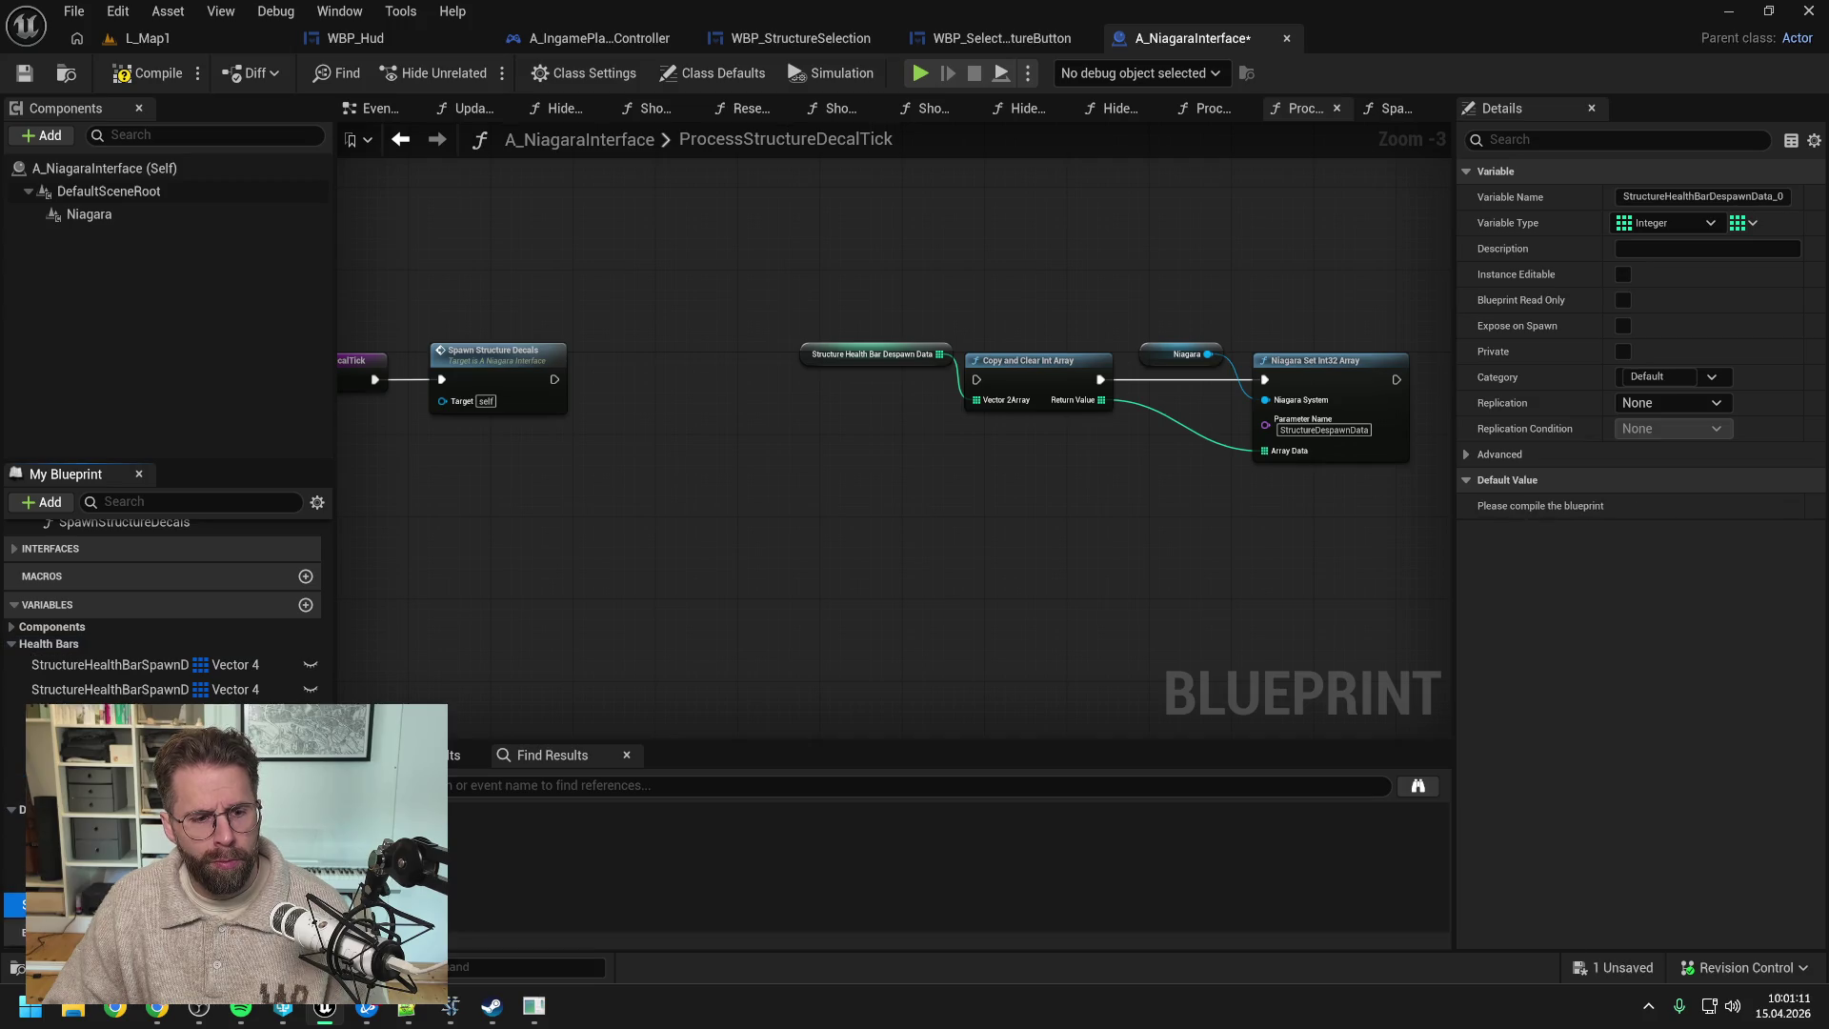
{"action": "left_click", "coordinate": [14, 879]}
{"action": "left_click", "coordinate": [14, 904]}
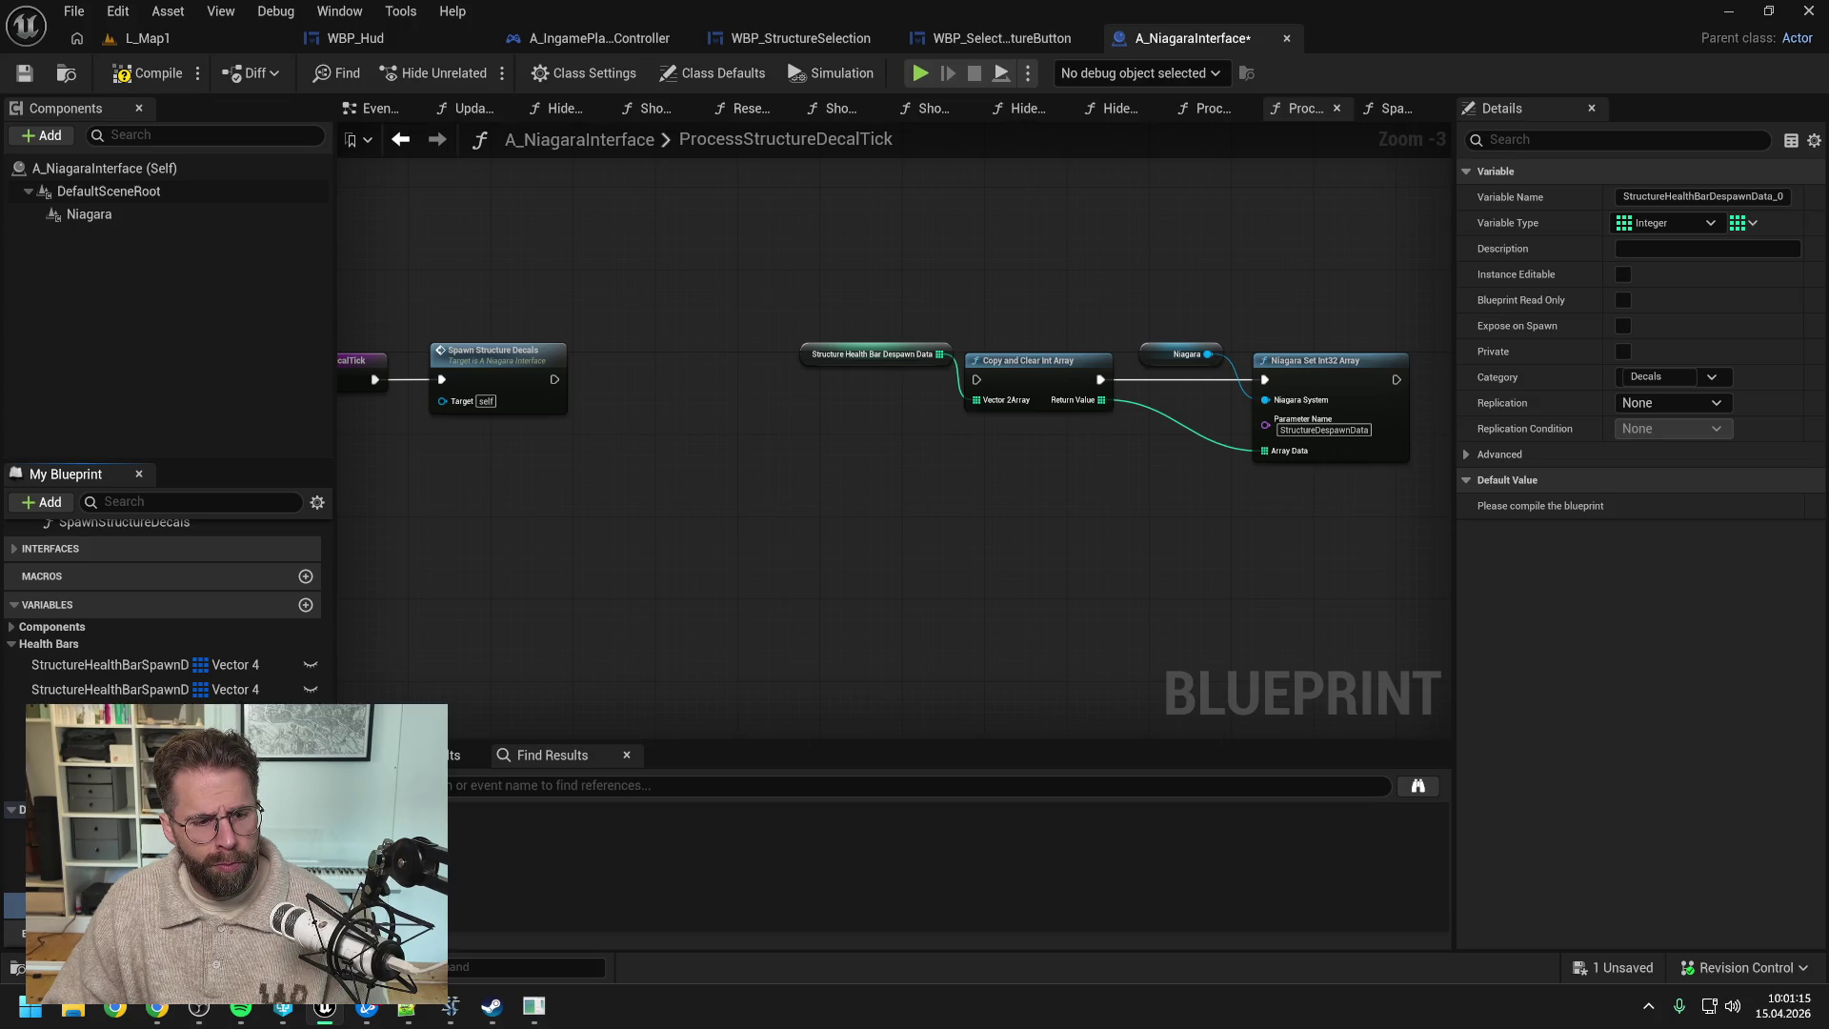
{"action": "key", "text": "ctrl+z"}
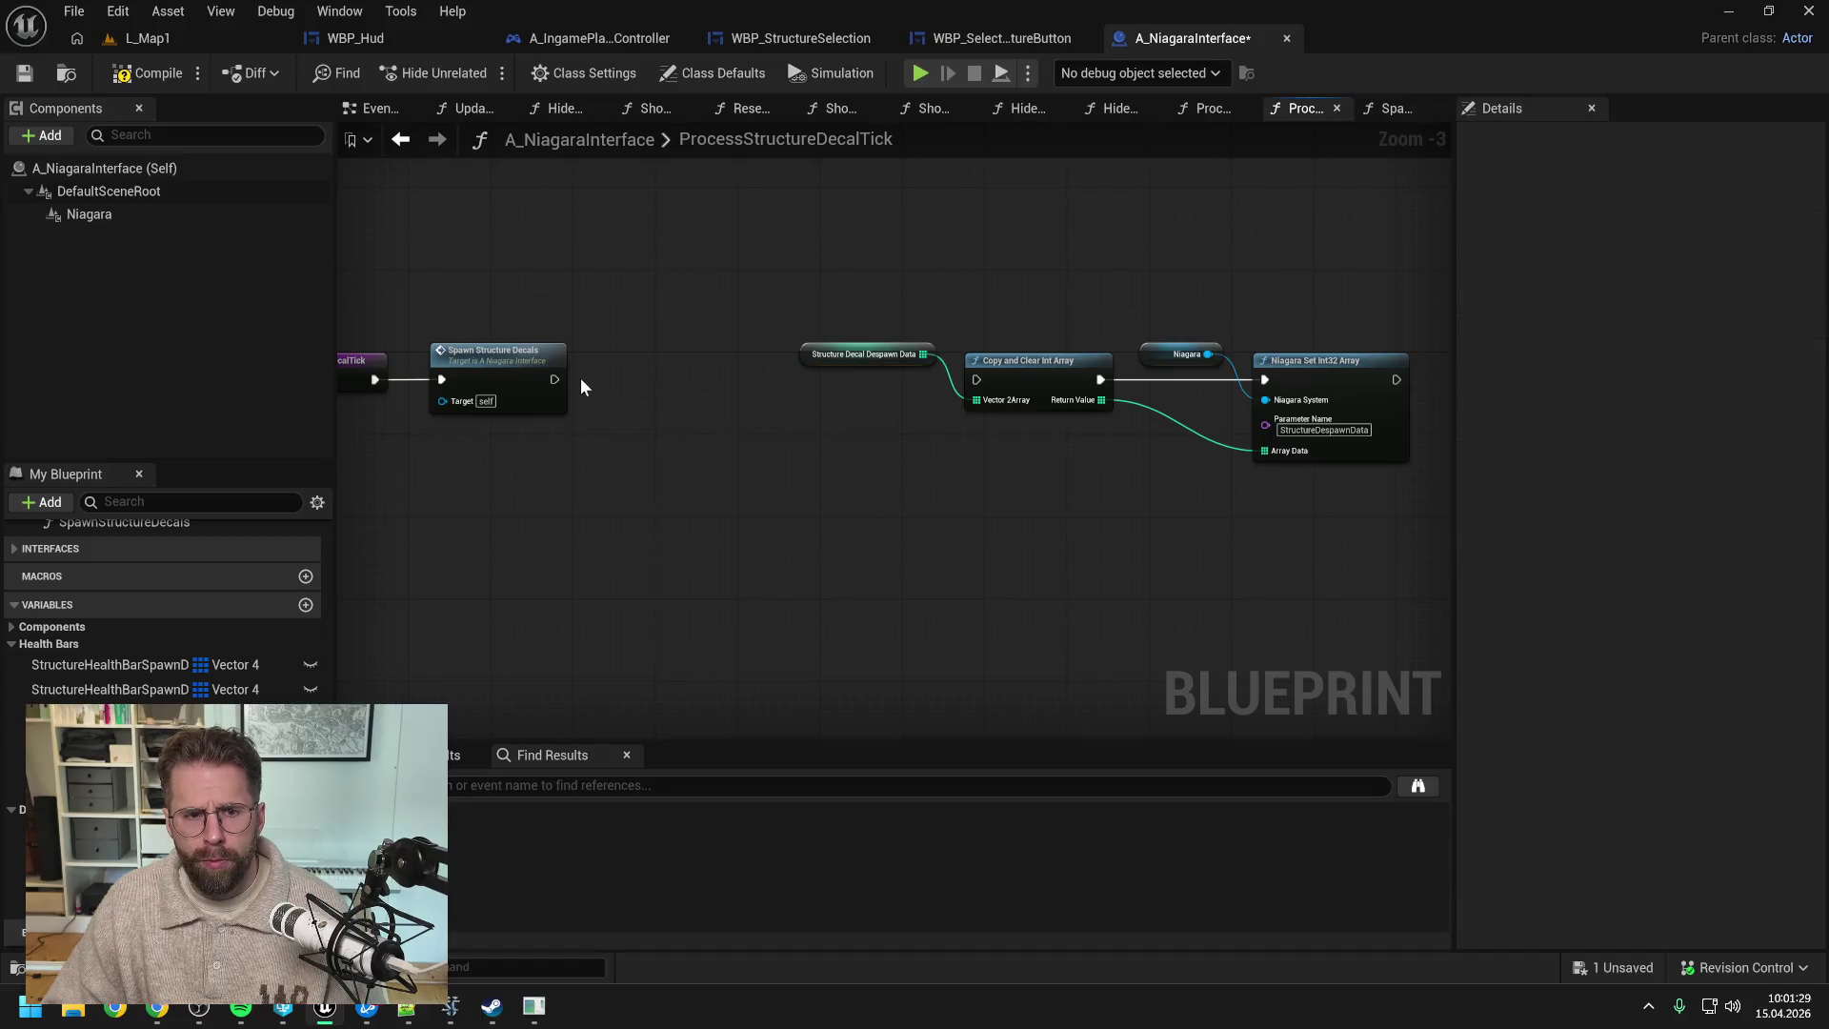
- Wire Spawn Structure Decals into Copy and Clear Int Array, pull the despawn nodes closer, compile and save
{"action": "mouse_move", "coordinate": [555, 381]}
{"action": "left_mouse_down"}
{"action": "mouse_move", "coordinate": [1001, 390]}
{"action": "mouse_move", "coordinate": [977, 379]}
{"action": "left_mouse_up"}
{"action": "left_click_drag", "start_coordinate": [794, 286], "coordinate": [1335, 453]}
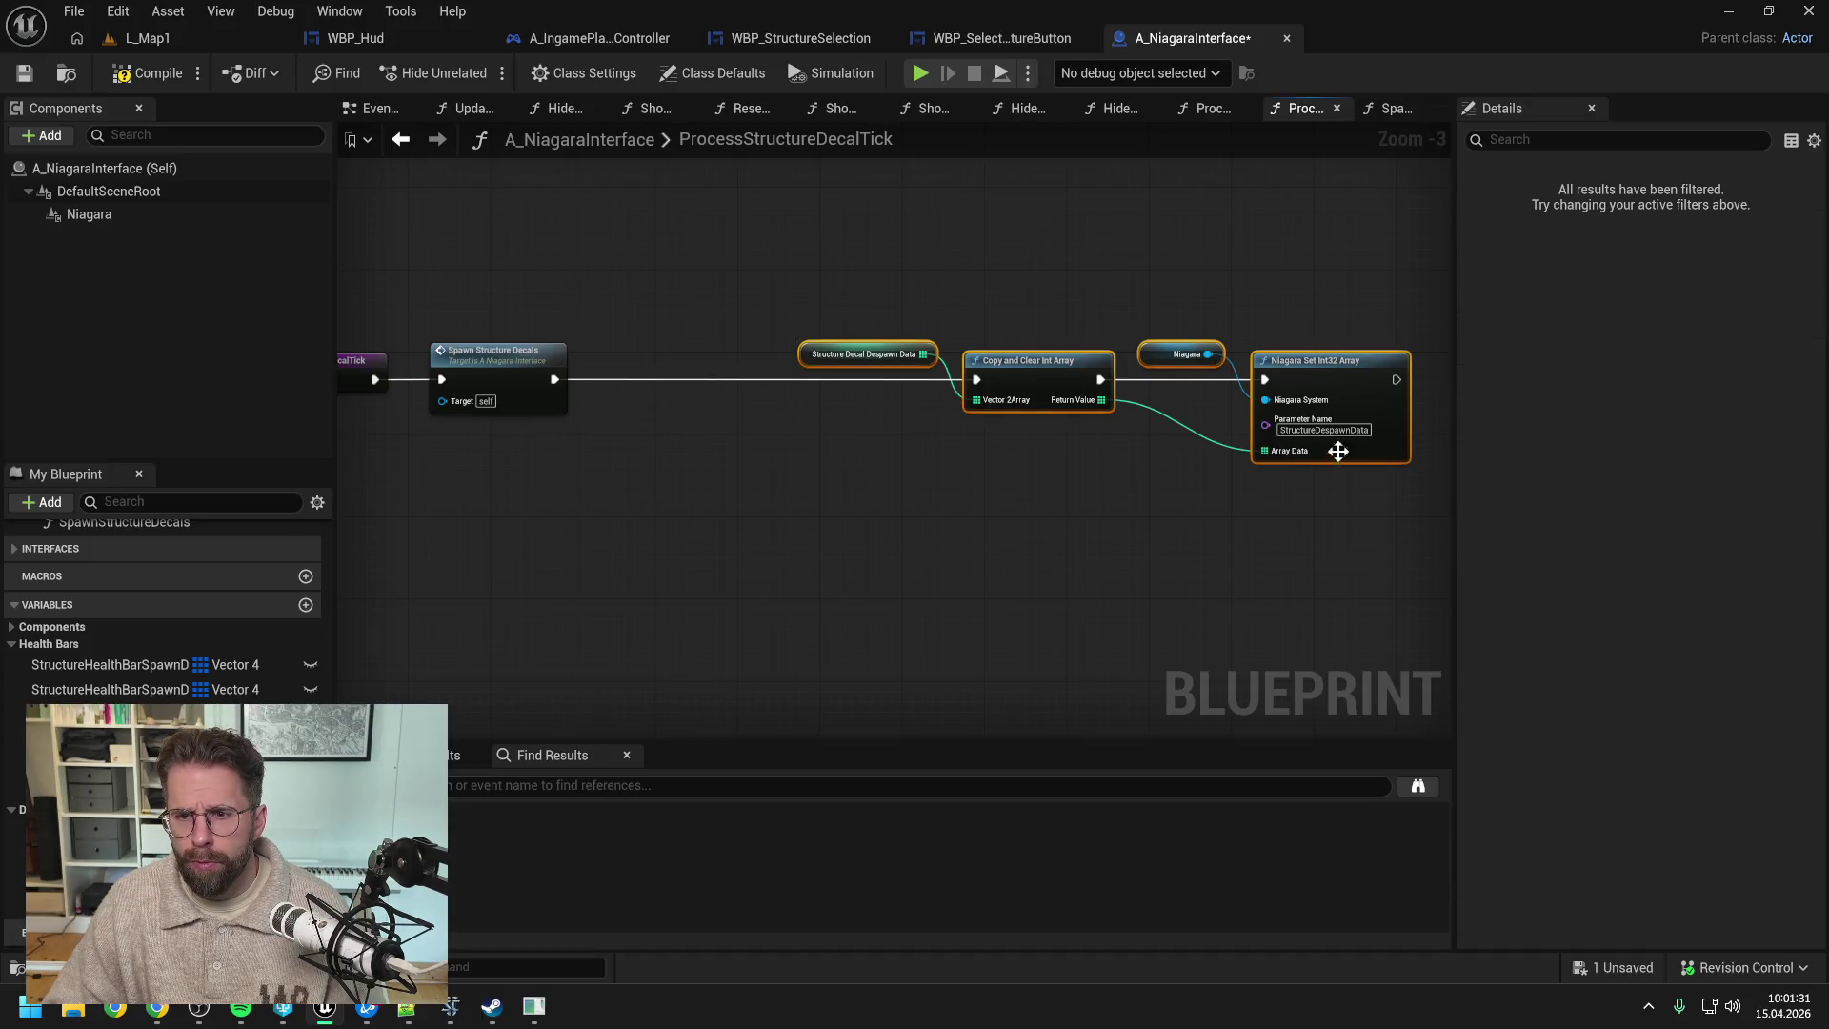
{"action": "left_click_drag", "start_coordinate": [1335, 382], "coordinate": [1170, 382]}
{"action": "left_click", "coordinate": [953, 314]}
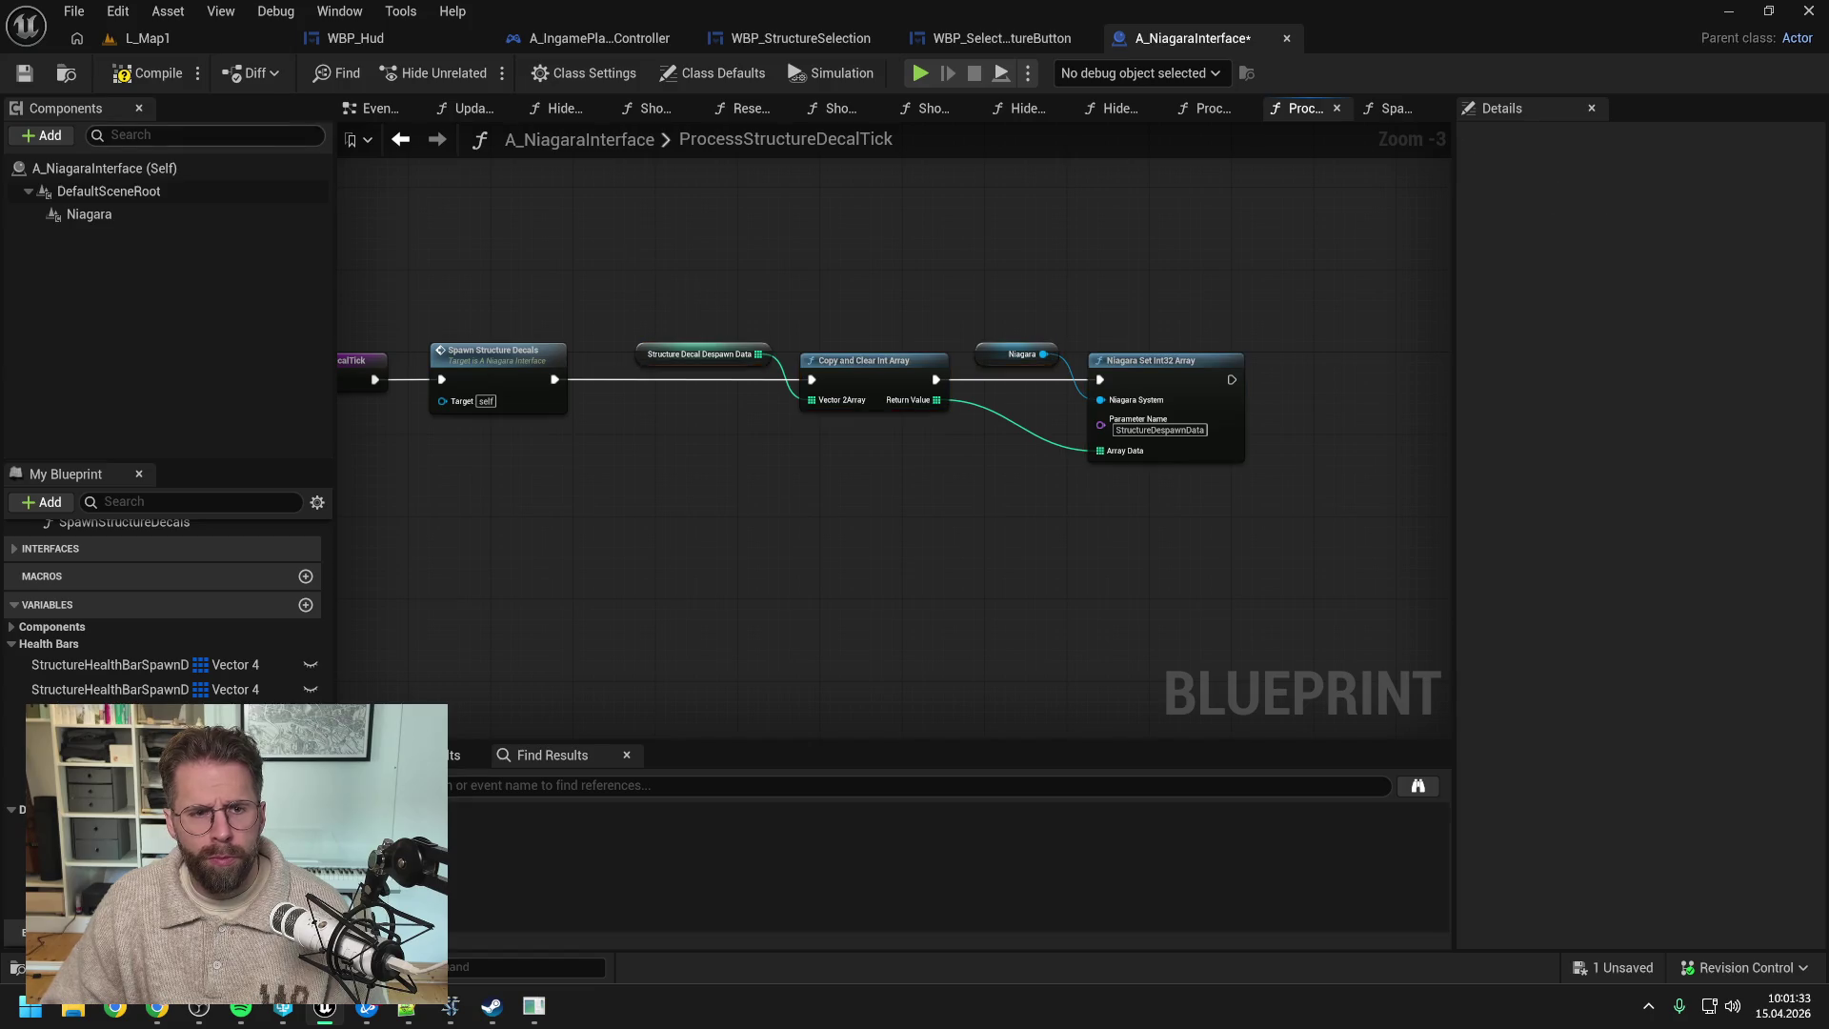
{"action": "left_click", "coordinate": [140, 76]}
{"action": "key", "text": "ctrl+s"}
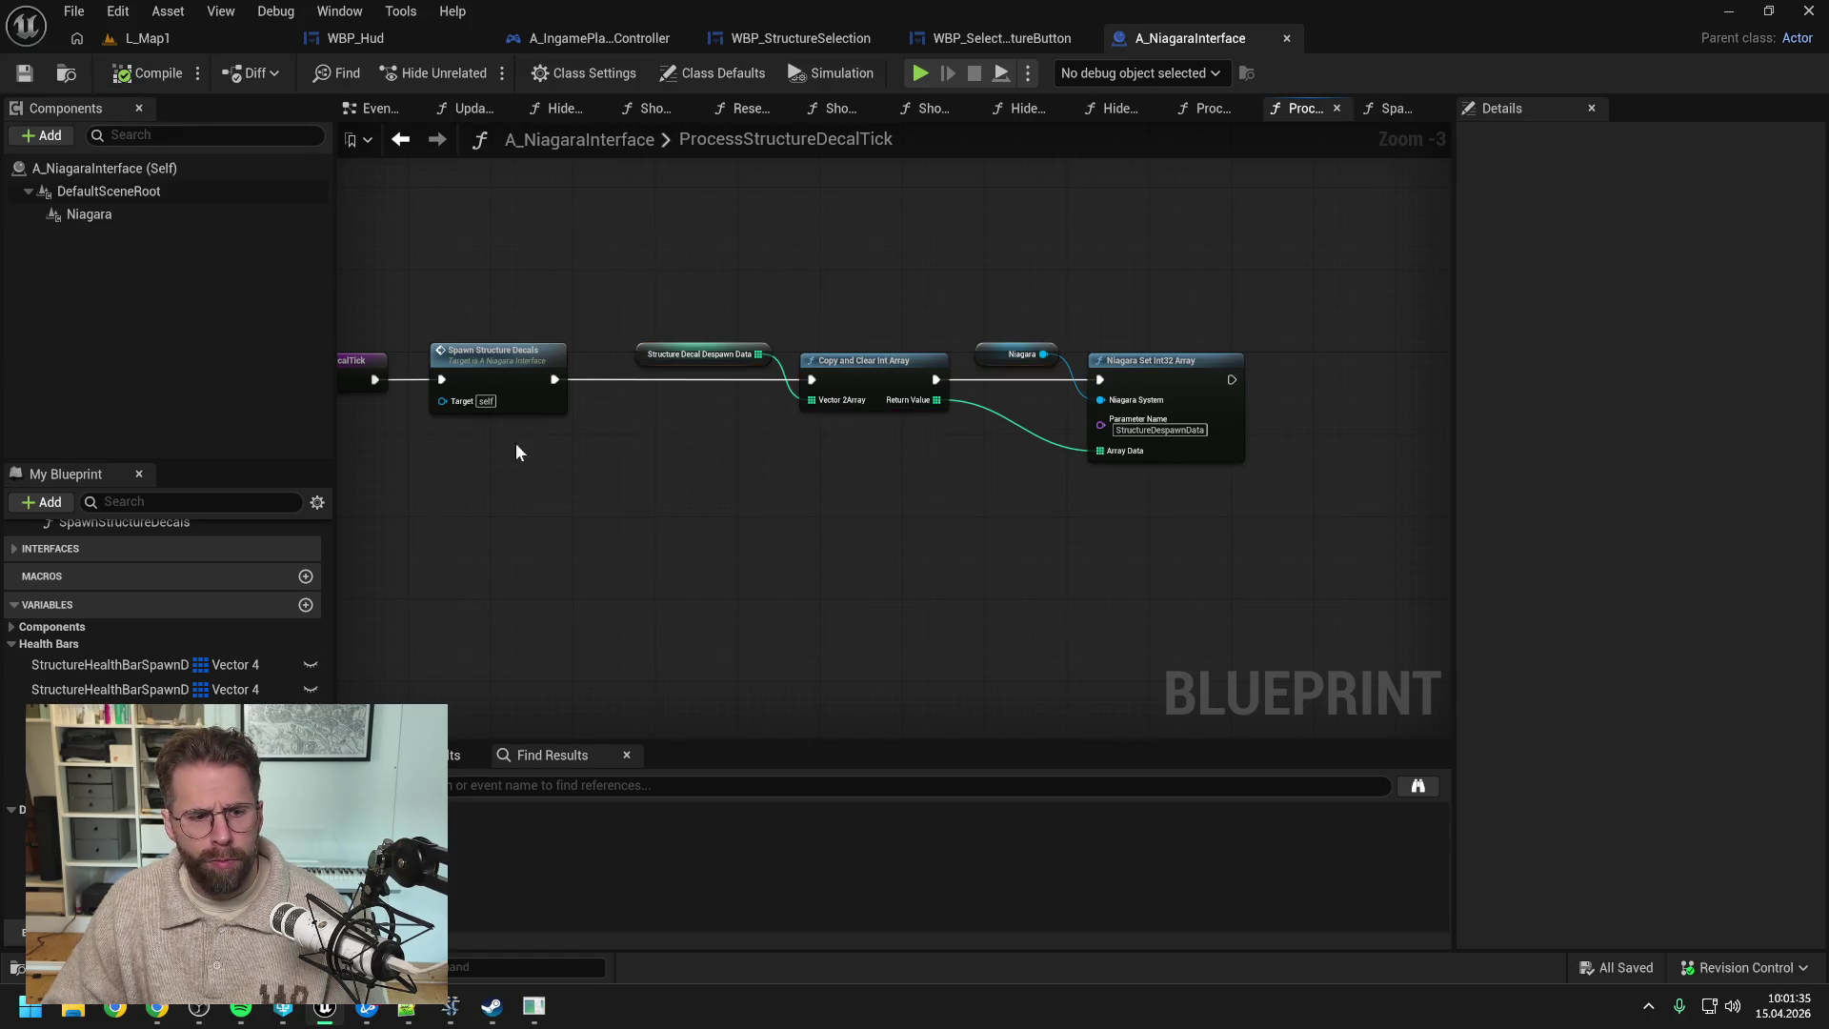
{"action": "scroll", "coordinate": [162, 610], "scroll_direction": "up", "scroll_amount": 5}
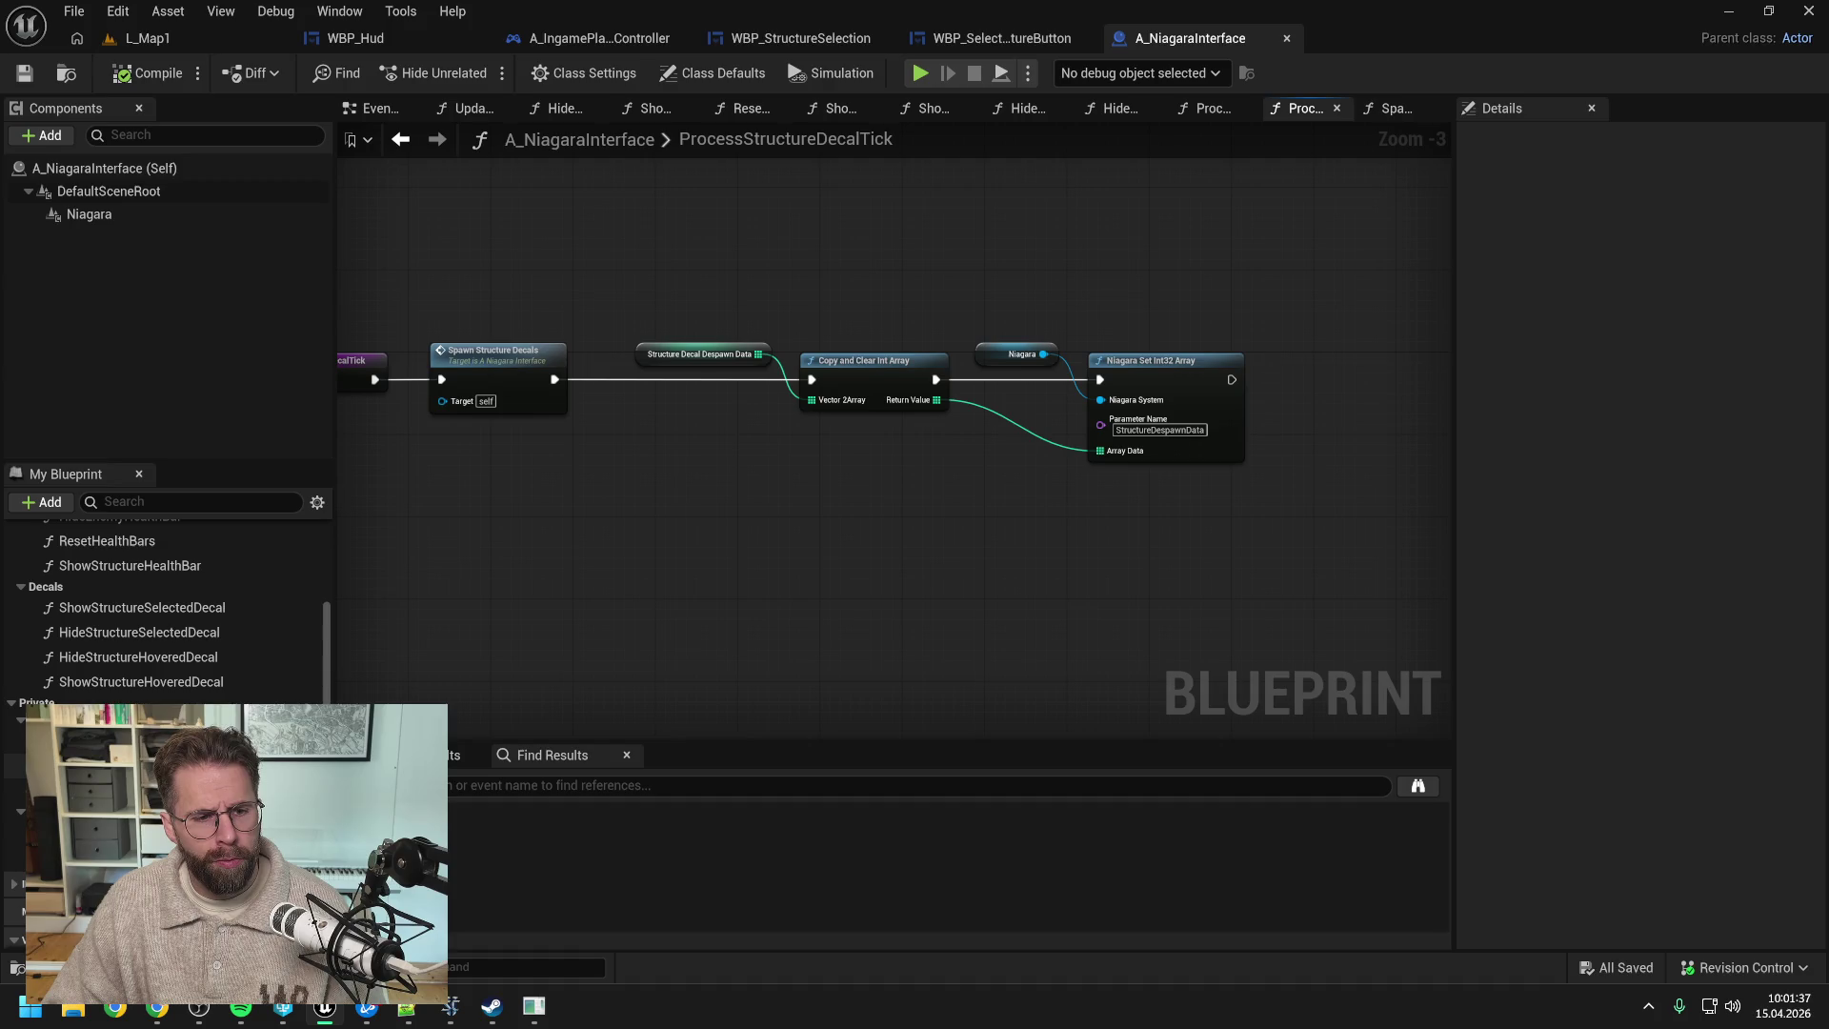
{"action": "scroll", "coordinate": [606, 530], "scroll_direction": "up", "scroll_amount": 1}
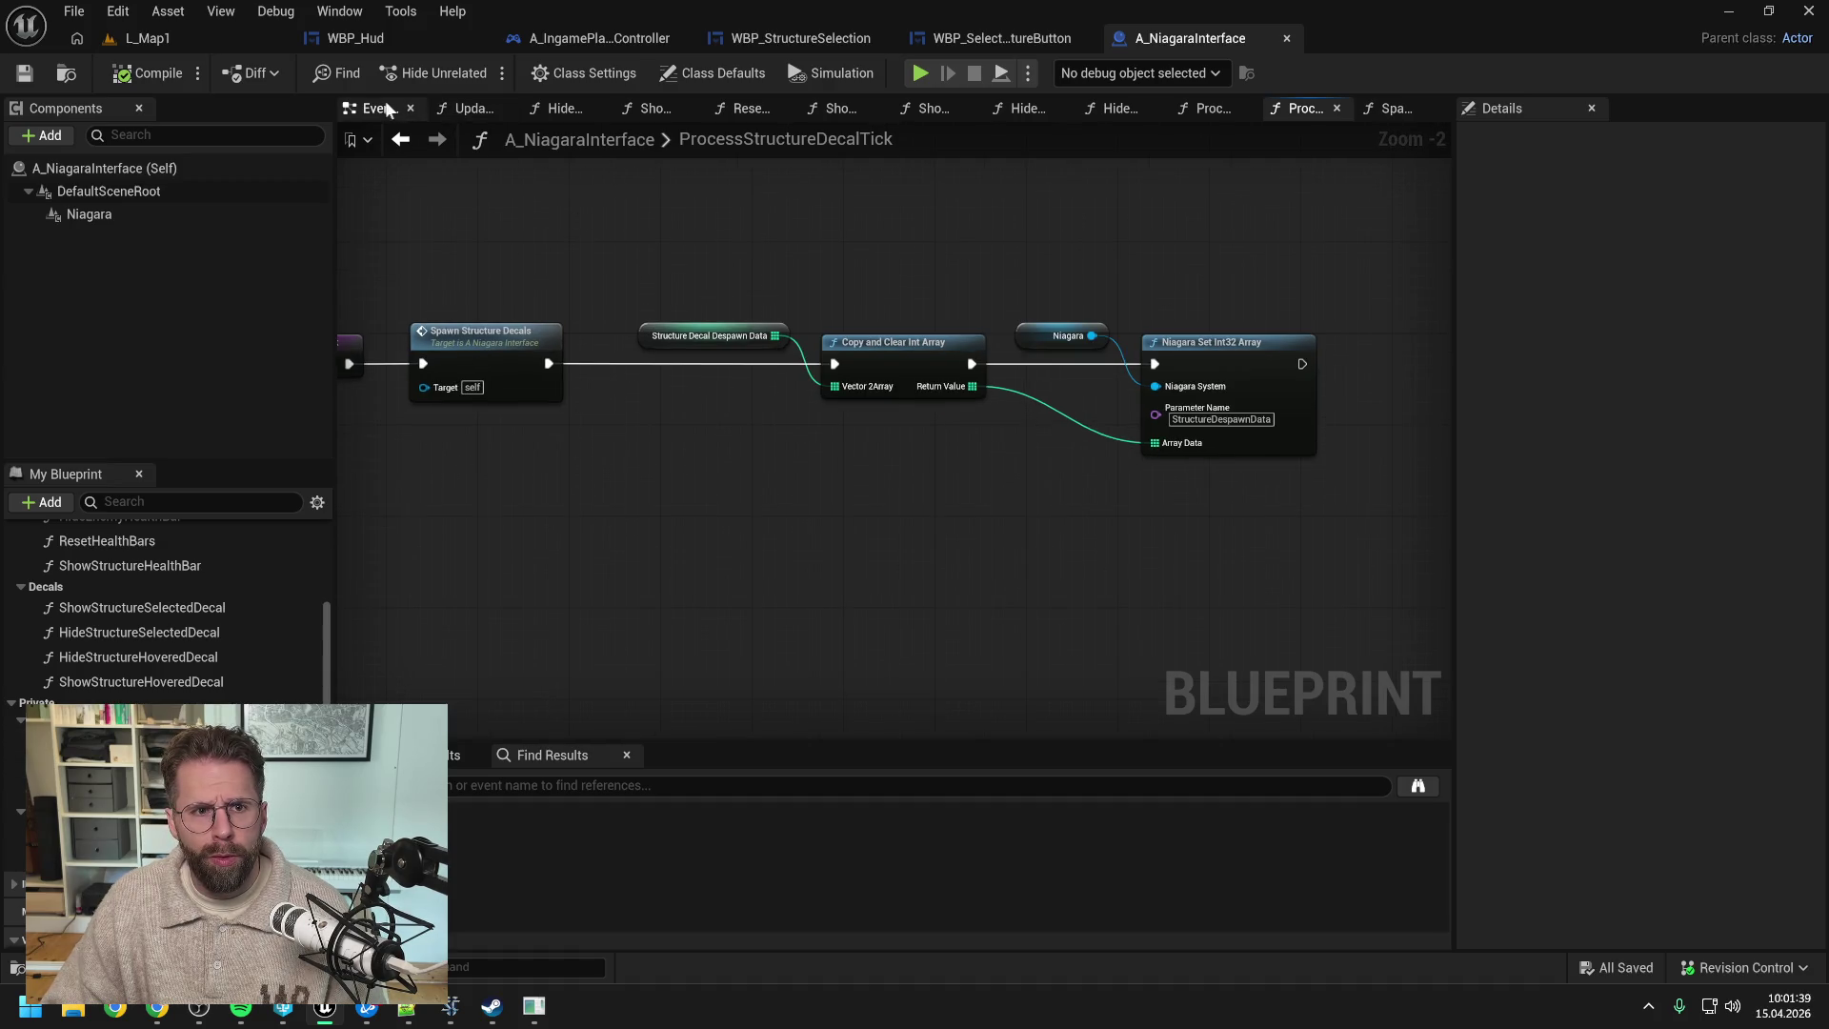
{"action": "double_click", "coordinate": [489, 341]}
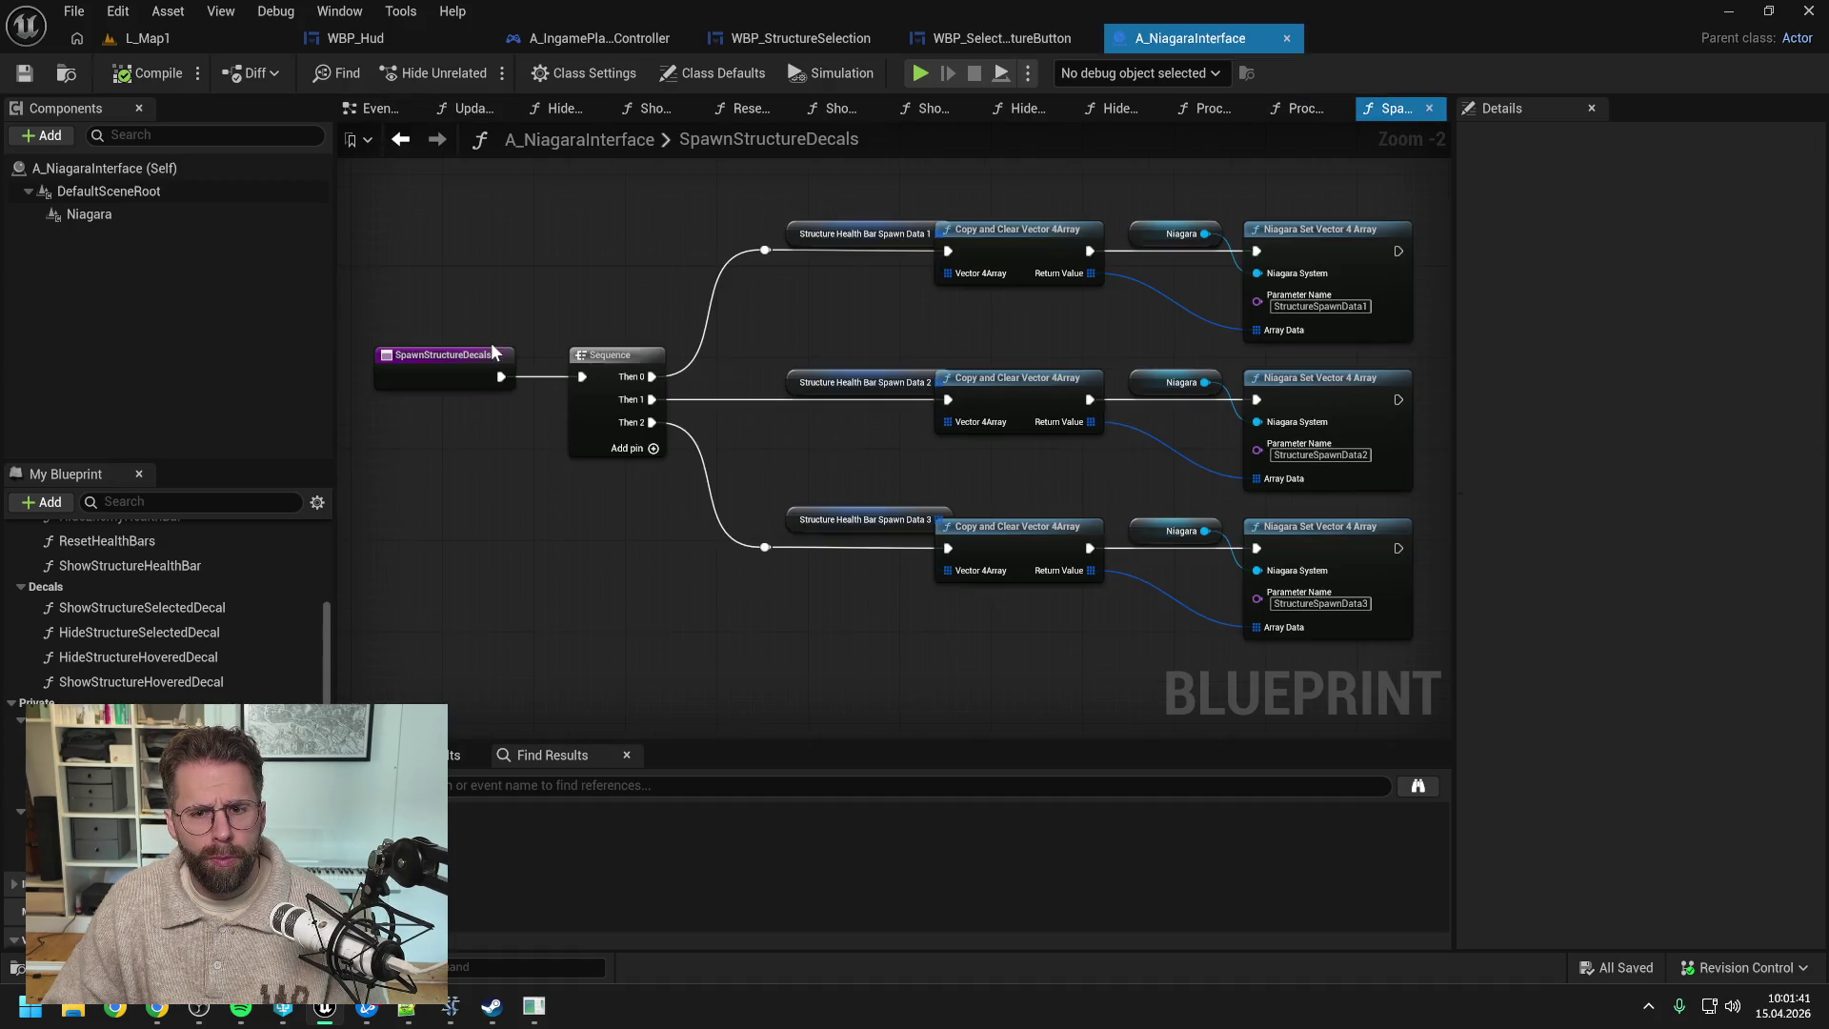
- Swap the first two spawn data nodes to Structure Decal Spawn Data 1 and 2
{"action": "left_click_drag", "start_coordinate": [788, 382], "coordinate": [745, 383]}
{"action": "left_click", "coordinate": [843, 249]}
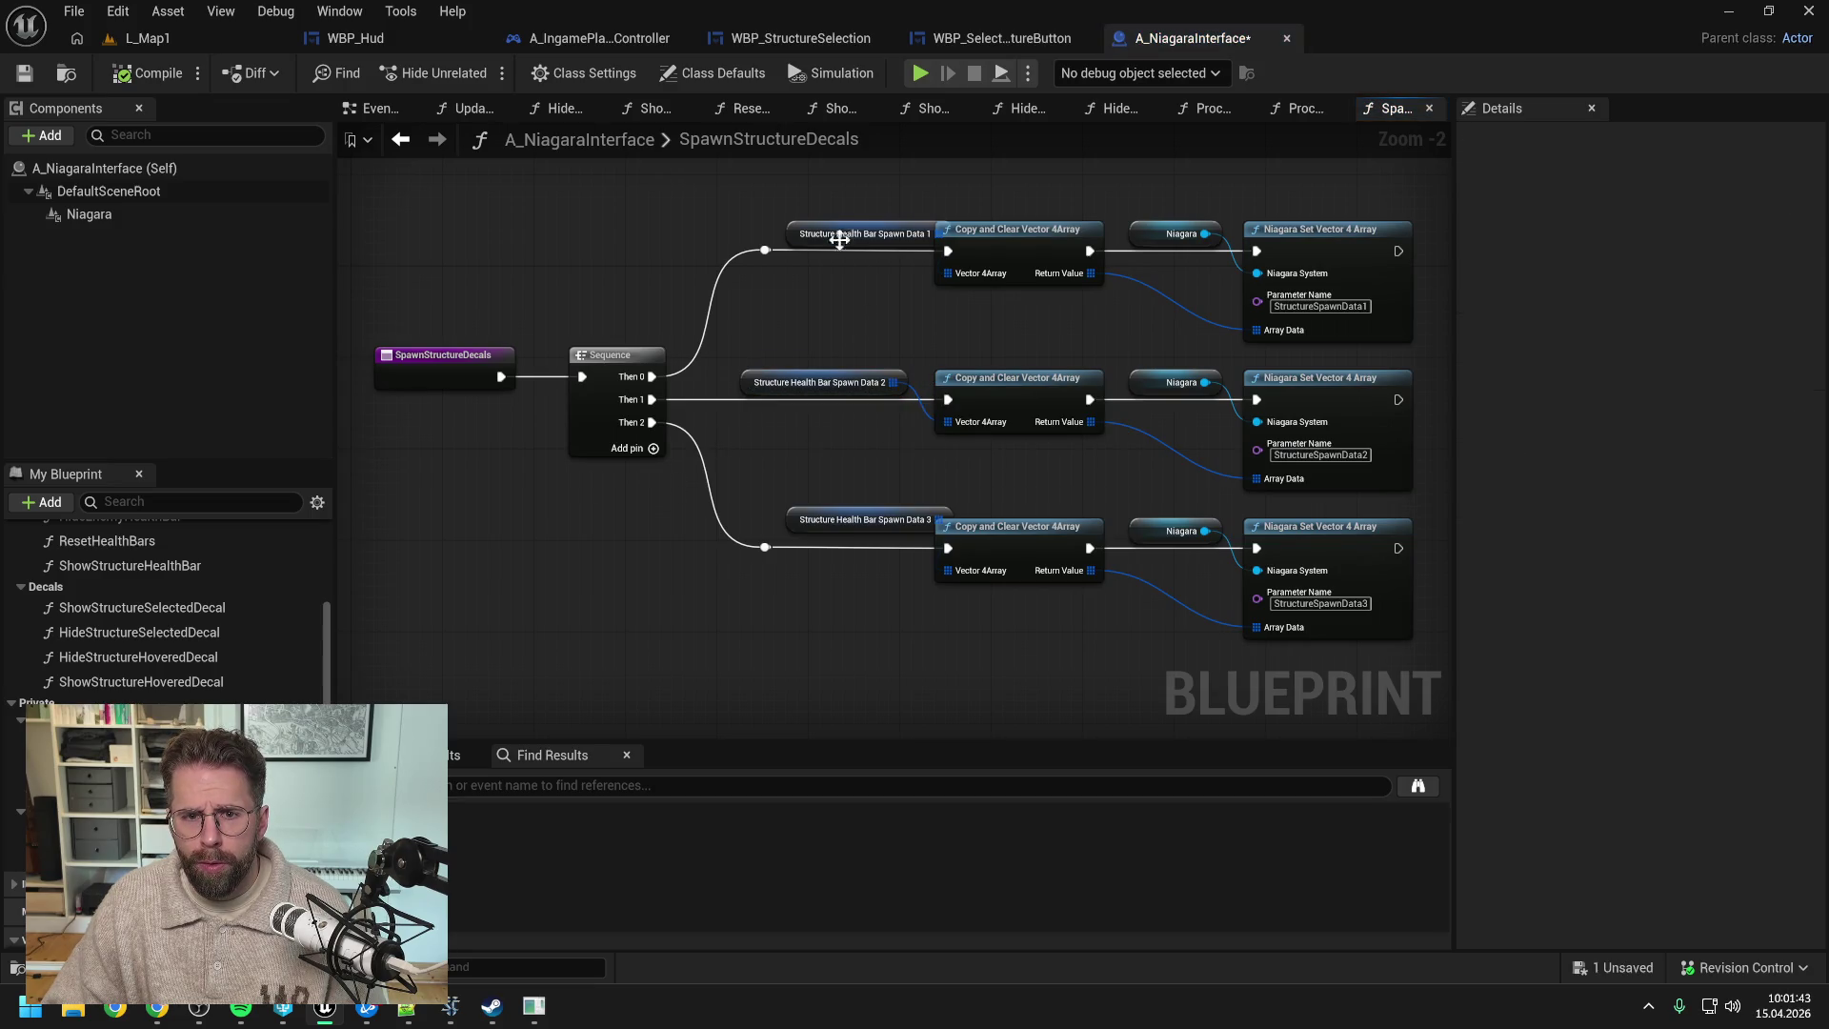
{"action": "left_click_drag", "start_coordinate": [793, 228], "coordinate": [748, 230]}
{"action": "left_click", "coordinate": [875, 312]}
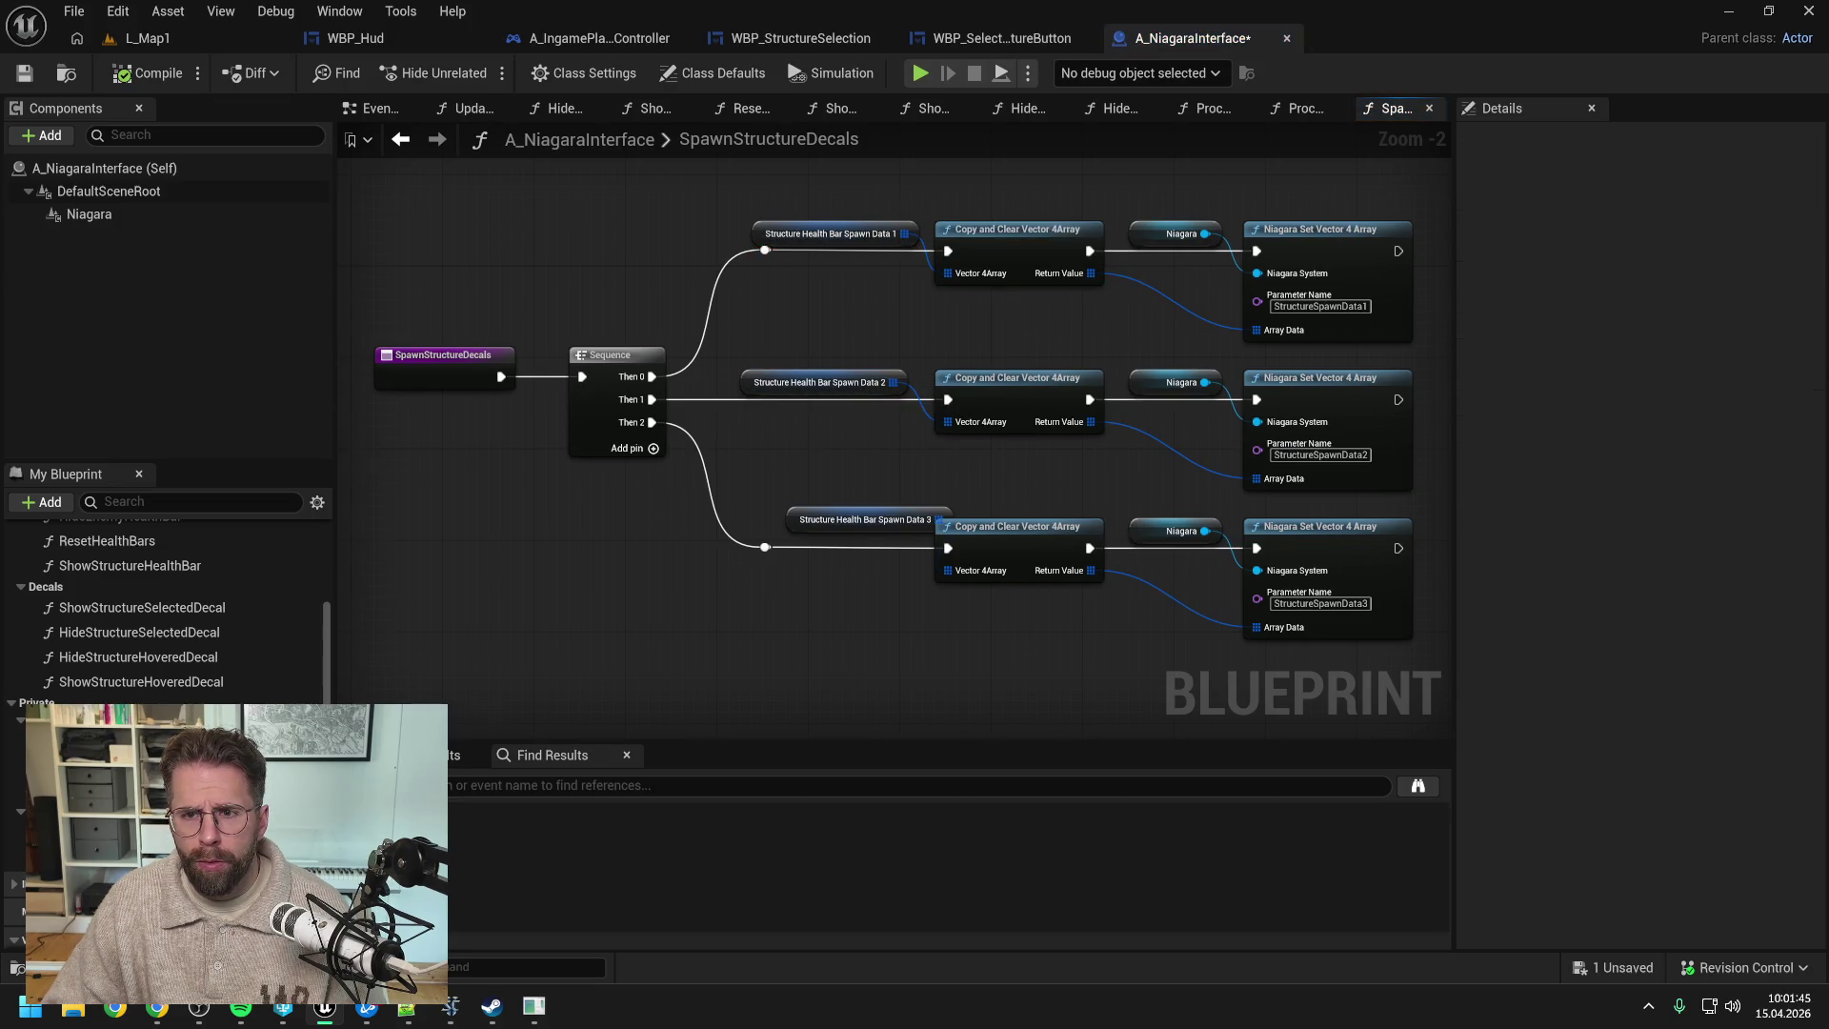
{"action": "left_click_drag", "start_coordinate": [875, 312], "coordinate": [824, 342]}
{"action": "right_click", "coordinate": [705, 255]}
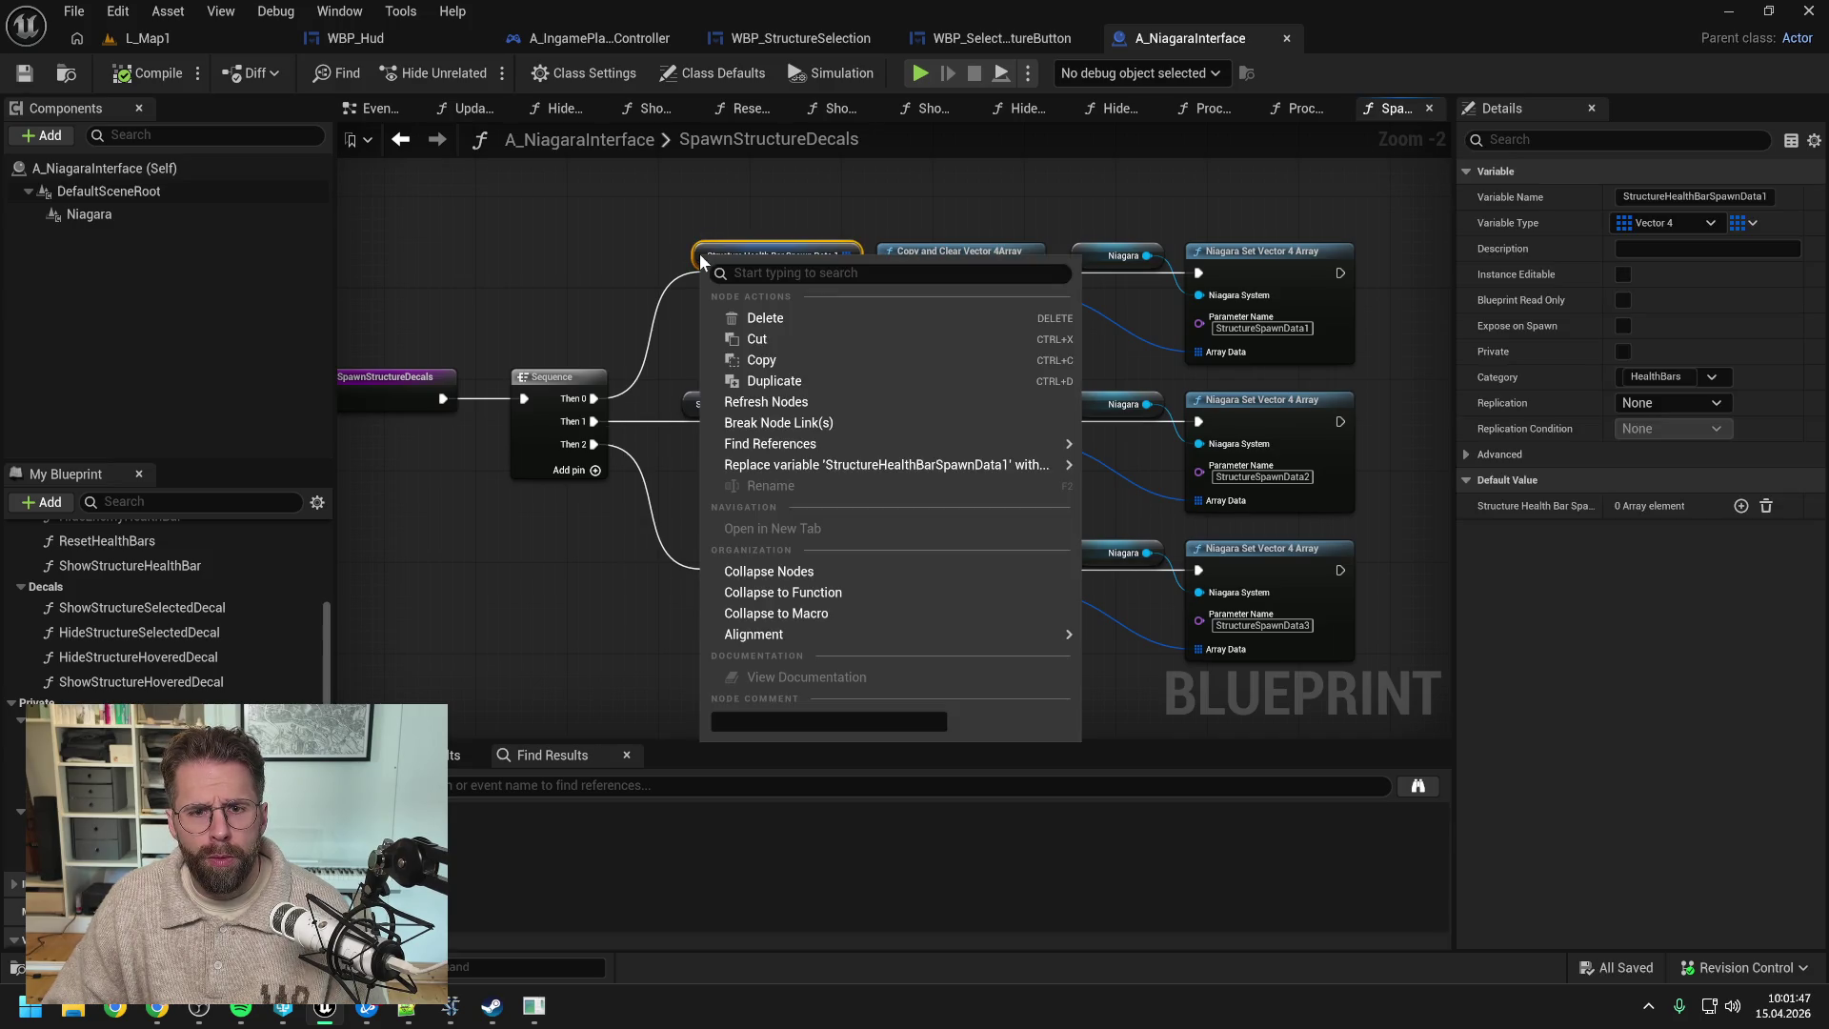
{"action": "mouse_move", "coordinate": [1000, 465]}
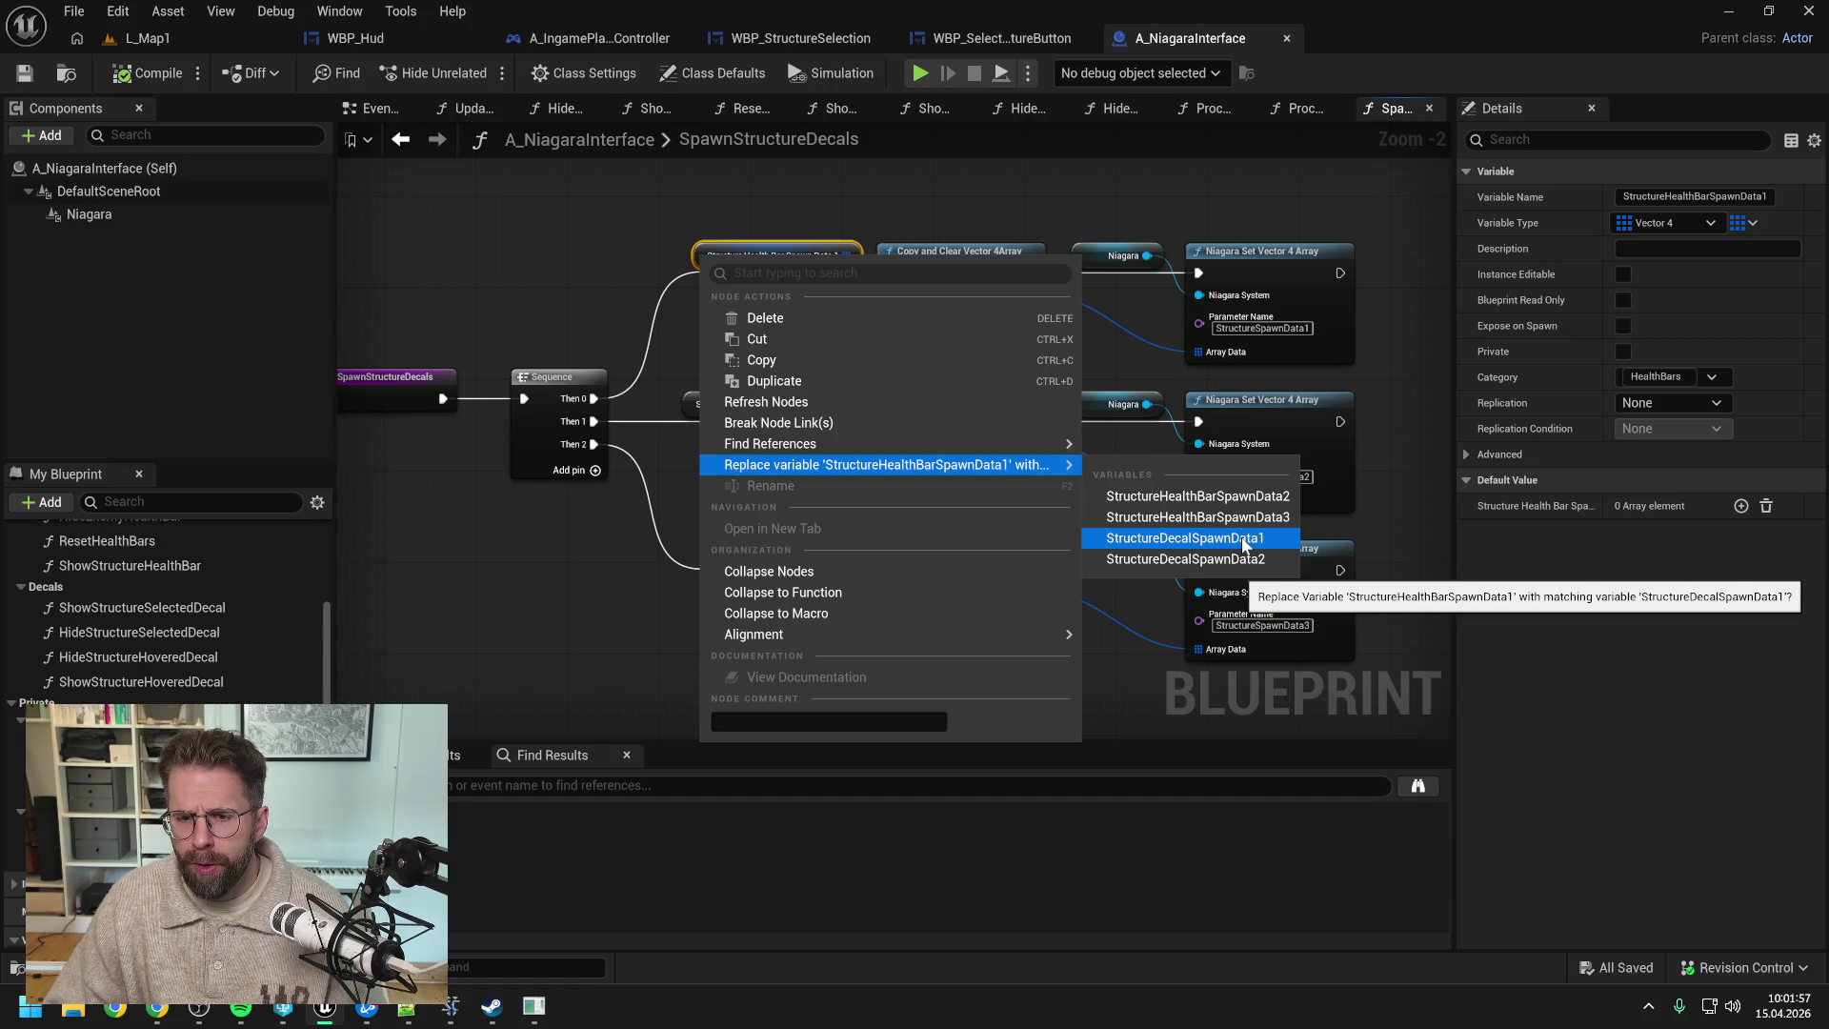
{"action": "left_click", "coordinate": [1244, 540]}
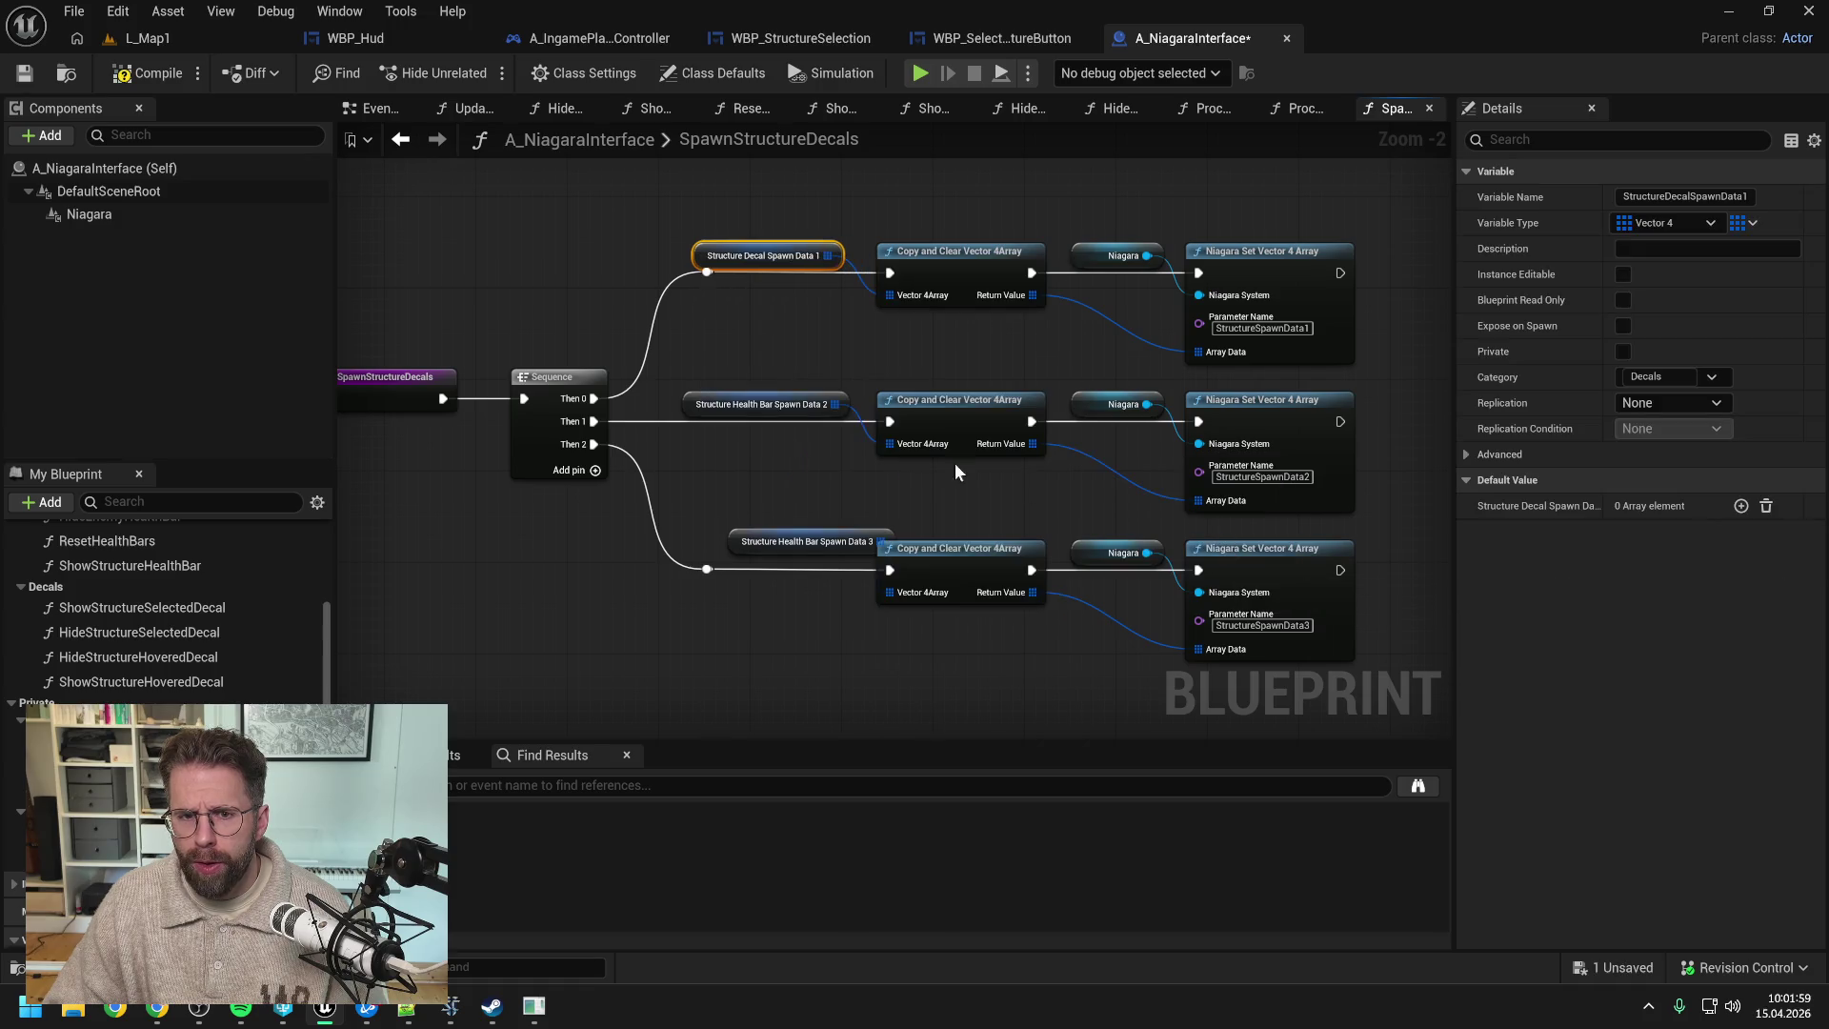
{"action": "right_click", "coordinate": [684, 406]}
{"action": "mouse_move", "coordinate": [810, 614]}
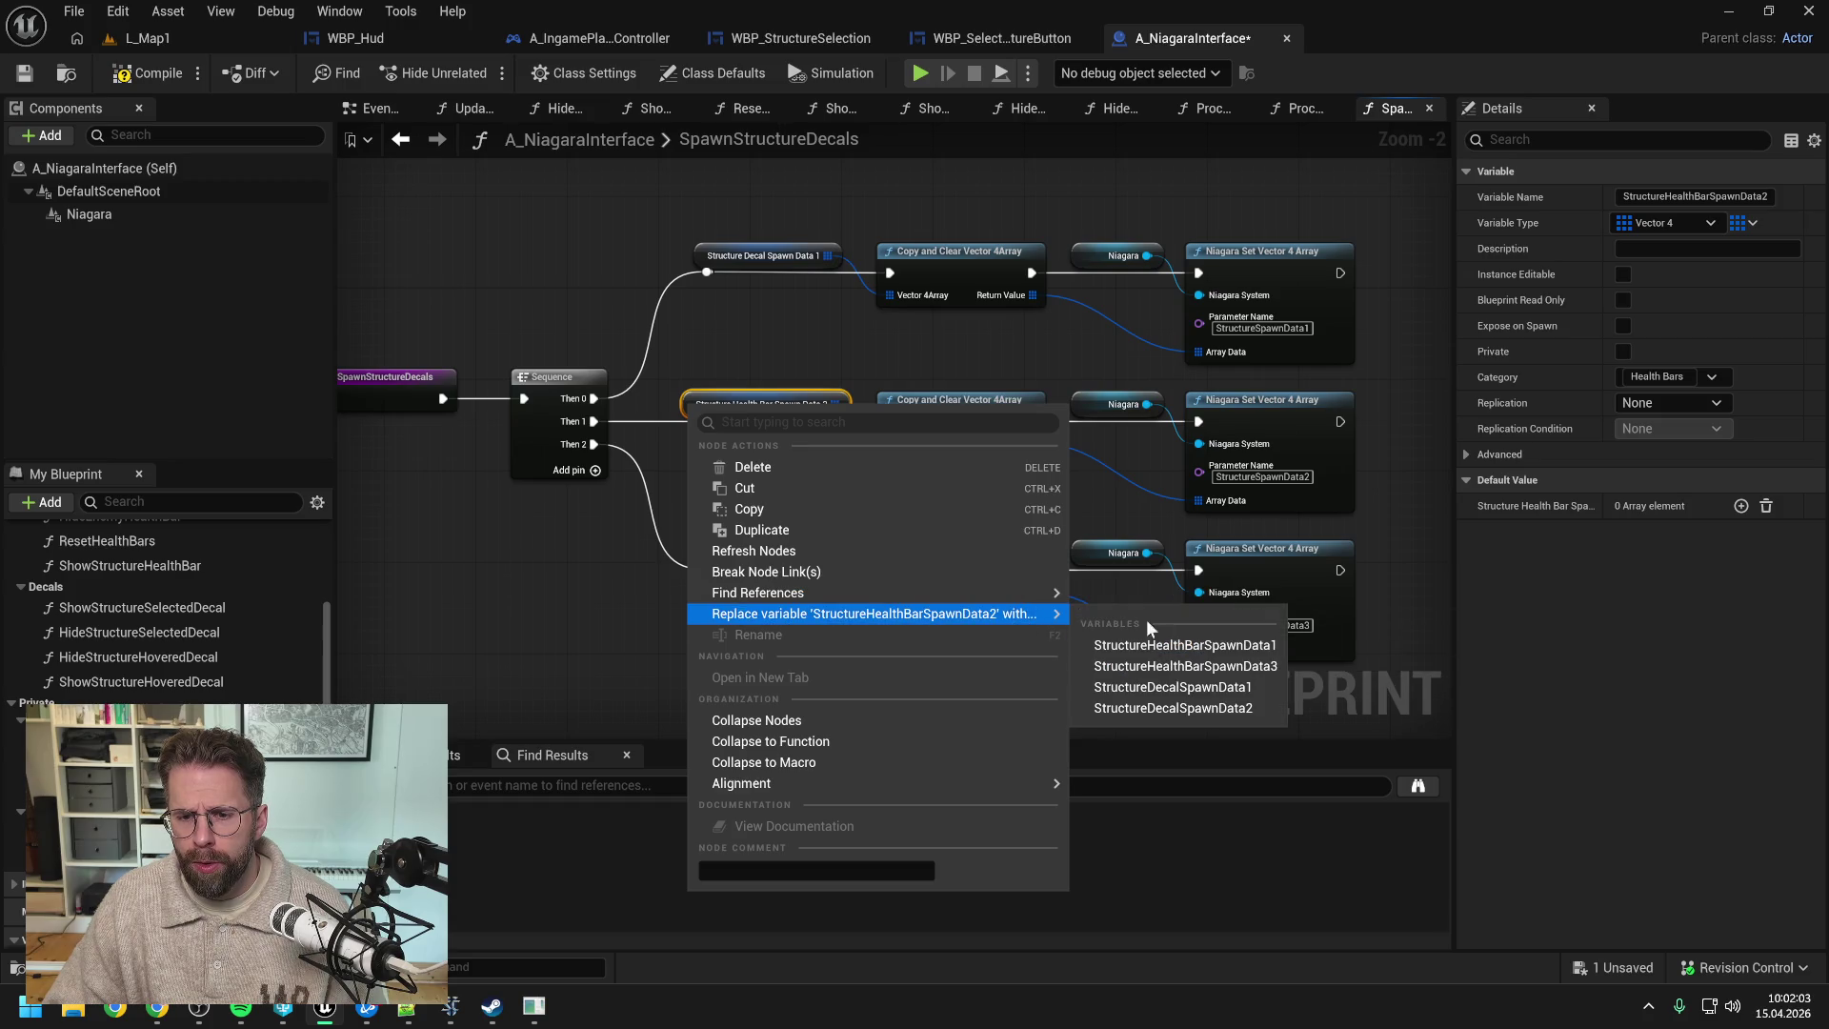
{"action": "left_click", "coordinate": [1197, 706]}
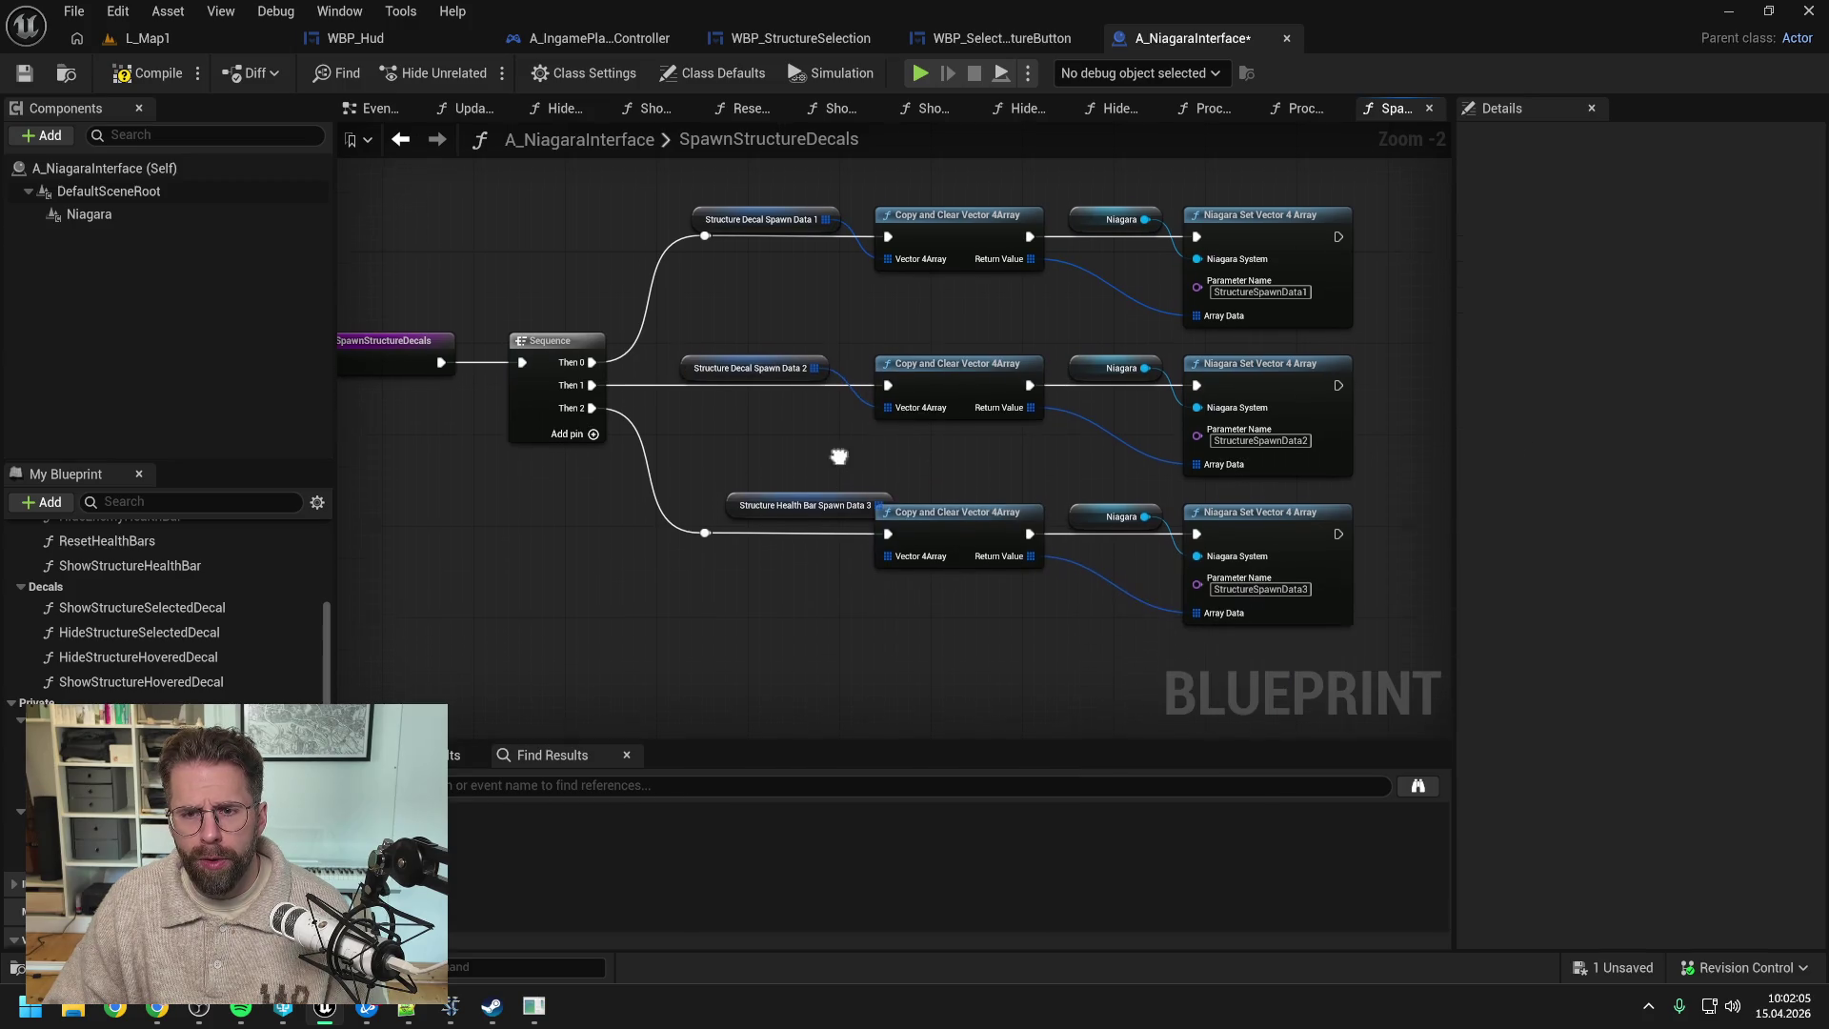
- Delete the third node row and the Sequence's Then 2 output, then save
{"action": "left_click_drag", "start_coordinate": [627, 610], "coordinate": [1258, 517]}
{"action": "key", "text": "Delete"}
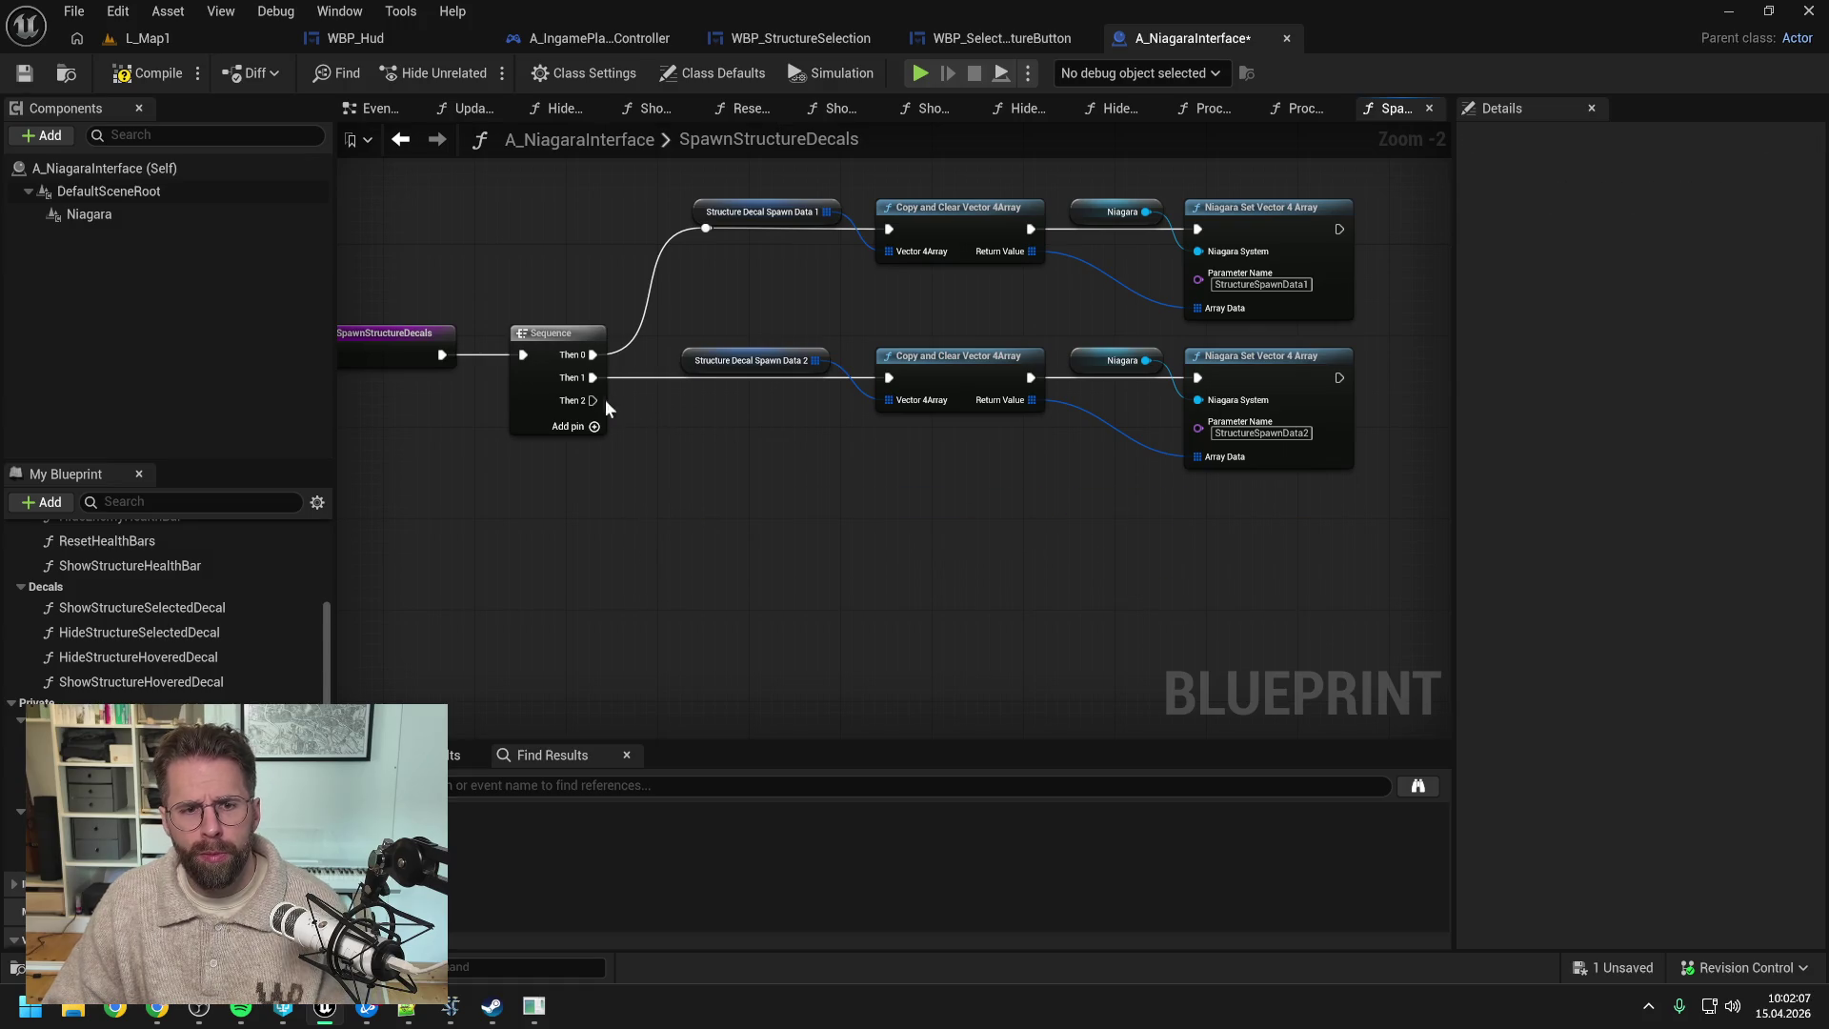
{"action": "right_click", "coordinate": [592, 400]}
{"action": "left_click", "coordinate": [667, 503]}
{"action": "left_click", "coordinate": [650, 510]}
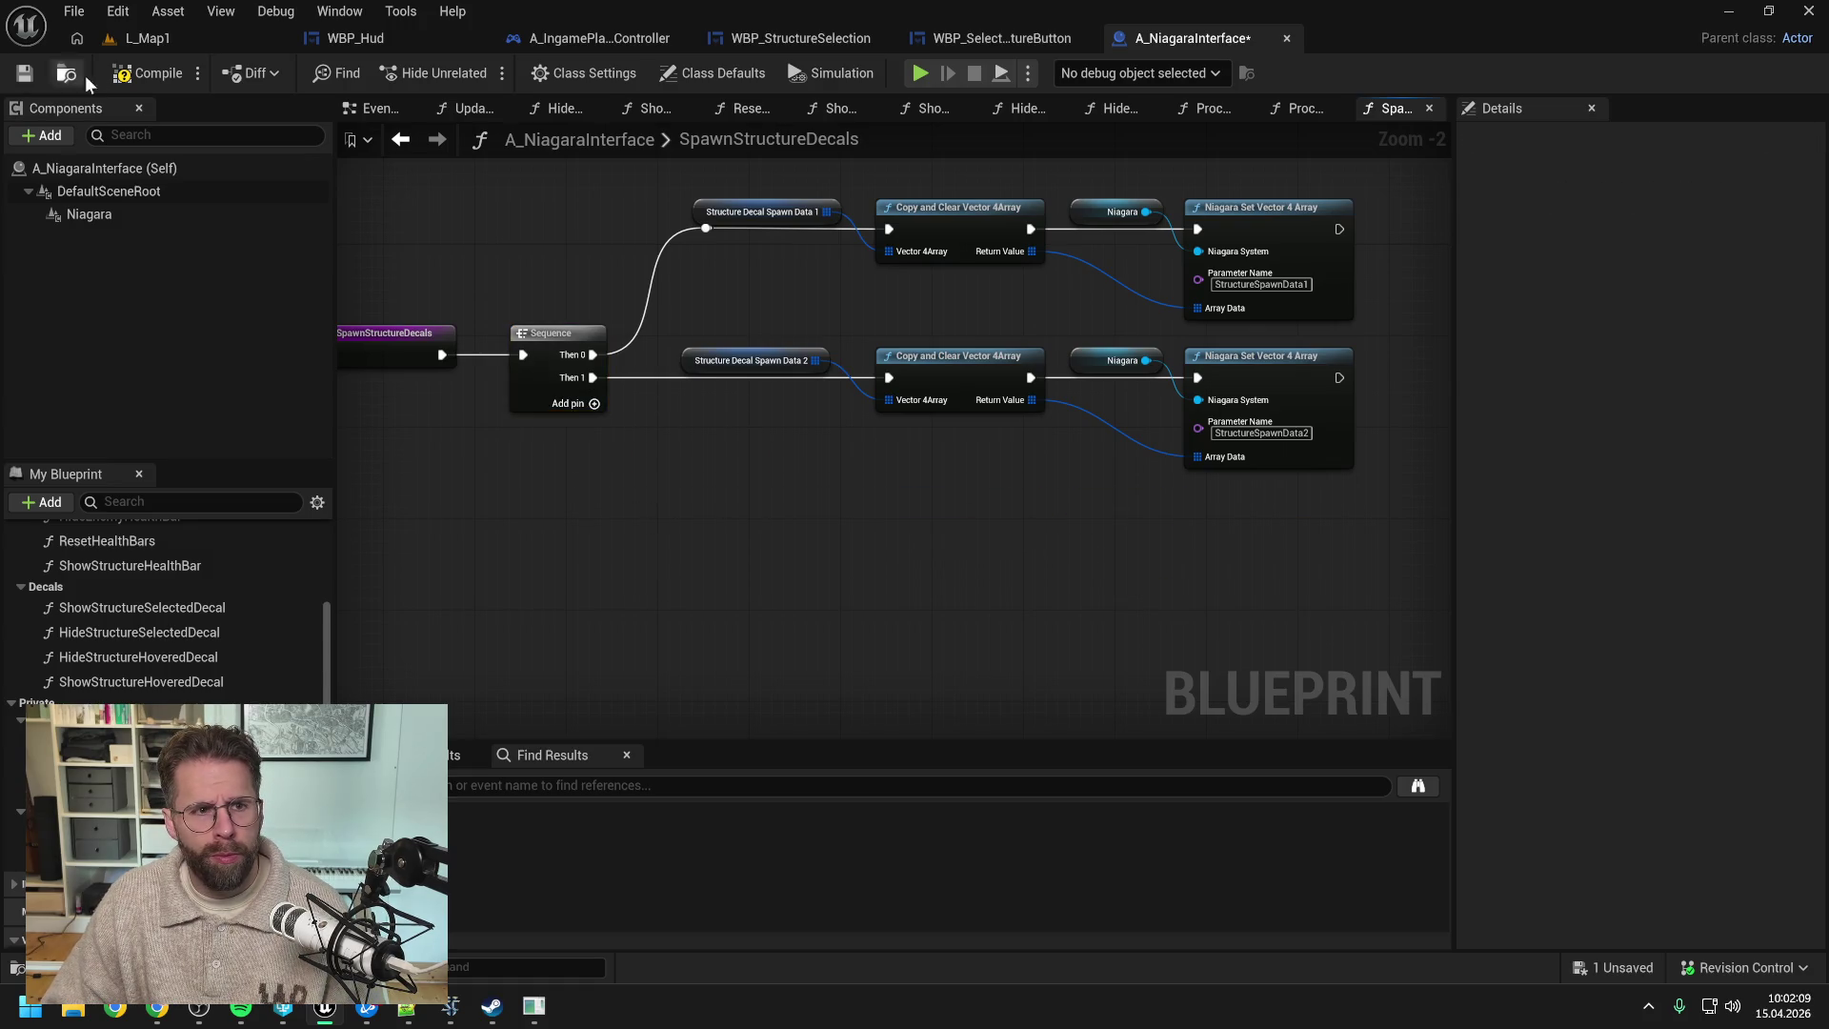
{"action": "key", "text": "ctrl+s"}
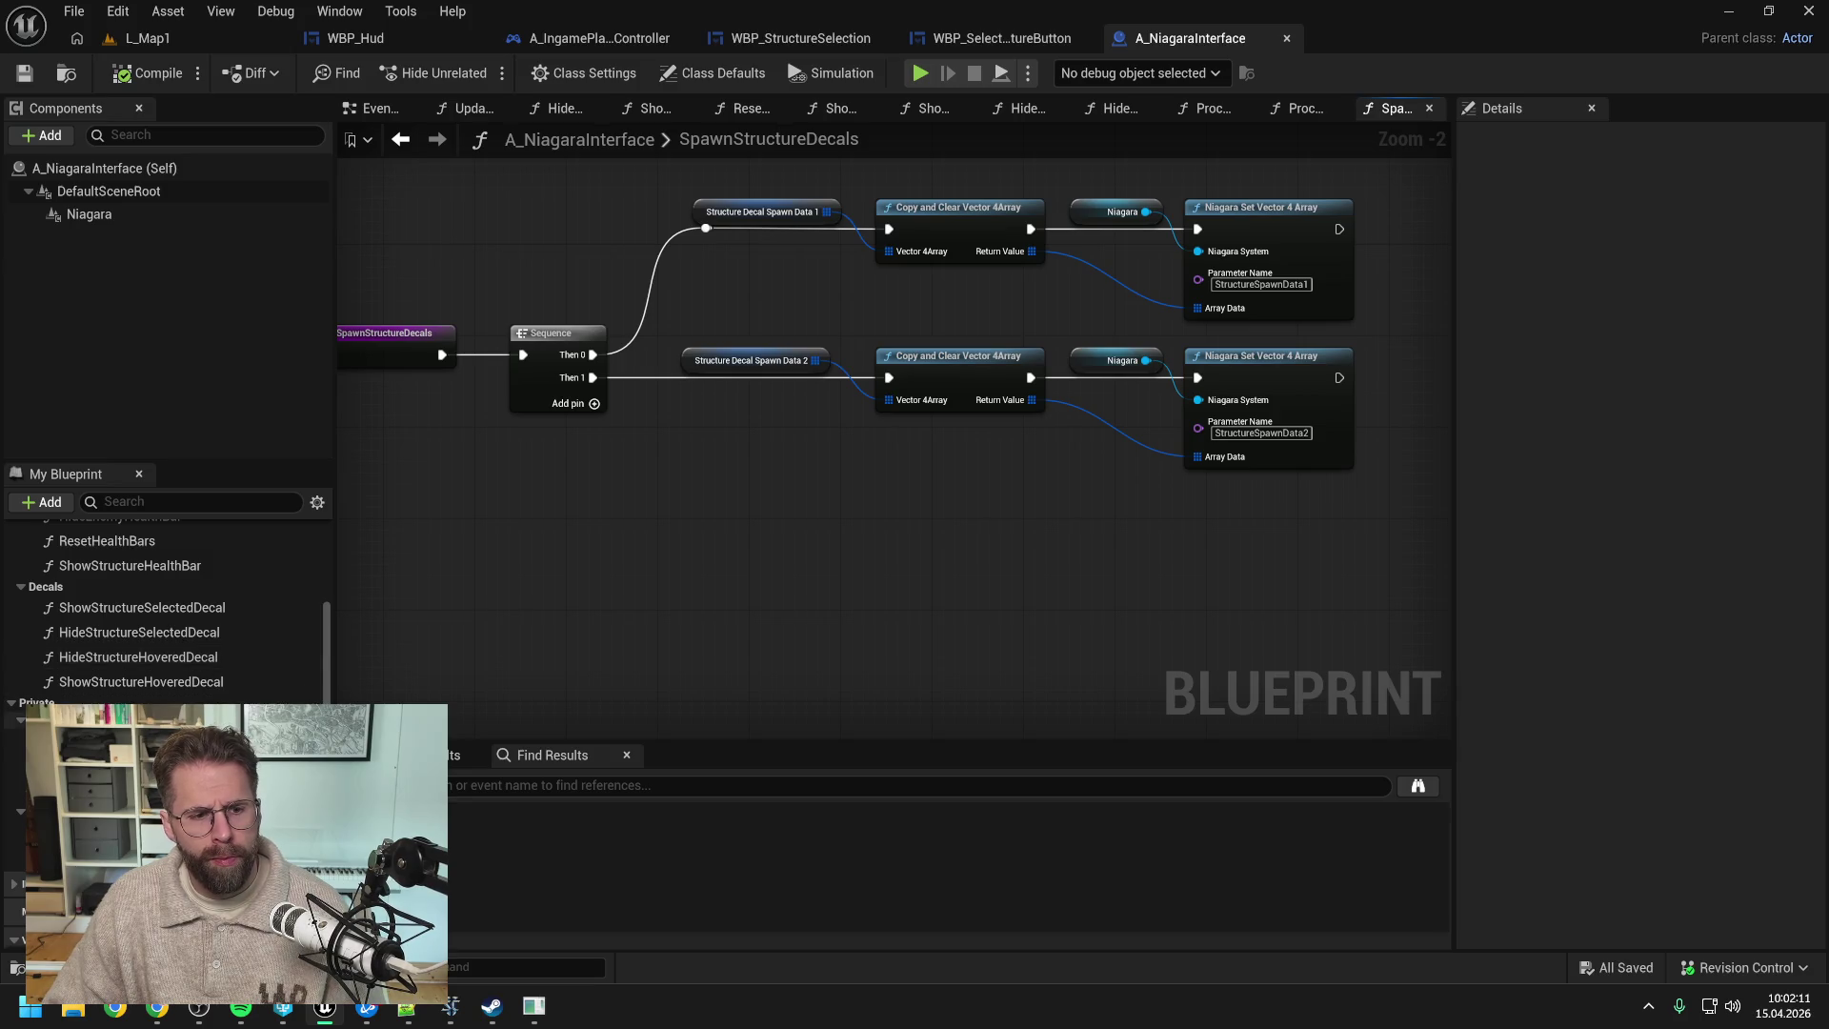
{"action": "key", "text": "alt+Left"}
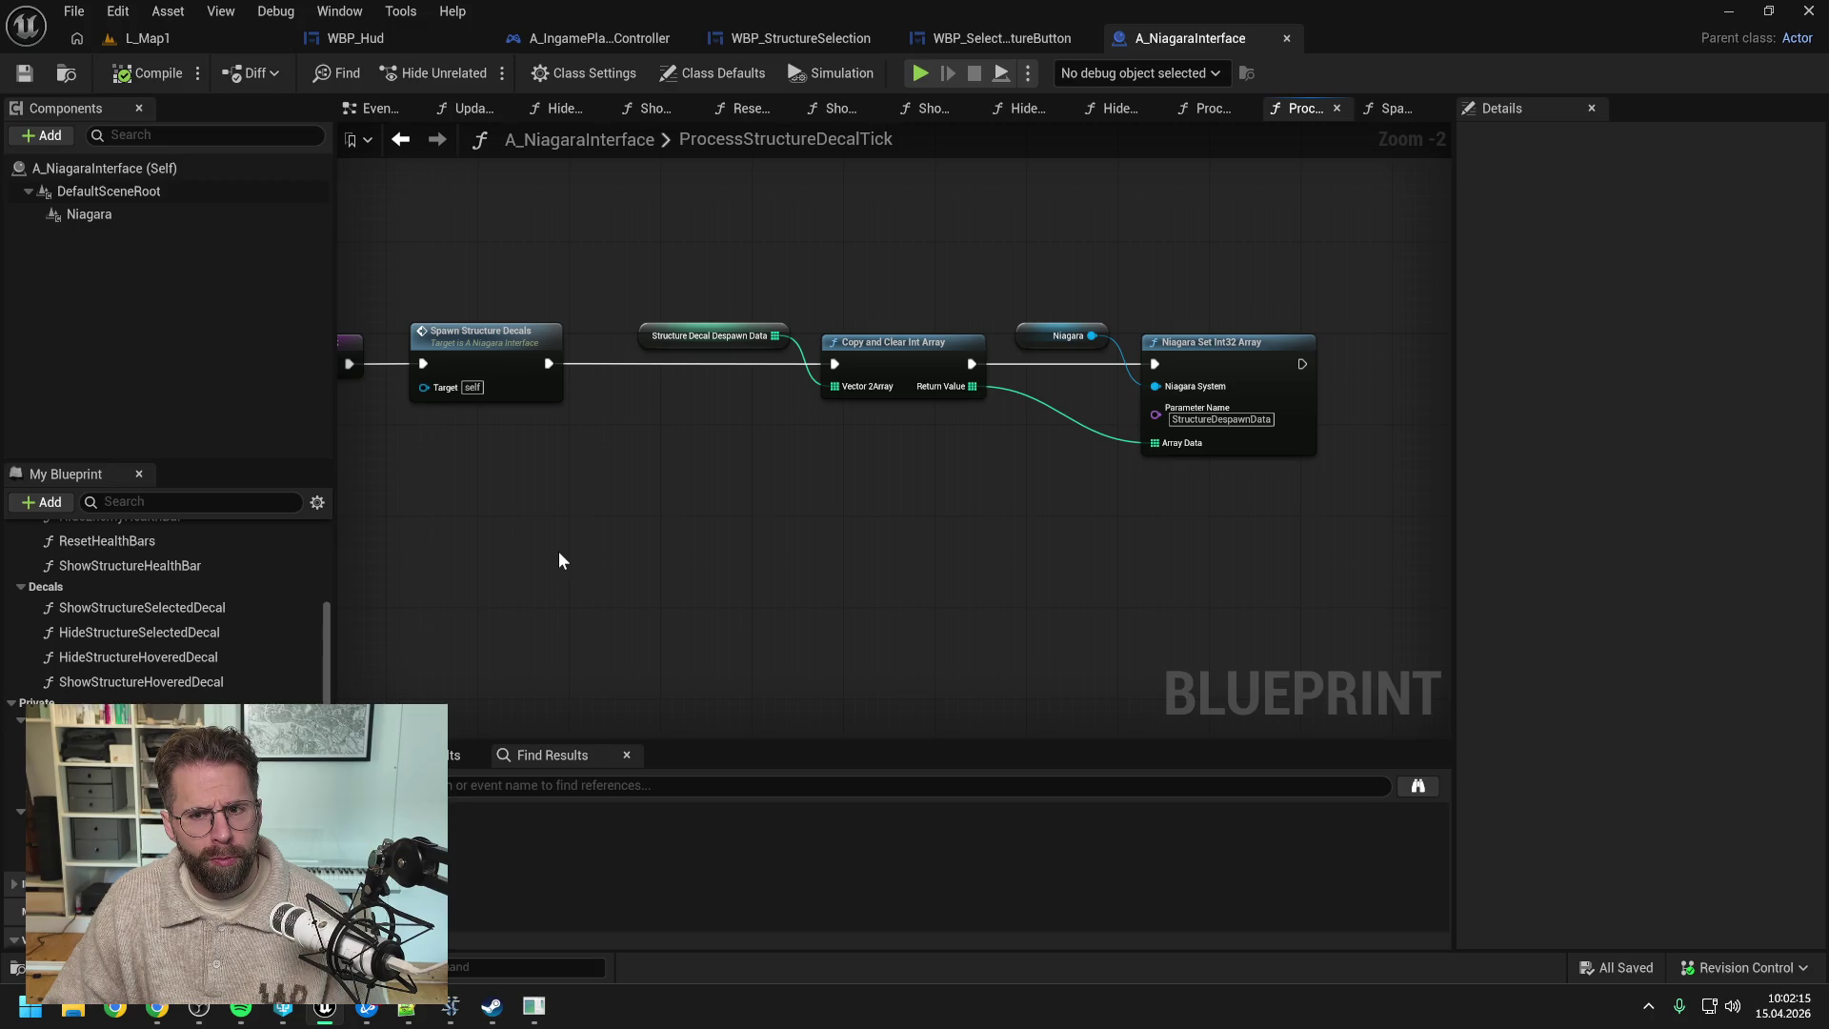
- Rename the despawn Niagara parameter to StructureDecalDespawnData
{"action": "left_click", "coordinate": [1216, 420]}
{"action": "left_click", "coordinate": [1215, 420]}
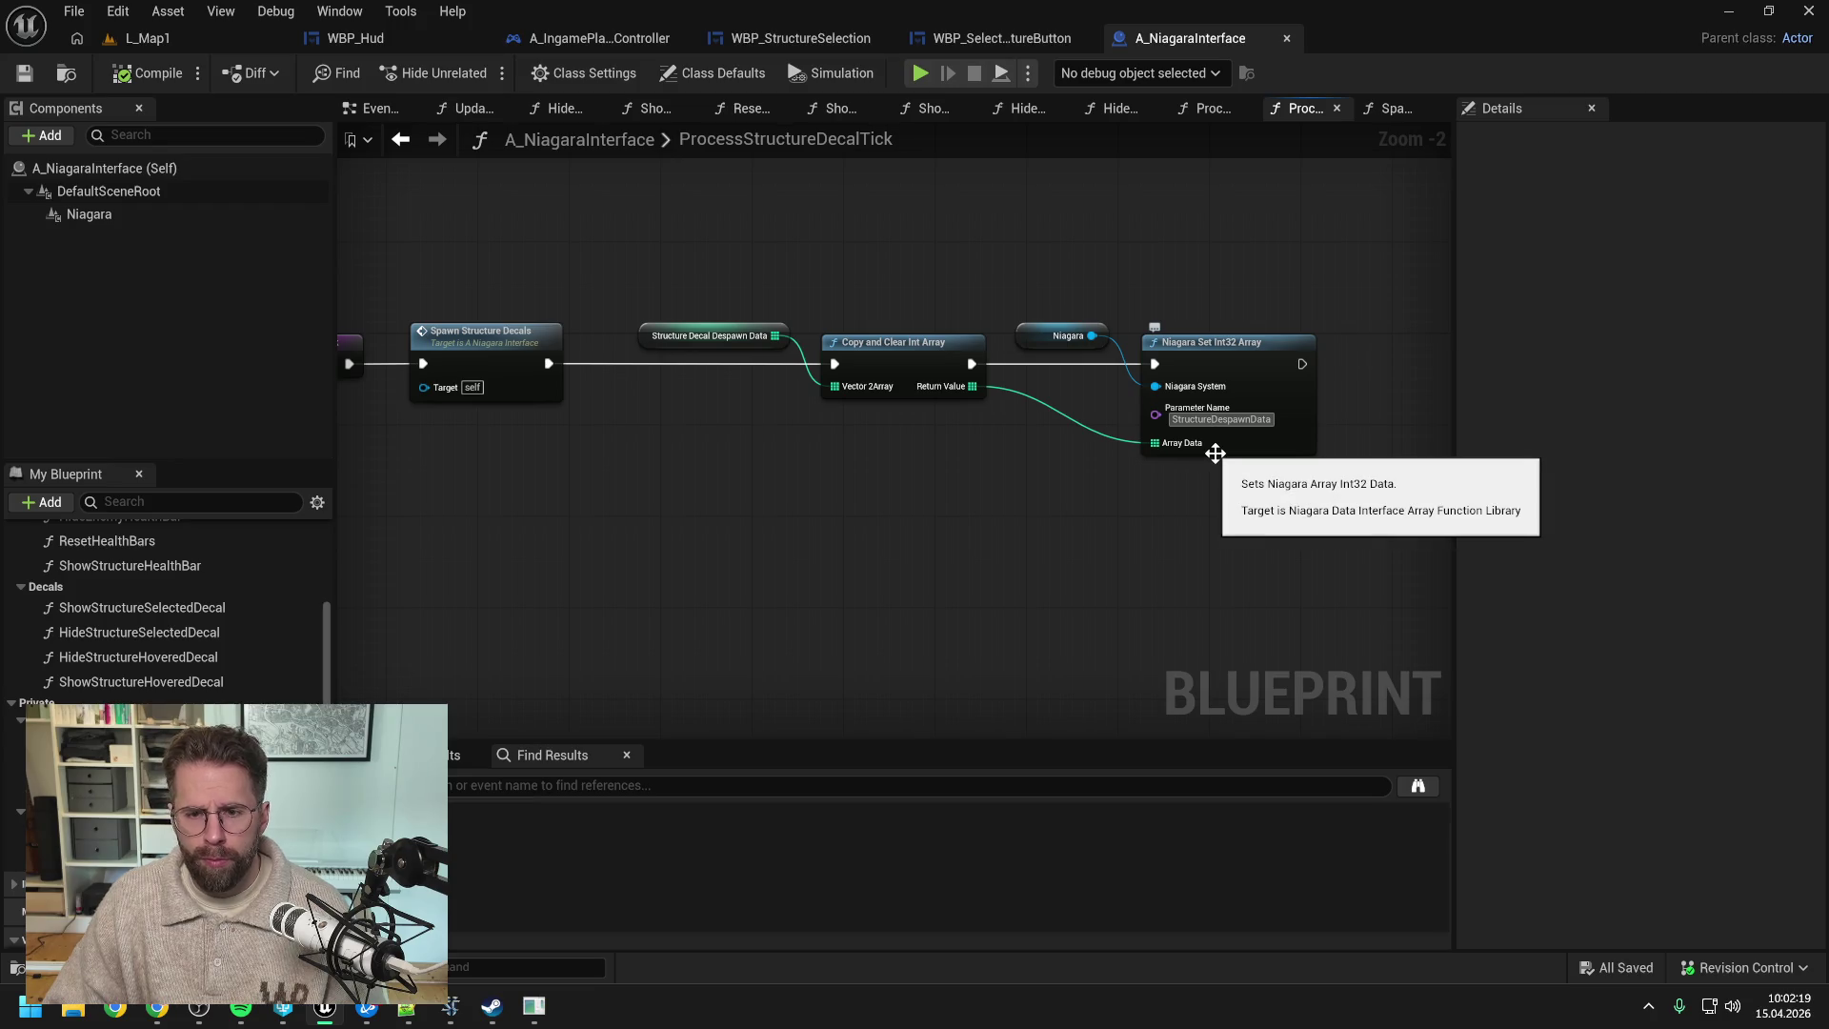
{"action": "type", "text": "Decal"}
{"action": "key", "text": "Return"}
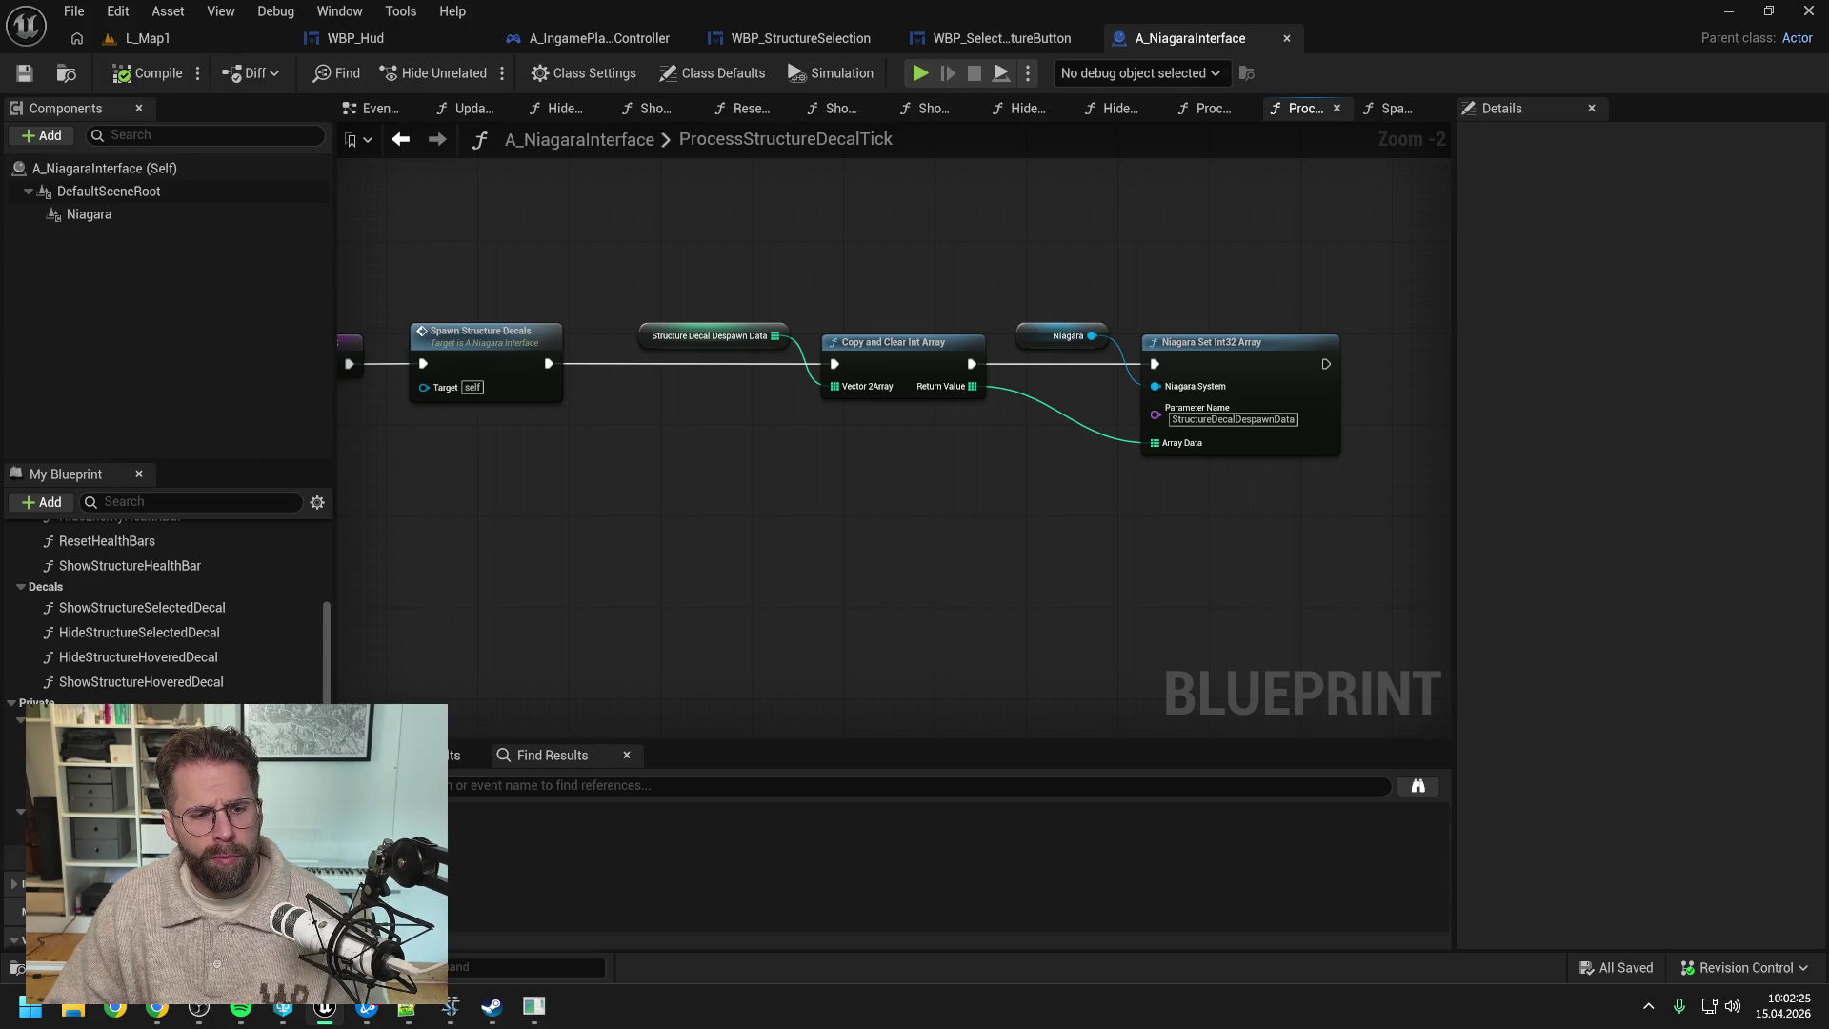
- Back in SpawnStructureDecals, rename the first parameter to StructureDecalSpawnData1 and save the blueprint
{"action": "left_click", "coordinate": [1391, 108]}
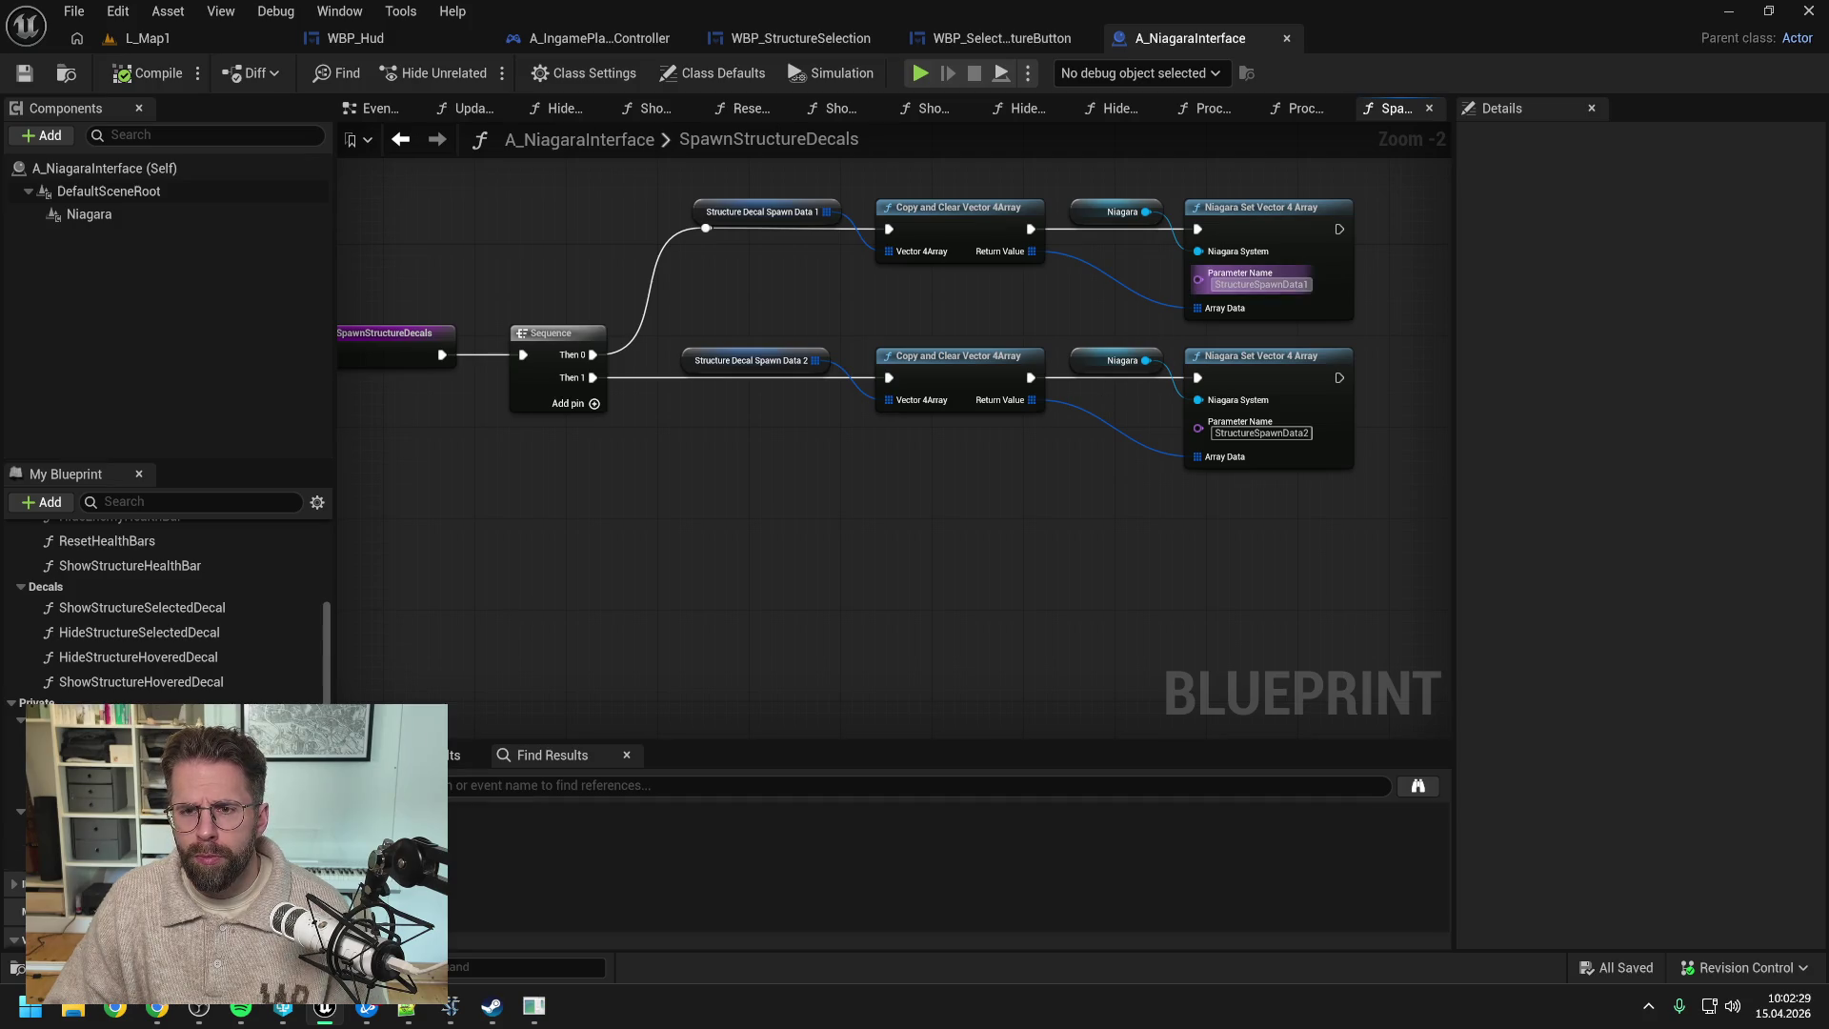
{"action": "left_click", "coordinate": [1260, 284]}
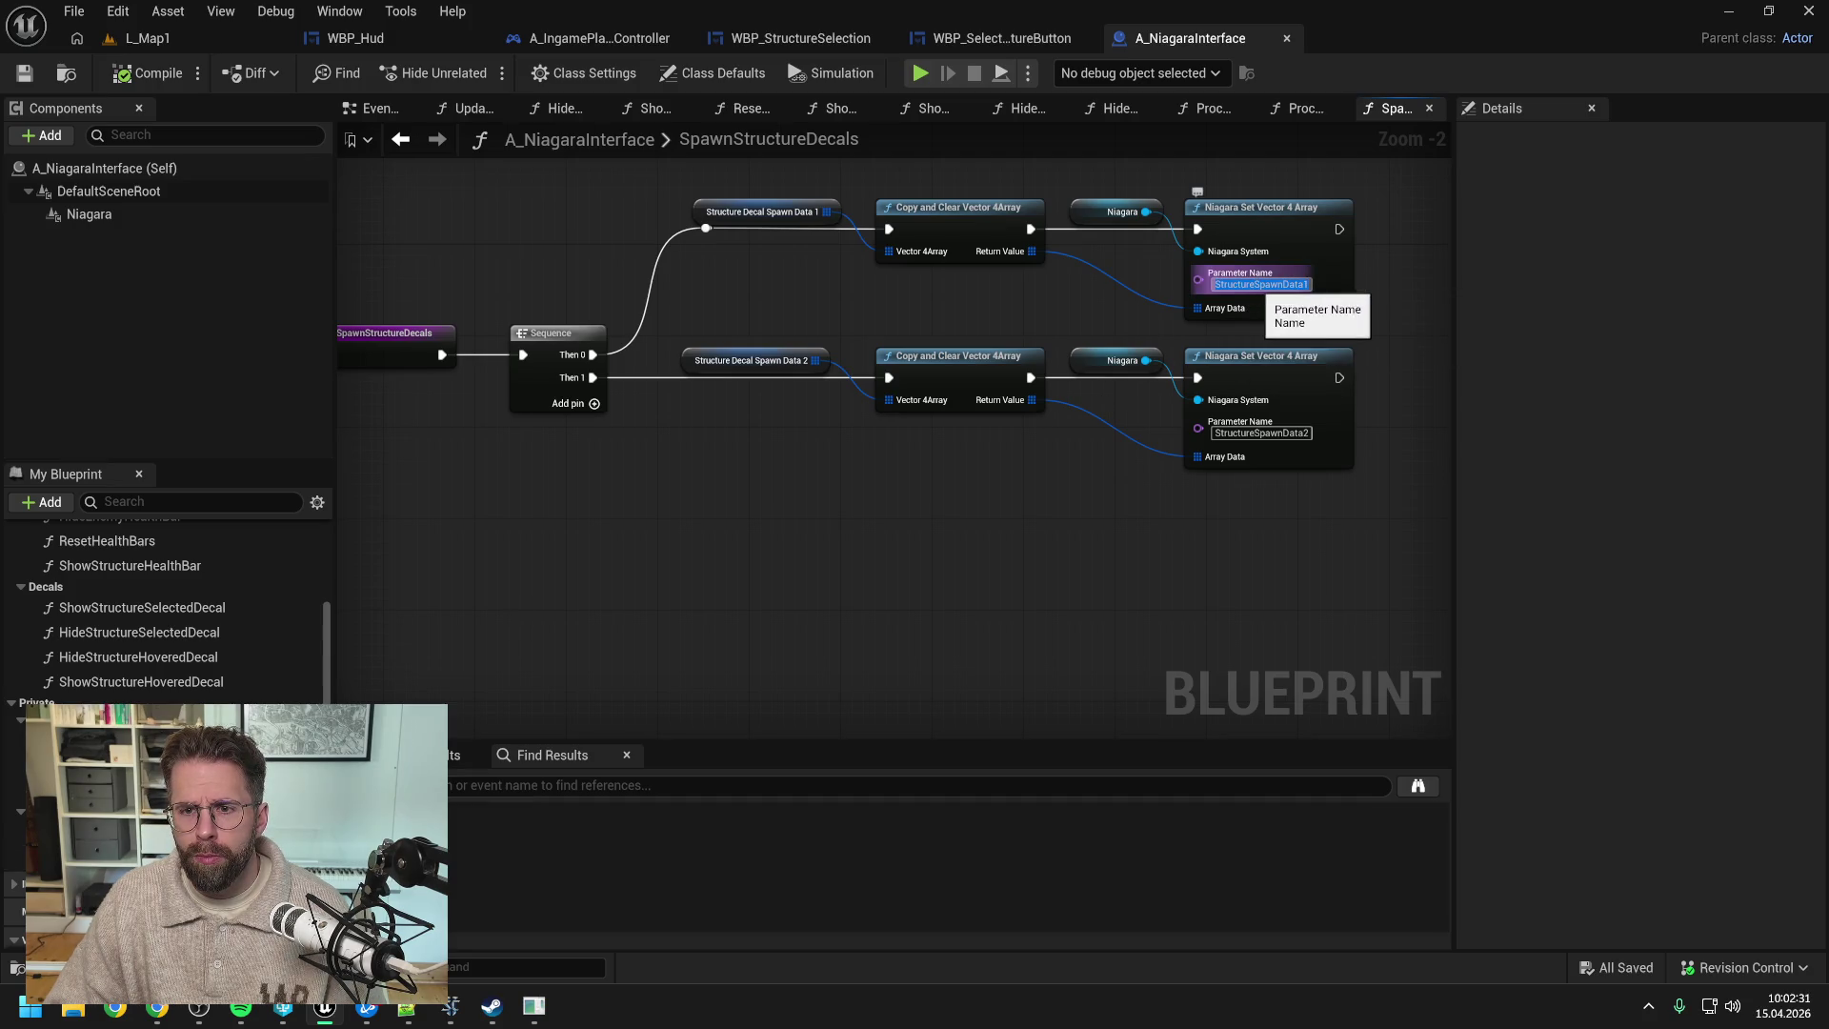
{"action": "left_click", "coordinate": [1251, 284]}
{"action": "scroll", "coordinate": [14, 792], "scroll_direction": "down", "scroll_amount": 3}
{"action": "scroll", "coordinate": [167, 609], "scroll_direction": "down", "scroll_amount": 2}
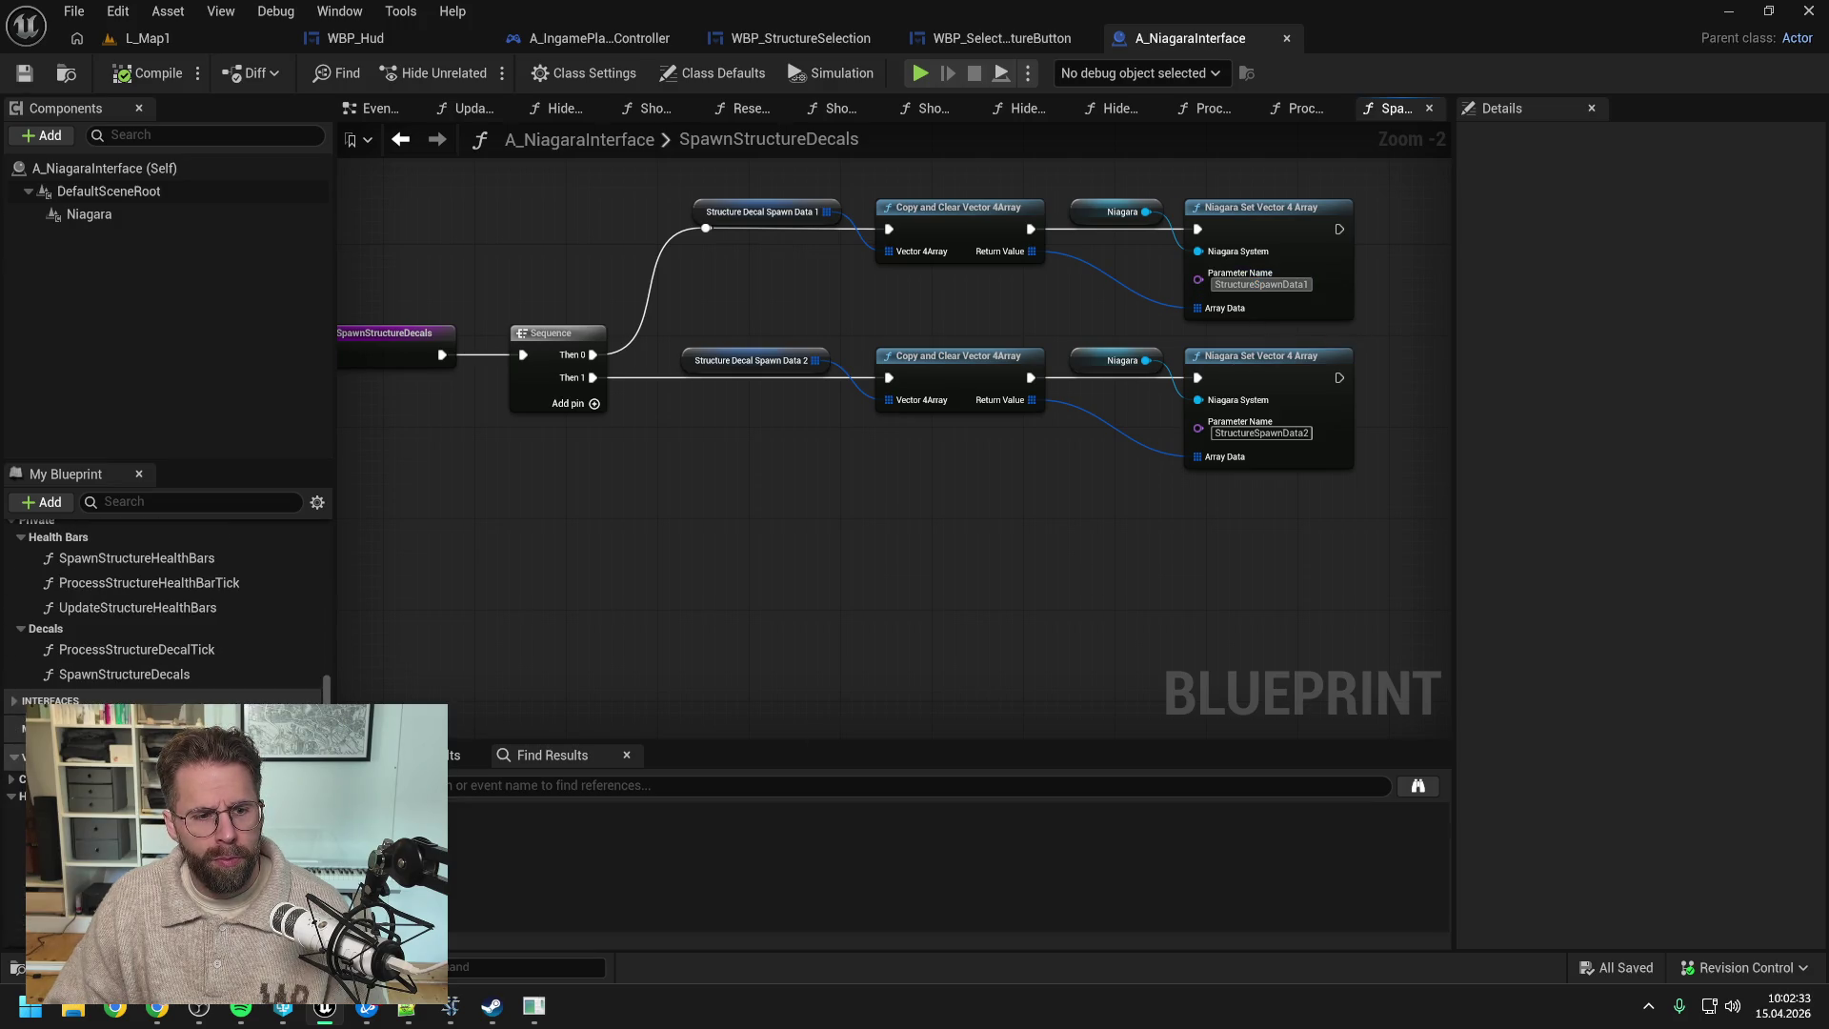
{"action": "scroll", "coordinate": [167, 610], "scroll_direction": "down", "scroll_amount": 5}
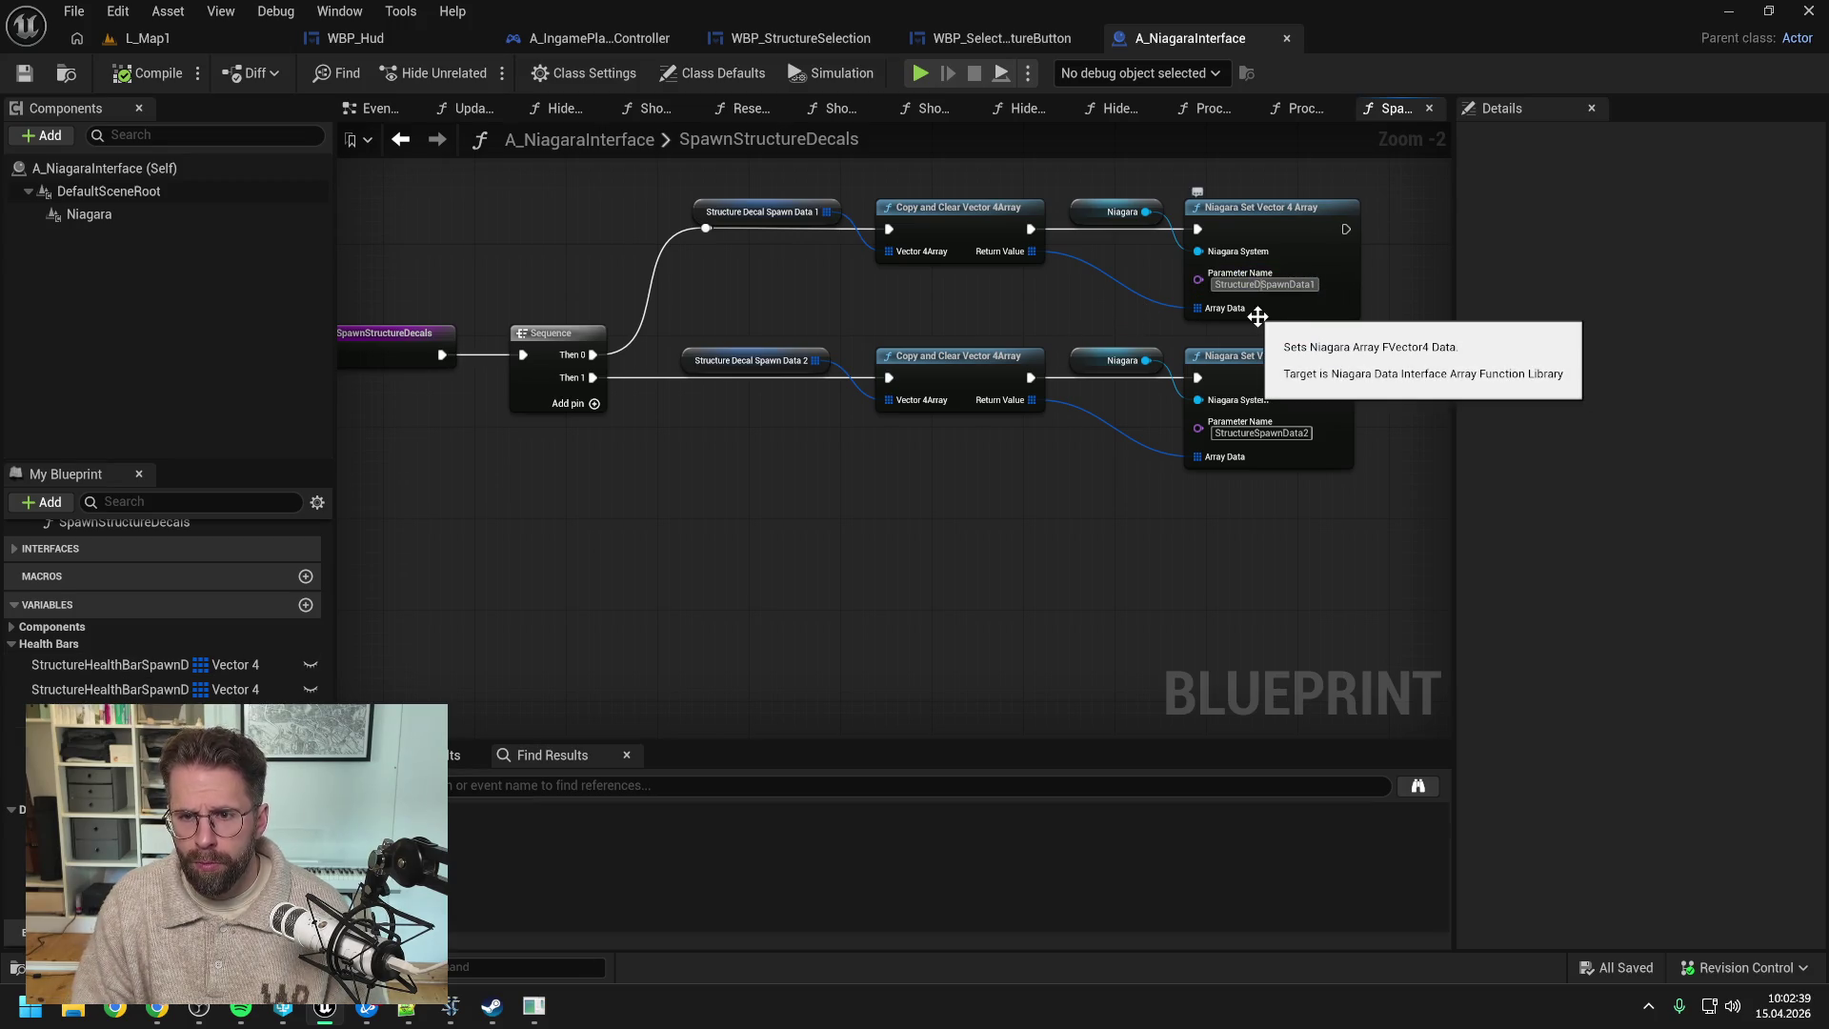
{"action": "type", "text": "Decal"}
{"action": "key", "text": "ctrl+s"}
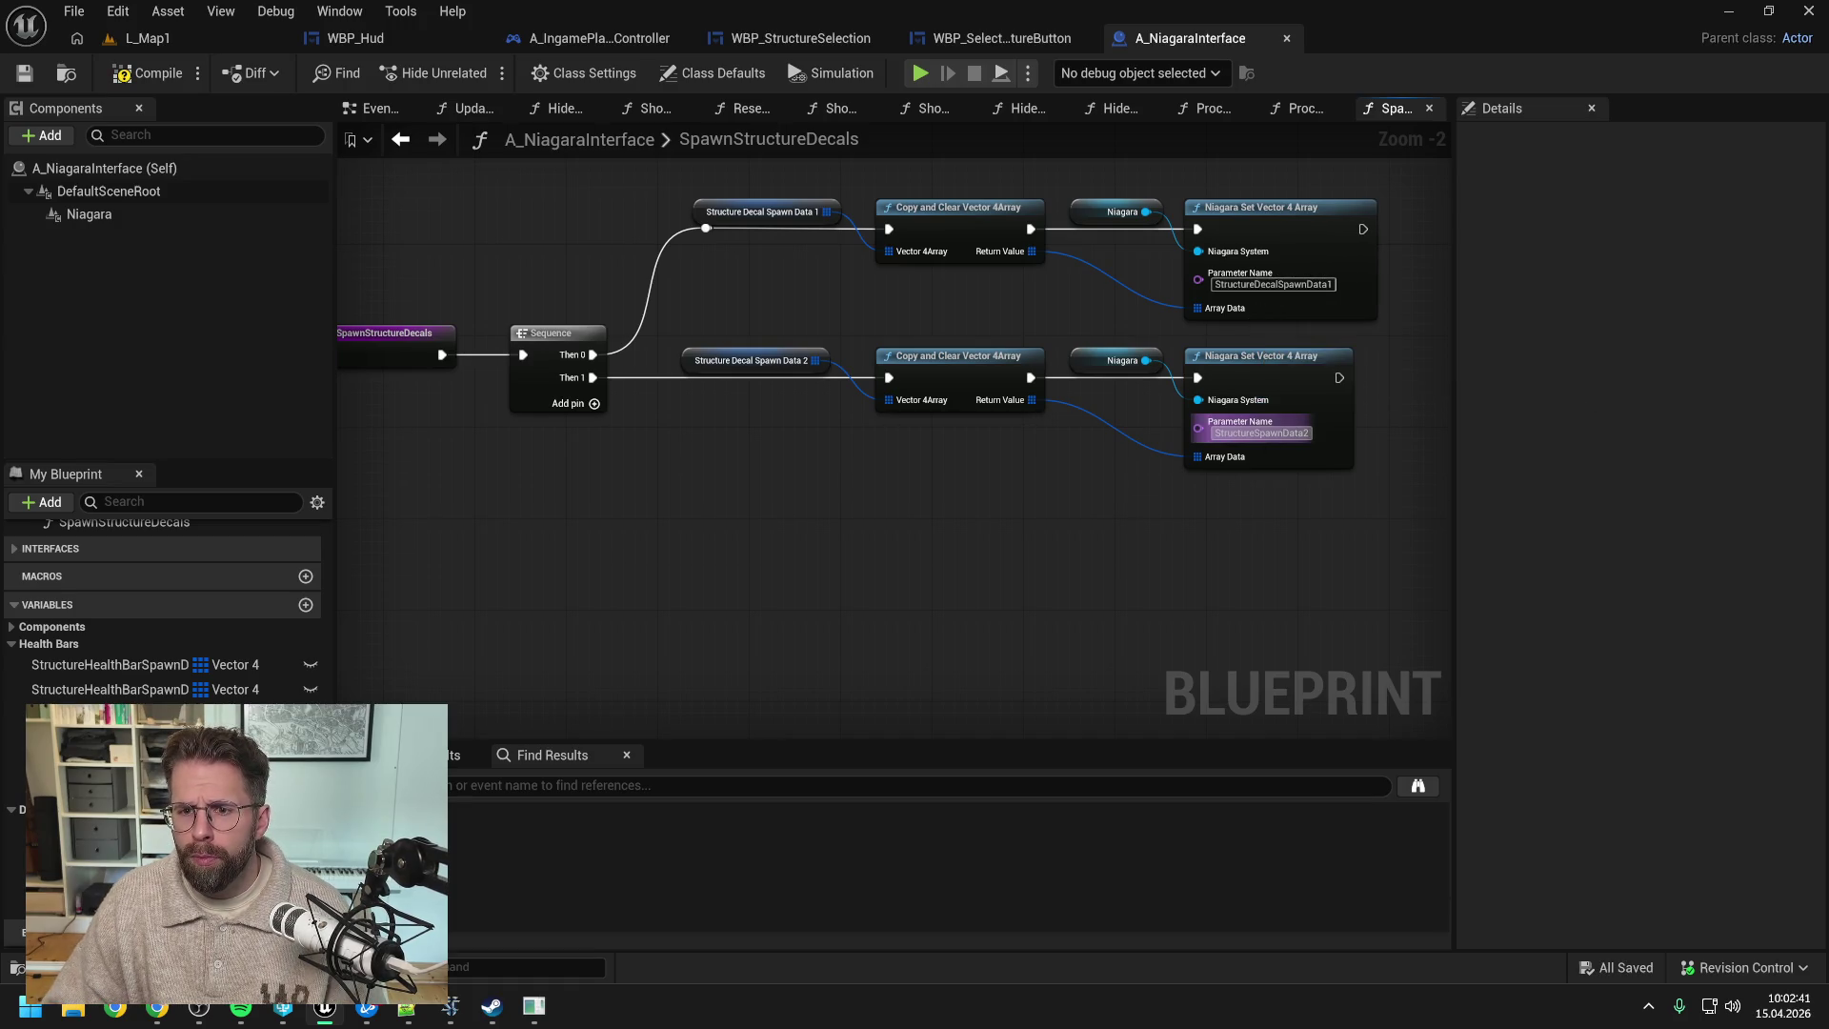
- Rename the second parameter to StructureDecalSpawnData2
{"action": "left_click", "coordinate": [1267, 433]}
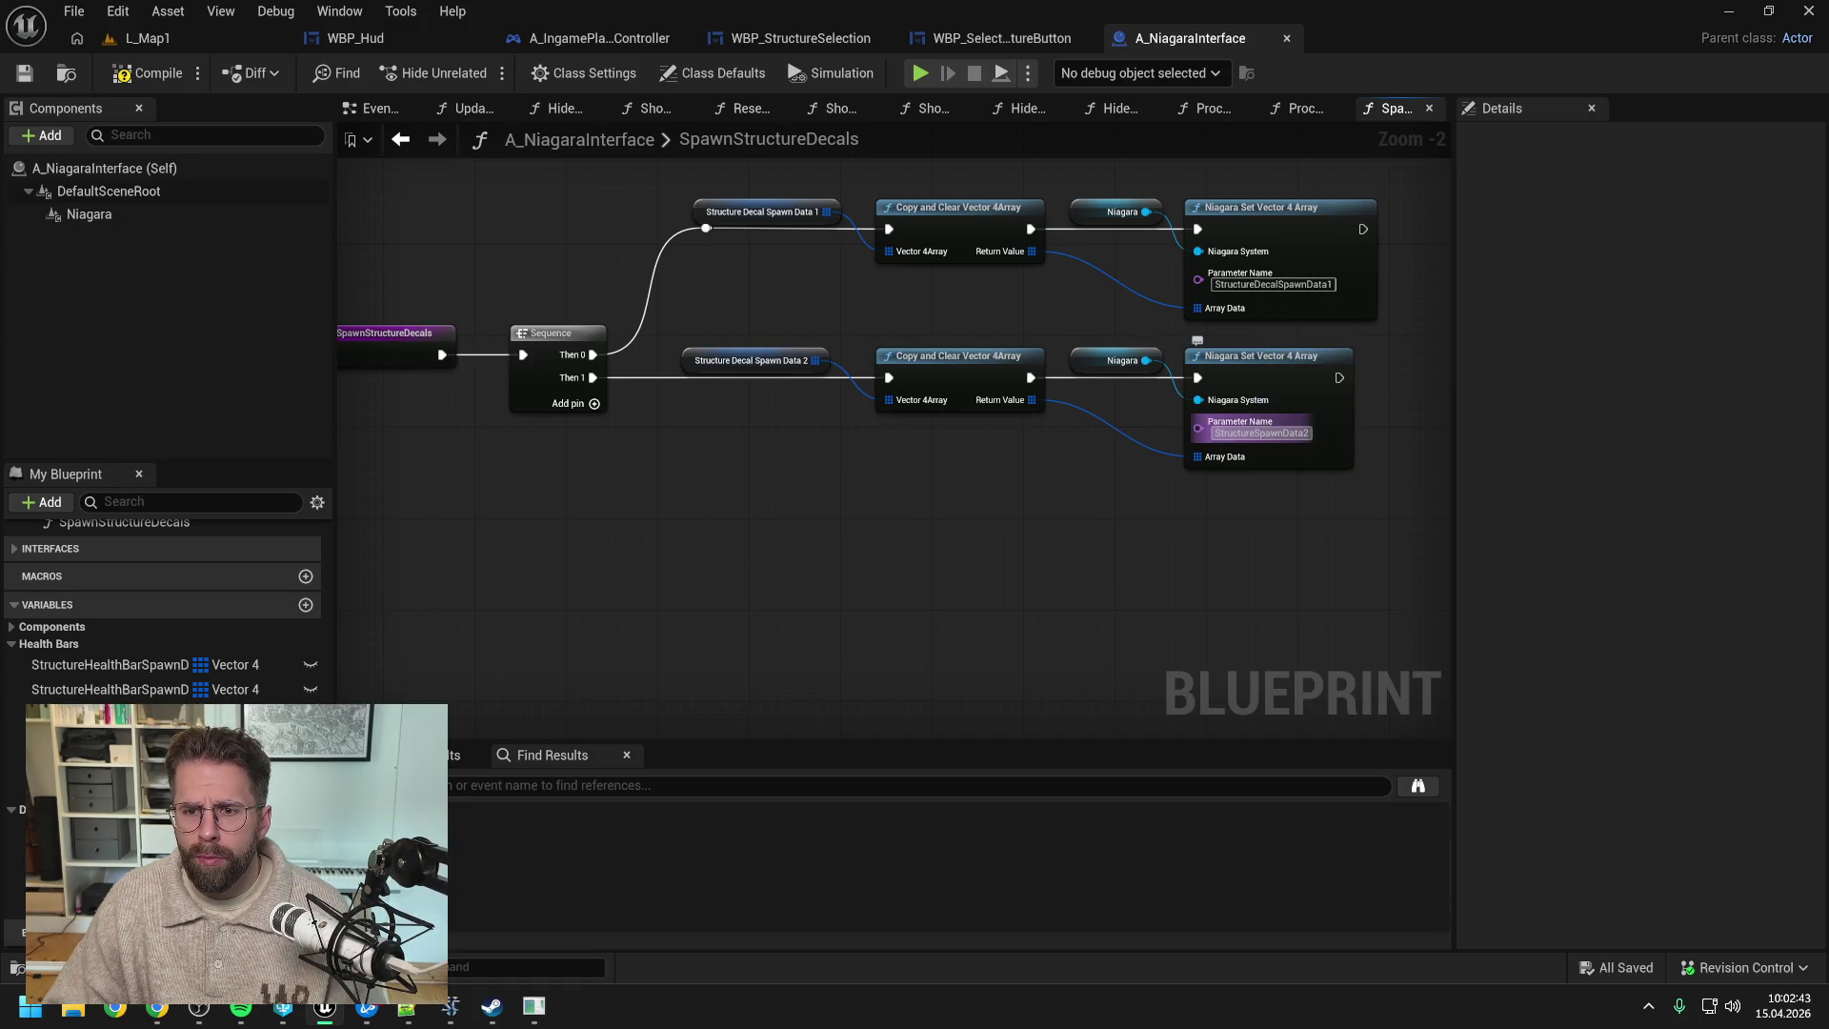
{"action": "left_click", "coordinate": [1252, 434]}
{"action": "type", "text": "Decal"}
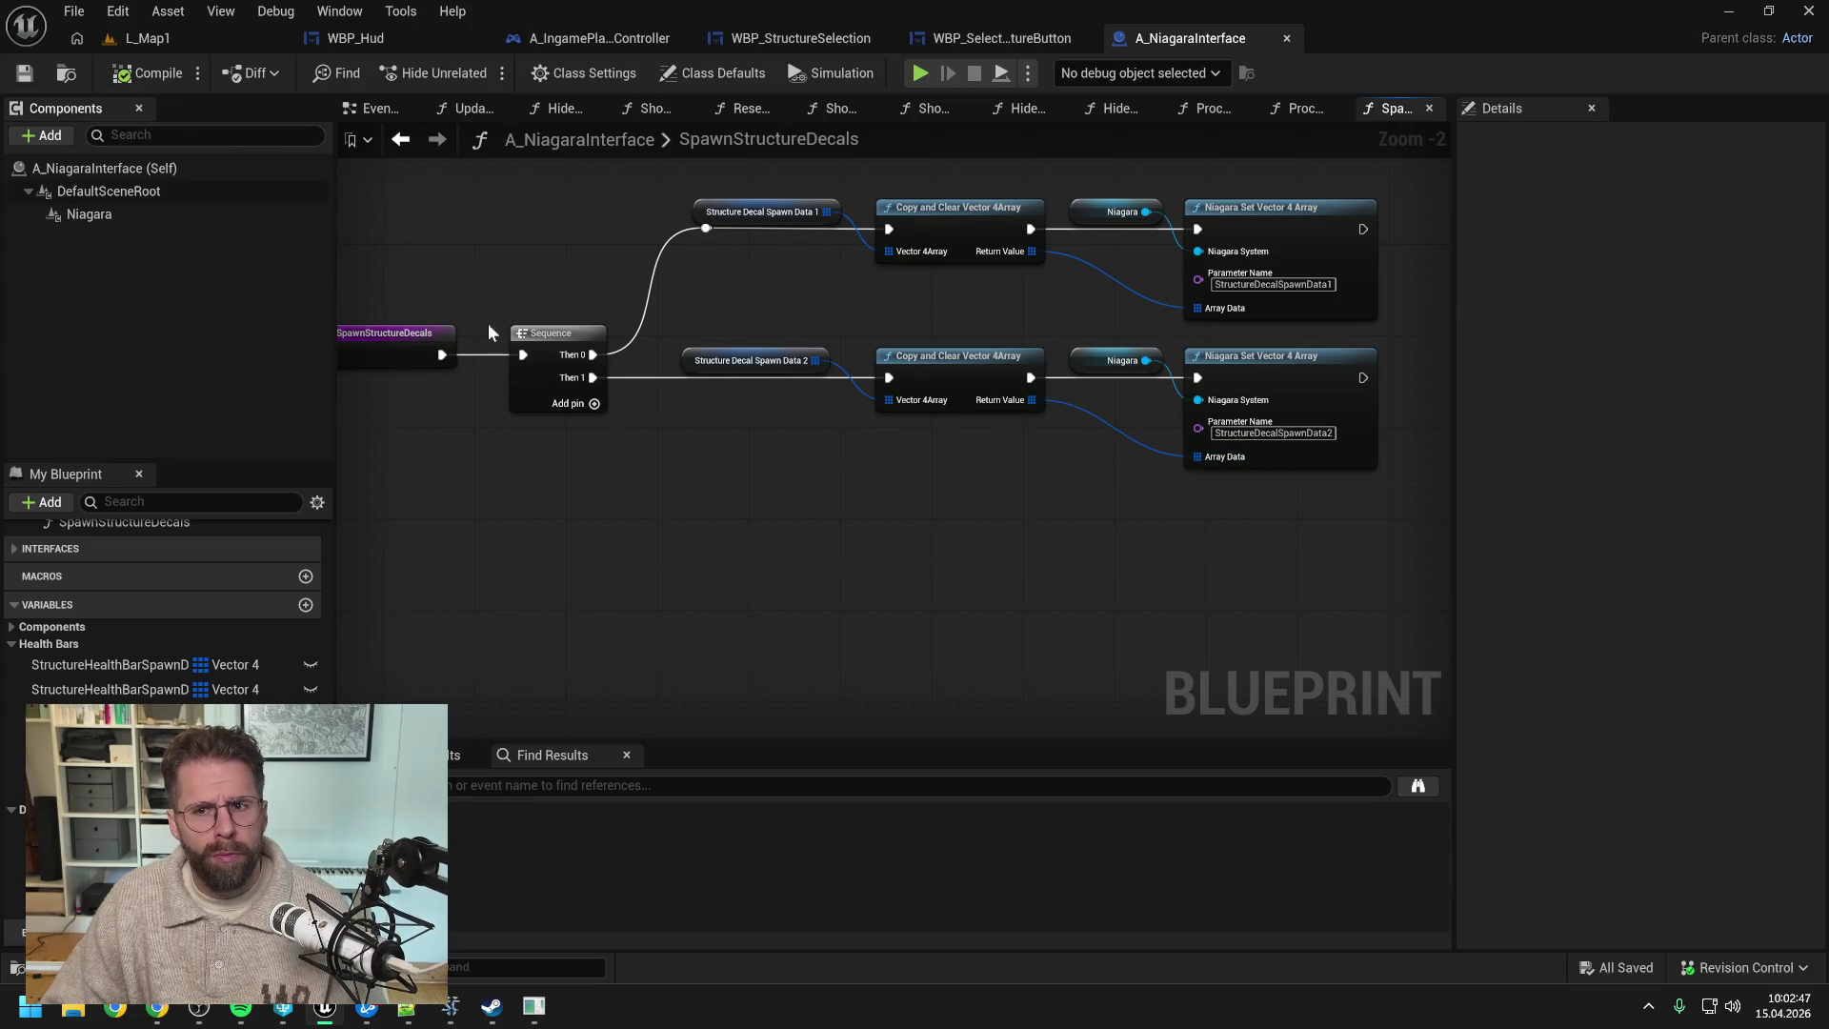
- Open the ShowEnemyHealthBar function graph from My Blueprint
{"action": "scroll", "coordinate": [162, 610], "scroll_direction": "up", "scroll_amount": 5}
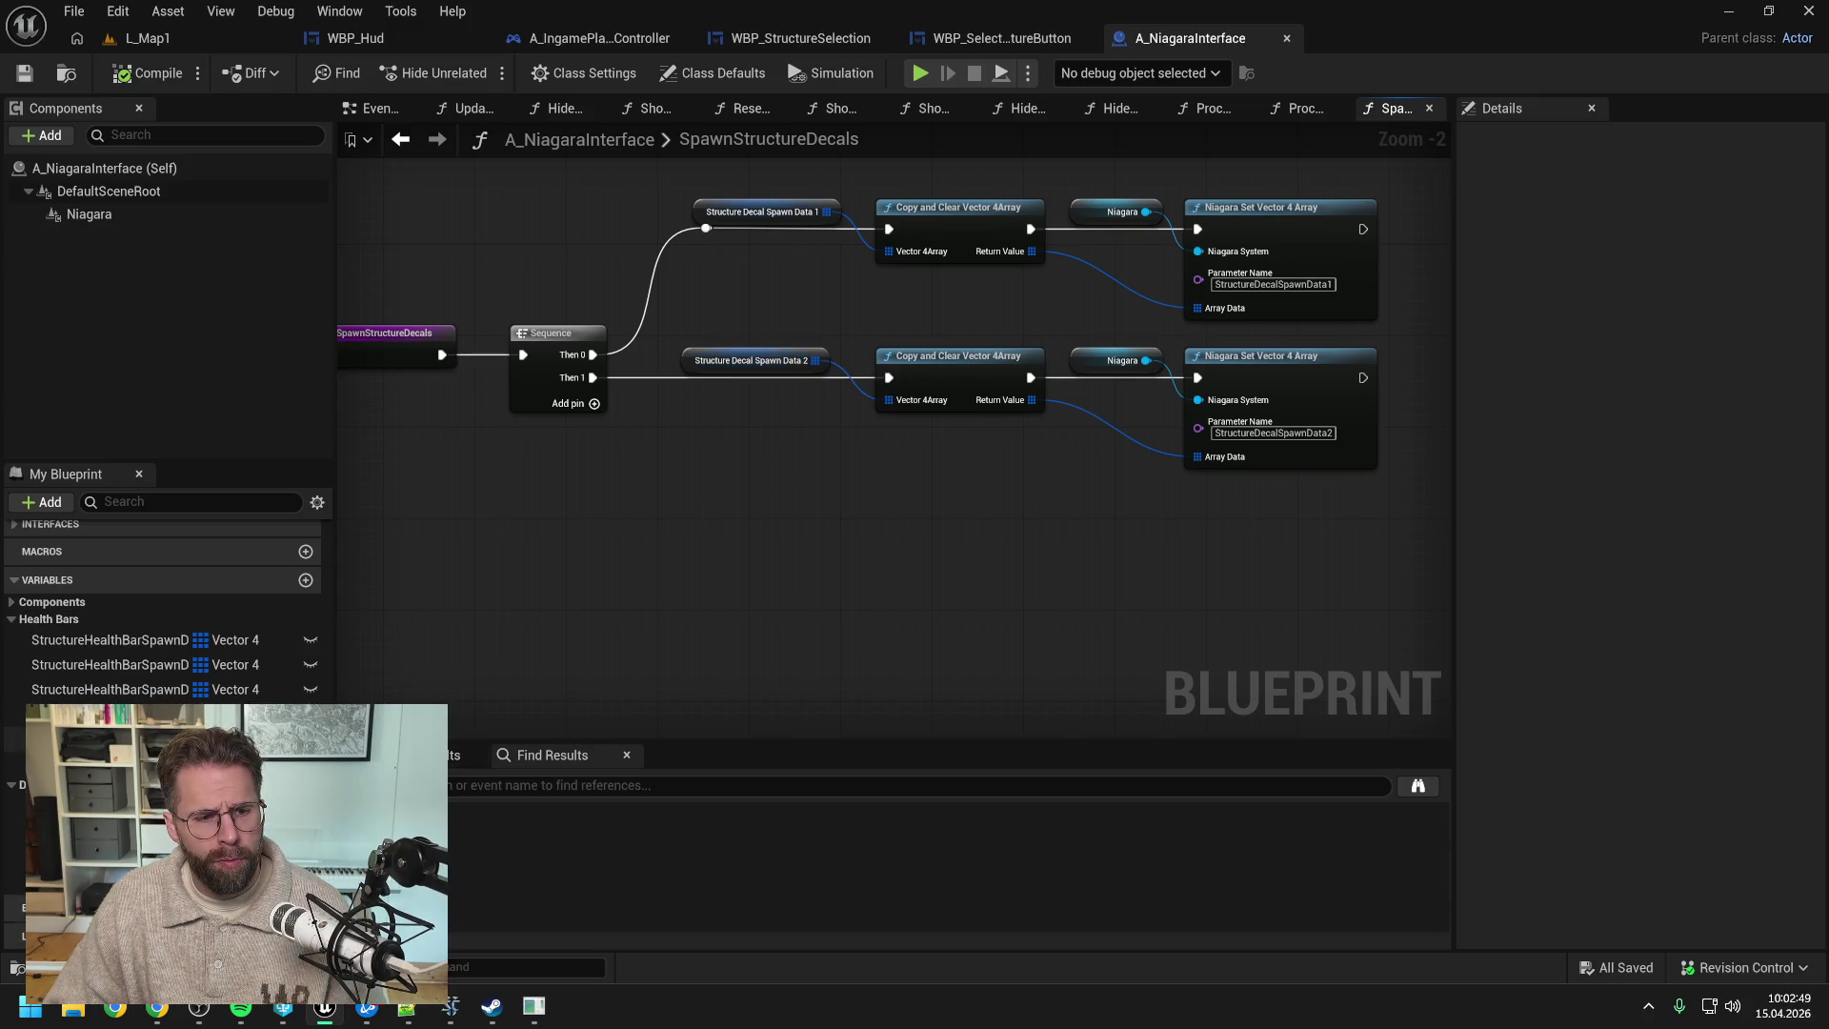
{"action": "scroll", "coordinate": [143, 648], "scroll_direction": "up", "scroll_amount": 5}
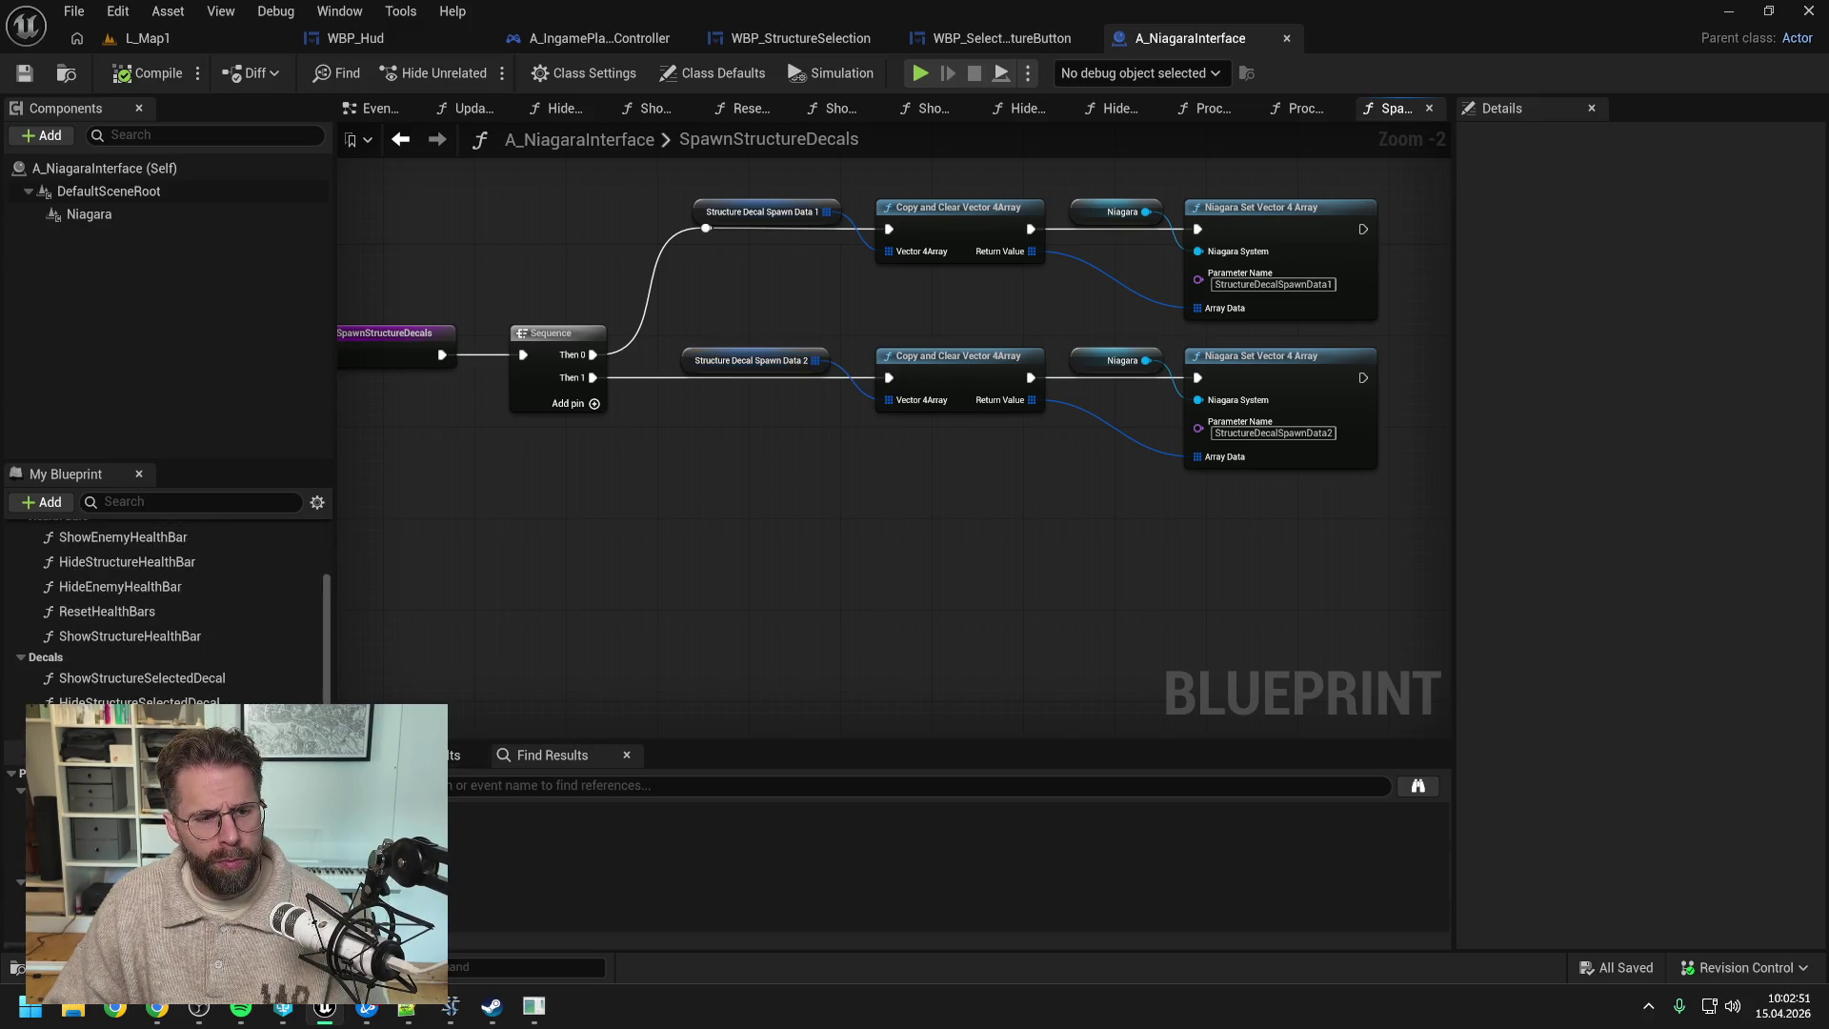
{"action": "left_click", "coordinate": [143, 676]}
{"action": "double_click", "coordinate": [142, 679]}
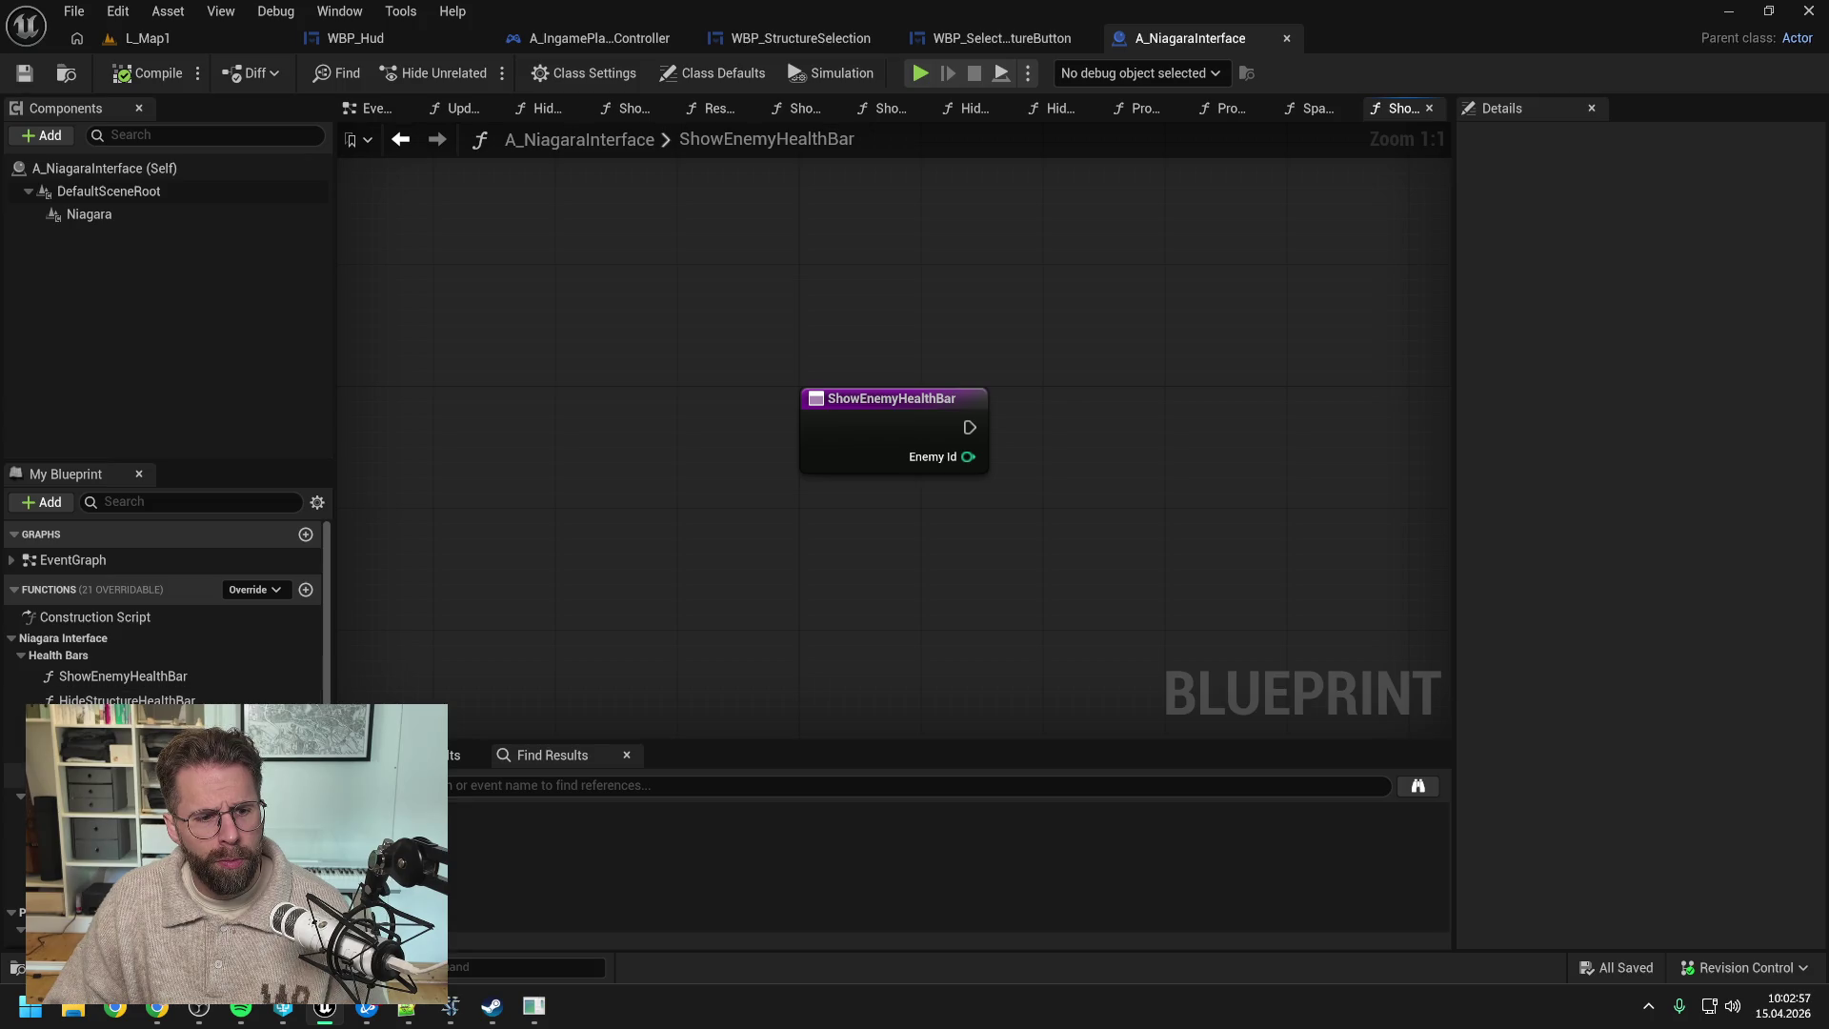
- Open the ShowStructureHealthBar function graph
{"action": "key", "text": "ctrl+v"}
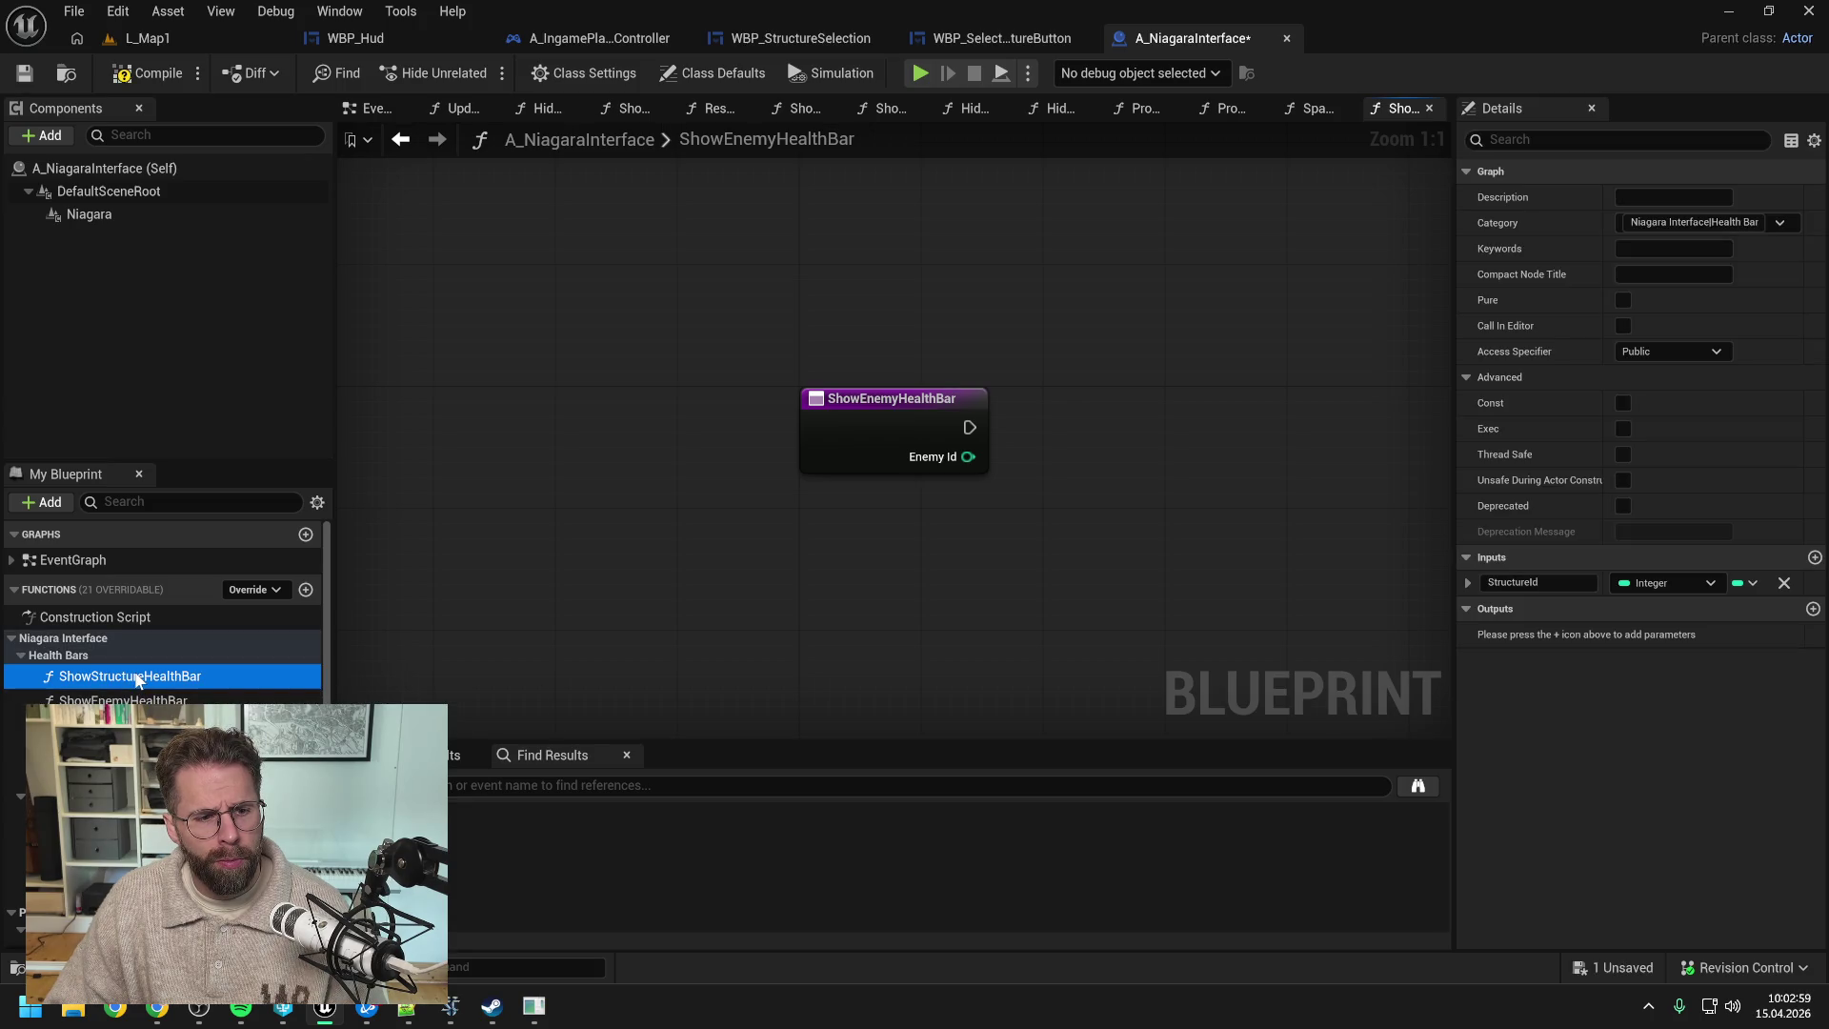
{"action": "double_click", "coordinate": [136, 679]}
{"action": "scroll", "coordinate": [838, 533], "scroll_direction": "up", "scroll_amount": 3}
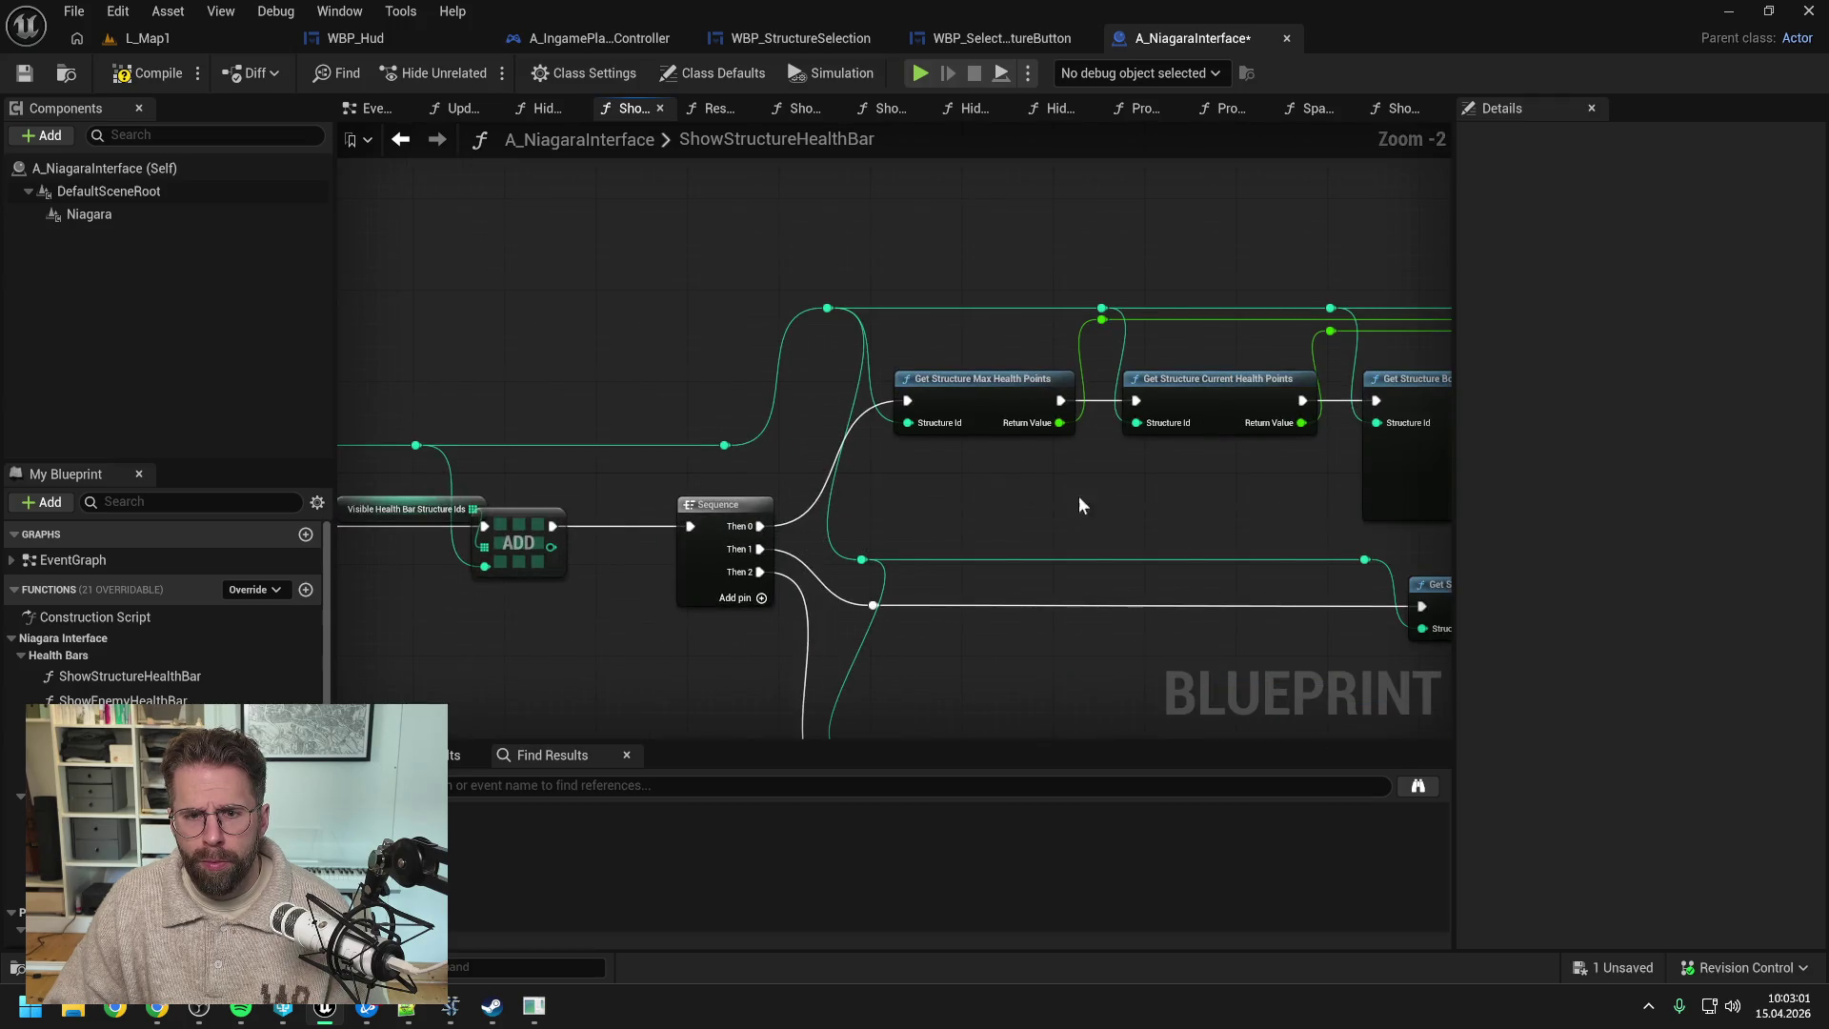
{"action": "scroll", "coordinate": [1098, 507], "scroll_direction": "down", "scroll_amount": 2}
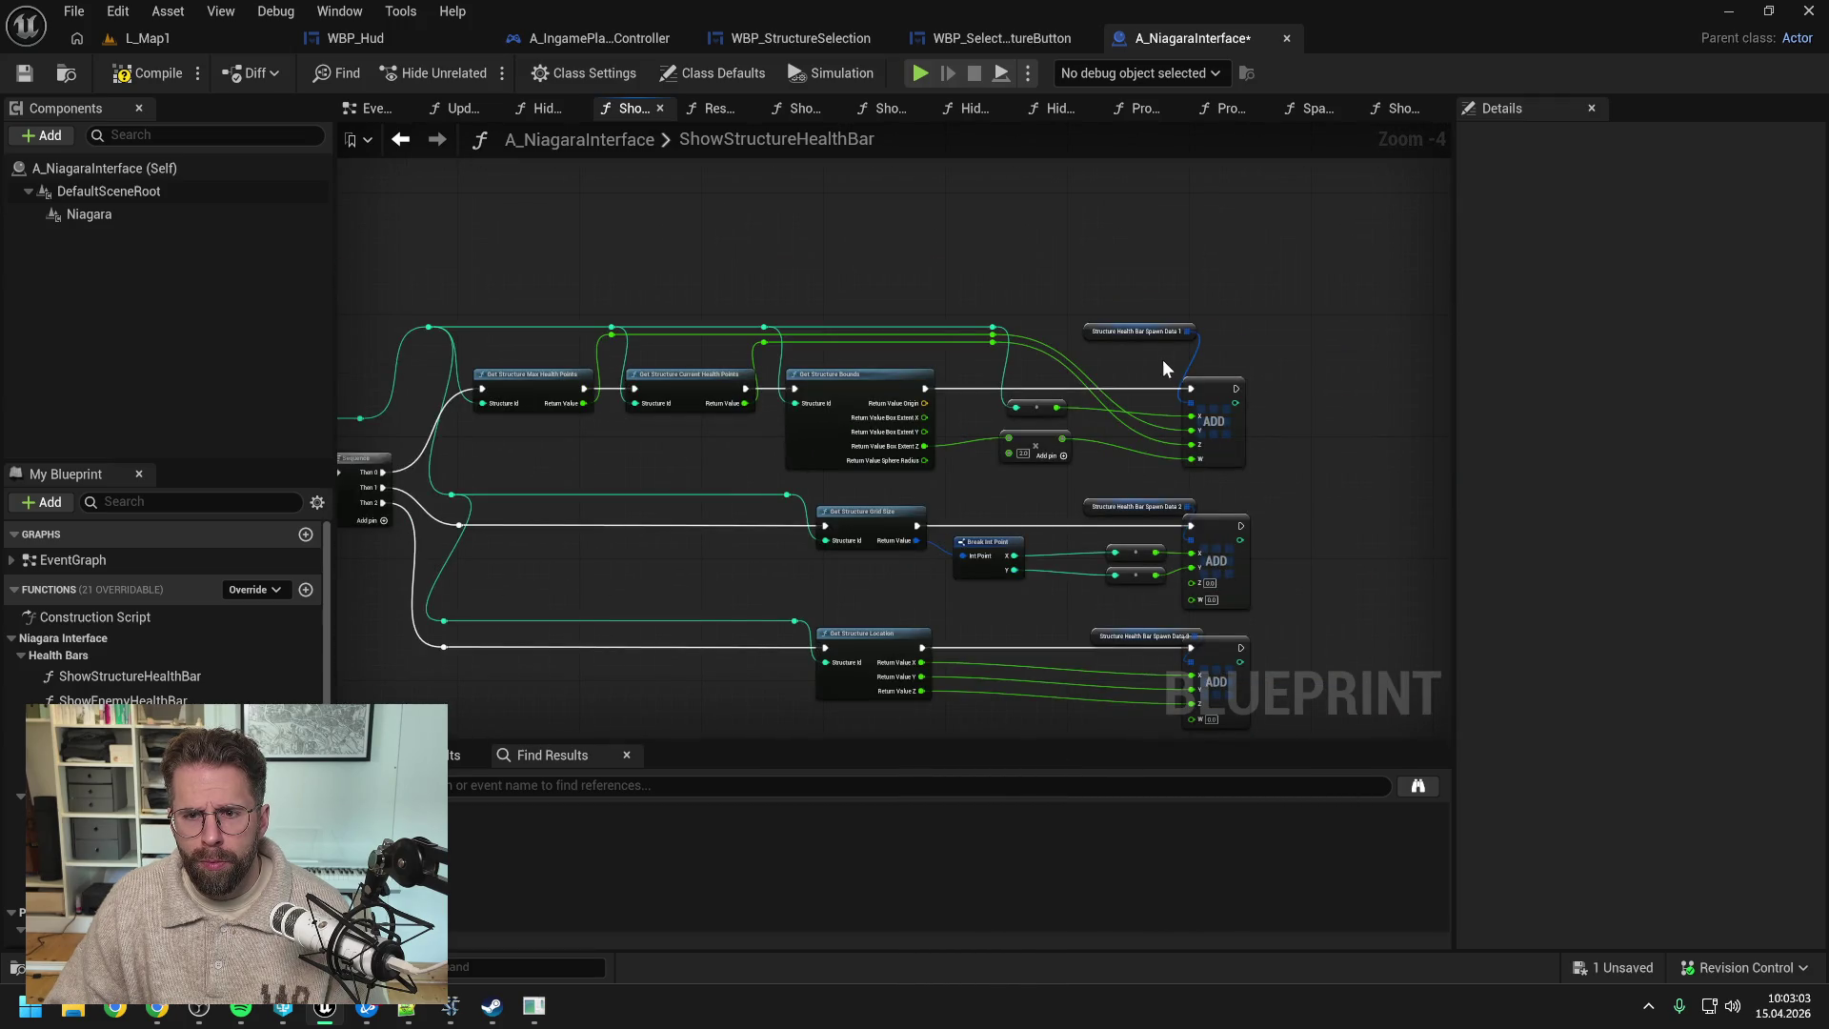
{"action": "scroll", "coordinate": [1141, 369], "scroll_direction": "up", "scroll_amount": 1}
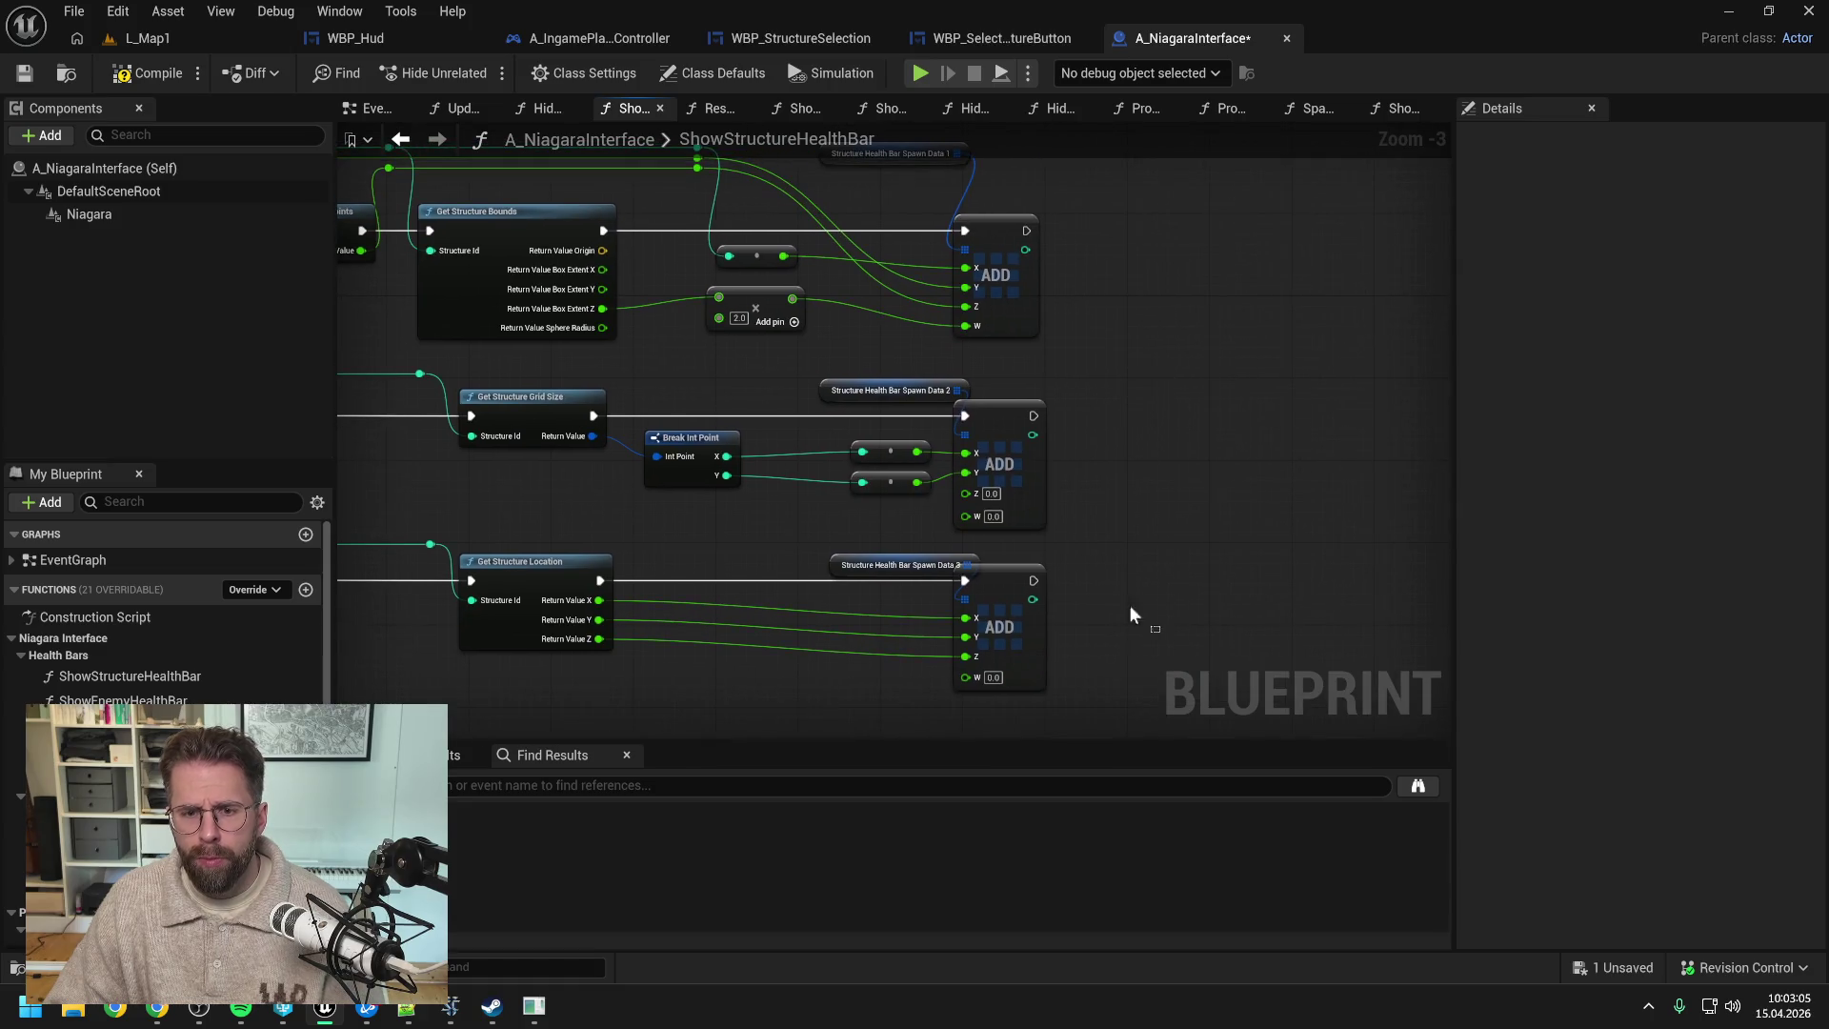
- Line up the three Structure Health Bar Spawn Data nodes above their ADD nodes
{"action": "left_click", "coordinate": [1040, 241]}
{"action": "left_click_drag", "start_coordinate": [1159, 572], "coordinate": [997, 295]}
{"action": "left_click_drag", "start_coordinate": [1124, 336], "coordinate": [1133, 438]}
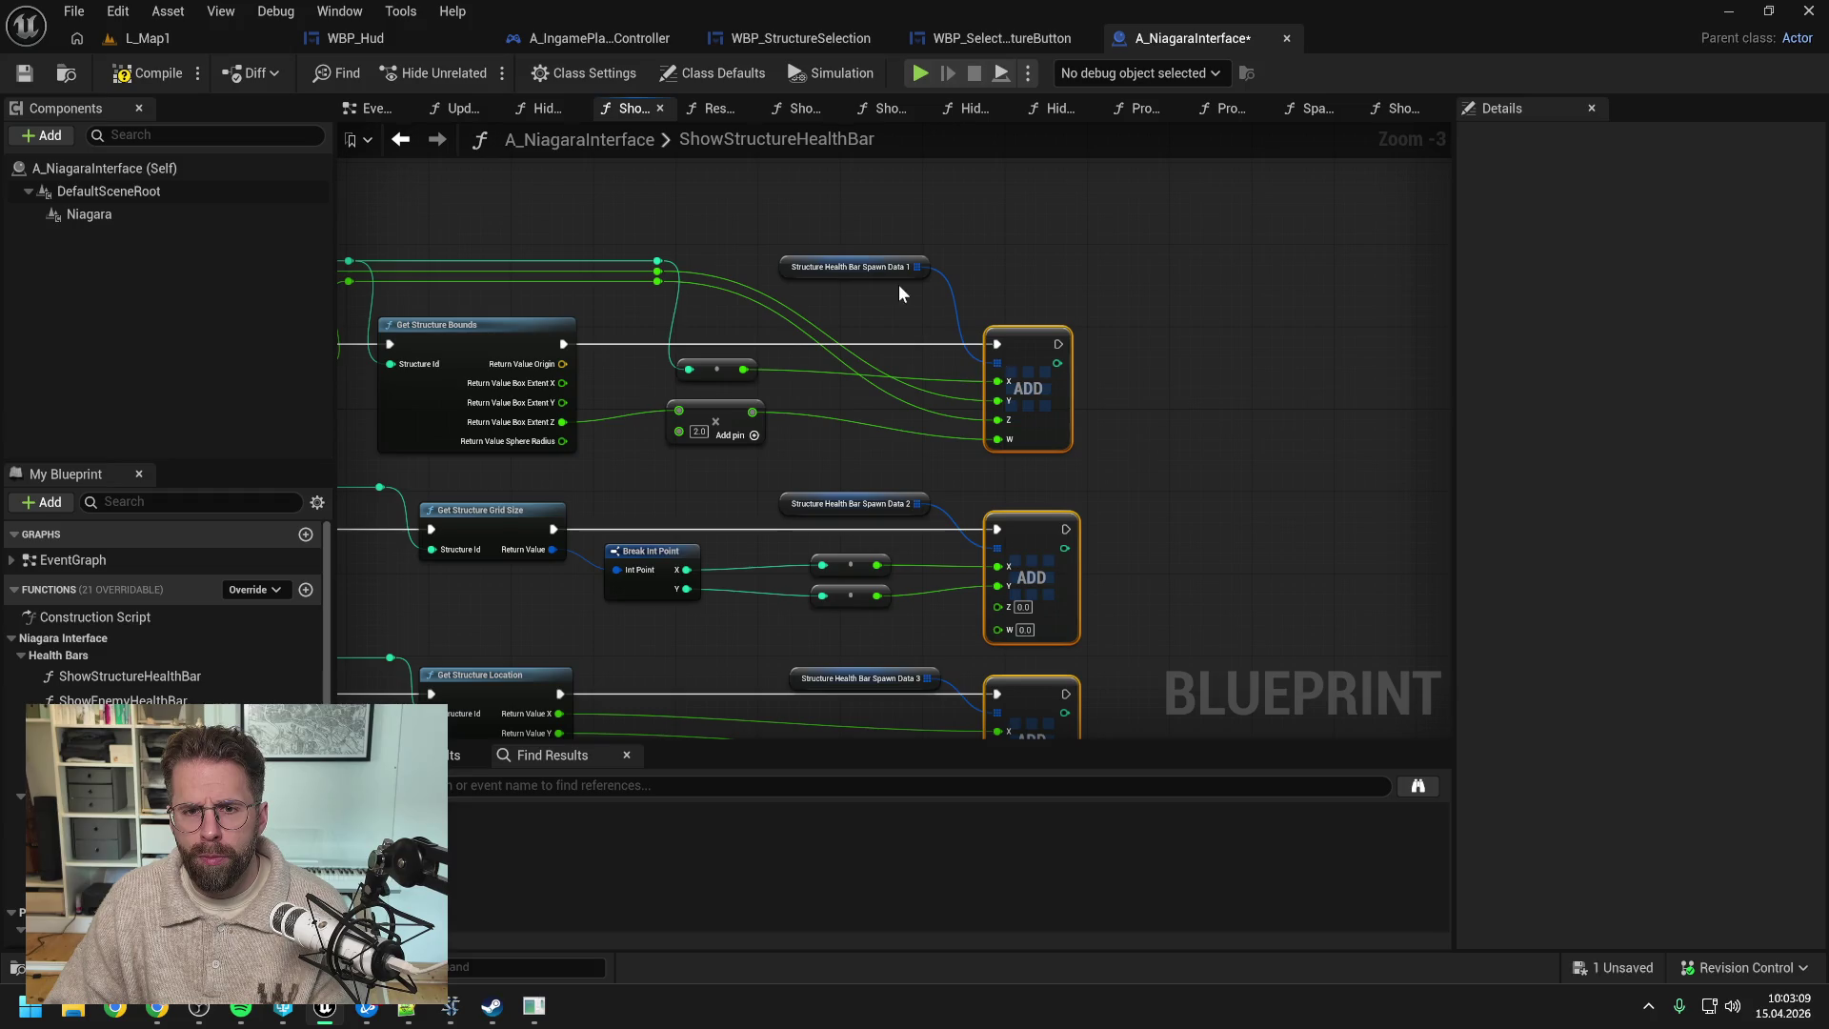
{"action": "mouse_move", "coordinate": [916, 267]}
{"action": "left_mouse_down"}
{"action": "mouse_move", "coordinate": [890, 277]}
{"action": "mouse_move", "coordinate": [929, 312]}
{"action": "left_mouse_up"}
{"action": "key", "text": "Escape"}
{"action": "left_click_drag", "start_coordinate": [870, 505], "coordinate": [910, 510]}
{"action": "left_click_drag", "start_coordinate": [909, 318], "coordinate": [900, 317]}
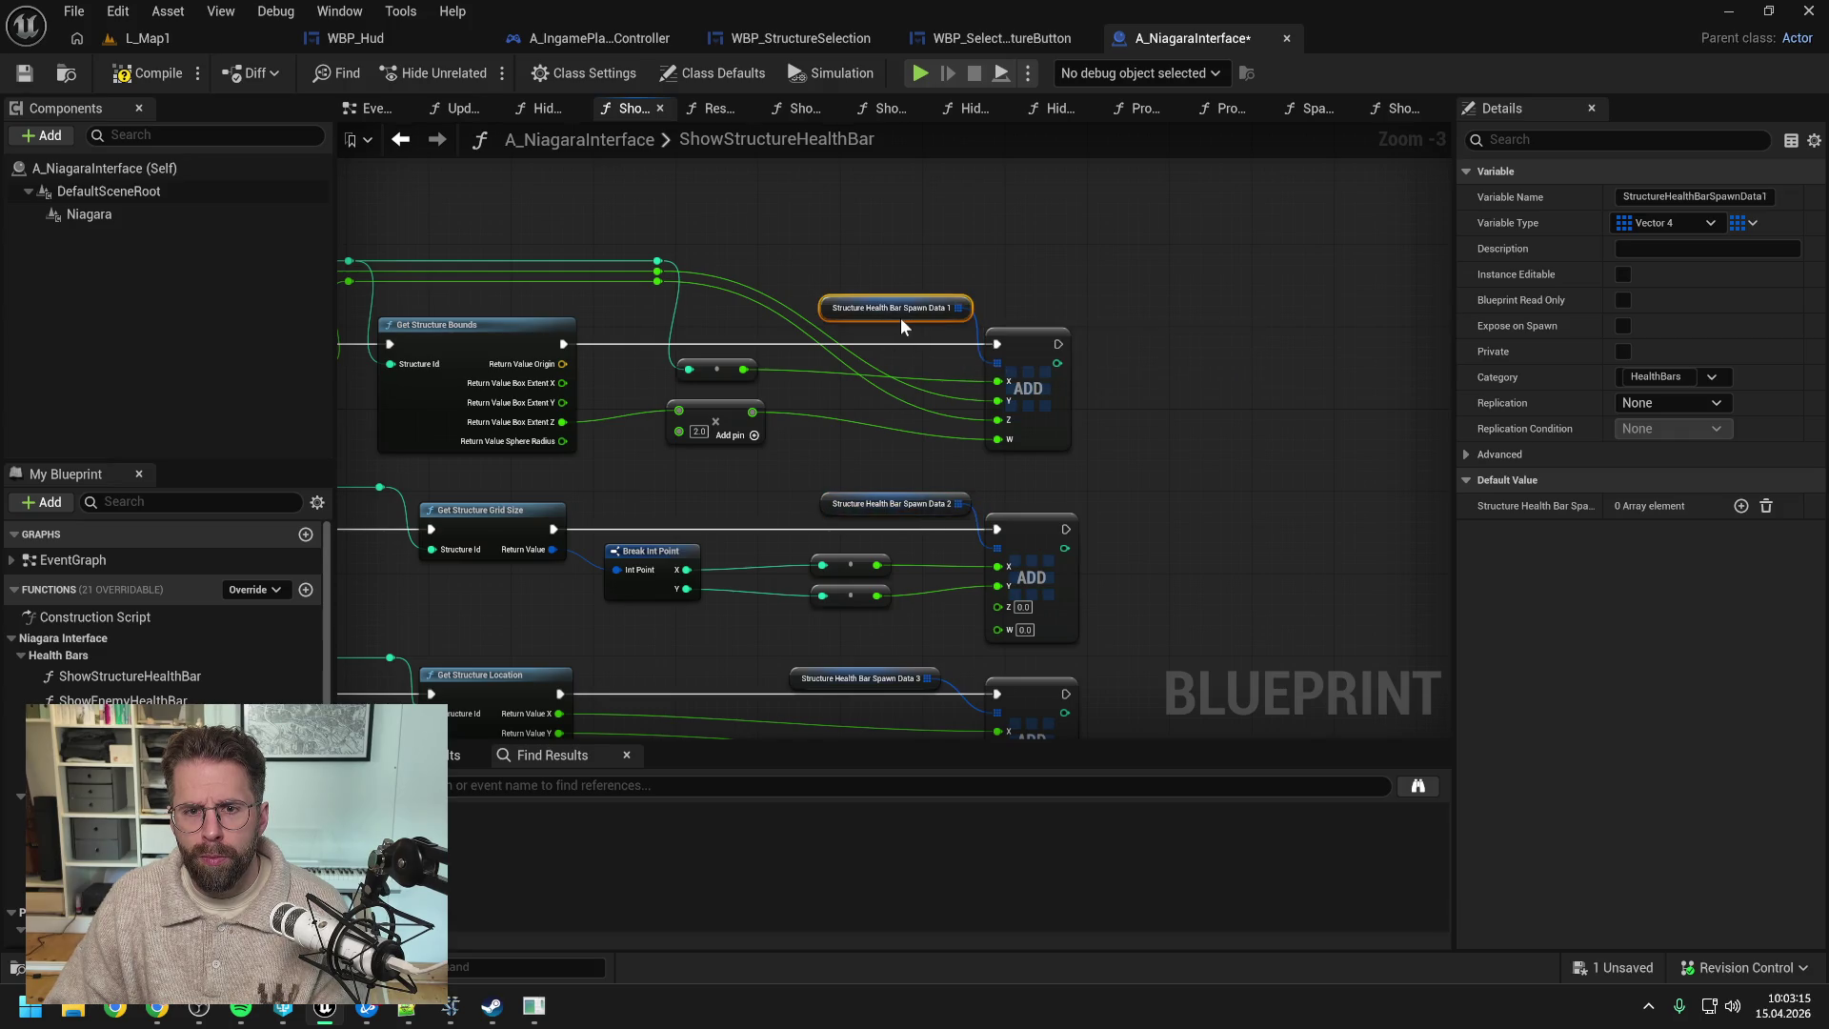
{"action": "left_click", "coordinate": [860, 545]}
{"action": "left_click_drag", "start_coordinate": [861, 545], "coordinate": [887, 535]}
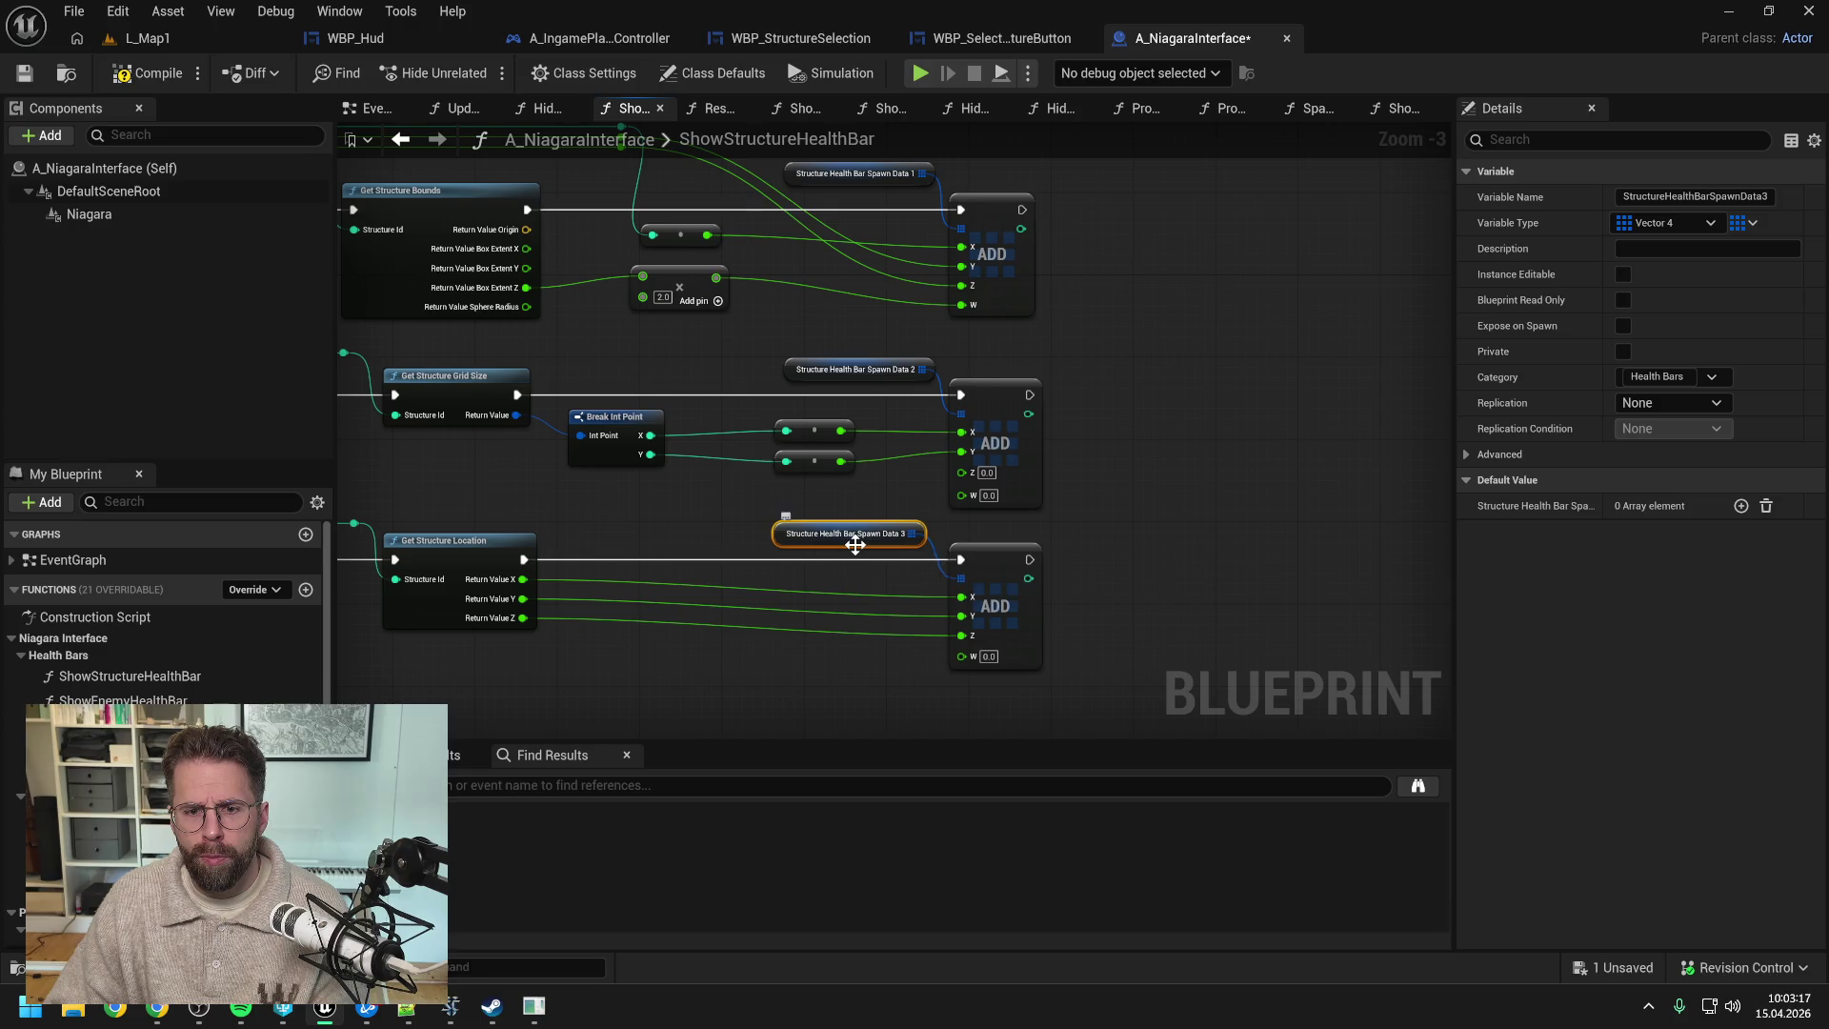
{"action": "left_click", "coordinate": [1128, 457]}
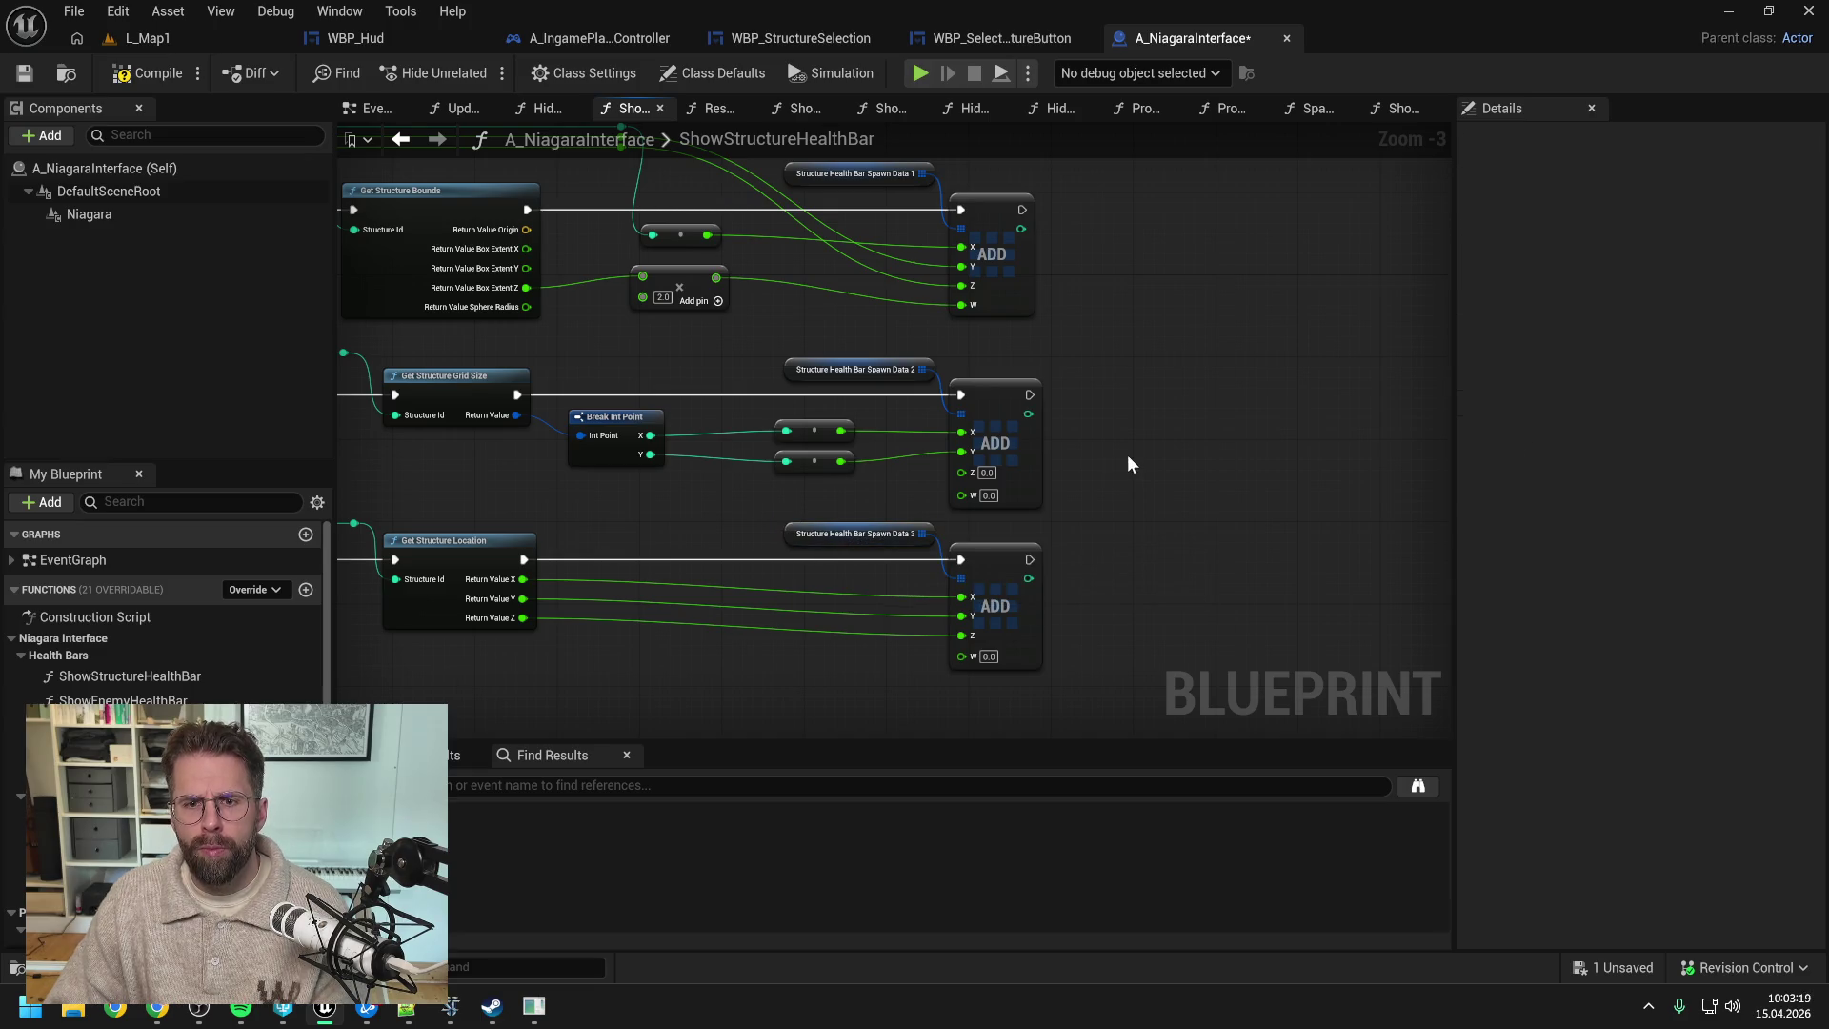
{"action": "left_click", "coordinate": [1016, 297]}
{"action": "left_click", "coordinate": [1117, 373]}
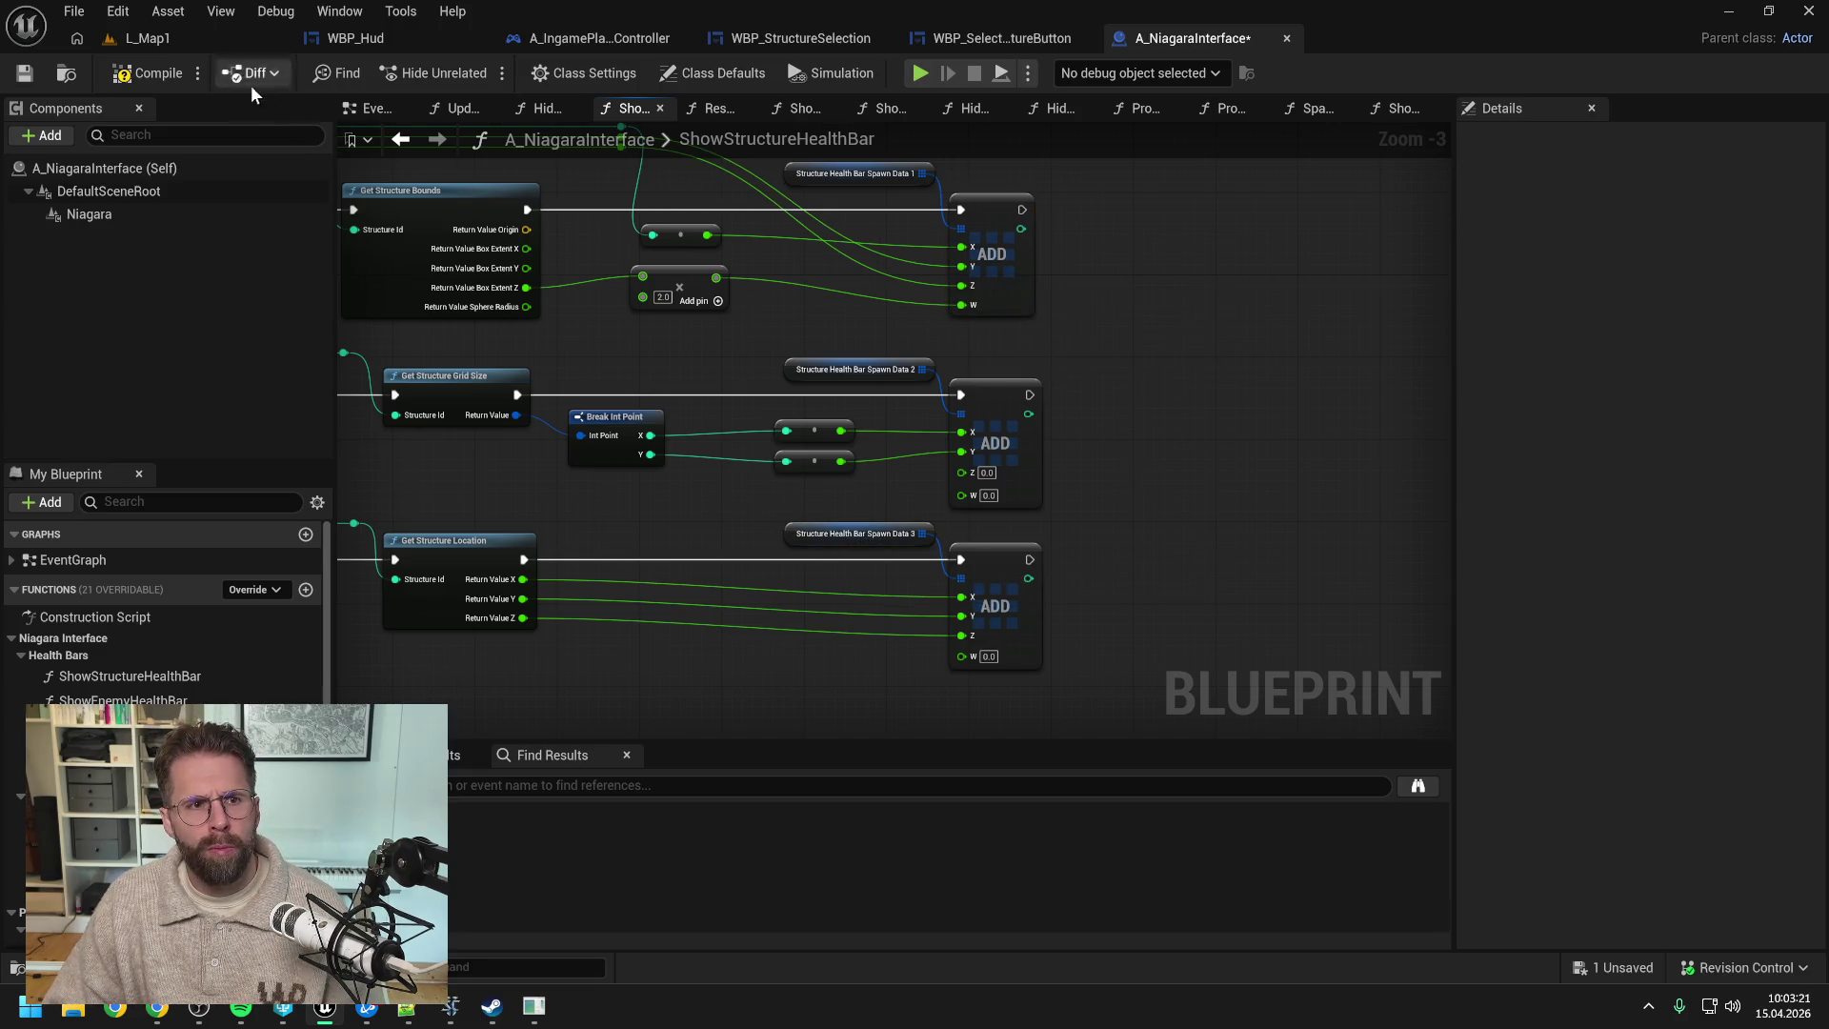
- Save the blueprint and open the HideStructureHealthBar function graph
{"action": "left_click", "coordinate": [154, 74]}
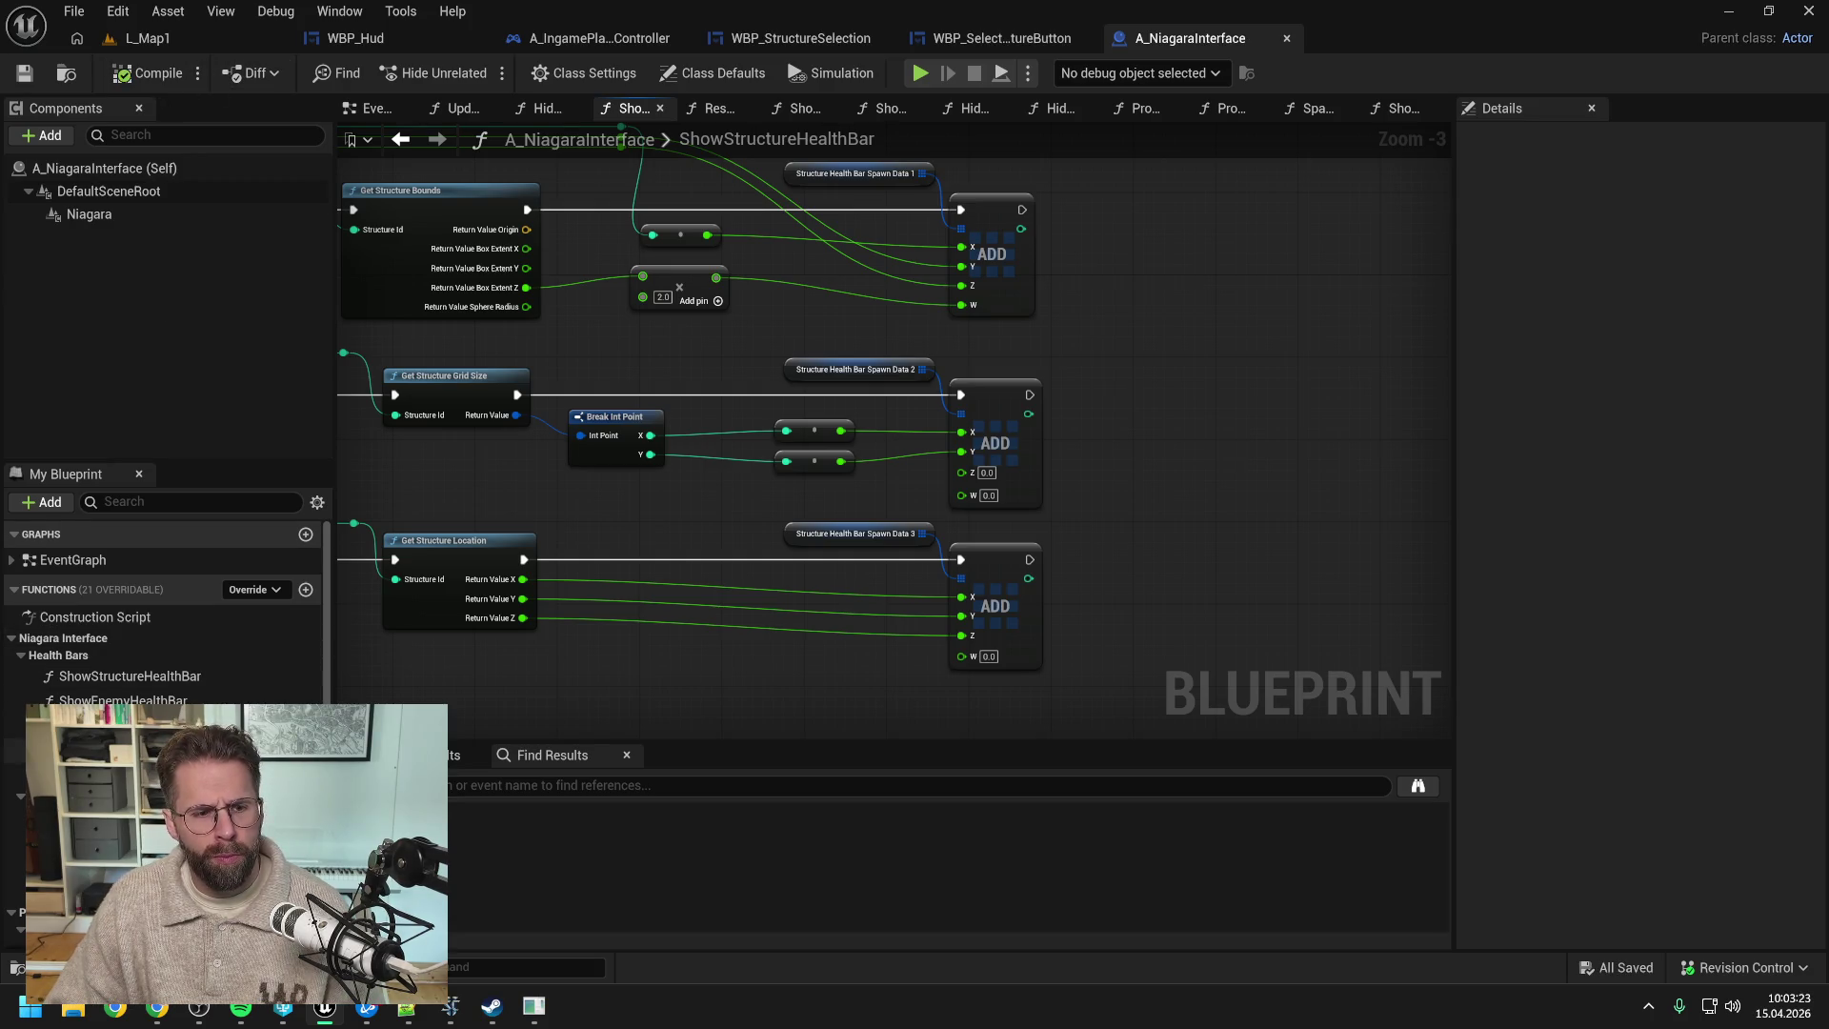
{"action": "left_click", "coordinate": [131, 678]}
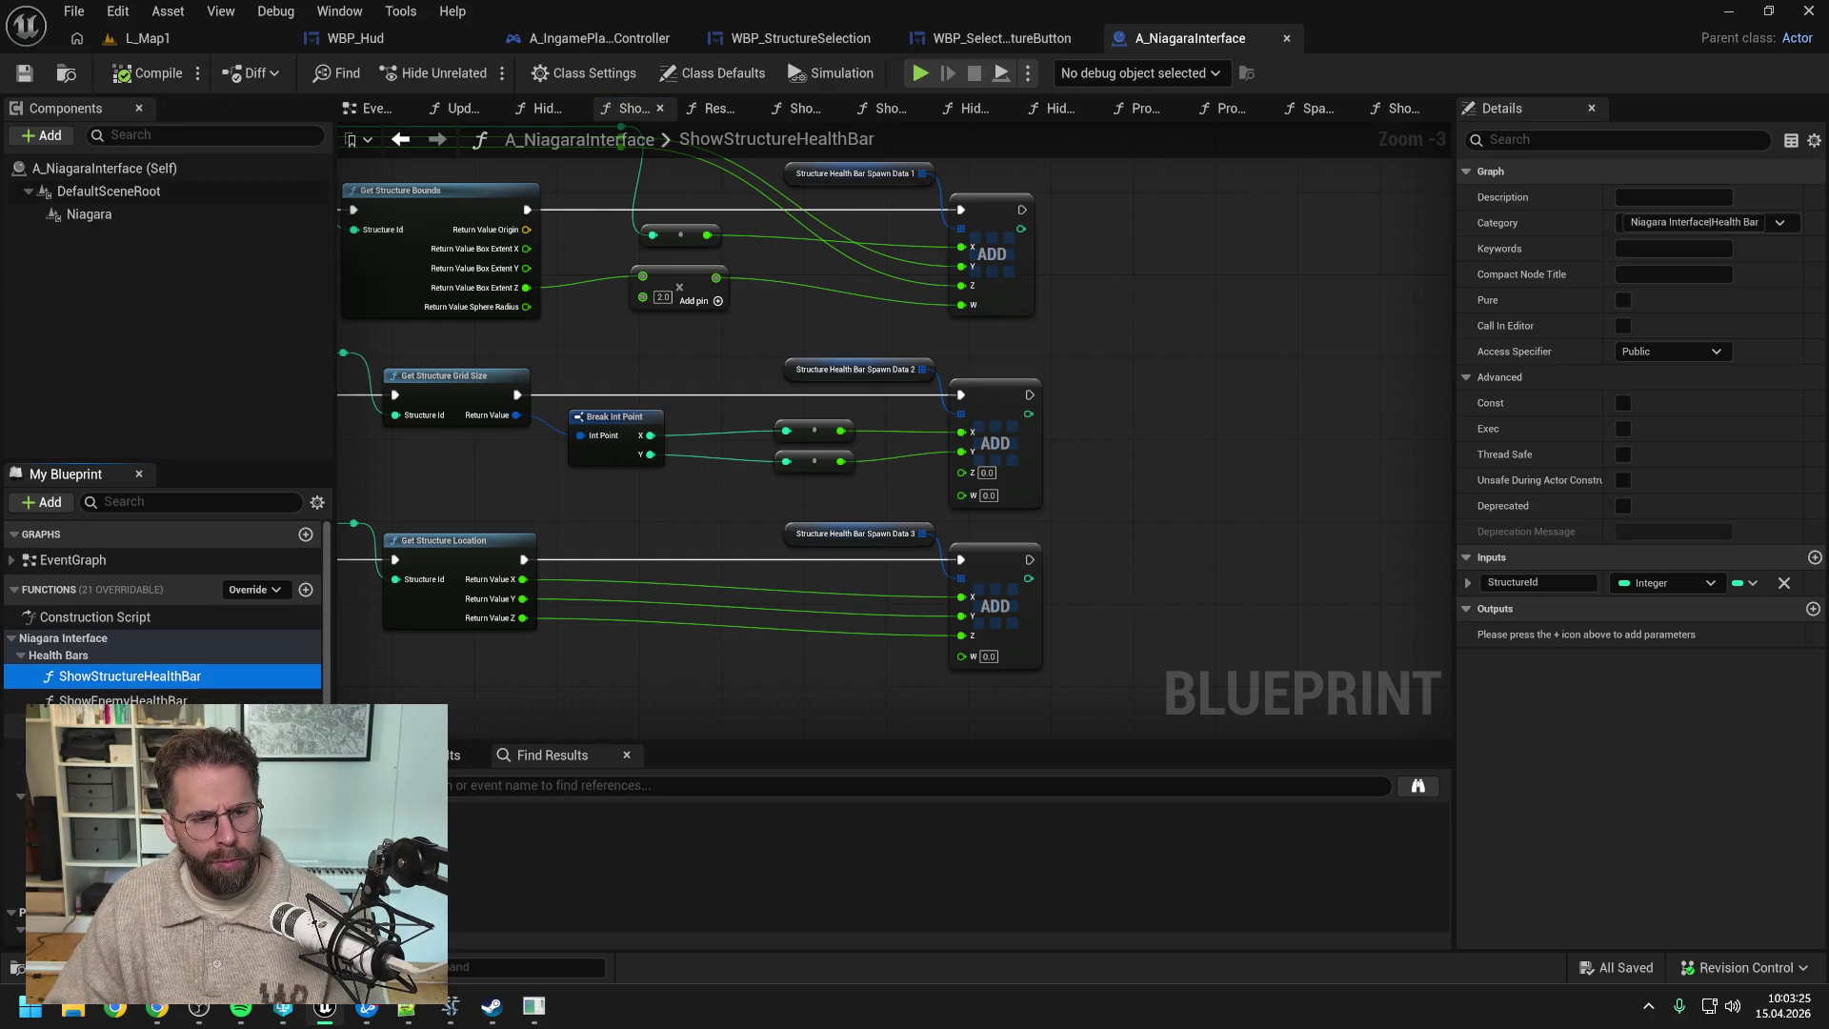
{"action": "double_click", "coordinate": [133, 722]}
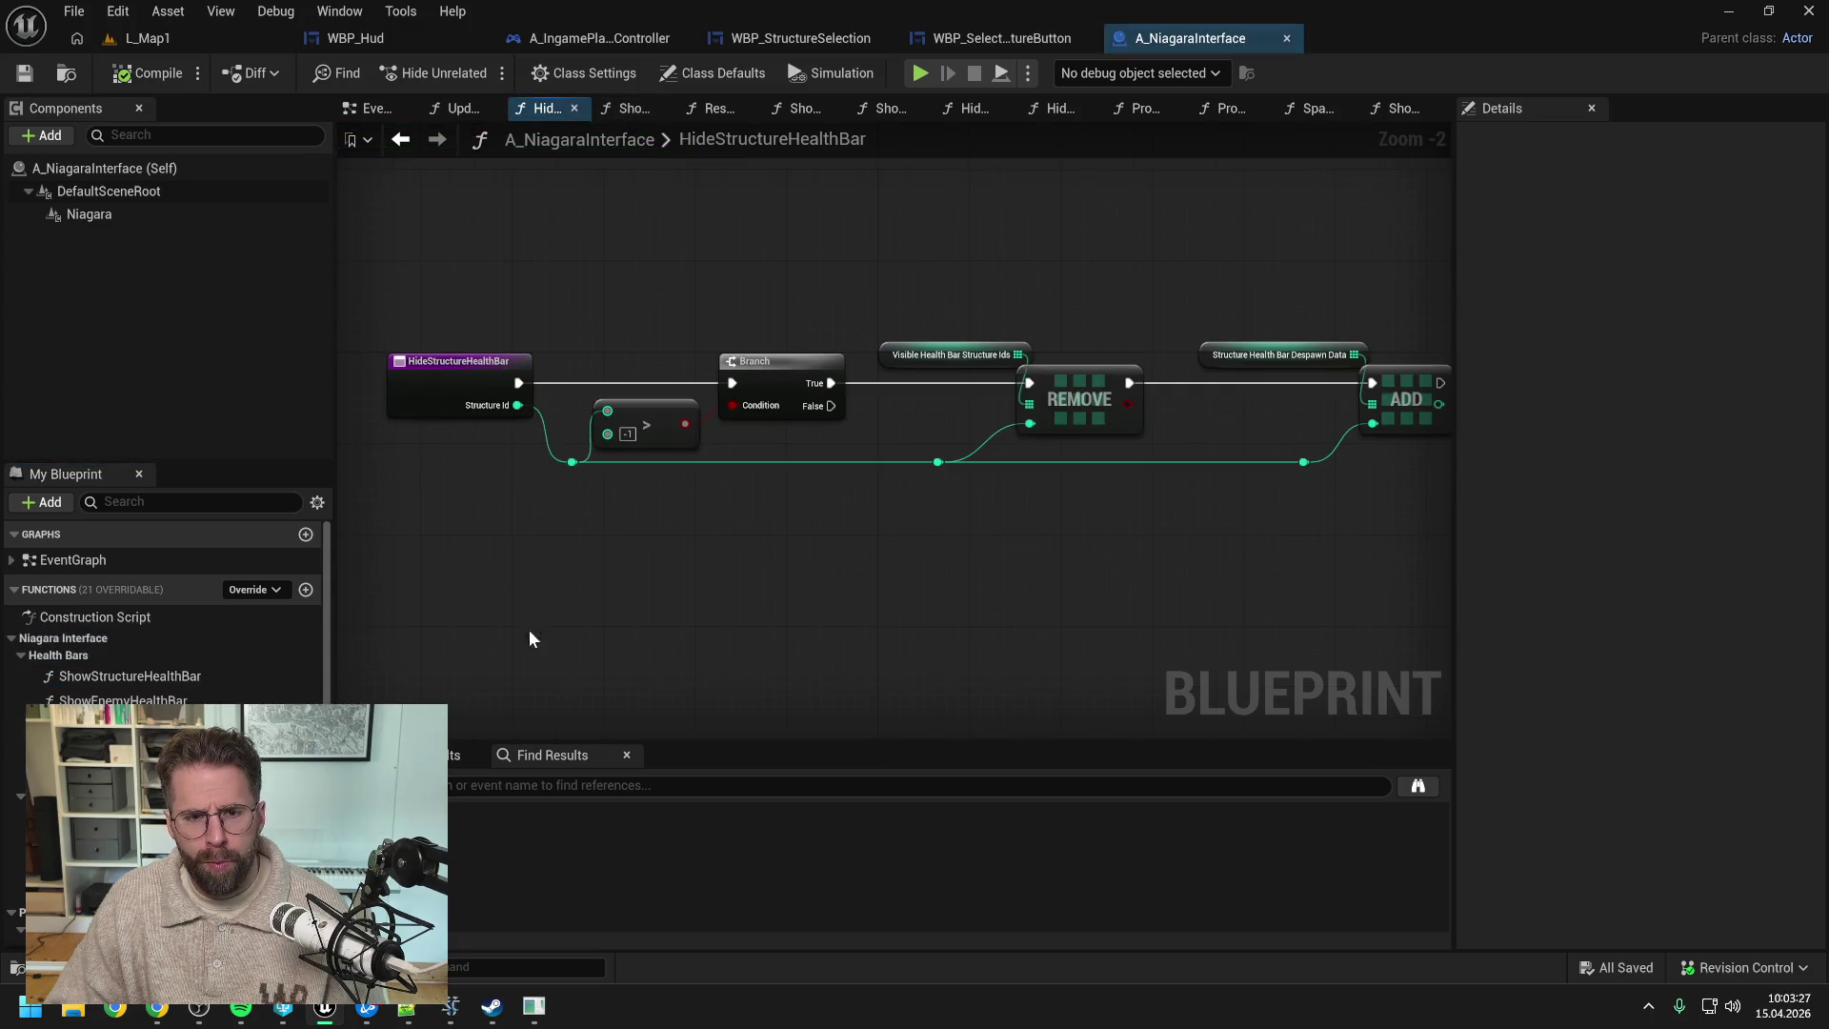
- Move the REMOVE and ADD nodes in HideStructureHealthBar further right
{"action": "left_click_drag", "start_coordinate": [1058, 588], "coordinate": [942, 587]}
{"action": "left_click_drag", "start_coordinate": [970, 287], "coordinate": [1311, 505]}
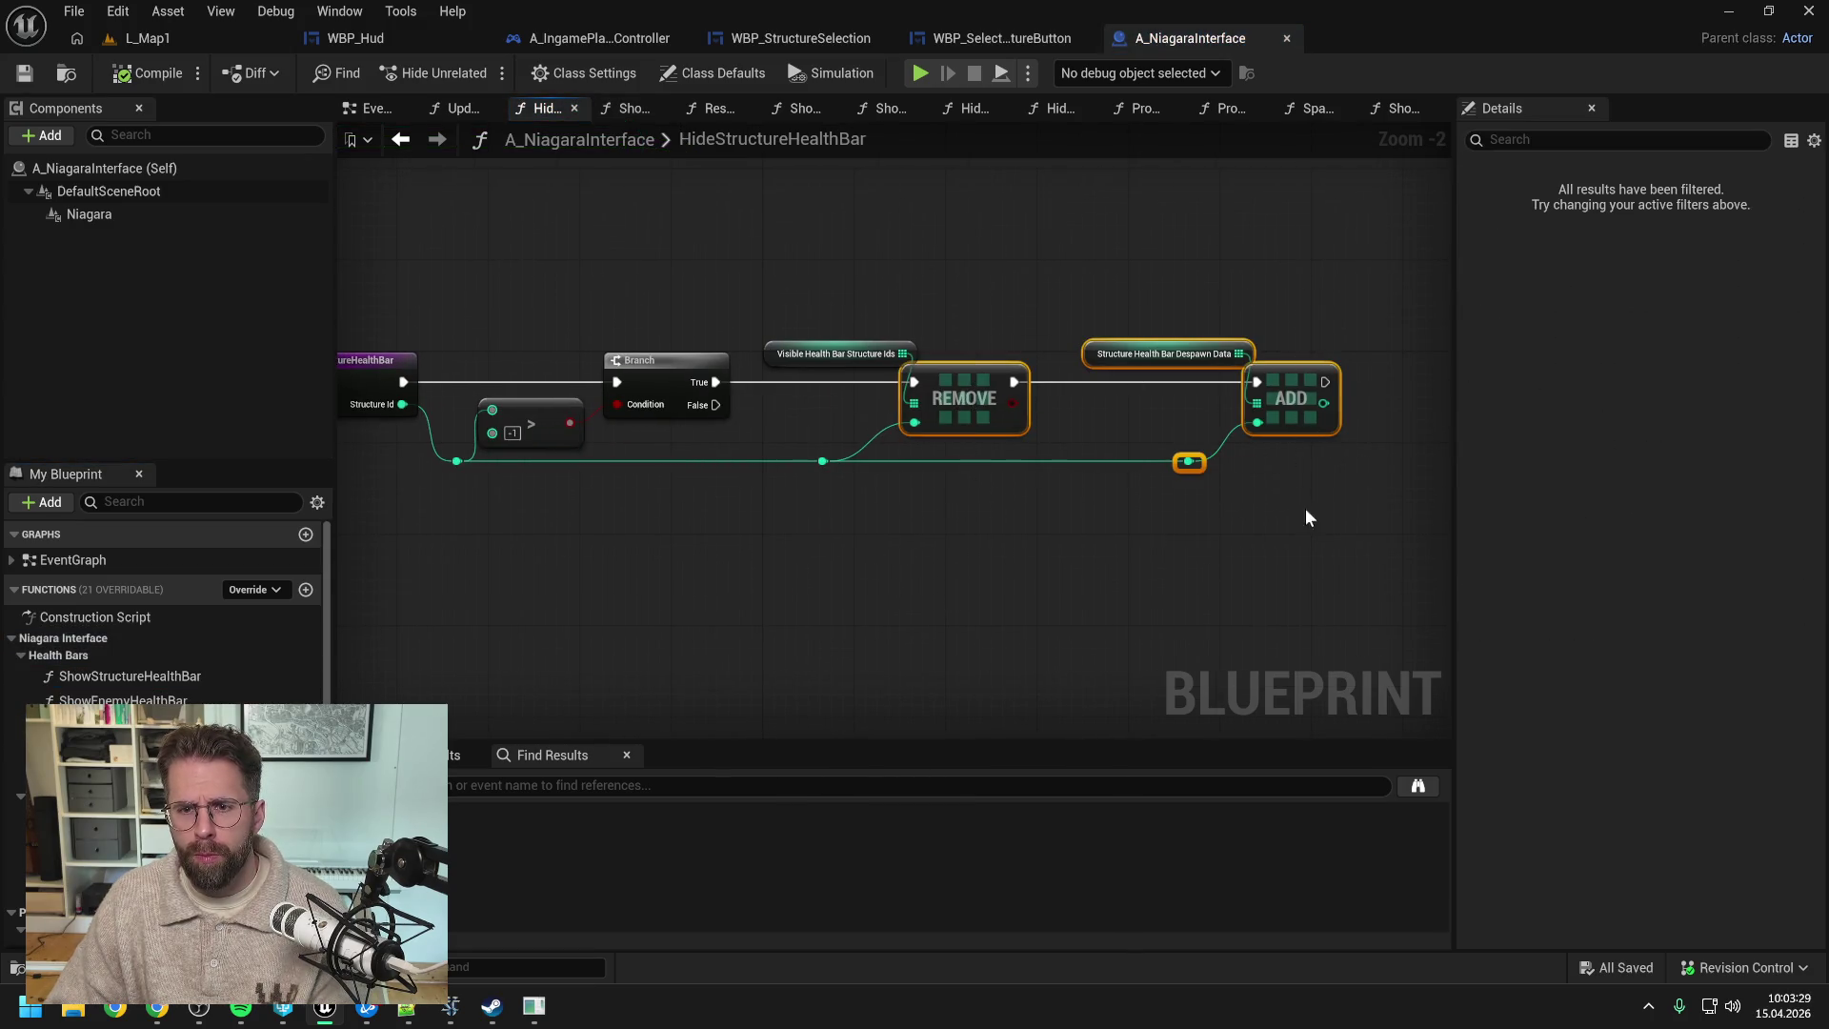
{"action": "left_click_drag", "start_coordinate": [1188, 461], "coordinate": [1223, 461]}
{"action": "left_click", "coordinate": [1286, 517]}
{"action": "left_click_drag", "start_coordinate": [1325, 400], "coordinate": [1348, 400]}
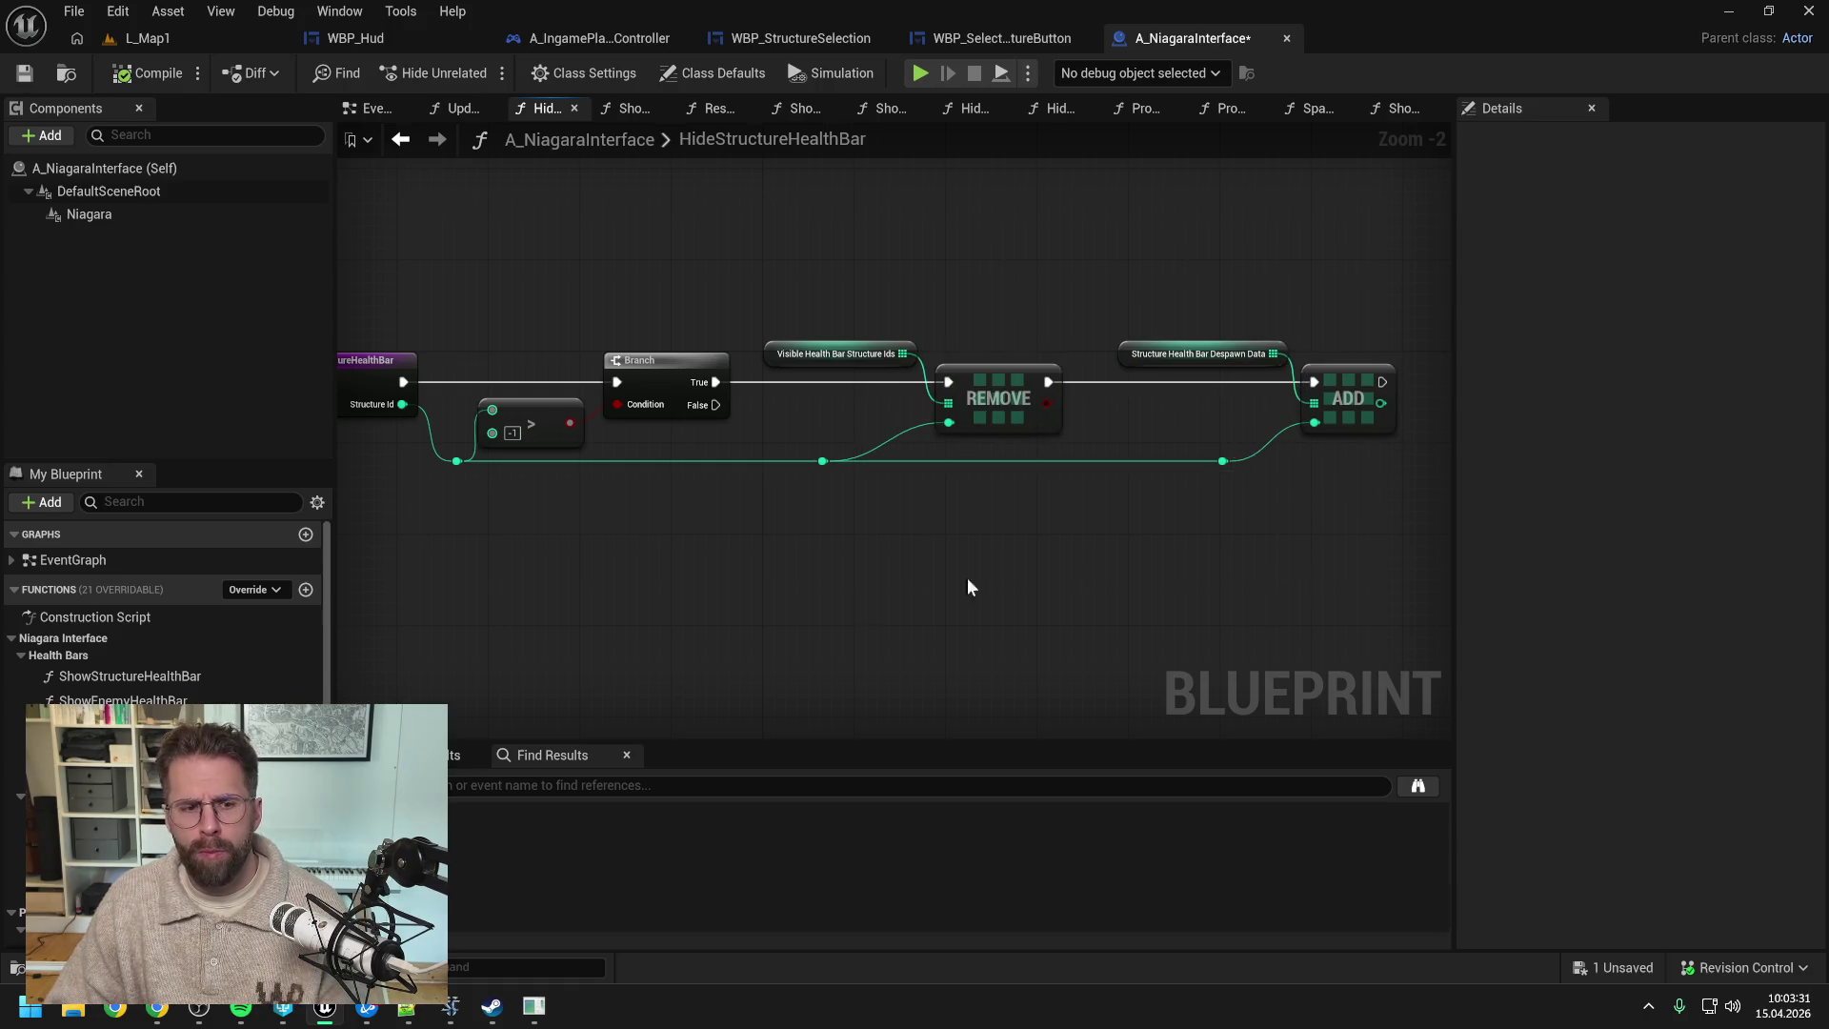
{"action": "left_click", "coordinate": [96, 750]}
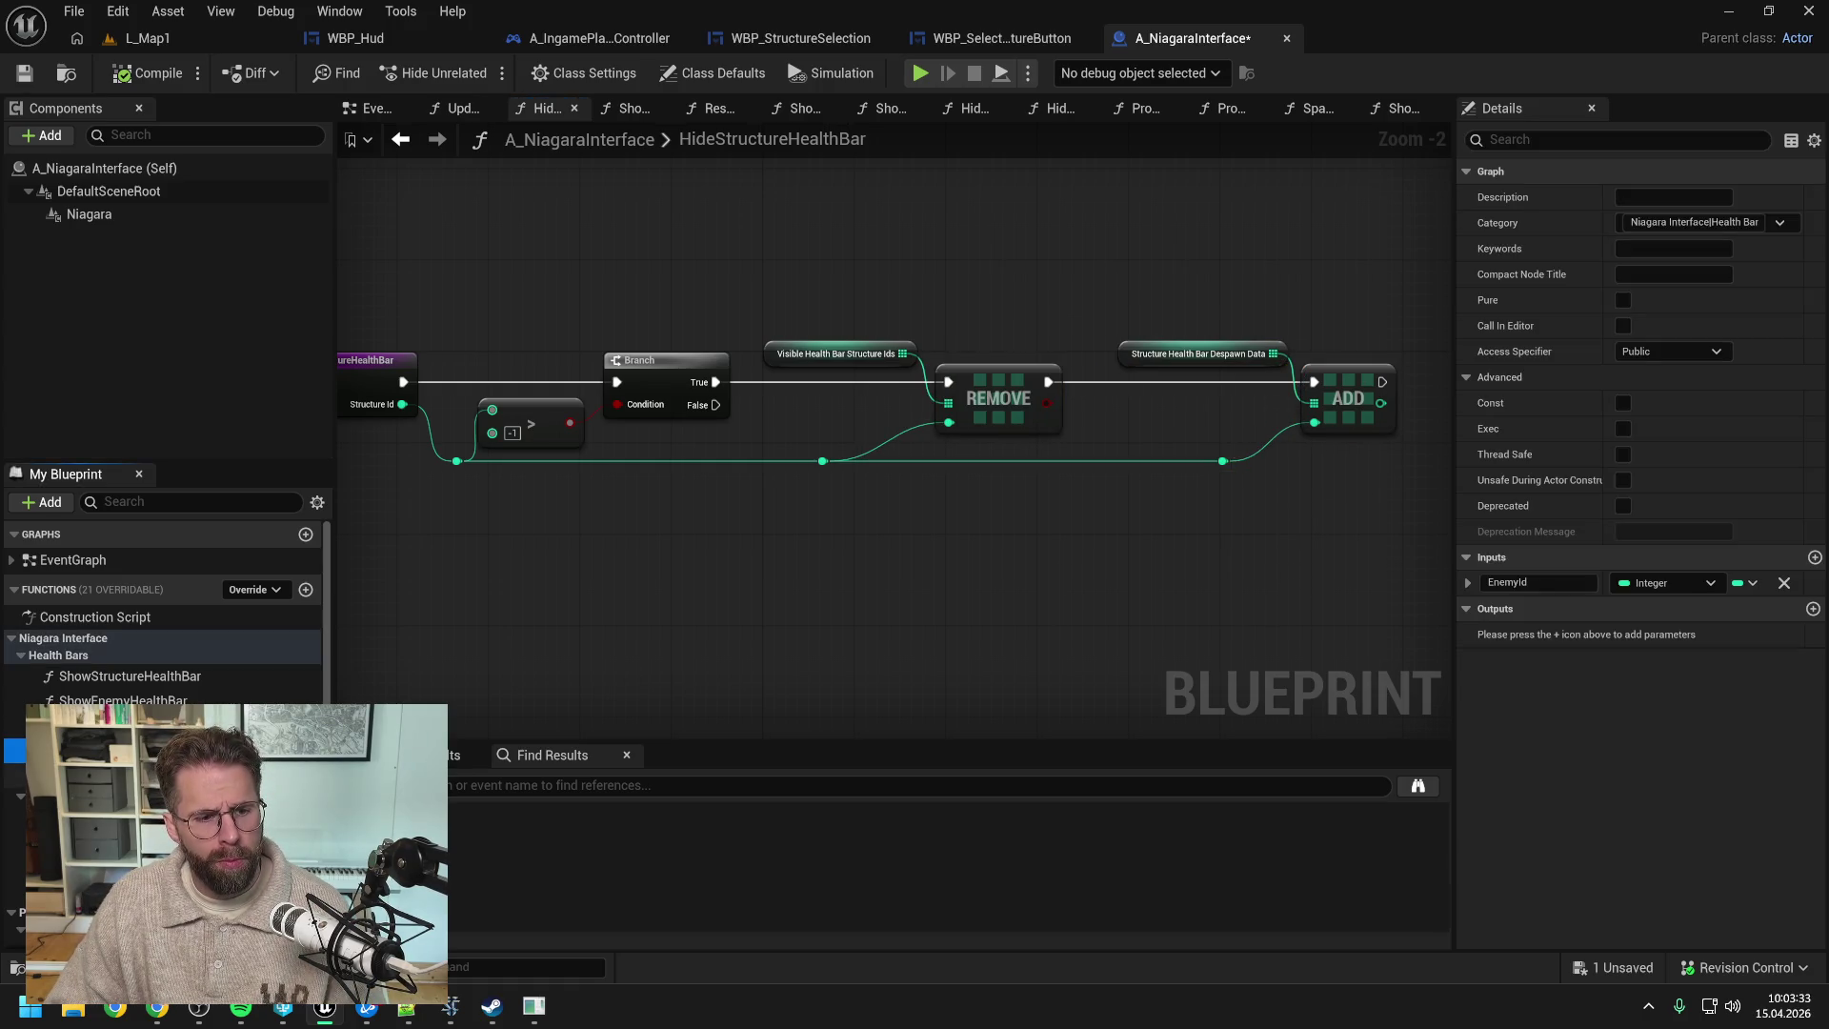
- In ResetHealthBars, nudge the Visible Health Bar Structure Ids node left and save the blueprint
{"action": "left_click", "coordinate": [714, 108]}
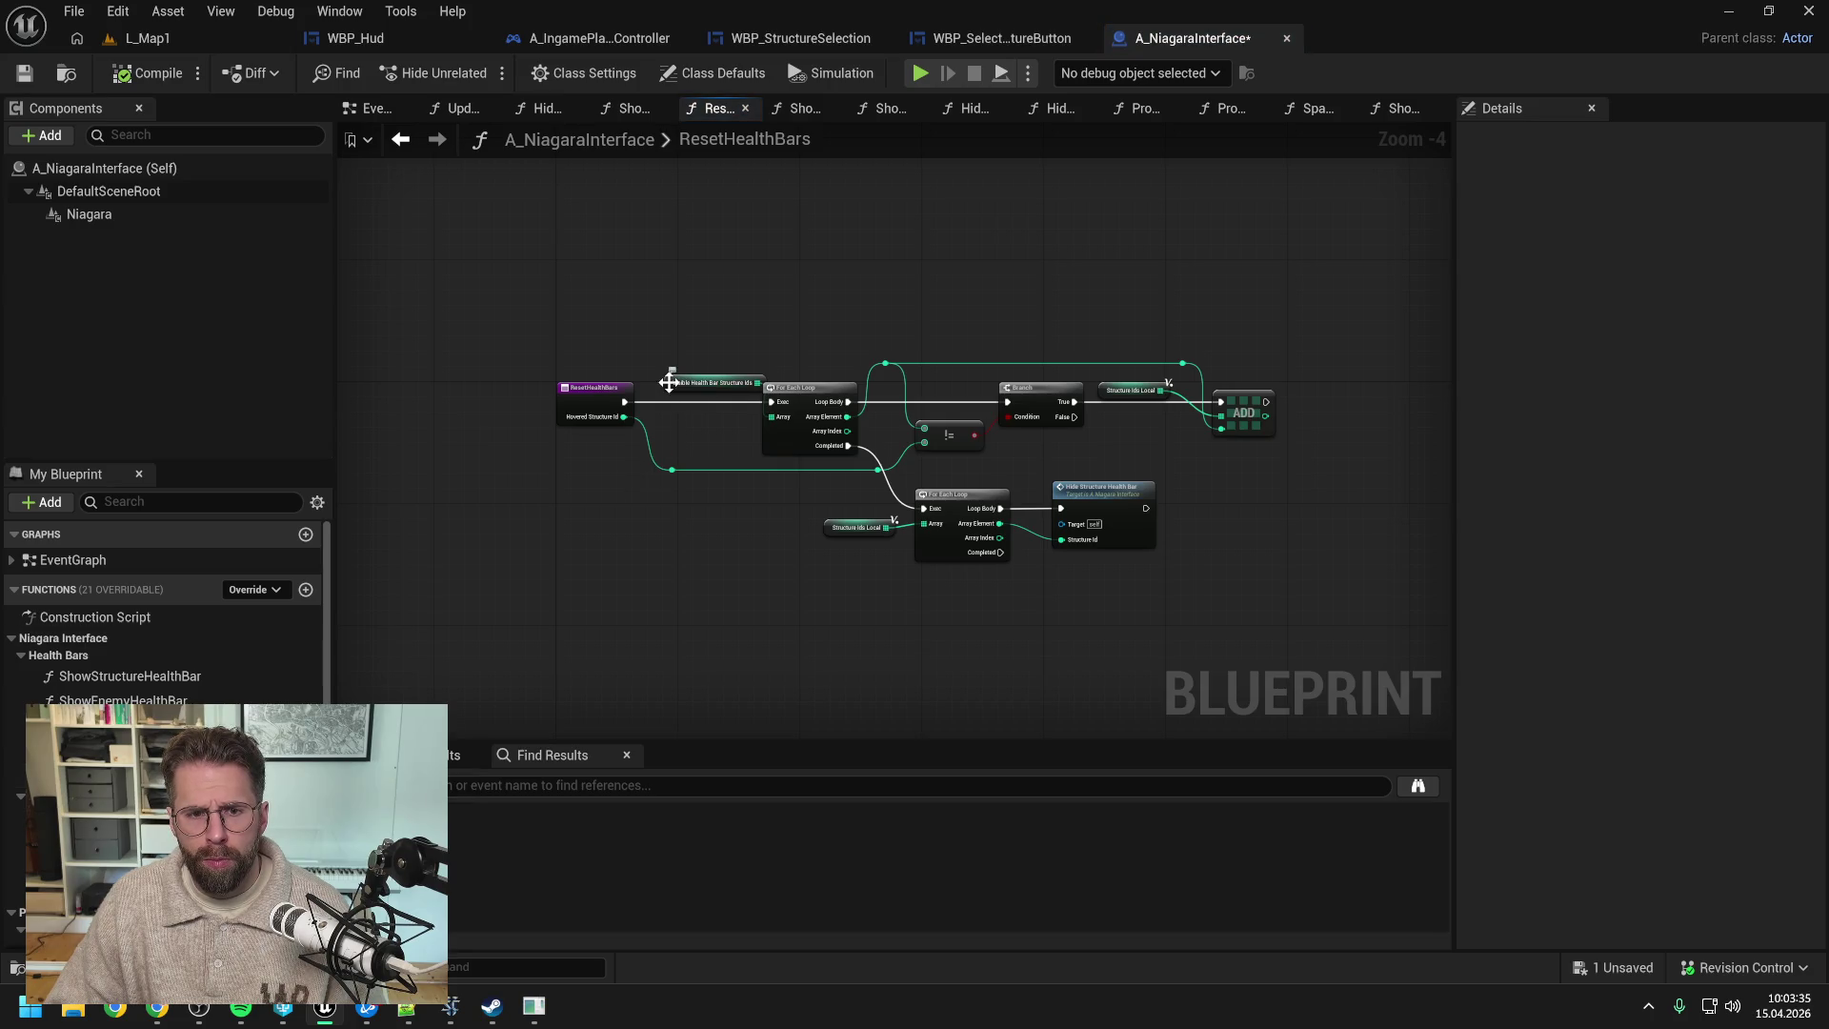
{"action": "left_click_drag", "start_coordinate": [670, 382], "coordinate": [659, 388]}
{"action": "left_click", "coordinate": [641, 331]}
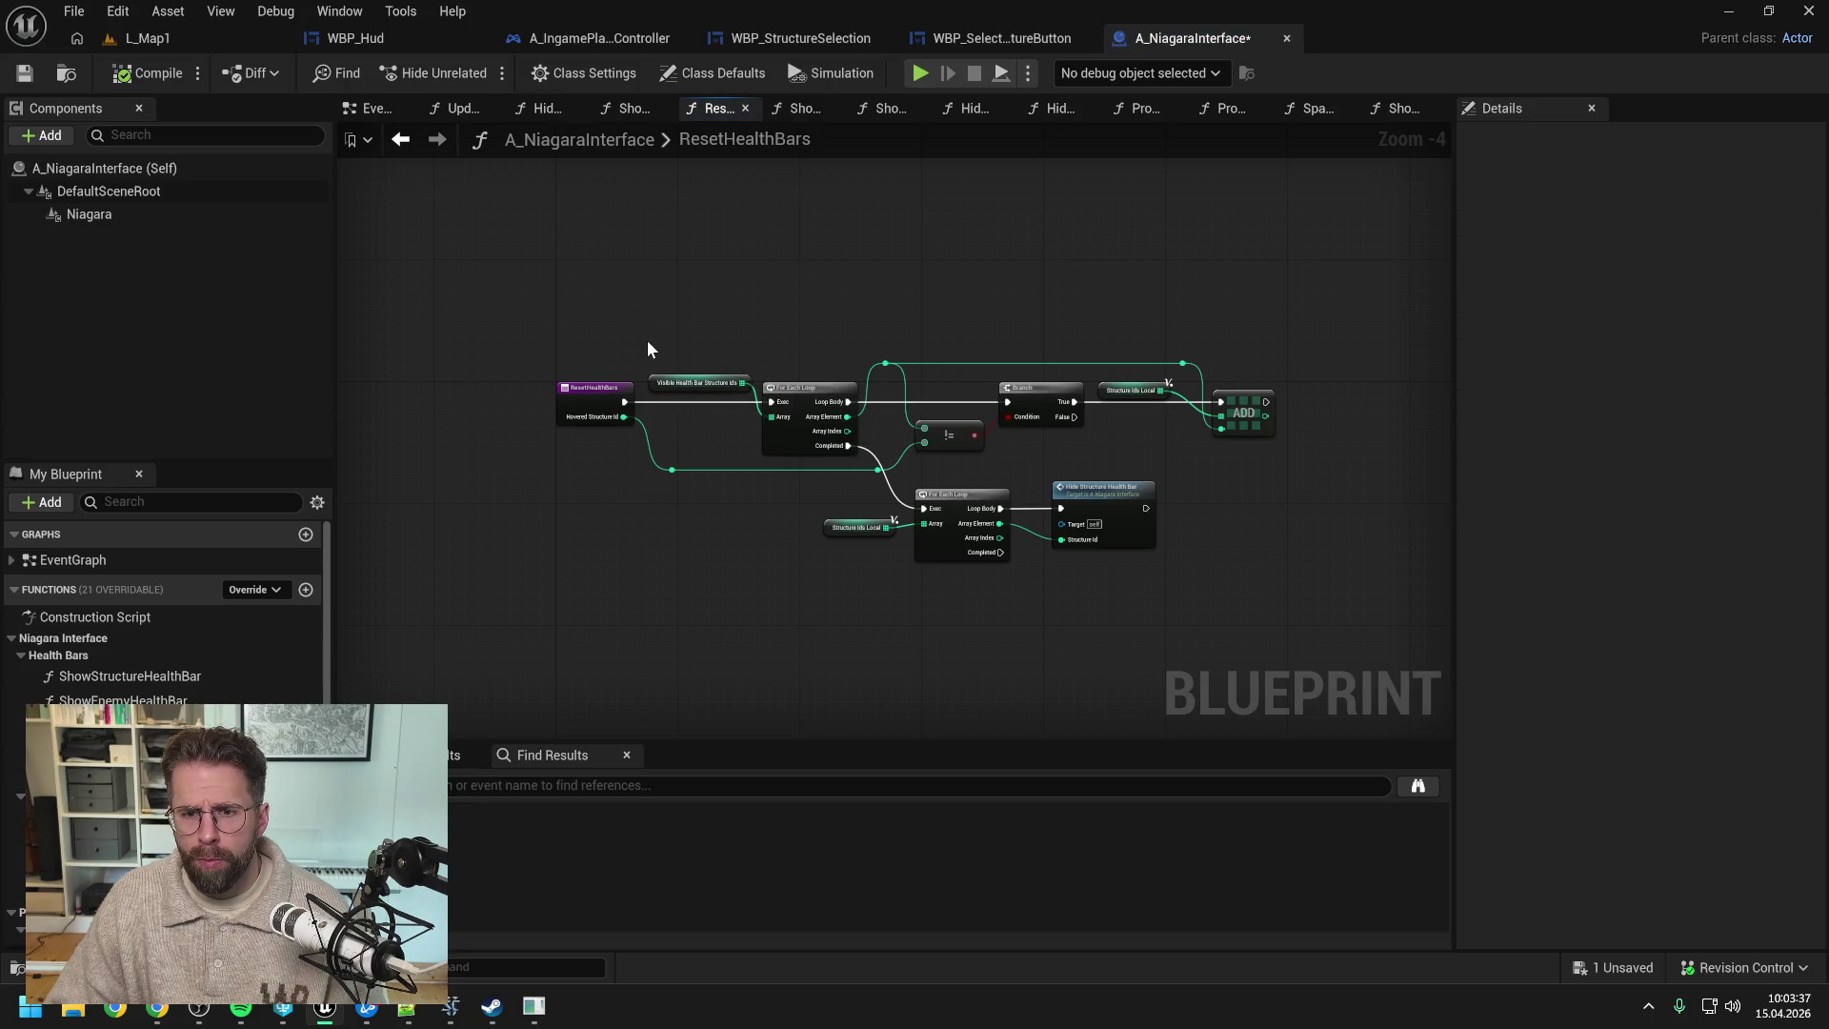
{"action": "scroll", "coordinate": [275, 660], "scroll_direction": "down", "scroll_amount": 3}
{"action": "key", "text": "ctrl+s"}
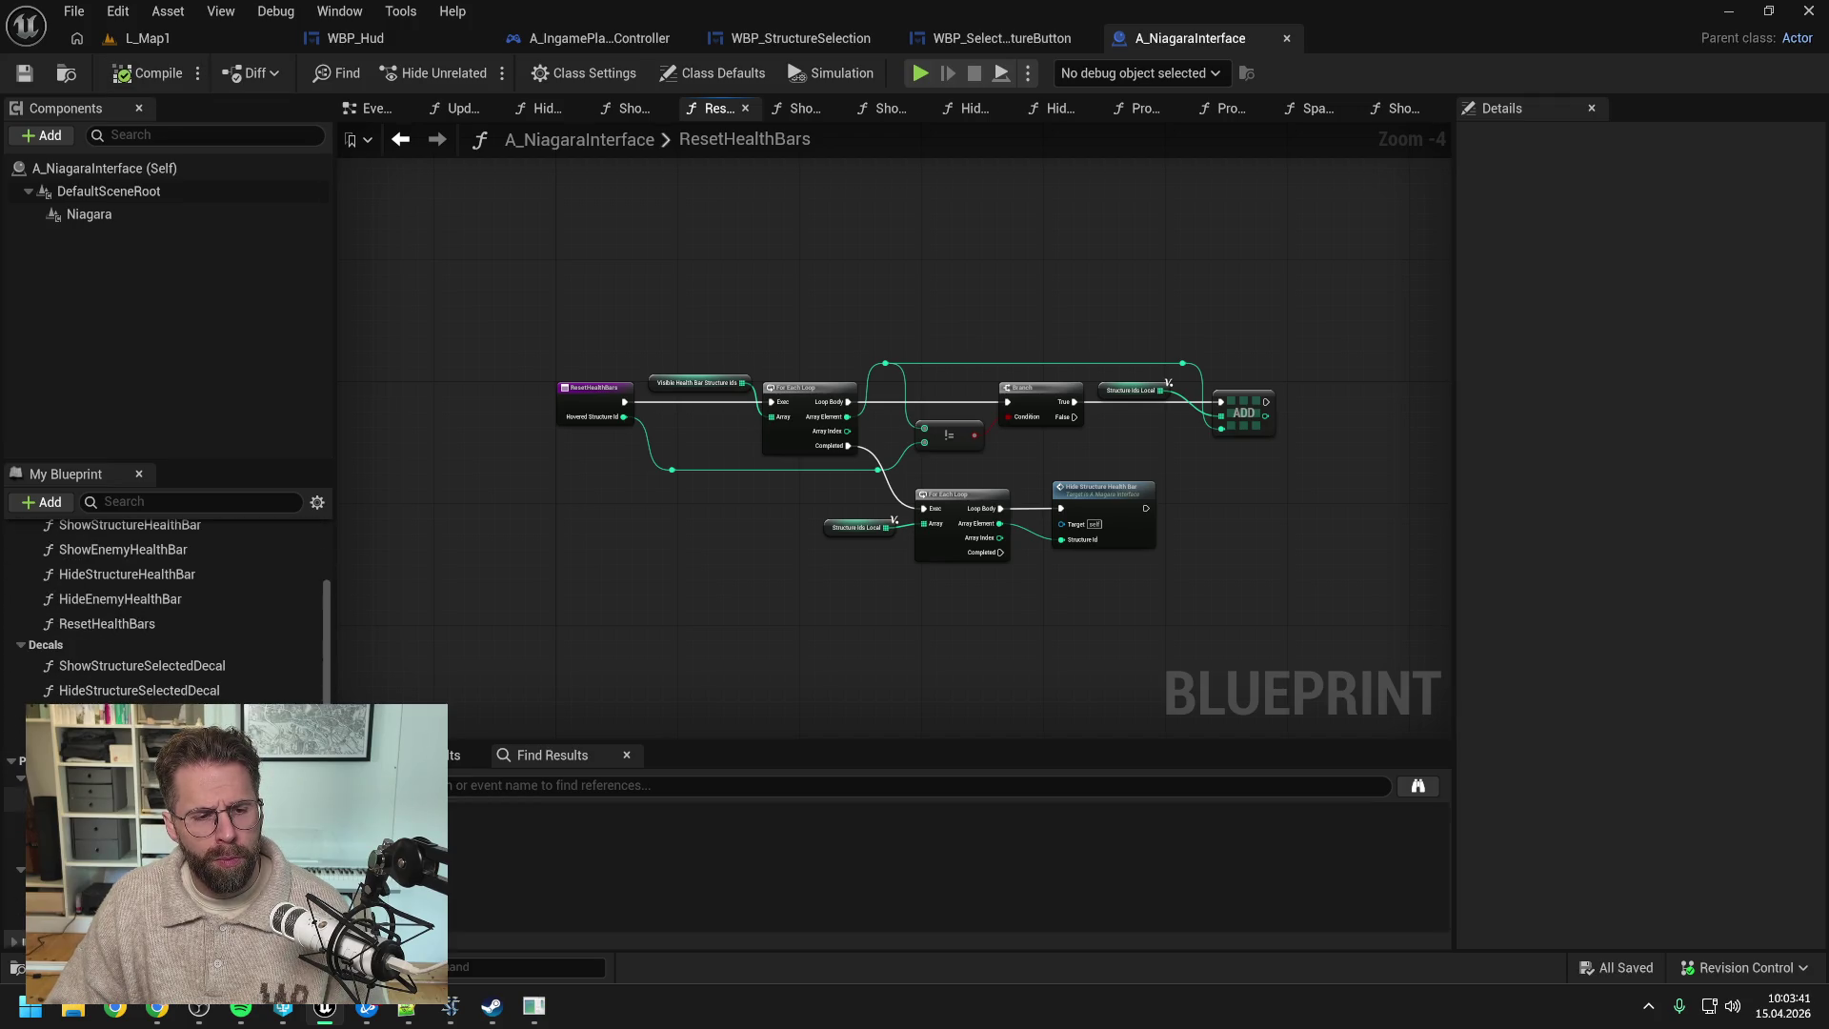
{"action": "double_click", "coordinate": [134, 724]}
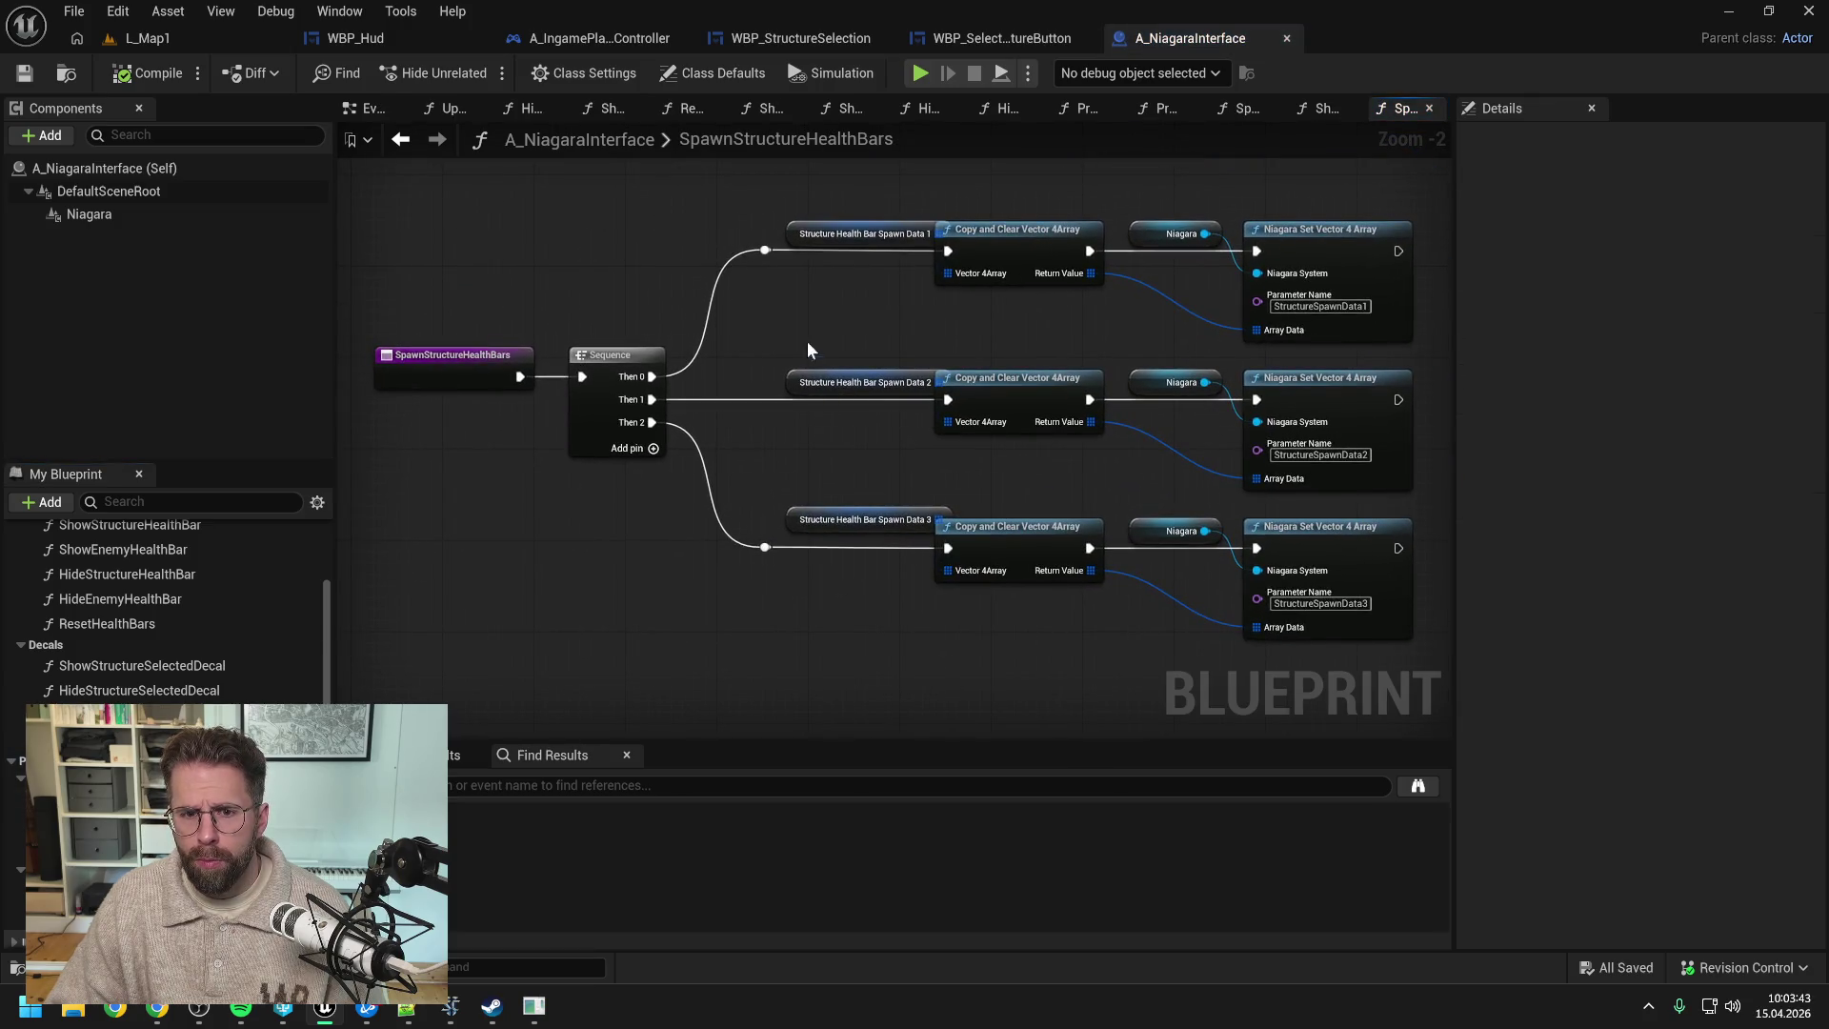
- Move the three Spawn Data nodes in SpawnStructureHealthBars to the left
{"action": "left_click_drag", "start_coordinate": [804, 193], "coordinate": [875, 553]}
{"action": "left_click_drag", "start_coordinate": [858, 382], "coordinate": [821, 382]}
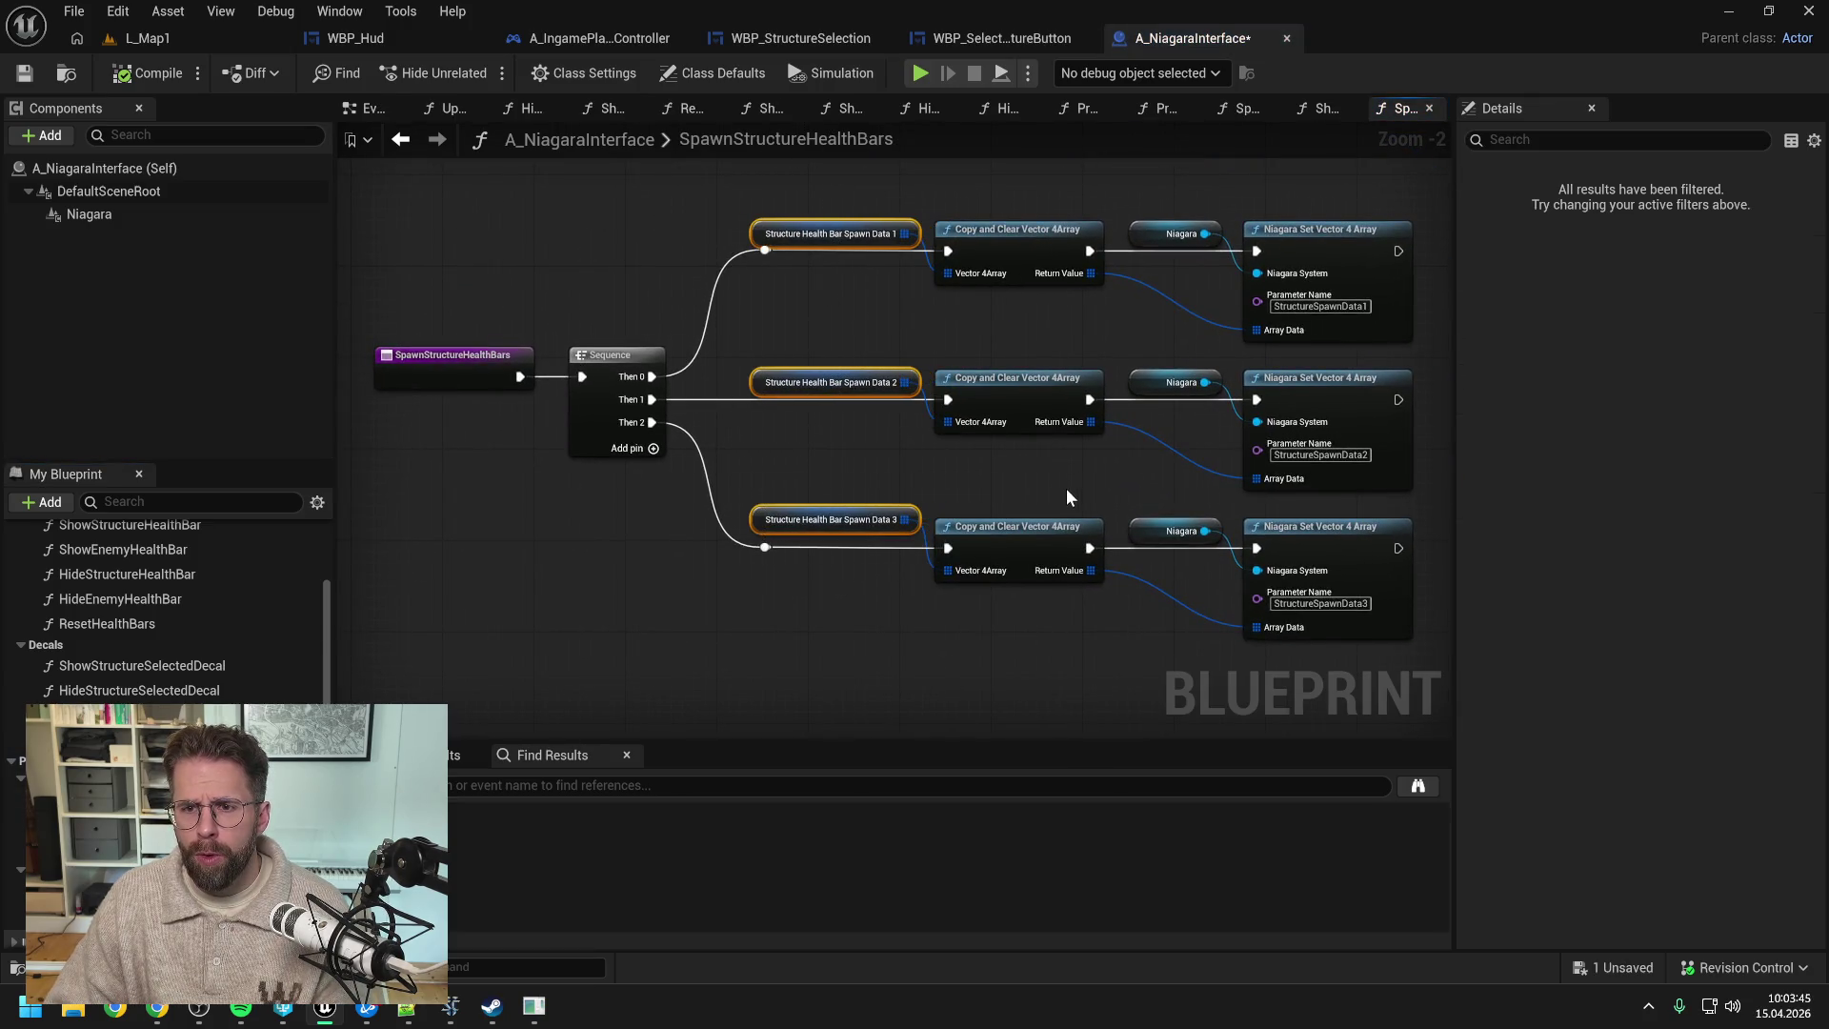
{"action": "left_click", "coordinate": [934, 448]}
{"action": "scroll", "coordinate": [1010, 315], "scroll_direction": "up", "scroll_amount": 2}
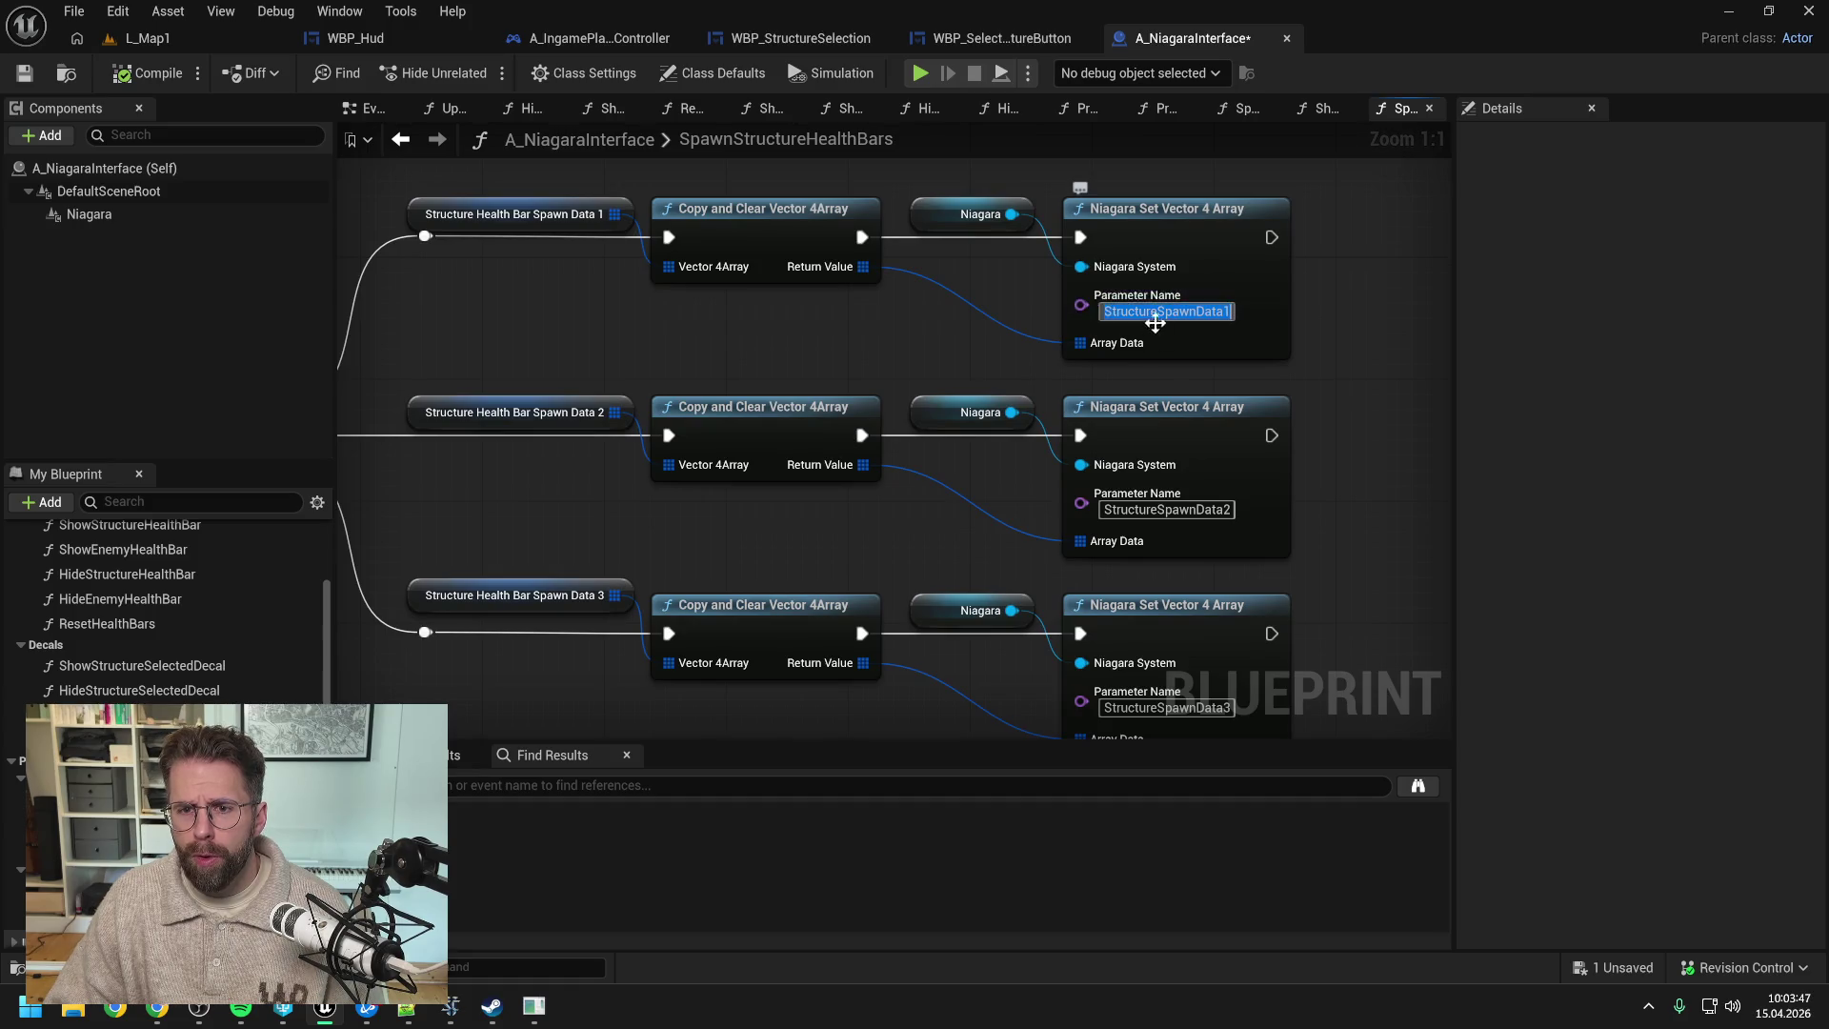
- Rename the parameters to StructureHealthBarSpawnData1–3 and compile, then open HideEnemyHealthBar and ResetHealthBars
{"action": "type", "text": "HealthB"}
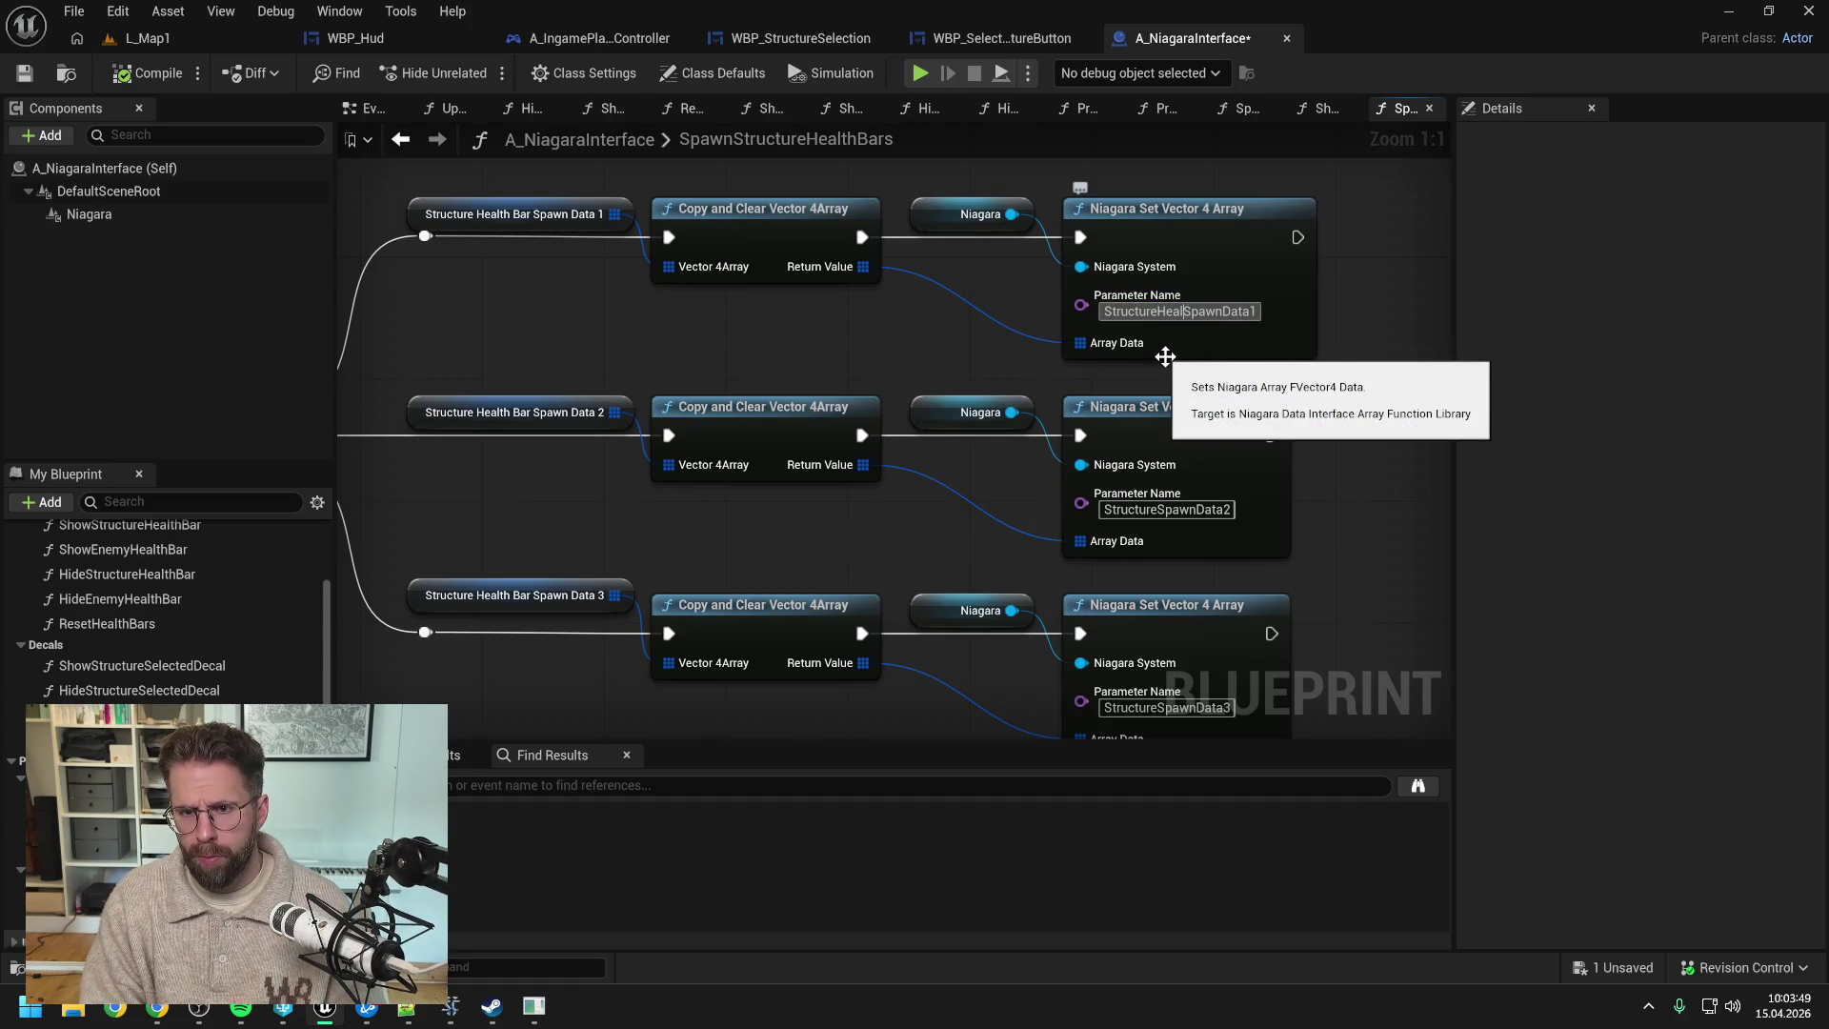
{"action": "type", "text": "ar"}
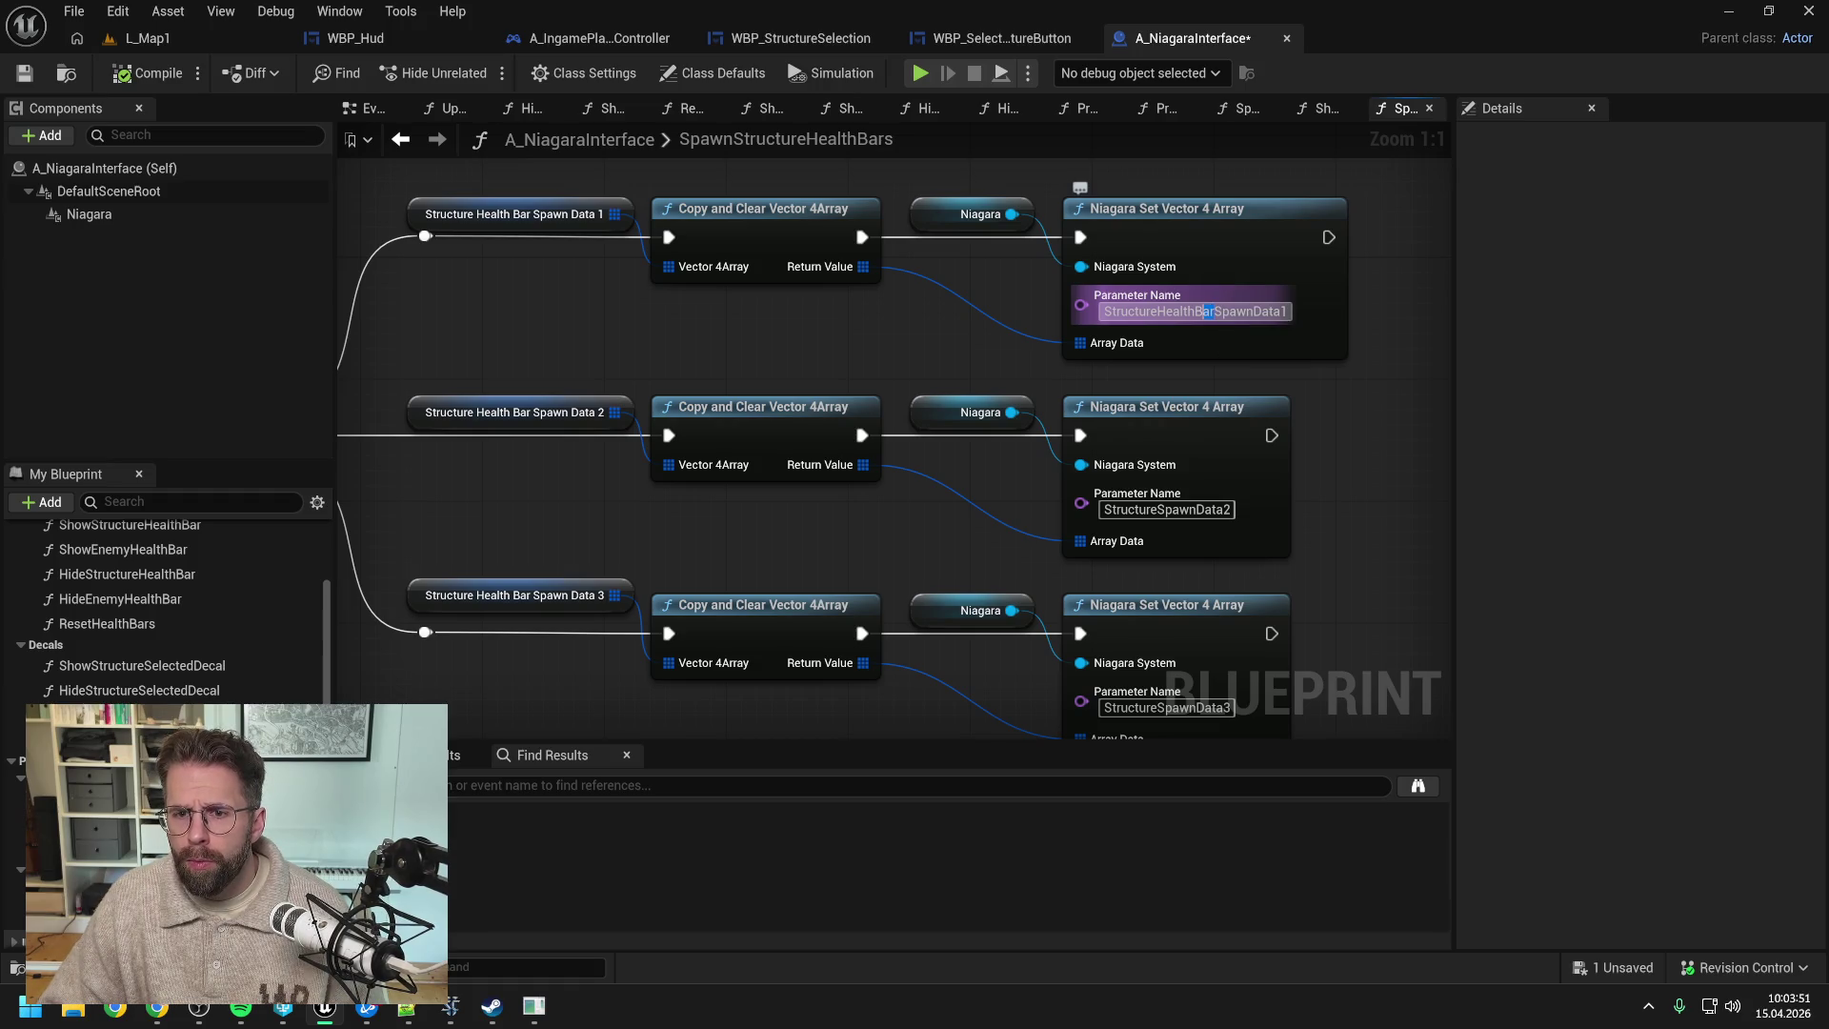
{"action": "key", "text": "ctrl+c"}
{"action": "left_click", "coordinate": [1158, 510]}
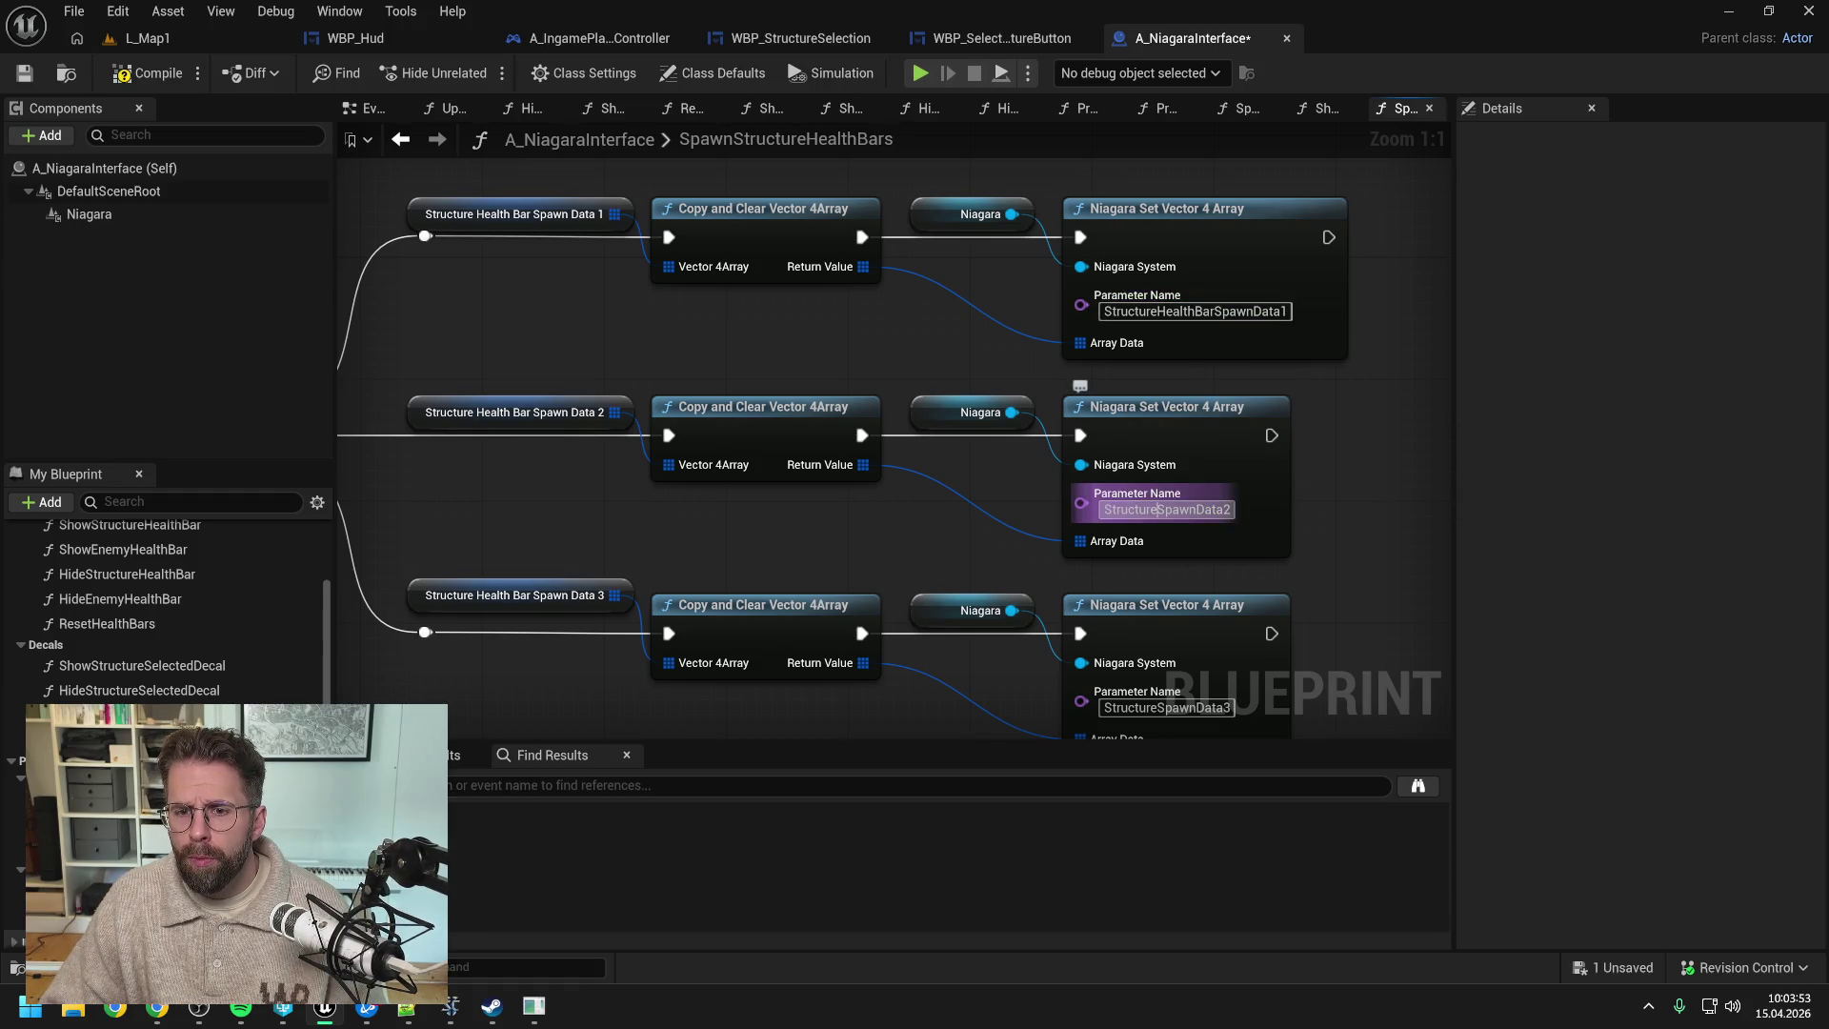
{"action": "key", "text": "ctrl+v"}
{"action": "key", "text": "Tab"}
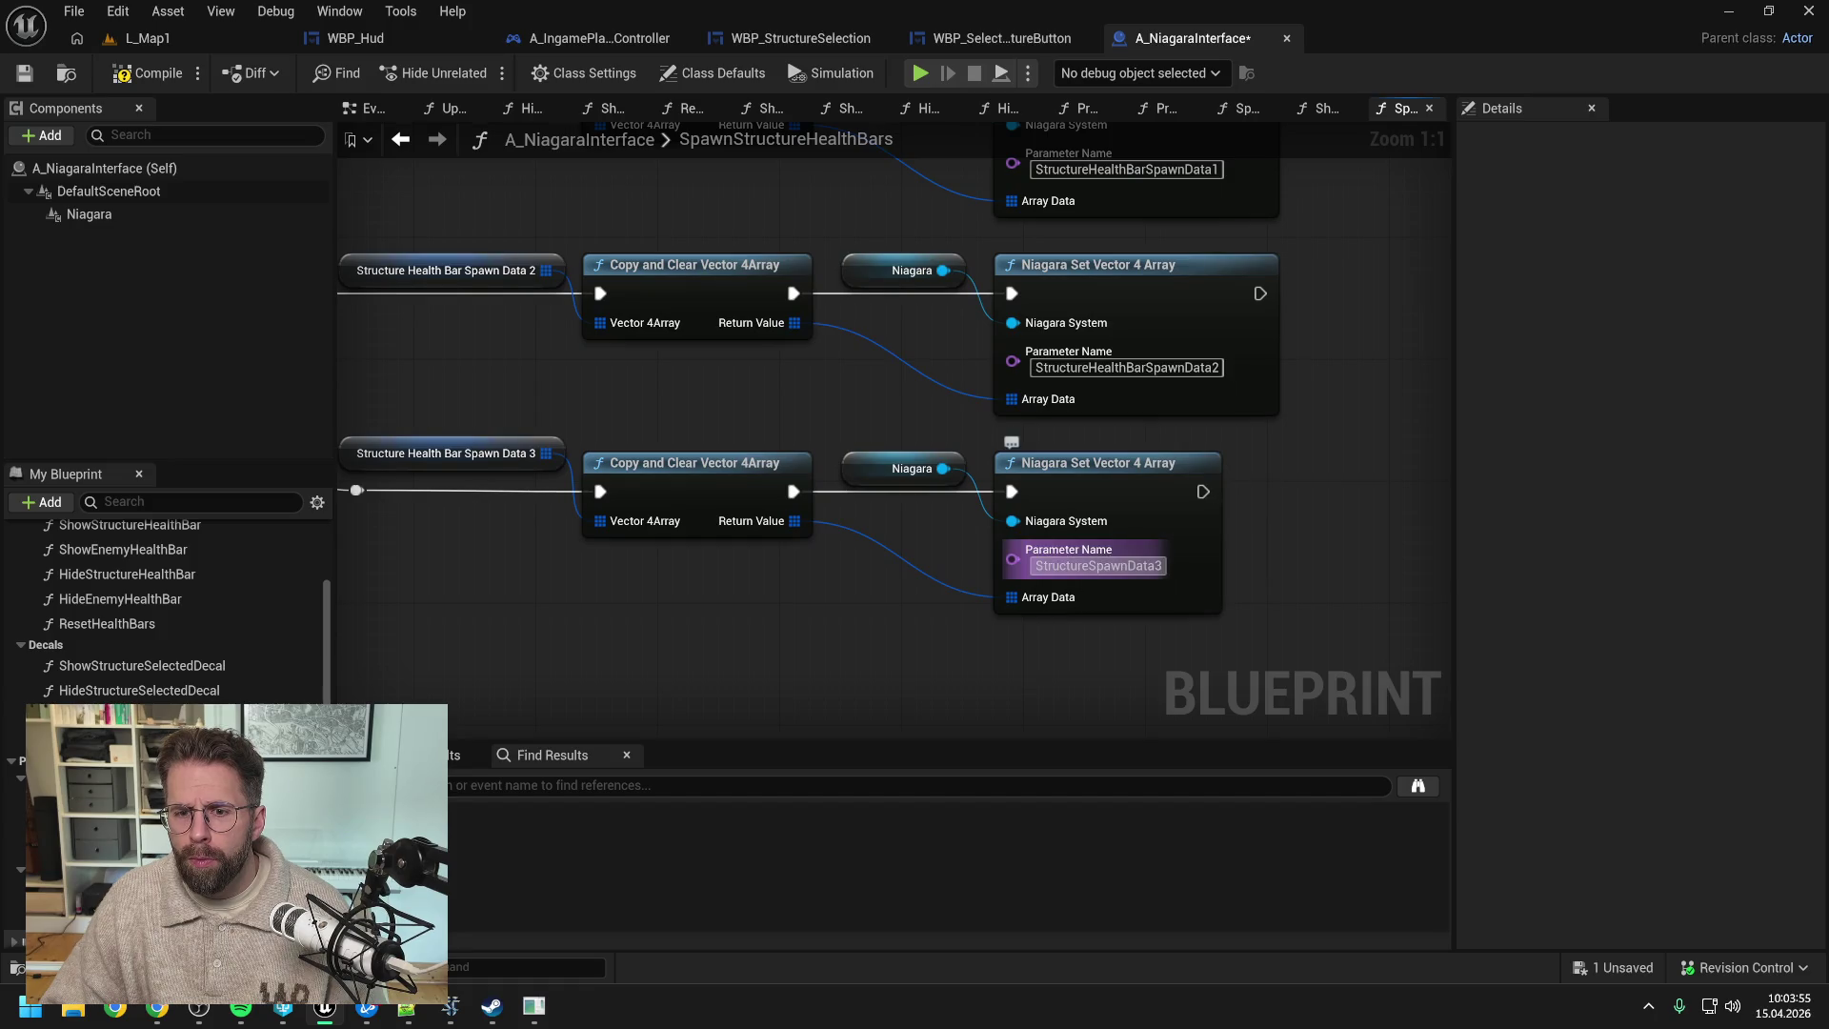
{"action": "left_click", "coordinate": [1080, 566]}
{"action": "key", "text": "ctrl+v"}
{"action": "left_click", "coordinate": [1298, 560]}
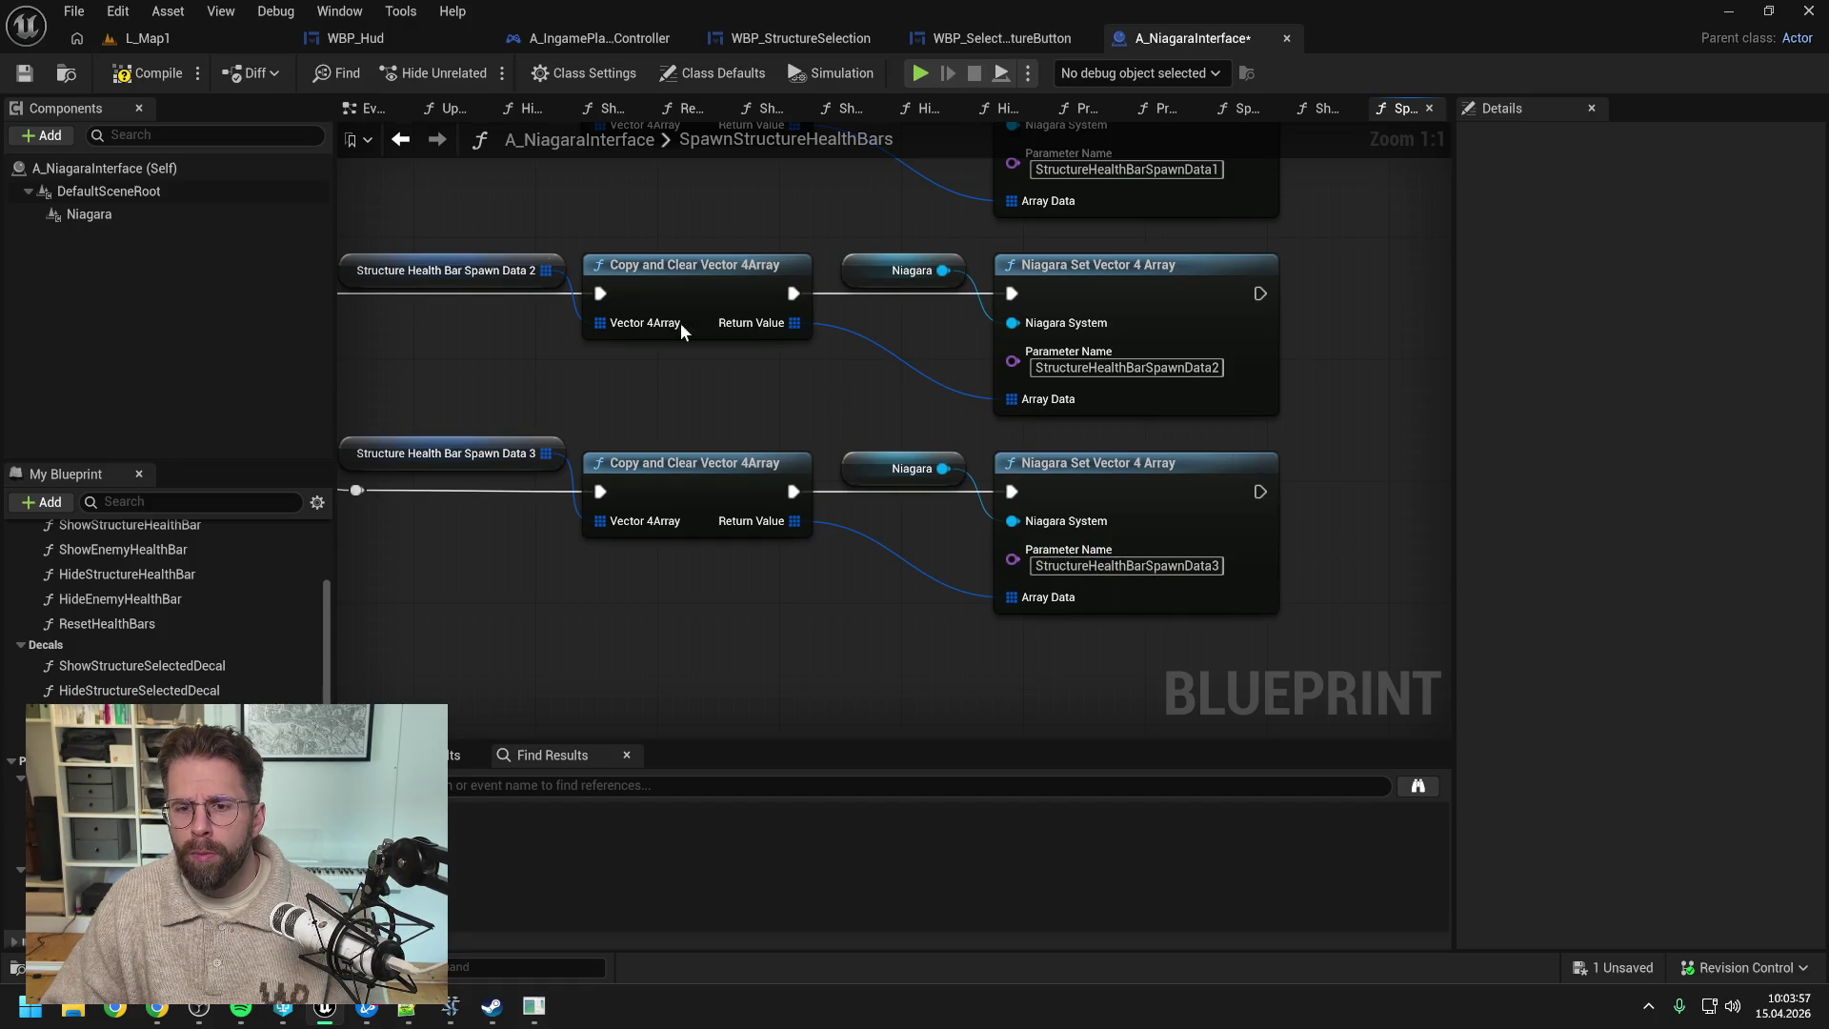
{"action": "left_click", "coordinate": [145, 79]}
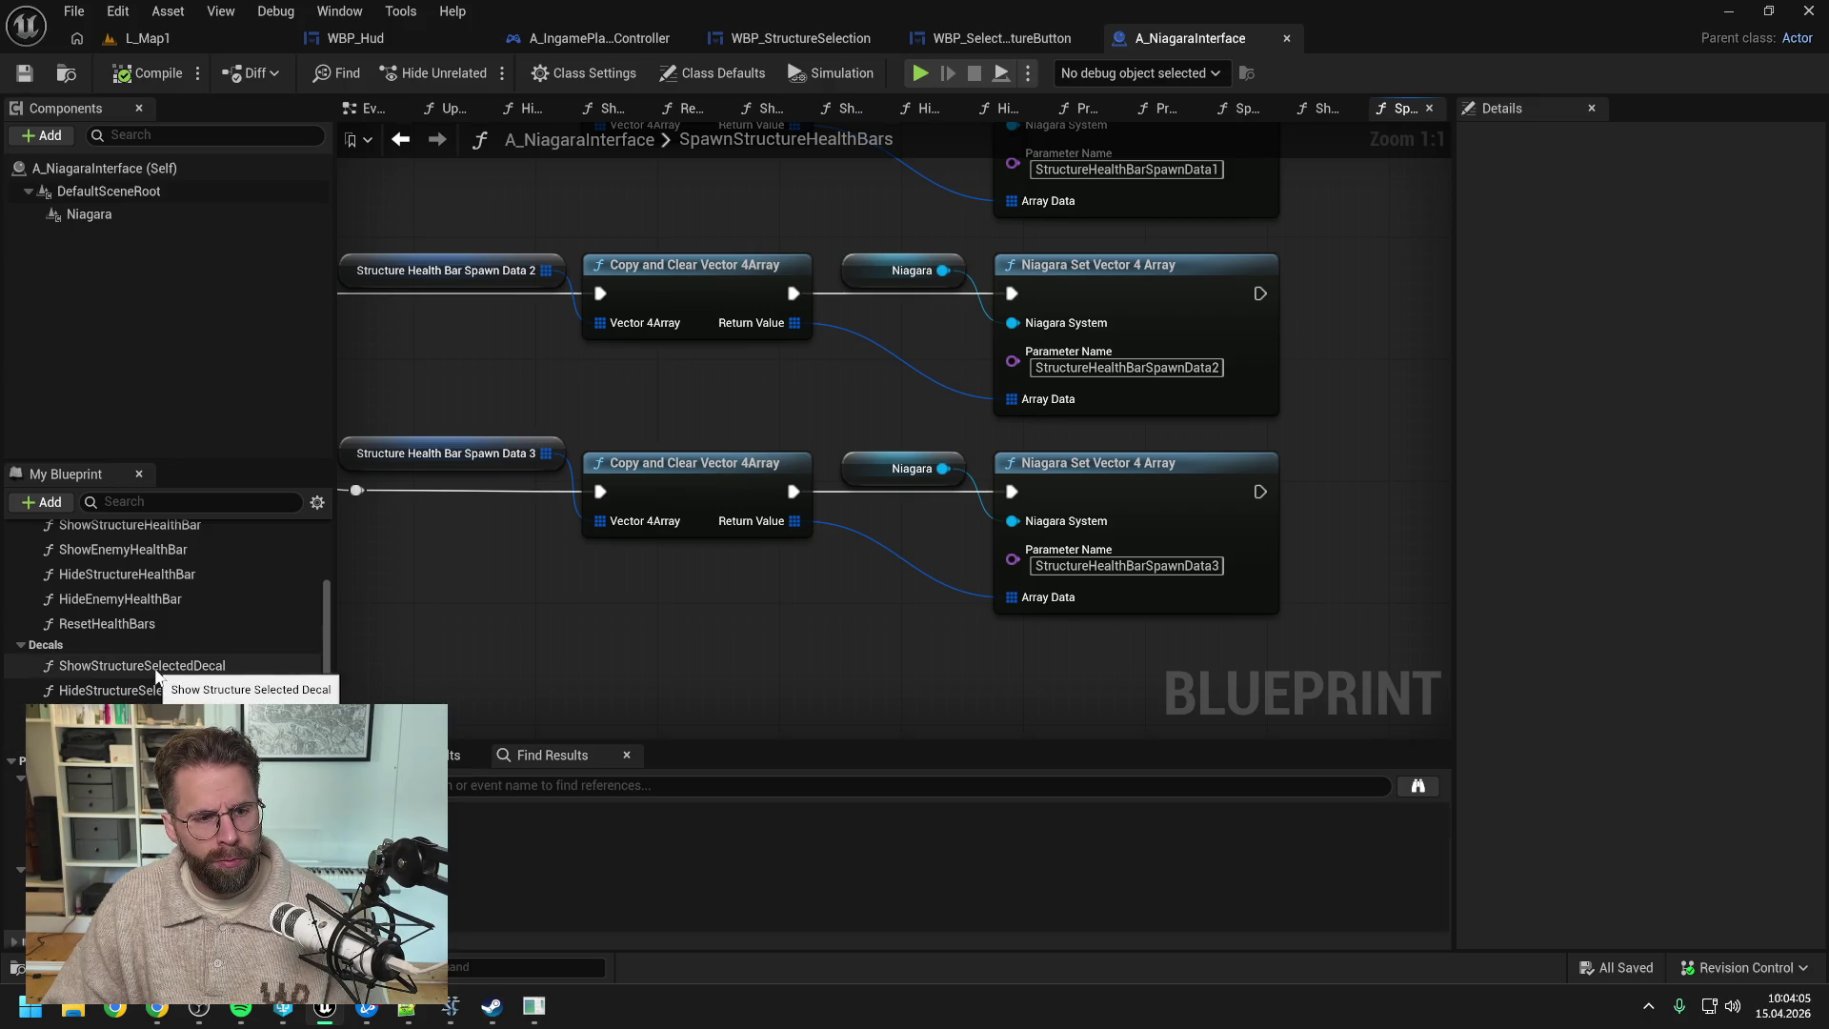
{"action": "double_click", "coordinate": [157, 598]}
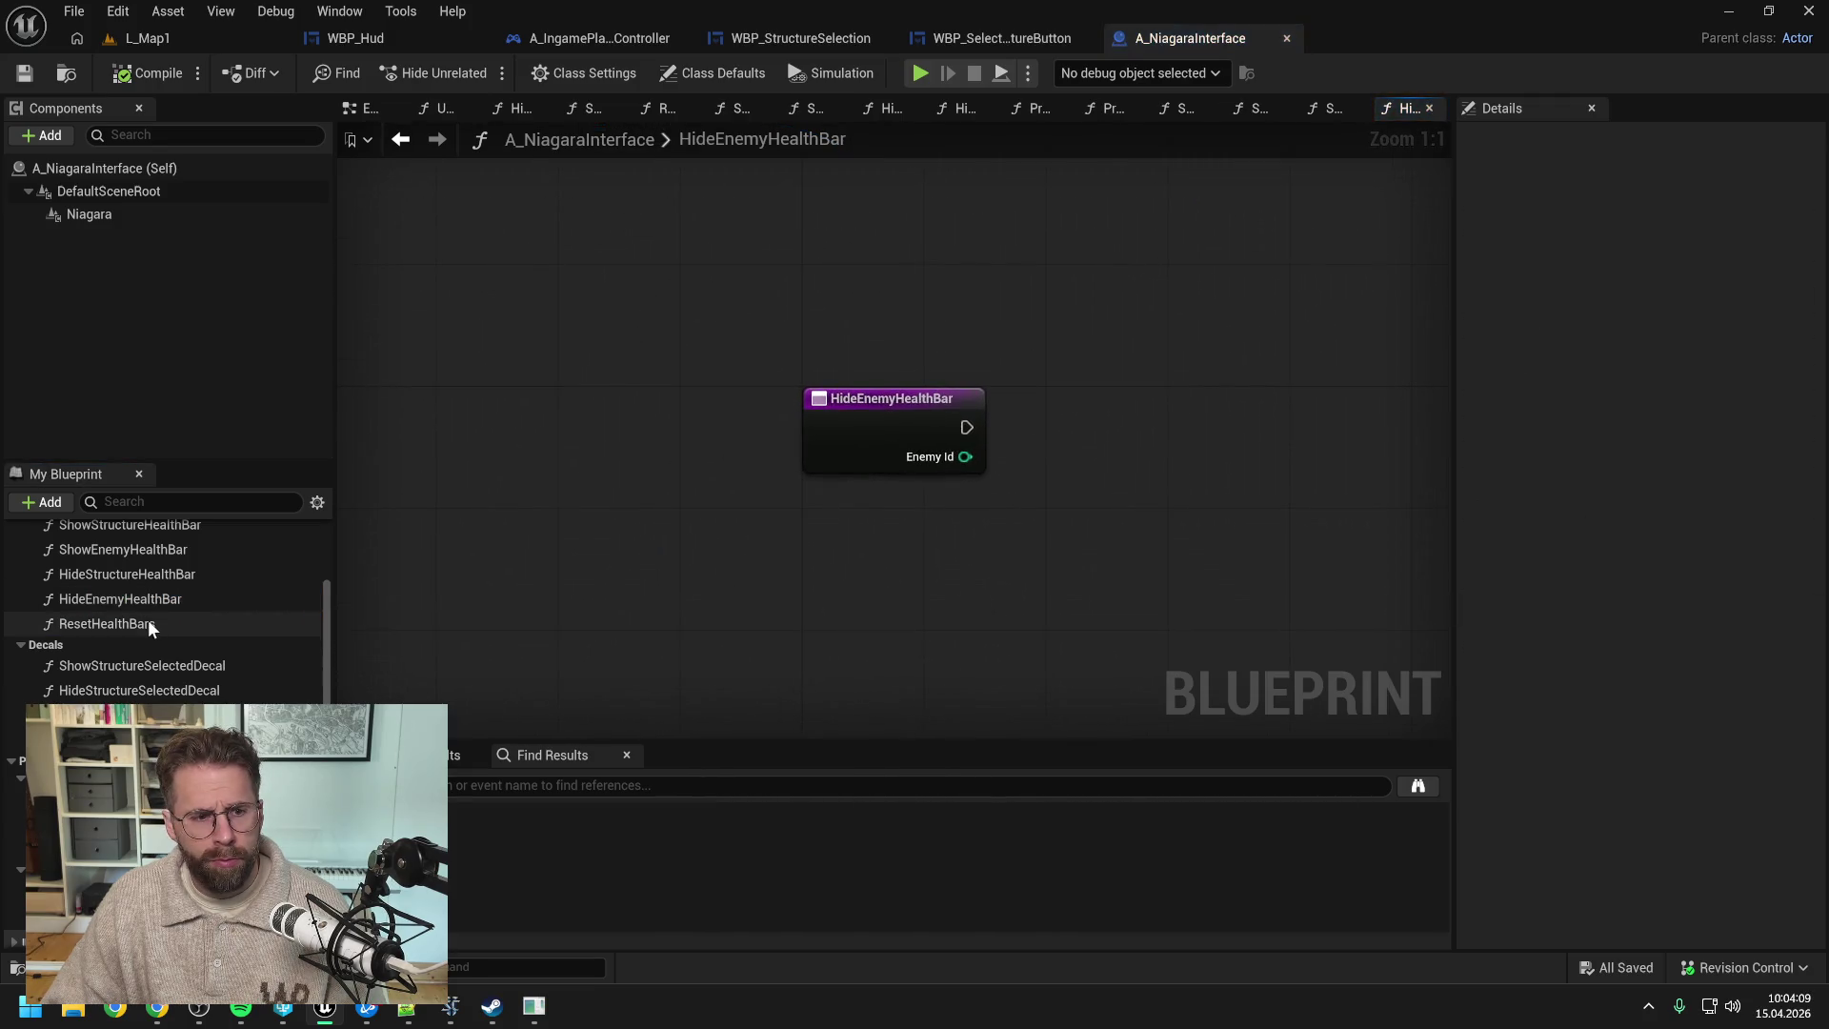
{"action": "double_click", "coordinate": [149, 623]}
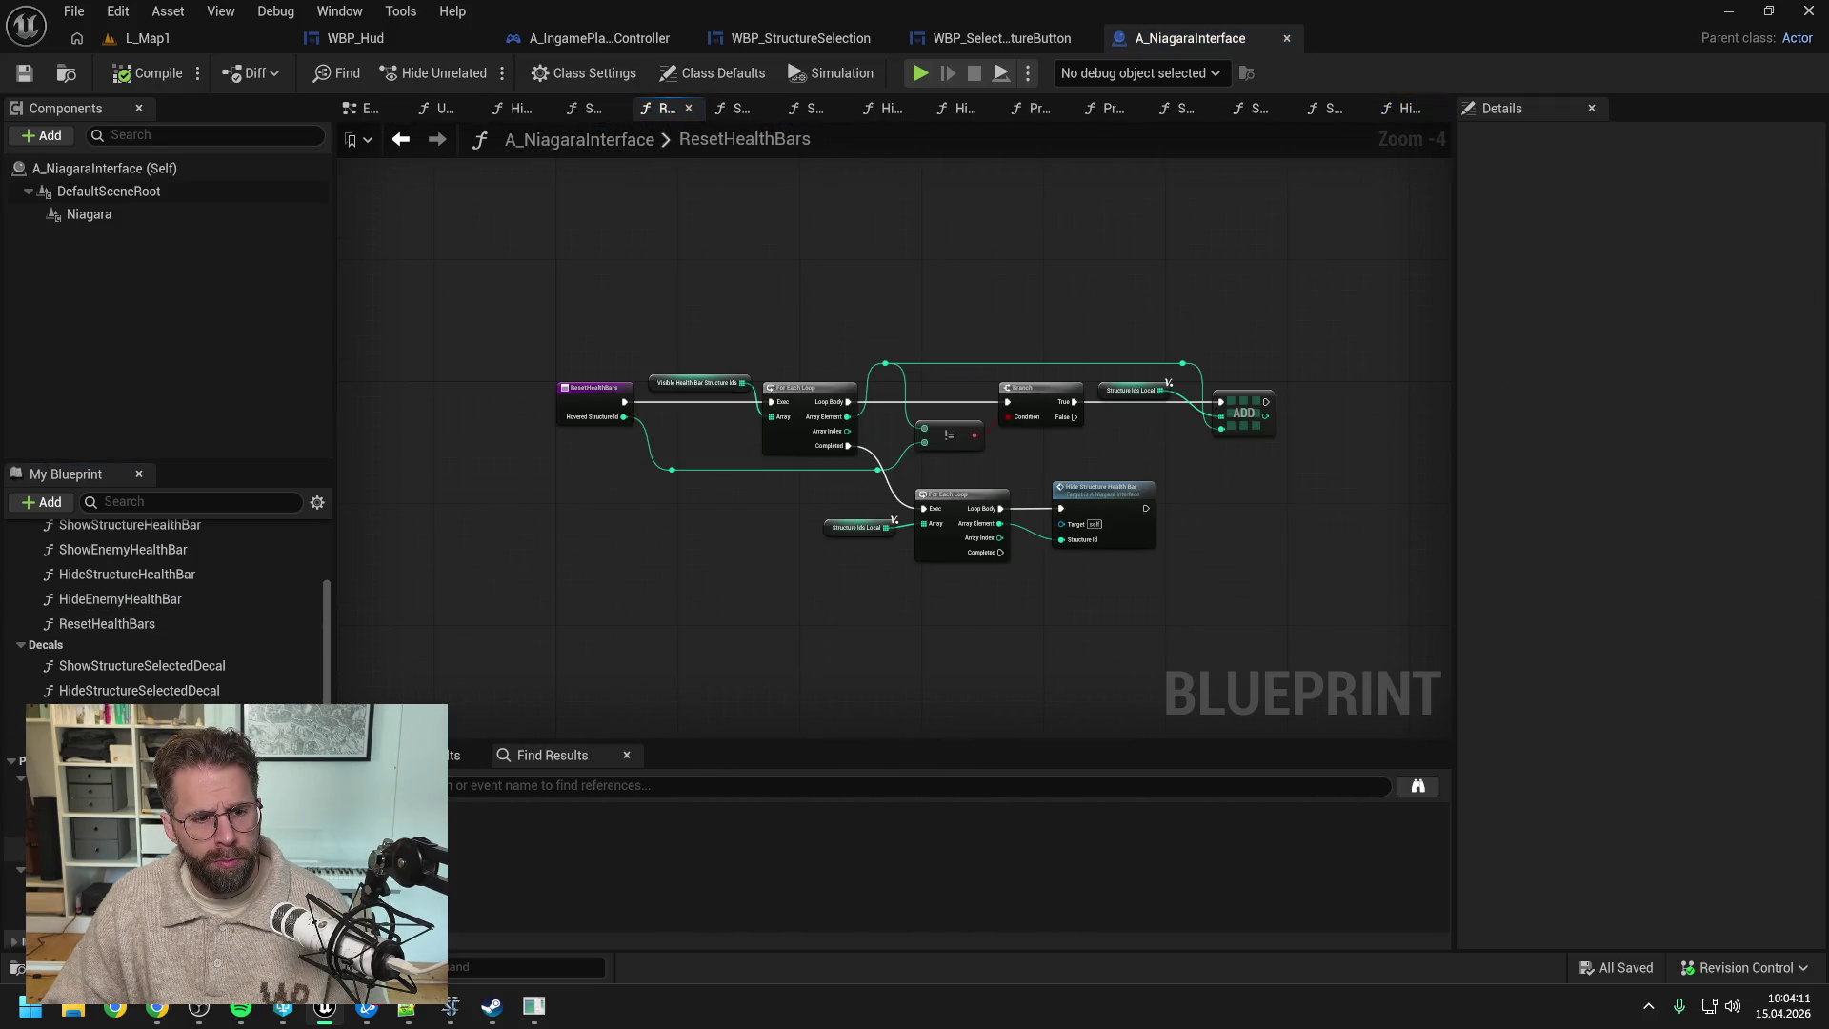
- In UpdateStructureHealthBars, rename the parameter to StructureHealthBarUpdateData and save the blueprint
{"action": "left_click", "coordinate": [440, 107]}
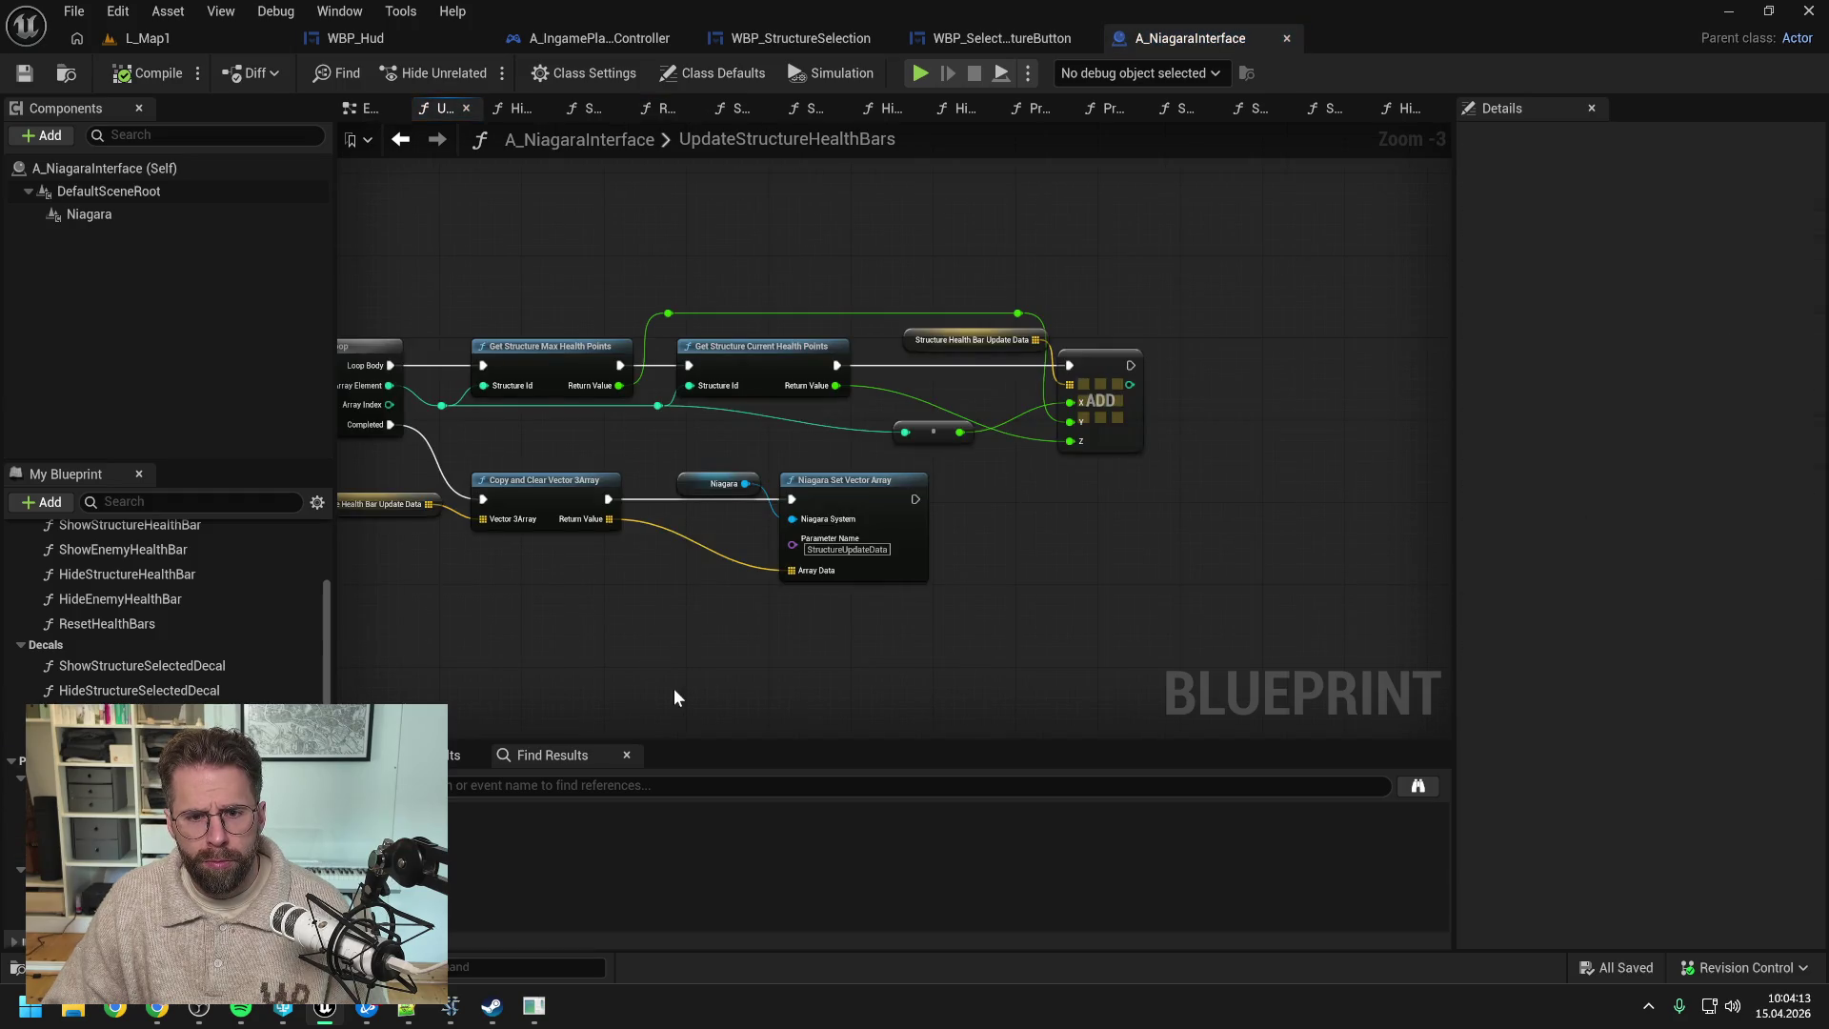
{"action": "scroll", "coordinate": [857, 662], "scroll_direction": "up", "scroll_amount": 2}
{"action": "left_click", "coordinate": [1048, 526]}
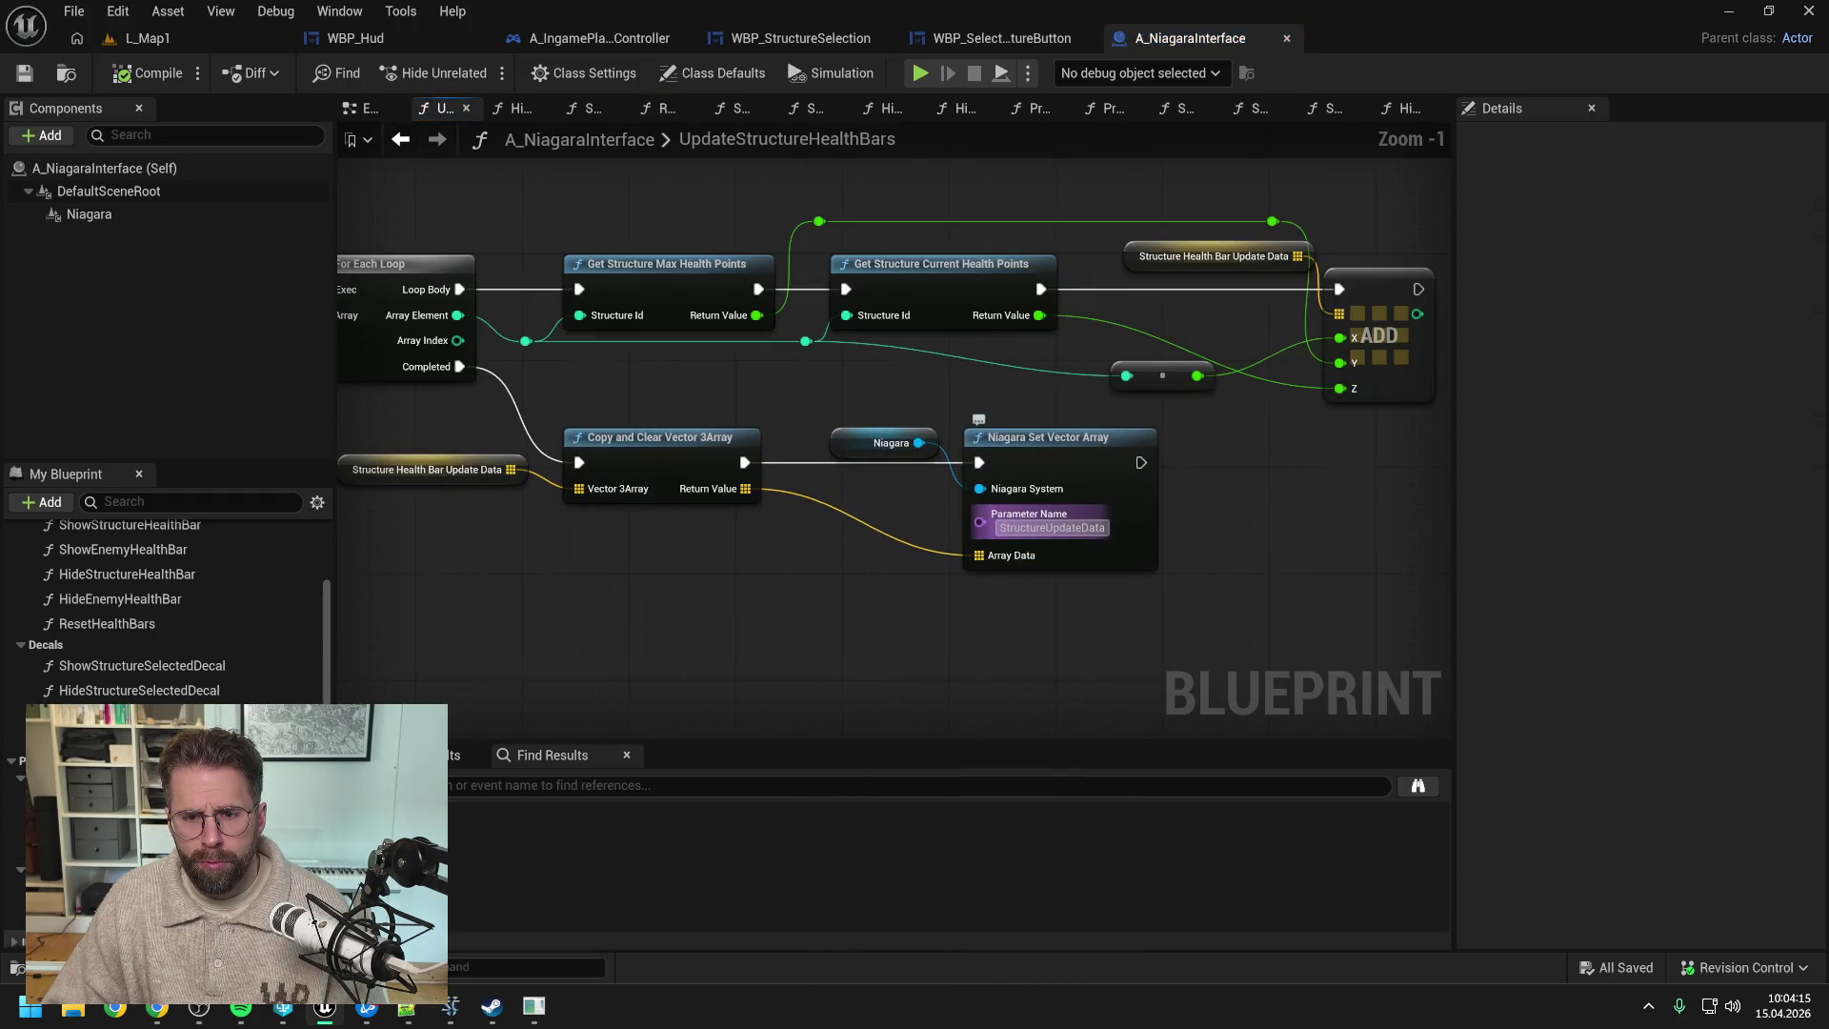
{"action": "left_click", "coordinate": [1044, 527]}
{"action": "type", "text": "Health"}
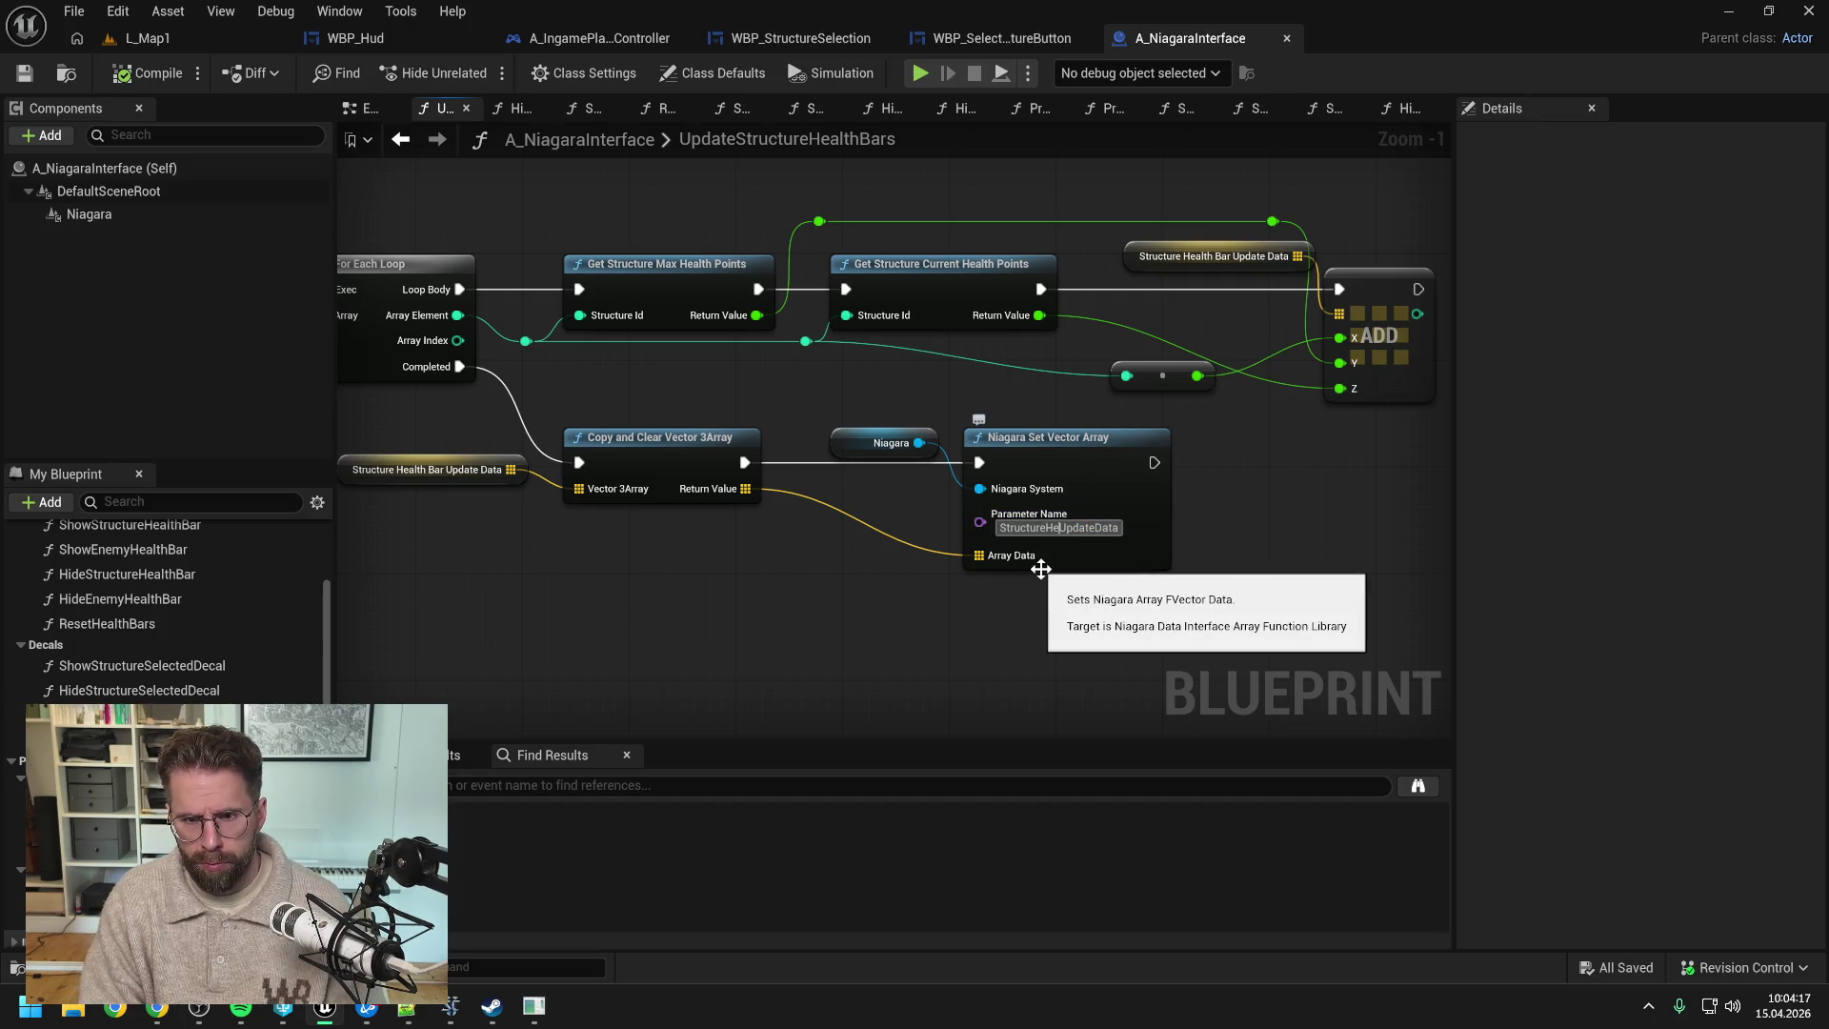
{"action": "type", "text": "Bar"}
{"action": "key", "text": "Return"}
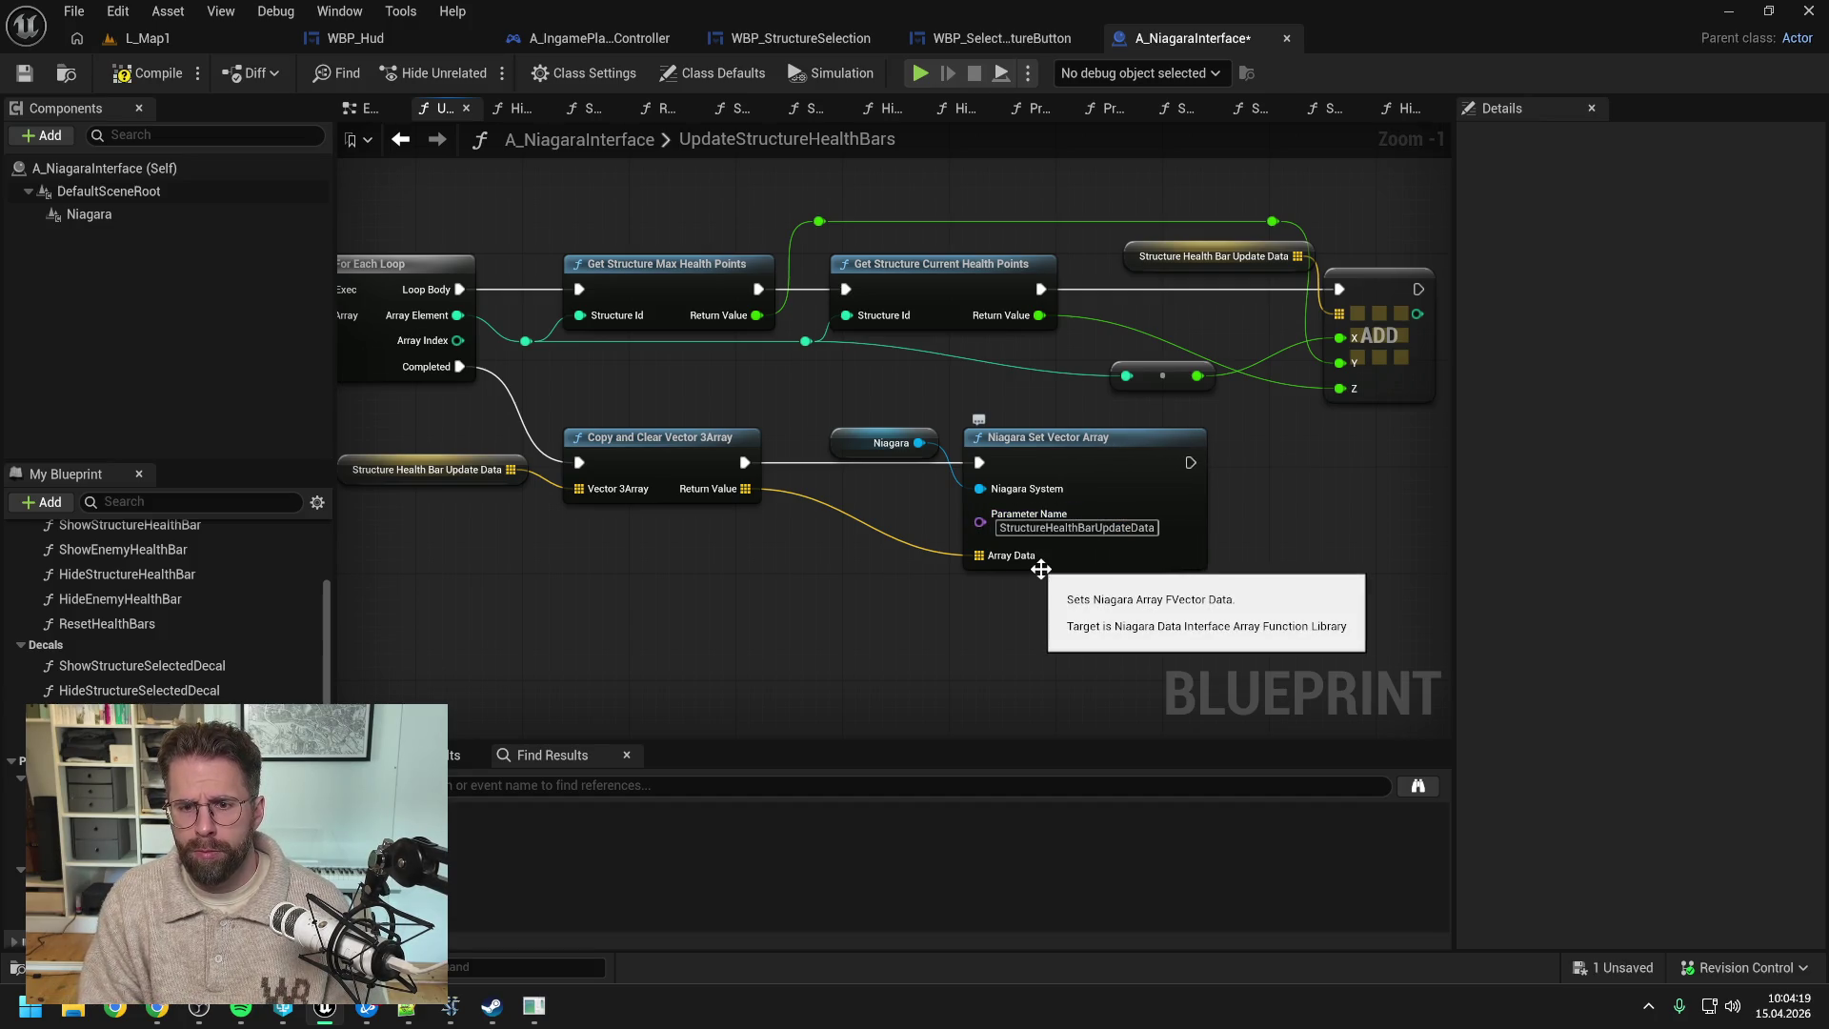
{"action": "left_click", "coordinate": [23, 72]}
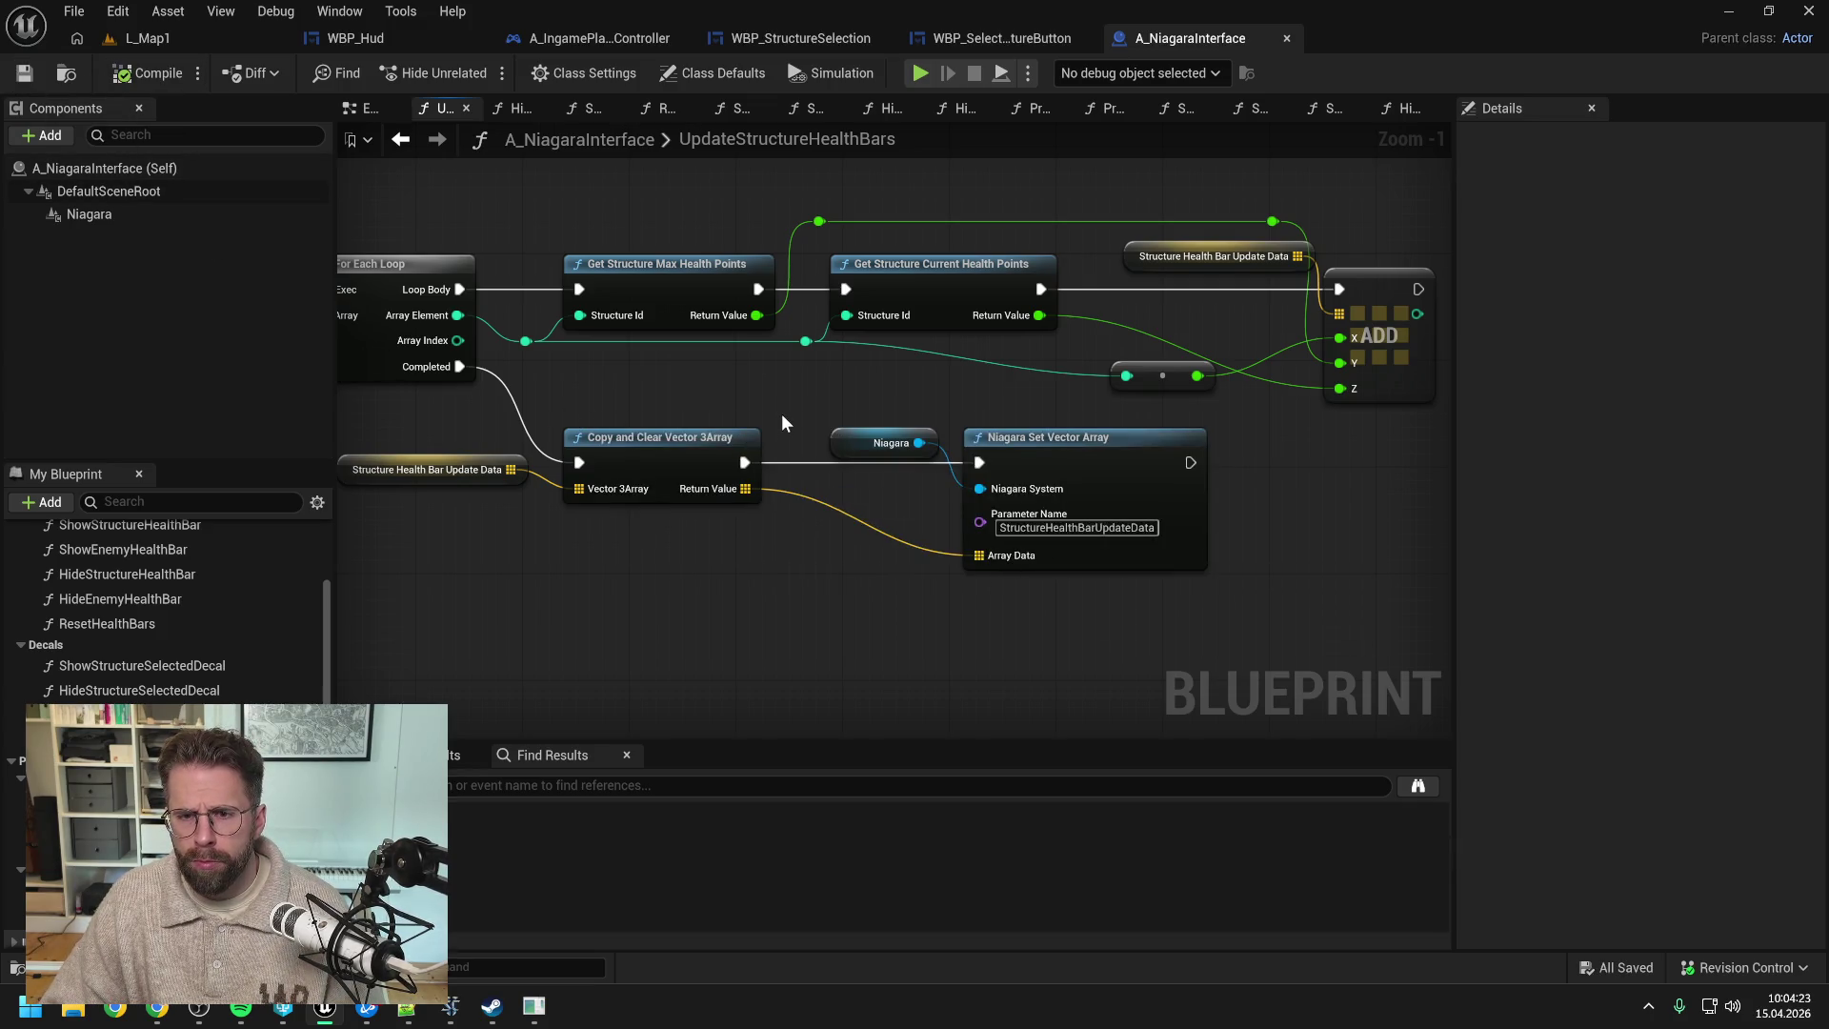
{"action": "scroll", "coordinate": [786, 419], "scroll_direction": "down", "scroll_amount": 1}
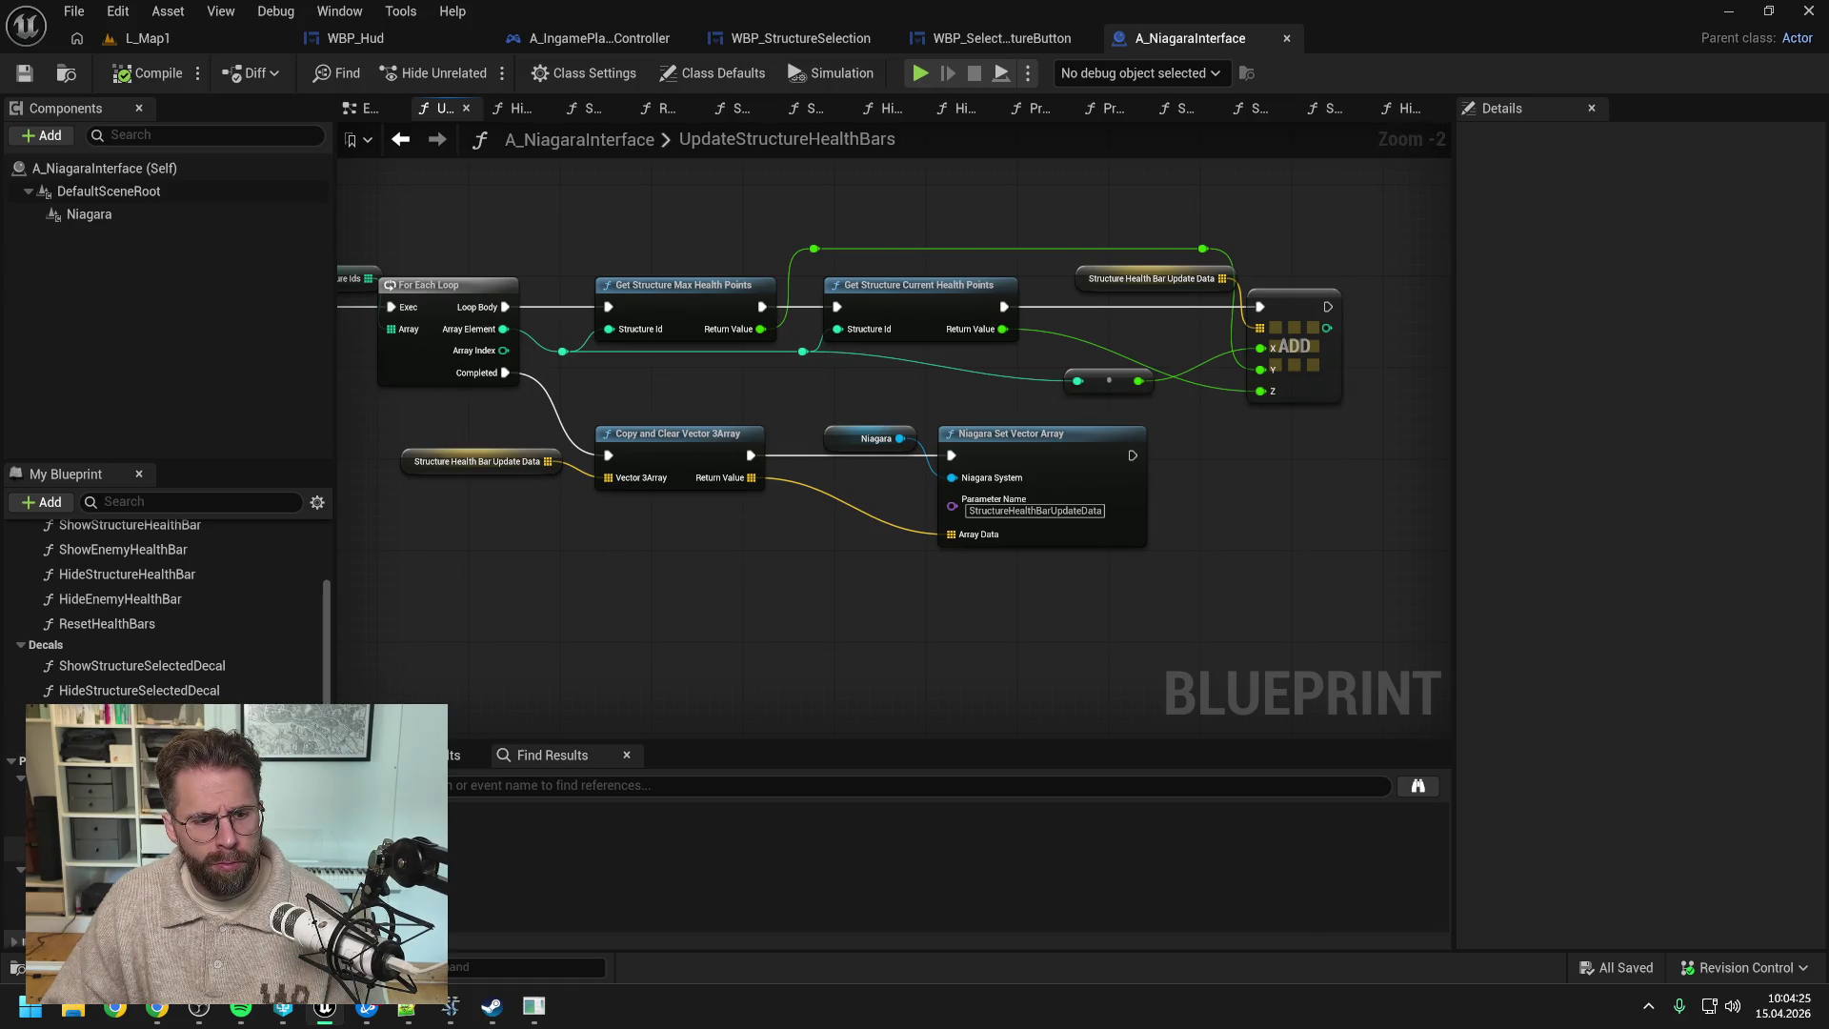
{"action": "mouse_move", "coordinate": [617, 658]}
{"action": "left_mouse_down"}
{"action": "mouse_move", "coordinate": [883, 642]}
{"action": "mouse_move", "coordinate": [735, 654]}
{"action": "left_mouse_up"}
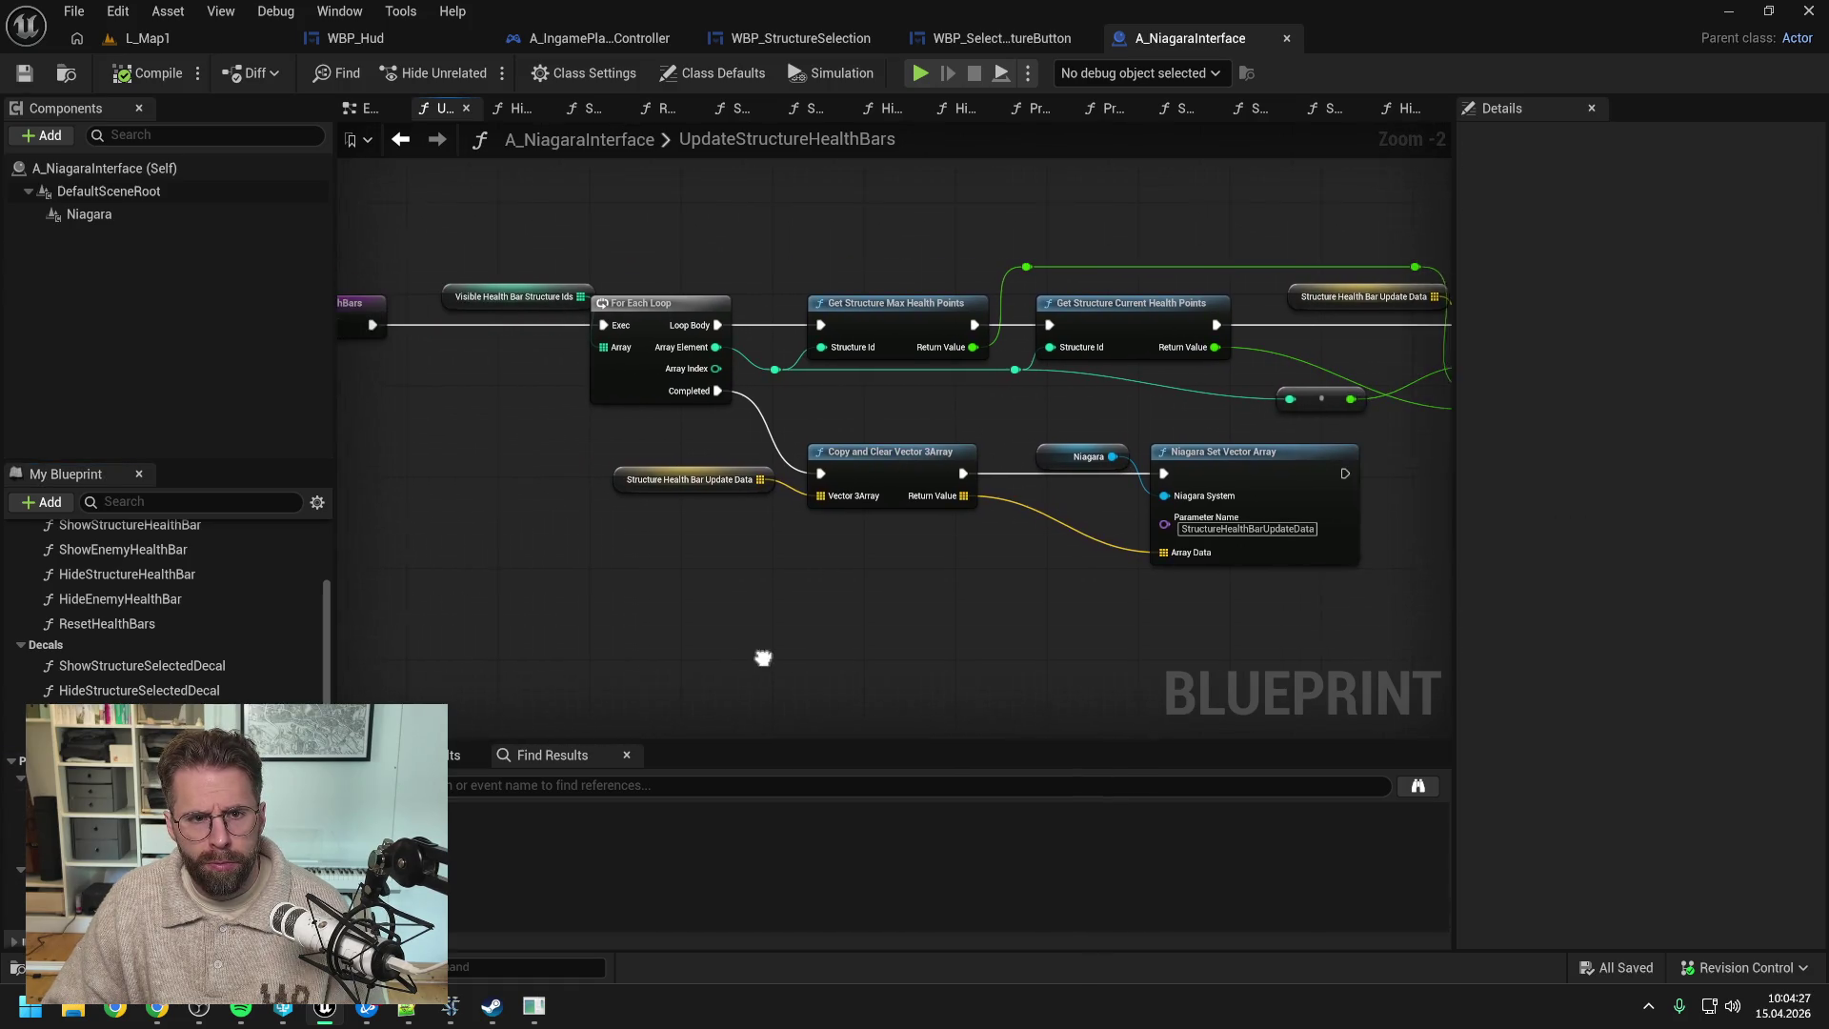
{"action": "left_click", "coordinate": [511, 296]}
{"action": "key", "text": "ctrl+s"}
- In ProcessStructureHealthBarTick, insert HealthBar into the Niagara parameter name and save
{"action": "left_click", "coordinate": [1035, 108]}
{"action": "left_click_drag", "start_coordinate": [1164, 572], "coordinate": [898, 579]}
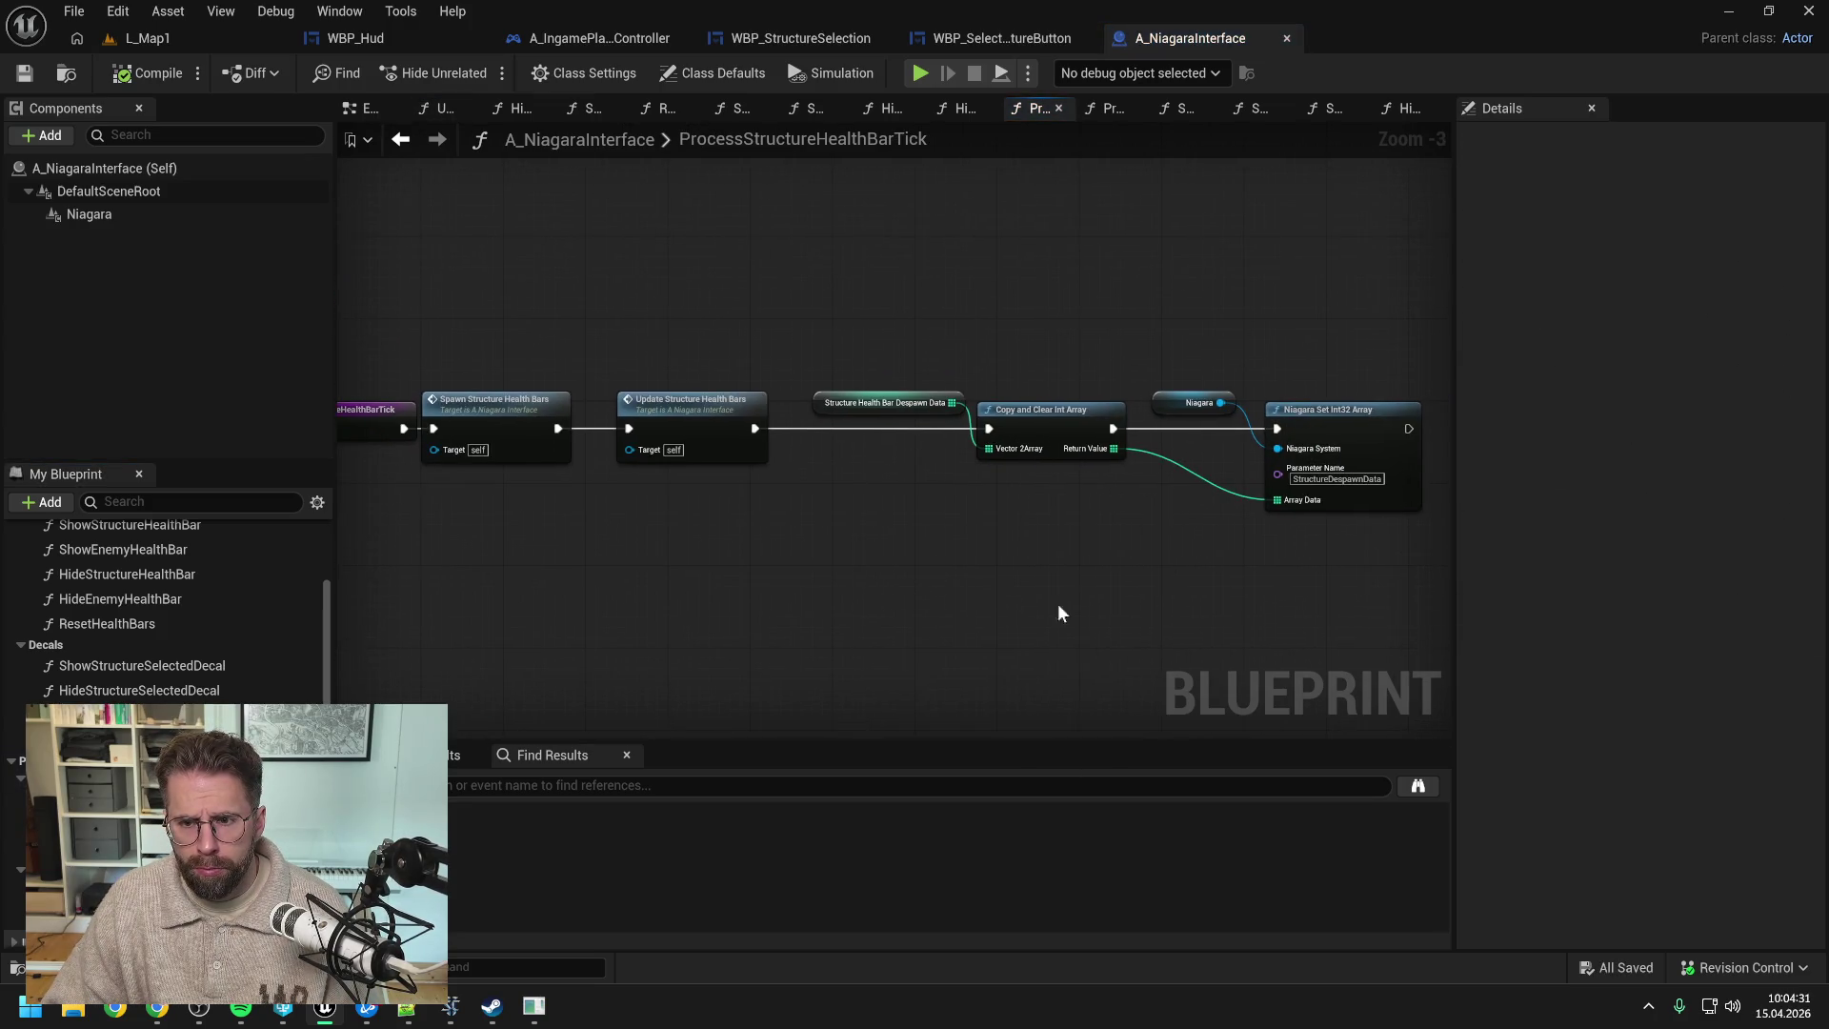
{"action": "scroll", "coordinate": [1096, 572], "scroll_direction": "up", "scroll_amount": 2}
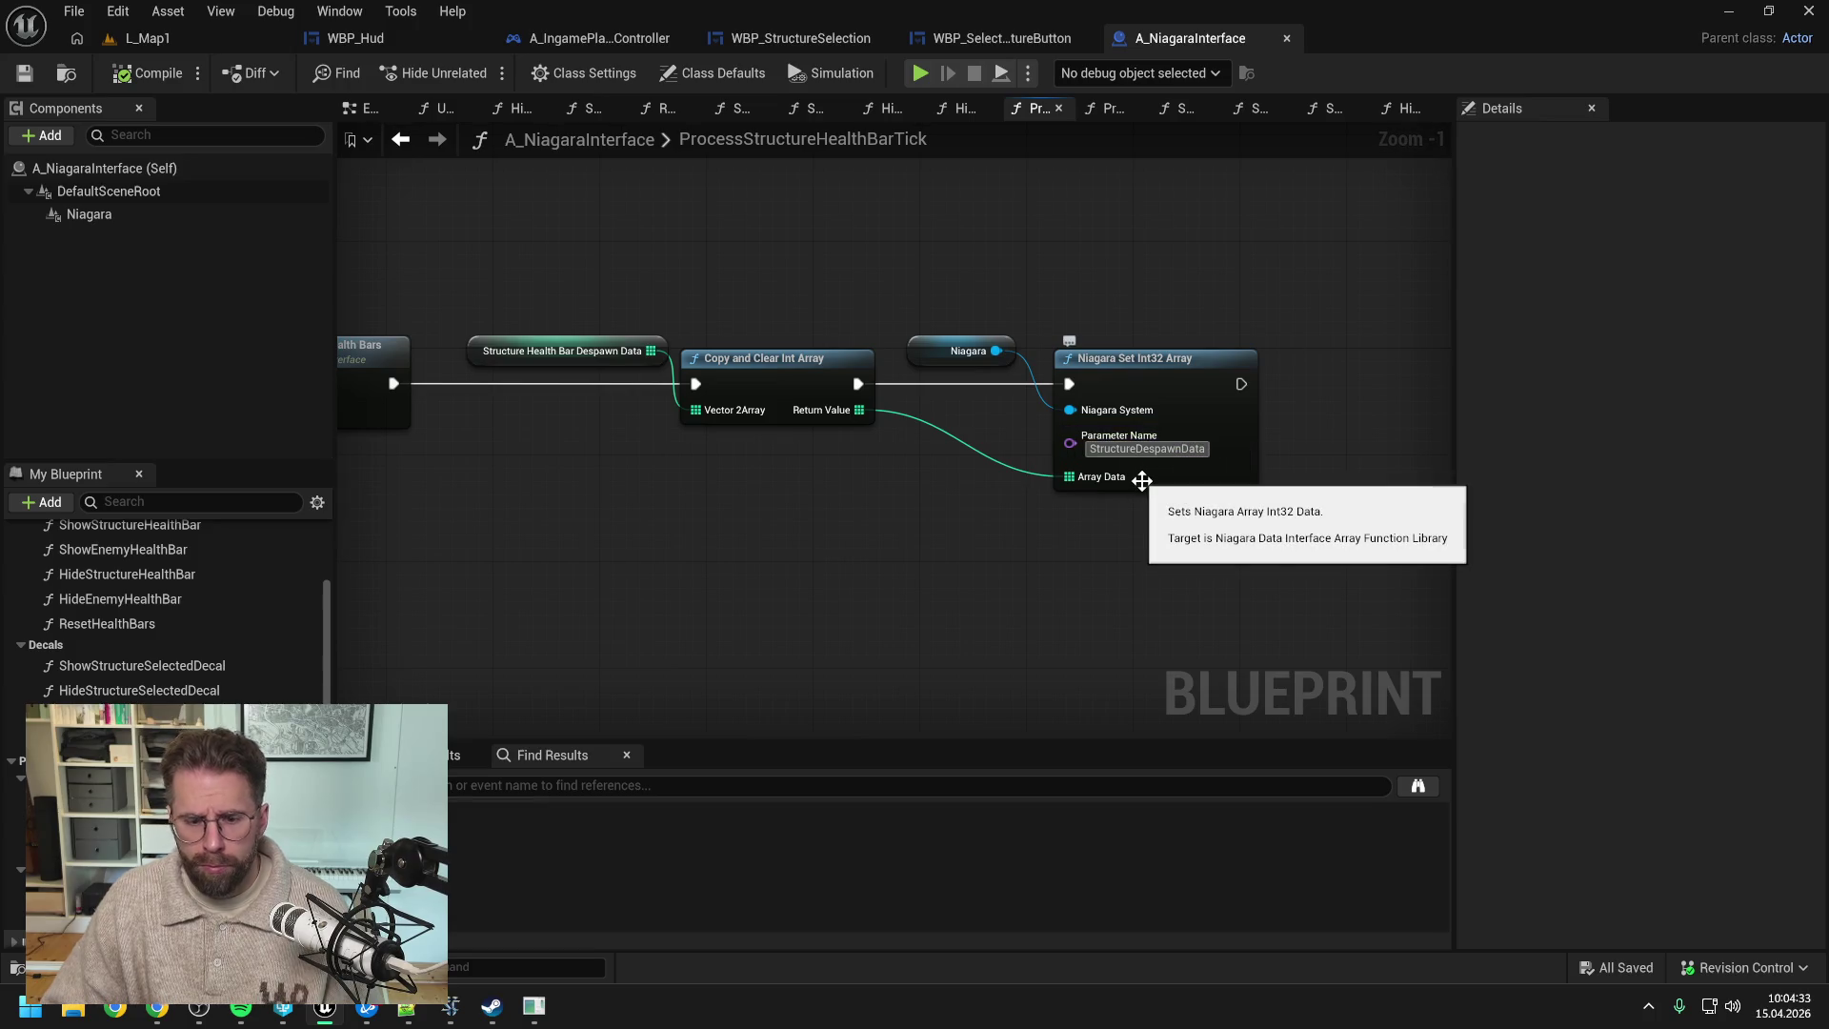
{"action": "type", "text": "HealthBar"}
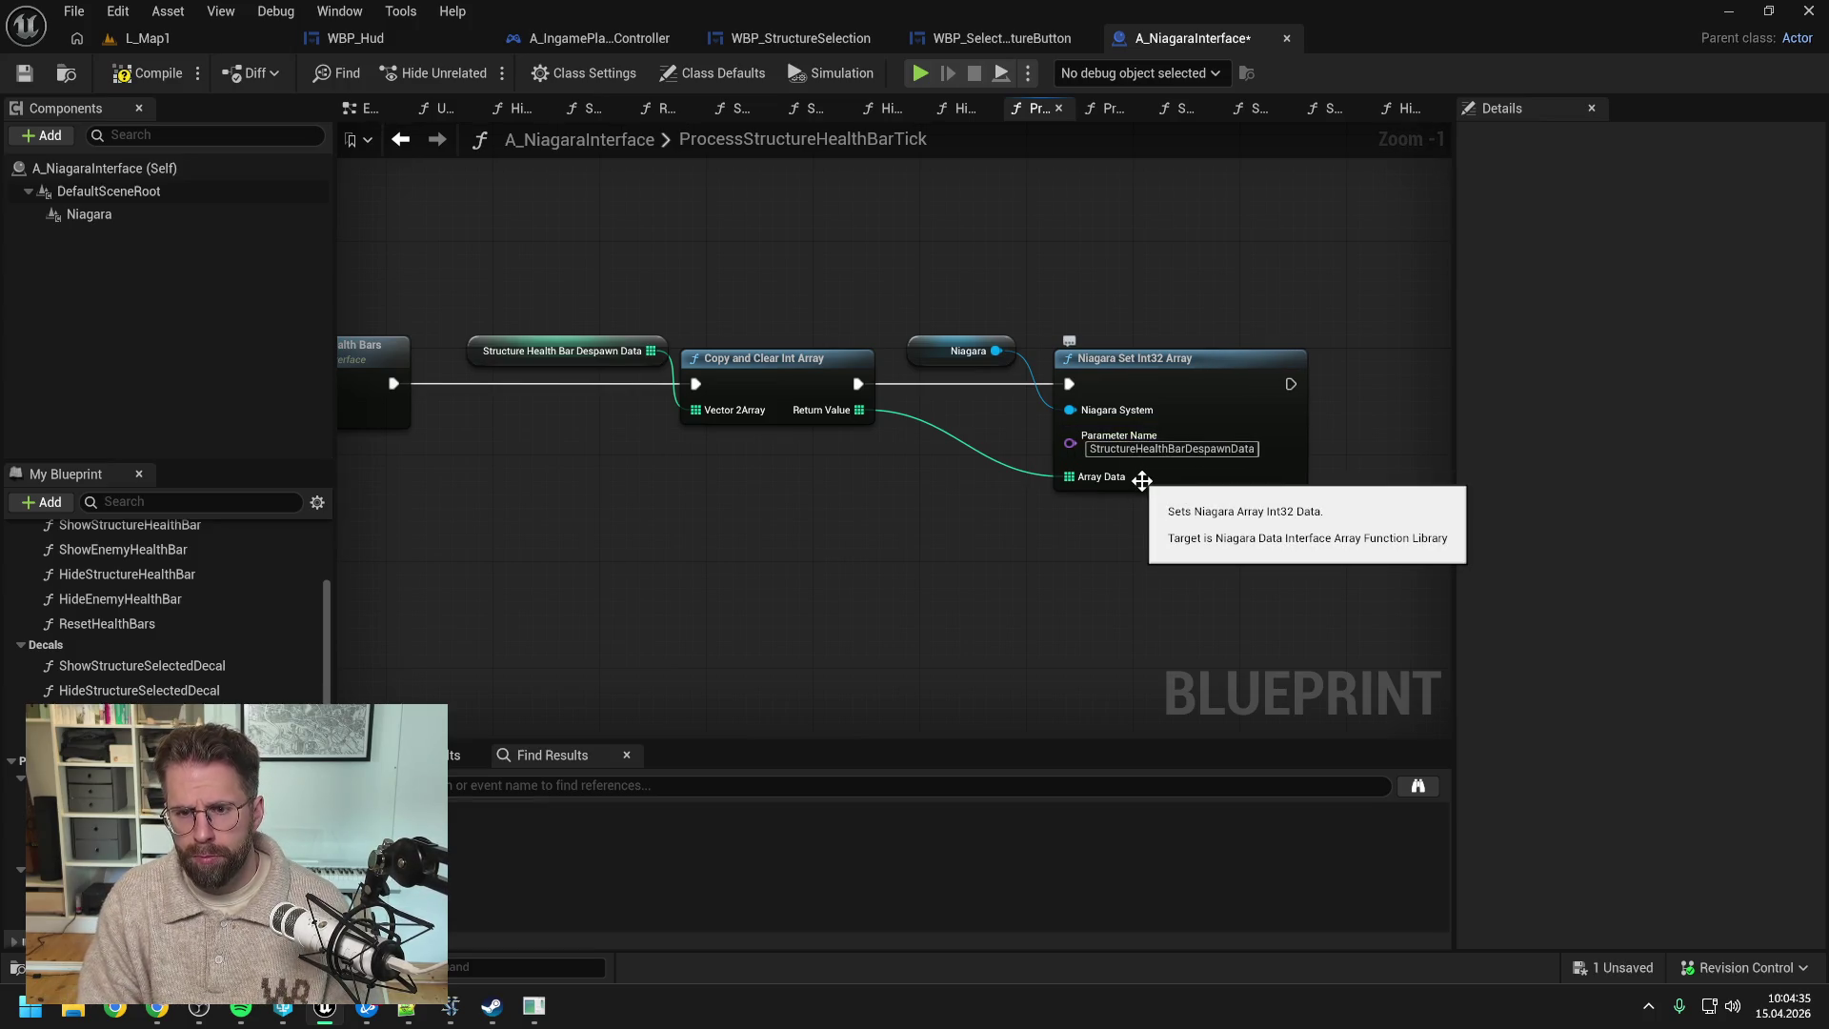
{"action": "key", "text": "ctrl+s"}
- Close every graph tab except the EventGraph
{"action": "key", "text": "alt+Left"}
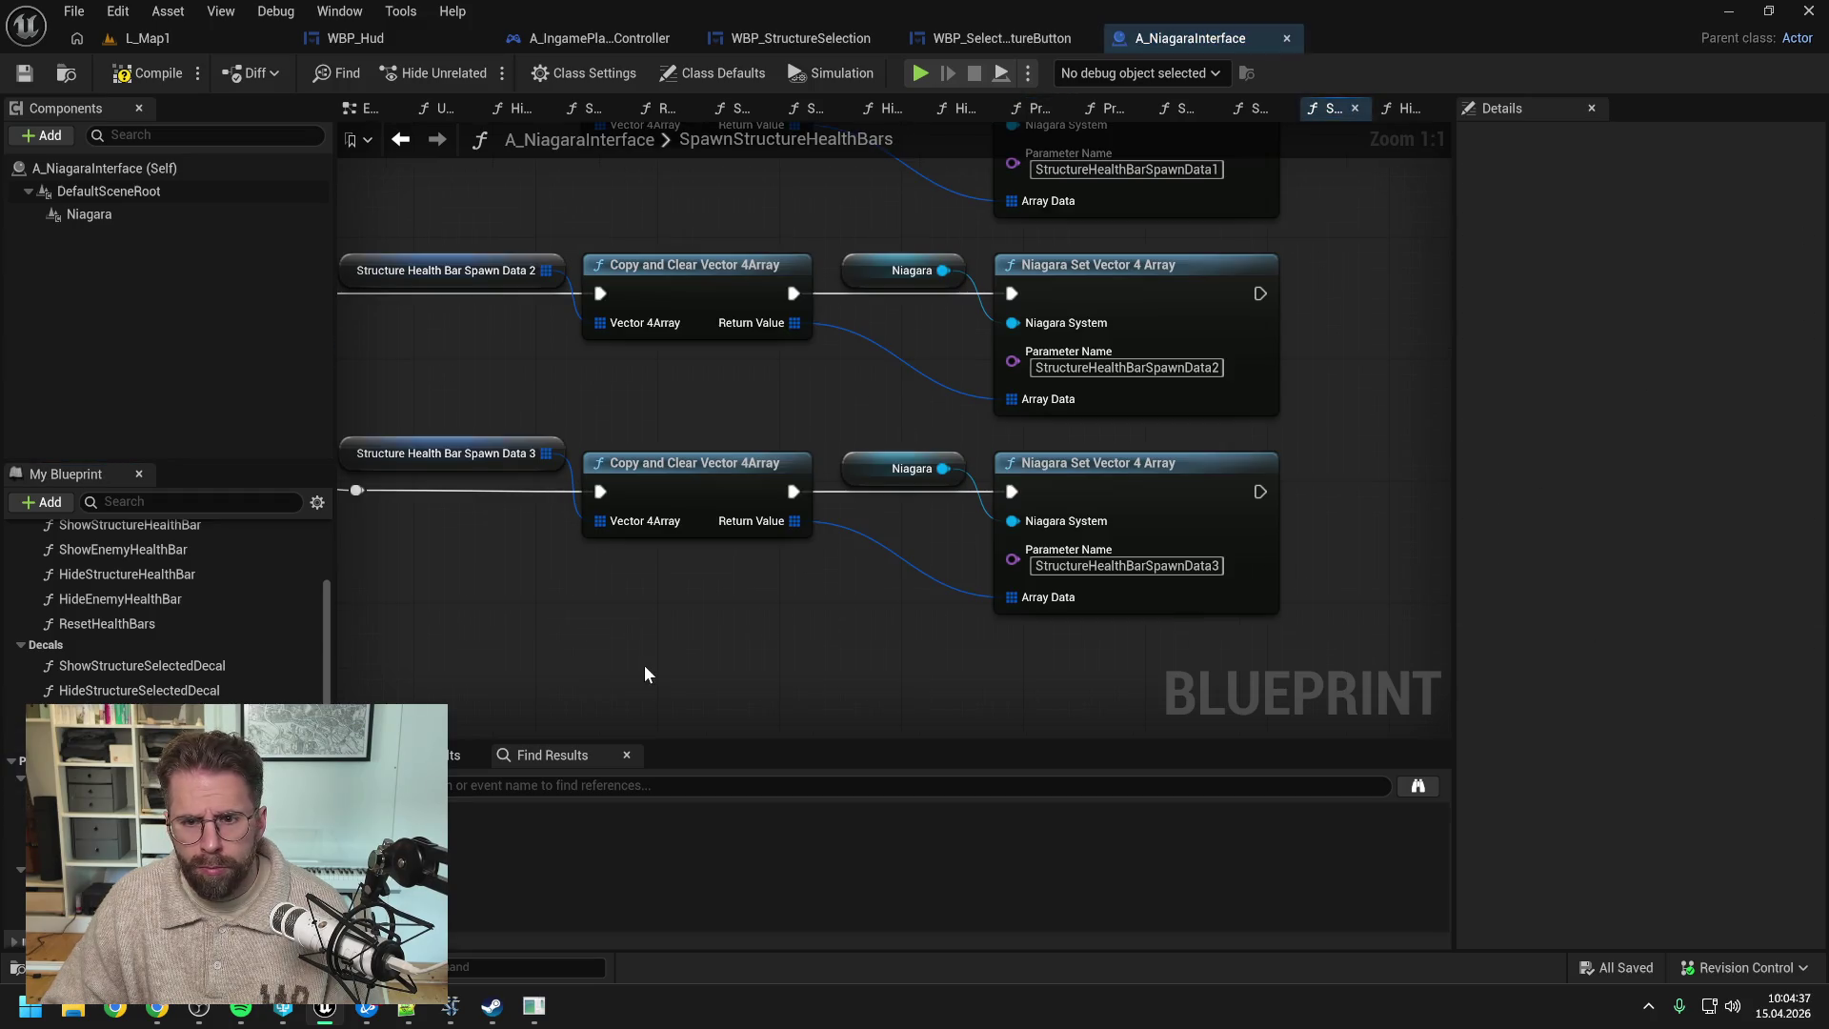
{"action": "scroll", "coordinate": [642, 674], "scroll_direction": "down", "scroll_amount": 1}
{"action": "left_click_drag", "start_coordinate": [643, 675], "coordinate": [835, 717]}
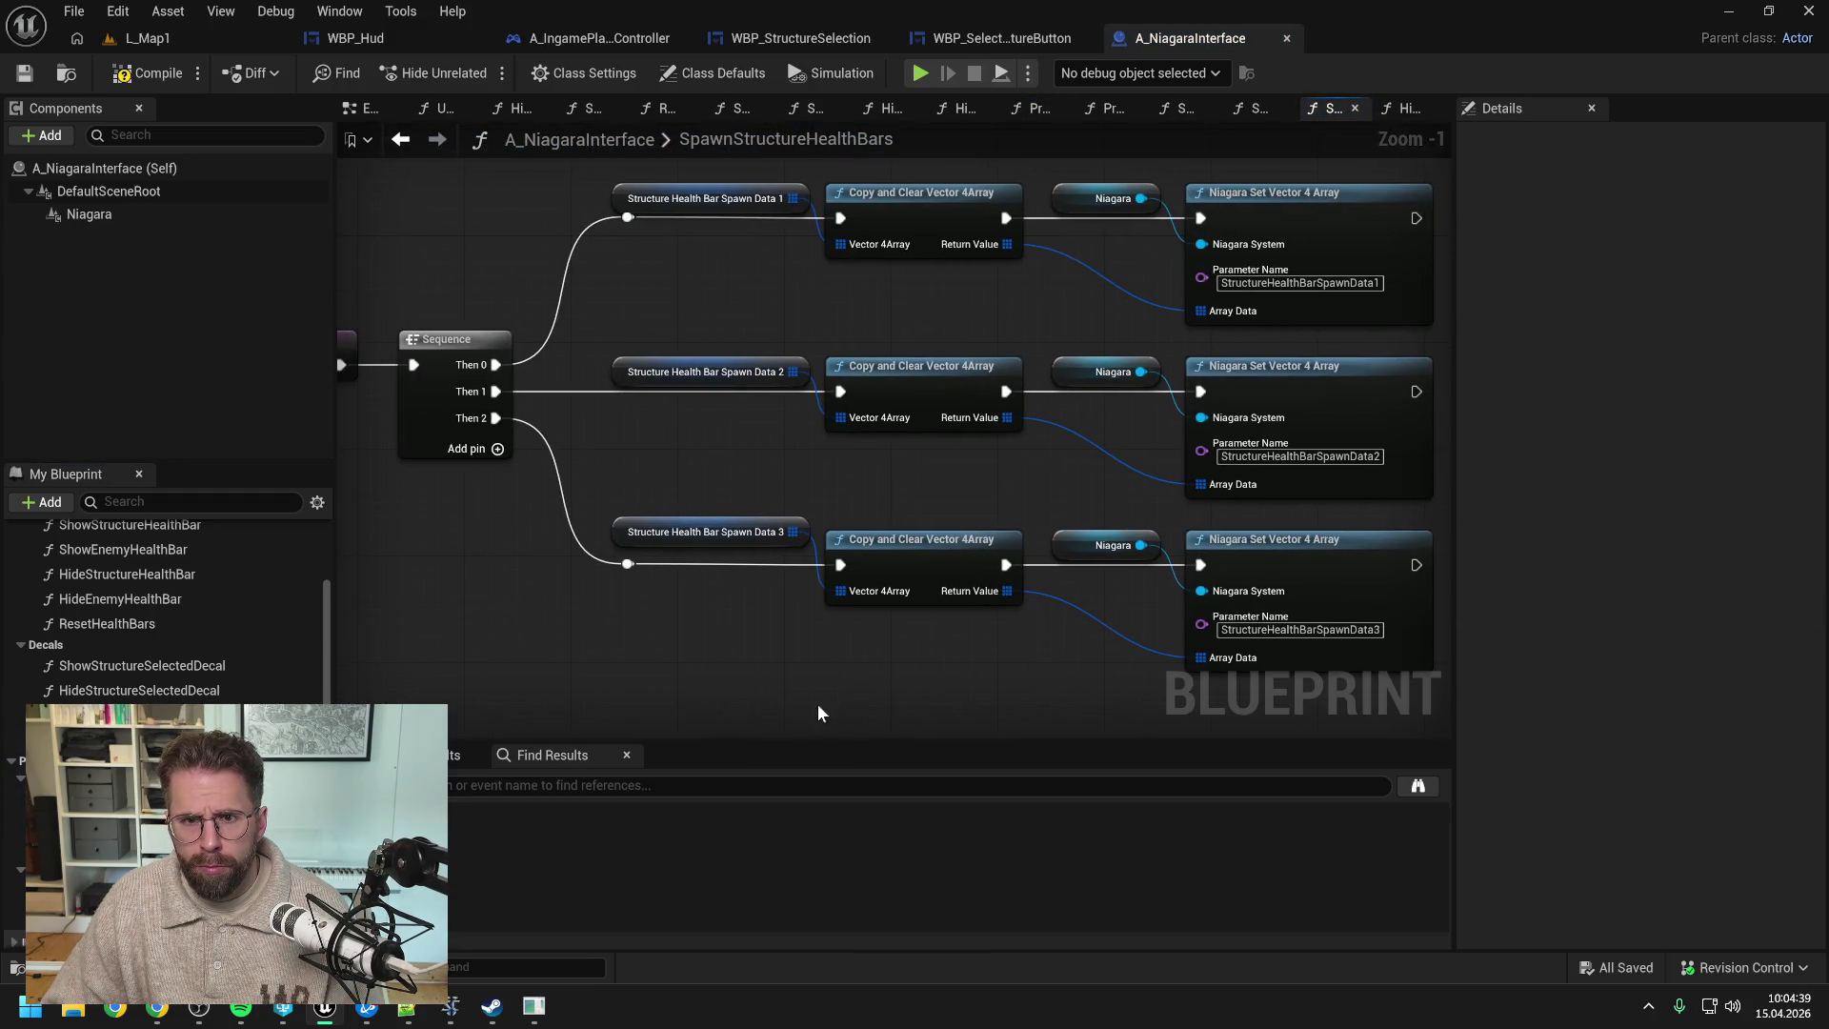
{"action": "right_click", "coordinate": [370, 109]}
{"action": "left_click", "coordinate": [424, 226]}
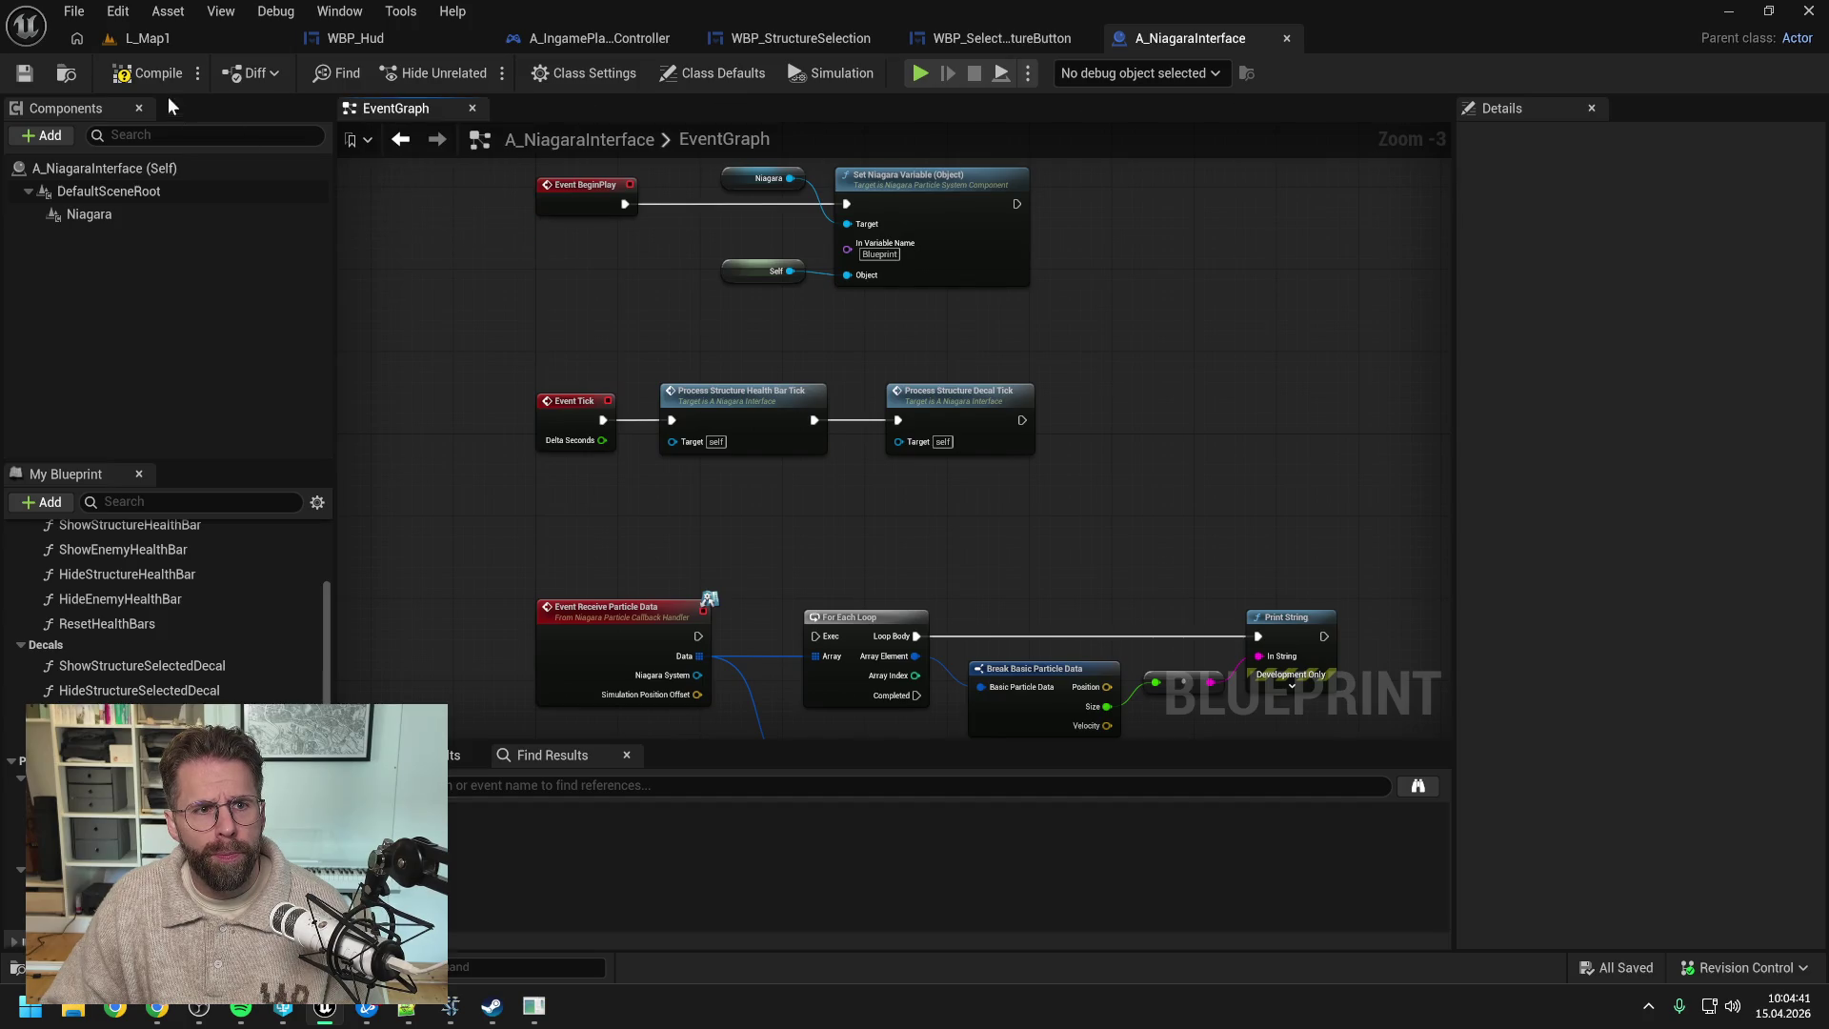
- Find NSy_HealthBars in the Content Drawer and retype its name as NSy_HealthBars
{"action": "key", "text": "ctrl+space"}
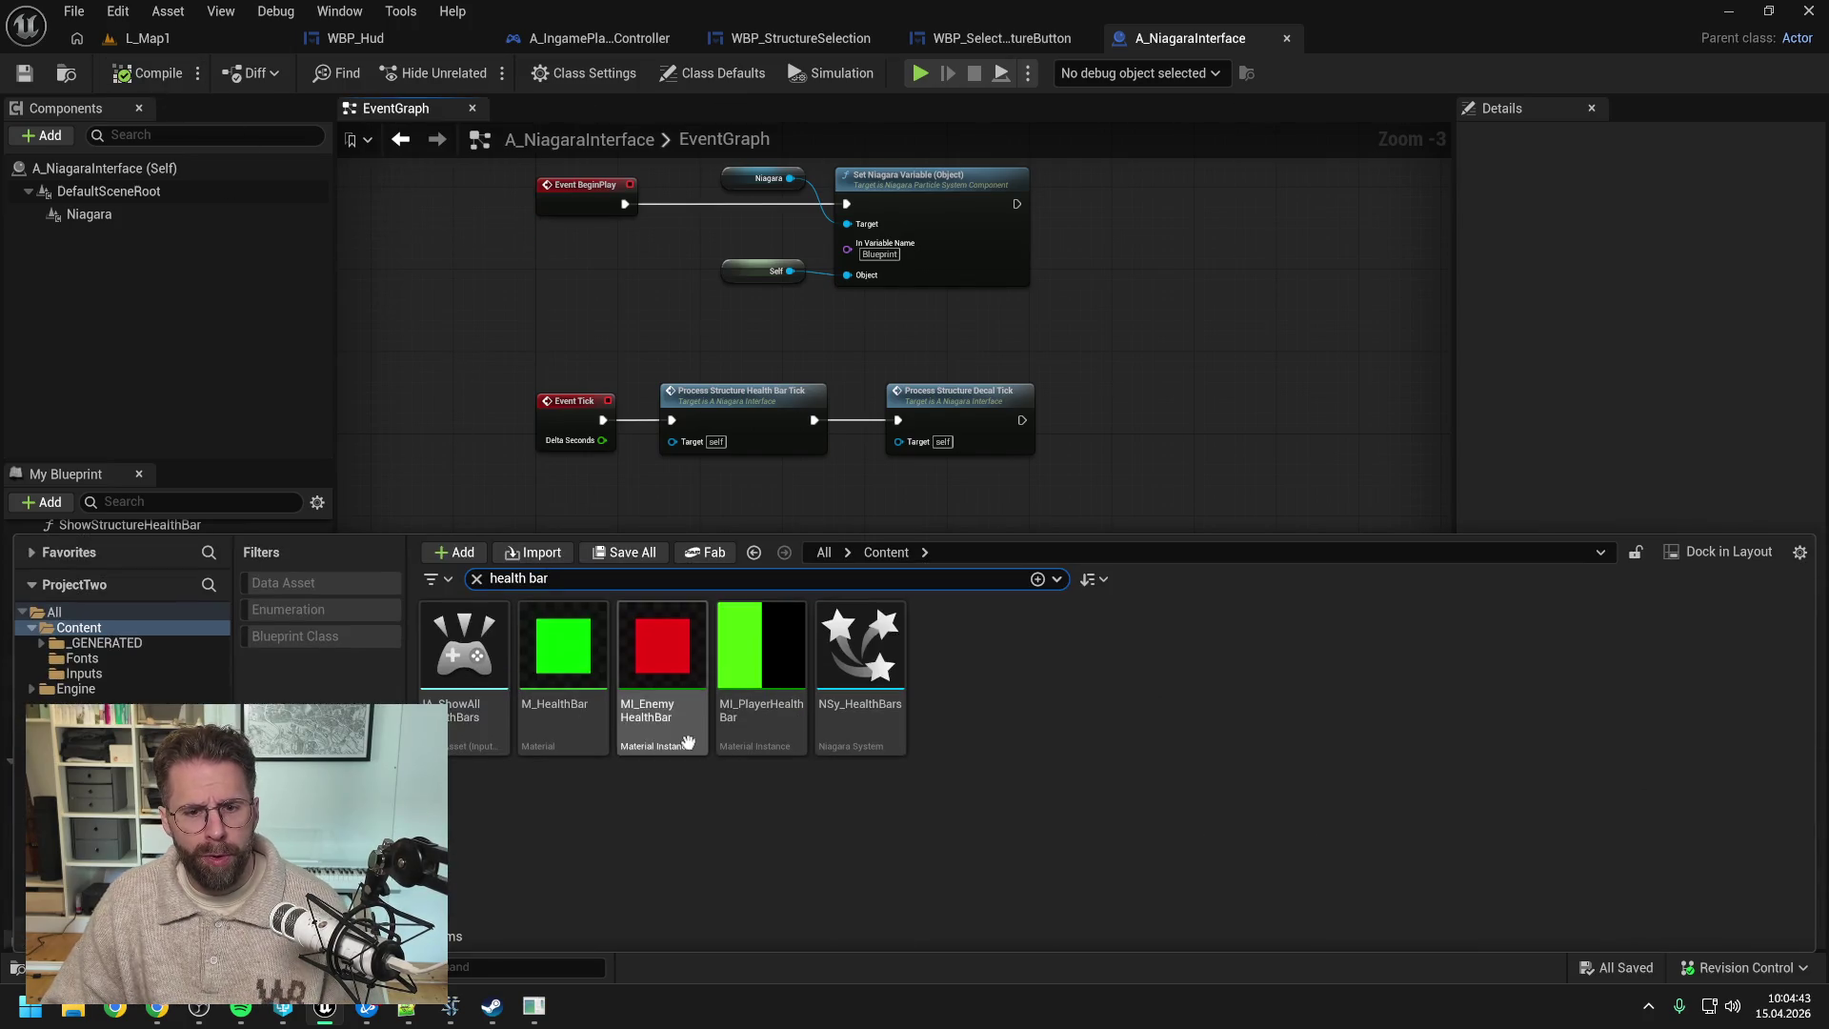
{"action": "left_click", "coordinate": [864, 661]}
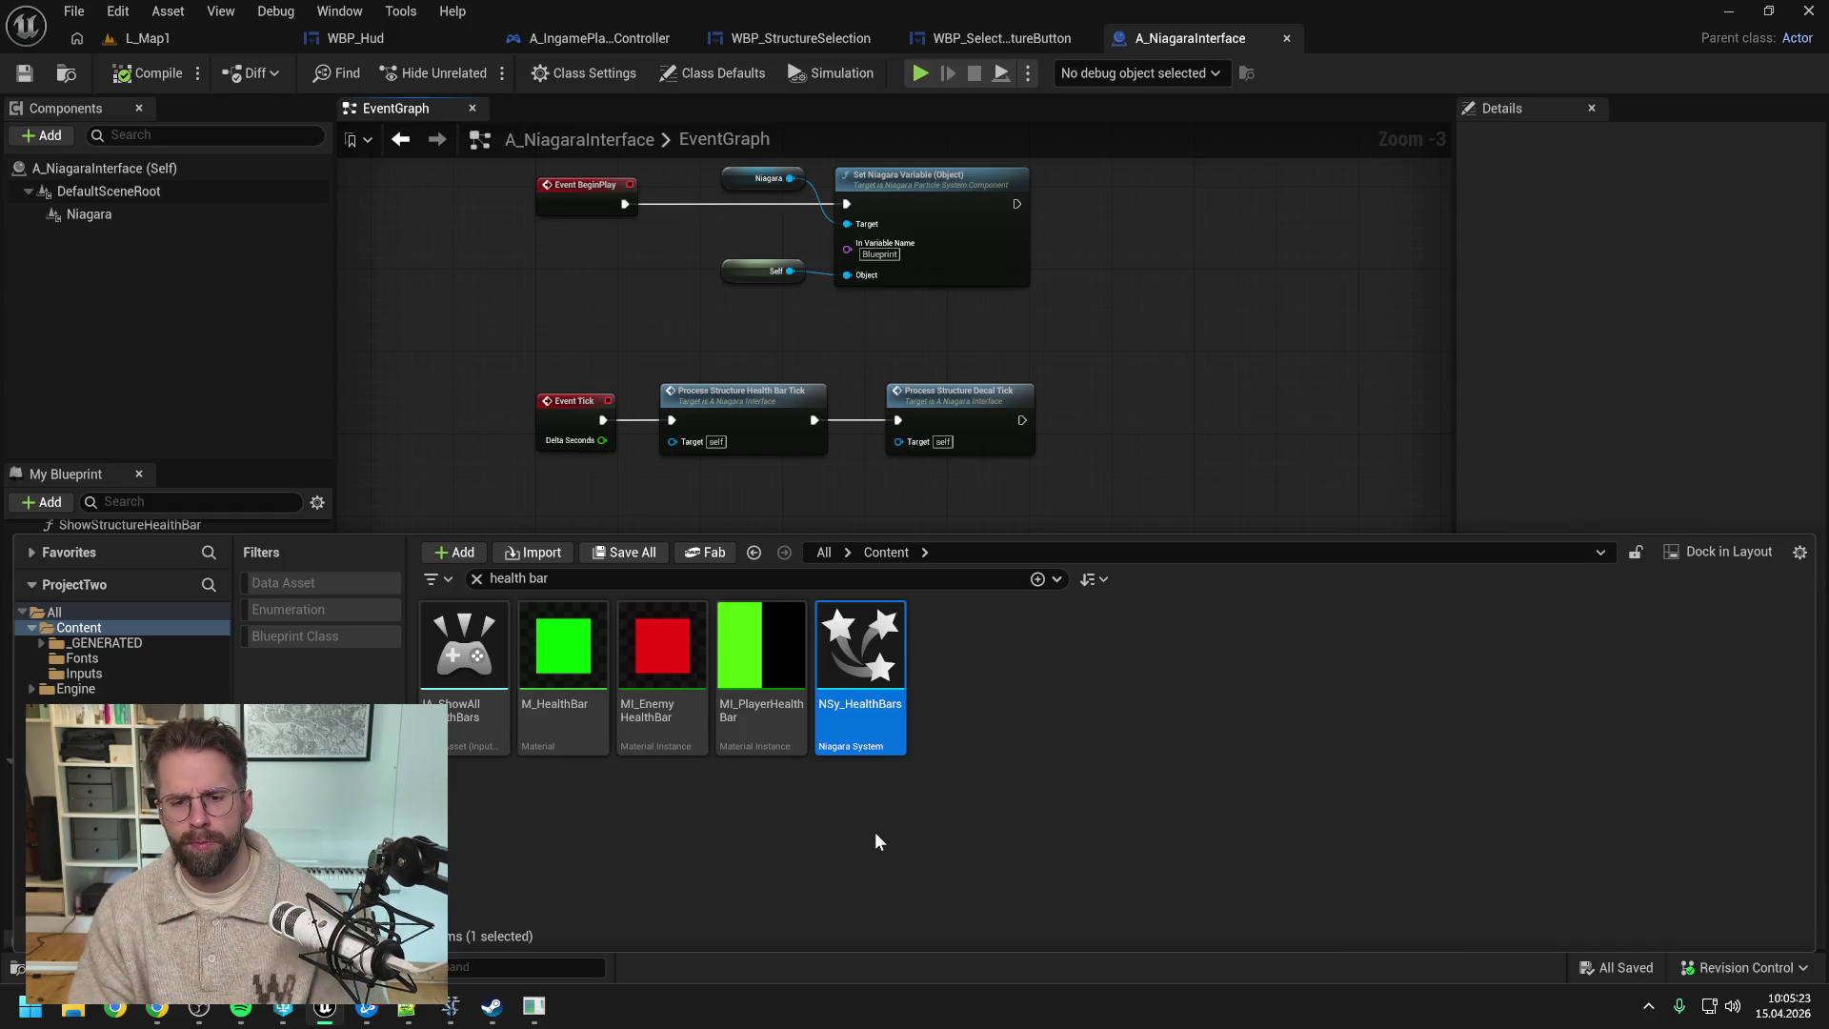
{"action": "key", "text": "F2"}
{"action": "key", "text": "End"}
{"action": "key", "text": "BackSpace"}
{"action": "key", "text": "BackSpace"}
{"action": "key", "text": "BackSpace"}
{"action": "key", "text": "BackSpace"}
{"action": "type", "text": "Niaga"}
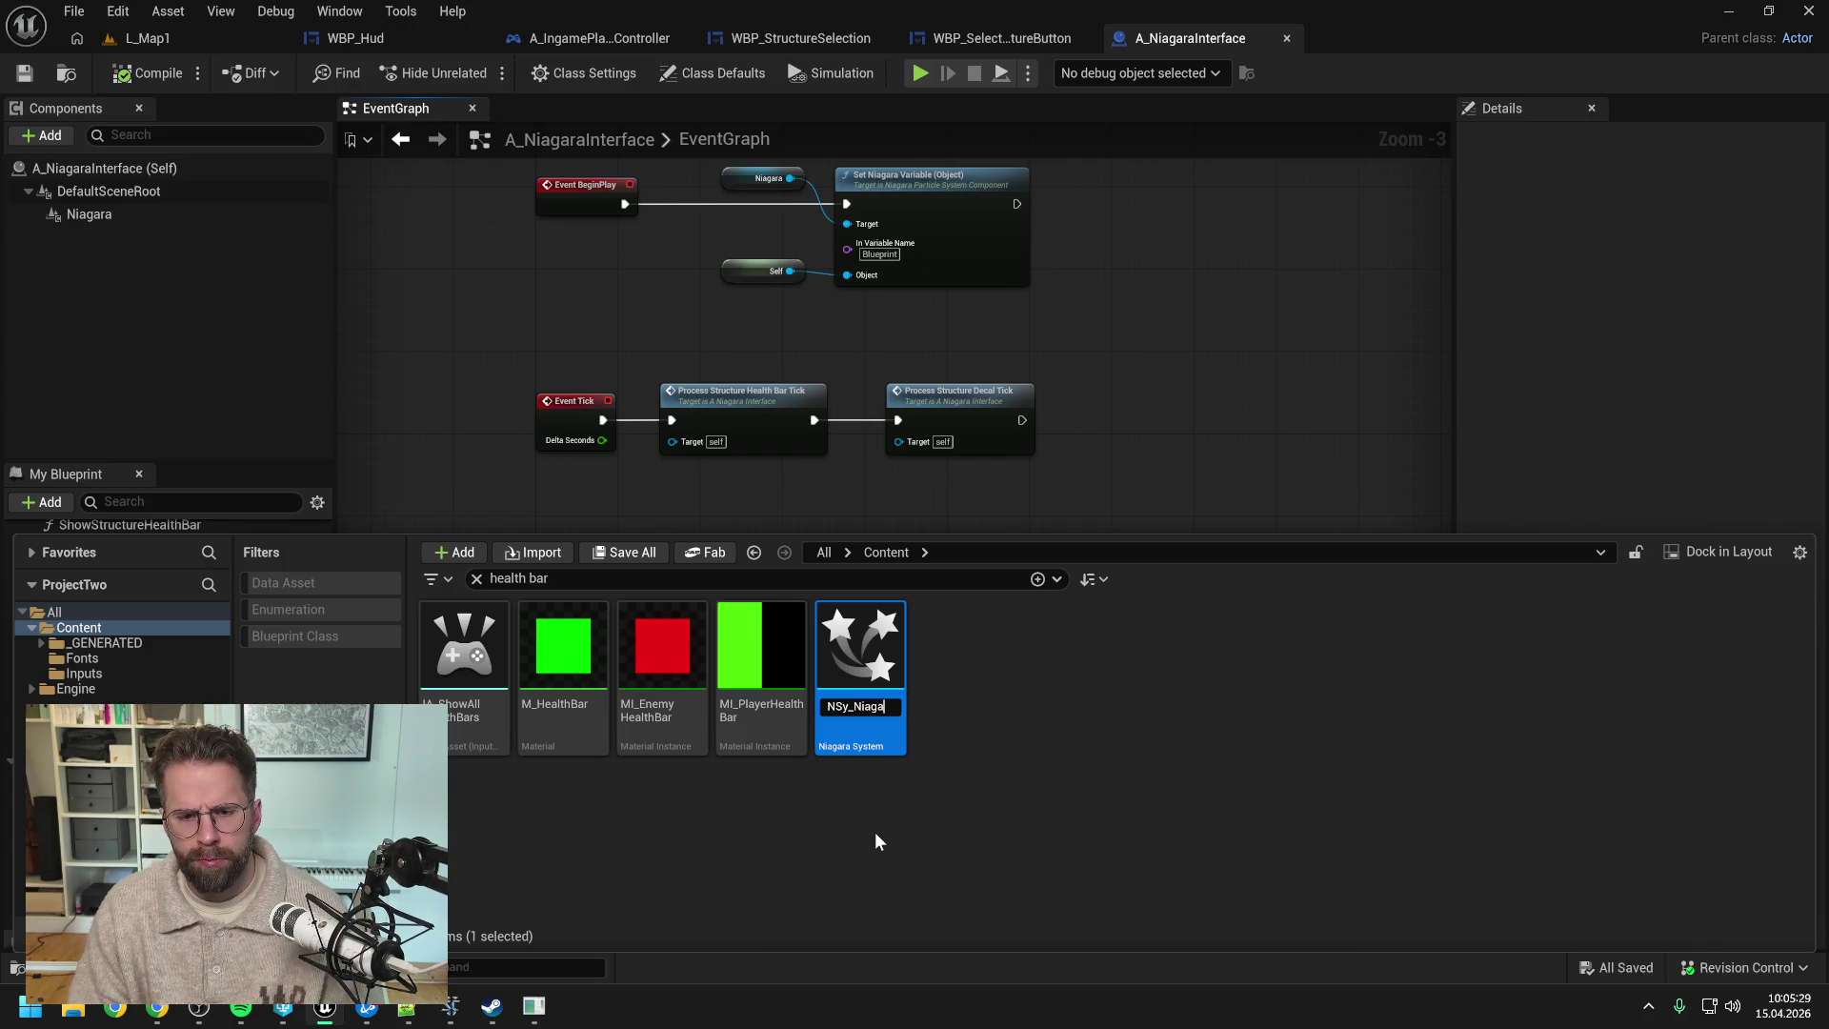
{"action": "type", "text": "ra"}
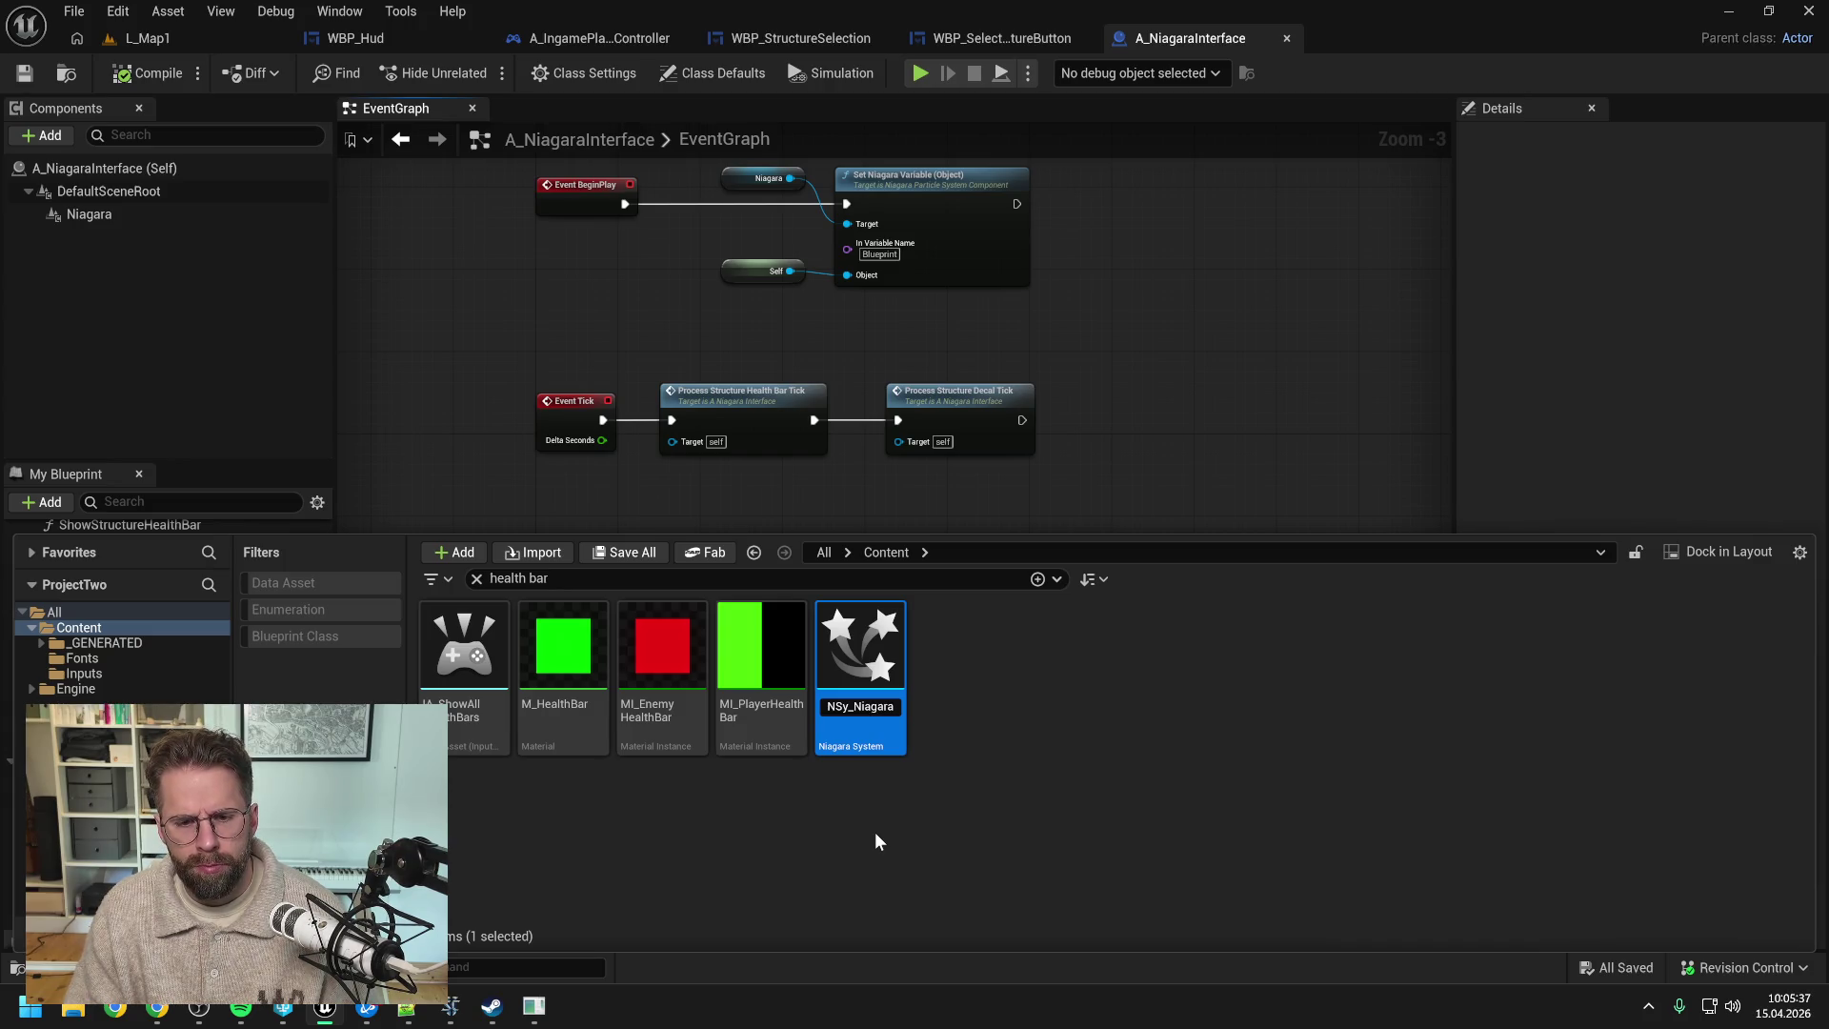
{"action": "key", "text": "BackSpace"}
{"action": "key", "text": "BackSpace"}
{"action": "key", "text": "BackSpace"}
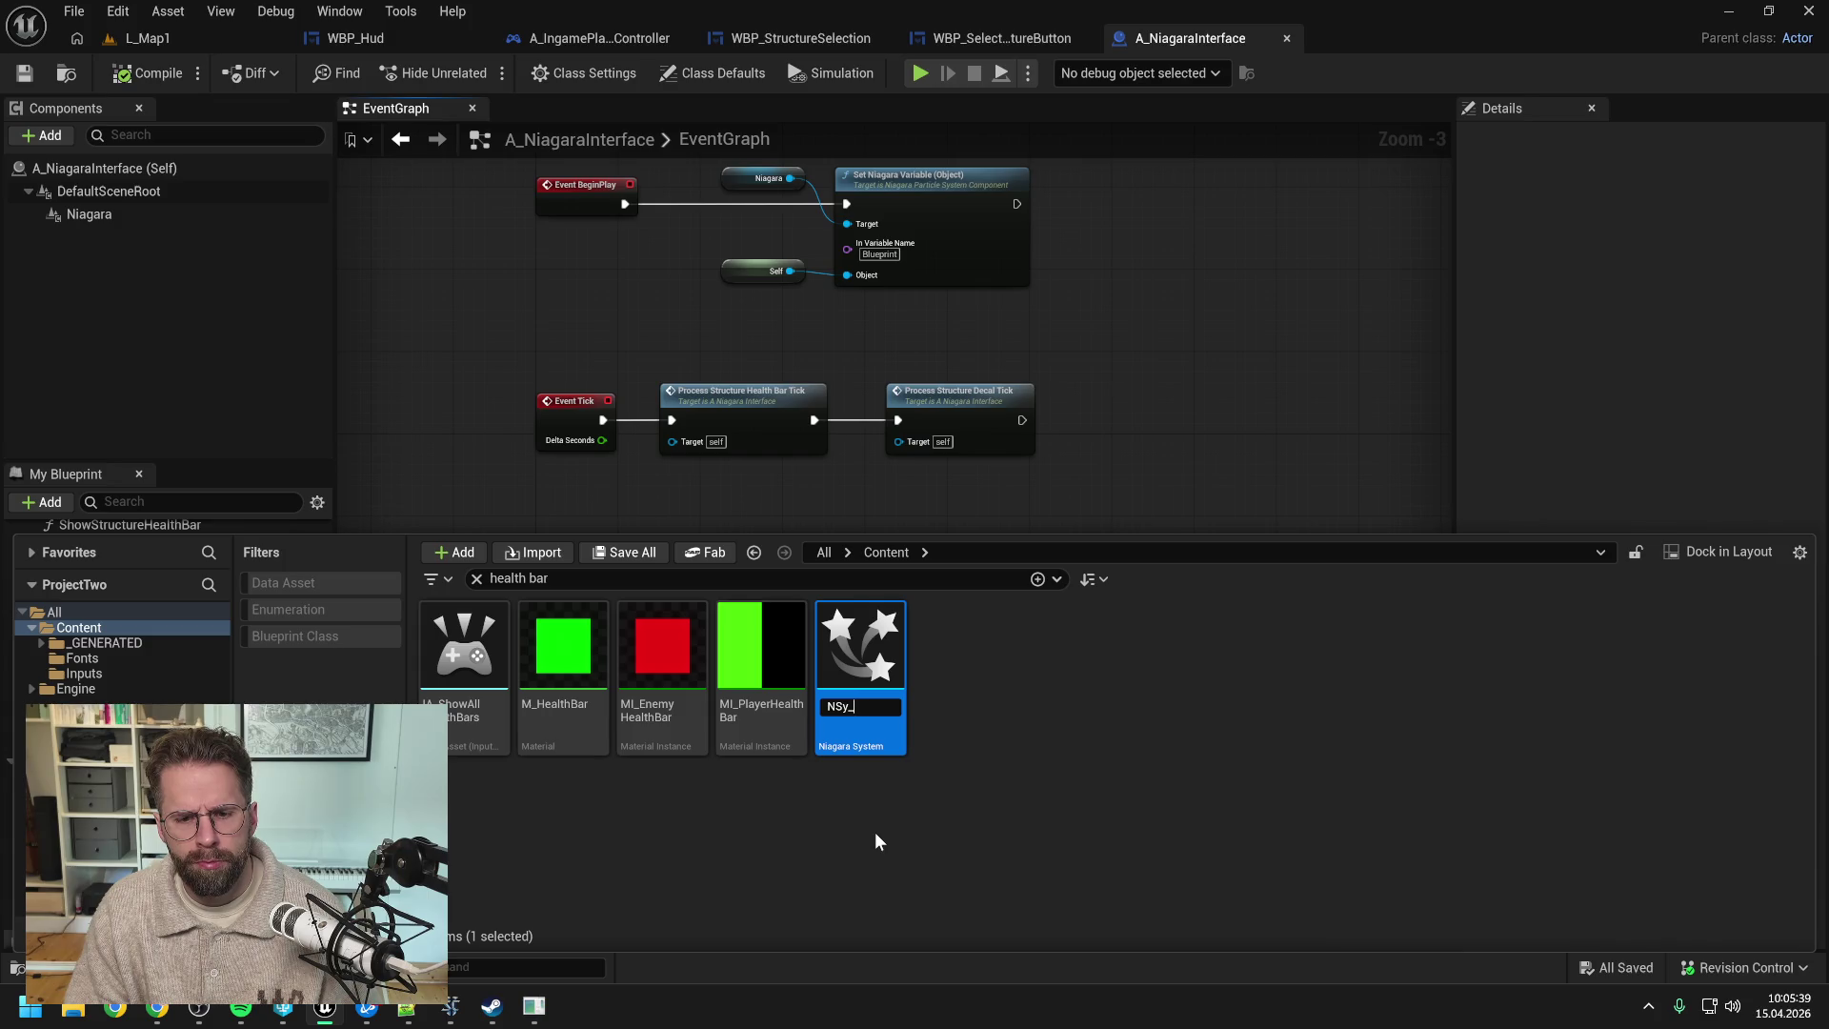
{"action": "type", "text": "HealthBars"}
{"action": "key", "text": "Return"}
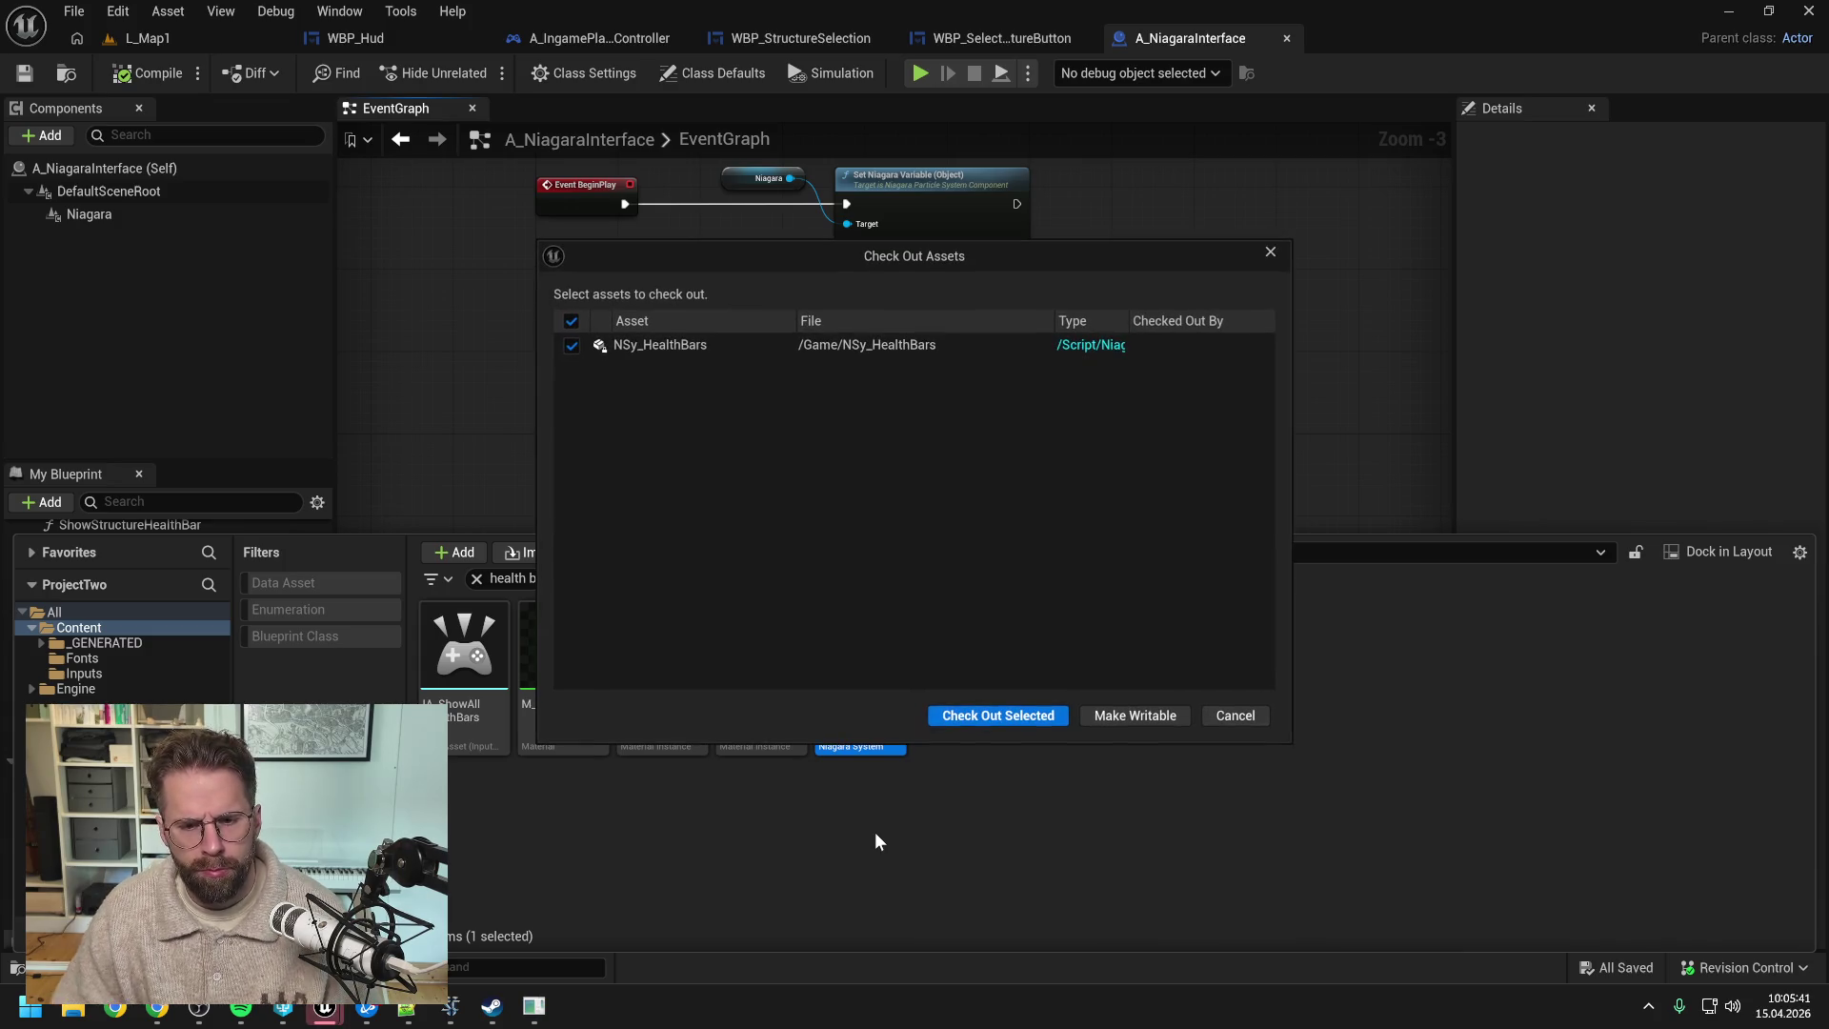
- Decline the checkout, dismiss the failed rename message, and reselect NSy_HealthBars
{"action": "left_click", "coordinate": [1224, 715]}
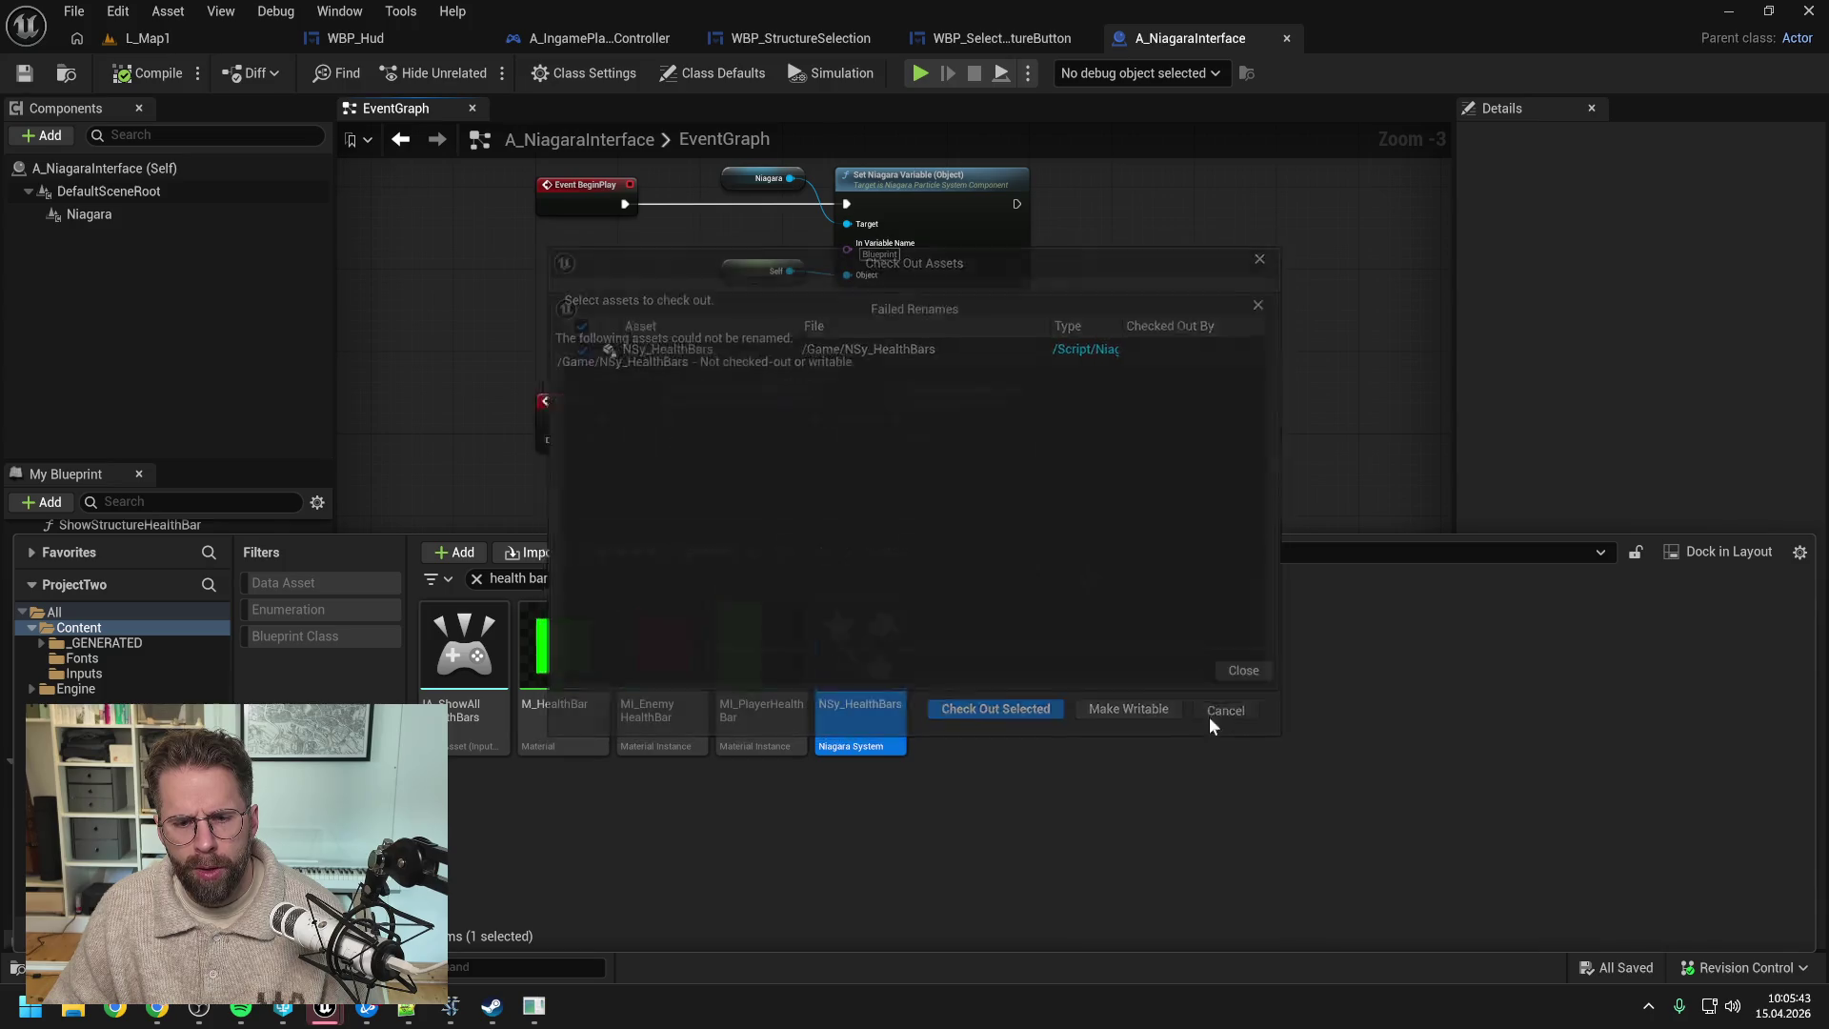
{"action": "left_click", "coordinate": [1243, 679]}
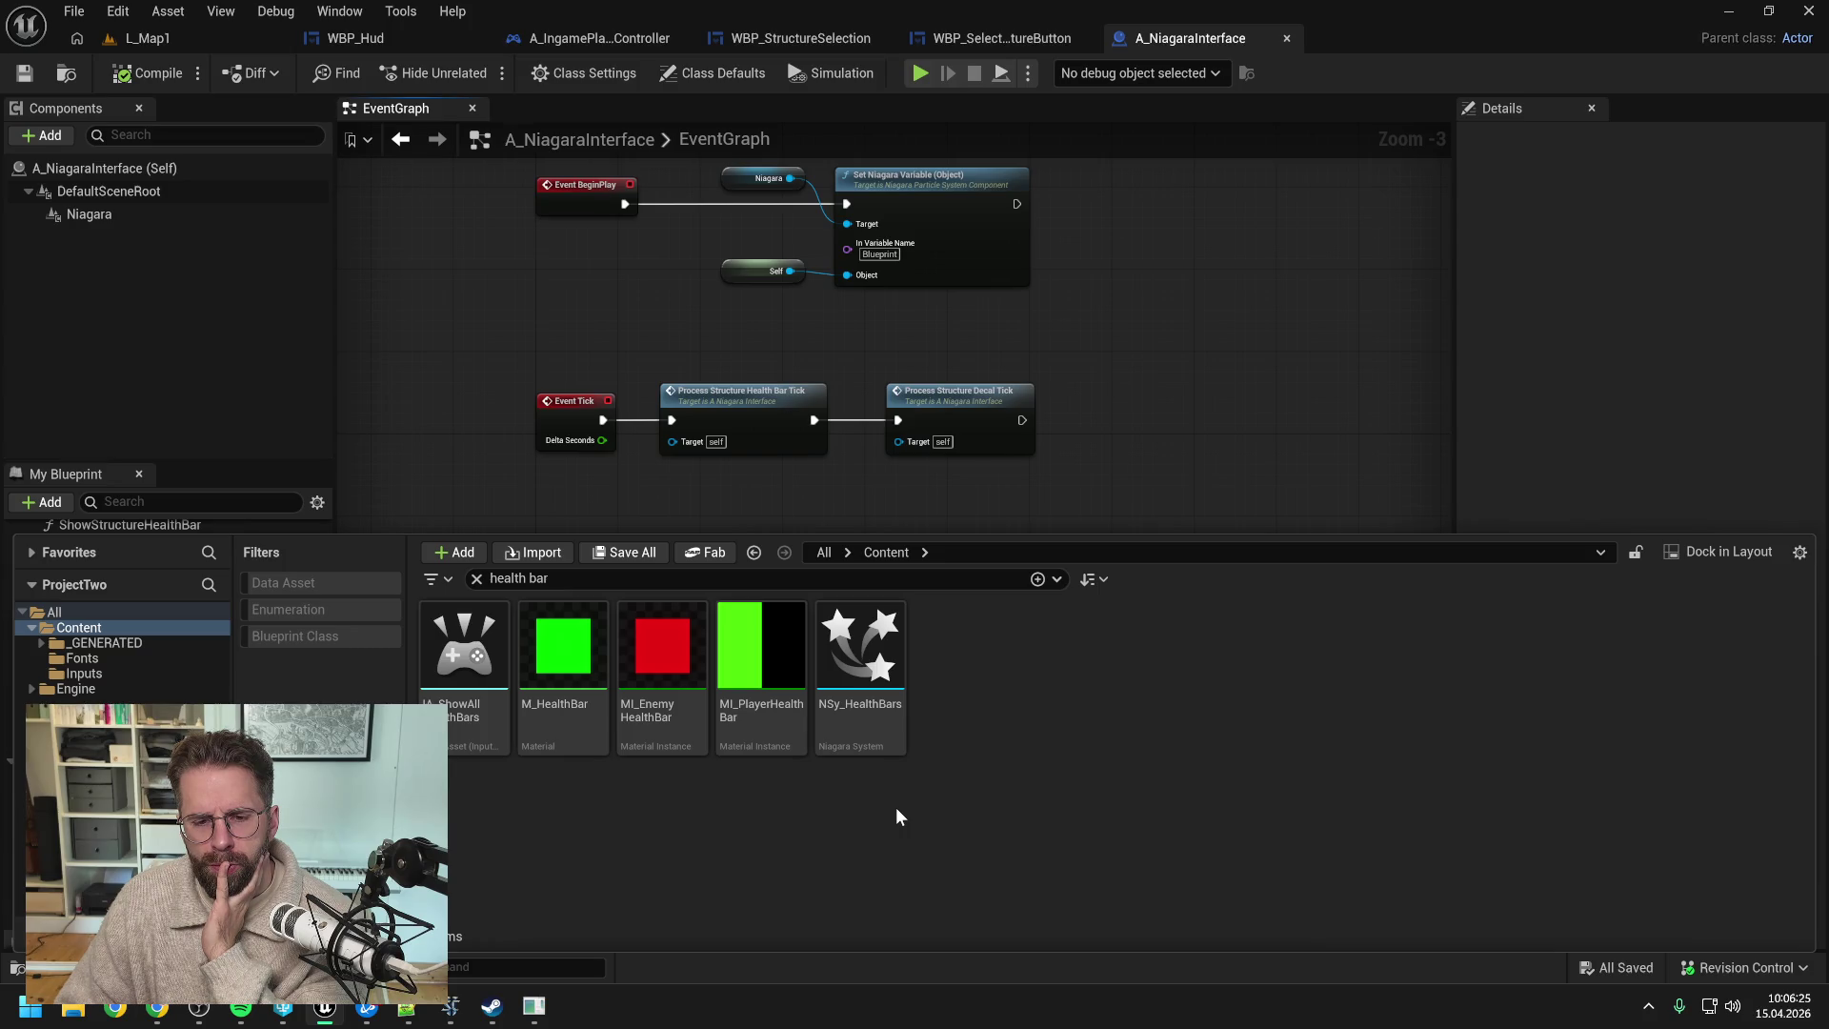
{"action": "left_click", "coordinate": [861, 724]}
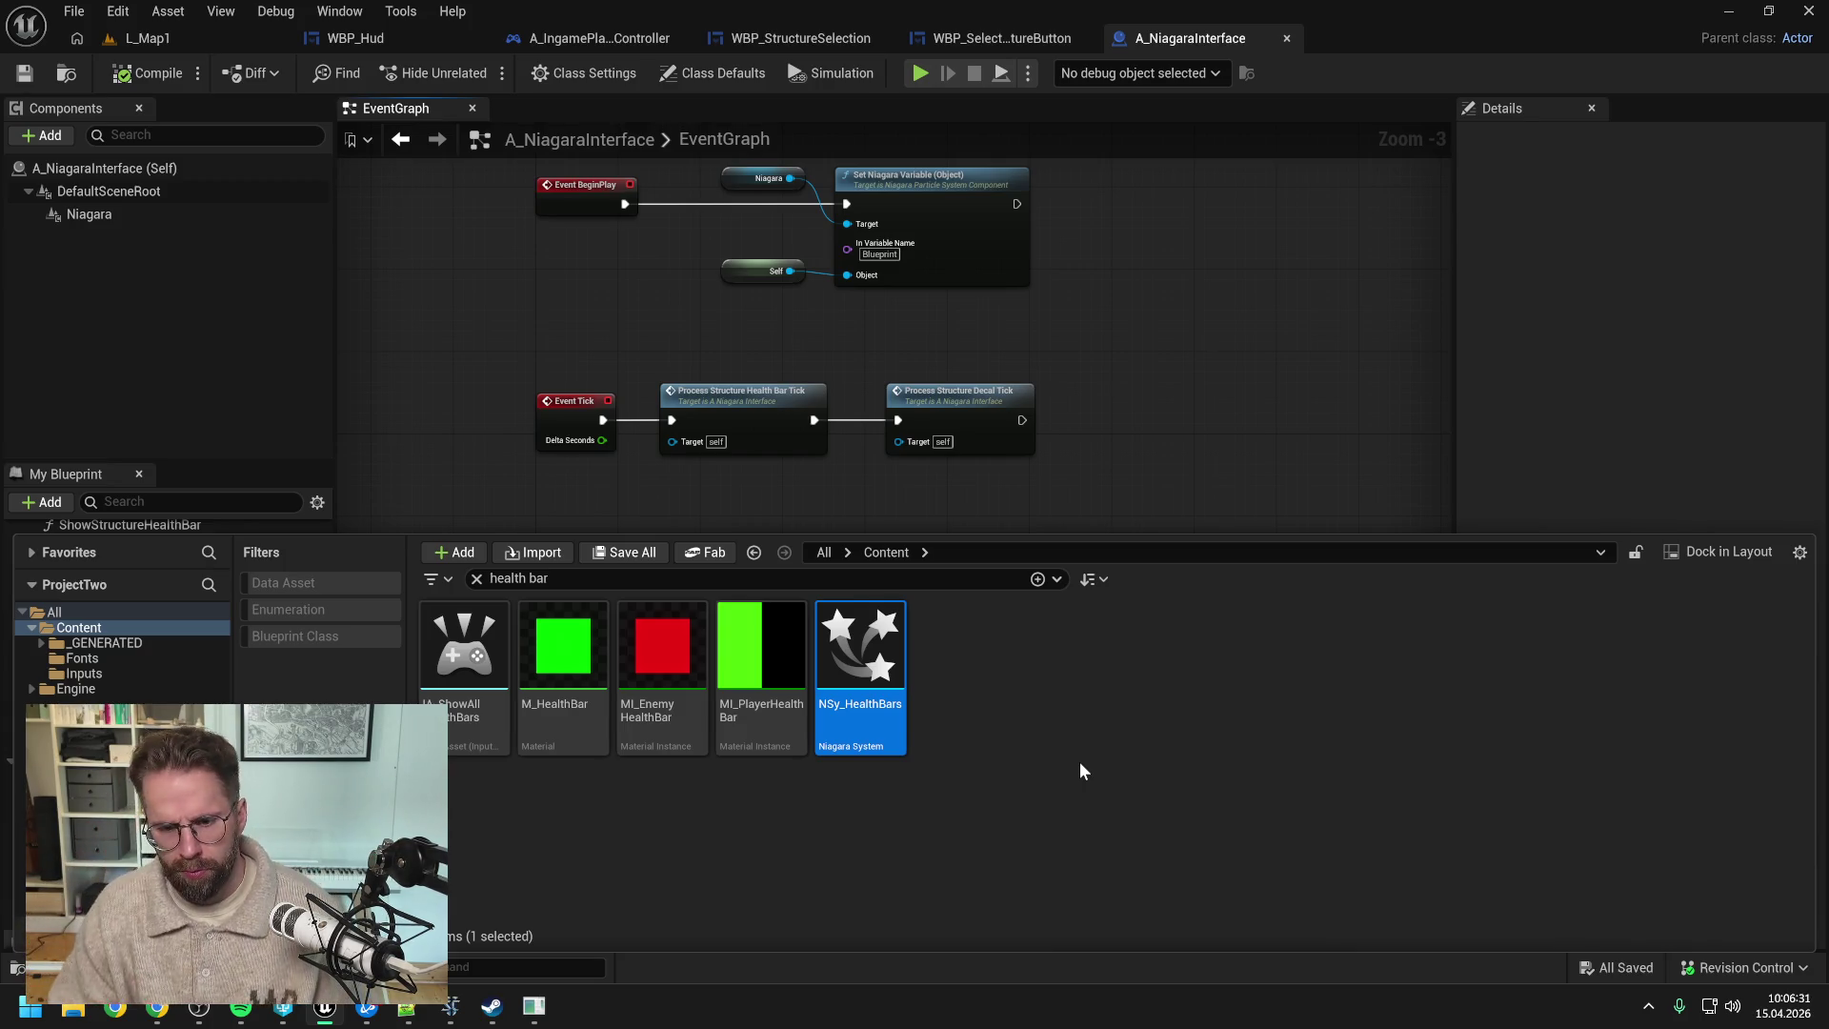
- Start renaming NSy_HealthBars, cutting the name back to the NSy_ prefix
{"action": "key", "text": "Left"}
{"action": "key", "text": "Right"}
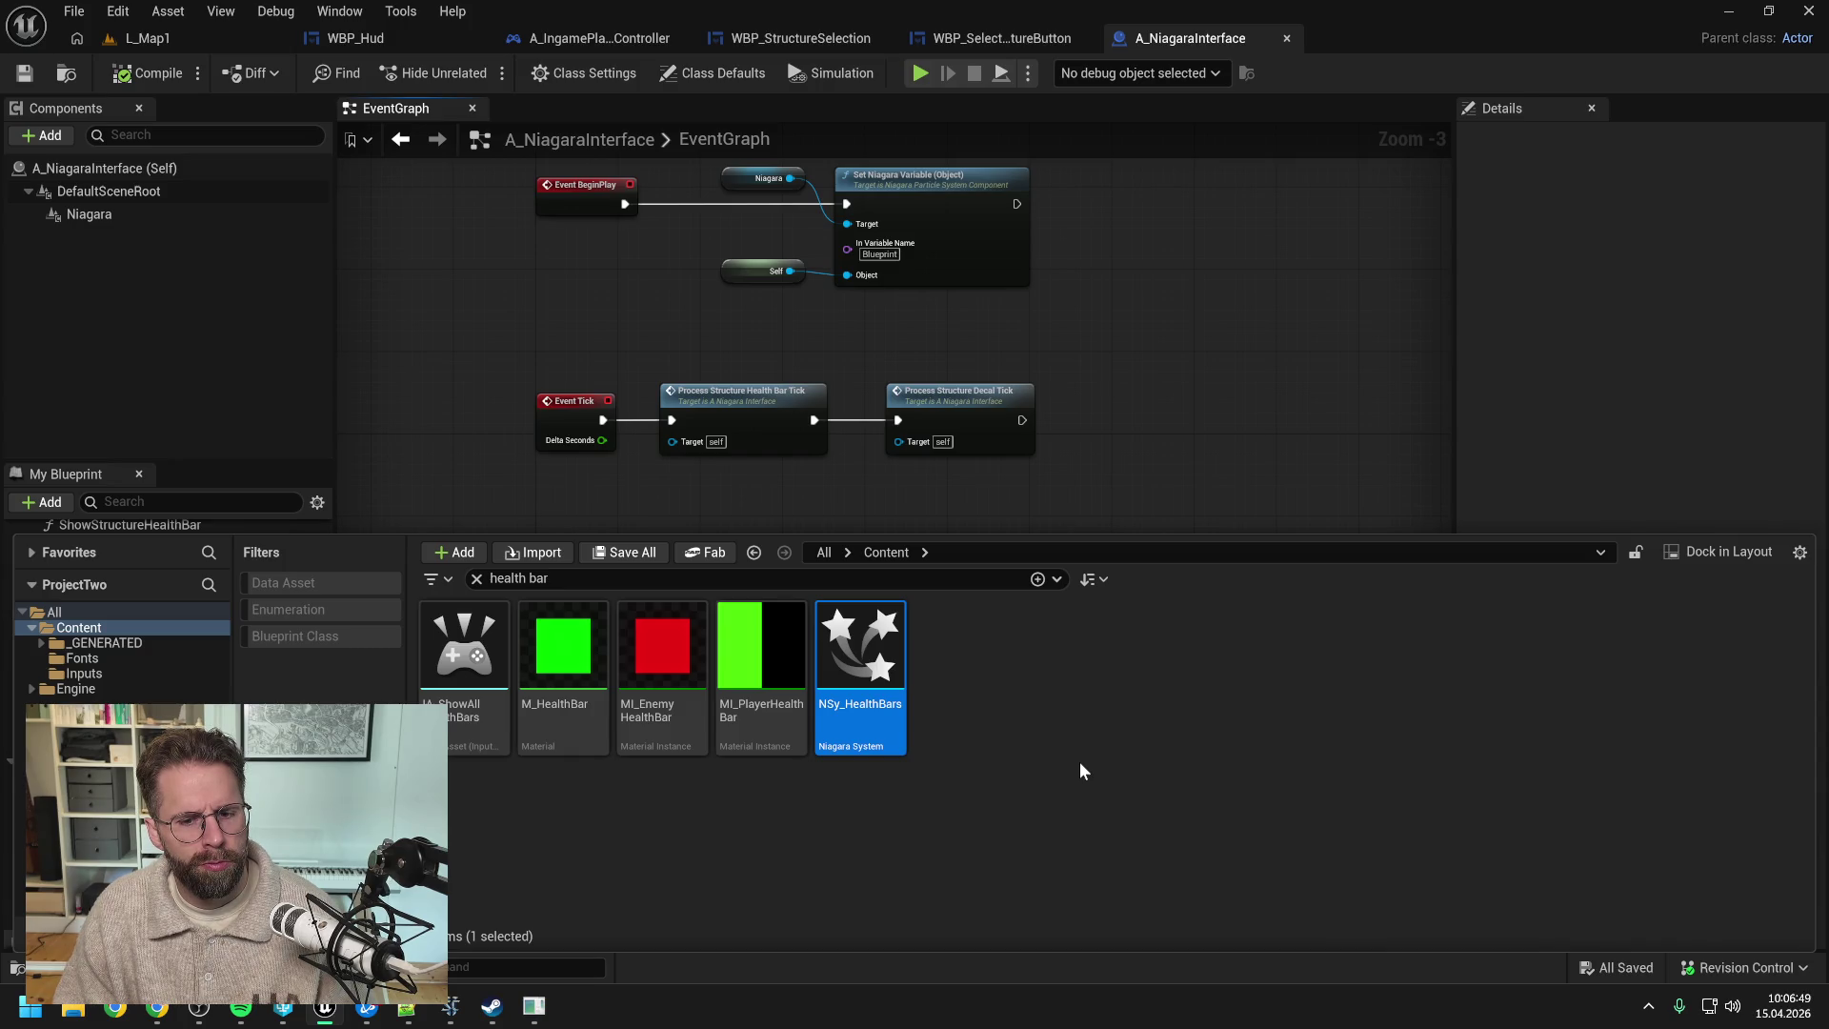
{"action": "key", "text": "F2"}
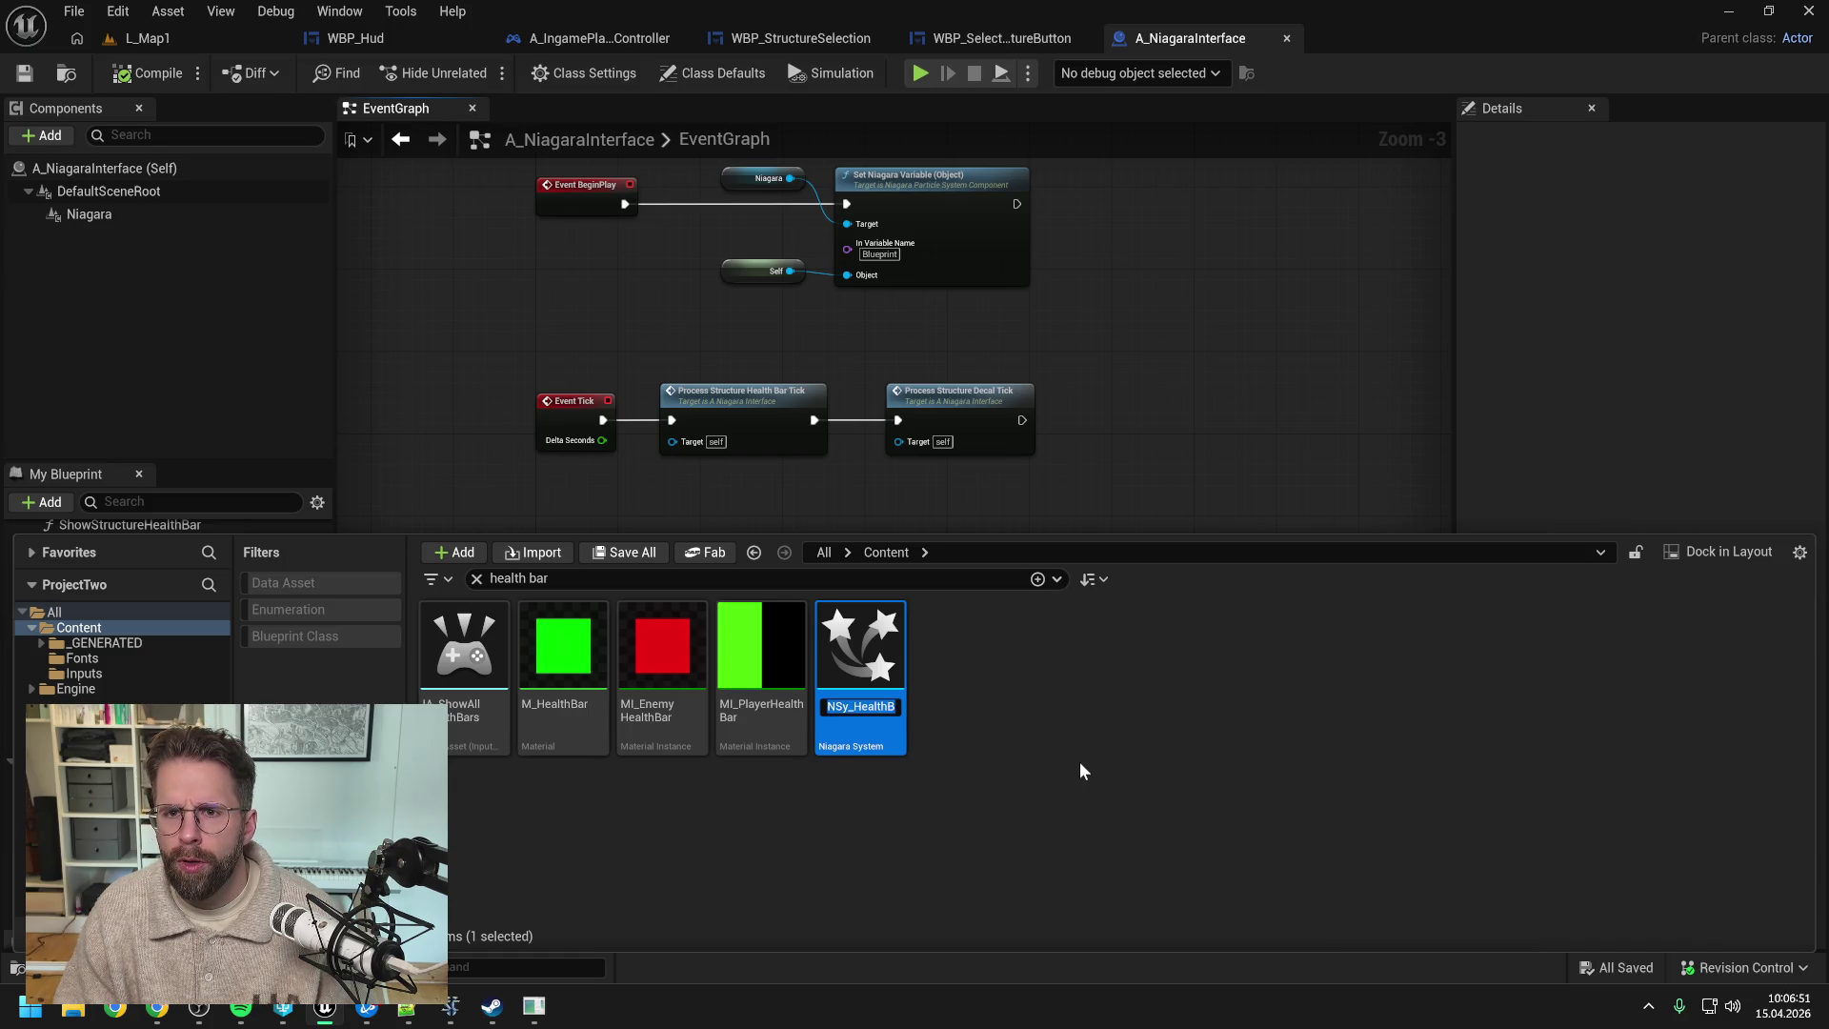
{"action": "key", "text": "End"}
{"action": "key", "text": "BackSpace"}
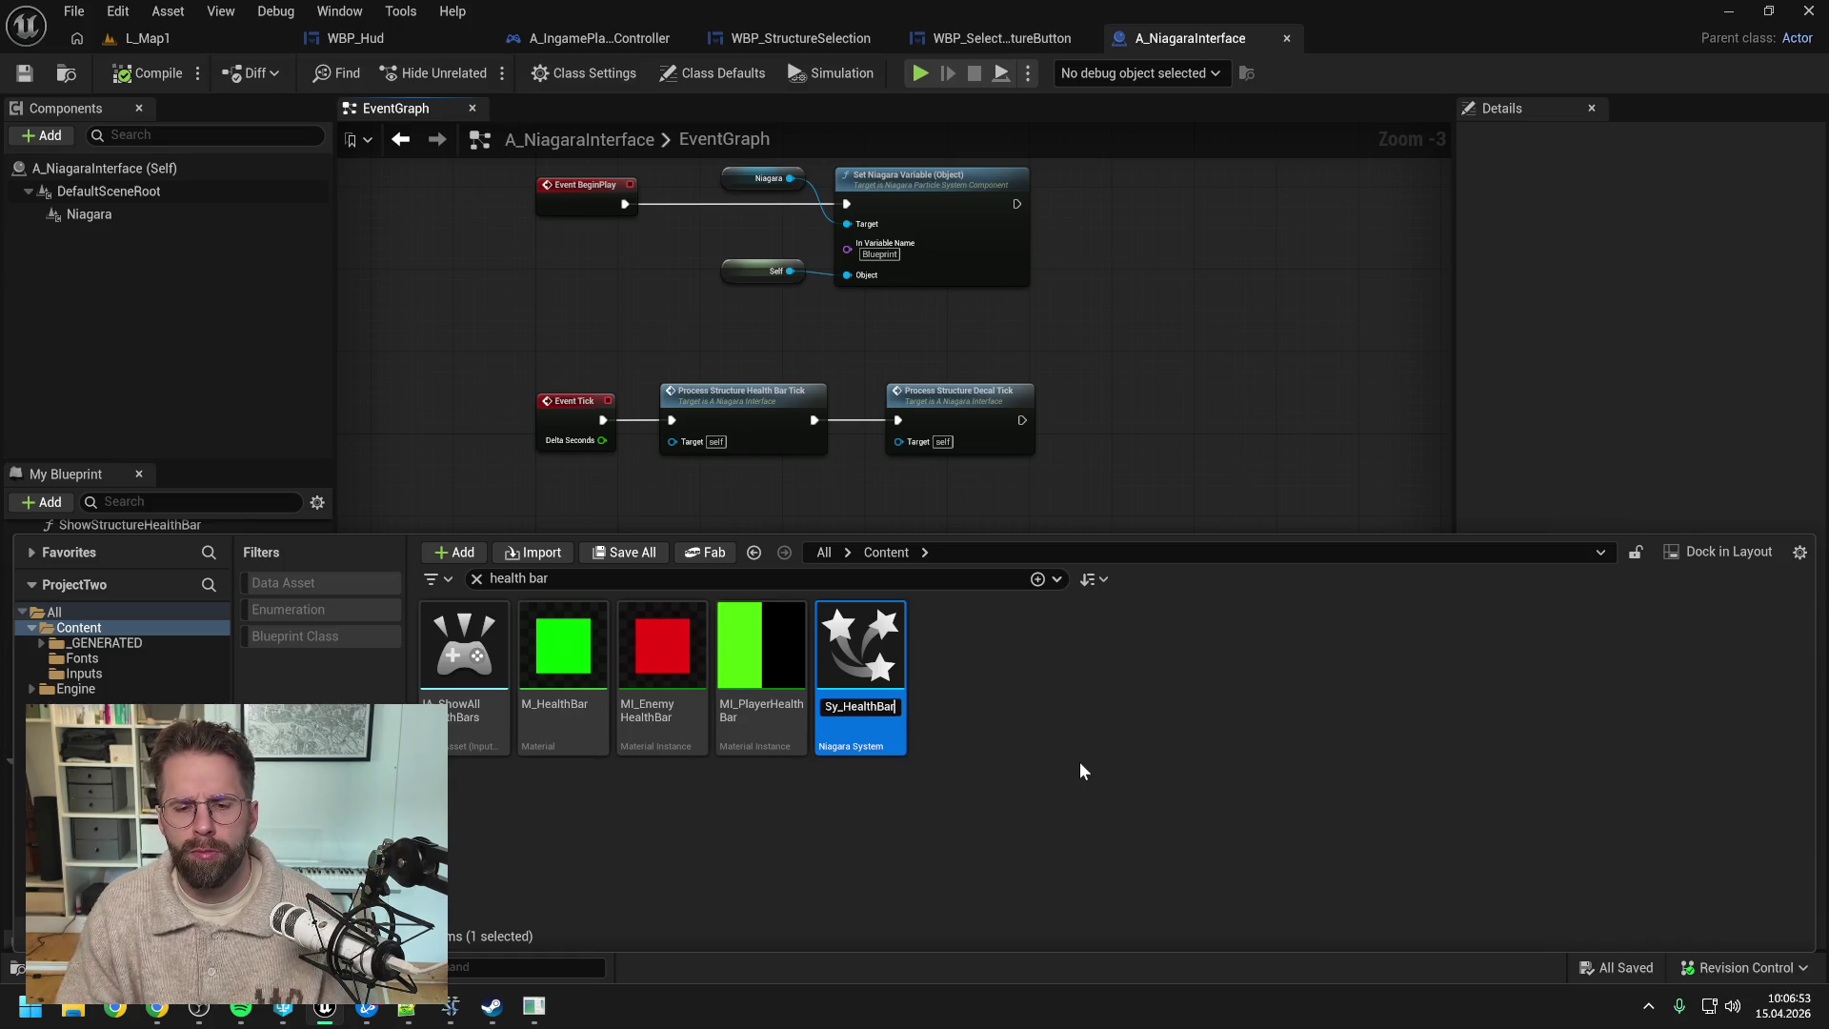
{"action": "key", "text": "ctrl+BackSpace"}
{"action": "type", "text": "NSy_"}
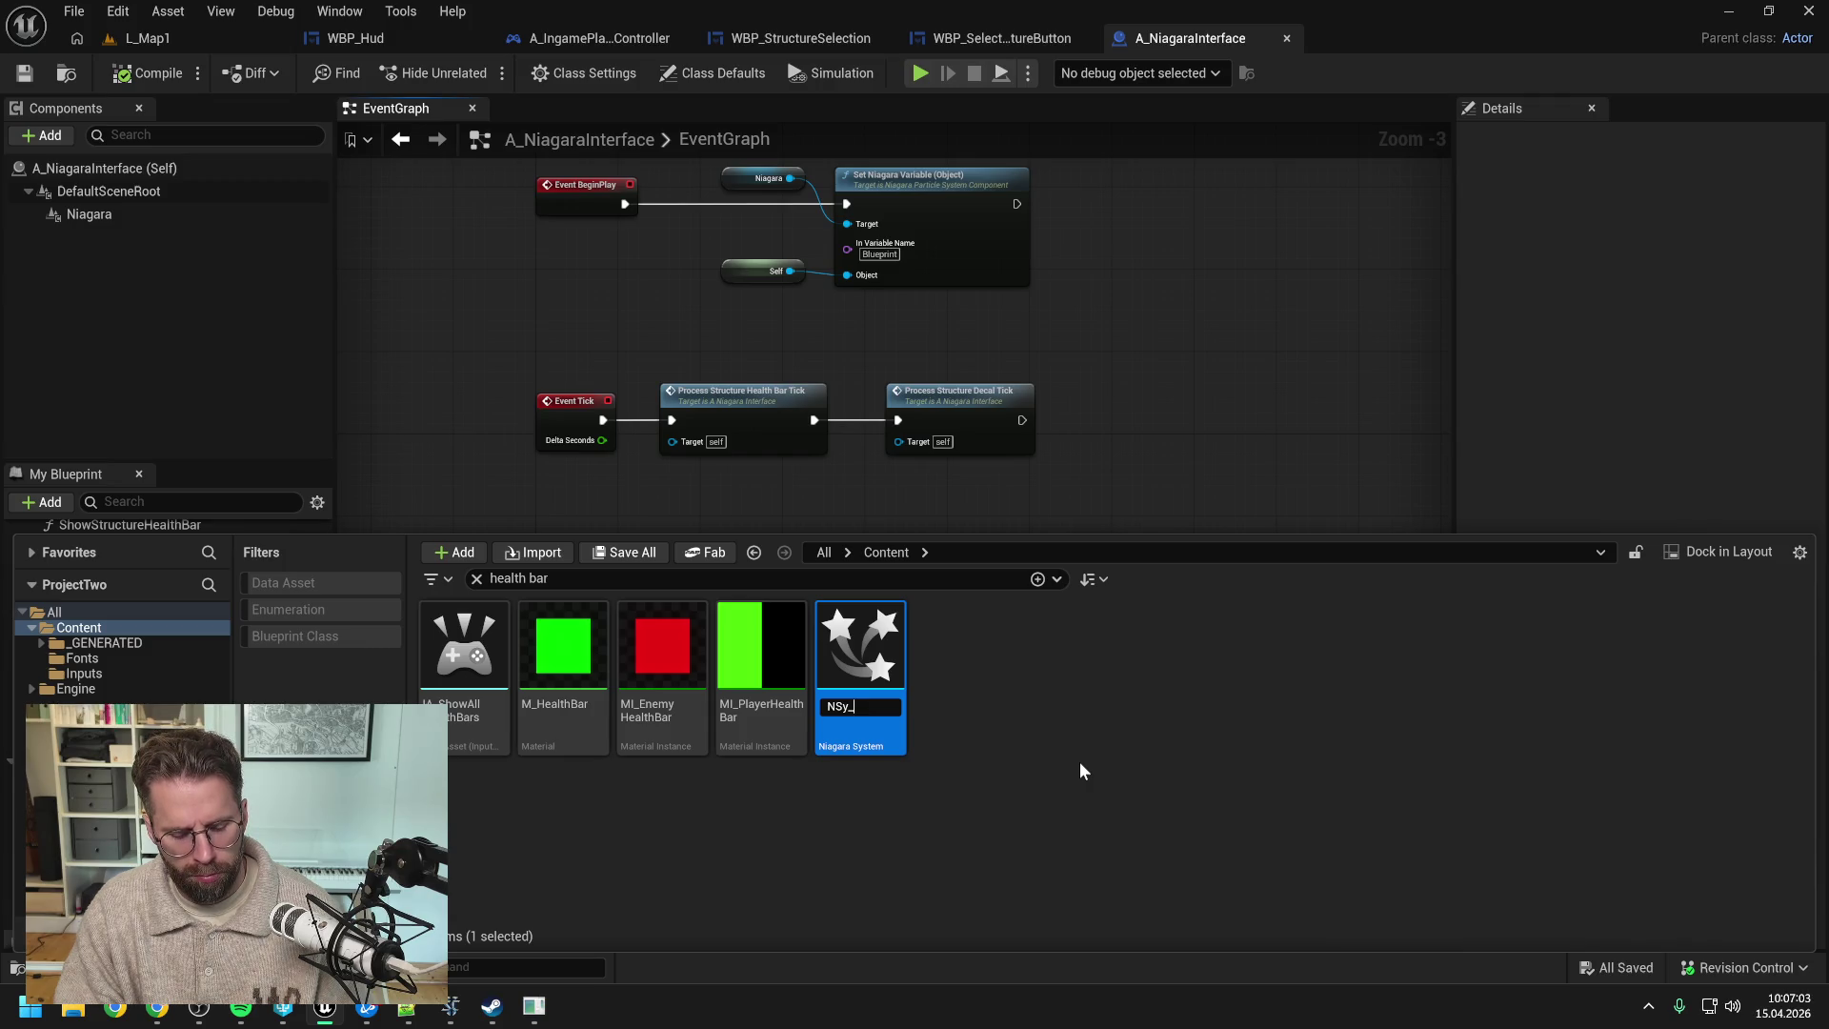
- Try the name NSy_DataVisuals, erase it again, and bring the Claude browser window forward
{"action": "type", "text": "D"}
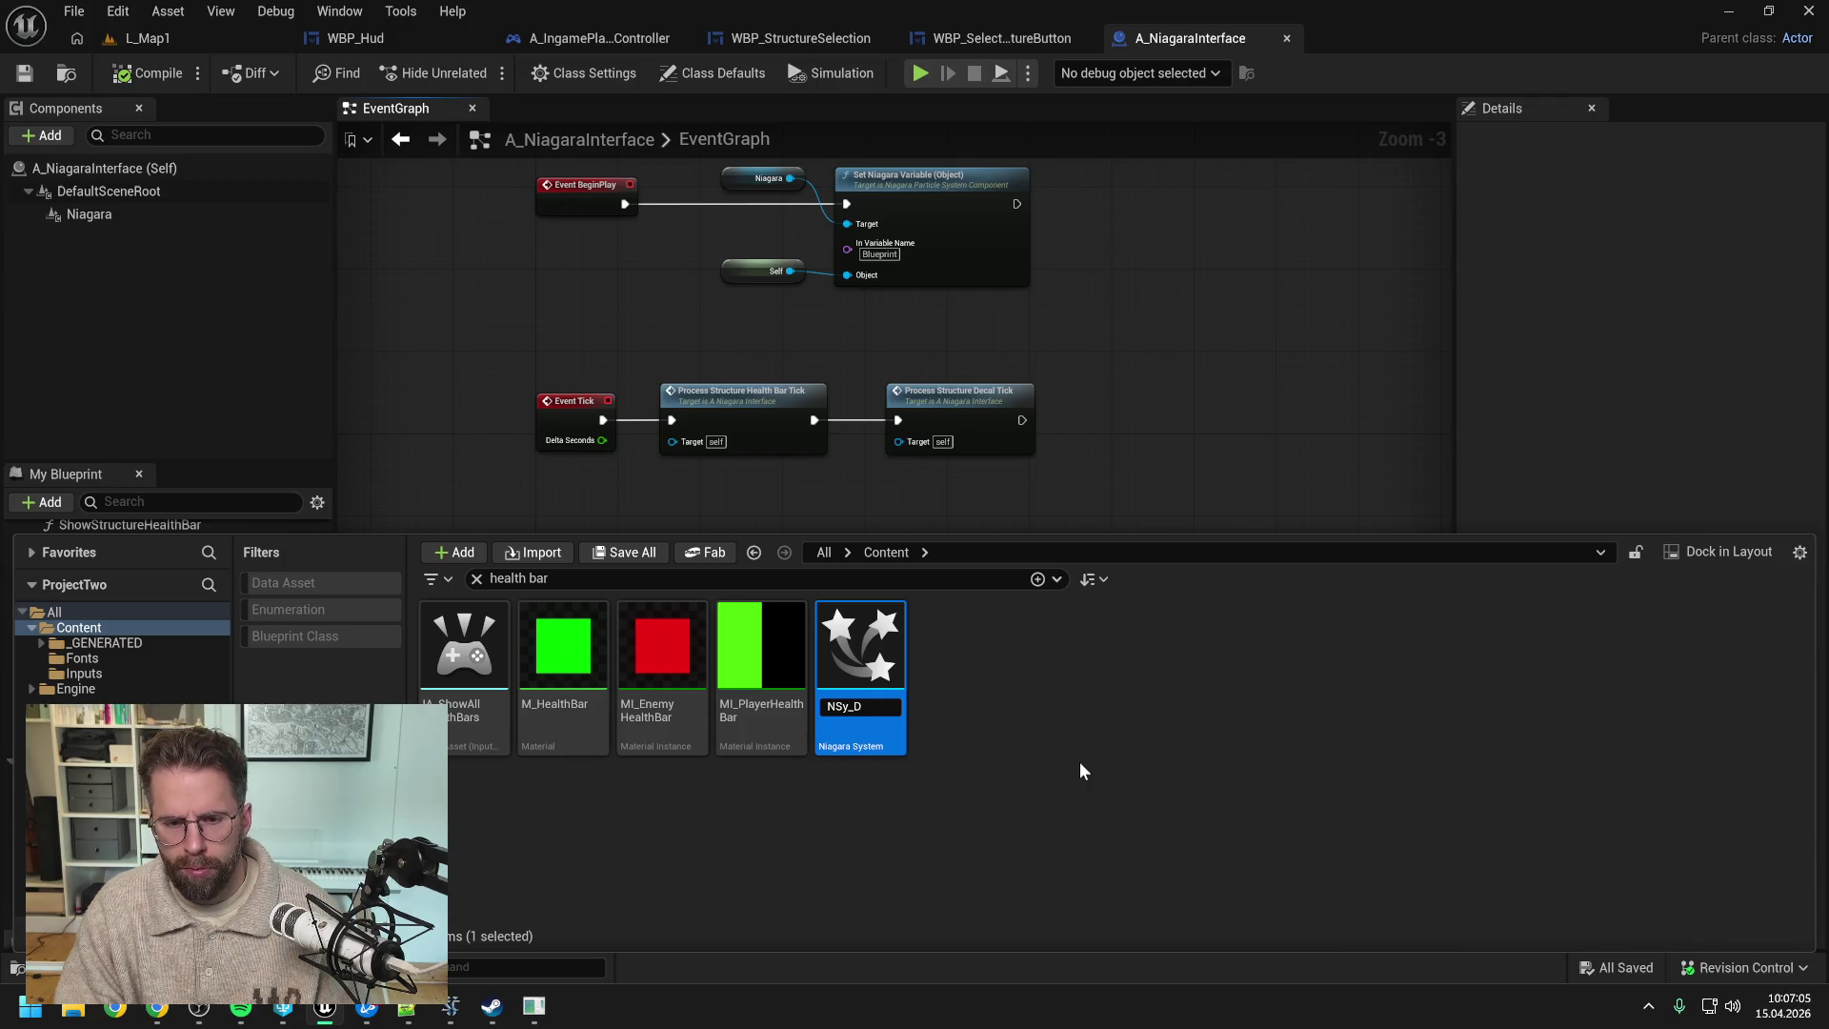
{"action": "type", "text": "ataVisuals"}
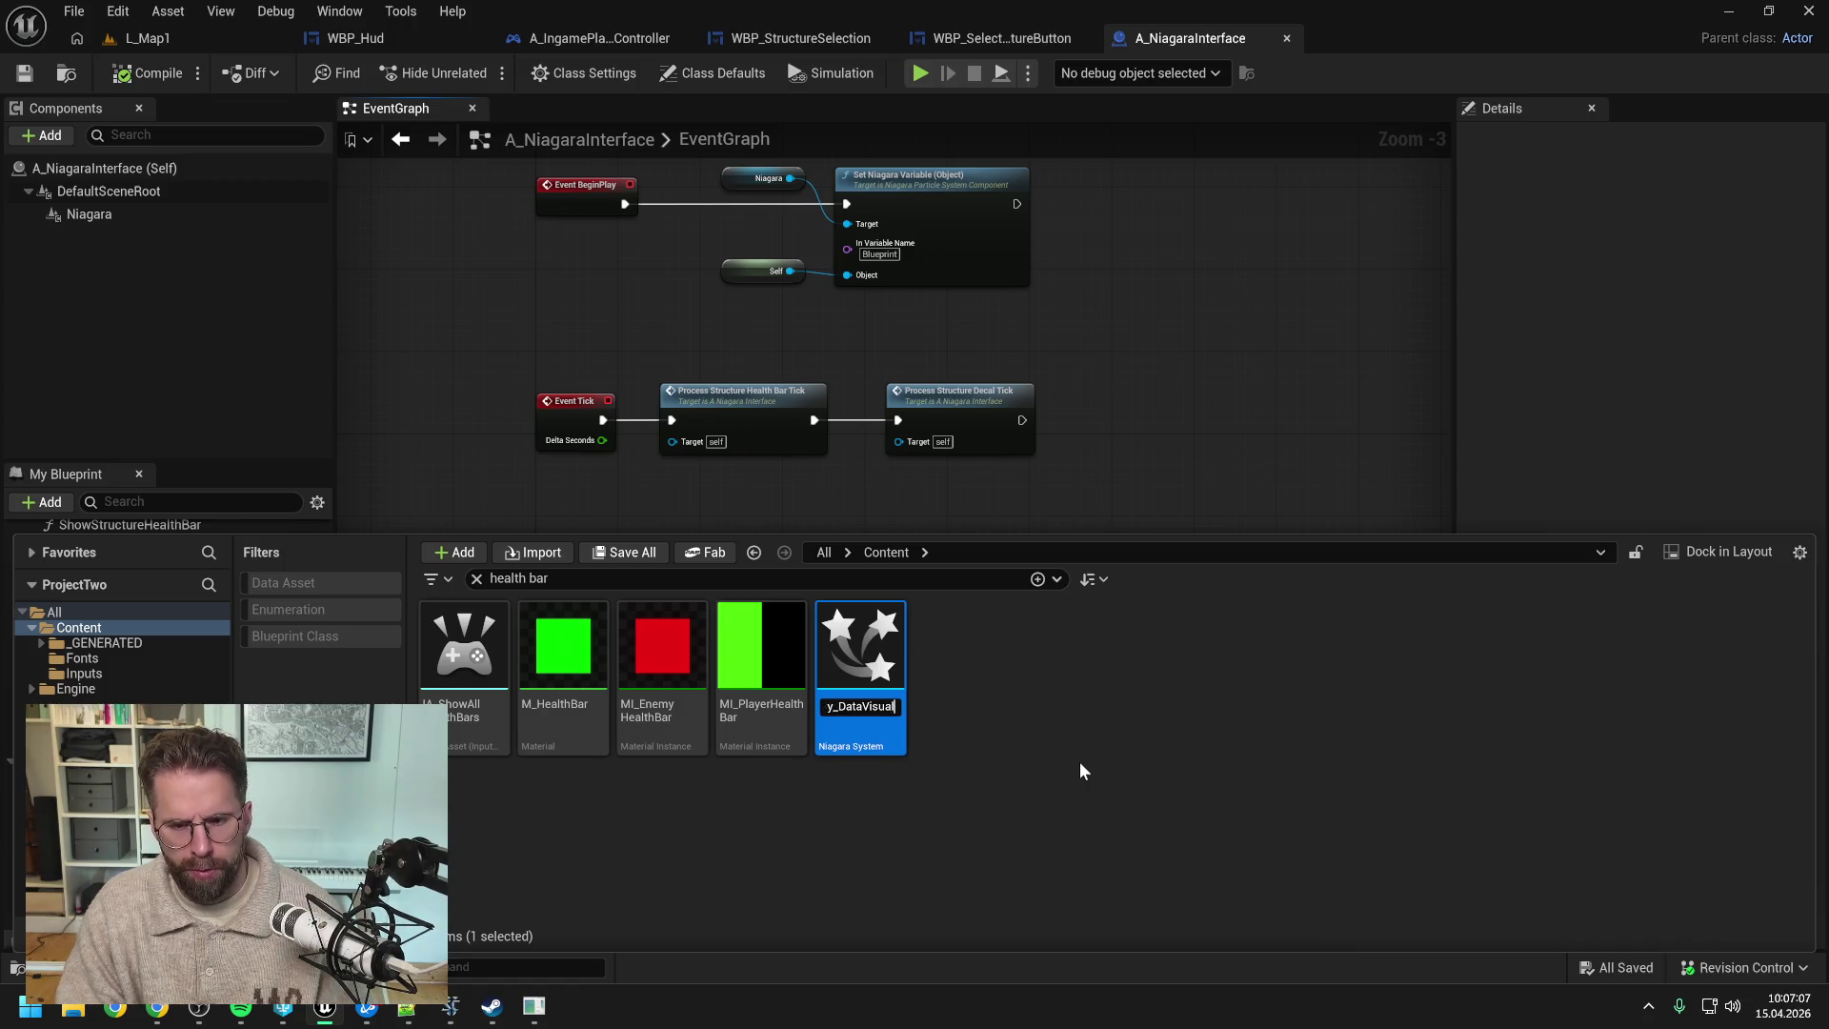
{"action": "key", "text": "Home"}
{"action": "key", "text": "End"}
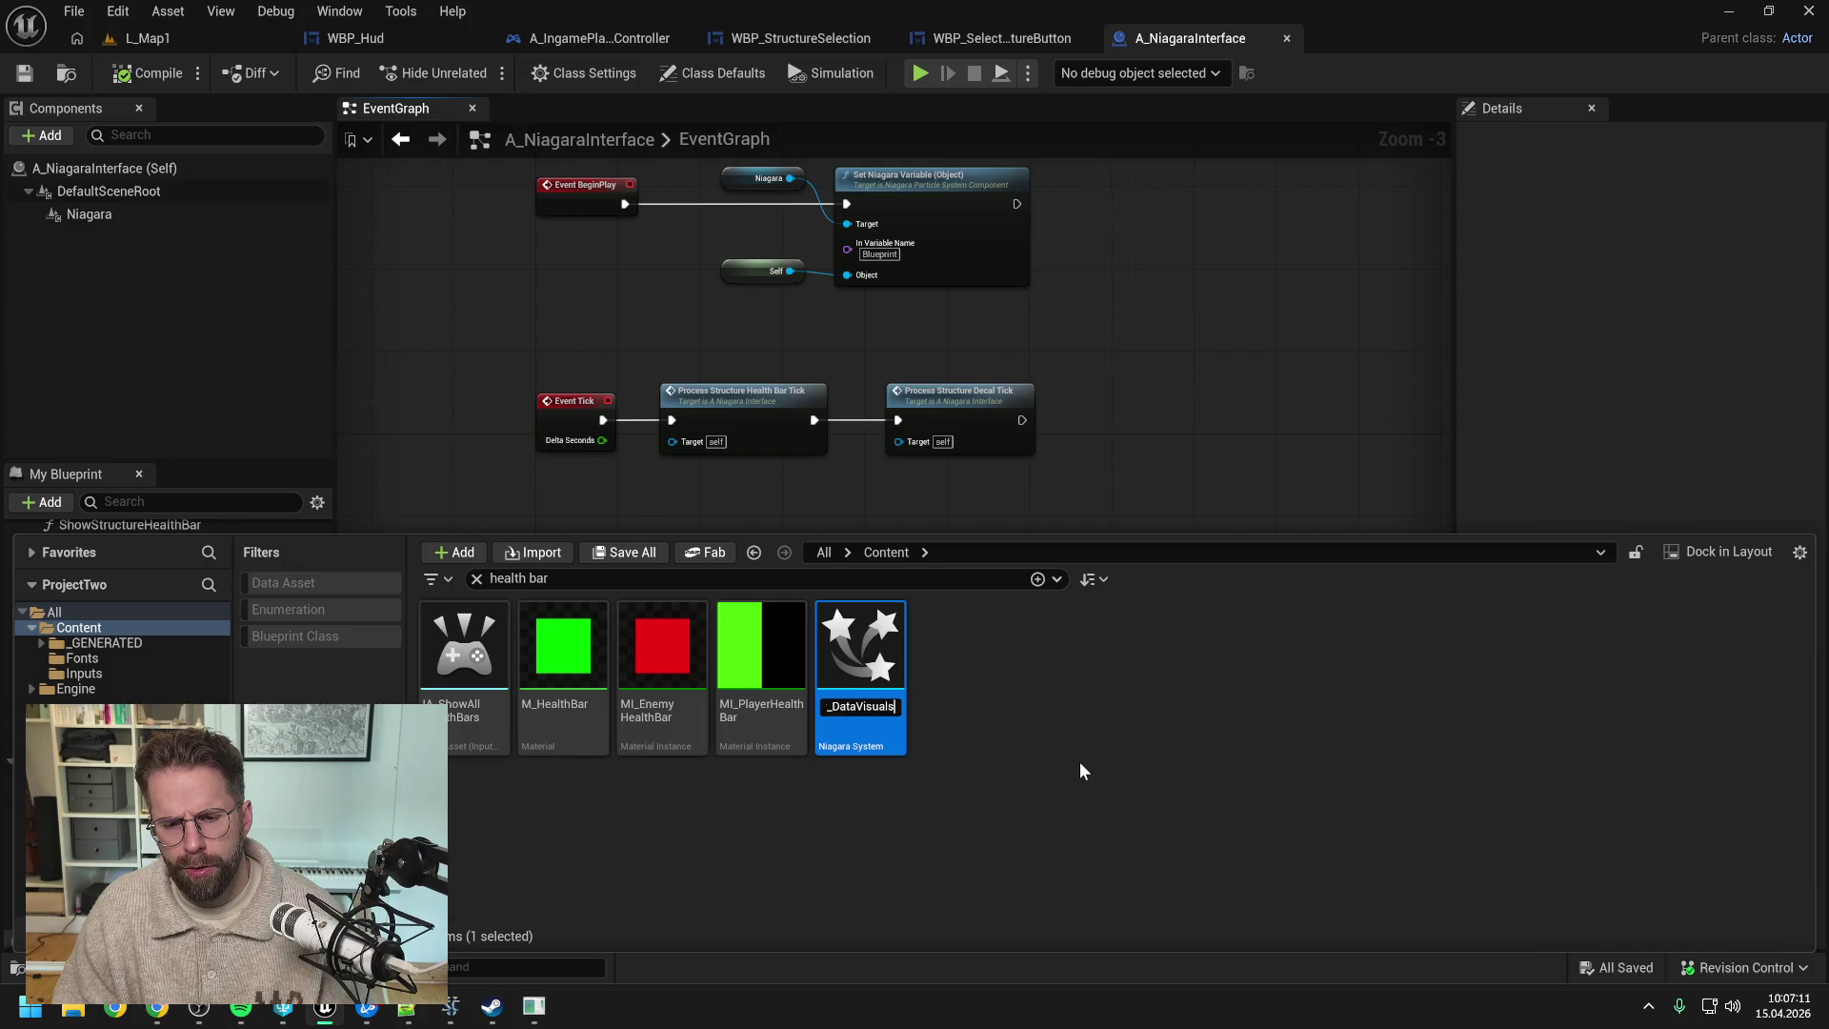
{"action": "key", "text": "BackSpace"}
{"action": "key", "text": "BackSpace"}
{"action": "key", "text": "BackSpace"}
{"action": "key", "text": "BackSpace"}
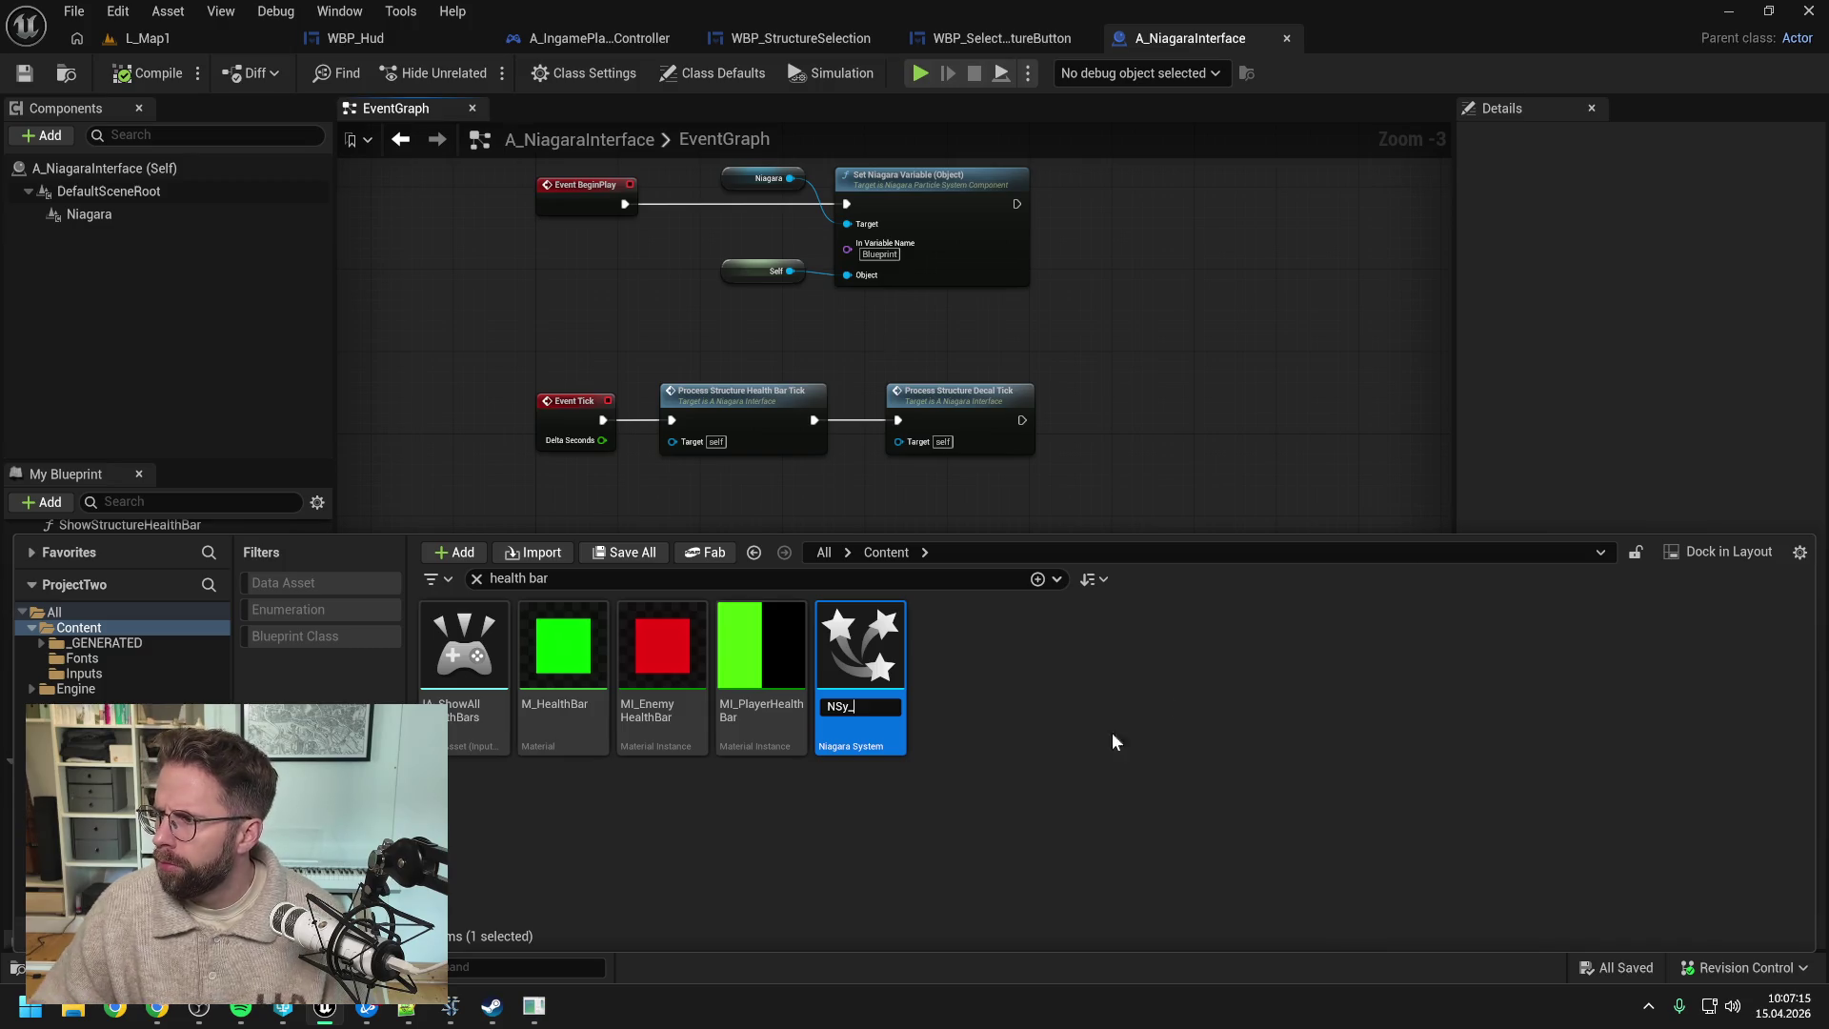
{"action": "key", "text": "alt+Tab"}
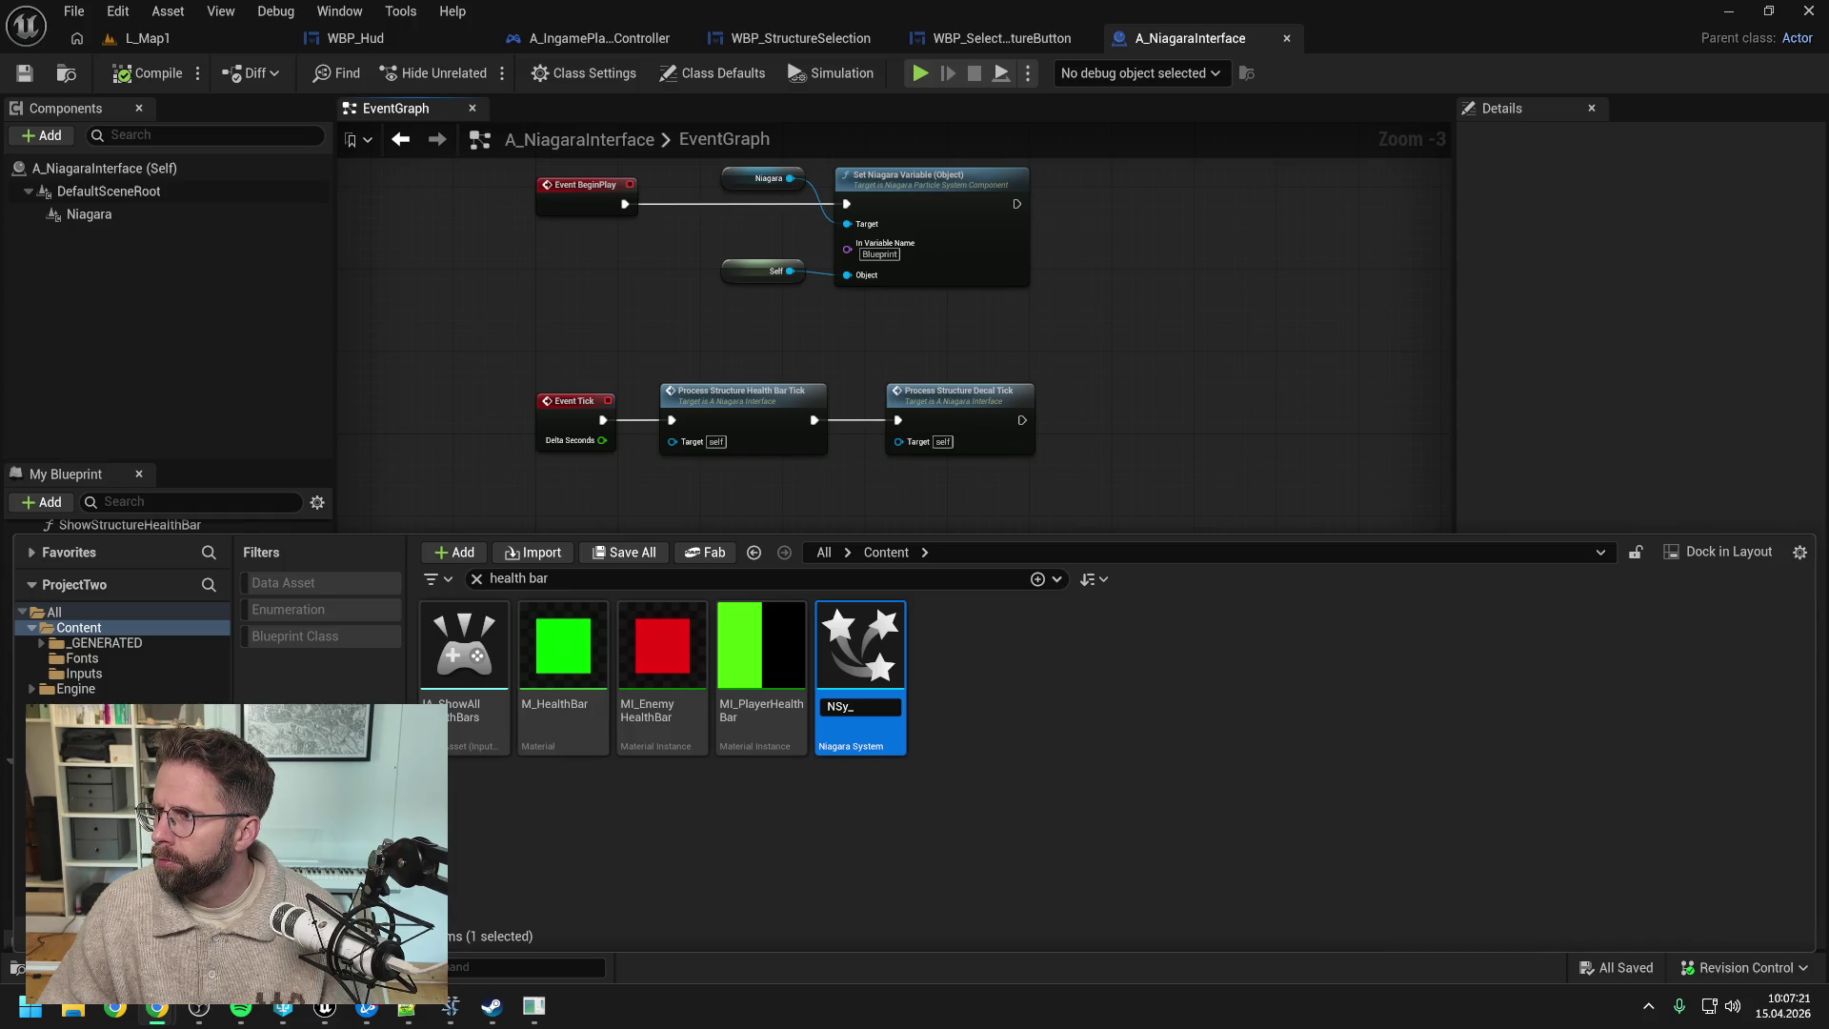
{"action": "mouse_move", "coordinate": [1686, 86]}
{"action": "left_mouse_down"}
{"action": "mouse_move", "coordinate": [929, 44]}
{"action": "mouse_move", "coordinate": [840, 168]}
{"action": "left_mouse_up"}
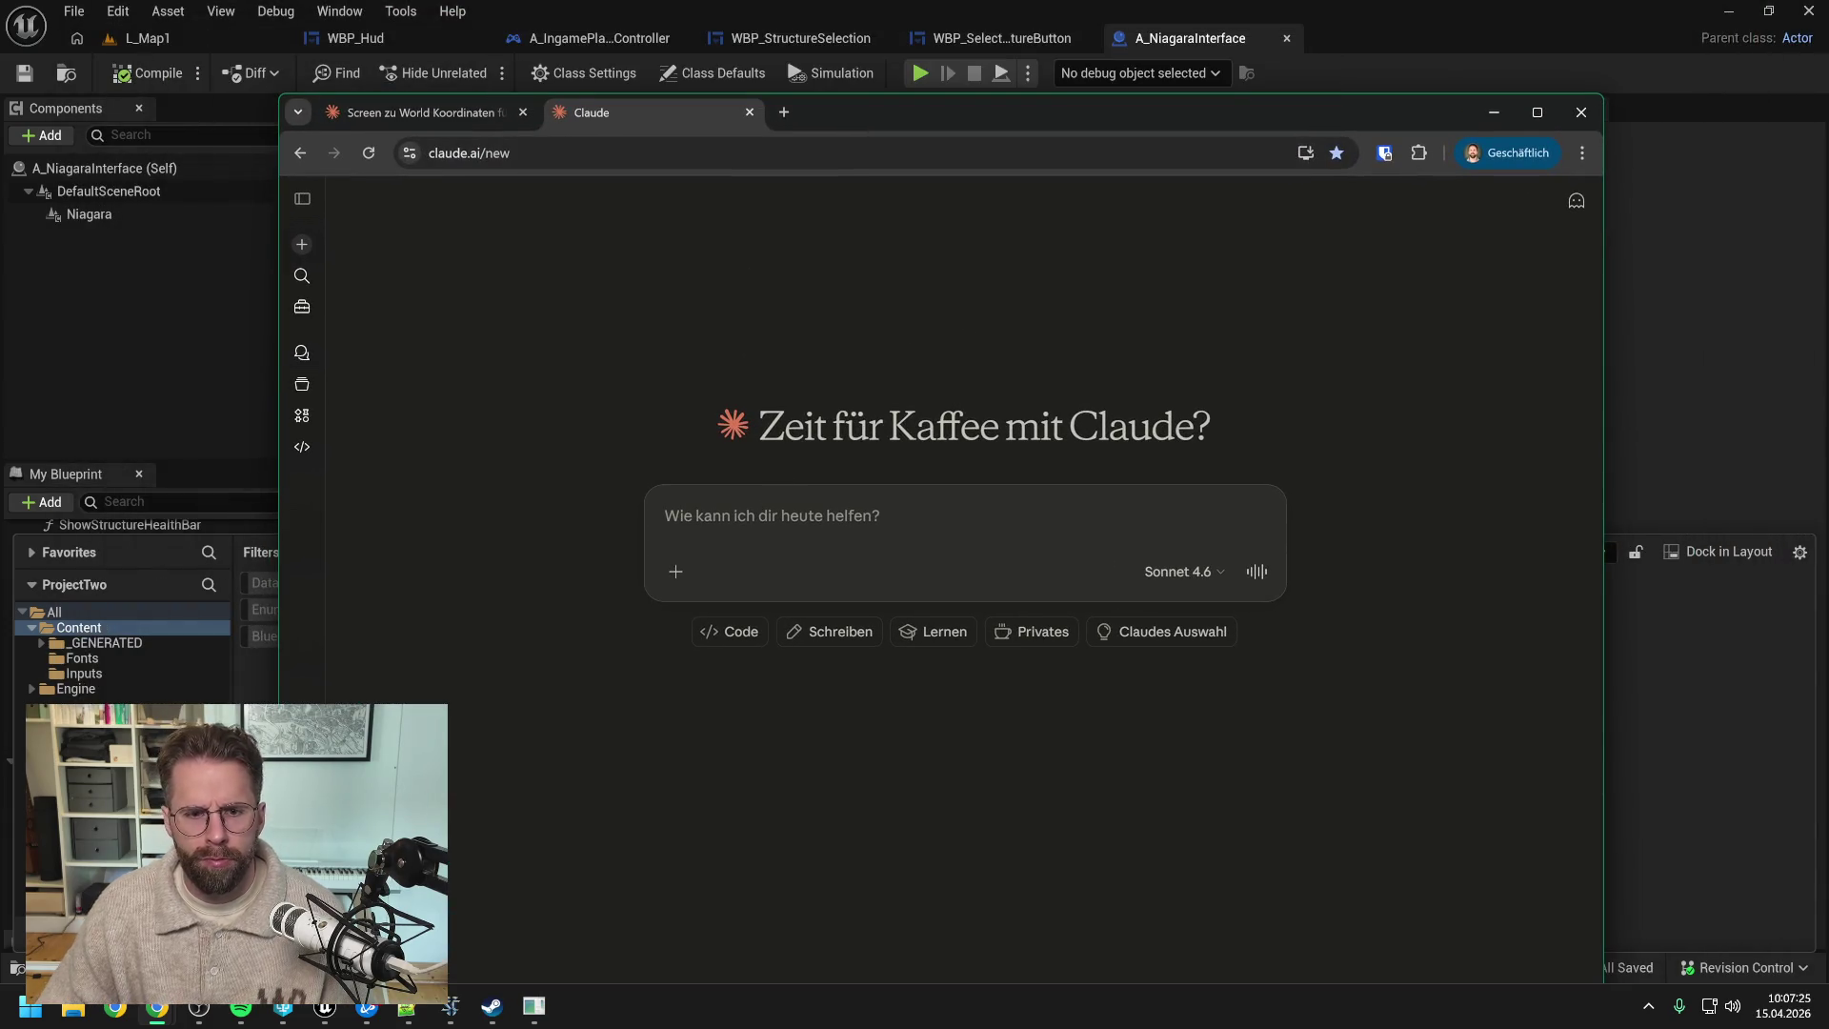
- Ask Claude, in German, to name a Niagara system visualising all health bars and selection decals
{"action": "type", "text": "Wie würdest du mein Niagara System nennen, dass"}
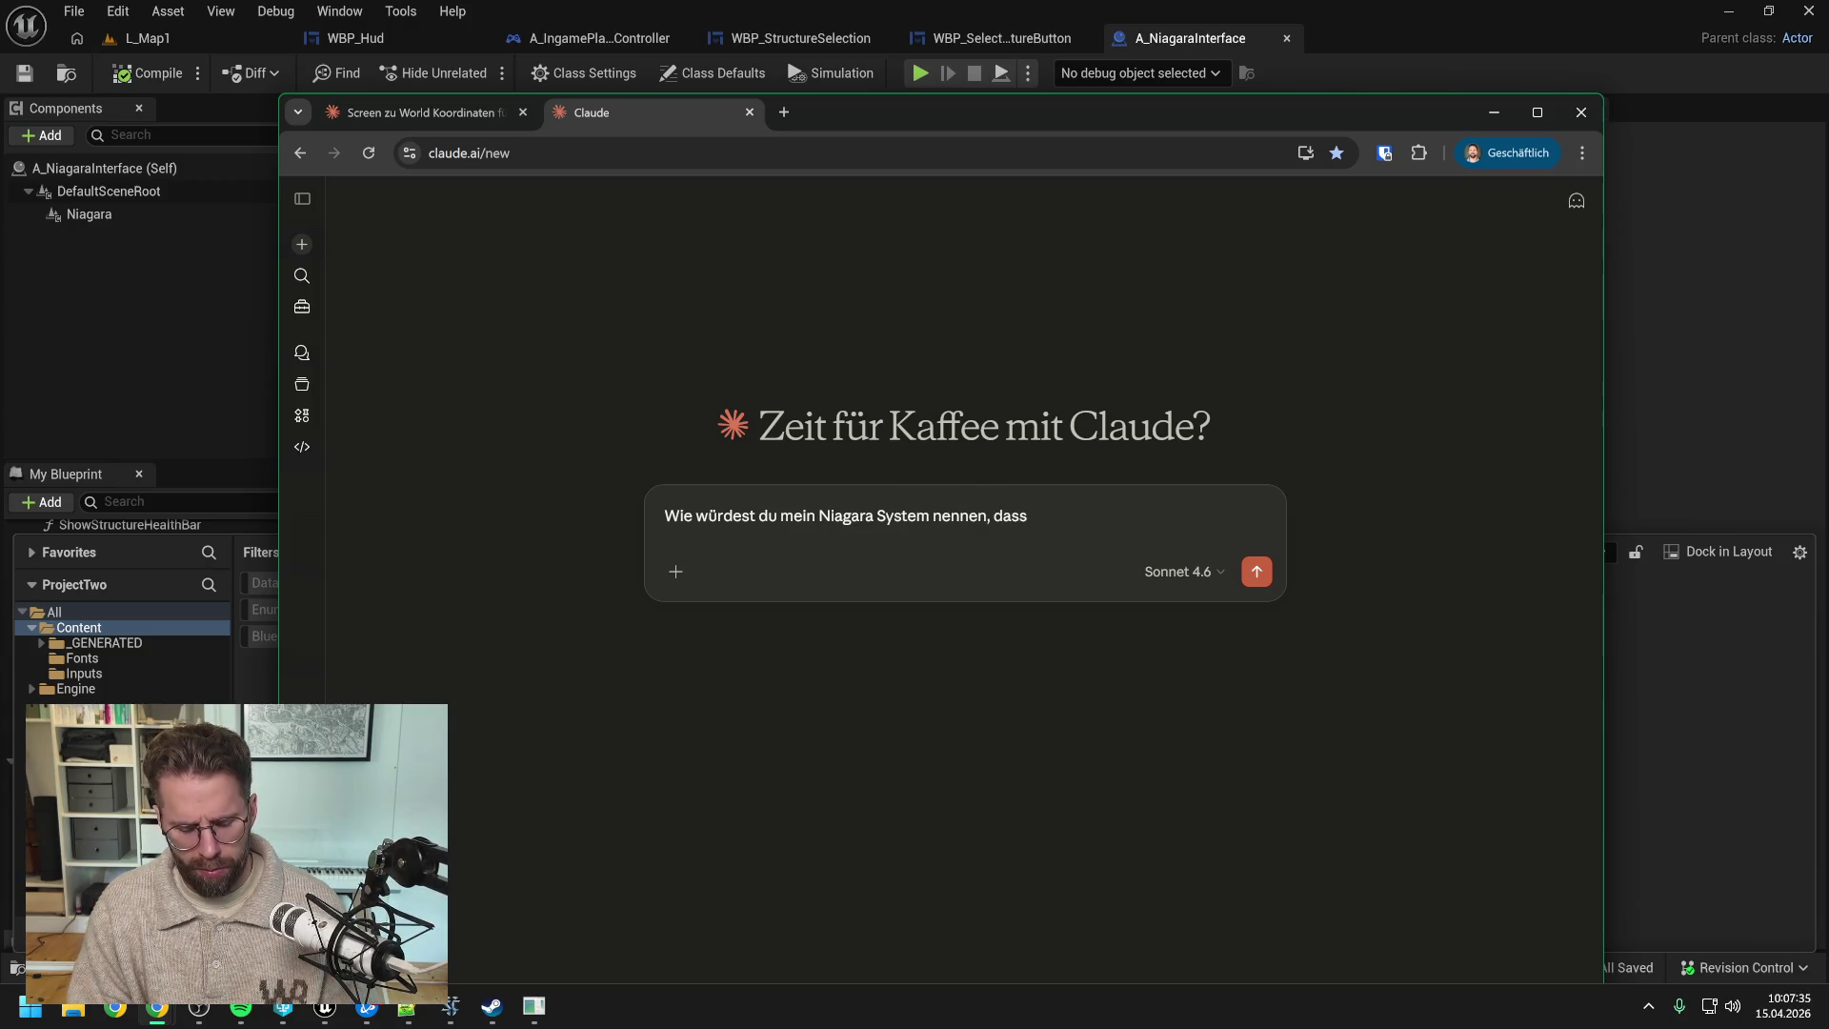
{"action": "type", "text": " alle"}
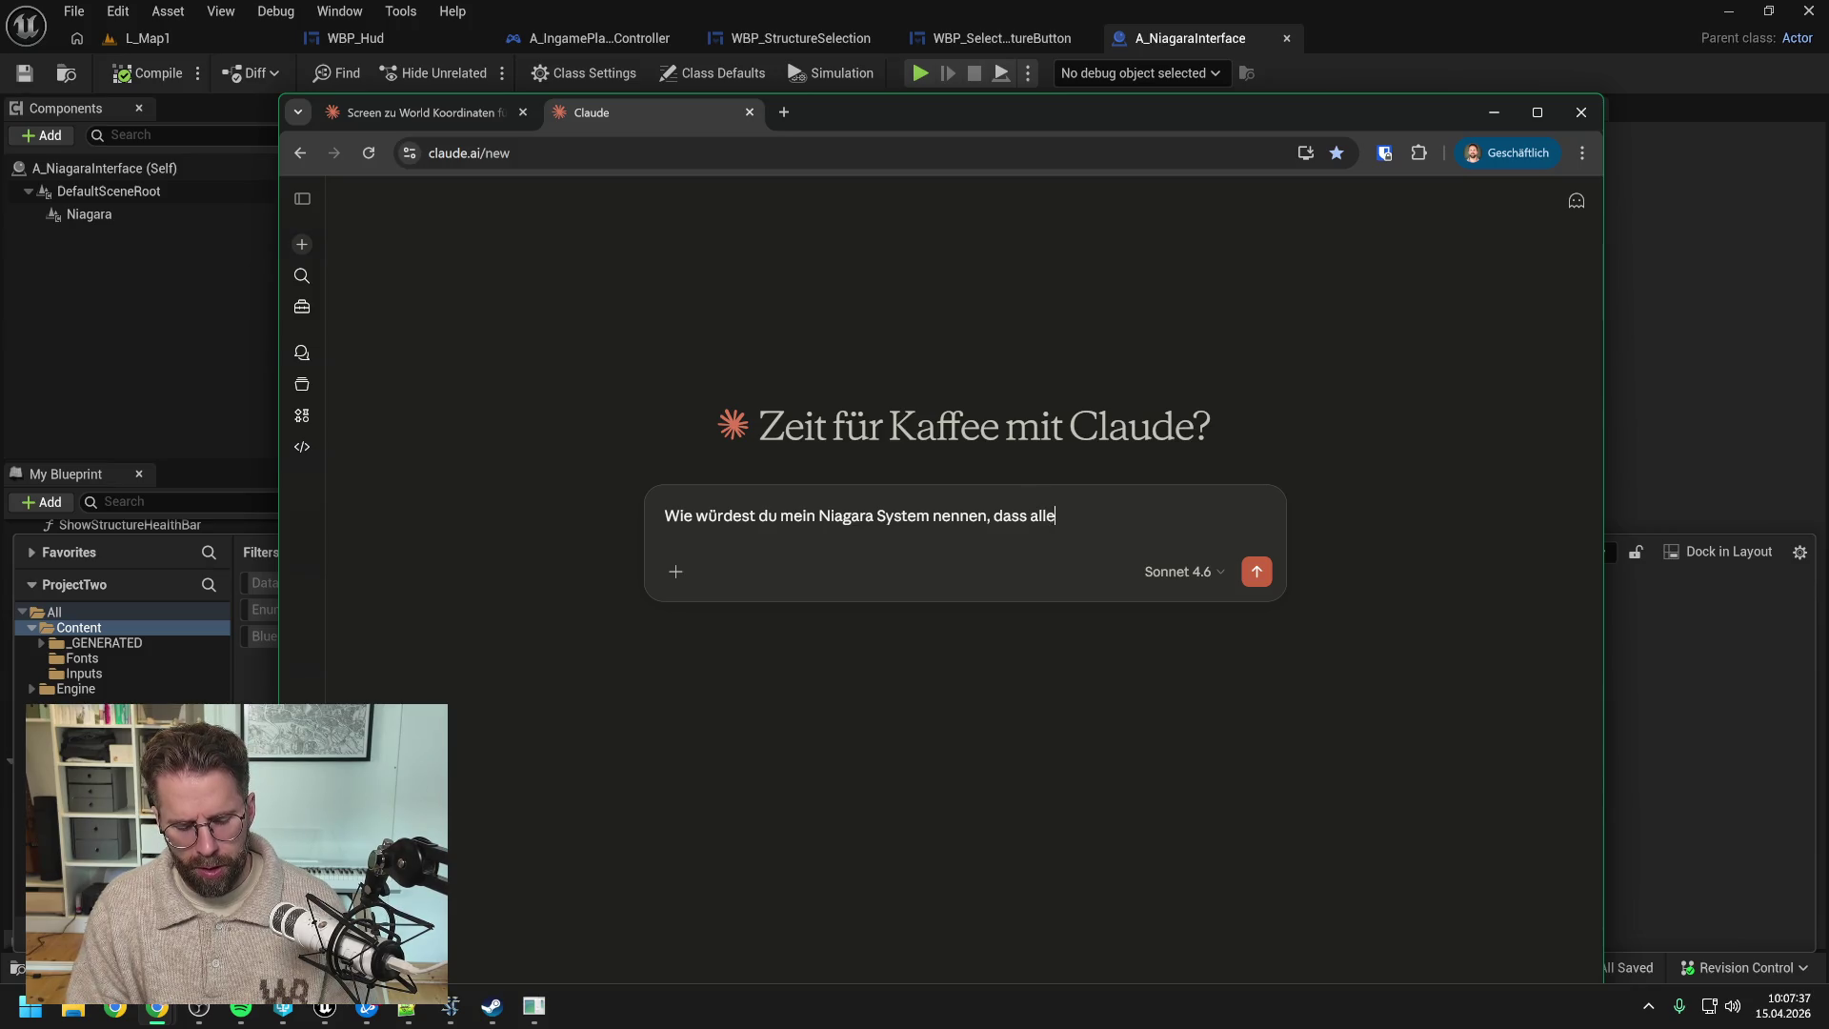
{"action": "type", "text": " Health Bars und Dec"}
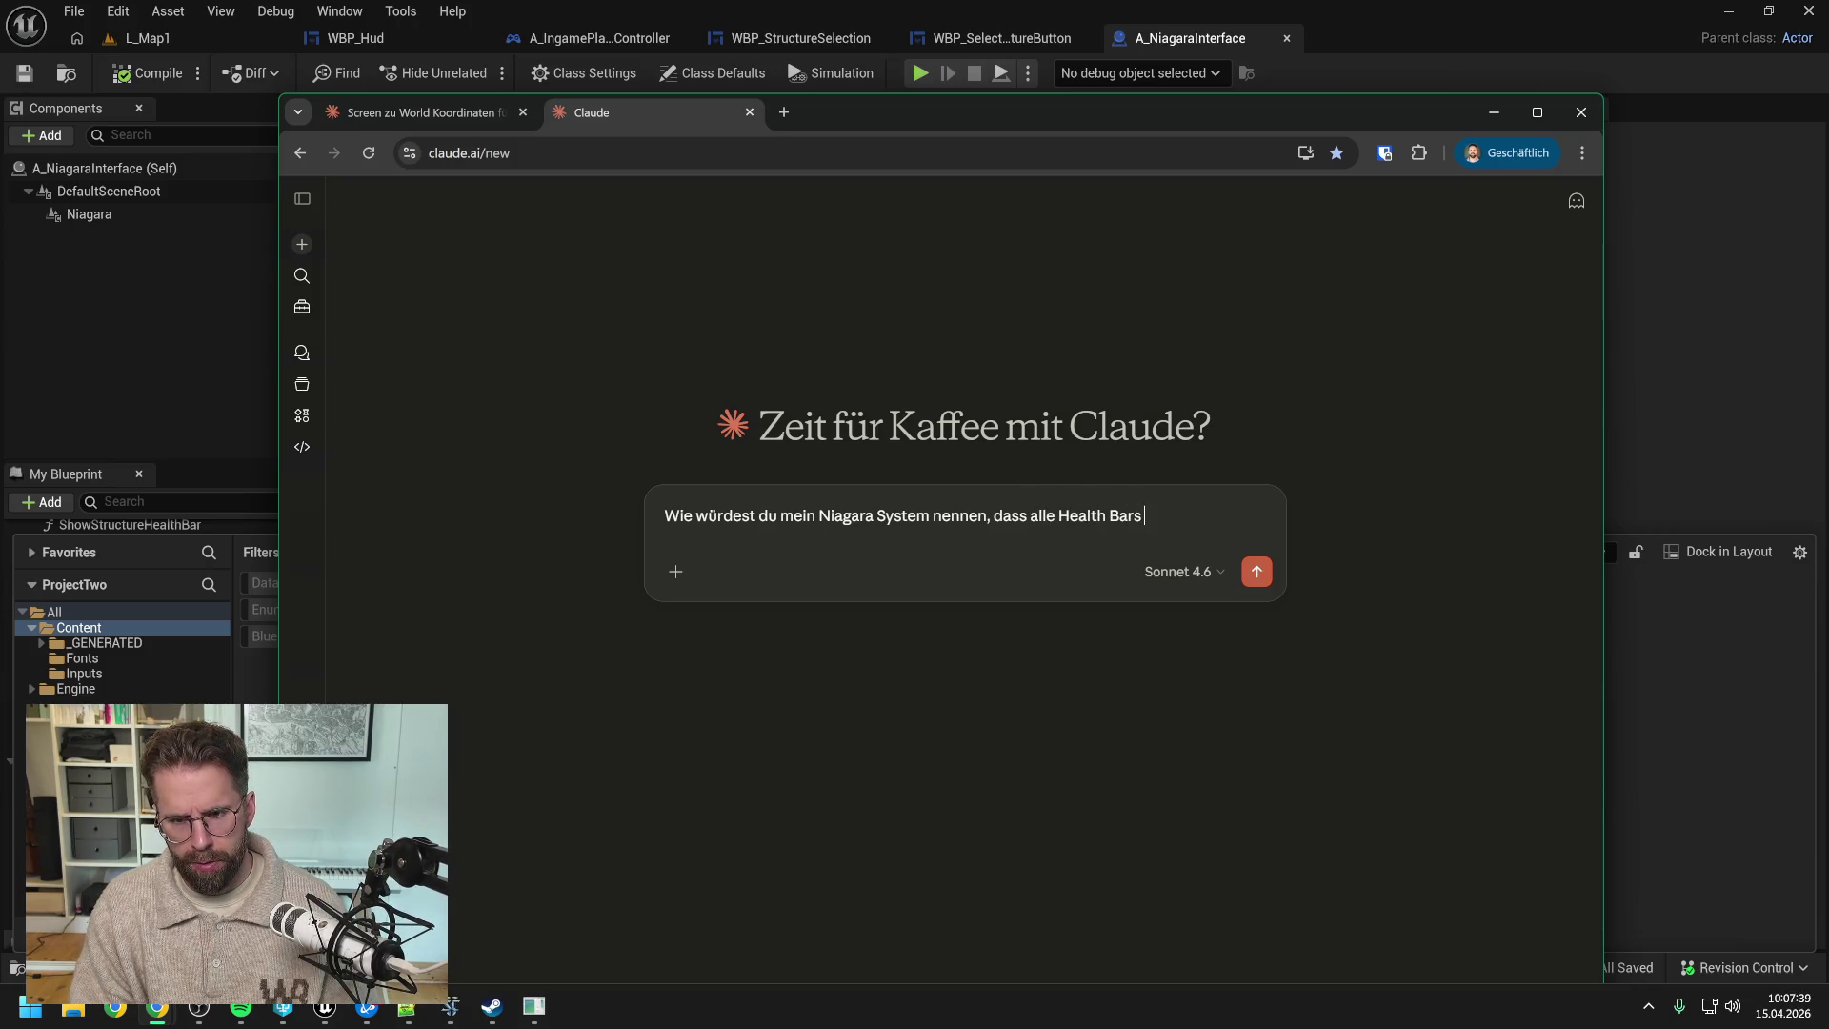
{"action": "key", "text": "BackSpace"}
{"action": "key", "text": "BackSpace"}
{"action": "key", "text": "BackSpace"}
{"action": "type", "text": "Se"}
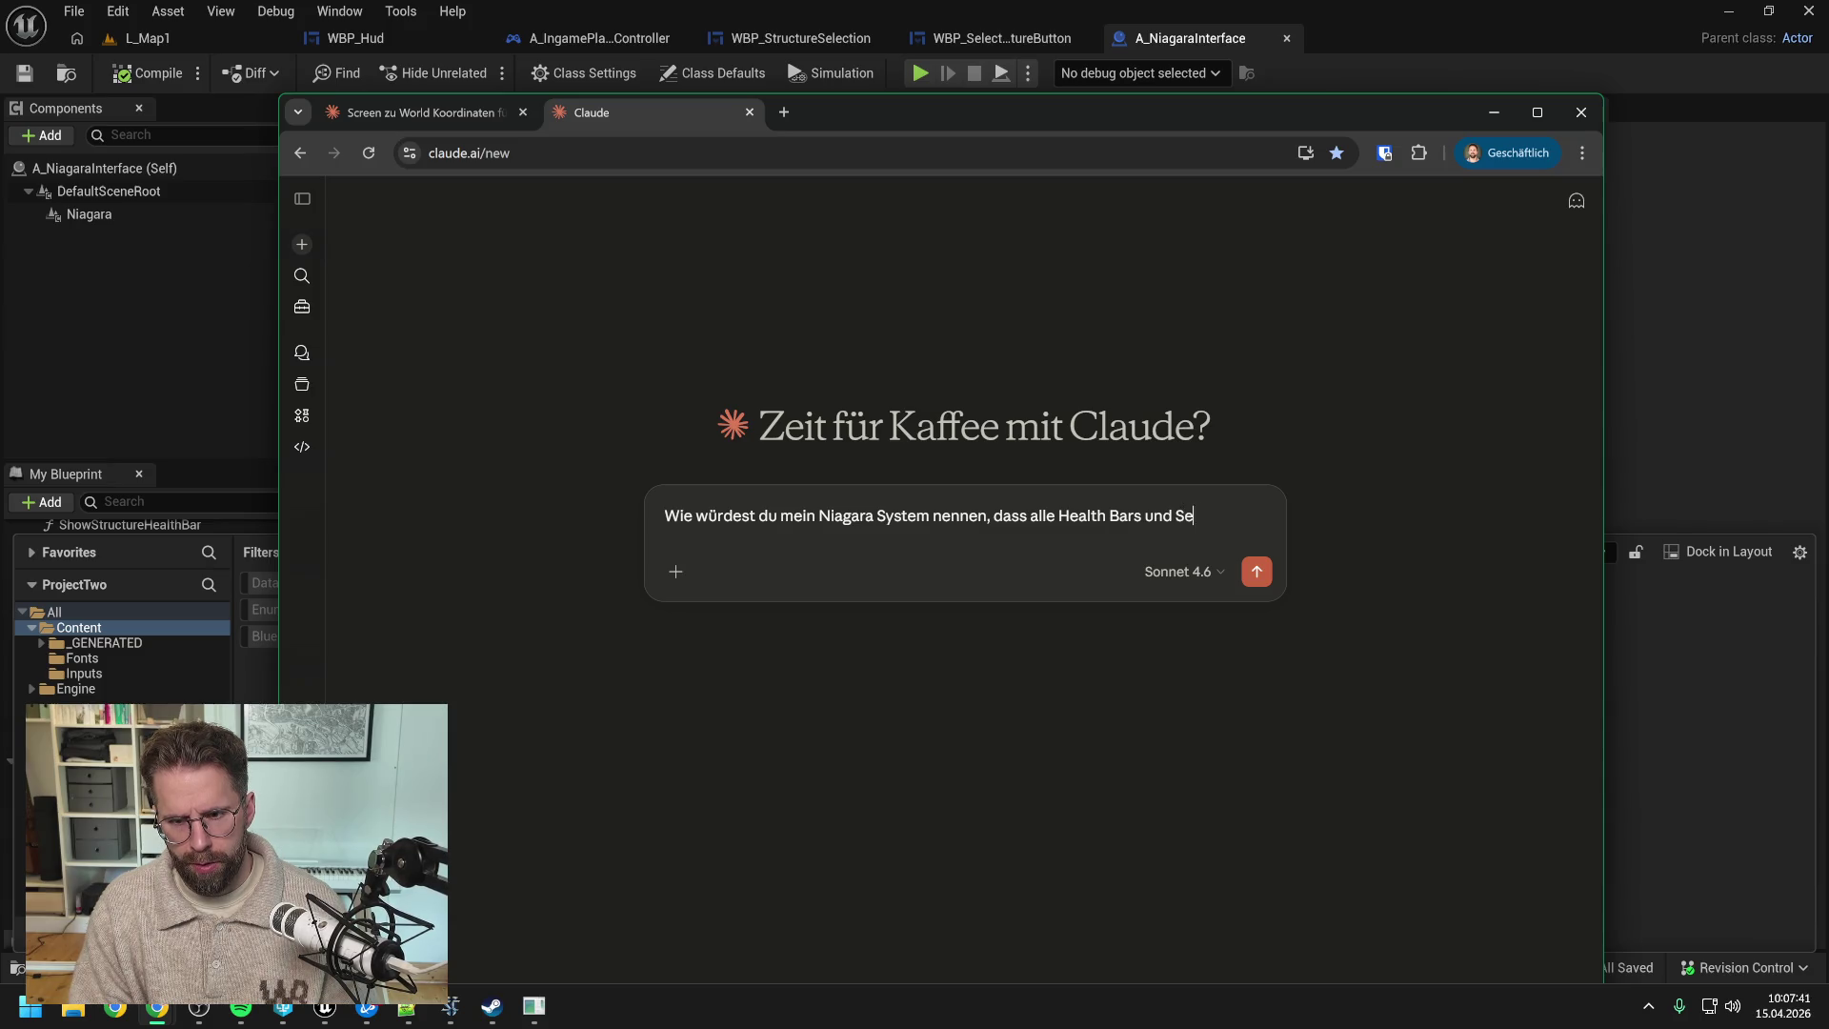
{"action": "type", "text": "lection Decals "}
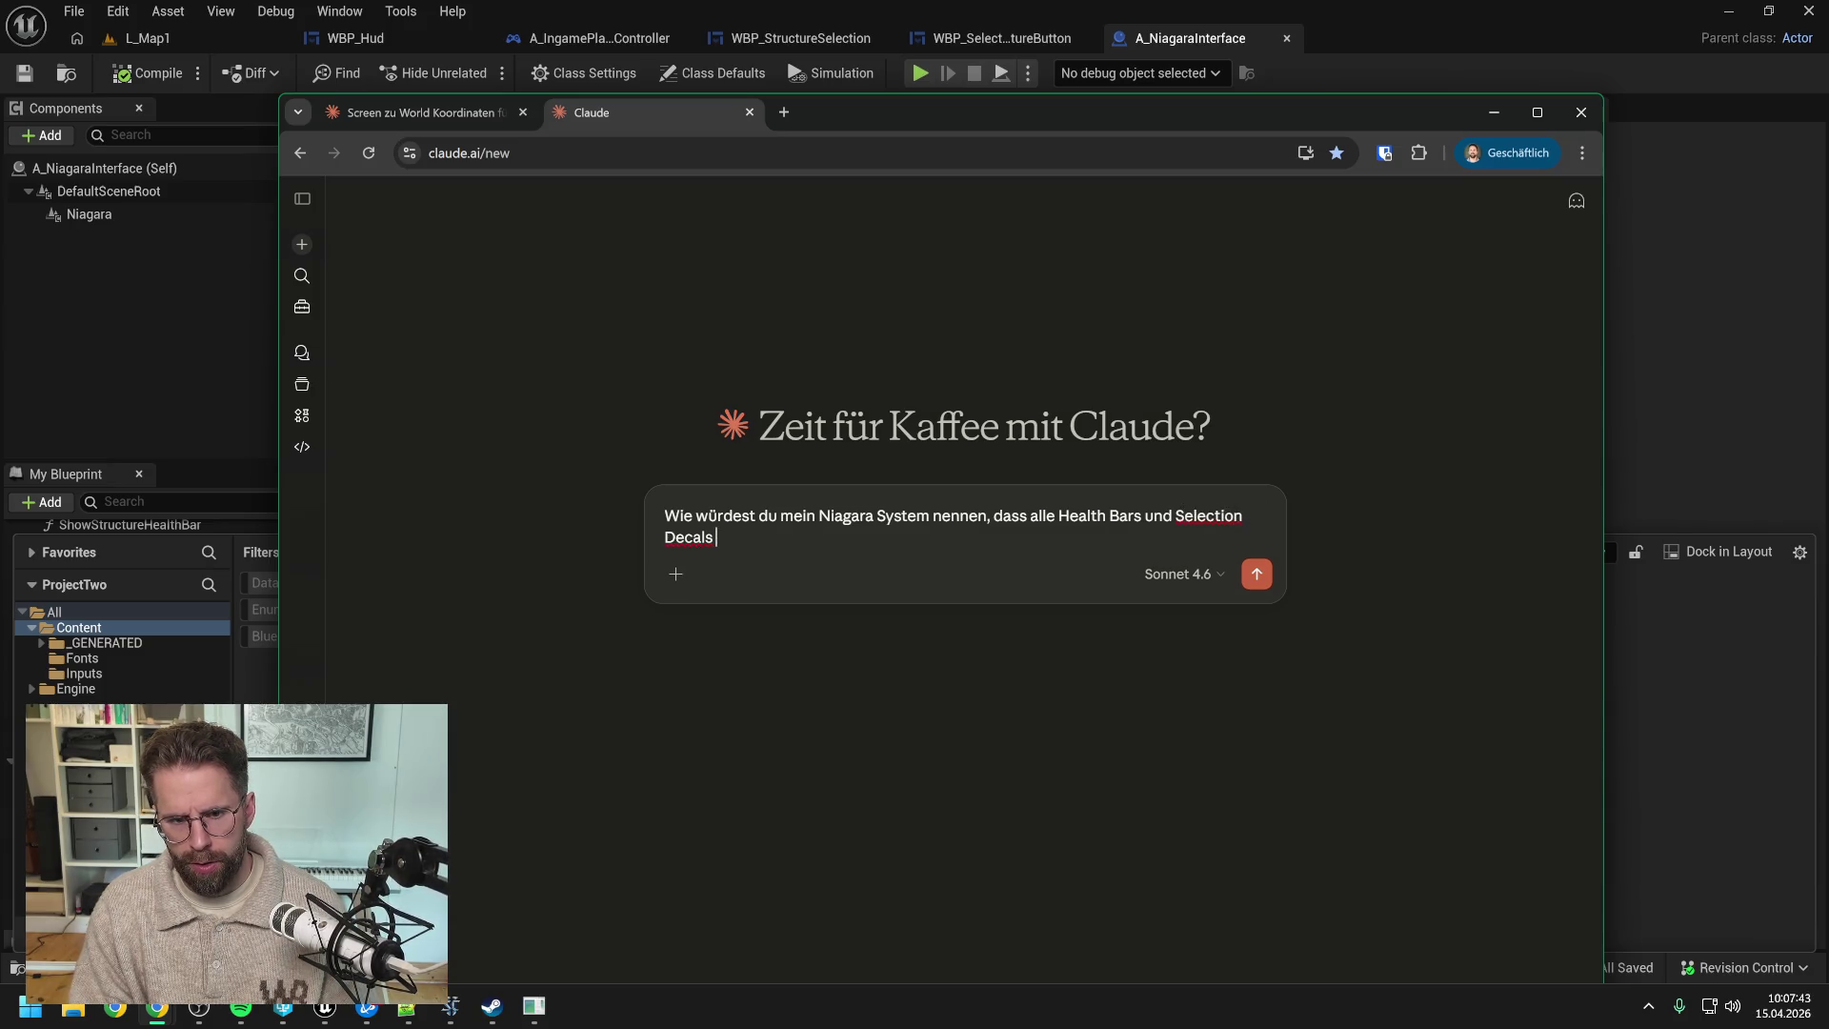
{"action": "type", "text": "meiner Gebä"}
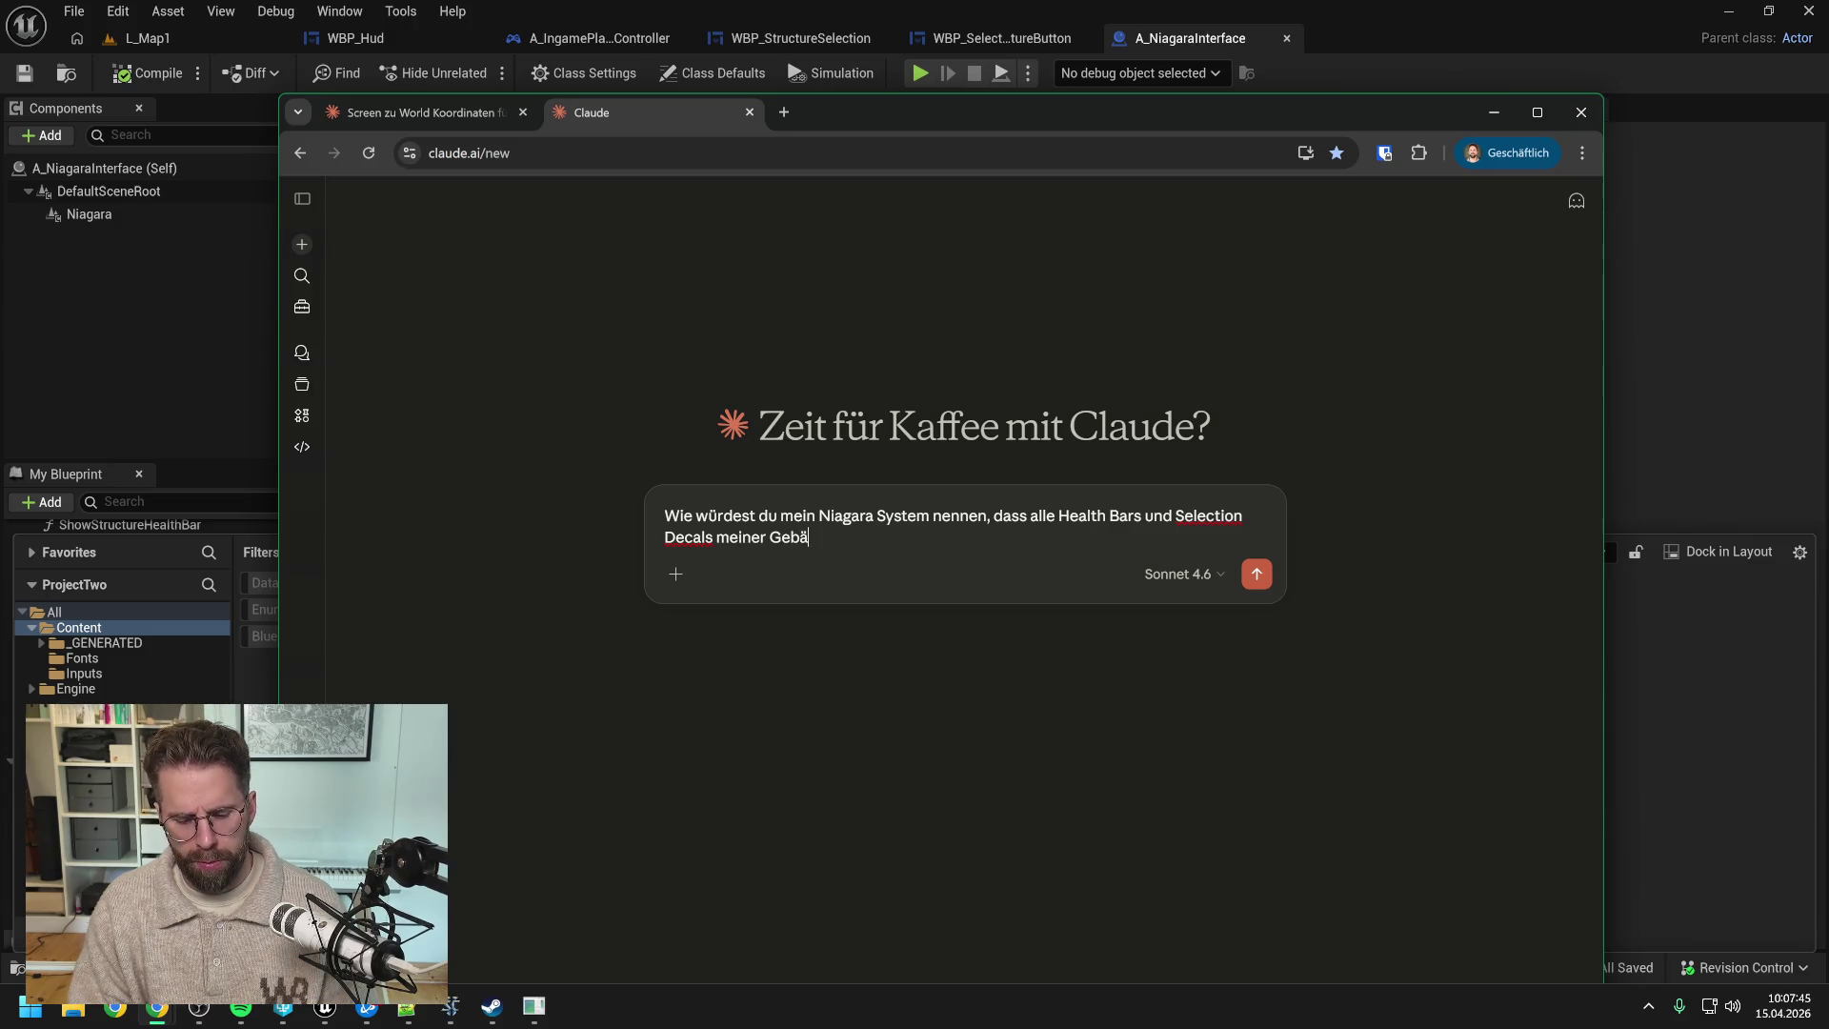
{"action": "type", "text": "ude und Units"}
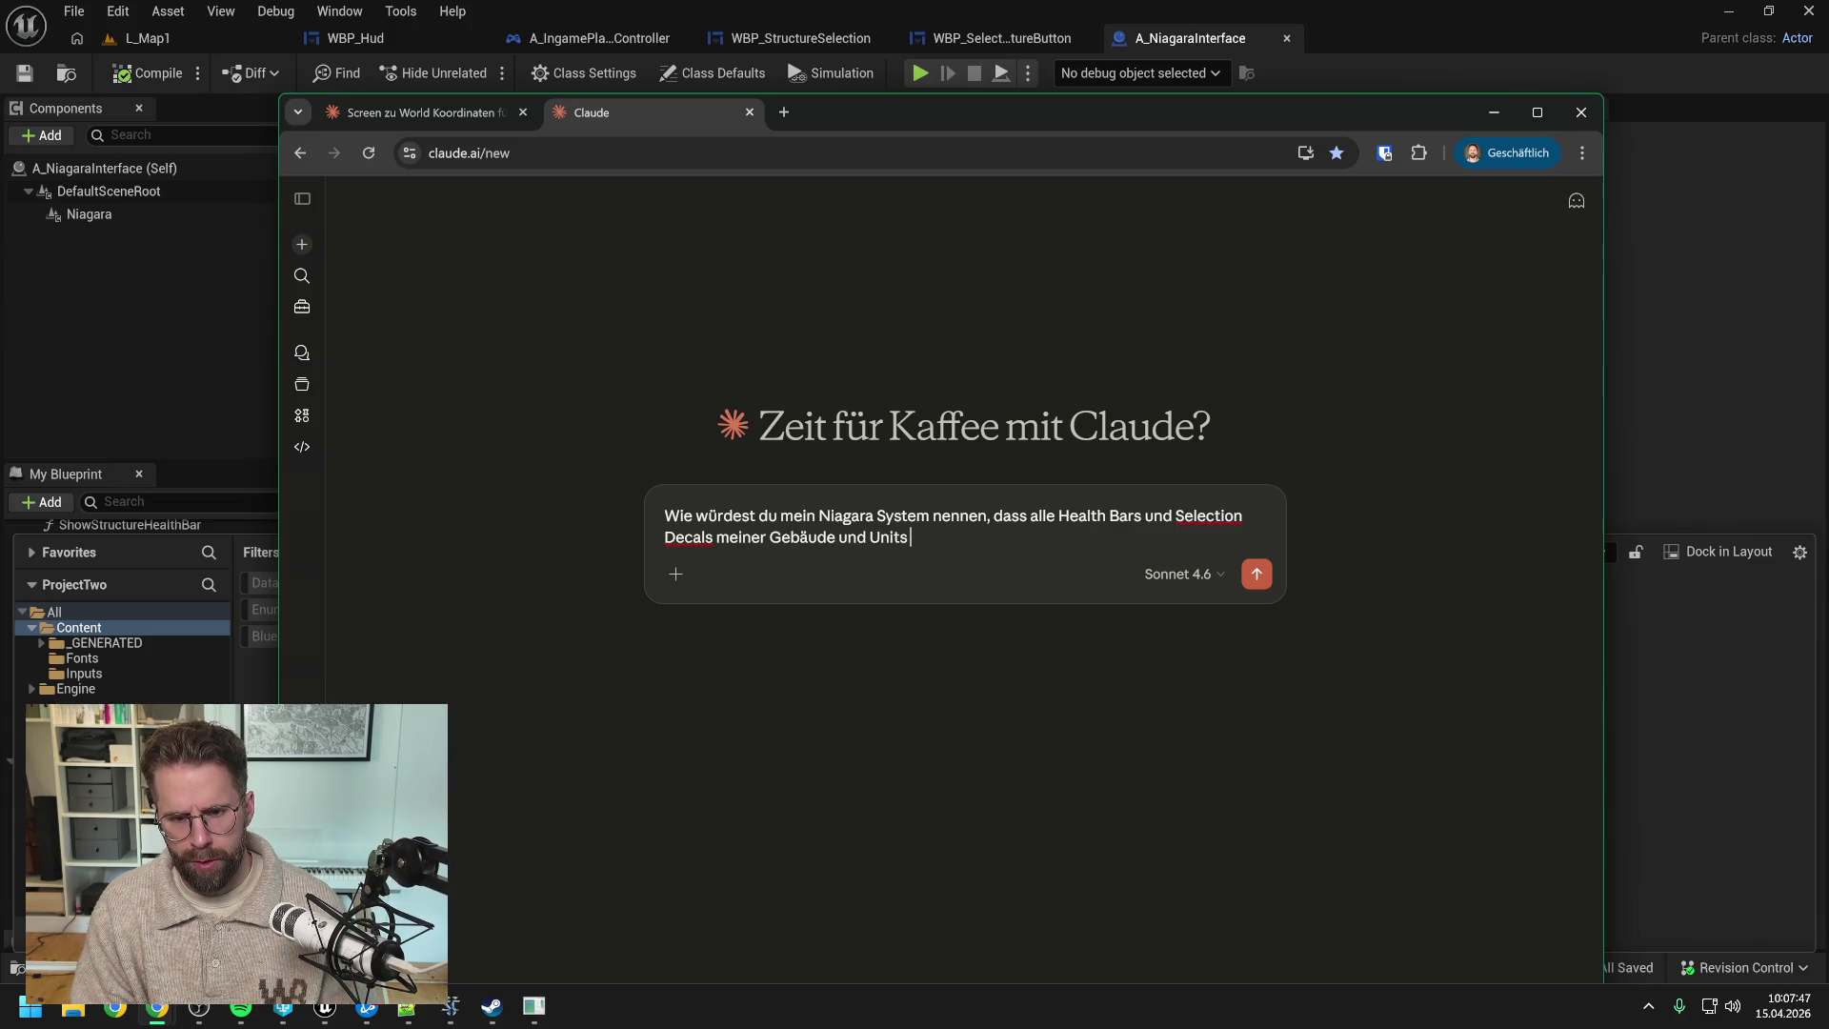
{"action": "type", "text": " aber auch von"}
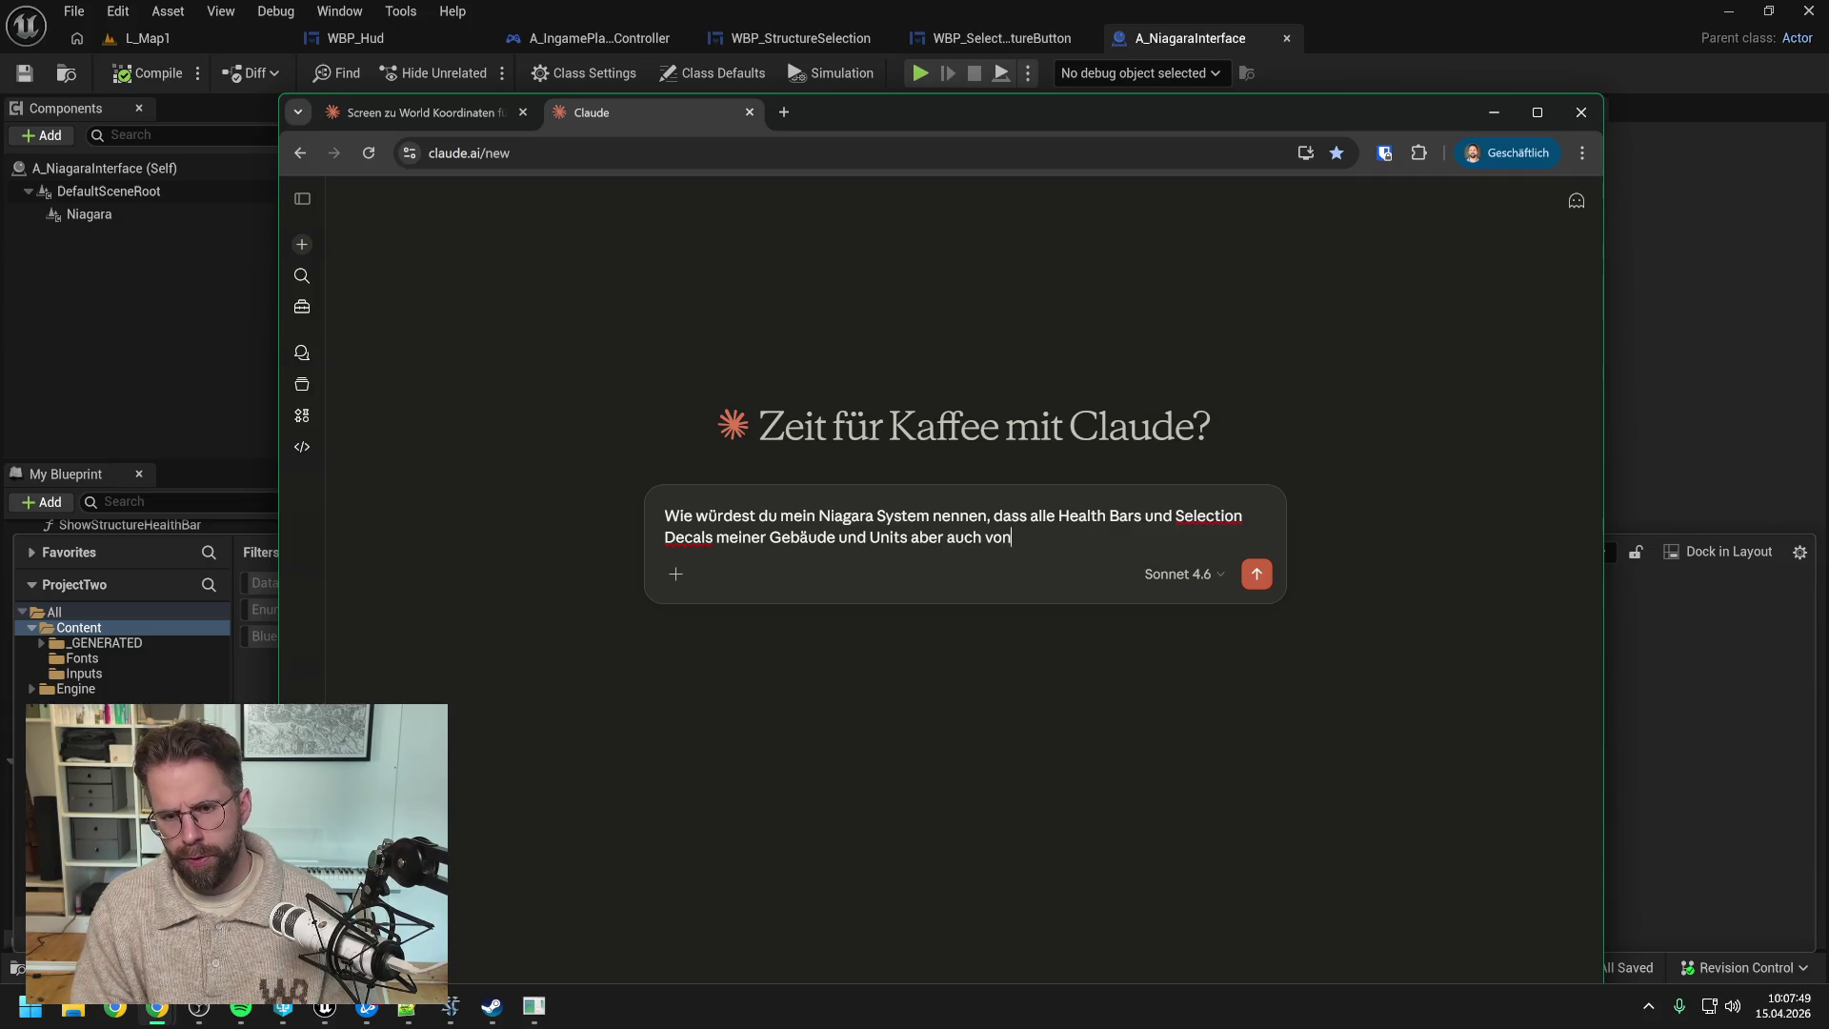
{"action": "type", "text": " Gegnern auf der Map "}
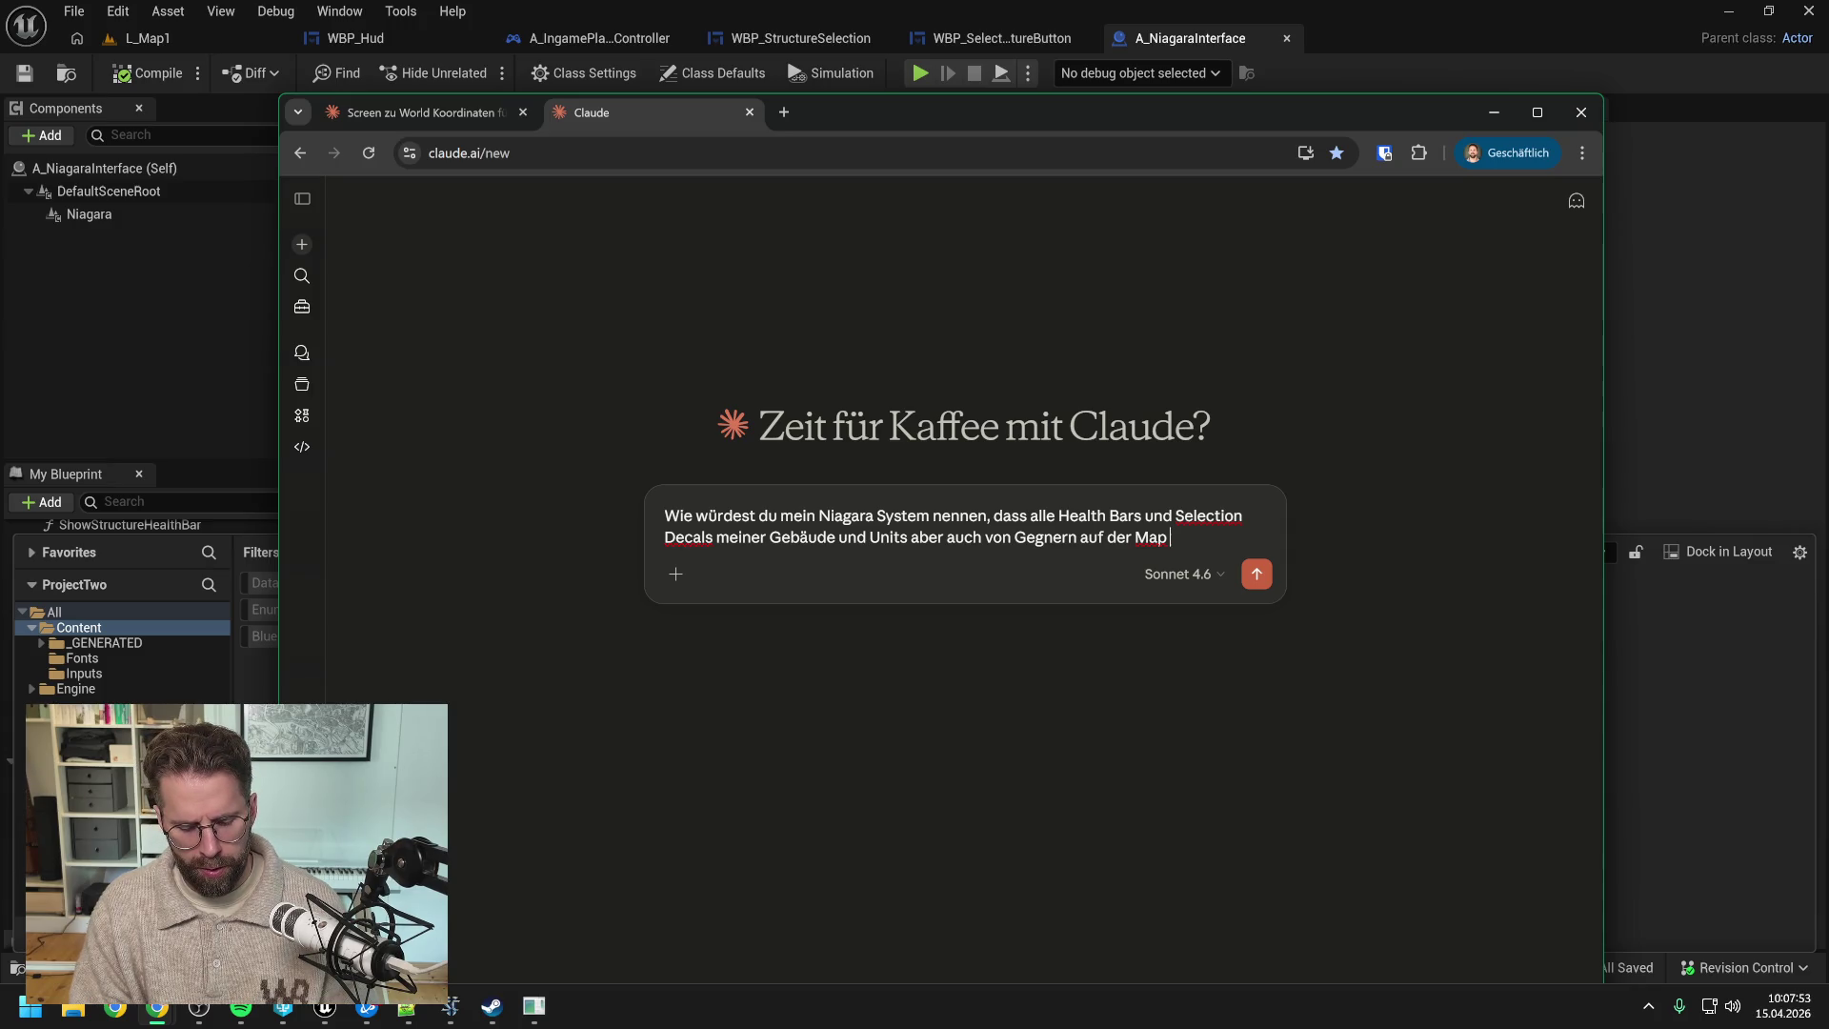
{"action": "type", "text": "visualisiert?"}
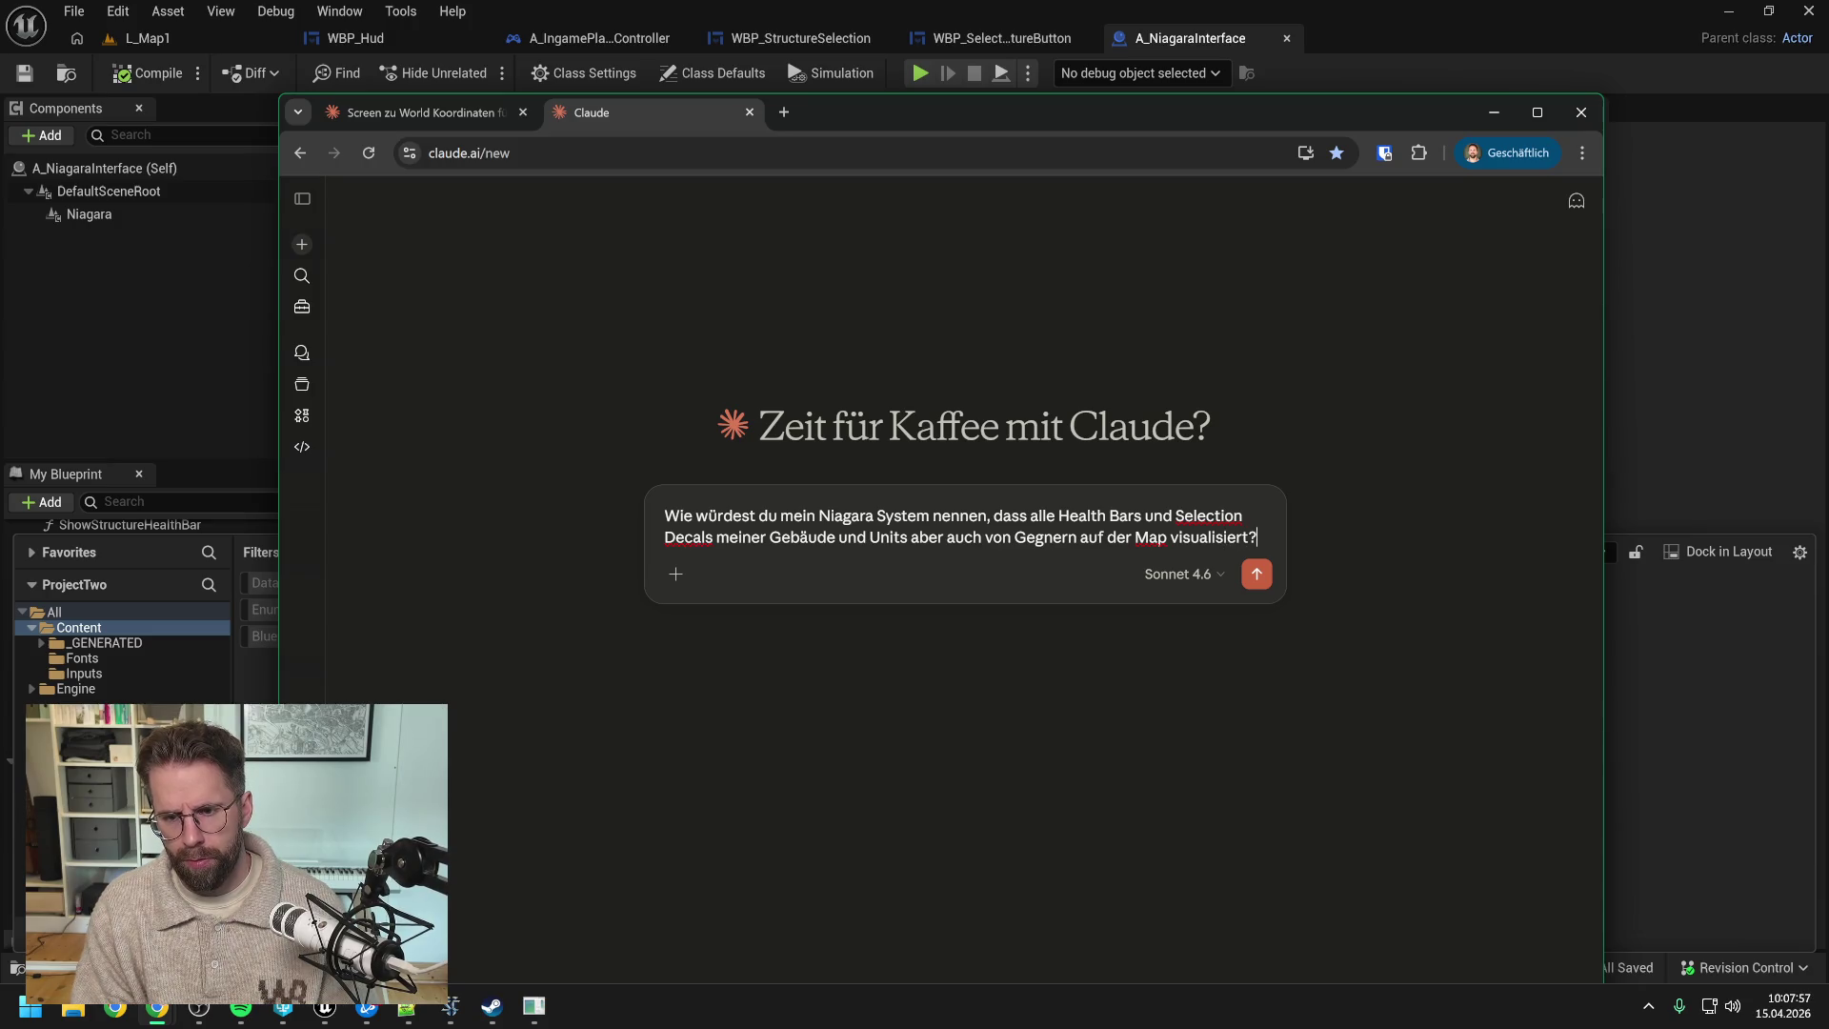
{"action": "key", "text": "Return"}
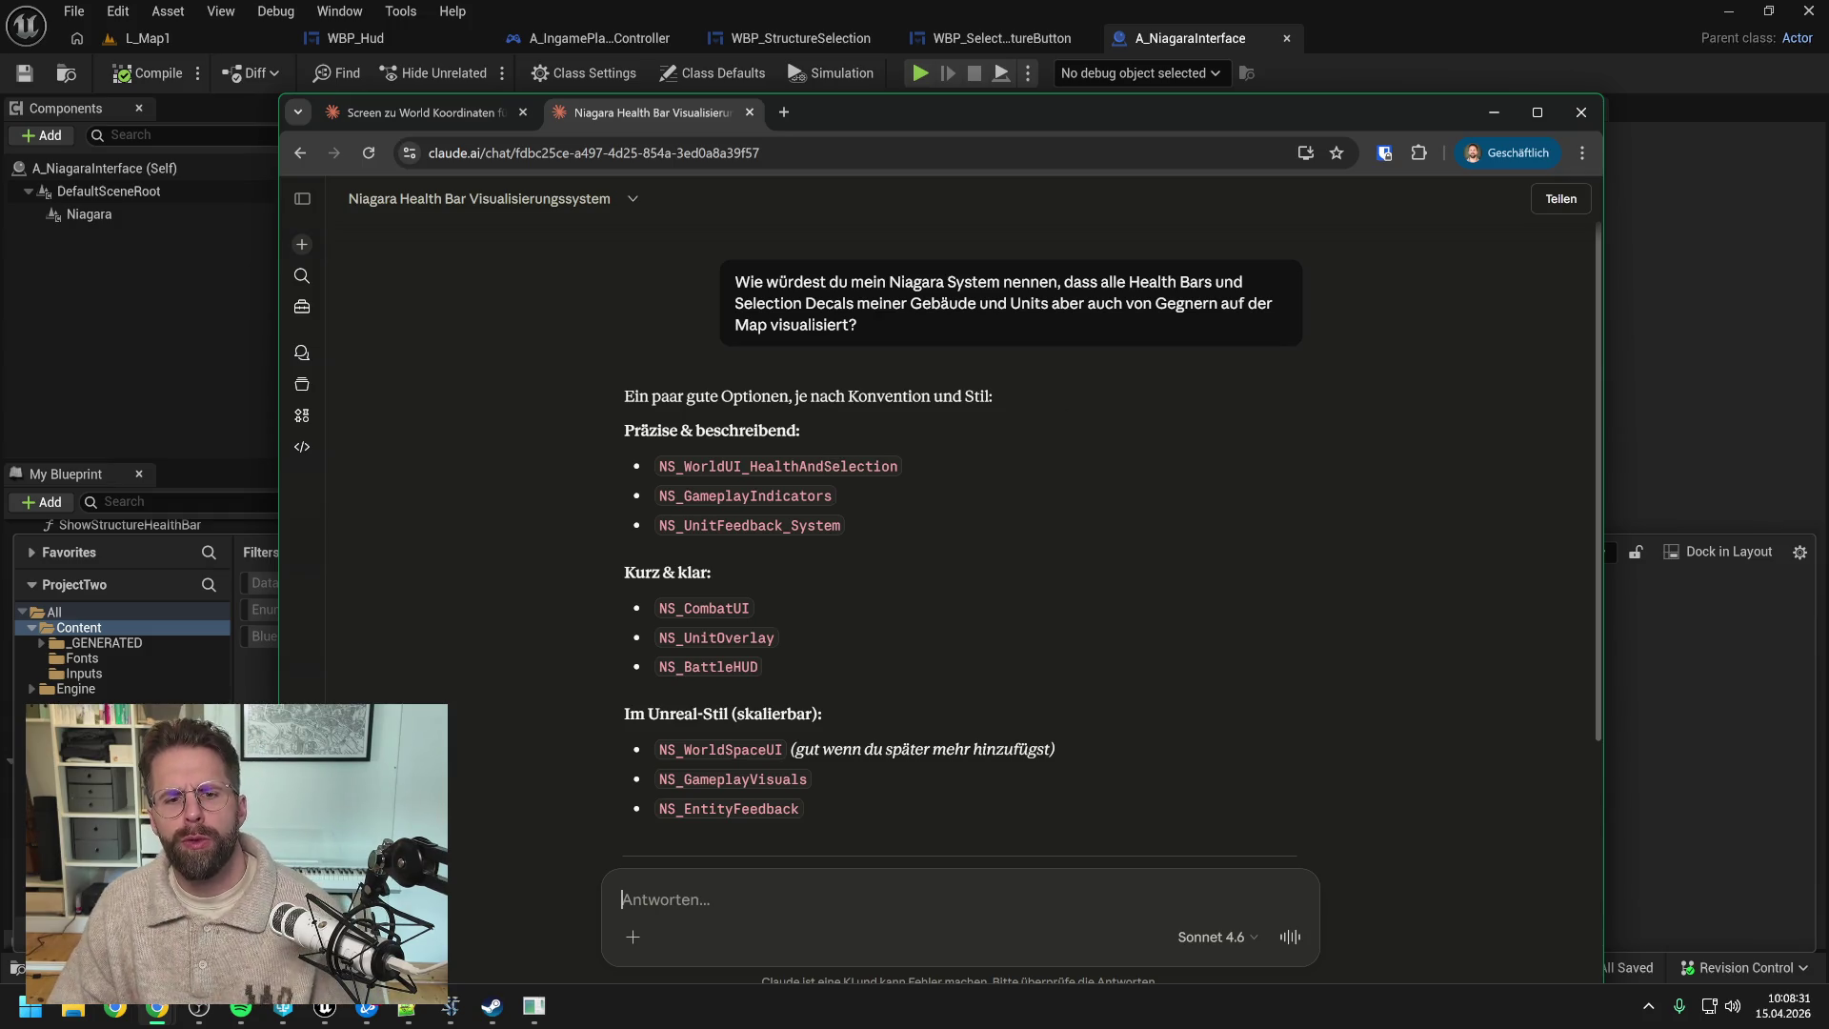
{"action": "left_click", "coordinate": [1703, 784]}
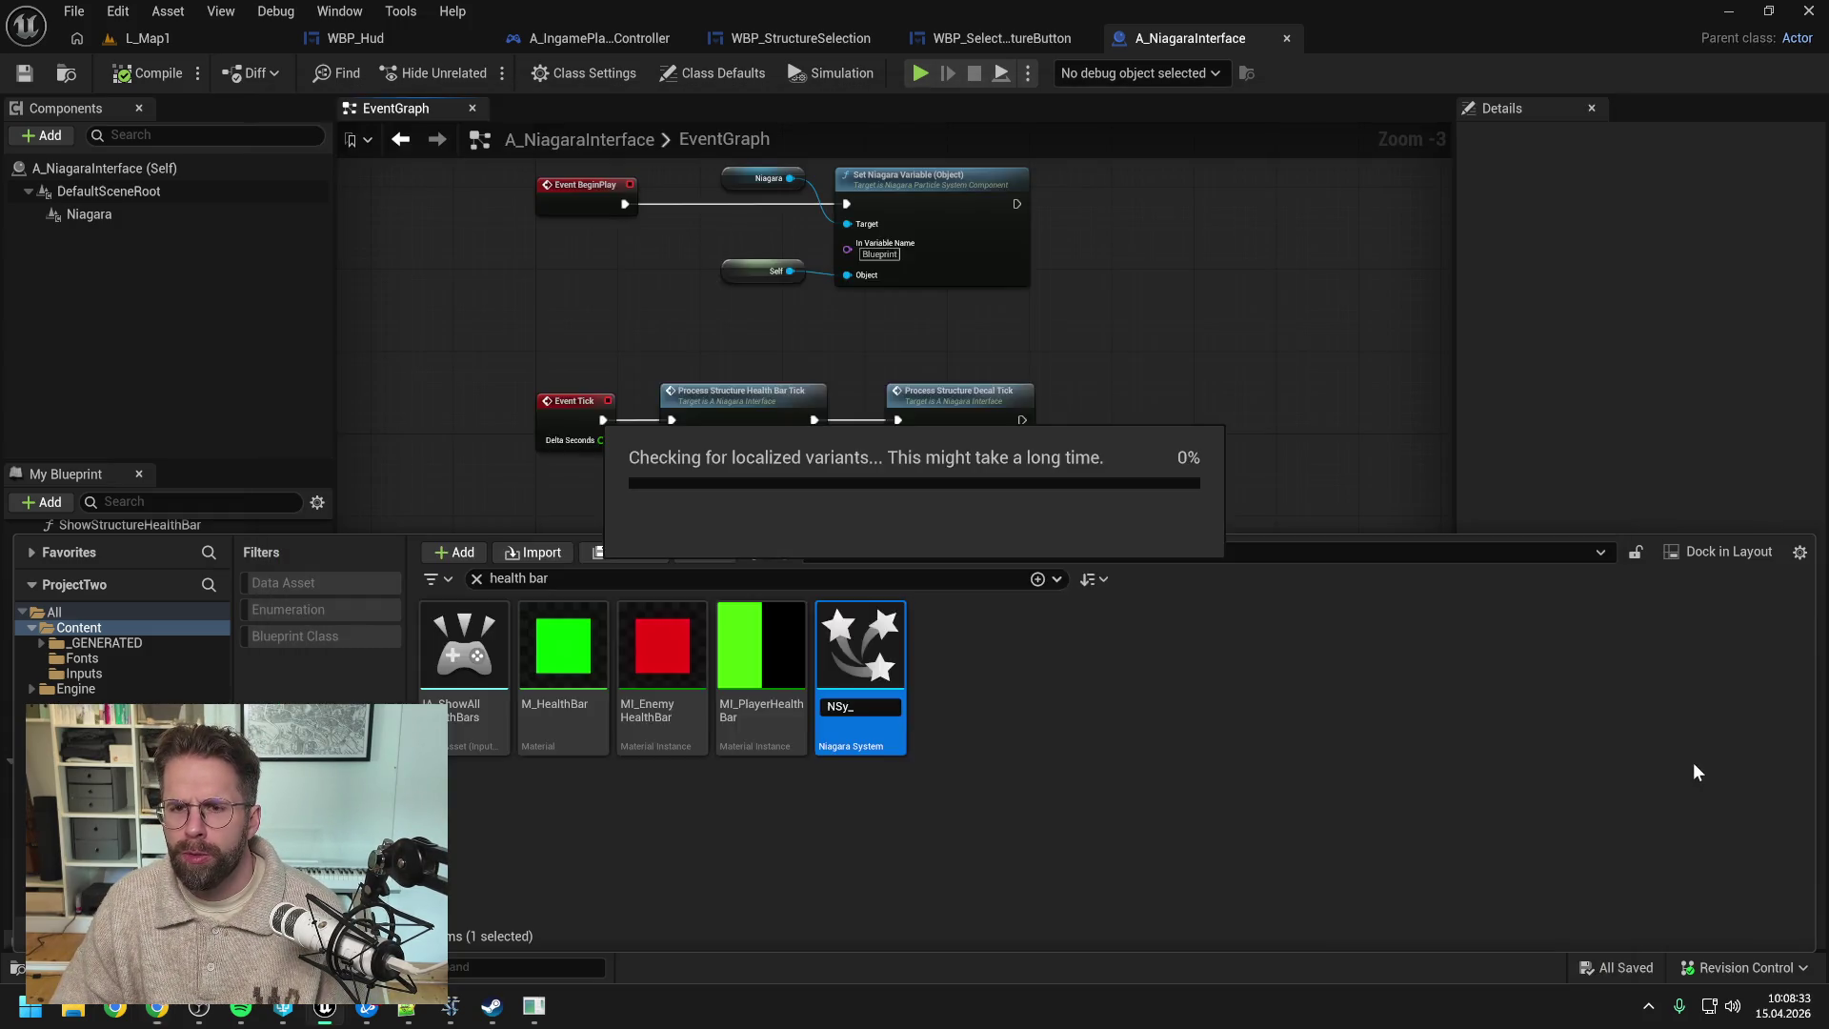
- Rename NSy_HealthBars to NSy_WorldUi, approve the checkout, and save all changes
{"action": "left_click", "coordinate": [1229, 722]}
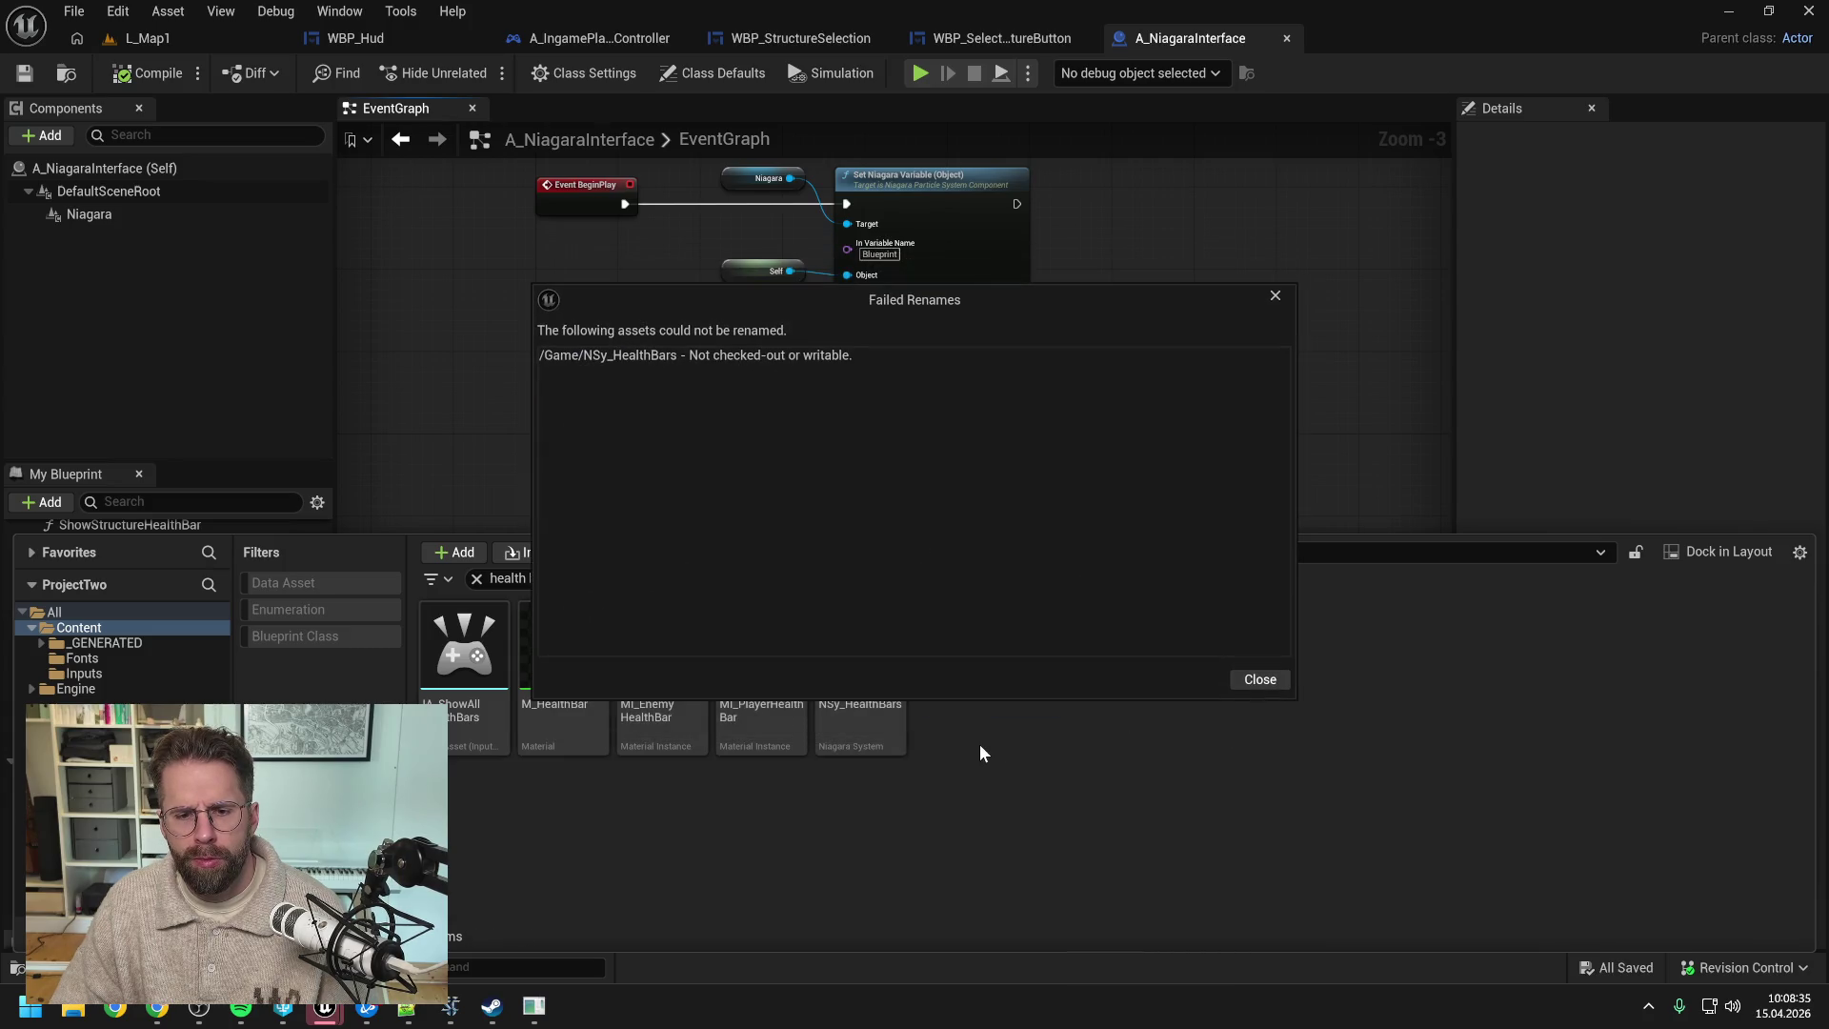
{"action": "left_click", "coordinate": [1237, 682]}
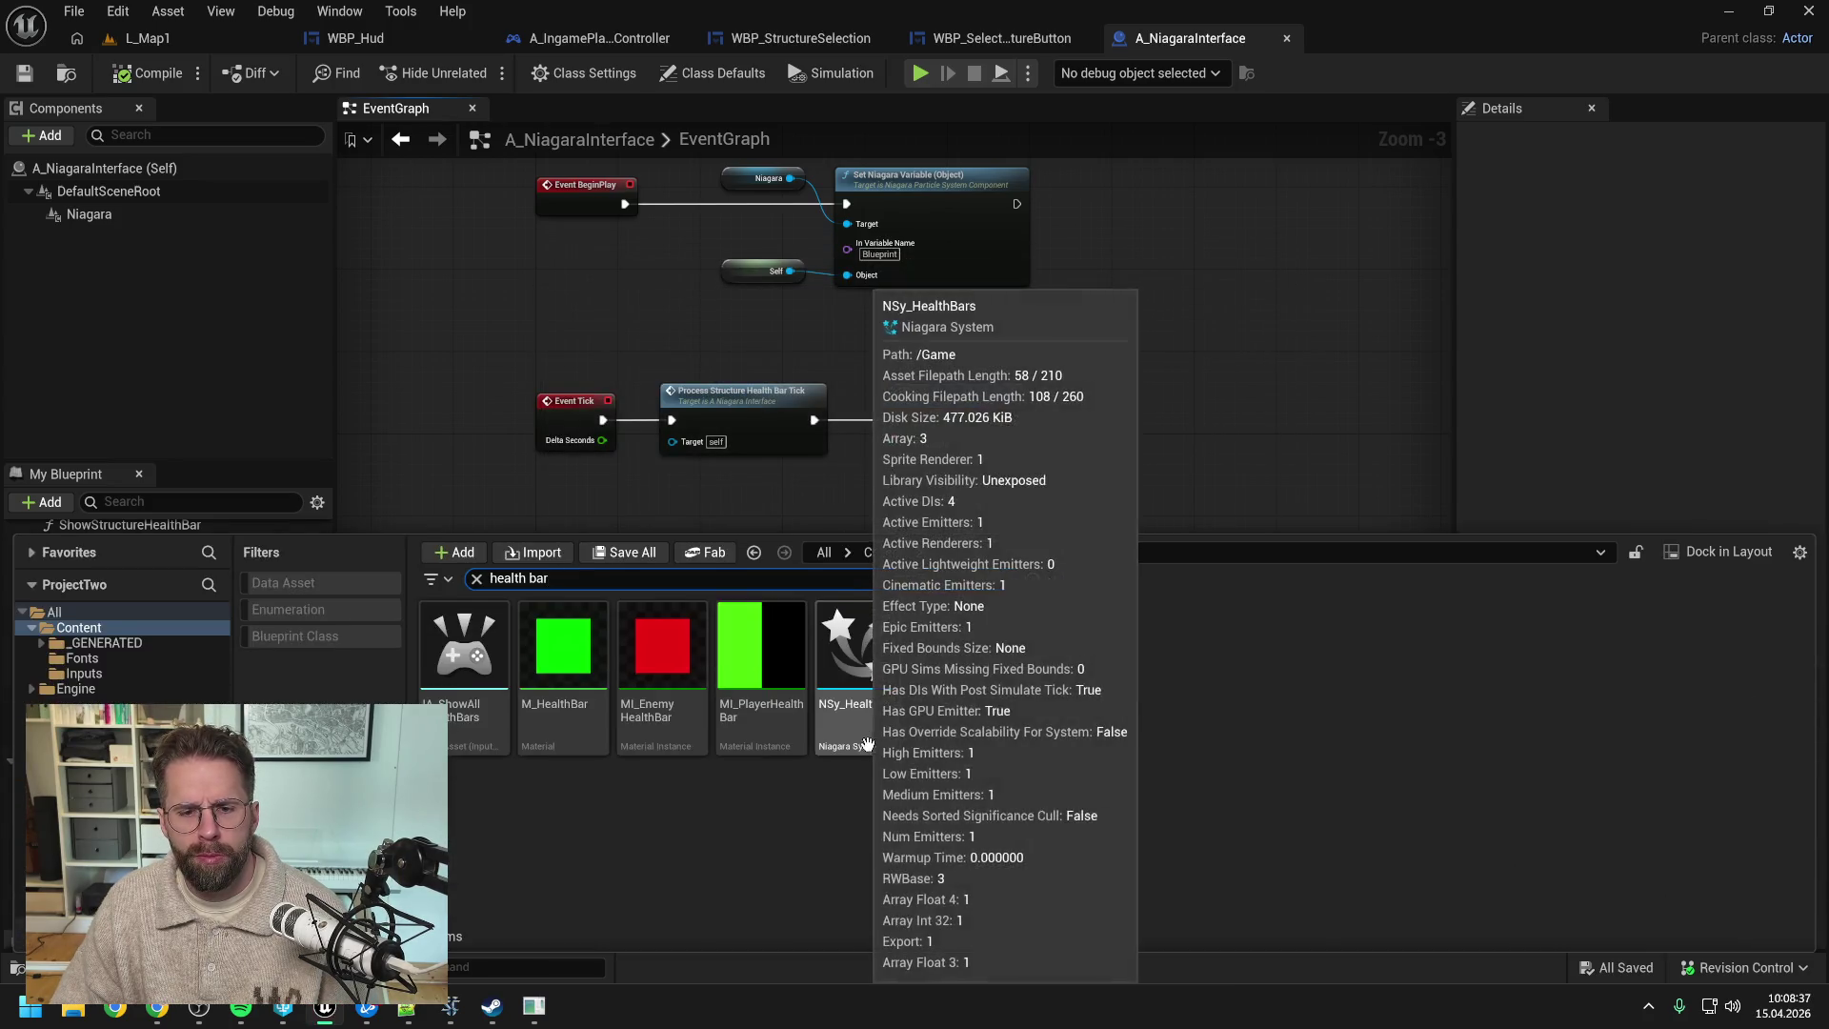
{"action": "left_click", "coordinate": [887, 731]}
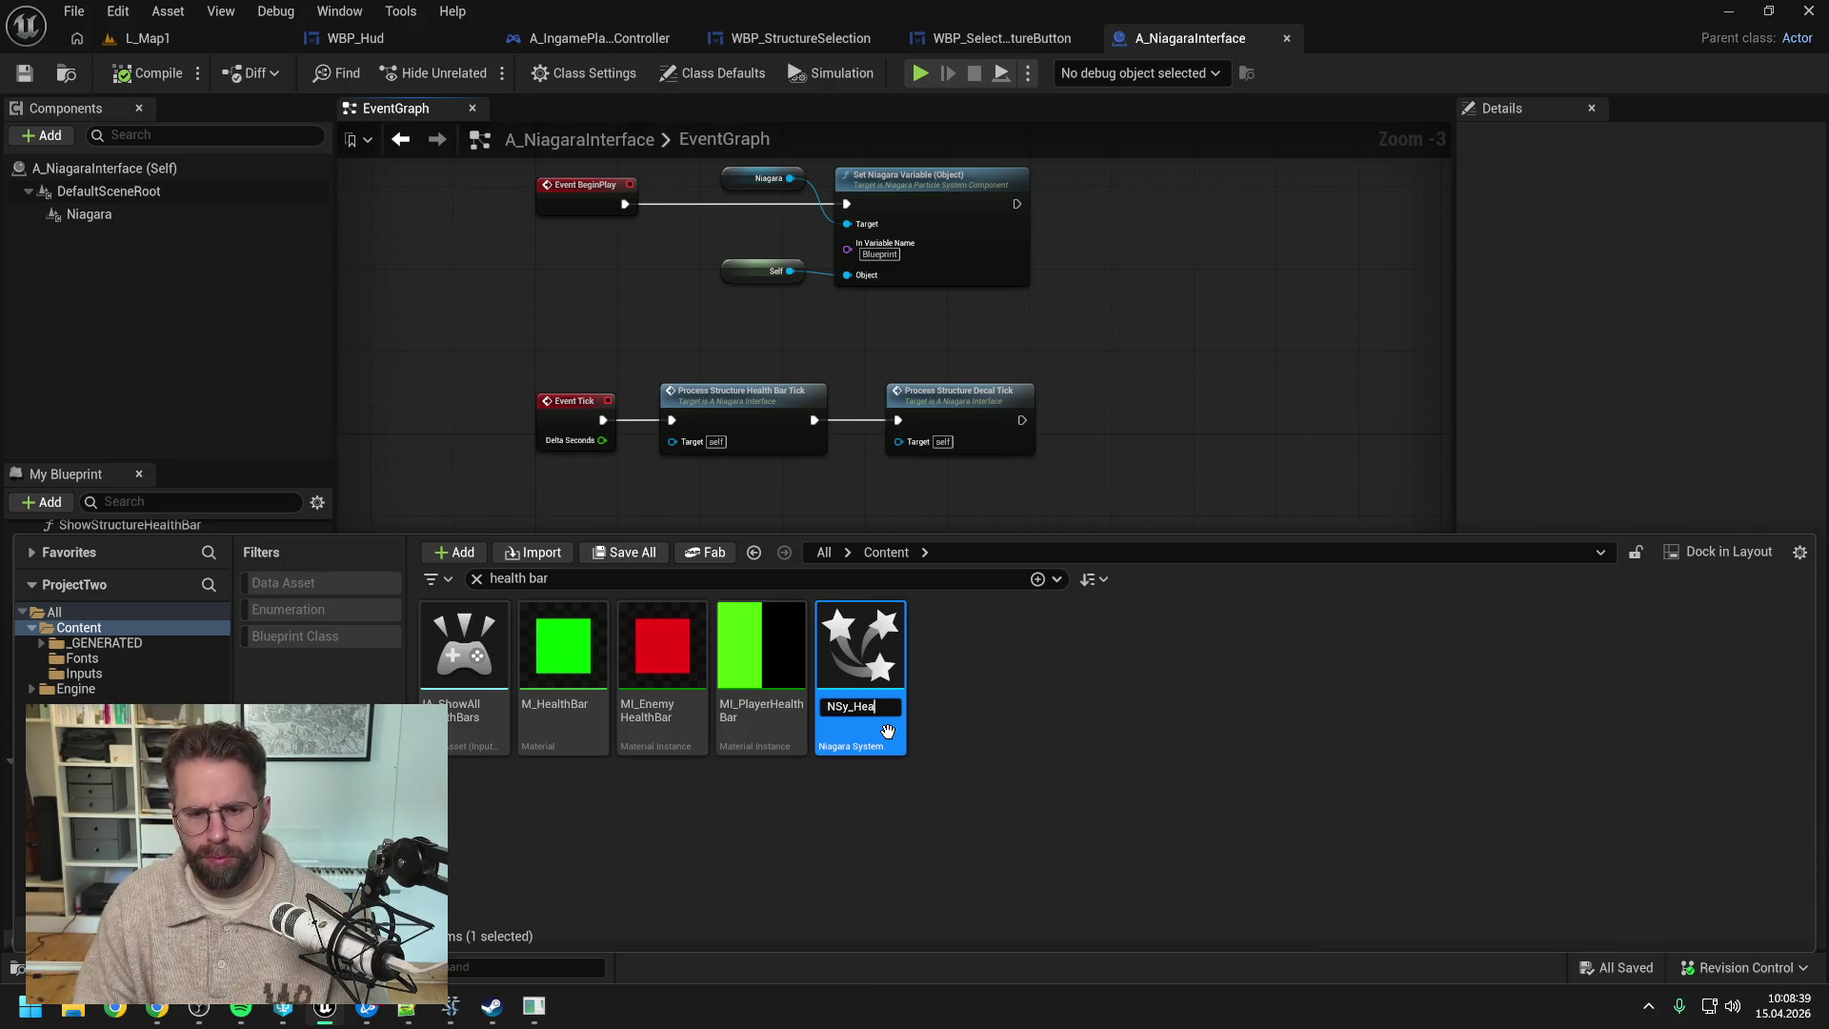
{"action": "type", "text": "WorldUi"}
{"action": "key", "text": "Return"}
{"action": "left_click", "coordinate": [964, 718]}
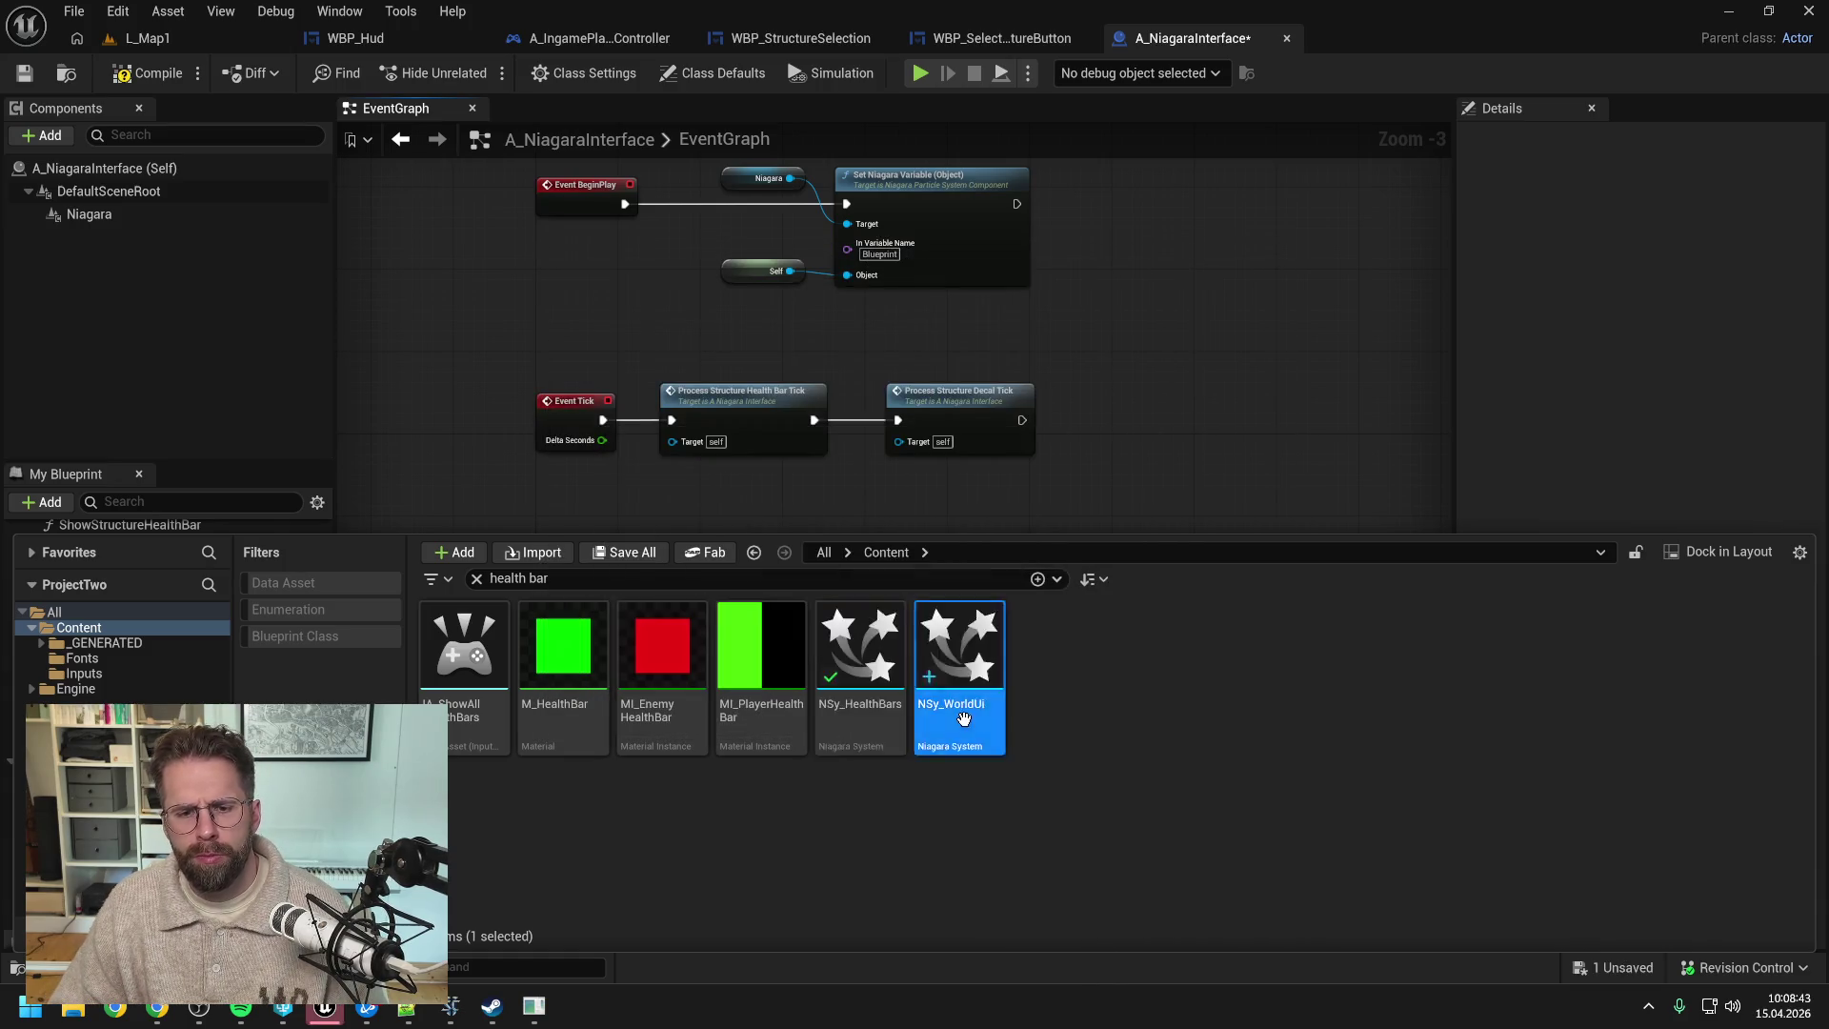
{"action": "key", "text": "ctrl+s"}
{"action": "left_click", "coordinate": [936, 534]}
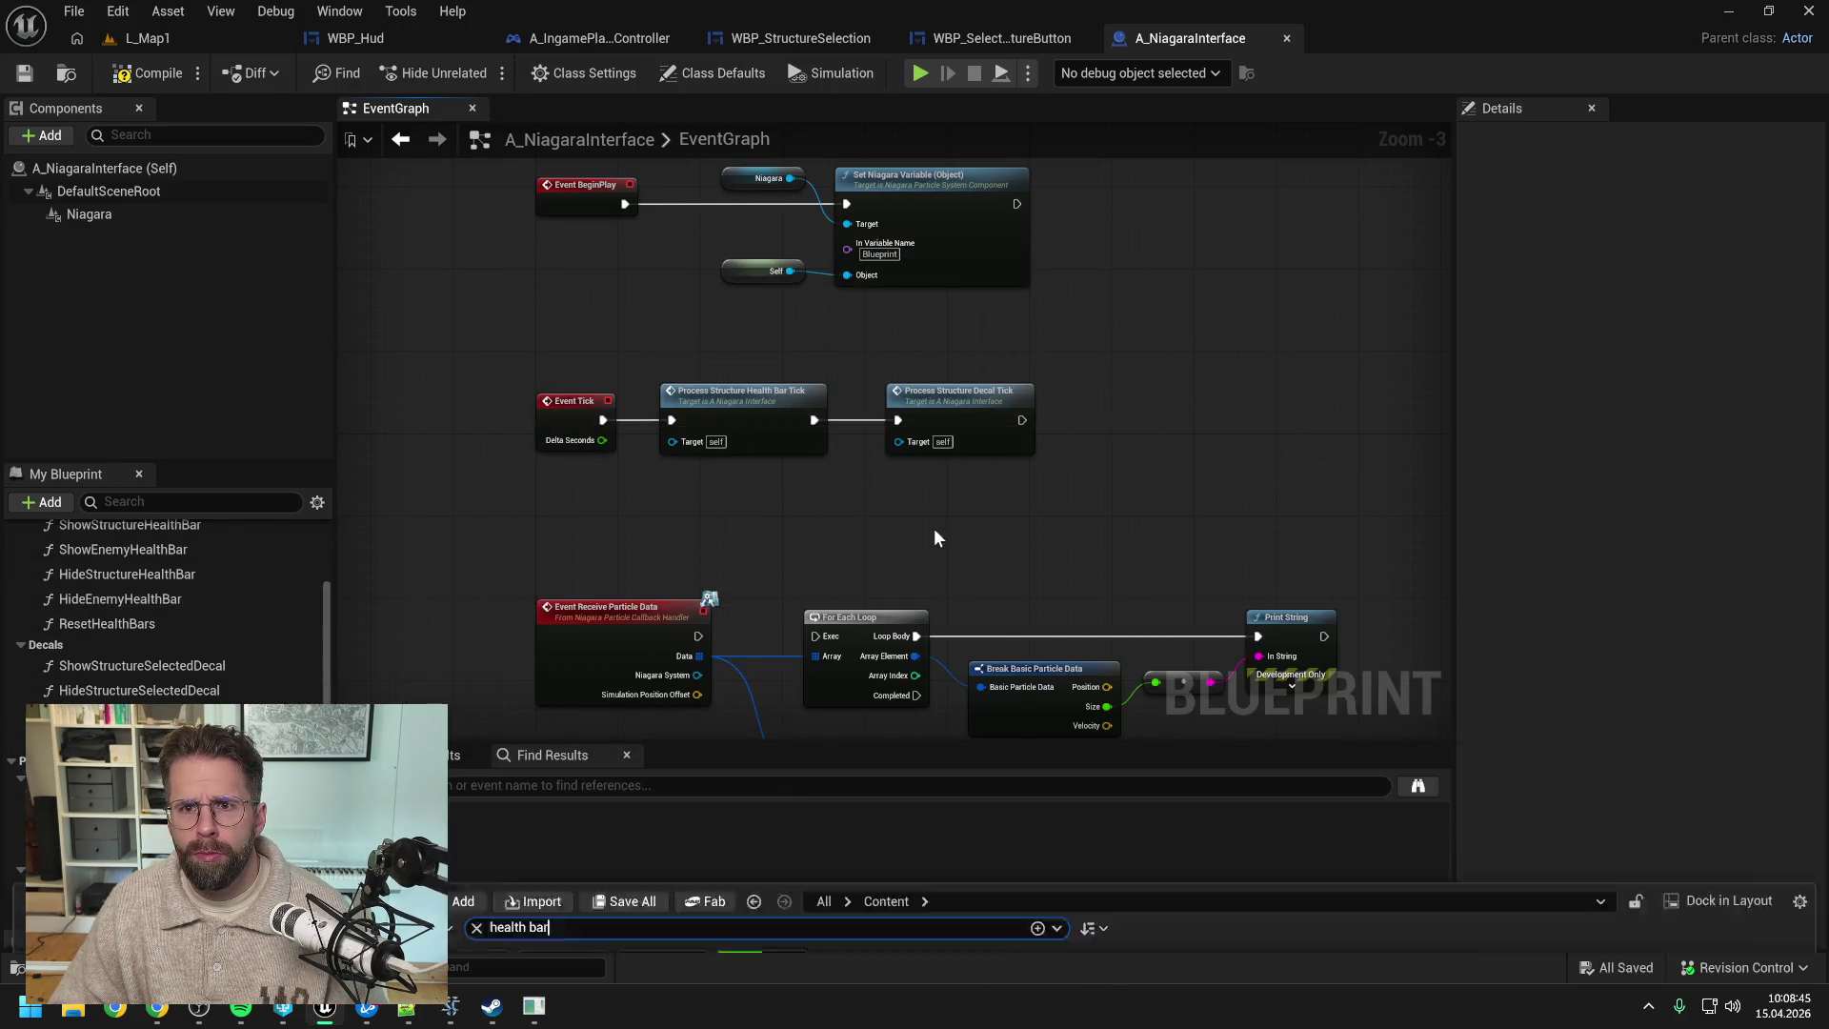
- Search 'nia' in the Content Drawer and rename A_NiagaraInterface to A_WorldUi
{"action": "key", "text": "ctrl+space"}
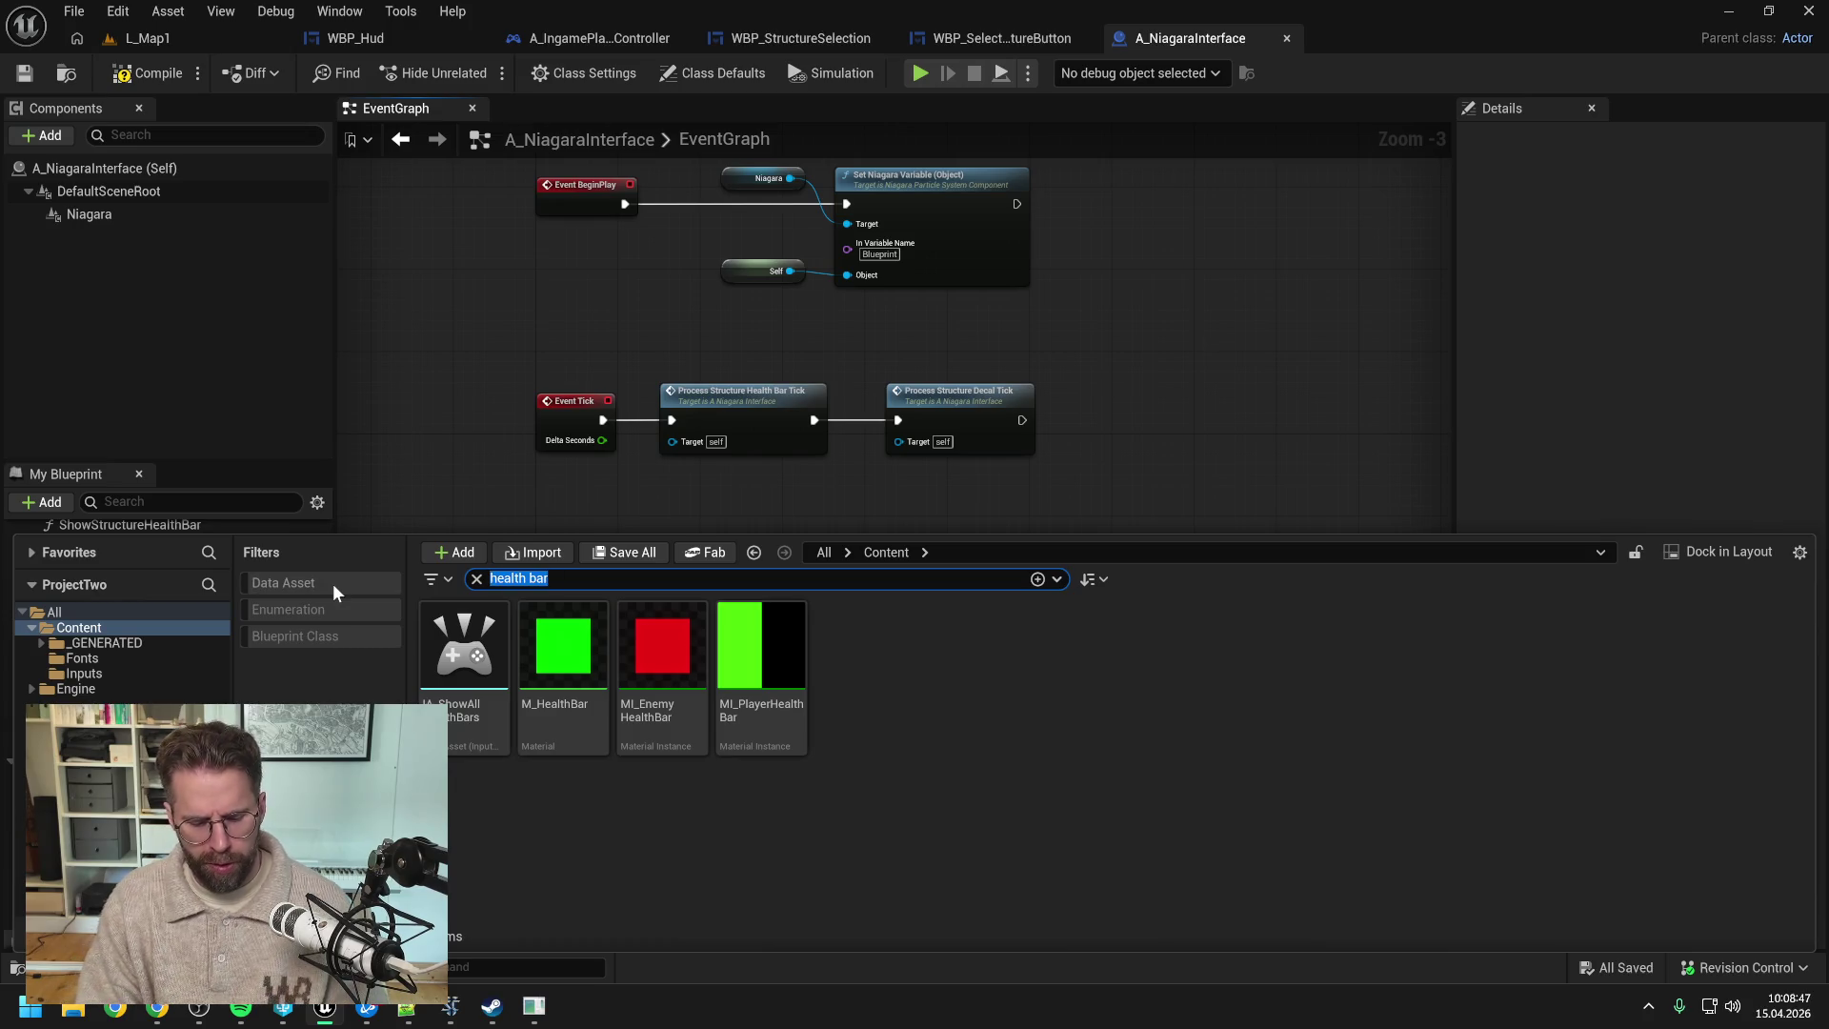
{"action": "type", "text": "ni"}
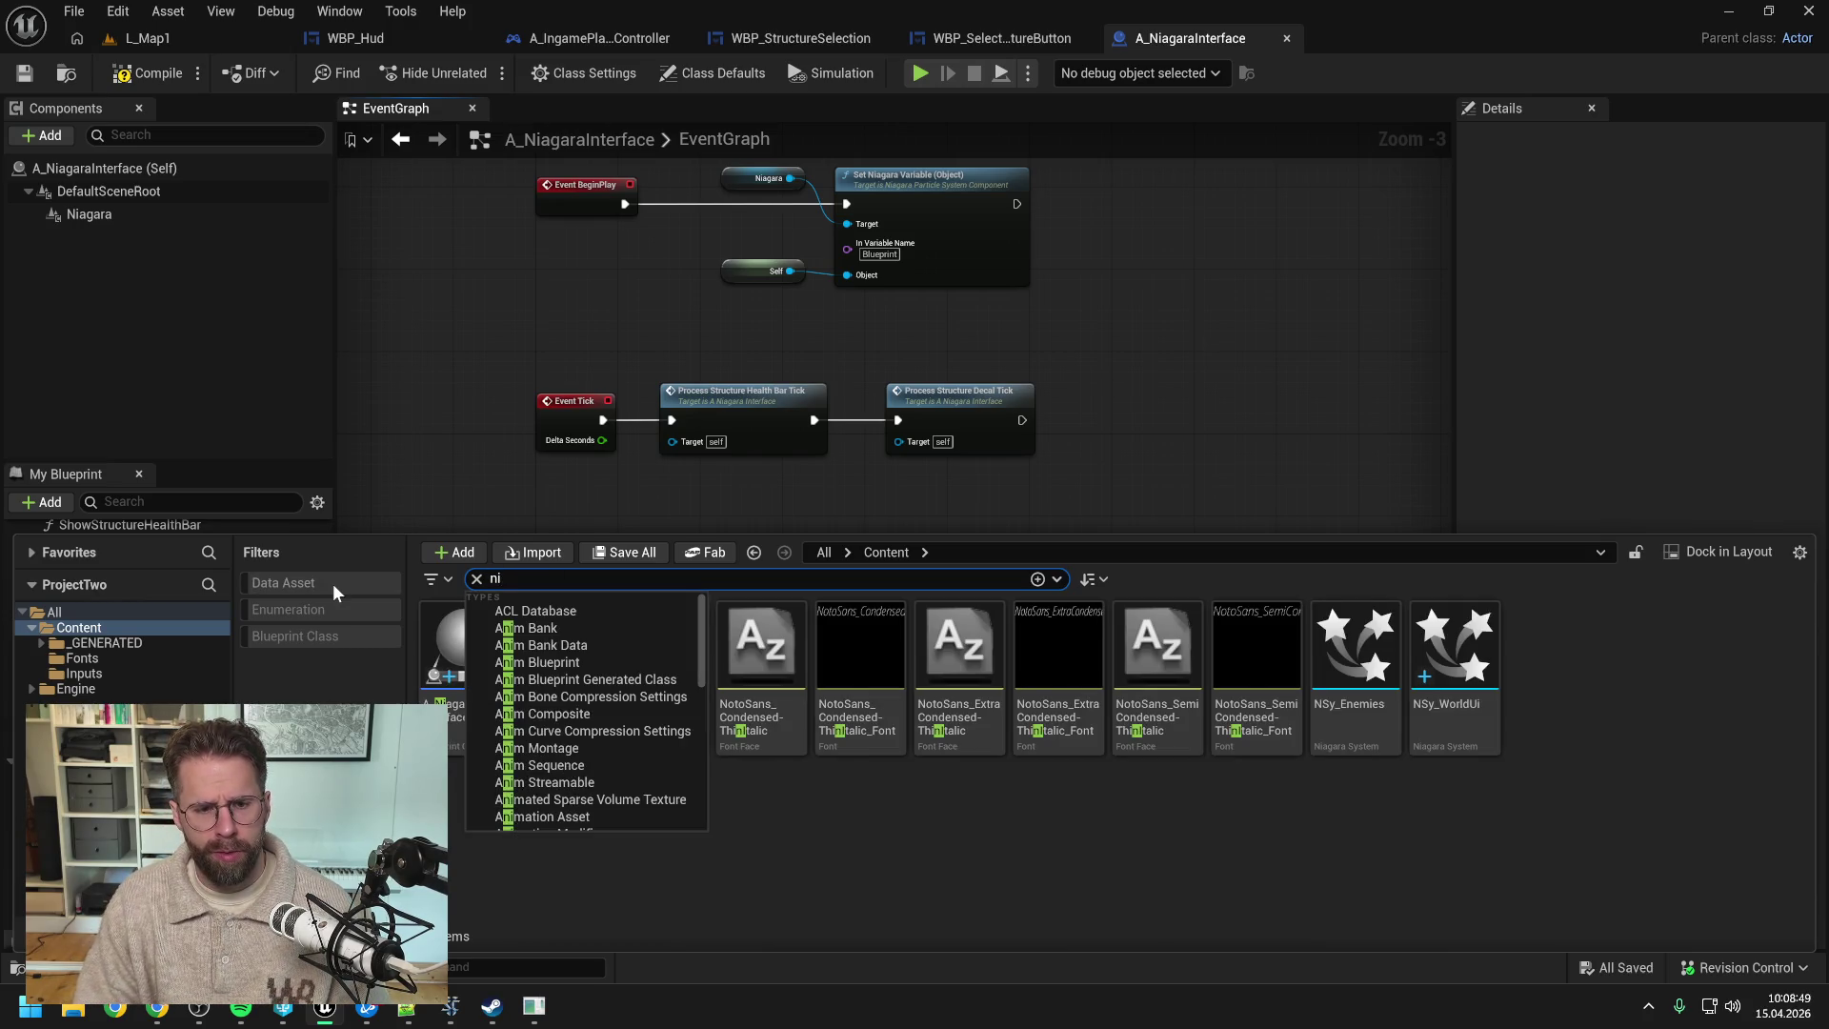
{"action": "type", "text": "a"}
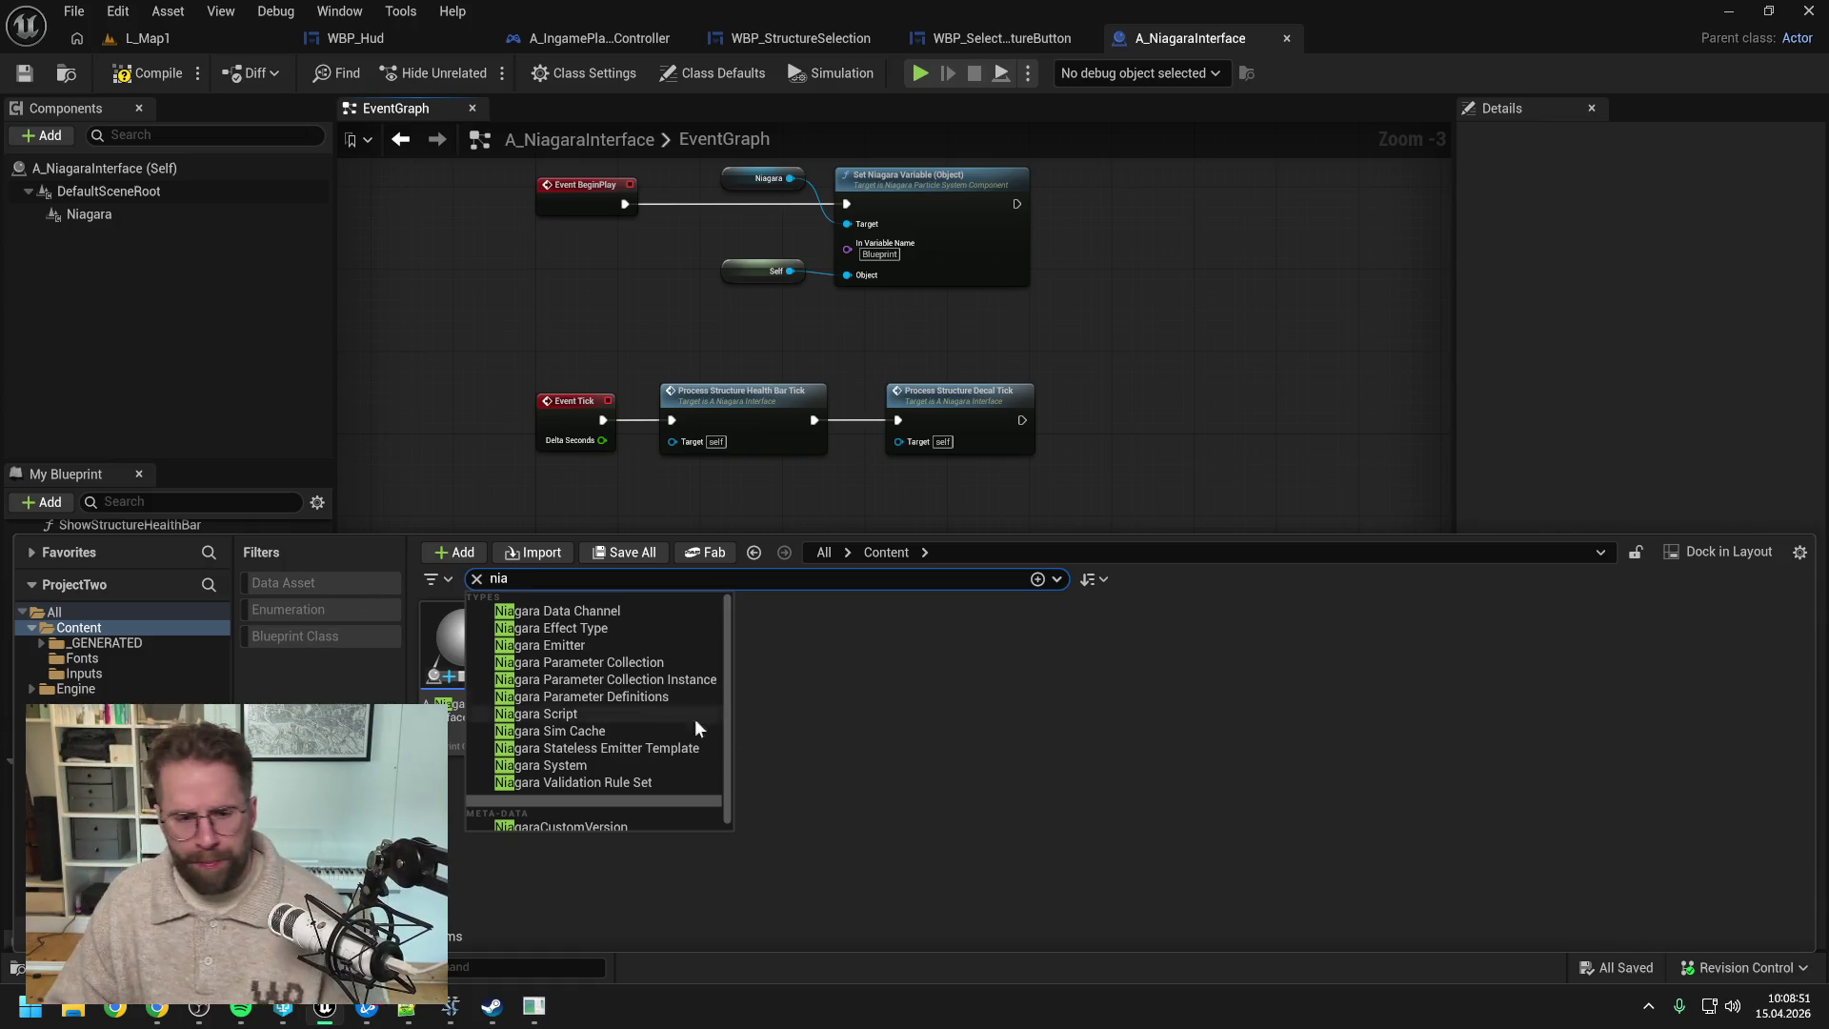
{"action": "key", "text": "Return"}
{"action": "left_click", "coordinate": [455, 731]}
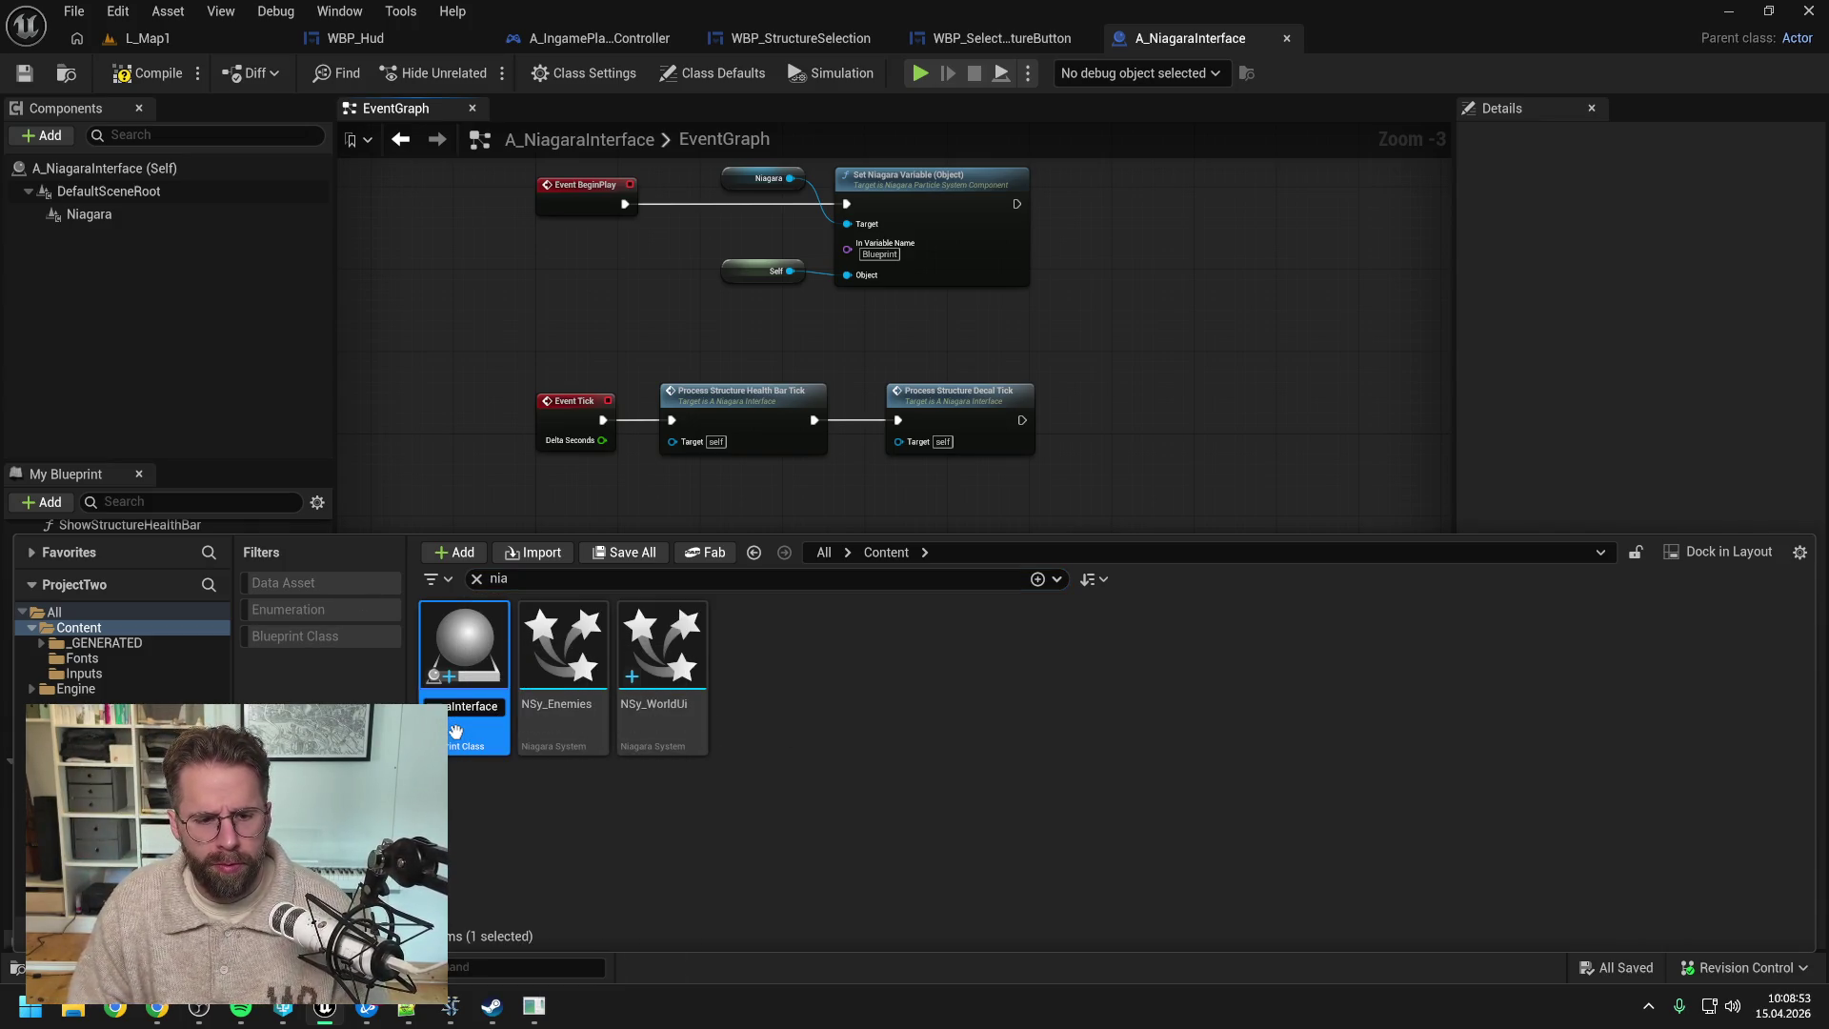
{"action": "key", "text": "BackSpace"}
{"action": "key", "text": "BackSpace"}
{"action": "key", "text": "BackSpace"}
{"action": "key", "text": "BackSpace"}
{"action": "type", "text": "WorldUi"}
{"action": "key", "text": "Return"}
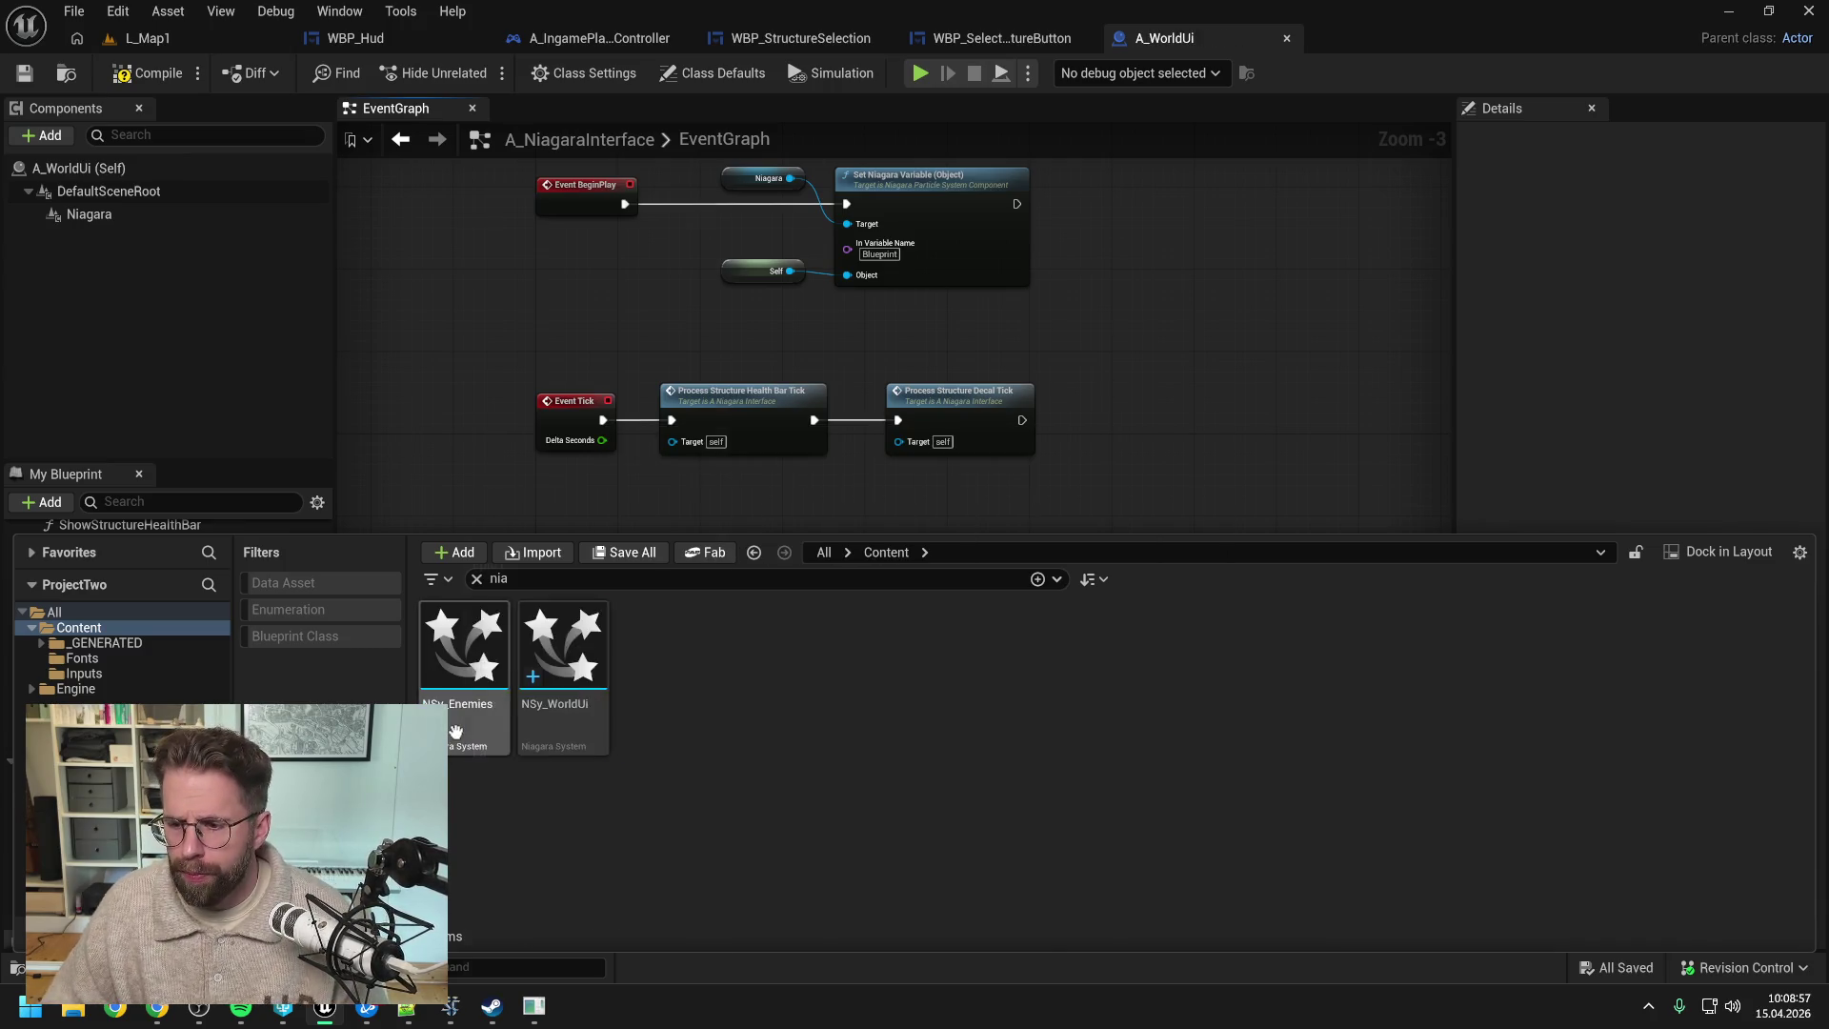
- Update redirector references in the Content folder and delete the unreferenced redirectors
{"action": "left_click", "coordinate": [100, 630]}
{"action": "right_click", "coordinate": [100, 630]}
{"action": "left_click", "coordinate": [180, 459]}
{"action": "left_click", "coordinate": [1180, 249]}
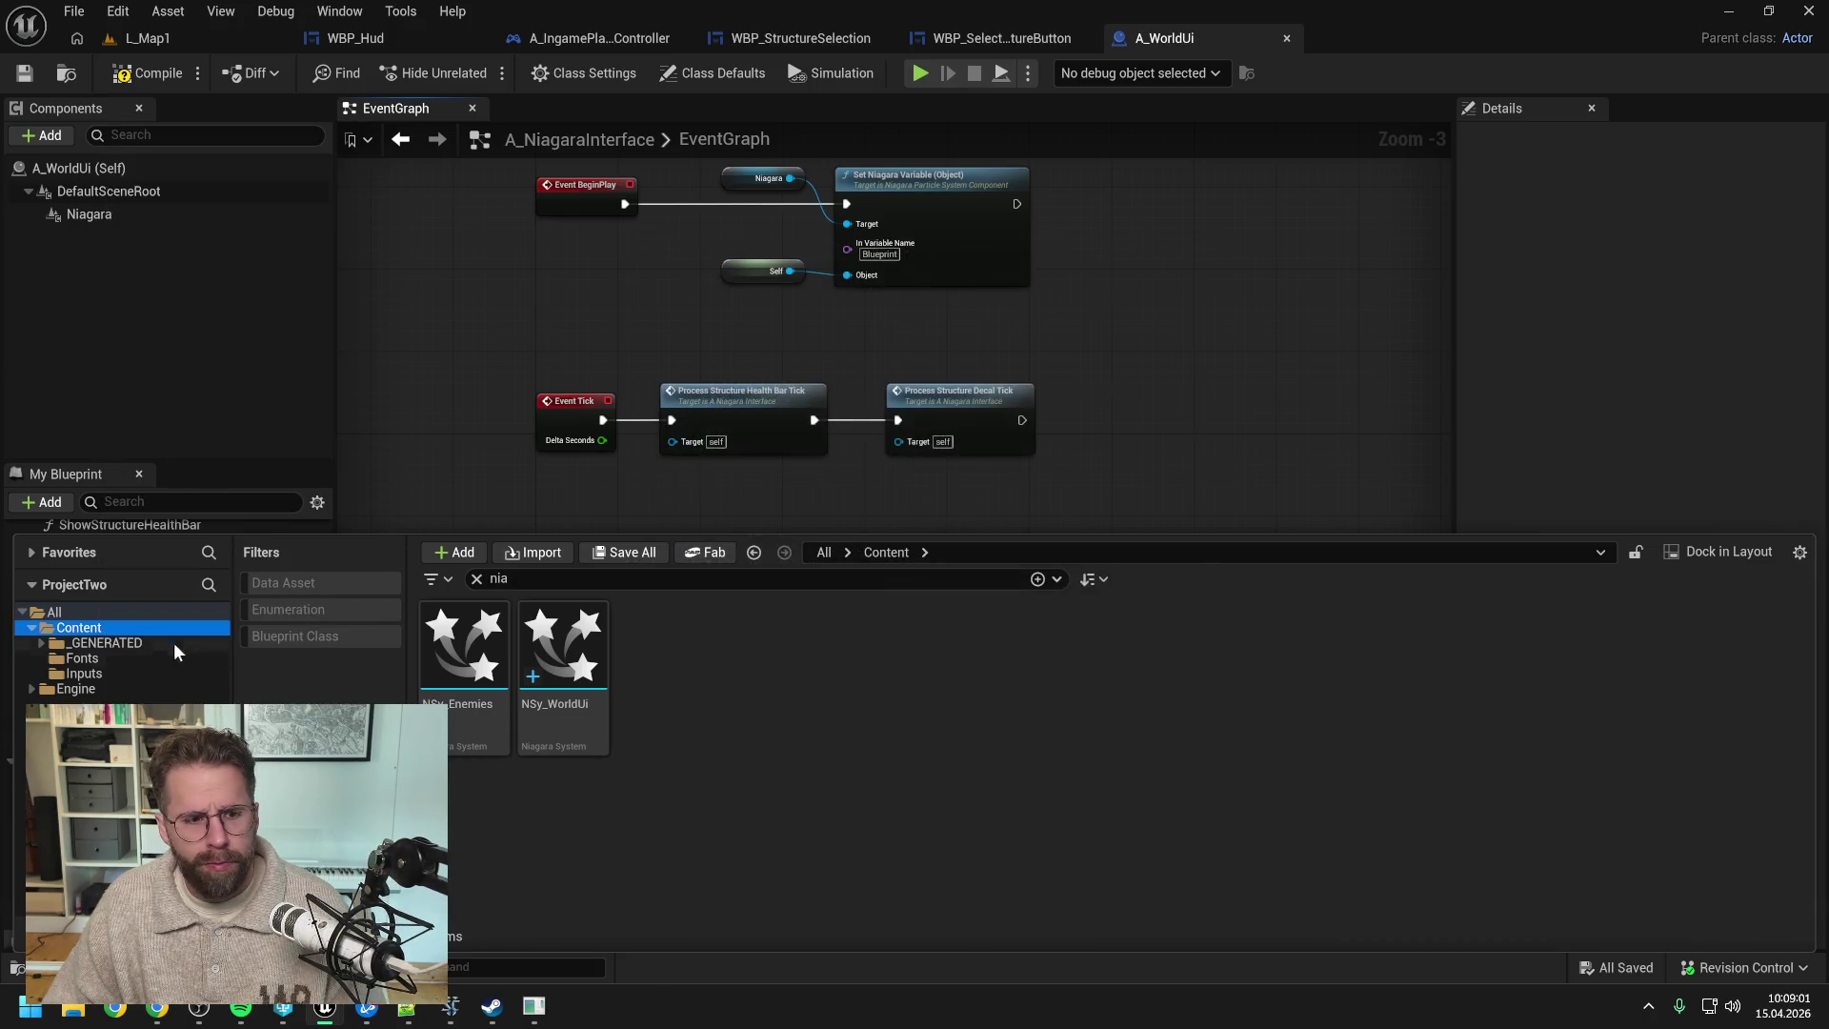
{"action": "right_click", "coordinate": [96, 629]}
{"action": "left_click", "coordinate": [193, 432]}
{"action": "left_click", "coordinate": [670, 851]}
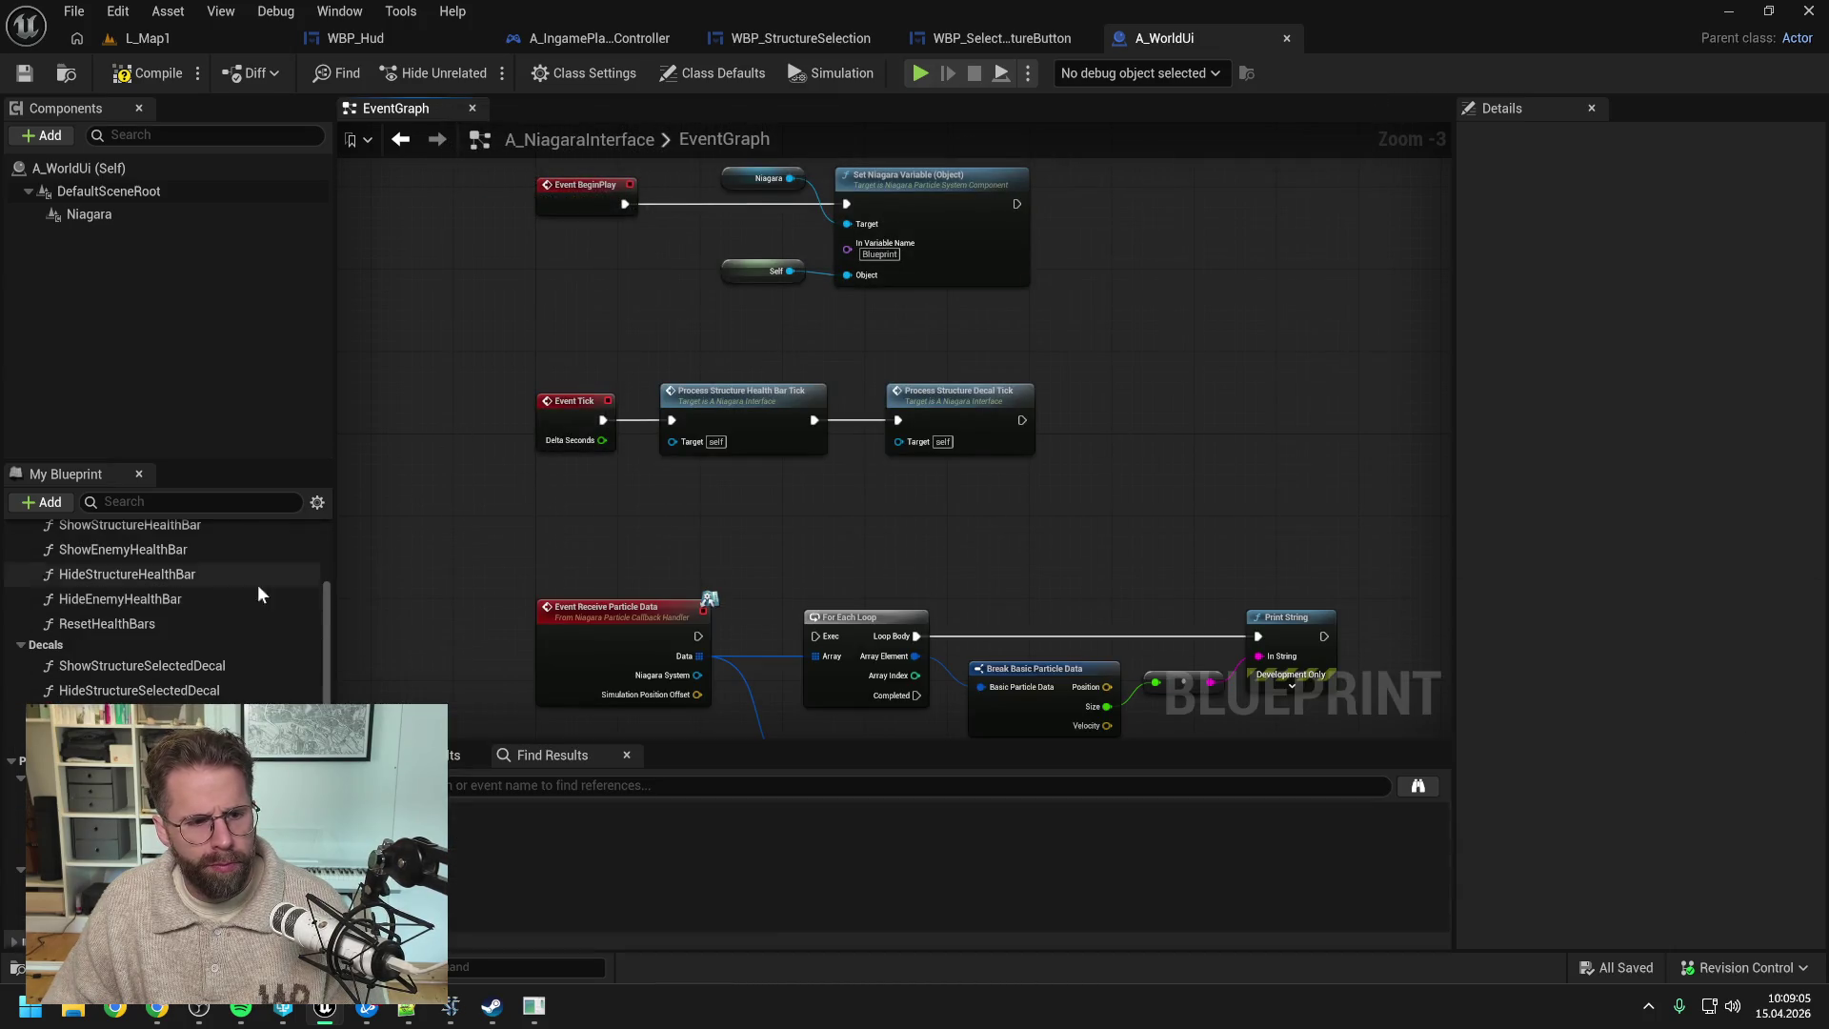
- Recategorize ShowStructureHealthBar from Niagara Interface to WorldUi and save the blueprint
{"action": "scroll", "coordinate": [204, 608], "scroll_direction": "up", "scroll_amount": 5}
{"action": "left_click", "coordinate": [153, 675]}
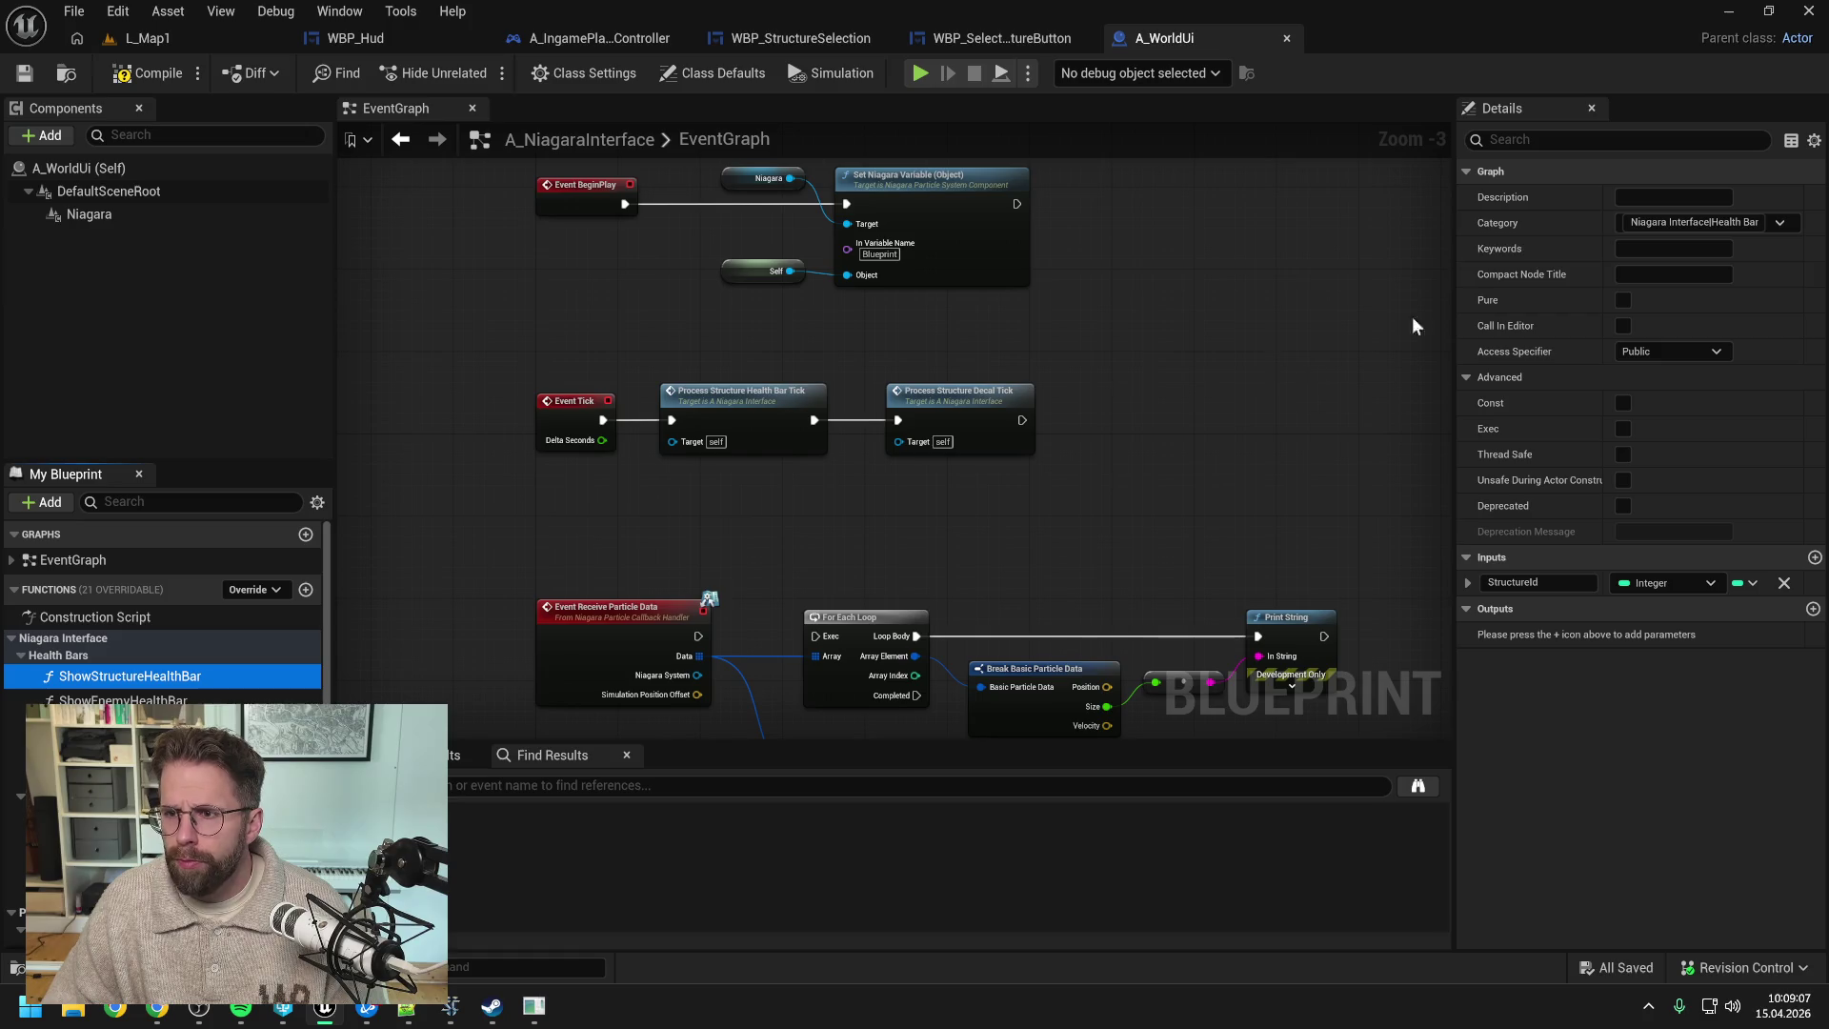
{"action": "left_click", "coordinate": [1682, 222]}
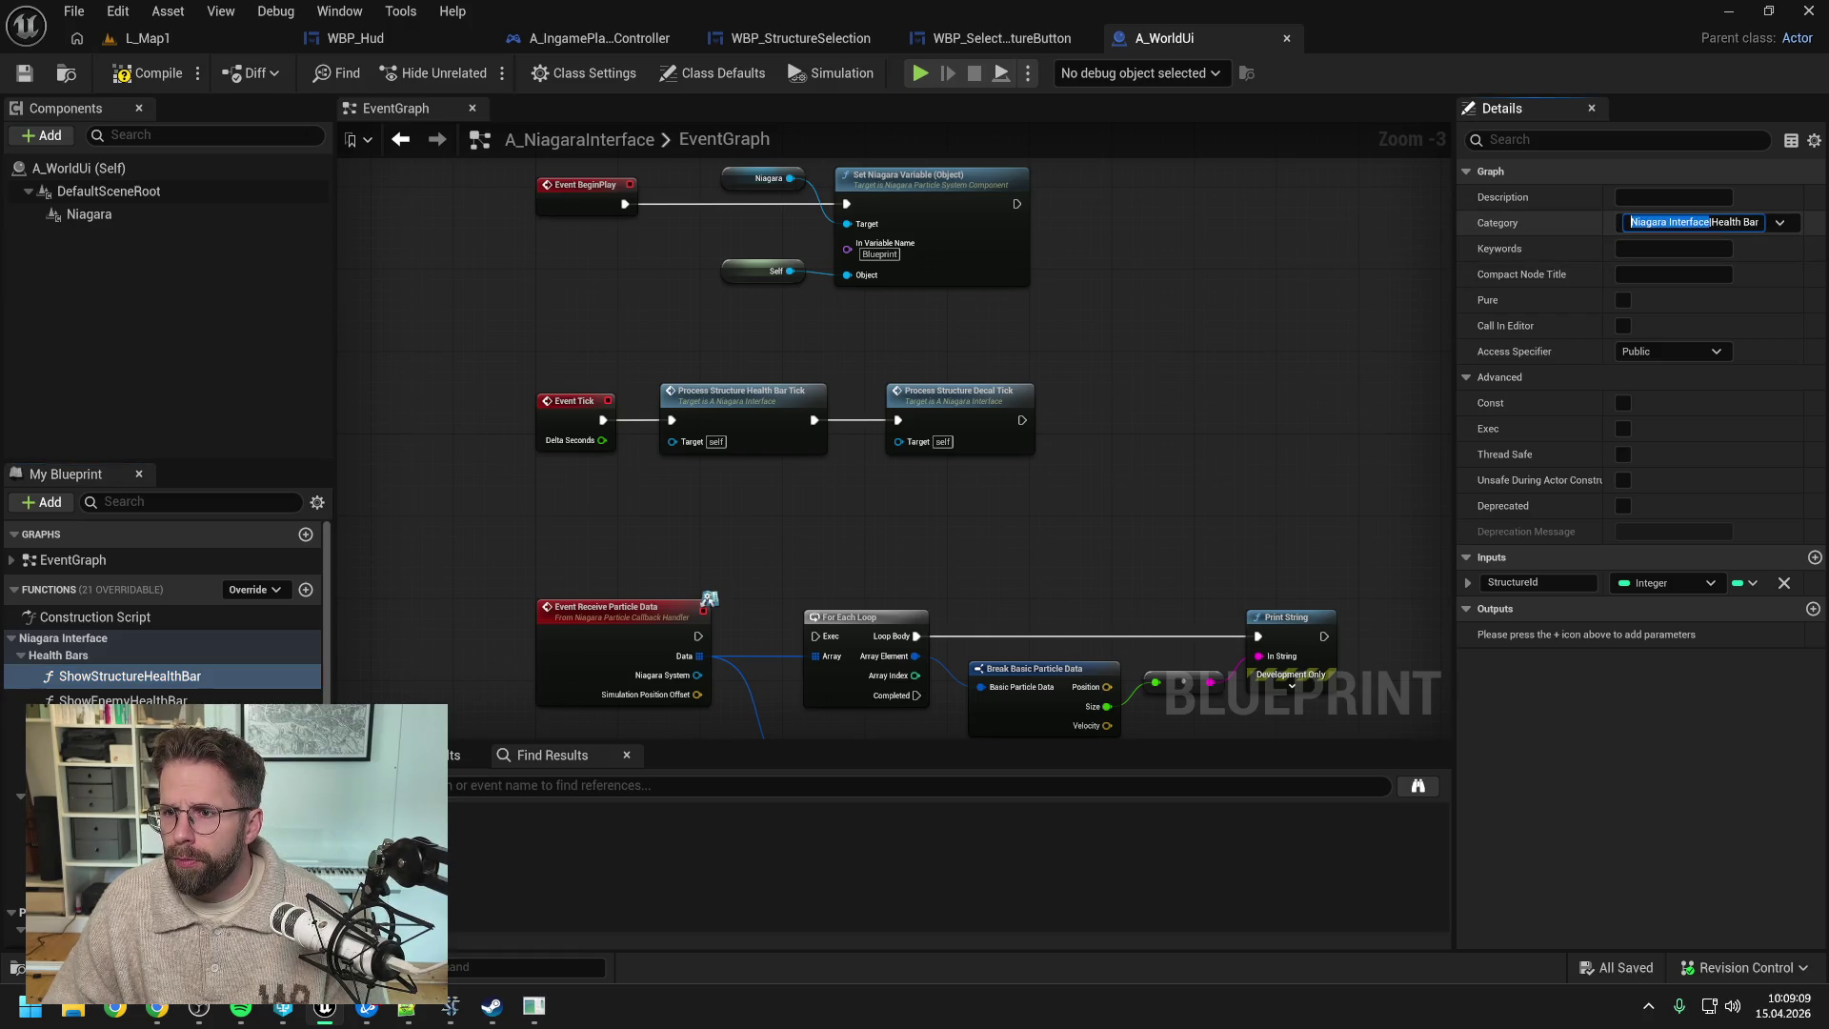
{"action": "type", "text": "WolrdUI"}
{"action": "key", "text": "BackSpace"}
{"action": "key", "text": "BackSpace"}
{"action": "key", "text": "BackSpace"}
{"action": "type", "text": "rldUI|Health Bars"}
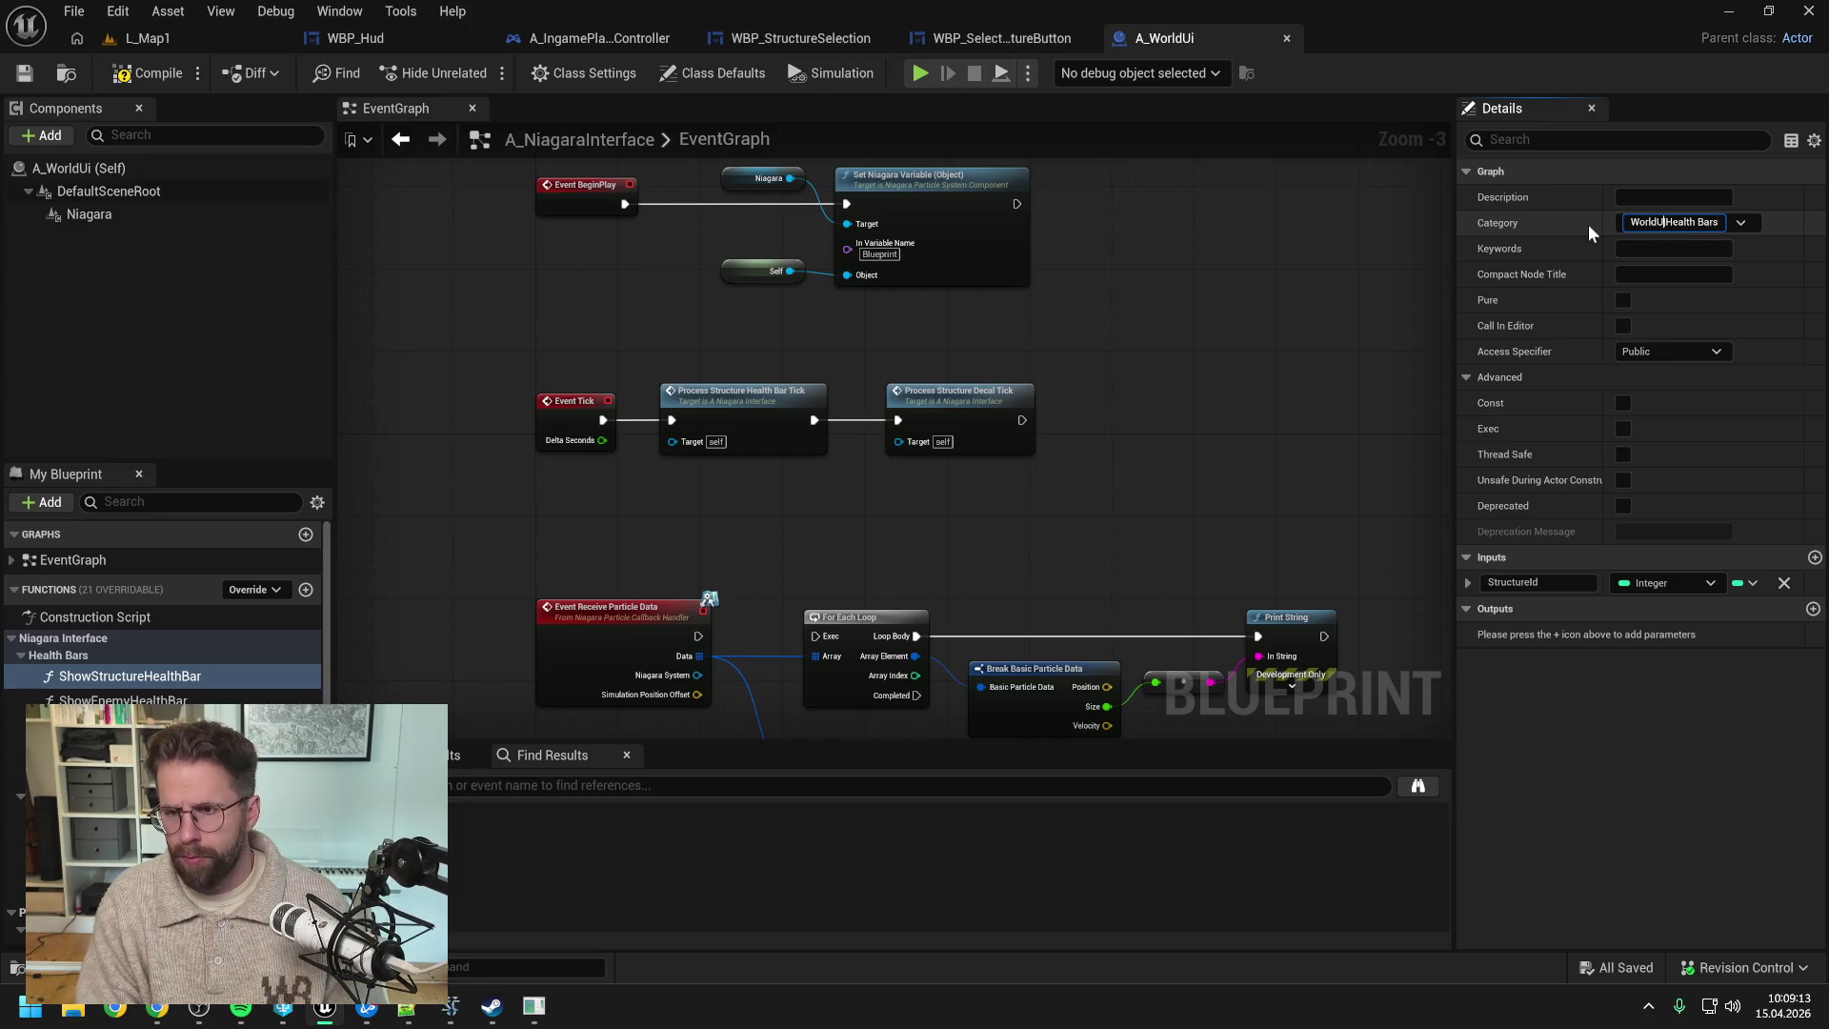
{"action": "key", "text": "Return"}
{"action": "key", "text": "ctrl+s"}
- Move ShowEnemyHealthBar into World Ui and give HideStructureHealthBar the World Ui|Health Bars category
{"action": "scroll", "coordinate": [173, 636], "scroll_direction": "down", "scroll_amount": 5}
{"action": "scroll", "coordinate": [177, 636], "scroll_direction": "up", "scroll_amount": 3}
{"action": "left_click", "coordinate": [122, 549]}
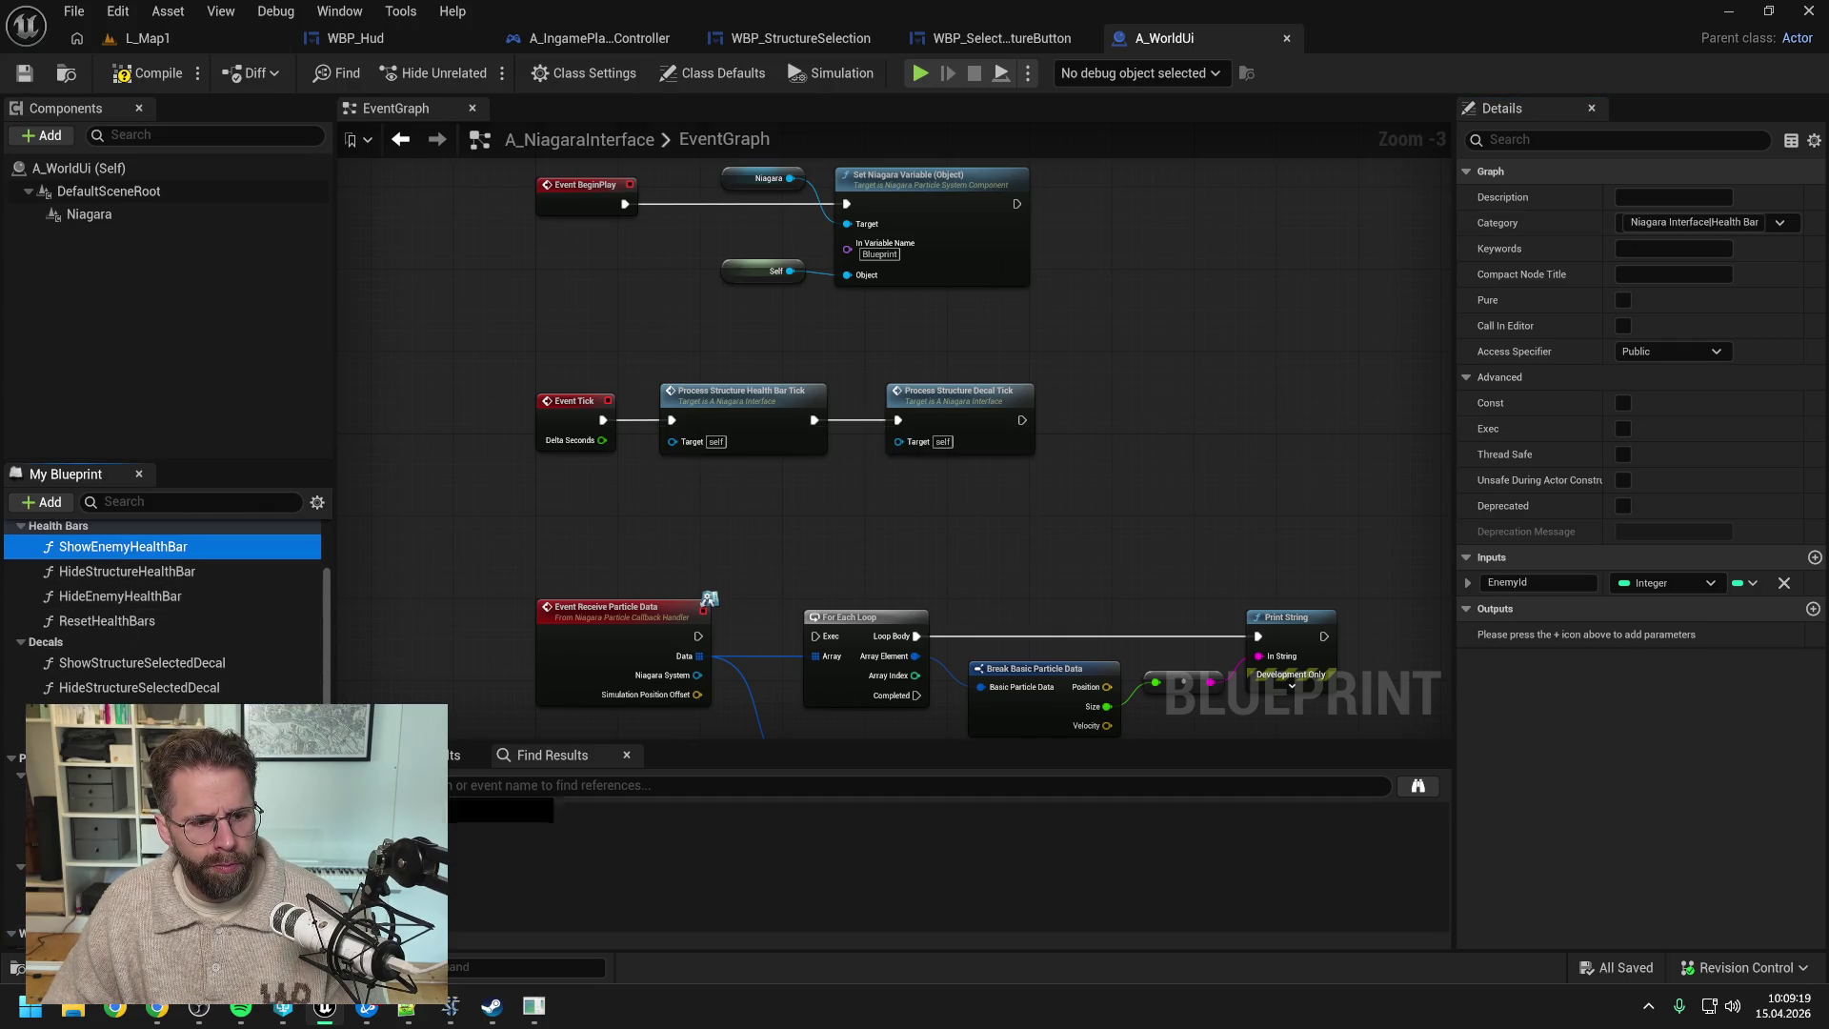
{"action": "left_click_drag", "start_coordinate": [122, 546], "coordinate": [58, 524]}
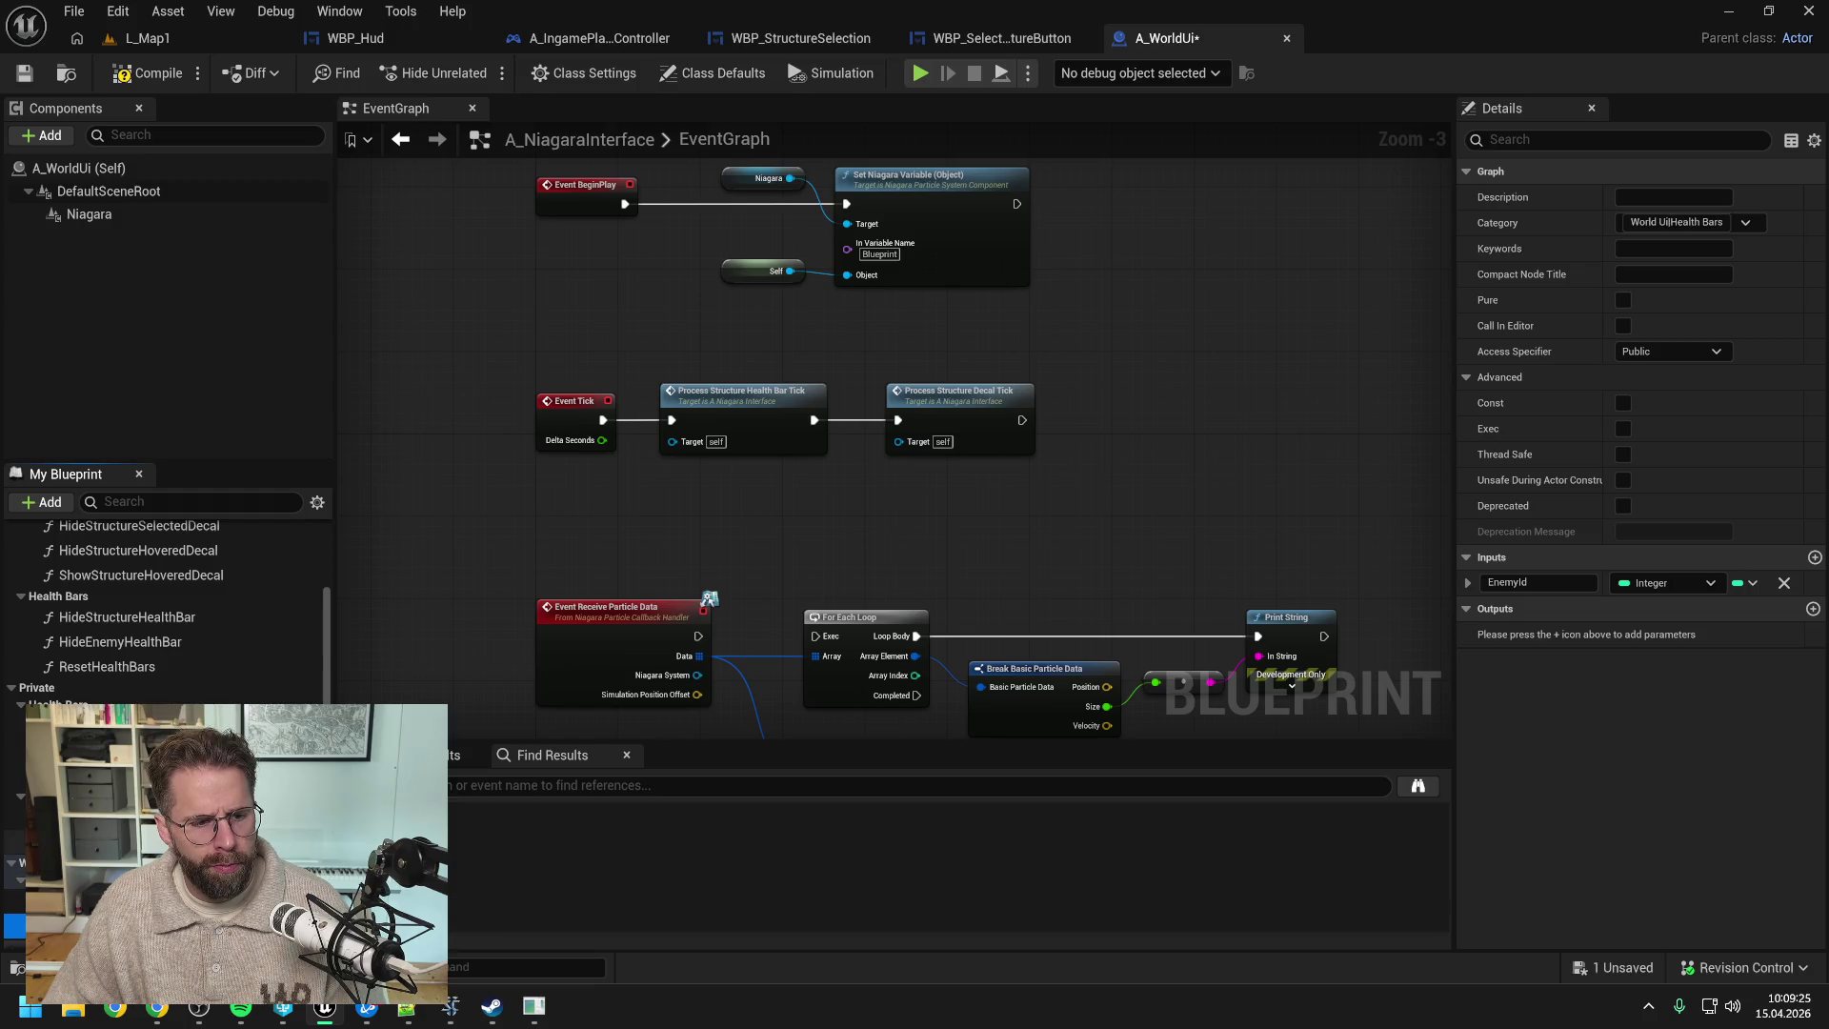
{"action": "scroll", "coordinate": [170, 696], "scroll_direction": "up", "scroll_amount": 3}
{"action": "scroll", "coordinate": [170, 697], "scroll_direction": "down", "scroll_amount": 3}
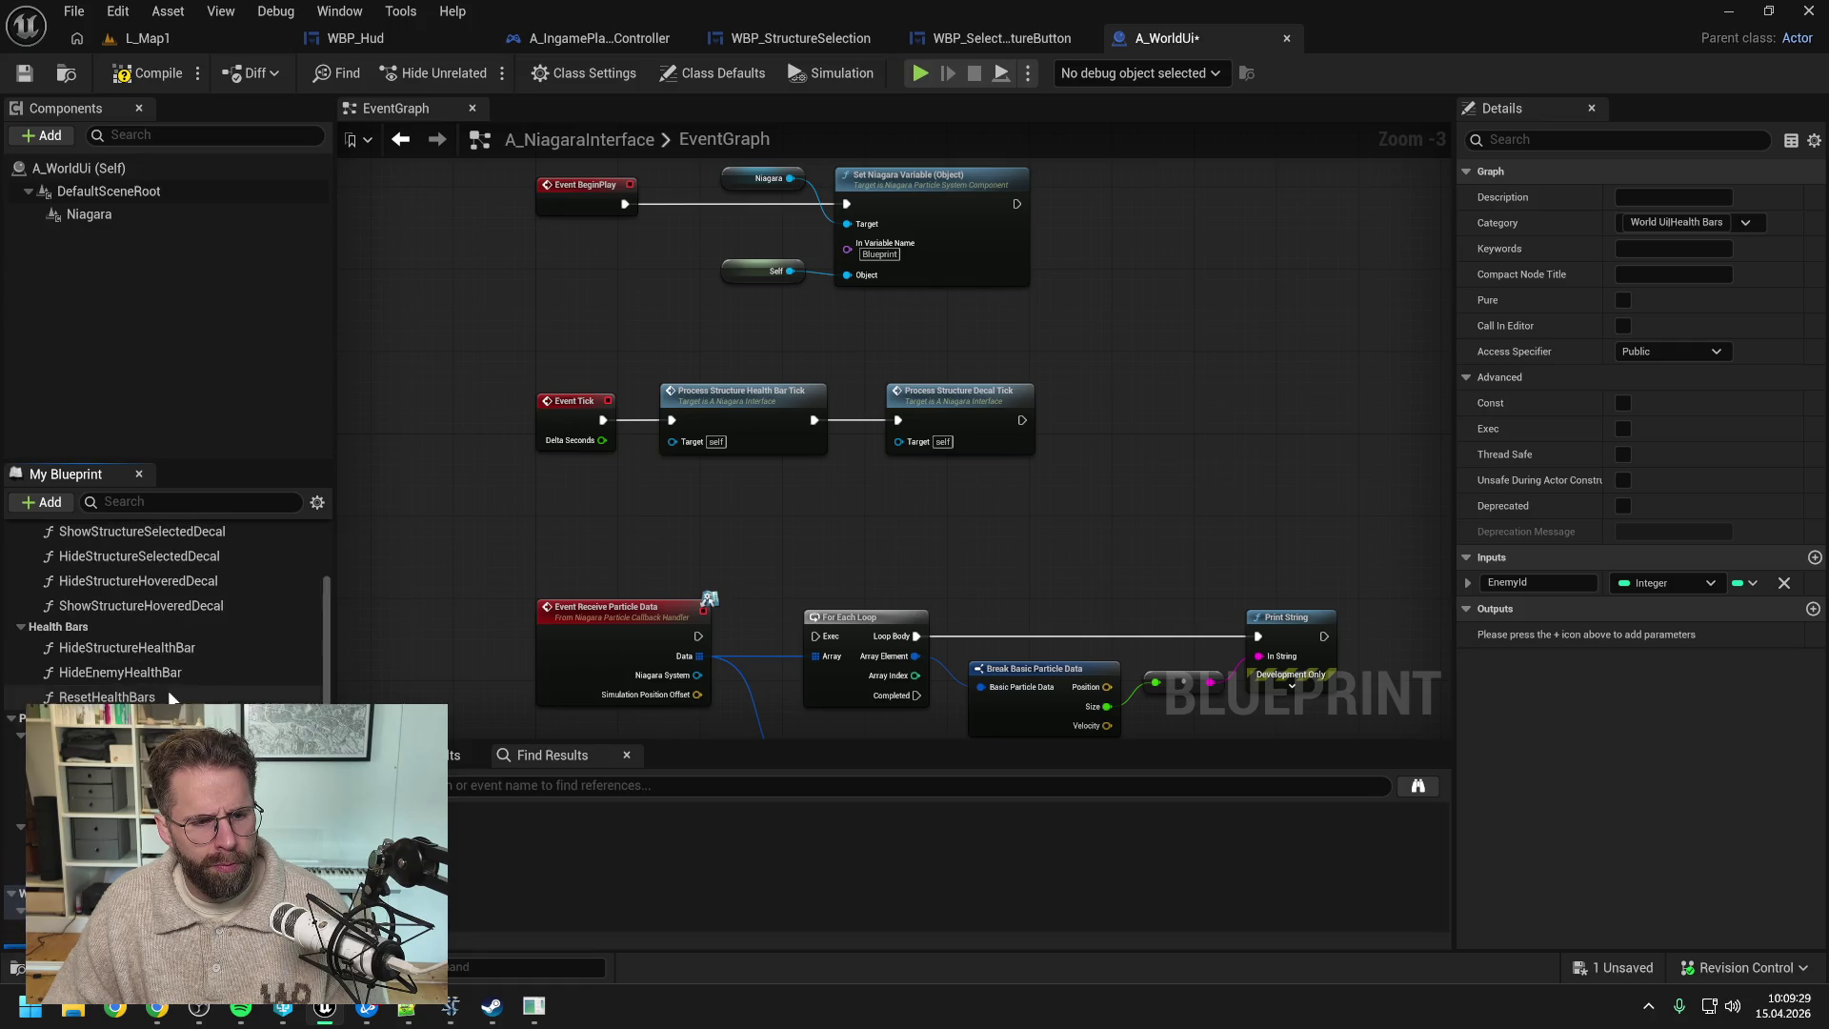
{"action": "scroll", "coordinate": [152, 667], "scroll_direction": "up", "scroll_amount": 1}
{"action": "left_click", "coordinate": [127, 648]}
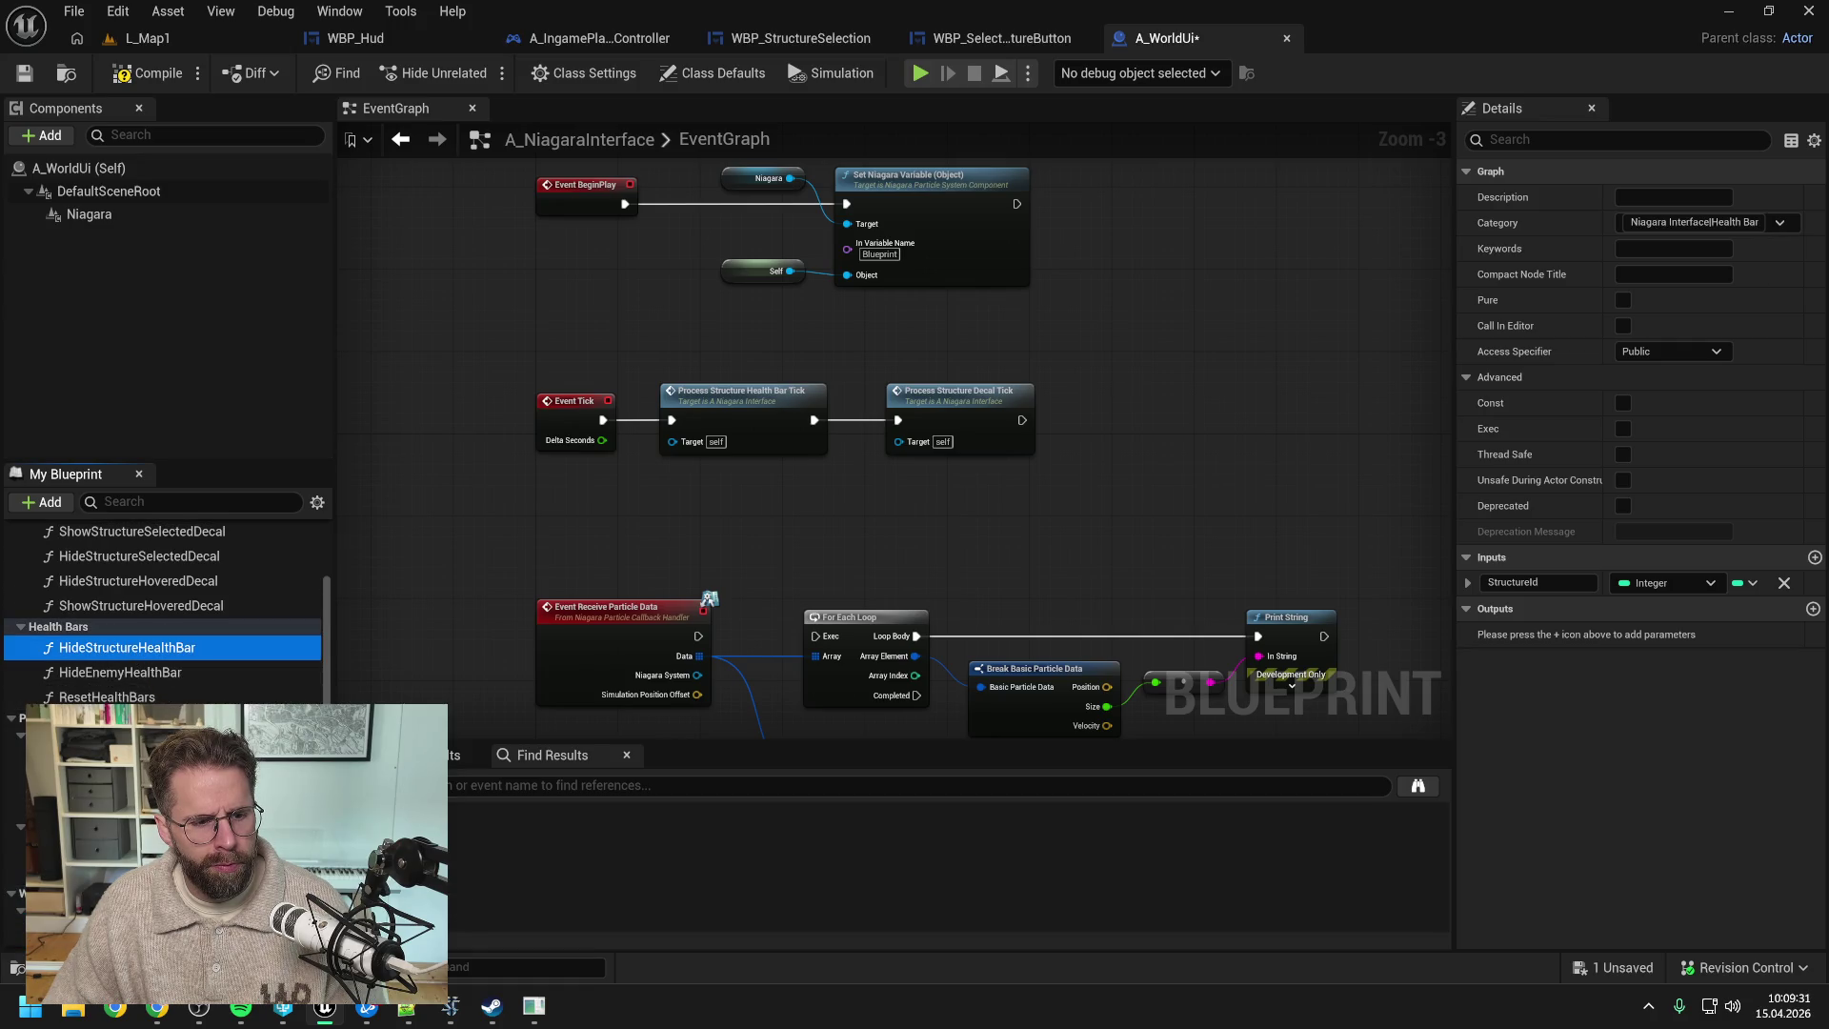
{"action": "type", "text": "World Ui|Health Bars"}
{"action": "key", "text": "Return"}
- Move HideEnemyHealthBar and ResetHealthBars into the World Ui health bars group
{"action": "scroll", "coordinate": [129, 646], "scroll_direction": "up", "scroll_amount": 2}
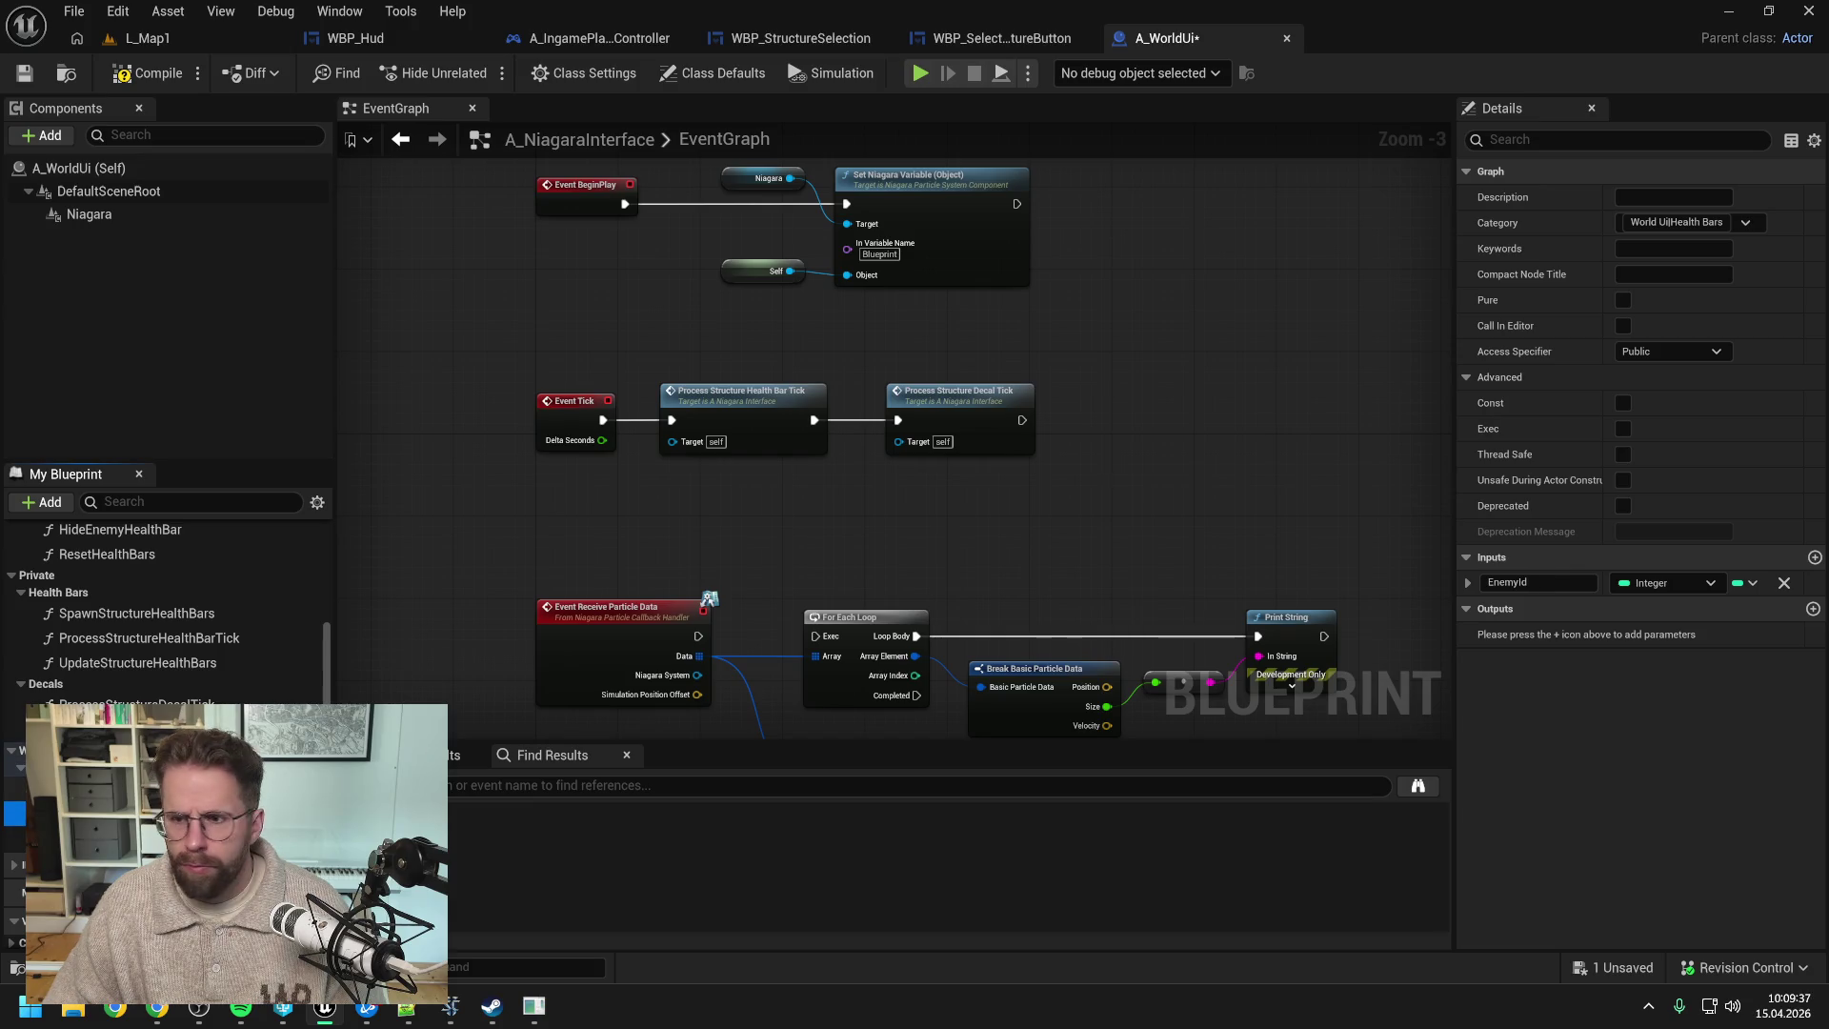
{"action": "scroll", "coordinate": [130, 658], "scroll_direction": "up", "scroll_amount": 1}
{"action": "left_click", "coordinate": [119, 559]}
{"action": "key", "text": "Delete"}
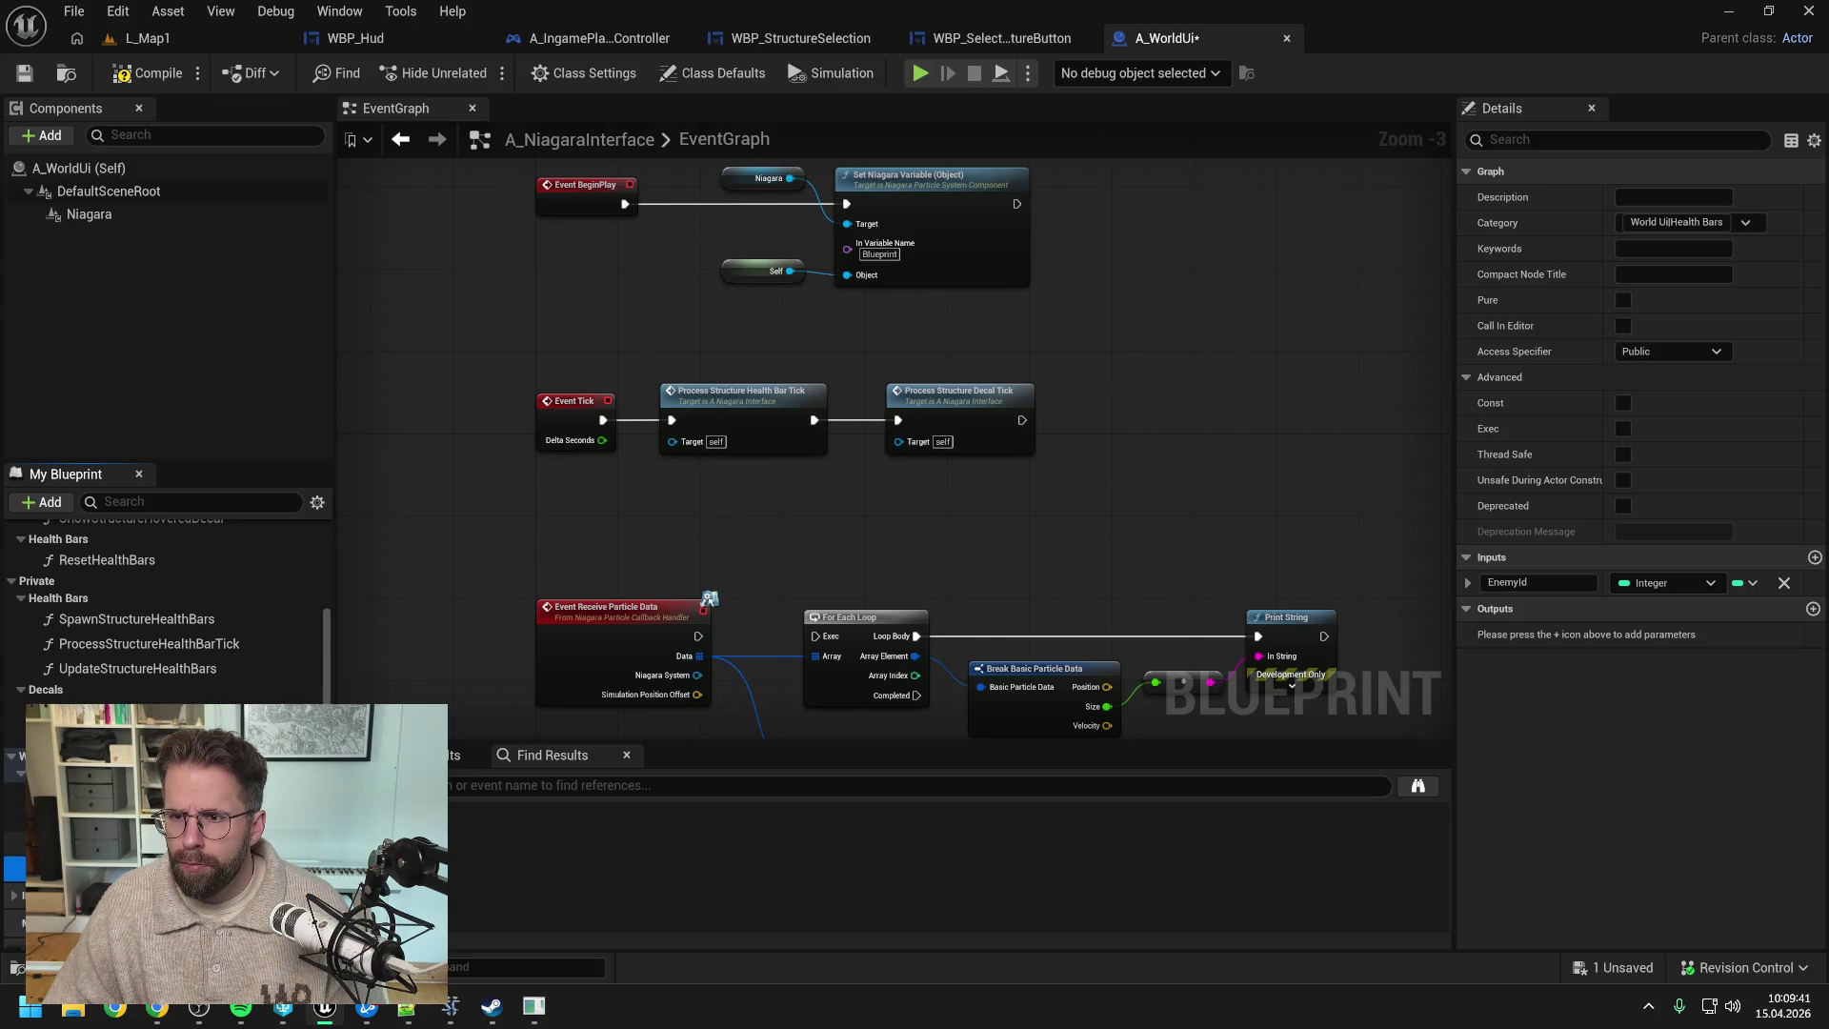
{"action": "left_click_drag", "start_coordinate": [119, 562], "coordinate": [124, 678]}
- Change ShowStructureSelectedDecal's category from Niagara Interface to WorldUi and save the blueprint
{"action": "scroll", "coordinate": [162, 610], "scroll_direction": "up", "scroll_amount": 3}
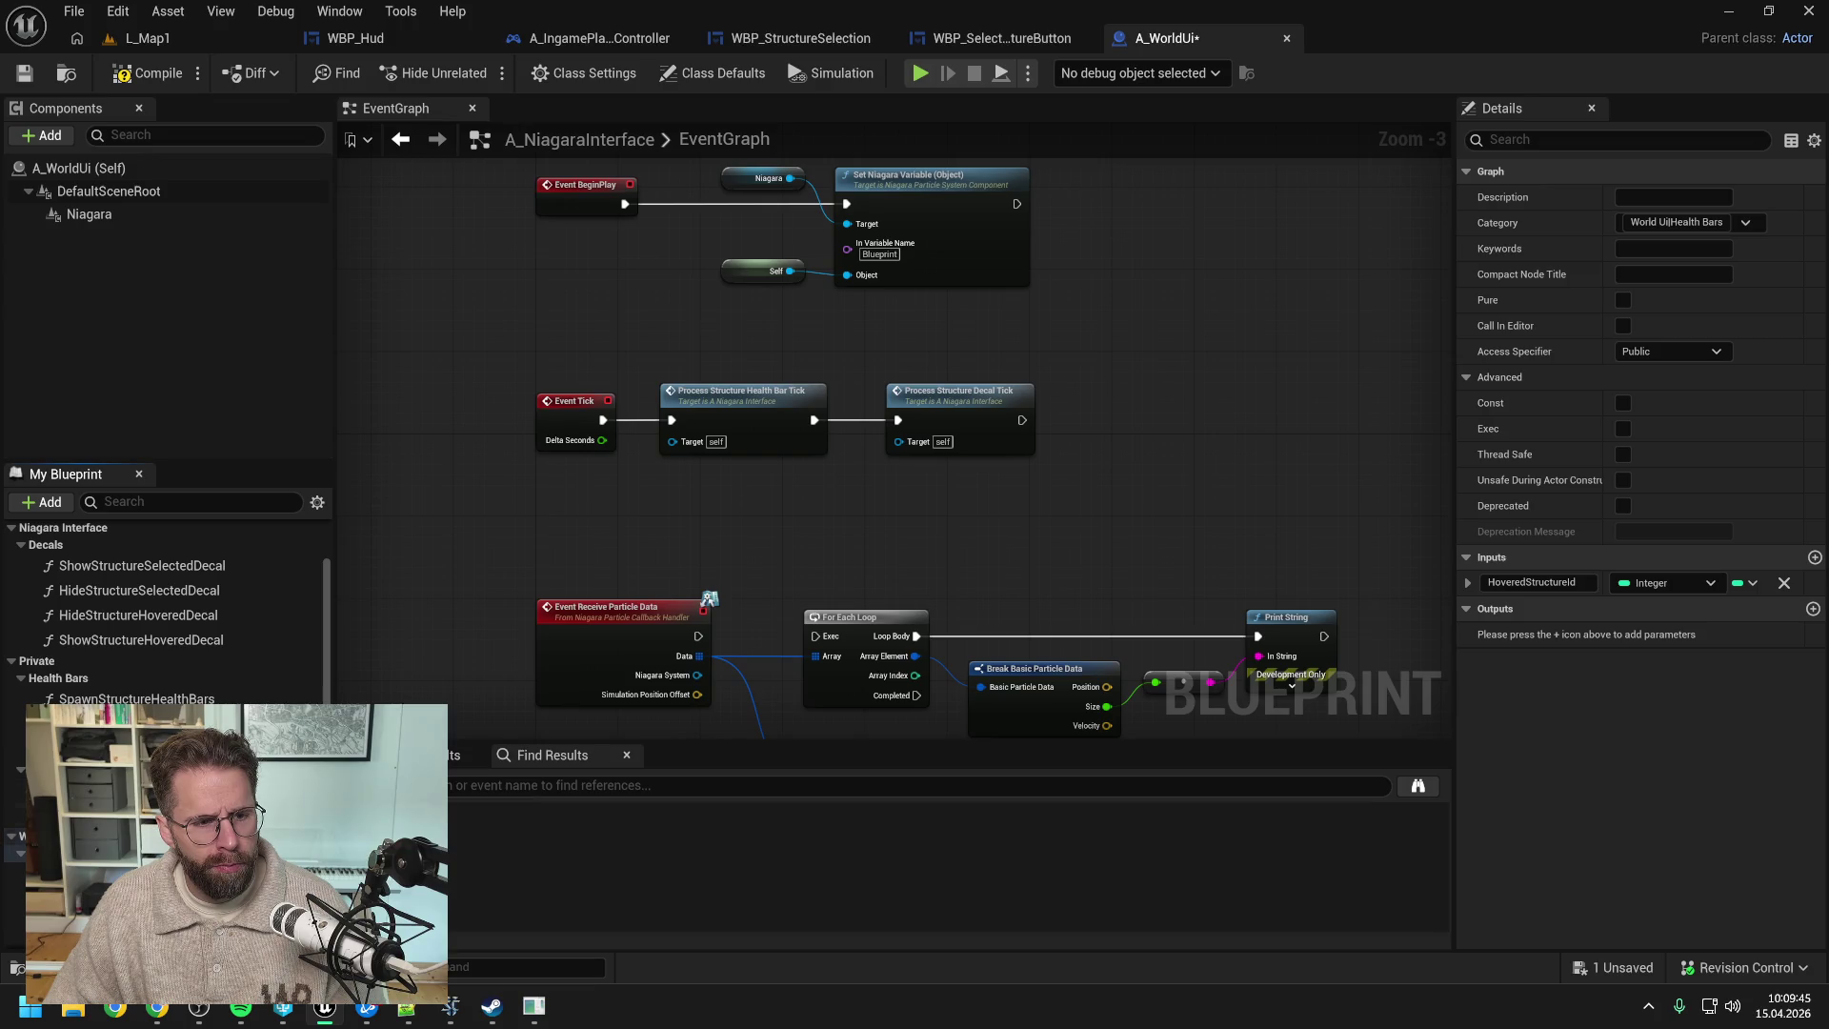
{"action": "left_click", "coordinate": [144, 569]}
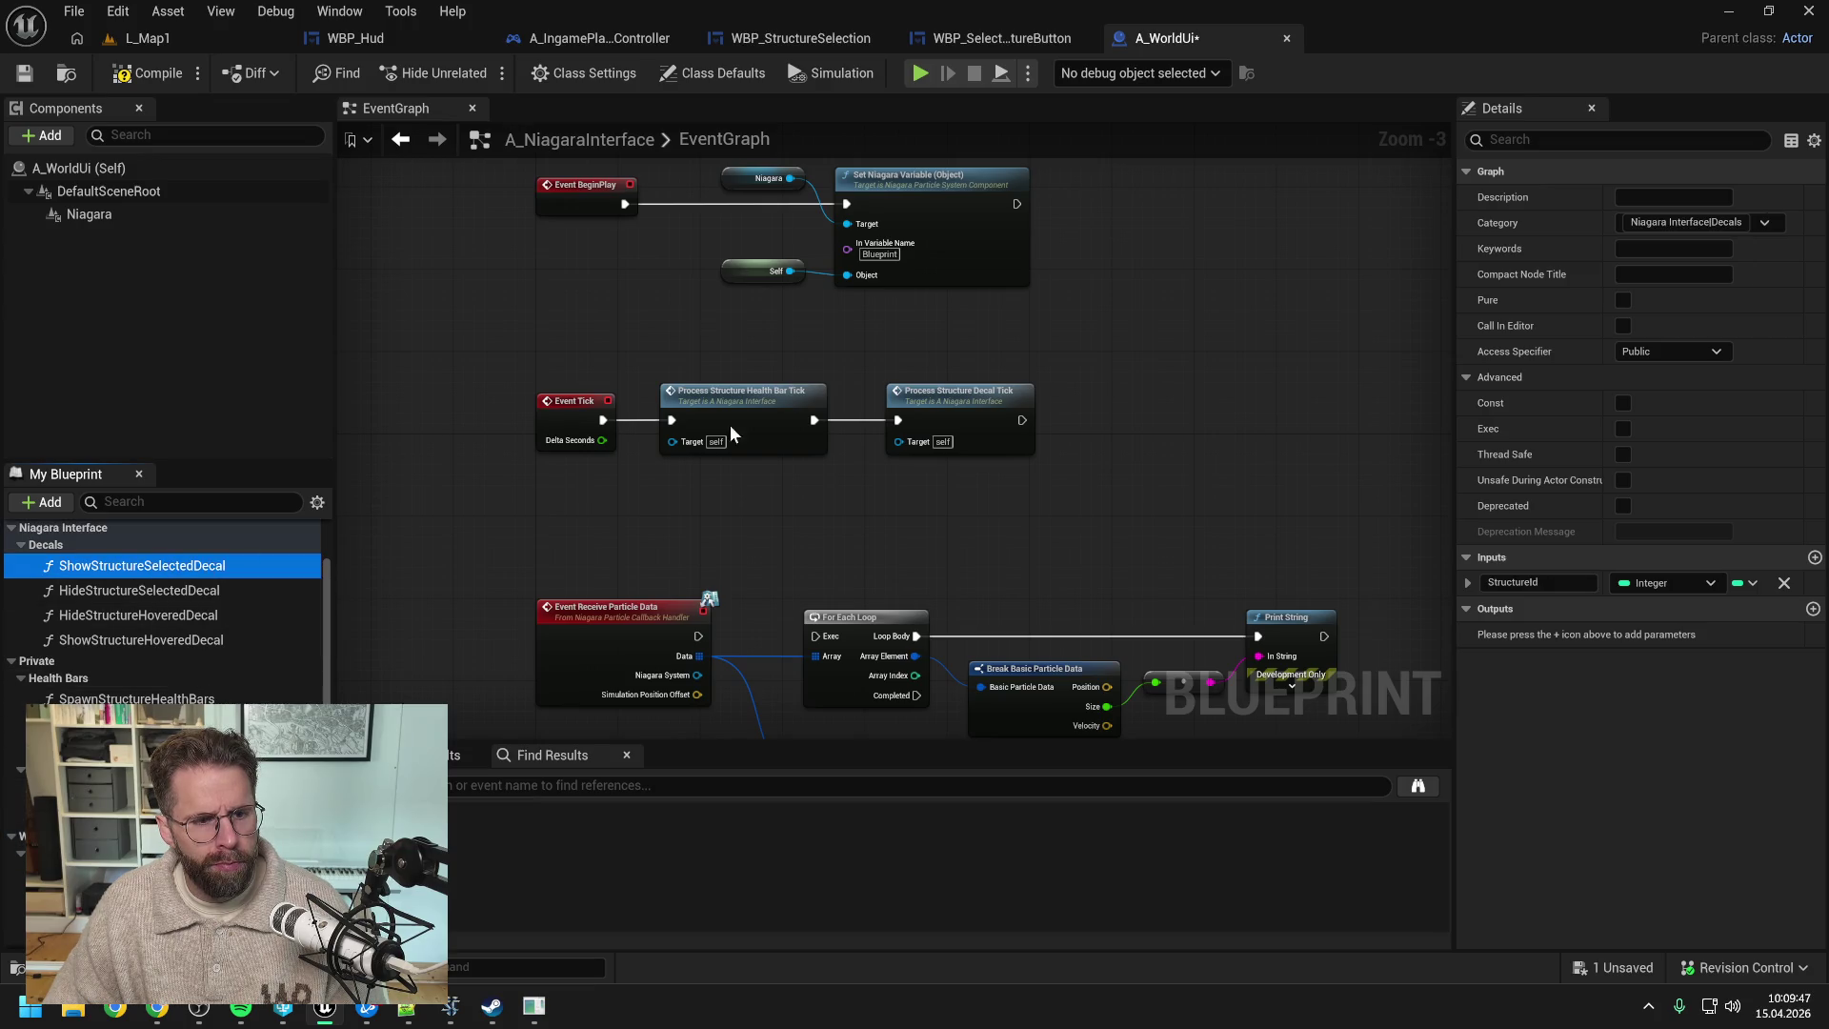
{"action": "left_click_drag", "start_coordinate": [1711, 222], "coordinate": [1547, 221]}
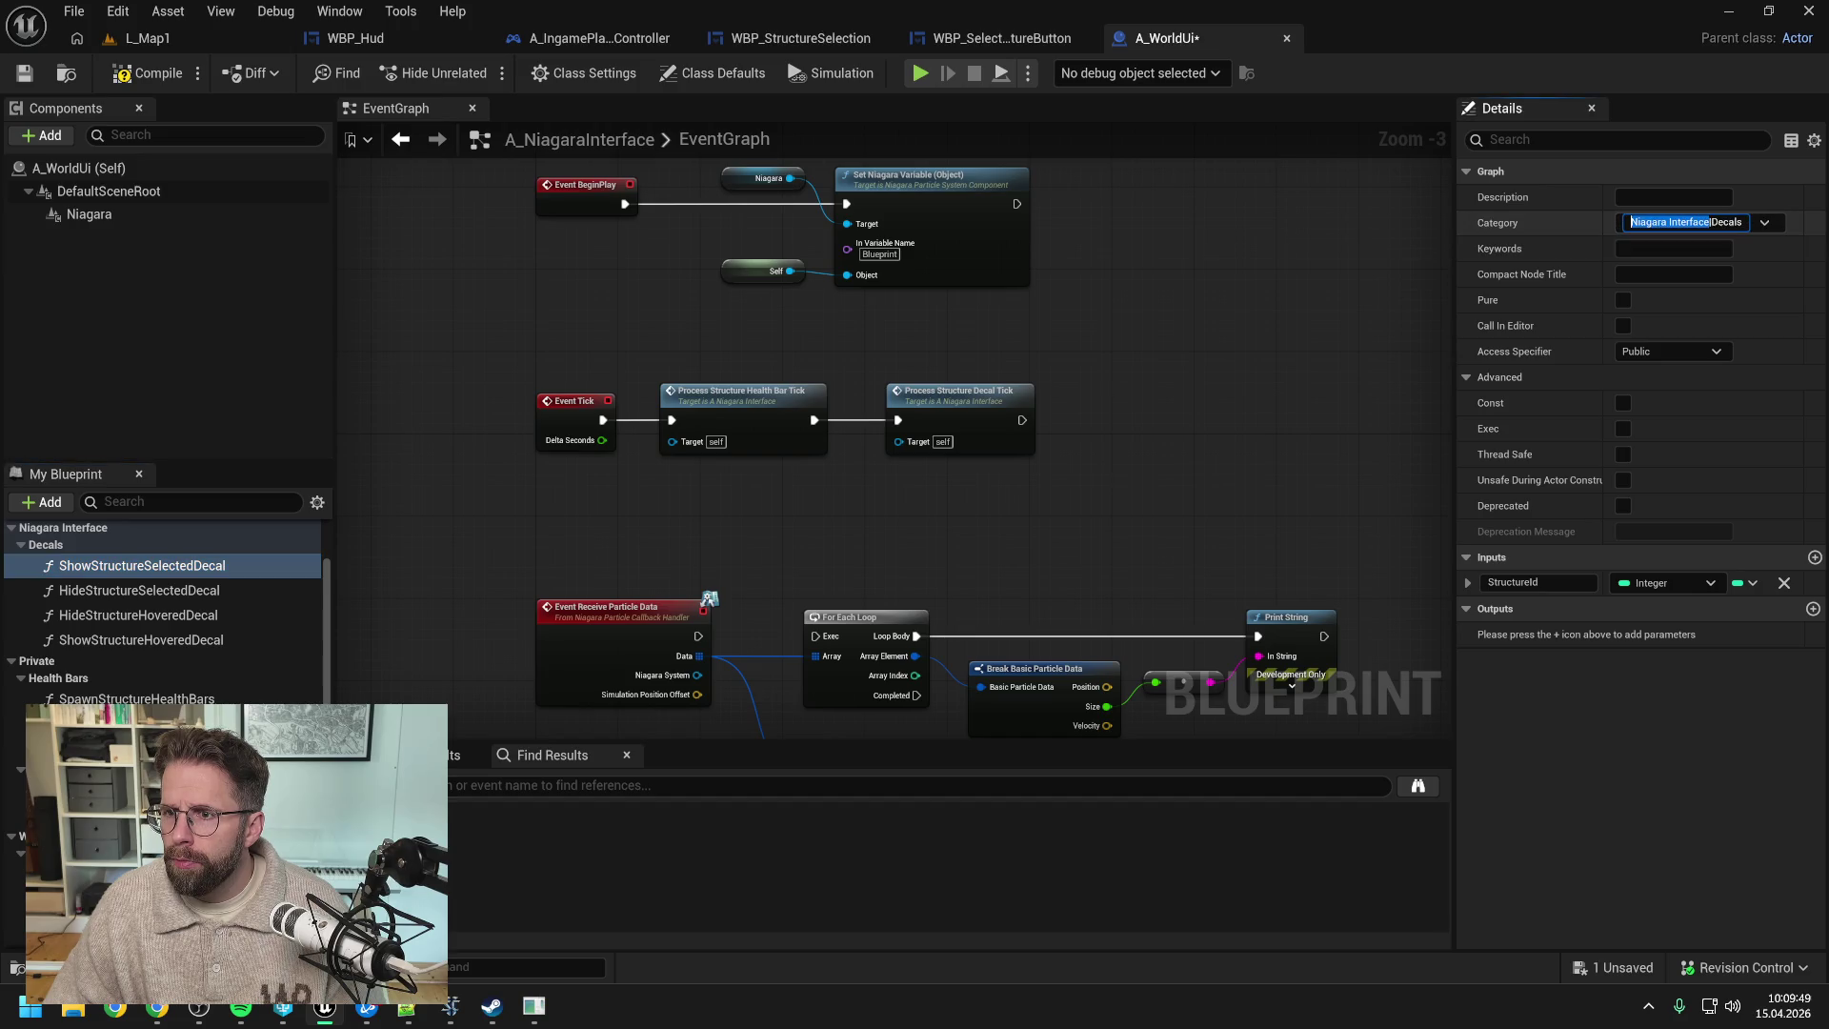
{"action": "type", "text": "Worl"}
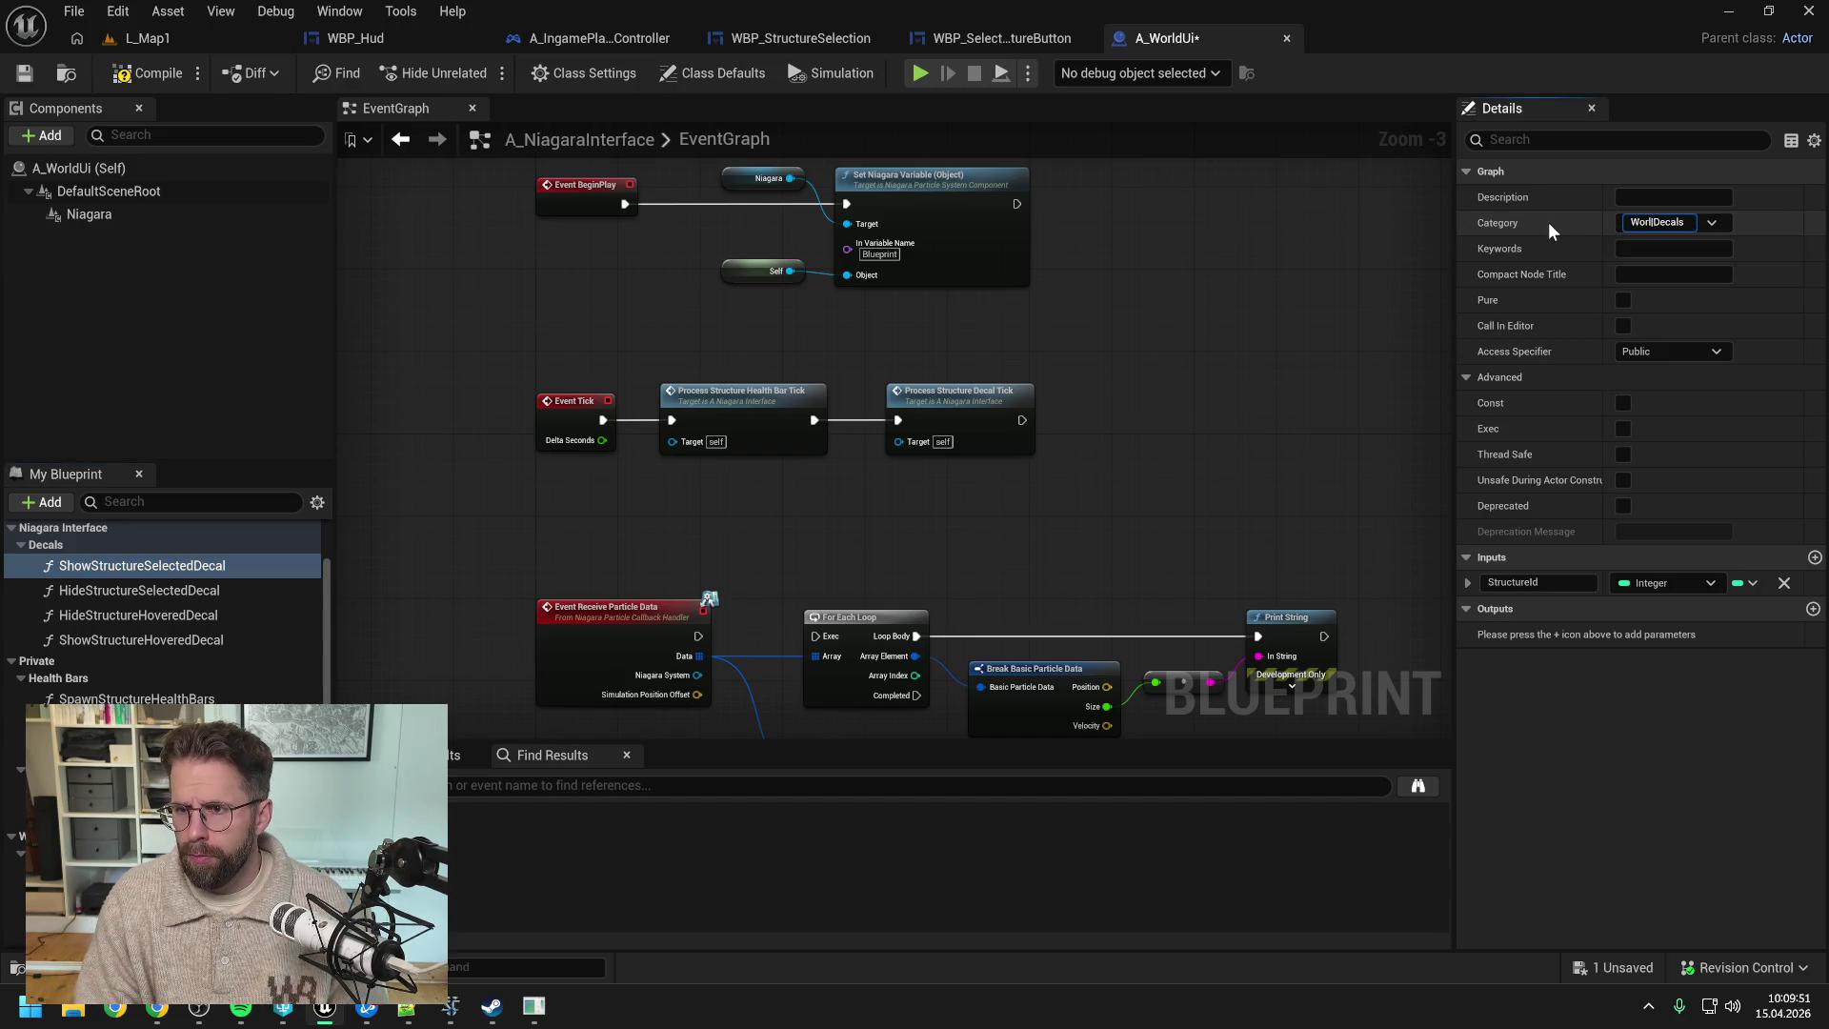
{"action": "type", "text": "dUi"}
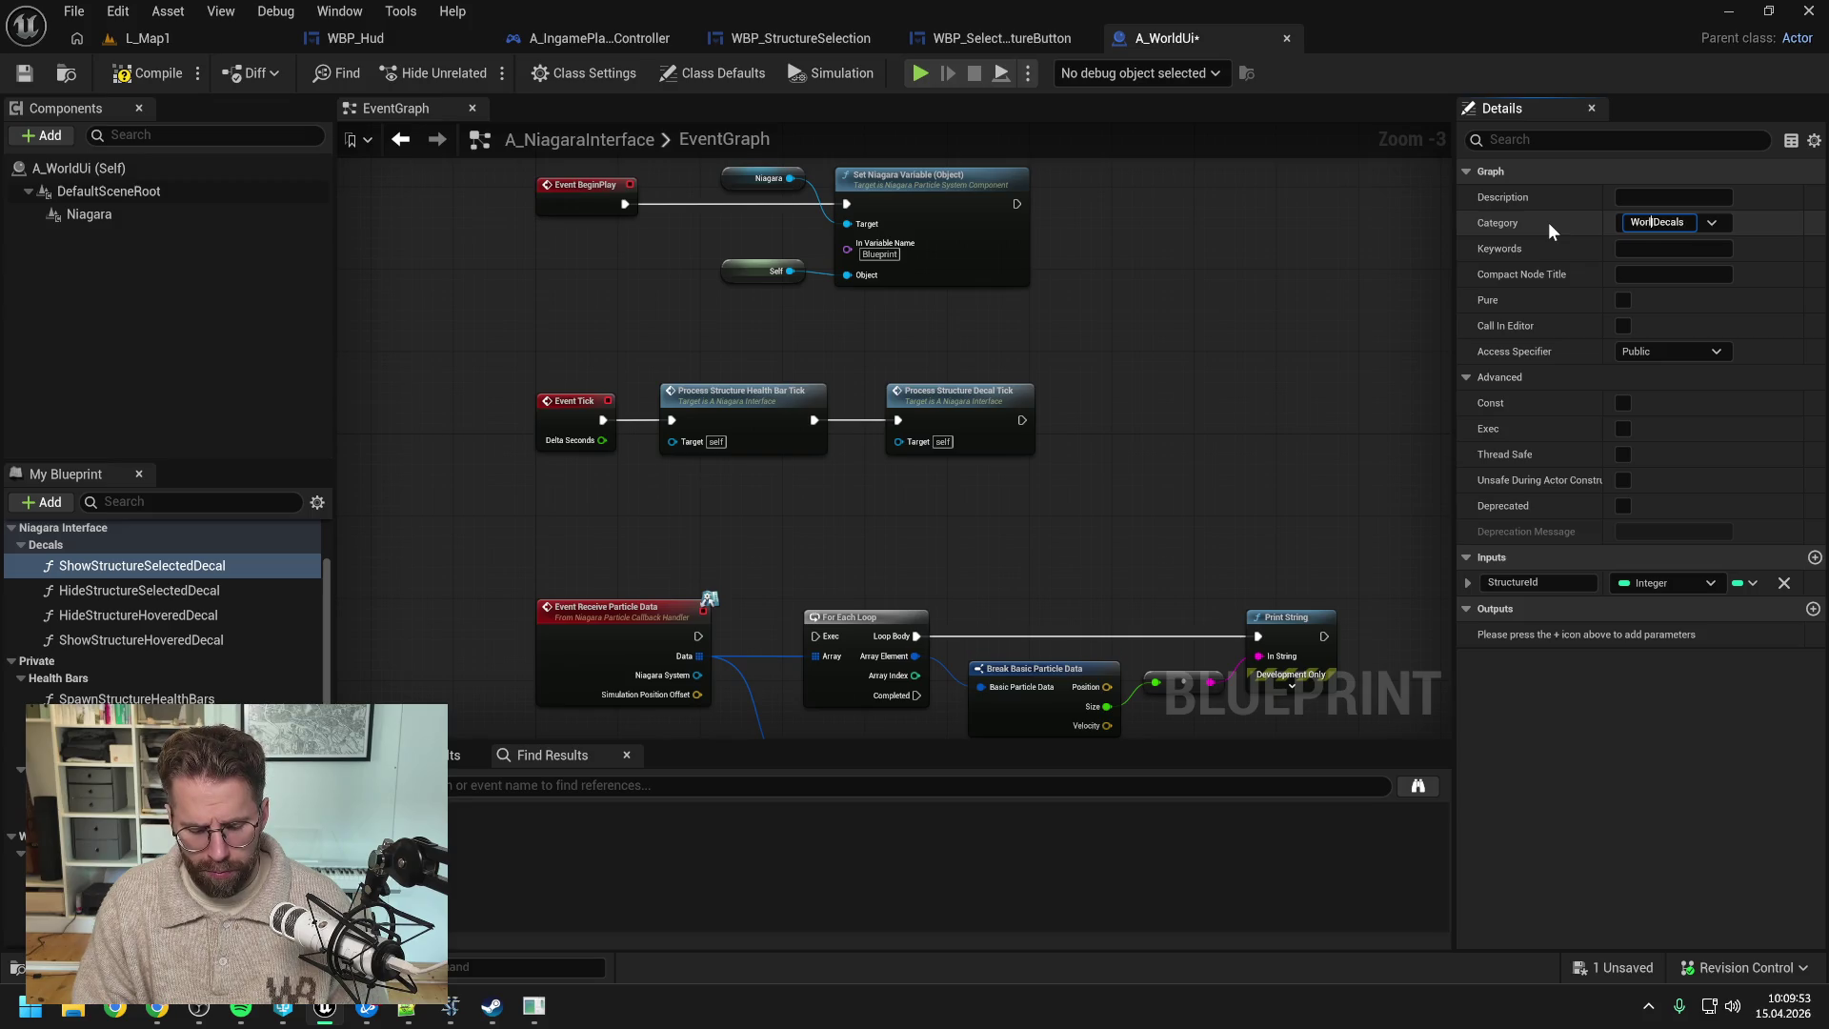
{"action": "key", "text": "Return"}
{"action": "key", "text": "ctrl+s"}
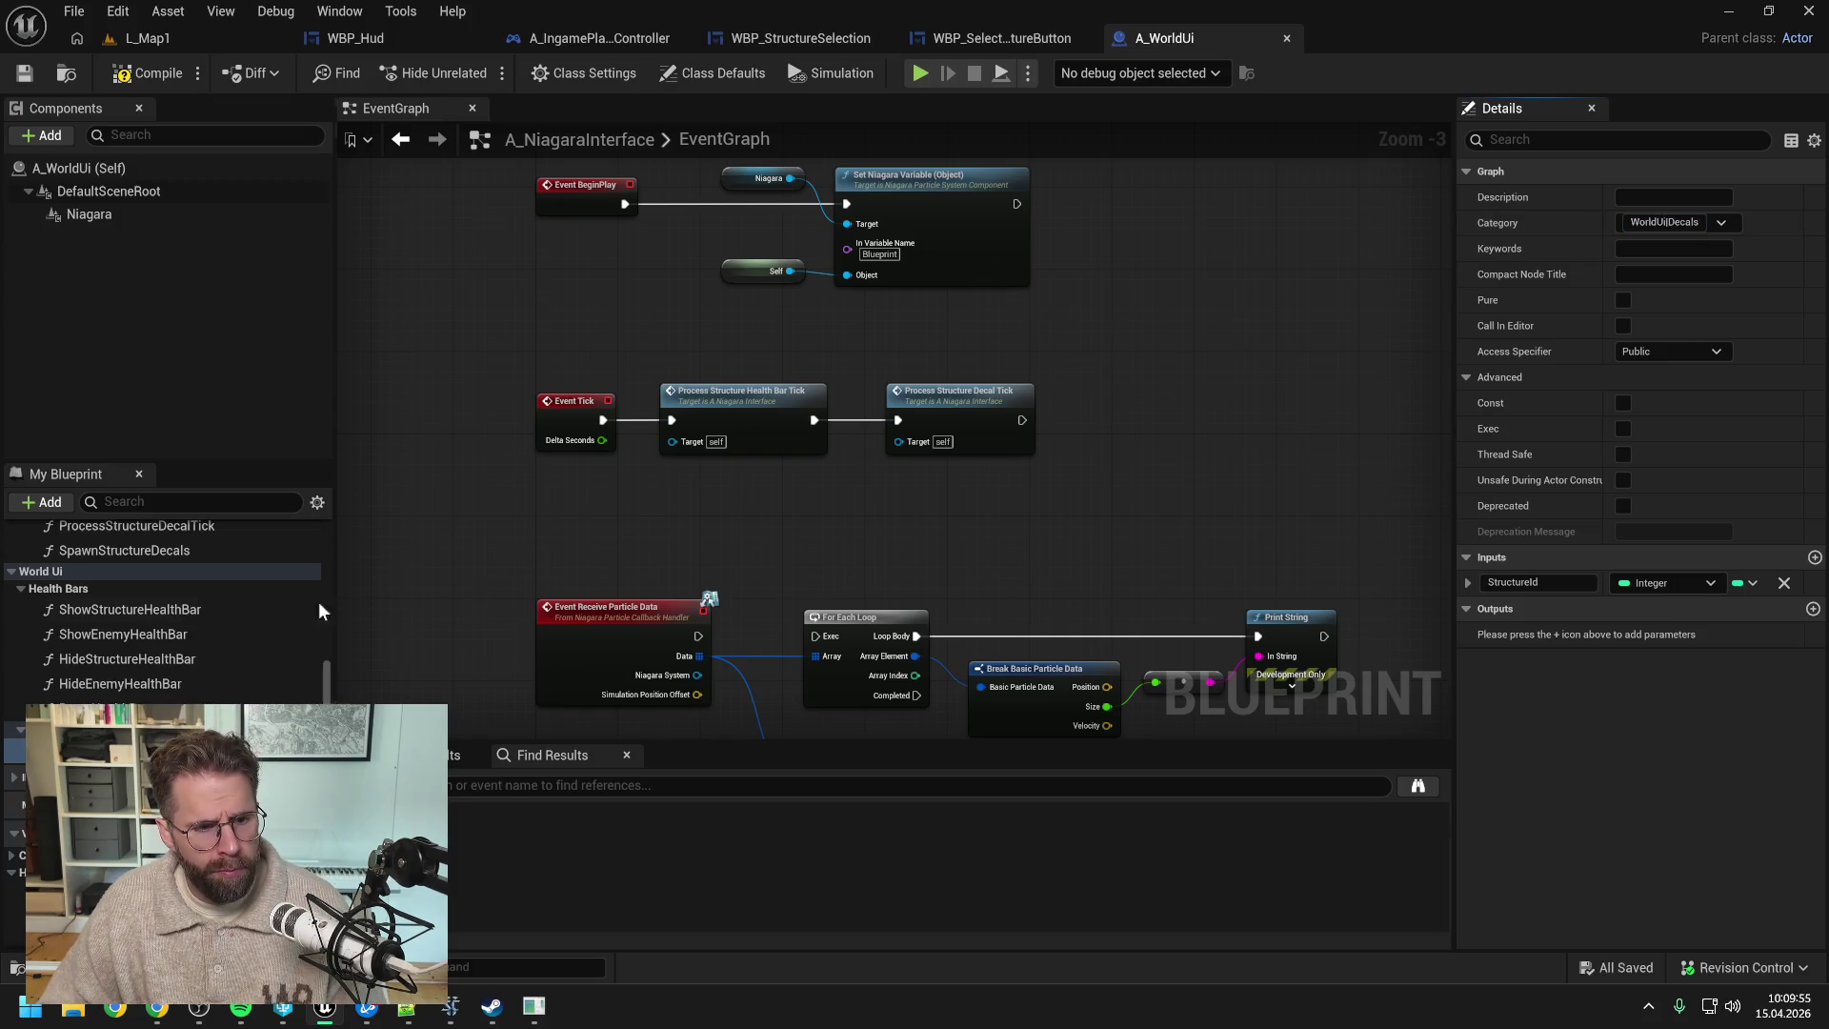
- Check HideStructureSelectedDecal's category and drag the remaining functions into their groups
{"action": "scroll", "coordinate": [162, 614], "scroll_direction": "up", "scroll_amount": 3}
{"action": "scroll", "coordinate": [158, 655], "scroll_direction": "up", "scroll_amount": 3}
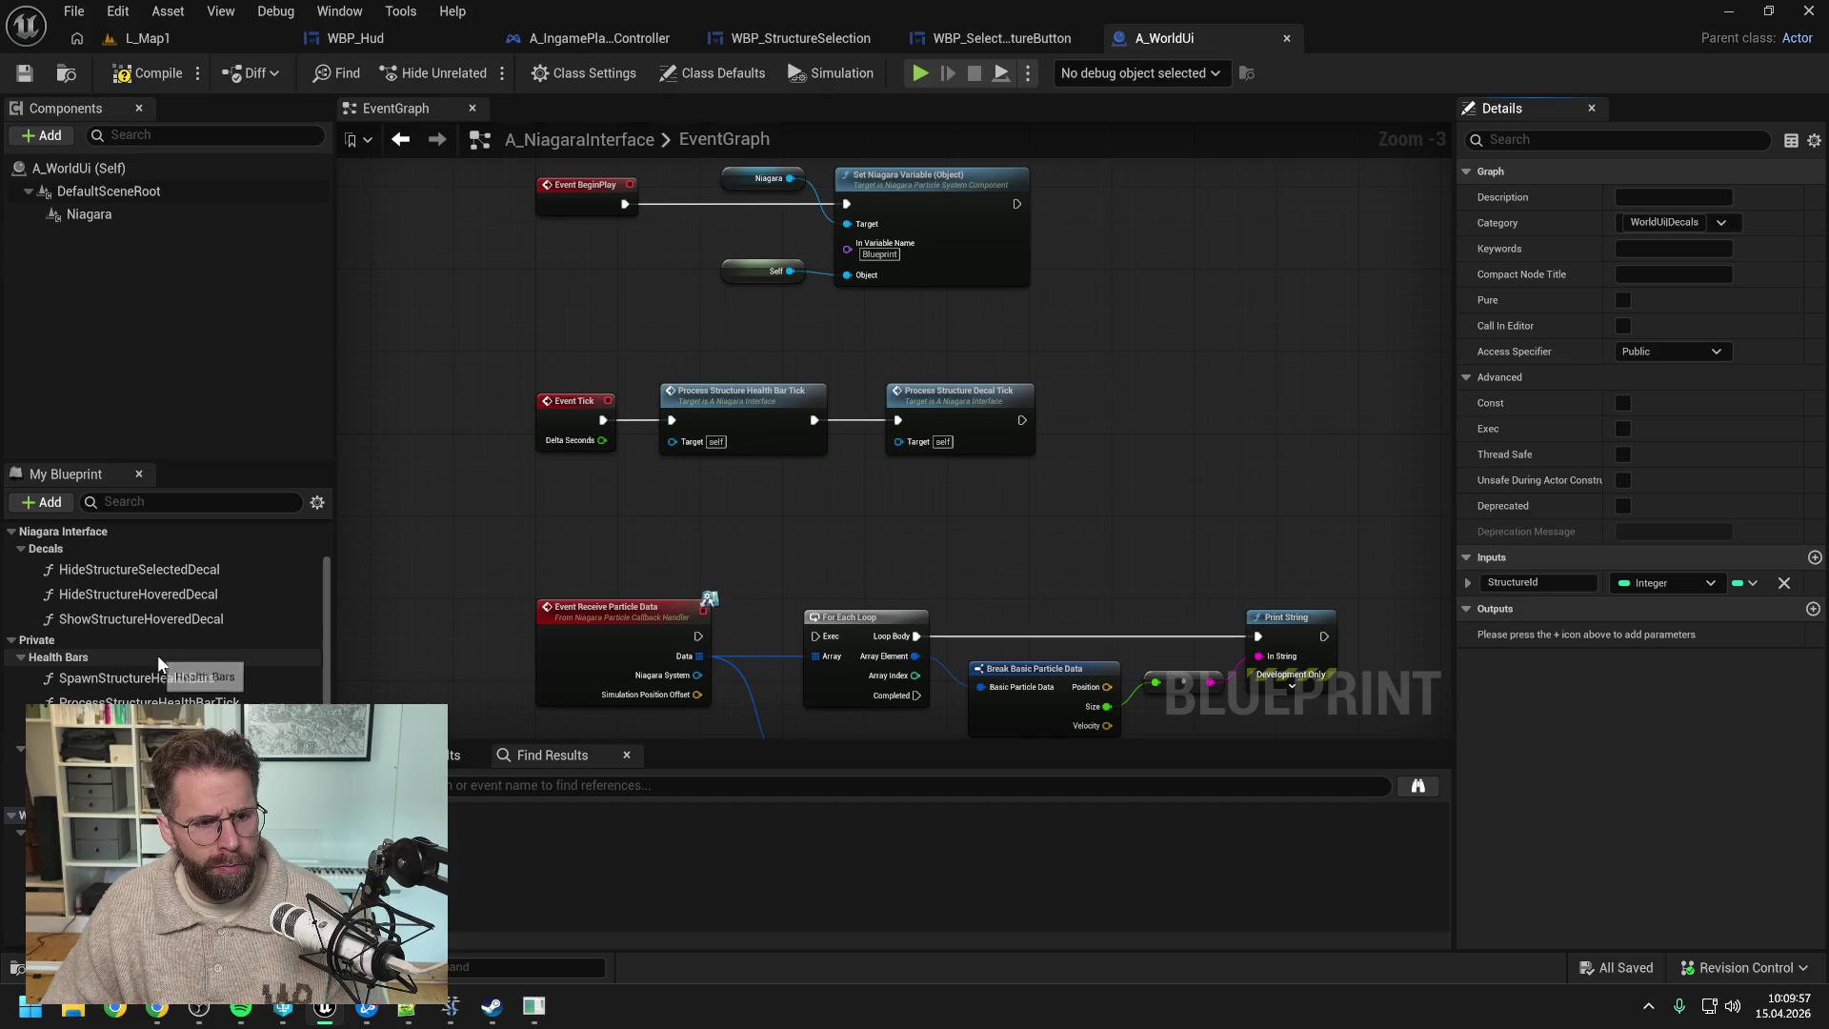
{"action": "left_click", "coordinate": [134, 572]}
{"action": "scroll", "coordinate": [134, 569], "scroll_direction": "down", "scroll_amount": 3}
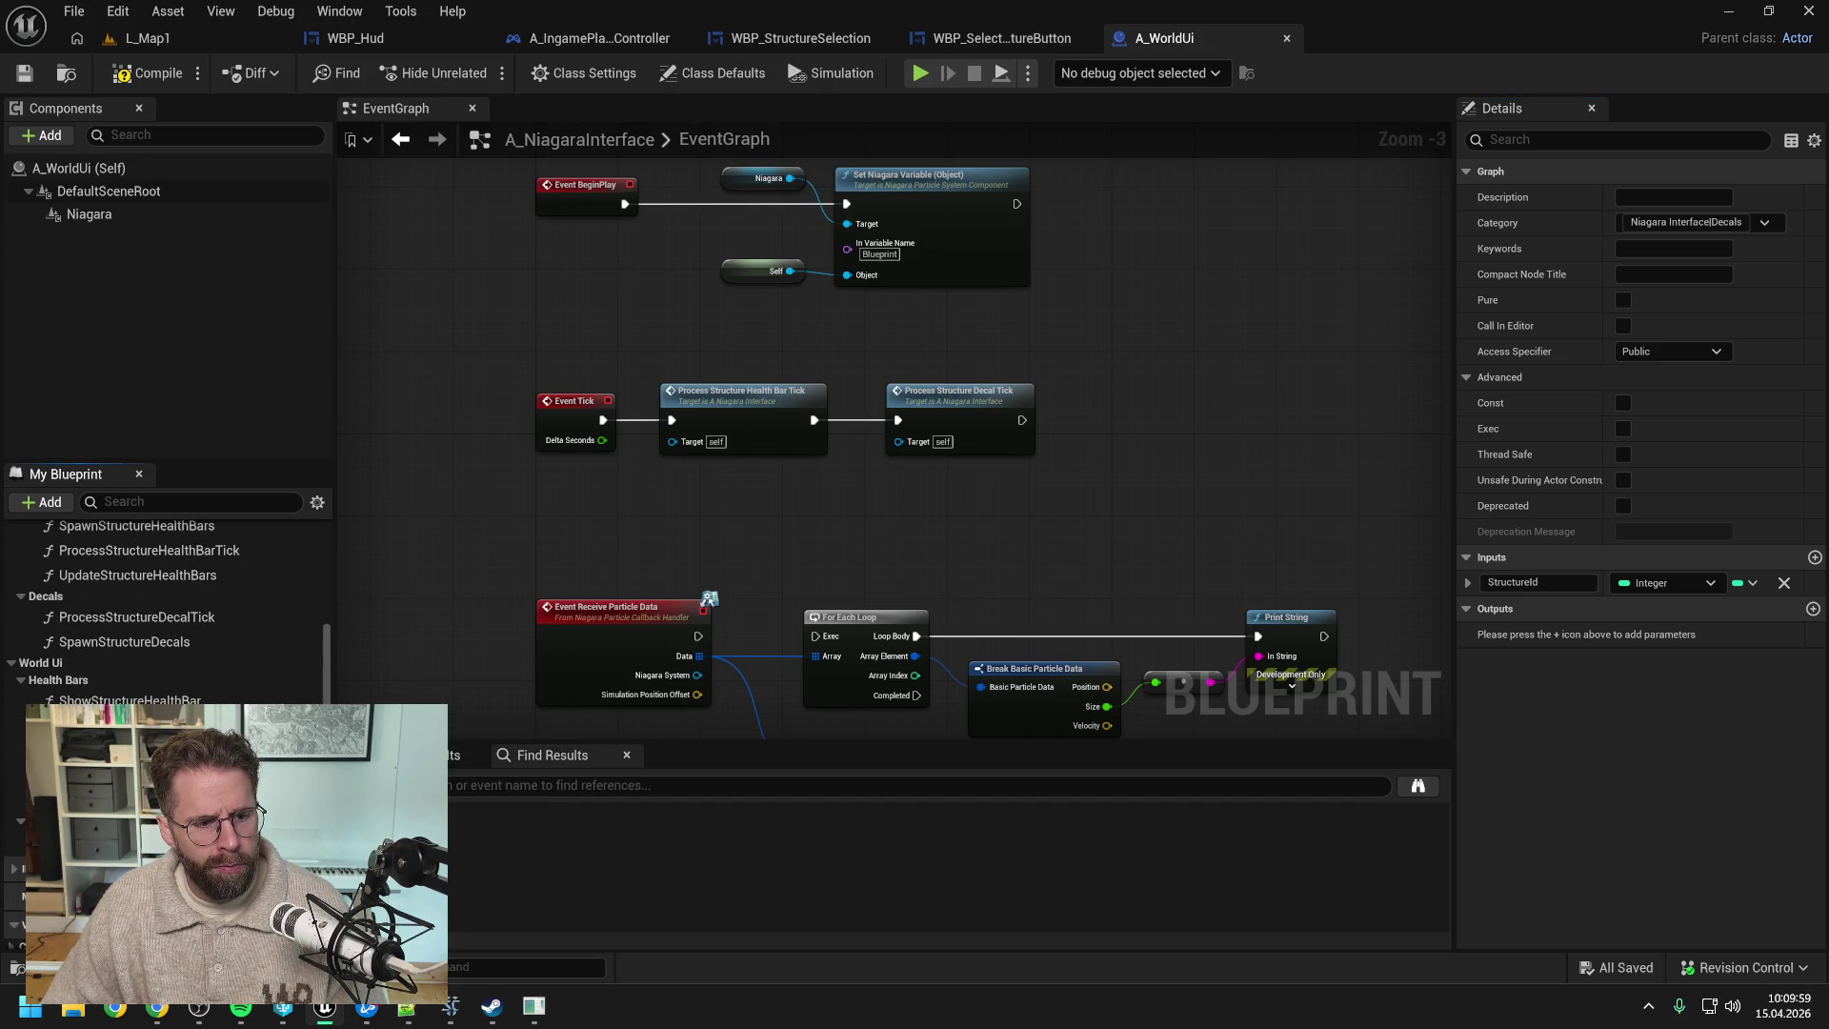
{"action": "mouse_move", "coordinate": [124, 653]}
{"action": "left_mouse_down"}
{"action": "mouse_move", "coordinate": [429, 733]}
{"action": "mouse_move", "coordinate": [124, 753]}
{"action": "left_mouse_up"}
{"action": "scroll", "coordinate": [114, 670], "scroll_direction": "up", "scroll_amount": 3}
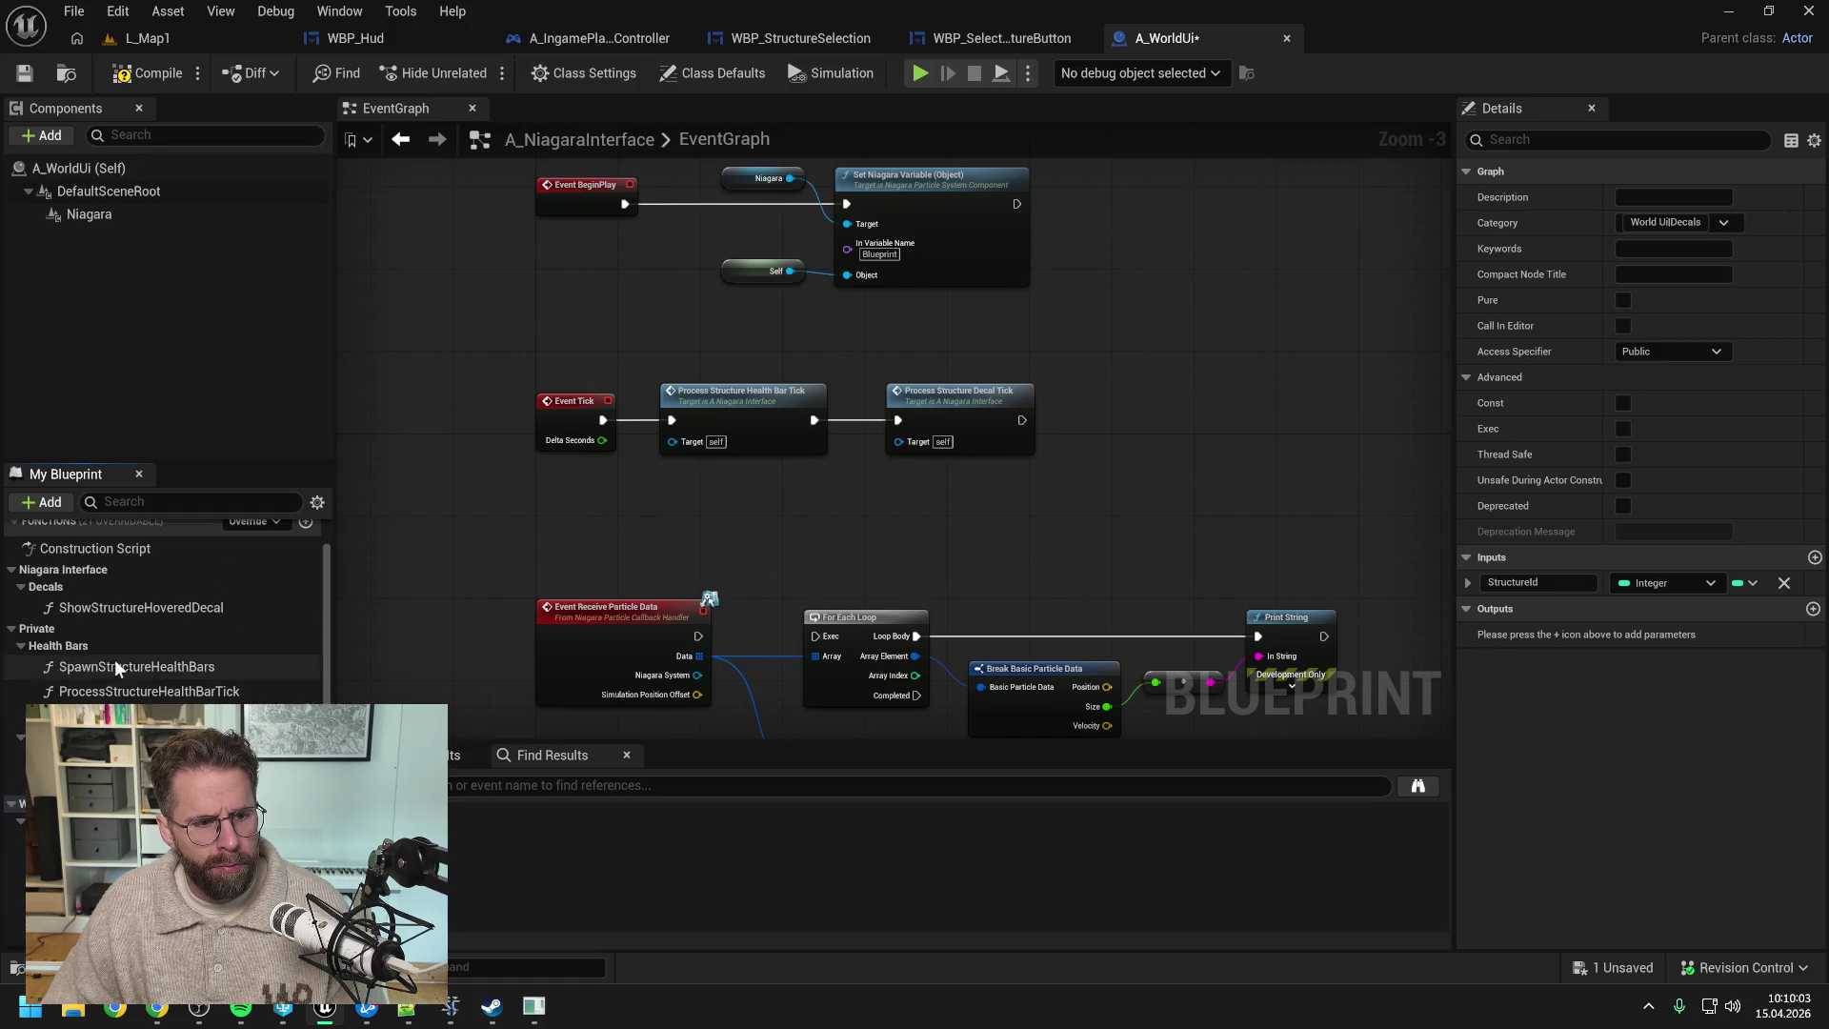
{"action": "mouse_move", "coordinate": [114, 670]}
{"action": "left_mouse_down"}
{"action": "mouse_move", "coordinate": [436, 732]}
{"action": "mouse_move", "coordinate": [115, 810]}
{"action": "left_mouse_up"}
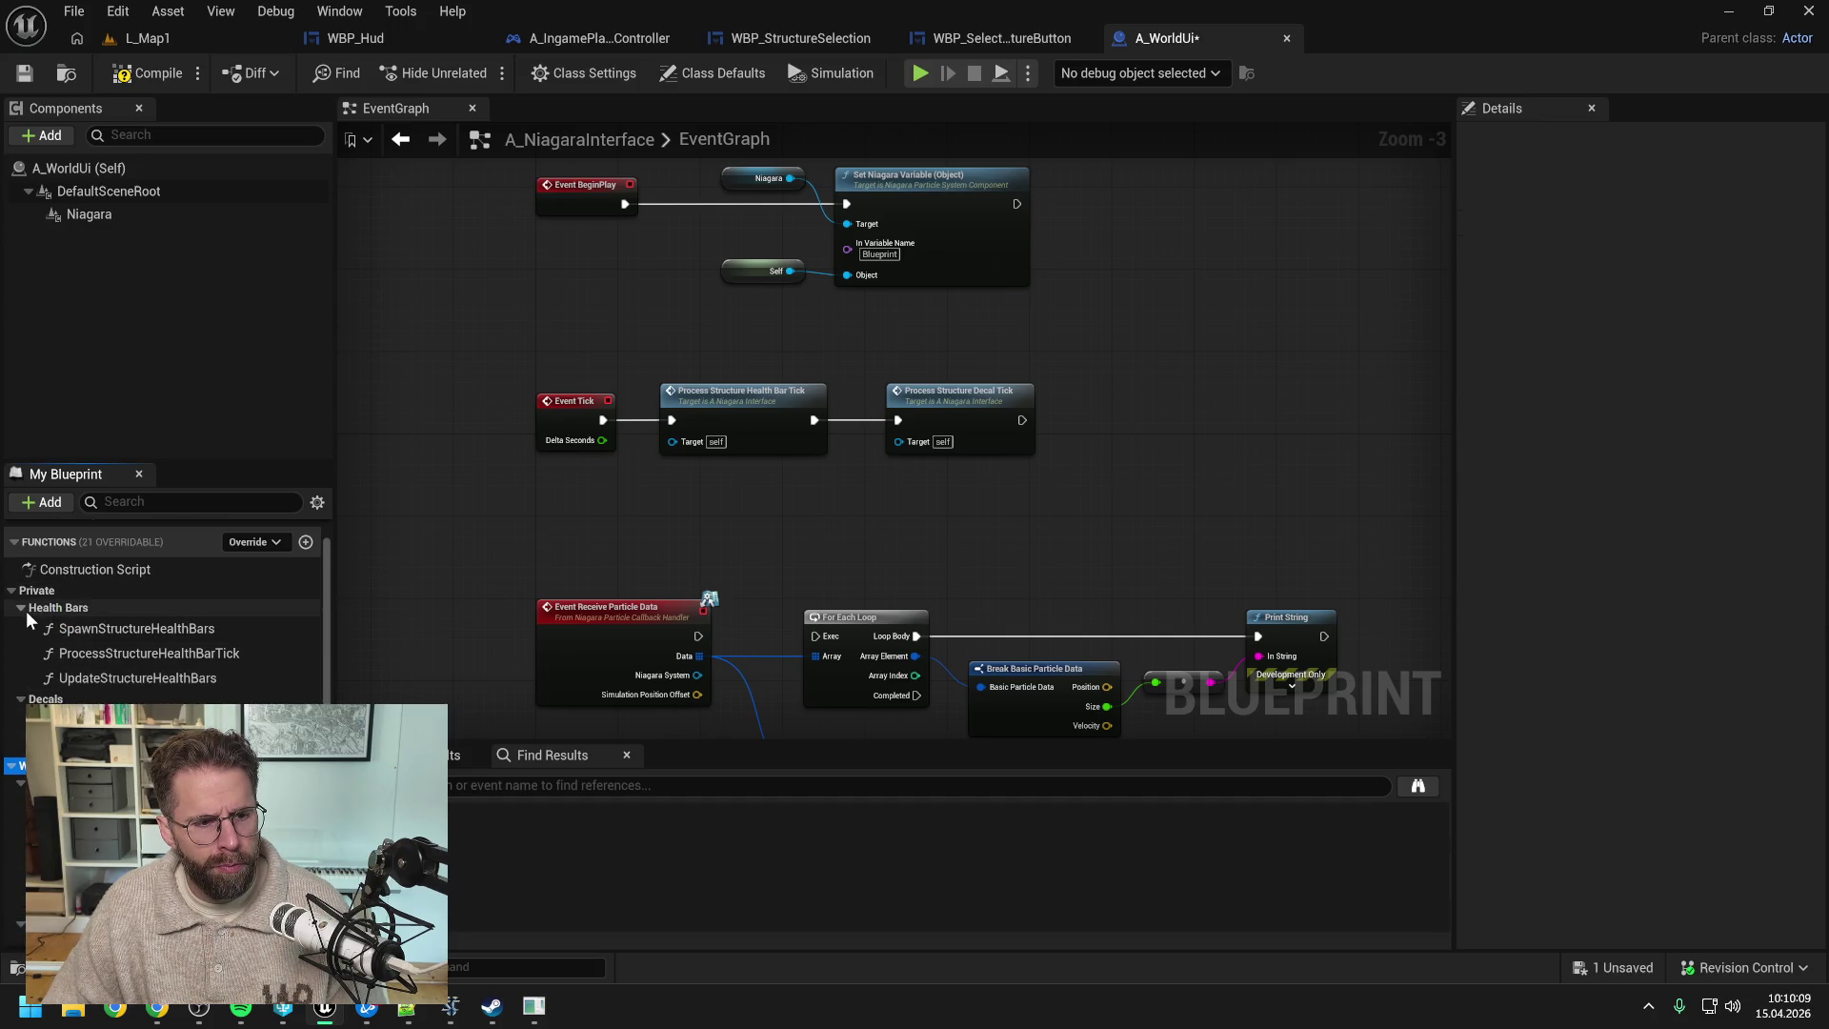
- Save A_WorldUi, drag the World Ui category below Private, and expand both categories
{"action": "key", "text": "ctrl+s"}
{"action": "left_click", "coordinate": [103, 631]}
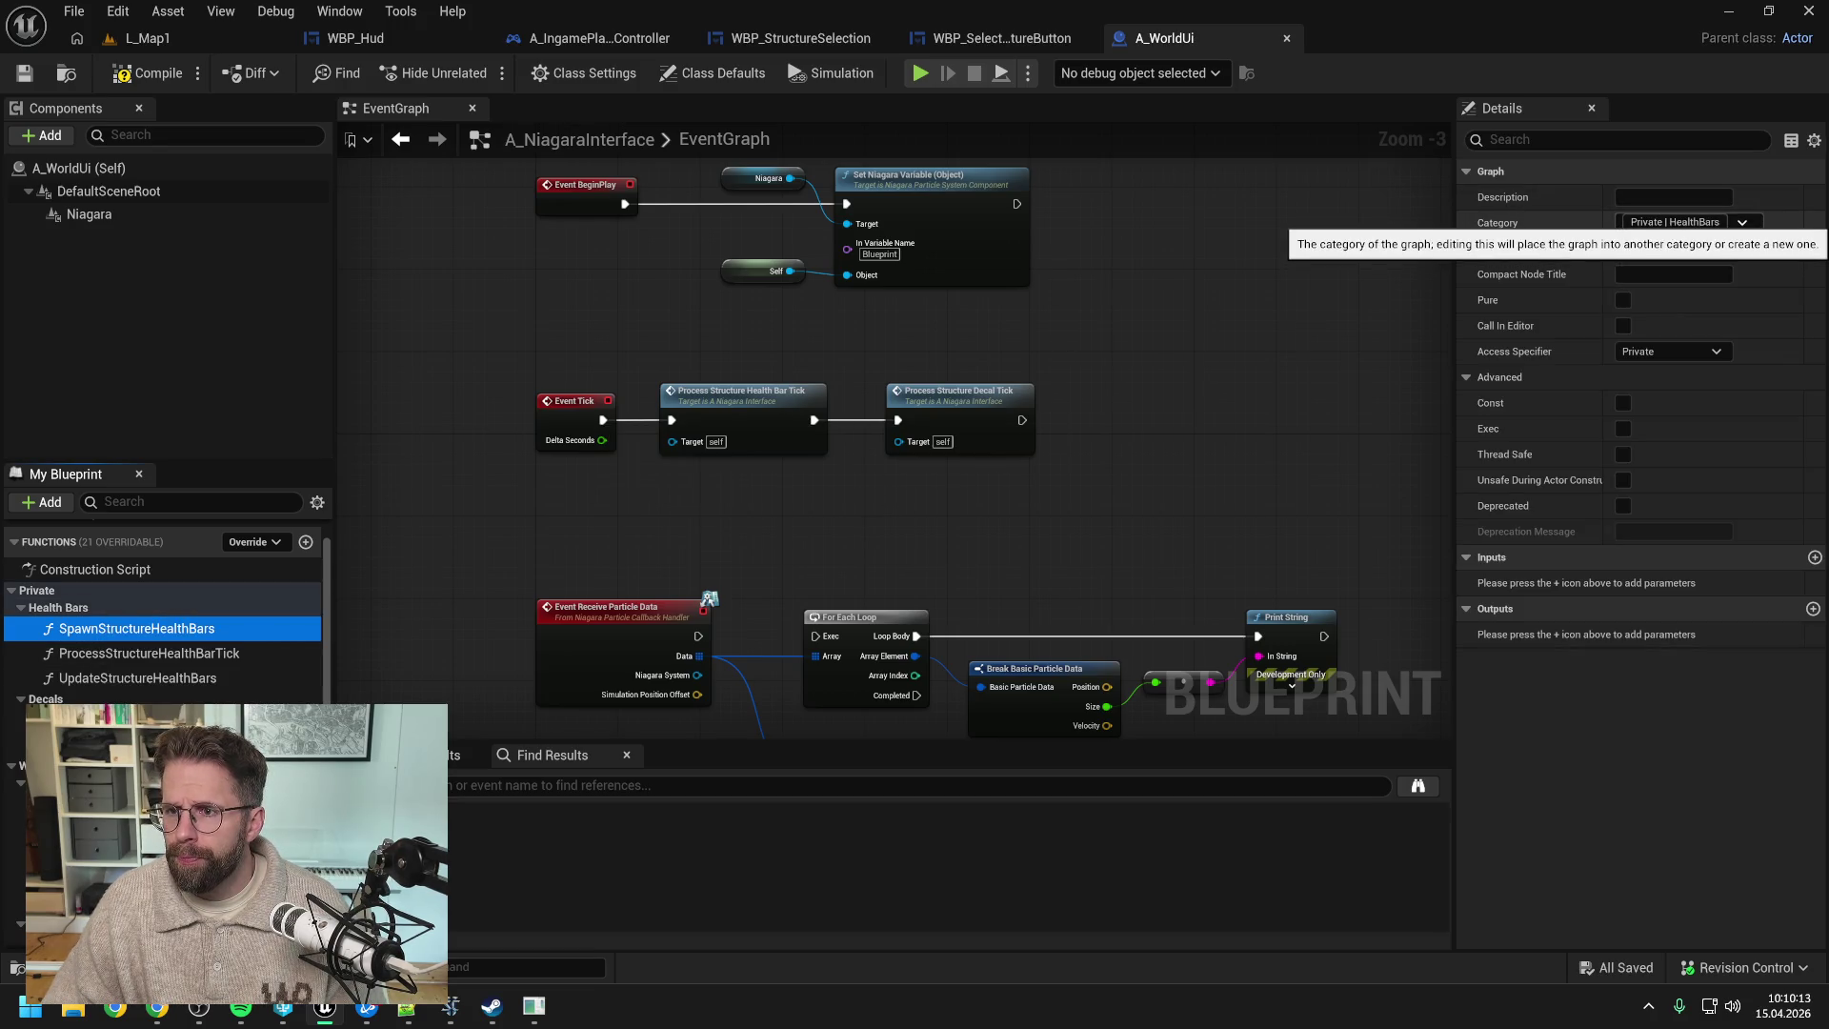
{"action": "left_click", "coordinate": [19, 765]}
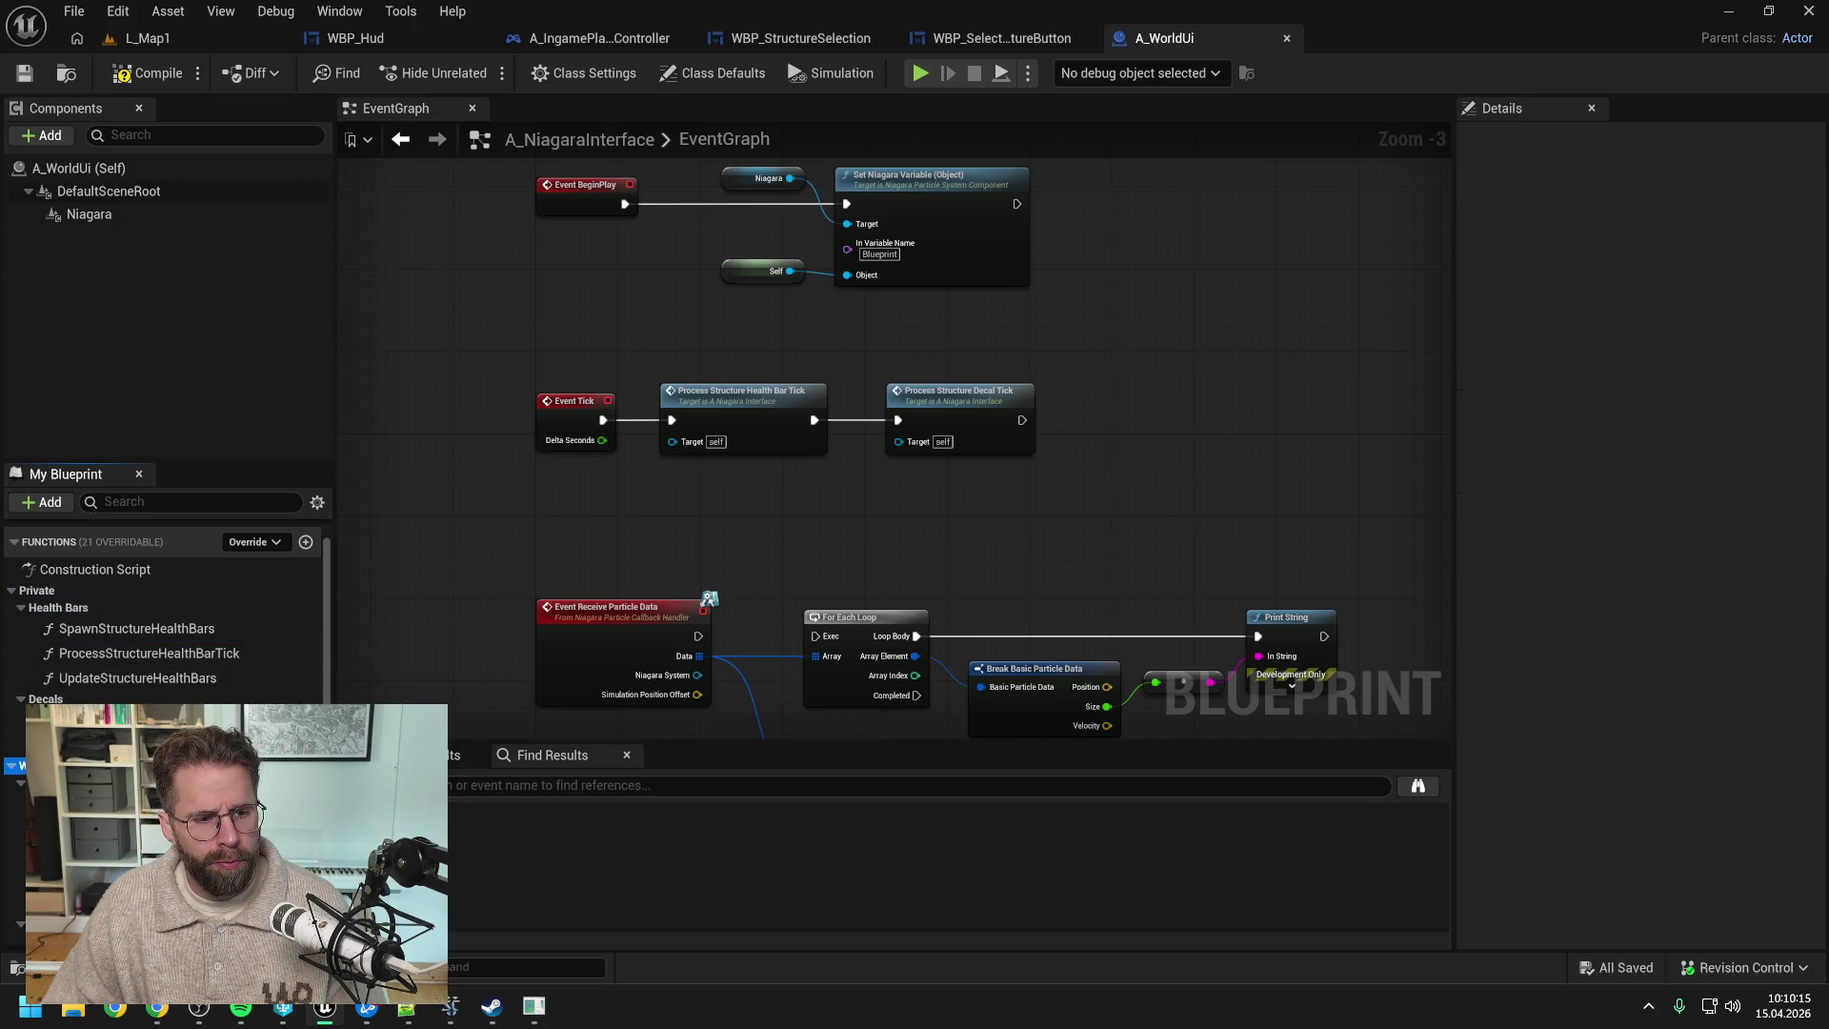
{"action": "left_click_drag", "start_coordinate": [19, 765], "coordinate": [20, 600]}
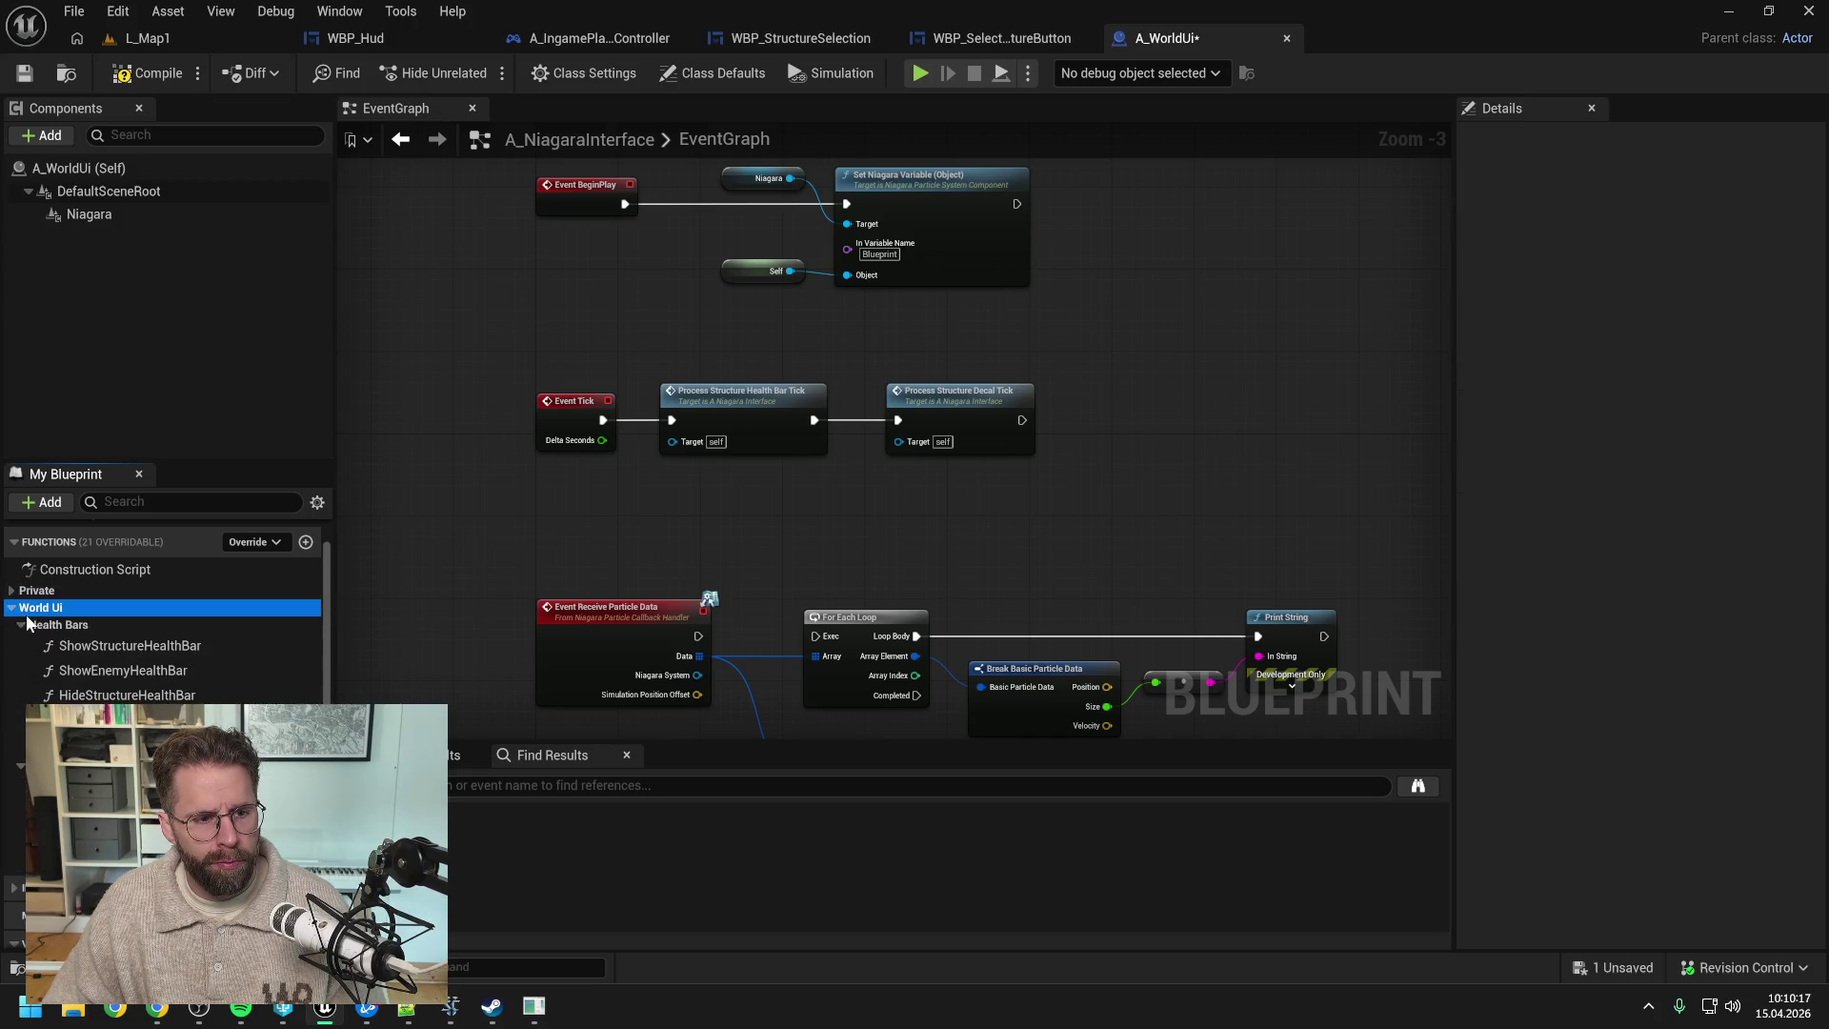
{"action": "left_click", "coordinate": [11, 607]}
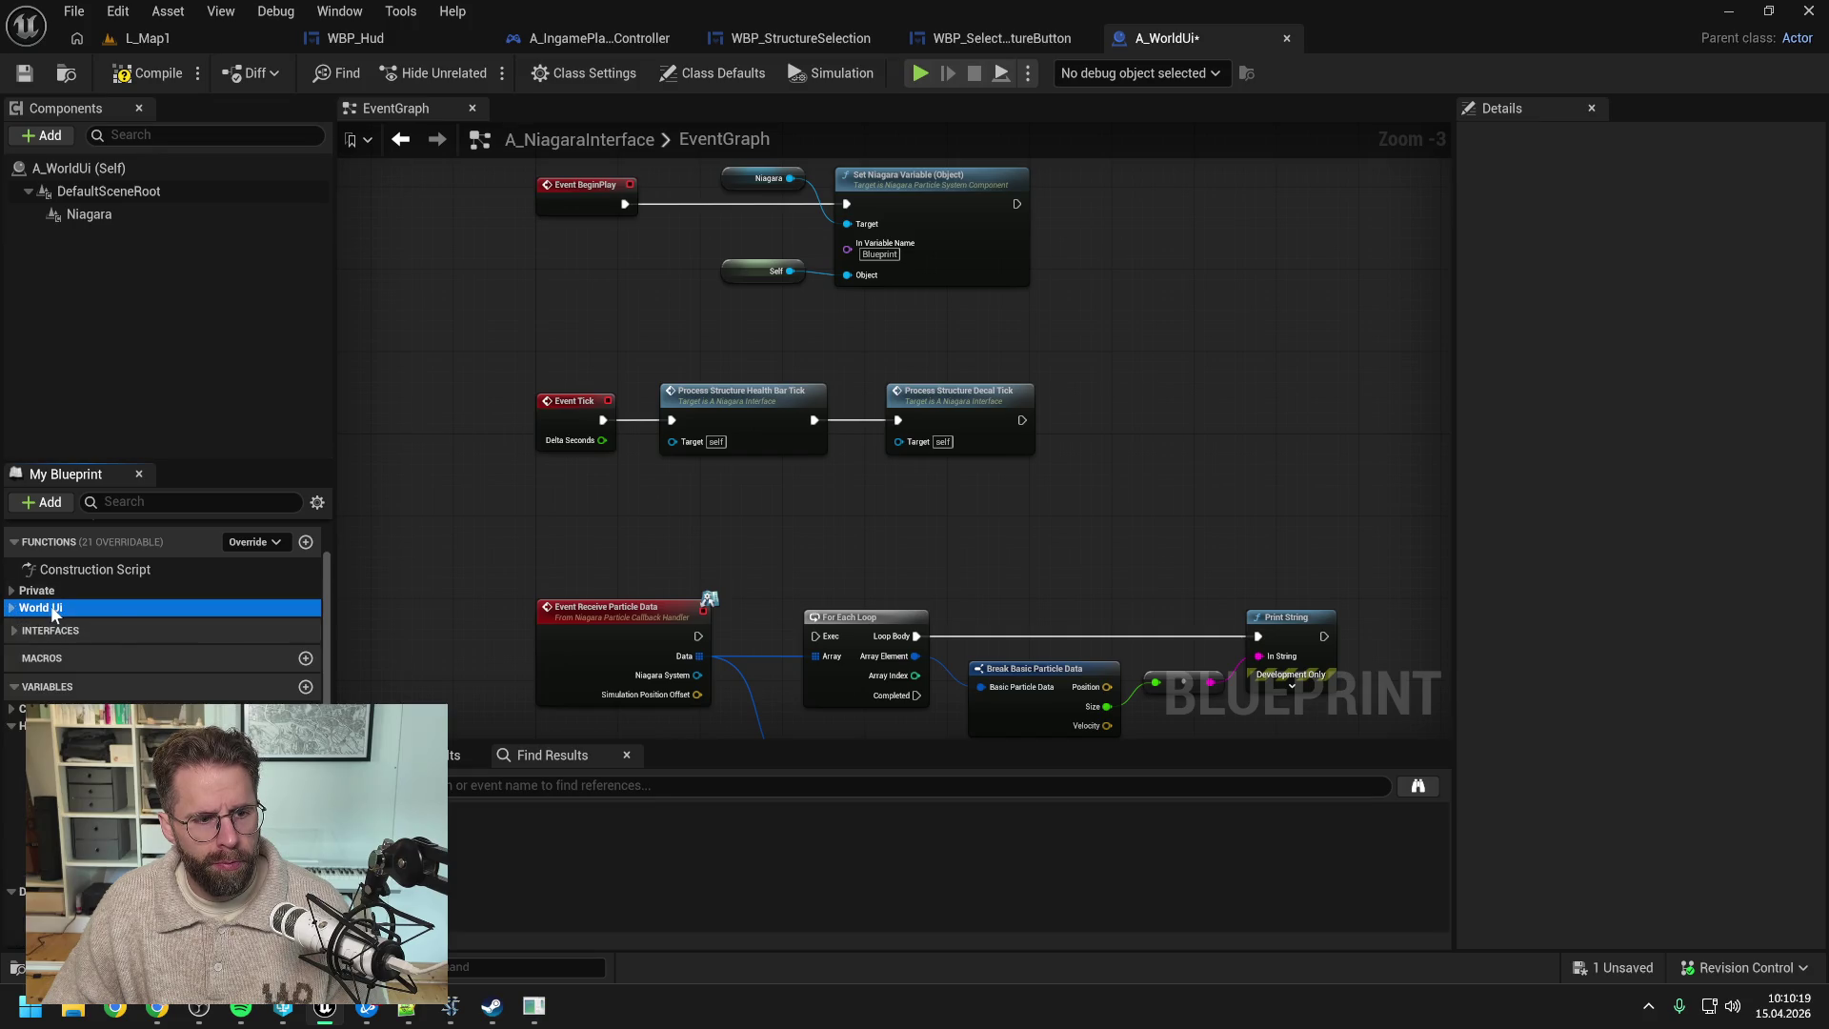
{"action": "left_click", "coordinate": [11, 608]}
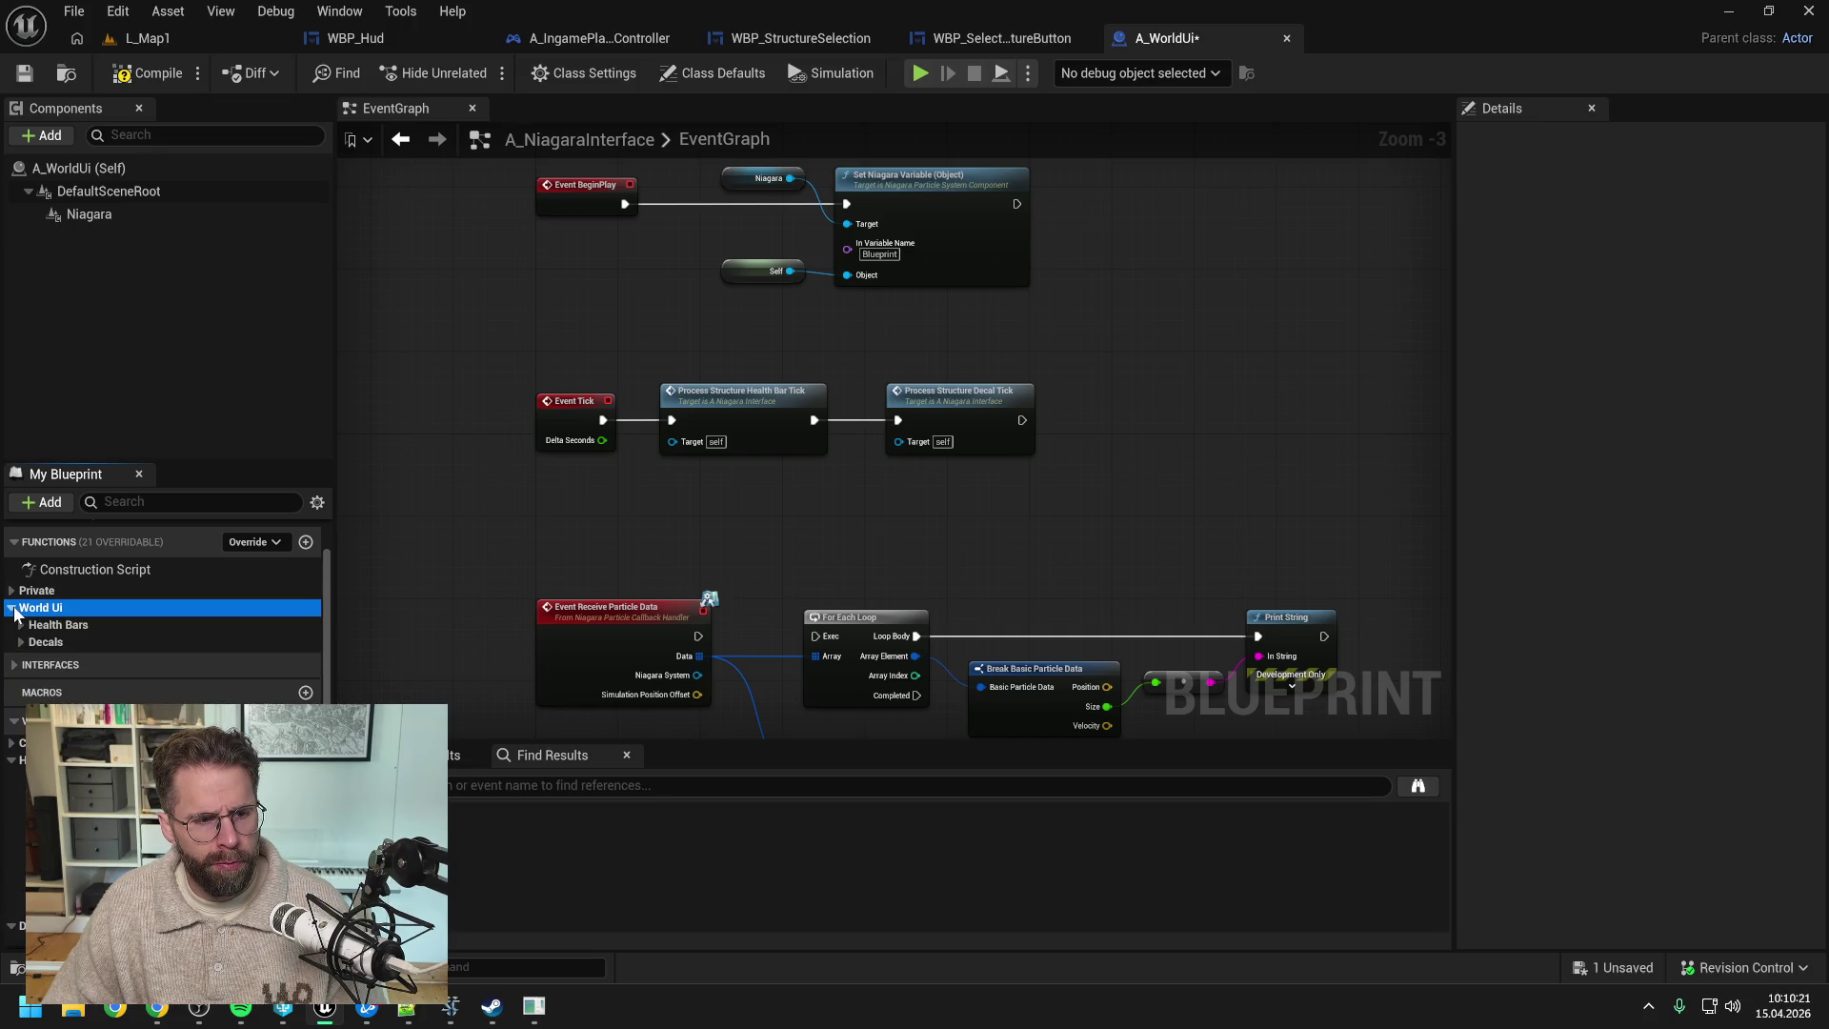
{"action": "left_click", "coordinate": [11, 591]}
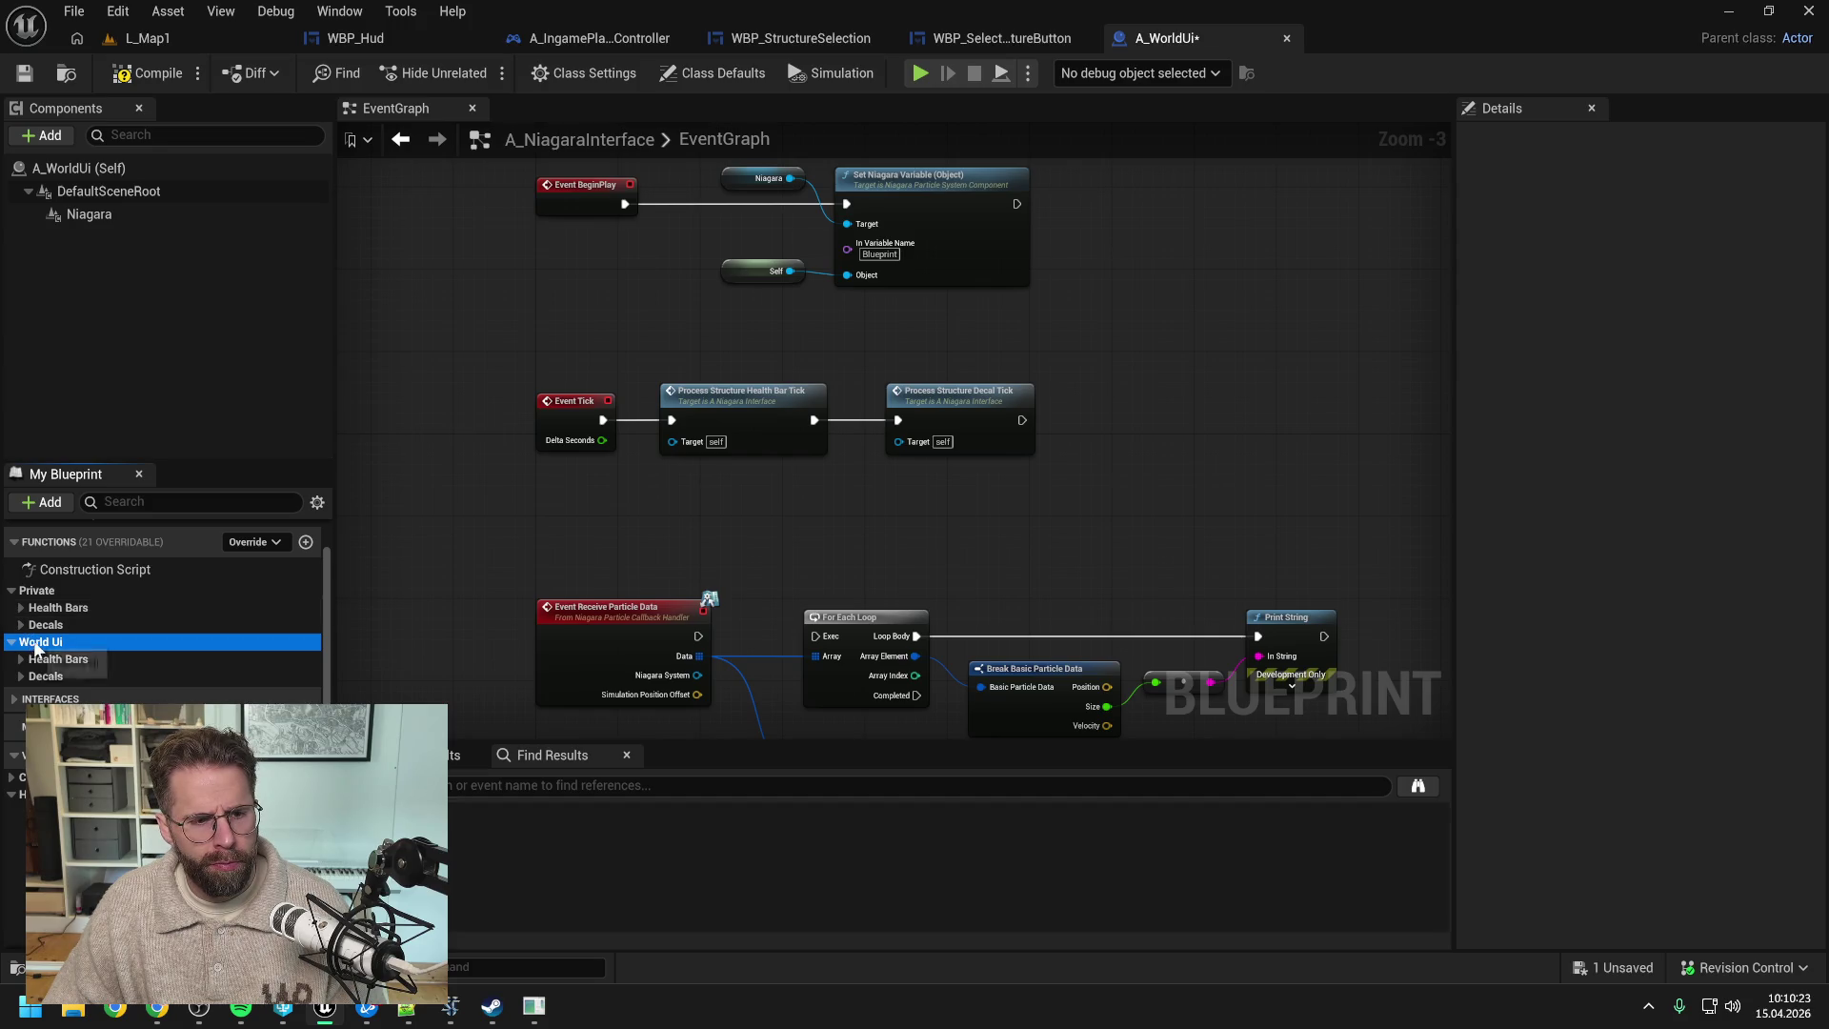
{"action": "key", "text": "ctrl+s"}
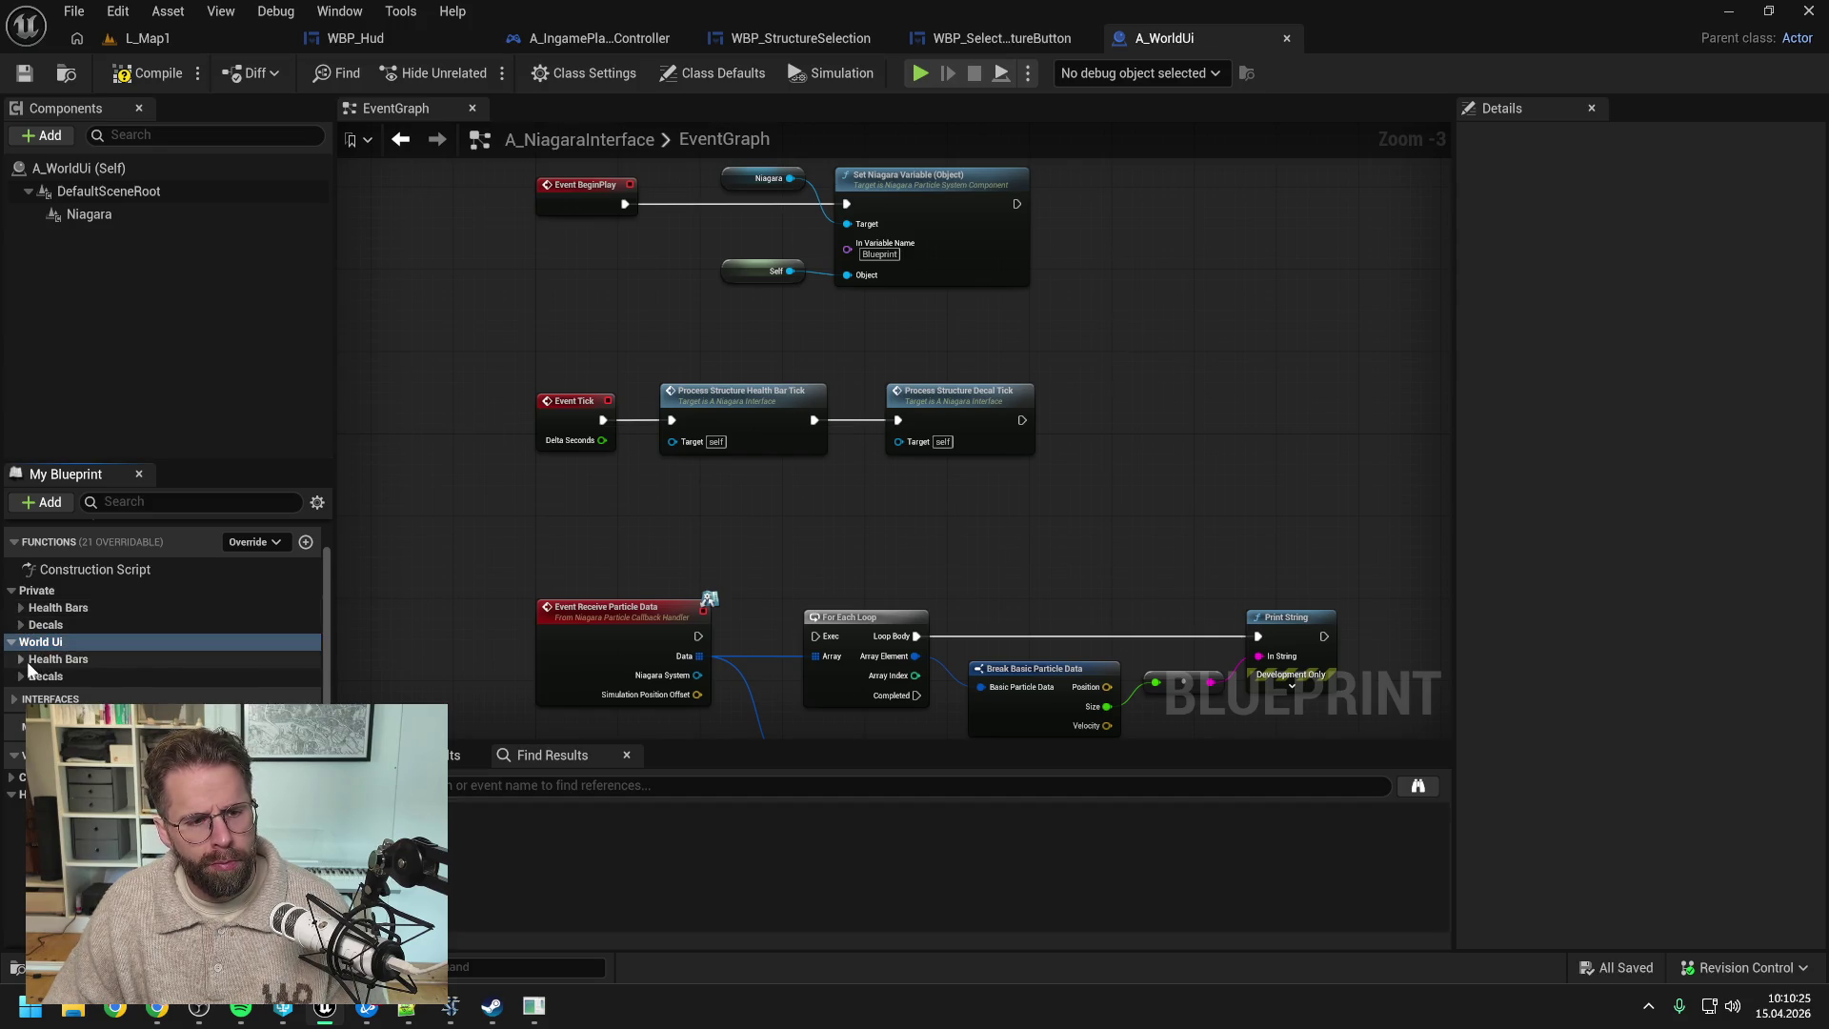
- Expand the Health Bars groups under World Ui and Private, then open the Content Drawer
{"action": "left_click", "coordinate": [21, 660]}
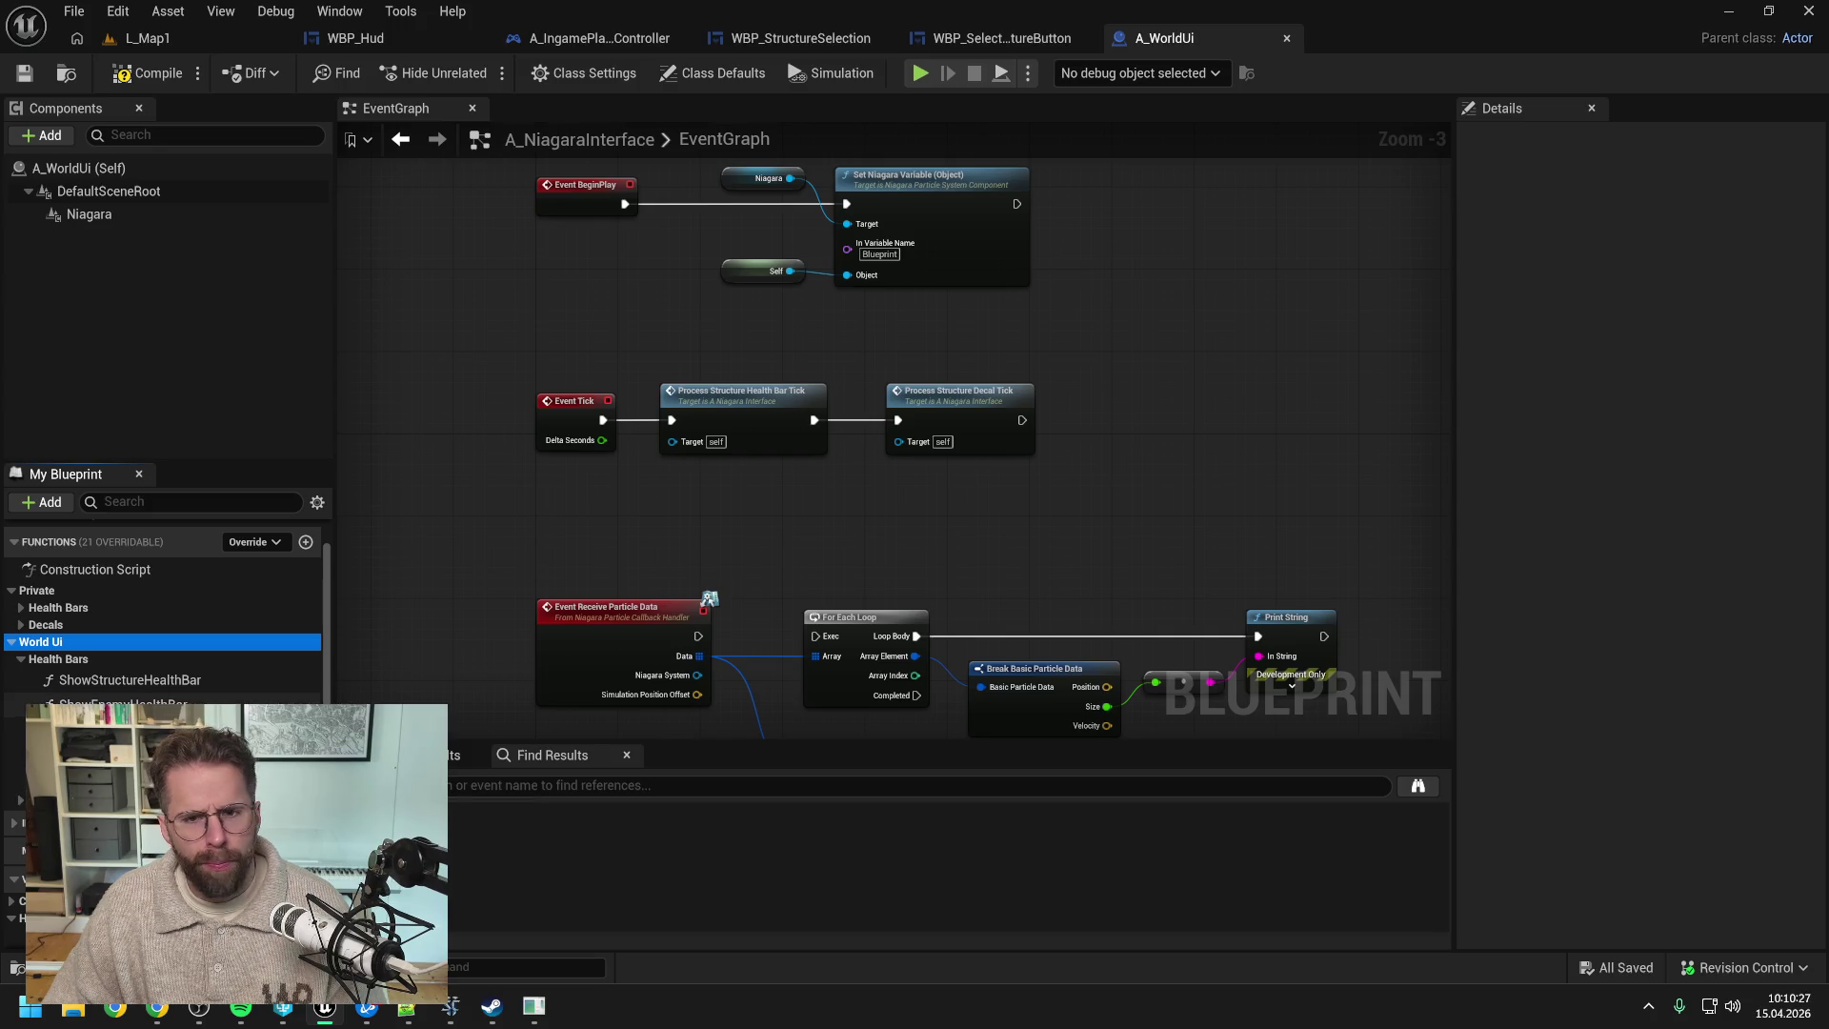
{"action": "left_click", "coordinate": [21, 607]}
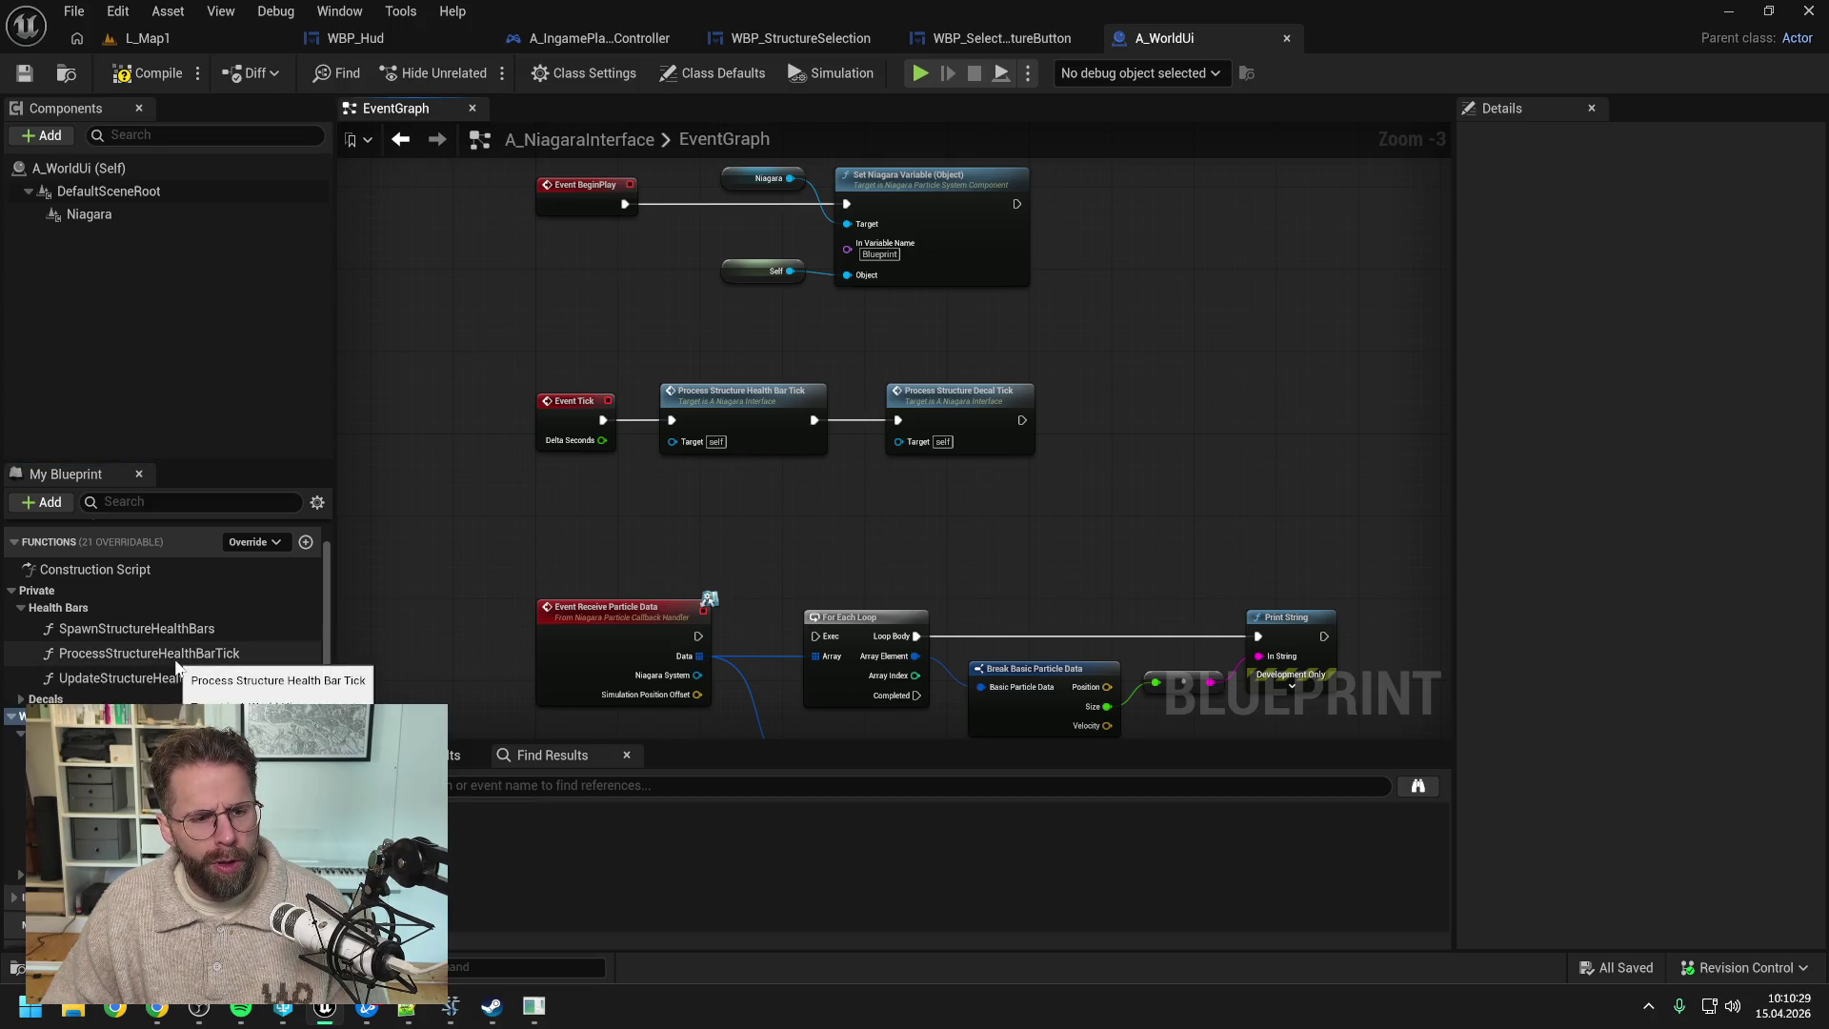
{"action": "scroll", "coordinate": [185, 677], "scroll_direction": "down", "scroll_amount": 5}
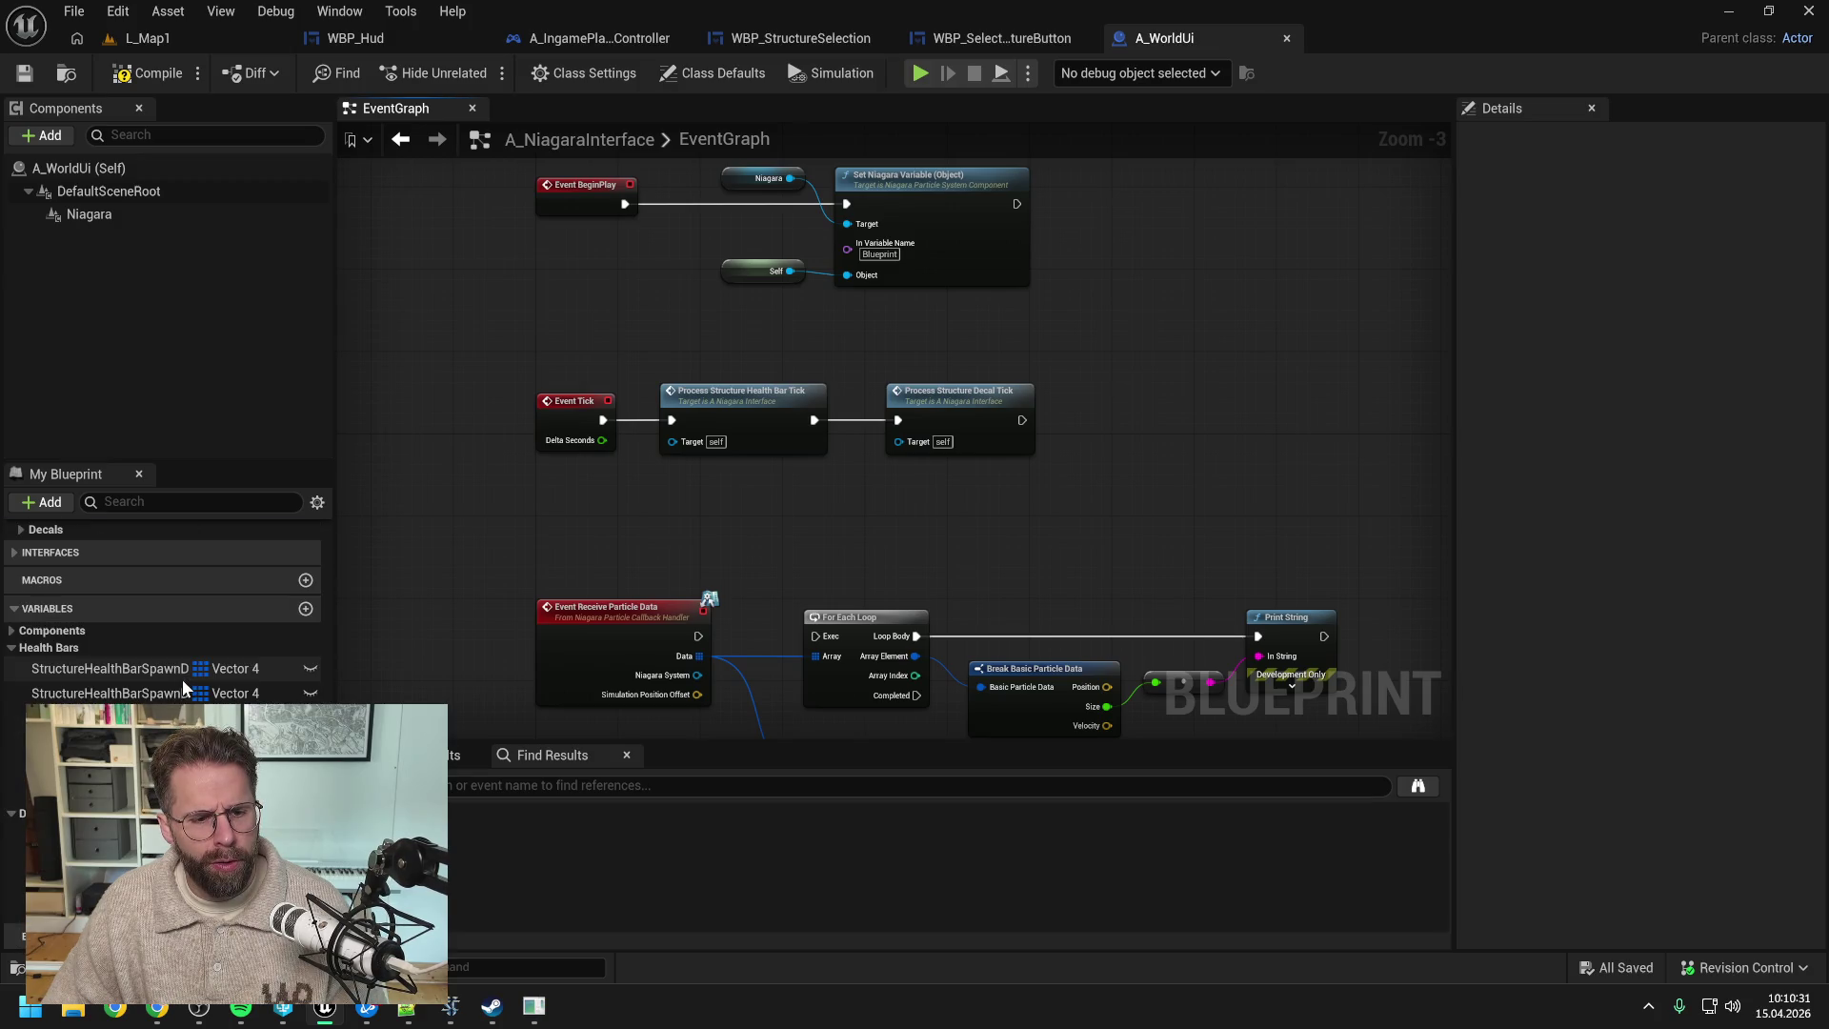
{"action": "scroll", "coordinate": [230, 665], "scroll_direction": "up", "scroll_amount": 3}
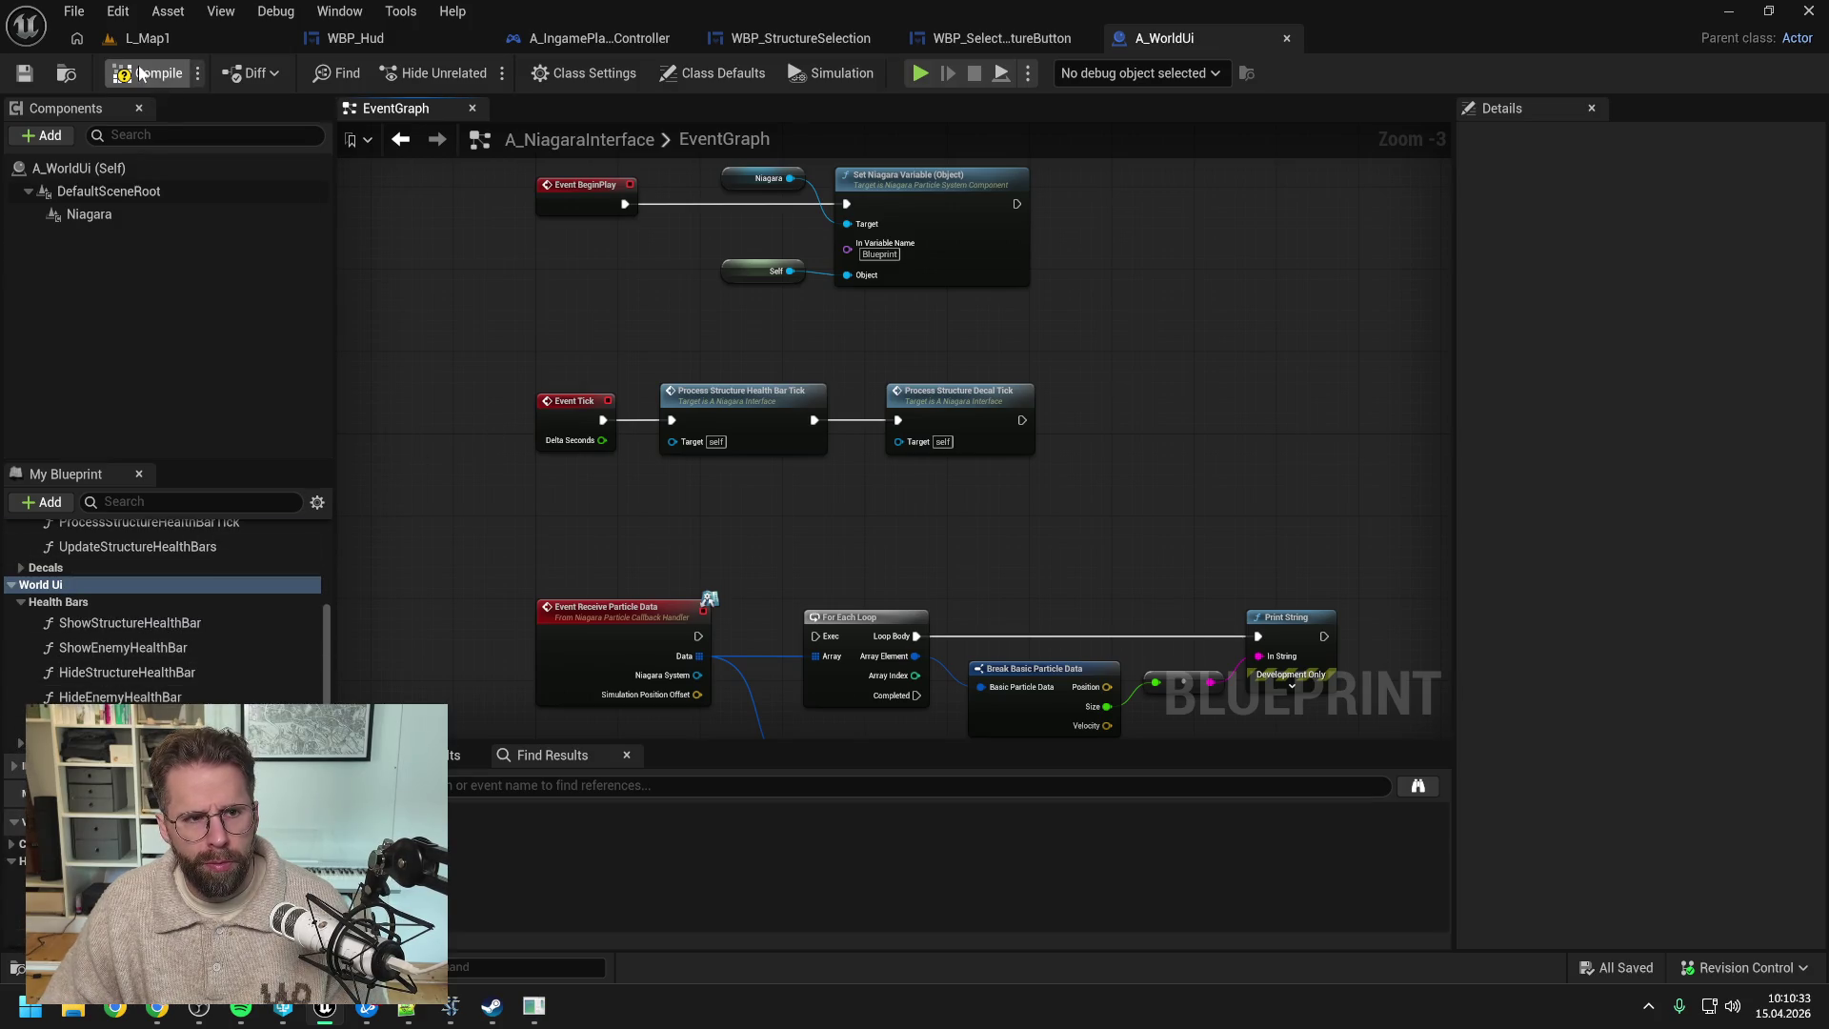
{"action": "key", "text": "ctrl+space"}
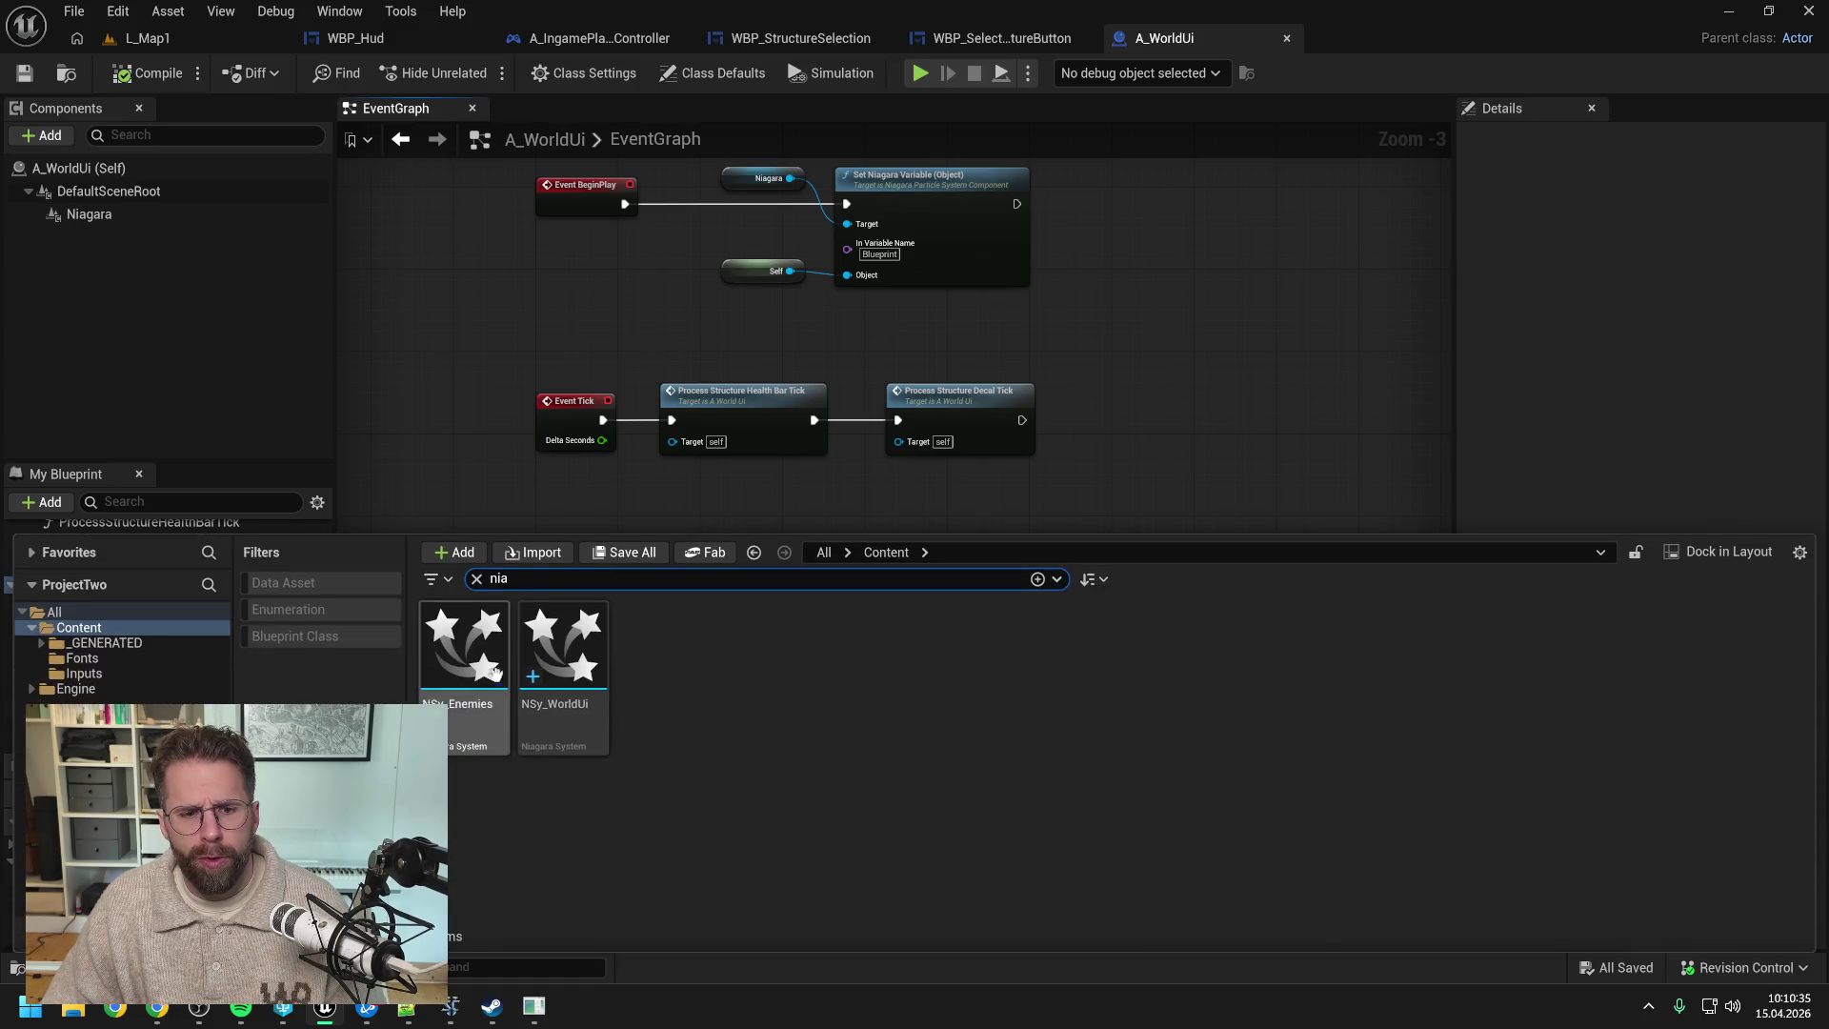
- Open NSy_WorldUi, delete its StructureData1 user parameter, and save the system
{"action": "mouse_move", "coordinate": [568, 657]}
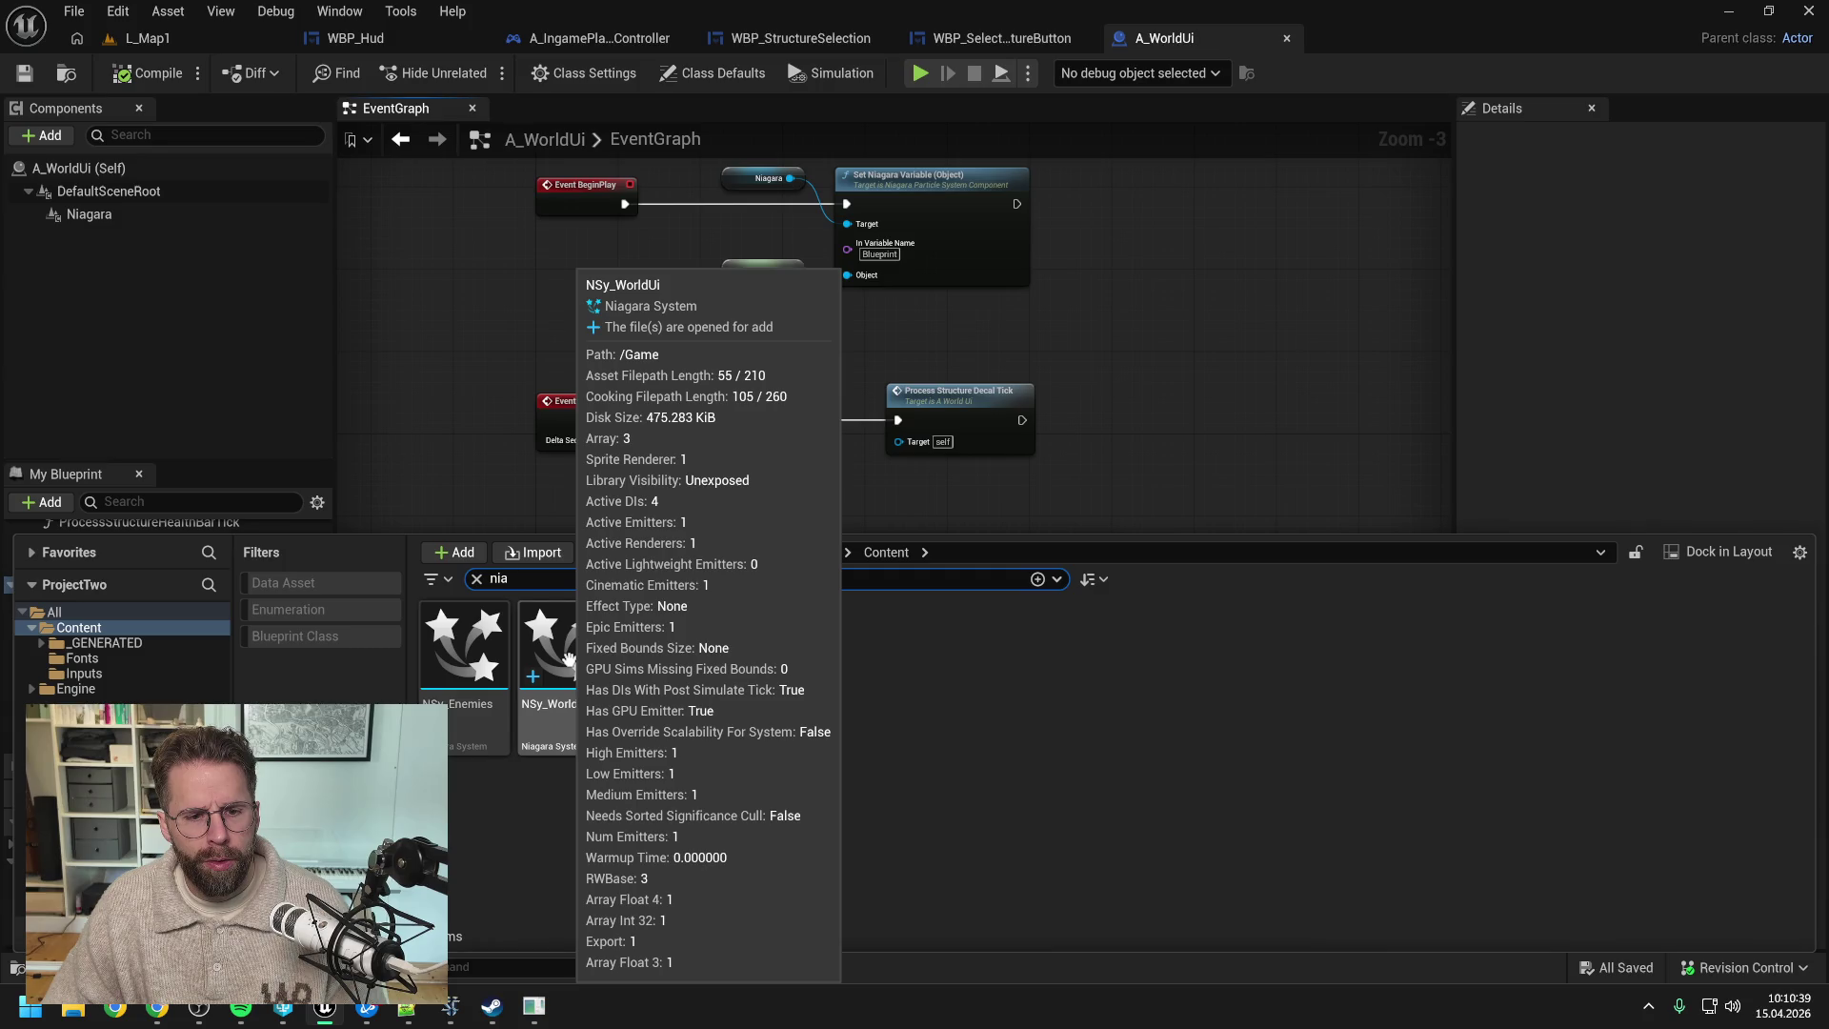
{"action": "double_click", "coordinate": [569, 658]}
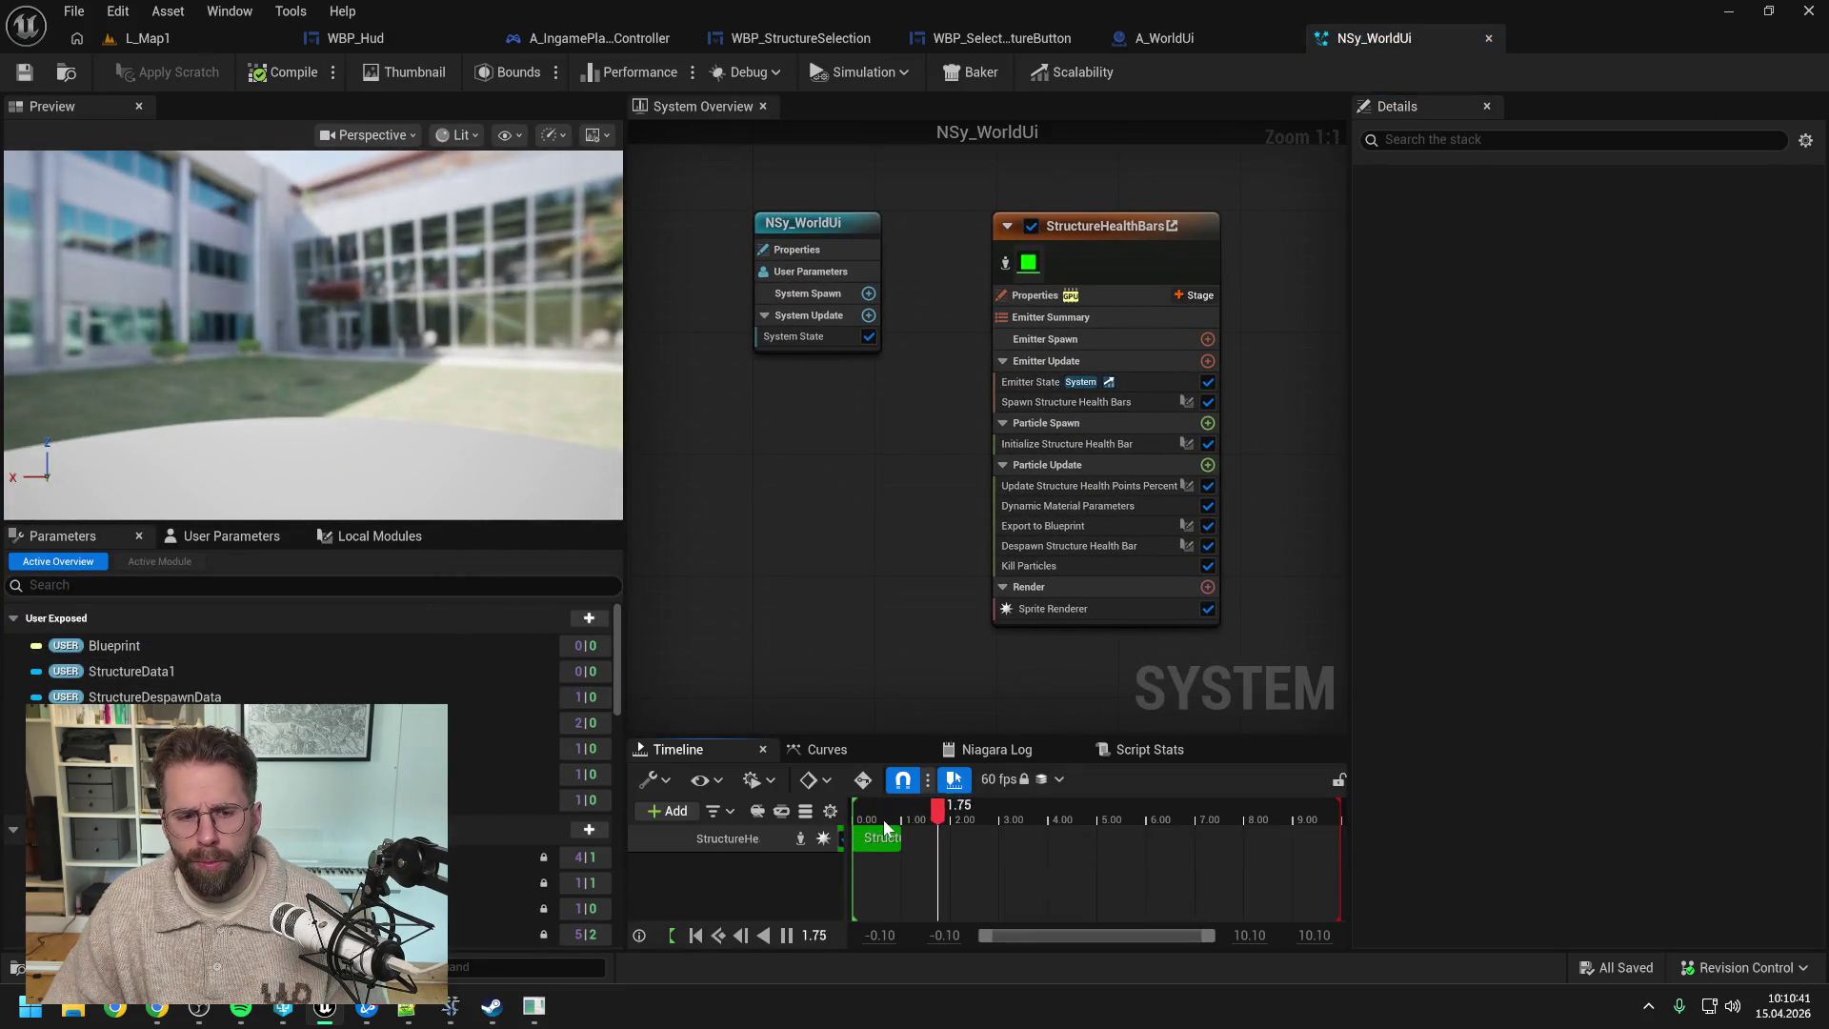
{"action": "left_click", "coordinate": [884, 821]}
{"action": "left_click", "coordinate": [152, 697]}
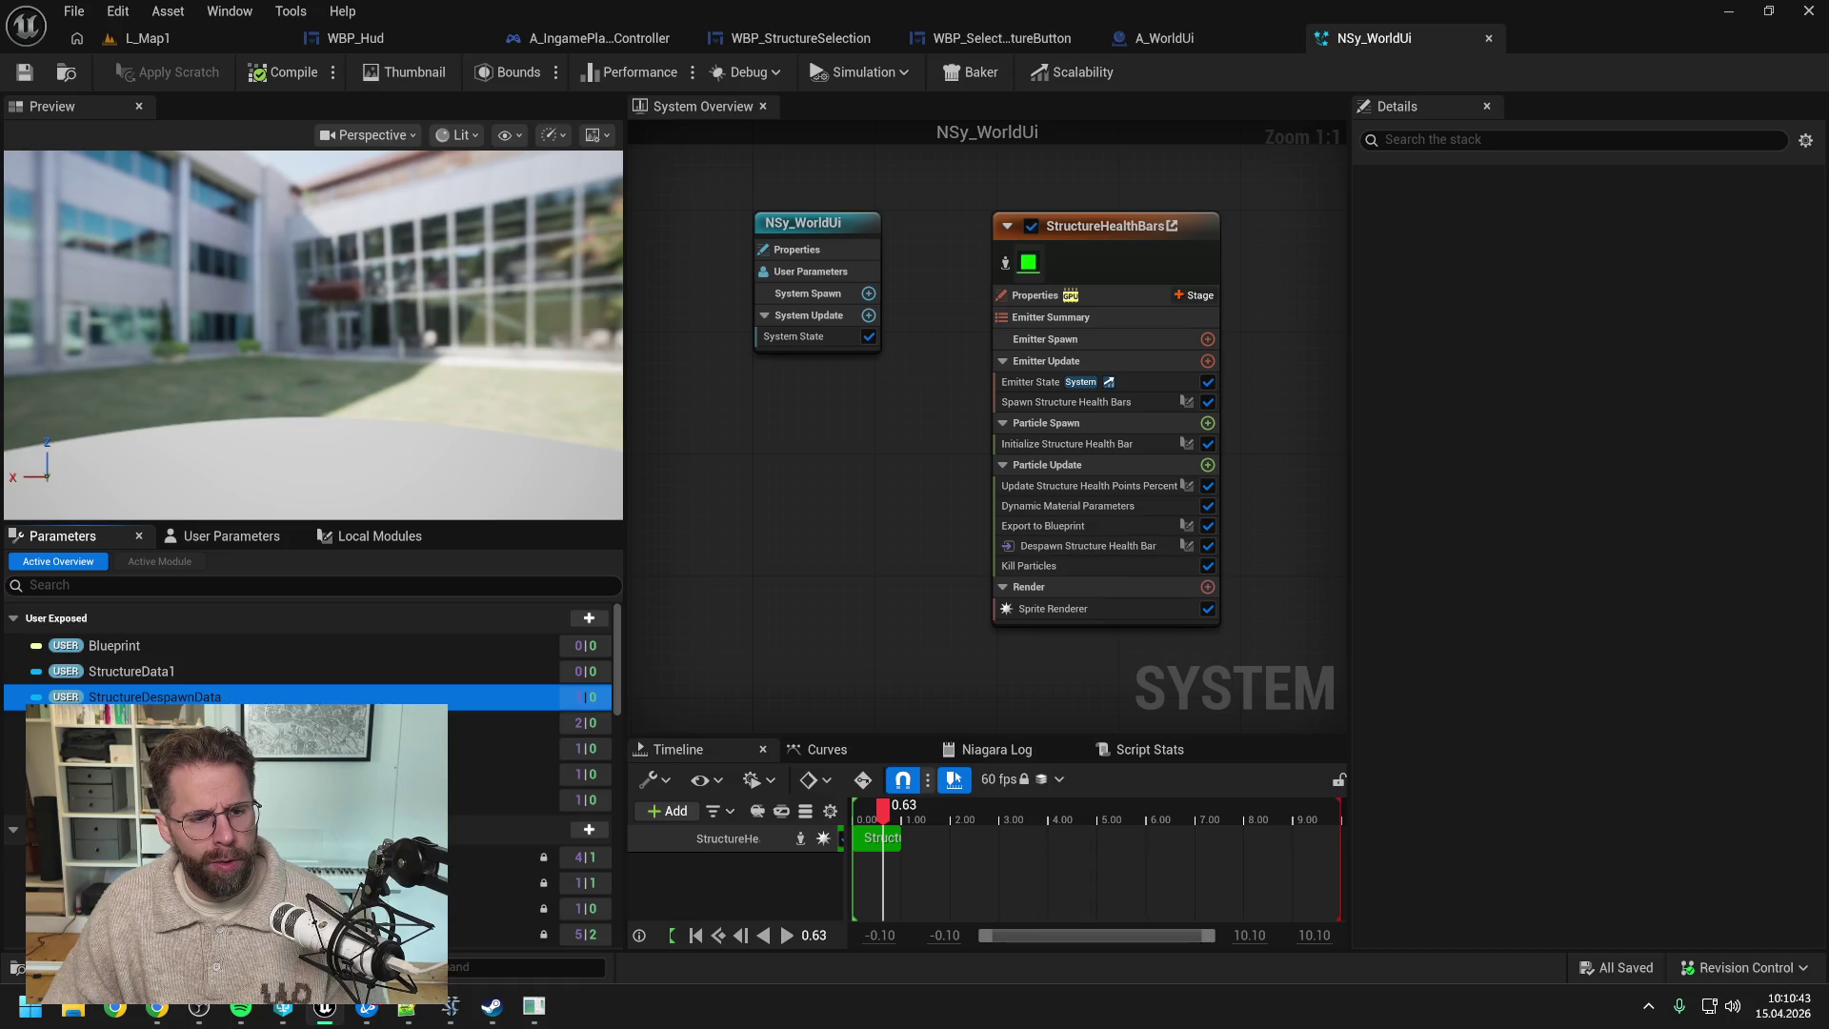
{"action": "left_click", "coordinate": [146, 670]}
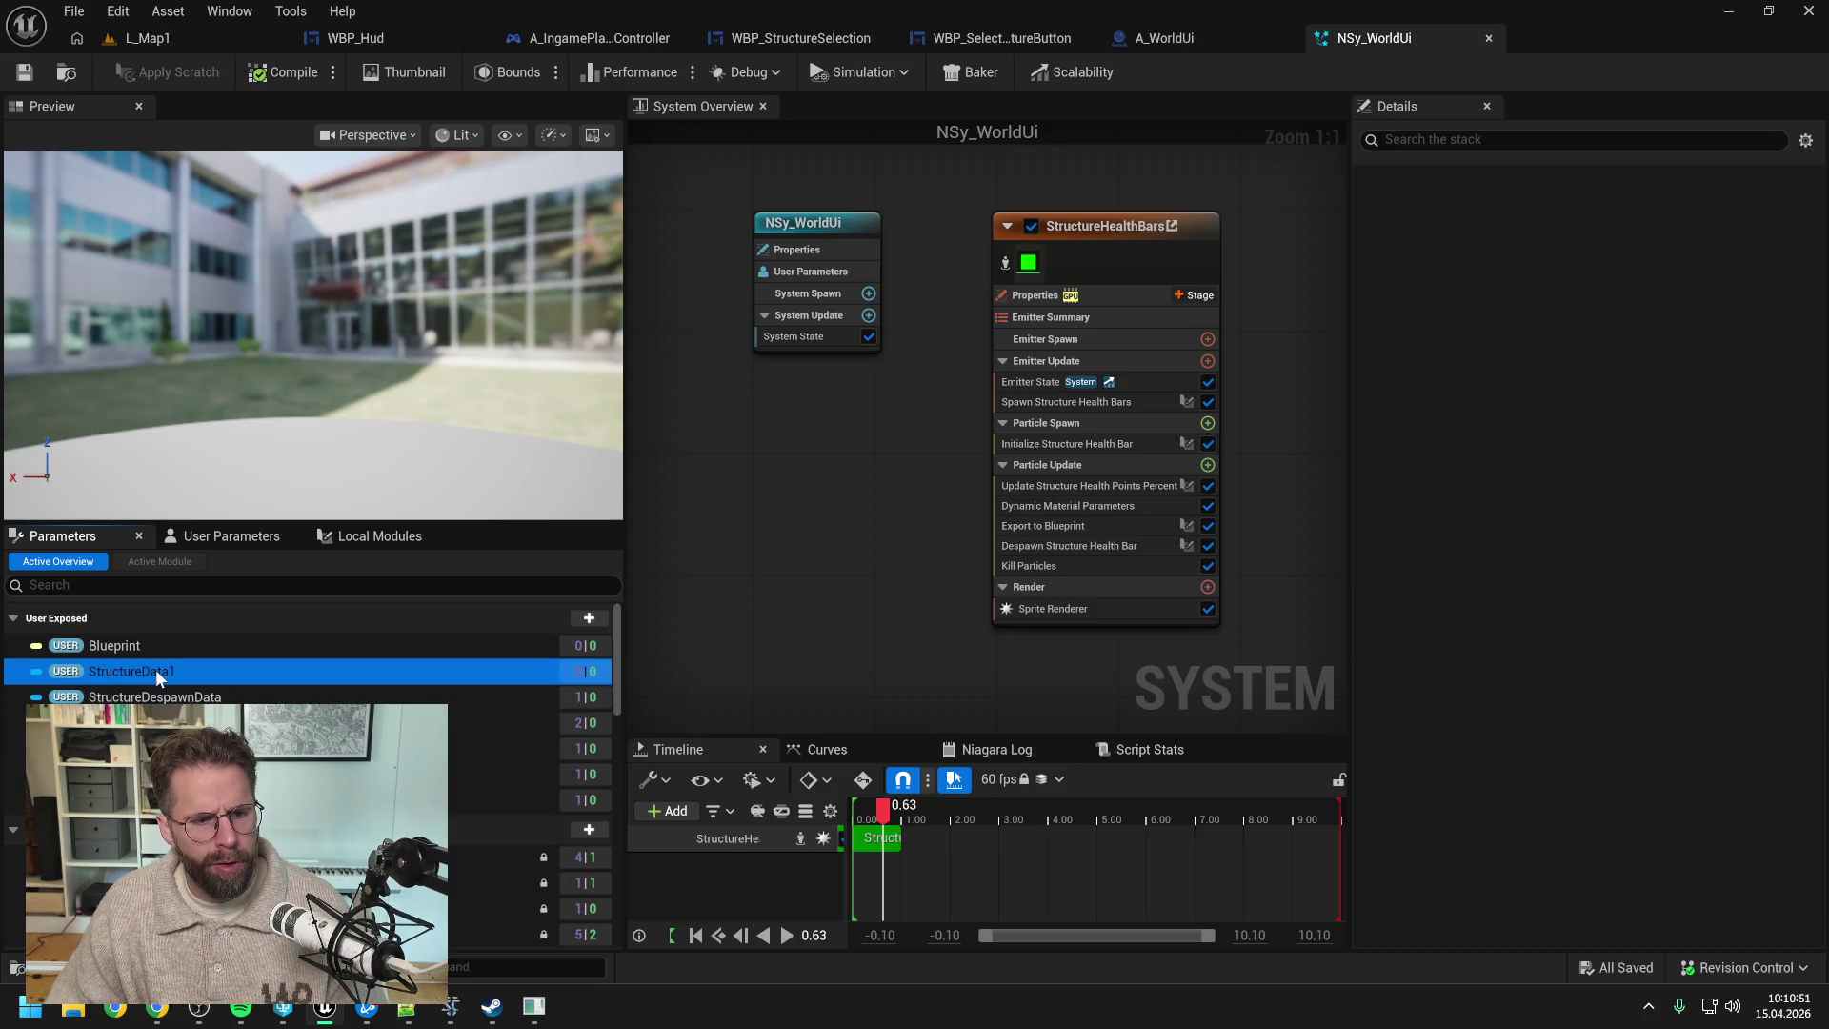
{"action": "right_click", "coordinate": [157, 668]}
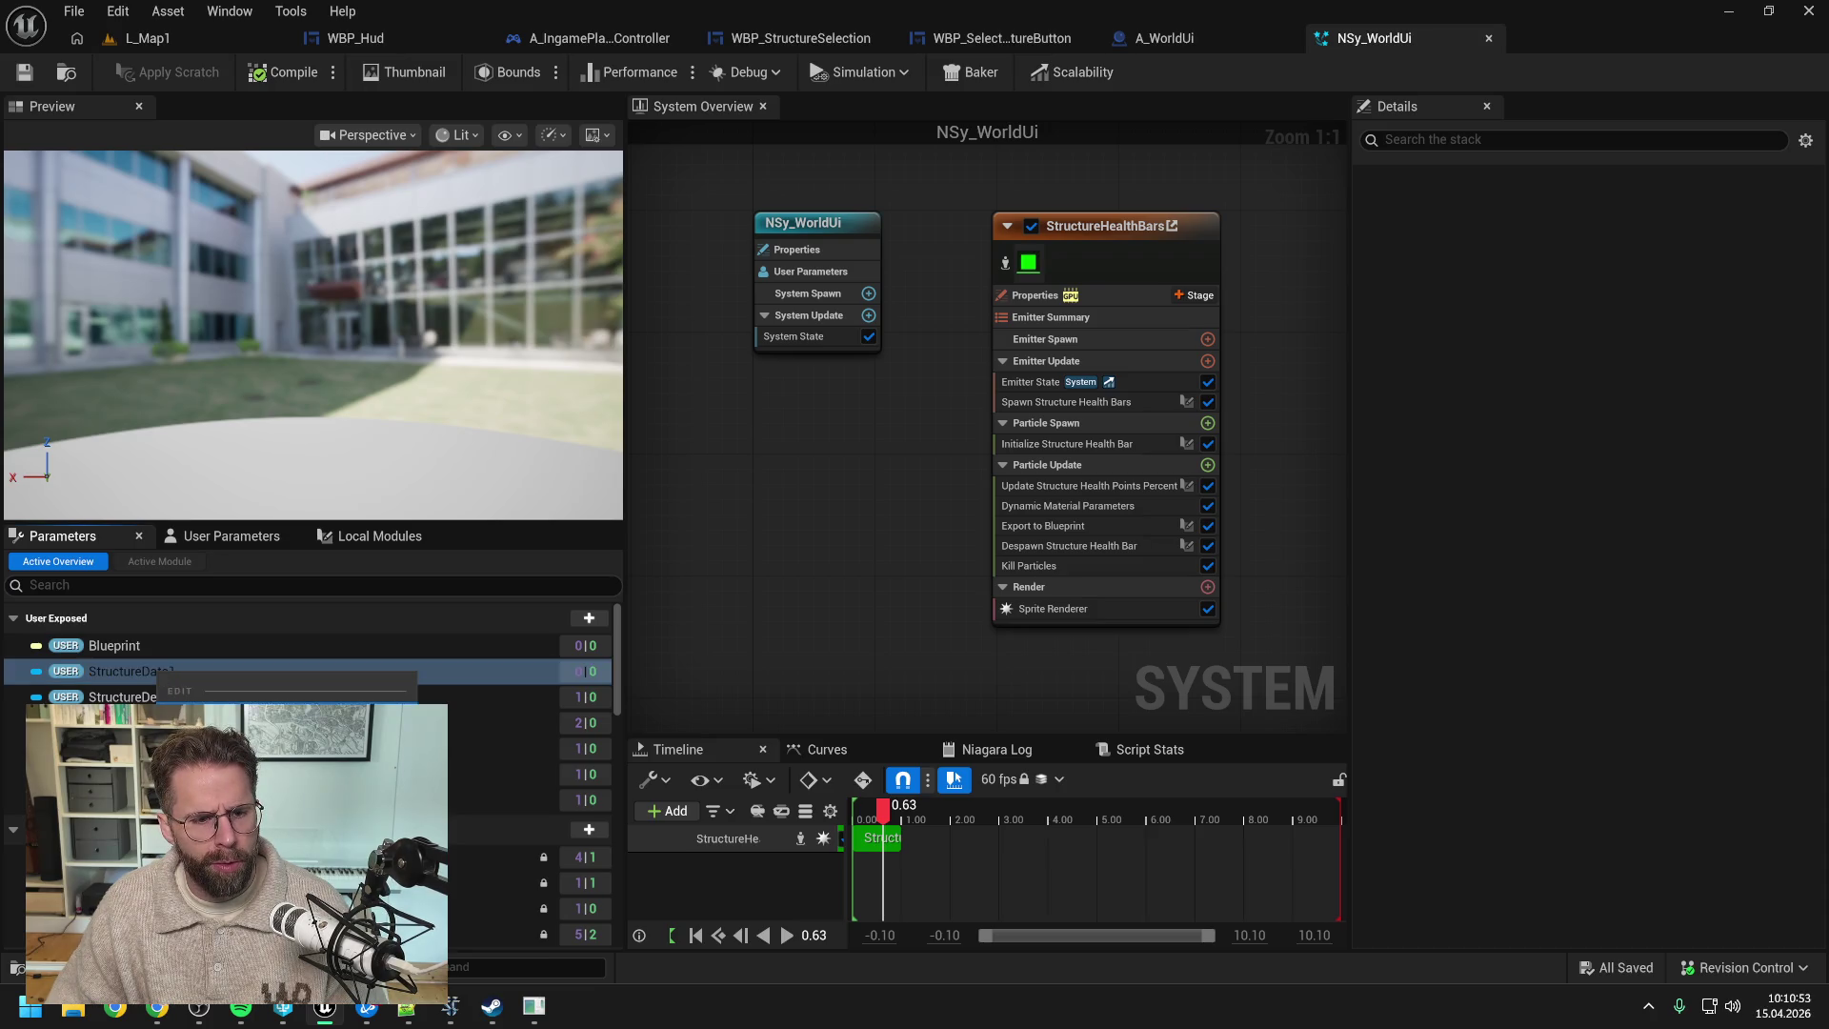
{"action": "left_click", "coordinate": [200, 735]}
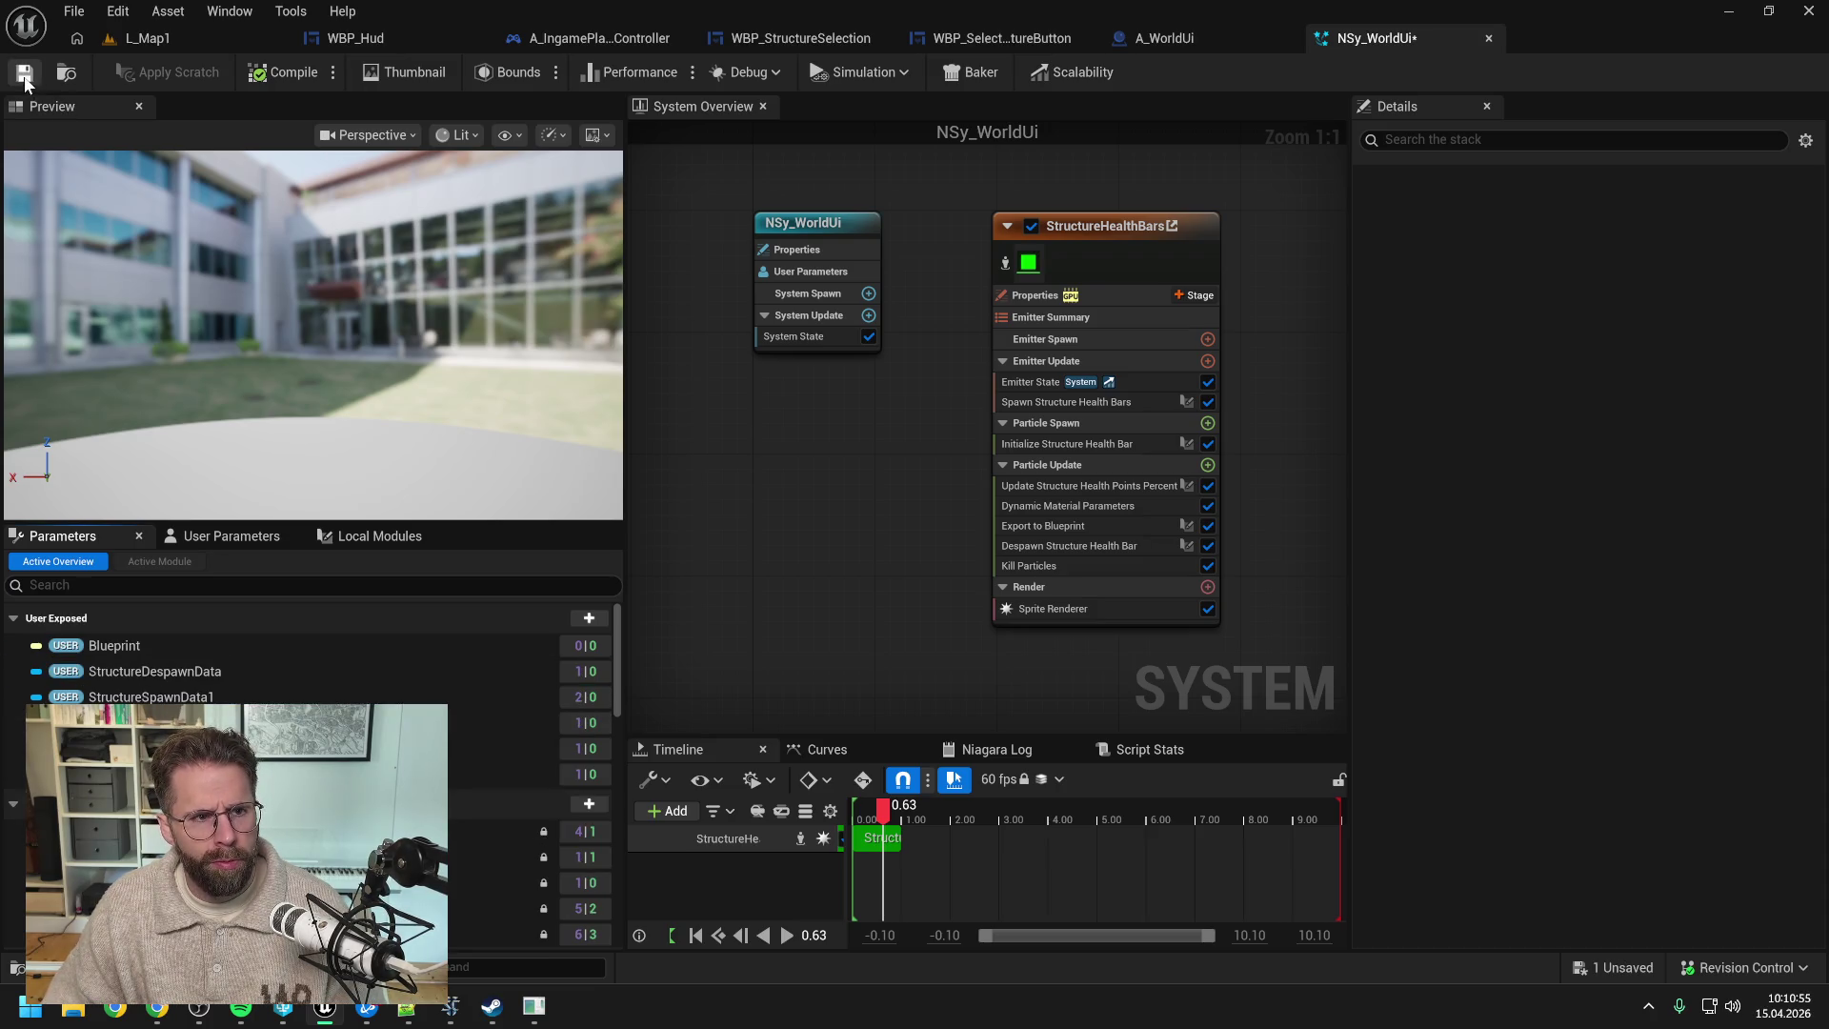
{"action": "key", "text": "ctrl+s"}
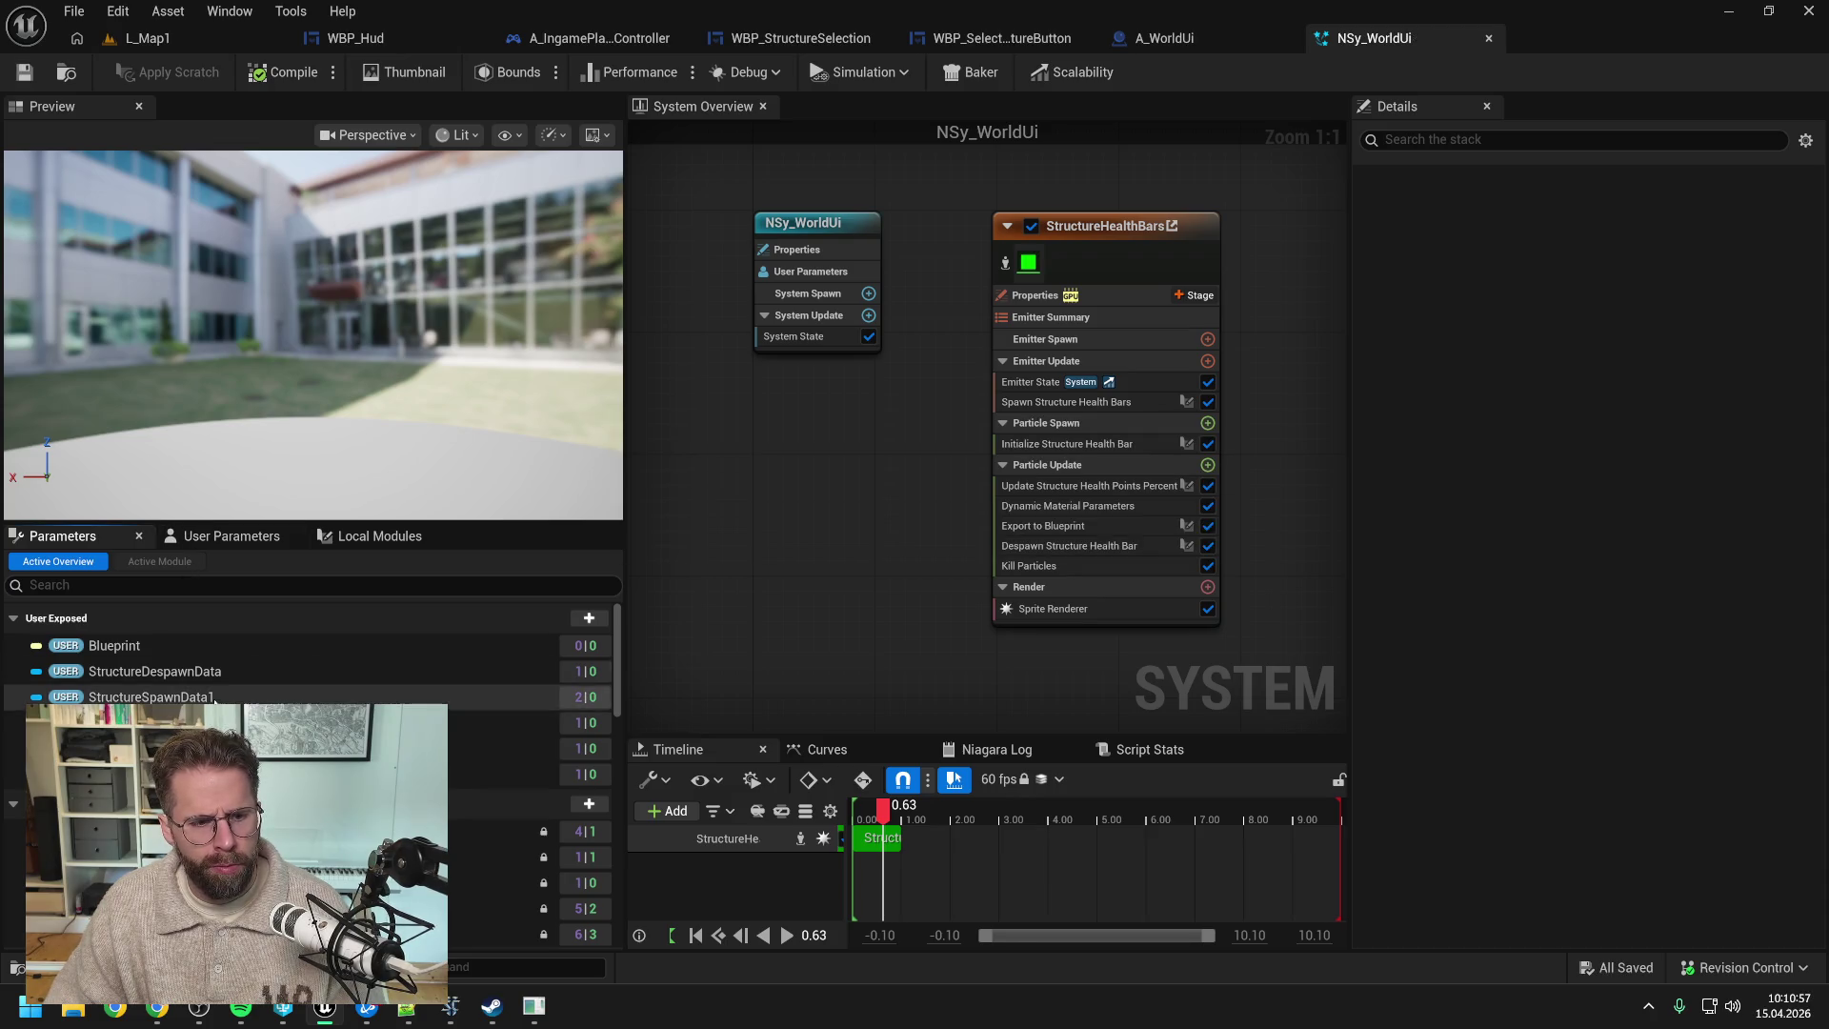
- Rename the parameters to StructureHealthBarDespawnData and StructureHealthBarSpawnData1, then save the system
{"action": "left_click", "coordinate": [1090, 528]}
{"action": "left_click", "coordinate": [200, 679]}
{"action": "double_click", "coordinate": [208, 677]}
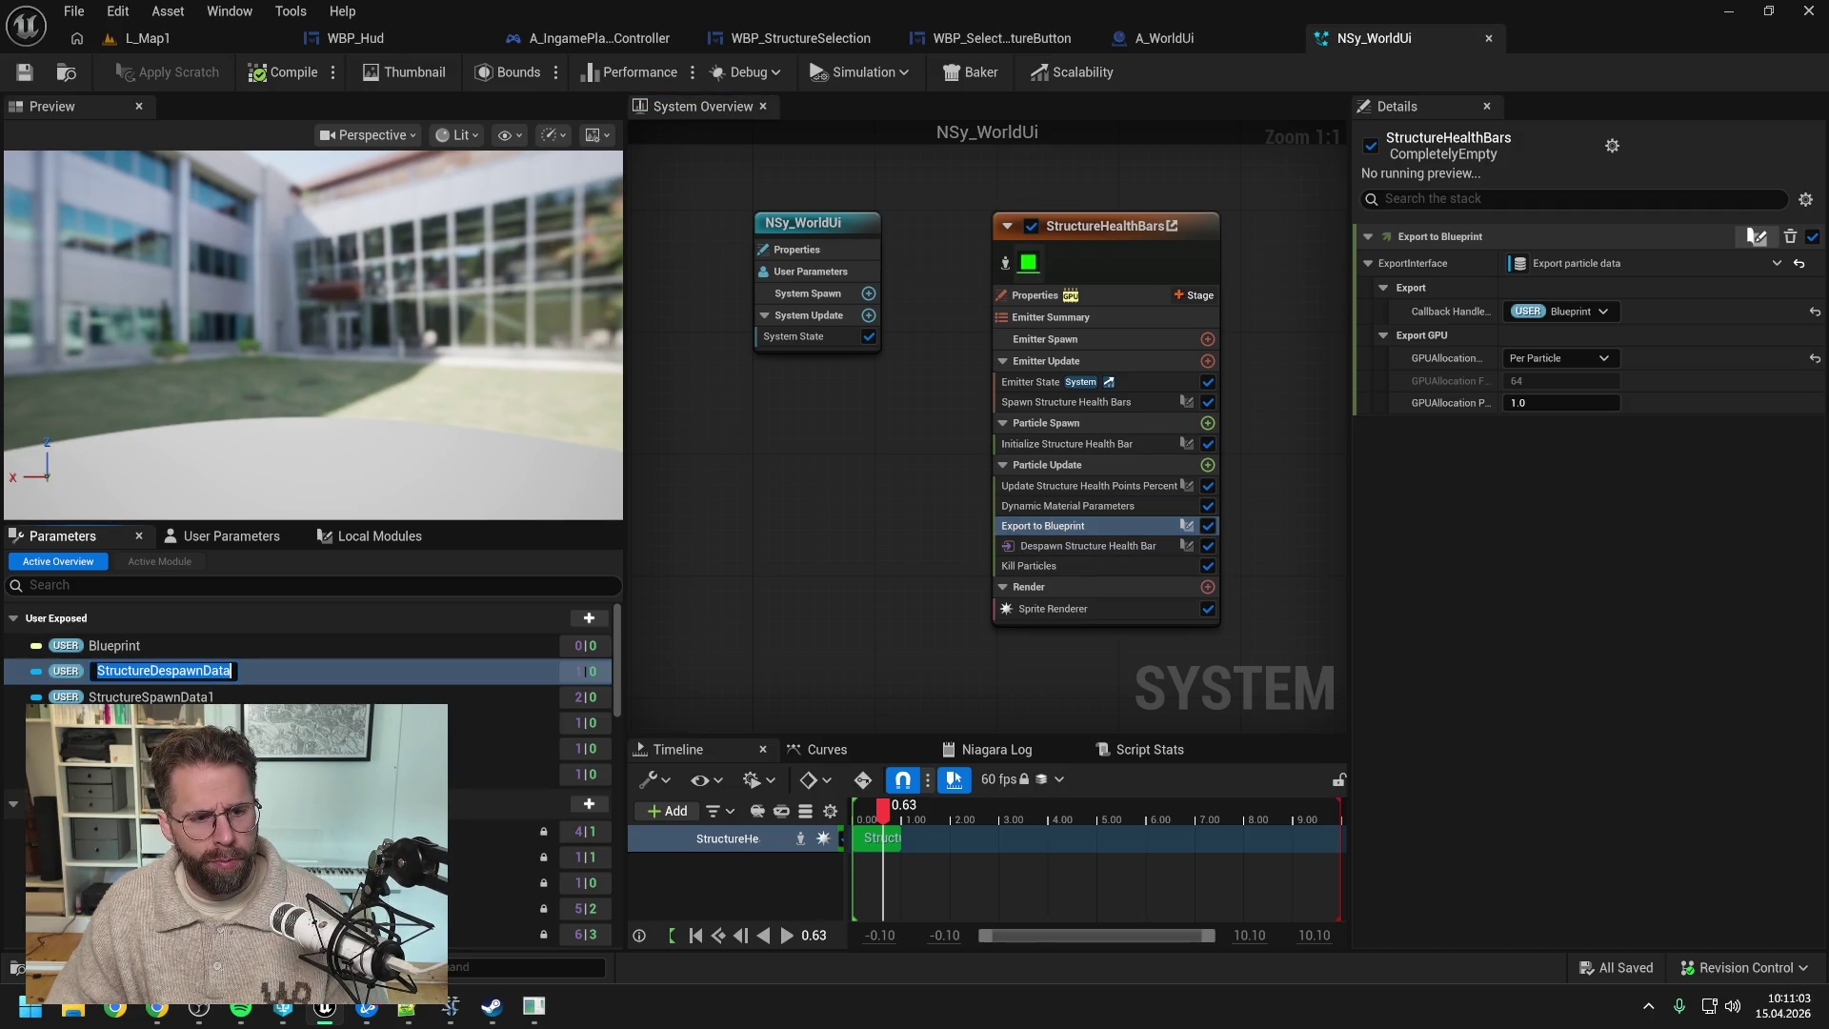
{"action": "type", "text": "Heal"}
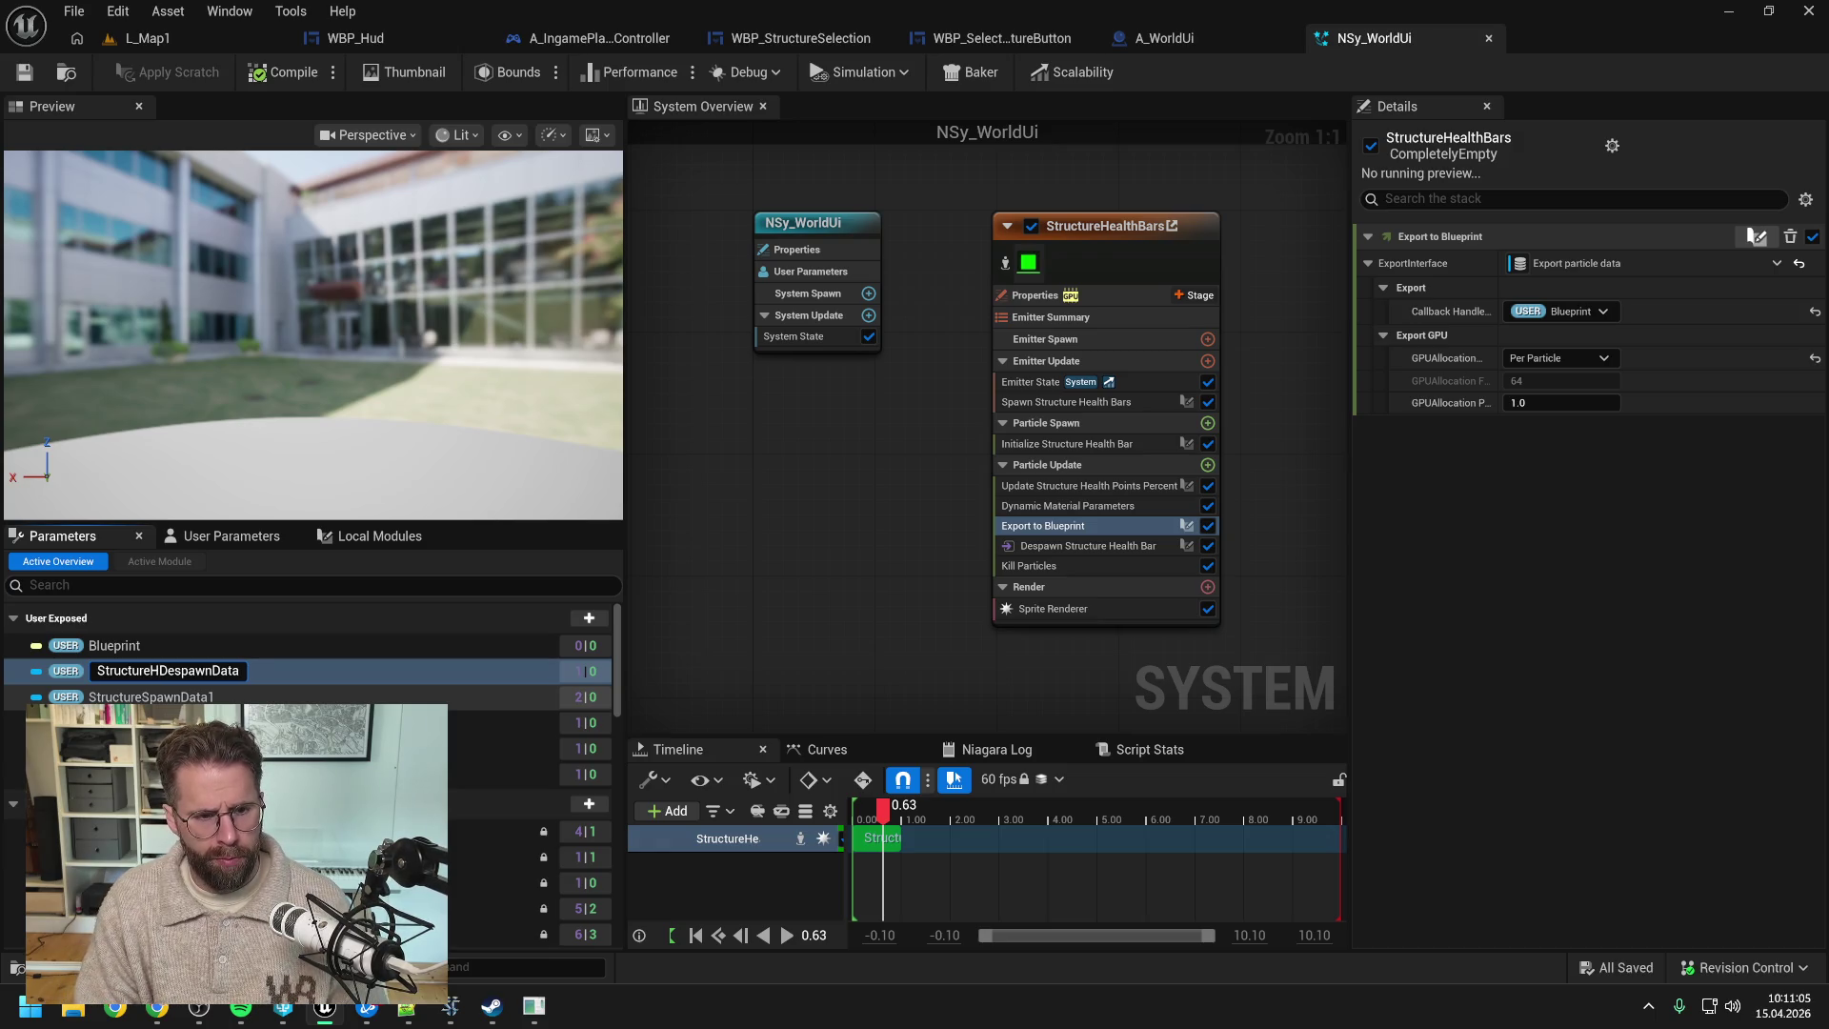
{"action": "type", "text": "thBar"}
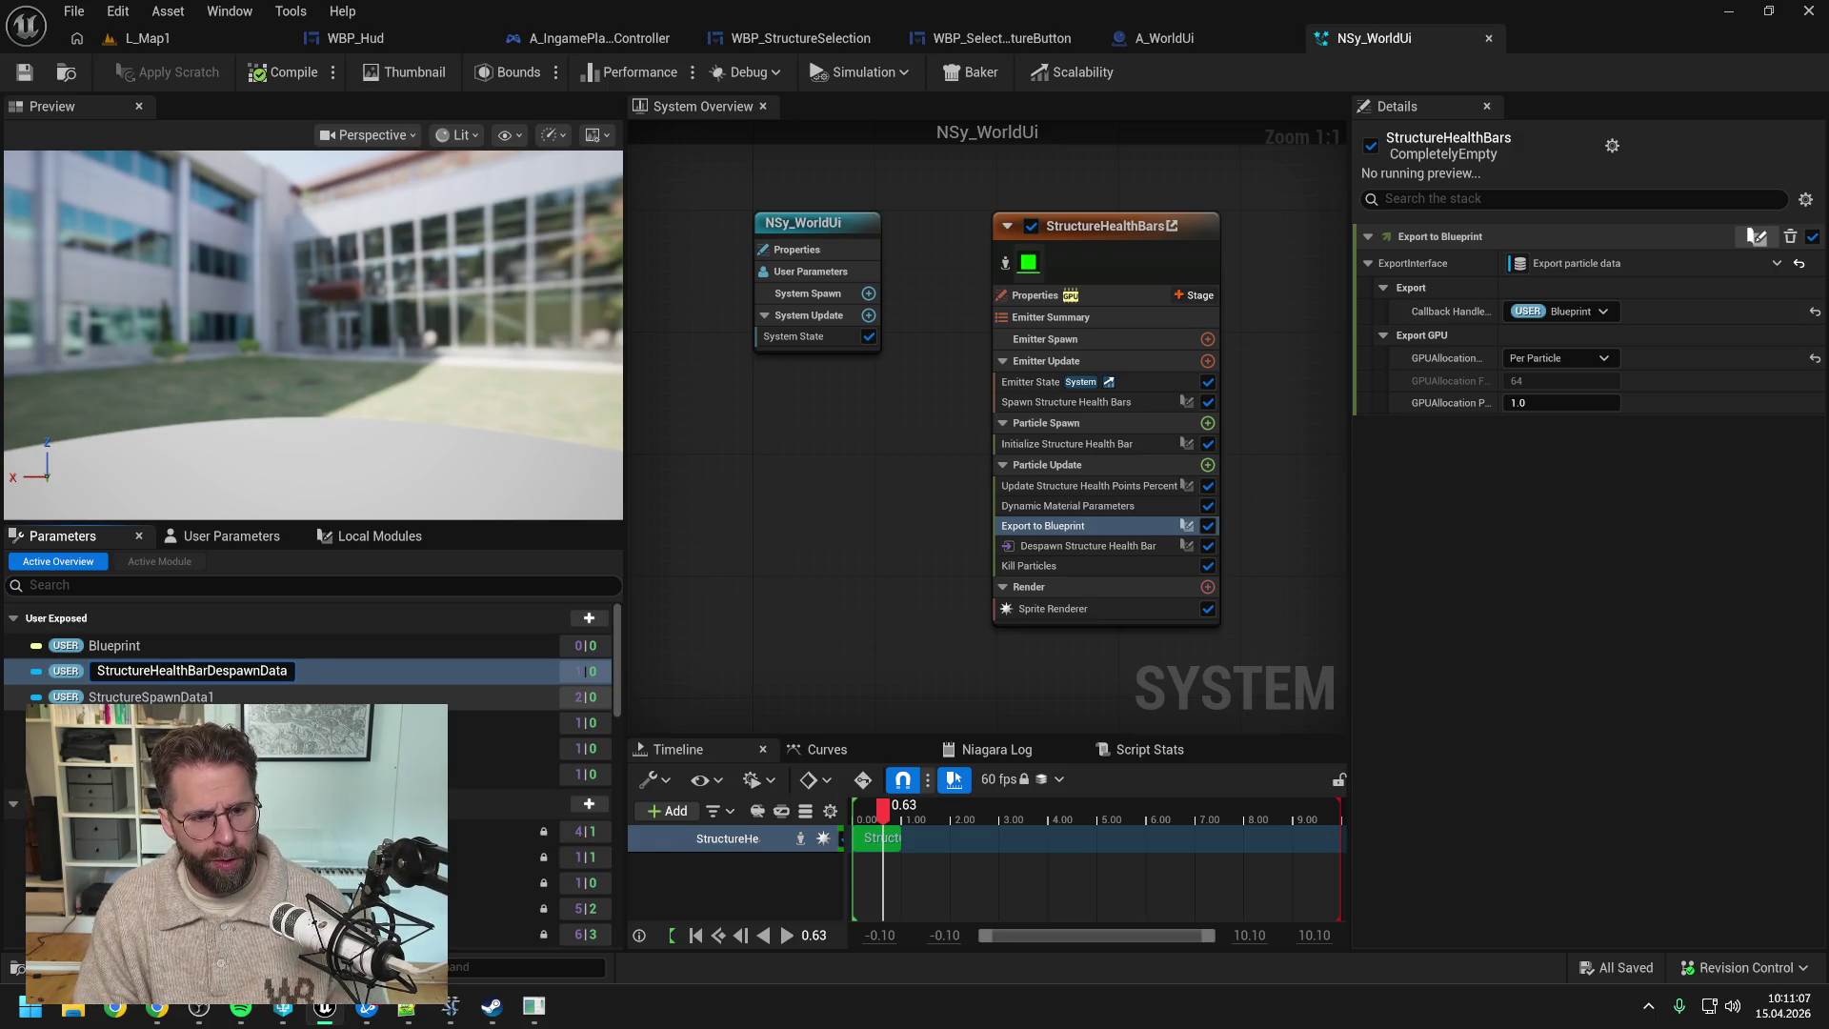
{"action": "double_click", "coordinate": [158, 696]}
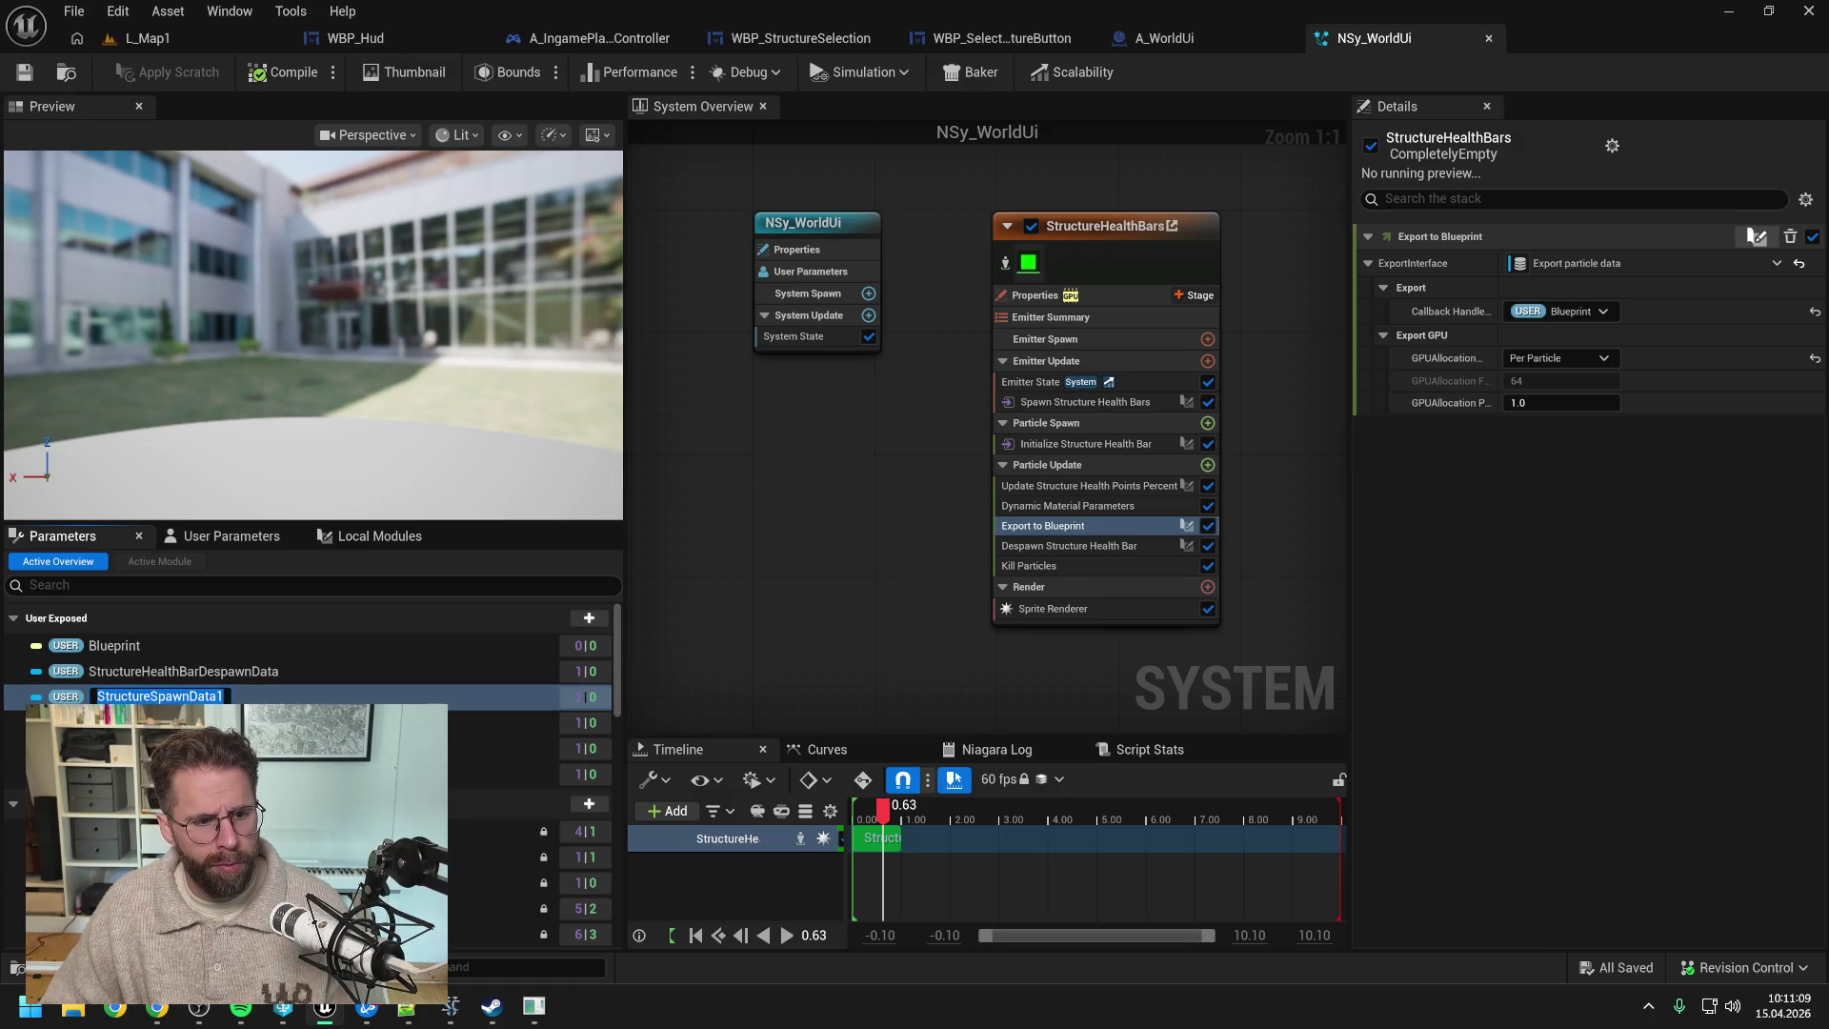
{"action": "type", "text": "HealthBa"}
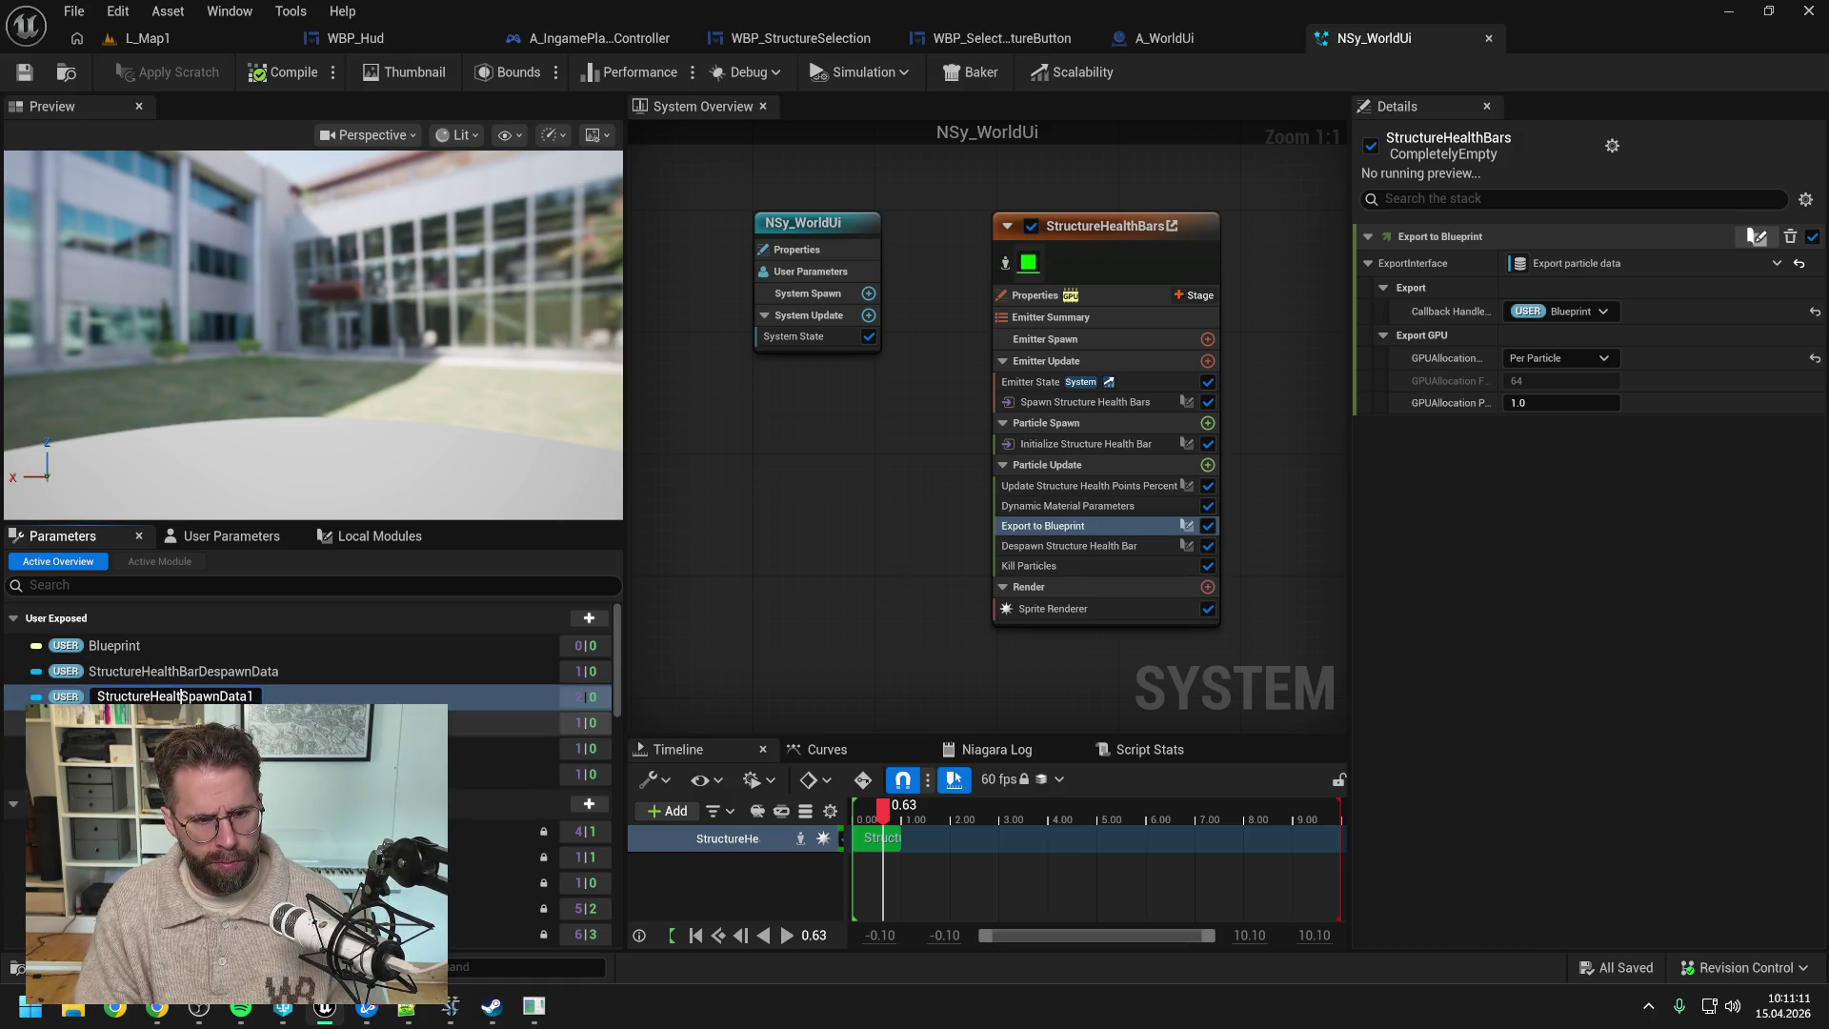
{"action": "key", "text": "Return"}
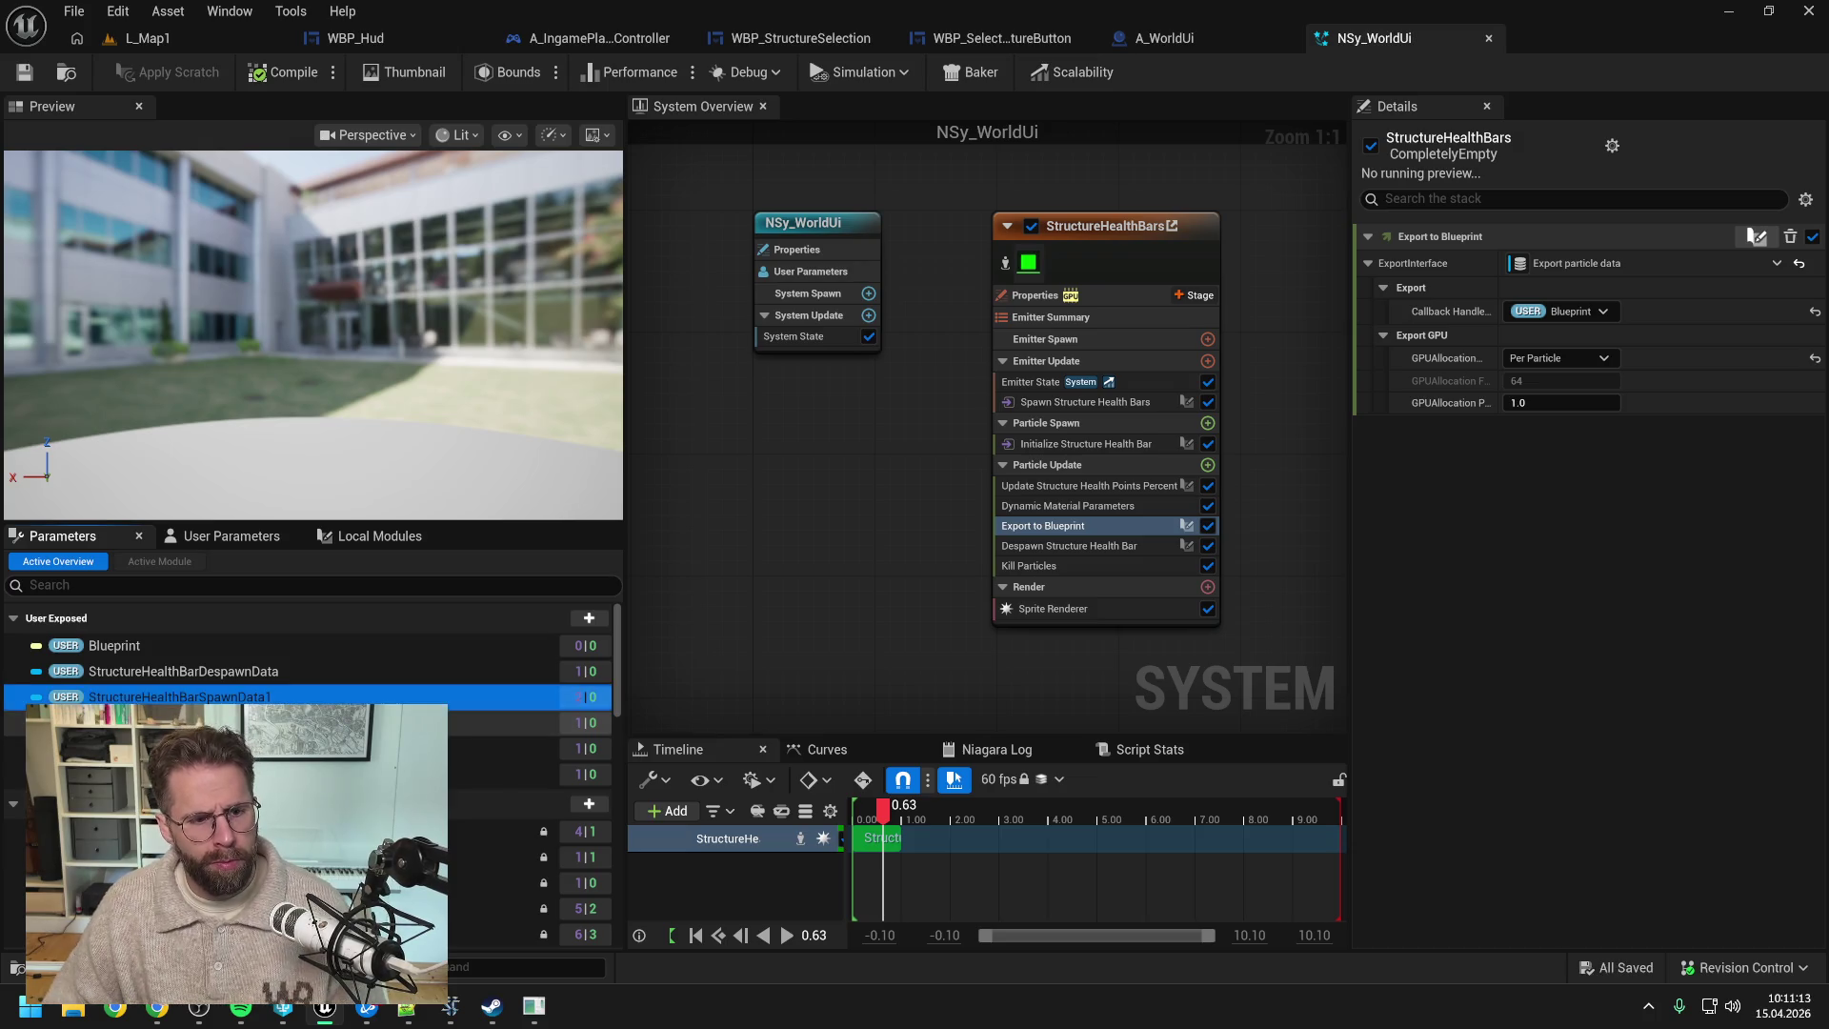
{"action": "left_click", "coordinate": [191, 722]}
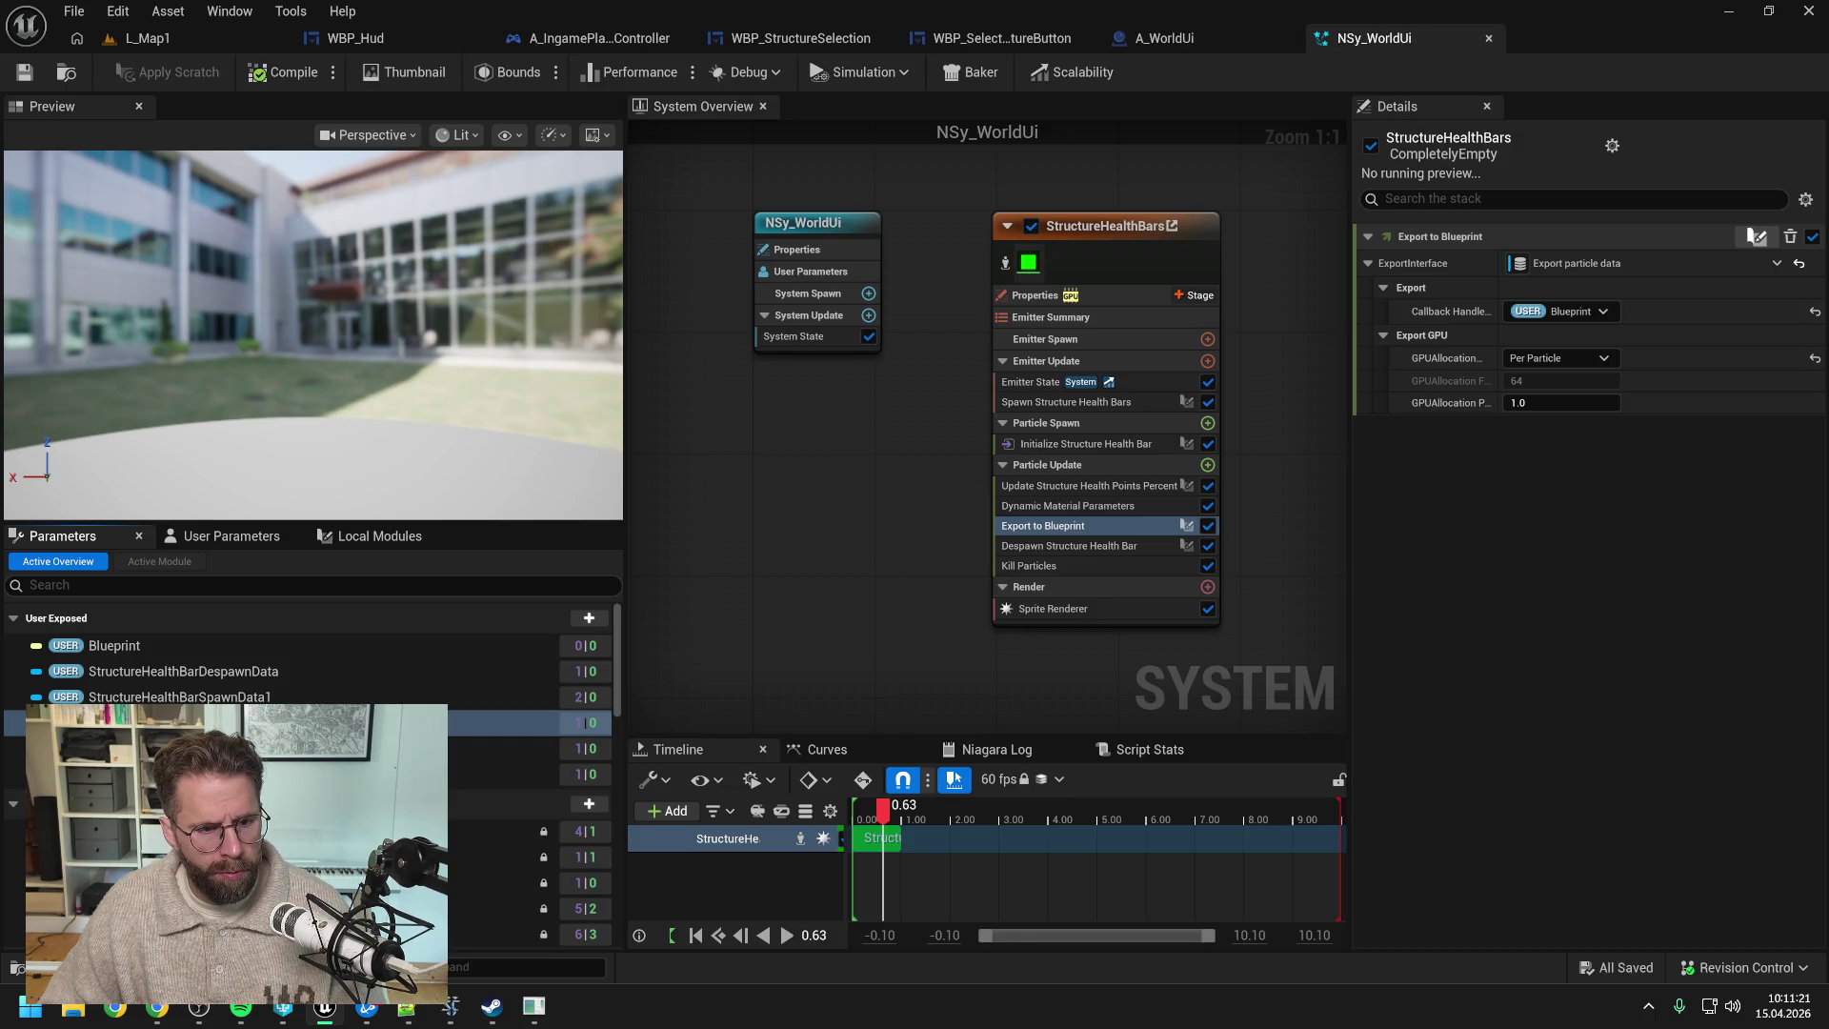
{"action": "left_click", "coordinate": [191, 748]}
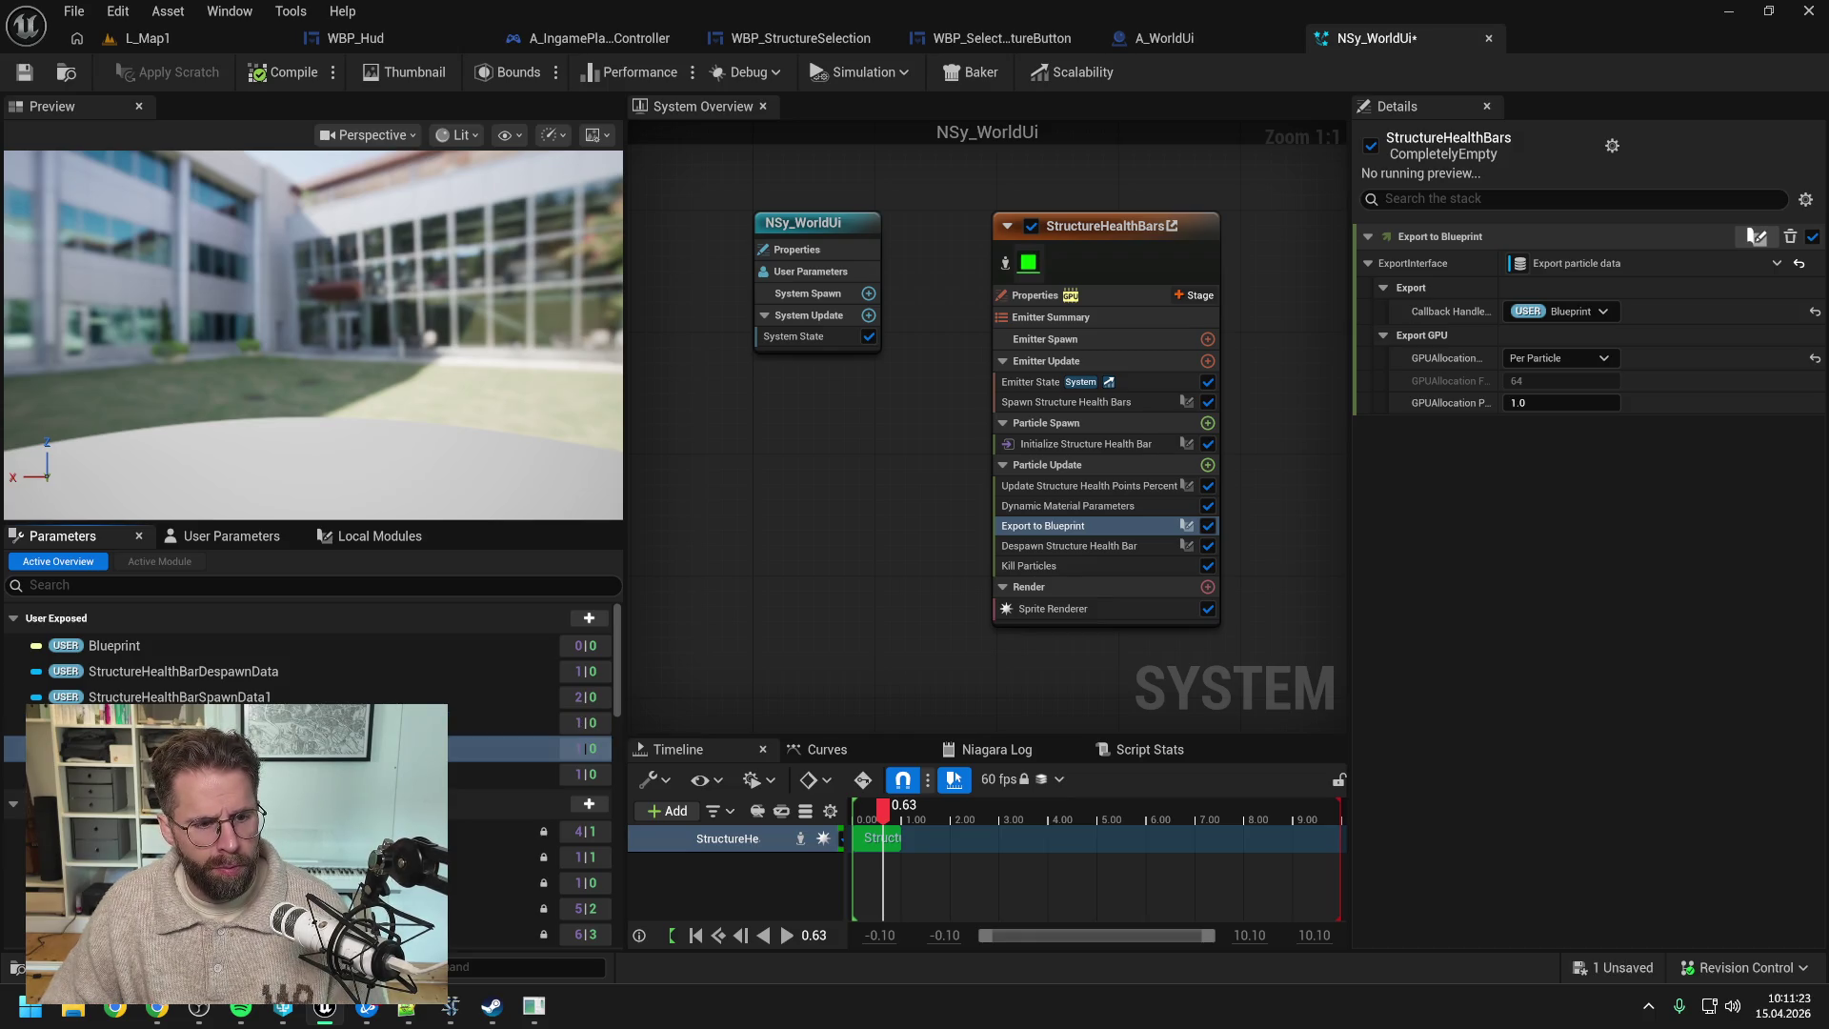
{"action": "left_click", "coordinate": [191, 774]}
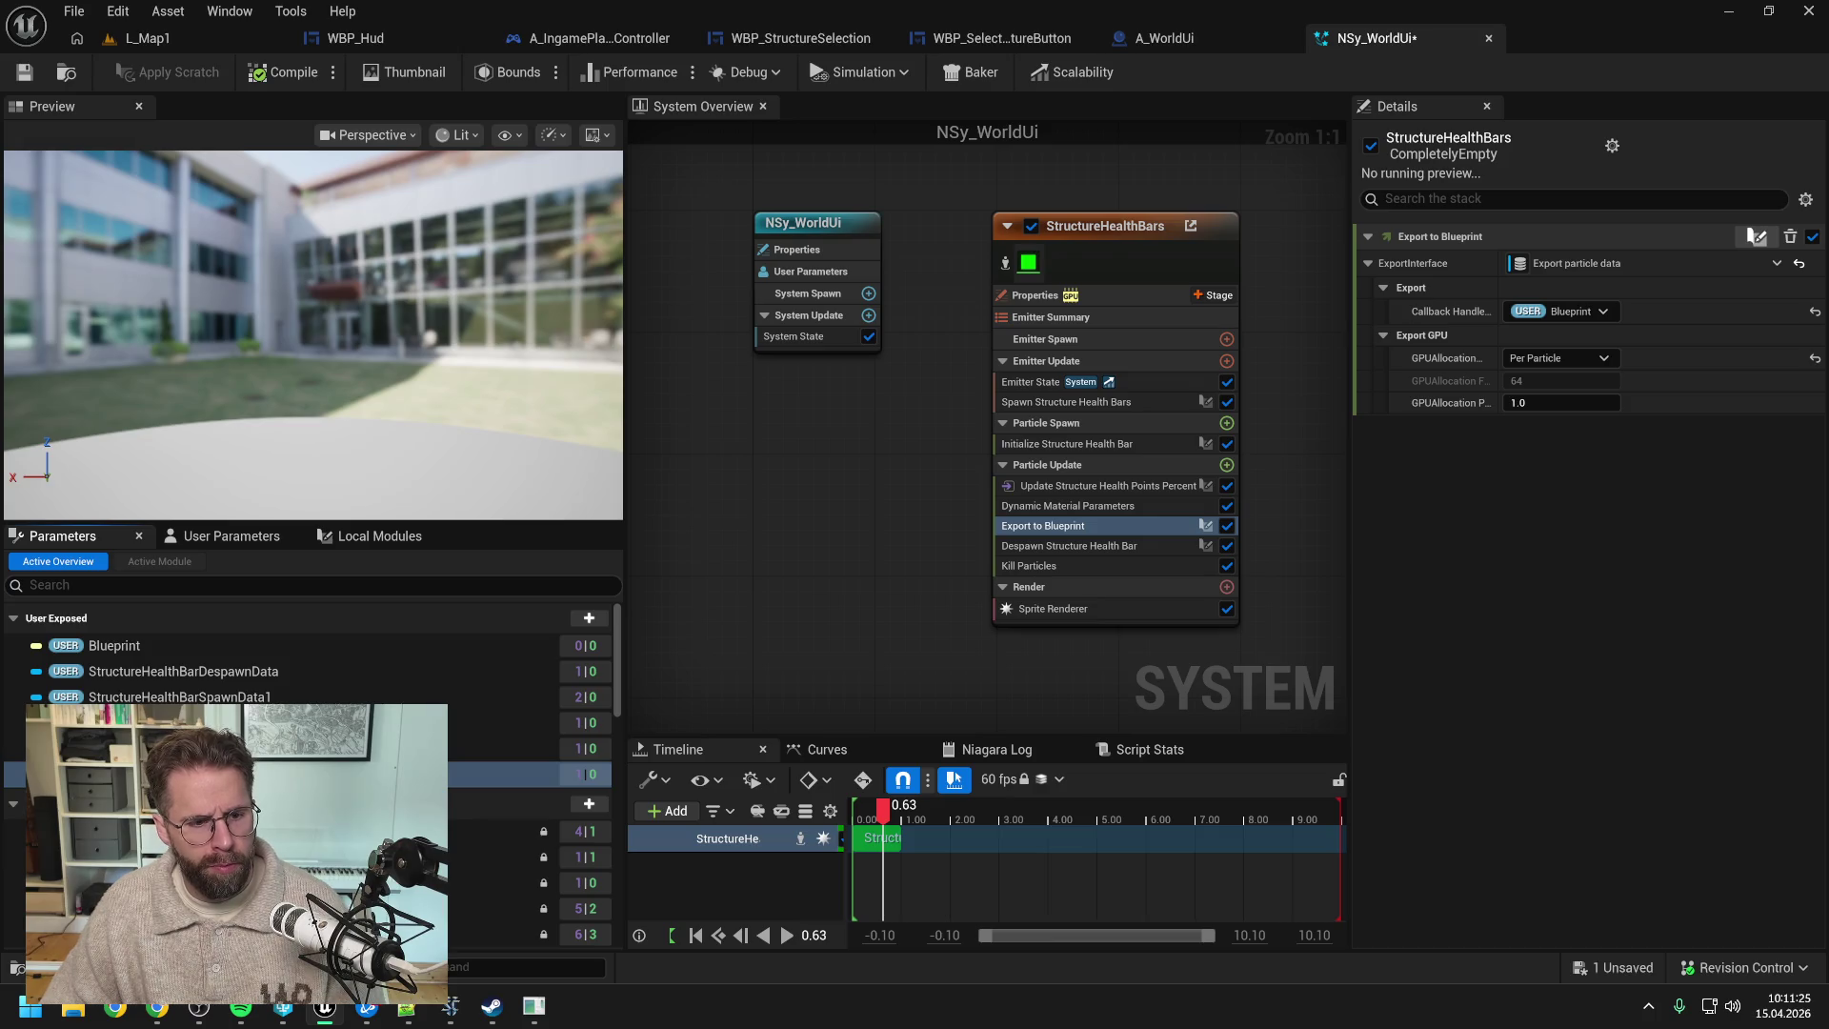
{"action": "key", "text": "ctrl+s"}
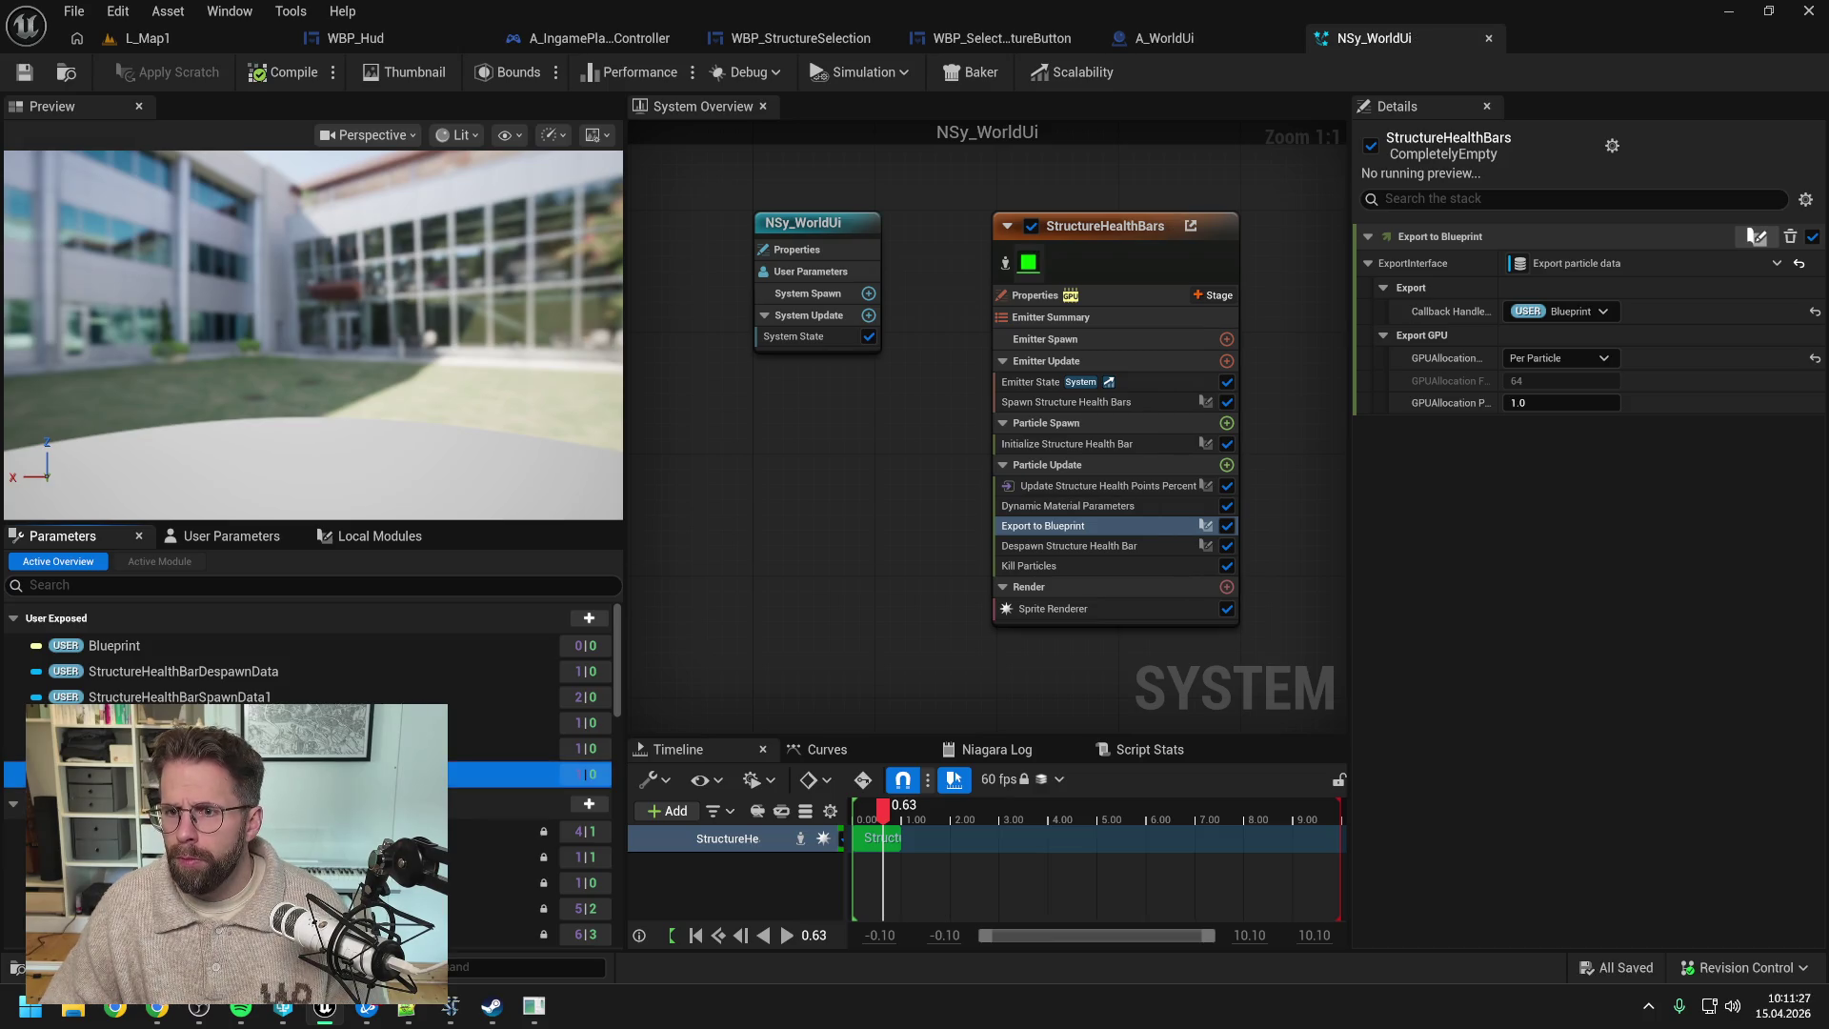
- Check where the renamed health bar parameters are used and show the User Parameters list with types
{"action": "left_click", "coordinate": [191, 748]}
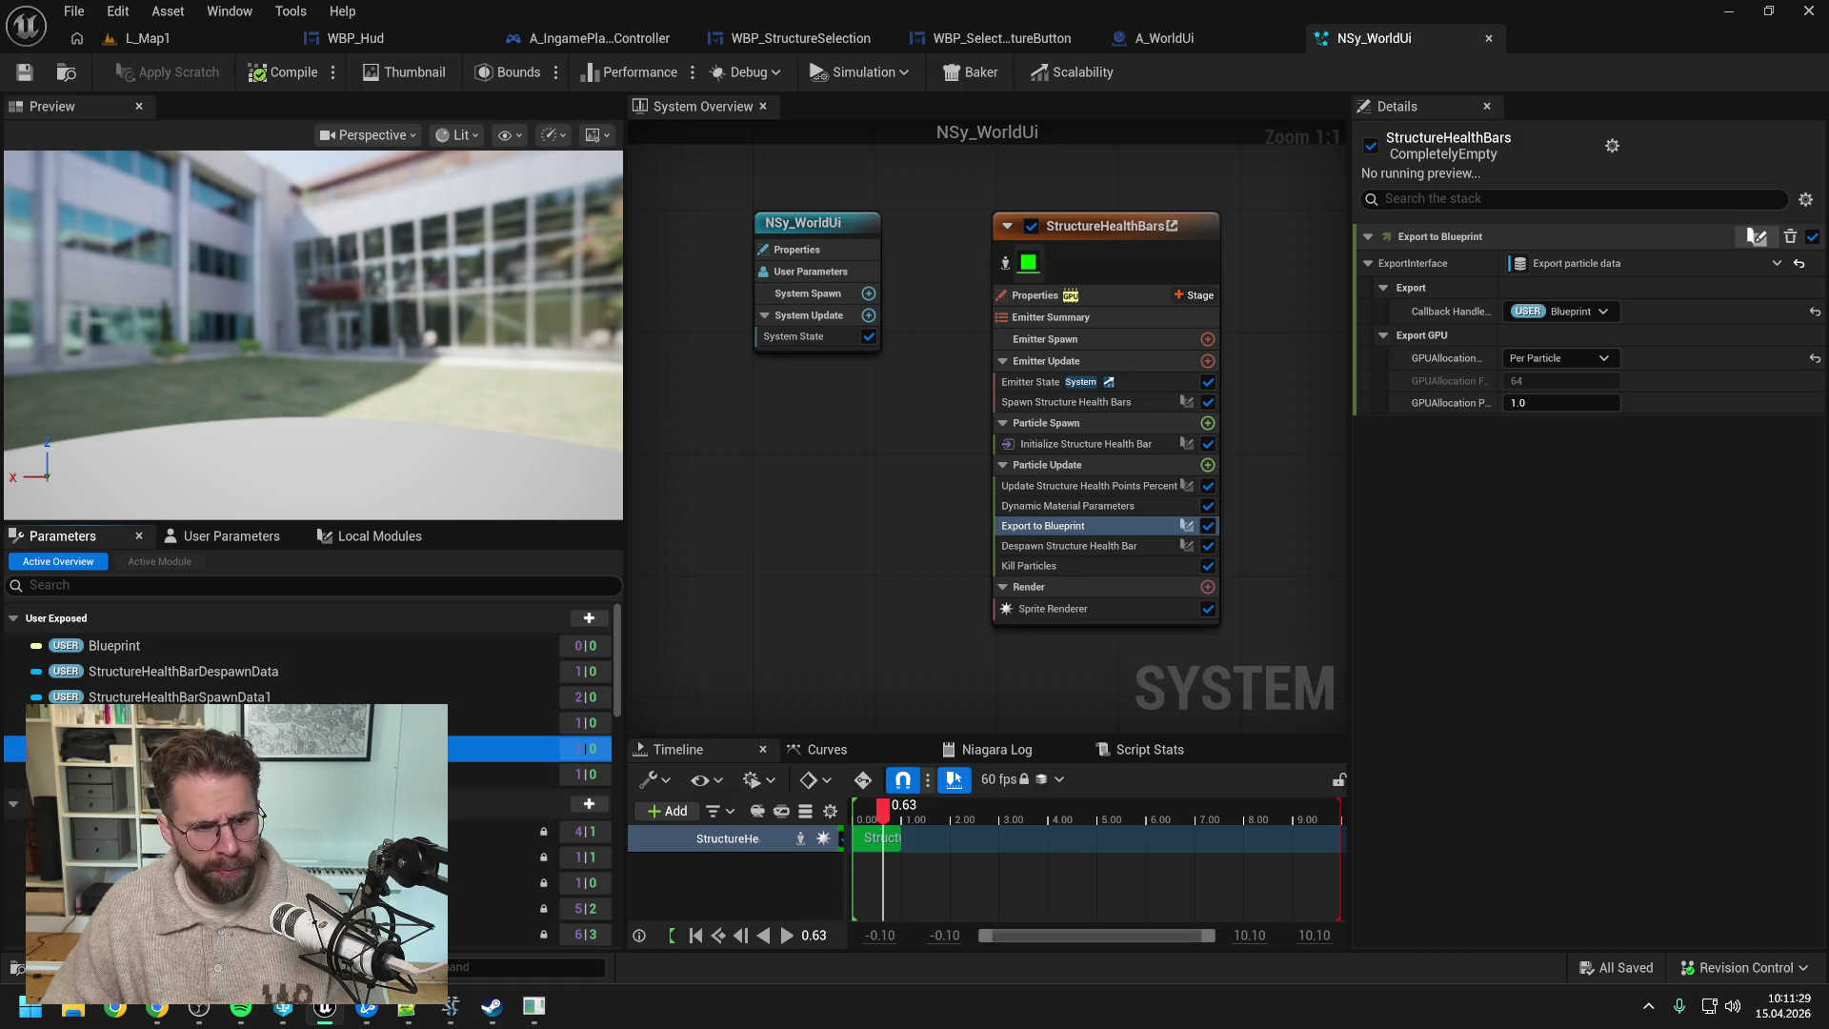
{"action": "left_click", "coordinate": [263, 672]}
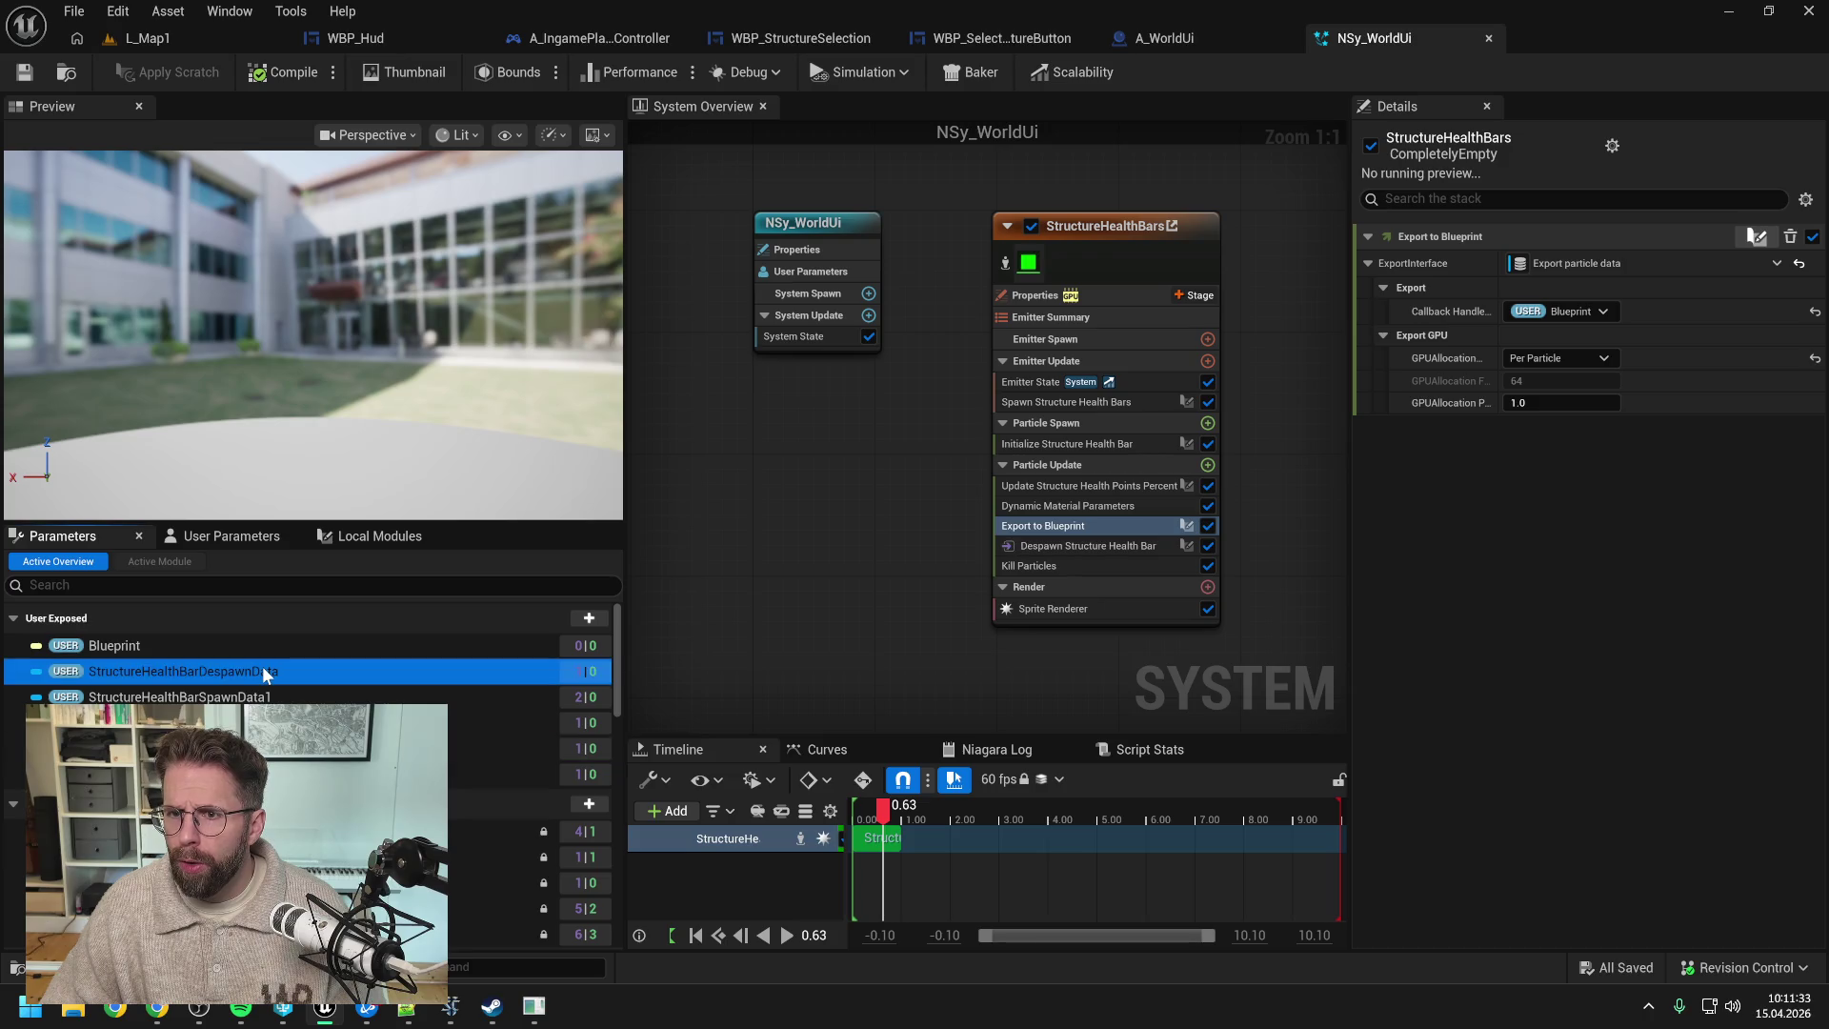
{"action": "left_click", "coordinate": [223, 699]}
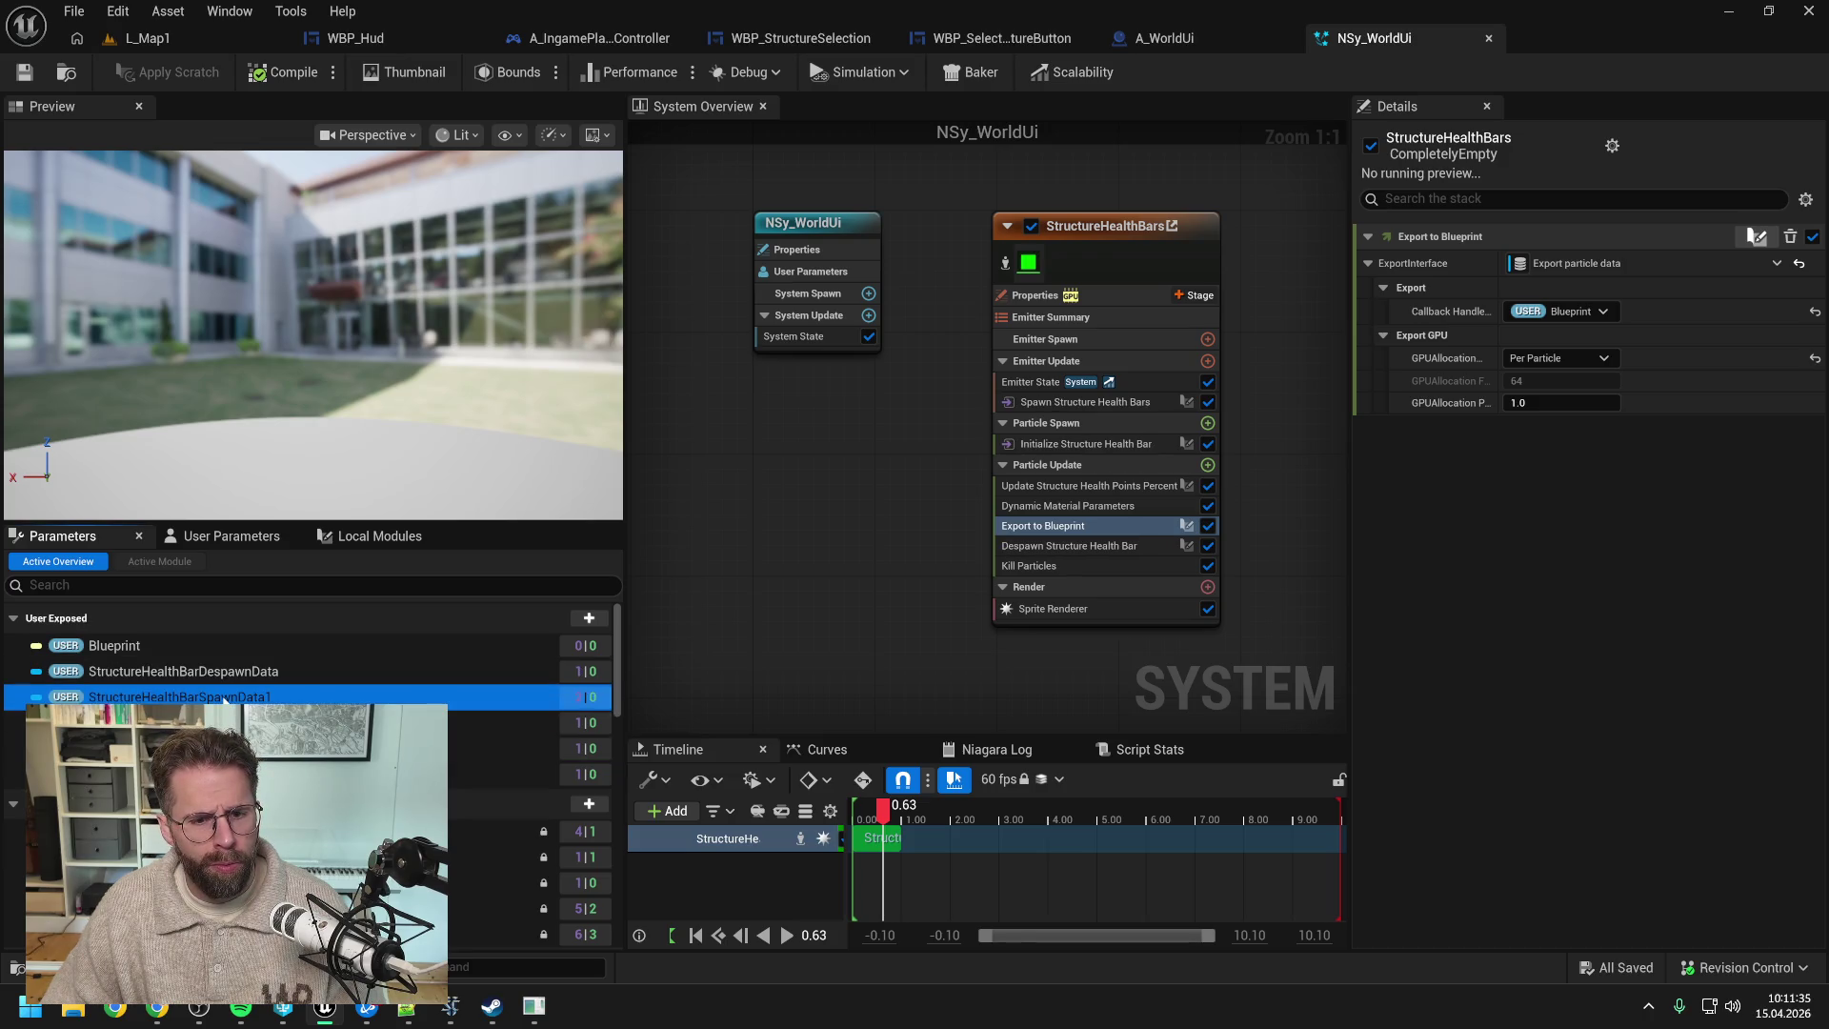
{"action": "right_click", "coordinate": [224, 698]}
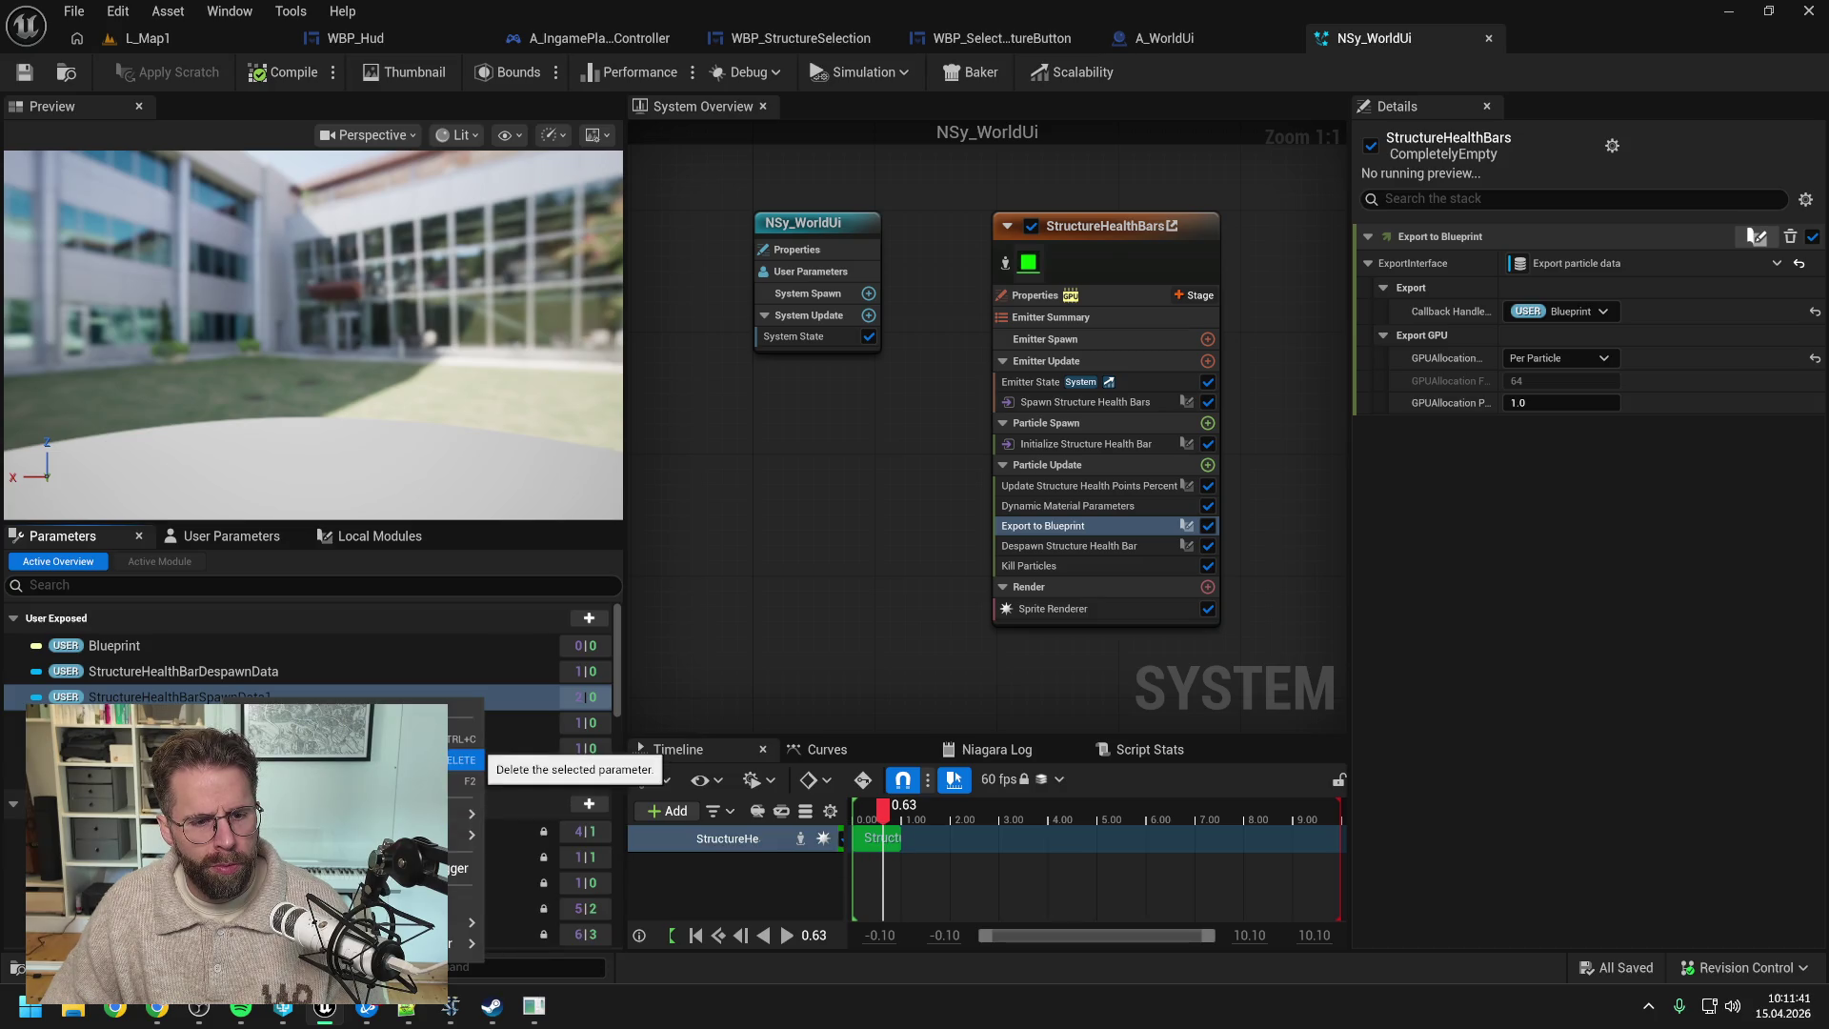
{"action": "mouse_move", "coordinate": [467, 835]}
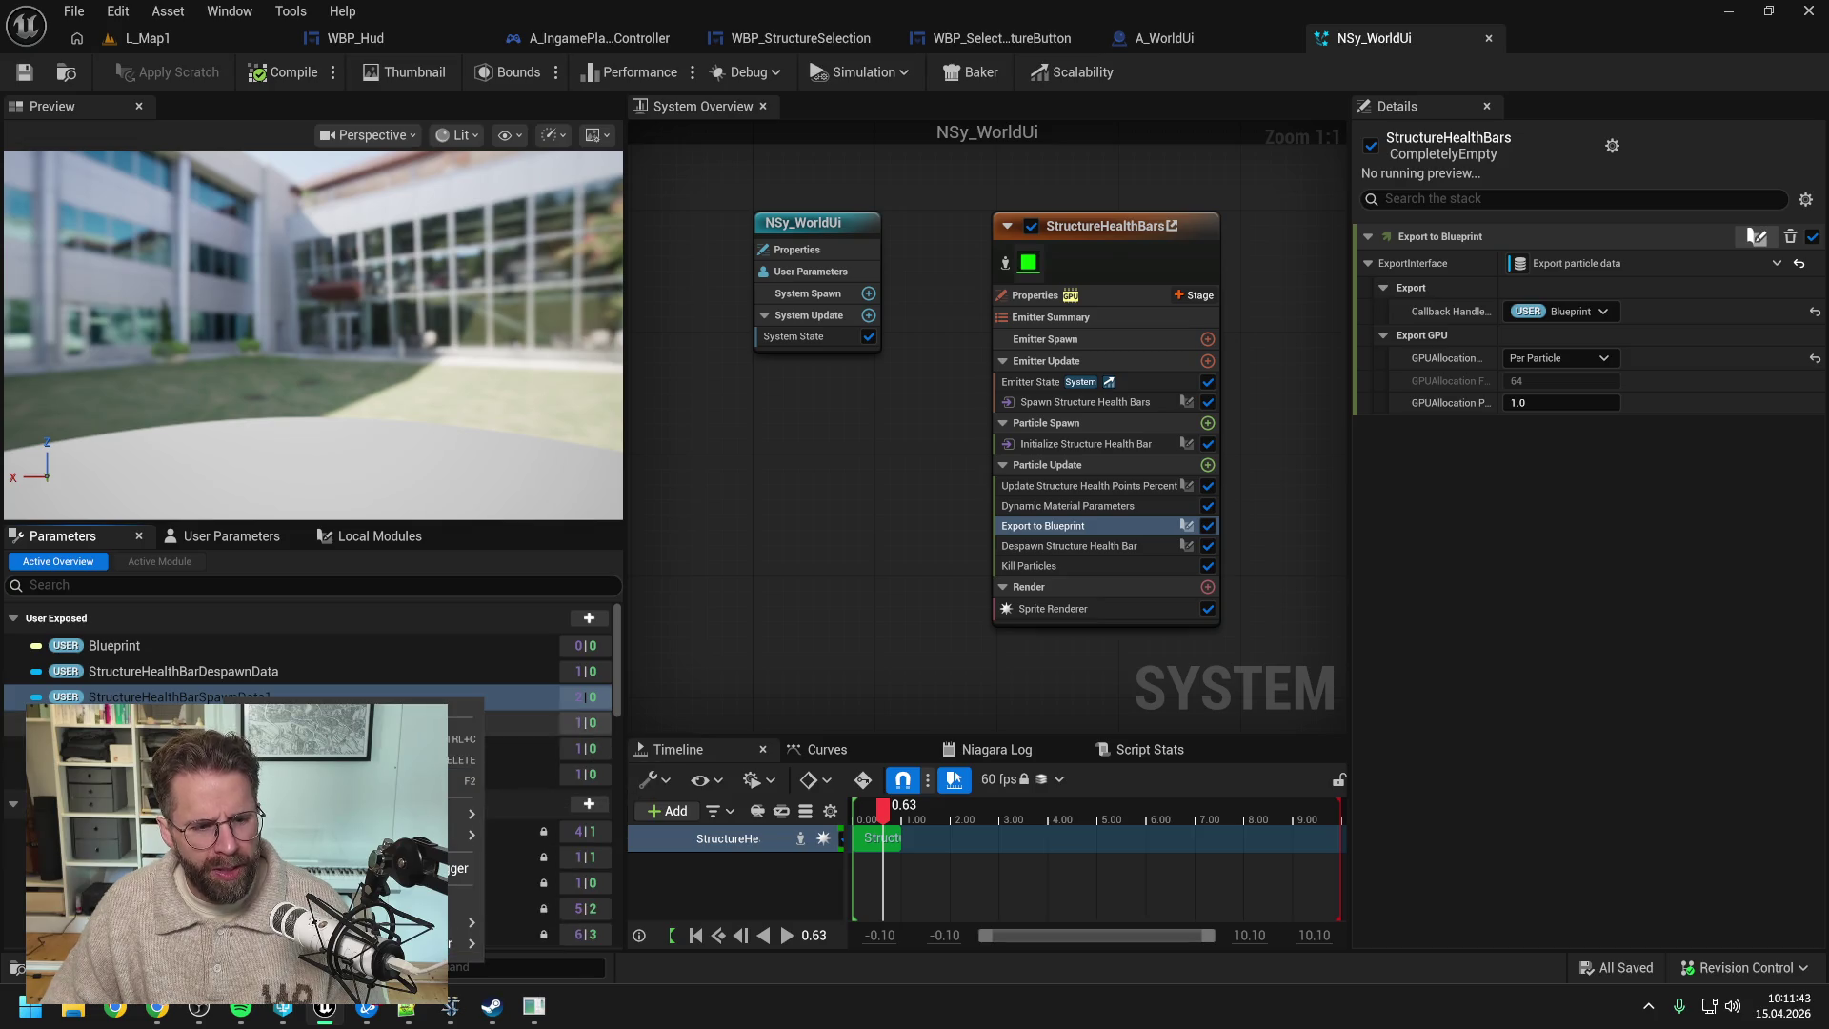
{"action": "left_click", "coordinate": [156, 677]}
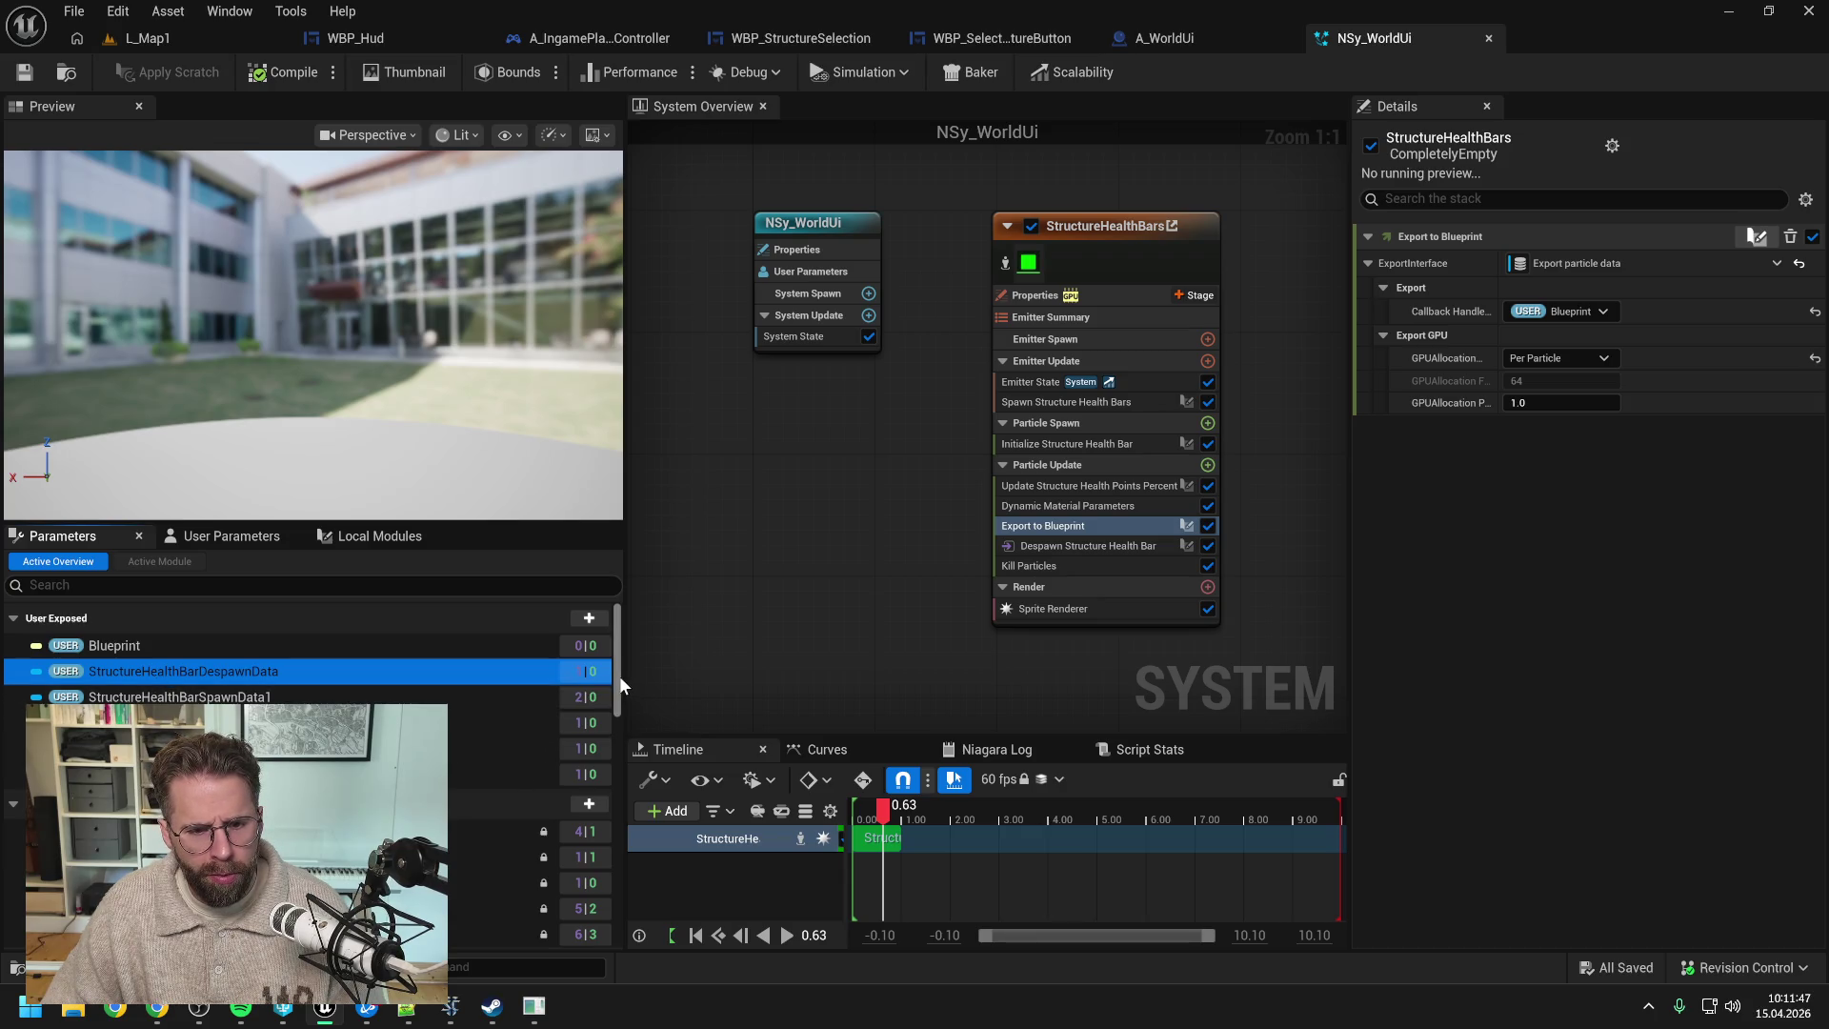
{"action": "scroll", "coordinate": [619, 678], "scroll_direction": "down", "scroll_amount": 5}
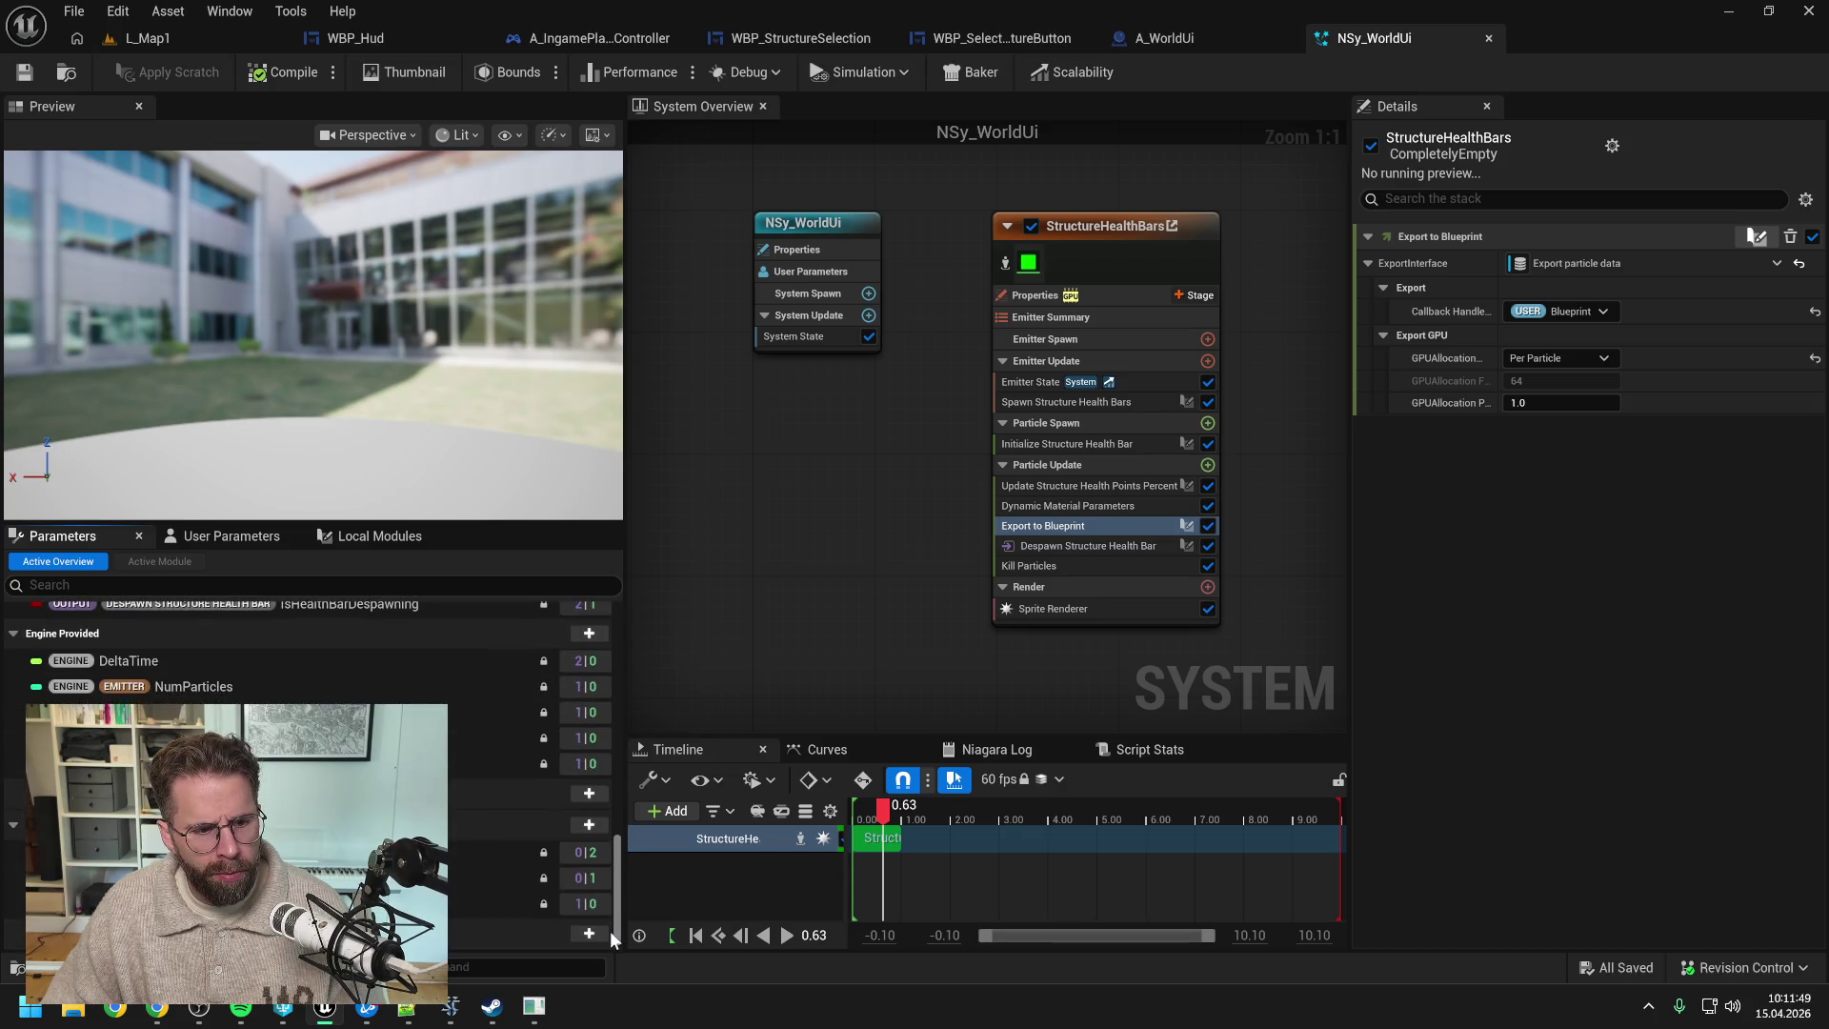
{"action": "scroll", "coordinate": [618, 686], "scroll_direction": "up", "scroll_amount": 5}
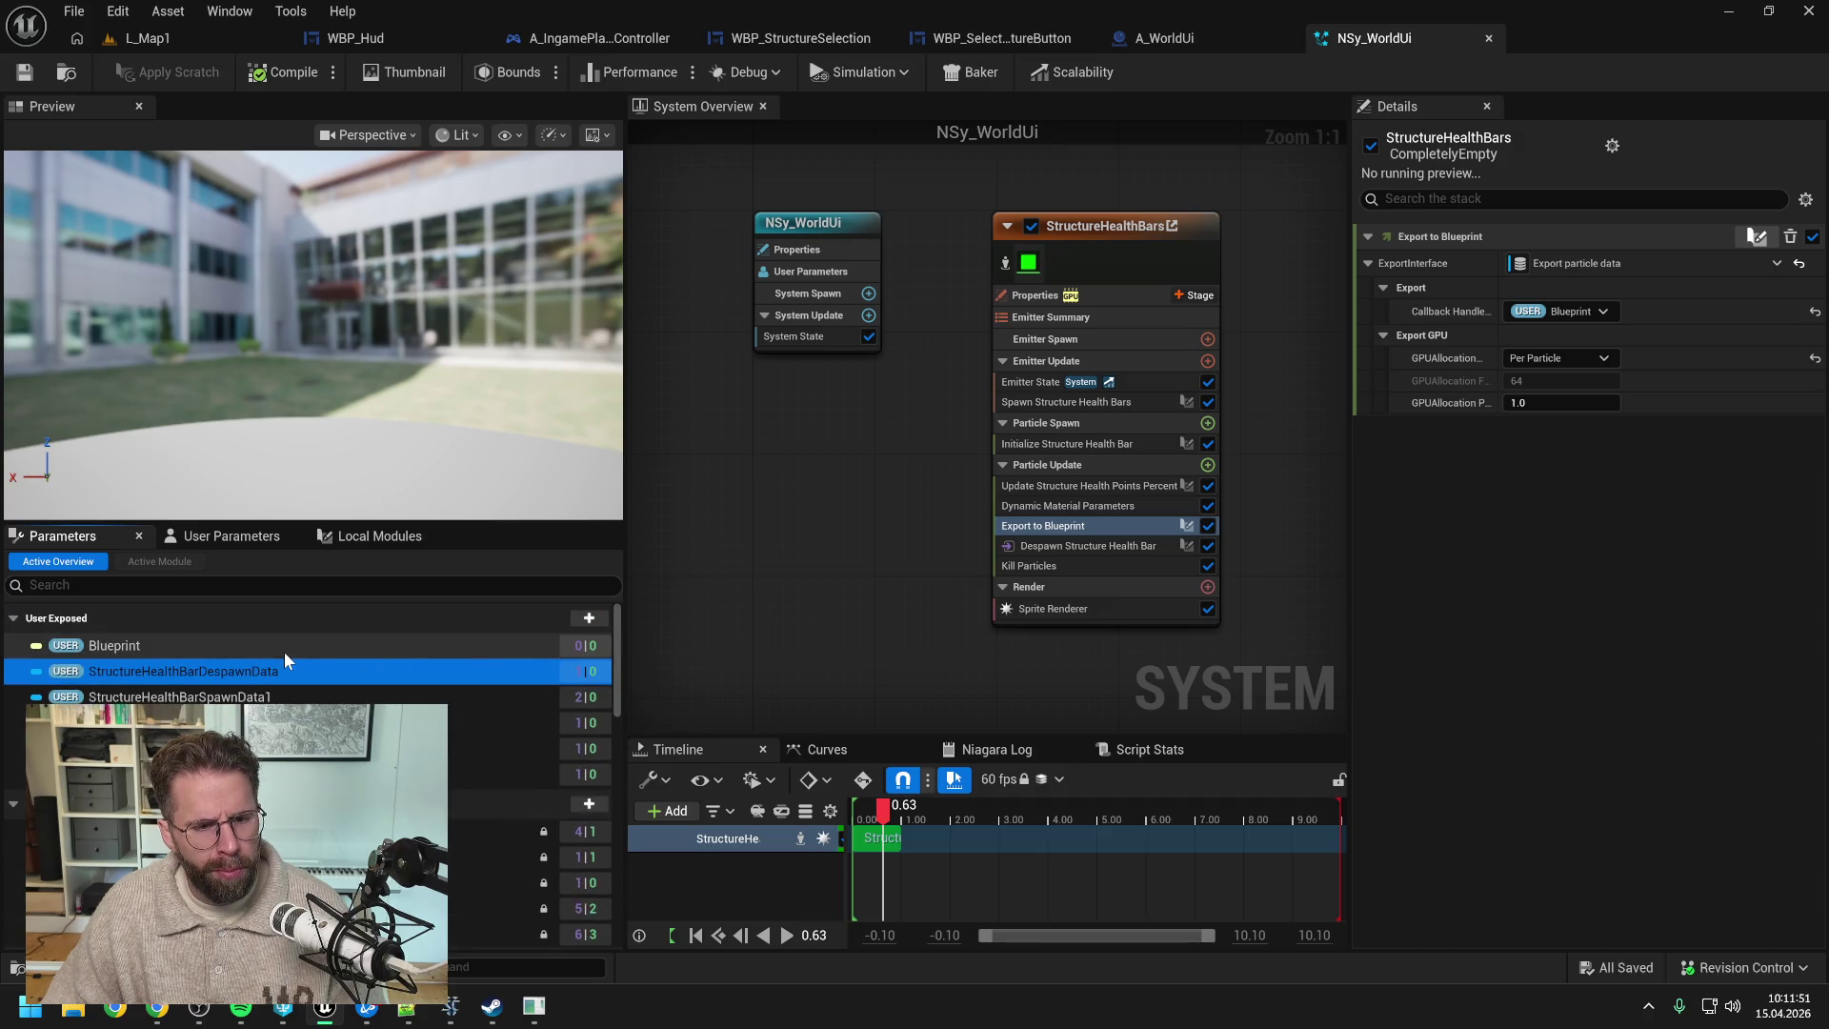
{"action": "left_click", "coordinate": [217, 534]}
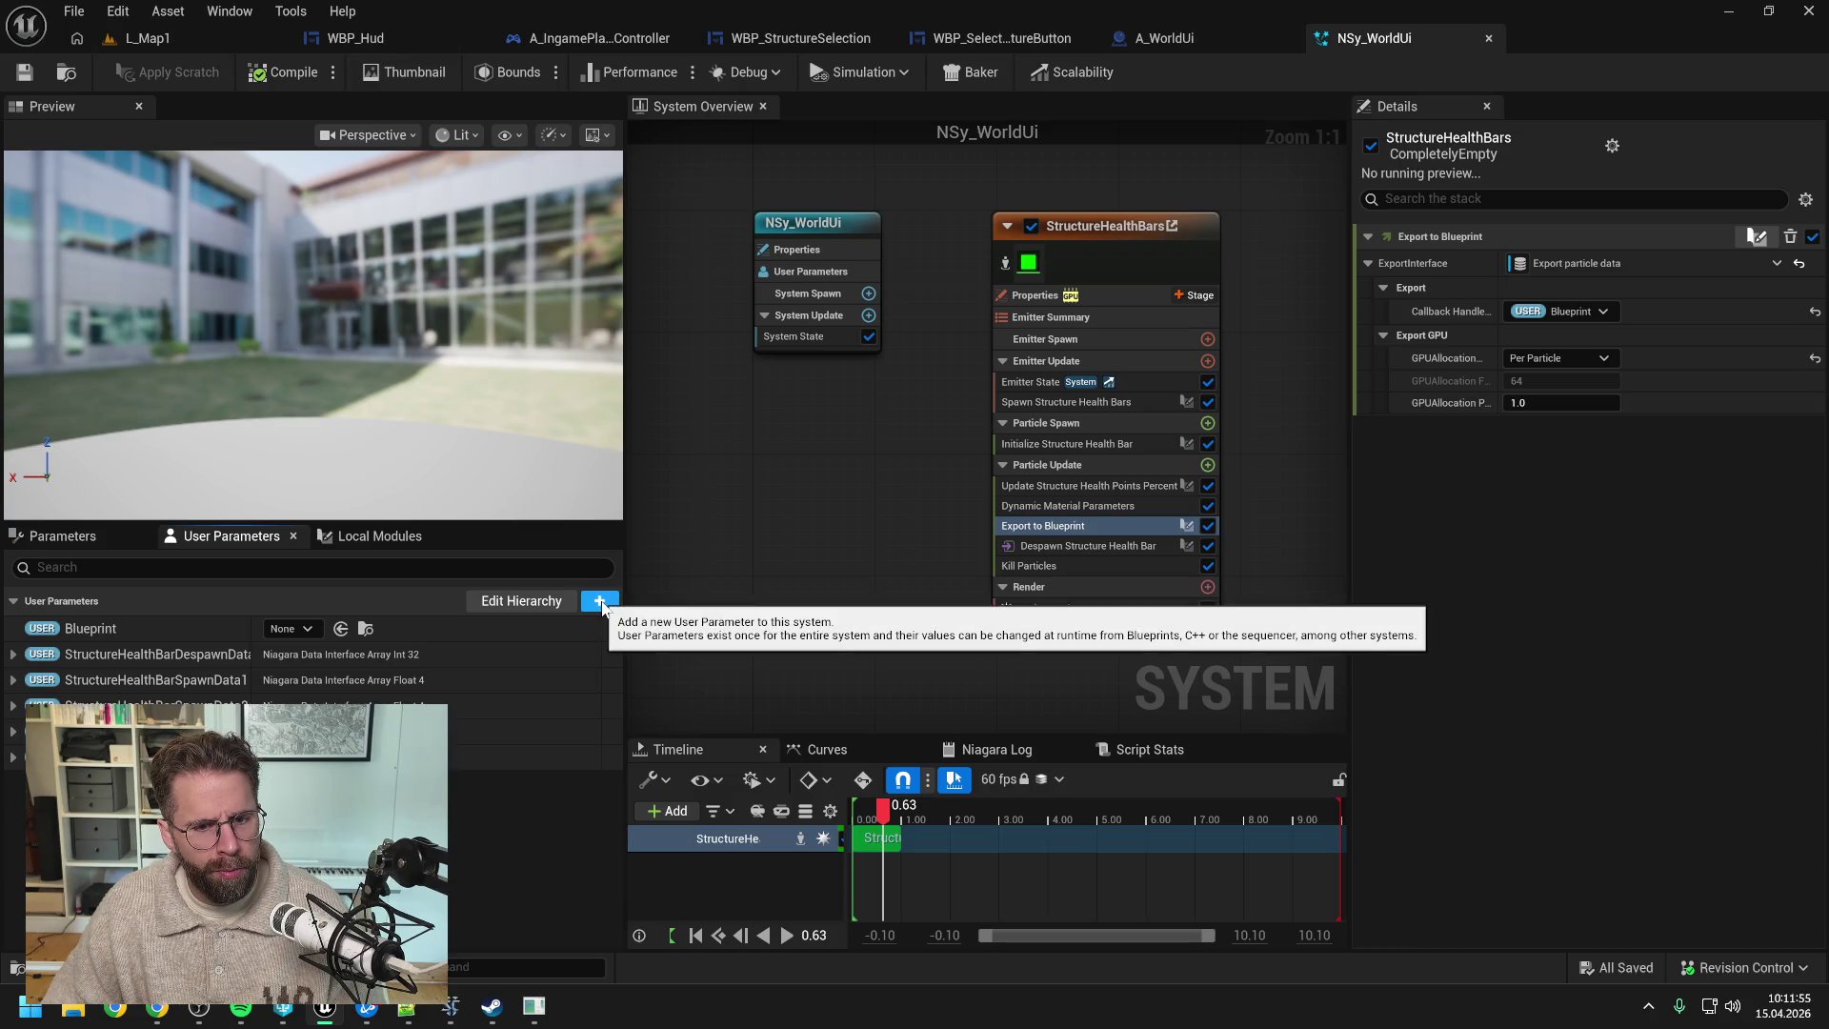
- Add a new HealthBars category in the user parameter hierarchy editor
{"action": "left_click", "coordinate": [520, 602]}
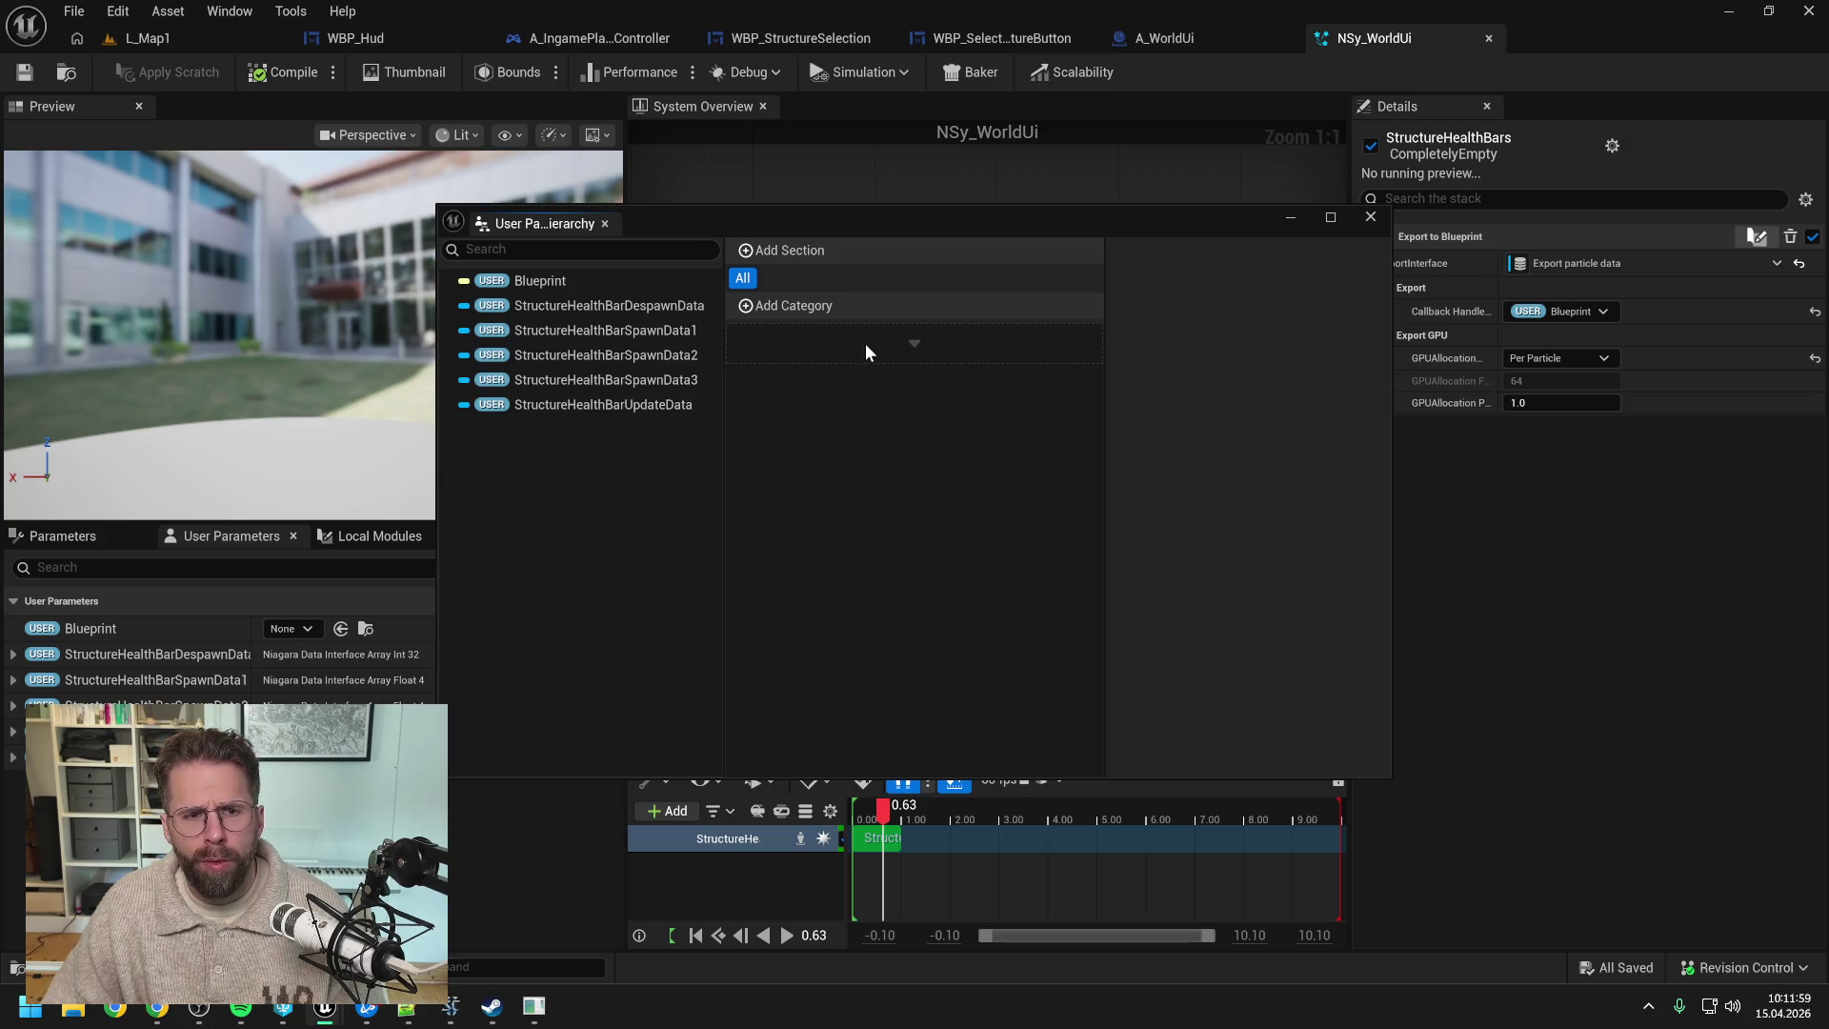
{"action": "left_click", "coordinate": [780, 306]}
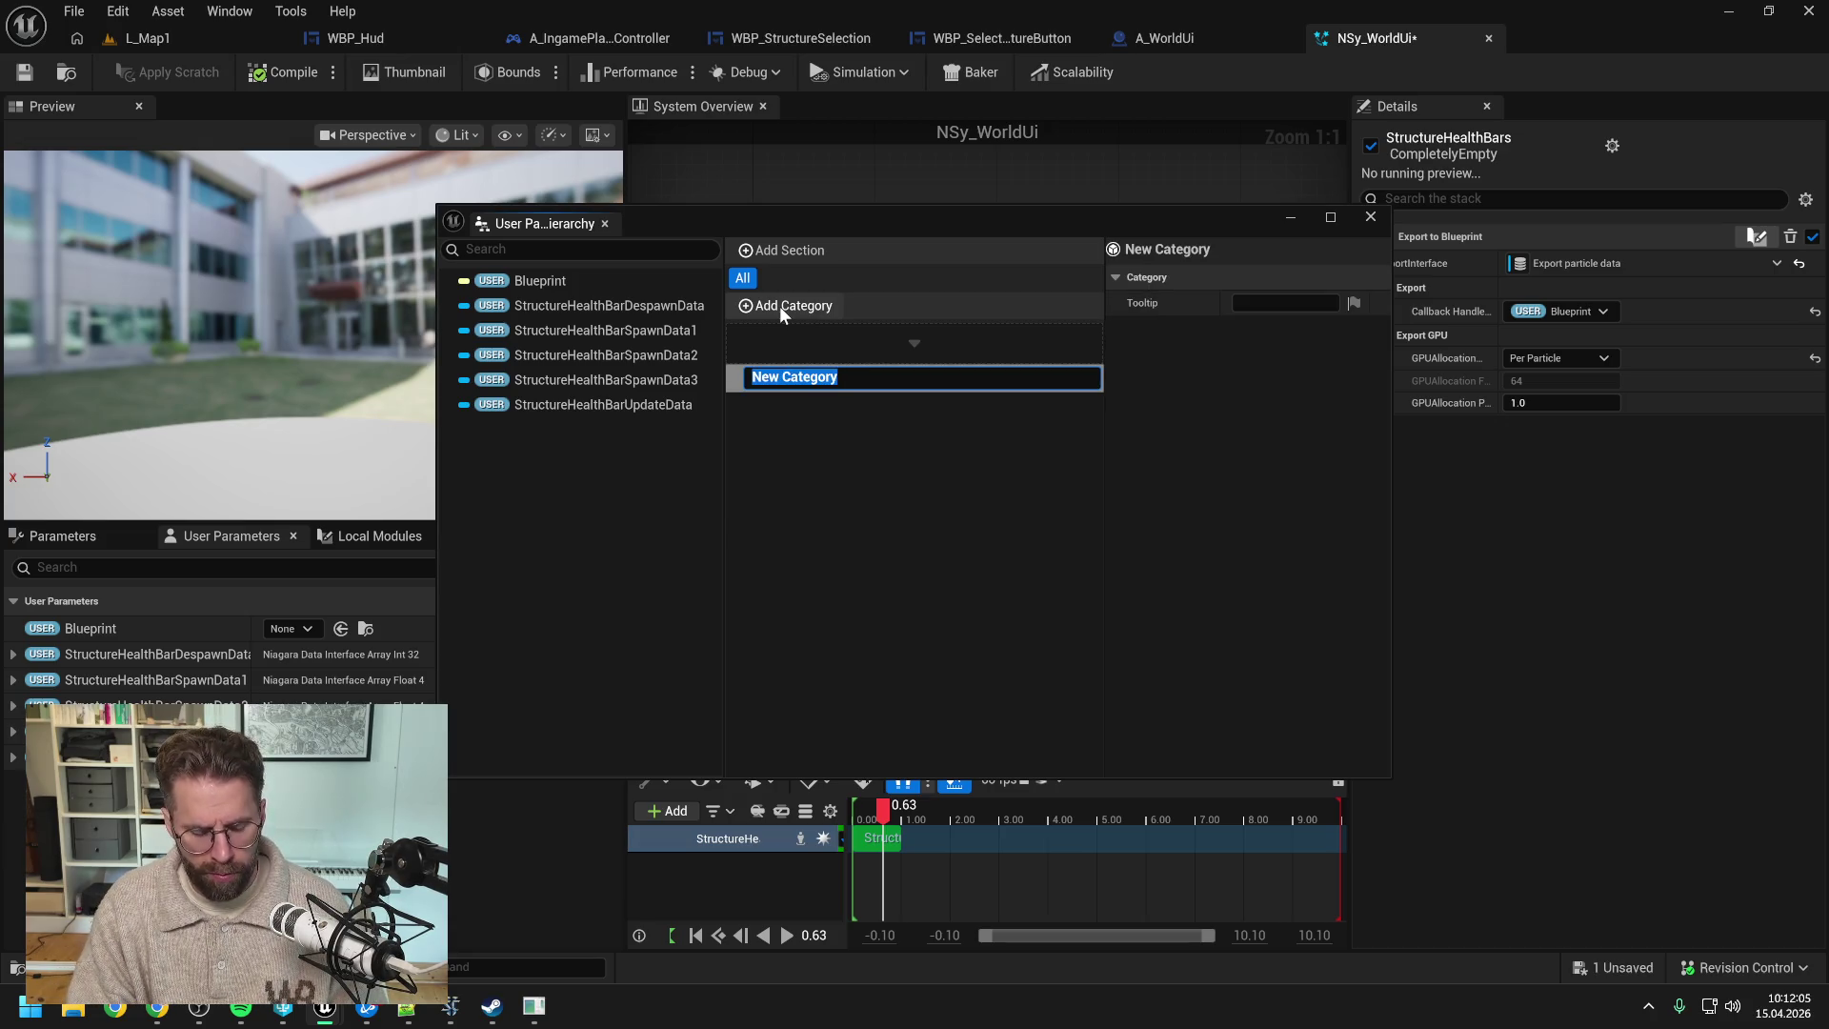
{"action": "type", "text": "HealthBars"}
{"action": "key", "text": "Return"}
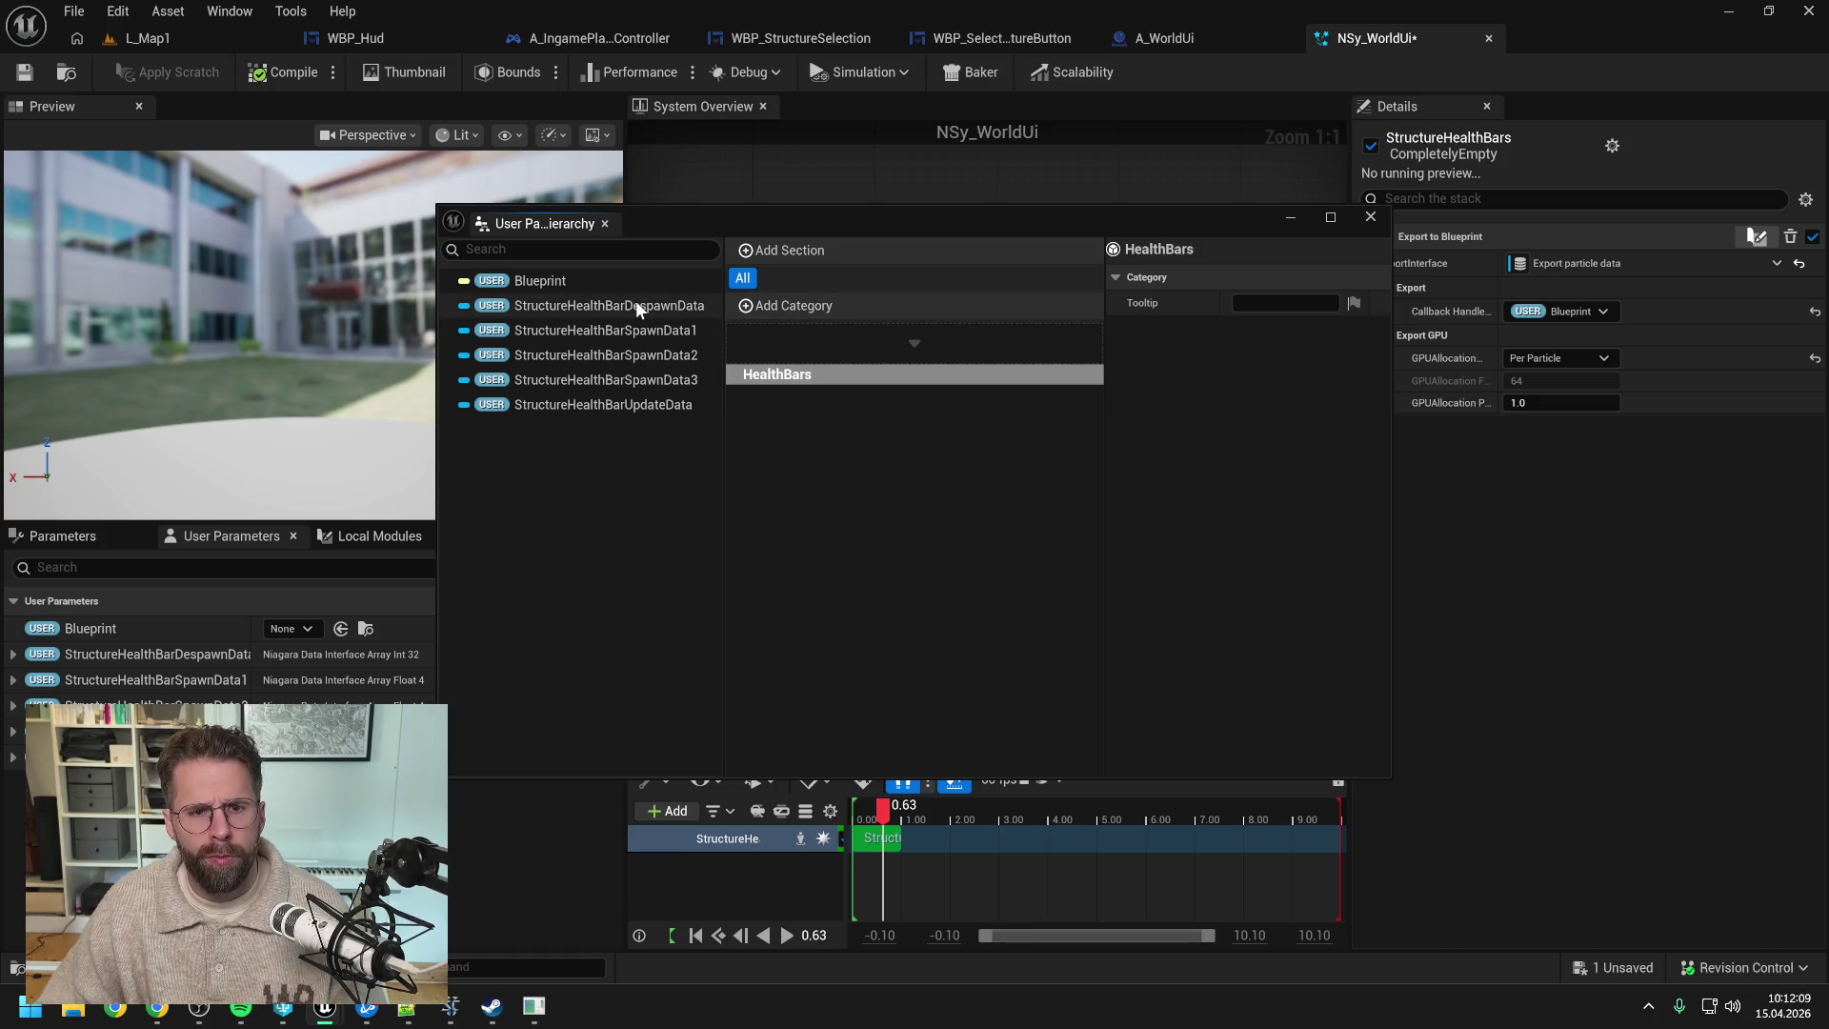
- Drag StructureHealthBarDespawnData, SpawnData1, SpawnData2, SpawnData3 and UpdateData into HealthBars
{"action": "left_click_drag", "start_coordinate": [636, 300], "coordinate": [848, 368]}
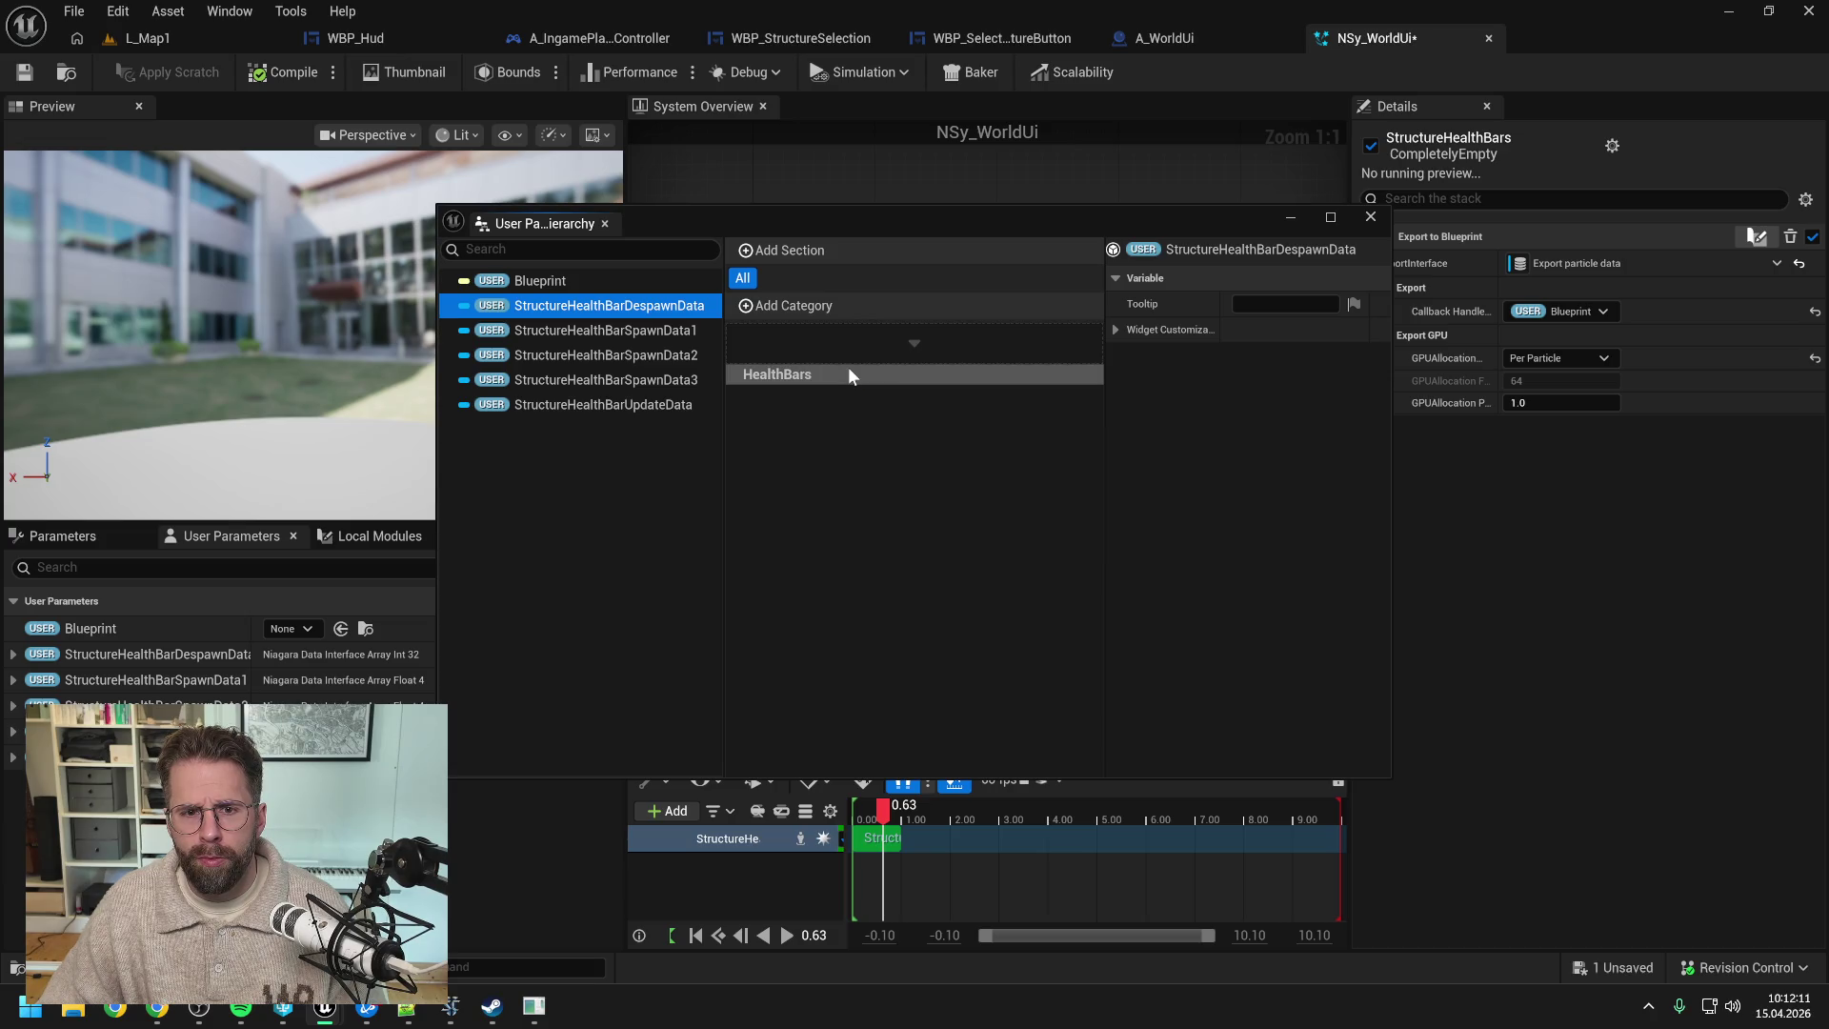
{"action": "left_click_drag", "start_coordinate": [701, 314], "coordinate": [888, 343]}
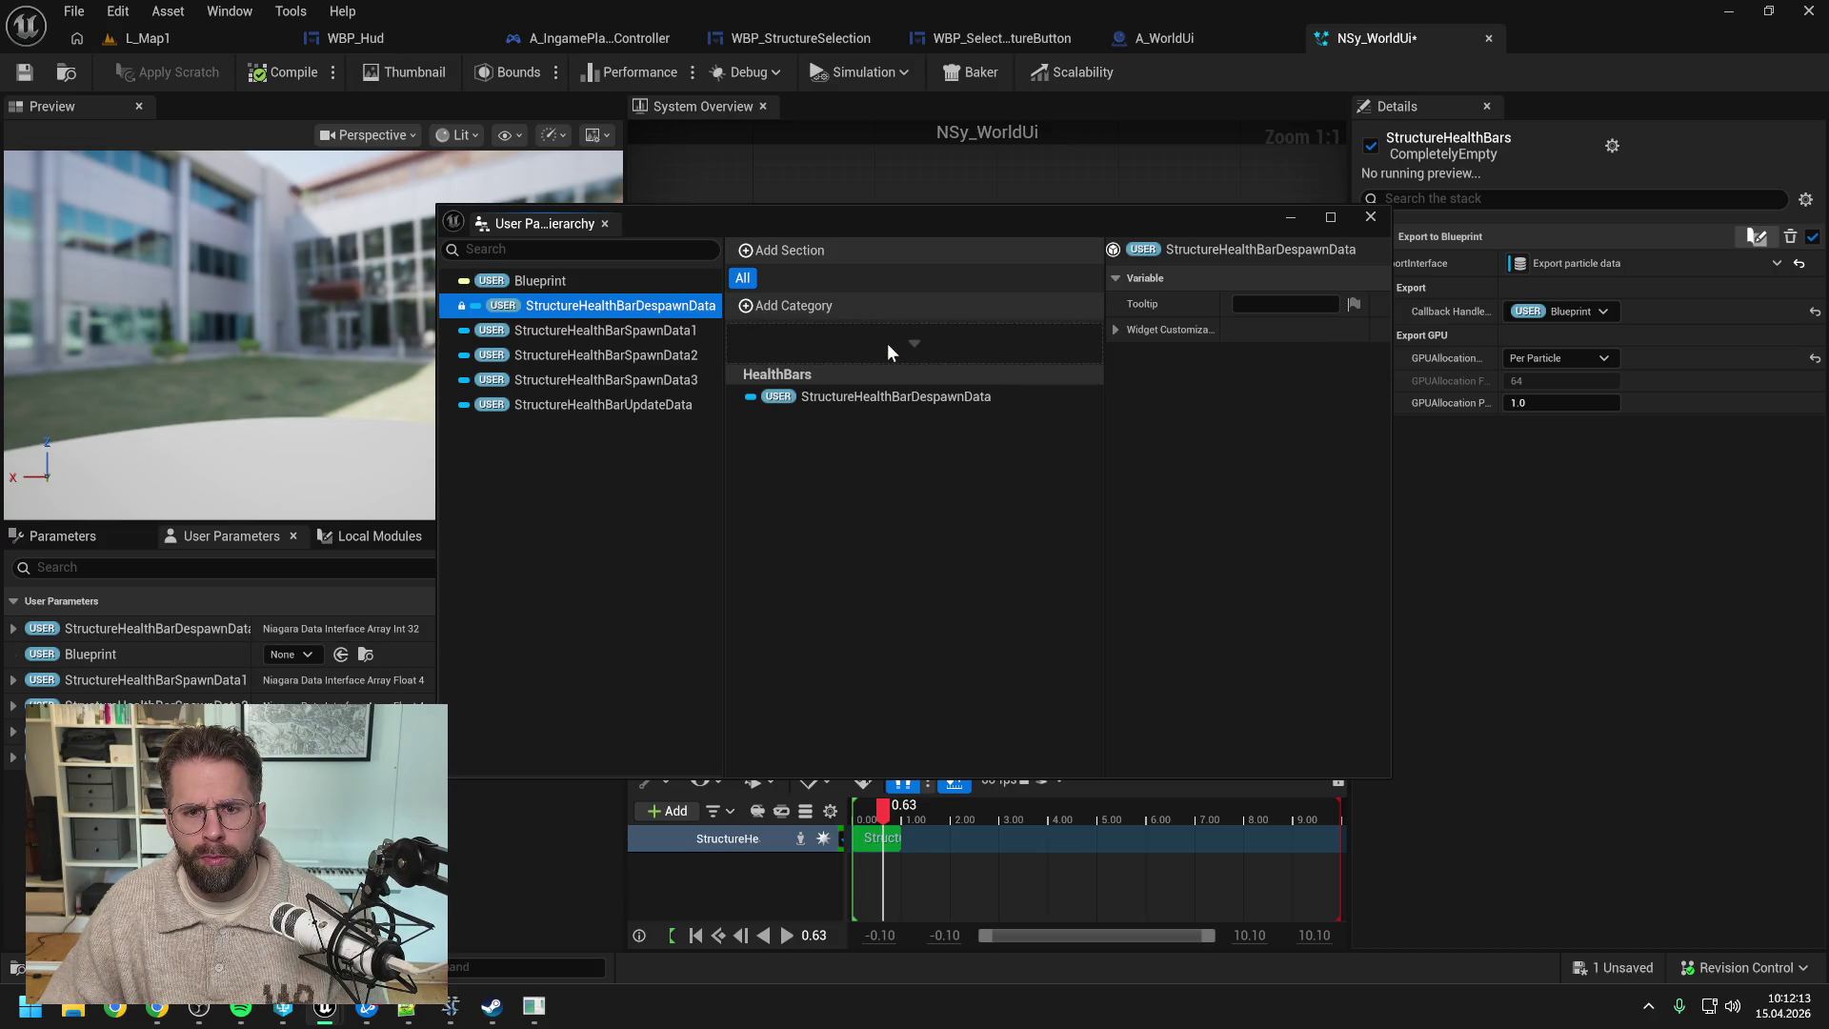
{"action": "left_click_drag", "start_coordinate": [597, 329], "coordinate": [850, 335]}
{"action": "left_click_drag", "start_coordinate": [582, 354], "coordinate": [796, 347]}
{"action": "left_click_drag", "start_coordinate": [610, 379], "coordinate": [838, 345]}
{"action": "mouse_move", "coordinate": [657, 404]}
{"action": "left_mouse_down"}
{"action": "mouse_move", "coordinate": [617, 409]}
{"action": "mouse_move", "coordinate": [833, 340]}
{"action": "left_mouse_up"}
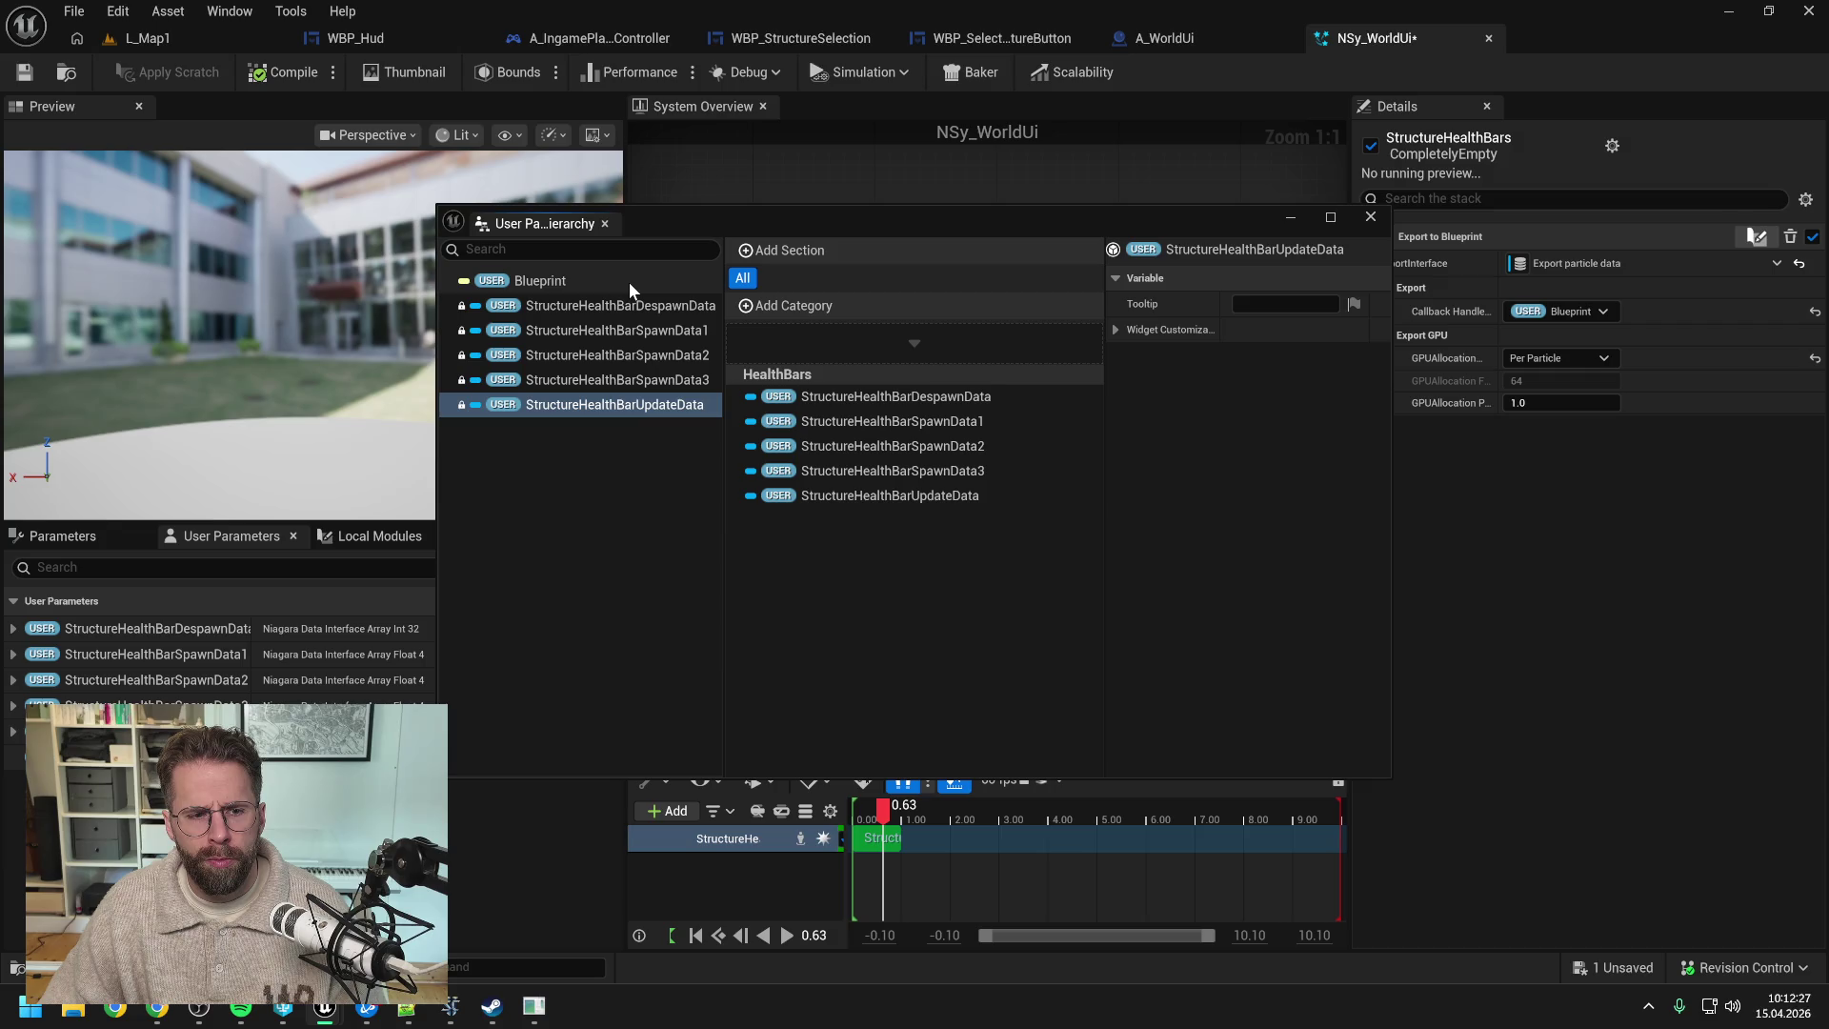
{"action": "left_click", "coordinate": [1372, 217]}
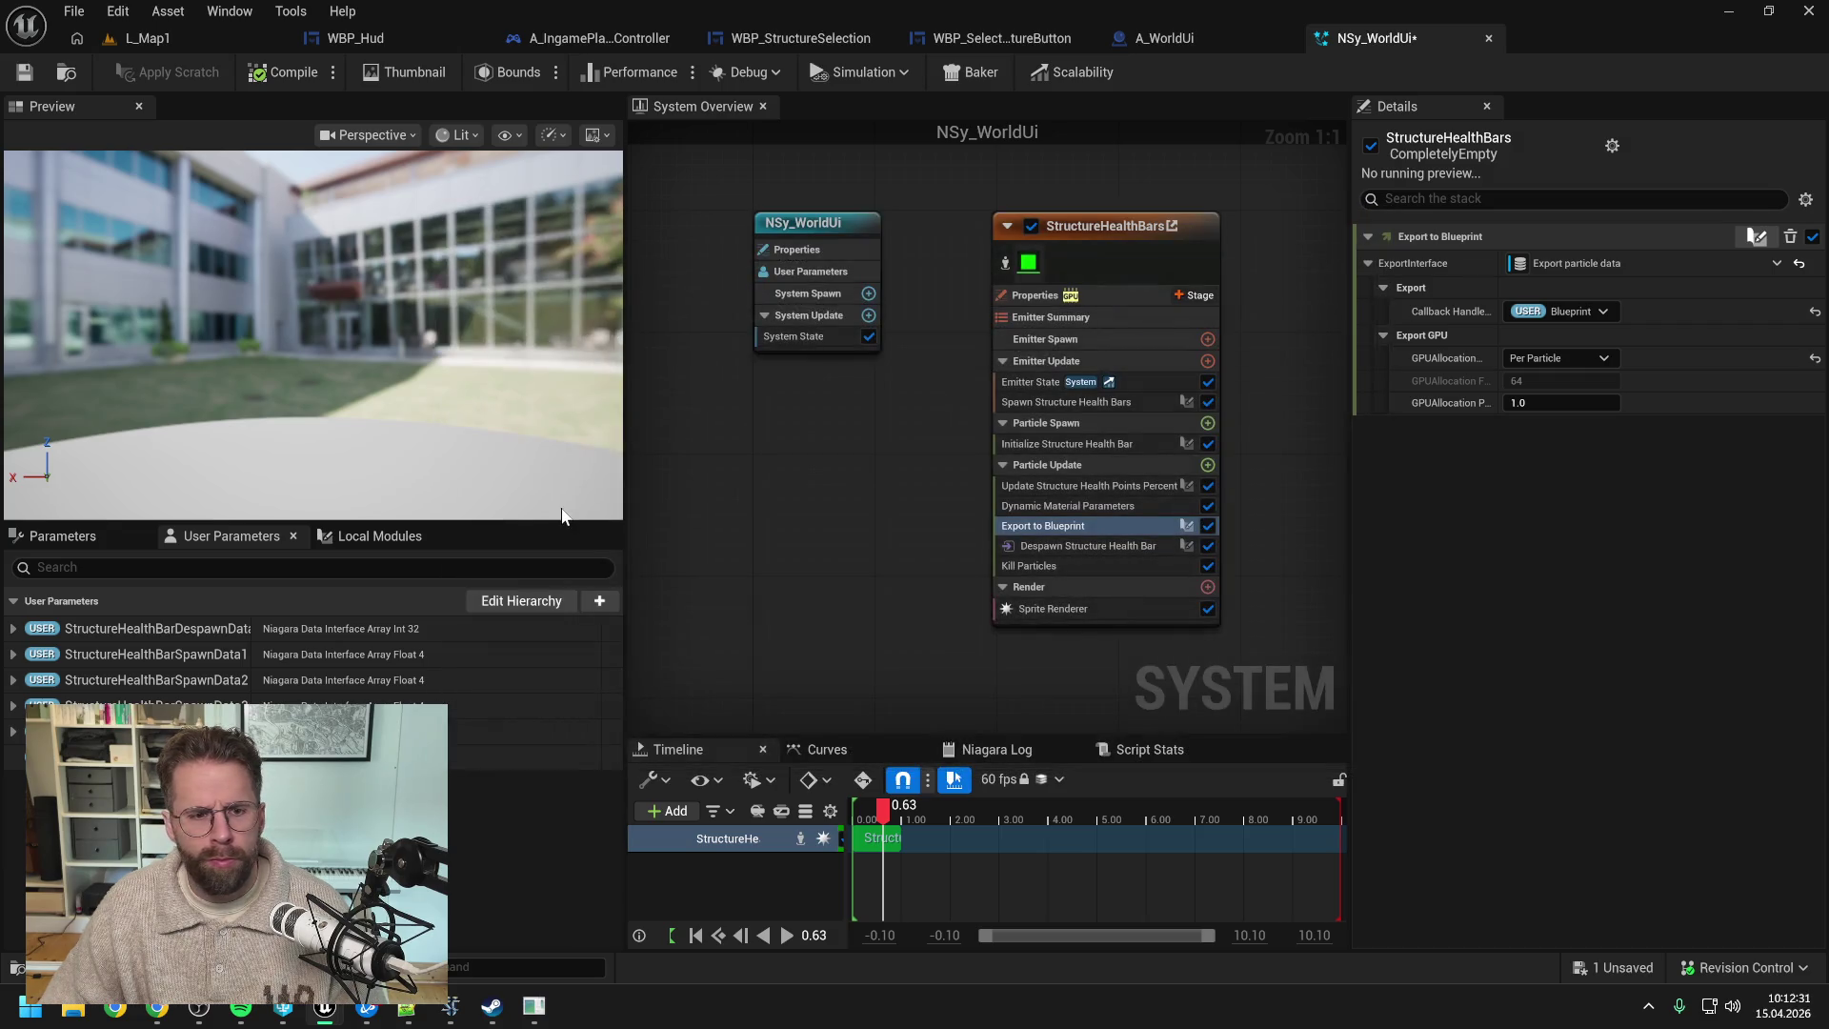
{"action": "left_click", "coordinate": [101, 530]}
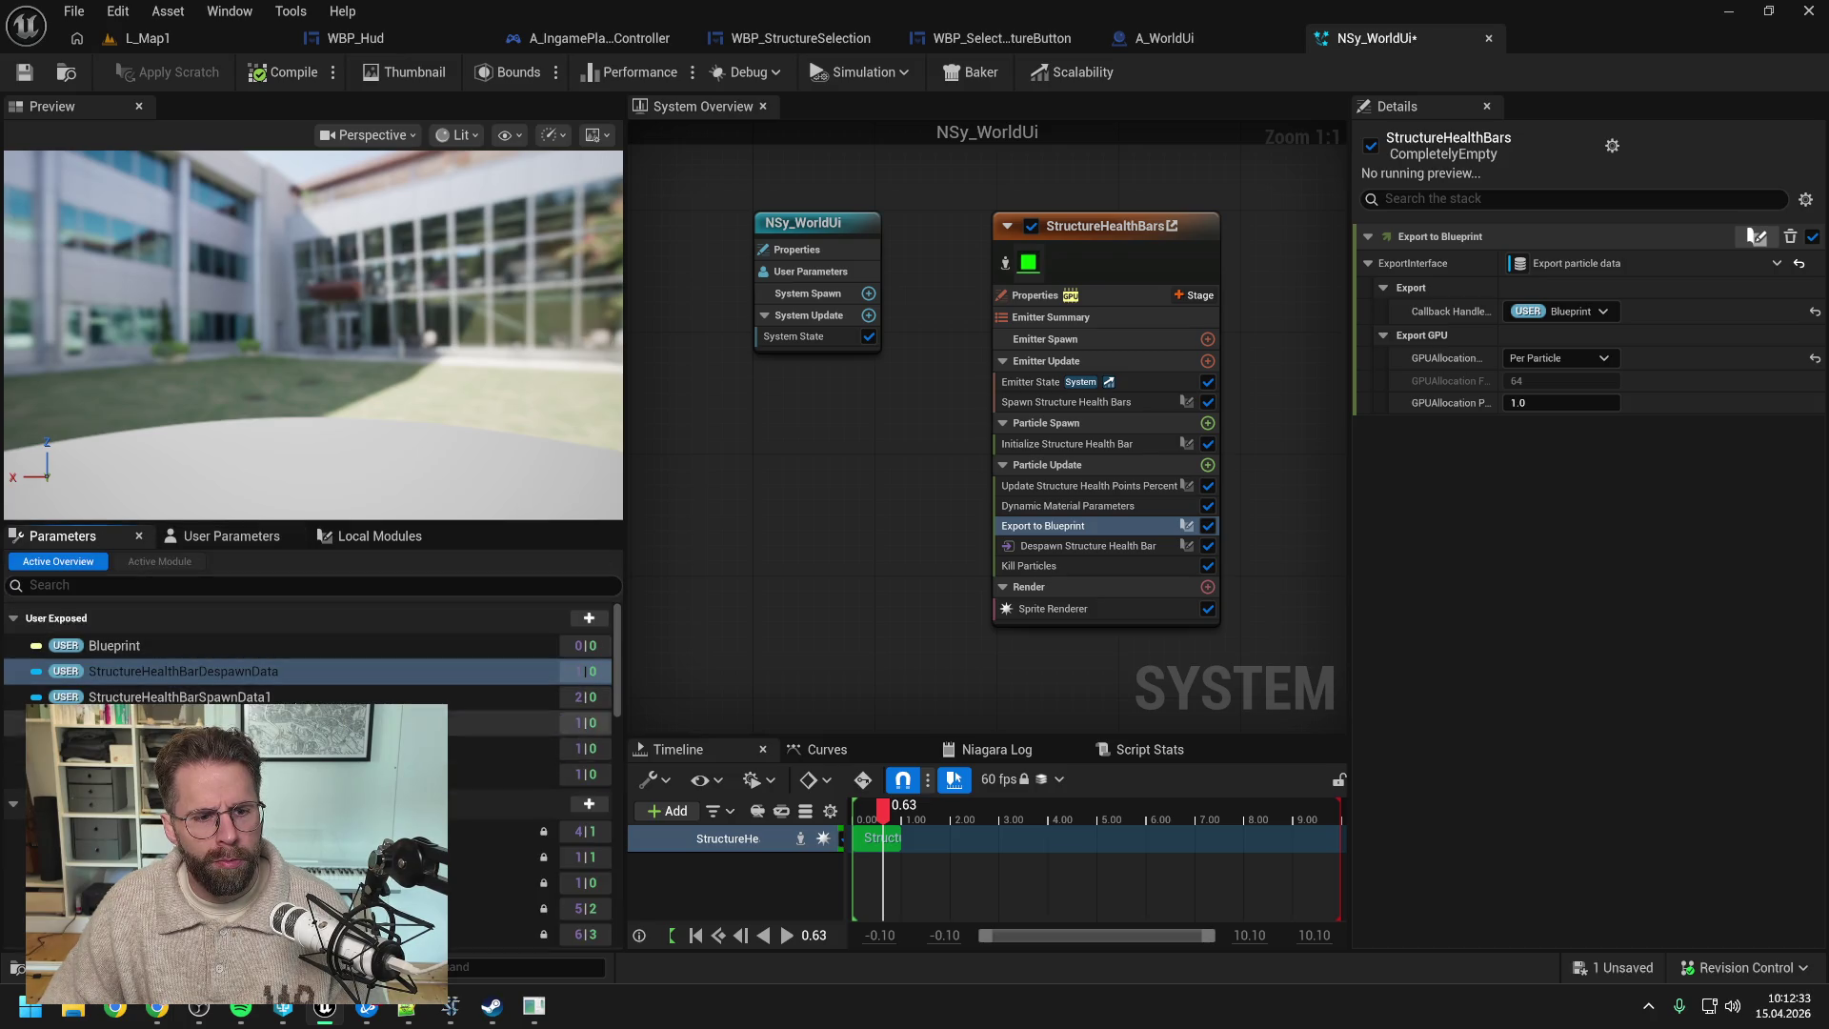
{"action": "left_click", "coordinate": [238, 535]}
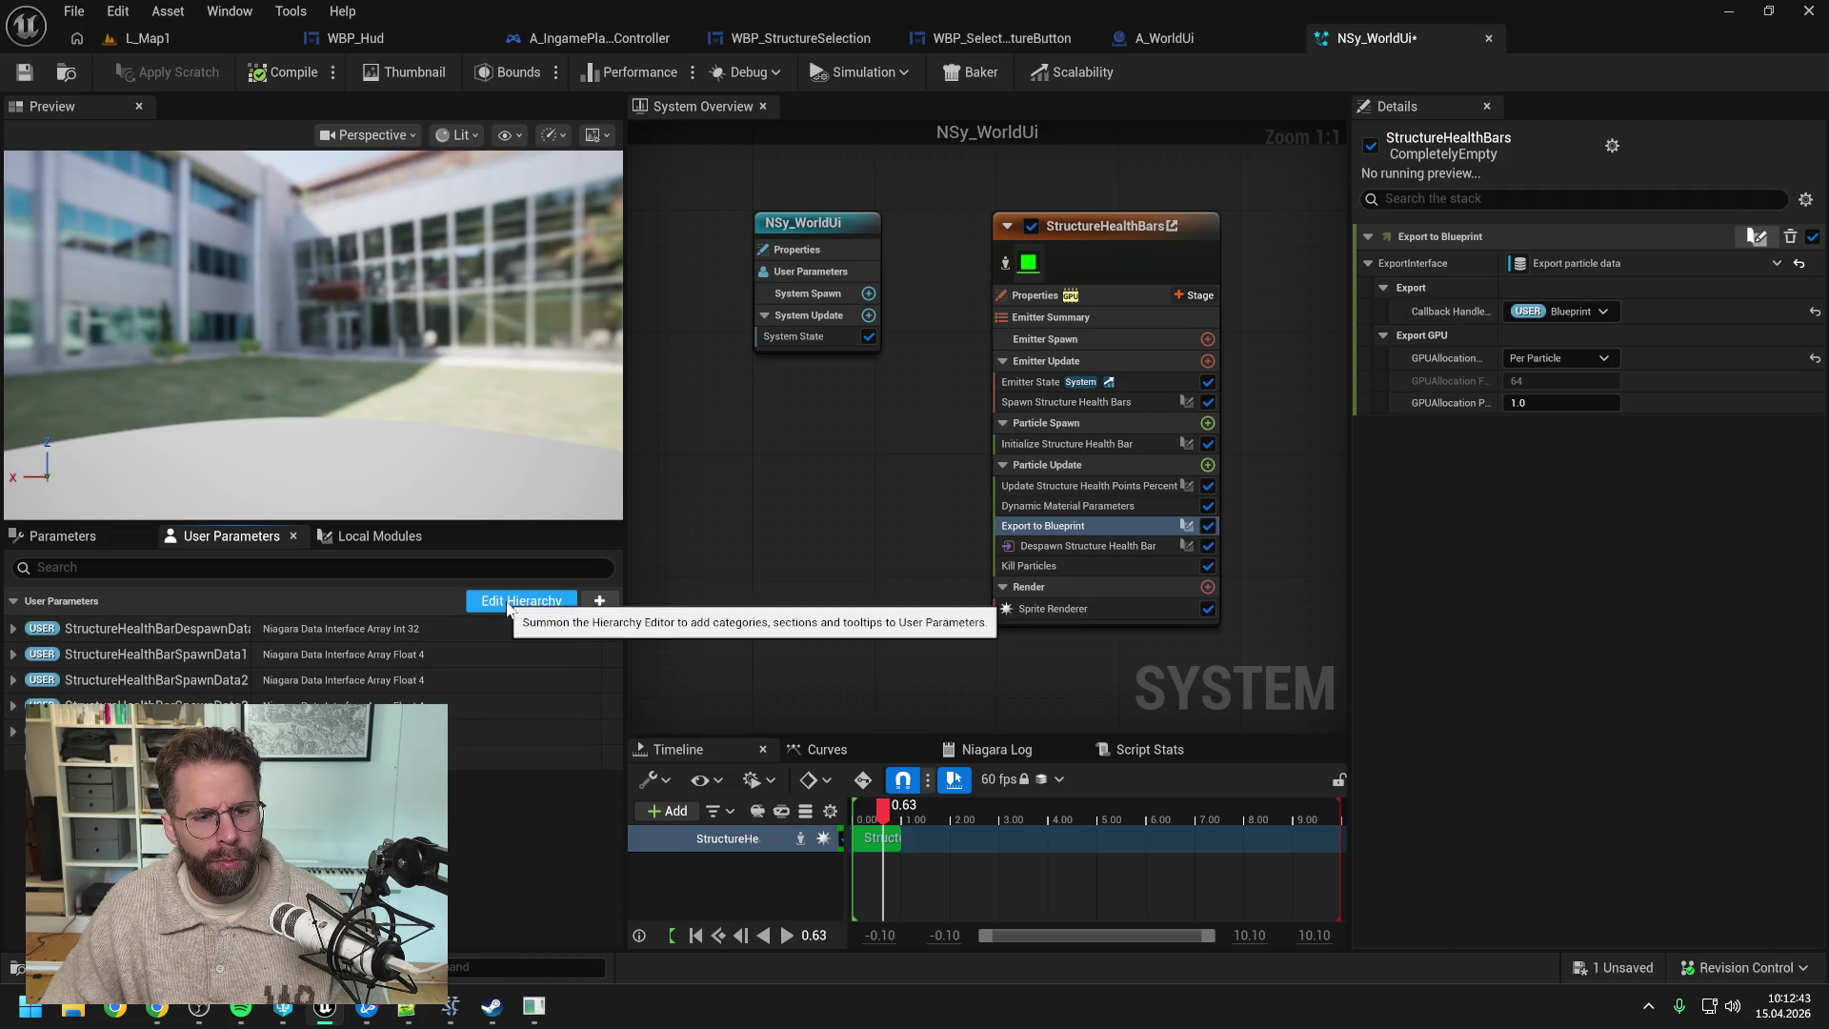
{"action": "left_click", "coordinate": [62, 536]}
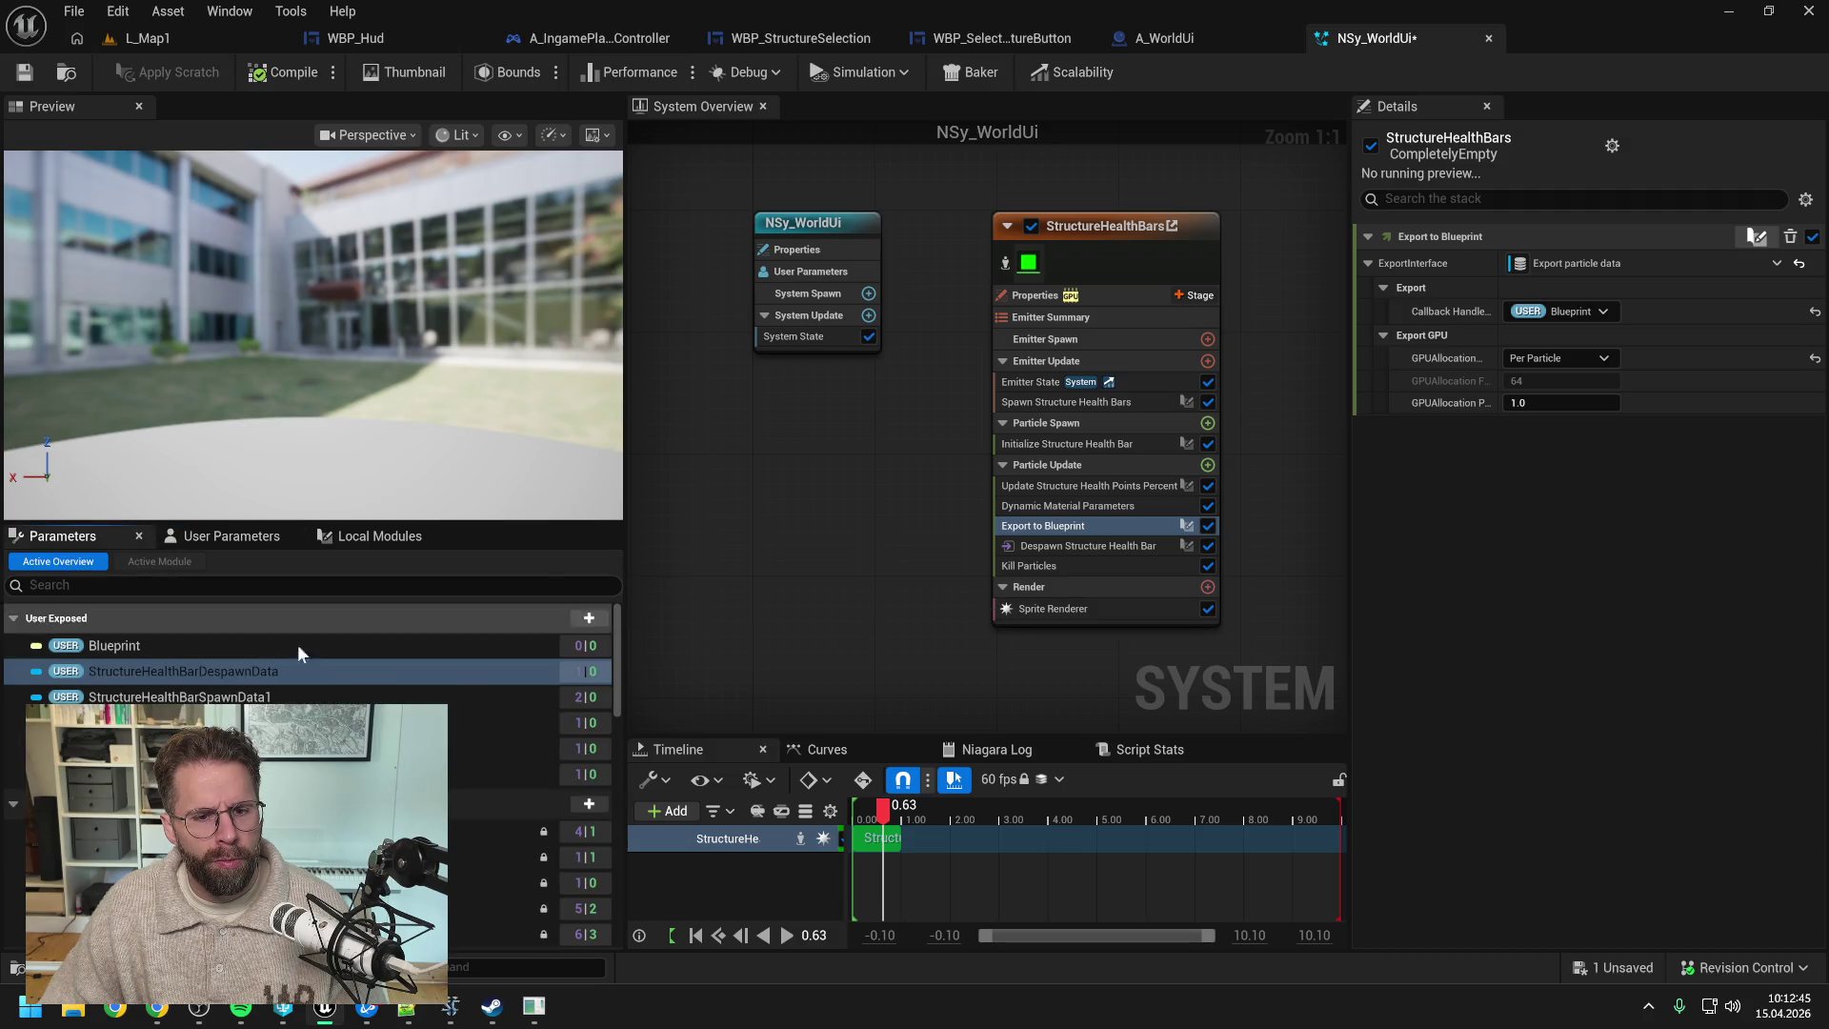
{"action": "left_click", "coordinate": [242, 536]}
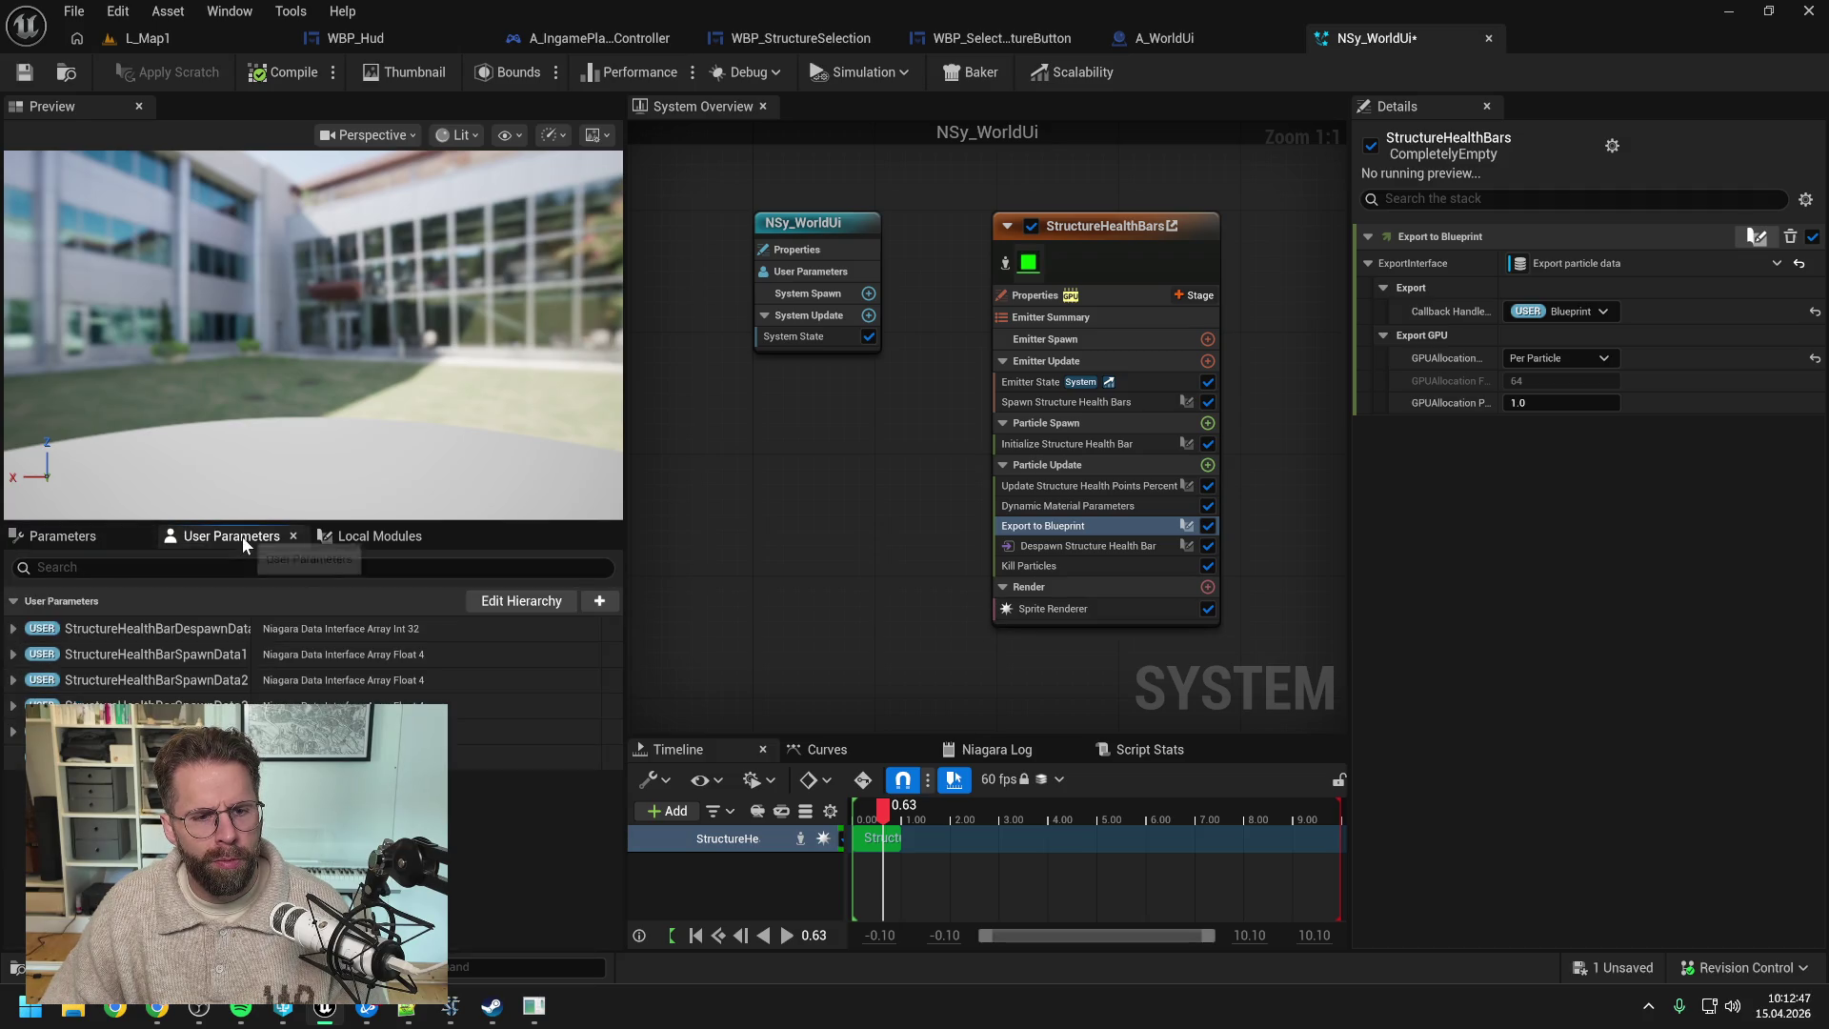
{"action": "left_click", "coordinate": [543, 603]}
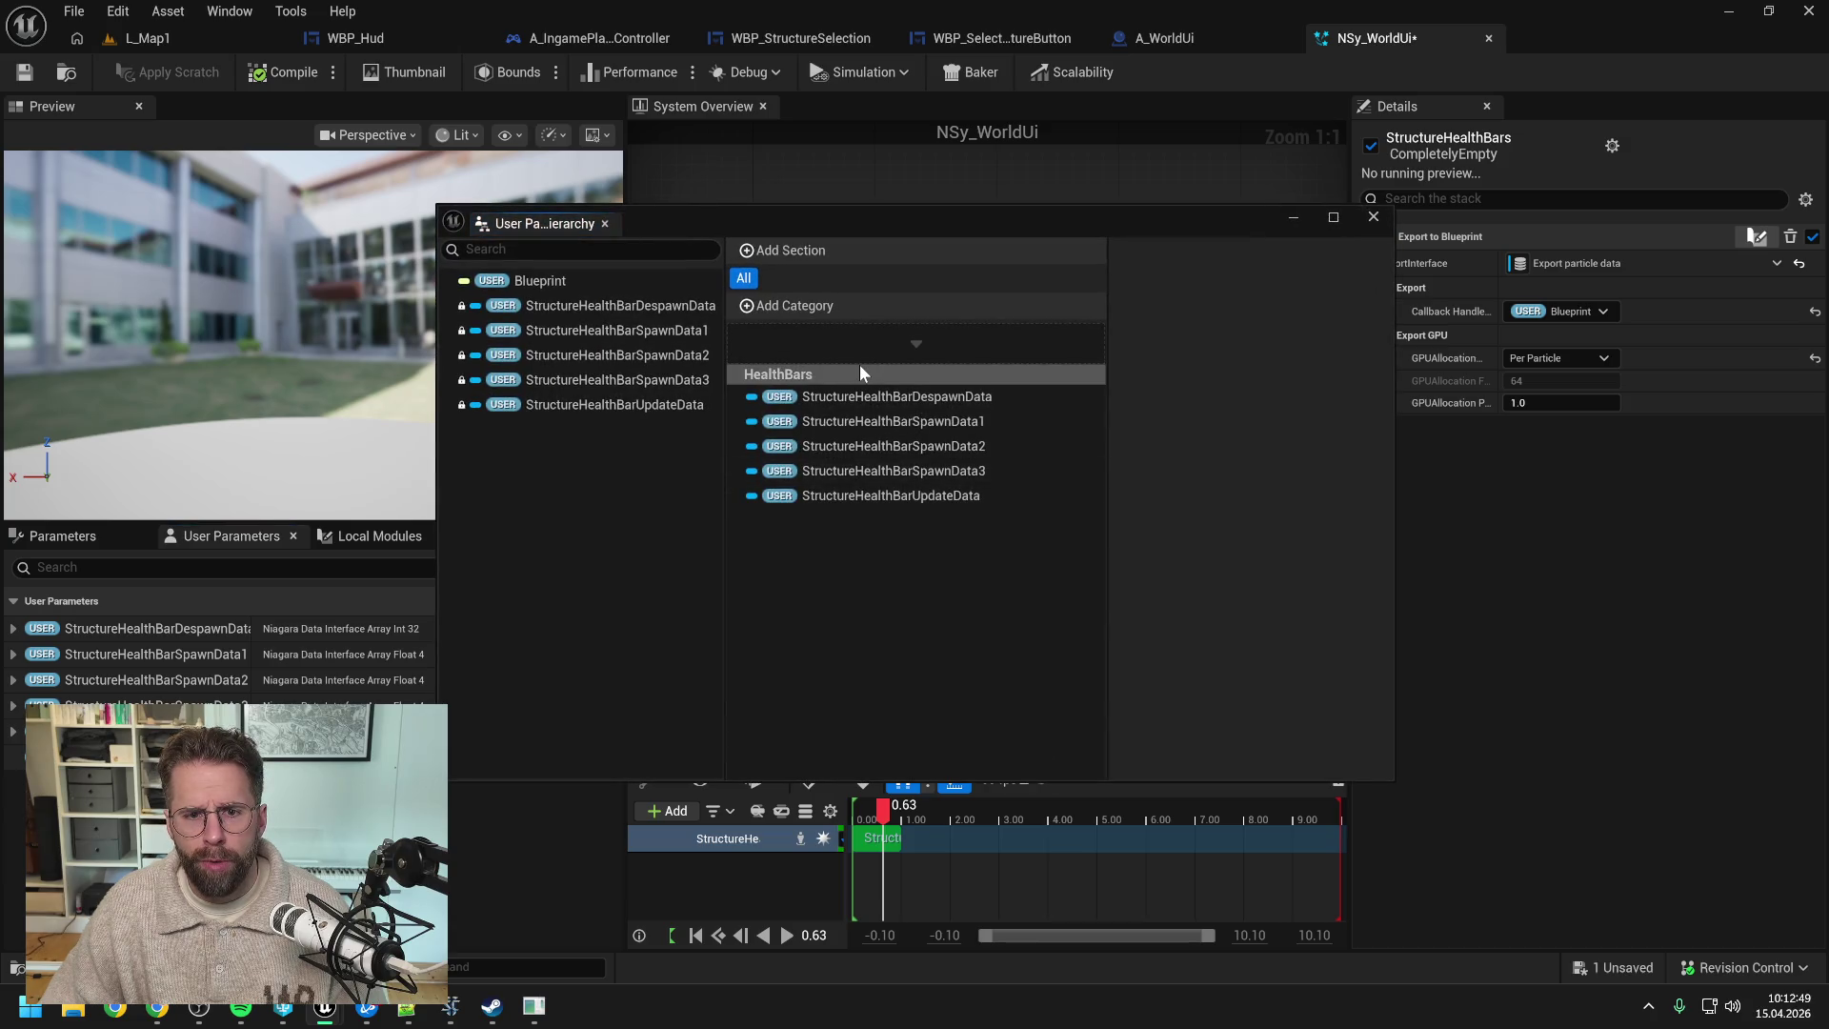
- Delete the HealthBars section from the hierarchy and confirm the parameters remain
{"action": "left_click", "coordinate": [861, 374]}
{"action": "right_click", "coordinate": [861, 374]}
{"action": "left_click", "coordinate": [920, 413]}
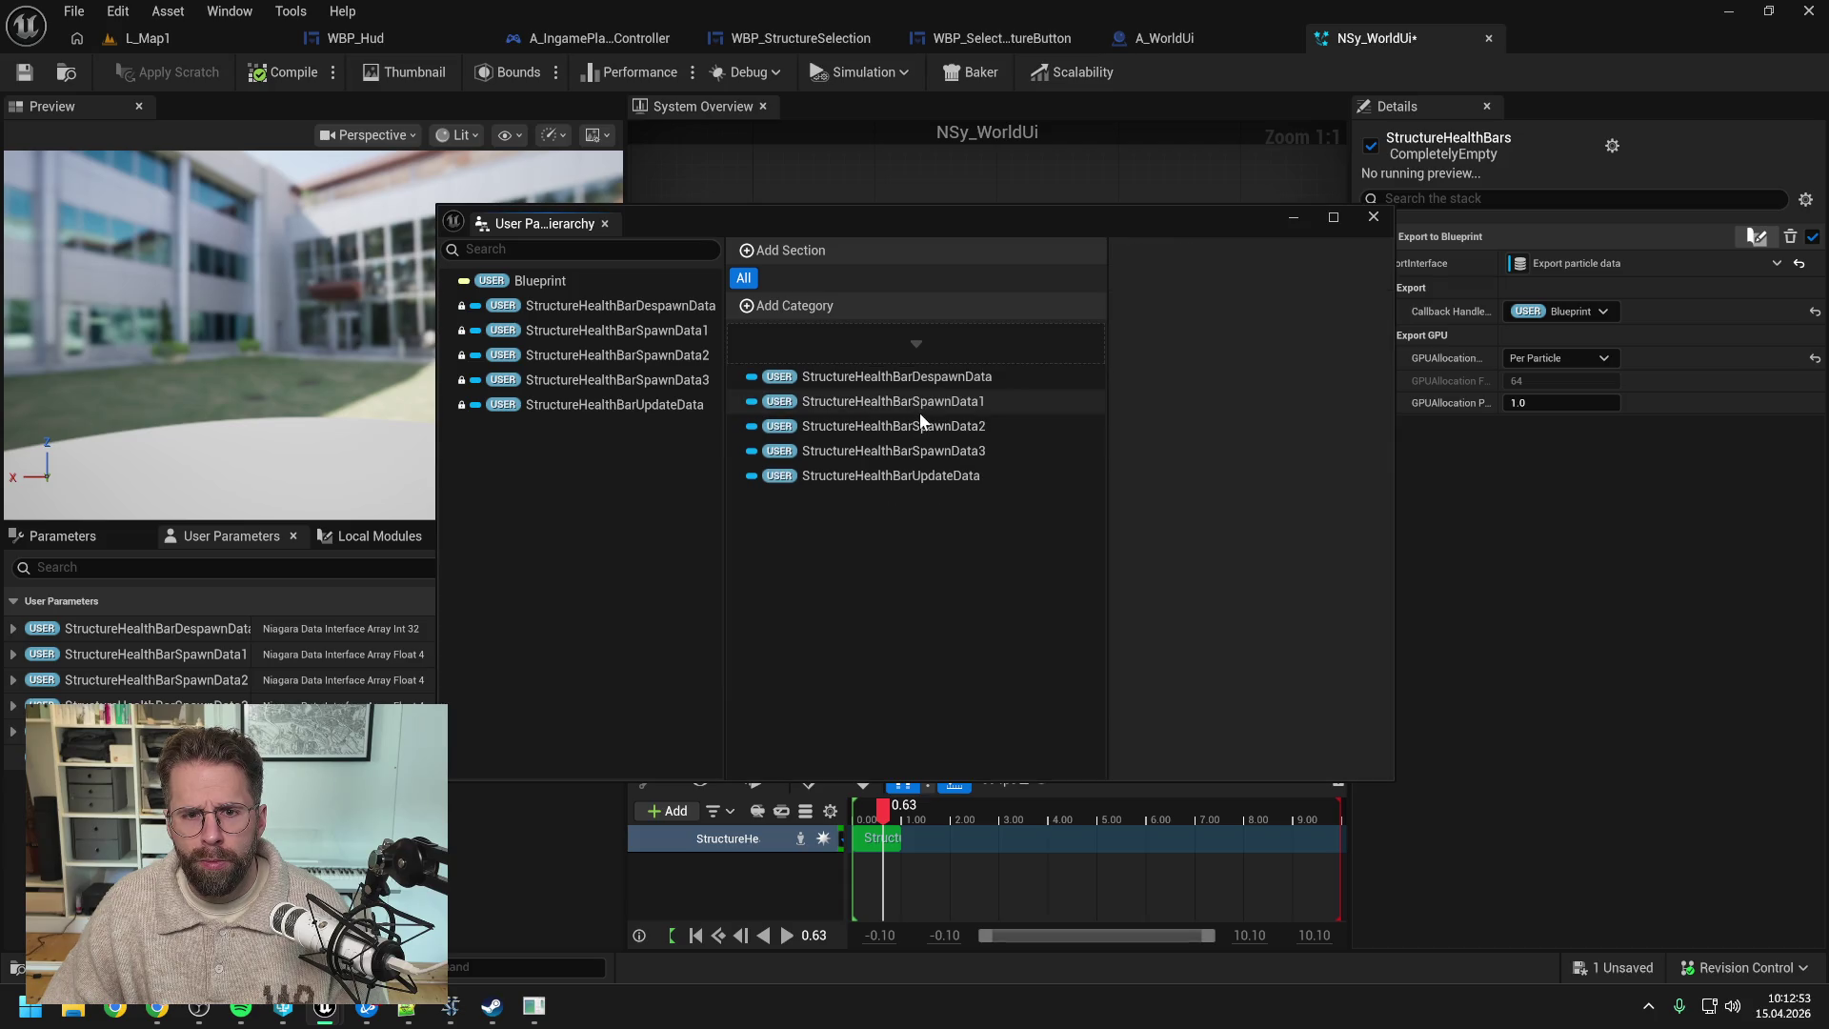
{"action": "left_click", "coordinate": [899, 374]}
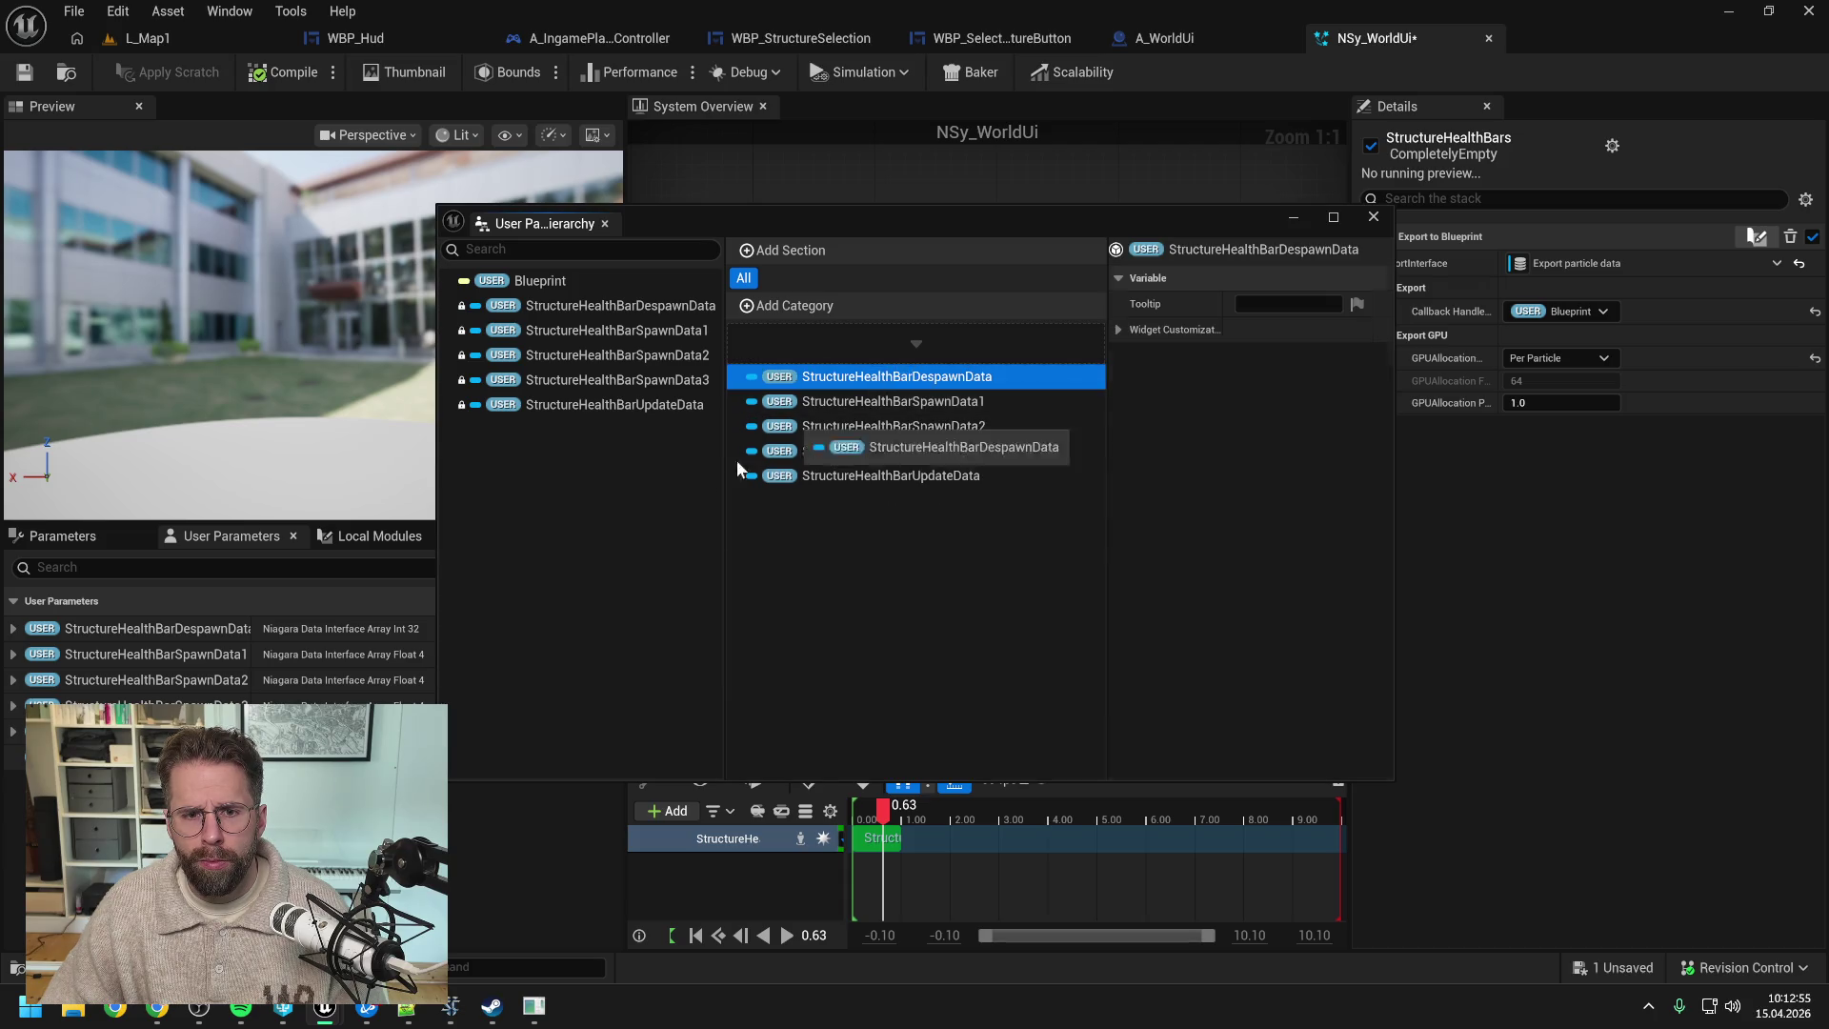
{"action": "left_click", "coordinate": [854, 399]}
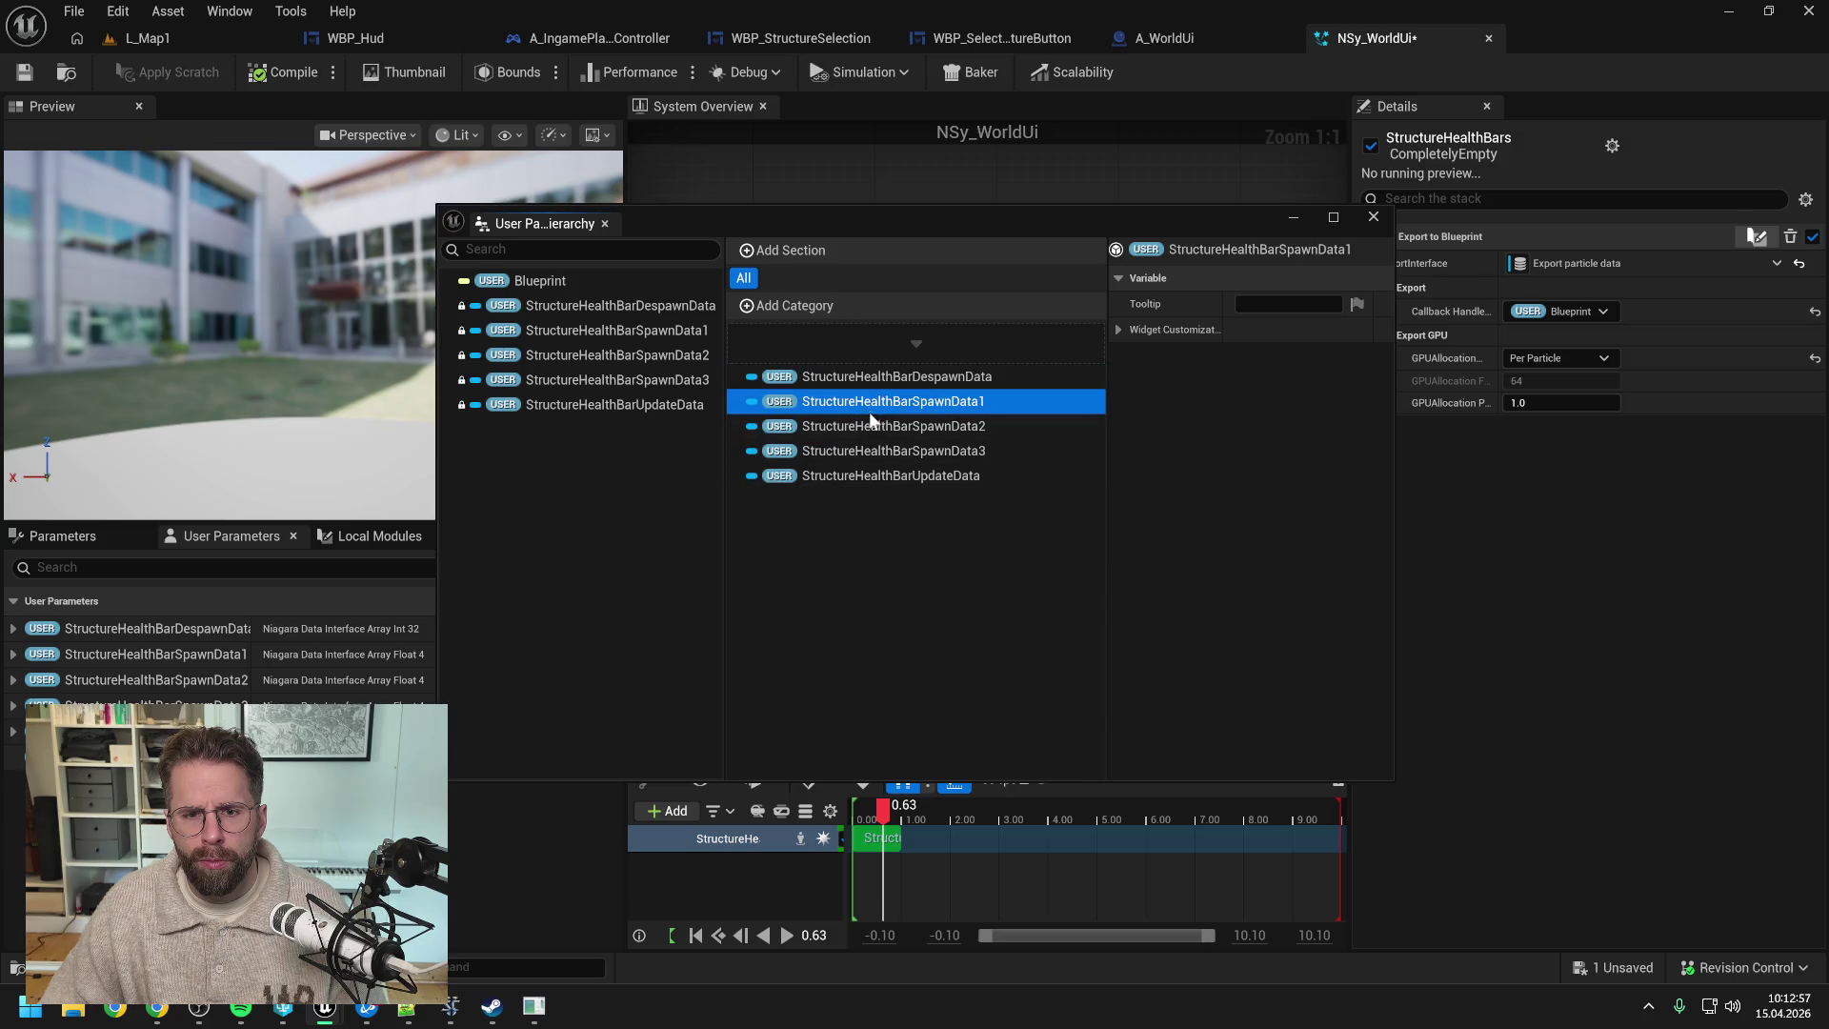
{"action": "left_click", "coordinate": [1373, 216]}
- Reopen the hierarchy, undo an accidental StructureHealthBarDespawnData deletion, and close the Unreal editor
{"action": "left_click", "coordinate": [539, 598]}
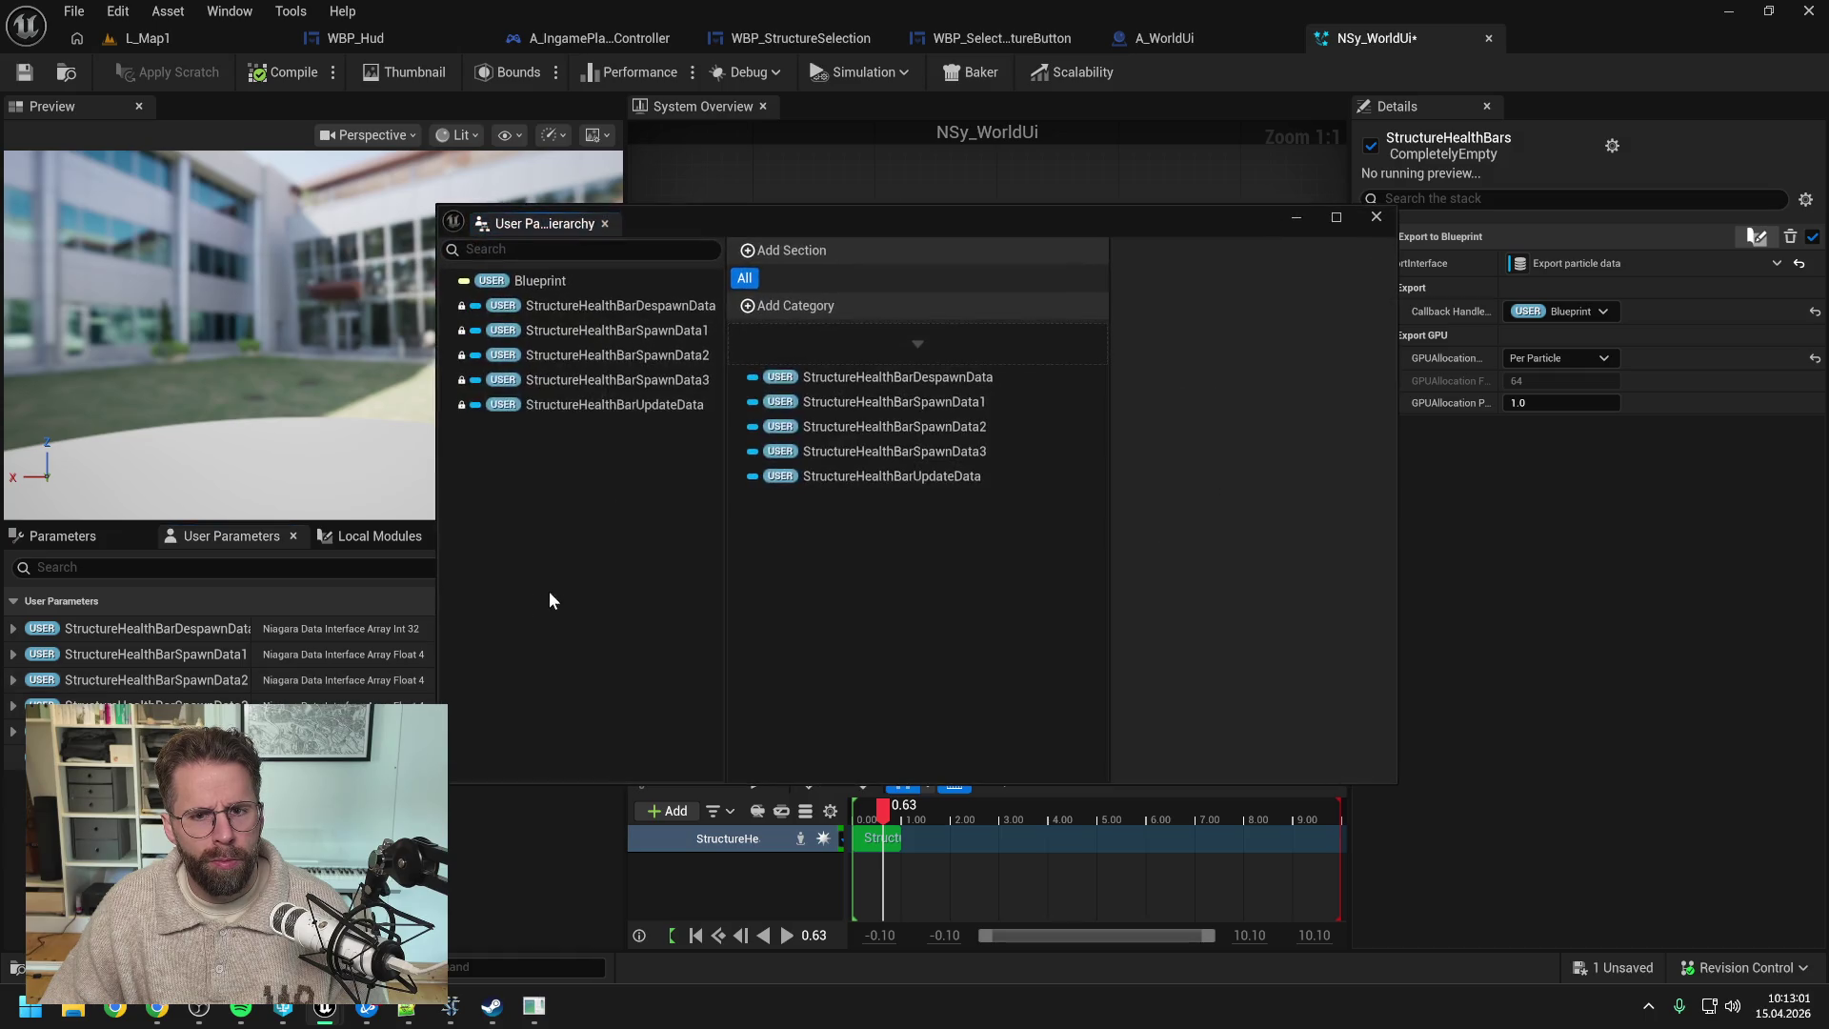
{"action": "left_click", "coordinate": [877, 377]}
{"action": "key", "text": "Delete"}
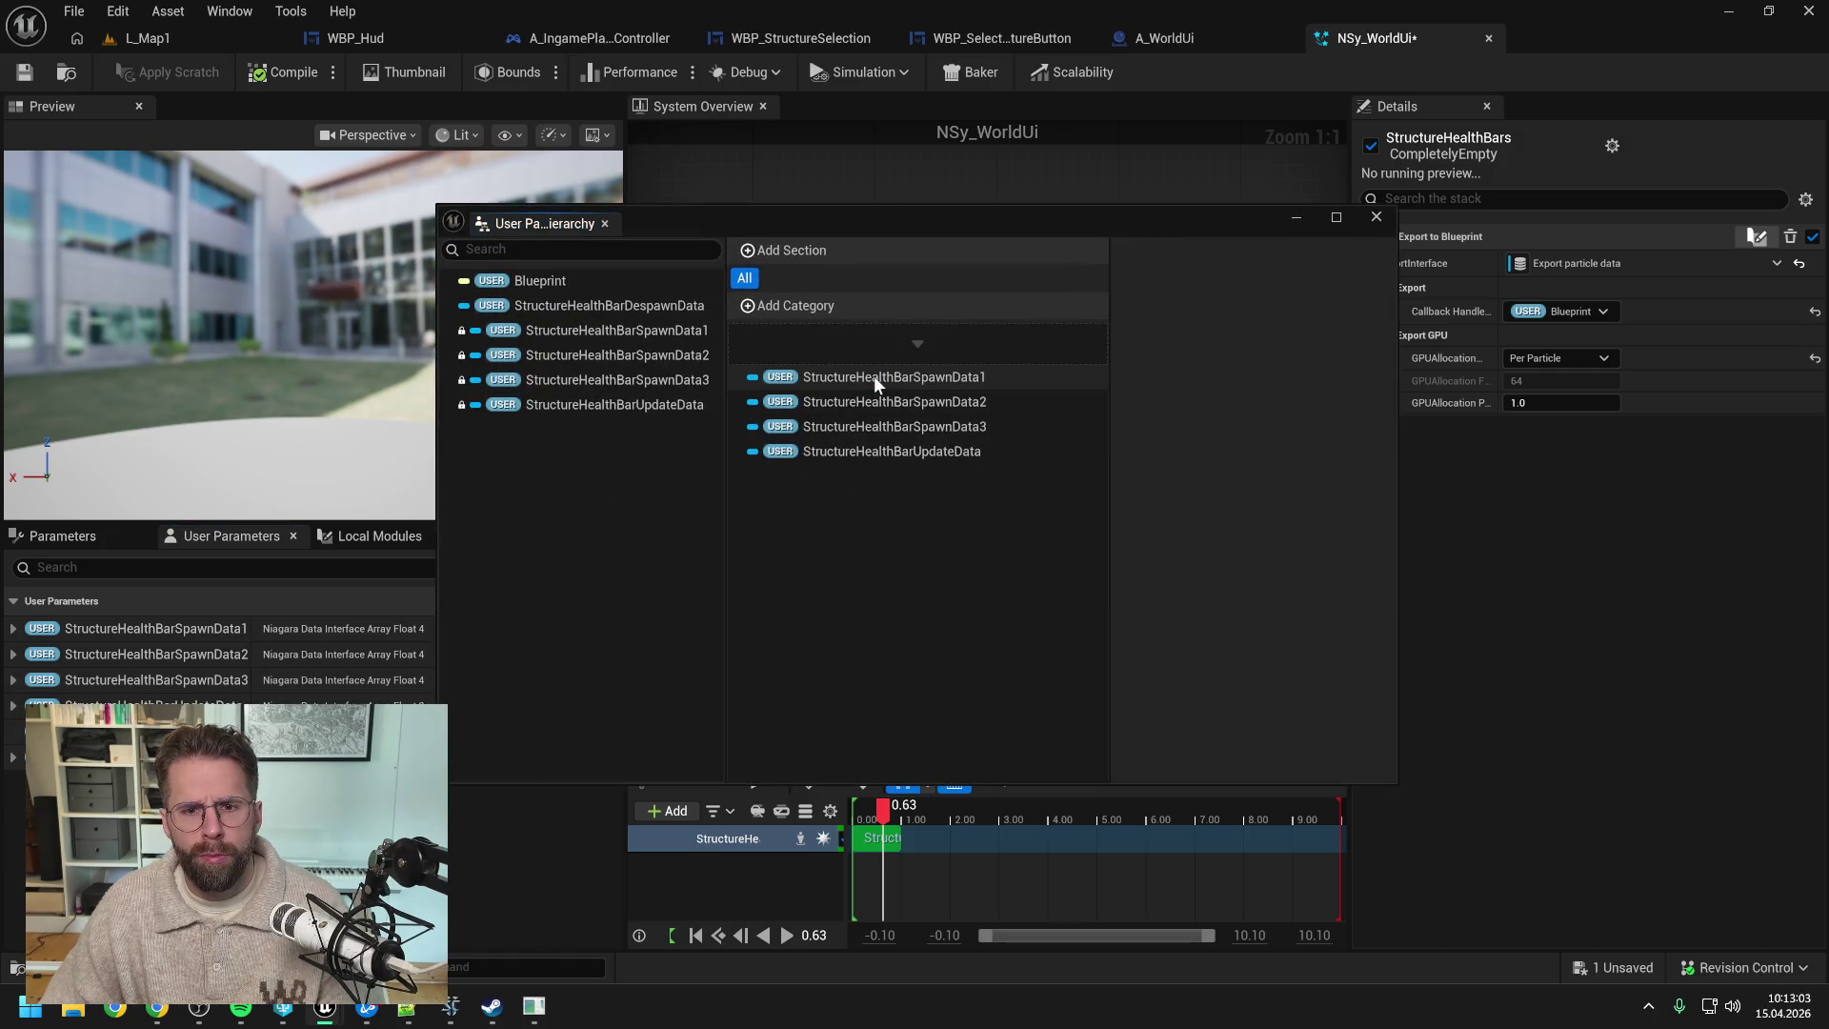
{"action": "key", "text": "ctrl+z"}
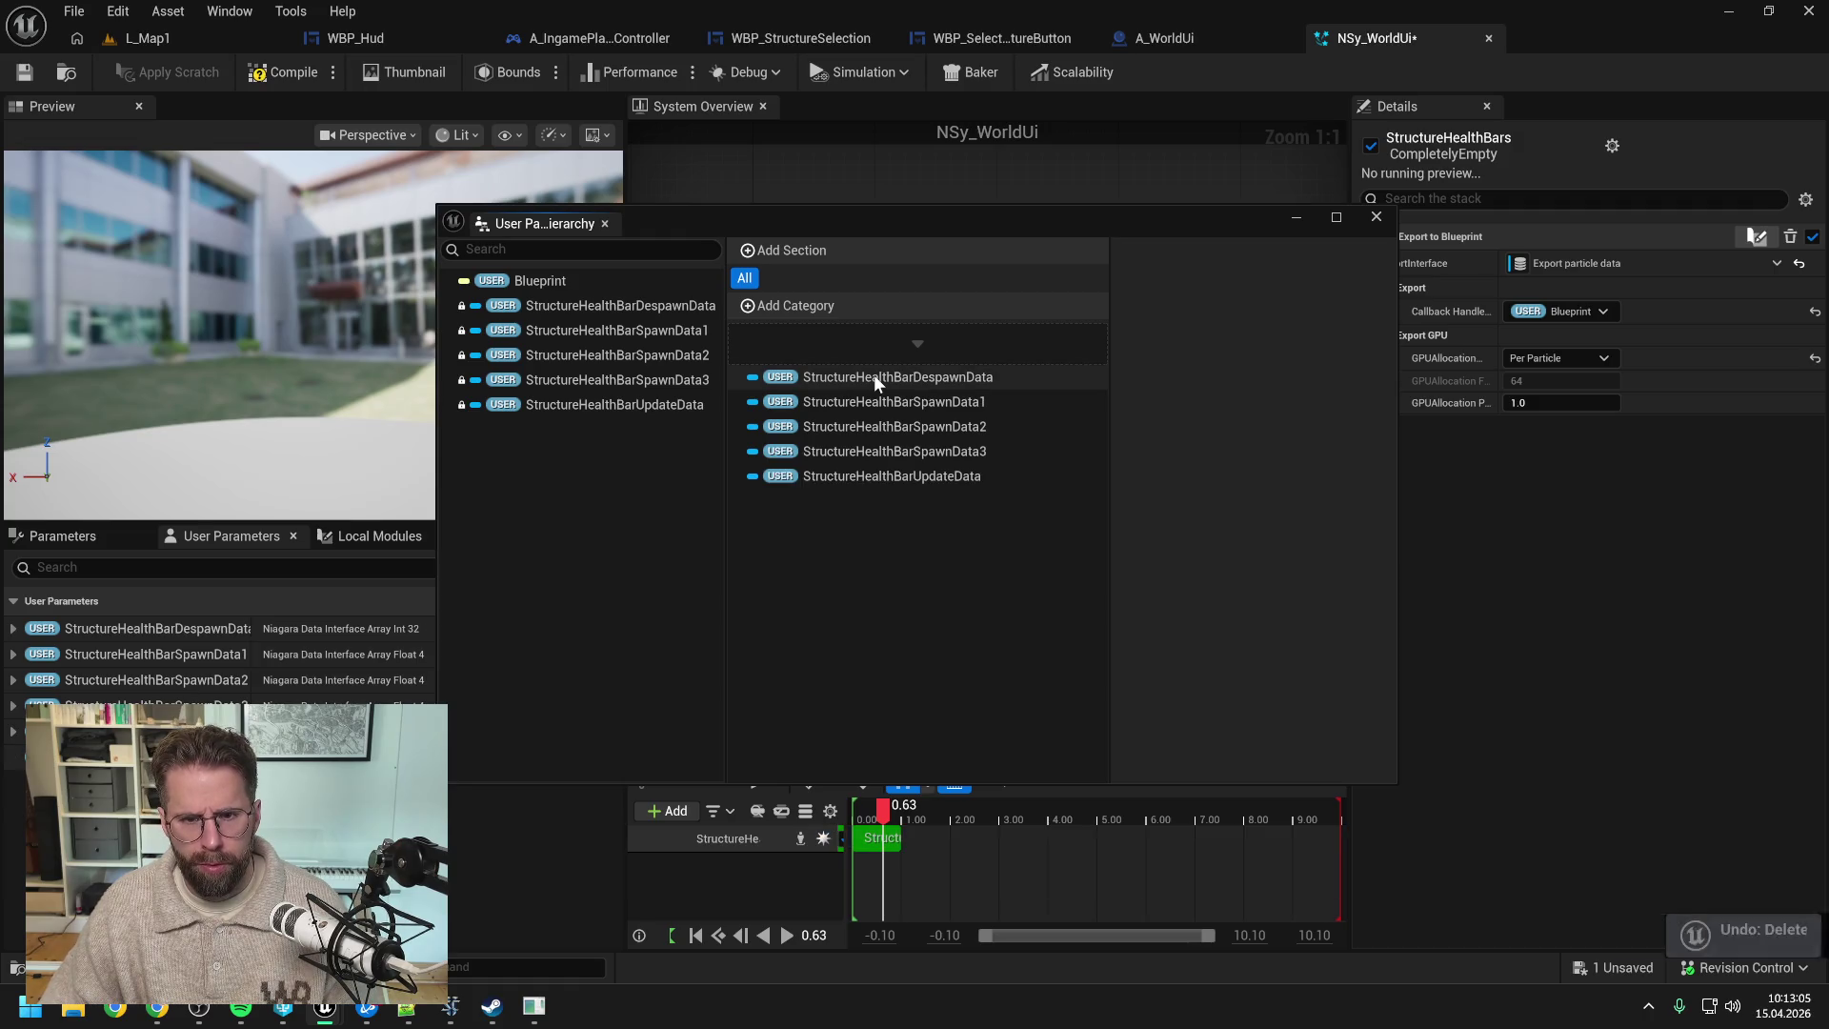
{"action": "left_click", "coordinate": [1377, 216]}
{"action": "left_click", "coordinate": [1813, 12]}
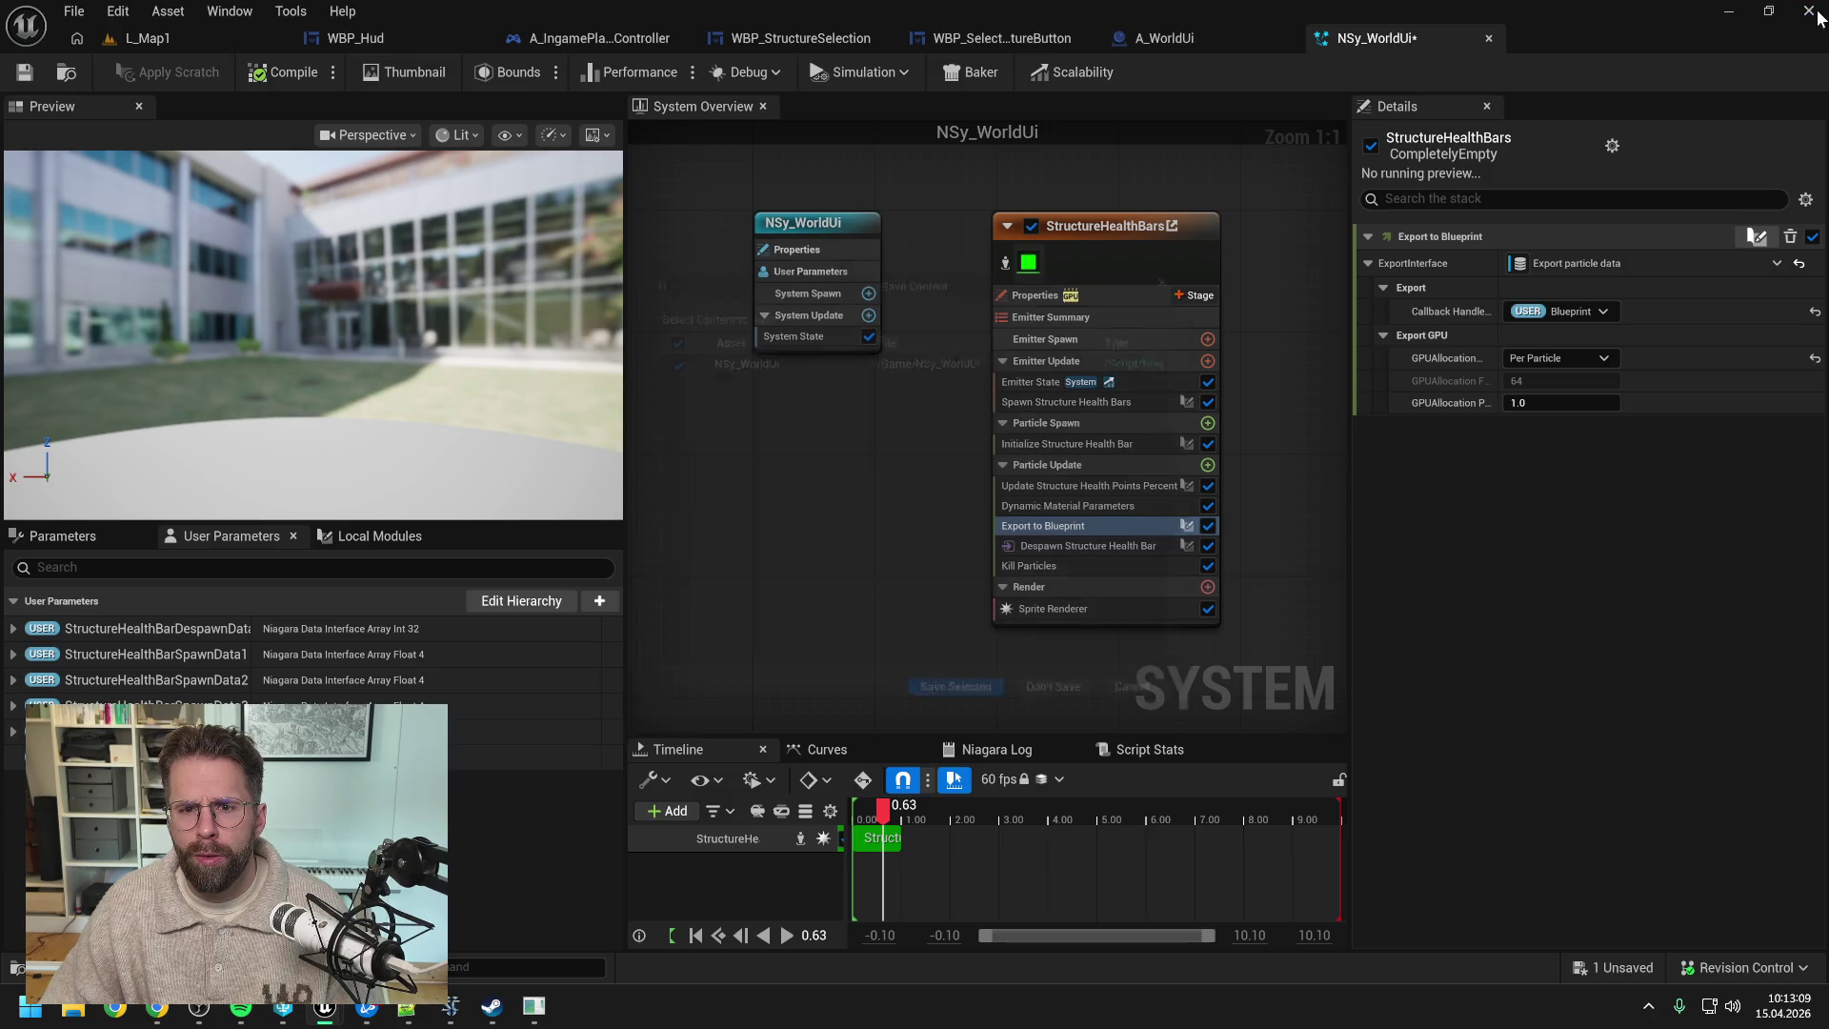
- Answer the save prompt and relaunch ProjectTwo.uproject from the P4V depot
{"action": "left_click", "coordinate": [1060, 715]}
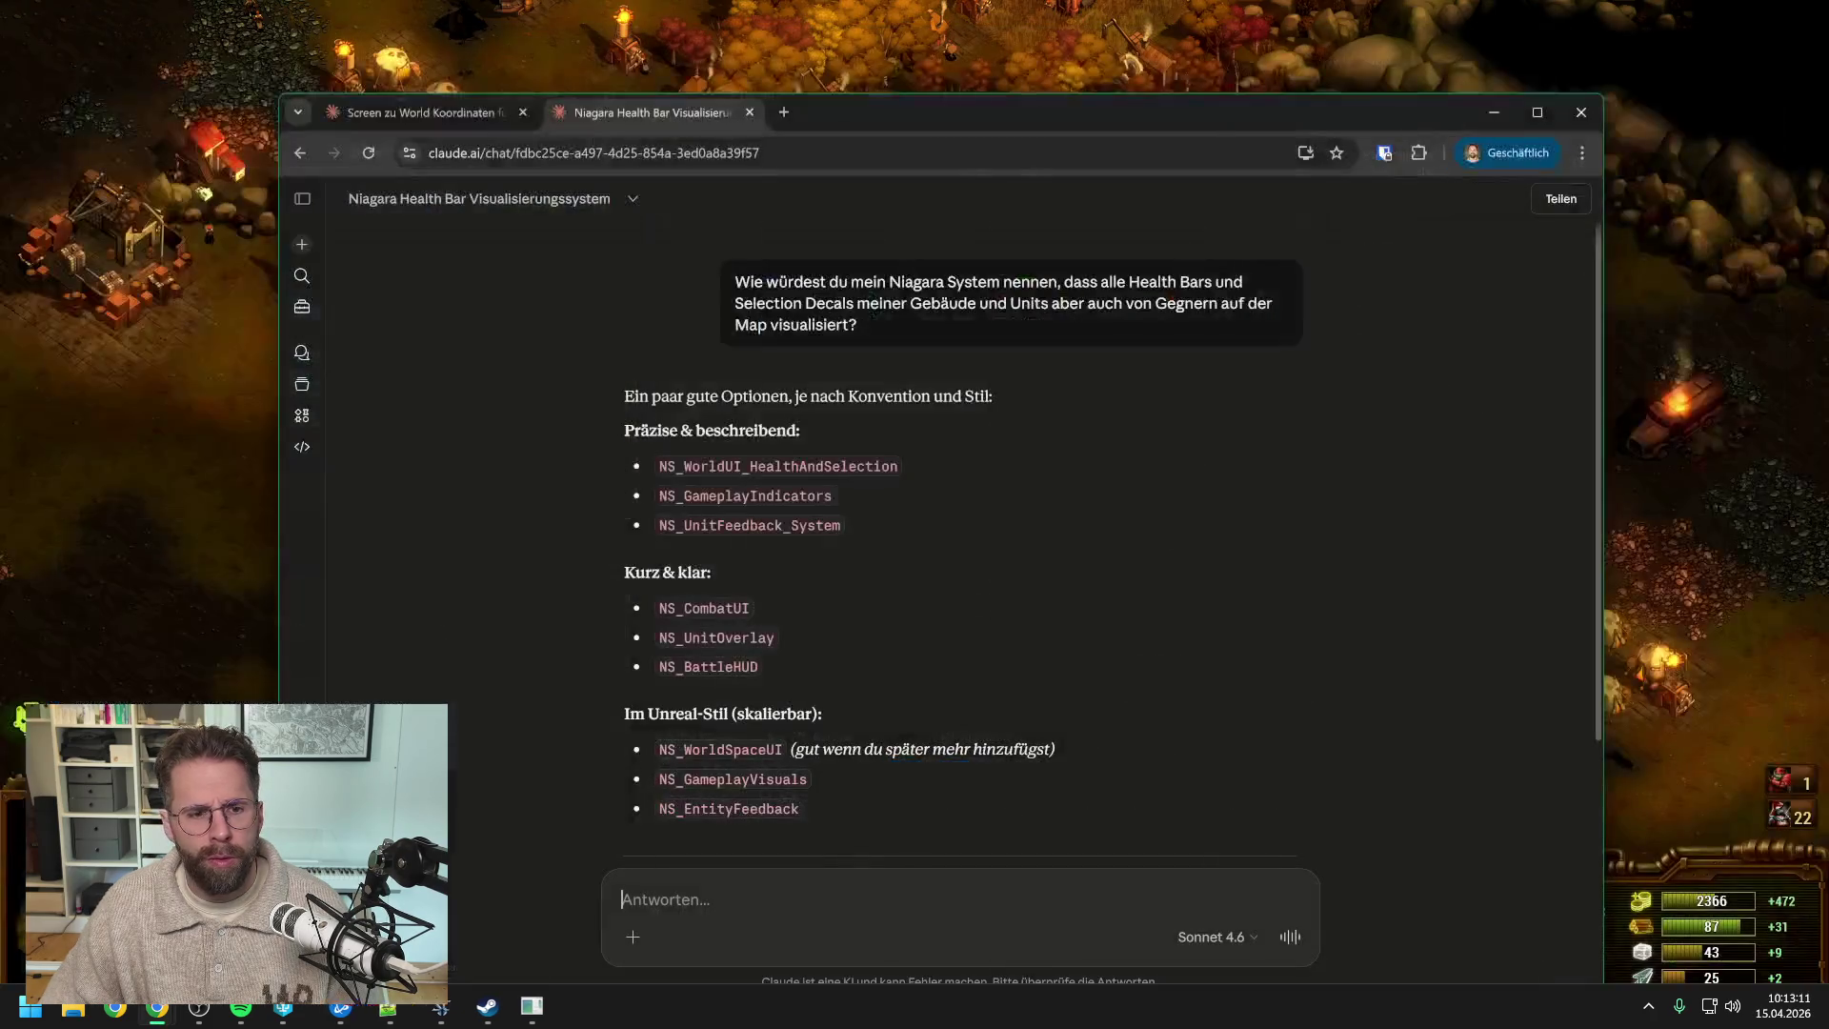
{"action": "left_click", "coordinate": [283, 1007]}
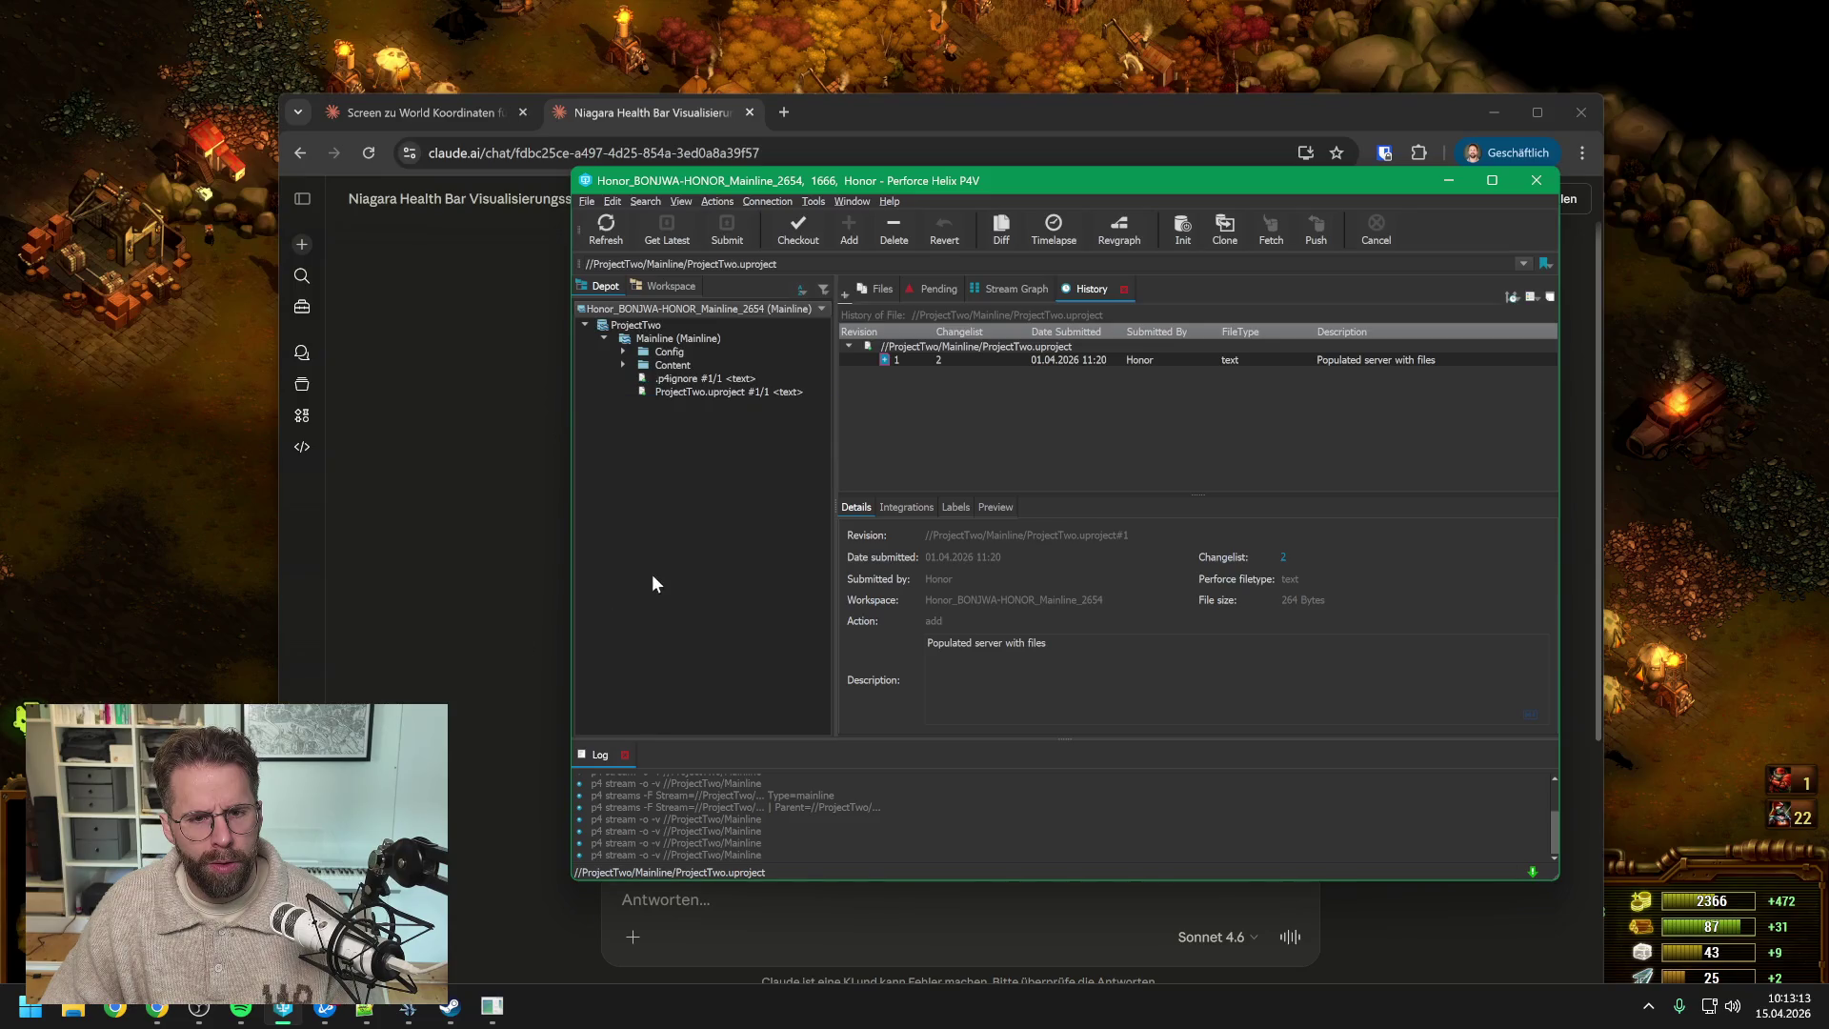
{"action": "left_click", "coordinate": [683, 392]}
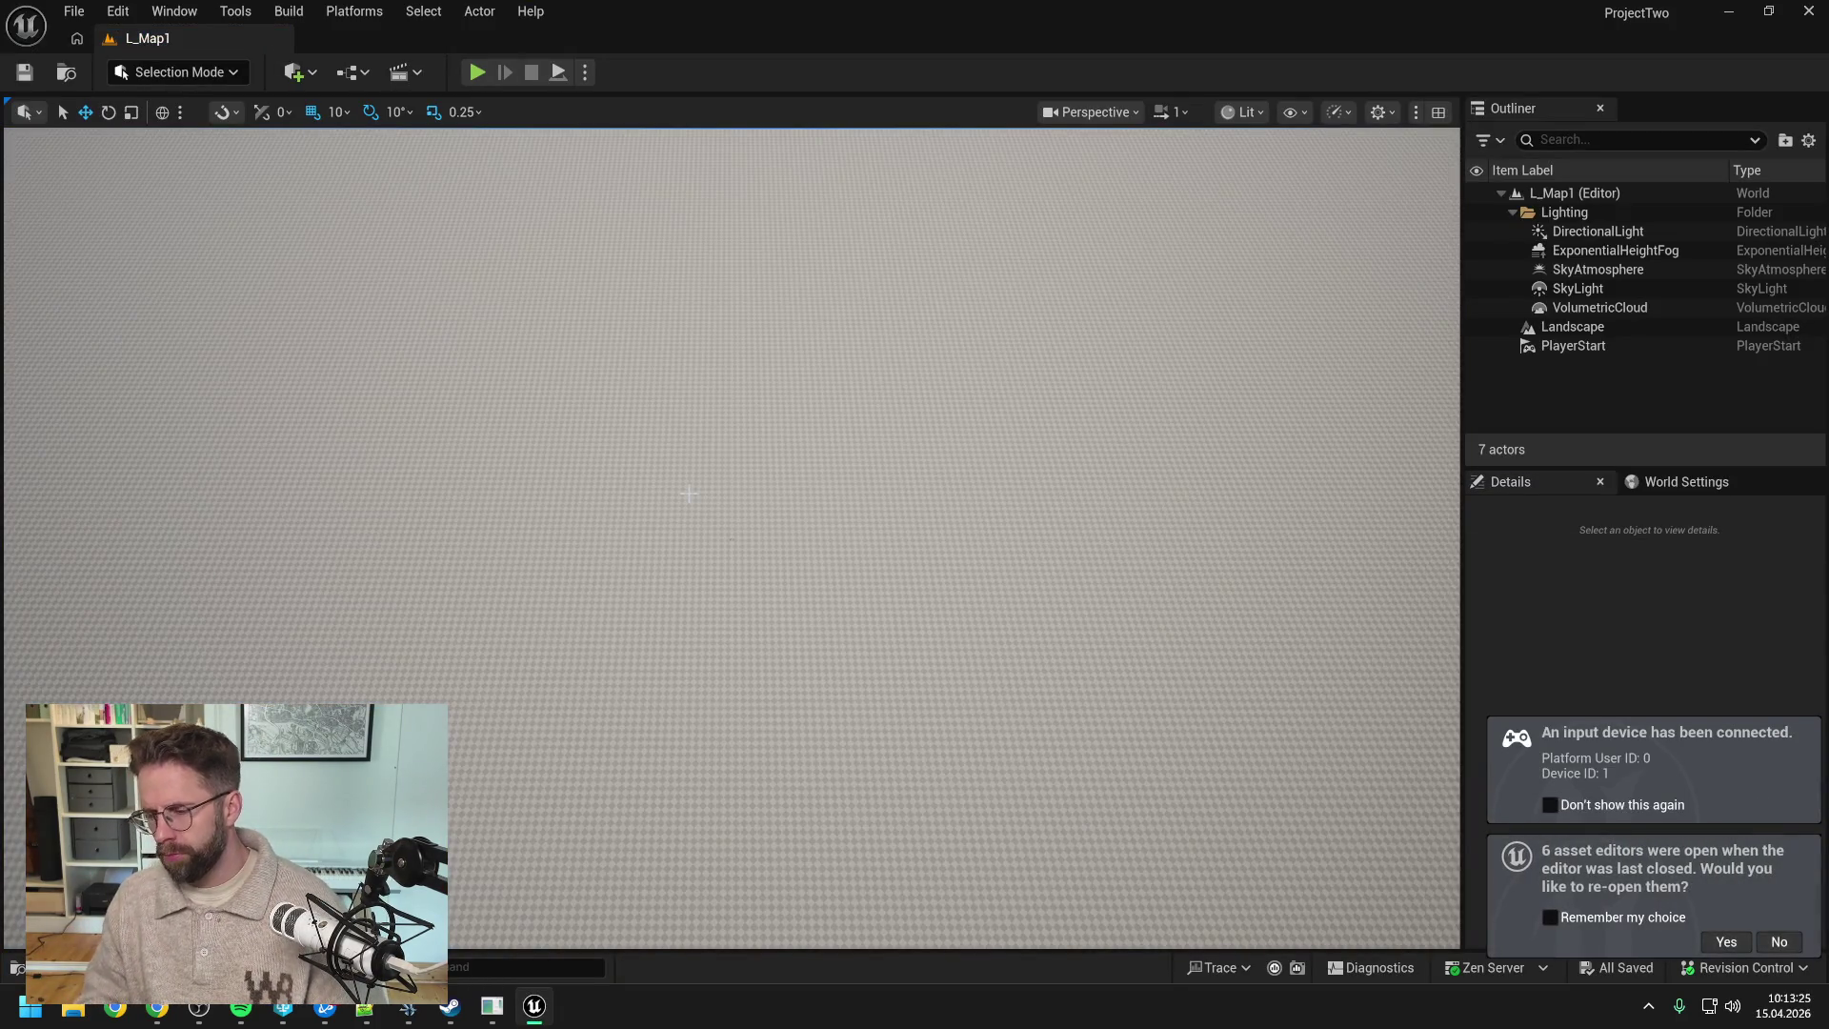
- Reopen the six previous asset editors, stop the preview, and check the user parameter hierarchy
{"action": "left_click", "coordinate": [1727, 941]}
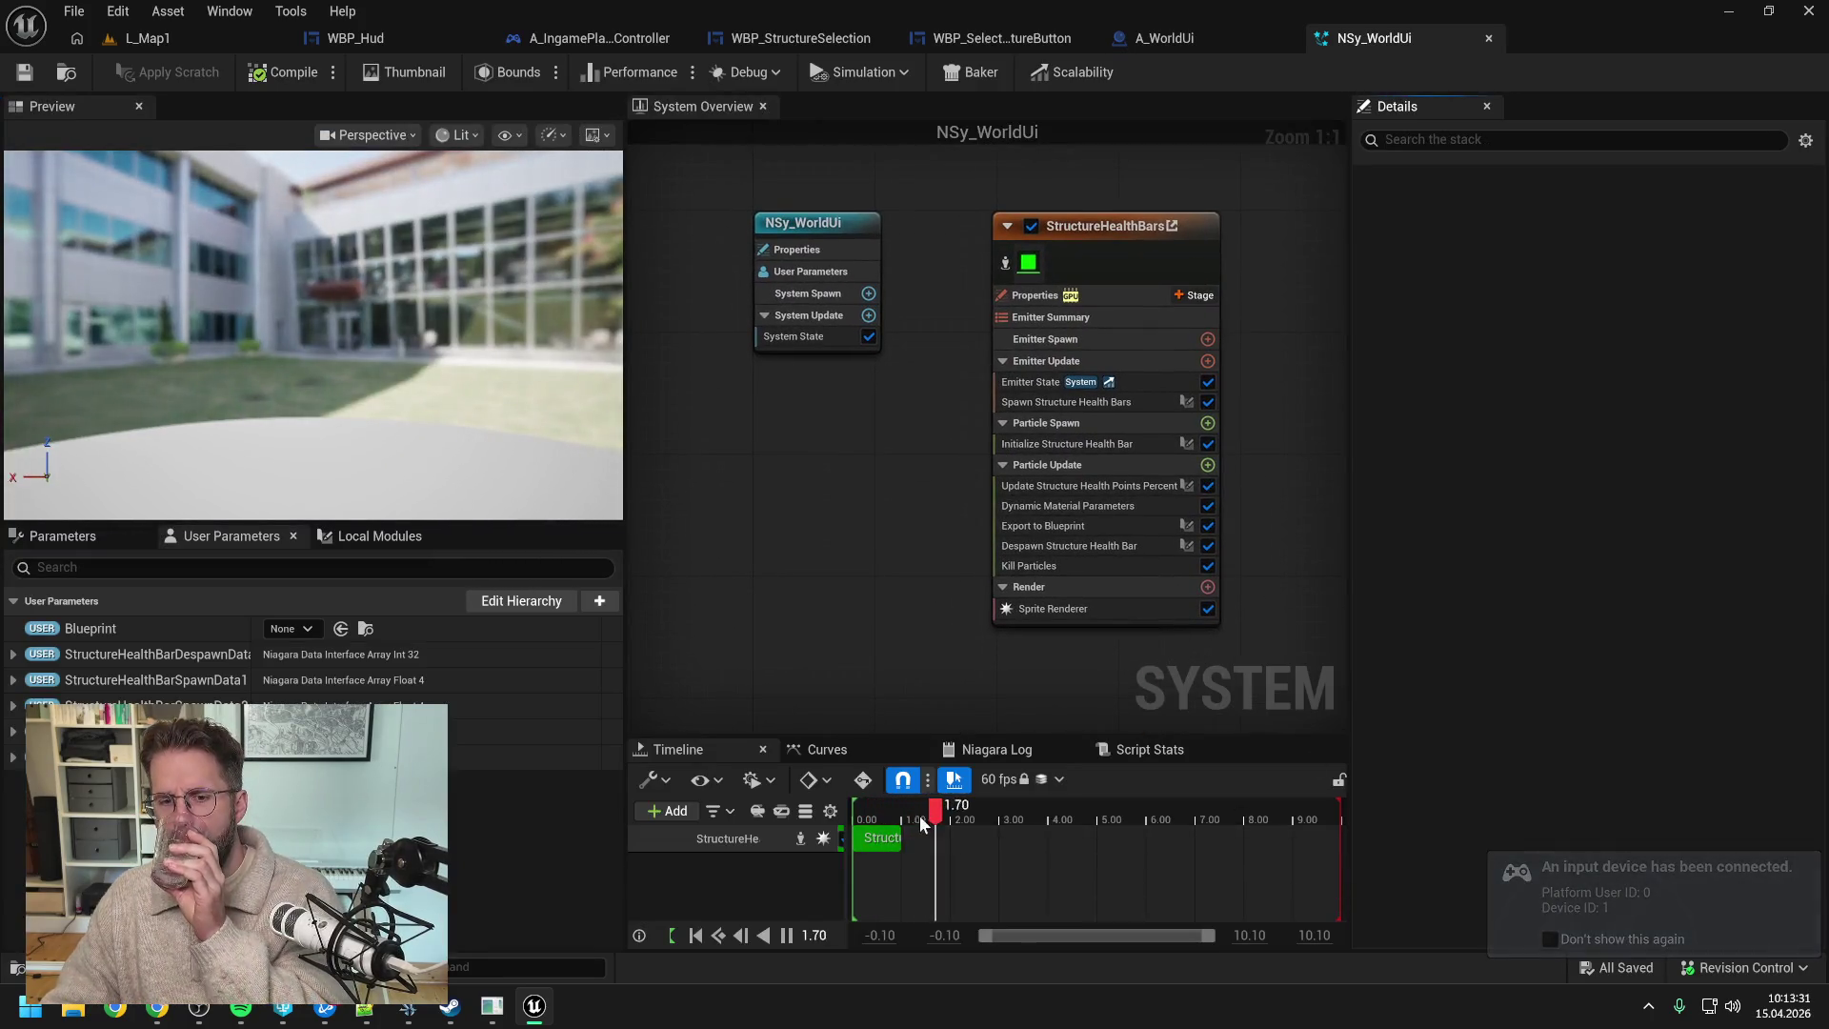
{"action": "left_click", "coordinate": [895, 812]}
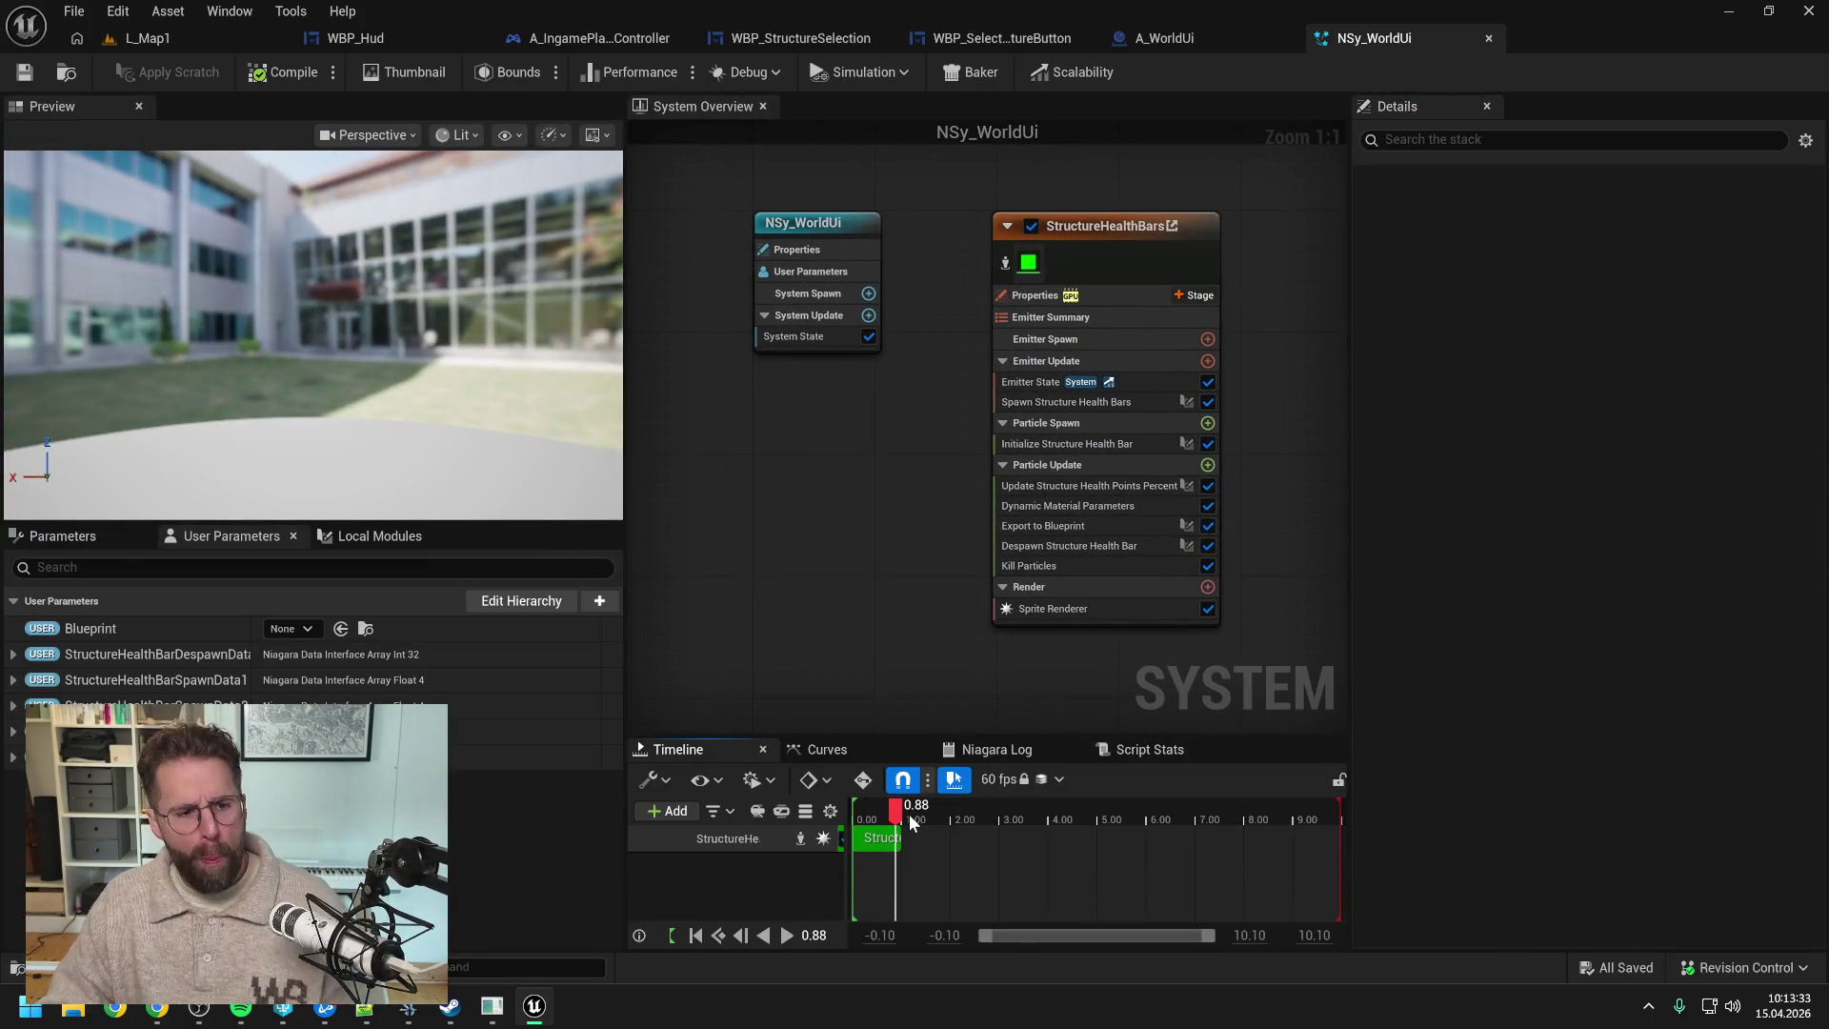
{"action": "left_click", "coordinate": [522, 602]}
{"action": "left_click", "coordinate": [1372, 221]}
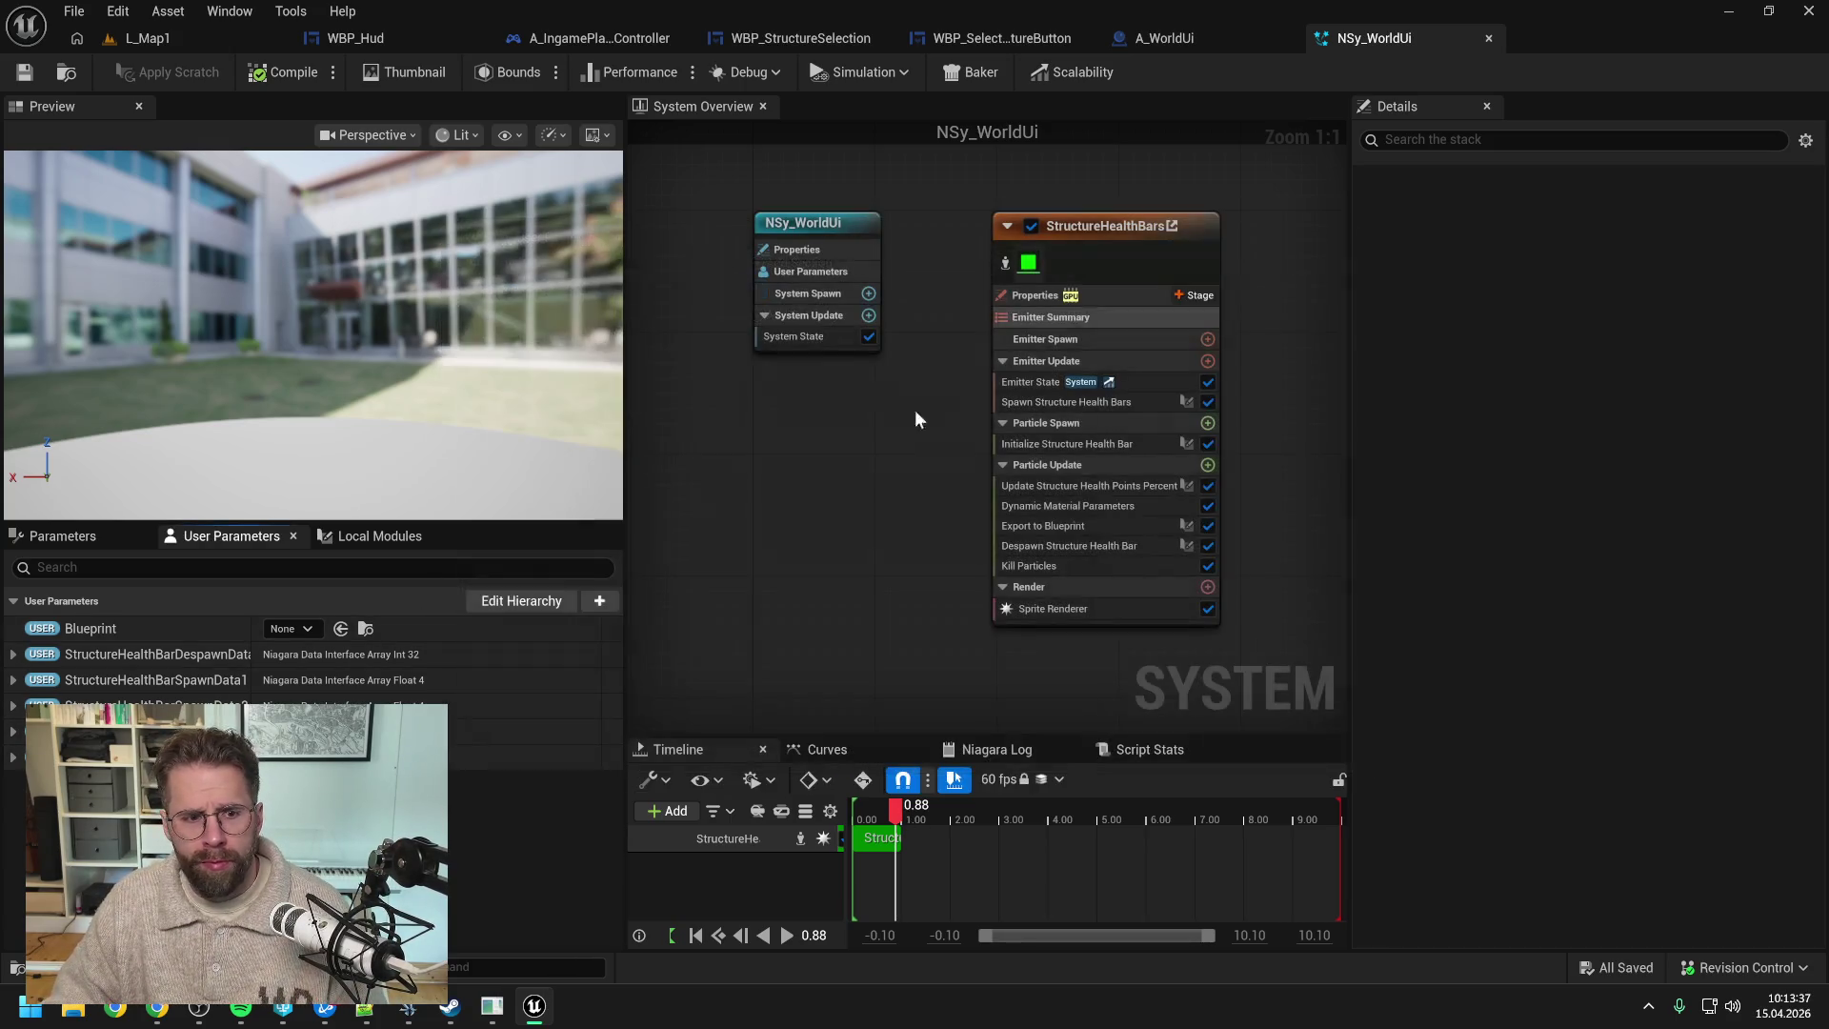
- Select Spawn Structure Health Bars, review the local scratch modules, and open its scratch graph
{"action": "left_click", "coordinate": [63, 535]}
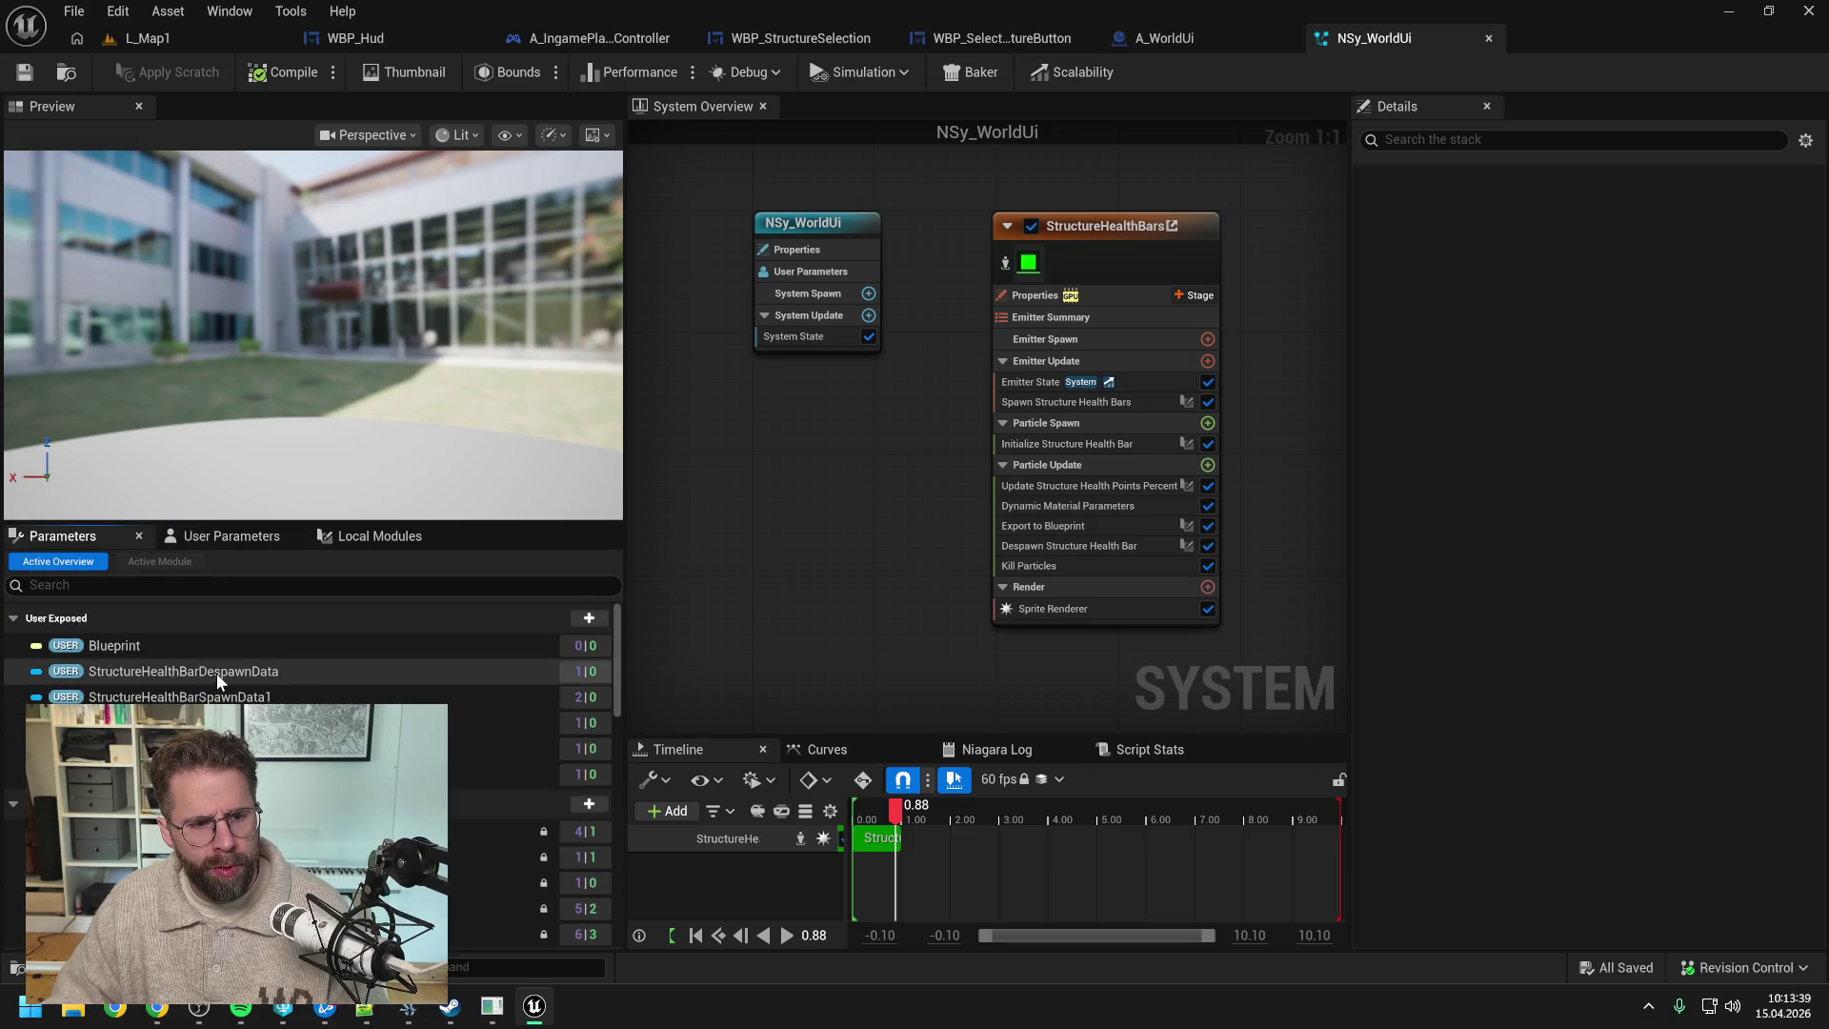
{"action": "left_click", "coordinate": [1123, 405]}
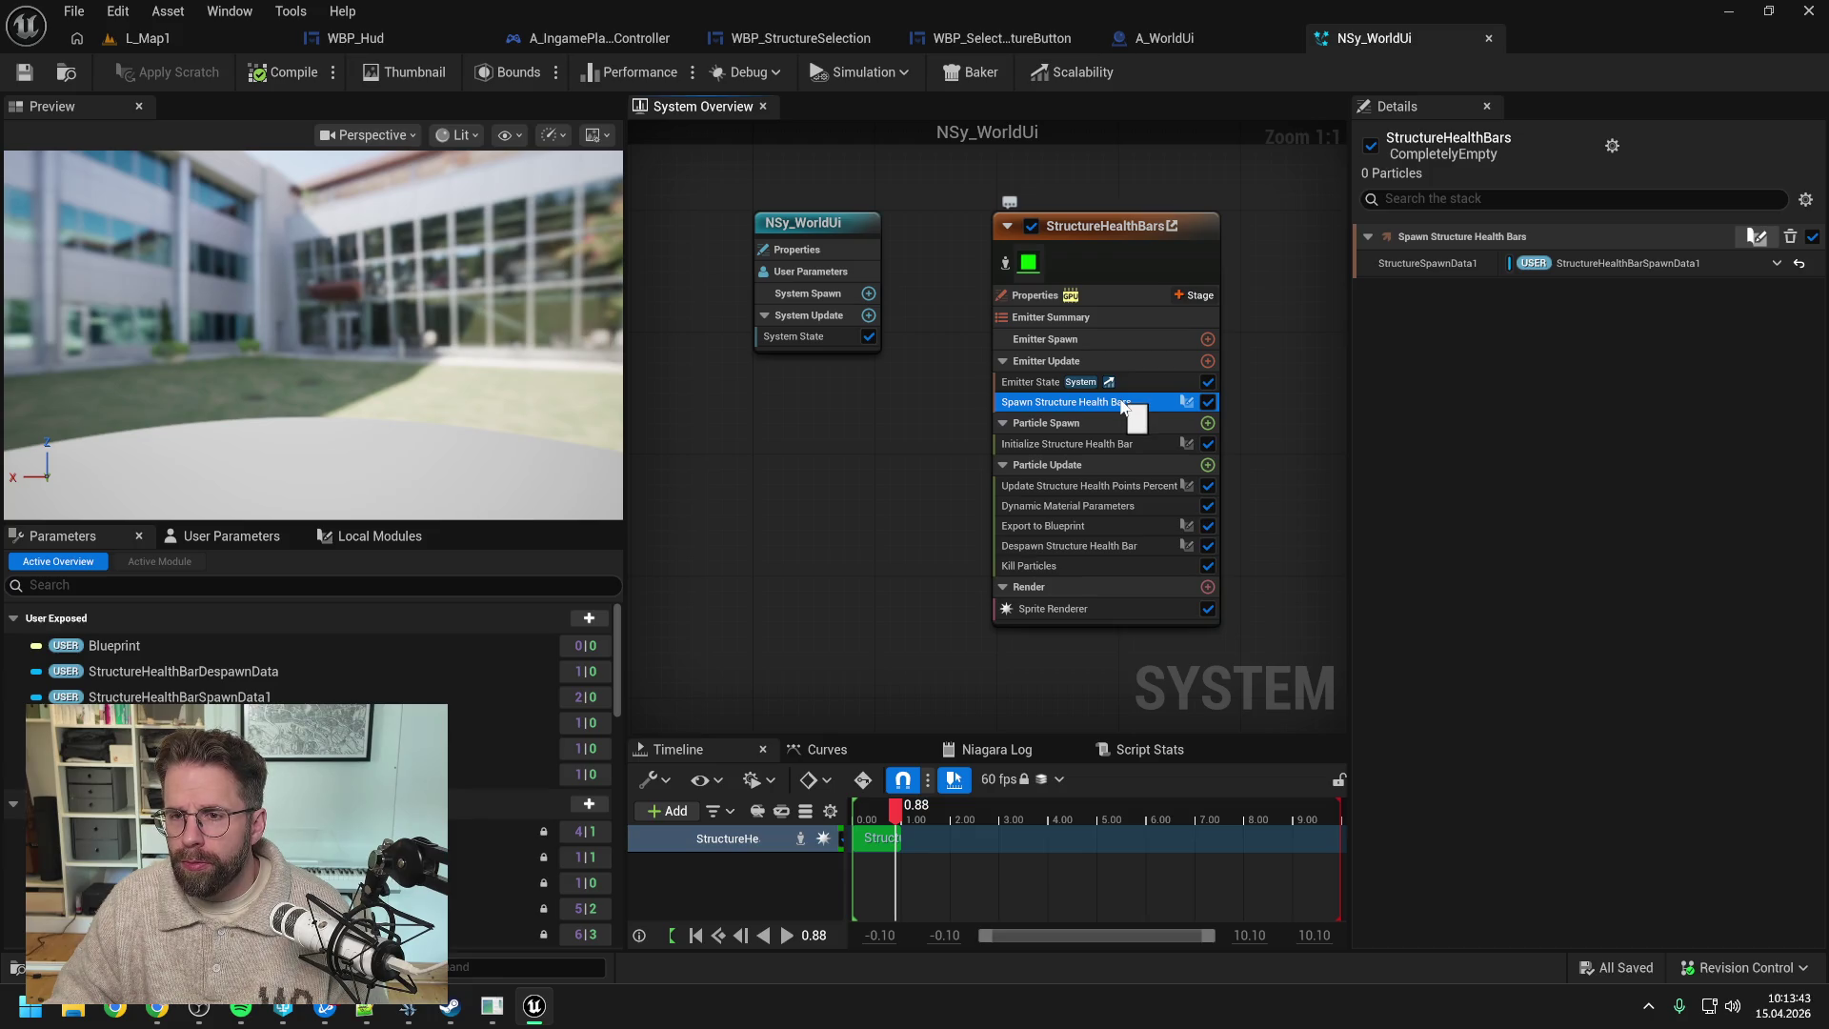
{"action": "double_click", "coordinate": [1092, 404]}
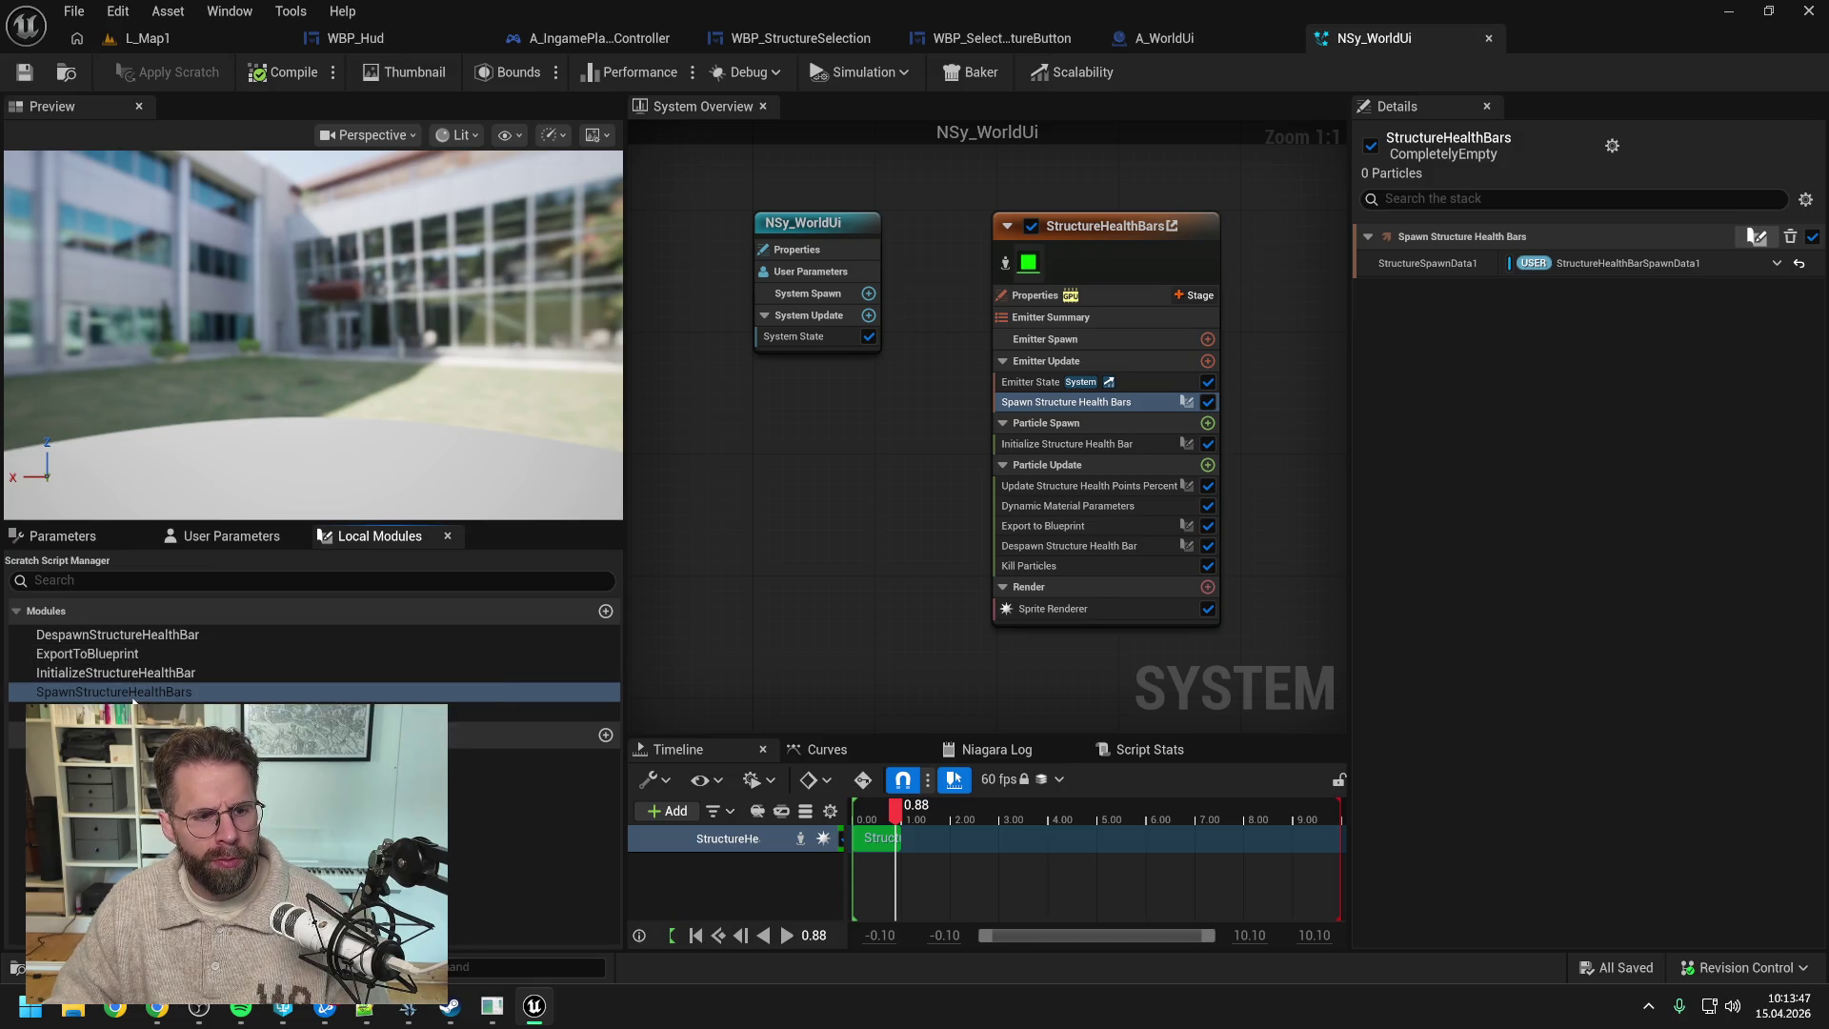
{"action": "left_click", "coordinate": [400, 711]}
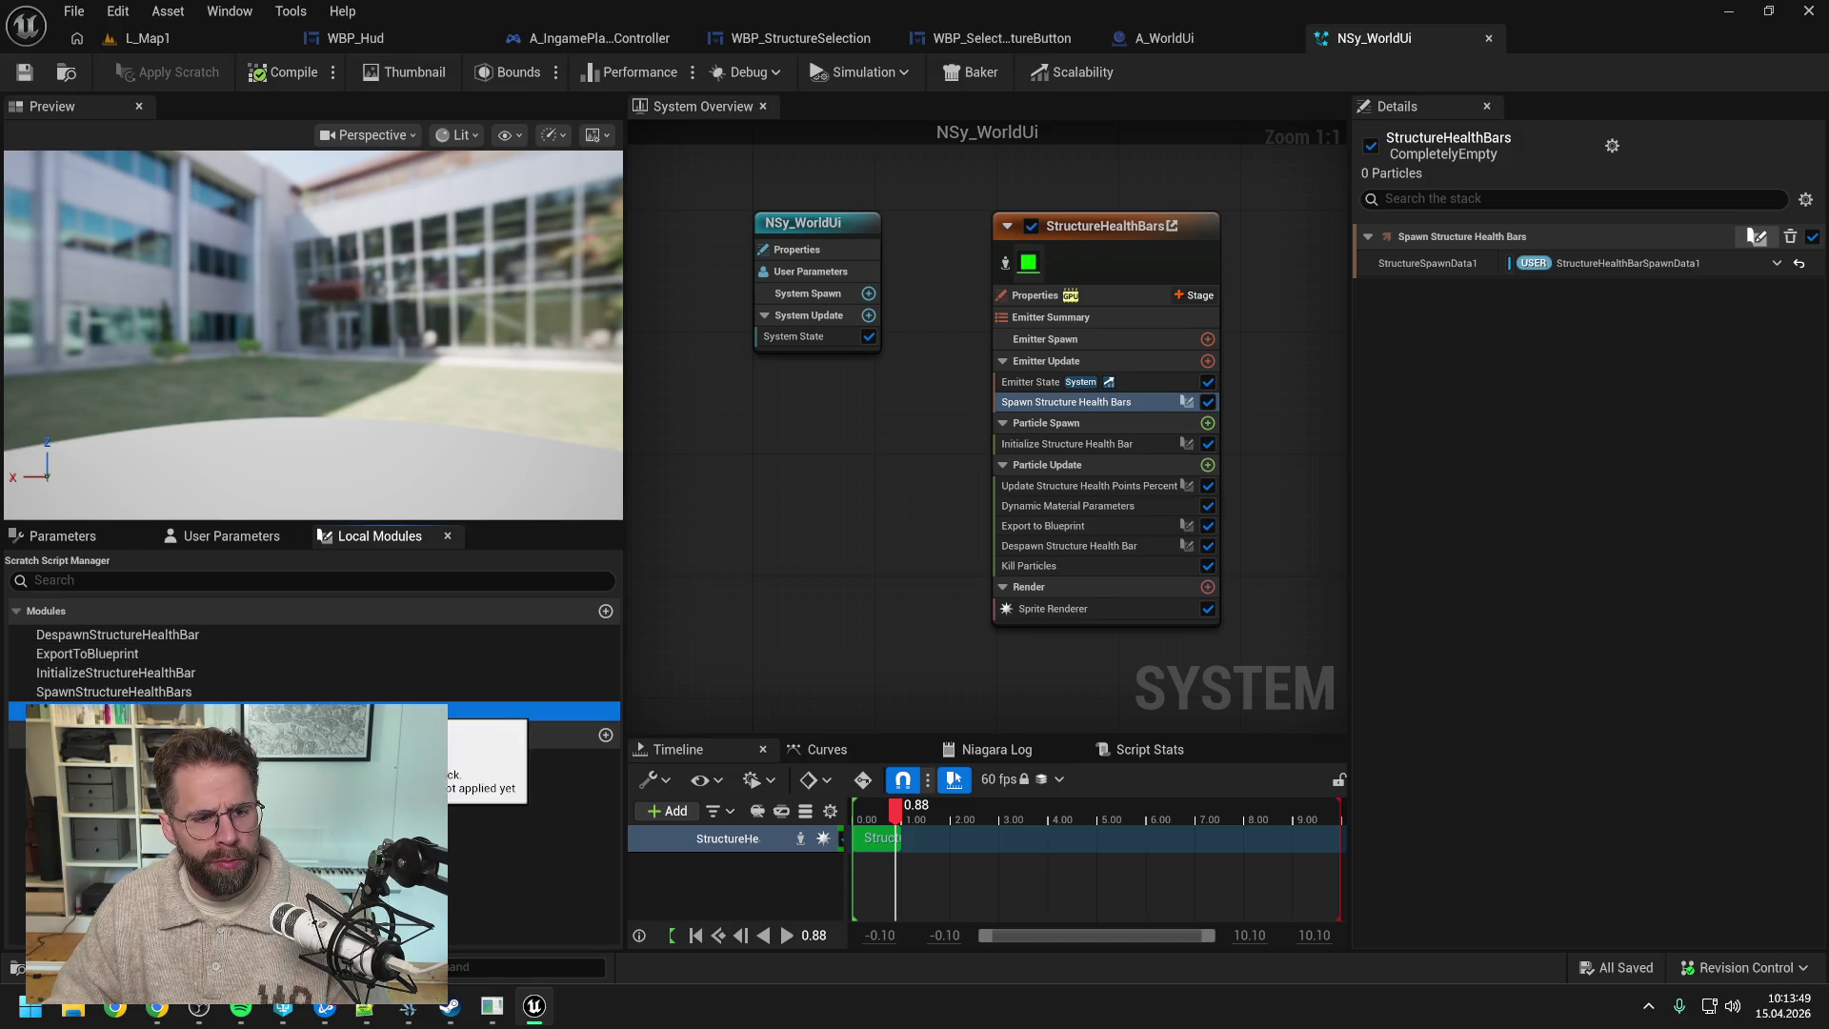
{"action": "left_click", "coordinate": [151, 695]}
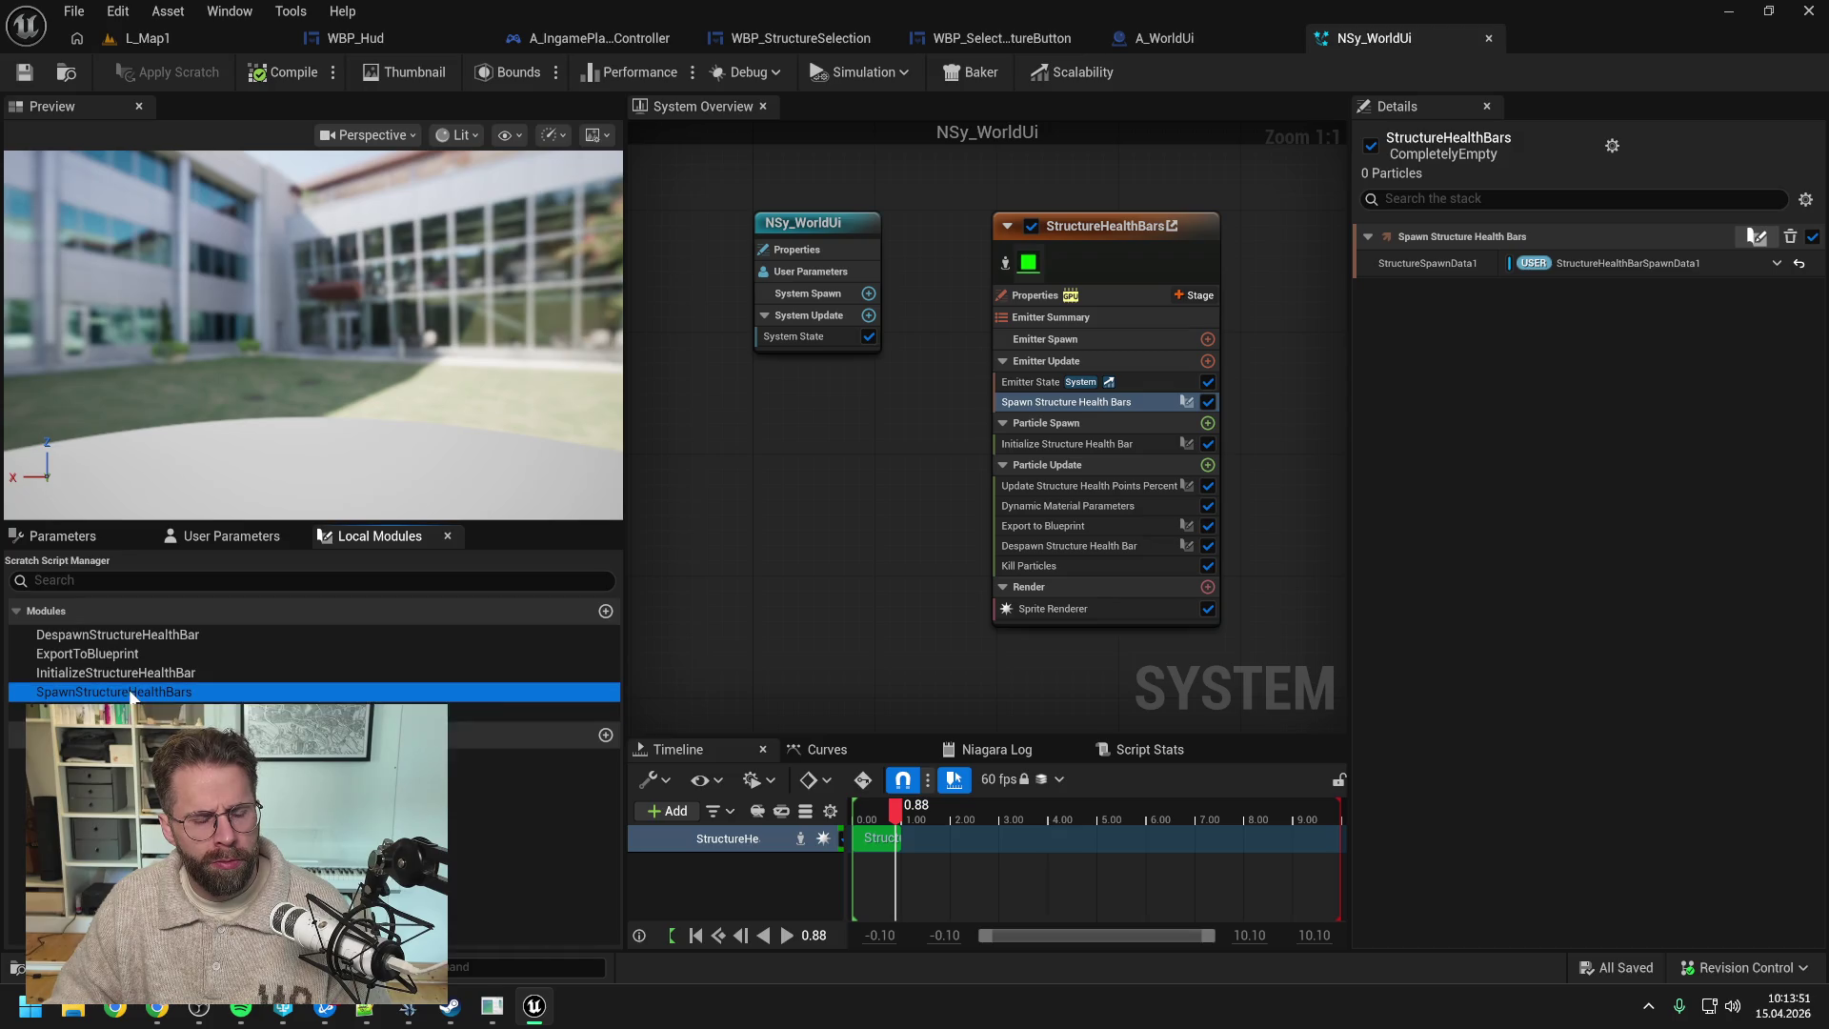
{"action": "left_click", "coordinate": [139, 673]}
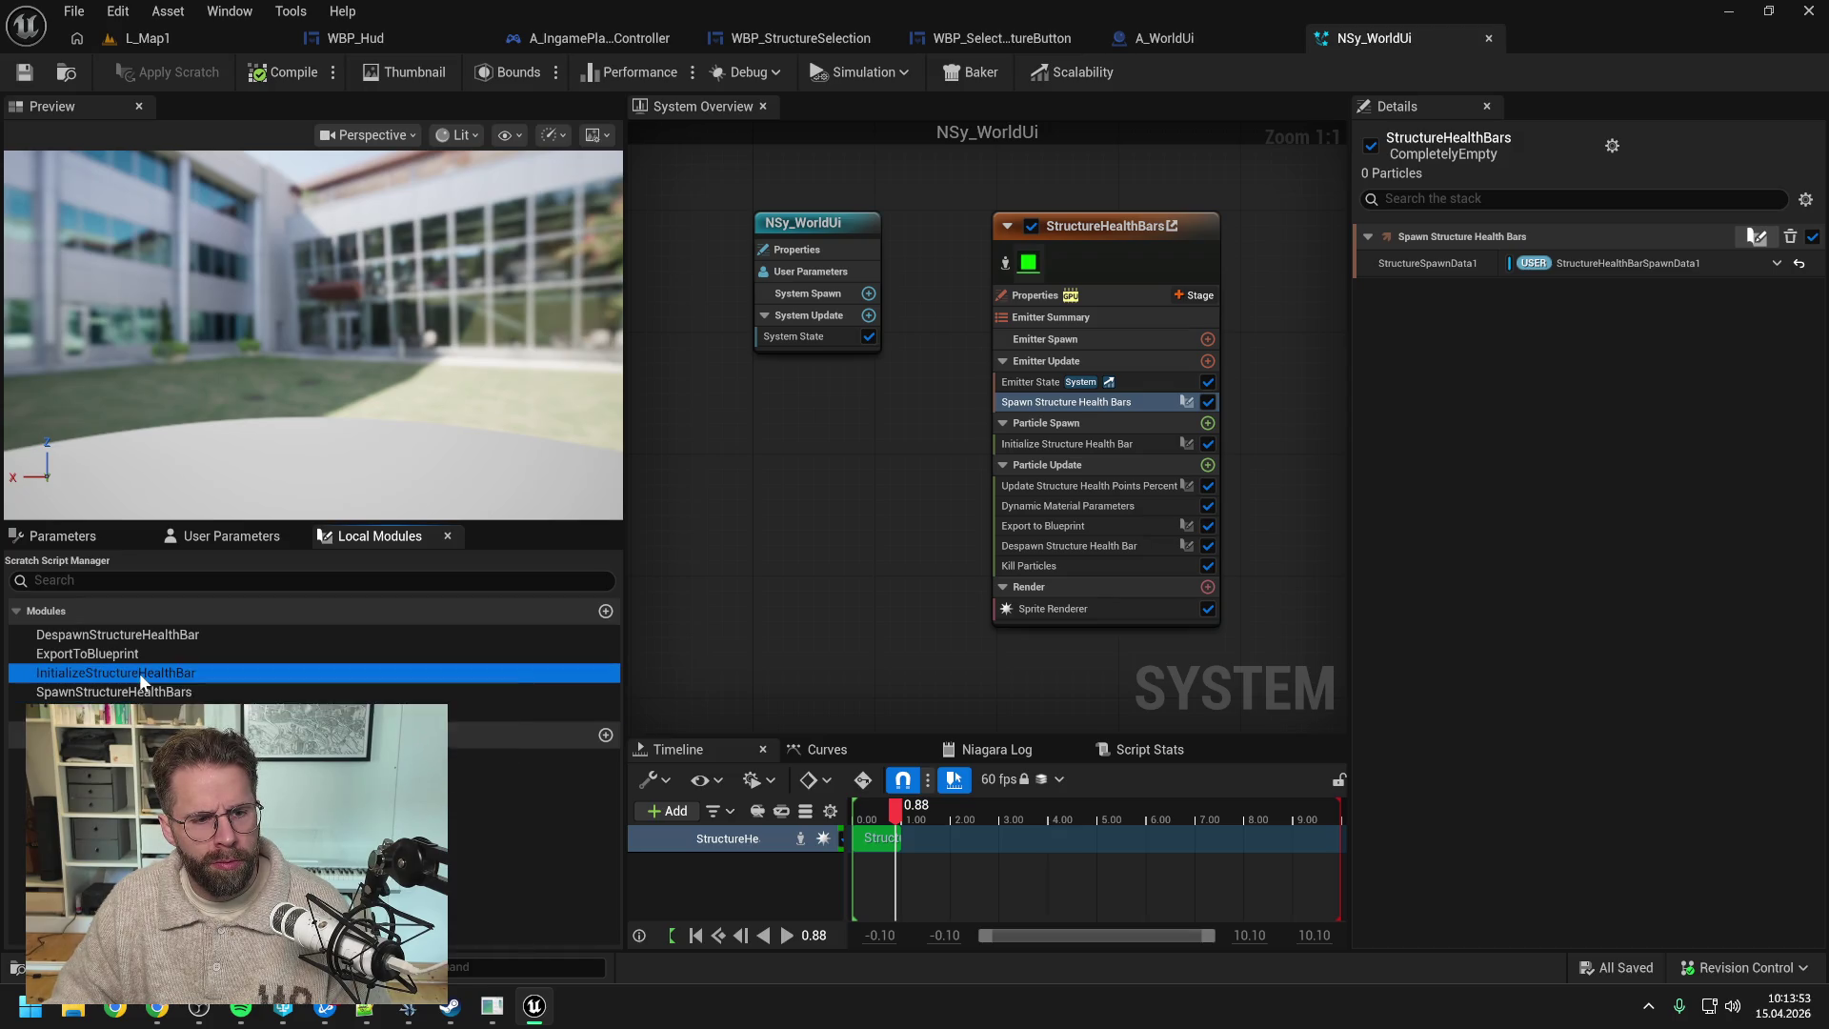
{"action": "left_click", "coordinate": [107, 635]}
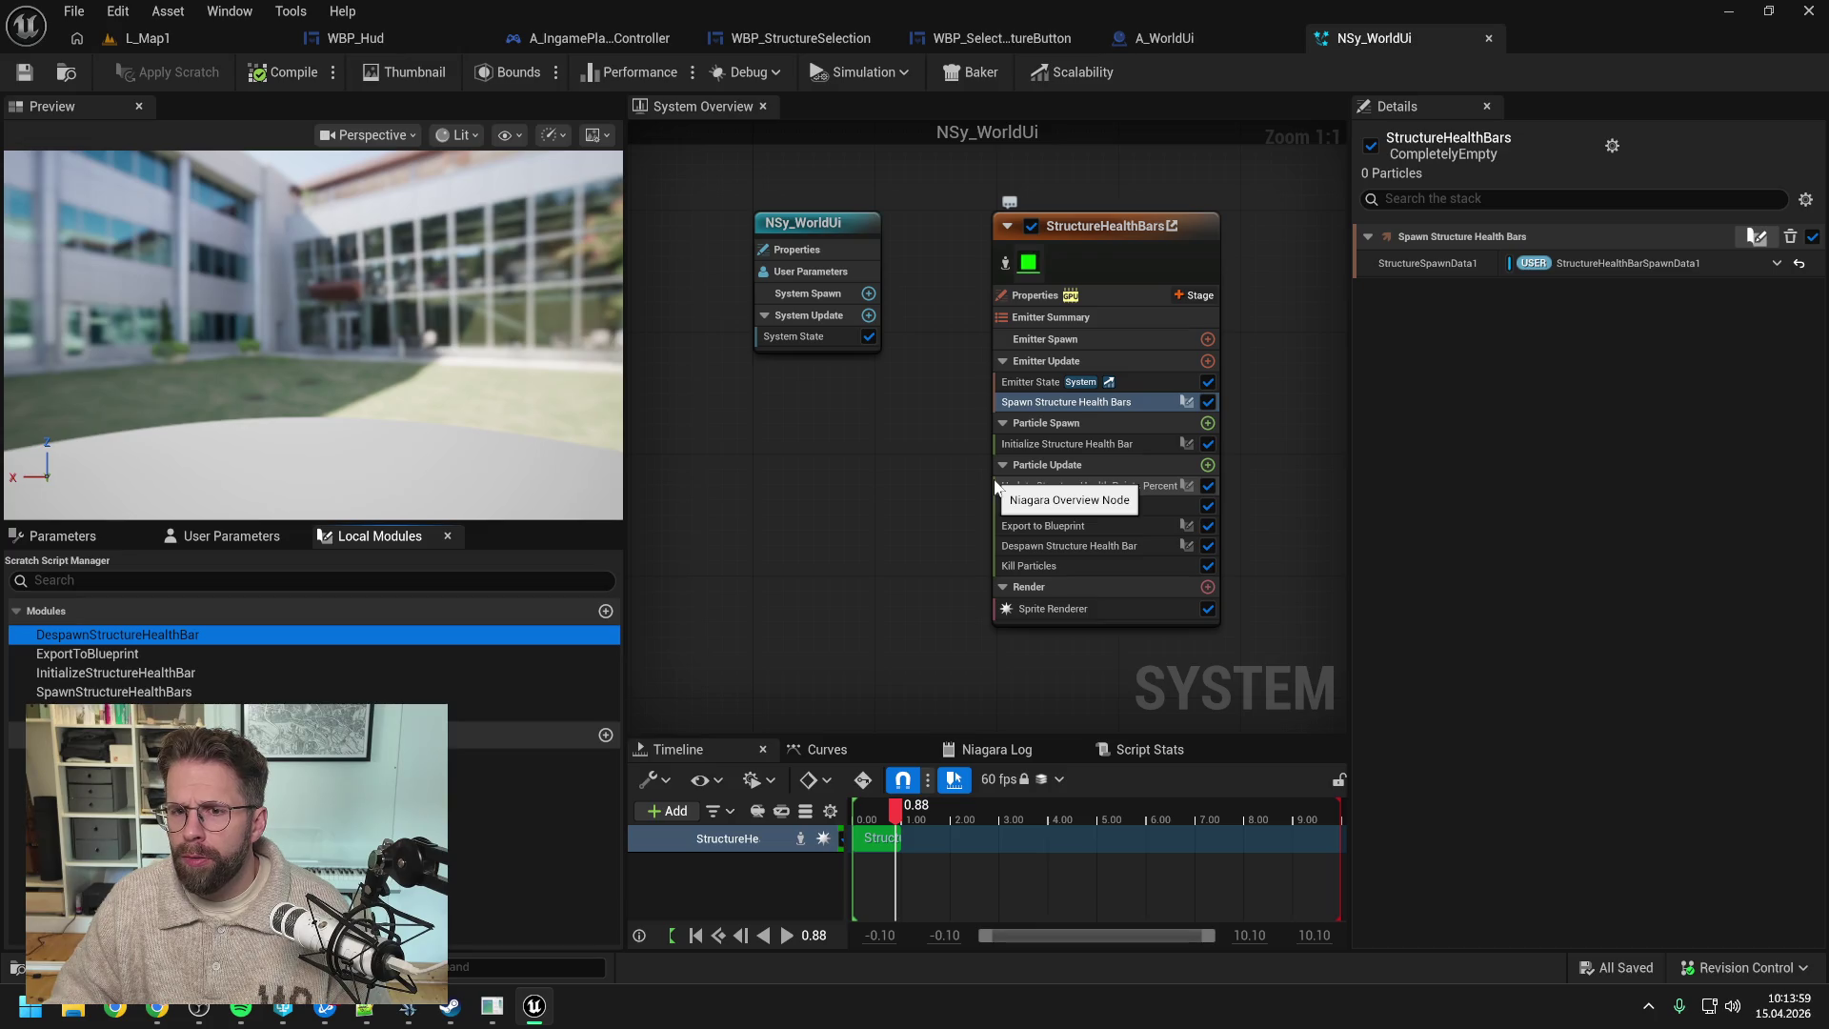
{"action": "double_click", "coordinate": [1027, 402]}
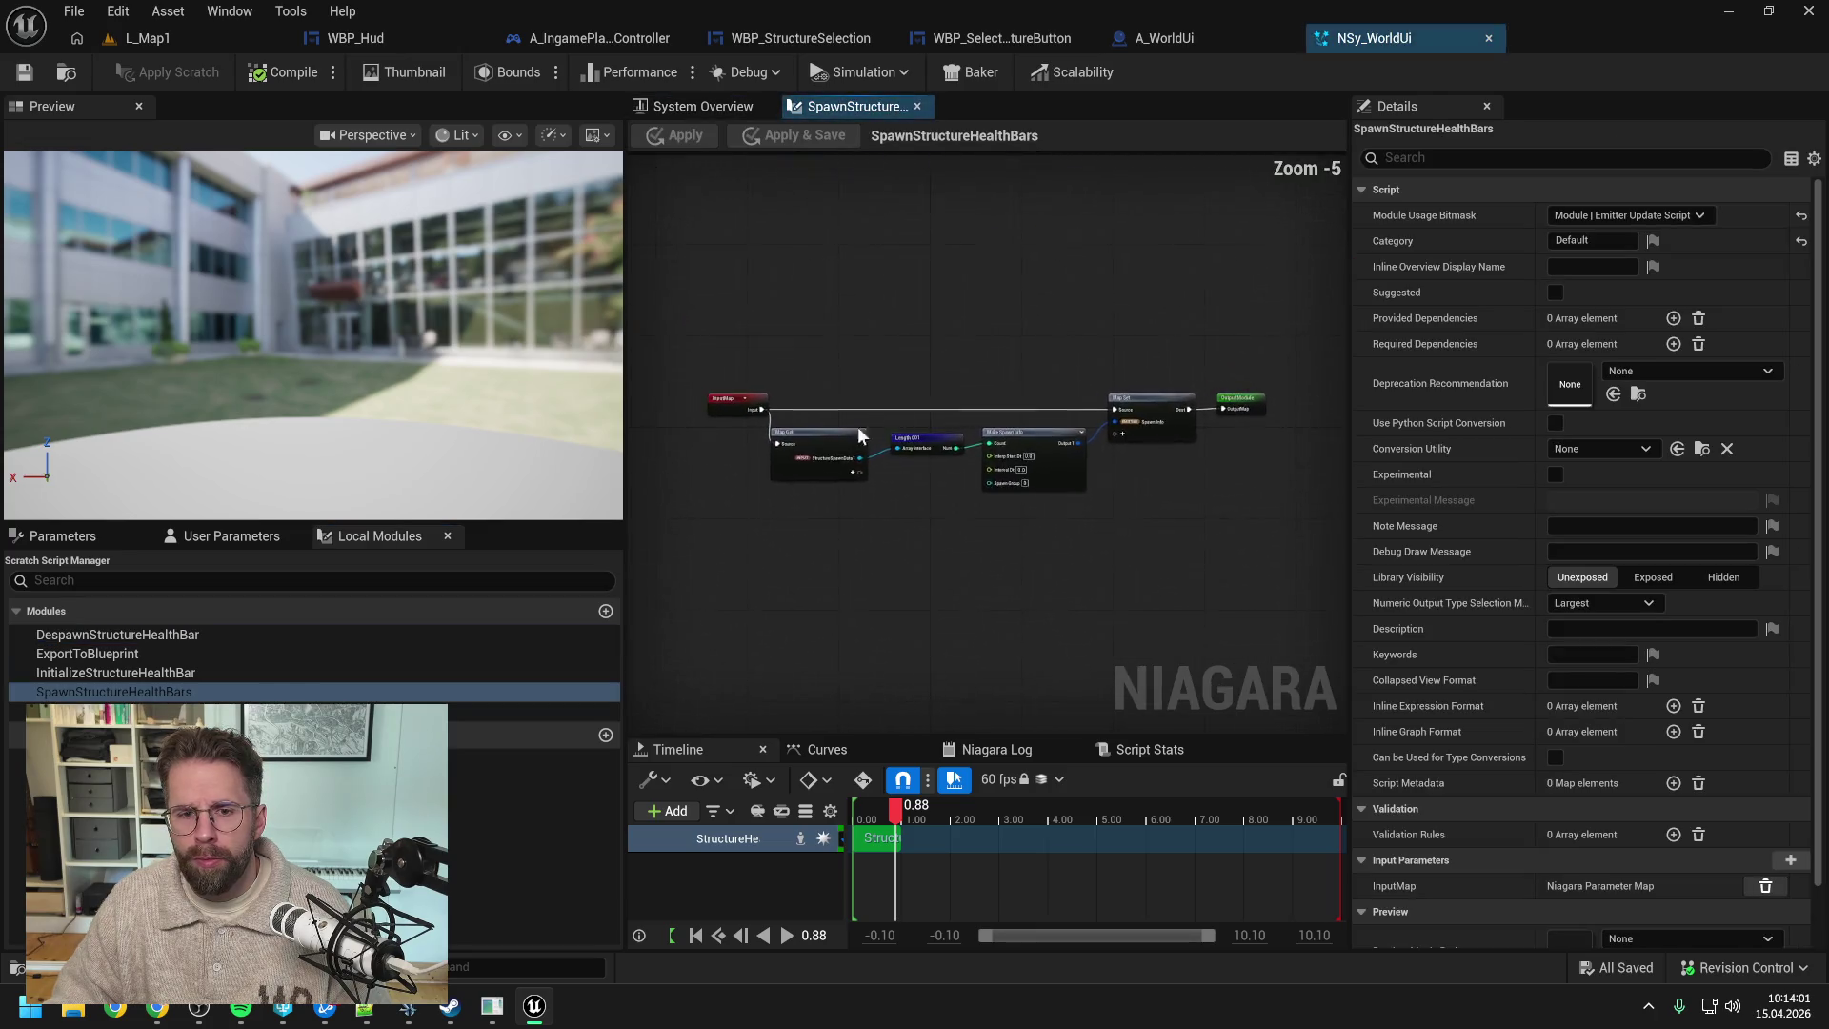
- Rename the Map Get pin StructureSpawnData1 to StructureHealthBarSpawnData1
{"action": "scroll", "coordinate": [839, 448], "scroll_direction": "up", "scroll_amount": 4}
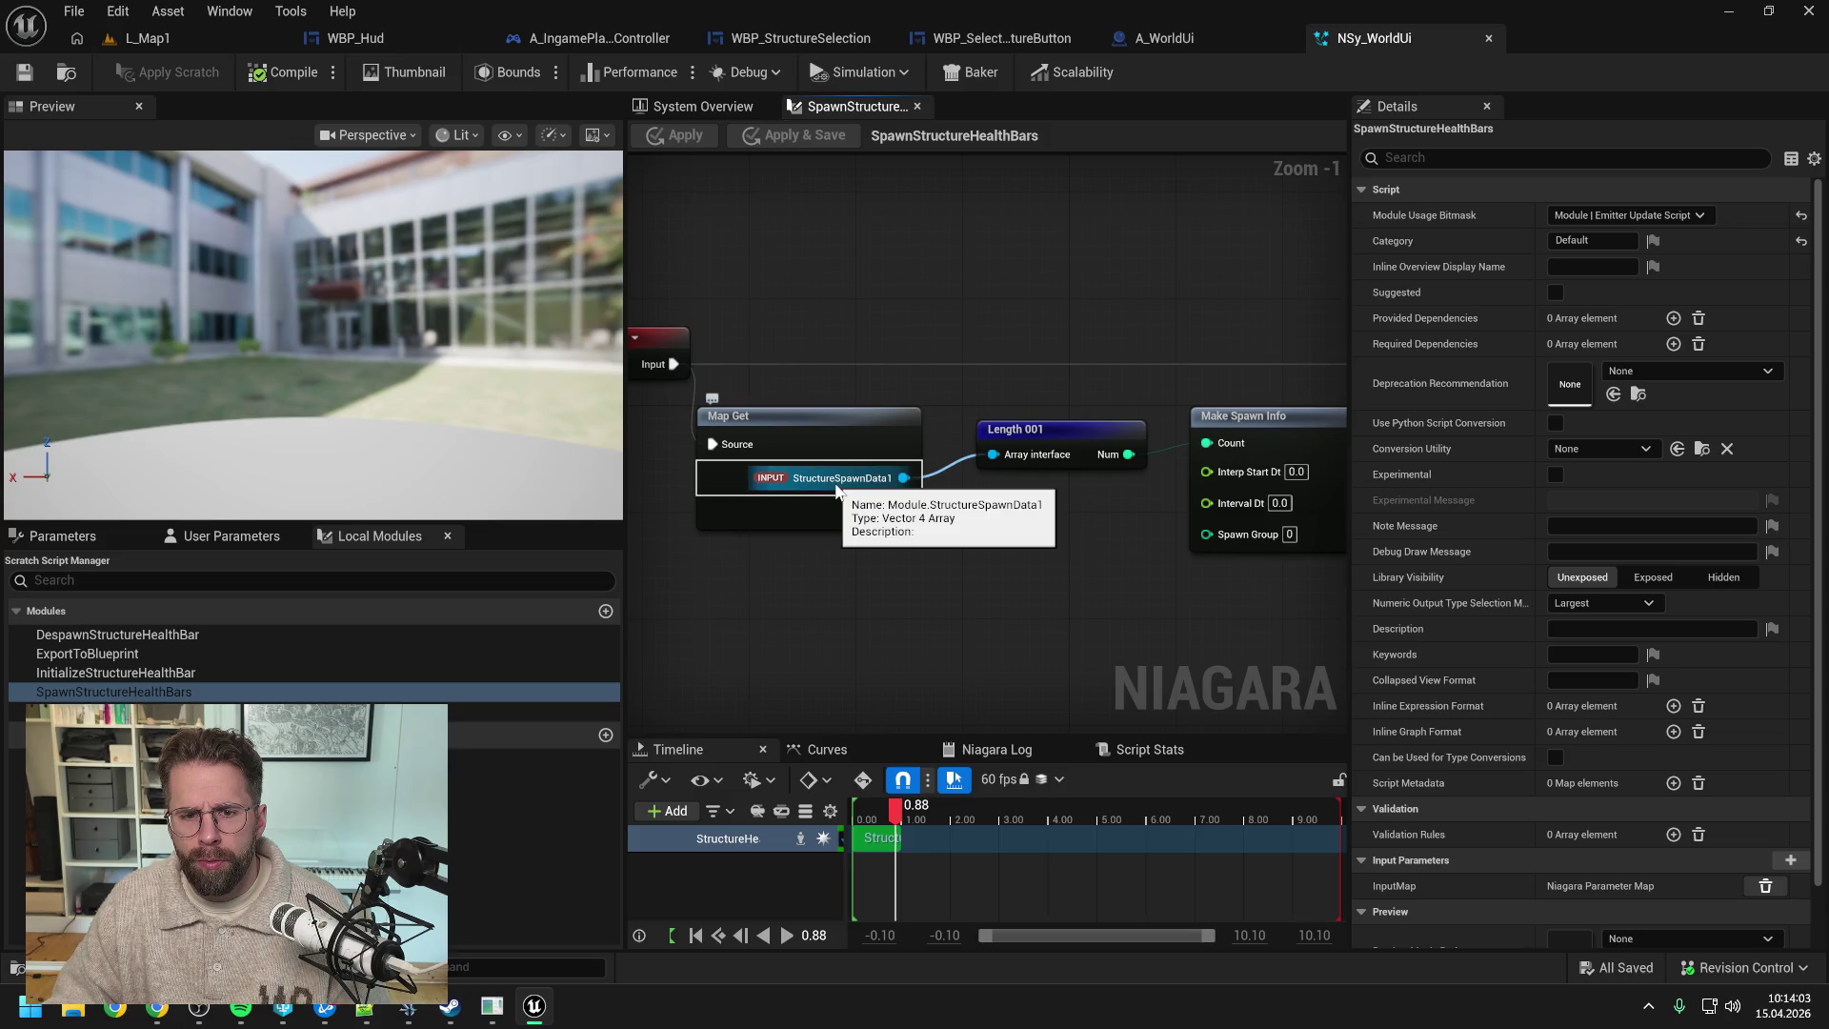
{"action": "right_click", "coordinate": [844, 484]}
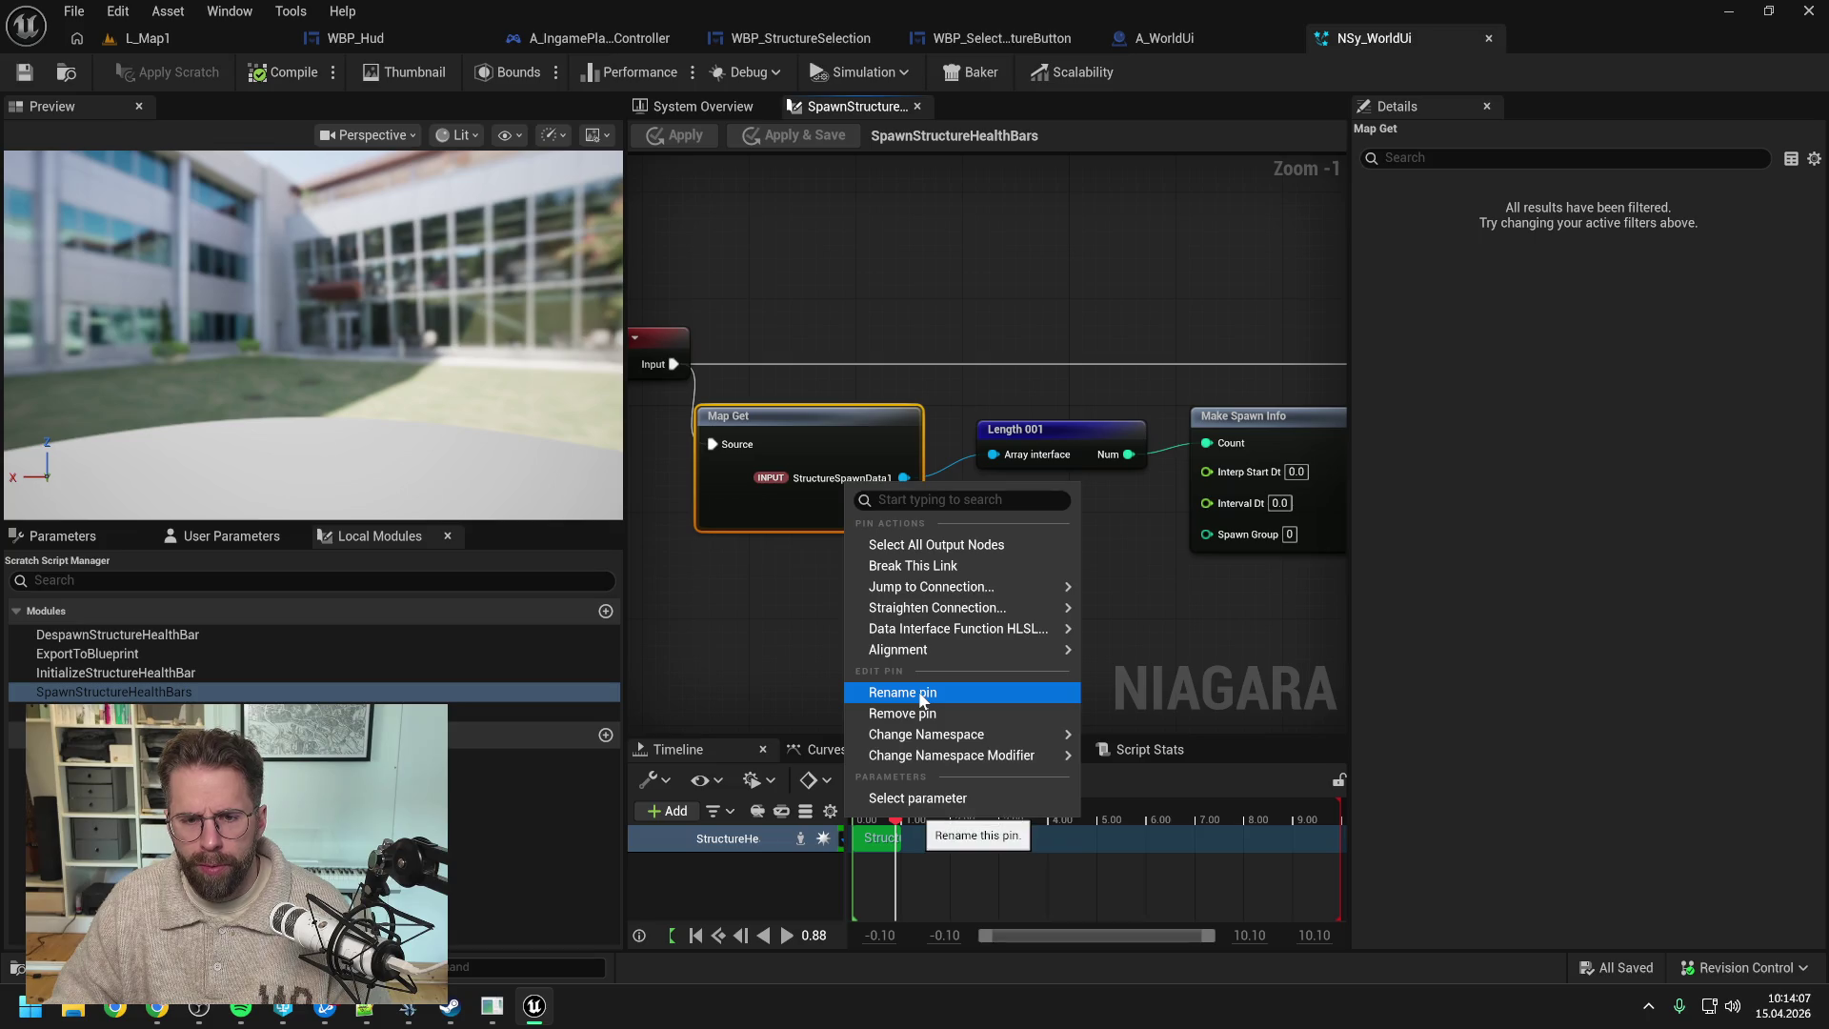
{"action": "left_click", "coordinate": [919, 689]}
{"action": "left_click", "coordinate": [863, 479]}
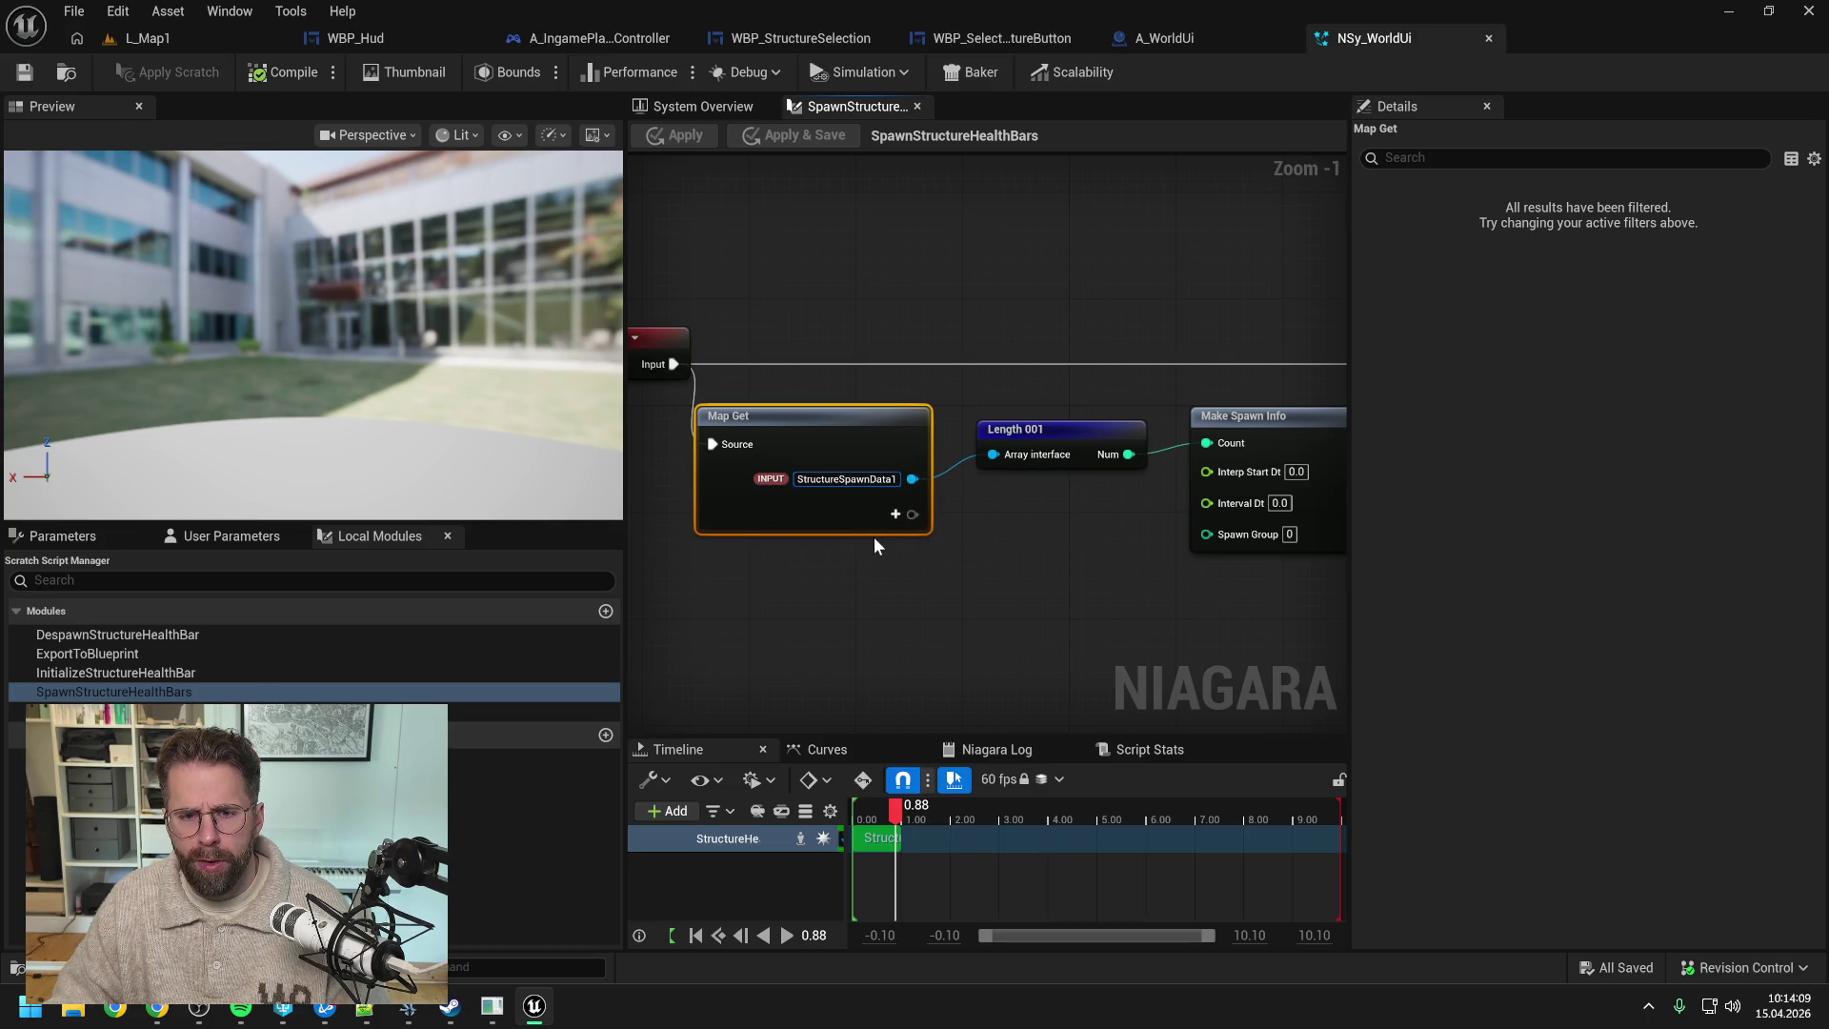
{"action": "key", "text": "Left"}
{"action": "key", "text": "Left"}
{"action": "key", "text": "Left"}
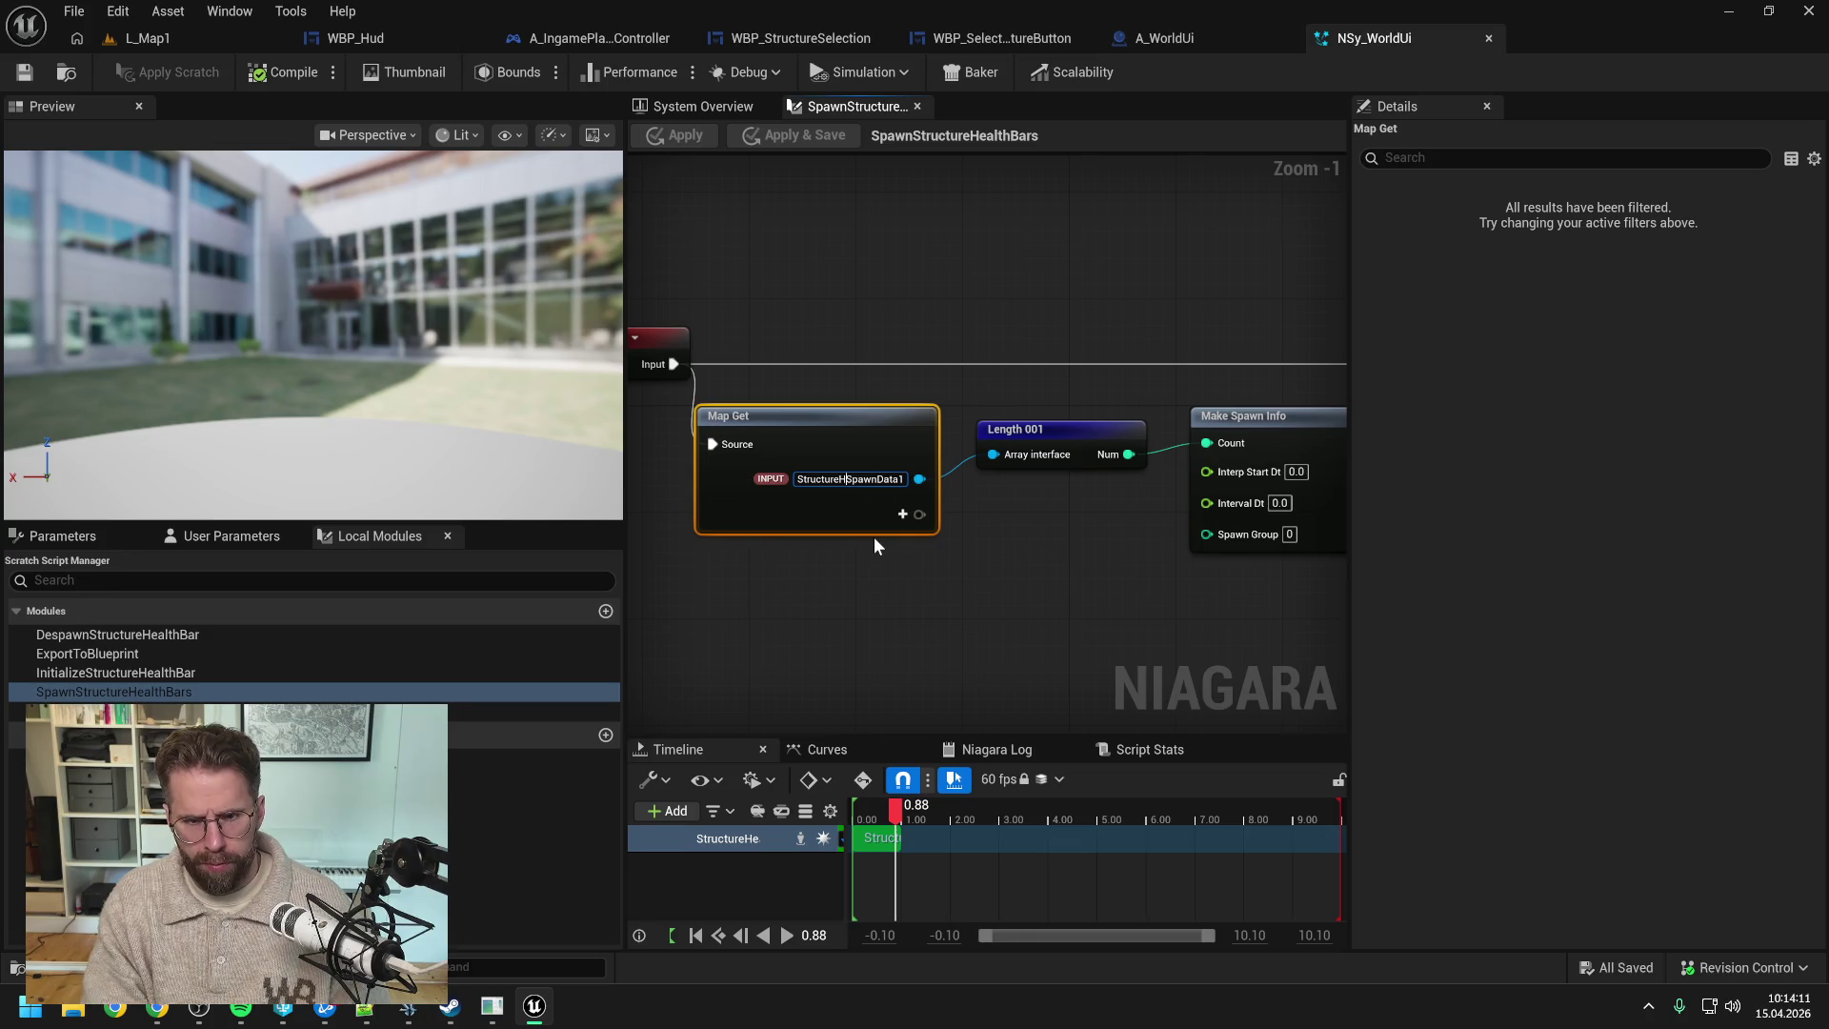
{"action": "type", "text": "HealthBar"}
{"action": "key", "text": "Return"}
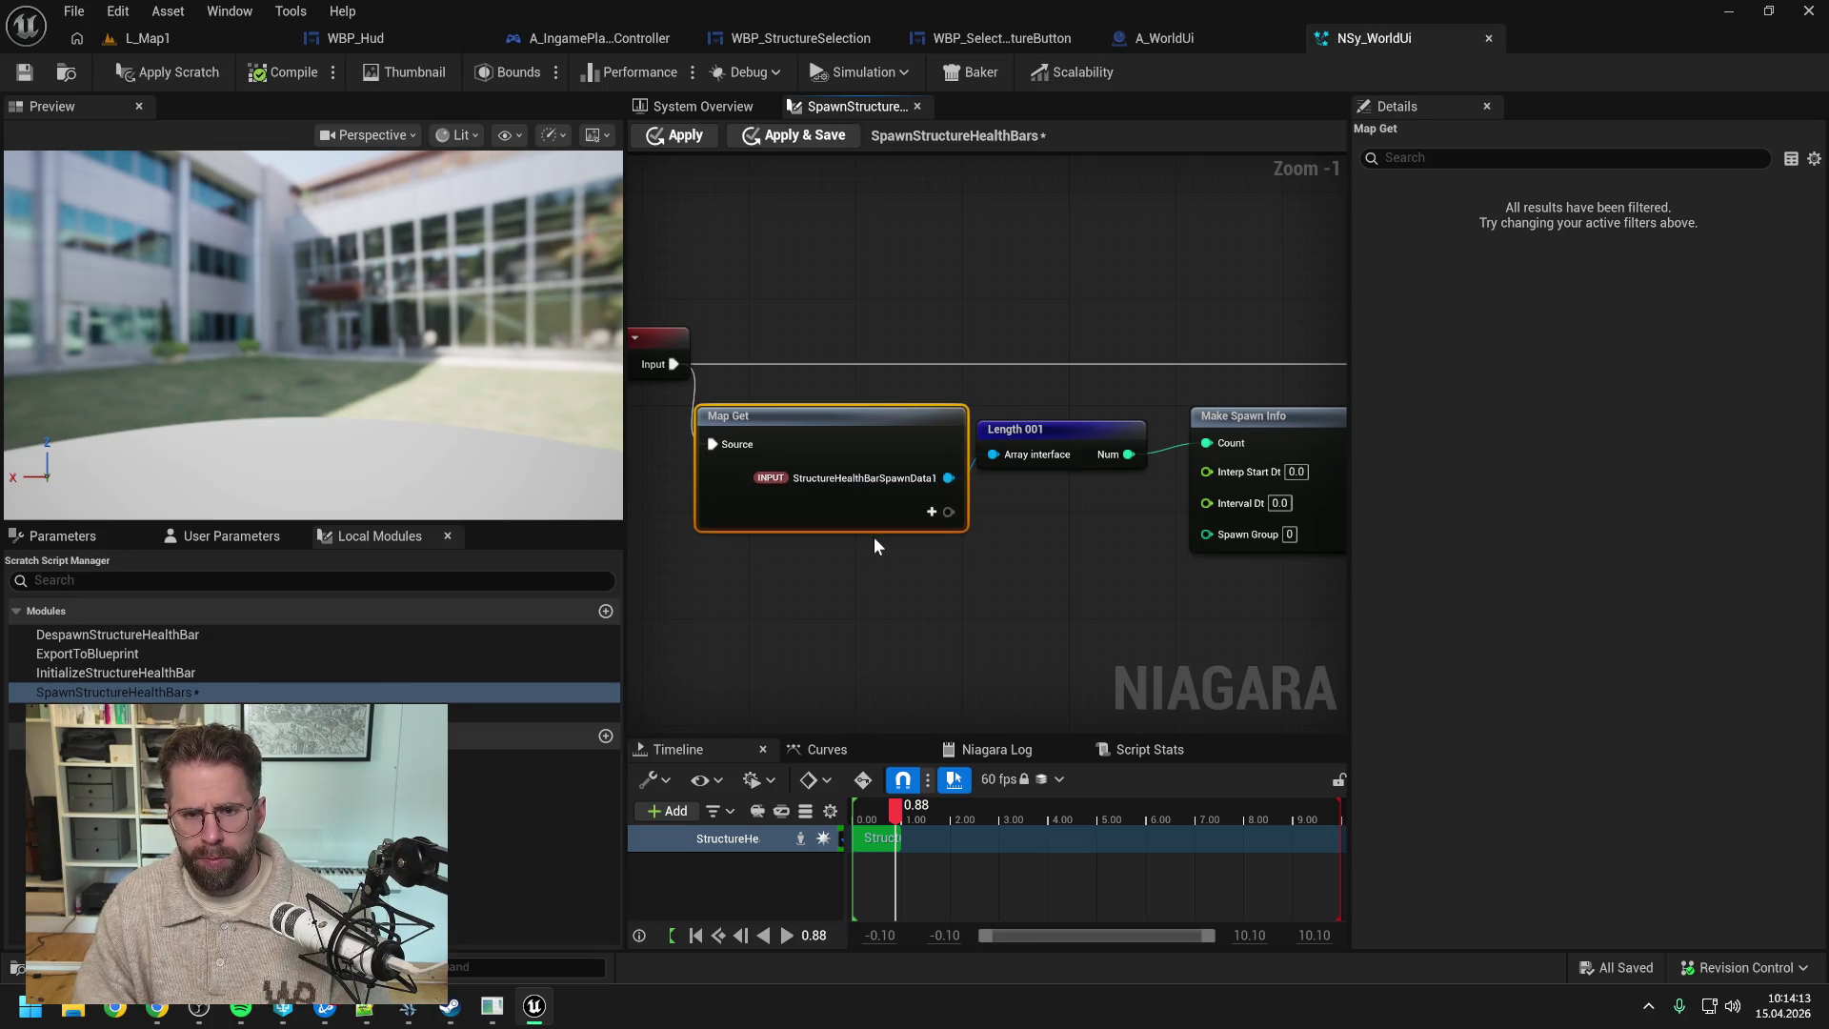
- Apply the scratch module changes, return to the System Overview, and save
{"action": "mouse_move", "coordinate": [654, 265]}
{"action": "left_mouse_down"}
{"action": "mouse_move", "coordinate": [904, 527]}
{"action": "mouse_move", "coordinate": [876, 527]}
{"action": "left_mouse_up"}
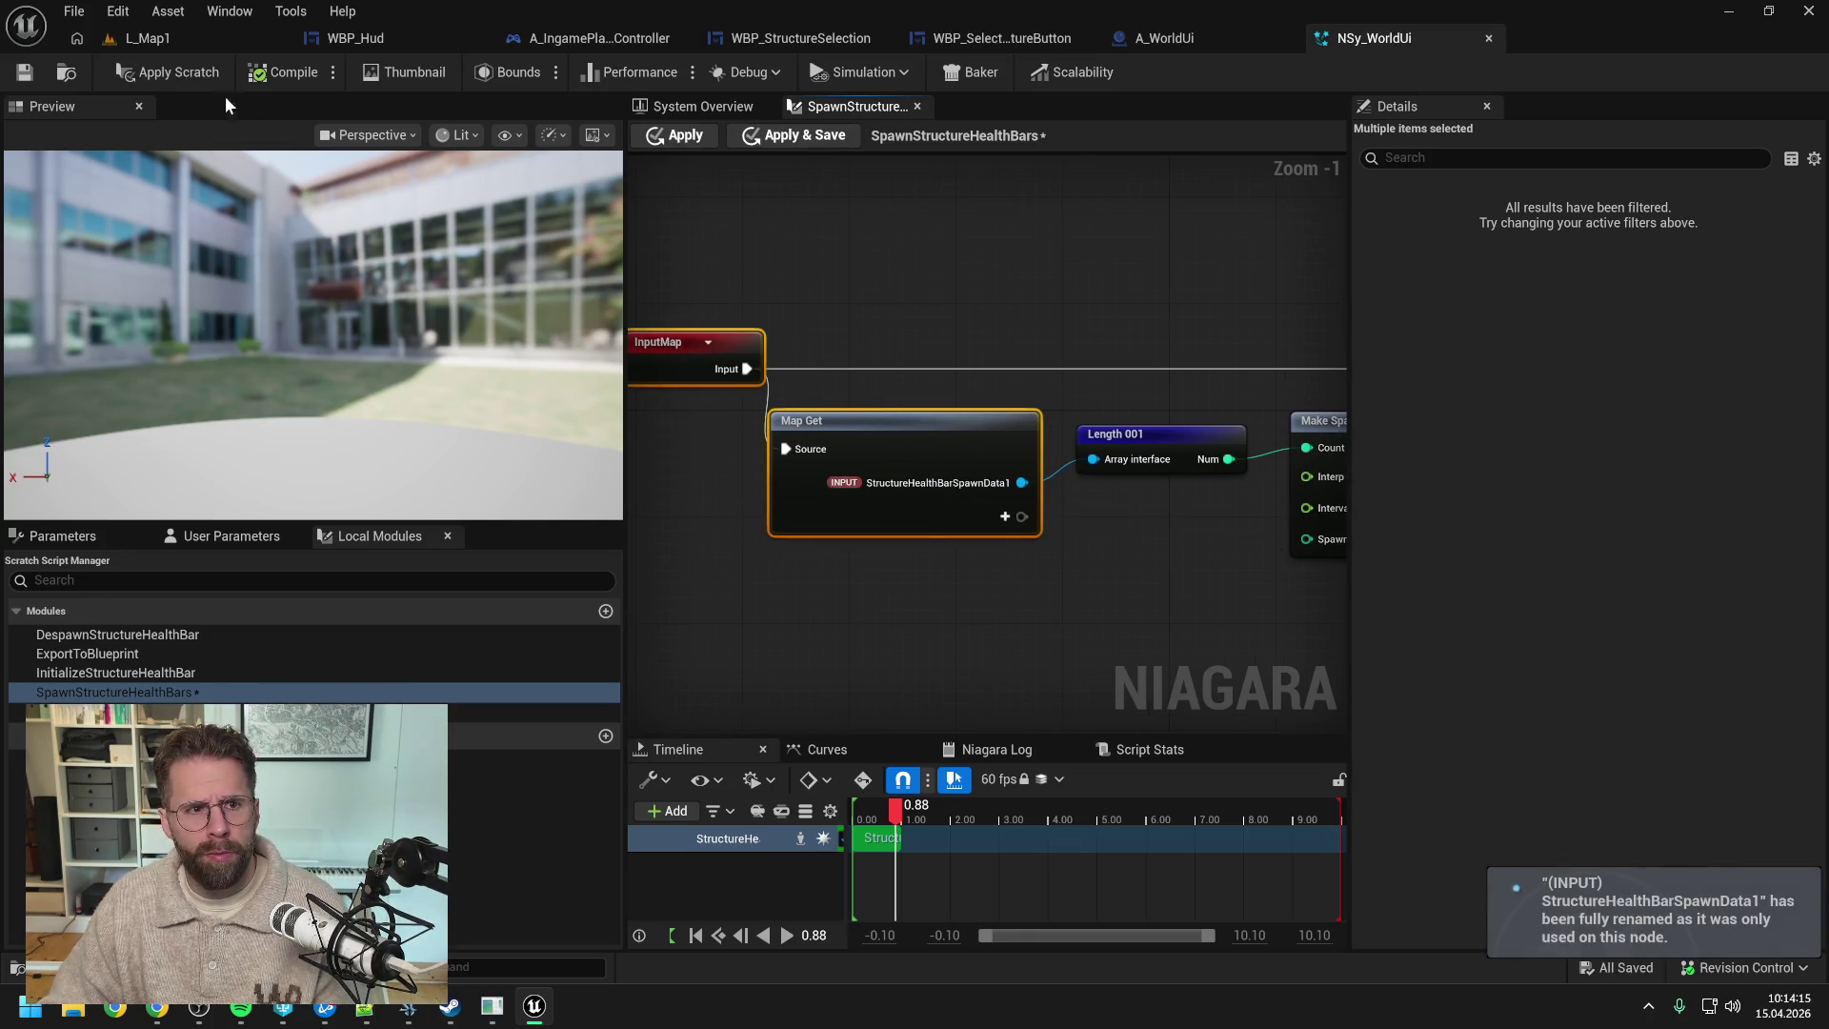
{"action": "left_click", "coordinate": [170, 73]}
{"action": "left_click", "coordinate": [700, 101]}
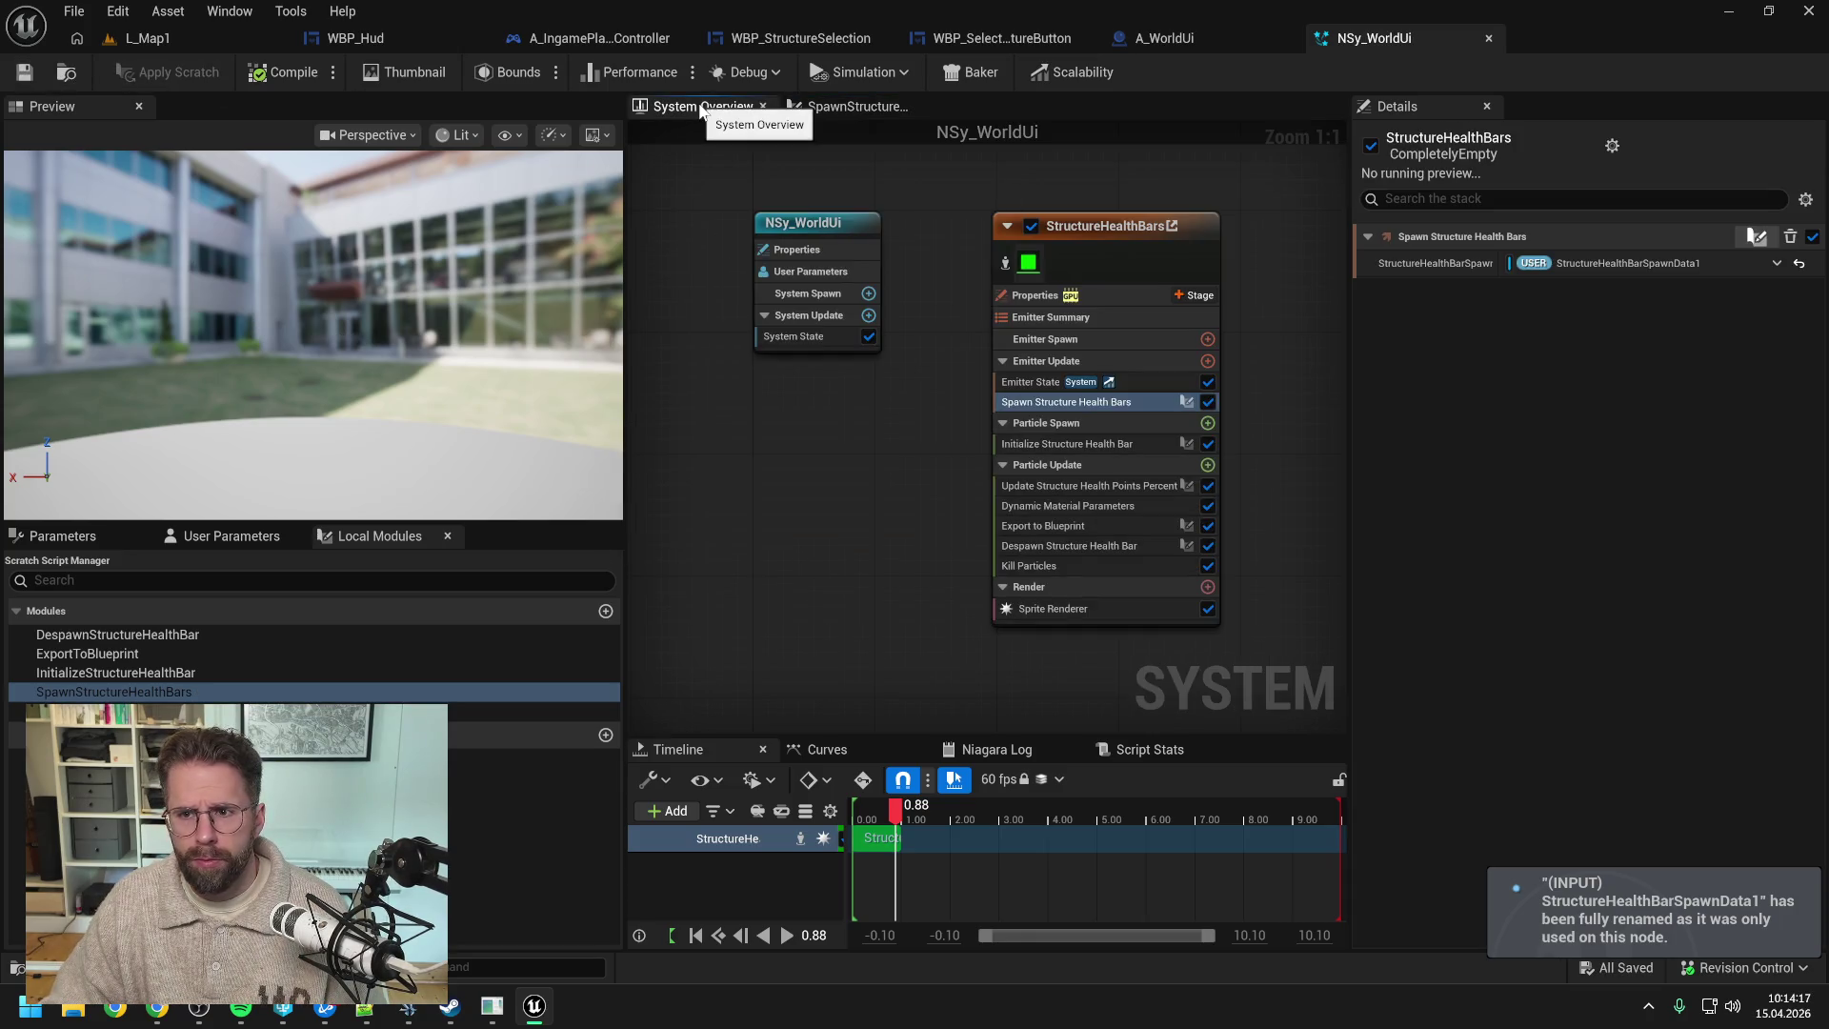
{"action": "left_click", "coordinate": [1066, 444]}
{"action": "key", "text": "ctrl+s"}
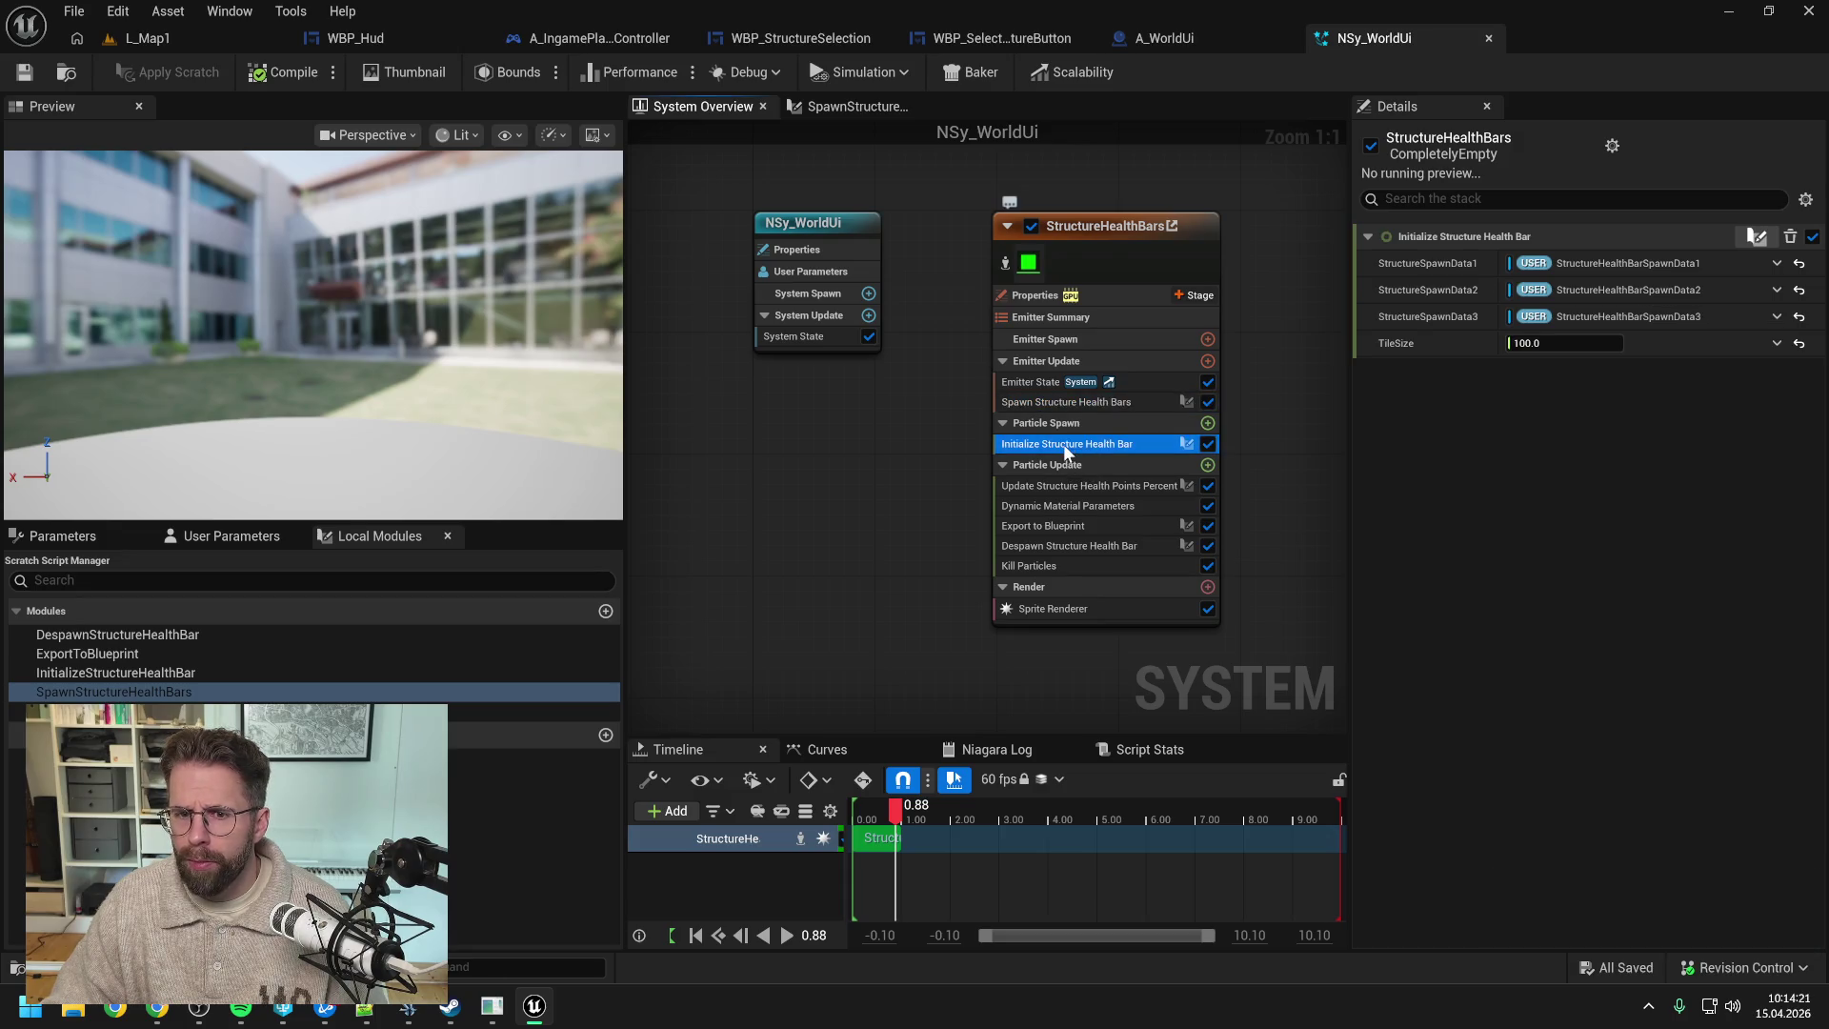
- Open the InitializeStructureHealthBar graph and rename its first input pin to StructureHealthBarSpawnData1
{"action": "double_click", "coordinate": [1063, 444]}
{"action": "scroll", "coordinate": [740, 449], "scroll_direction": "up", "scroll_amount": 5}
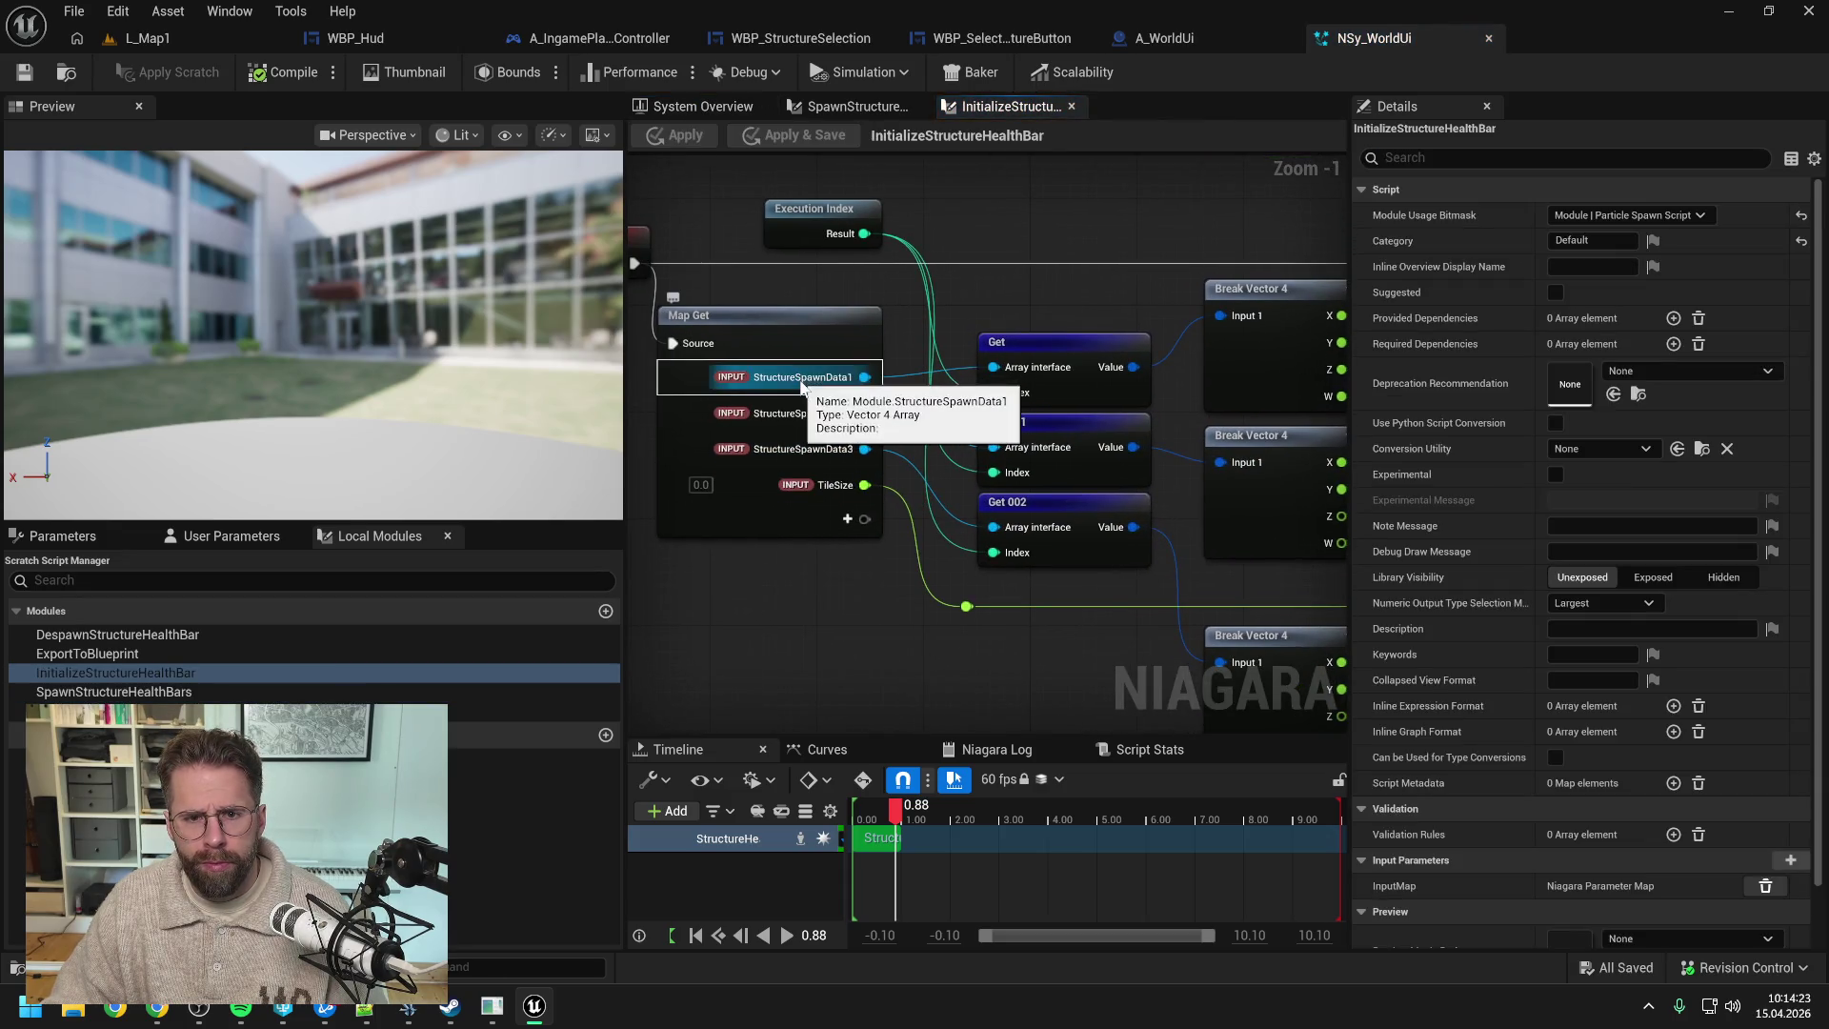
{"action": "right_click", "coordinate": [802, 381]}
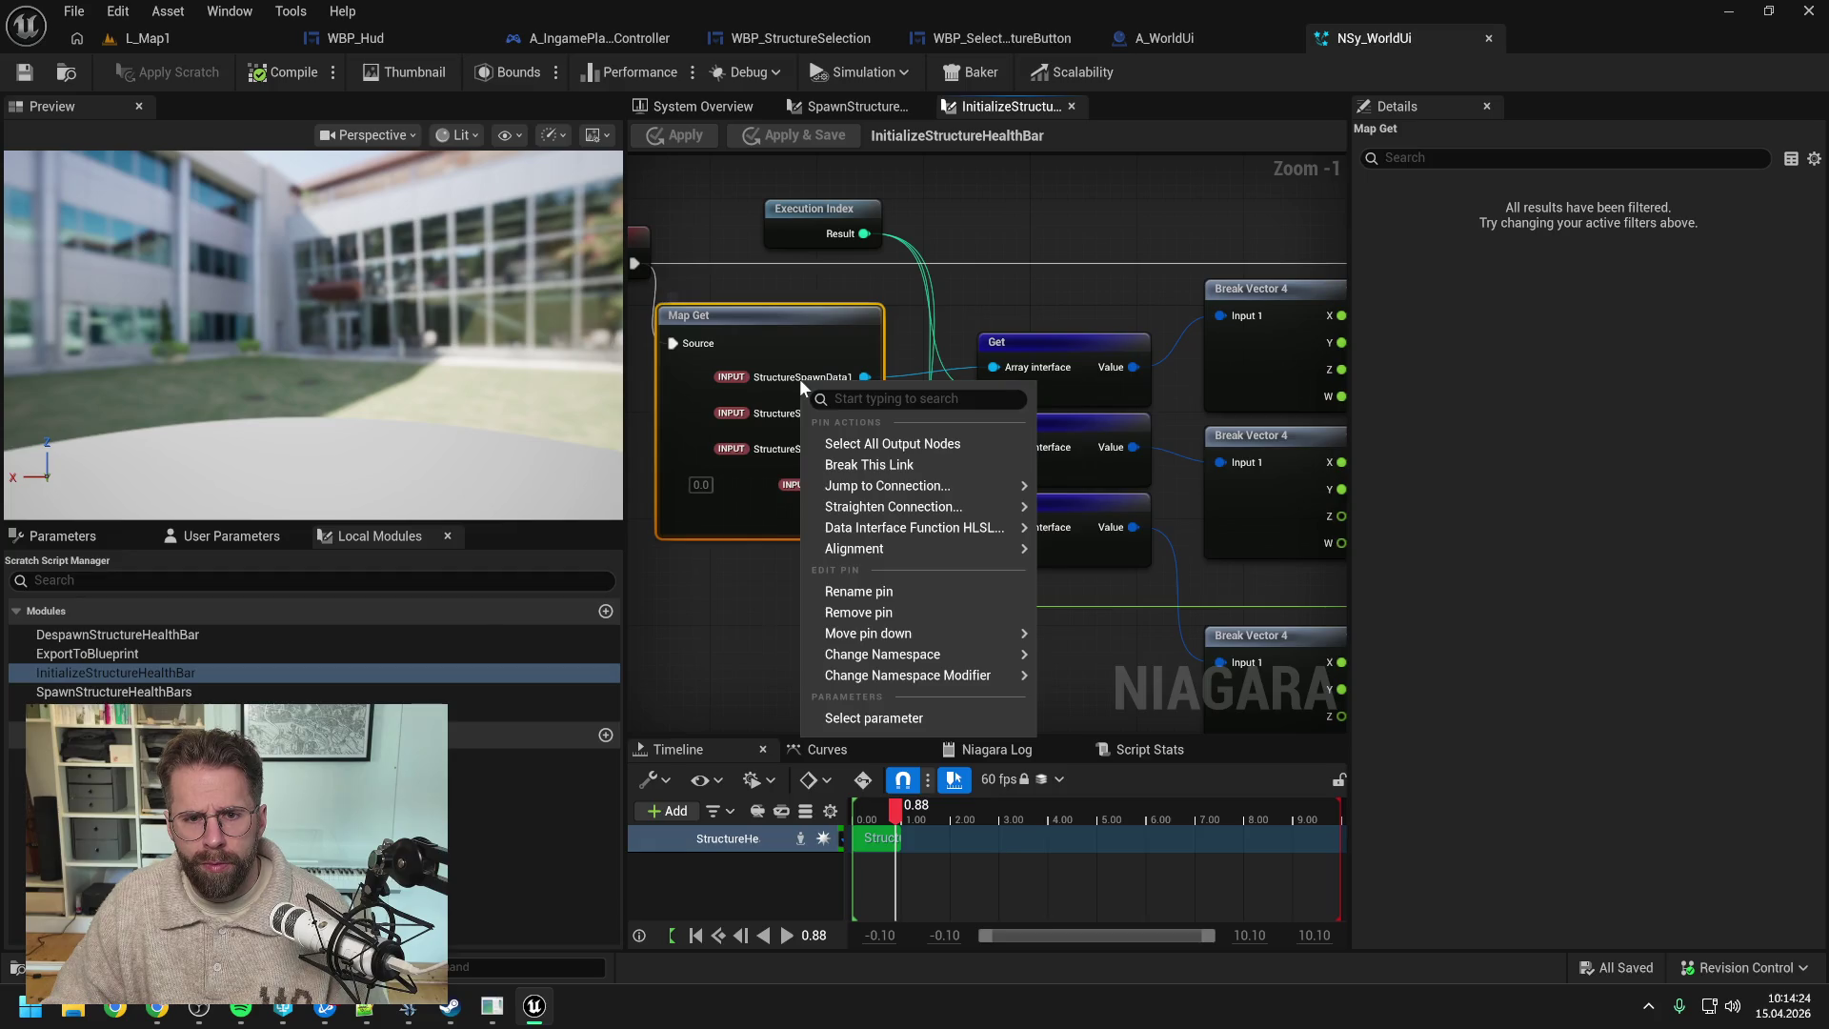
{"action": "left_click", "coordinate": [869, 592]}
{"action": "type", "text": "StructureHealthBarSpawnData1"}
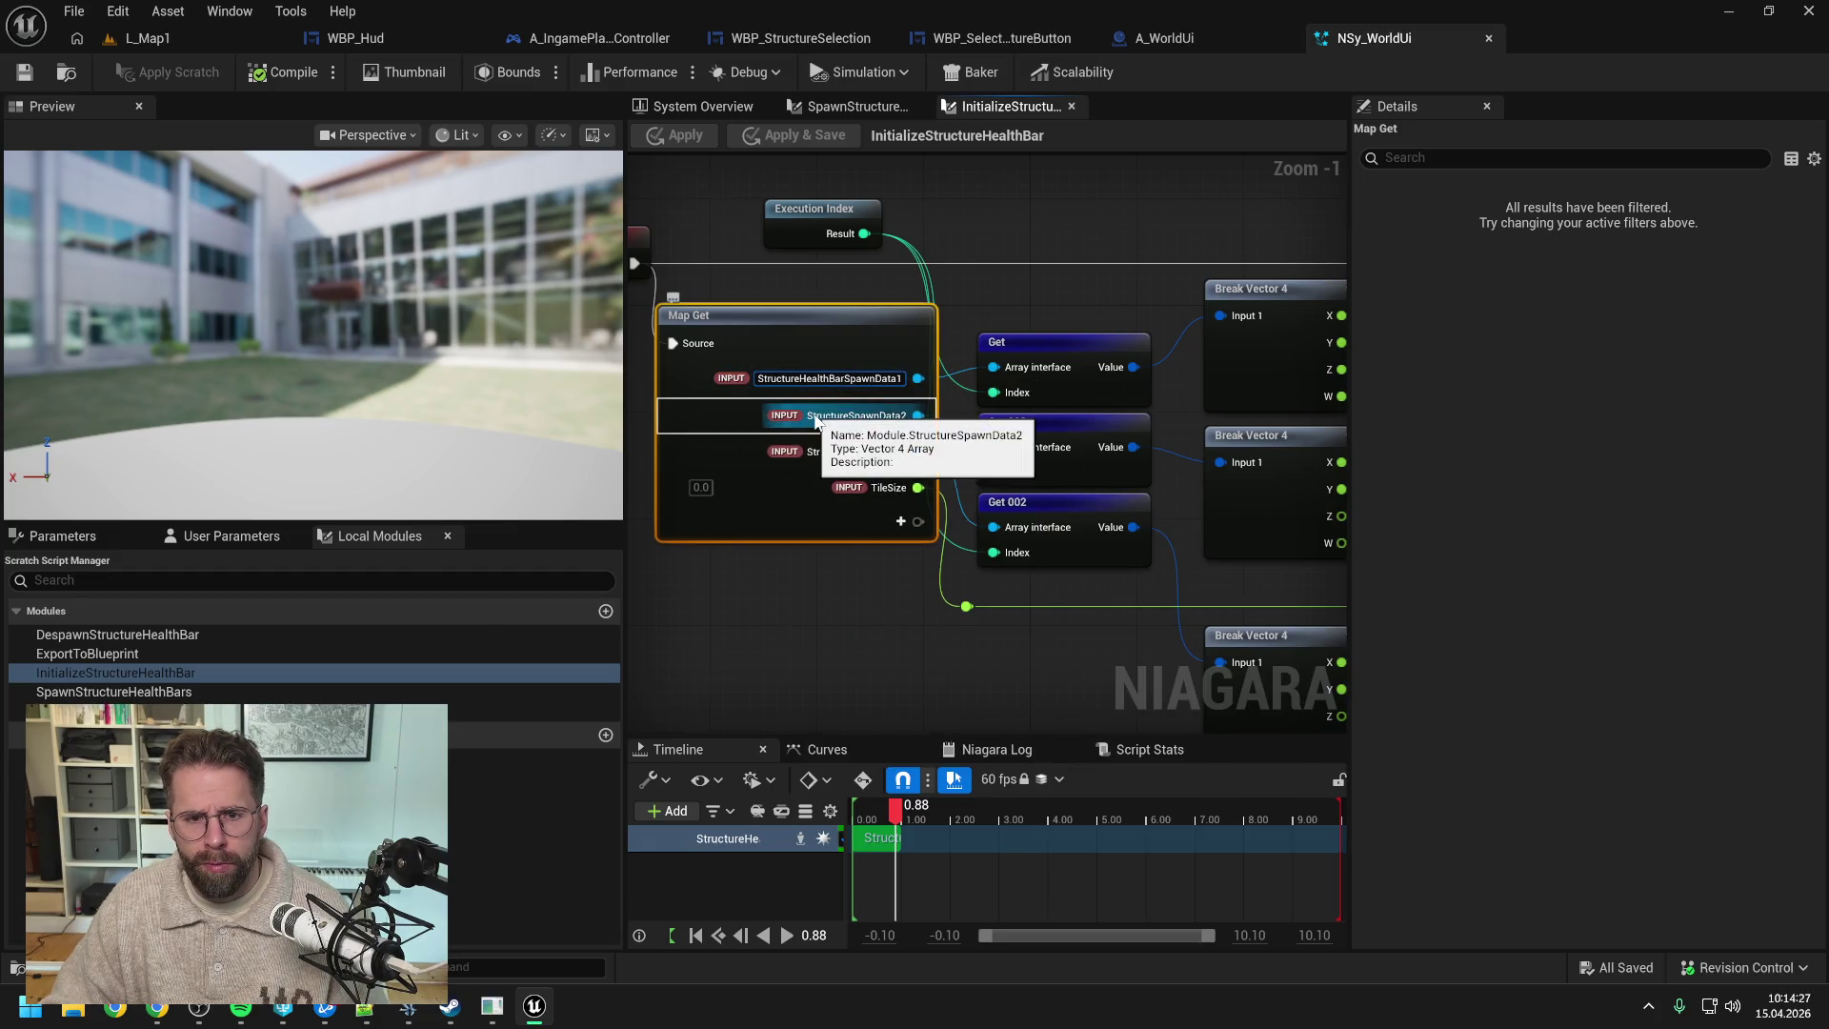
{"action": "key", "text": "Return"}
- Rename the second and third input pins to StructureHealthBarSpawnData2 and StructureHealthBarSpawnData3
{"action": "right_click", "coordinate": [817, 417]}
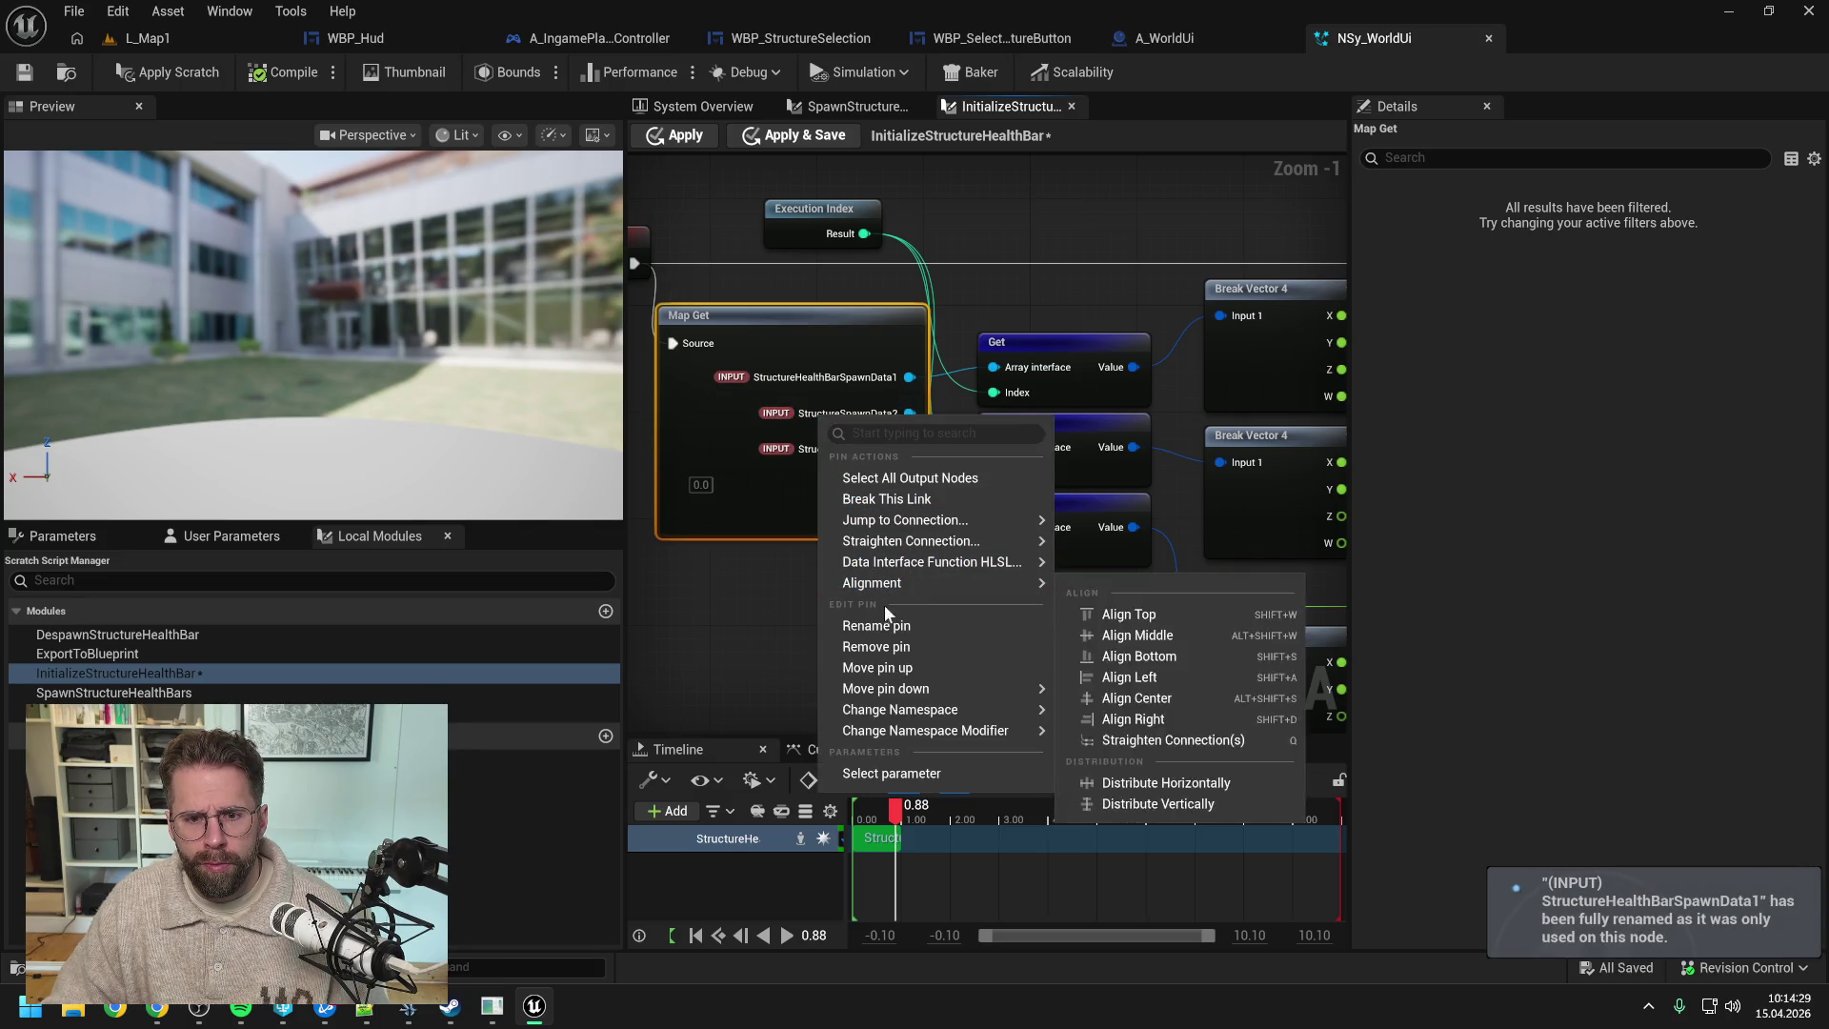
{"action": "left_click", "coordinate": [877, 625]}
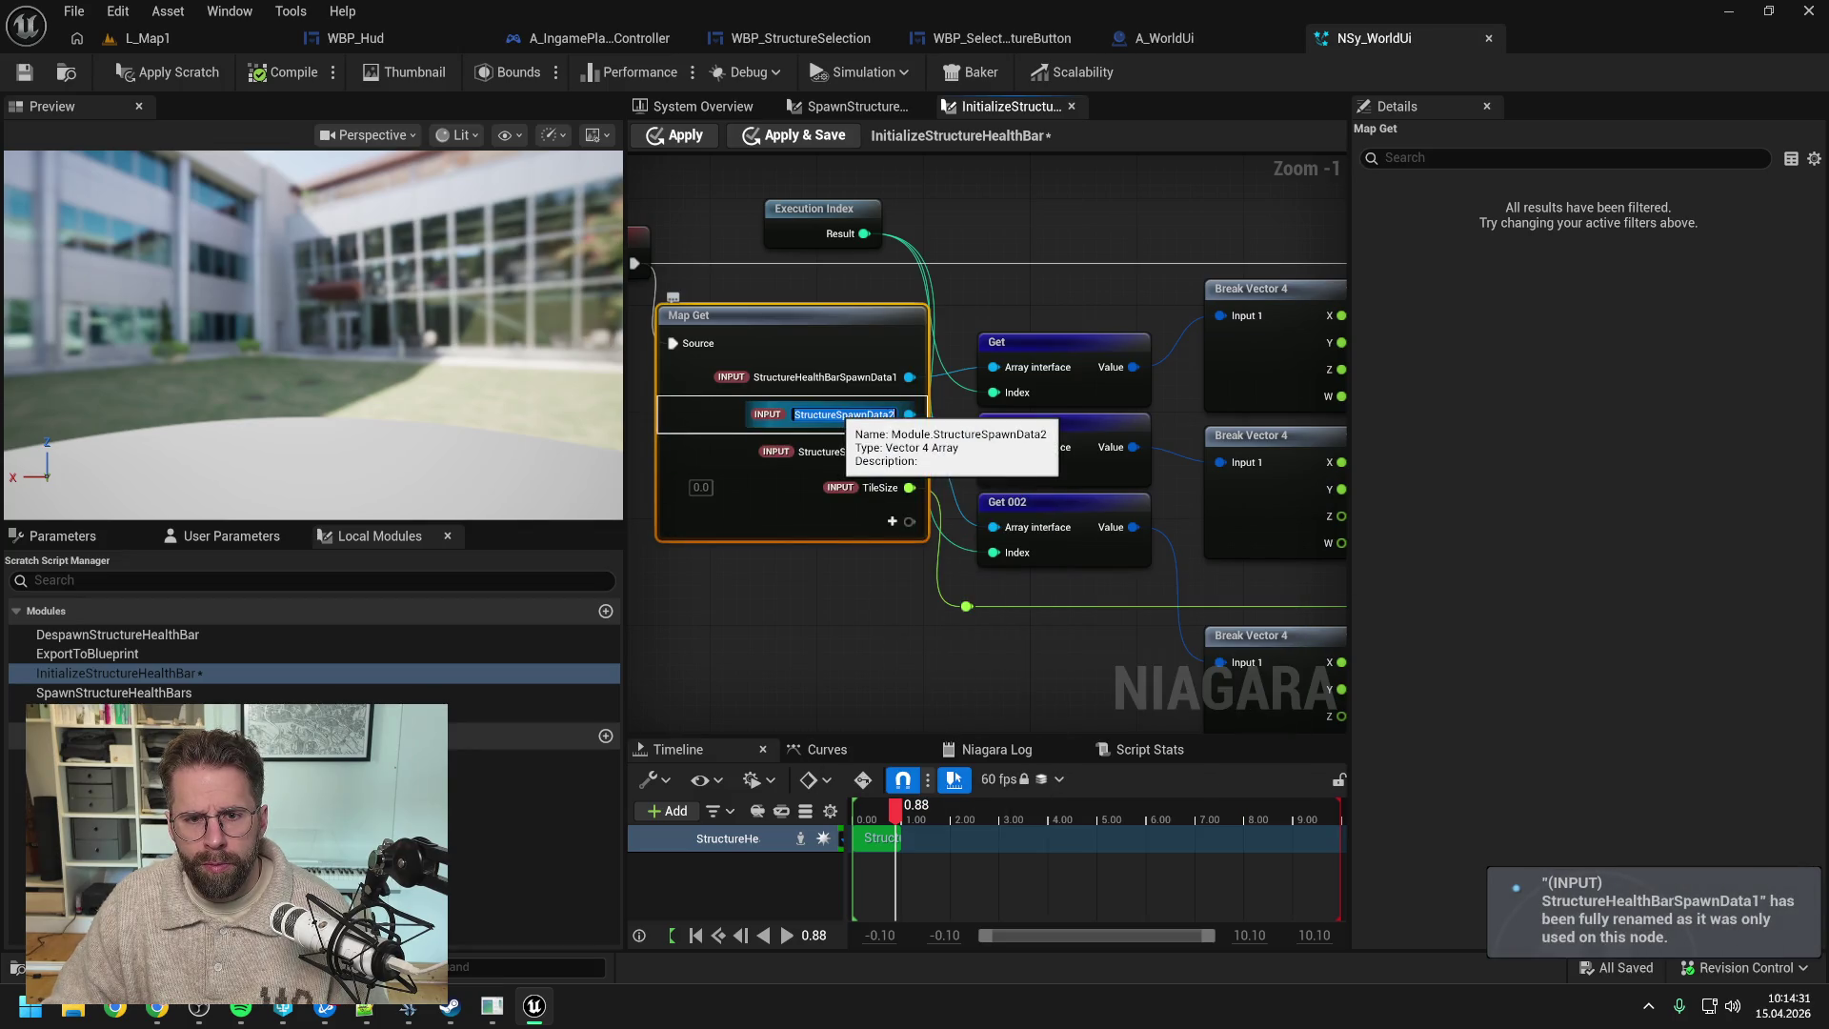
{"action": "type", "text": "StructureHealthBarSpawnData2"}
{"action": "key", "text": "Return"}
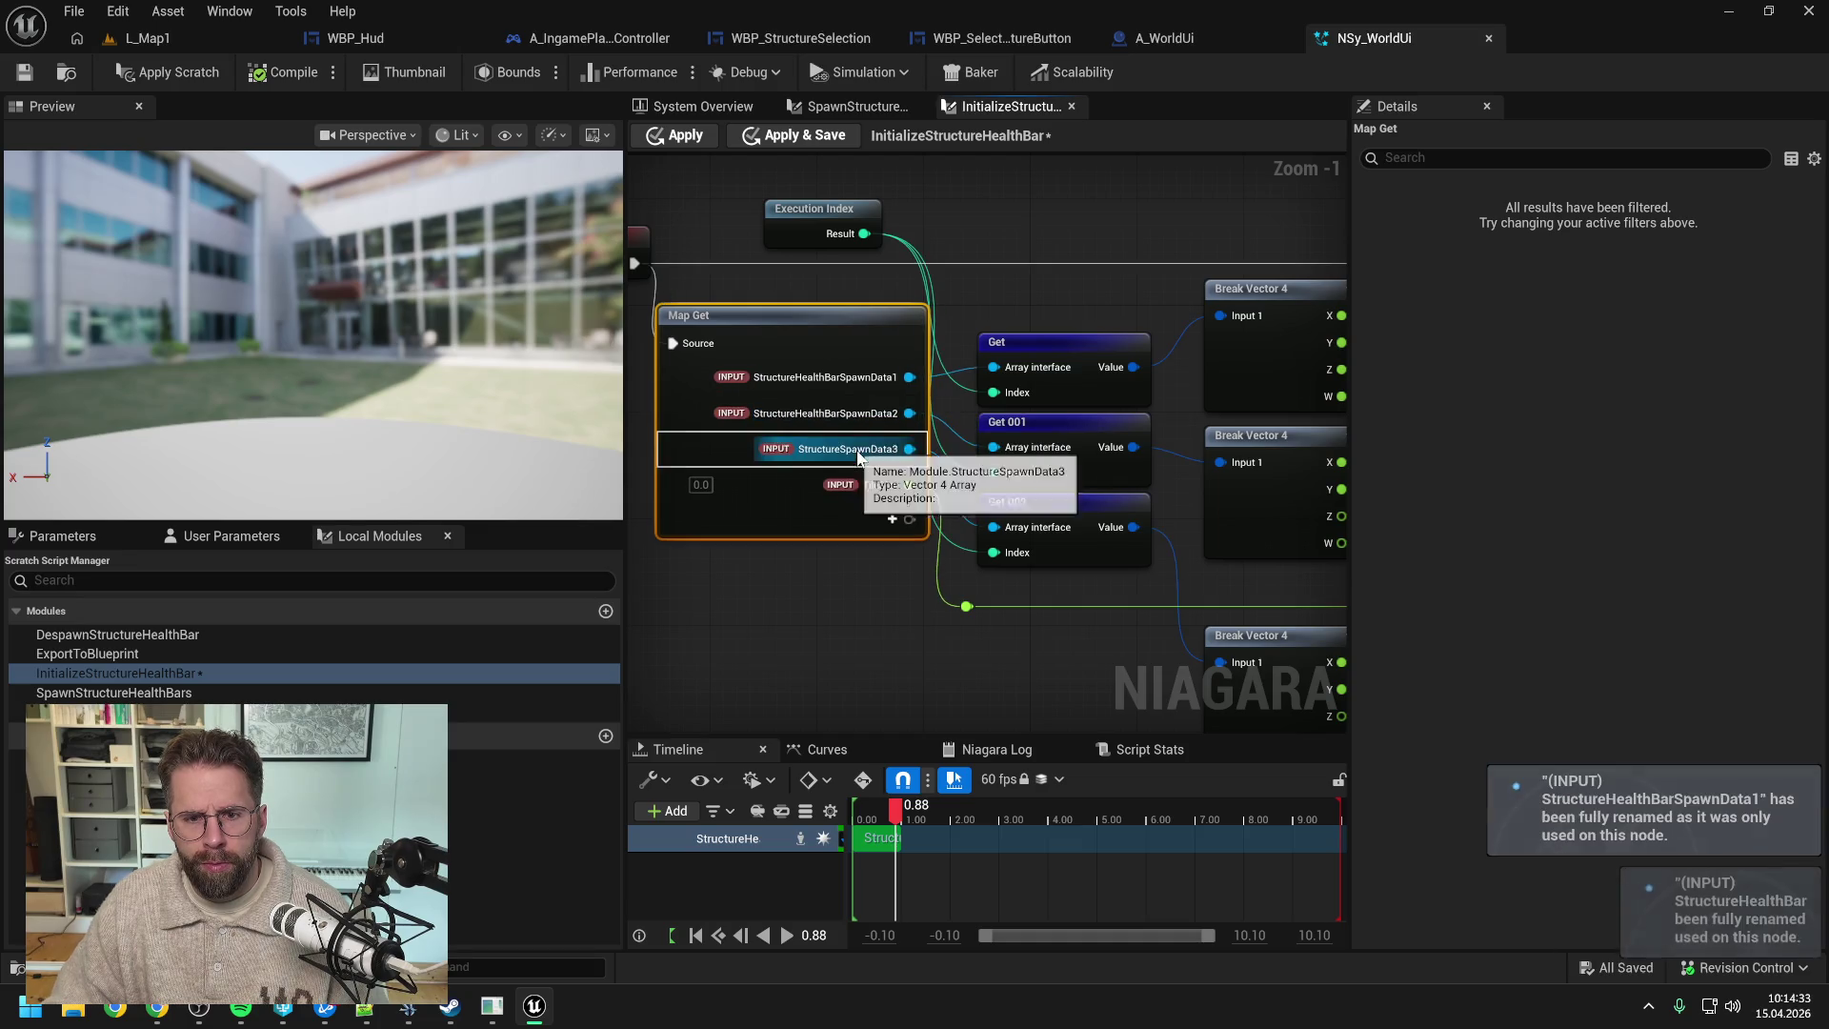
{"action": "right_click", "coordinate": [858, 457]}
{"action": "left_click", "coordinate": [918, 667]}
{"action": "type", "text": "StructureHealthBarSpawnData3"}
{"action": "key", "text": "Return"}
- Apply the initialize module changes and open the UpdateStructureHealthPointsPercent script graph
{"action": "left_click_drag", "start_coordinate": [734, 679], "coordinate": [958, 678]}
{"action": "scroll", "coordinate": [958, 679], "scroll_direction": "down", "scroll_amount": 1}
{"action": "left_click", "coordinate": [1006, 615]}
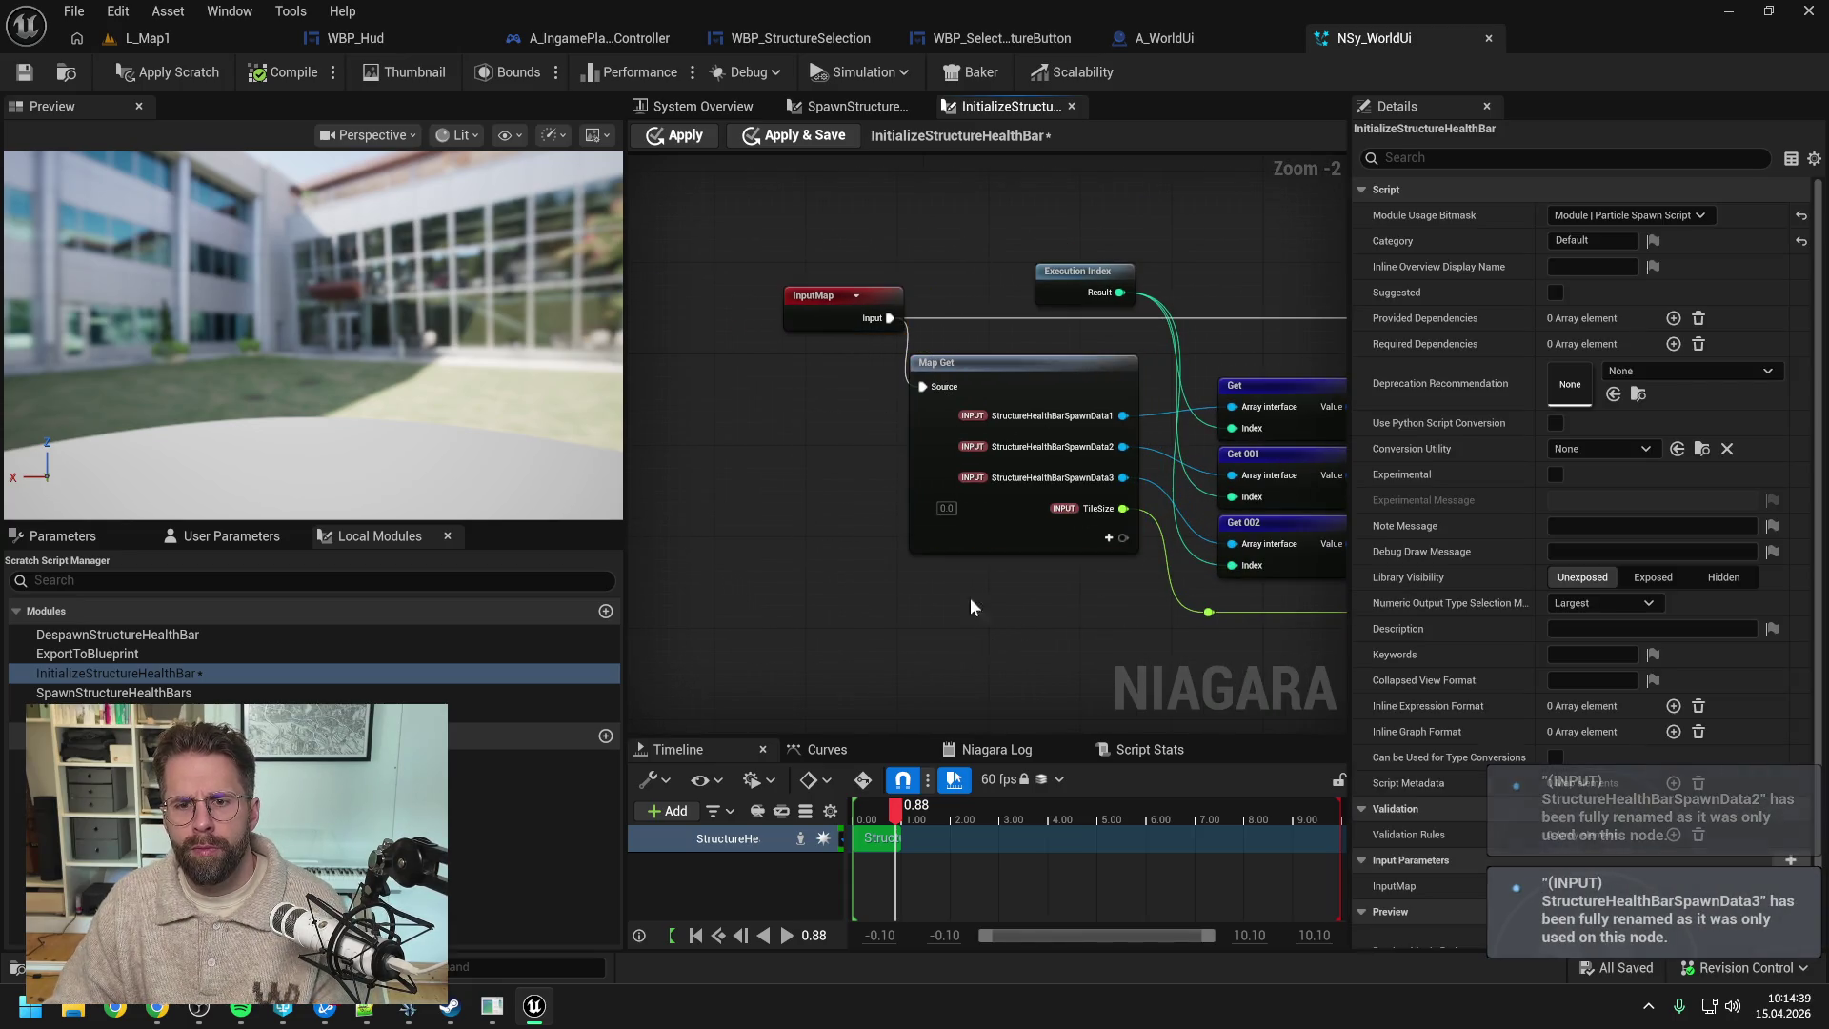
{"action": "left_click", "coordinate": [162, 74]}
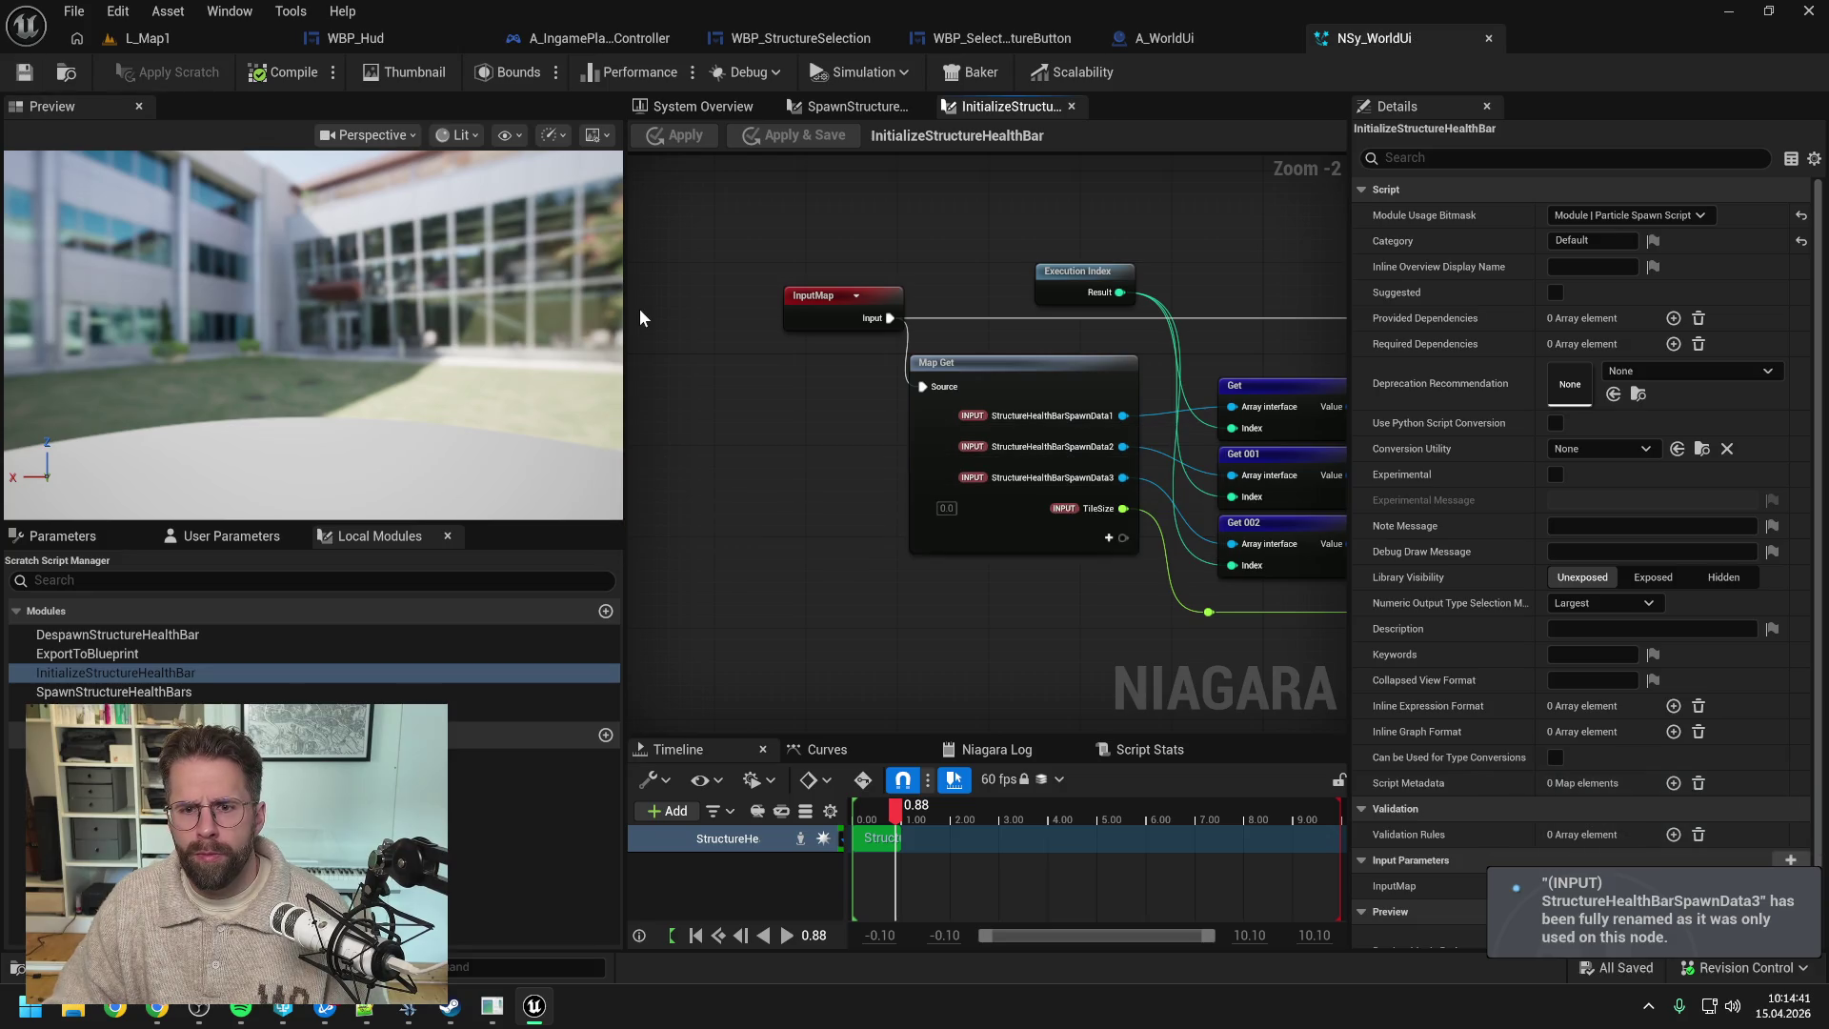
{"action": "left_click", "coordinate": [850, 107]}
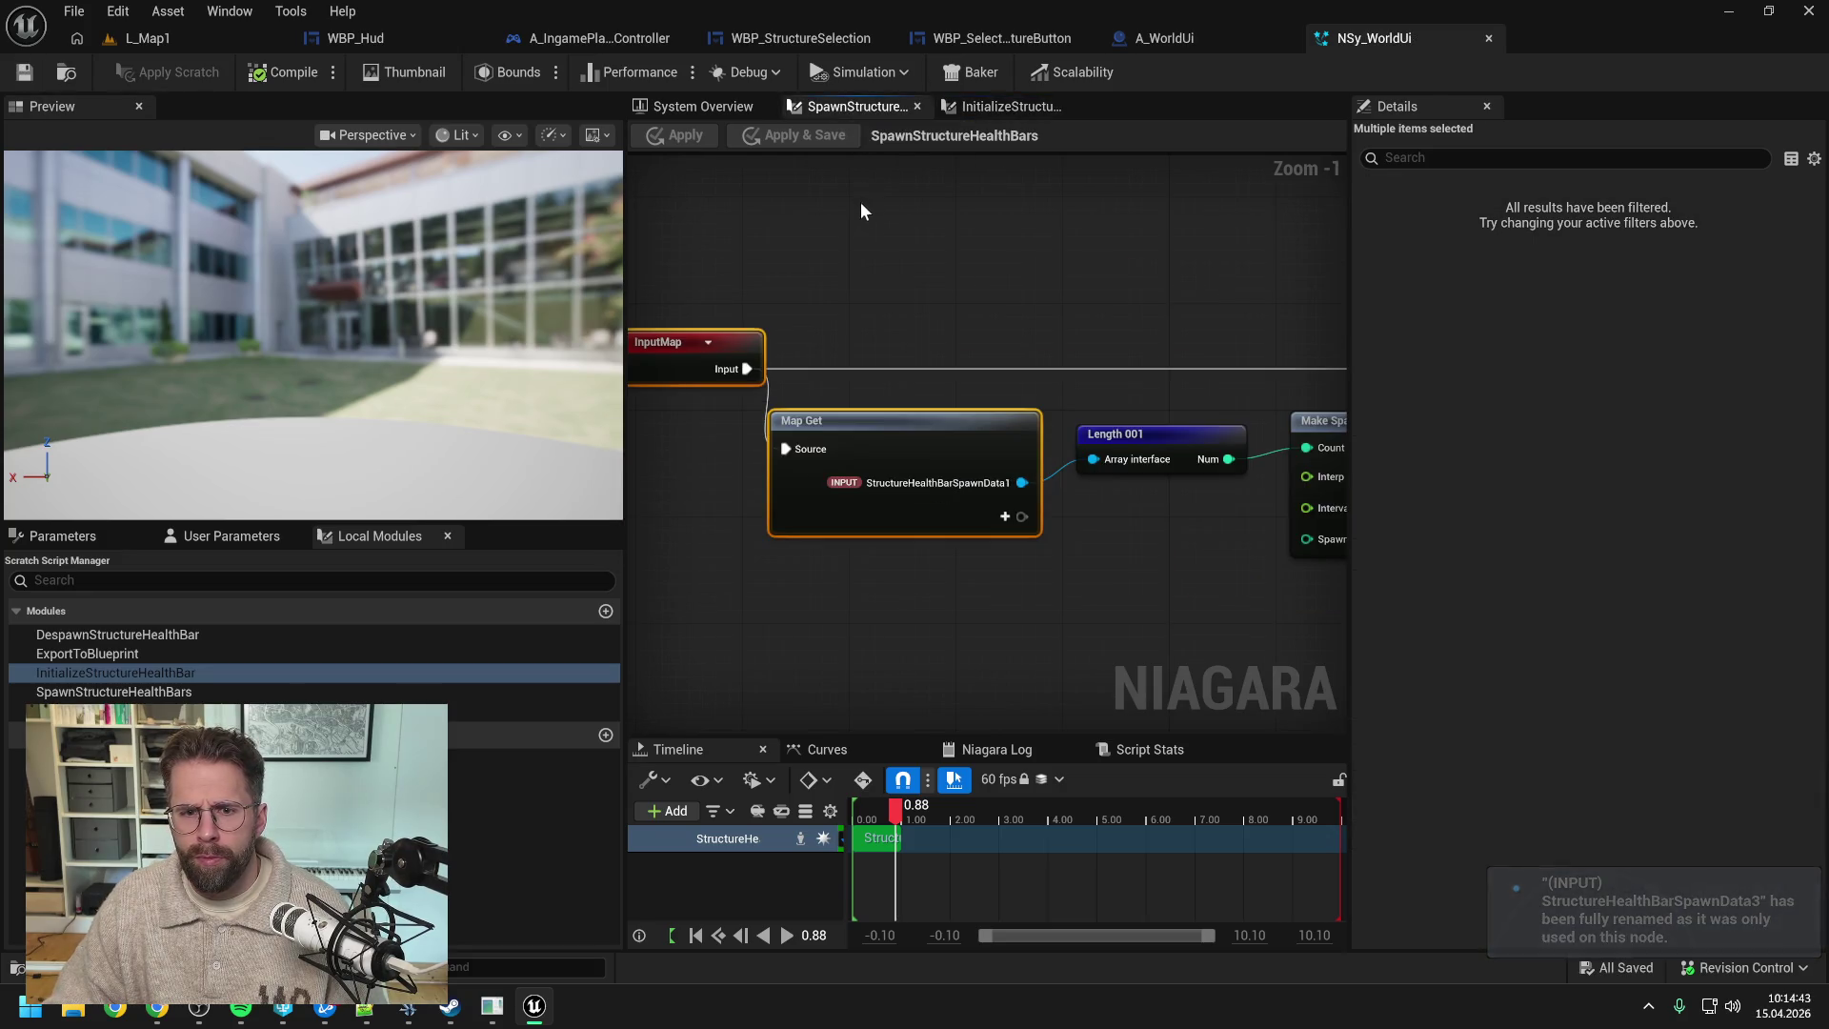
{"action": "left_click", "coordinate": [671, 105]}
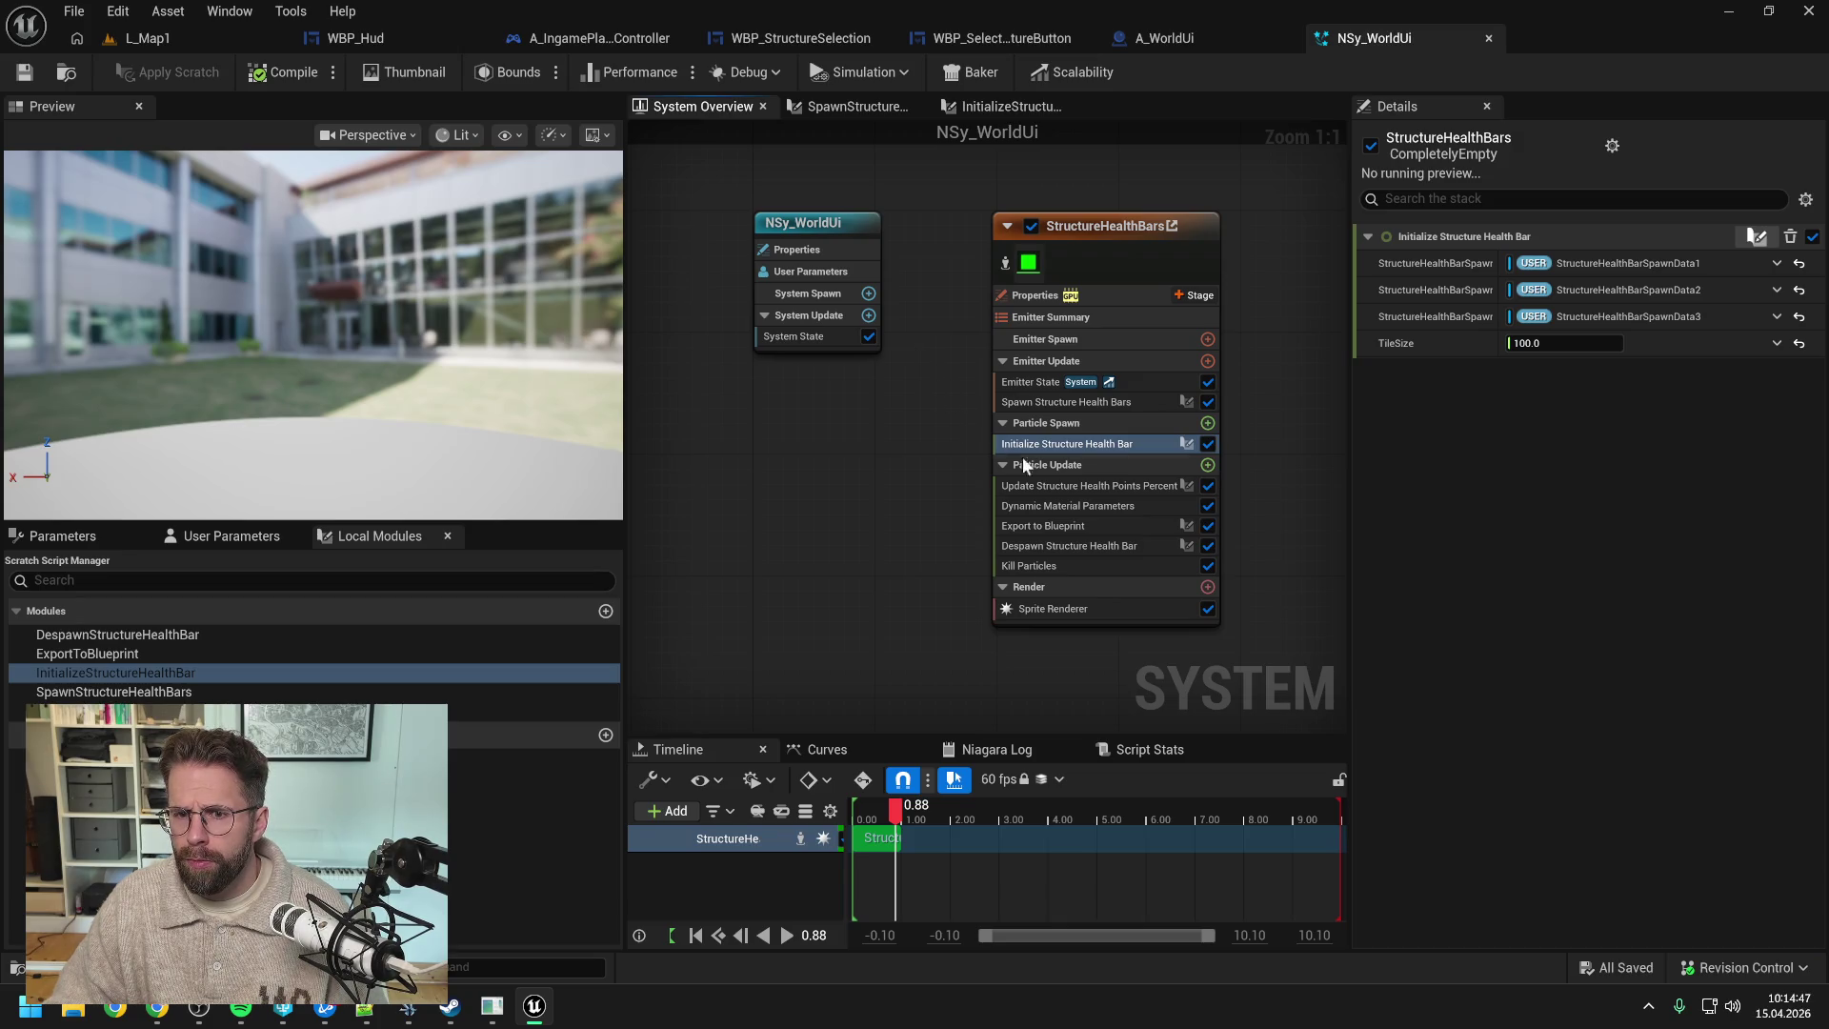
{"action": "left_click", "coordinate": [1072, 486]}
{"action": "double_click", "coordinate": [1072, 487]}
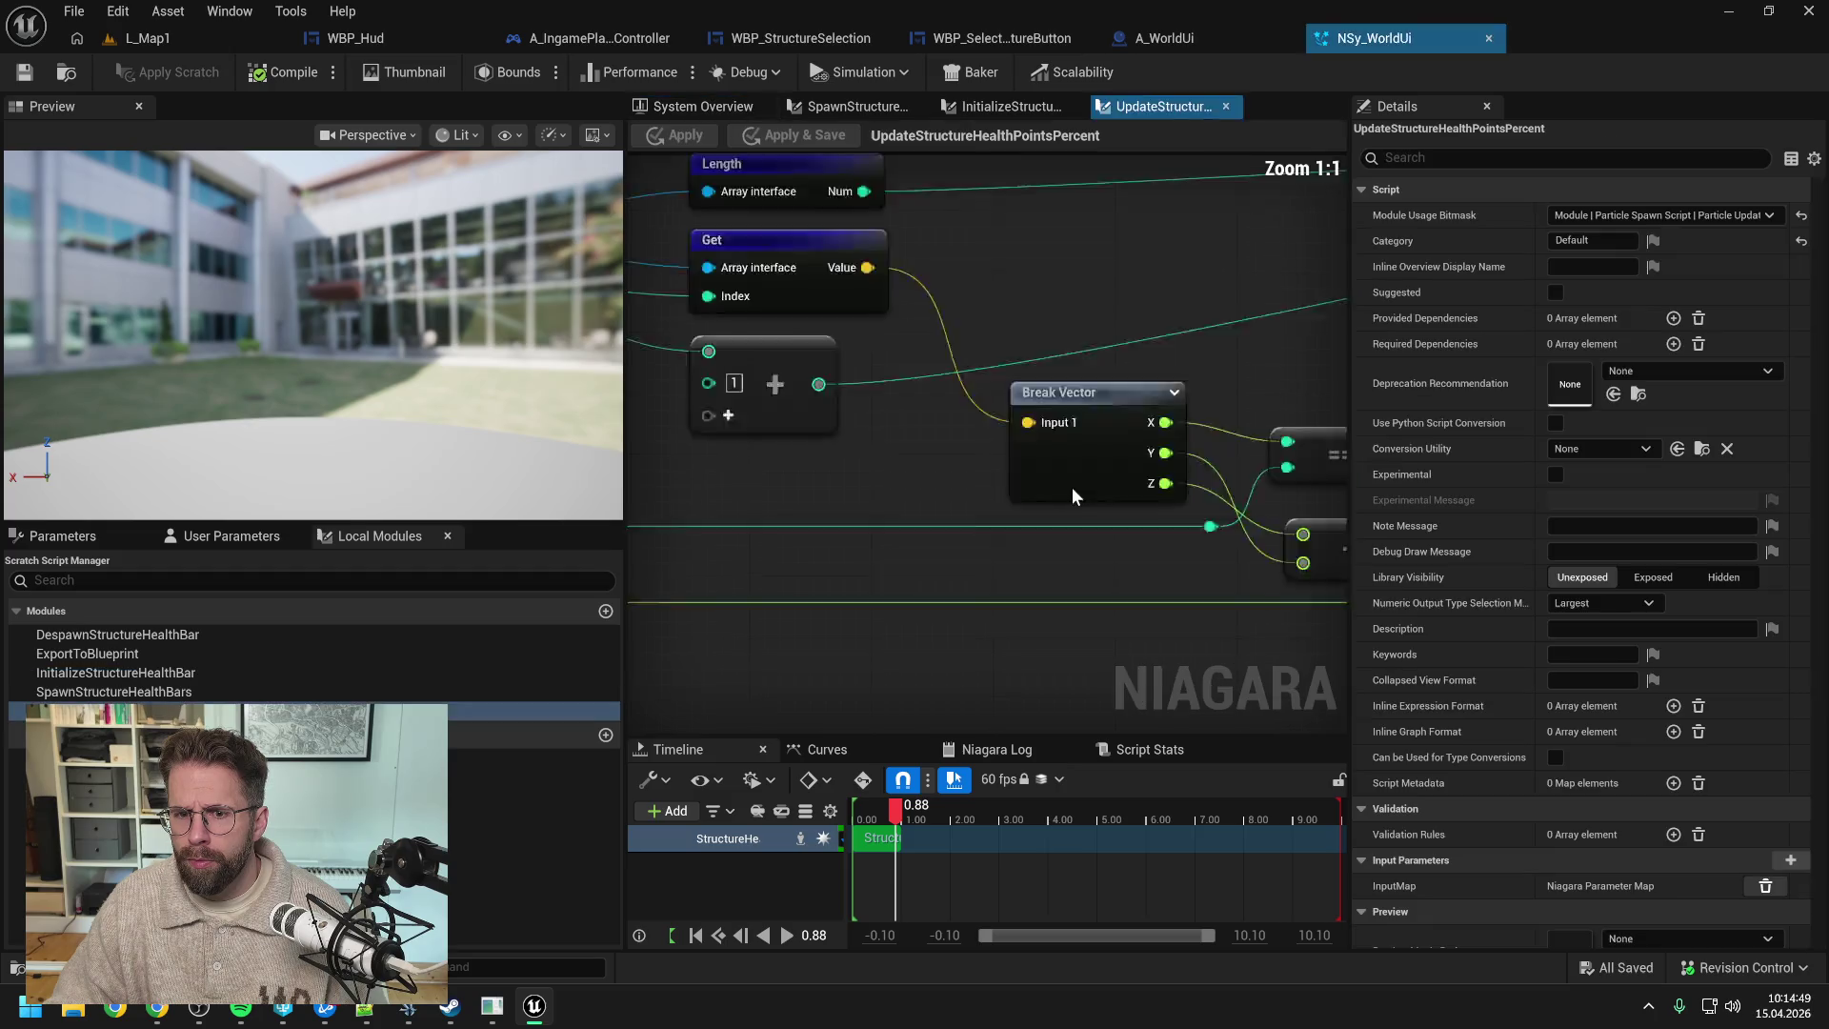
- Rename the update module's StructureUpdateData input to StructureHealthBarUpdateData
{"action": "scroll", "coordinate": [795, 426], "scroll_direction": "up", "scroll_amount": 3}
{"action": "right_click", "coordinate": [765, 425]}
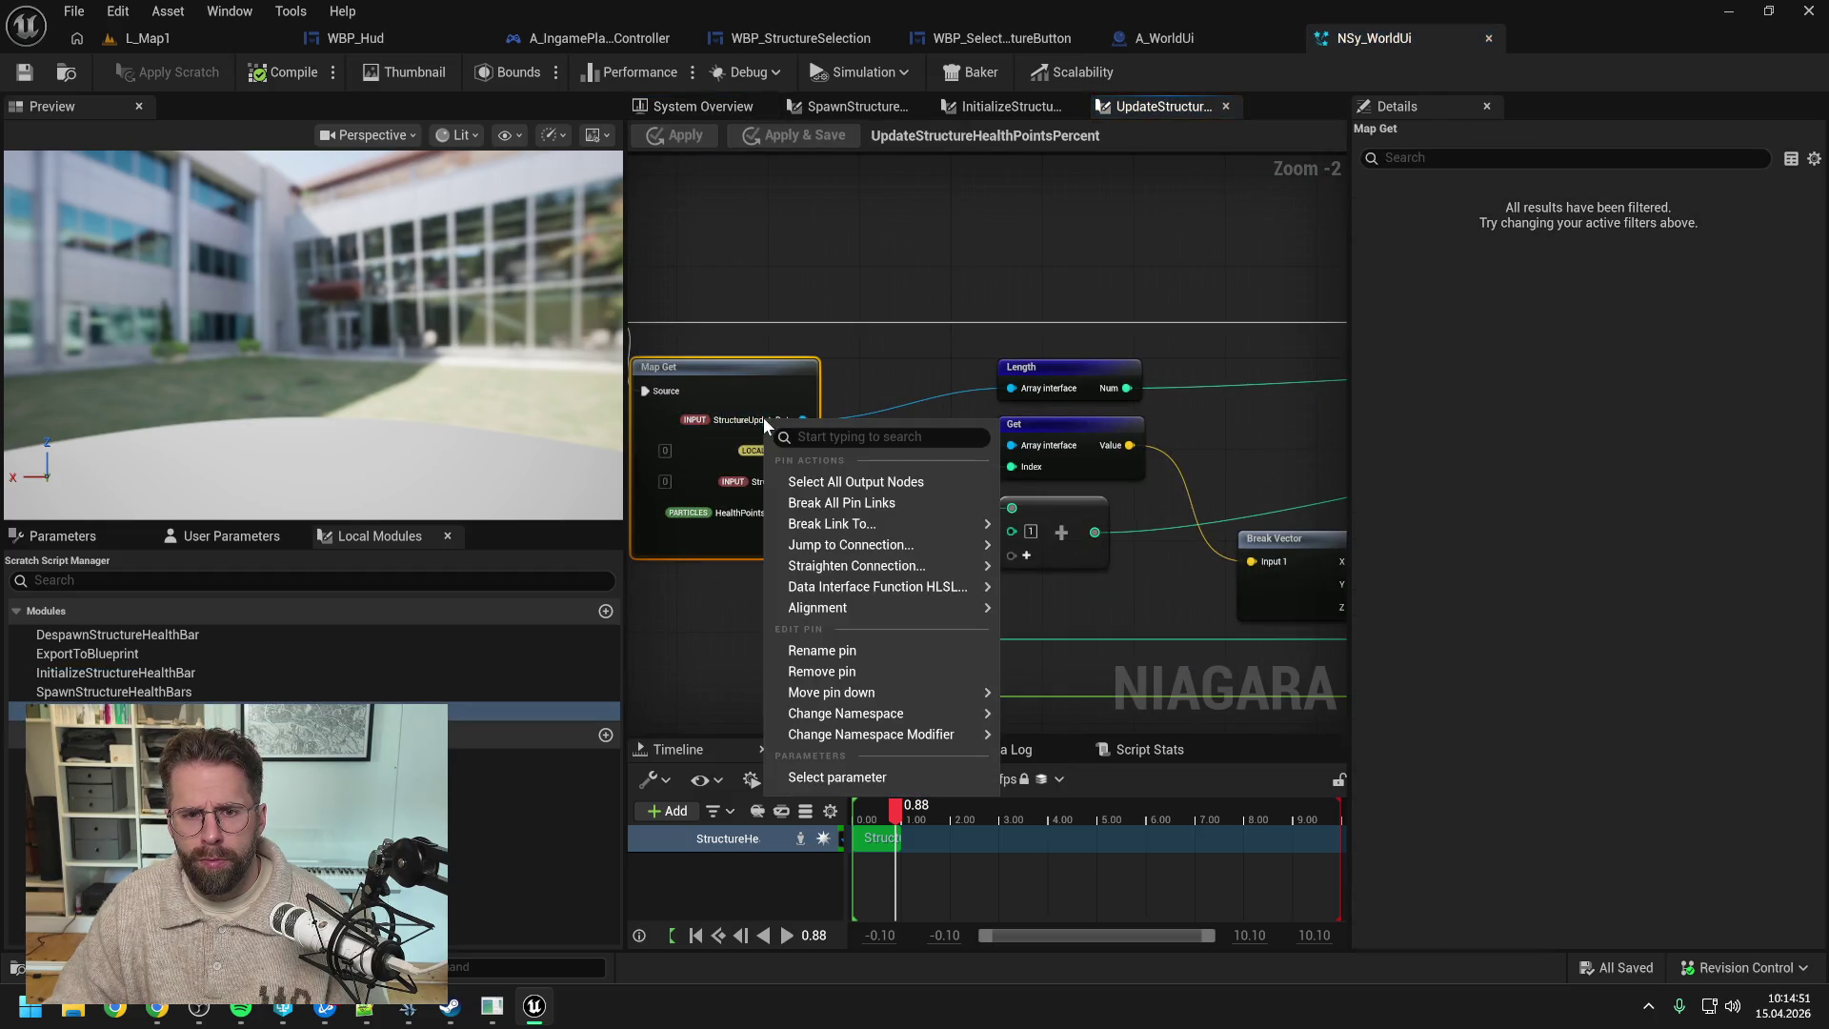
{"action": "left_click", "coordinate": [831, 641]}
{"action": "type", "text": "StructureHealthBarUpdateData"}
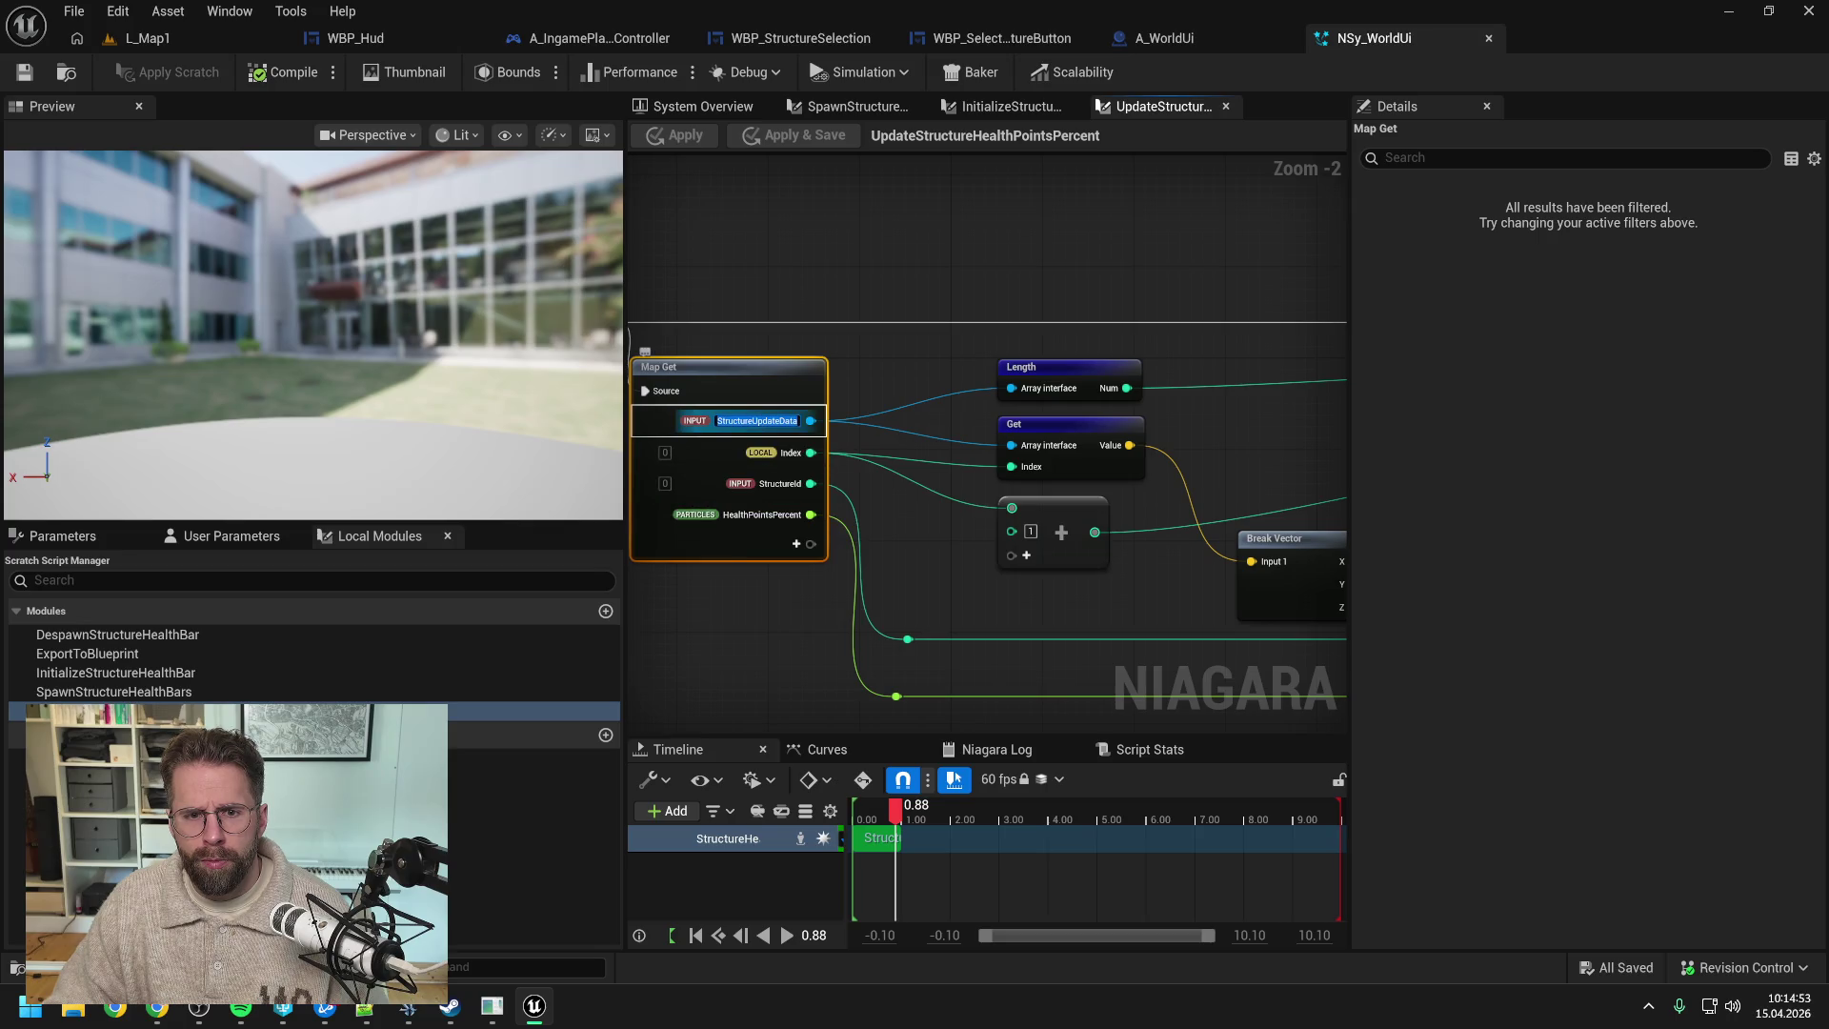
{"action": "key", "text": "Return"}
- Apply the despawn module with its StructureHealthBarDespawnData input and save the Niagara system
{"action": "scroll", "coordinate": [889, 363], "scroll_direction": "up", "scroll_amount": 1}
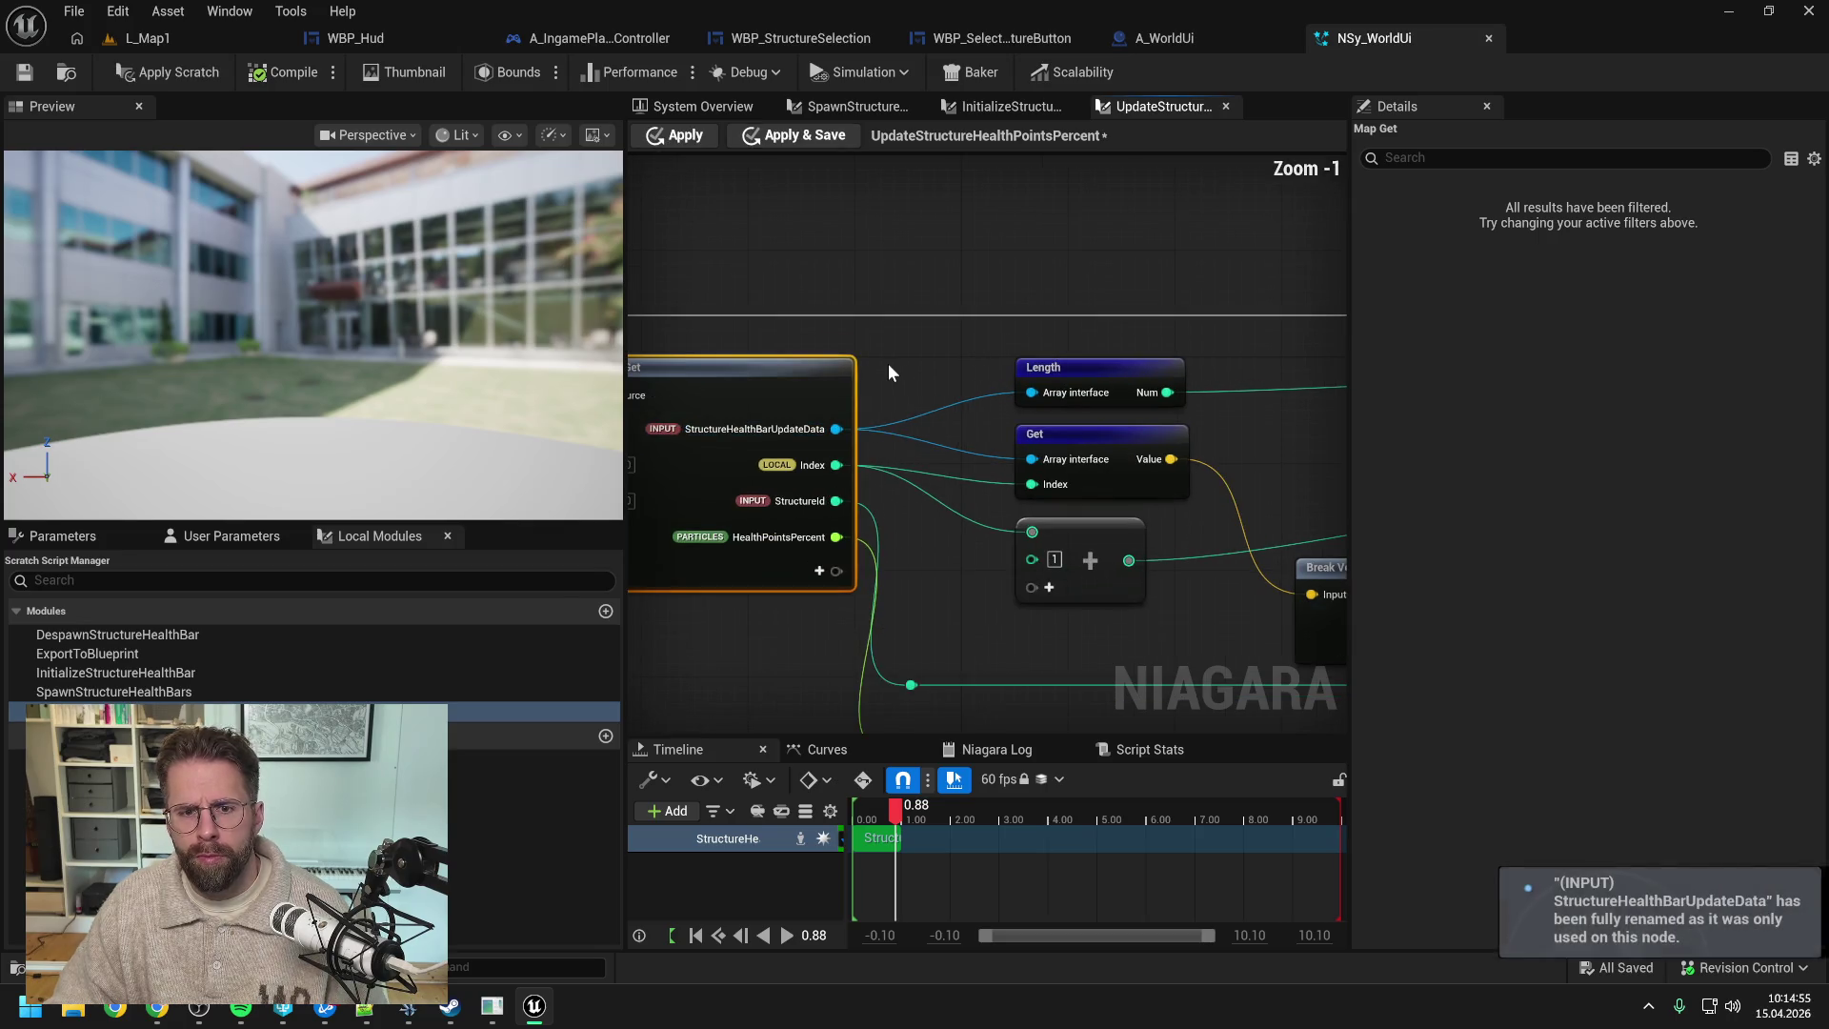
{"action": "left_click_drag", "start_coordinate": [831, 267], "coordinate": [998, 275]}
{"action": "scroll", "coordinate": [998, 275], "scroll_direction": "down", "scroll_amount": 2}
{"action": "left_click_drag", "start_coordinate": [709, 280], "coordinate": [924, 530]}
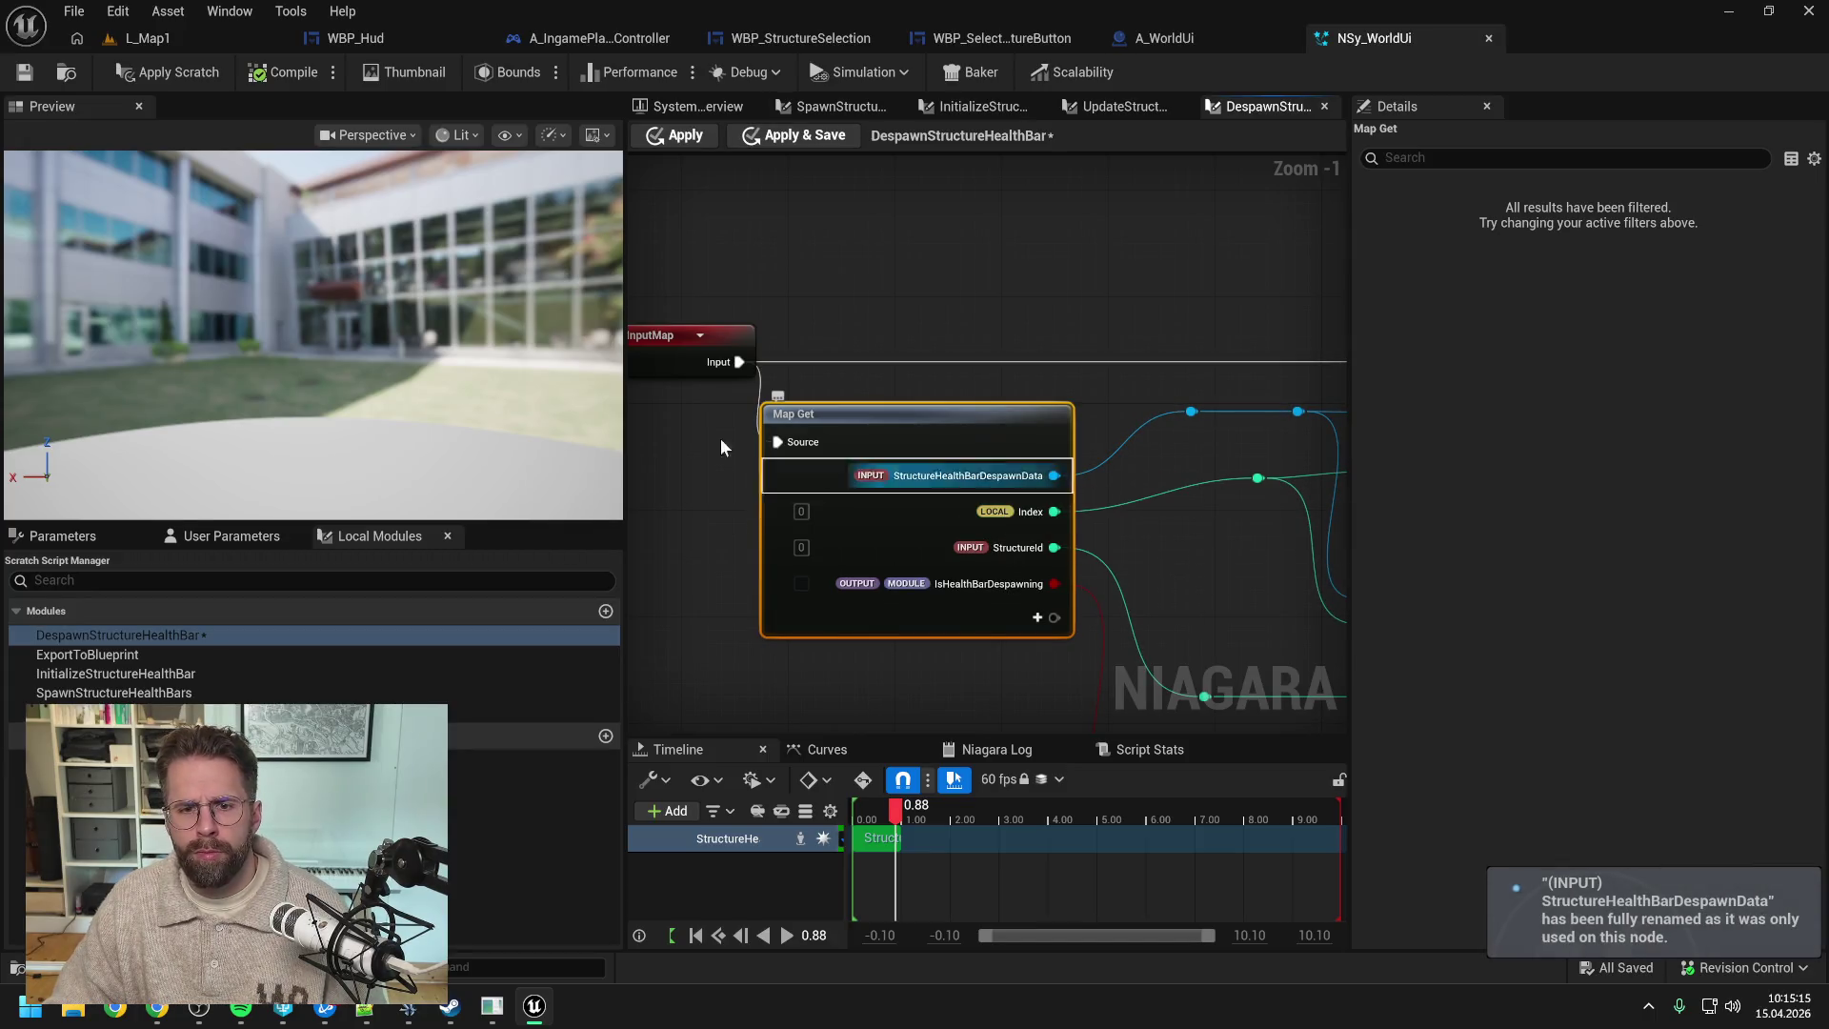
{"action": "left_click", "coordinate": [166, 72]}
{"action": "left_click", "coordinate": [25, 73]}
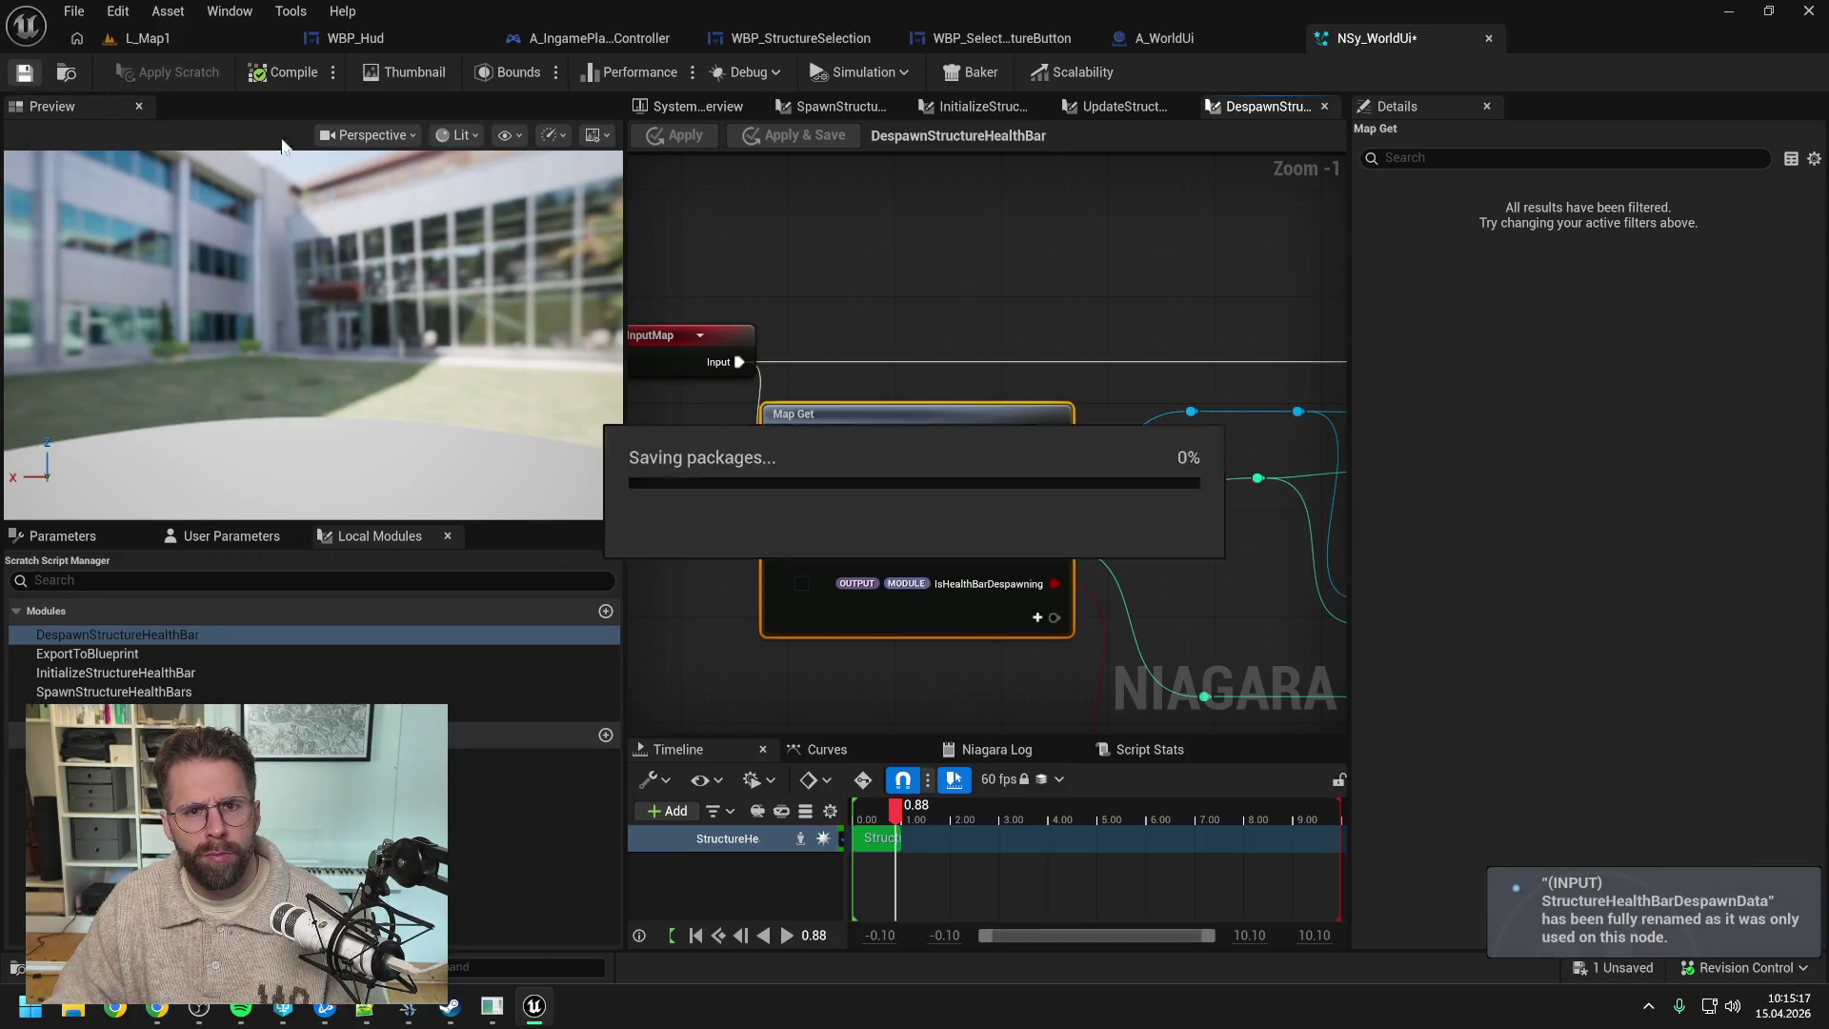
- Review the Kill Particles and Sprite Renderer settings, then return to the L_Map1 level
{"action": "left_click", "coordinate": [681, 106]}
{"action": "left_click", "coordinate": [1017, 565]}
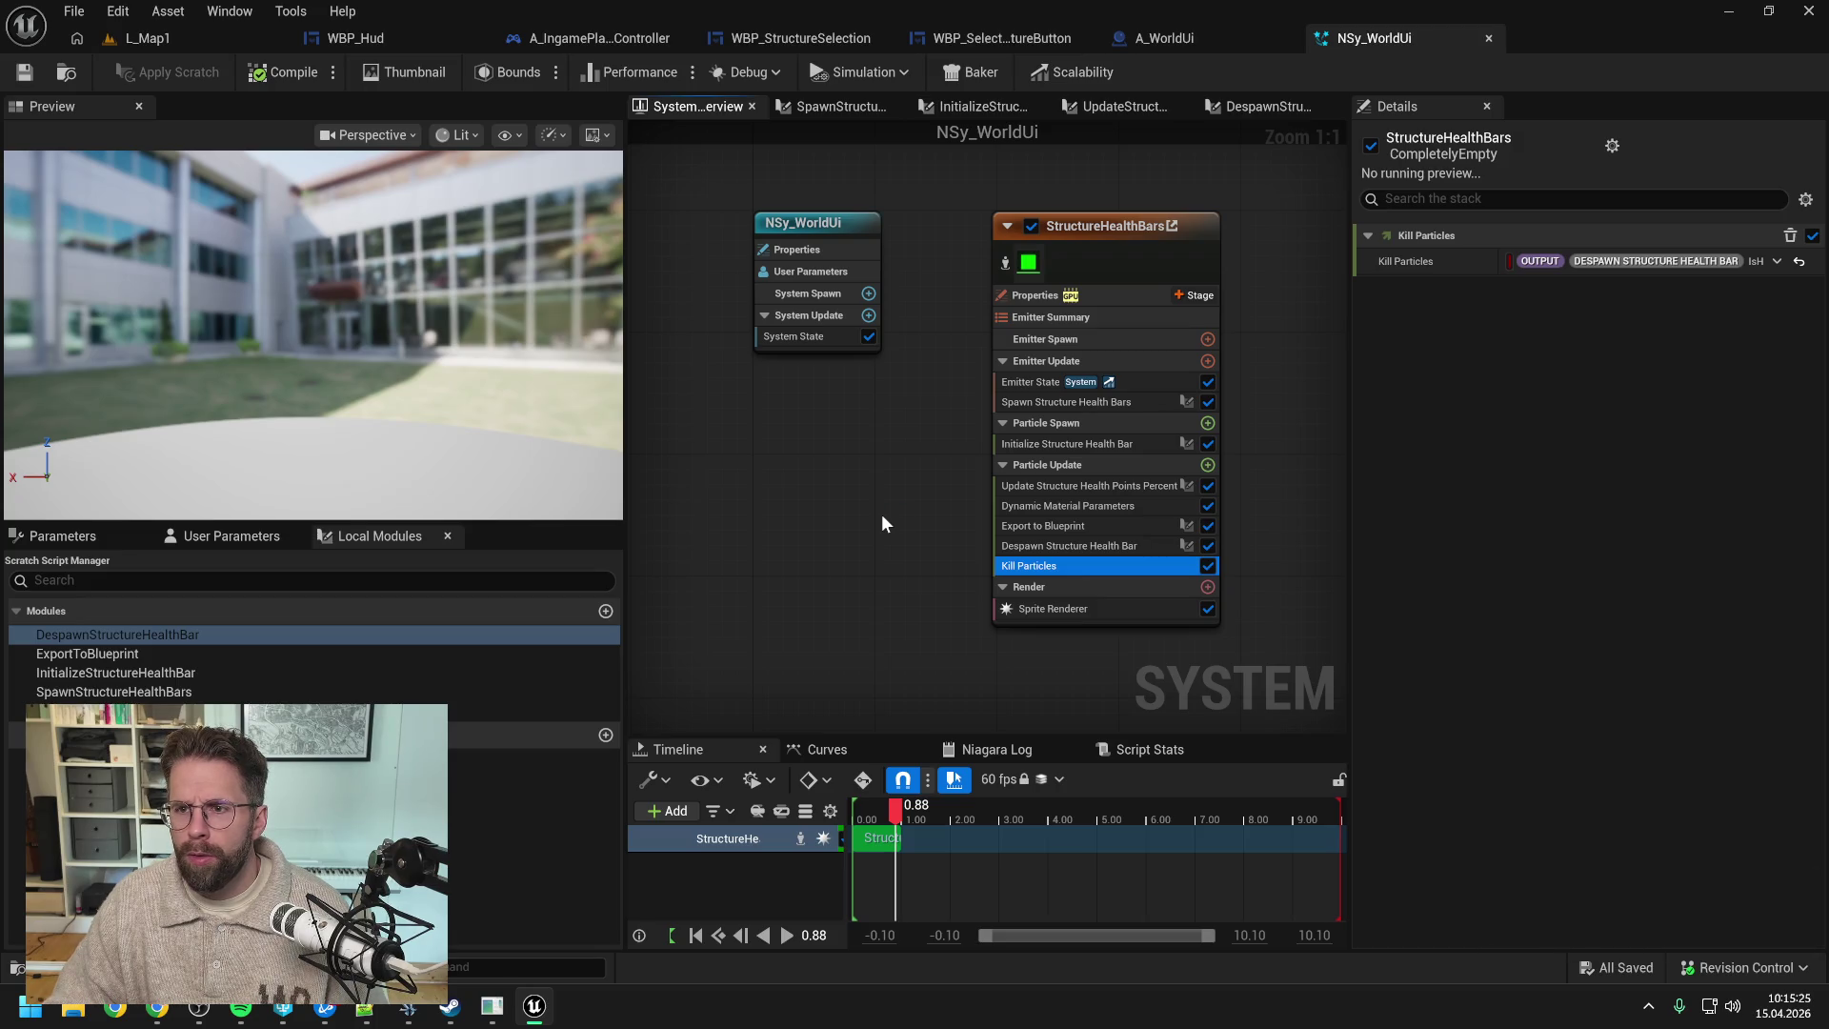
{"action": "left_click", "coordinate": [1068, 619]}
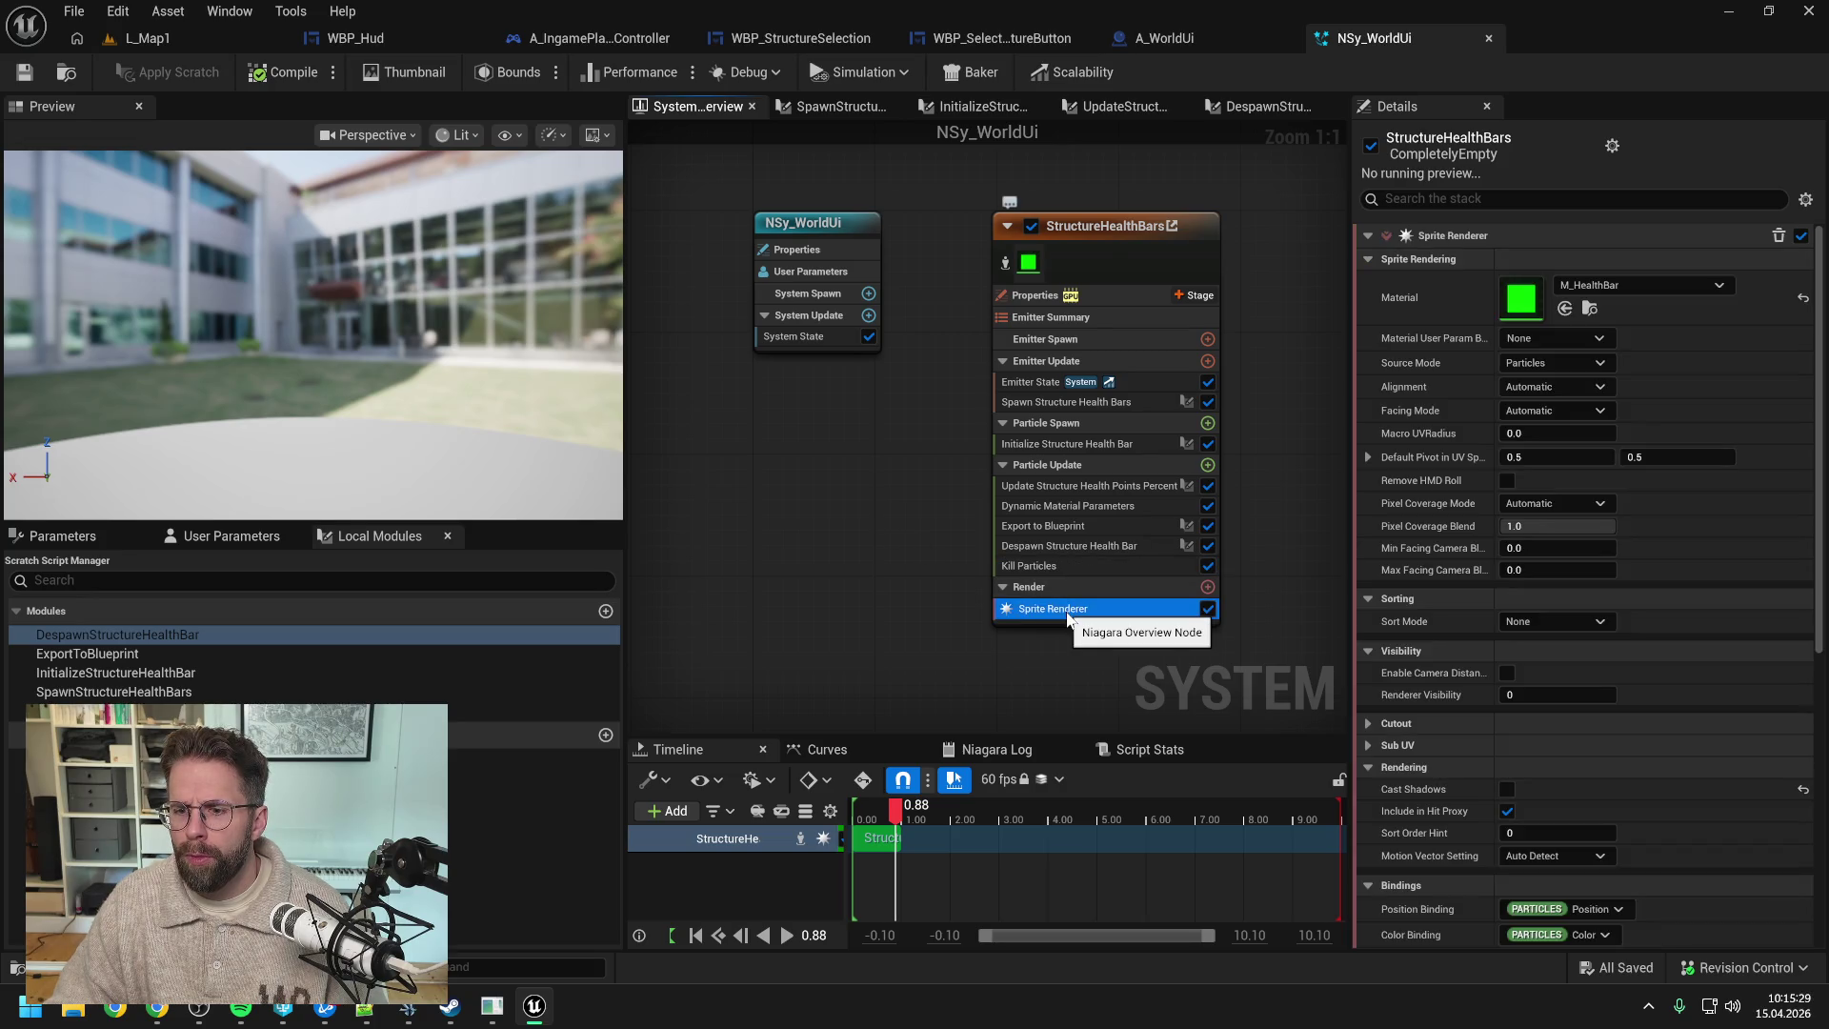
{"action": "scroll", "coordinate": [1122, 519], "scroll_direction": "down", "scroll_amount": 1}
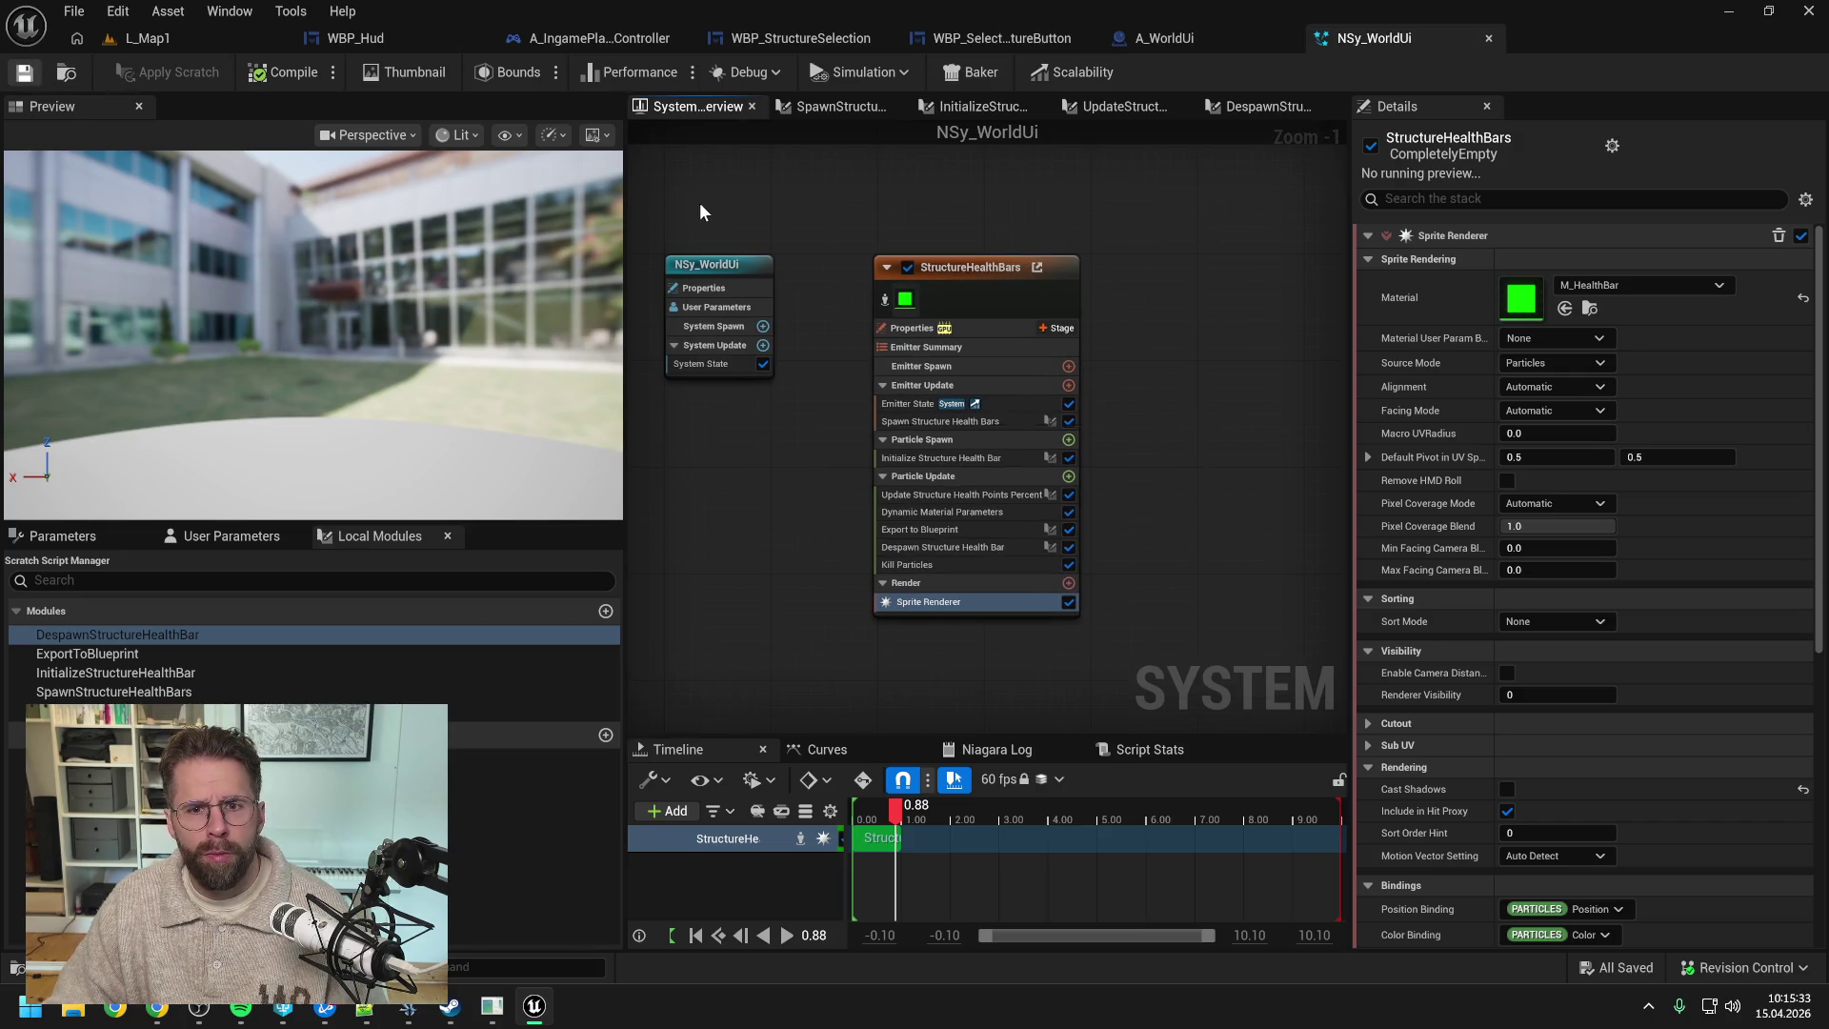
{"action": "left_click", "coordinate": [173, 38]}
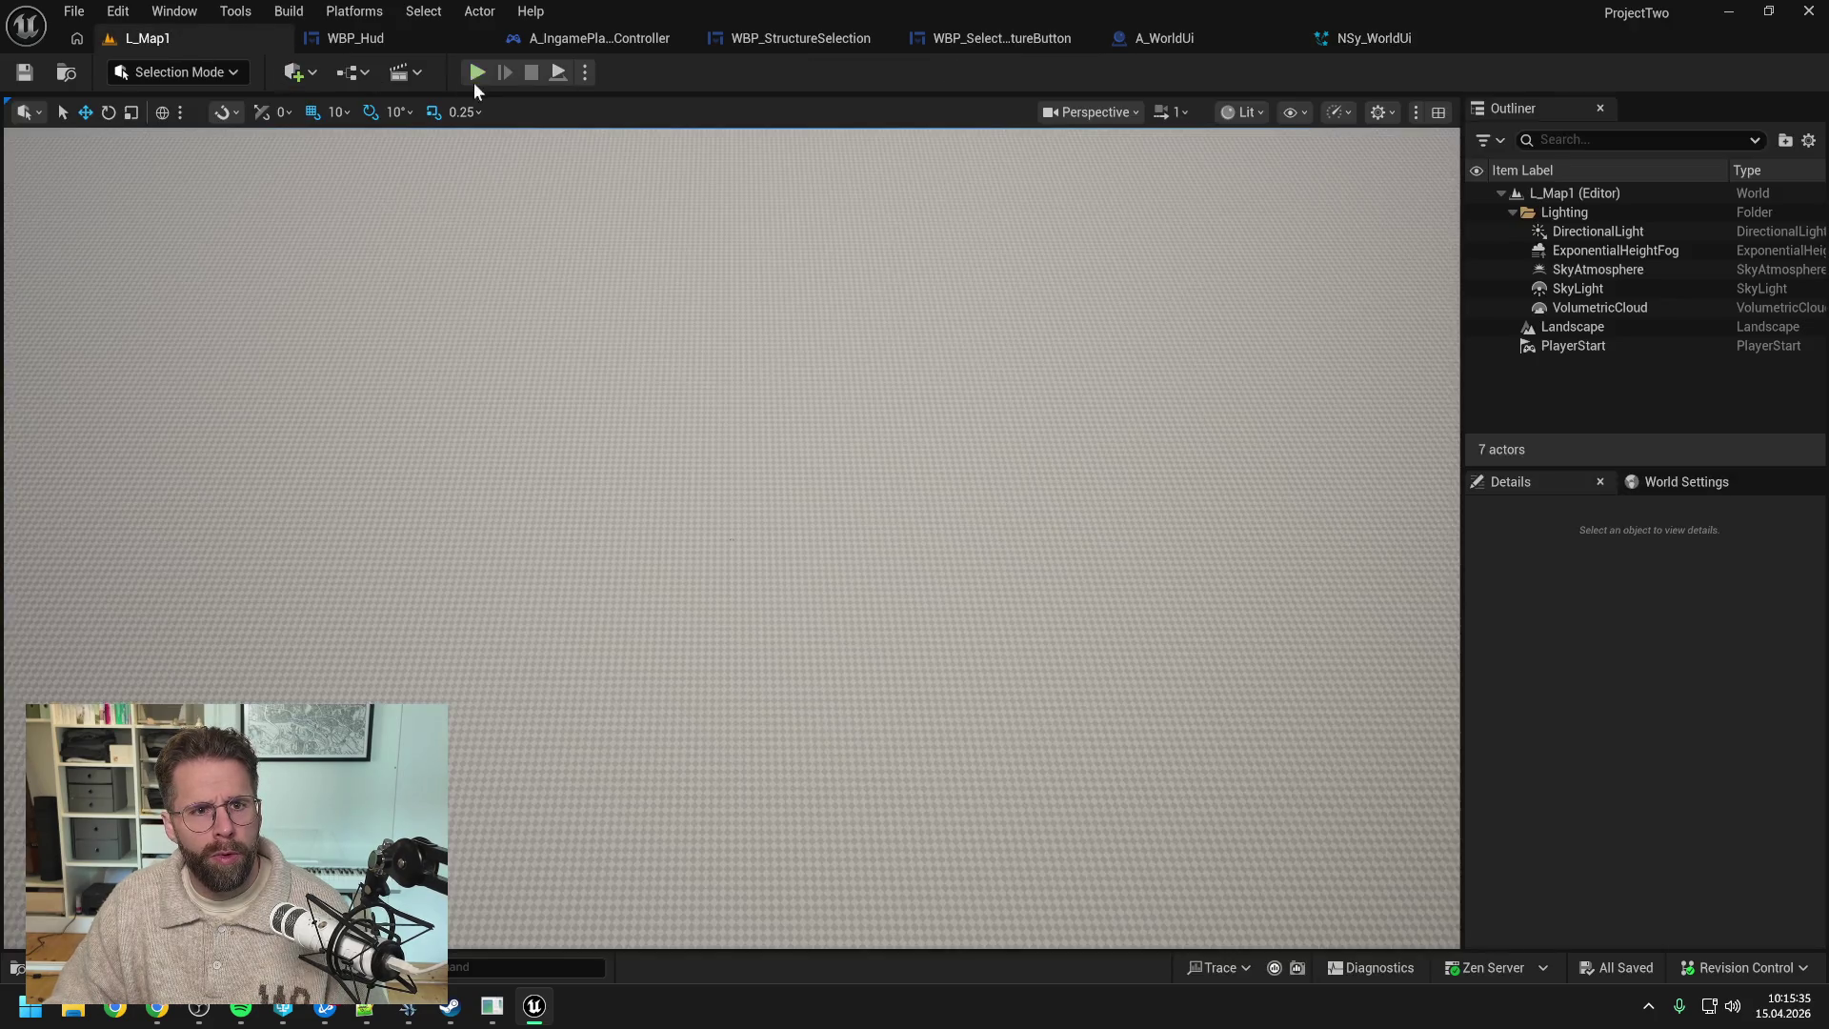
- Test-play the level, placing two small cubes in building mode, then stop the session
{"action": "key", "text": "alt+p"}
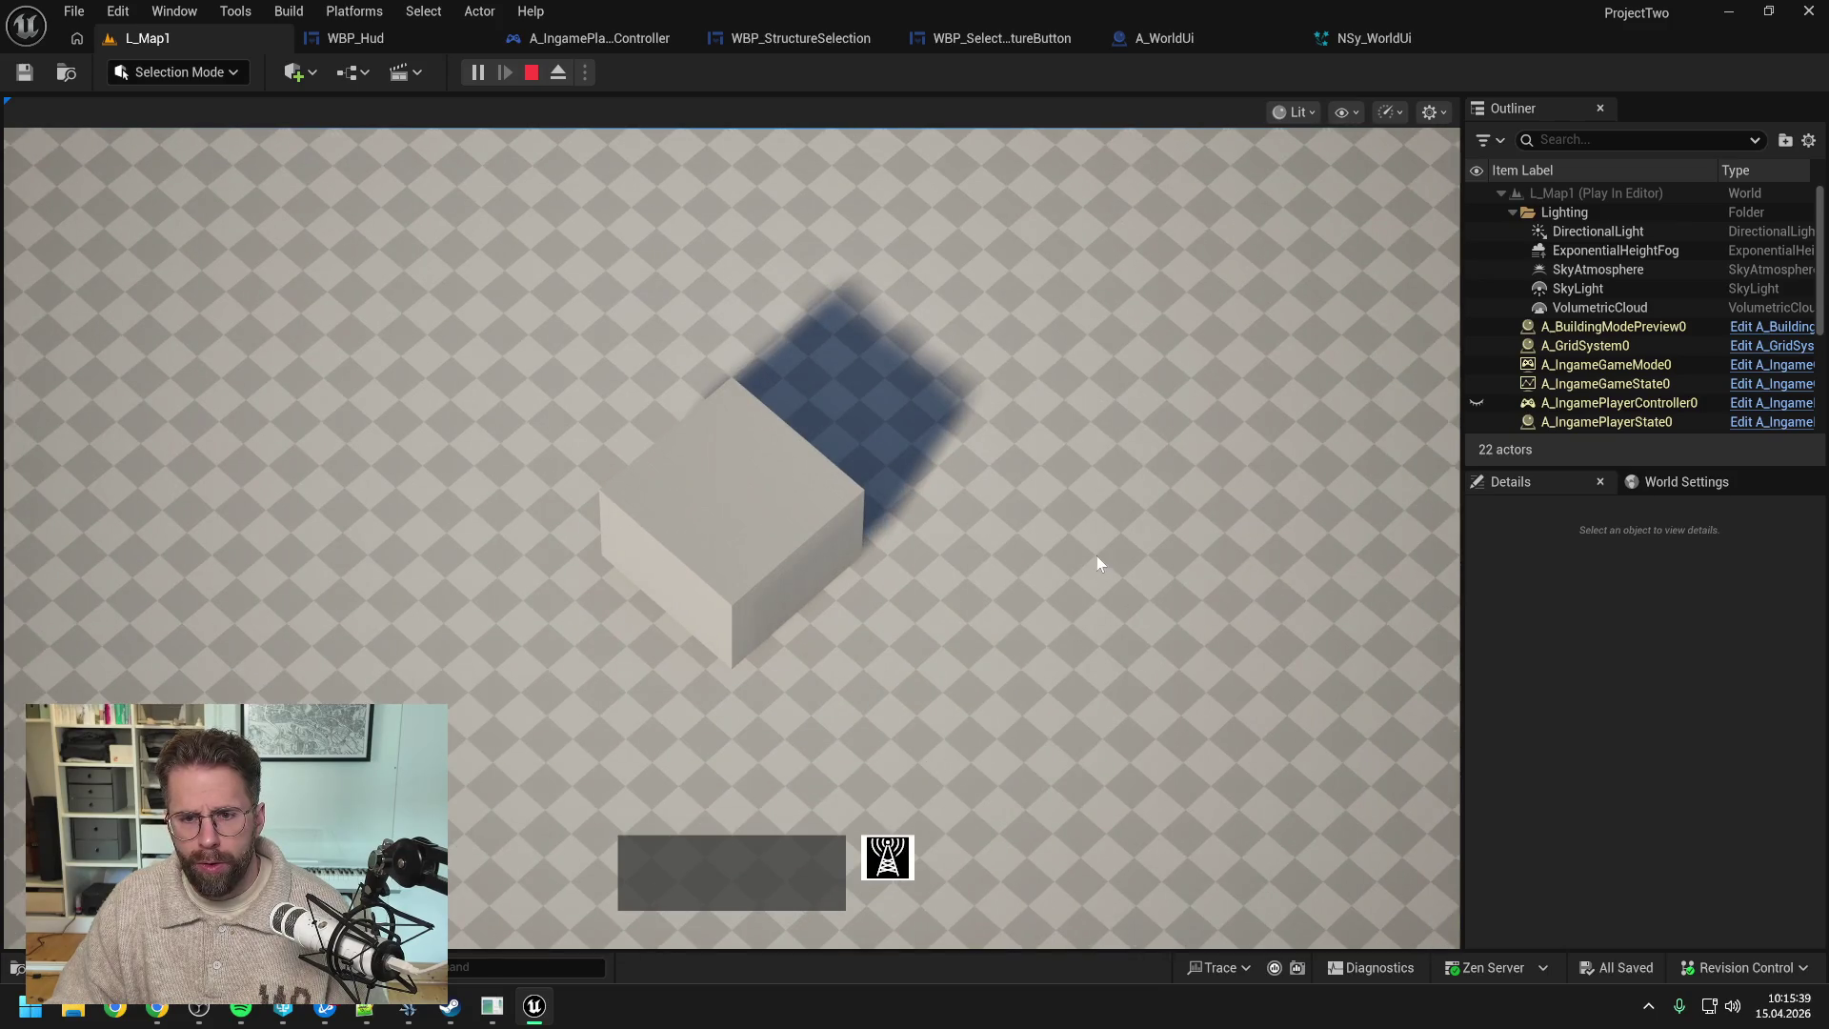
{"action": "left_click", "coordinate": [887, 857]}
{"action": "left_click", "coordinate": [1068, 524]}
{"action": "left_click", "coordinate": [938, 323]}
{"action": "right_click", "coordinate": [1112, 322]}
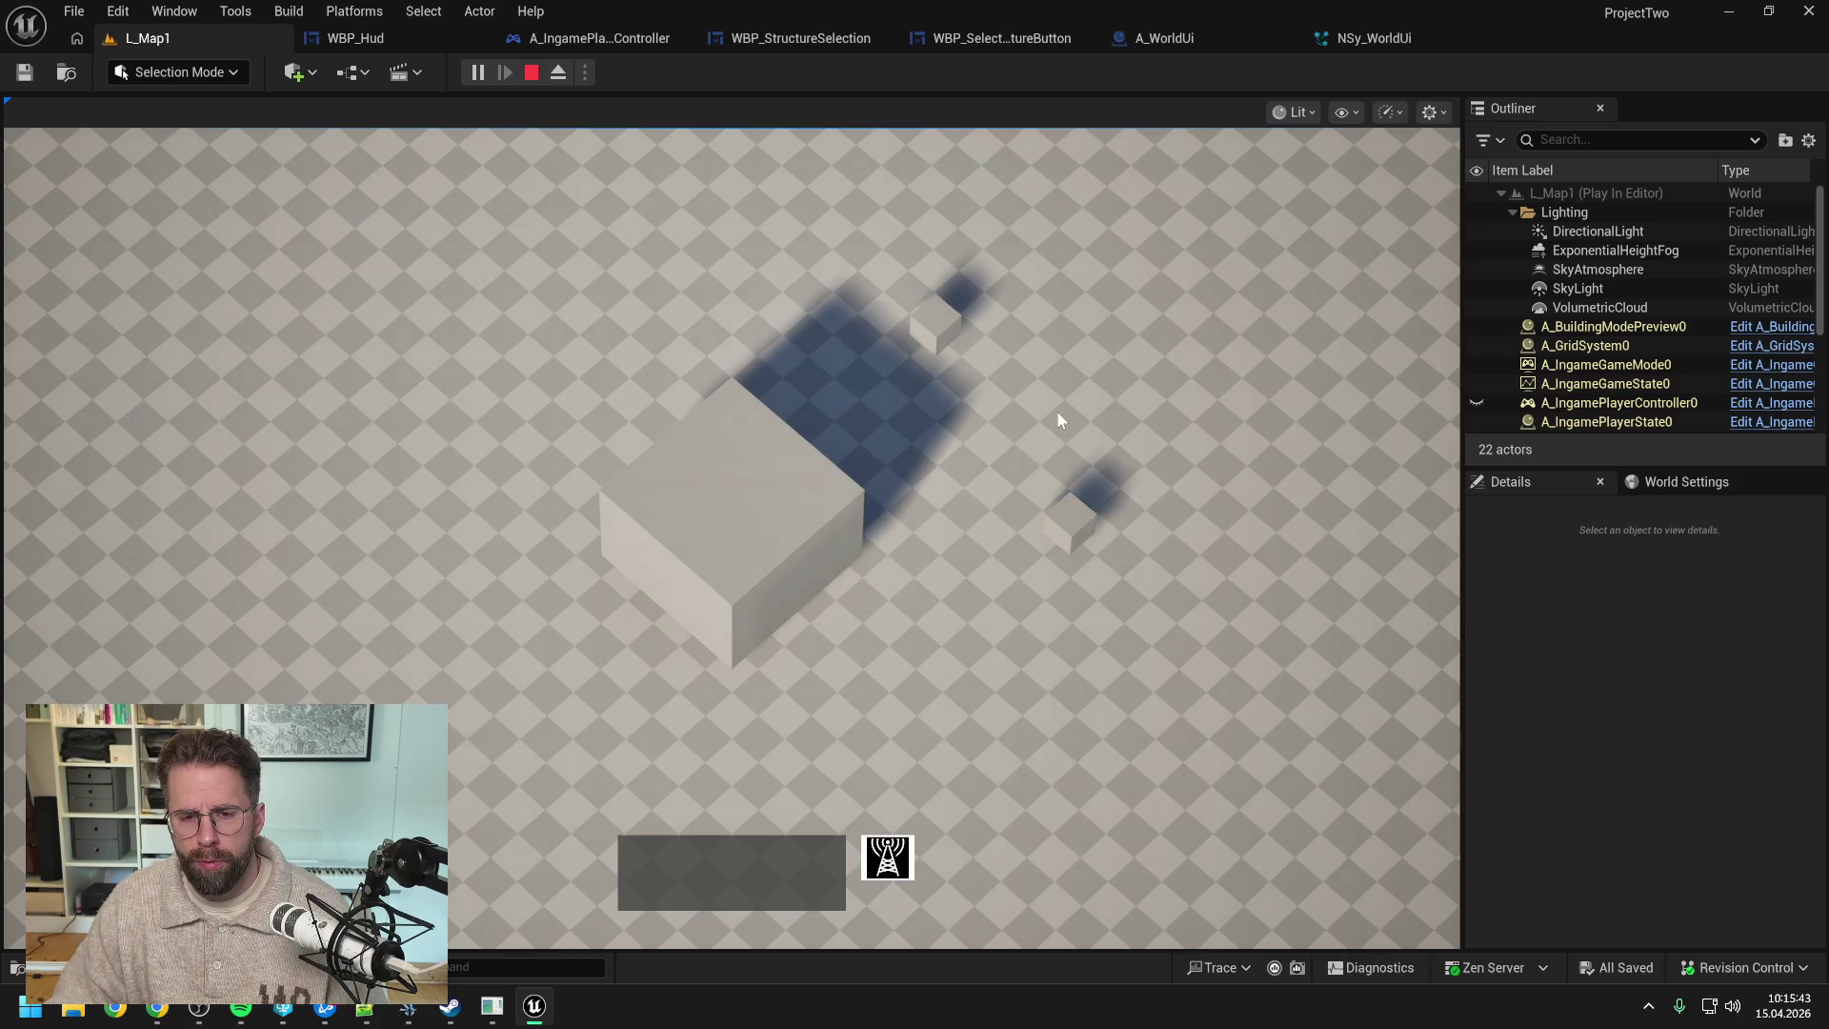
{"action": "key", "text": "Escape"}
- In A_IngameGameMode, wire the SET node's execution to the For Loop and compile
{"action": "key", "text": "ctrl+space"}
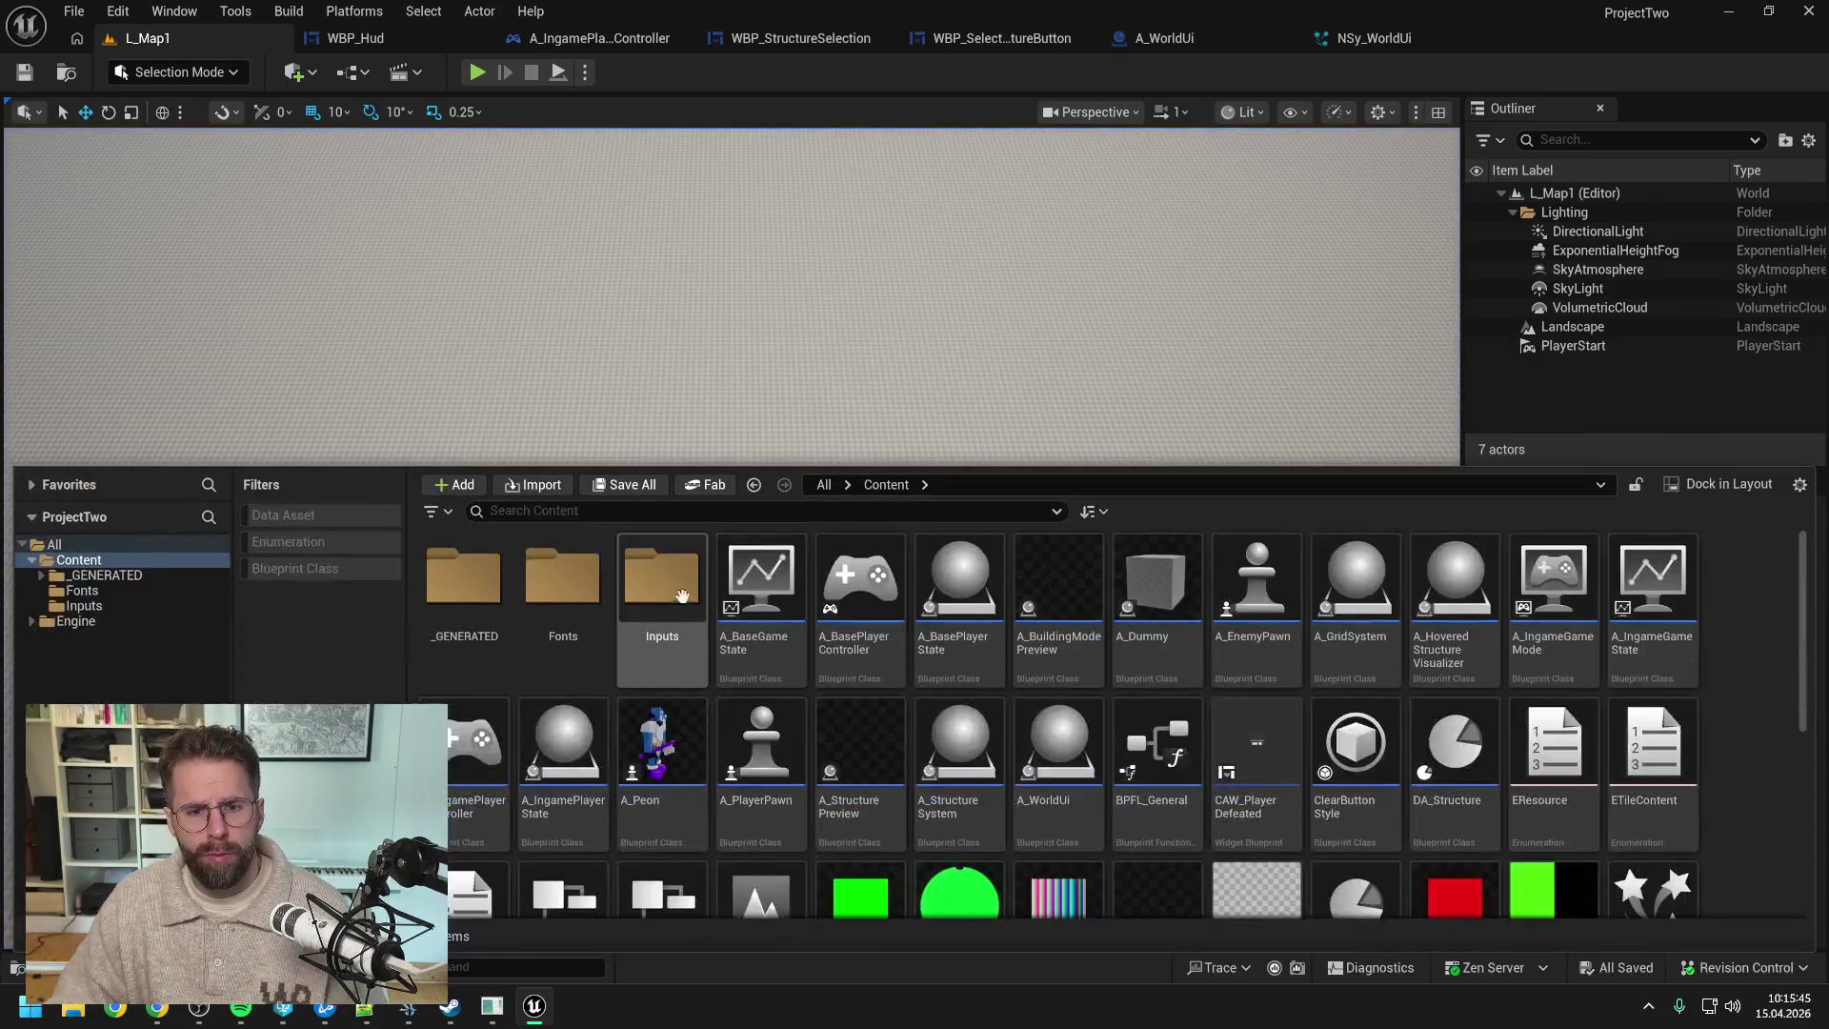
{"action": "type", "text": "ingame "}
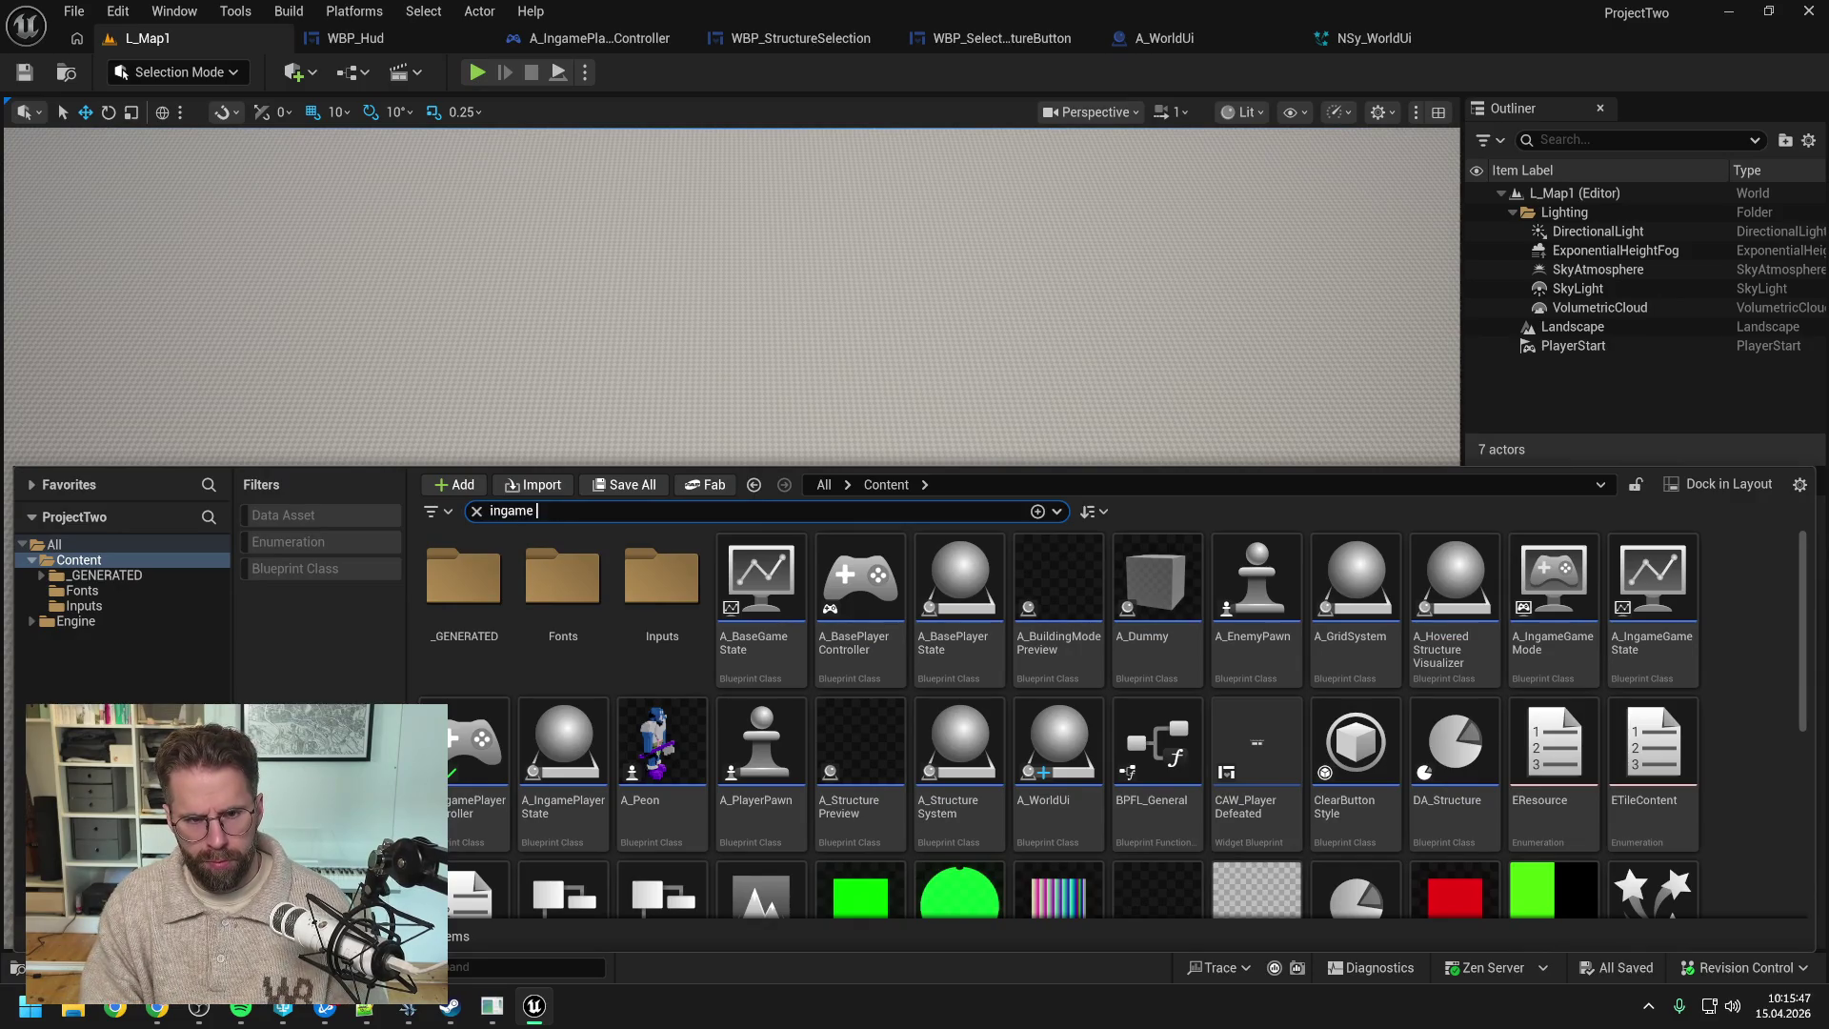
{"action": "type", "text": "game mode"}
{"action": "left_click", "coordinate": [485, 592]}
{"action": "double_click", "coordinate": [485, 592]}
{"action": "left_click_drag", "start_coordinate": [805, 363], "coordinate": [1014, 359]}
{"action": "left_click", "coordinate": [153, 76]}
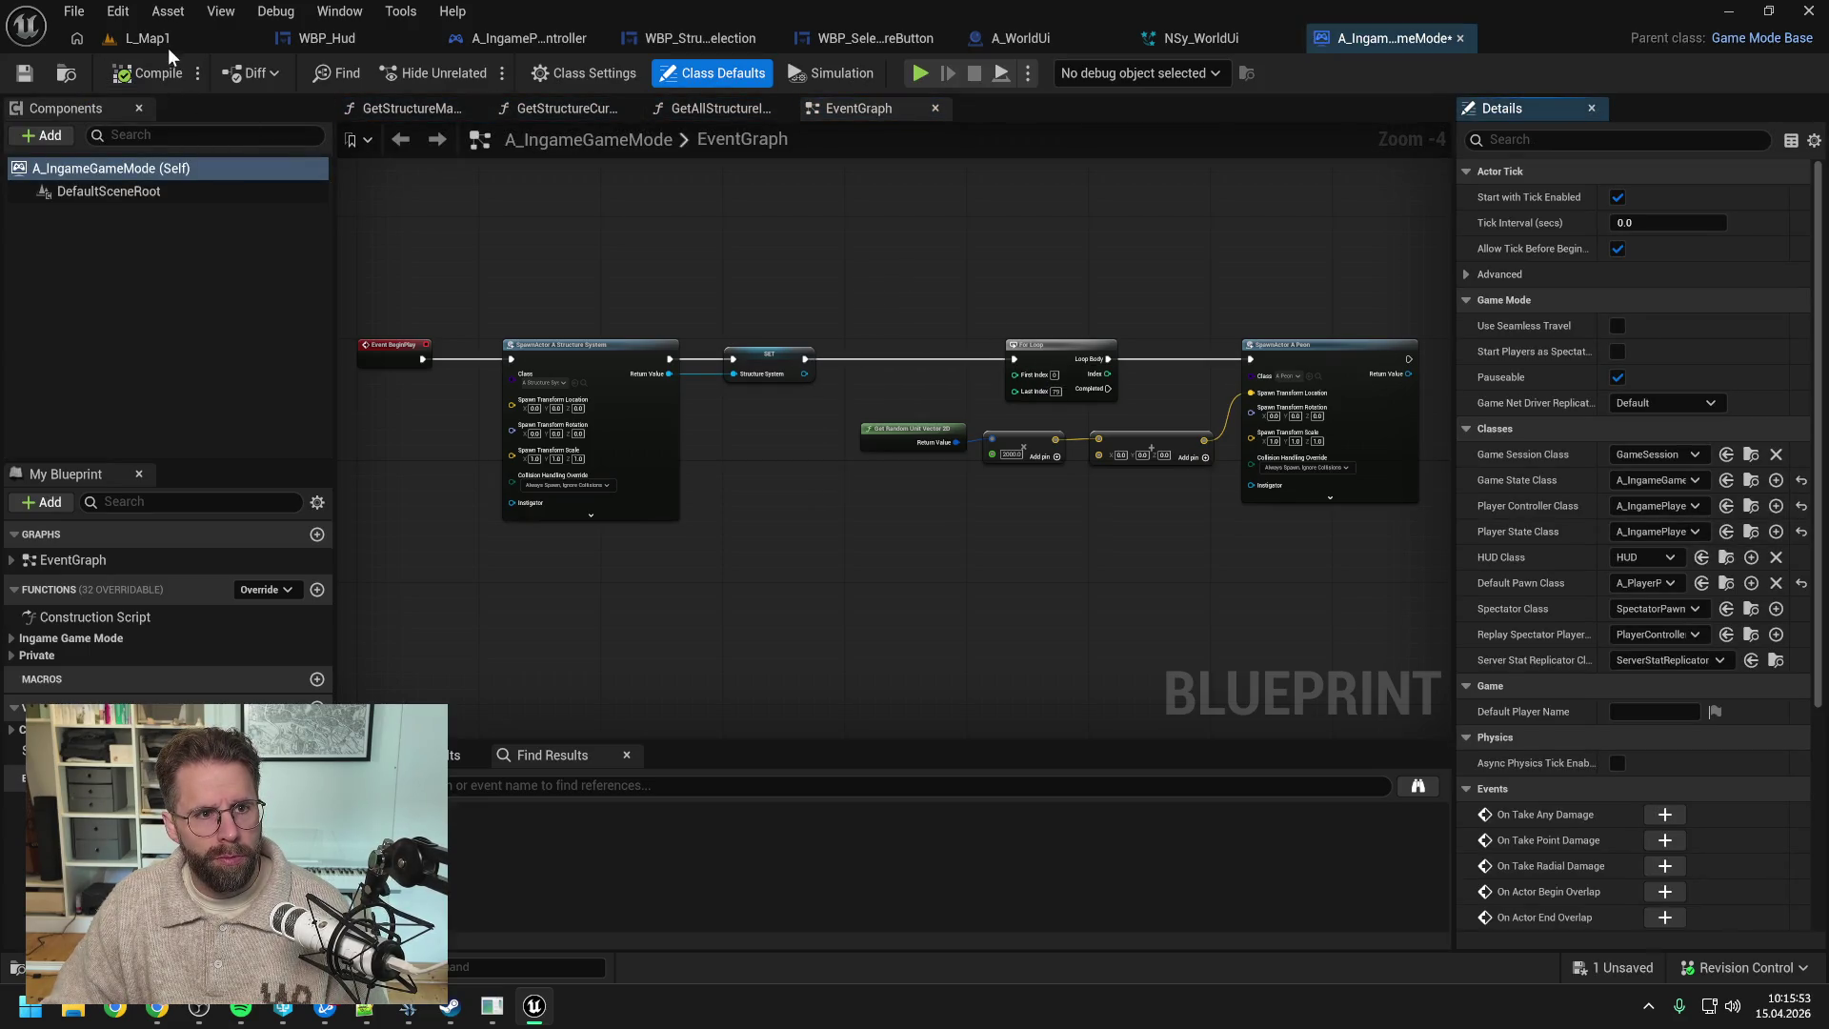
{"action": "left_click", "coordinate": [952, 732]}
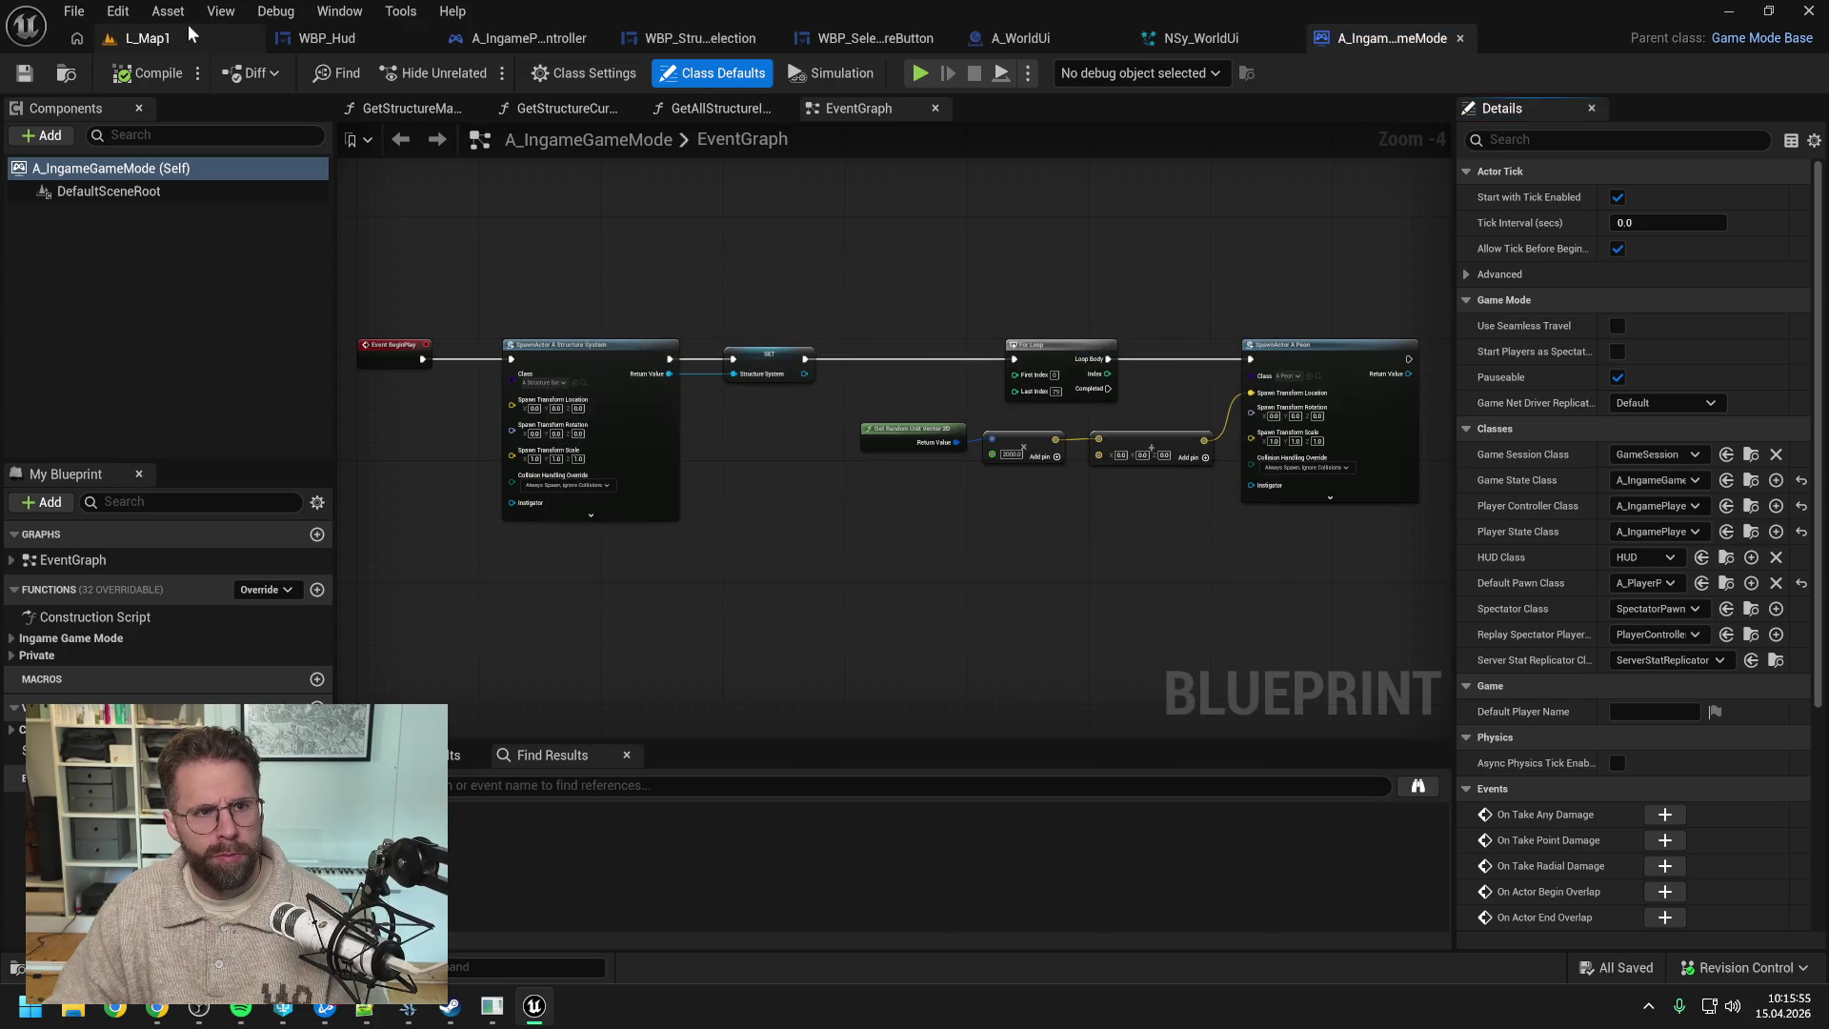
- Play L_Map1 in the editor to check the structure's green health bar
{"action": "left_click", "coordinate": [189, 34]}
{"action": "key", "text": "alt+p"}
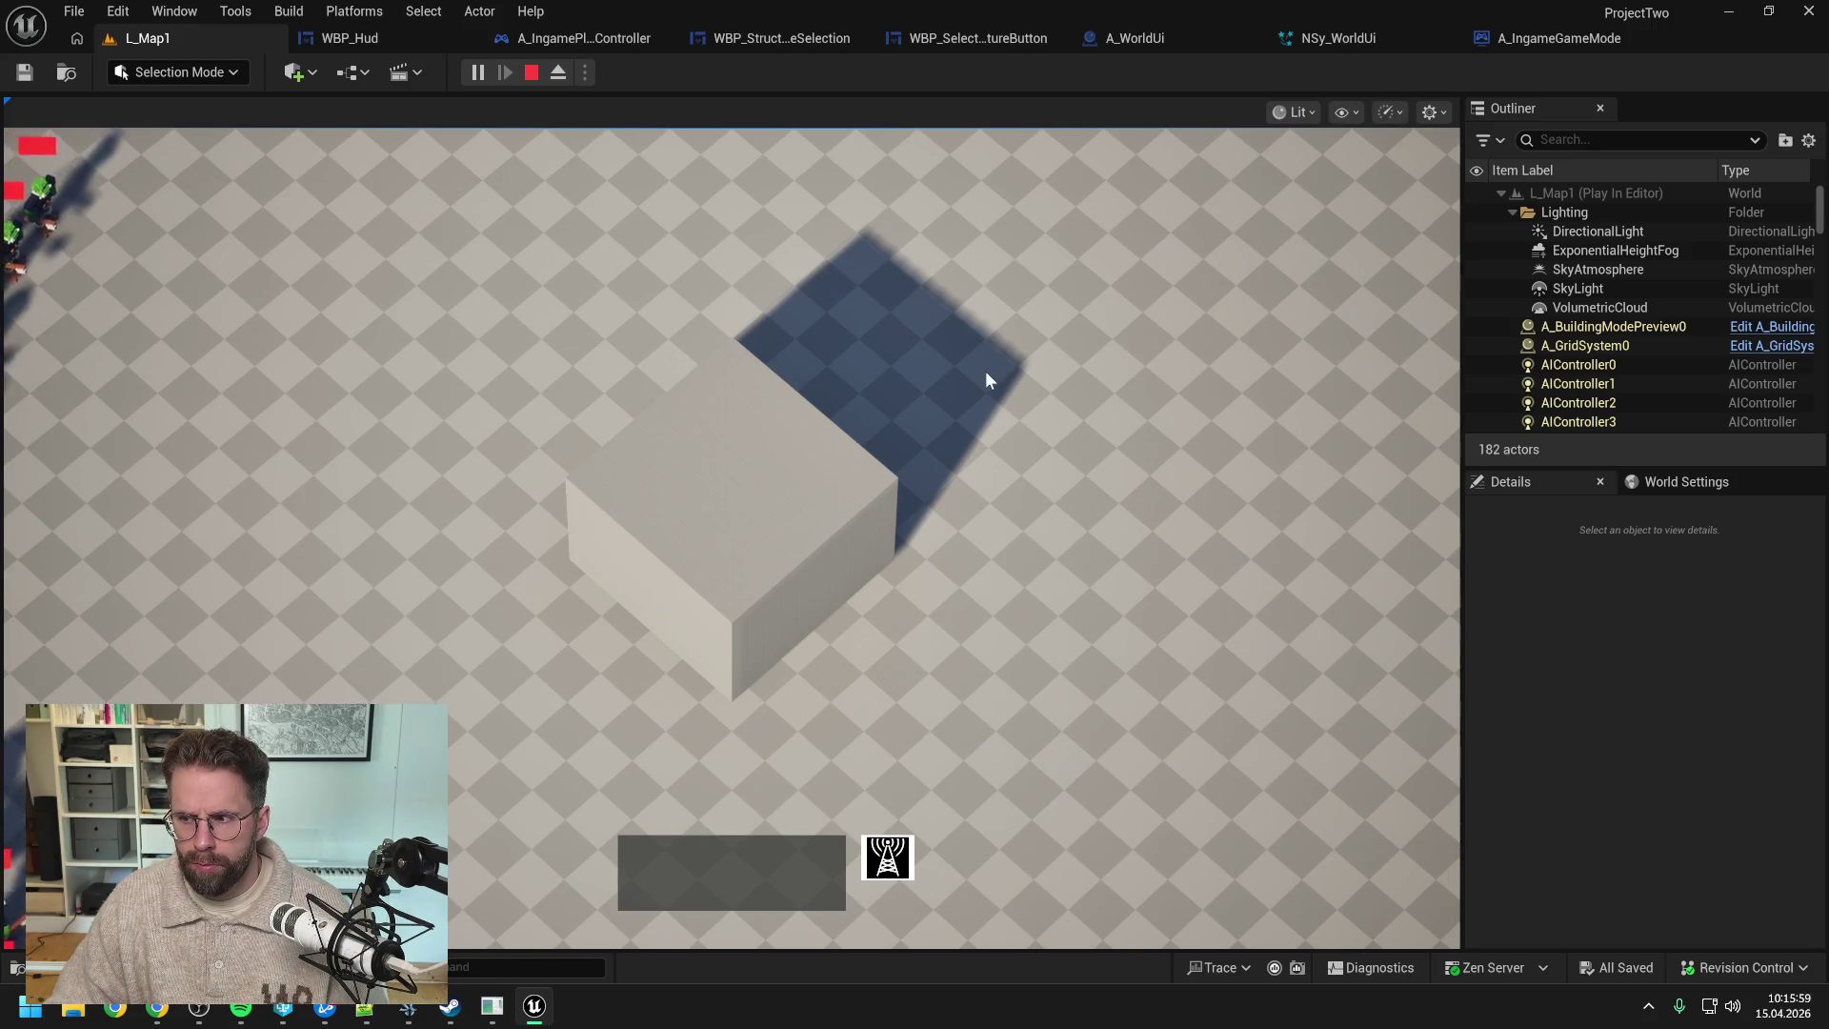
{"action": "mouse_move", "coordinate": [711, 486]}
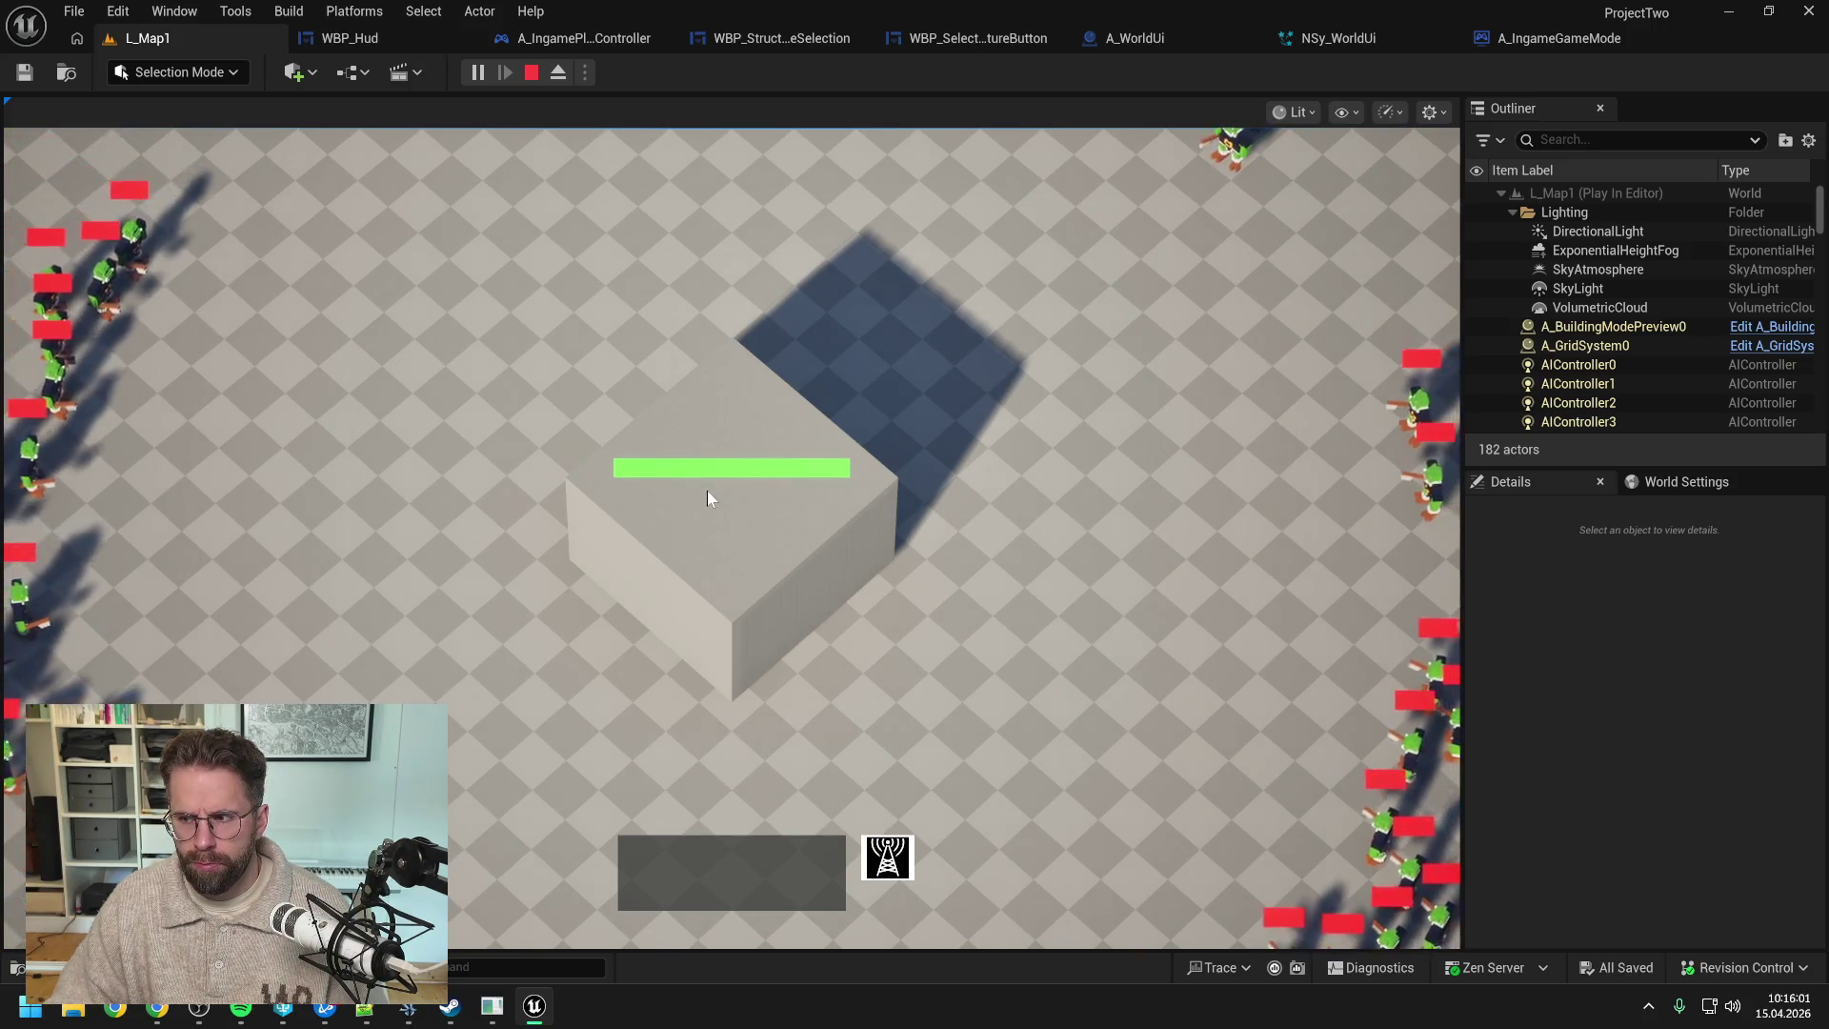
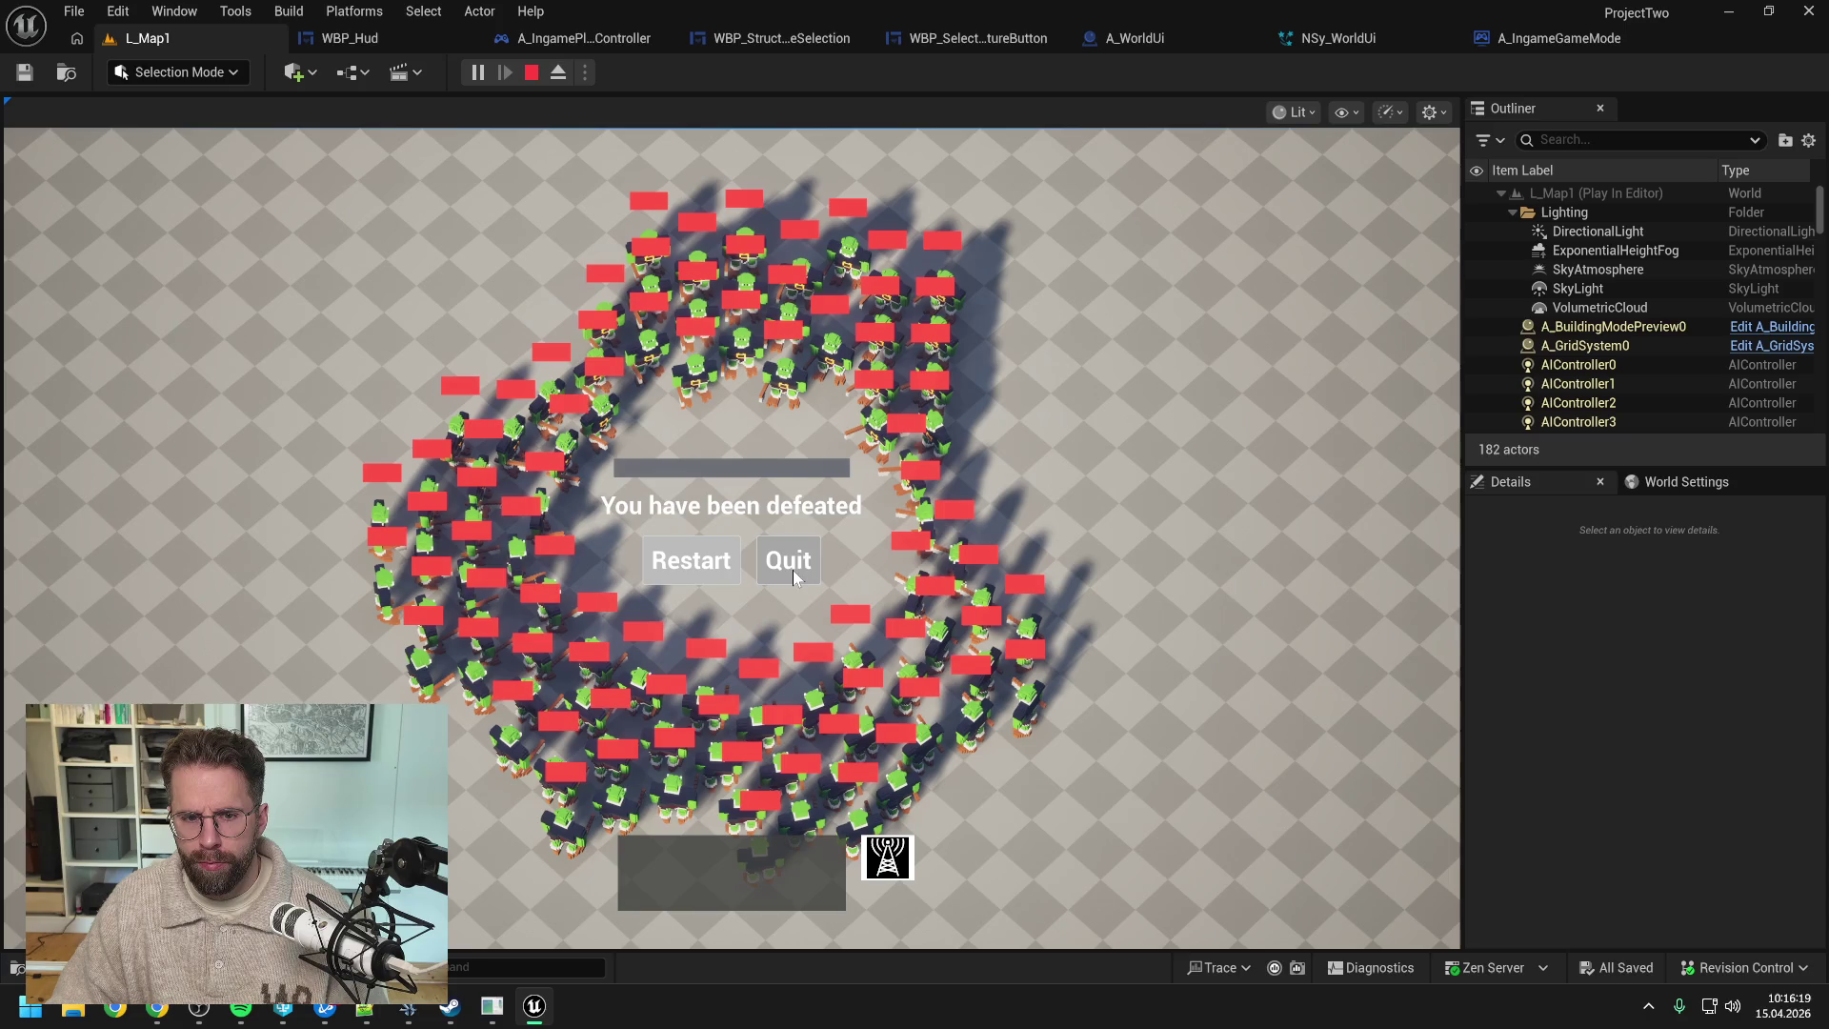
- Stop the play test, then compile and save the A_IngameGameMode blueprint
{"action": "left_click", "coordinate": [792, 570]}
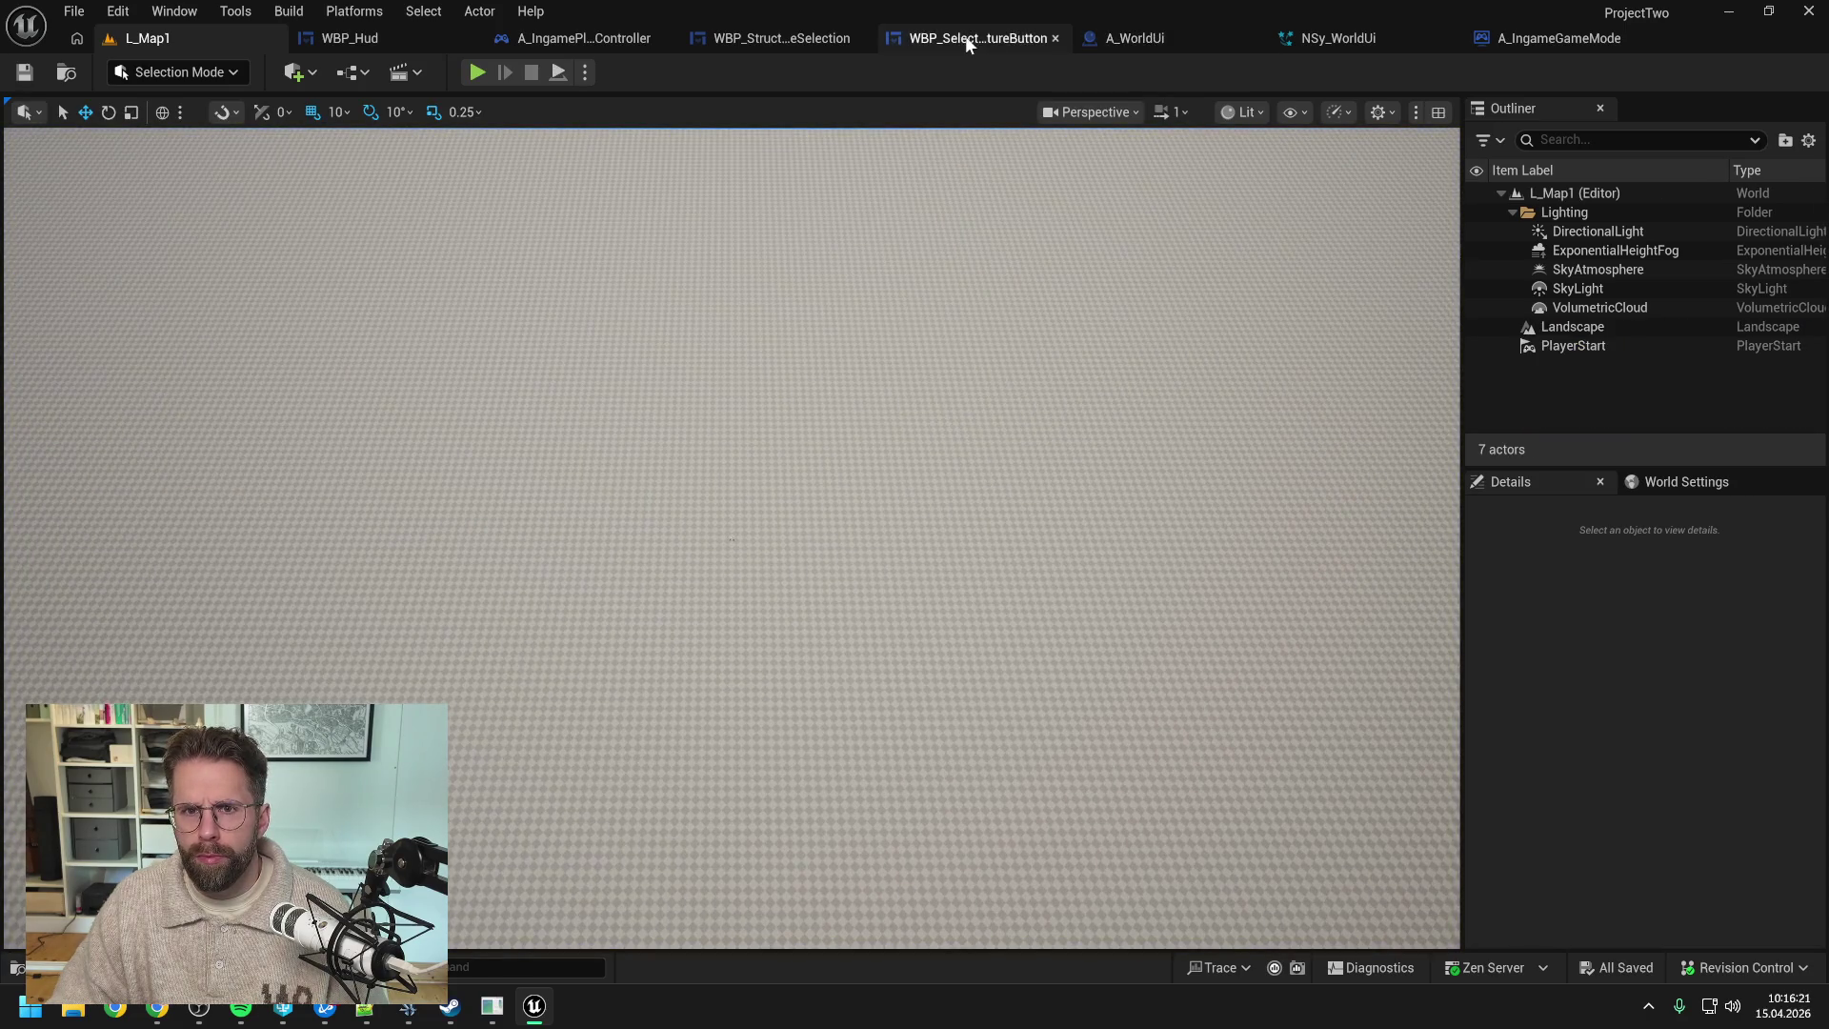
{"action": "left_click", "coordinate": [553, 36]}
{"action": "left_click", "coordinate": [1315, 38]}
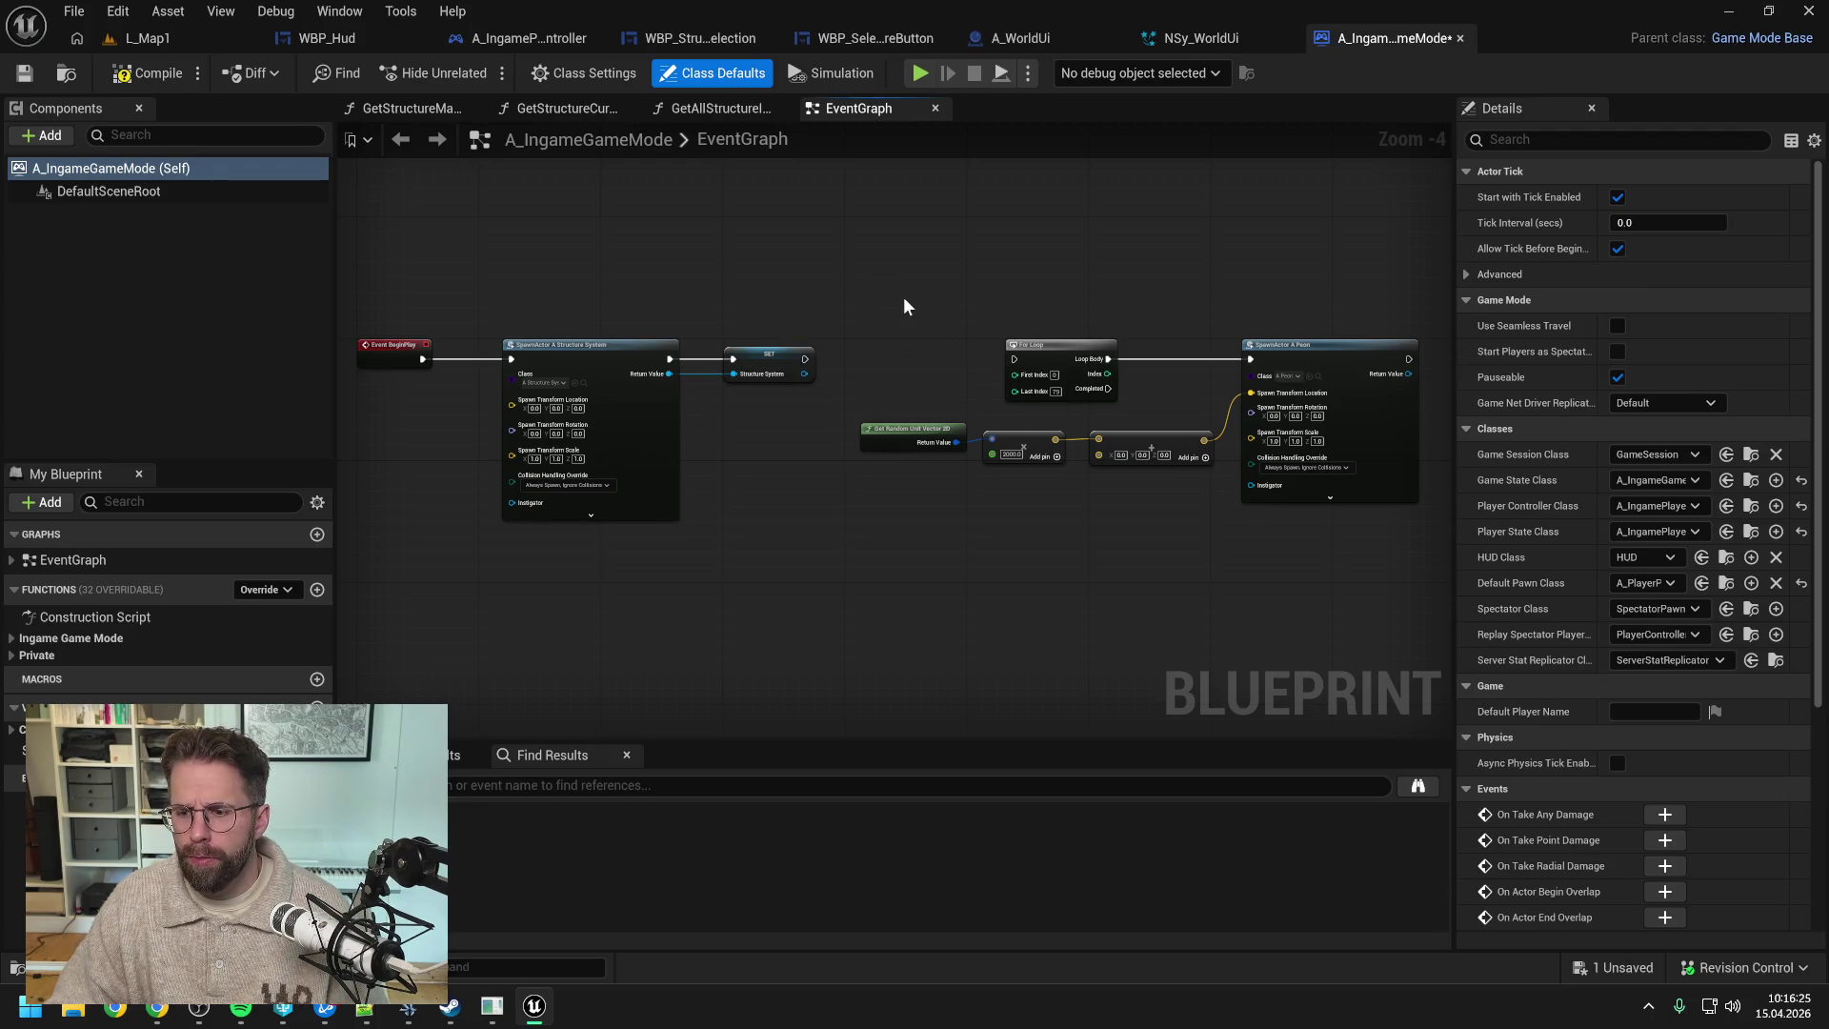
{"action": "left_click", "coordinate": [152, 70]}
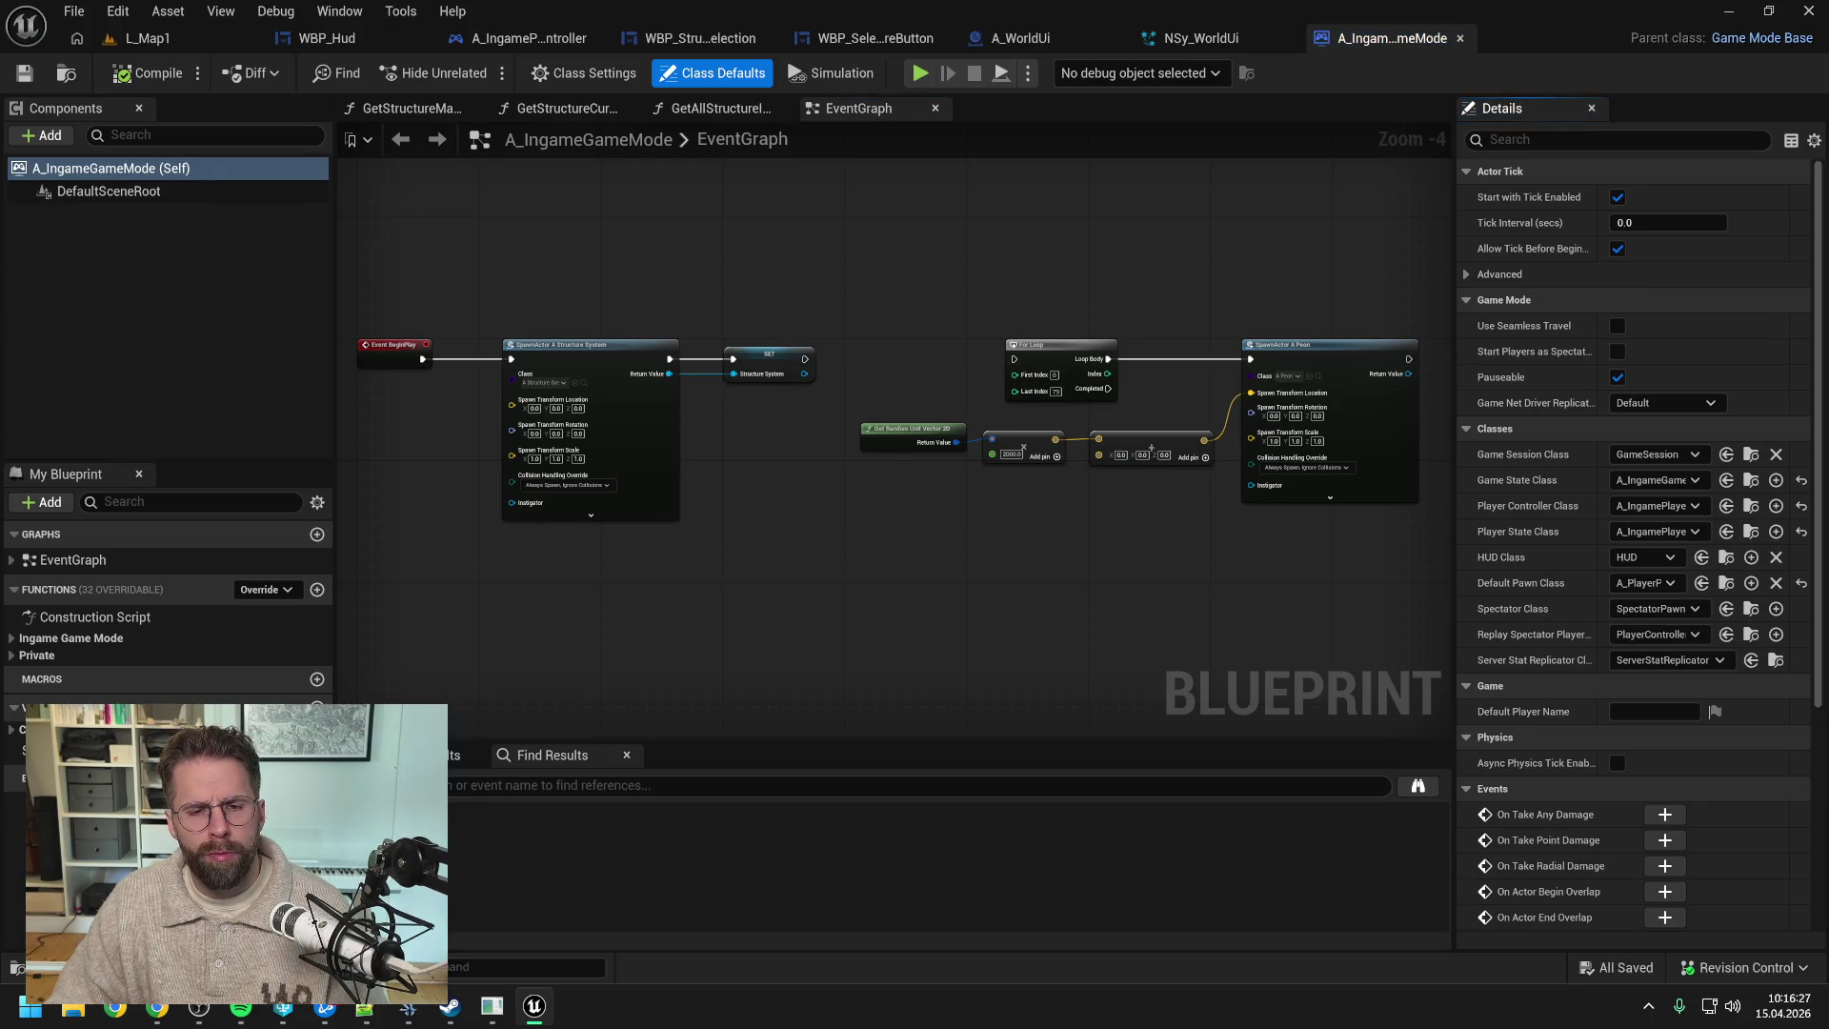
- Switch over to the NSy_WorldUi Niagara system
{"action": "left_click", "coordinate": [386, 37]}
{"action": "left_click", "coordinate": [538, 39]}
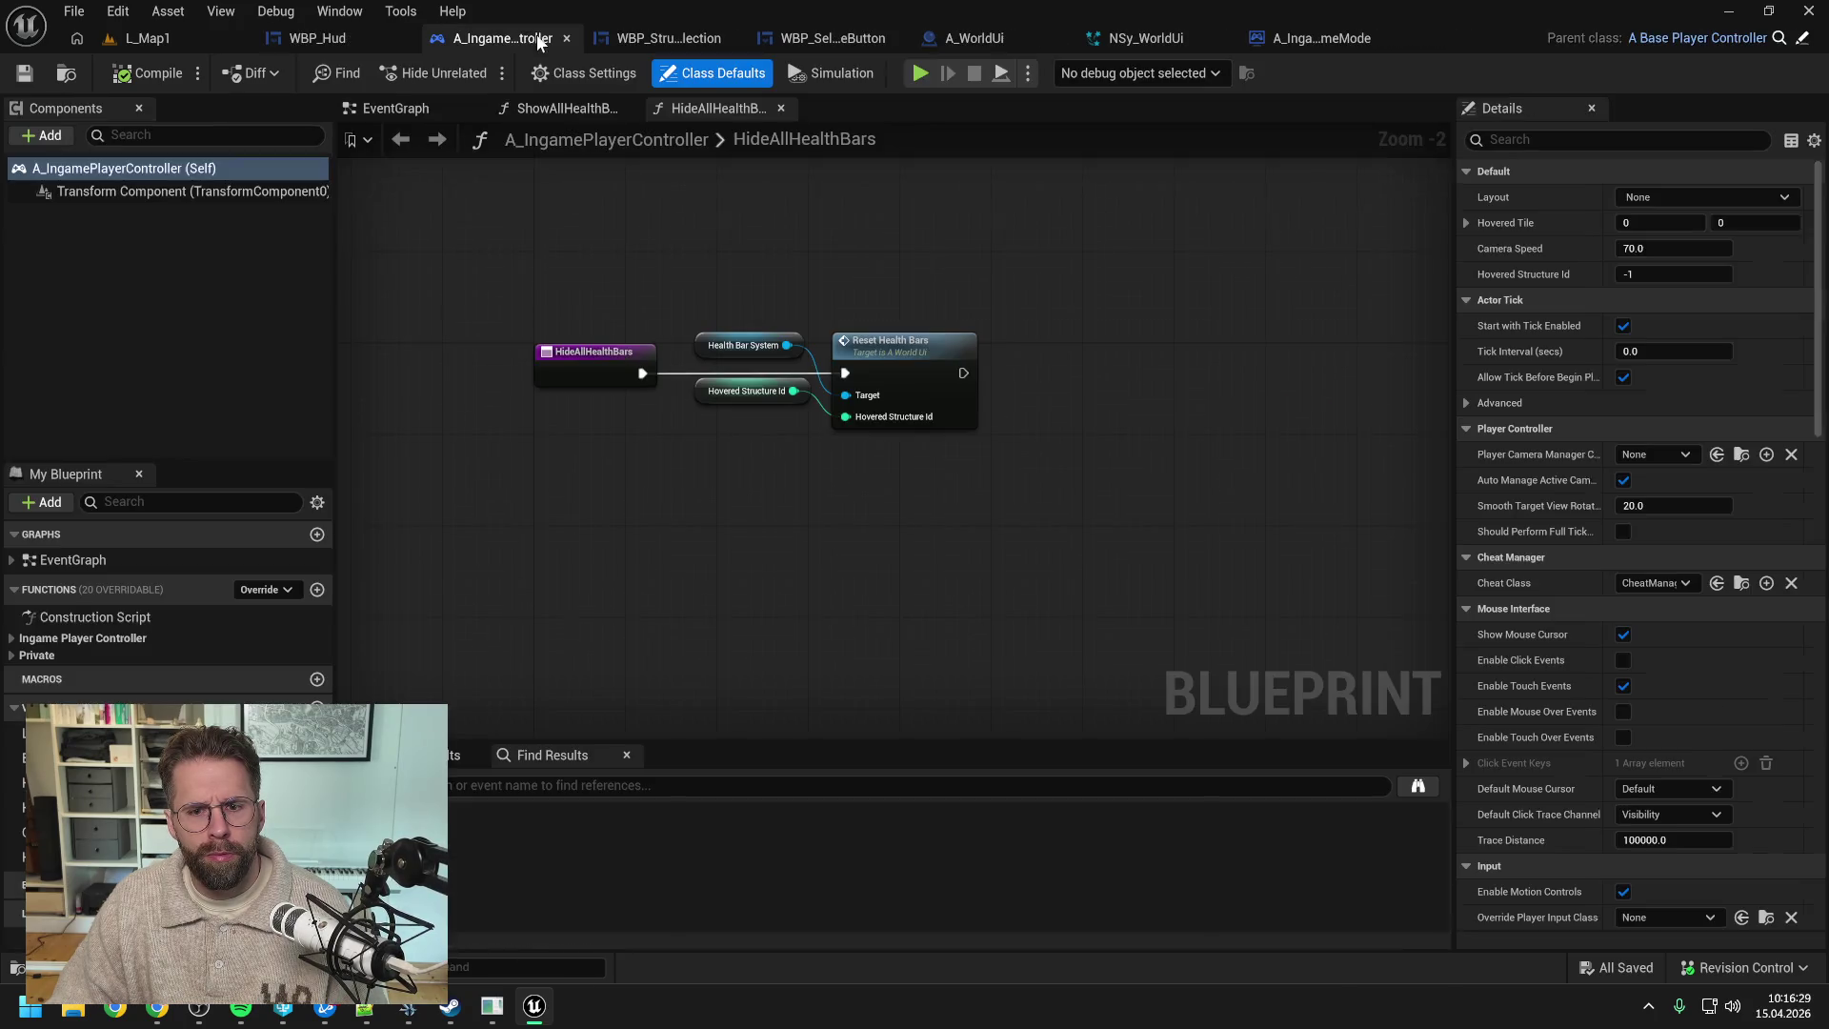
{"action": "left_click", "coordinate": [1143, 38]}
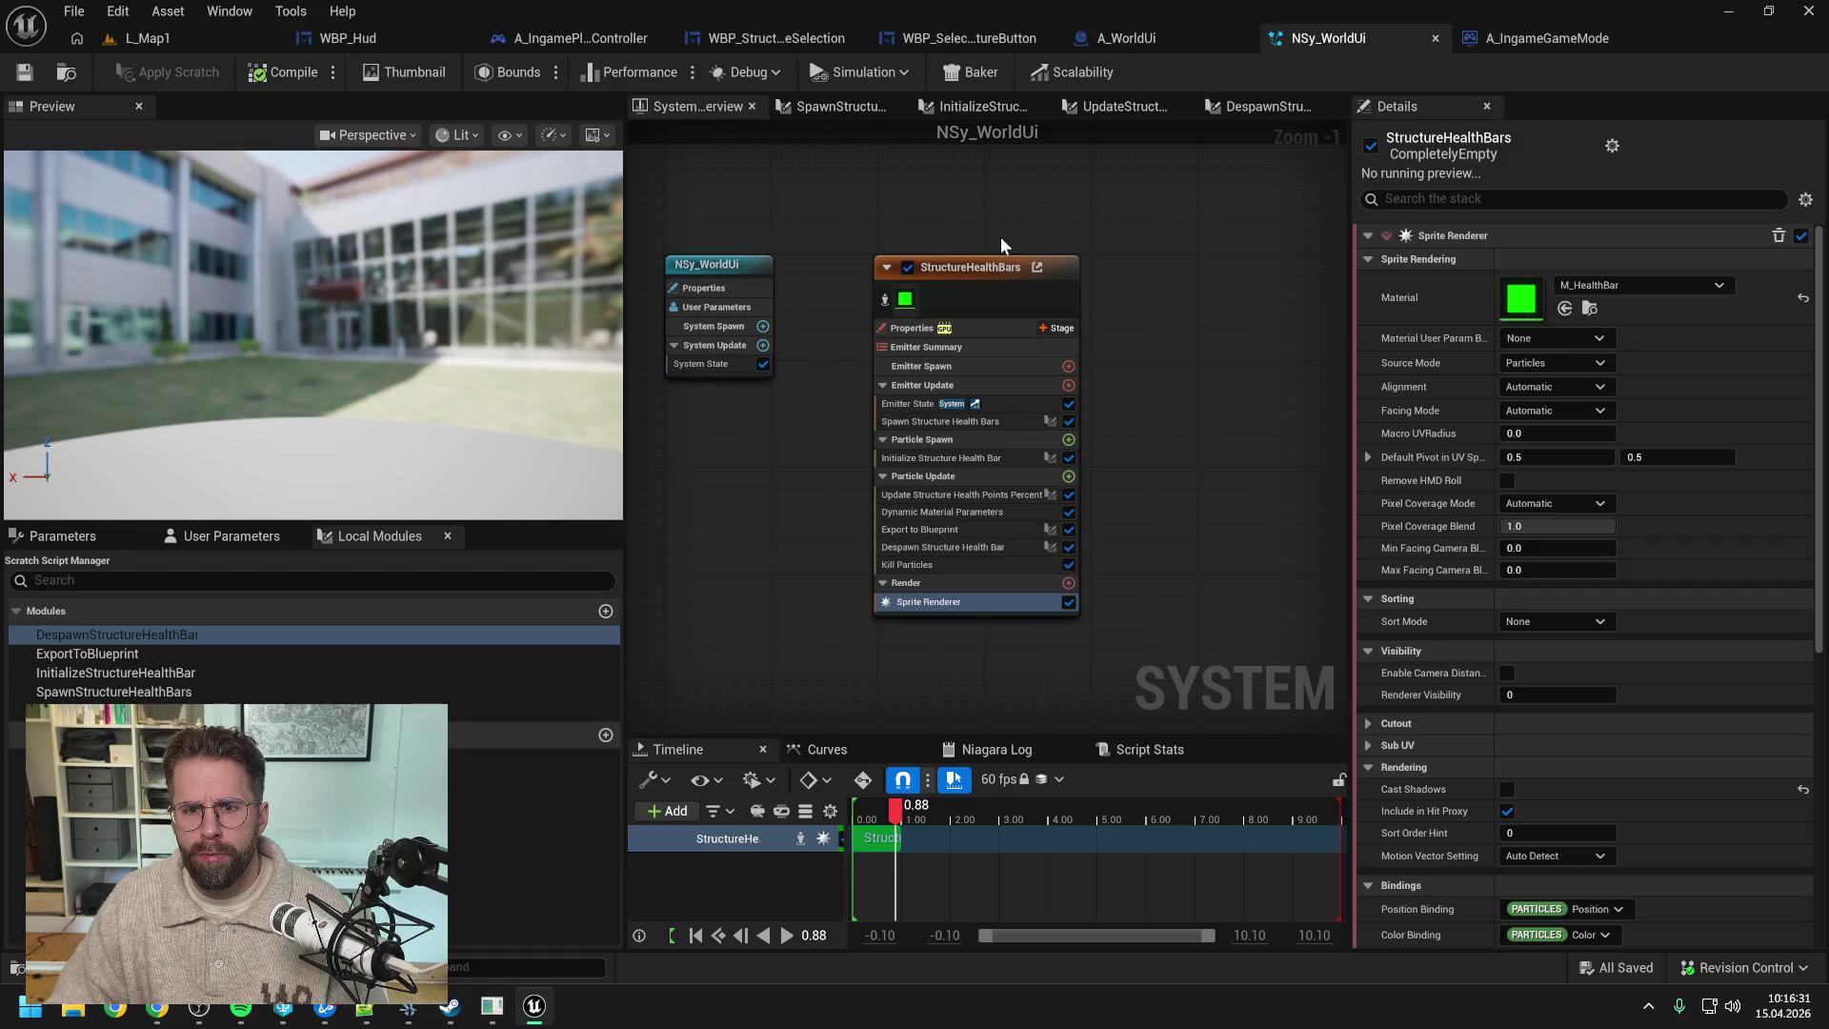
- Duplicate the StructureHealthBars emitter and name the copy StructureDecals
{"action": "left_click", "coordinate": [866, 276]}
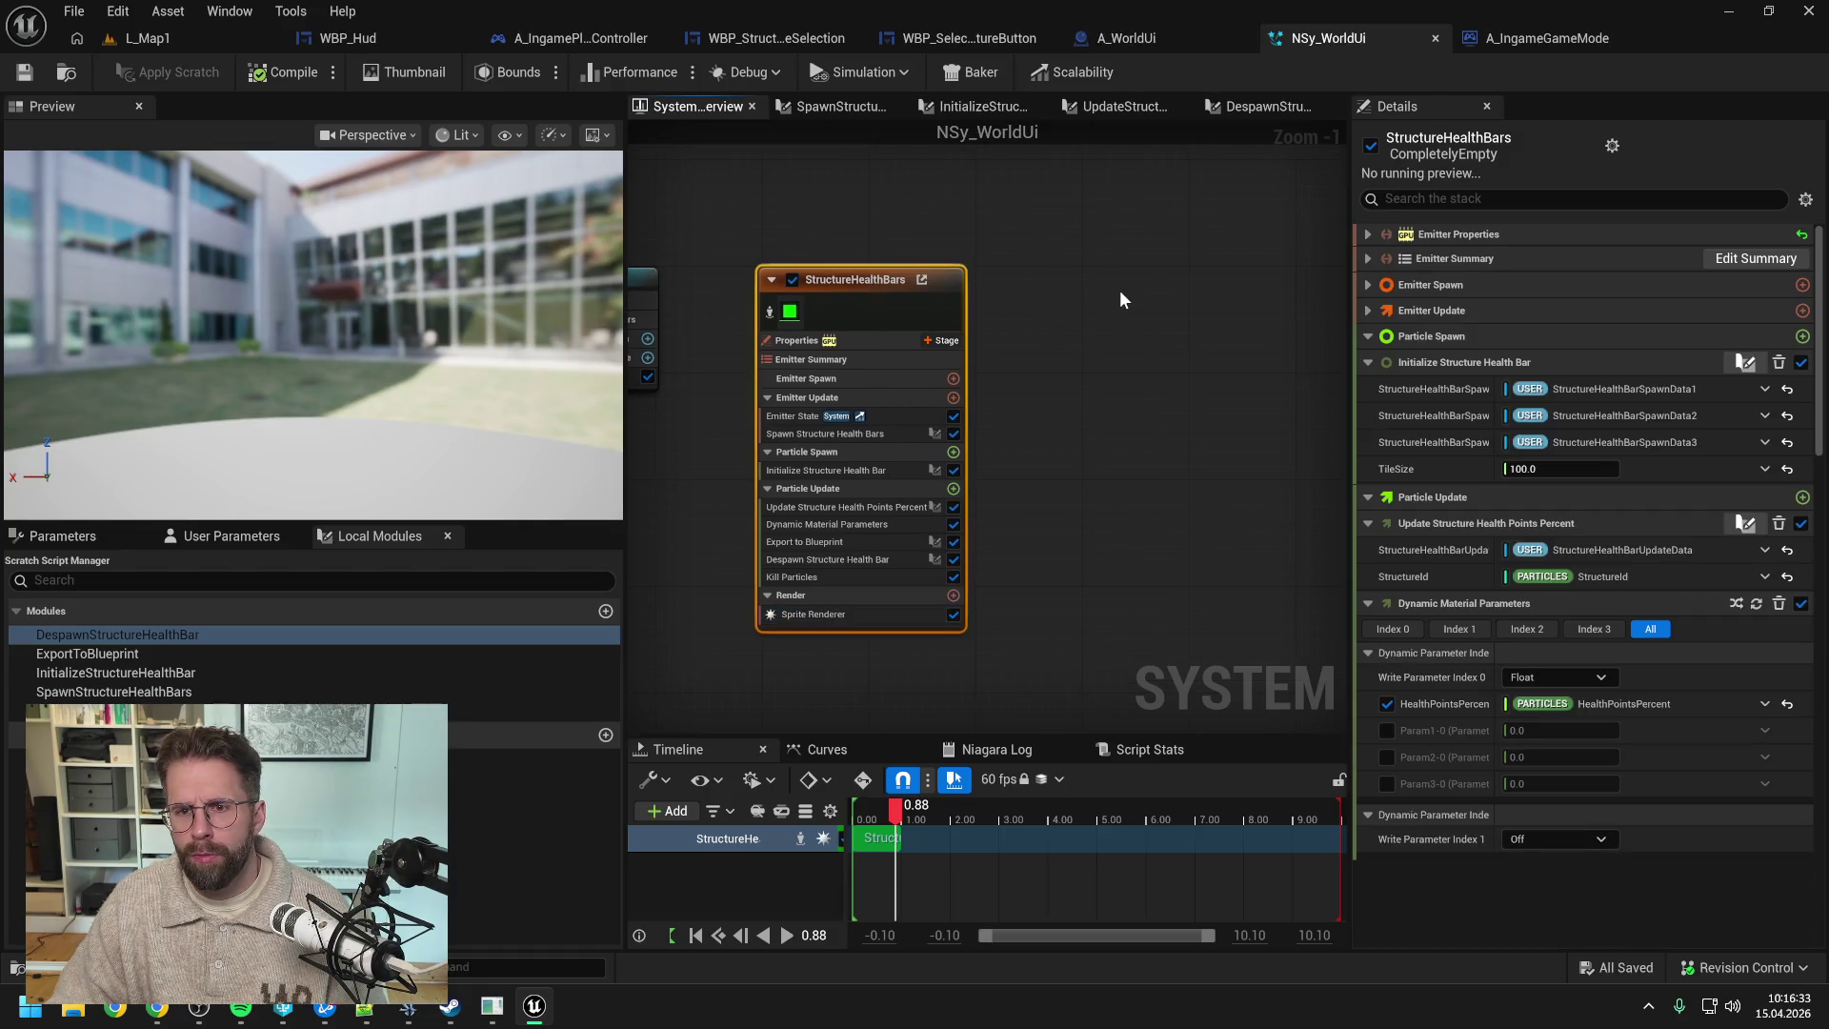
{"action": "key", "text": "ctrl+d"}
{"action": "left_click_drag", "start_coordinate": [1200, 299], "coordinate": [1088, 236]}
{"action": "double_click", "coordinate": [1079, 276]}
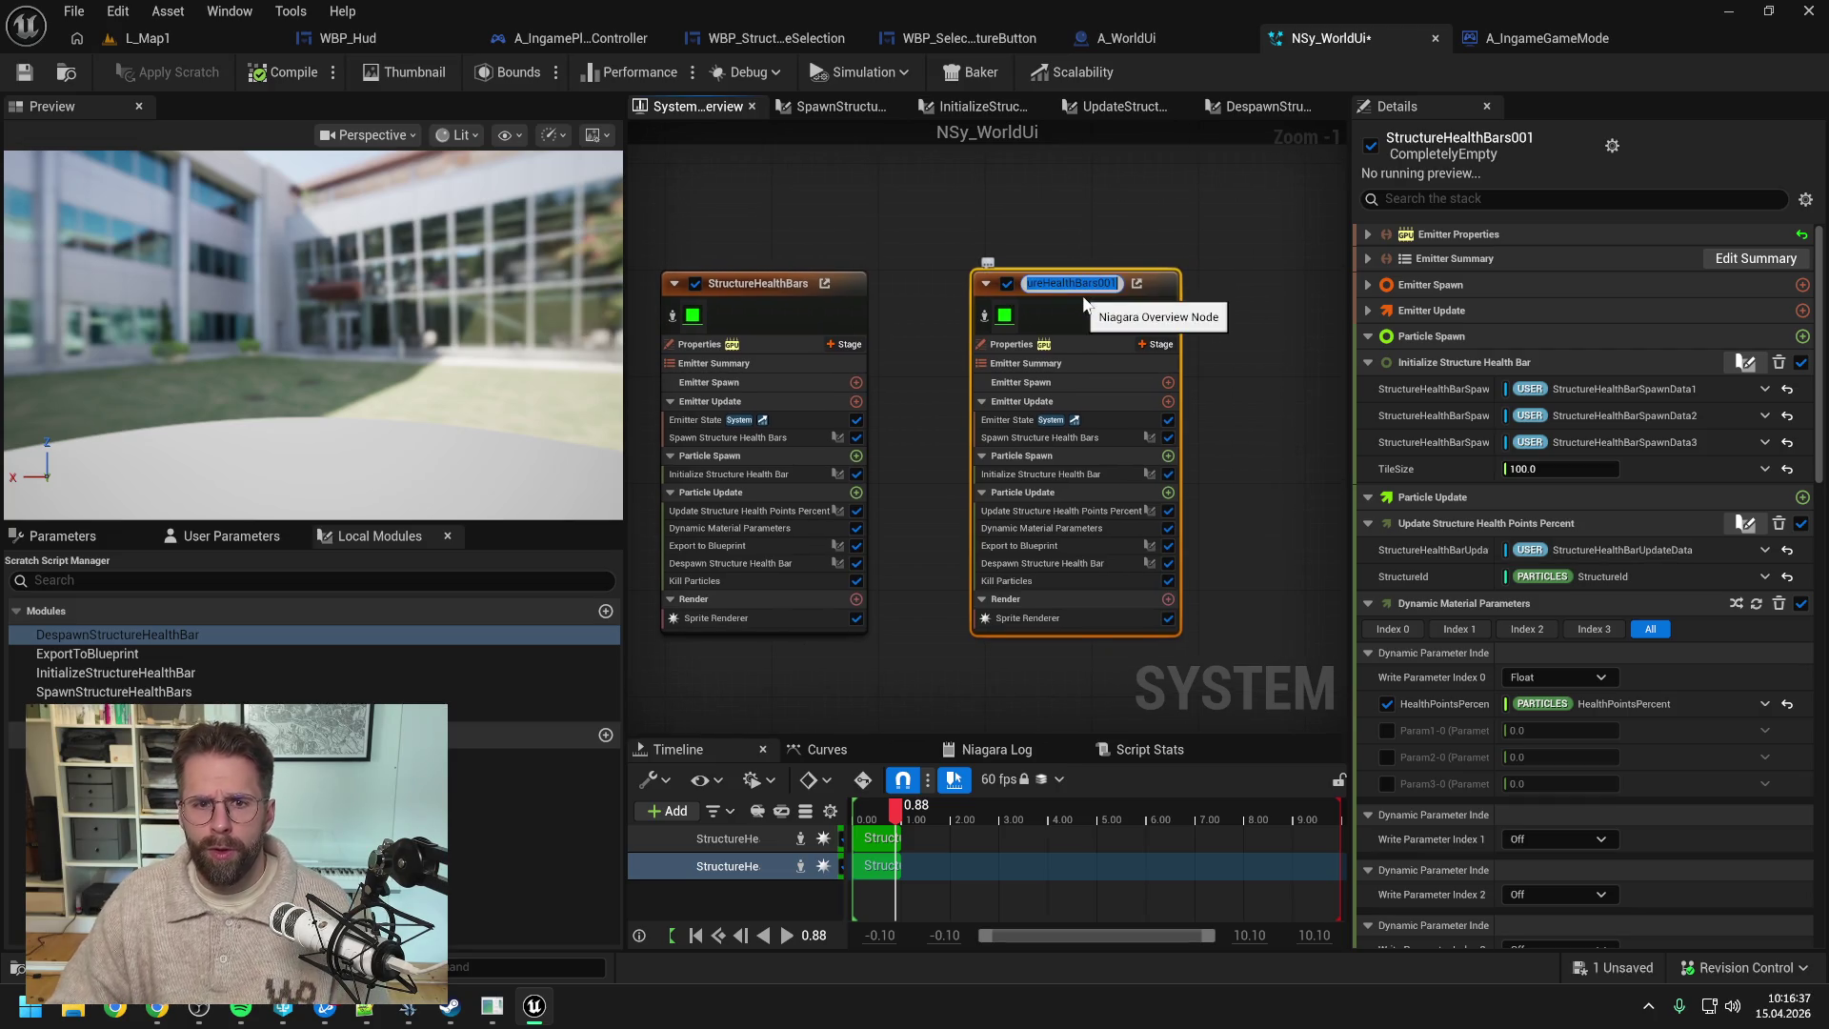
{"action": "type", "text": "Struc"}
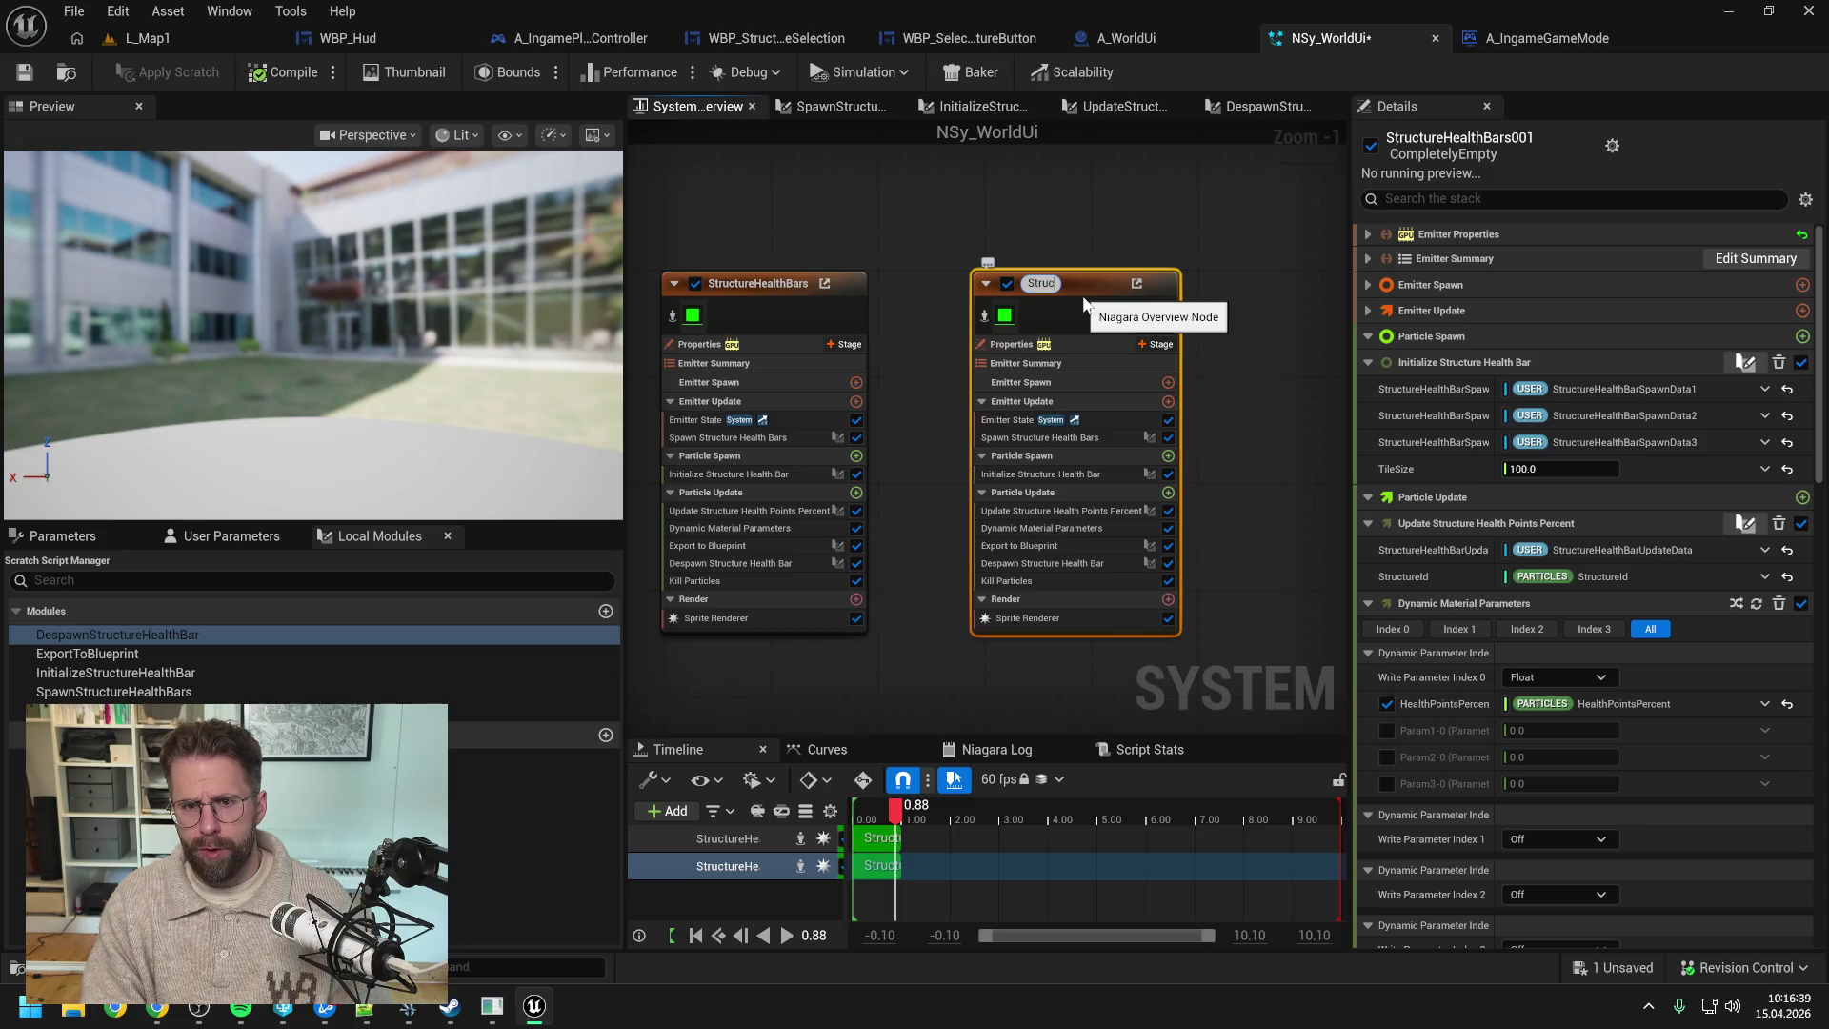
{"action": "type", "text": "eDecals"}
{"action": "key", "text": "Return"}
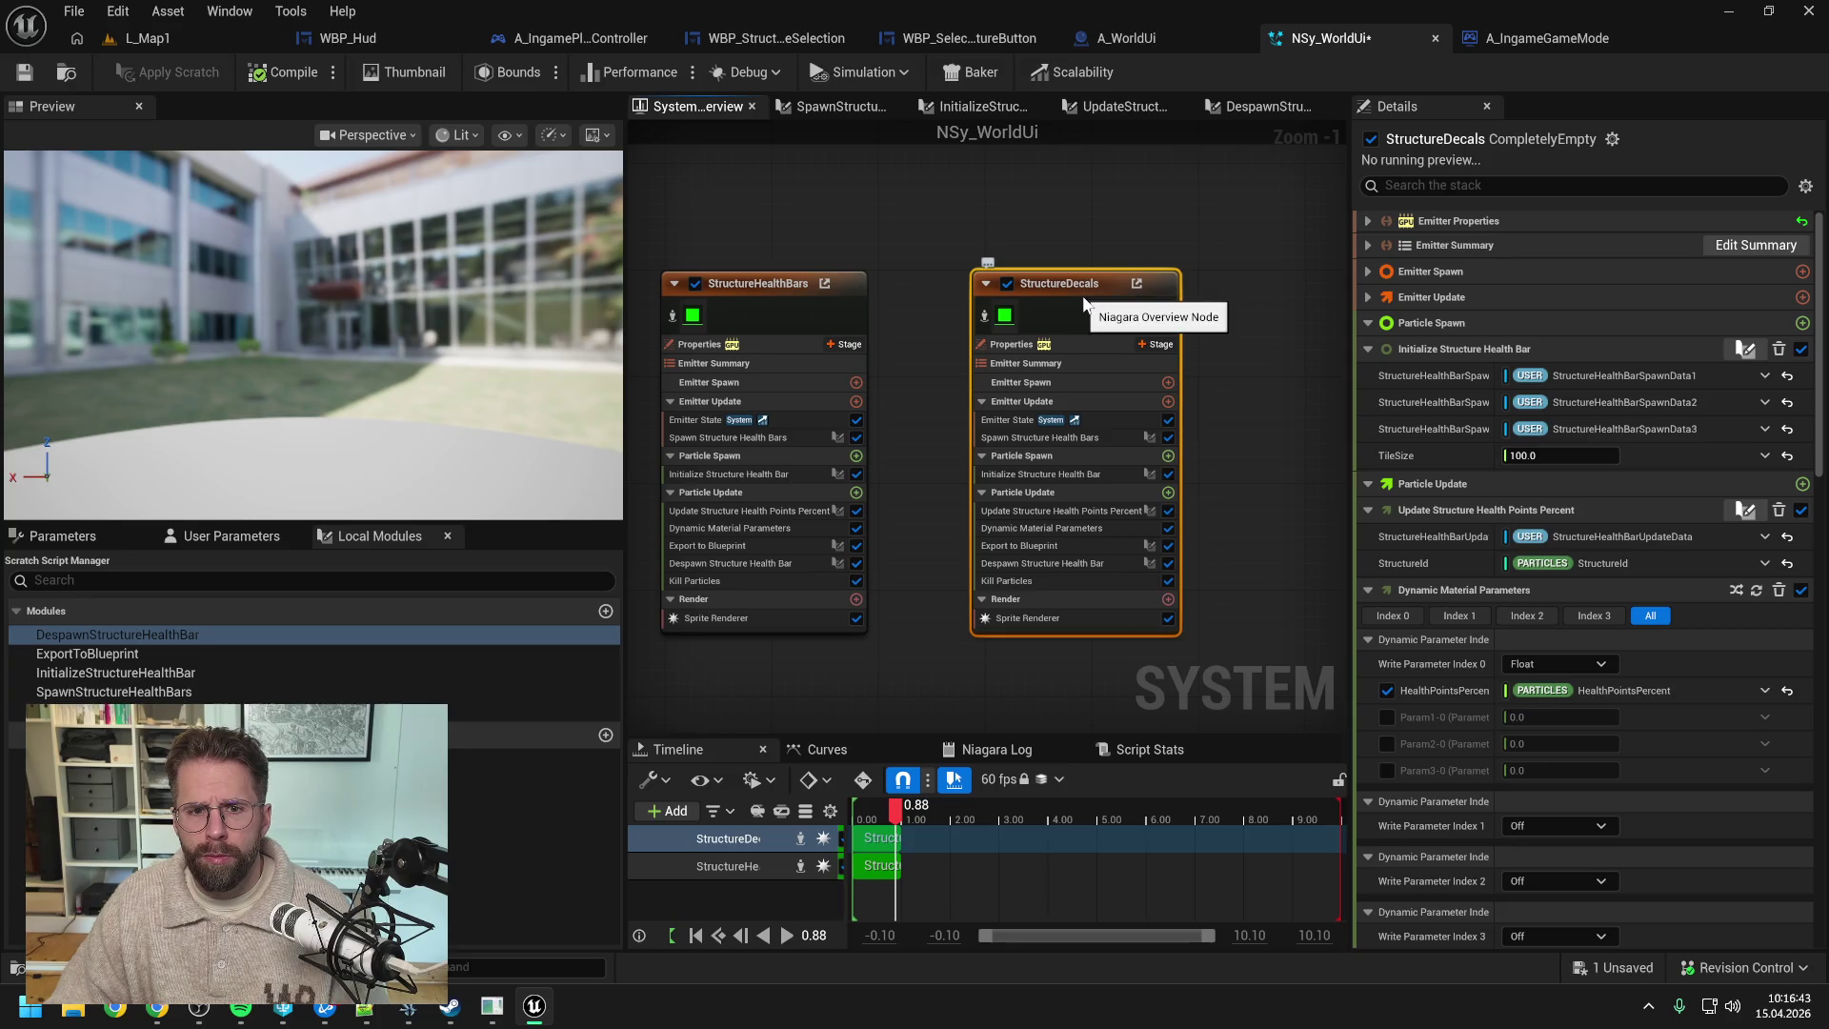
- Check the StructureDecals emitter and frame both emitters and the system node in the graph
{"action": "left_click", "coordinate": [966, 220]}
{"action": "left_click", "coordinate": [1094, 280]}
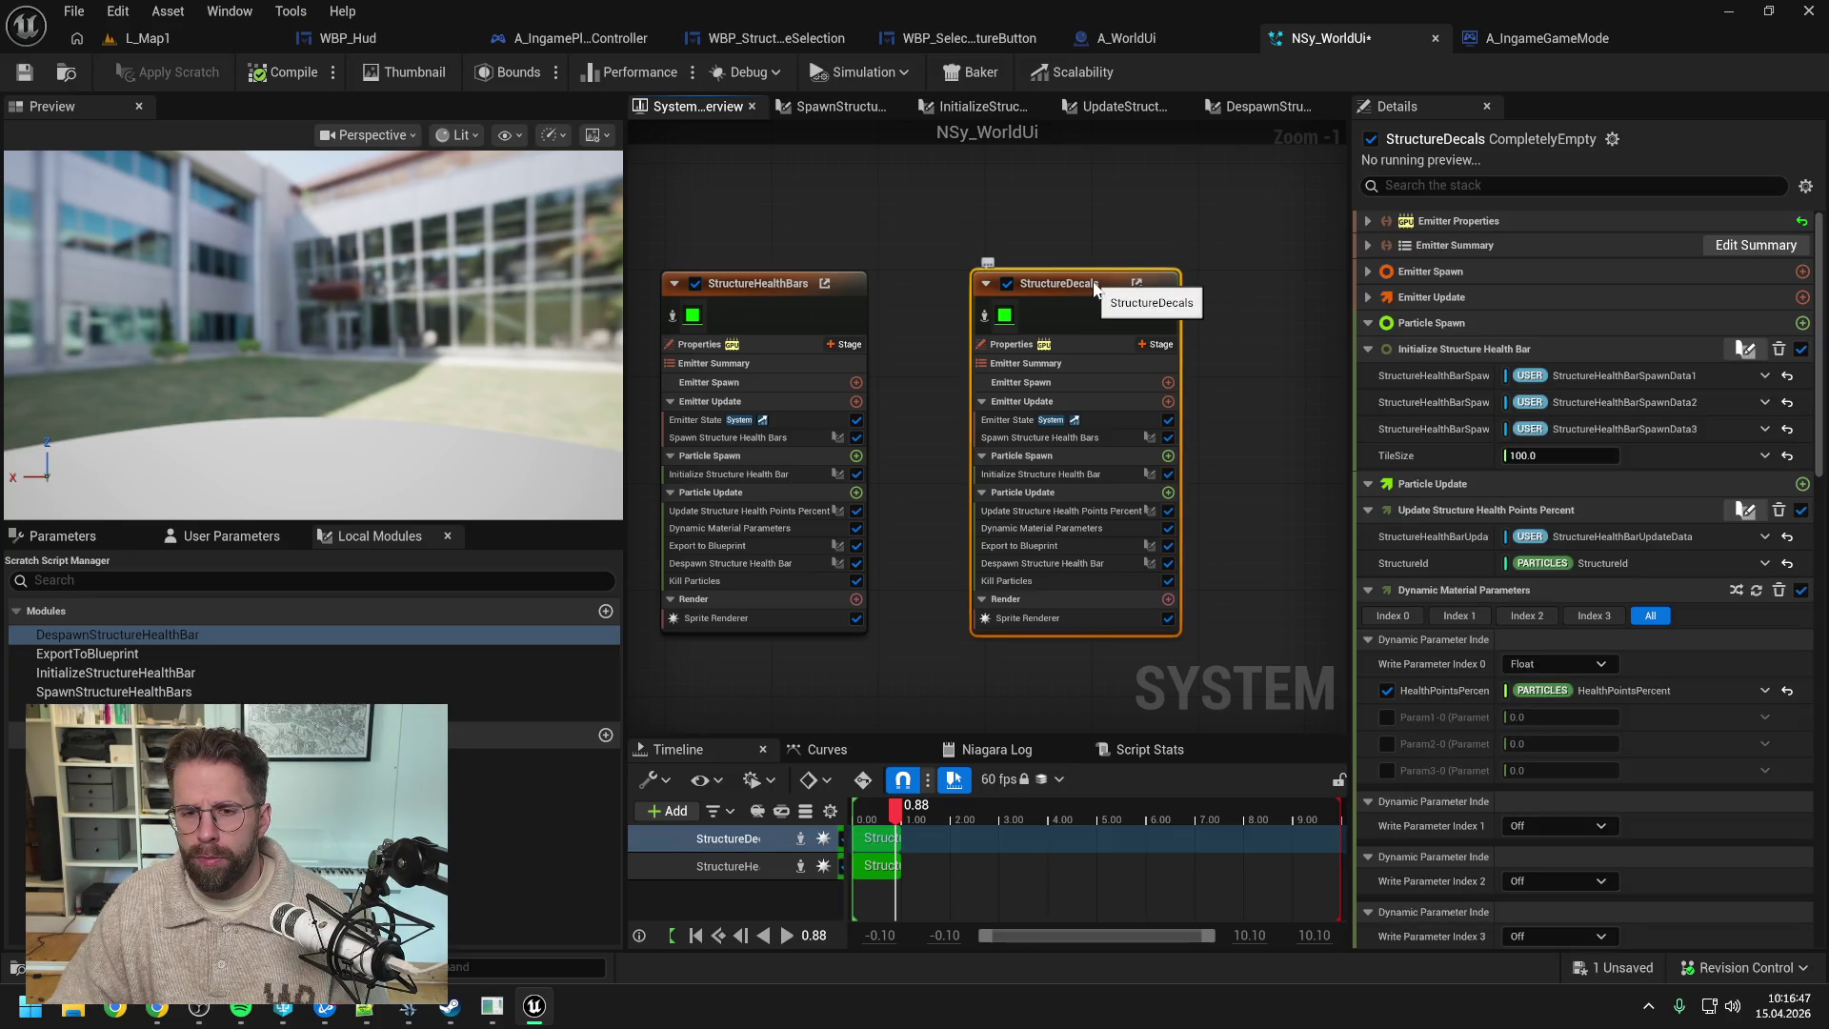
{"action": "left_click", "coordinate": [907, 477]}
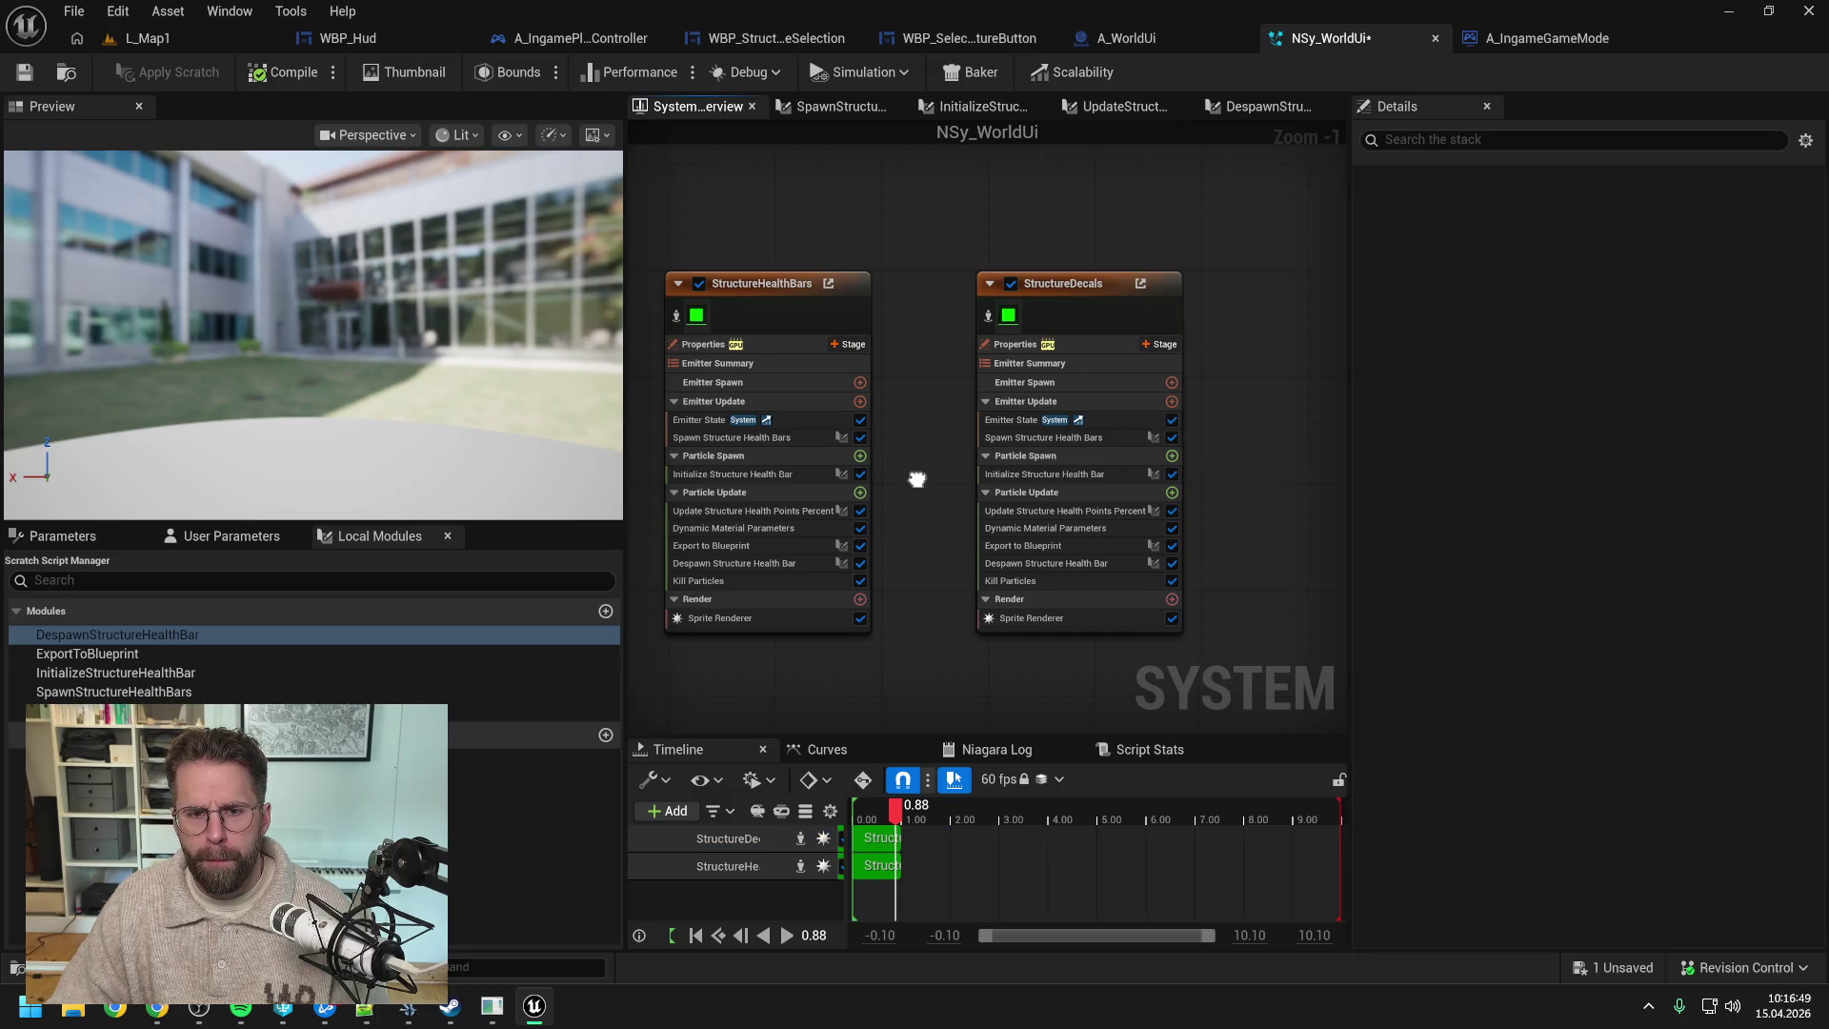
{"action": "left_click_drag", "start_coordinate": [917, 477], "coordinate": [1117, 484]}
{"action": "left_click_drag", "start_coordinate": [808, 454], "coordinate": [783, 460]}
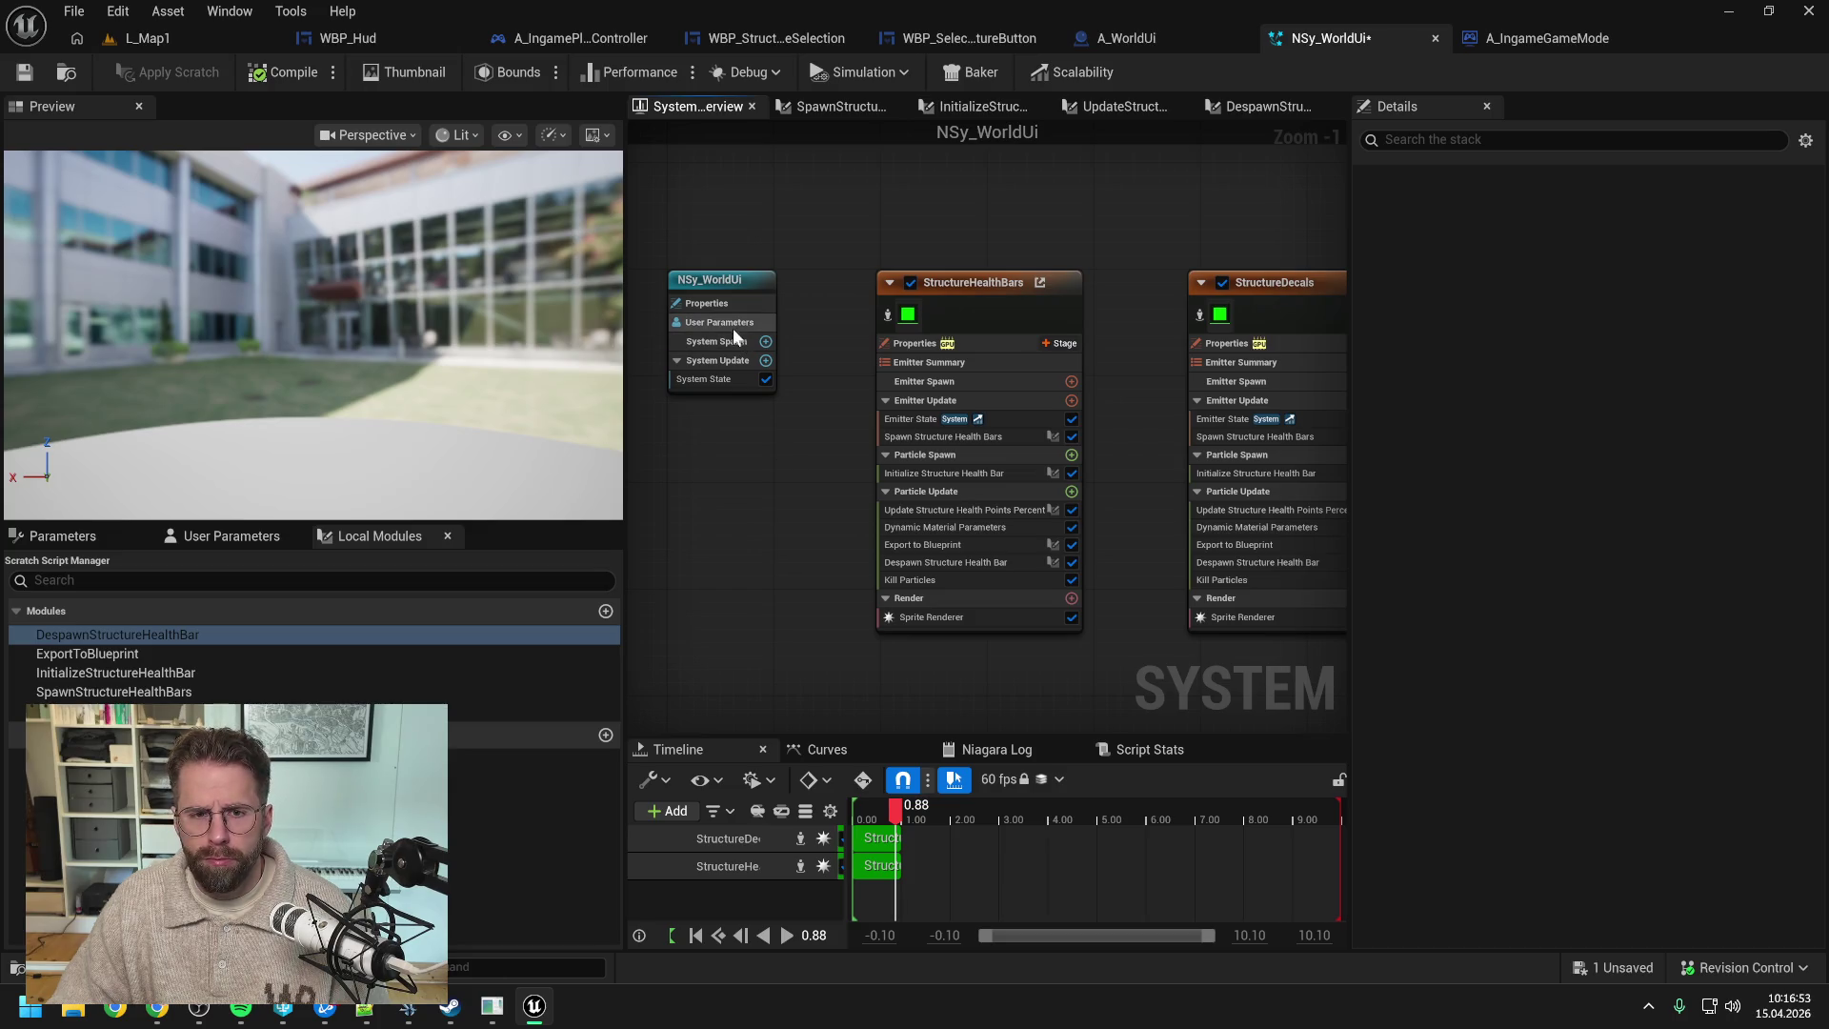
{"action": "left_click_drag", "start_coordinate": [779, 470], "coordinate": [722, 469]}
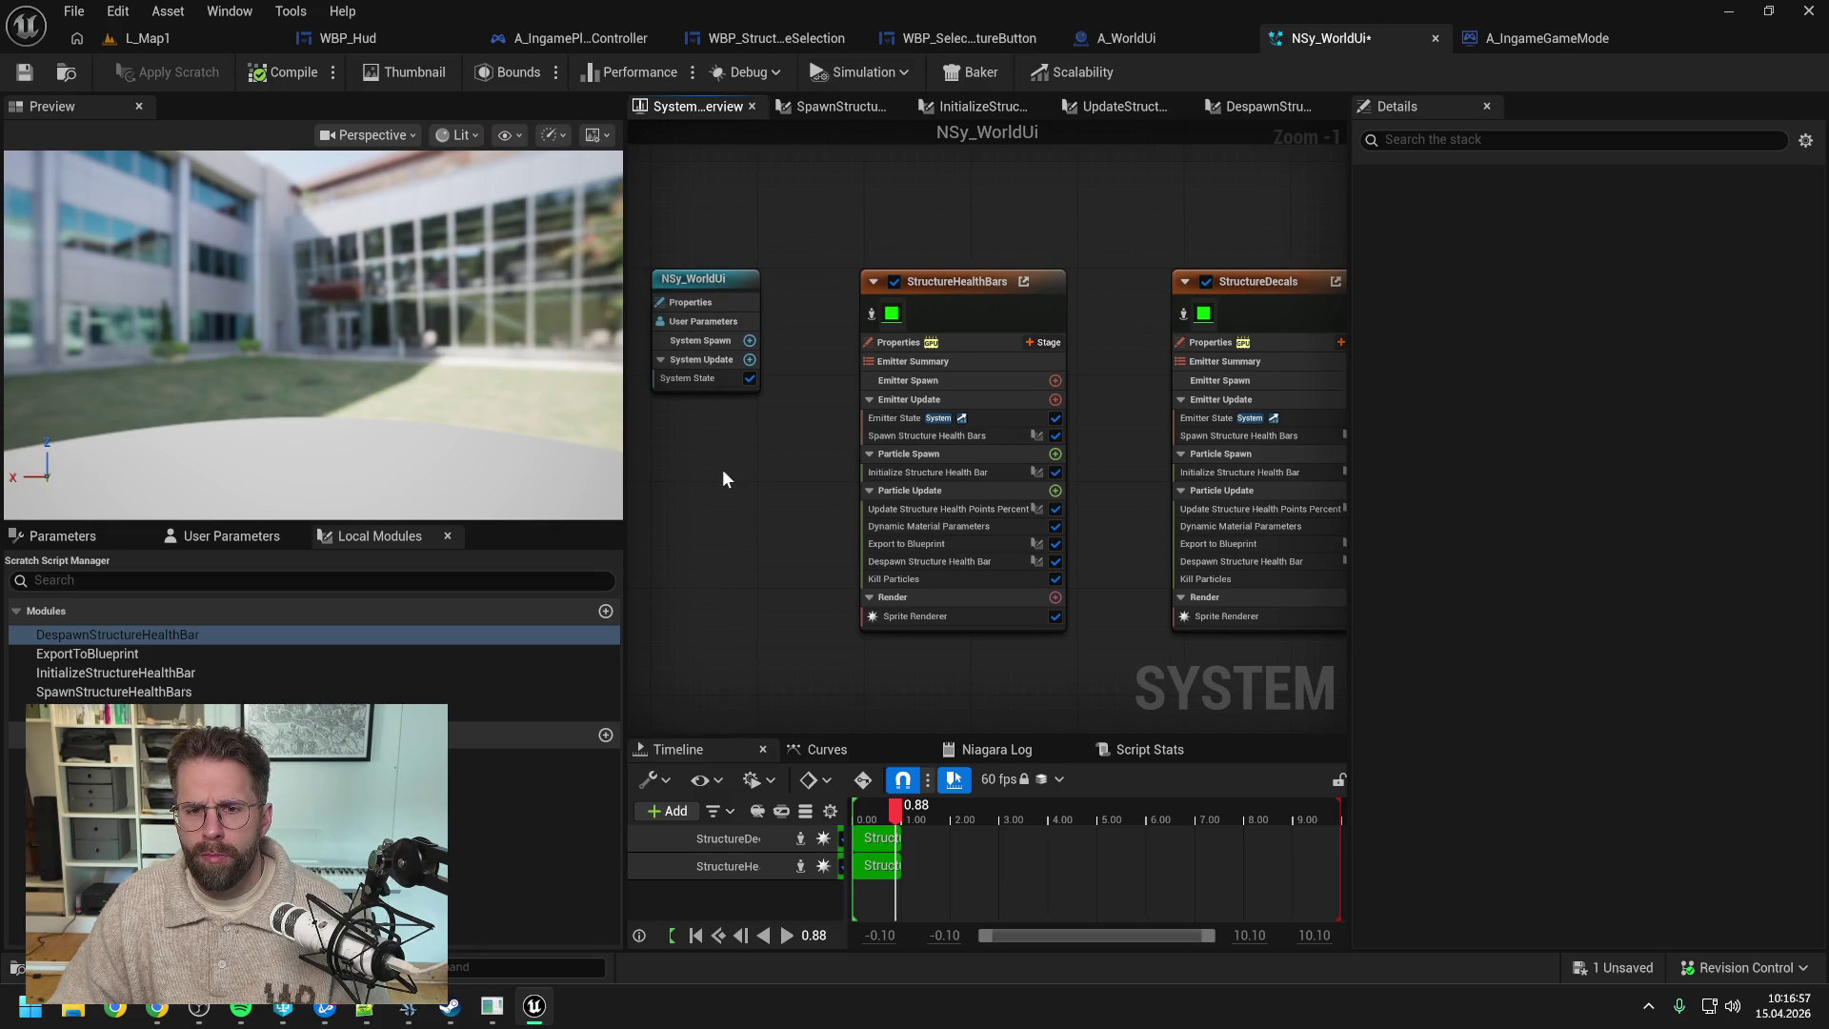
- Add a new float parameter under User Parameters, then save NSy_WorldUi
{"action": "left_click", "coordinate": [224, 536]}
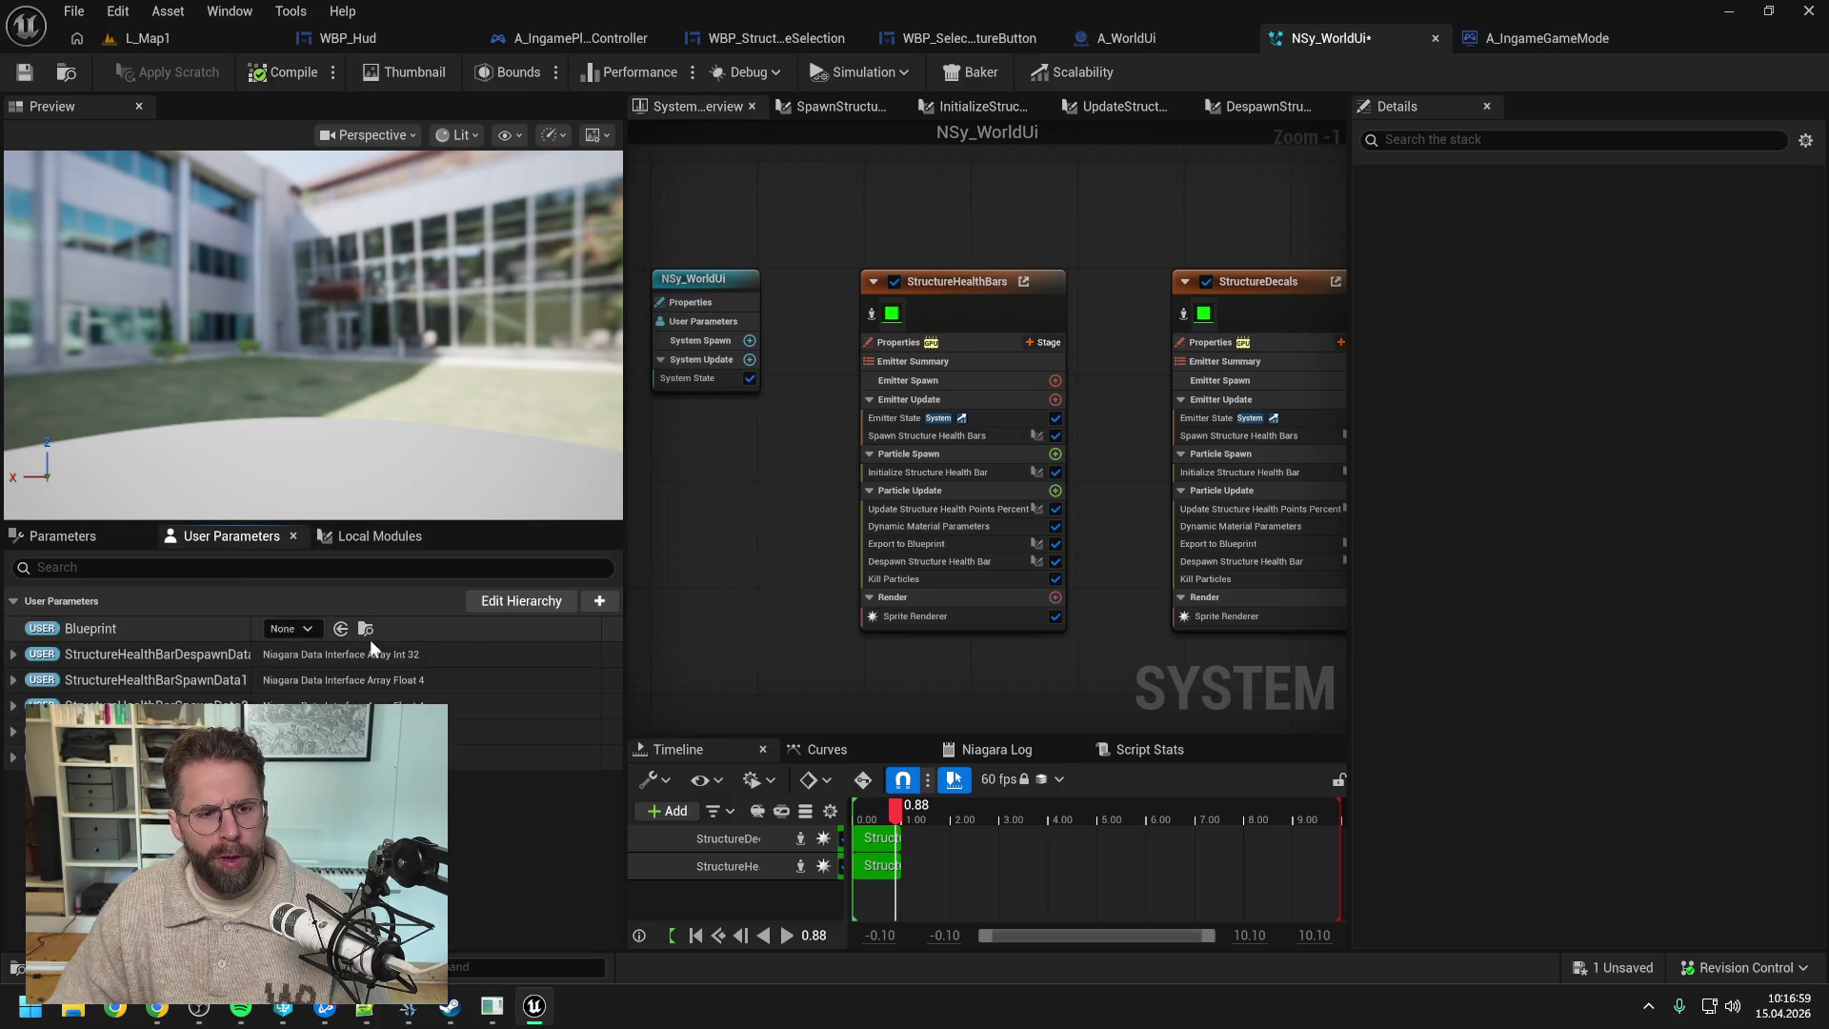
{"action": "left_click", "coordinate": [599, 601]}
{"action": "left_click", "coordinate": [599, 601]}
{"action": "left_click", "coordinate": [600, 601]}
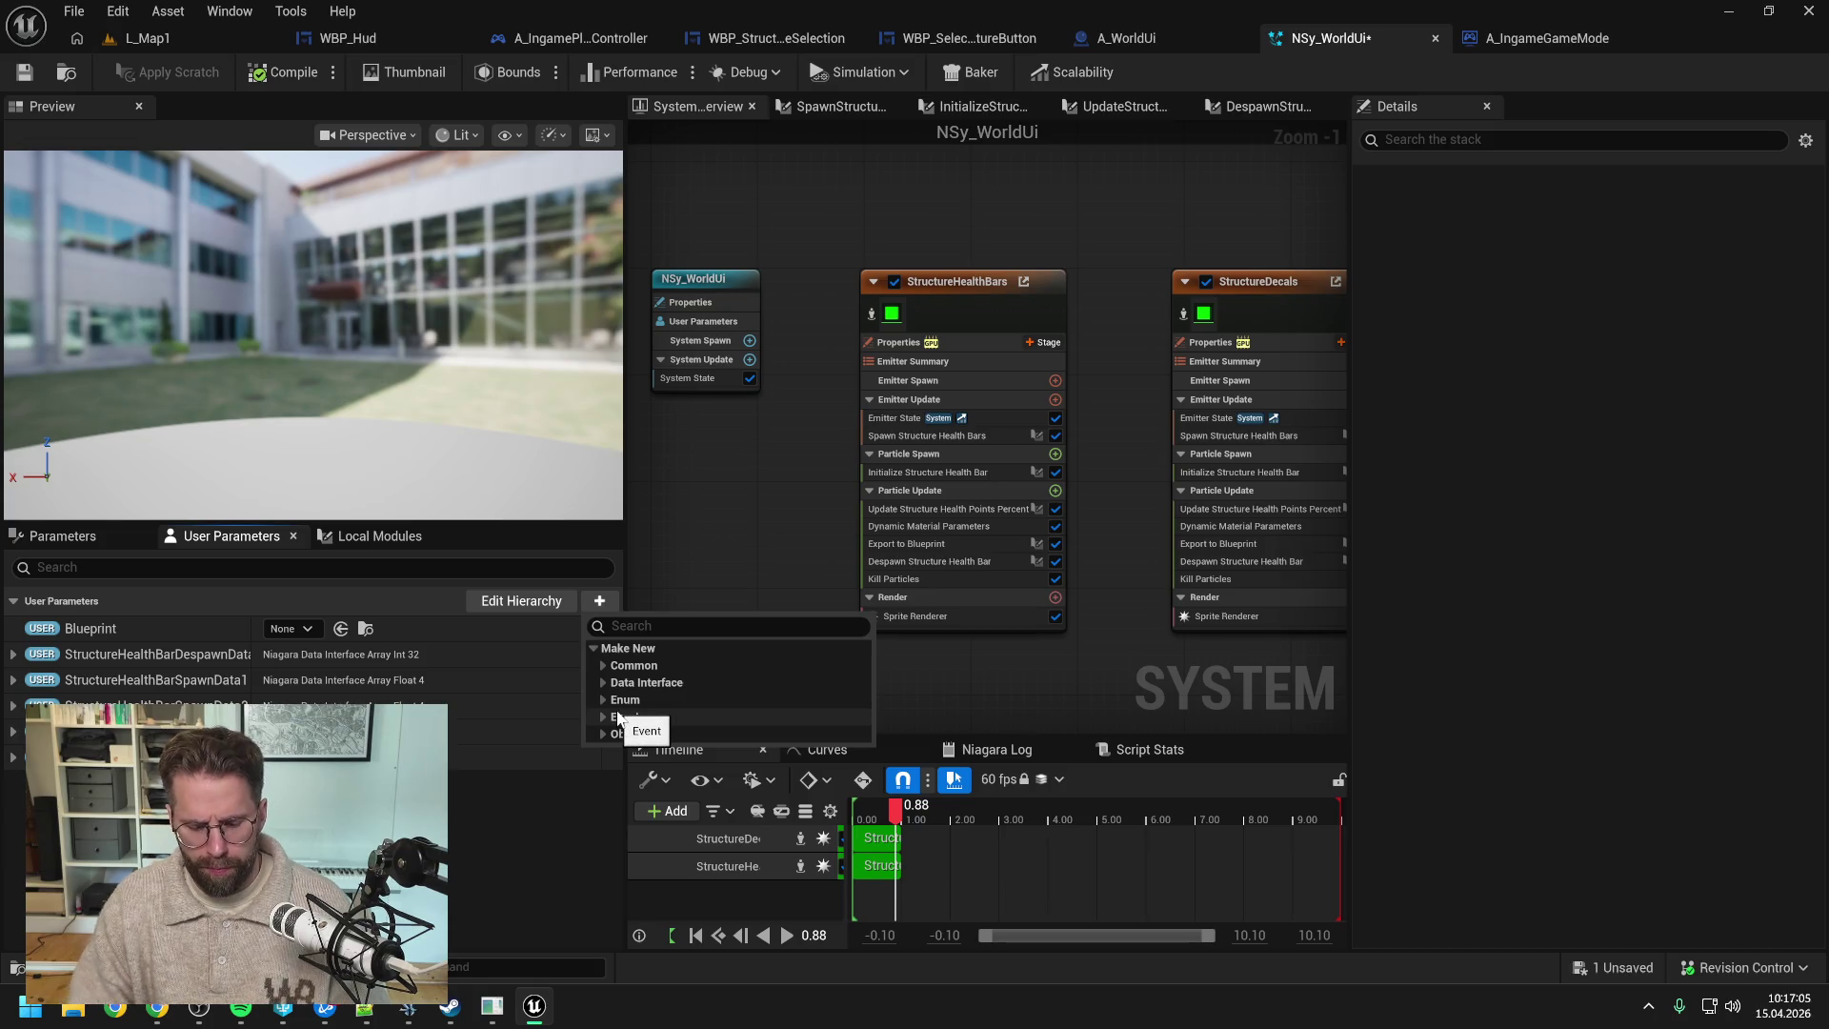
{"action": "type", "text": "f"}
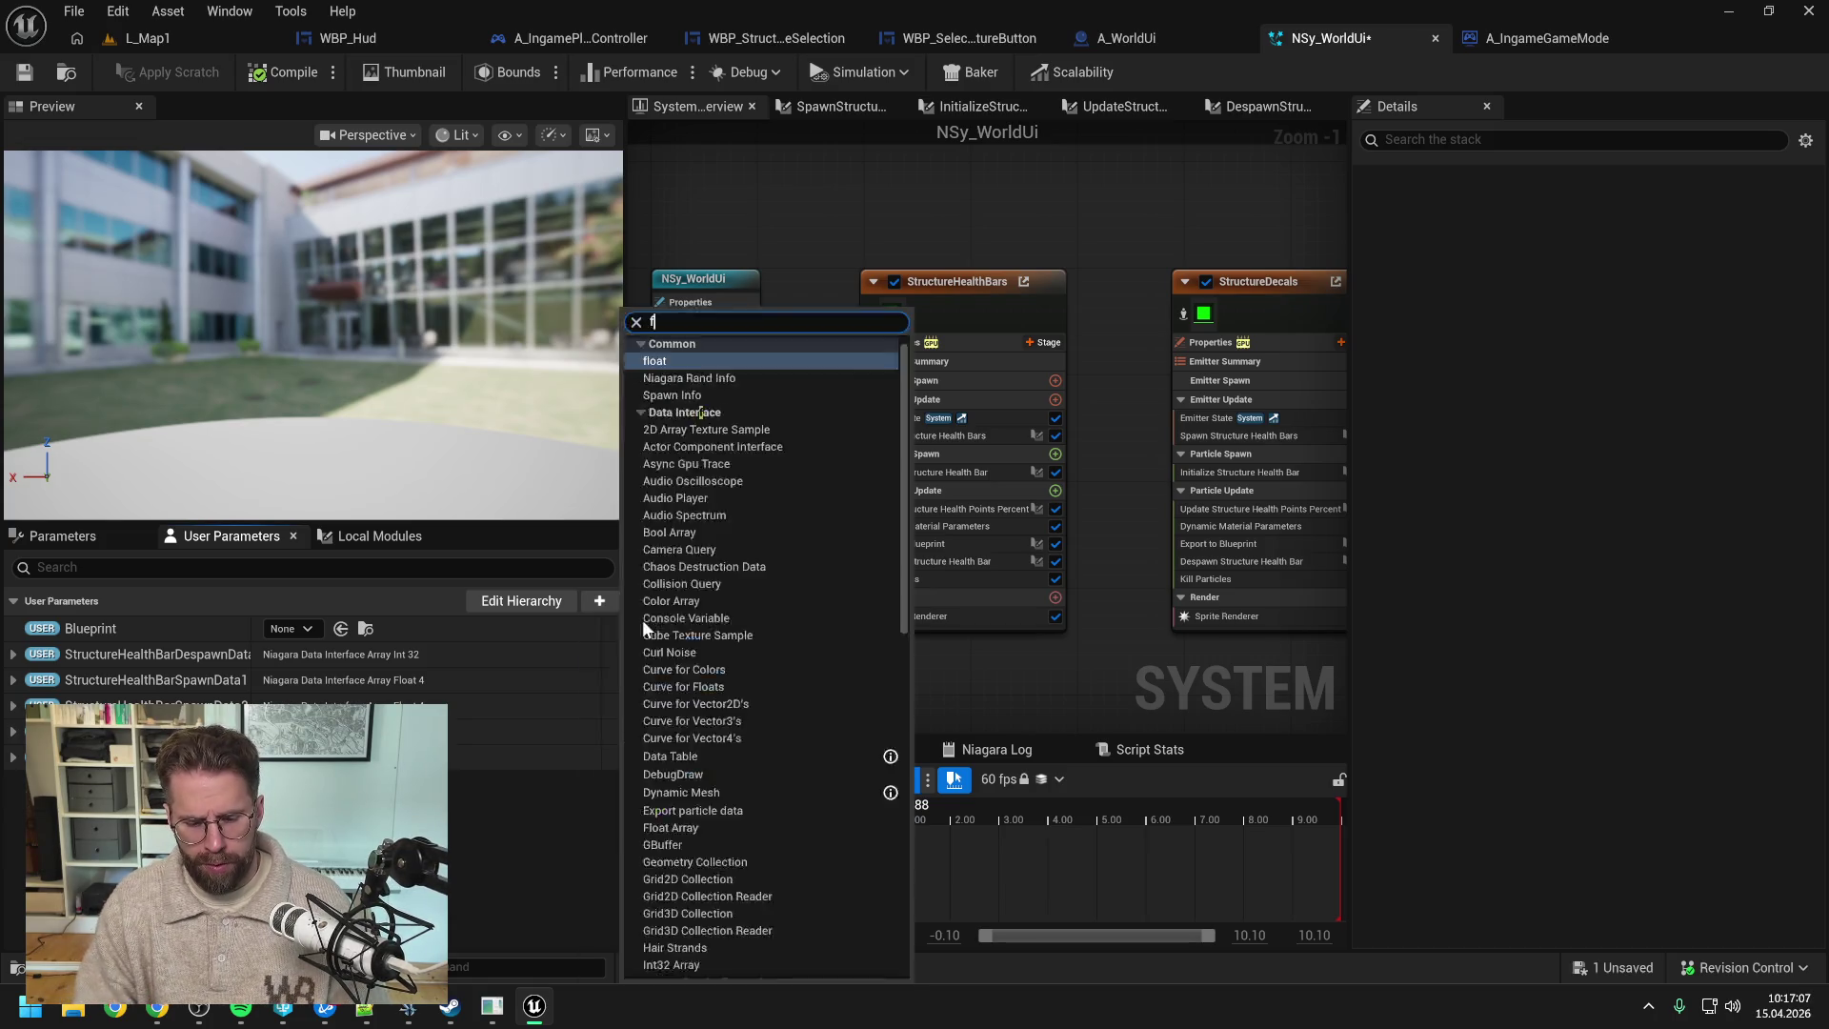
{"action": "type", "text": "loat"}
{"action": "left_click", "coordinate": [663, 676]}
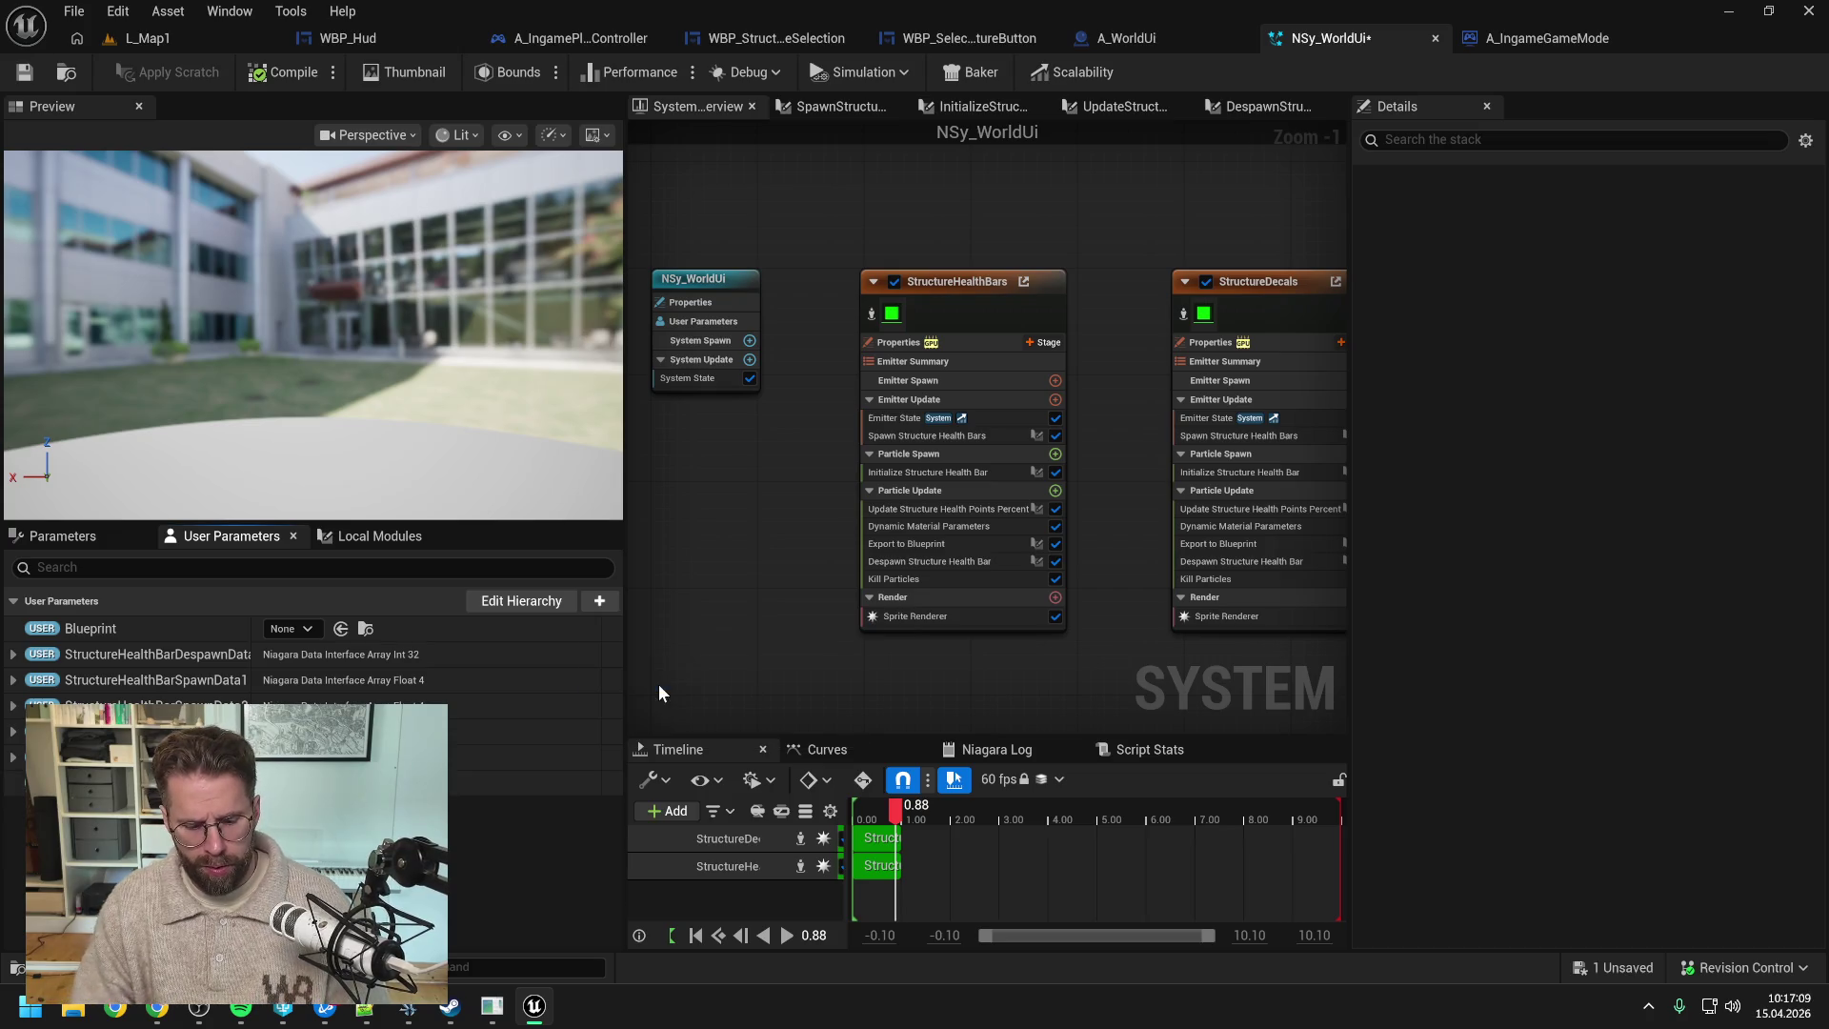
{"action": "key", "text": "ctrl+s"}
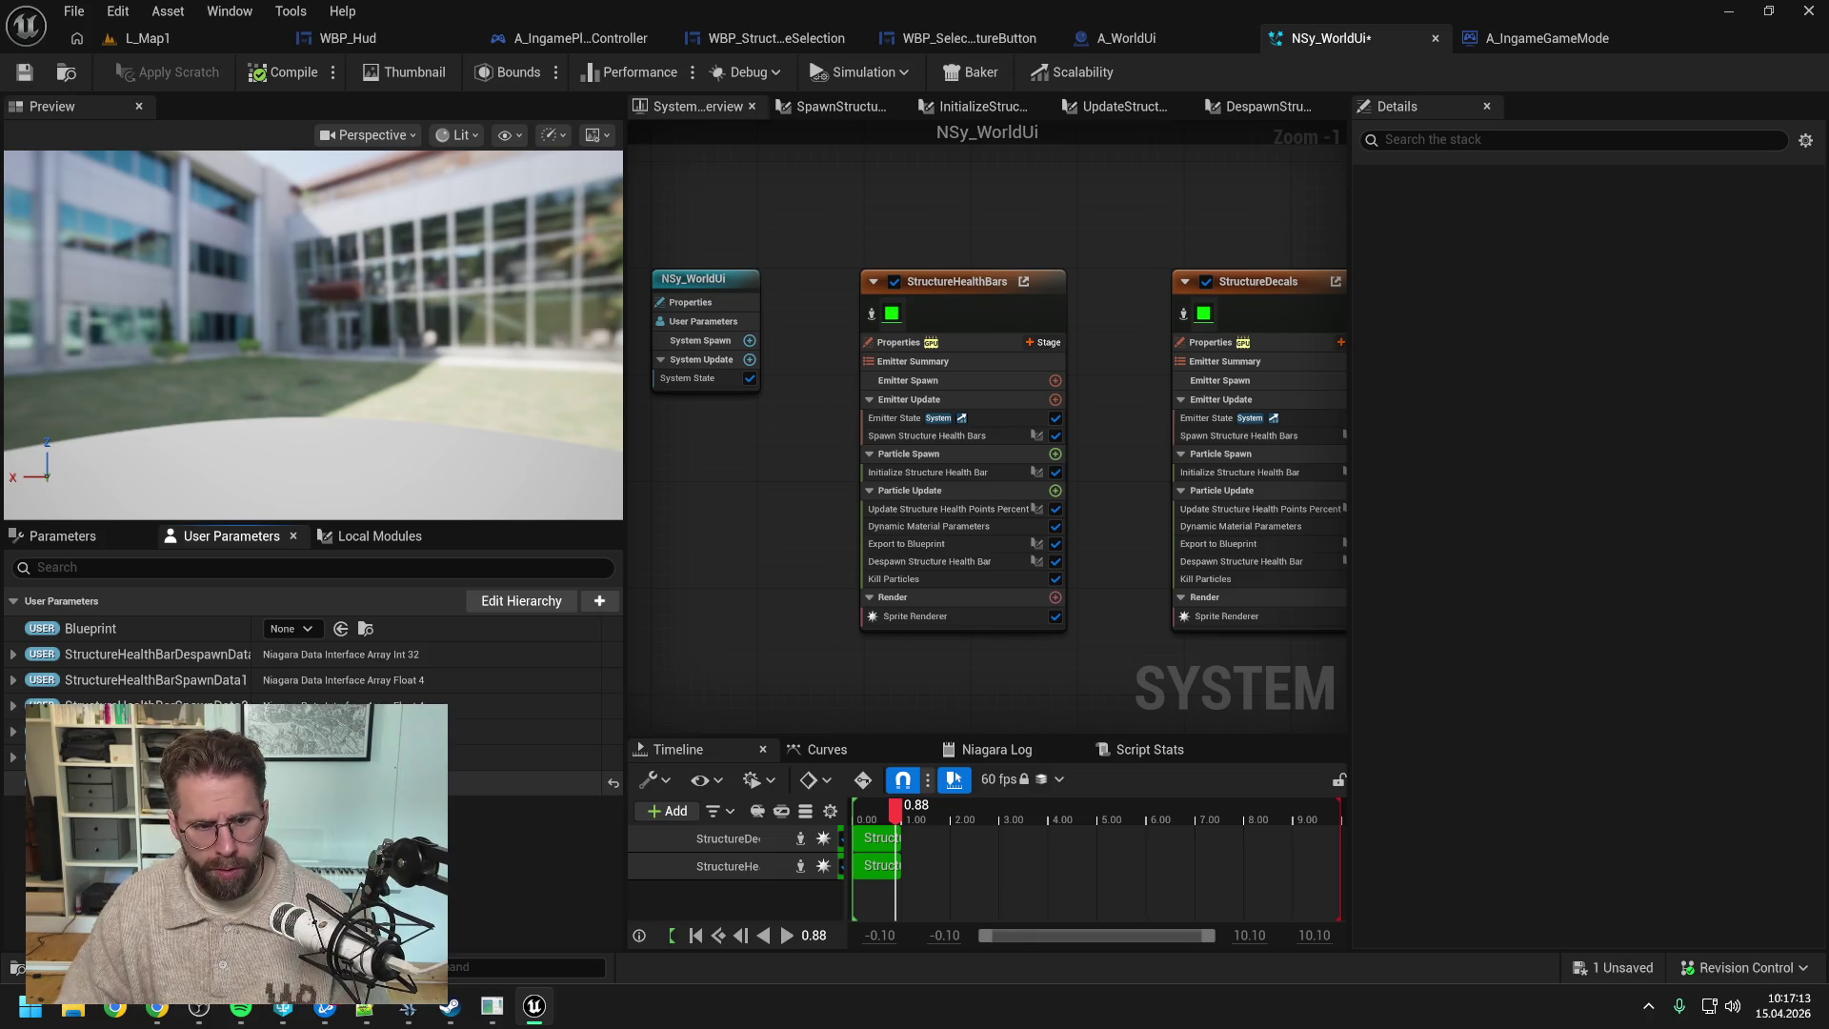
{"action": "left_click", "coordinate": [24, 71]}
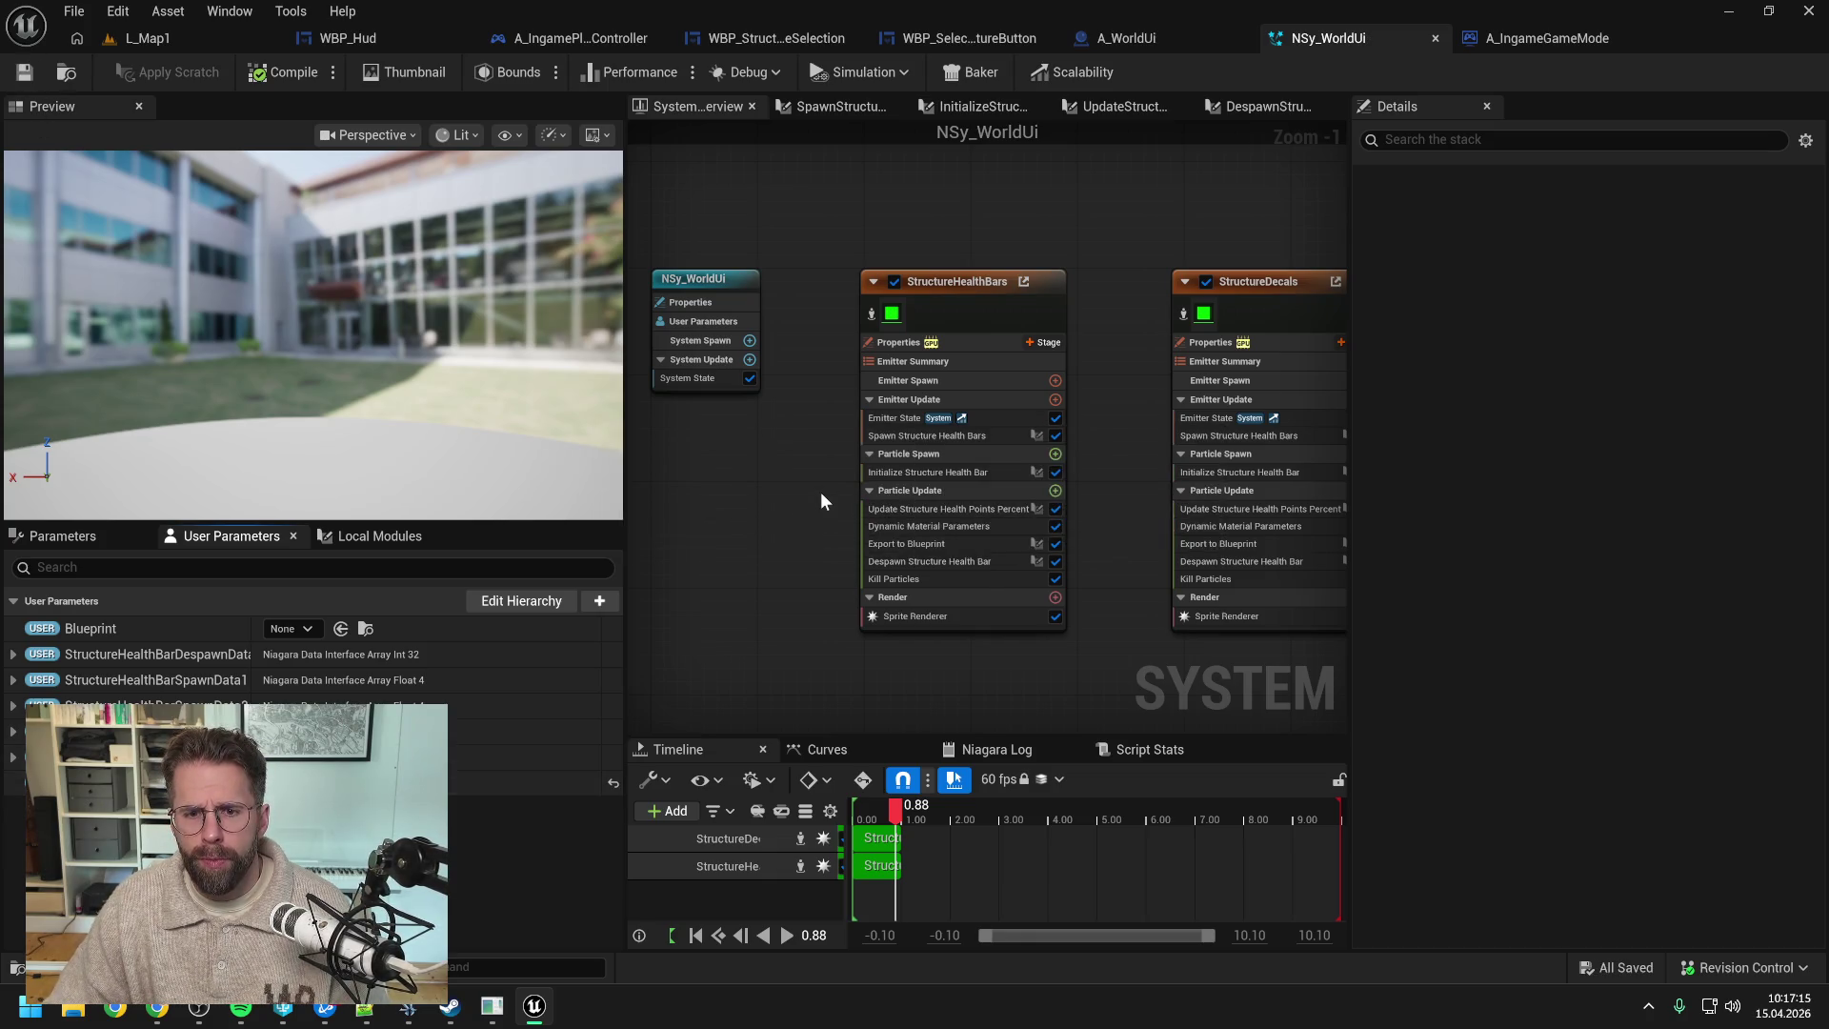
- Bind Initialize Structure Health Bar's TileSize to the TileSize user parameter and save
{"action": "left_click", "coordinate": [934, 509]}
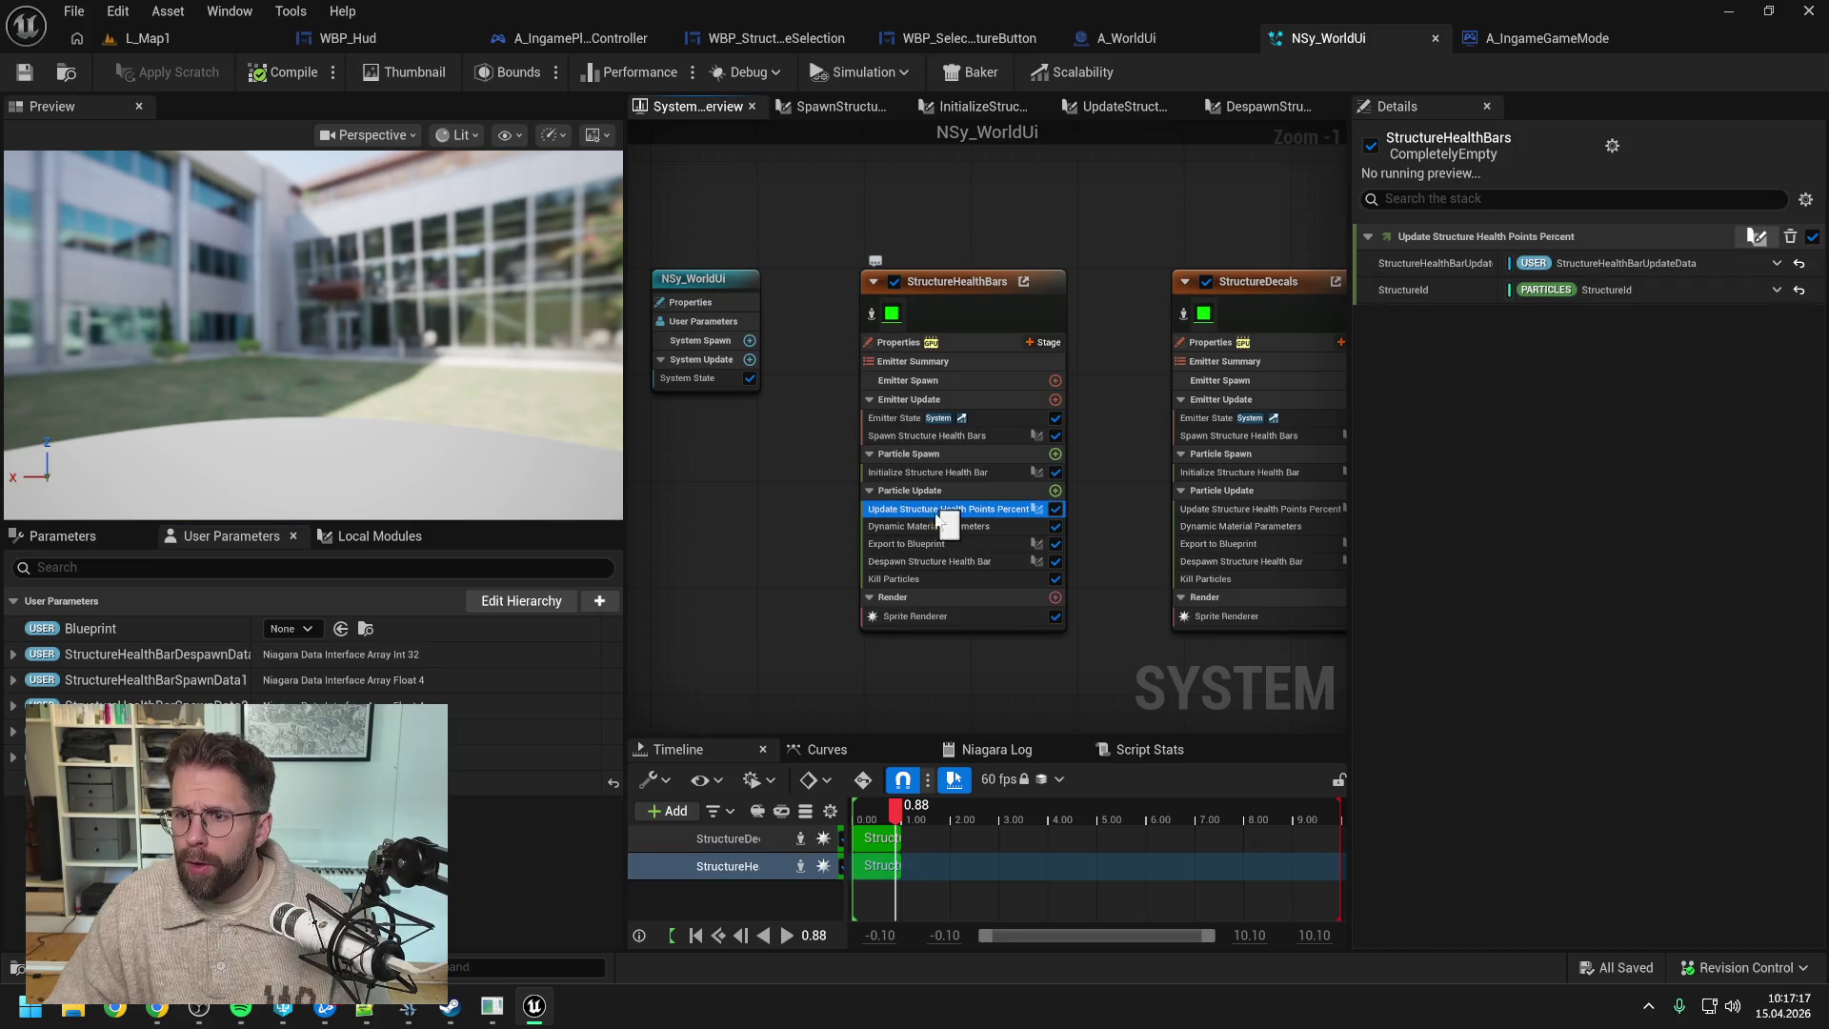
{"action": "left_click", "coordinate": [940, 523]}
{"action": "left_click", "coordinate": [948, 541]}
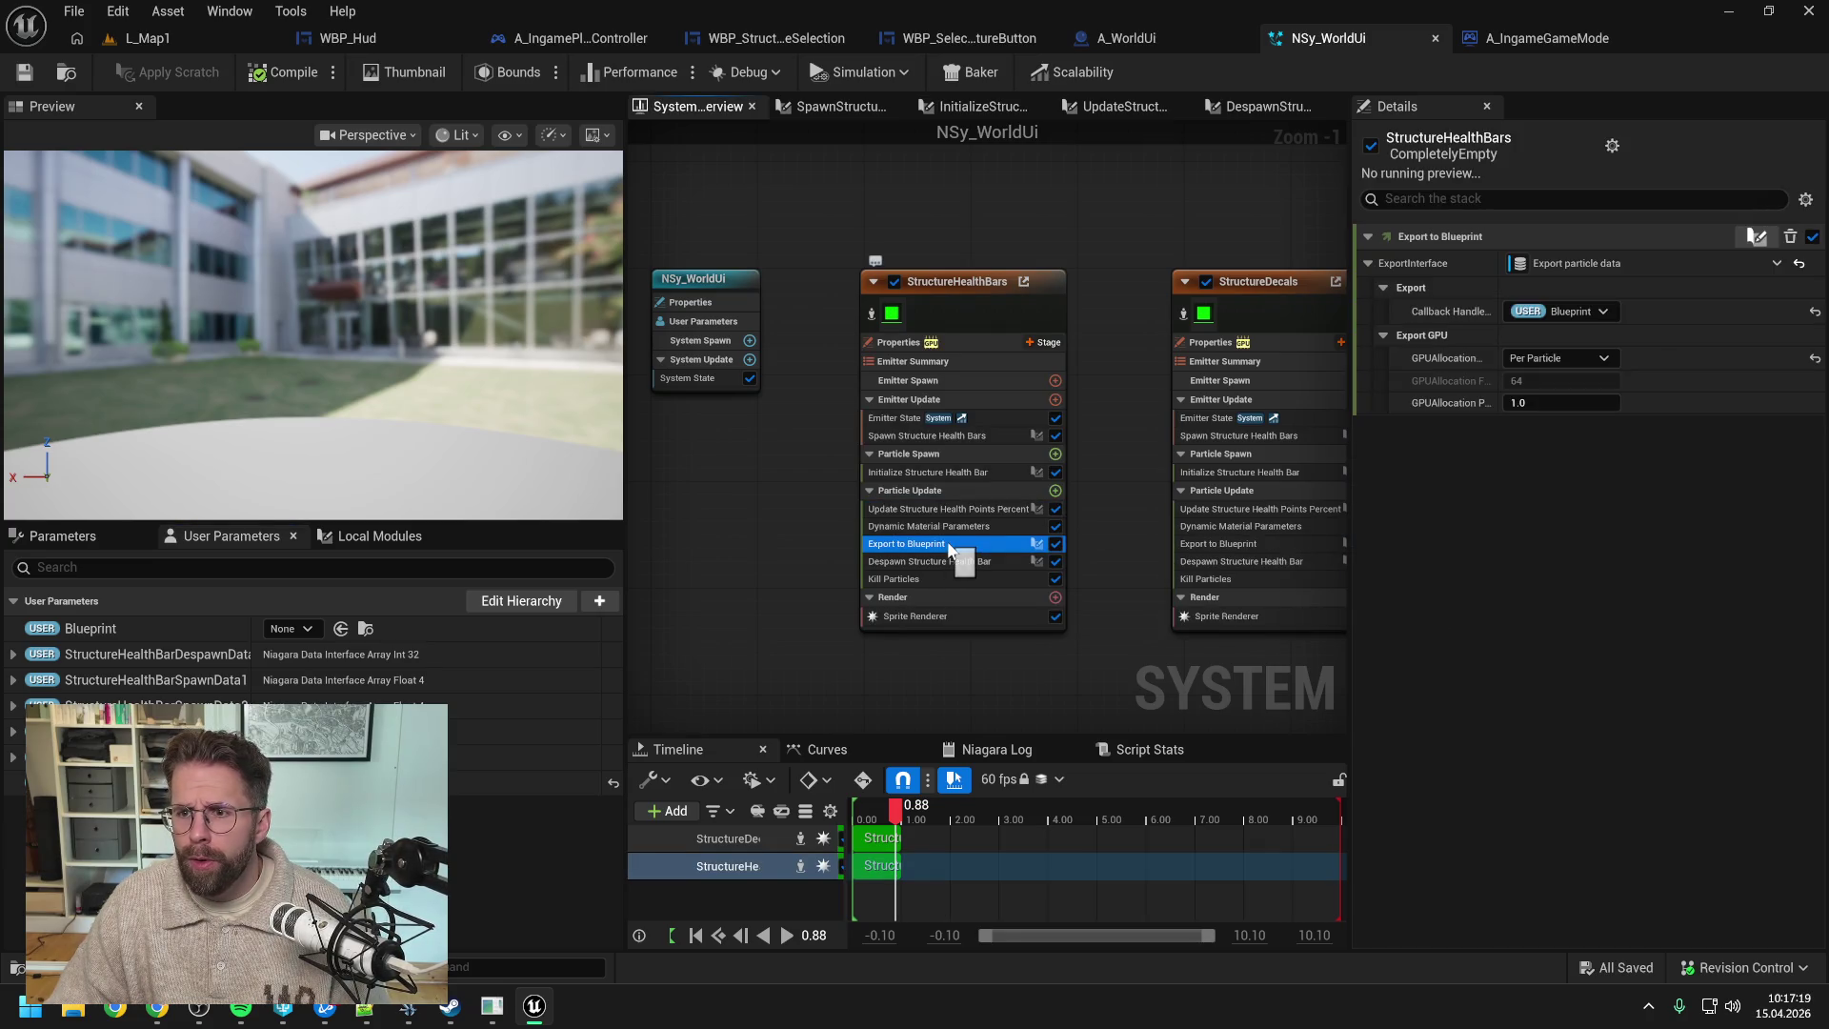
{"action": "left_click", "coordinate": [930, 506]}
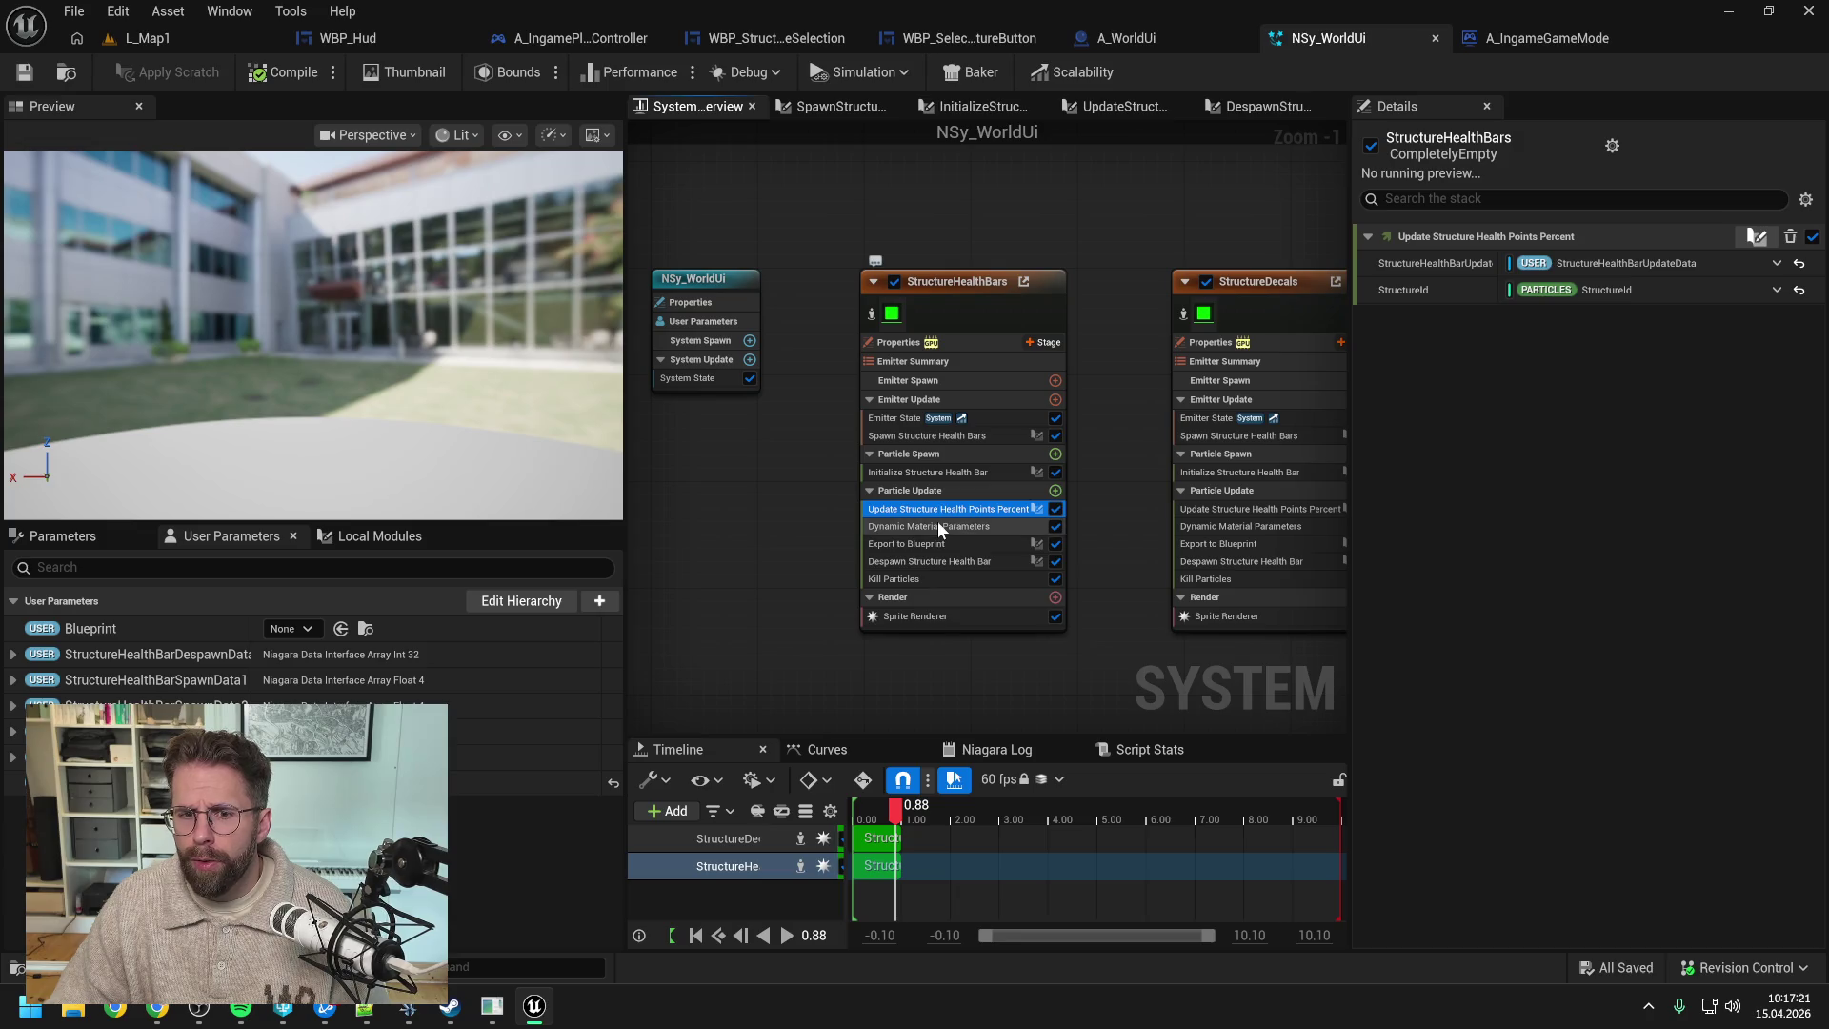
{"action": "left_click", "coordinate": [938, 526]}
{"action": "left_click", "coordinate": [925, 473]}
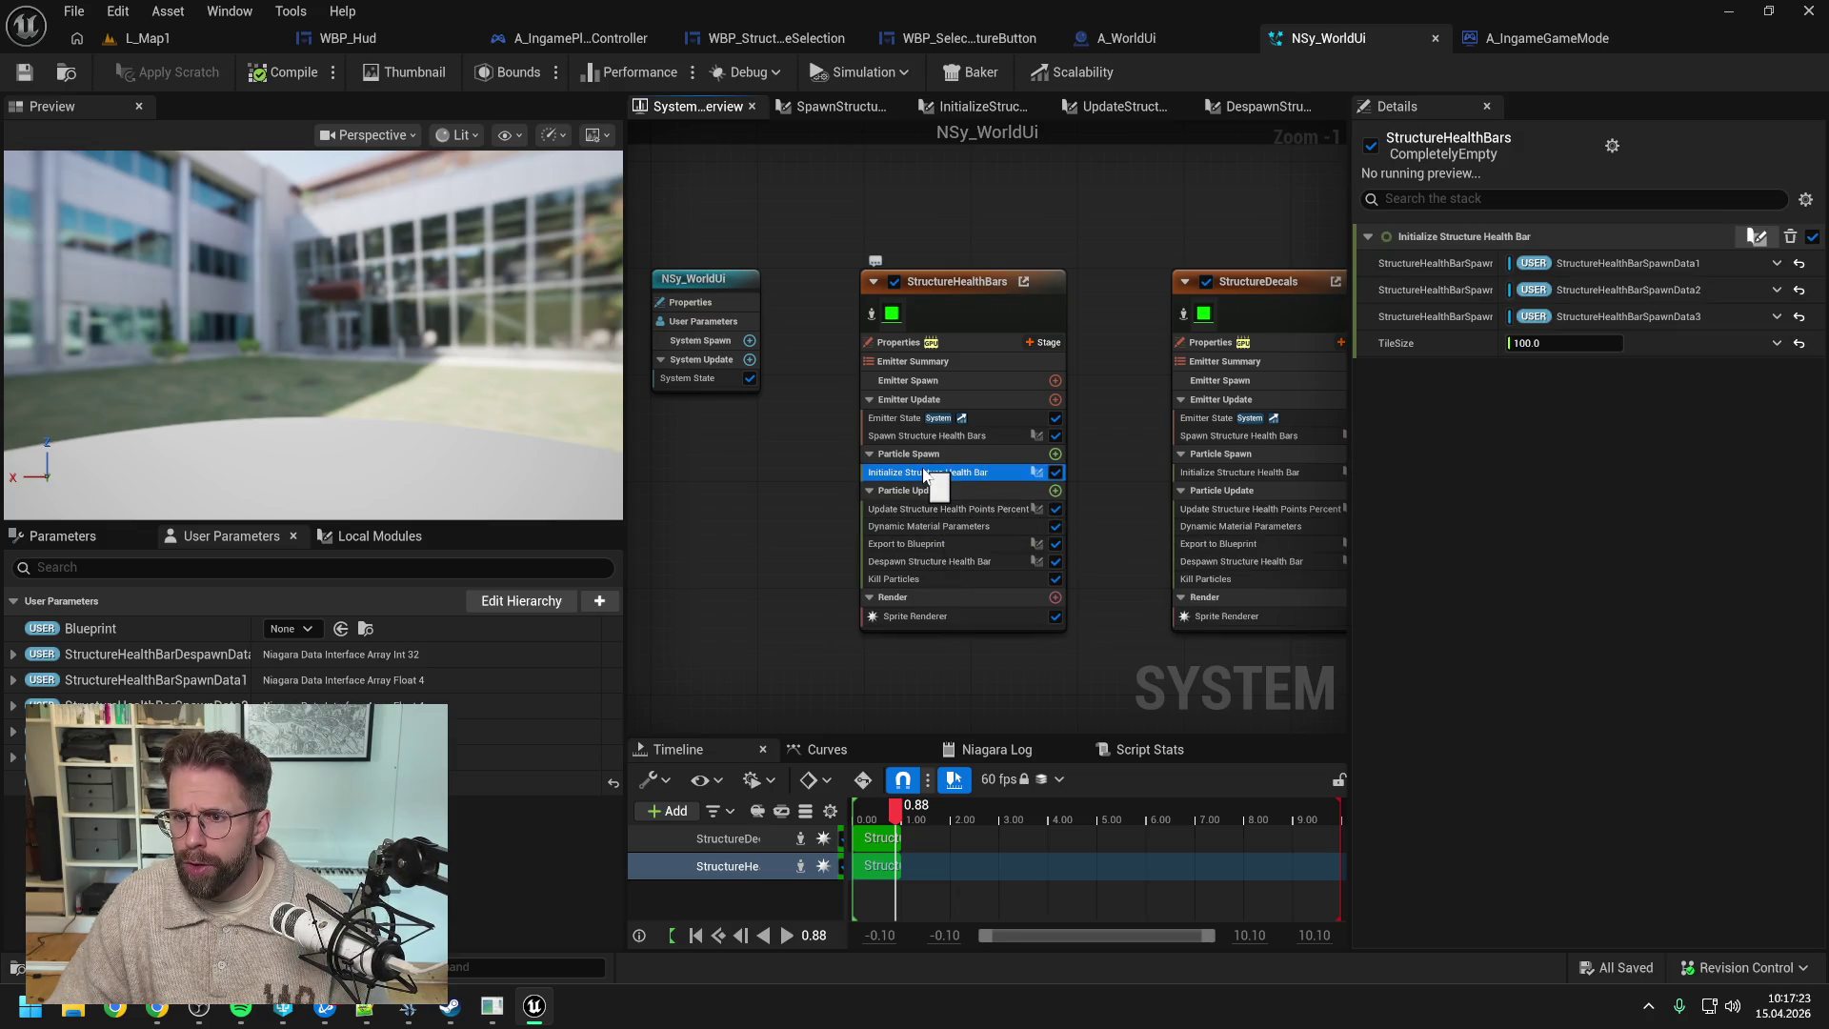
{"action": "left_click", "coordinate": [533, 783]}
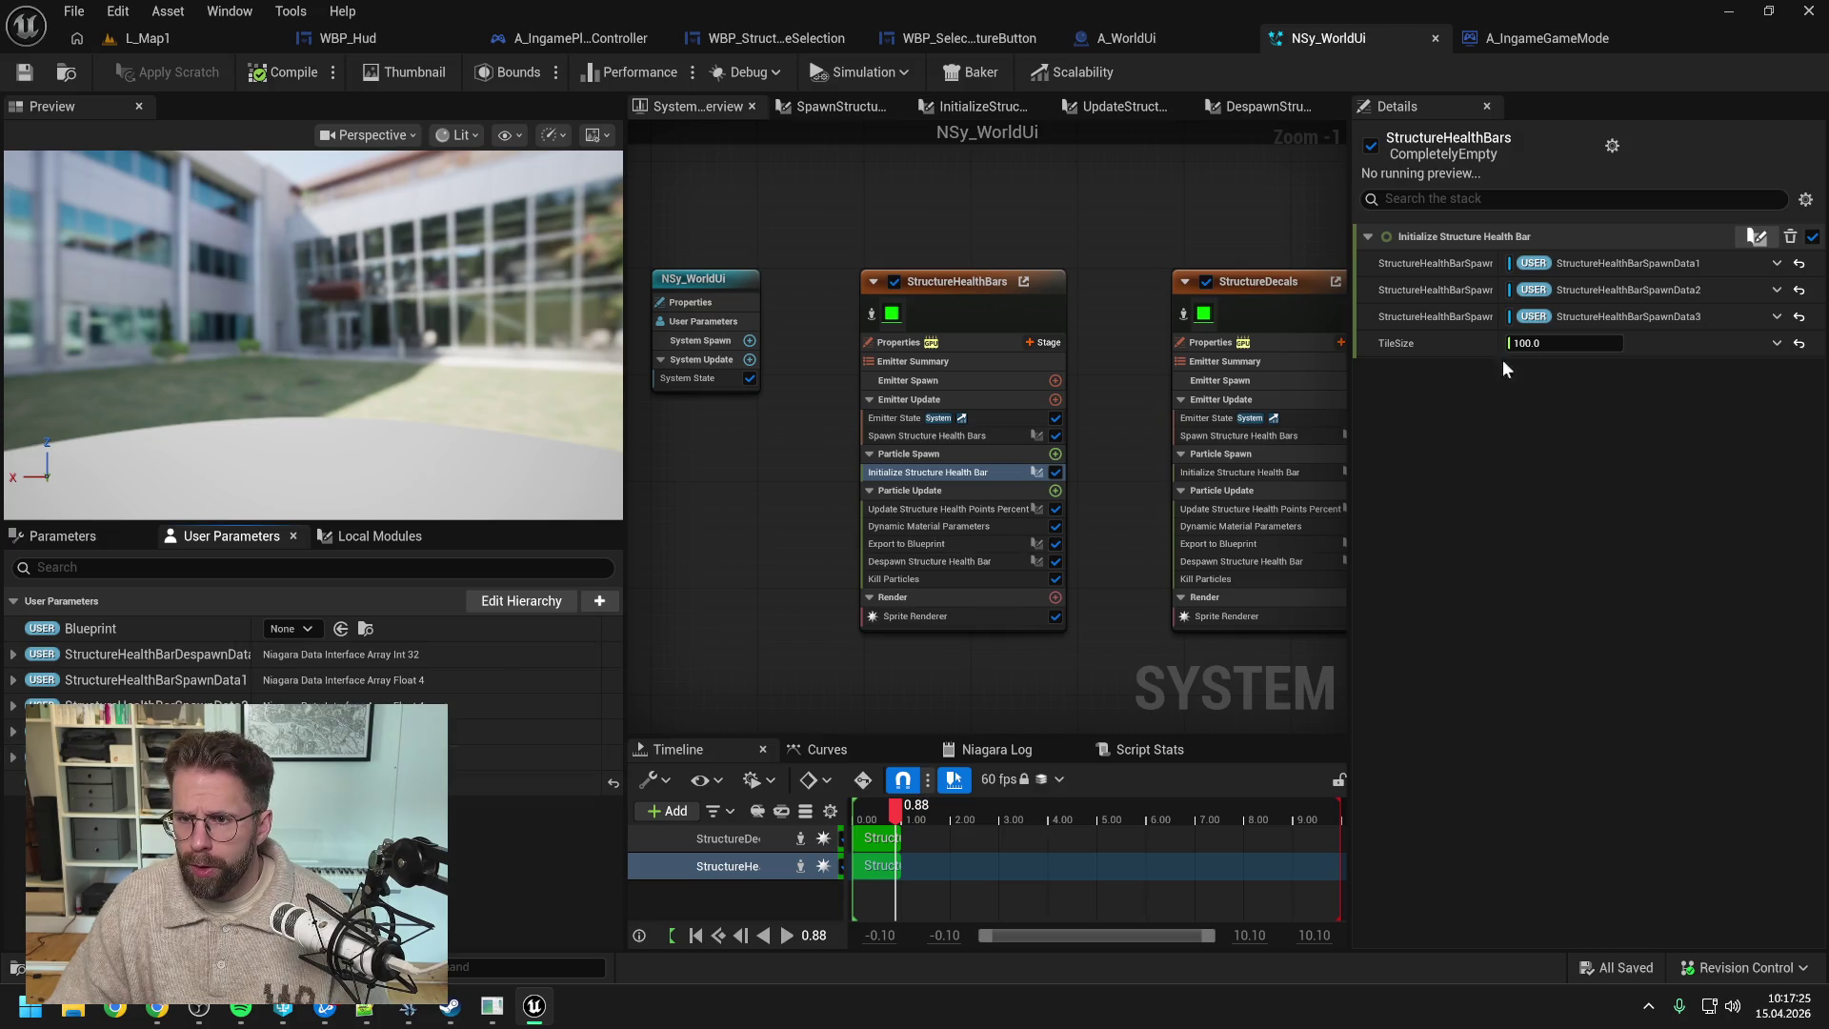
{"action": "mouse_move", "coordinate": [533, 784]}
{"action": "left_mouse_down"}
{"action": "mouse_move", "coordinate": [1124, 535]}
{"action": "mouse_move", "coordinate": [1666, 345]}
{"action": "left_mouse_up"}
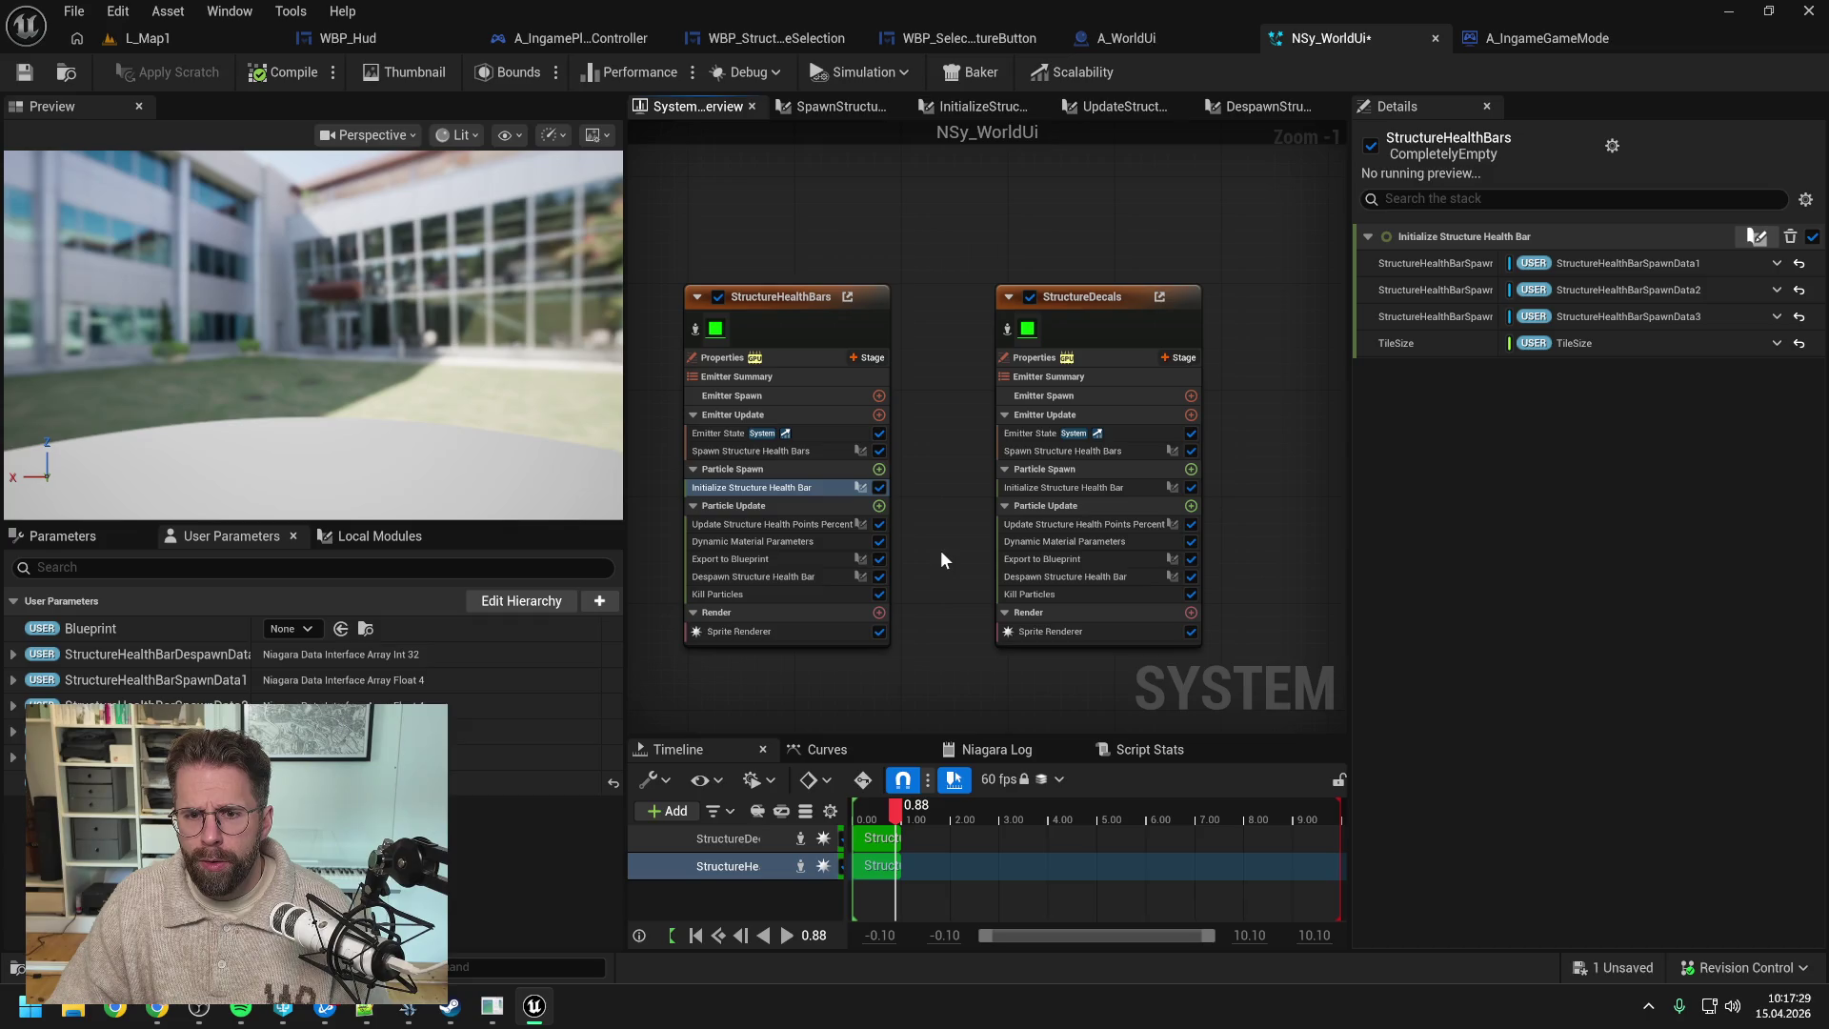
{"action": "left_click_drag", "start_coordinate": [1299, 499], "coordinate": [1251, 473]}
{"action": "key", "text": "ctrl+s"}
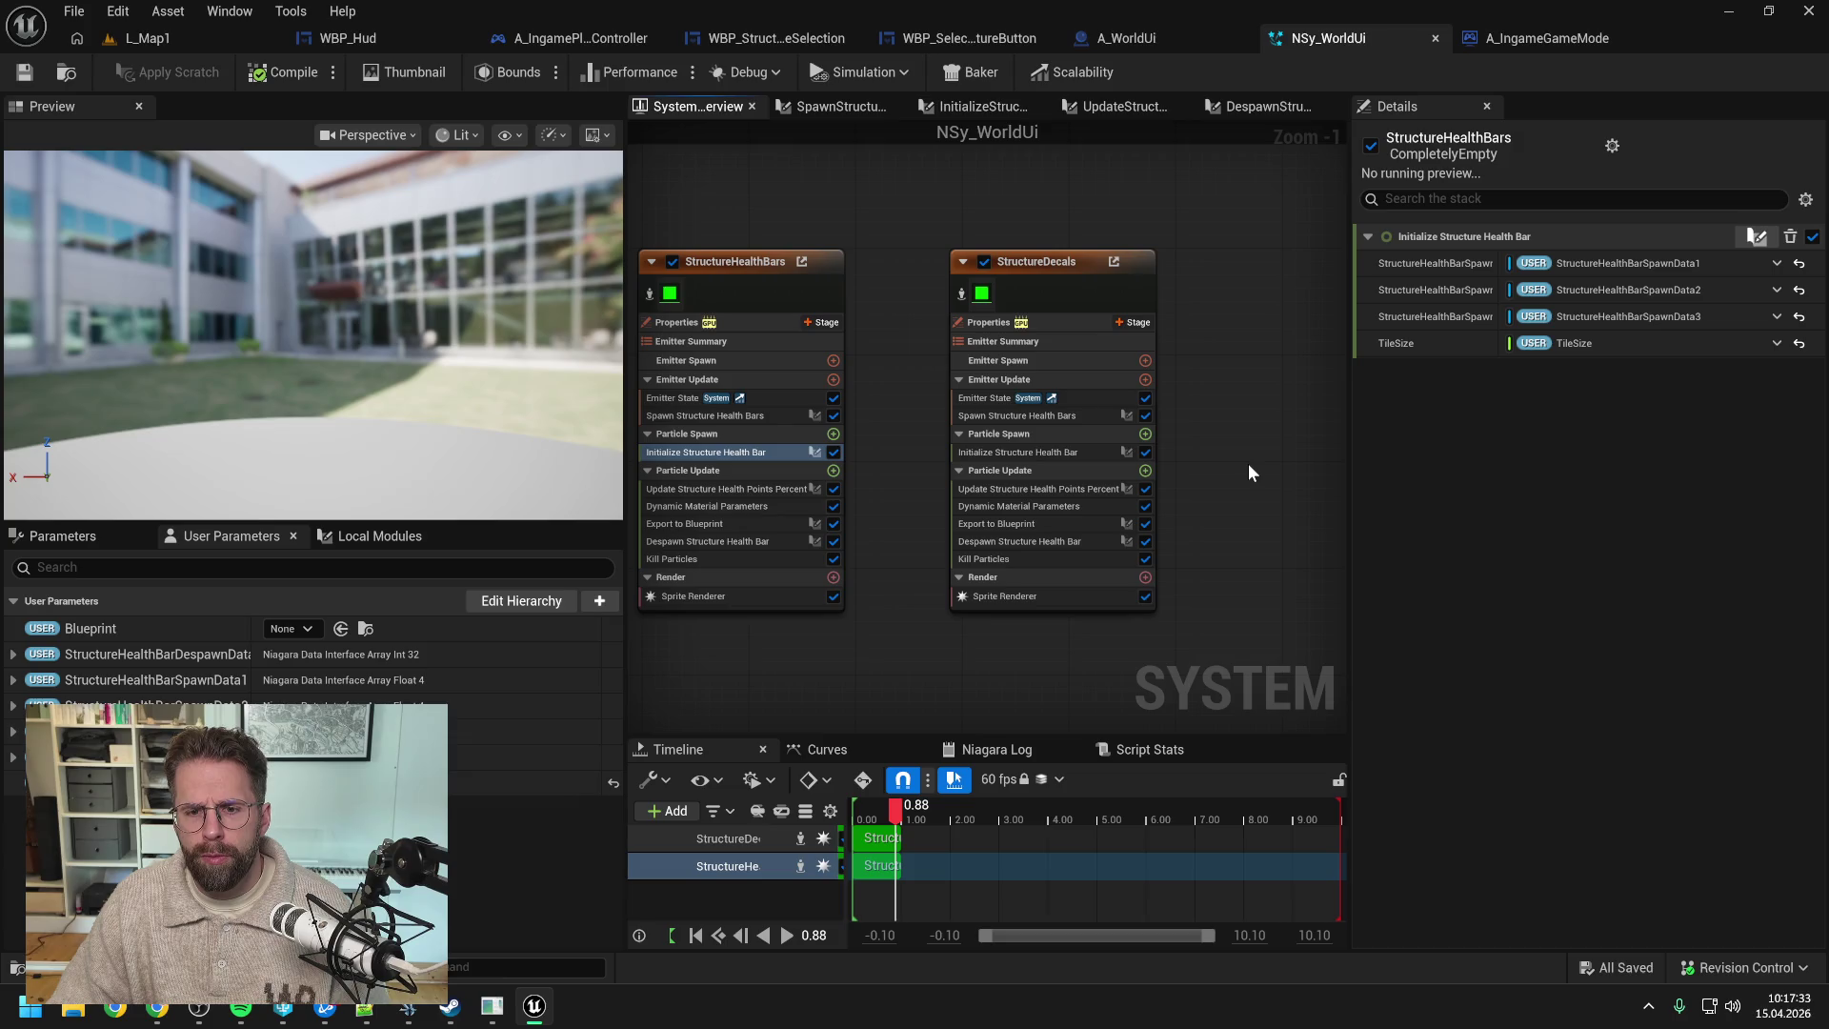
- Save NSy_WorldUi again and switch to the web browser
{"action": "left_click_drag", "start_coordinate": [1203, 472], "coordinate": [1267, 498]}
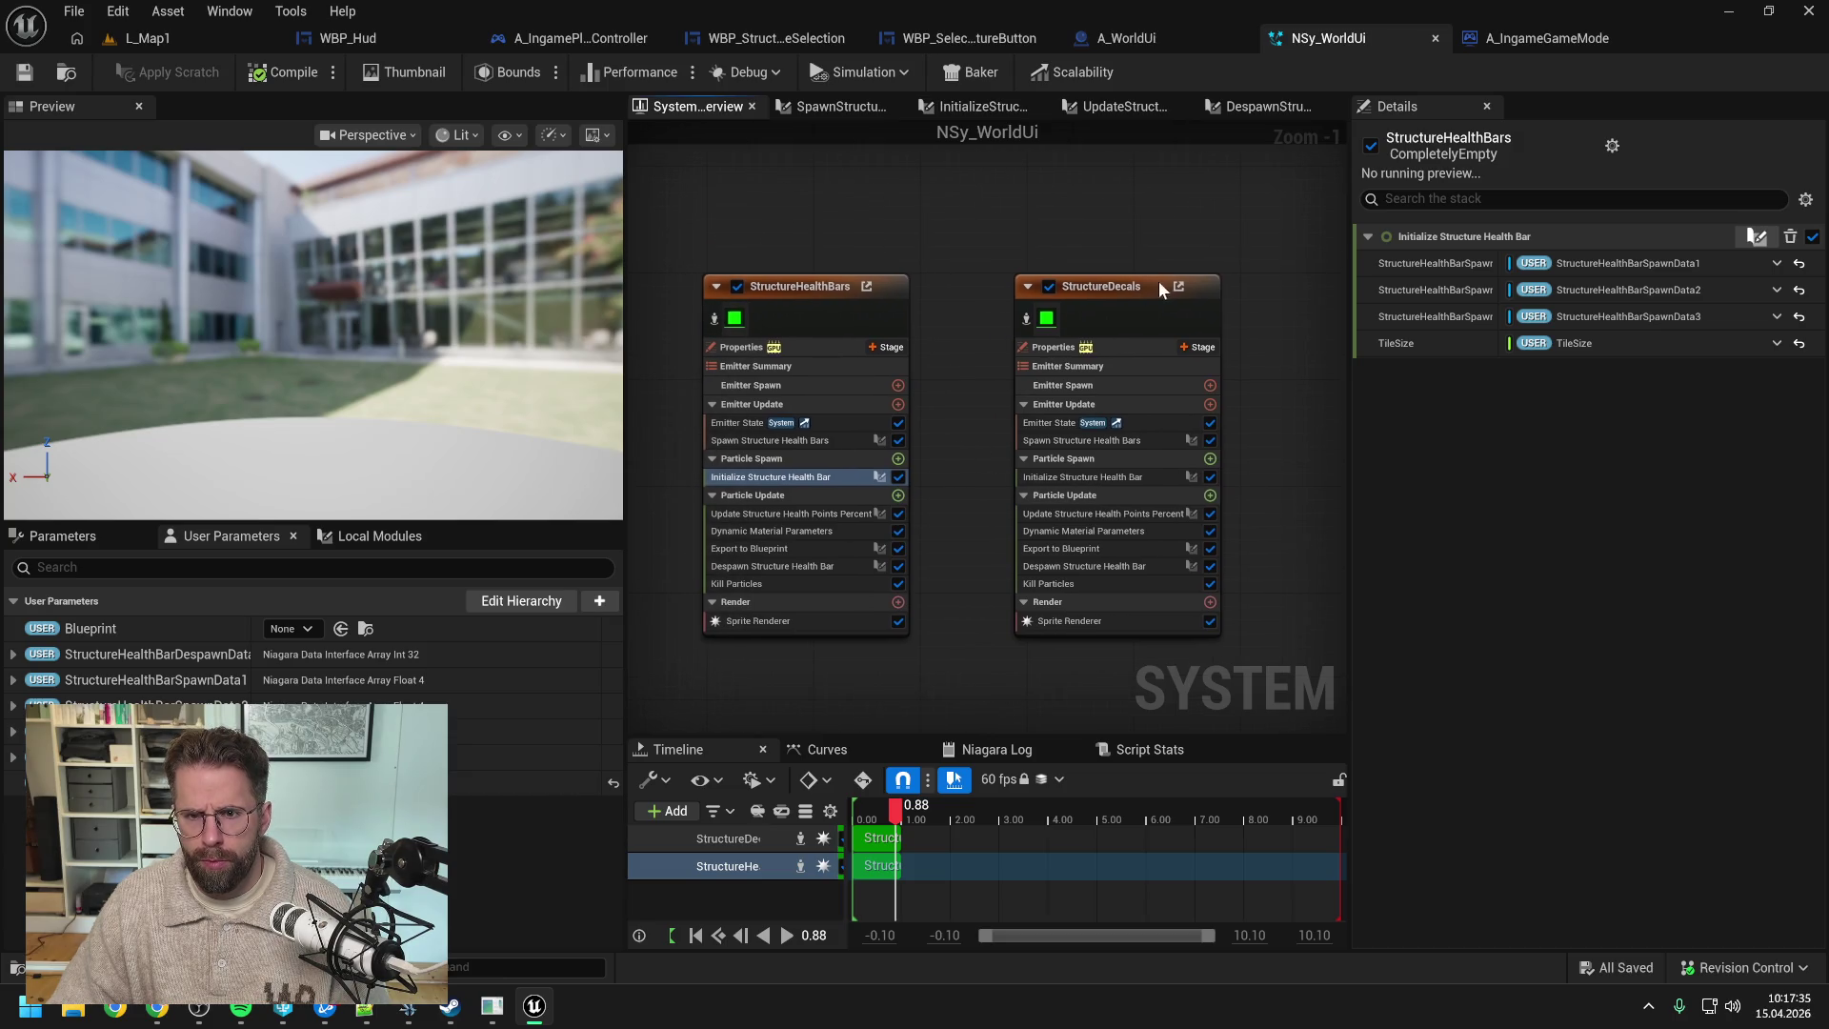
{"action": "left_click", "coordinate": [1115, 286]}
{"action": "left_click", "coordinate": [1096, 219]}
{"action": "key", "text": "ctrl+s"}
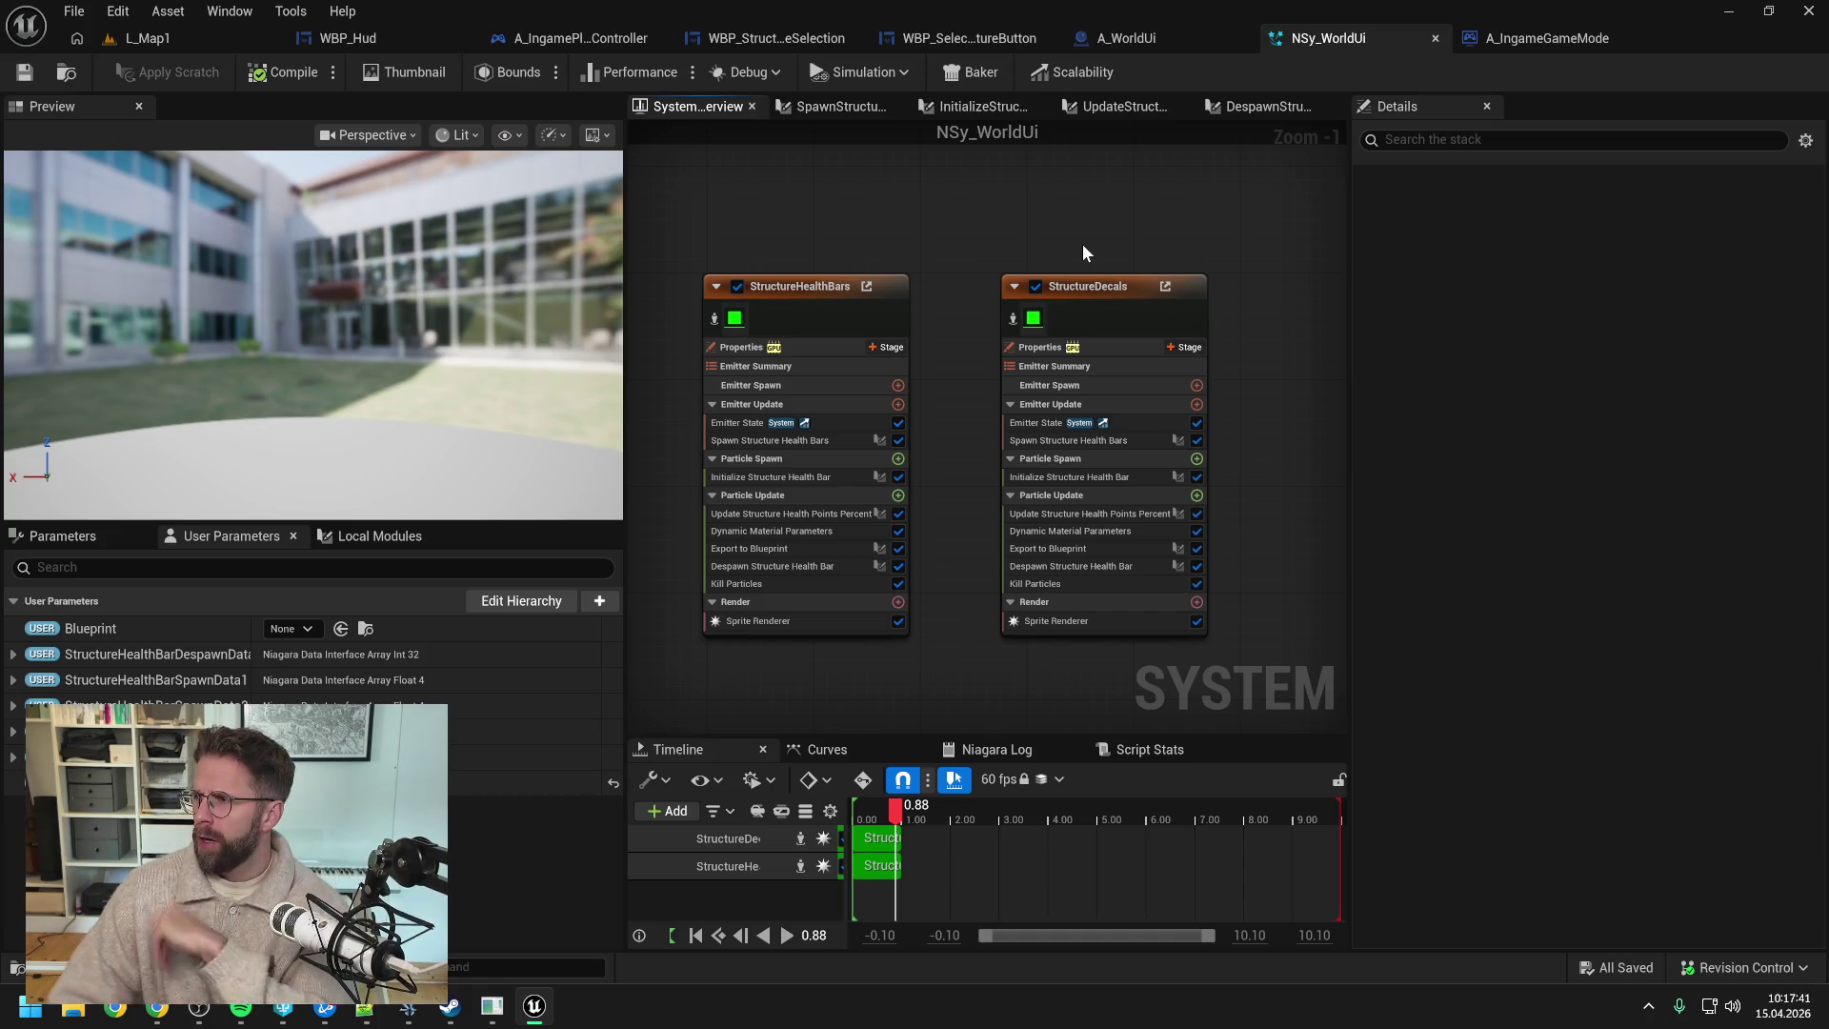
{"action": "key", "text": "alt+Tab"}
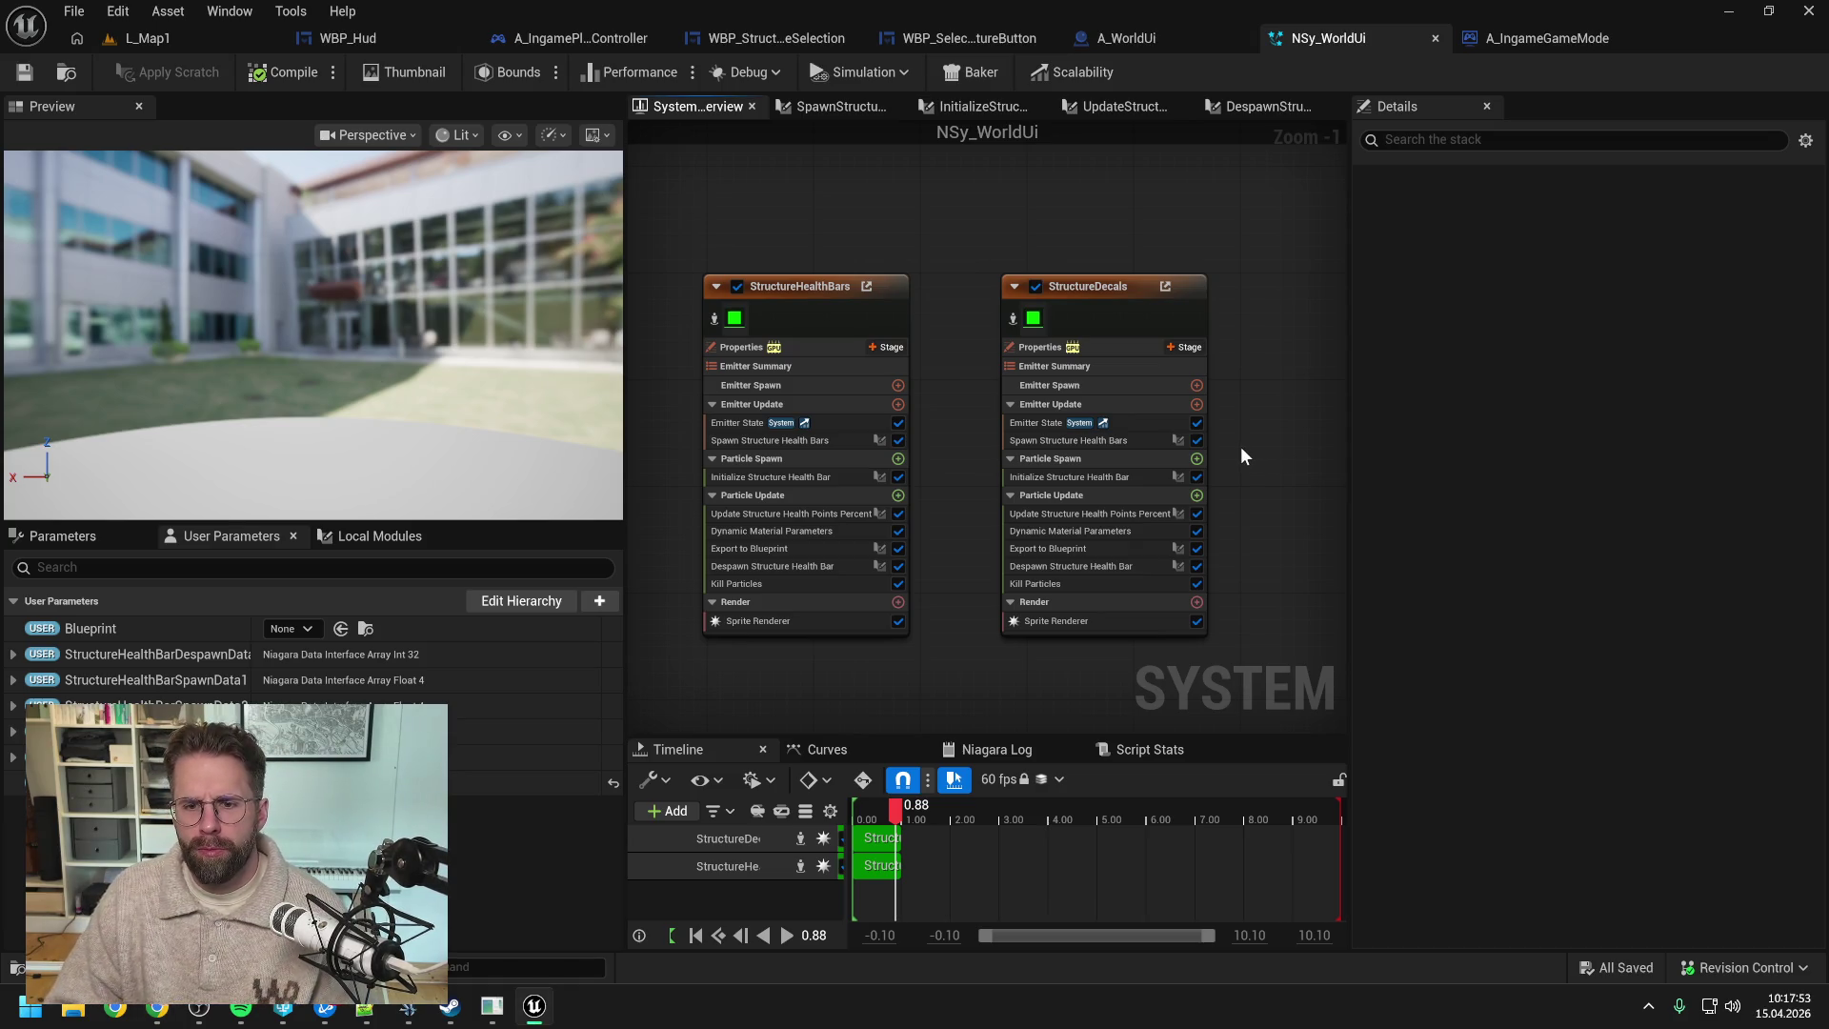
{"action": "scroll", "coordinate": [1287, 420], "scroll_direction": "up", "scroll_amount": 1}
- Duplicate the SpawnStructureHealthBars local scratch module and save the system
{"action": "left_click", "coordinate": [381, 537]}
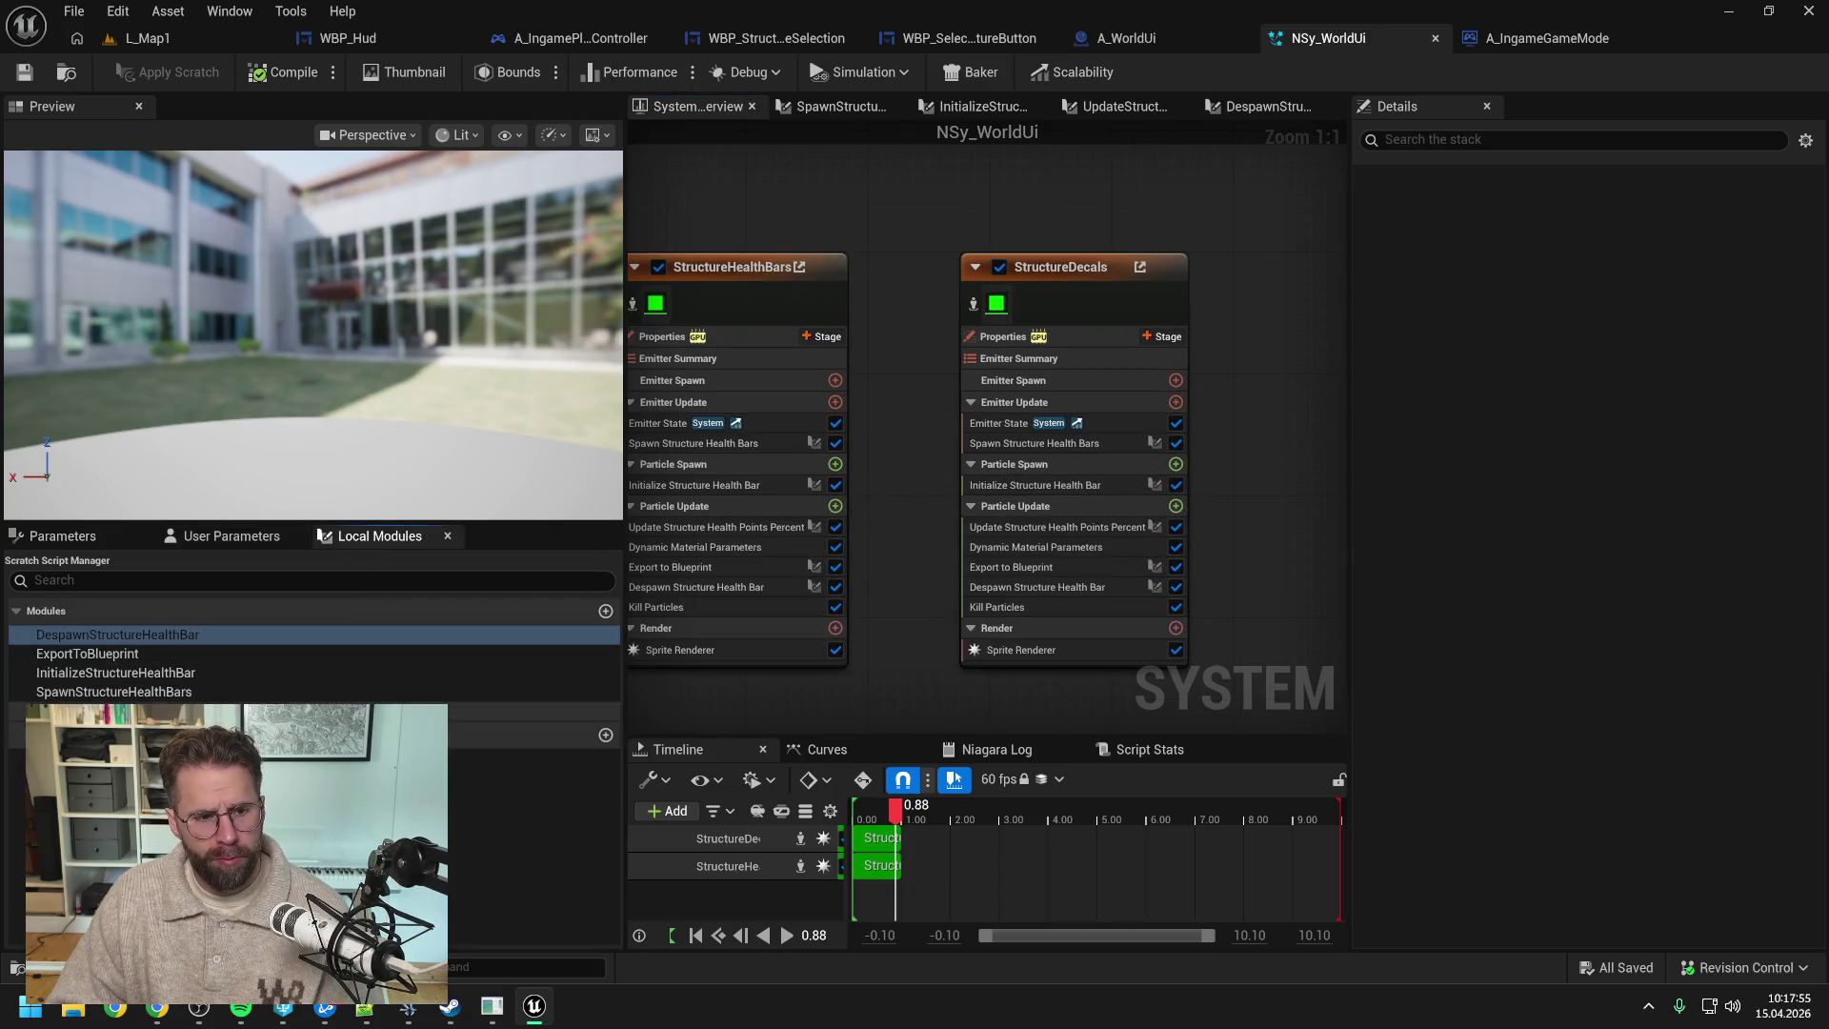
{"action": "left_click", "coordinate": [117, 634]}
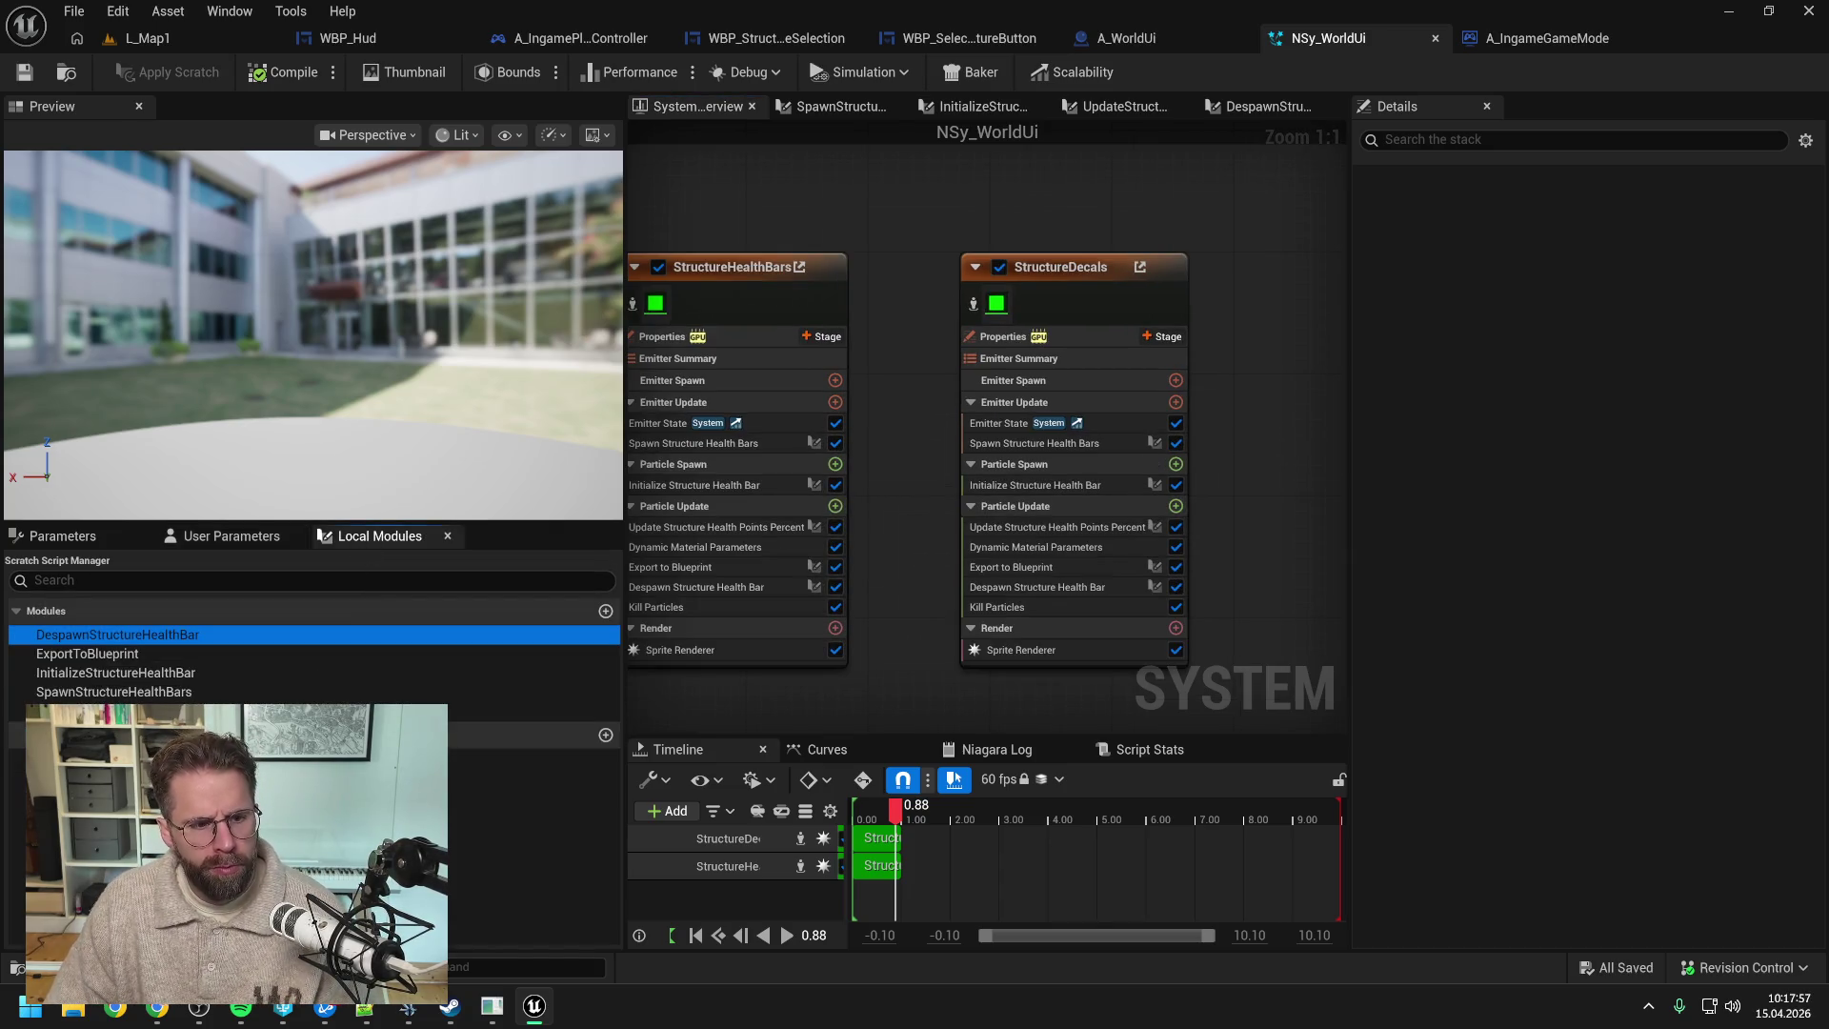
{"action": "left_click", "coordinate": [145, 694]}
{"action": "key", "text": "ctrl+d"}
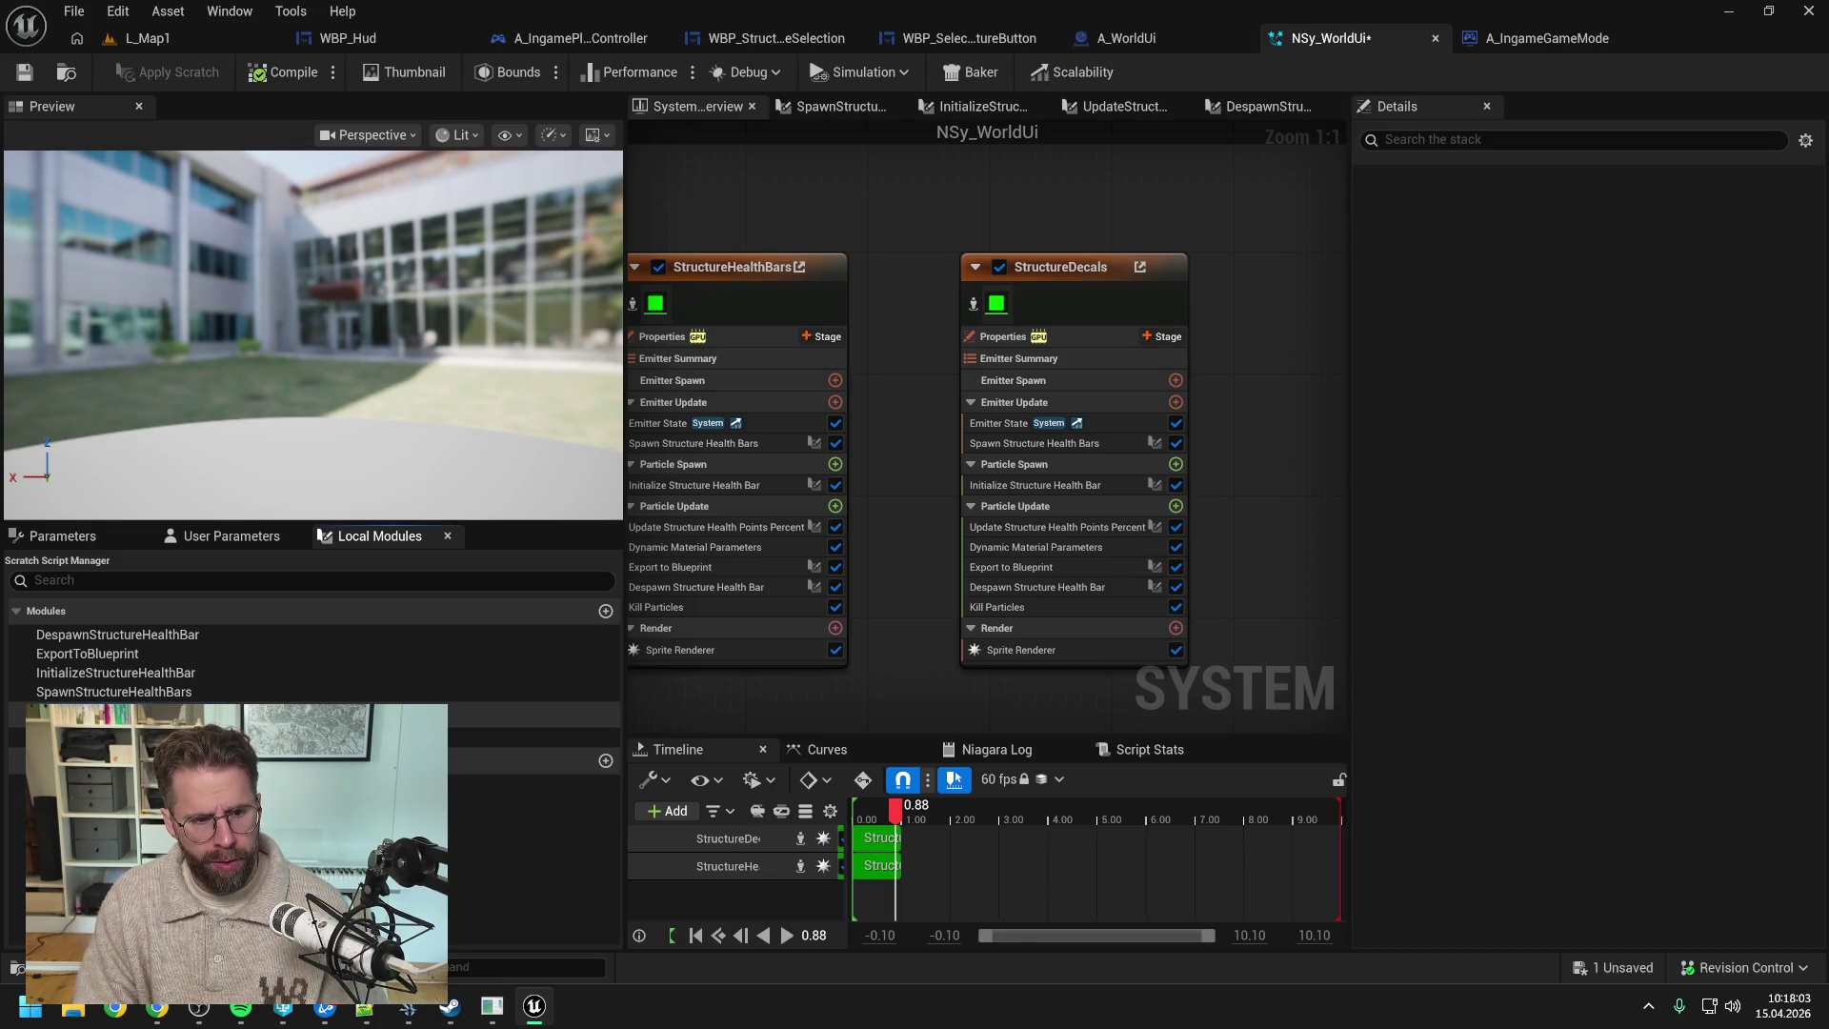
{"action": "key", "text": "ctrl+s"}
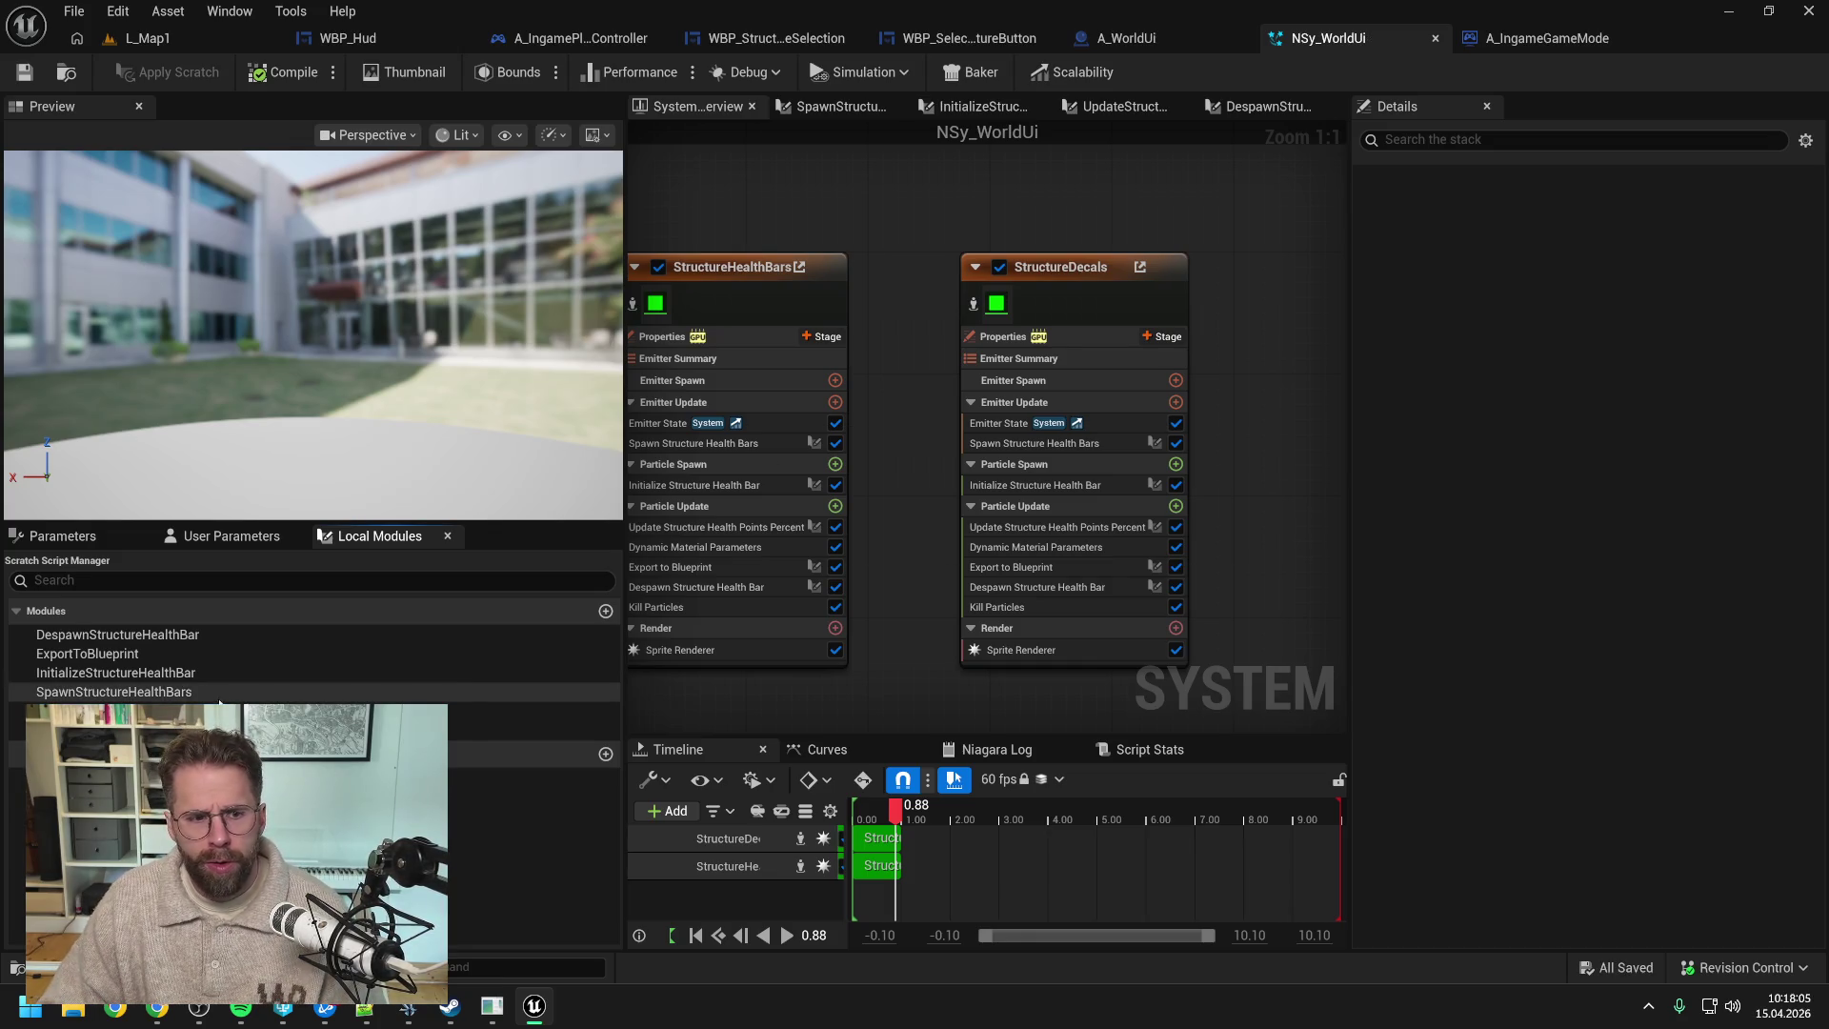
- Put Spawn Structure Decals in StructureDecals' Emitter Update in place of Spawn Structure Health Bars, and open it
{"action": "mouse_move", "coordinate": [115, 712]}
{"action": "left_mouse_down"}
{"action": "mouse_move", "coordinate": [856, 547]}
{"action": "mouse_move", "coordinate": [1038, 487]}
{"action": "mouse_move", "coordinate": [1044, 450]}
{"action": "left_mouse_up"}
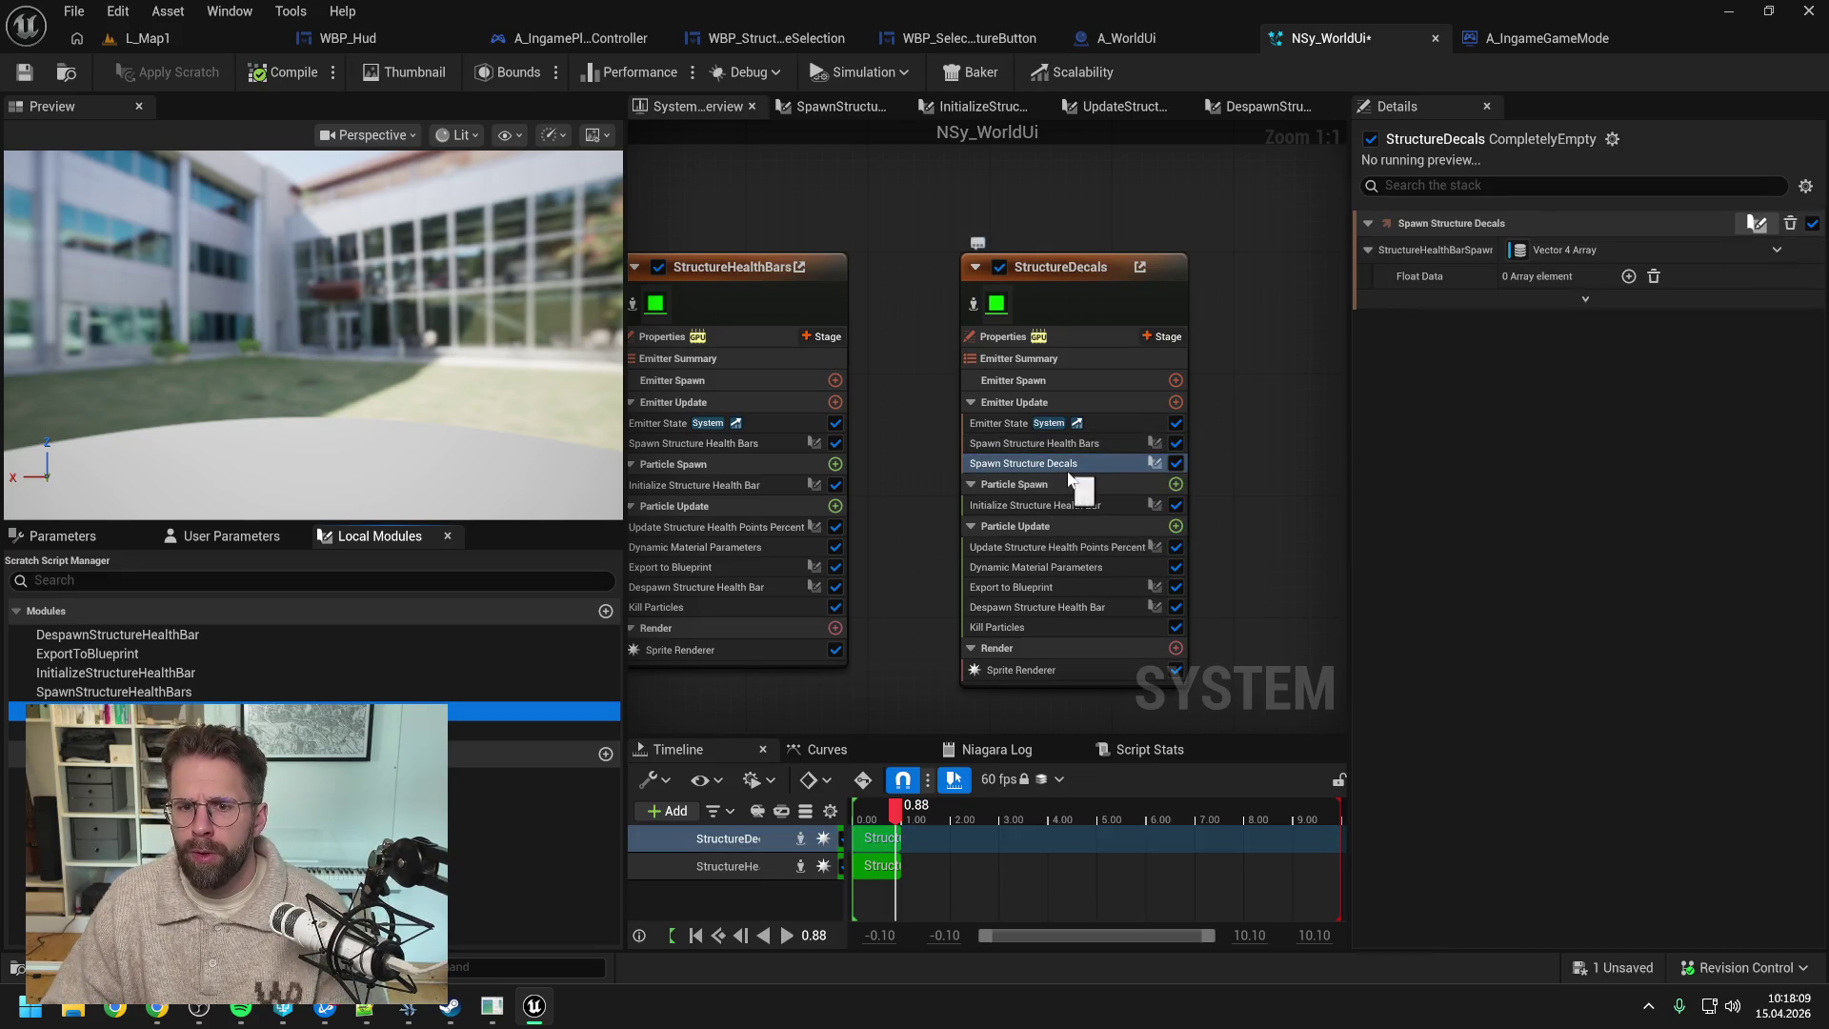
{"action": "left_click", "coordinate": [1042, 443]}
{"action": "key", "text": "Delete"}
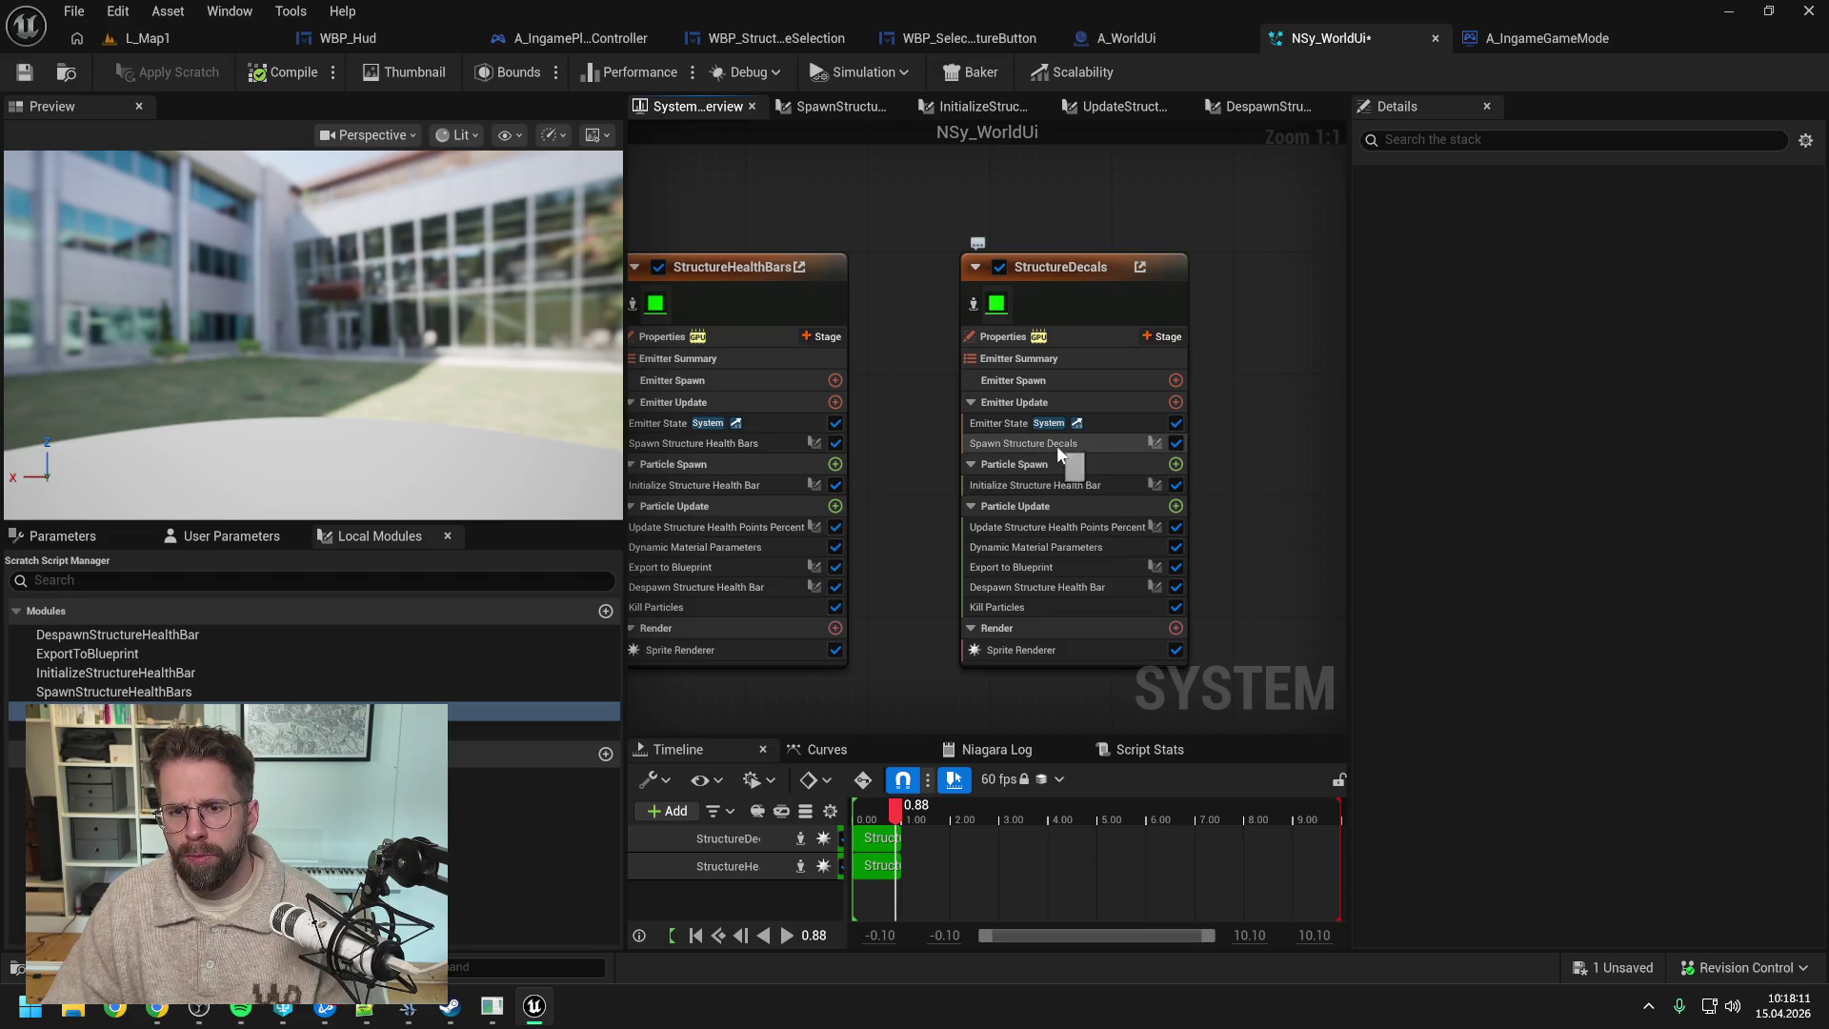
{"action": "double_click", "coordinate": [1056, 444]}
- Rename the Map Get input pin to StructureDecalSpawnData1, then apply and save and return to System Overview
{"action": "key", "text": "ctrl+s"}
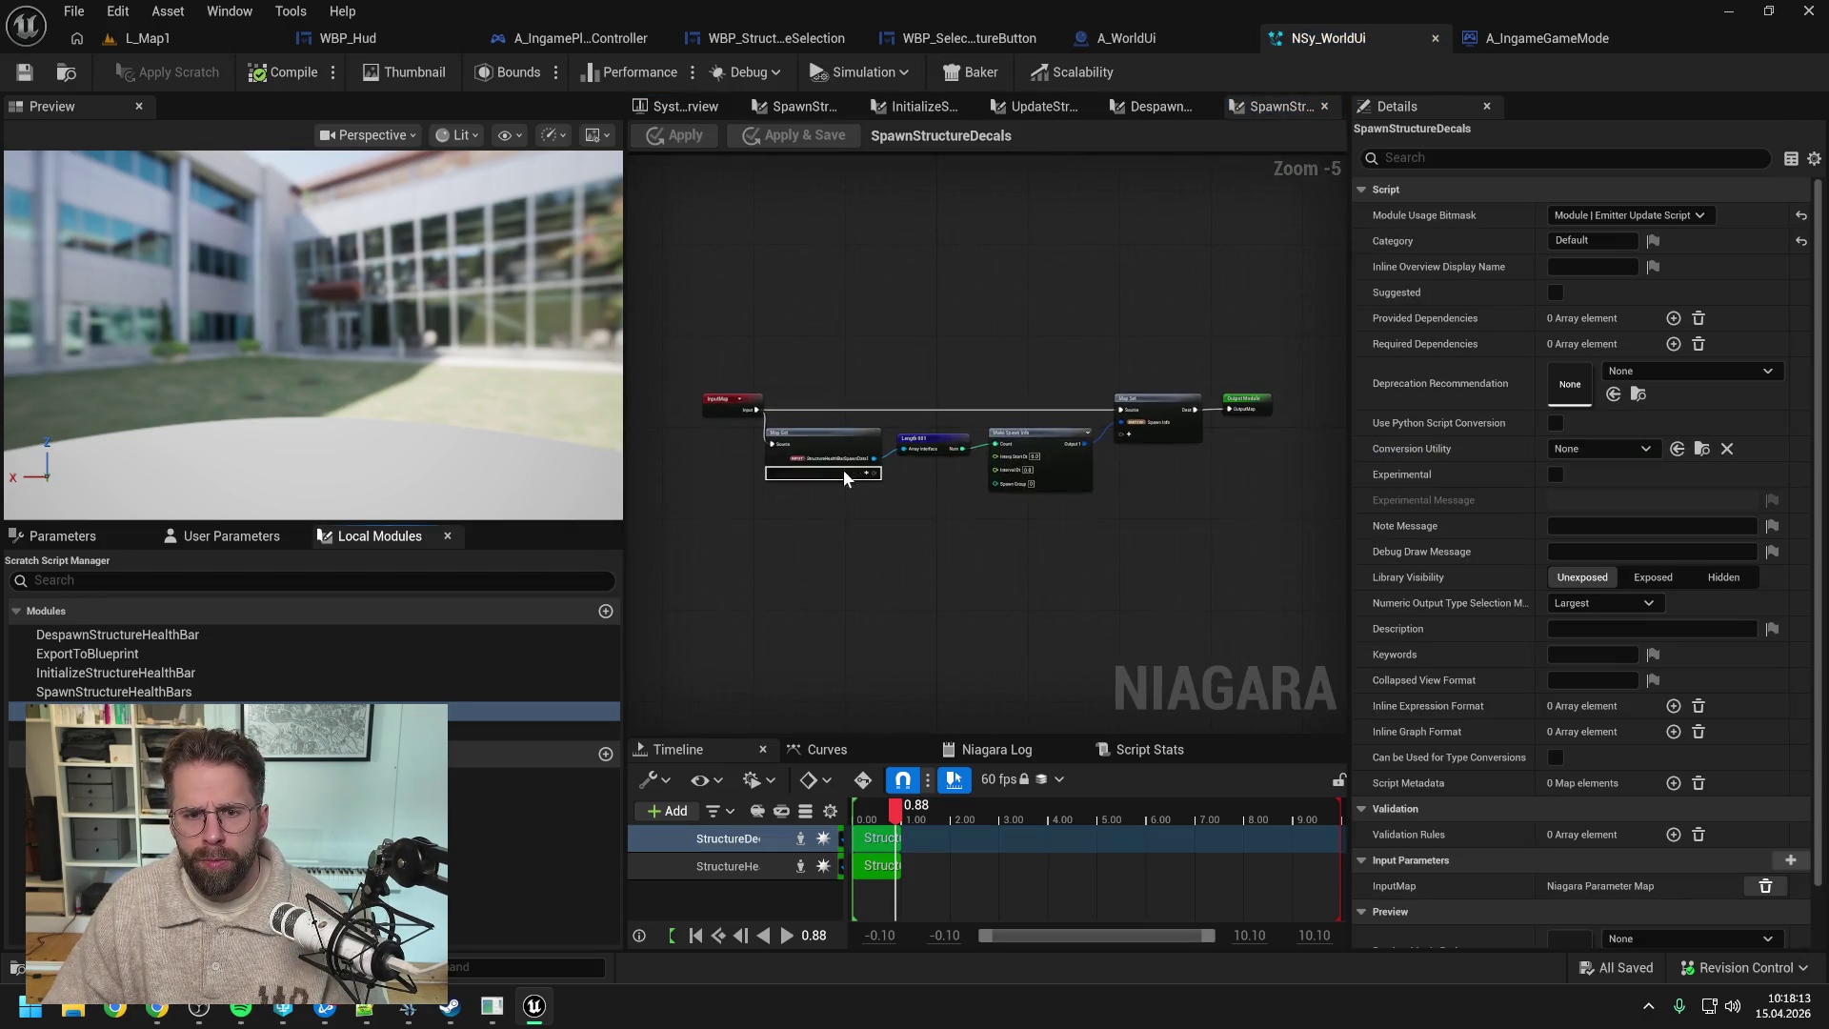
{"action": "right_click", "coordinate": [831, 438]}
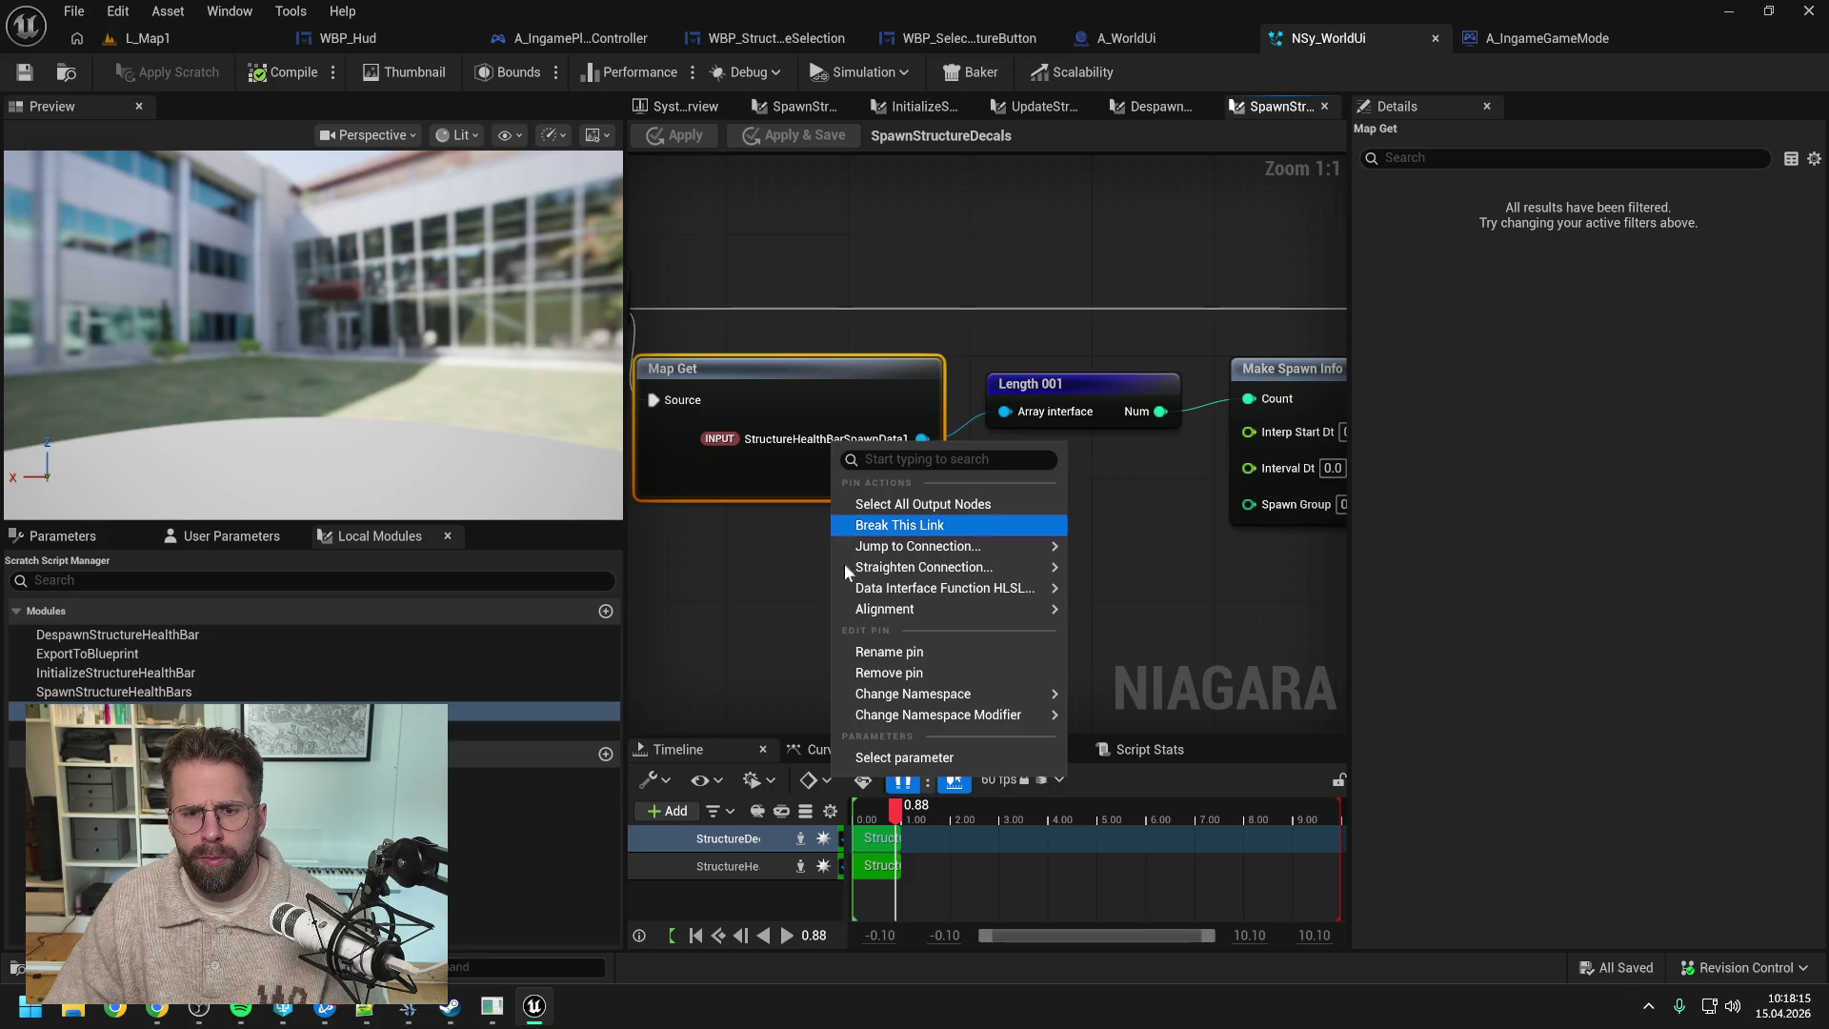
{"action": "left_click", "coordinate": [898, 651]}
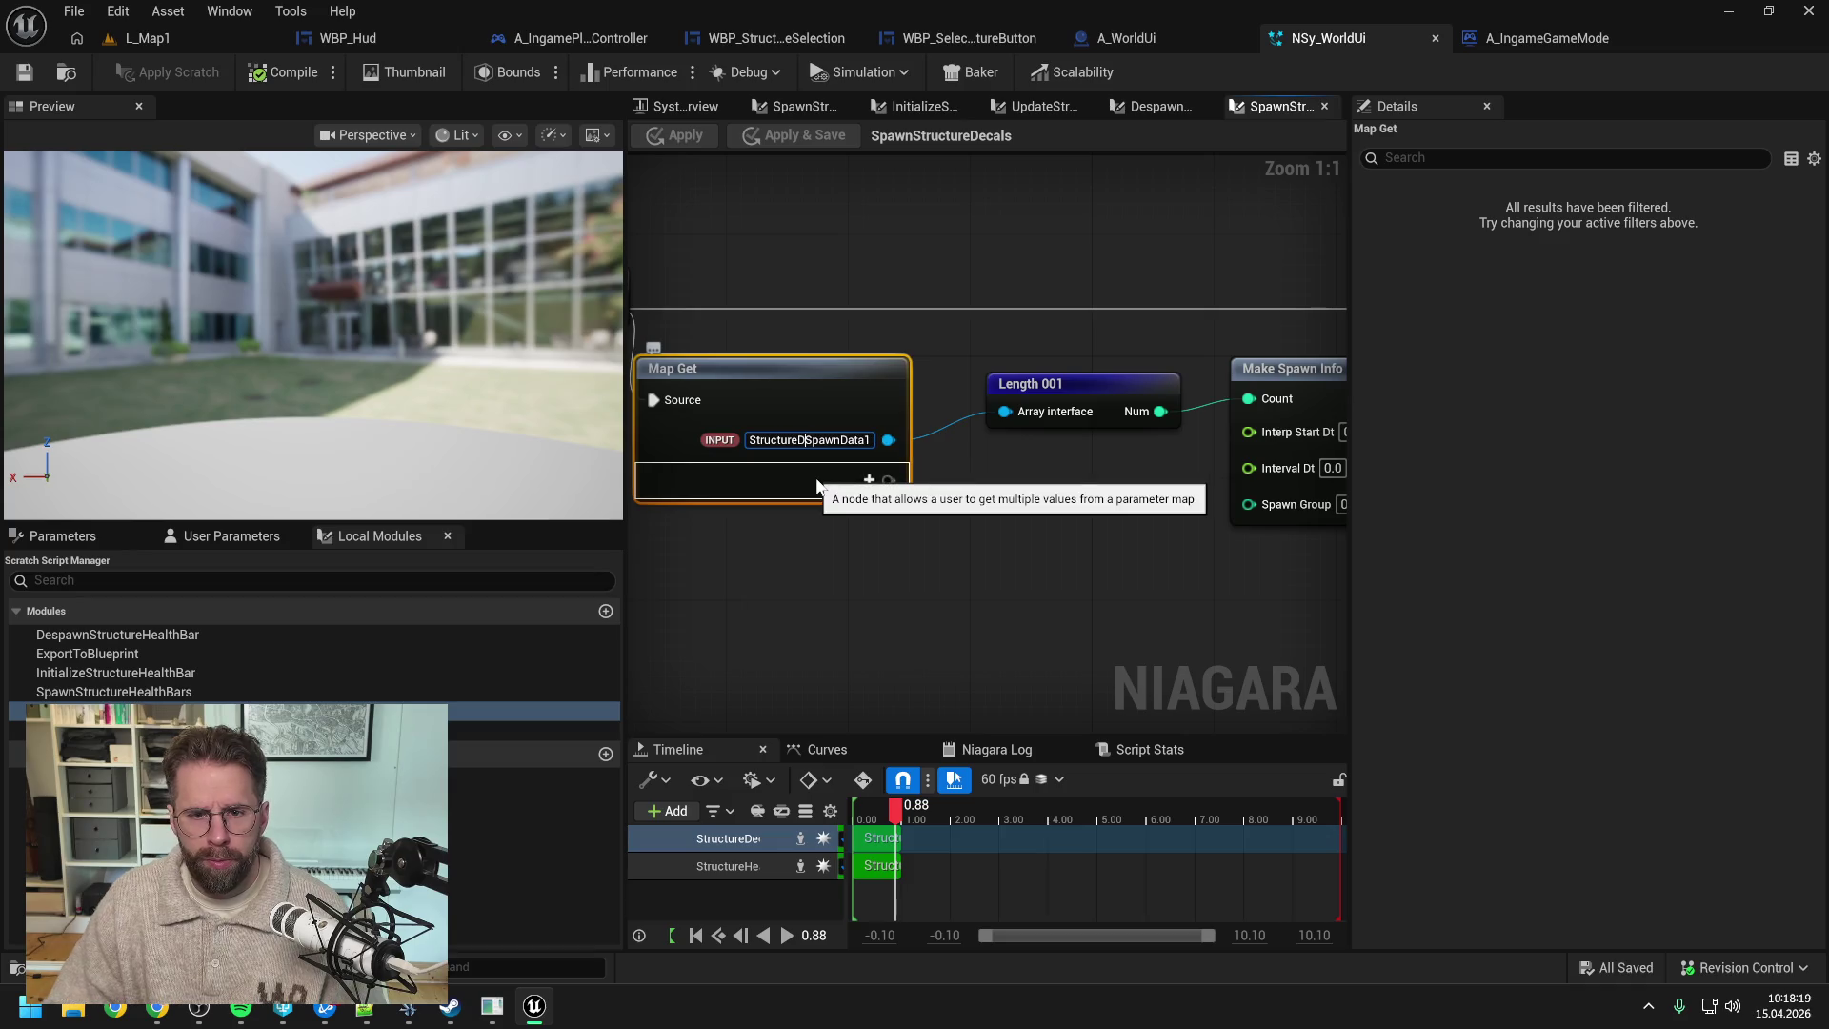
{"action": "type", "text": "Decal"}
{"action": "key", "text": "Return"}
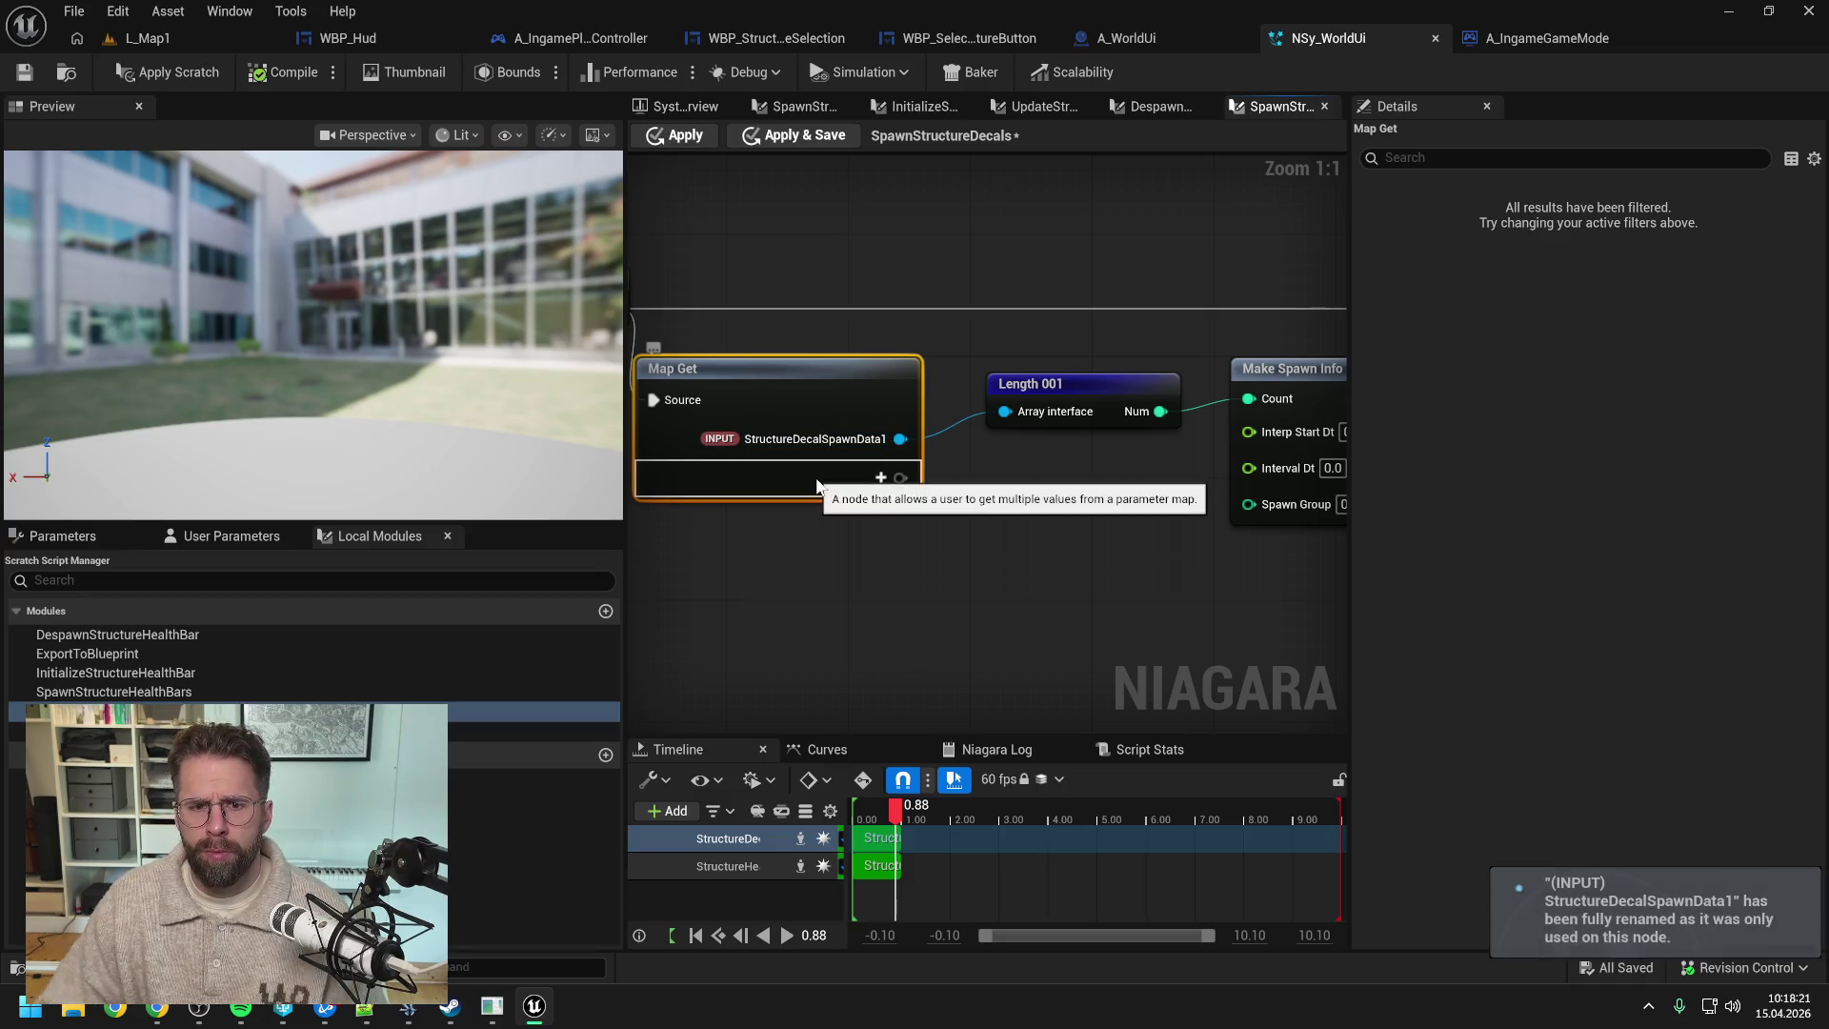
{"action": "scroll", "coordinate": [1039, 529], "scroll_direction": "down", "scroll_amount": 2}
{"action": "left_click_drag", "start_coordinate": [1067, 541], "coordinate": [816, 505]}
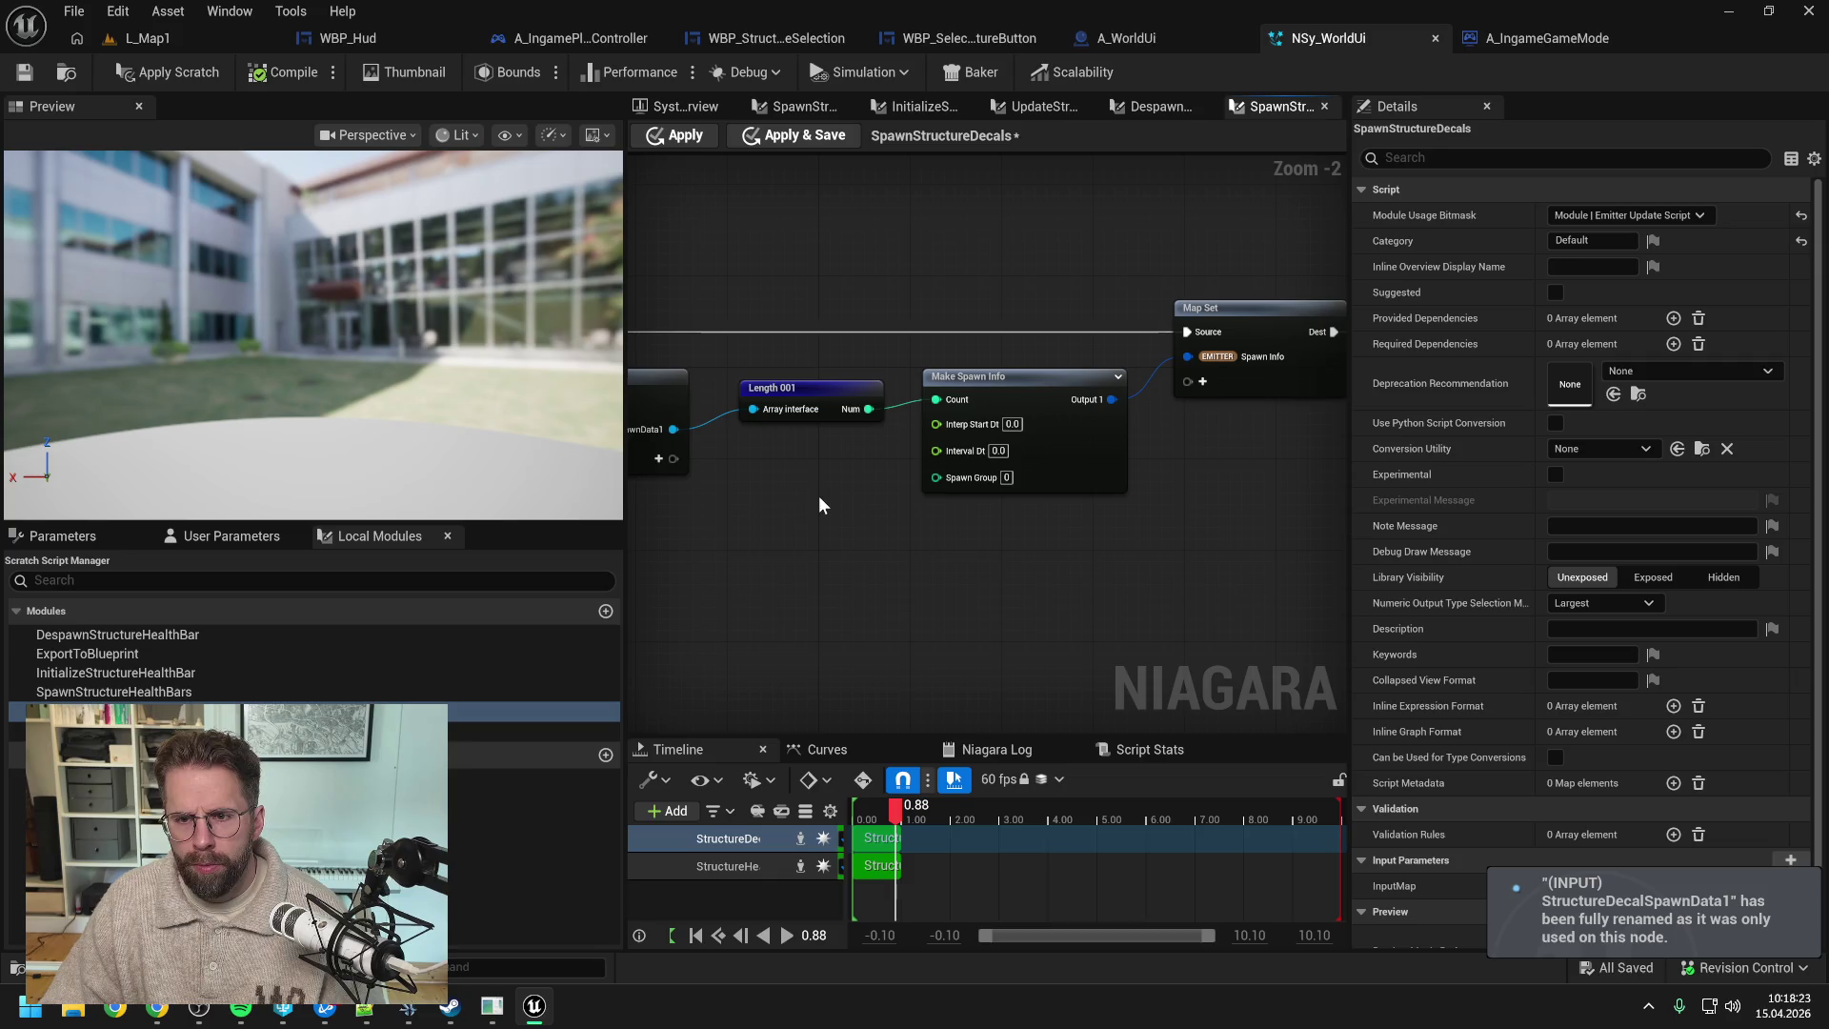
{"action": "left_click", "coordinate": [25, 73]}
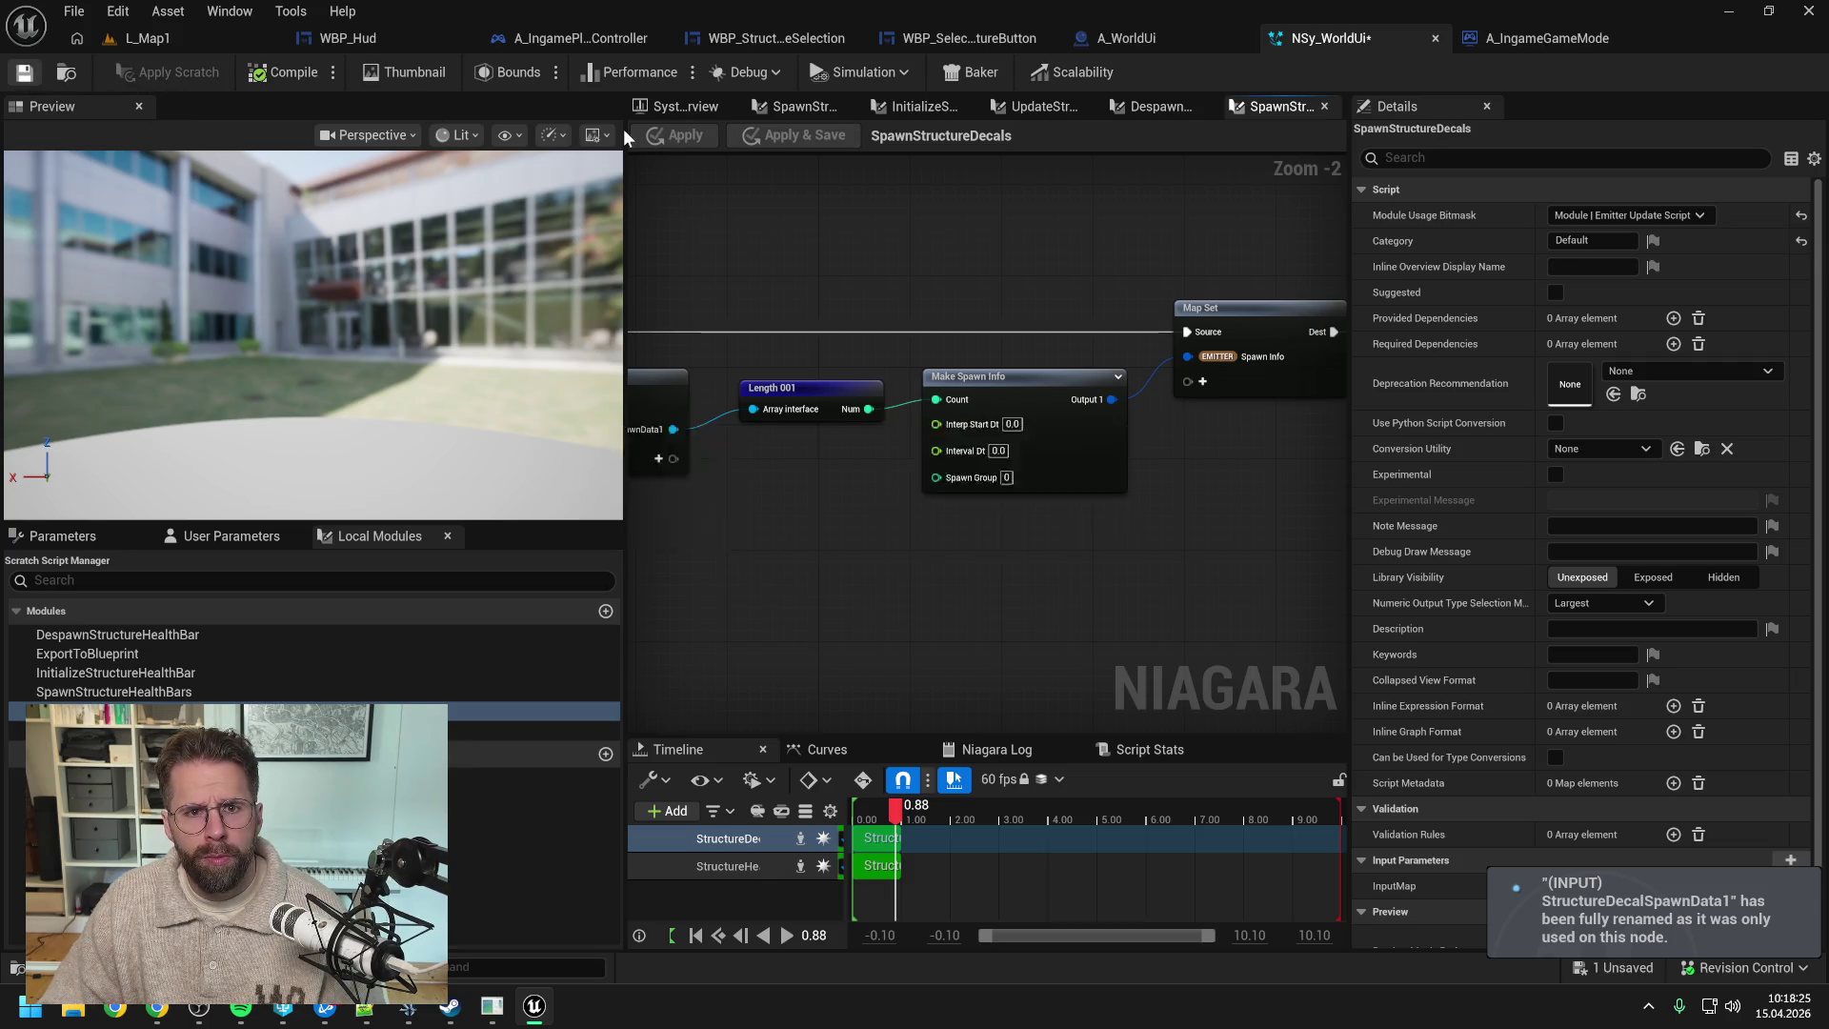
{"action": "left_click", "coordinate": [671, 107]}
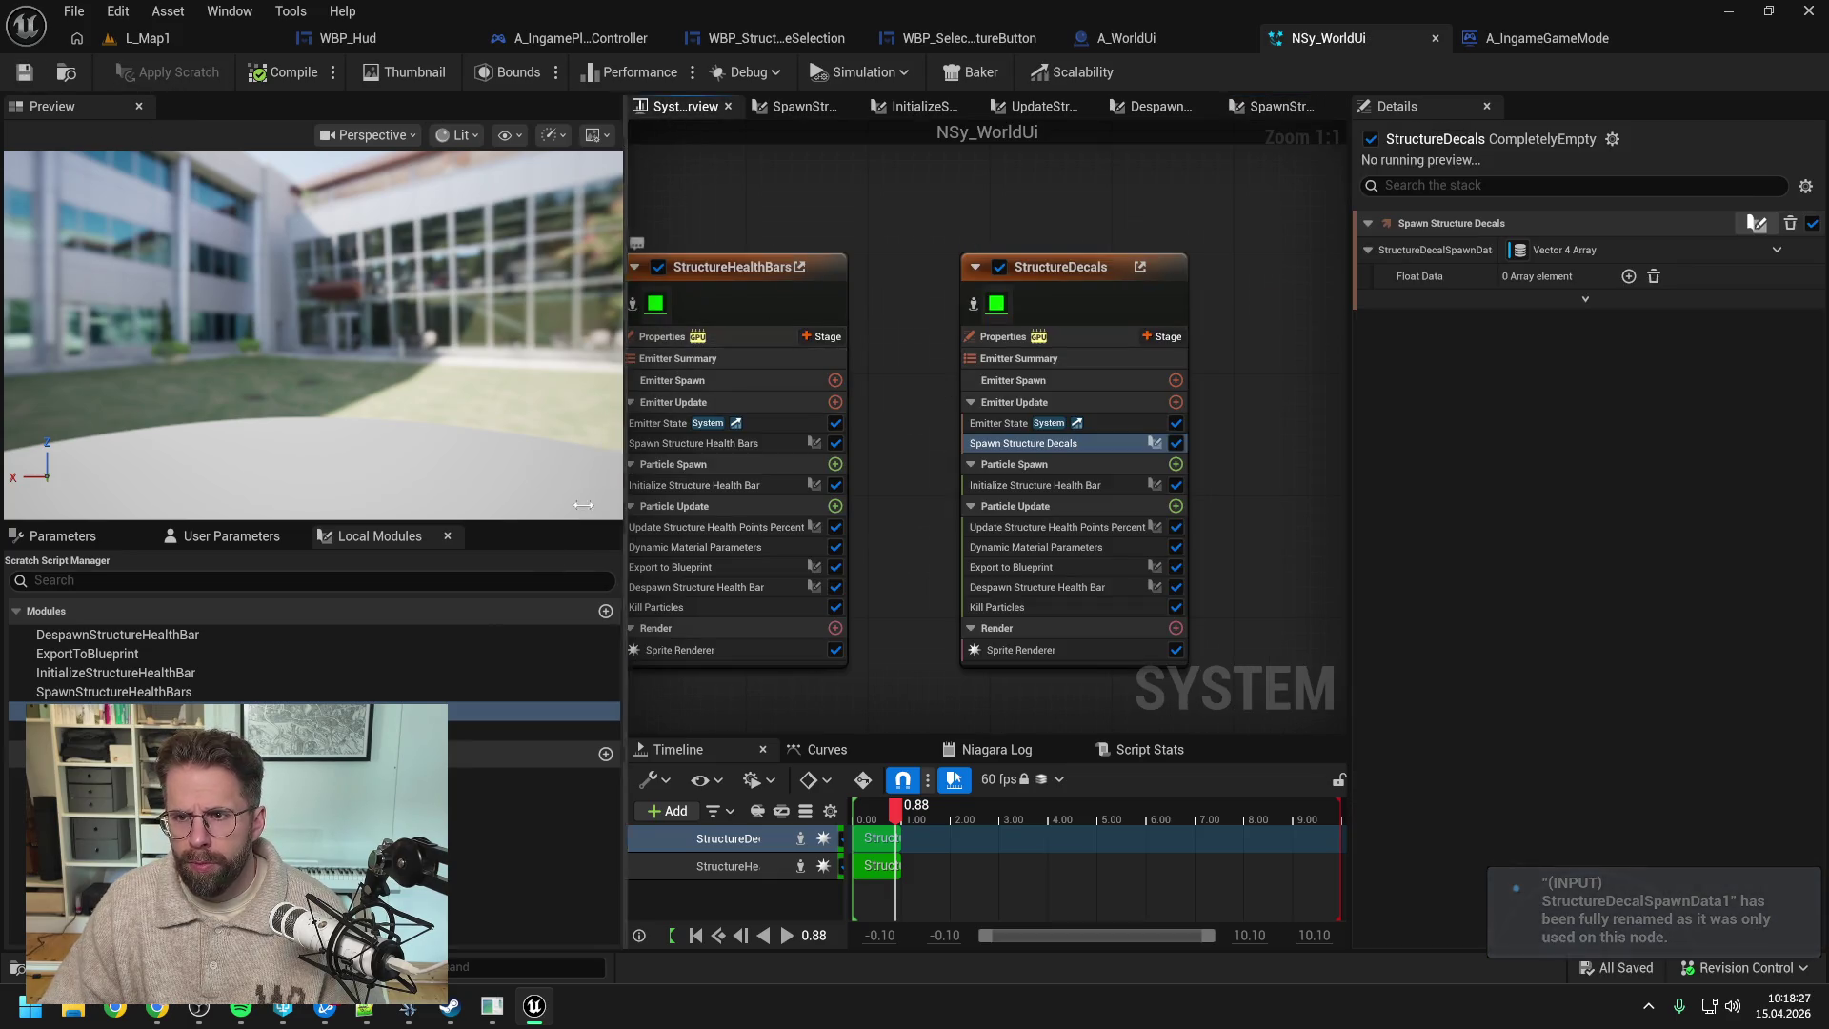
- Add a Vector 4 Array user parameter, StructureDecalSpawnData1, and save the system
{"action": "left_click", "coordinate": [224, 536]}
{"action": "left_click", "coordinate": [598, 602]}
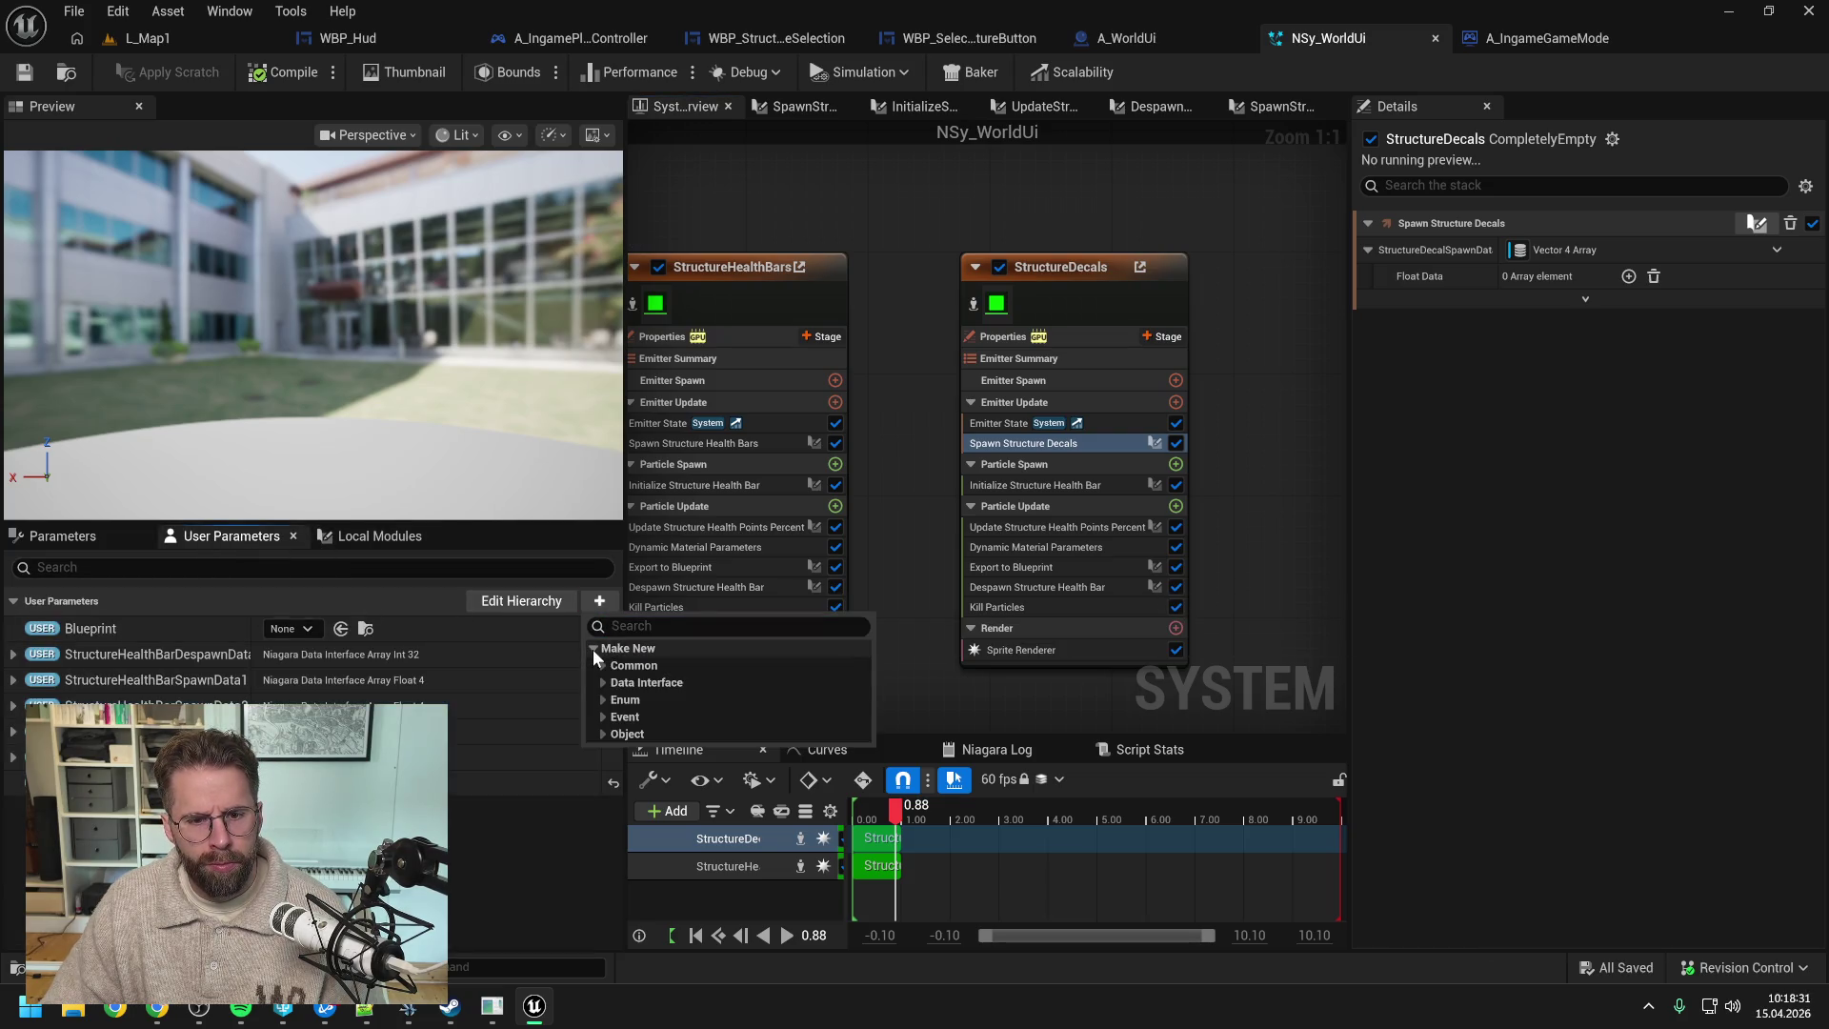
{"action": "type", "text": "vect"}
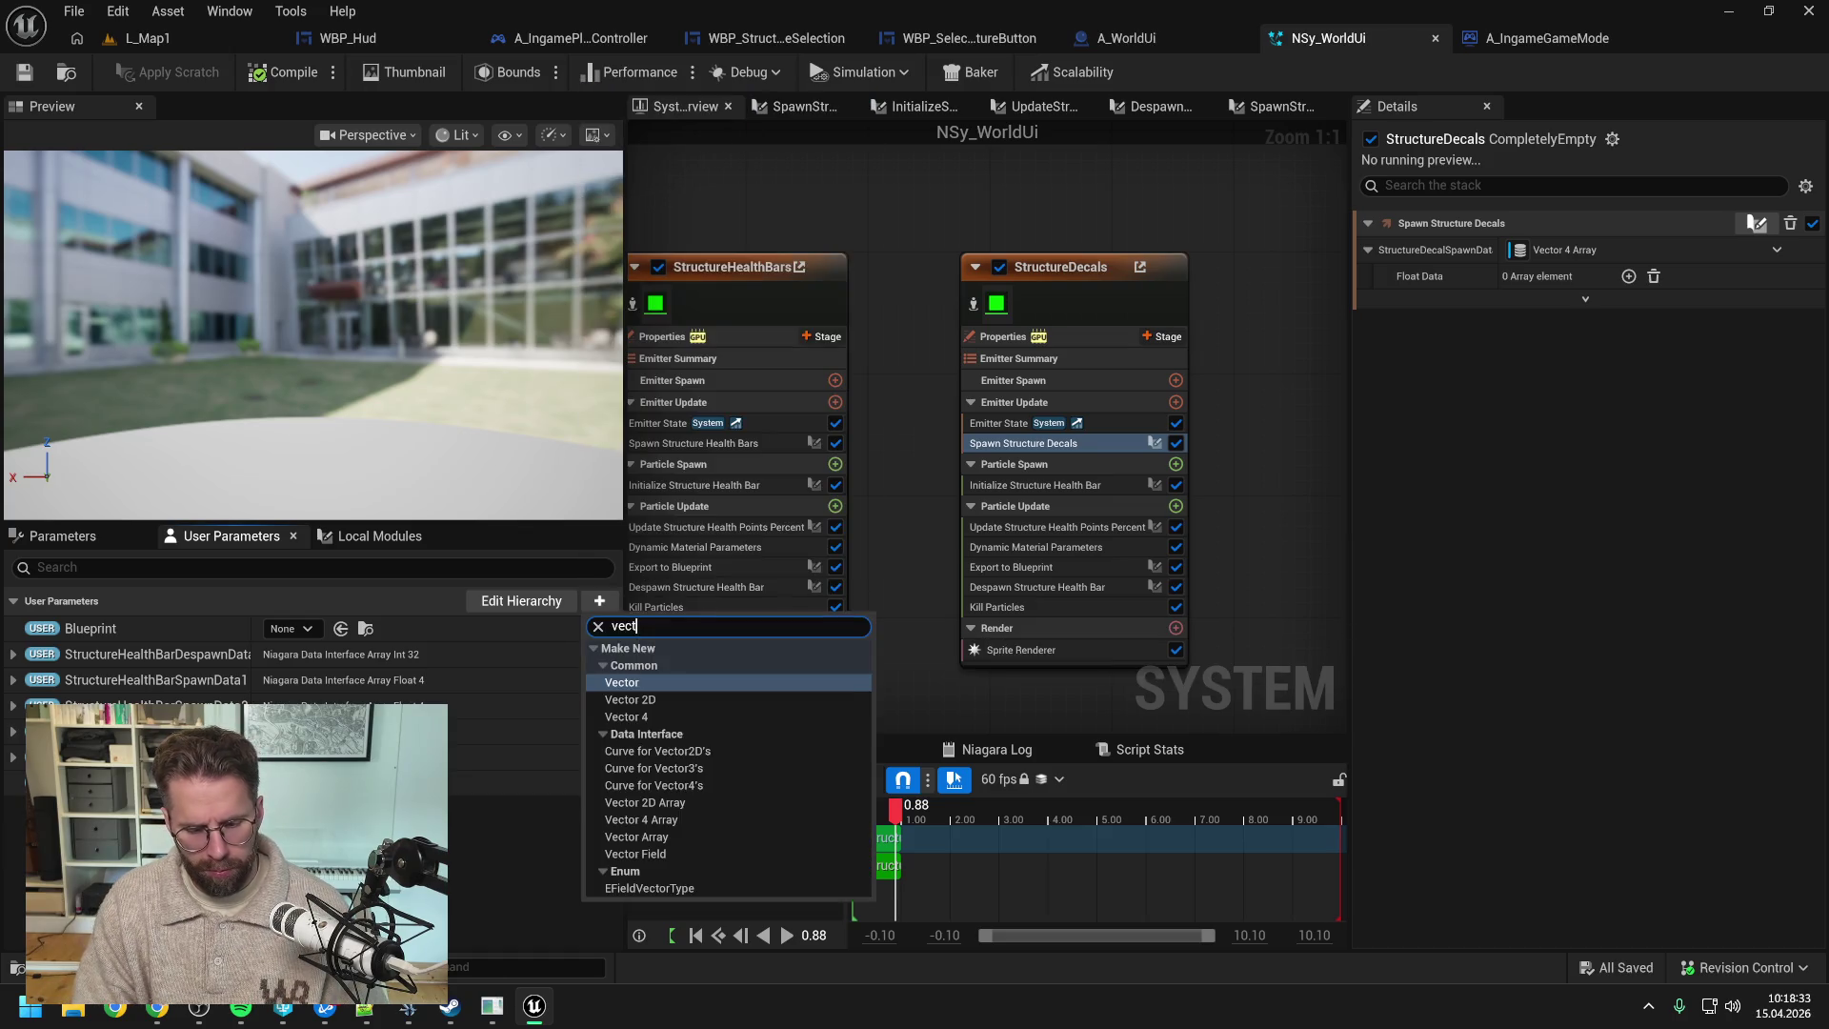
{"action": "type", "text": "or 4 a"}
{"action": "left_click", "coordinate": [654, 731]}
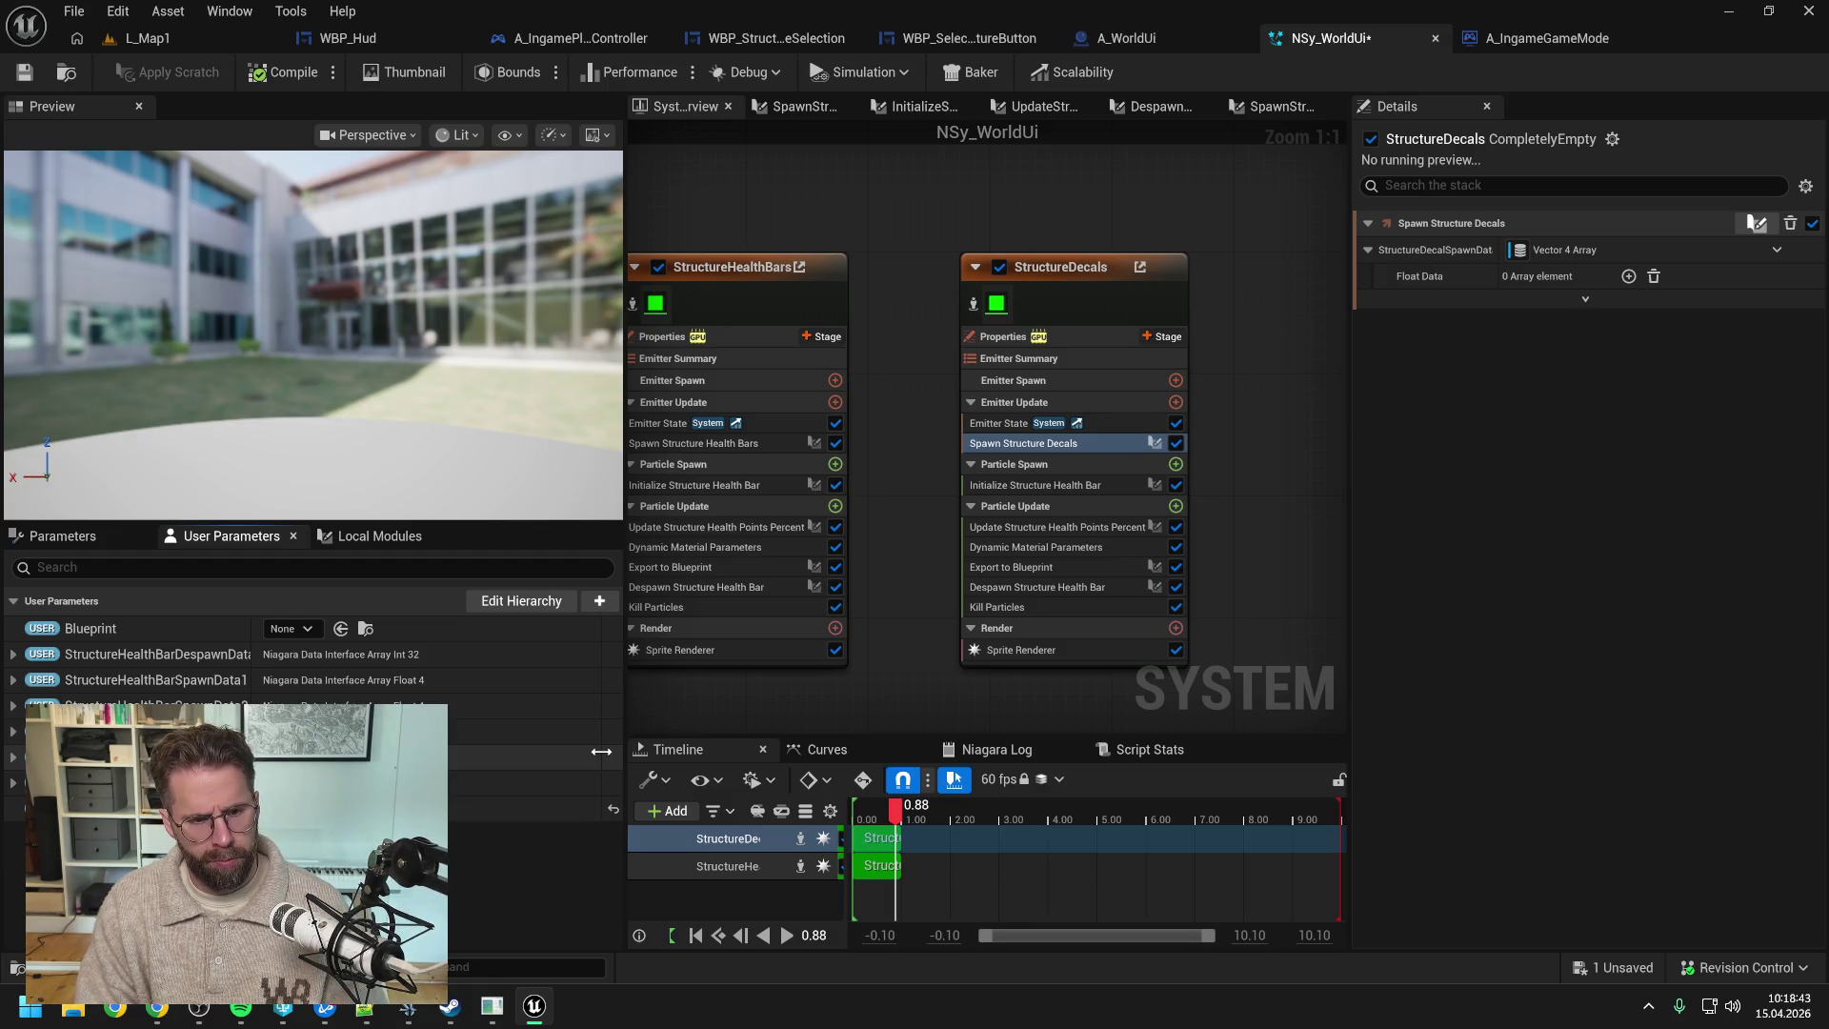
{"action": "key", "text": "ctrl+s"}
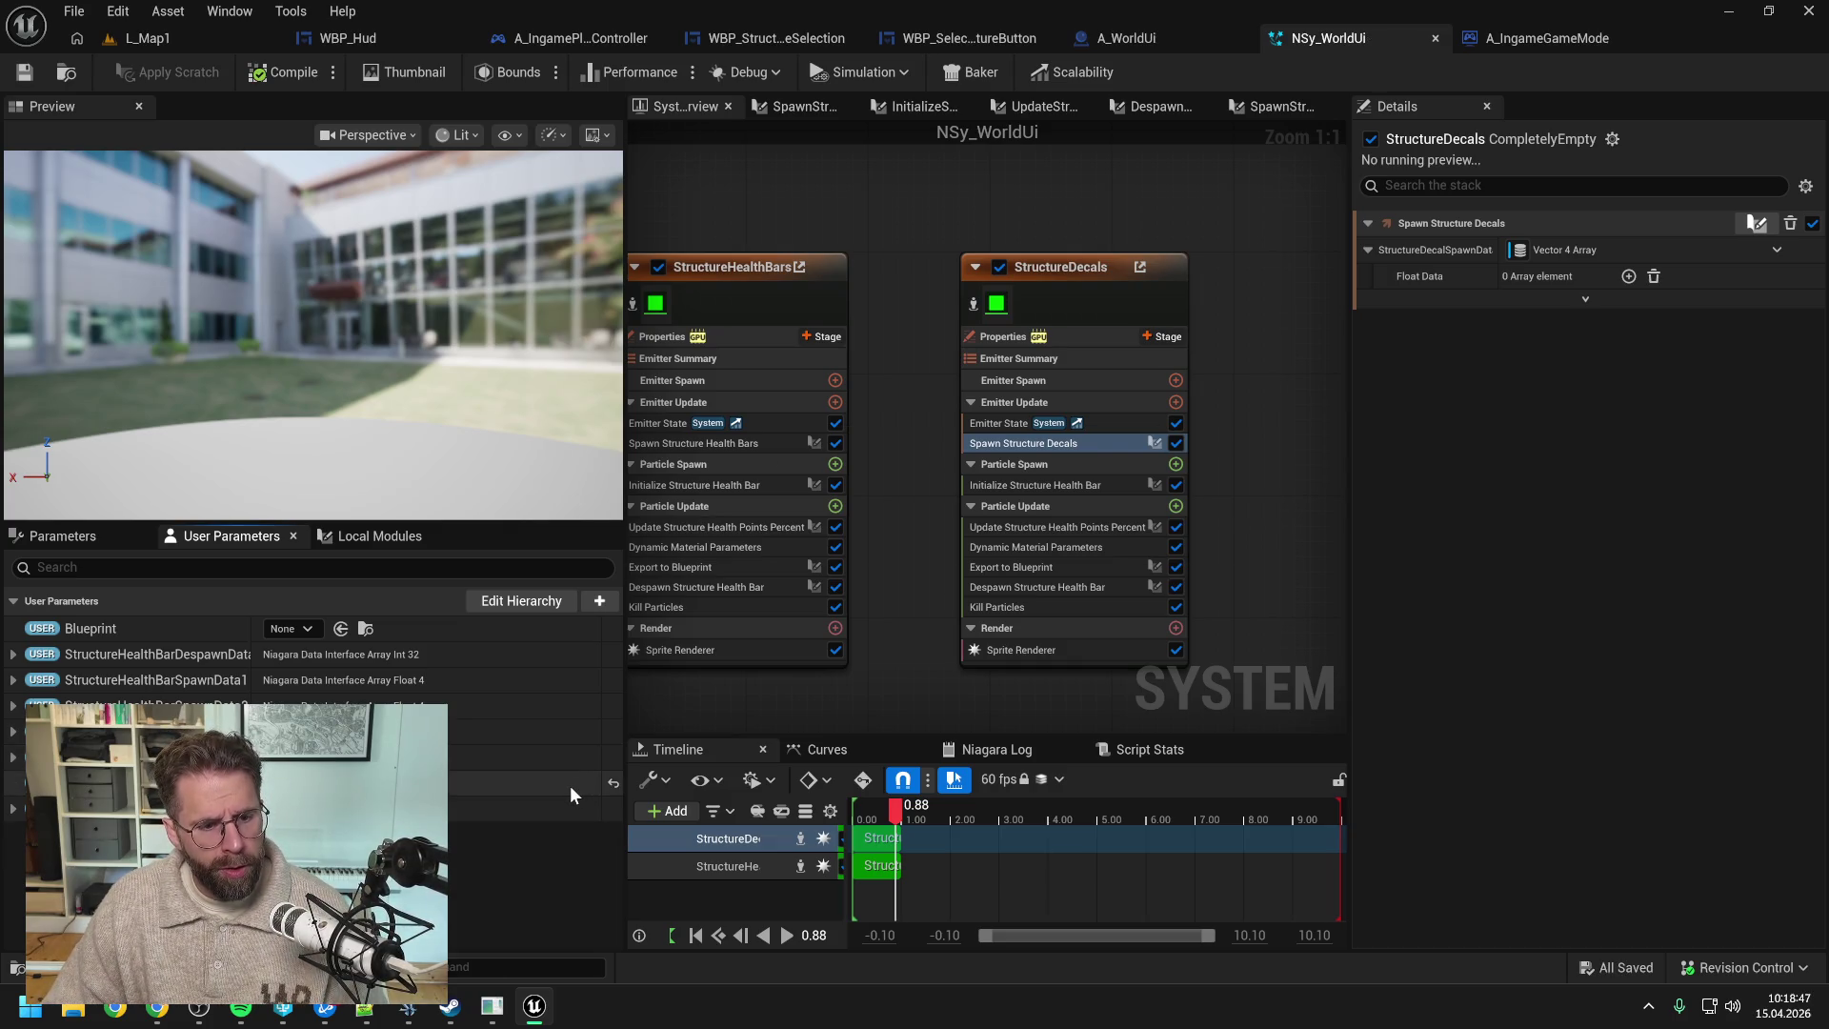
{"action": "left_click", "coordinate": [599, 601]}
{"action": "type", "text": "vect"}
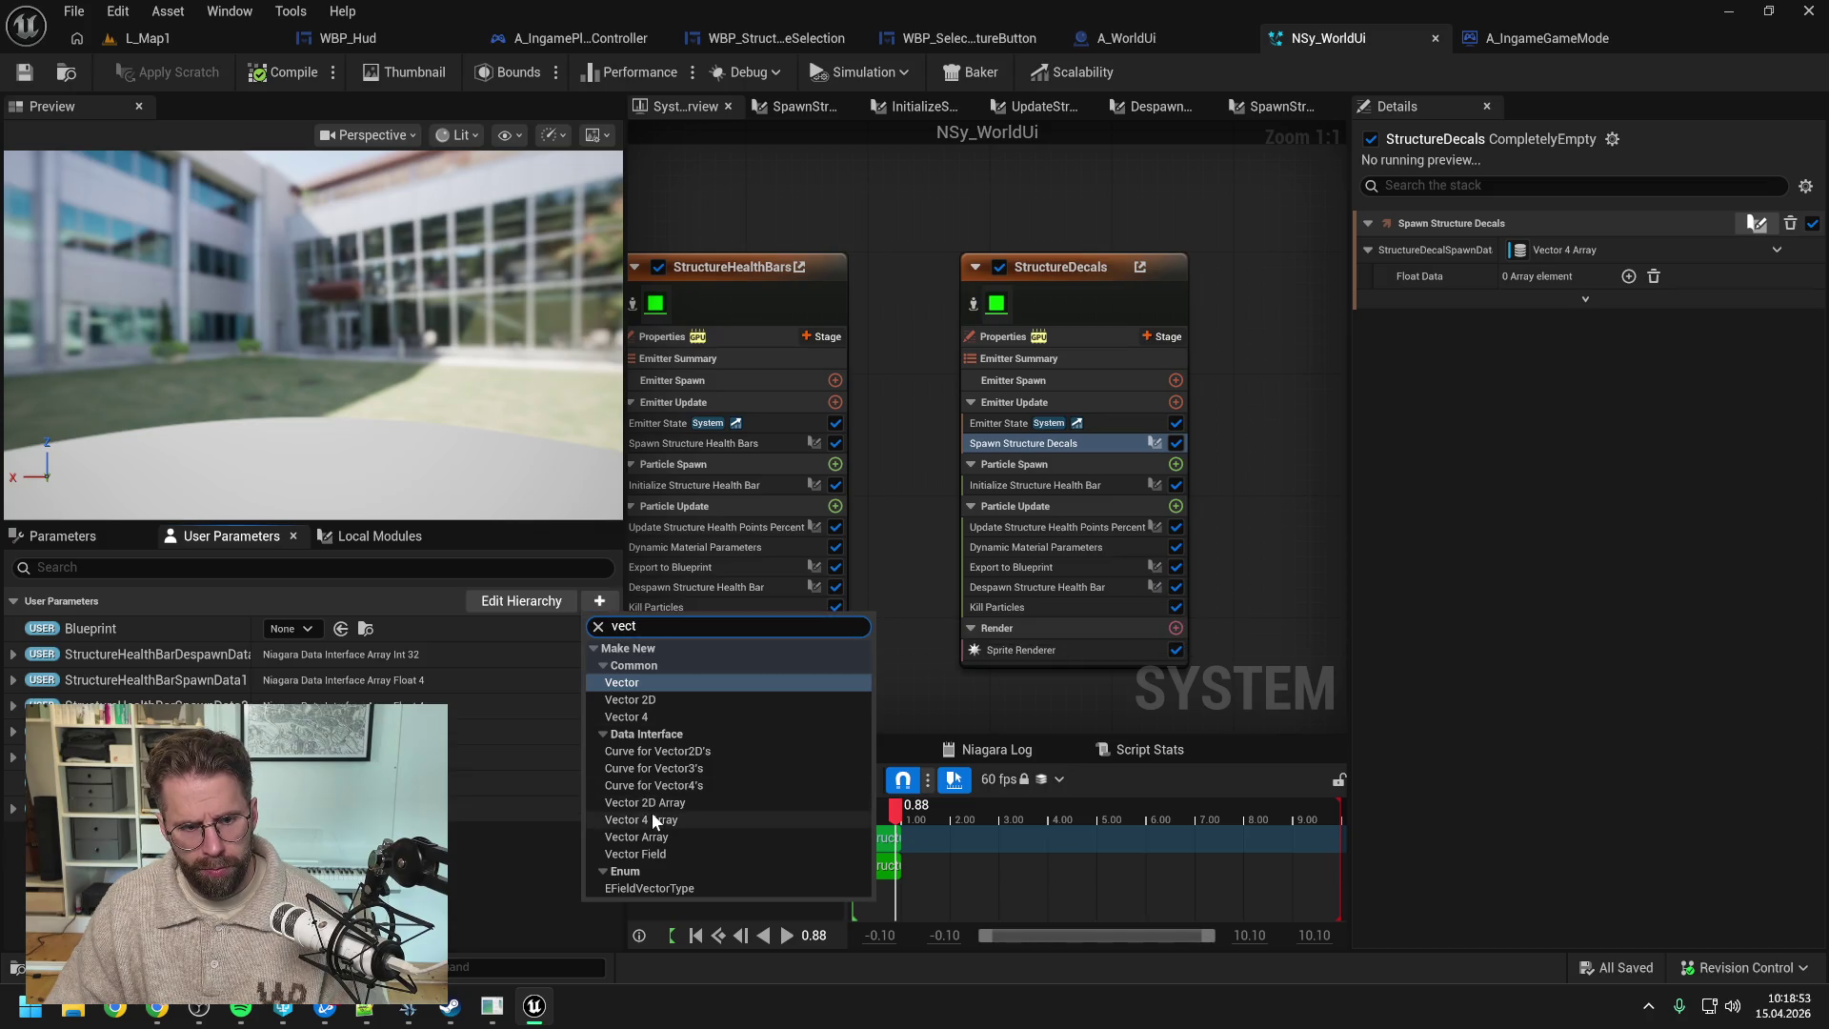
{"action": "left_click", "coordinate": [651, 815]}
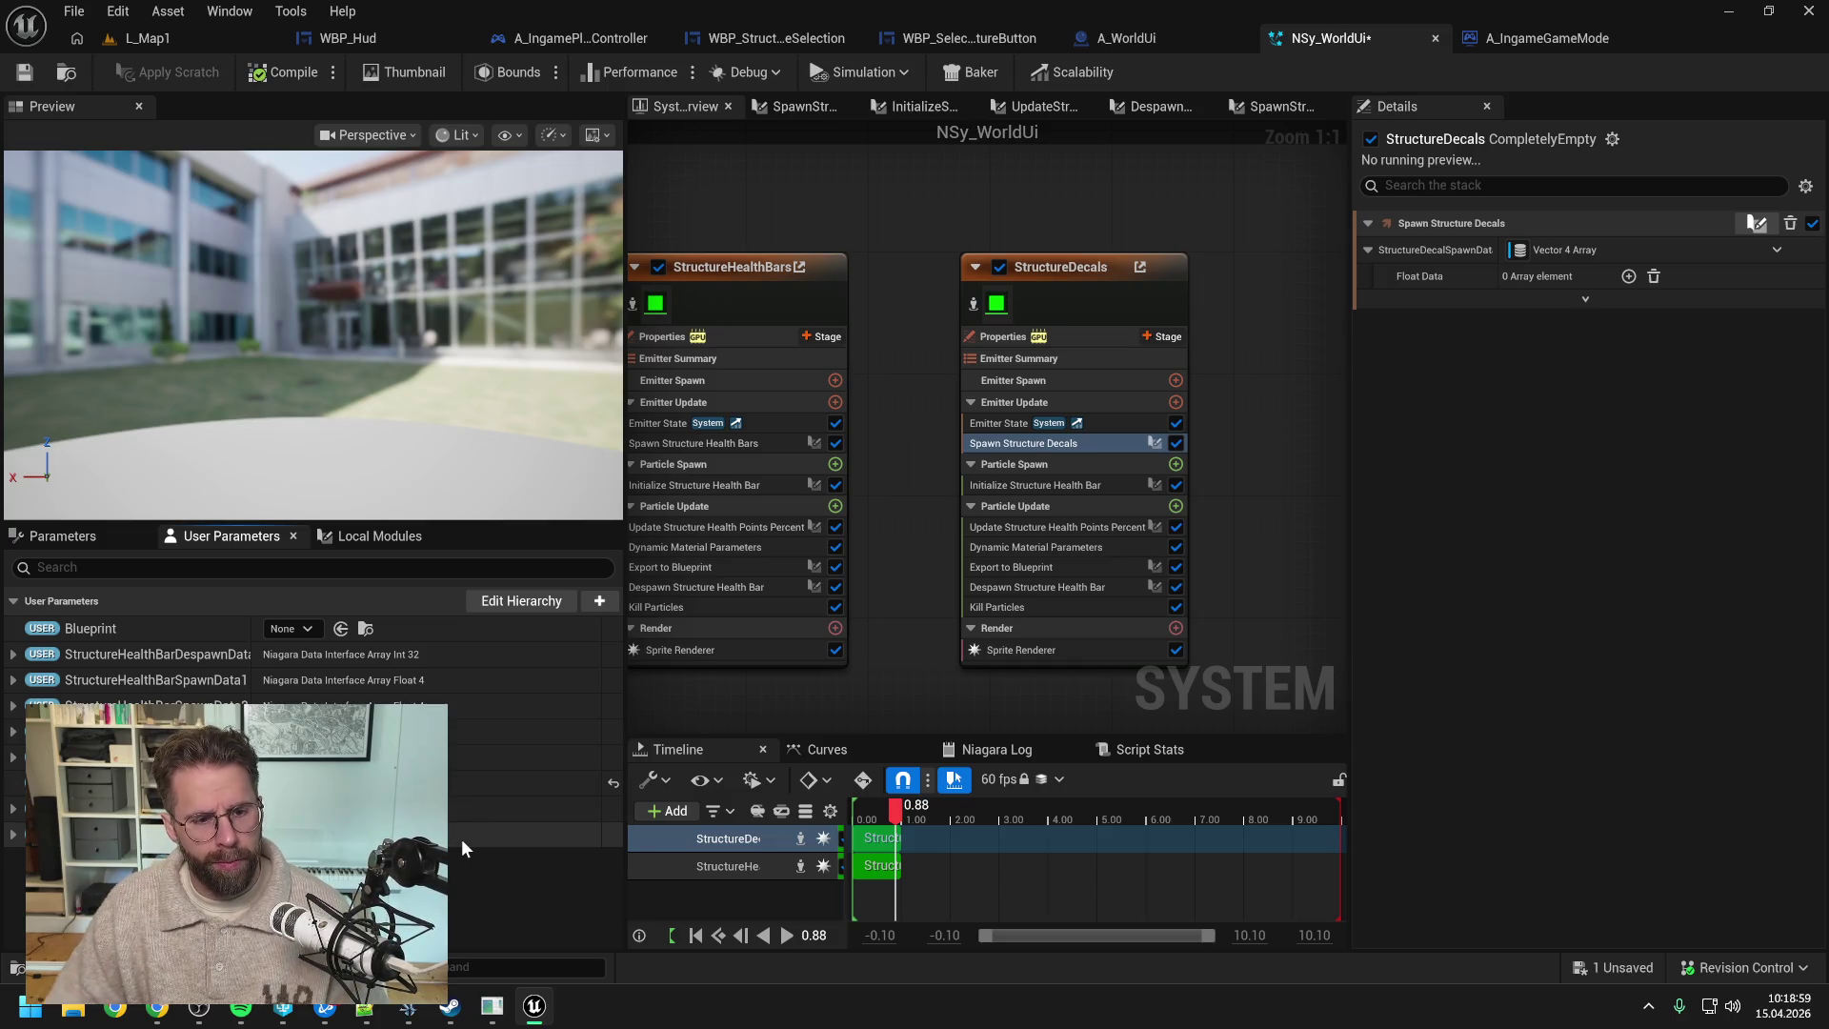
{"action": "key", "text": "ctrl+s"}
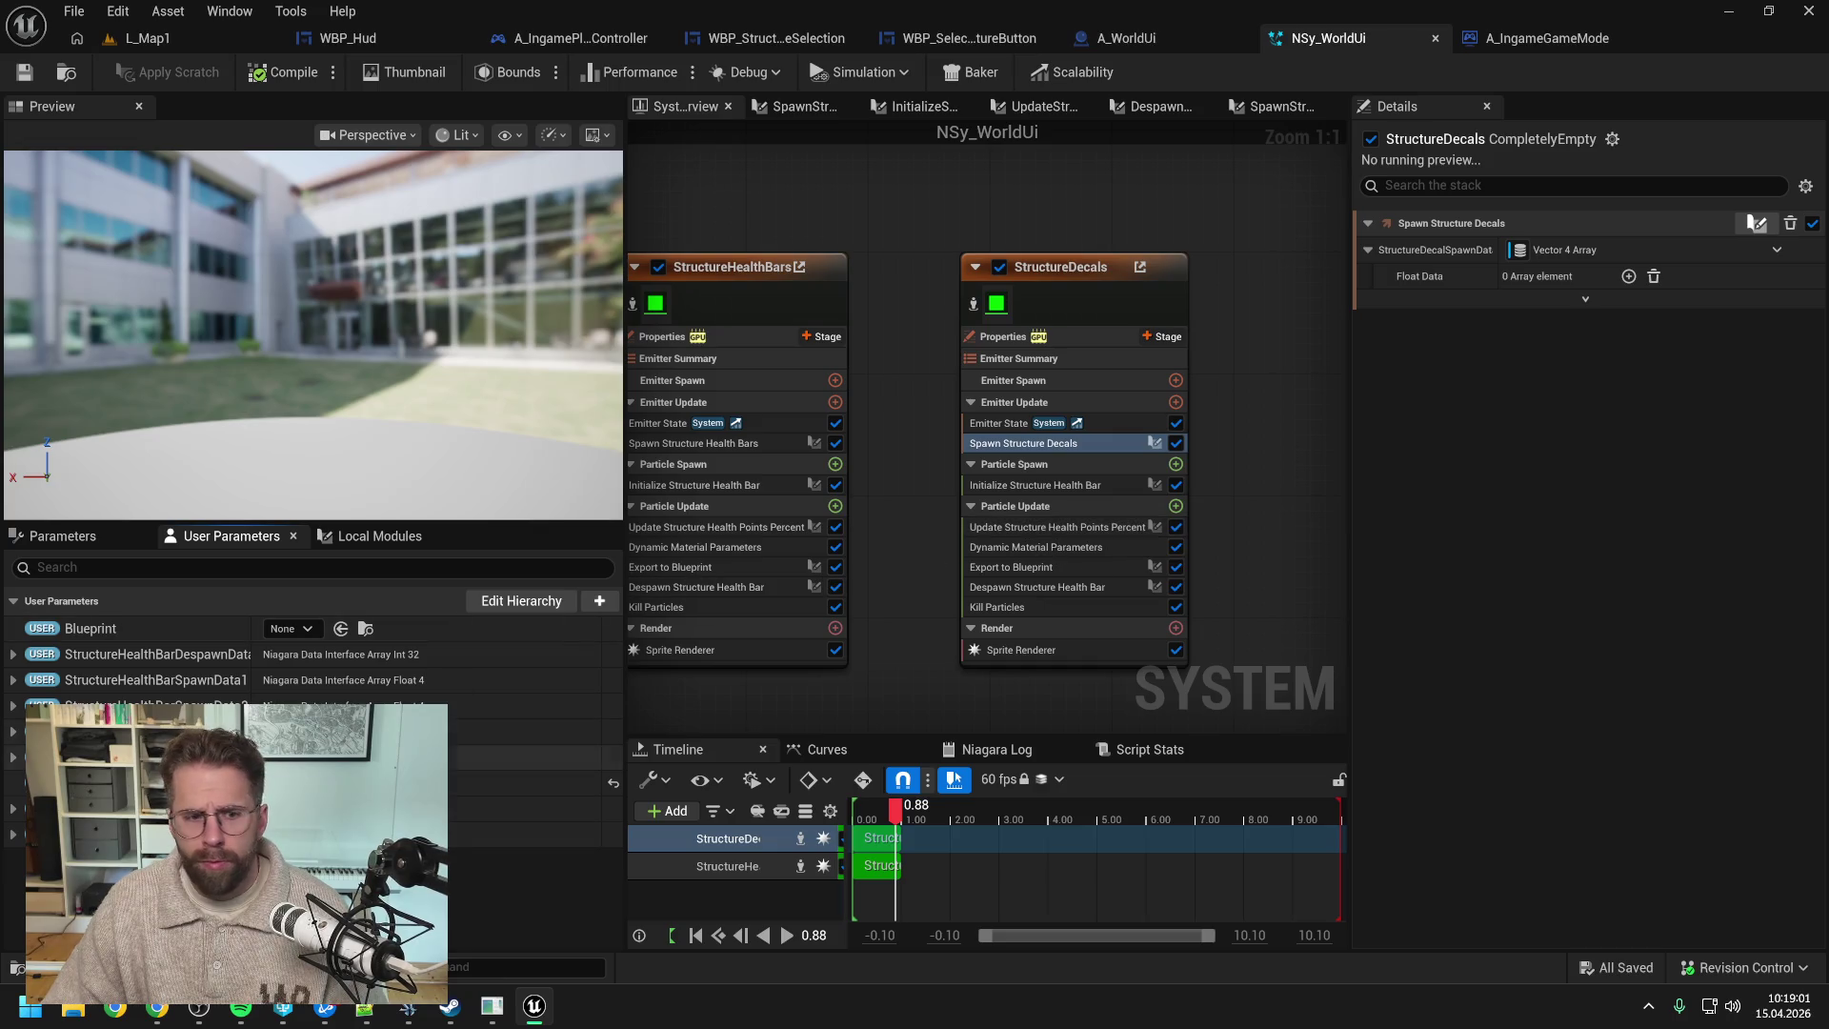
- Link the StructureDecalSpawnData input to the StructureDecalSpawnData1 user parameter and save
{"action": "left_click", "coordinate": [1620, 238]}
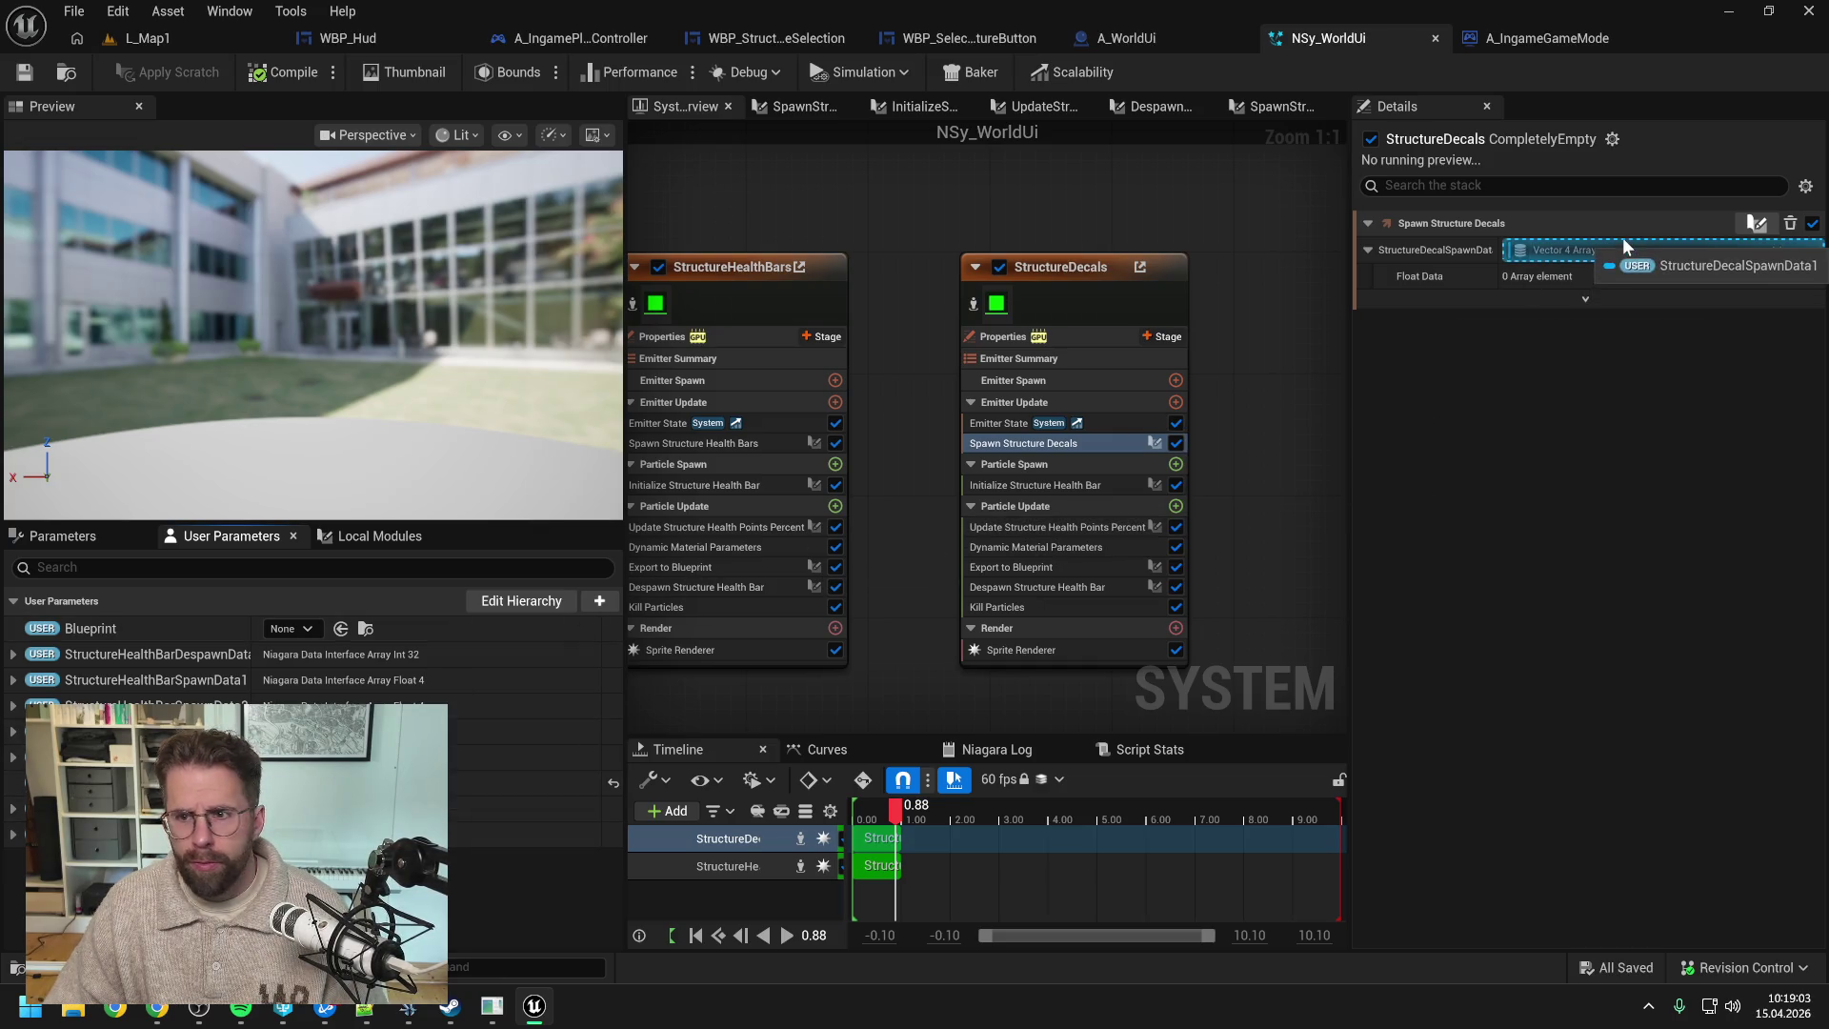
{"action": "left_click", "coordinate": [1624, 243]}
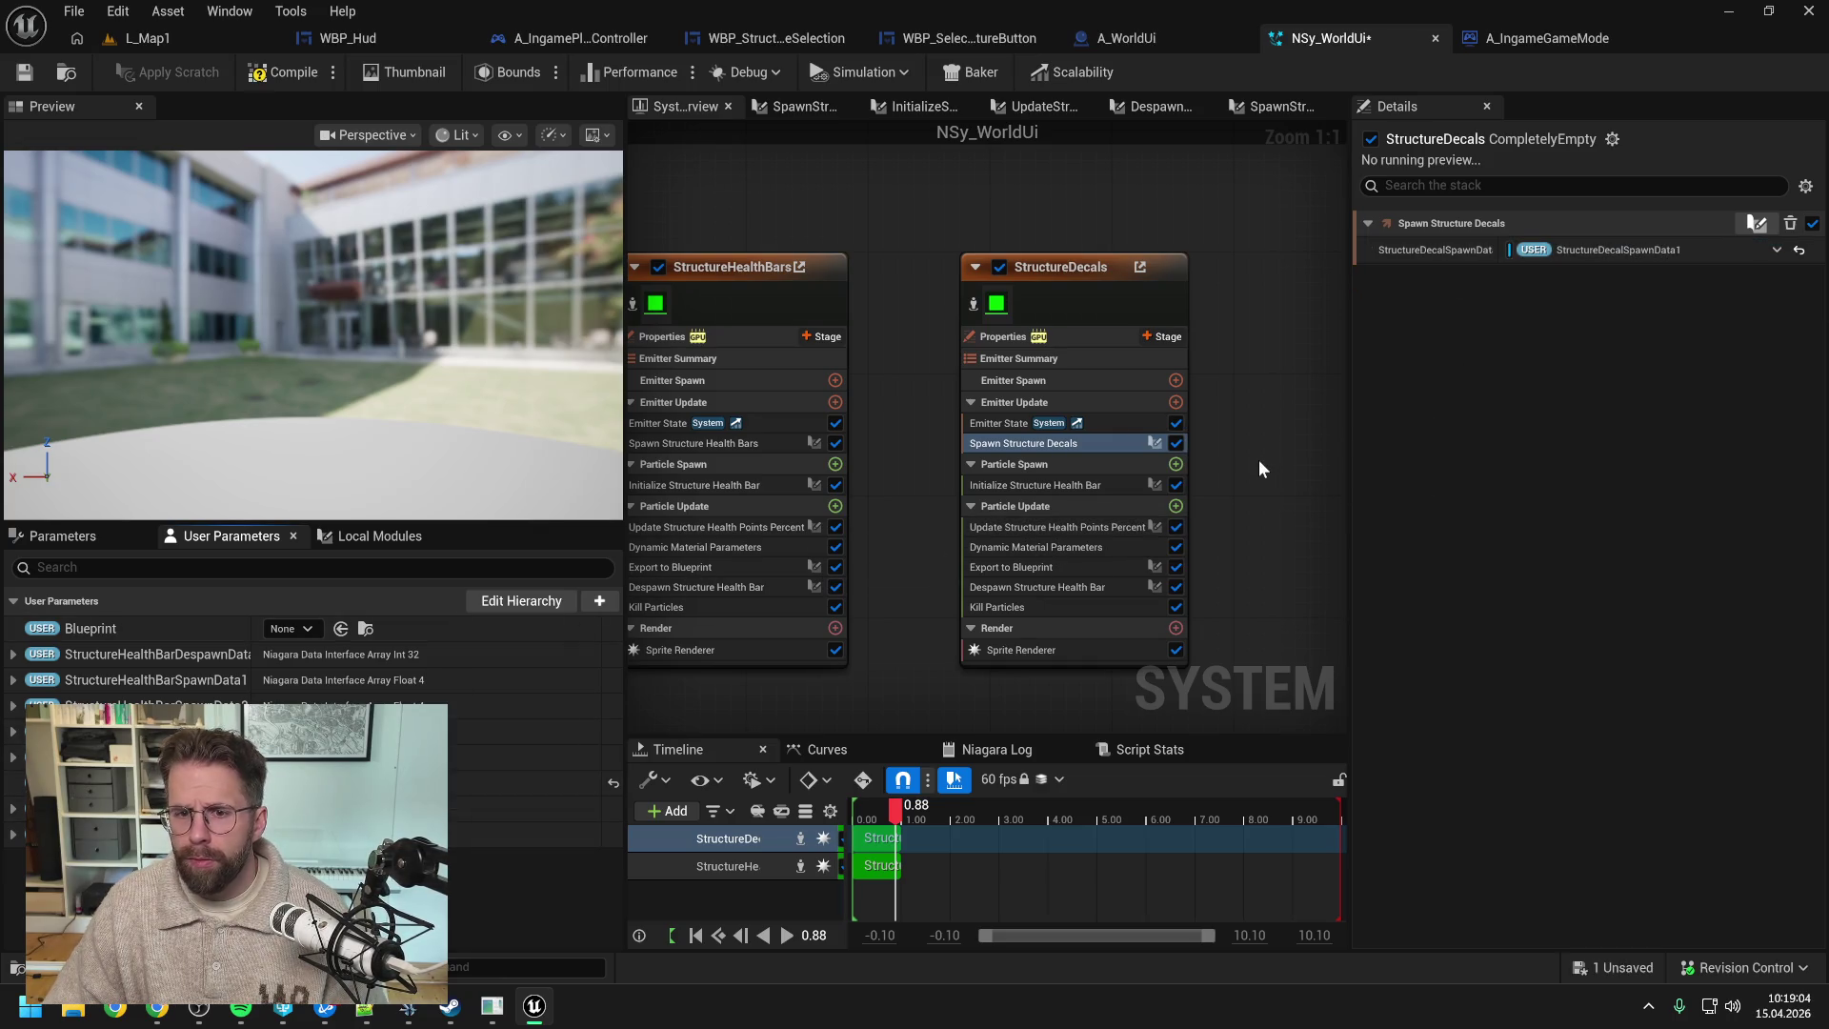
{"action": "left_click", "coordinate": [1048, 483]}
{"action": "key", "text": "ctrl+s"}
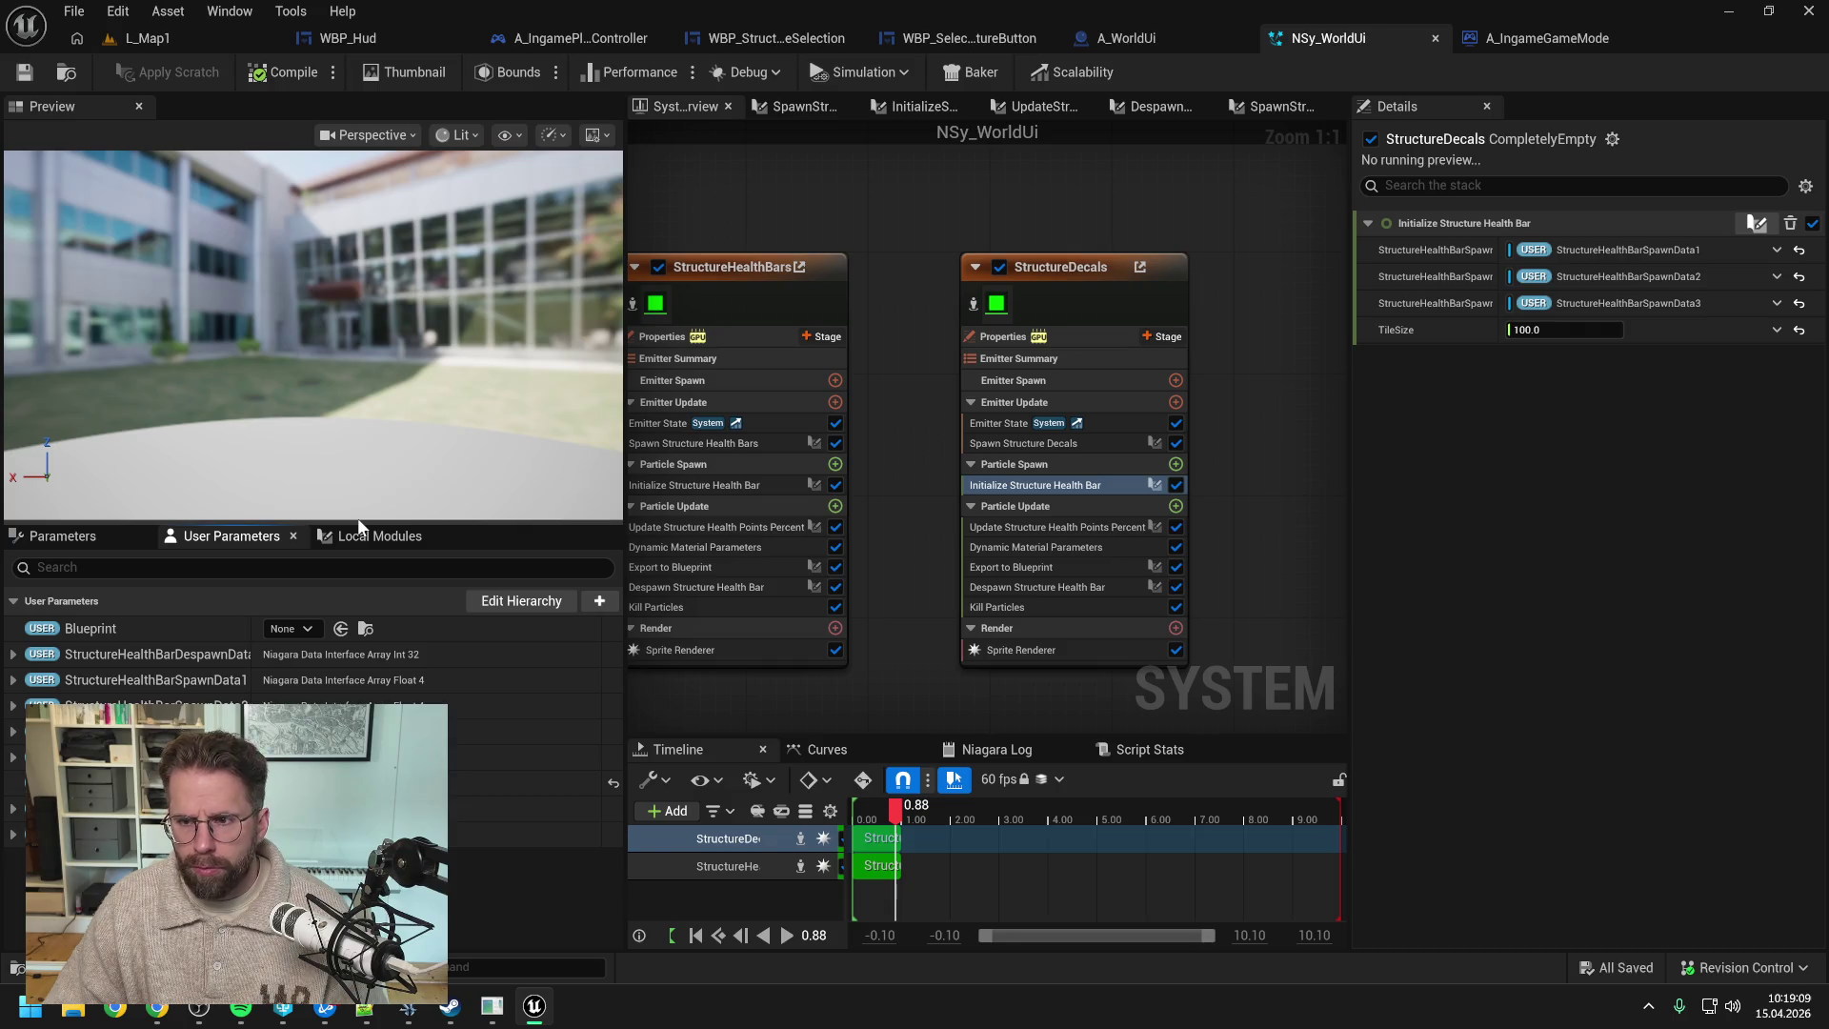
- Duplicate InitializeStructureHealthBar, rename the copy InitializeStructureDecal, and save
{"action": "left_click", "coordinate": [387, 540]}
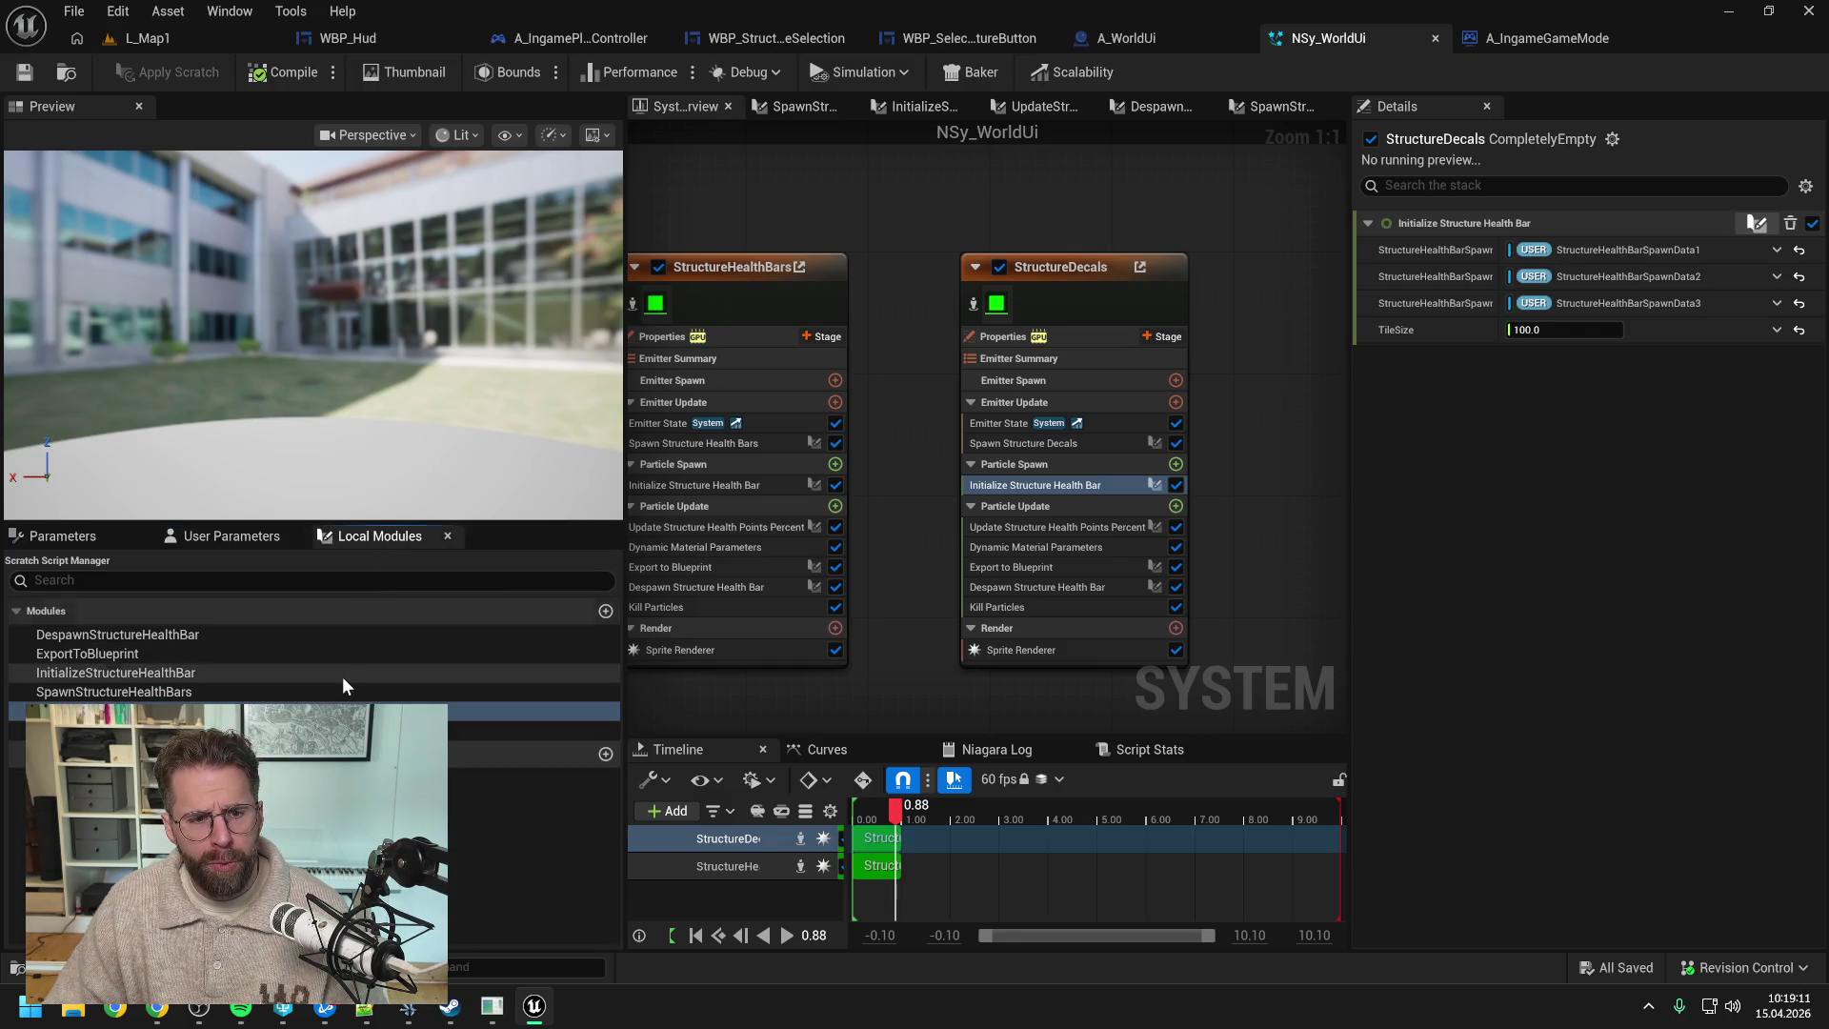
{"action": "left_click", "coordinate": [345, 671]}
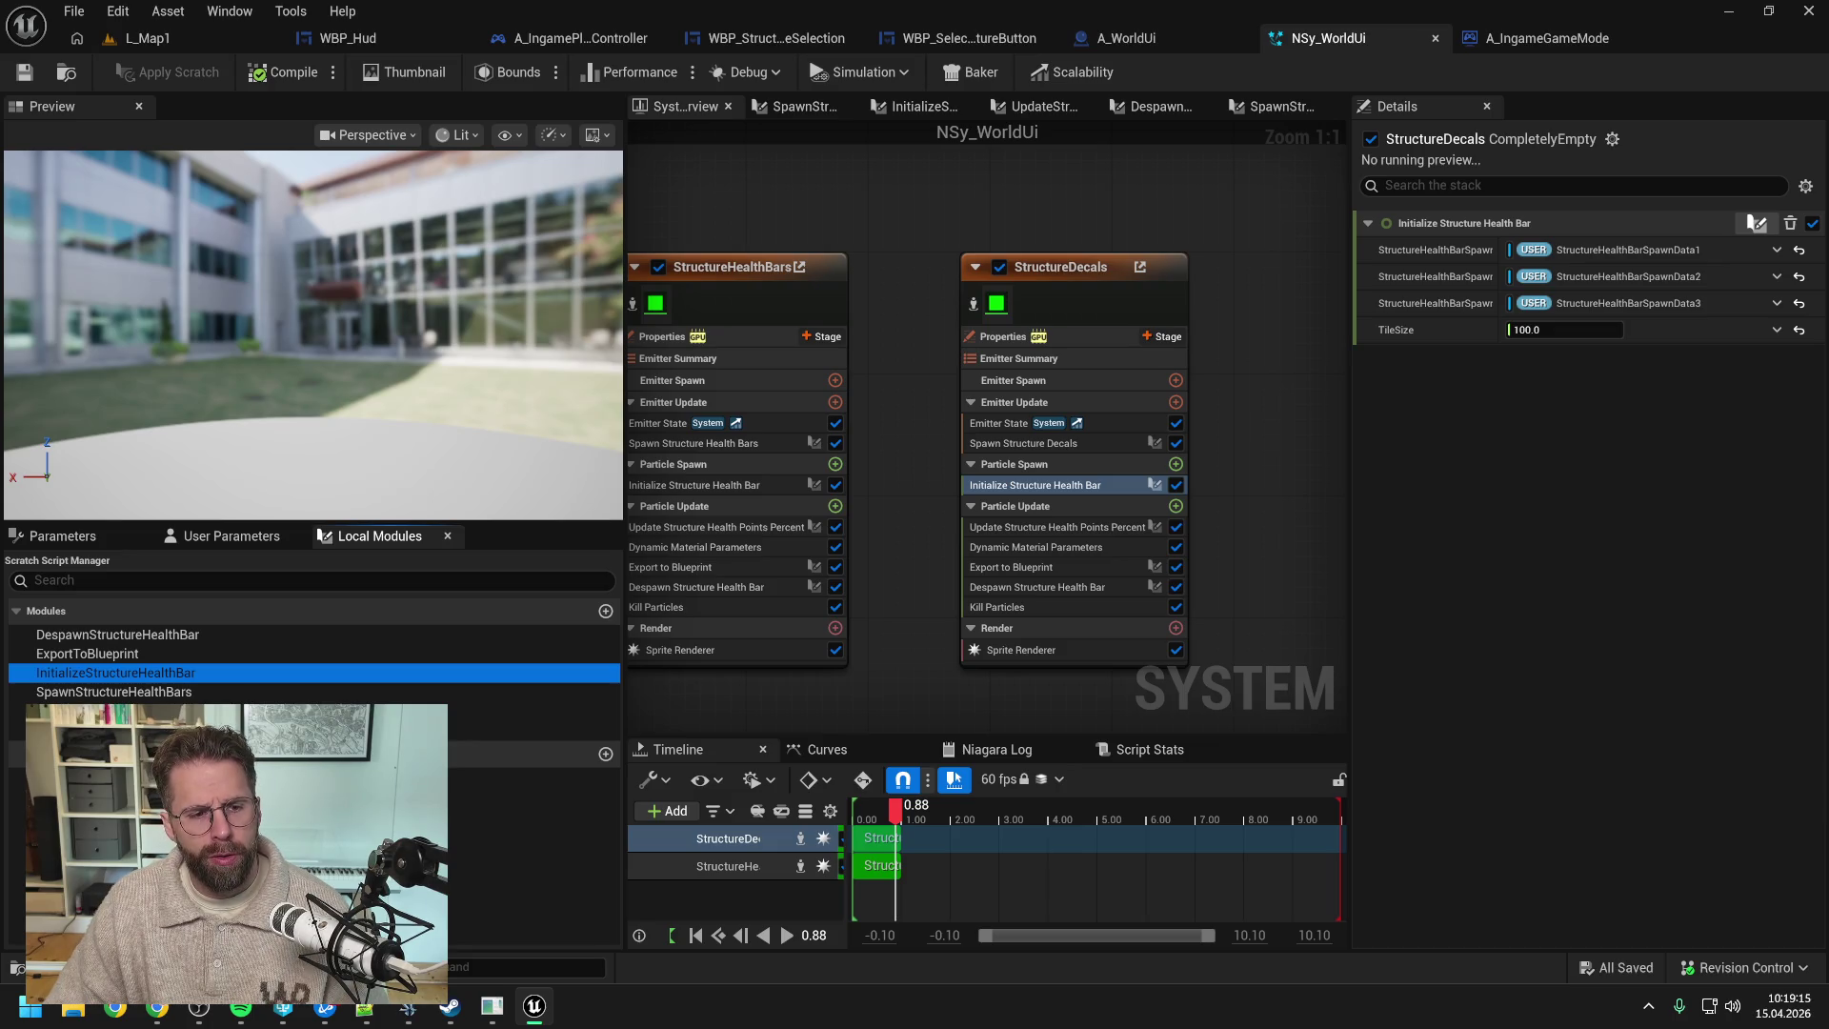
{"action": "key", "text": "ctrl+d"}
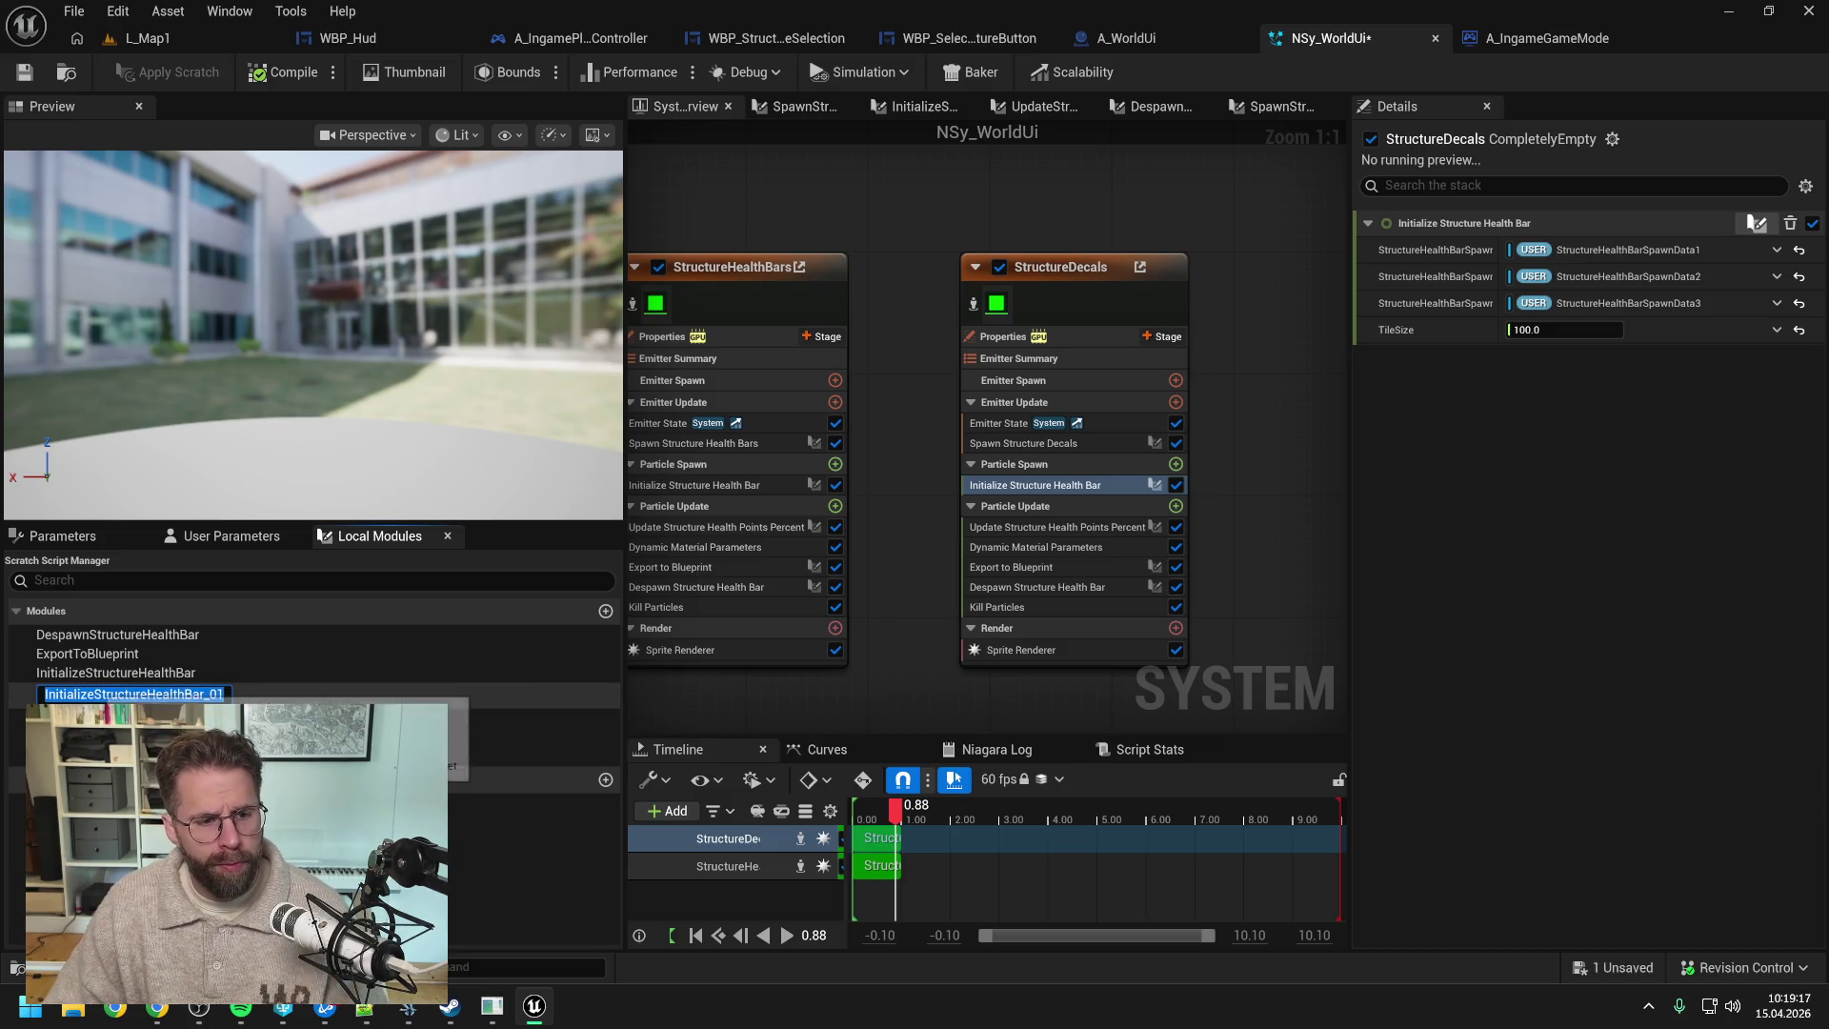
{"action": "left_click", "coordinate": [136, 694]}
{"action": "left_click_drag", "start_coordinate": [147, 694], "coordinate": [225, 694]}
{"action": "type", "text": "Decal"}
{"action": "key", "text": "Return"}
{"action": "key", "text": "ctrl+s"}
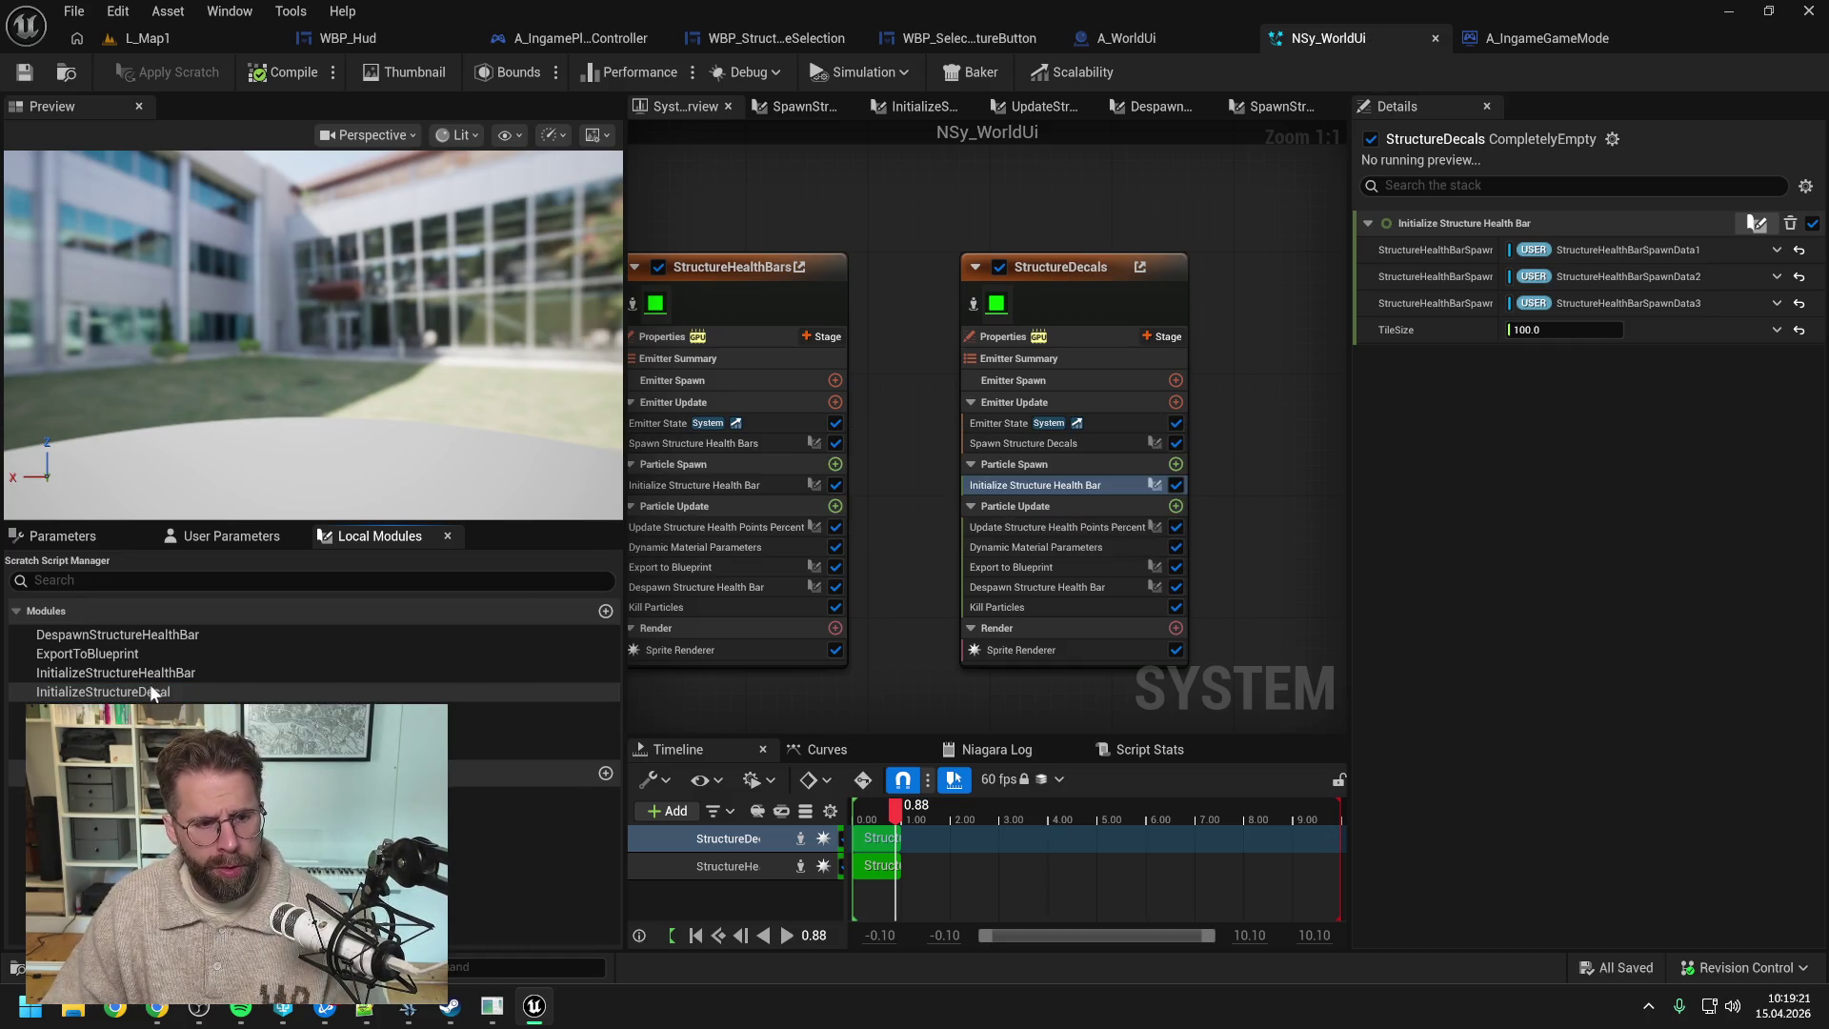
- Put InitializeStructureDecal in StructureDecals' Particle Spawn in place of Initialize Structure Health Bar, and open it
{"action": "mouse_move", "coordinate": [151, 692]}
{"action": "left_mouse_down"}
{"action": "mouse_move", "coordinate": [1008, 543]}
{"action": "mouse_move", "coordinate": [1038, 494]}
{"action": "left_mouse_up"}
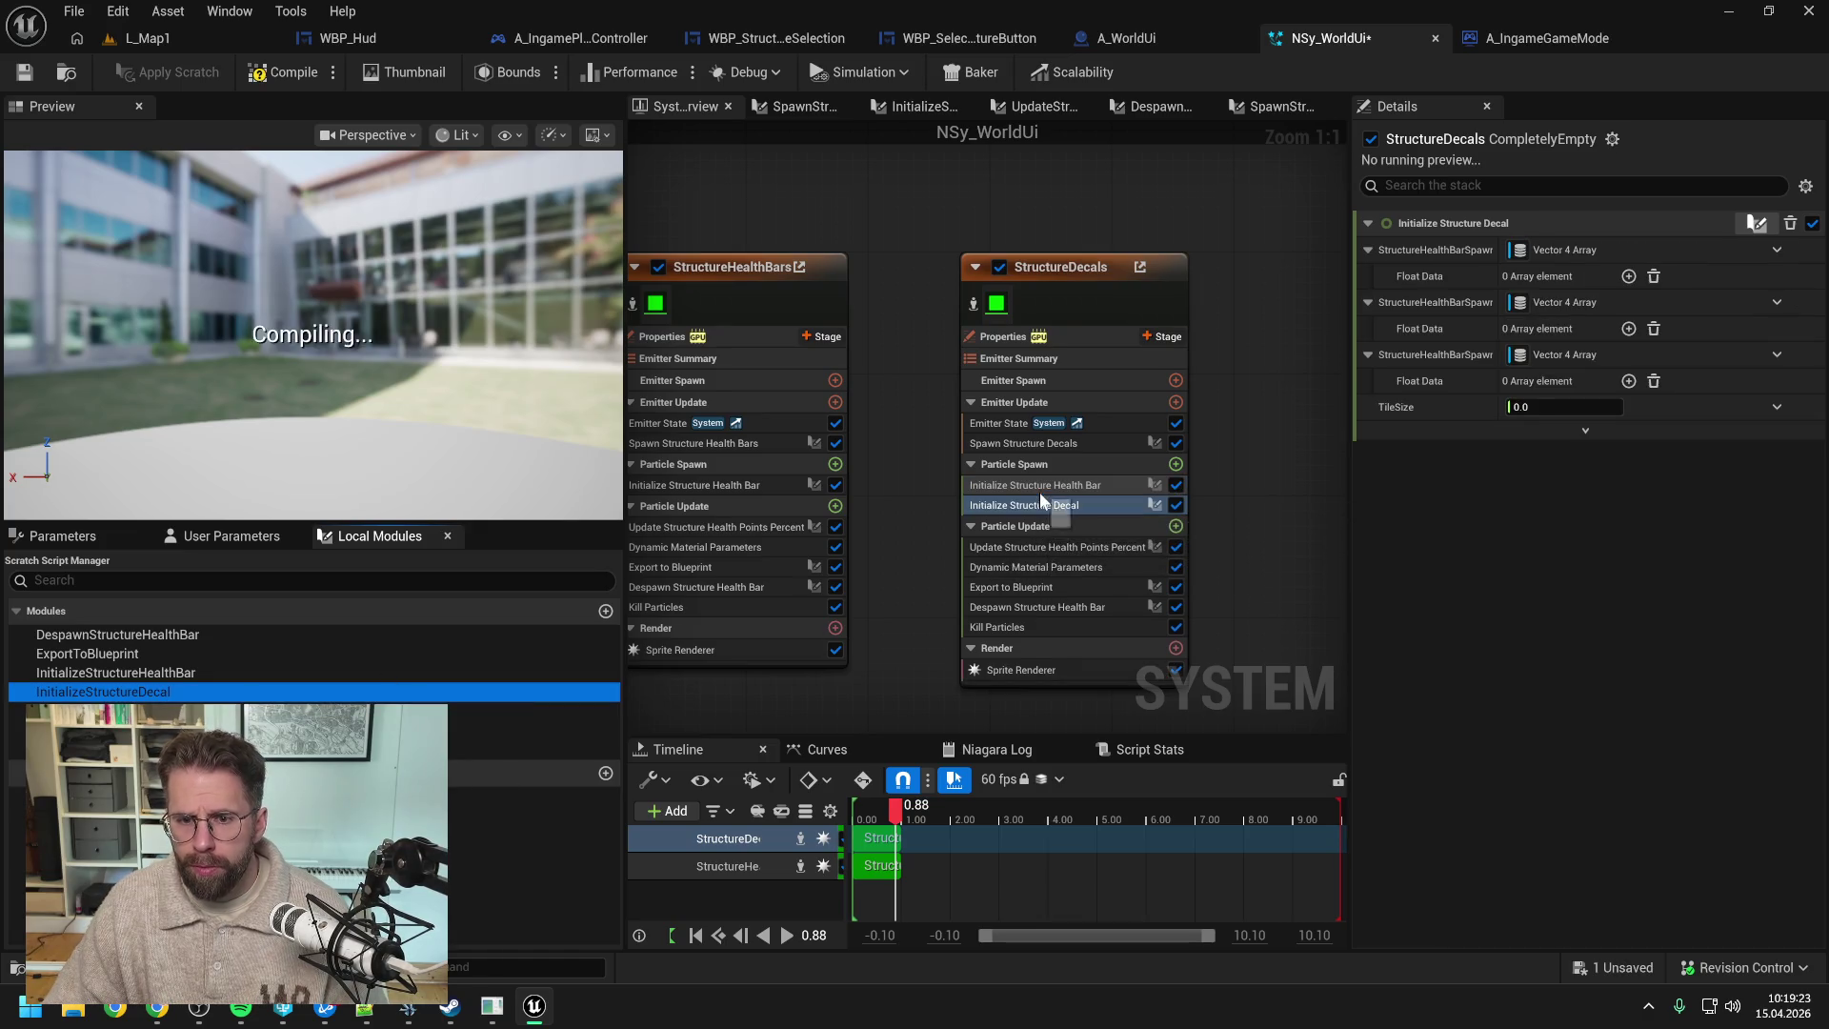
{"action": "left_click", "coordinate": [1050, 484]}
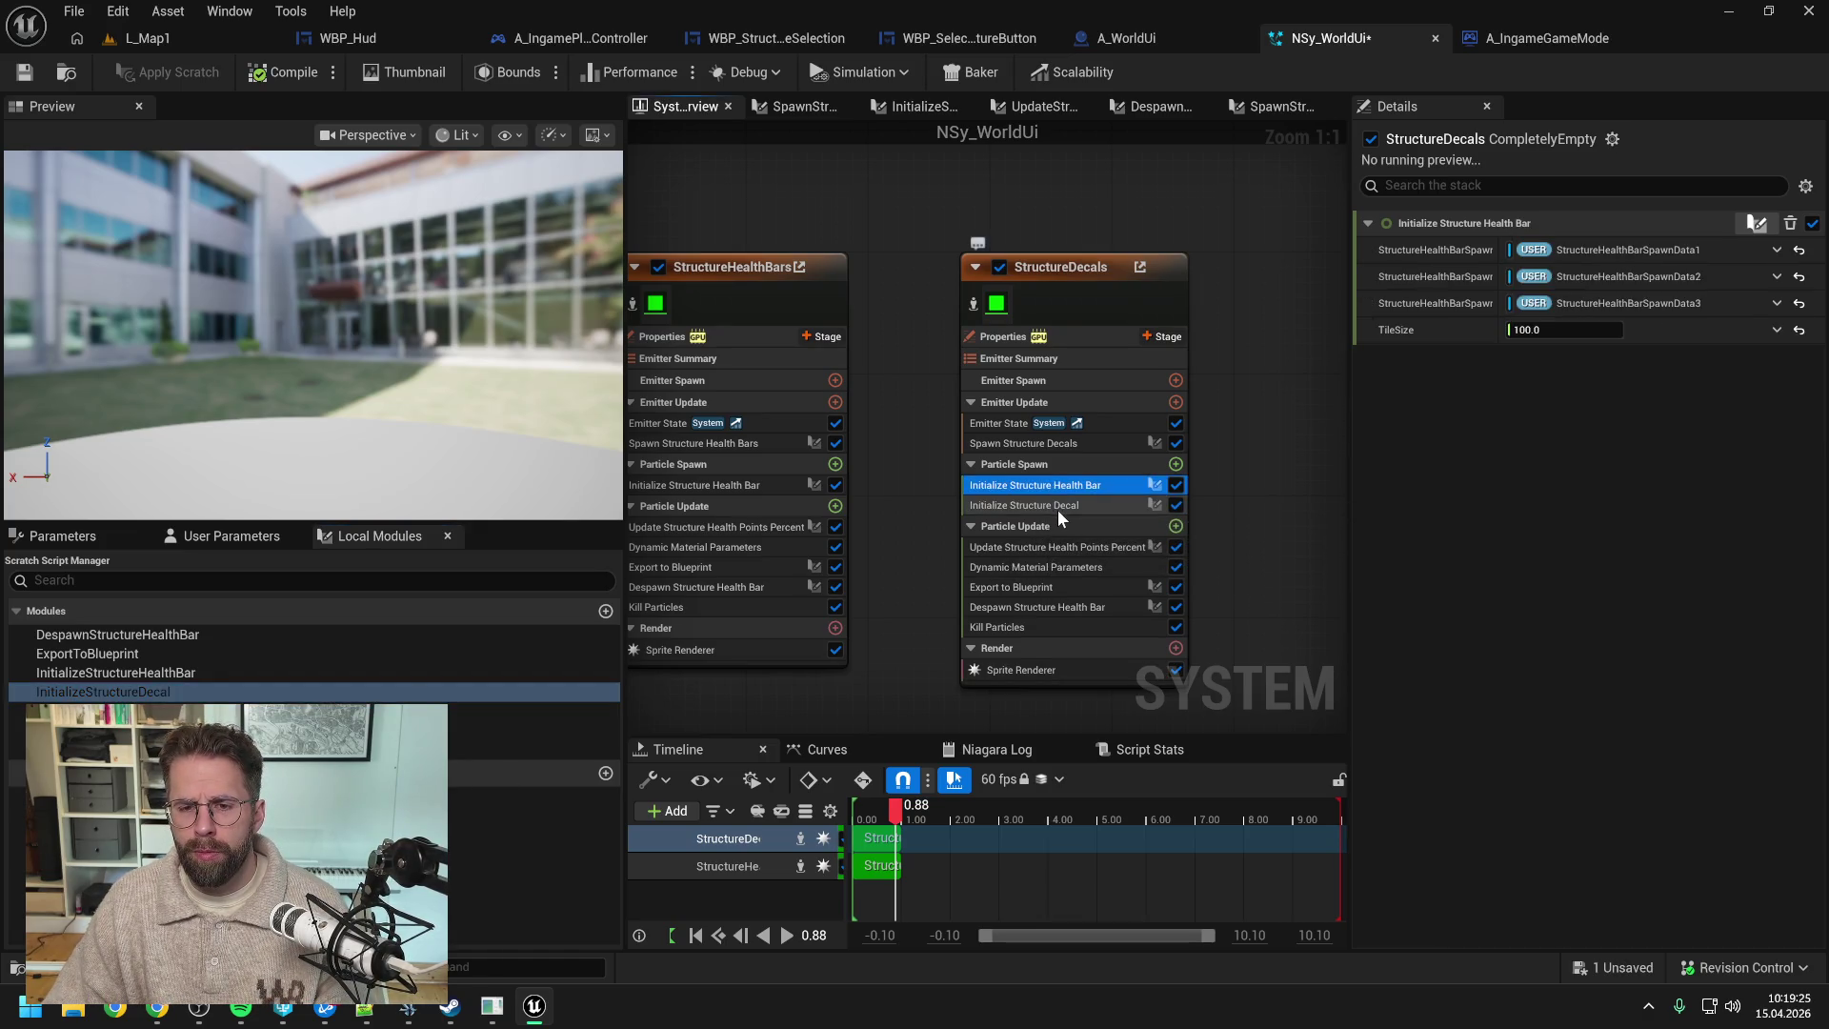
{"action": "key", "text": "Delete"}
{"action": "double_click", "coordinate": [1048, 484]}
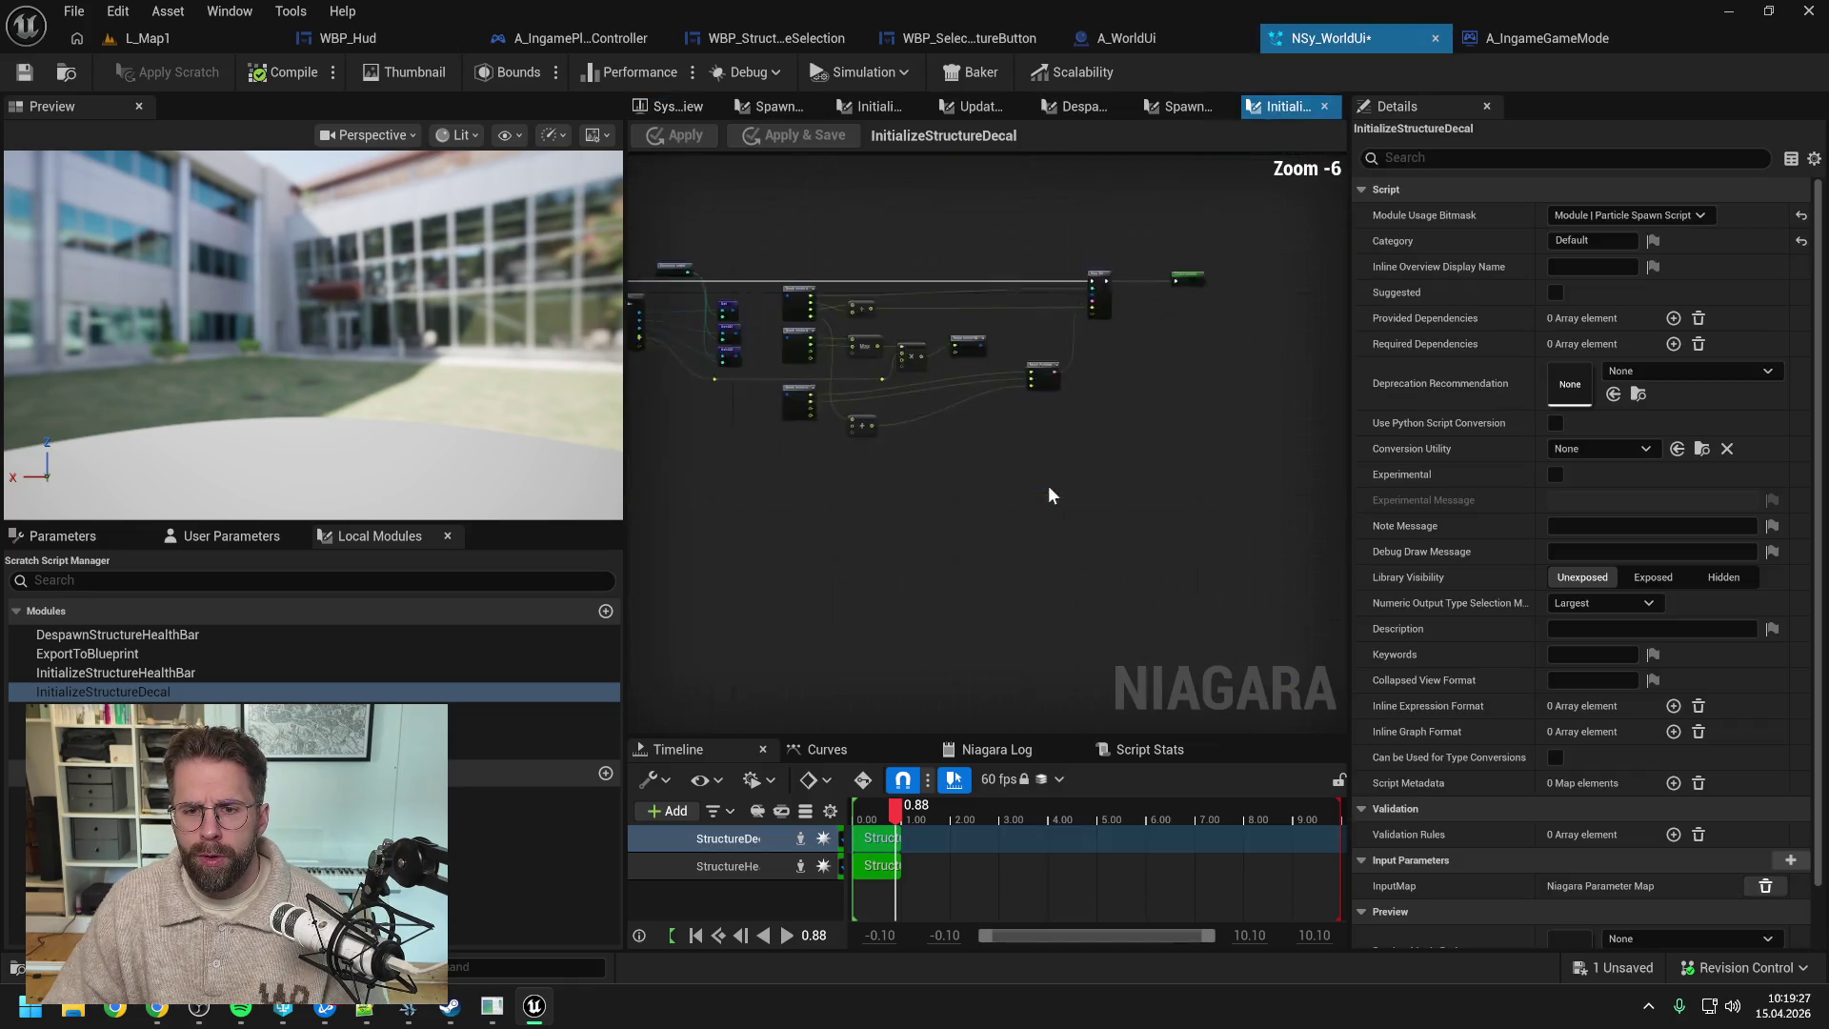
- Delete the health-percent math nodes and remove the HealthPointsPercent pin from Map Set
{"action": "scroll", "coordinate": [1153, 386], "scroll_direction": "up", "scroll_amount": 2}
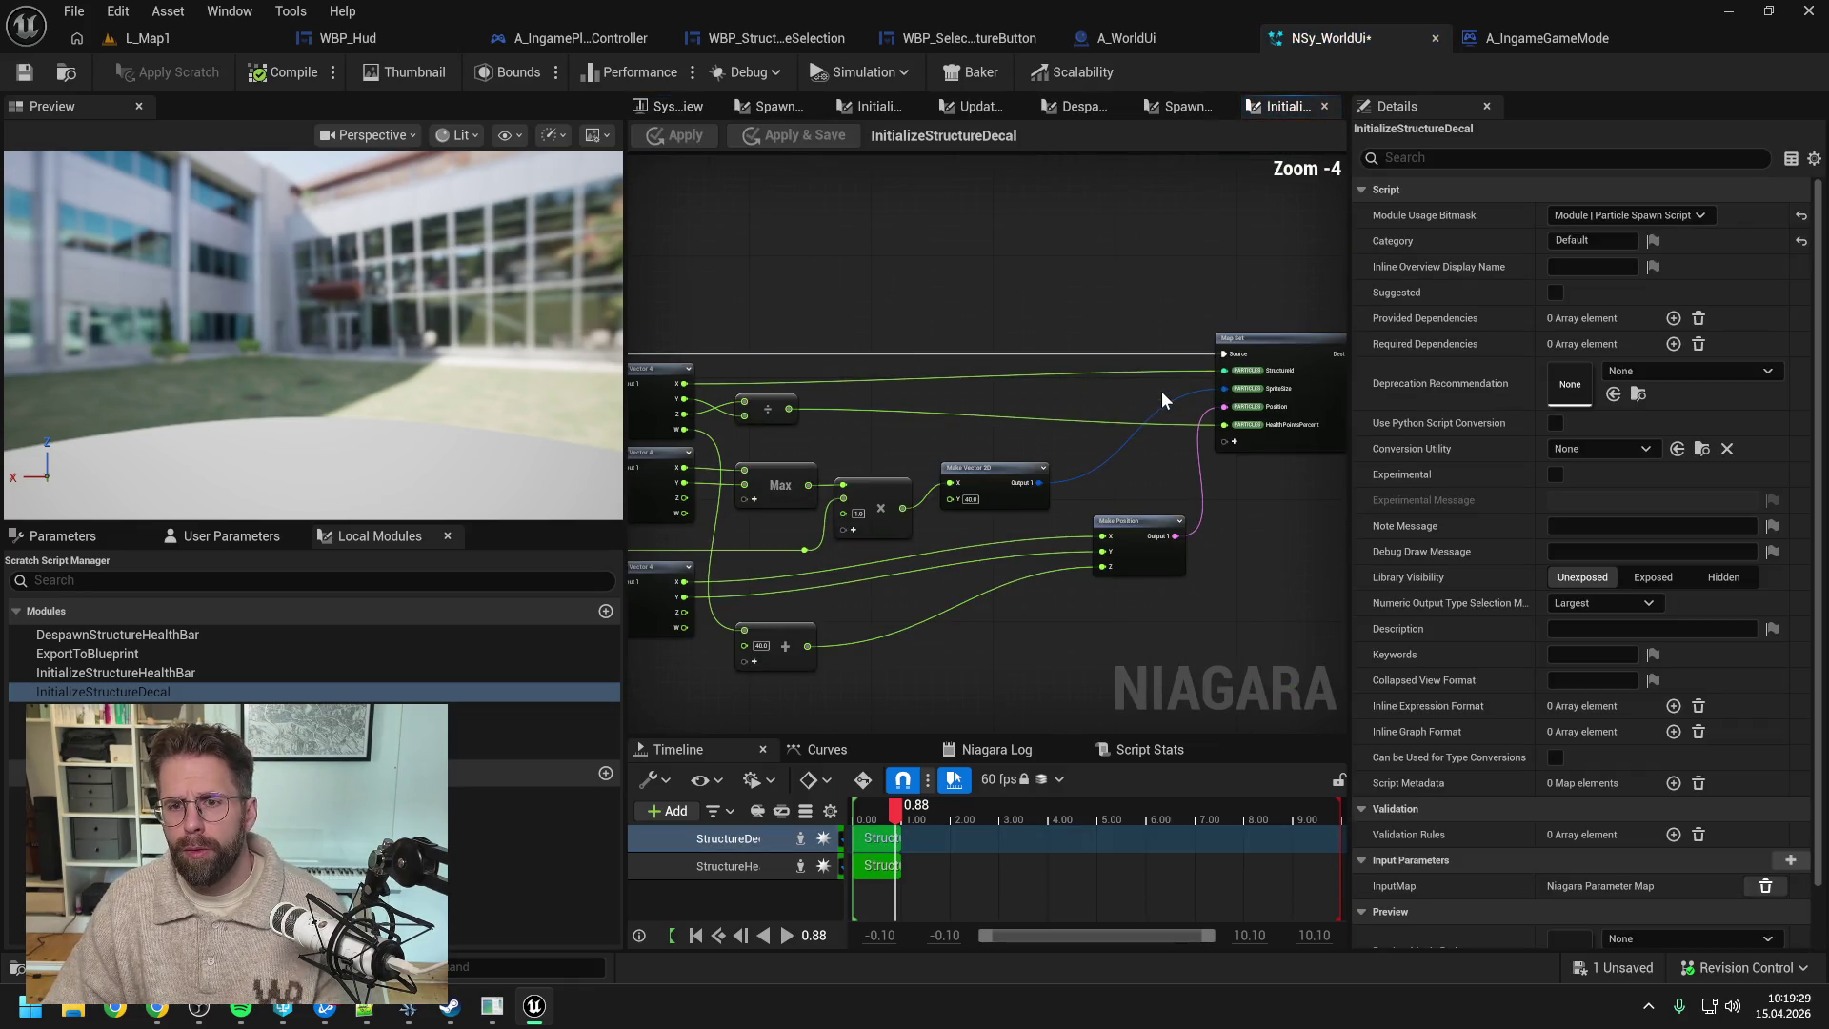
{"action": "scroll", "coordinate": [1148, 486], "scroll_direction": "down", "scroll_amount": 1}
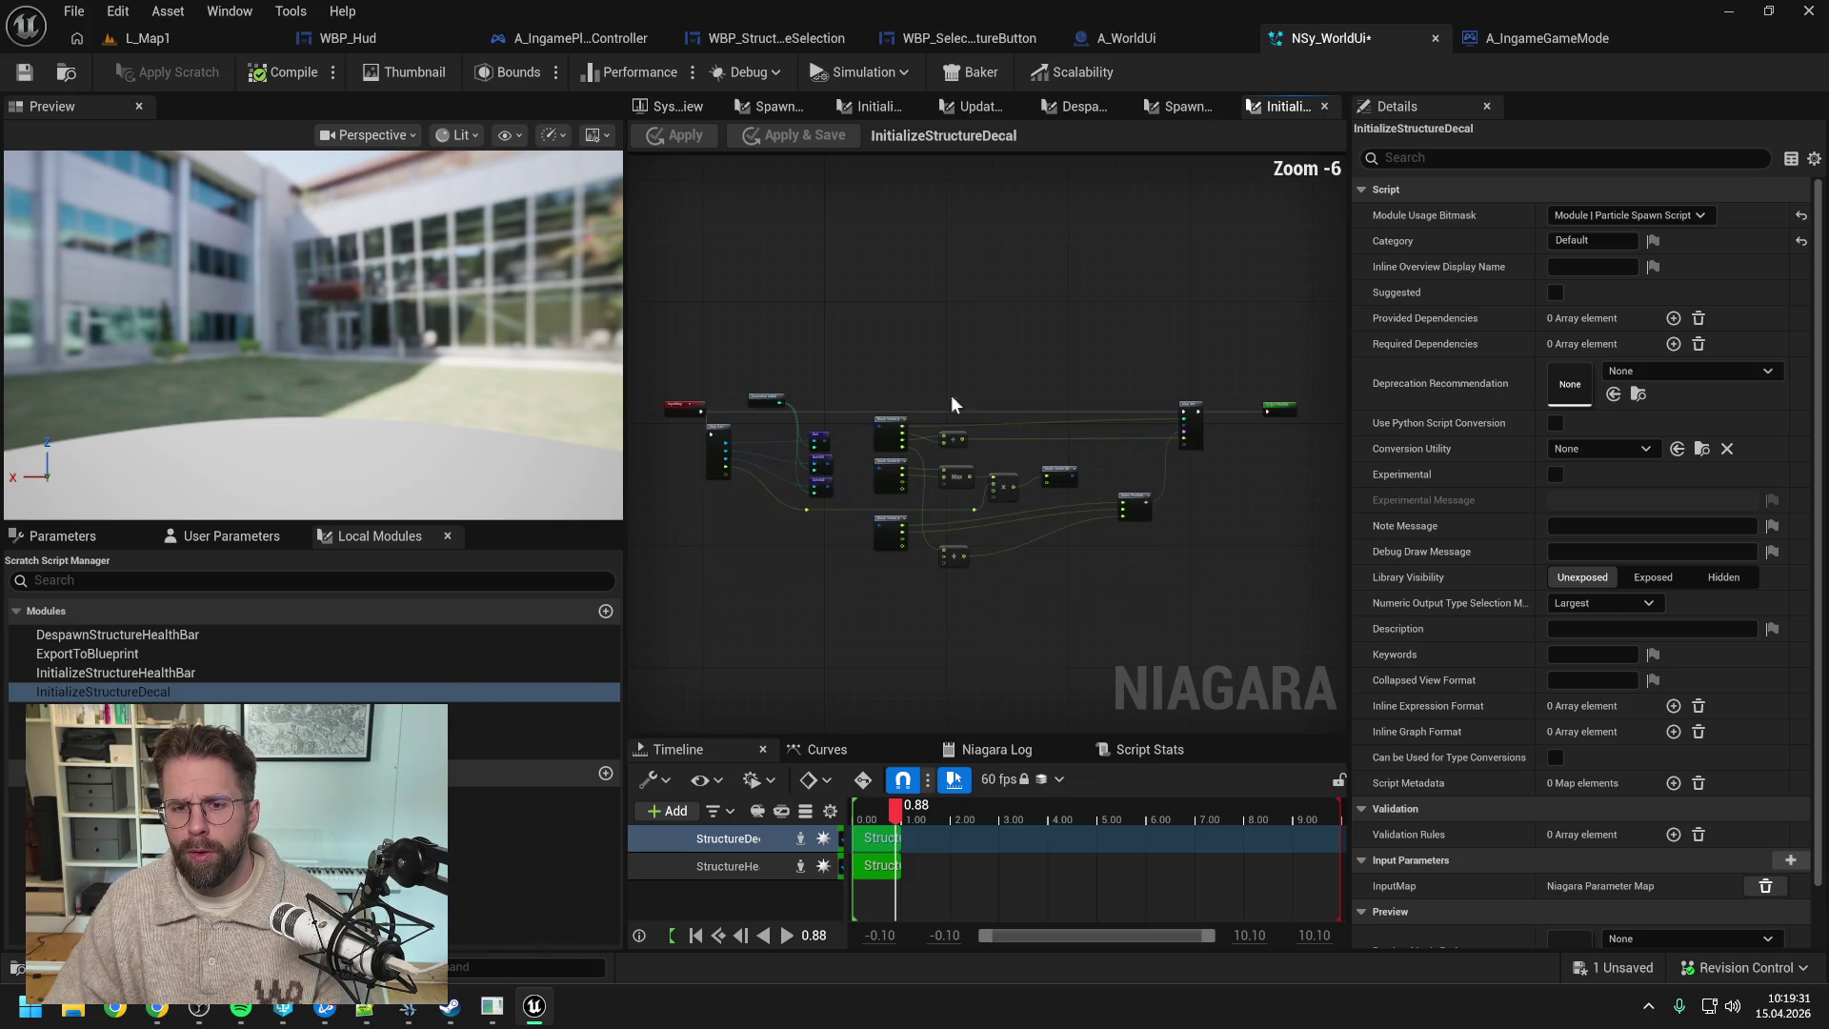
{"action": "left_click_drag", "start_coordinate": [768, 381], "coordinate": [1130, 572]}
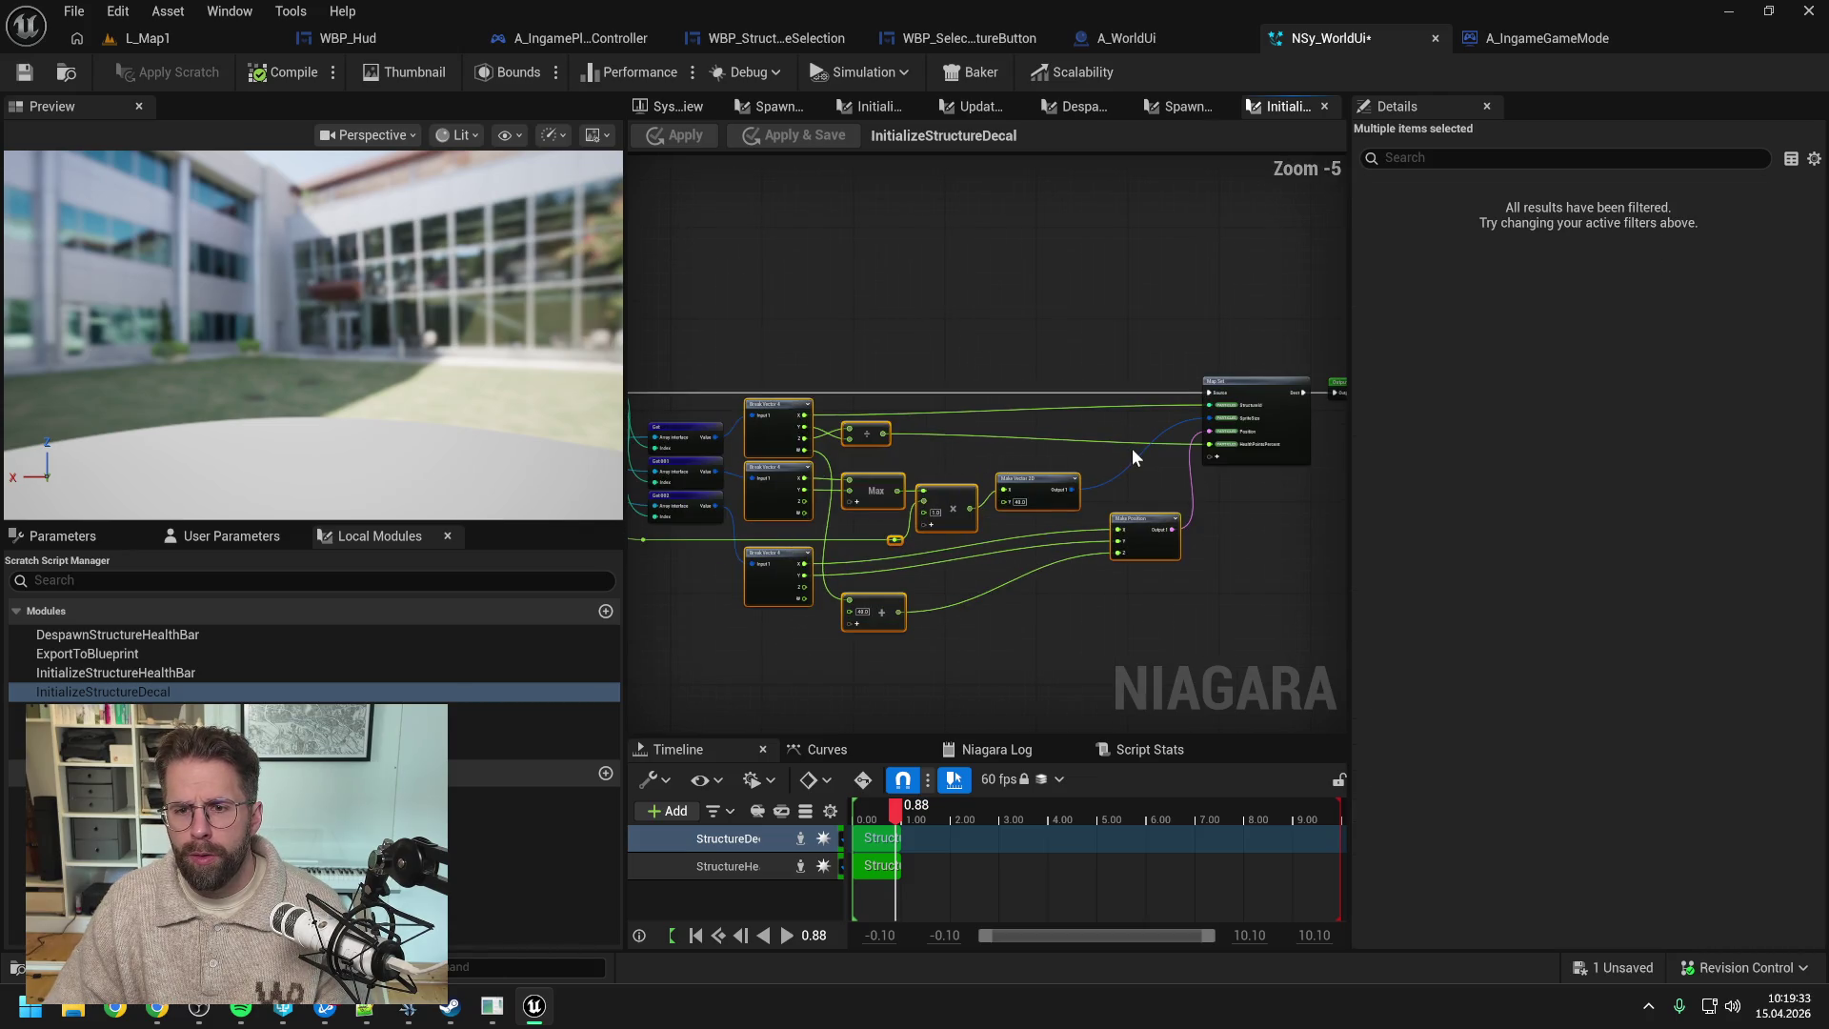
{"action": "key", "text": "Delete"}
{"action": "scroll", "coordinate": [1203, 448], "scroll_direction": "up", "scroll_amount": 2}
{"action": "right_click", "coordinate": [1234, 494]}
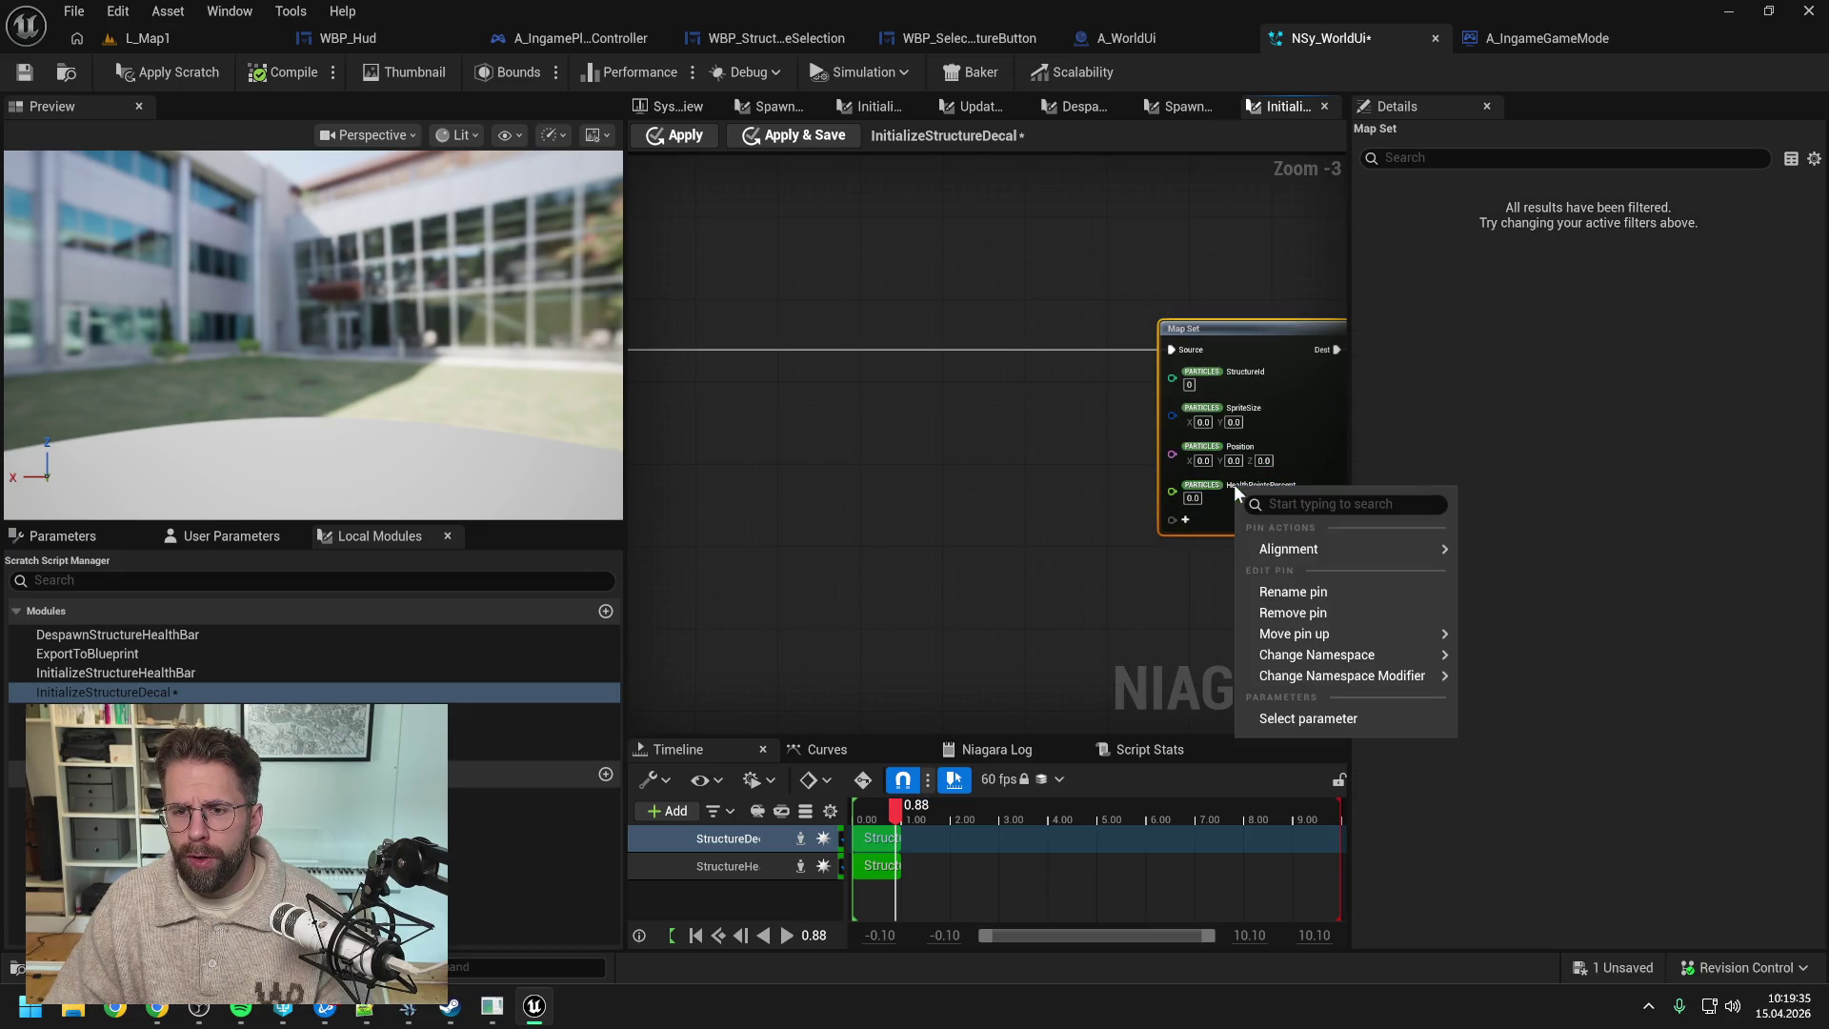
{"action": "left_click", "coordinate": [1268, 615]}
{"action": "left_click", "coordinate": [1071, 558]}
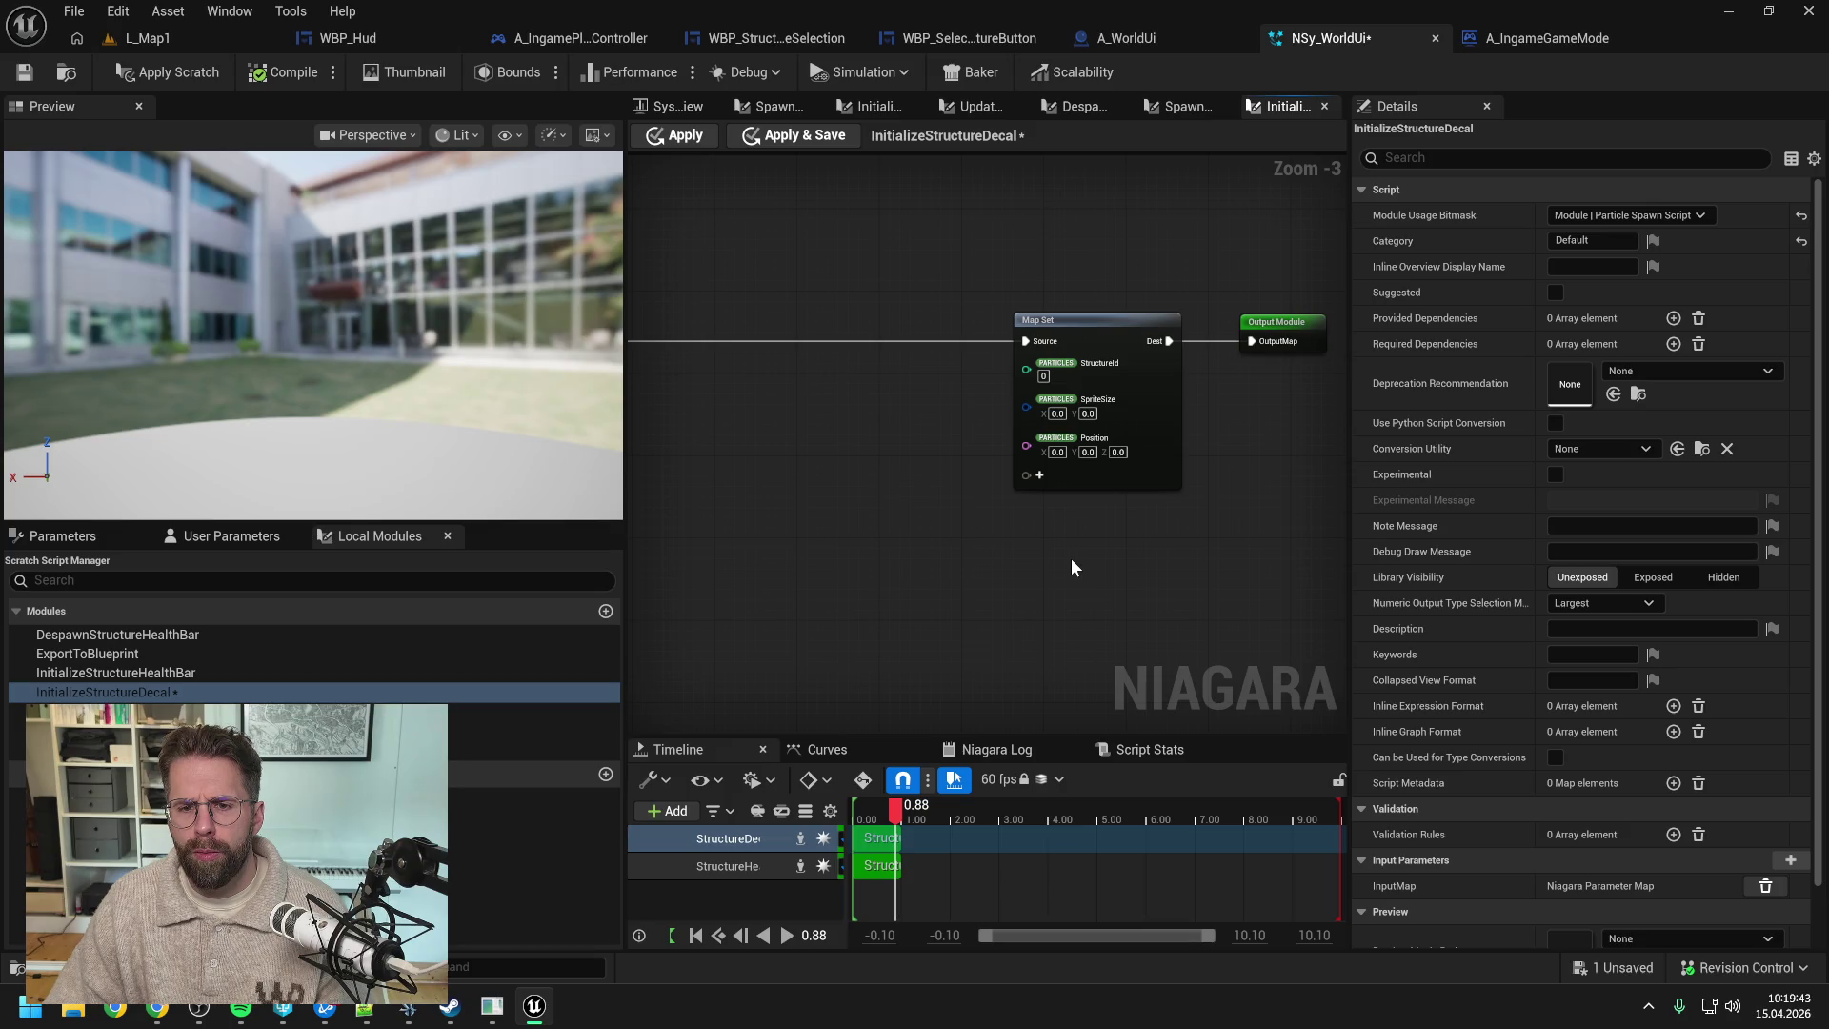
- Delete the Get 002 node, keeping only Get and Get 001
{"action": "scroll", "coordinate": [1071, 558], "scroll_direction": "down", "scroll_amount": 1}
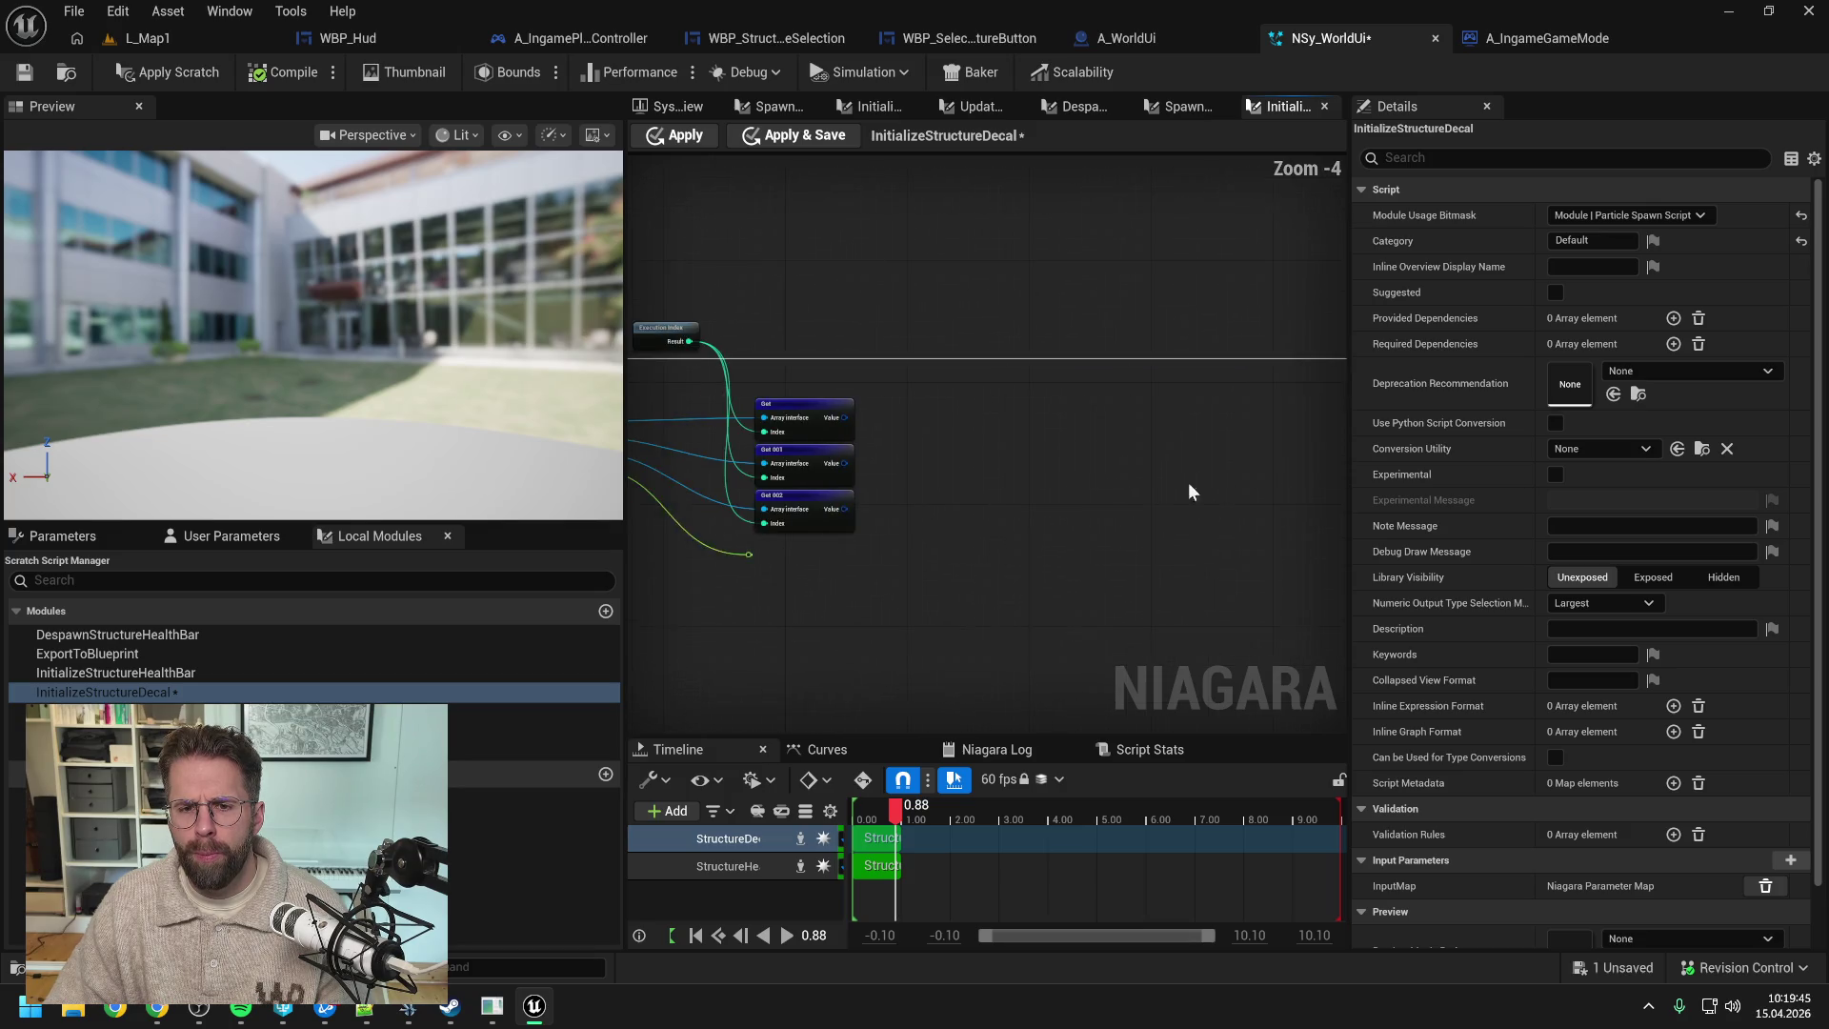
{"action": "left_click_drag", "start_coordinate": [1145, 557], "coordinate": [1010, 416]}
{"action": "key", "text": "Delete"}
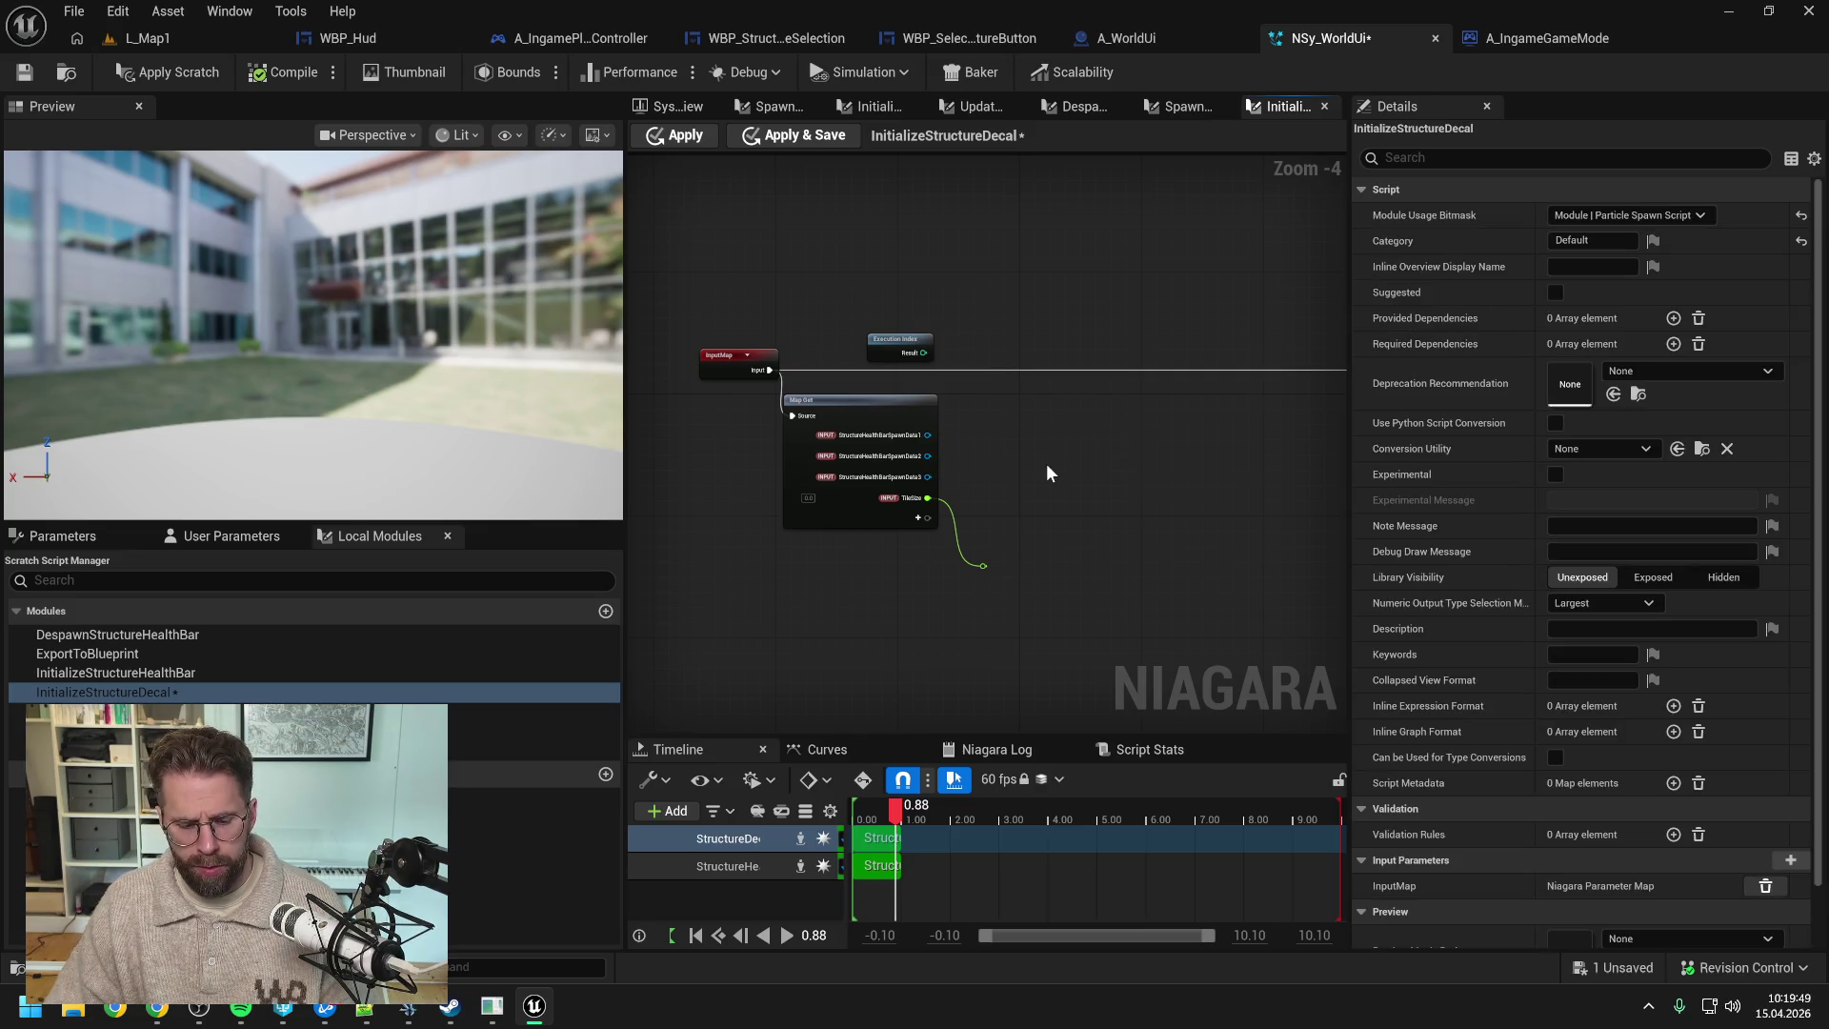
{"action": "key", "text": "ctrl+z"}
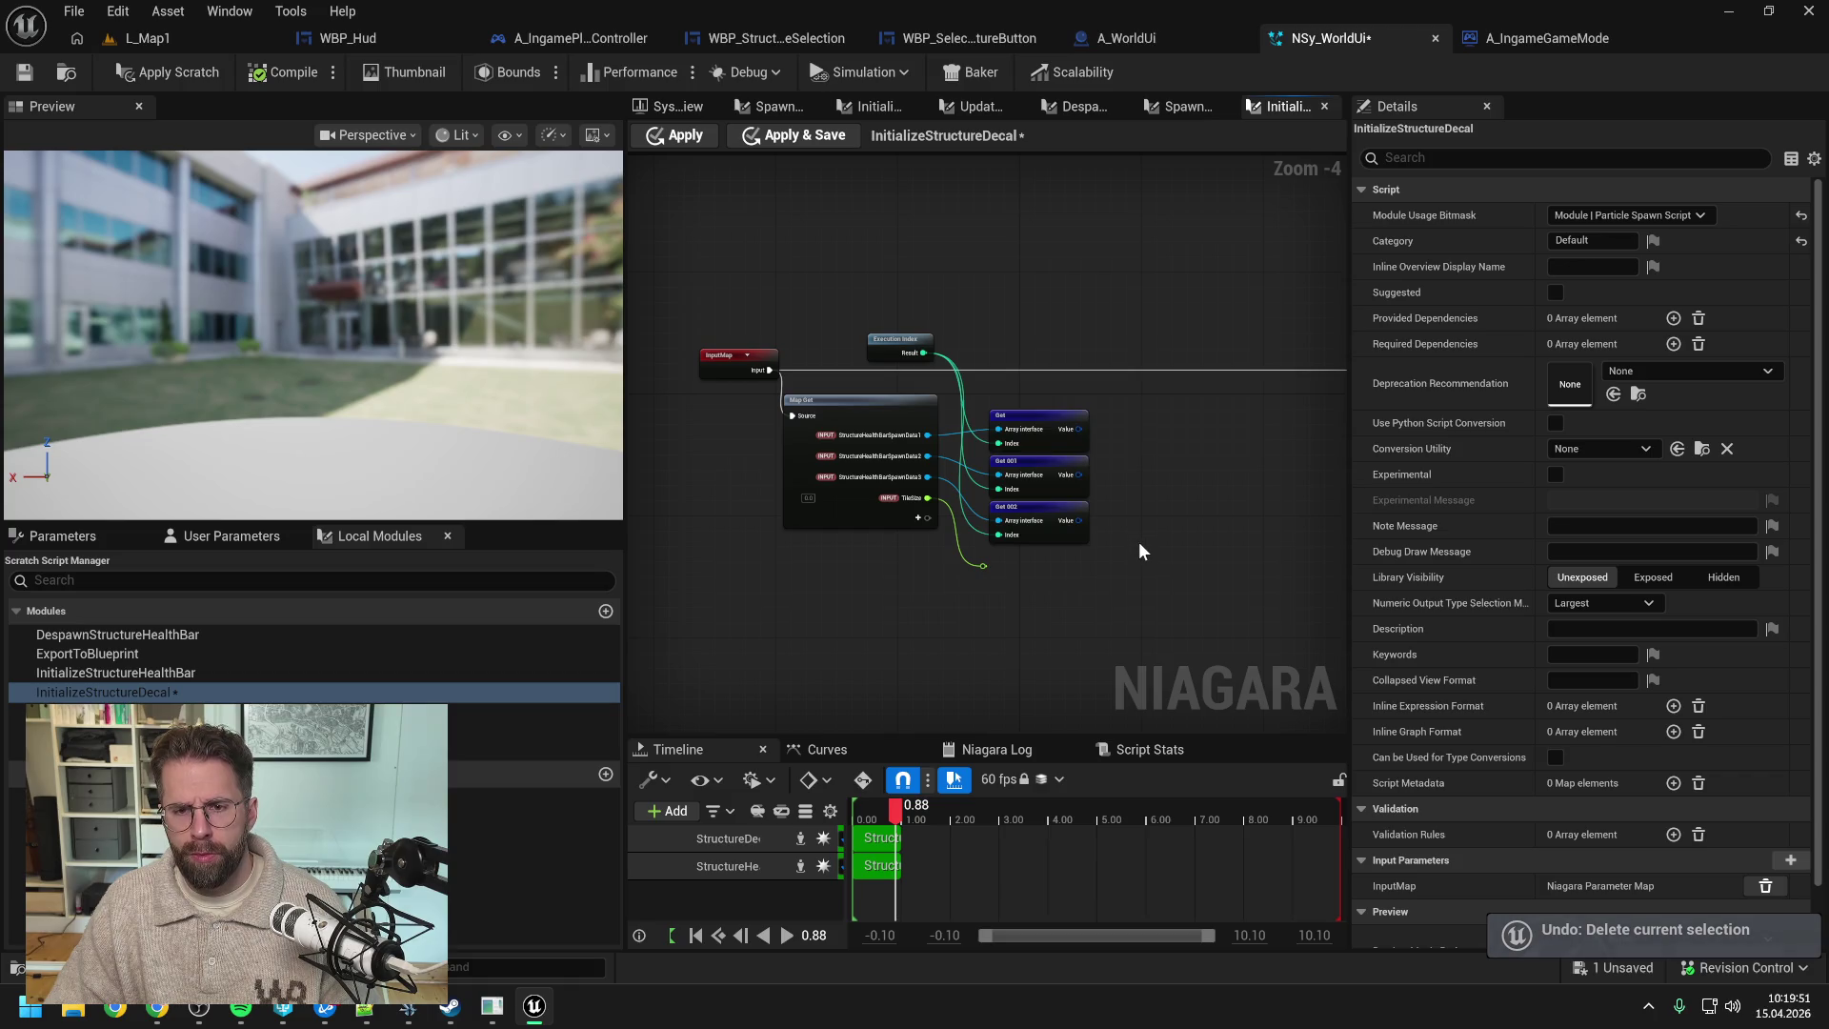
{"action": "left_click", "coordinate": [1038, 533]}
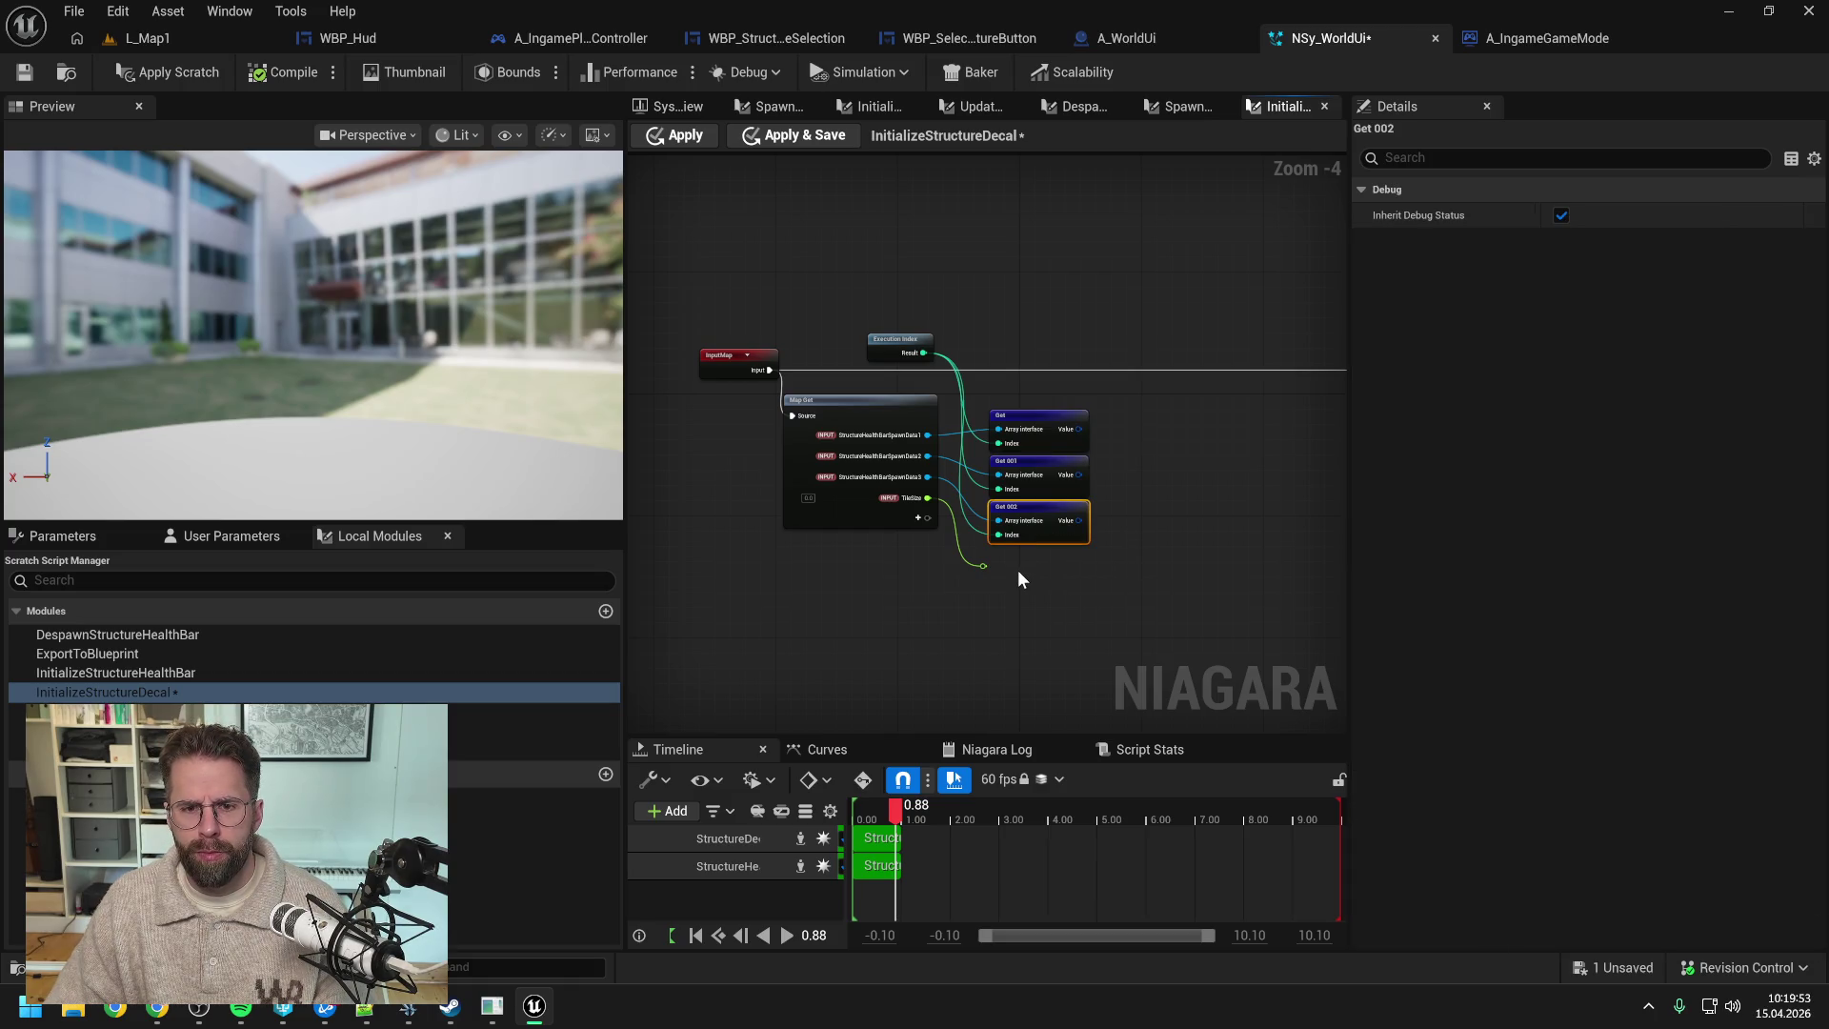
{"action": "scroll", "coordinate": [1017, 579], "scroll_direction": "up", "scroll_amount": 1}
{"action": "key", "text": "Delete"}
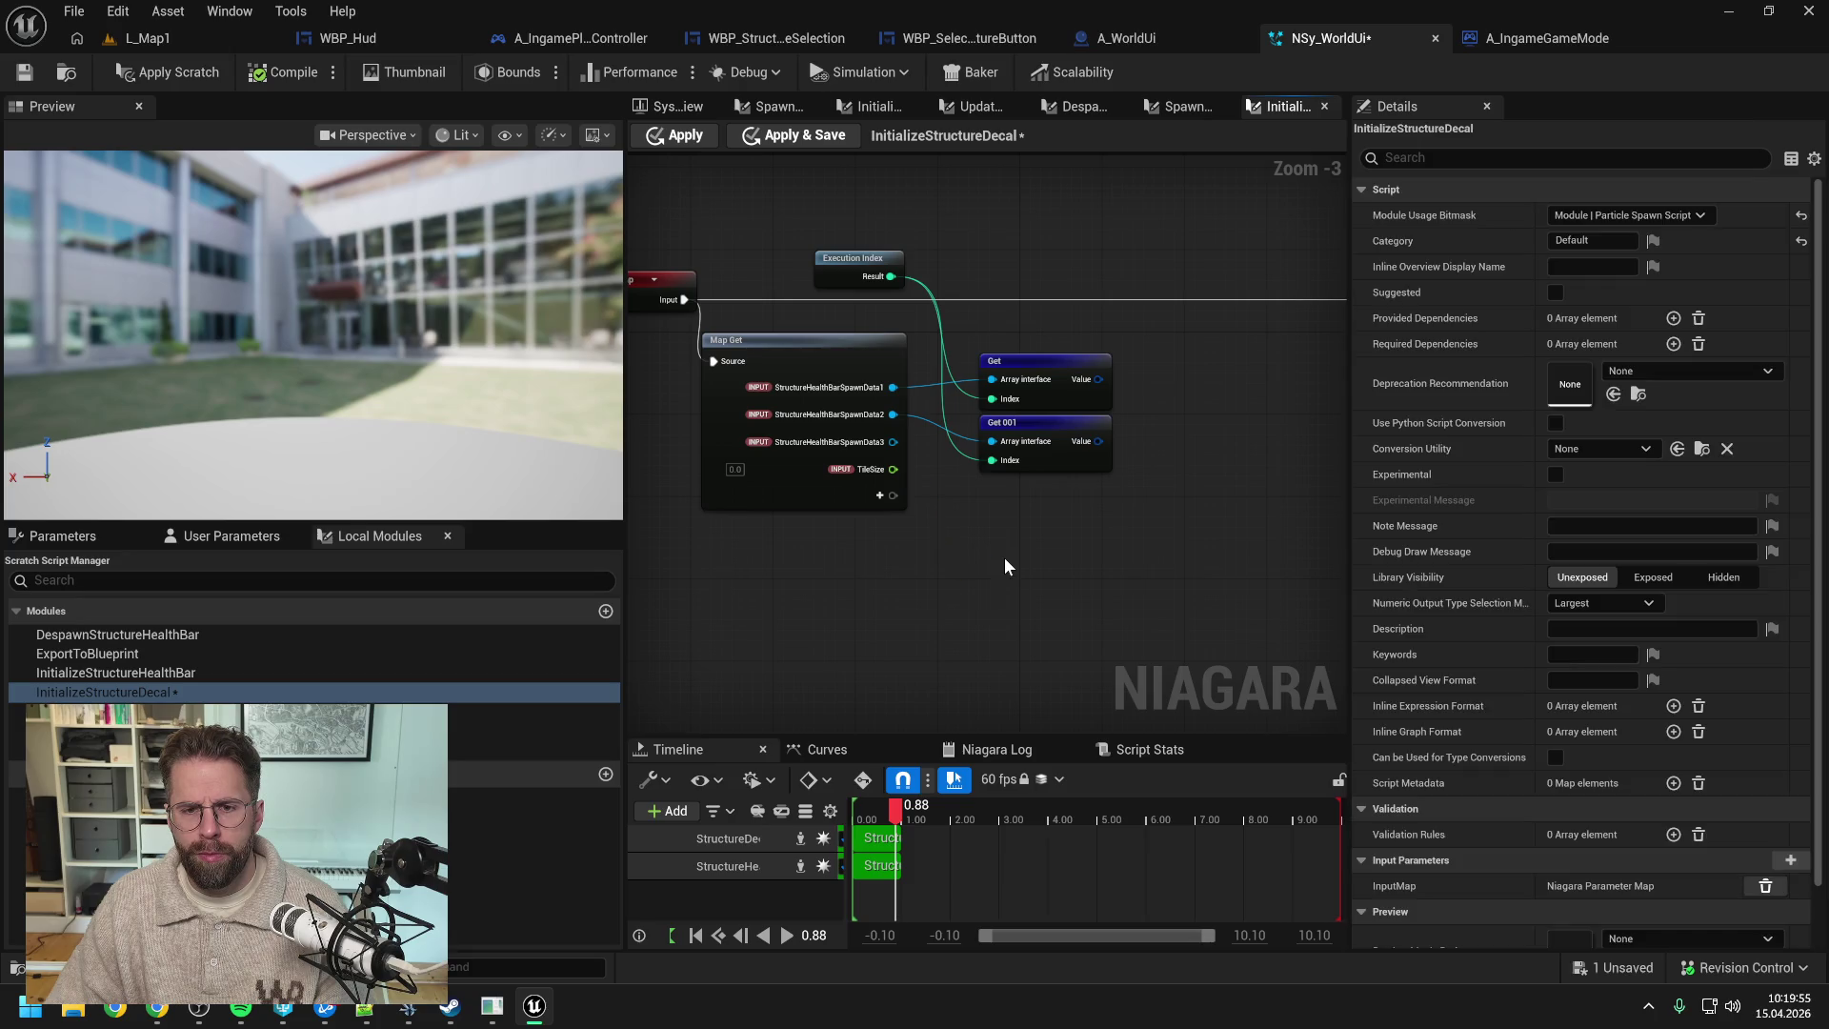
- Delete the leftover TileSize reroute and remove the StructureHealthBarSpawnData3 pin
{"action": "key", "text": "Delete"}
{"action": "left_click_drag", "start_coordinate": [991, 547], "coordinate": [1018, 583]}
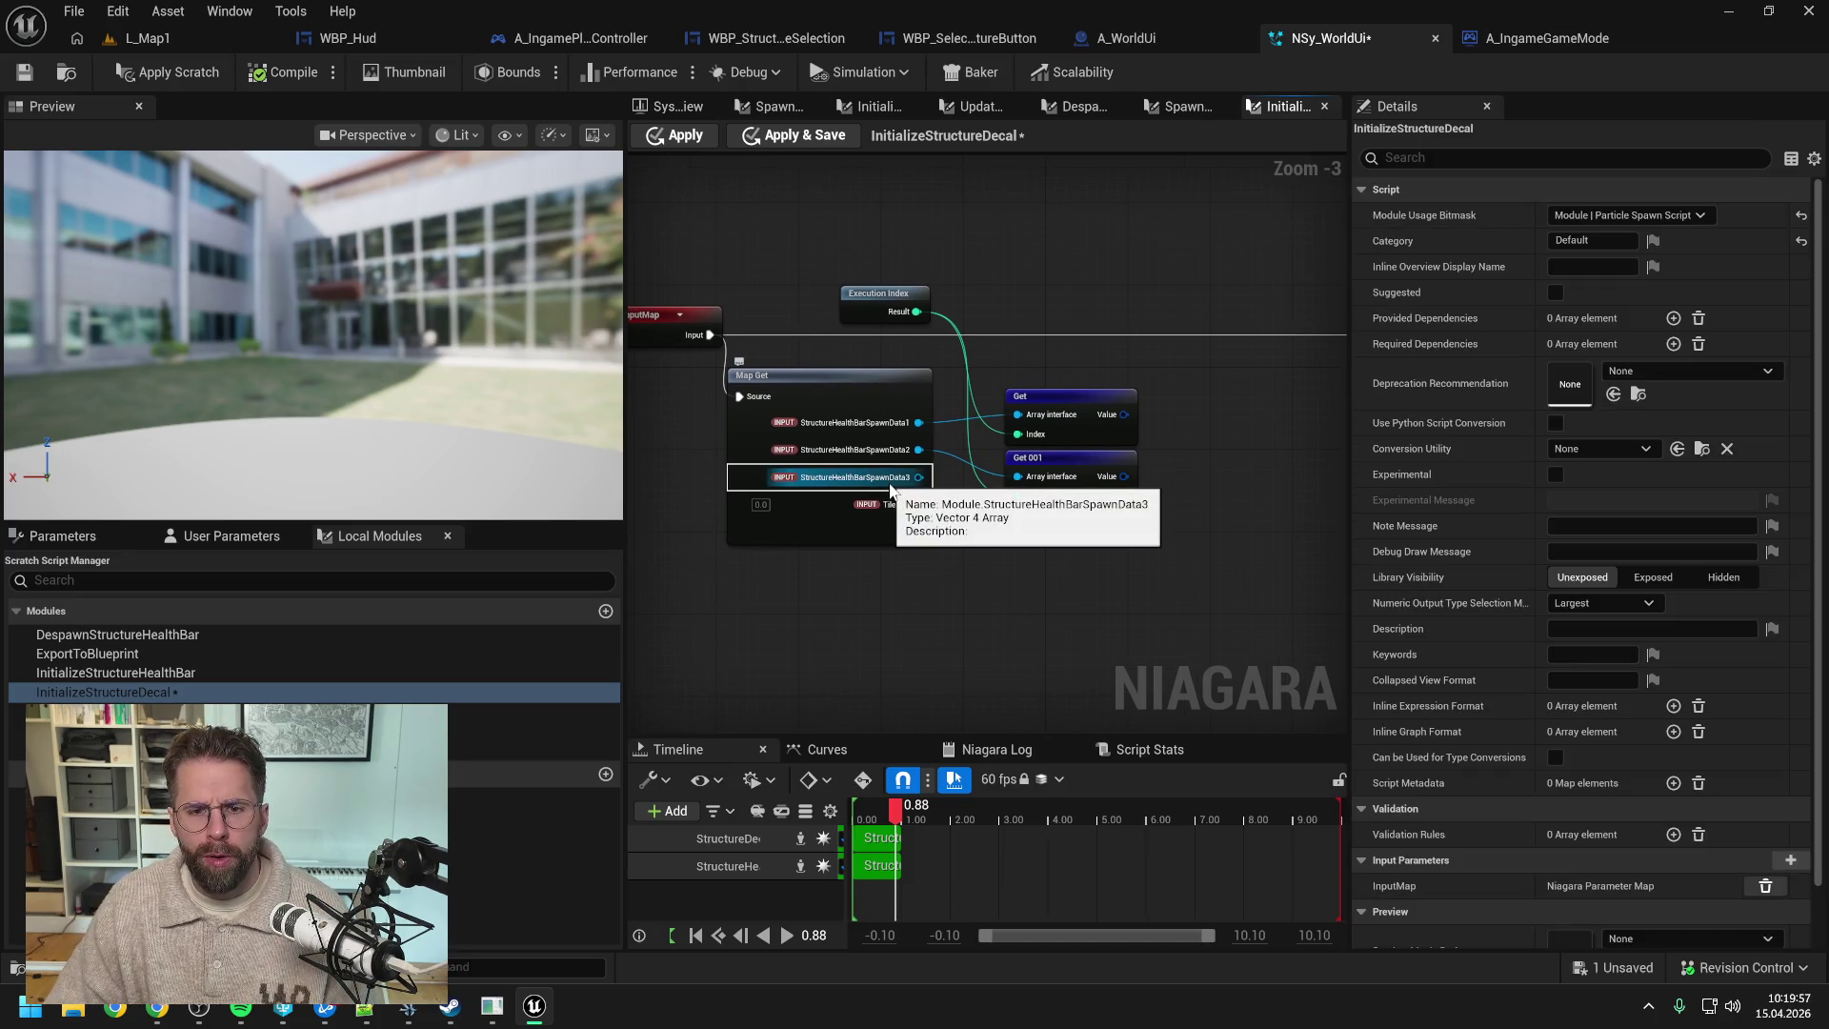
{"action": "right_click", "coordinate": [888, 482]}
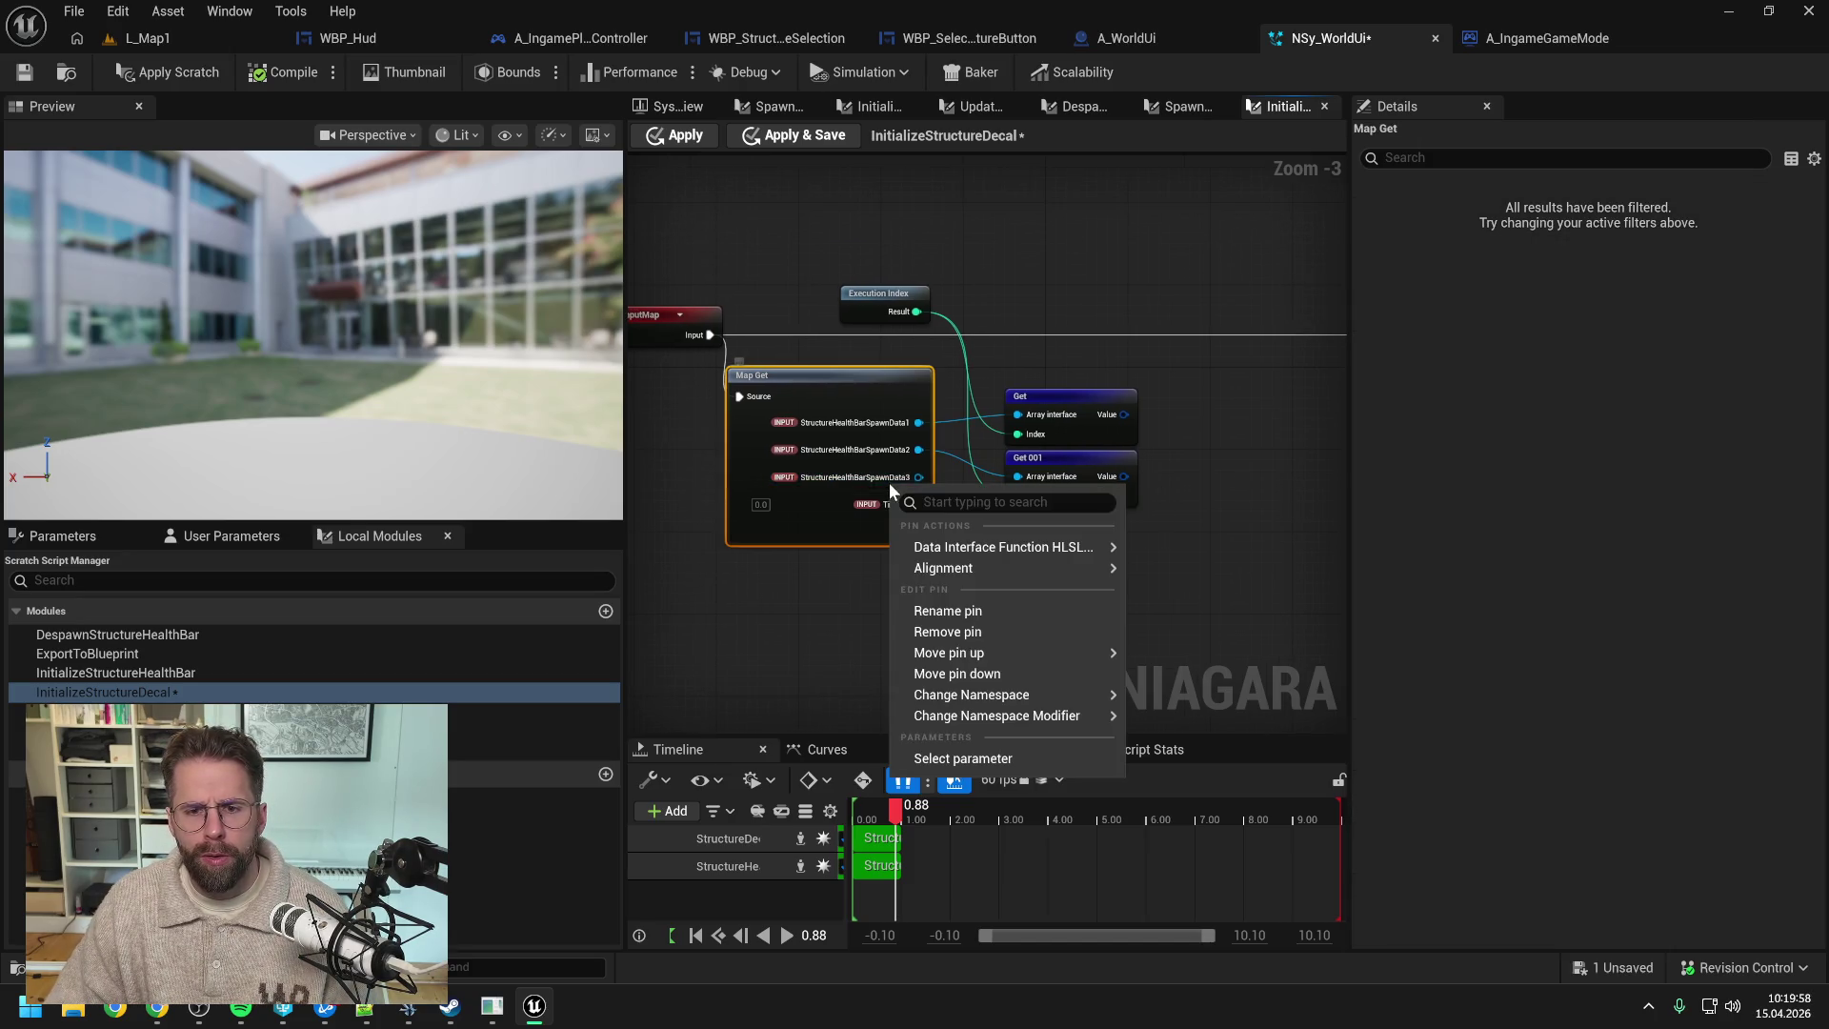
{"action": "left_click", "coordinate": [957, 632]}
- Rename the remaining pins to StructureDecalSpawnData1 and StructureDecalSpawnData2
{"action": "right_click", "coordinate": [880, 421]}
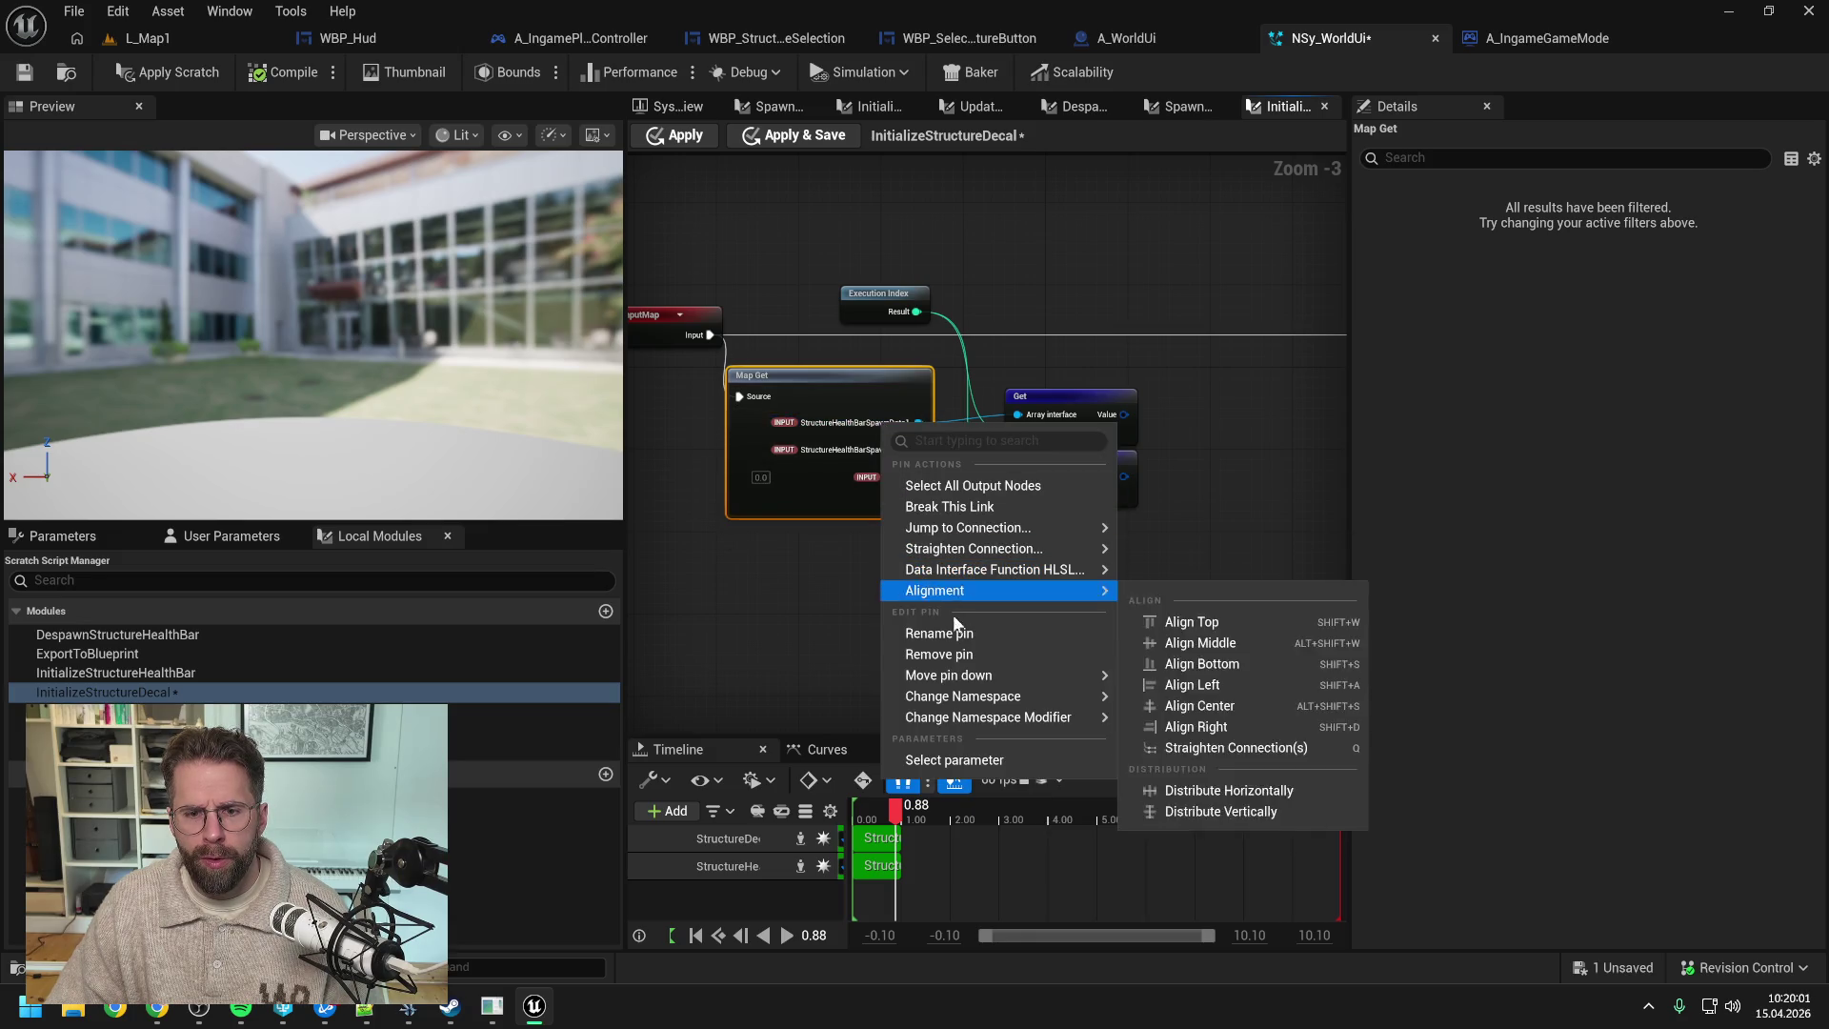
{"action": "left_click", "coordinate": [956, 633]}
{"action": "left_click", "coordinate": [872, 423]}
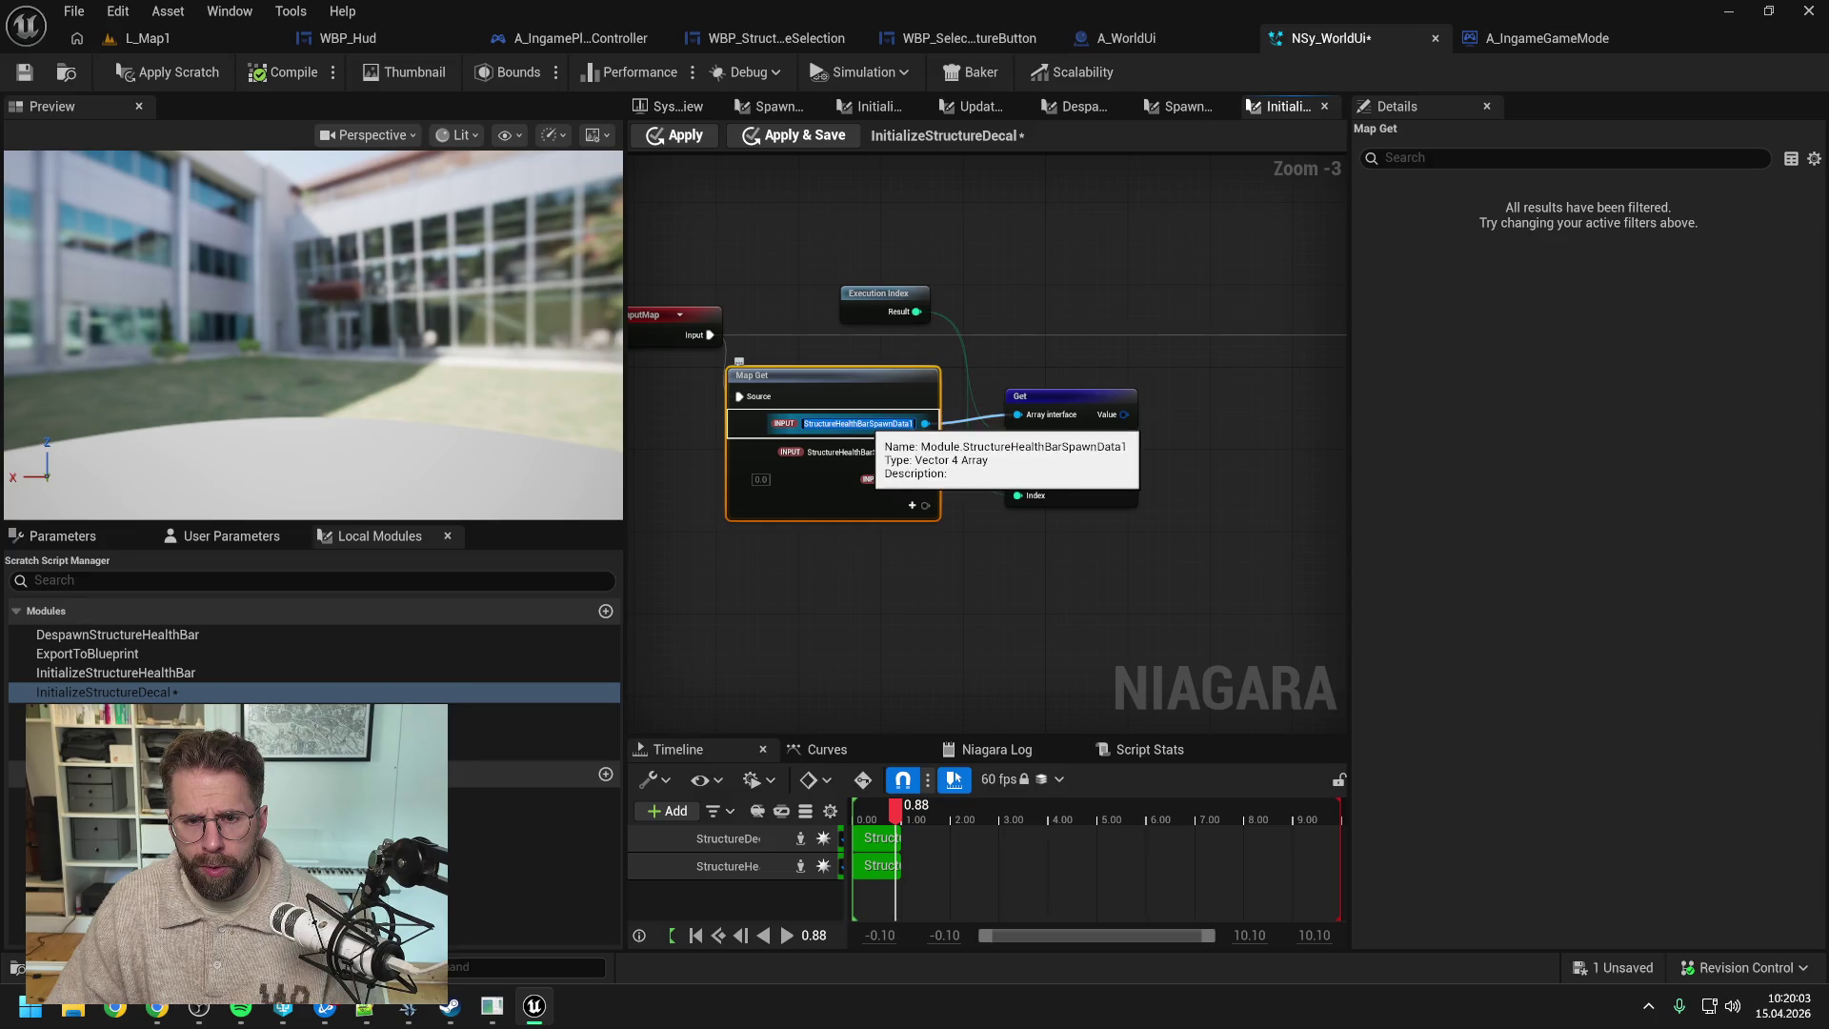
{"action": "key", "text": "BackSpace"}
{"action": "key", "text": "BackSpace"}
{"action": "key", "text": "BackSpace"}
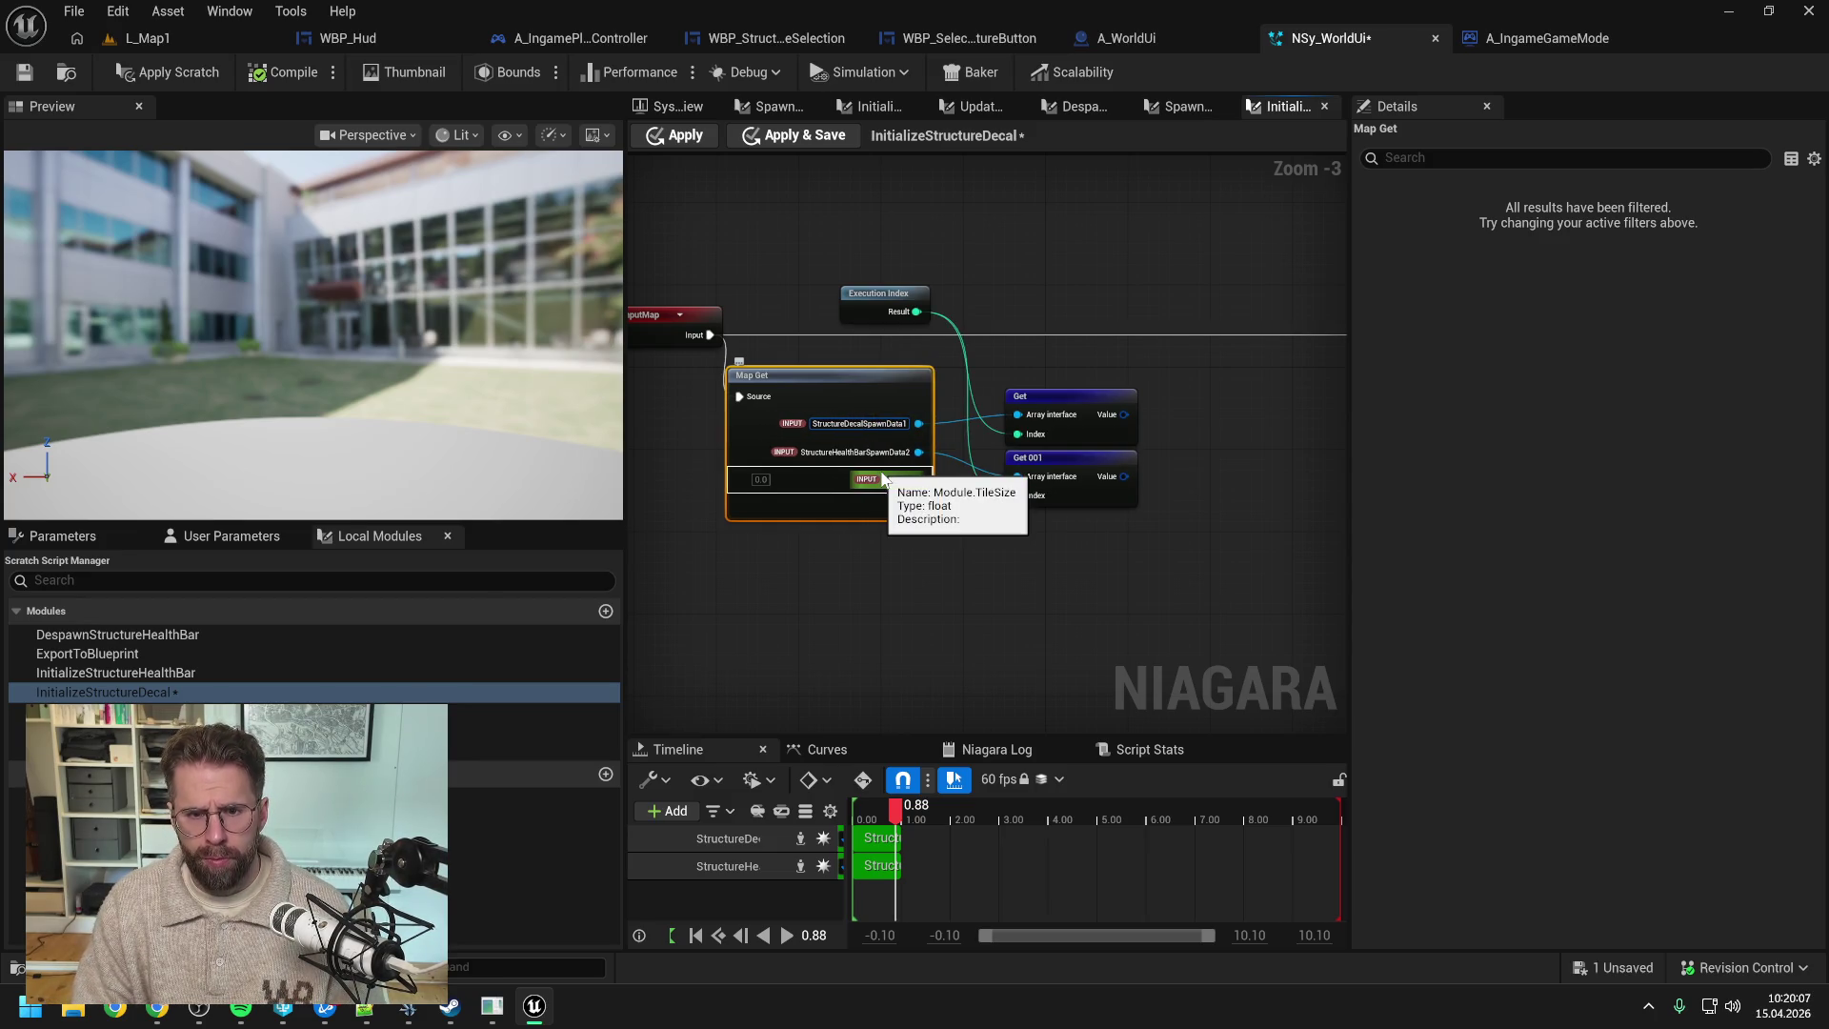
{"action": "key", "text": "Return"}
{"action": "right_click", "coordinate": [868, 449]}
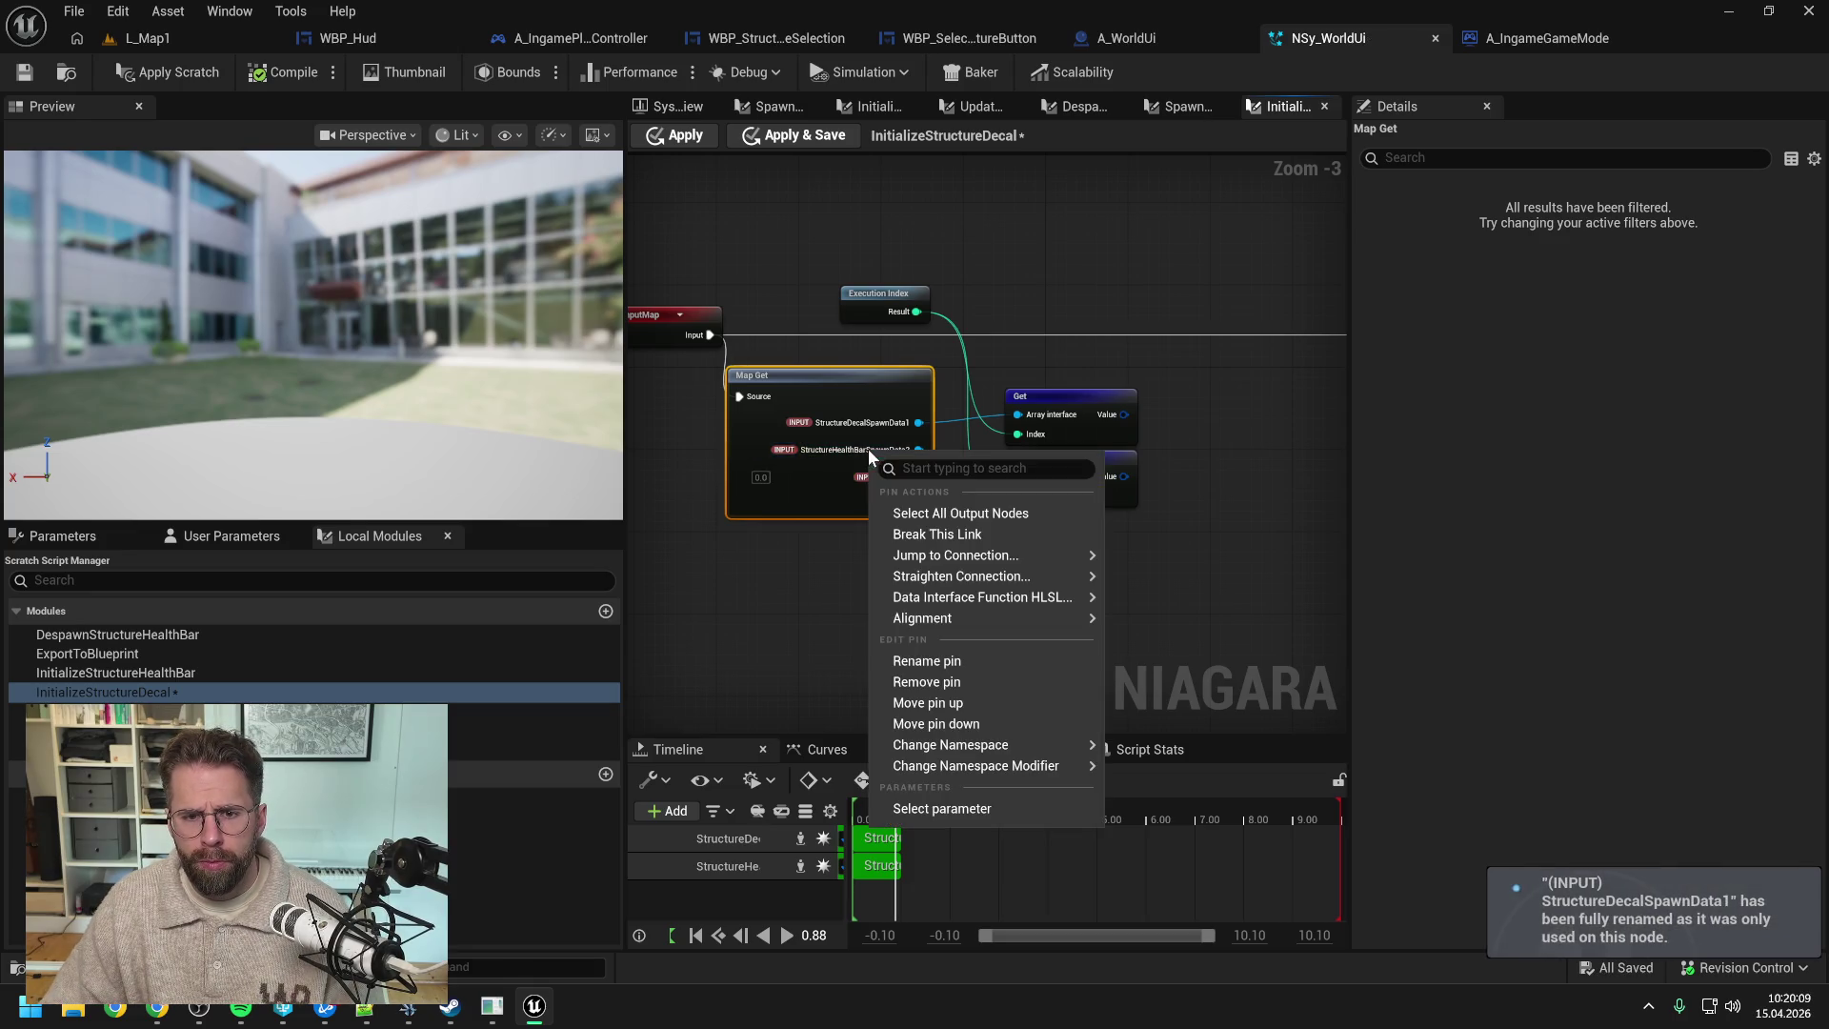
{"action": "left_click", "coordinate": [924, 660]}
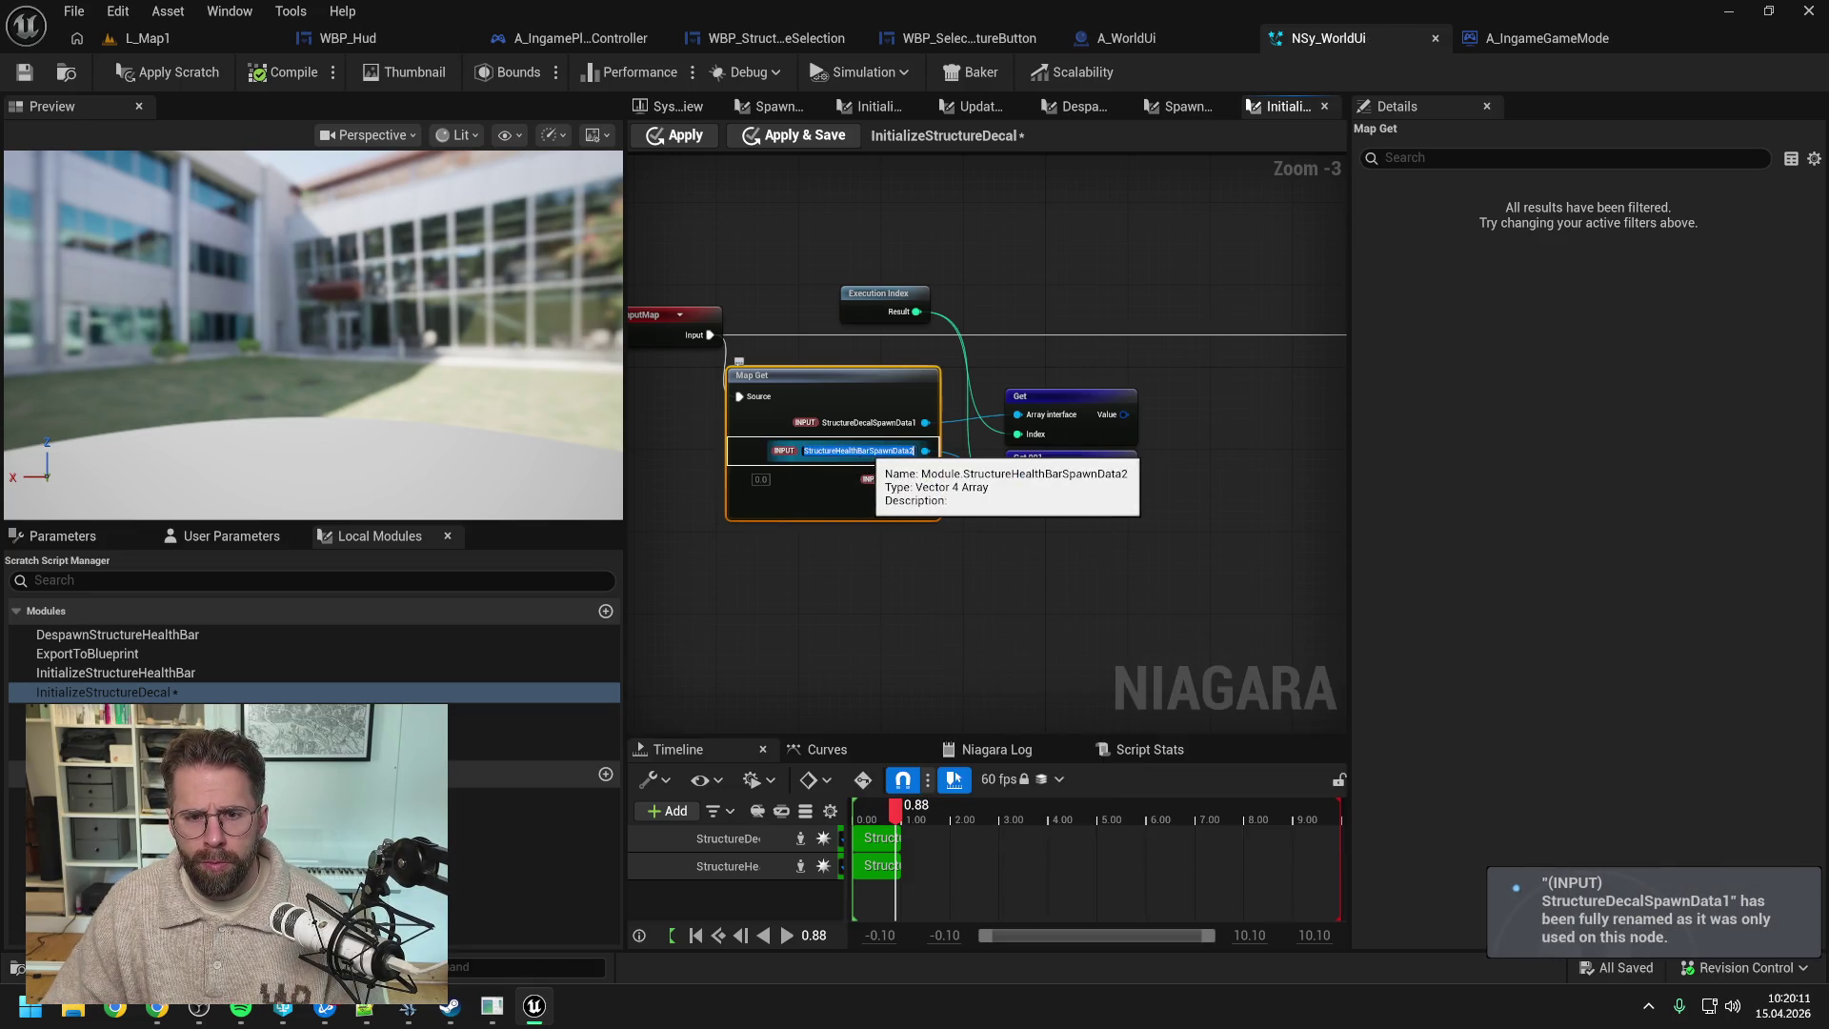
{"action": "left_click", "coordinate": [874, 450]}
{"action": "key", "text": "BackSpace"}
{"action": "key", "text": "BackSpace"}
{"action": "key", "text": "BackSpace"}
{"action": "key", "text": "BackSpace"}
{"action": "key", "text": "BackSpace"}
{"action": "key", "text": "BackSpace"}
{"action": "type", "text": "cal"}
{"action": "key", "text": "Return"}
- Shift the node group right, apply and save the script, and return to System Overview
{"action": "scroll", "coordinate": [802, 442], "scroll_direction": "down", "scroll_amount": 4}
{"action": "scroll", "coordinate": [803, 442], "scroll_direction": "up", "scroll_amount": 1}
{"action": "key", "text": "ctrl+a"}
{"action": "mouse_move", "coordinate": [930, 442]}
{"action": "left_mouse_down"}
{"action": "mouse_move", "coordinate": [905, 441]}
{"action": "mouse_move", "coordinate": [1147, 405]}
{"action": "left_mouse_up"}
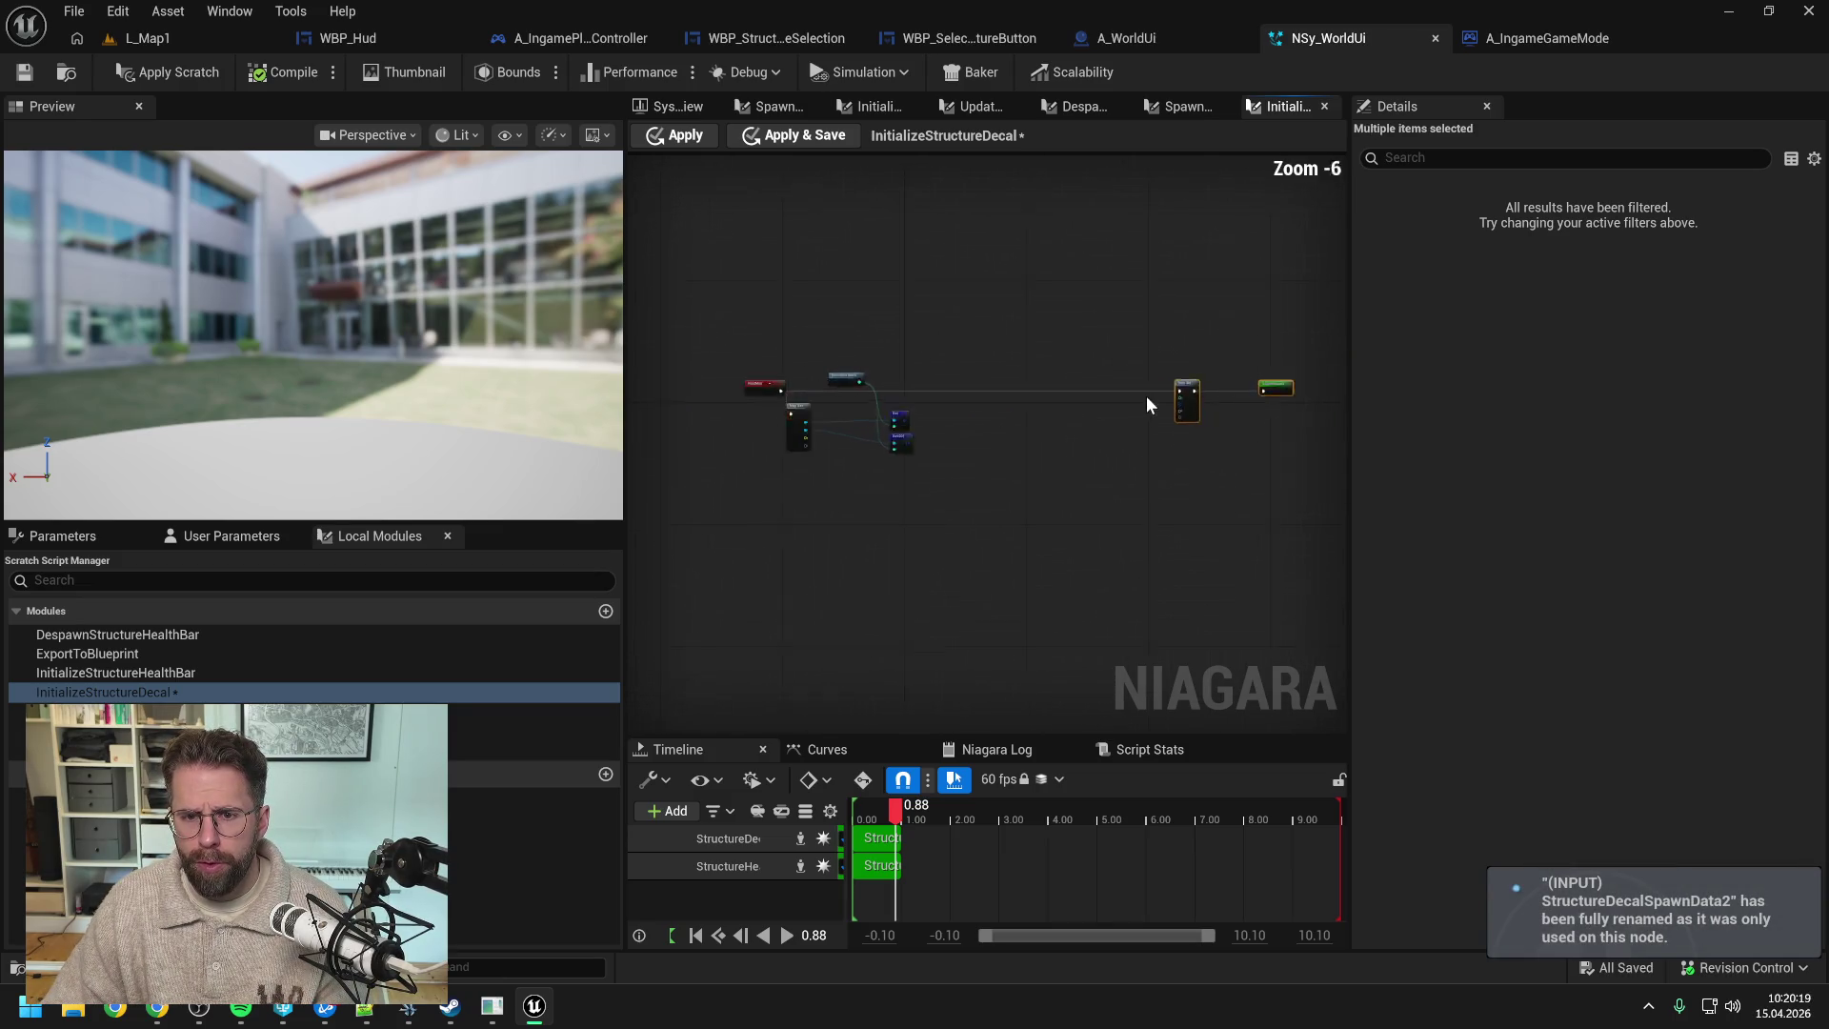
{"action": "scroll", "coordinate": [1146, 405], "scroll_direction": "up", "scroll_amount": 2}
{"action": "left_click", "coordinate": [934, 455]}
{"action": "left_click", "coordinate": [166, 71]}
{"action": "left_click", "coordinate": [21, 75]}
{"action": "left_click", "coordinate": [665, 107]}
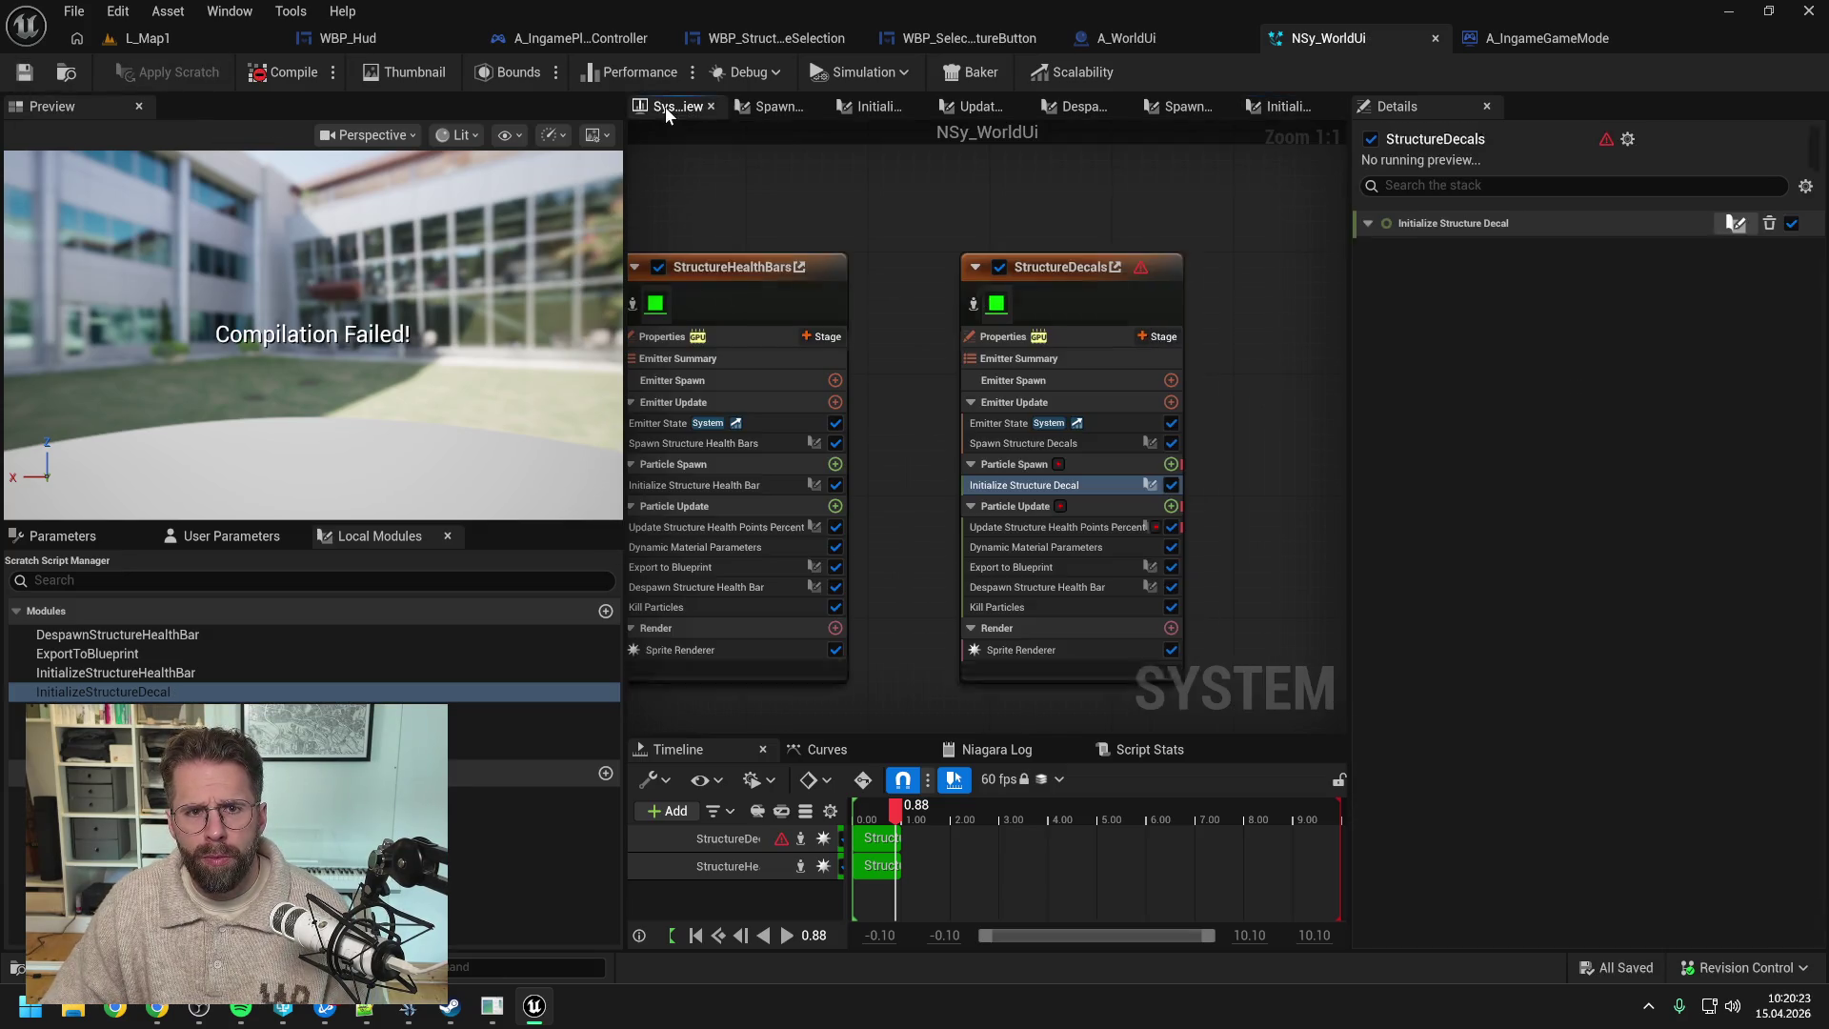
- Disable Initialize Structure Decal and delete Update Structure Health Points Percent and Dynamic Material Parameters
{"action": "left_click", "coordinate": [1193, 486]}
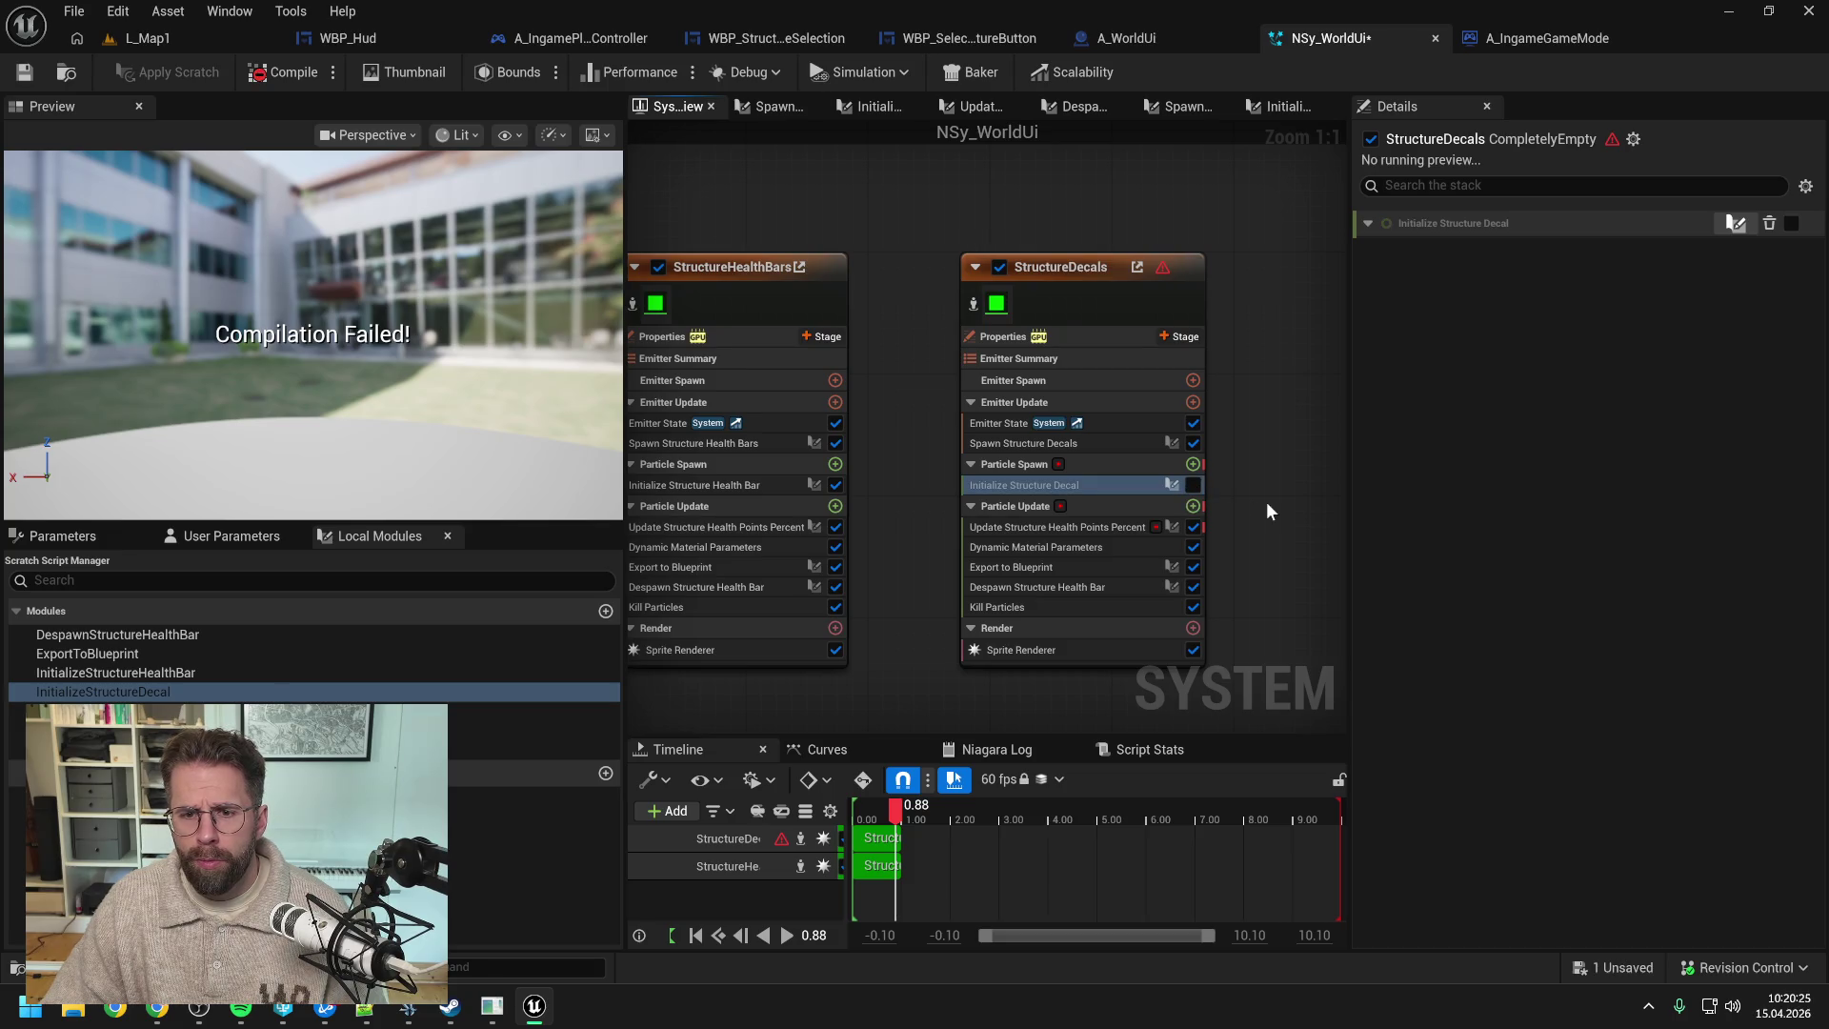
{"action": "left_click_drag", "start_coordinate": [1277, 500], "coordinate": [1236, 491]}
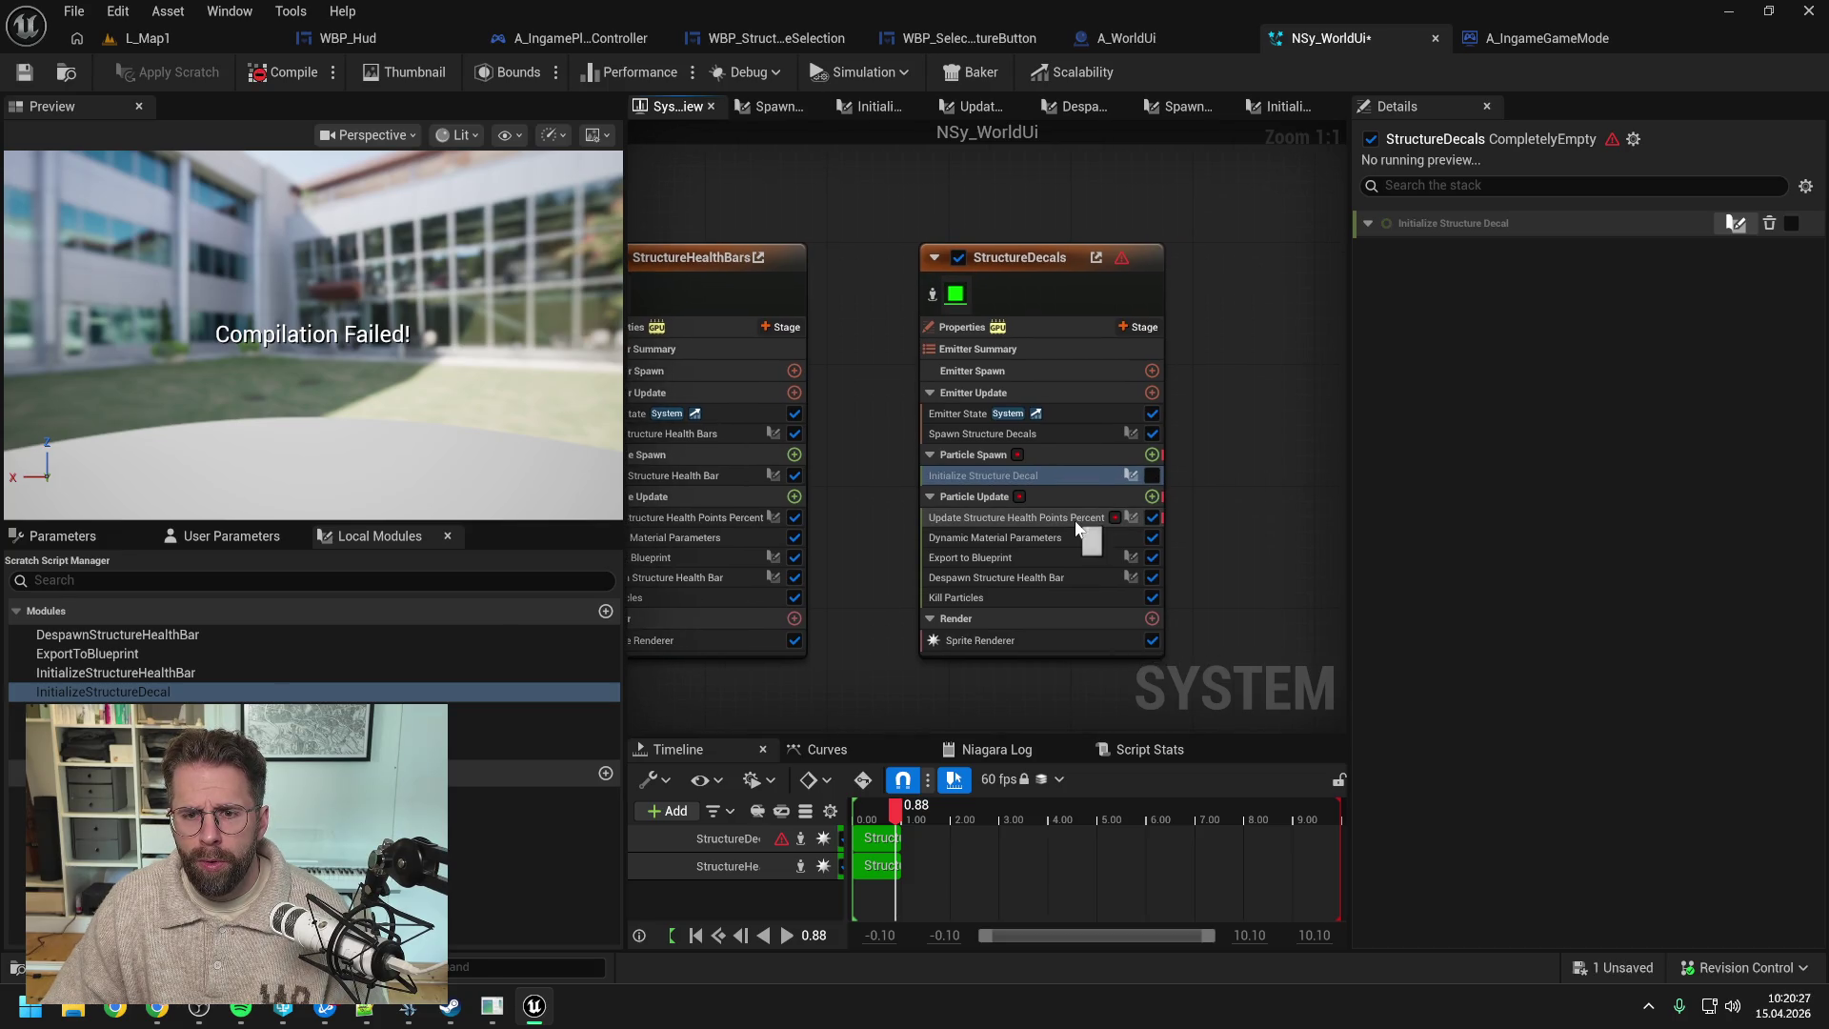
{"action": "left_click", "coordinate": [1072, 519]}
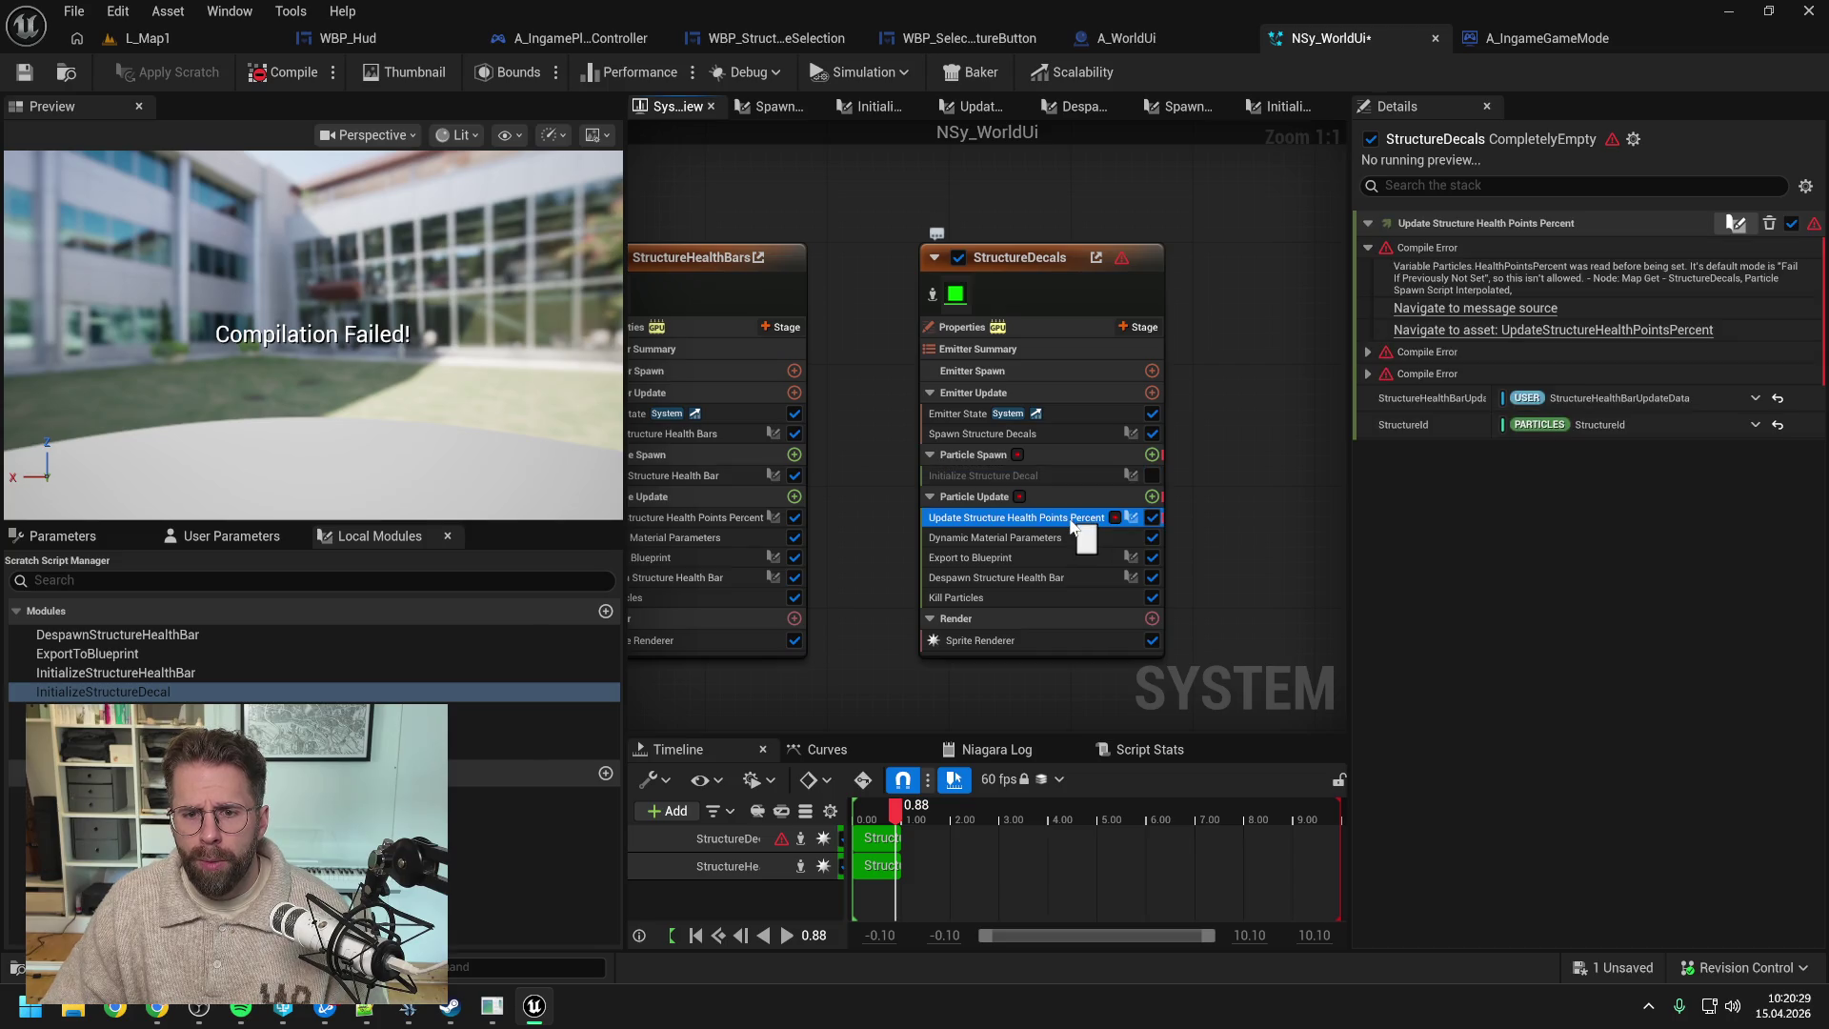
{"action": "mouse_move", "coordinate": [1073, 522]}
{"action": "left_mouse_down"}
{"action": "mouse_move", "coordinate": [1050, 541]}
{"action": "mouse_move", "coordinate": [1044, 517]}
{"action": "left_mouse_up"}
{"action": "key", "text": "Delete"}
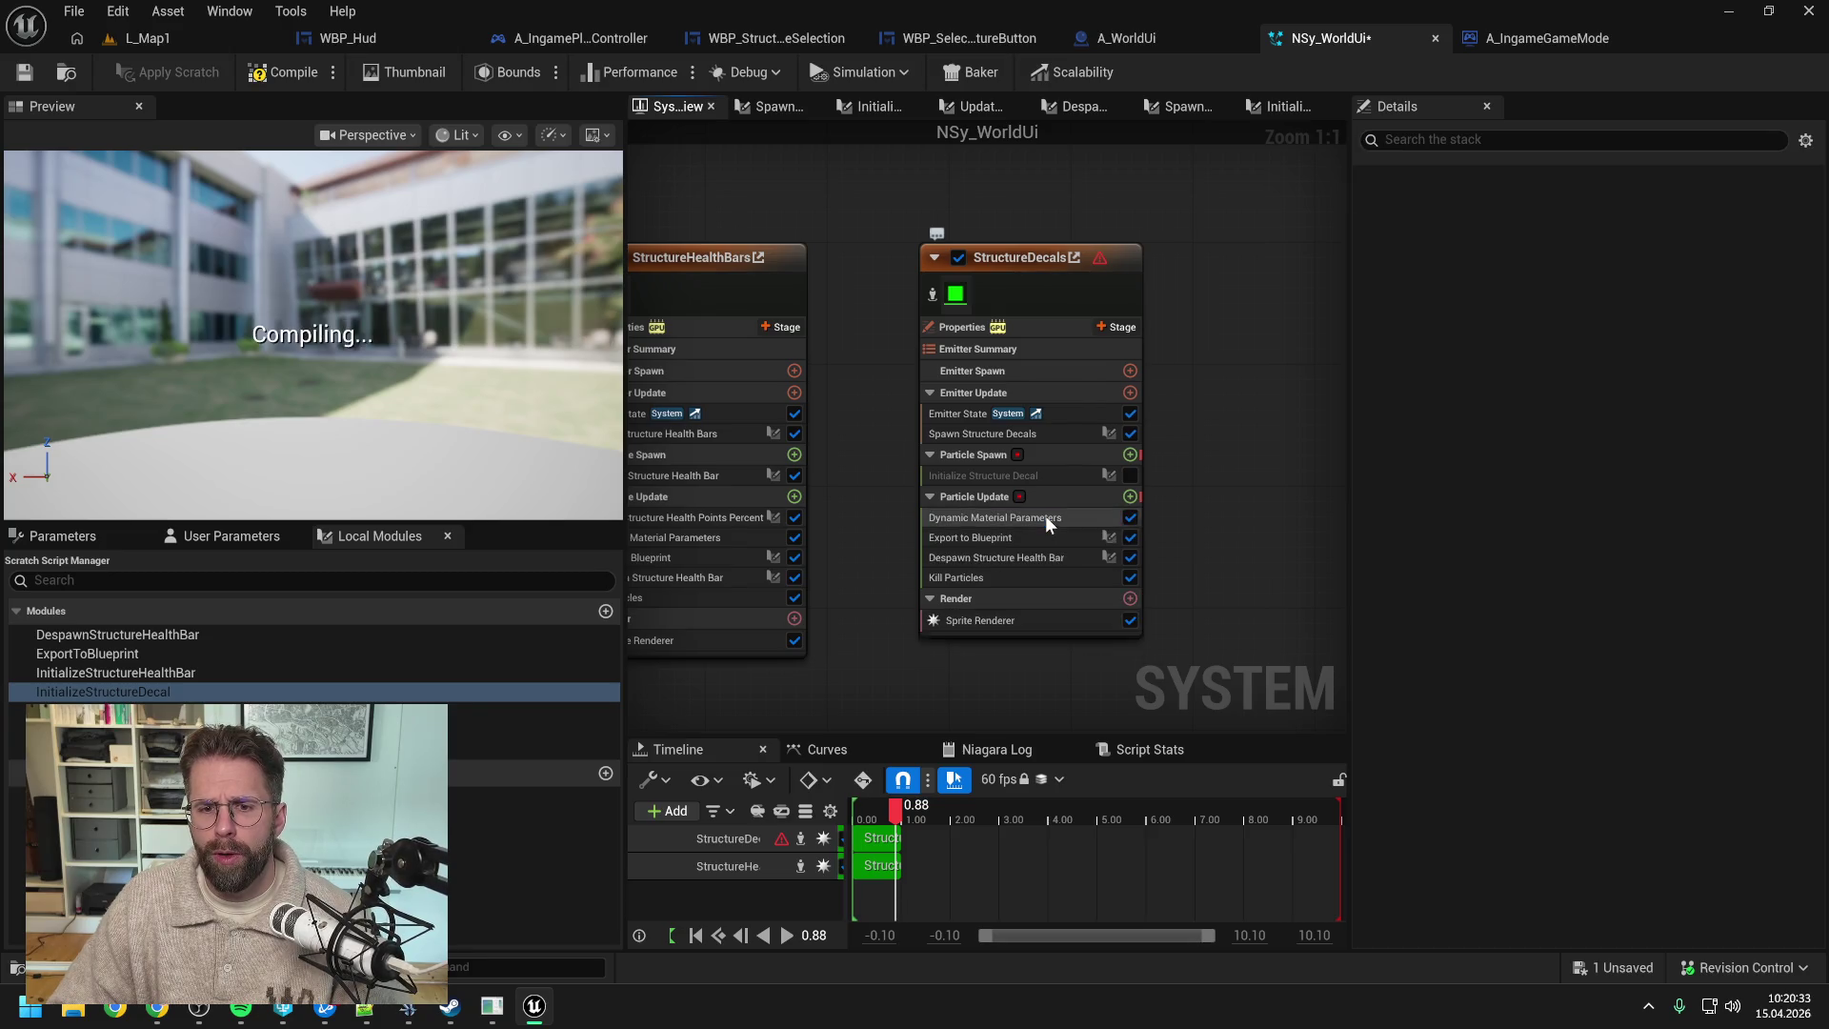
{"action": "left_click", "coordinate": [1045, 517]}
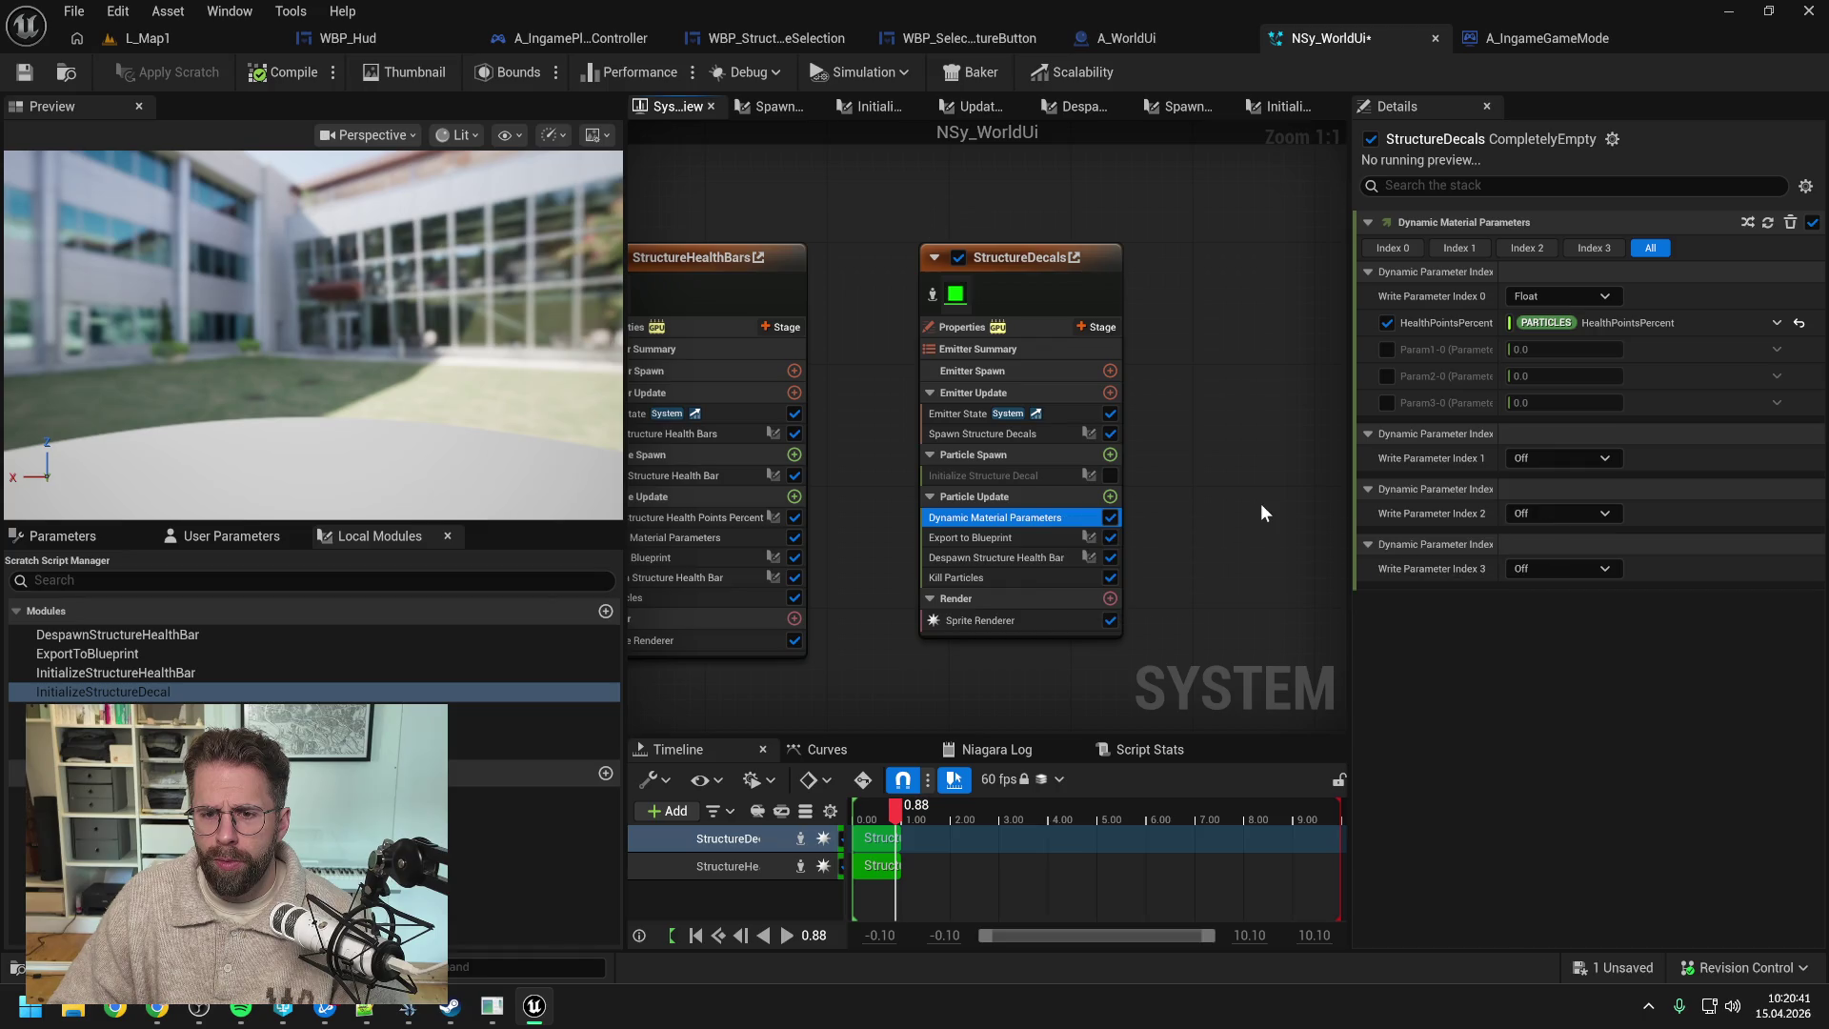
{"action": "key", "text": "Delete"}
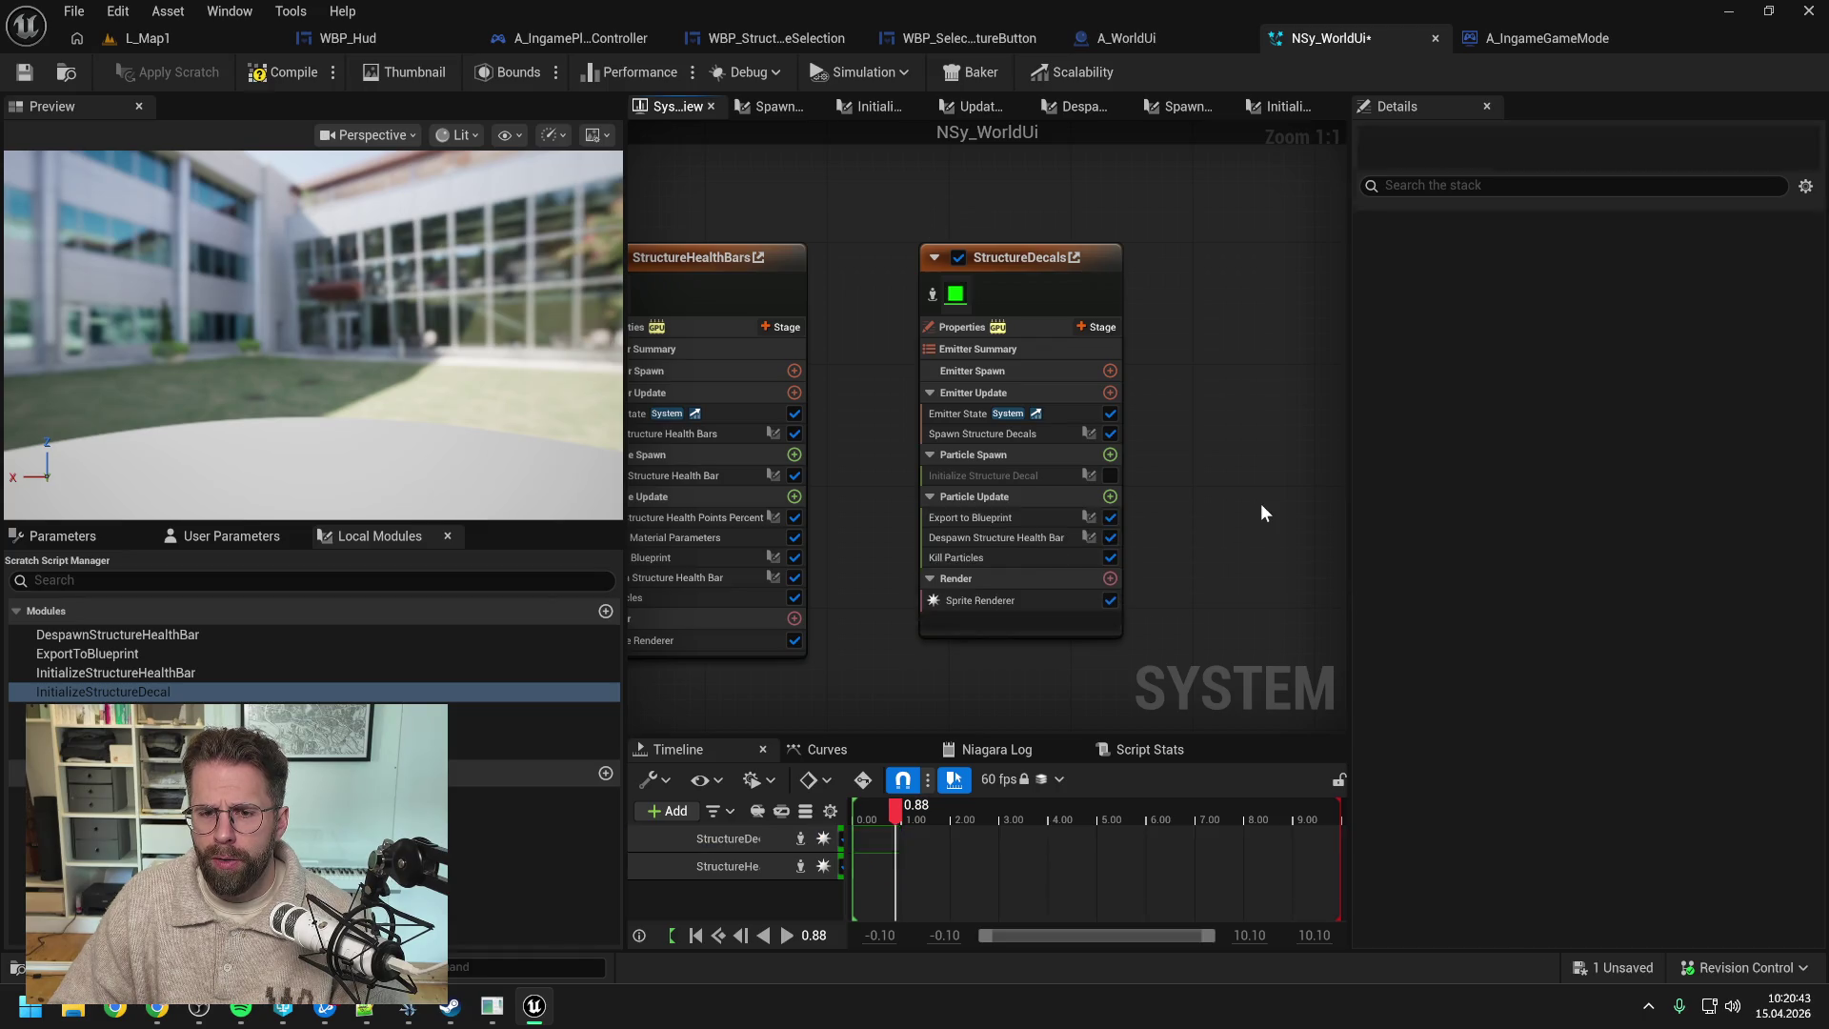
- Open the Export to Blueprint scratch module's script graph
{"action": "left_click", "coordinate": [1019, 537]}
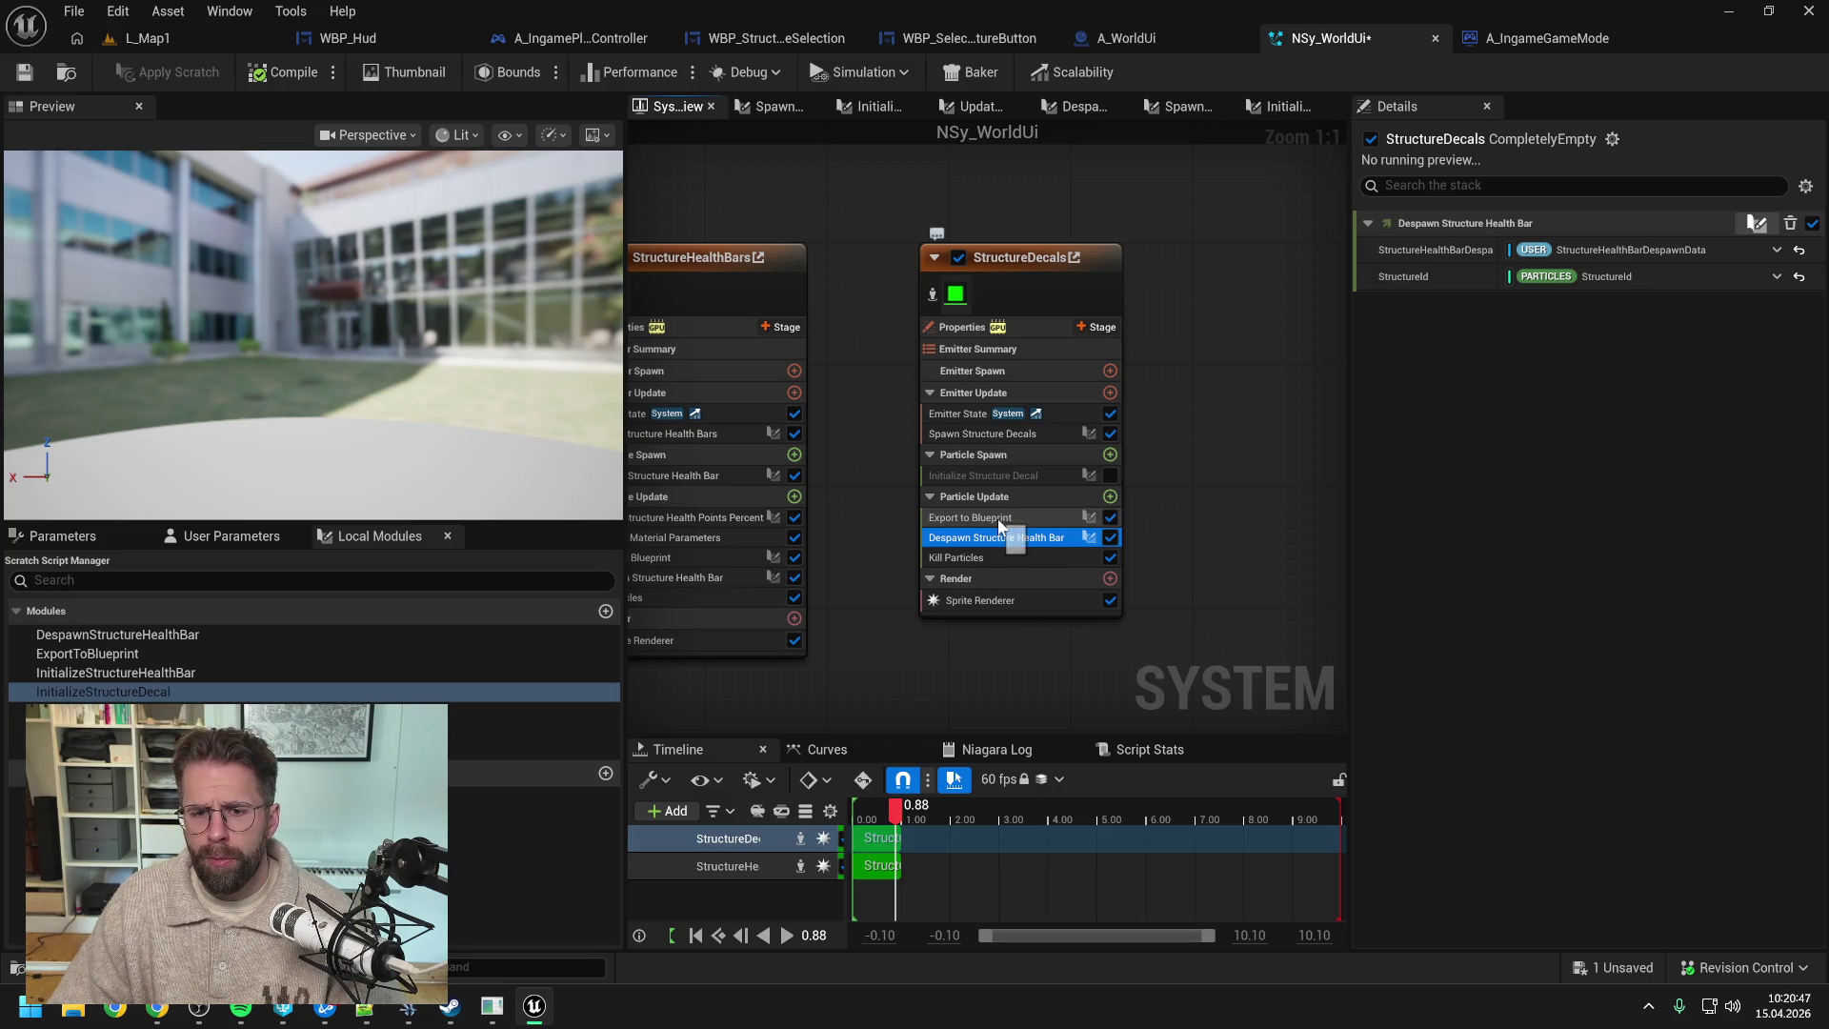
{"action": "left_click", "coordinate": [1010, 518]}
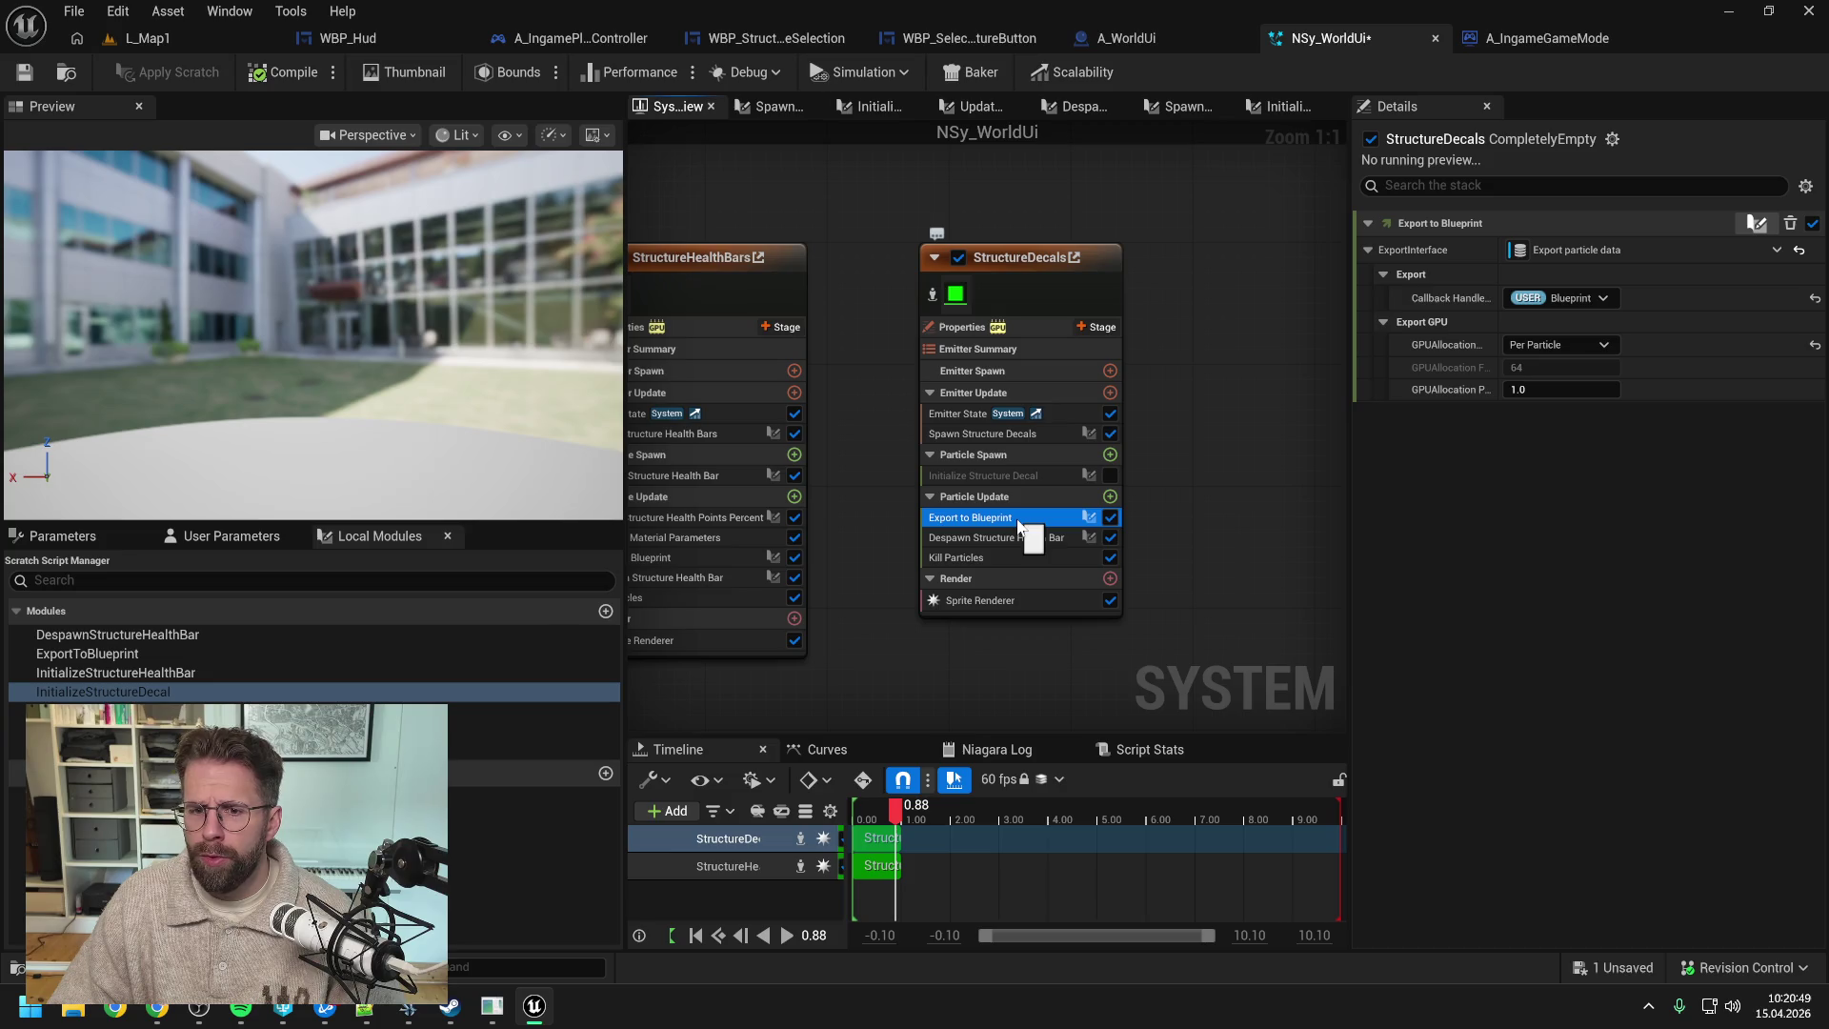
{"action": "double_click", "coordinate": [1016, 518]}
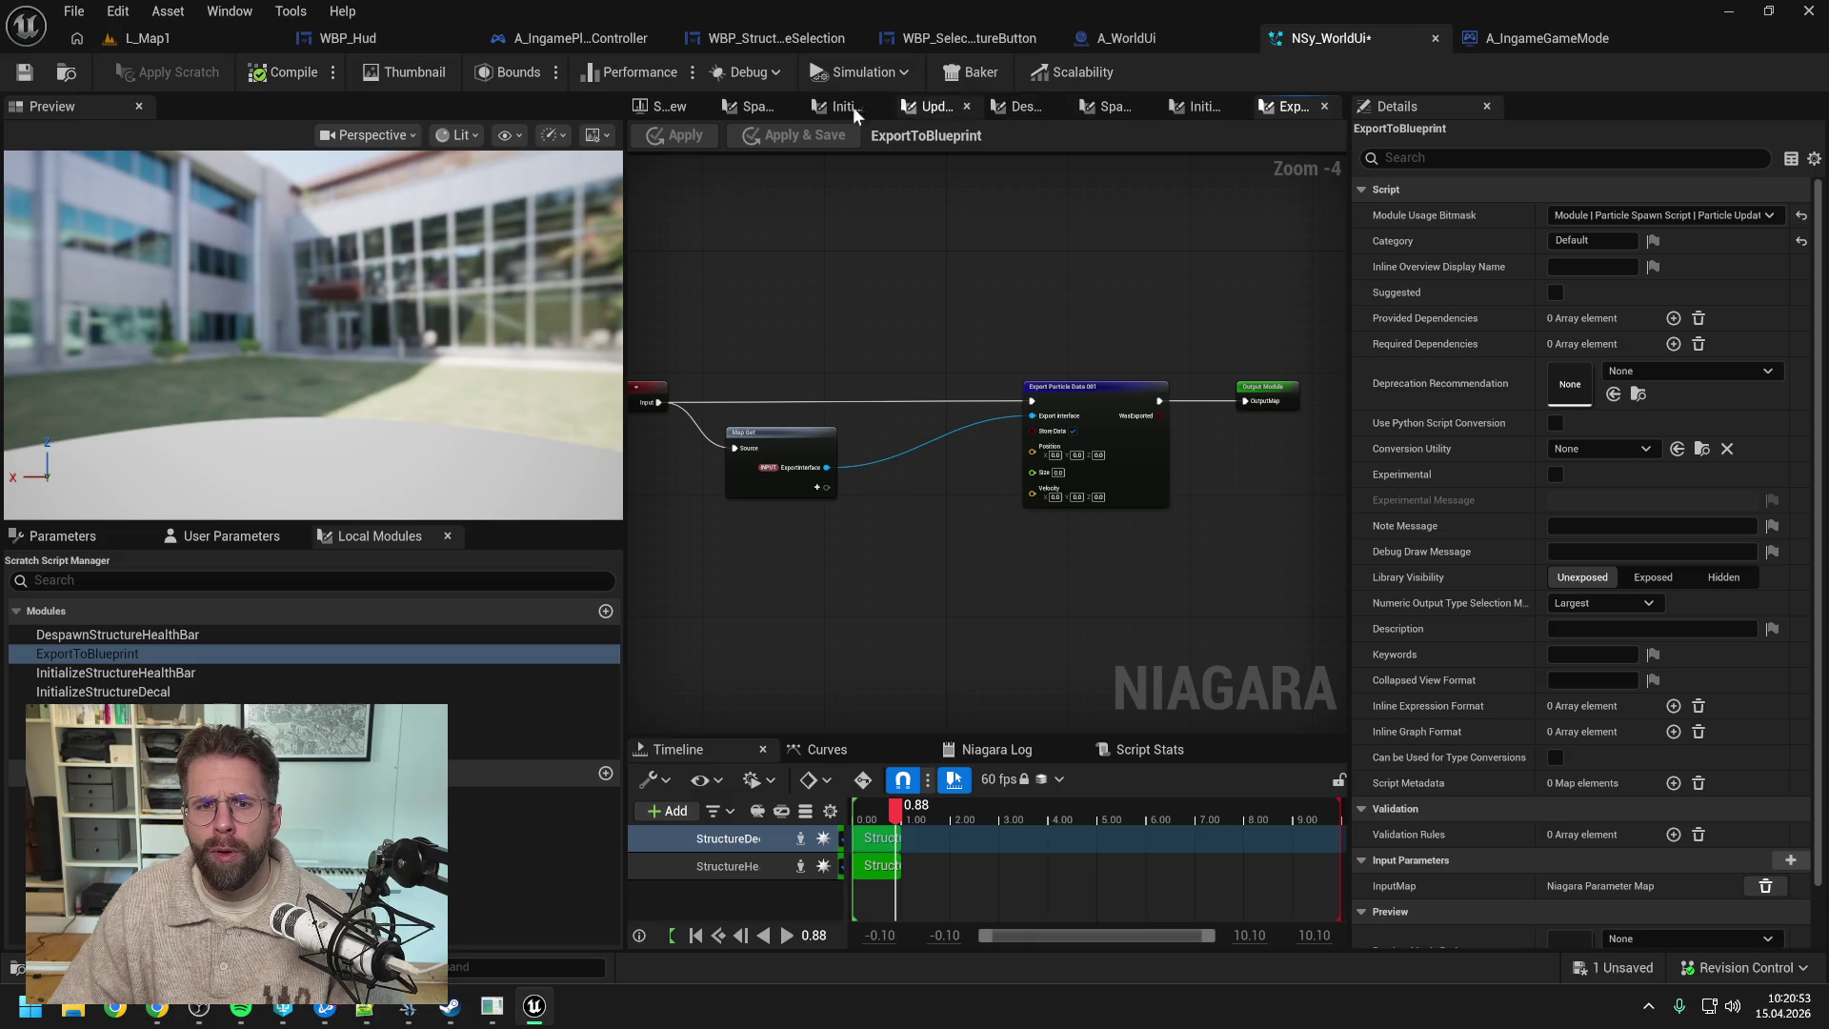
- Back on the NSy_WorldUi overview, save the system and select the DespawnStructureHealthBar scratch module
{"action": "left_click", "coordinate": [653, 106]}
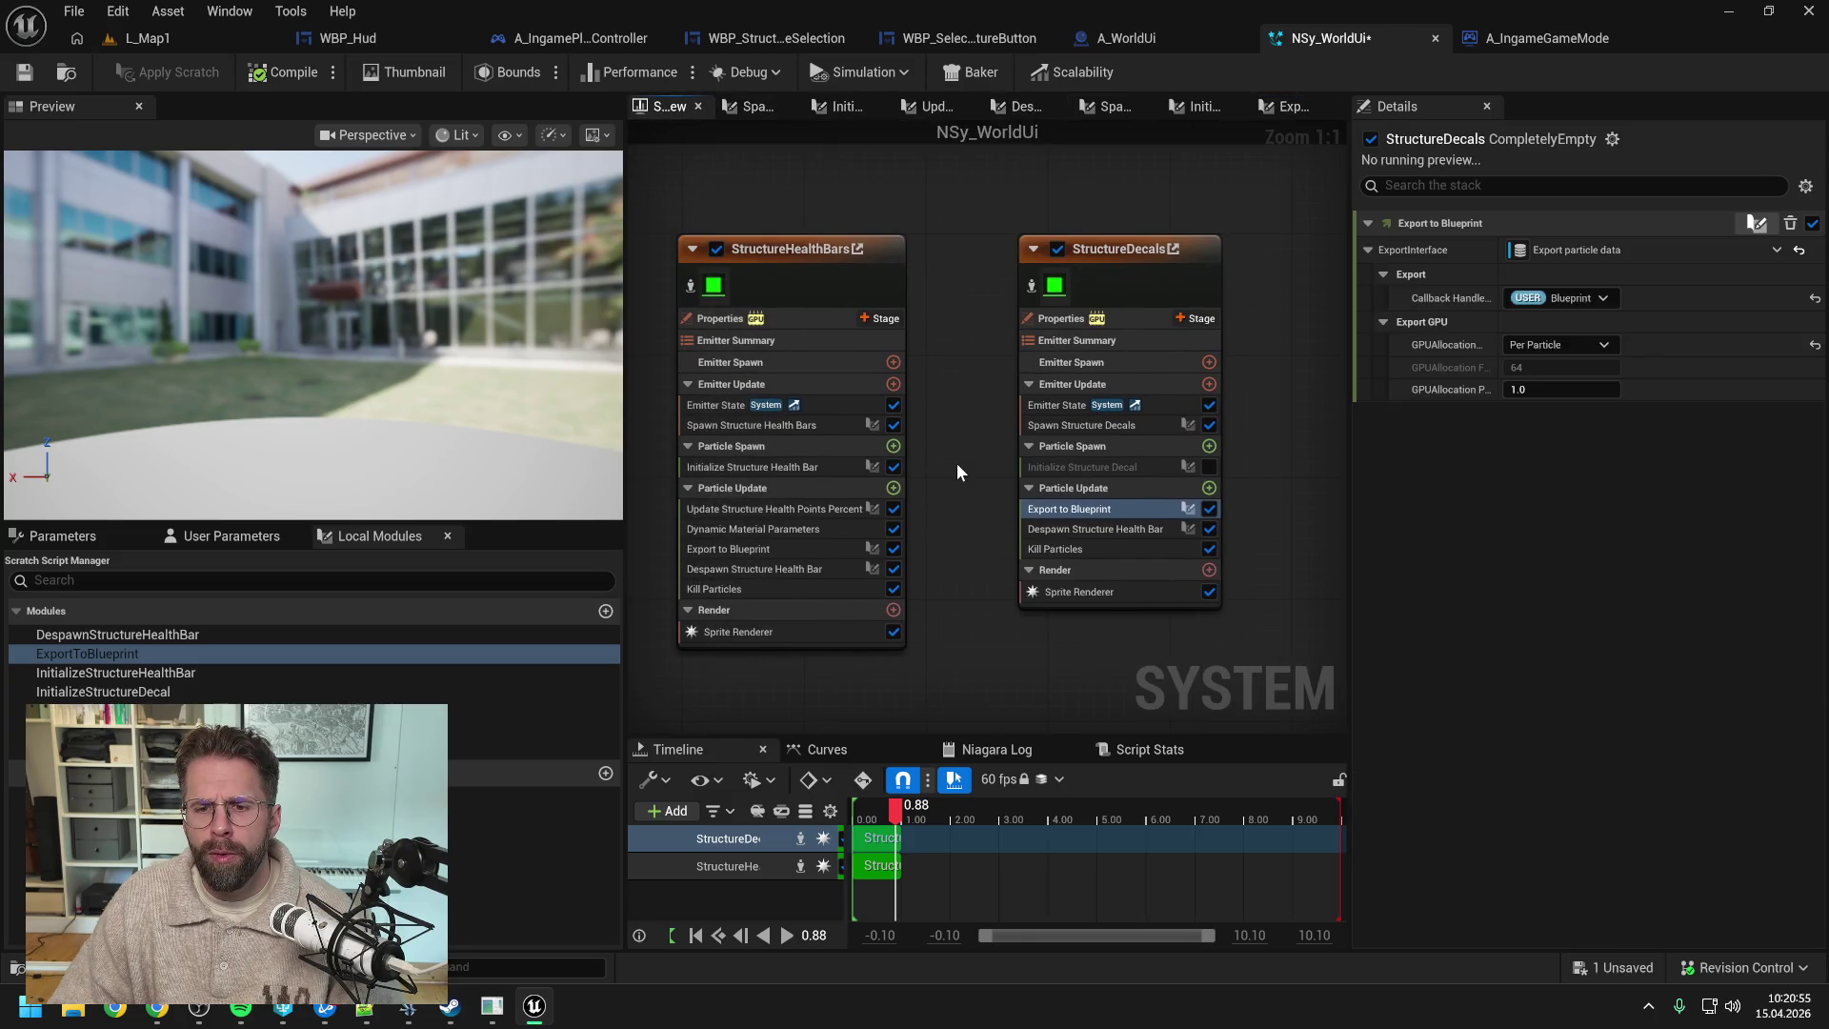
{"action": "left_click", "coordinate": [1102, 532]}
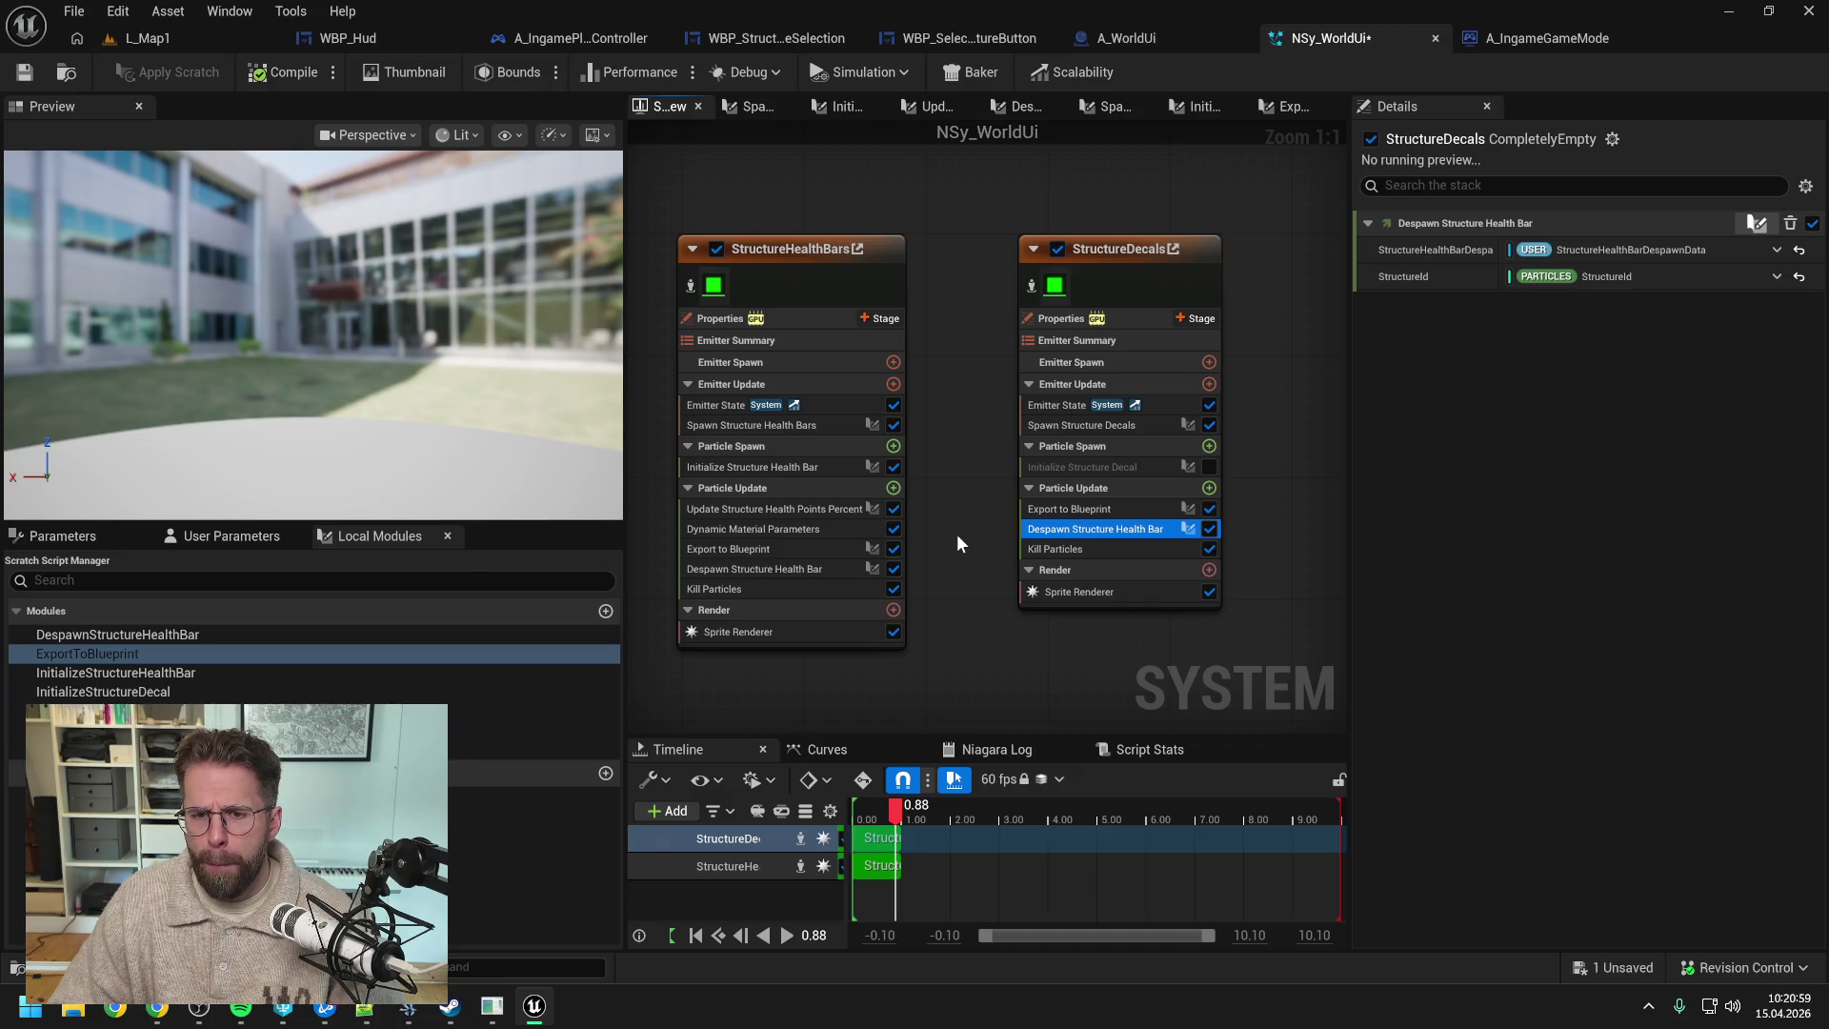
{"action": "scroll", "coordinate": [956, 533], "scroll_direction": "down", "scroll_amount": 2}
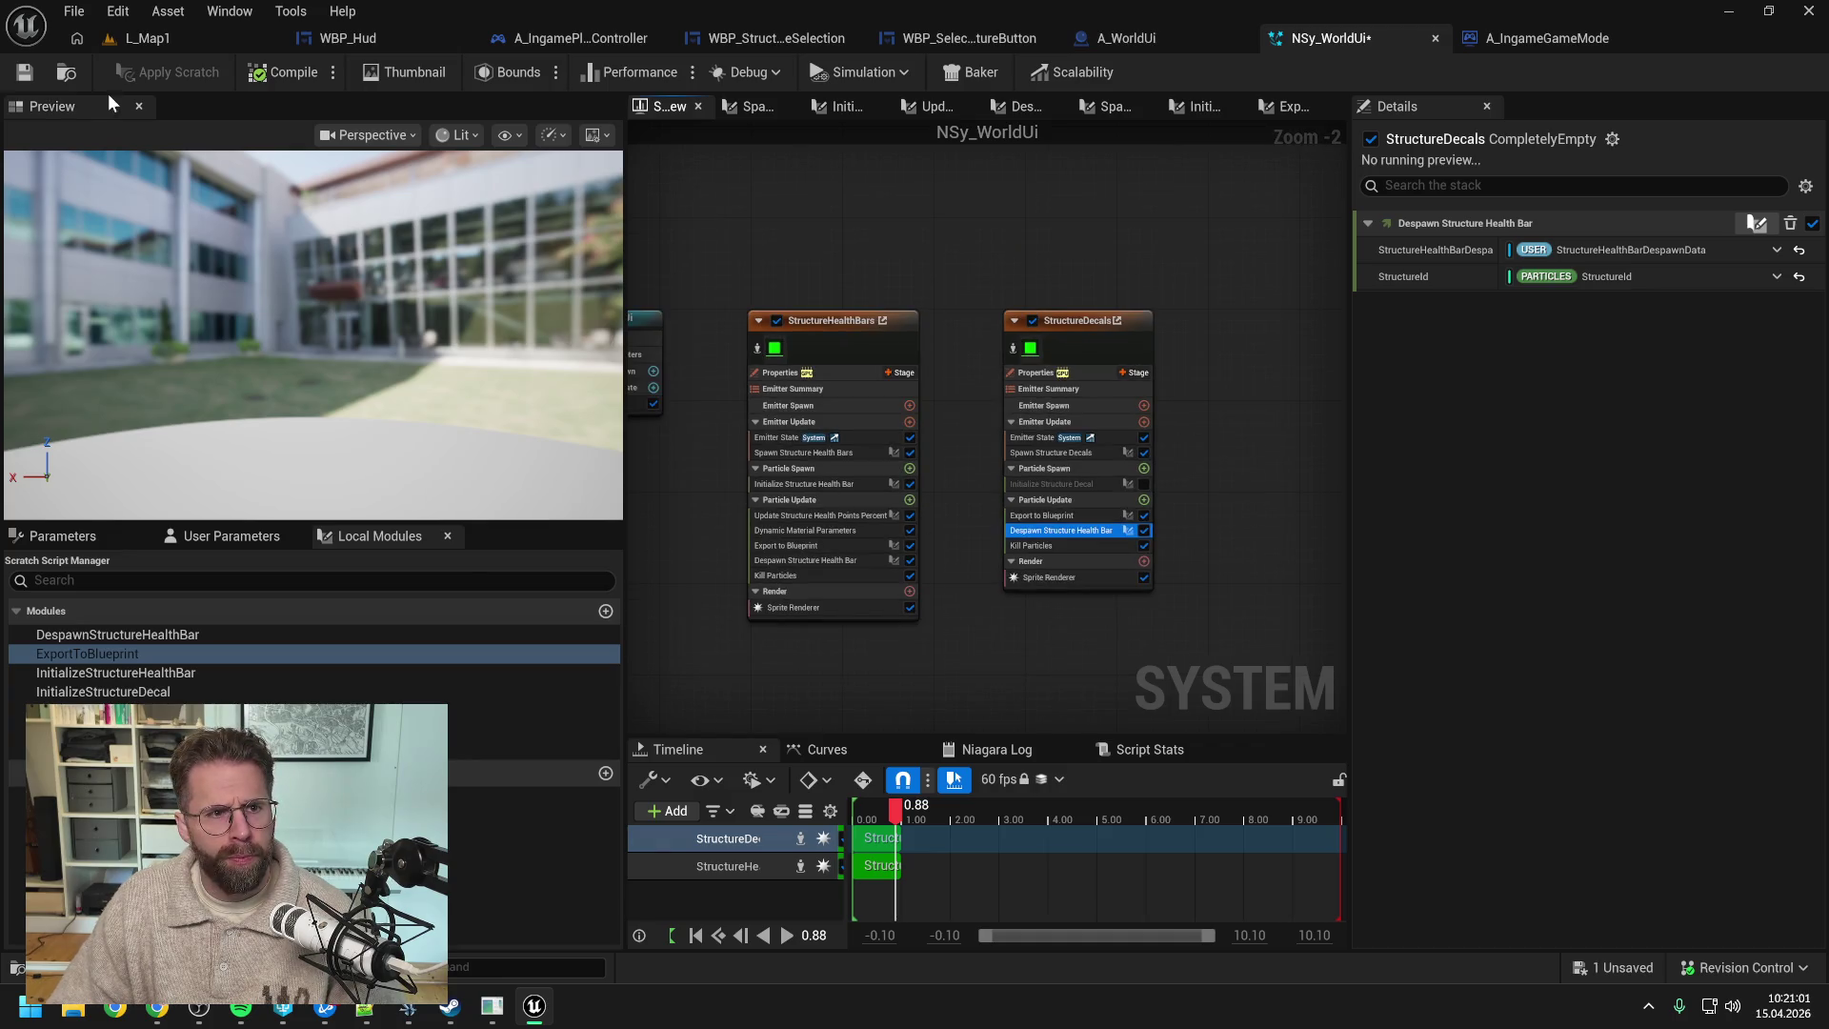
{"action": "left_click", "coordinate": [24, 73]}
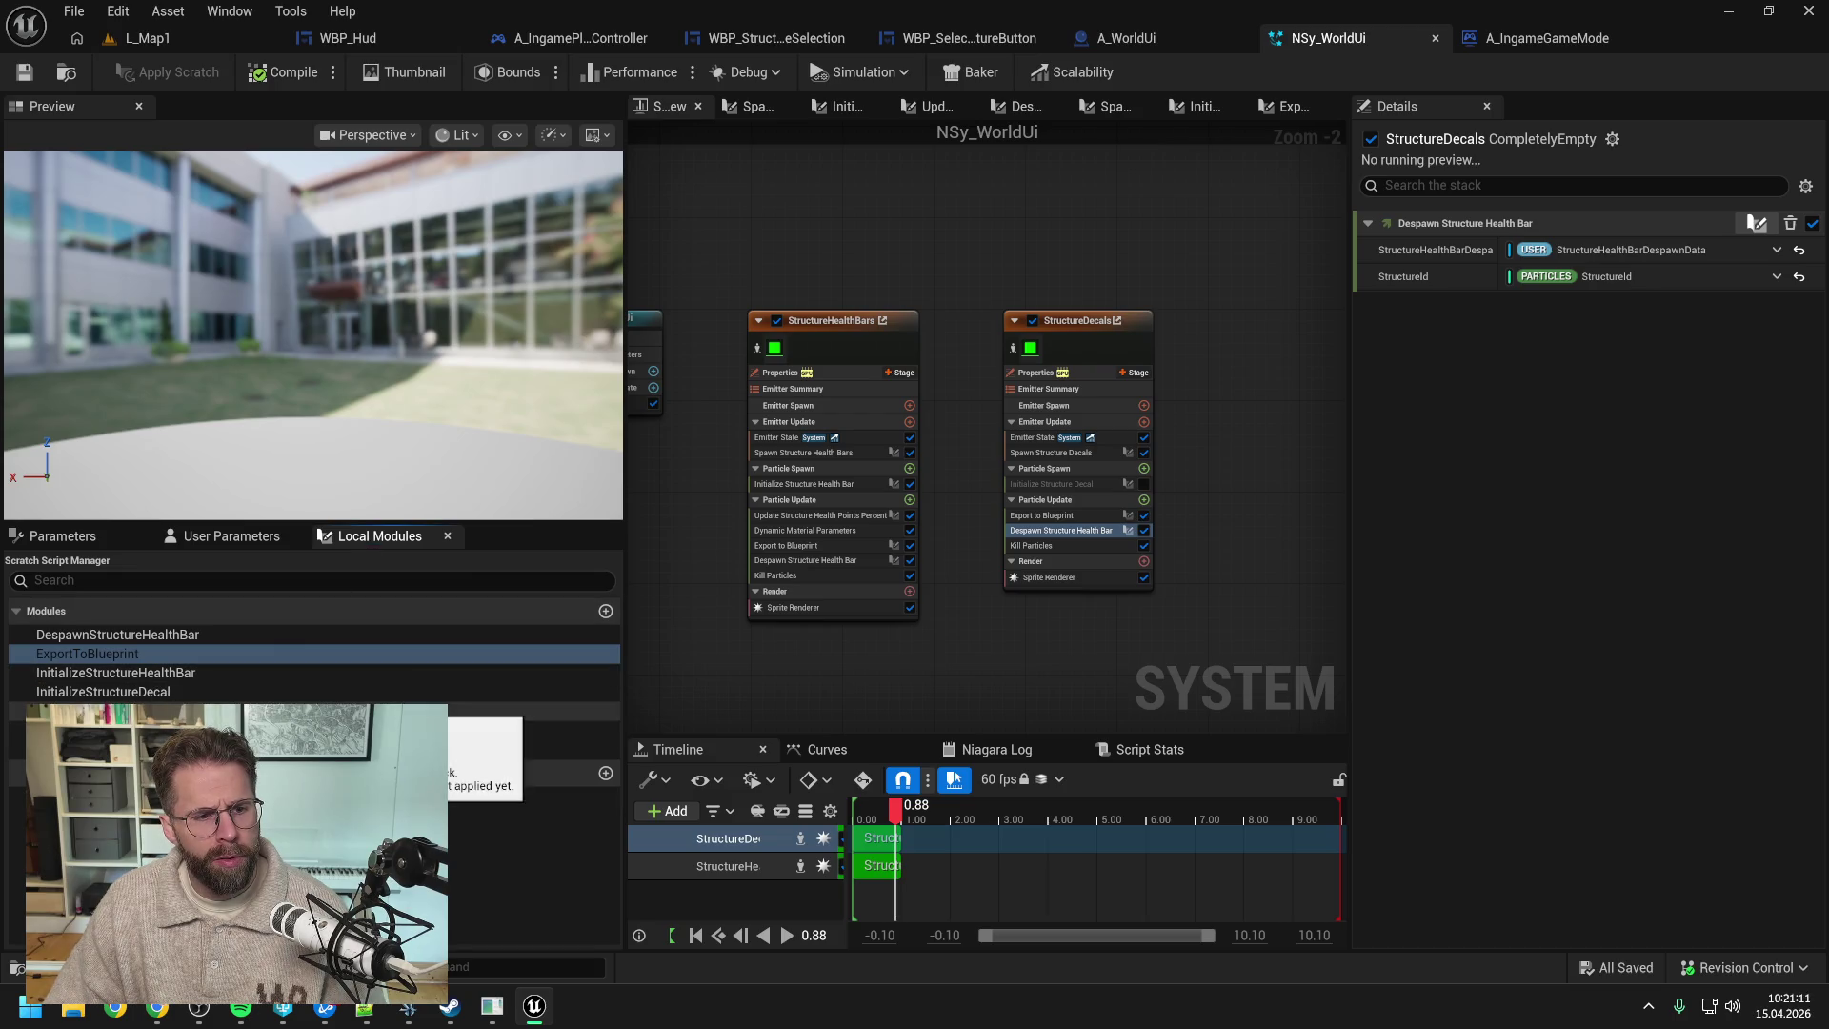
{"action": "left_click", "coordinate": [124, 635]}
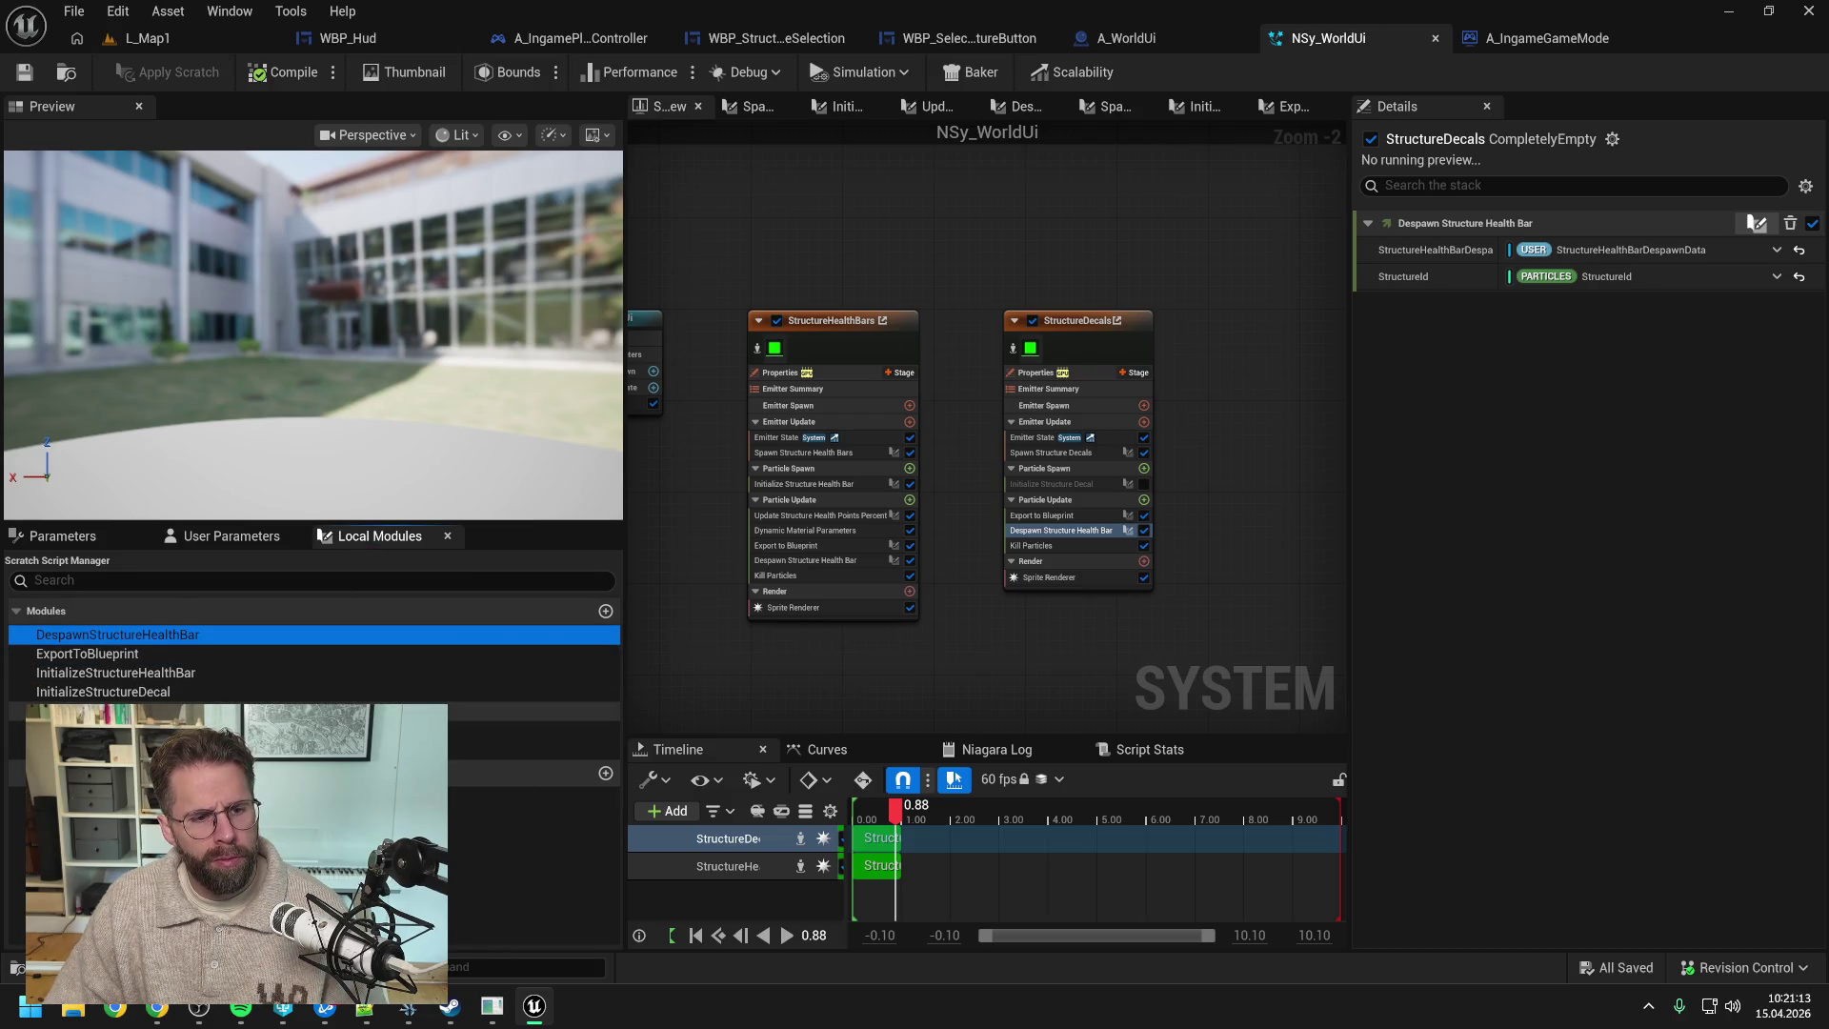
- Duplicate the DespawnStructureHealthBar scratch module and rename the copy DespawnStructureDecal
{"action": "key", "text": "ctrl+d"}
{"action": "left_click", "coordinate": [156, 657]}
{"action": "key", "text": "shift+End"}
{"action": "type", "text": "Decal"}
{"action": "key", "text": "Return"}
{"action": "key", "text": "ctrl+s"}
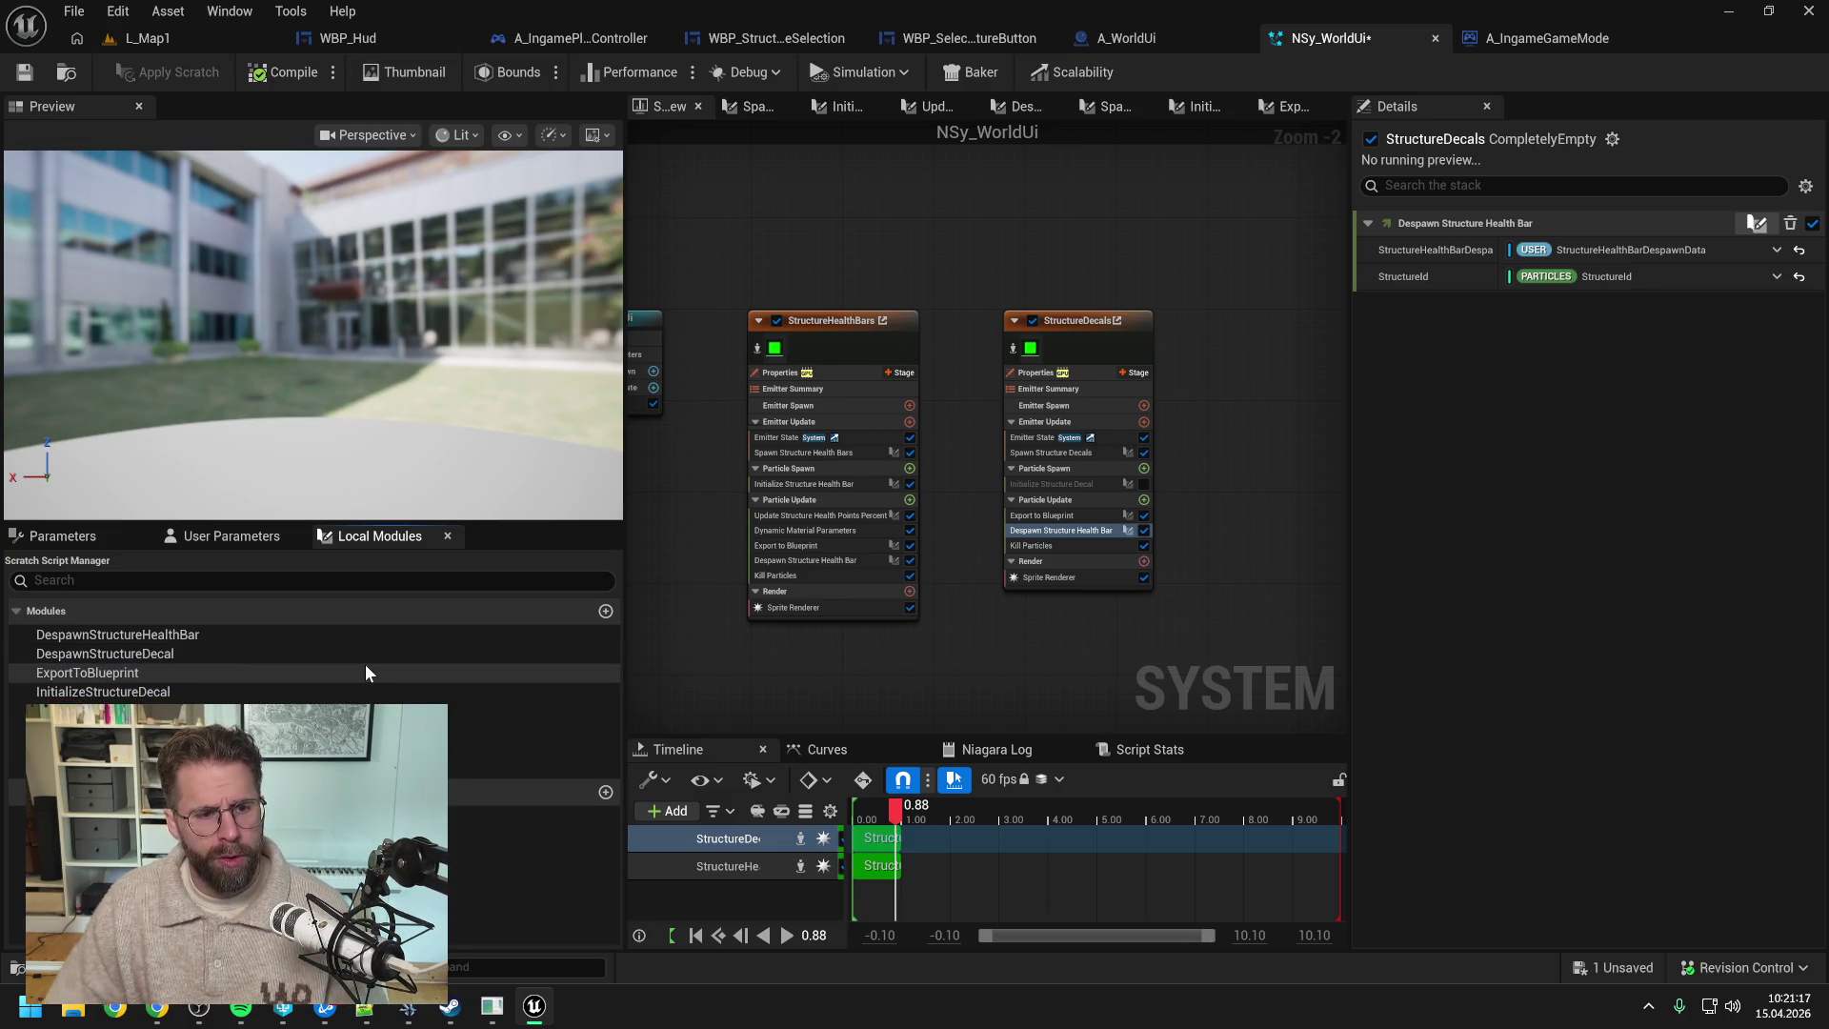
- Add DespawnStructureDecal to StructureDecals' Particle Update and re-enable Initialize Structure Decal
{"action": "mouse_move", "coordinate": [181, 654]}
{"action": "left_mouse_down"}
{"action": "mouse_move", "coordinate": [1054, 617]}
{"action": "mouse_move", "coordinate": [1084, 539]}
{"action": "left_mouse_up"}
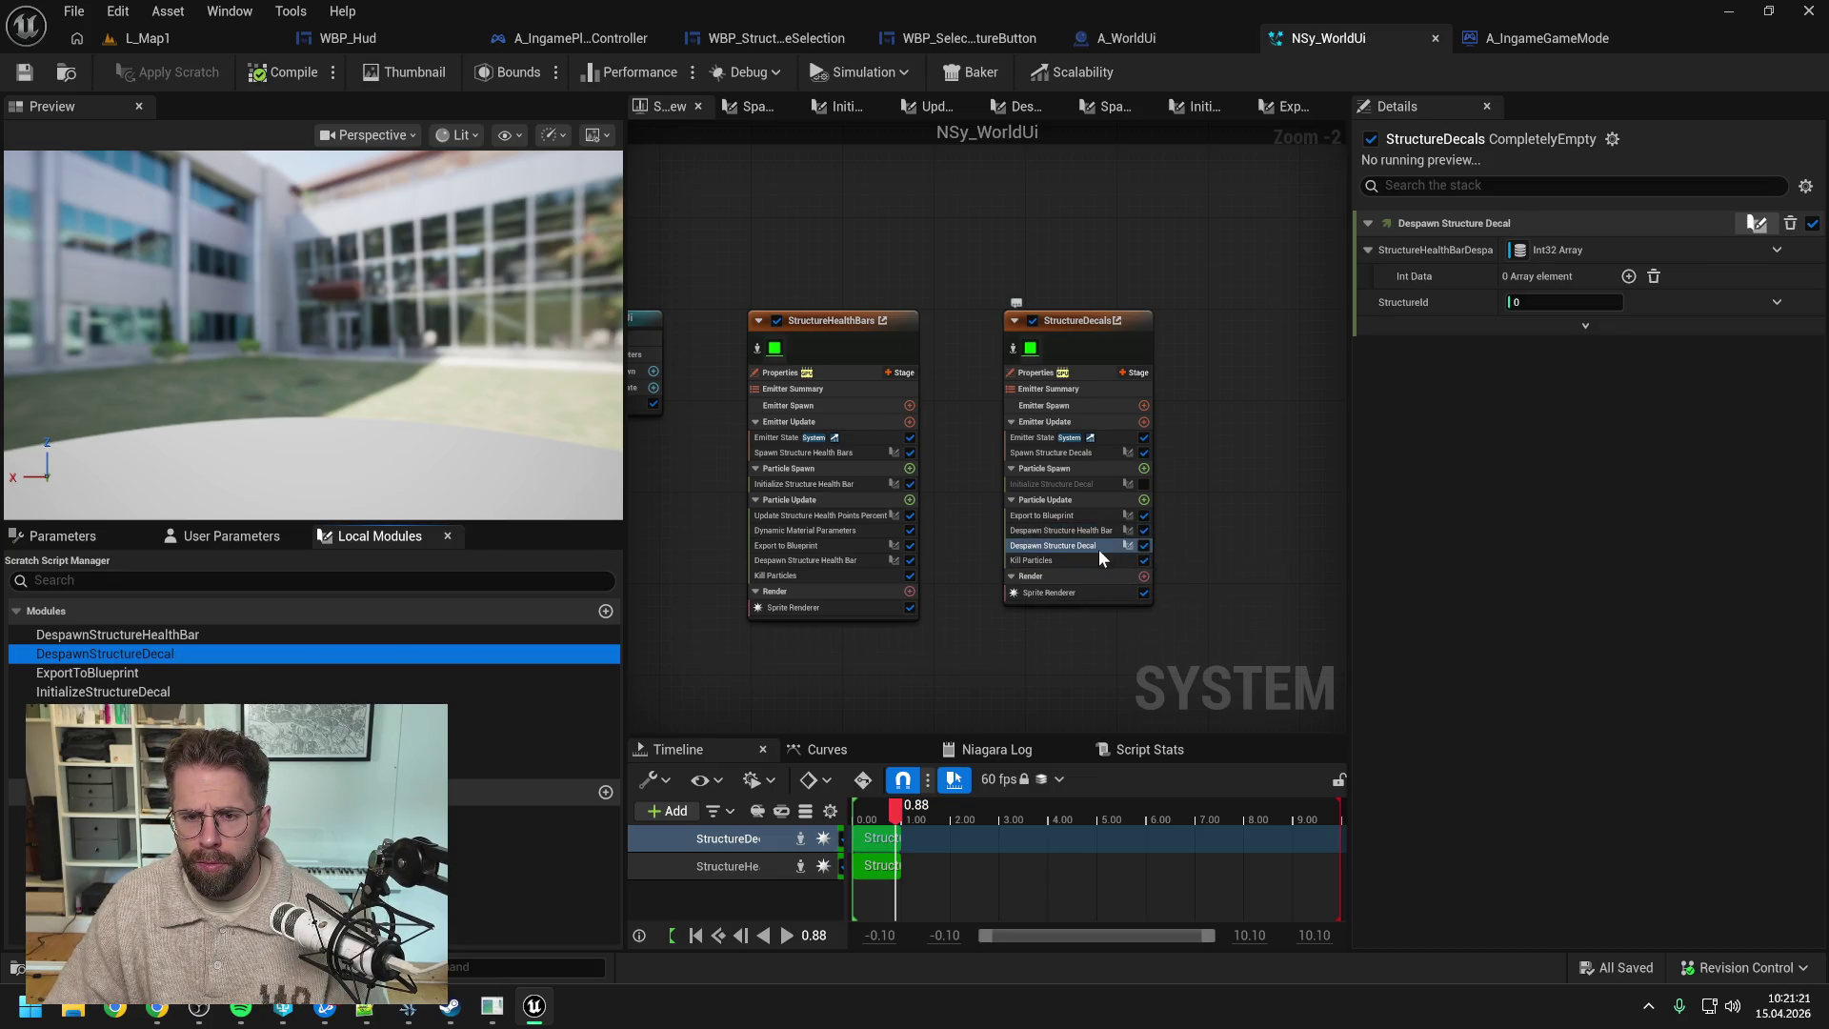
{"action": "left_click", "coordinate": [1145, 483]}
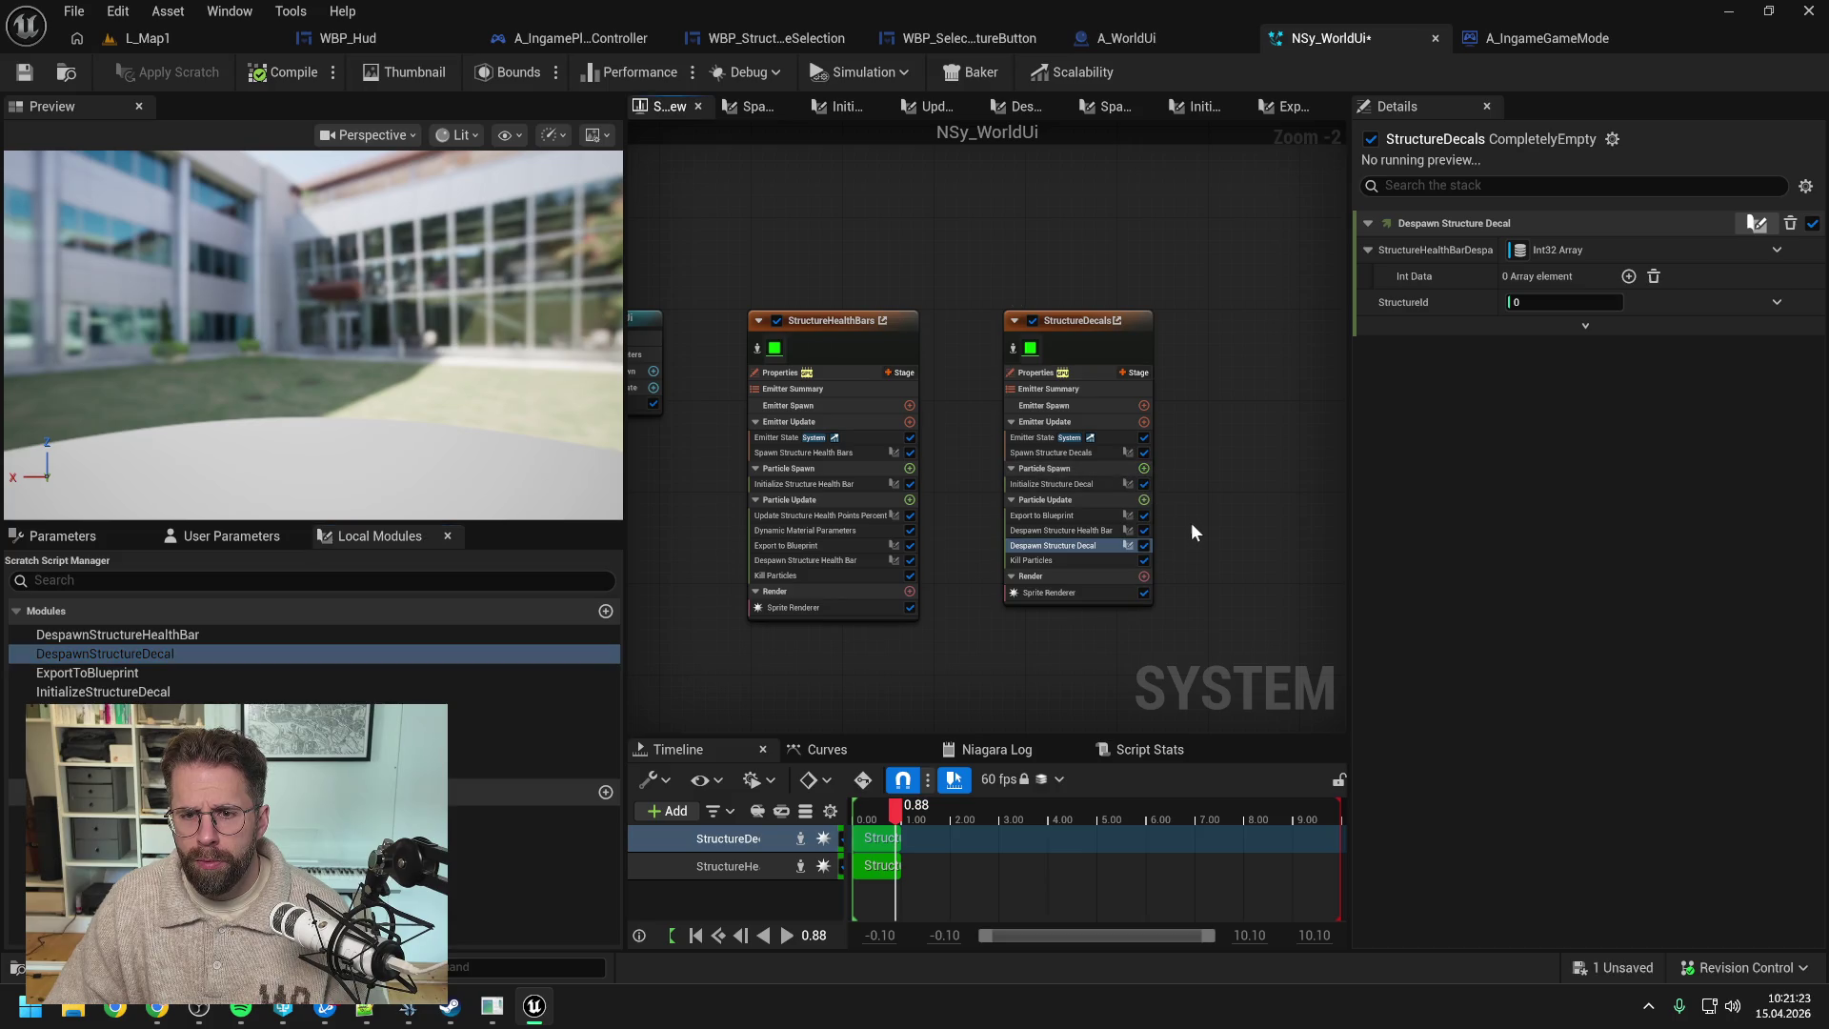
{"action": "double_click", "coordinate": [1099, 544]}
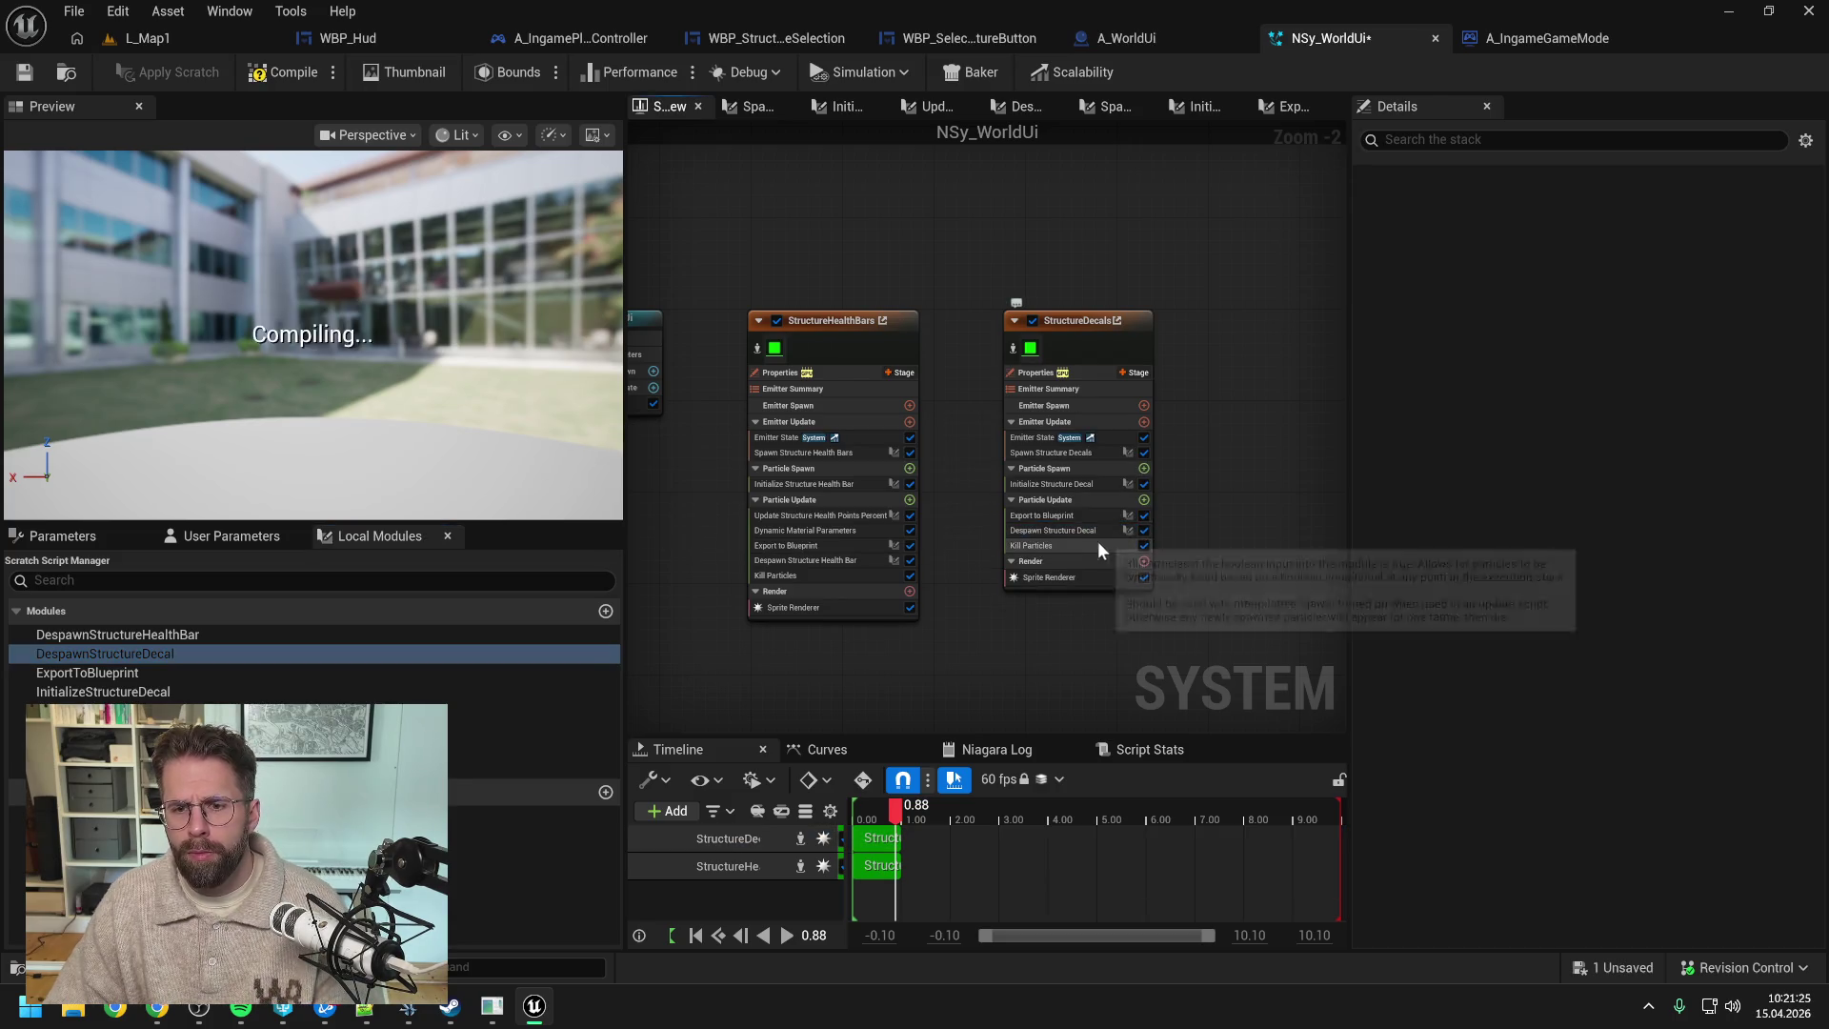
- Rename the module's despawn data input pin to StructureDecalDespawnData
{"action": "scroll", "coordinate": [752, 388], "scroll_direction": "up", "scroll_amount": 4}
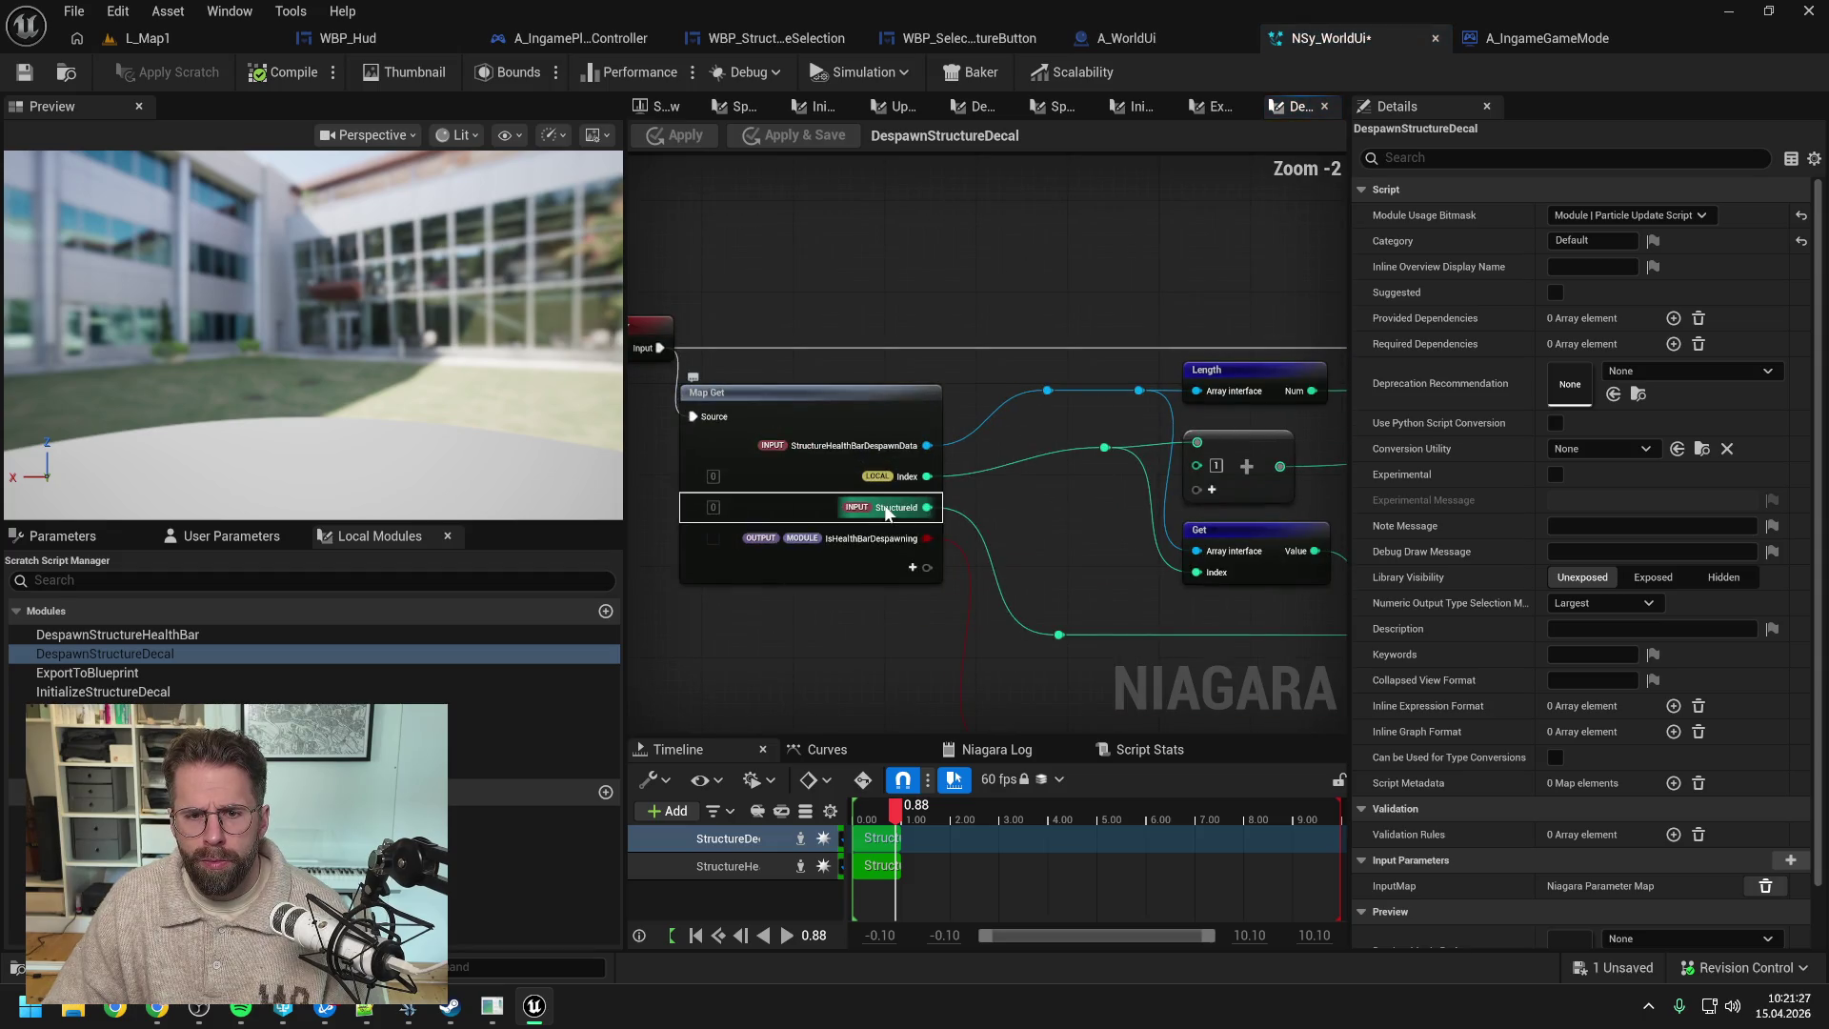
{"action": "right_click", "coordinate": [845, 440]}
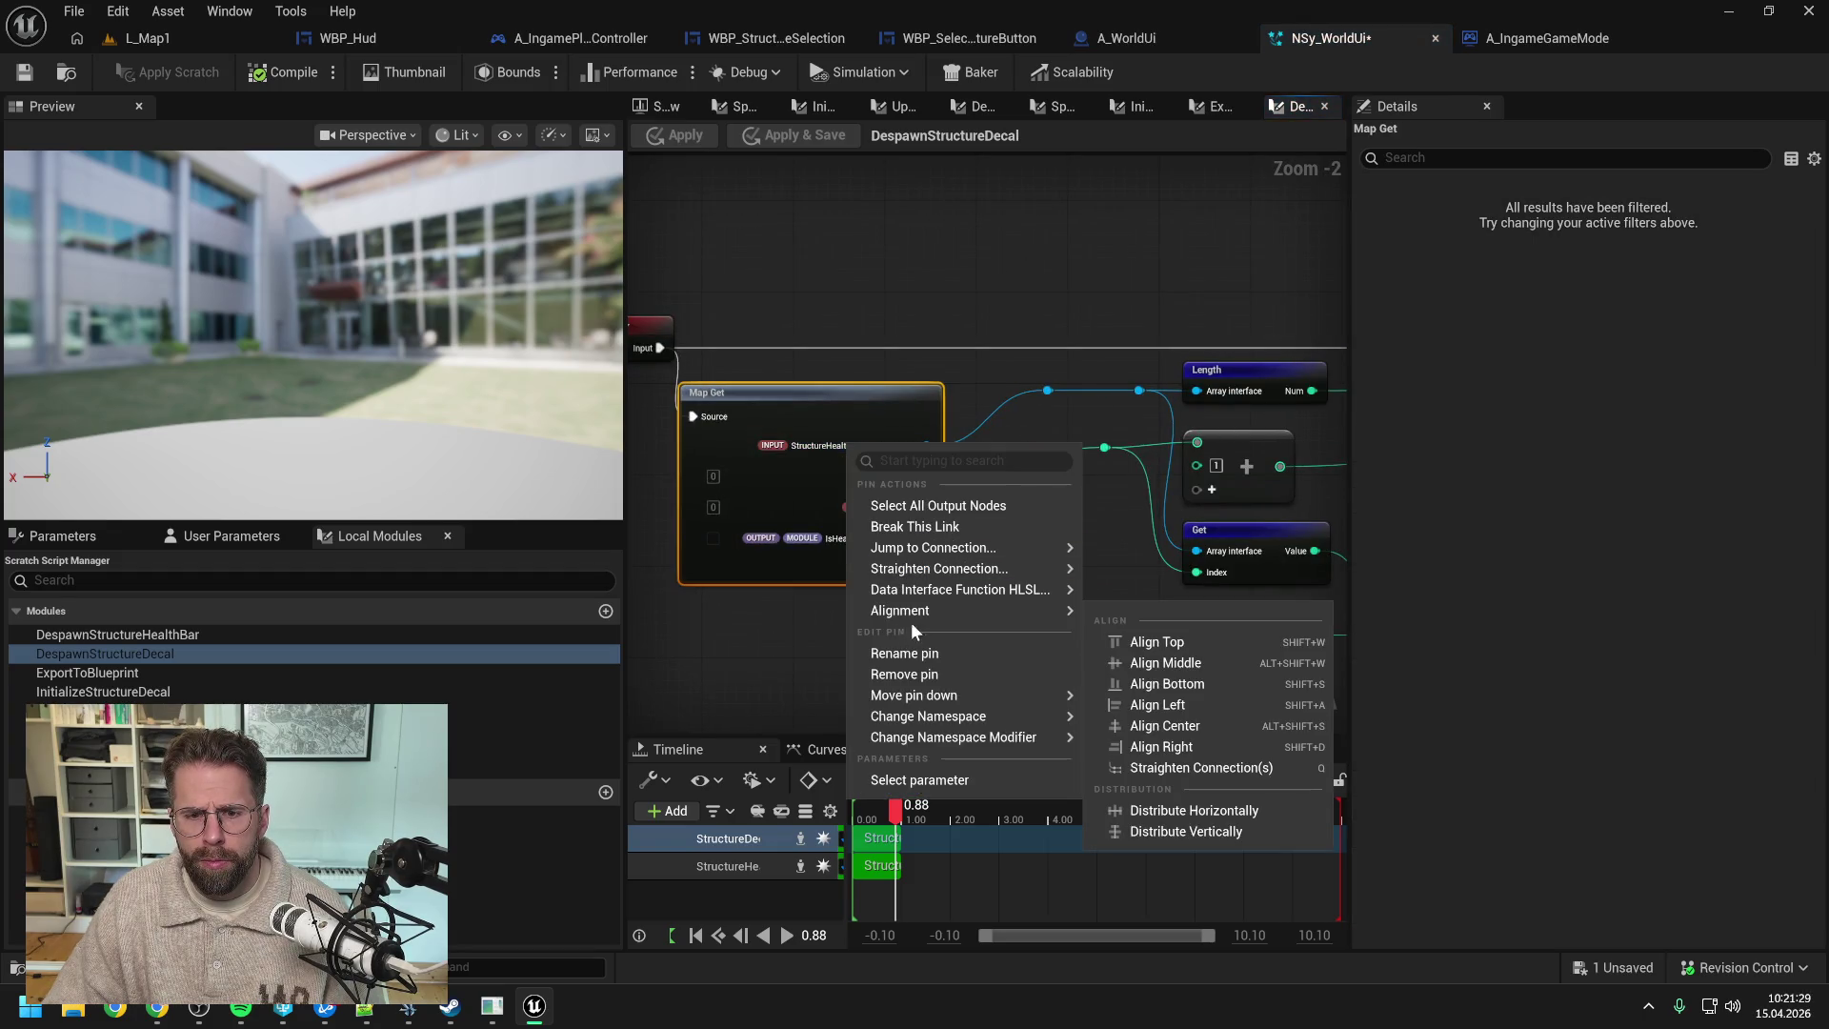
{"action": "left_click", "coordinate": [917, 653]}
{"action": "left_click", "coordinate": [853, 510]}
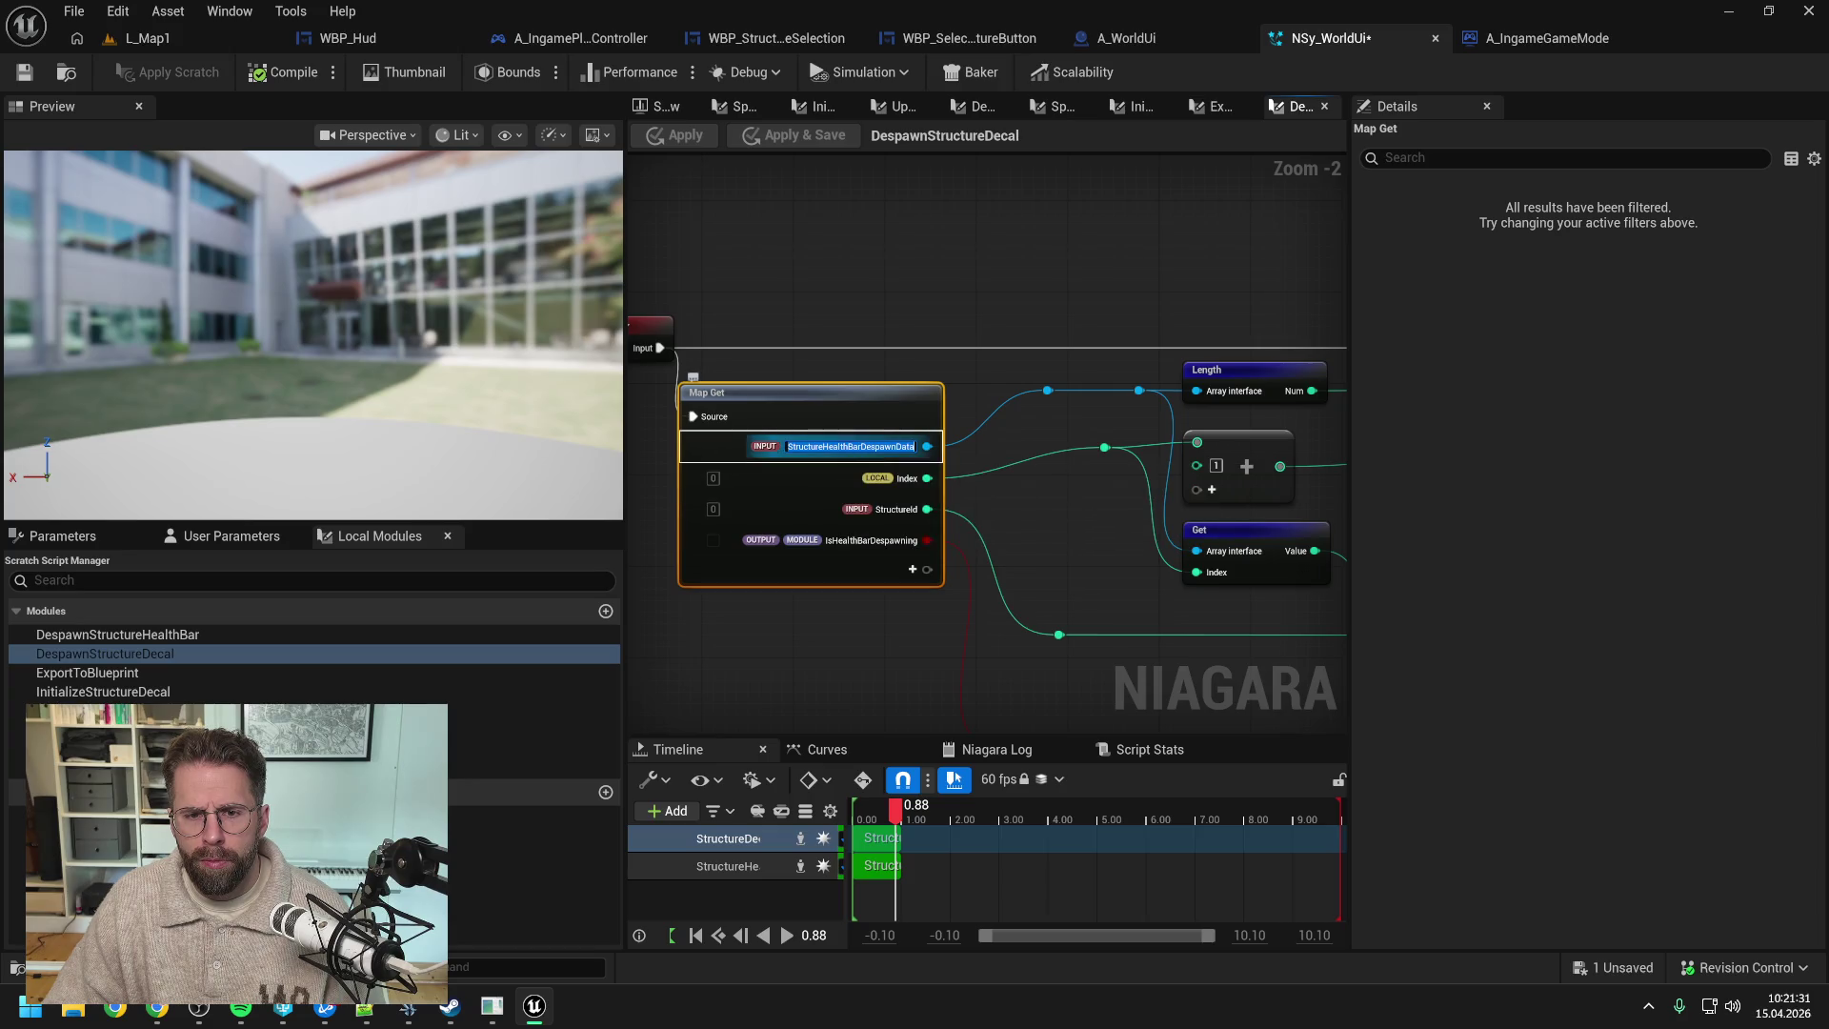
{"action": "key", "text": "BackSpace"}
{"action": "key", "text": "BackSpace"}
{"action": "key", "text": "BackSpace"}
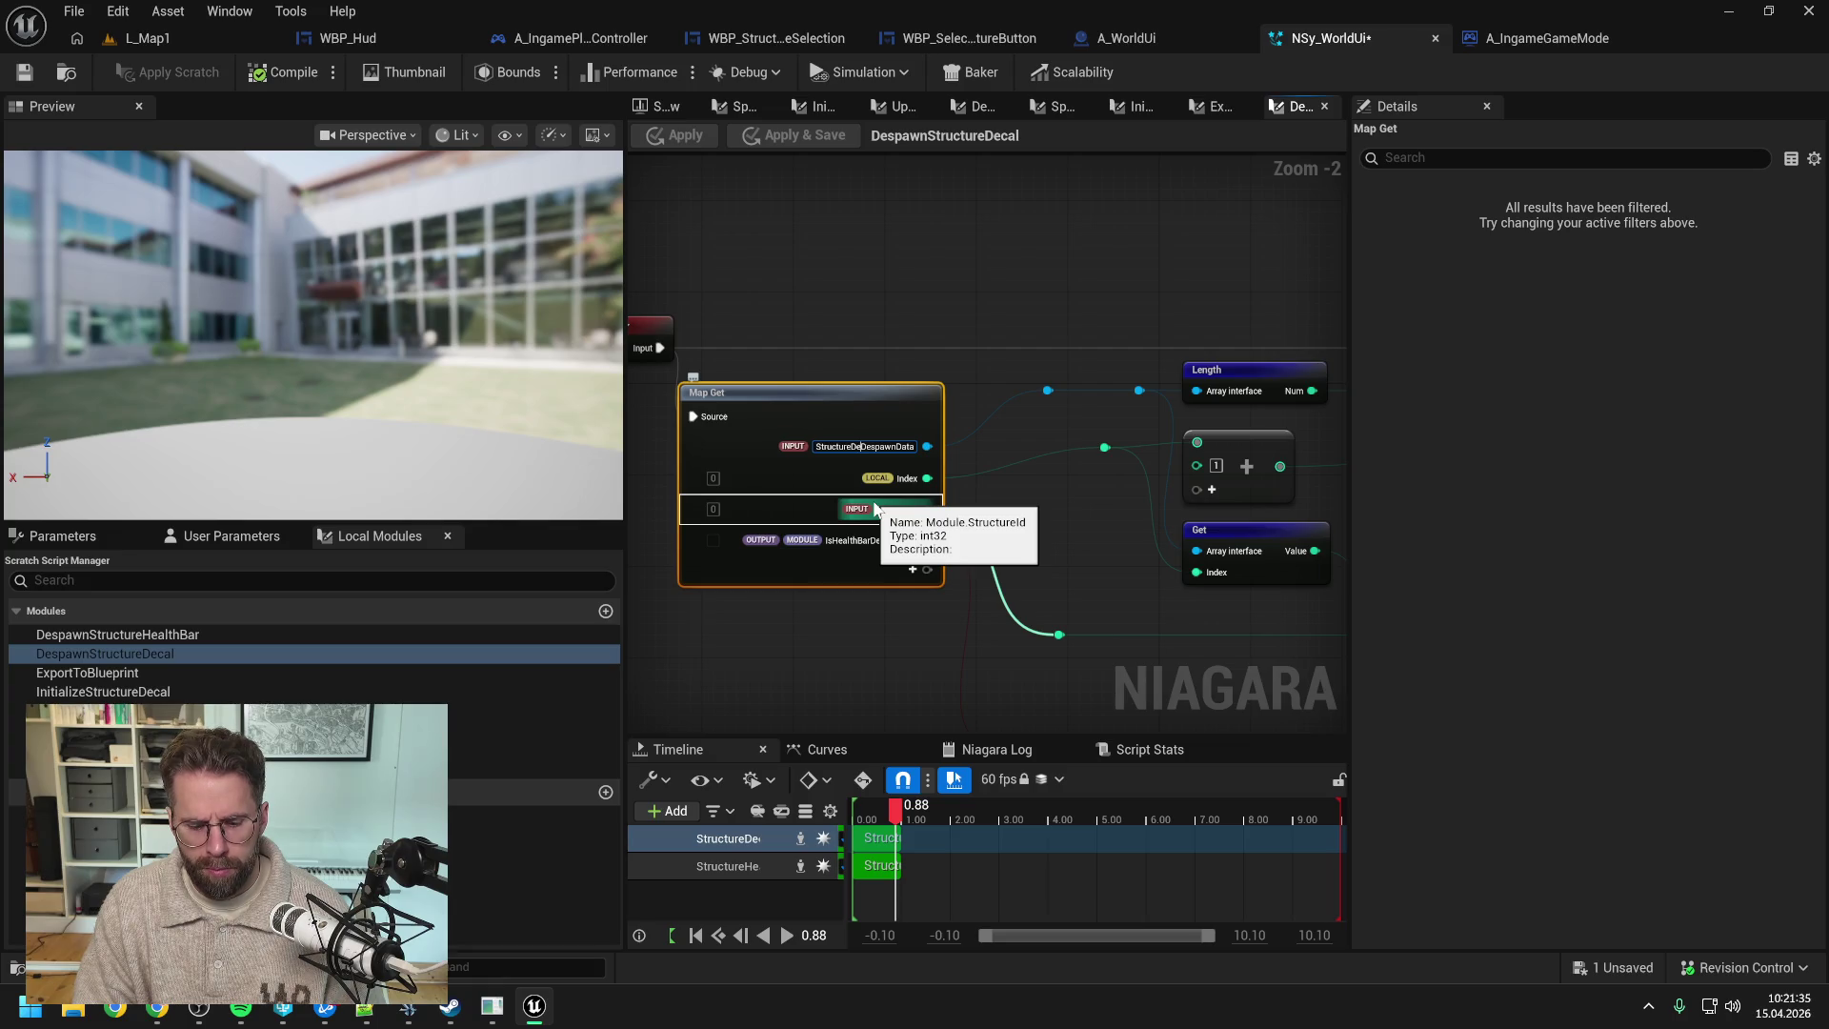
{"action": "type", "text": "cal"}
{"action": "key", "text": "Return"}
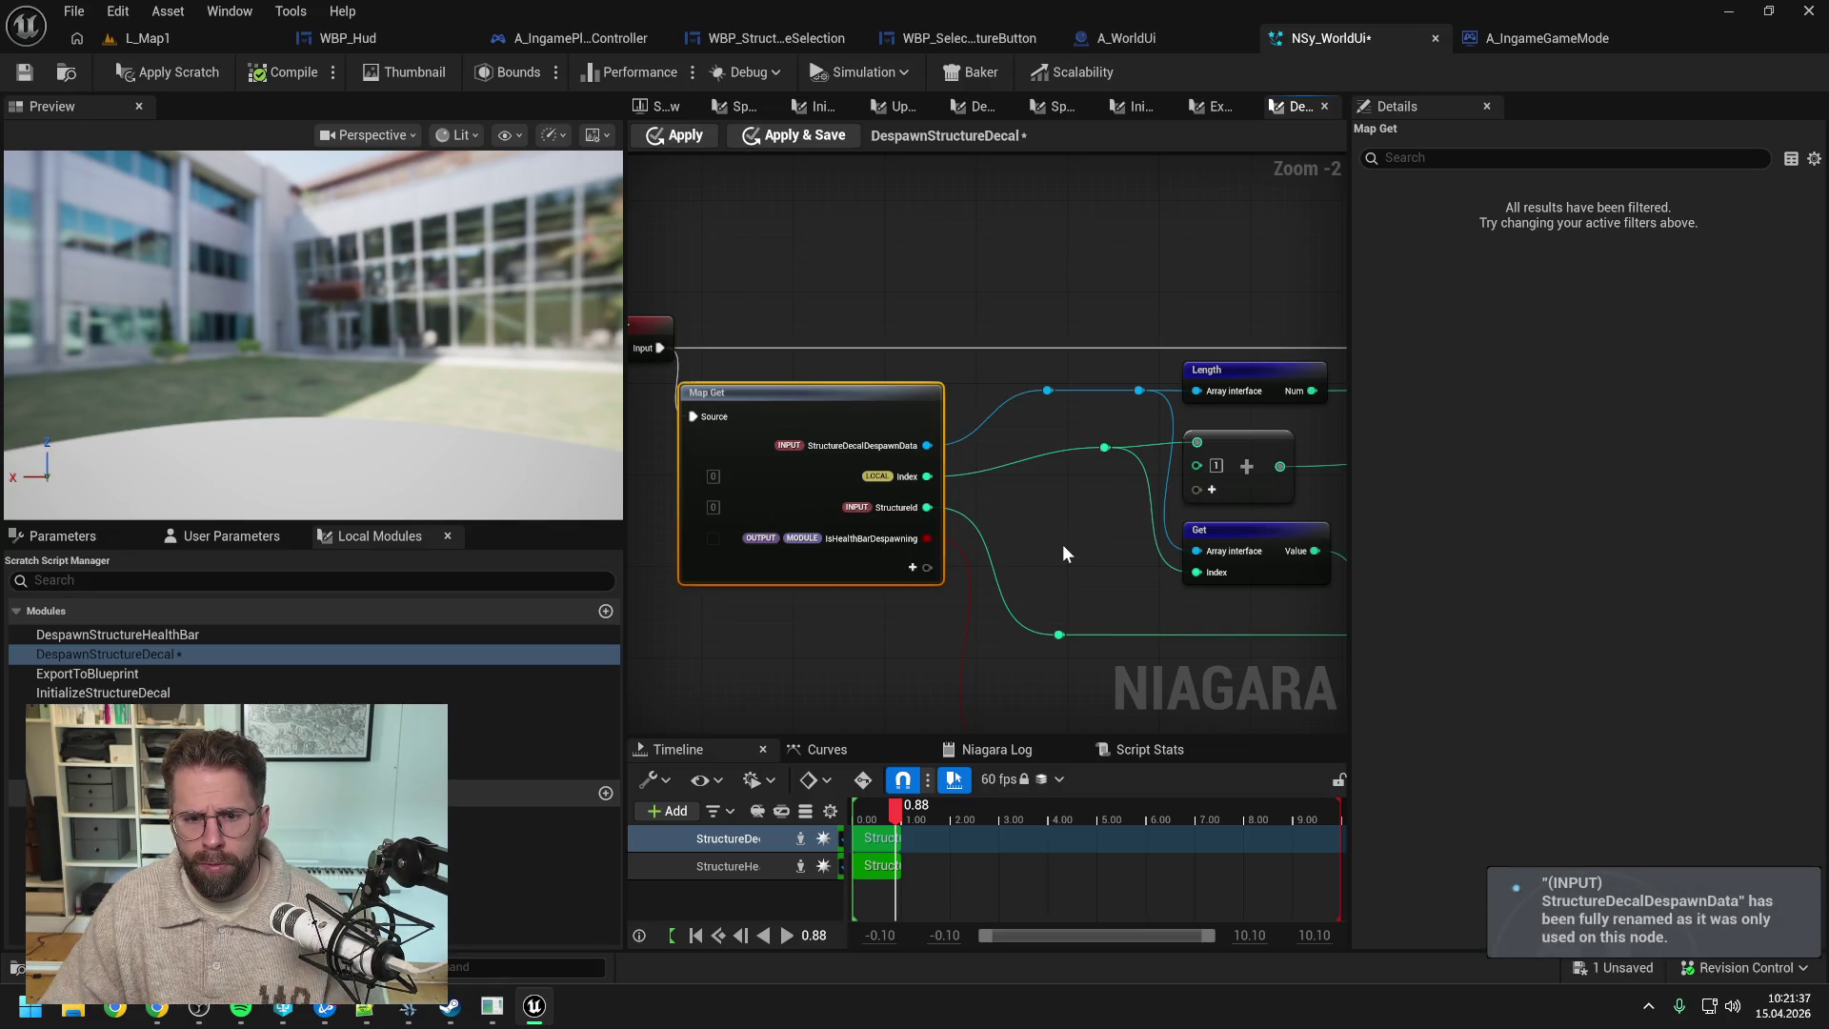
- Rename the IsHealthBarDespawning pin on the Map Get node to IsDespawning
{"action": "mouse_move", "coordinate": [1065, 552]}
{"action": "left_mouse_down"}
{"action": "mouse_move", "coordinate": [926, 503]}
{"action": "mouse_move", "coordinate": [1031, 497]}
{"action": "left_mouse_up"}
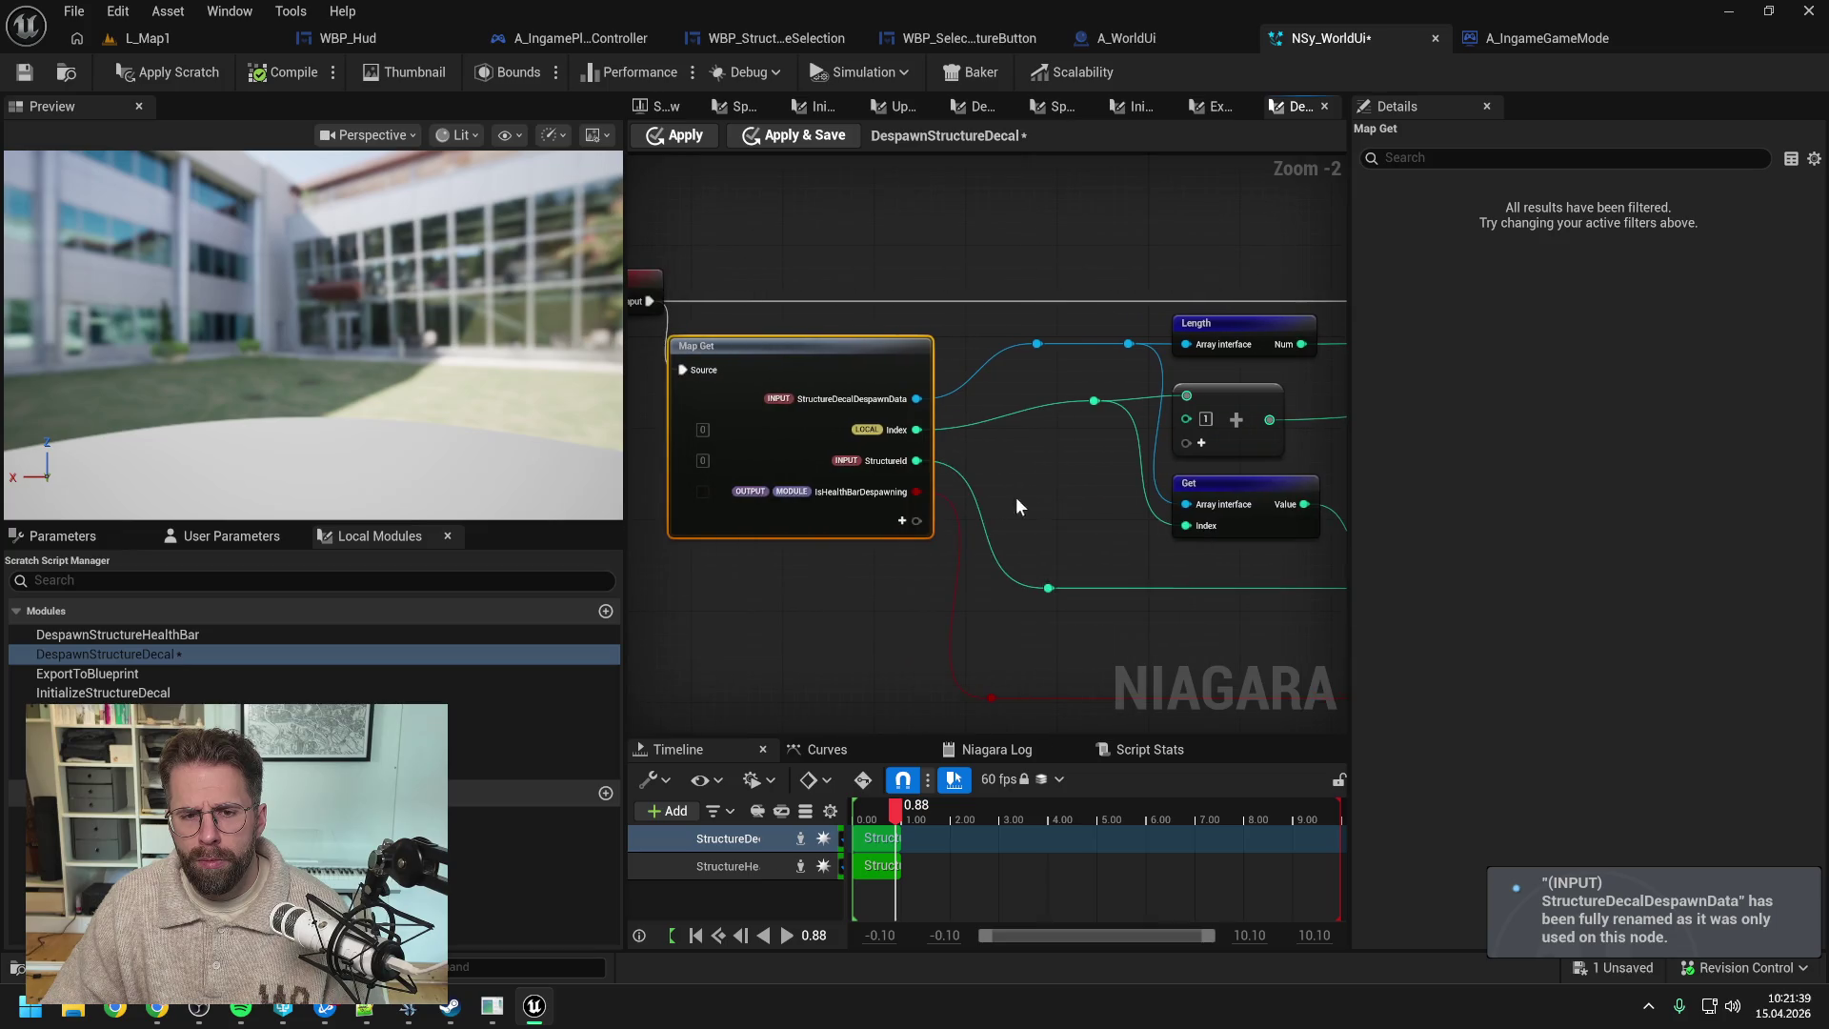
{"action": "right_click", "coordinate": [850, 497]}
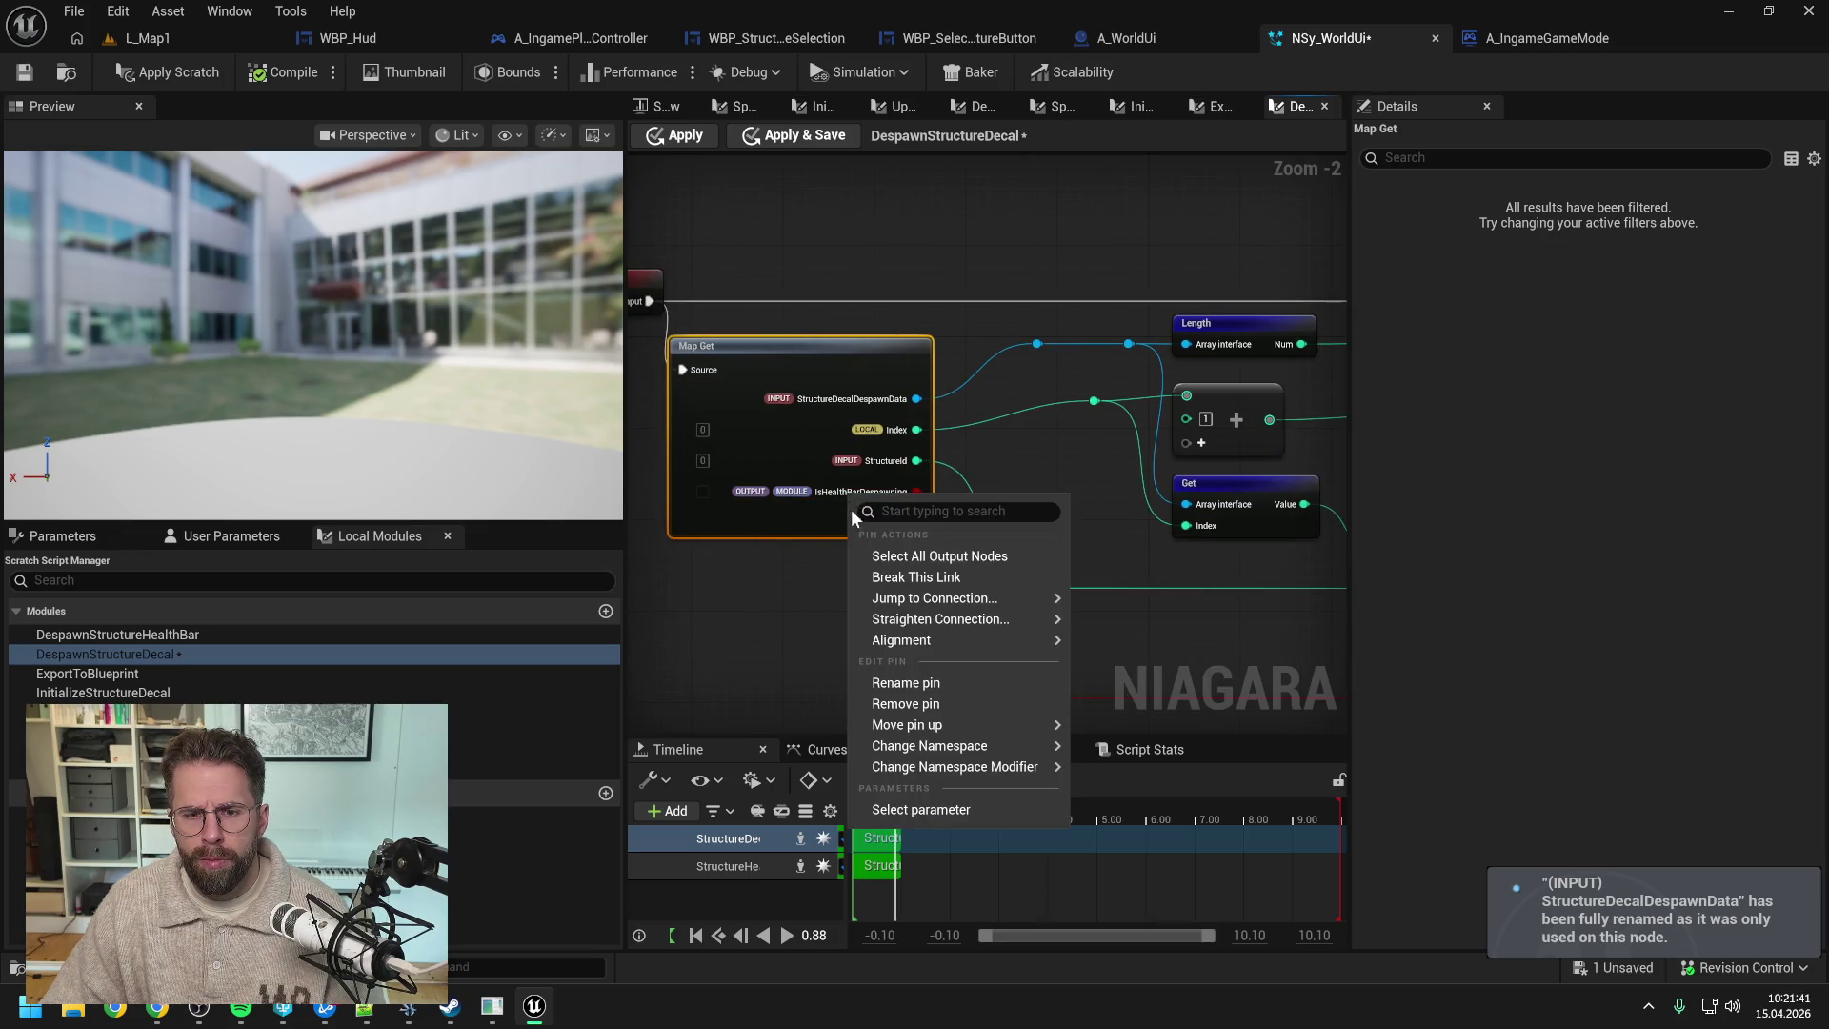
{"action": "left_click", "coordinate": [925, 678]}
{"action": "left_click", "coordinate": [860, 493]}
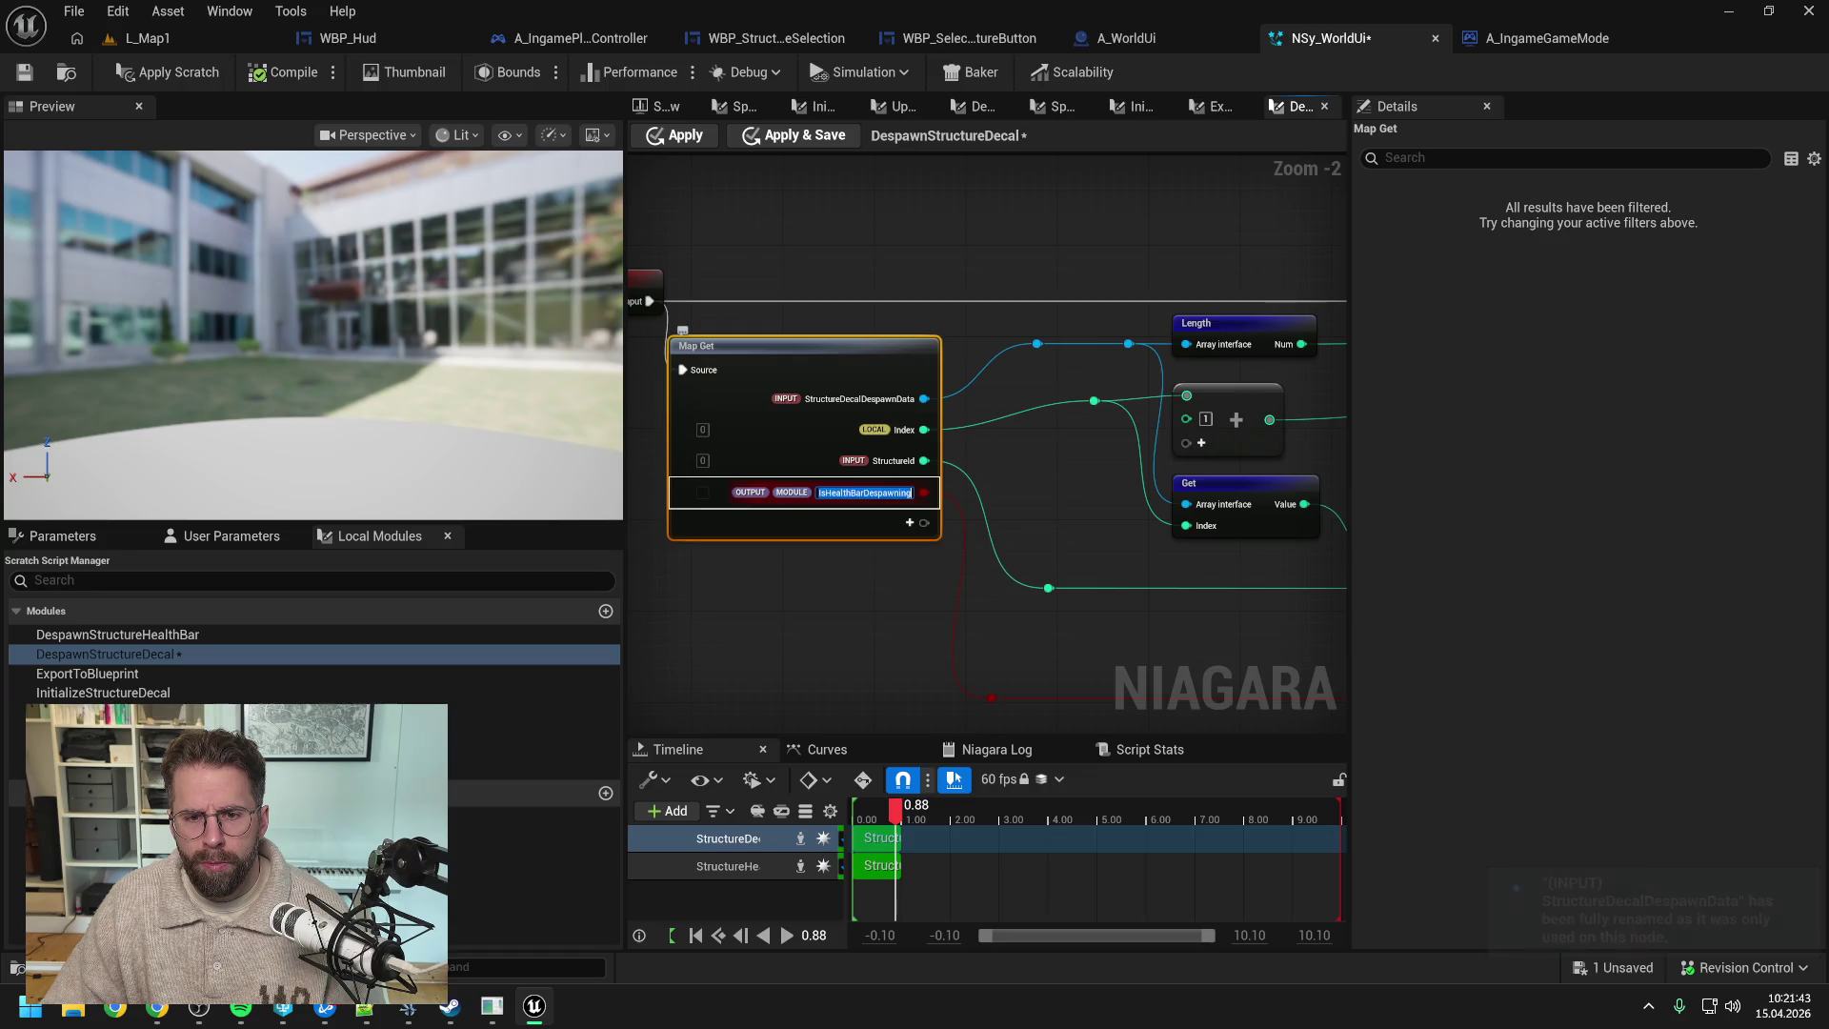
{"action": "key", "text": "BackSpace"}
{"action": "key", "text": "BackSpace"}
{"action": "key", "text": "BackSpace"}
{"action": "key", "text": "BackSpace"}
{"action": "key", "text": "BackSpace"}
{"action": "key", "text": "BackSpace"}
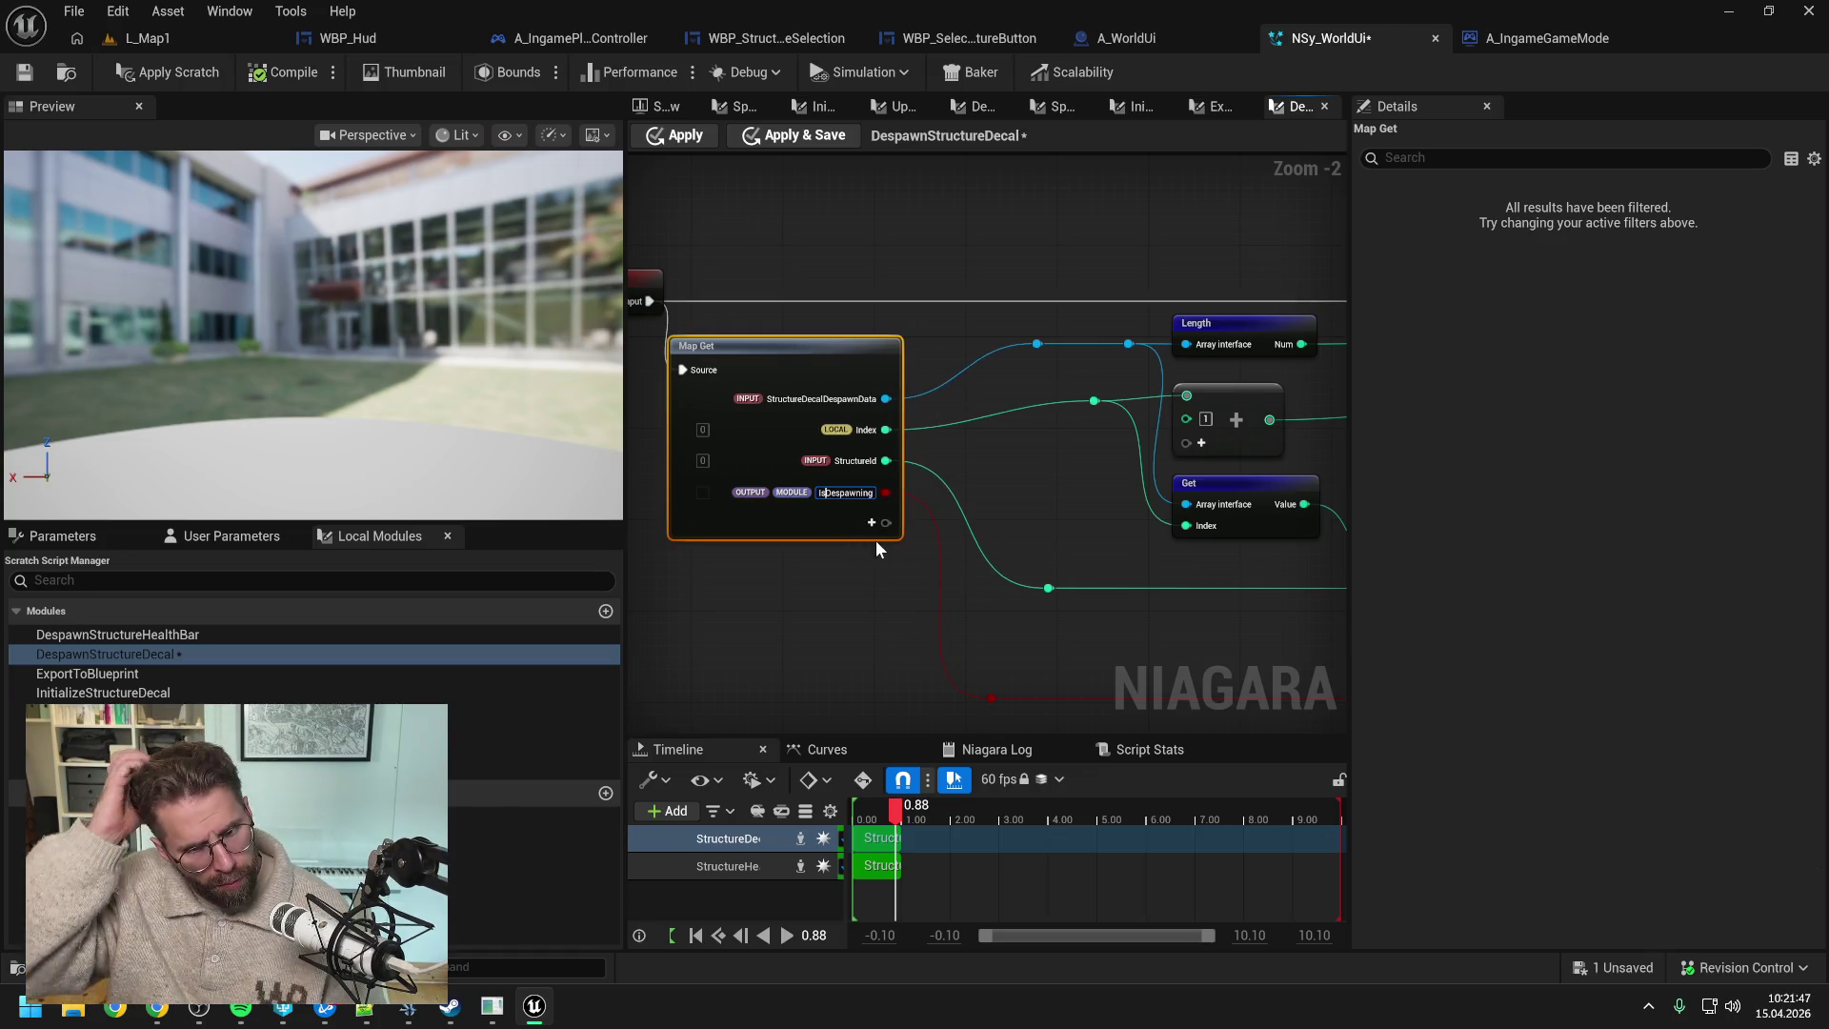
{"action": "key", "text": "Return"}
- Rename the Map For node's output pin to IsDespawning as well
{"action": "scroll", "coordinate": [1049, 505], "scroll_direction": "down", "scroll_amount": 1}
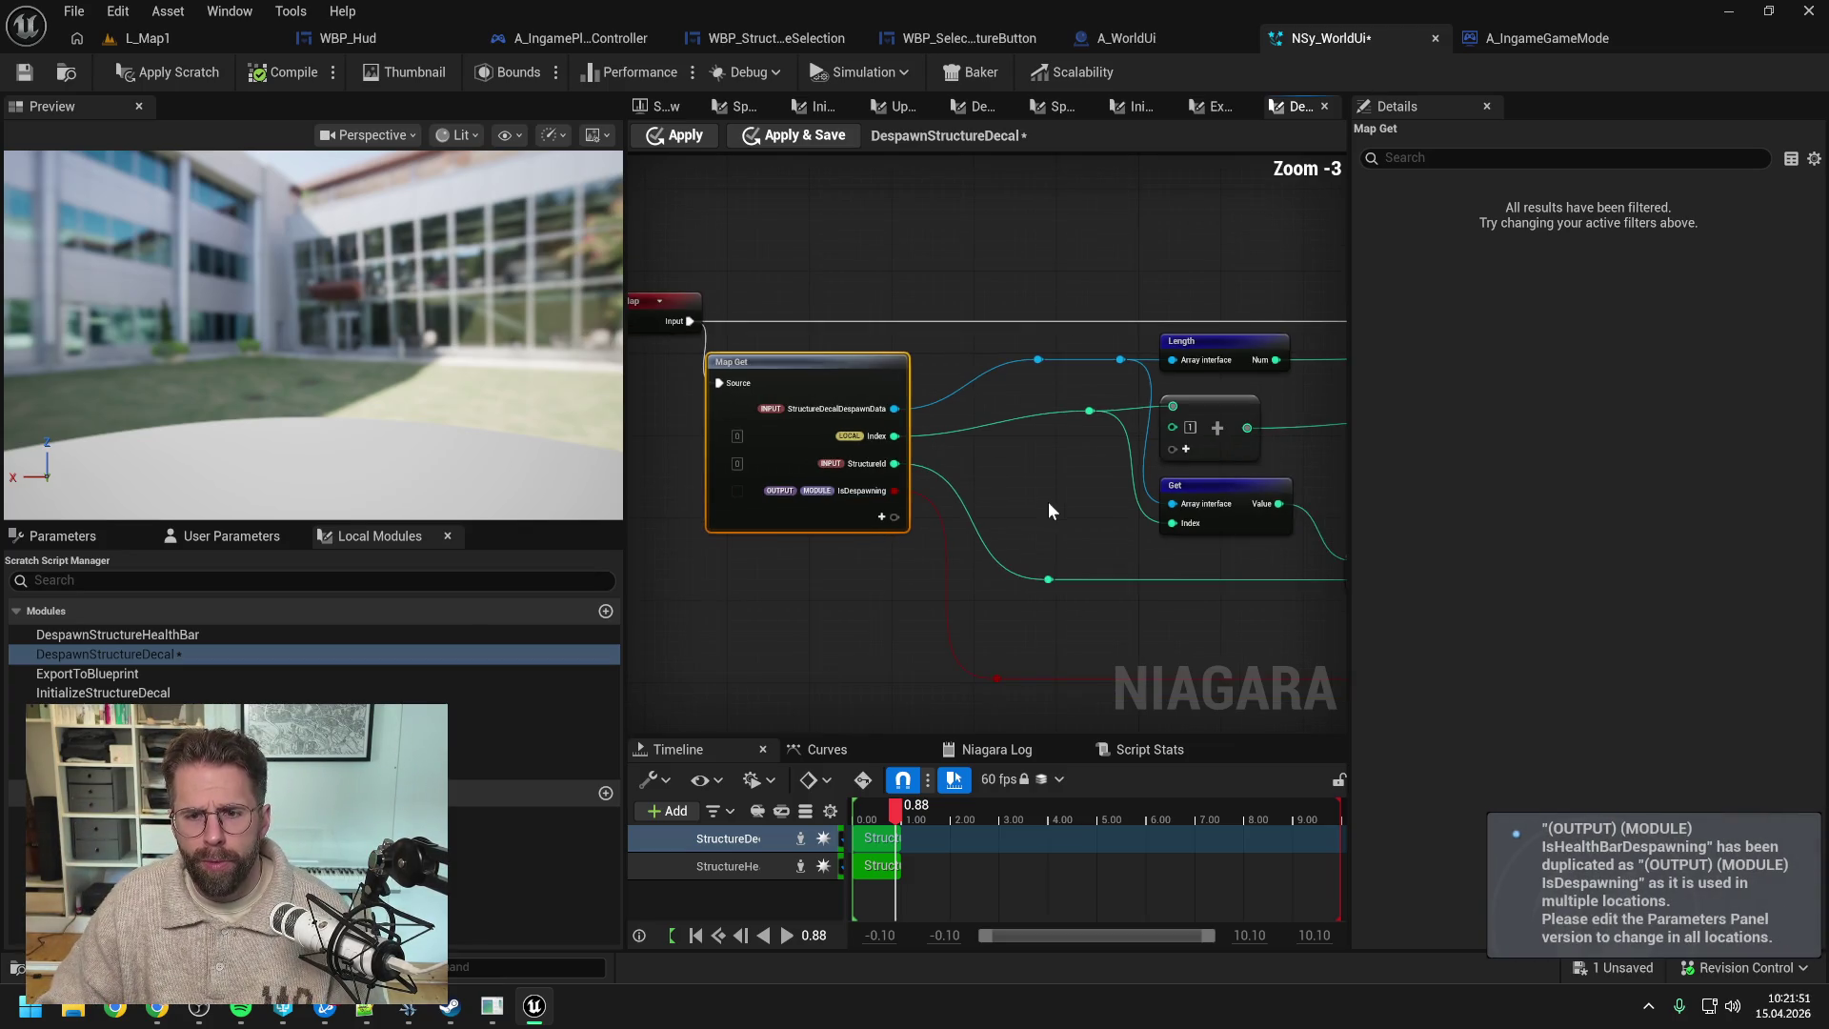
{"action": "mouse_move", "coordinate": [1048, 512]}
{"action": "left_mouse_down"}
{"action": "mouse_move", "coordinate": [1180, 463]}
{"action": "mouse_move", "coordinate": [876, 494]}
{"action": "left_mouse_up"}
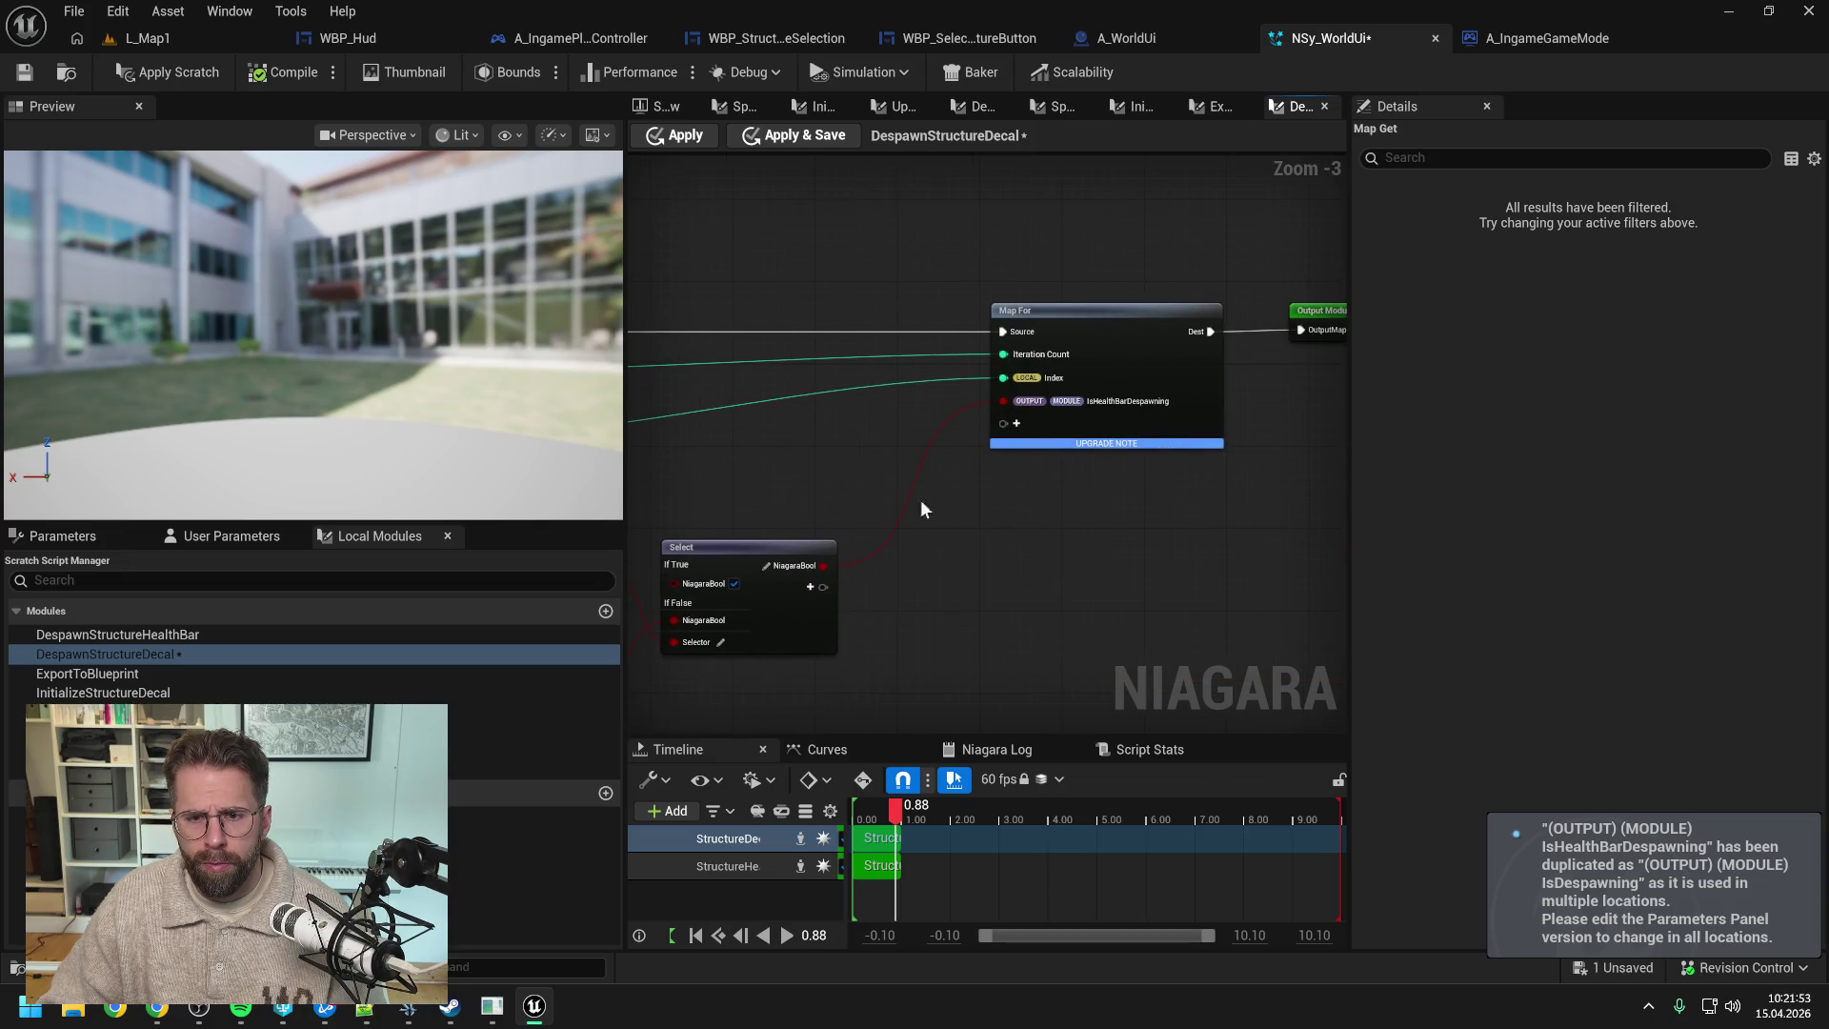
{"action": "scroll", "coordinate": [1101, 440], "scroll_direction": "up", "scroll_amount": 1}
{"action": "scroll", "coordinate": [1119, 397], "scroll_direction": "up", "scroll_amount": 1}
{"action": "right_click", "coordinate": [1118, 398]}
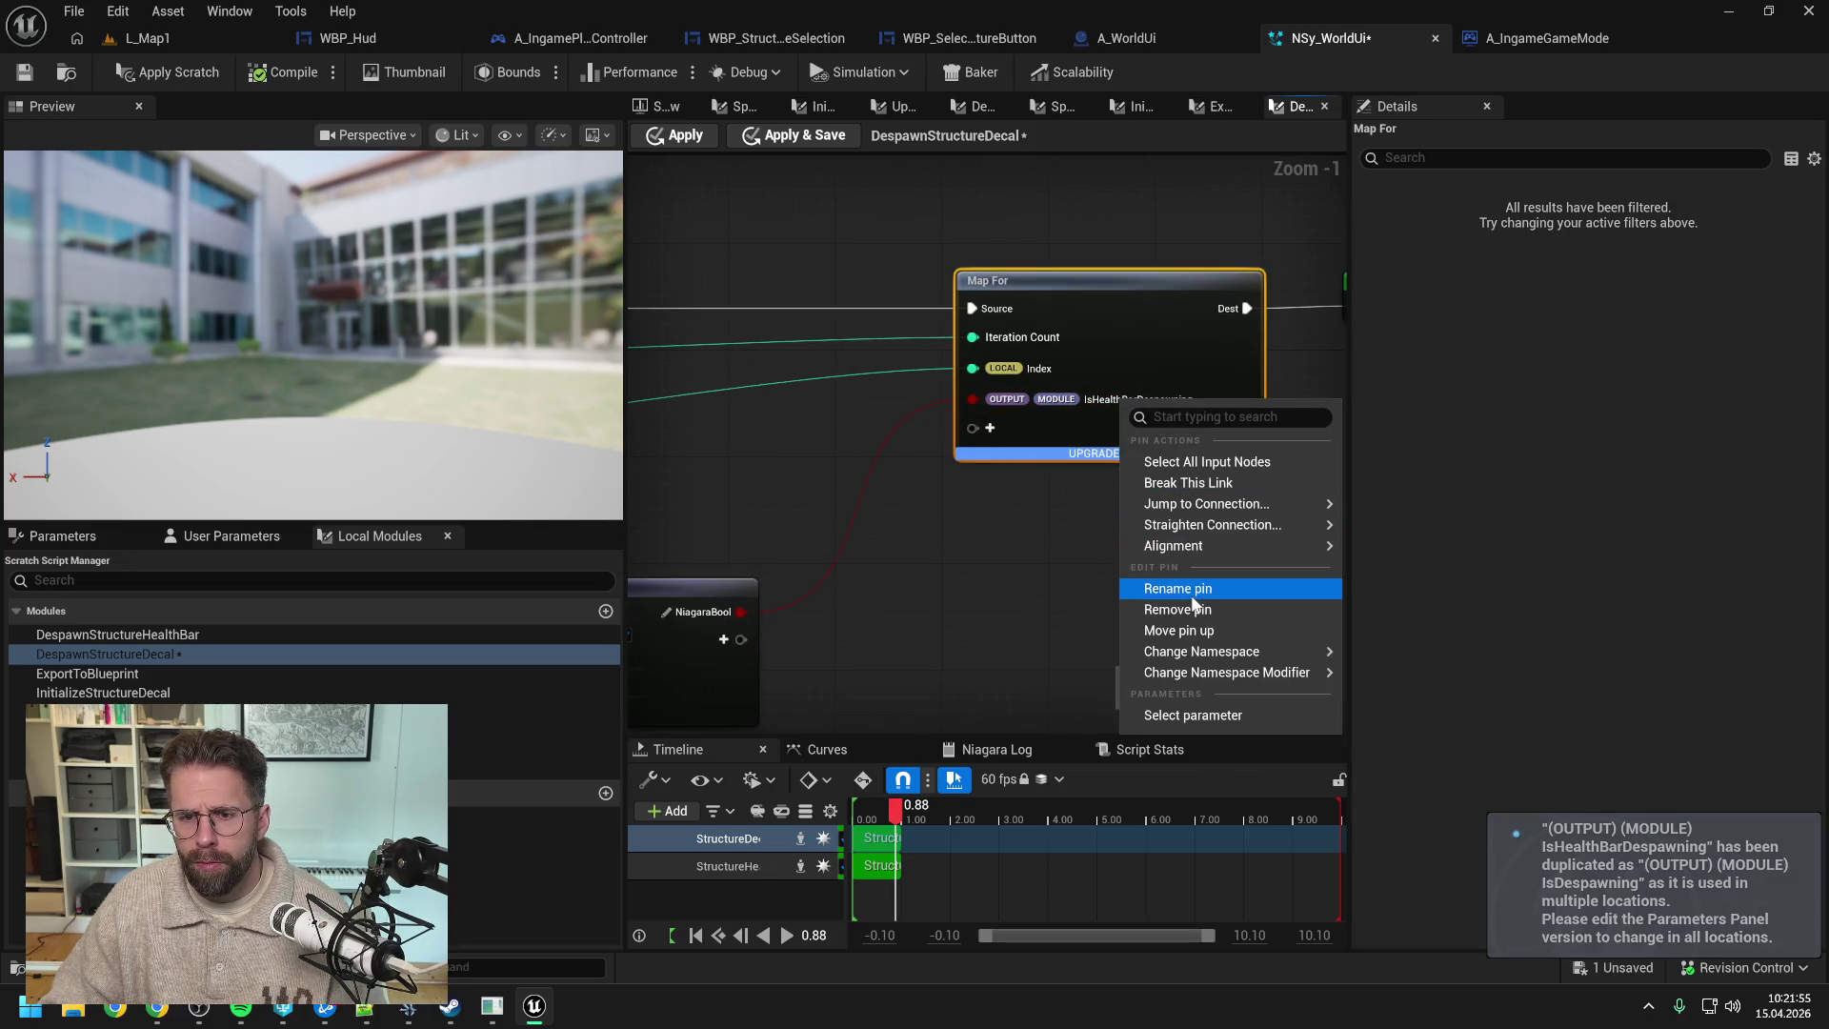
{"action": "left_click", "coordinate": [1185, 583]}
{"action": "left_click", "coordinate": [1145, 400]}
{"action": "key", "text": "BackSpace"}
{"action": "key", "text": "BackSpace"}
{"action": "key", "text": "BackSpace"}
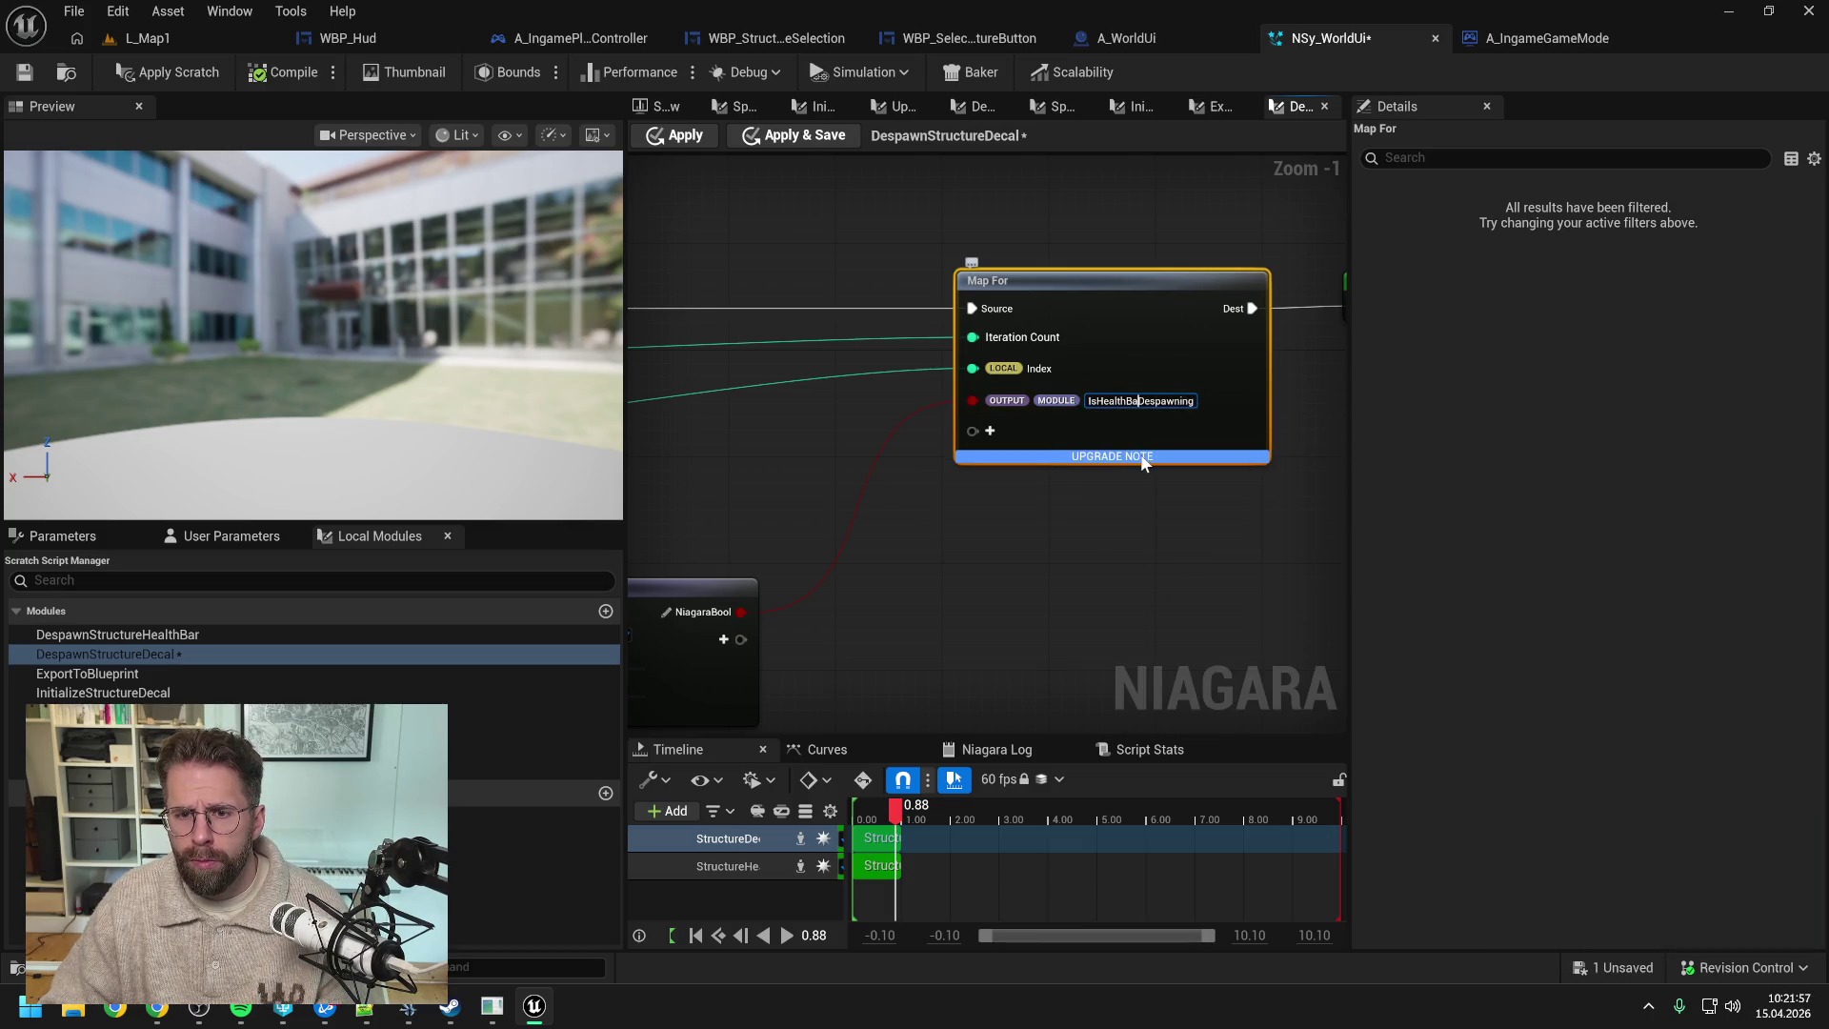
{"action": "key", "text": "BackSpace"}
{"action": "key", "text": "BackSpace"}
{"action": "key", "text": "BackSpace"}
{"action": "left_click", "coordinate": [1092, 564]}
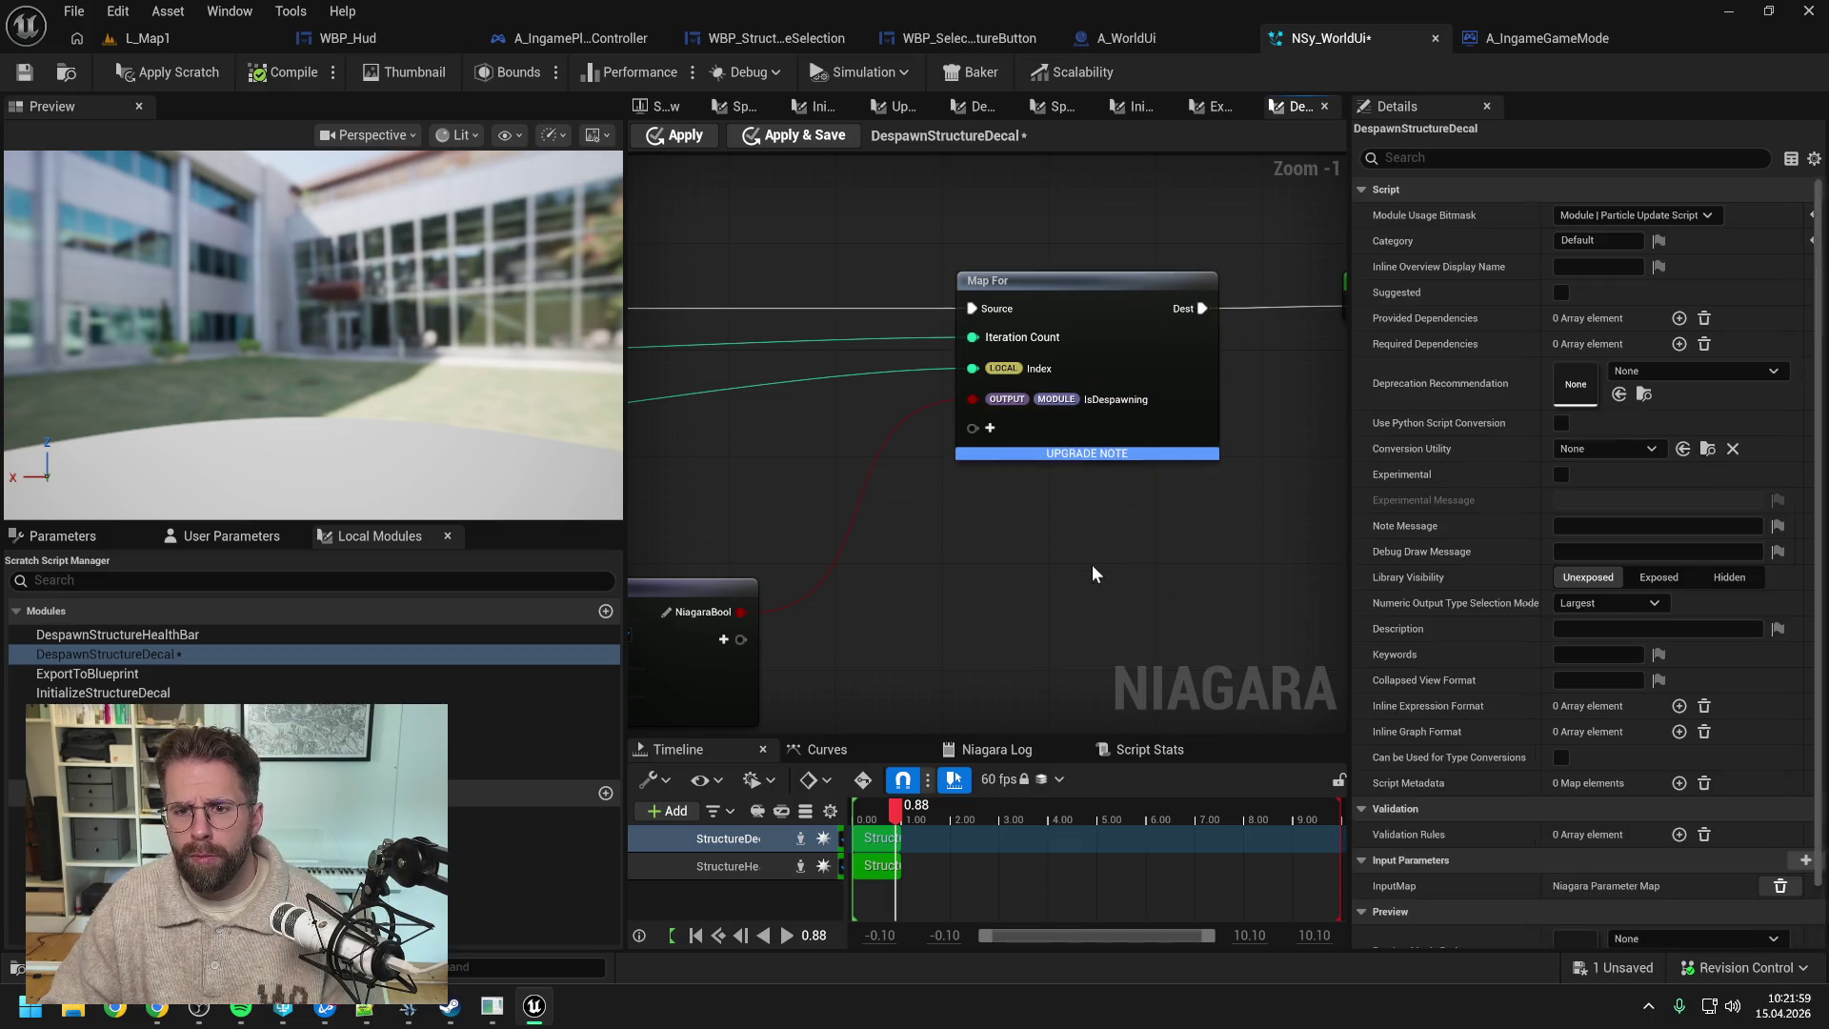
- Apply the scratch module changes, save the system, and close the DespawnStructureDecal graph
{"action": "left_click", "coordinate": [191, 75]}
{"action": "left_click", "coordinate": [24, 72]}
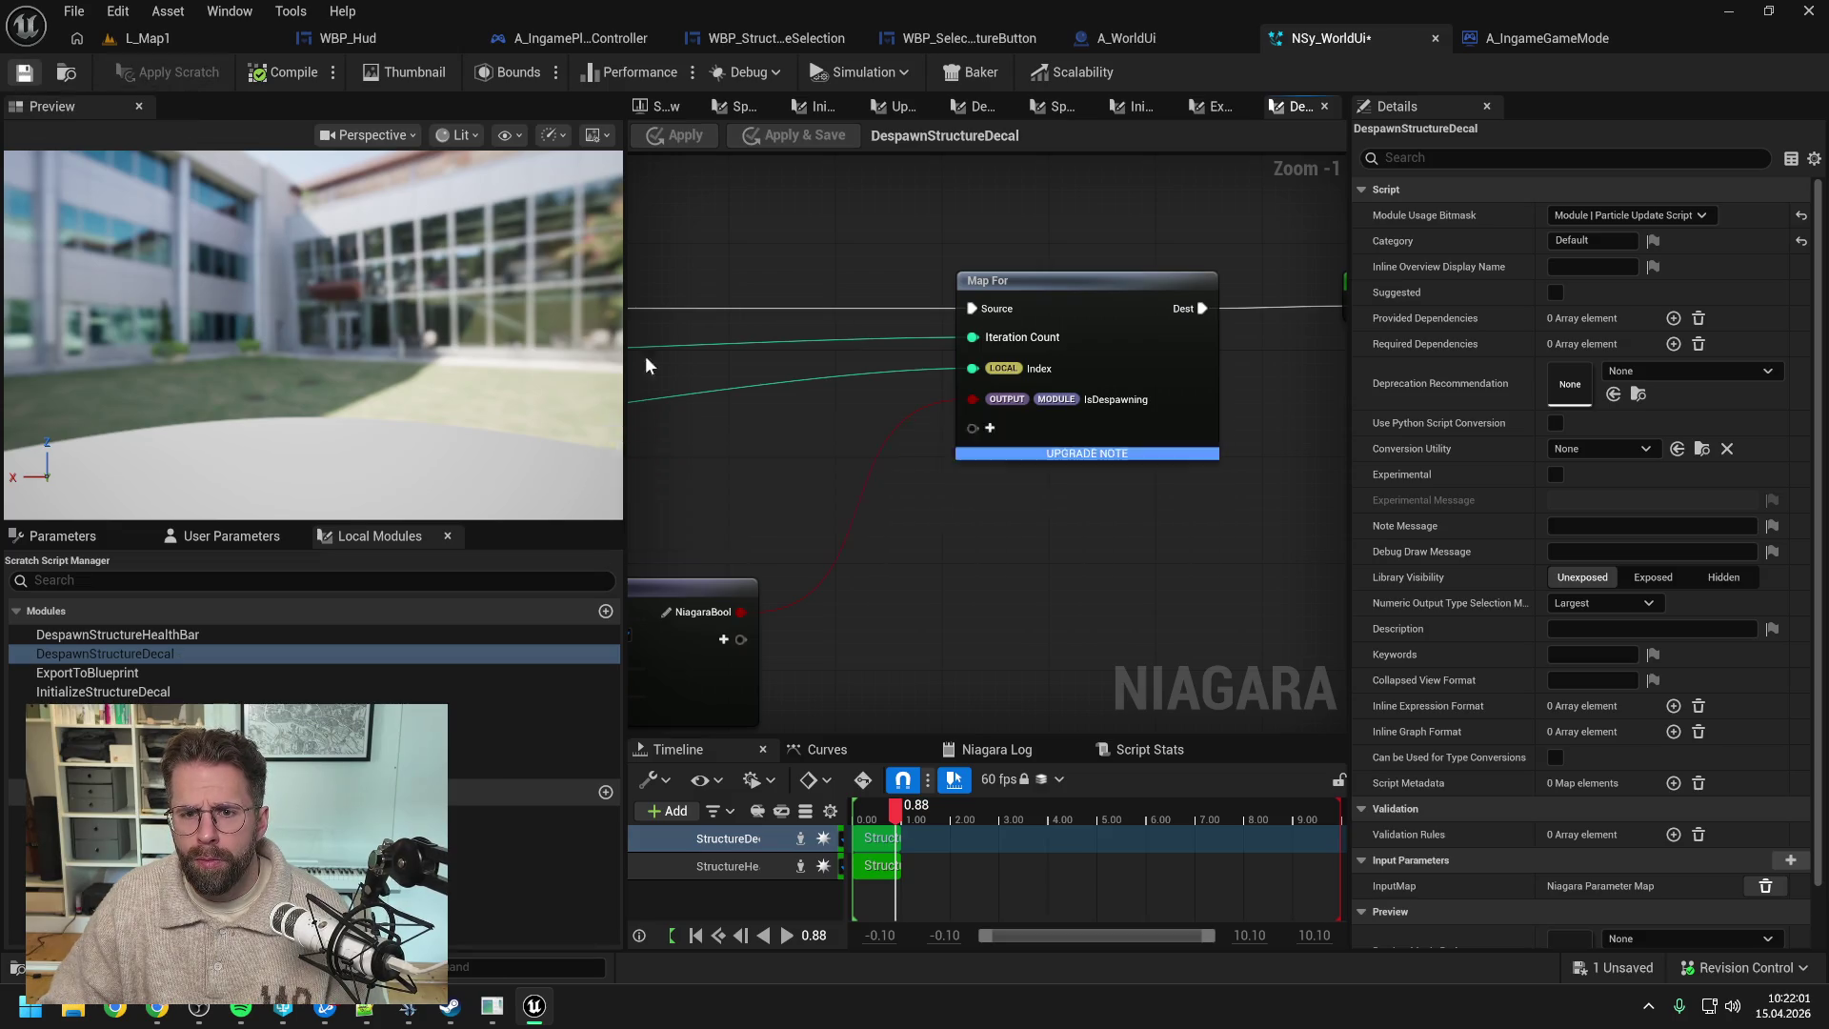
{"action": "scroll", "coordinate": [837, 418], "scroll_direction": "down", "scroll_amount": 1}
{"action": "scroll", "coordinate": [837, 418], "scroll_direction": "down", "scroll_amount": 1}
{"action": "left_click_drag", "start_coordinate": [837, 418], "coordinate": [1330, 441]}
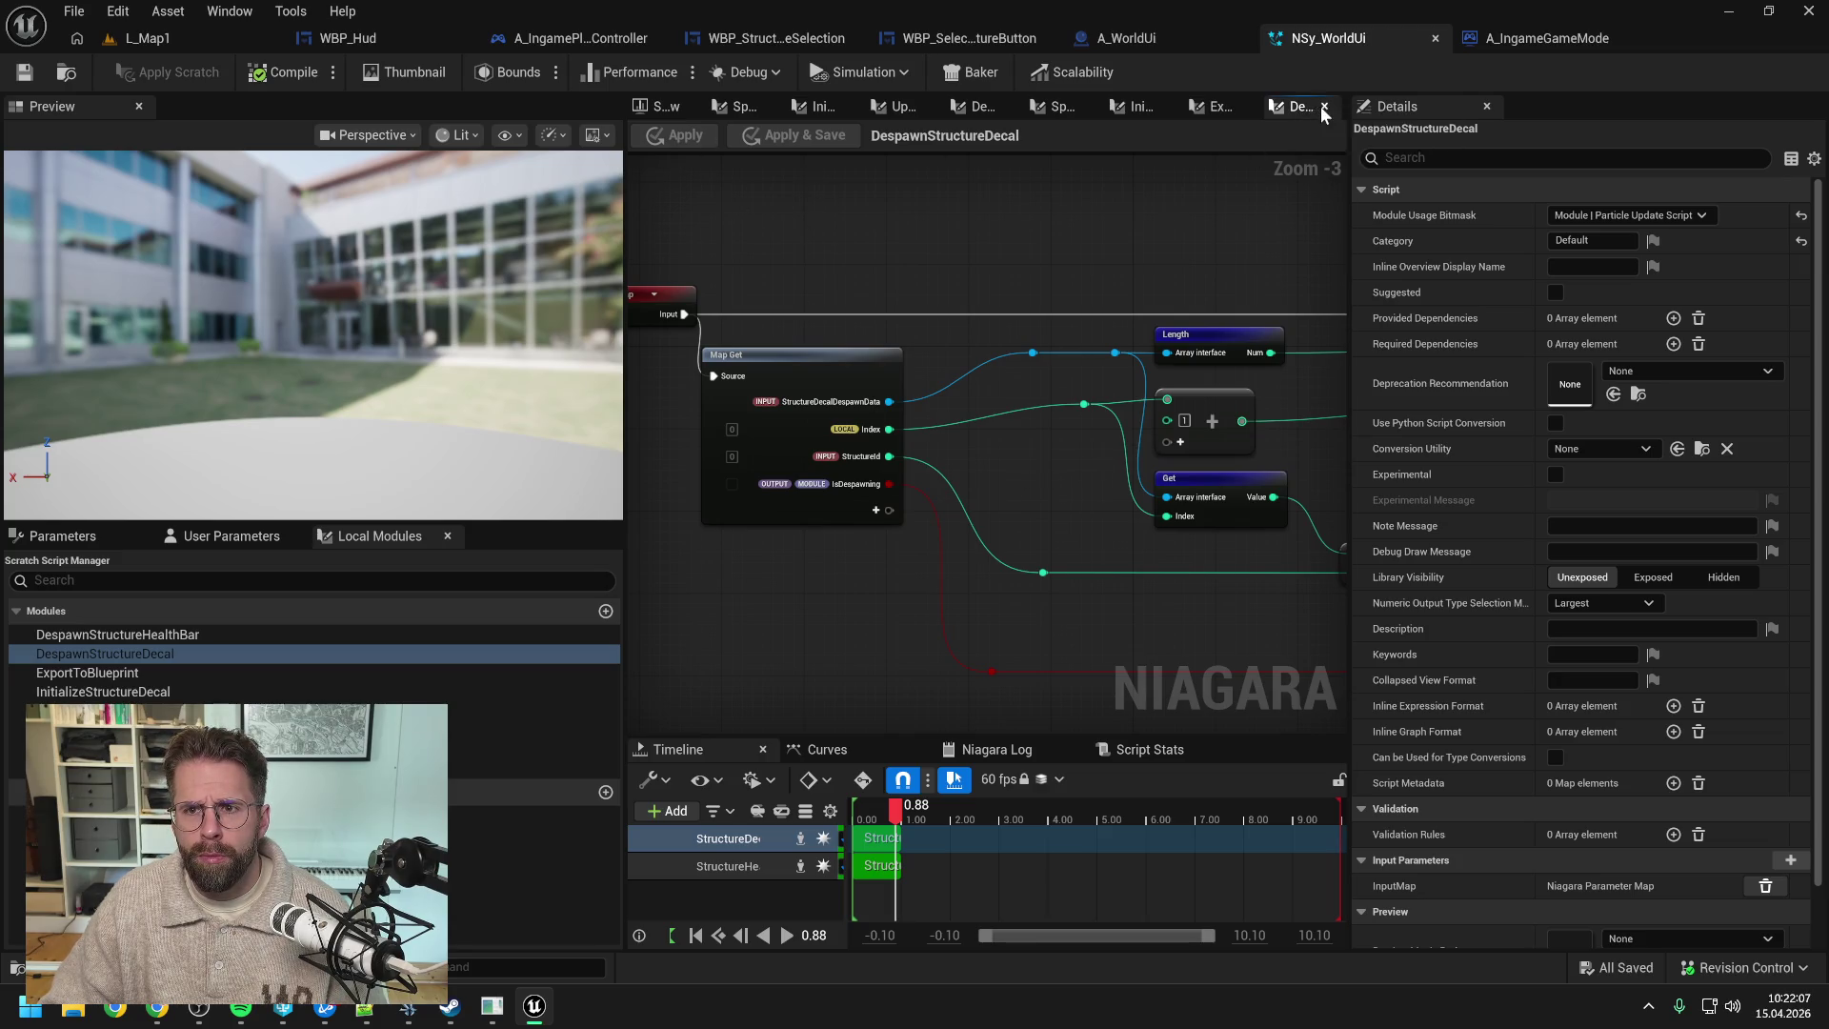
{"action": "left_click", "coordinate": [658, 106]}
- Close the extra script tabs, including the SpawnStructureHealthBars graph
{"action": "right_click", "coordinate": [654, 103]}
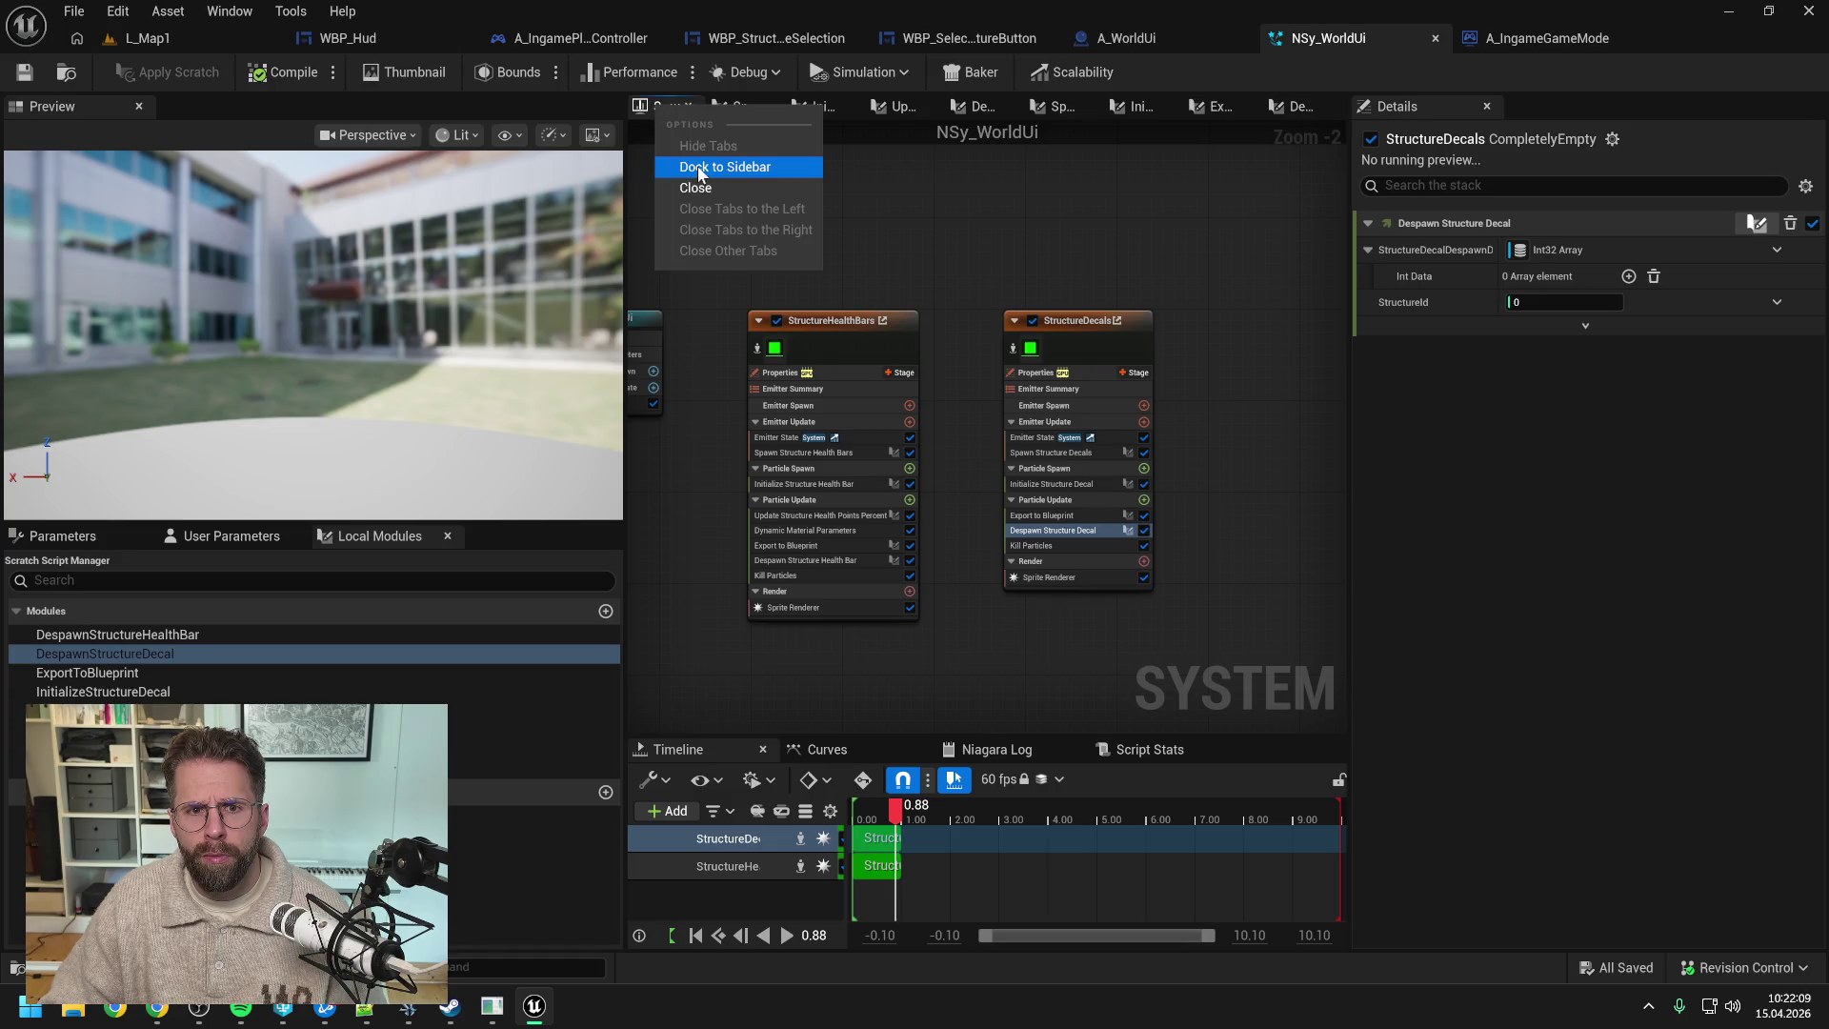
{"action": "left_click", "coordinate": [1033, 135]}
{"action": "left_click", "coordinate": [724, 106]}
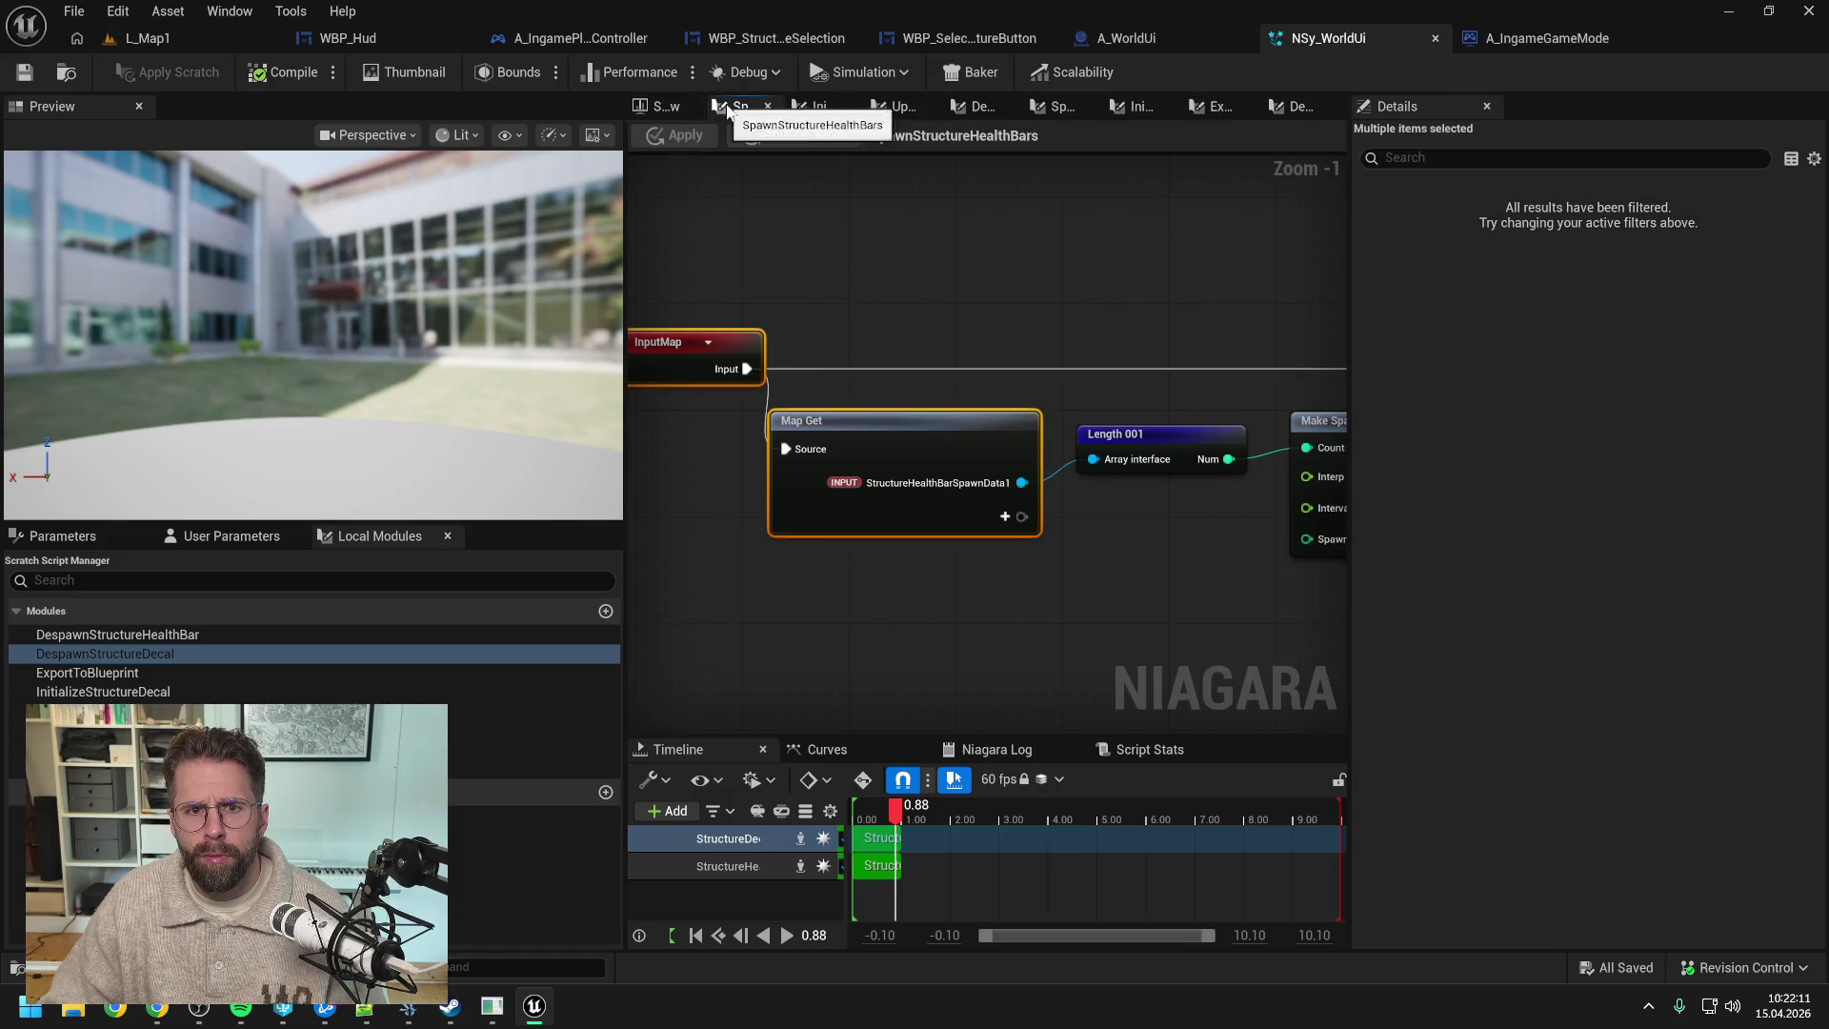
{"action": "right_click", "coordinate": [728, 104]}
{"action": "left_click", "coordinate": [829, 210]}
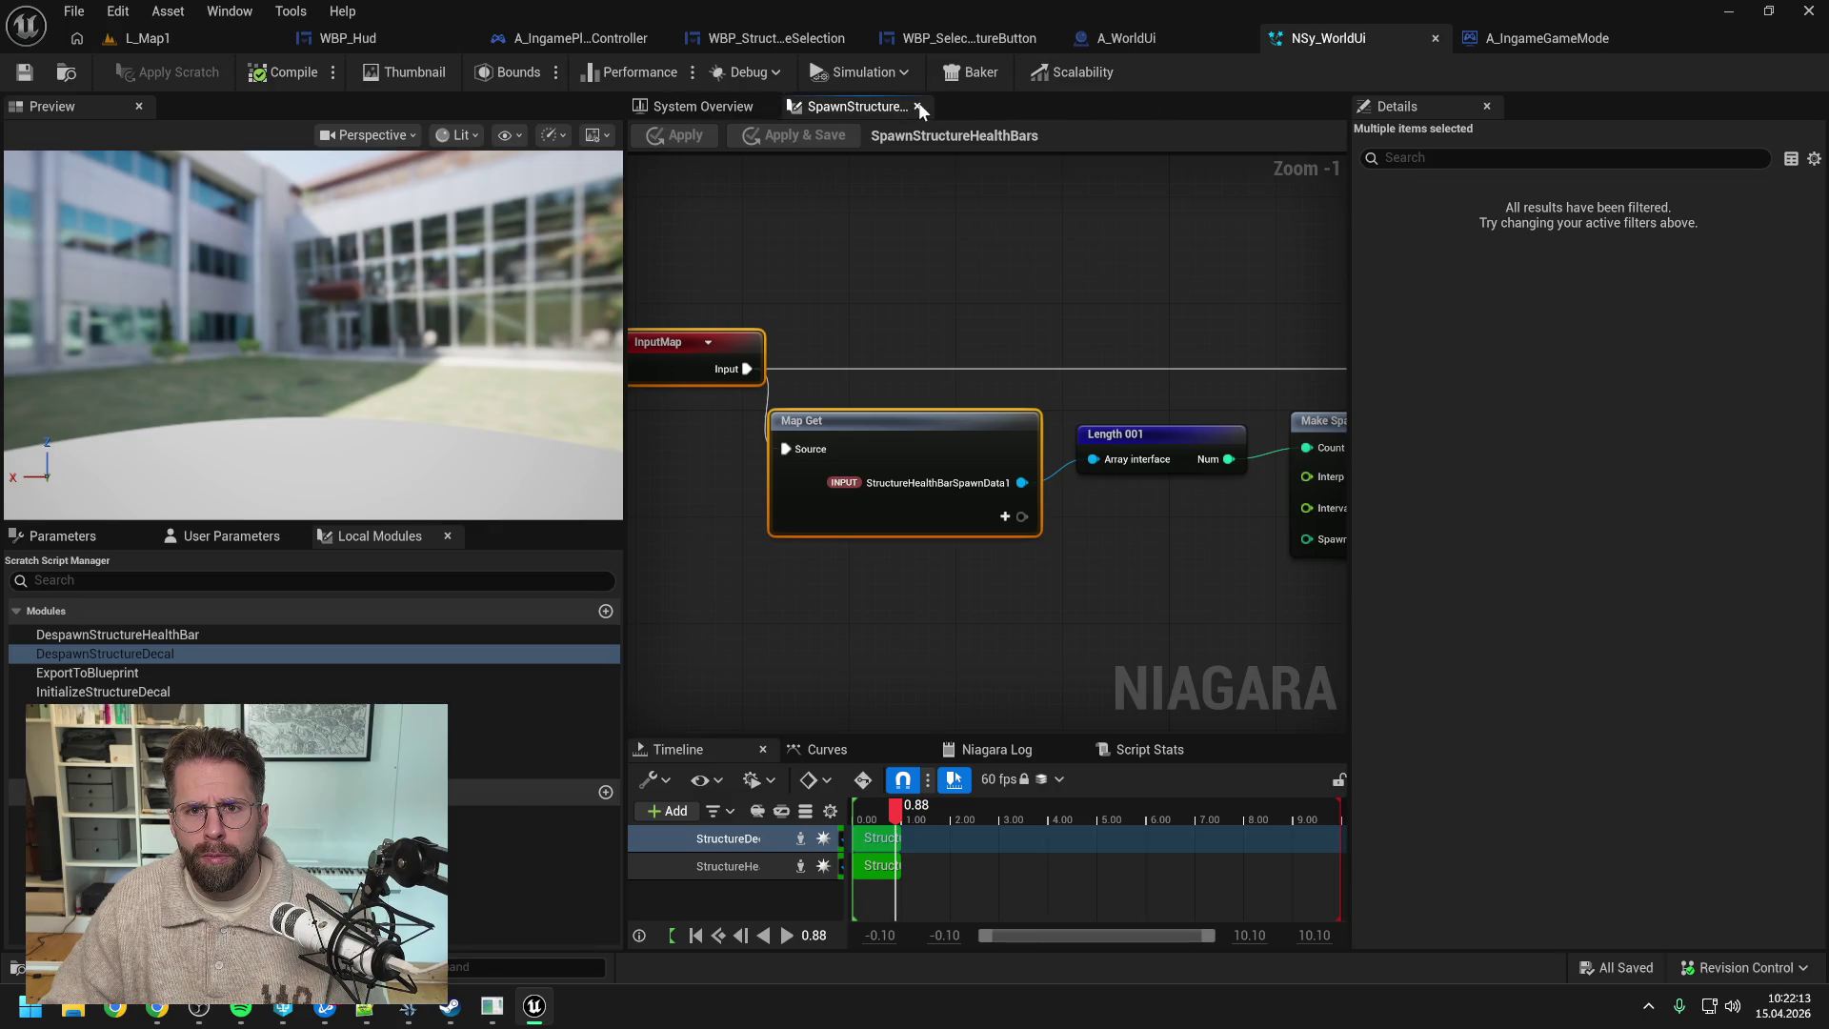
{"action": "left_click", "coordinate": [918, 107]}
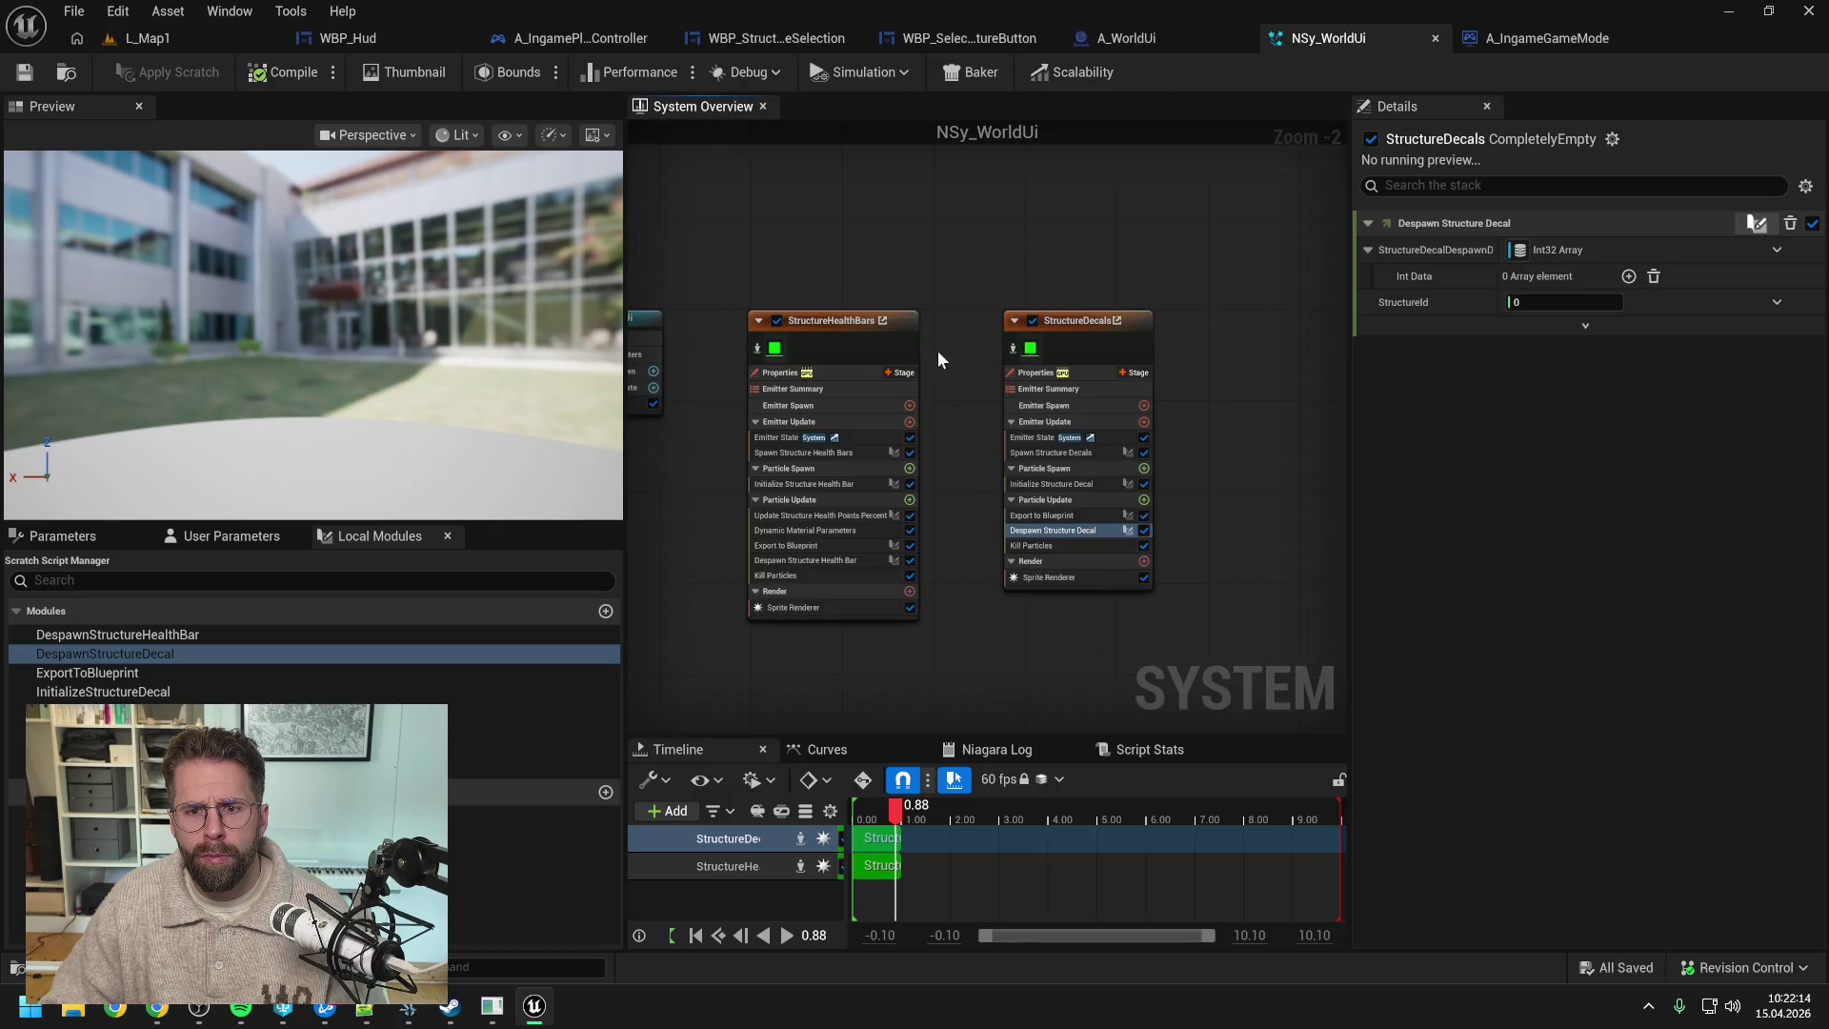
- In Despawn Structure Health Bar's graph, rename the IsHealthBarDespawning pin on Map Get to IsDespawning
{"action": "left_click", "coordinate": [812, 562]}
{"action": "double_click", "coordinate": [812, 562]}
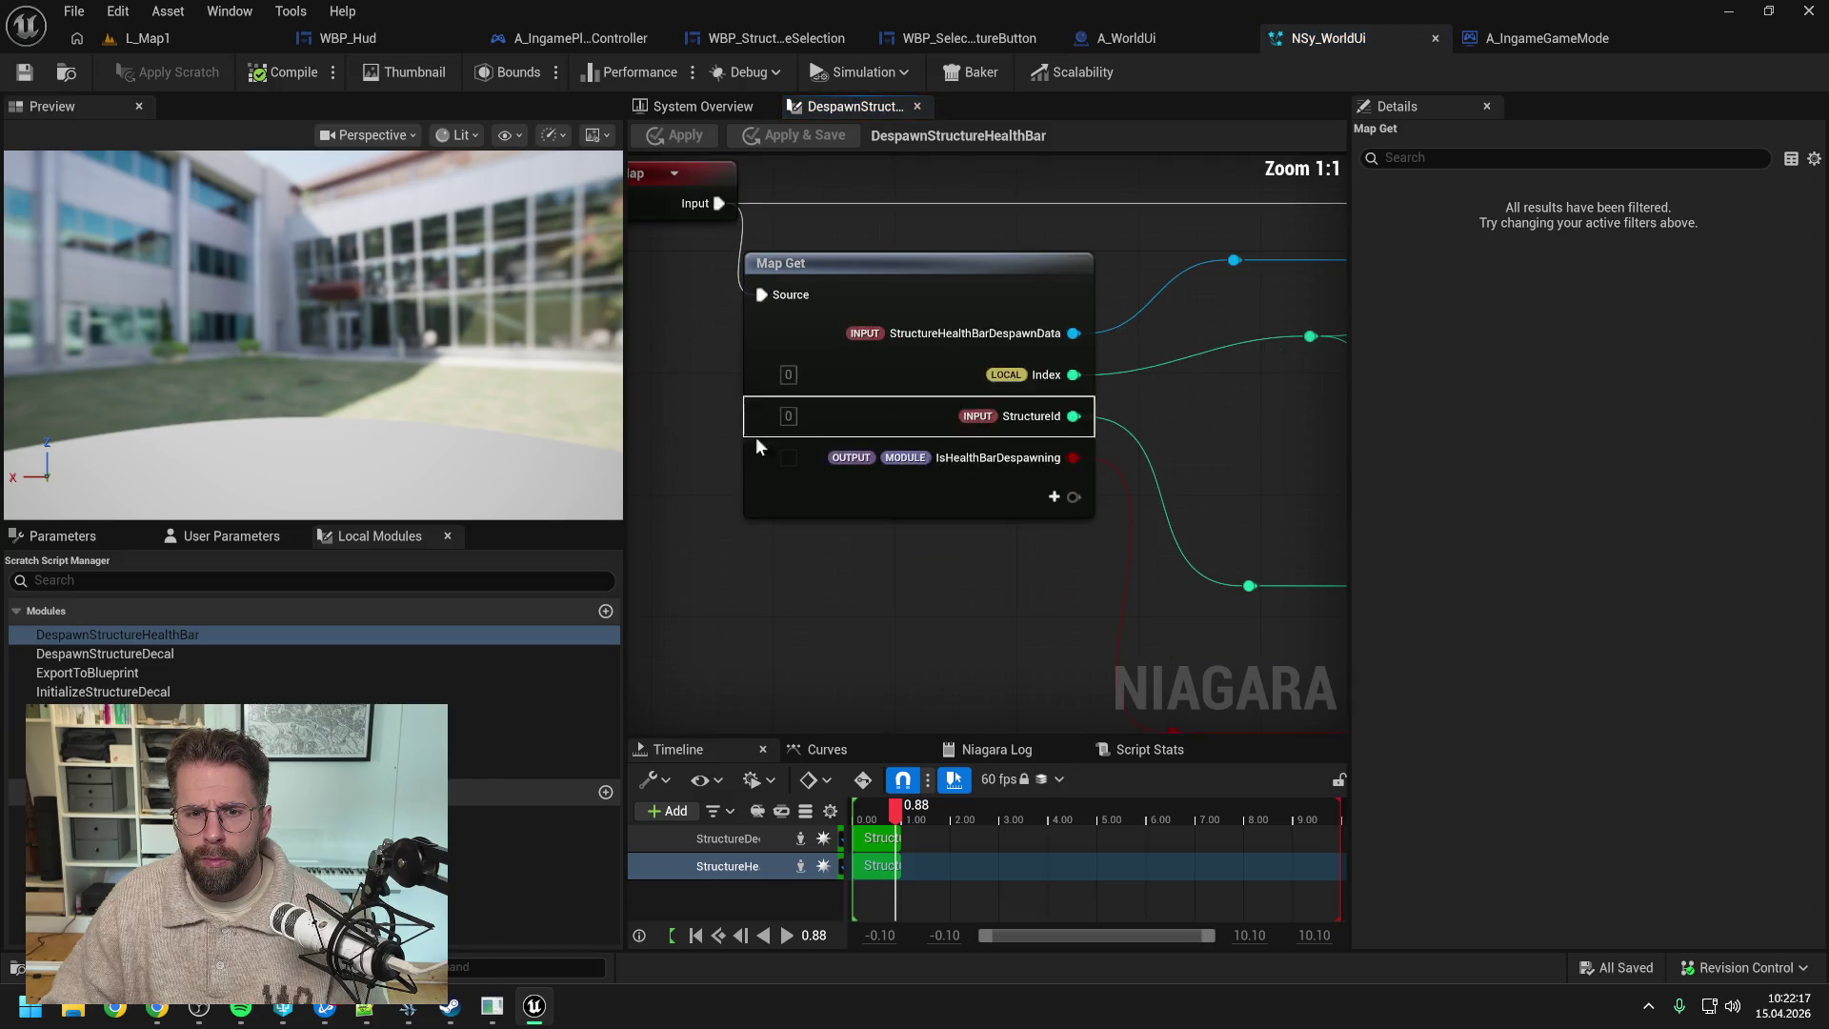
{"action": "right_click", "coordinate": [972, 455]}
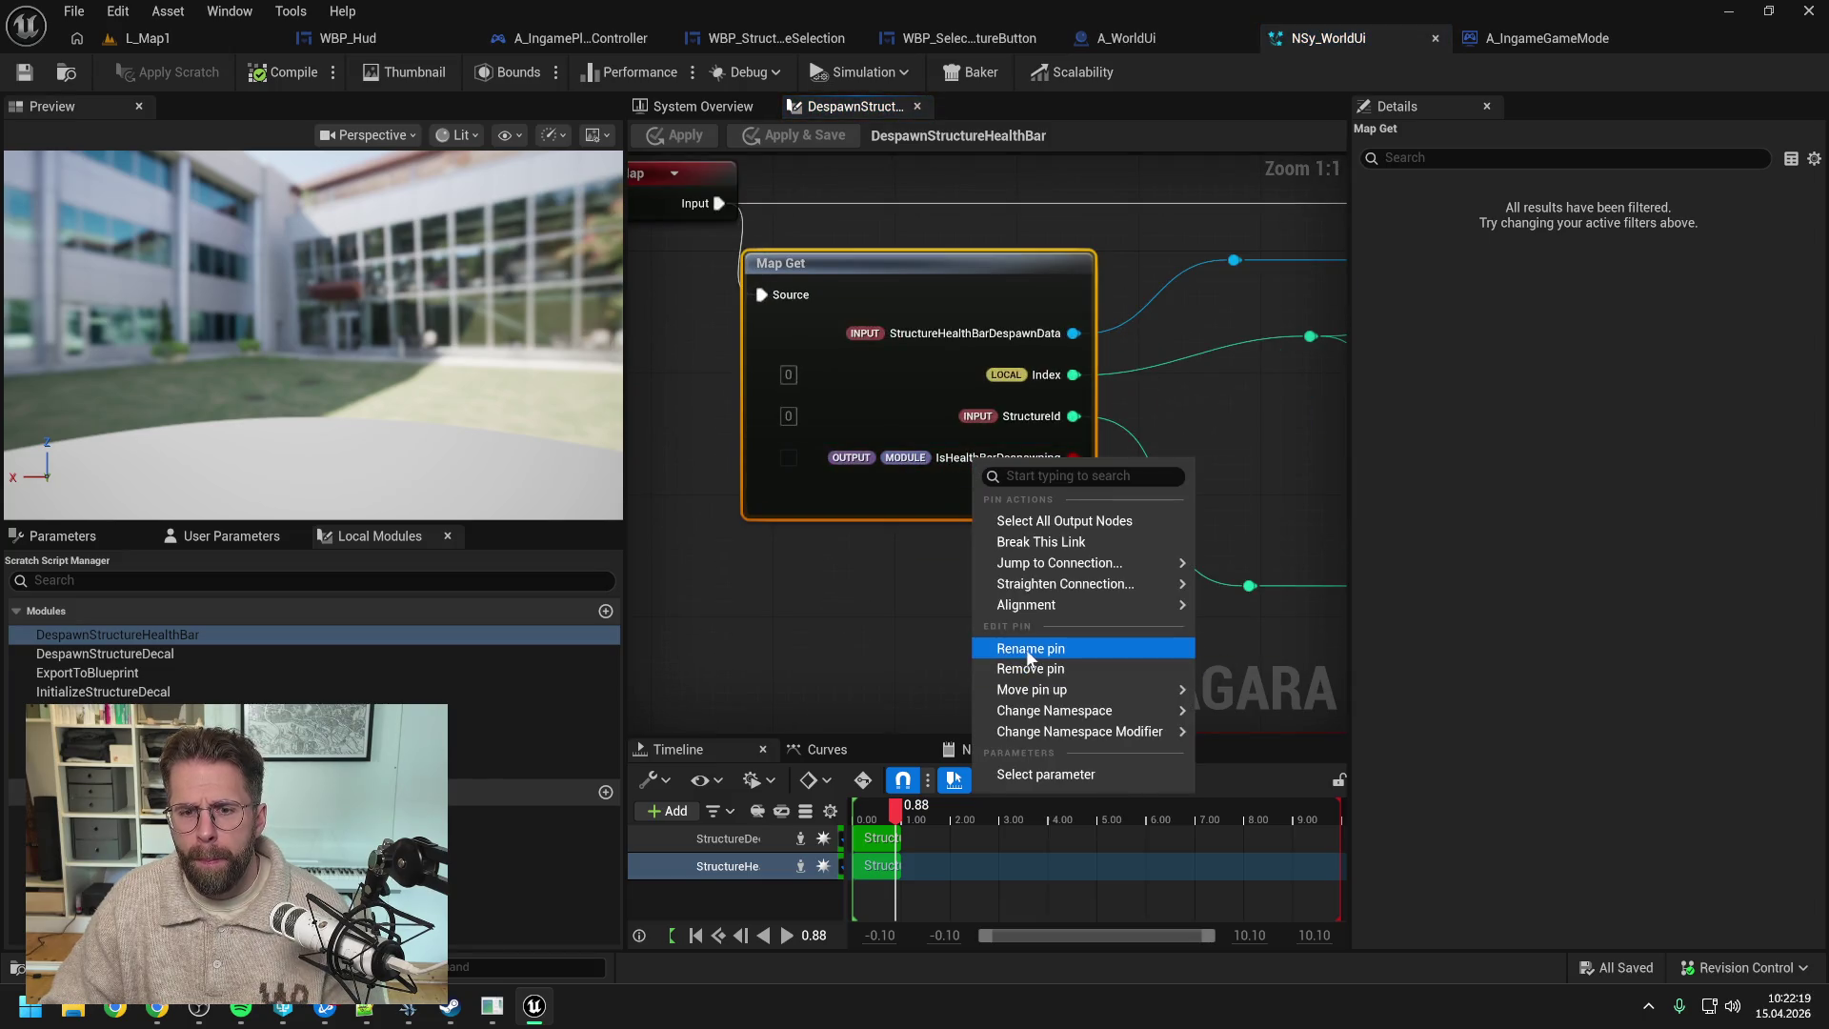
{"action": "left_click", "coordinate": [1029, 648]}
{"action": "left_click", "coordinate": [1001, 458]}
{"action": "key", "text": "BackSpace"}
{"action": "key", "text": "BackSpace"}
{"action": "key", "text": "BackSpace"}
{"action": "key", "text": "BackSpace"}
{"action": "key", "text": "BackSpace"}
{"action": "key", "text": "BackSpace"}
{"action": "key", "text": "Return"}
{"action": "left_click", "coordinate": [1267, 478]}
- Rename the Map For output pin to IsDespawning, apply, and return to the overview
{"action": "scroll", "coordinate": [1267, 478], "scroll_direction": "down", "scroll_amount": 6}
{"action": "scroll", "coordinate": [820, 436], "scroll_direction": "up", "scroll_amount": 6}
{"action": "right_click", "coordinate": [1003, 379]}
{"action": "left_click", "coordinate": [1034, 570]}
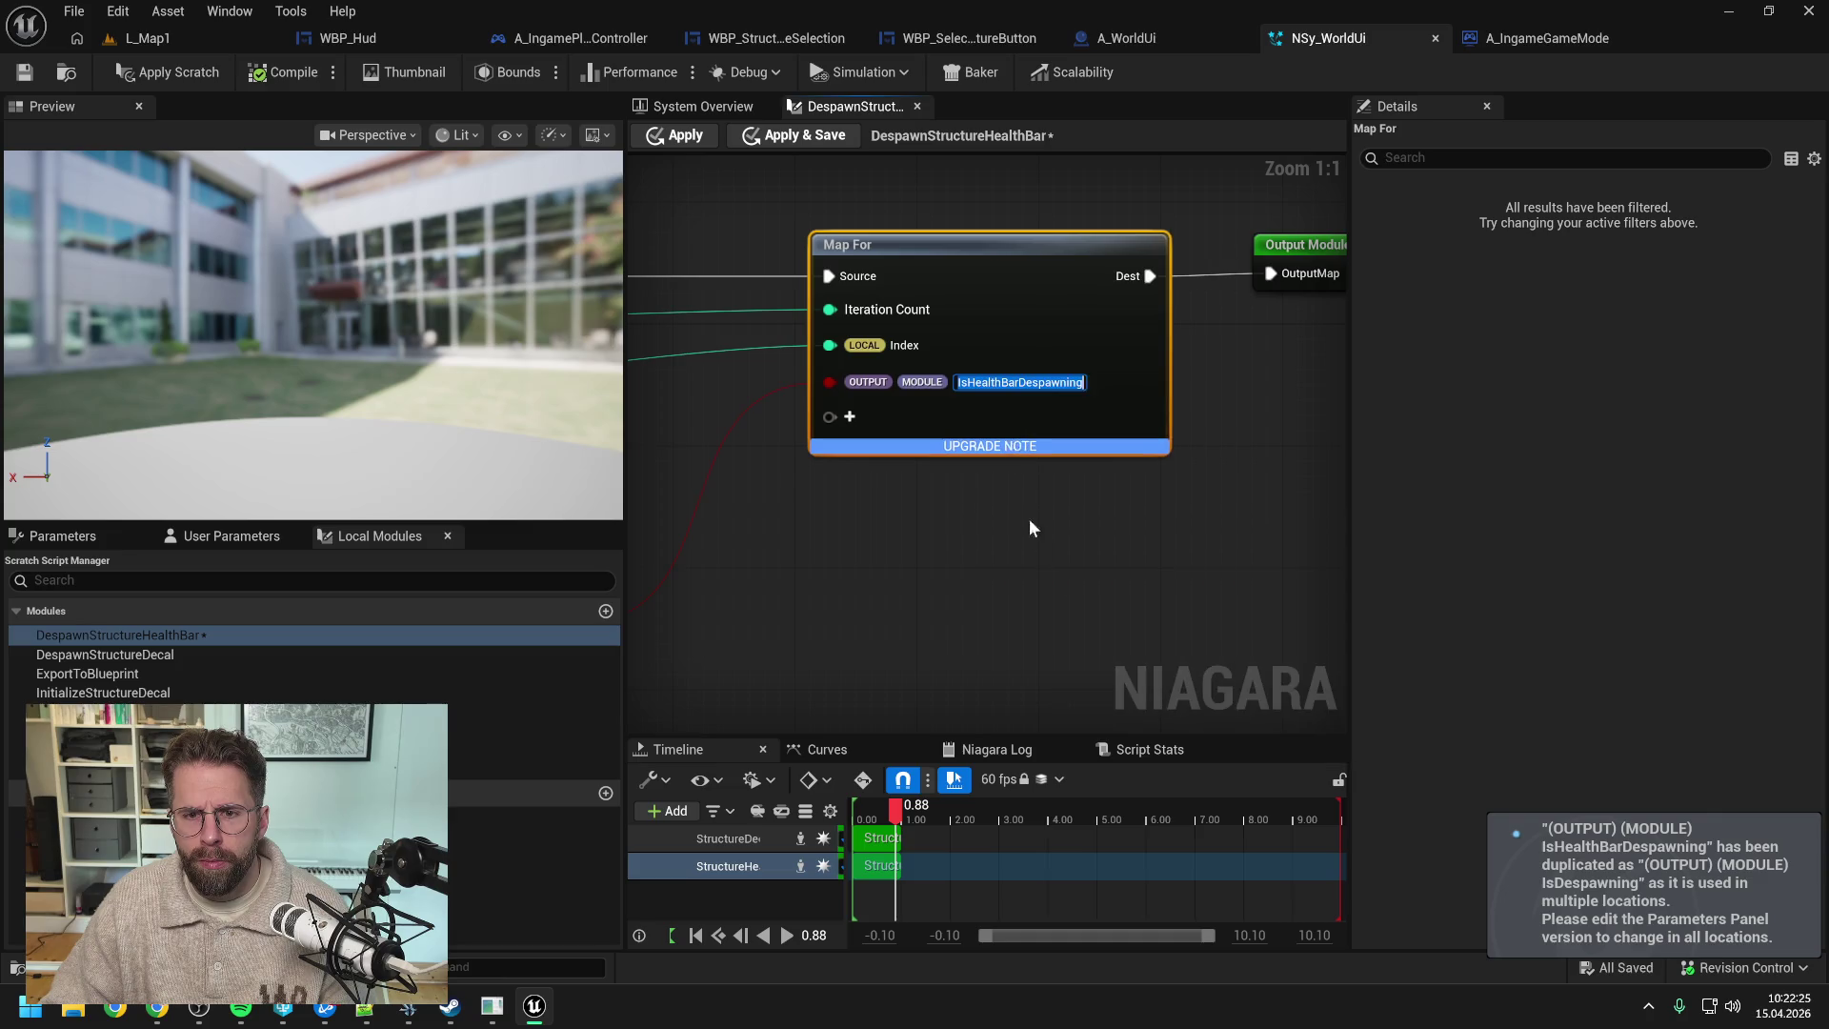
{"action": "left_click", "coordinate": [968, 382]}
{"action": "key", "text": "Delete"}
{"action": "key", "text": "Delete"}
{"action": "key", "text": "Delete"}
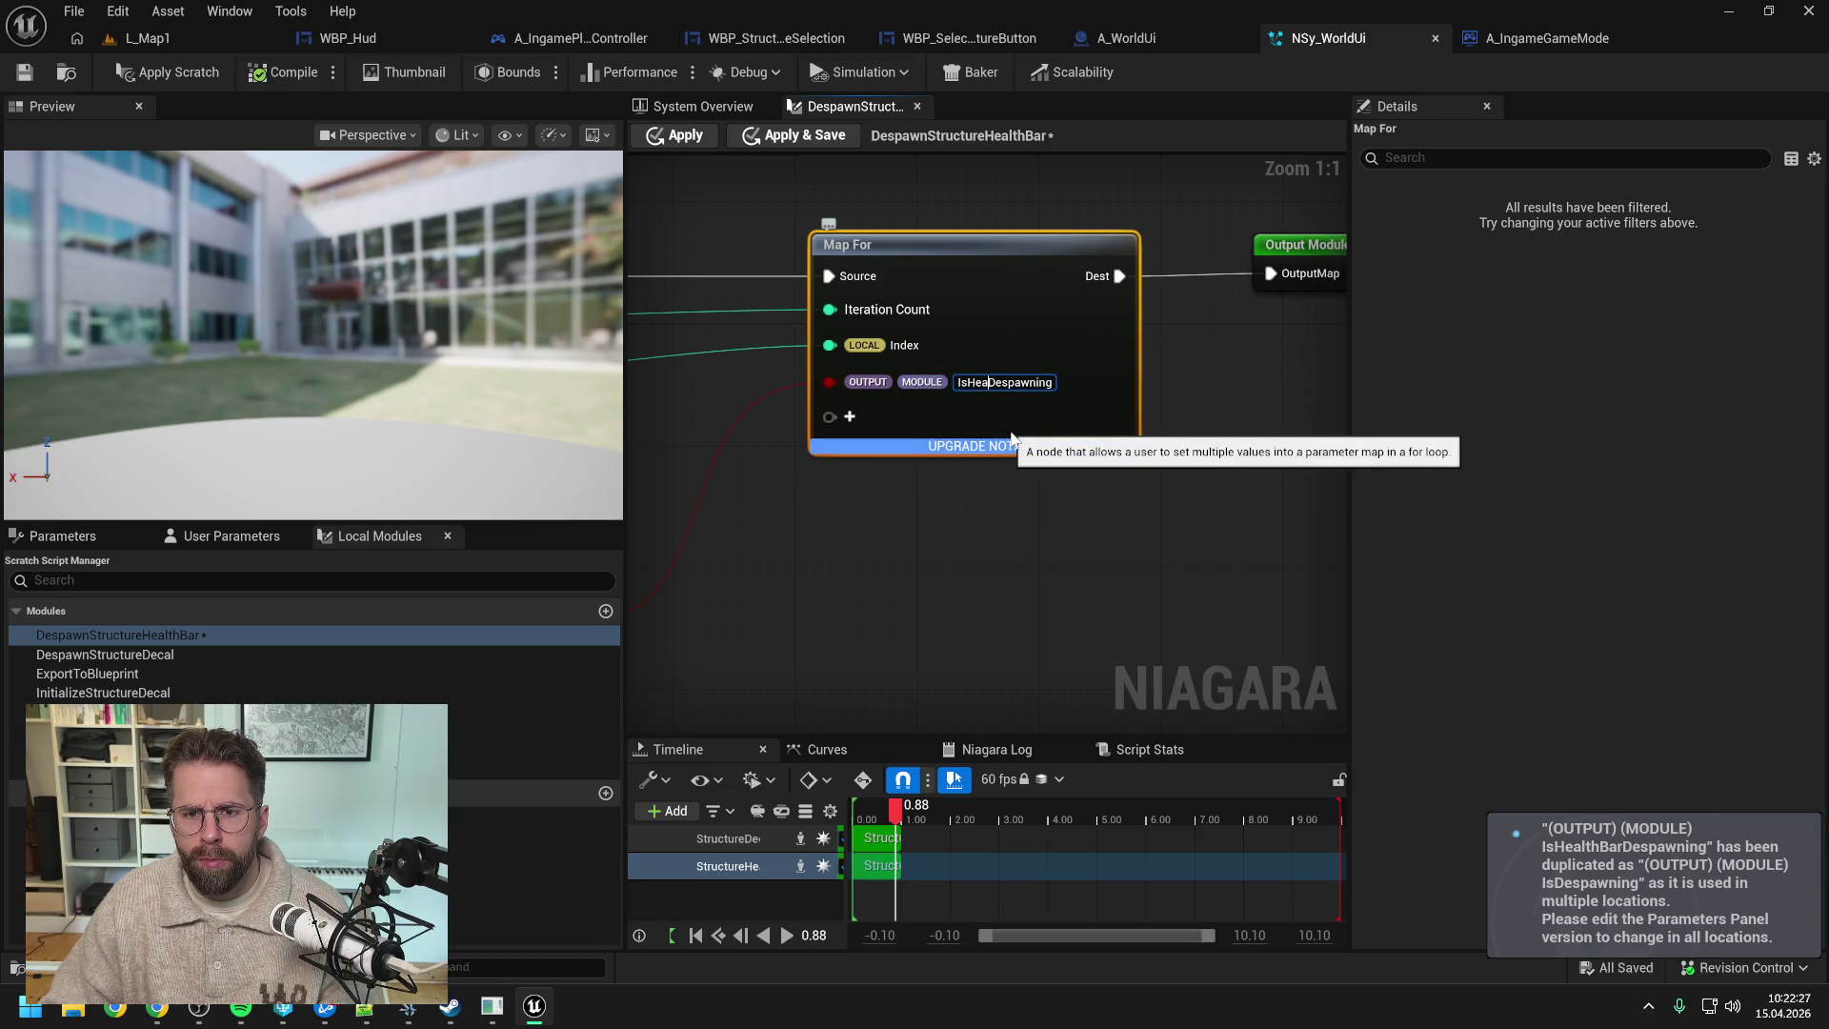
{"action": "key", "text": "Return"}
{"action": "left_click", "coordinate": [170, 73]}
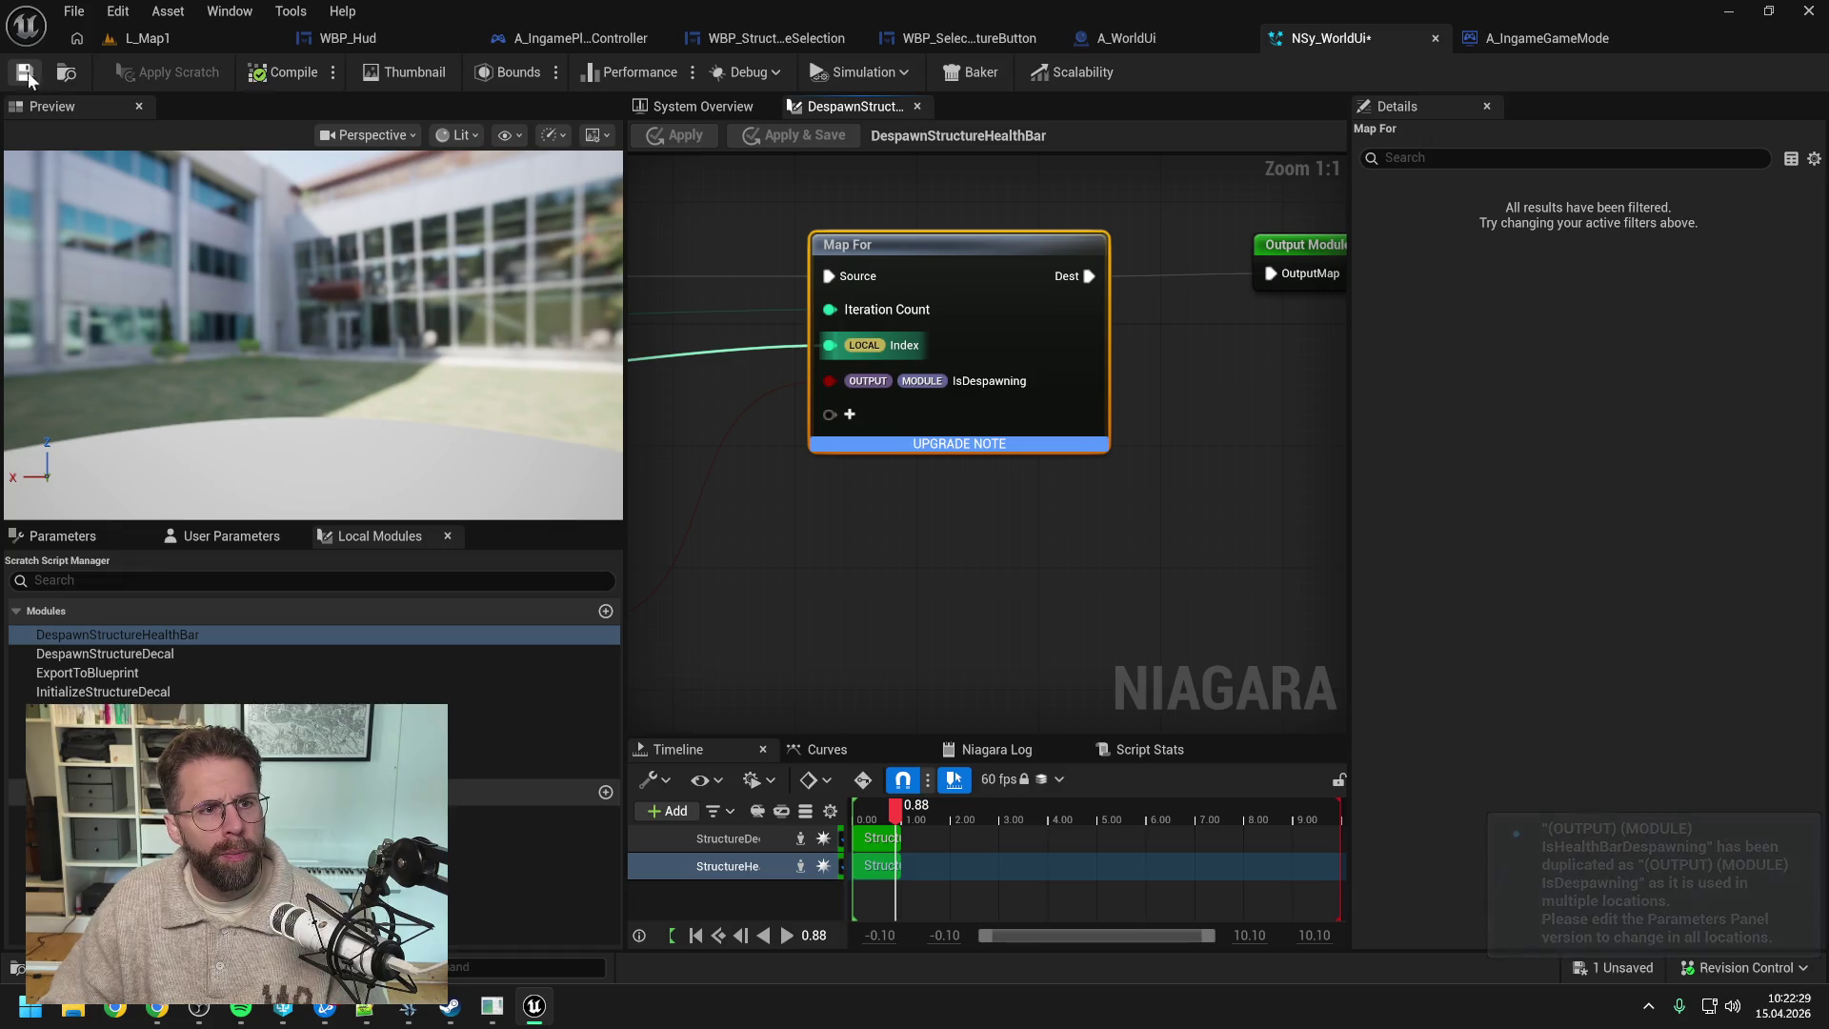
{"action": "left_click", "coordinate": [705, 107]}
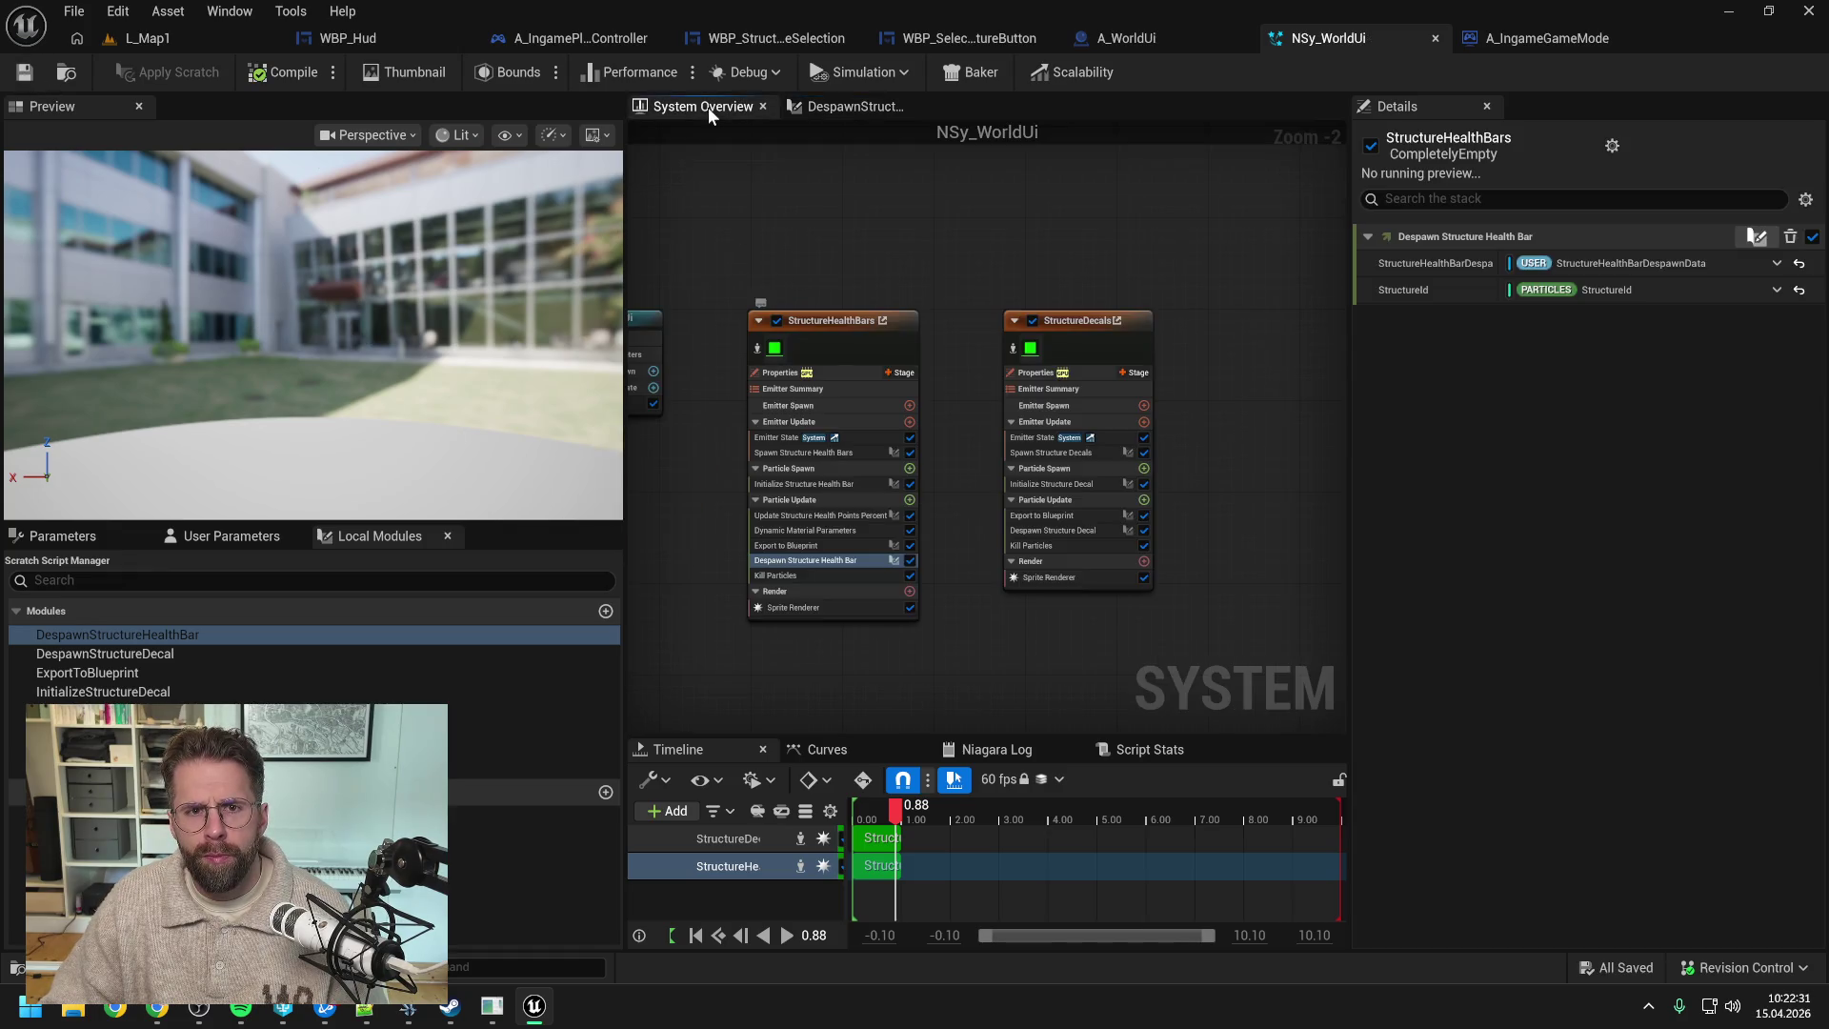
- Rebind StructureHealthBars' Kill Particles to its own IsDespawning output
{"action": "left_click", "coordinate": [854, 577]}
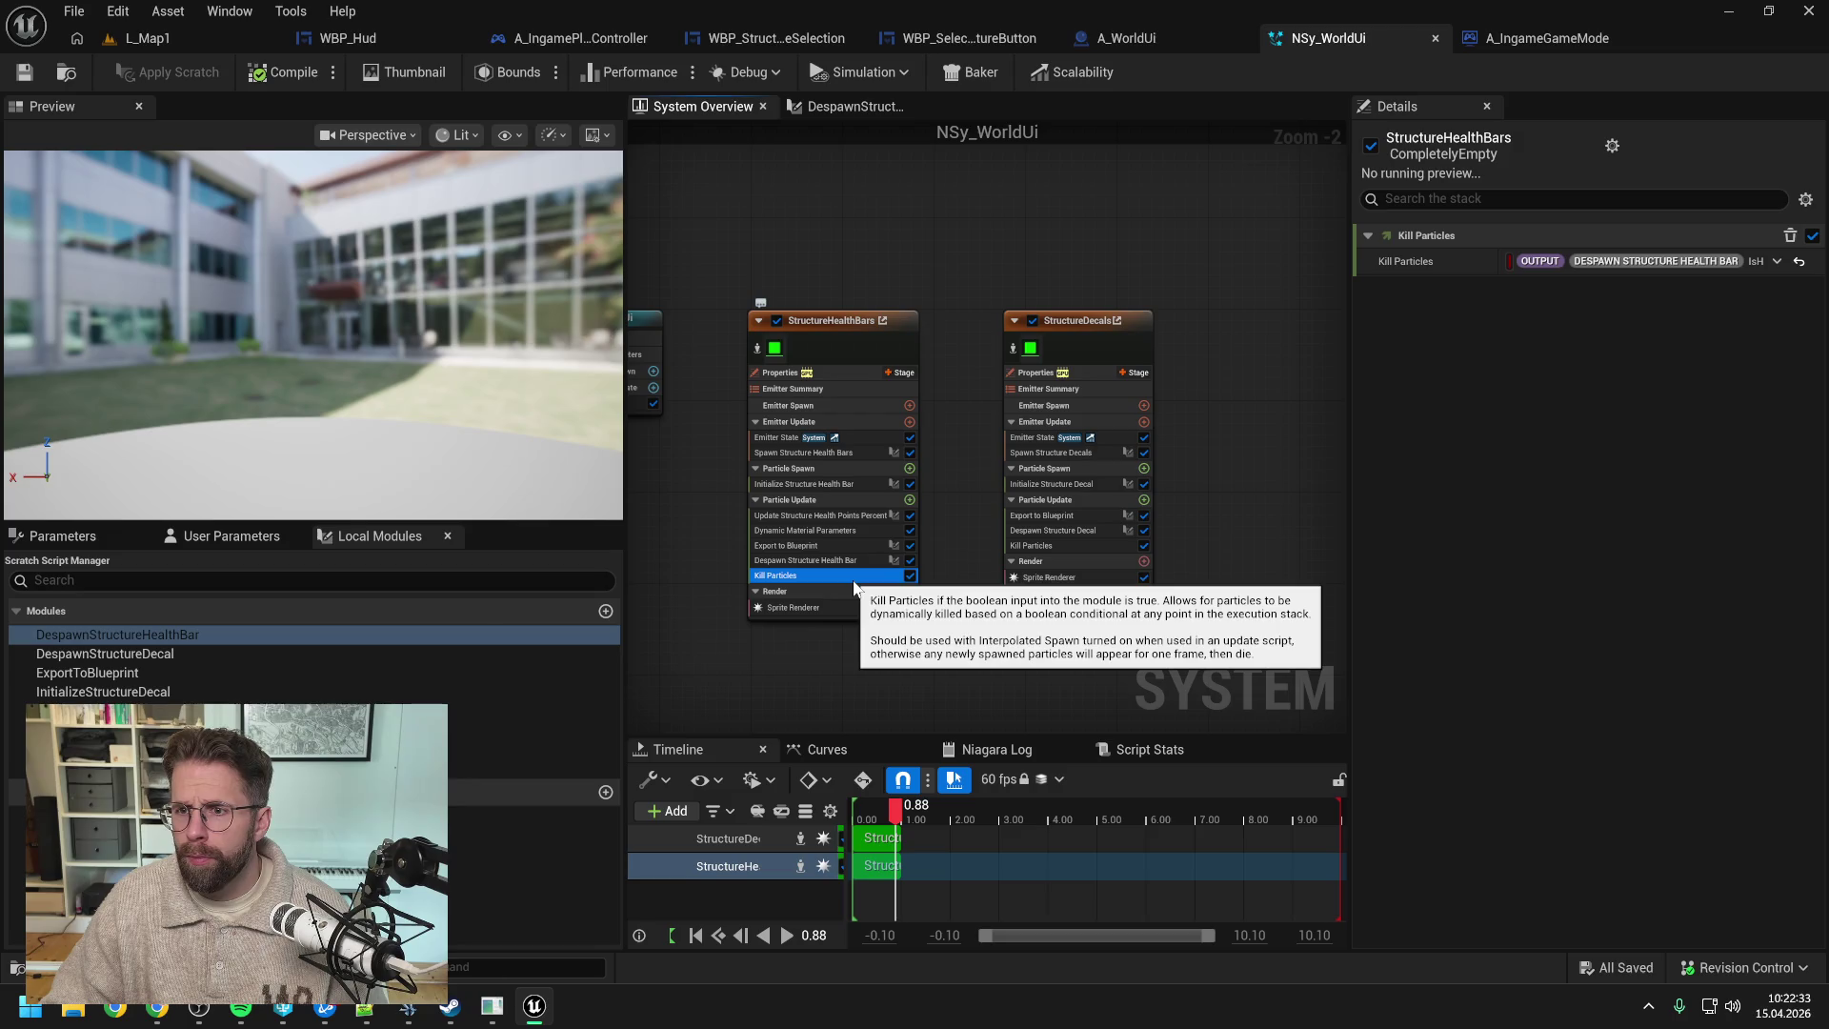
{"action": "mouse_move", "coordinate": [1352, 368]}
{"action": "left_mouse_down"}
{"action": "mouse_move", "coordinate": [1123, 372]}
{"action": "mouse_move", "coordinate": [1260, 371]}
{"action": "left_mouse_up"}
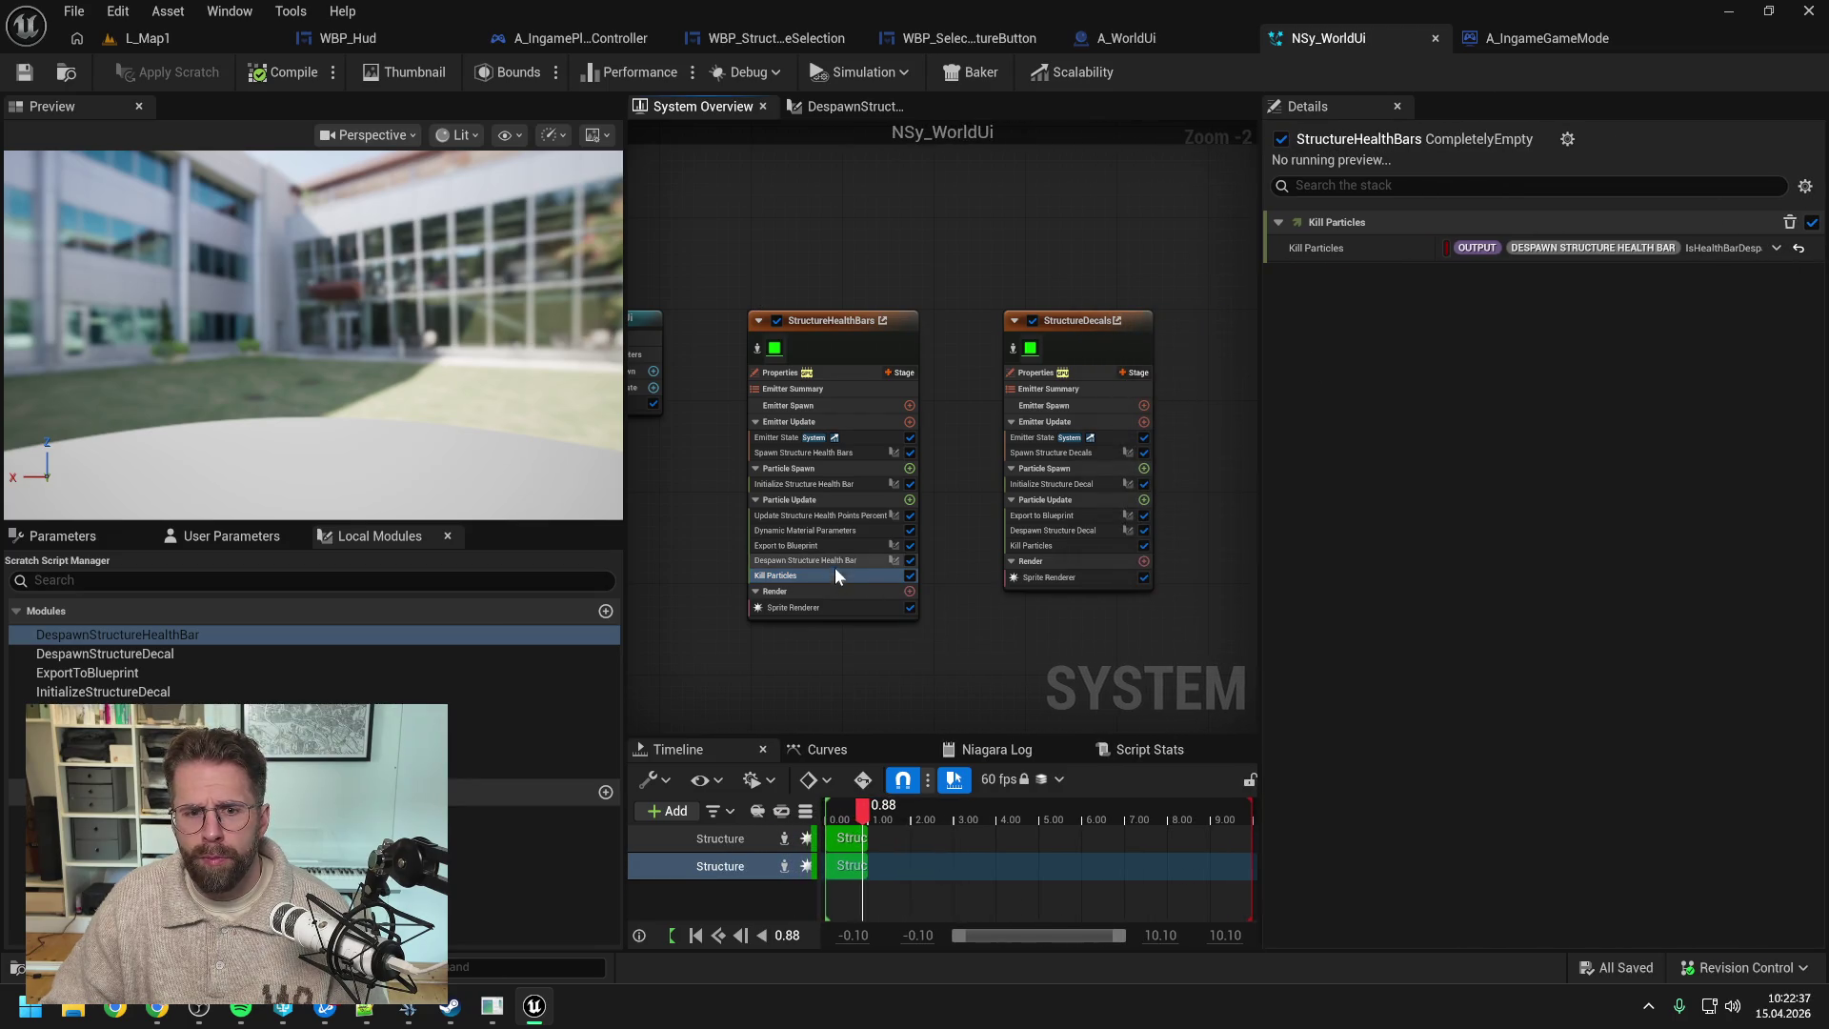
{"action": "left_click", "coordinate": [1801, 250]}
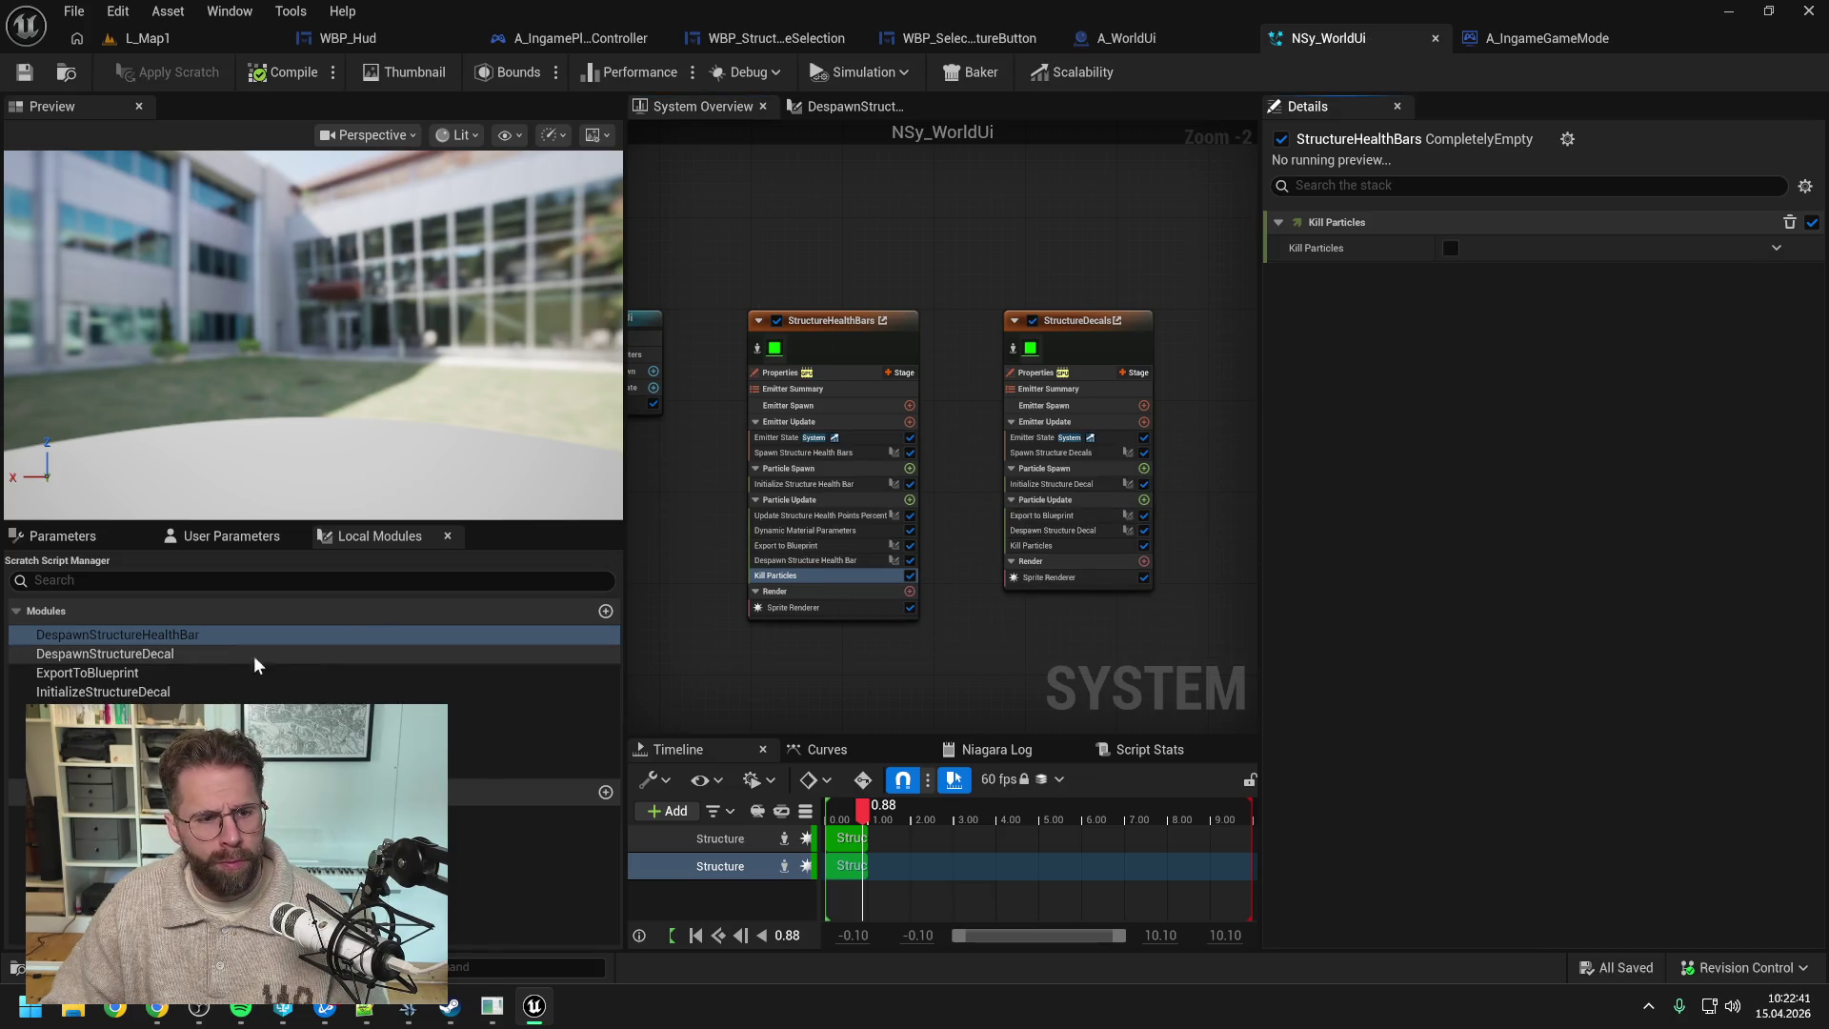
{"action": "left_click", "coordinate": [250, 538]}
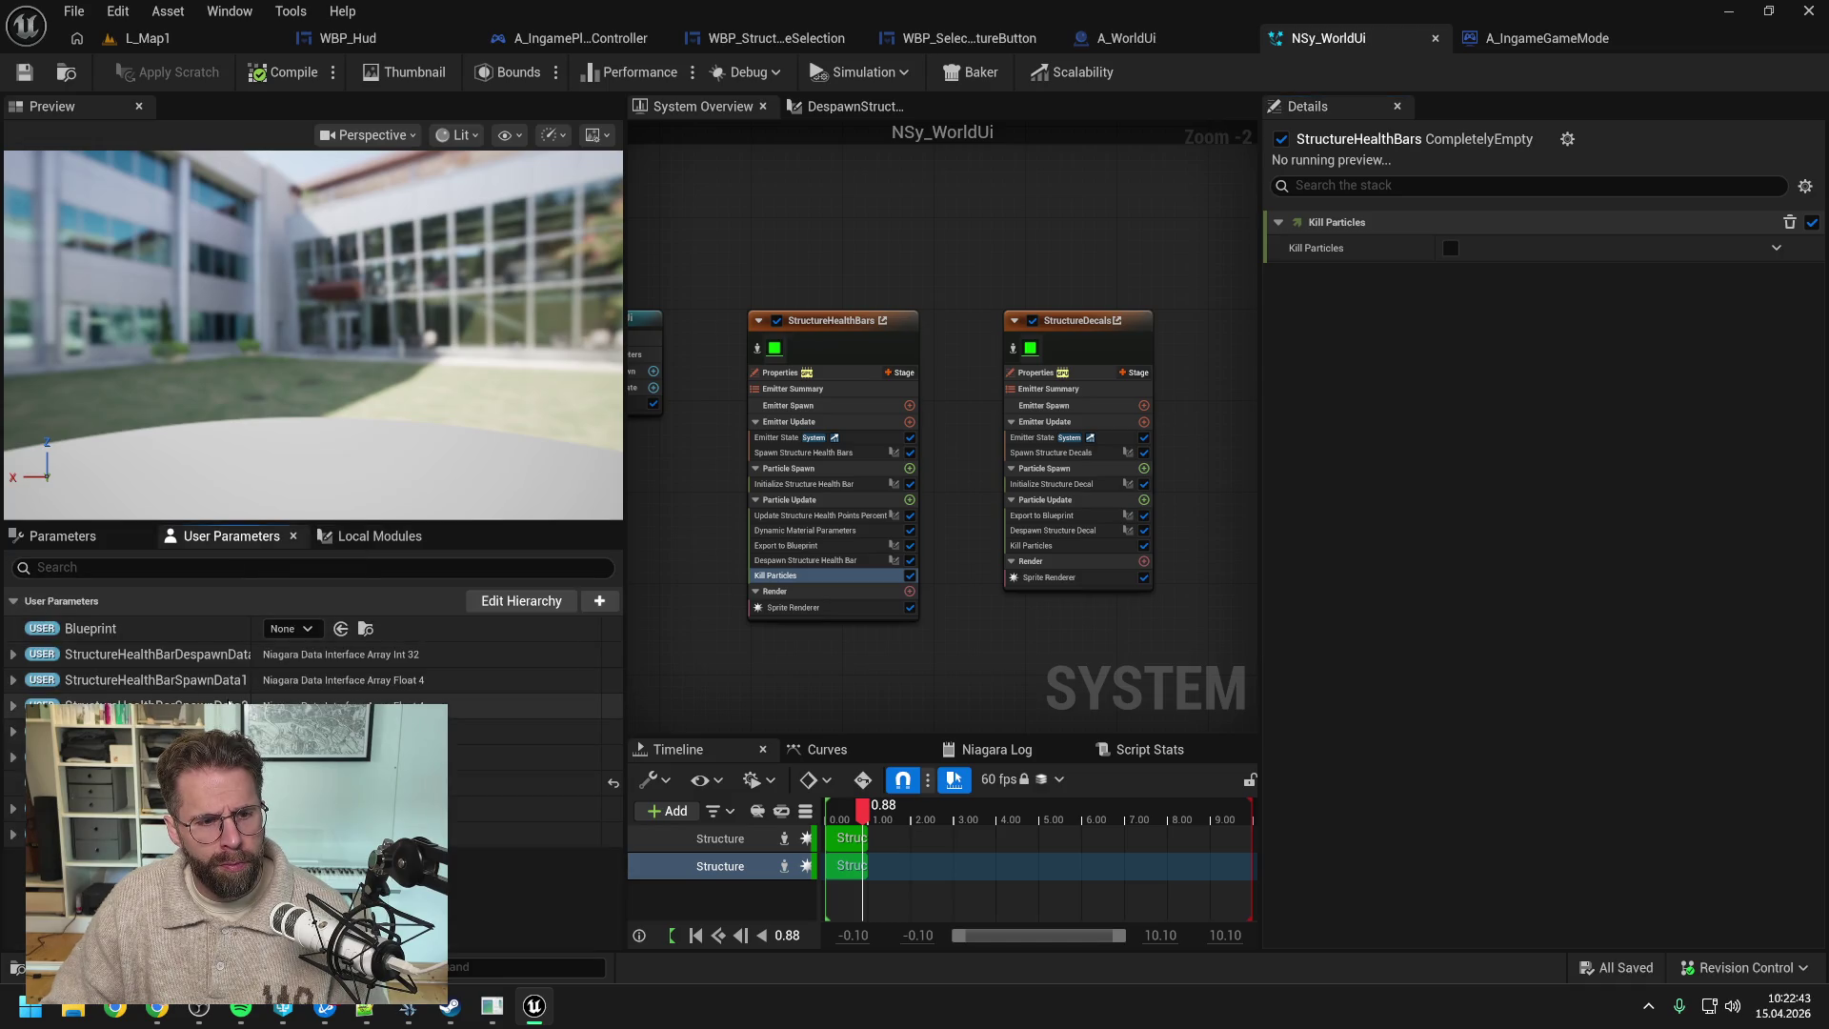
{"action": "left_click", "coordinate": [62, 536]}
{"action": "scroll", "coordinate": [286, 658], "scroll_direction": "down", "scroll_amount": 5}
{"action": "scroll", "coordinate": [285, 667], "scroll_direction": "down", "scroll_amount": 5}
{"action": "mouse_move", "coordinate": [514, 758]}
{"action": "left_mouse_down"}
{"action": "mouse_move", "coordinate": [919, 584]}
{"action": "mouse_move", "coordinate": [1382, 250]}
{"action": "left_mouse_up"}
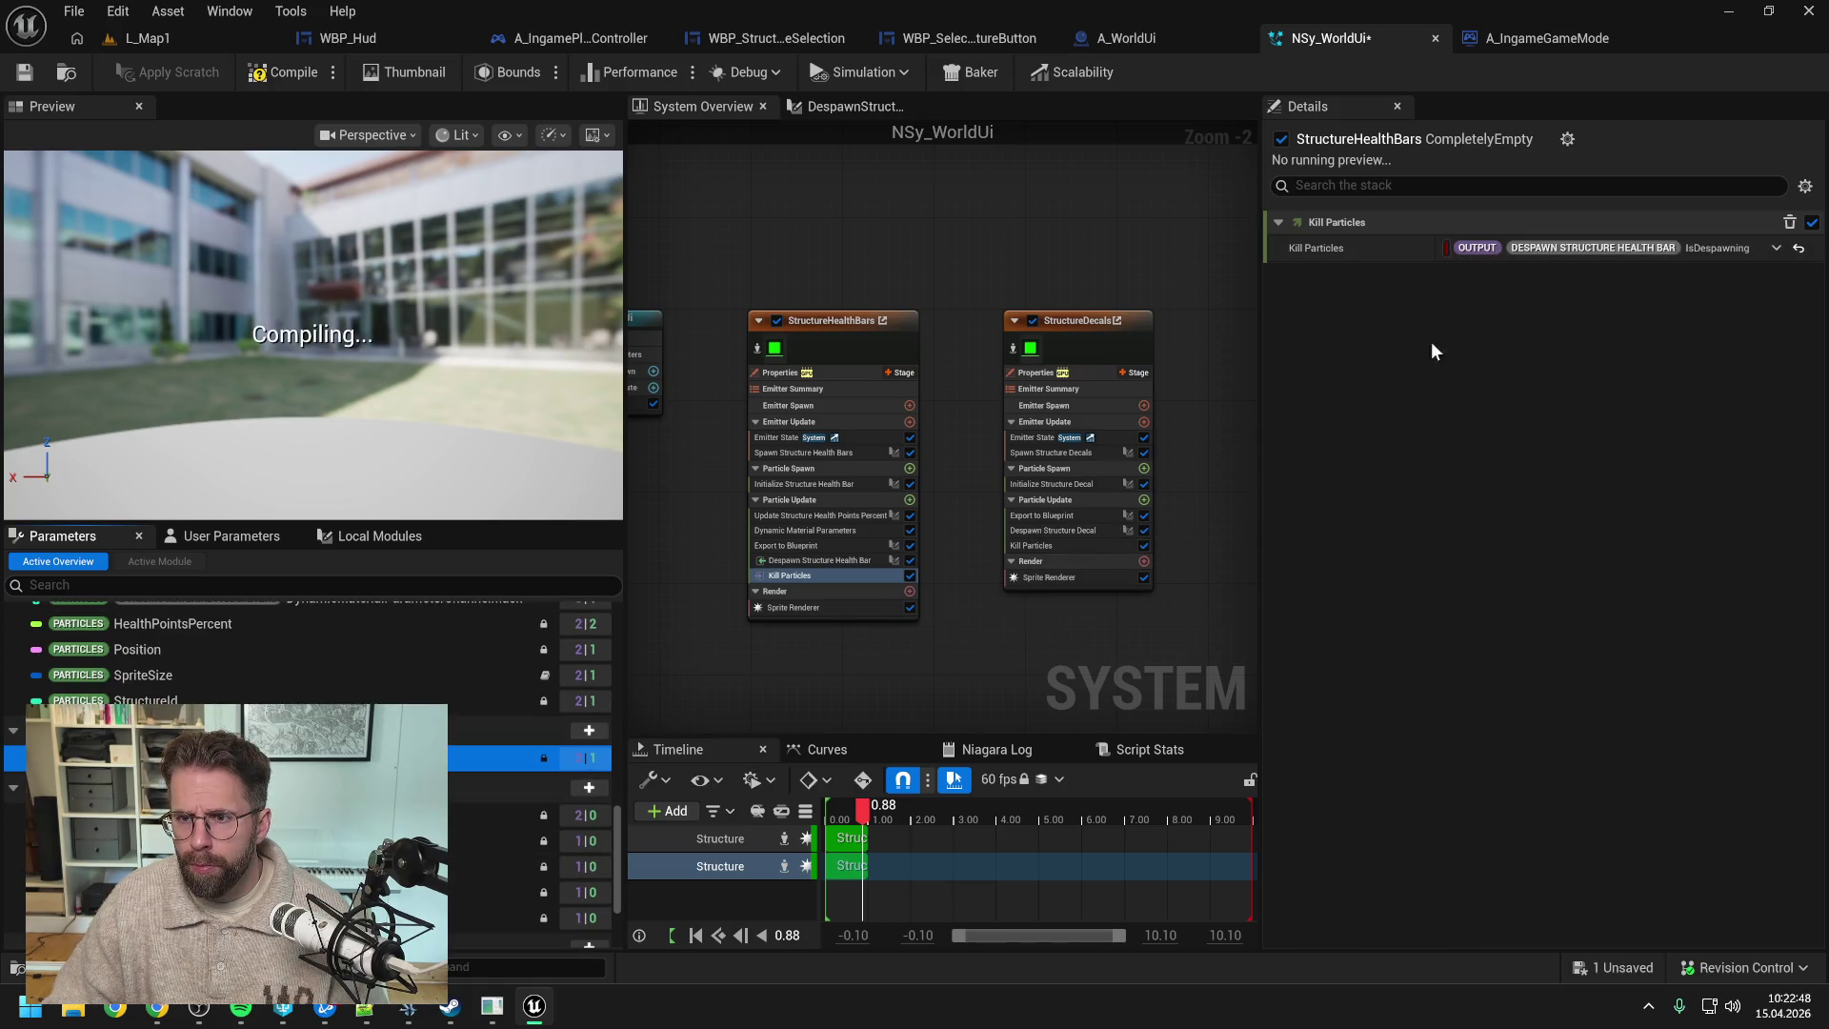
- Rebind StructureDecals' Kill Particles to Despawn Structure Decal's IsDespawning output and save
{"action": "left_click", "coordinate": [1064, 546]}
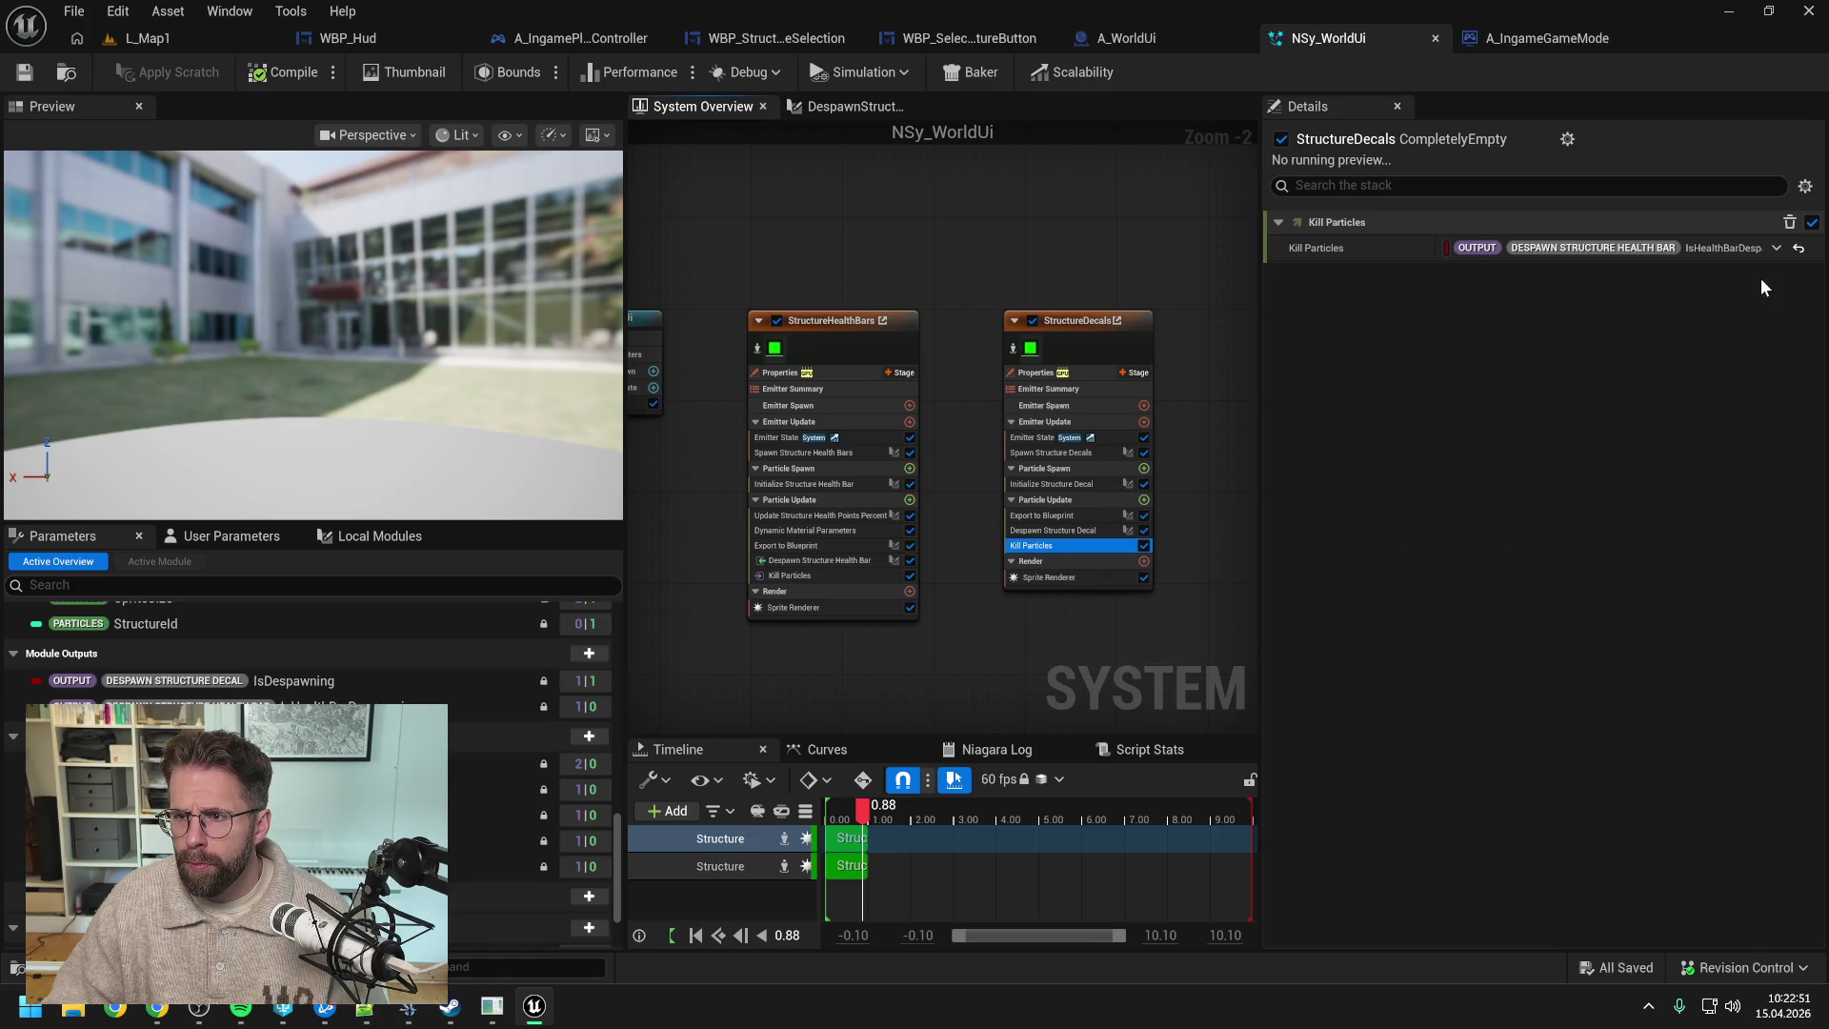
{"action": "left_click", "coordinate": [1799, 248]}
{"action": "key", "text": "ctrl+s"}
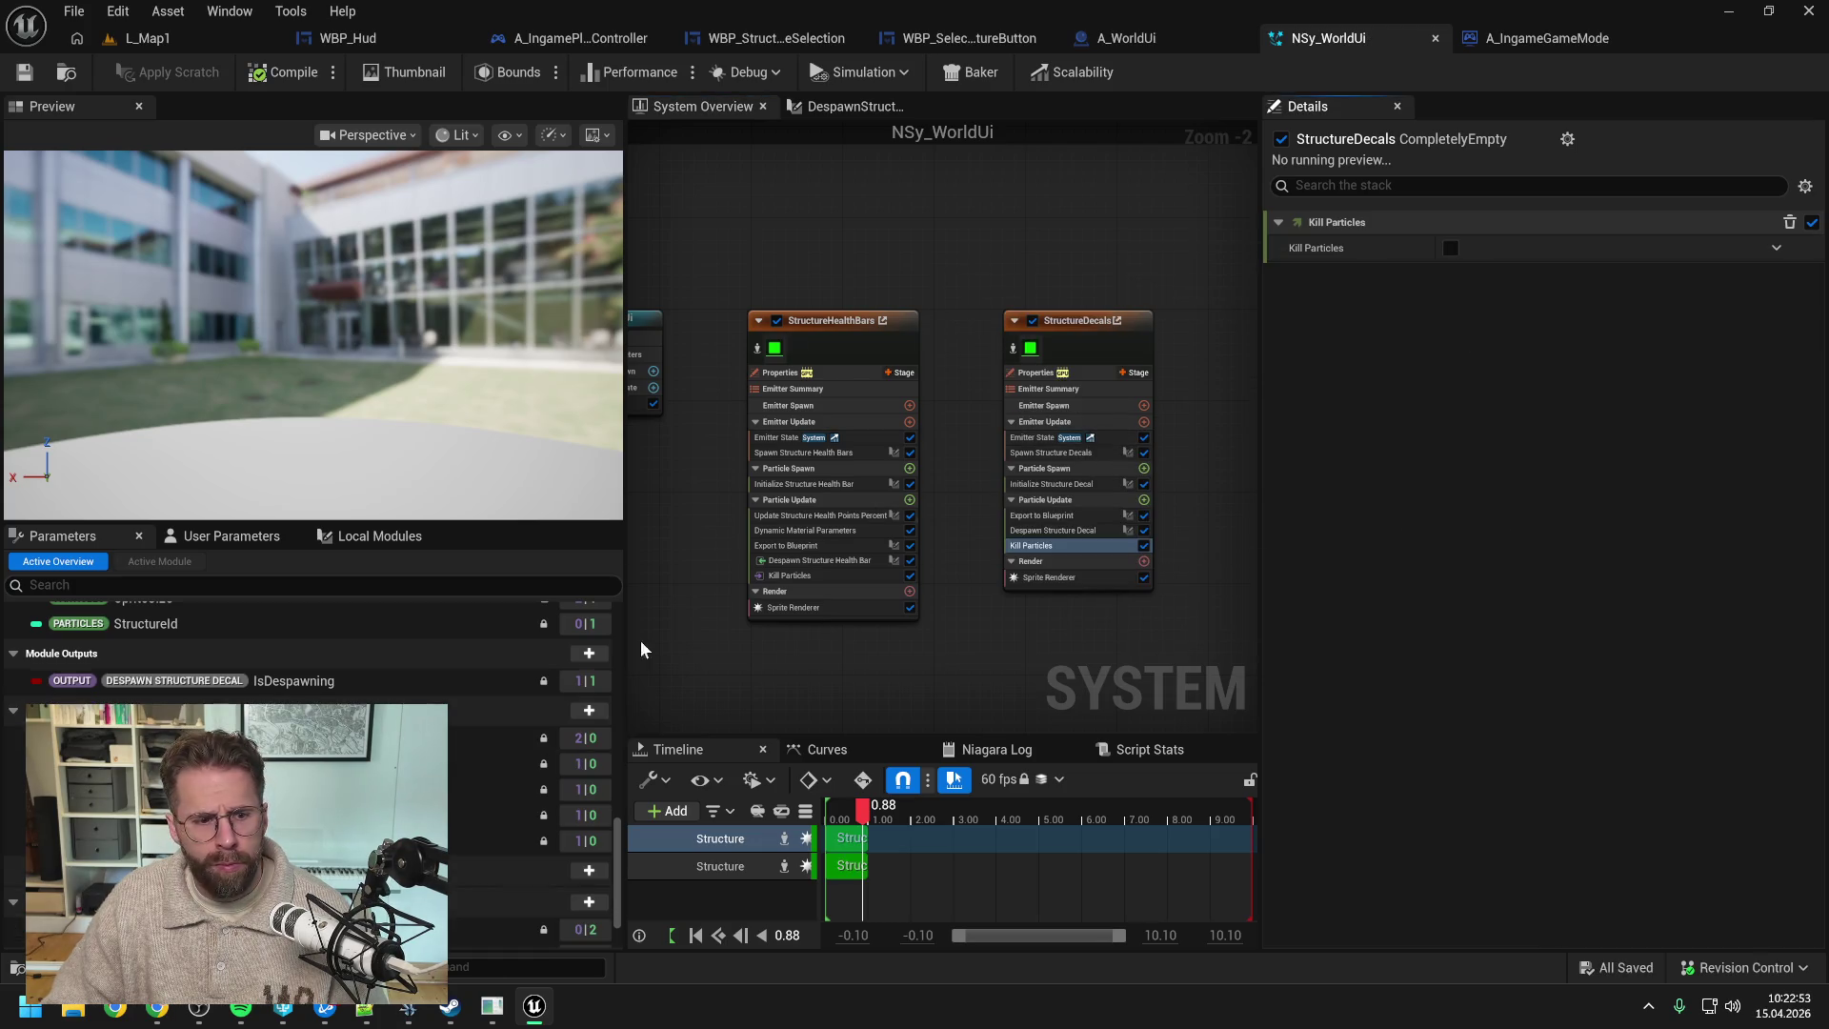
{"action": "scroll", "coordinate": [467, 724], "scroll_direction": "down", "scroll_amount": 1}
{"action": "left_click_drag", "start_coordinate": [314, 665], "coordinate": [1519, 250]}
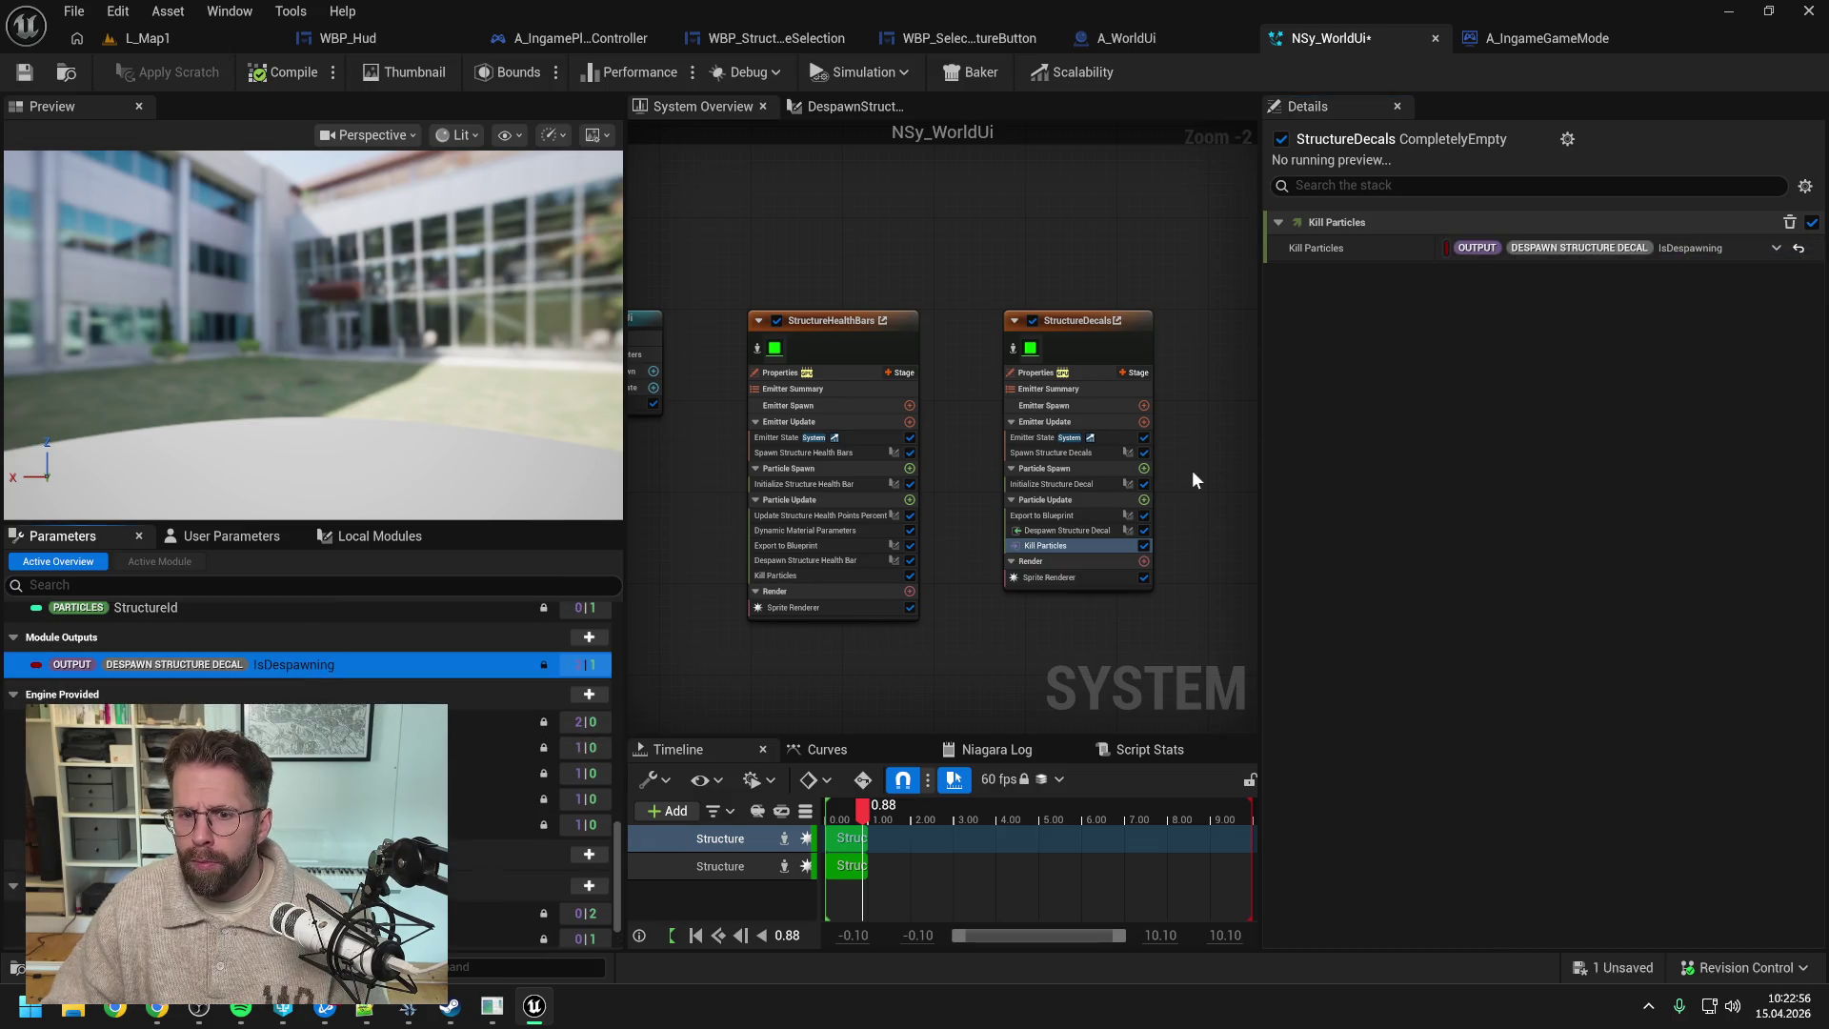
{"action": "scroll", "coordinate": [1088, 530], "scroll_direction": "up", "scroll_amount": 2}
{"action": "left_click", "coordinate": [1086, 532]}
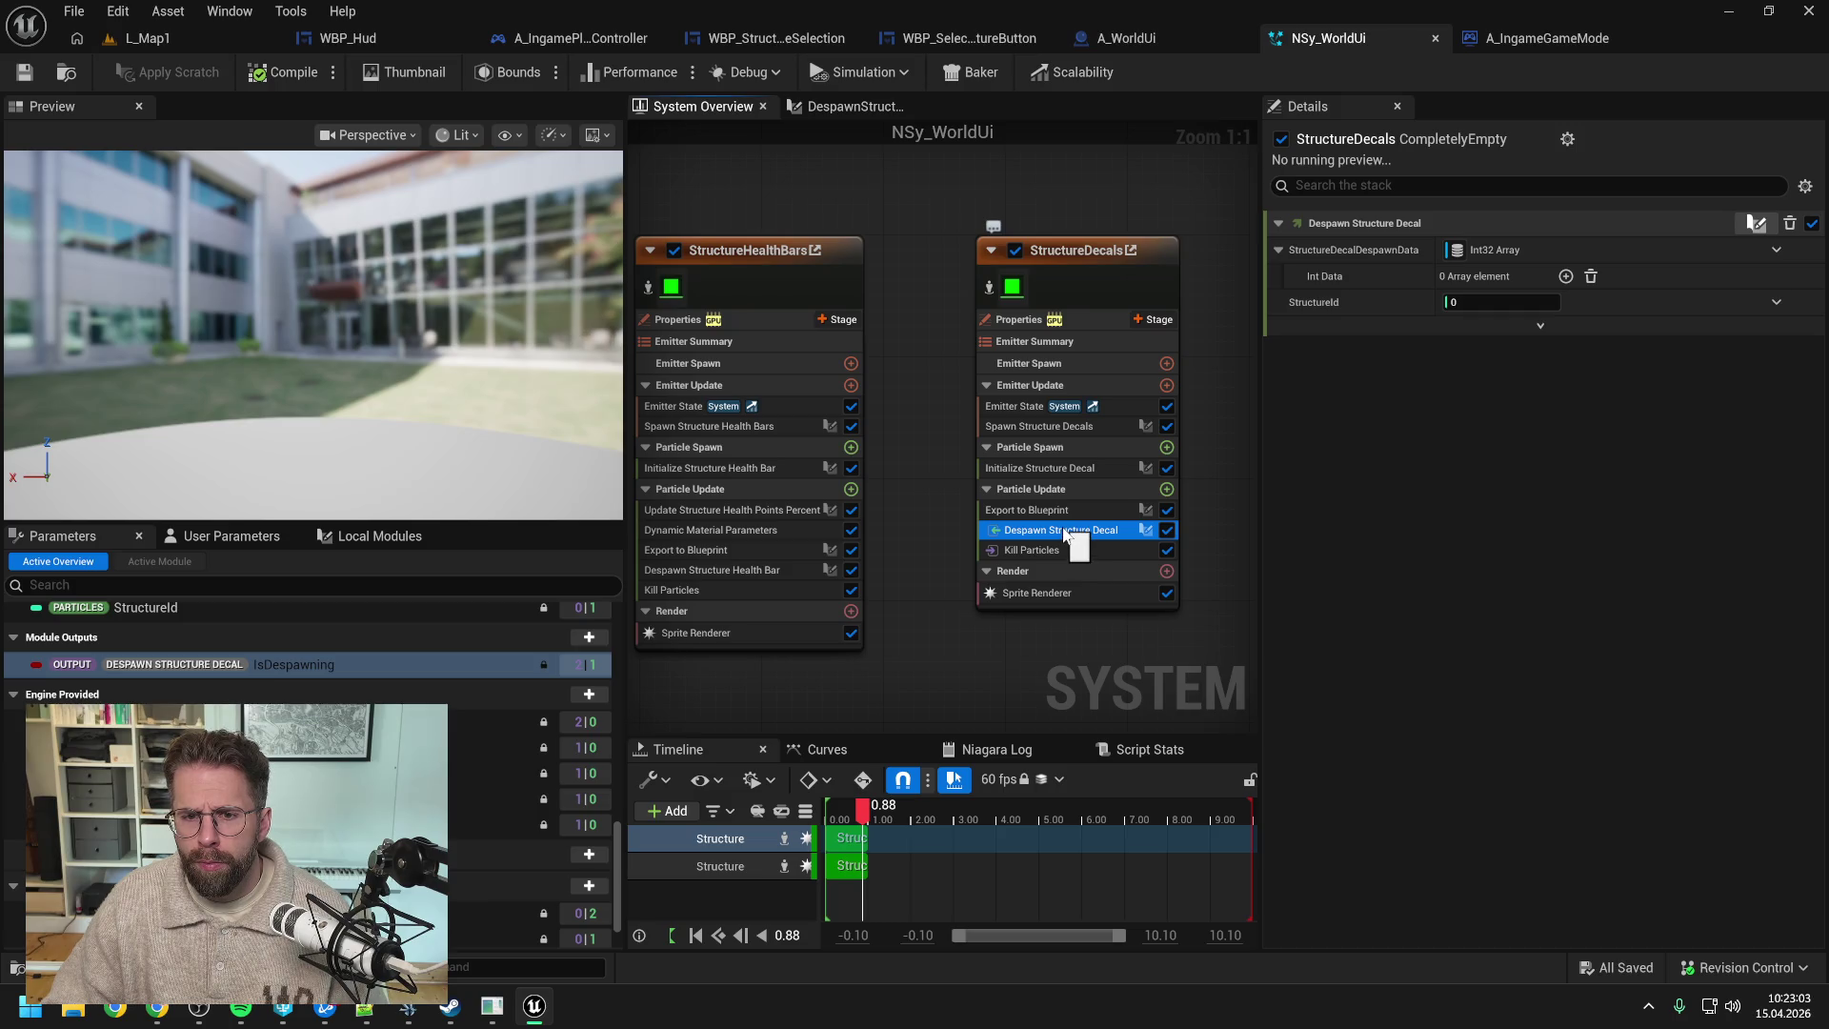
- Review the Despawn Structure Decal script's Map Get node and the system's user parameters
{"action": "double_click", "coordinate": [1065, 531]}
{"action": "scroll", "coordinate": [962, 402], "scroll_direction": "up", "scroll_amount": 2}
{"action": "left_click_drag", "start_coordinate": [911, 472], "coordinate": [1020, 454]}
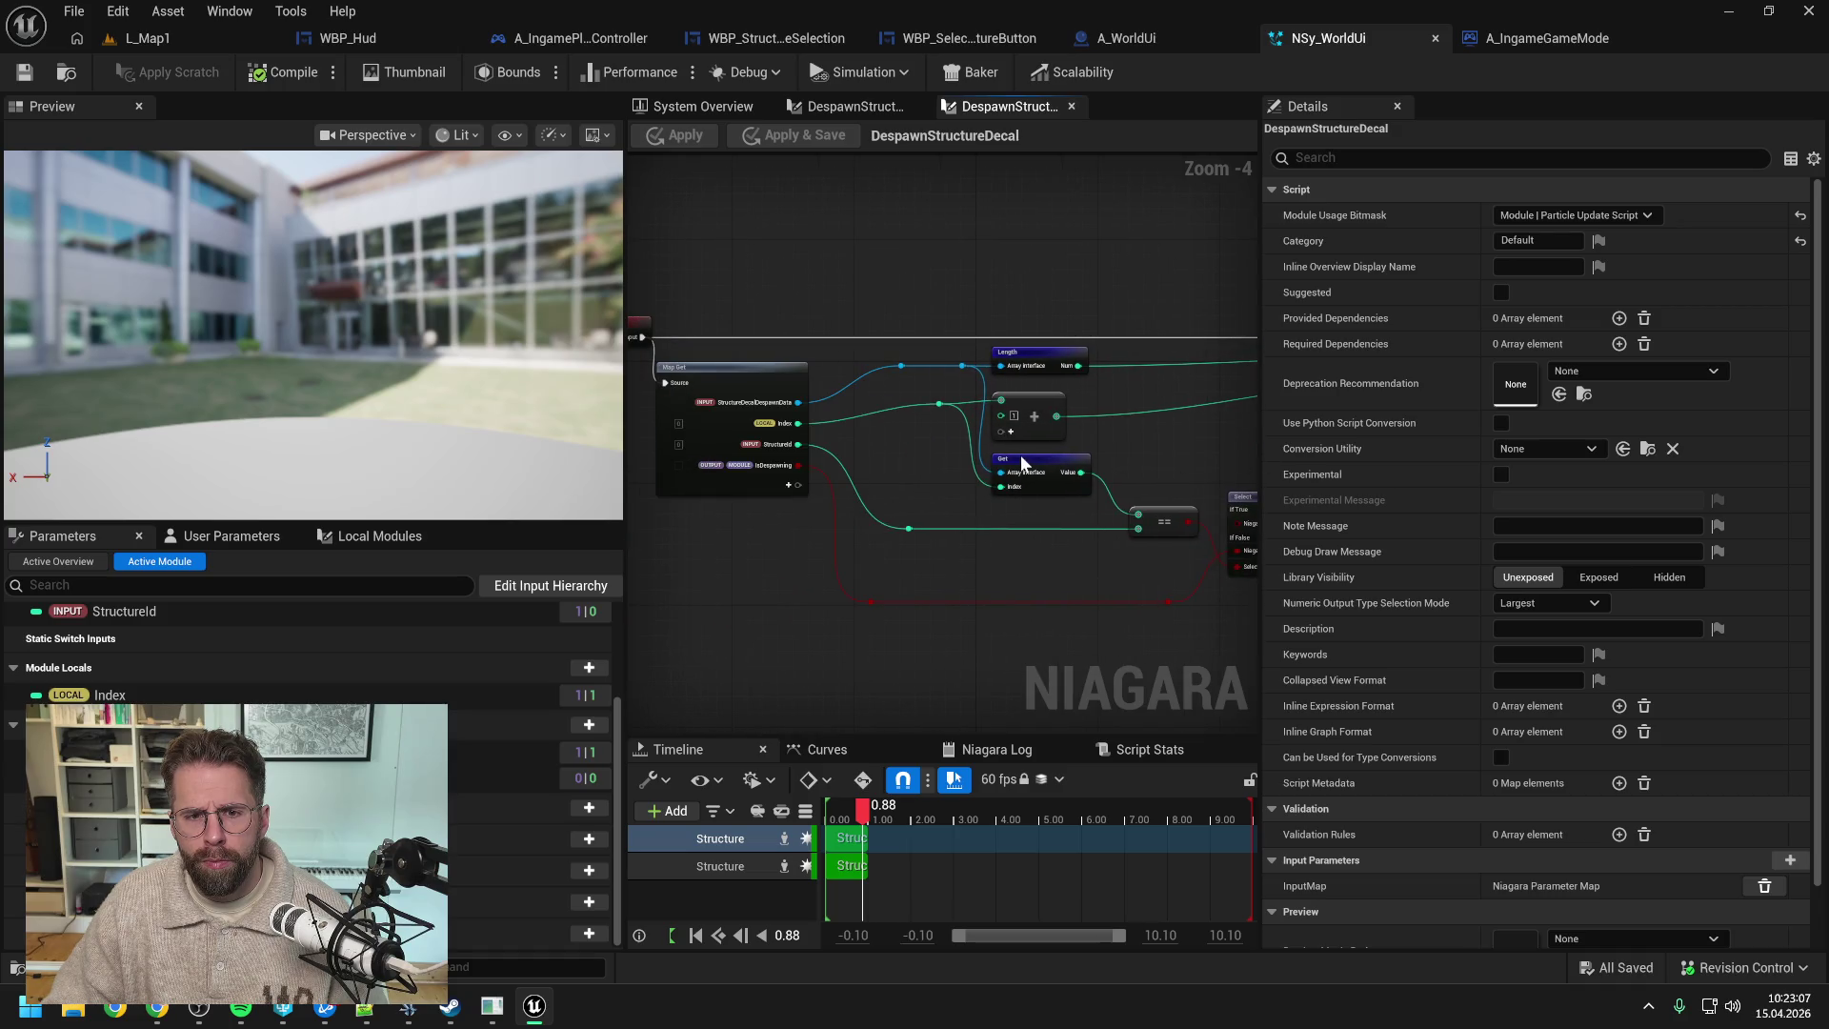
{"action": "left_click", "coordinate": [856, 103]}
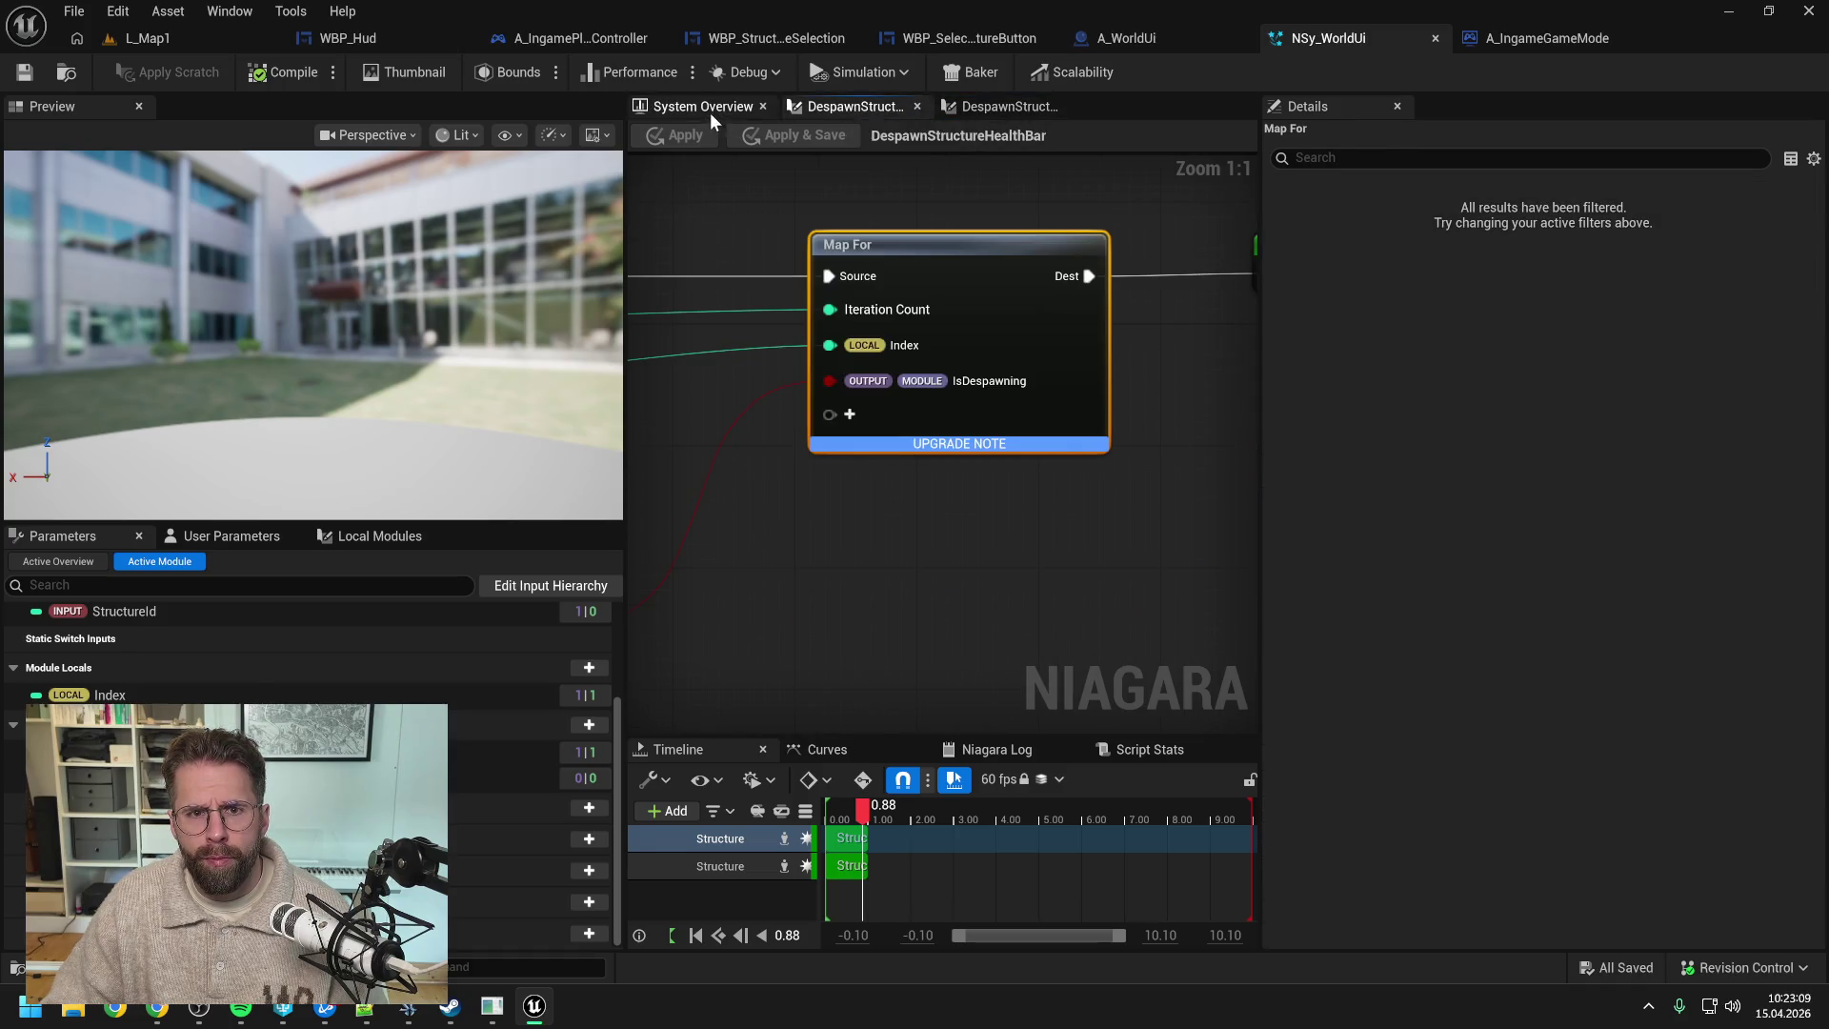
{"action": "left_click", "coordinate": [711, 109]}
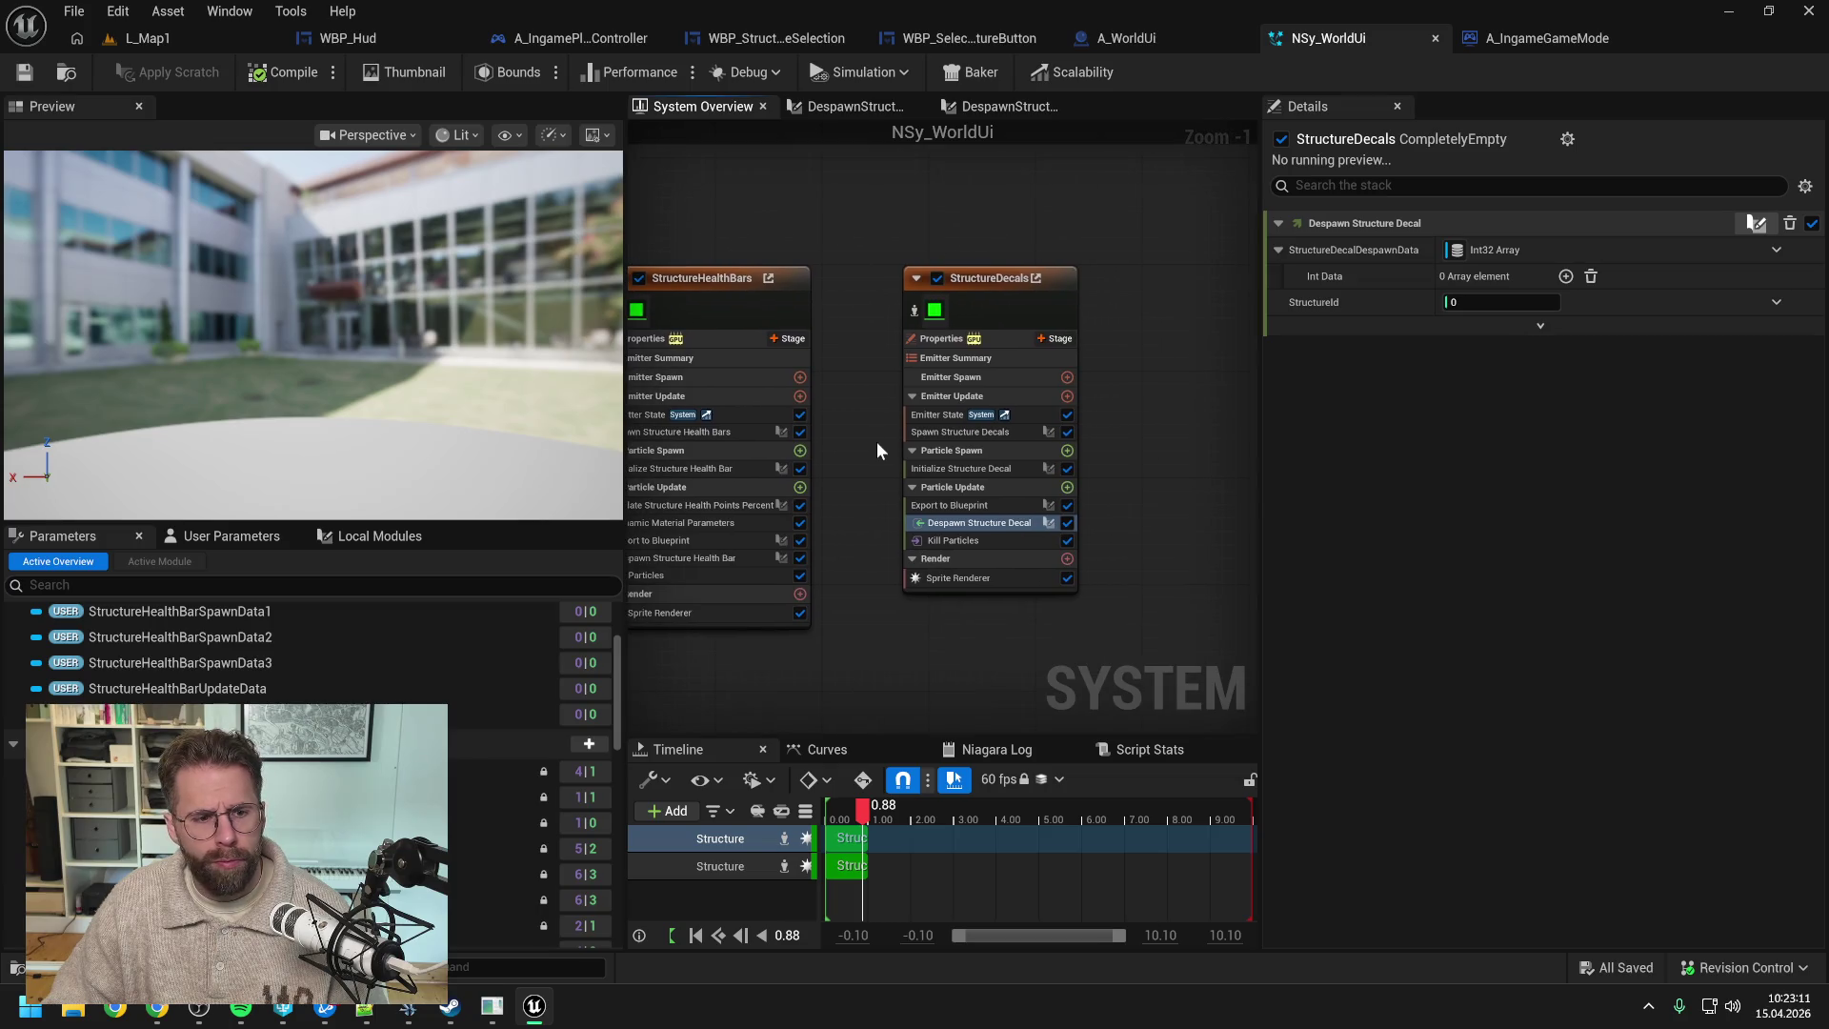
{"action": "left_click", "coordinate": [228, 536]}
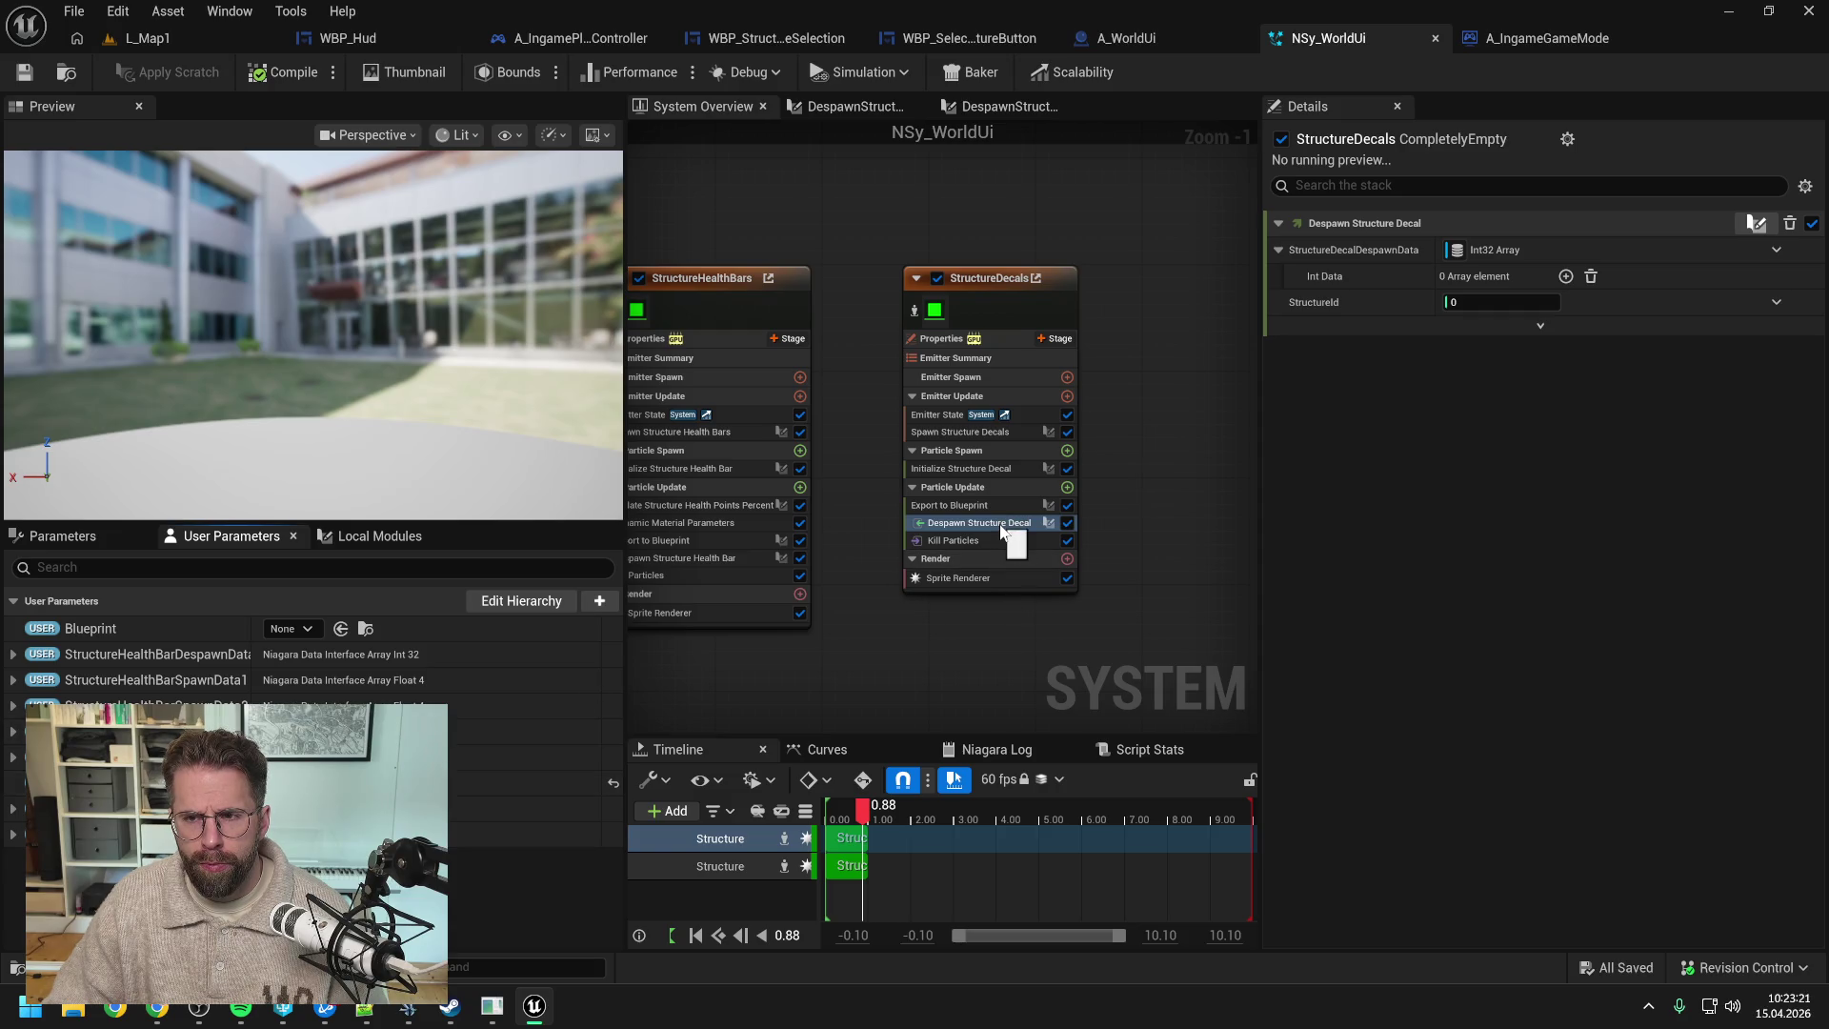
{"action": "double_click", "coordinate": [999, 523]}
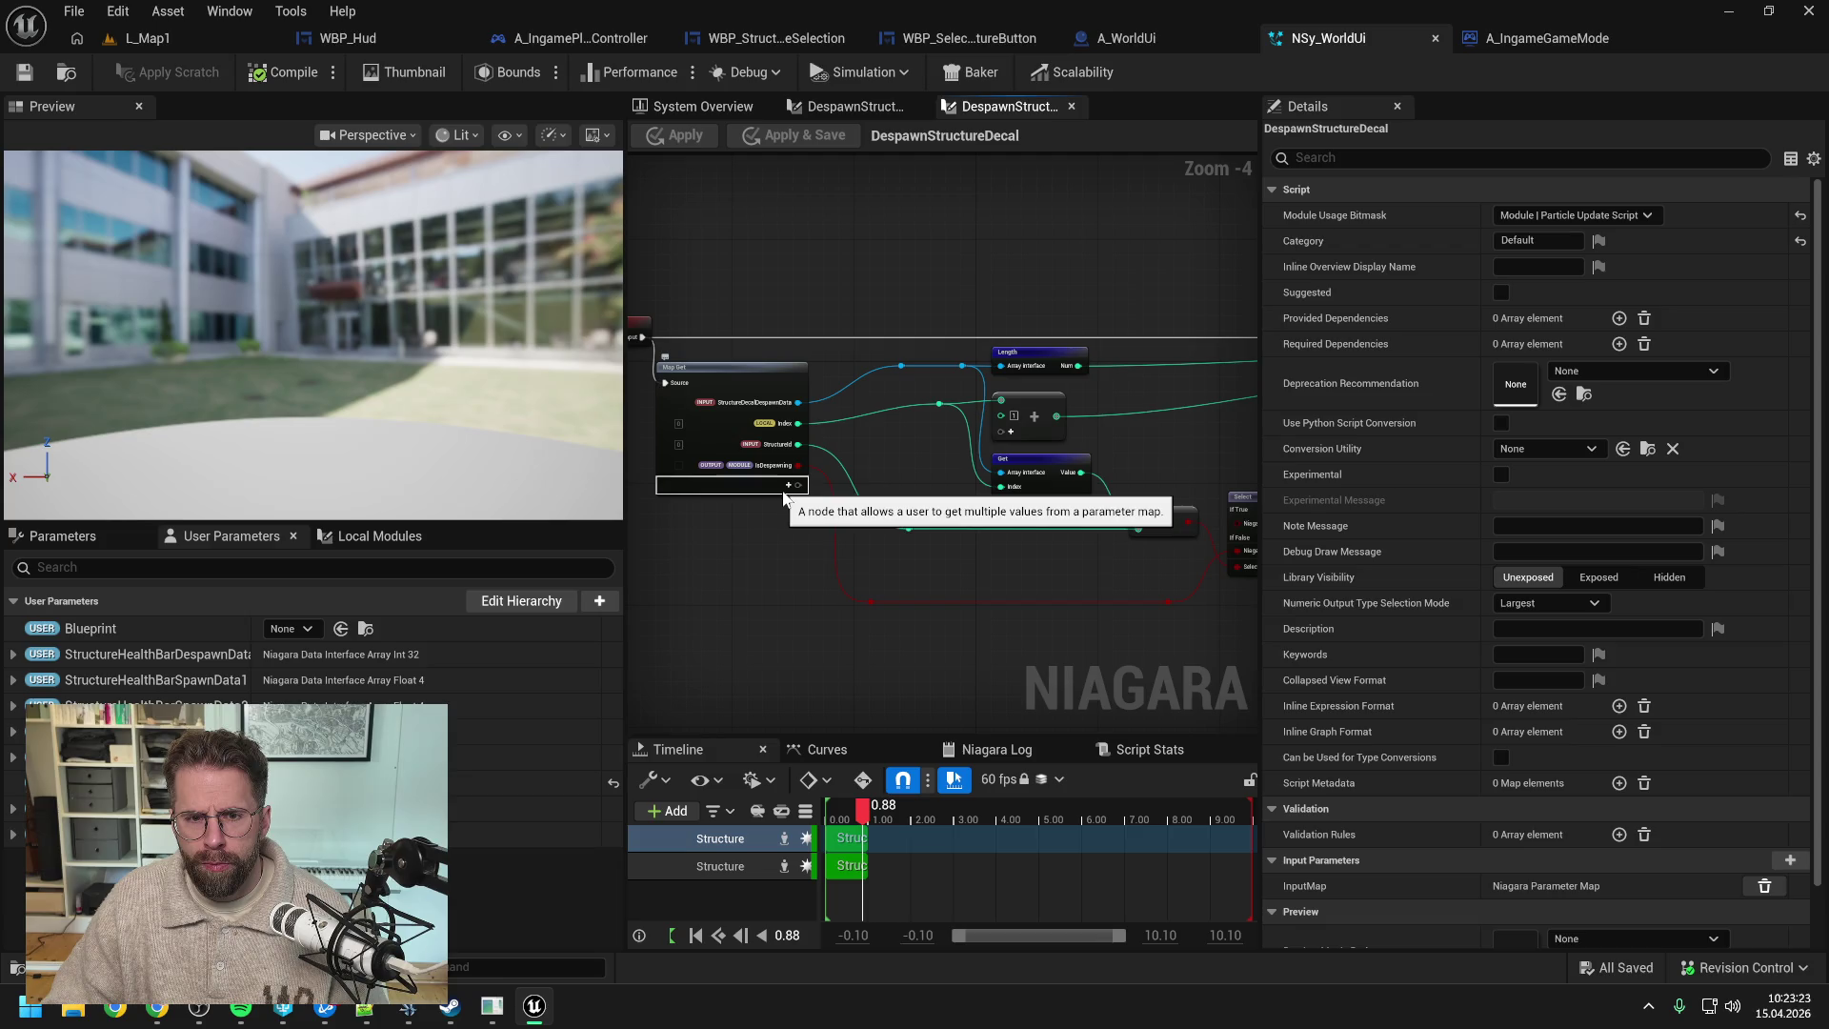
{"action": "left_click", "coordinate": [740, 112]}
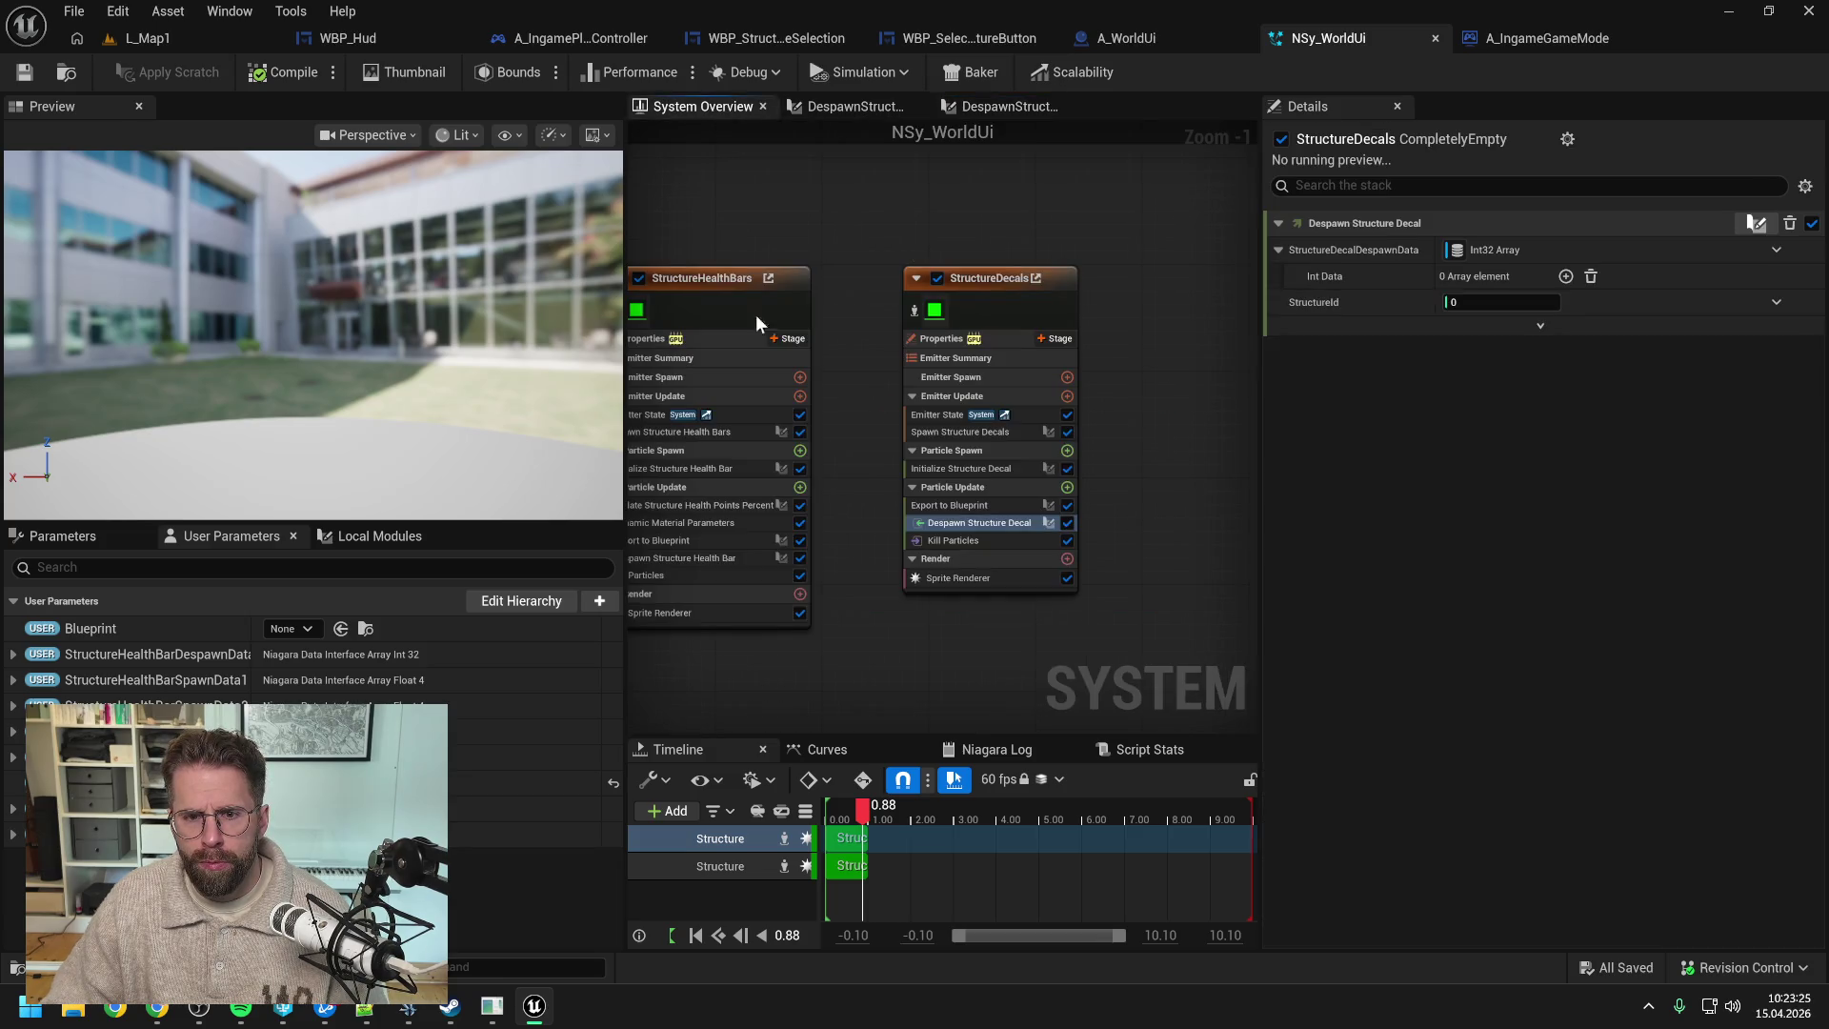
{"action": "left_click_drag", "start_coordinate": [850, 616], "coordinate": [938, 621]}
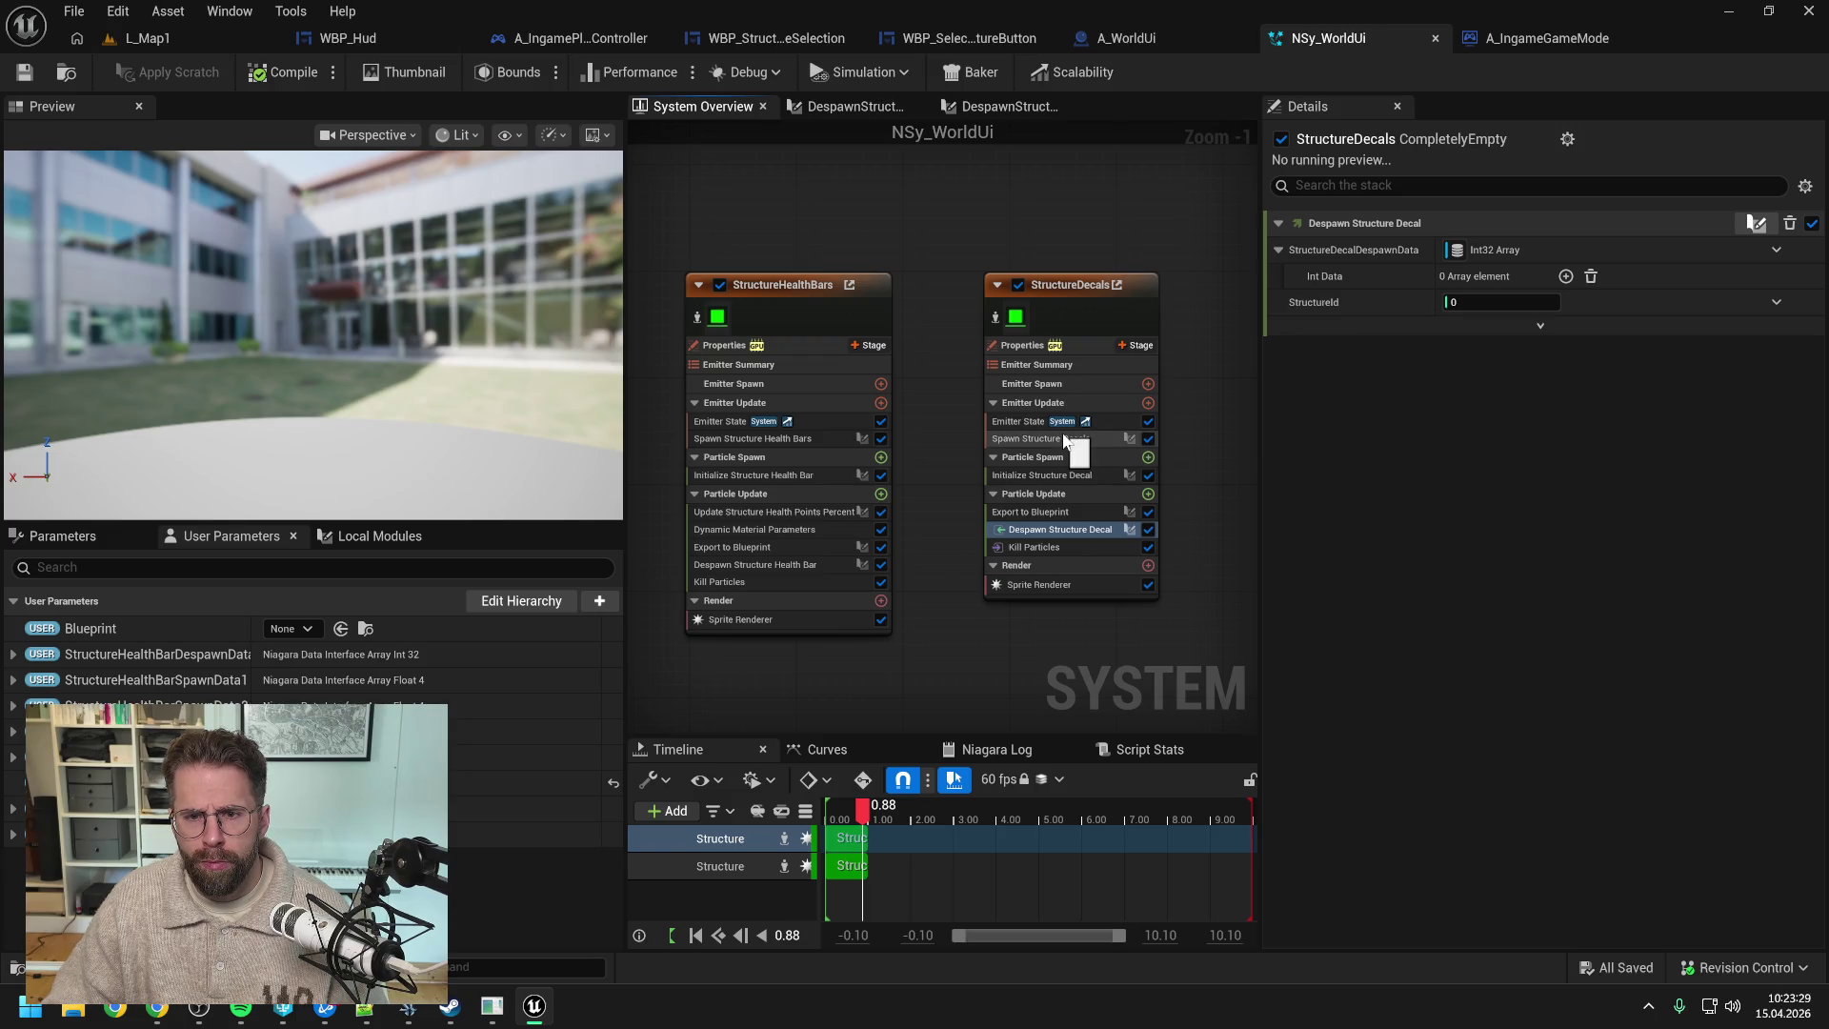
- Review the Spawn Structure Decals script's Map Get and input nodes, then close it
{"action": "double_click", "coordinate": [1065, 441]}
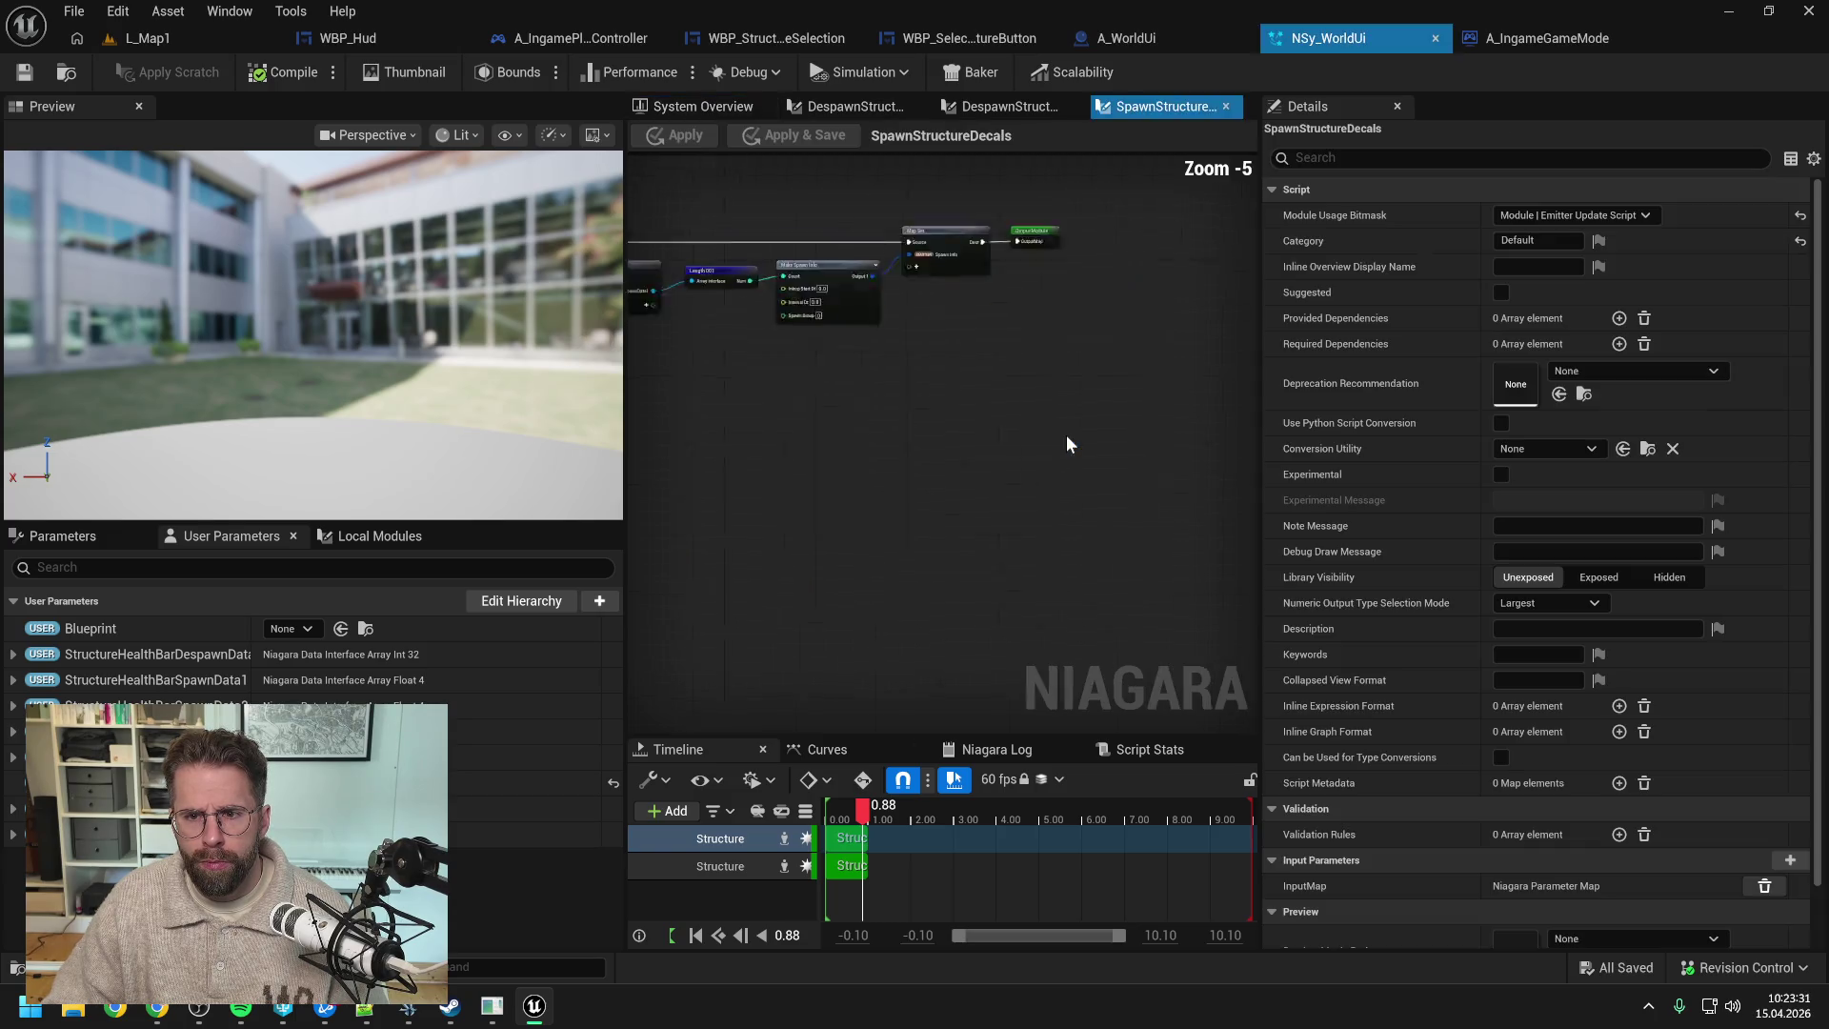
{"action": "scroll", "coordinate": [961, 499], "scroll_direction": "up", "scroll_amount": 2}
{"action": "left_click_drag", "start_coordinate": [770, 578], "coordinate": [1037, 554]}
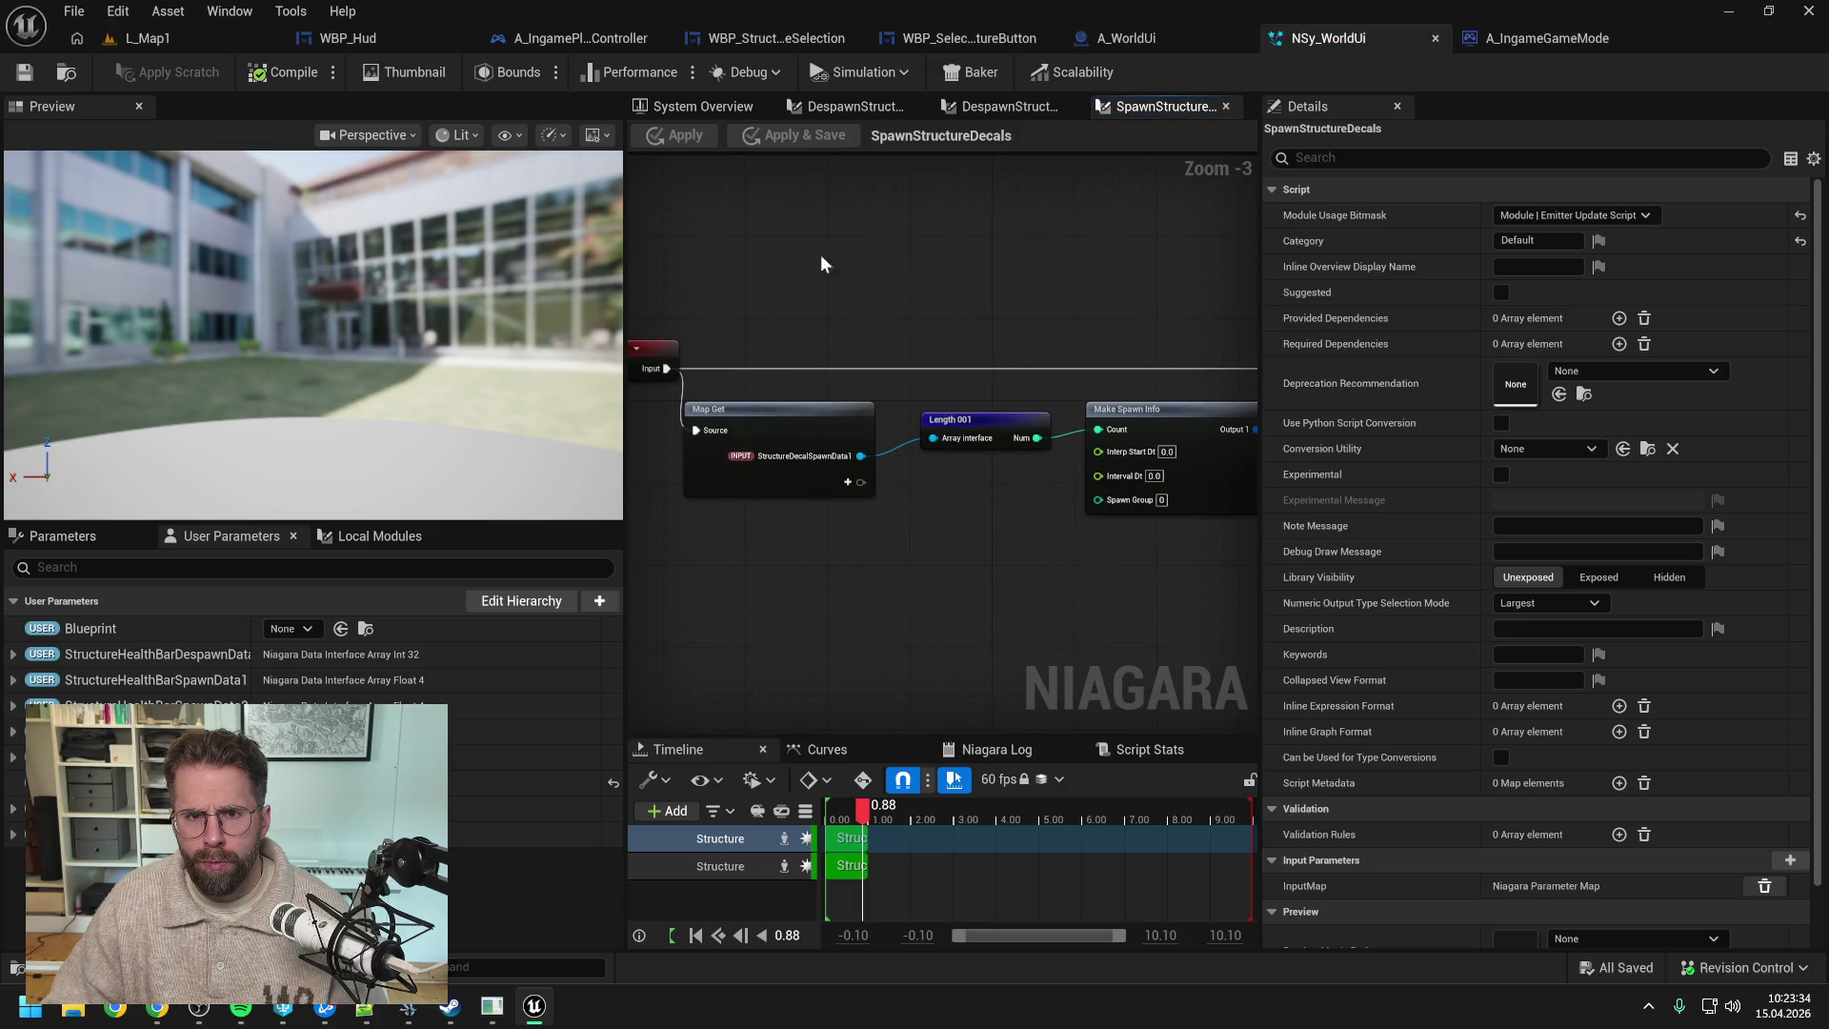
{"action": "left_click", "coordinate": [1227, 106]}
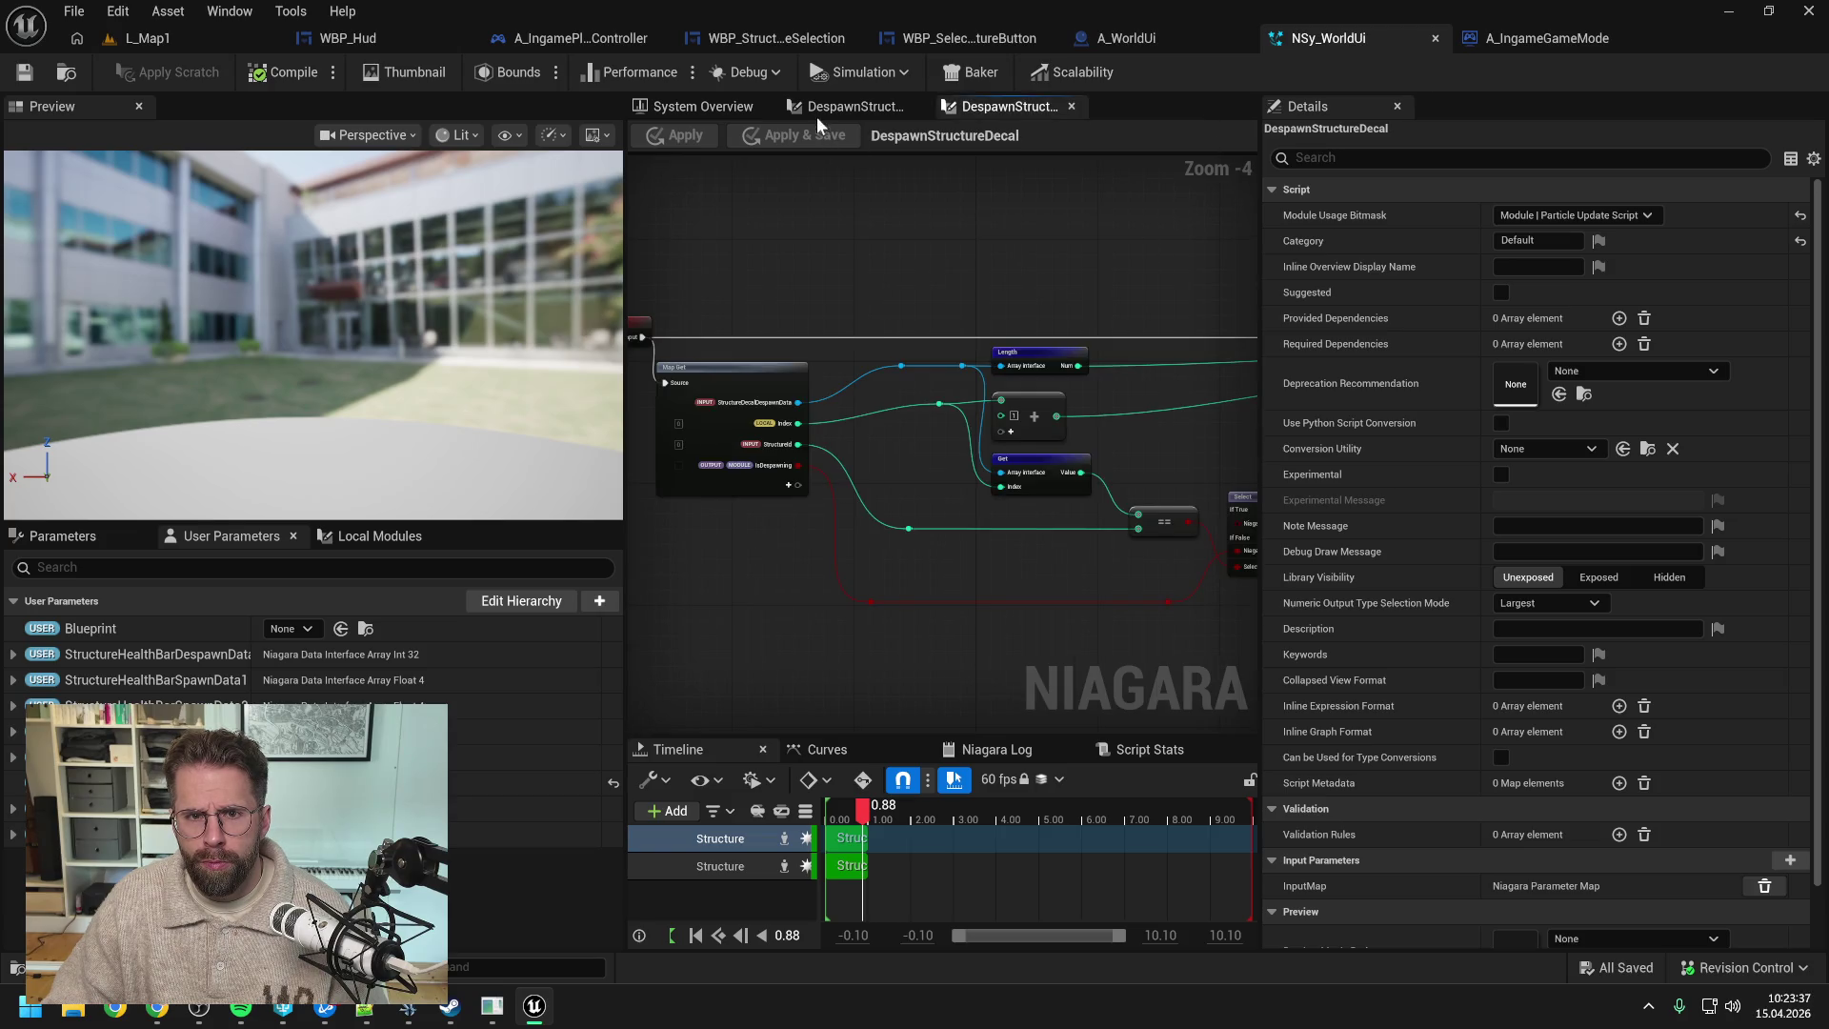
{"action": "left_click", "coordinate": [815, 115]}
{"action": "left_click", "coordinate": [706, 107]}
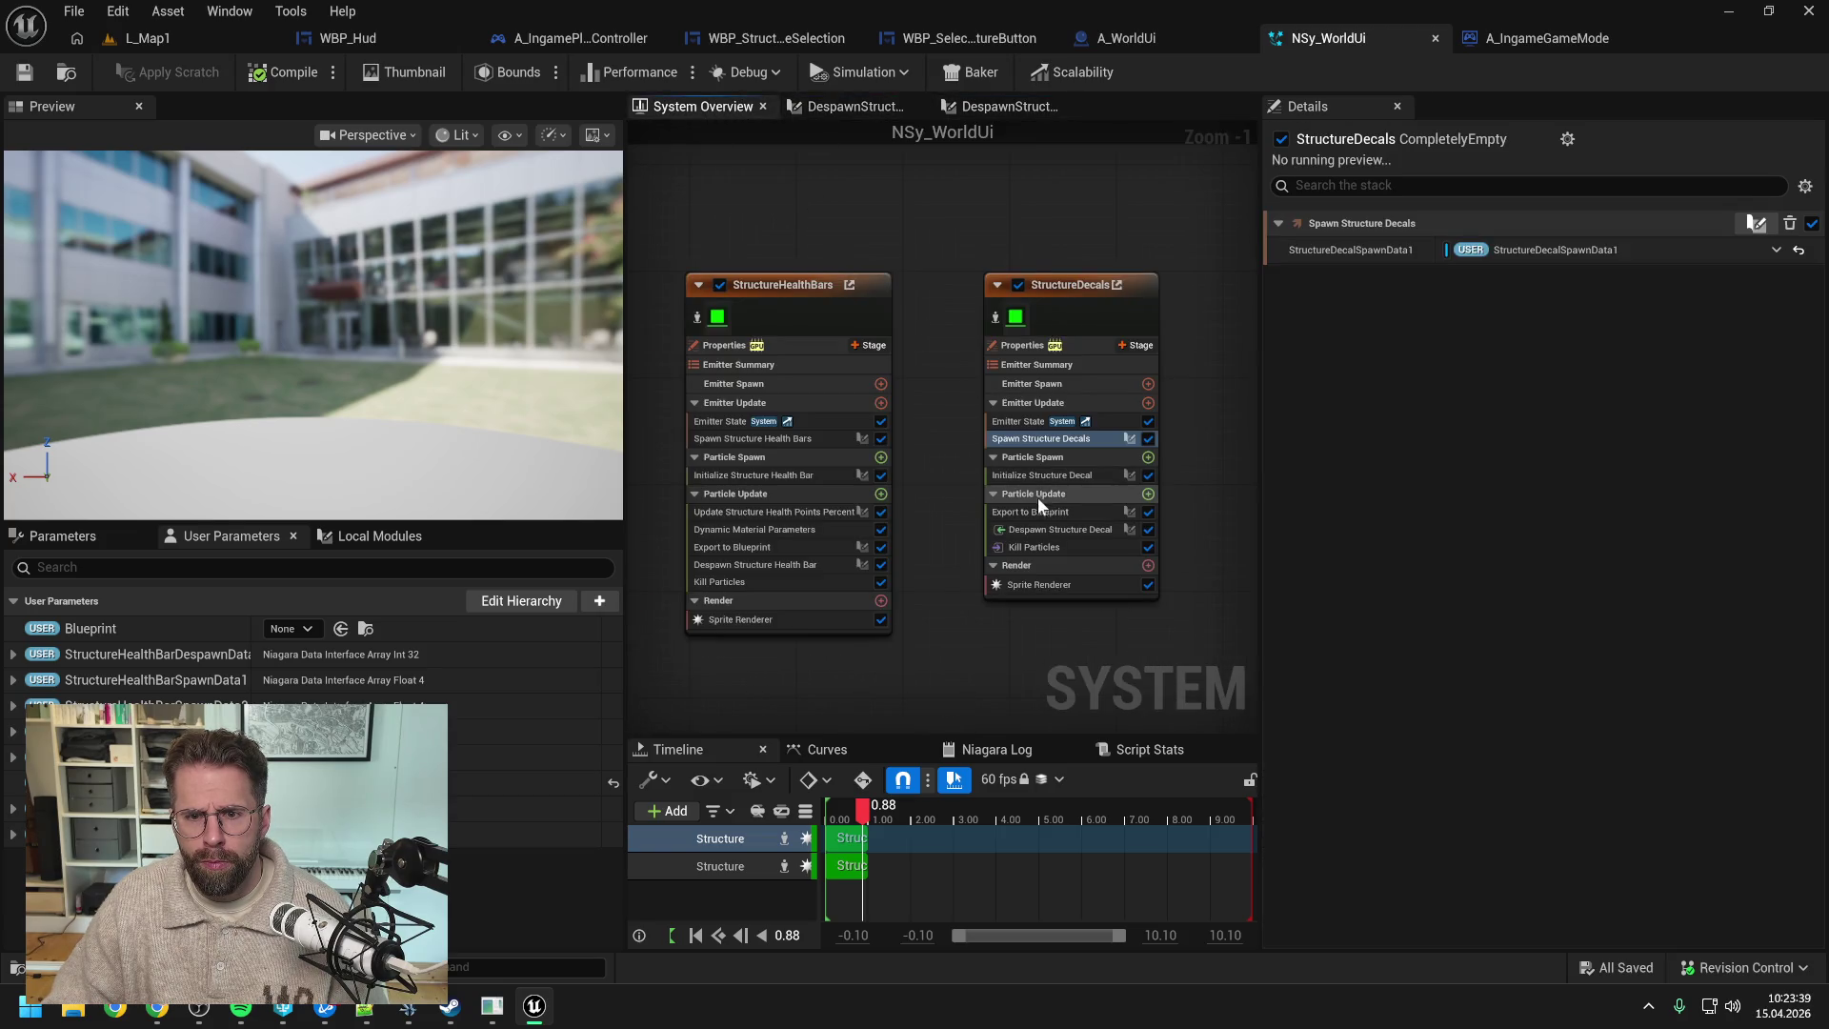
- Review the Initialize Structure Decal script, then list all parameters with Despawn Structure Decal selected
{"action": "left_click", "coordinate": [1052, 476]}
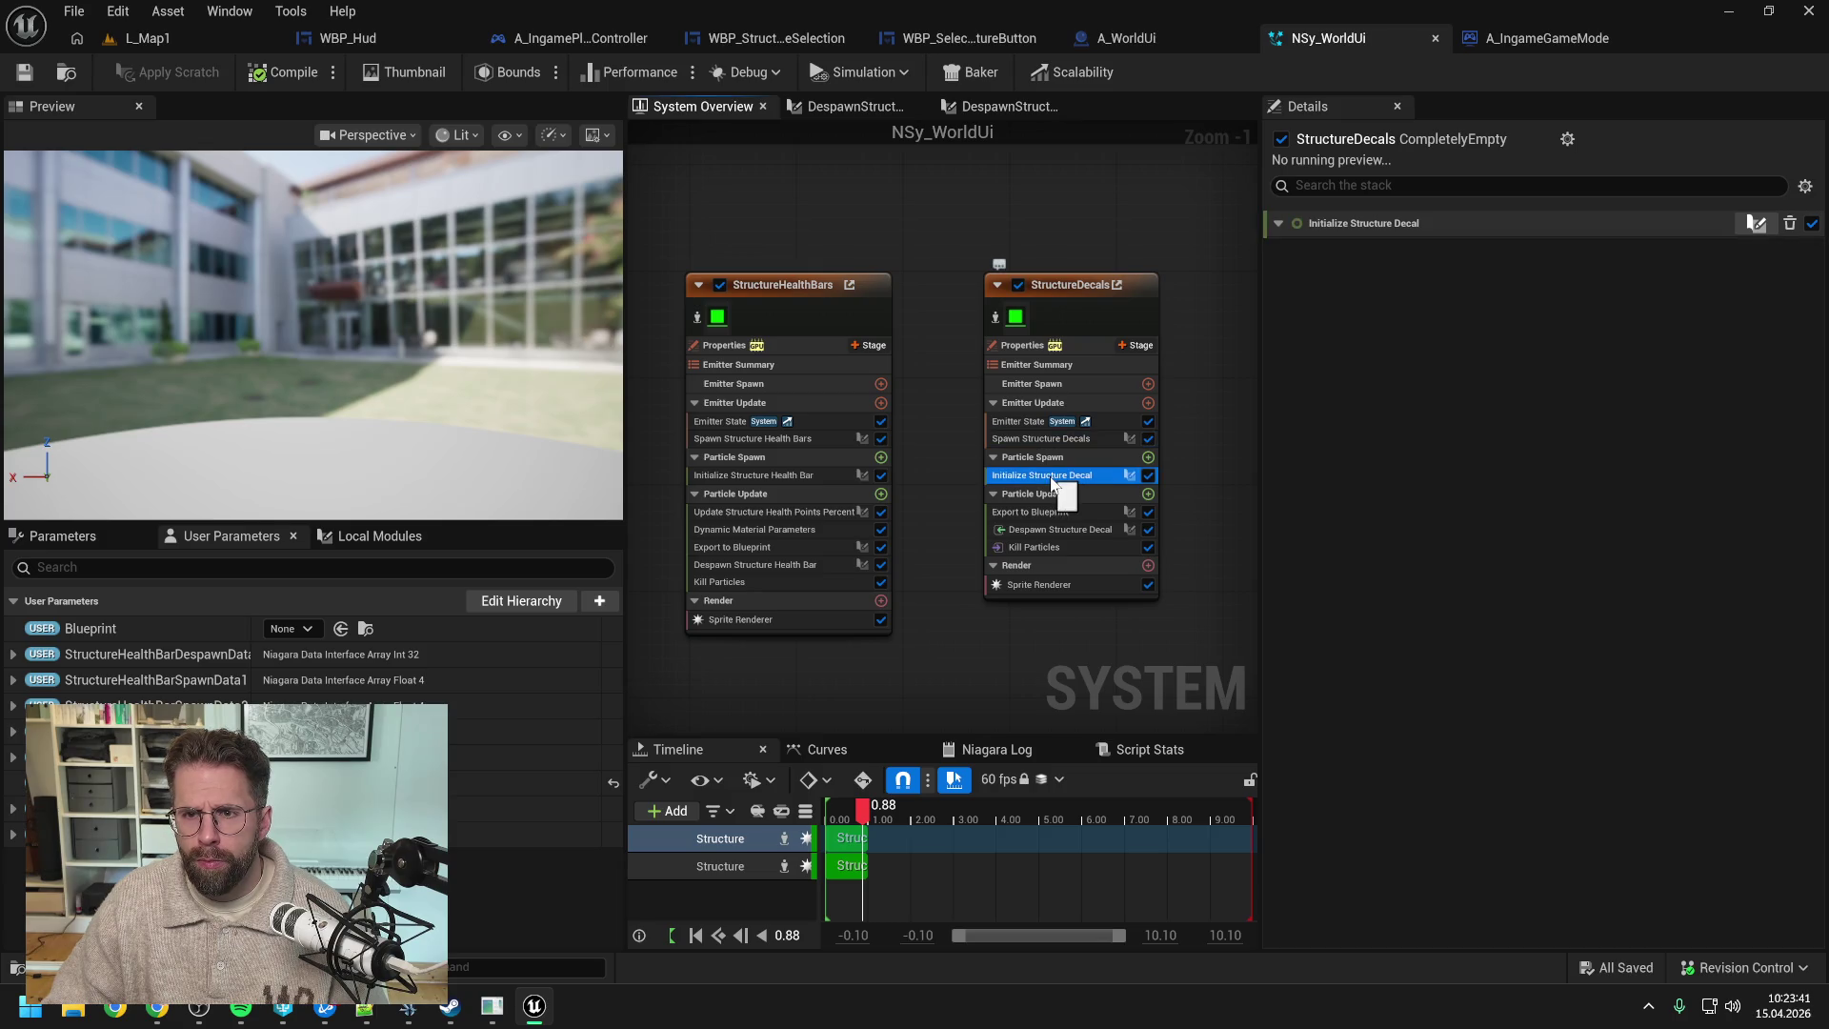
{"action": "double_click", "coordinate": [1052, 476]}
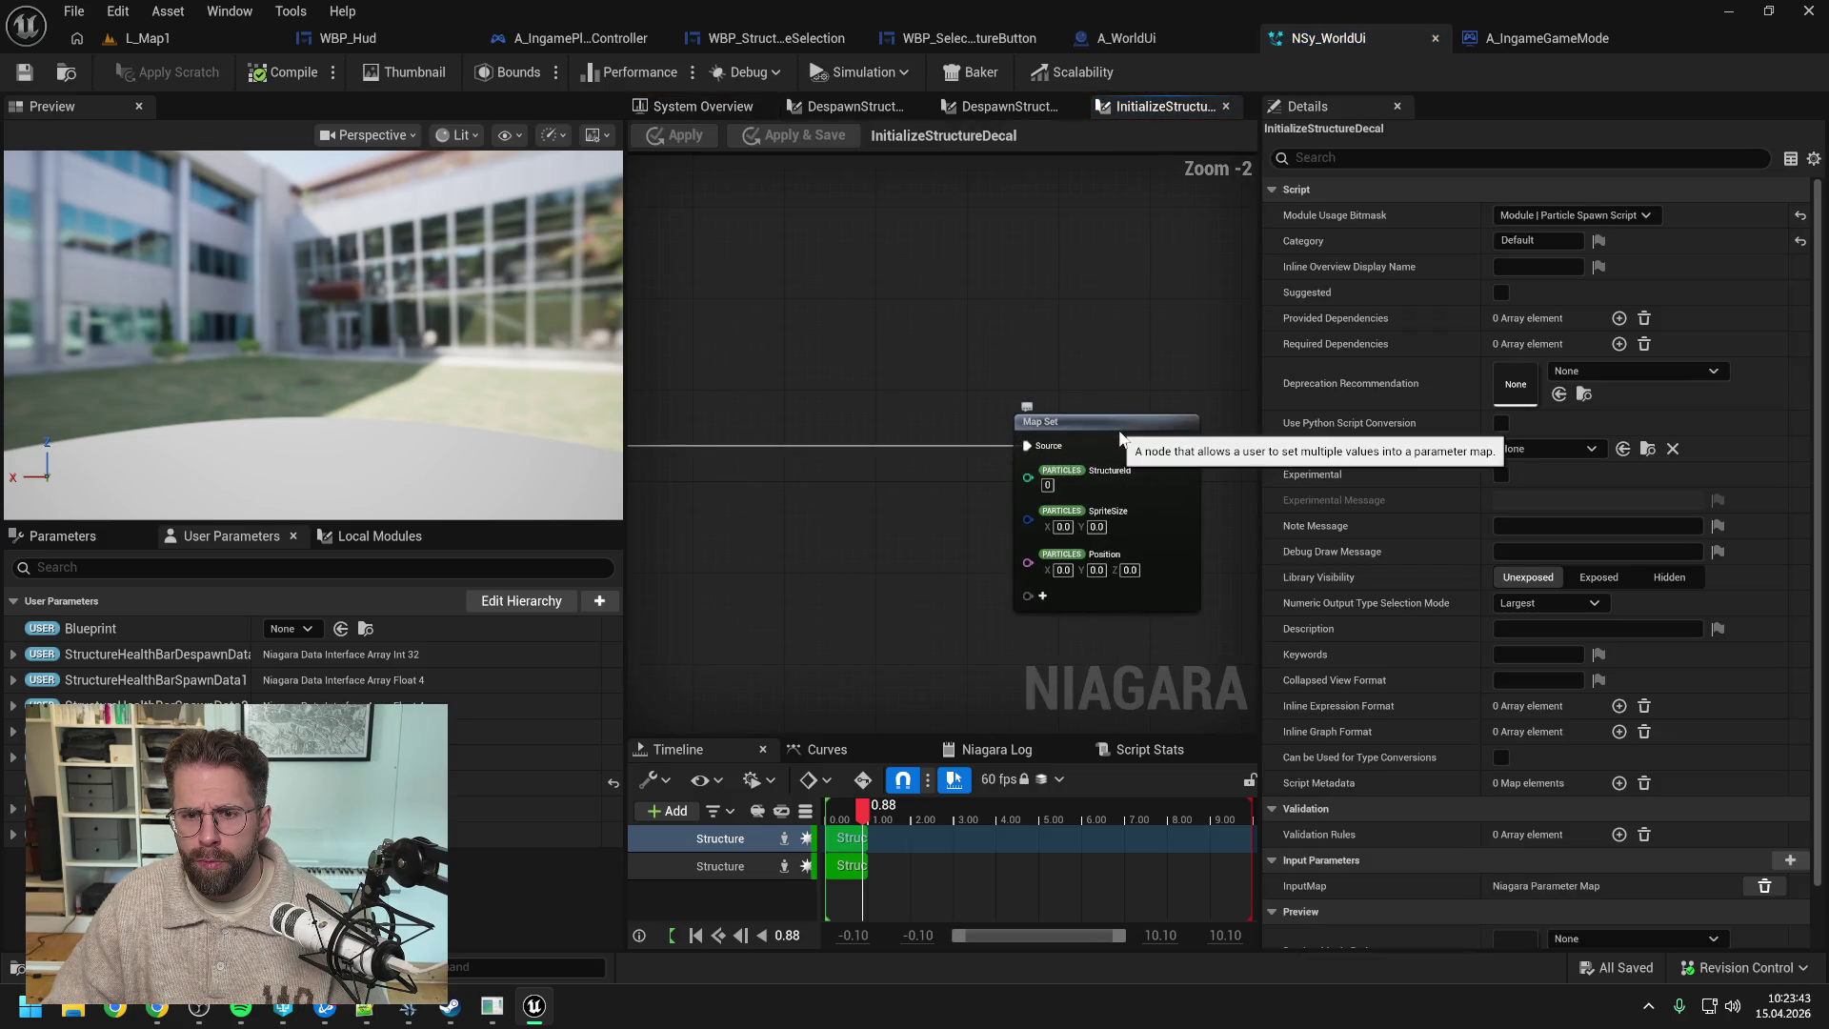
{"action": "left_click", "coordinate": [992, 101]}
{"action": "left_click", "coordinate": [702, 106]}
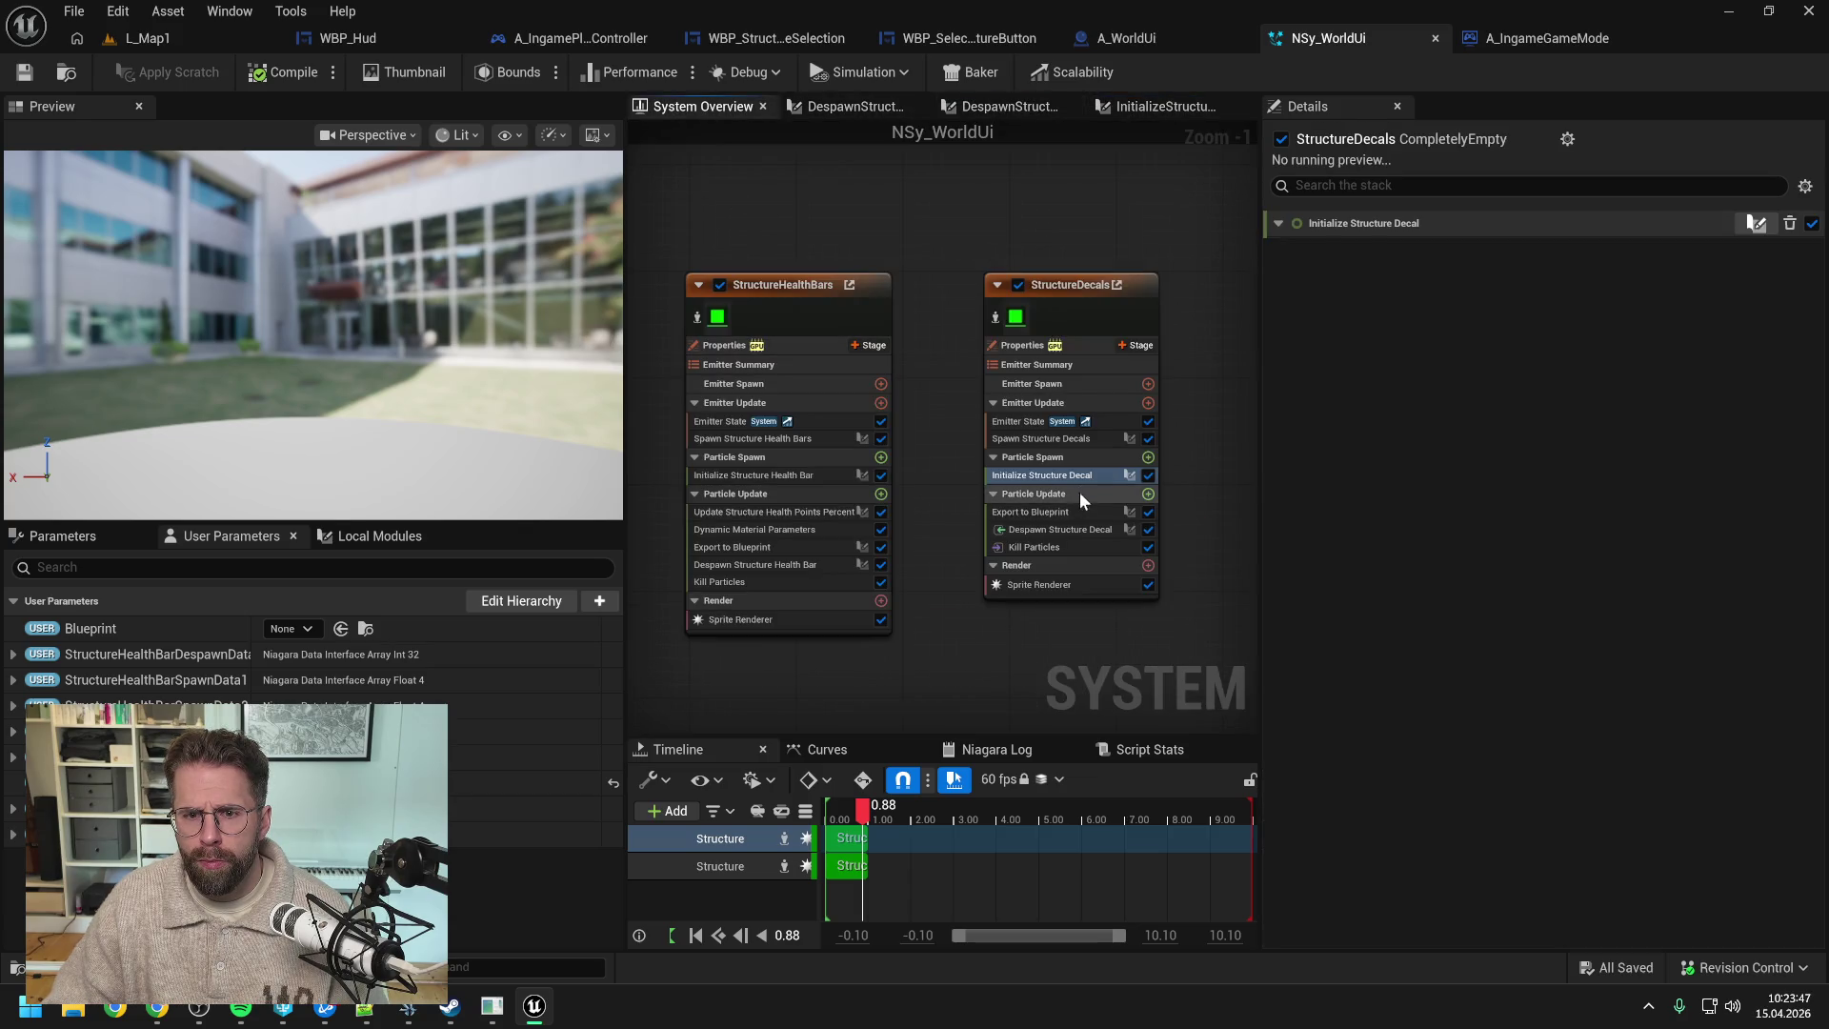
{"action": "left_click", "coordinate": [1071, 529]}
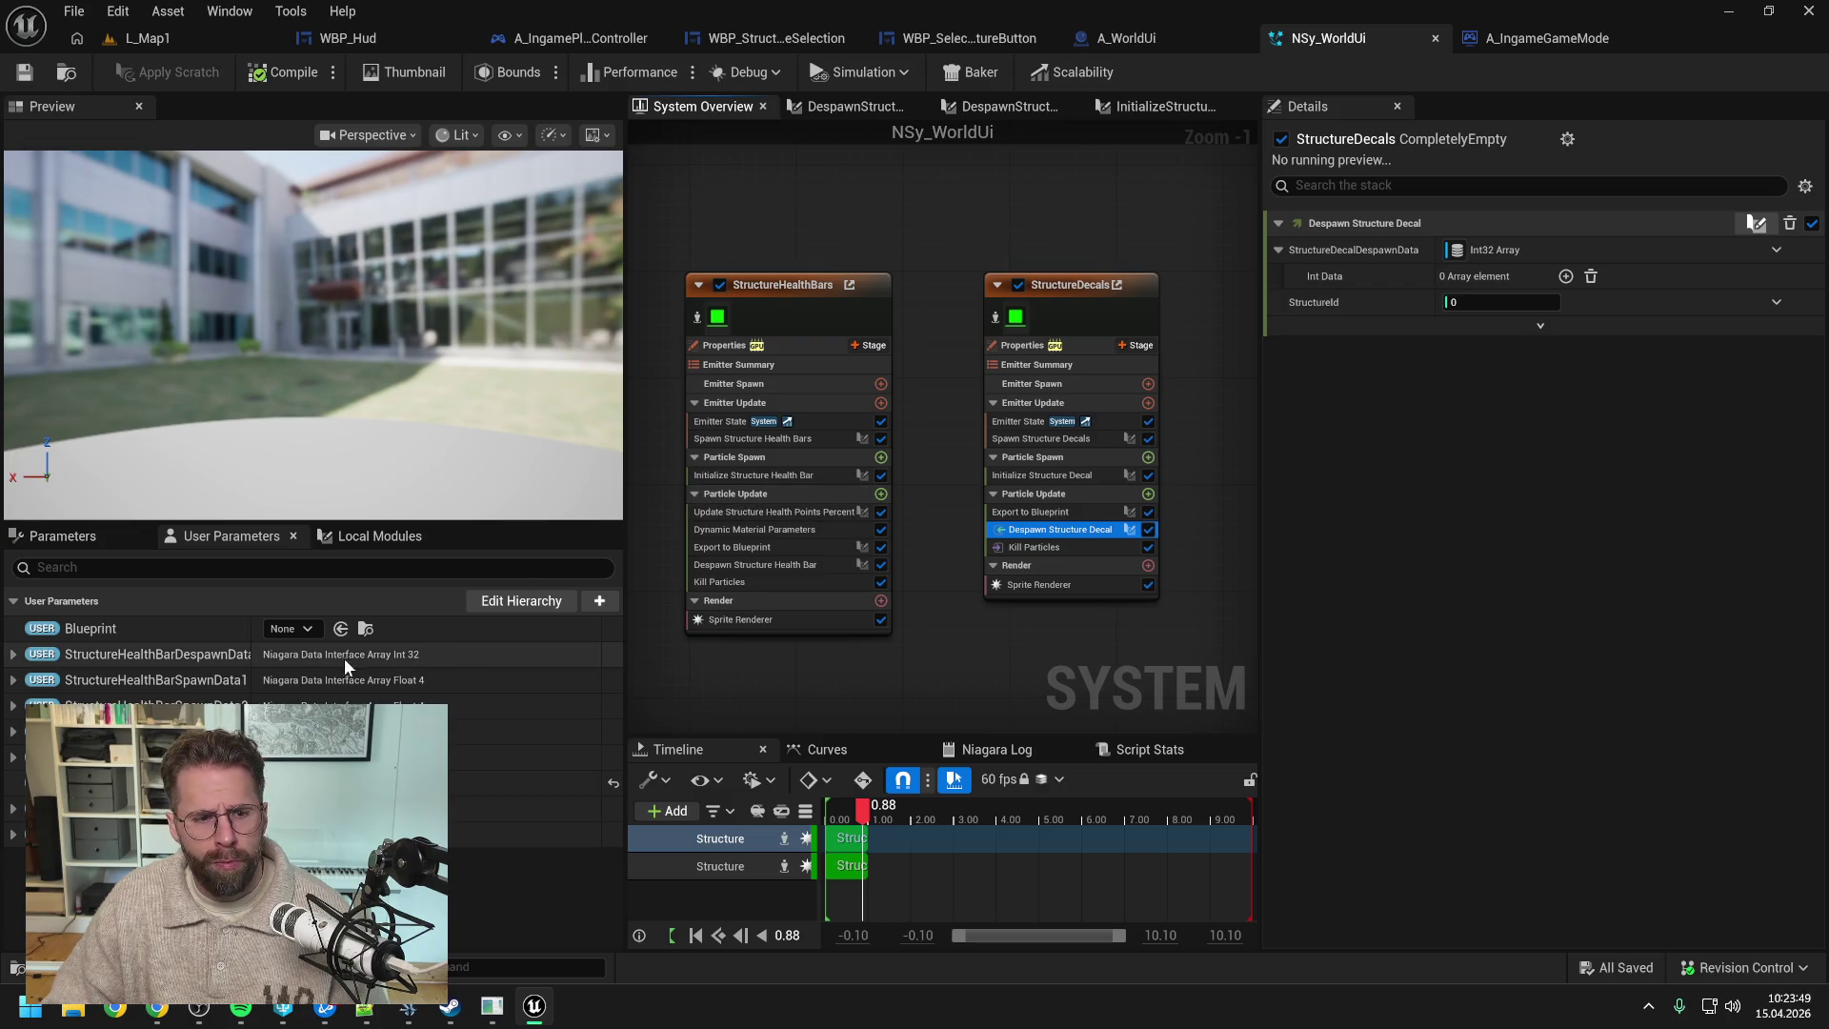
{"action": "left_click", "coordinate": [62, 536]}
{"action": "scroll", "coordinate": [286, 648], "scroll_direction": "down", "scroll_amount": 10}
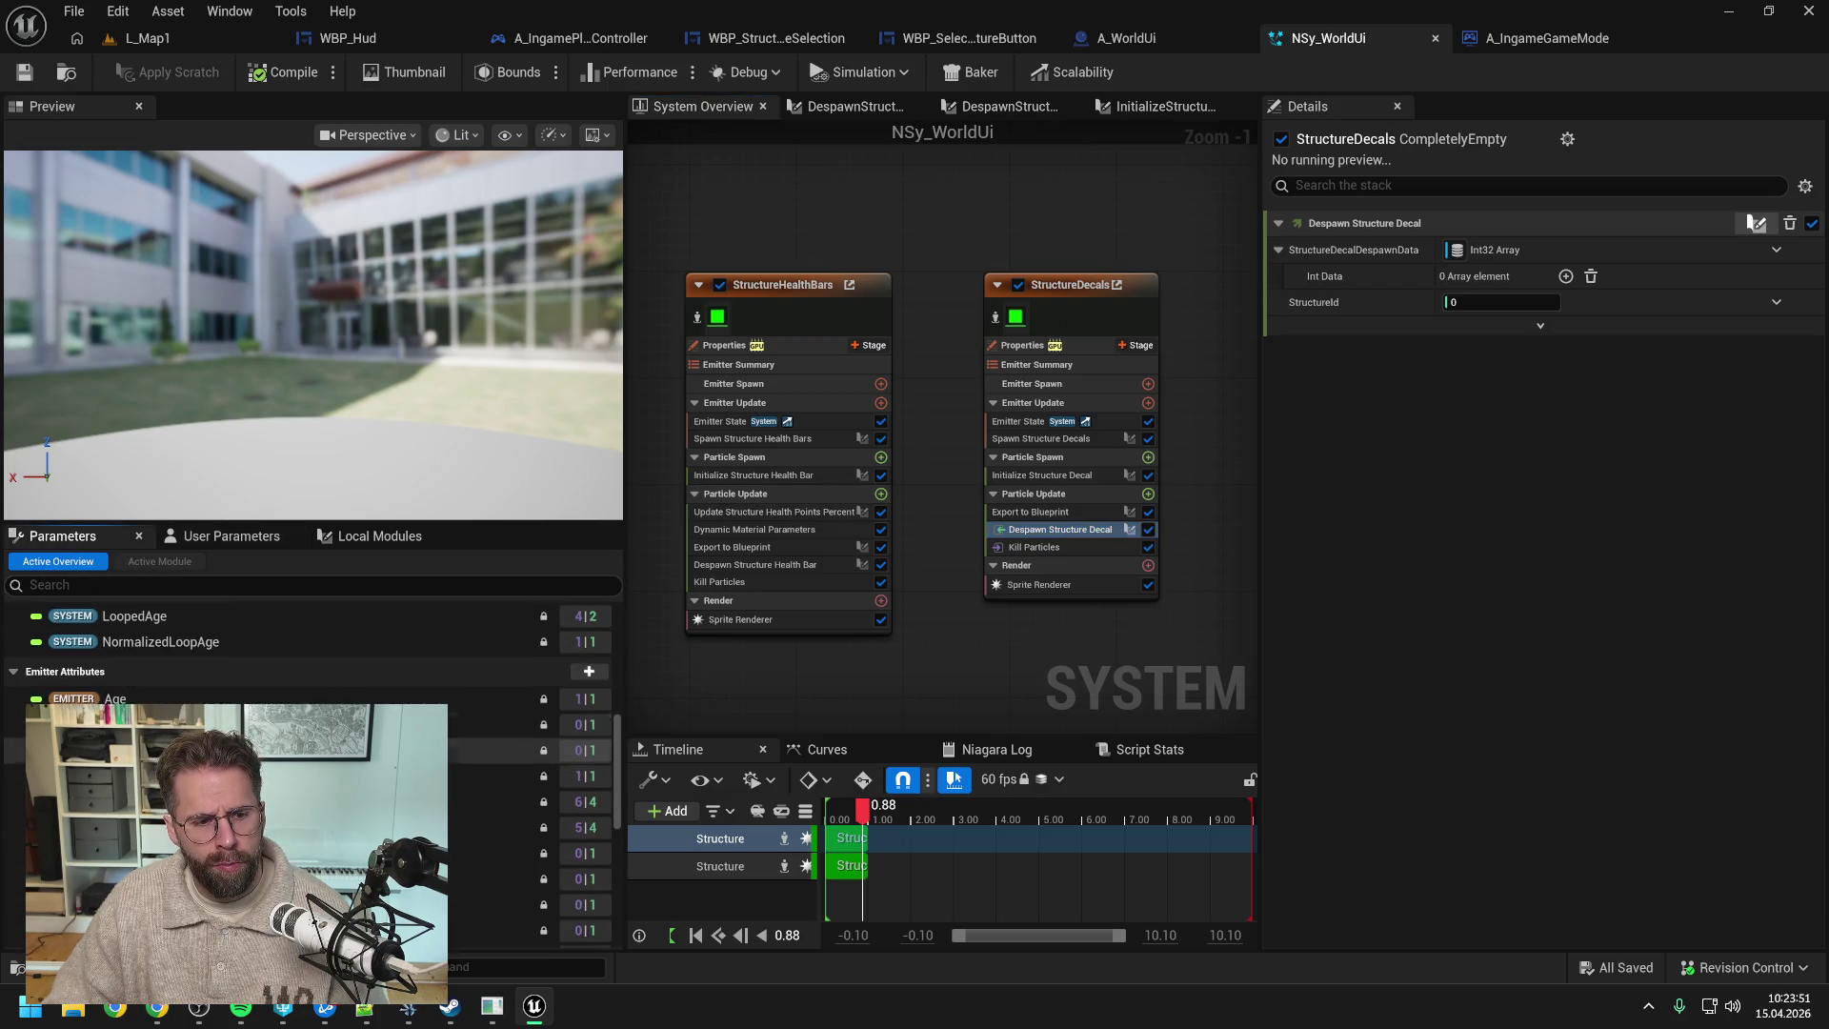
- Bind Despawn Structure Decal's StructureId to Particles StructureId and recheck the Initialize Structure Decal script
{"action": "mouse_move", "coordinate": [238, 790]}
{"action": "left_mouse_down"}
{"action": "mouse_move", "coordinate": [1368, 419]}
{"action": "mouse_move", "coordinate": [1463, 303]}
{"action": "left_mouse_up"}
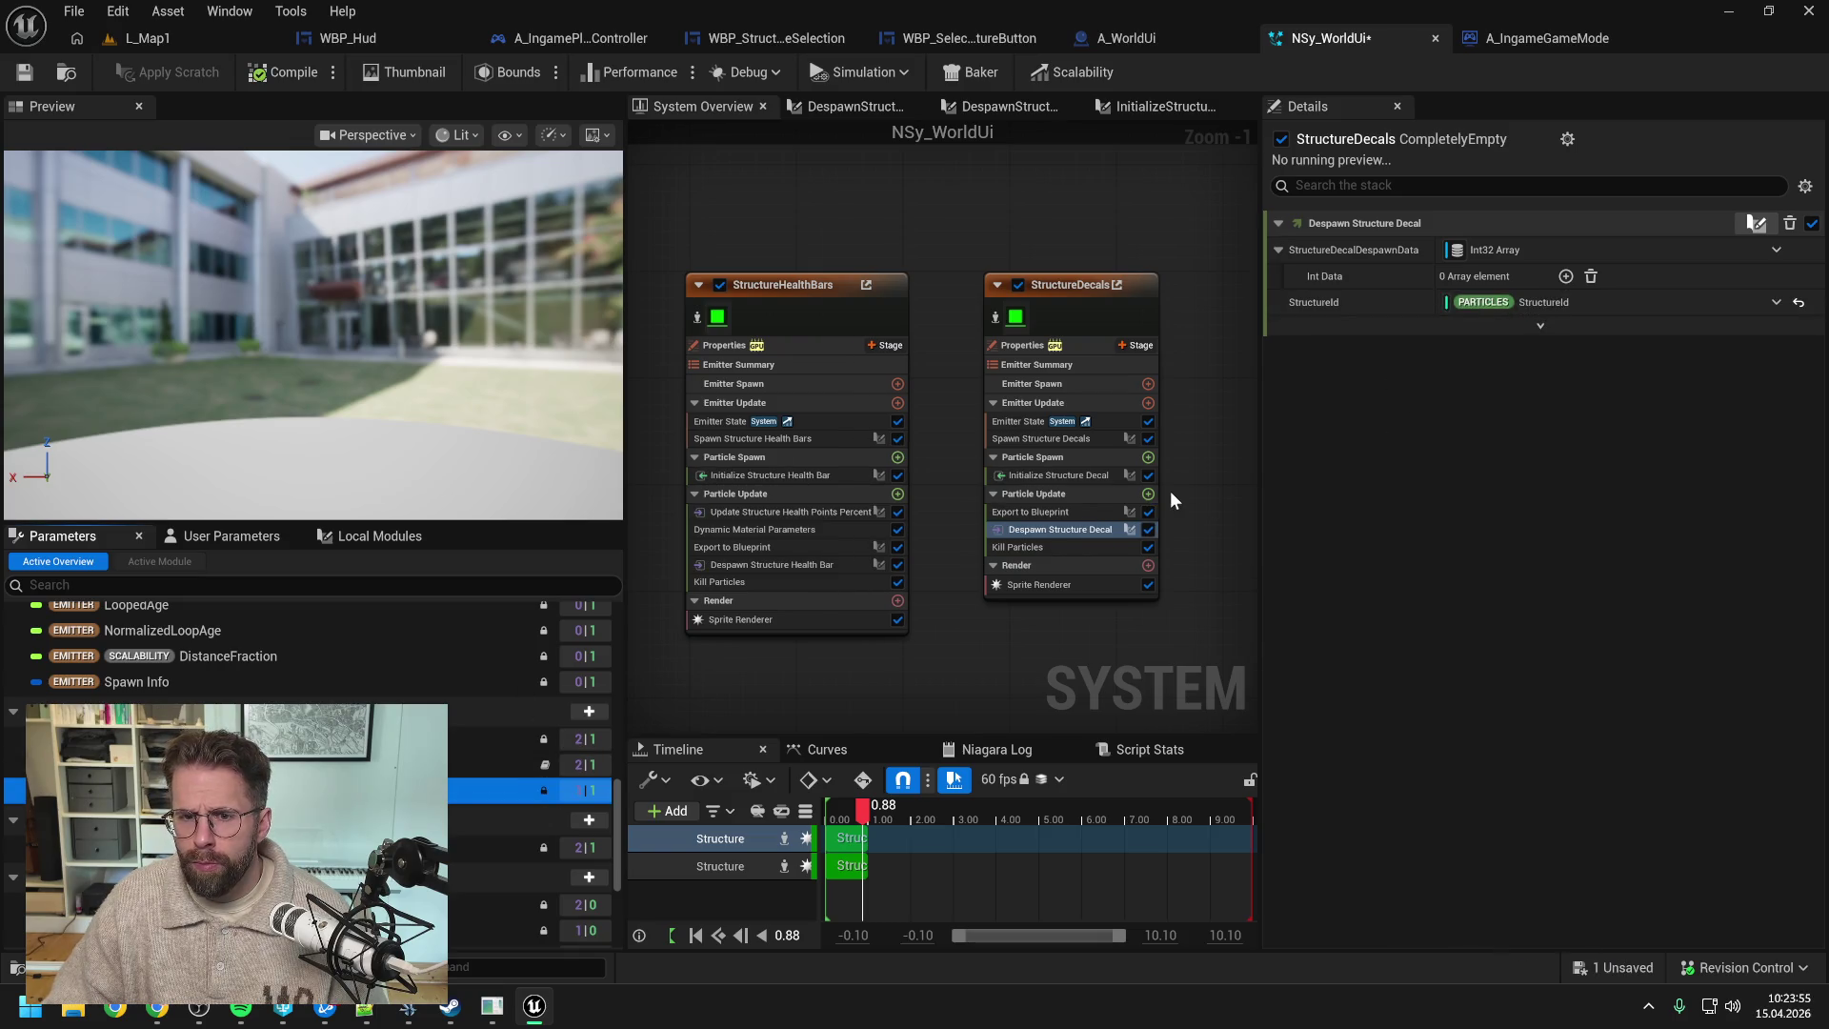
{"action": "left_click", "coordinate": [1063, 438]}
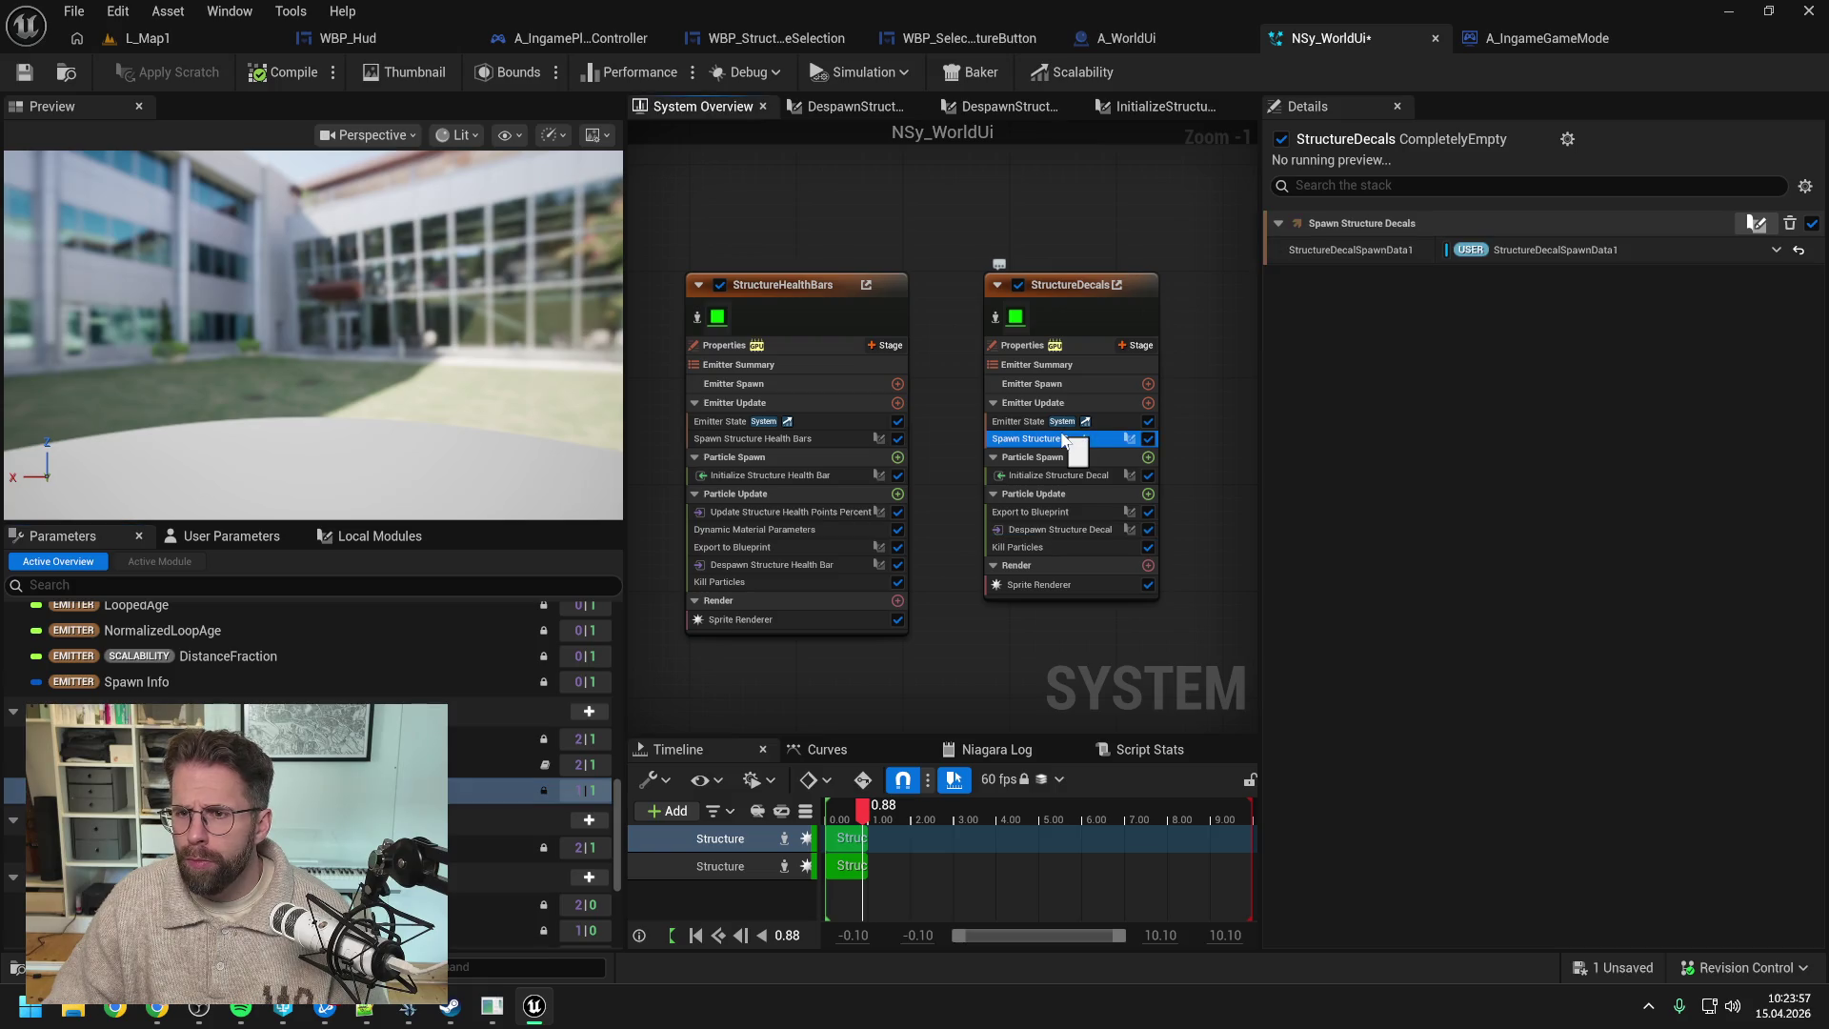
{"action": "left_click", "coordinate": [1054, 478]}
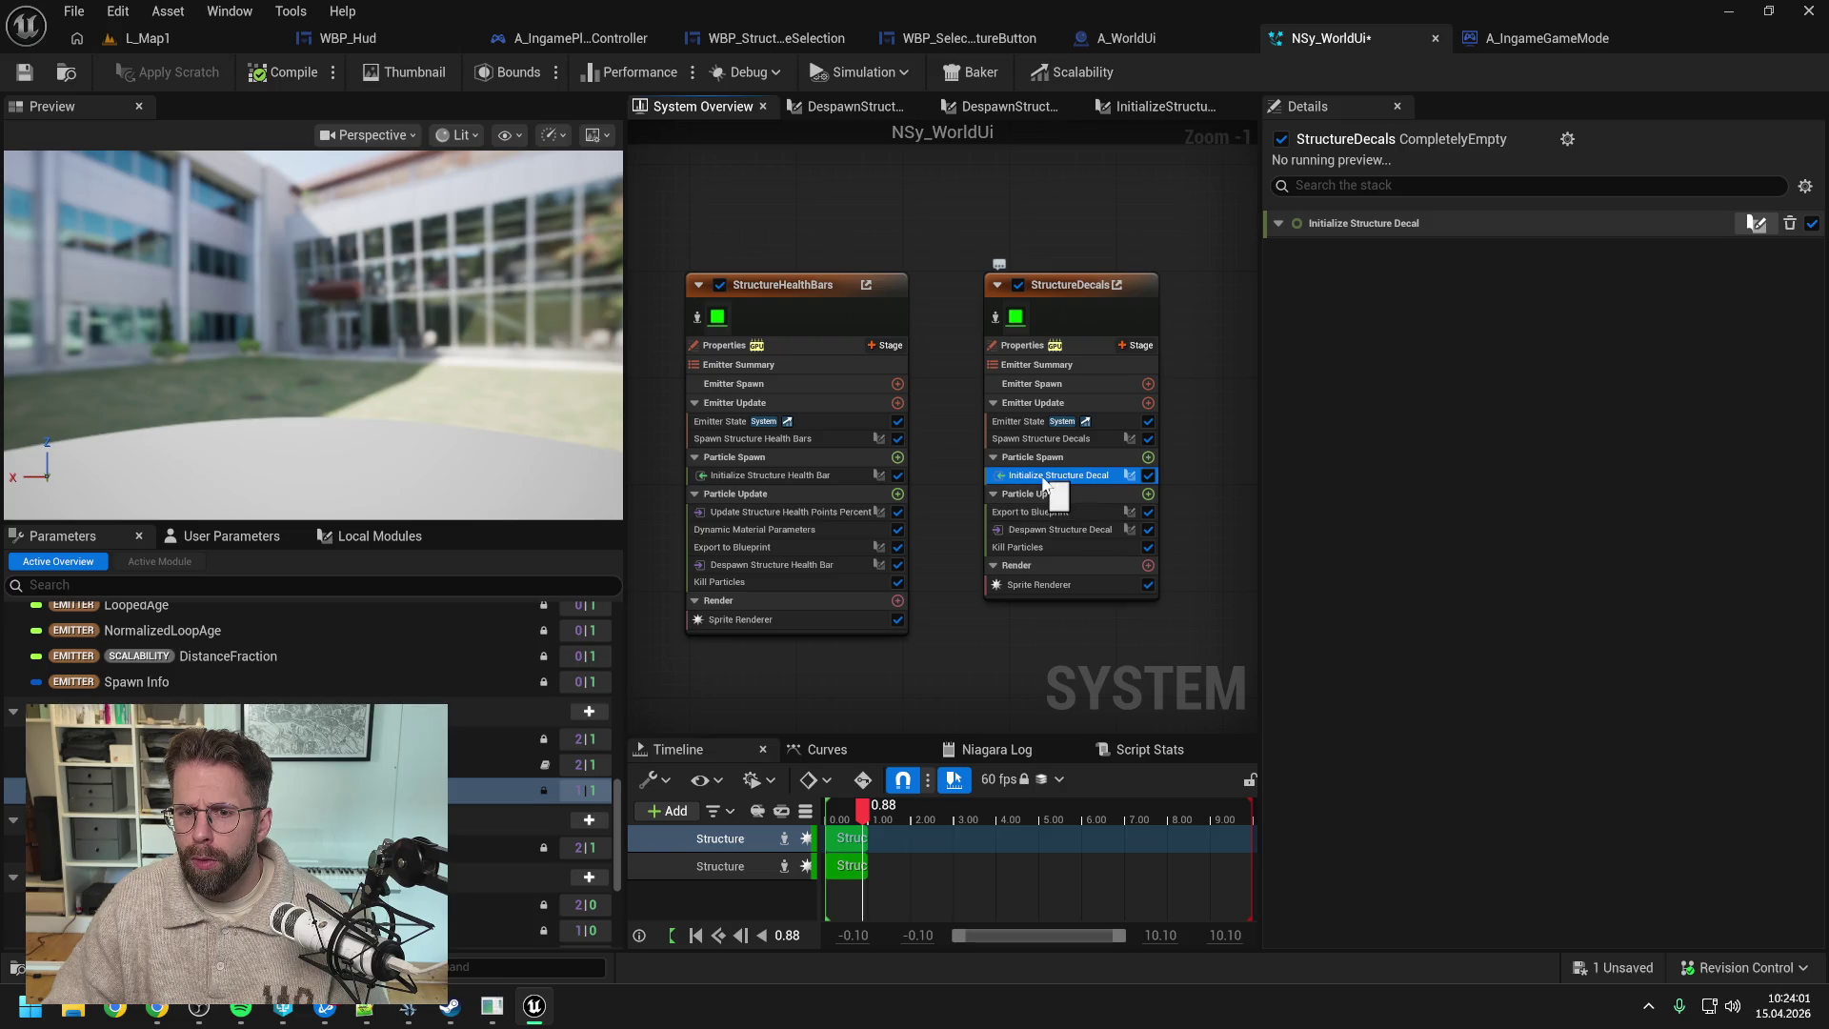
{"action": "double_click", "coordinate": [1046, 477]}
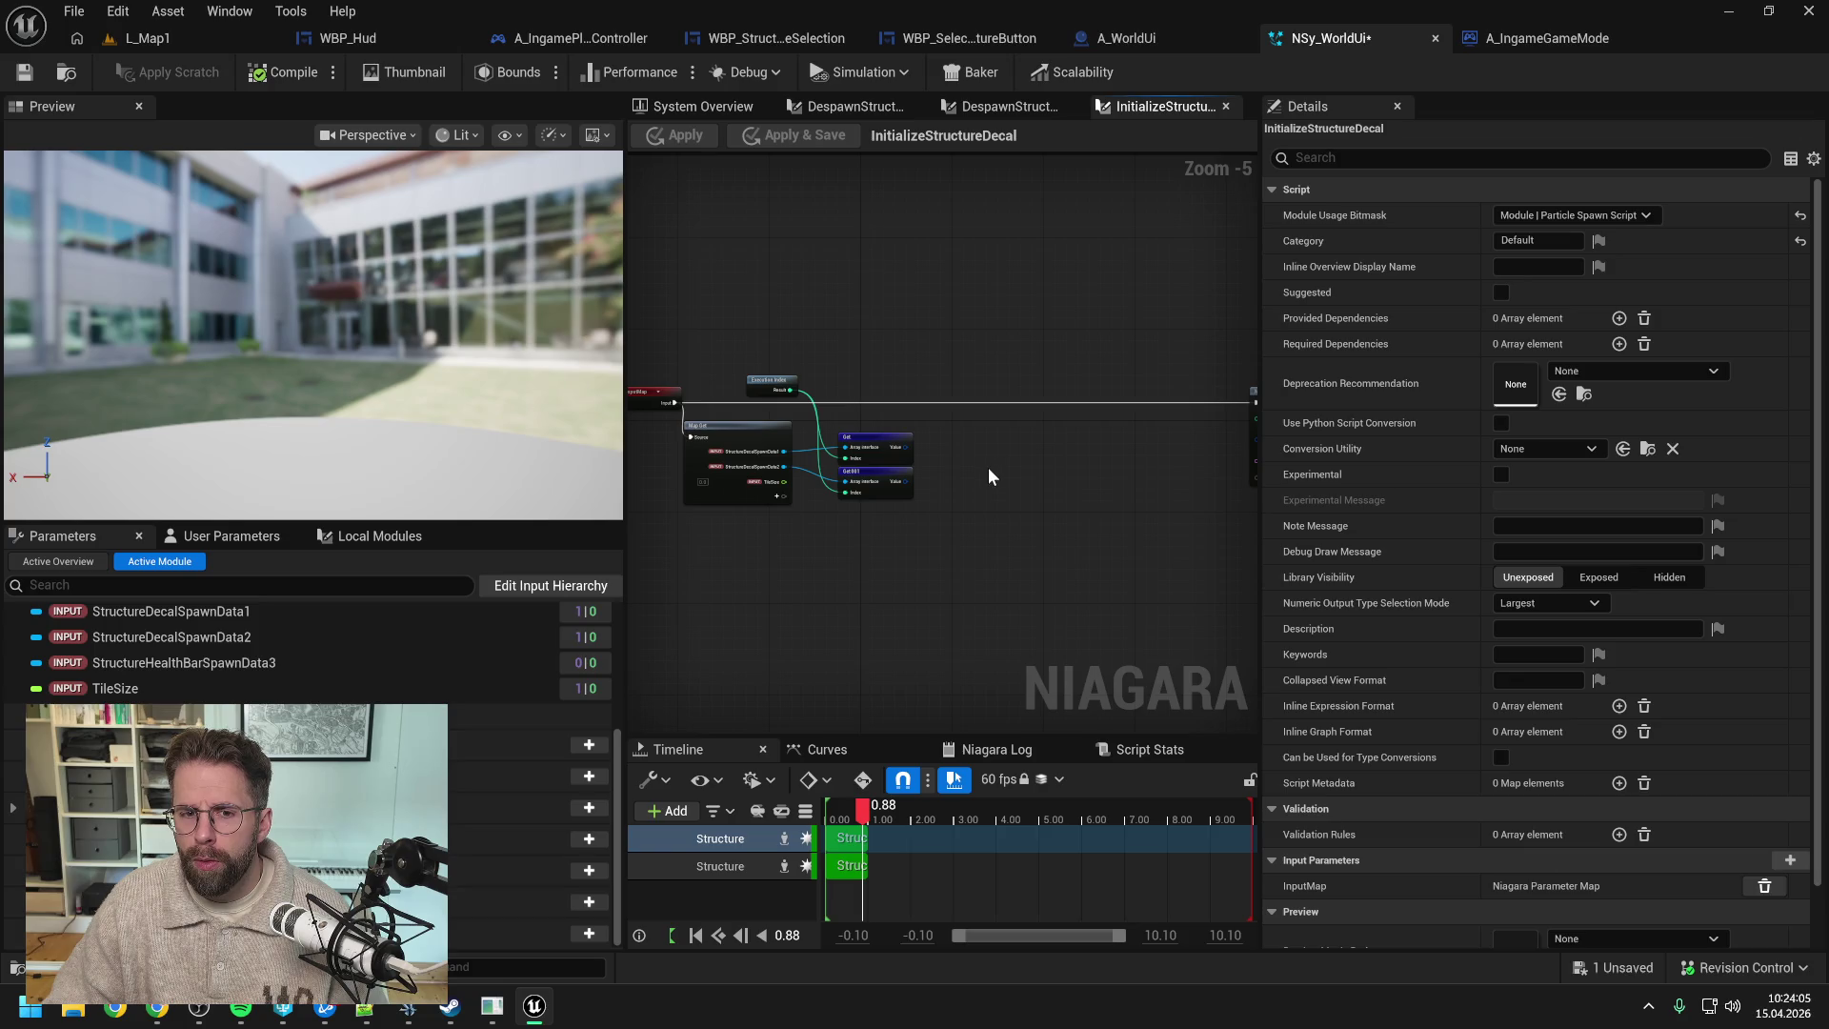
{"action": "left_click_drag", "start_coordinate": [987, 467], "coordinate": [822, 439]}
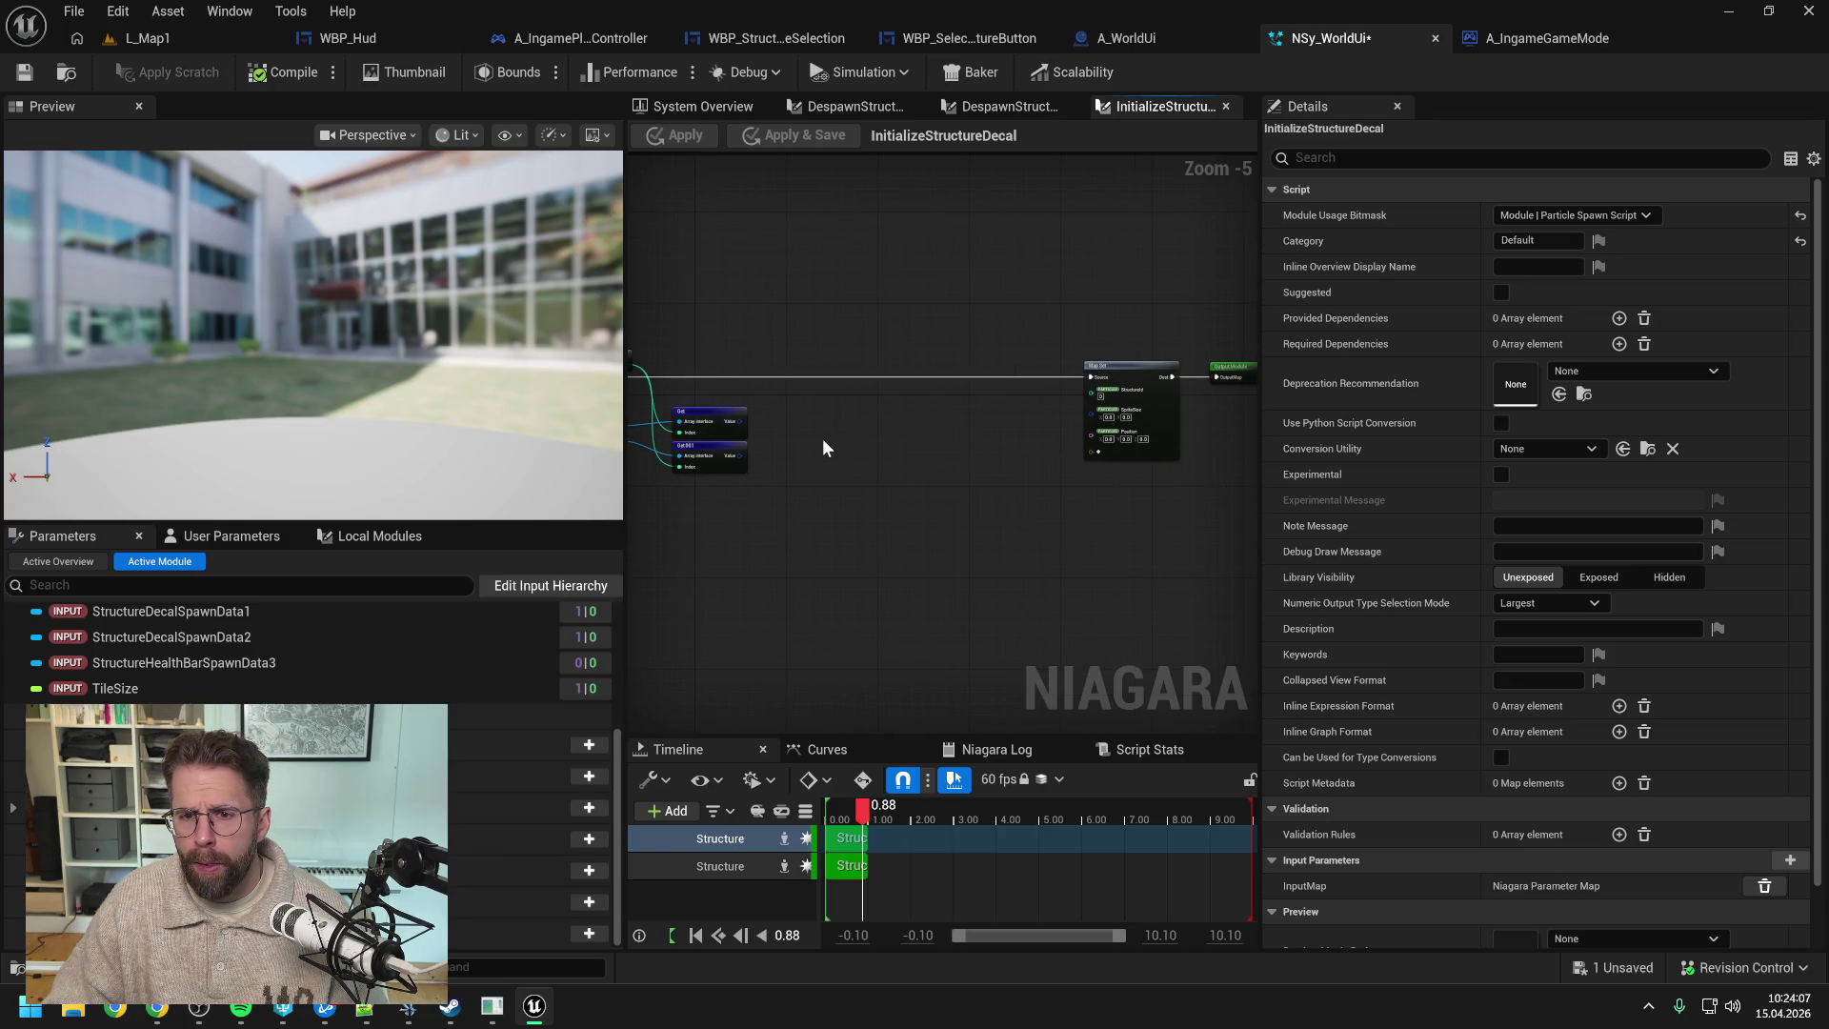
{"action": "left_click", "coordinate": [991, 106]}
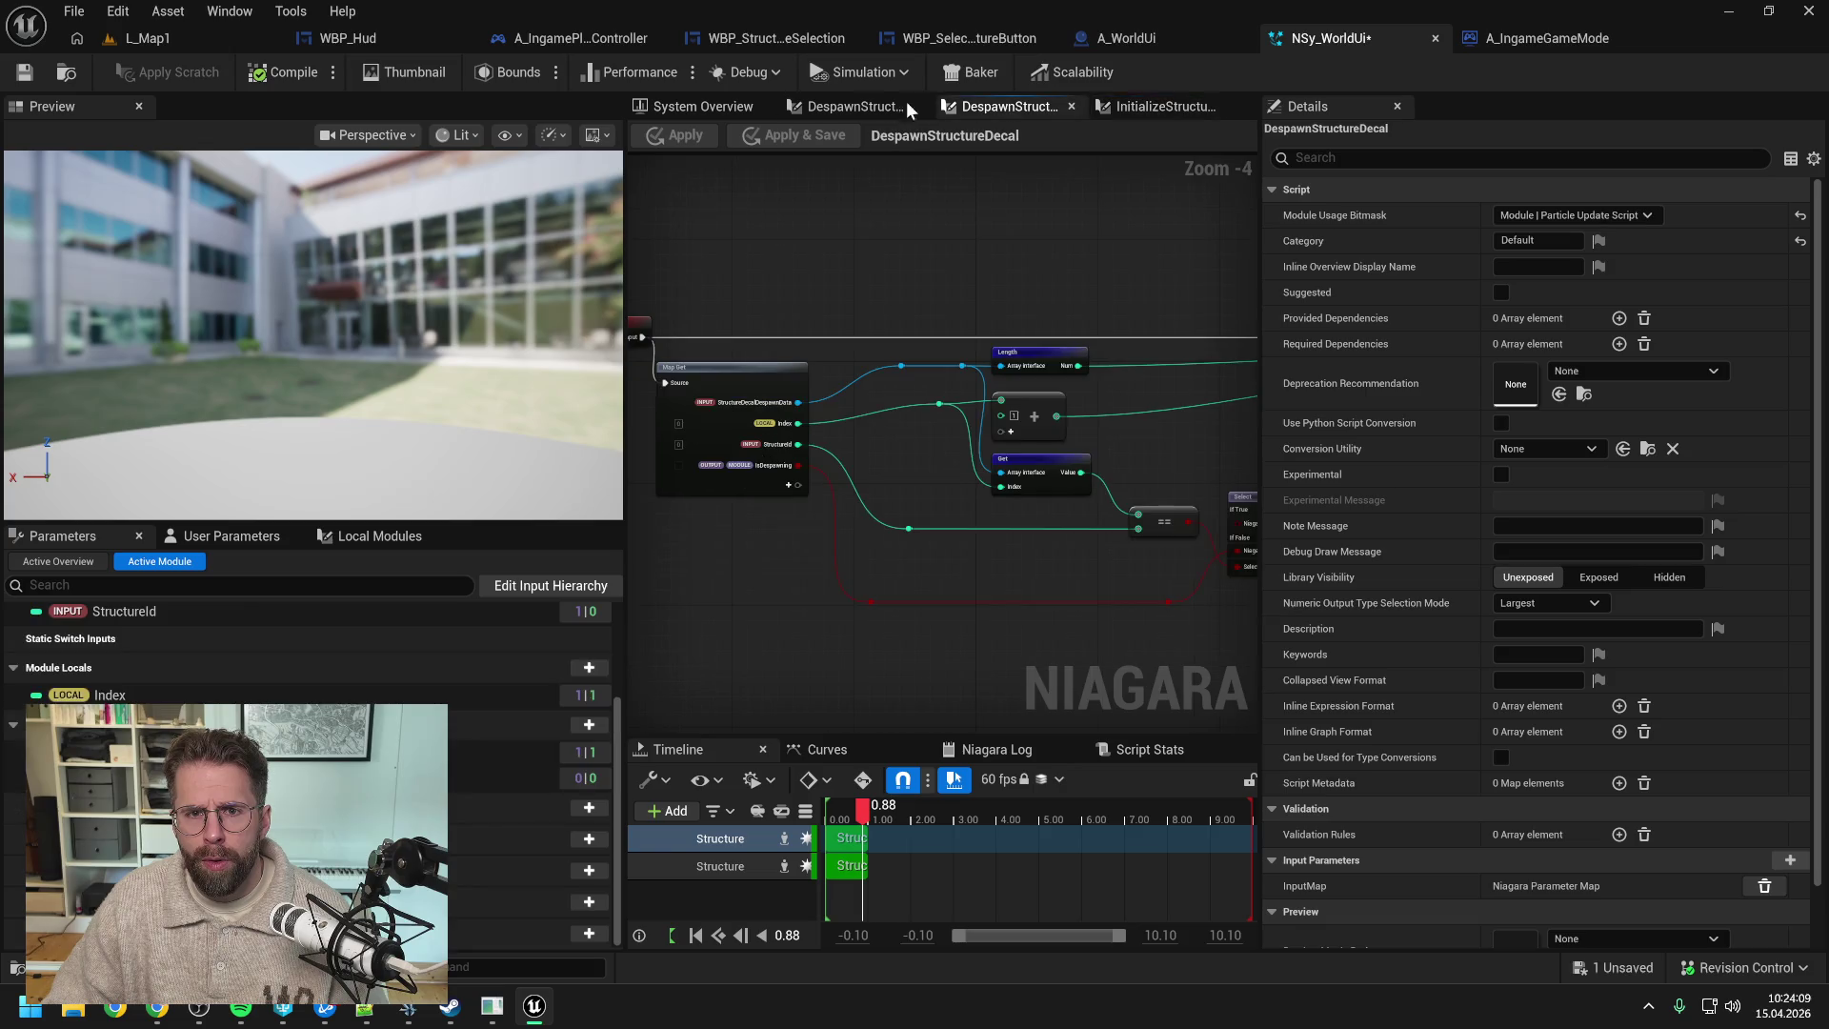
{"action": "left_click", "coordinate": [848, 106]}
{"action": "left_click", "coordinate": [716, 101]}
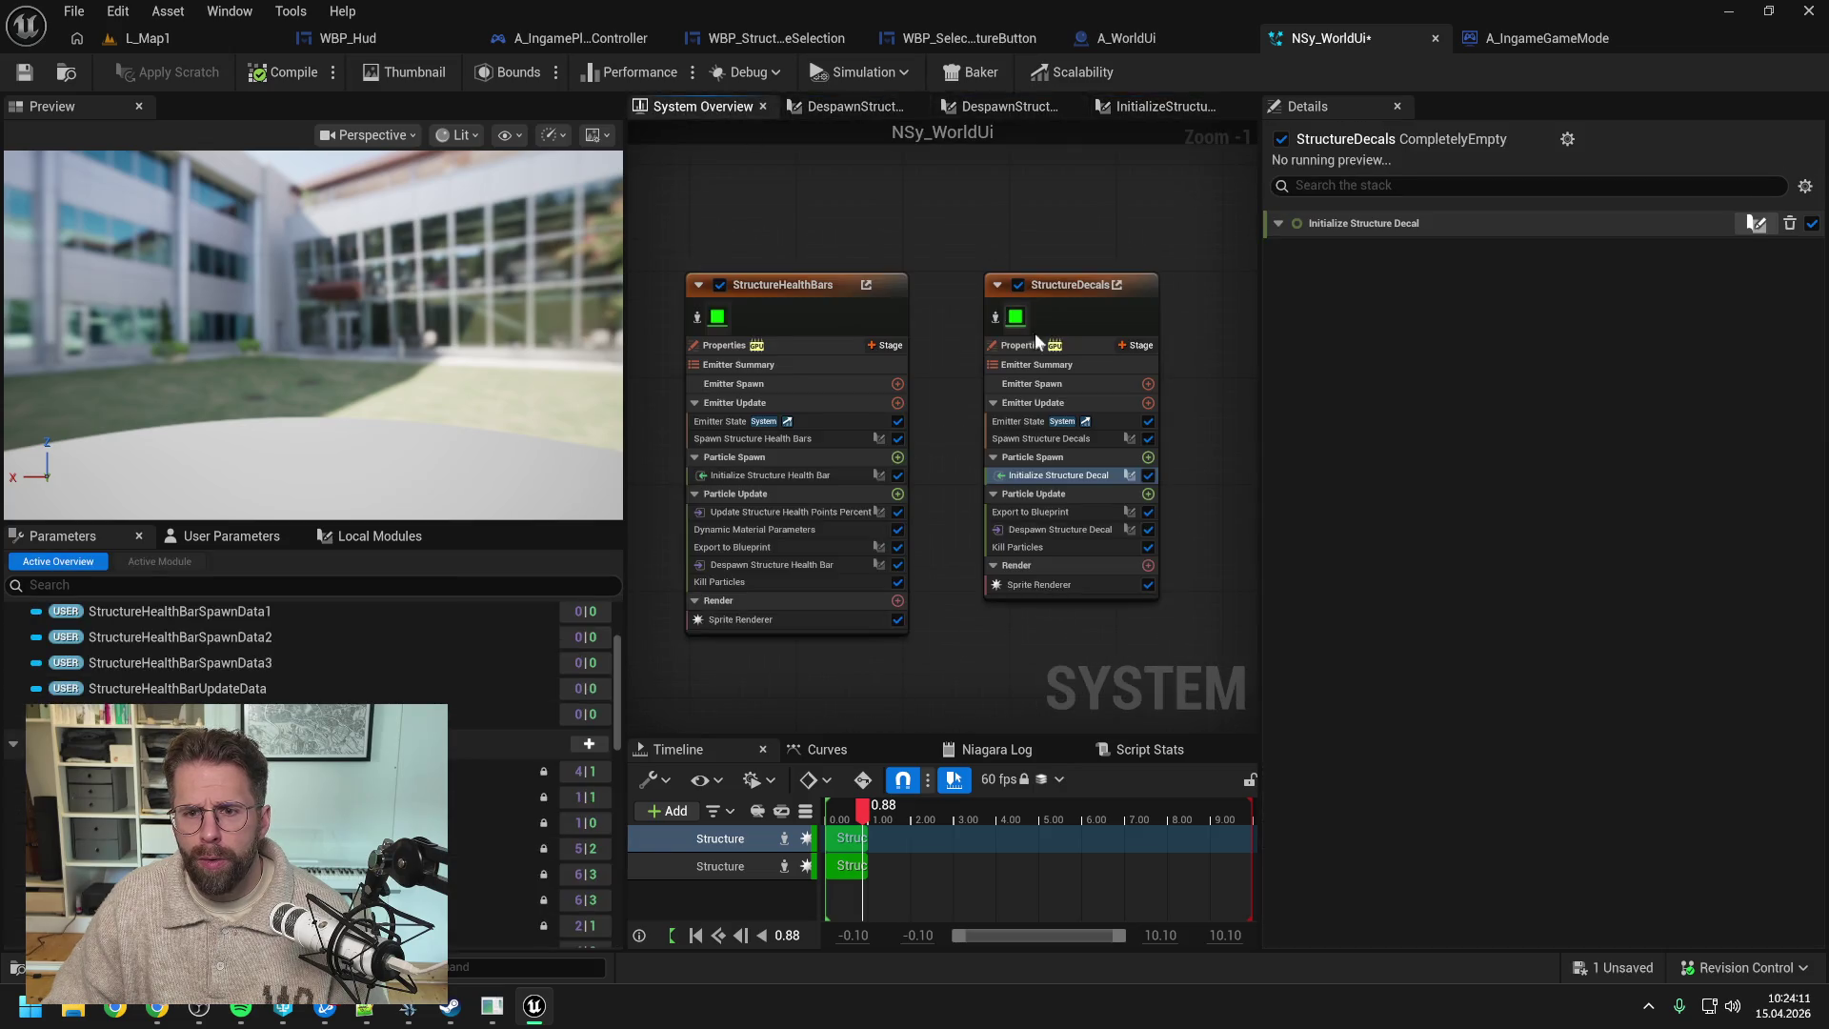
{"action": "left_click", "coordinate": [1052, 530]}
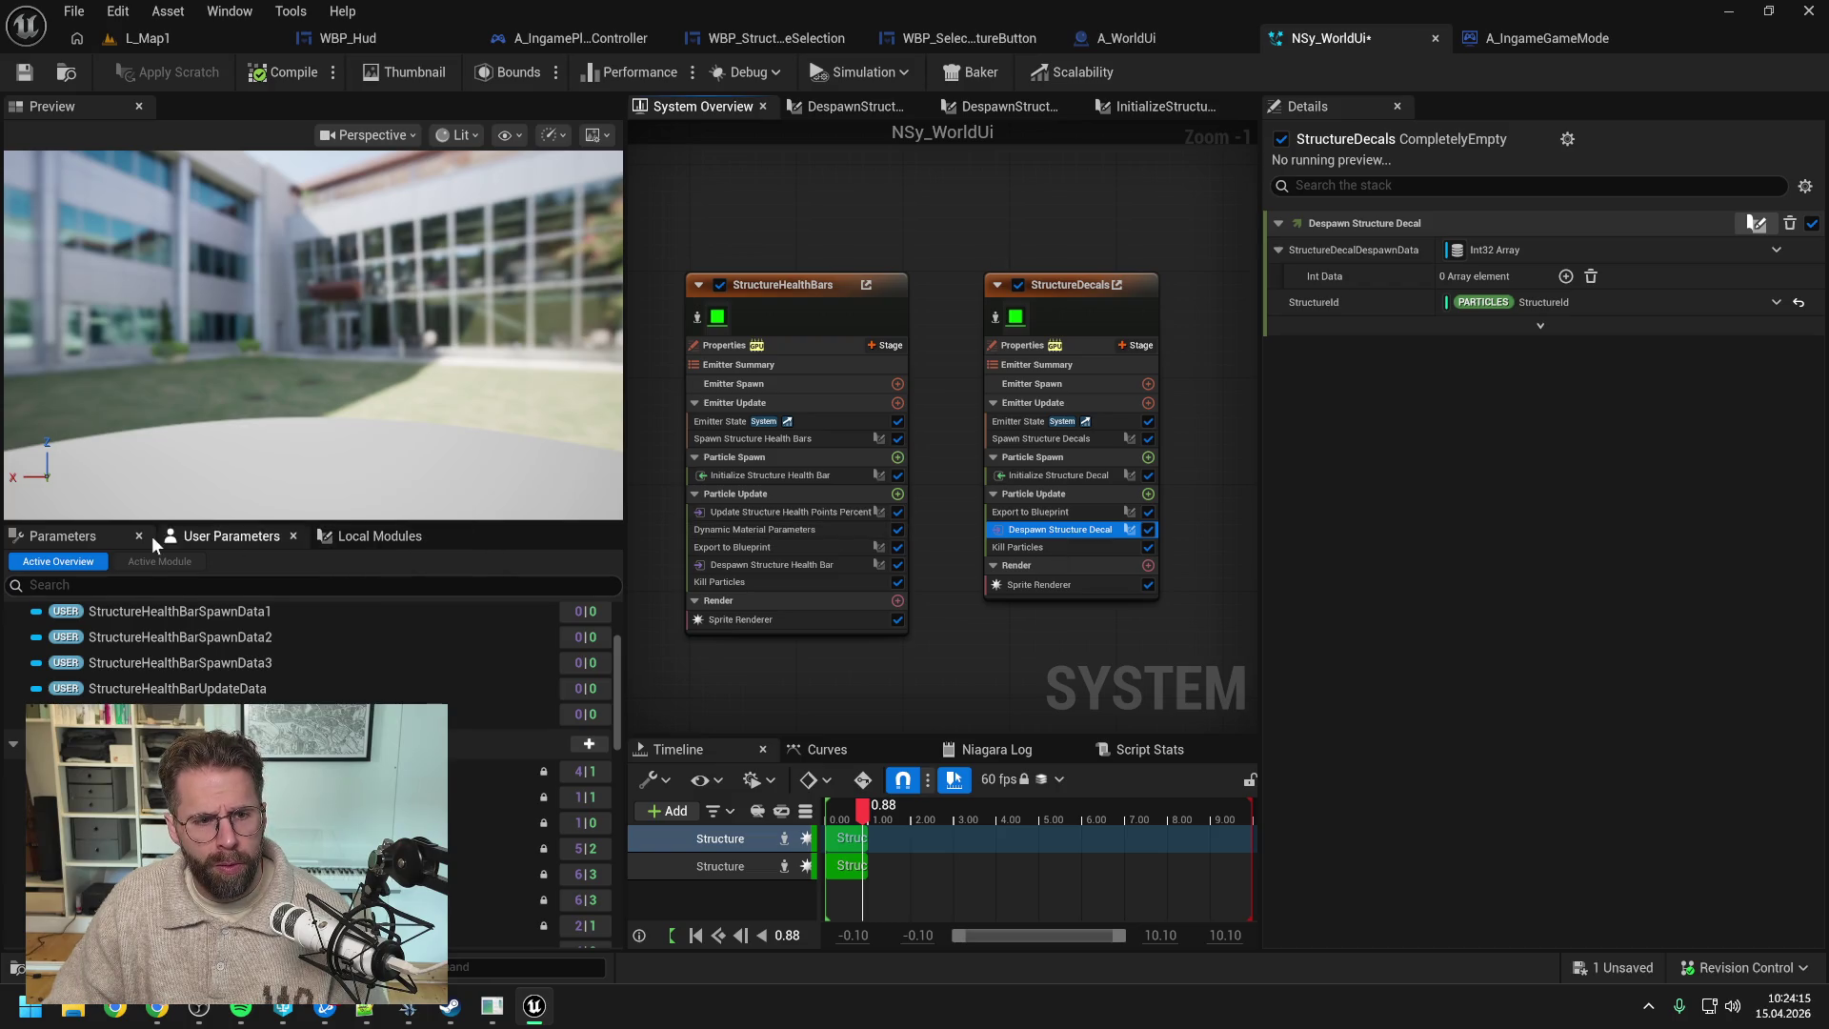
- Bind Despawn Structure Decal's StructureDecalDespawnData input to the matching user parameter and save
{"action": "left_click", "coordinate": [194, 538]}
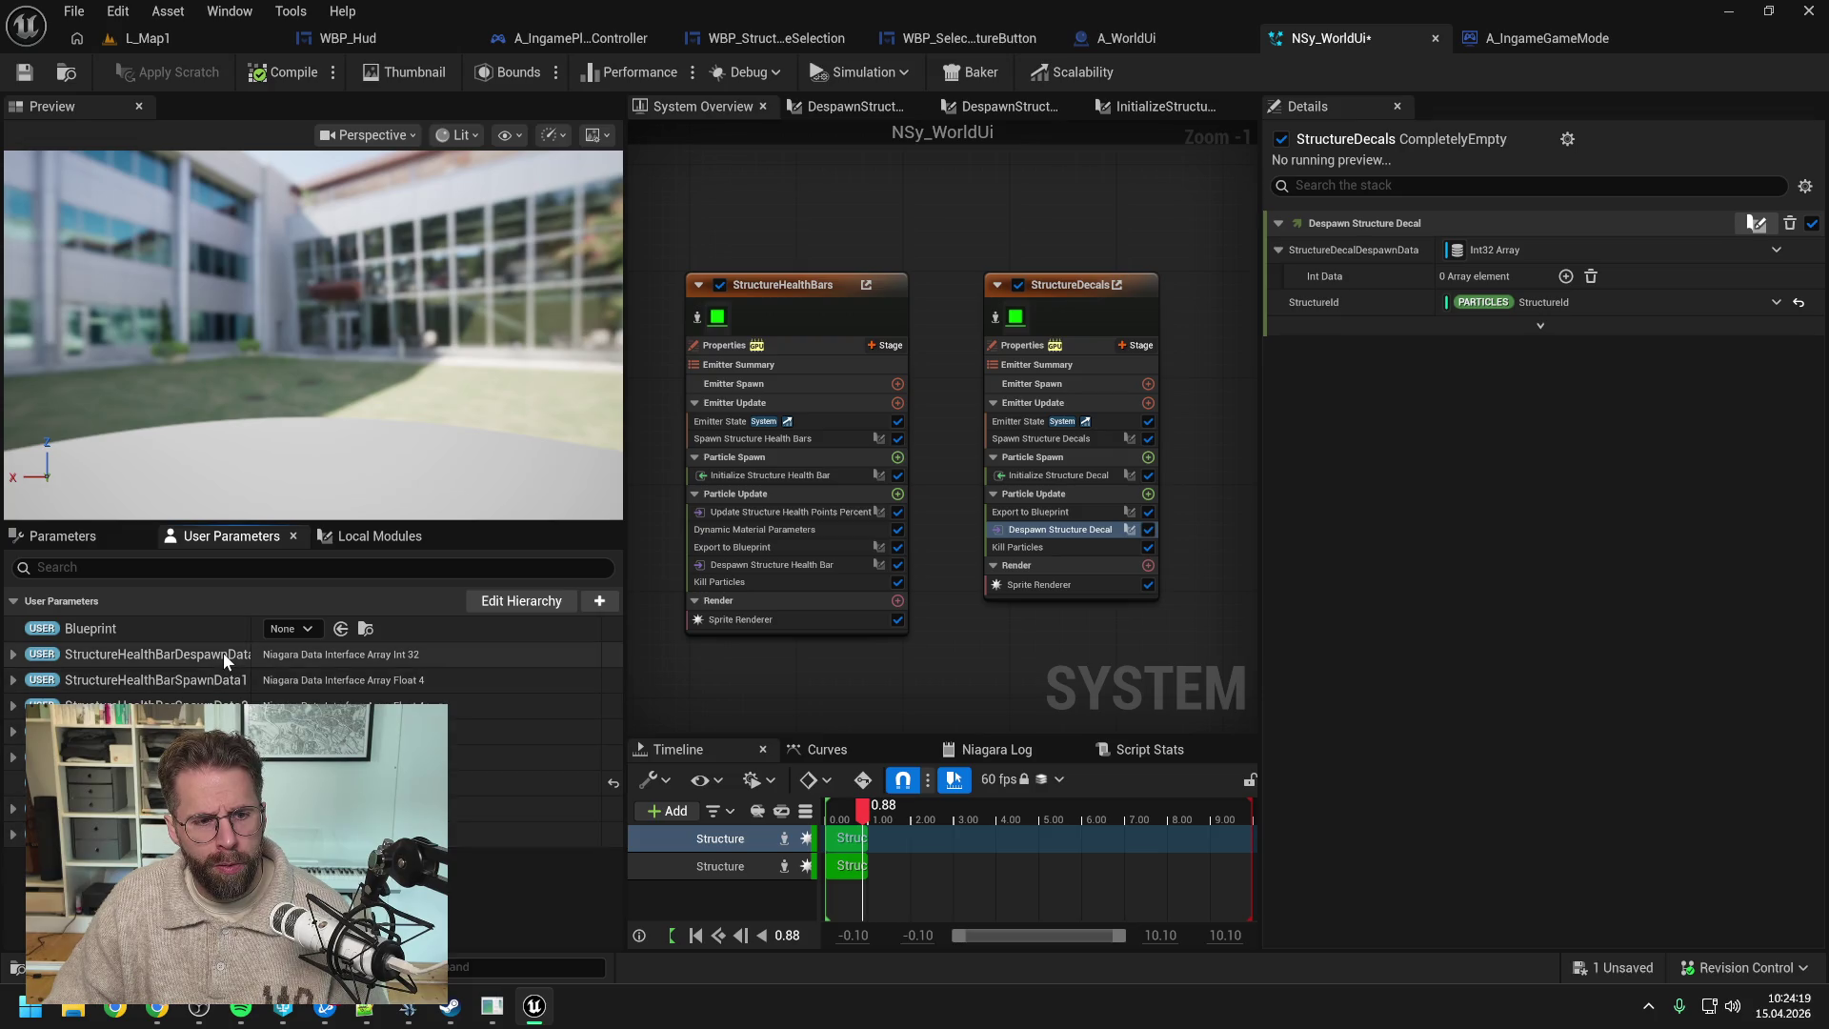
{"action": "left_click_drag", "start_coordinate": [255, 635], "coordinate": [301, 636]}
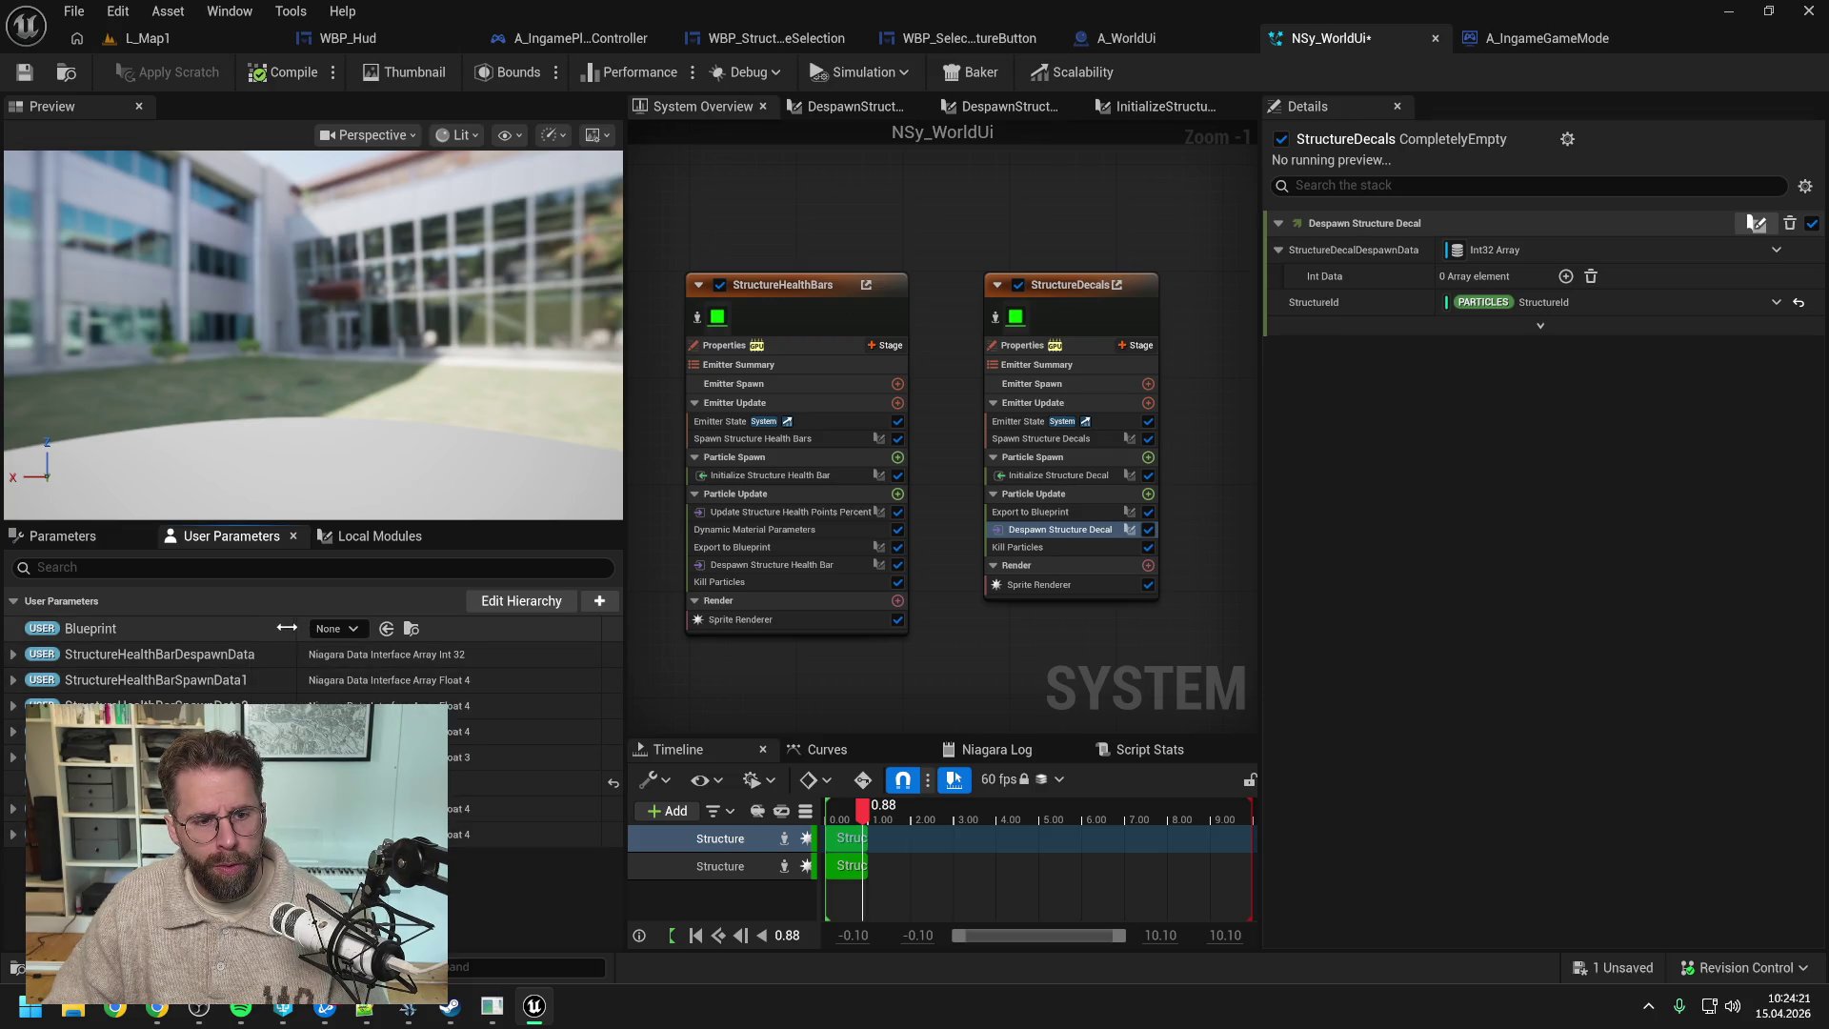
{"action": "right_click", "coordinate": [230, 660]}
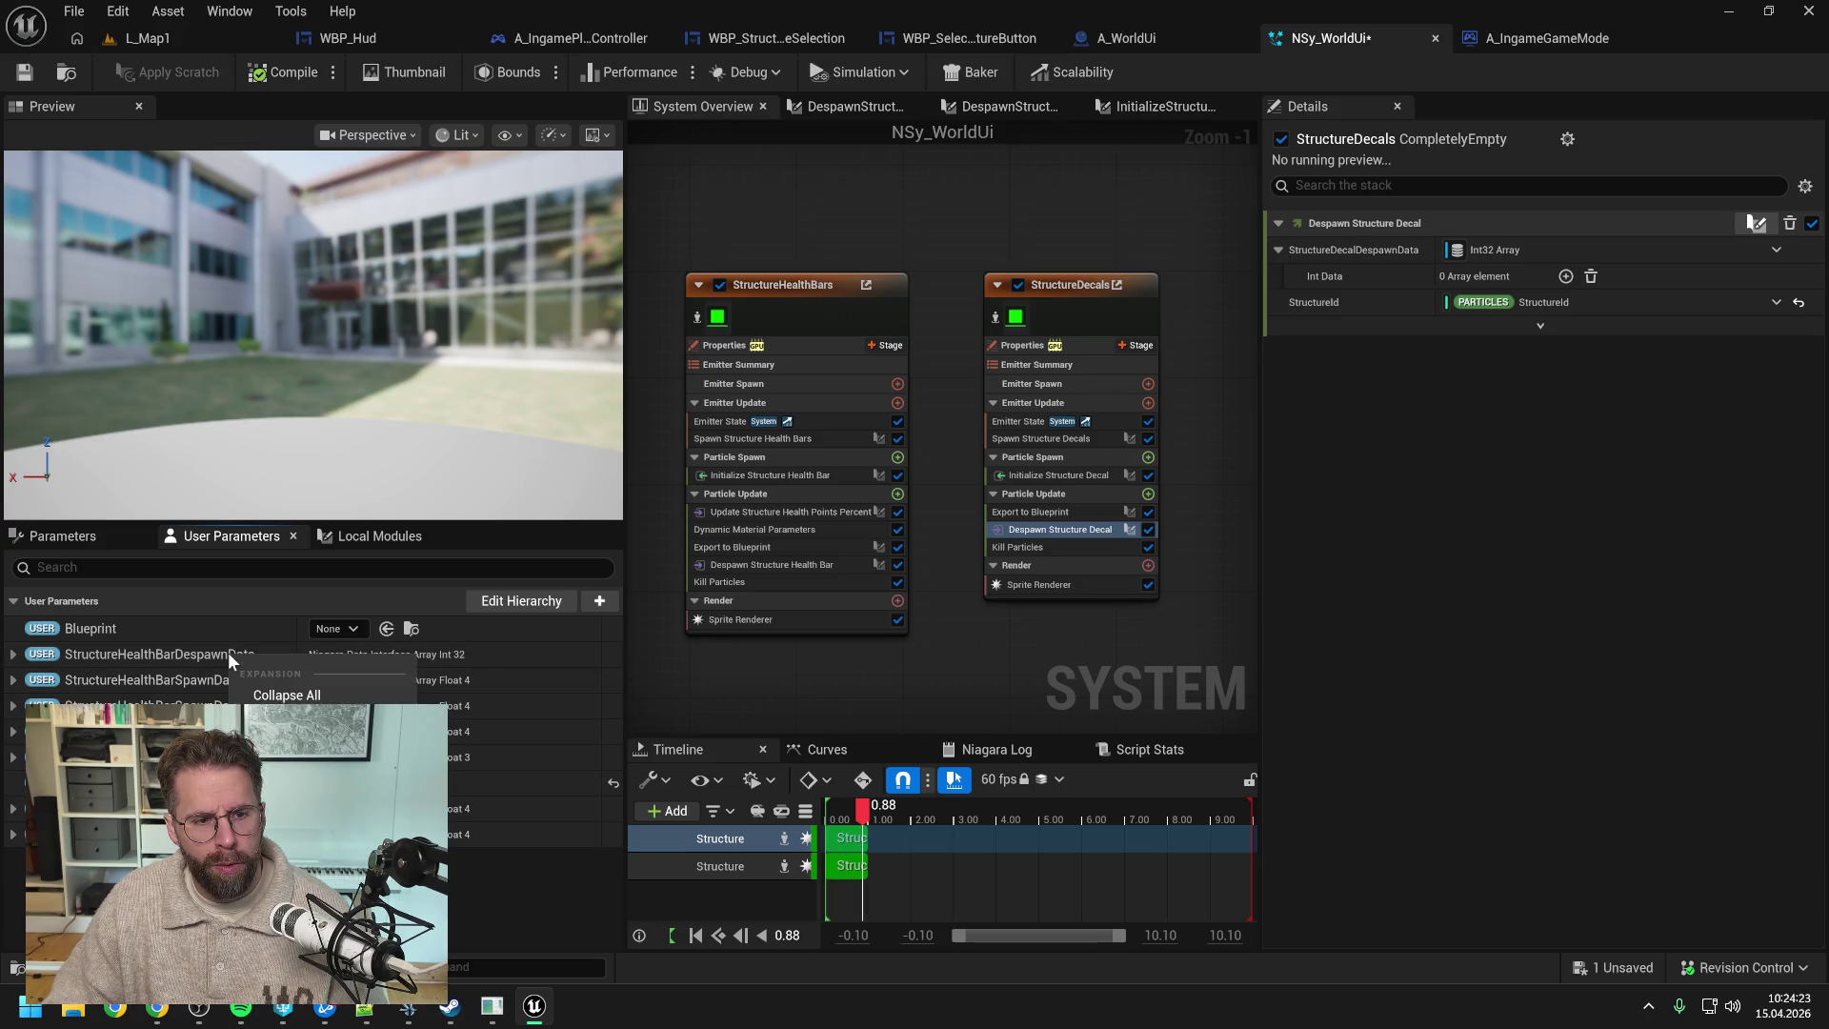
{"action": "left_click", "coordinate": [287, 695]}
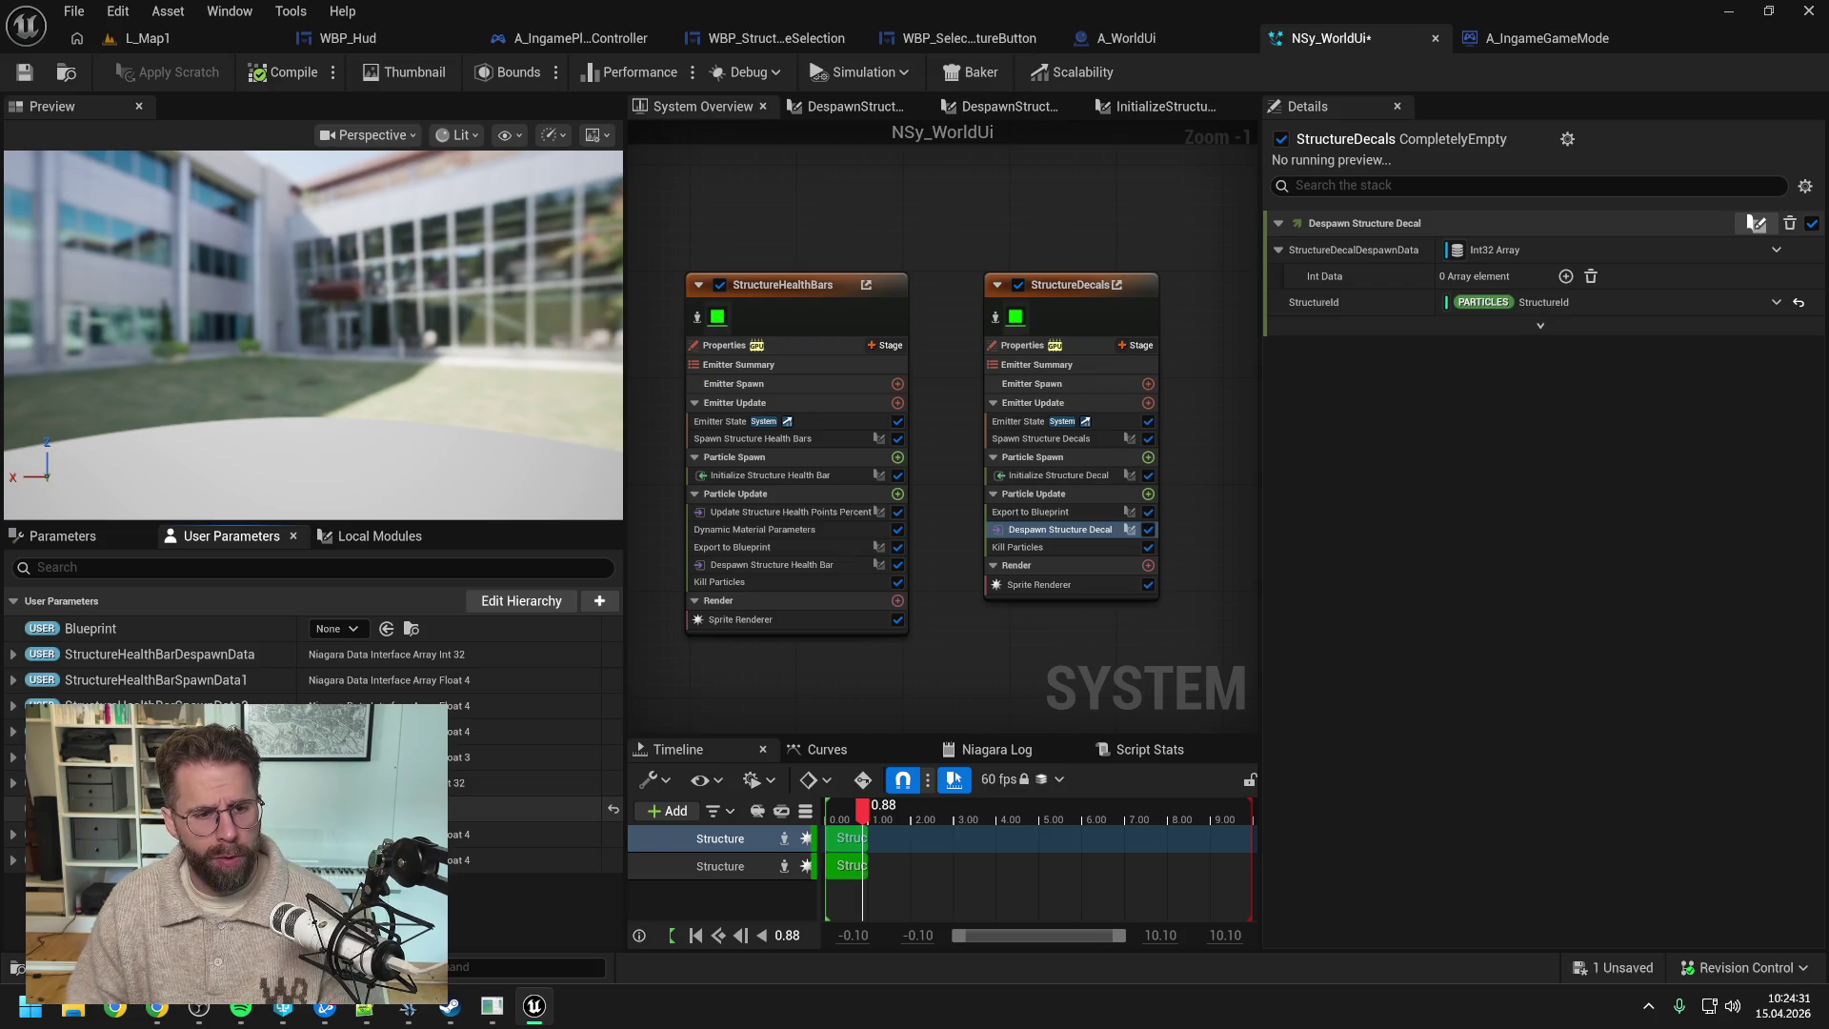
{"action": "left_click_drag", "start_coordinate": [143, 782], "coordinate": [143, 867]}
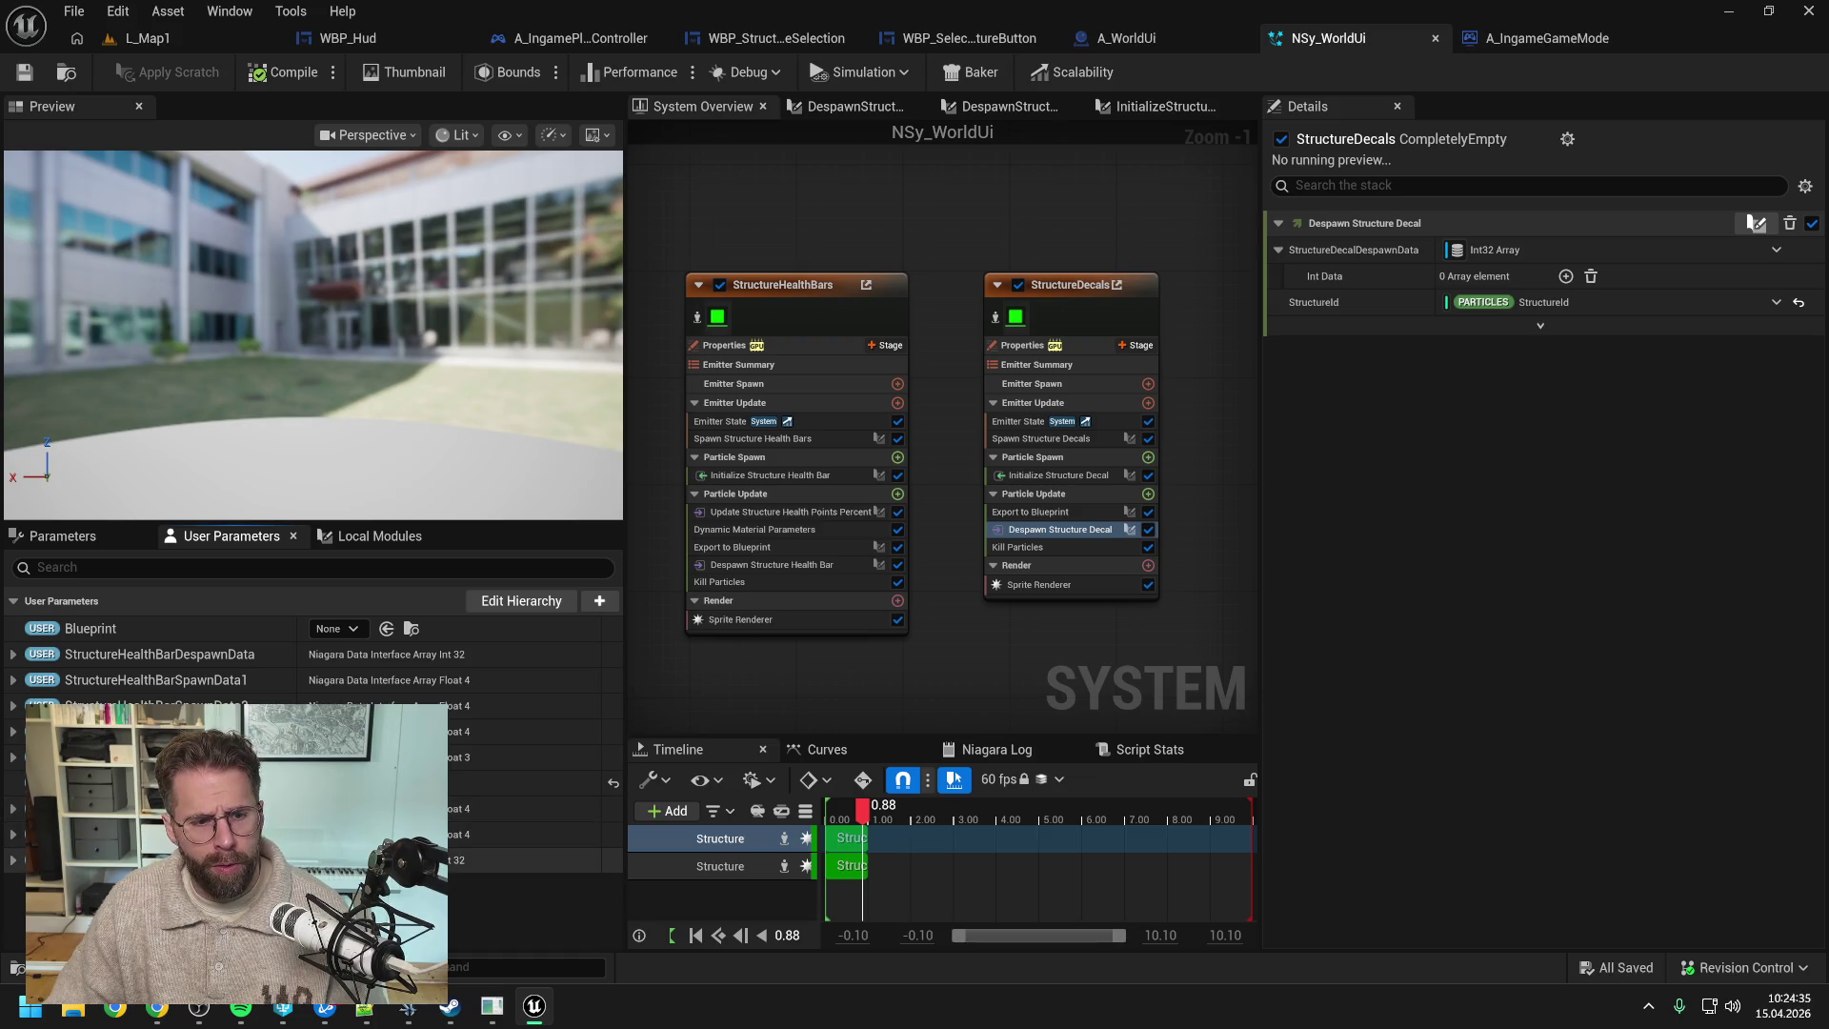
{"action": "left_click_drag", "start_coordinate": [190, 860], "coordinate": [1458, 253]}
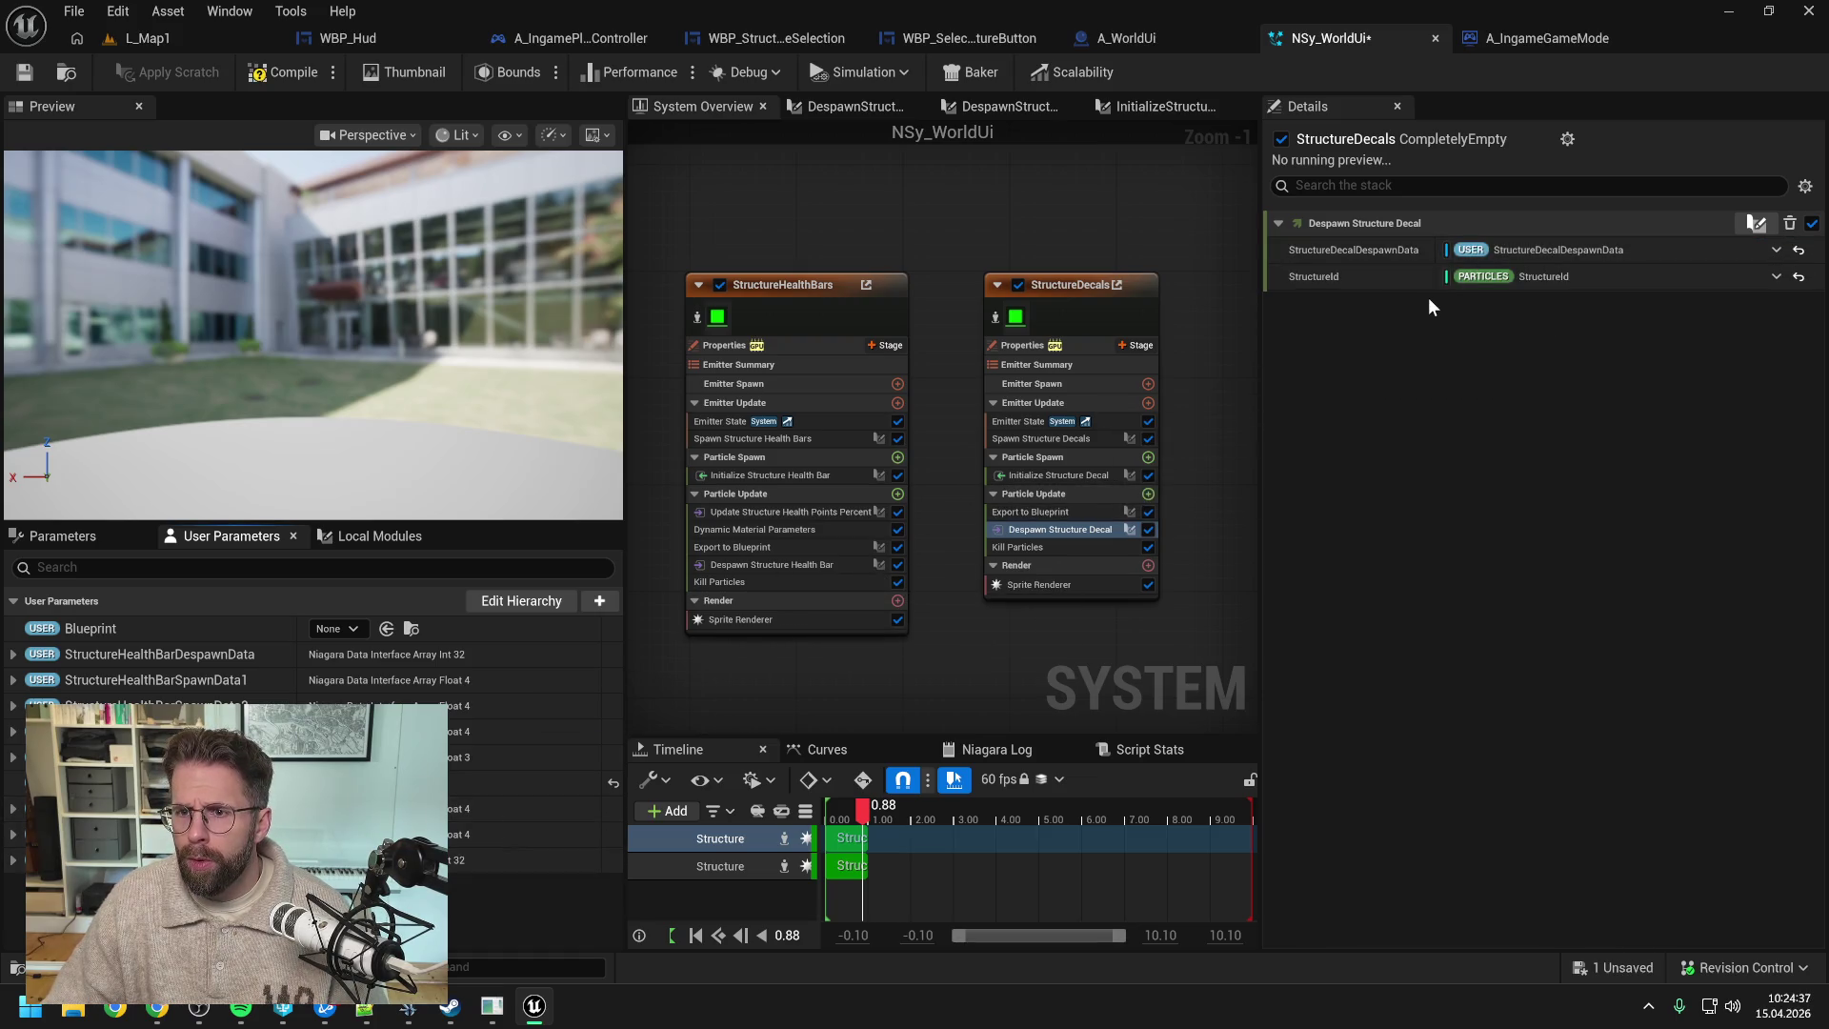
{"action": "key", "text": "ctrl+s"}
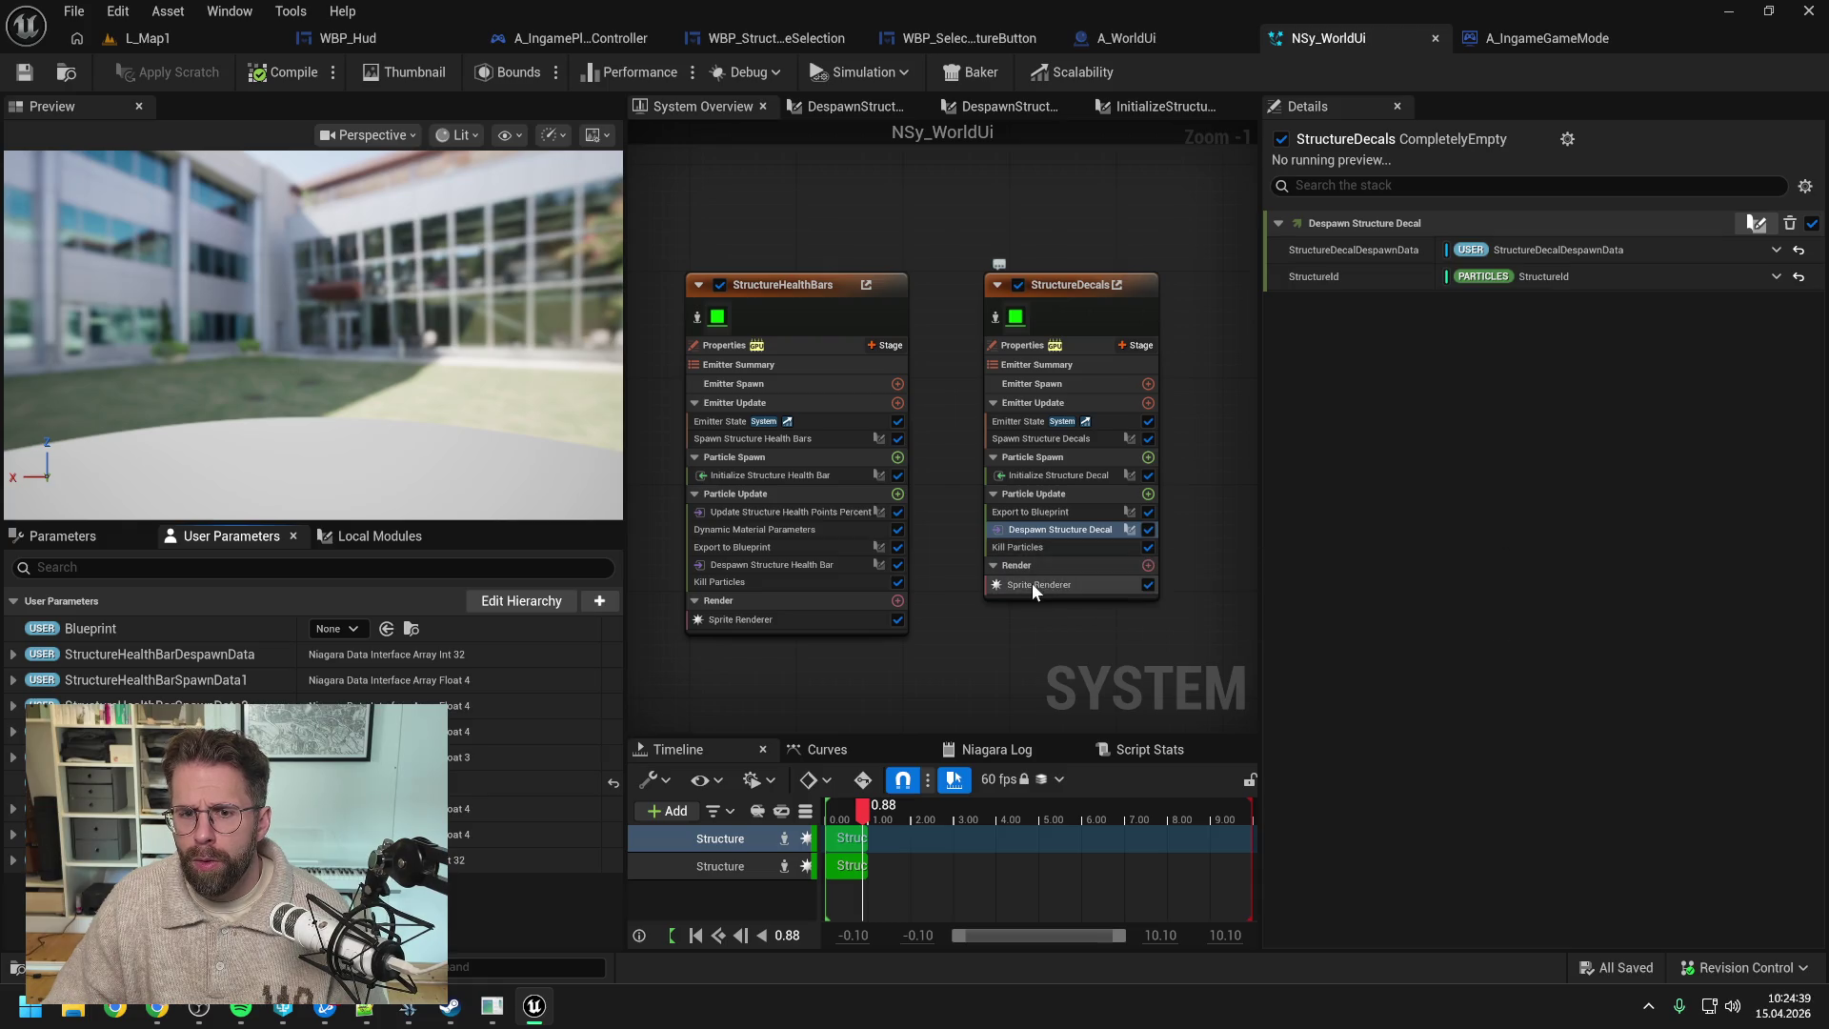
- Save all changed assets and return to the A_WorldUi Blueprint
{"action": "left_click", "coordinate": [1034, 584]}
{"action": "left_click", "coordinate": [24, 71]}
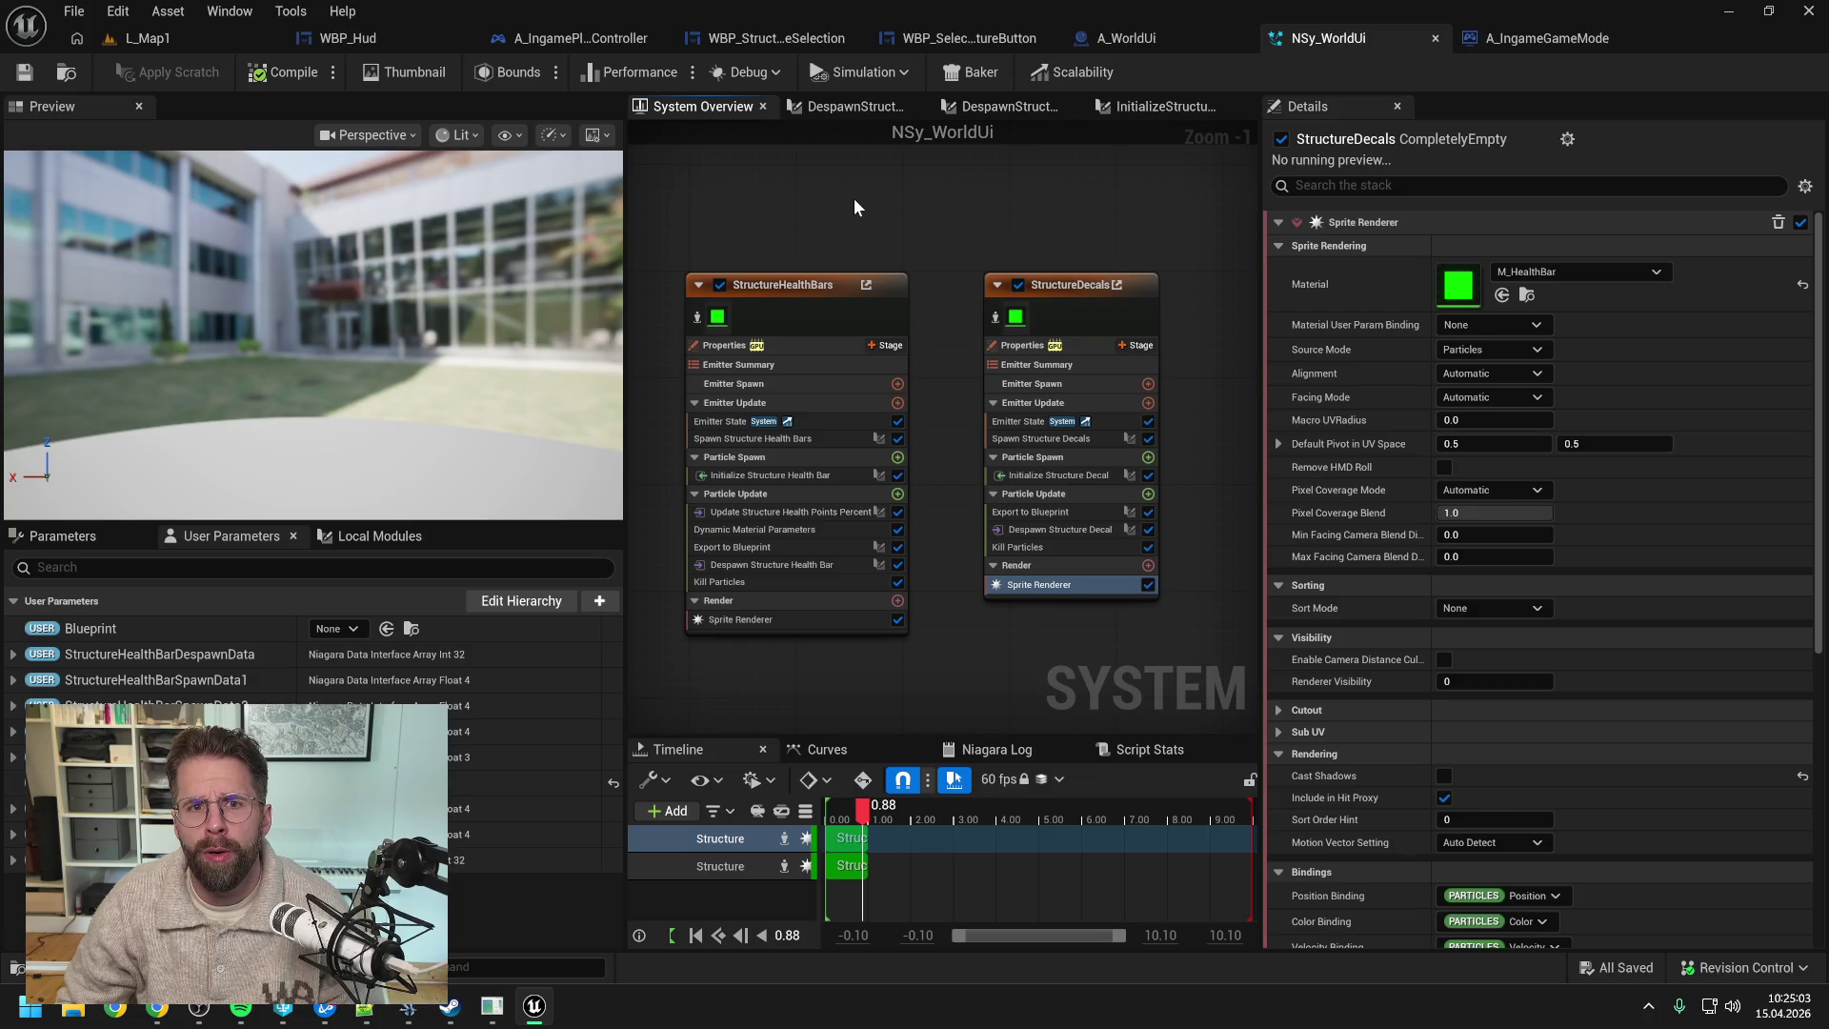
{"action": "left_click", "coordinate": [1148, 36]}
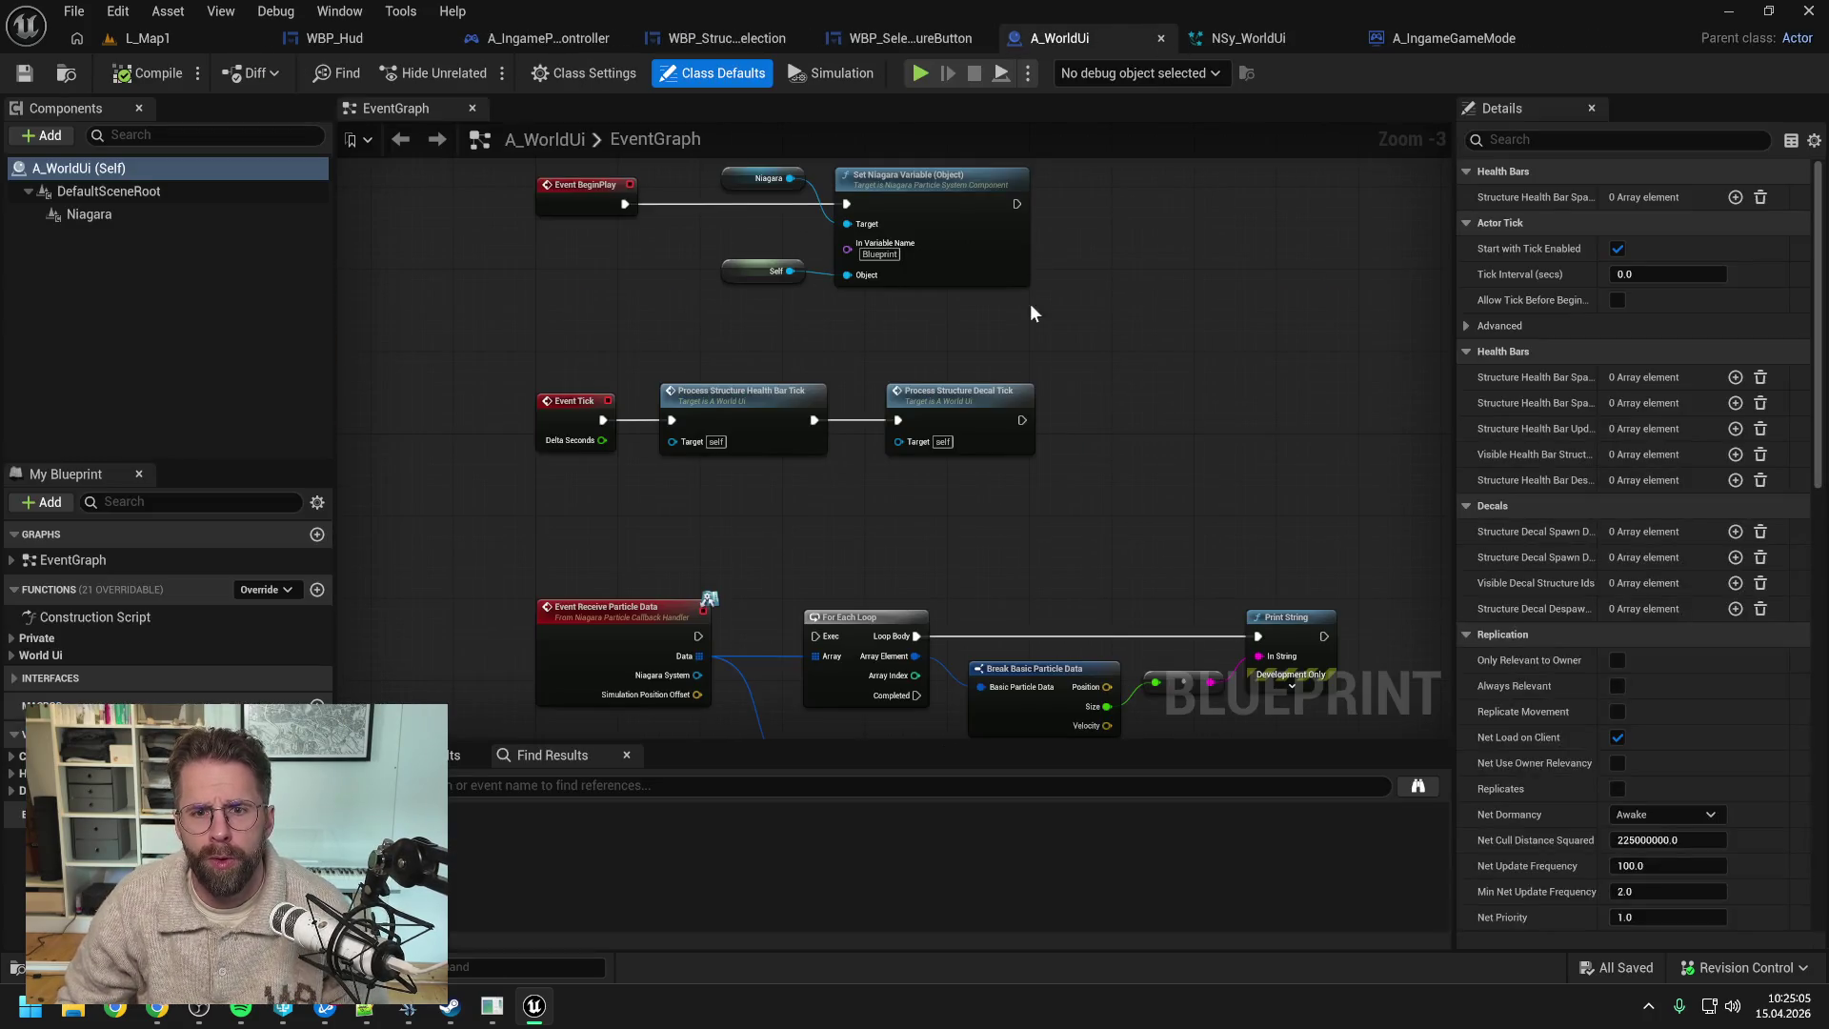
- Close all other graph tabs in the A_IngameGameMode Blueprint
{"action": "left_click", "coordinate": [1000, 329]}
{"action": "left_click", "coordinate": [1446, 43]}
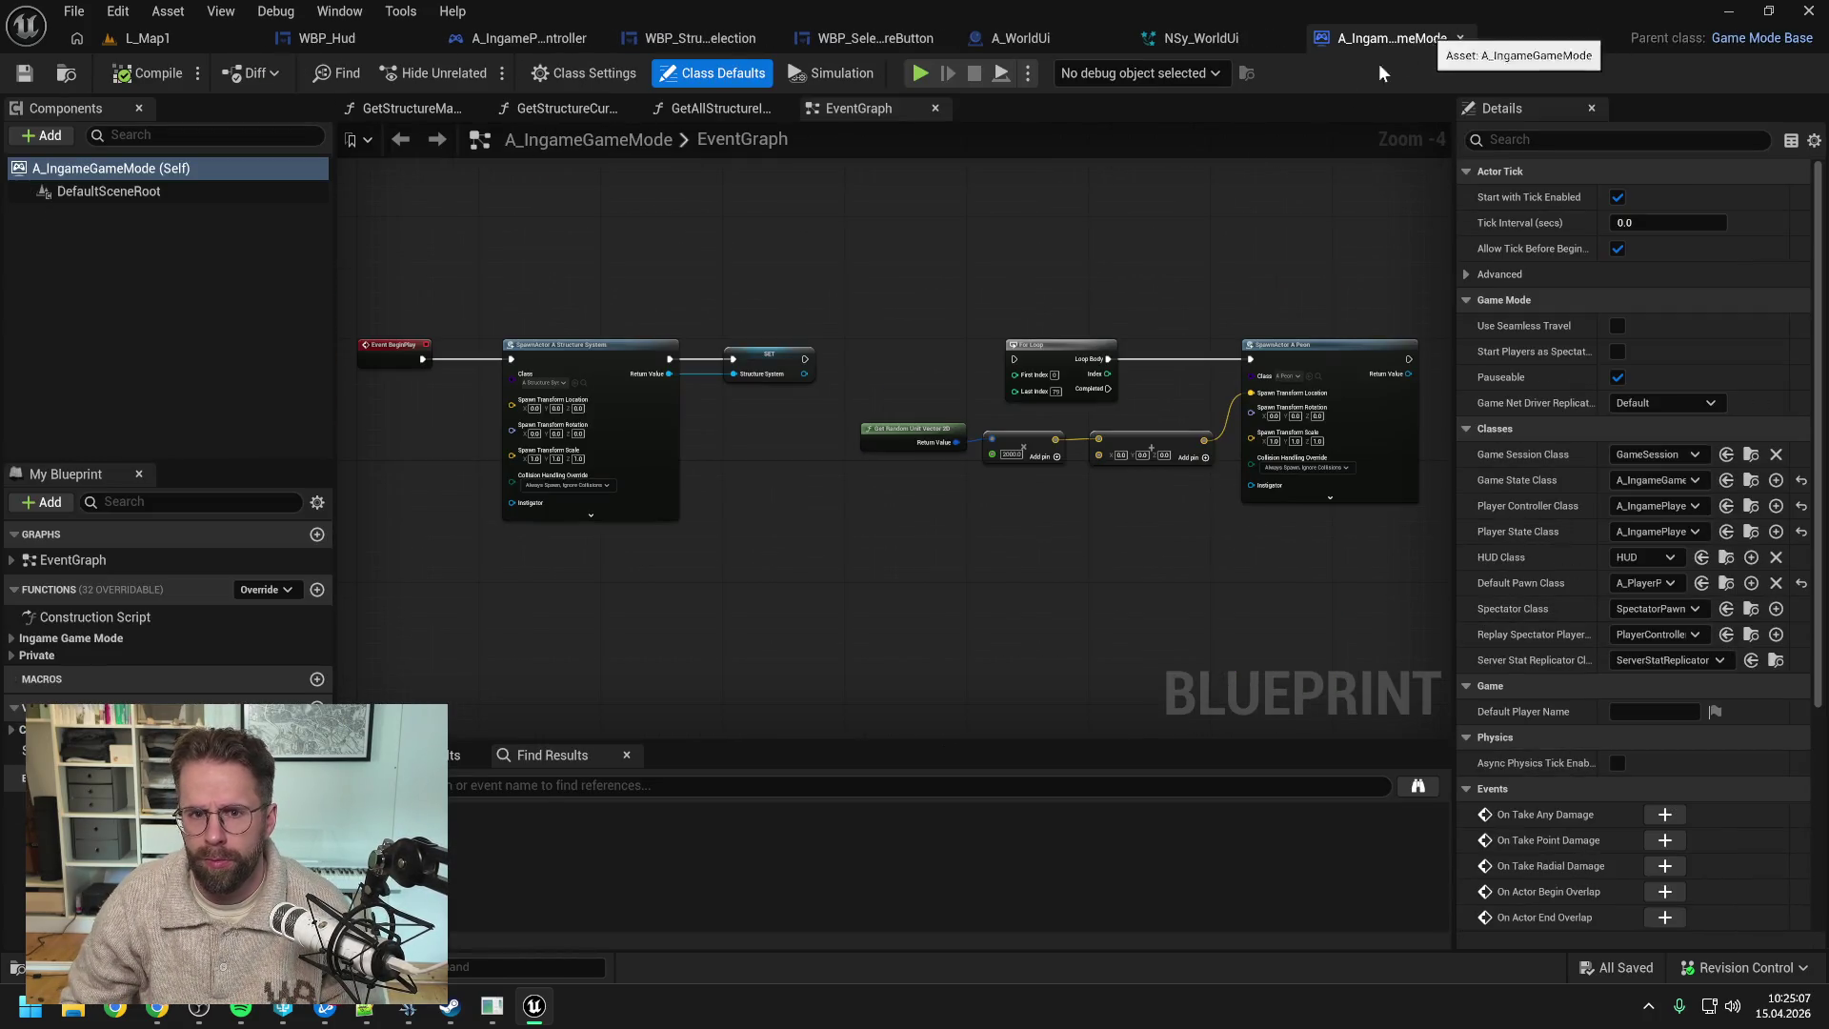
{"action": "right_click", "coordinate": [899, 107]}
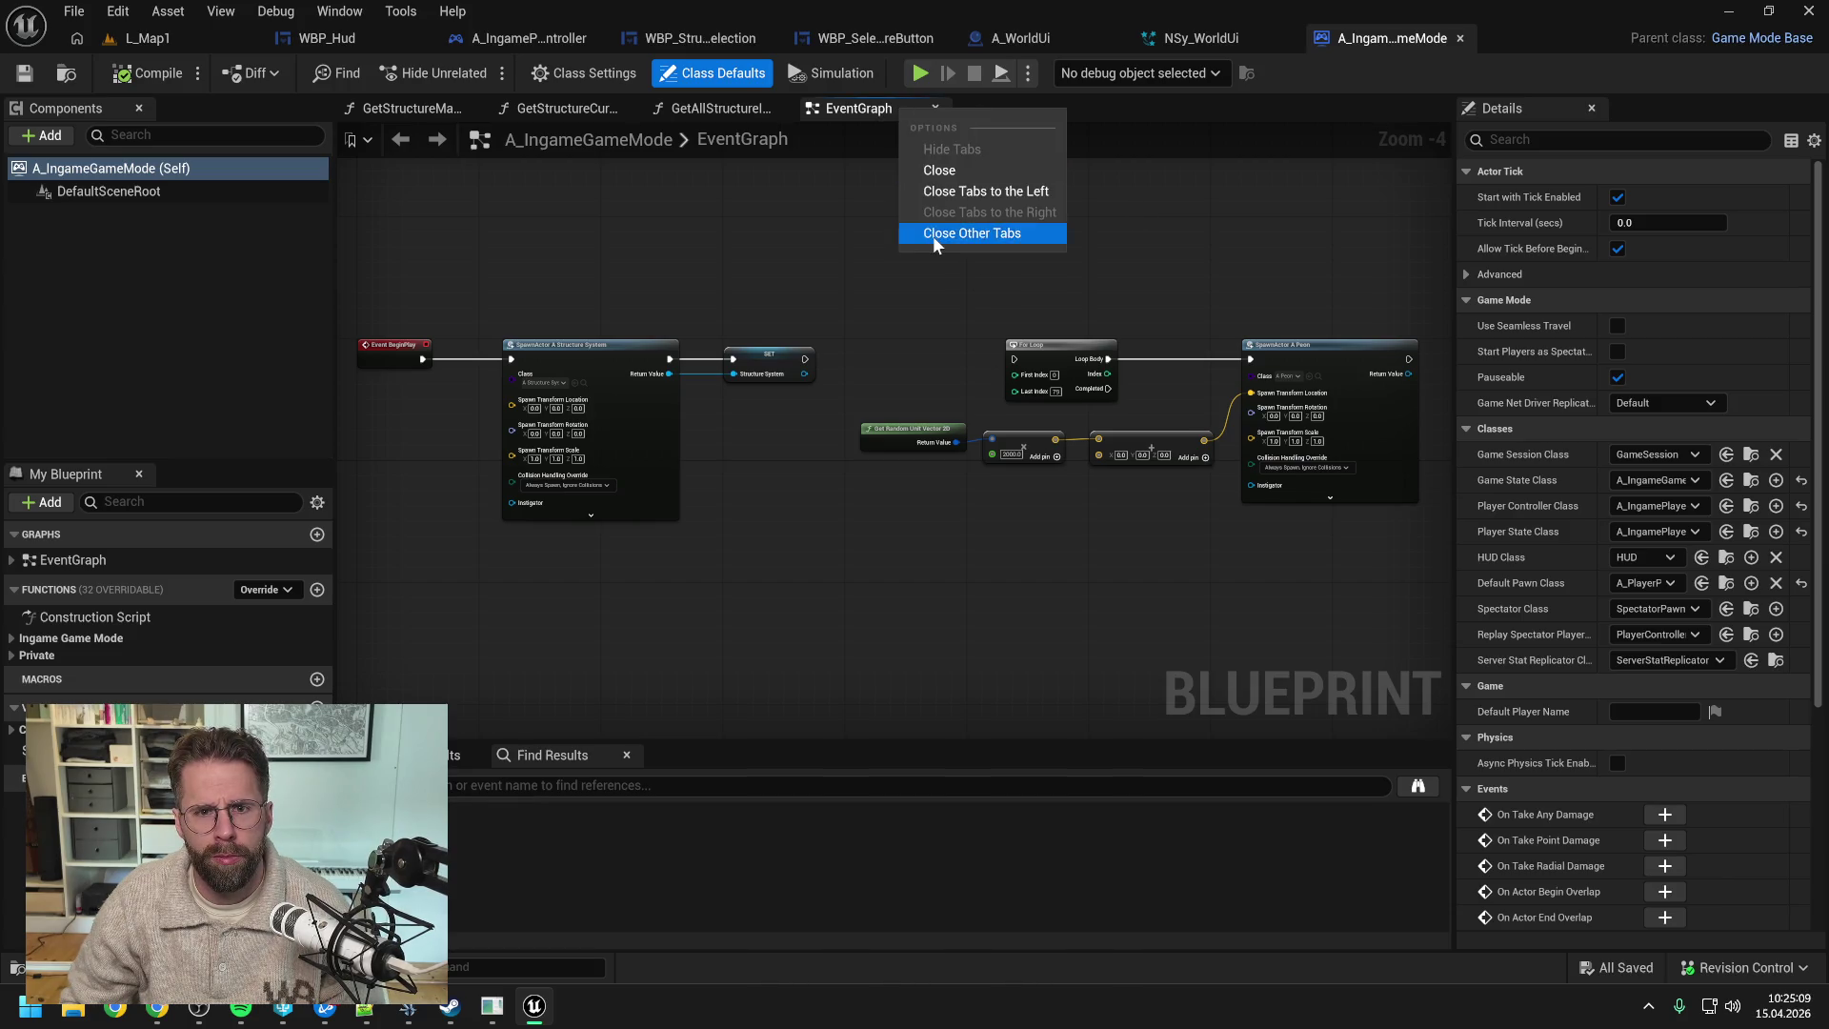
{"action": "left_click", "coordinate": [929, 238]}
- Play L_Map1, place two small structures in build mode, stop, and return to A_WorldUi
{"action": "left_click", "coordinate": [210, 44]}
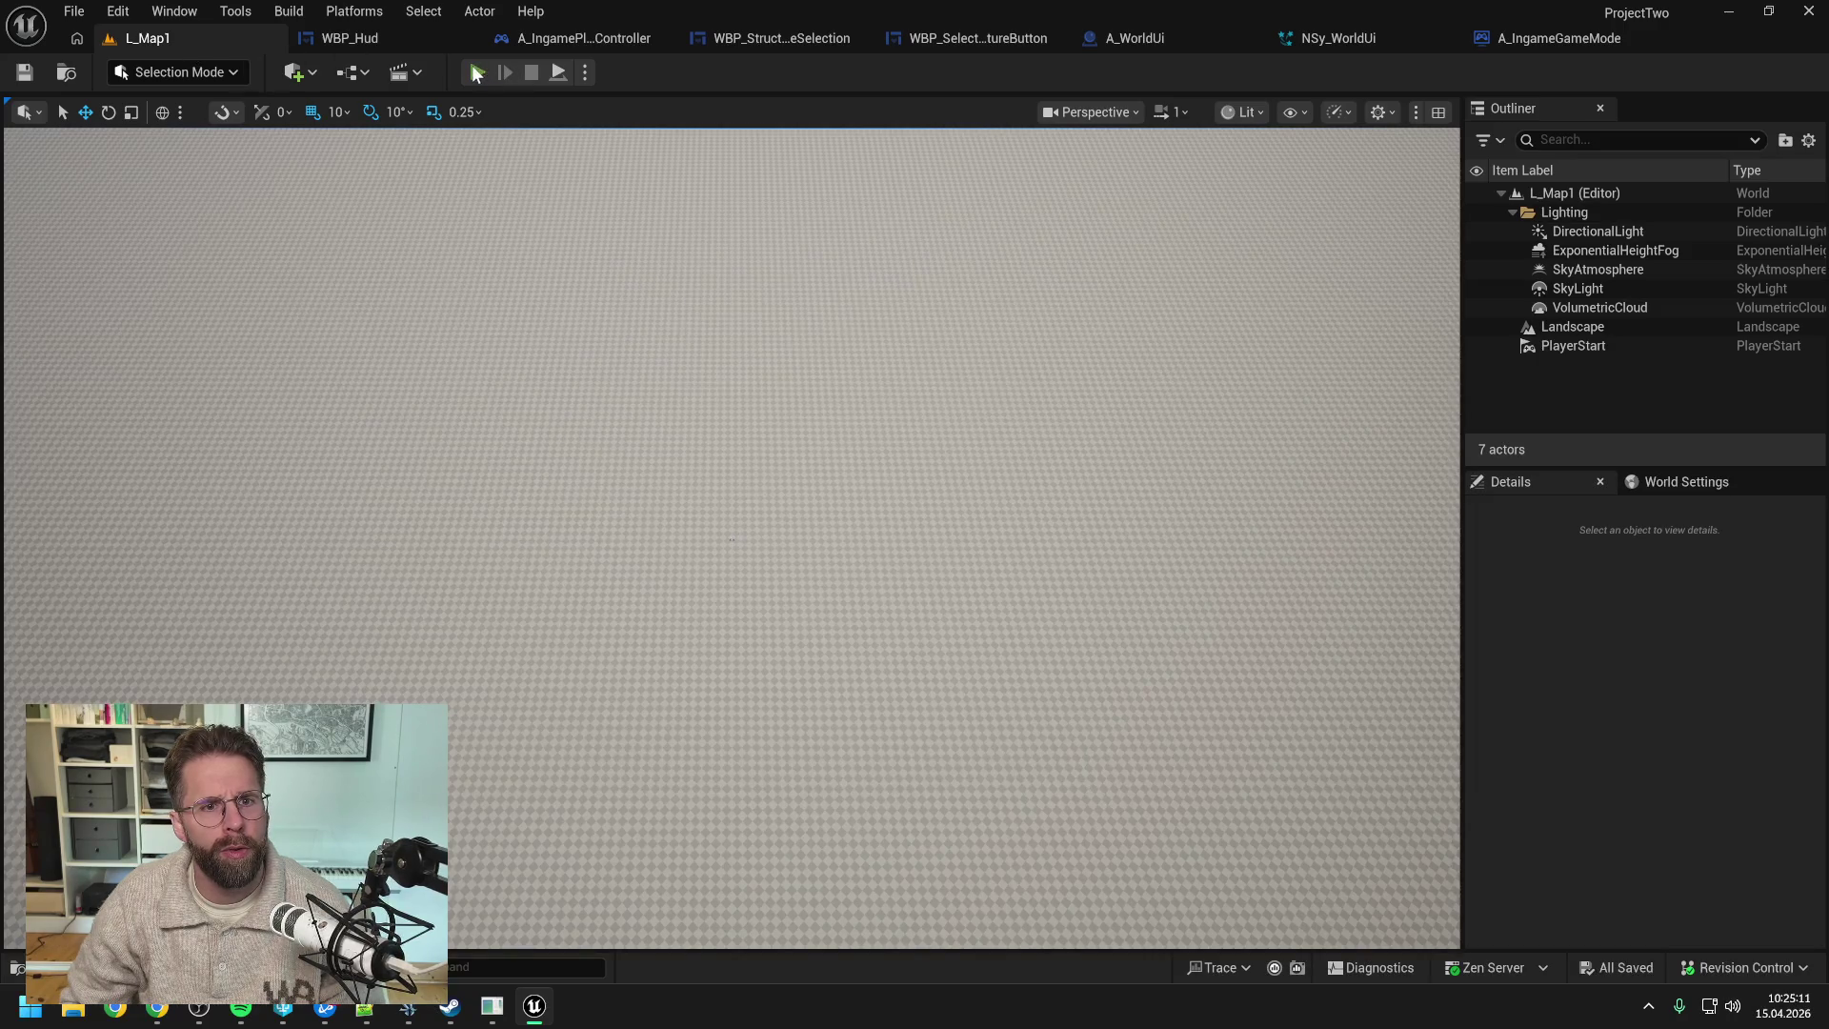
{"action": "key", "text": "alt+p"}
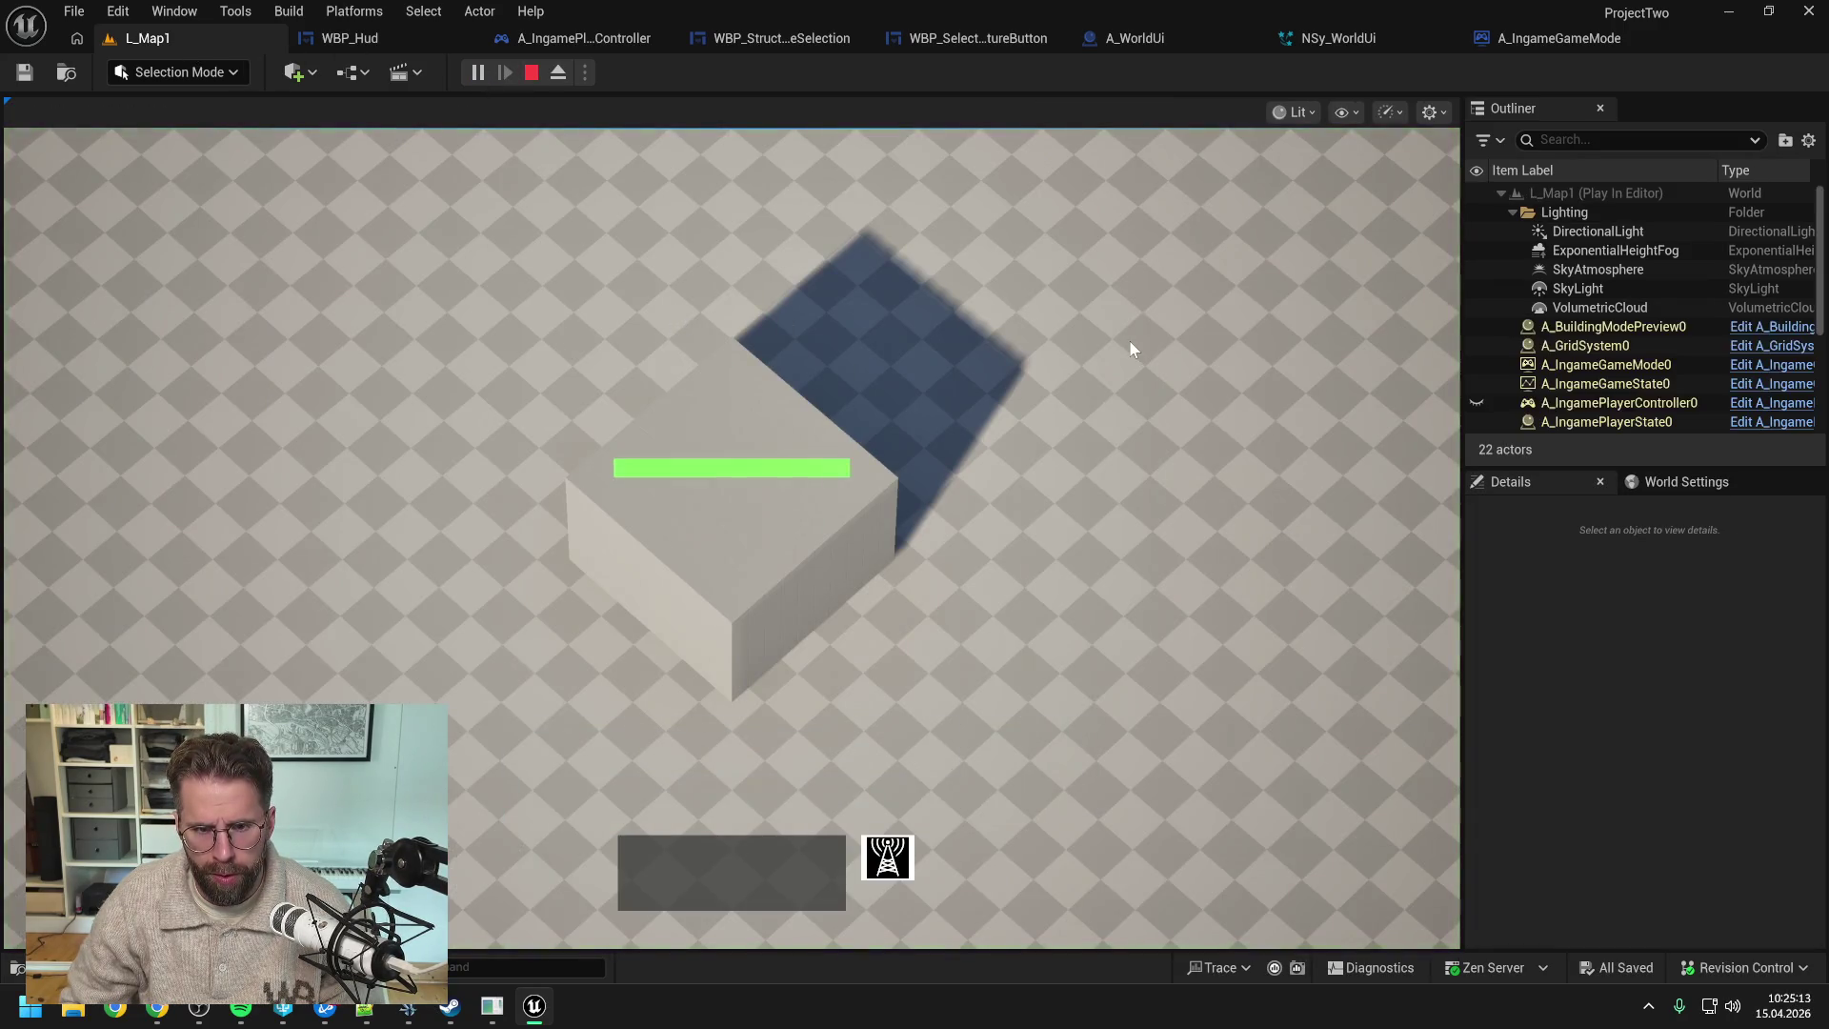
{"action": "key", "text": "b"}
{"action": "left_click", "coordinate": [1187, 476]}
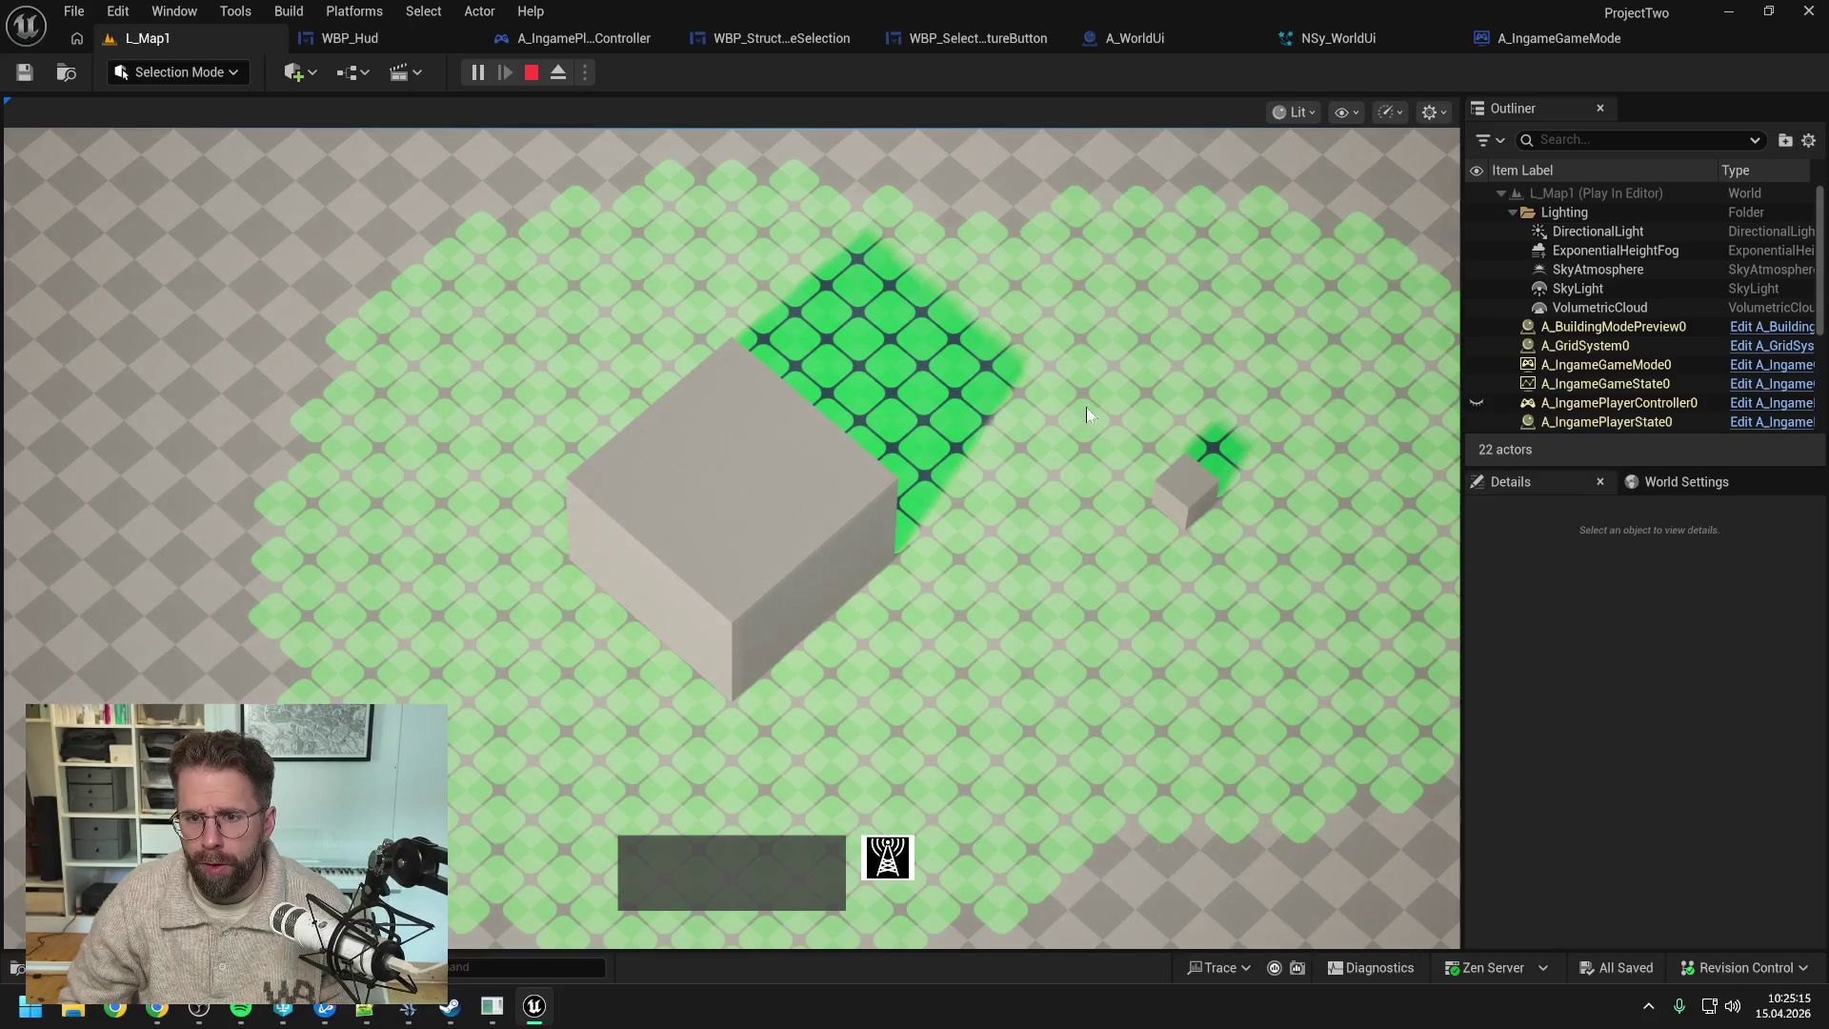
{"action": "left_click", "coordinate": [1019, 324]}
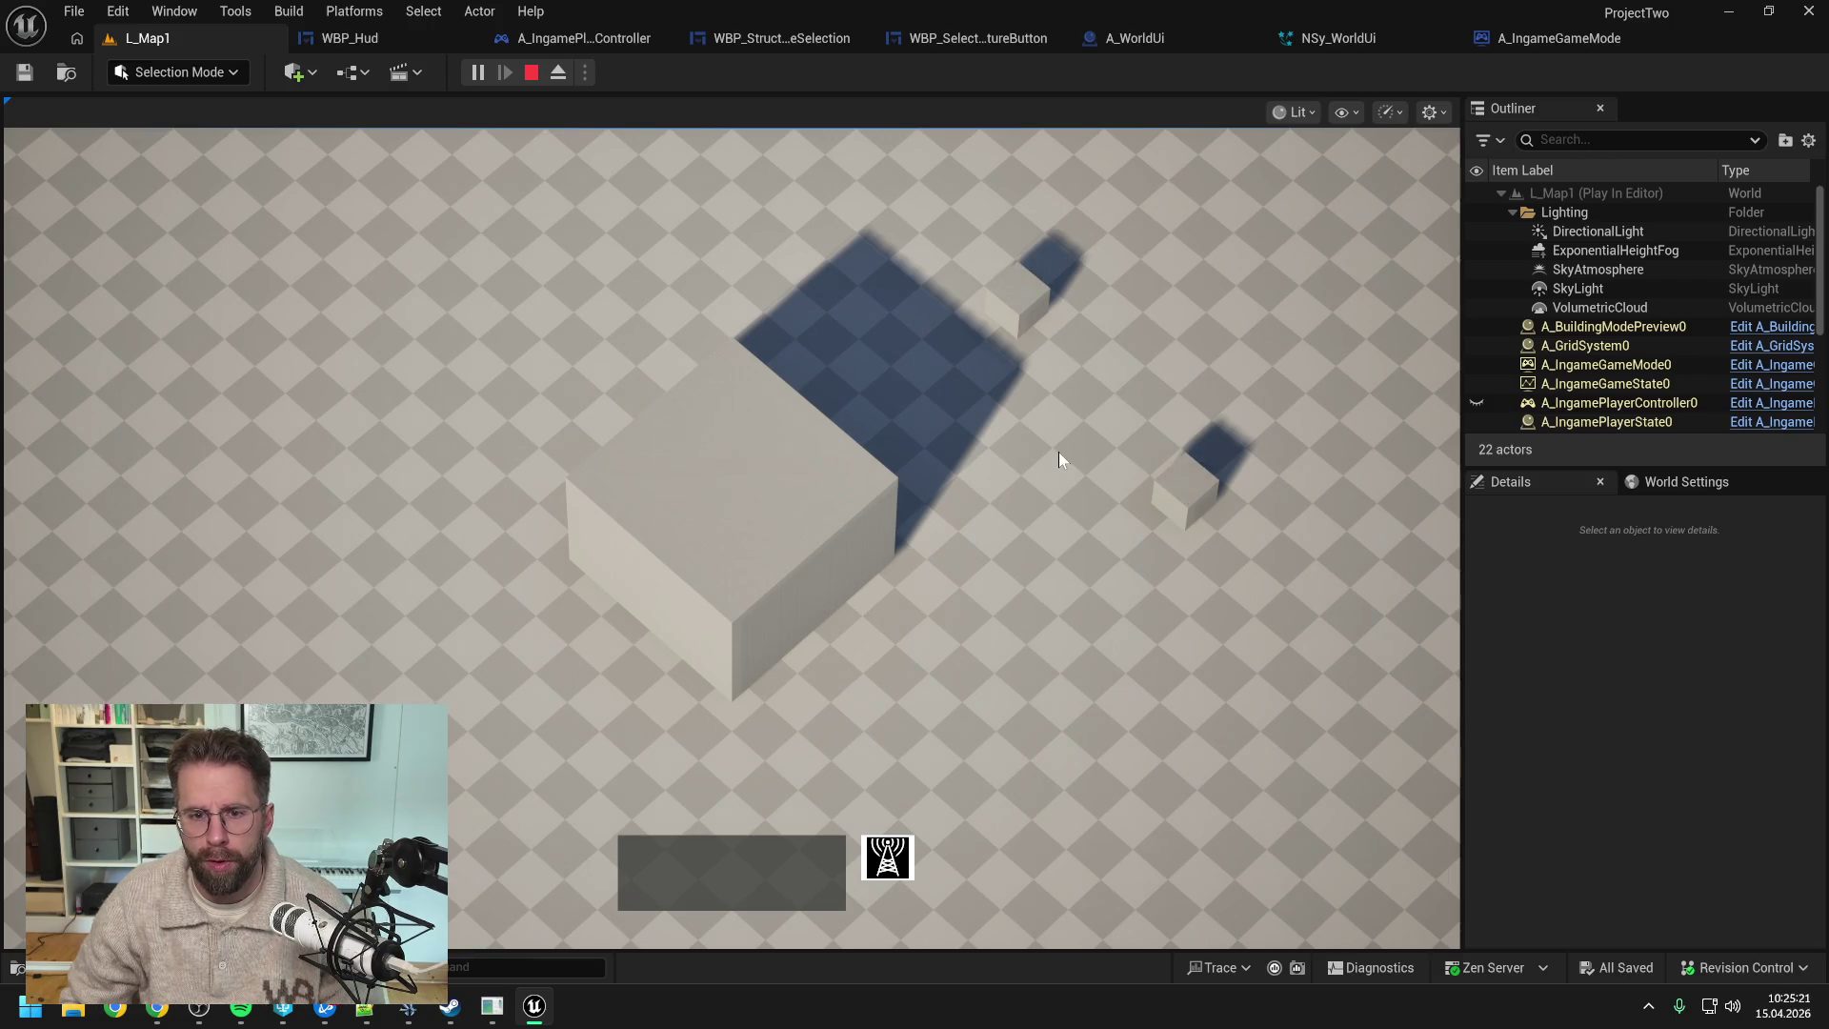
{"action": "key", "text": "Escape"}
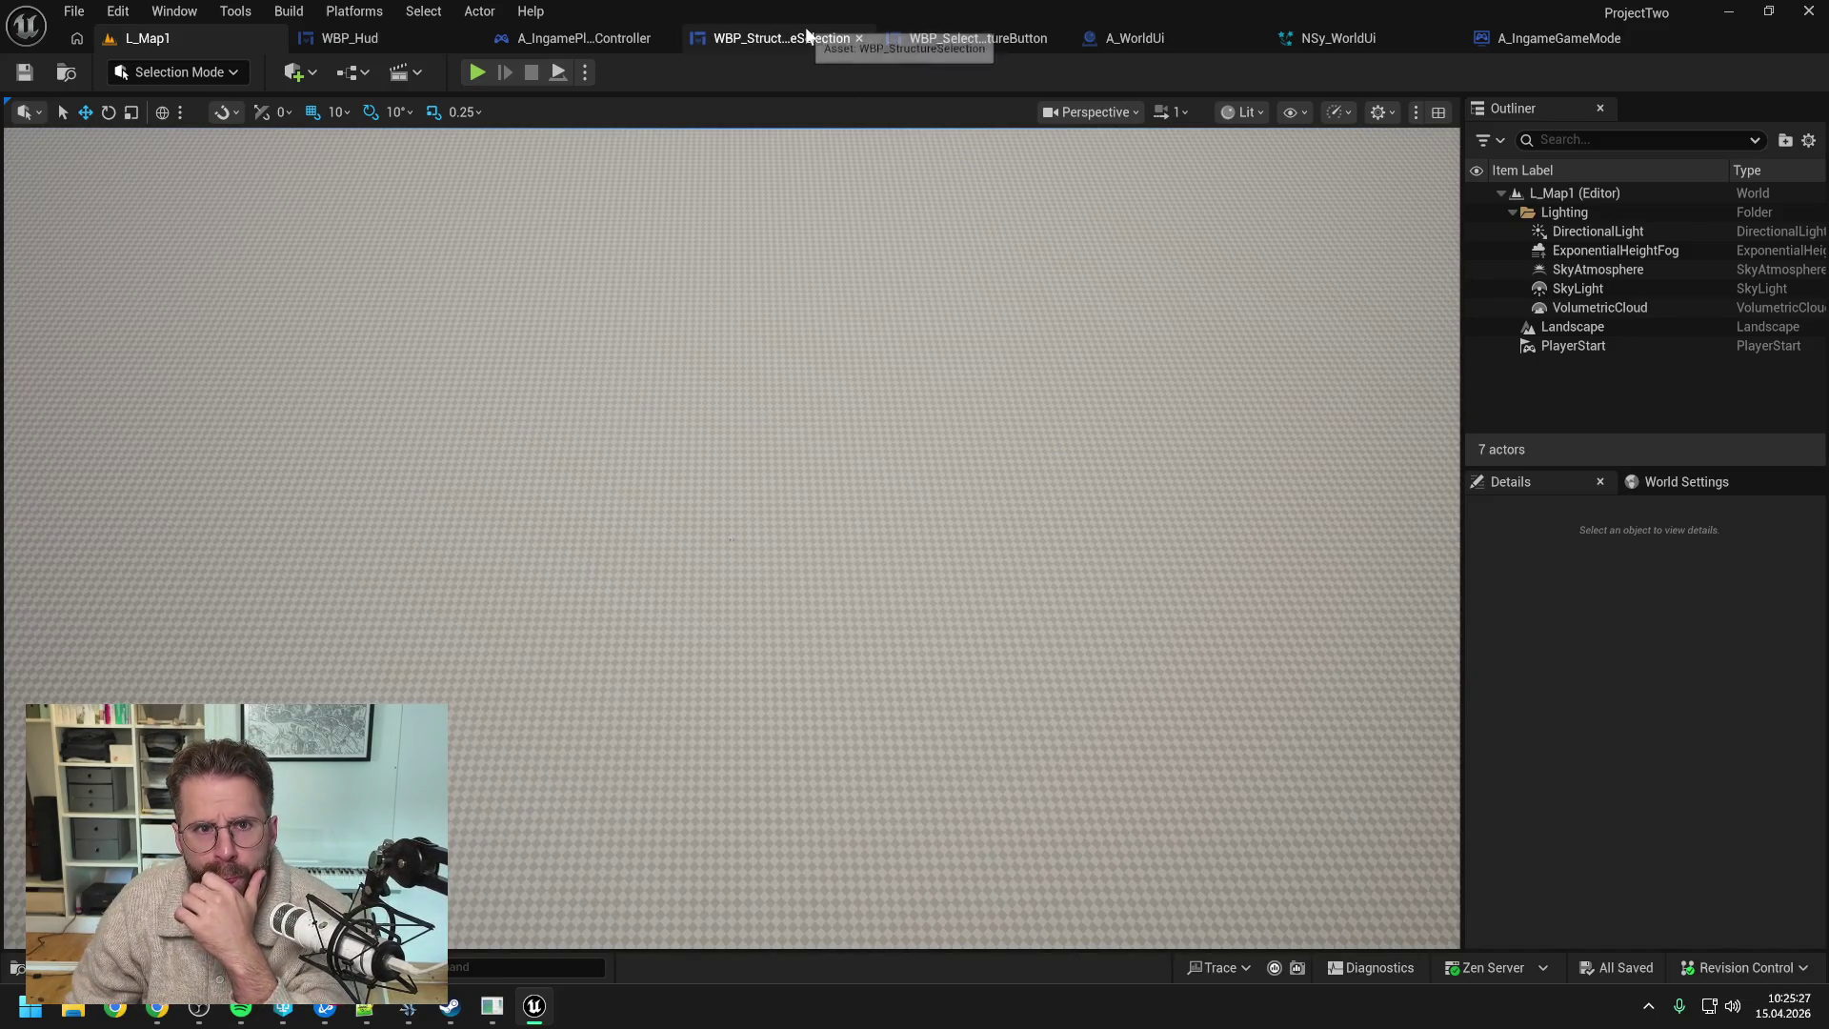
{"action": "left_click", "coordinate": [1110, 40]}
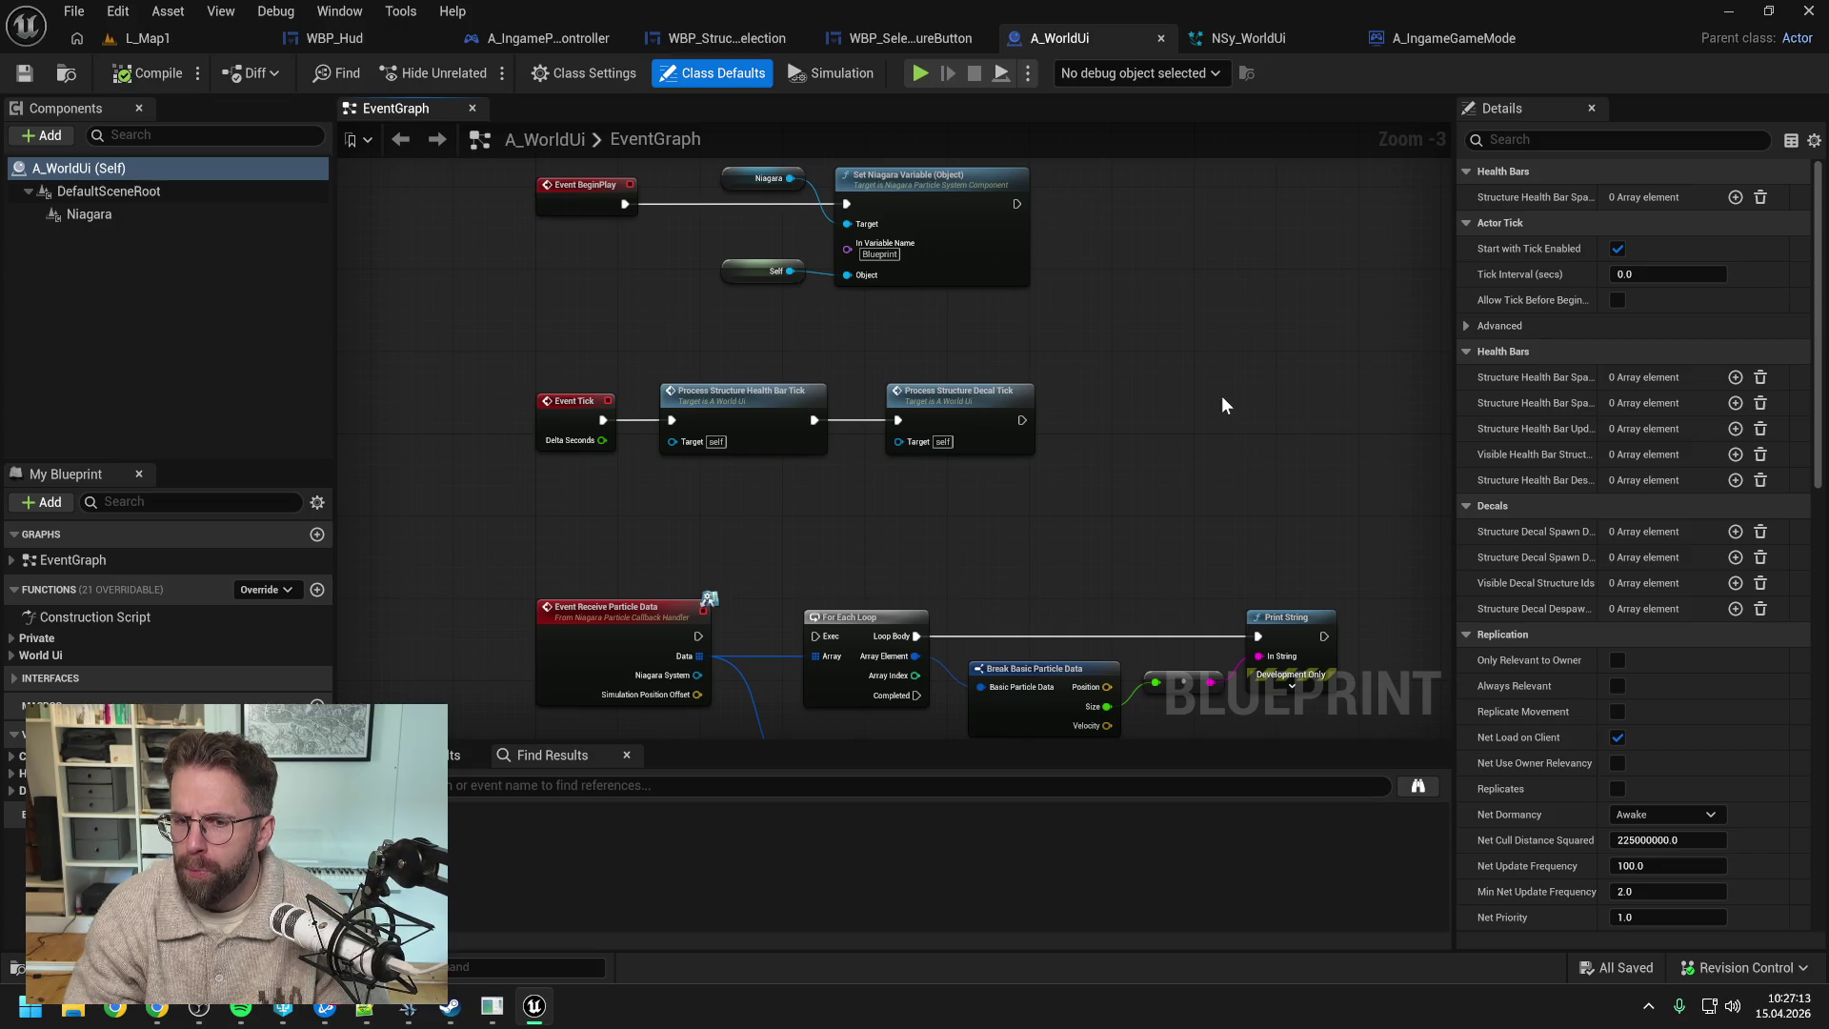
- Expand the World Ui, Health Bars and Decals function groups in My Blueprint
{"action": "left_click", "coordinate": [12, 655]}
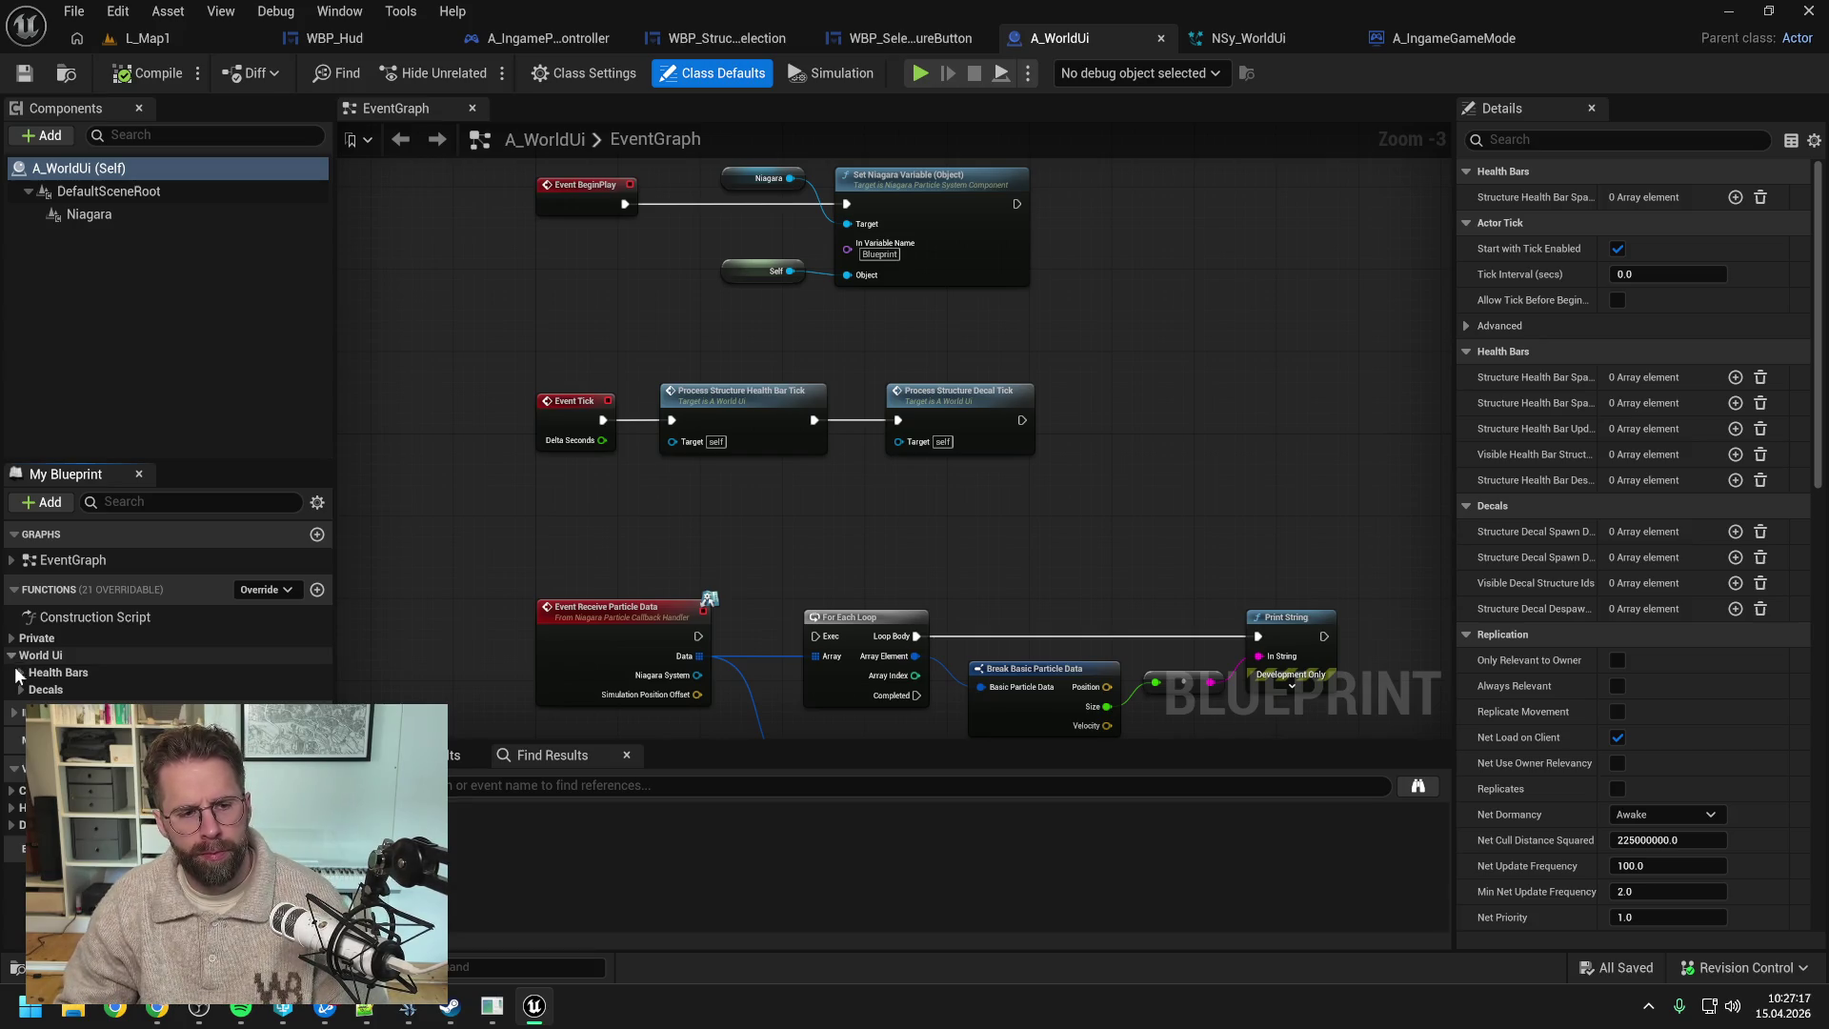
{"action": "left_click", "coordinate": [22, 672]}
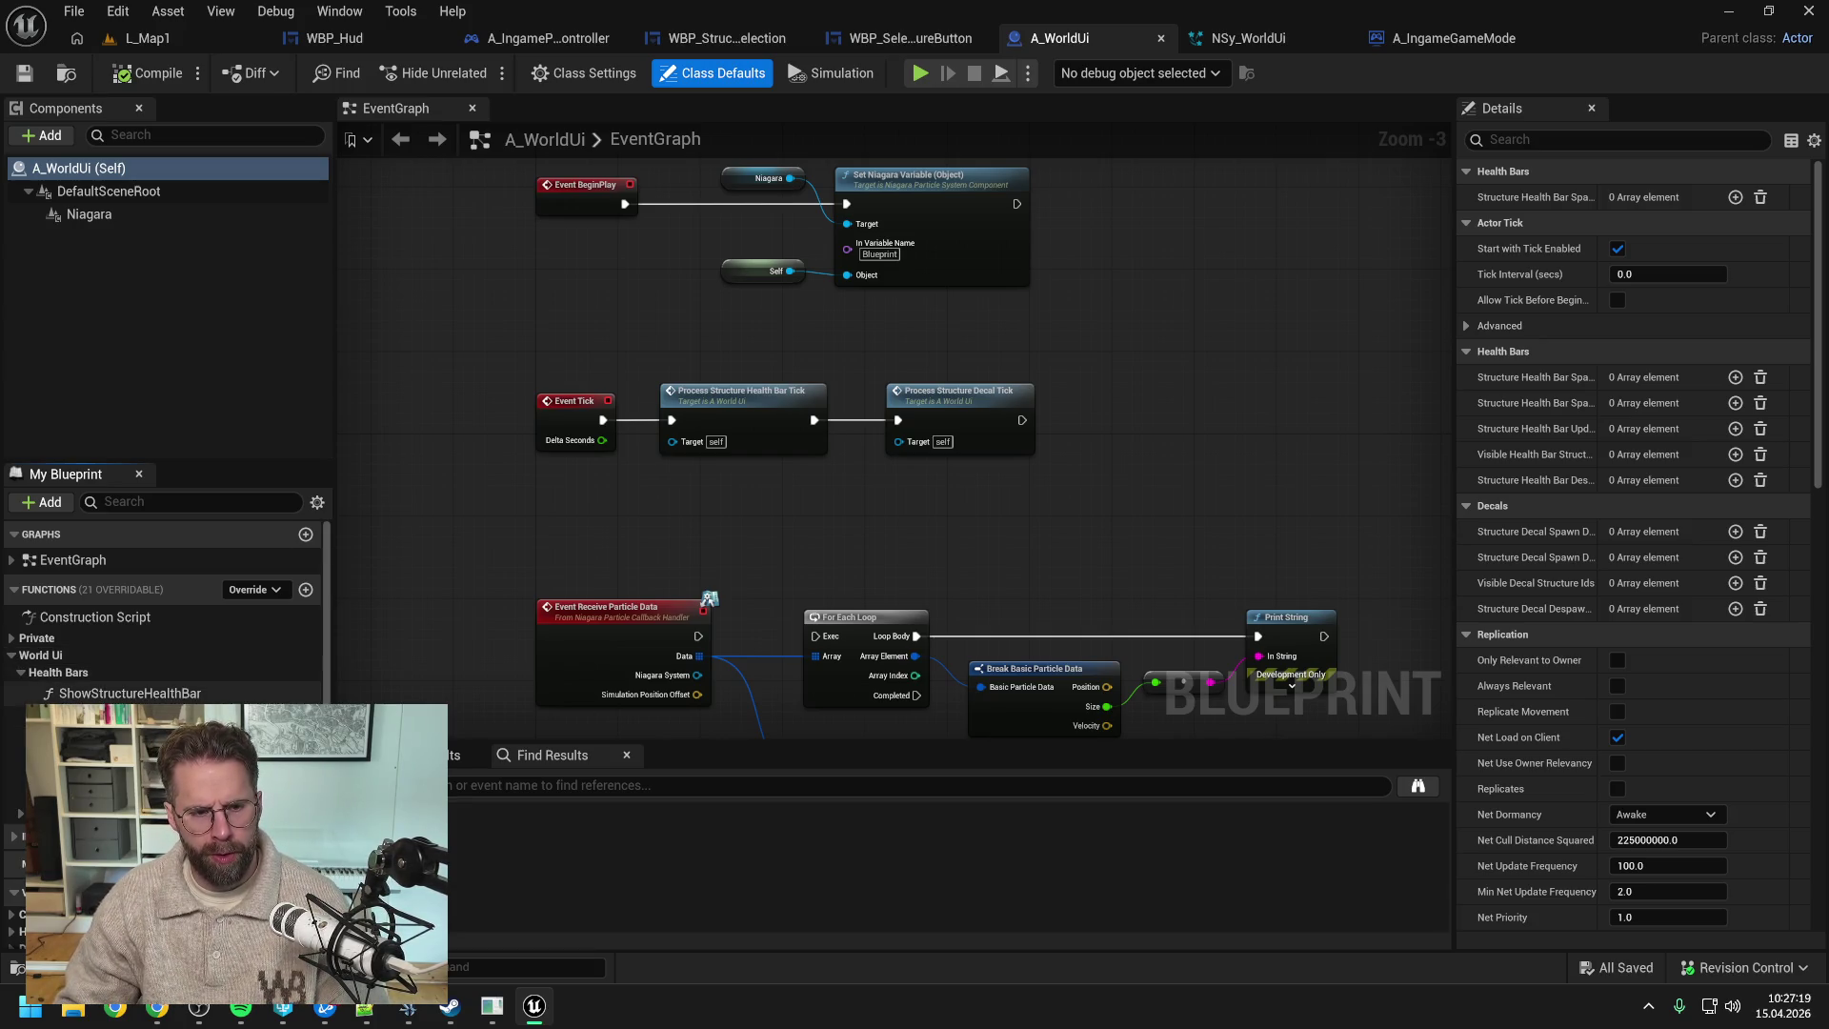
{"action": "left_click", "coordinate": [21, 813]}
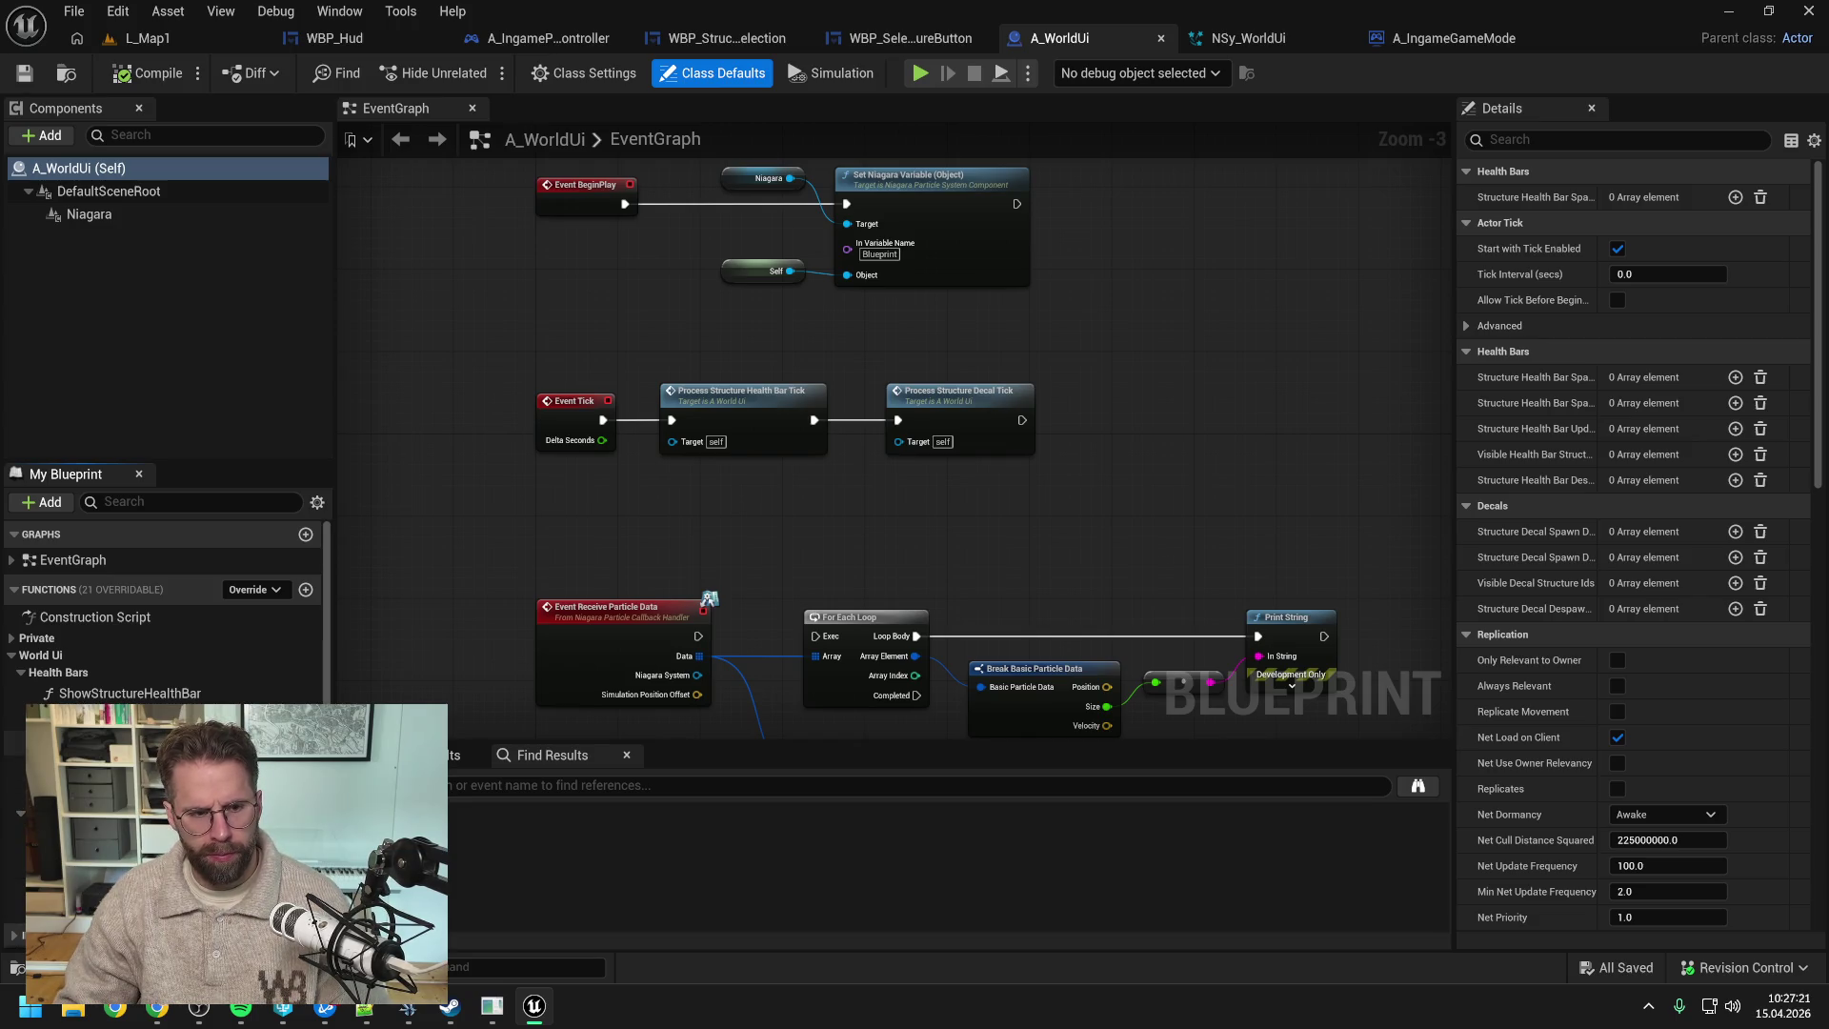
{"action": "scroll", "coordinate": [162, 619], "scroll_direction": "down", "scroll_amount": 2}
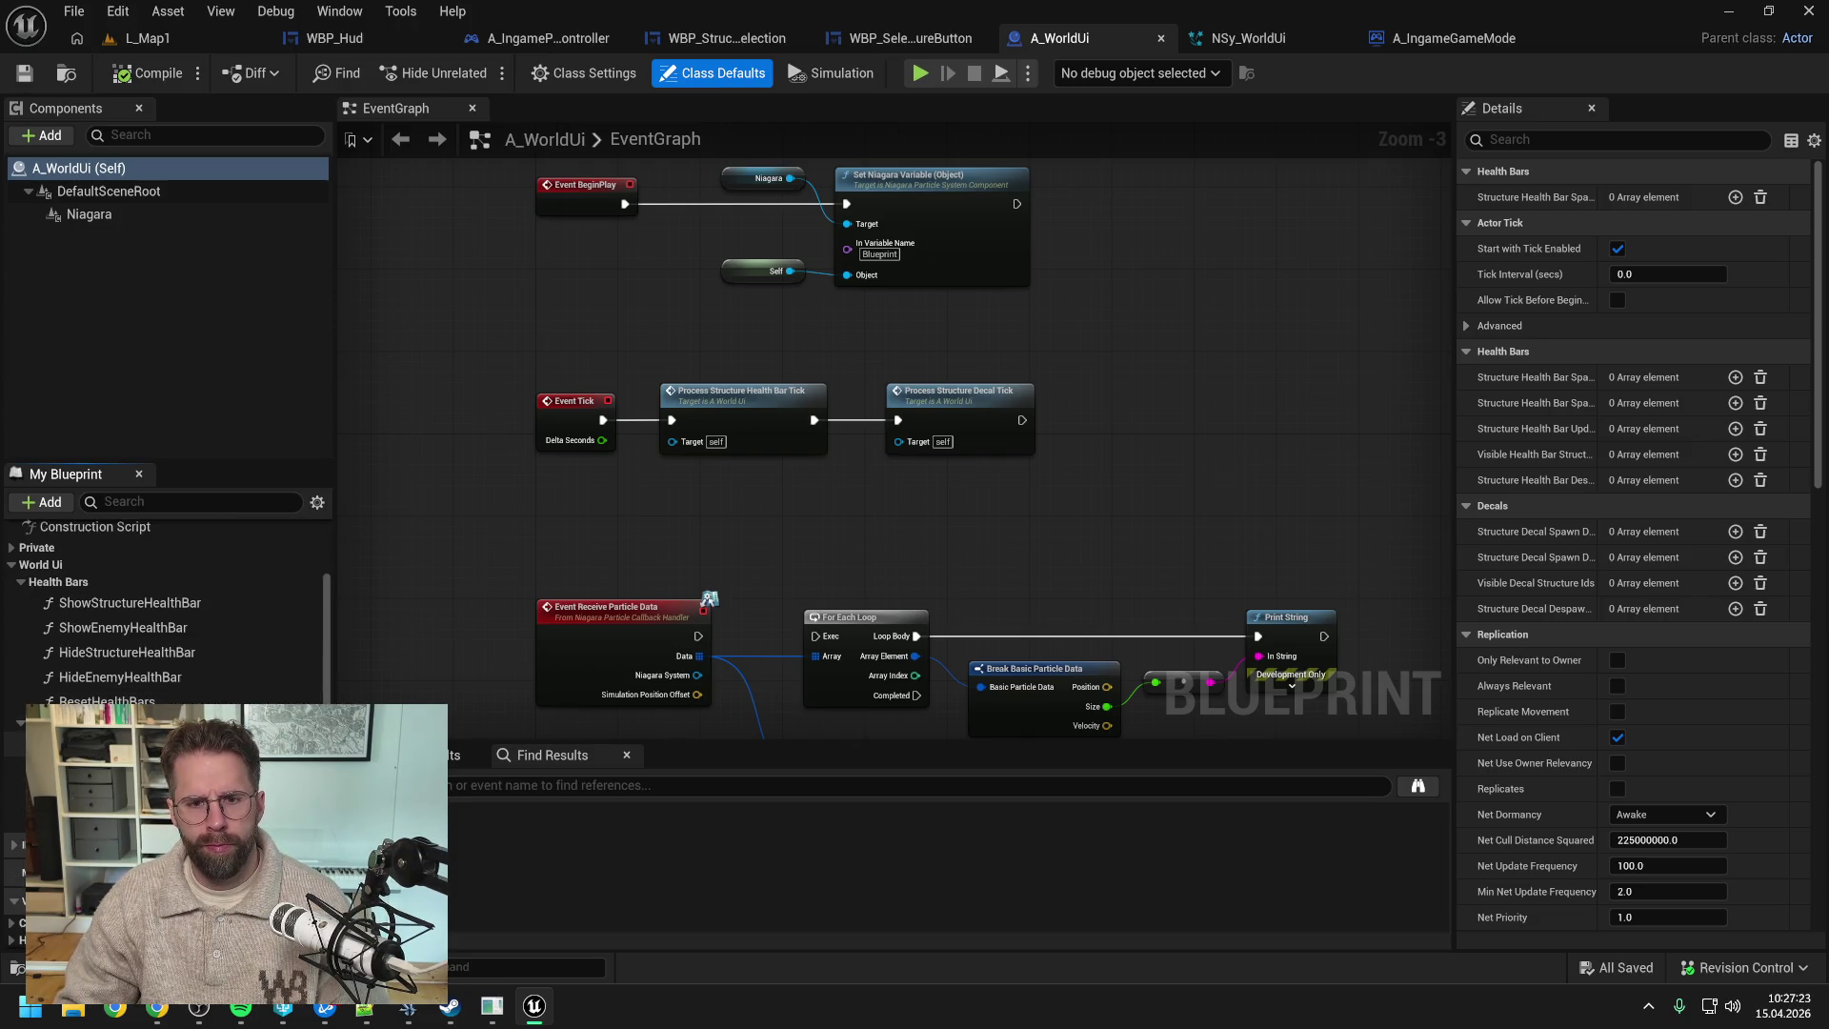
- Open the ProcessStructureDecalTick, SpawnStructureDecals and ShowStructureHoveredDecal function graphs
{"action": "double_click", "coordinate": [964, 420]}
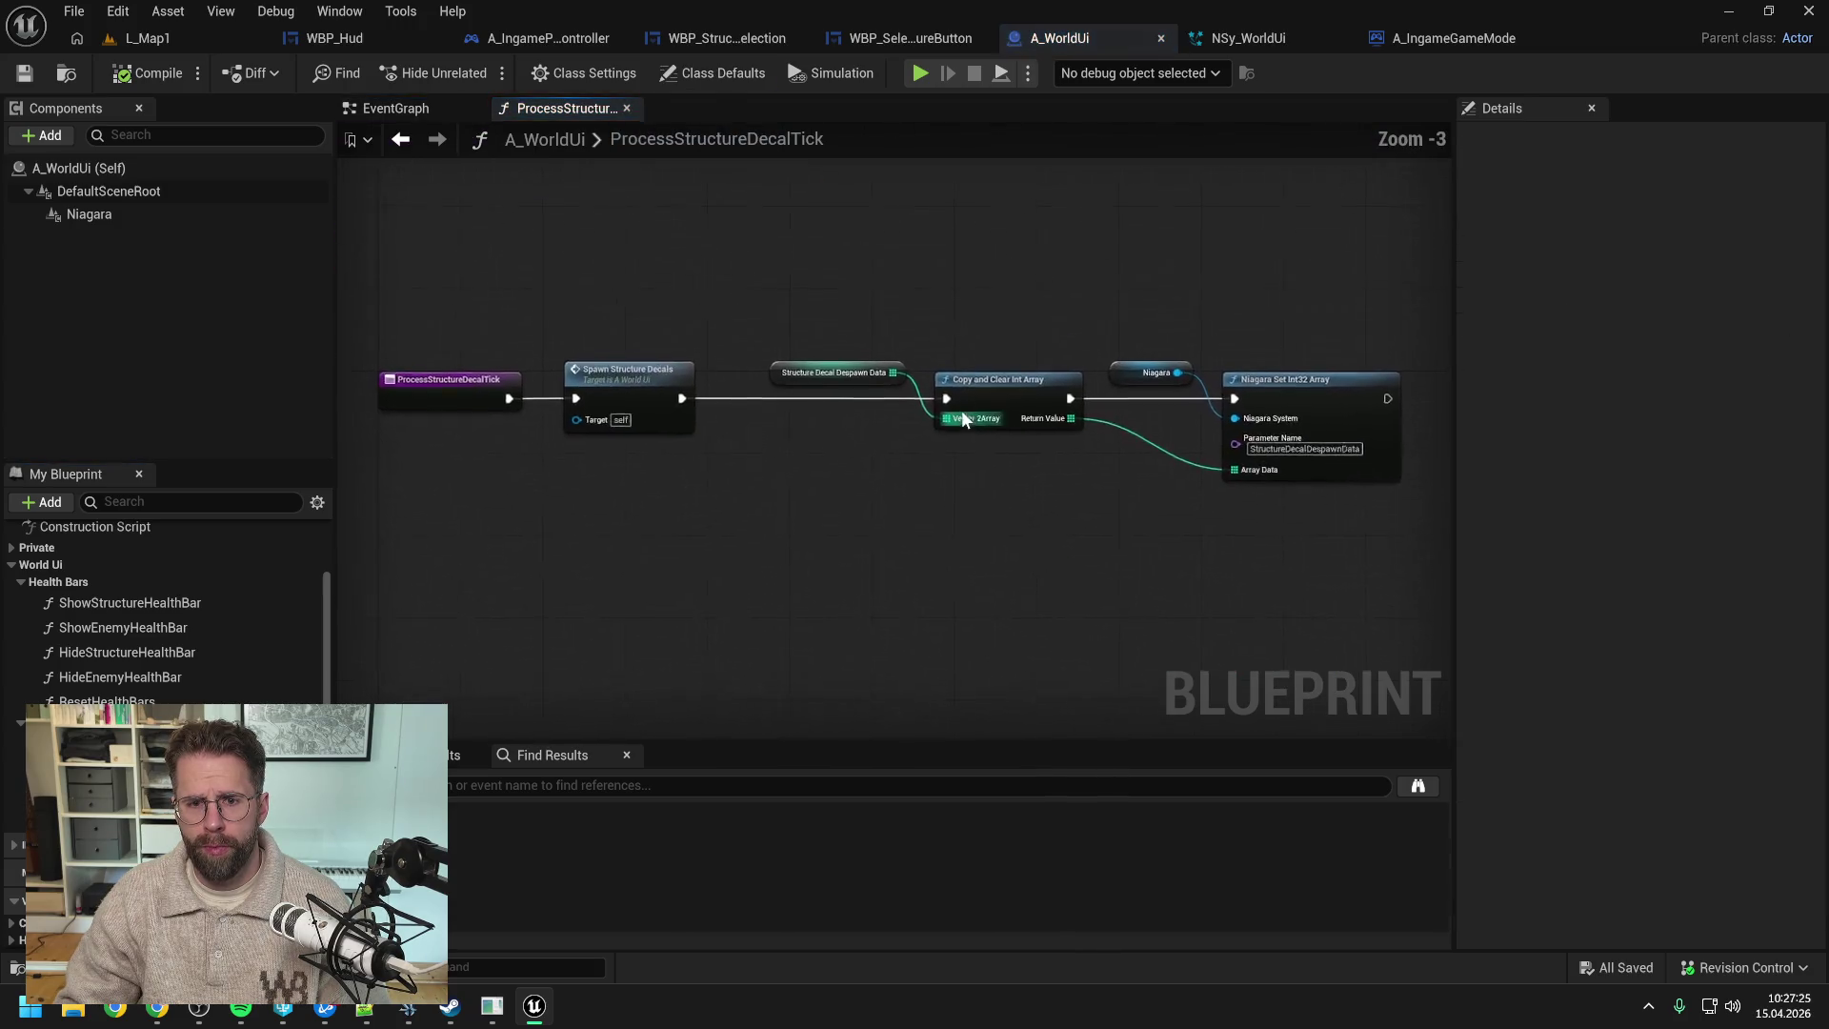
{"action": "double_click", "coordinate": [614, 390]}
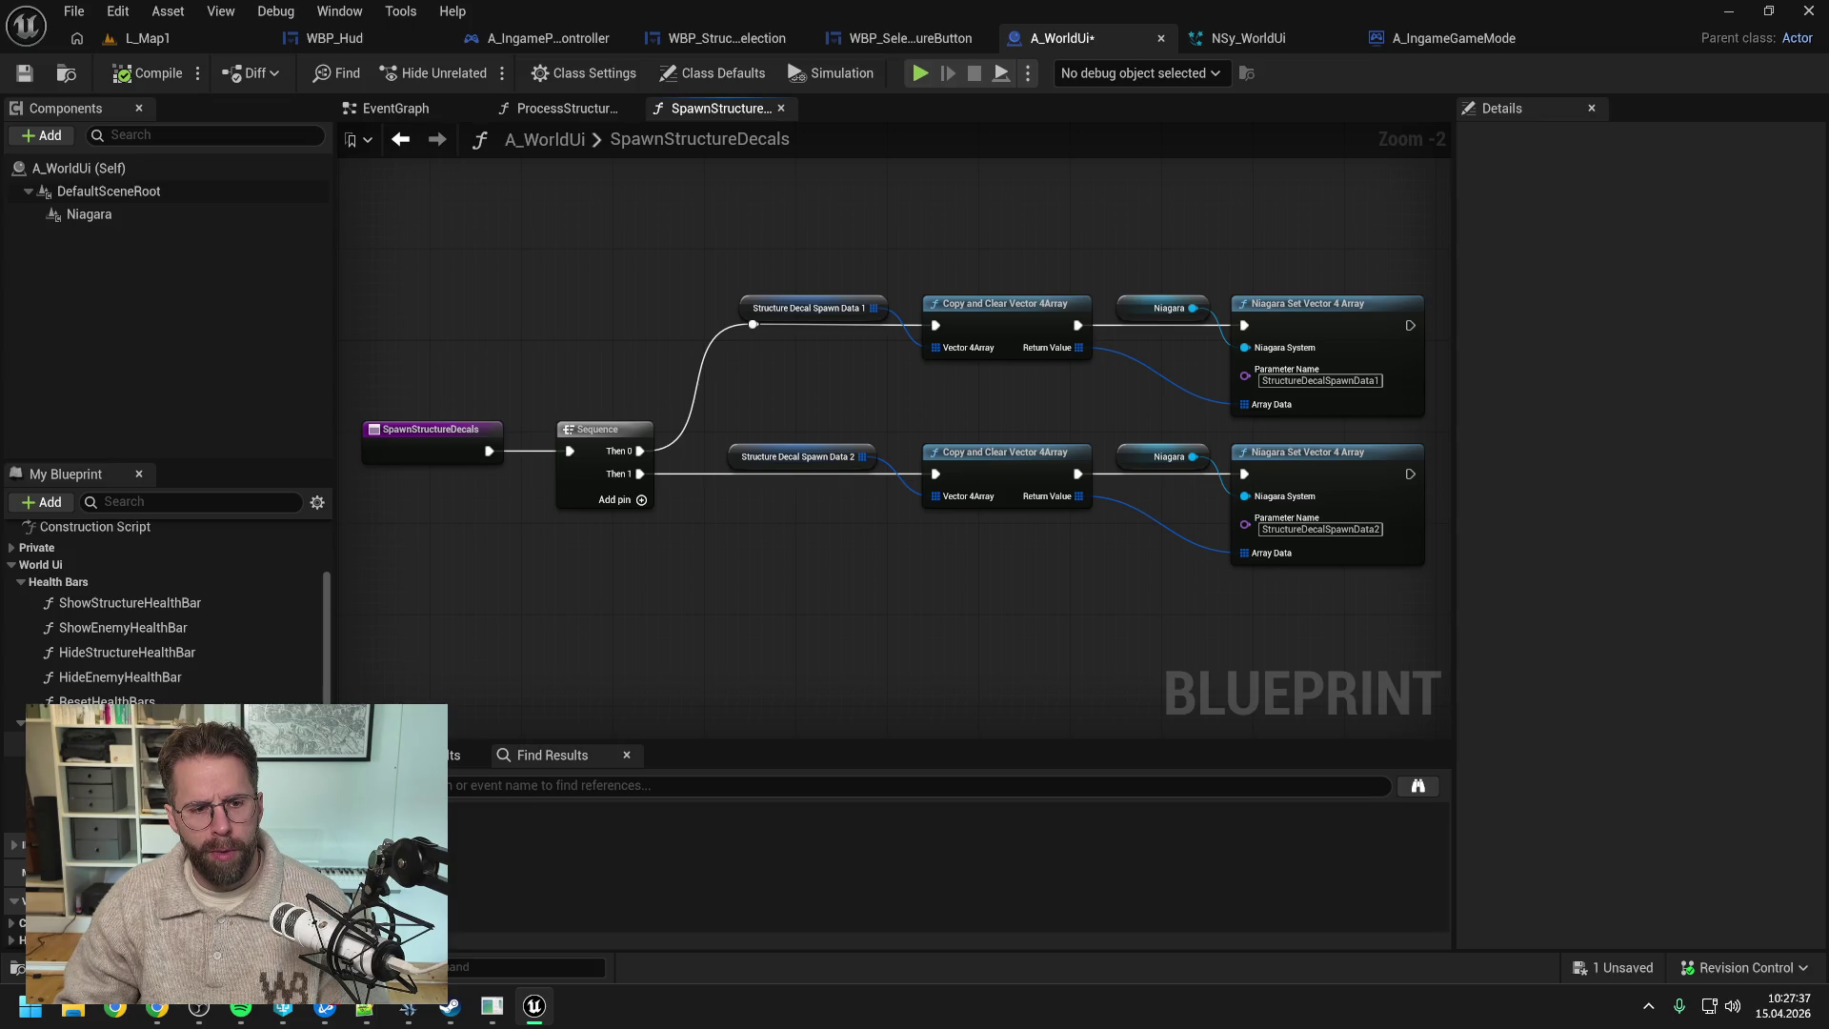
{"action": "double_click", "coordinate": [124, 753]}
{"action": "scroll", "coordinate": [862, 514], "scroll_direction": "down", "scroll_amount": 2}
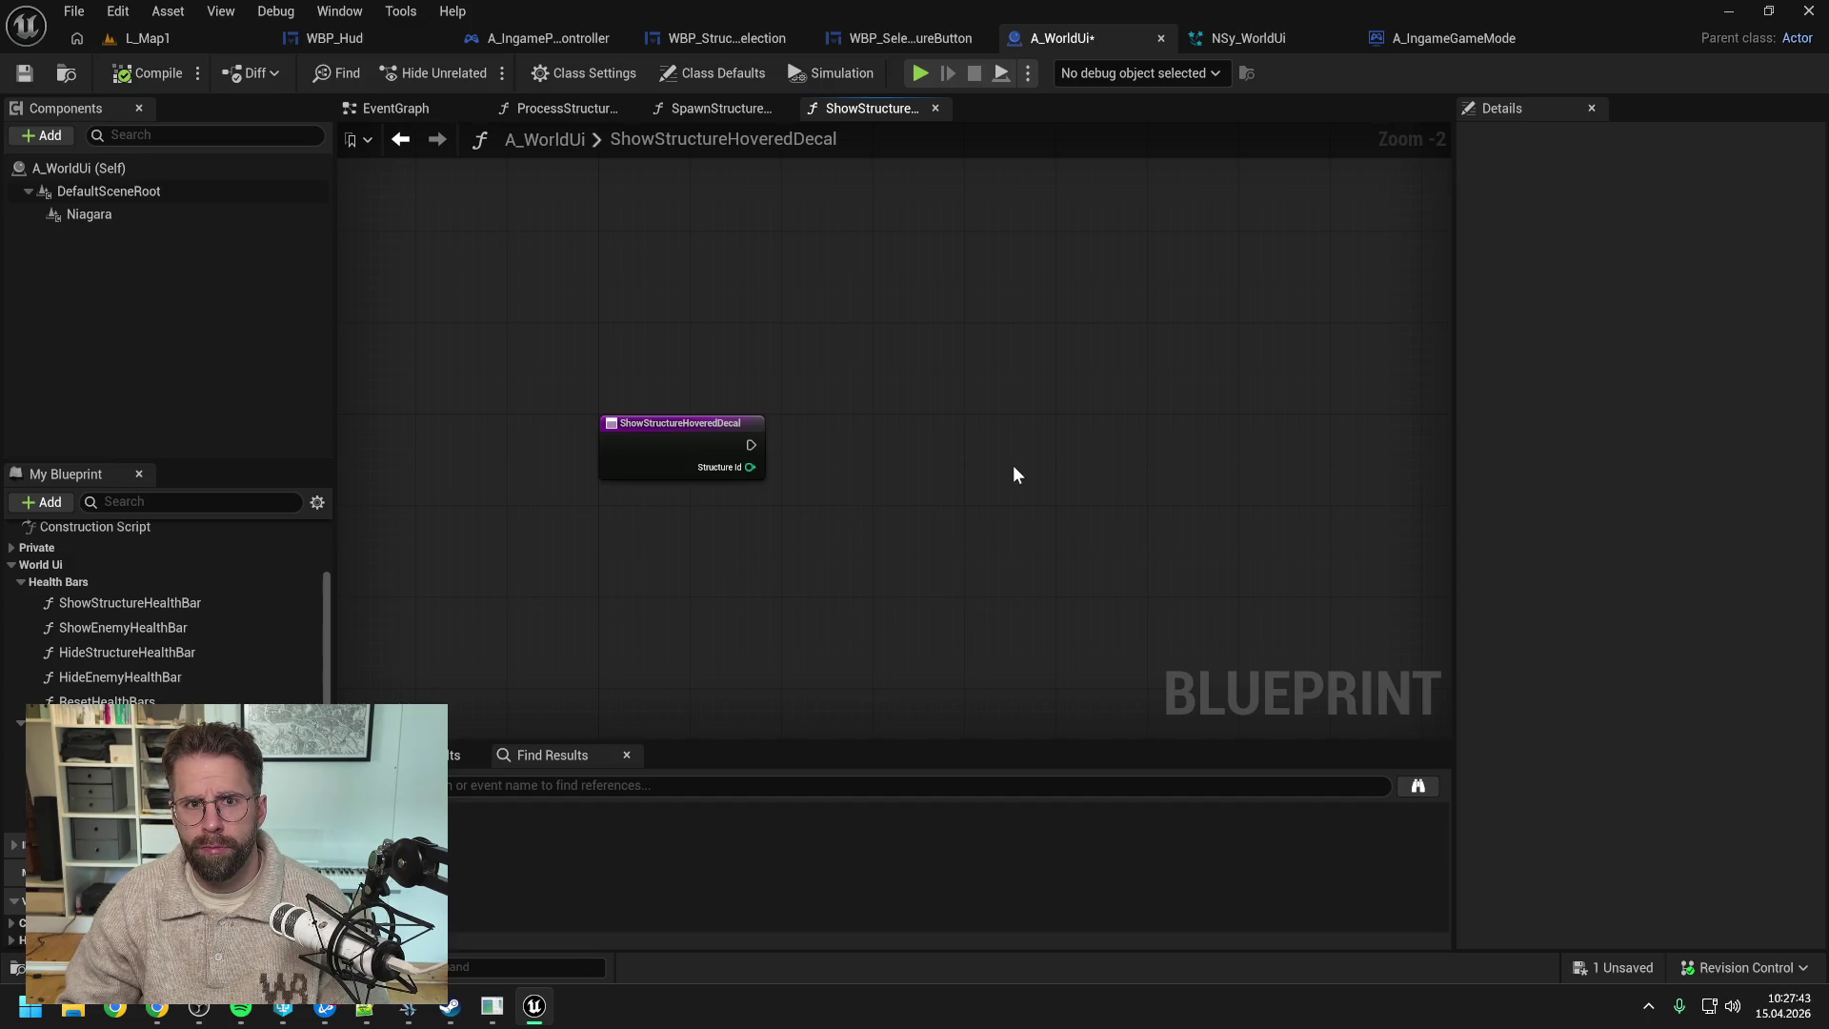
- Save A_WorldUi, check the NSy_WorldUi system, then expand the Private function category
{"action": "key", "text": "ctrl+s"}
{"action": "left_click", "coordinate": [1241, 38]}
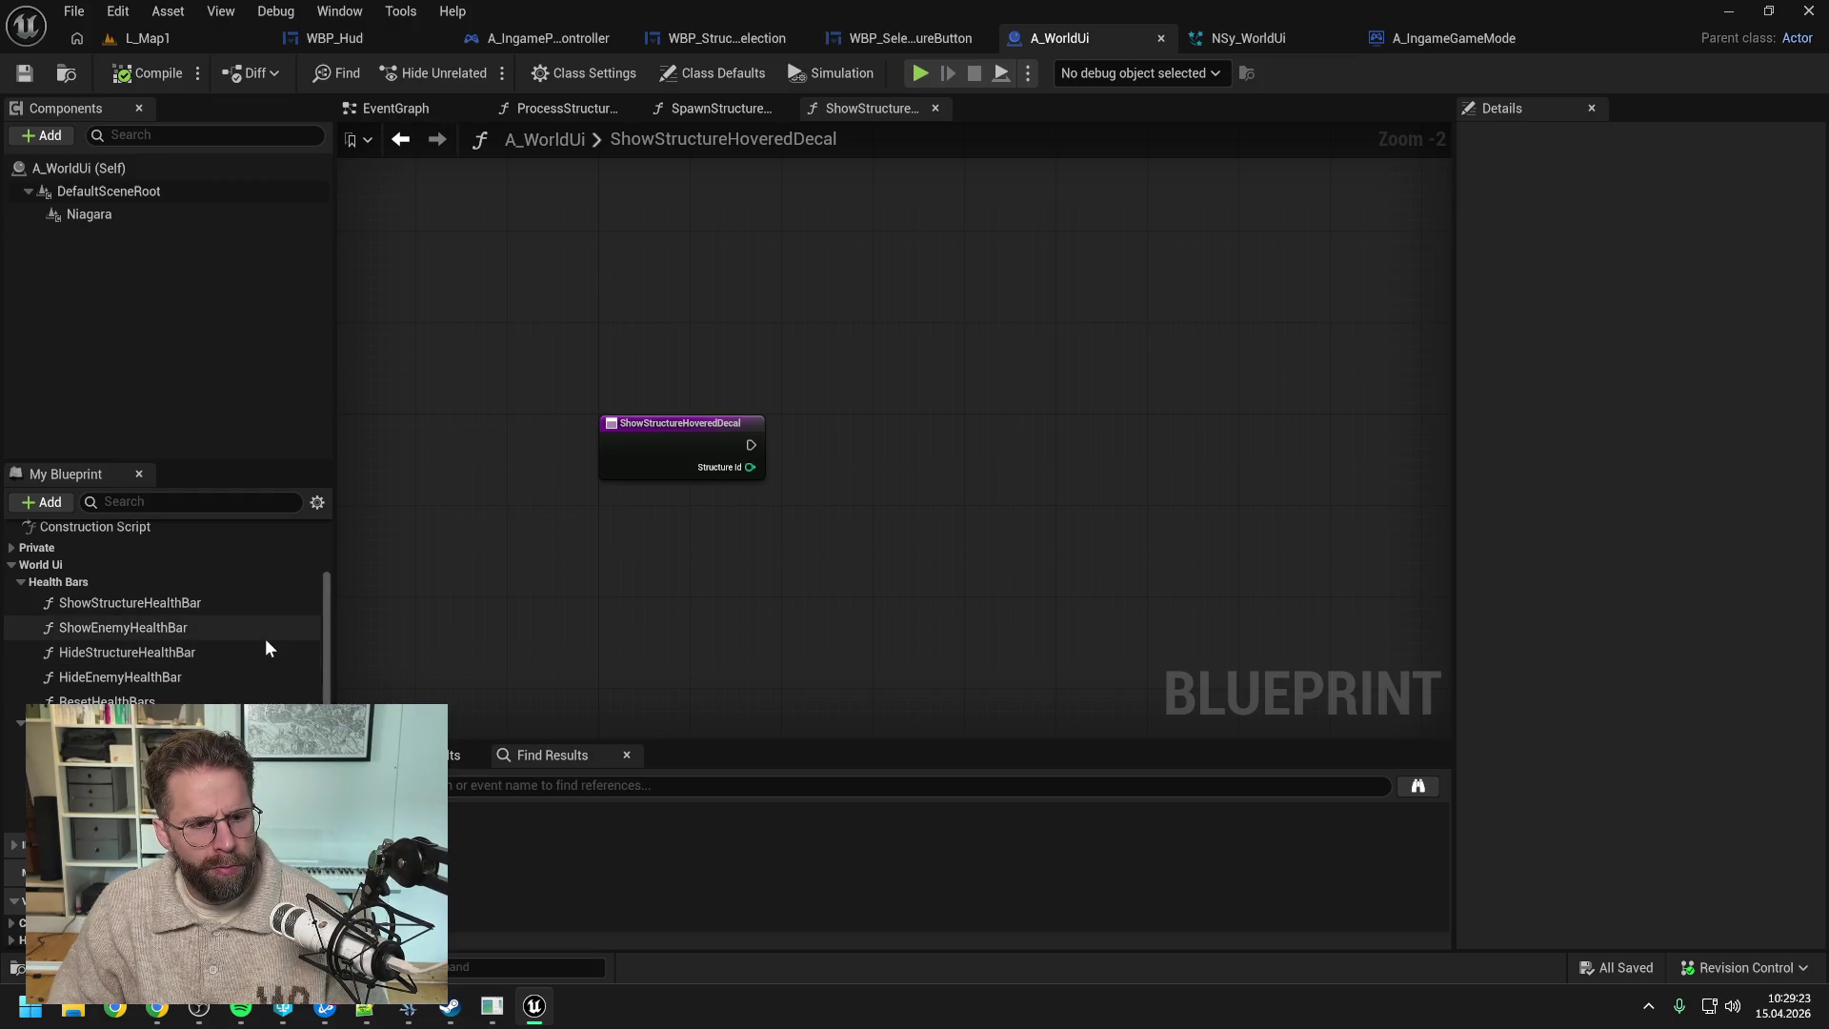
{"action": "scroll", "coordinate": [265, 648], "scroll_direction": "up", "scroll_amount": 2}
{"action": "left_click", "coordinate": [12, 607]}
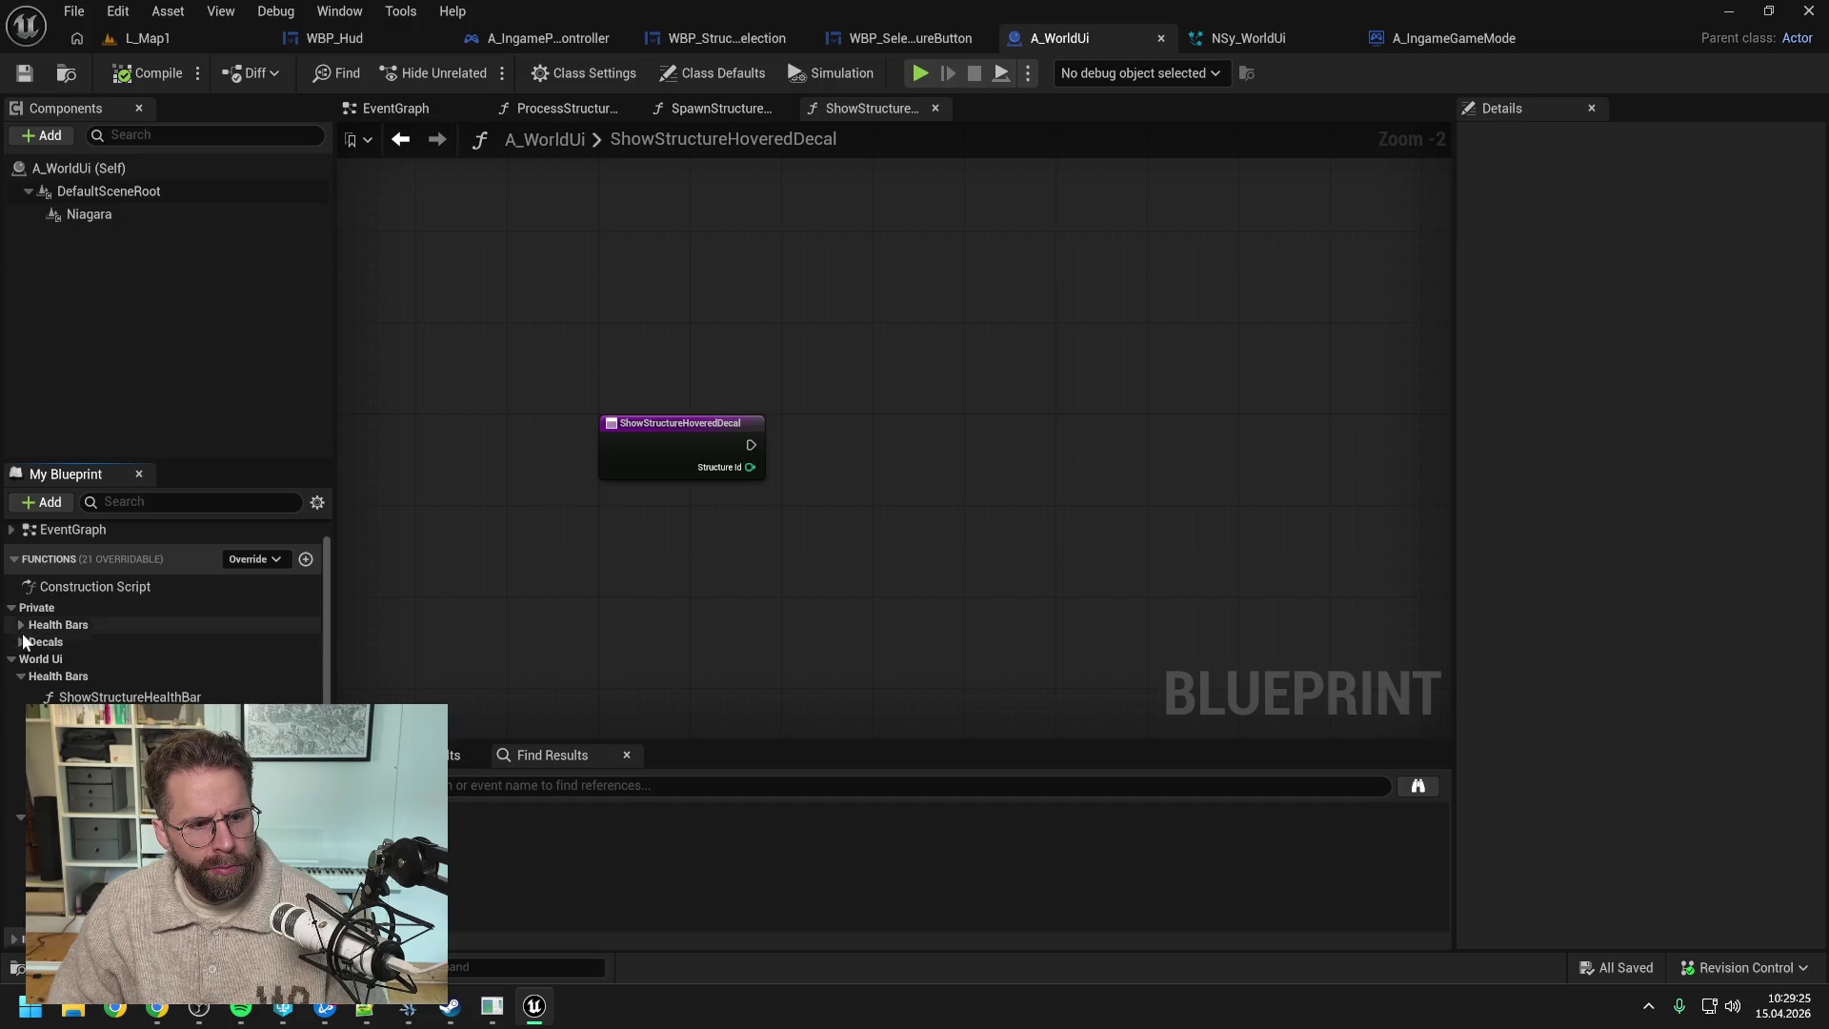